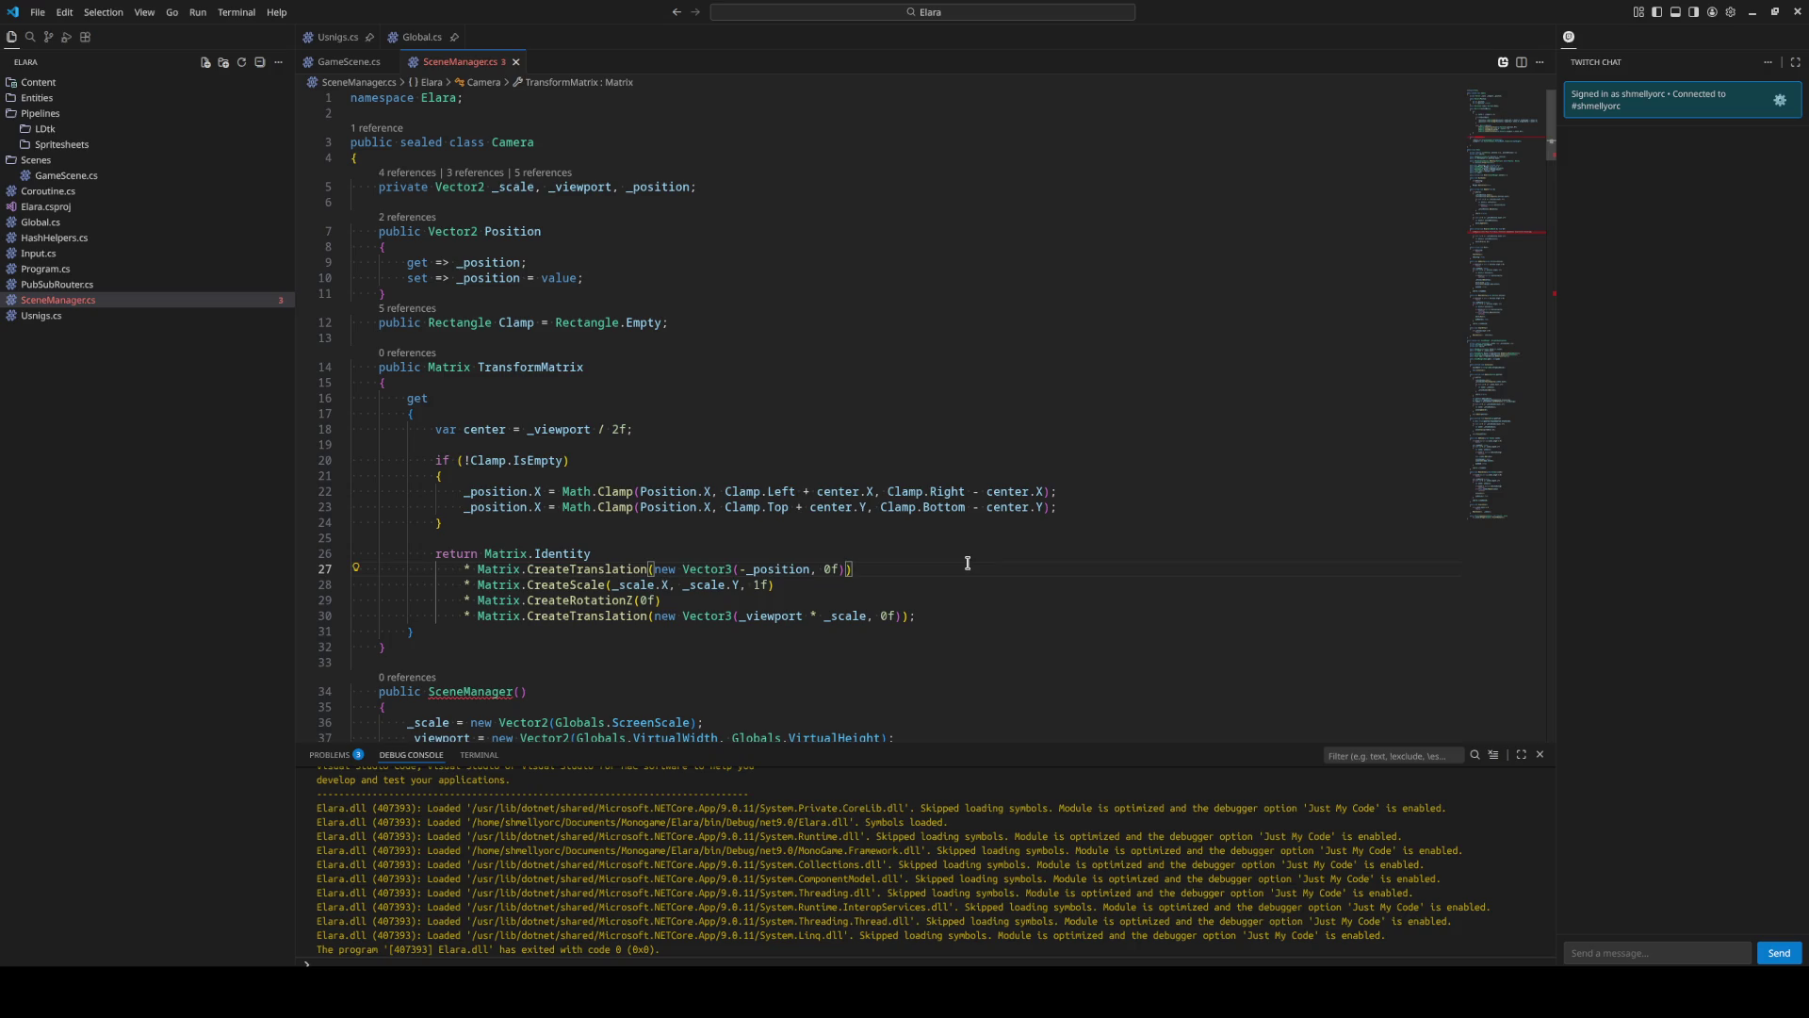
Replace the old SceneManager constructor name with Camera to match the Camera class.
scroll(968, 563, "down", 3)
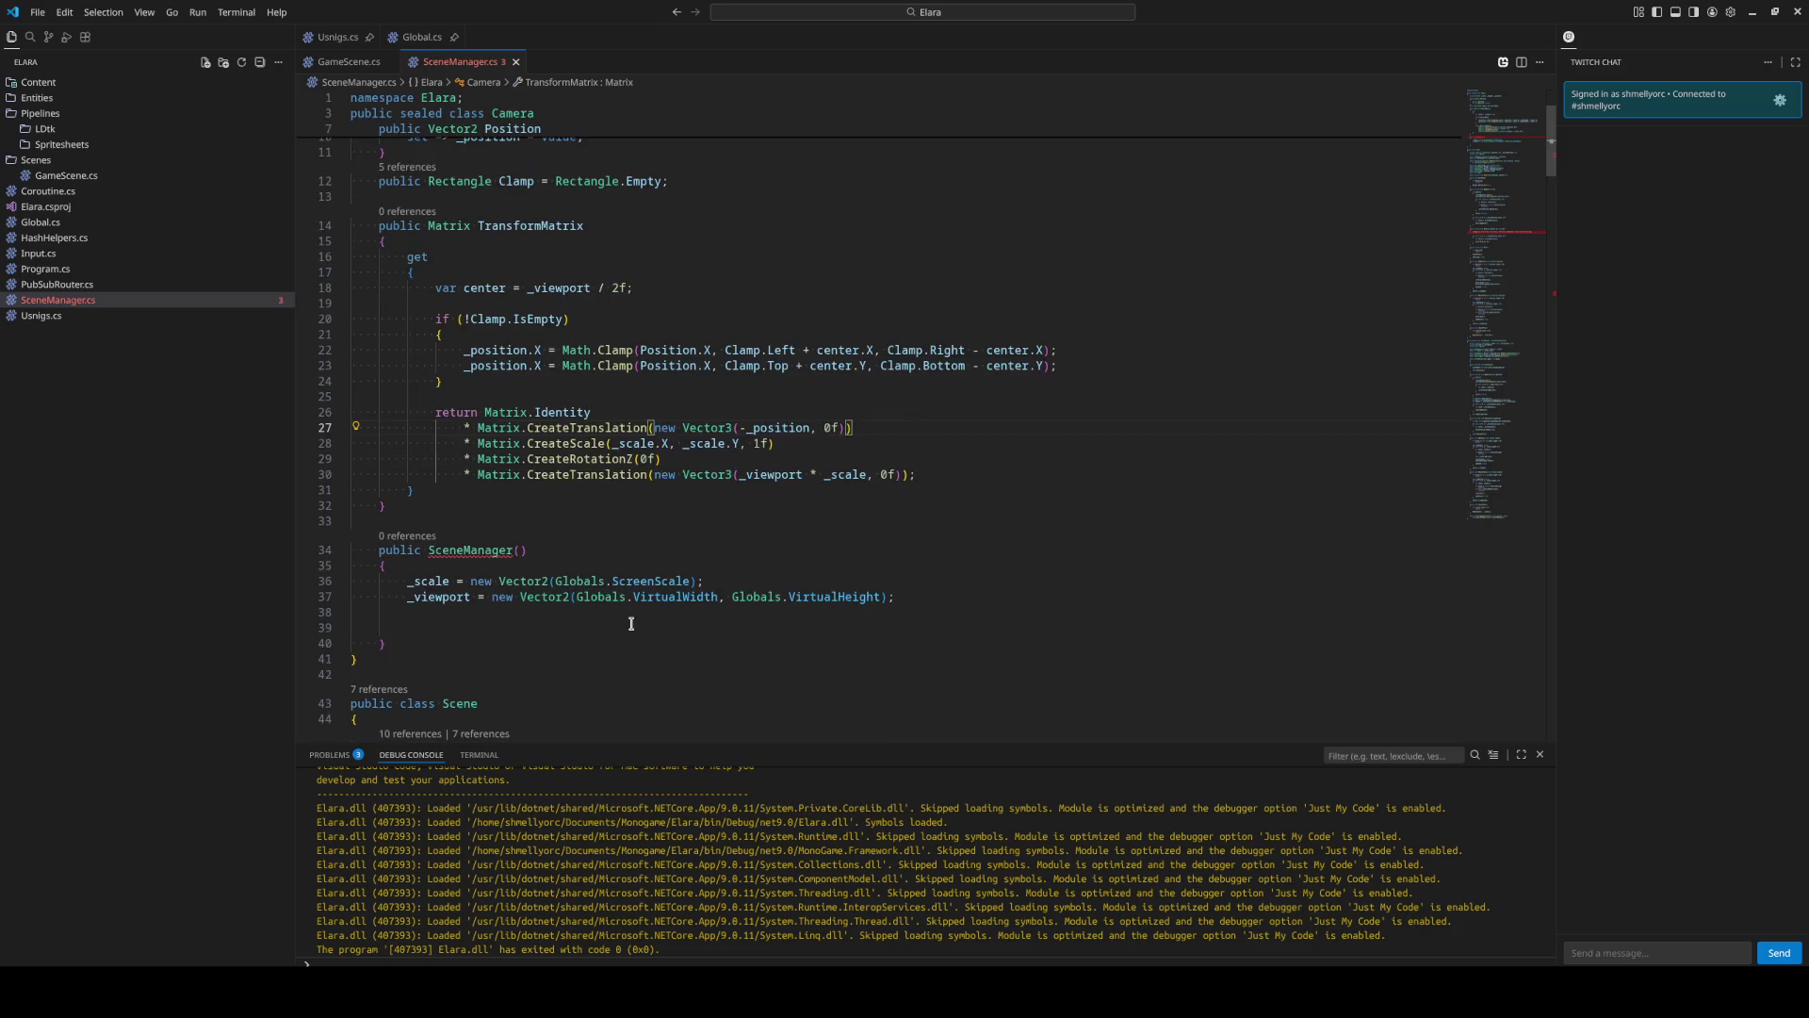
scroll(496, 563, "up", 3)
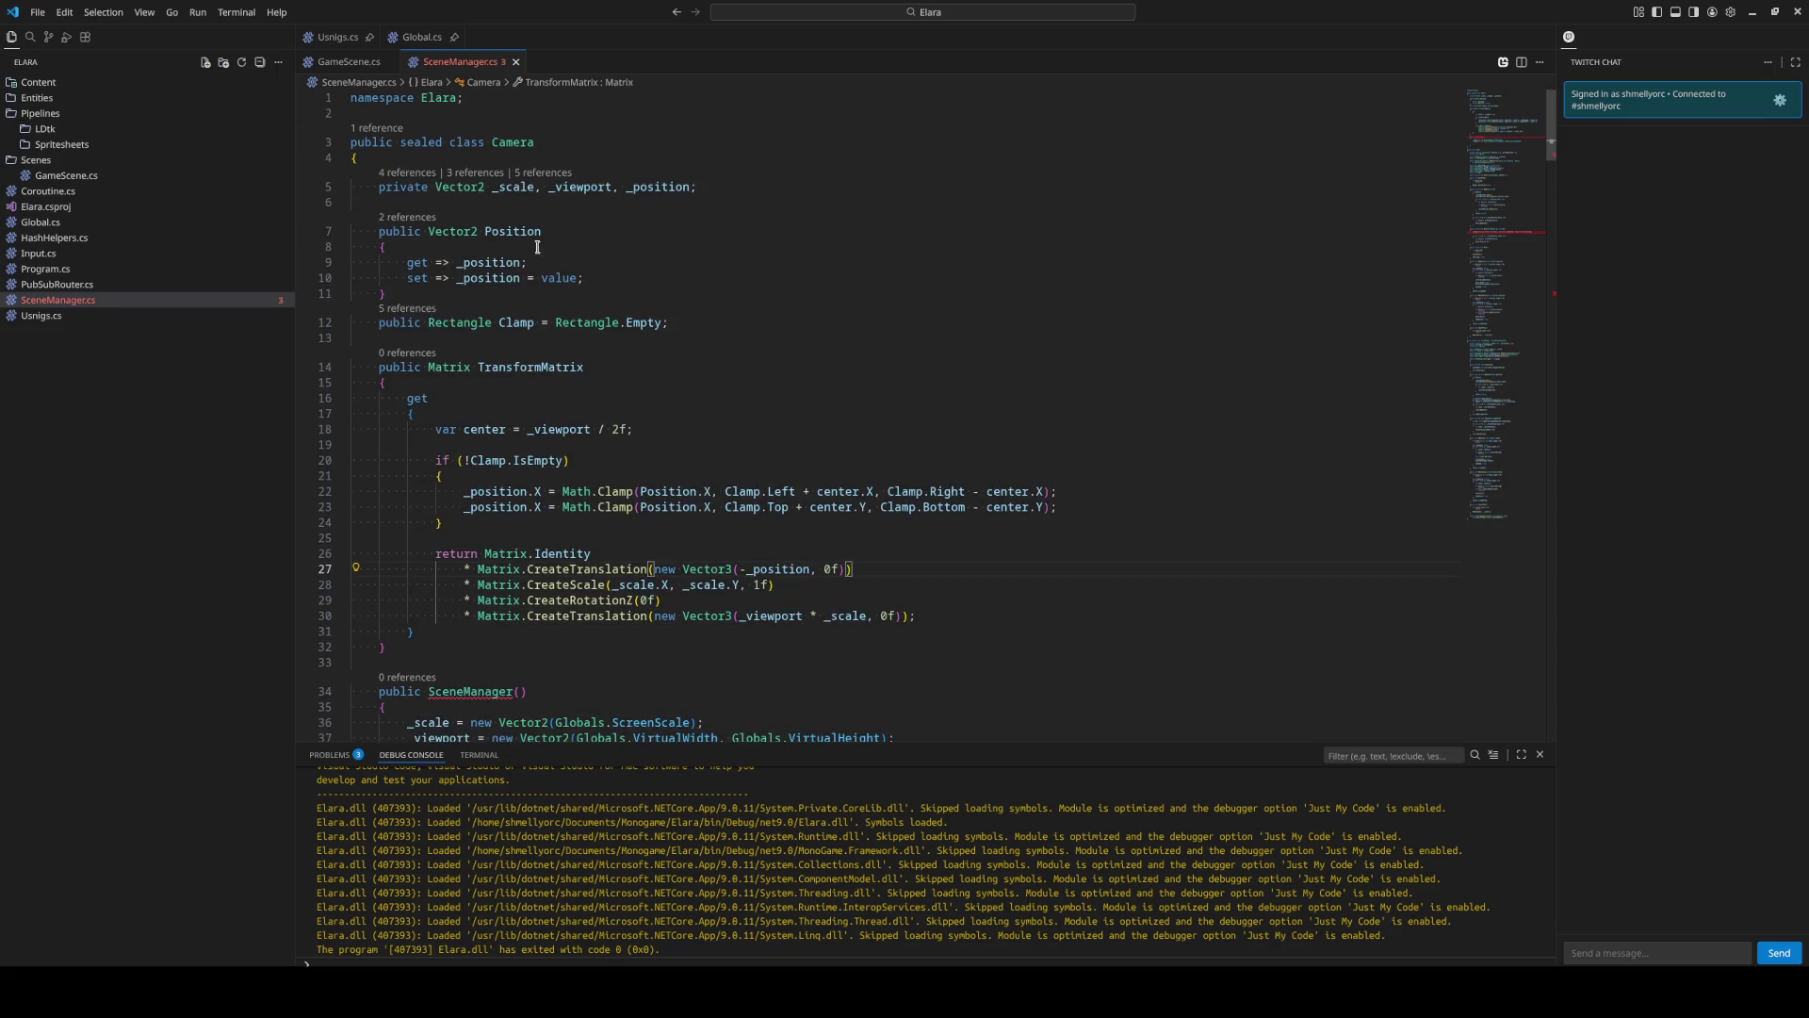
double_click(513, 143)
scroll(821, 388, "down", 3)
double_click(470, 550)
type("Camera")
left_click(922, 511)
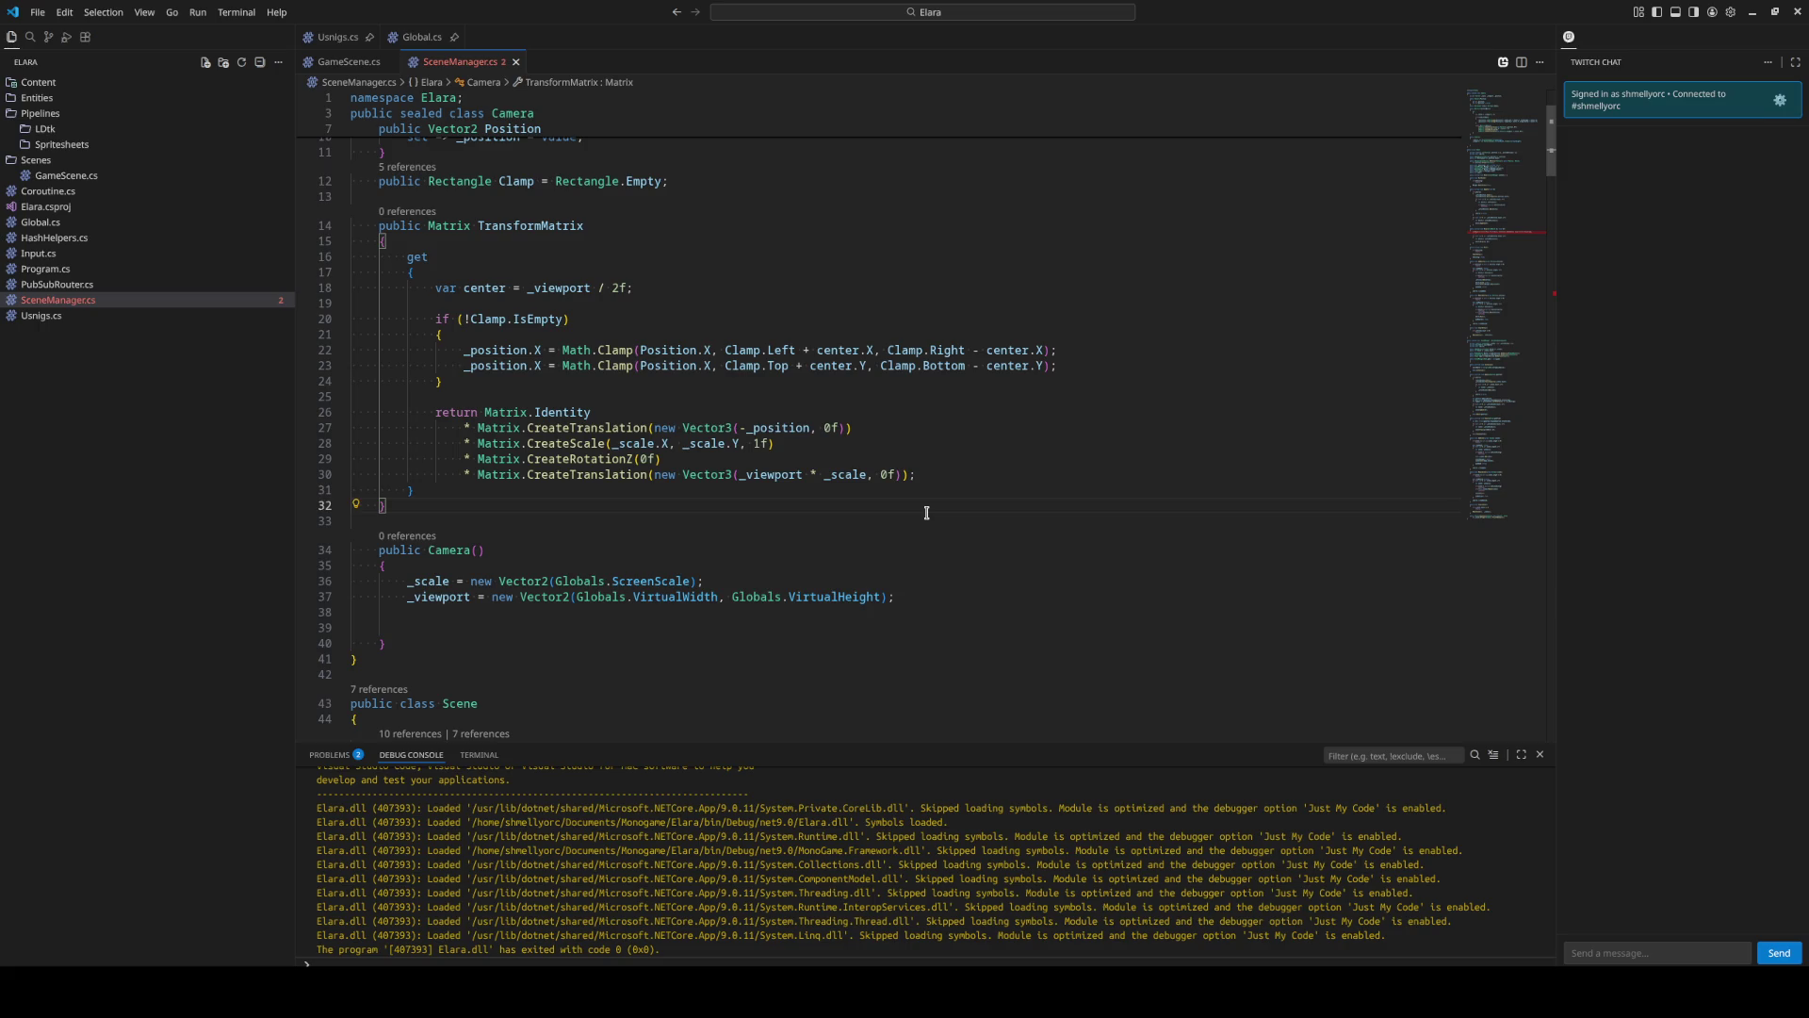
scroll(860, 292, "up", 3)
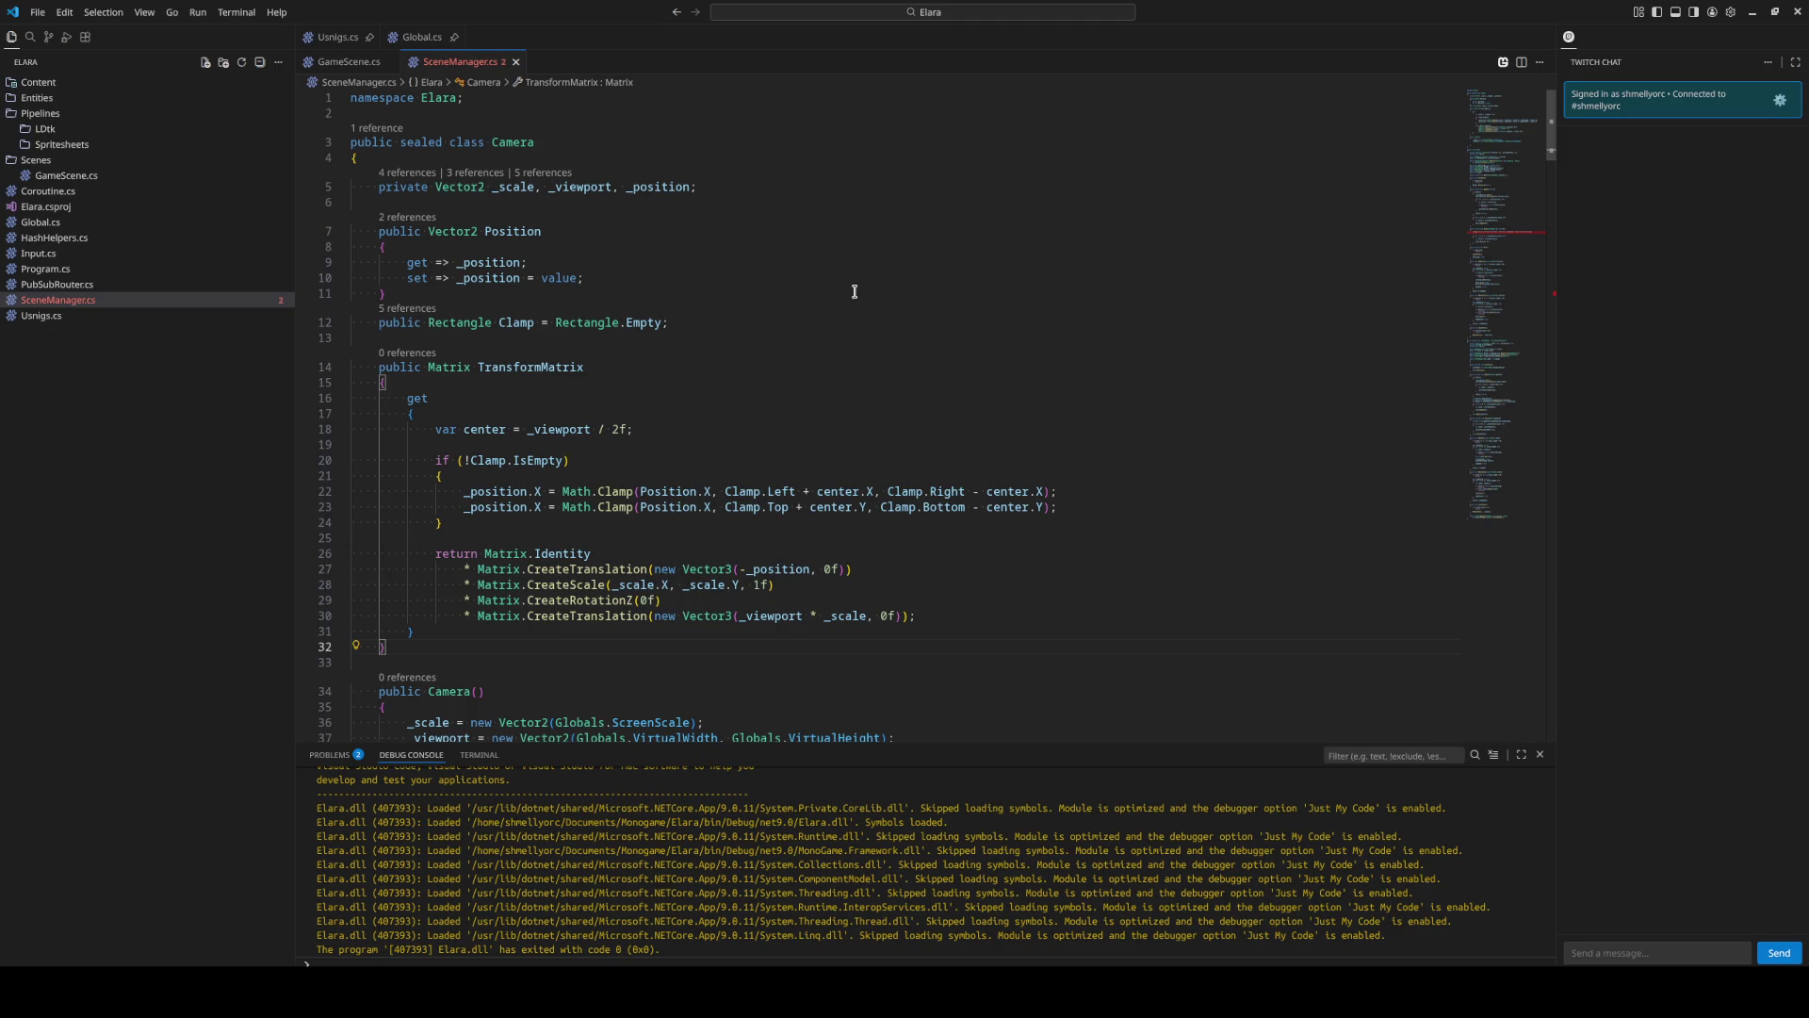
key("alt+Left")
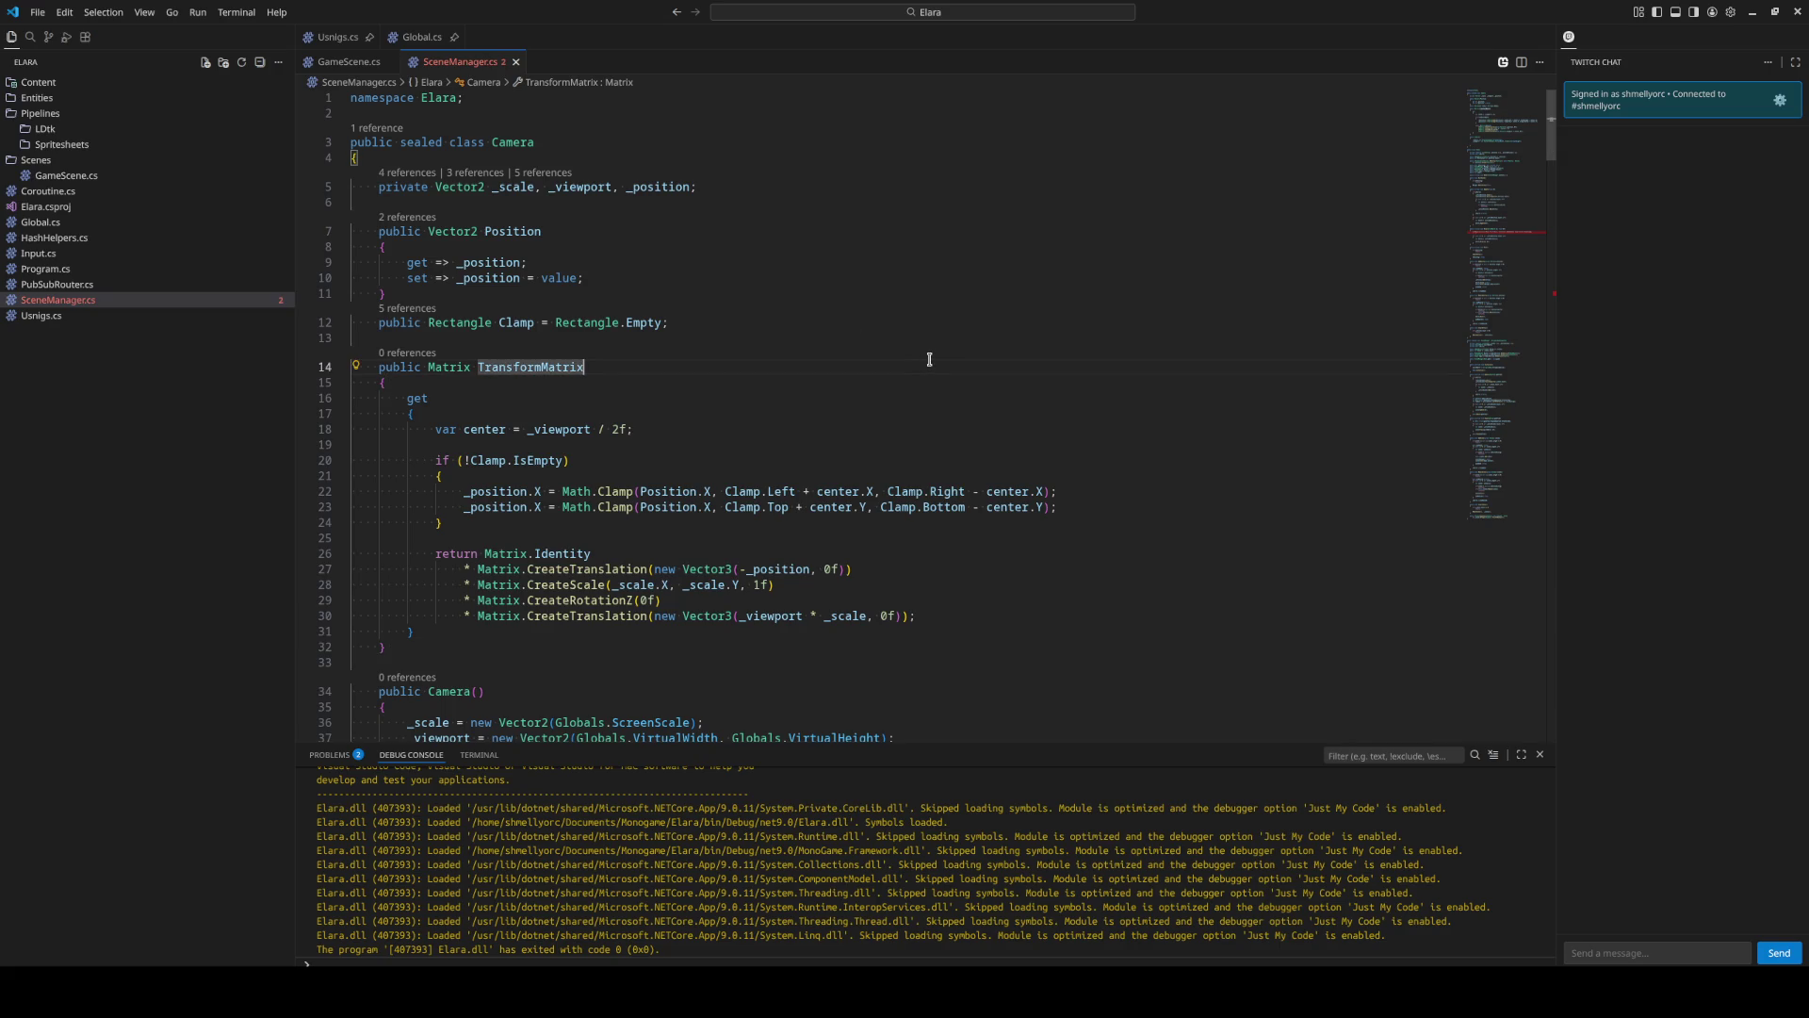
scroll(932, 357, "down", 7)
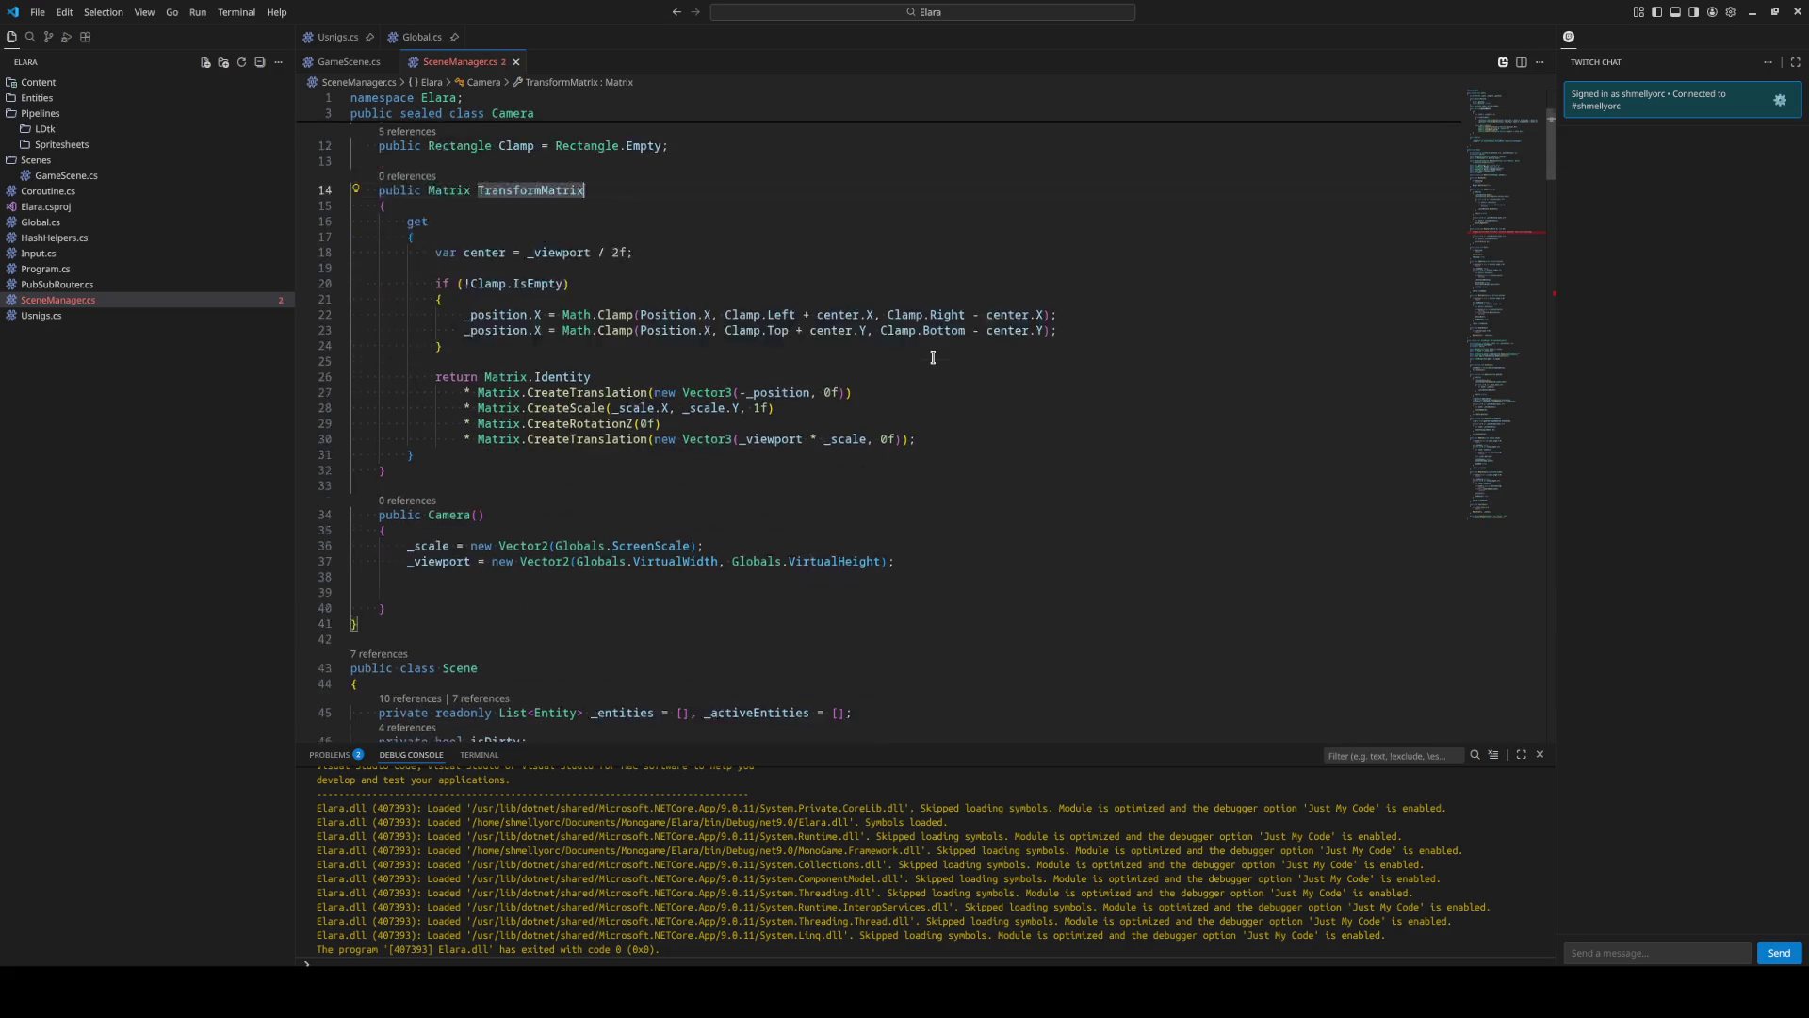
scroll(1141, 469, "down", 2)
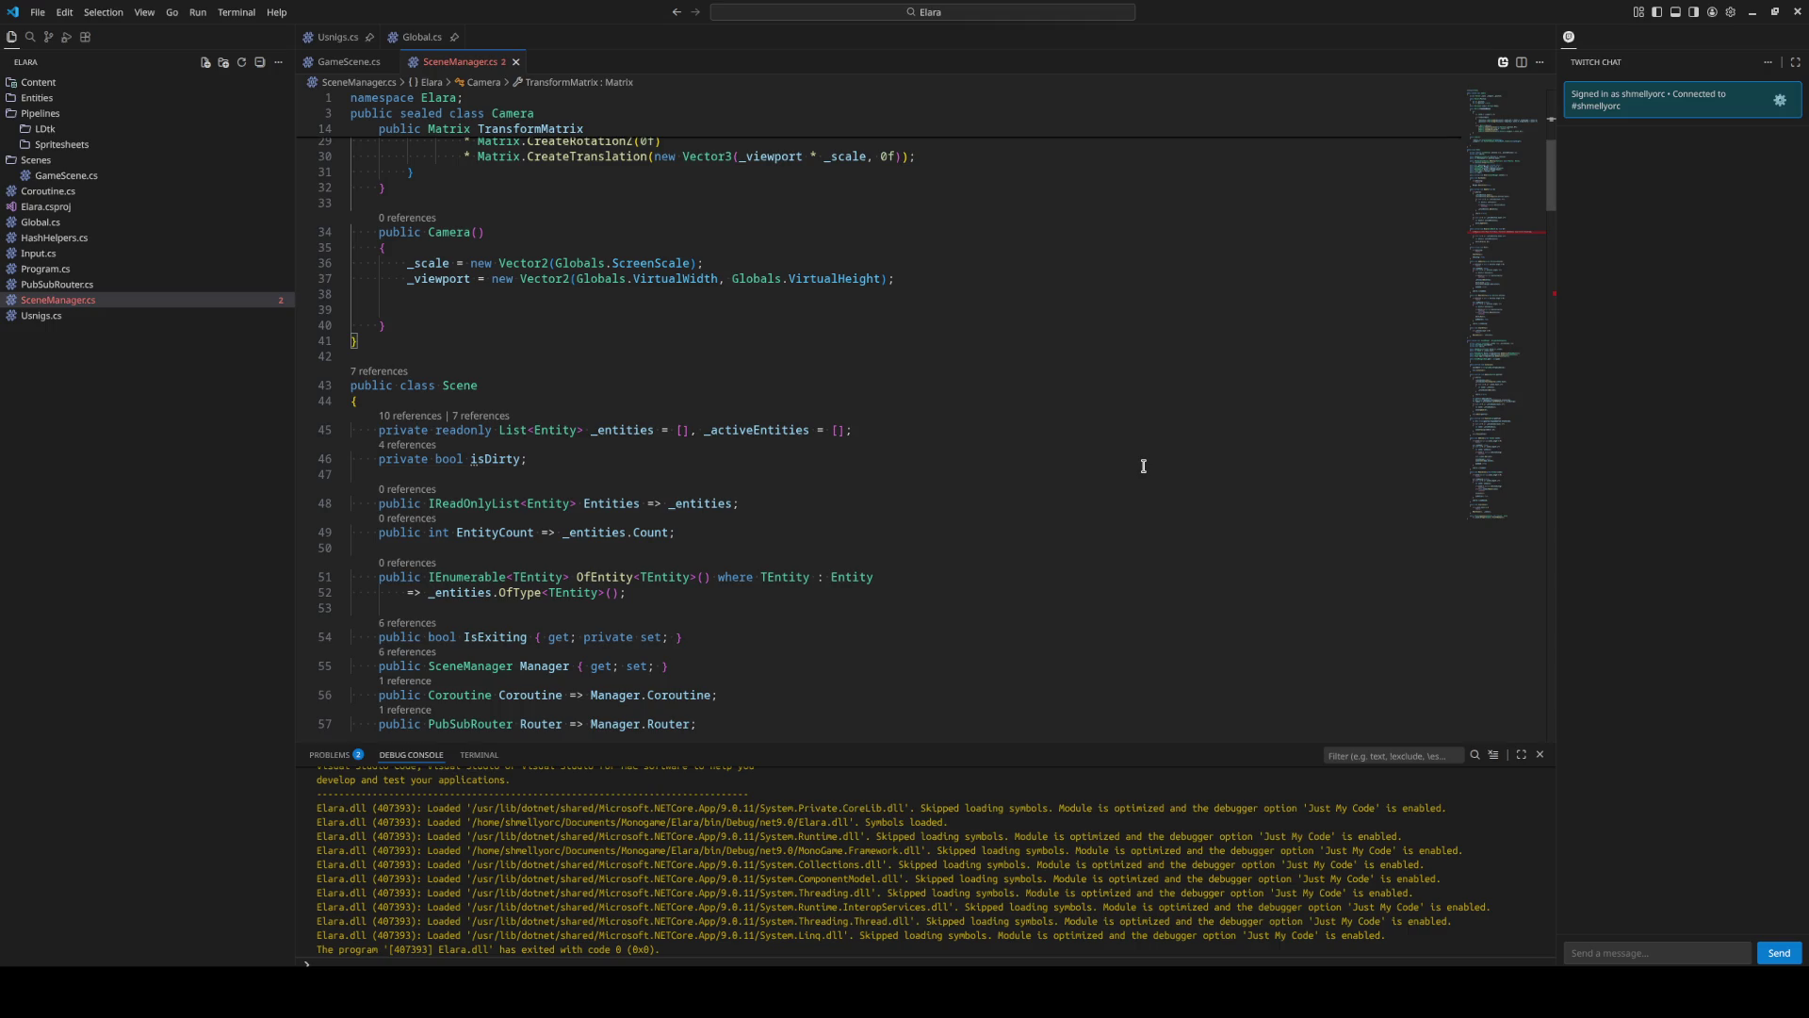
scroll(974, 433, "up", 10)
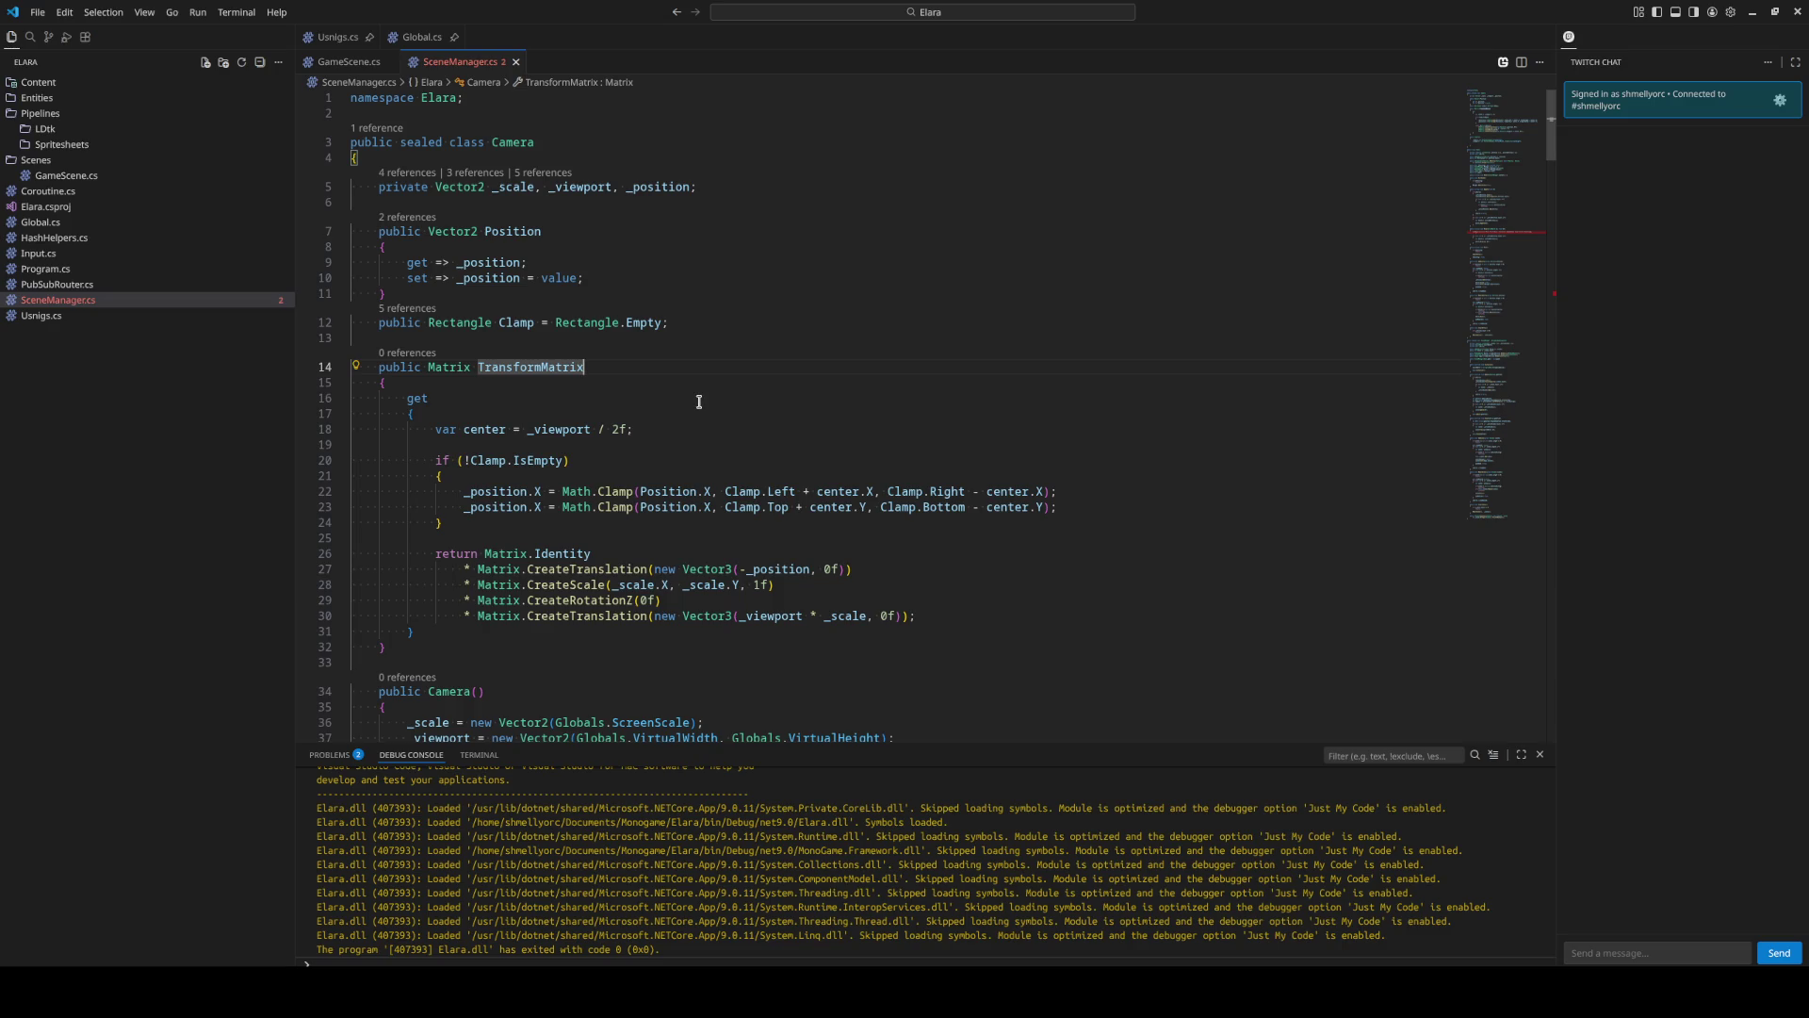
left_click_drag(585, 277, 457, 280)
key("ctrl+c")
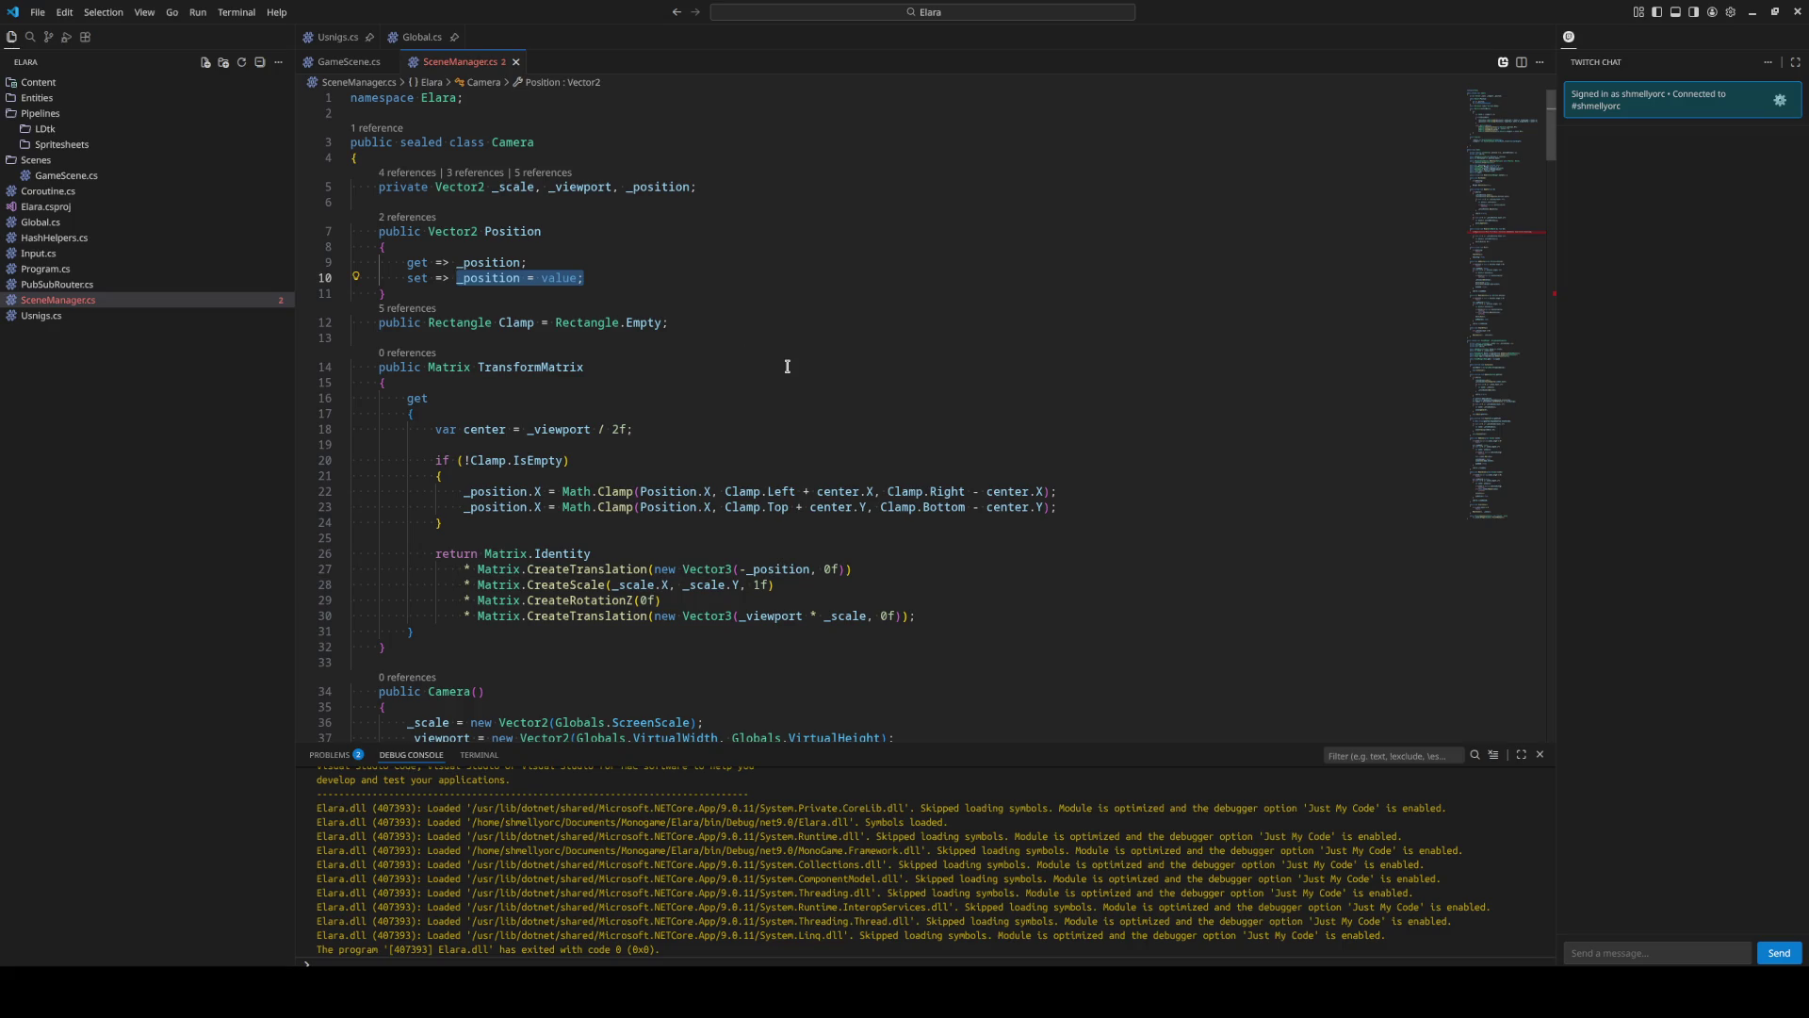
Replace the one-line Position setter with a braced block containing _position = value;.
key("BackSpace")
key("BackSpace")
key("BackSpace")
key("BackSpace")
key("Return")
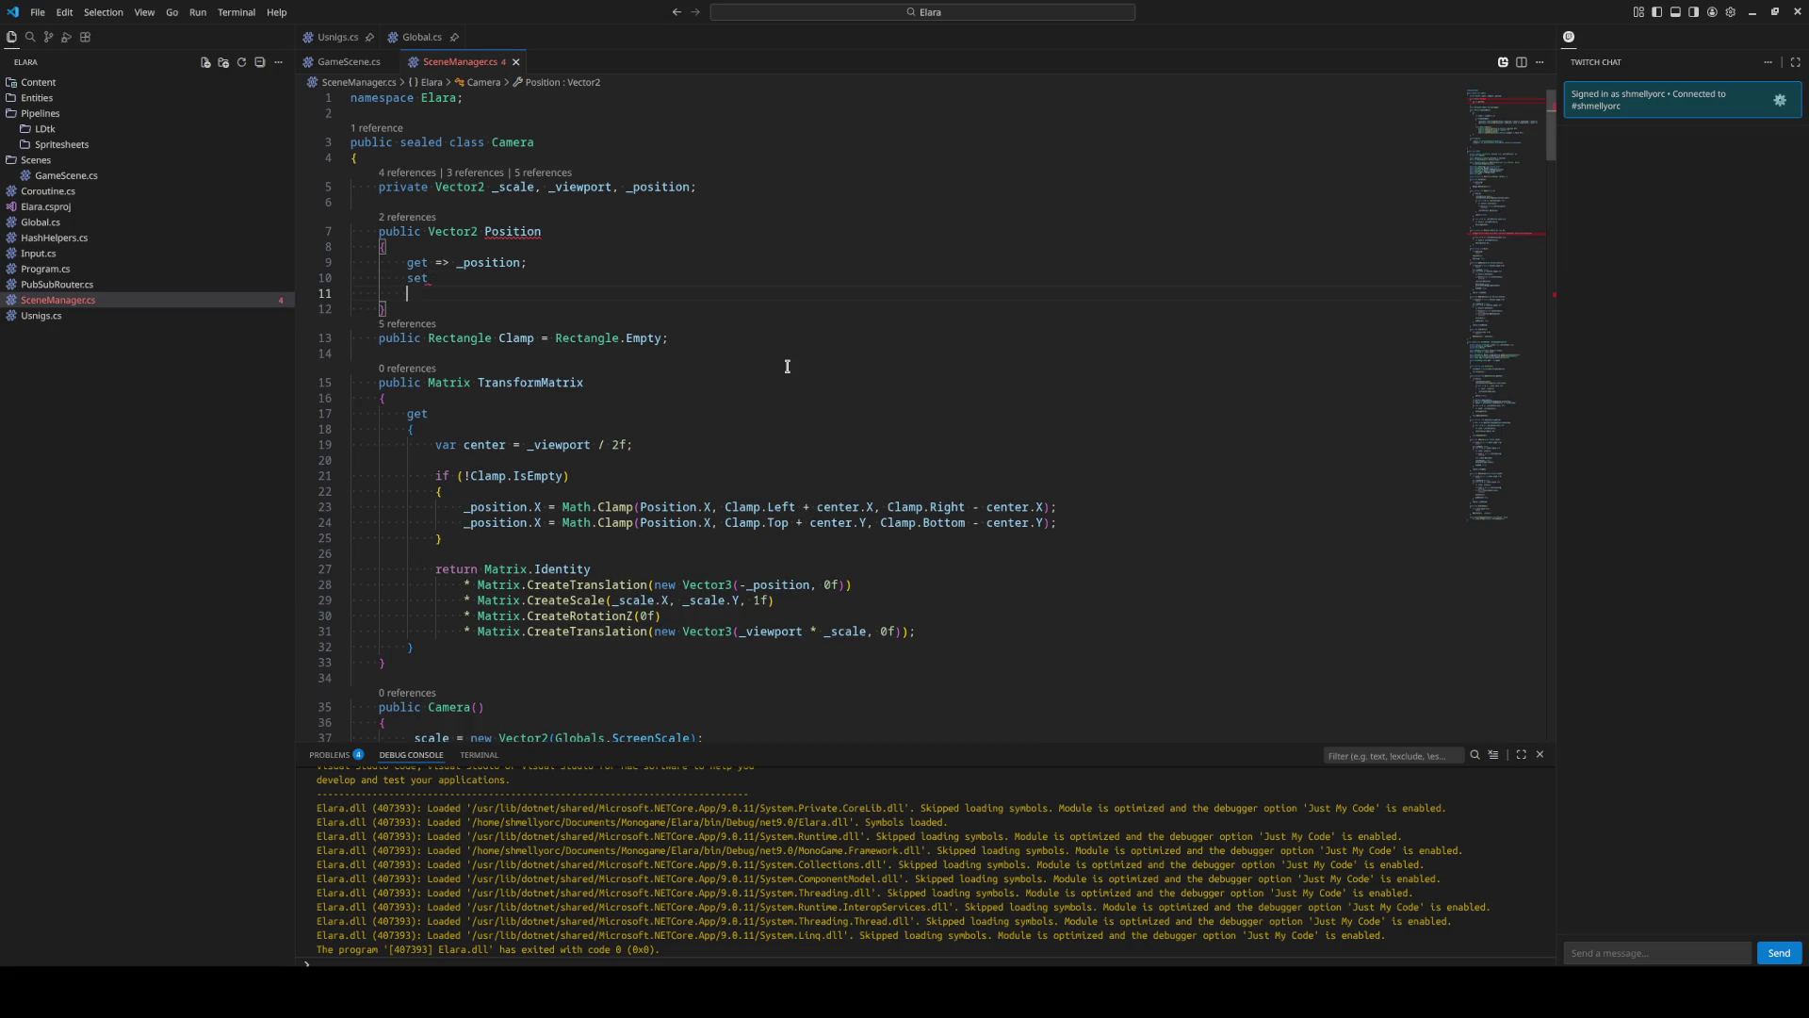
type("{")
key("Return")
key("Return")
key("Return")
key("ctrl+v")
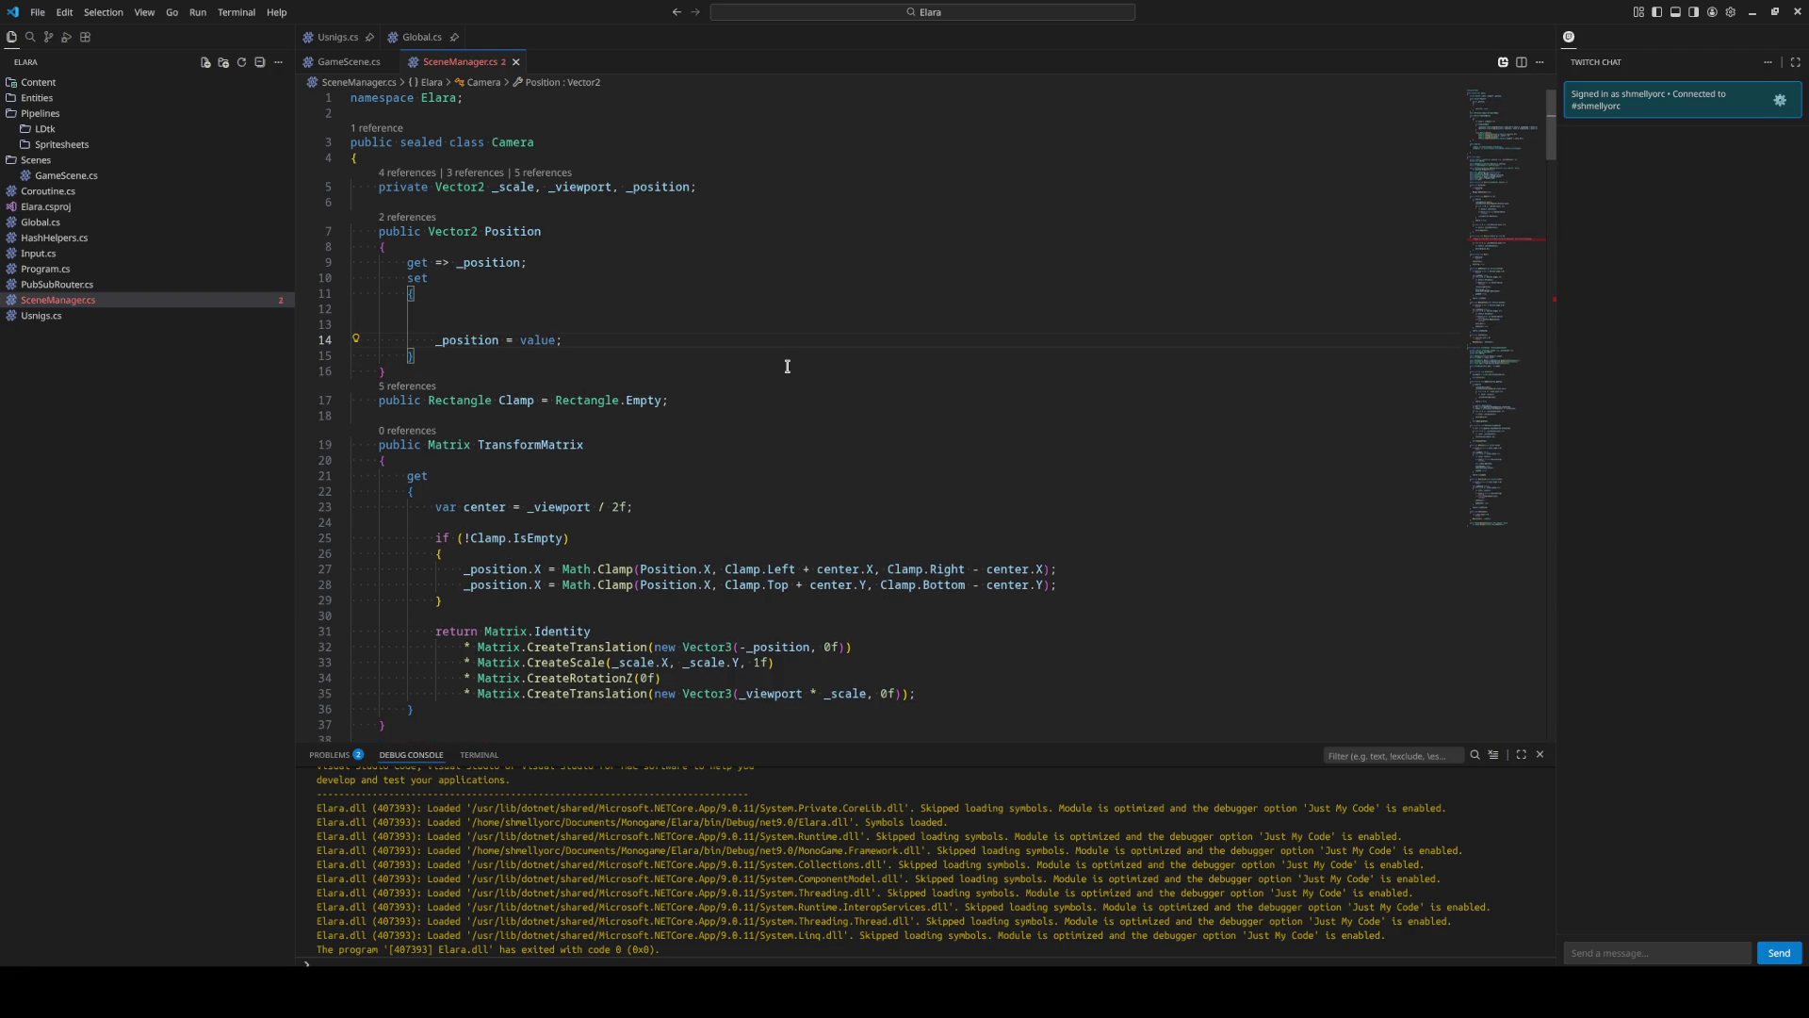
Add a private float Epsilon = 0.001f; field at the top of the Camera class.
left_click(696, 164)
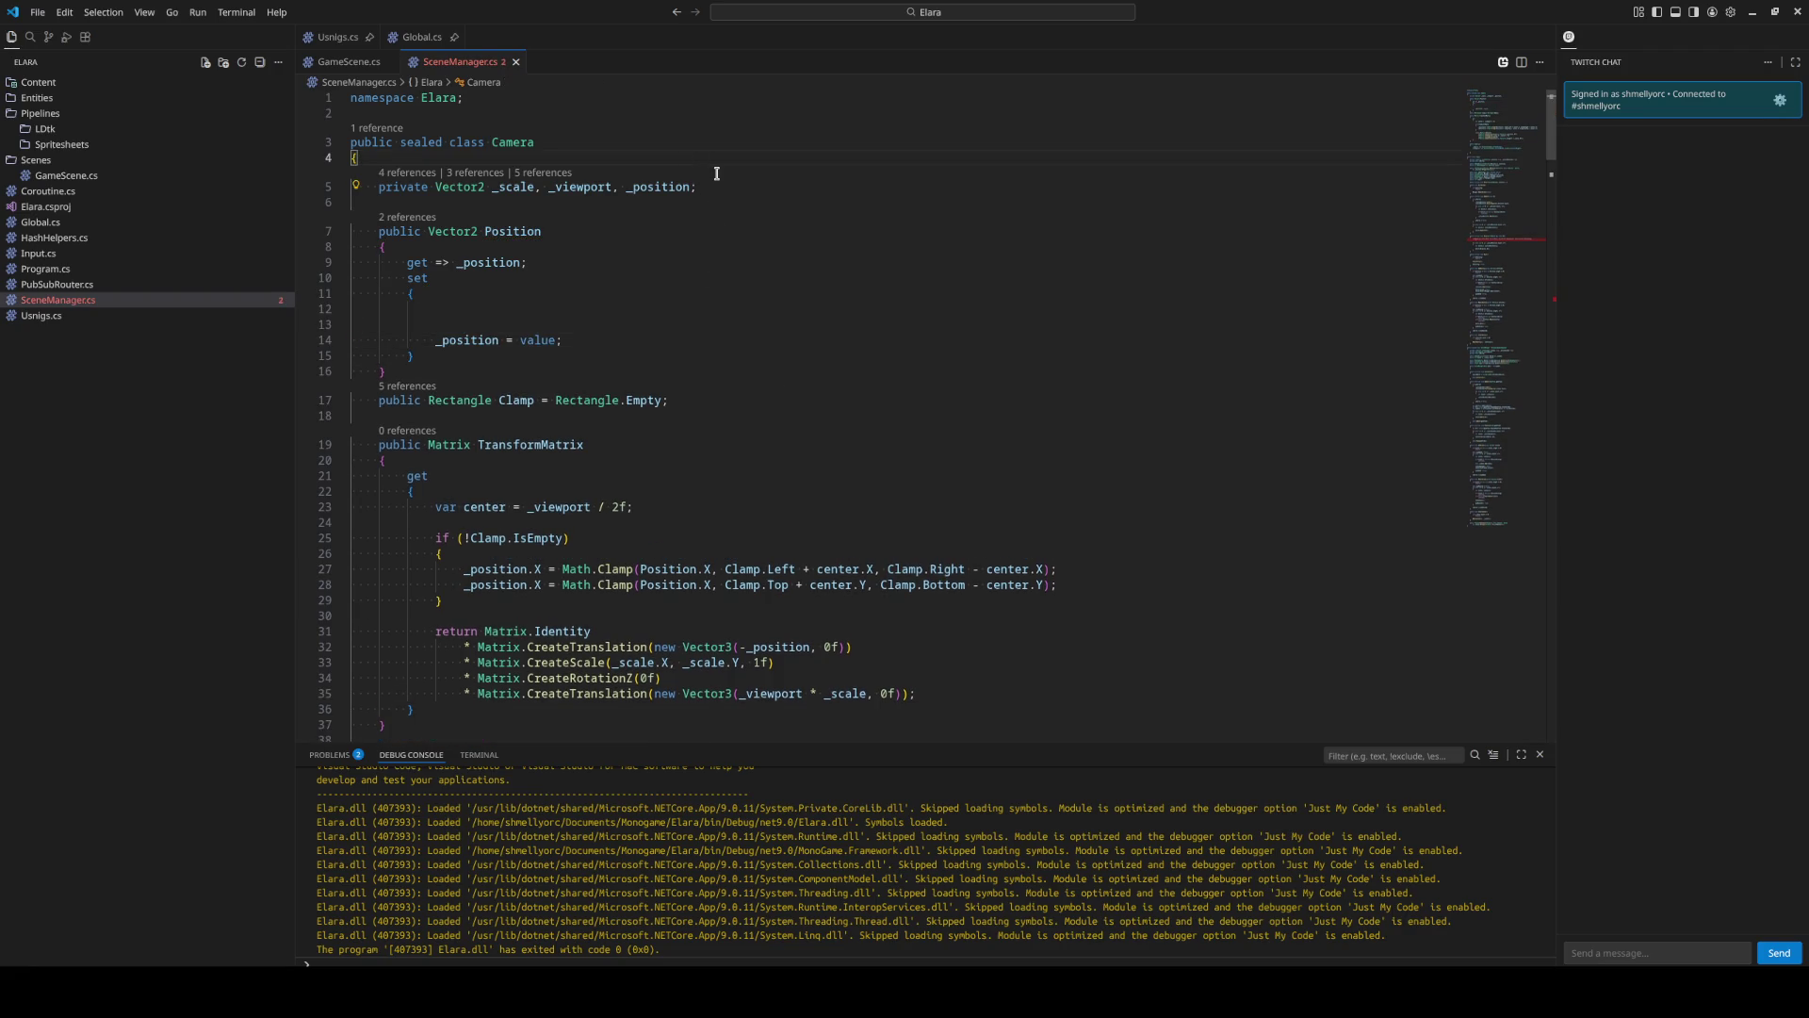
key("Return")
type("private float Eps")
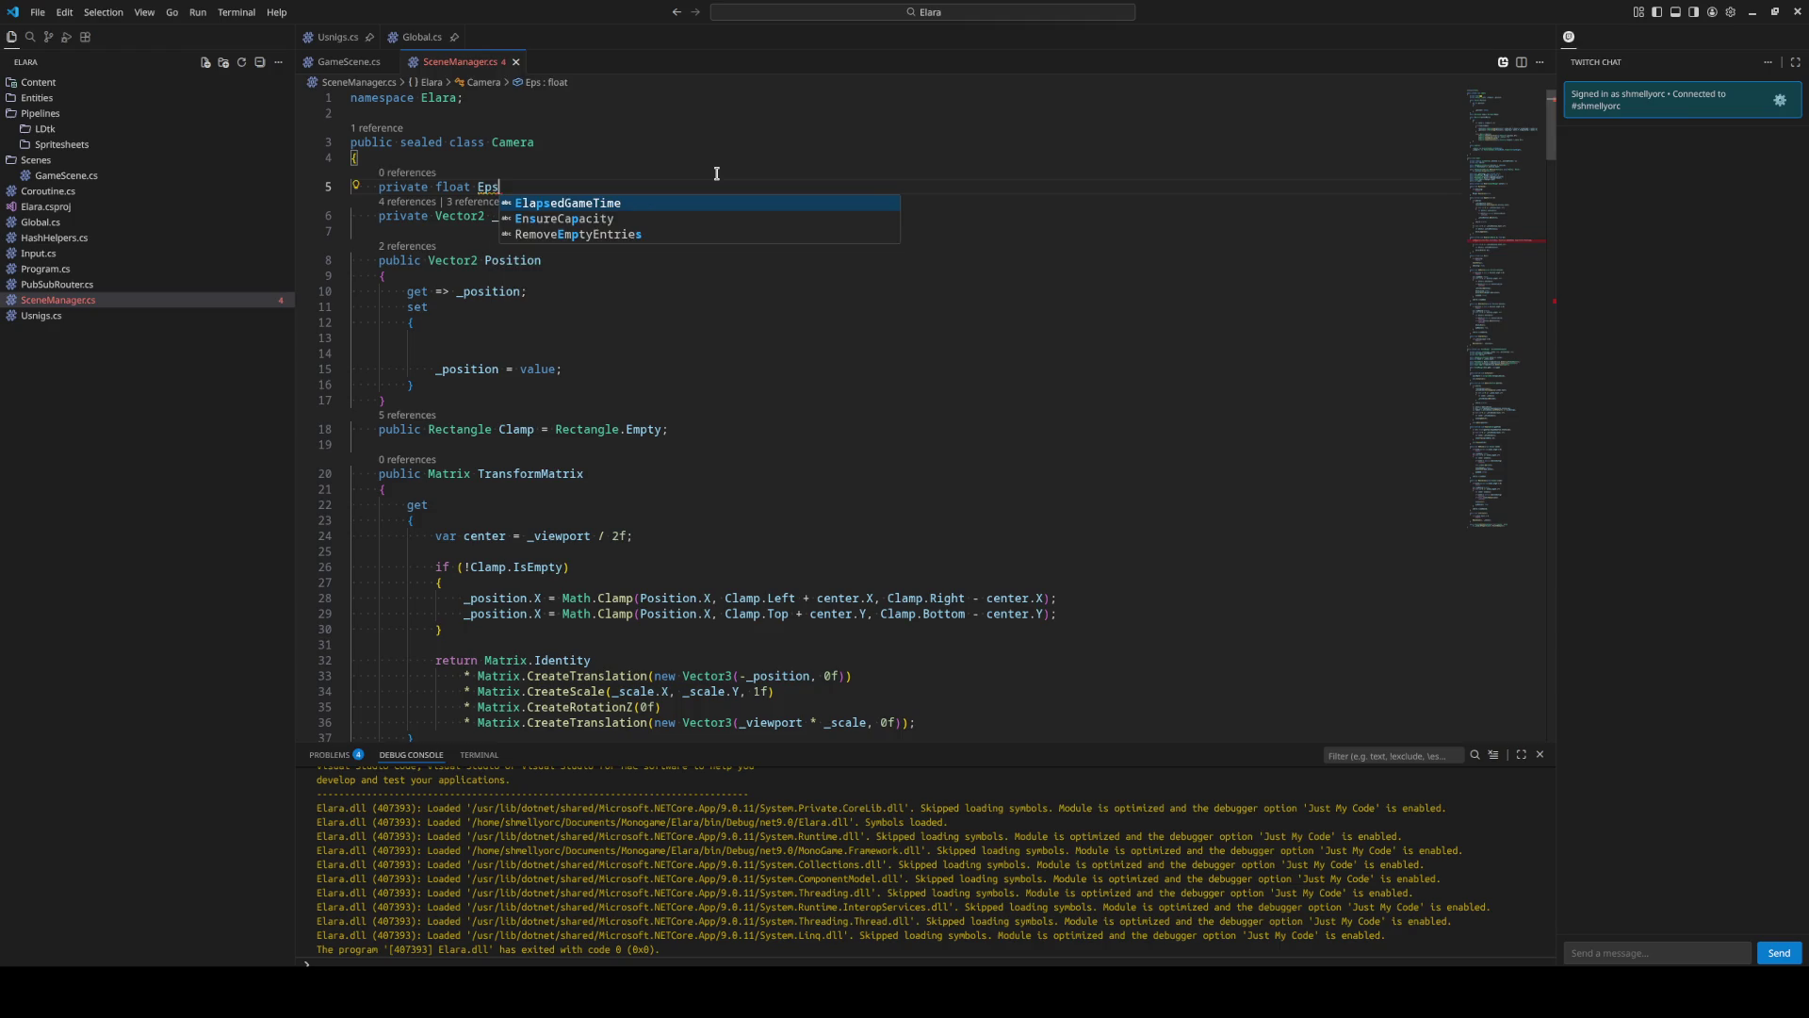
type("ilon = 0.001f;")
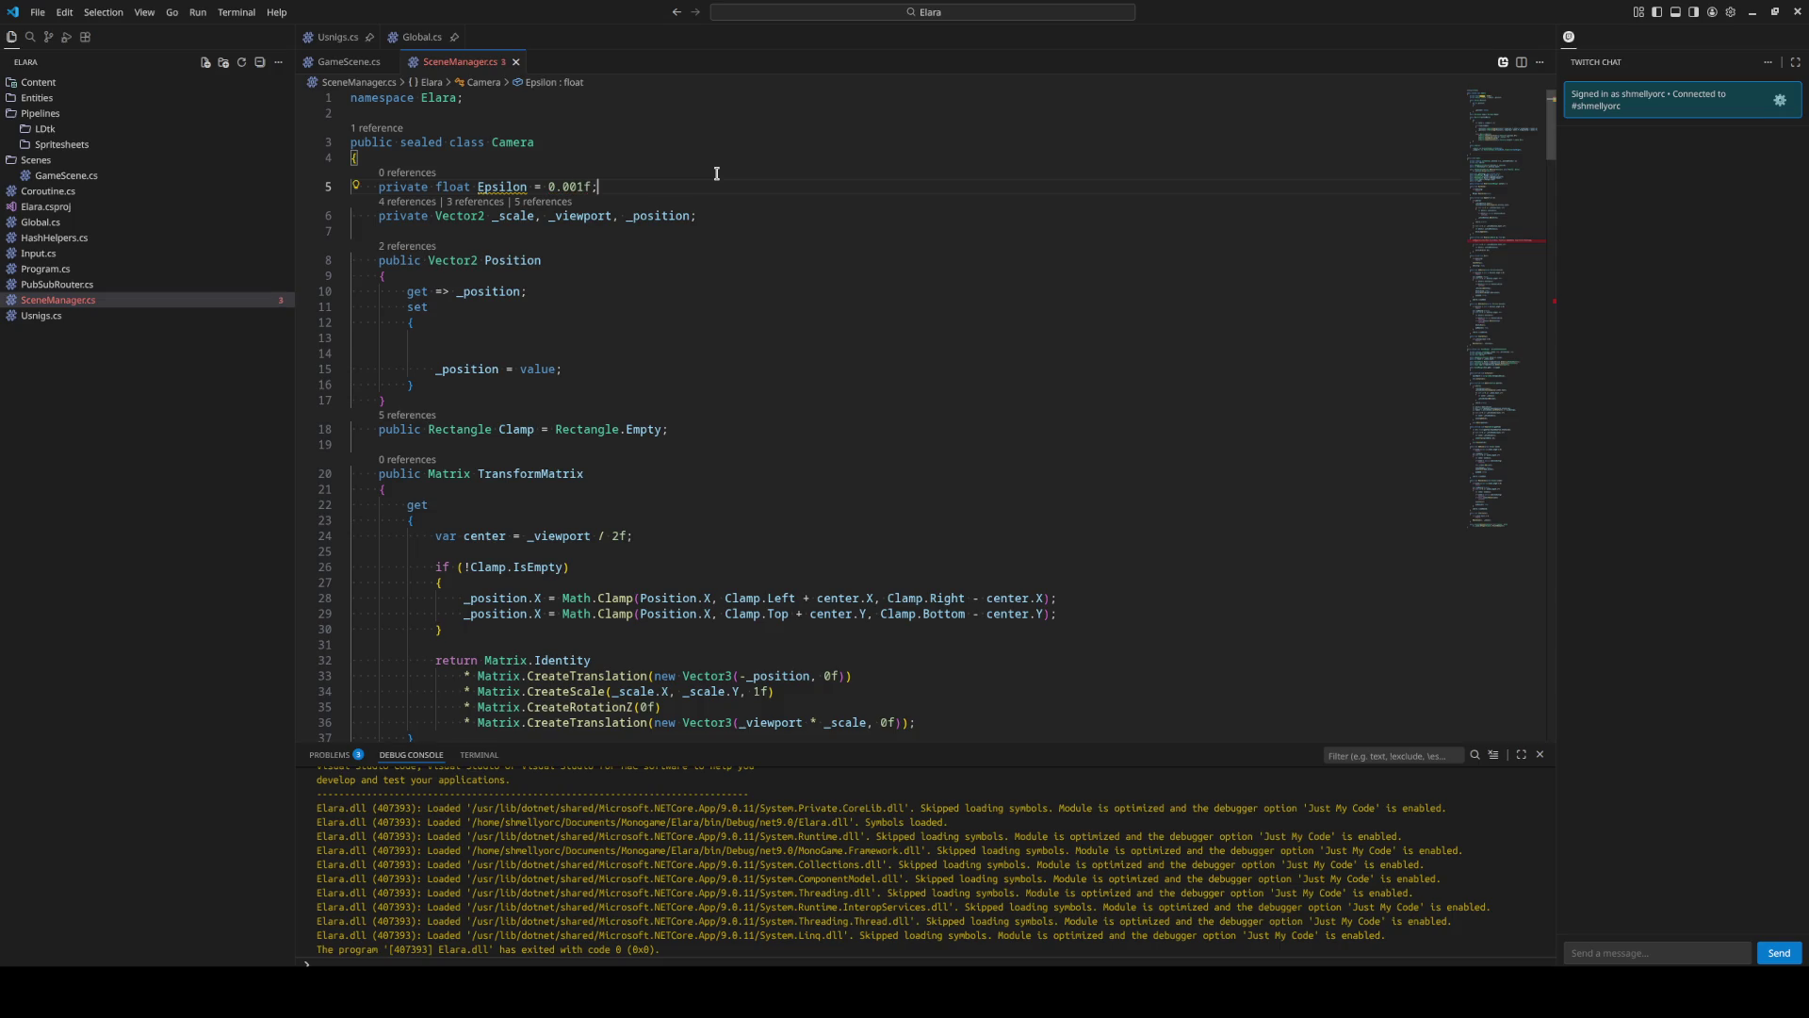
key("Return")
key("Down")
key("Down")
key("Down")
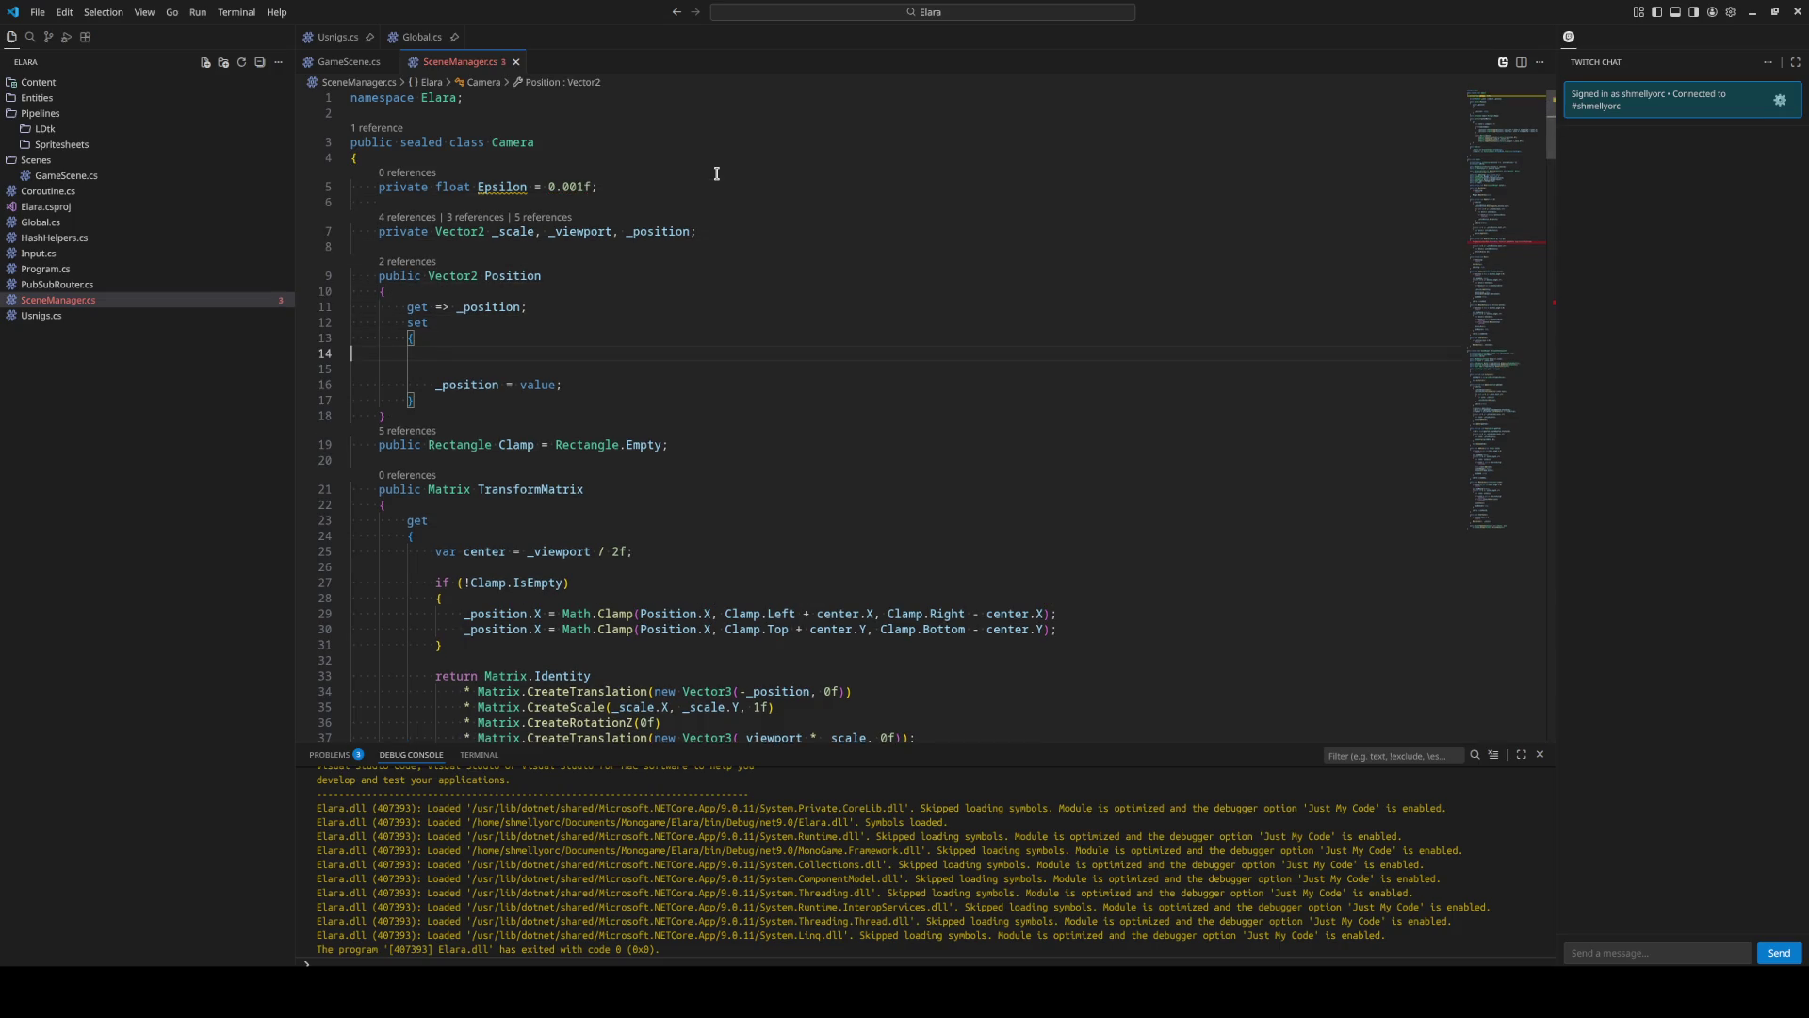
Start the setter with if(MathF.Abs(value.X) < Epsilon as the first check.
type("if(")
type("Mathf.ab")
key("Tab")
type("(")
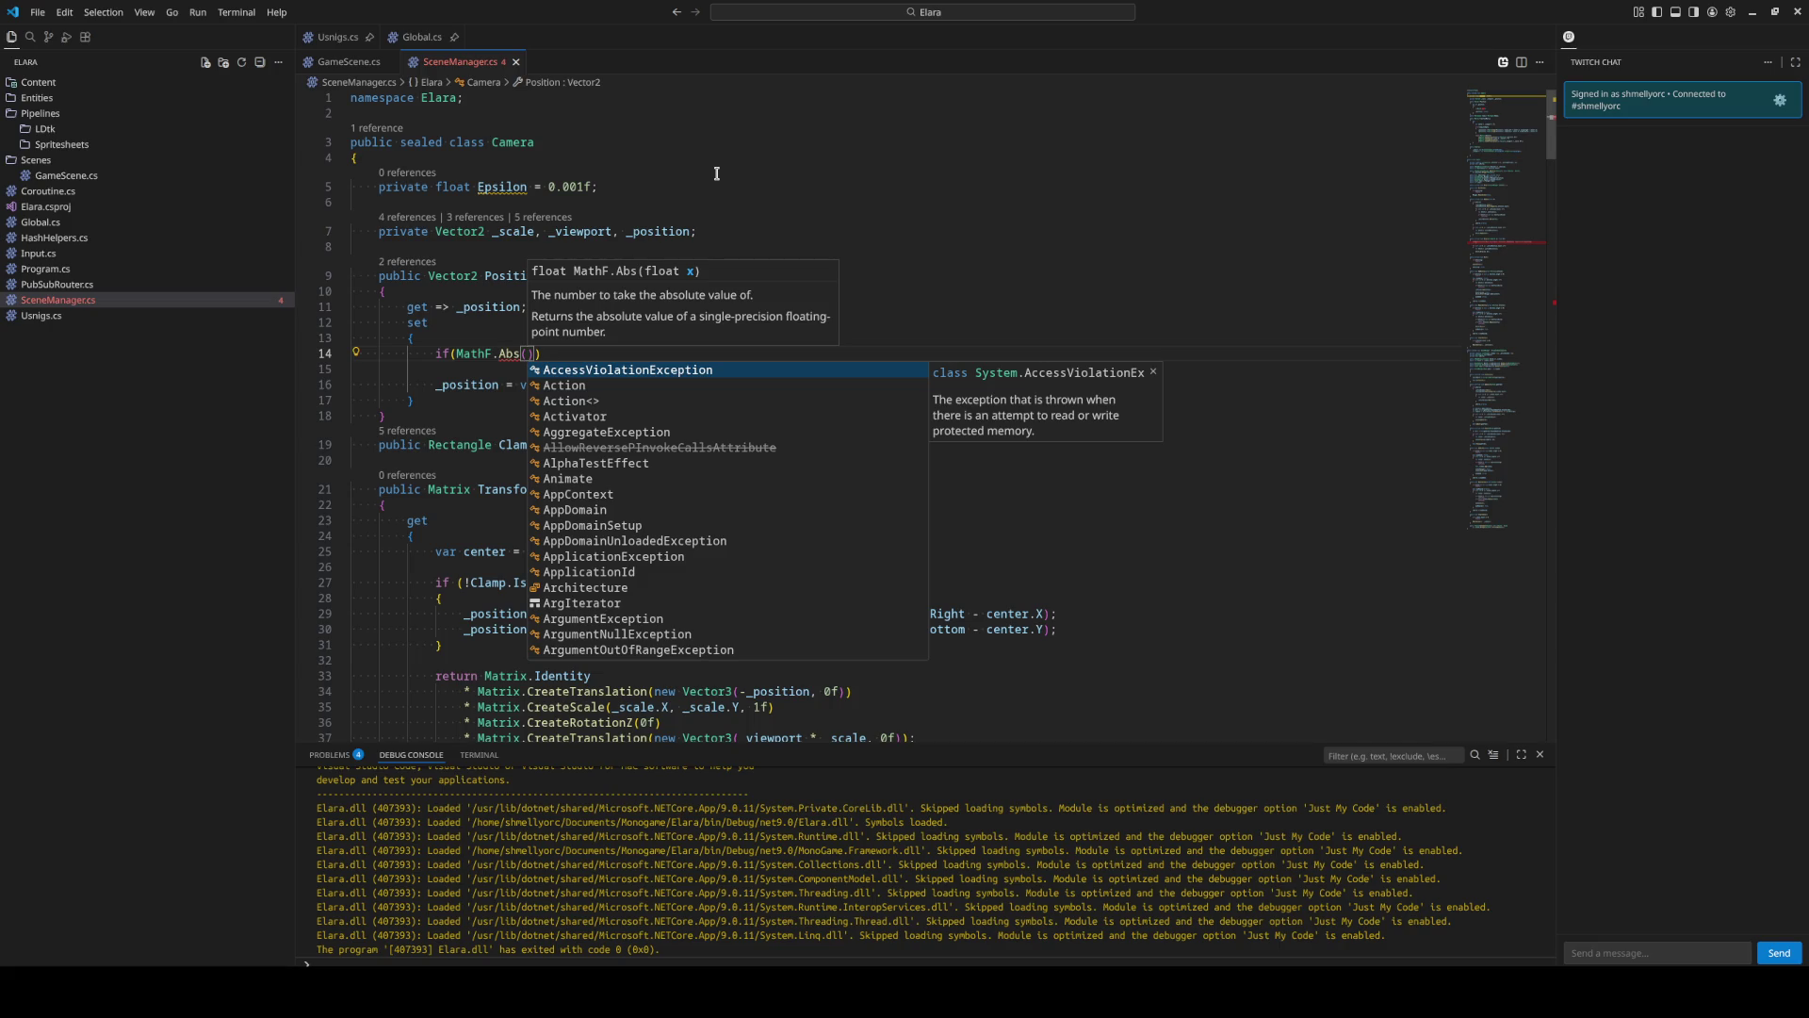
type(")")
key("ctrl+shift+Left")
key("ctrl+shift+Left")
key("ctrl+shift+Left")
type("Vector2.")
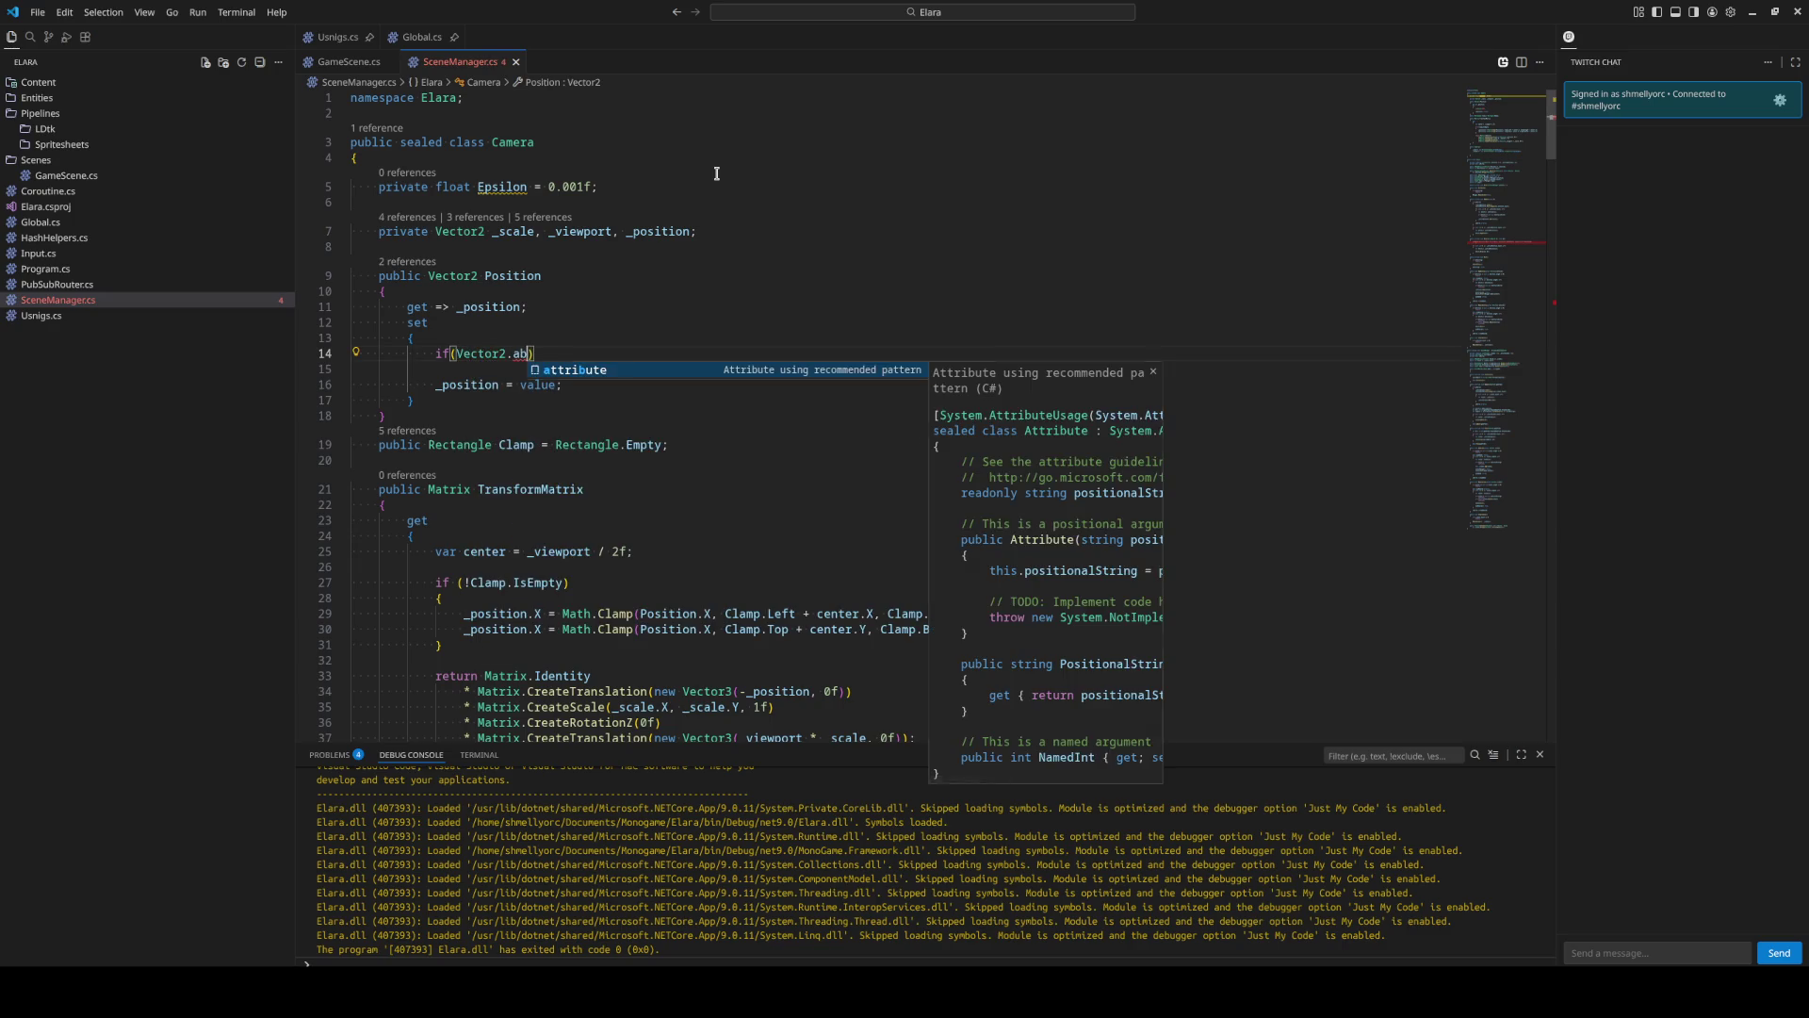
key("BackSpace")
key("BackSpace")
key("BackSpace")
key("BackSpace")
key("BackSpace")
key("BackSpace")
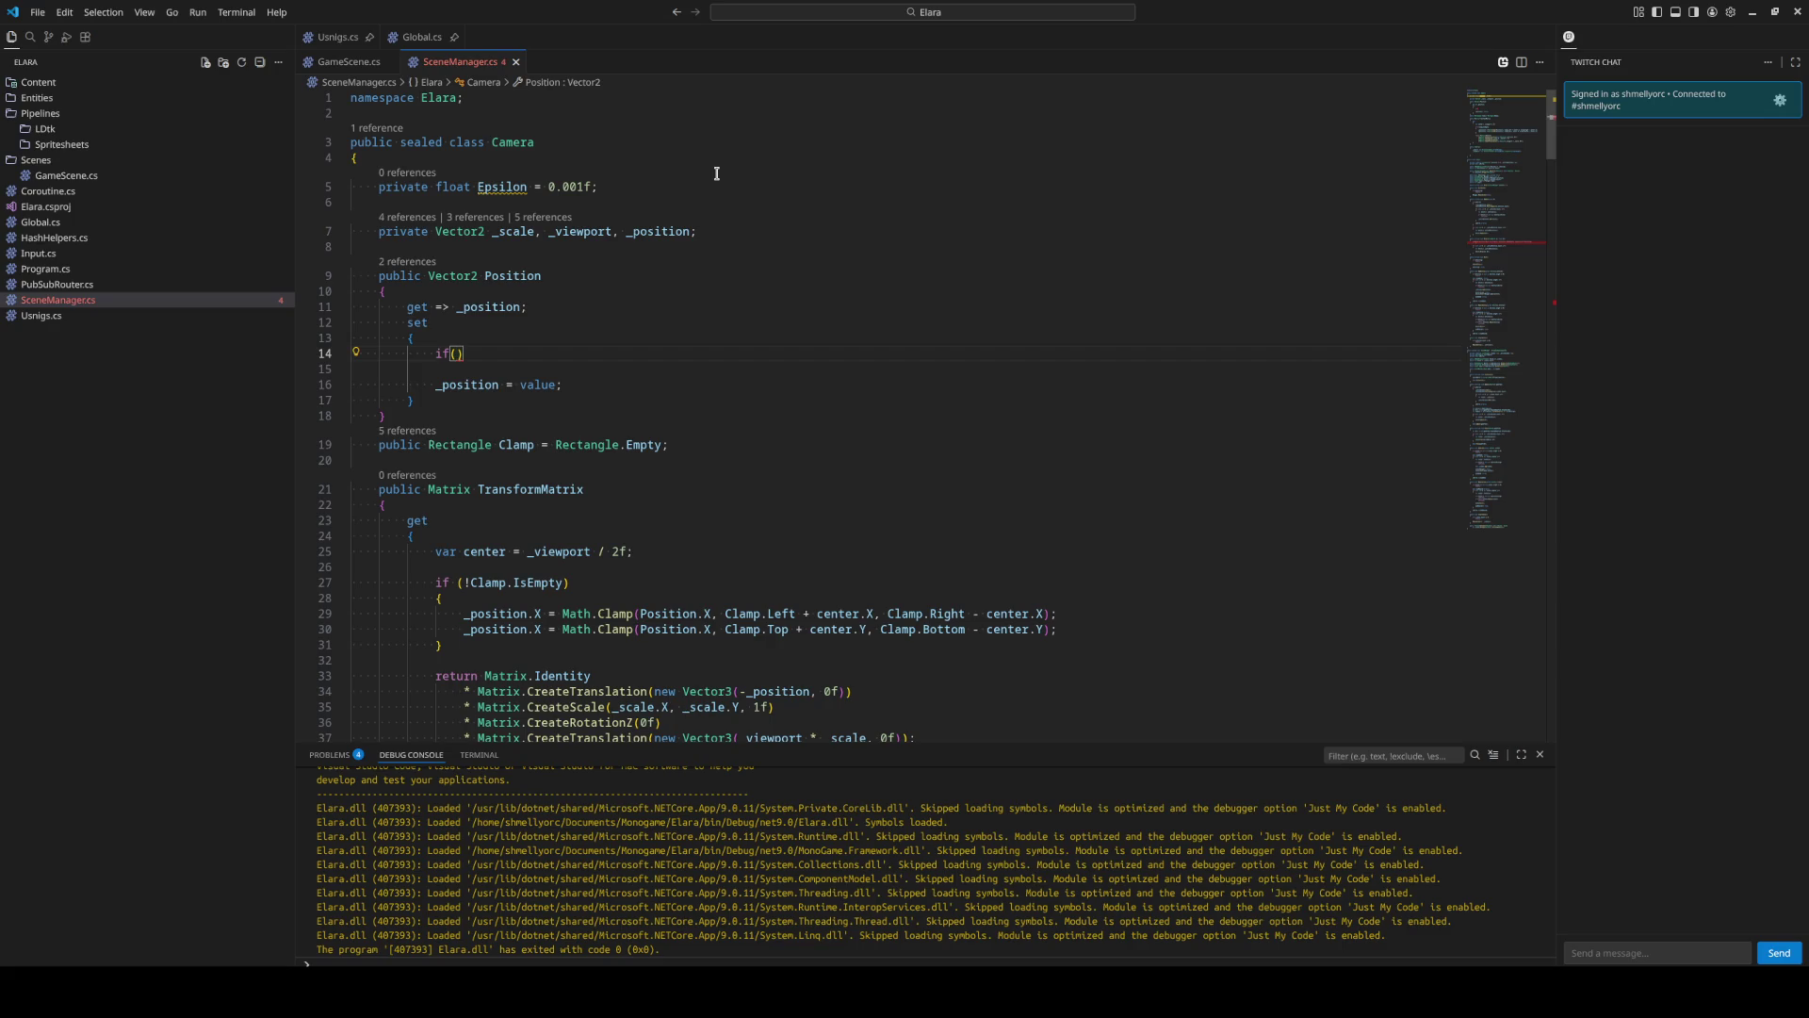
type("MathF.Abs(")
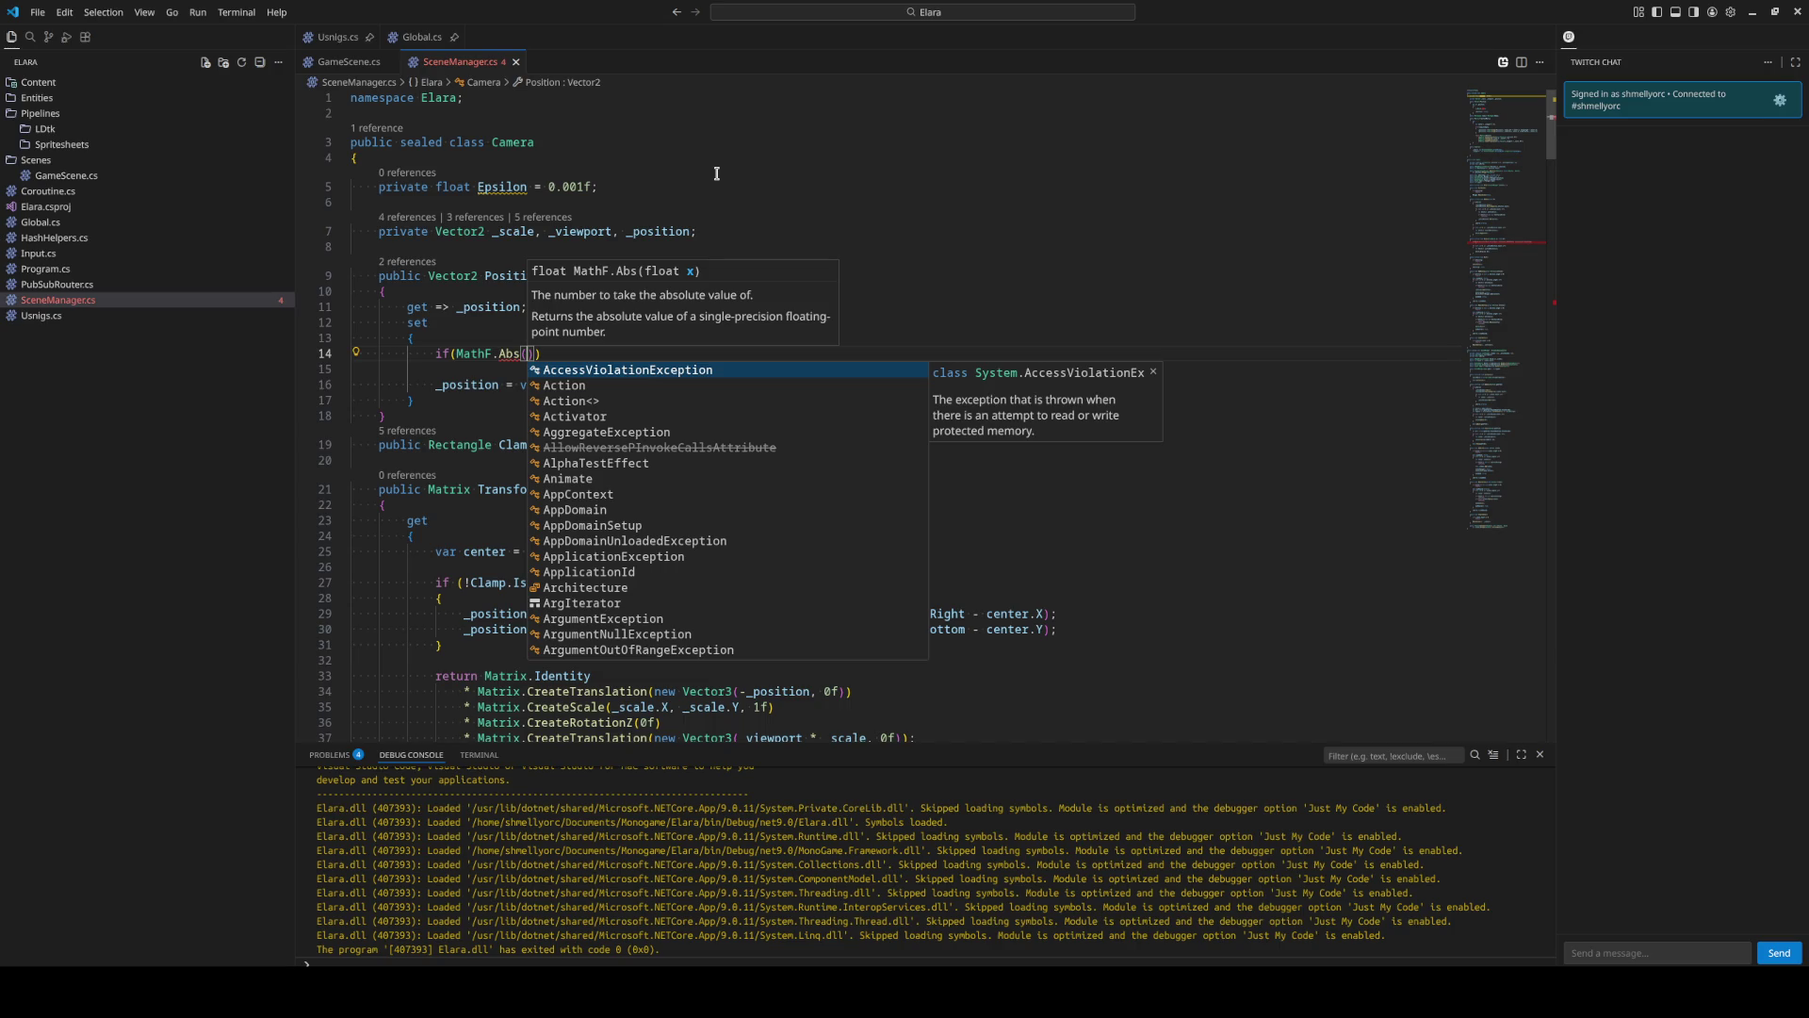
type("value")
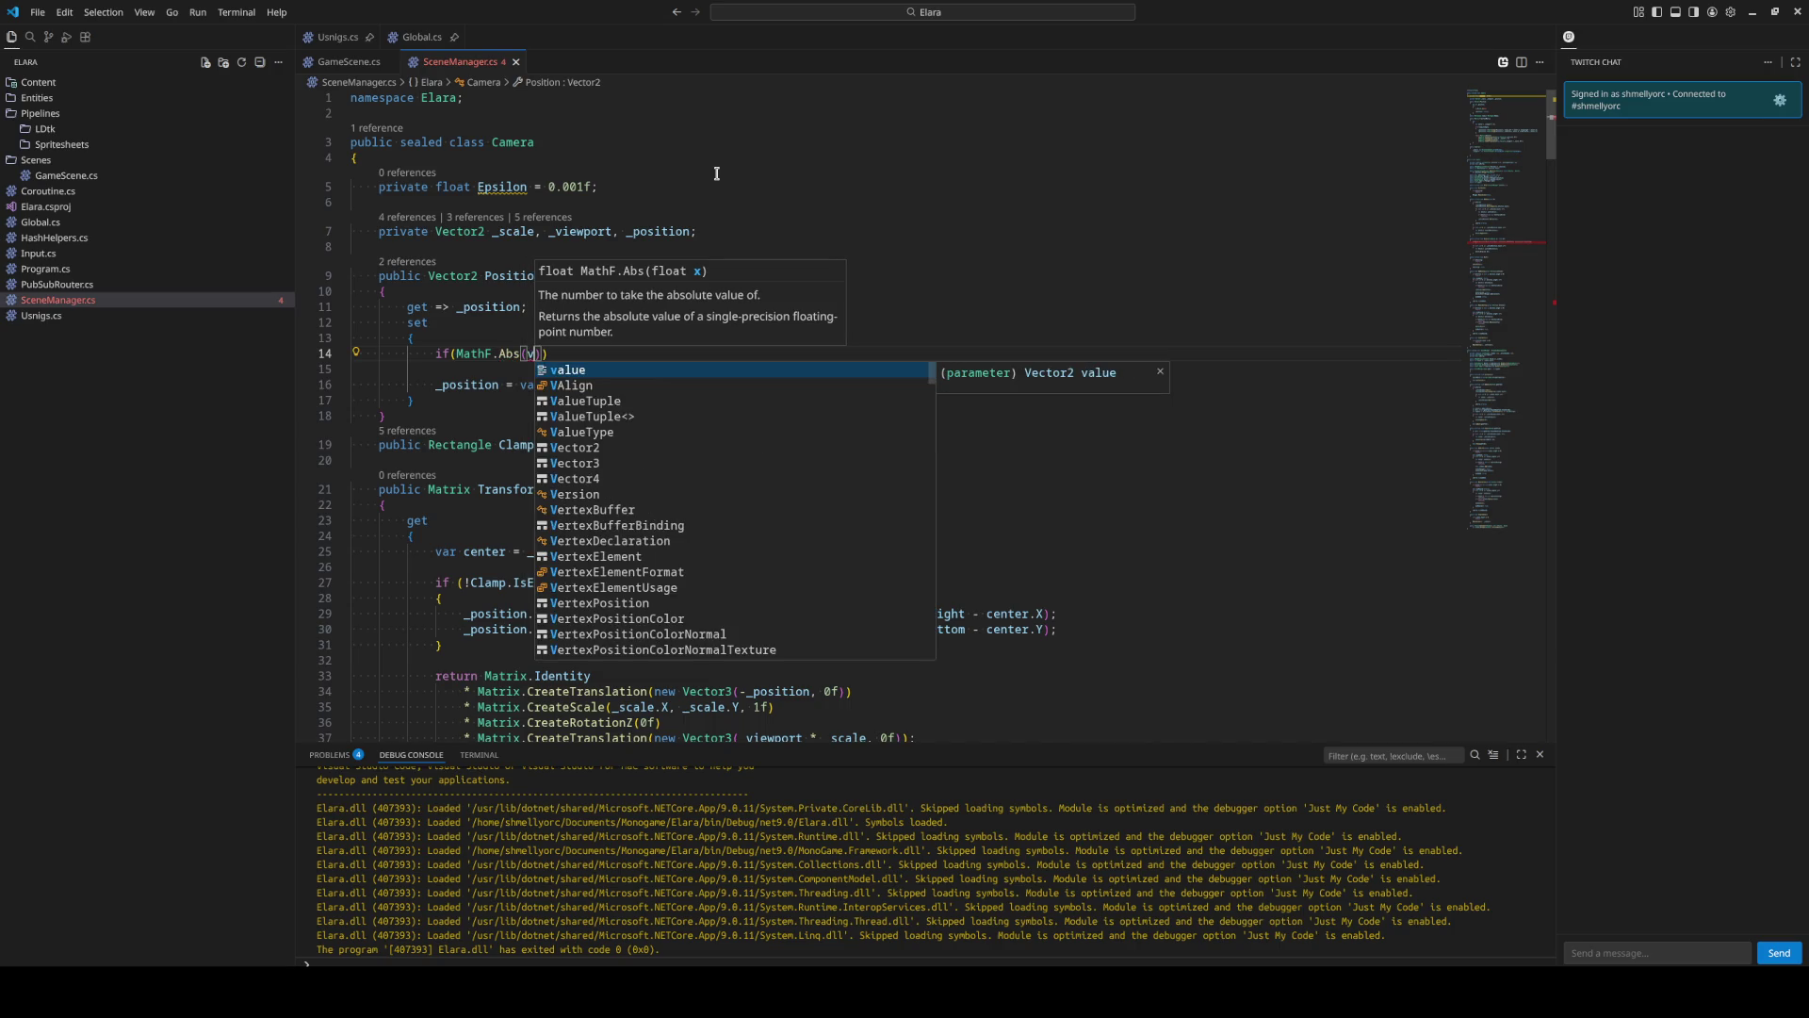
type(") <")
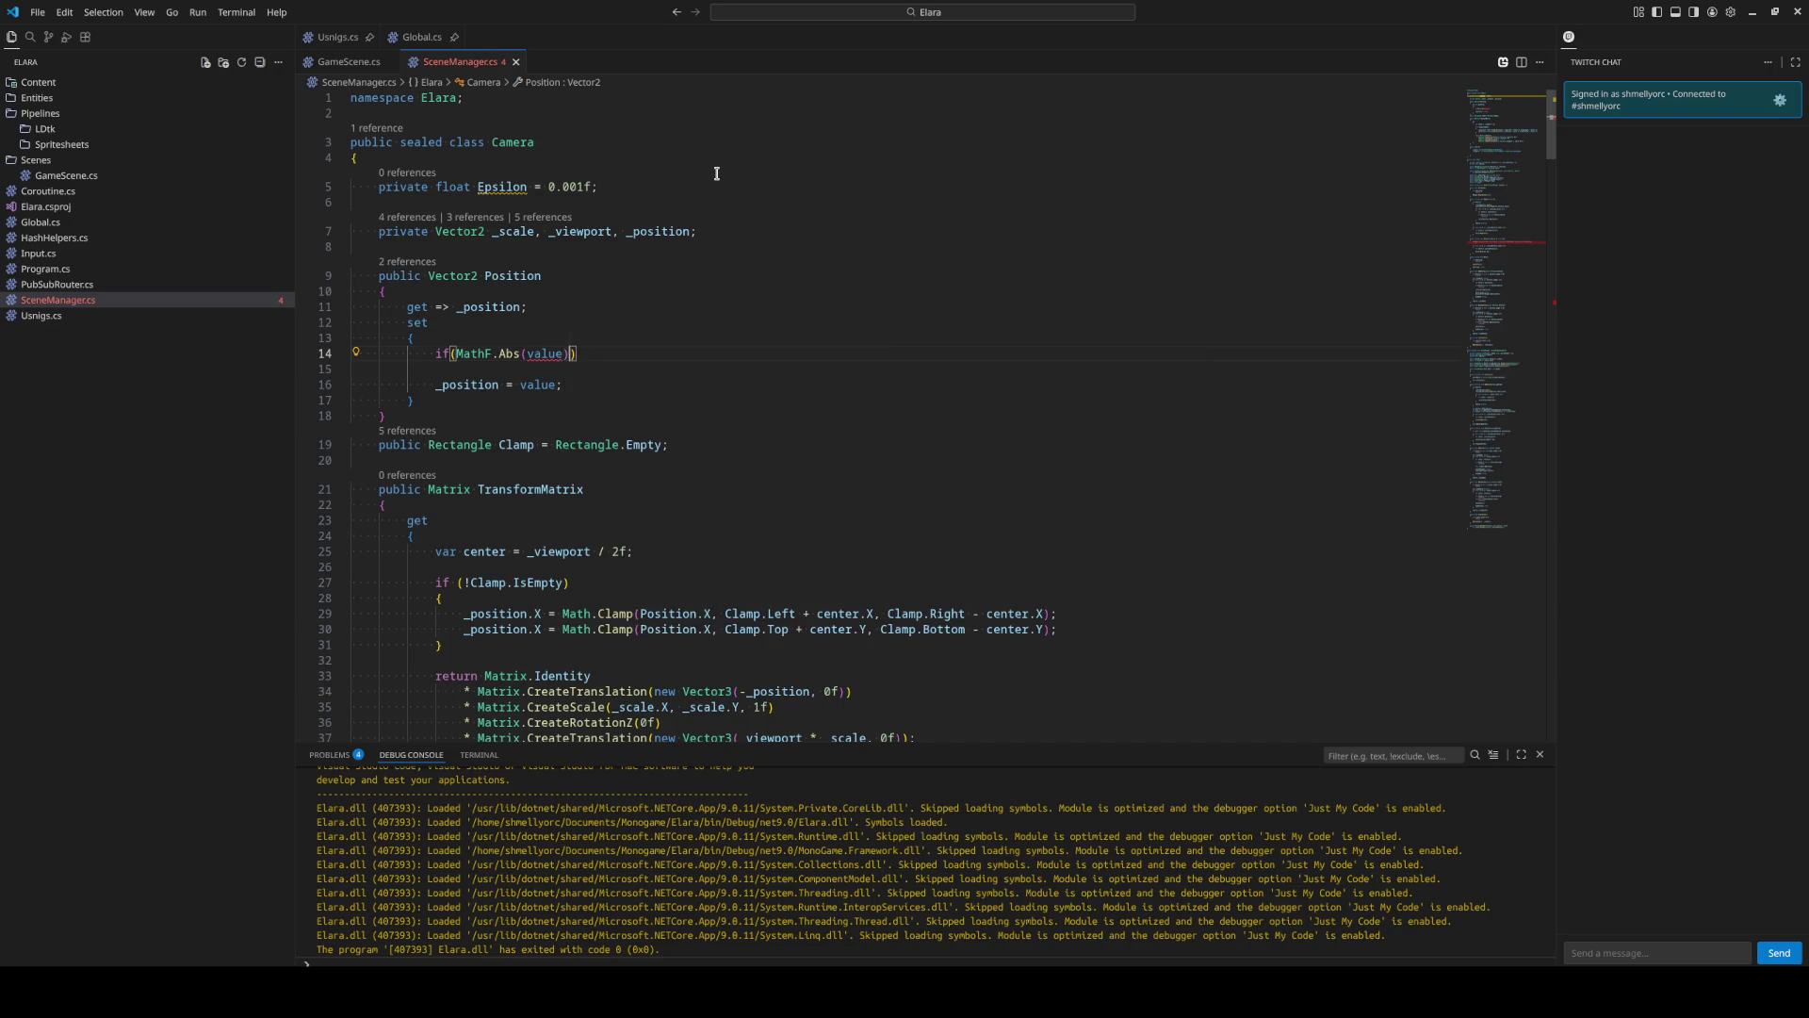
key("Left")
key("Left")
type(".X")
key("Right")
key("Right")
key("Right")
type("Ep")
key("Tab")
Add the || MathF.Abs(value.Y) < Epsilon check to complete the condition.
type("||")
type(" MAh")
key("BackSpace")
key("BackSpace")
type("athf")
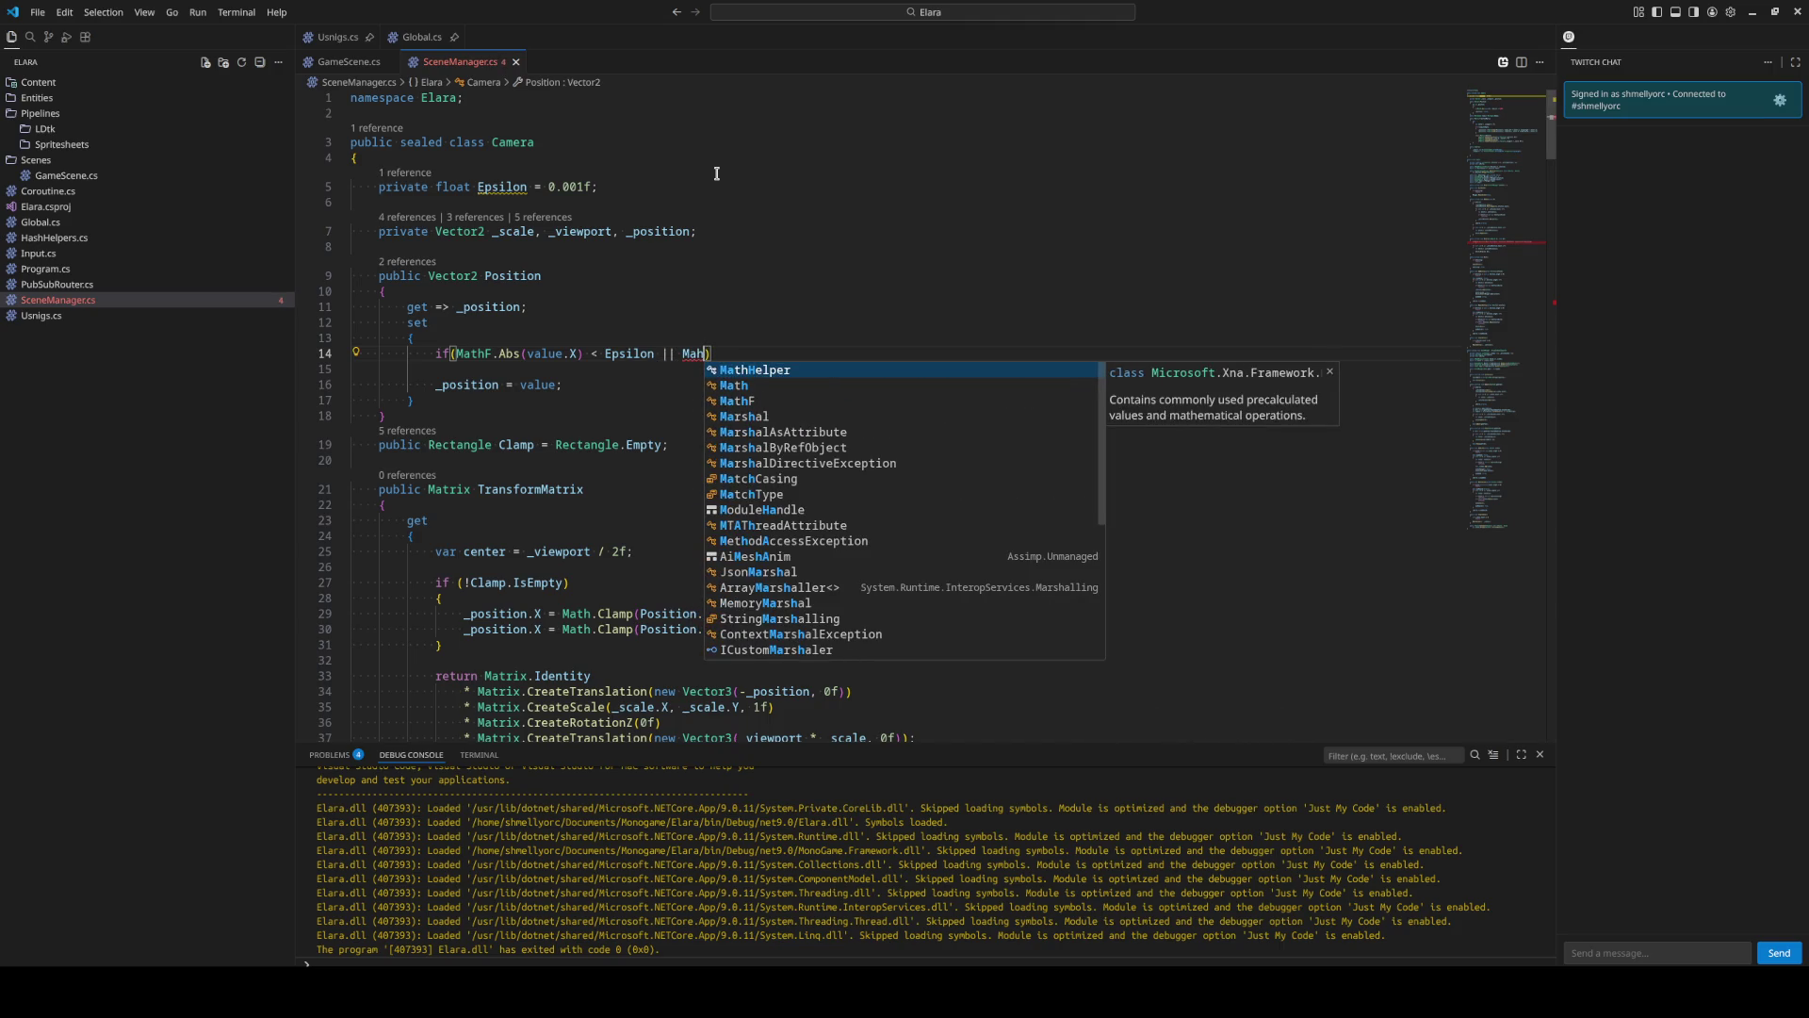
key("Tab")
type(".")
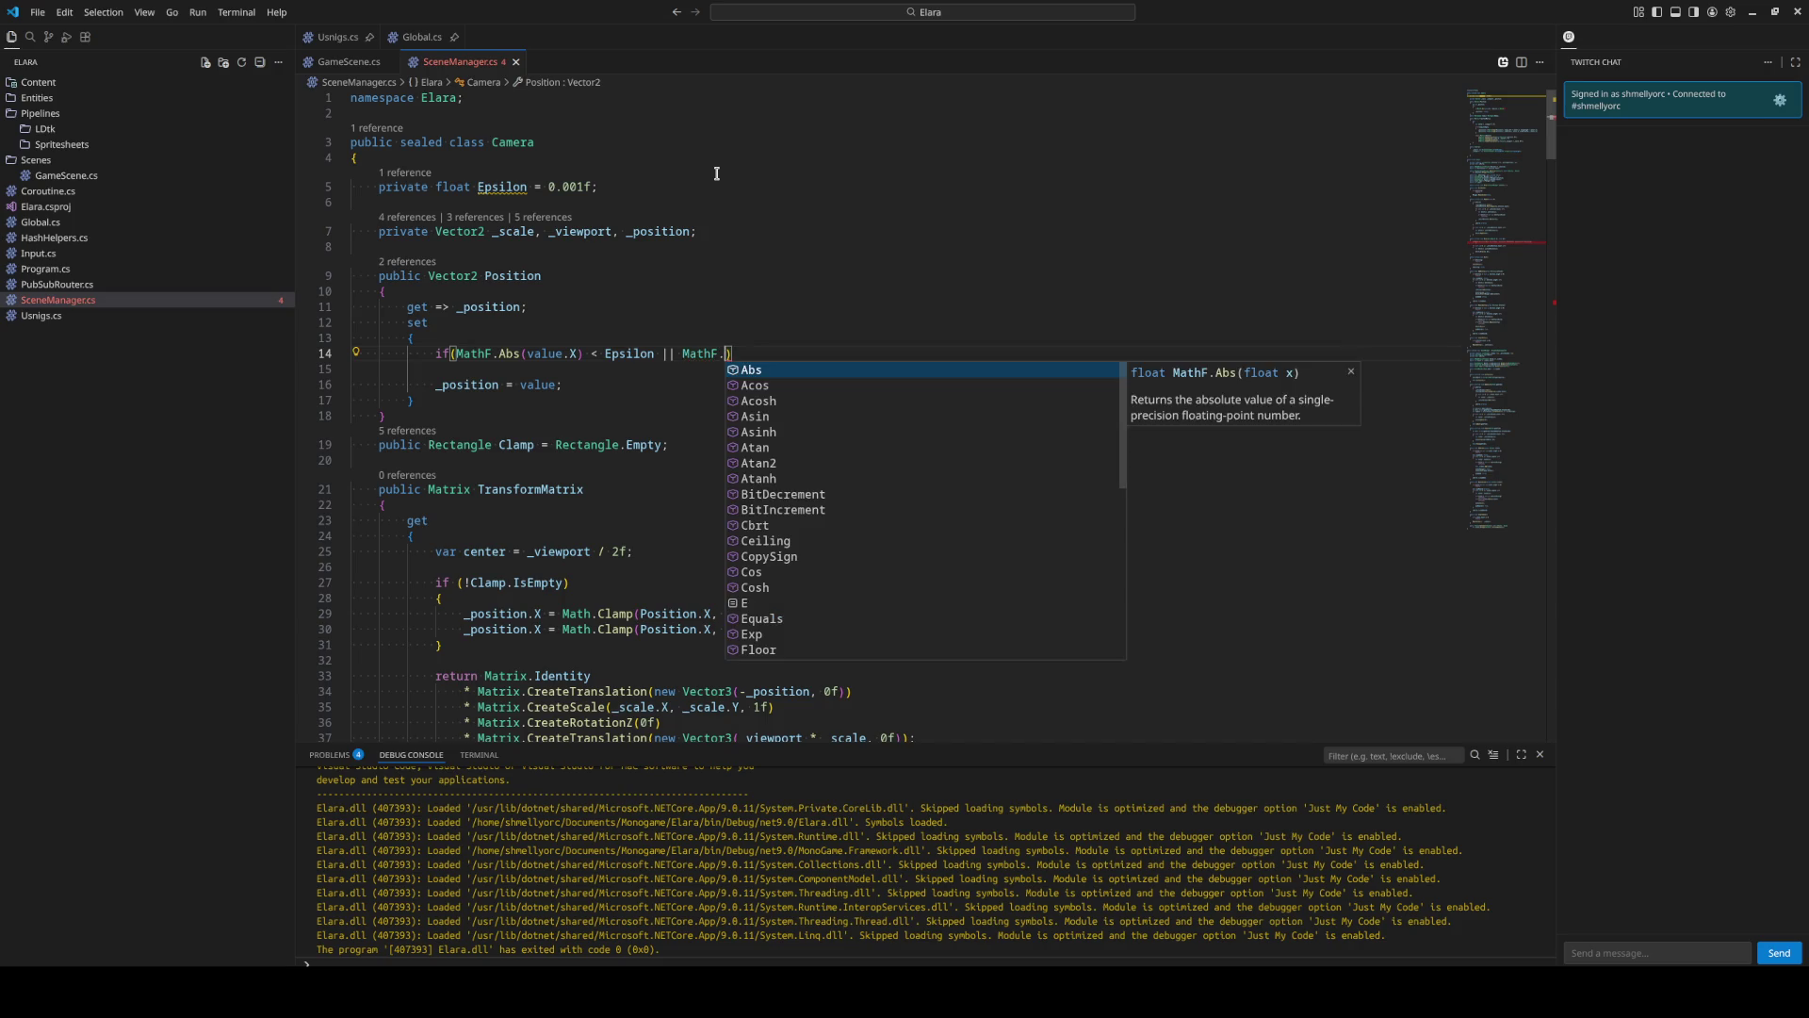
type("ab")
key("Tab")
type("(")
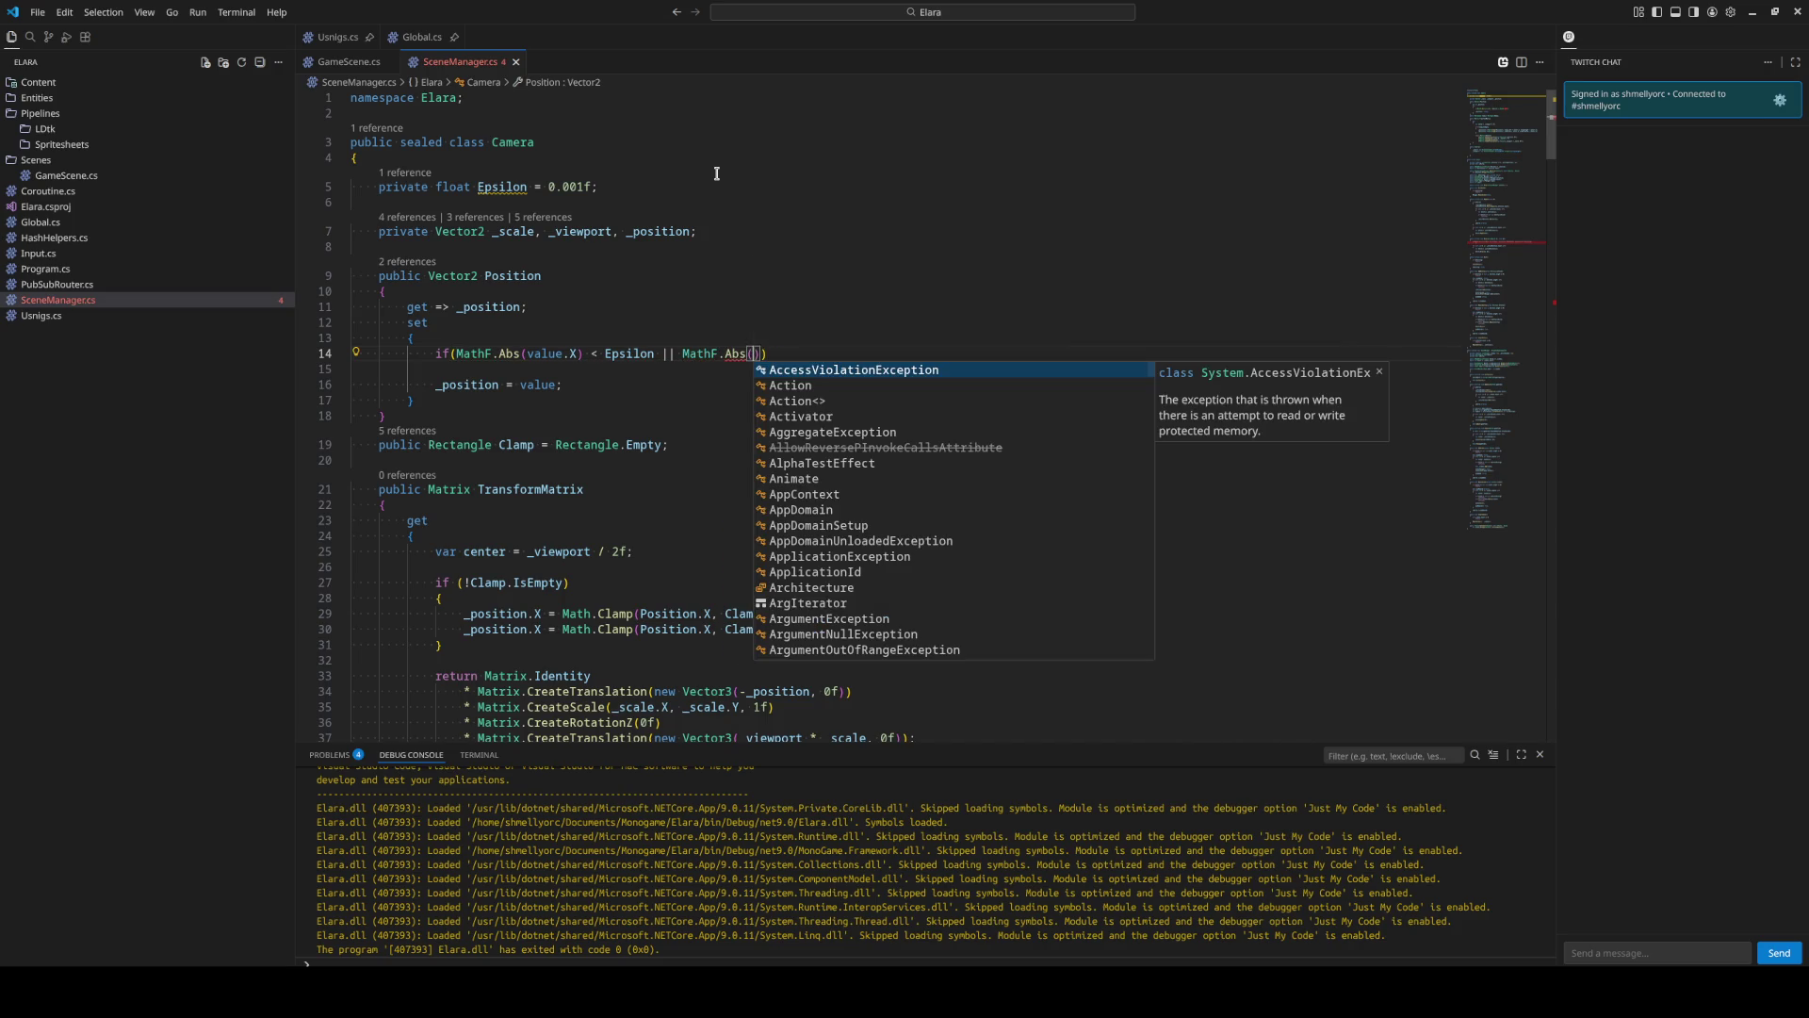
type("value.y")
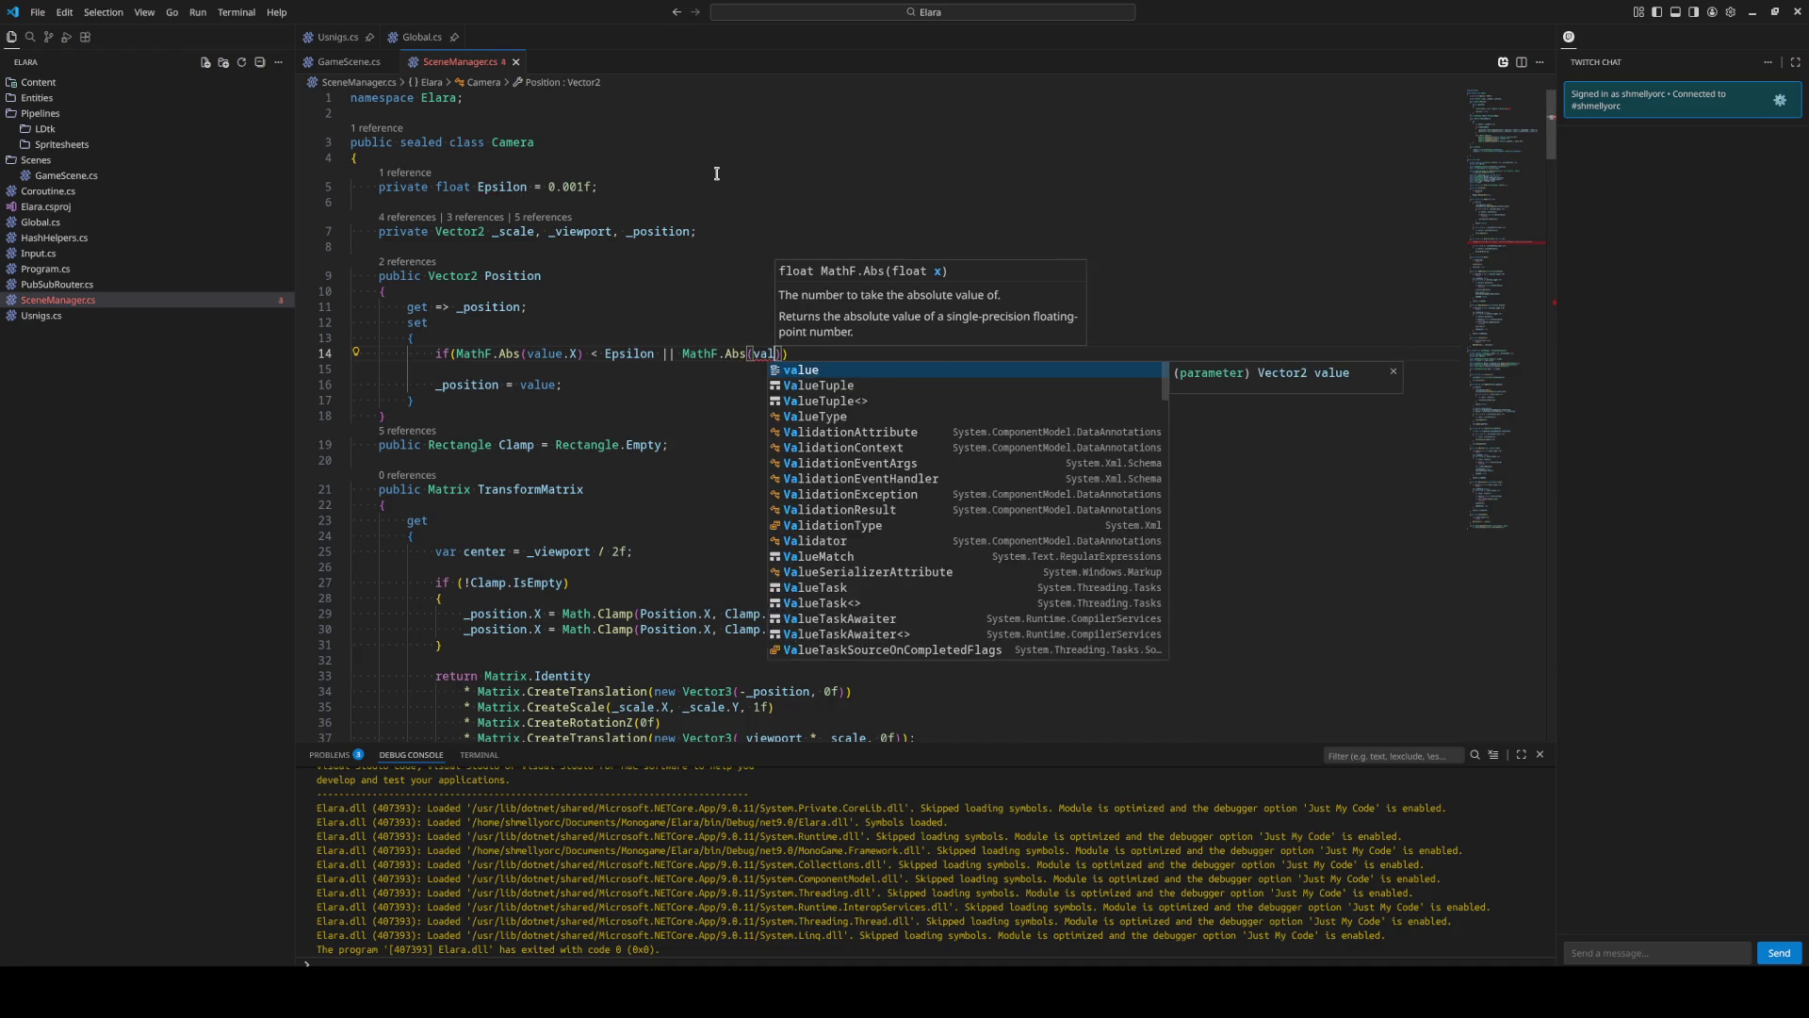
key("Tab")
type(") < Ep")
key("Tab")
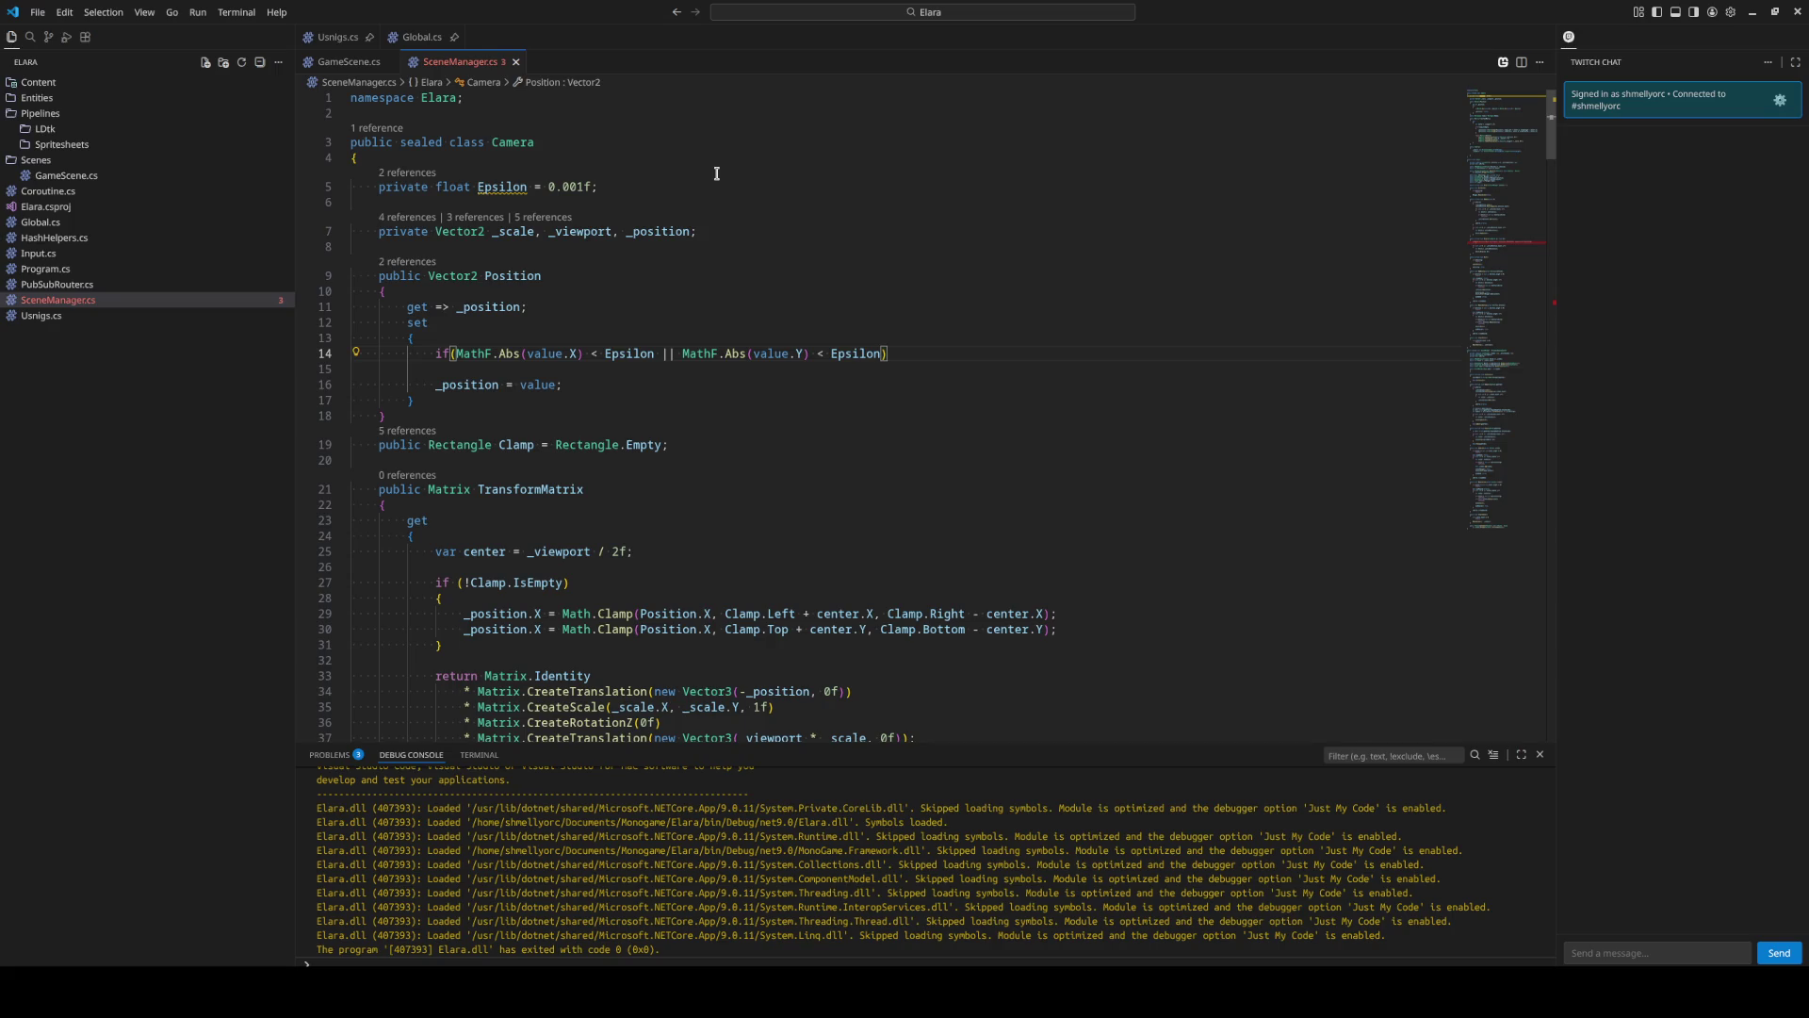
Indent _position = value; under the if and remove the extra blank line.
key("Down")
key("Down")
key("Tab")
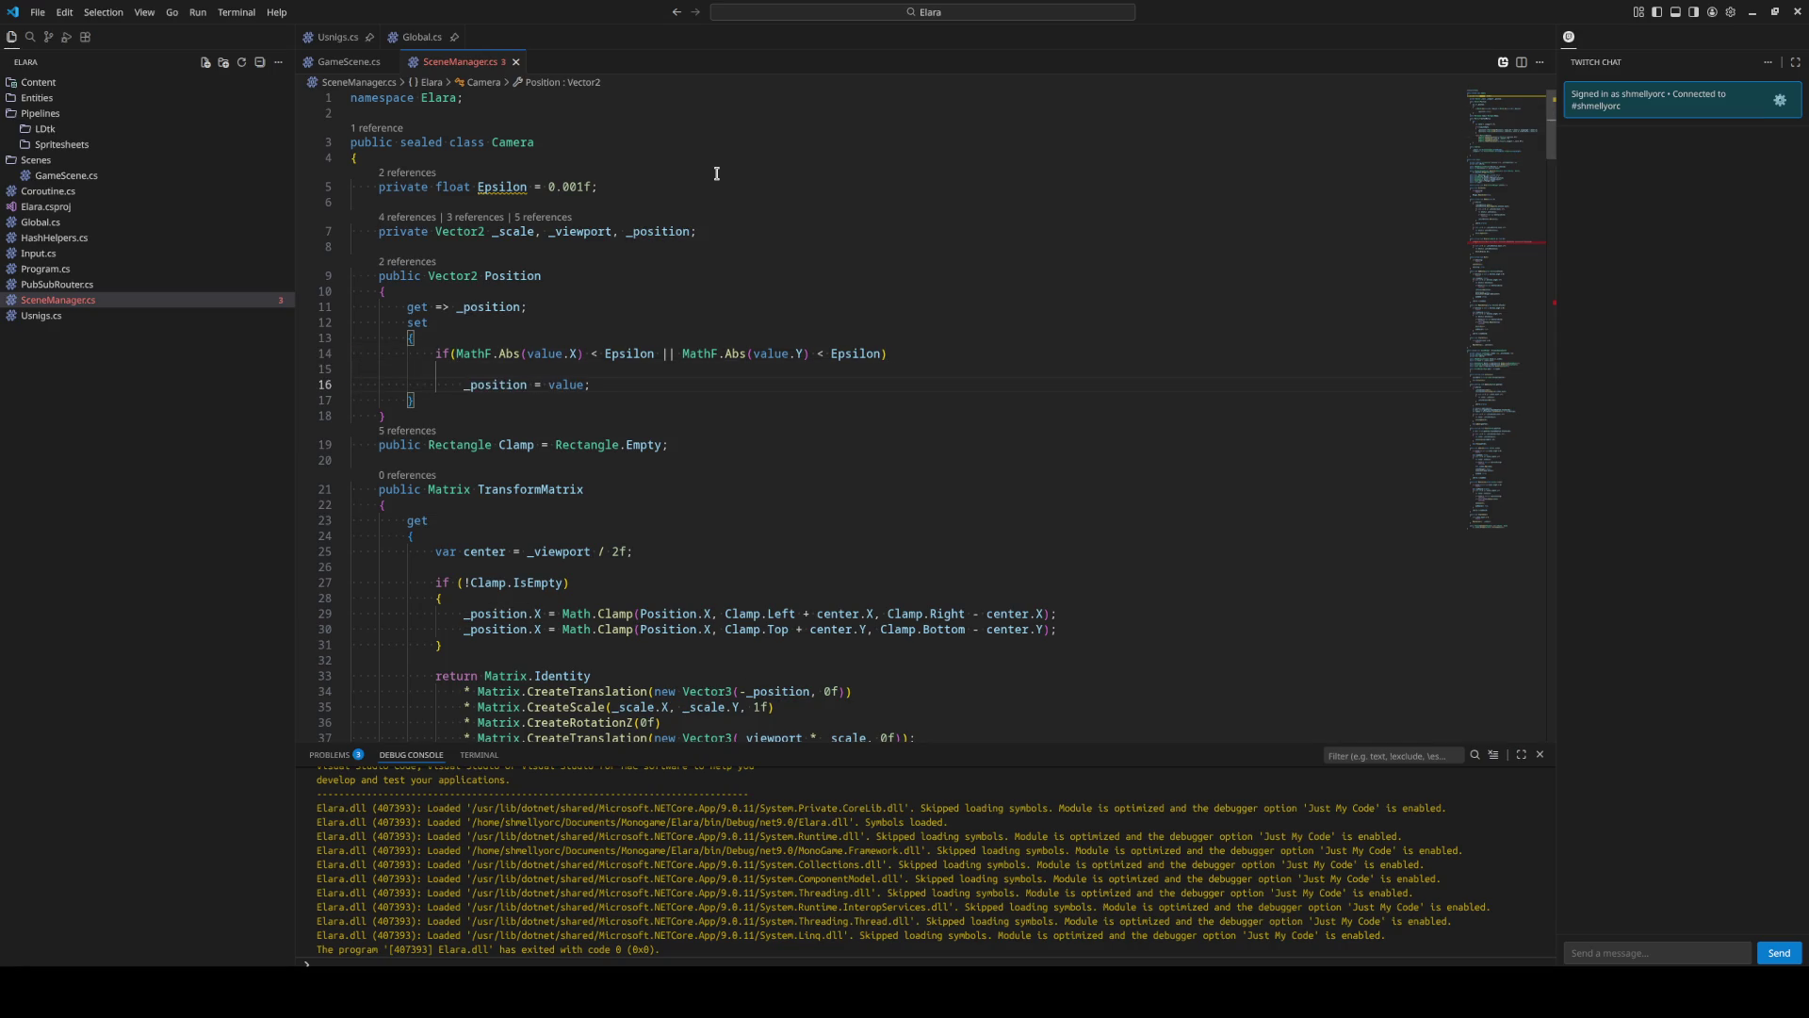
key("Up")
key("ctrl+shift+k")
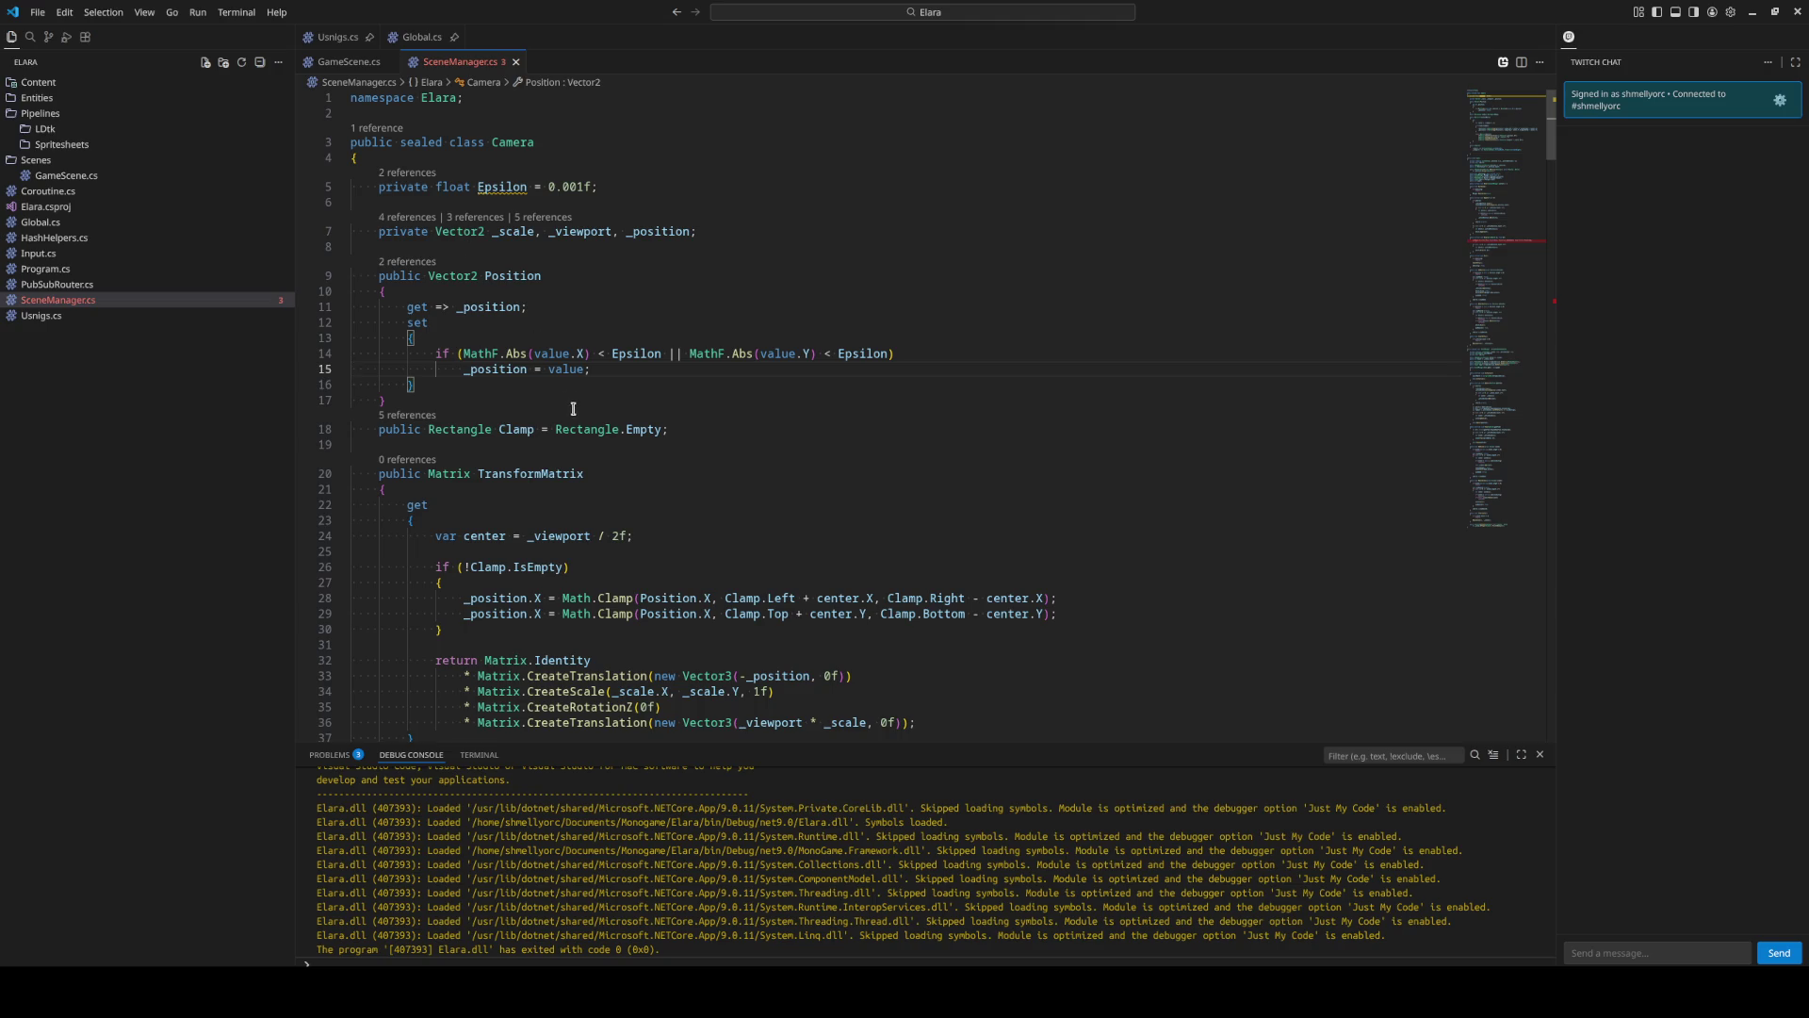
Make the checks use _position.X - value.X and _position.Y - value.Y, then show the window overview.
left_click(535, 354)
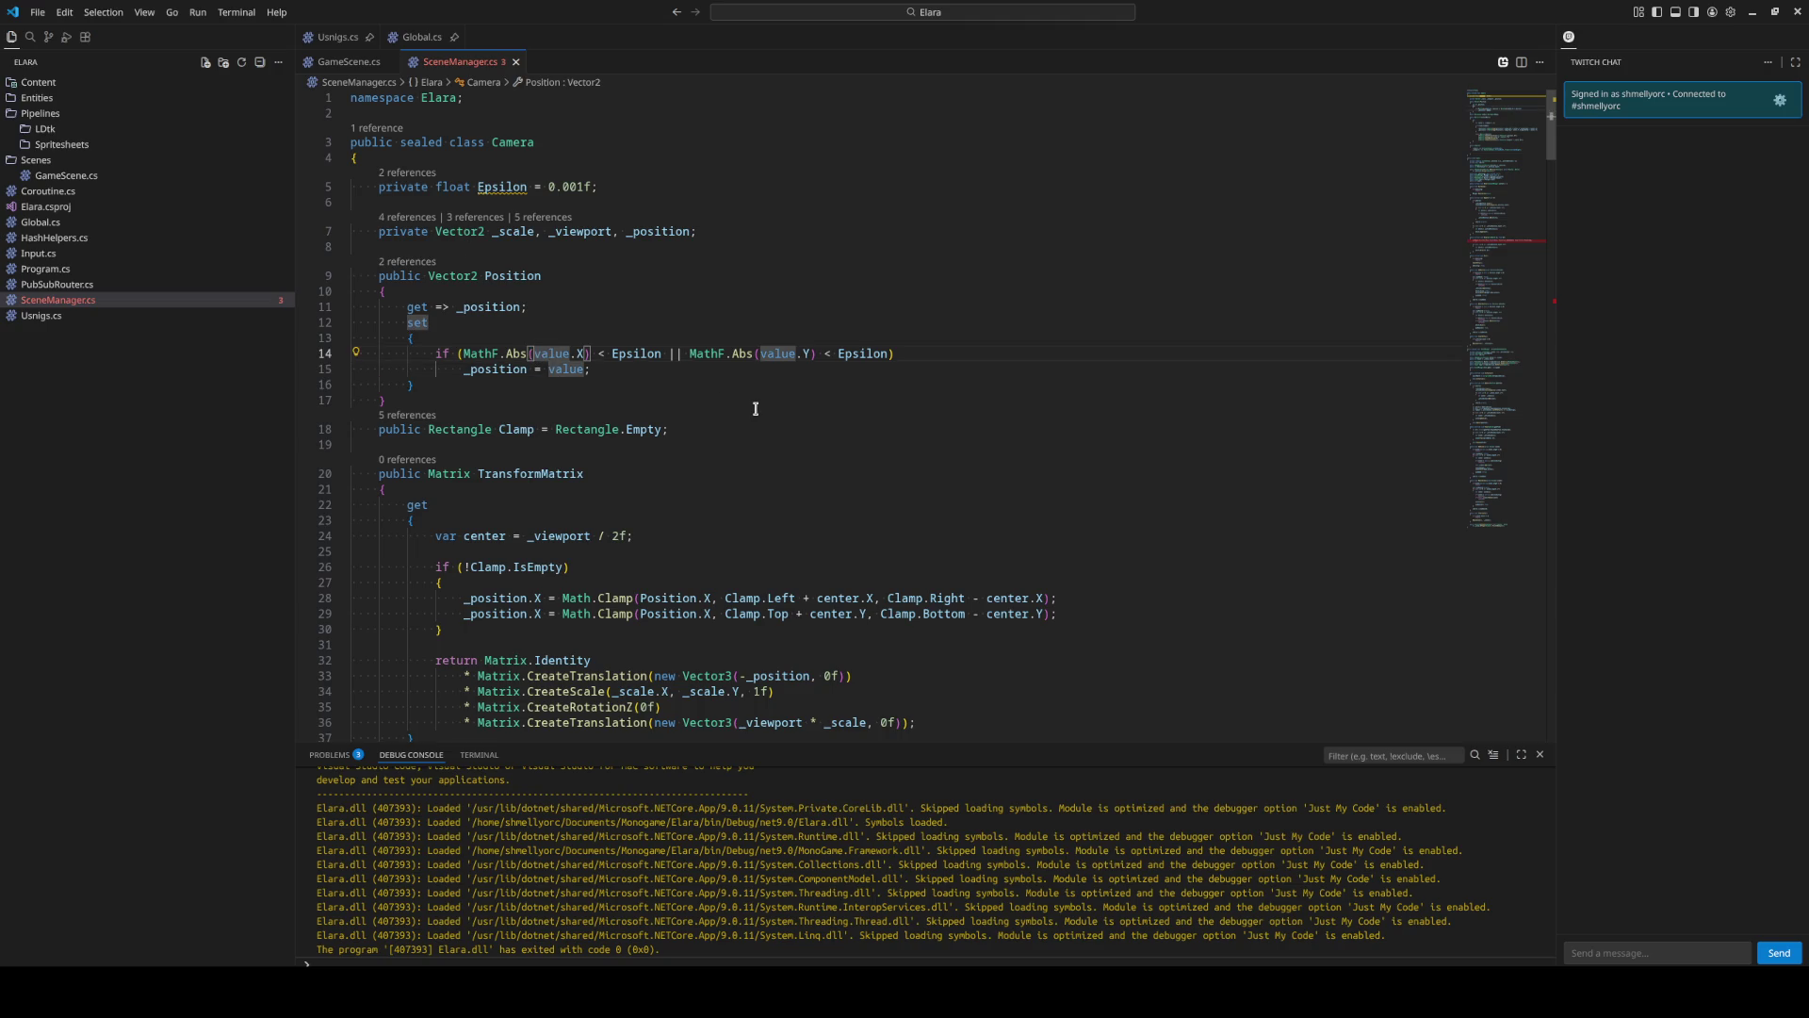
type("_position.X ")
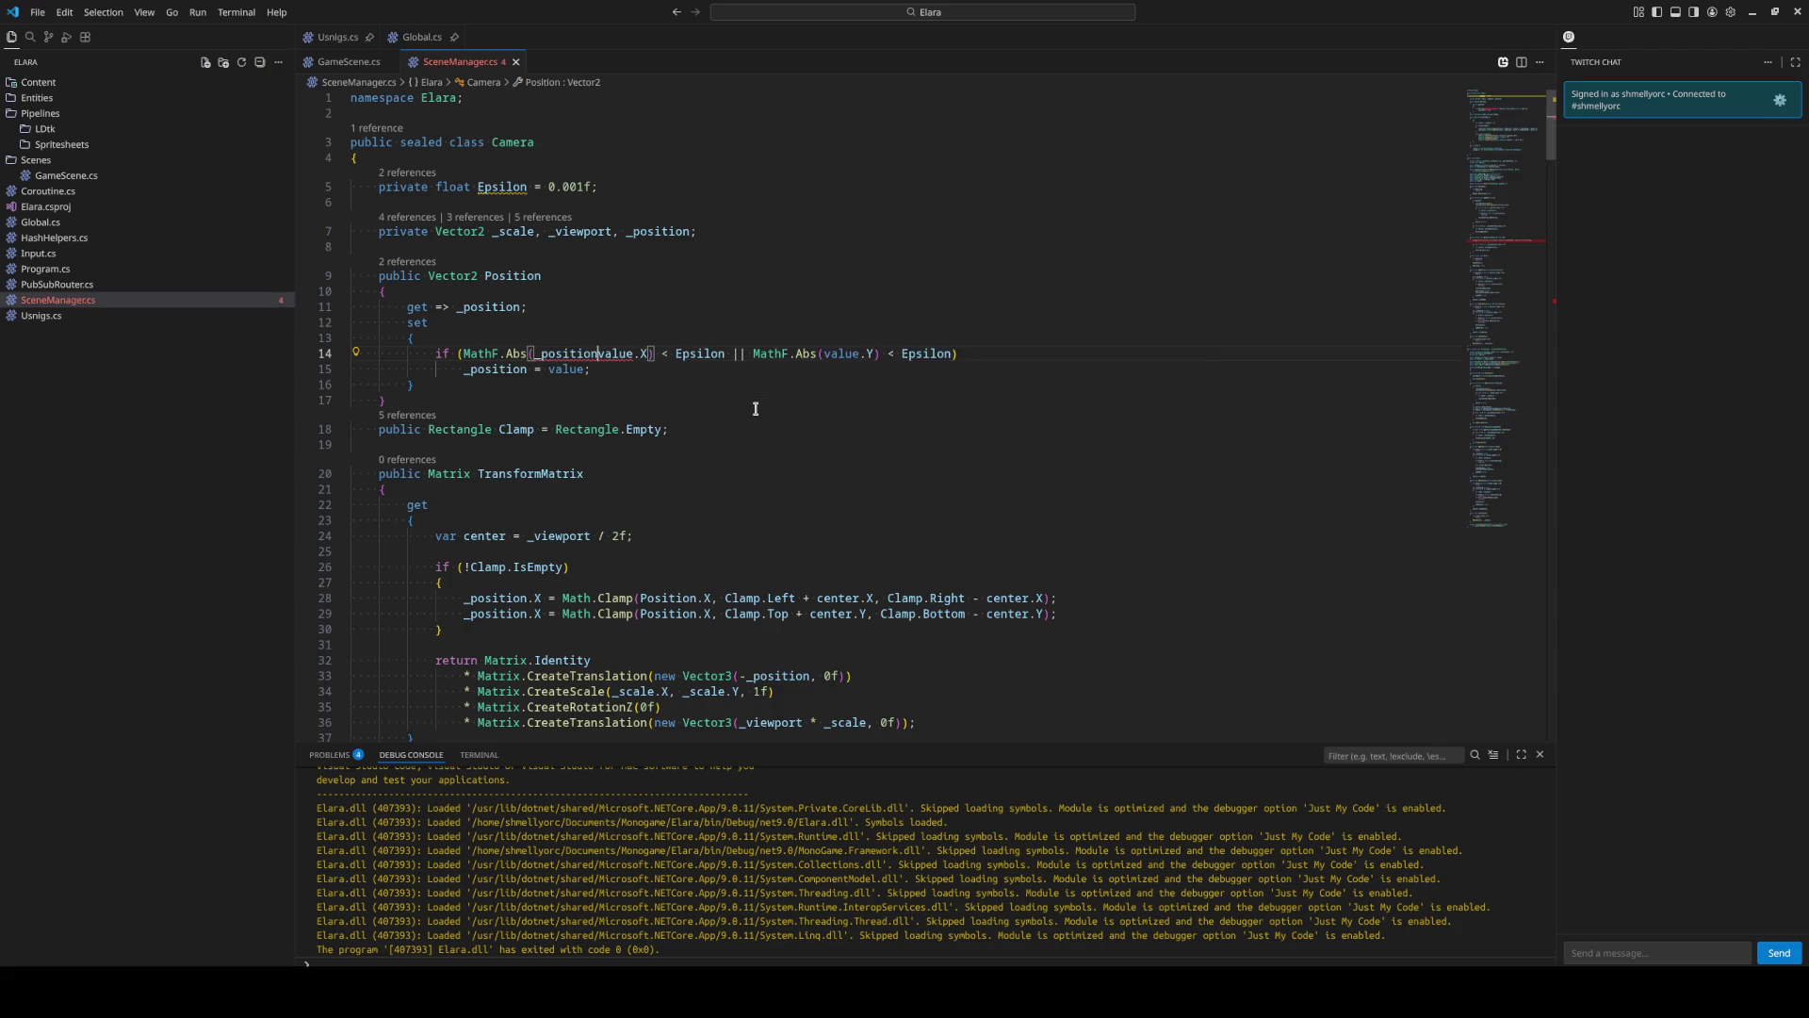
type("-")
key("ctrl+Right")
key("ctrl+Right")
key("ctrl+Right")
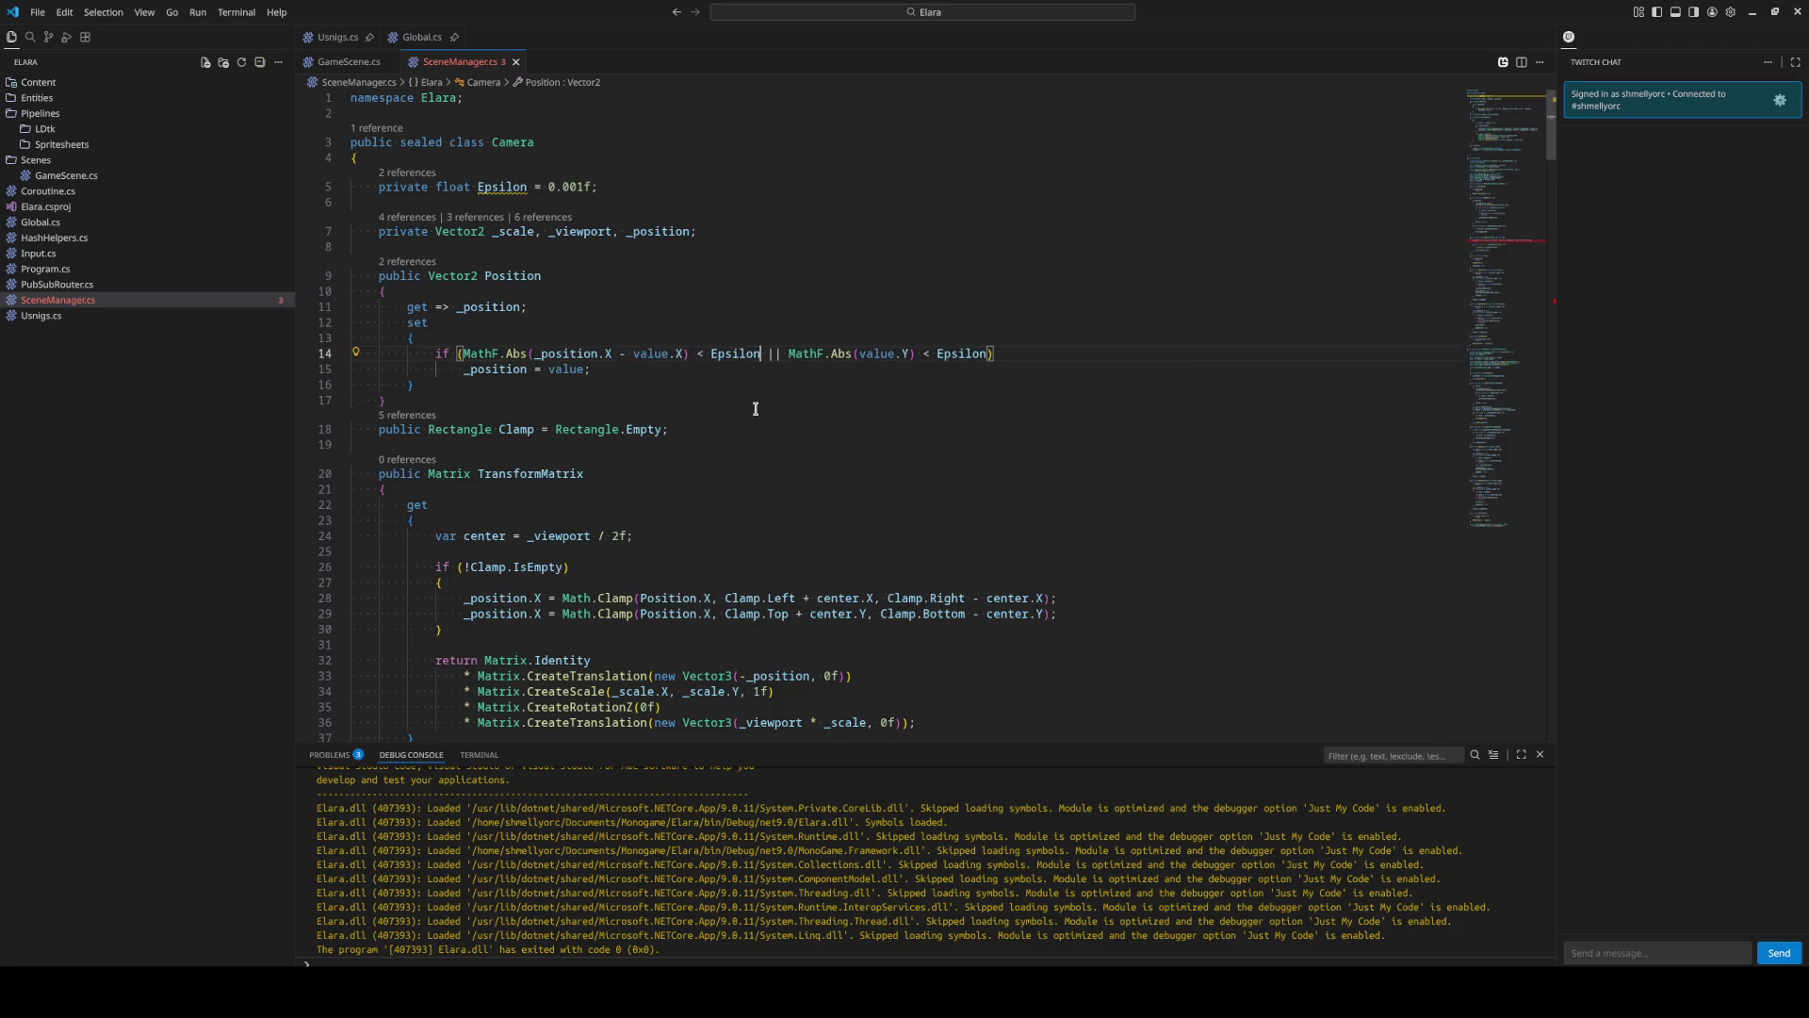
key("Right")
type("_pso")
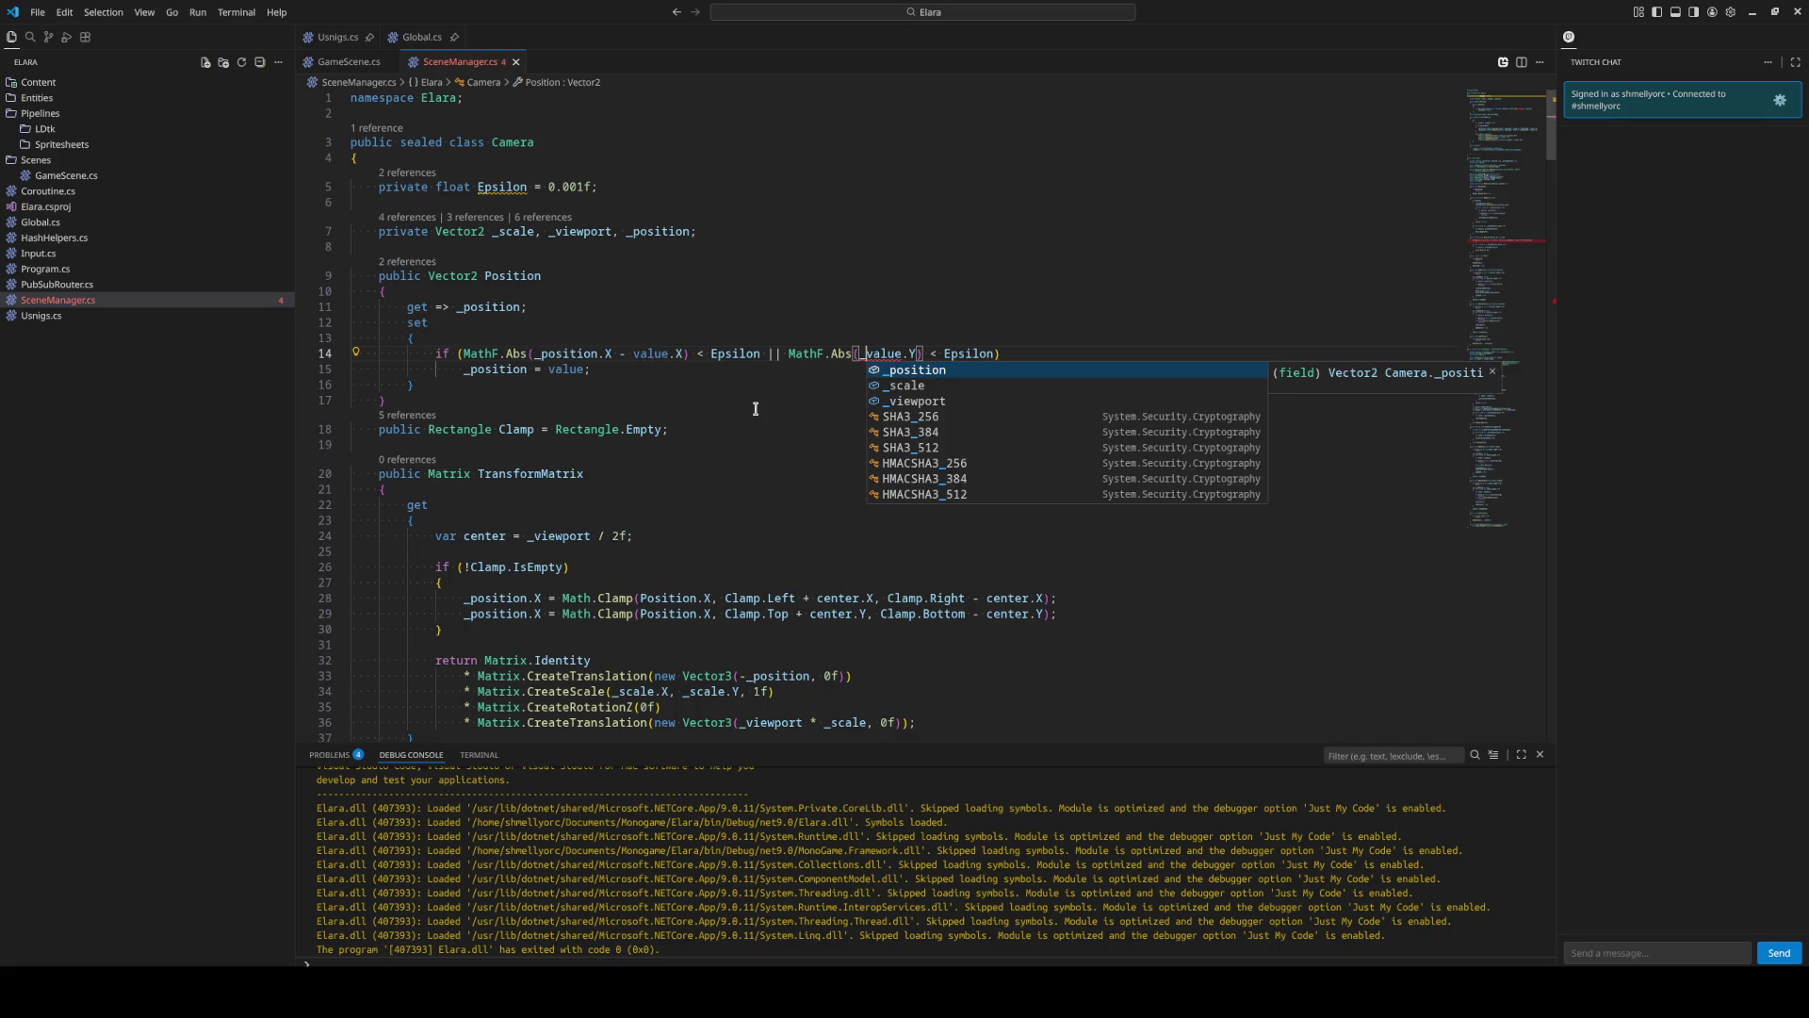
key("Tab")
type(".Y -")
key("End")
key("Down")
key("Down")
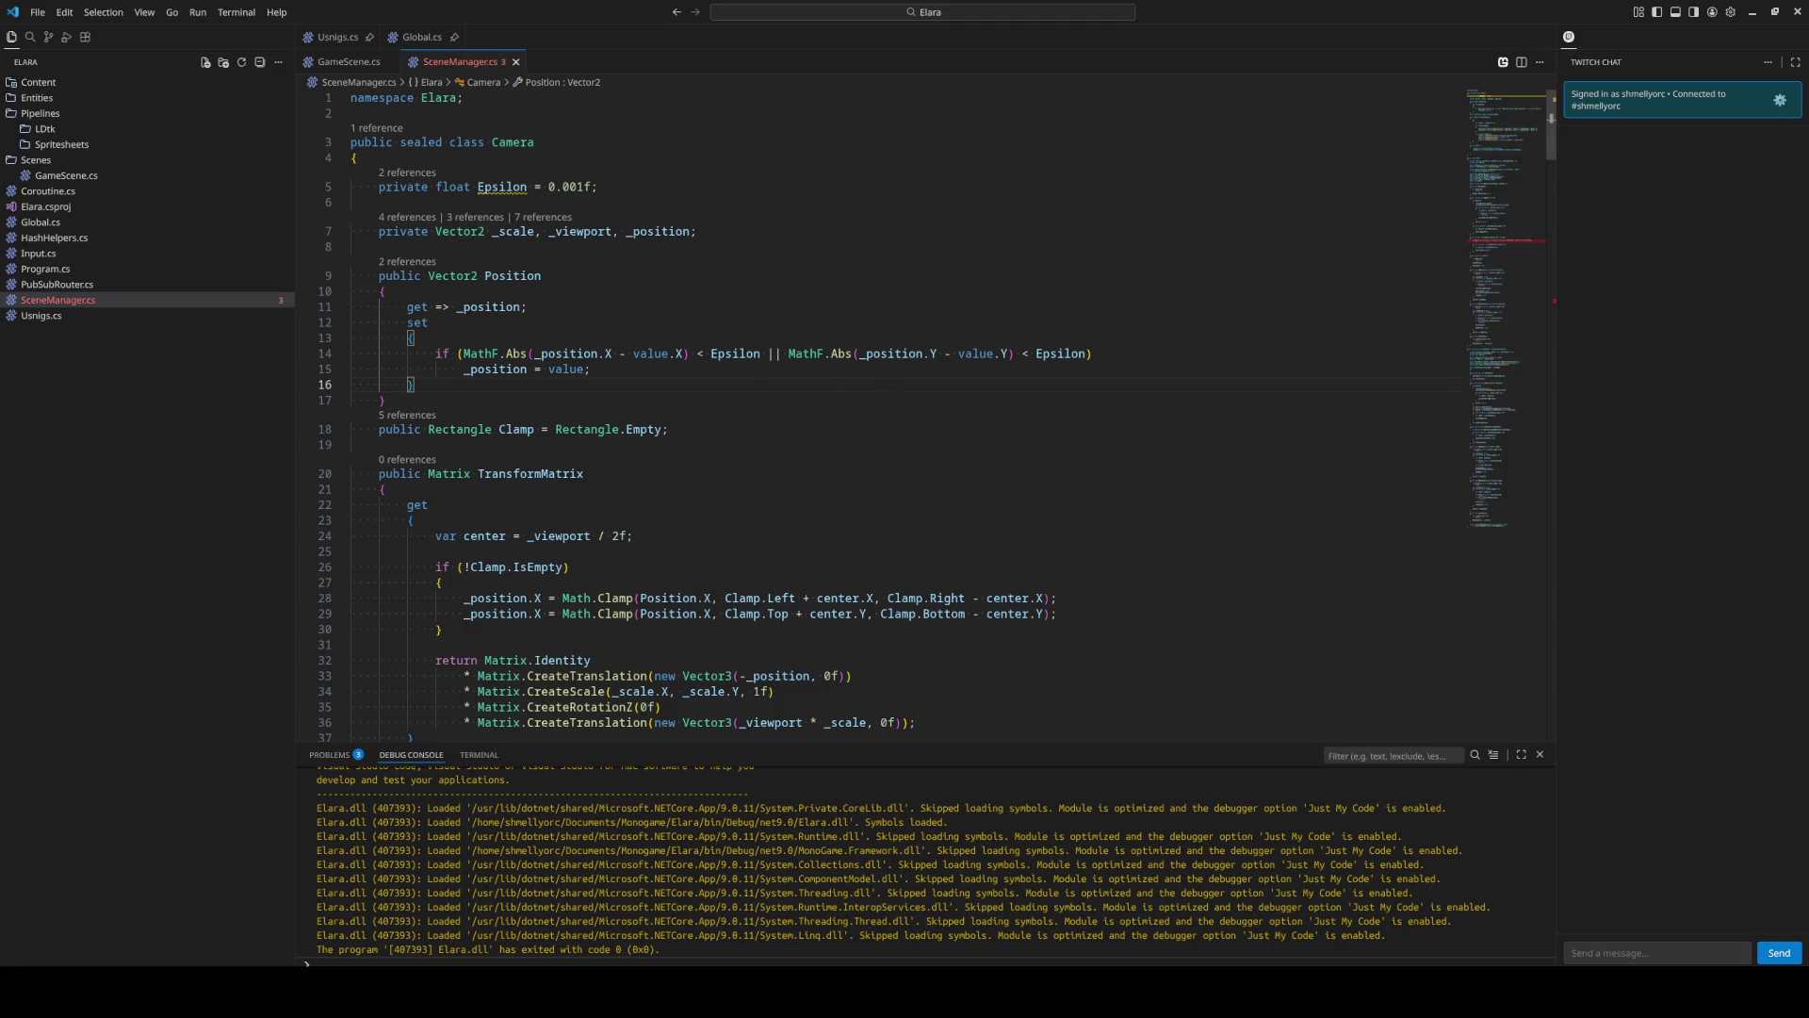
key("super+w")
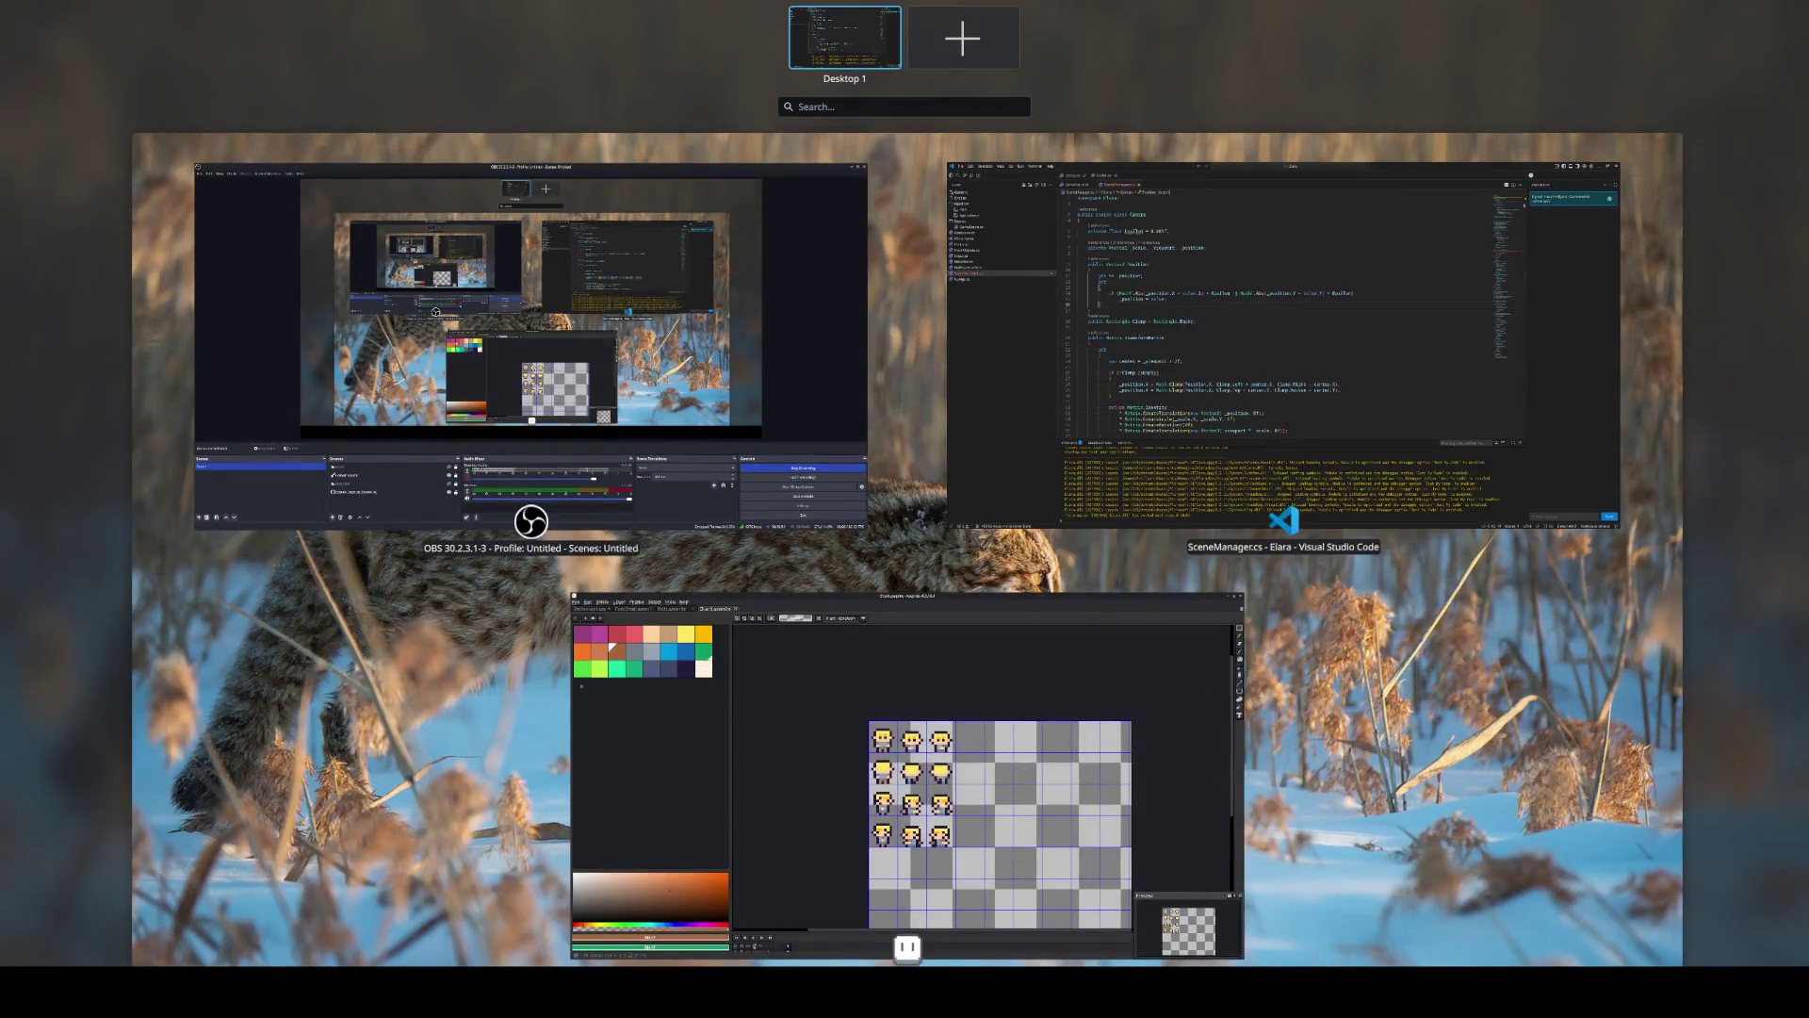
Close the KDE window overview with Meta+W to get back to the editor.
key("super+w")
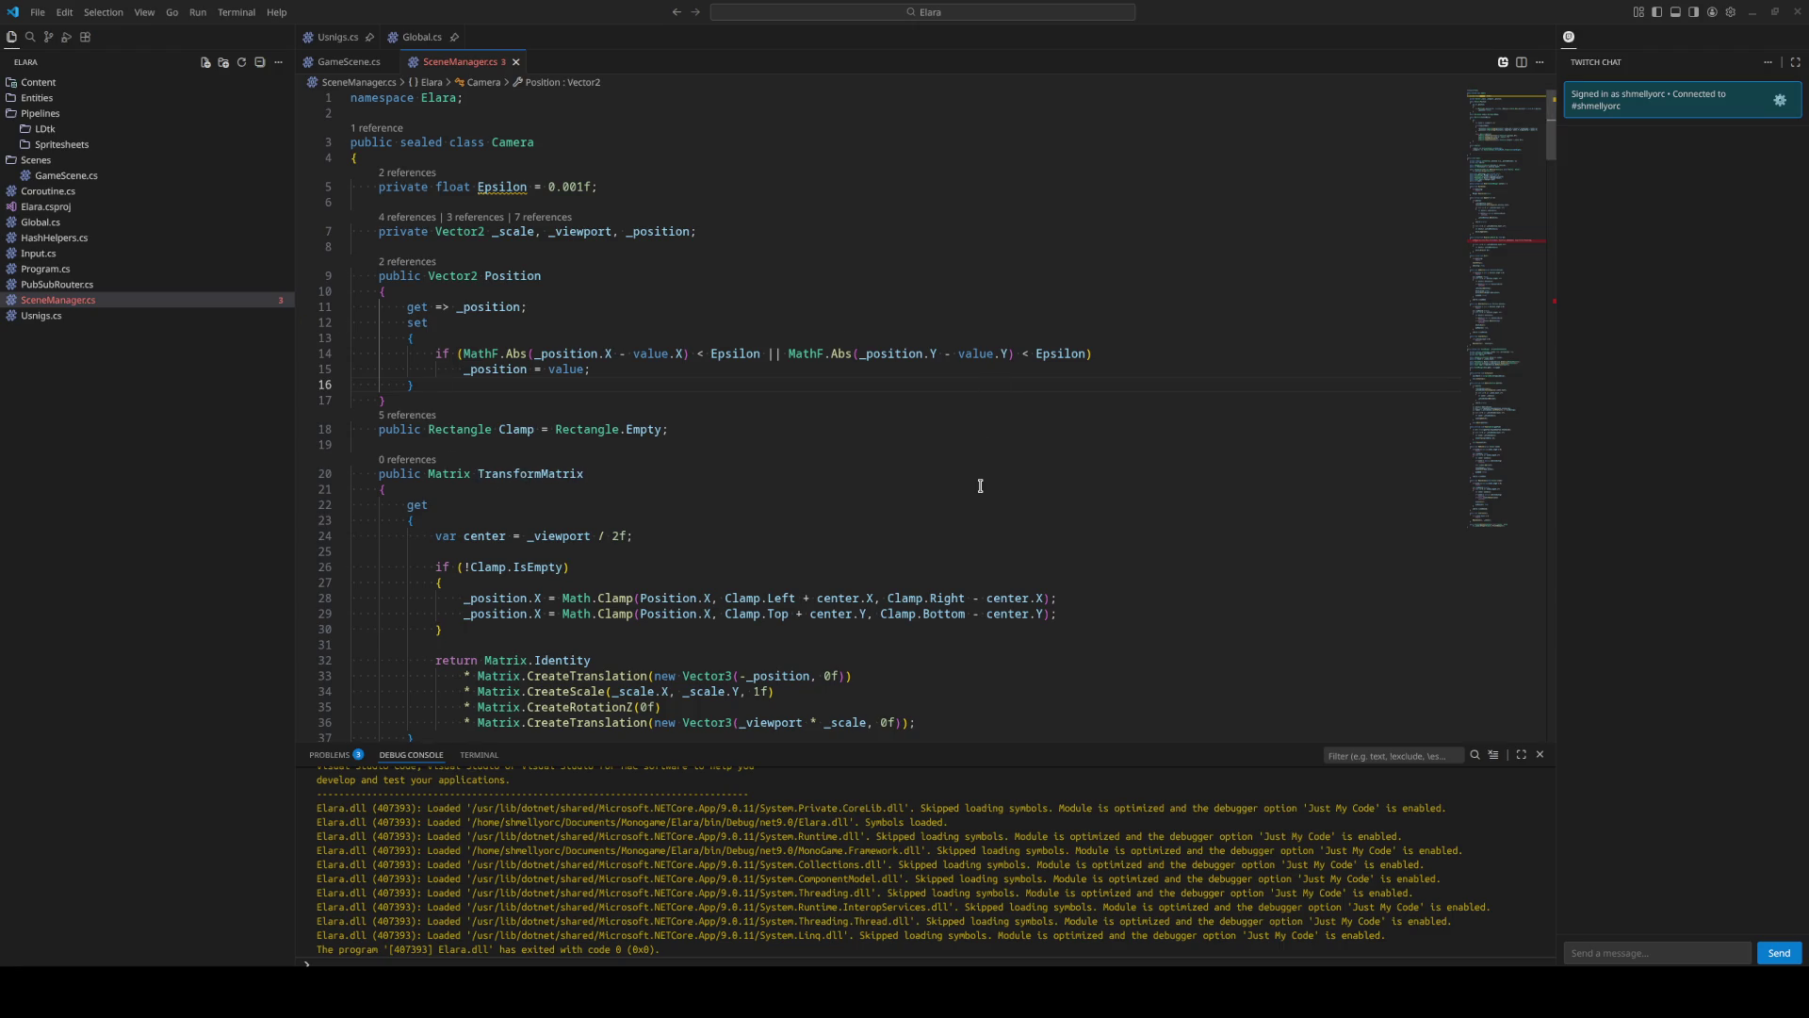
Declare public Camera Camera; on a new line after OfEntity in the Scene class.
scroll(980, 485, "down", 20)
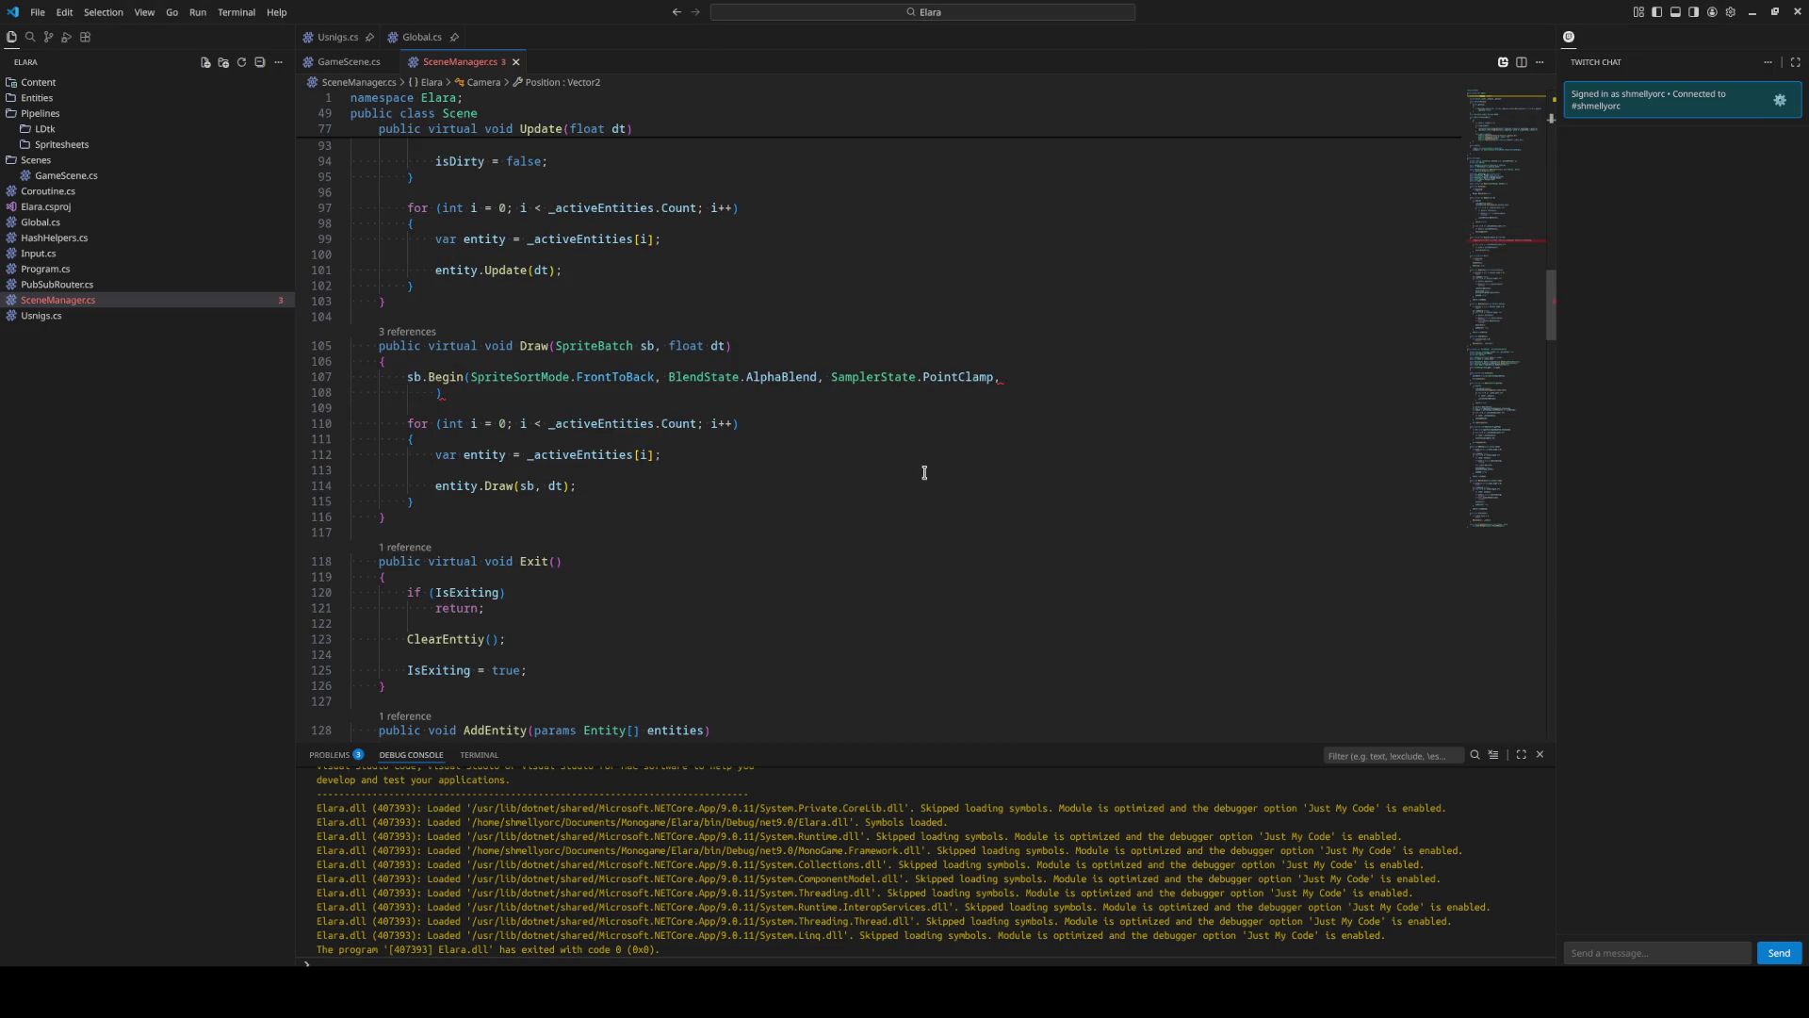
left_click(436, 391)
scroll(923, 507, "up", 1)
scroll(924, 507, "up", 12)
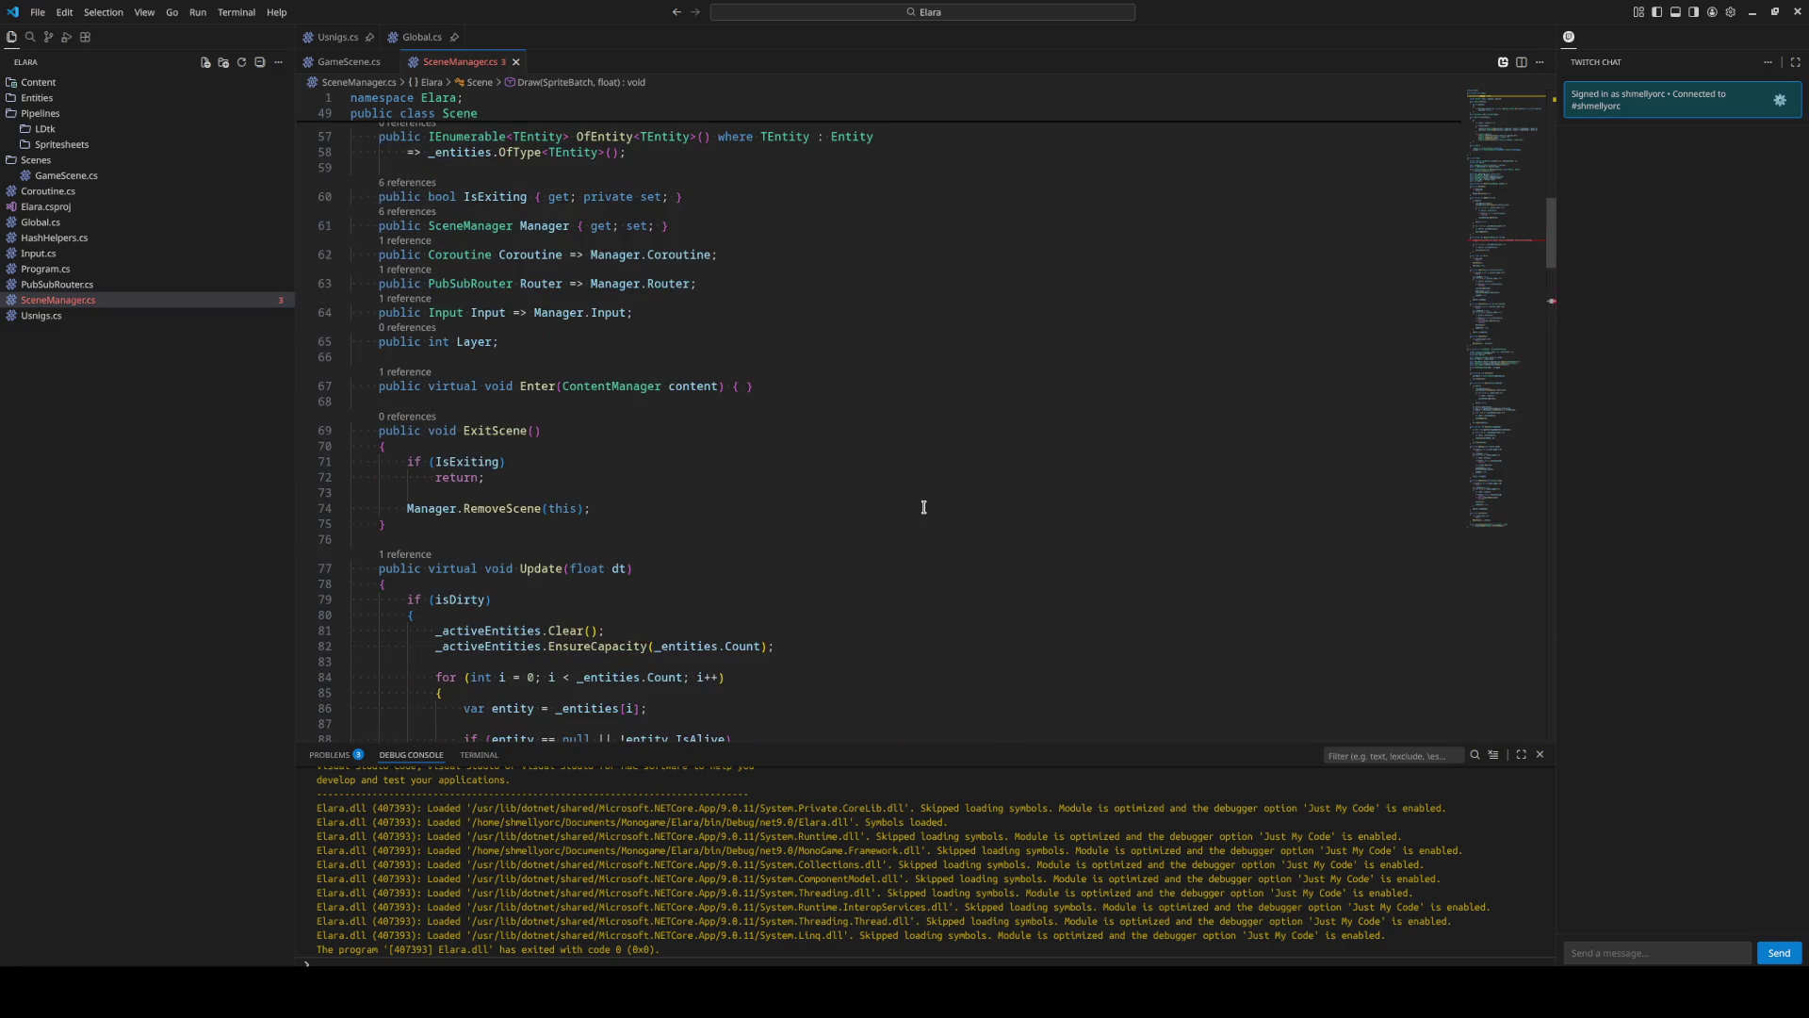
scroll(924, 507, "up", 2)
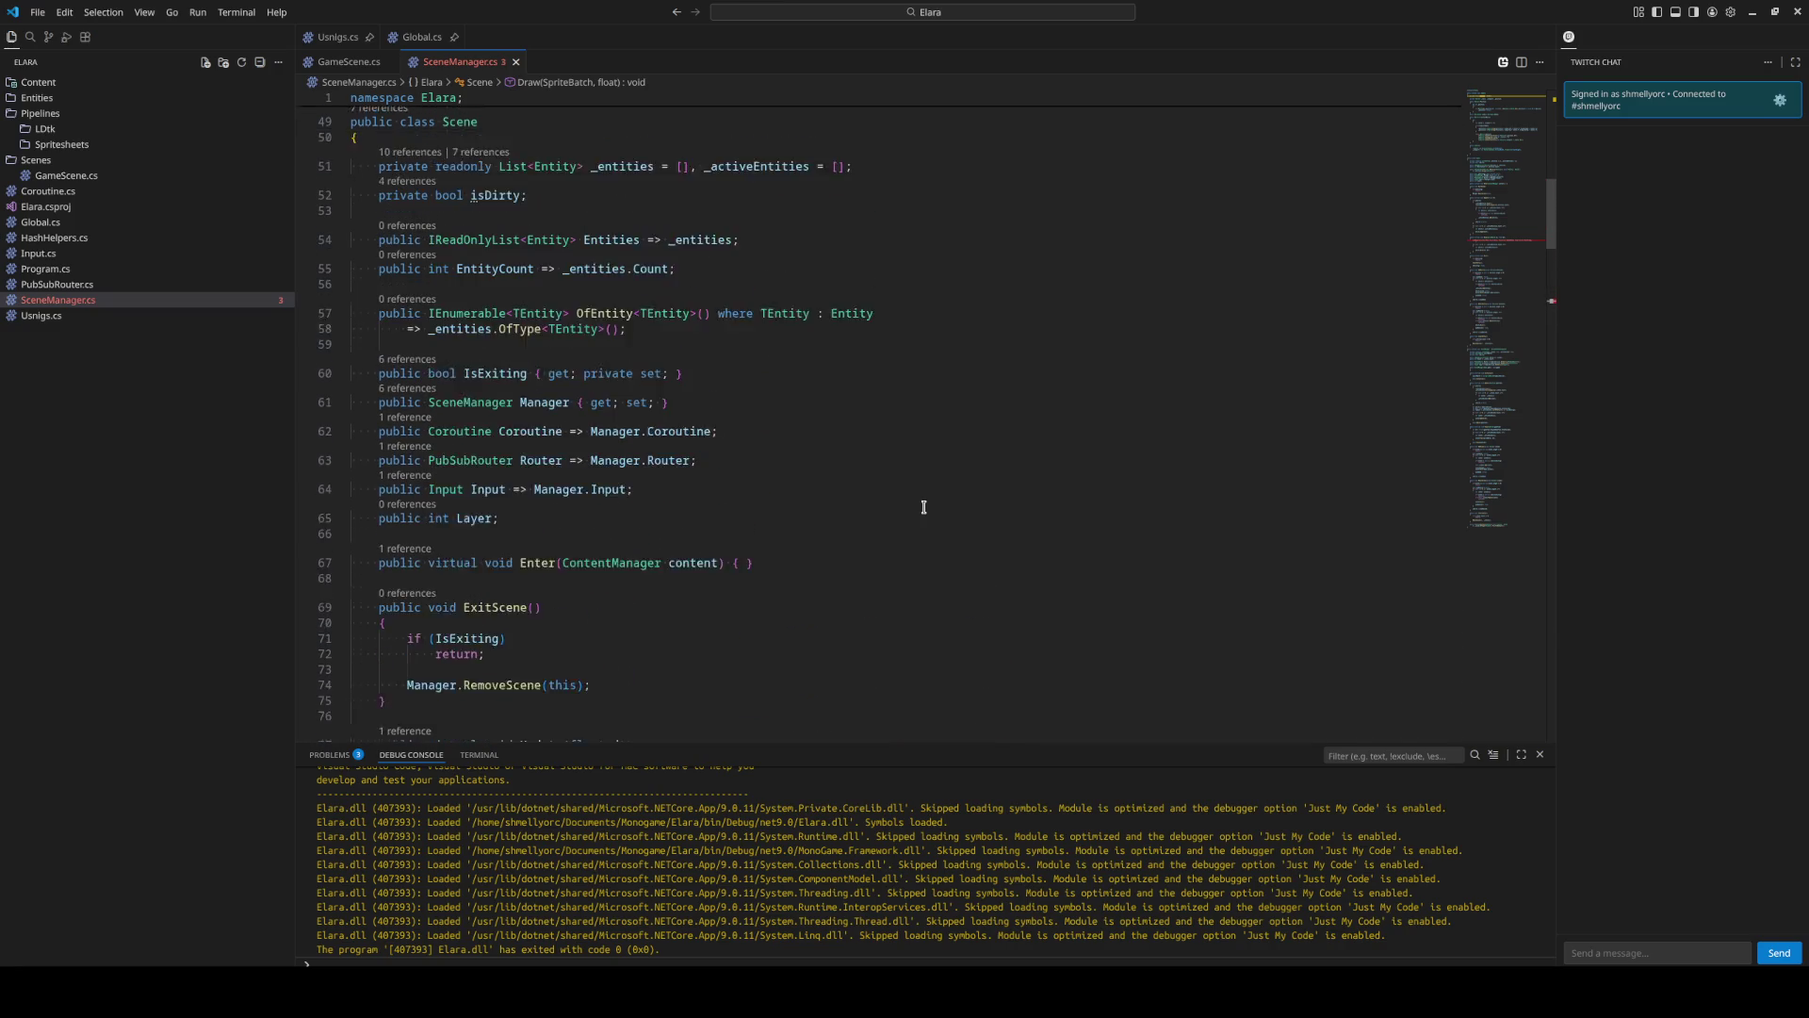
left_click(692, 523)
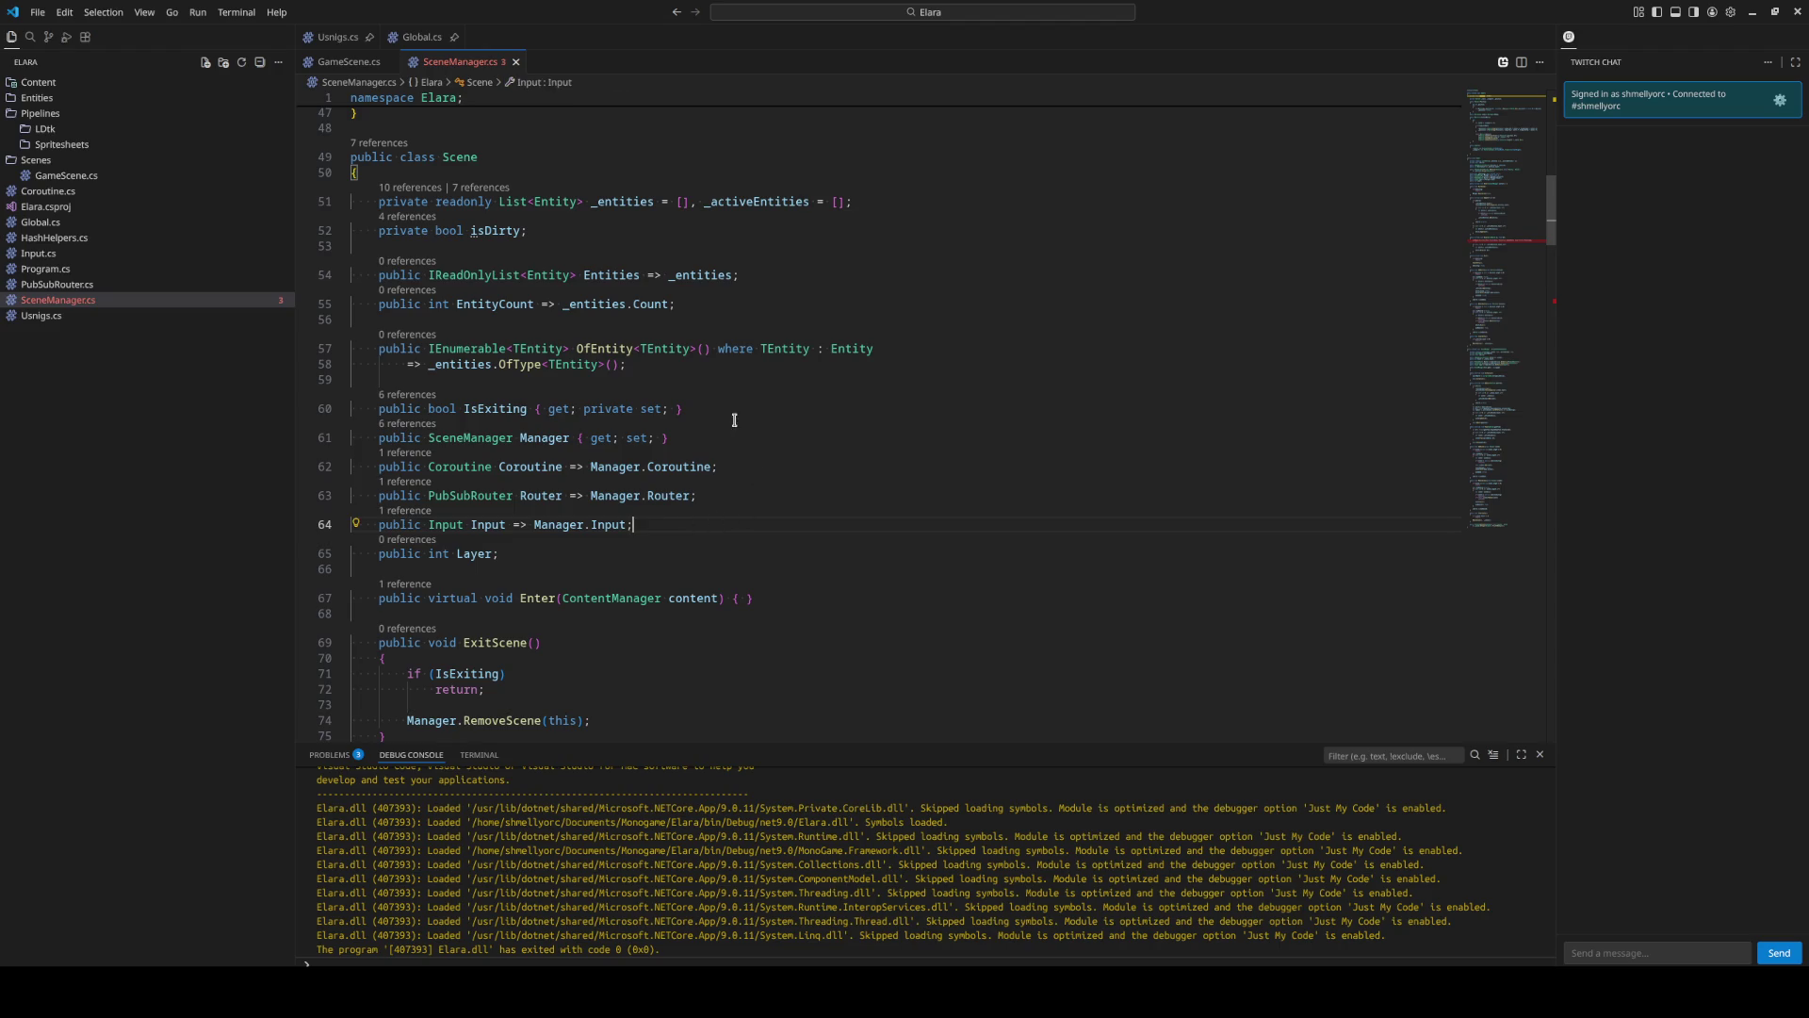
left_click(737, 379)
key("Return")
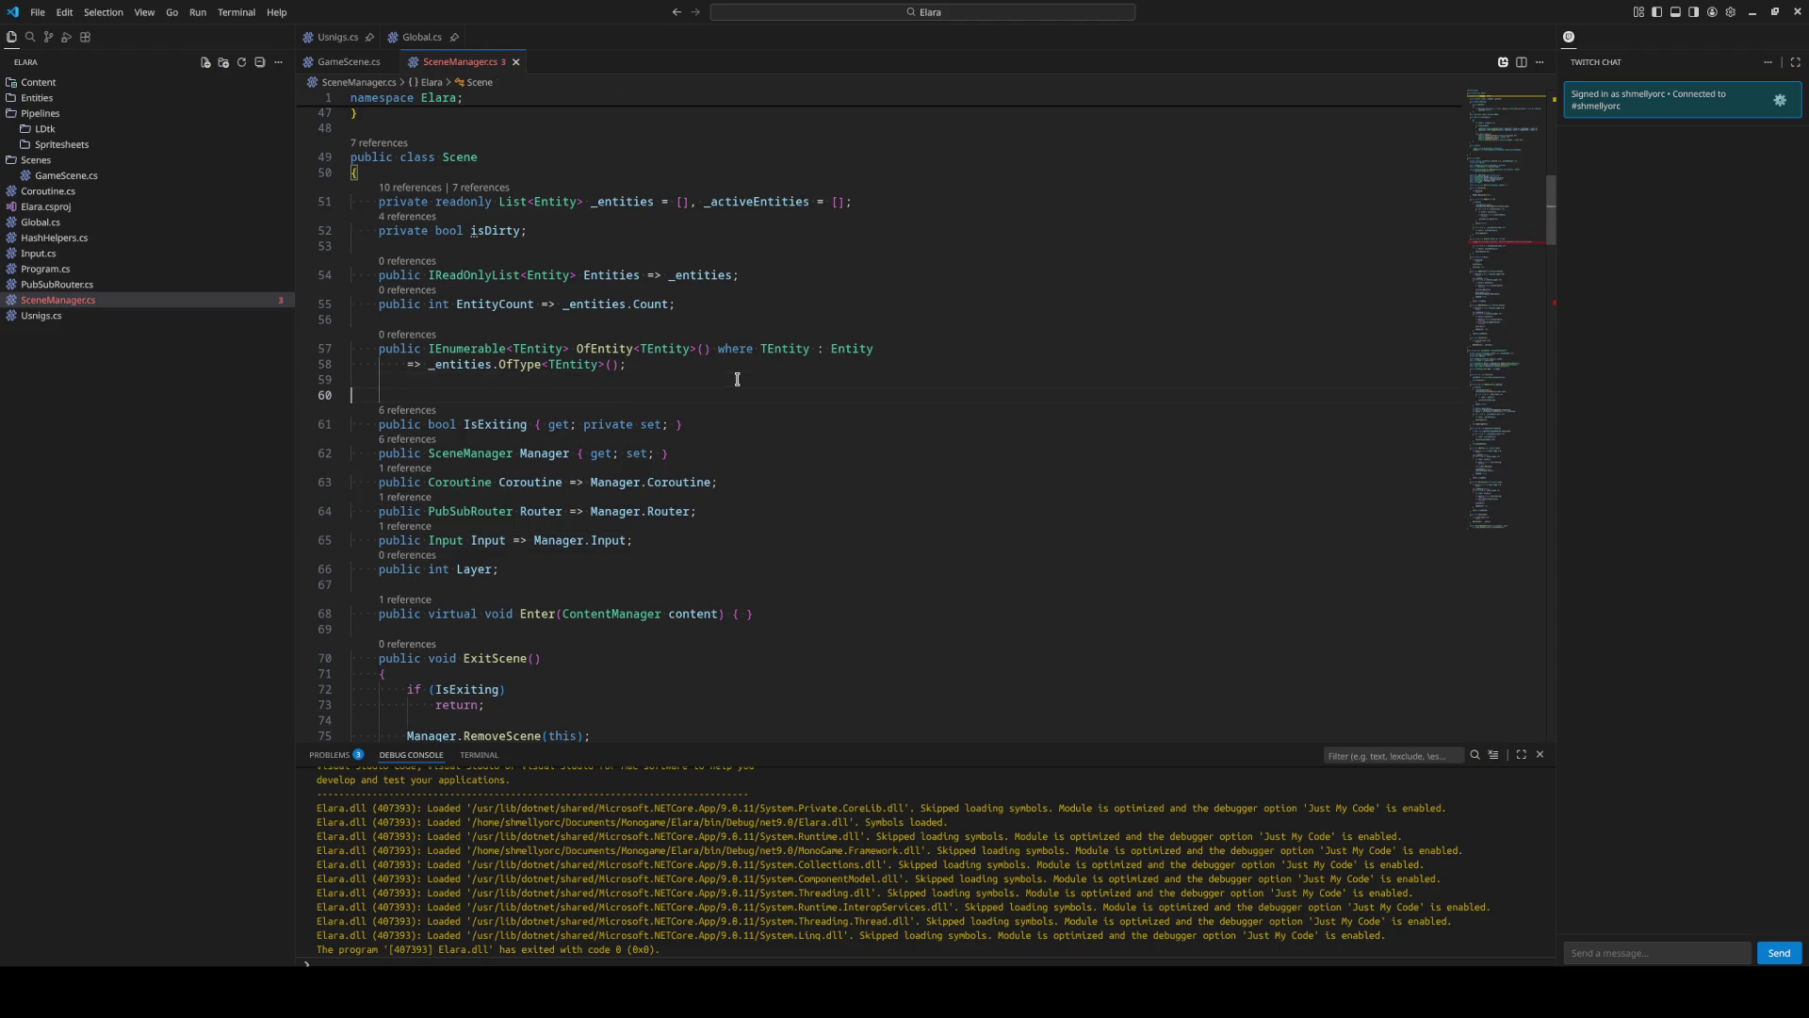
type("public Camera")
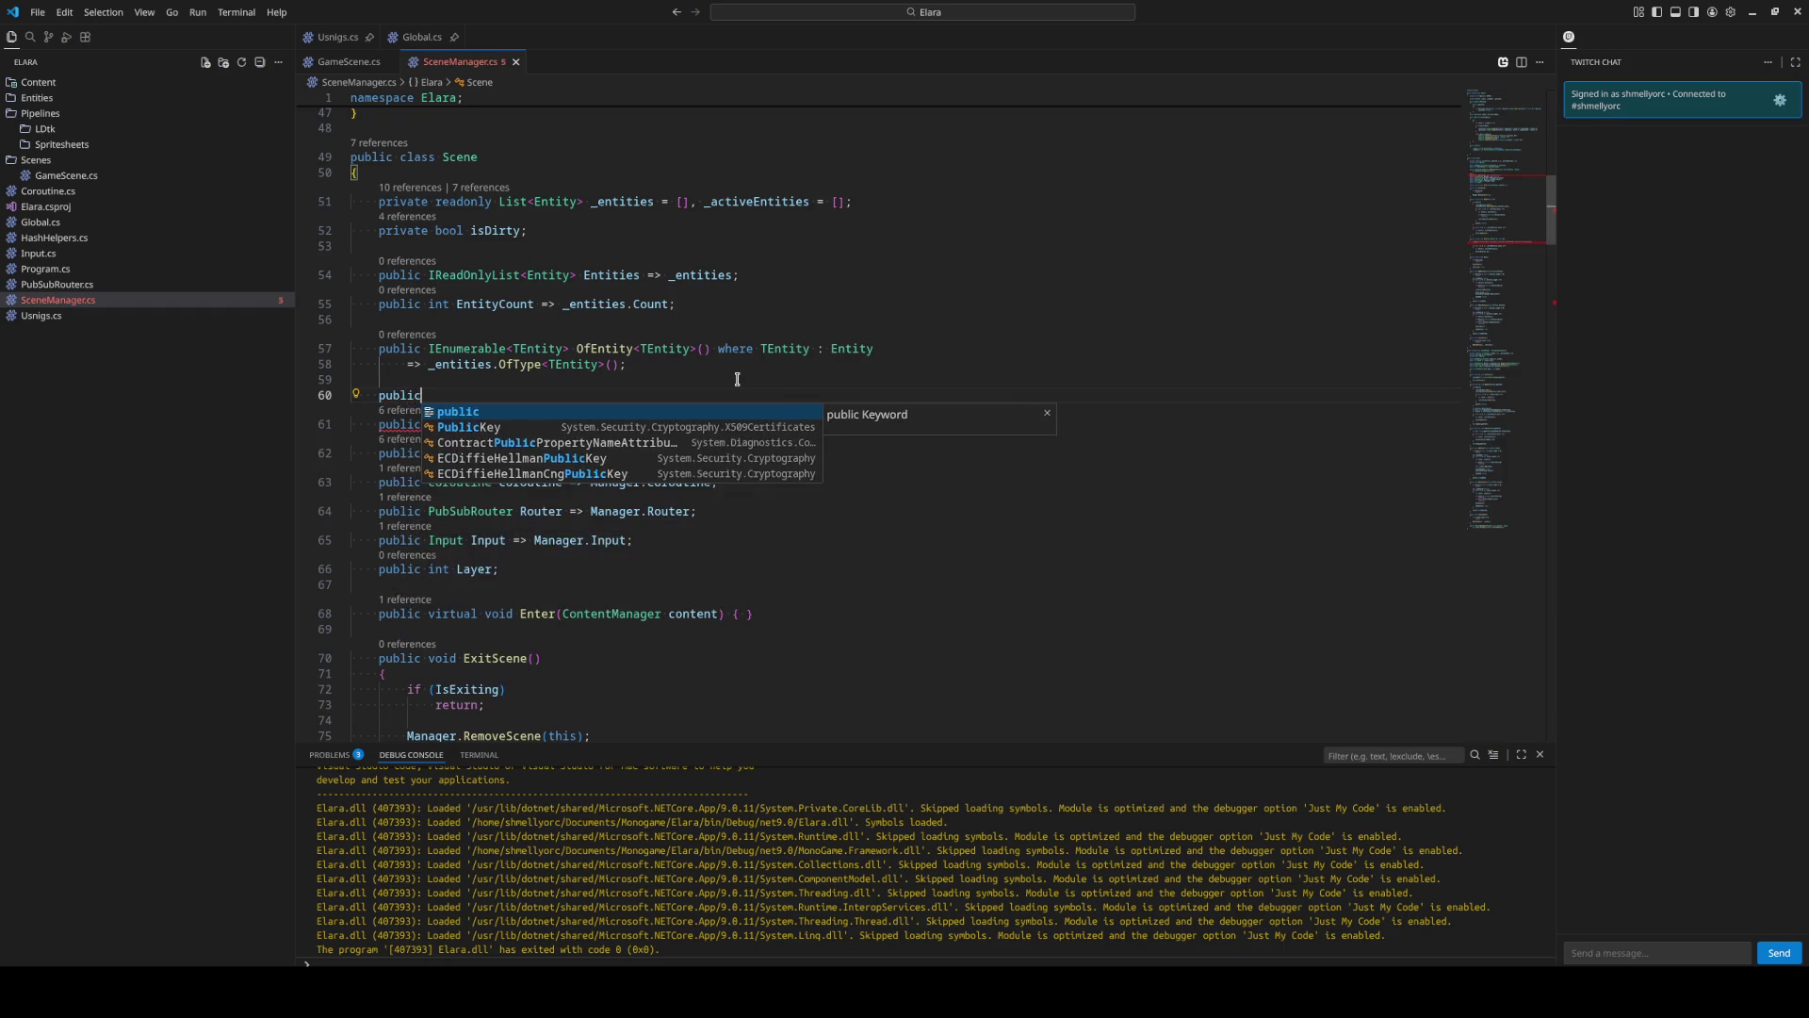
key("Escape")
type("Camera Cam")
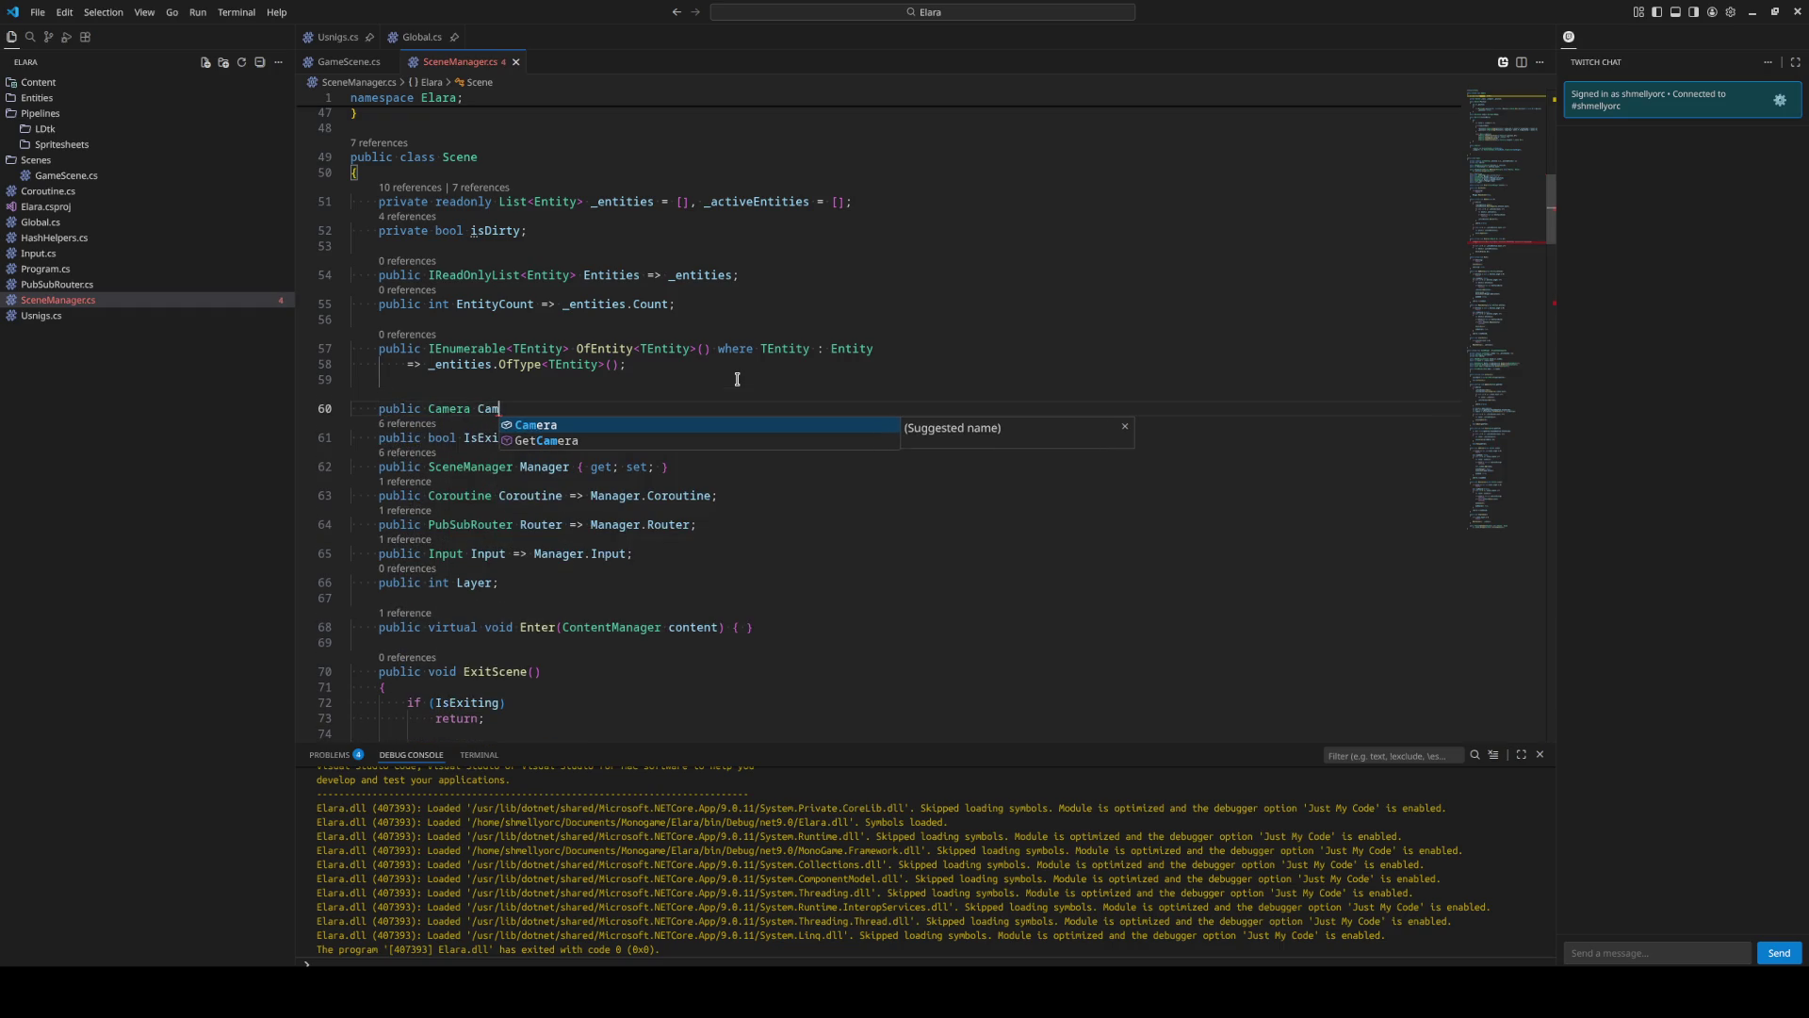
key("Escape")
type(";")
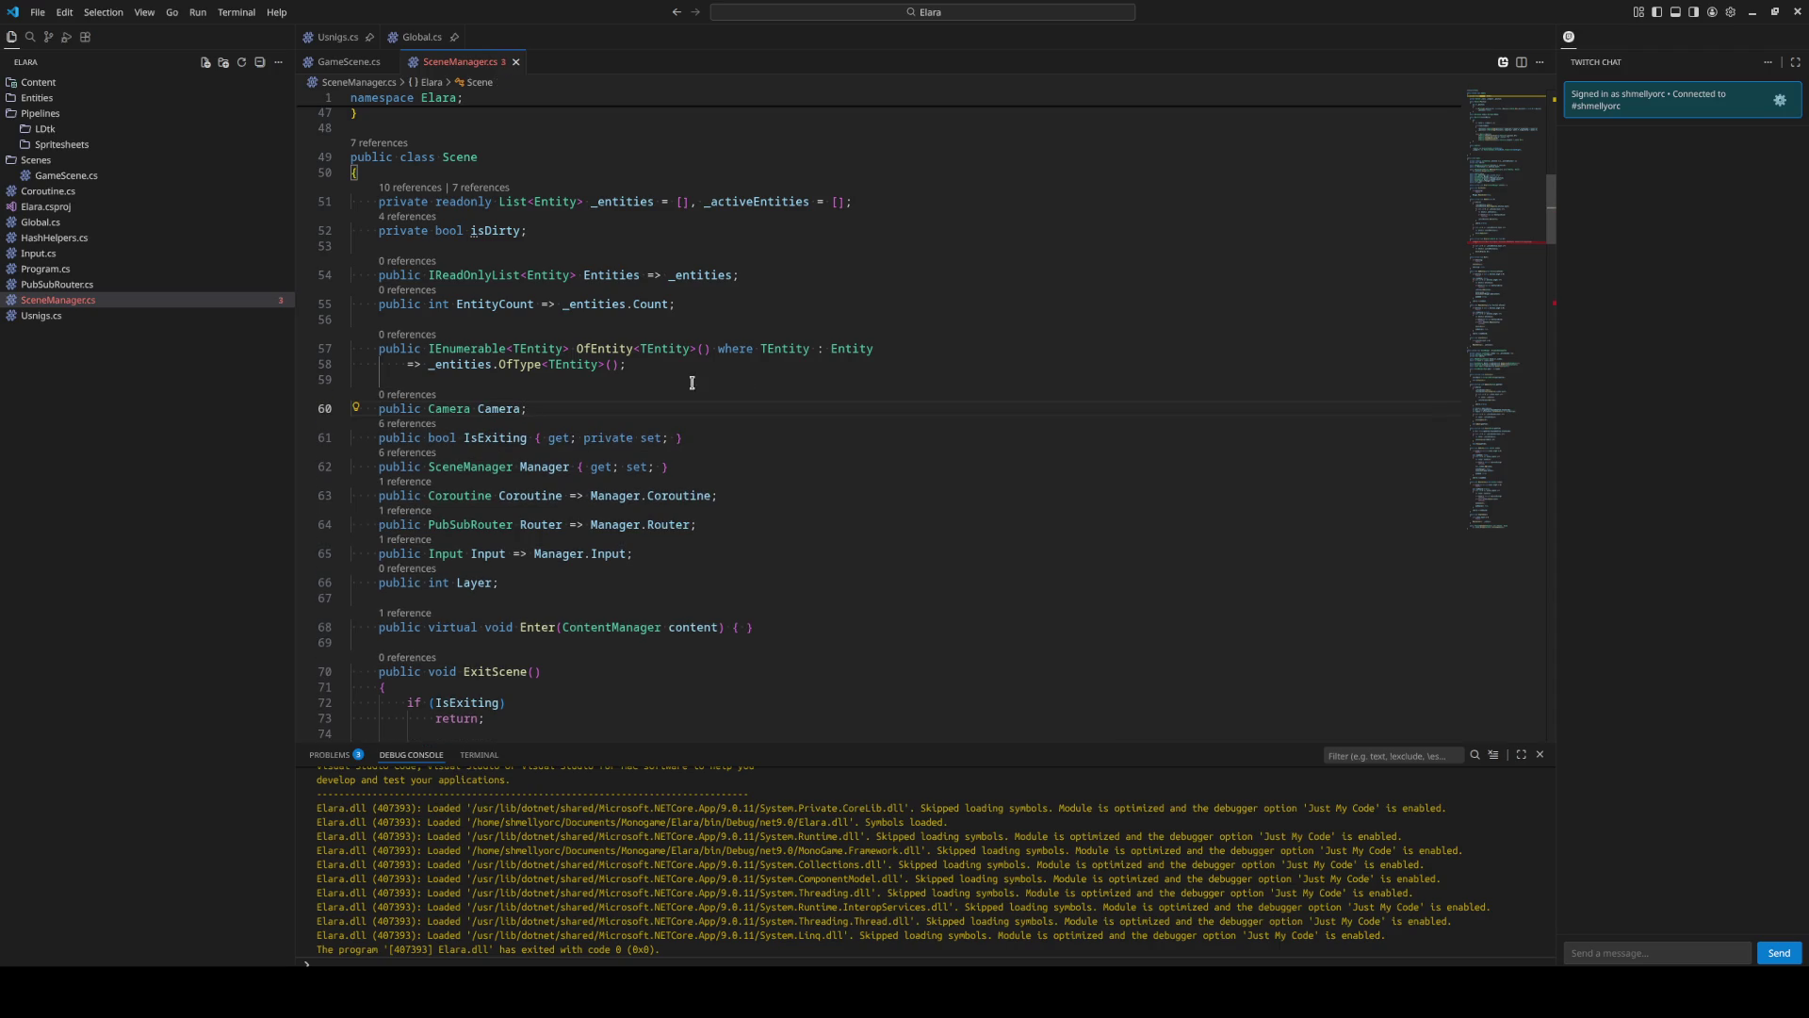
Turn the Camera declaration into a property with { get; private set; }.
double_click(501, 408)
left_click(615, 415)
key("BackSpace")
type("{ get; private set;")
double_click(500, 408)
Try adding lines at the Enter method, then undo the stray edits.
scroll(861, 542, "down", 5)
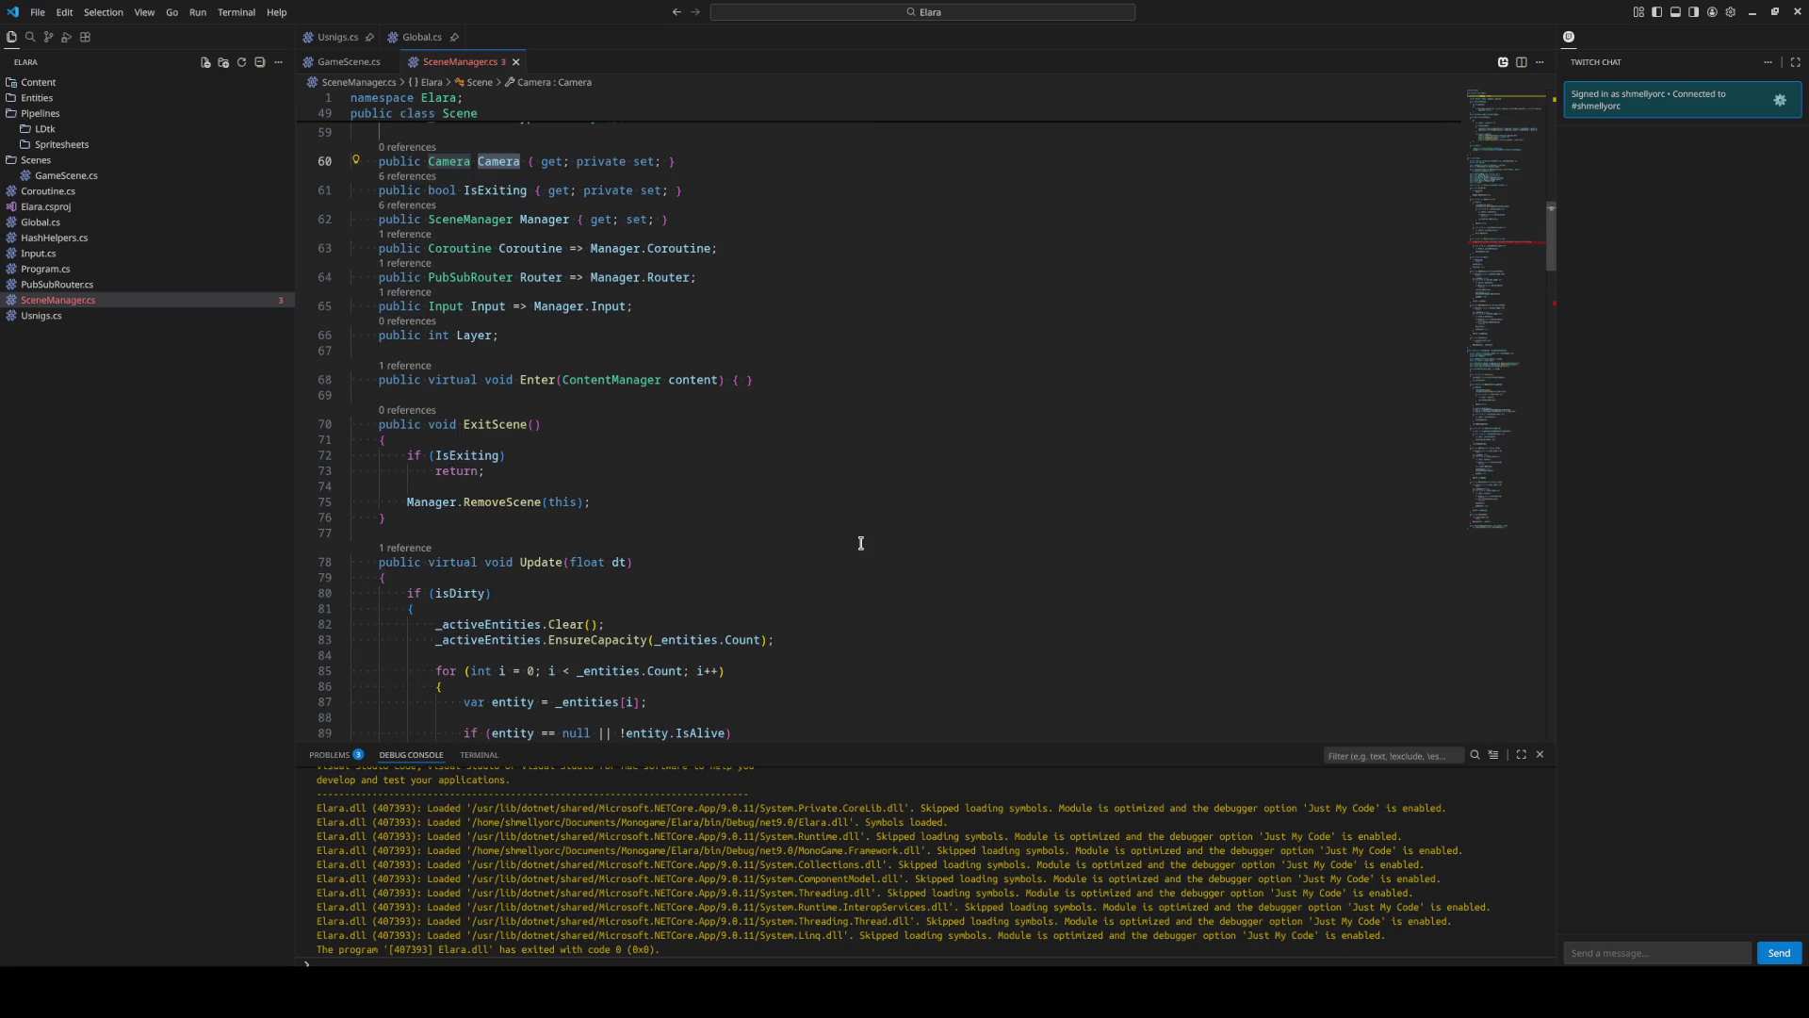
left_click(771, 380)
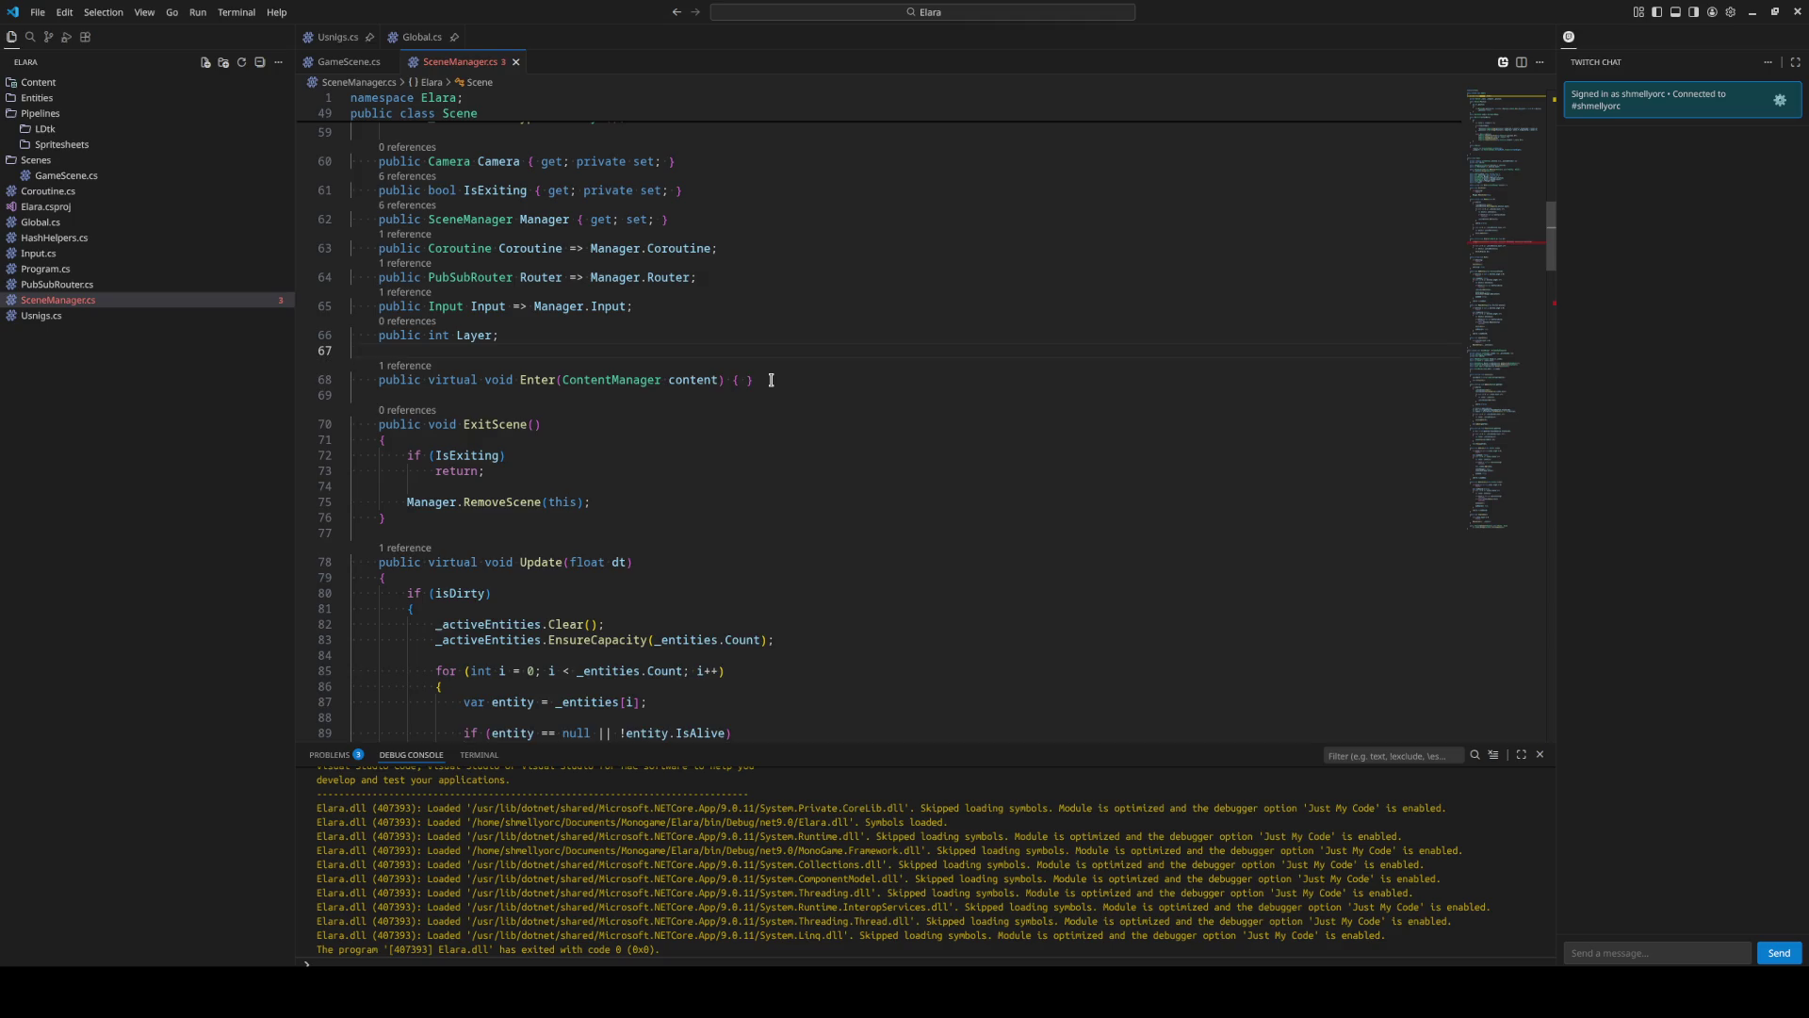
key("Return")
key("Return")
key("Up")
type("c")
key("Escape")
key("ctrl+z")
key("ctrl+z")
Give Enter a braced body starting with Camera = new, then undo it.
left_click(770, 380)
key("BackSpace")
key("BackSpace")
key("BackSpace")
key("Return")
type("{")
key("Return")
type("Camera = new")
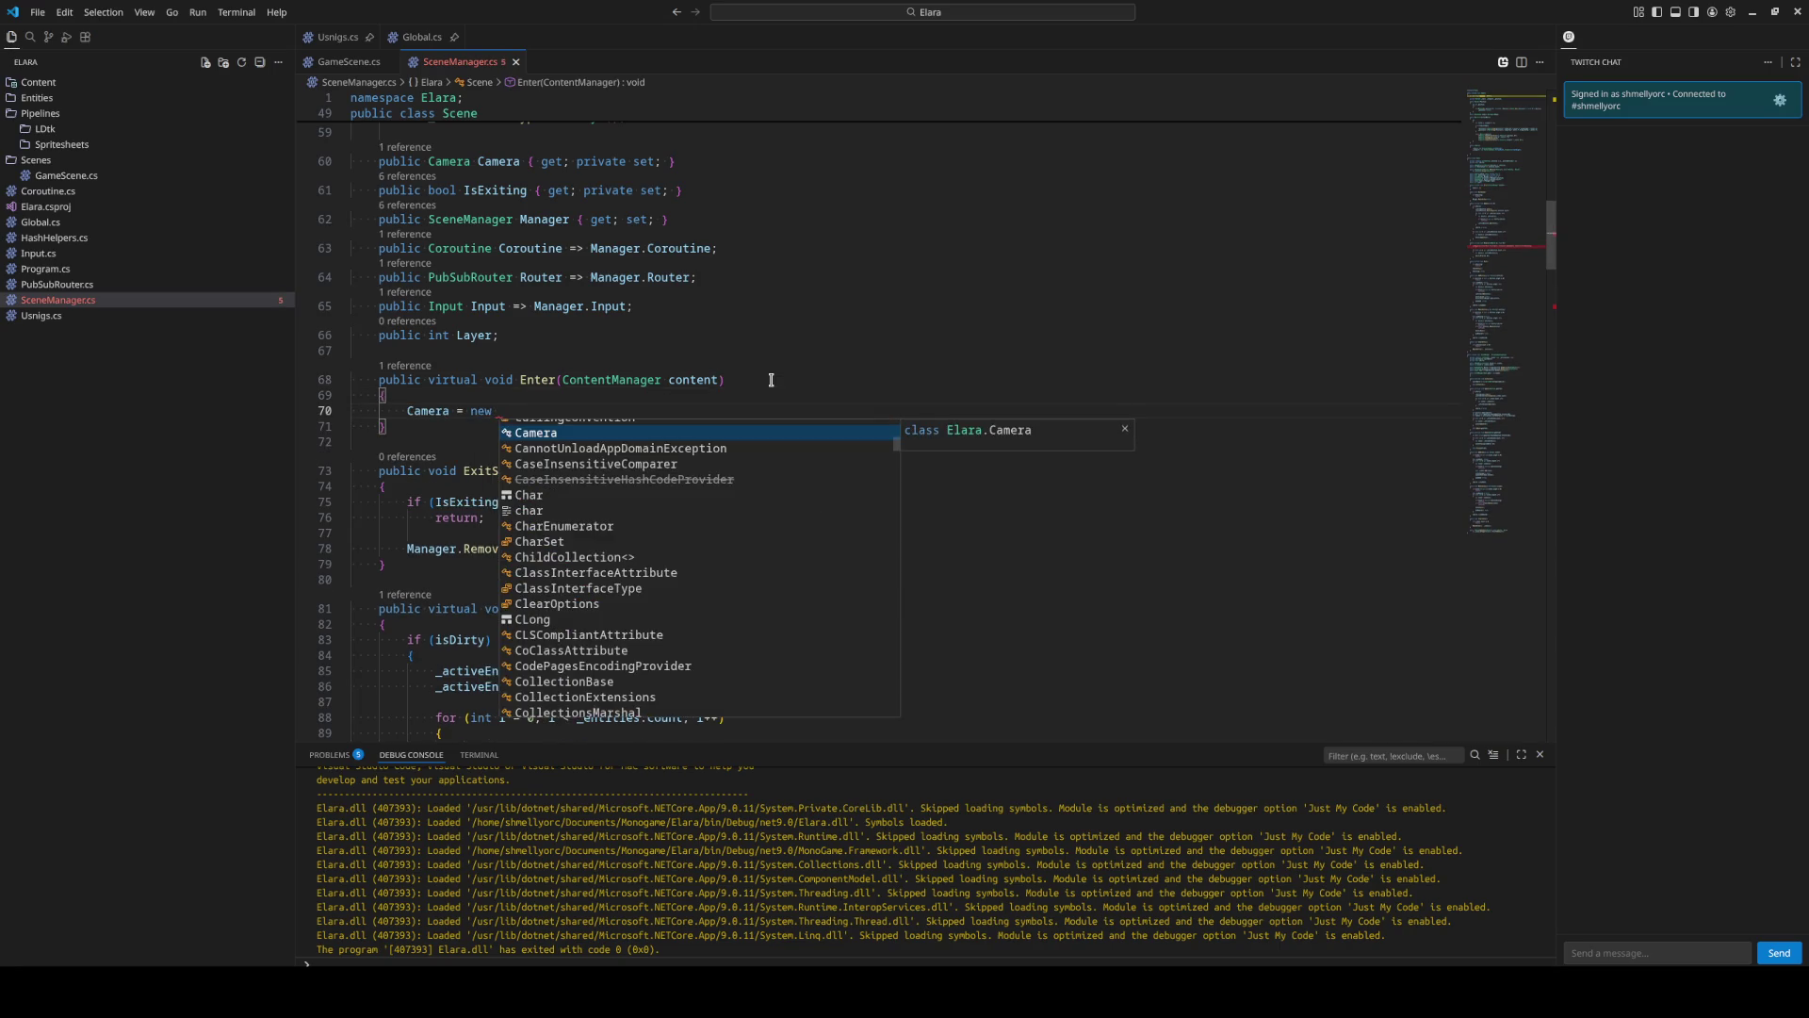
key("ctrl+z")
key("ctrl+z")
key("ctrl+z")
In AddScene, add scene.Camera = new Camera(); before the scene.Enter call.
type("{")
scroll(771, 380, "up", 2)
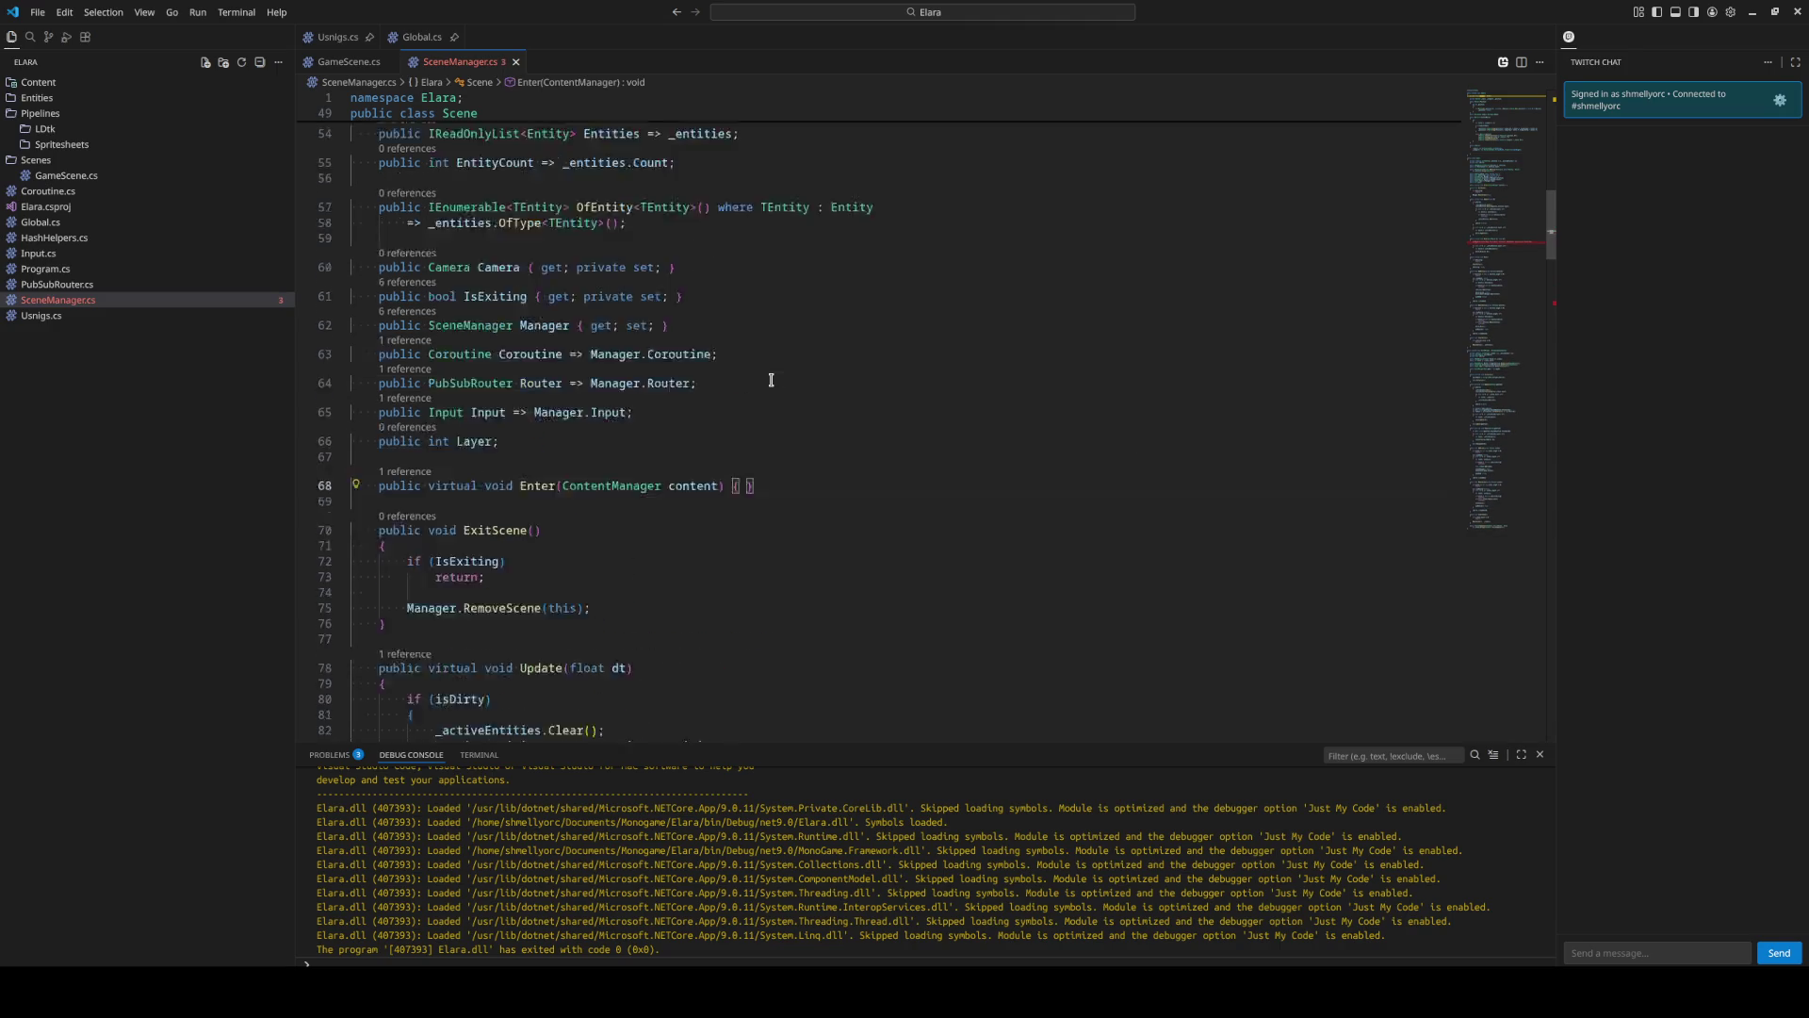
scroll(771, 380, "up", 2)
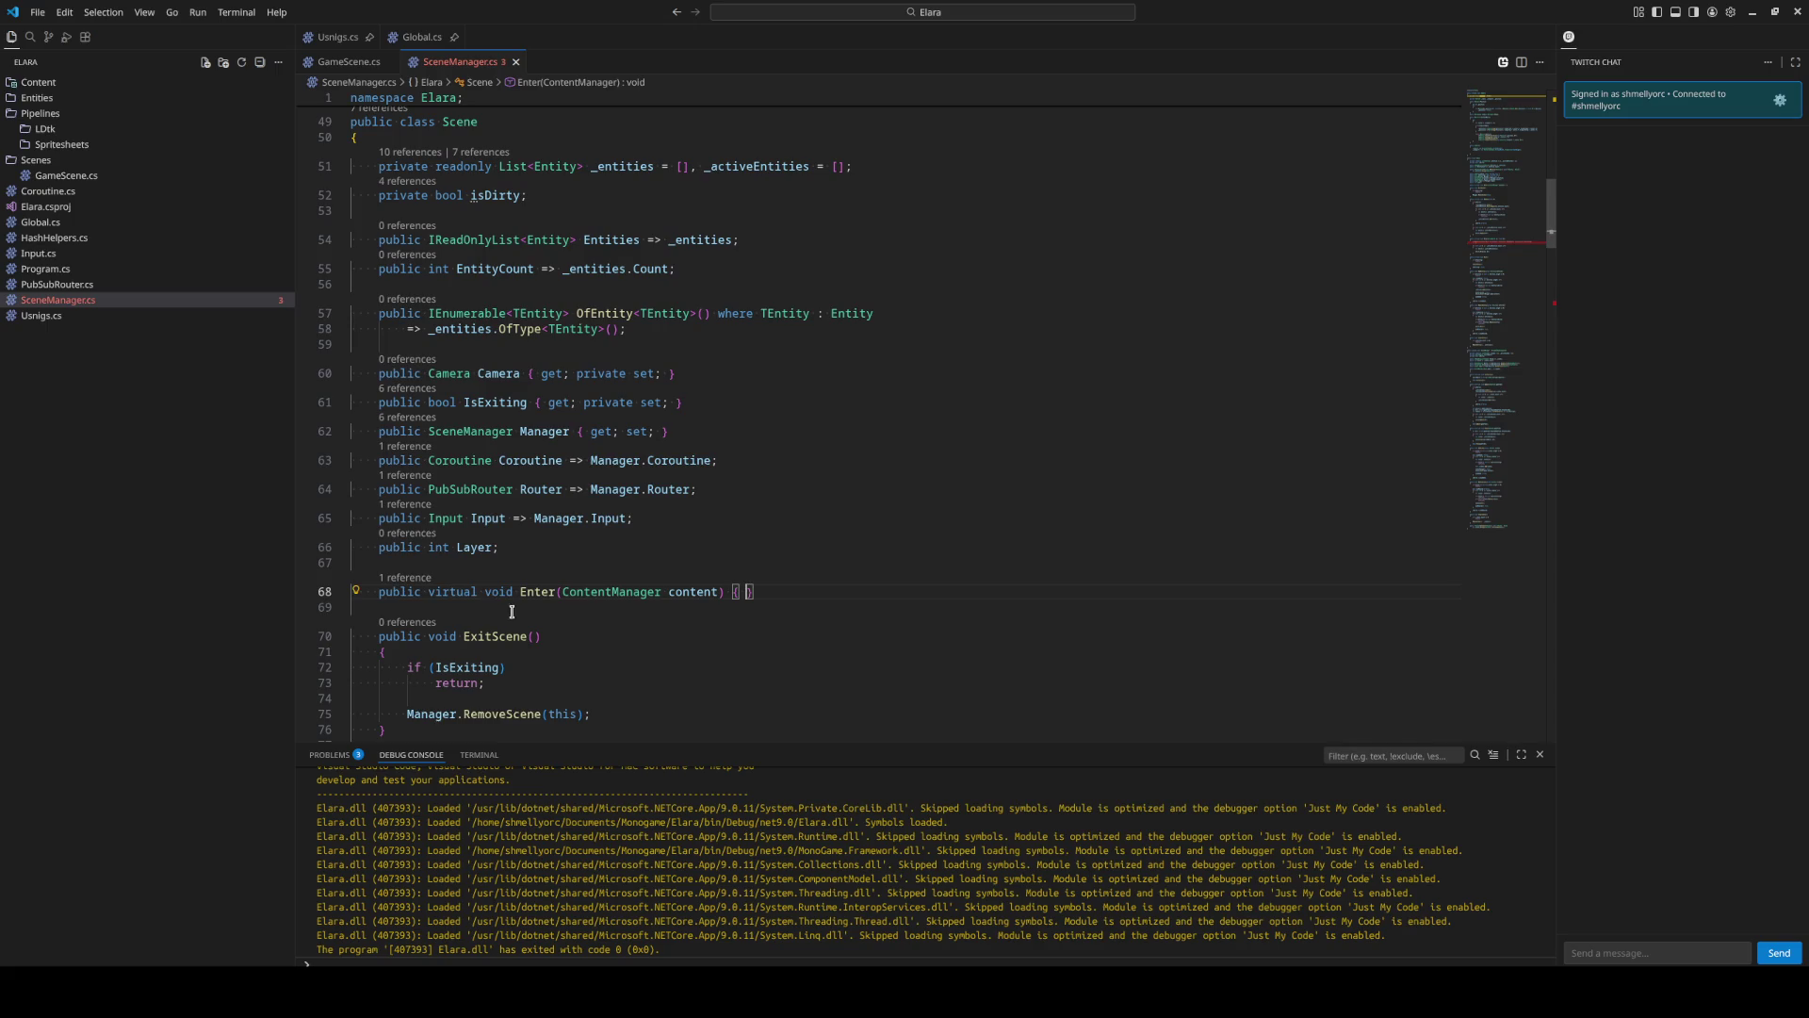
left_click(411, 579)
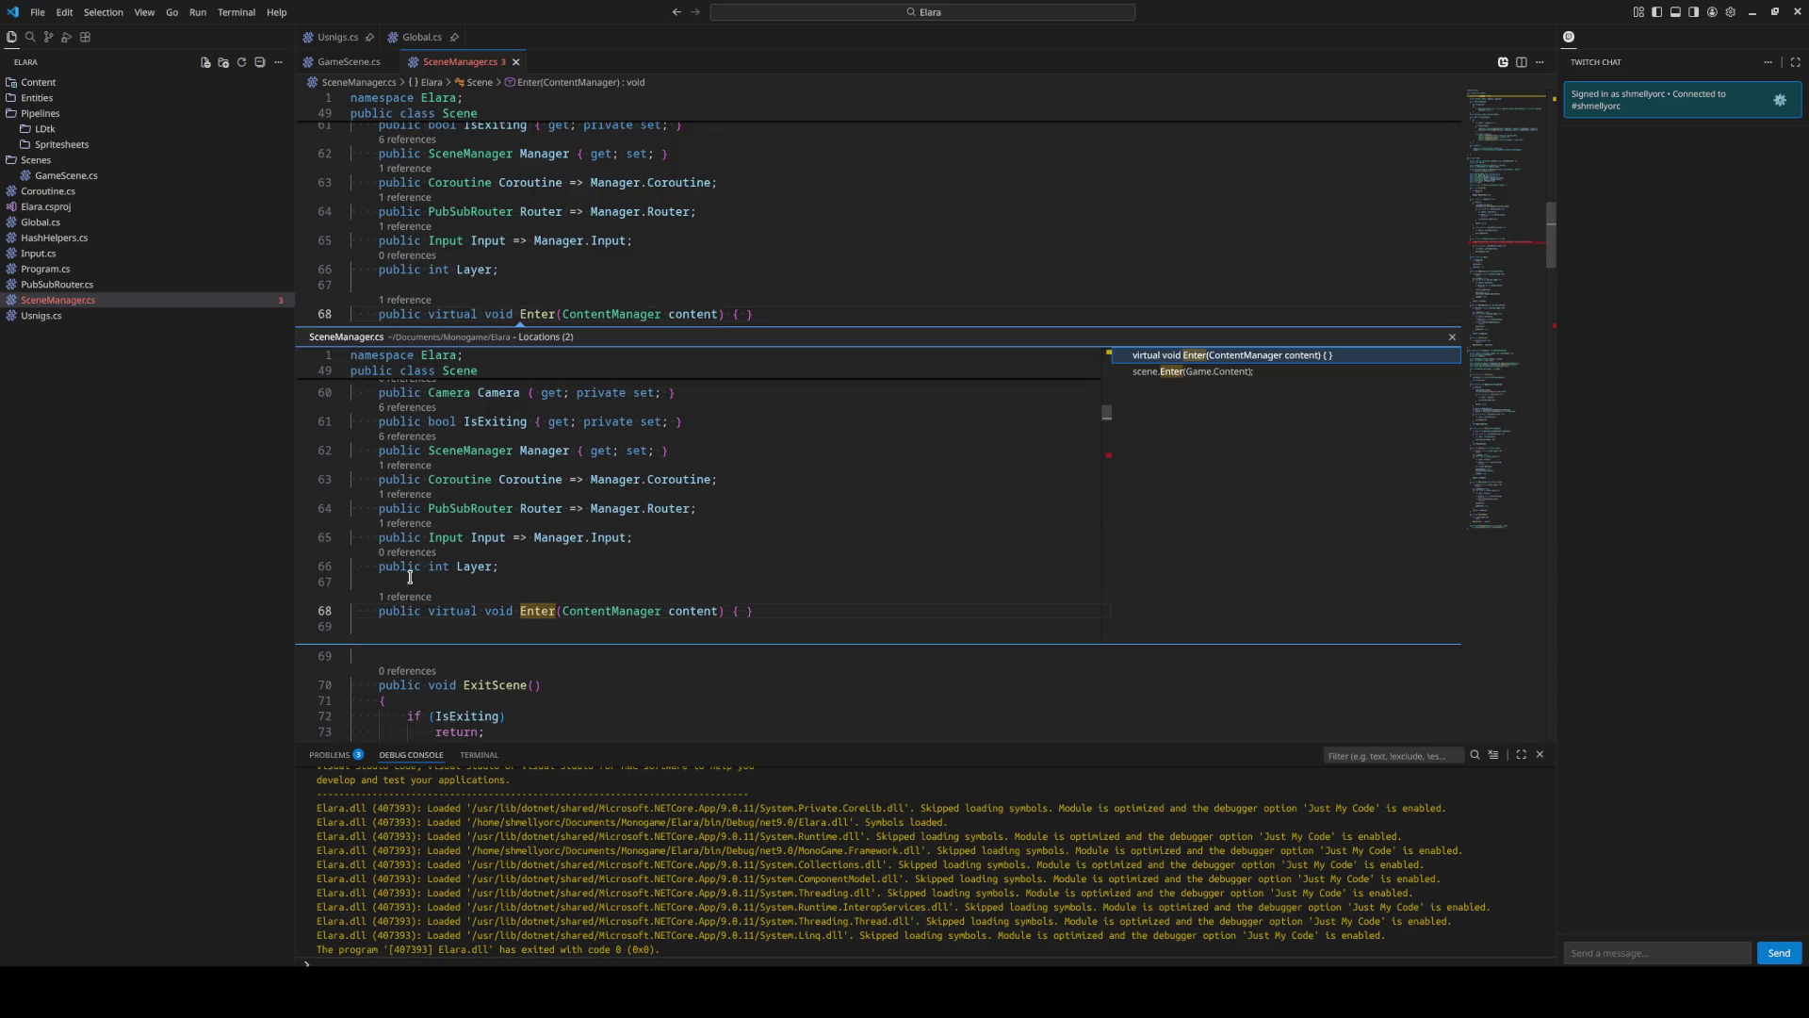
left_click(1183, 374)
double_click(1183, 374)
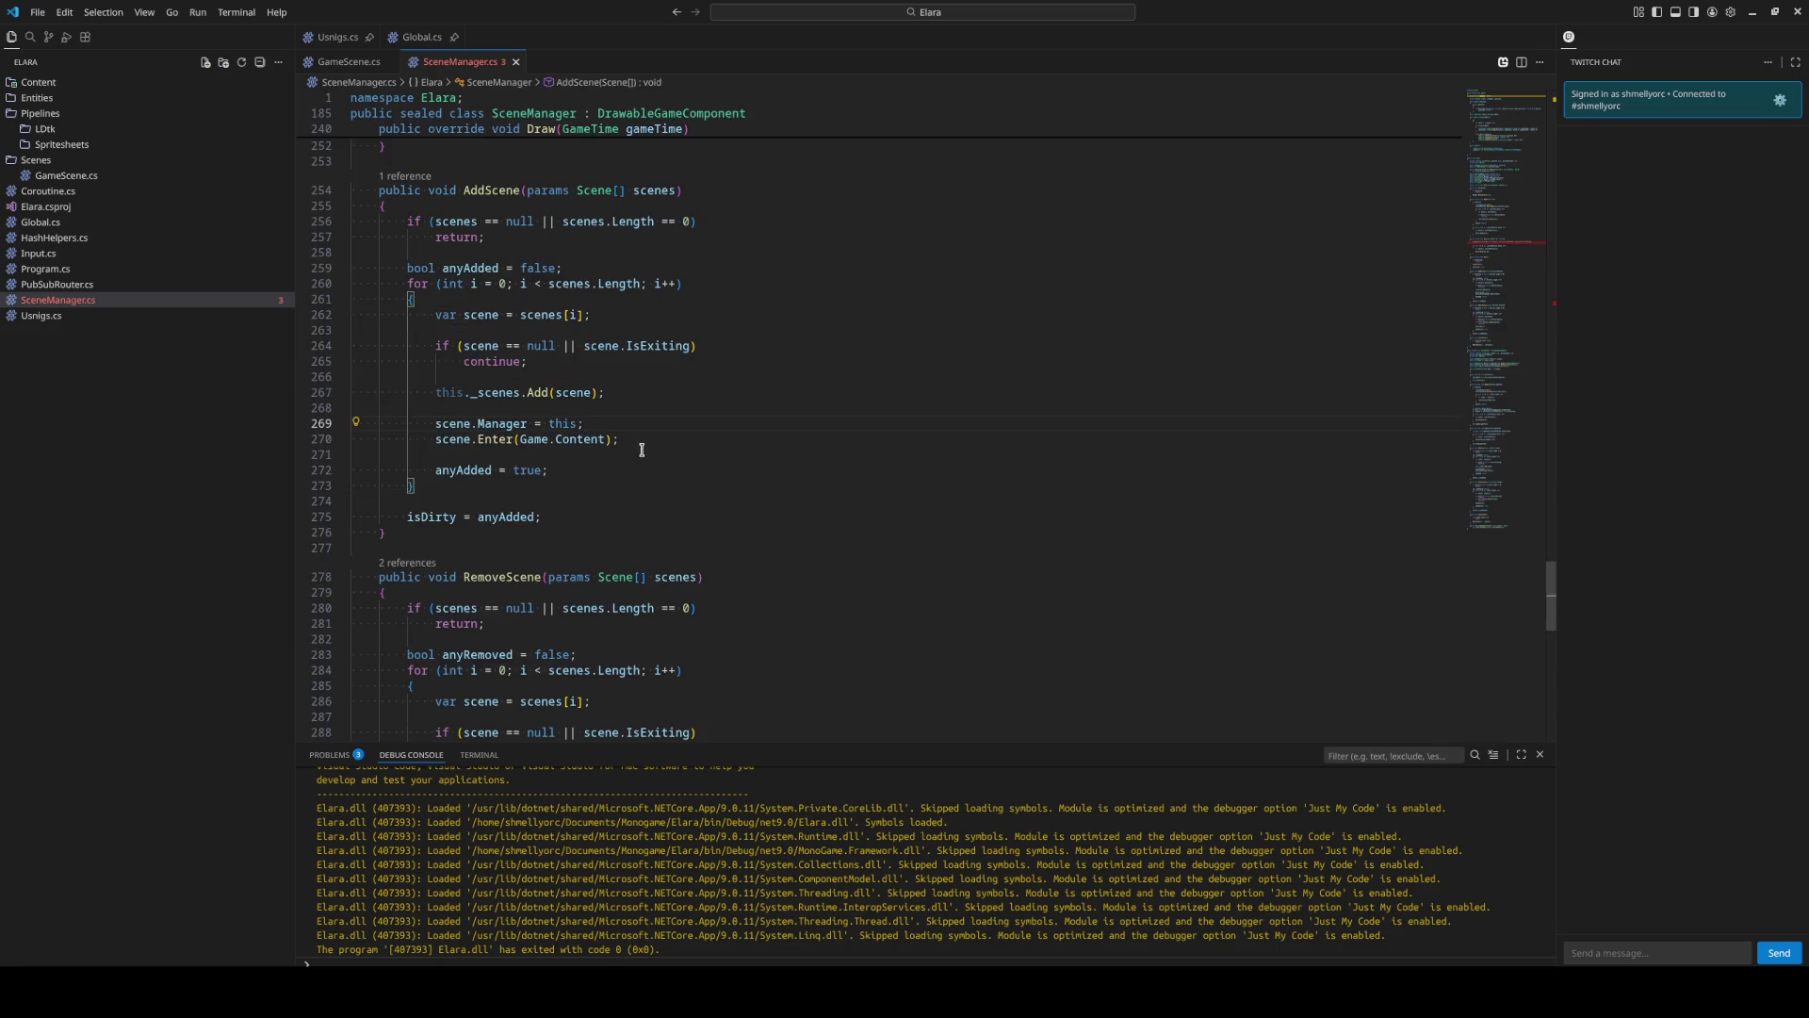
key("Return")
type("scene.c")
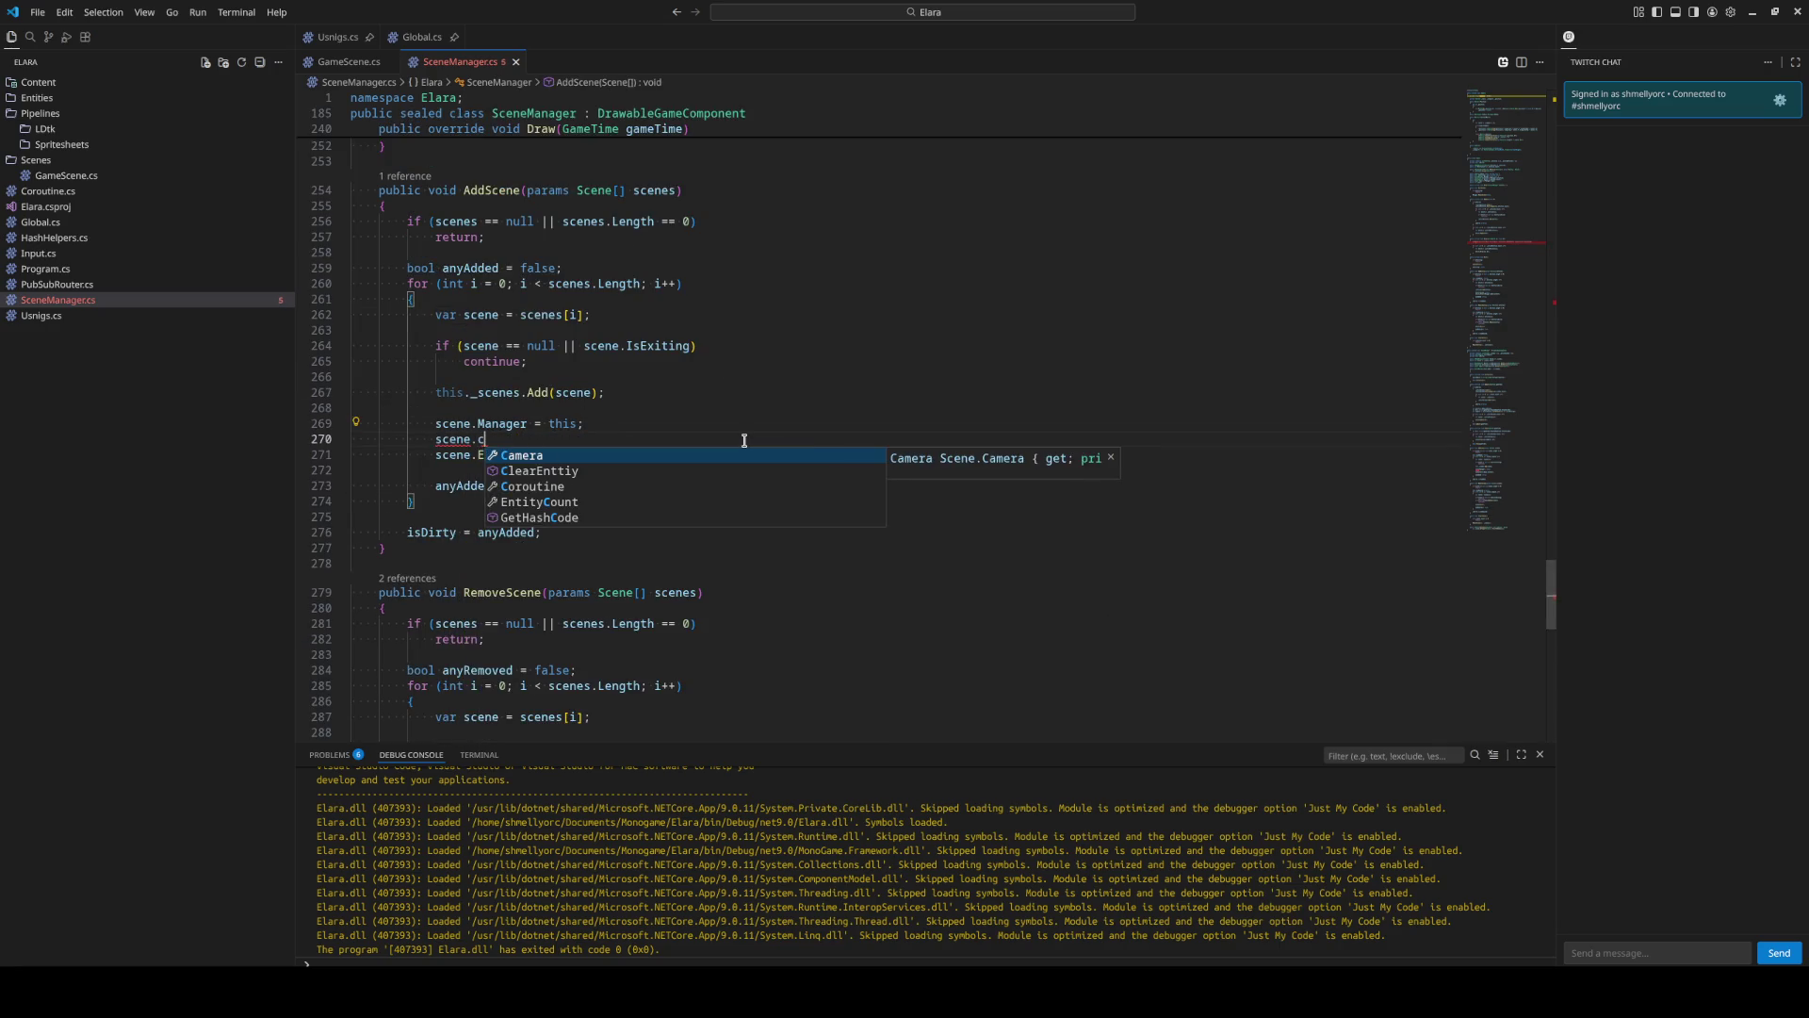
key("Tab")
type("= new")
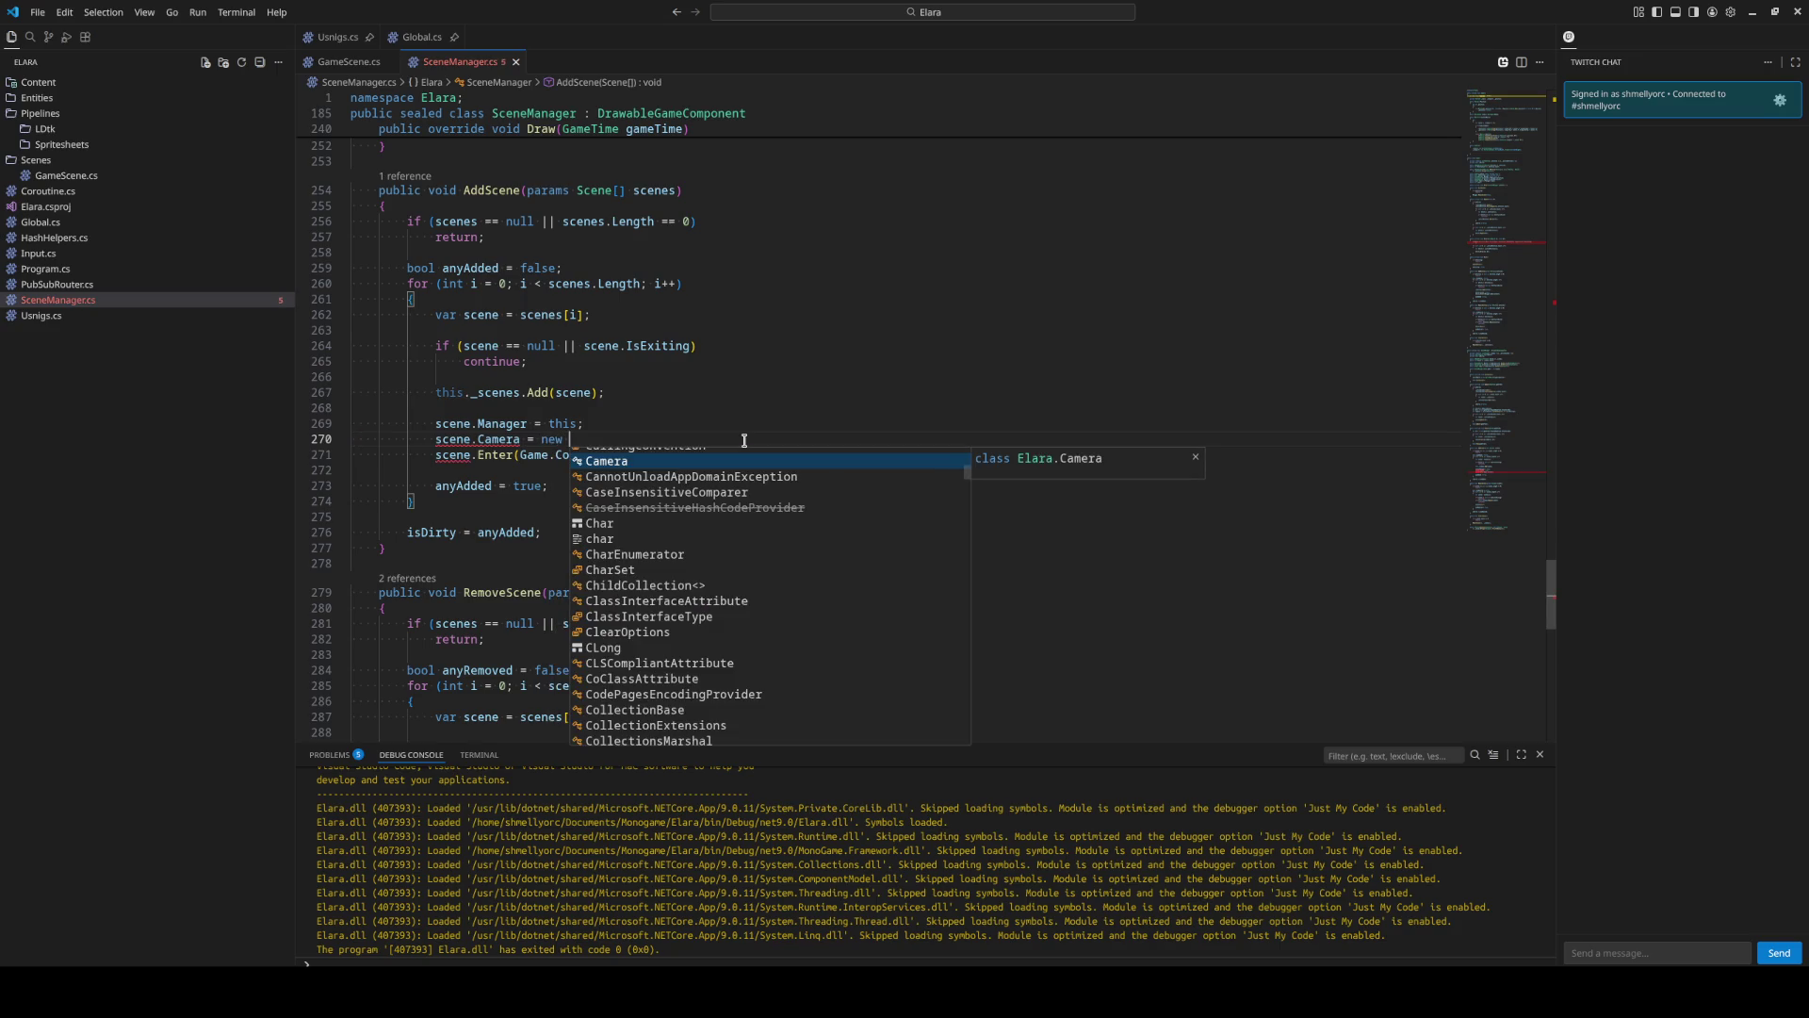
key("Tab")
type("();")
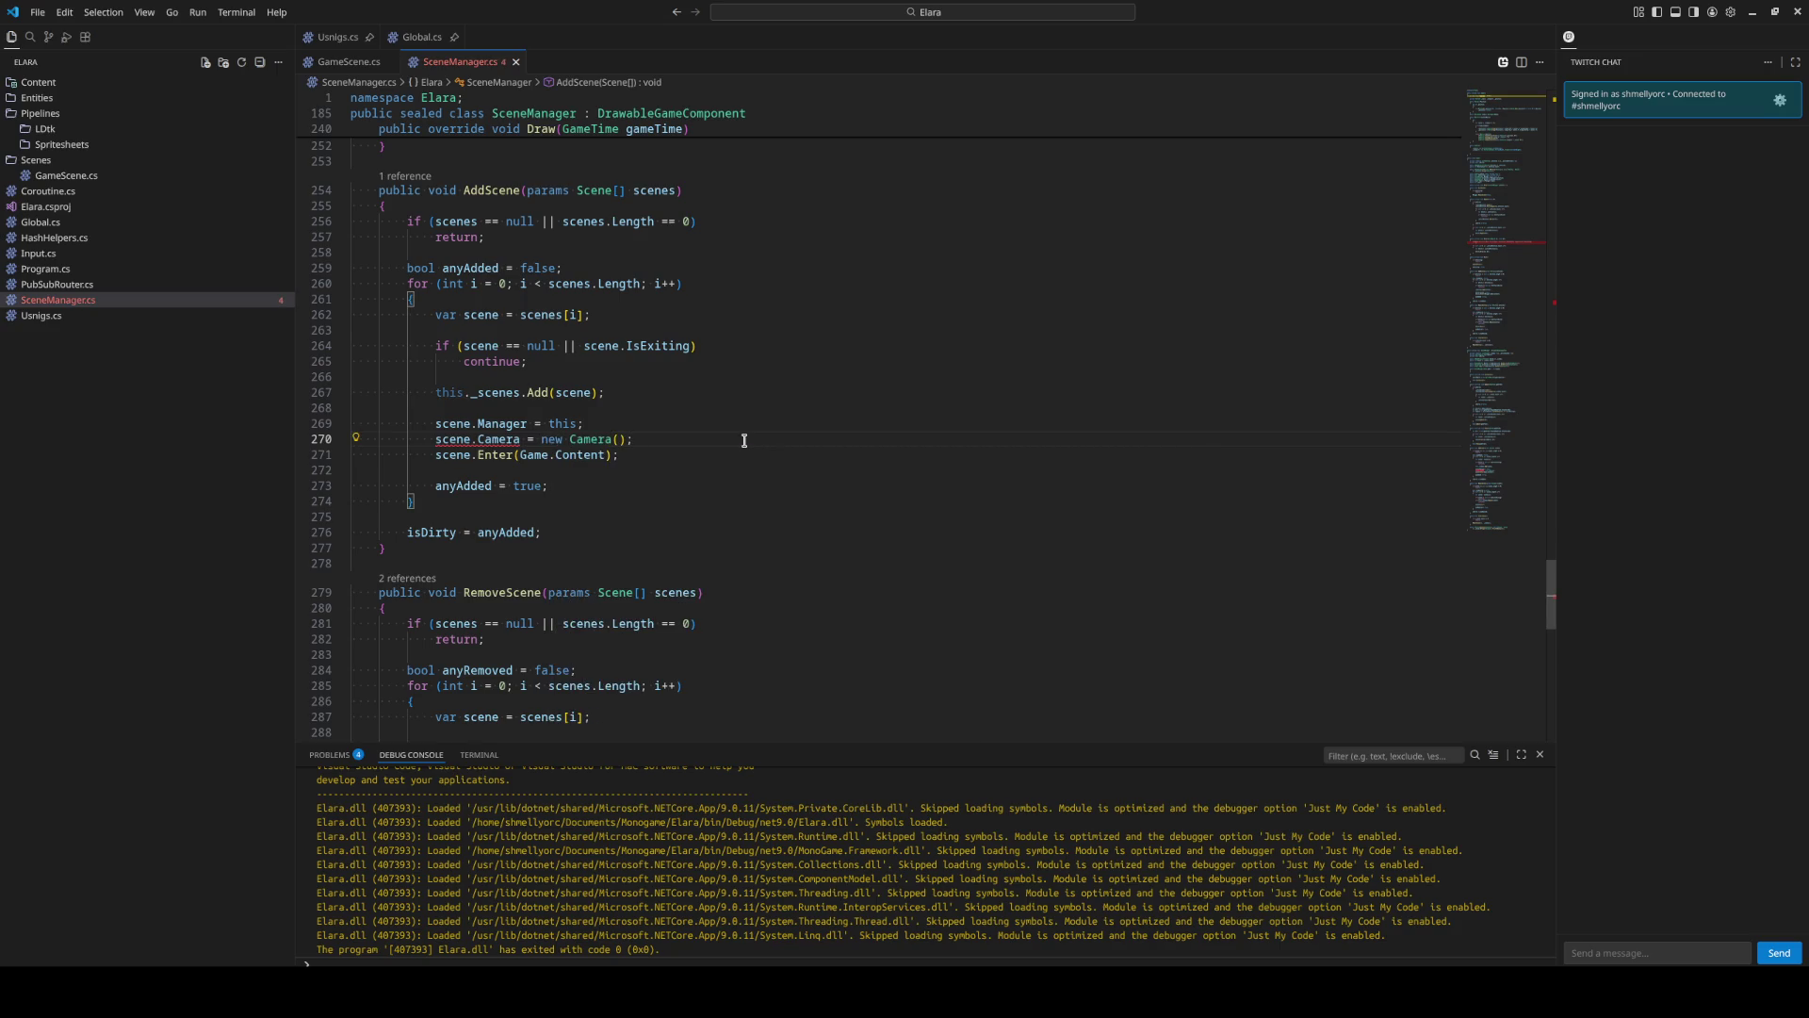
key("Return")
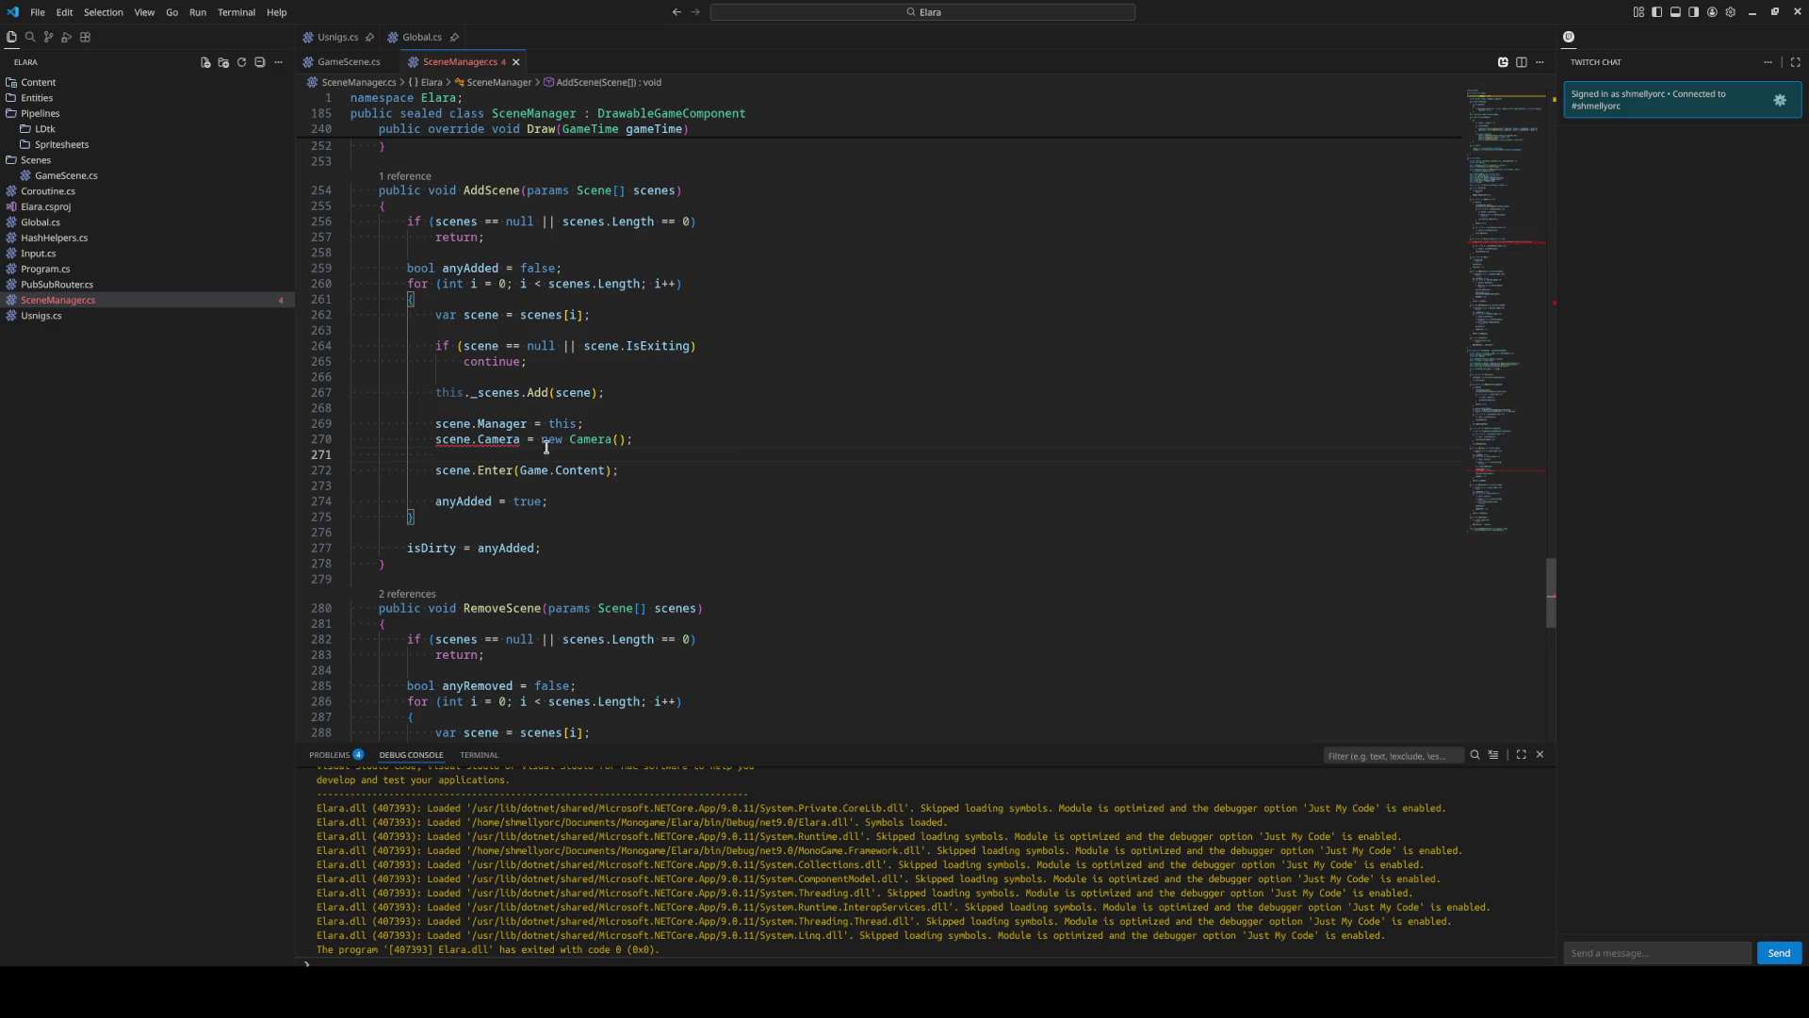
Replace the accessor block so Scene's Camera becomes a plain public Camera Camera; field.
left_click(500, 440, "ctrl")
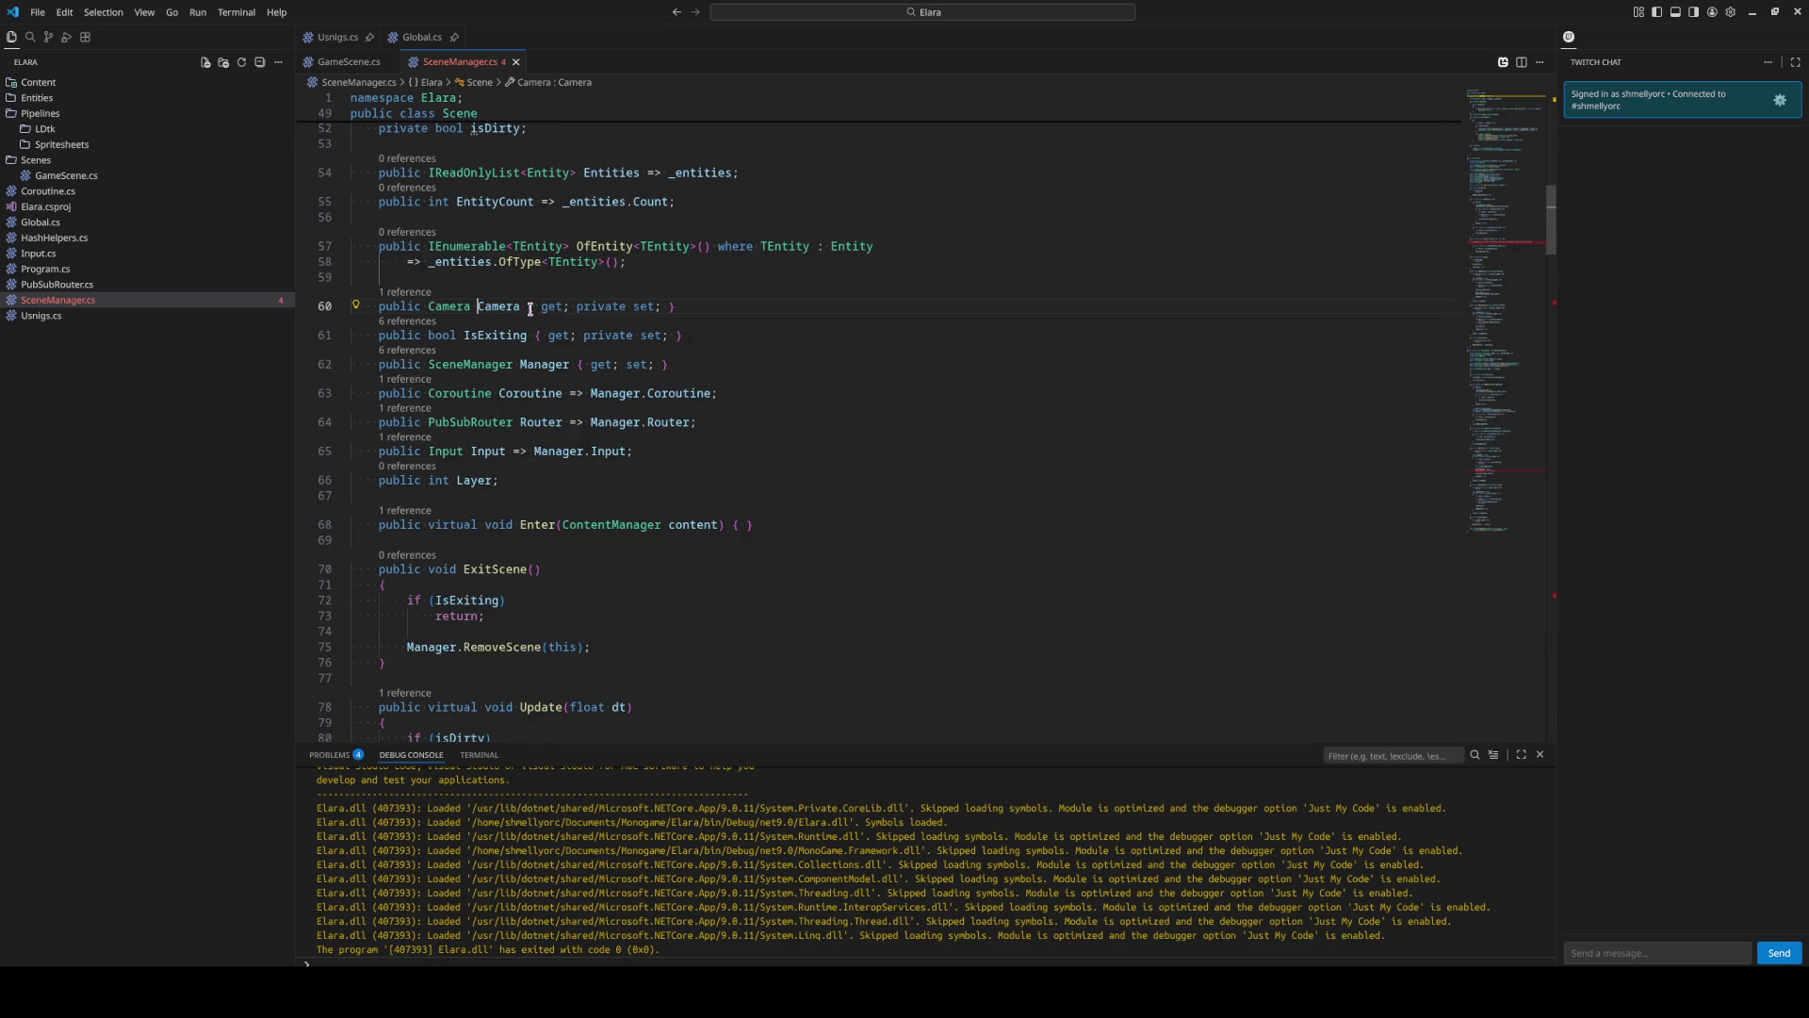
left_click_drag(527, 306, 739, 303)
type(";")
key("alt+Down")
key("alt+Down")
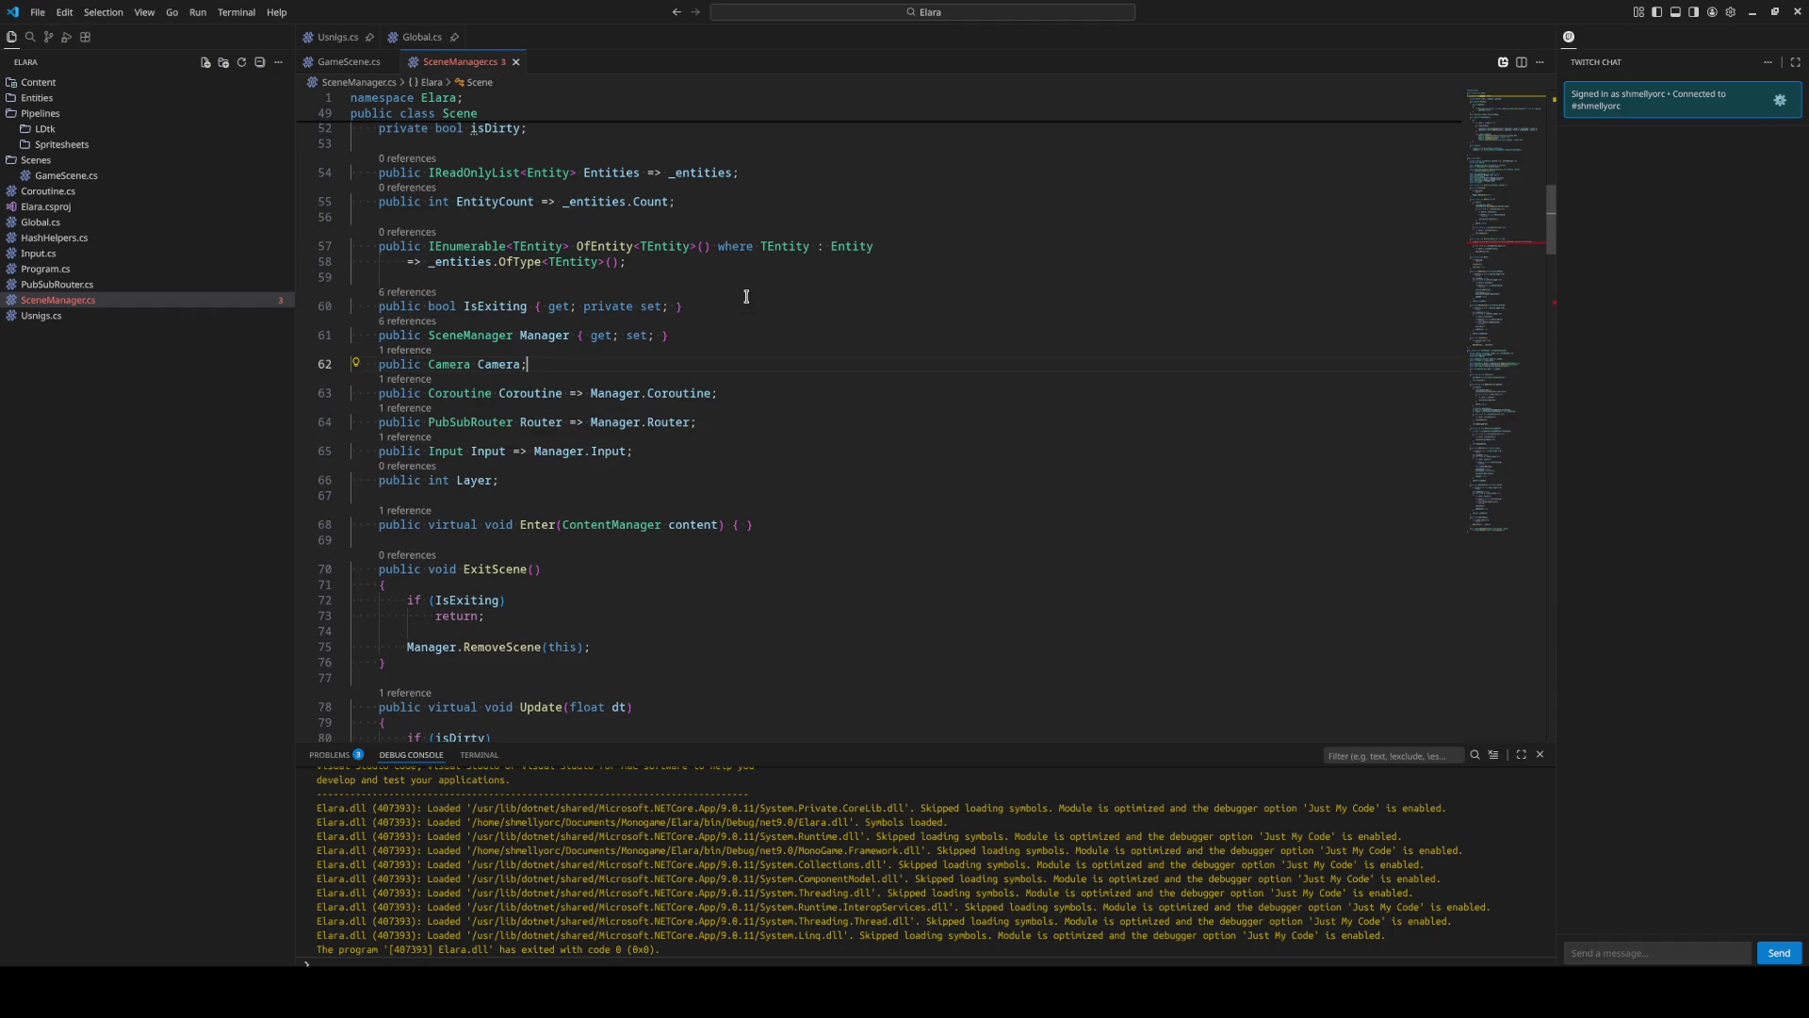
left_click(868, 431)
scroll(880, 431, "up", 2)
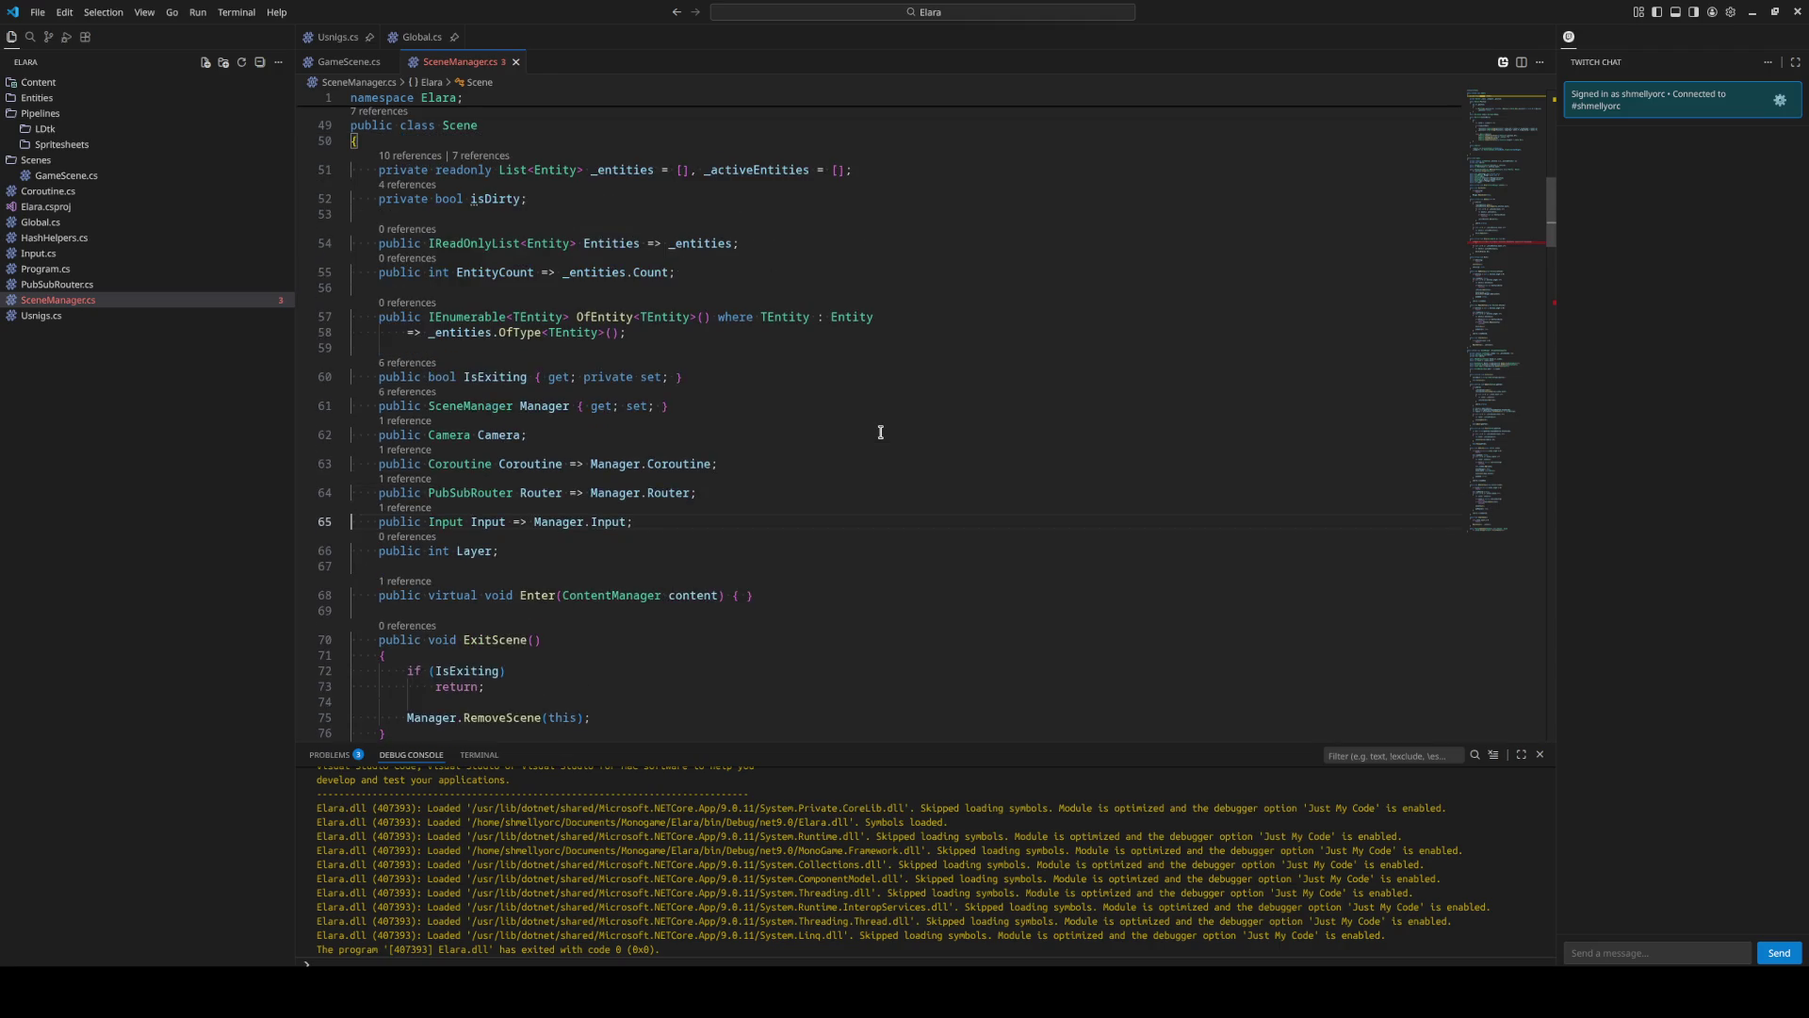
scroll(988, 372, "down", 10)
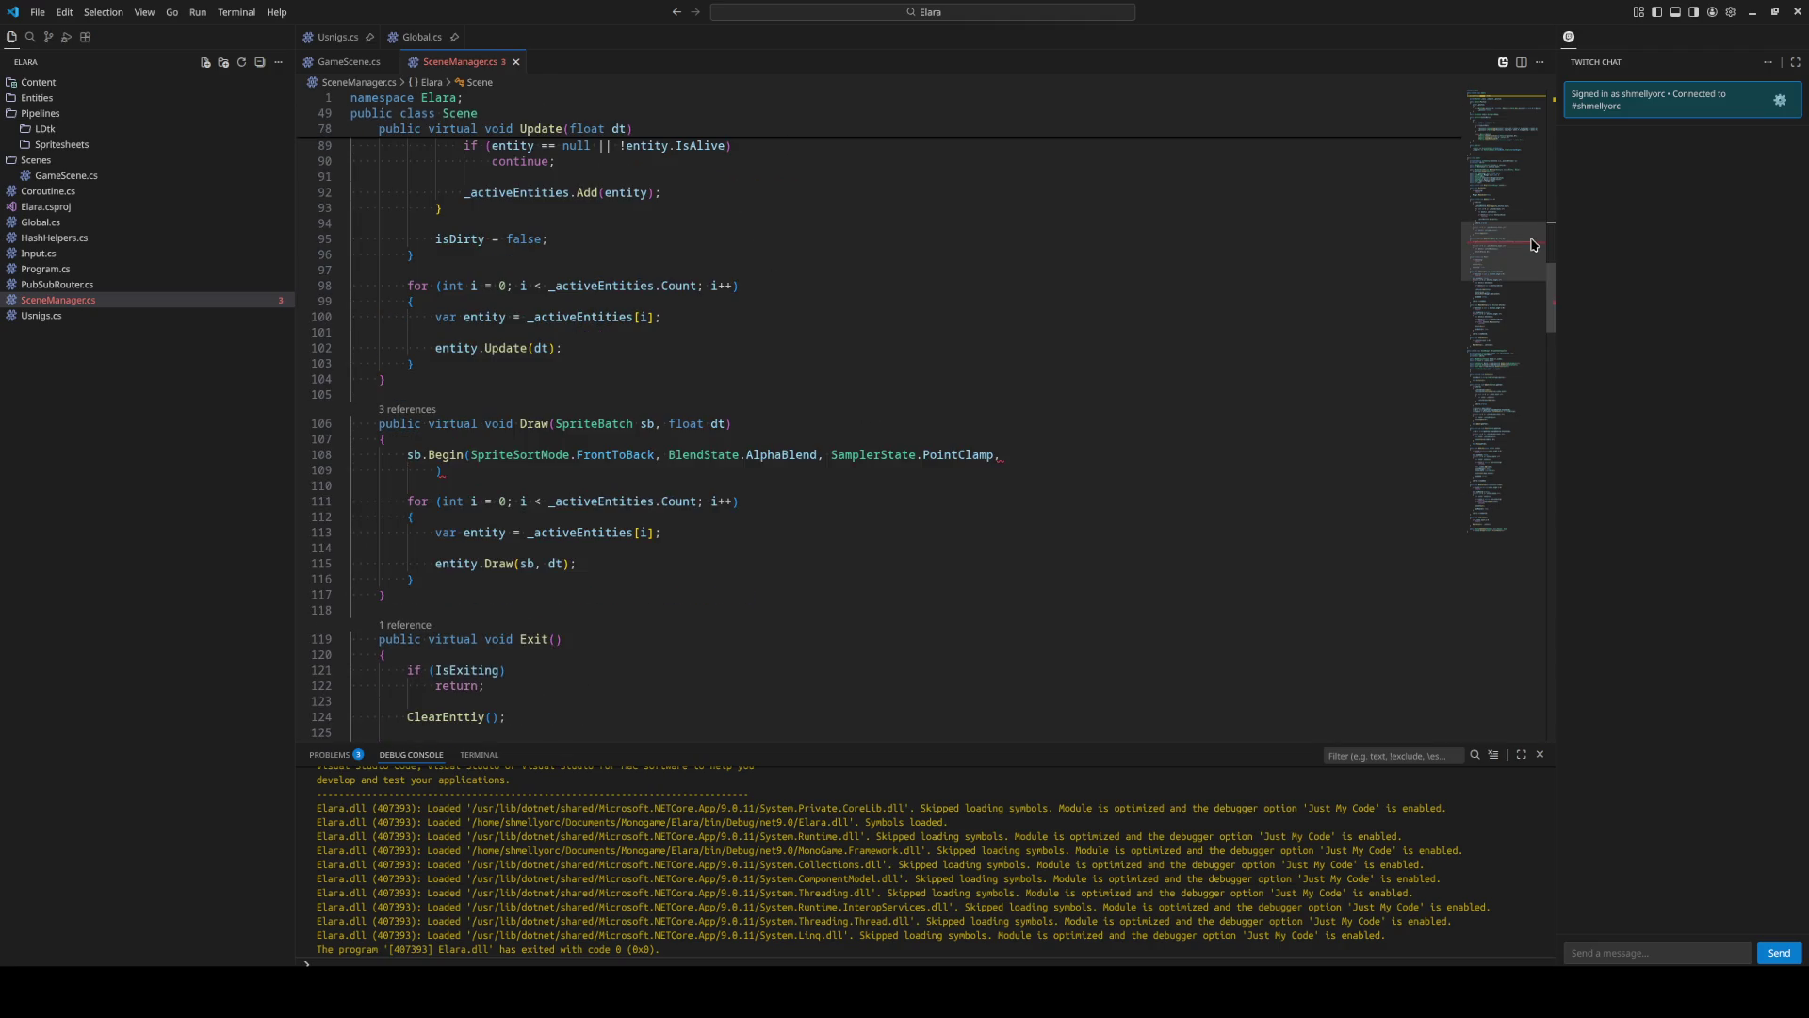
left_click(440, 468)
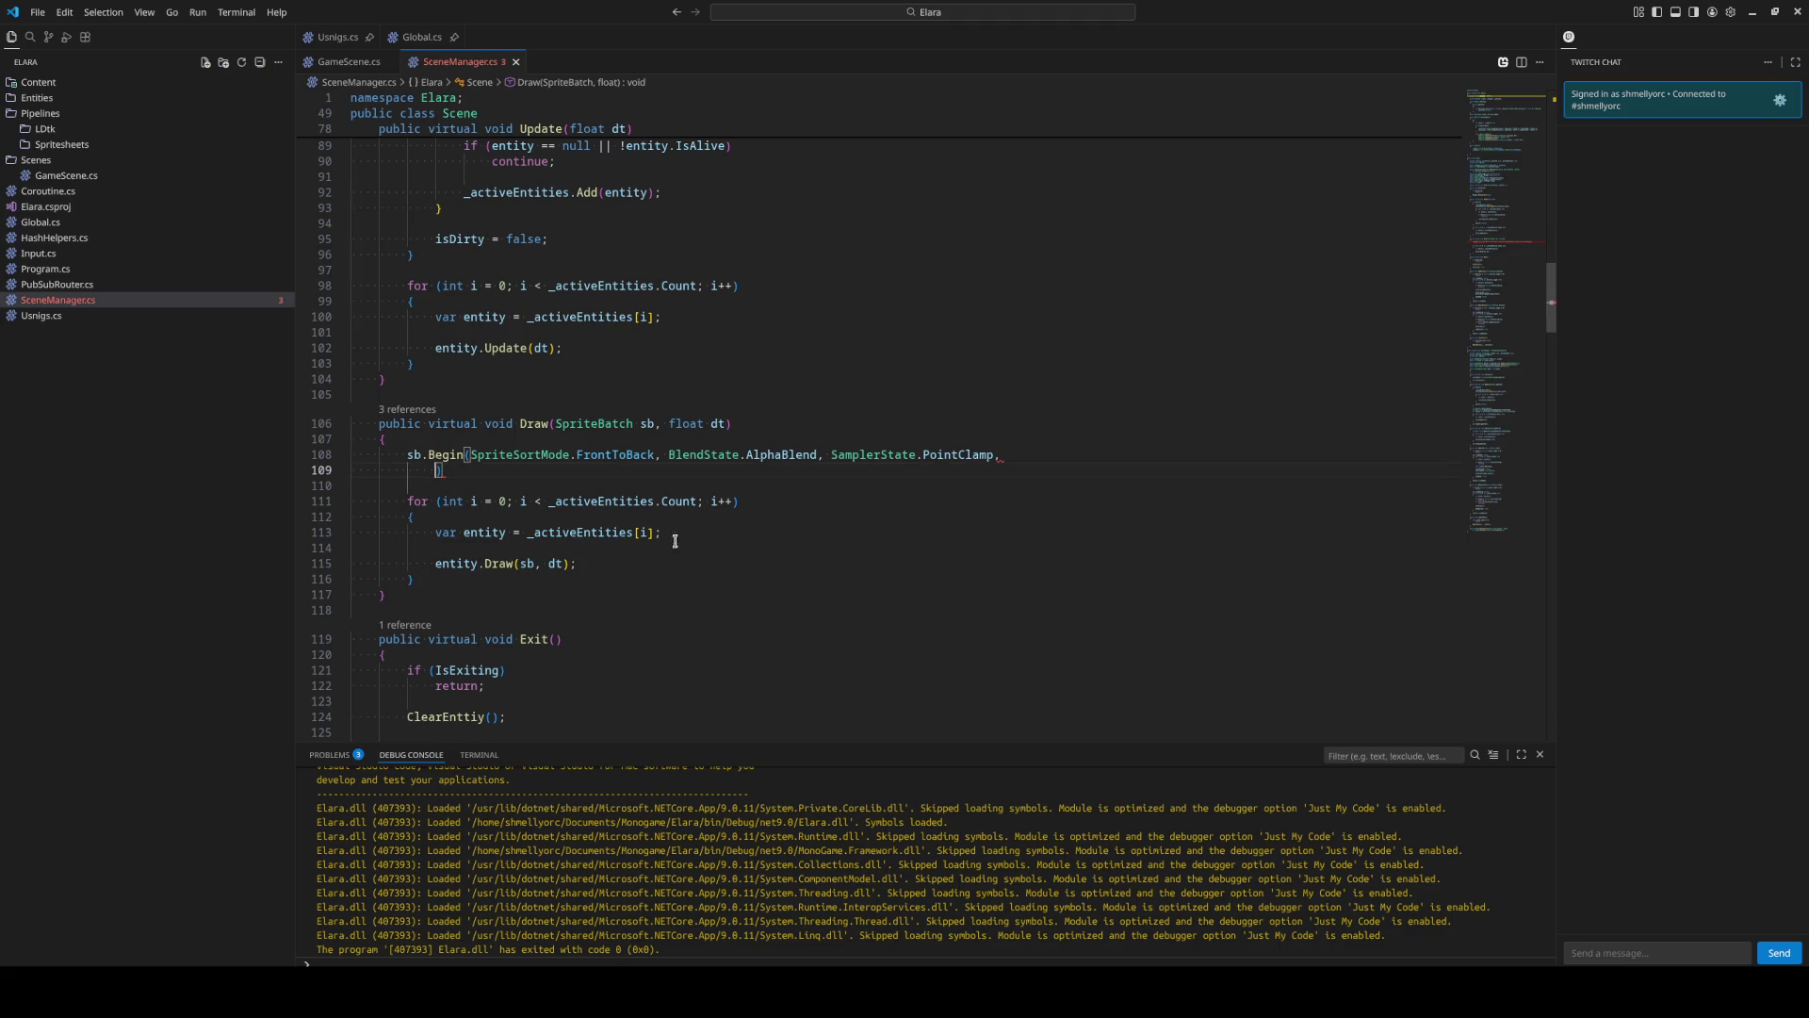
type("tra")
key("Tab")
type("Camera.")
key("Up")
key("Up")
key("Tab")
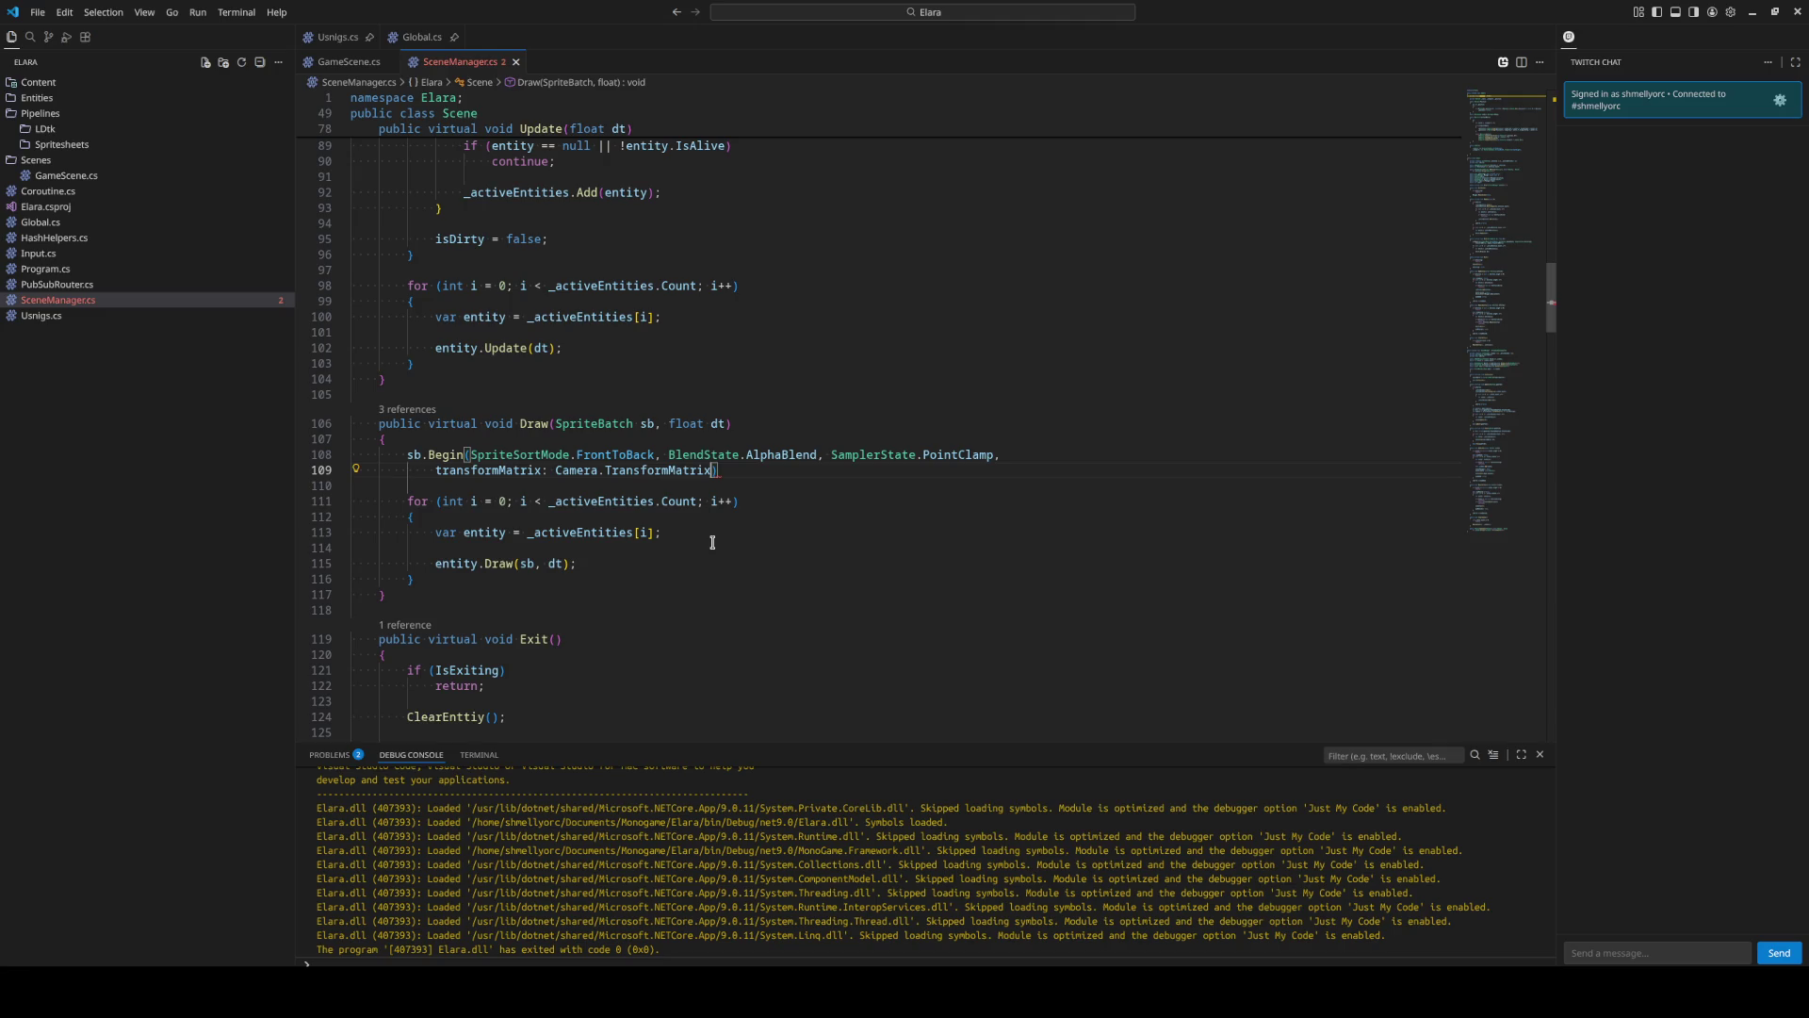
key("End")
type(";")
left_click(420, 581)
key("Return")
key("Return")
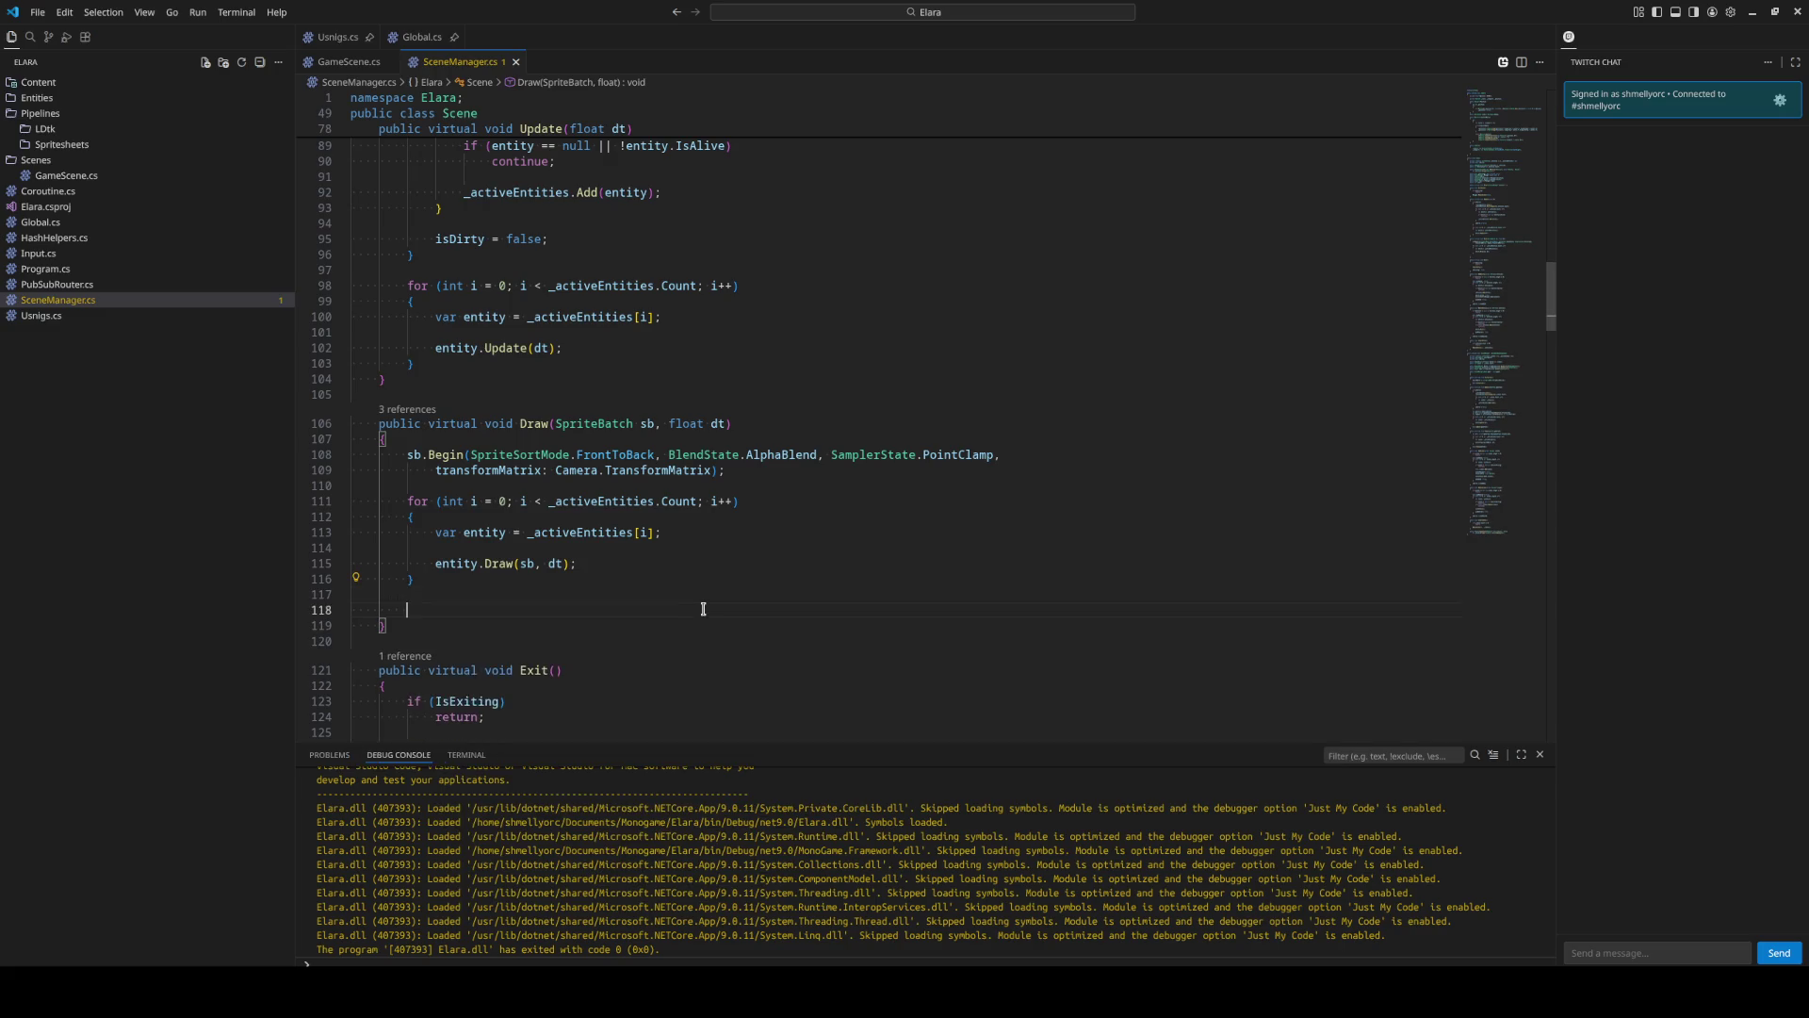
type("sb.en")
key("Tab")
type("();")
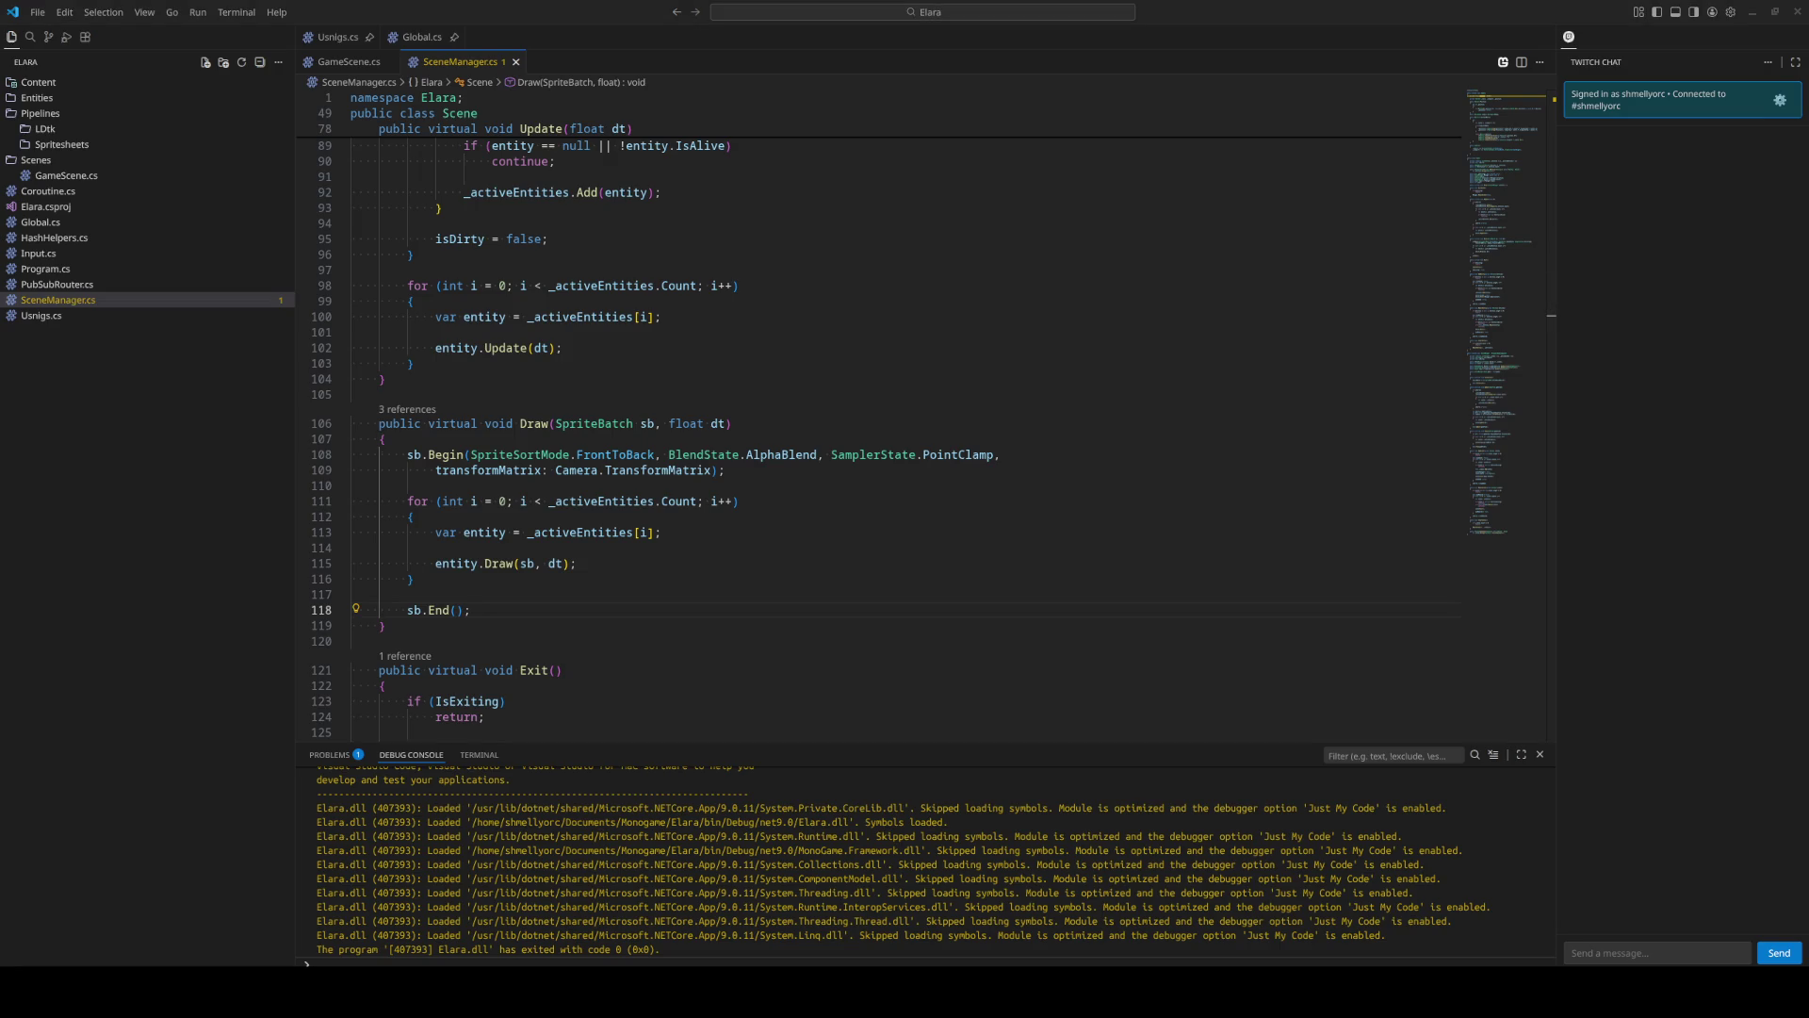
left_click(919, 409)
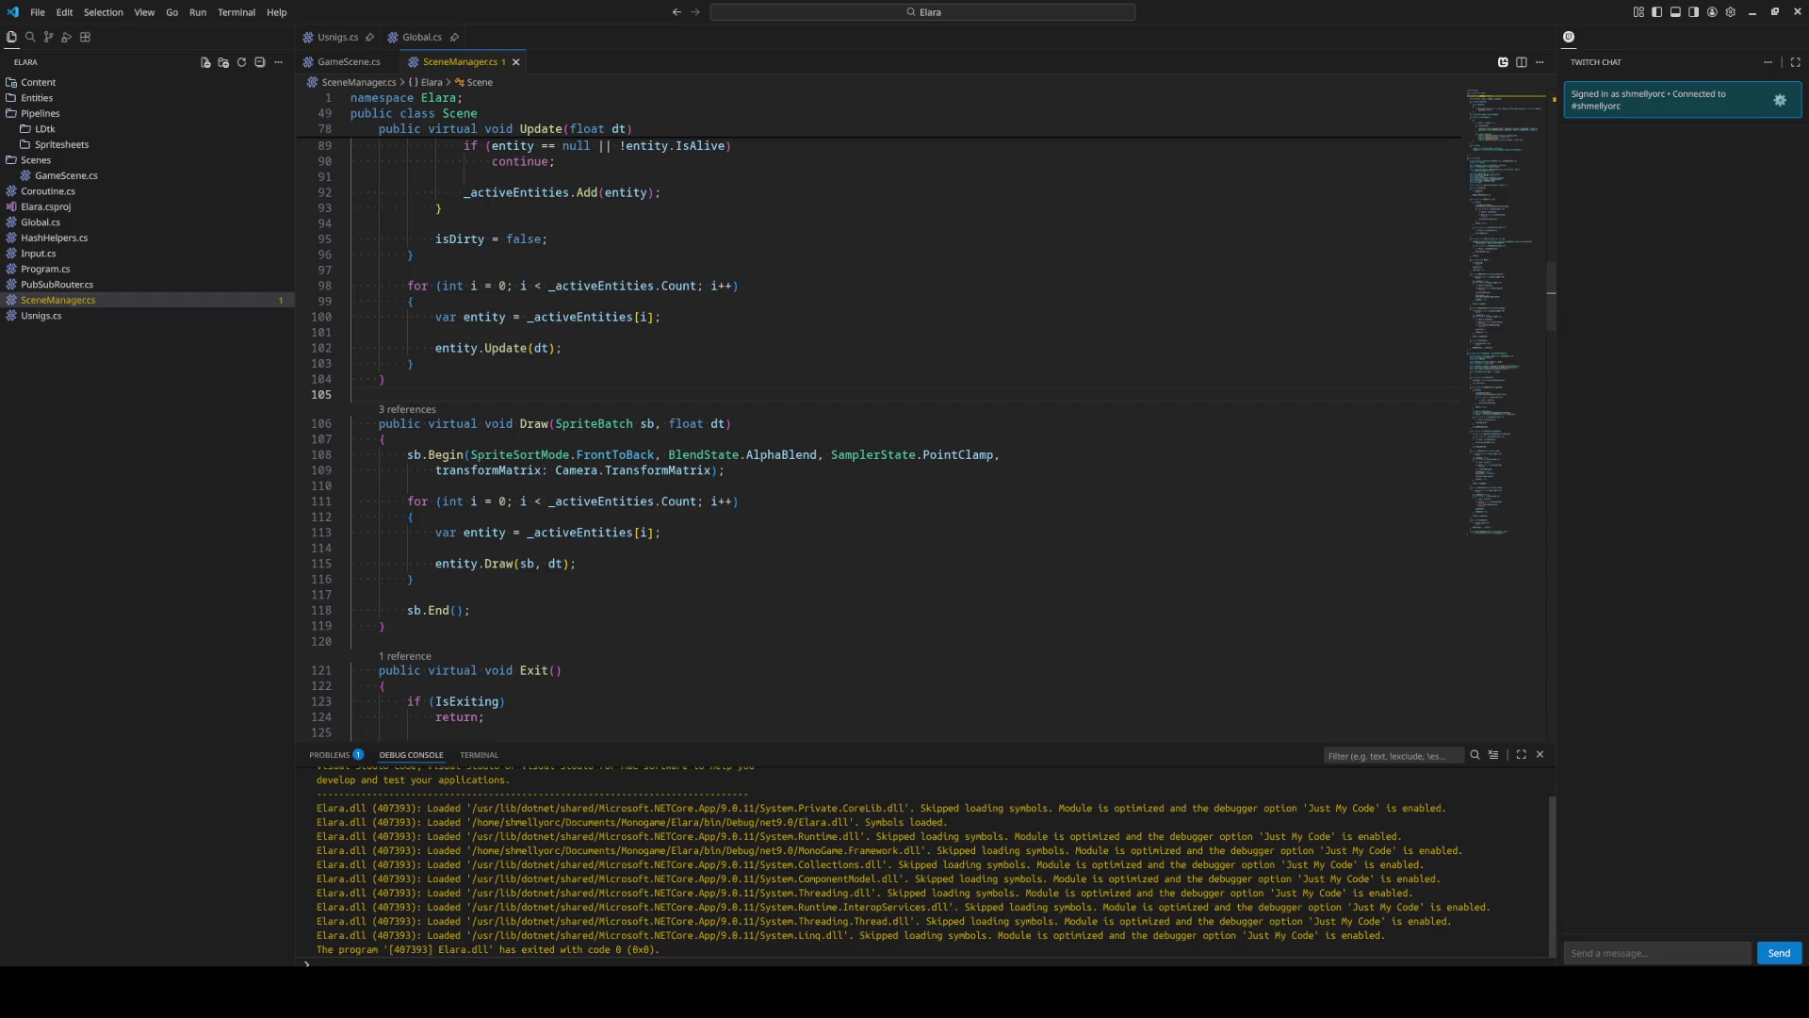
In Aseprite, pick the dark navy colour and create a new 1000×1000 sprite.
key("alt+Tab")
left_click_drag(1212, 517, 1091, 486)
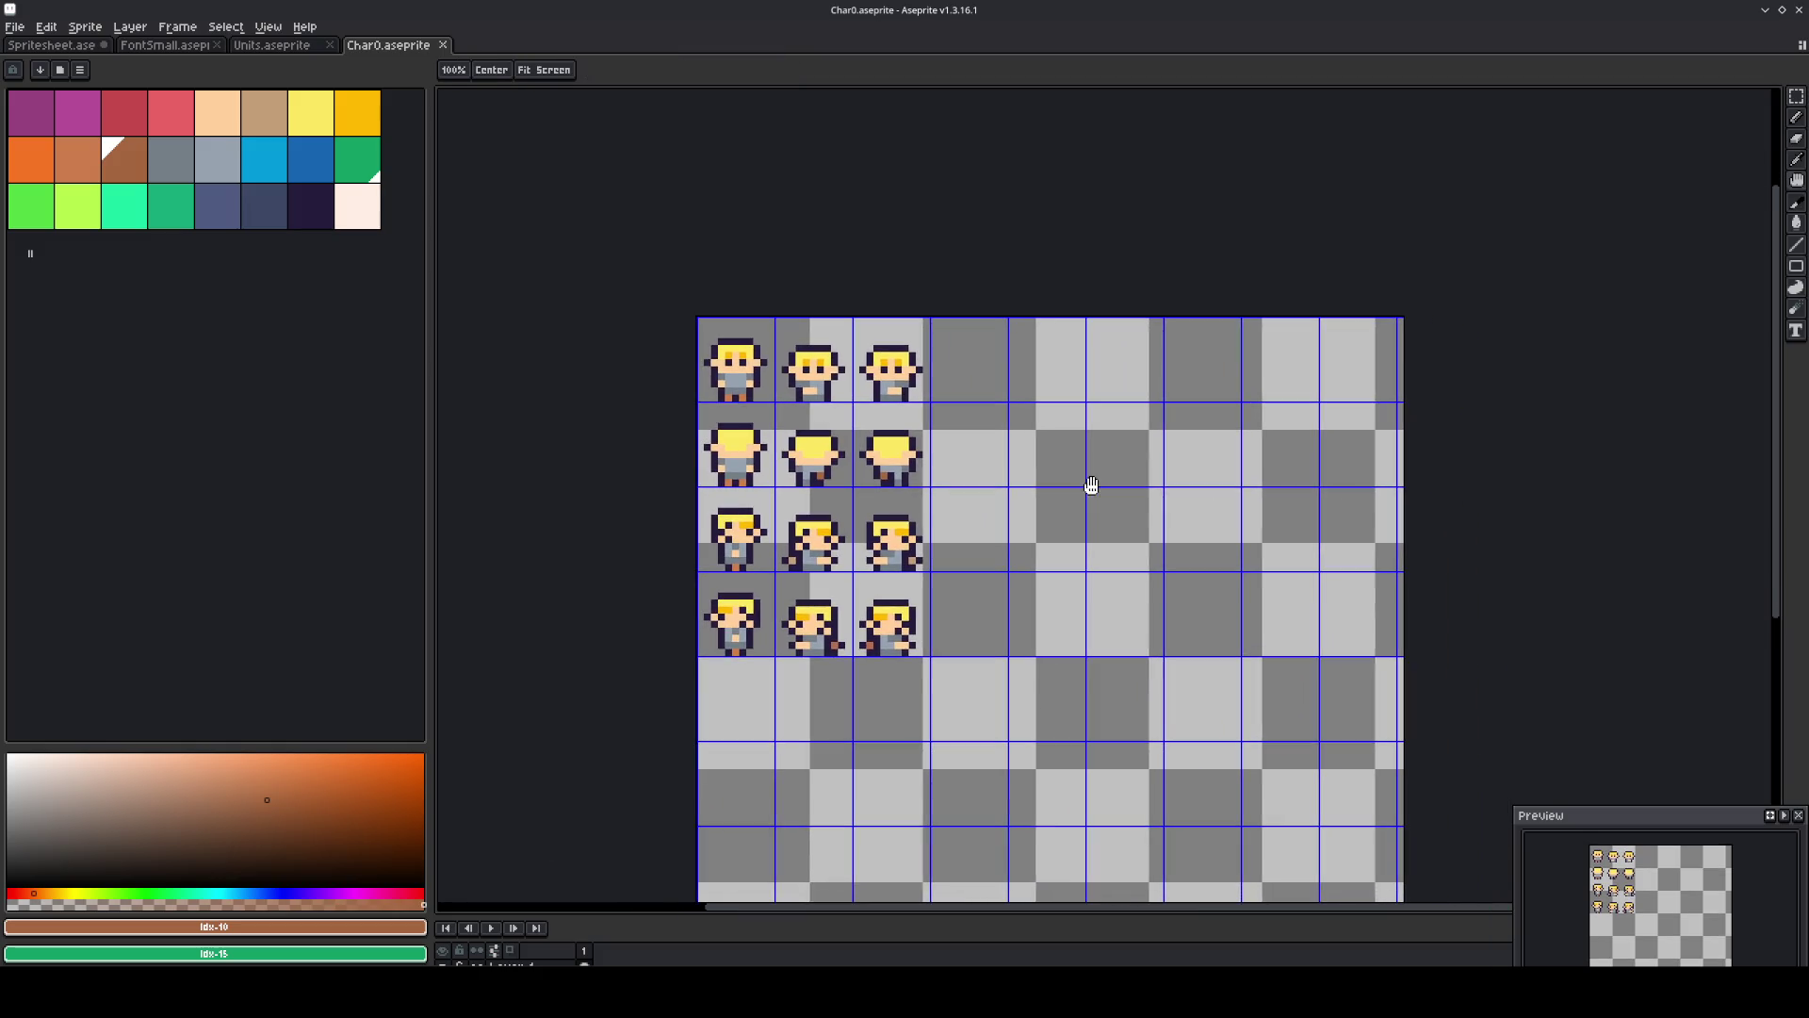
scroll(971, 421, "up", 1)
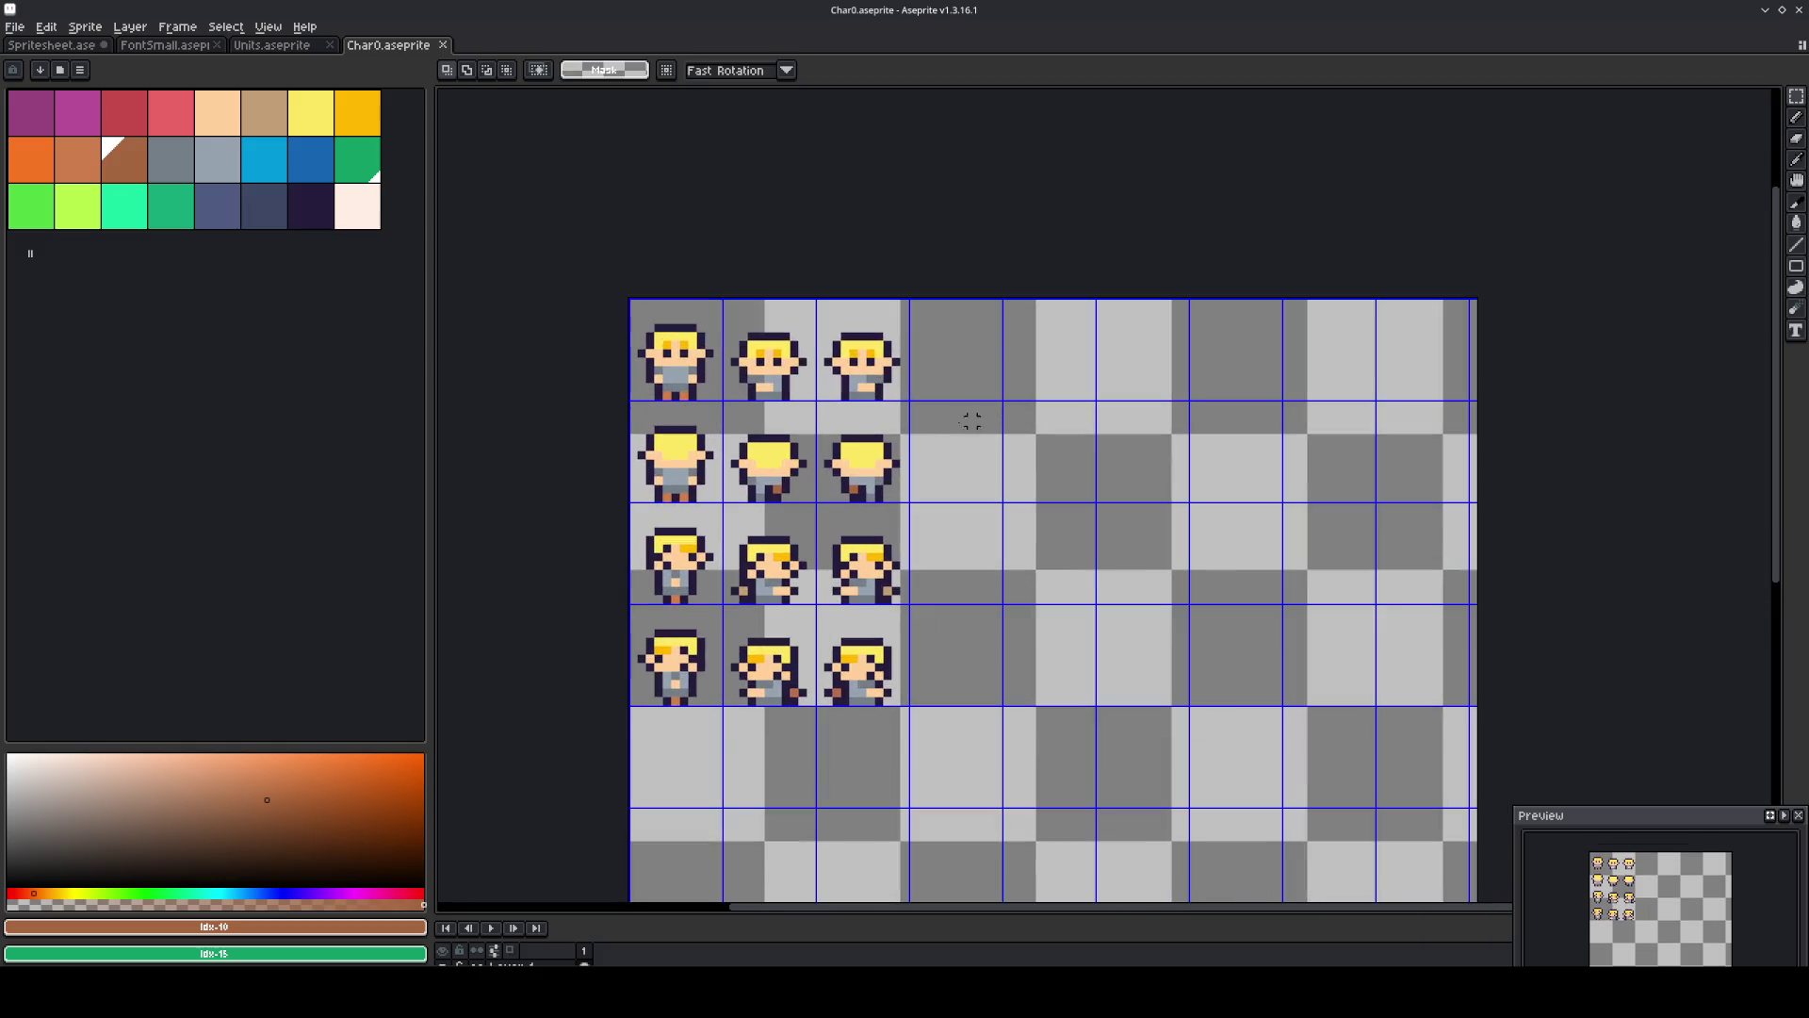
left_click(878, 449, "alt")
key("ctrl+n")
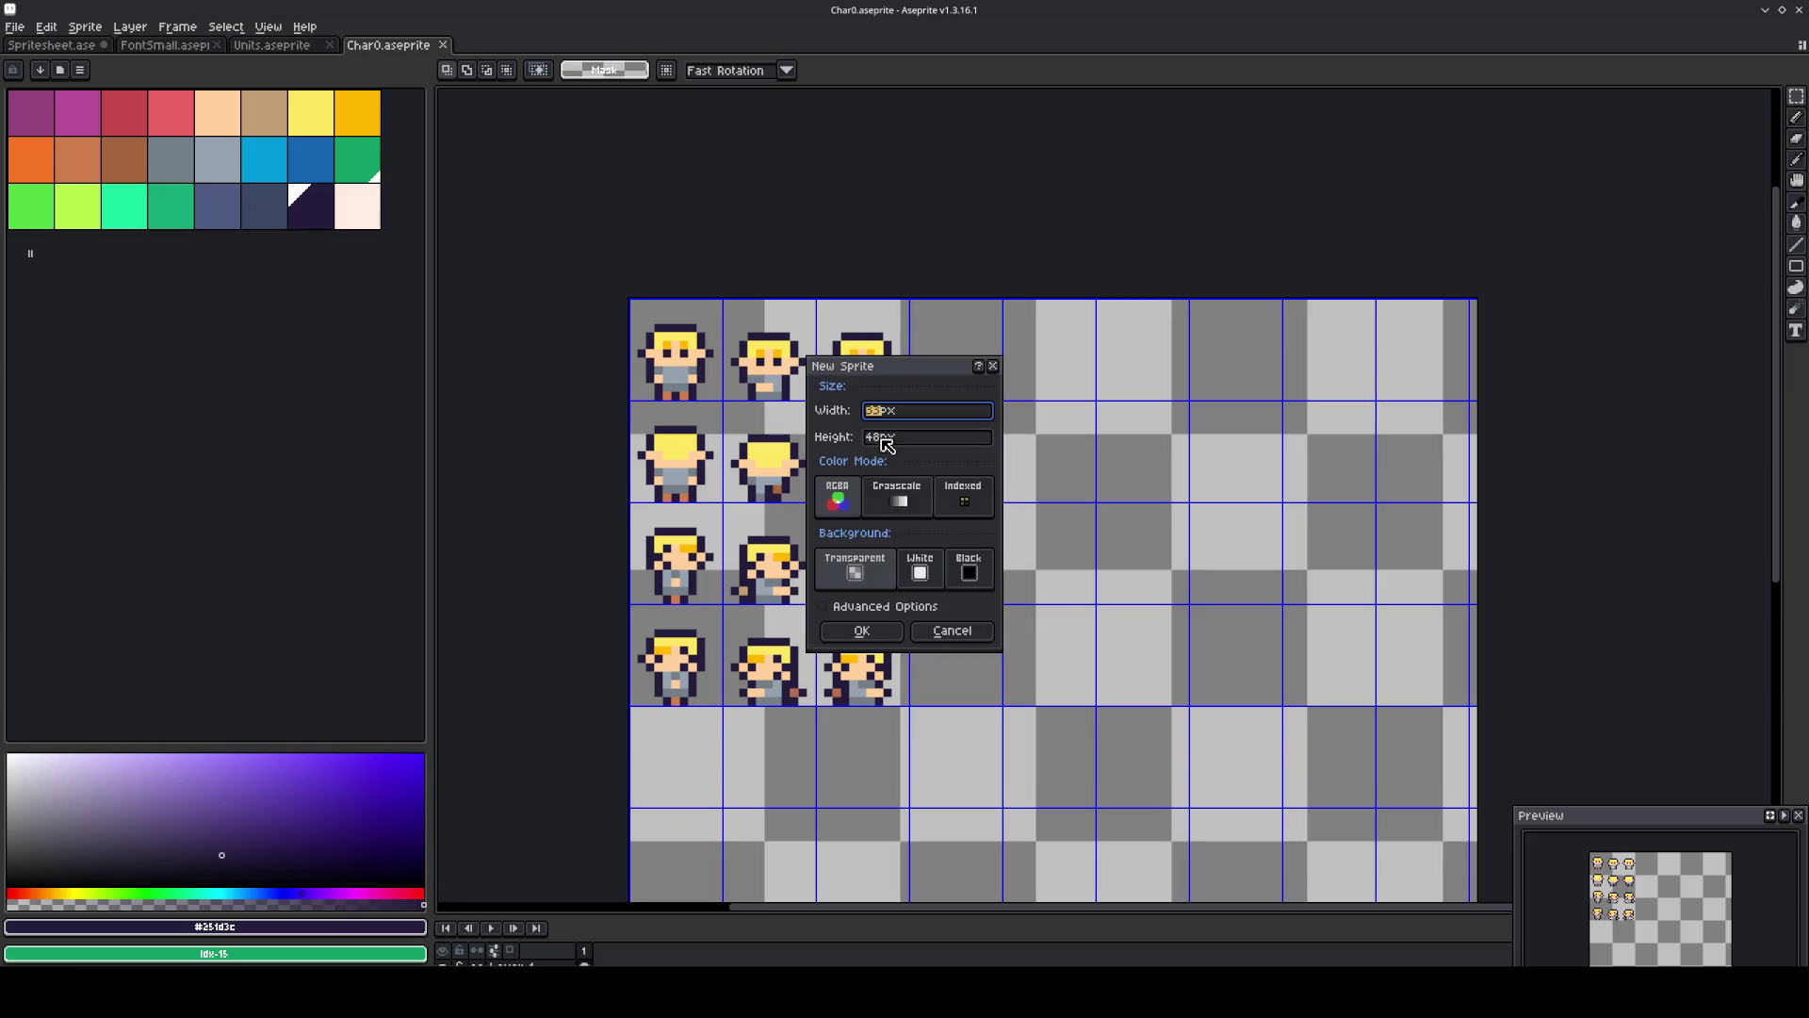
type("1000")
key("Tab")
type("1000")
key("Return")
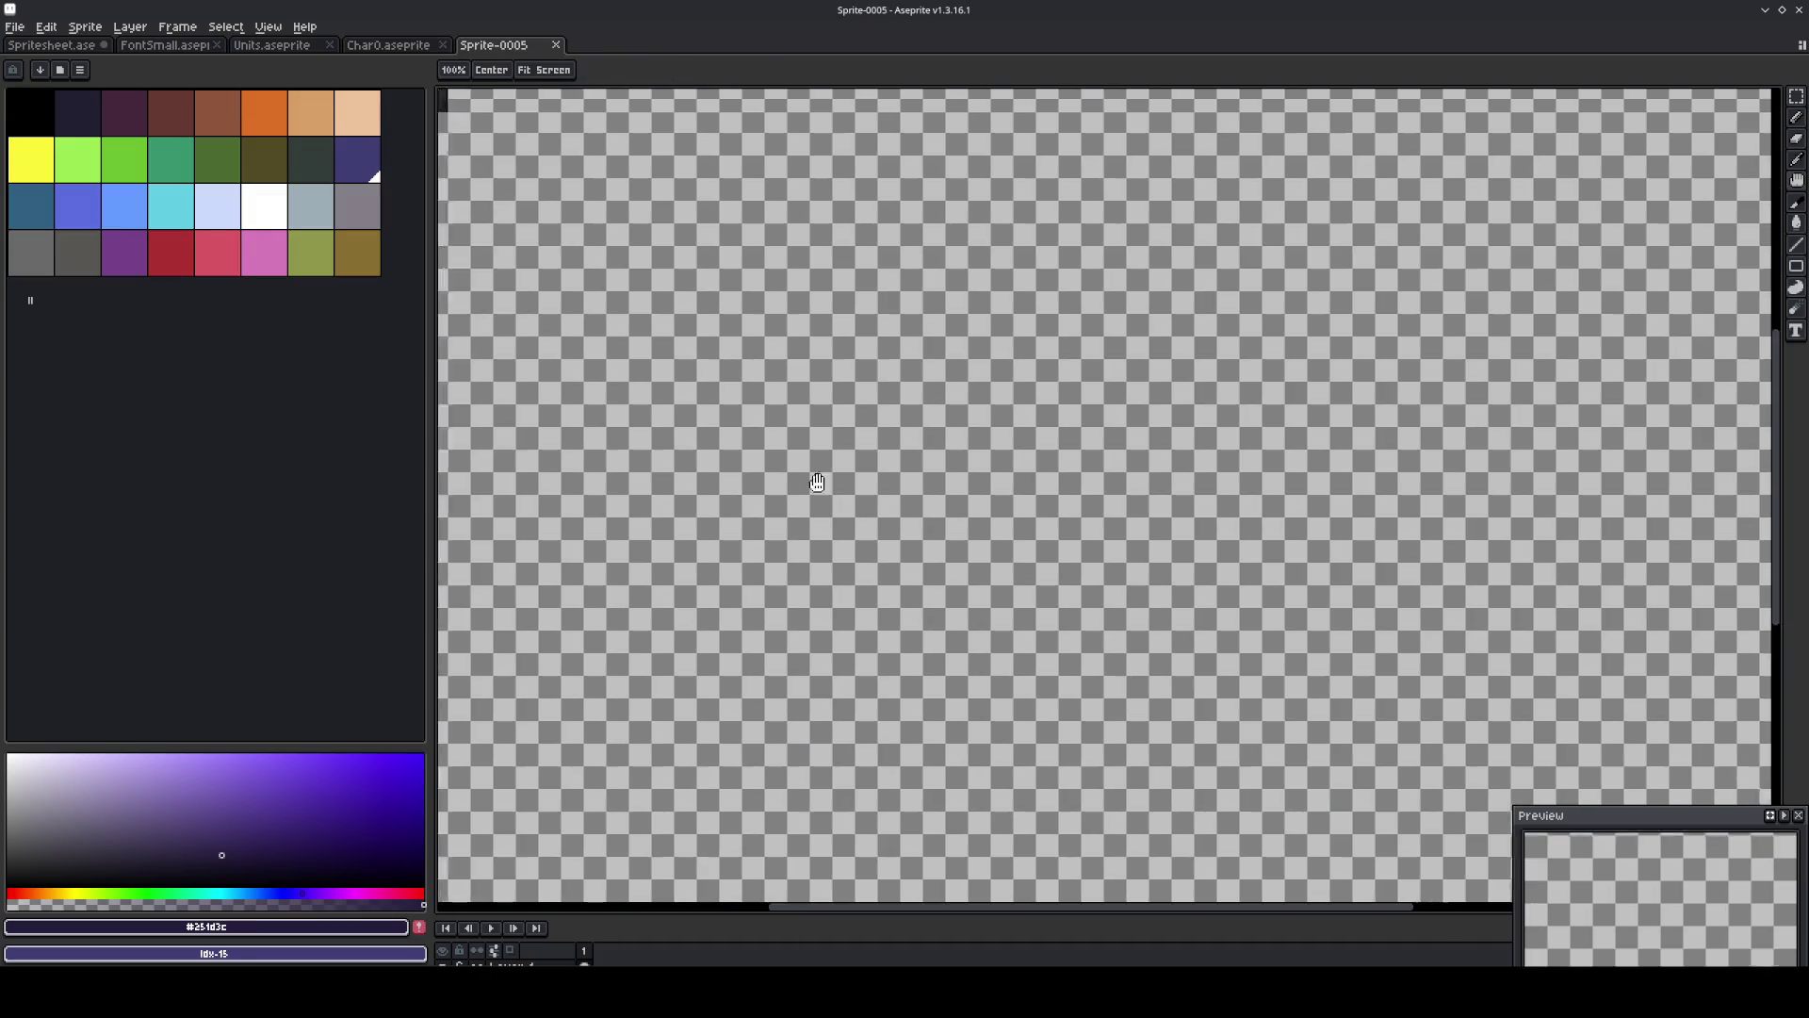
mouse_move(678, 377)
left_mouse_down()
mouse_move(917, 507)
mouse_move(943, 730)
left_mouse_up()
scroll(616, 358, "up", 3)
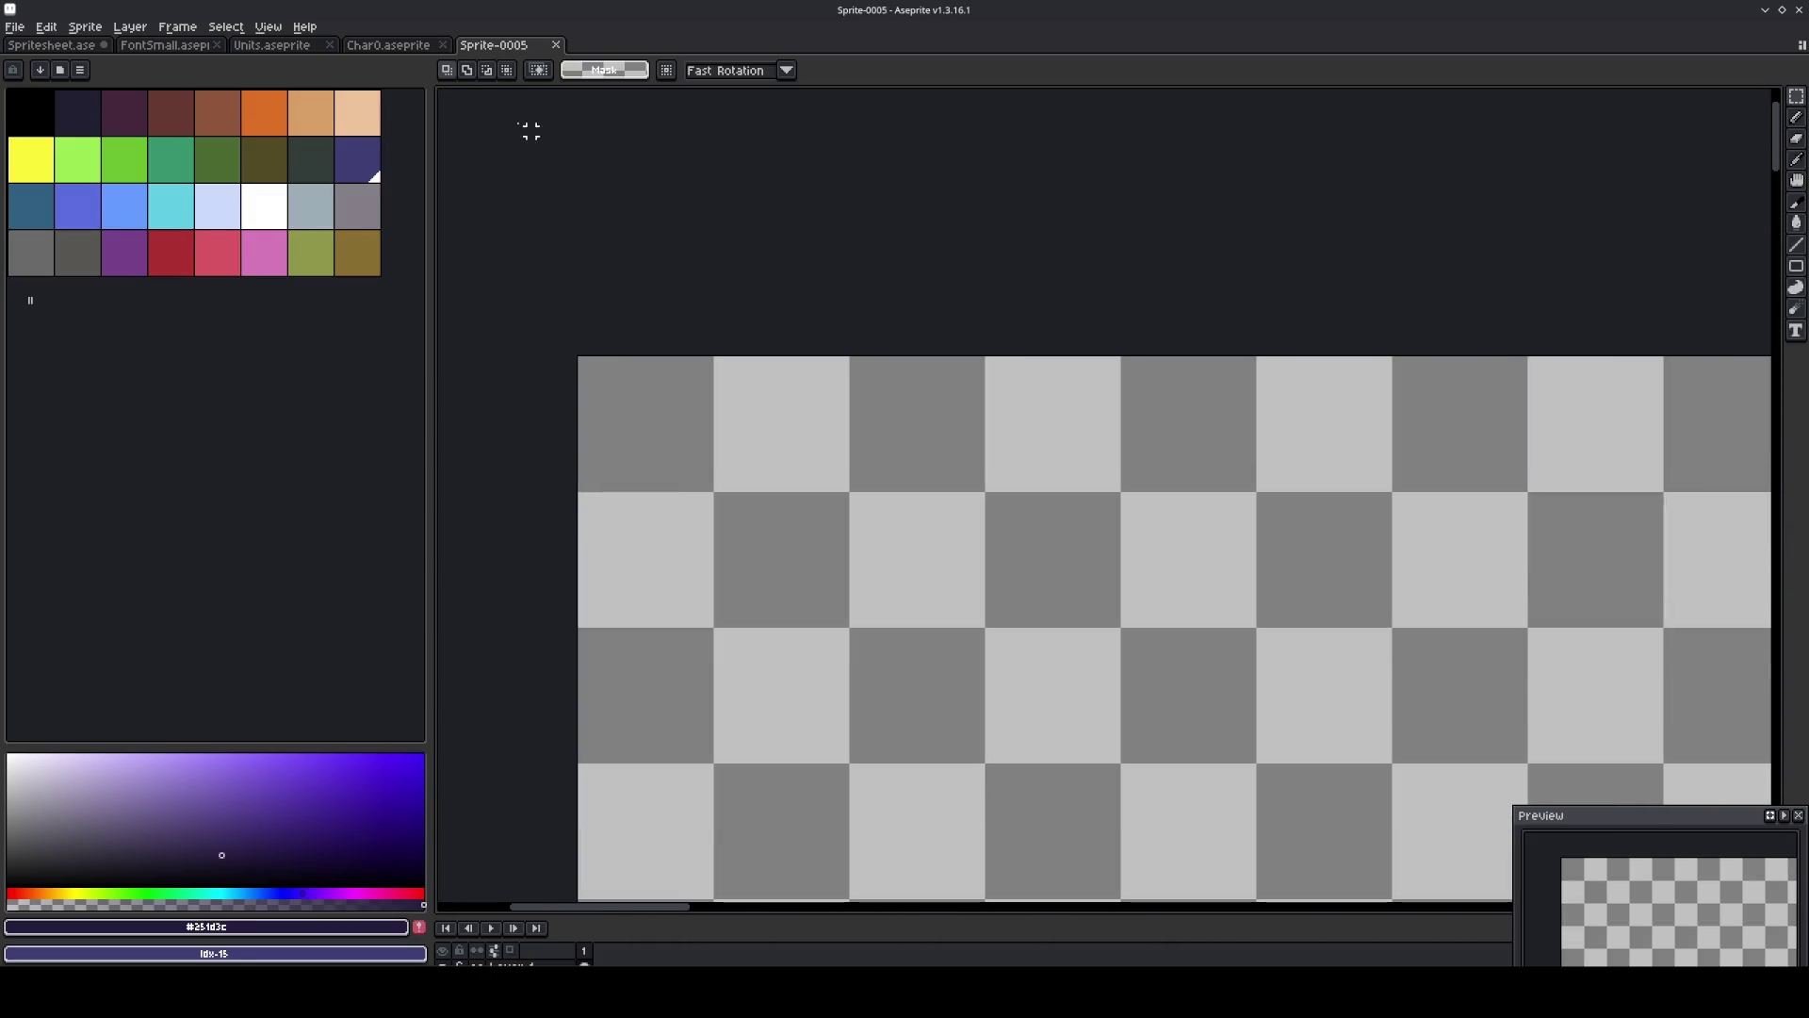
Nudge Char0's top-left character block up slightly, then return to Sprite-0005.
left_click(383, 49)
left_click_drag(627, 296, 725, 403)
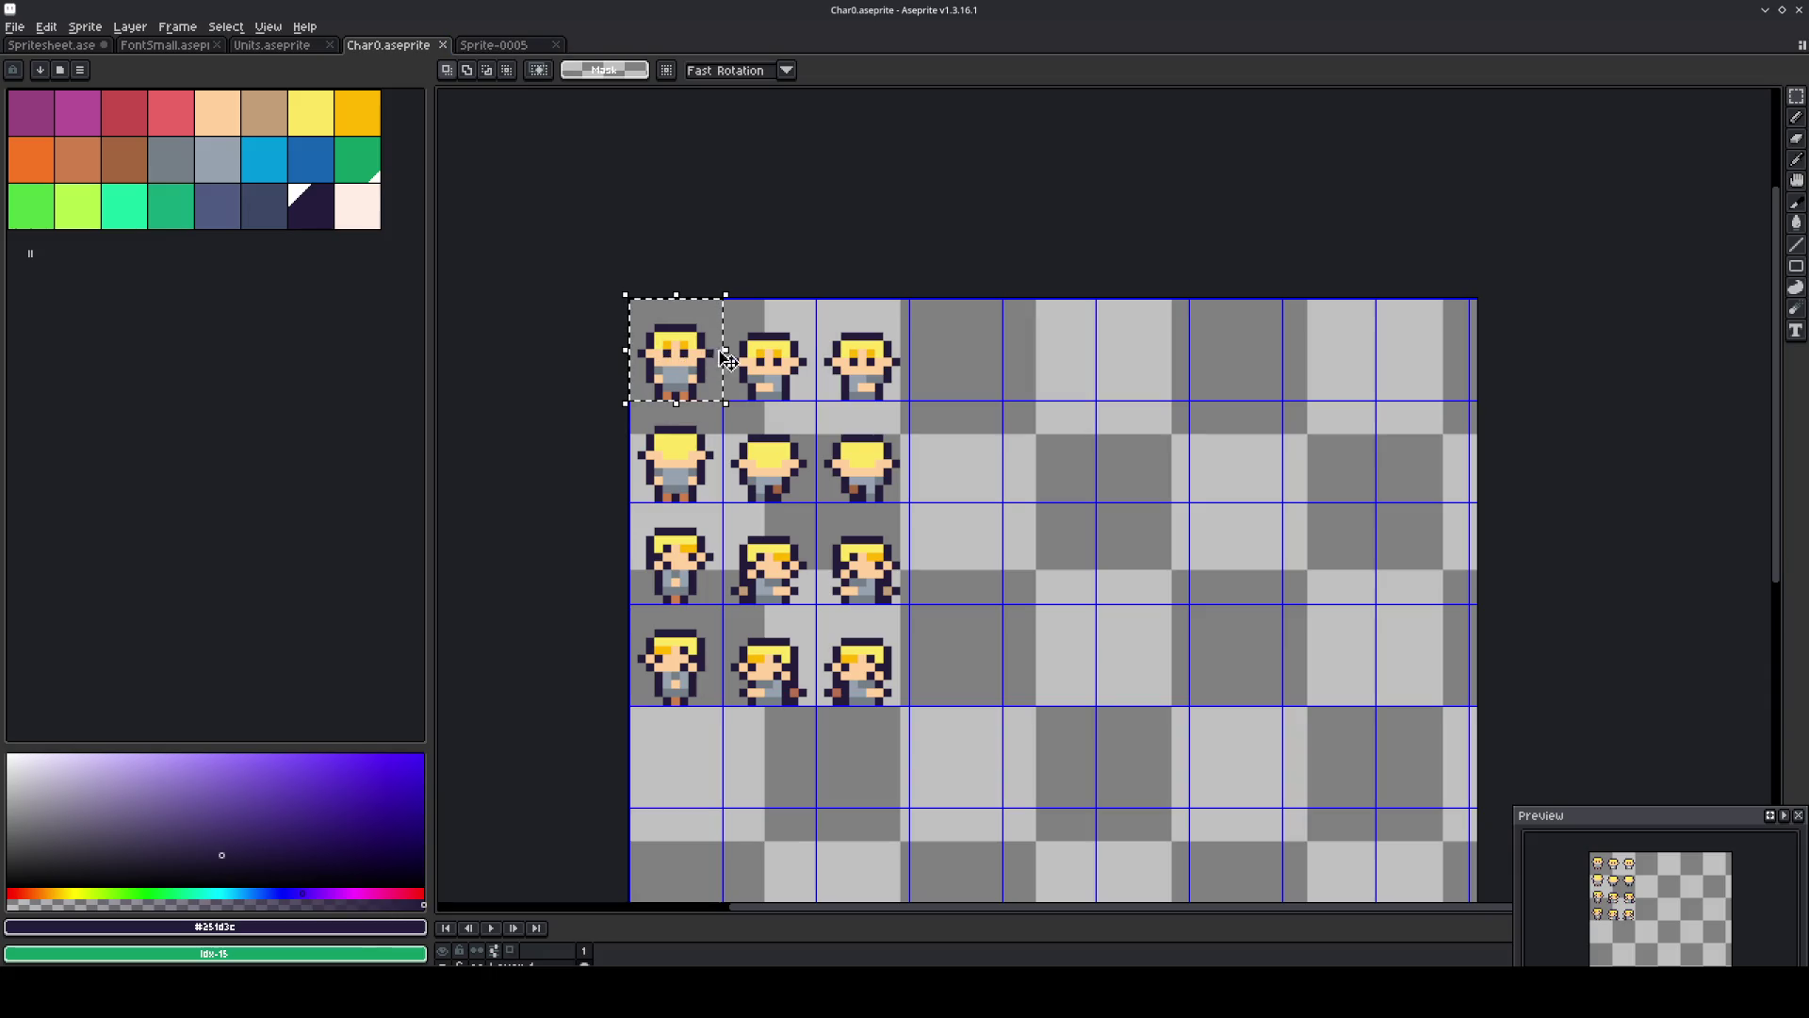
mouse_move(645, 361)
left_mouse_down()
mouse_move(651, 318)
mouse_move(629, 307)
left_mouse_up()
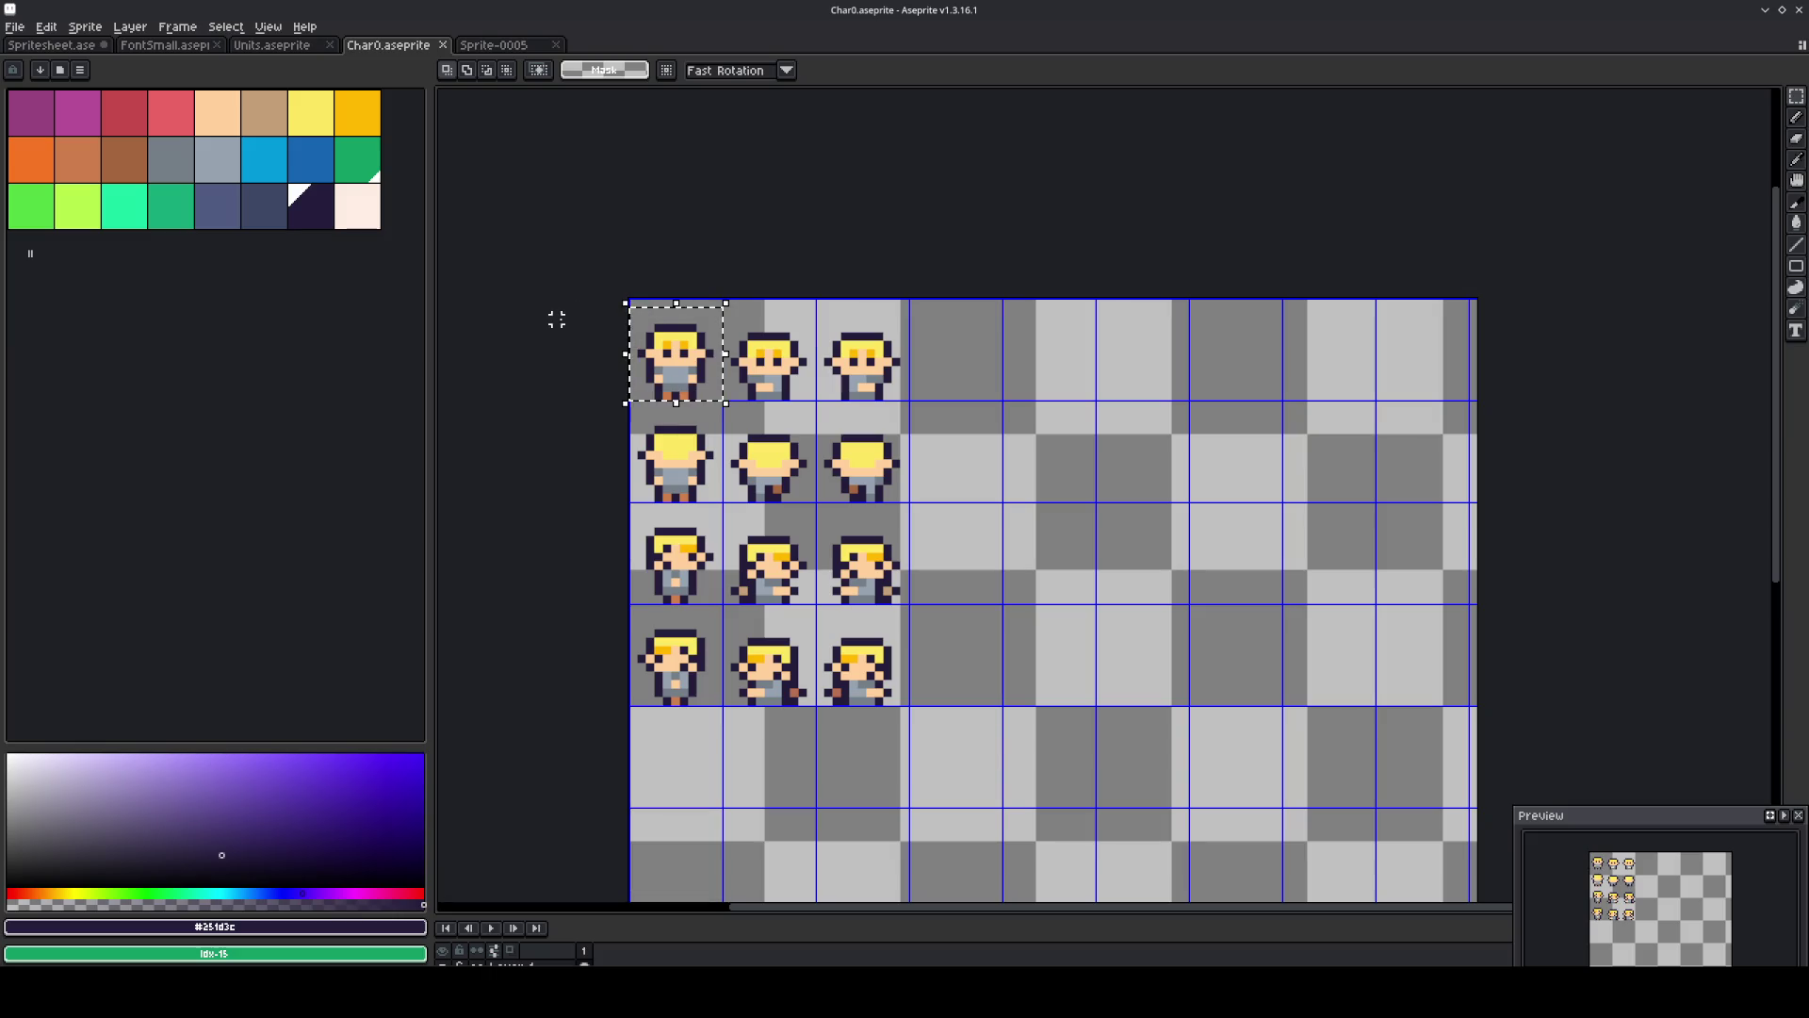
left_click(499, 46)
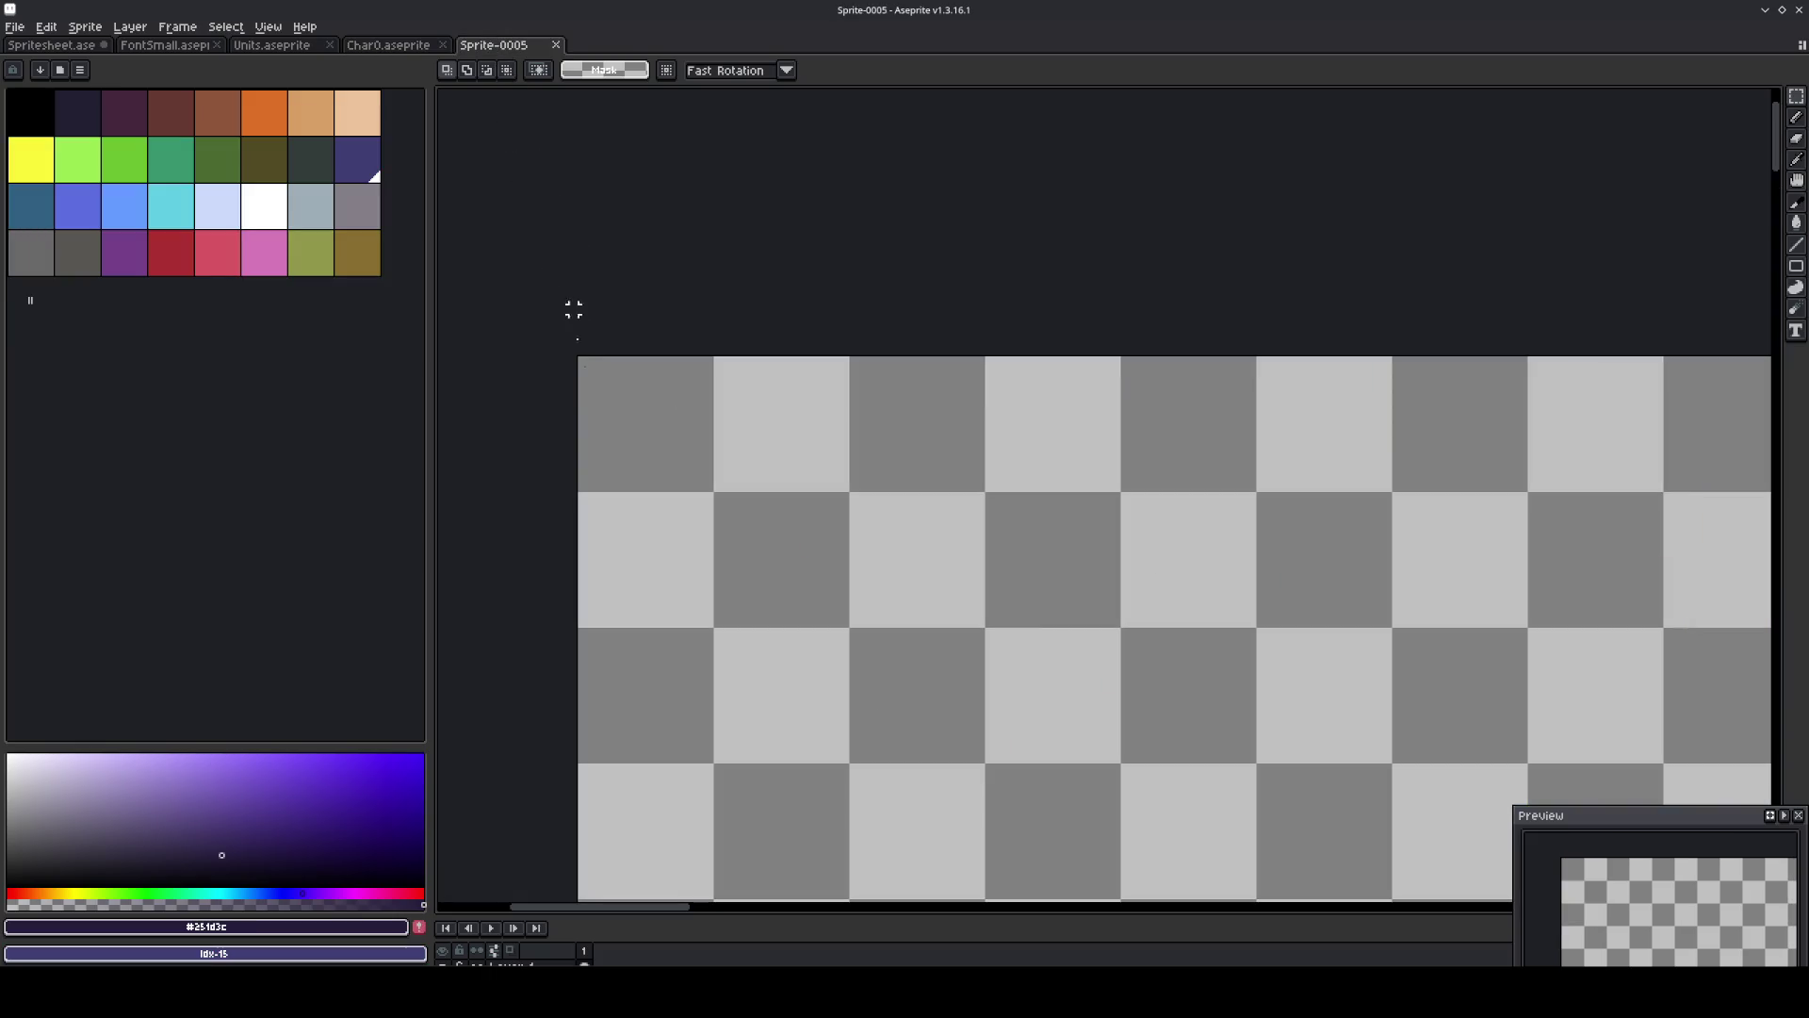
Set the grid to a small square selected at the canvas's top-left.
left_click_drag(581, 359, 666, 461)
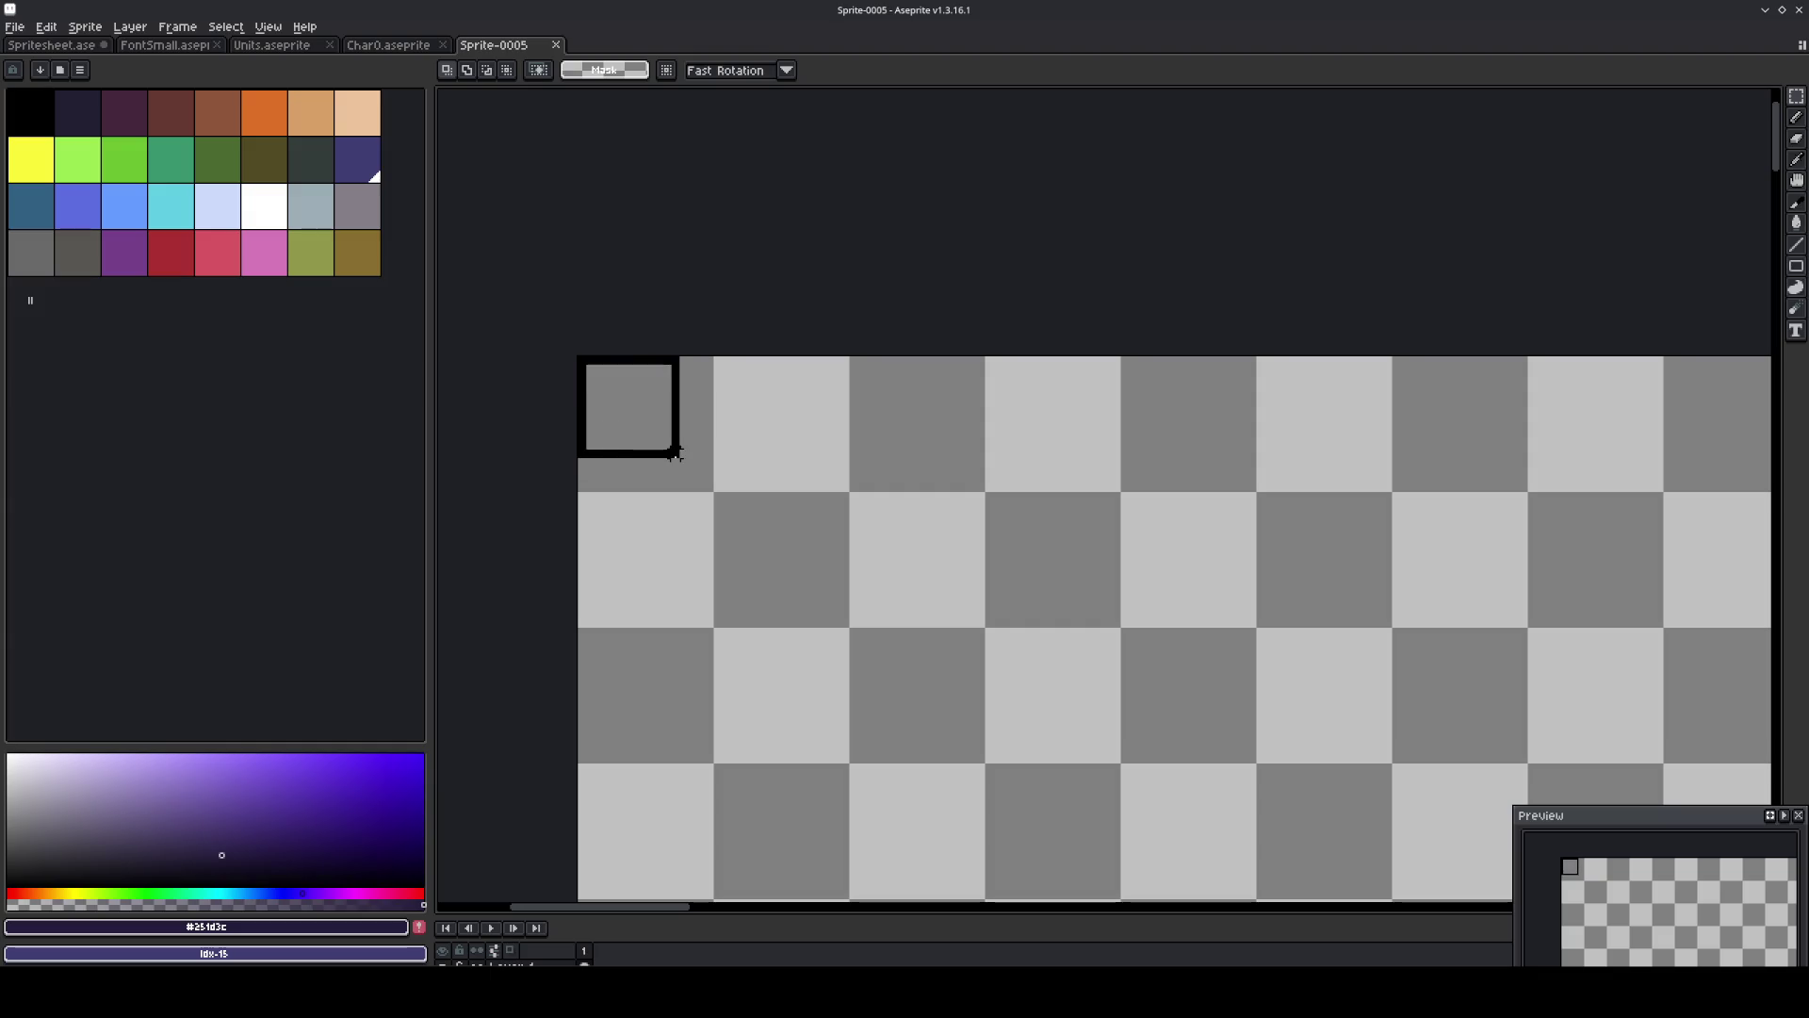
mouse_move(666, 462)
left_mouse_down()
mouse_move(666, 444)
mouse_move(681, 461)
left_mouse_up()
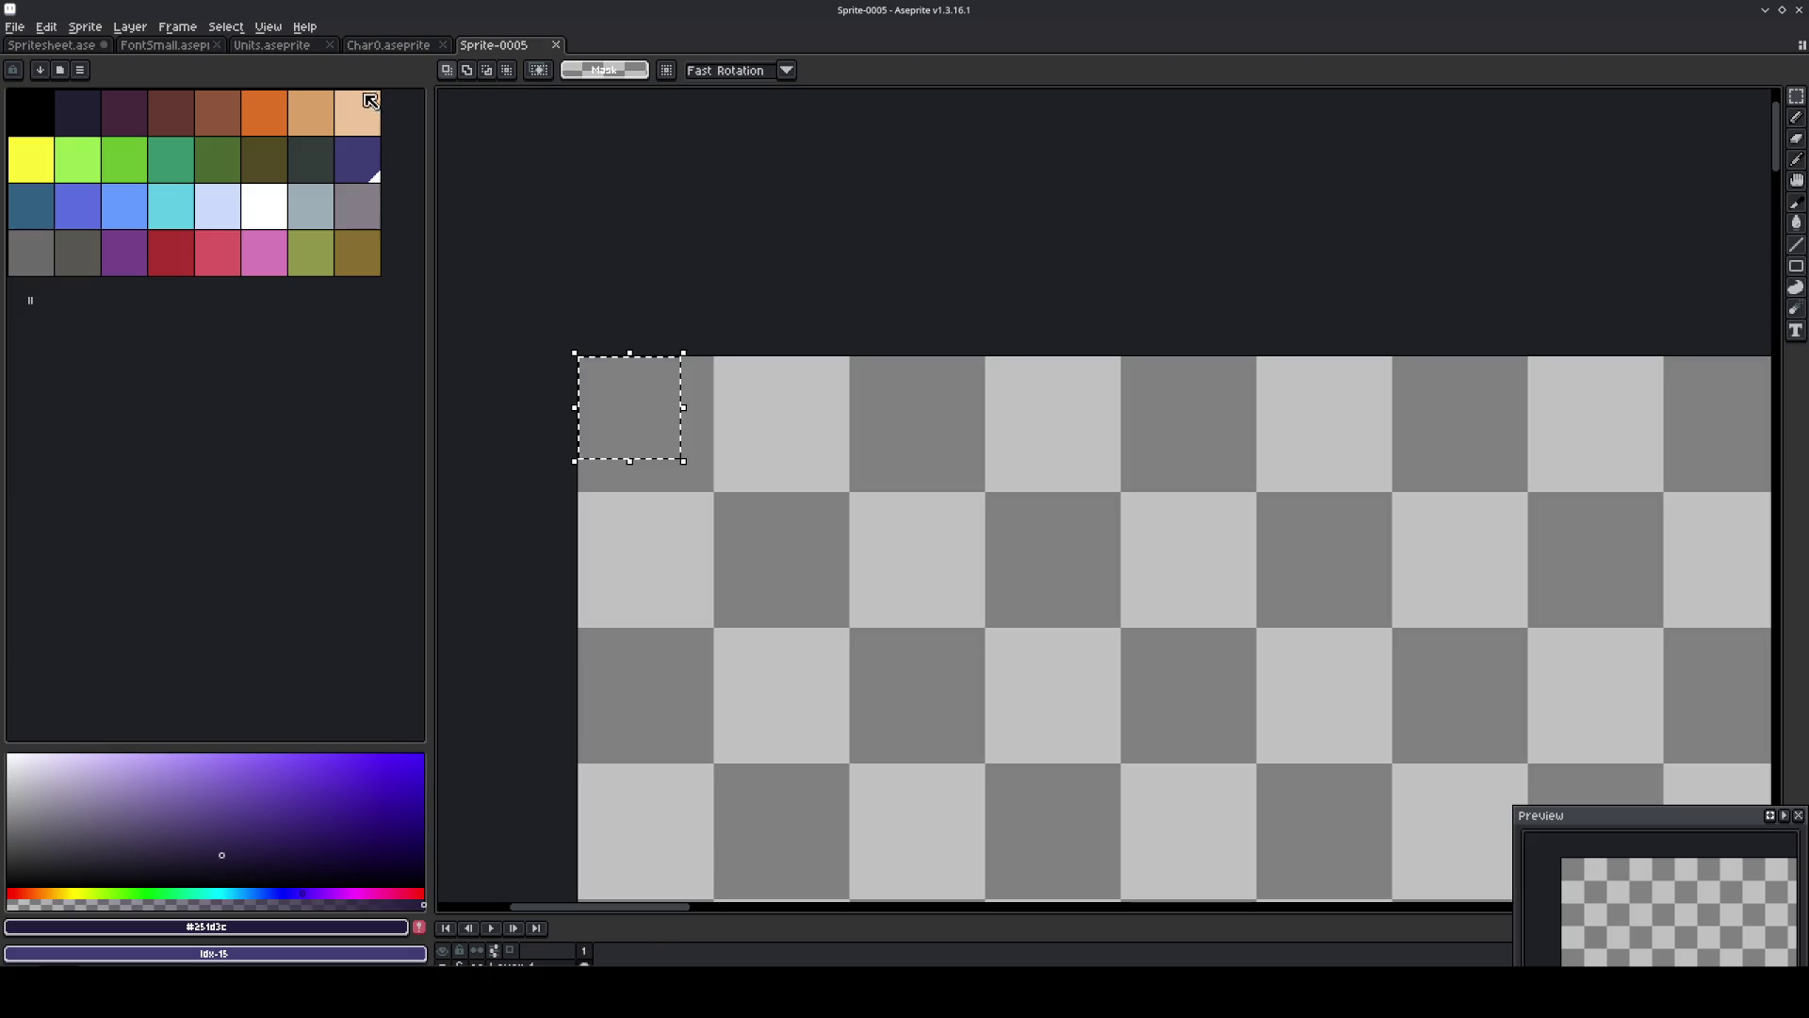
left_click(269, 31)
mouse_move(311, 136)
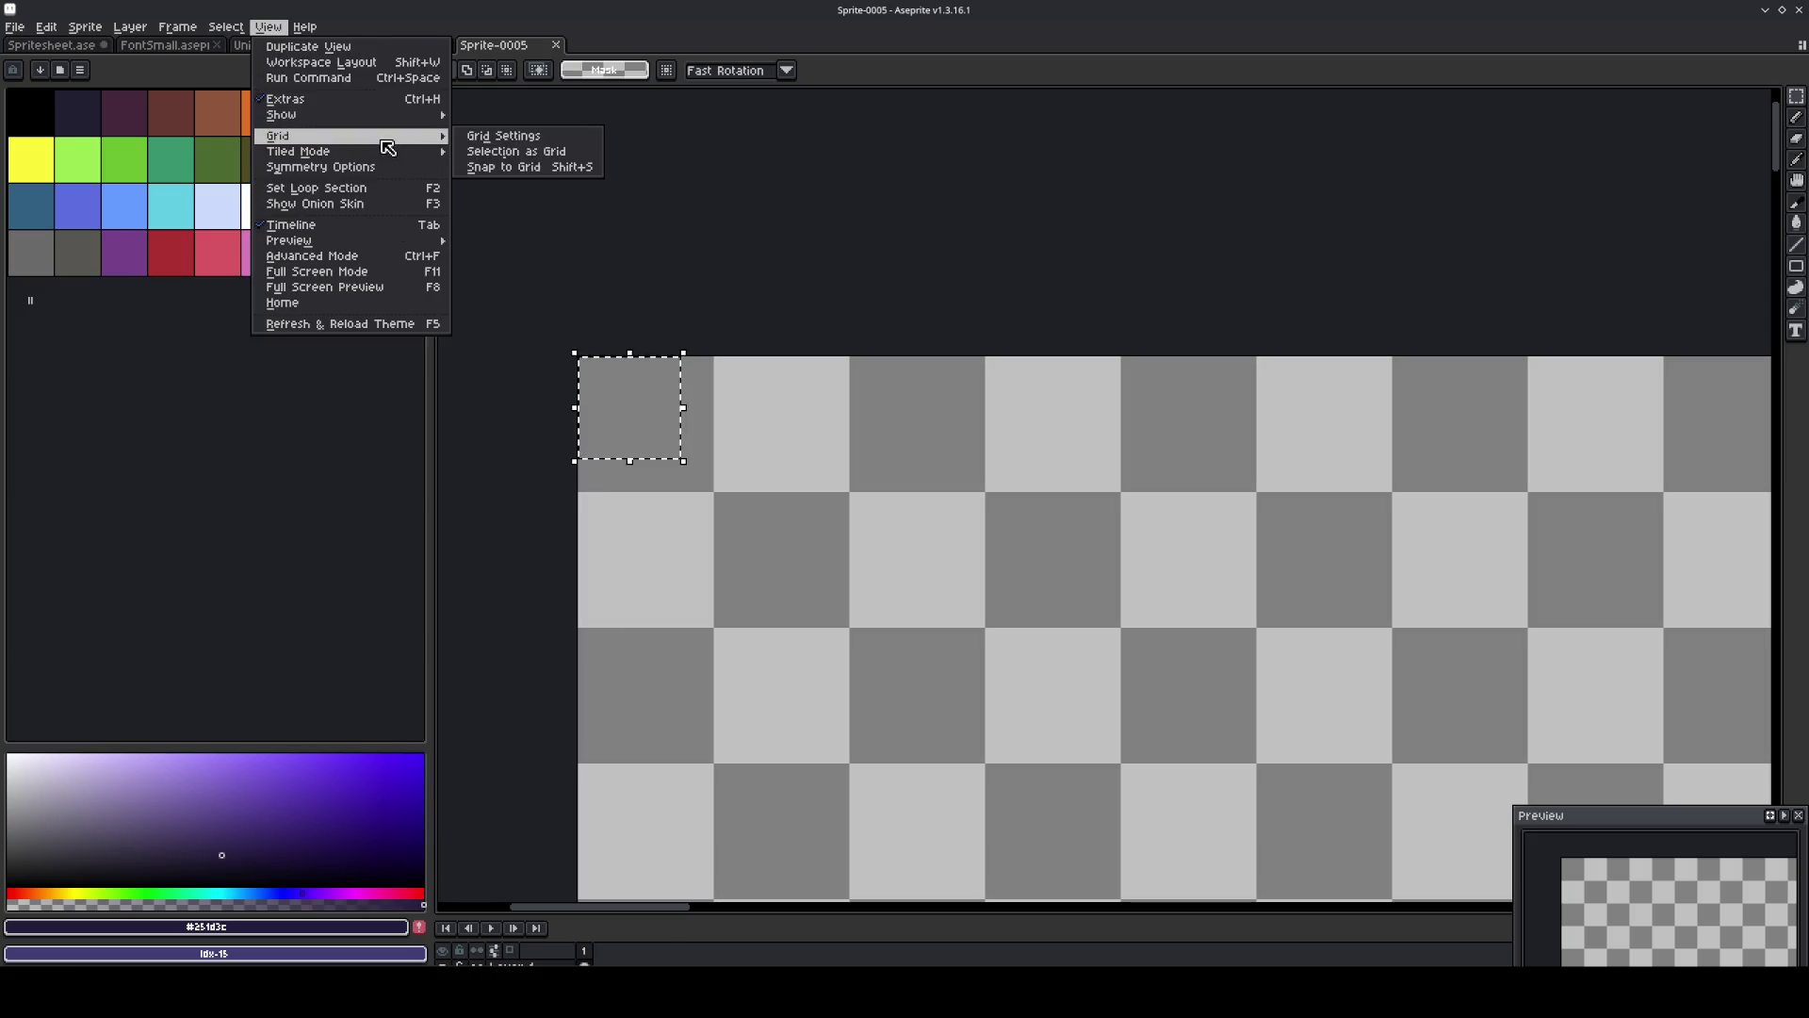
left_click(483, 152)
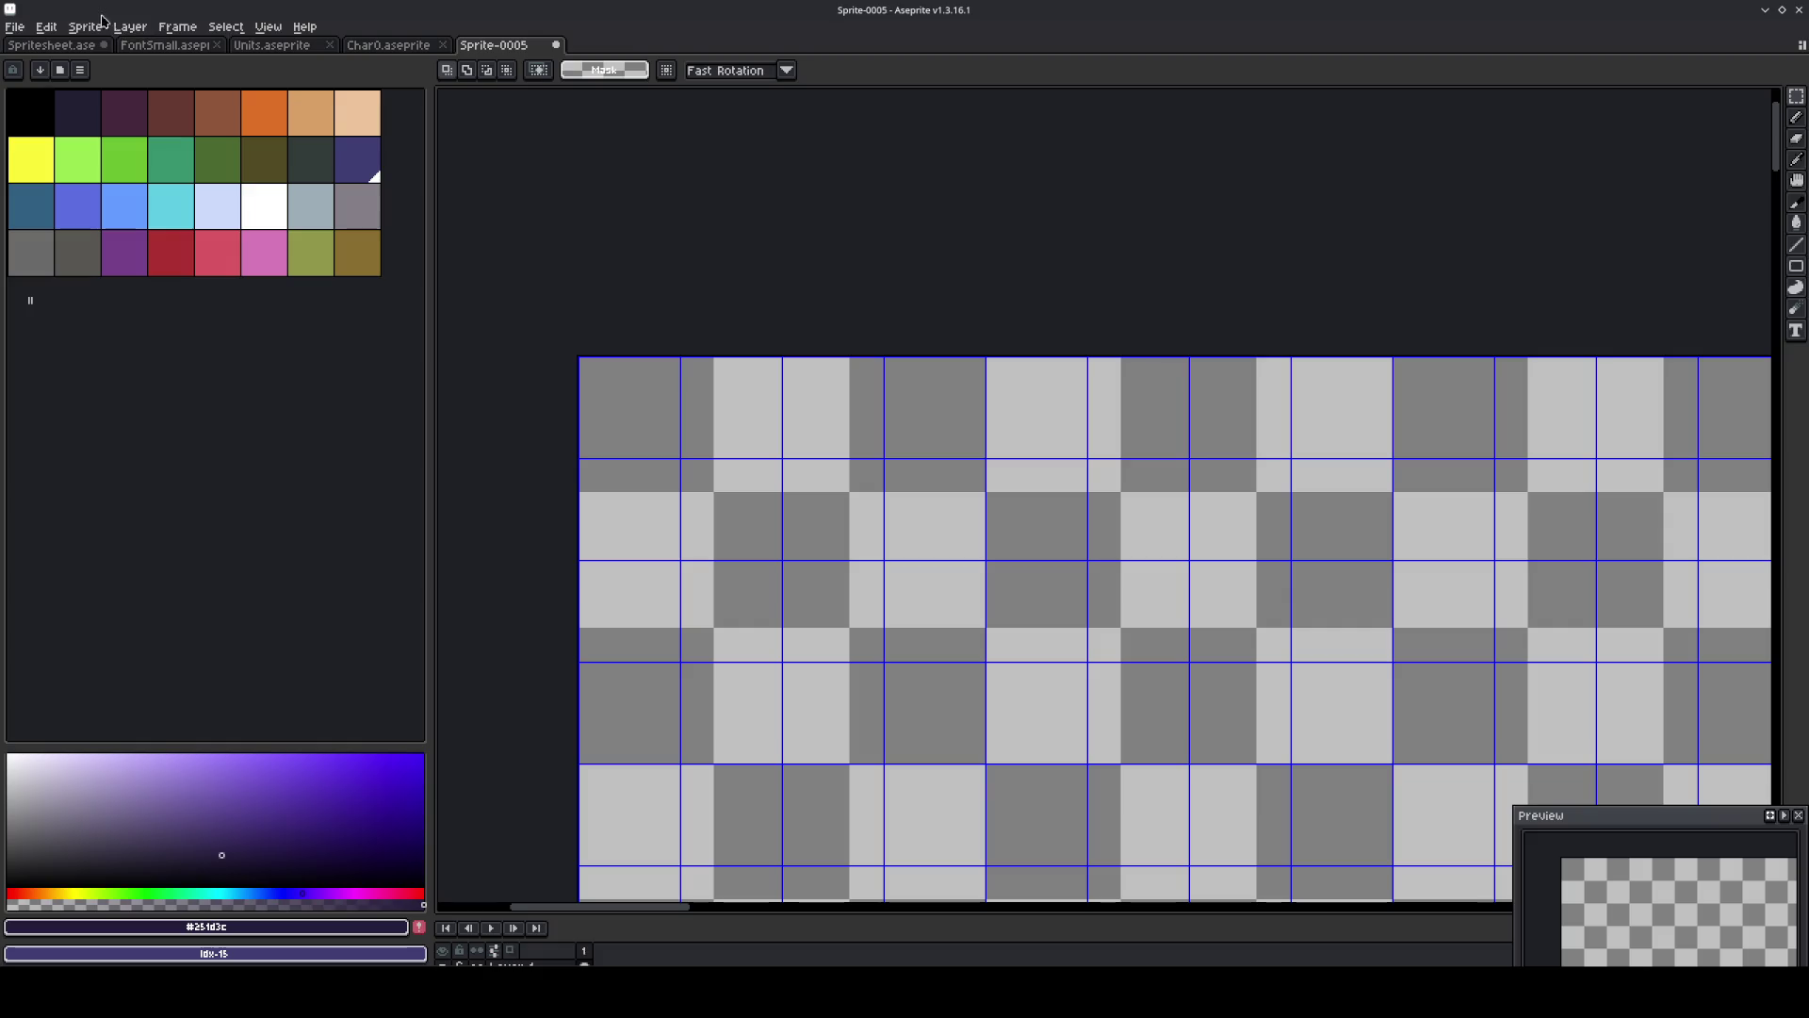
Load the custom palette preset in place of the default colours.
left_click(46, 26)
mouse_move(84, 27)
key("Escape")
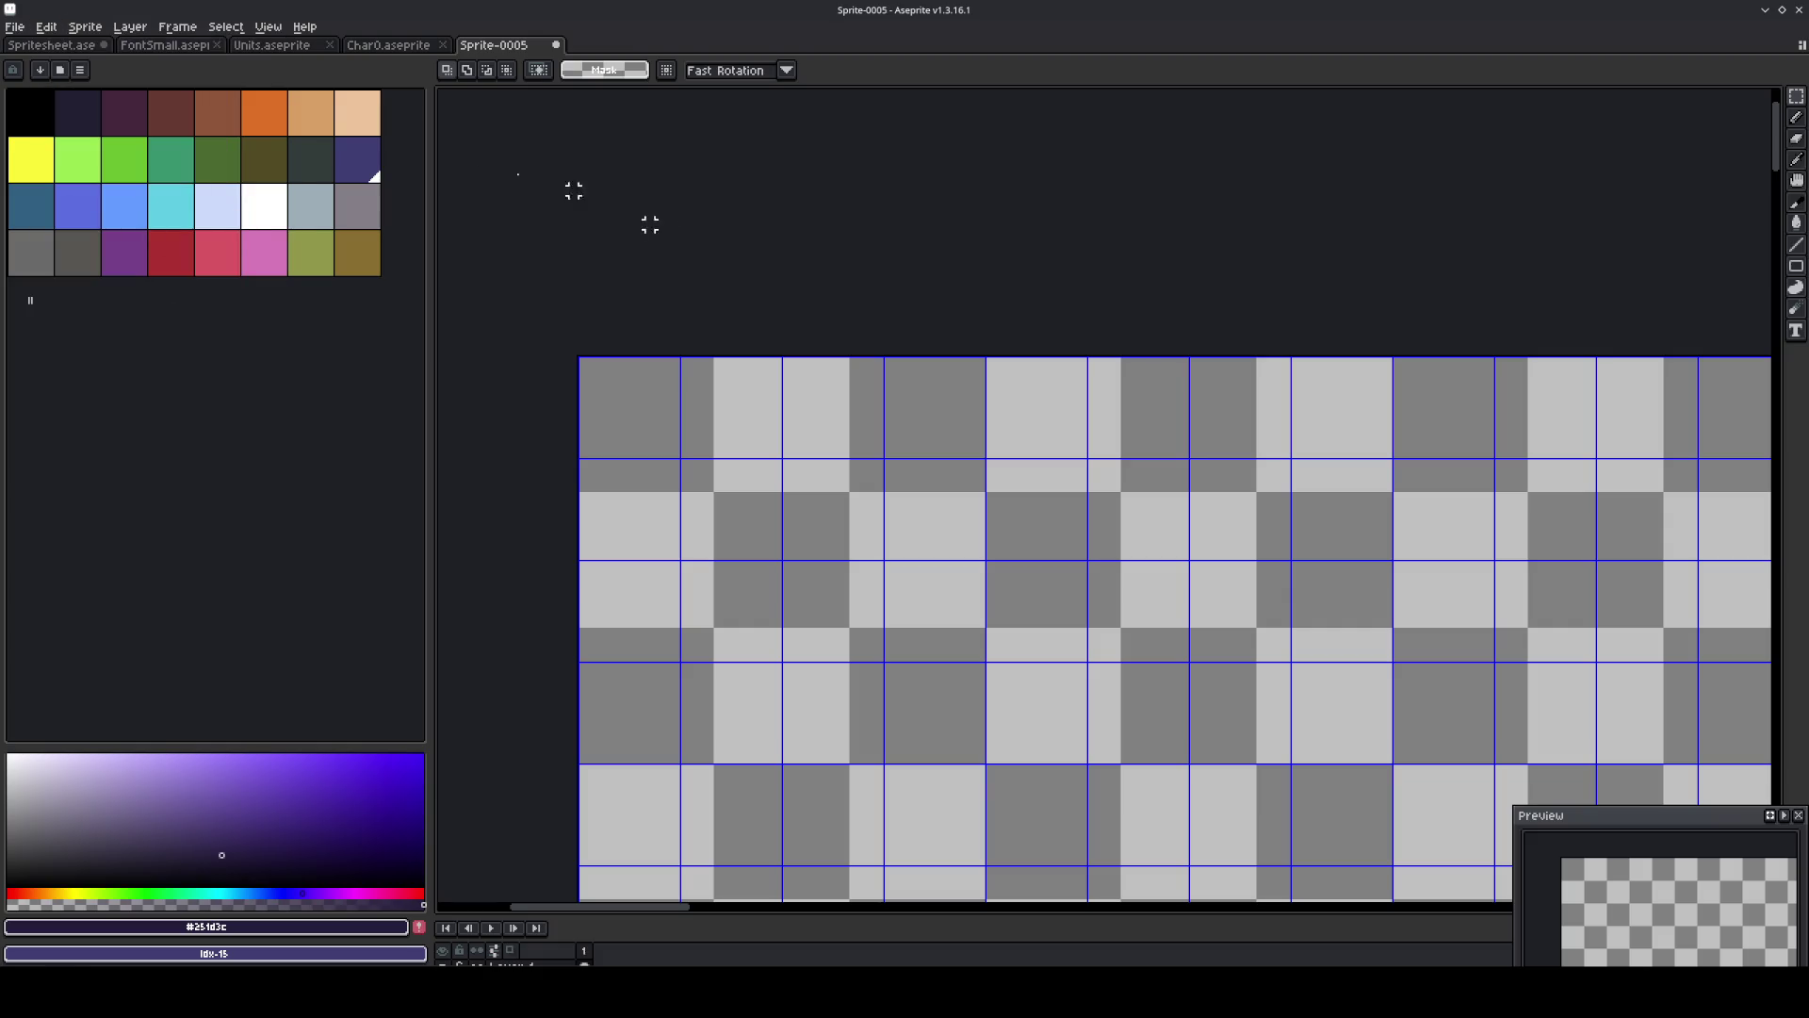
left_click(59, 70)
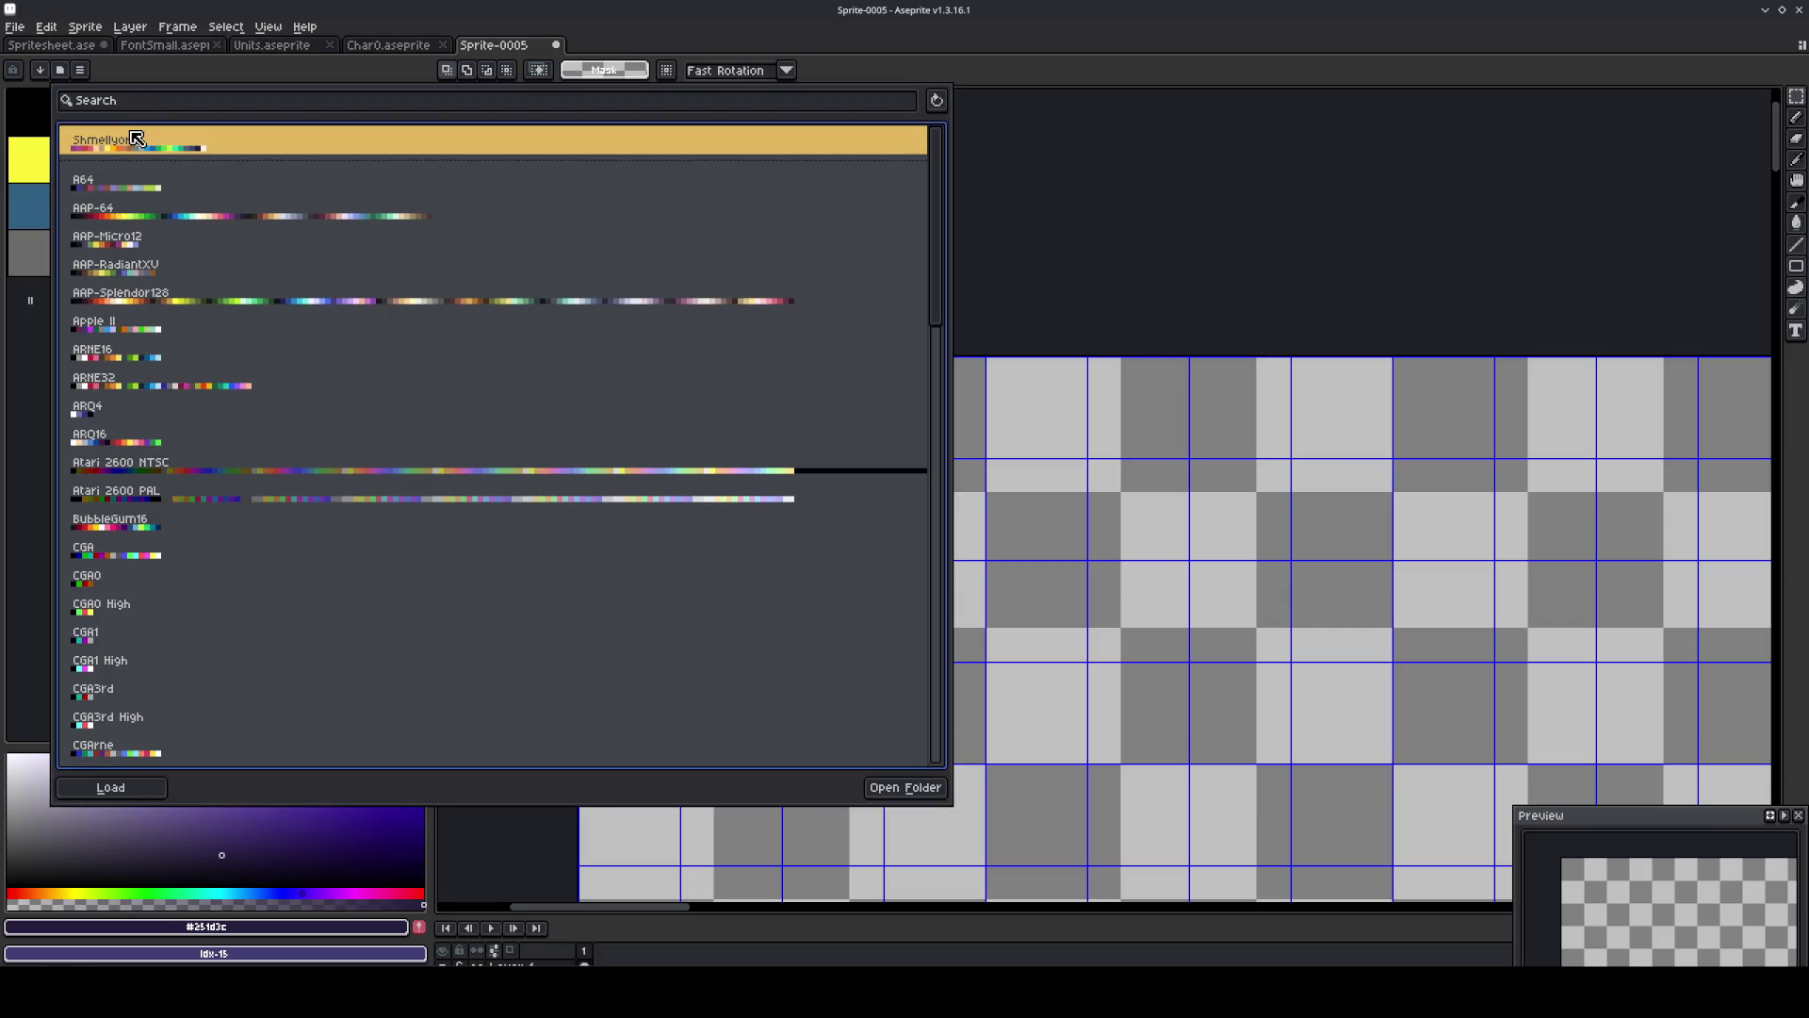
left_click(137, 140)
left_click(33, 332)
Open Aseprite's Preferences dialog from the Edit menu.
left_click(85, 27)
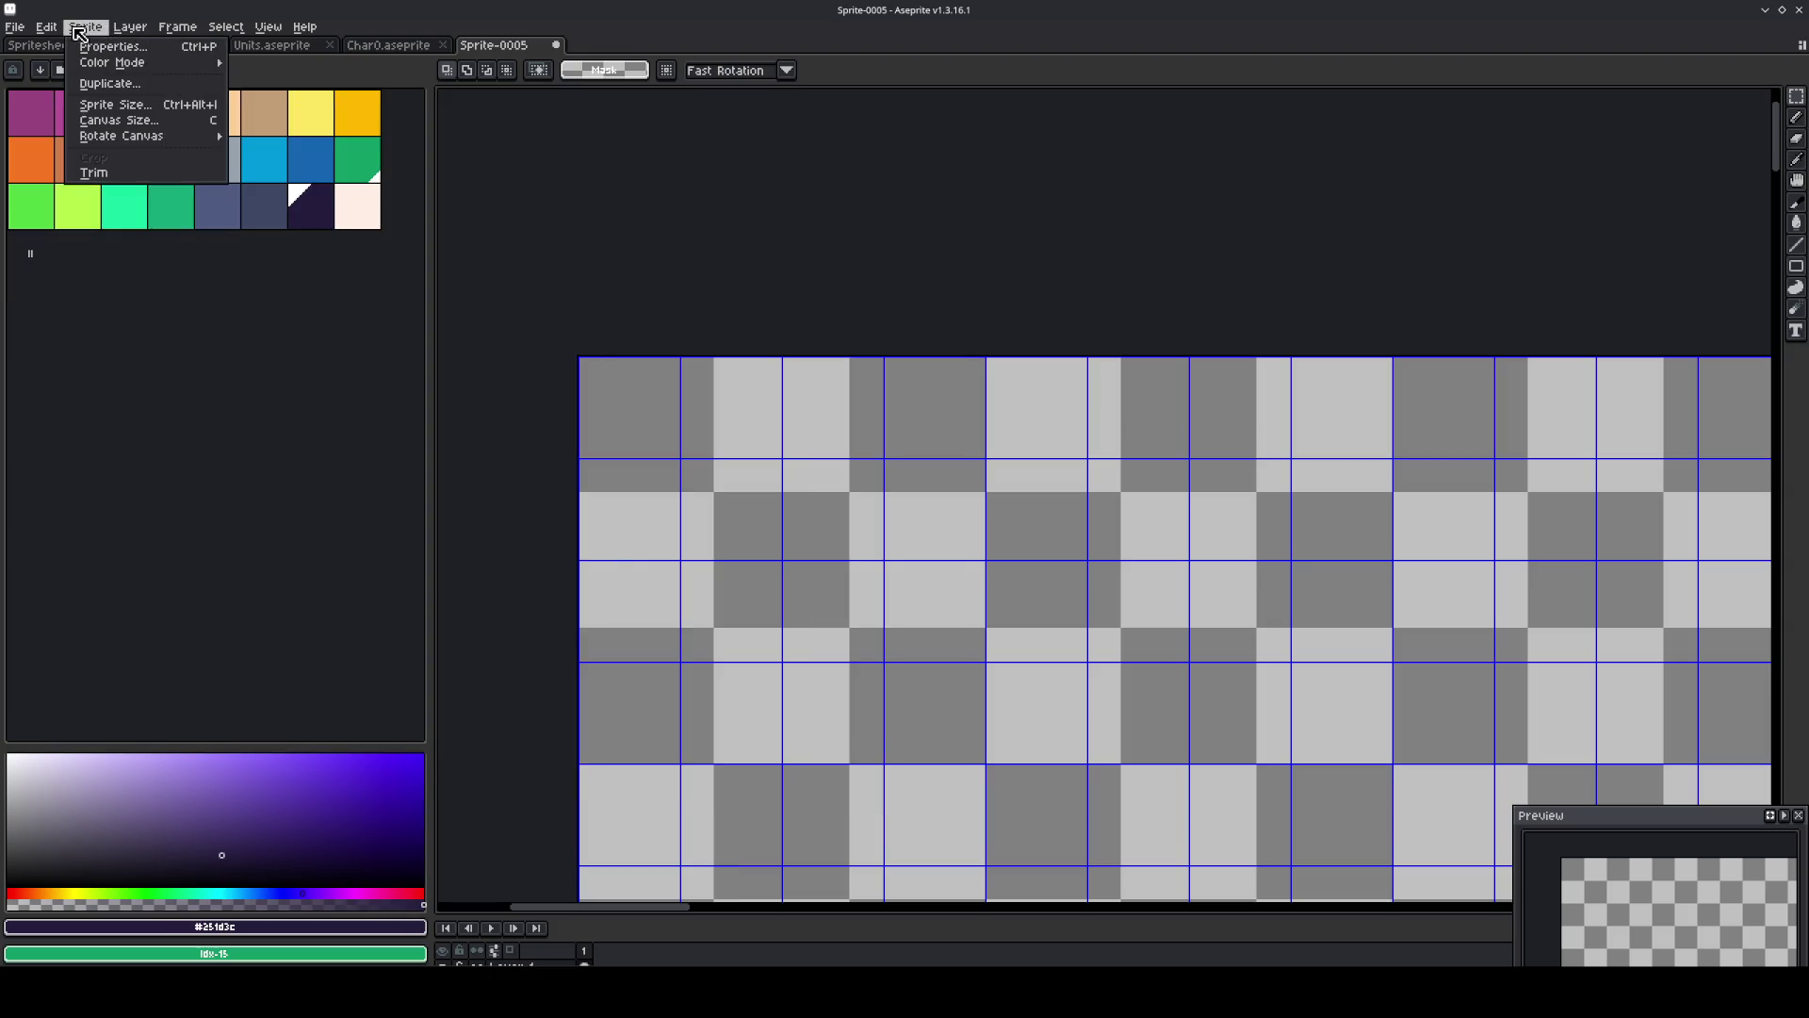
mouse_move(120, 31)
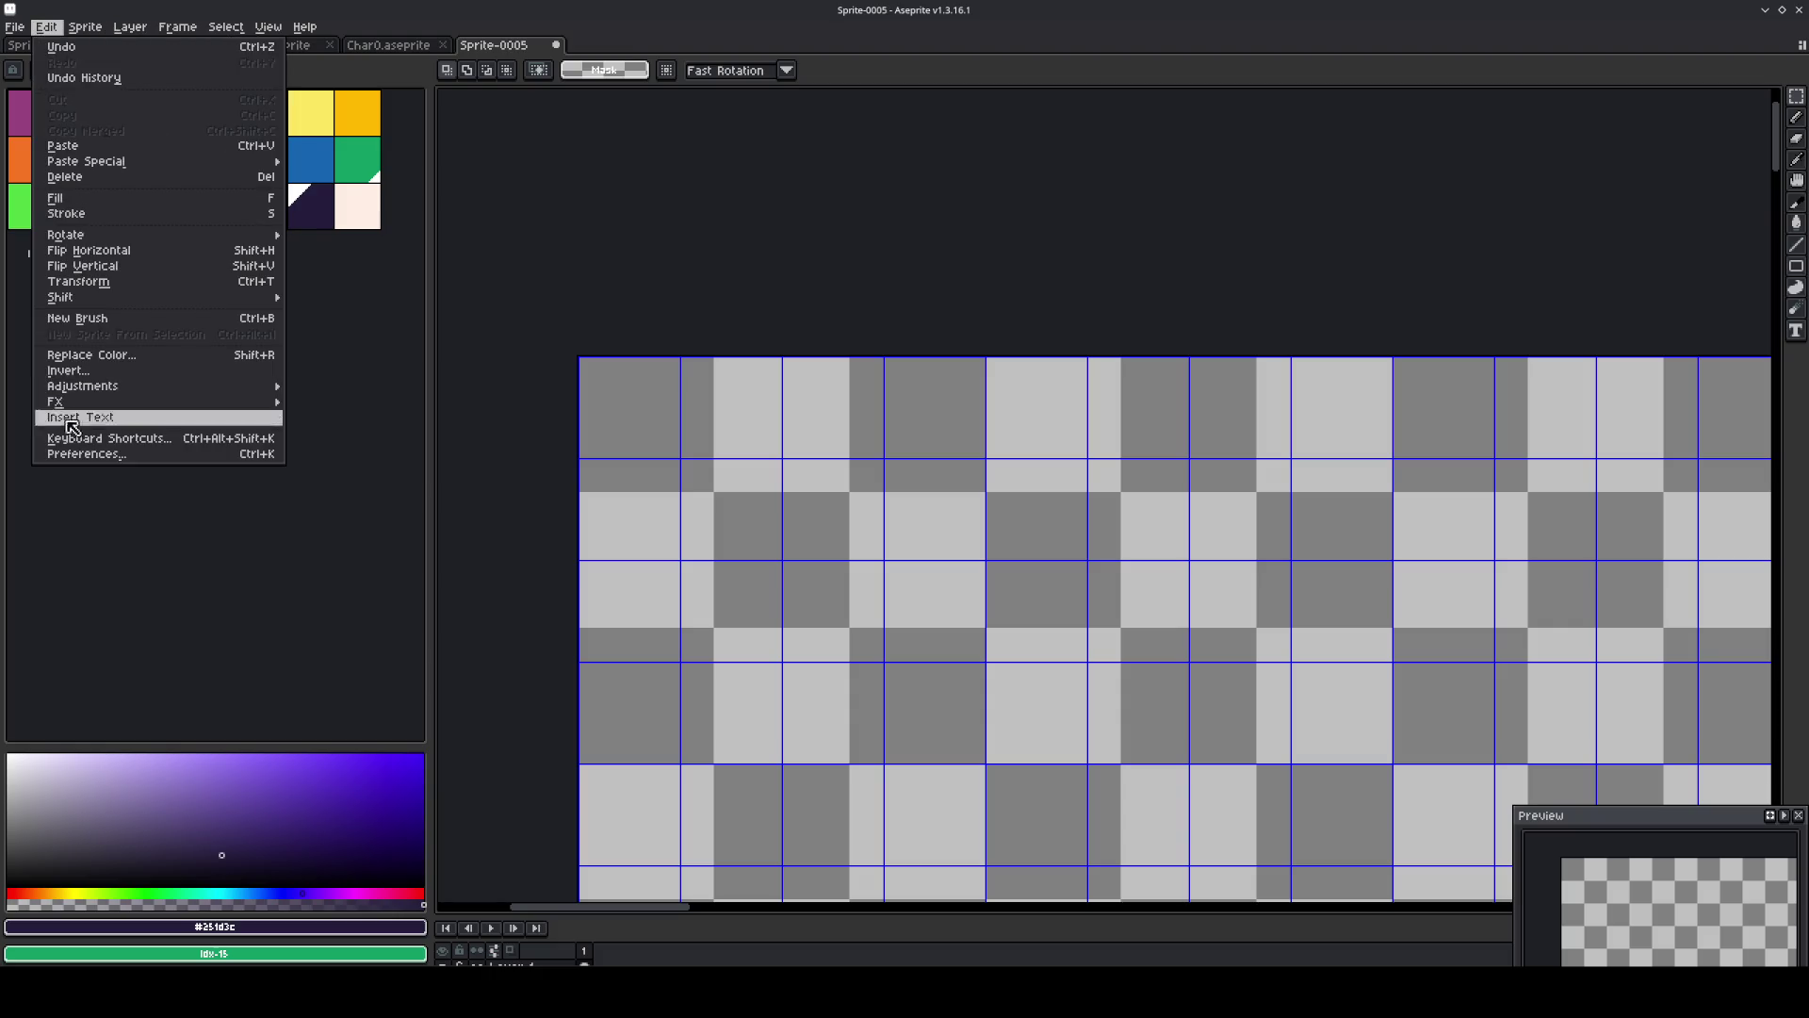
left_click(74, 454)
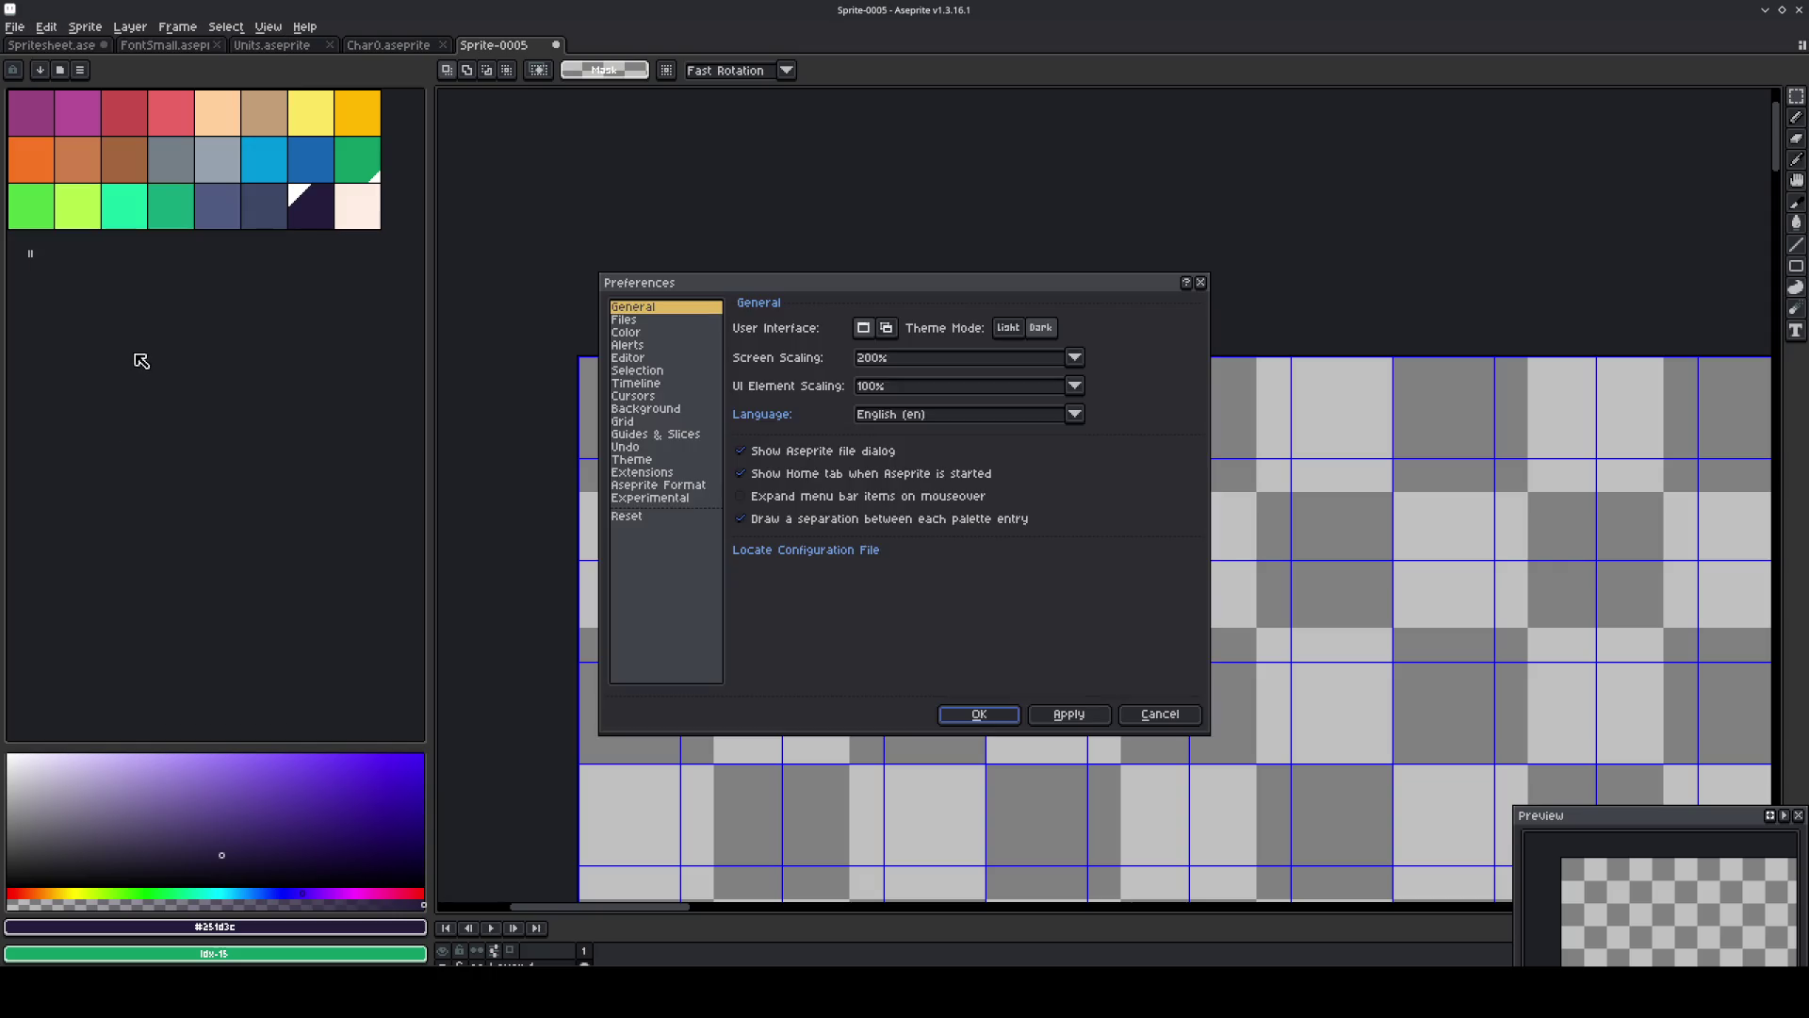
Set the background checkerboard size to Custom 12×12 and apply it.
left_click(646, 372)
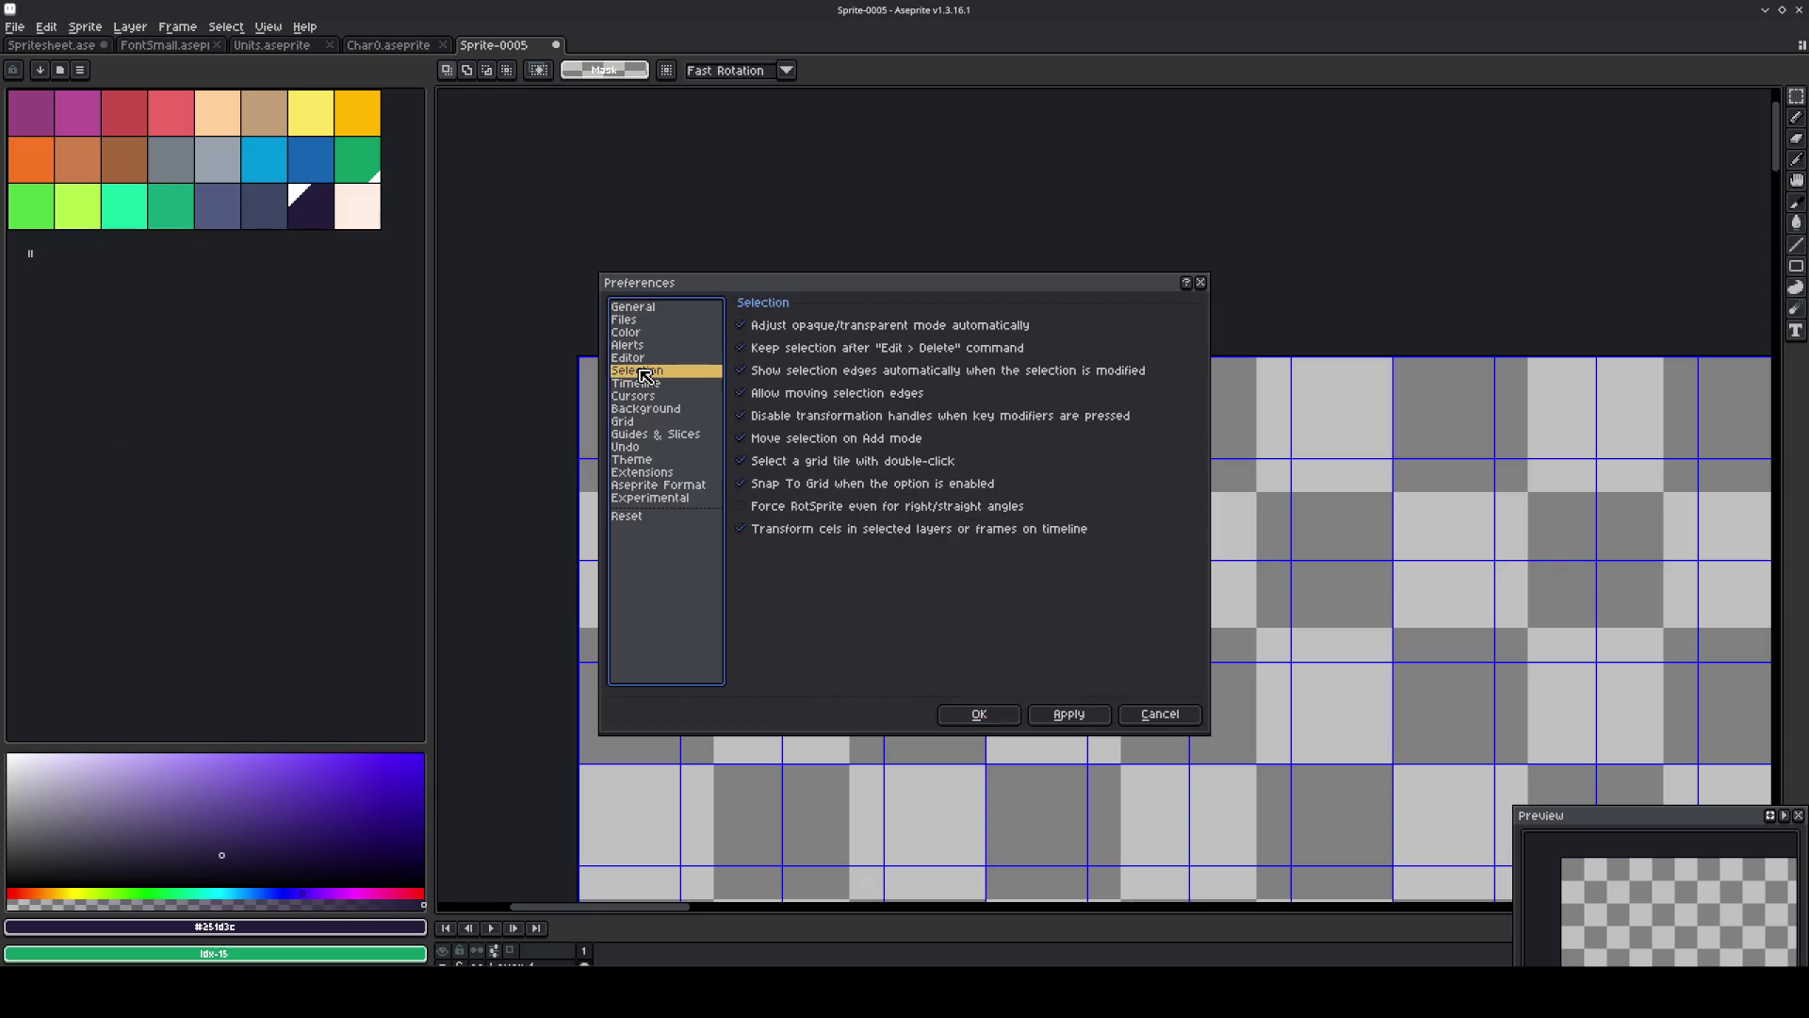
left_click(637, 346)
left_click(635, 359)
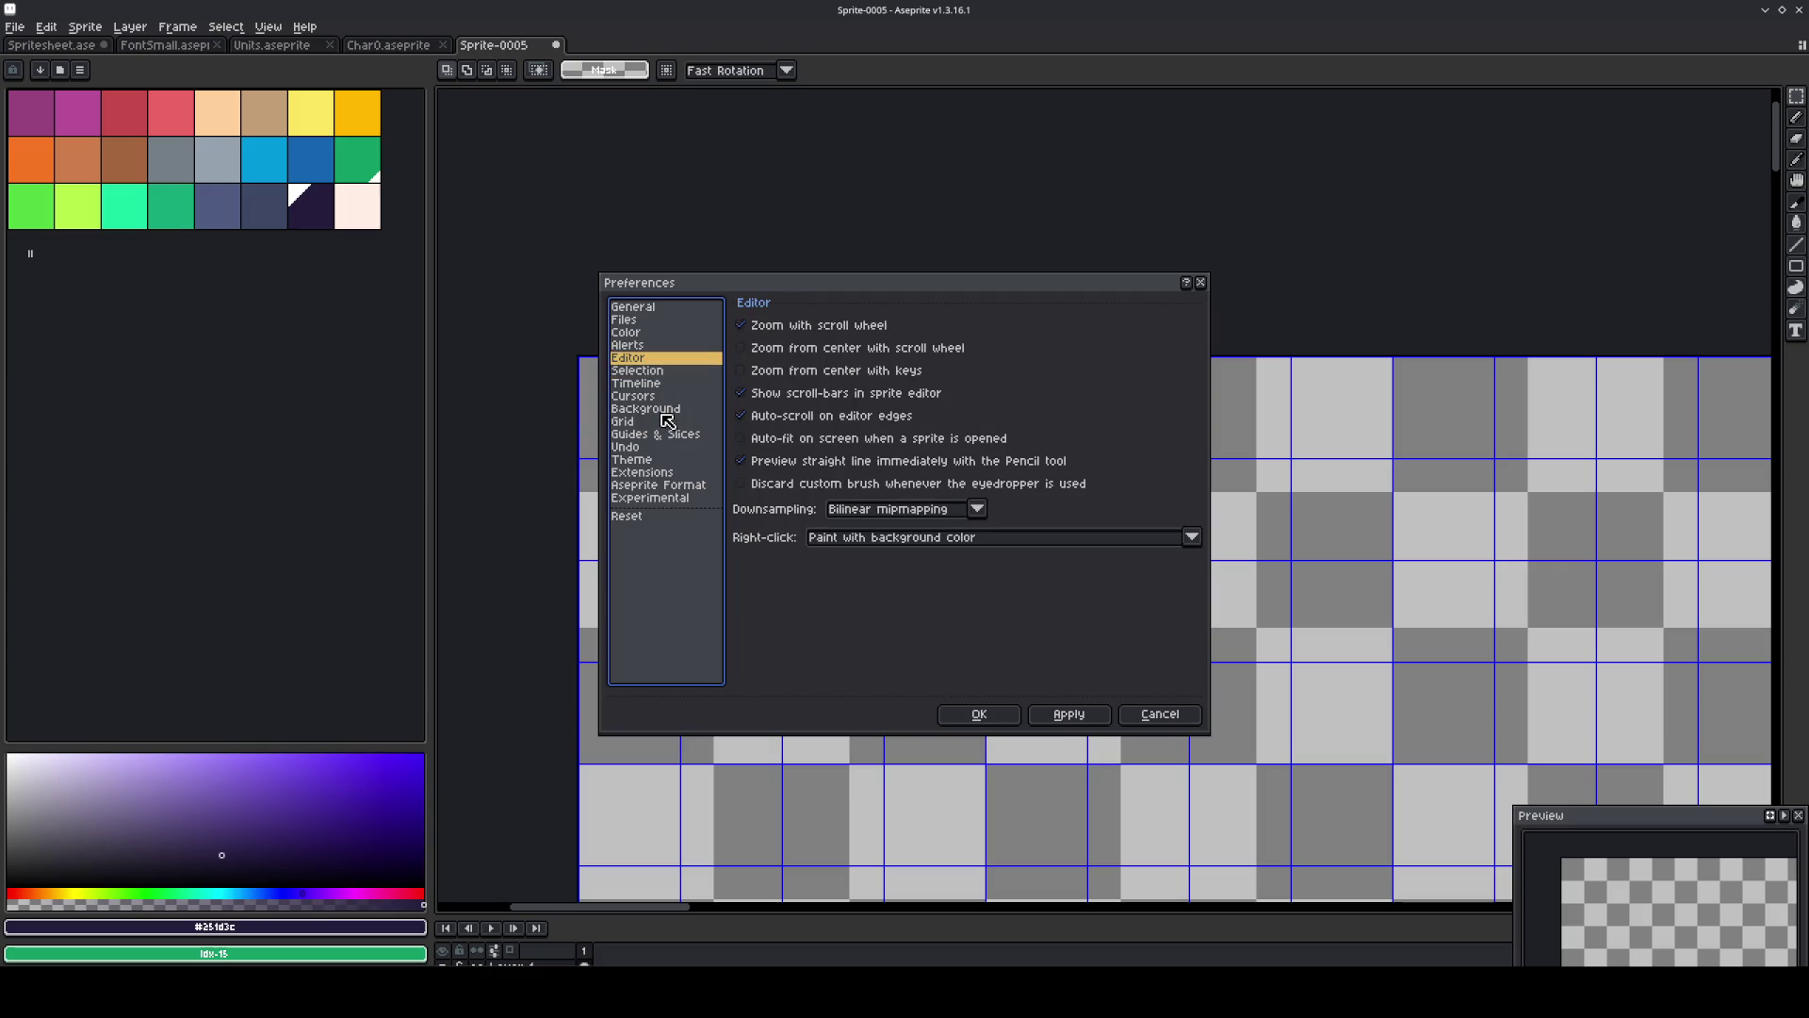
left_click(659, 409)
left_click(848, 356)
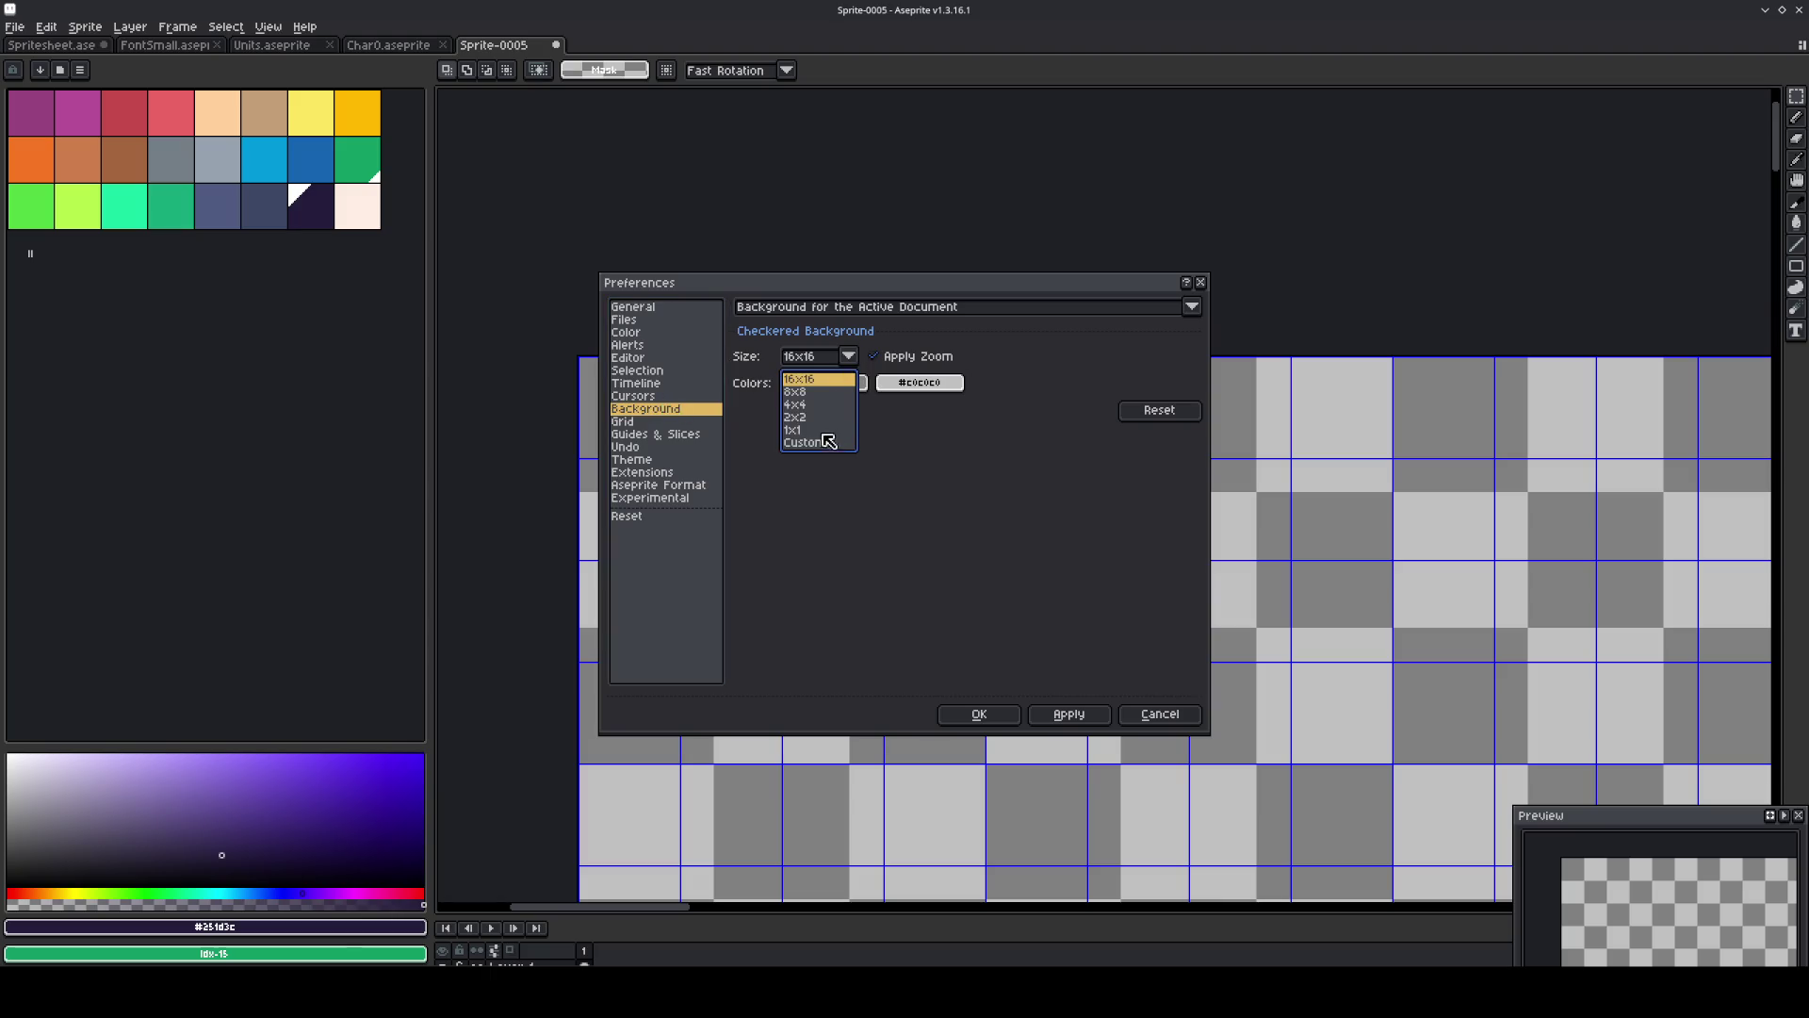
left_click(821, 445)
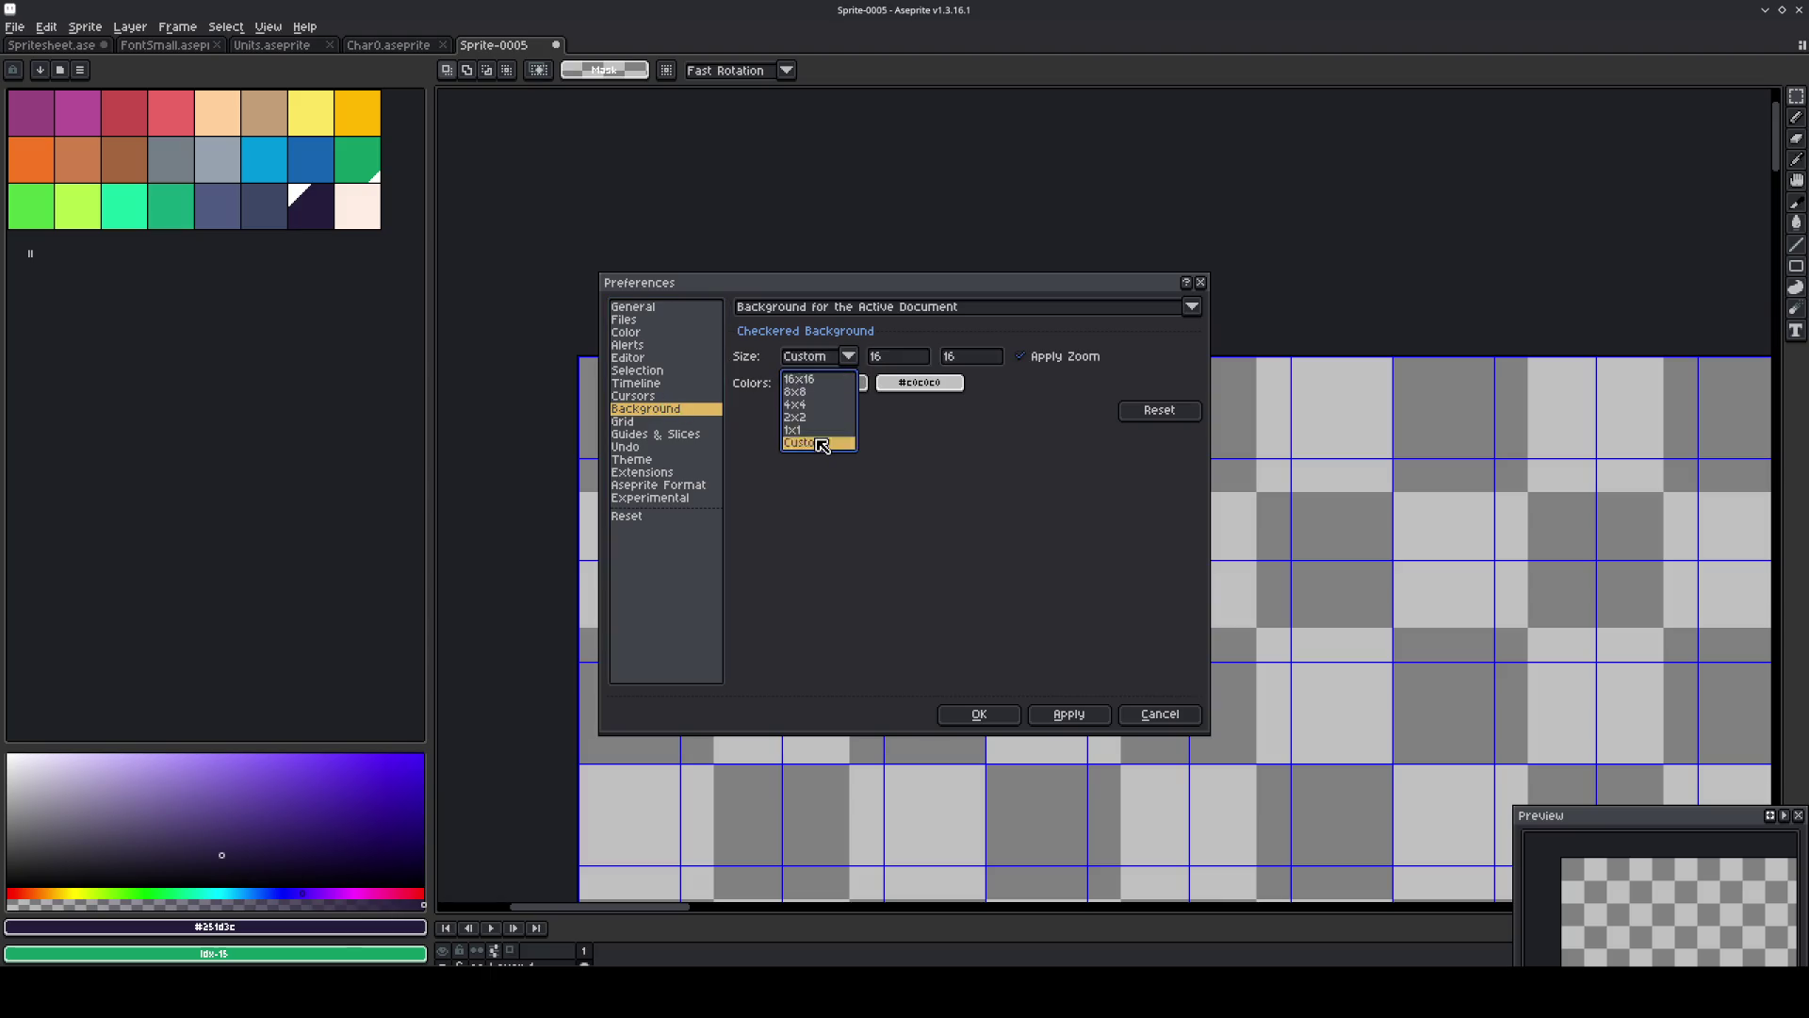
type("12")
left_click(972, 363)
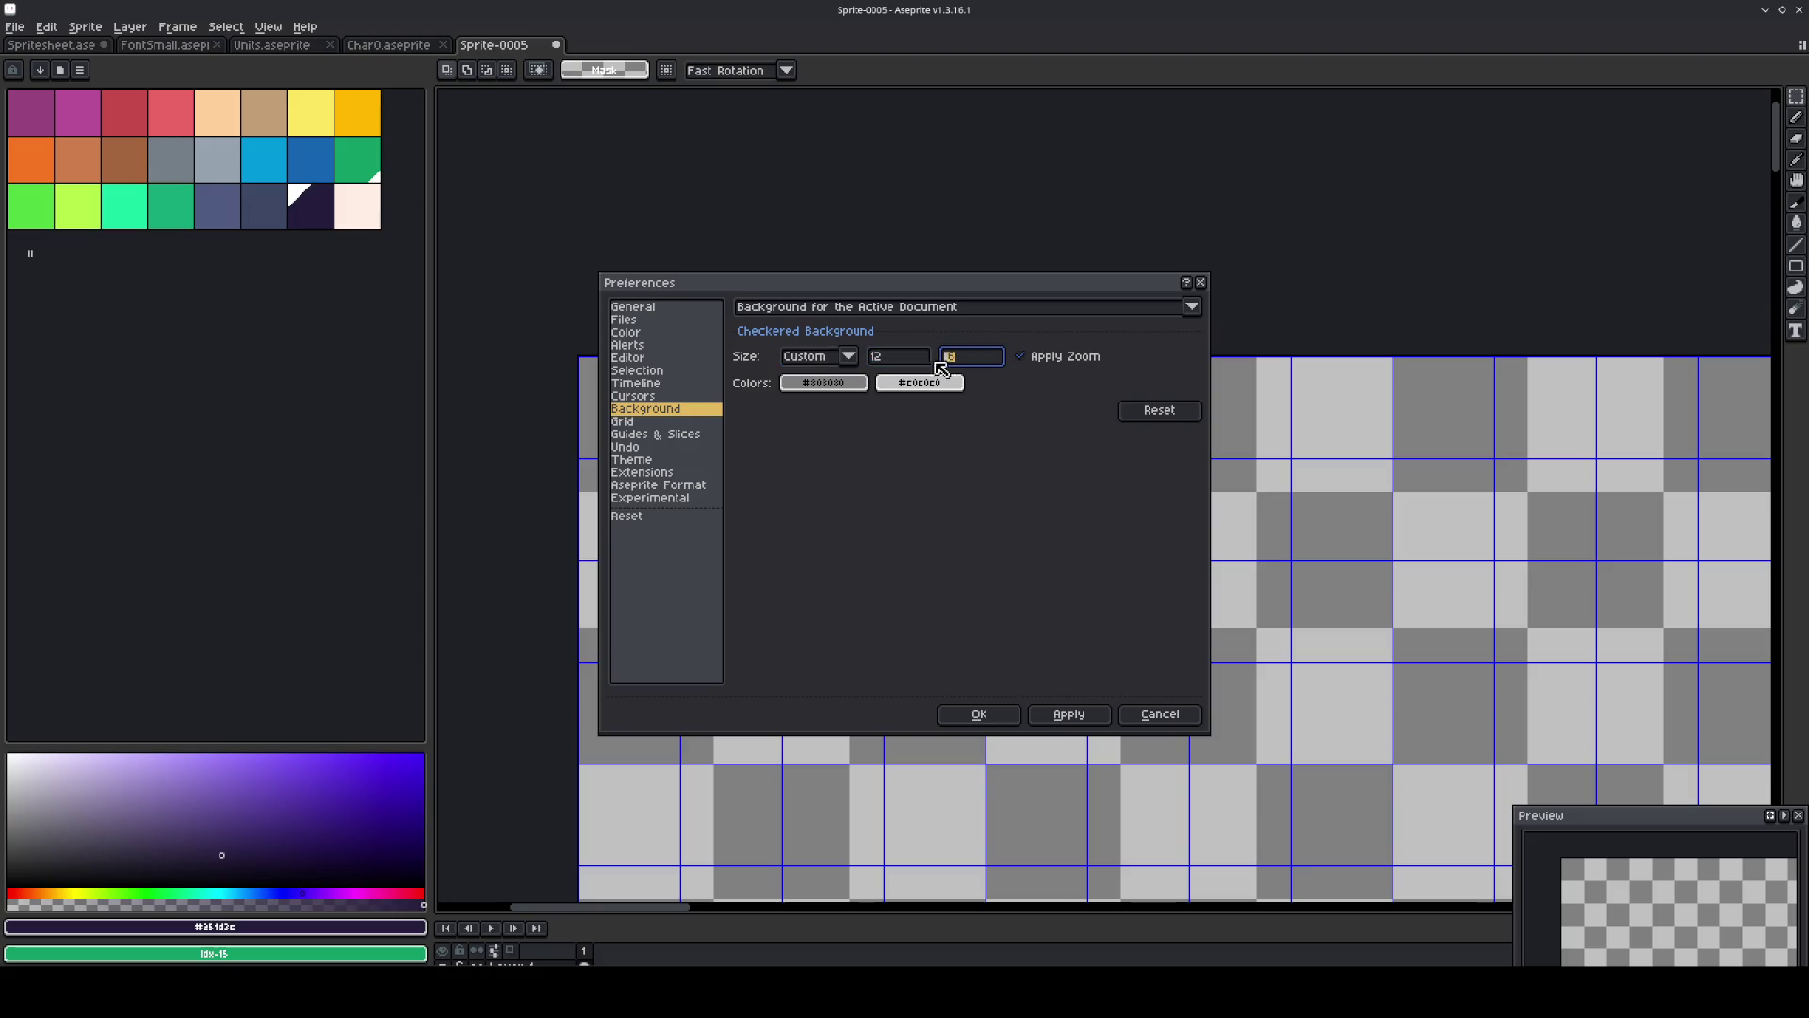
type("12")
left_click_drag(891, 283, 1190, 243)
left_click(1371, 677)
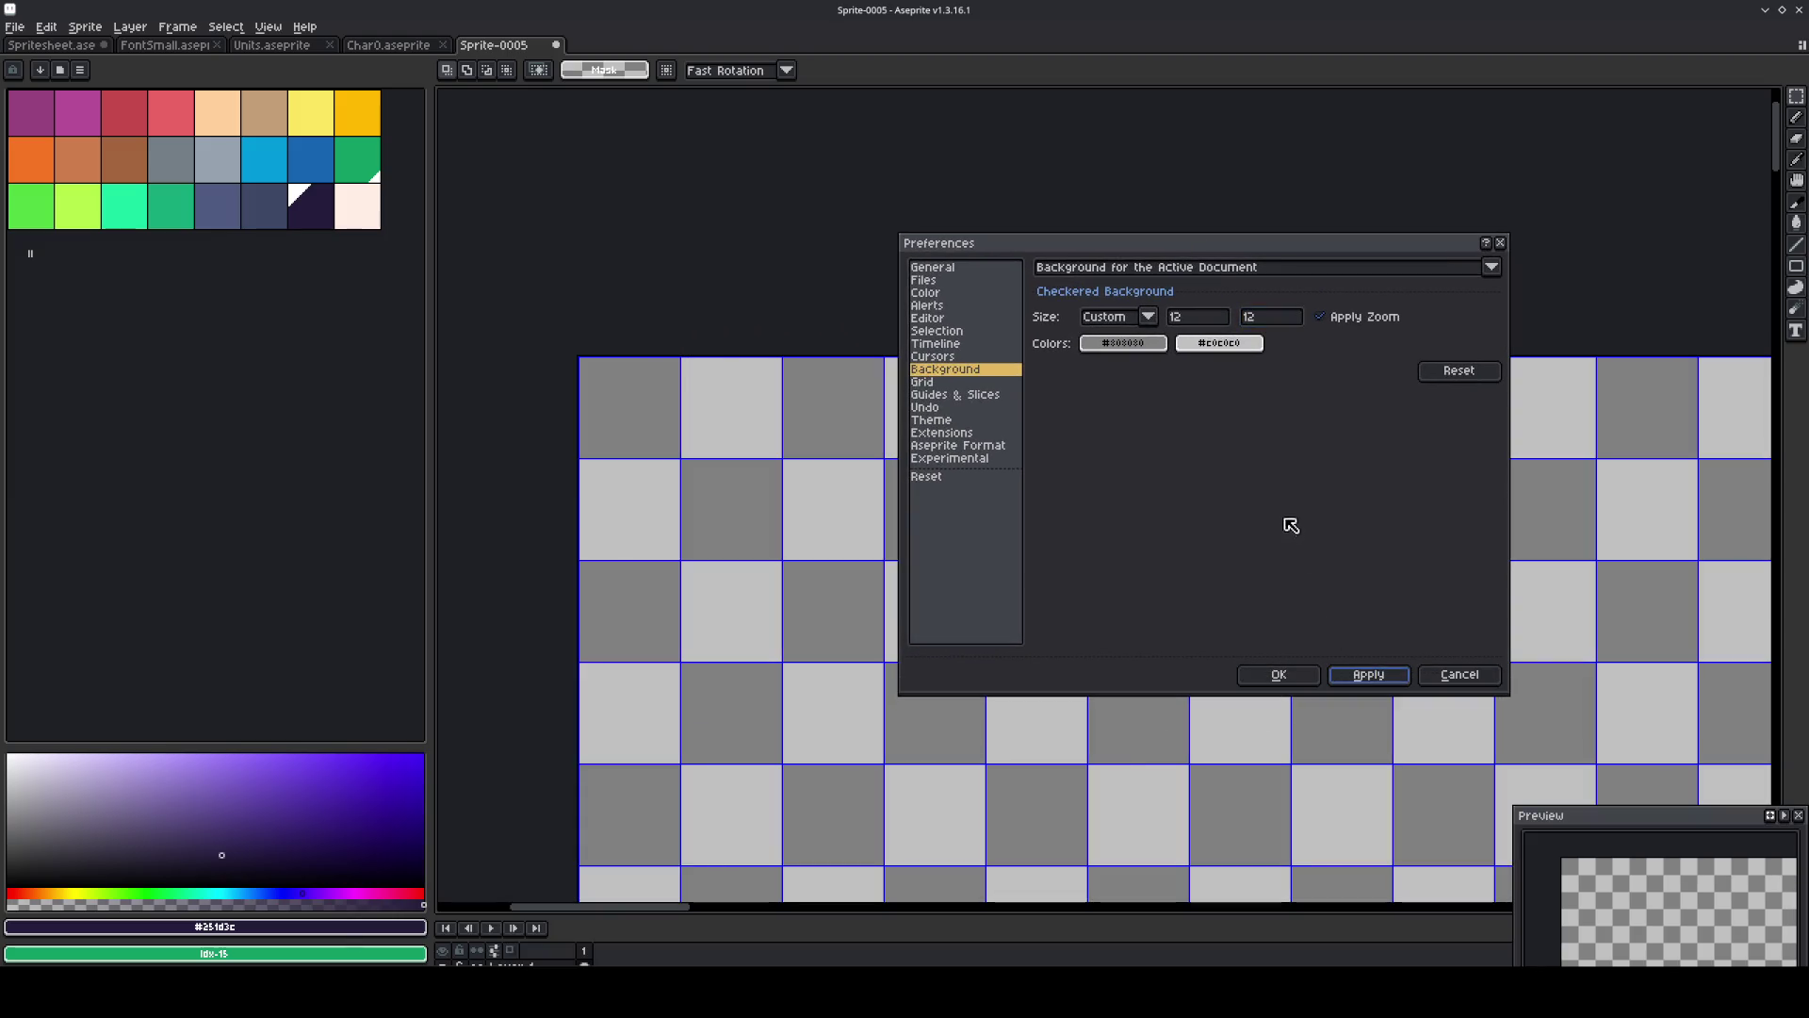
Choose a green and a darker green palette swatch as checker colours, apply, and close Preferences.
left_click(1155, 343)
left_click(1099, 371)
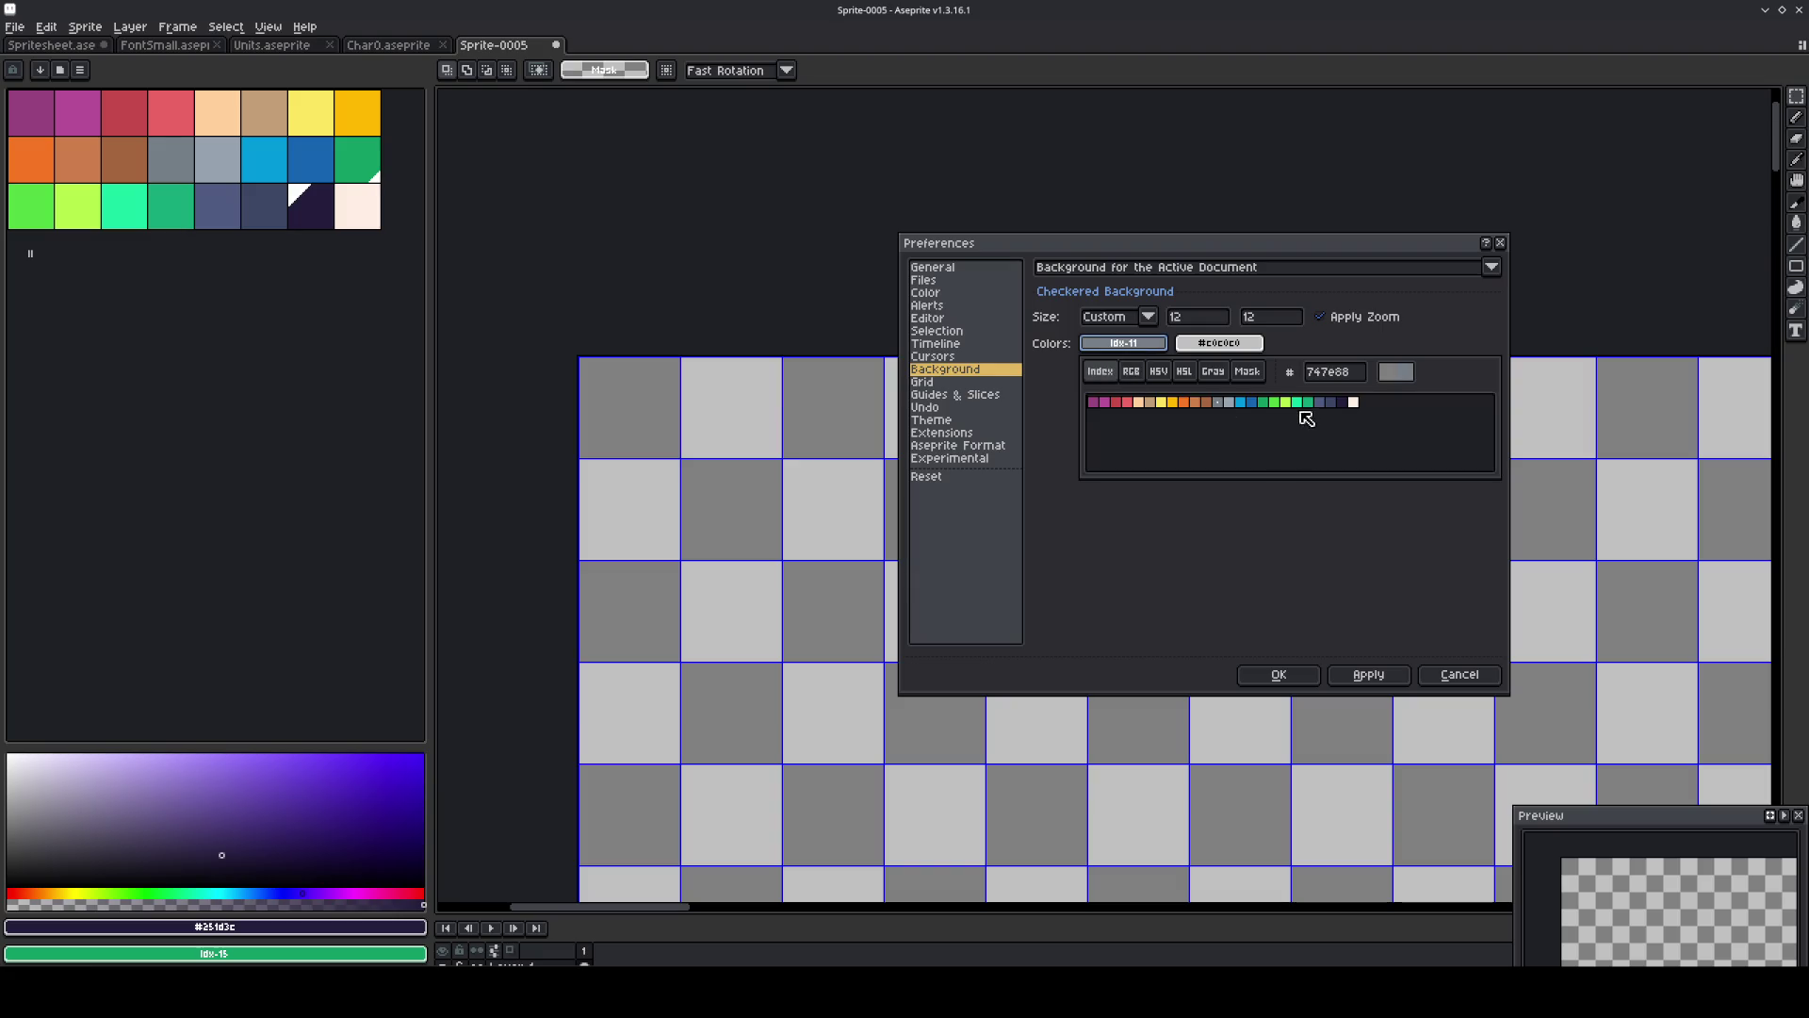
left_click(1304, 404)
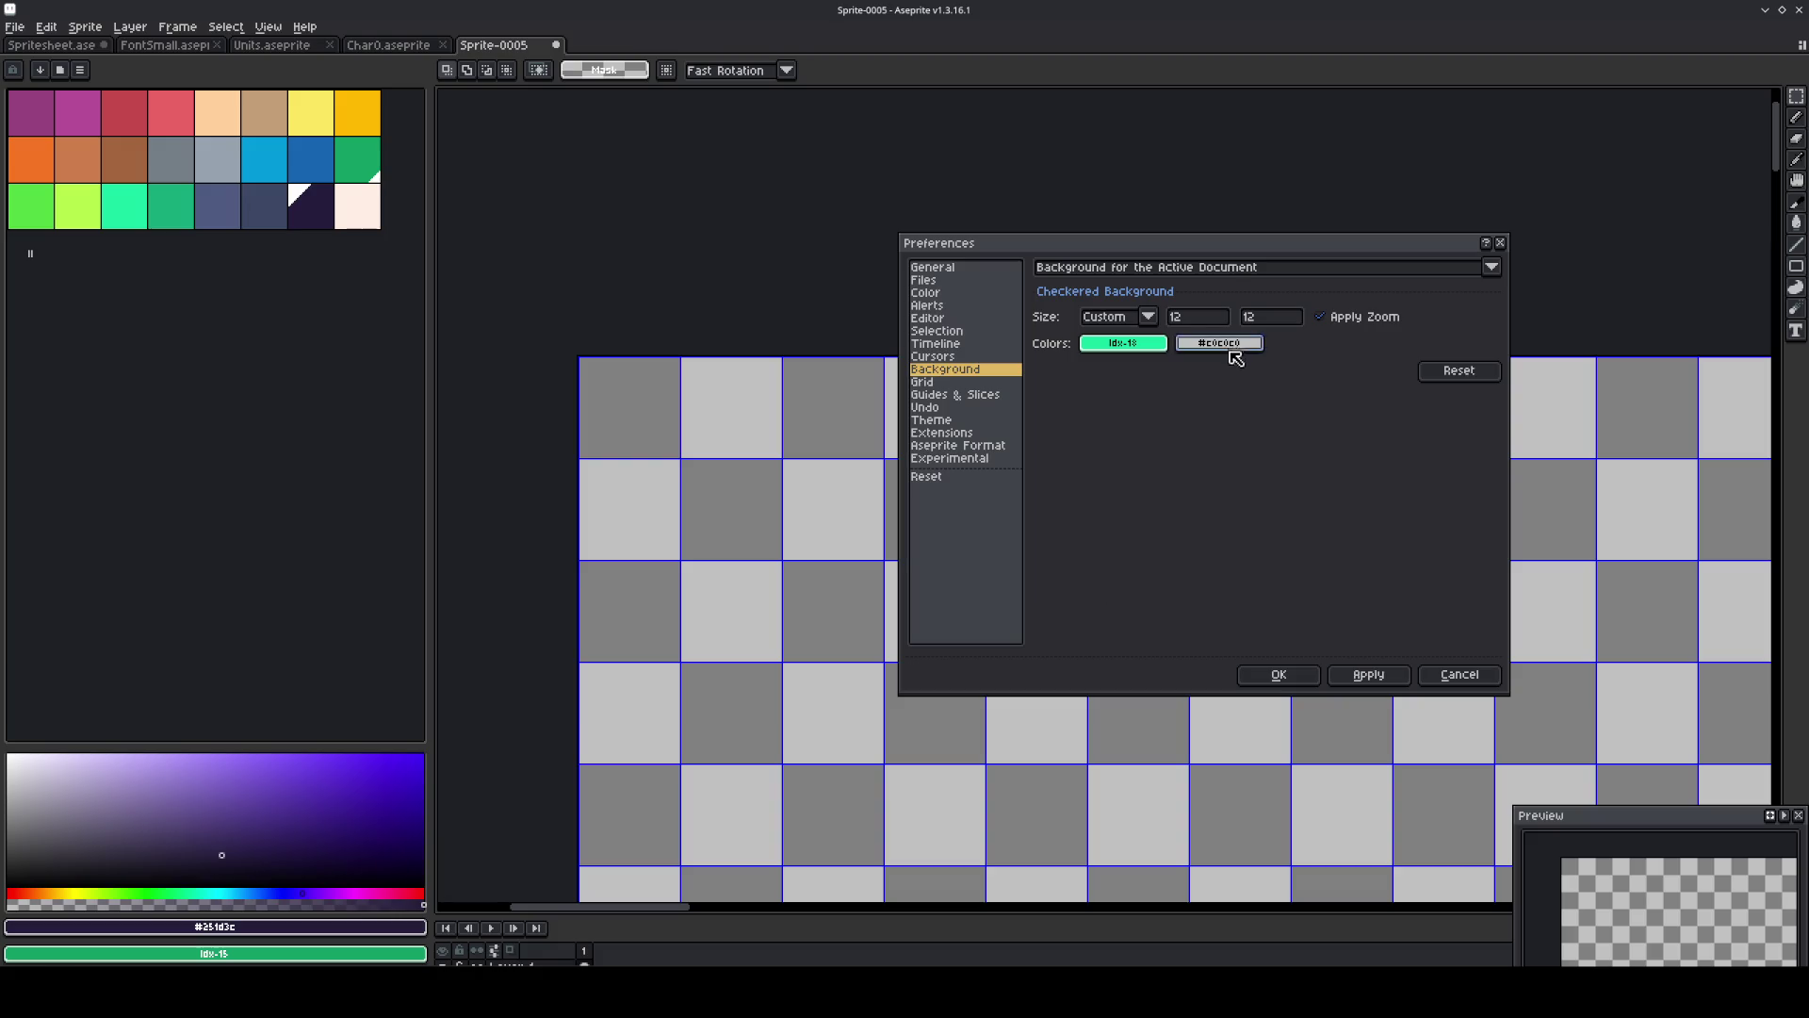
left_click(1225, 345)
left_click(1195, 371)
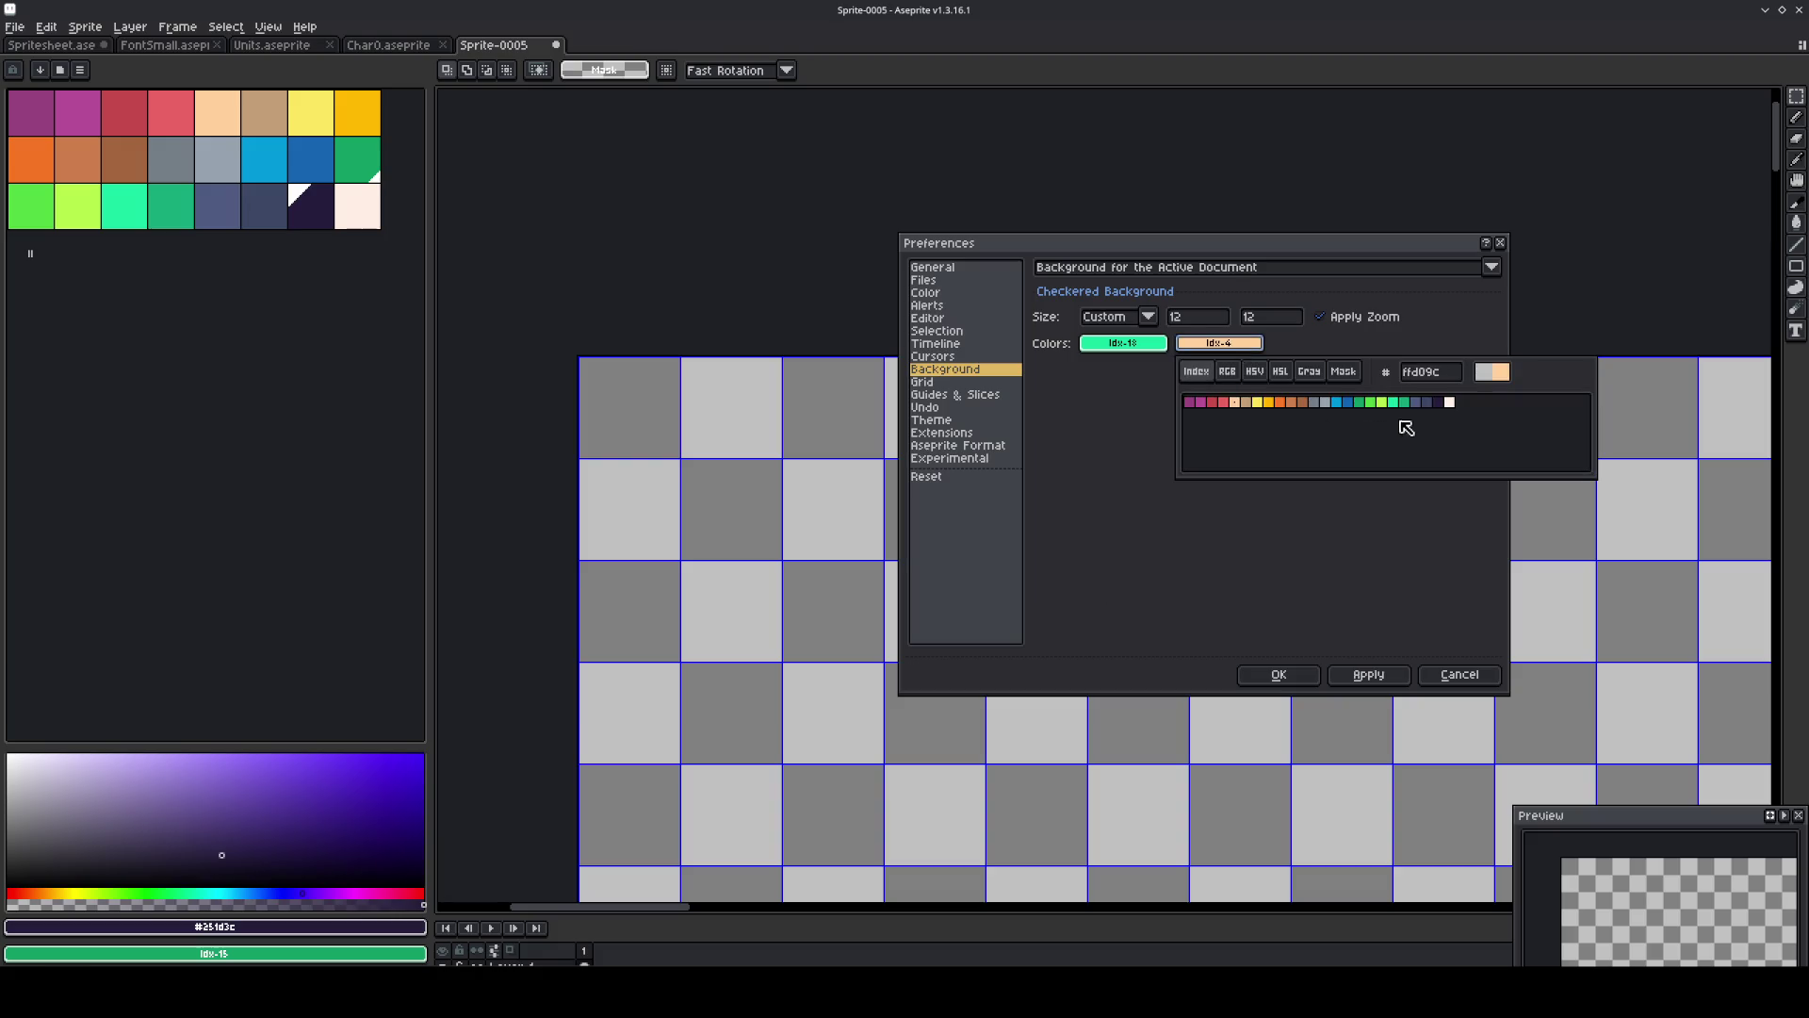
left_click(1407, 404)
left_click(1246, 516)
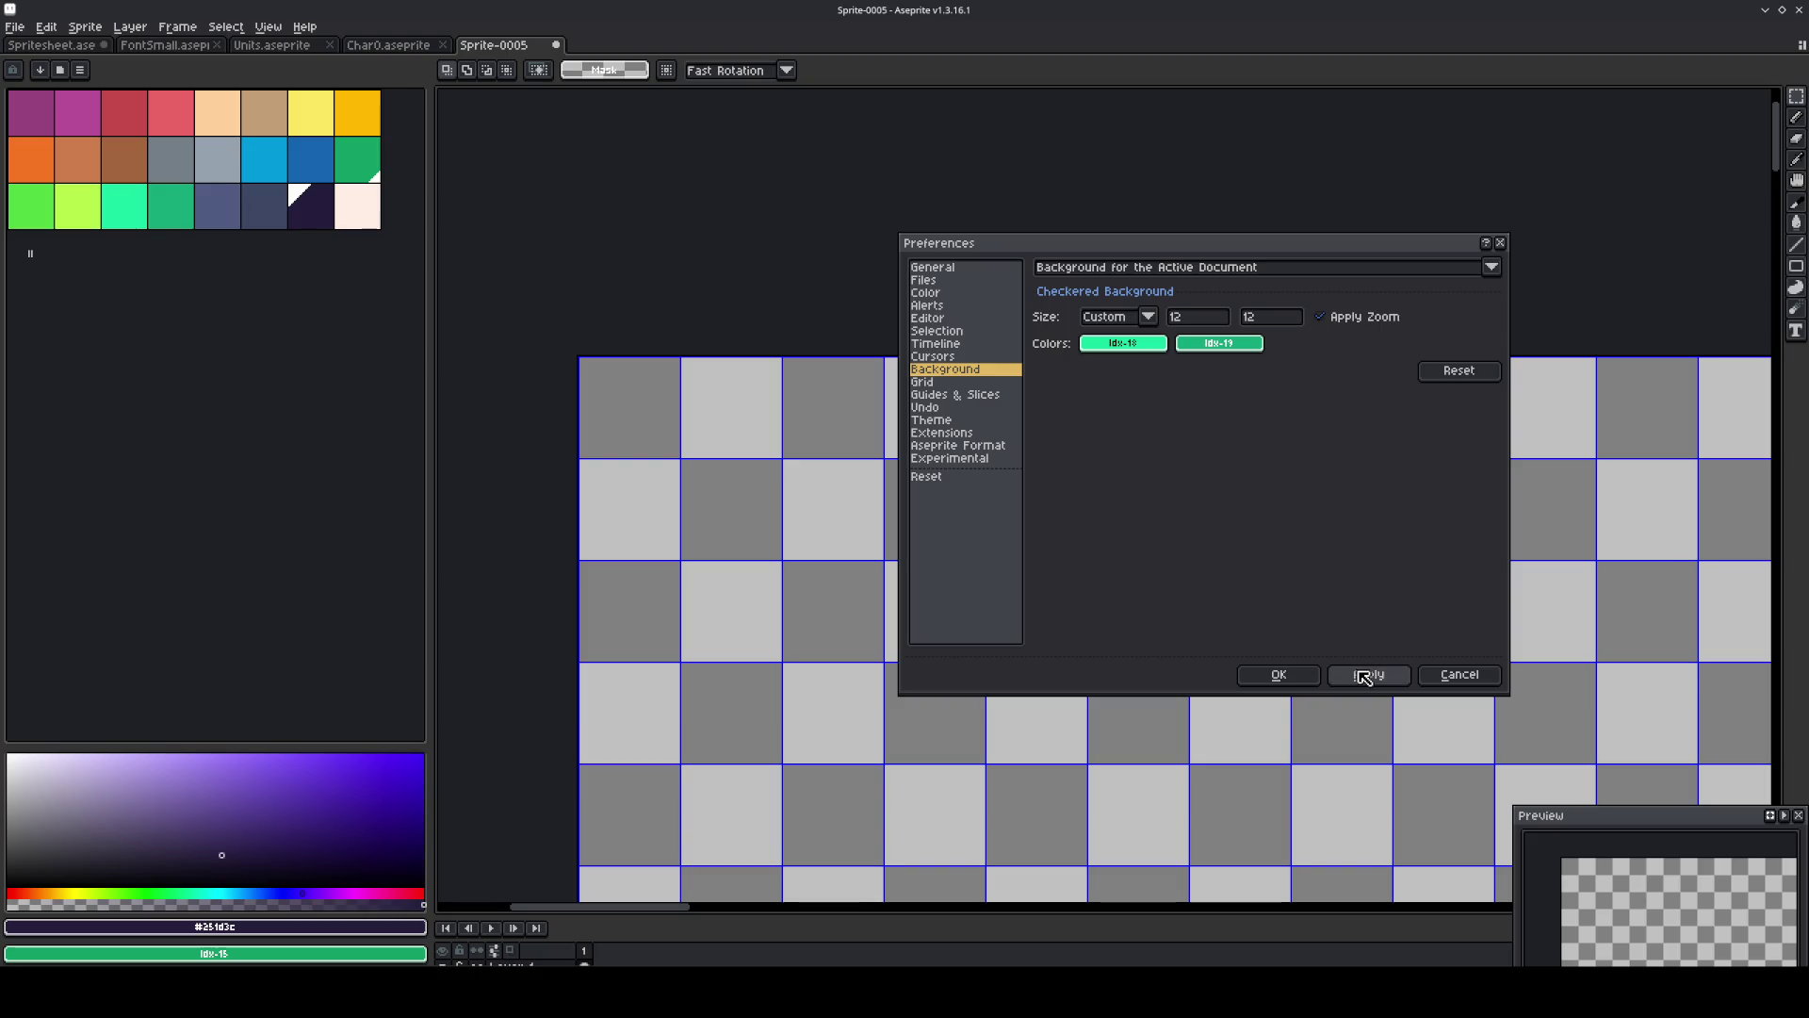
left_click(1366, 675)
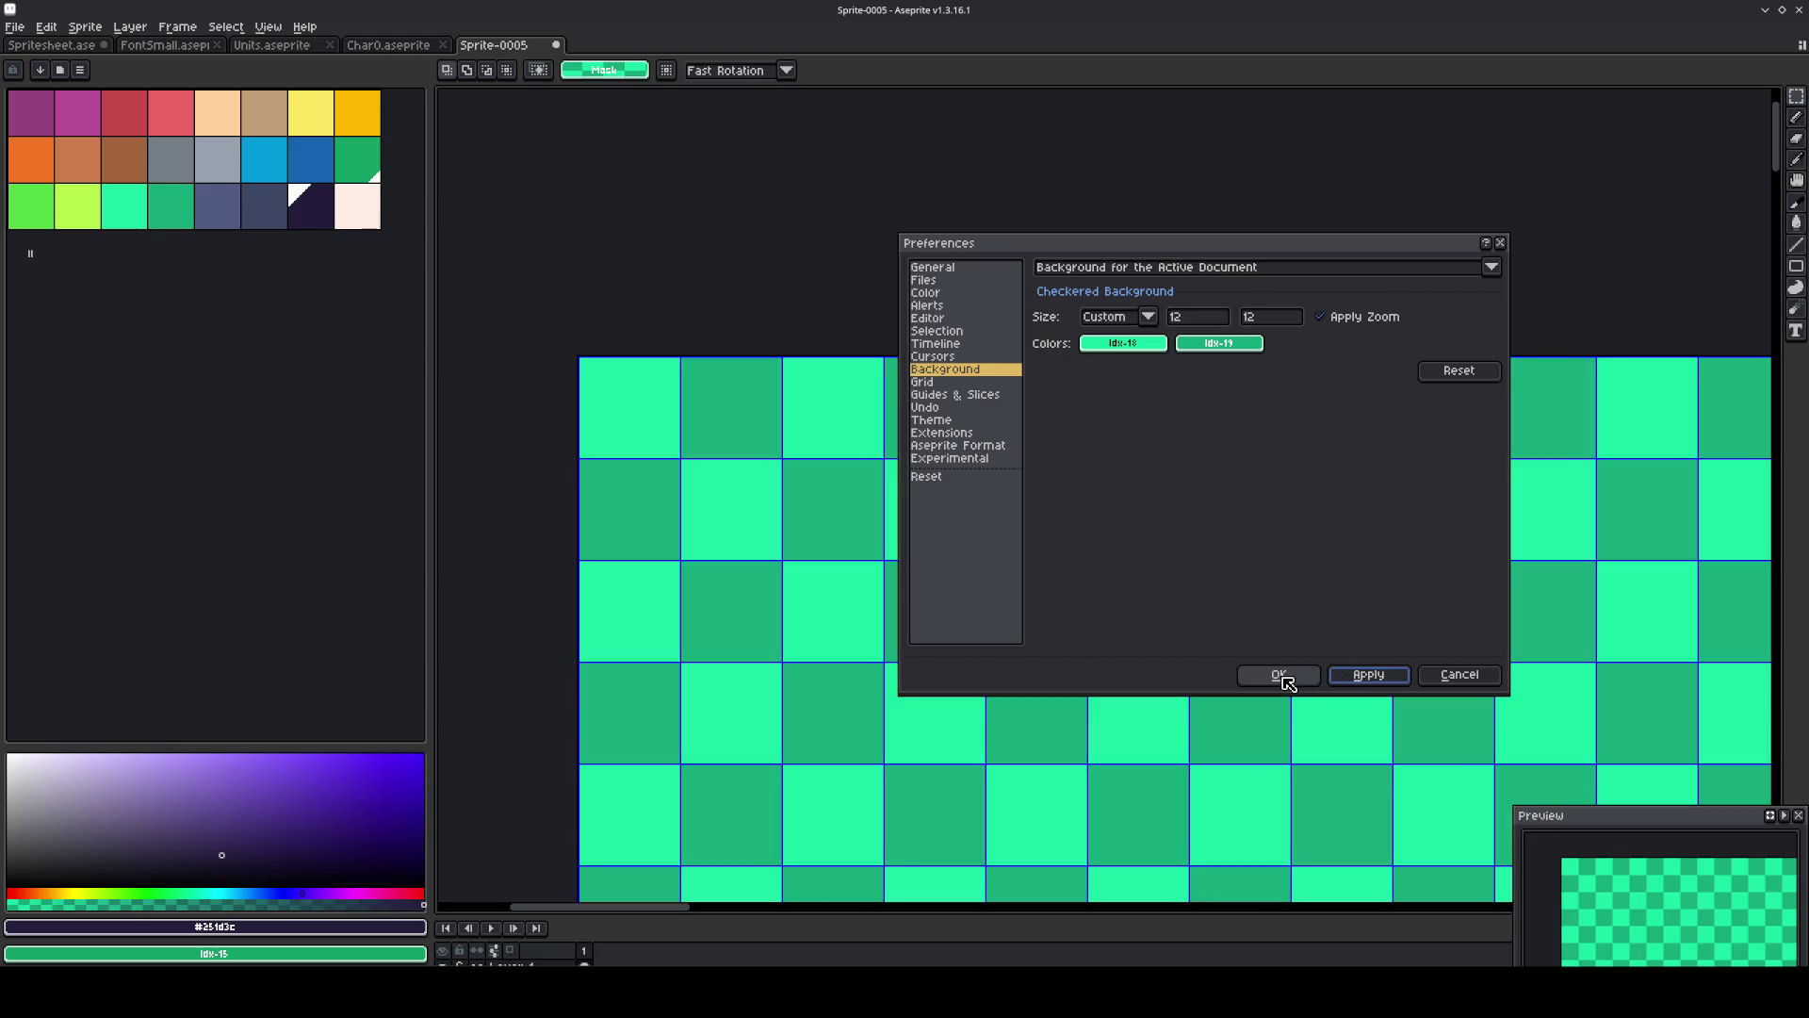
left_click(1279, 676)
scroll(599, 368, "up", 3)
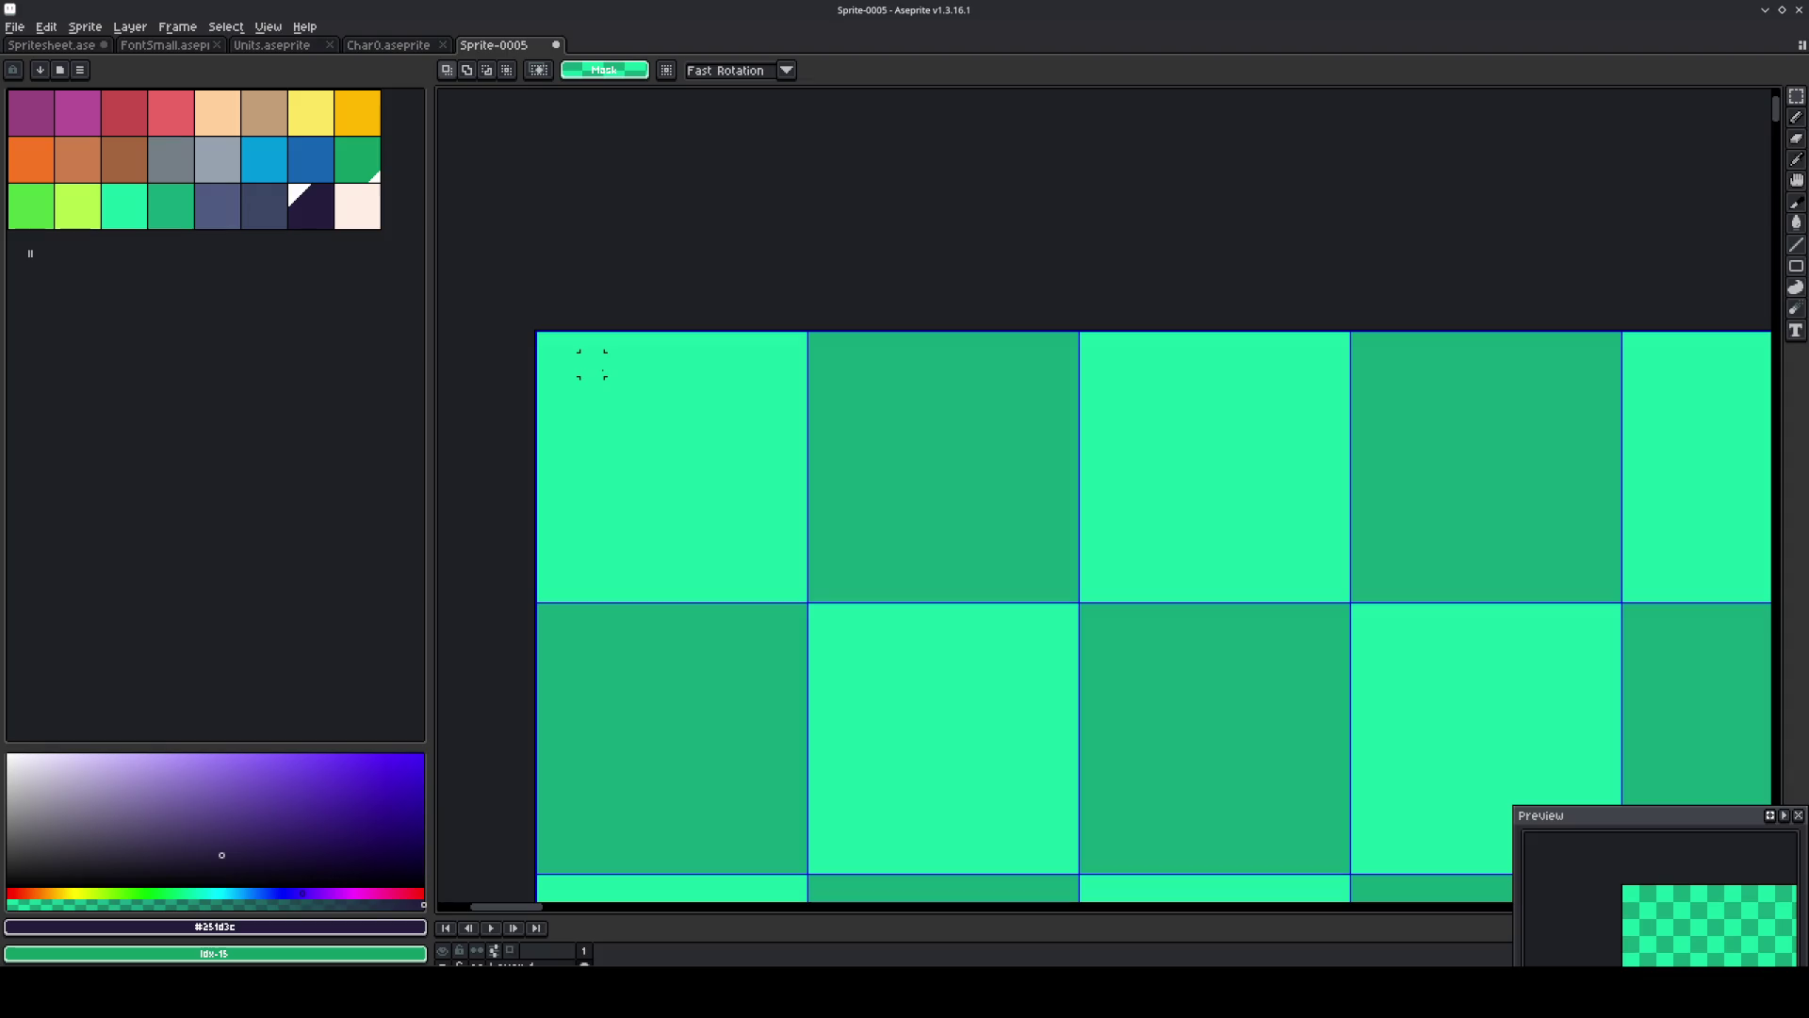
Select and then deselect a character frame in Char0.aseprite.
left_click_drag(592, 364, 715, 408)
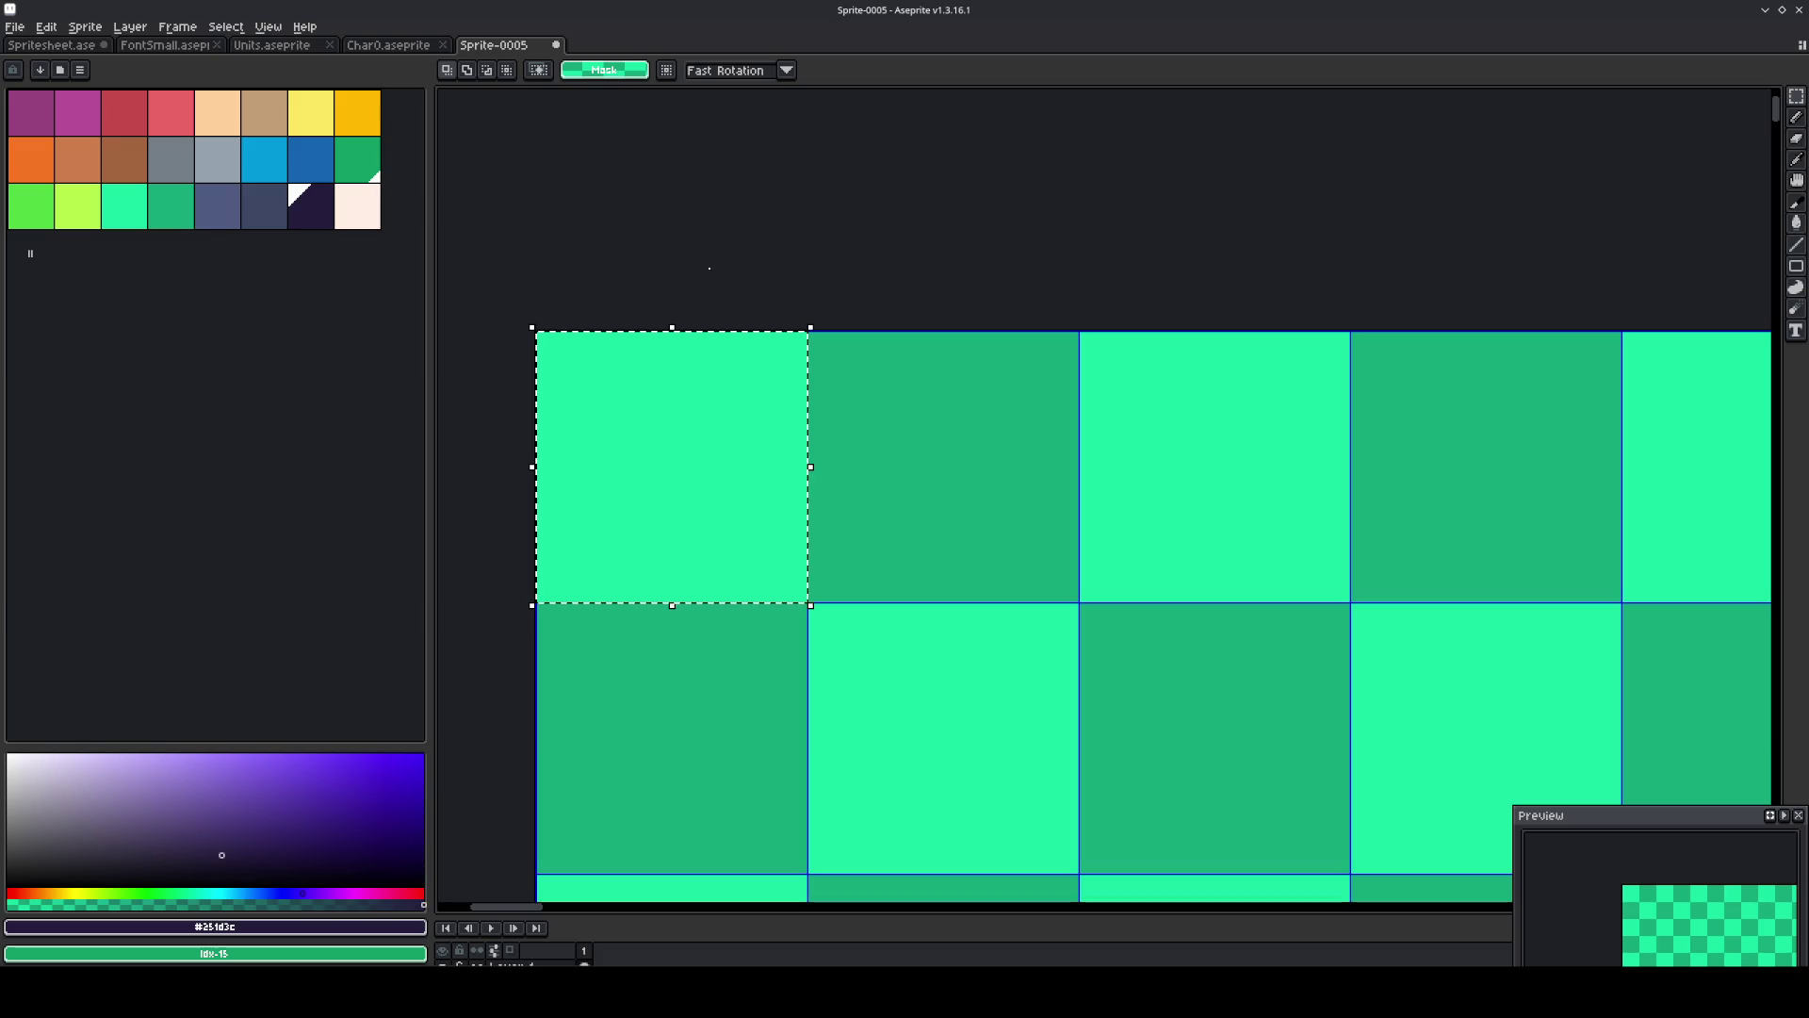
left_click(427, 45)
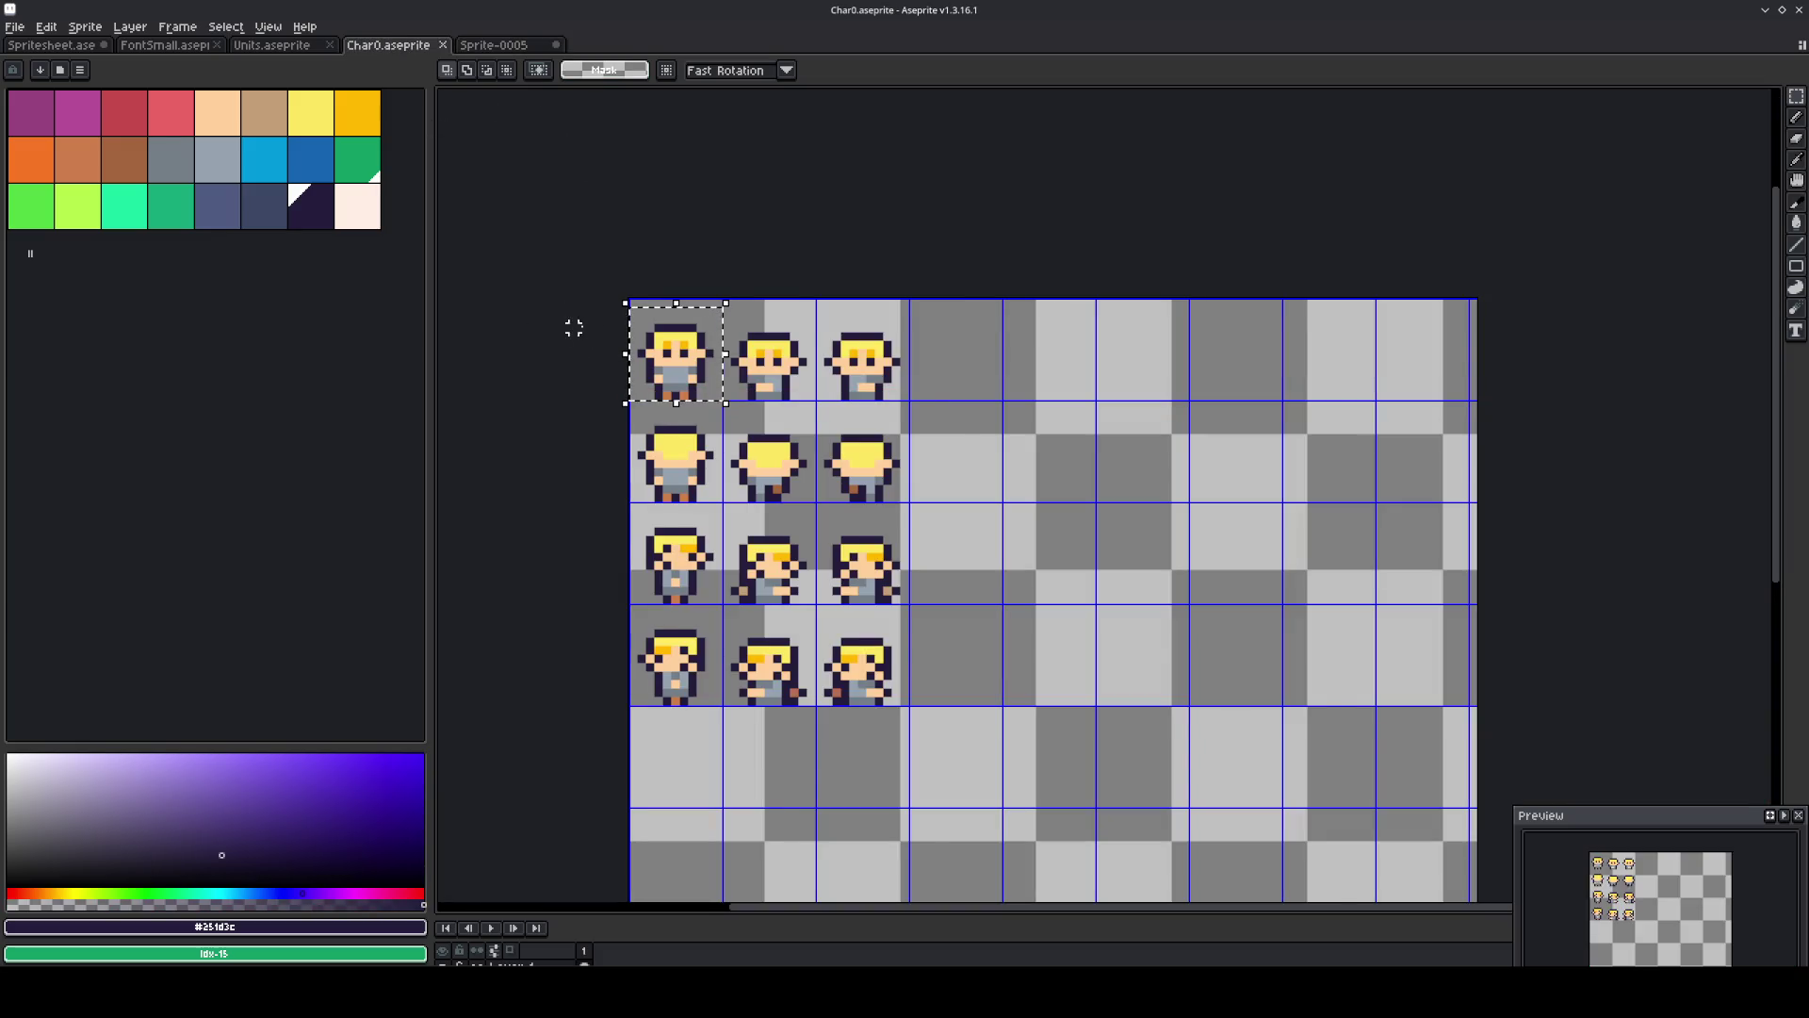
scroll(574, 327, "up", 2)
left_click_drag(657, 328, 666, 334)
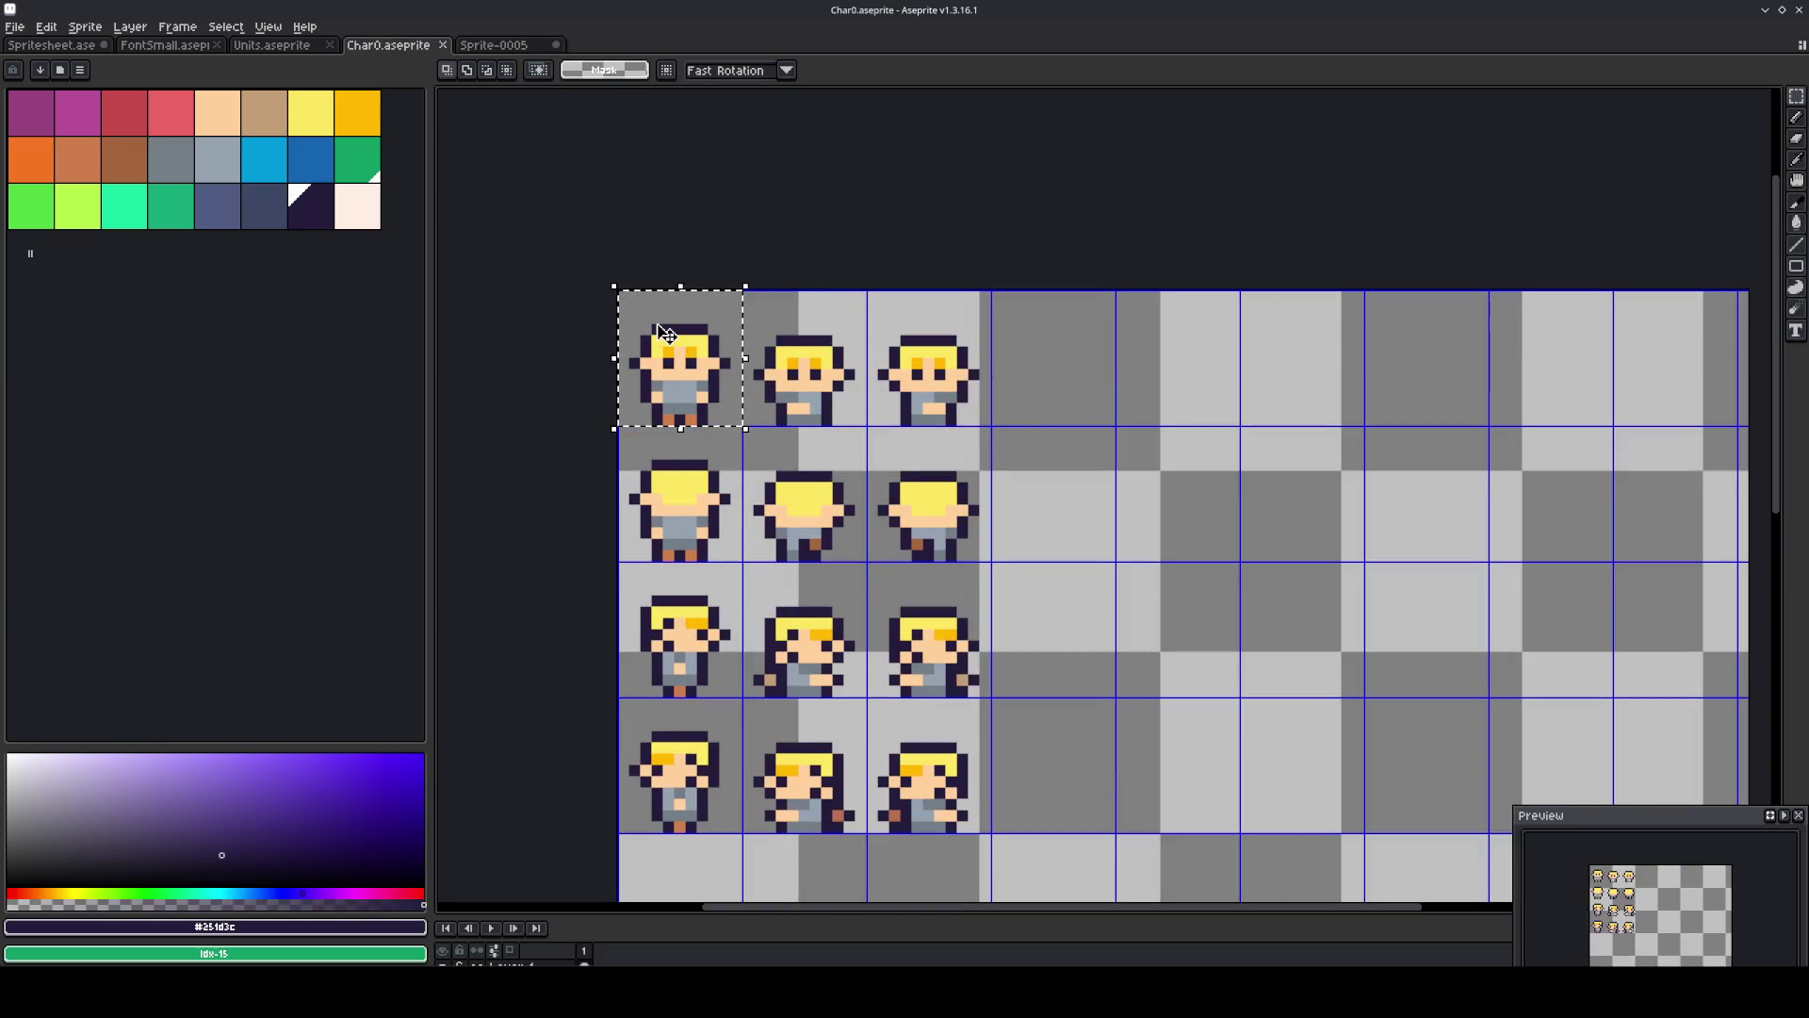
left_click(1018, 340)
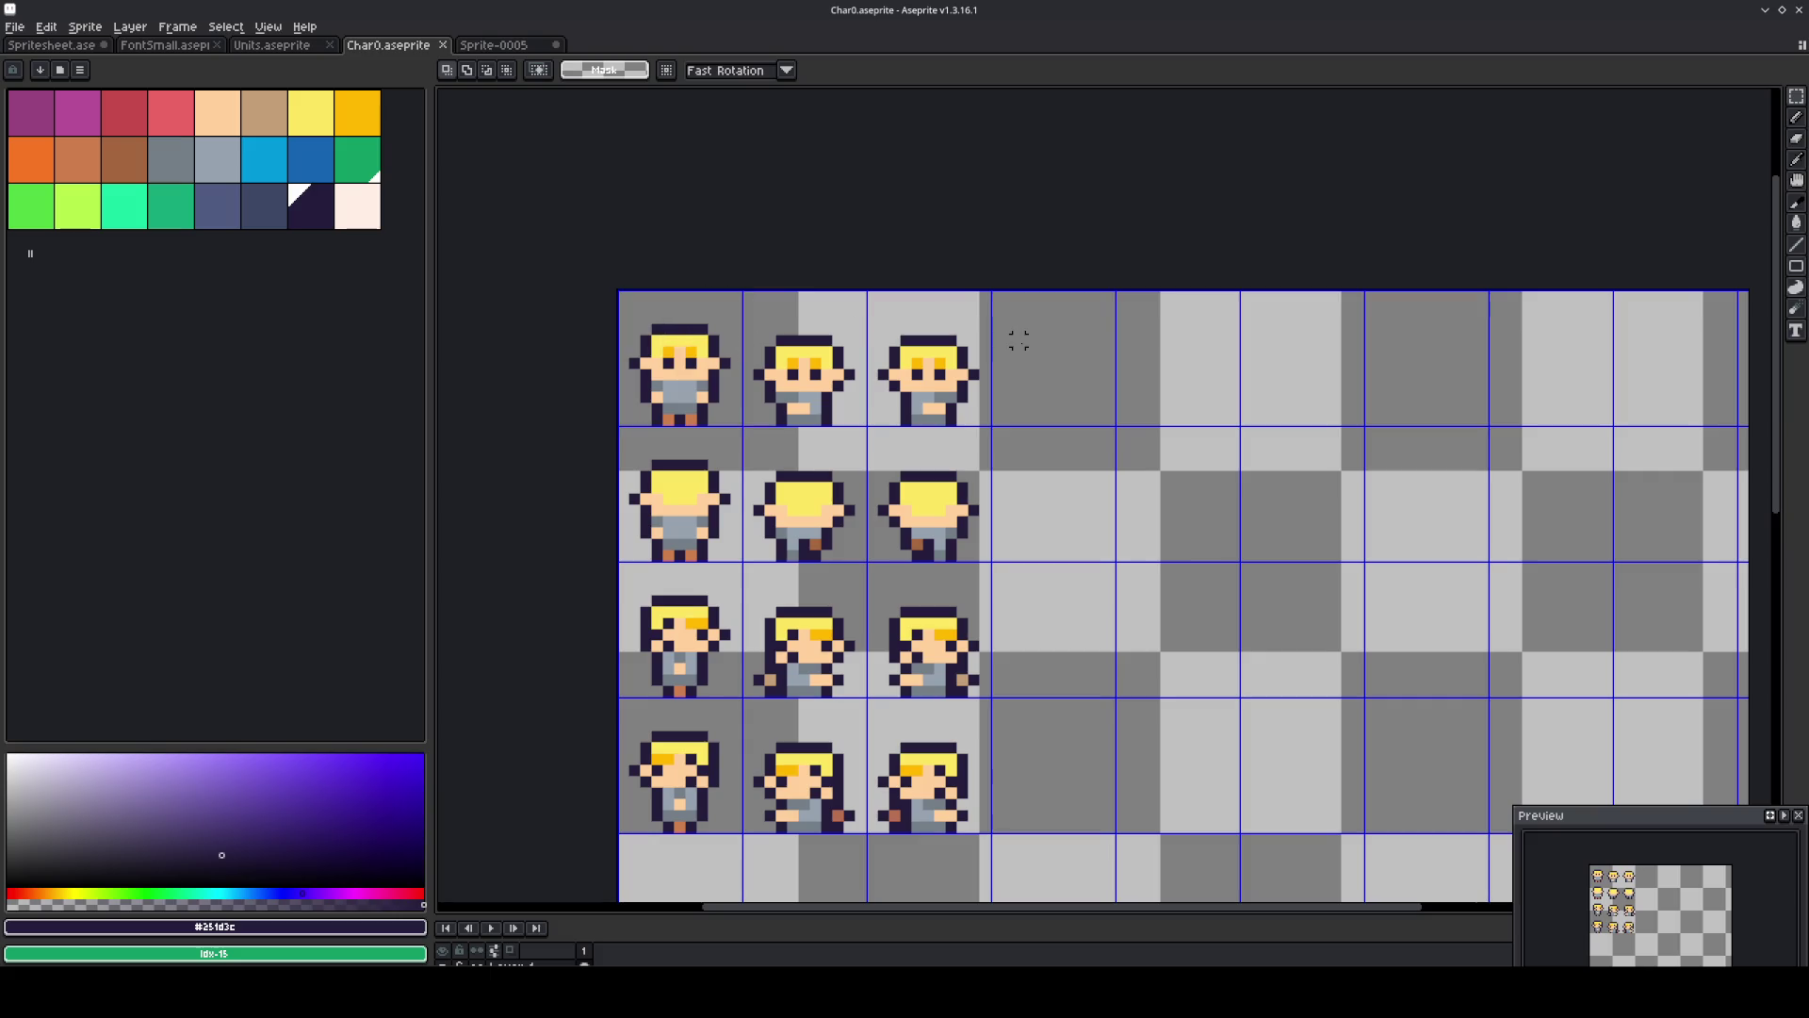
Switch to the Sprite-0005 tab, clear its selection, and centre the green canvas.
left_click(492, 45)
left_click(908, 454)
scroll(885, 454, "down", 3)
left_click_drag(1002, 525, 885, 380)
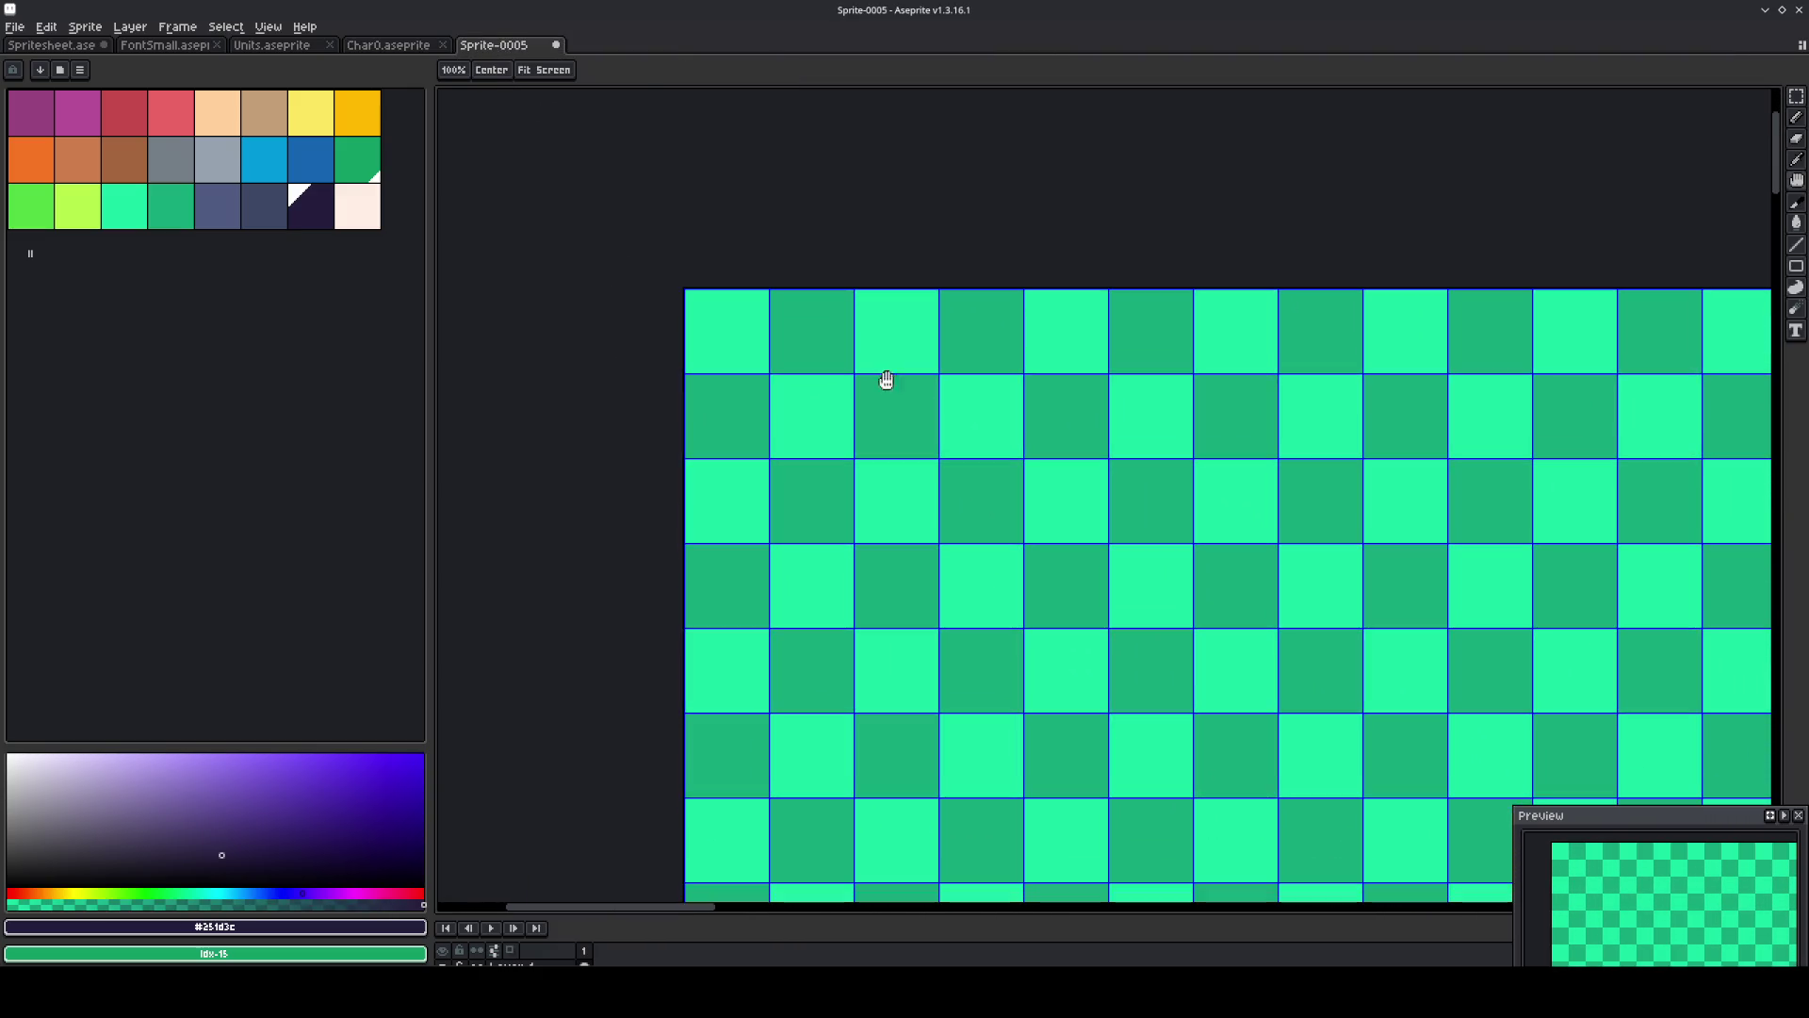
Pick the dark navy colour and pencil the L-shaped pipe-corner outlines.
left_click(329, 212)
key("b")
scroll(1015, 469, "up", 2)
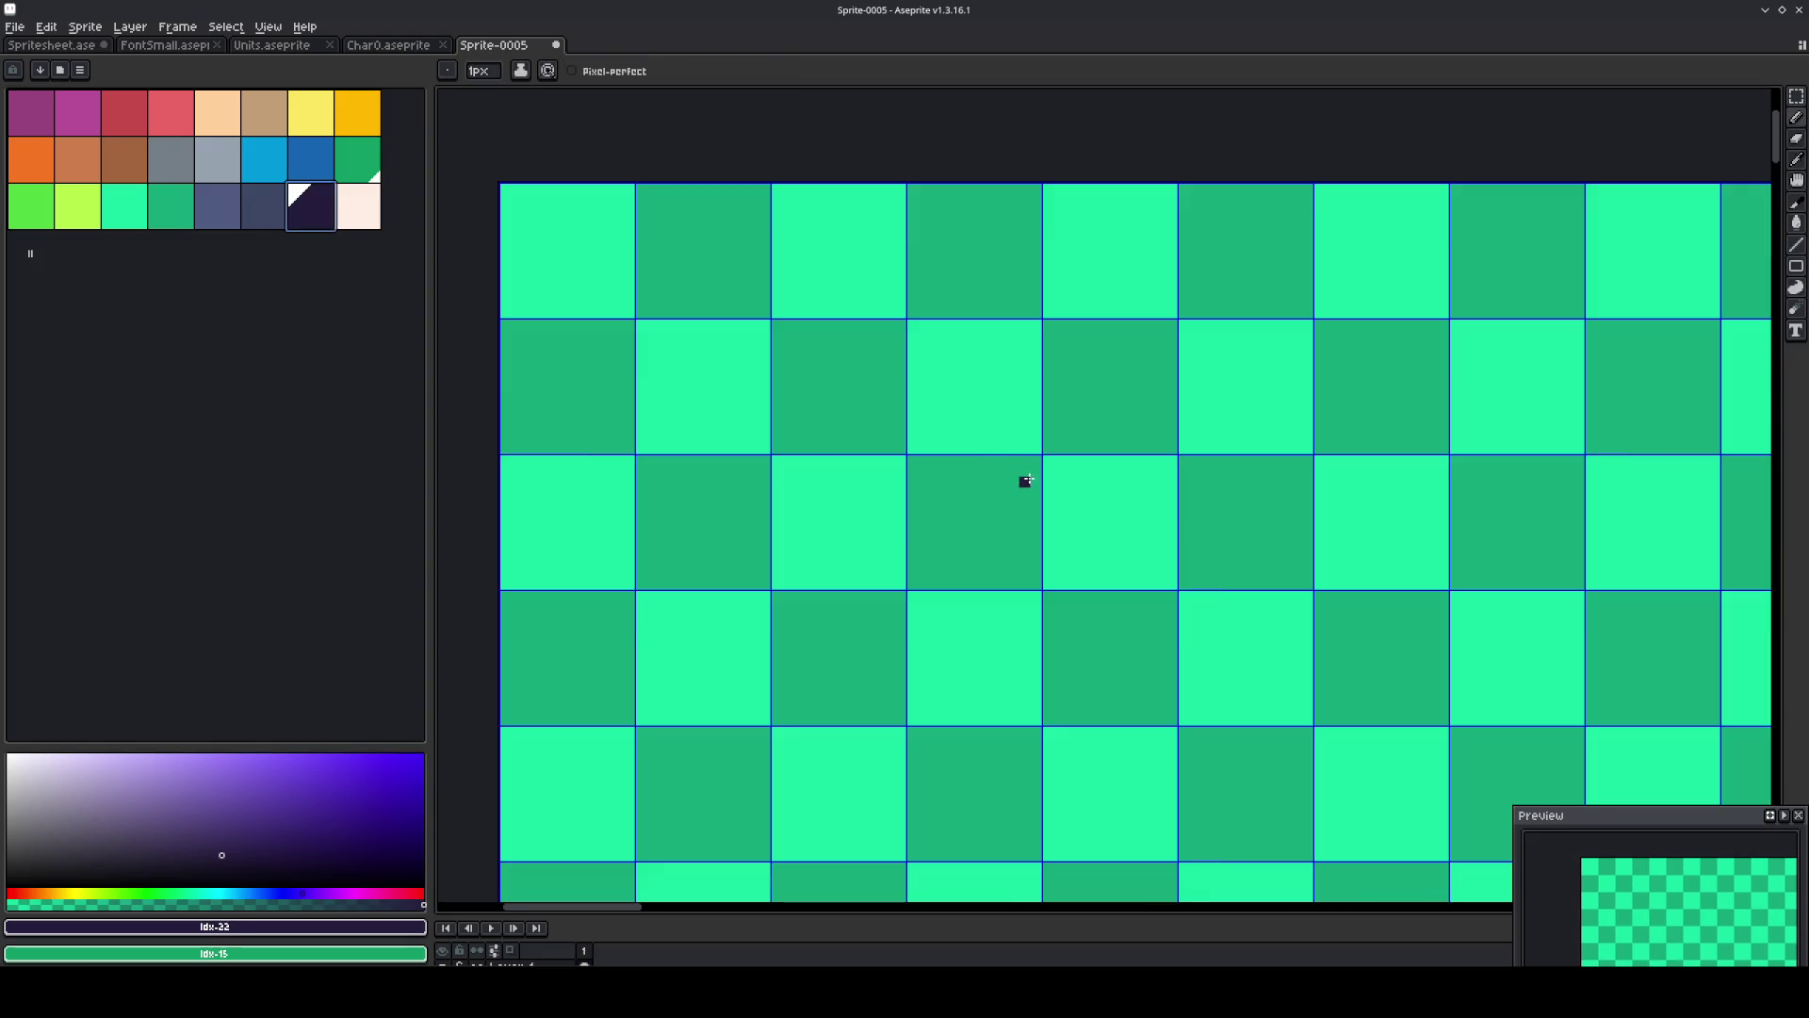
mouse_move(1036, 480)
left_mouse_down()
mouse_move(803, 481)
mouse_move(753, 669)
mouse_move(774, 719)
left_mouse_up()
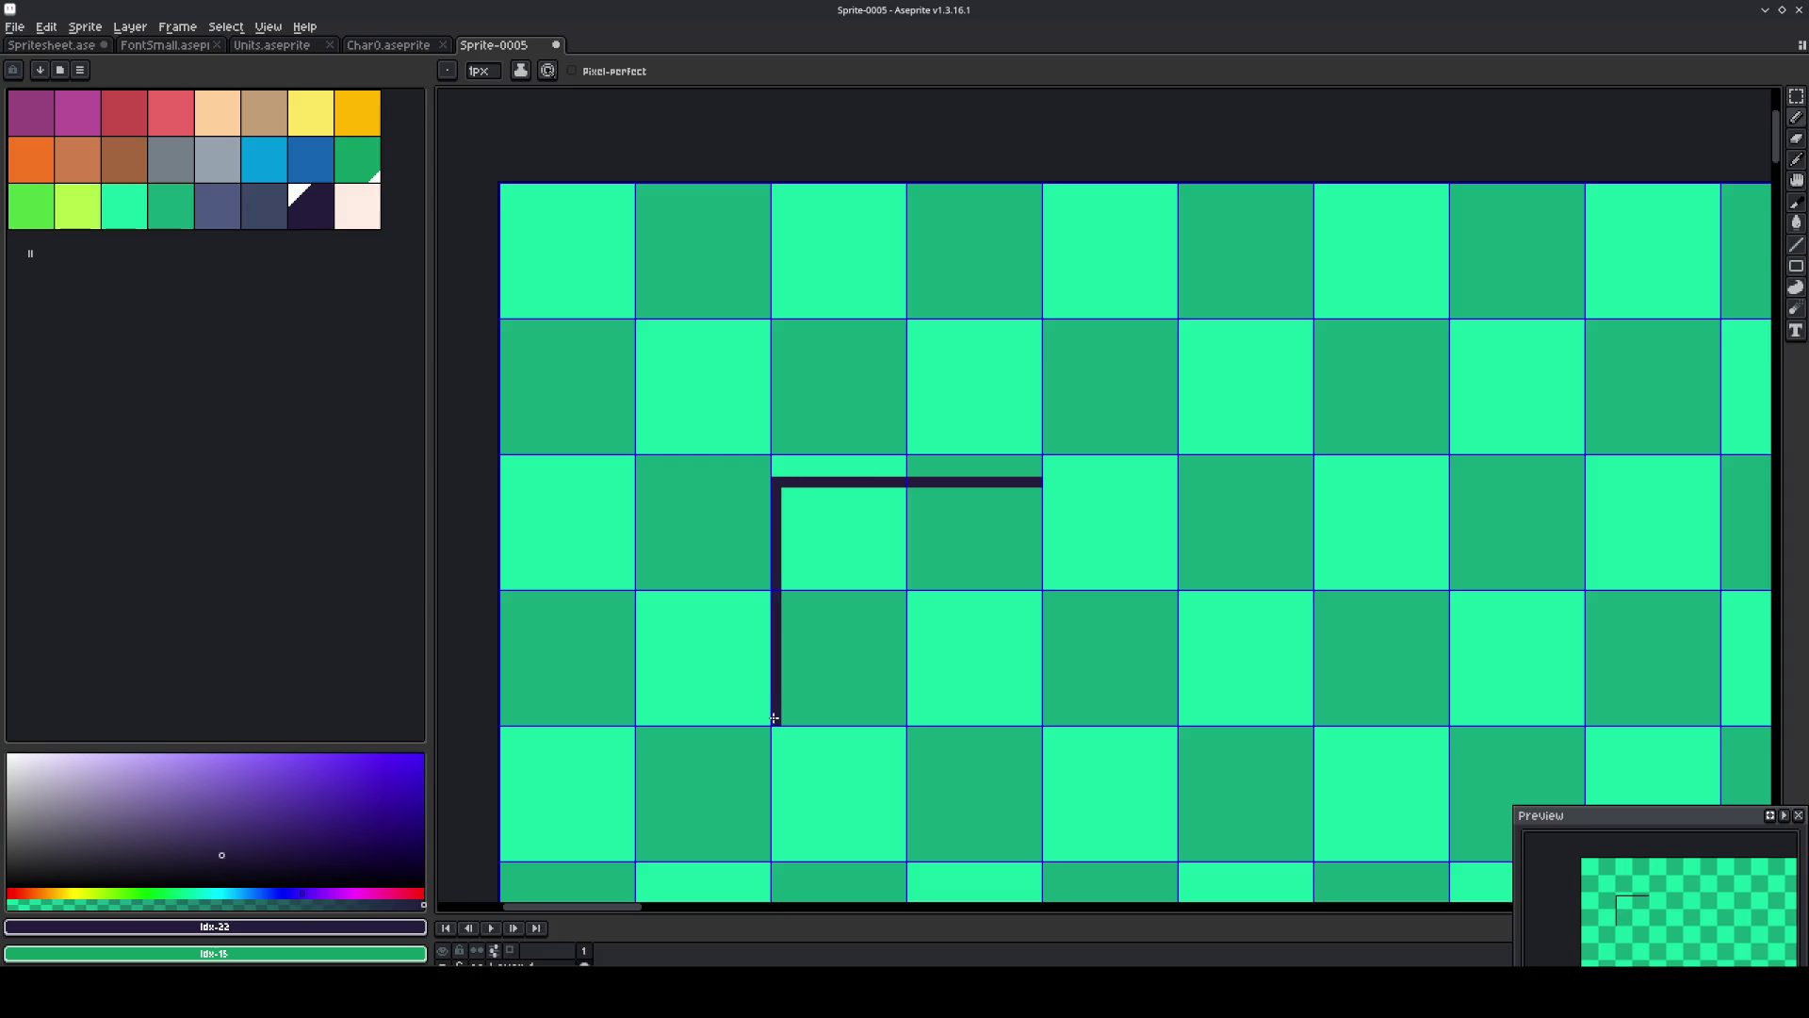
mouse_move(900, 722)
left_mouse_down()
mouse_move(900, 580)
mouse_move(1034, 578)
left_mouse_up()
Erase and redraw the outer outline, clean the stepped bend, and select the four corner cells.
left_click_drag(1047, 480, 837, 482)
key("space")
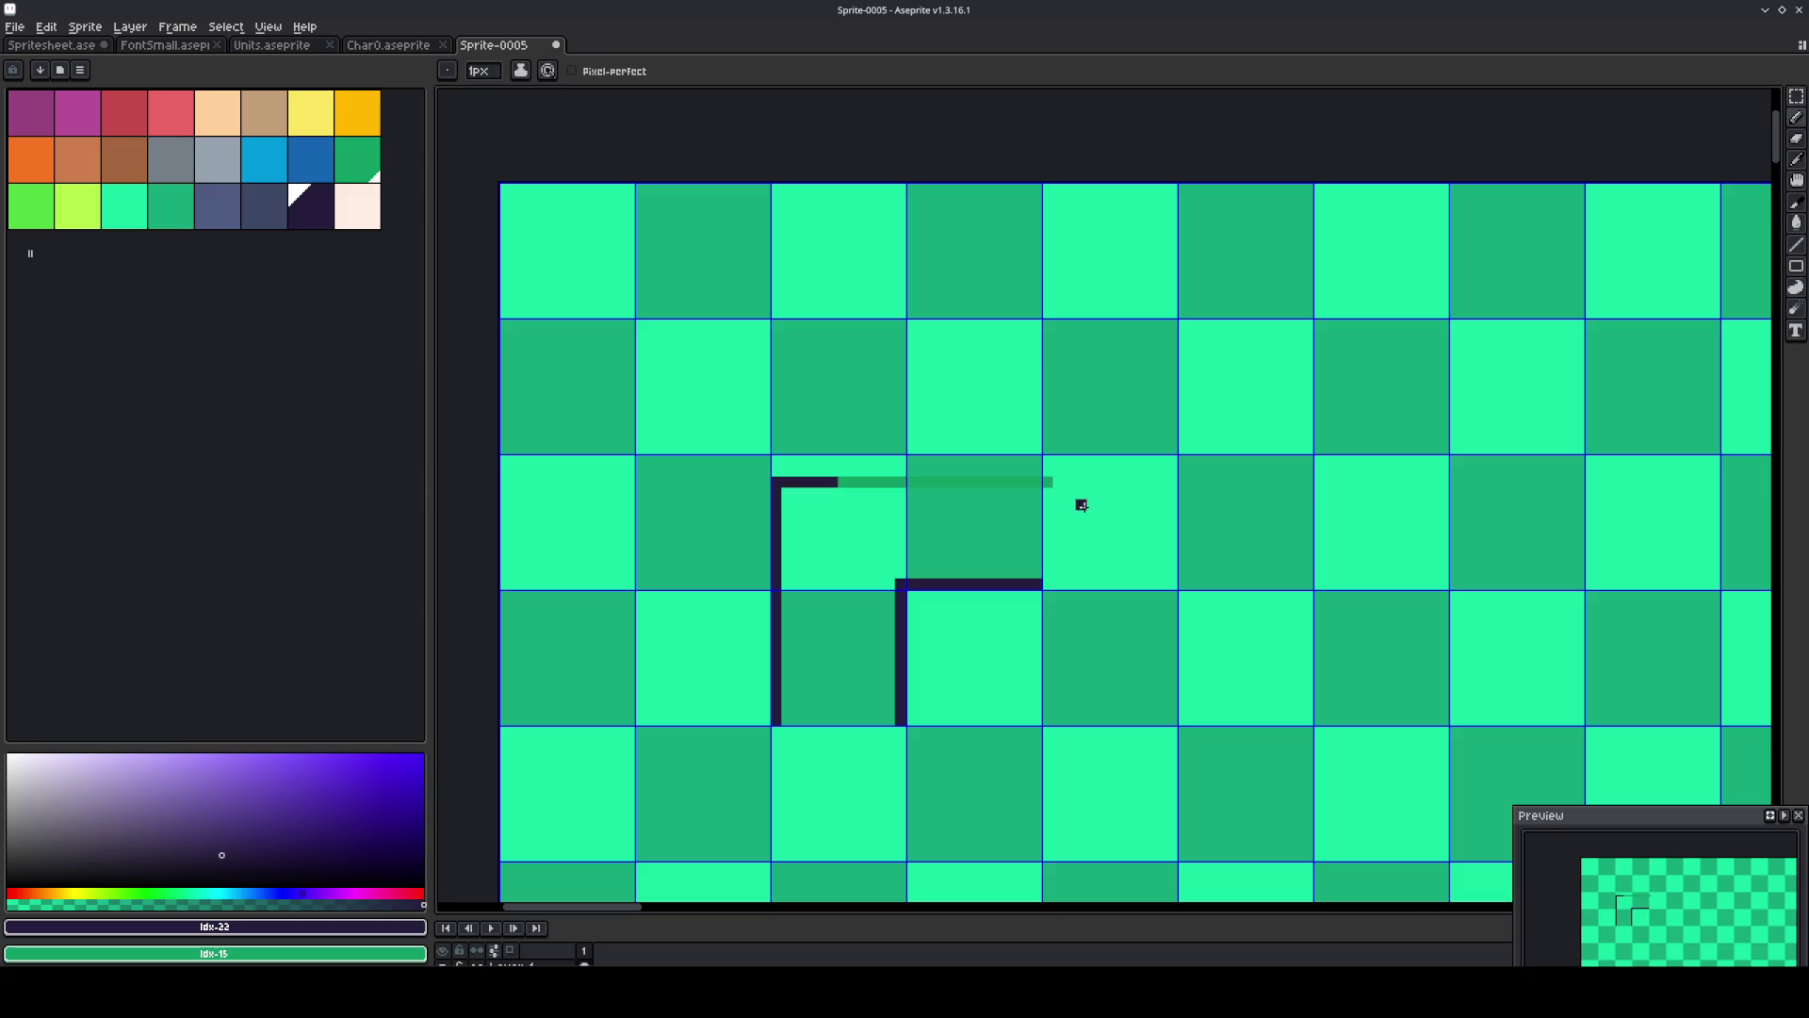
right_click(1104, 514, "alt")
mouse_move(1046, 481)
left_mouse_down()
mouse_move(803, 480)
mouse_move(791, 717)
left_mouse_up()
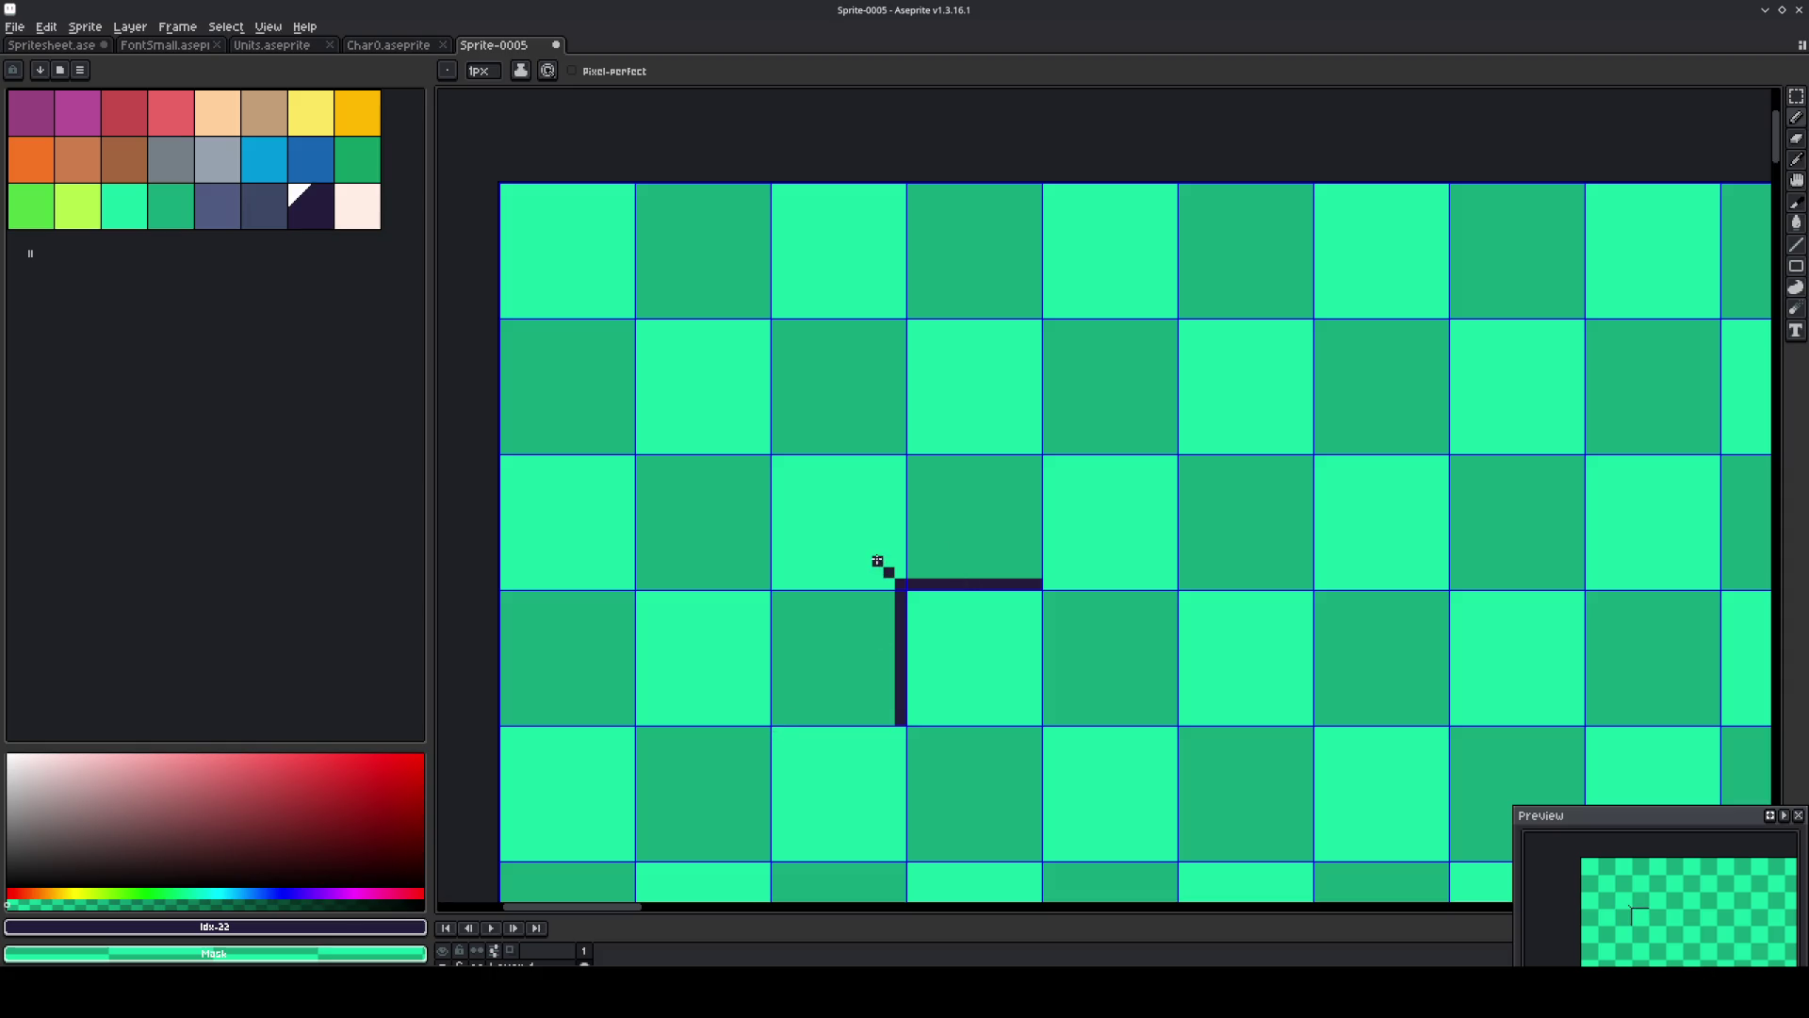
left_click_drag(877, 537, 1038, 539)
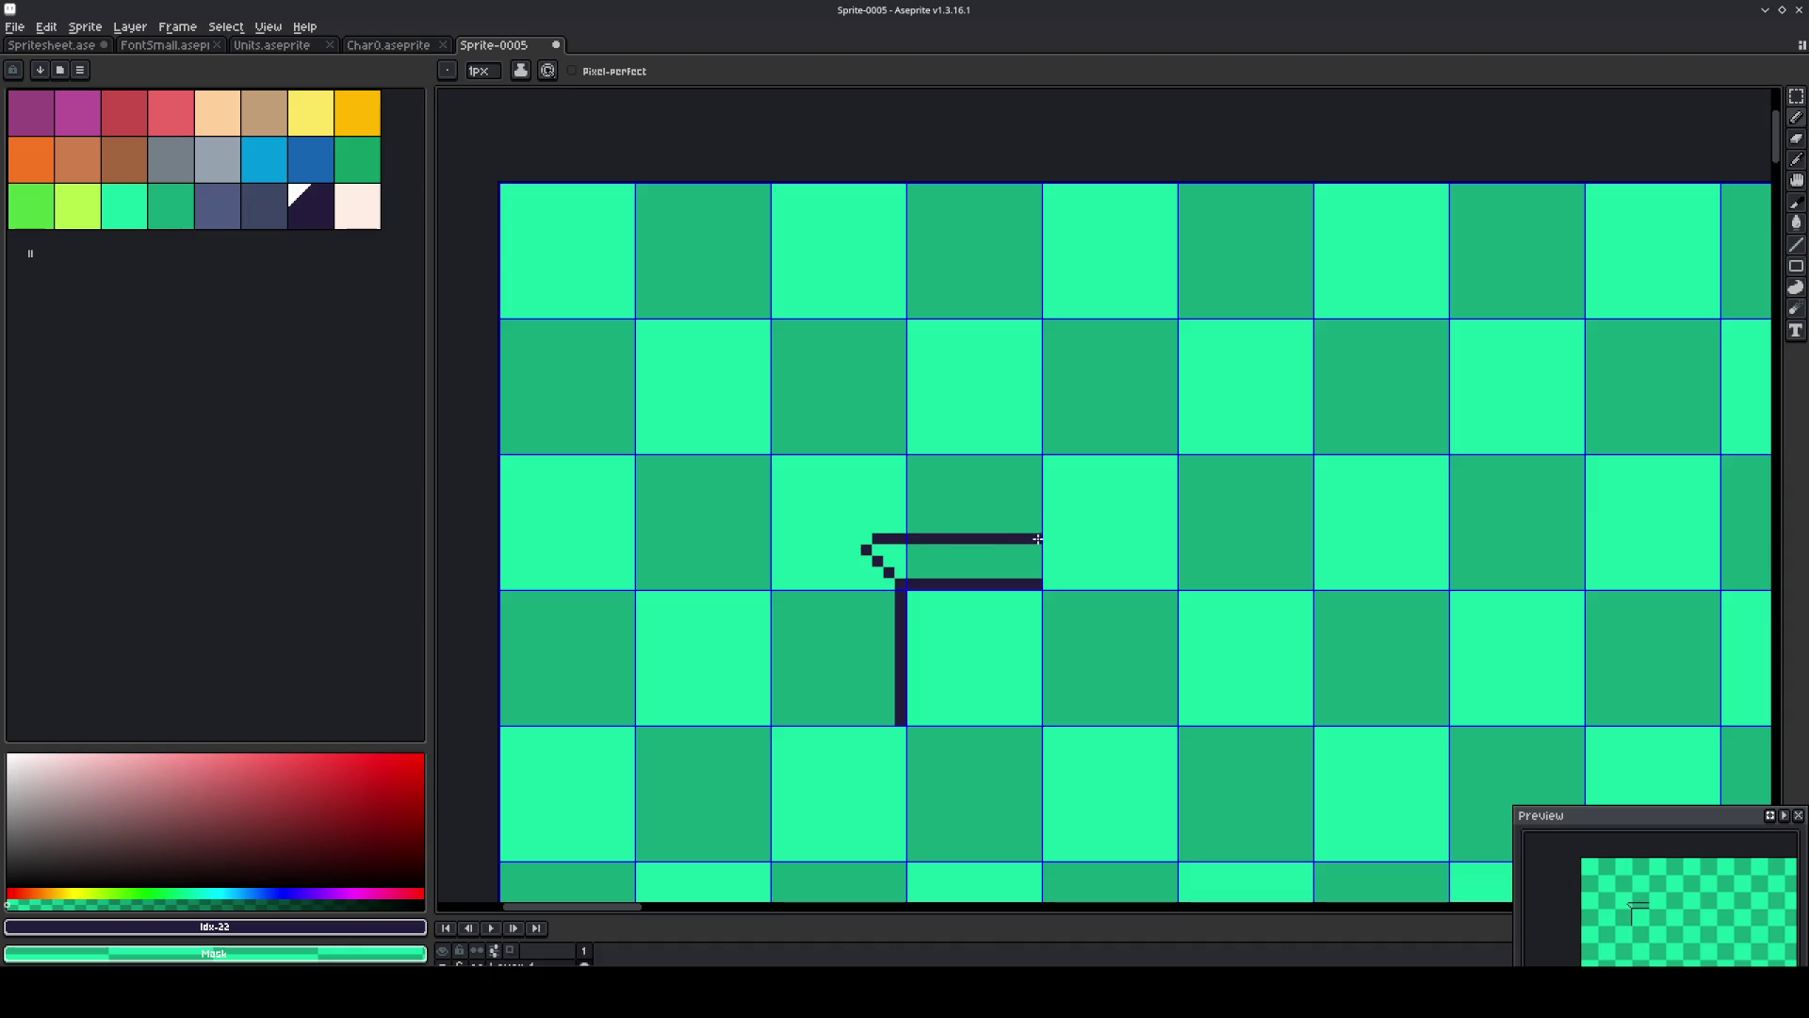
left_click_drag(851, 557, 857, 707)
right_click(890, 571)
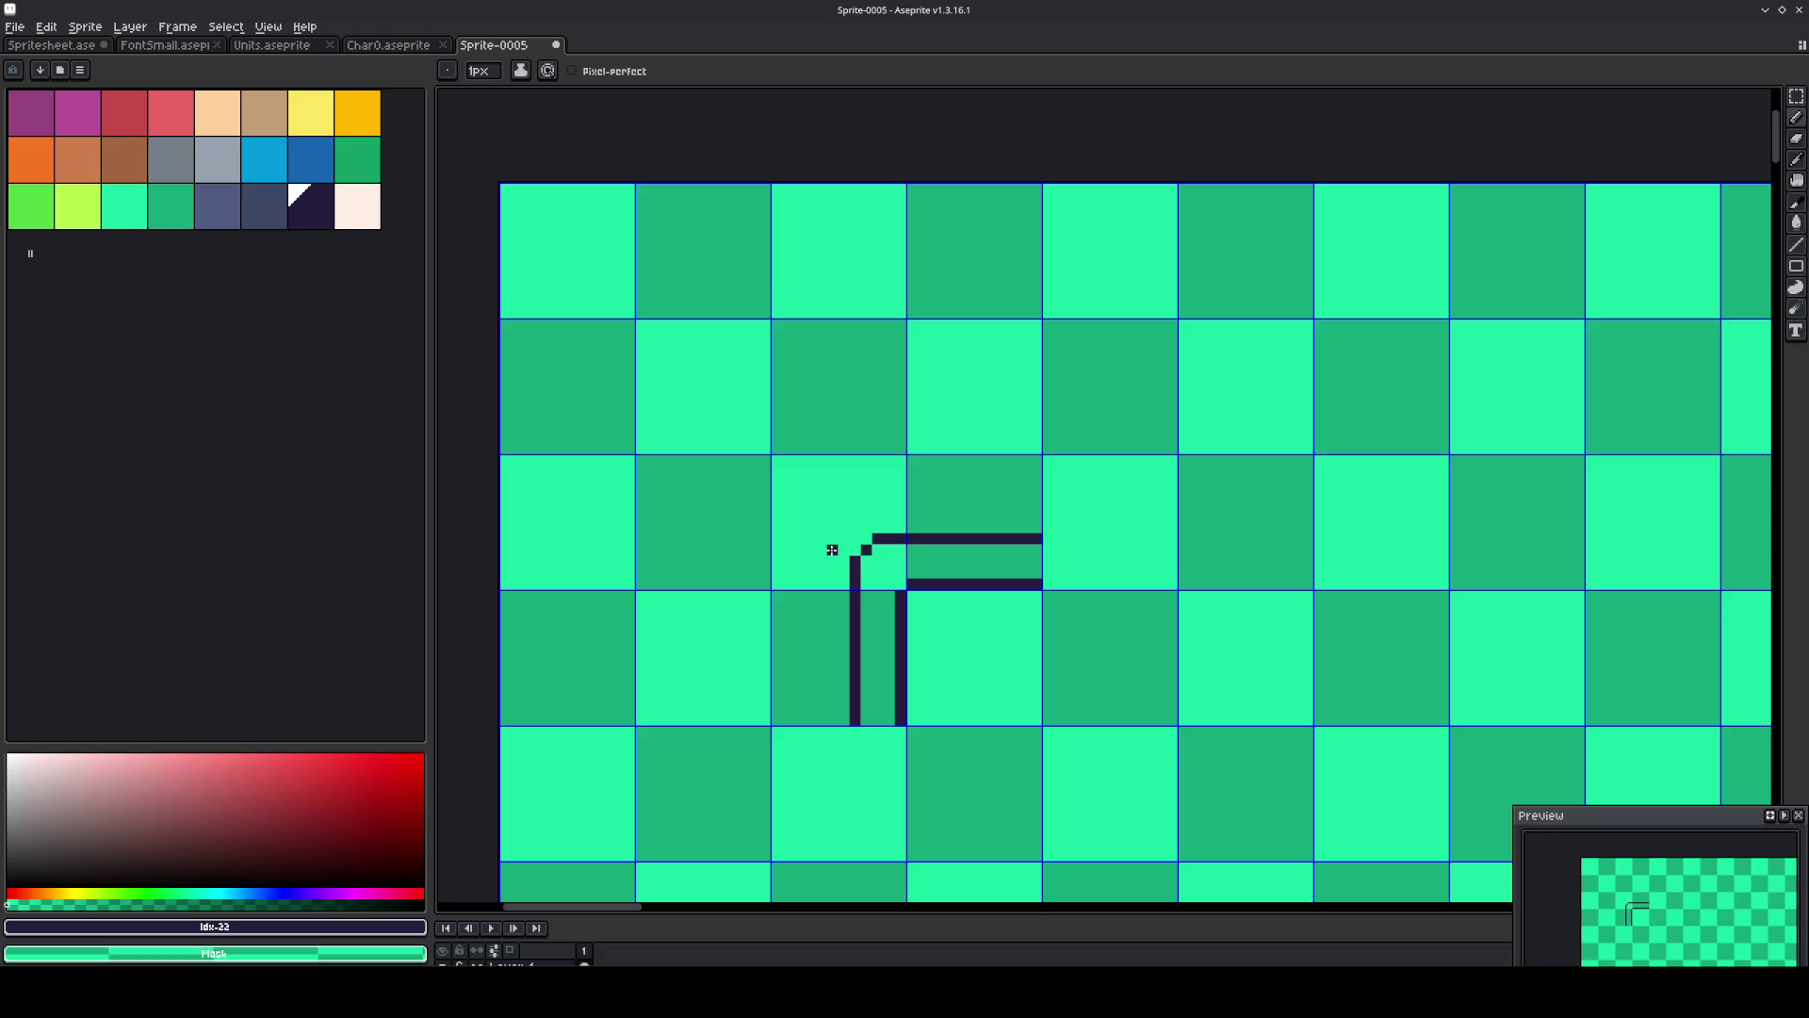
key("m")
mouse_move(991, 493)
left_mouse_down()
mouse_move(942, 546)
mouse_move(787, 624)
left_mouse_up()
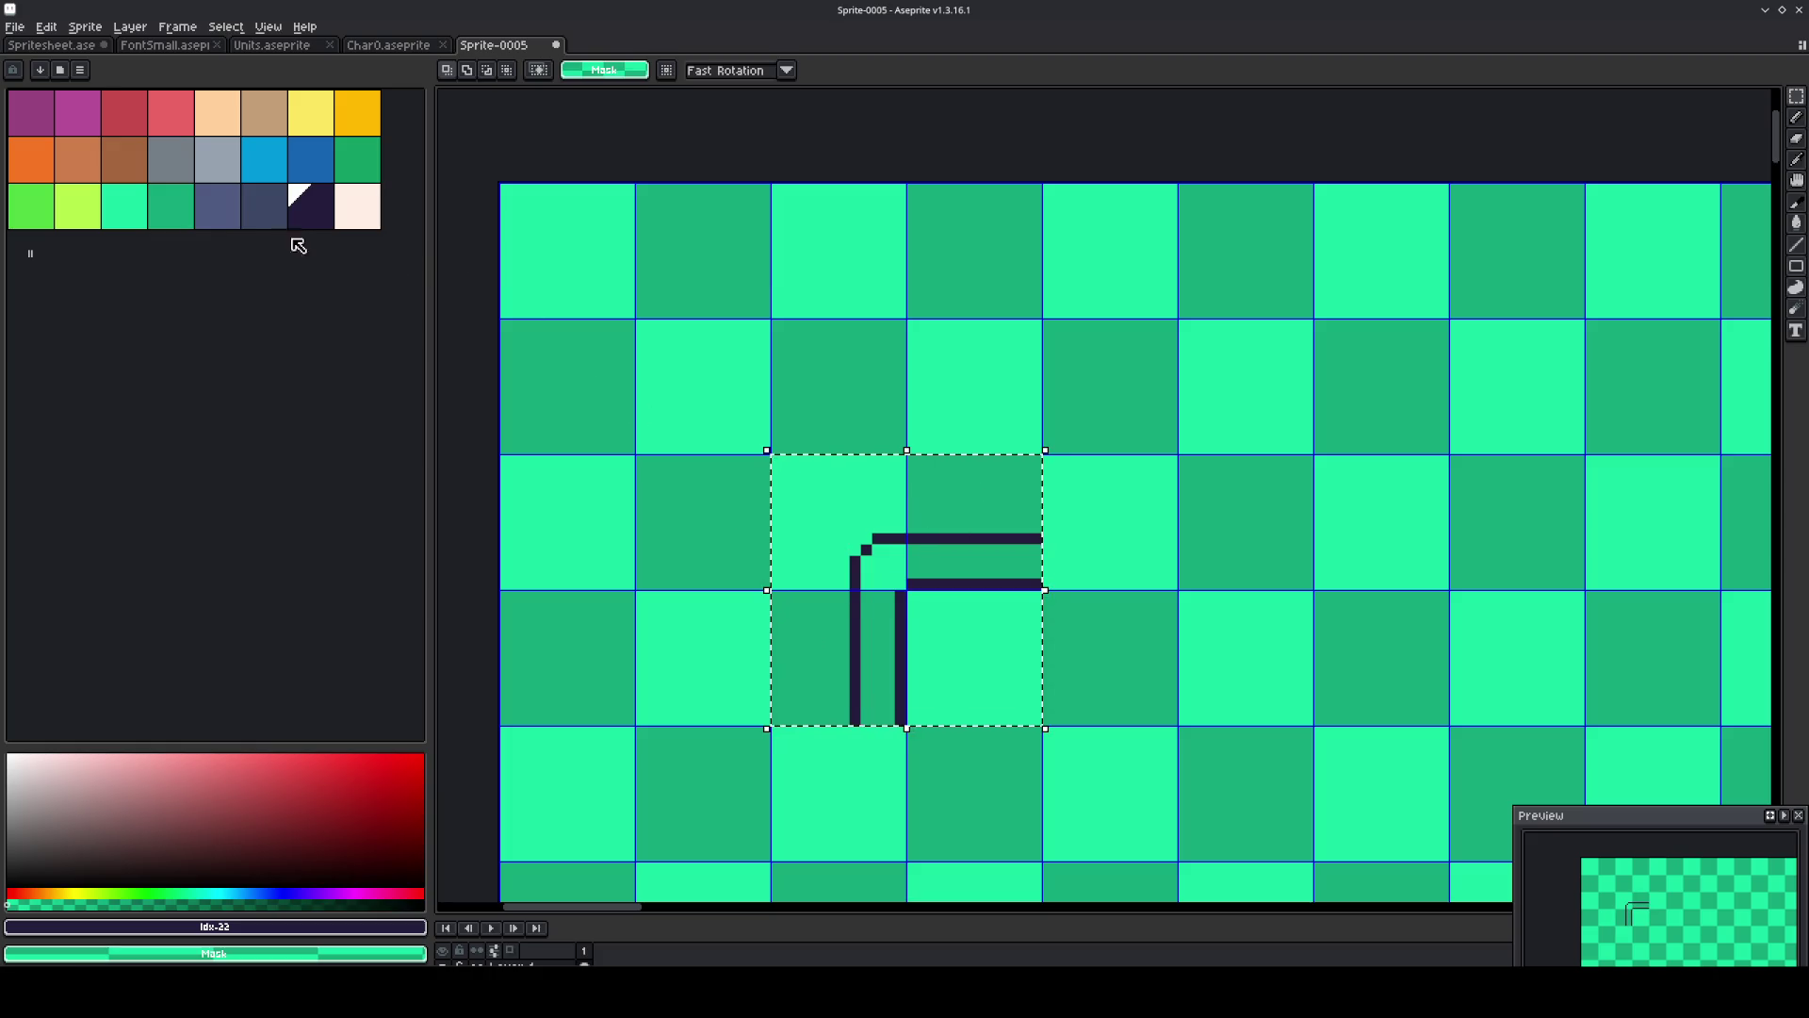
Flood-fill slate around the pipe outline and cream inside the pipe.
left_click(215, 205)
key("g")
left_click(817, 497)
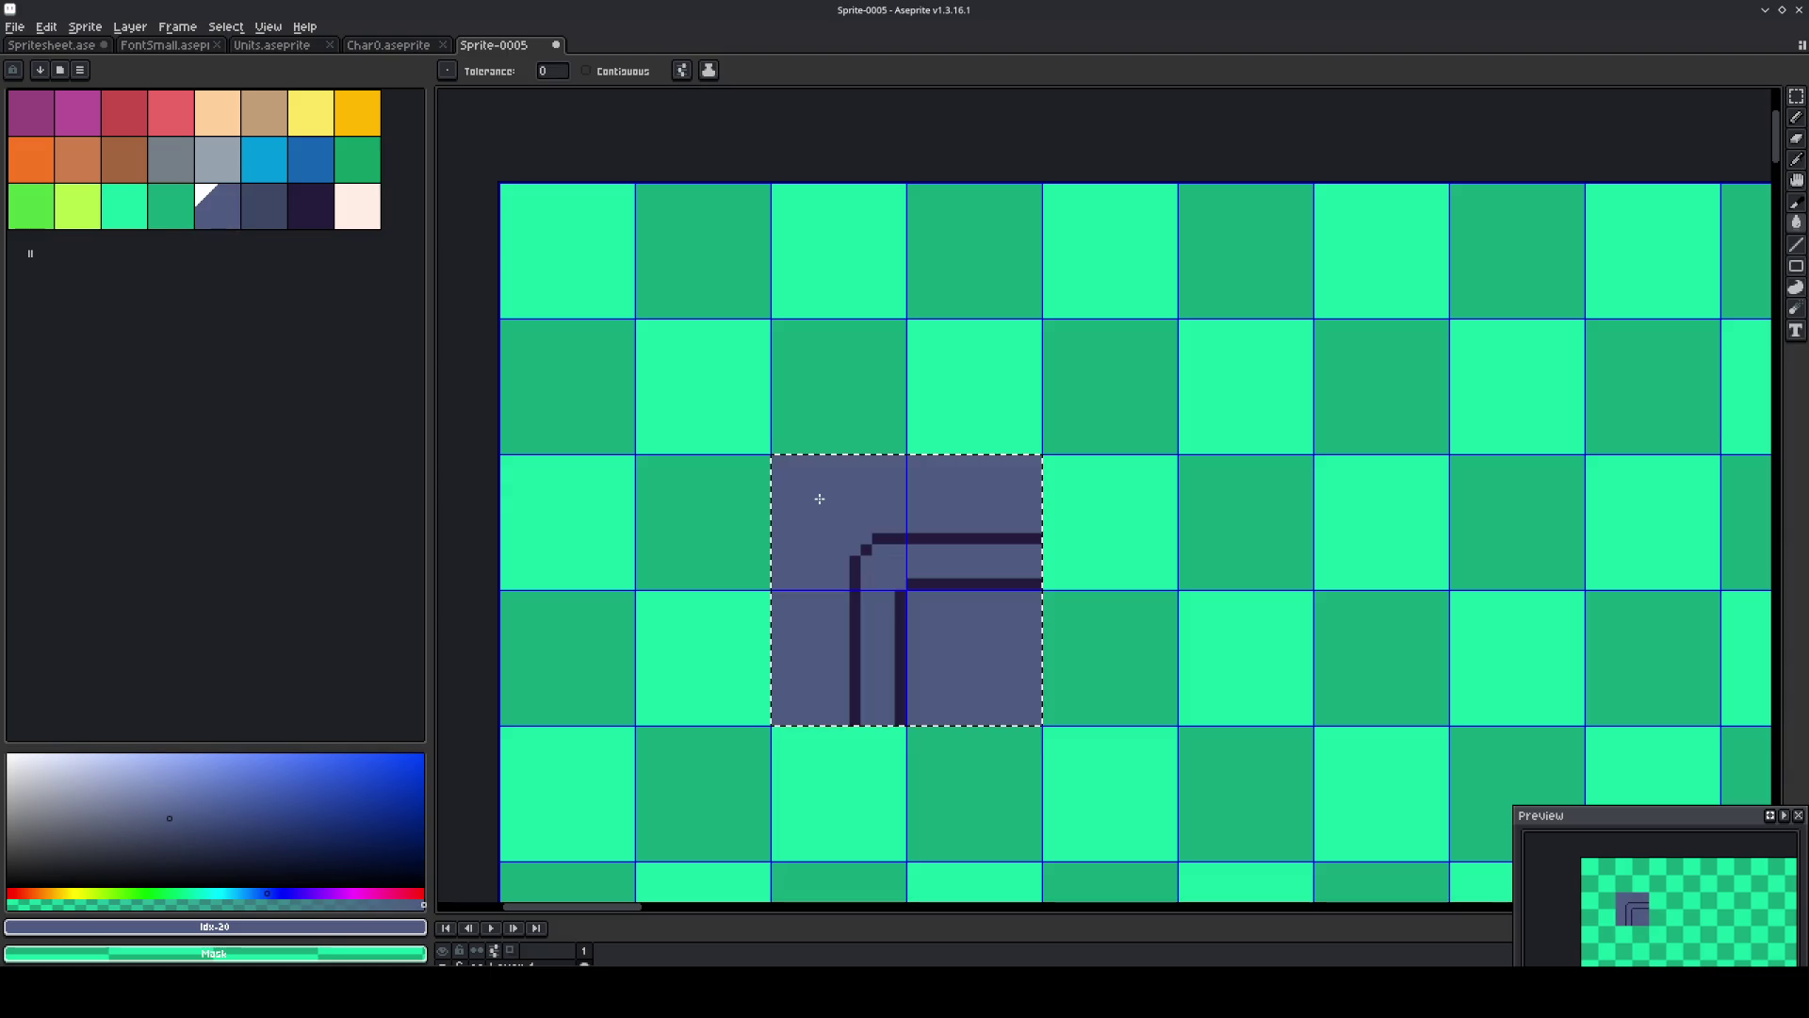
key("ctrl+z")
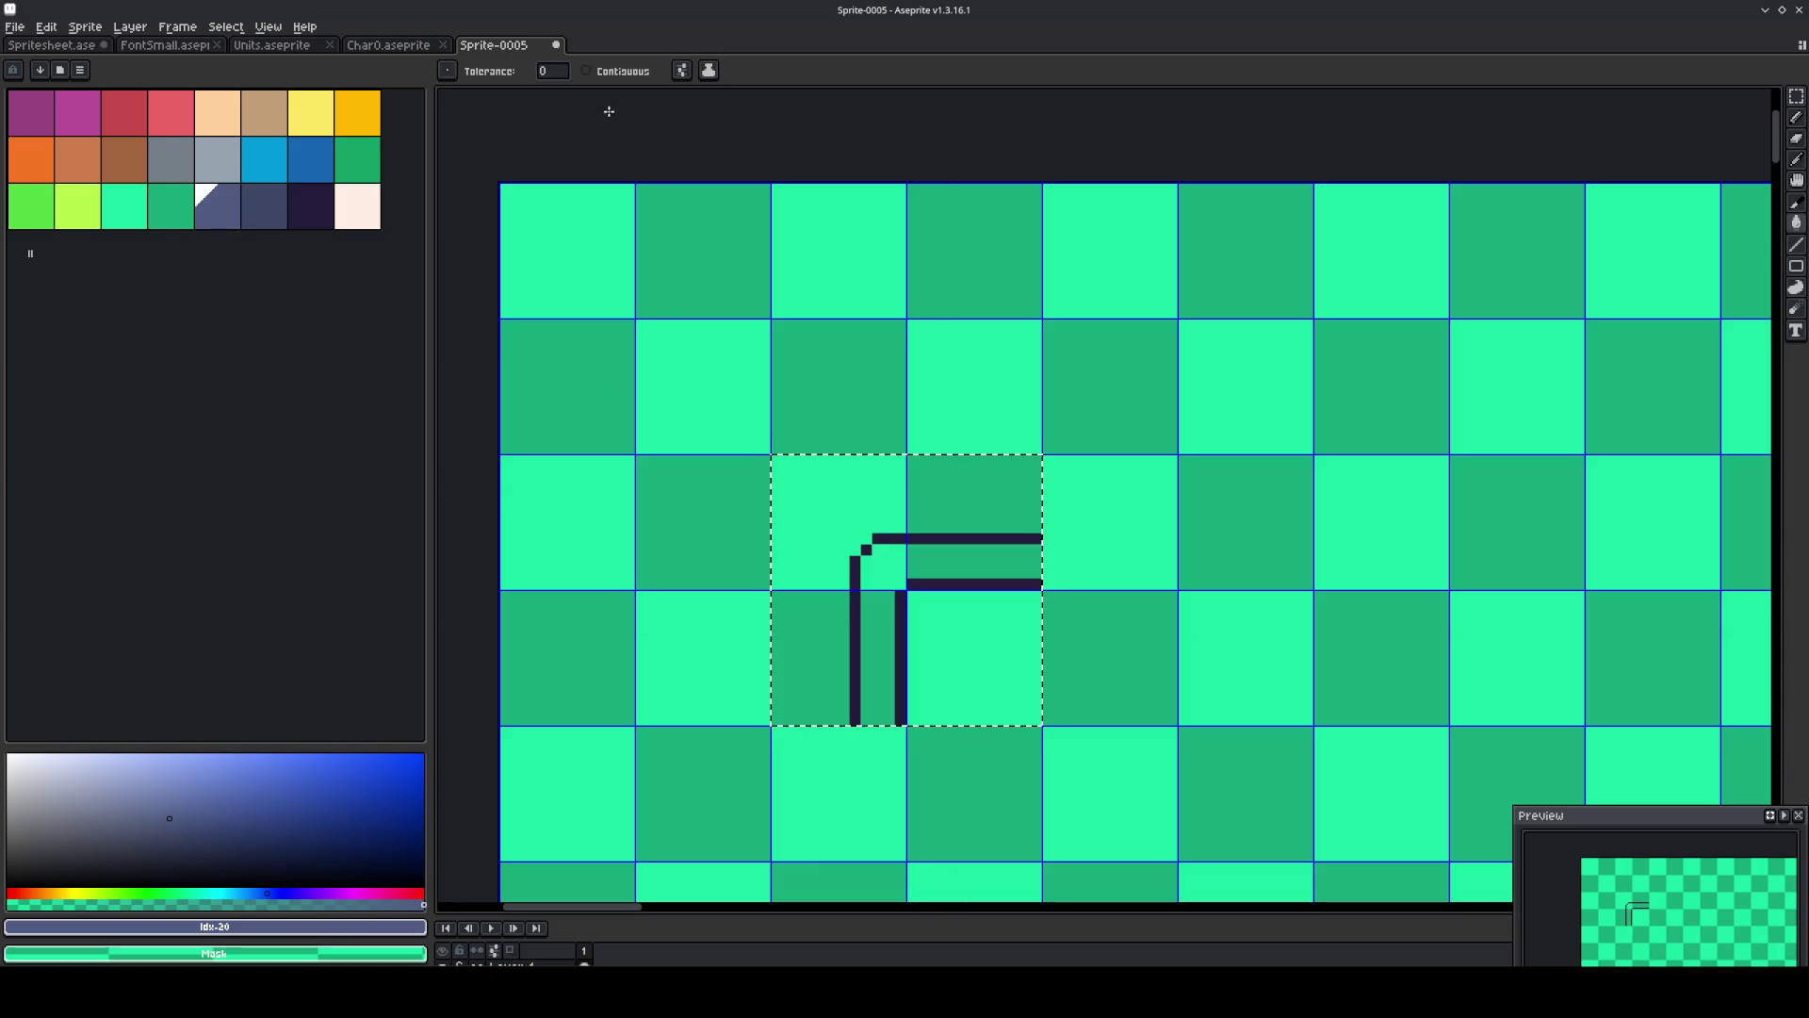
left_click(787, 482)
left_click(358, 206)
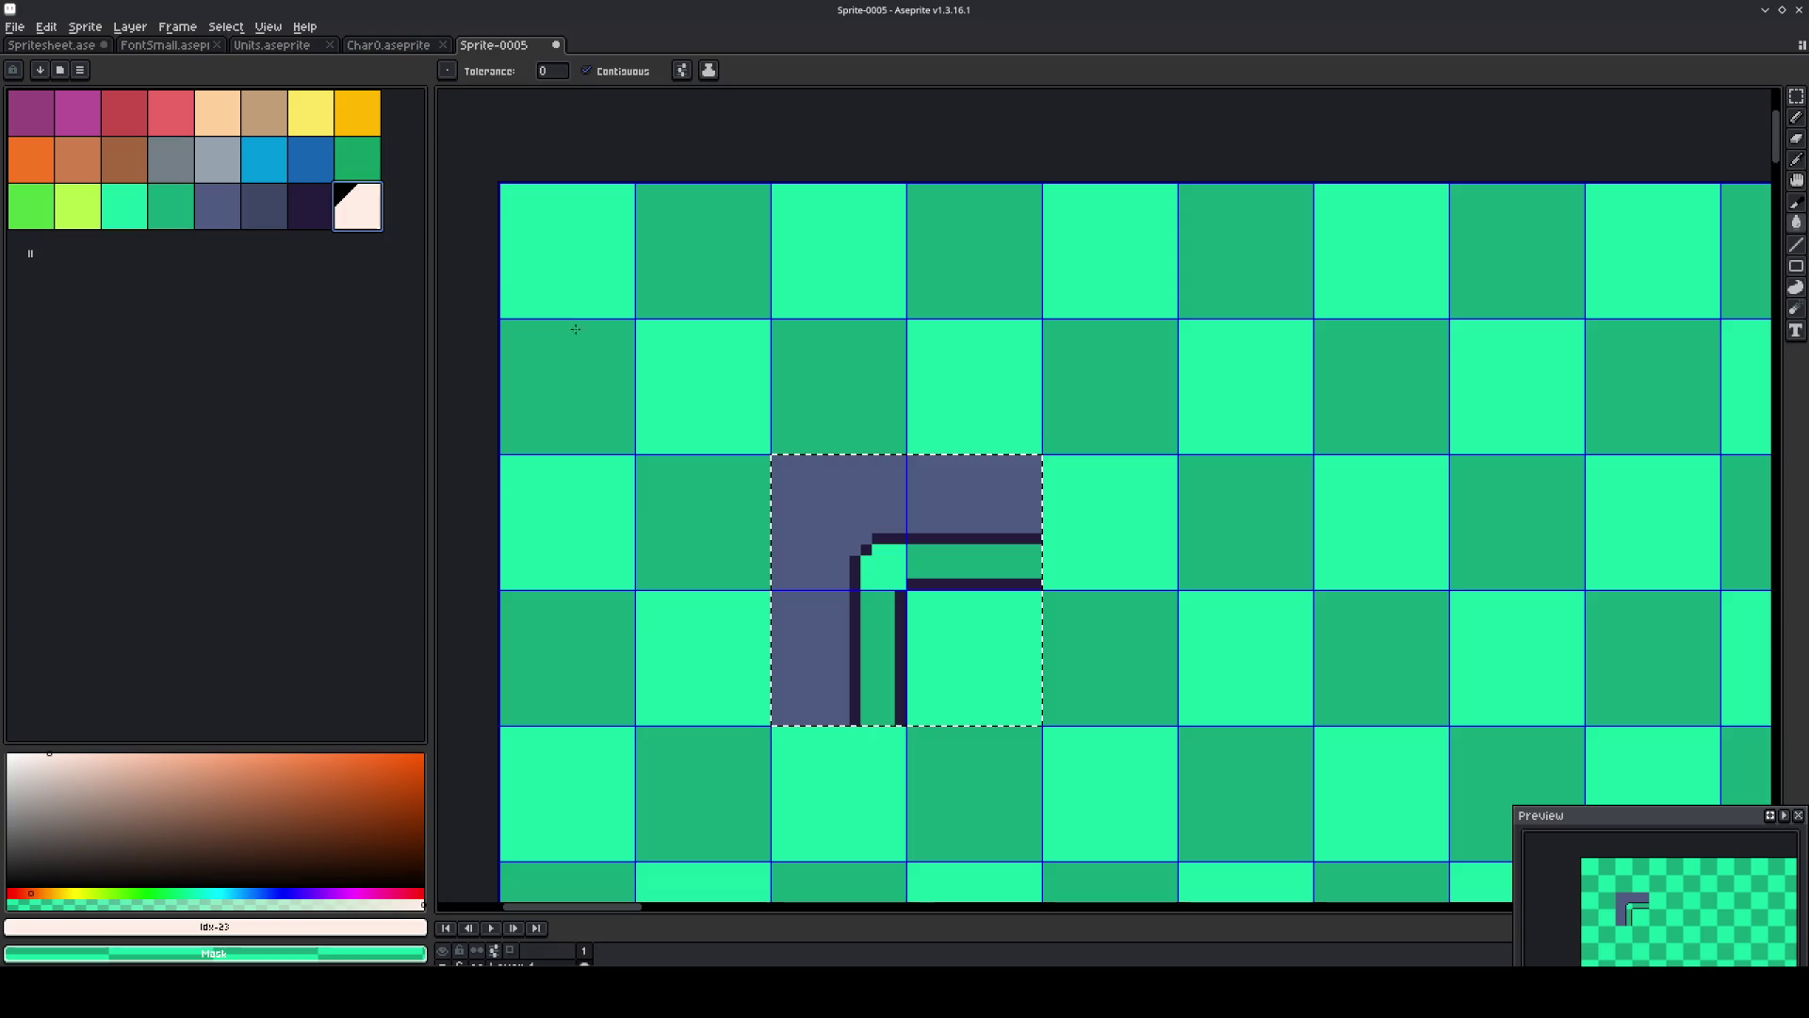
left_click(889, 567)
left_click(1184, 572)
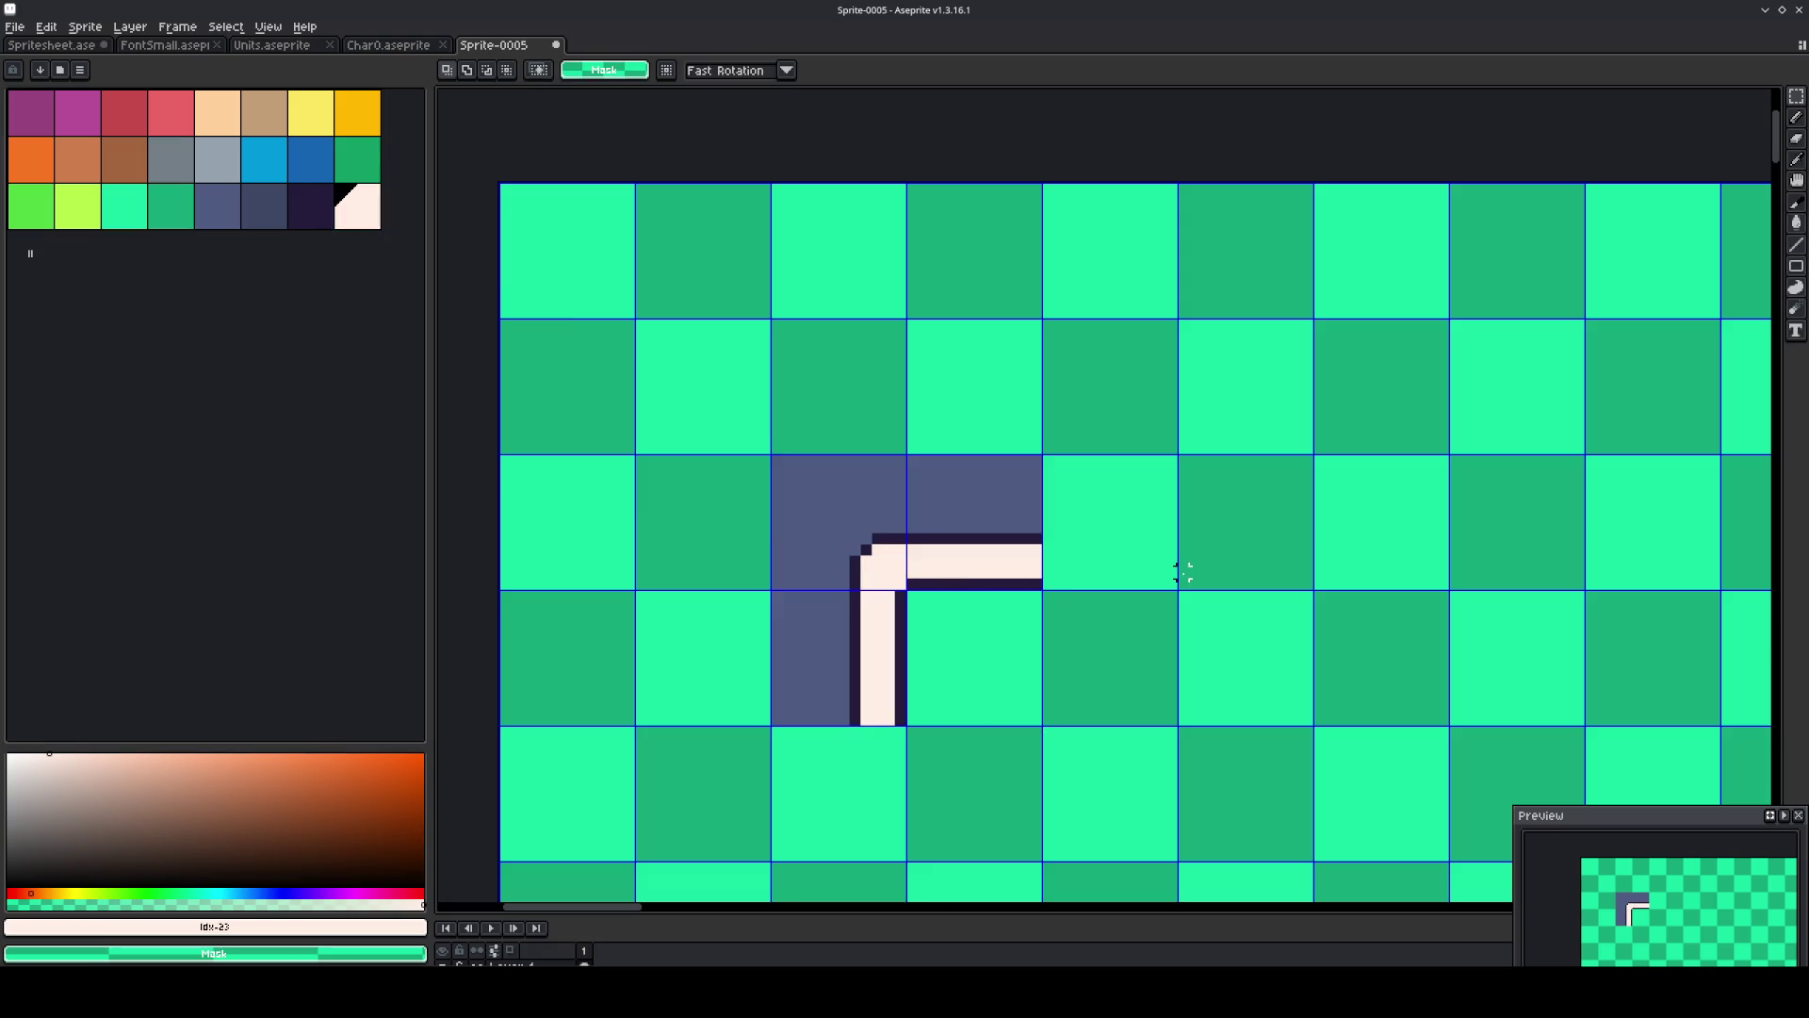
left_click_drag(1179, 566, 1112, 392)
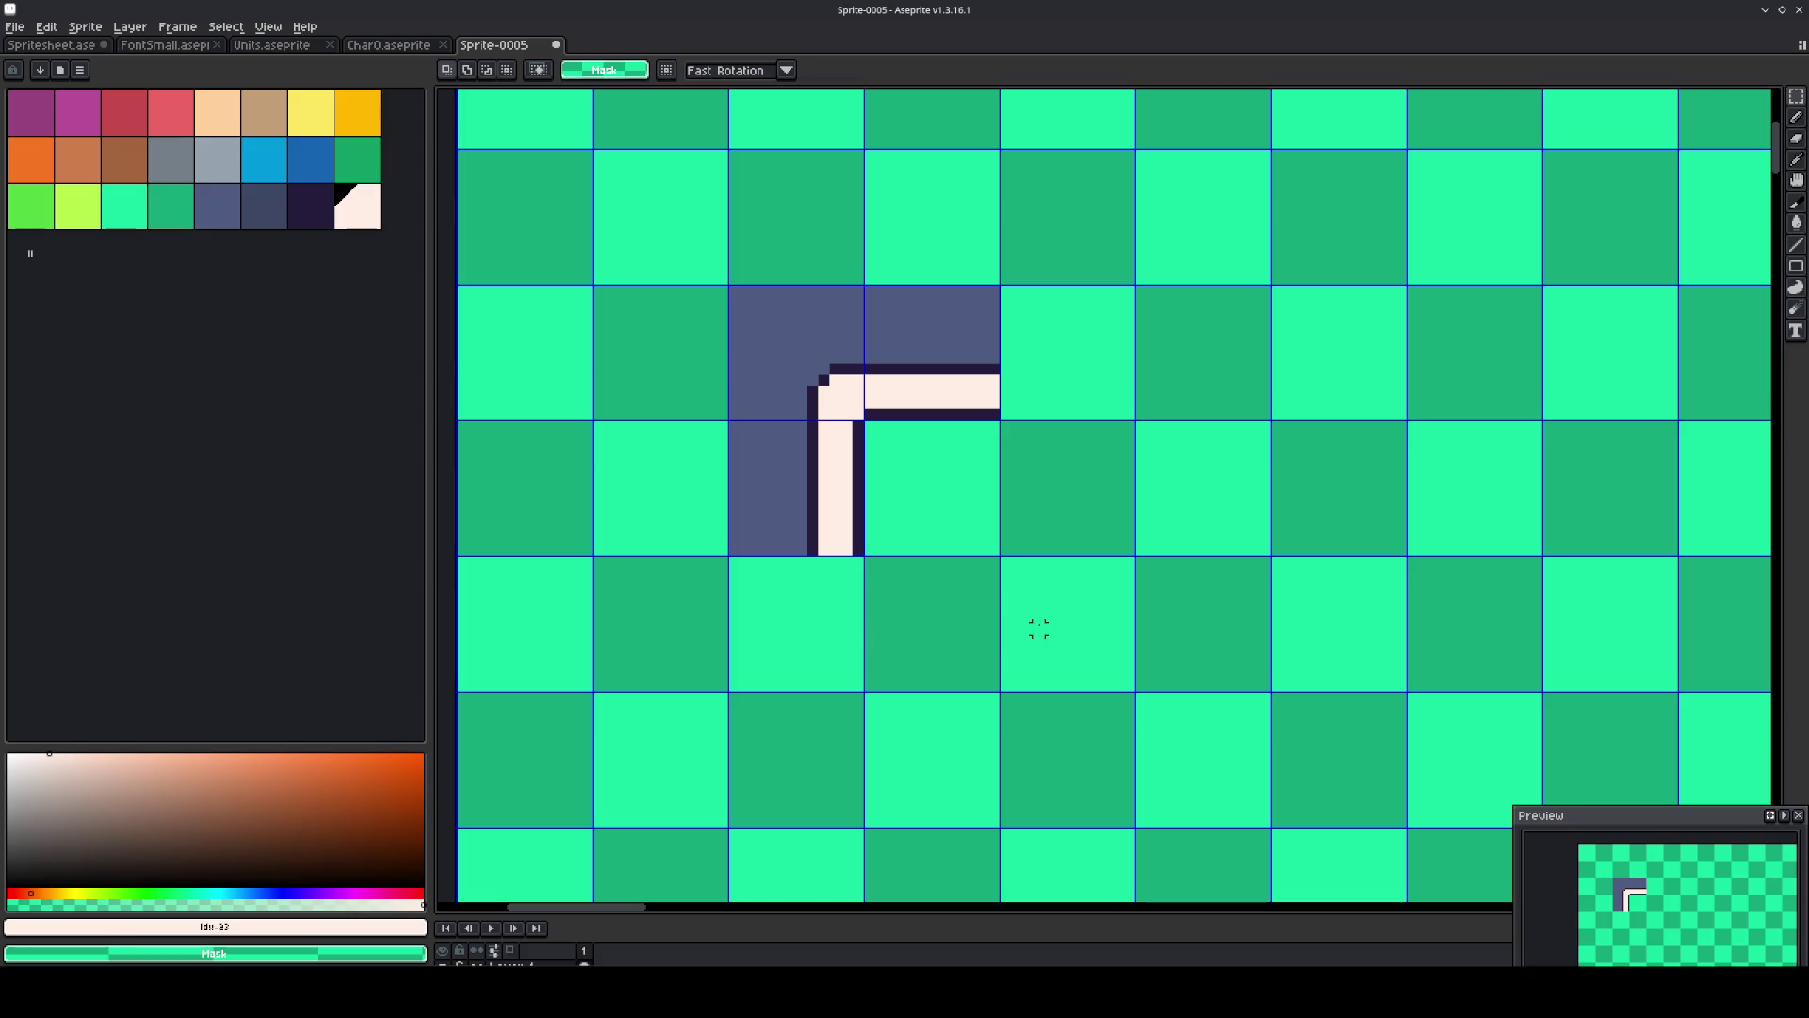
Copy the top-left pipe tile below the corner and flip it vertically.
left_click_drag(825, 391, 810, 377)
key("ctrl+c")
key("ctrl+v")
key("shift+Down")
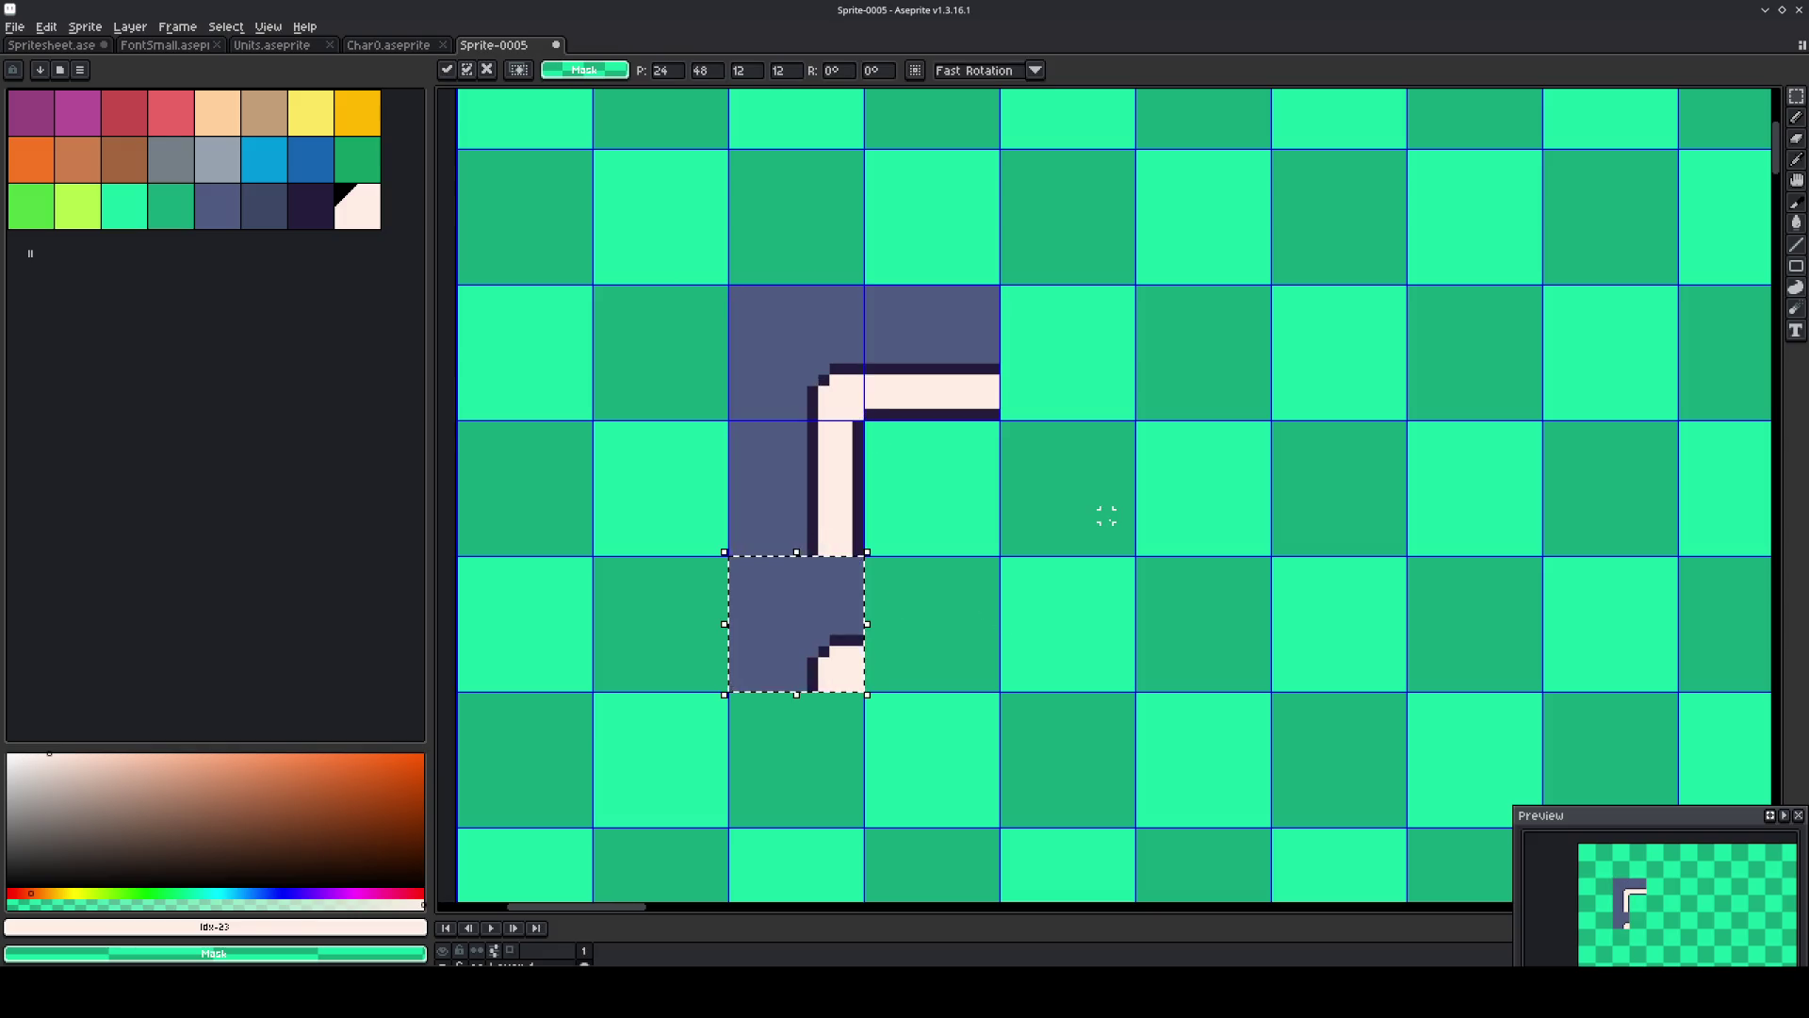
key("shift+h")
key("shift+h")
key("shift+v")
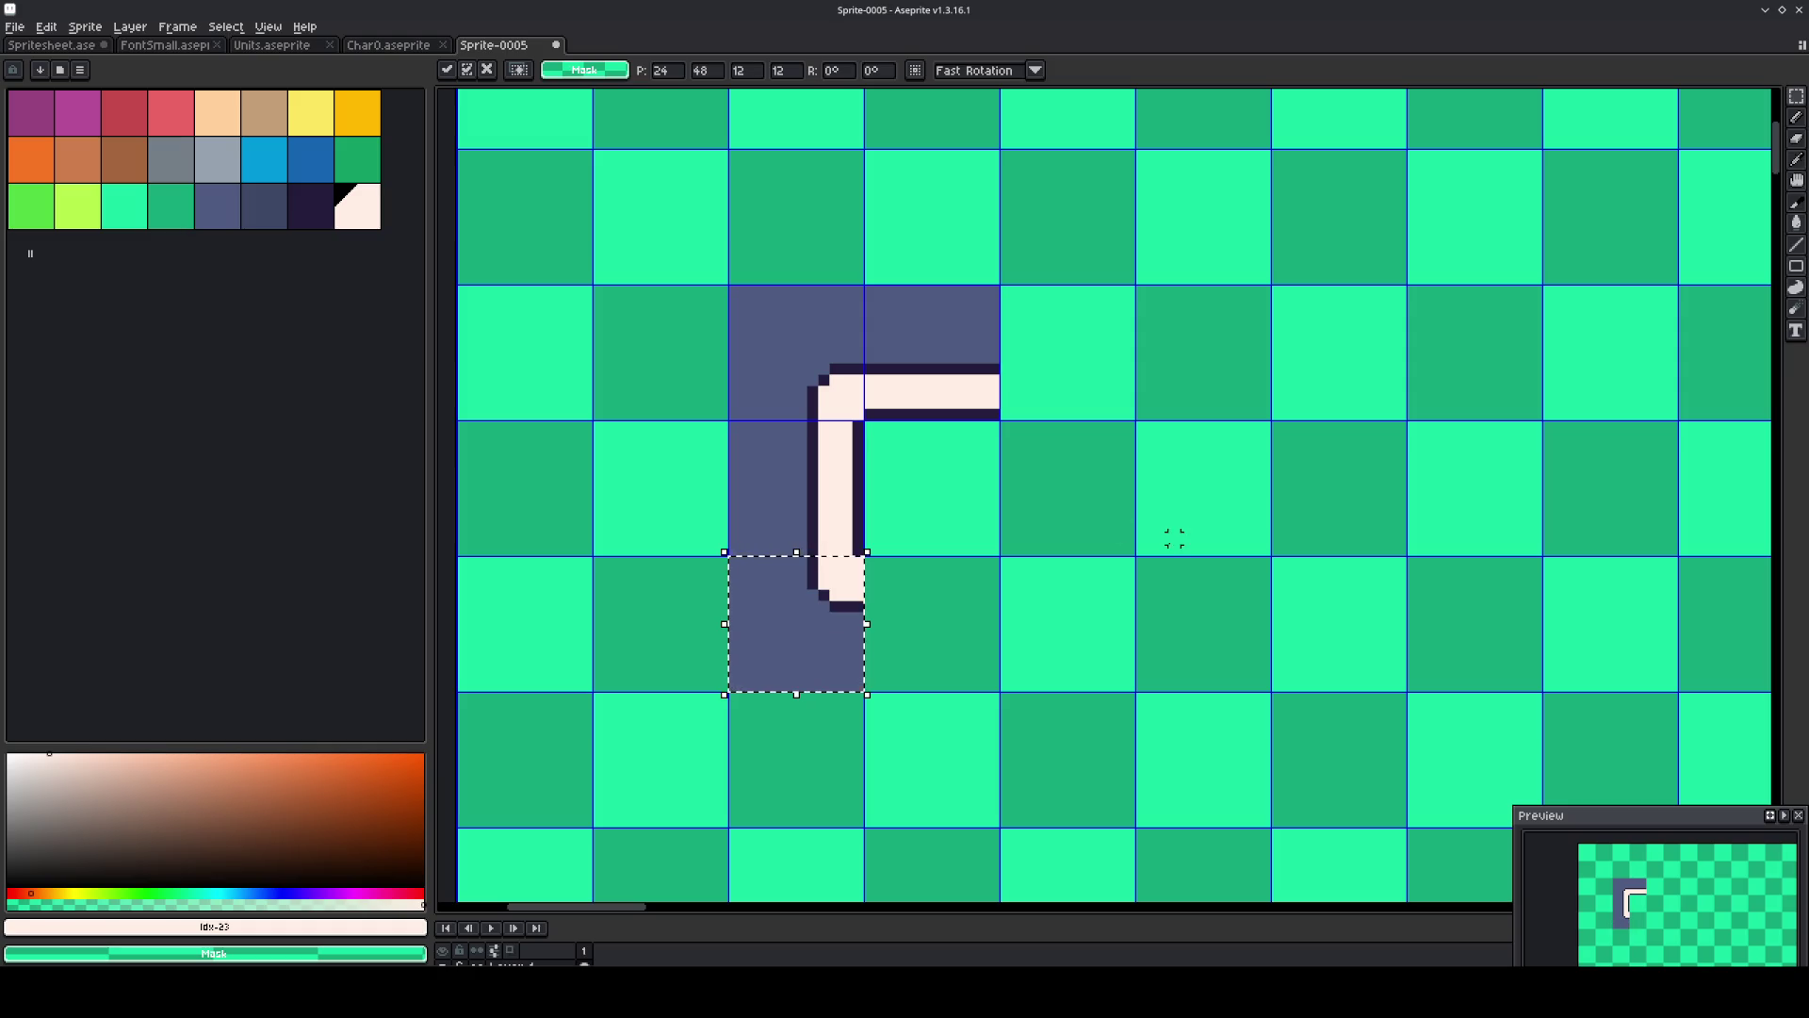
left_click(1152, 593)
Copy the top-right pipe tile below it and flip it vertically.
left_click_drag(981, 414, 986, 407)
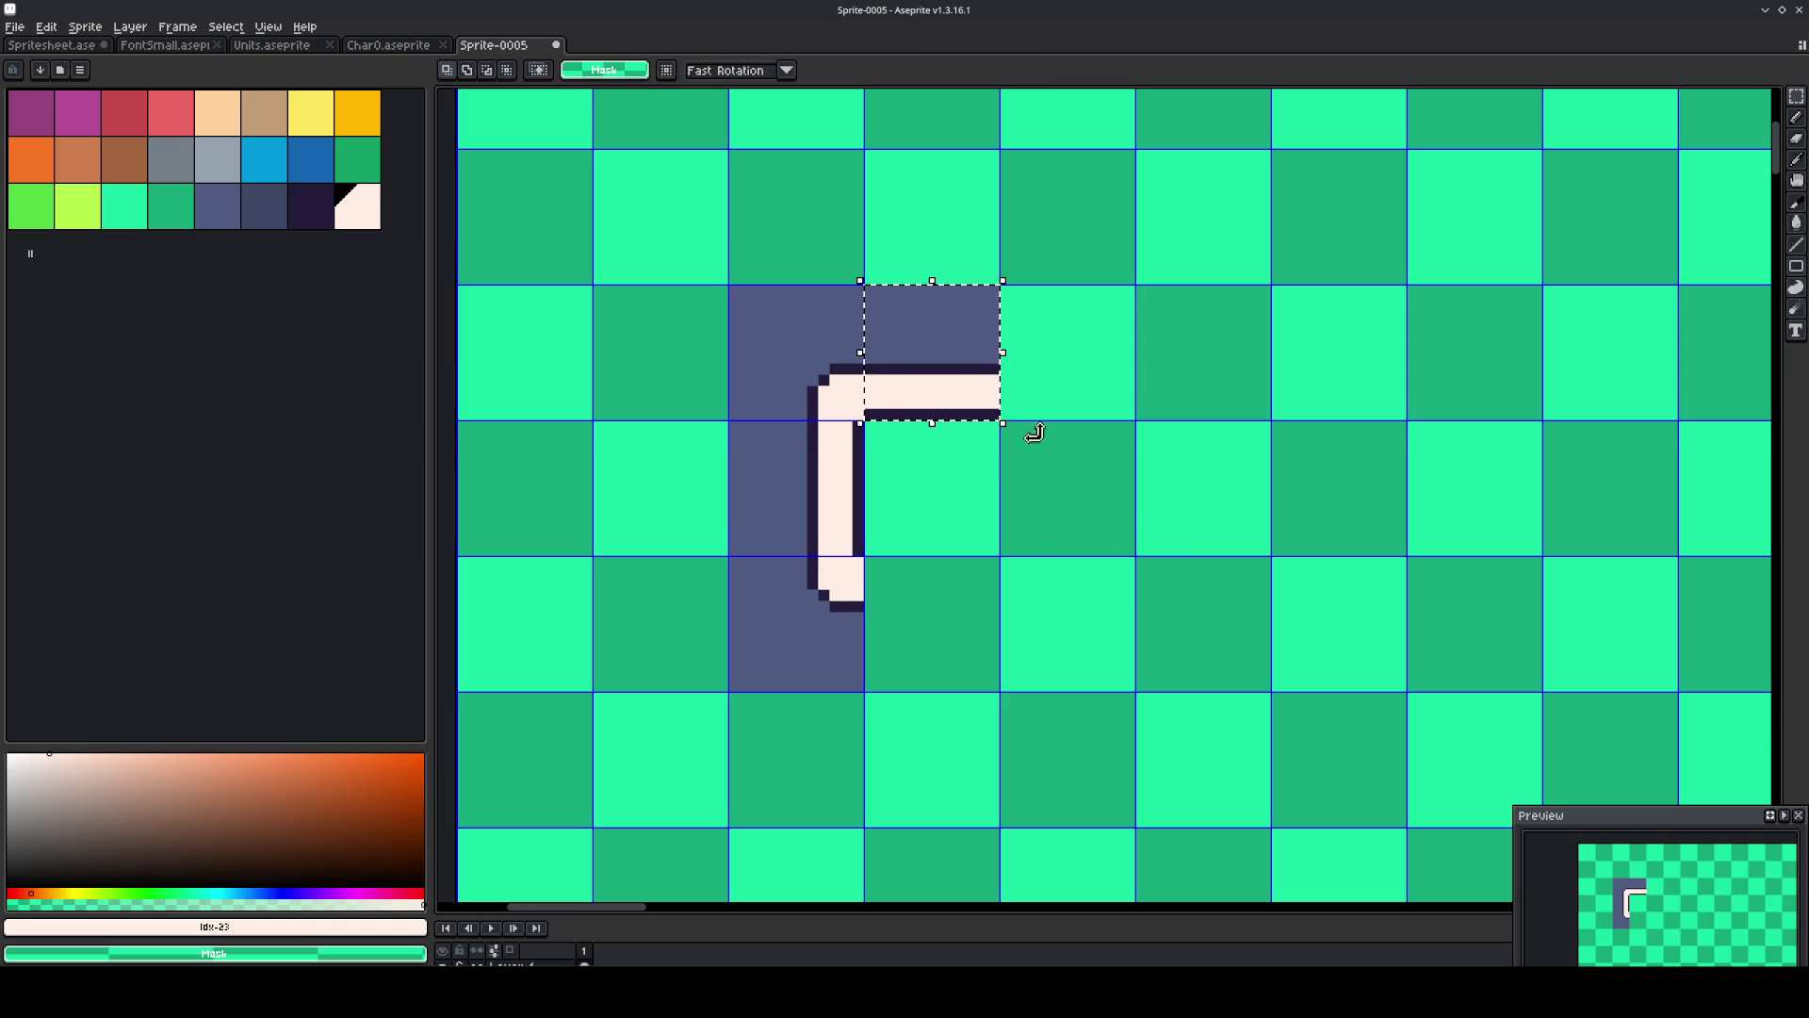
key("ctrl+c")
key("ctrl+v")
key("shift+Down")
key("shift+Down")
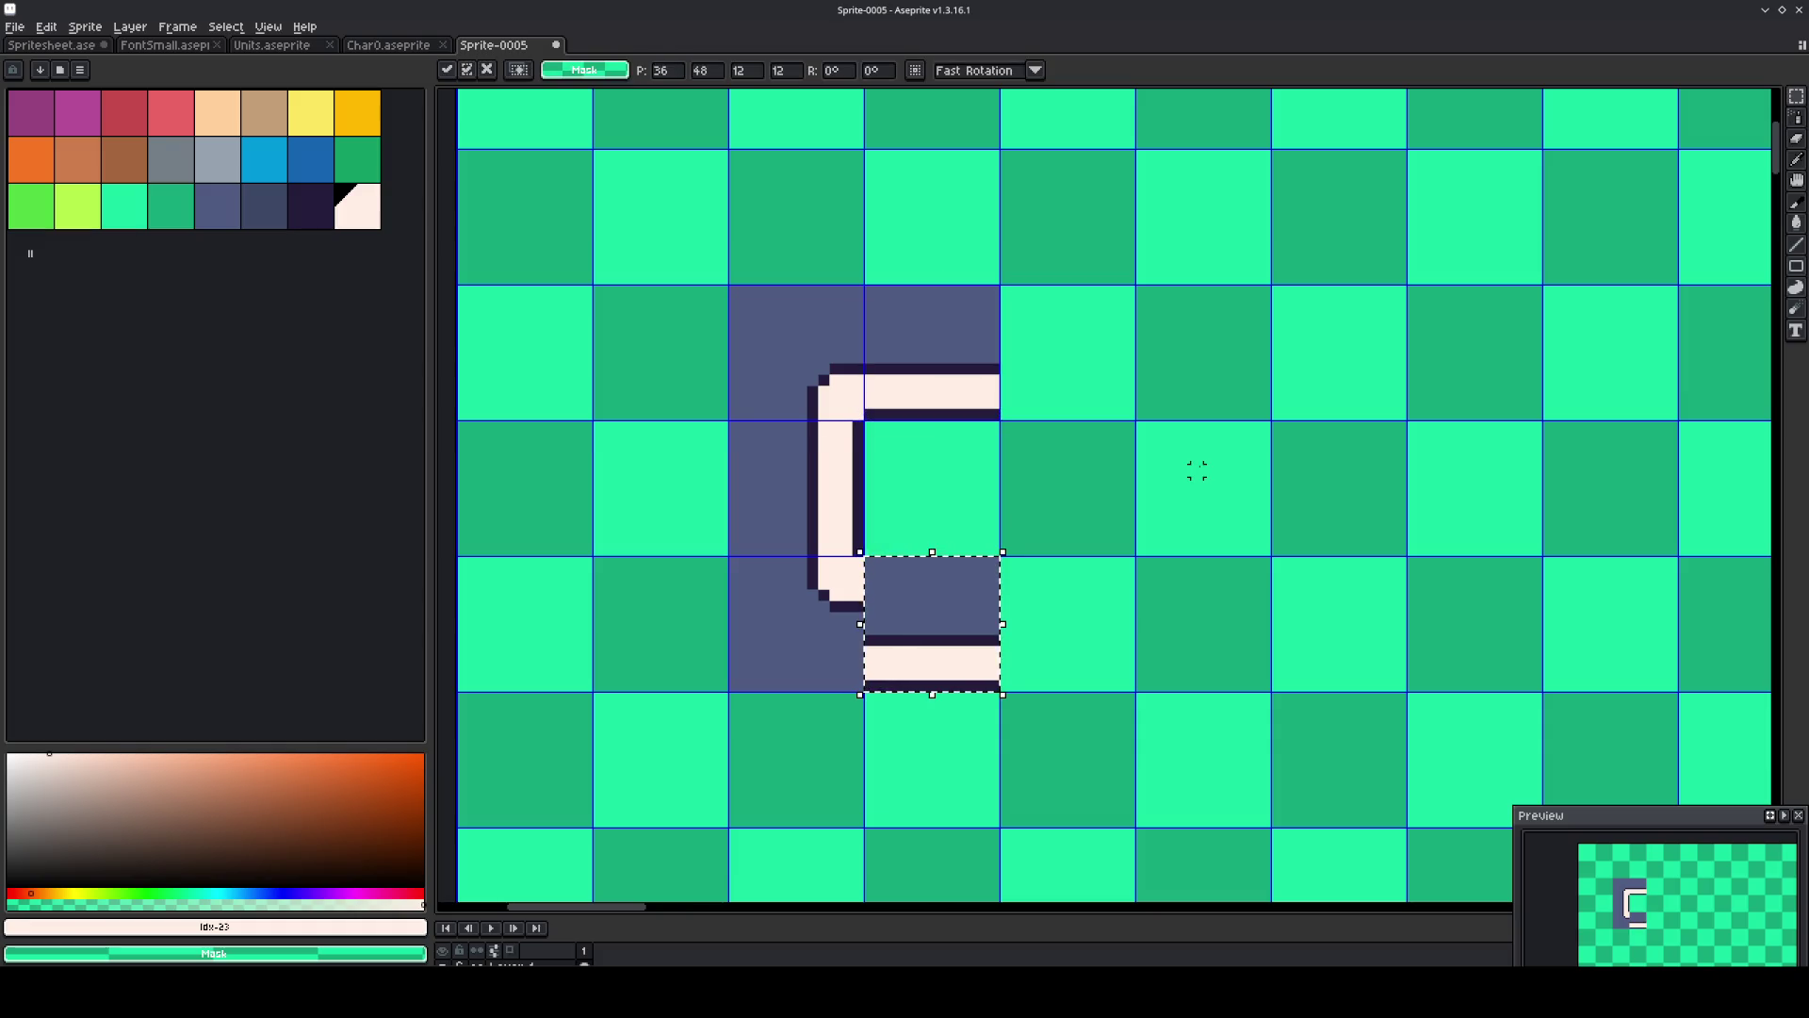
key("shift+v")
left_click(1163, 516)
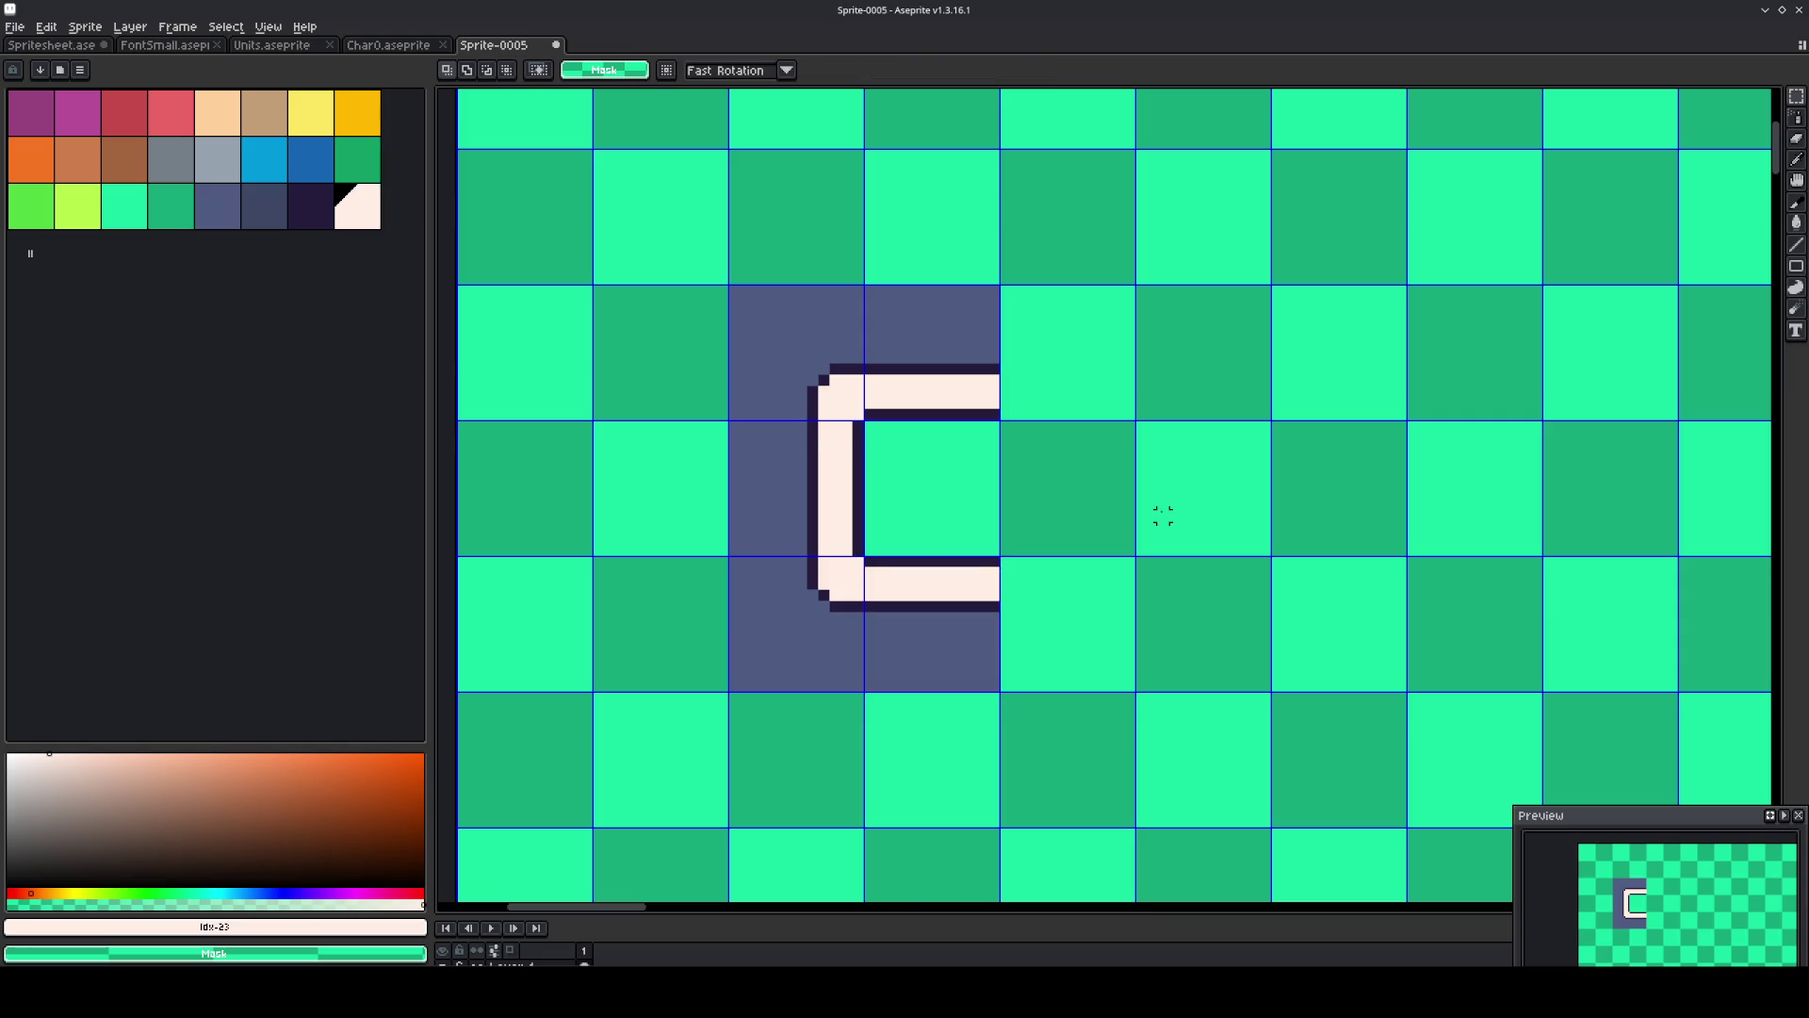
Sample the dark outline colour and pencil an elbow outline turning upward to the right.
key("i")
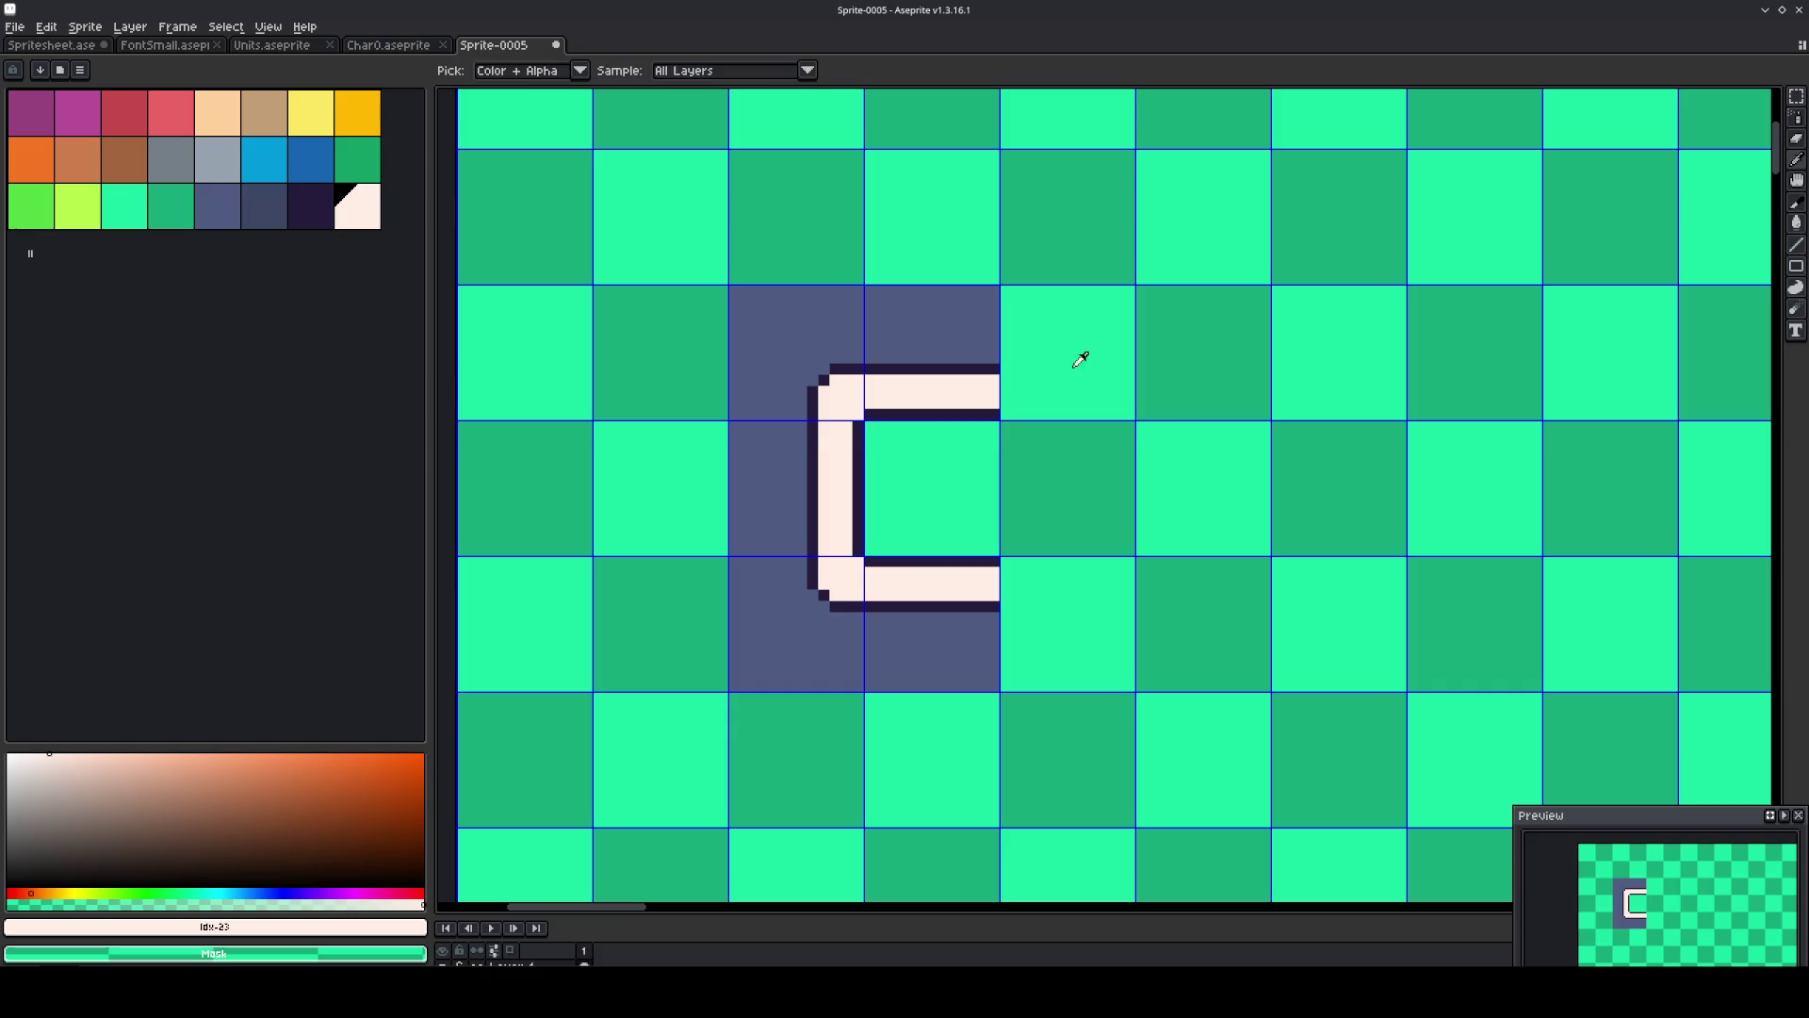
left_click(999, 365)
mouse_move(994, 365)
left_mouse_down()
mouse_move(1100, 370)
mouse_move(1091, 264)
mouse_move(1090, 292)
left_mouse_up()
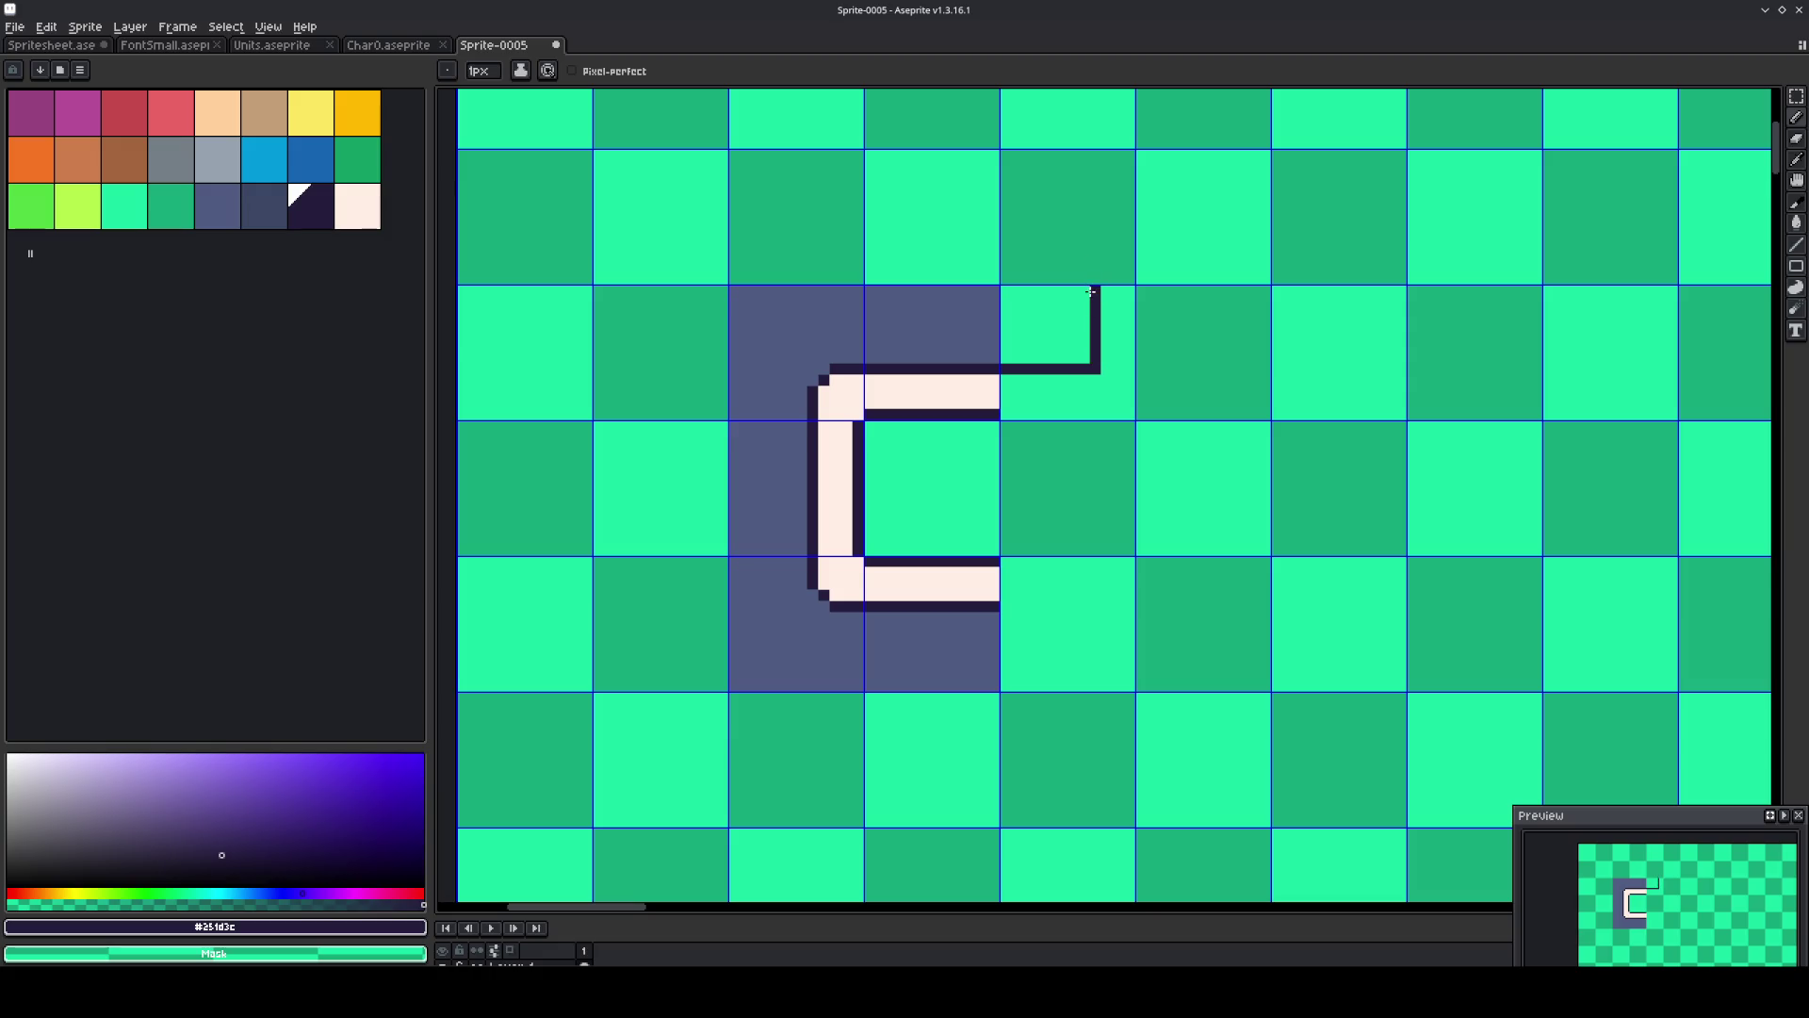
mouse_move(1001, 414)
left_mouse_down()
mouse_move(1111, 410)
mouse_move(1129, 286)
mouse_move(1080, 289)
left_mouse_up()
key("ctrl+z")
right_click(1086, 368)
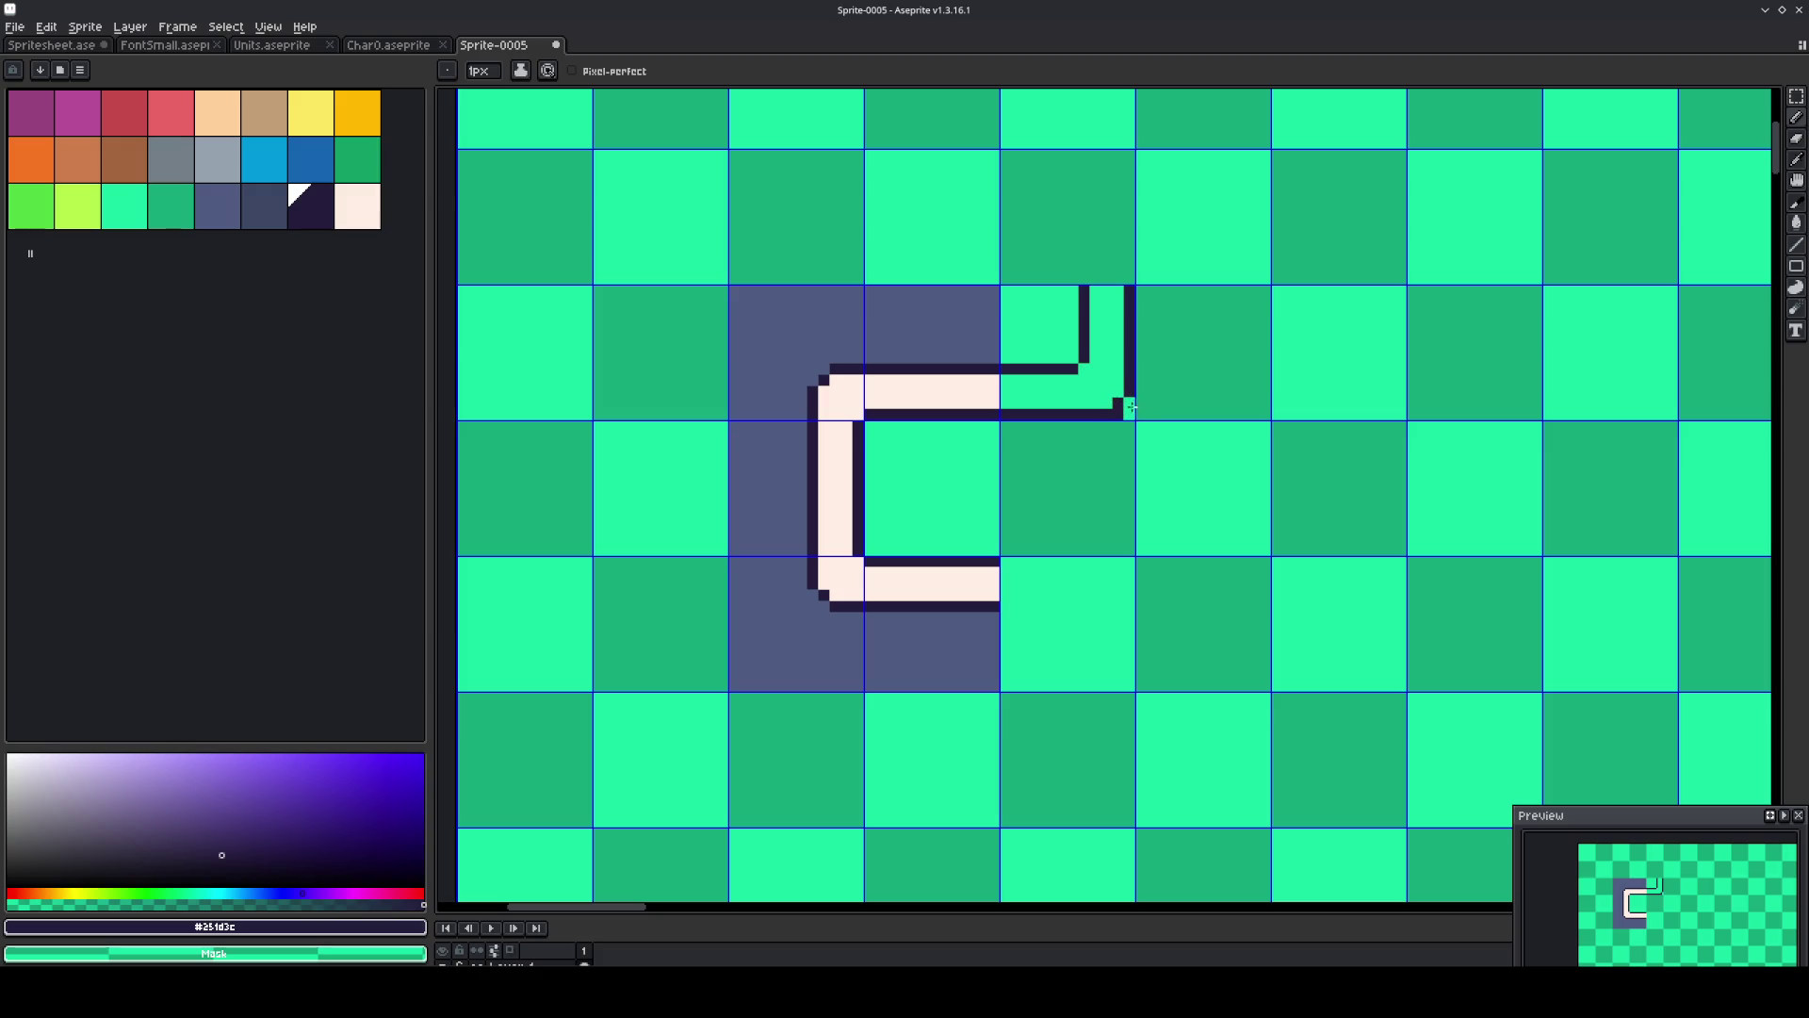
left_click(1106, 415)
Fill the new elbow tile cream inside and slate in its corner.
left_click(970, 386, "alt")
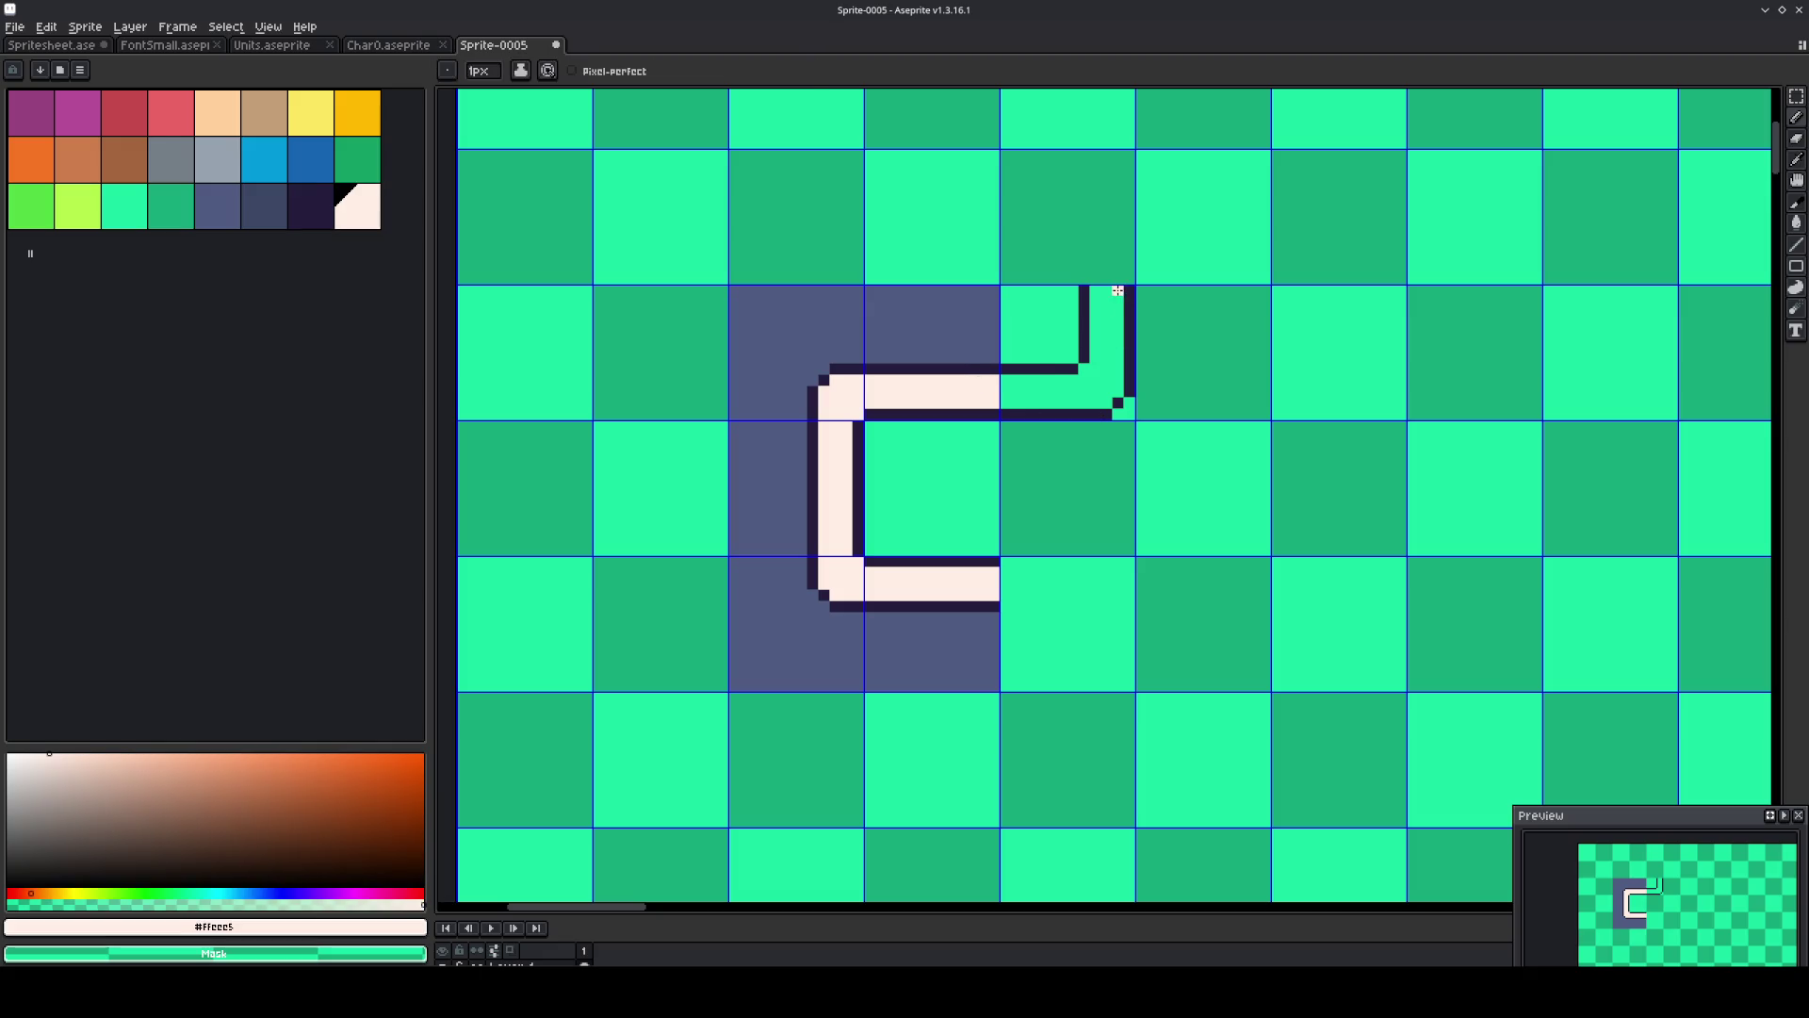
key("m")
left_click_drag(1130, 347, 1084, 400)
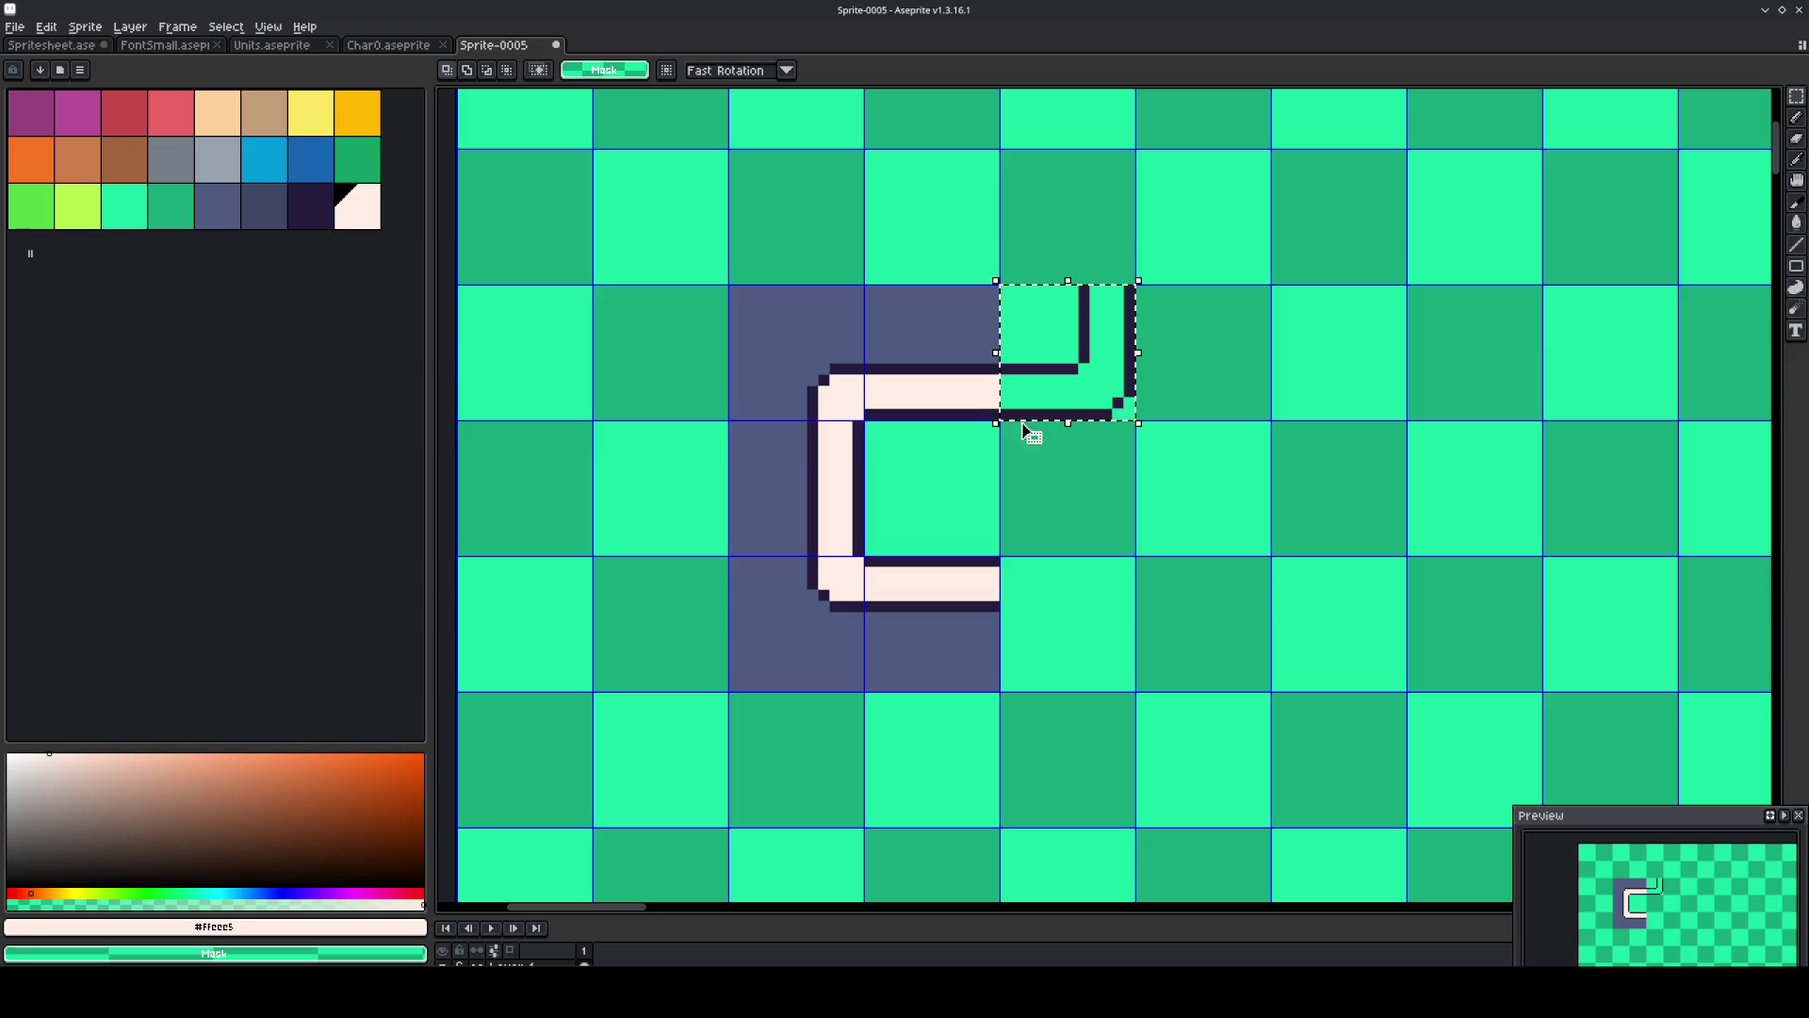
key("space")
key("g")
left_click(1043, 385)
left_click(979, 321, "alt")
left_click(1046, 320)
Paste a copy of the elbow tile below, flipped vertically to turn down.
key("m")
left_click(1038, 515)
key("ctrl+z")
key("ctrl+z")
key("ctrl+y")
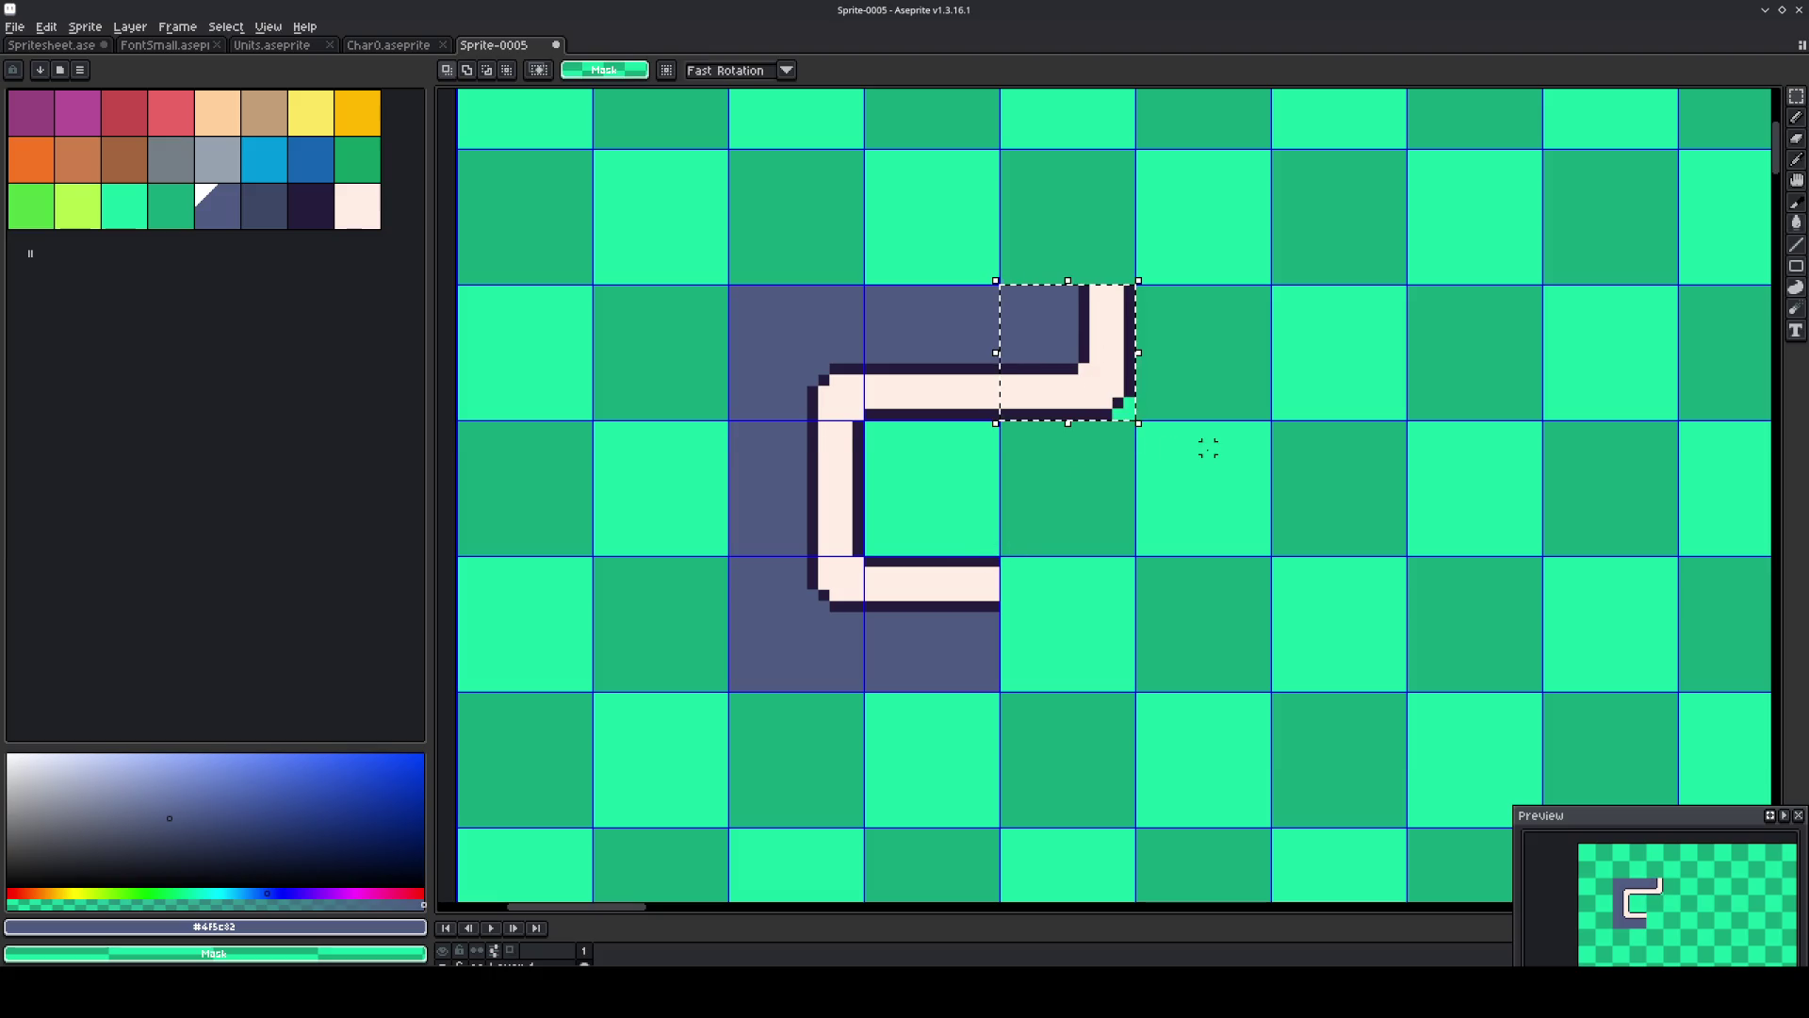
key("ctrl+c")
key("ctrl+v")
key("shift+Down")
key("shift+b")
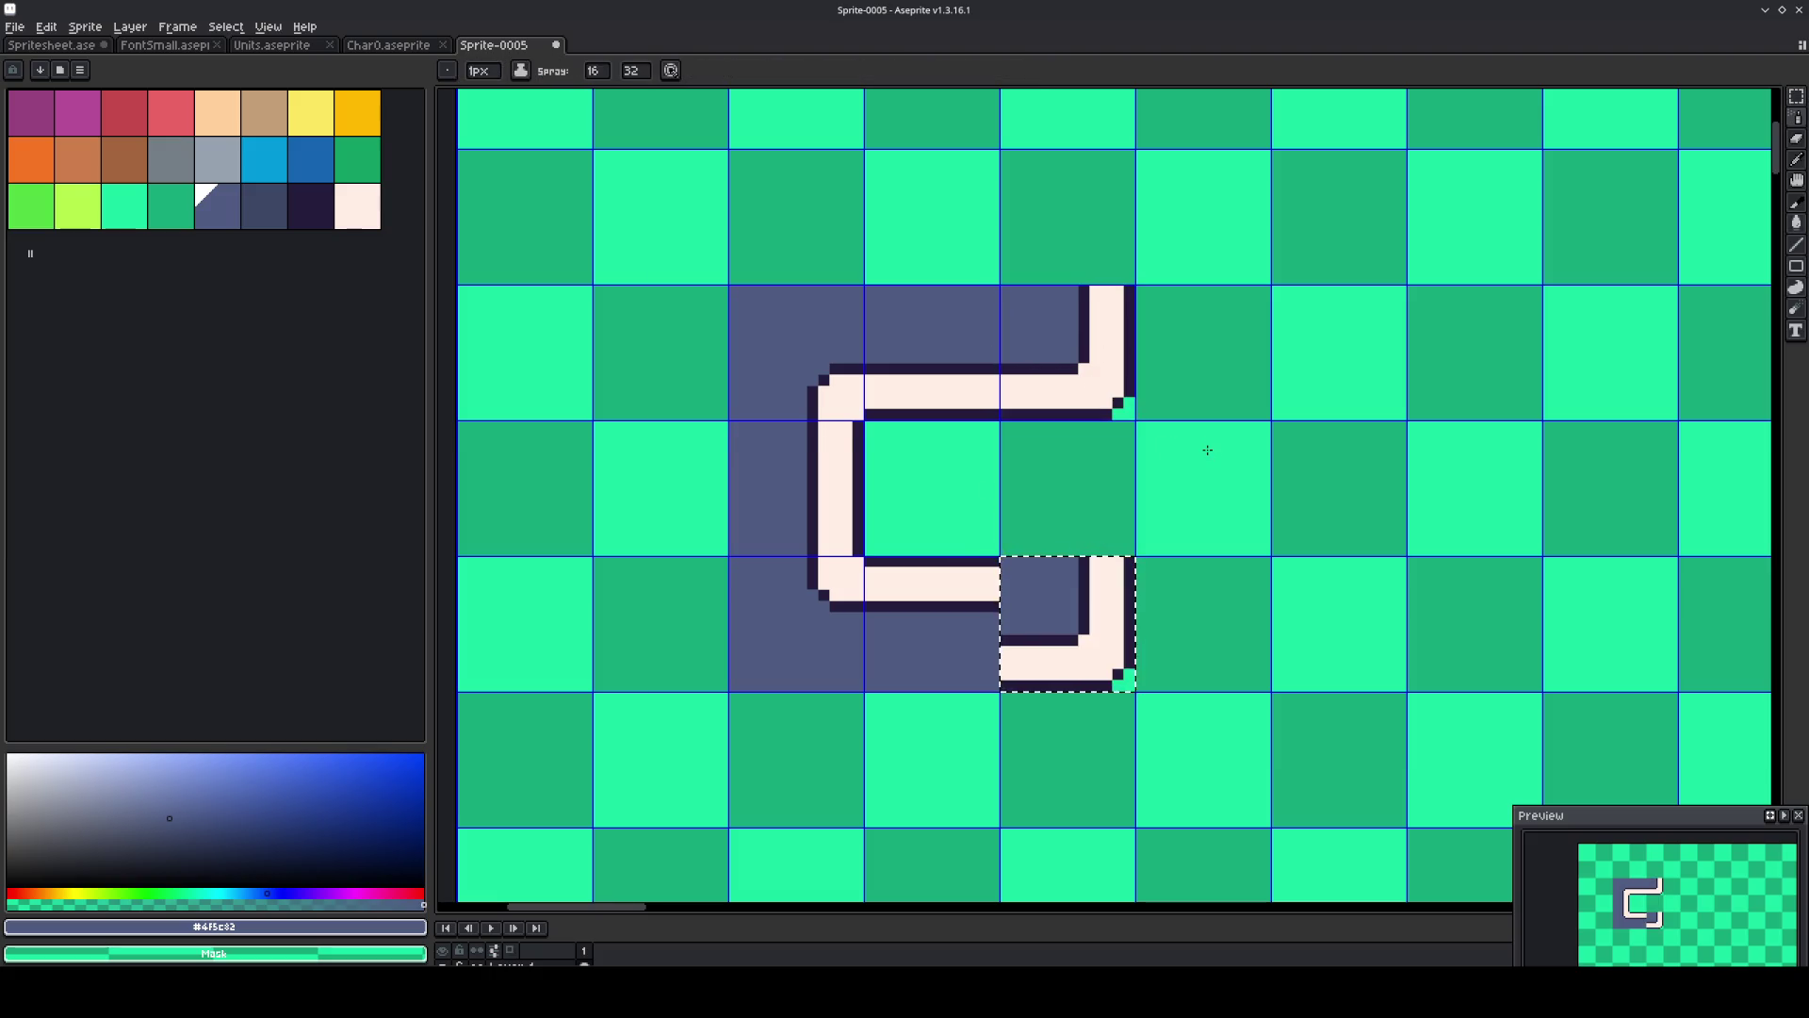
key("ctrl+t")
key("shift+v")
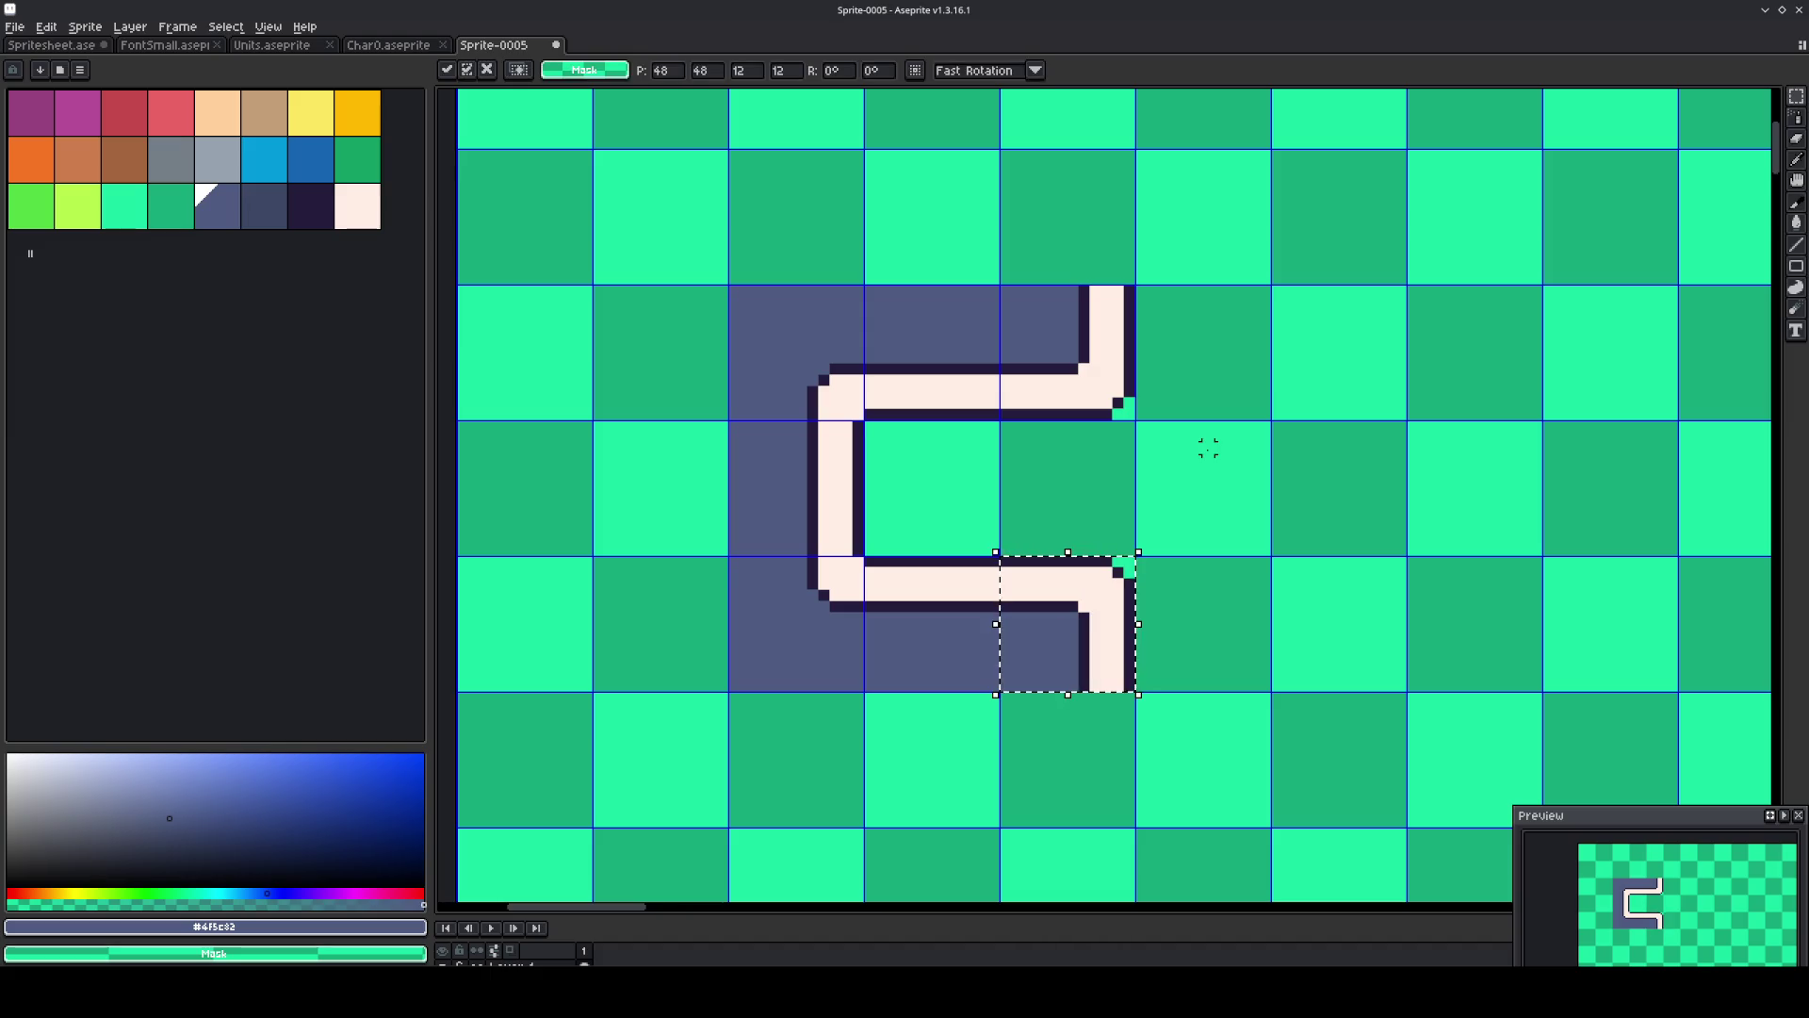
key("ctrl+d")
key("h")
left_click_drag(1268, 486, 1141, 481)
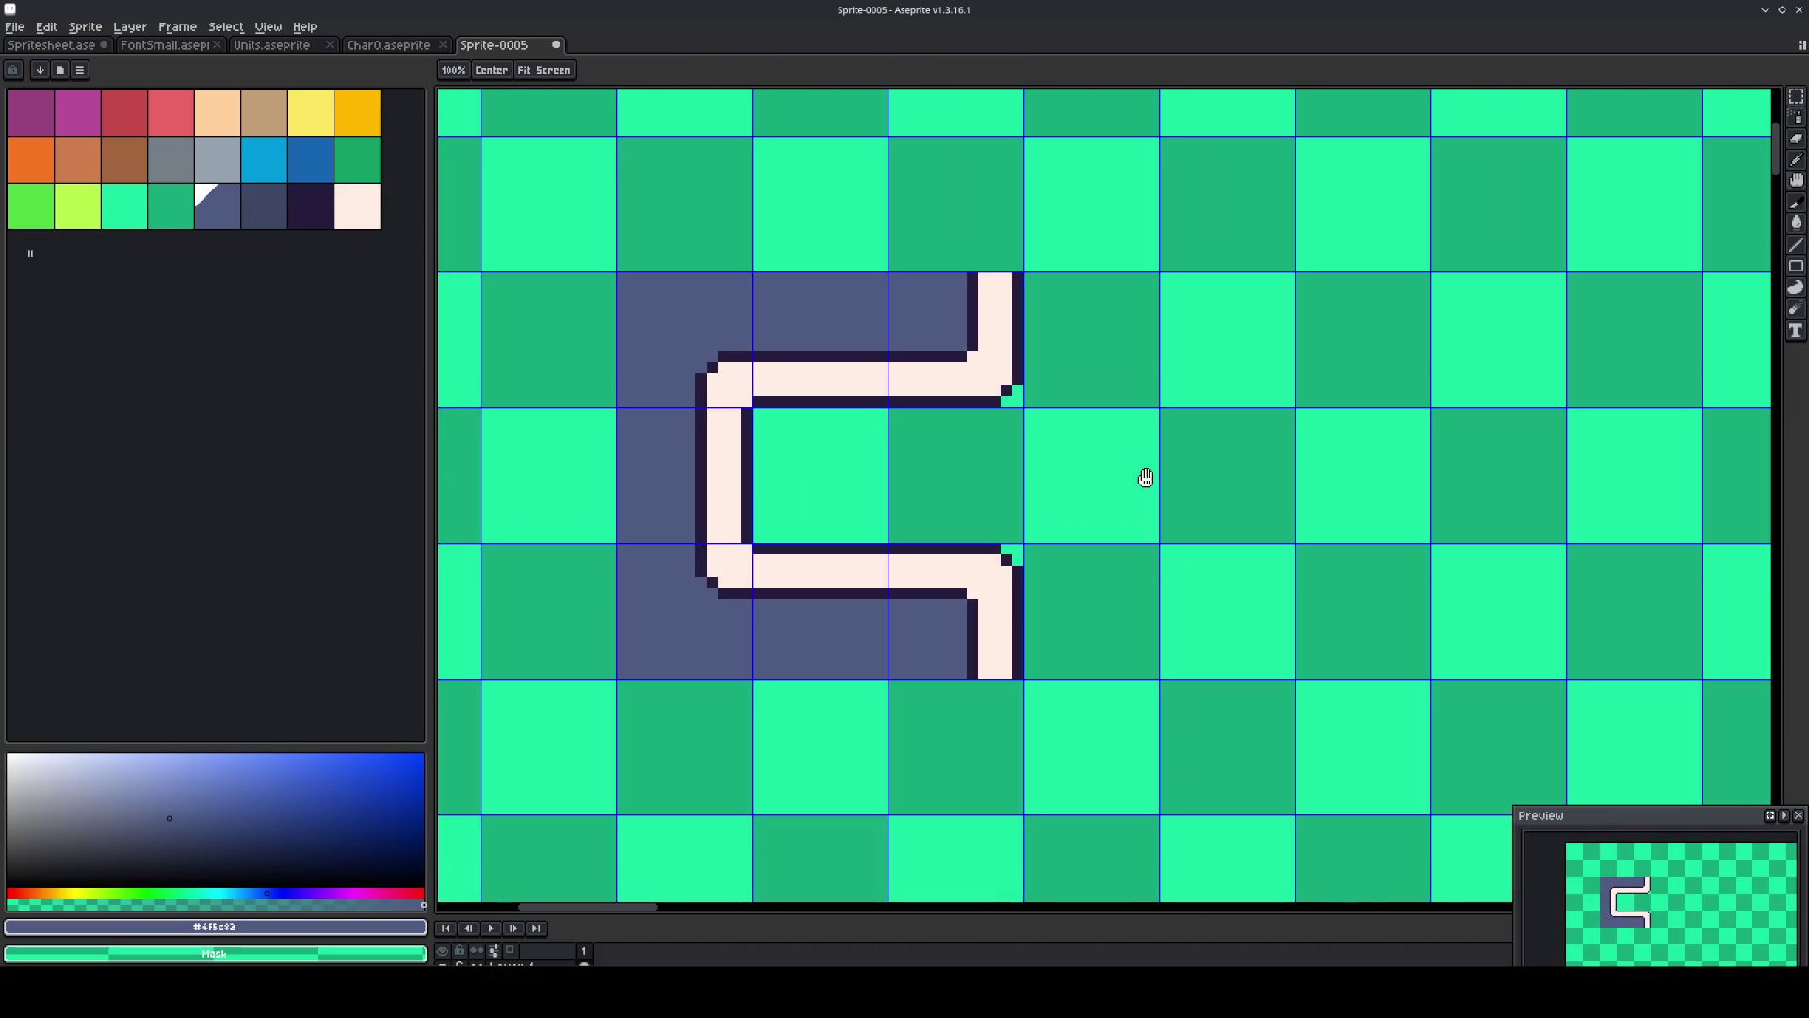
Pencil two vertical dark outline lines along tile edges below the pipe.
key("m")
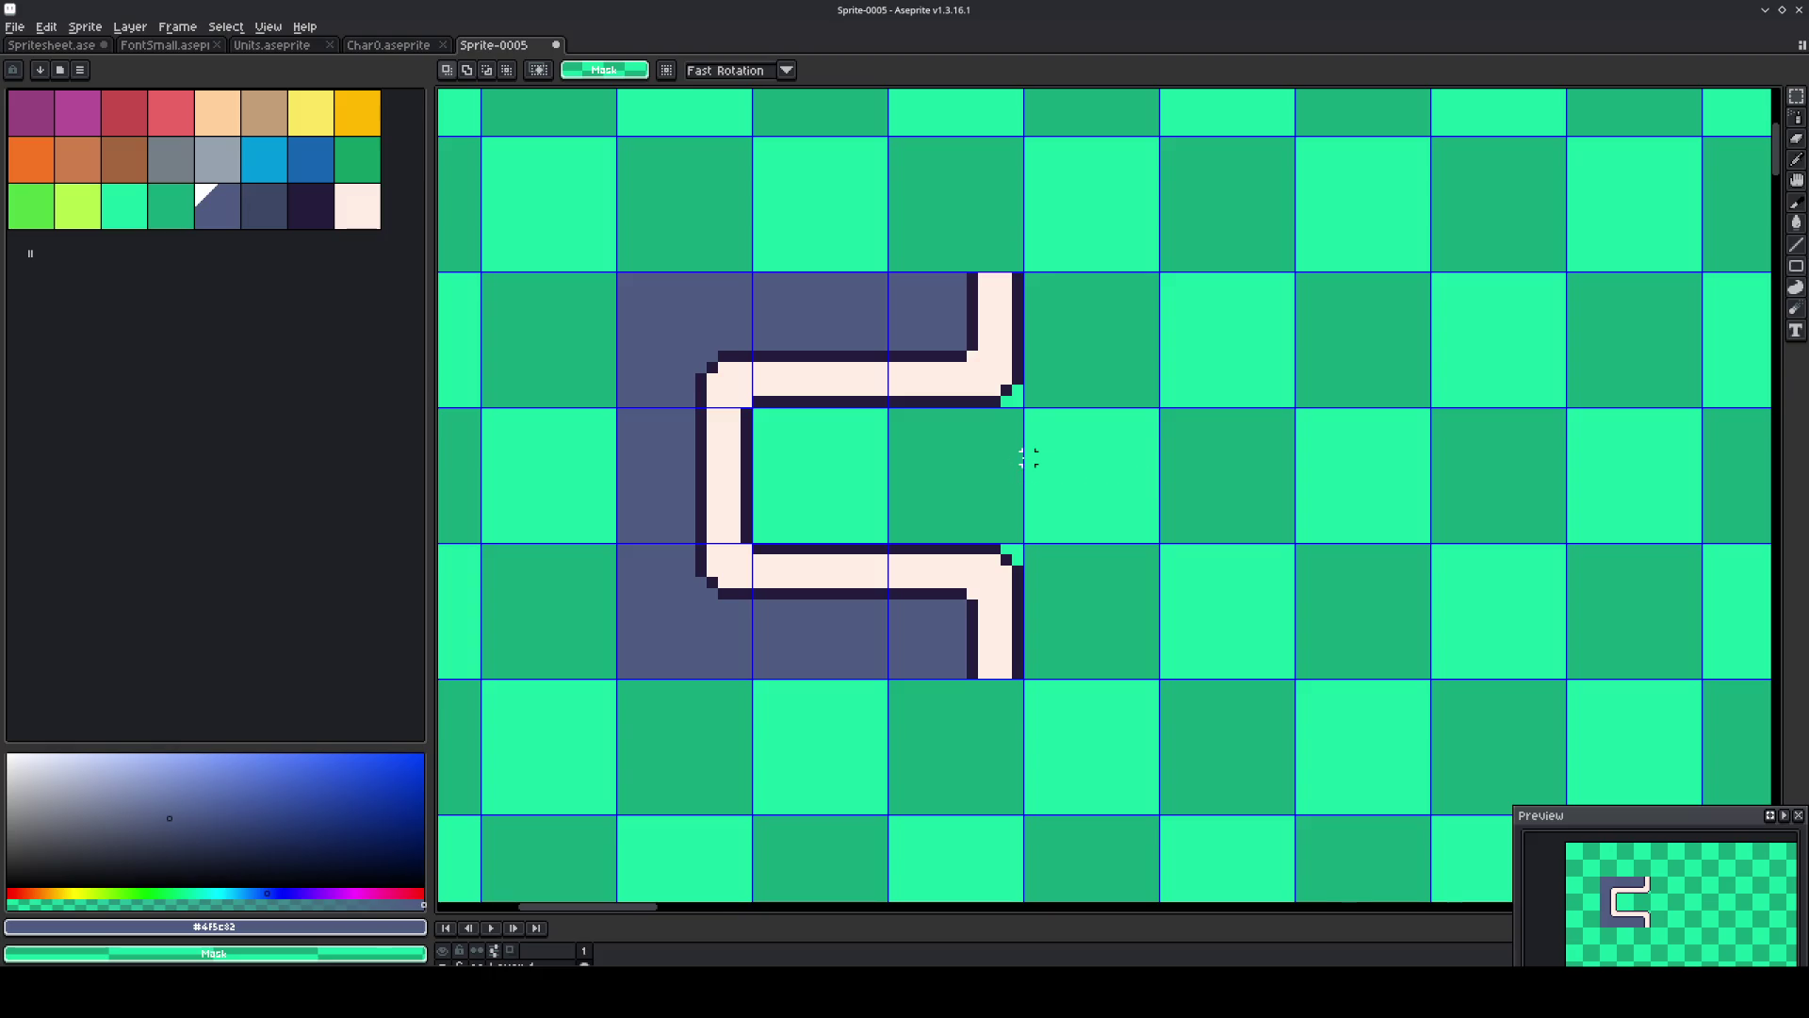
scroll(1027, 458, "down", 2)
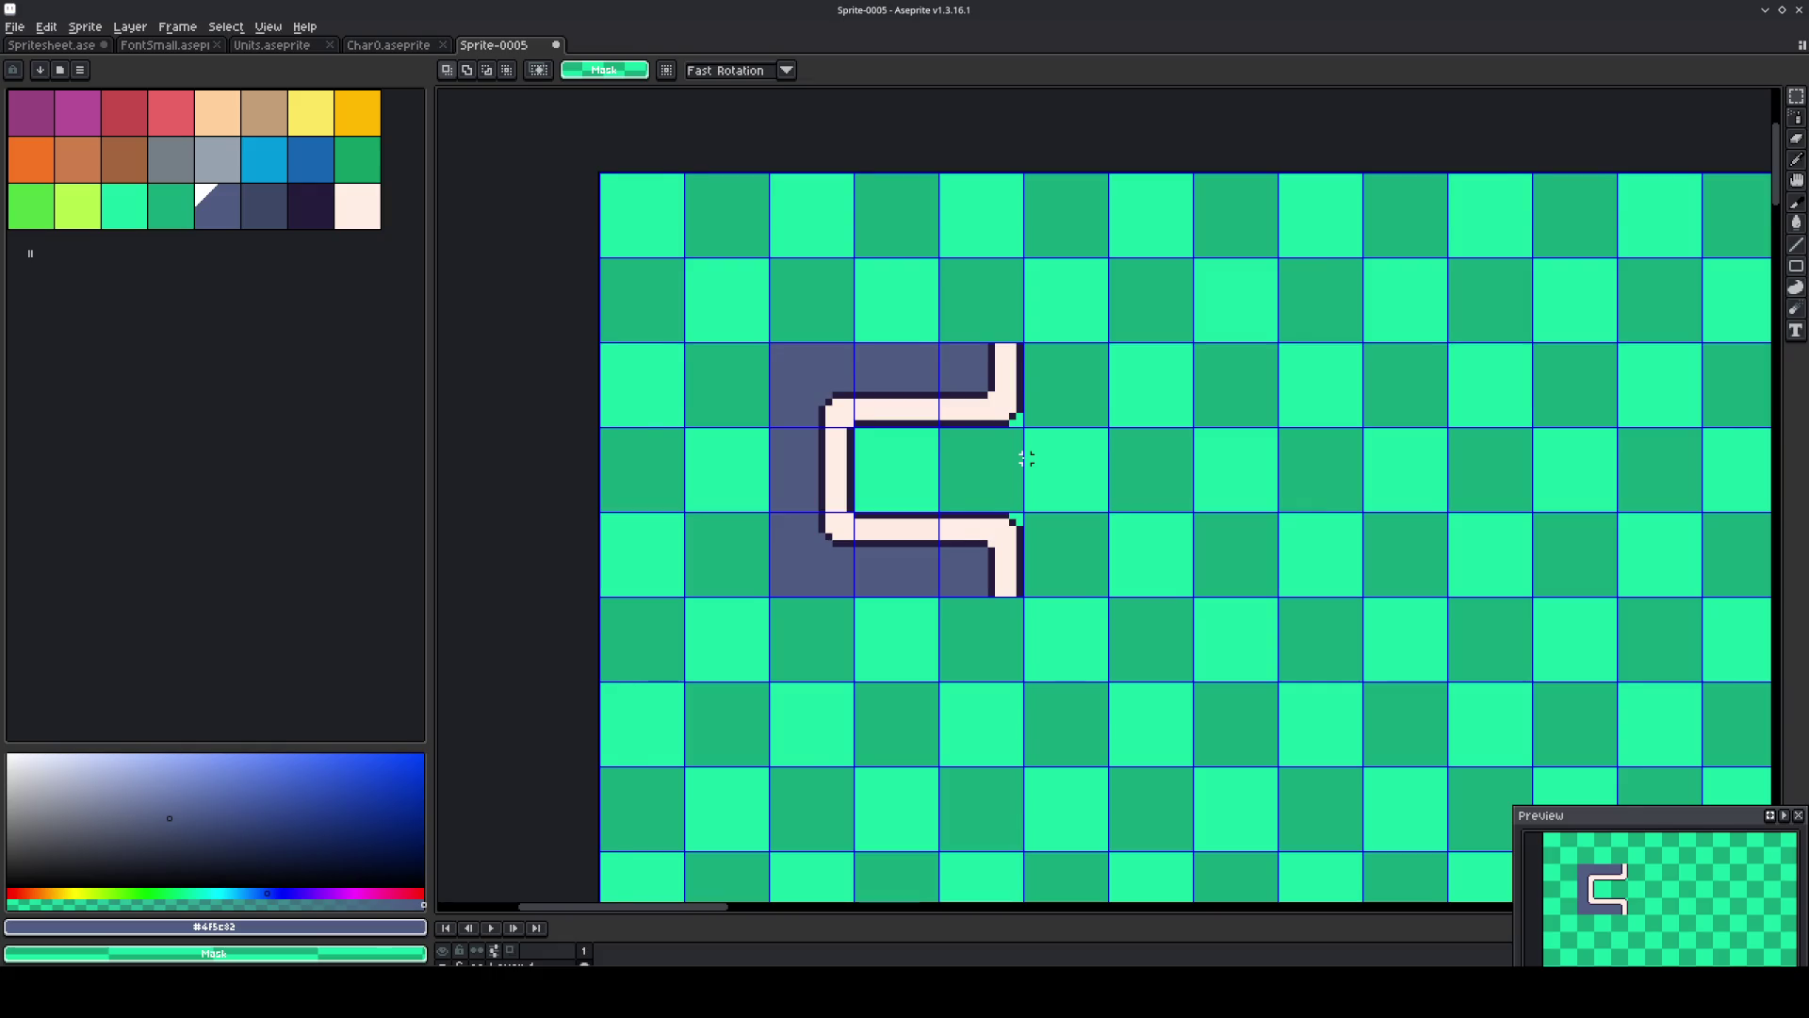
scroll(1027, 458, "up", 1)
scroll(1027, 458, "up", 1)
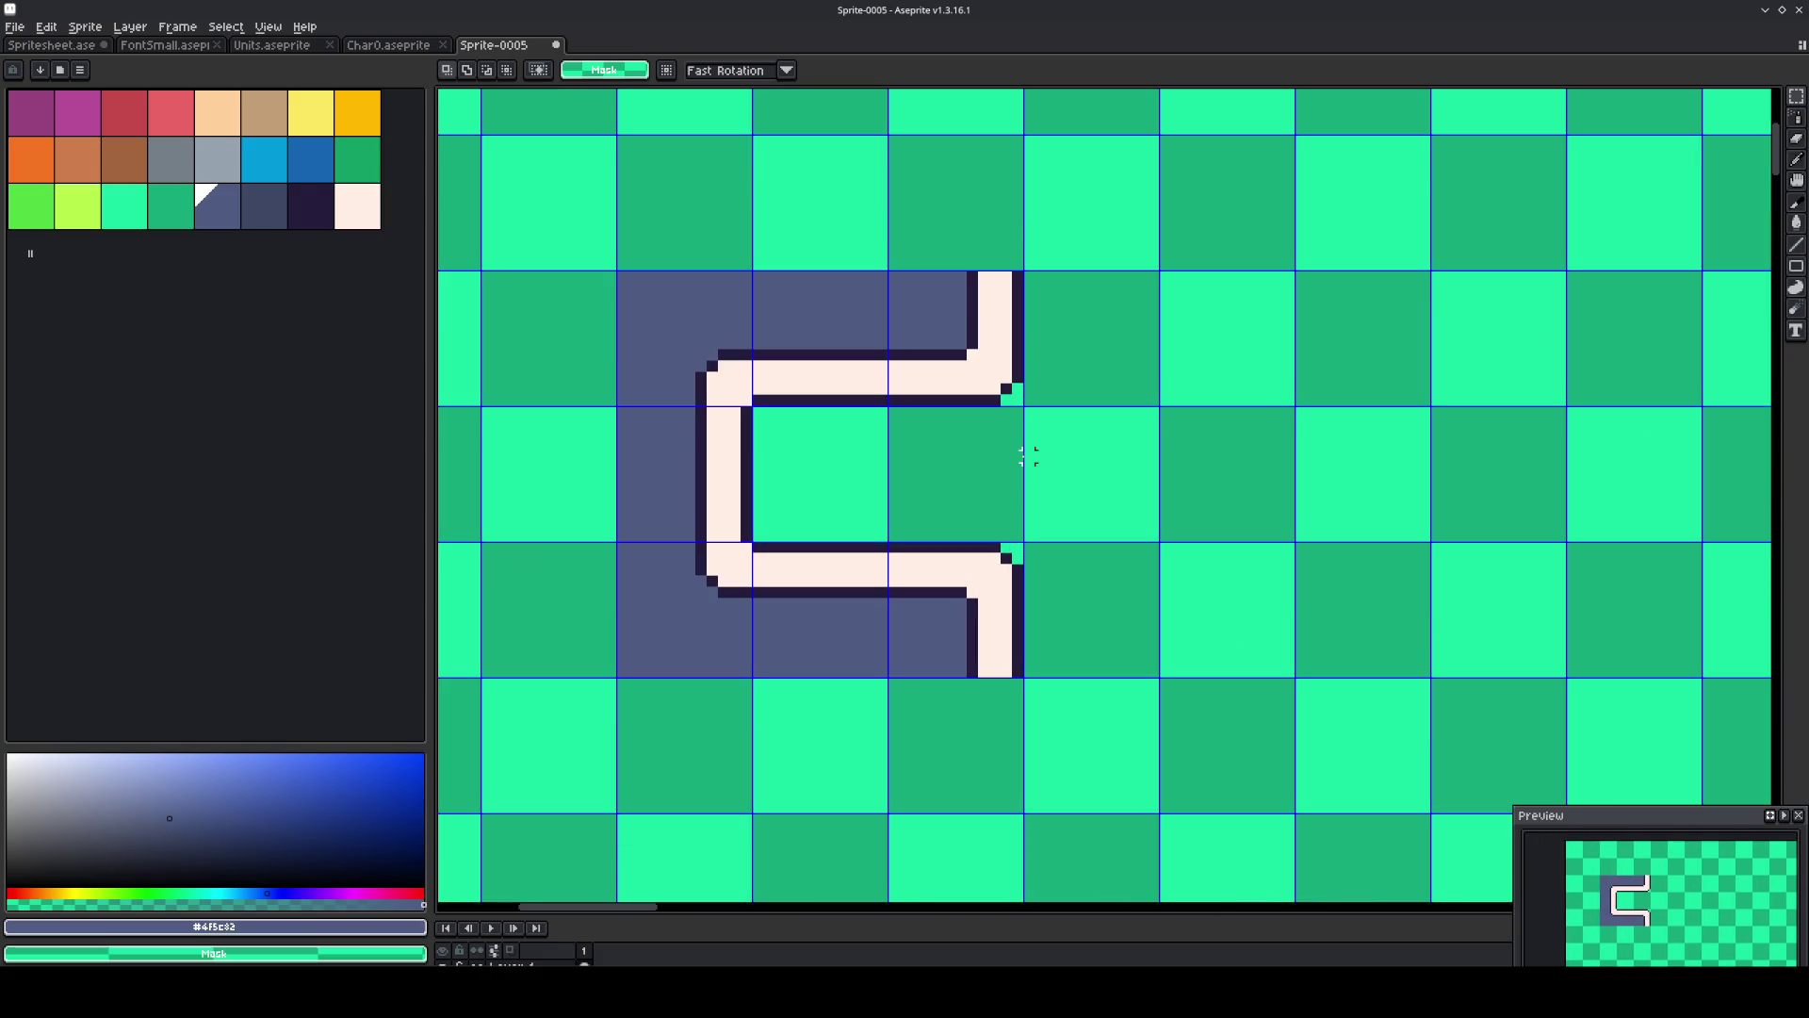
mouse_move(1244, 582)
left_mouse_down()
mouse_move(1171, 565)
mouse_move(1150, 590)
mouse_move(1191, 618)
mouse_move(1220, 569)
left_mouse_up()
key("m")
left_click_drag(868, 528, 1005, 664)
key("ctrl+d")
left_click(982, 389, "alt")
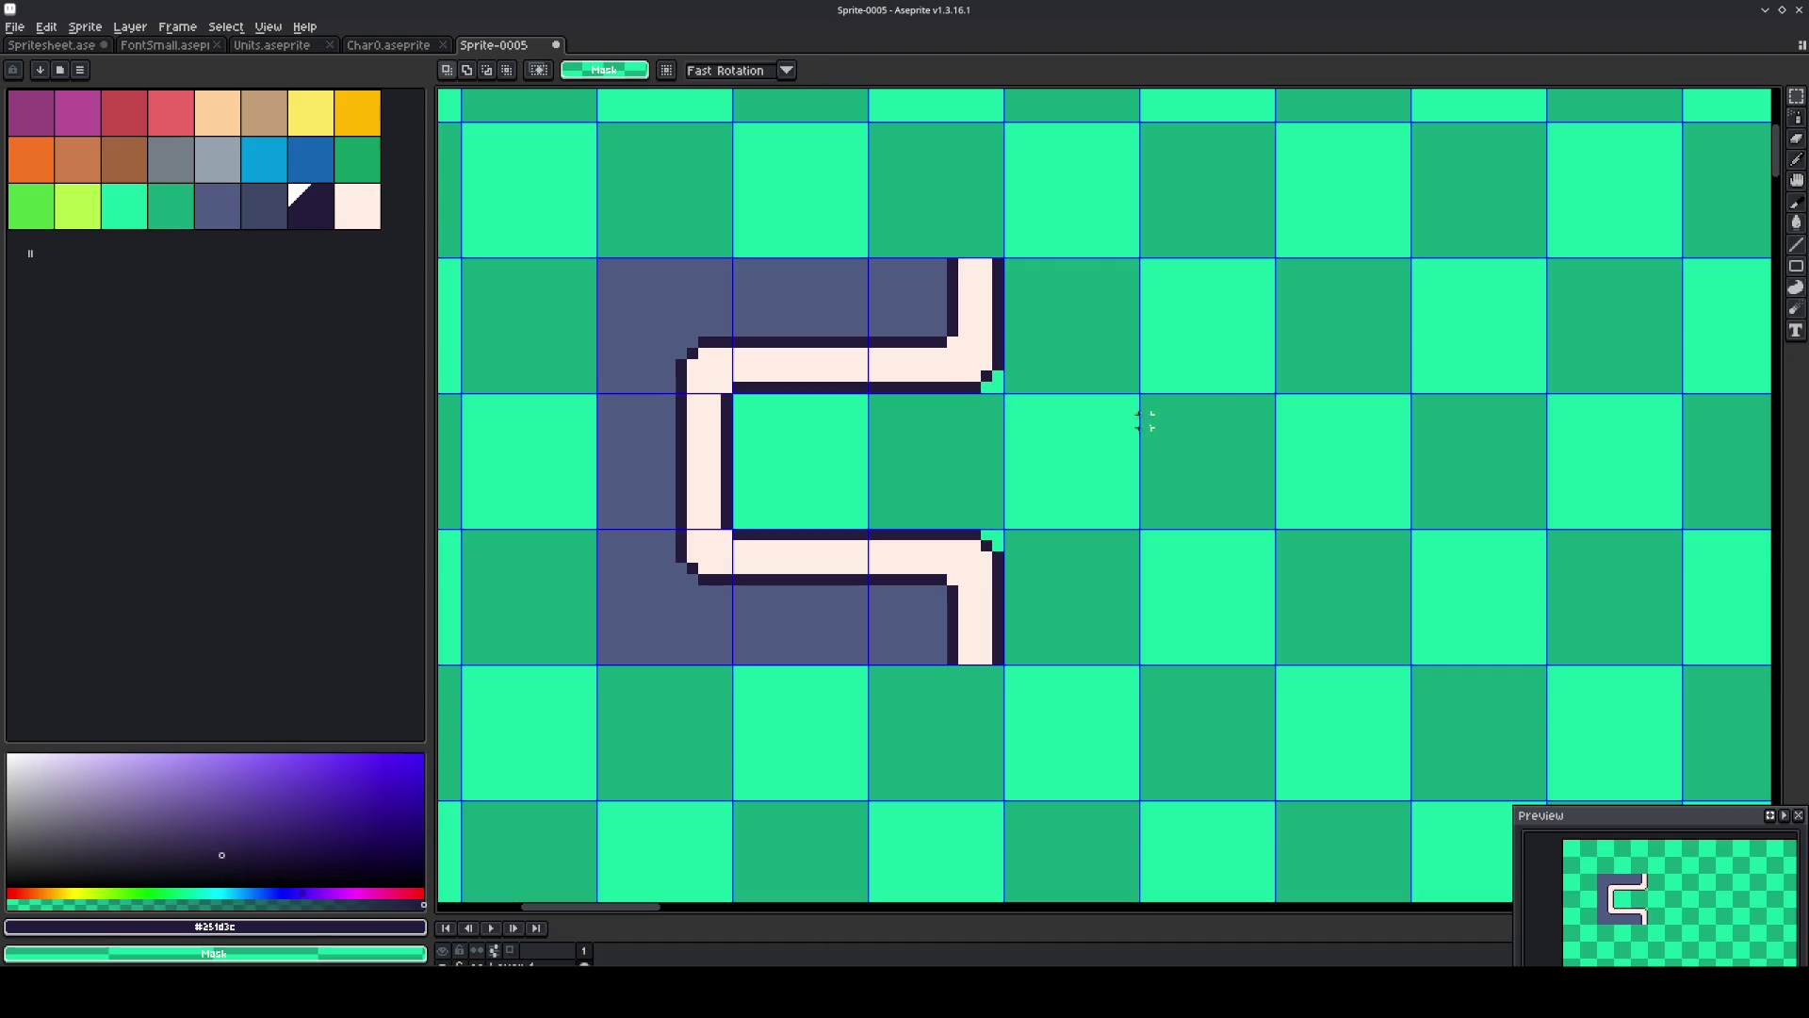
key("b")
left_click_drag(1268, 407, 1269, 522)
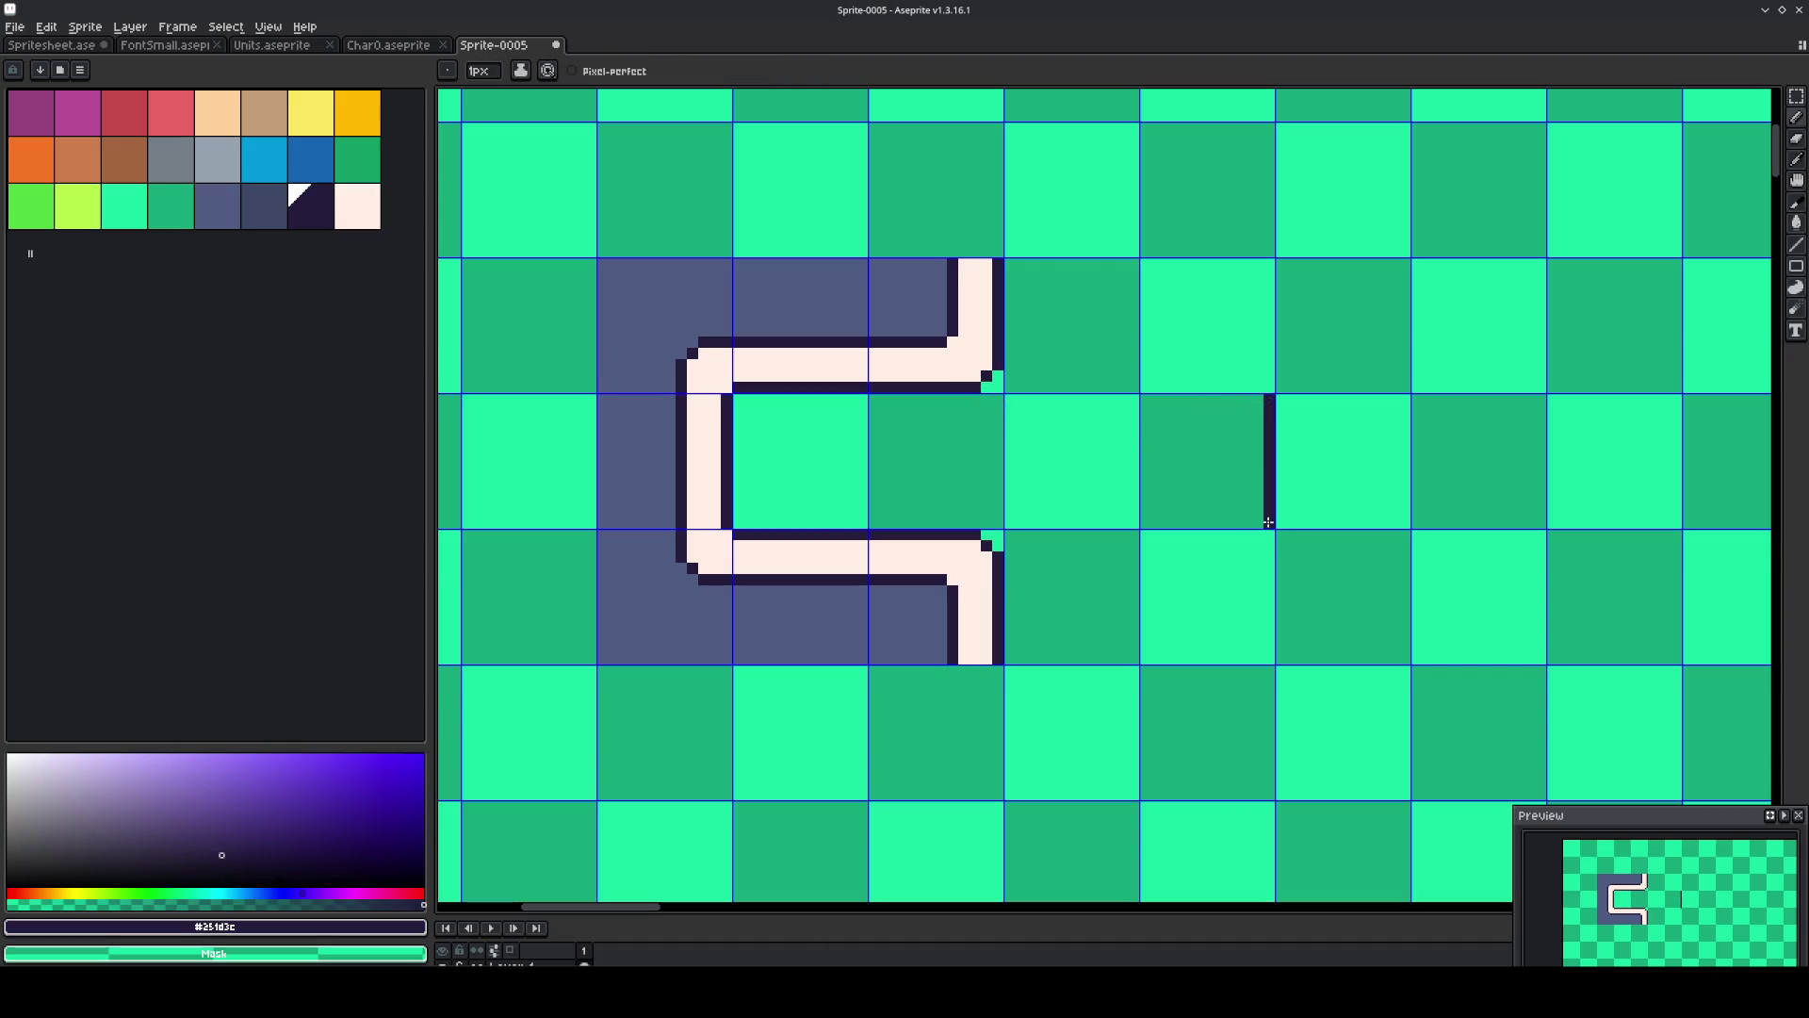
key("ctrl+z")
left_click_drag(1009, 398, 1011, 516)
Move the 3×3 pipe block up two tiles and left one, into the top-left corner.
key("m")
left_click_drag(1077, 465, 1220, 476)
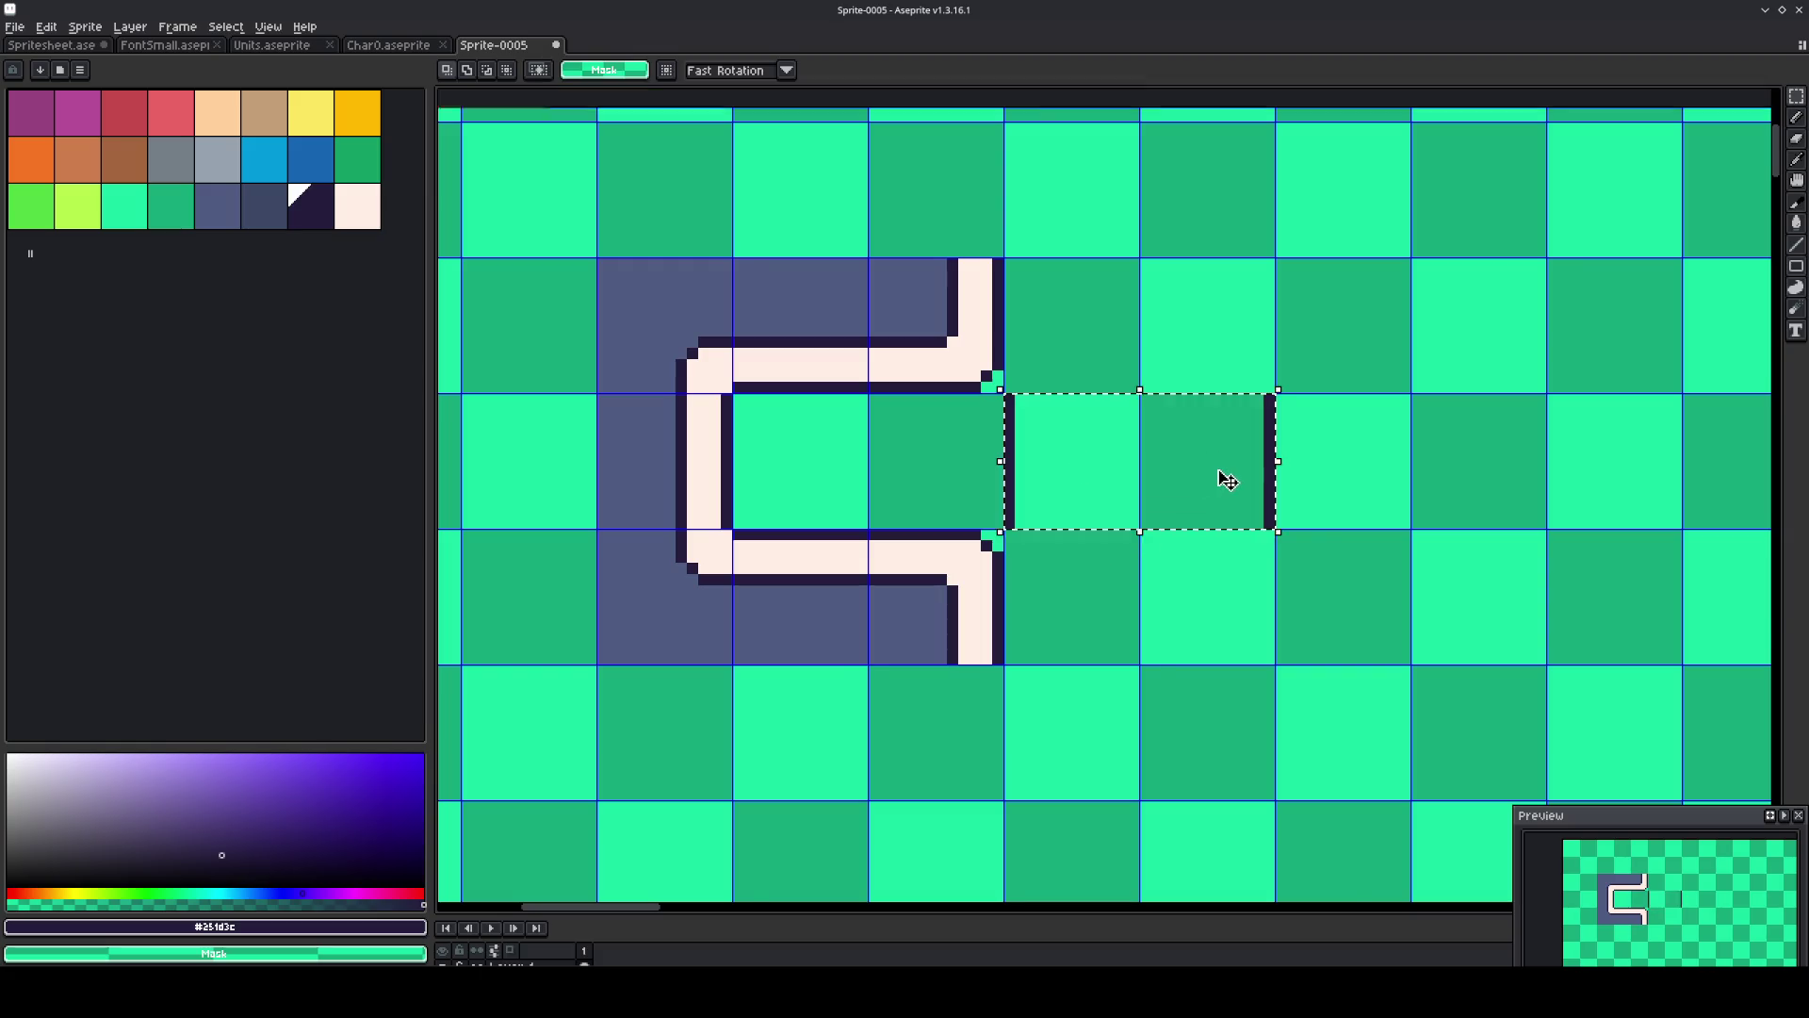
scroll(1219, 476, "down", 2)
left_click_drag(820, 430, 975, 592)
key("Up")
key("Left")
key("Up")
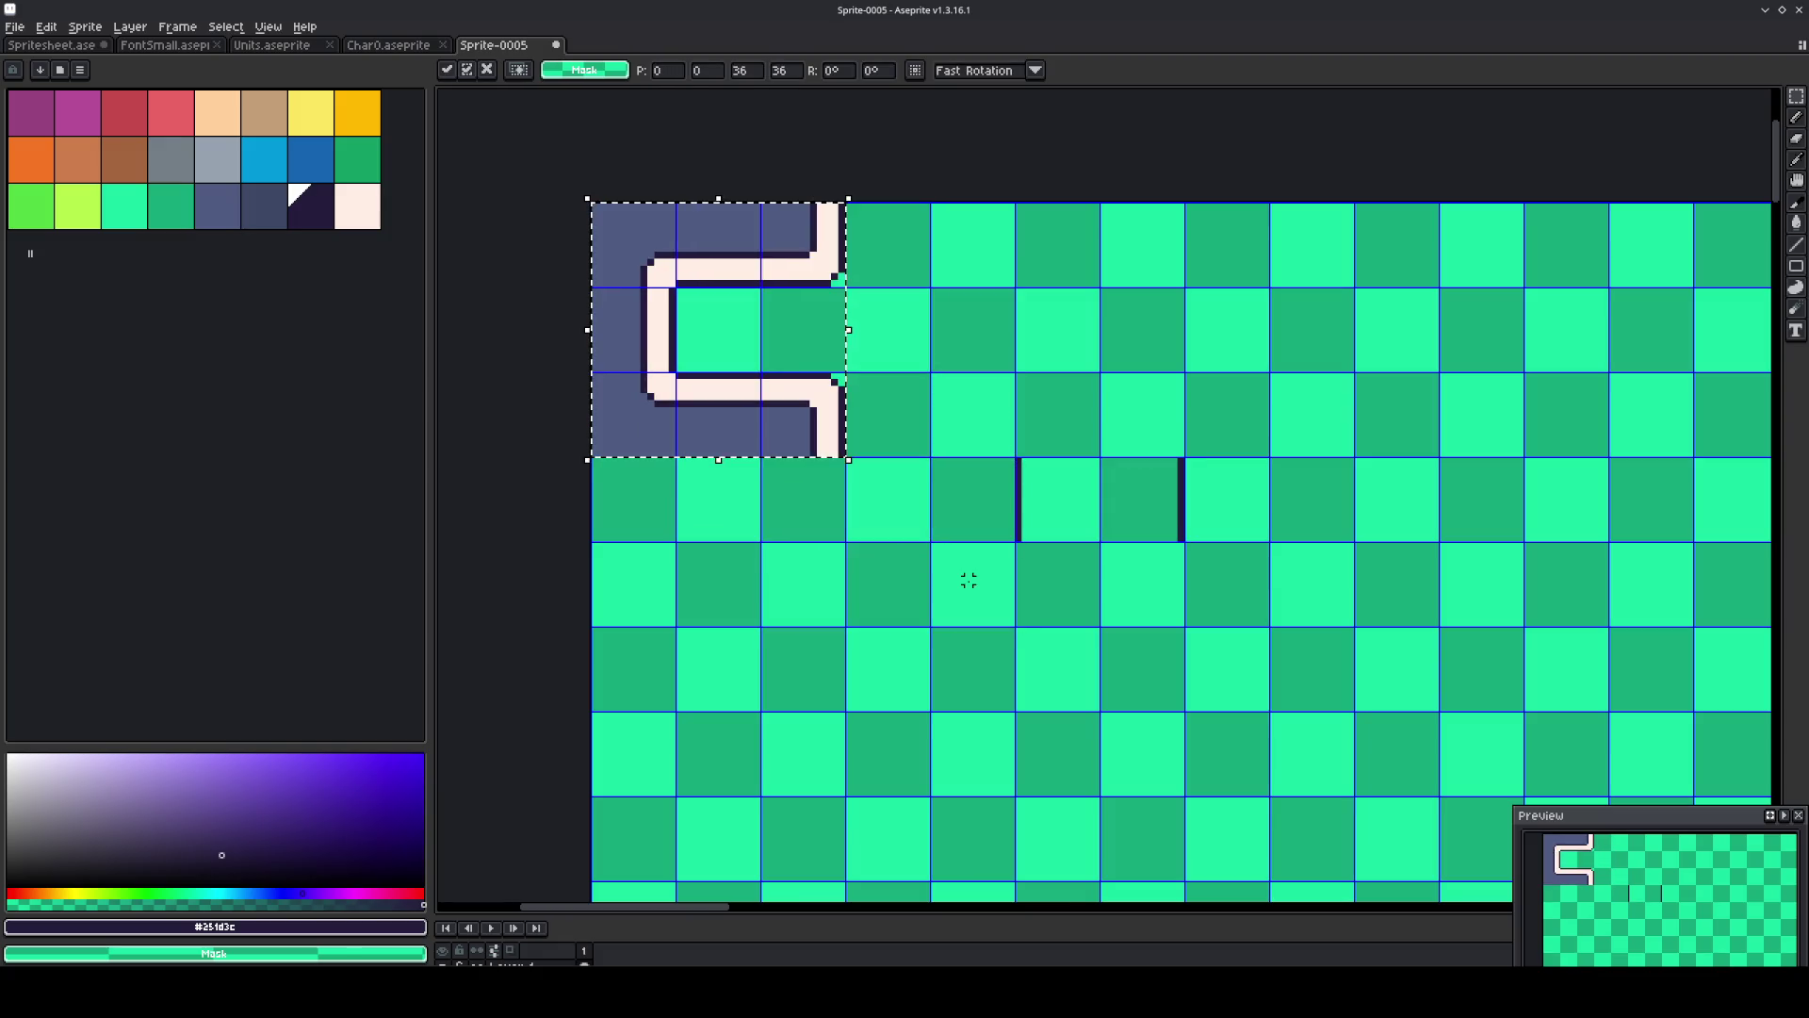
left_click(1082, 502)
Move the outlined strip down and left to the sheet's edge, shifting the right outline one tile right.
left_click_drag(1082, 502, 1138, 505)
key("Down")
key("Left")
key("Left")
key("Left")
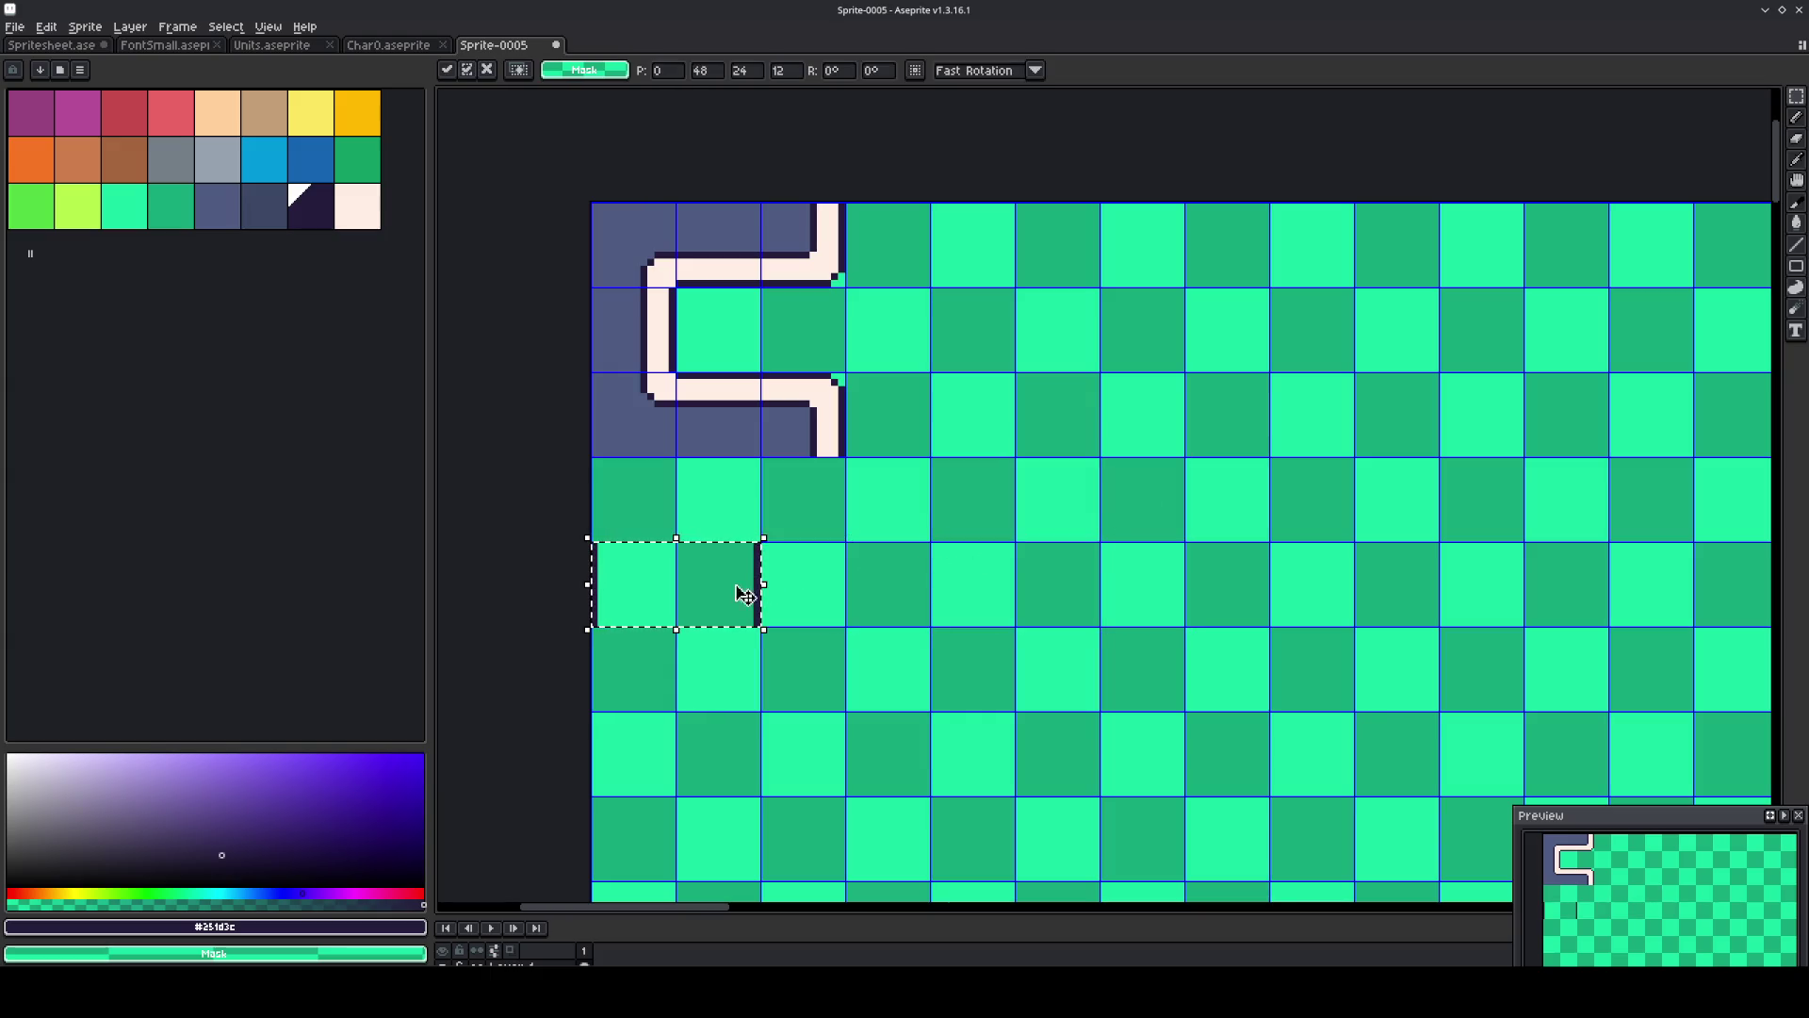
left_click(714, 594)
key("Right")
left_click(1002, 571)
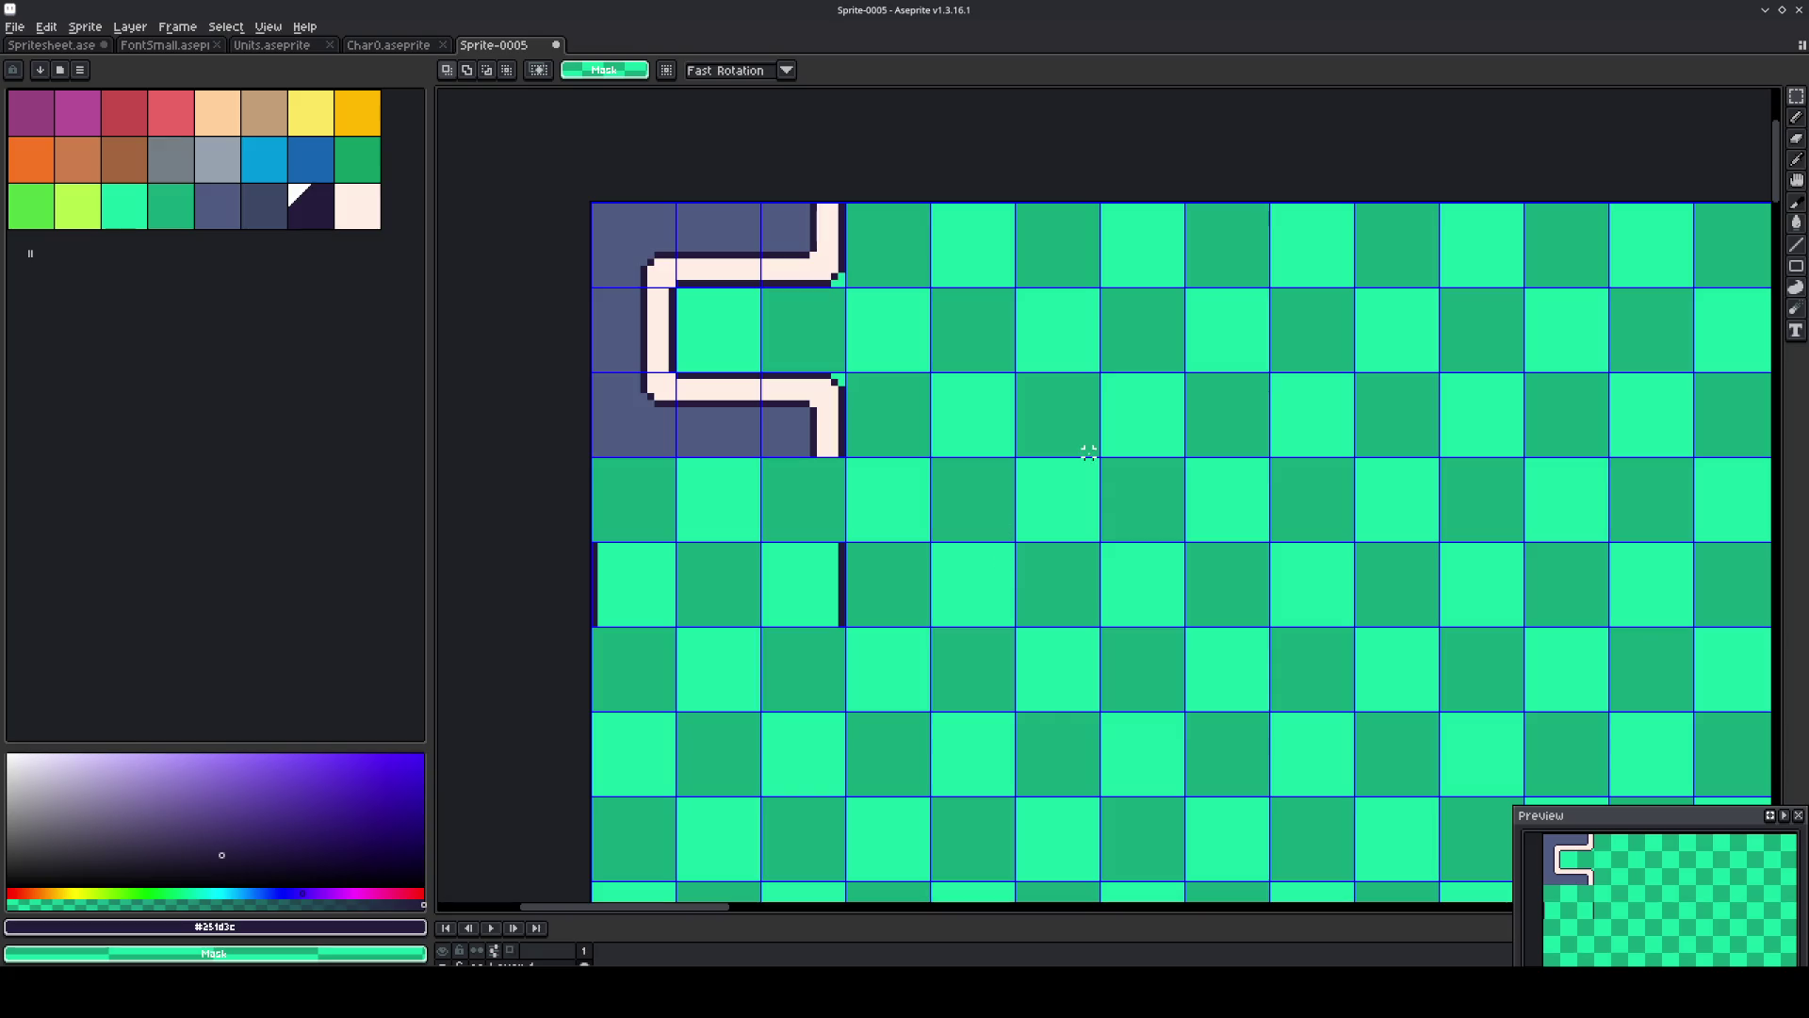
Pencil a dark slate shadow under the lower arm's corner of the cream pipe.
scroll(713, 396, "up", 1)
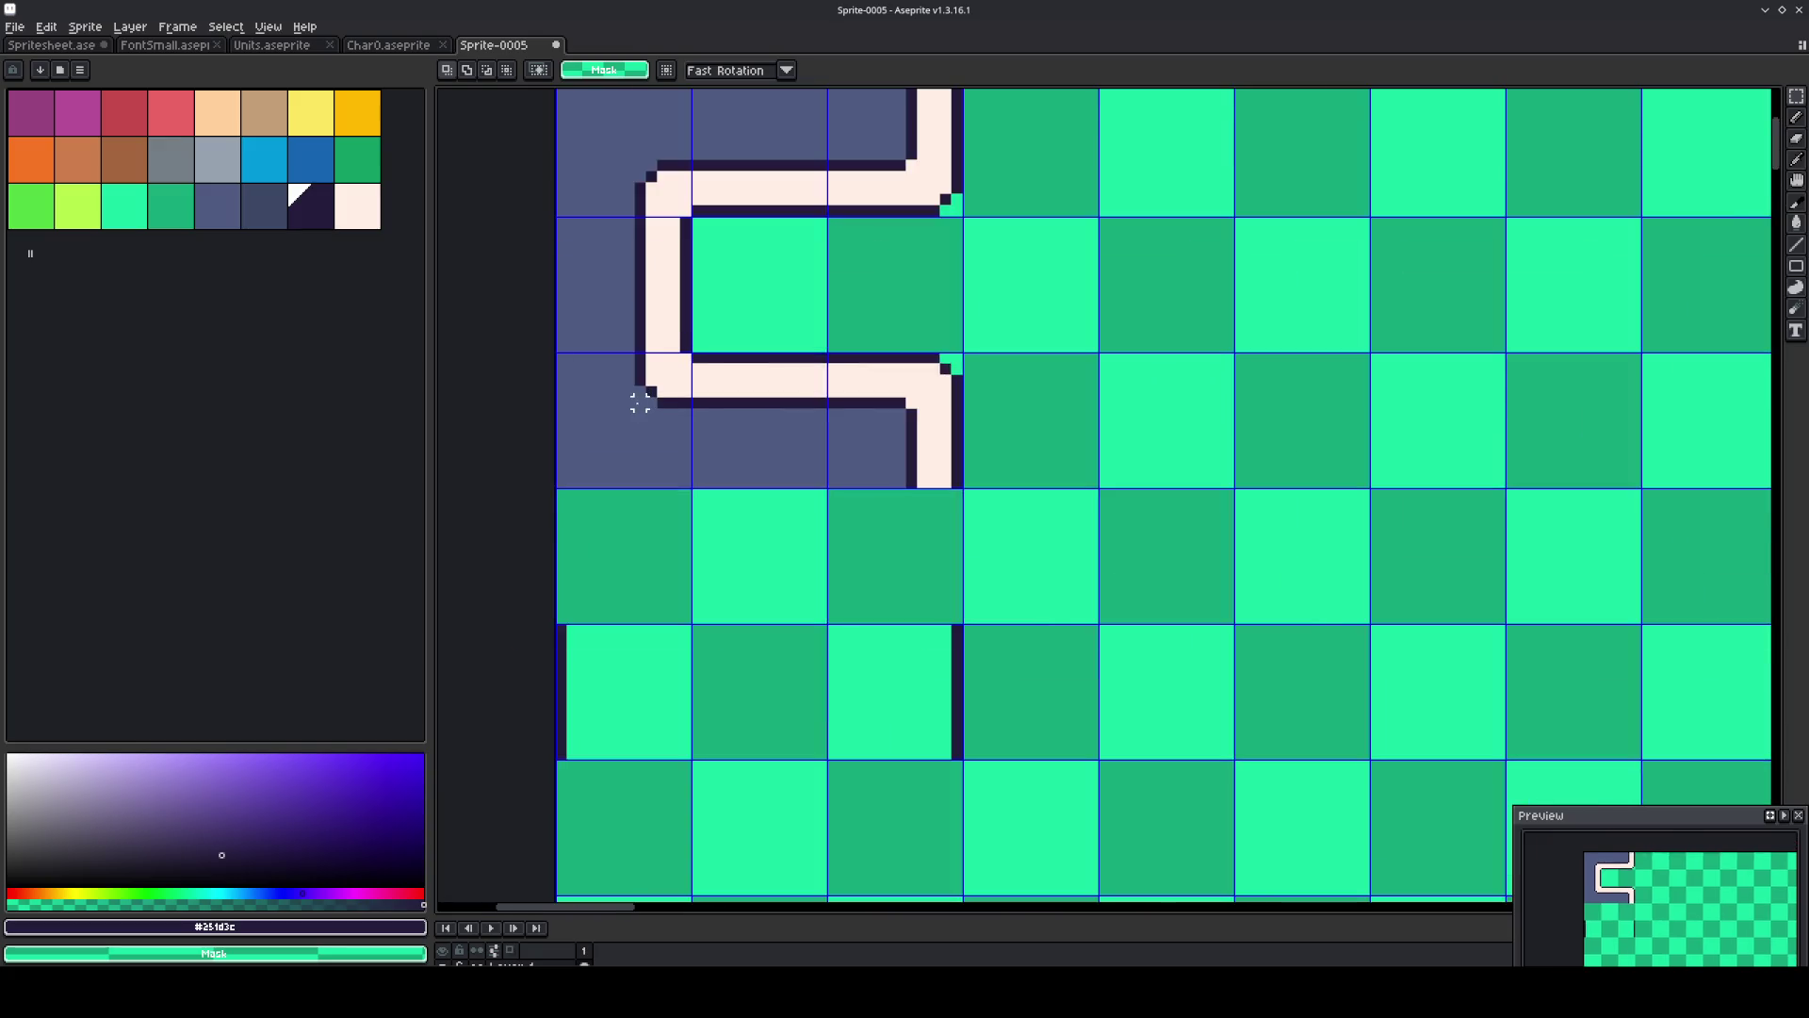
scroll(634, 392, "up", 1)
left_click(625, 452, "alt")
left_click(264, 206)
key("b")
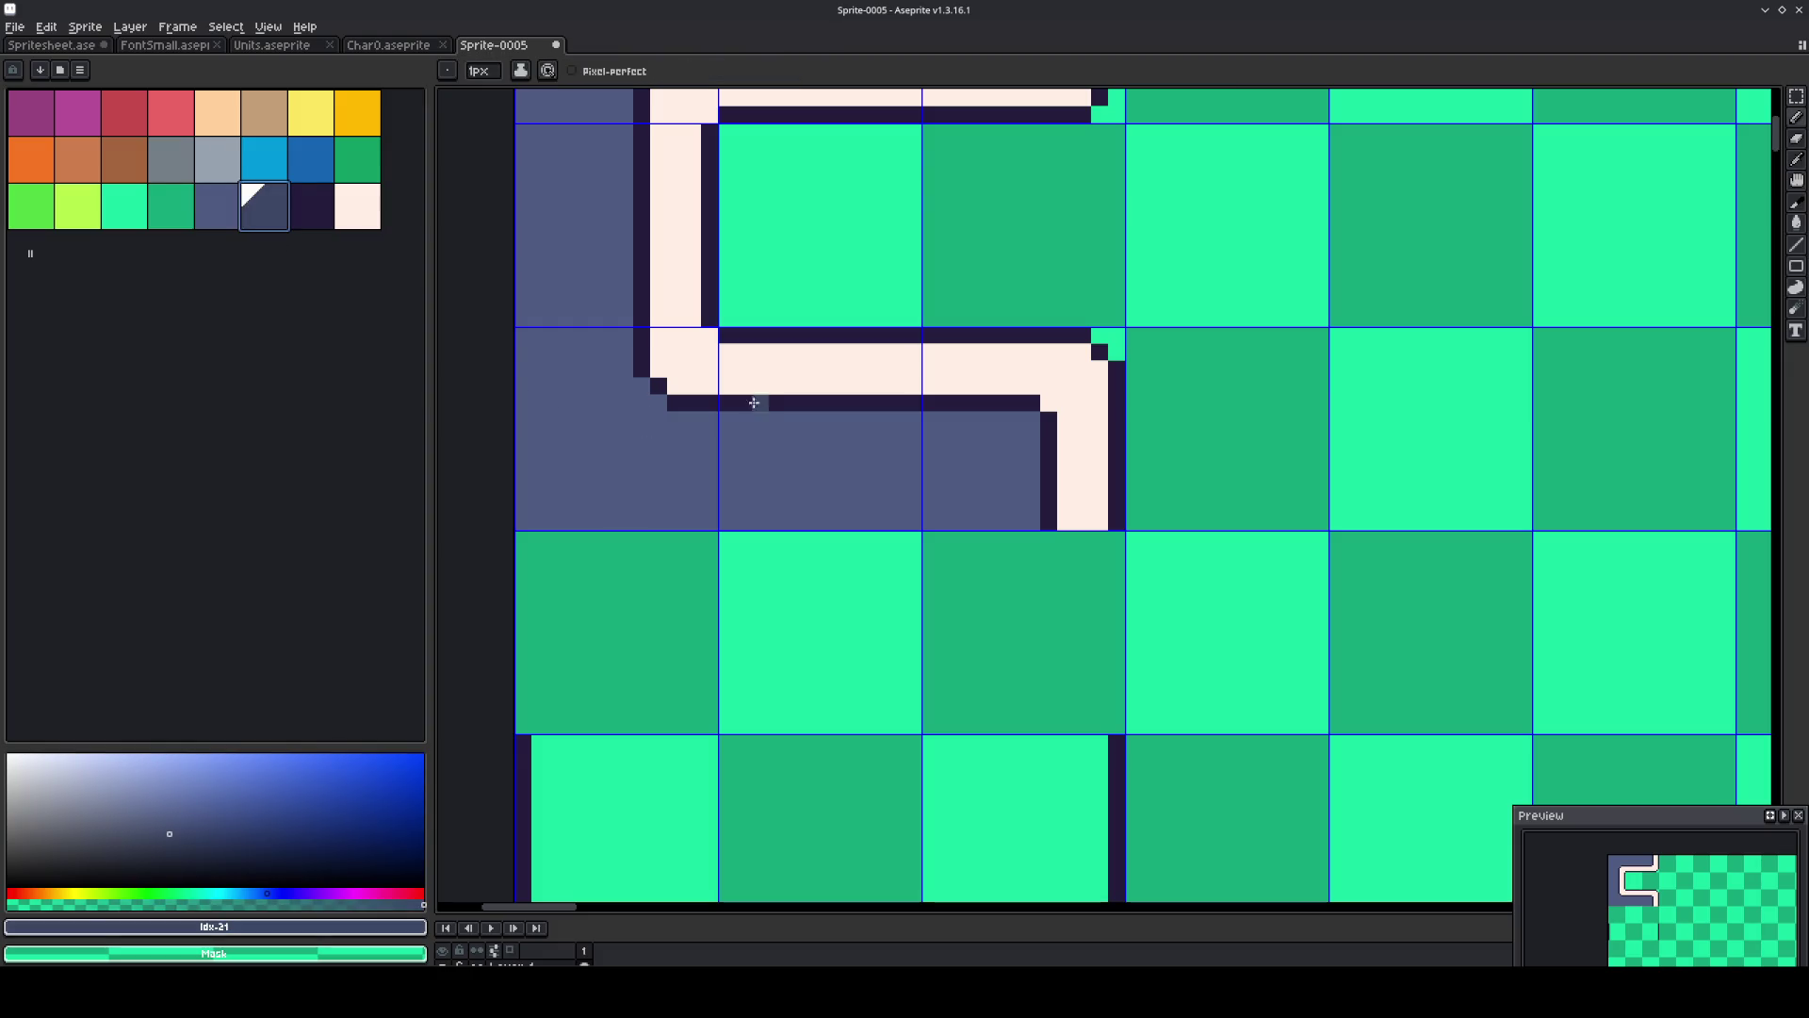
scroll(634, 384, "up", 1)
mouse_move(659, 405)
left_mouse_down()
mouse_move(670, 431)
mouse_move(1173, 459)
mouse_move(721, 431)
left_mouse_up()
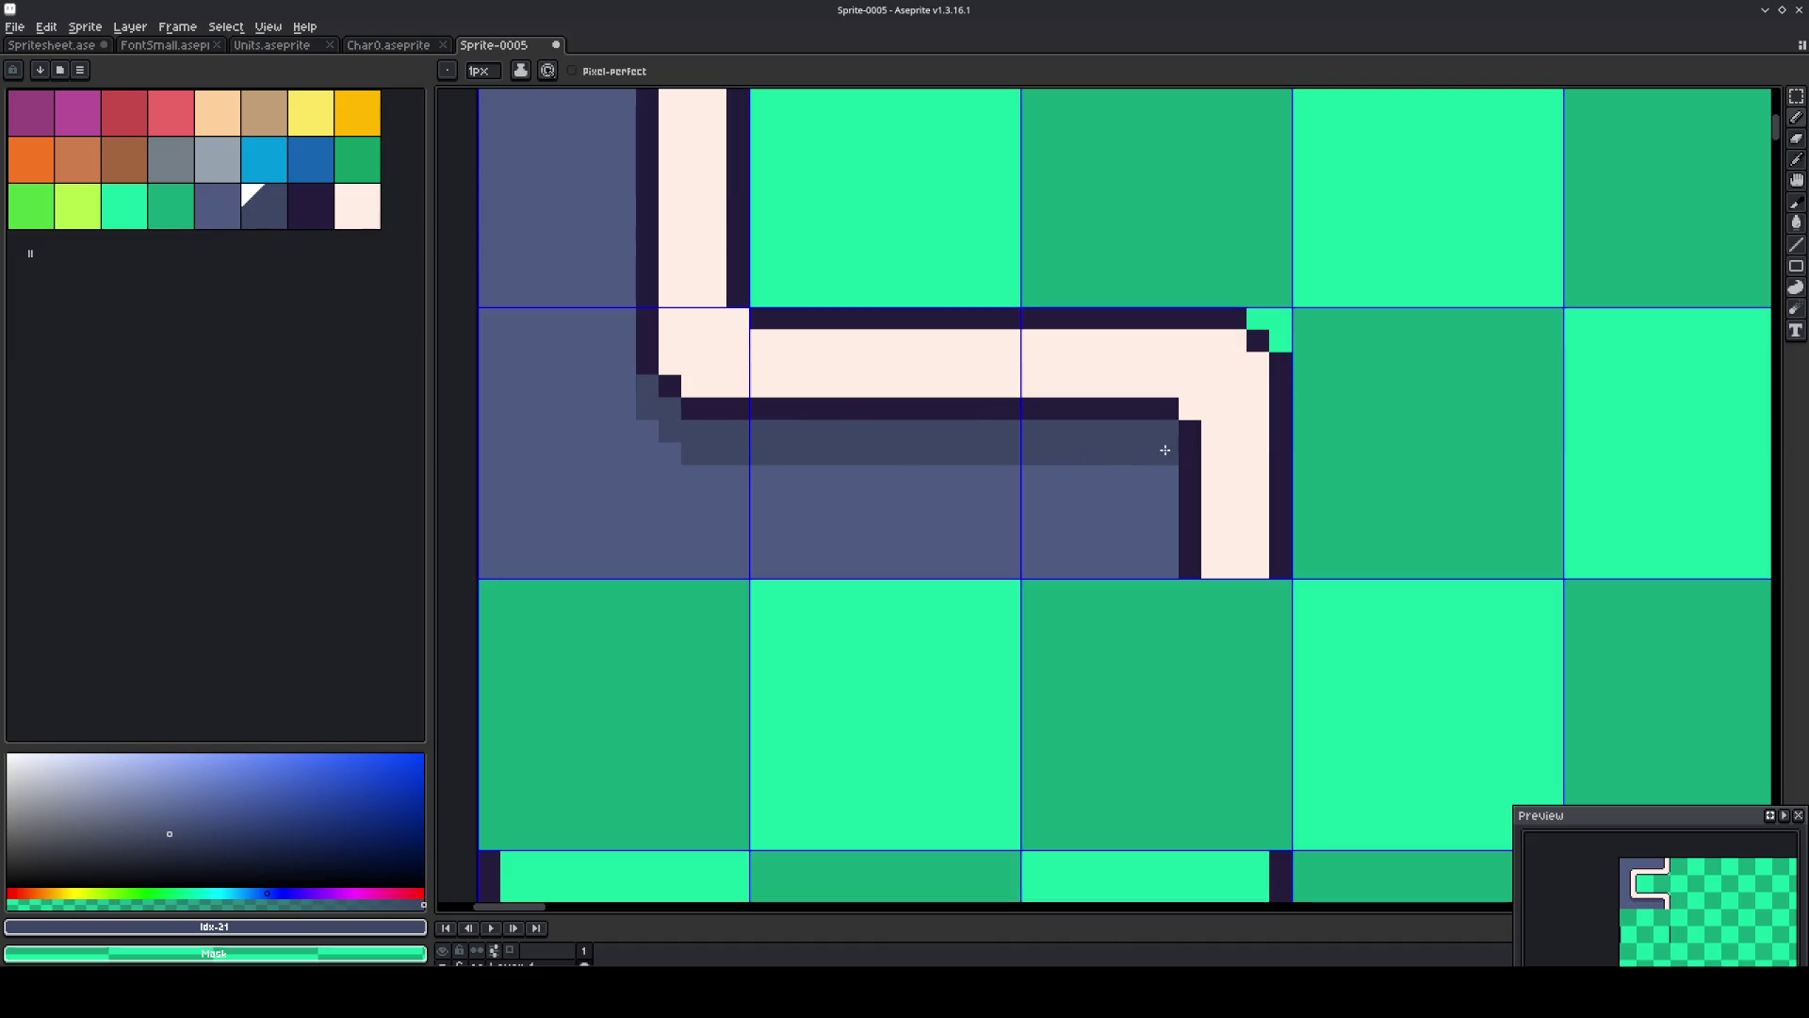
scroll(1009, 476, "down", 3)
mouse_move(1008, 476)
left_mouse_down()
mouse_move(921, 517)
mouse_move(801, 527)
left_mouse_up()
Paint grey-blue shading rows inside the lower and upper arms of the pipe.
scroll(801, 527, "up", 1)
left_click(844, 461, "alt")
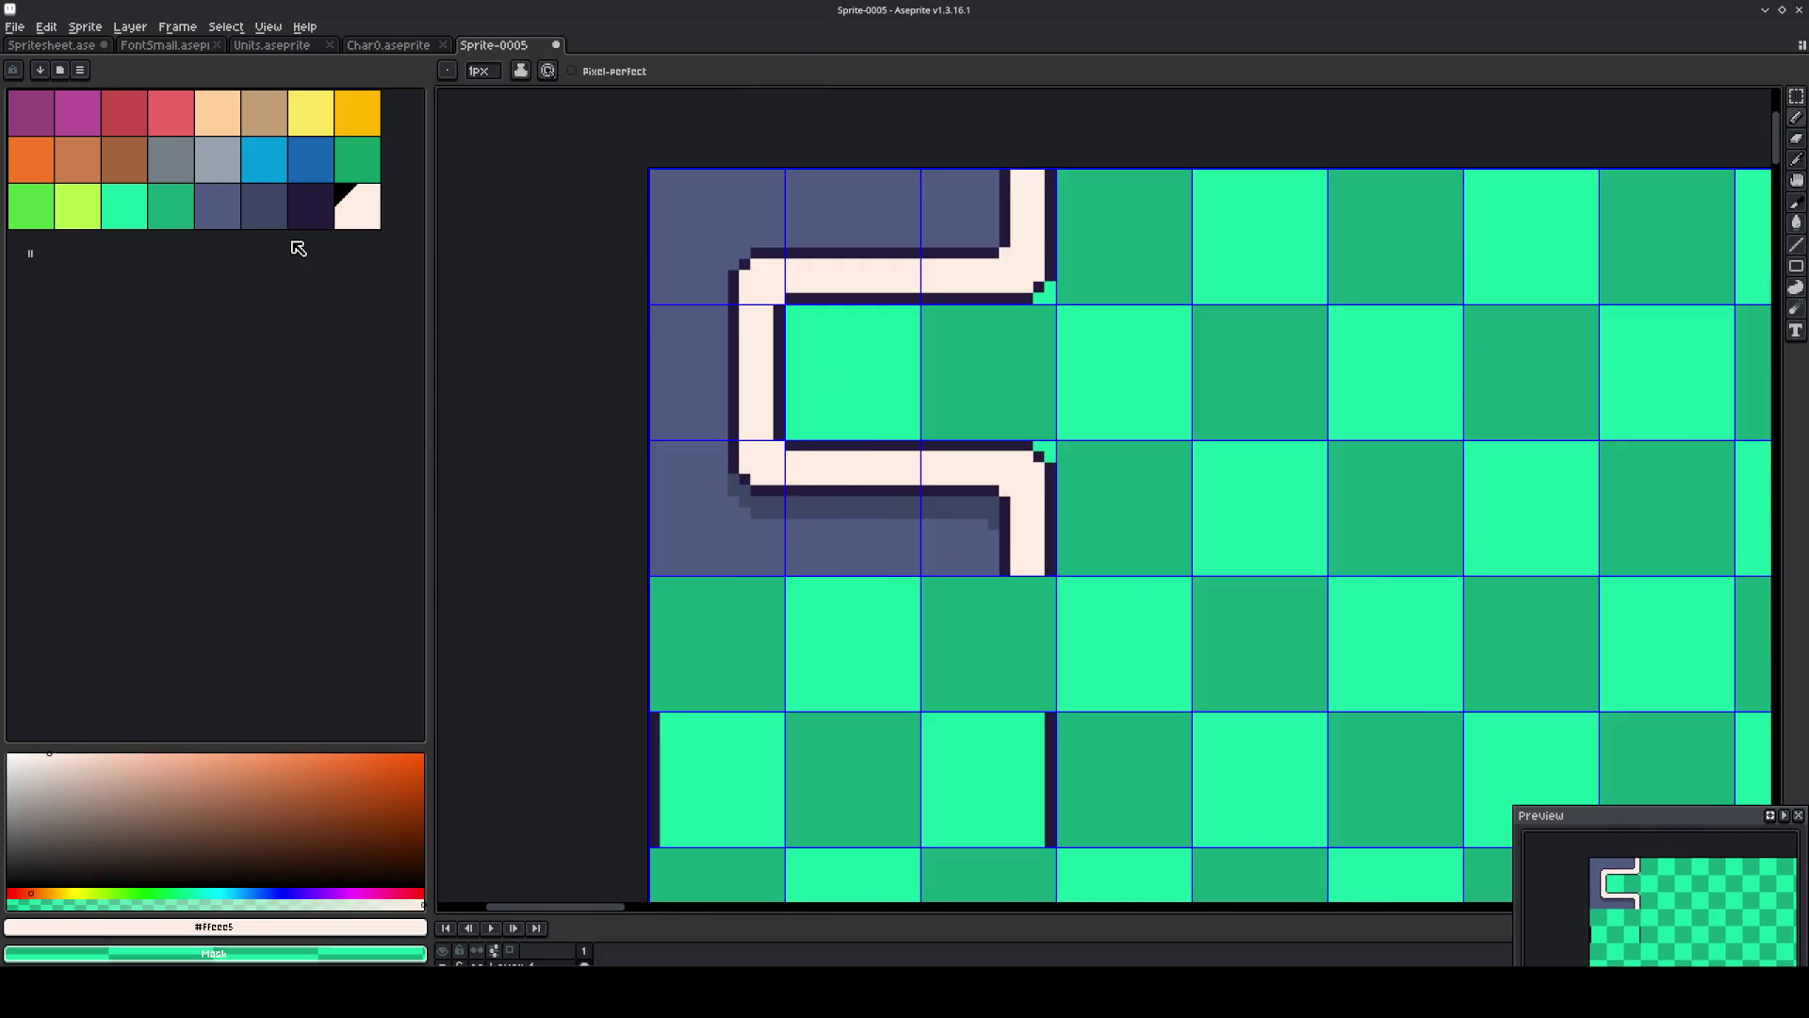
left_click(233, 173)
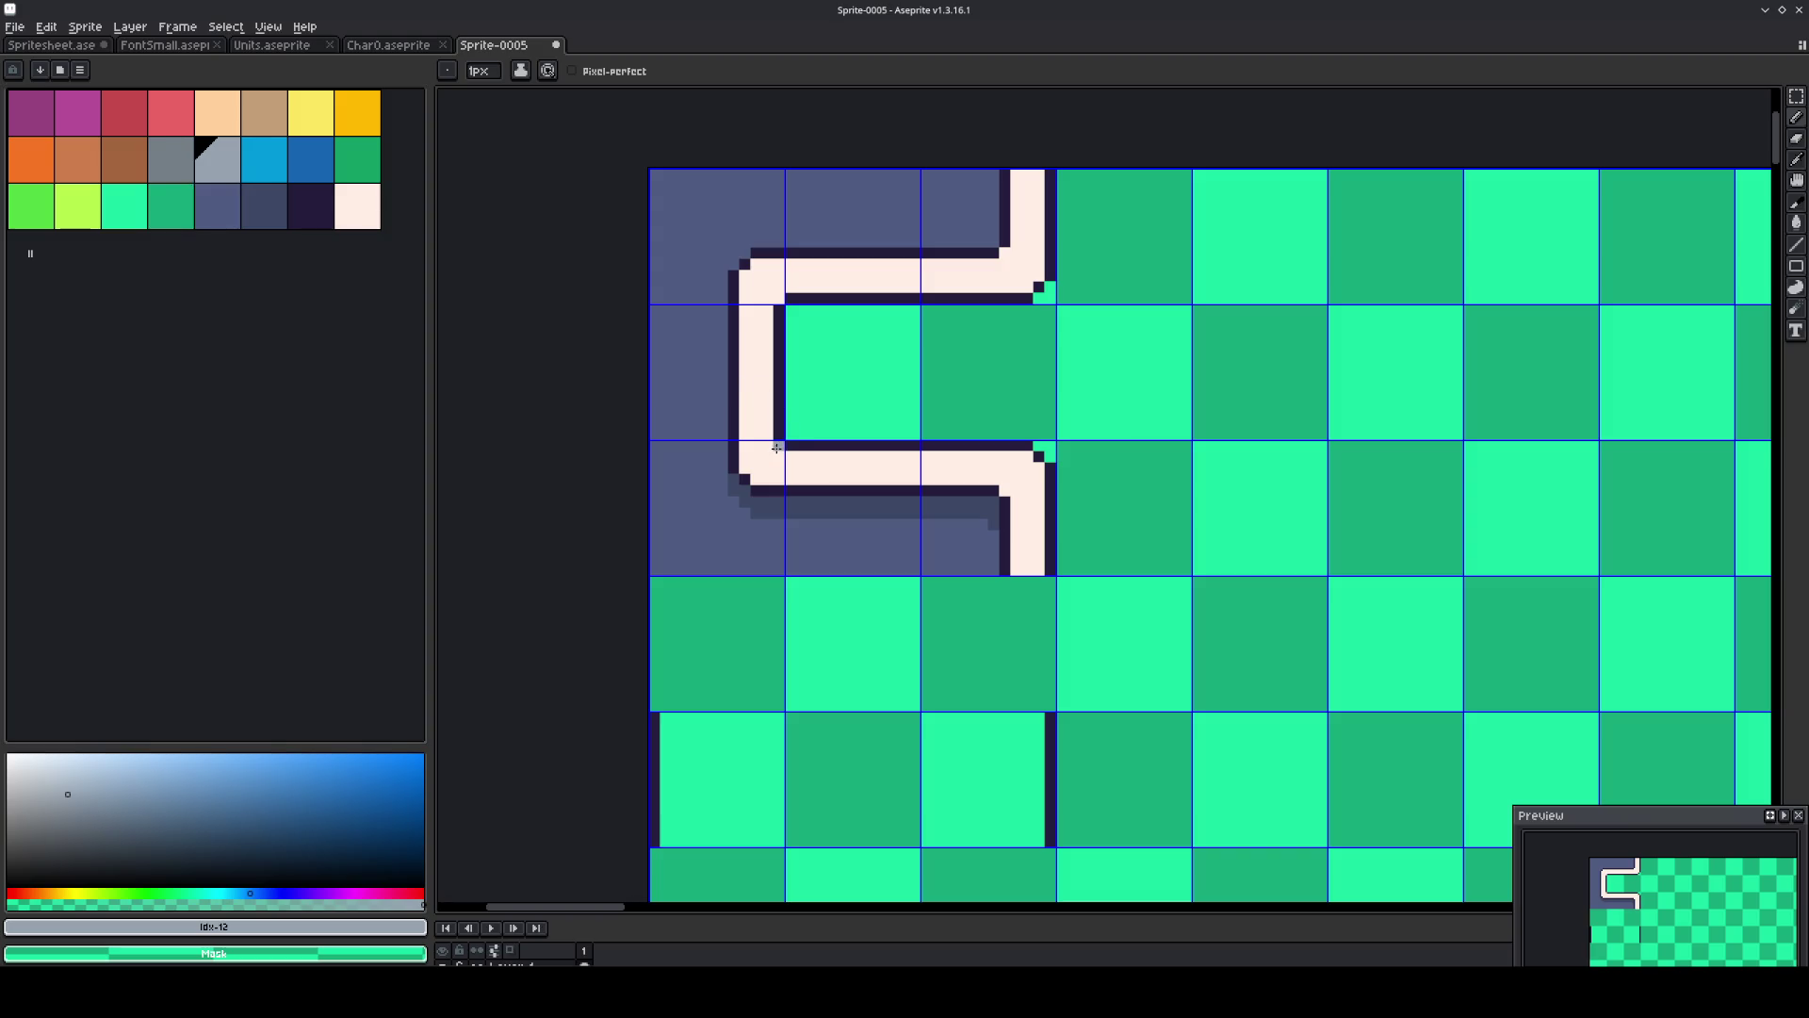
left_click_drag(790, 455, 1030, 458)
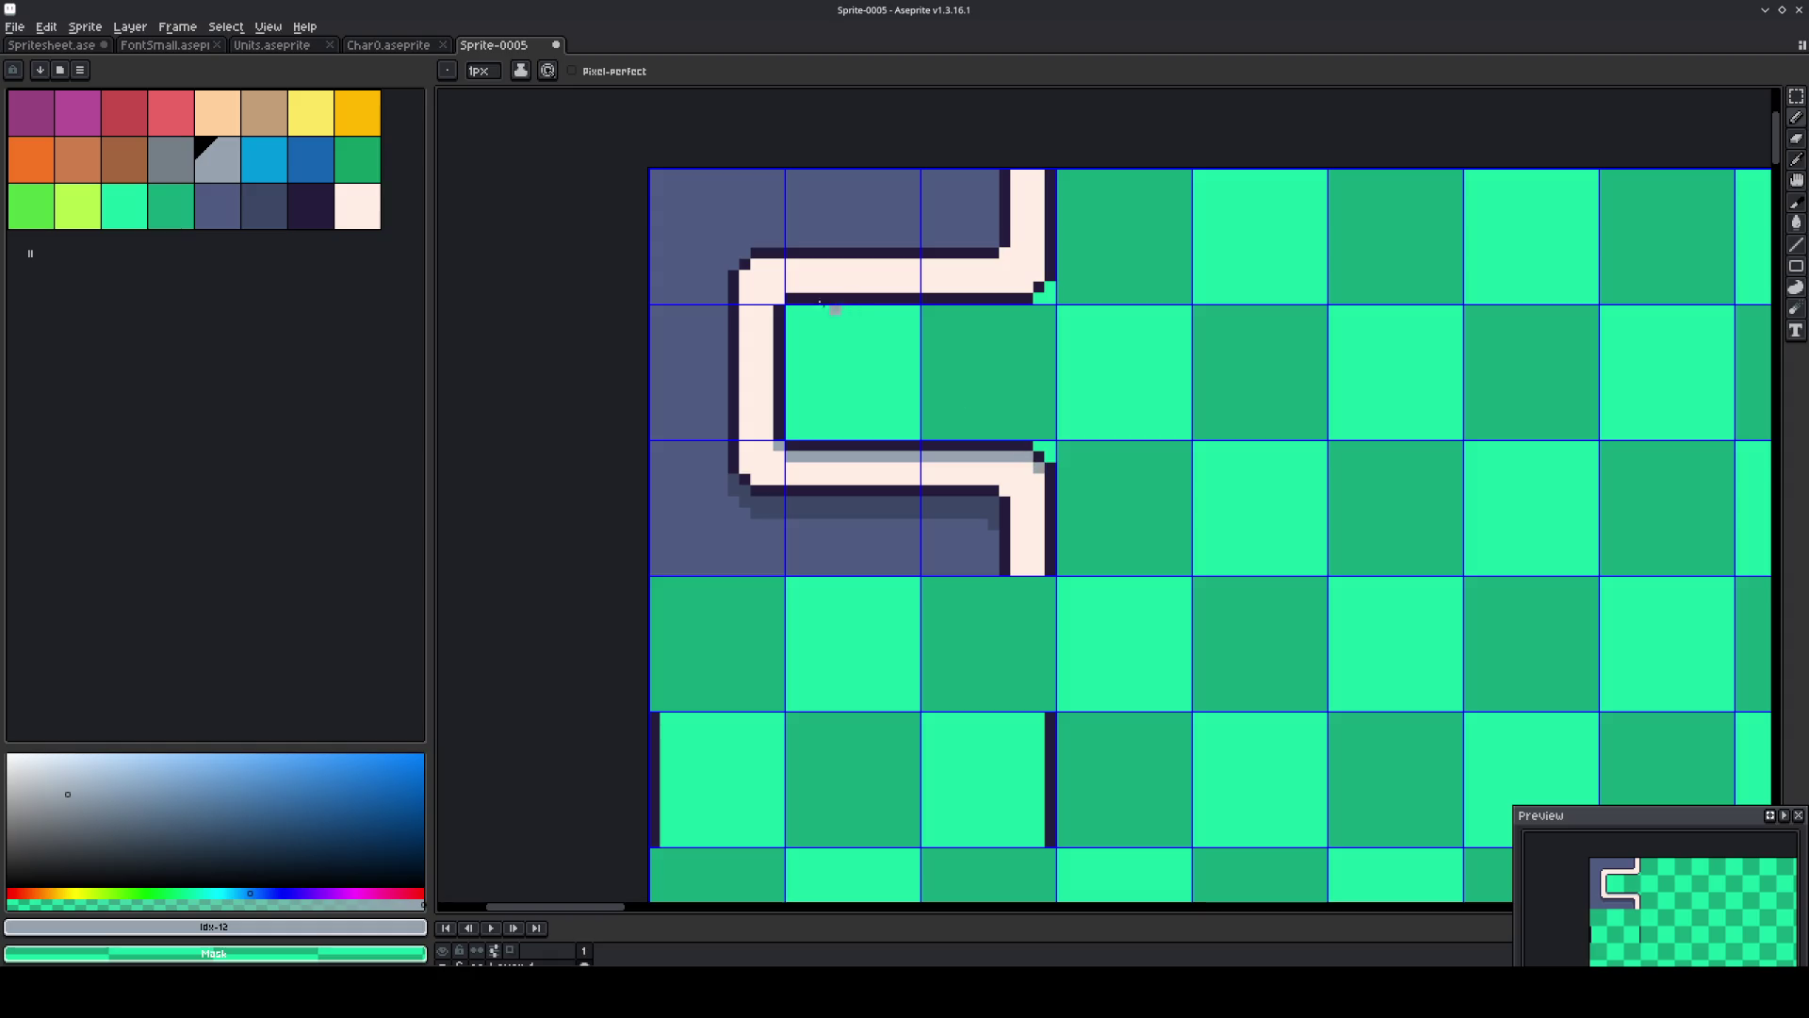
left_click_drag(812, 287, 1026, 287)
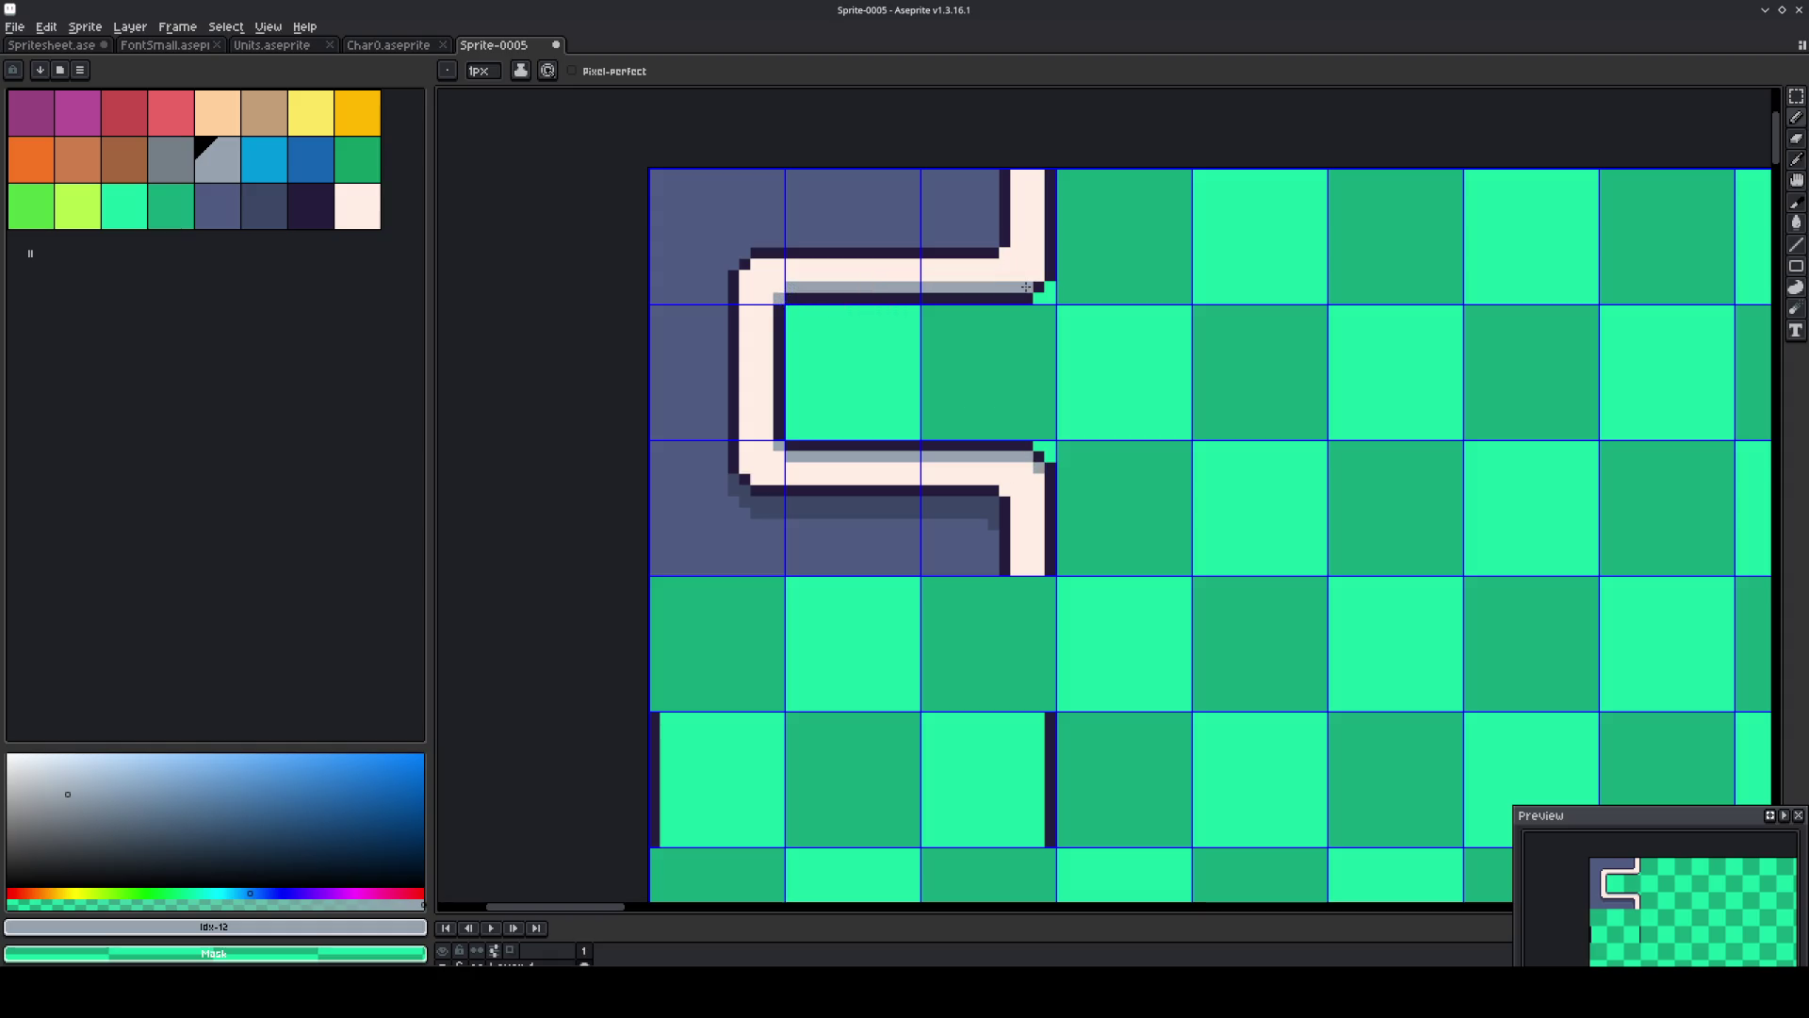
Move the pipe's upper arm up one pixel.
left_click(1027, 265, "alt")
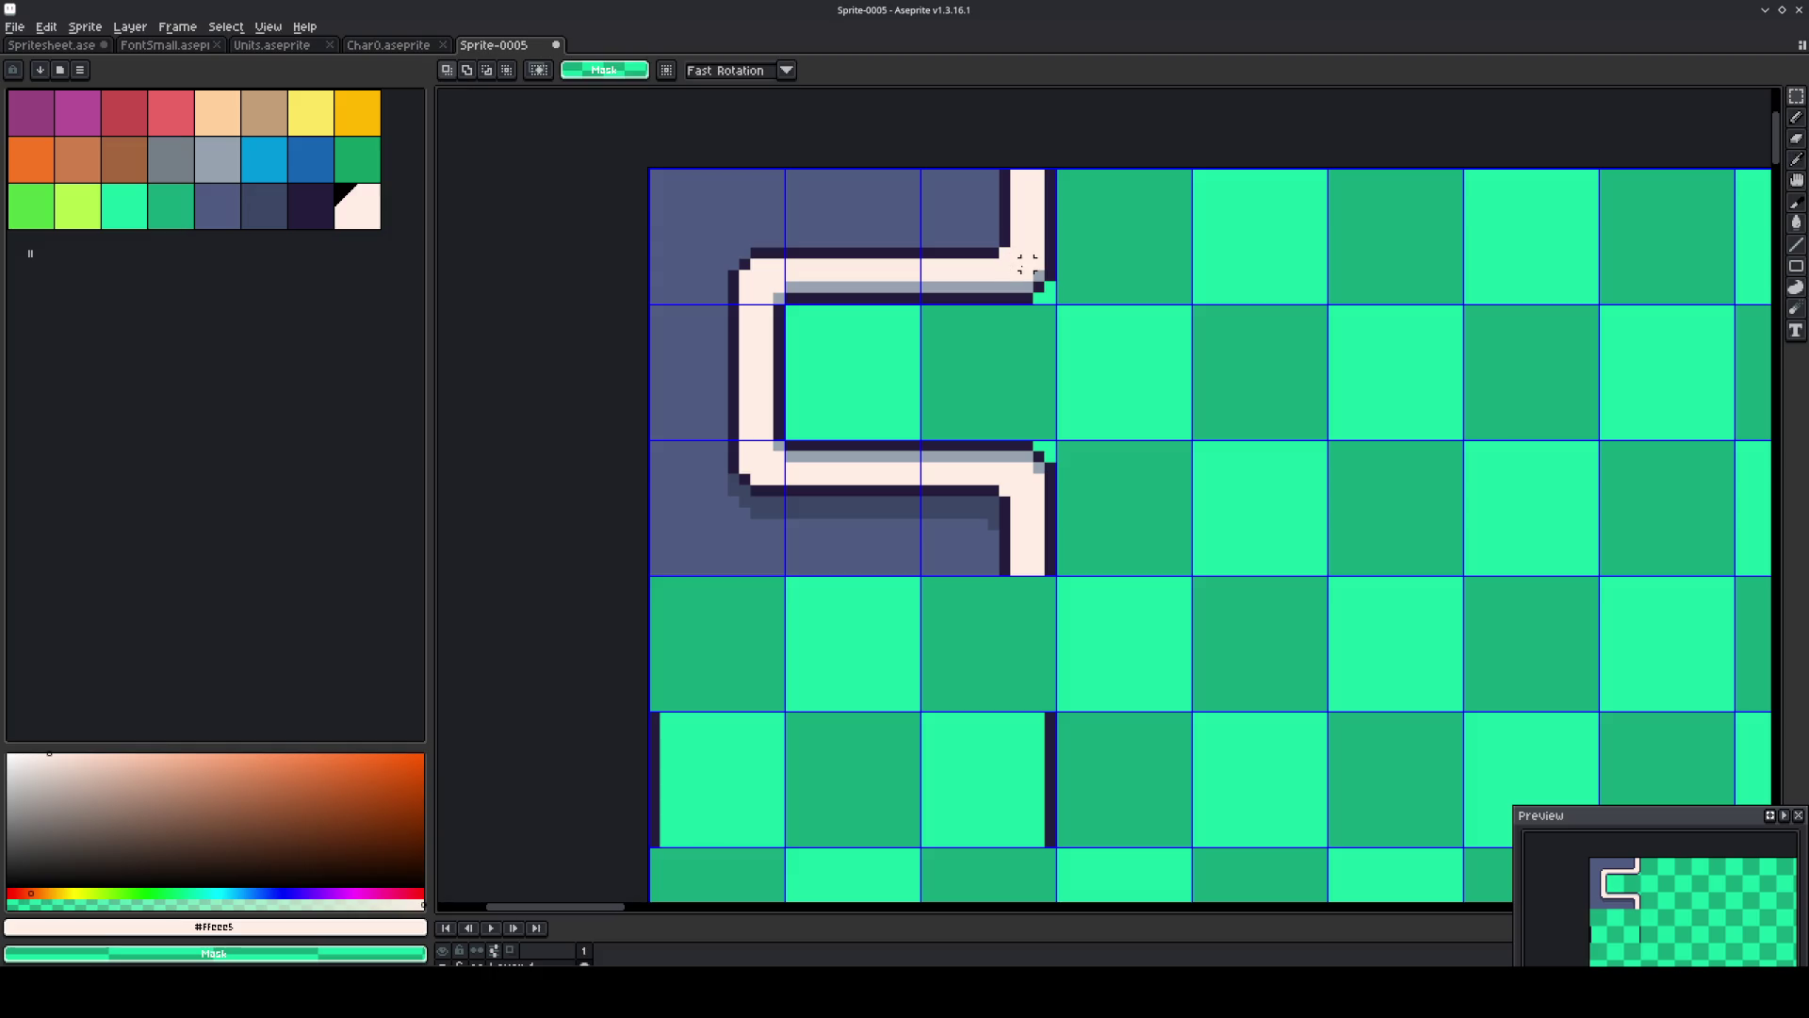
left_click_drag(1031, 281, 713, 223)
left_click_drag(833, 259, 834, 247)
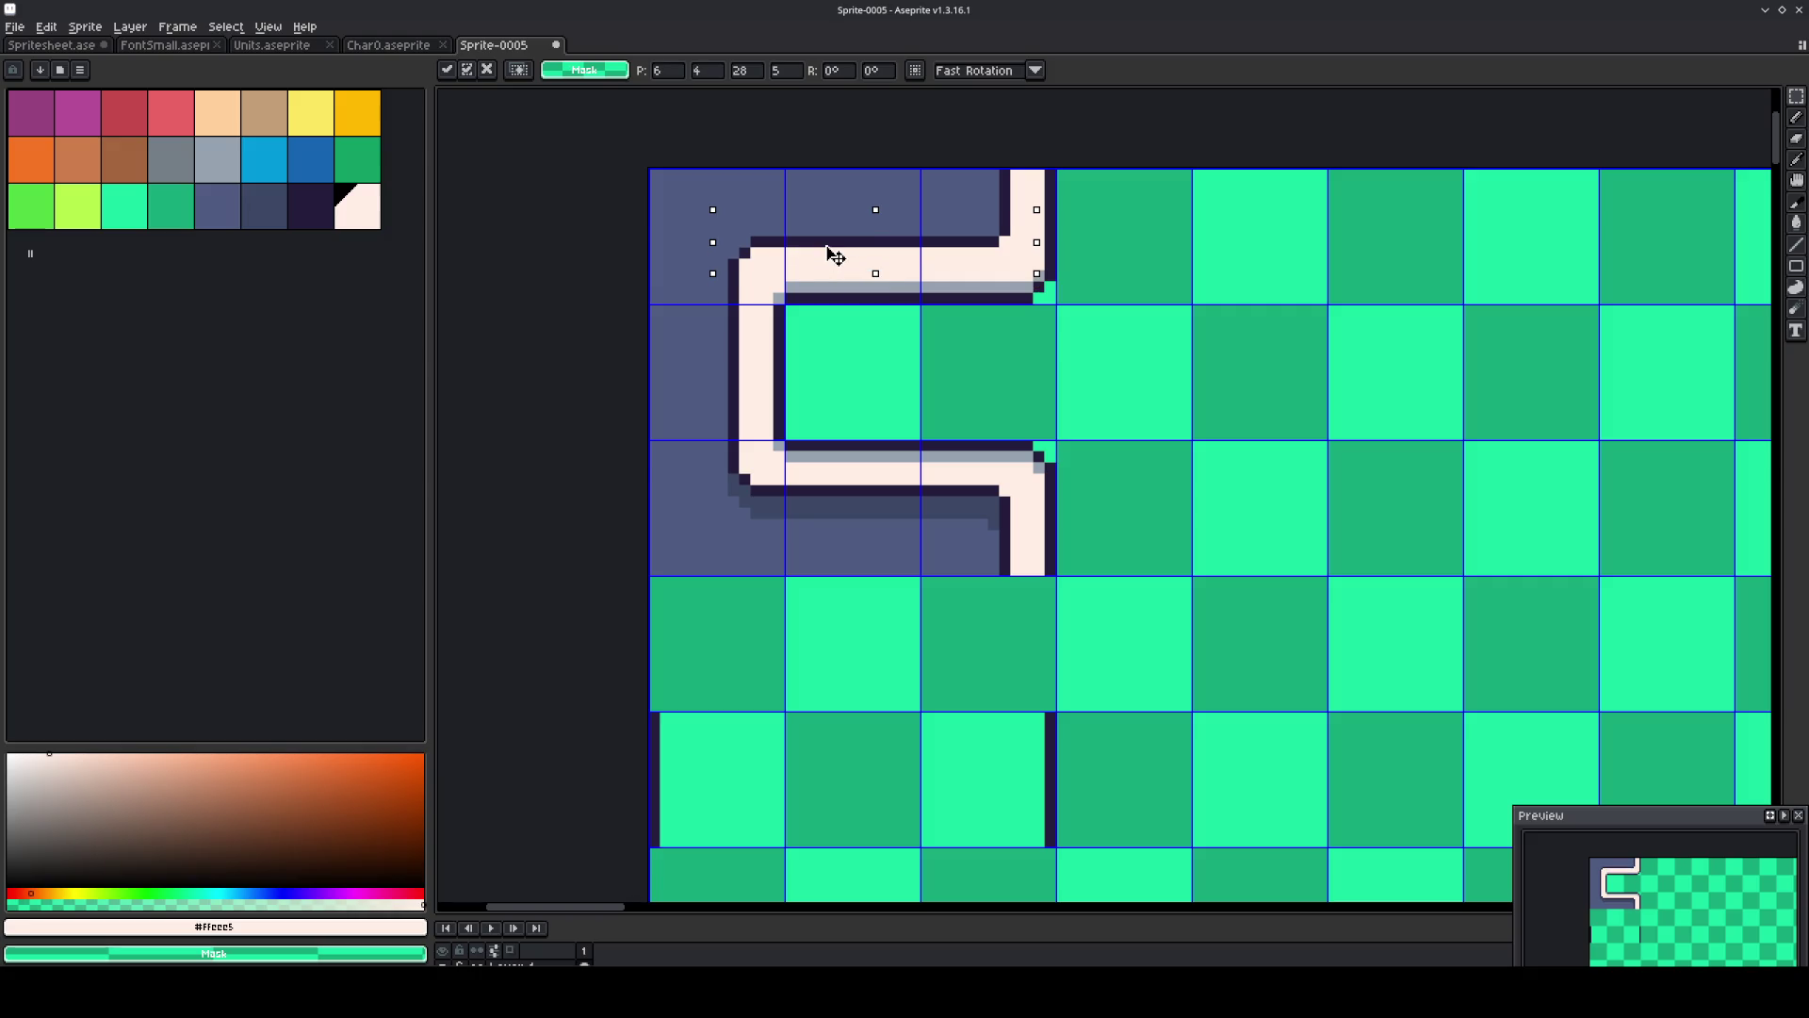
key("Return")
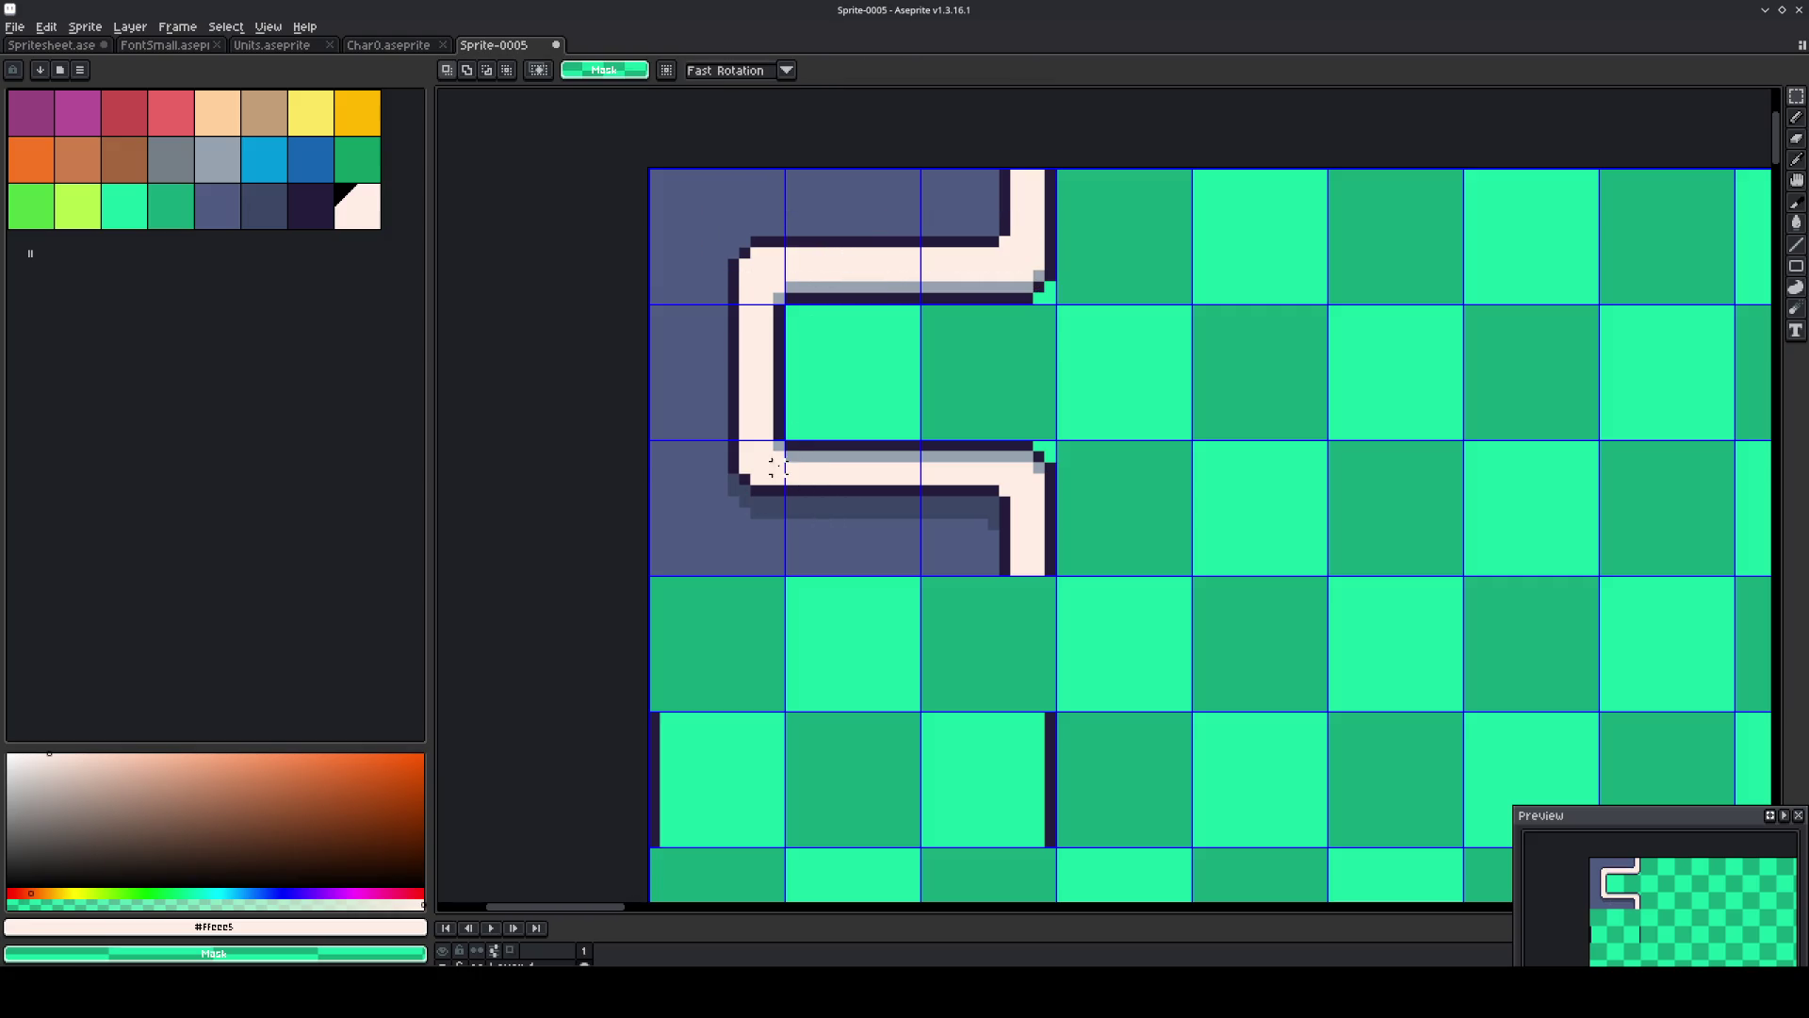
Bucket-fill the lower arm's grey strip back to cream and undo two stray grey-blue pipe fills.
left_click(778, 444, "alt")
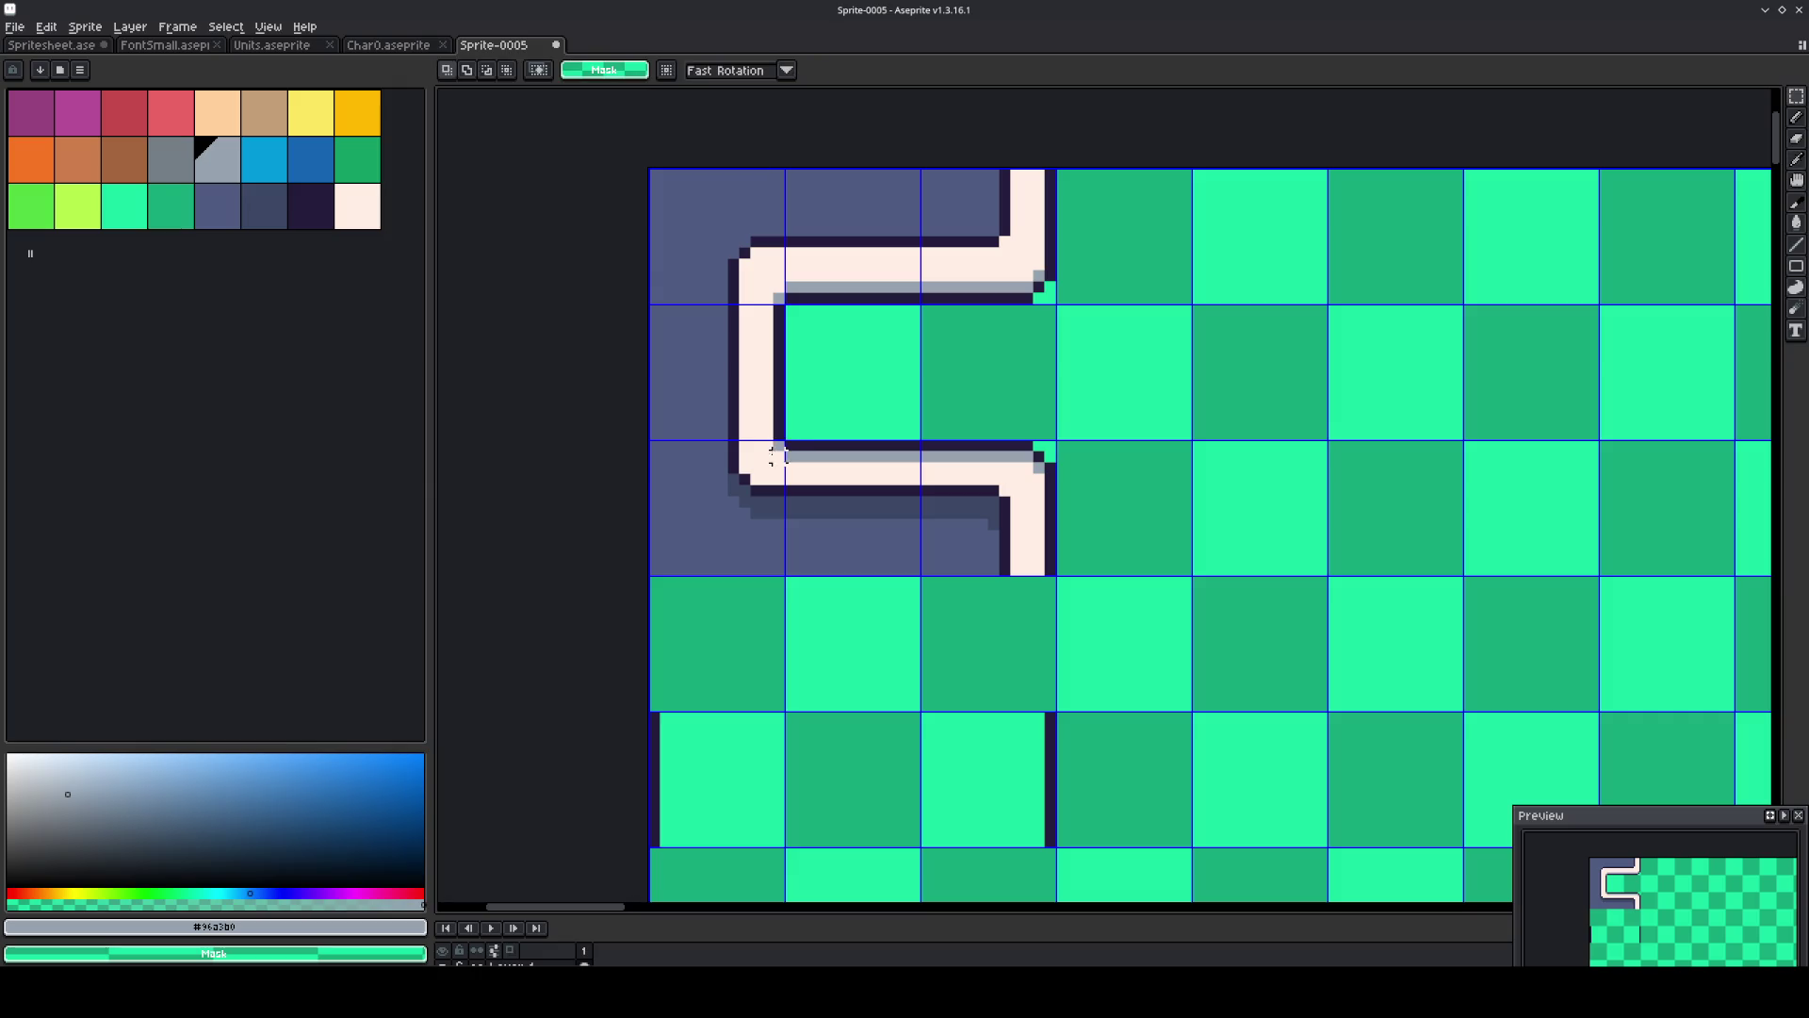
left_click(772, 454, "alt")
key("g")
left_click(797, 453)
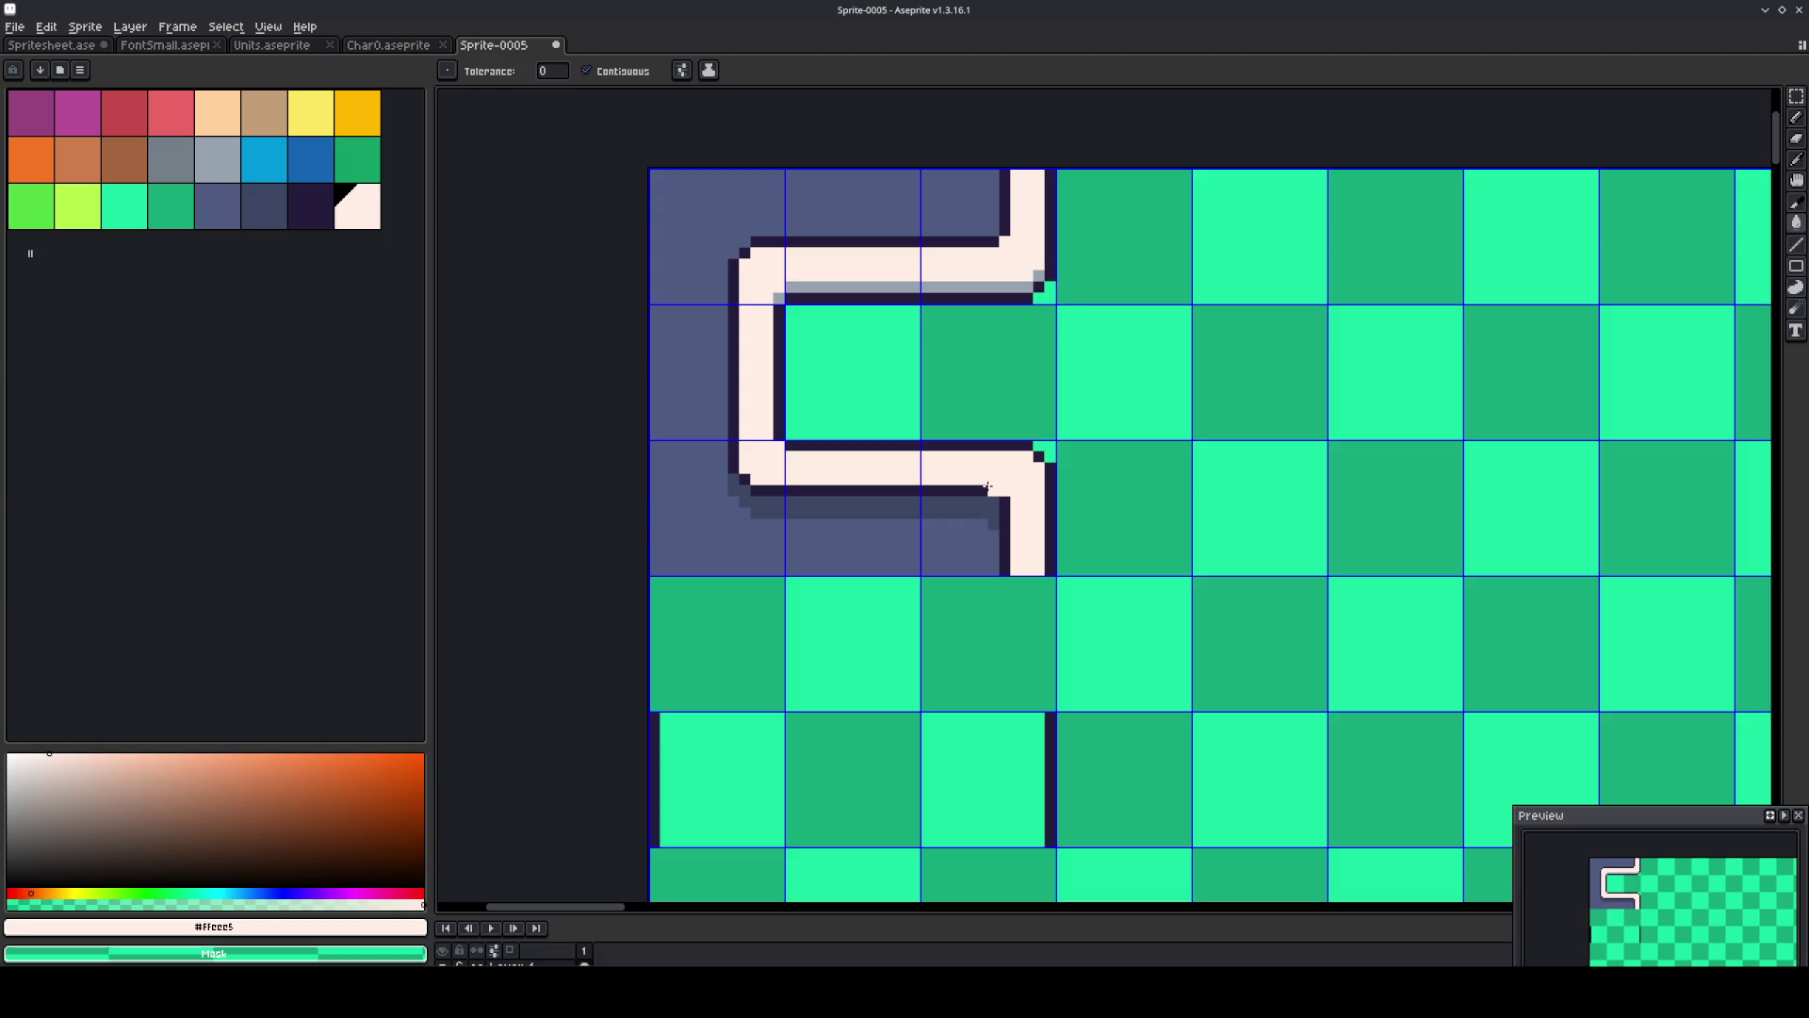
left_click(1039, 275, "alt")
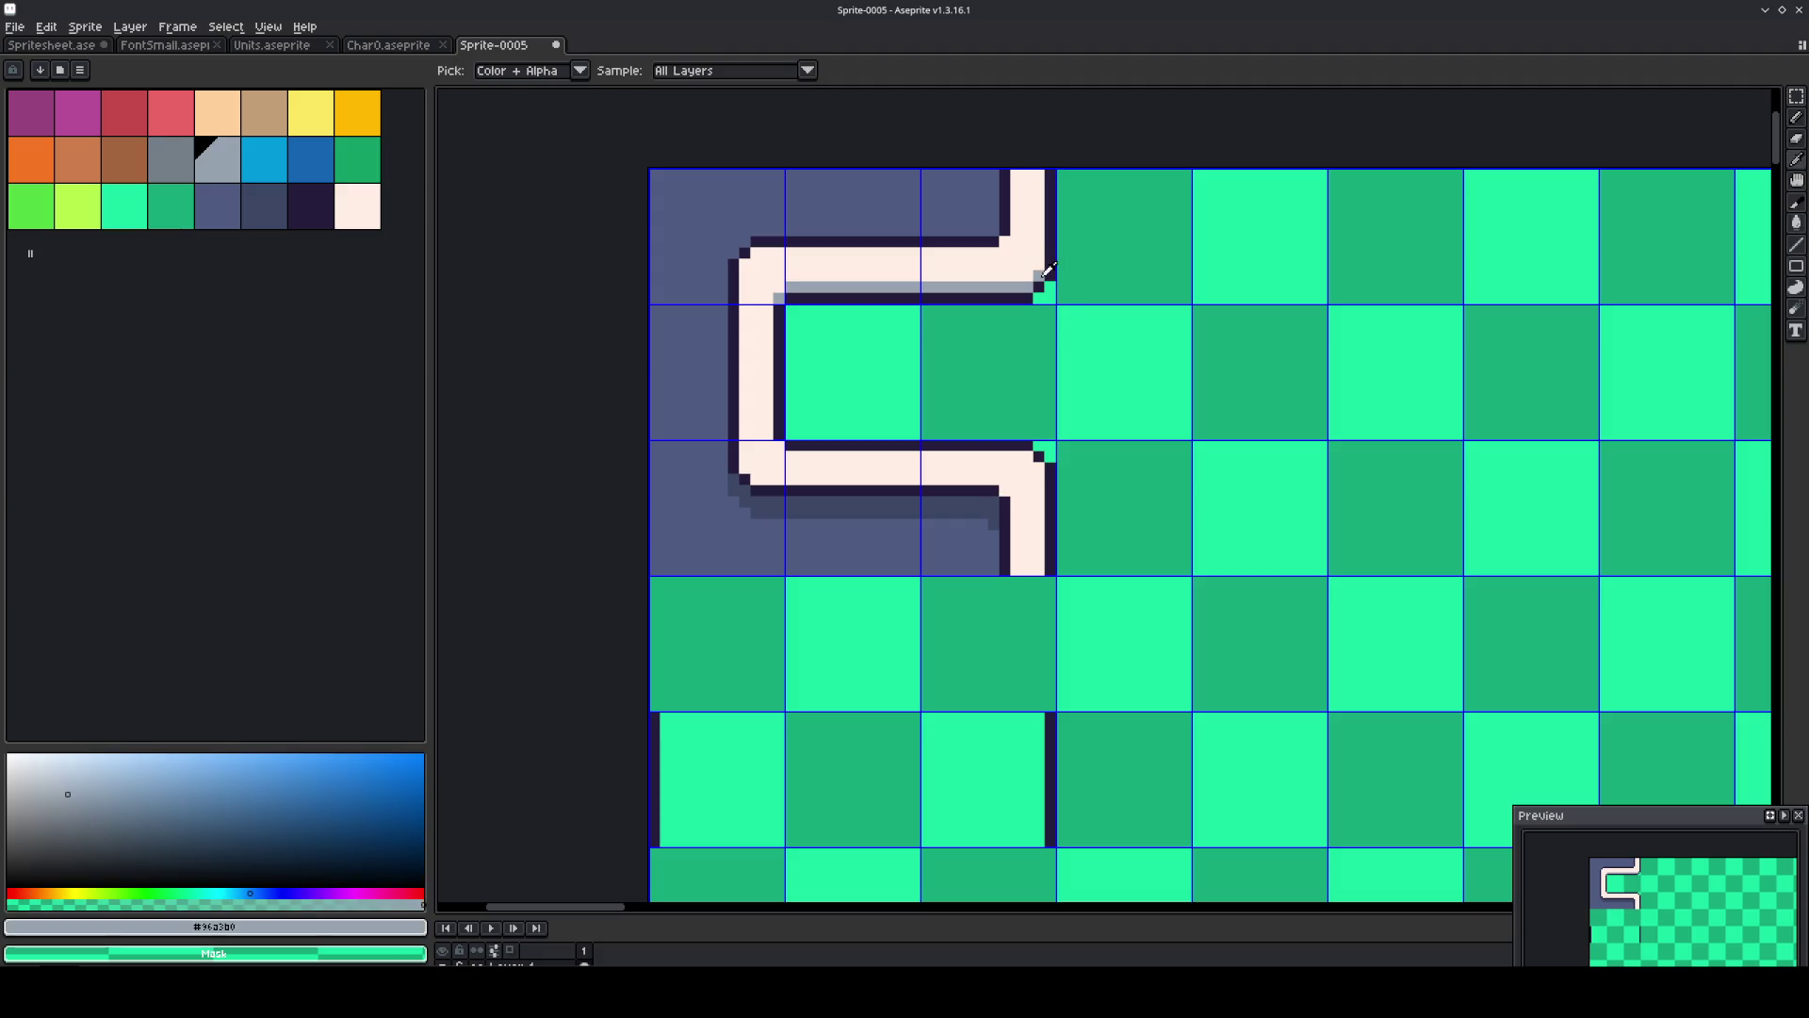
left_click(1001, 490)
key("ctrl+z")
left_click(1000, 487)
key("ctrl+z")
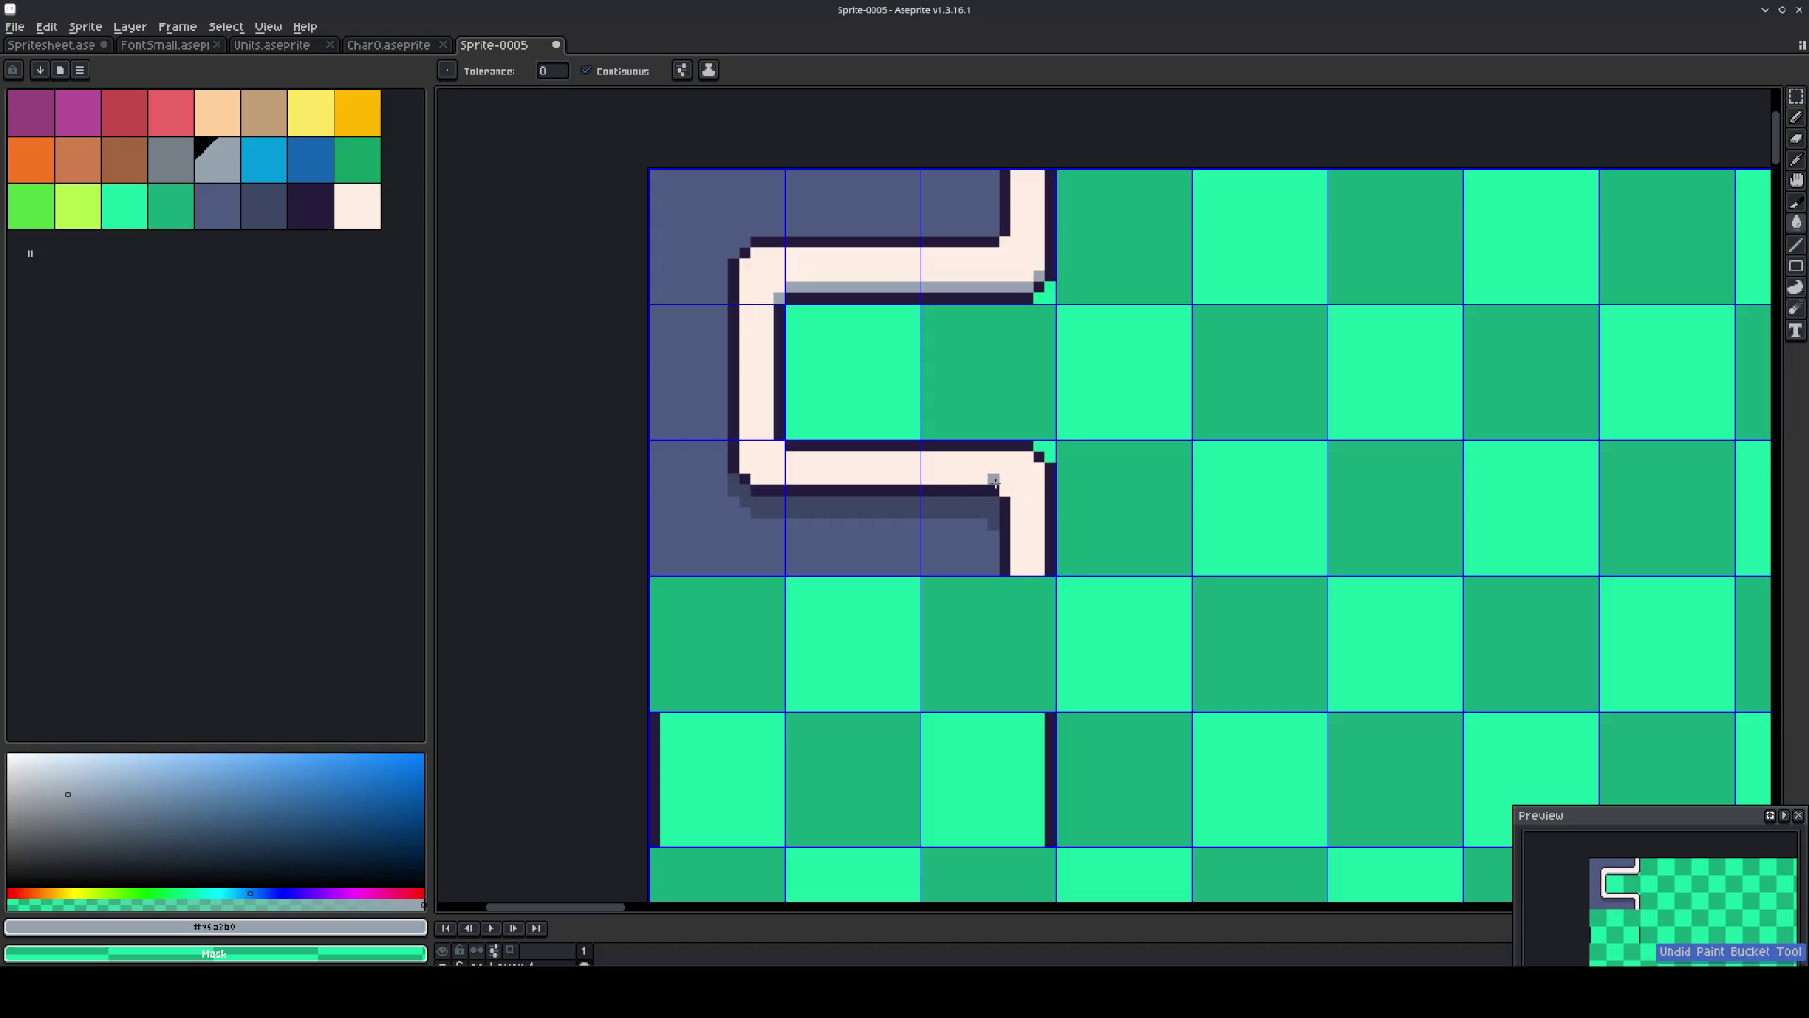
Draw a grey-blue line under the lower arm and reposition the lower arm's shadow.
key("b")
left_click_drag(1003, 488, 756, 479)
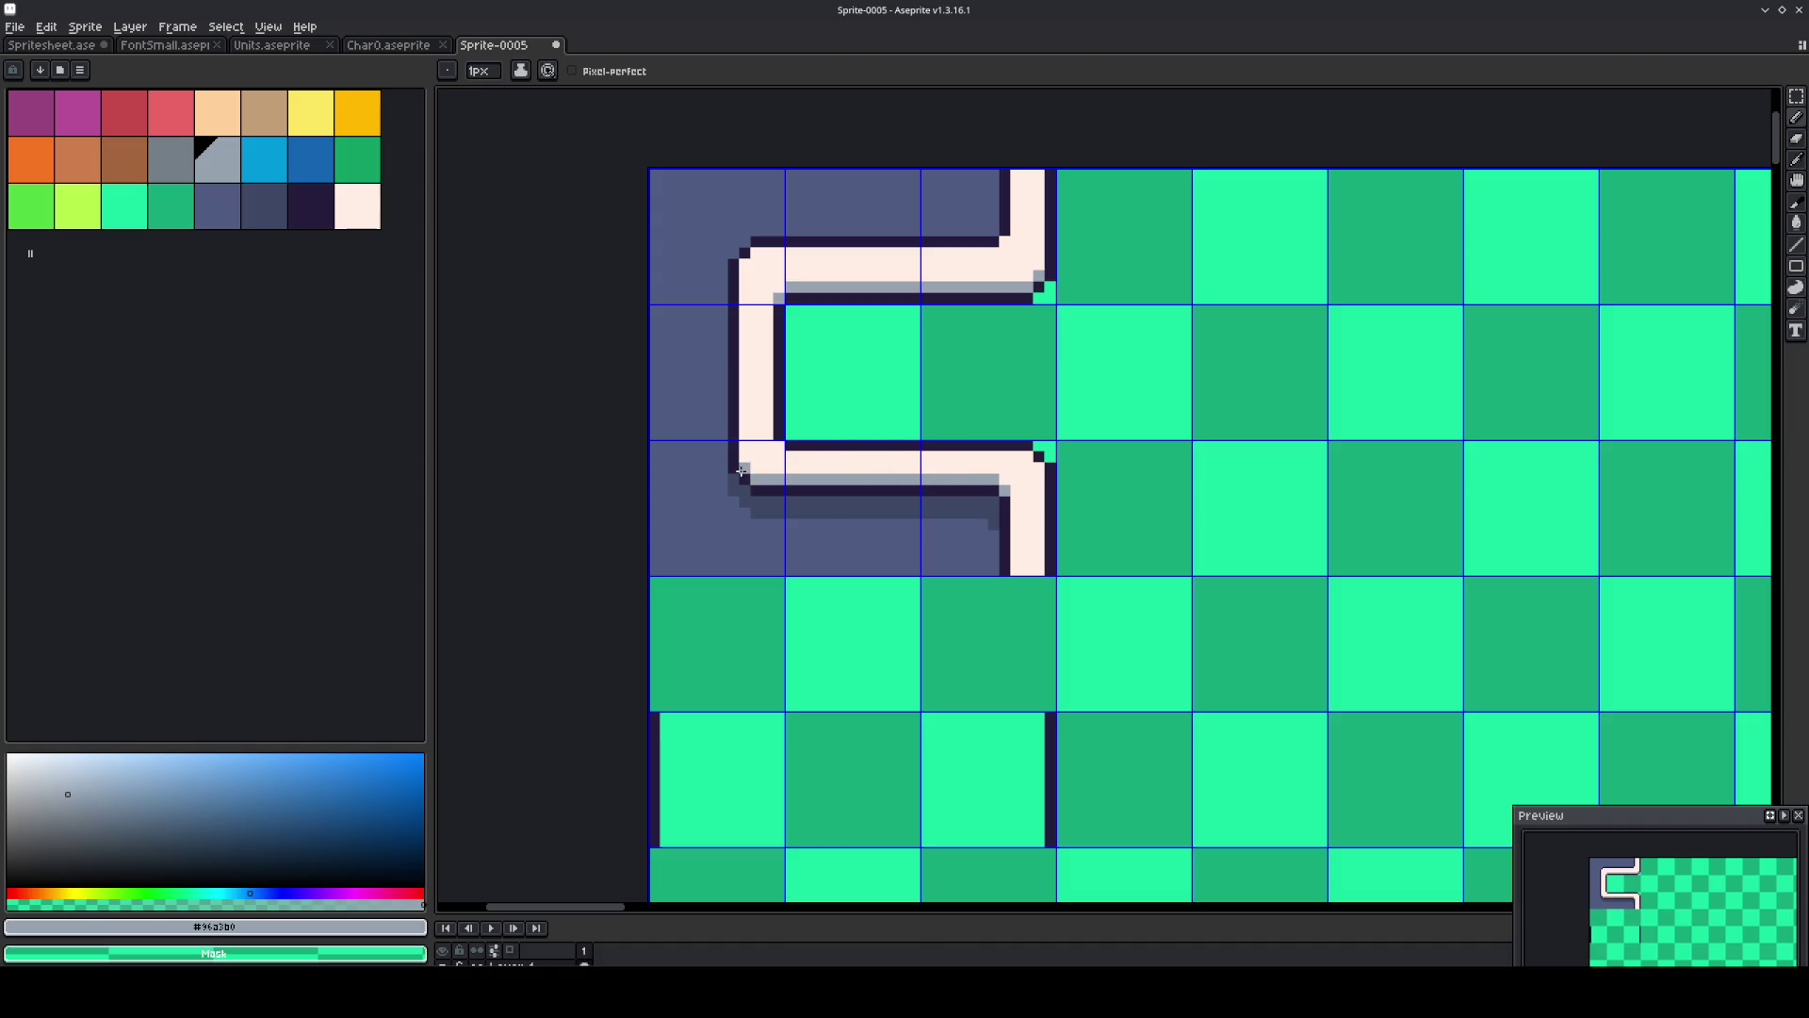
key("m")
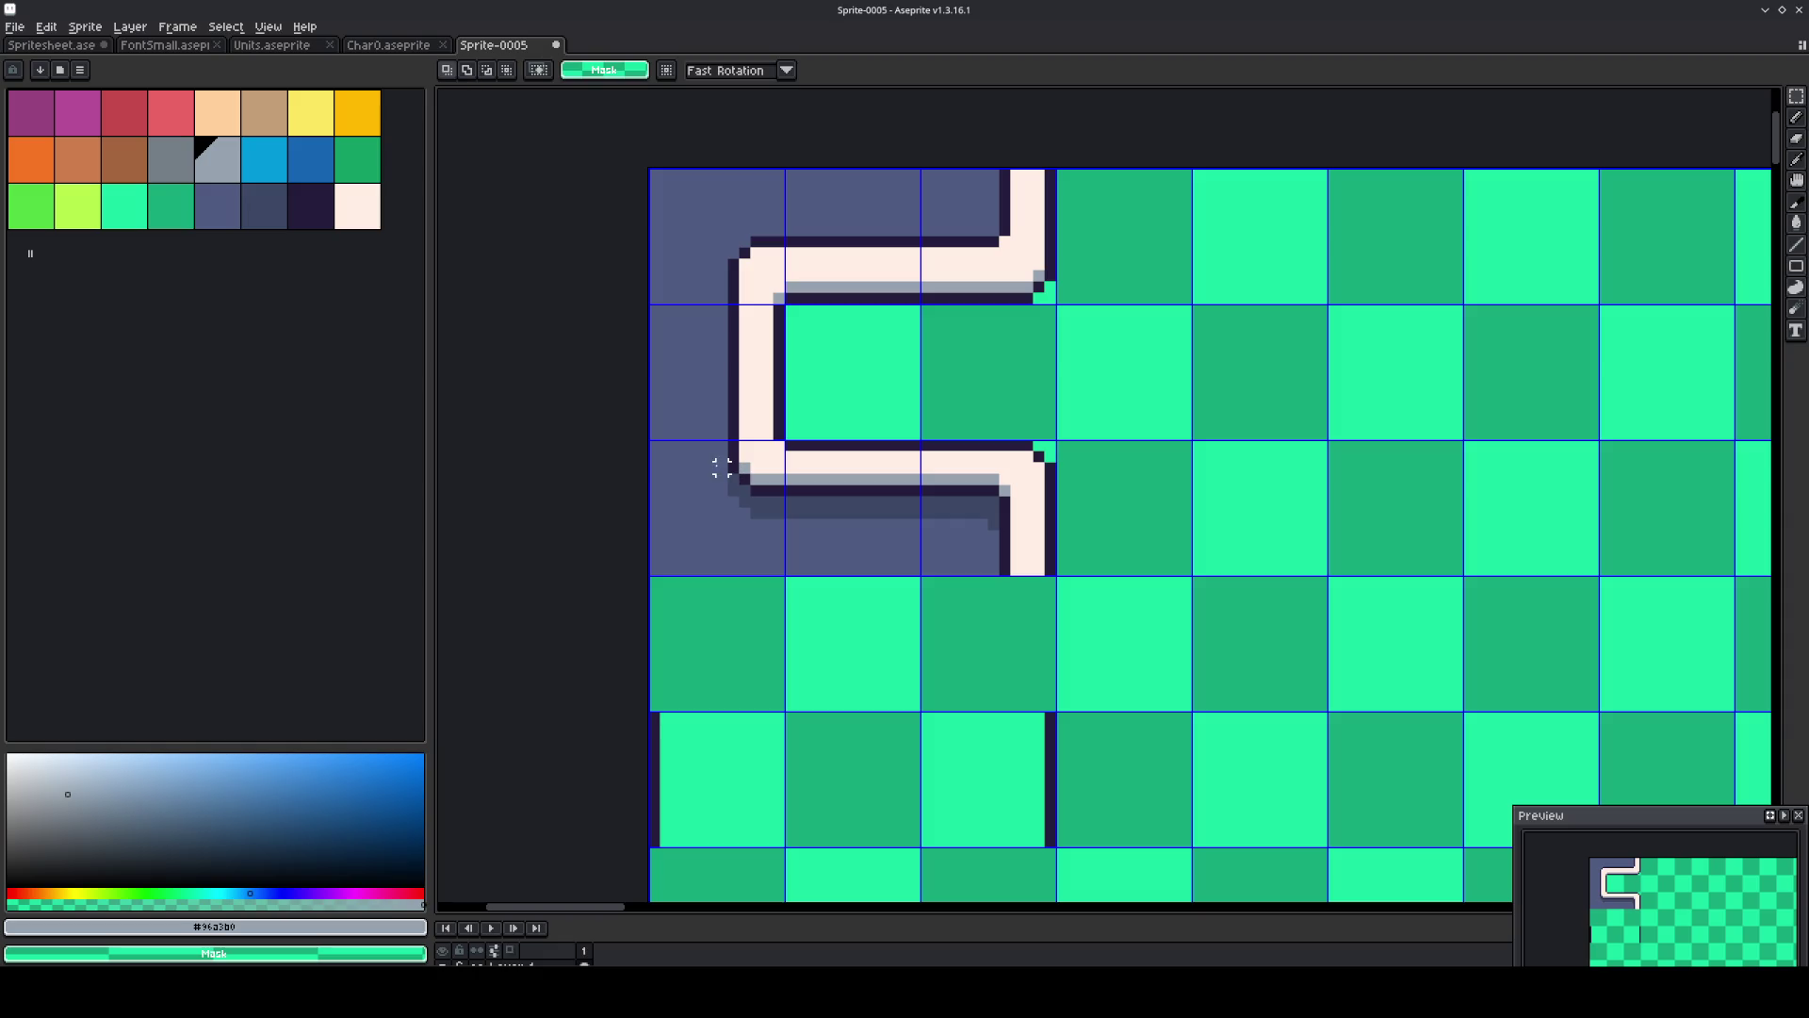
mouse_move(710, 465)
left_mouse_down()
mouse_move(889, 545)
mouse_move(1014, 545)
mouse_move(942, 529)
left_mouse_up()
left_click(942, 519)
left_click(912, 400)
left_click_drag(912, 399, 868, 428)
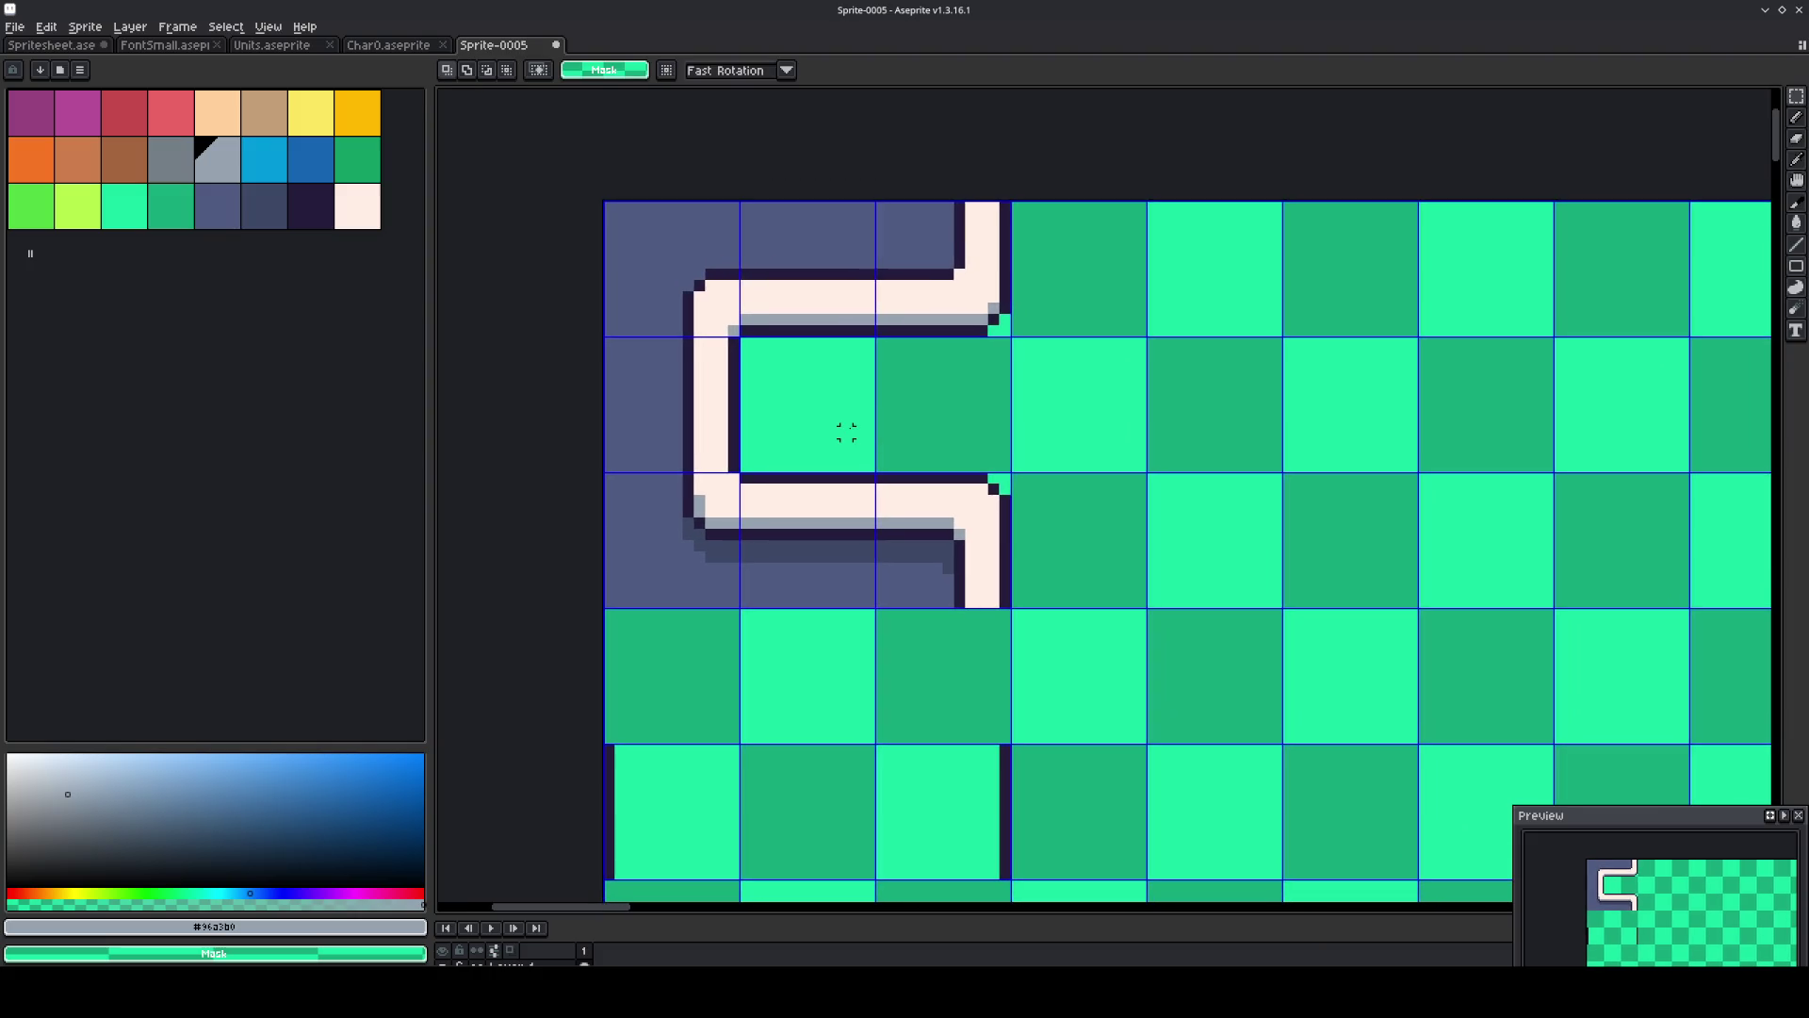
left_click(699, 499, "alt")
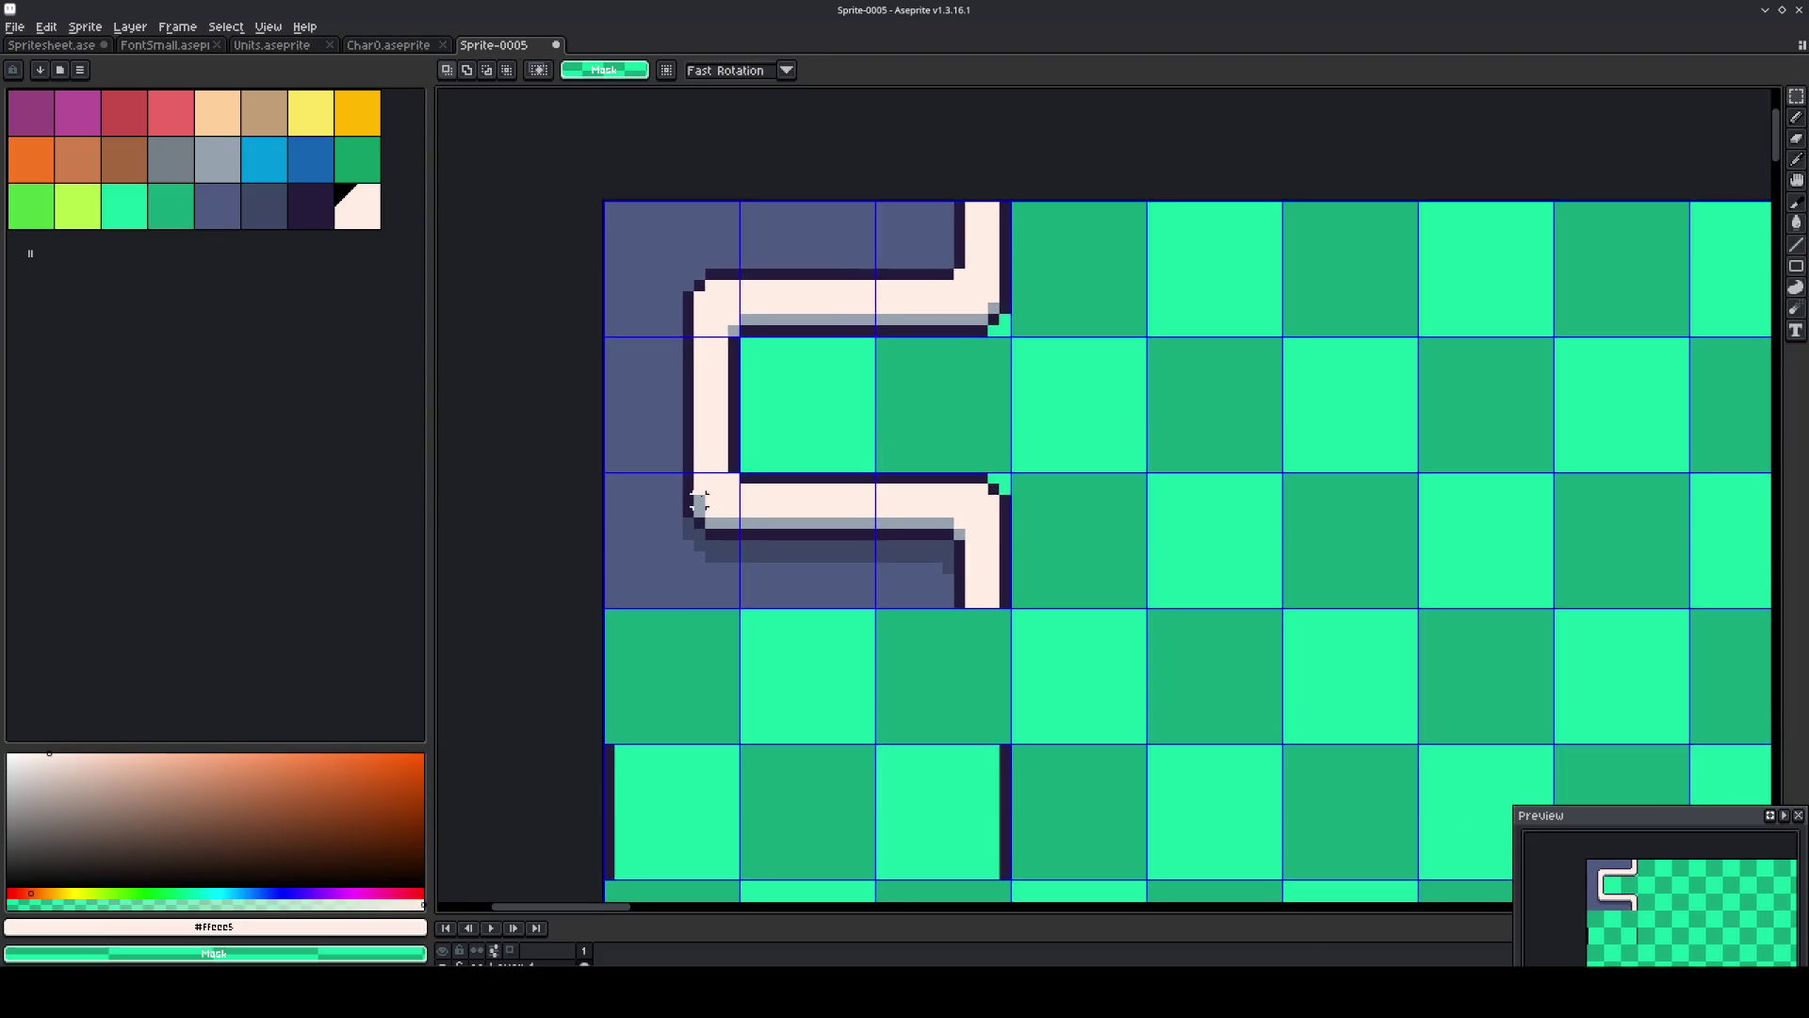
key("b")
scroll(725, 495, "down", 2)
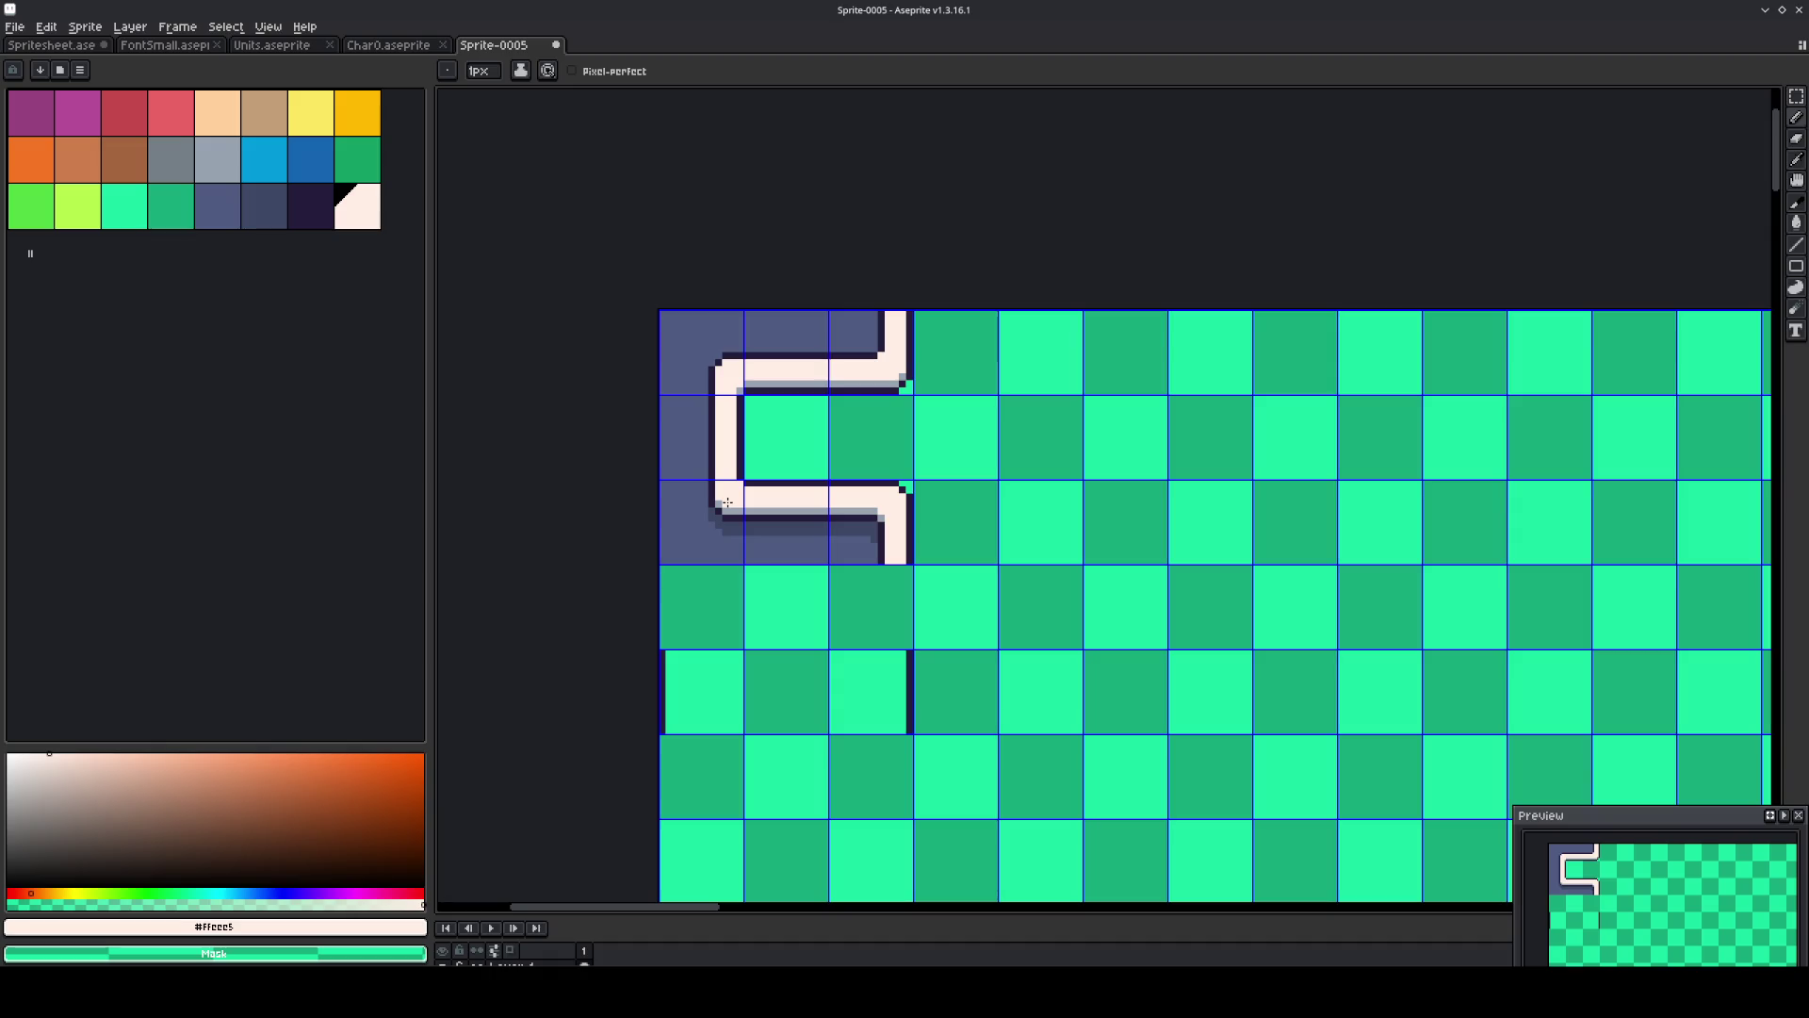
Try selecting rows of three cells below the pipe, then clear the selection.
key("m")
left_click_drag(687, 691, 828, 695)
scroll(788, 659, "down", 2)
scroll(788, 658, "right", 2)
left_click(1011, 452)
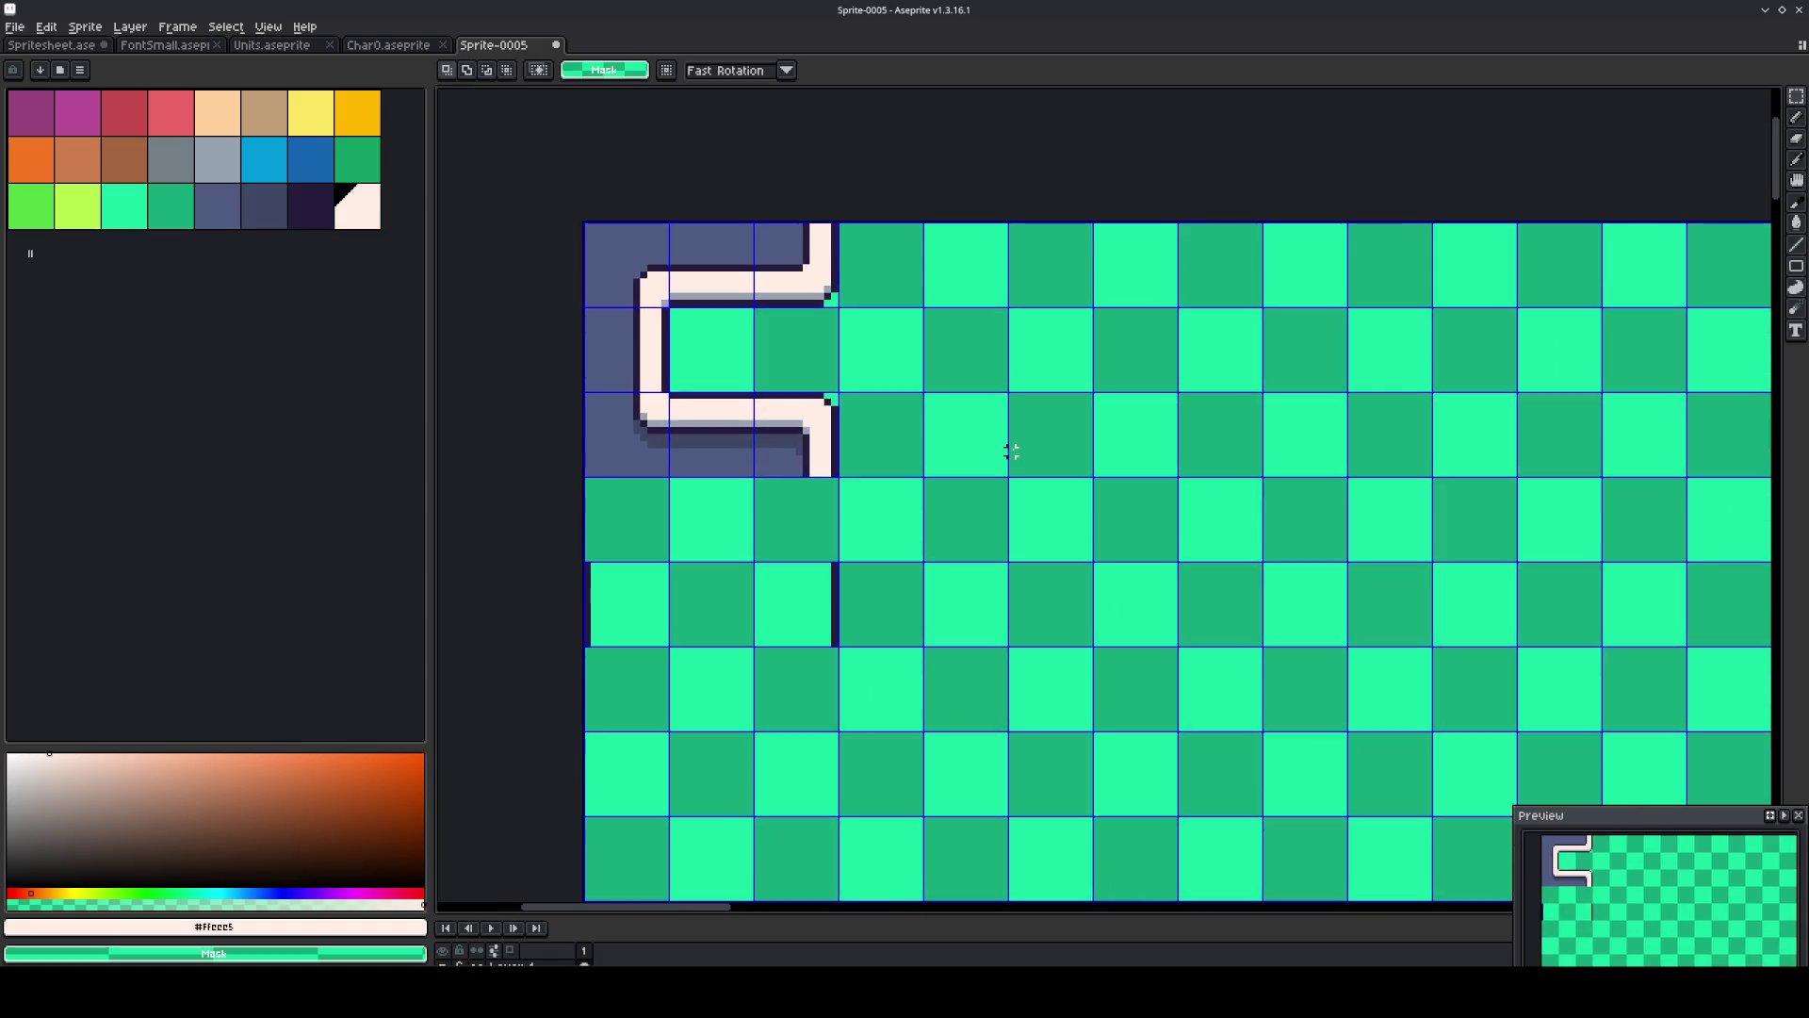
left_click_drag(615, 621, 773, 624)
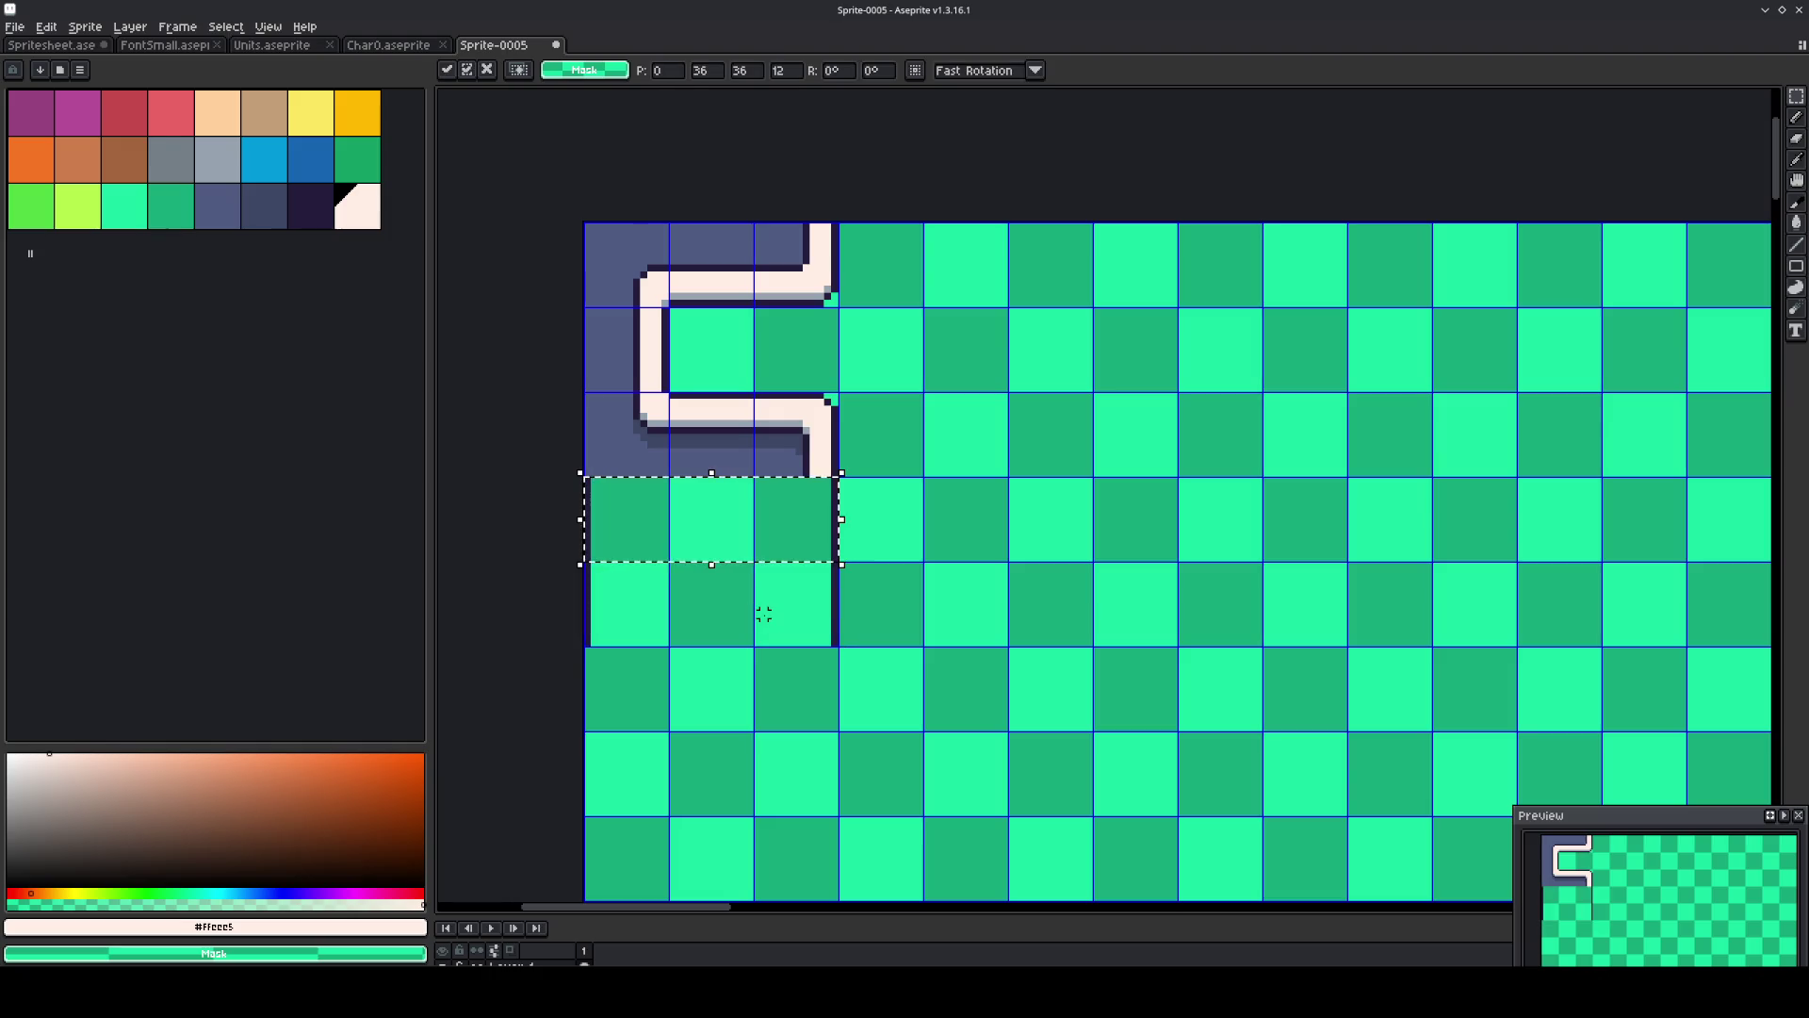
key("Return")
left_click_drag(622, 614, 808, 598)
scroll(820, 589, "up", 1)
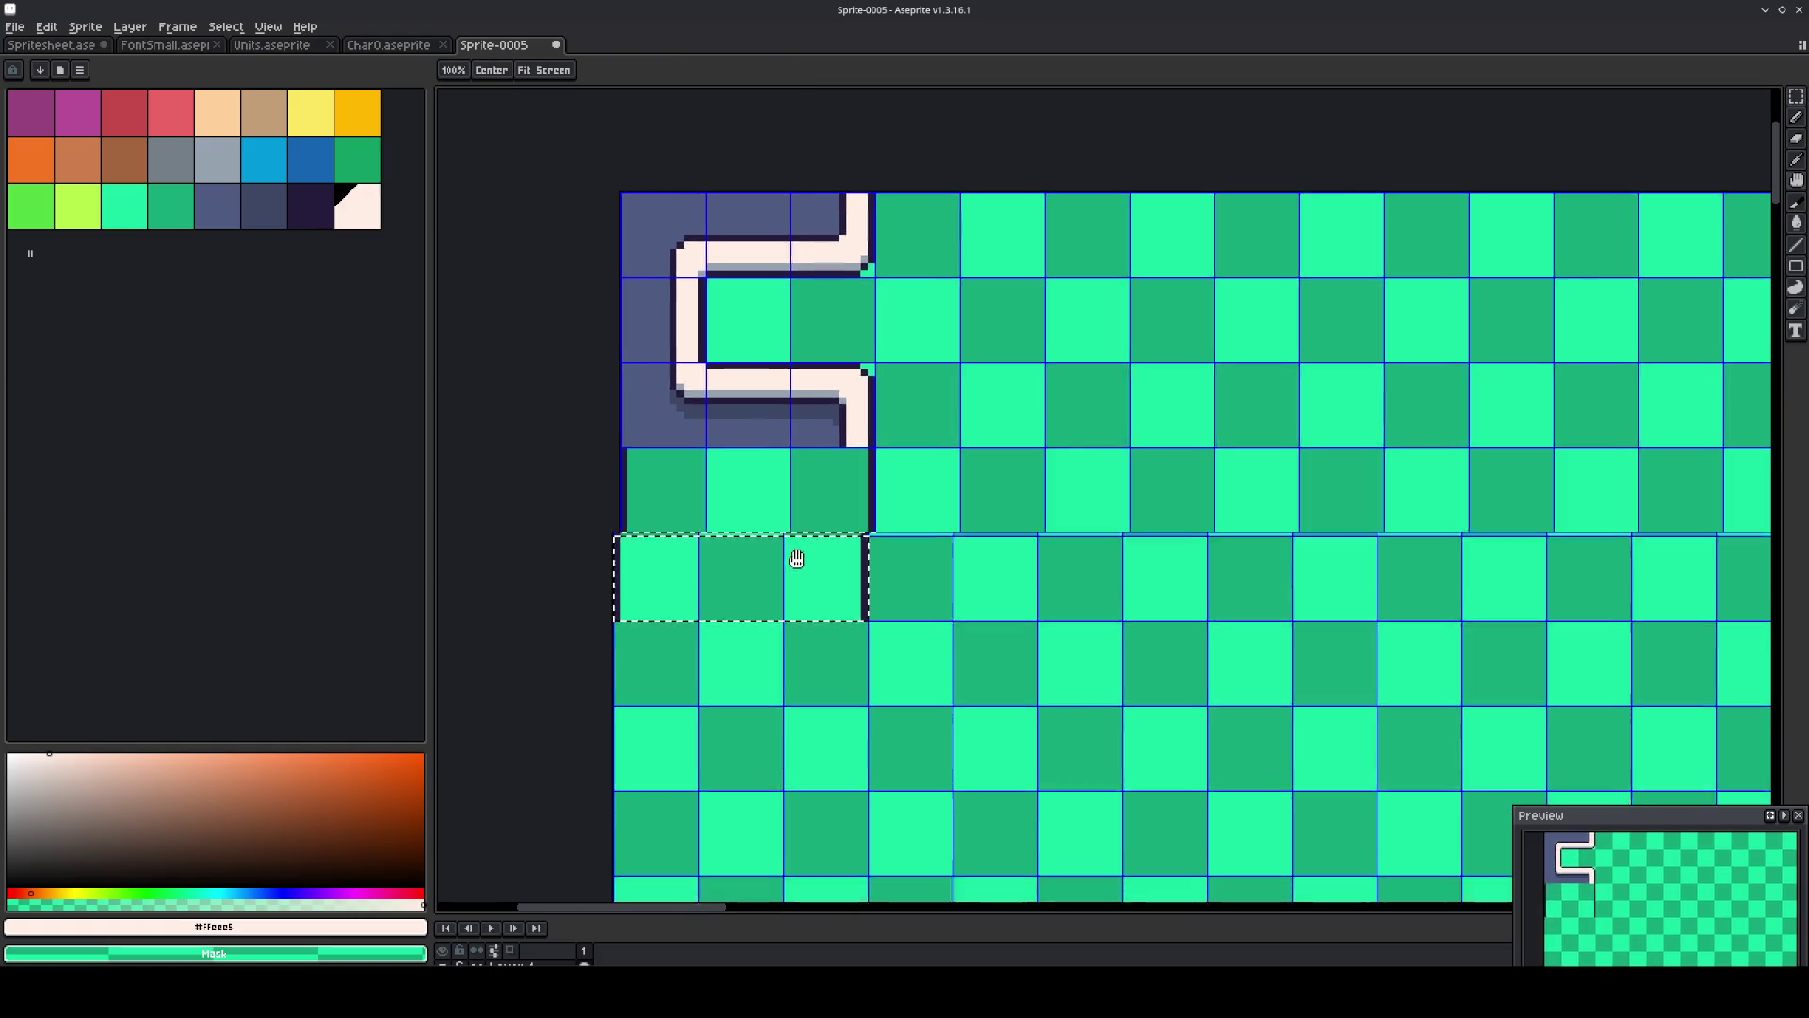
left_click(978, 505)
Magic Wand one checker cell below the pipe and fill it with cream.
key("w")
left_click(731, 564)
left_click(358, 207)
key("f")
Copy the cream square and paste it into a new sprite, Sprite-0006.
key("v")
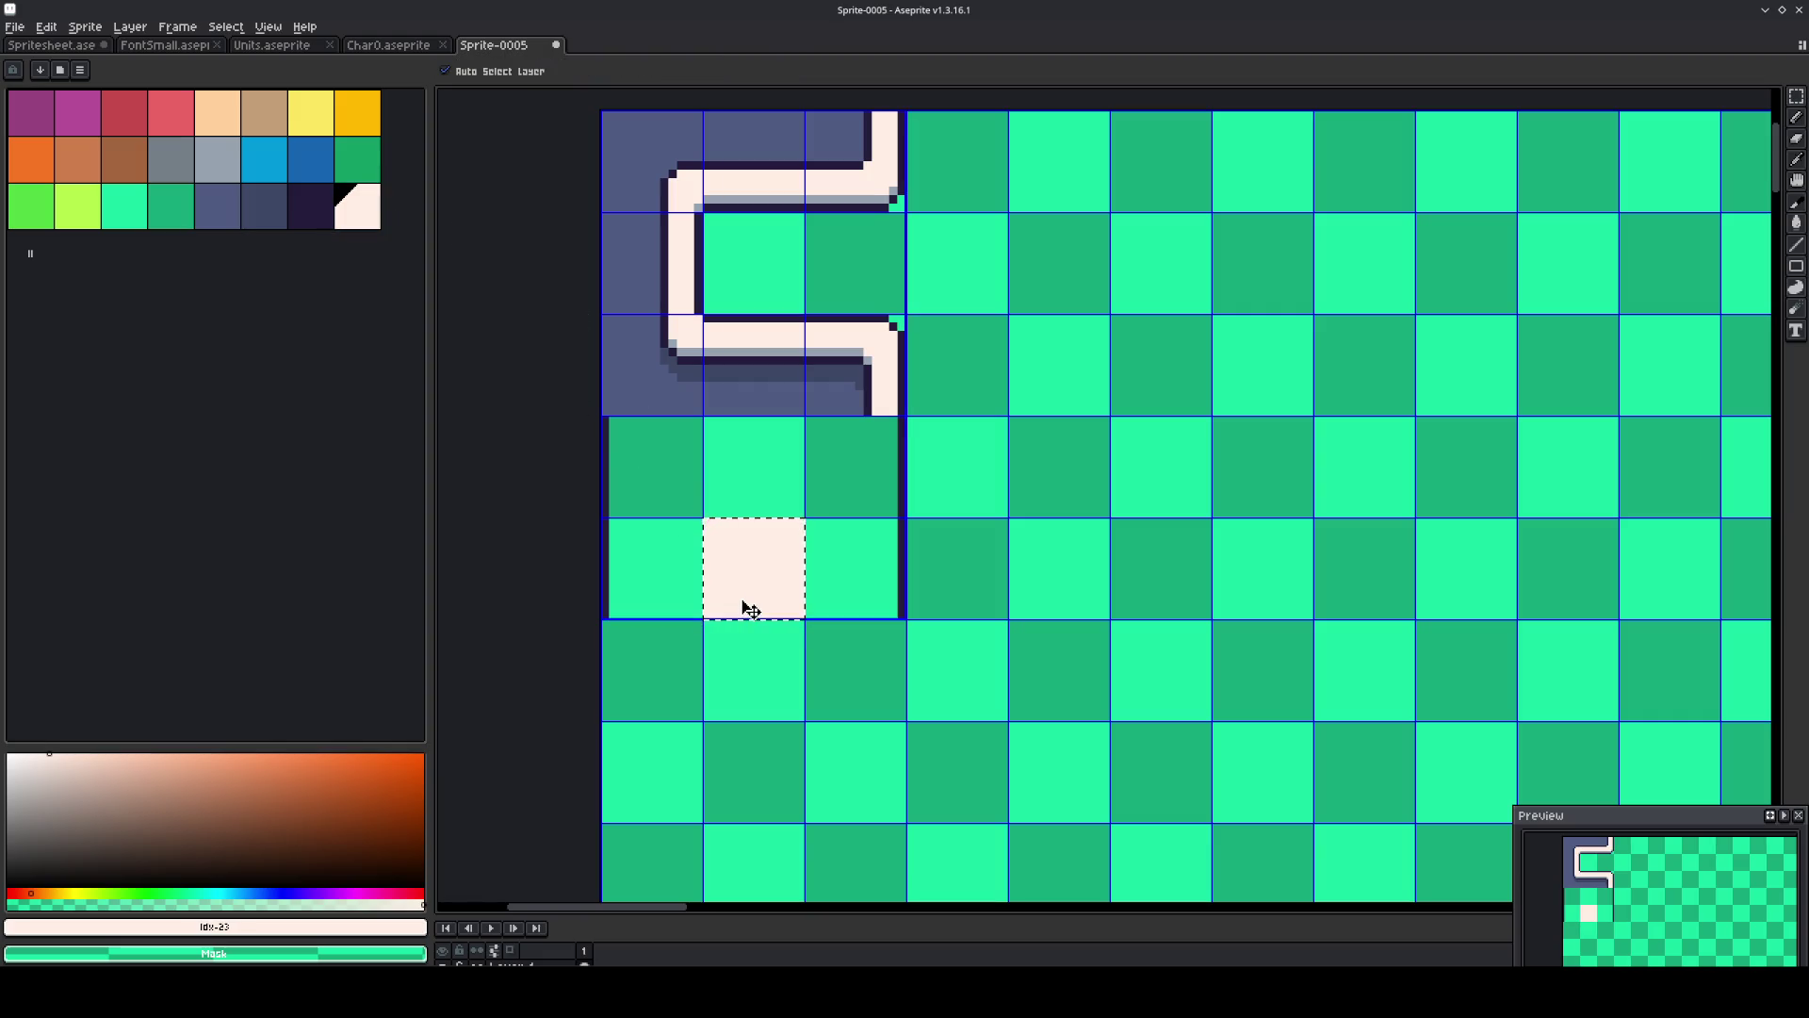
key("ctrl+c")
key("ctrl+n")
key("Return")
key("ctrl+v")
scroll(1074, 467, "up", 3)
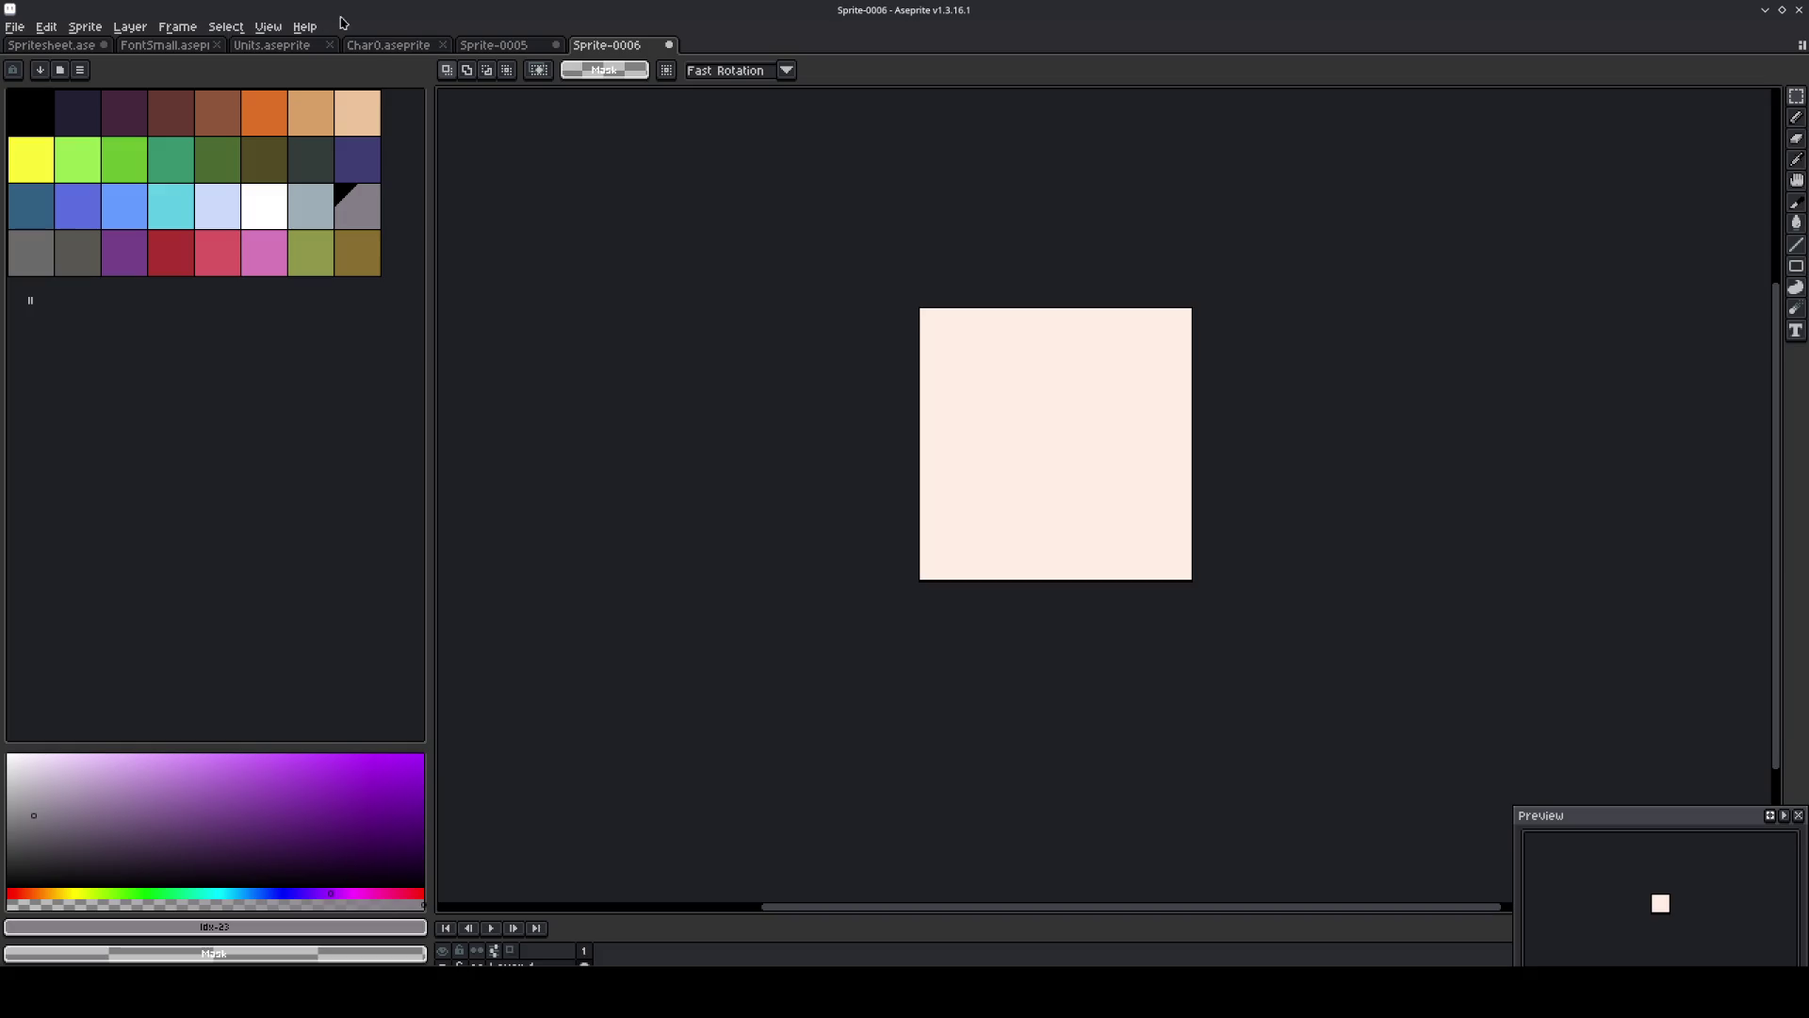
Turn on Tiled in X Axis to preview the cream tile repeating horizontally.
left_click(231, 27)
mouse_move(267, 27)
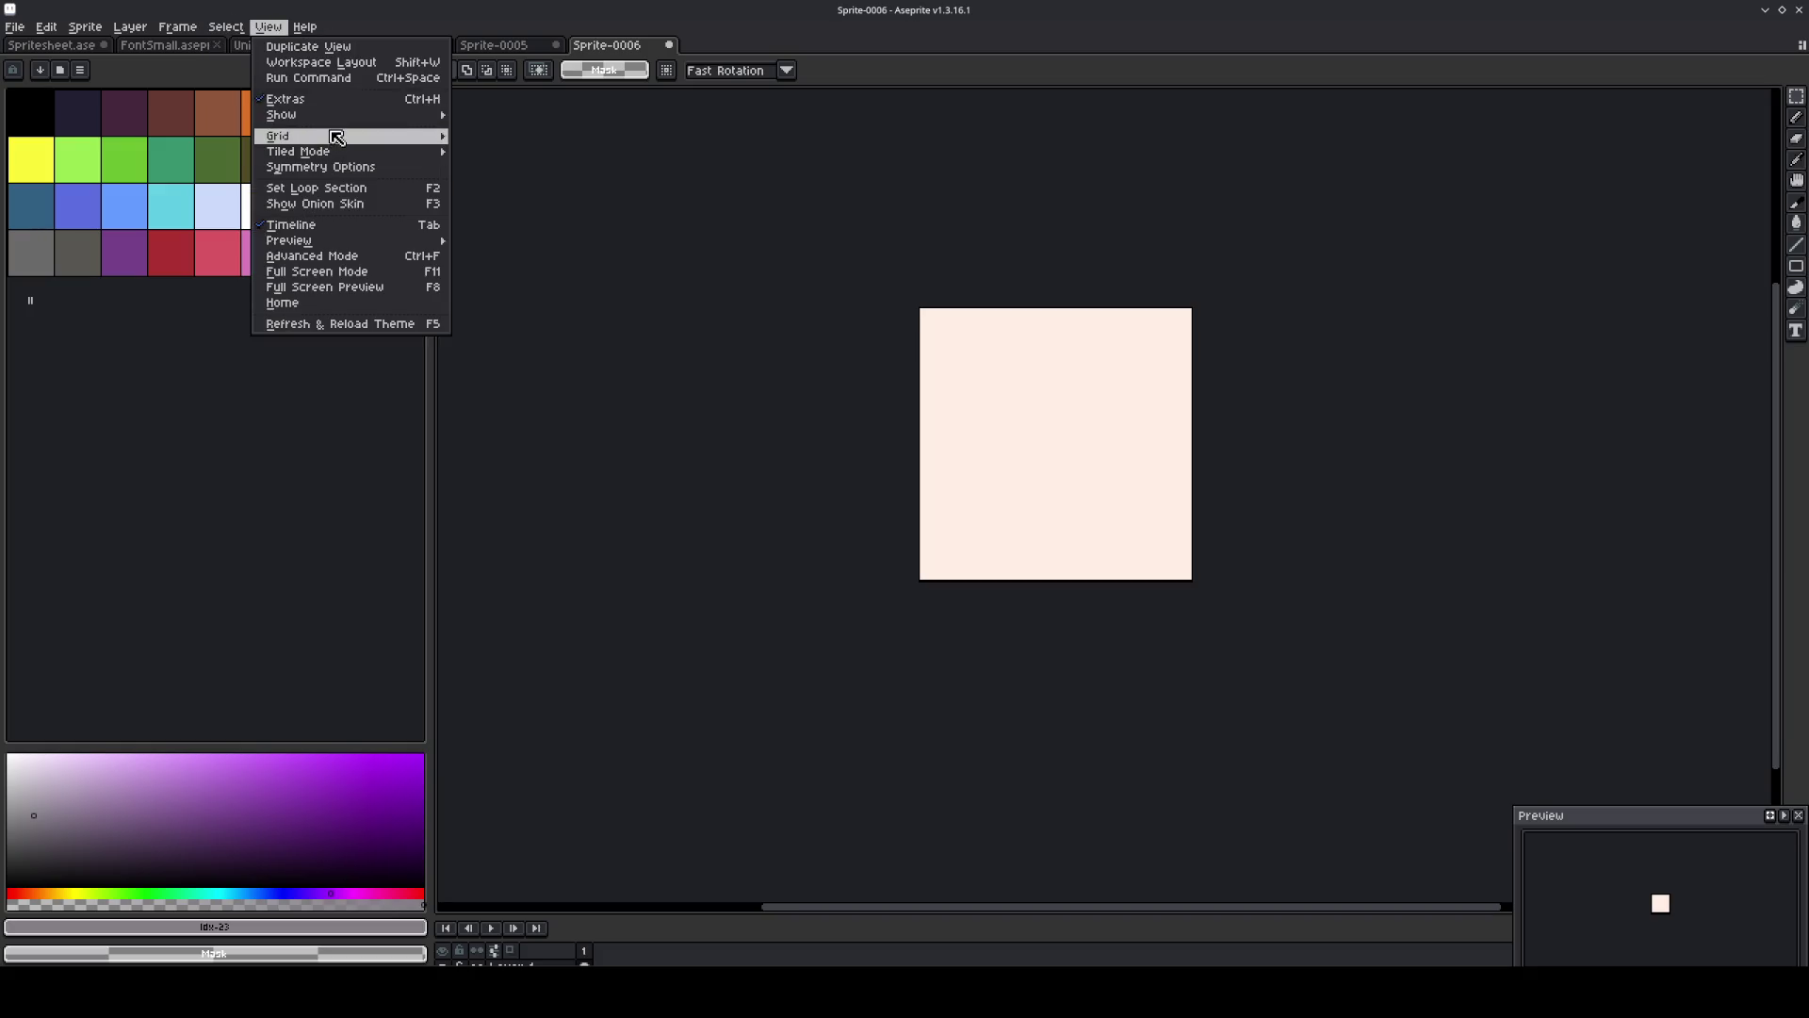
mouse_move(397, 151)
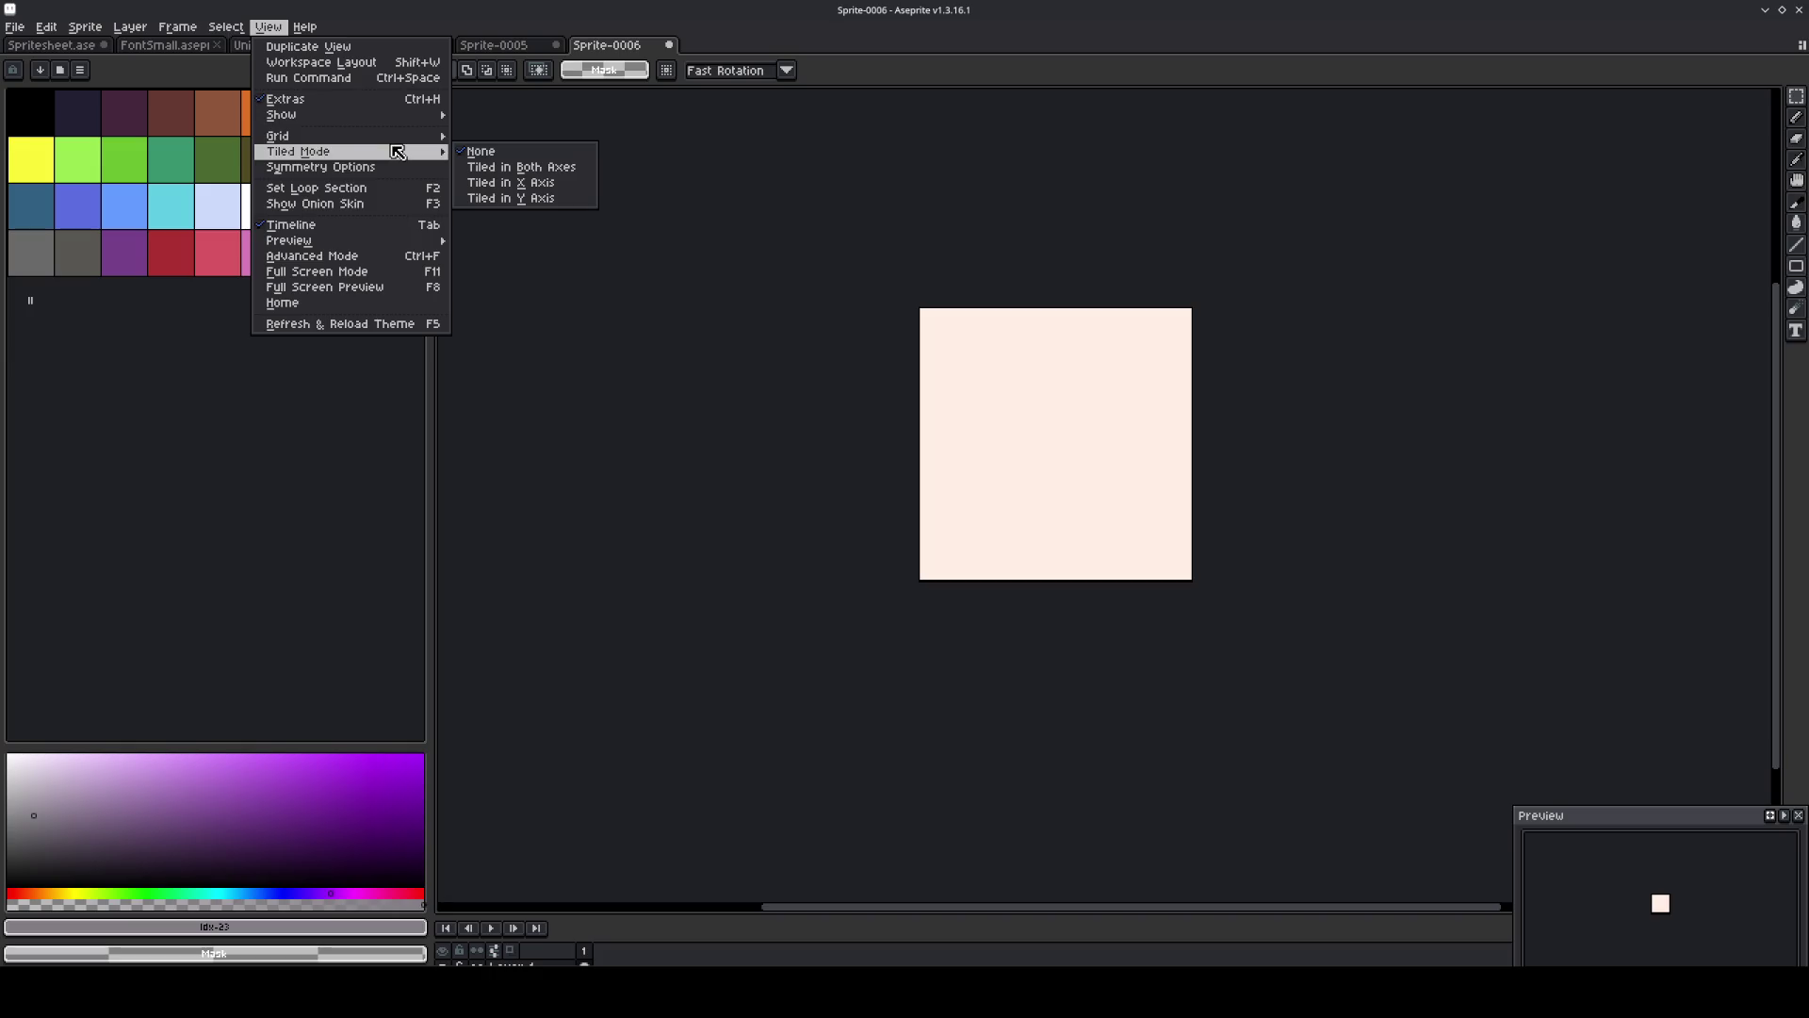
left_click(510, 182)
left_click(223, 258)
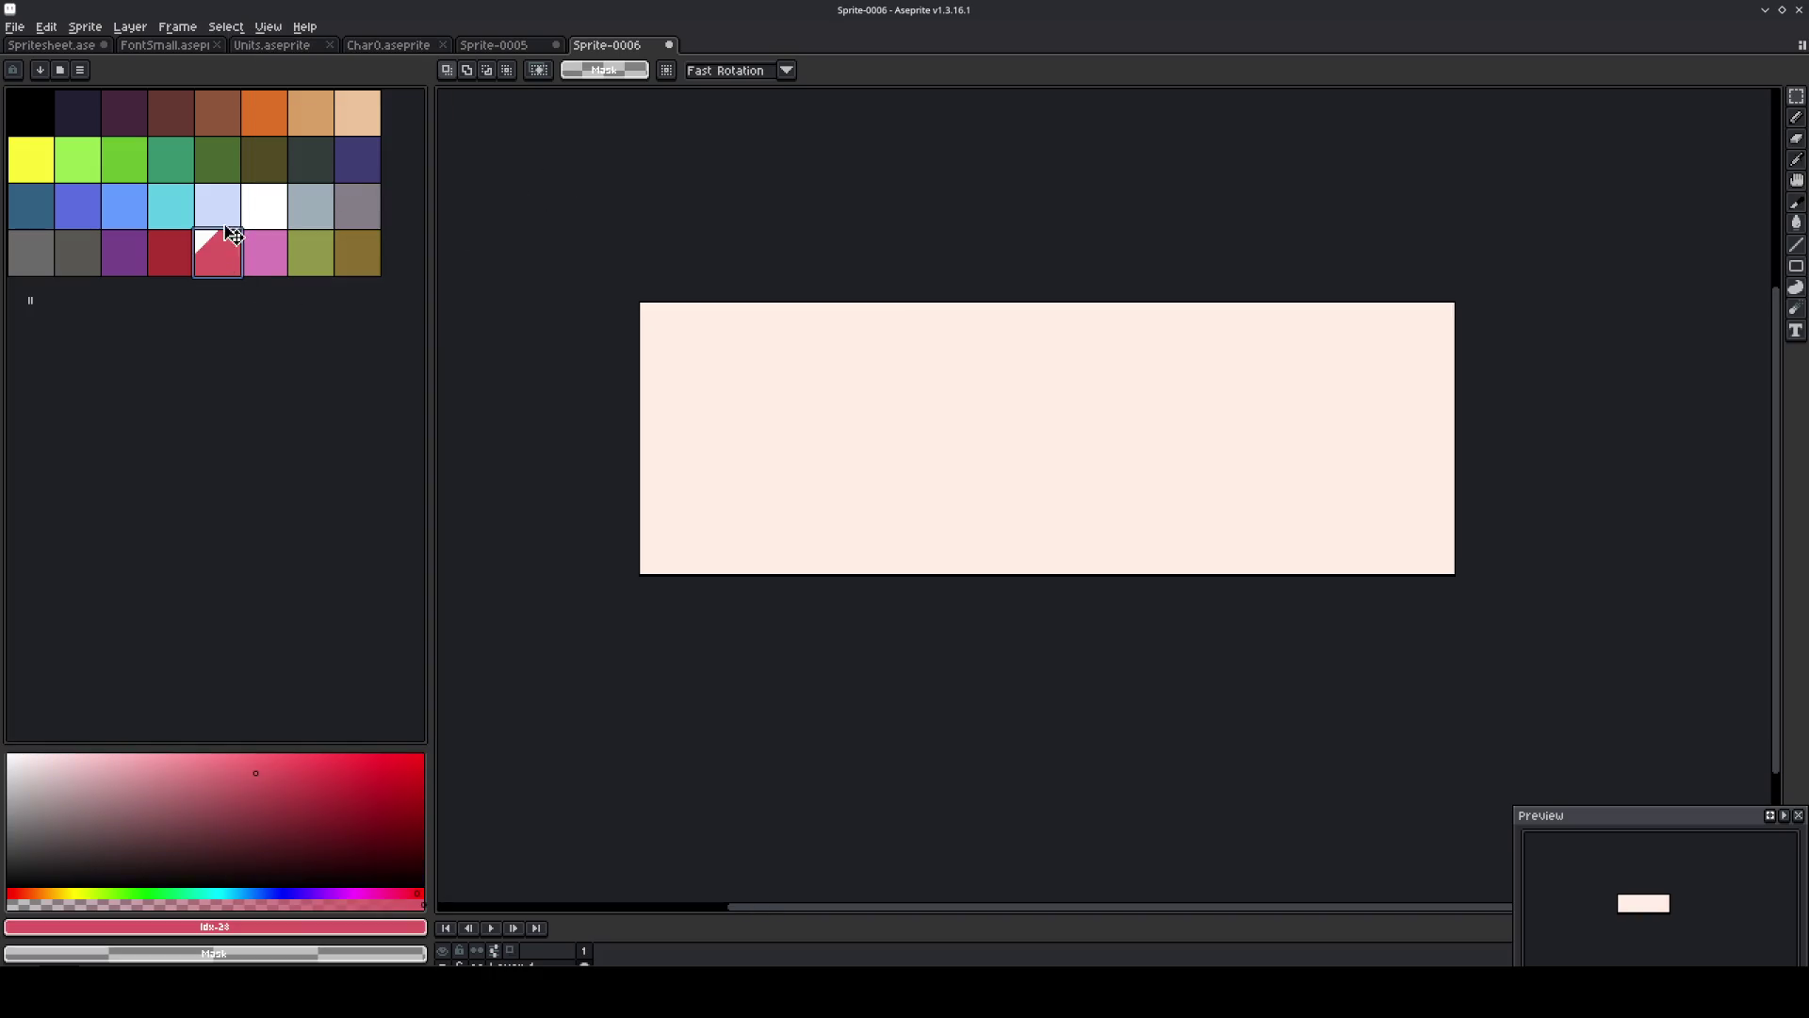
Load a preset palette and make its pink-red the drawing colour.
left_click(79, 70)
left_click(142, 157)
left_click(30, 387)
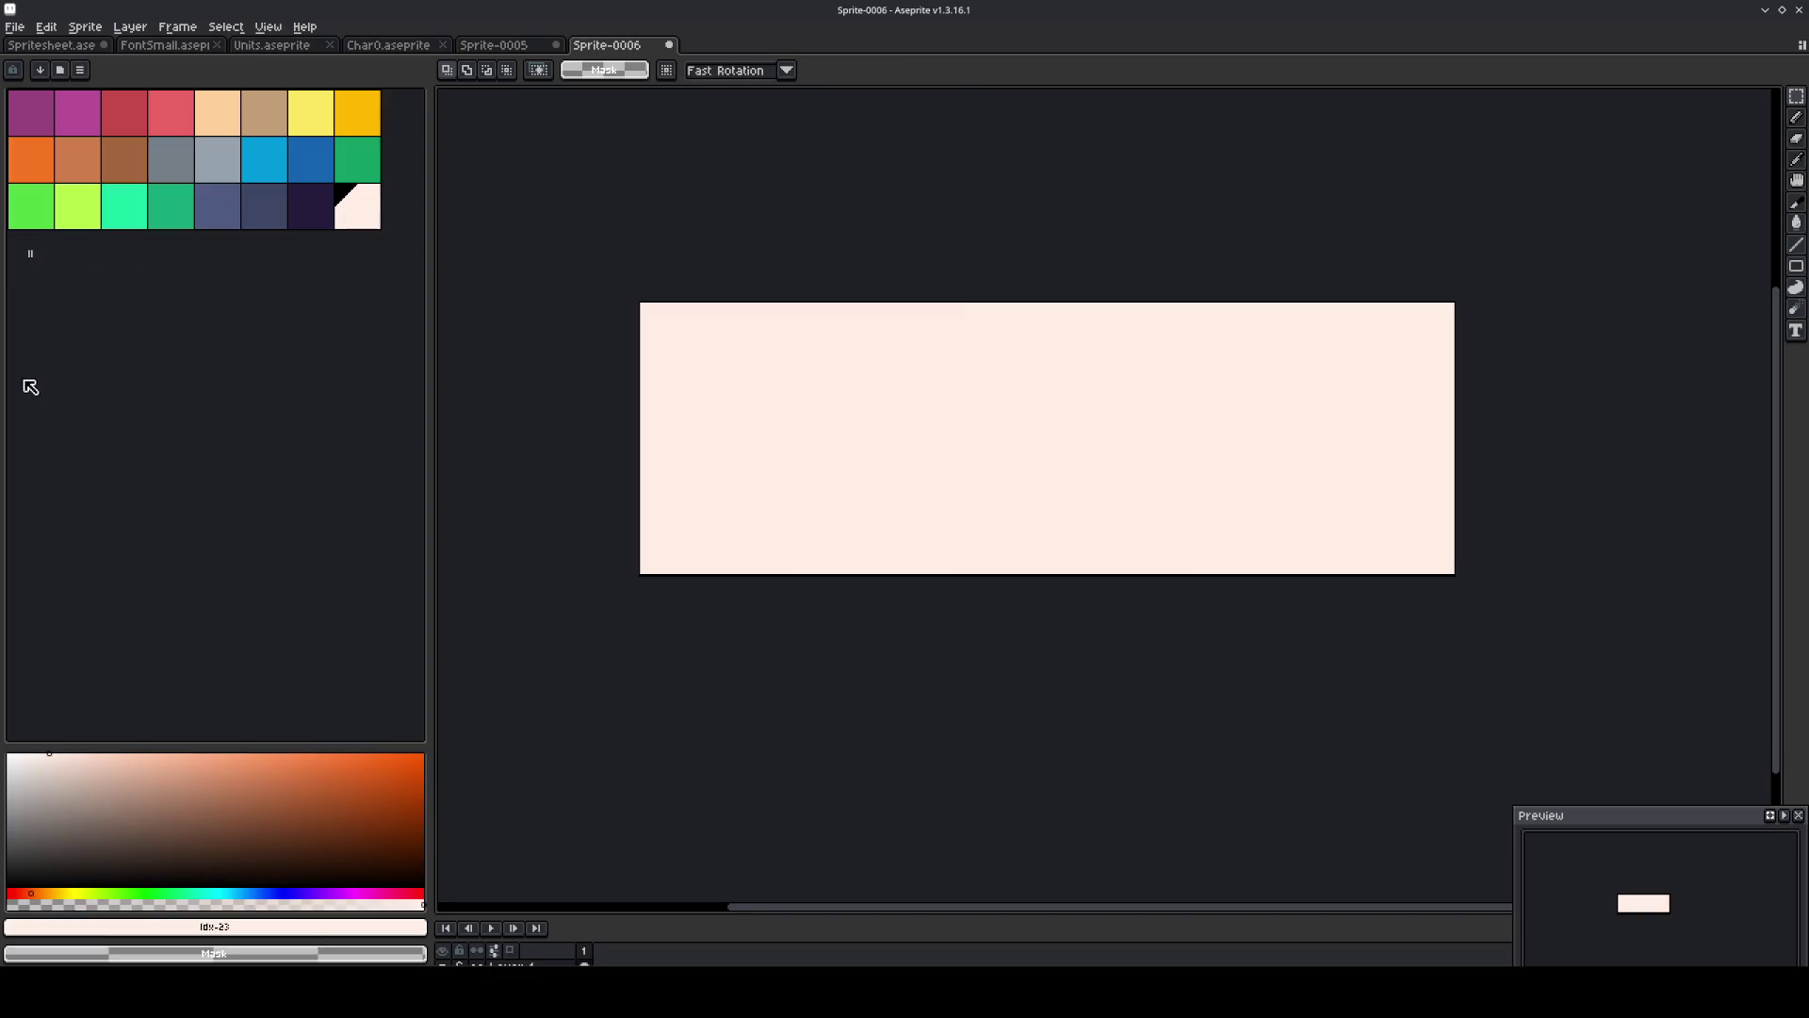
left_click(185, 124)
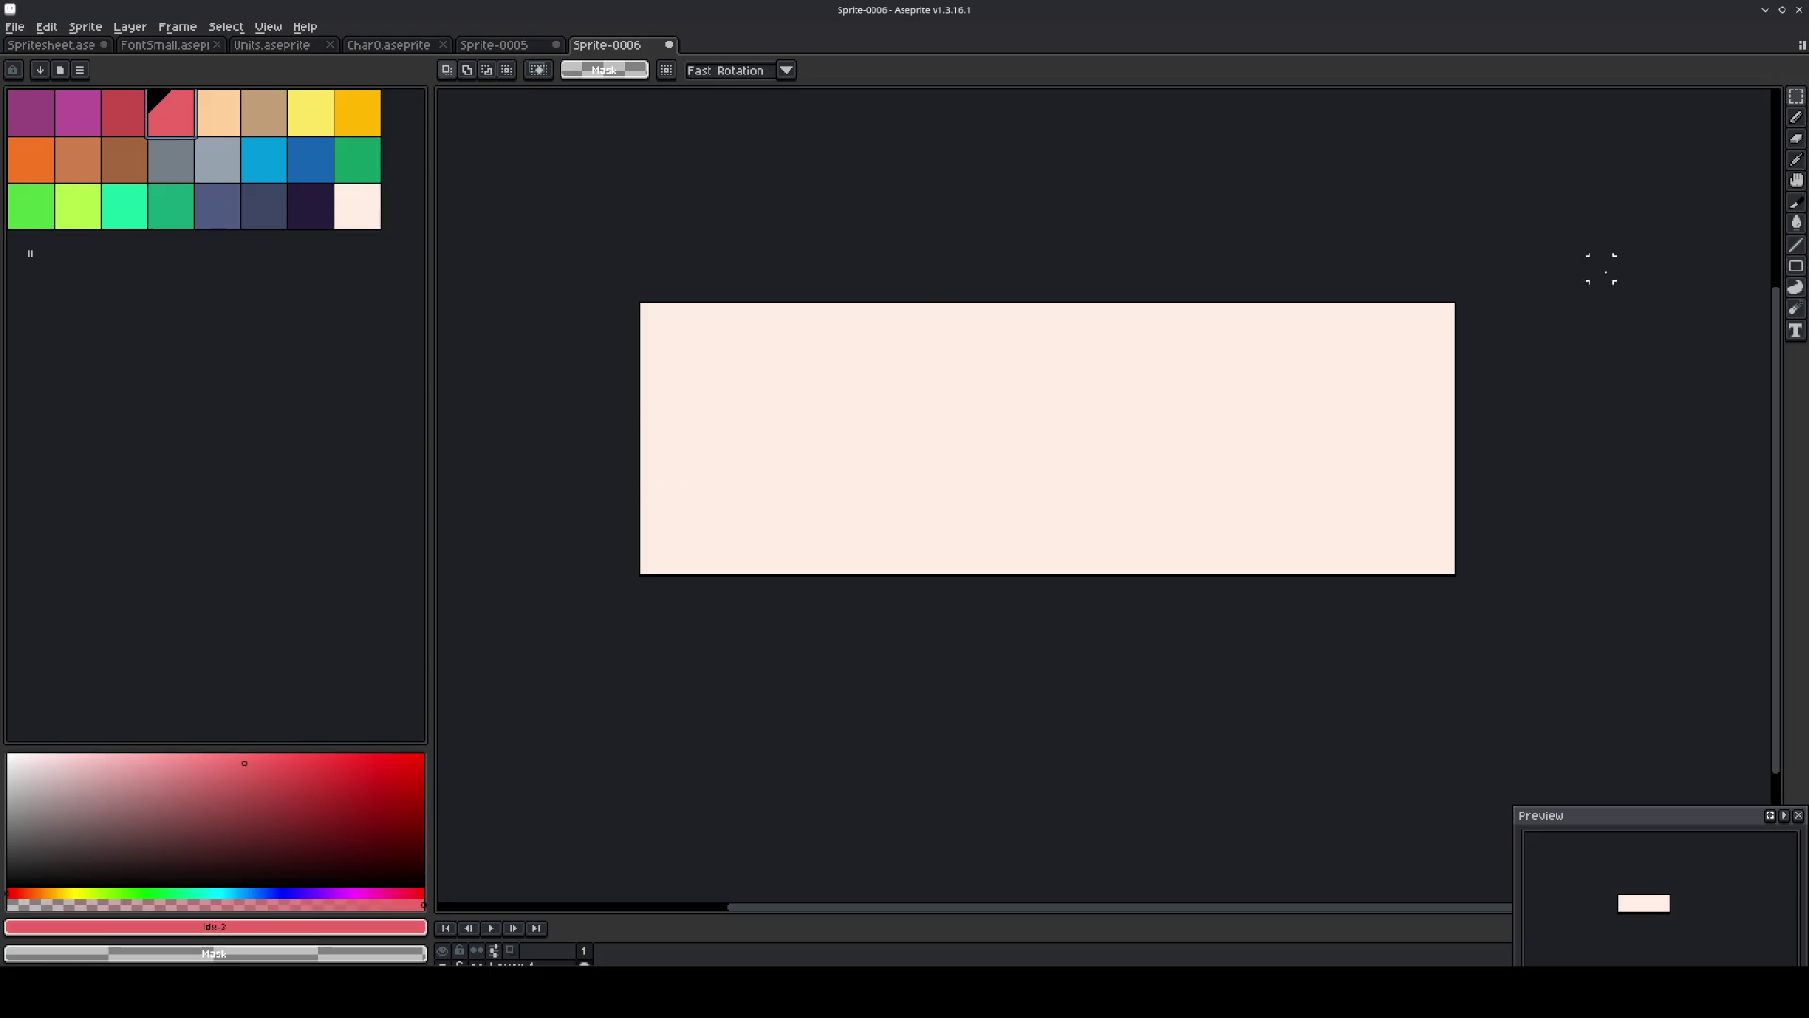
left_click(1796, 266)
left_click(1767, 267)
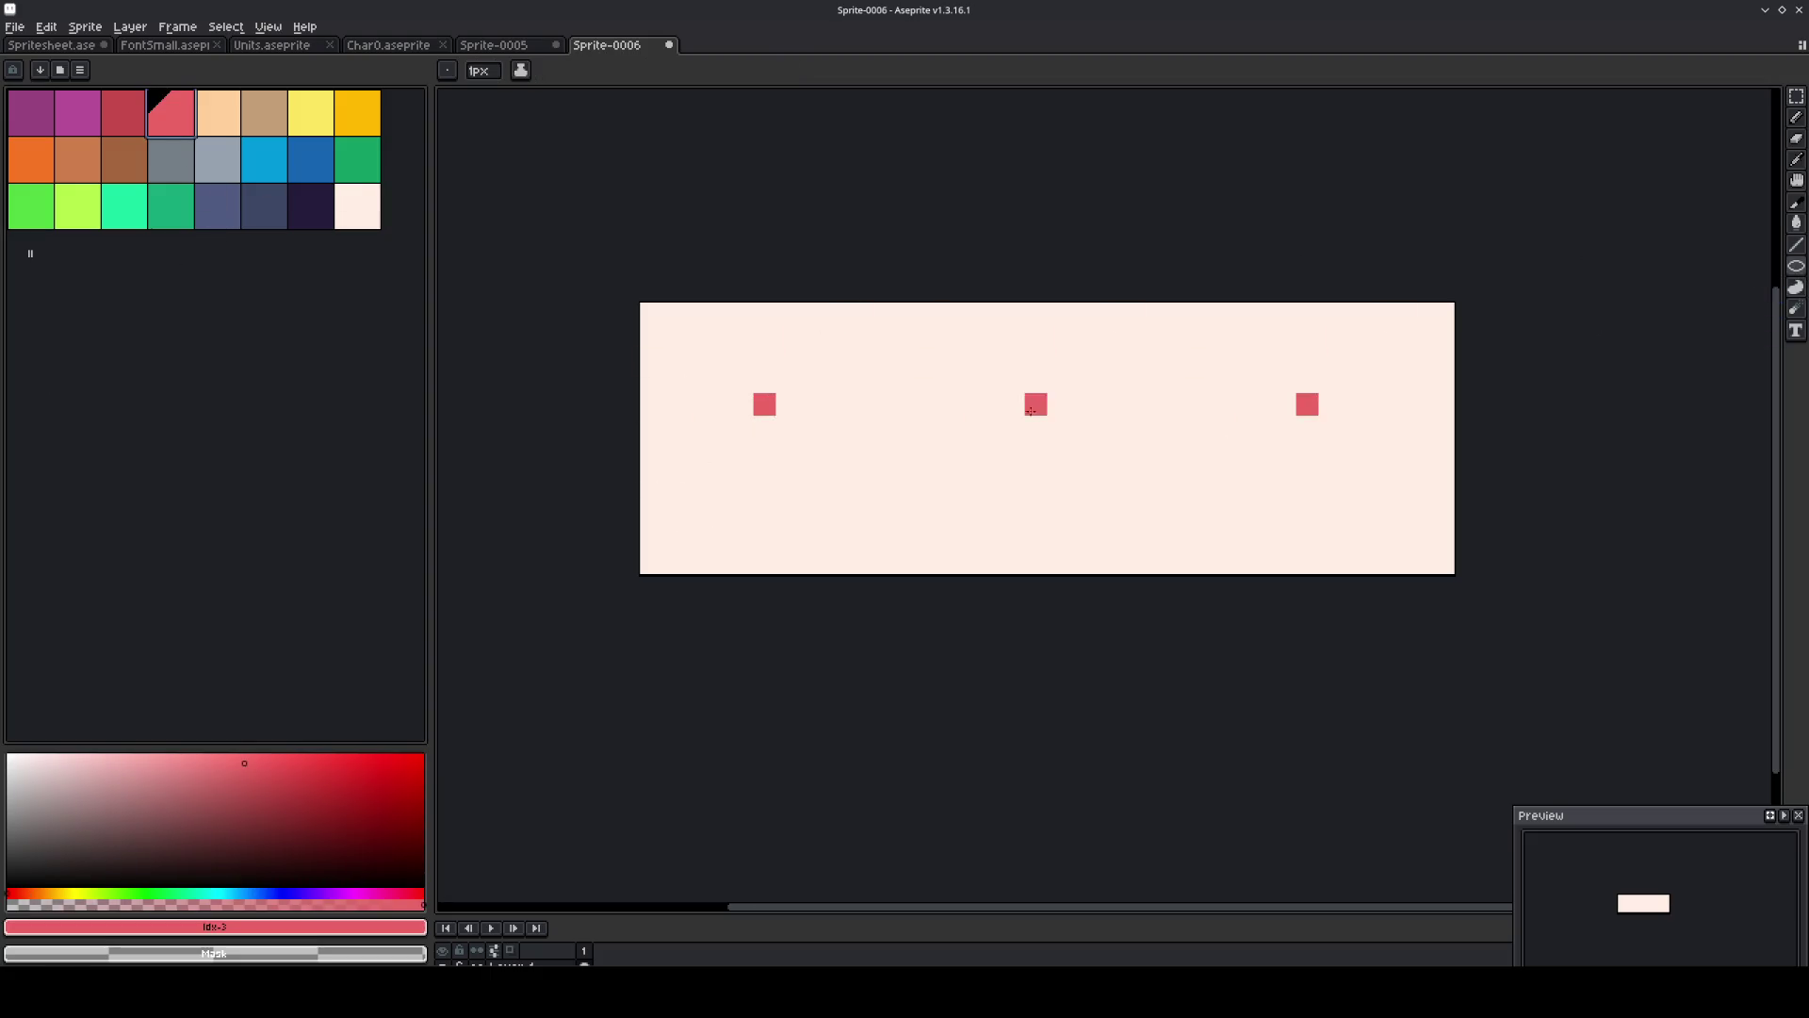
key("ctrl+a")
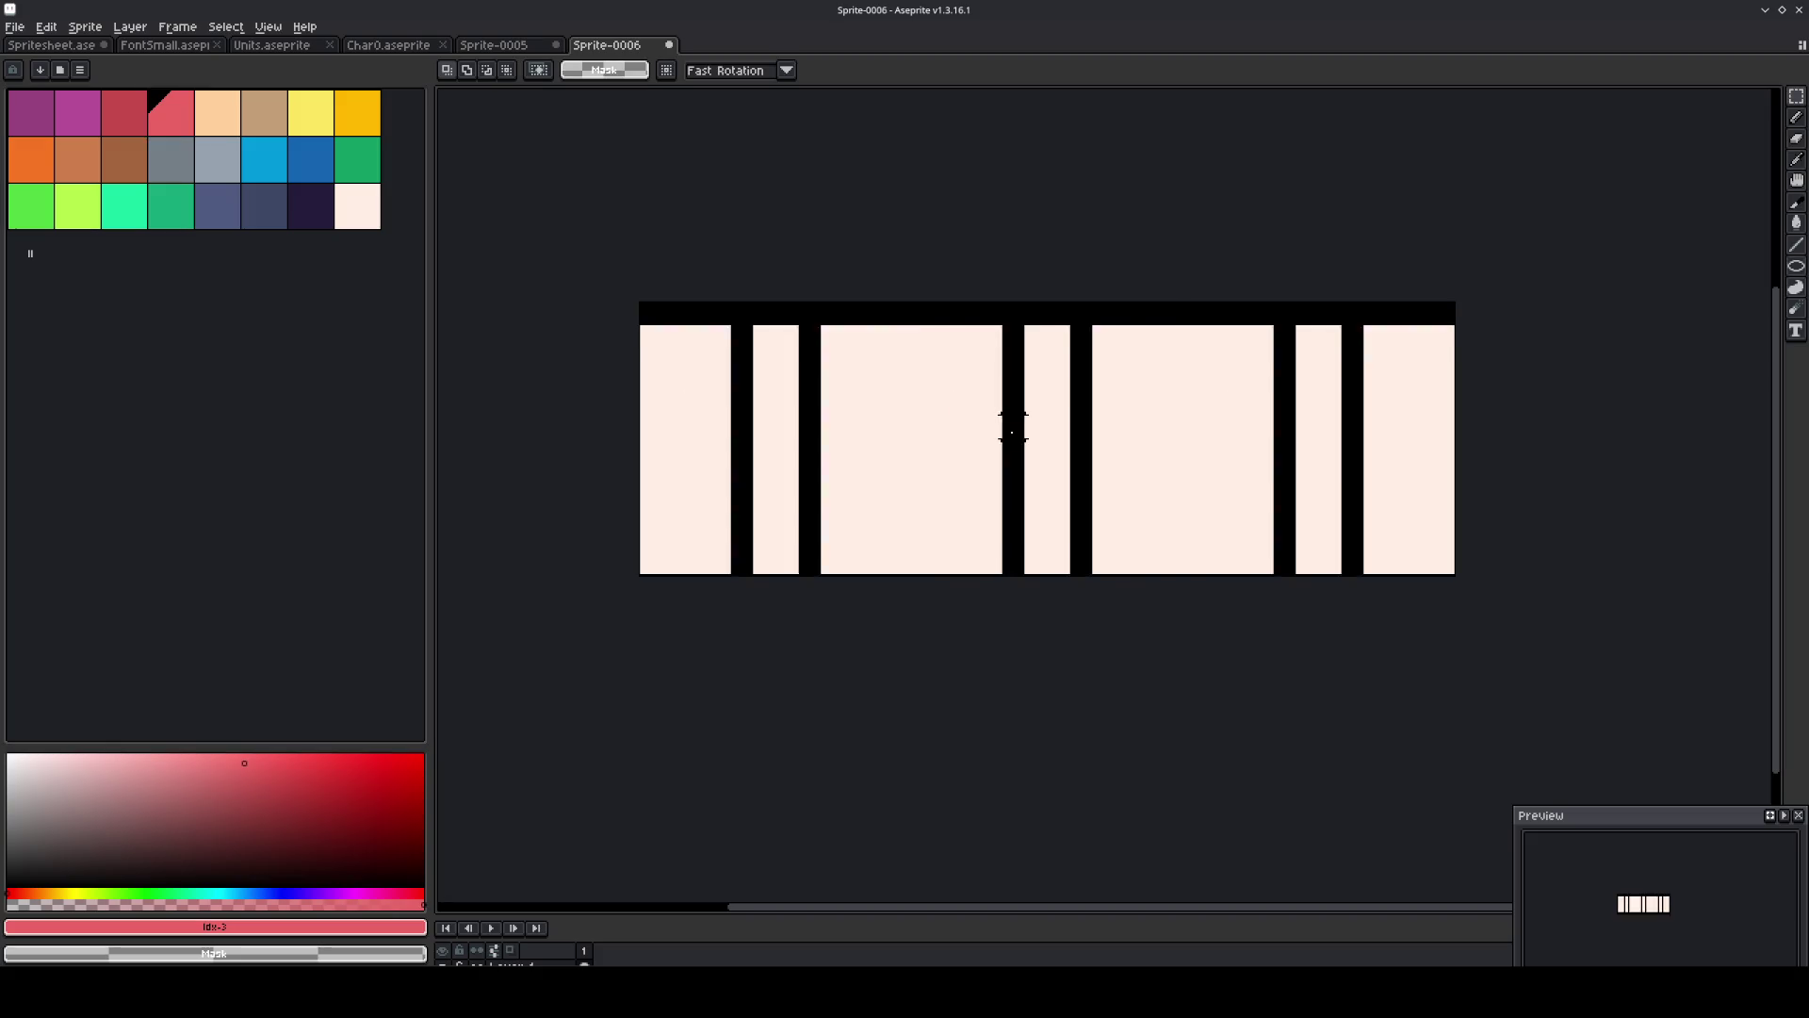
Draw an ellipse whose arcs repeat across tiles and fill beneath them red.
left_click(1796, 266)
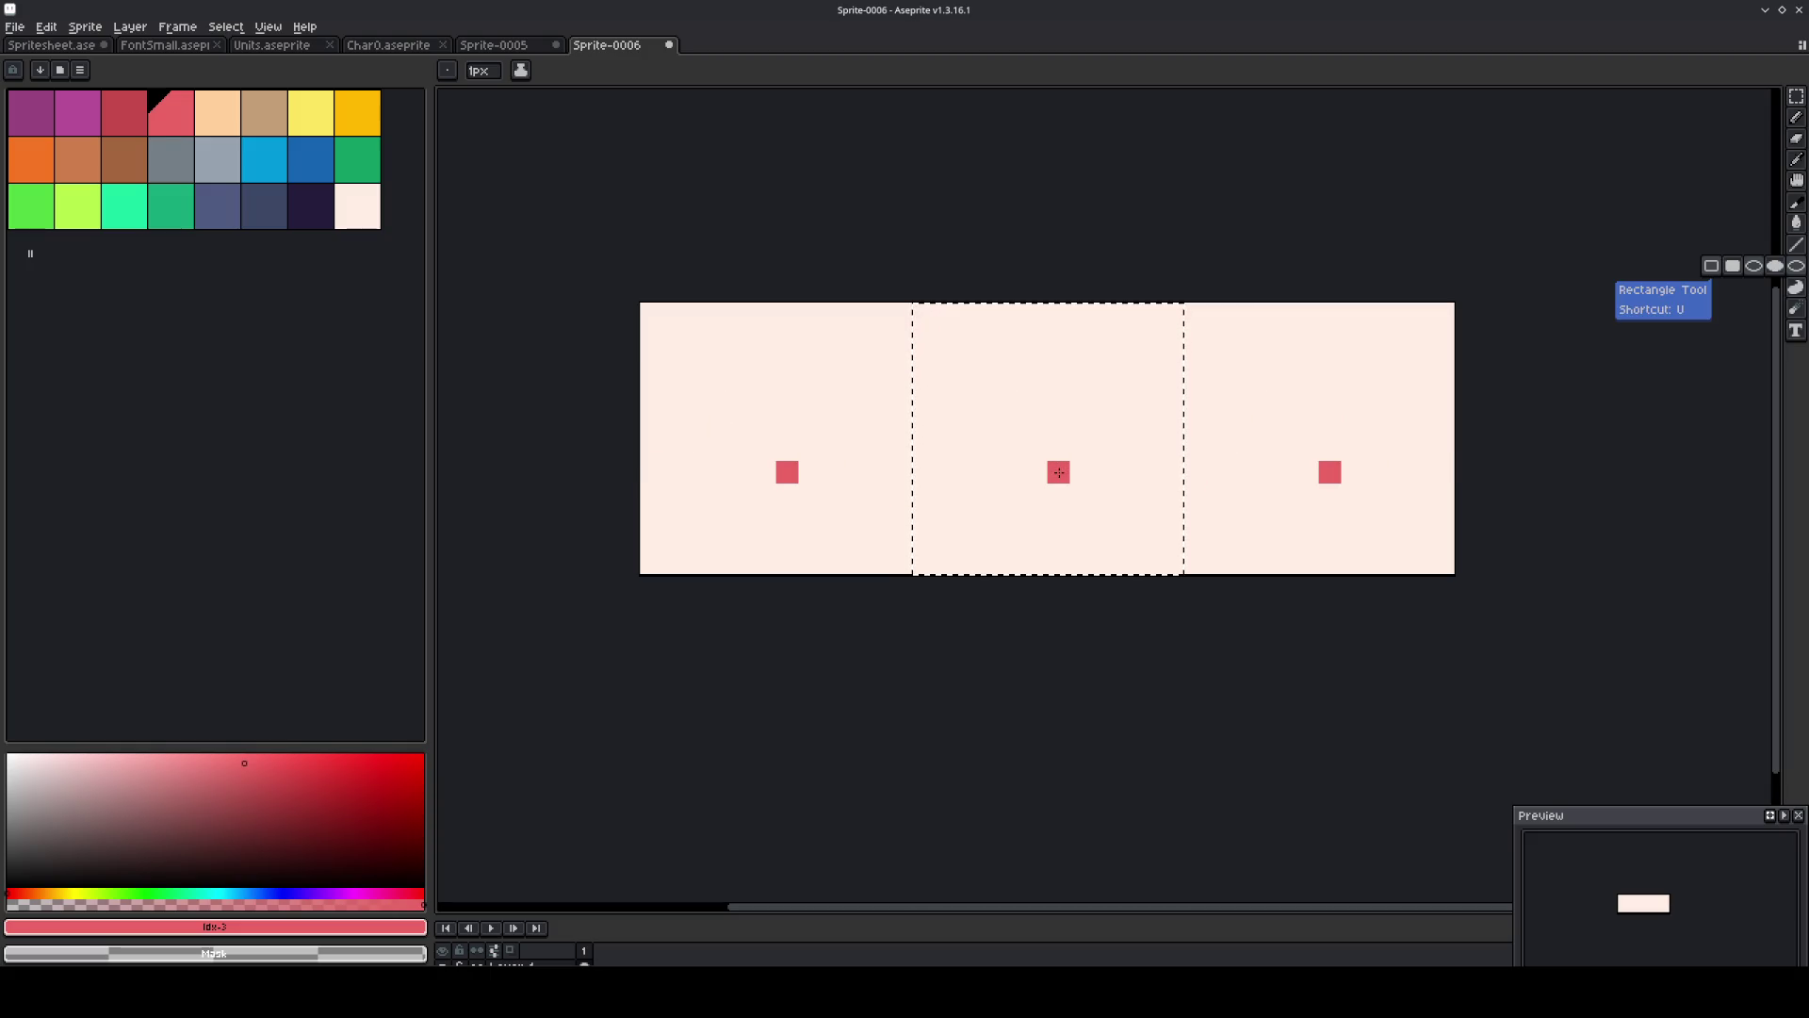
mouse_move(1059, 449)
left_mouse_down()
mouse_move(1224, 597)
mouse_move(1287, 606)
mouse_move(1288, 650)
left_mouse_up()
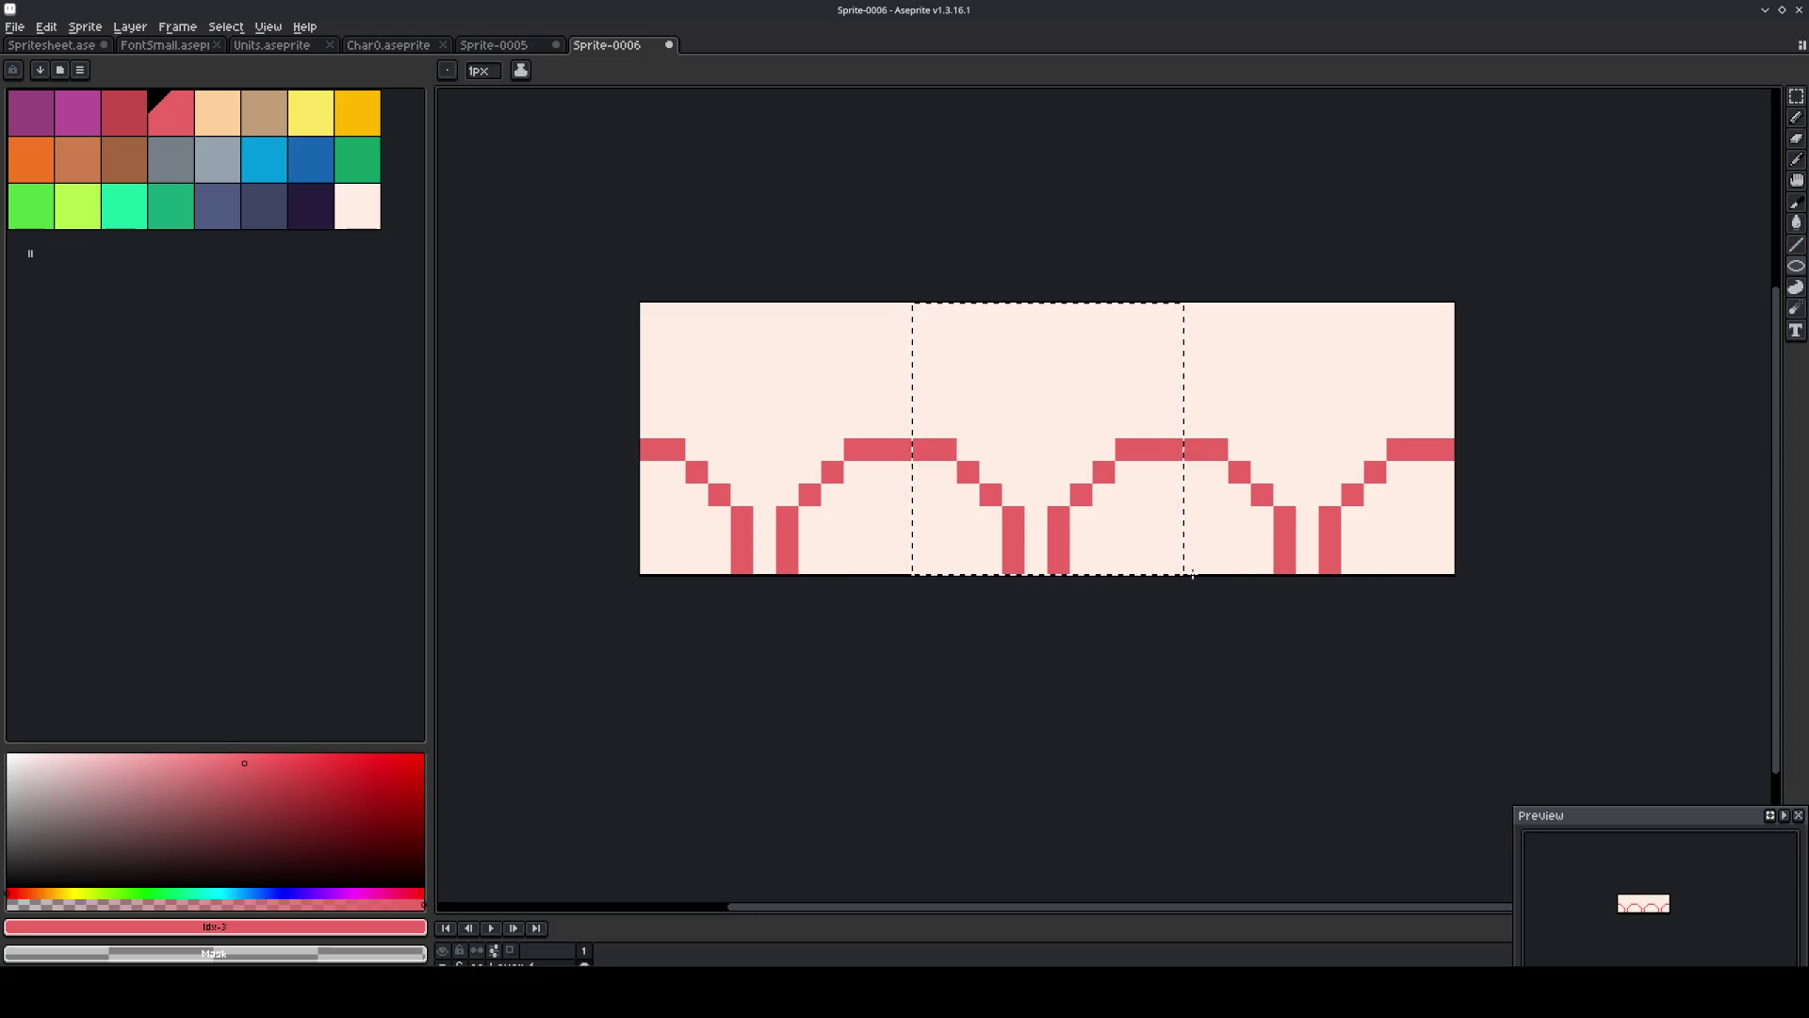
key("g")
left_click(1139, 541)
left_click(1212, 538)
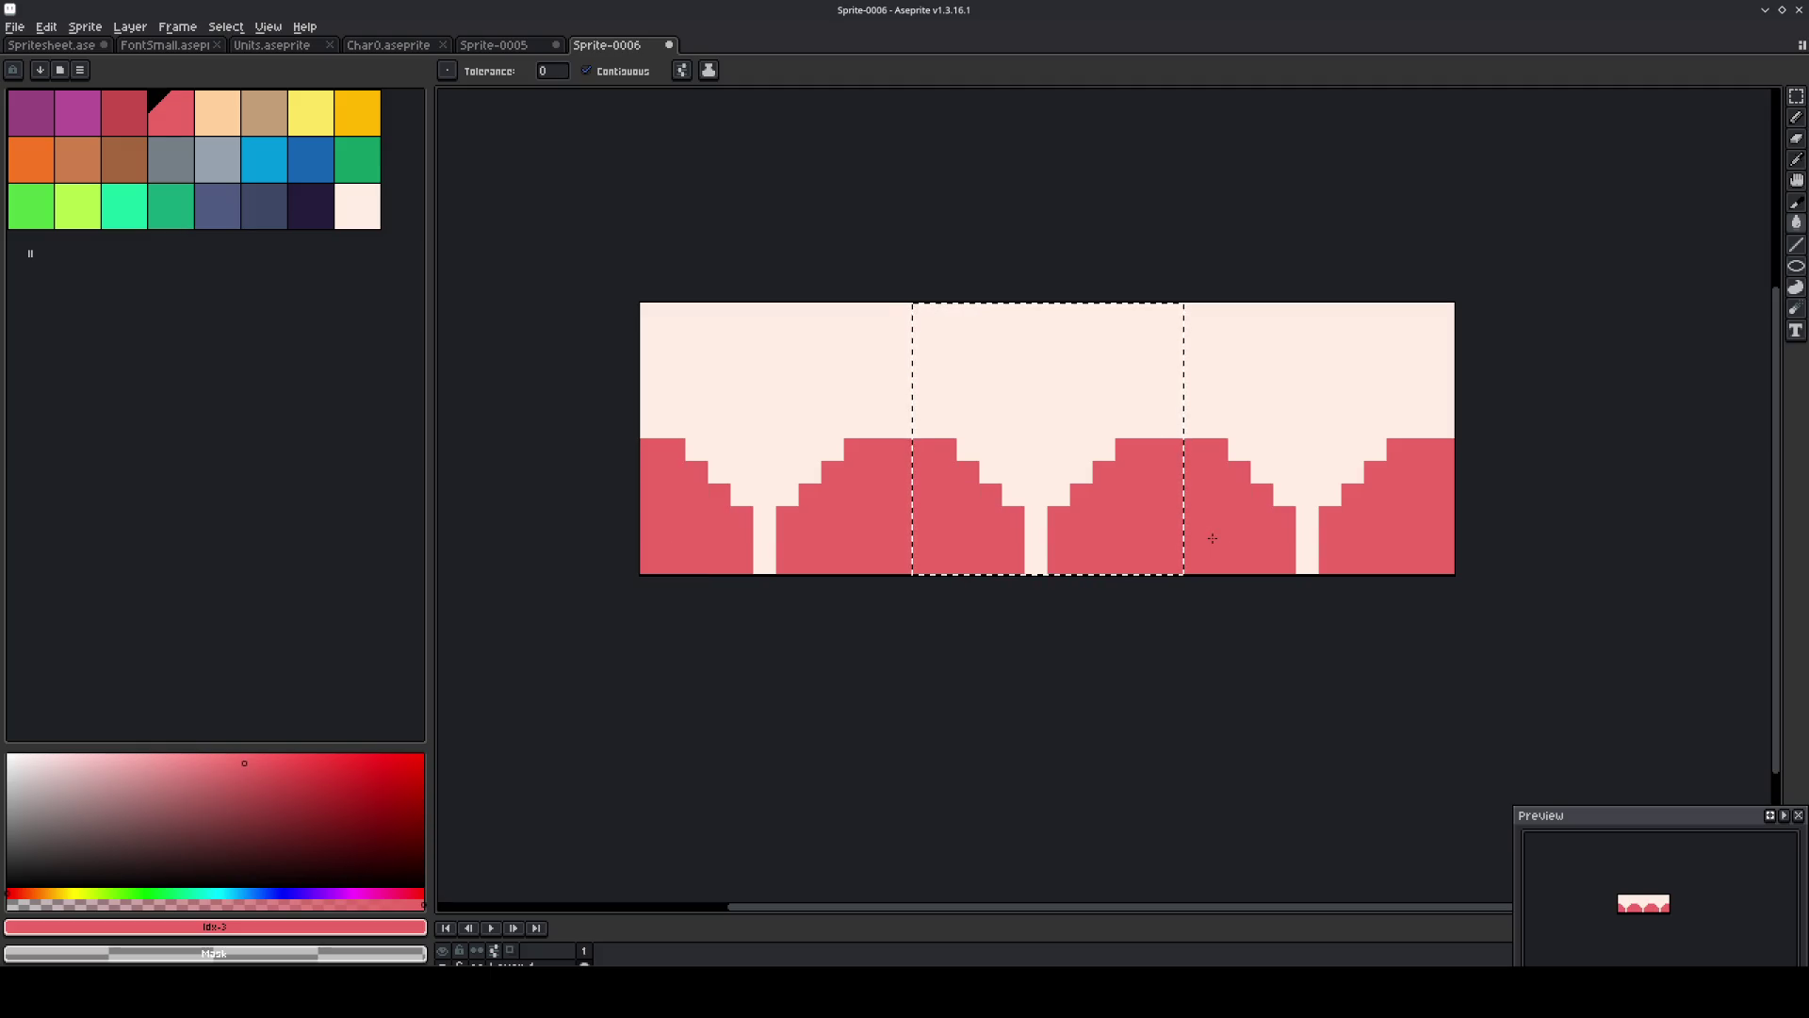
Shift the red scalloped band lower in the tile.
key("m")
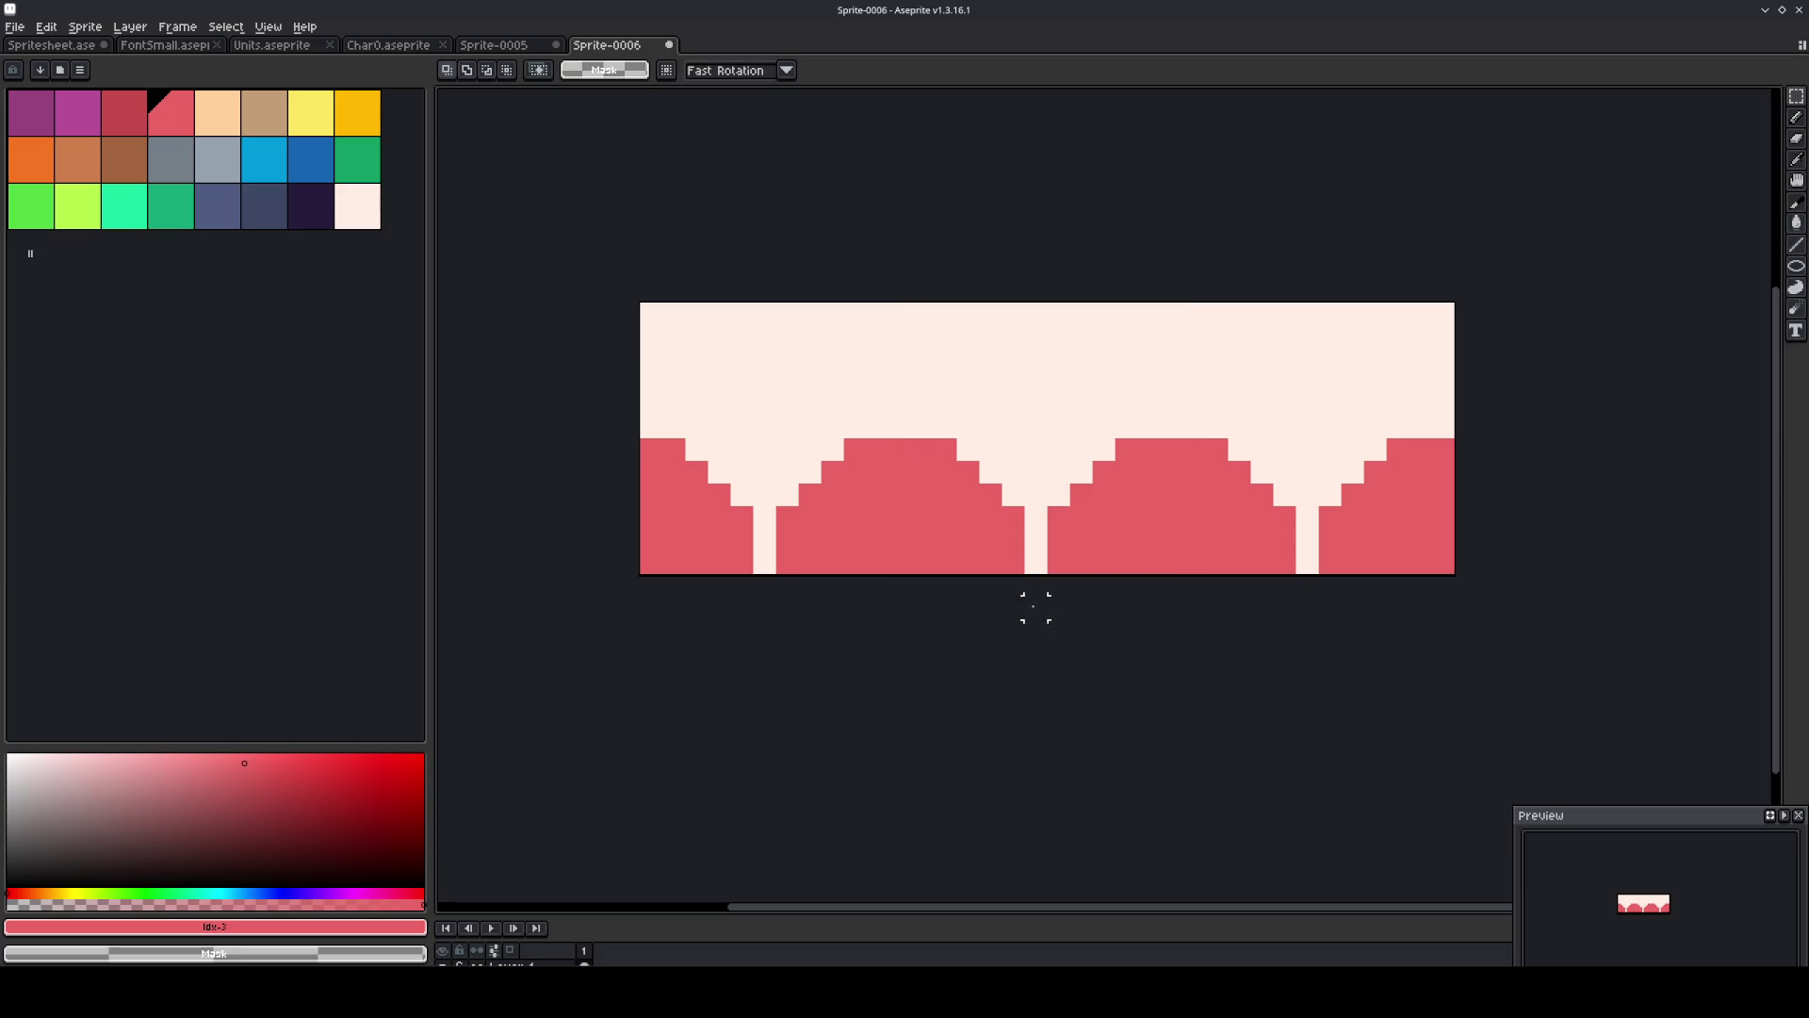
mouse_move(831, 380)
left_mouse_down()
mouse_move(1217, 569)
mouse_move(1193, 639)
left_mouse_up()
left_click_drag(1037, 509, 1036, 565)
left_click(1511, 448)
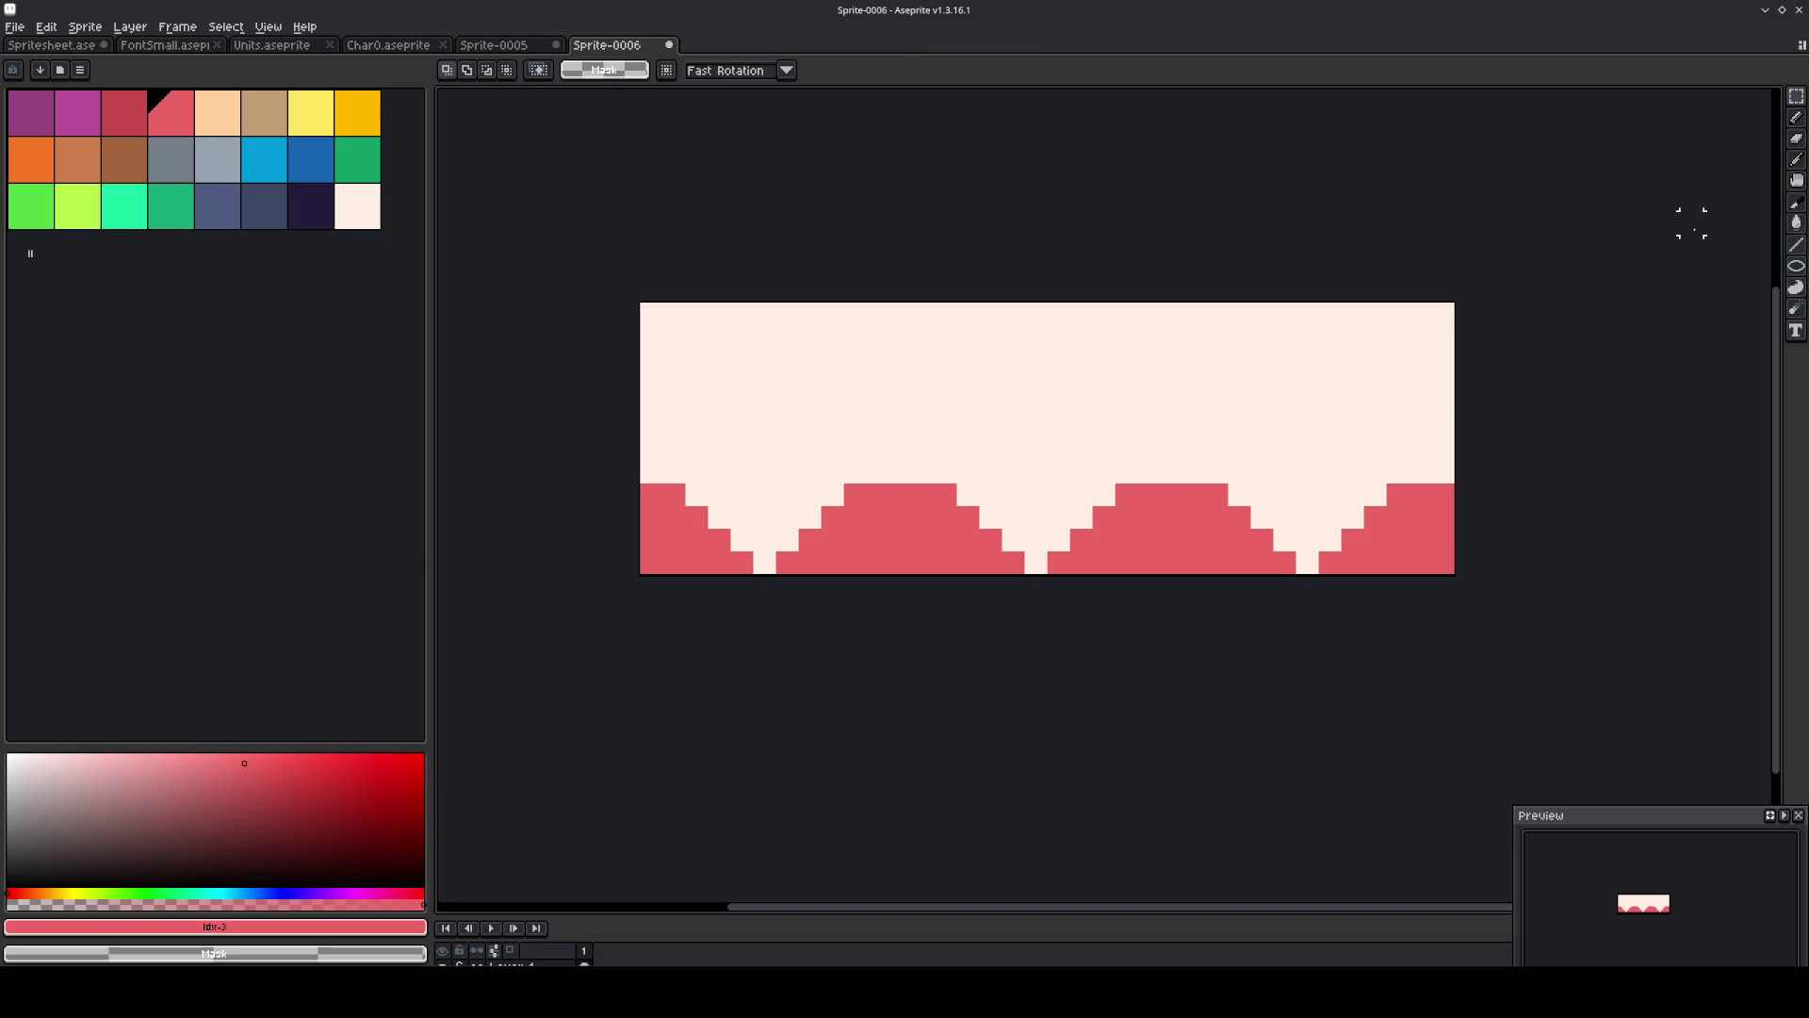
left_click(1796, 265)
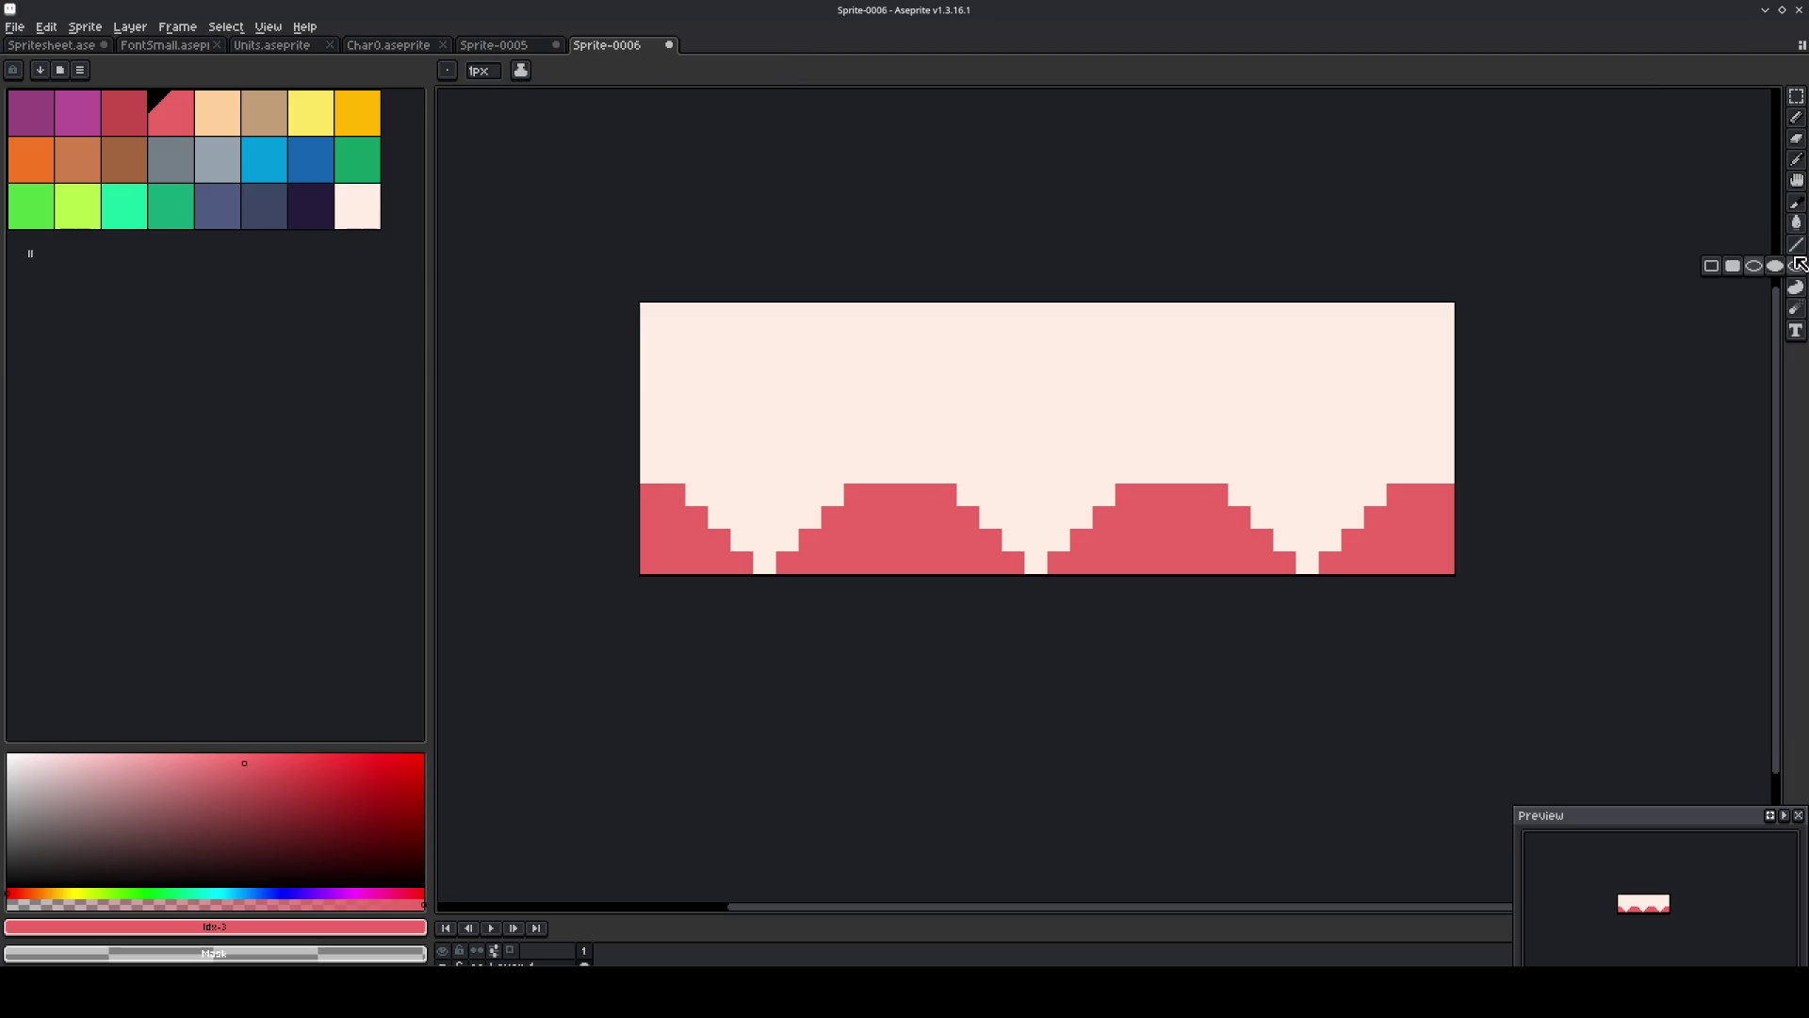
left_click(1219, 490, "alt")
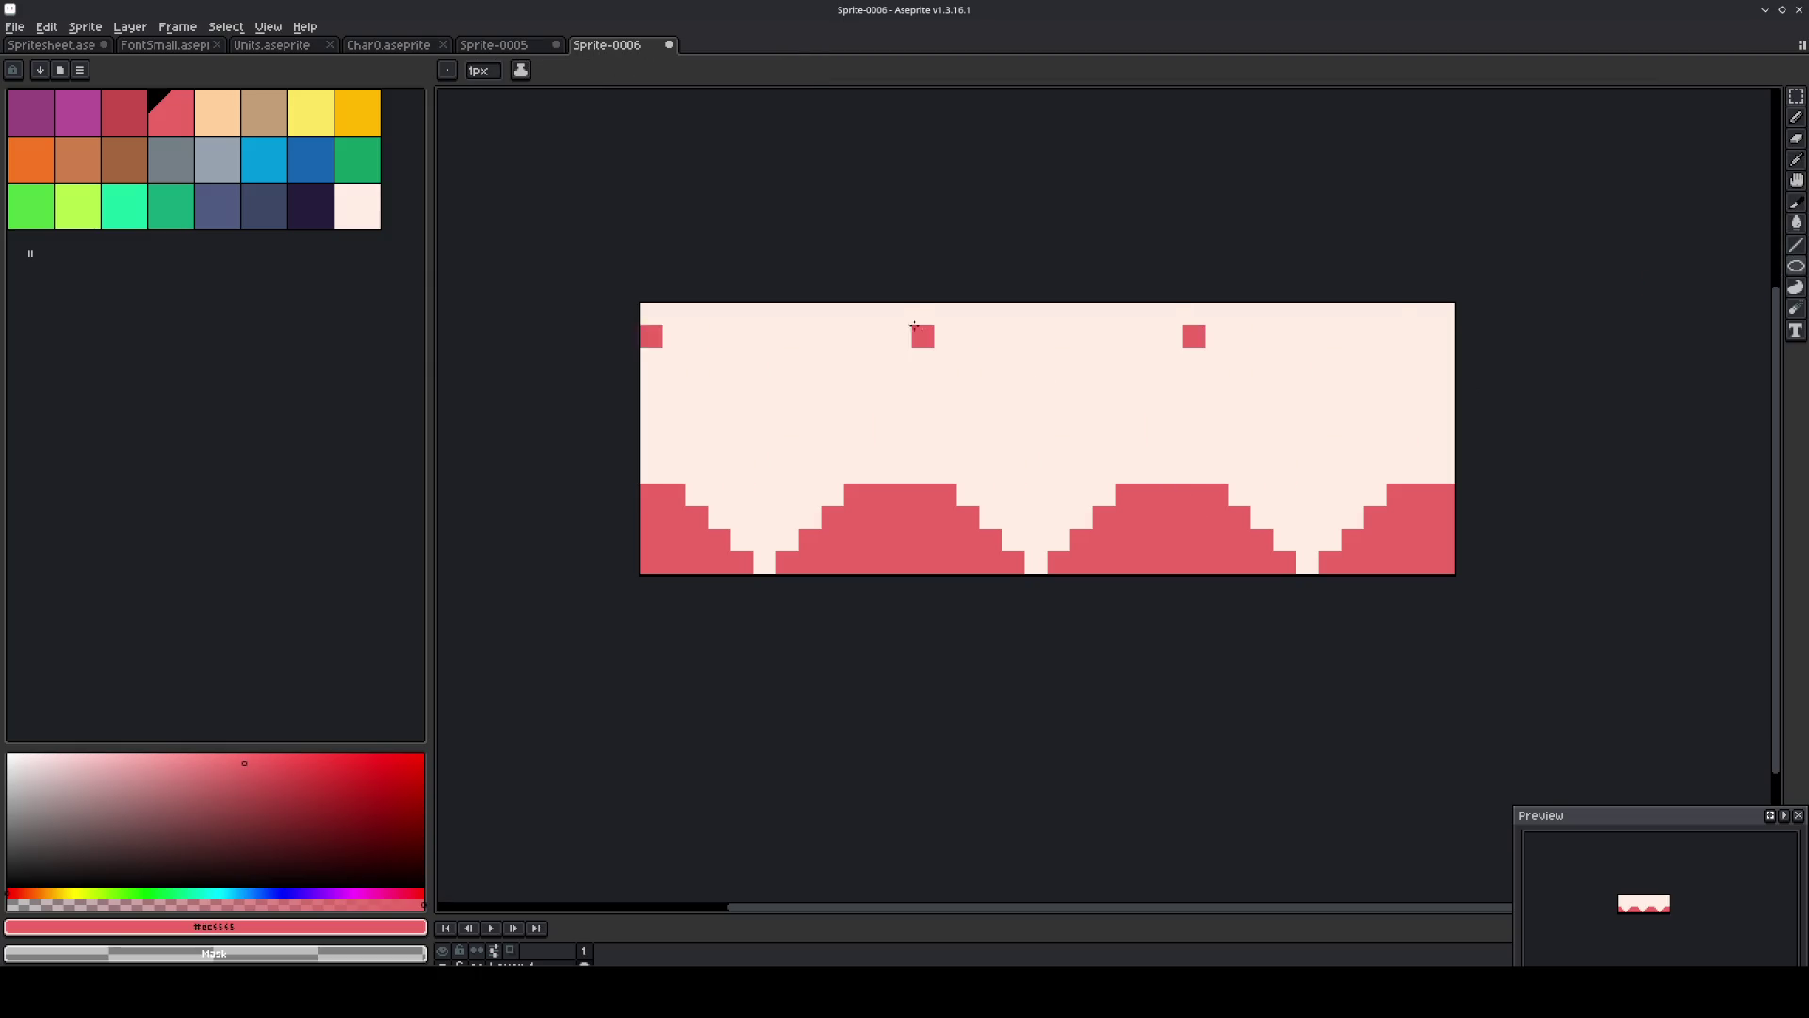
Draw a circle outline above each arch, redrawing once, and fill it red.
mouse_move(887, 317)
left_mouse_down()
mouse_move(1093, 450)
mouse_move(1049, 448)
left_mouse_up()
key("ctrl+z")
mouse_move(1086, 383)
left_mouse_down()
mouse_move(1132, 343)
mouse_move(1120, 353)
left_mouse_up()
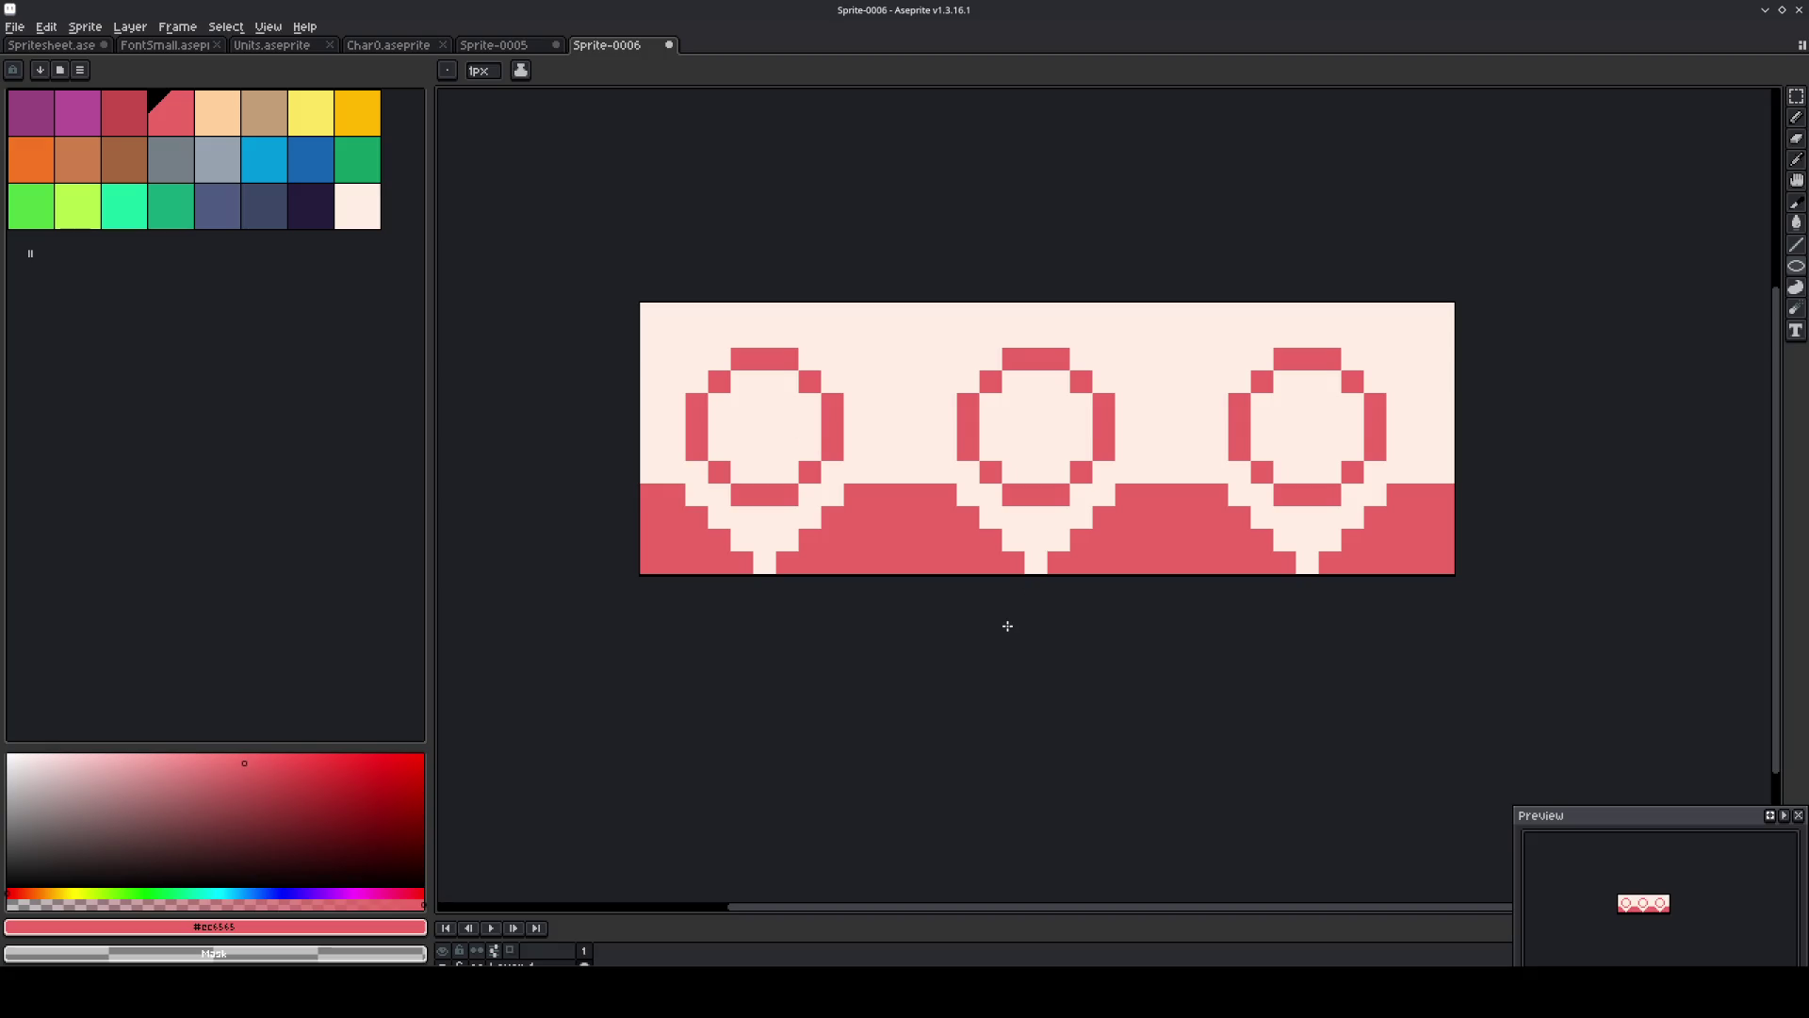
key("m")
key("g")
left_click(1263, 405)
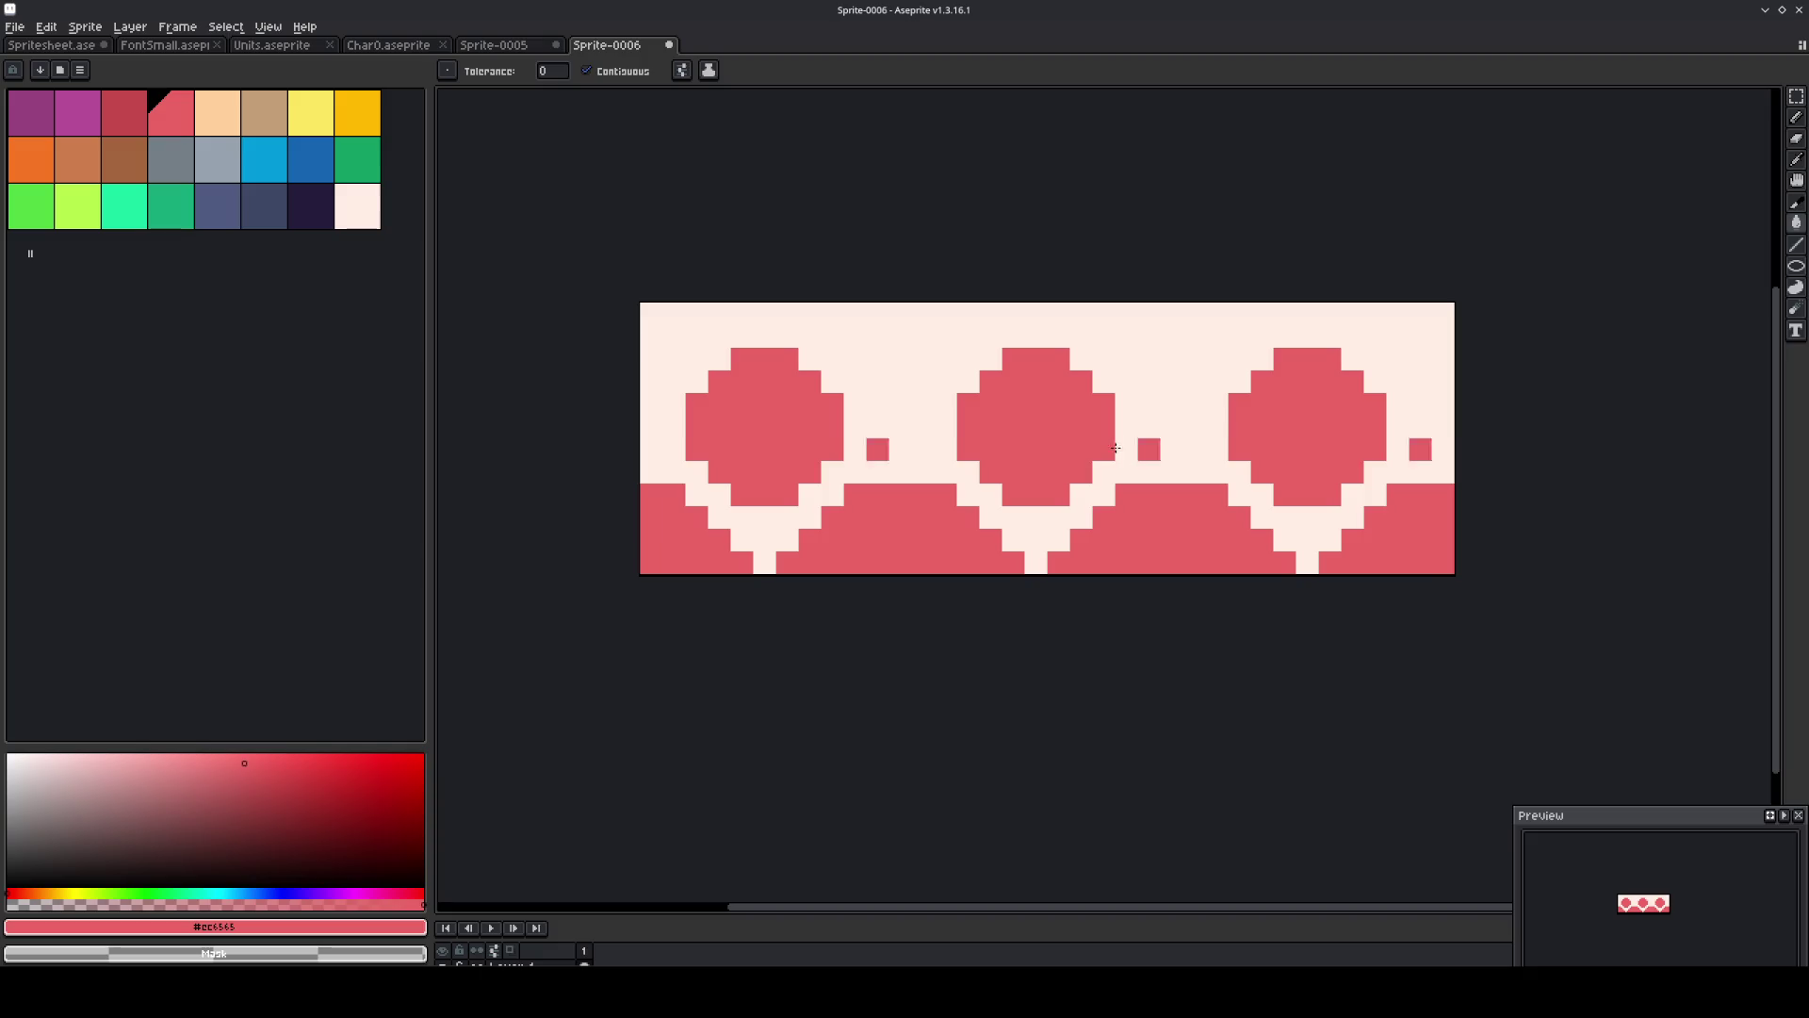
Try nudging the whole tile up one pixel, then cancel and restore the selection.
key("m")
key("ctrl+a")
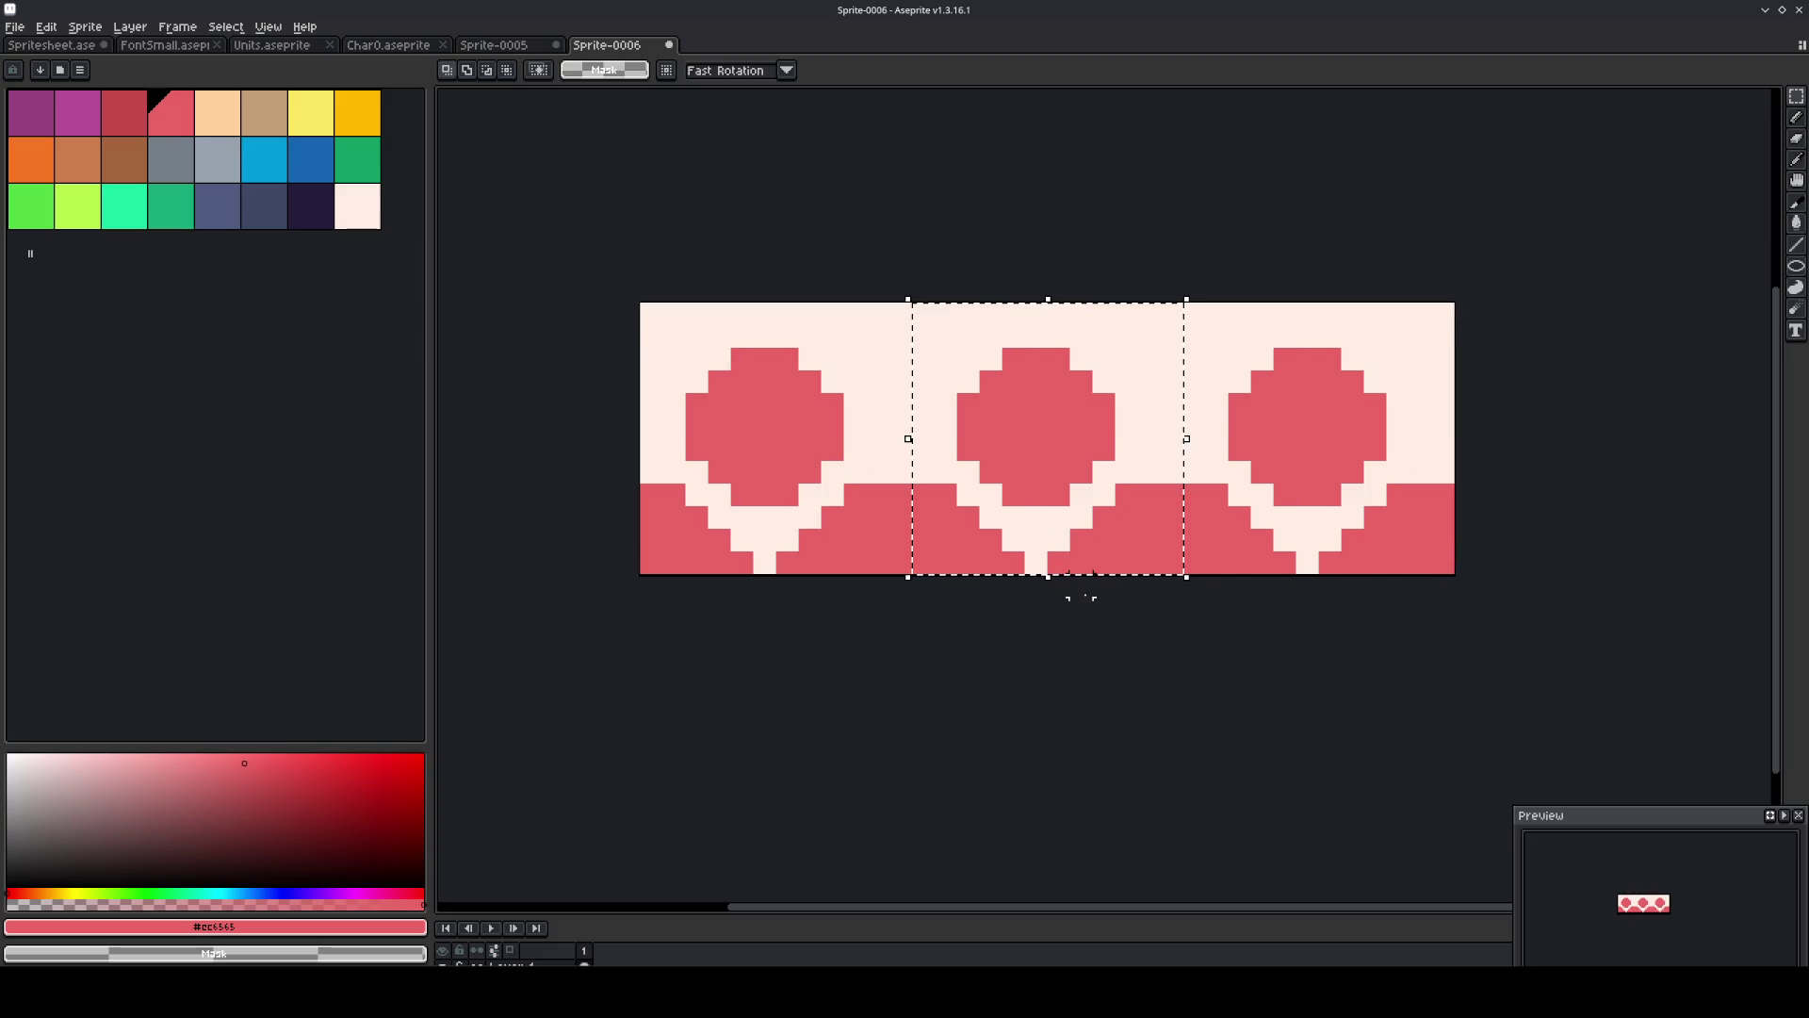
key("Up")
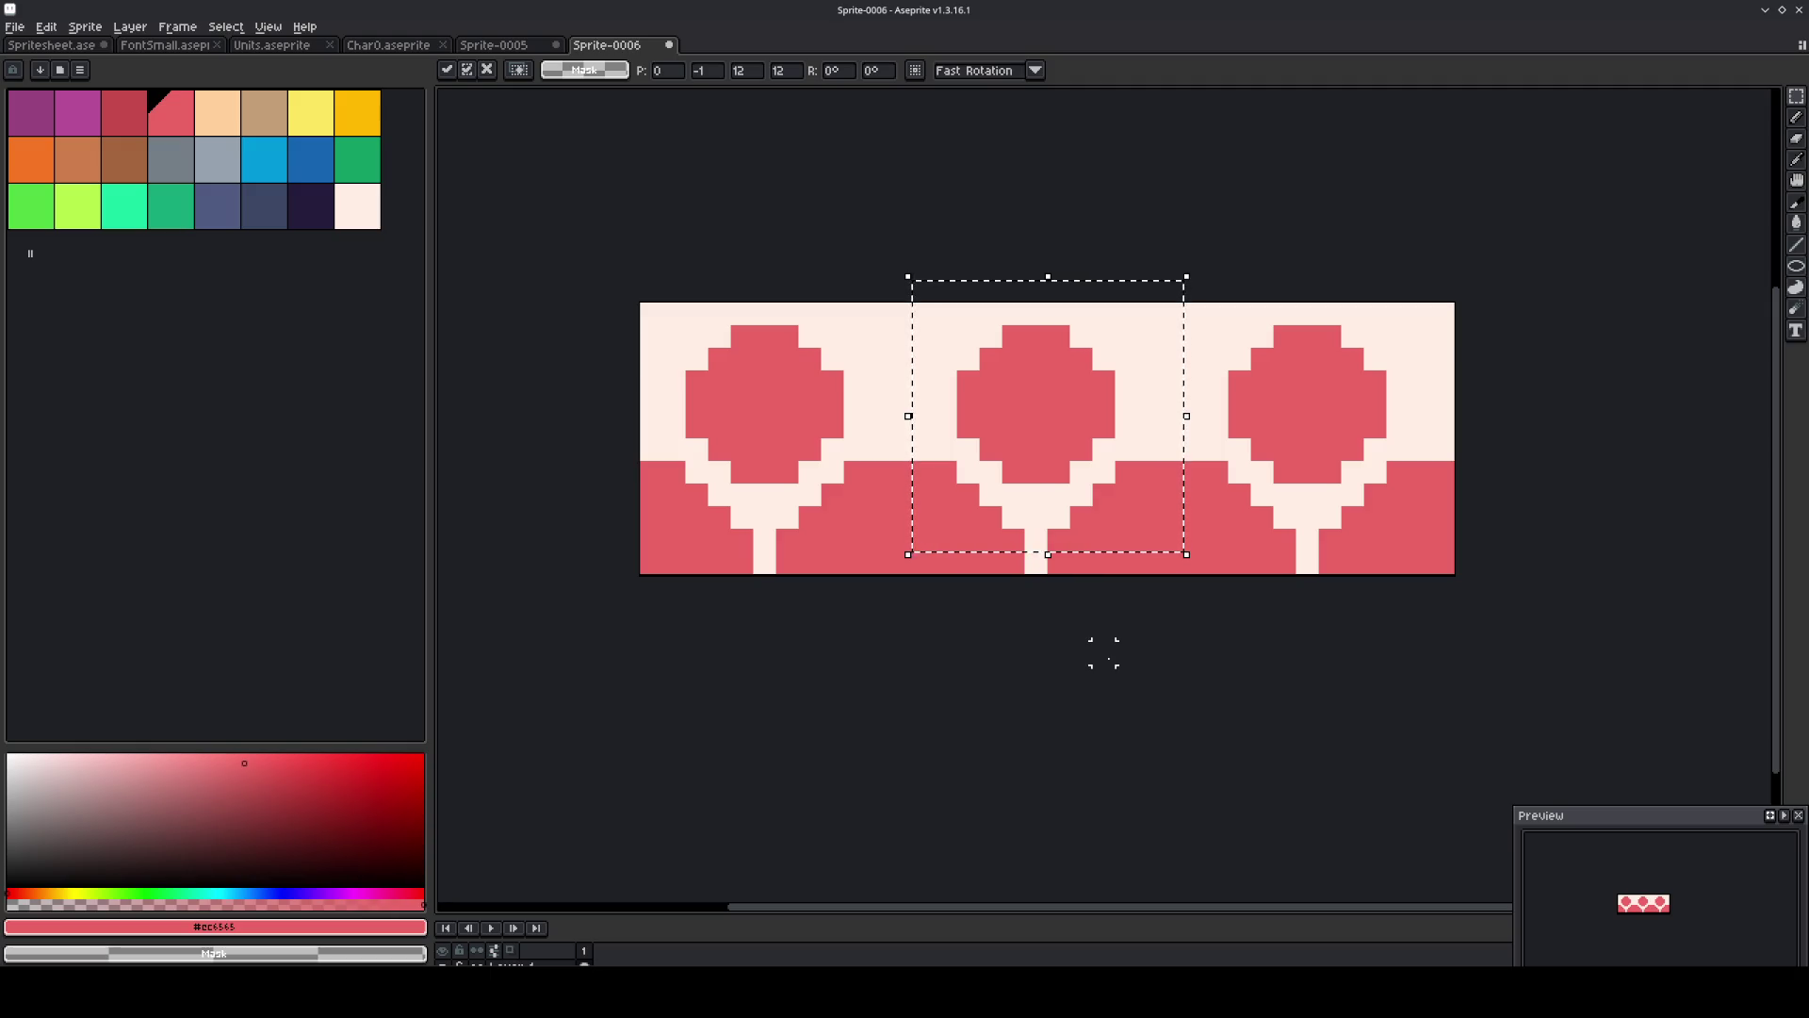
key("Escape")
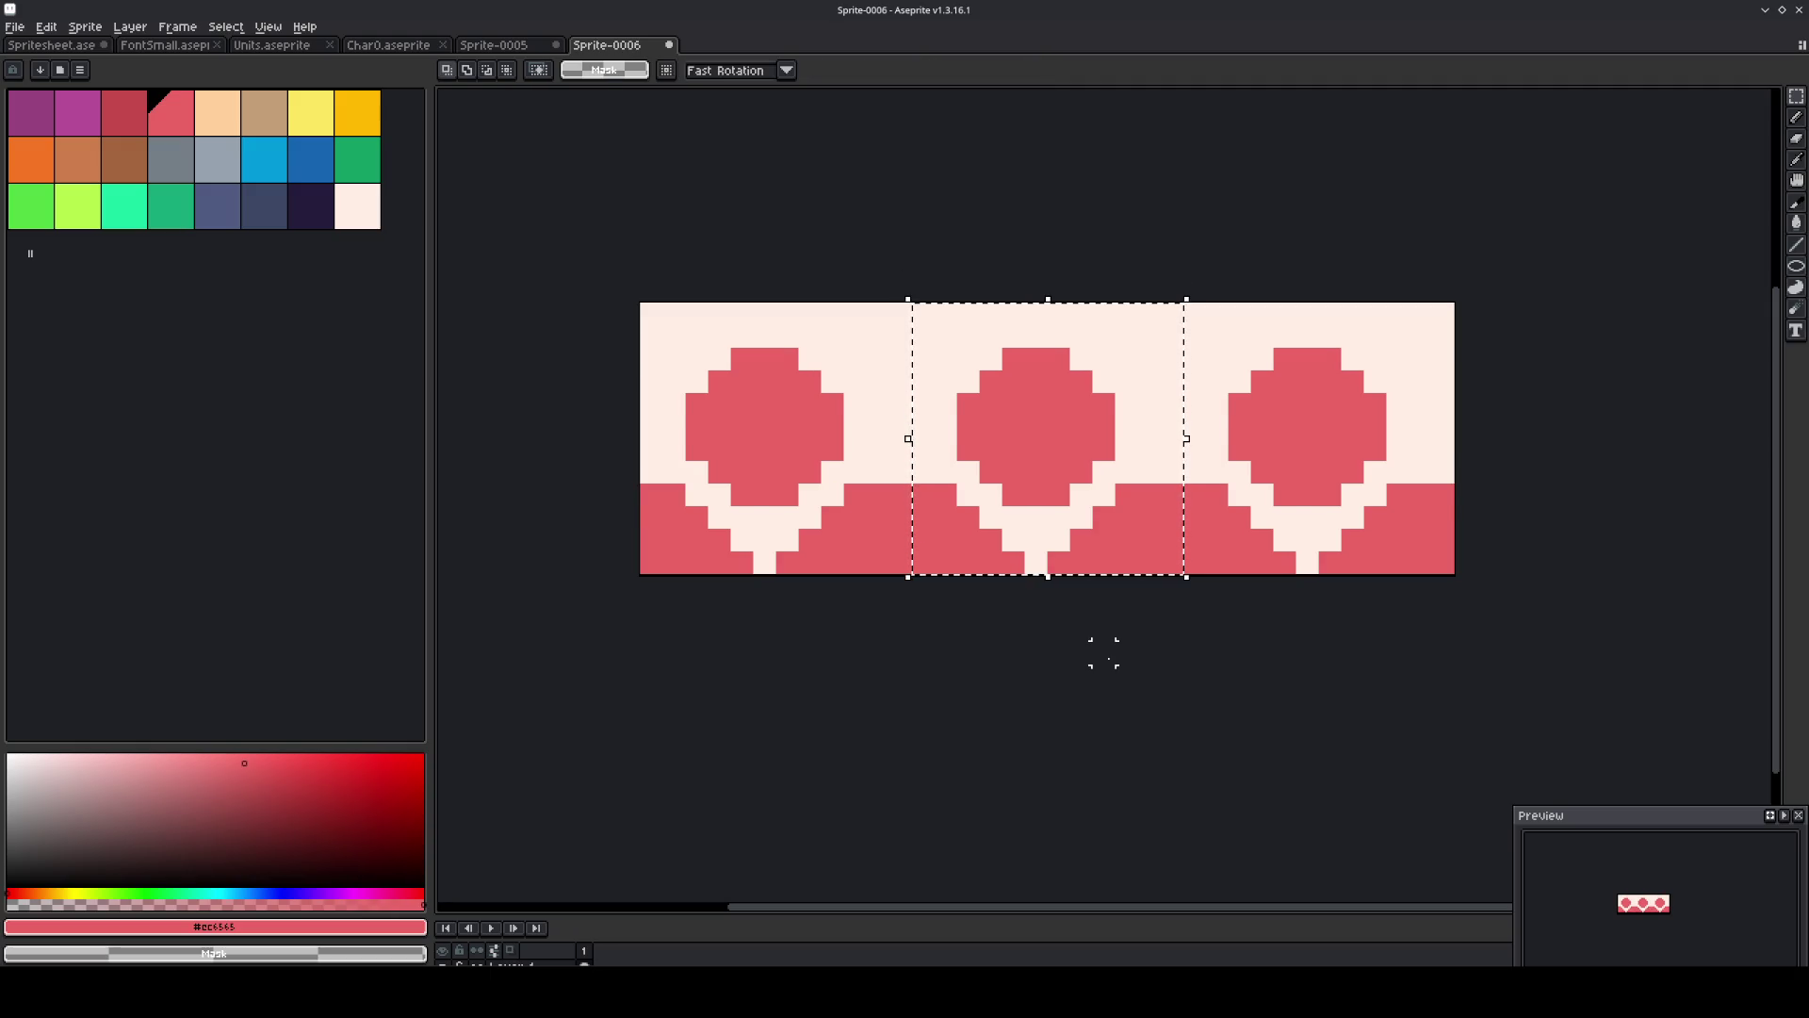
key("ctrl+d")
key("ctrl+shift+d")
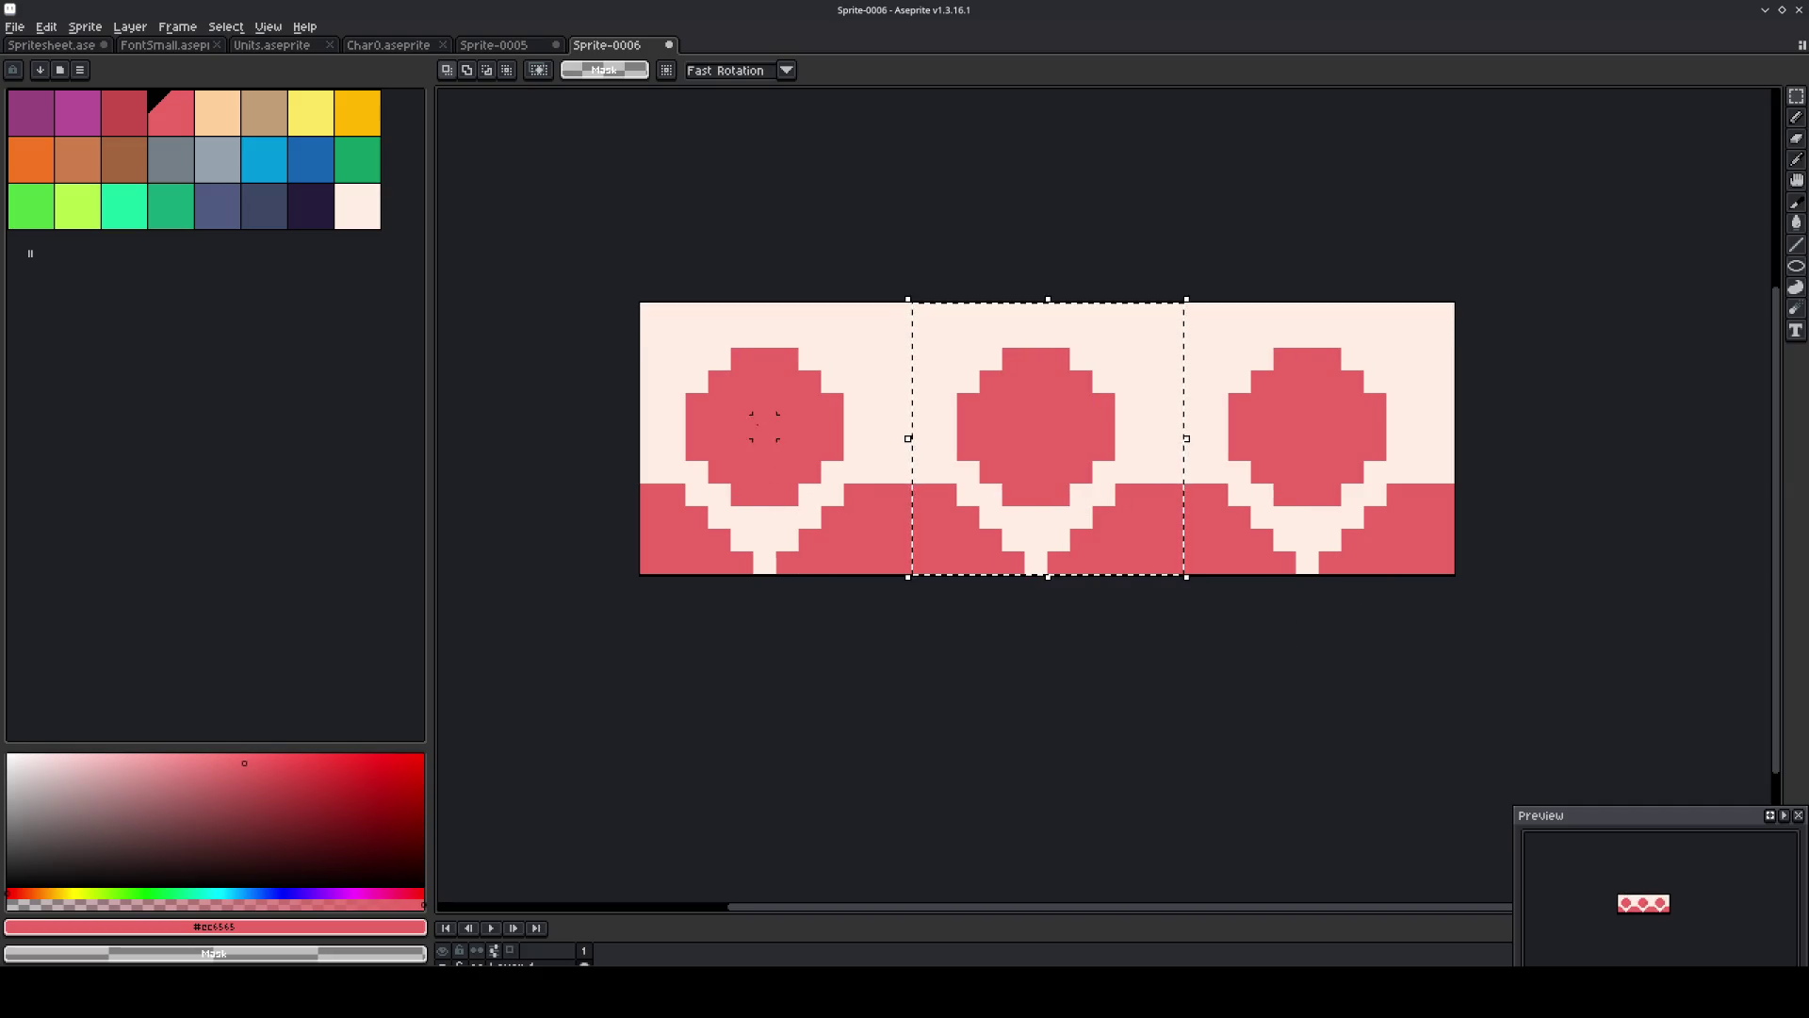
Move the middle tile's content up one pixel.
left_click(1036, 607)
mouse_move(1116, 509)
left_mouse_down()
mouse_move(980, 408)
mouse_move(954, 345)
left_mouse_up()
left_click_drag(1033, 443, 1037, 416)
key("ctrl+d")
Paint over the stems in cream and add a red point beneath each circle.
key("i")
left_click(1105, 480)
key("b")
left_click_drag(1065, 495, 996, 491)
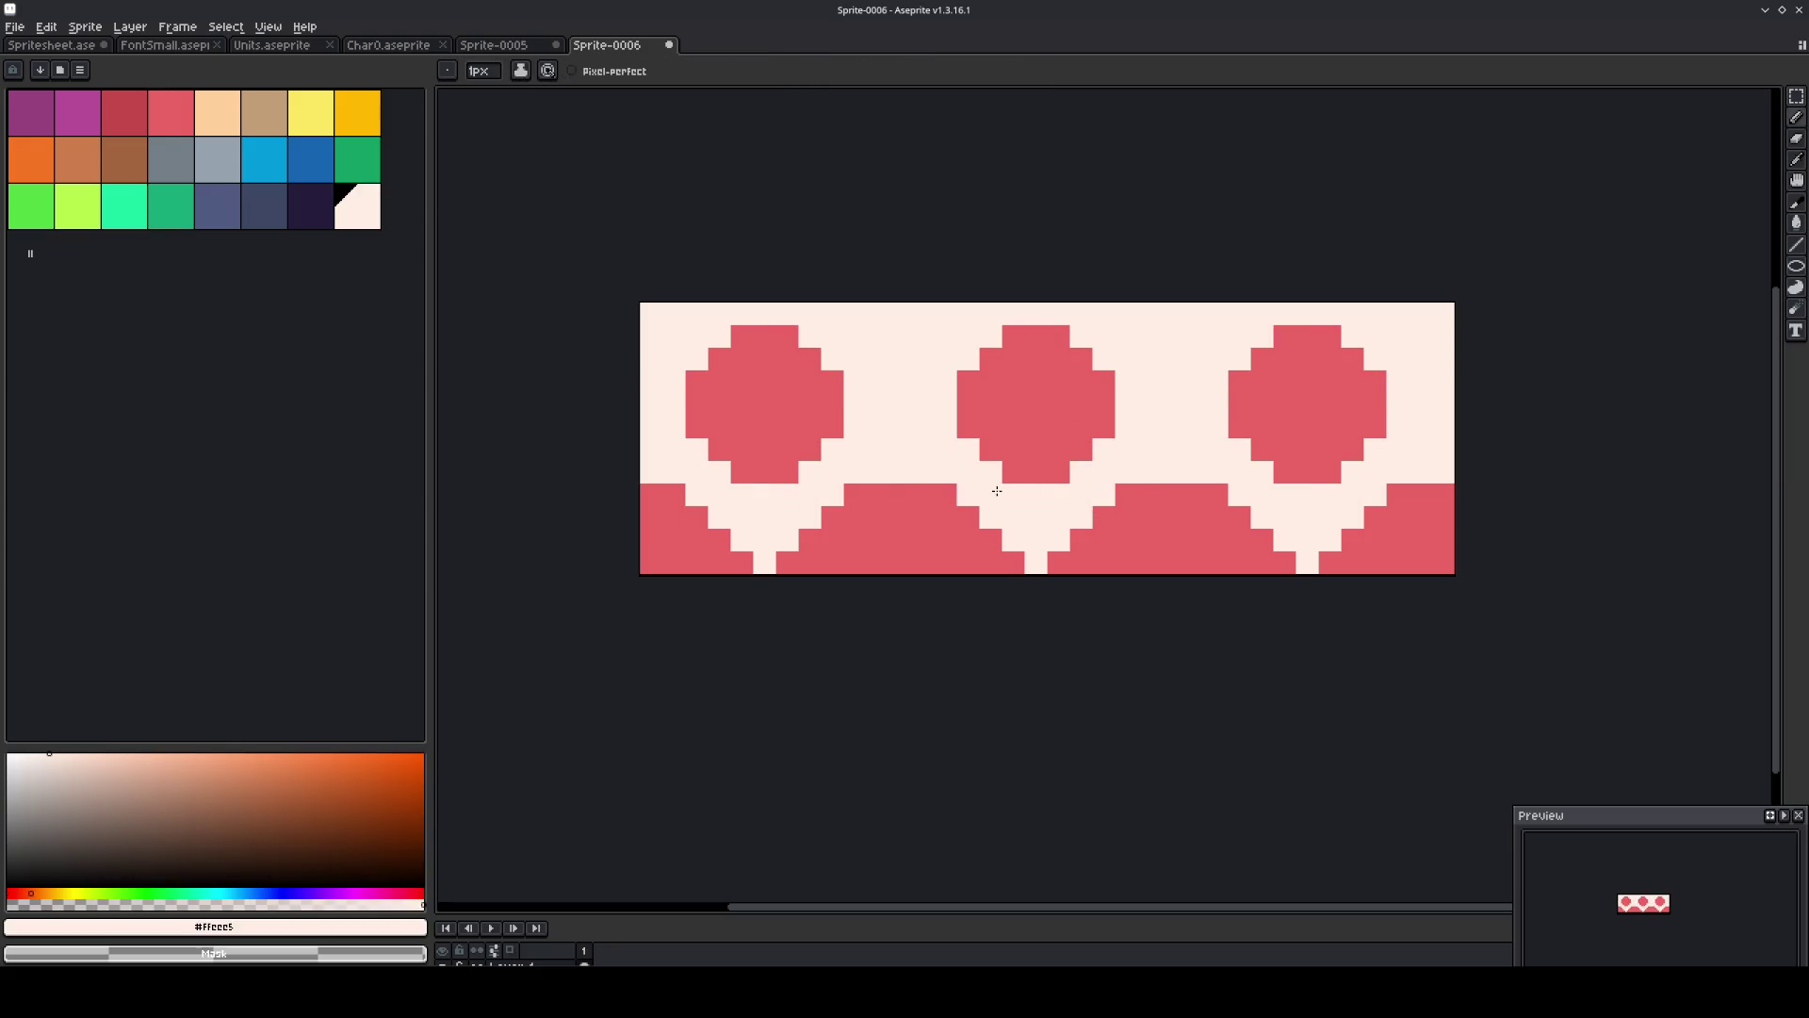
key("m")
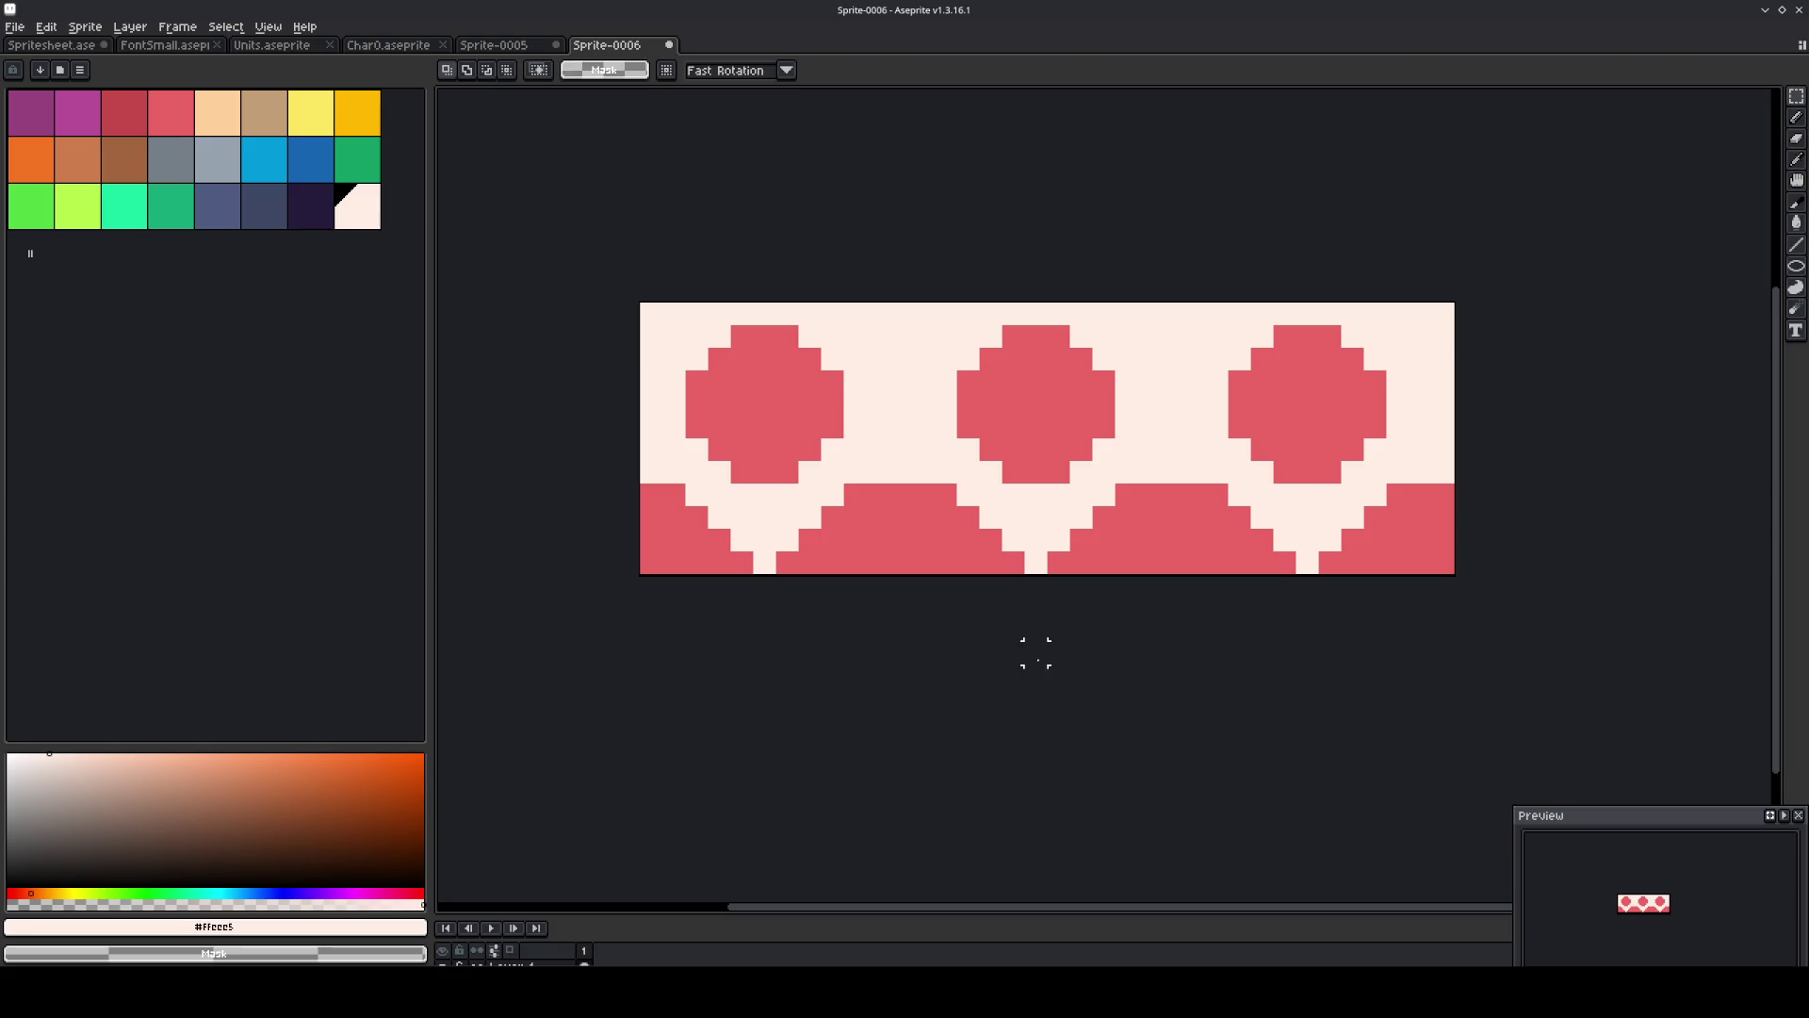
left_click(1035, 471, "alt")
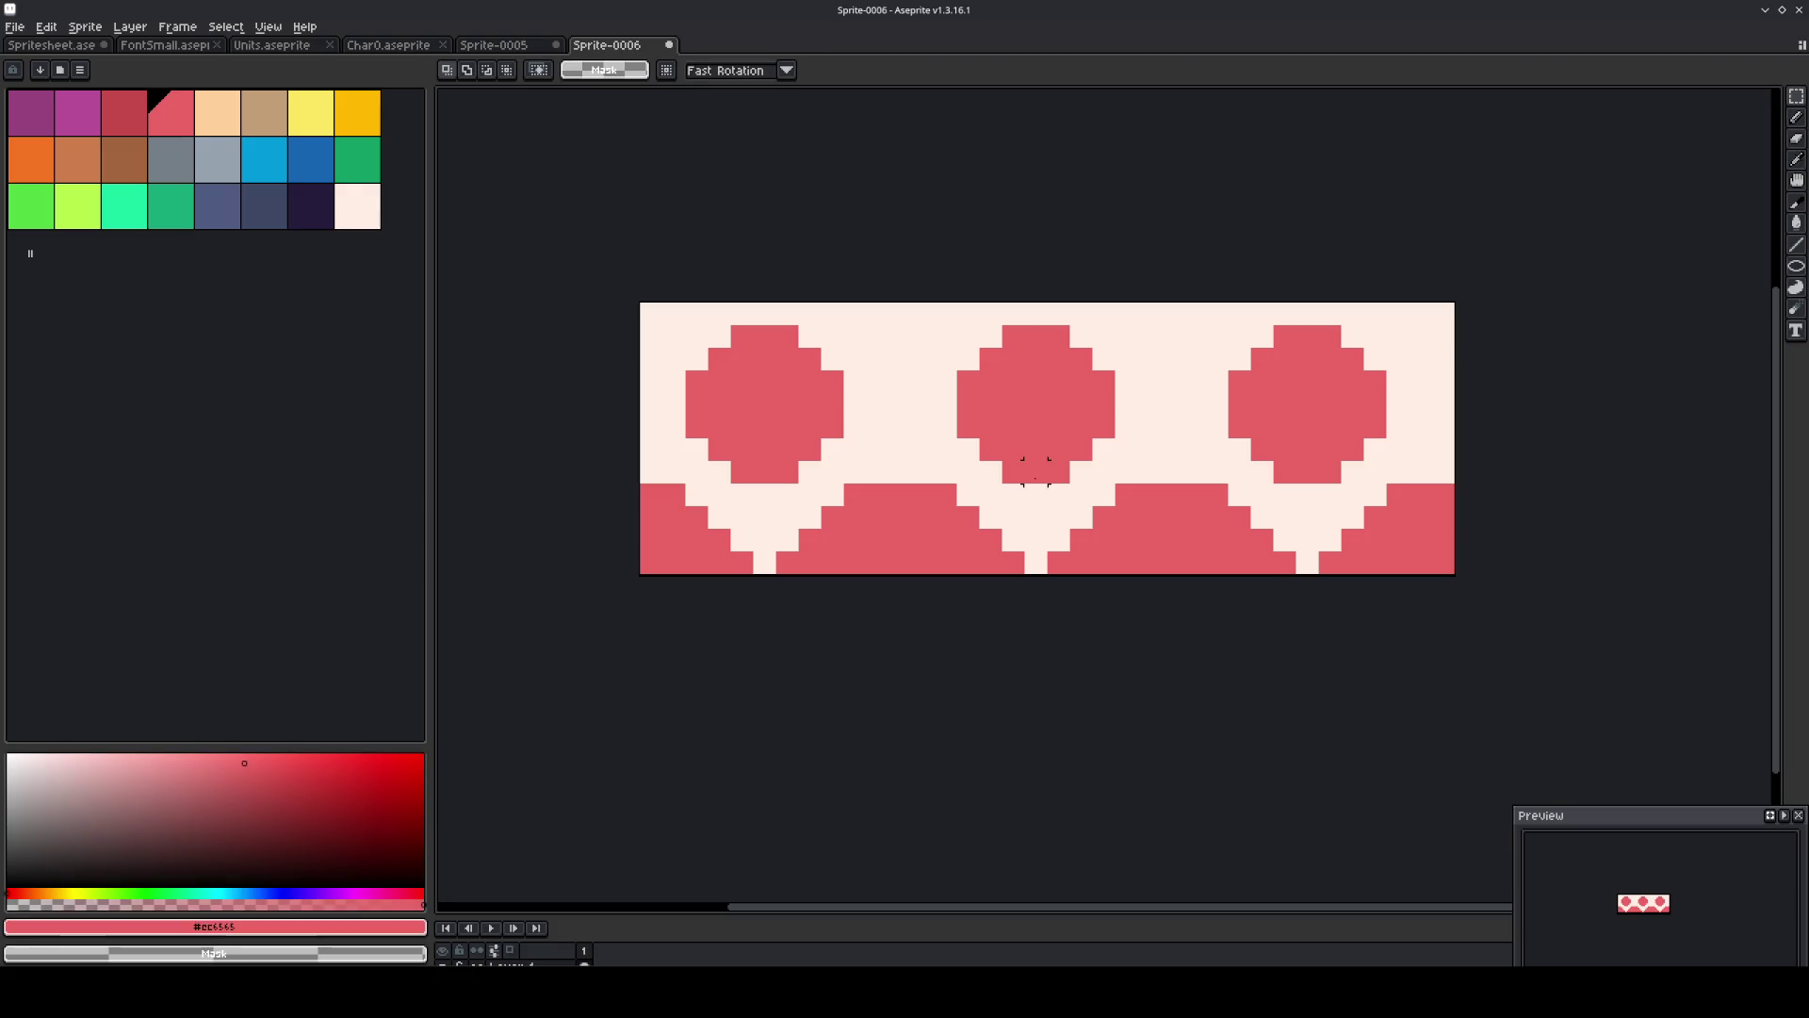
key("b")
left_click(1034, 484)
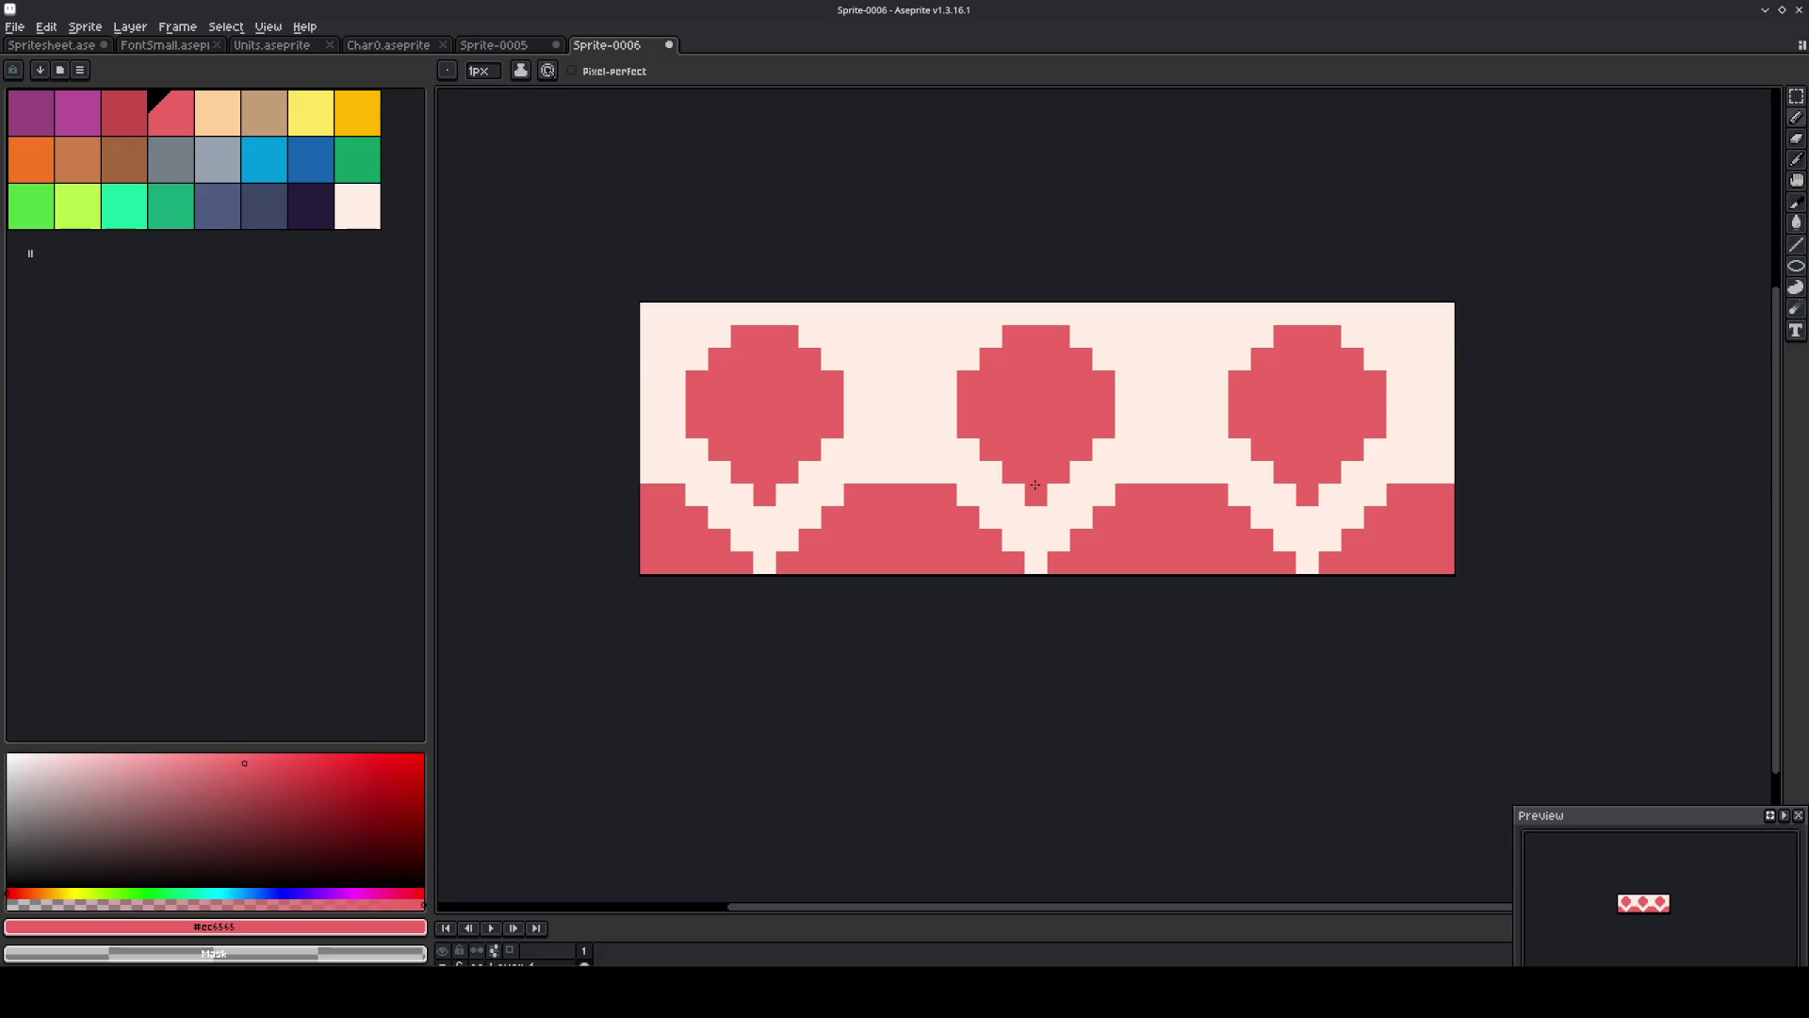
key("ctrl+a")
Paste the bulb tile into Sprite-0005, one cell right and four cells down.
left_click(491, 49)
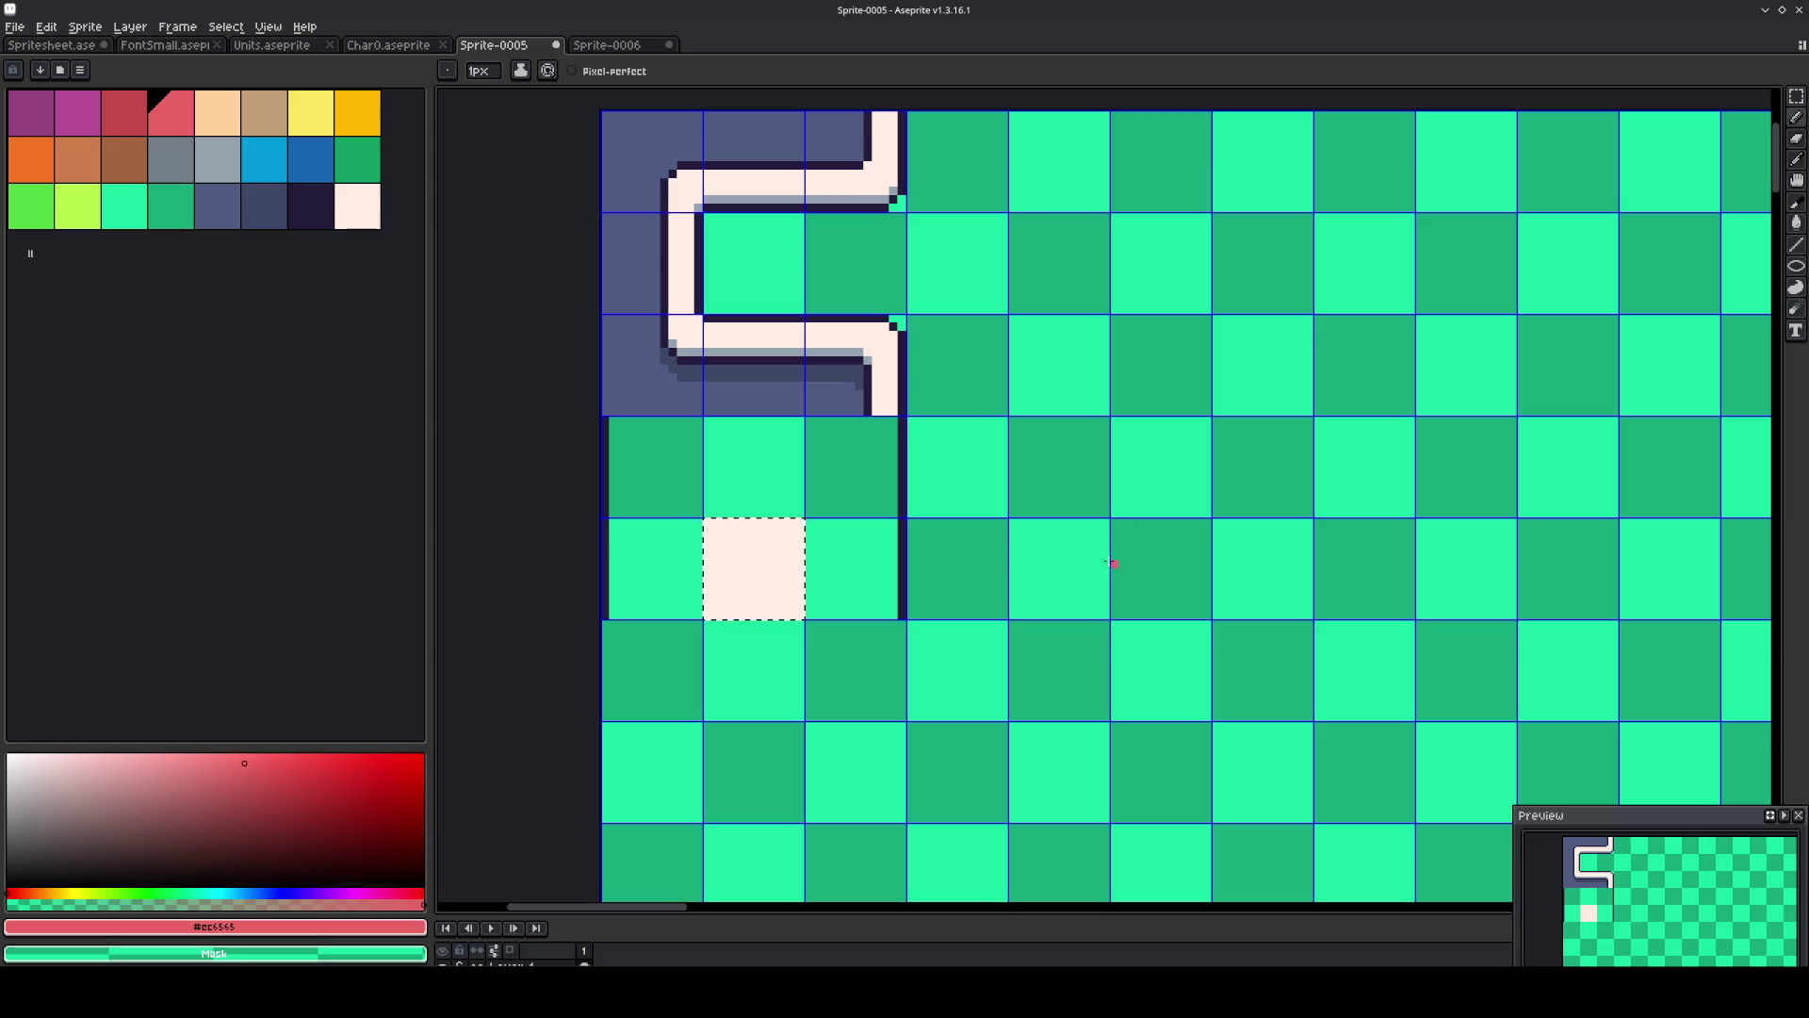
key("m")
key("ctrl+v")
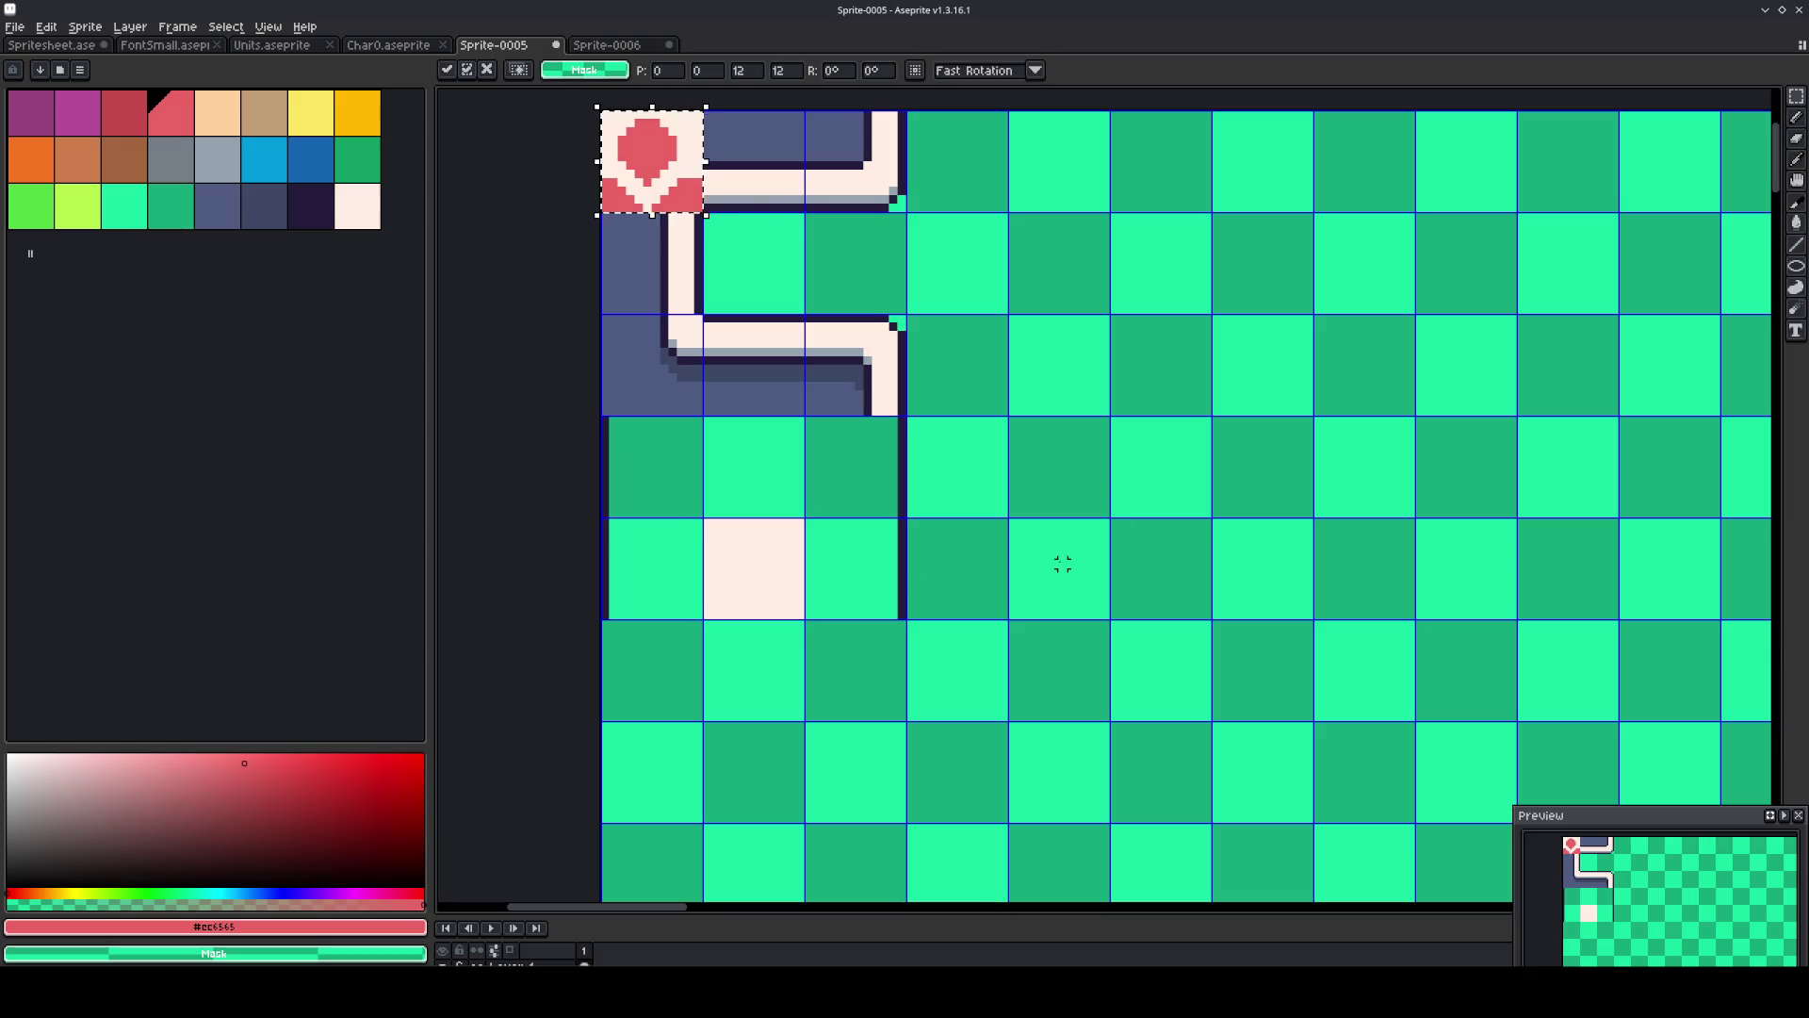
key("shift+Right")
key("shift+Down")
key("shift+Down")
key("shift+Down")
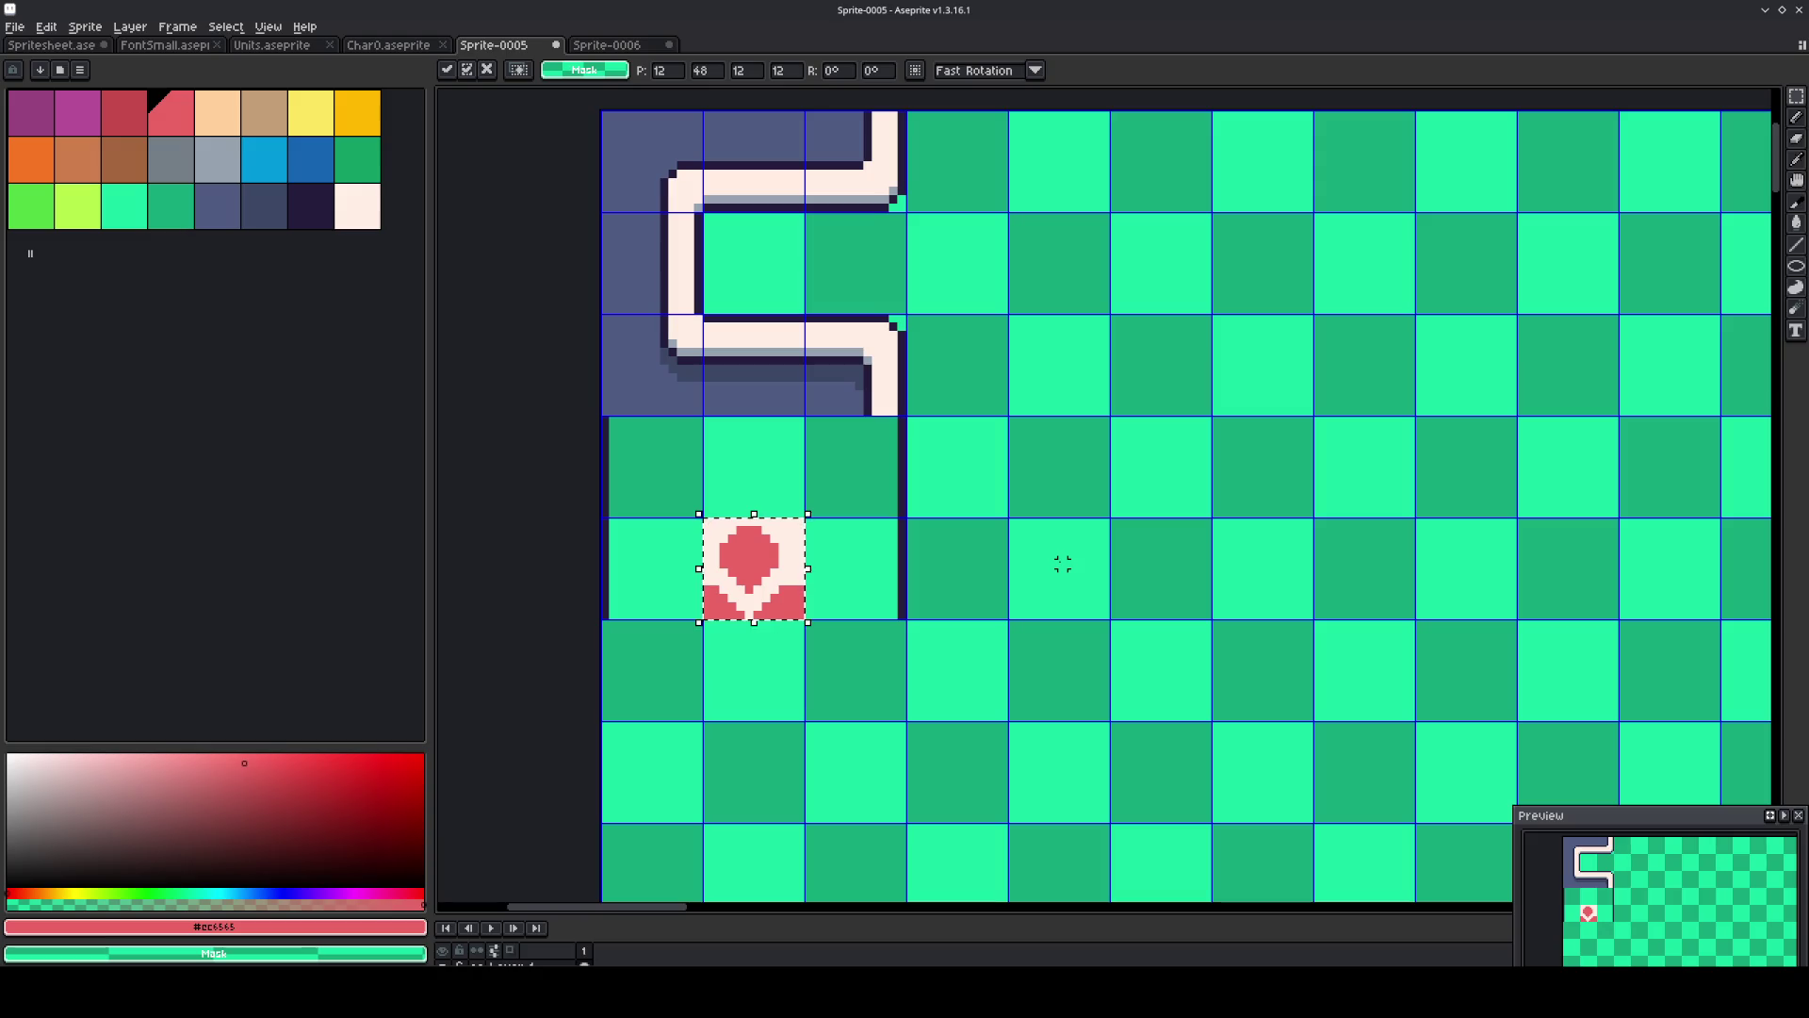
Stamp copies of the bulb tile across the sixth row and drop it.
key("ctrl+v")
key("shift+Down")
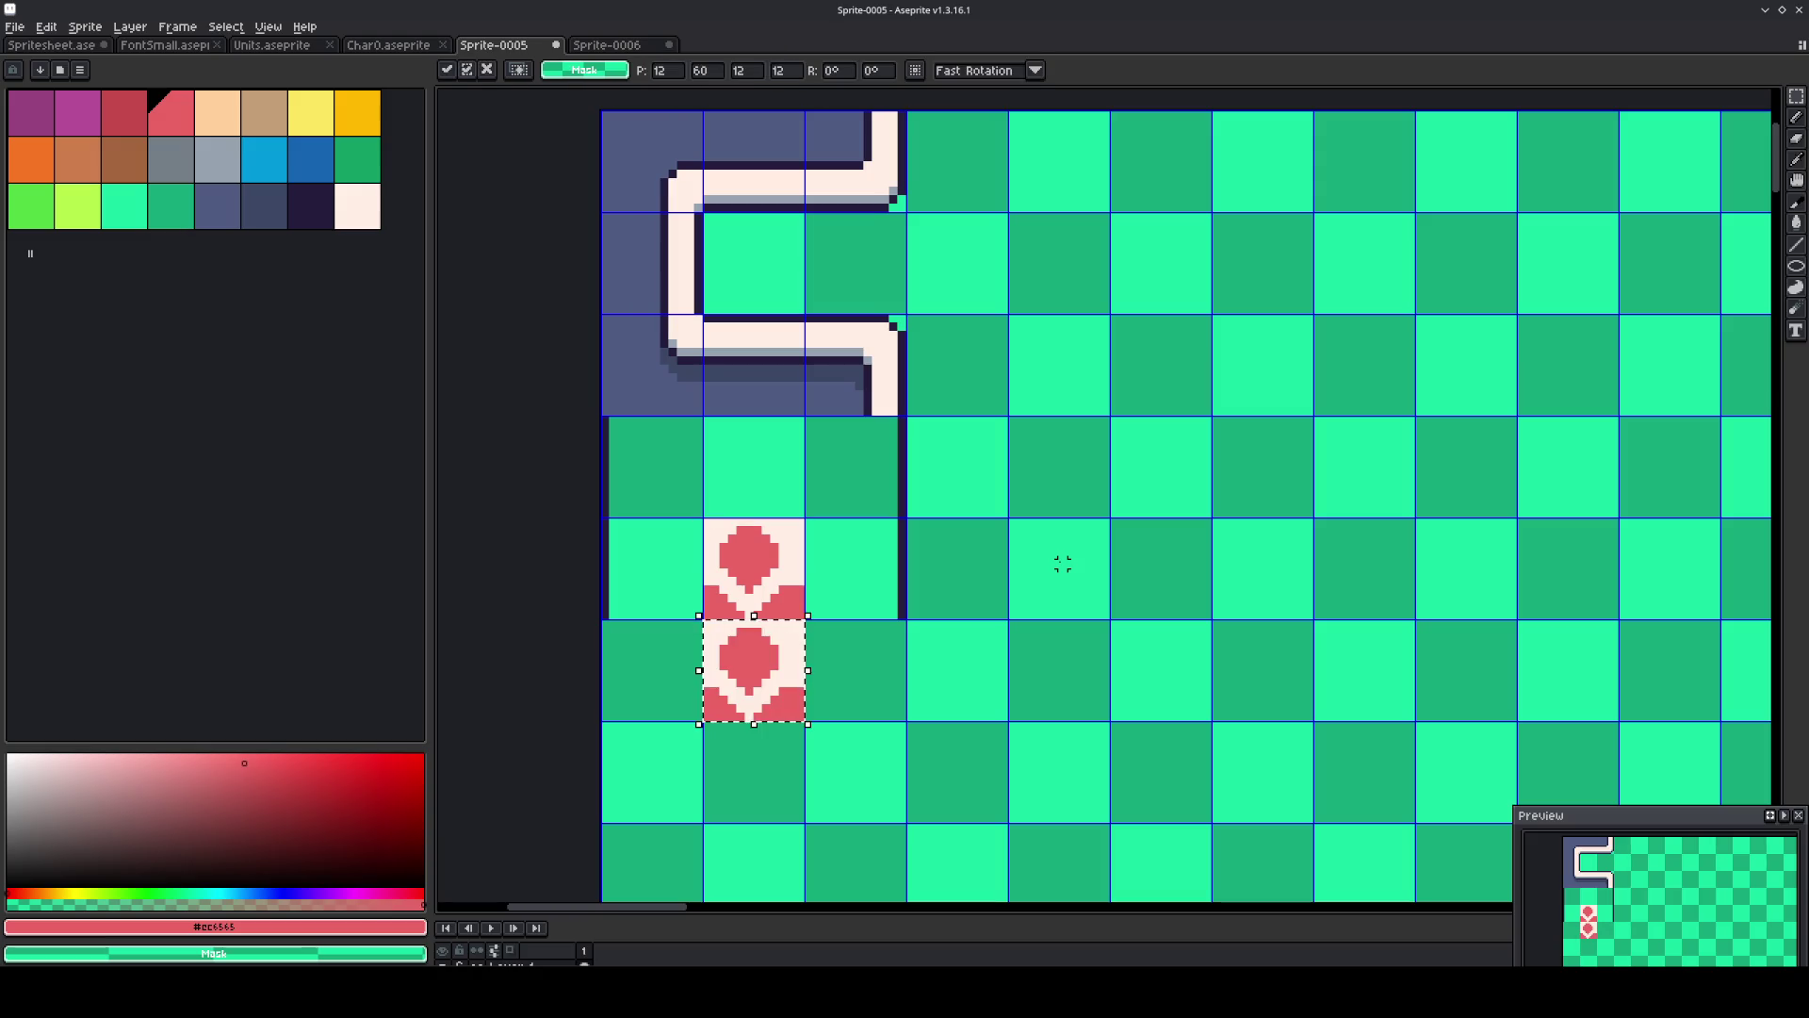
key("ctrl+v")
key("shift+Left")
key("ctrl+v")
key("shift+Right")
key("shift+Right")
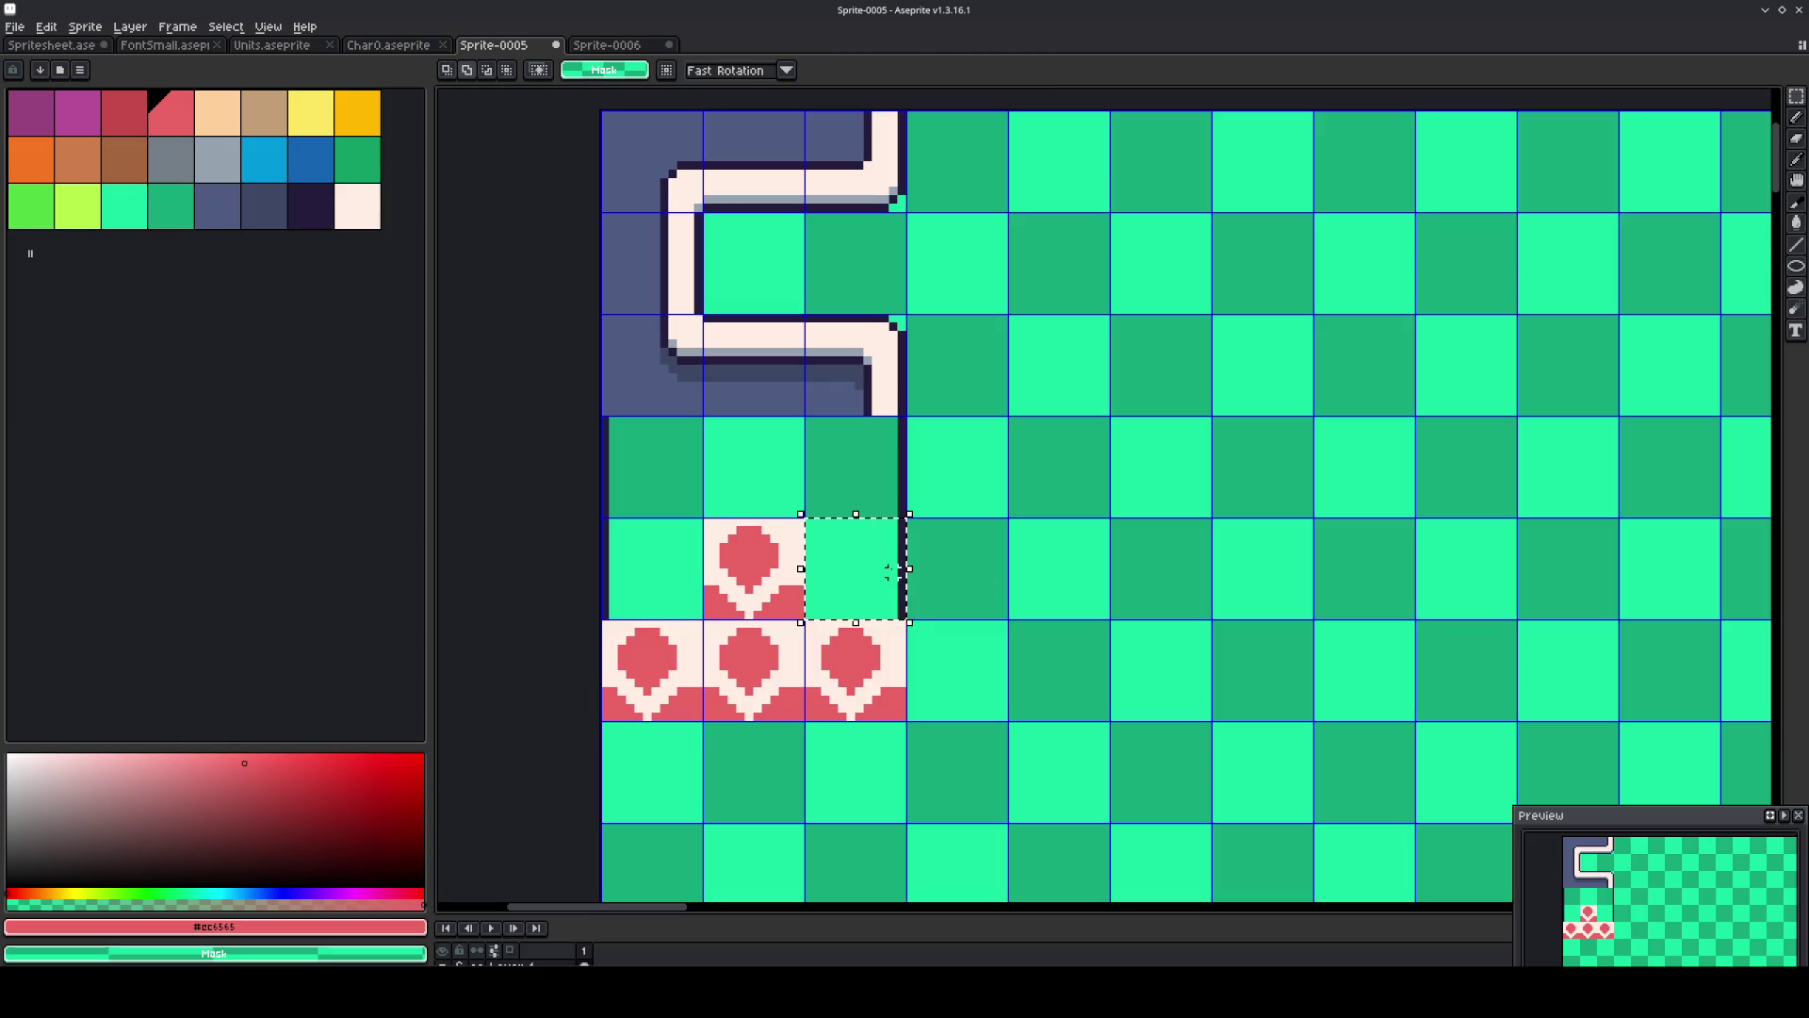
left_click_drag(608, 524, 680, 608)
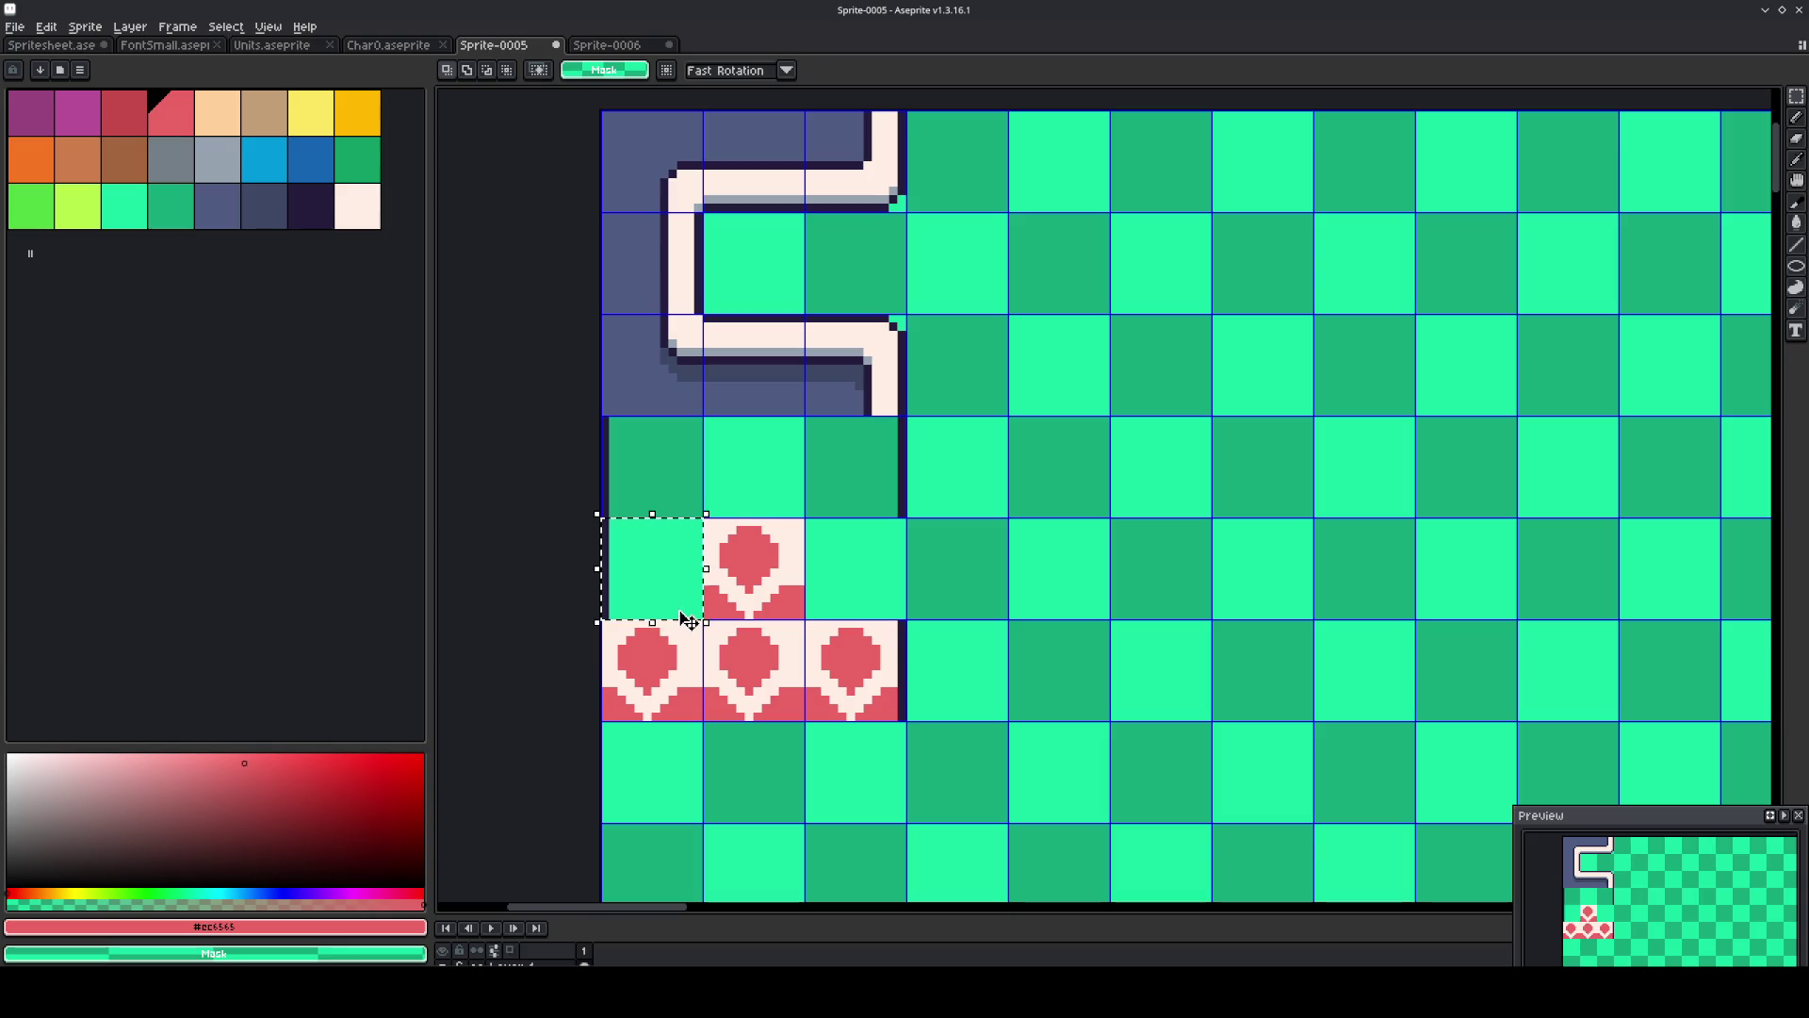
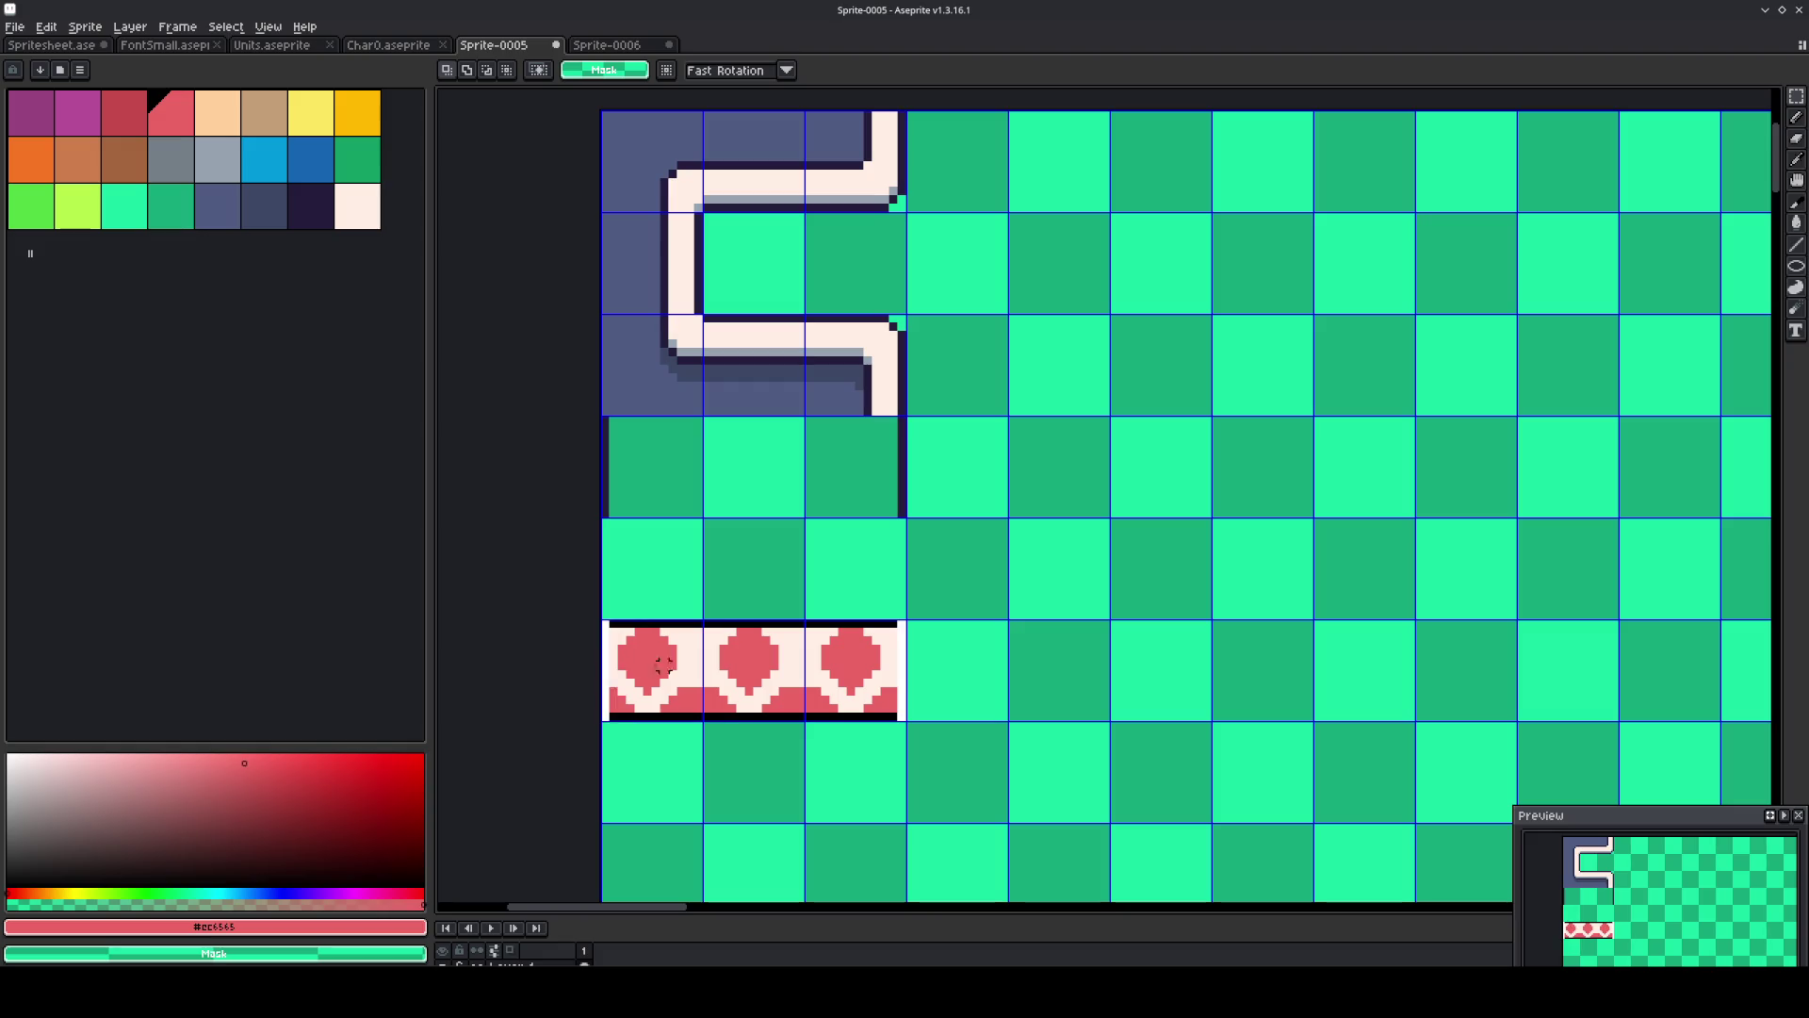
Nudge the heart row up one tile, then save as Tileset0.aseprite in a new Graphics/Tilesets folder.
key("Up")
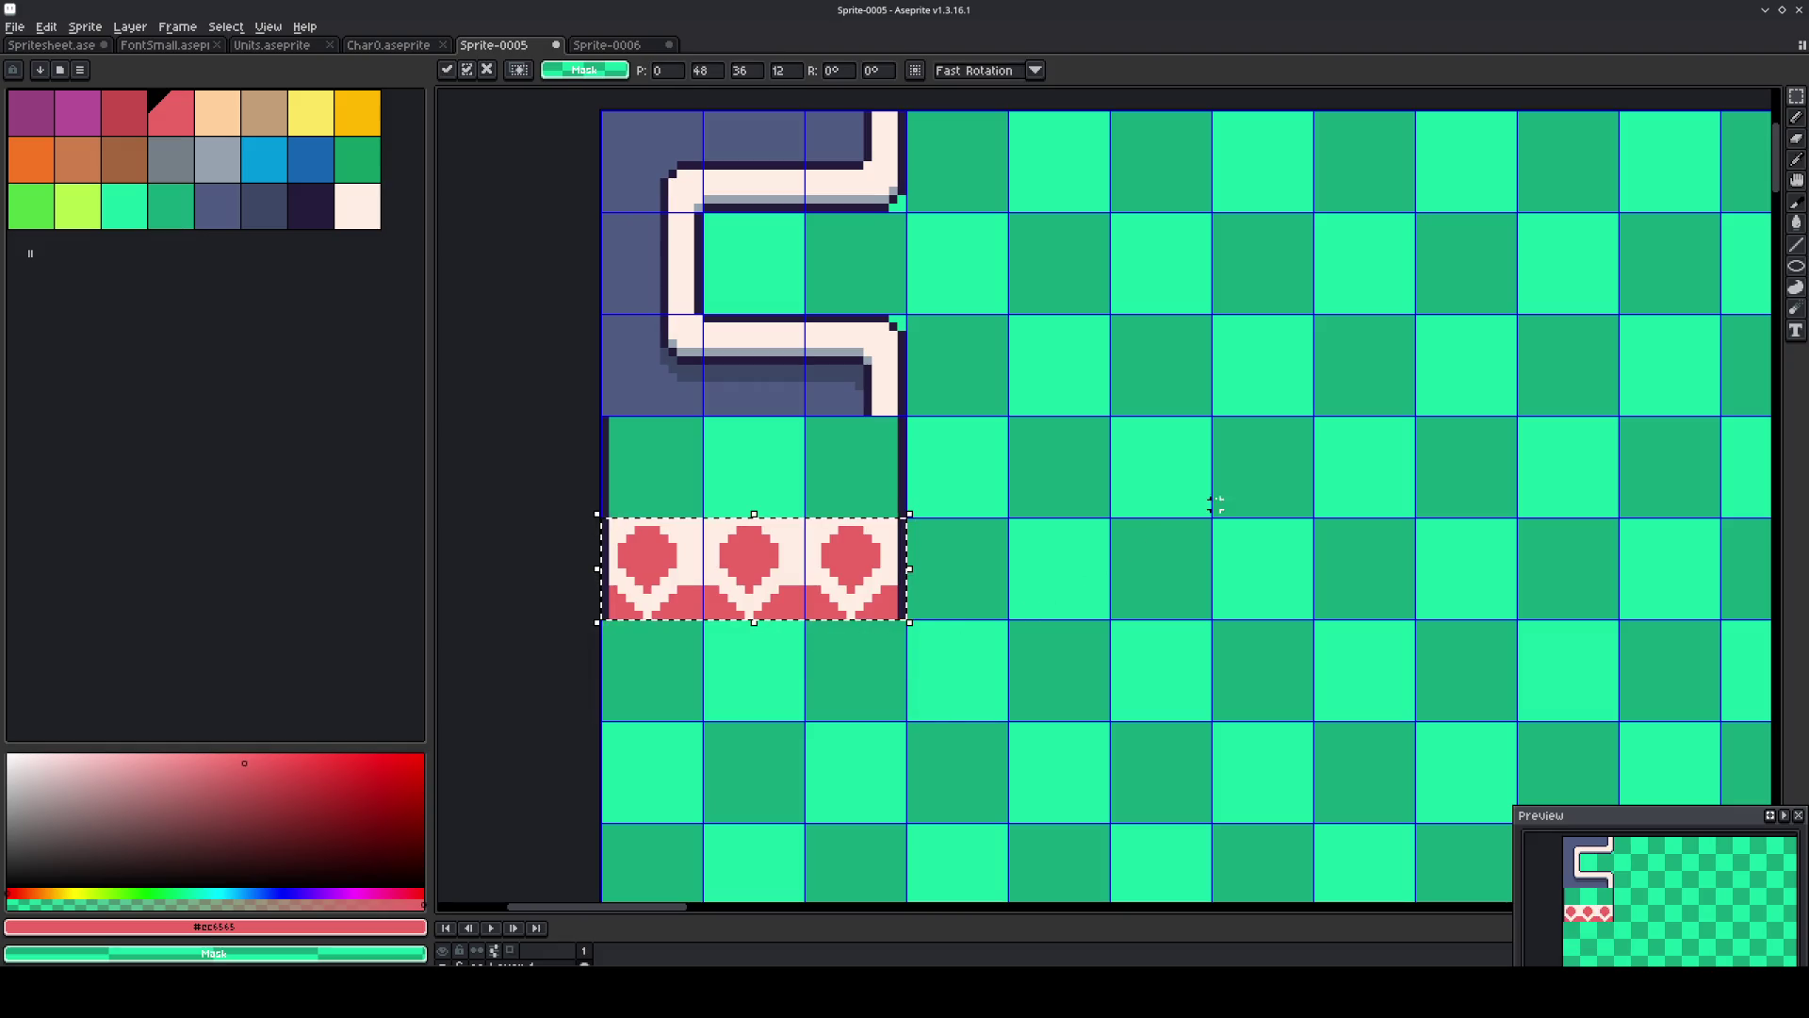
left_click(1172, 487)
key("ctrl+s")
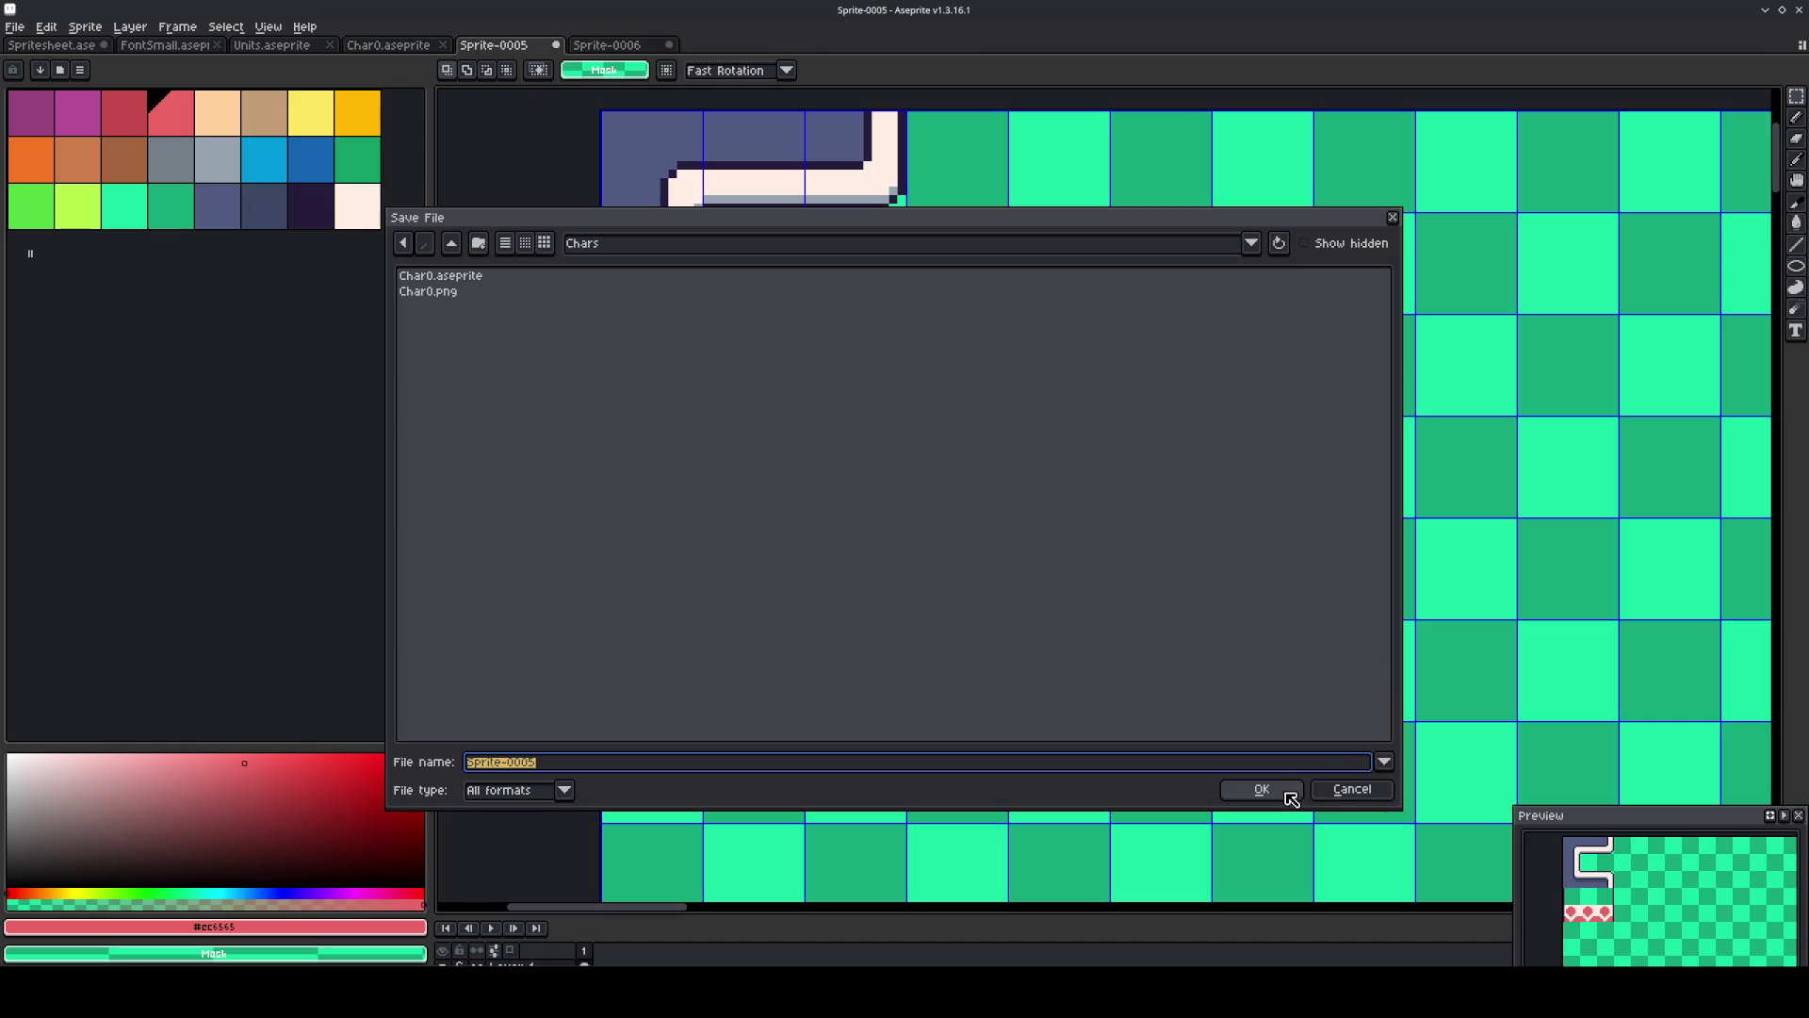
left_click(453, 244)
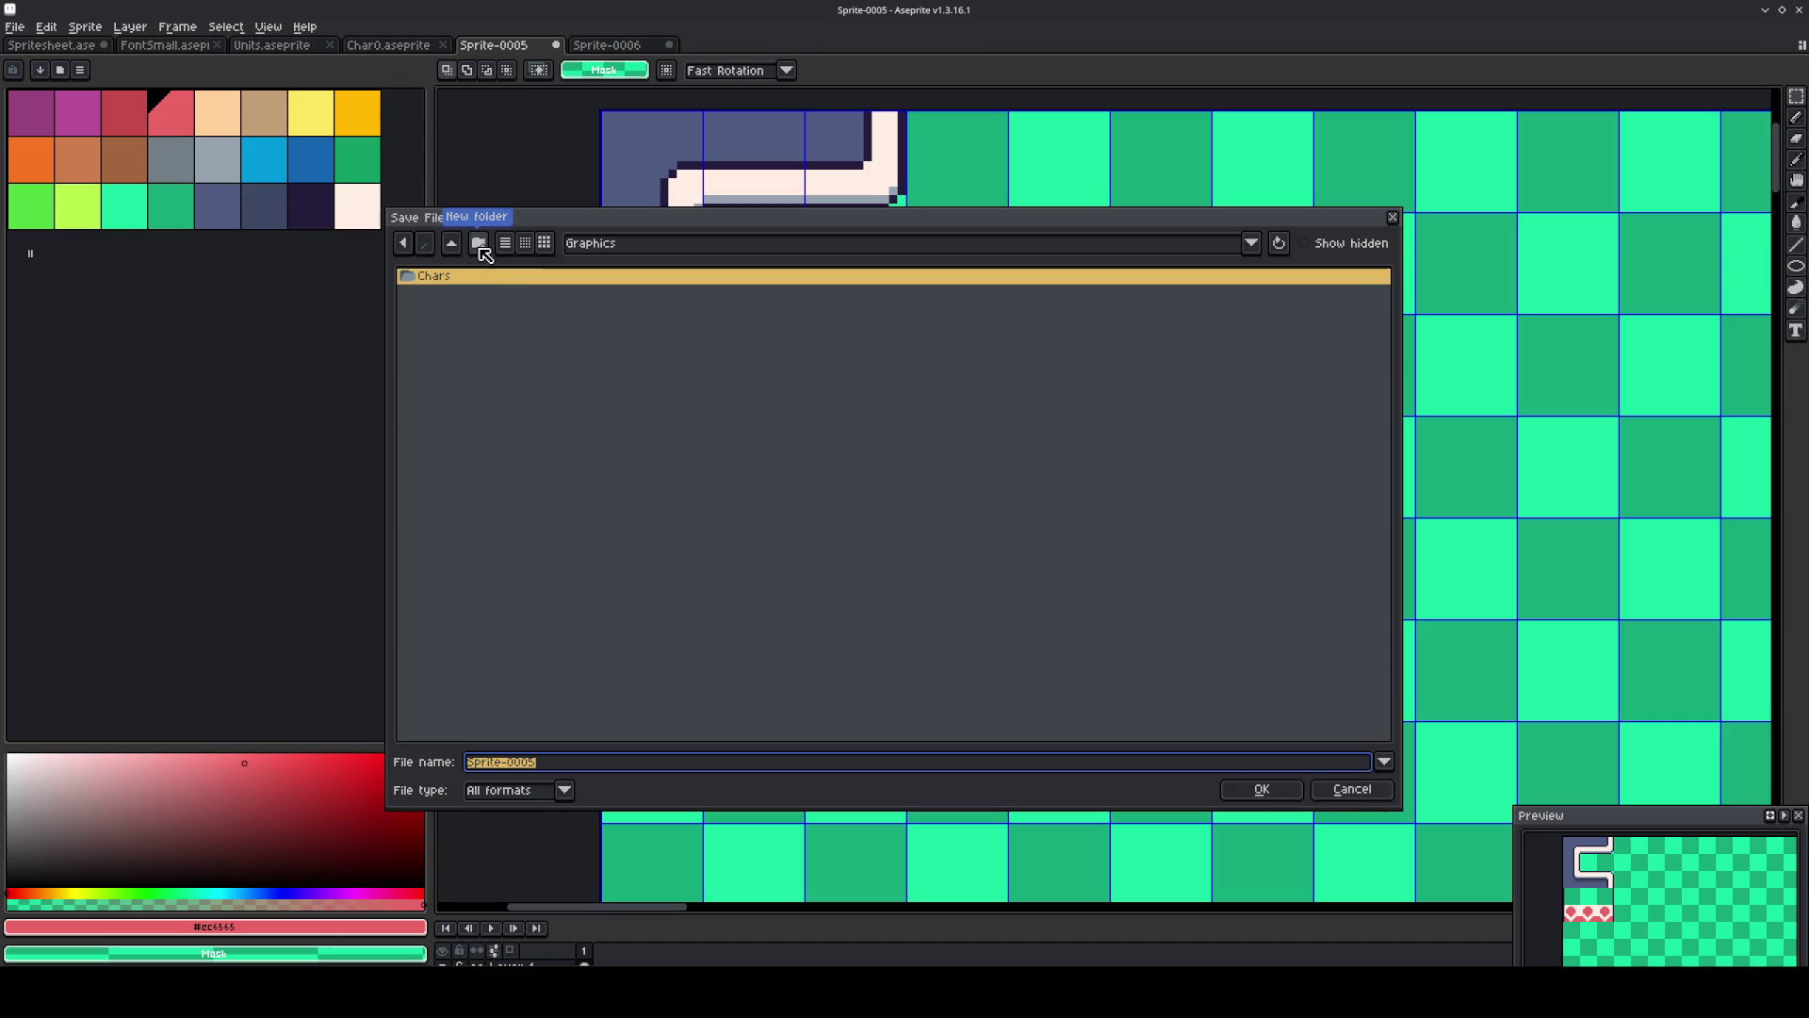
left_click(478, 244)
type("Tilesets")
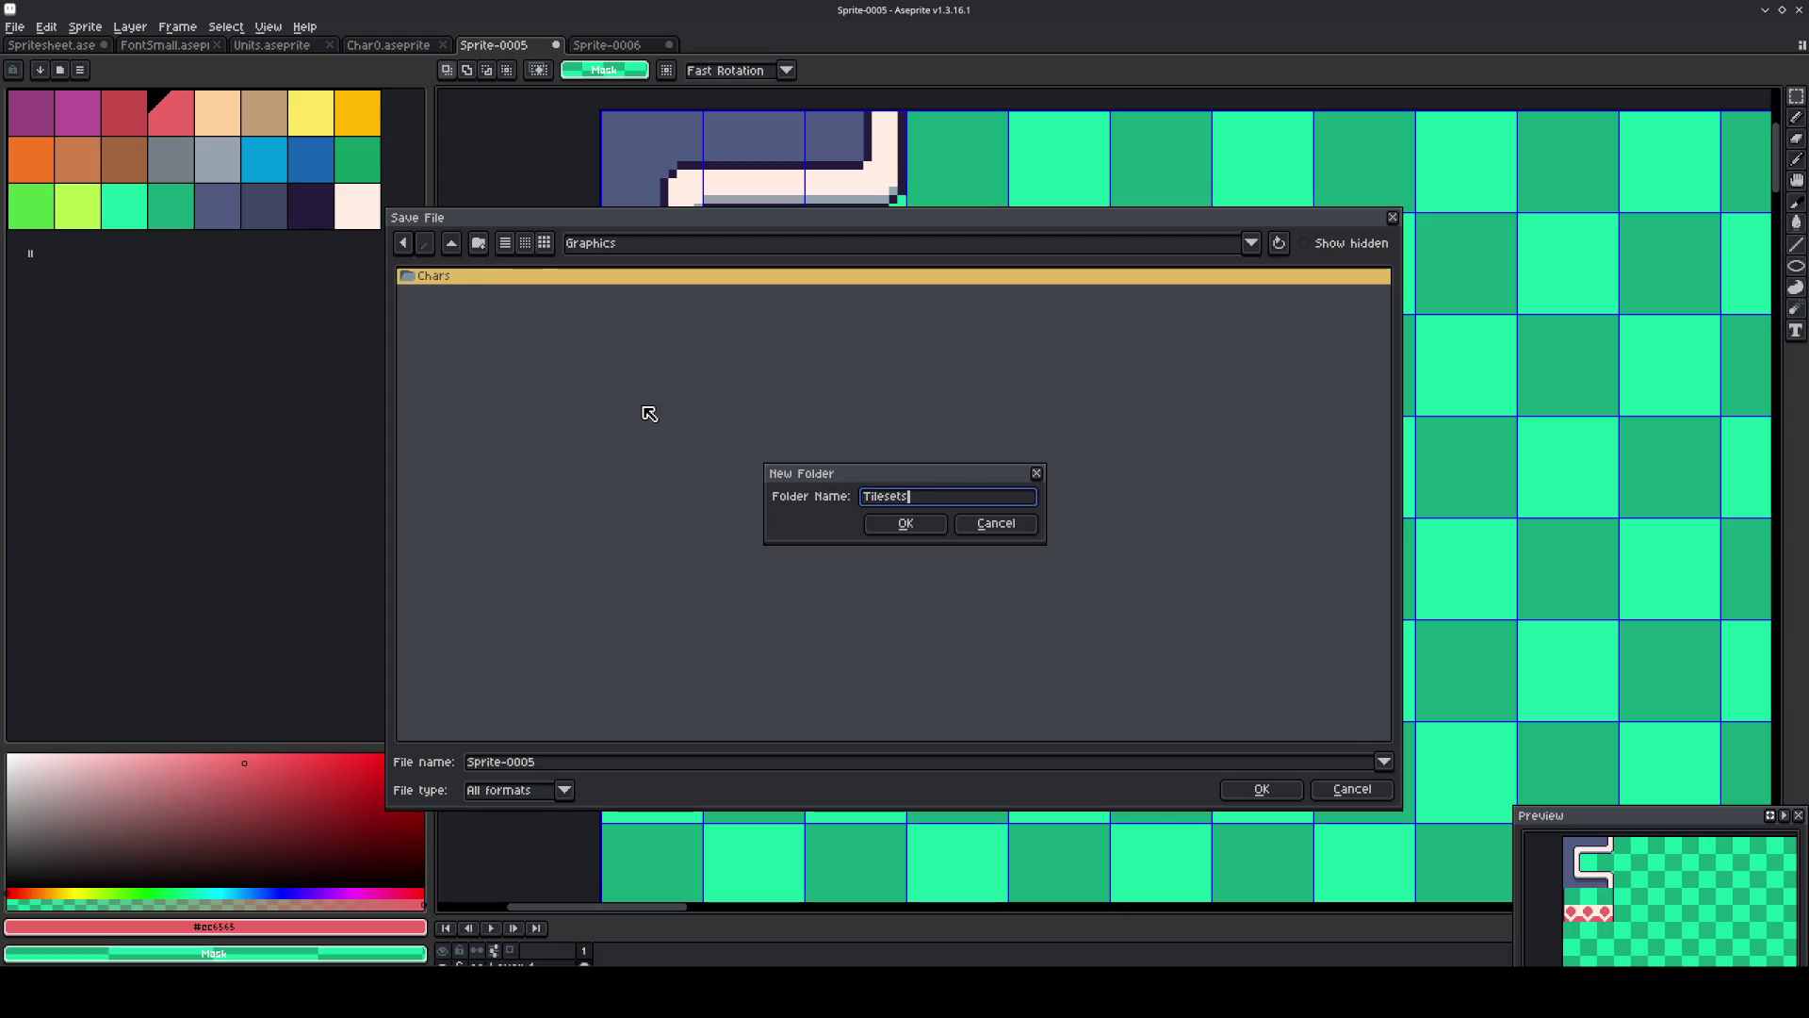
key("Return")
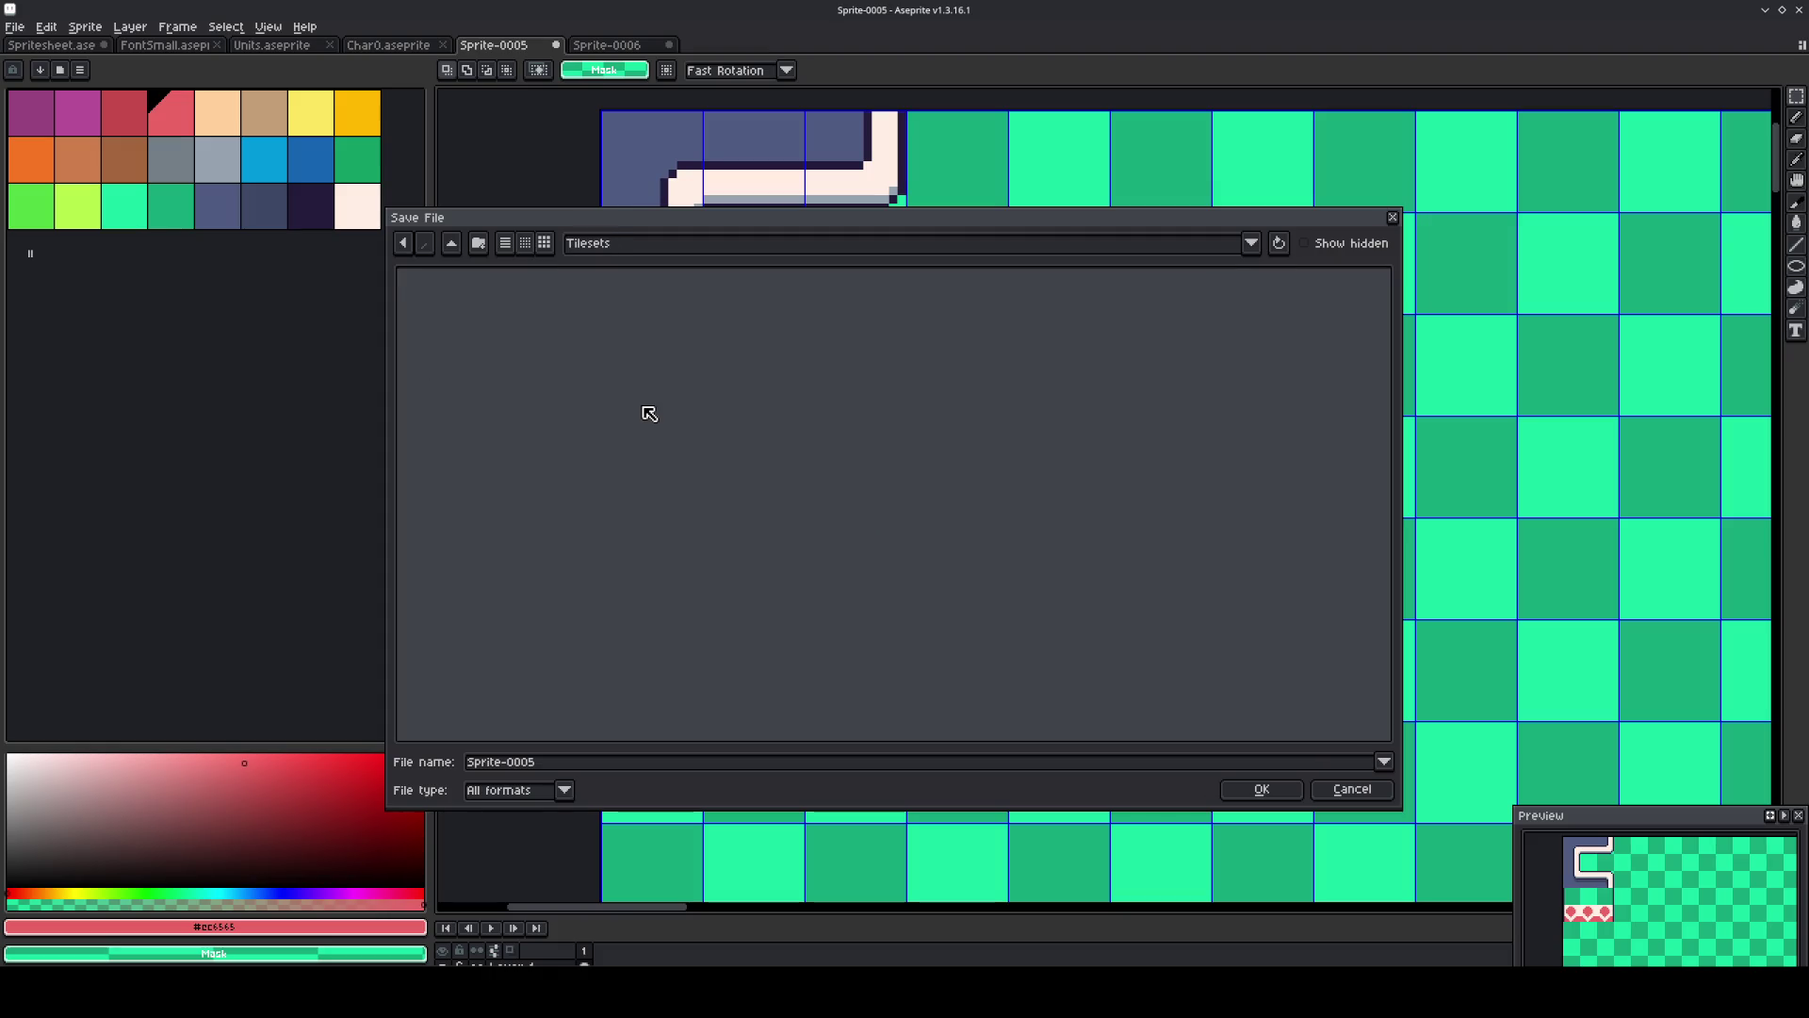
left_click(464, 762)
type("Tileset0")
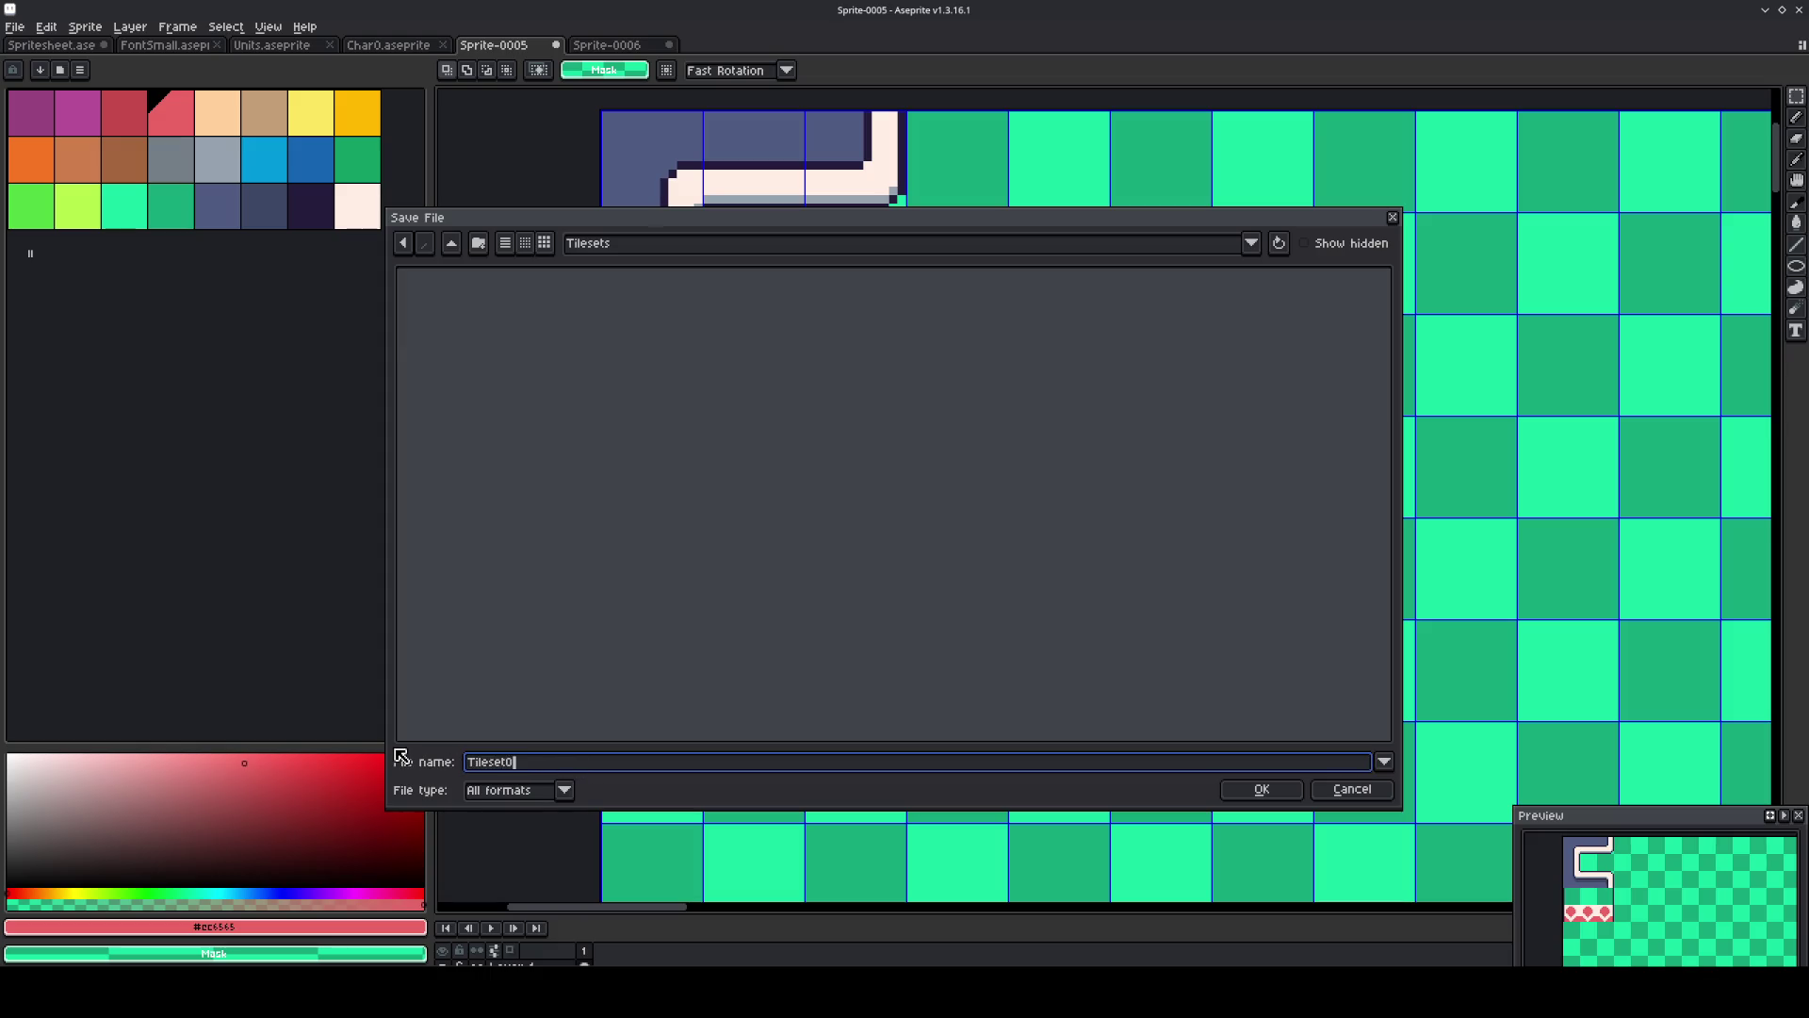
key("Return")
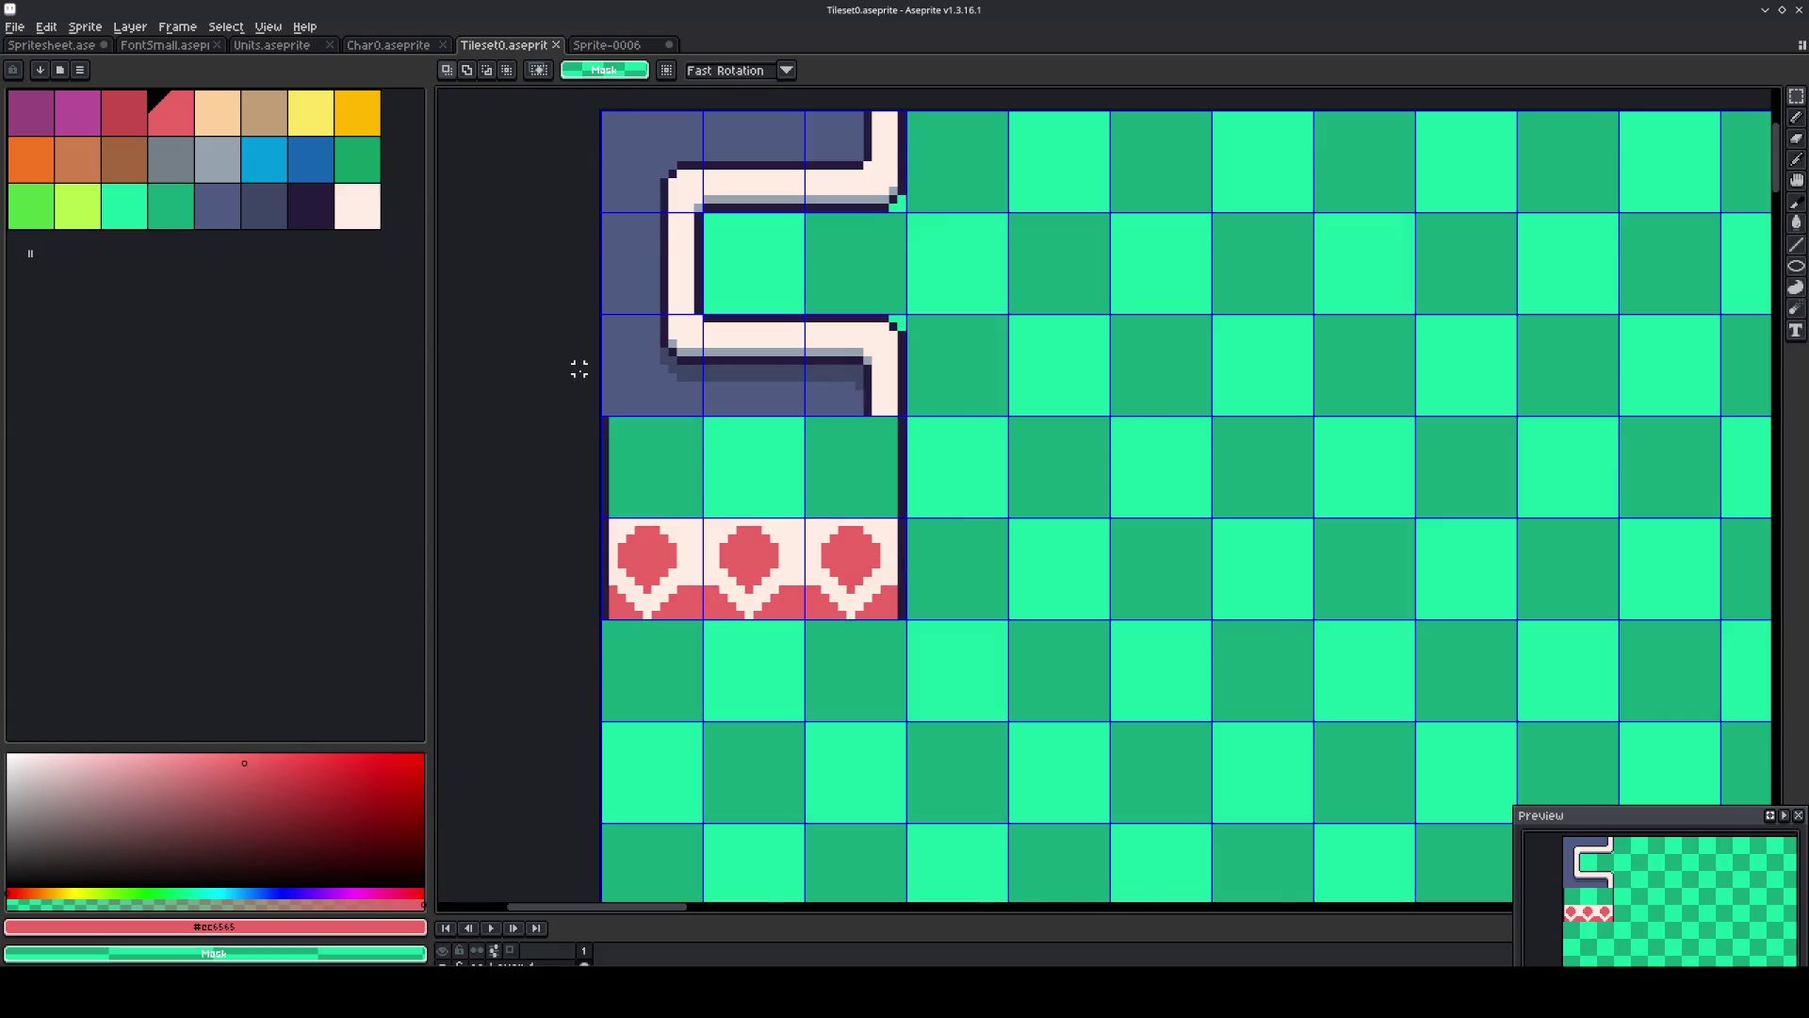
Use Save As to store a copy of the sprite as Interior.aseprite inside Tilesets.
scroll(579, 368, "down", 5)
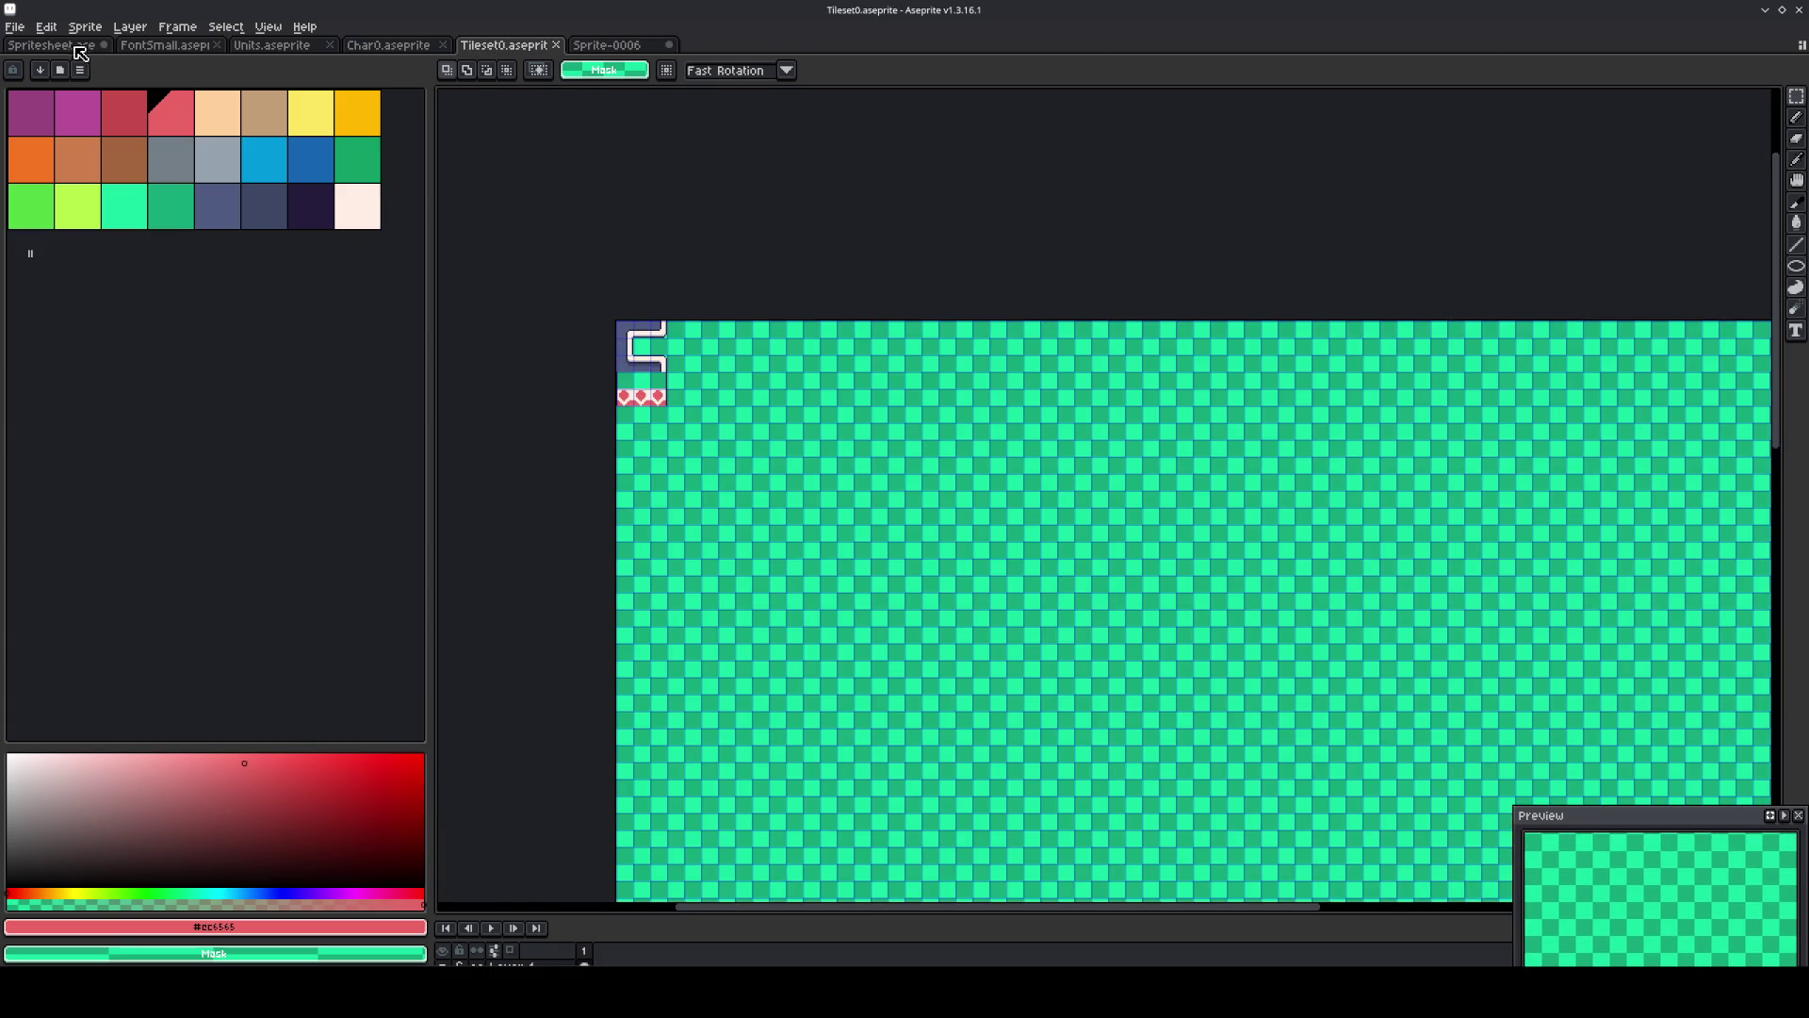
left_click(17, 27)
left_click(80, 127)
type("Interior")
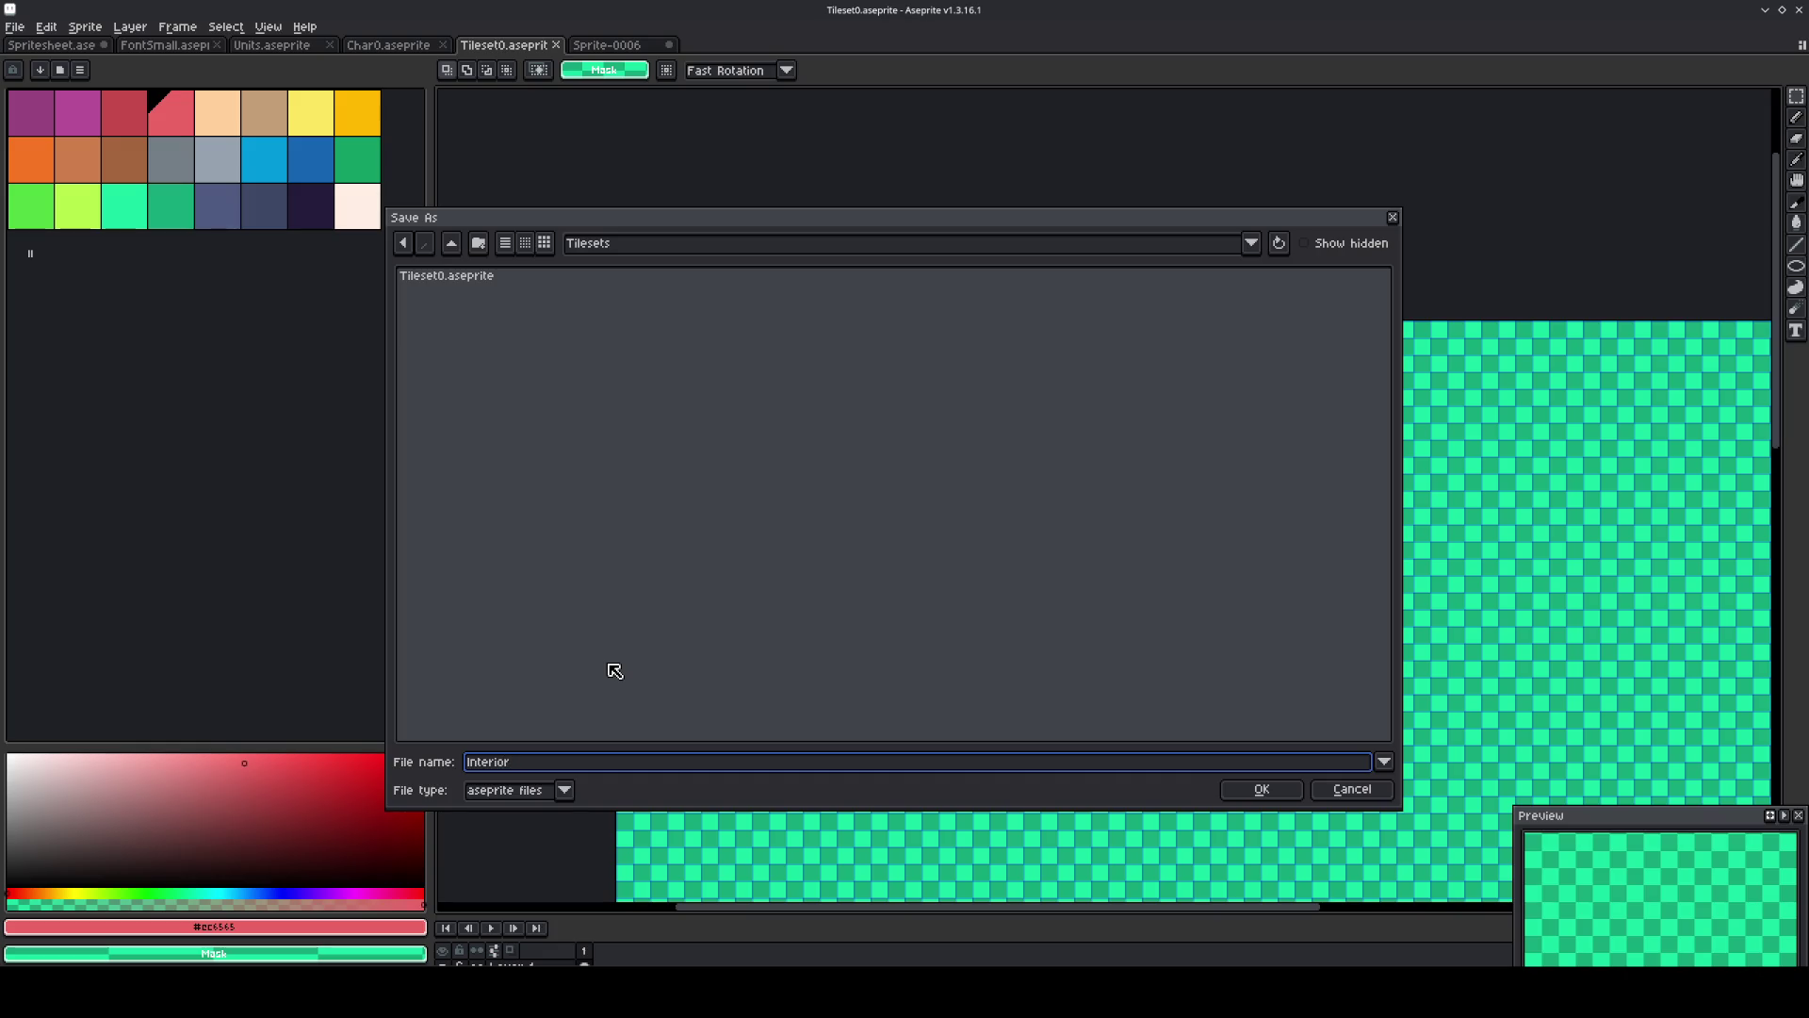
key("Return")
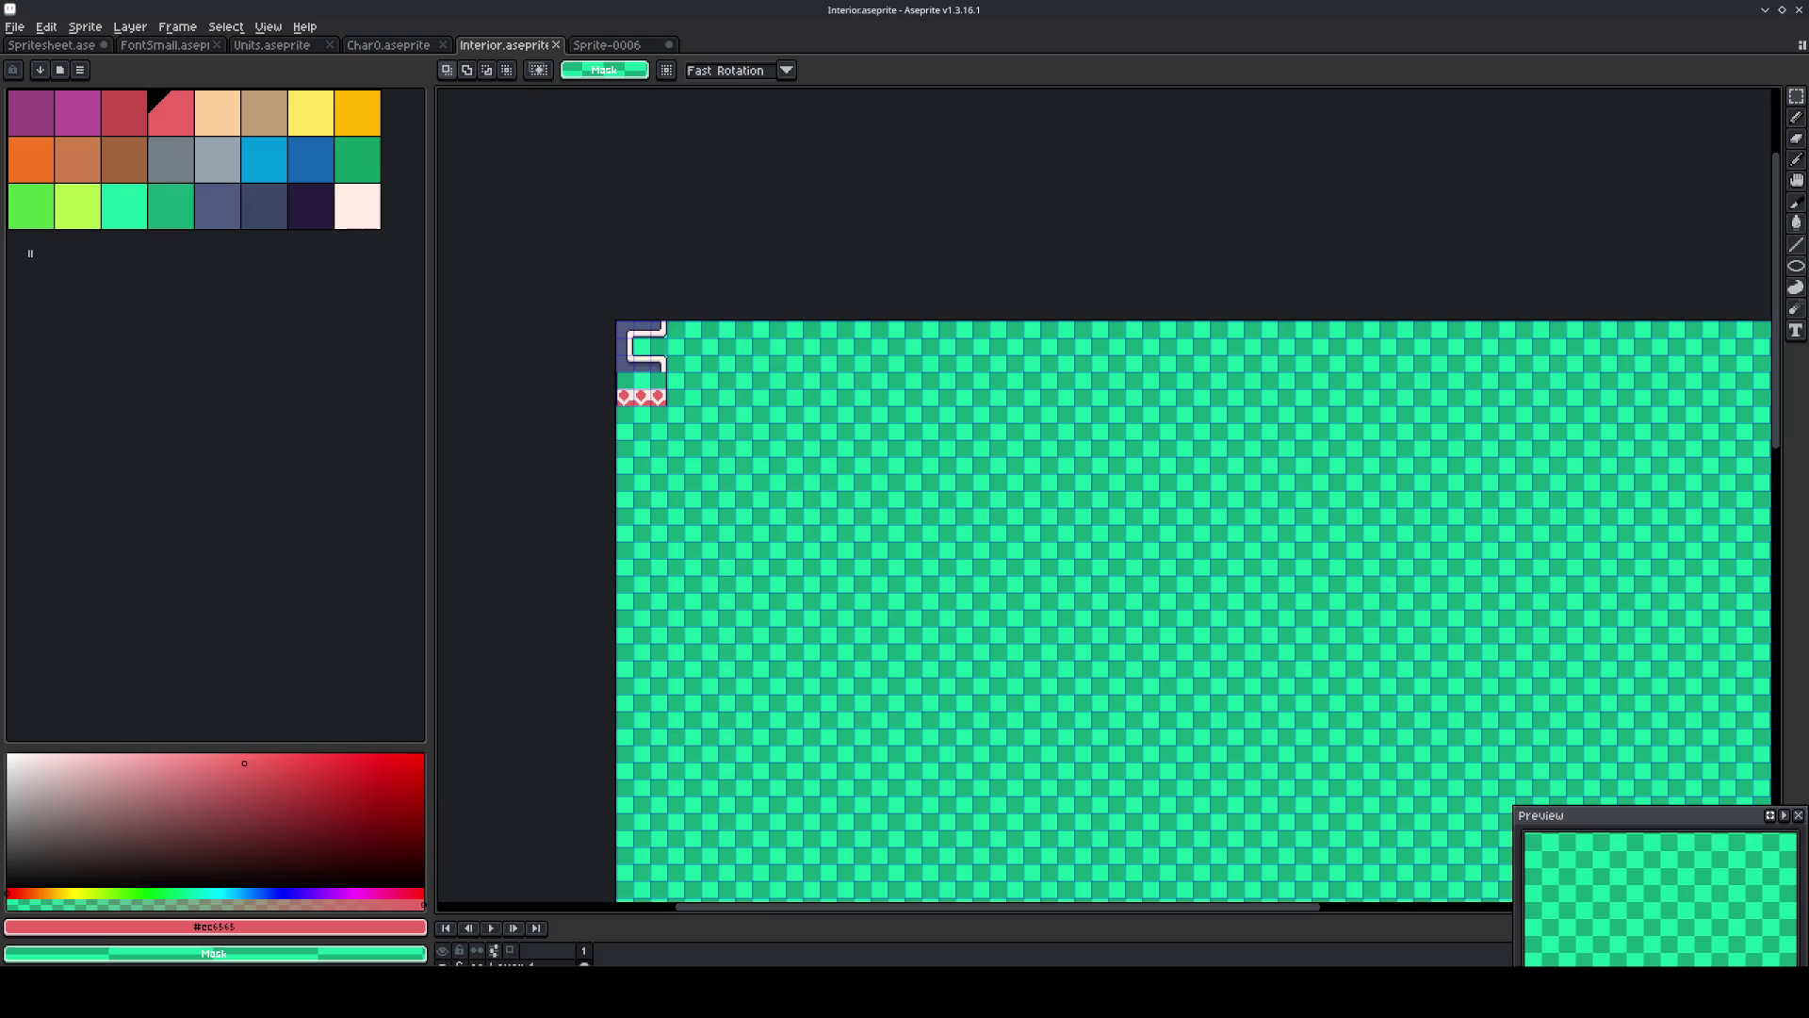
scroll(582, 331, "up", 3)
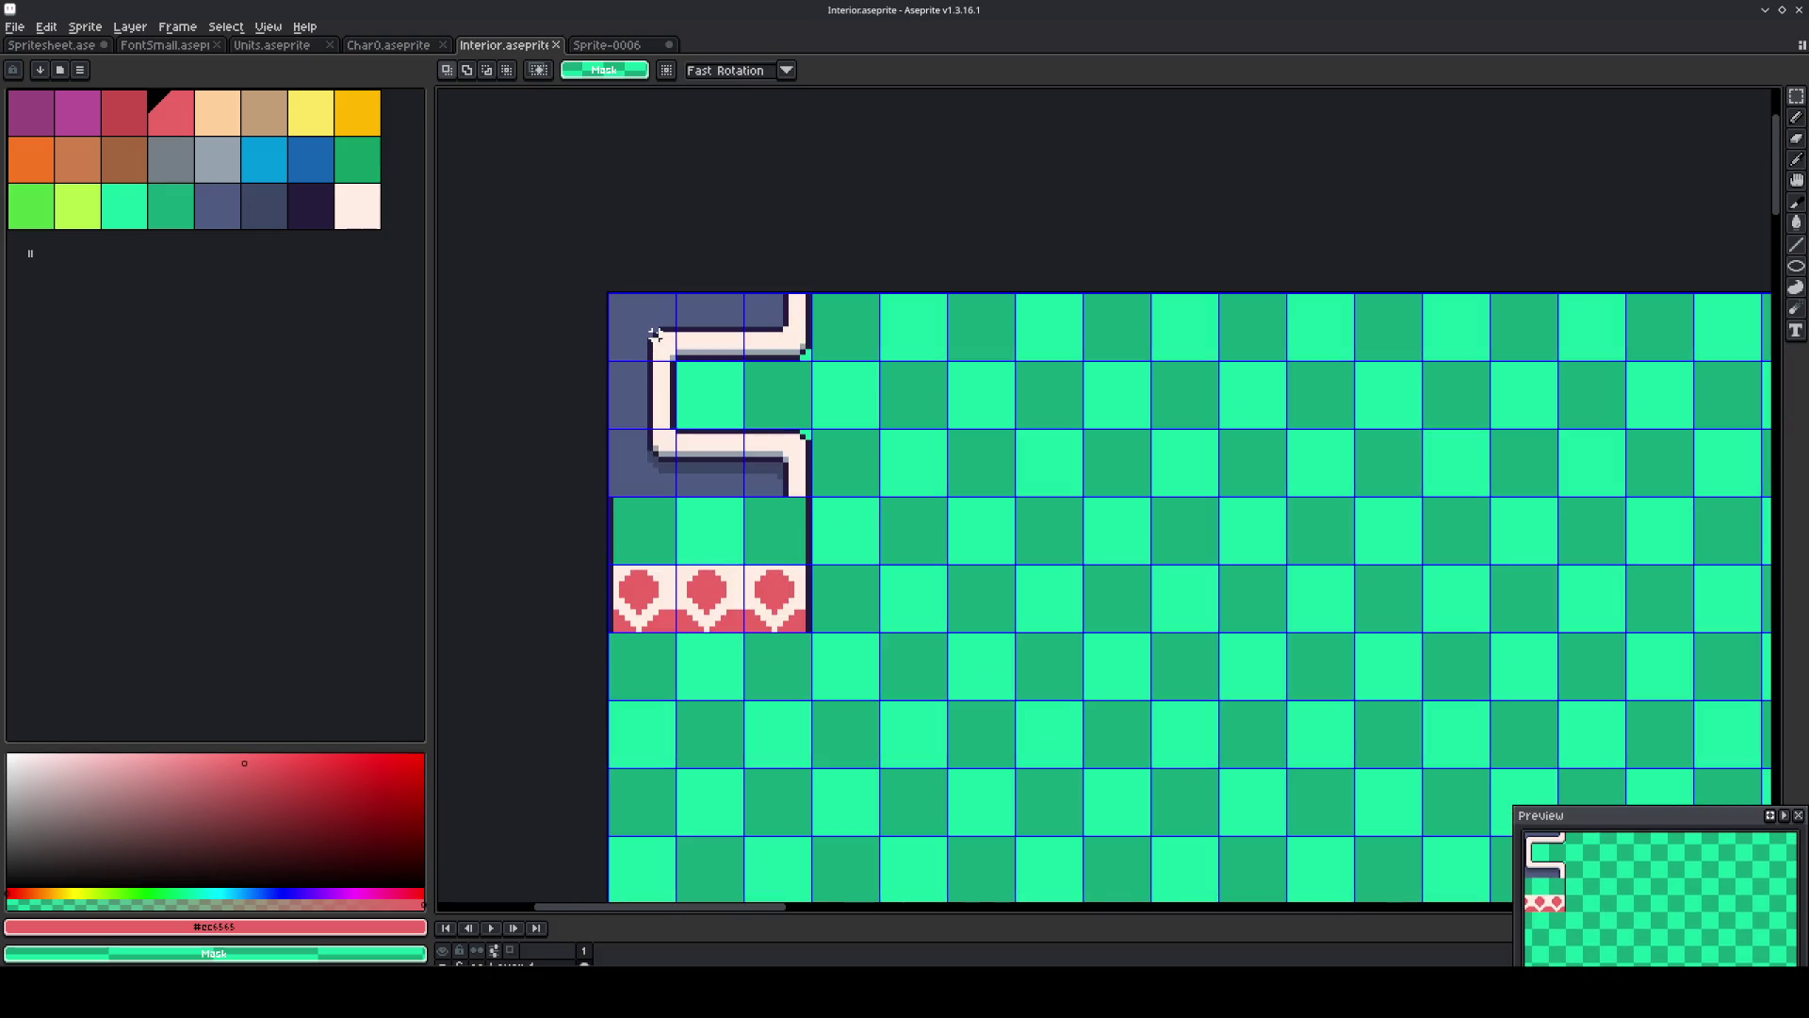
Marquee-select the tile area from the sprite's top-left corner and crop the Interior canvas to it.
scroll(722, 380, "down", 3)
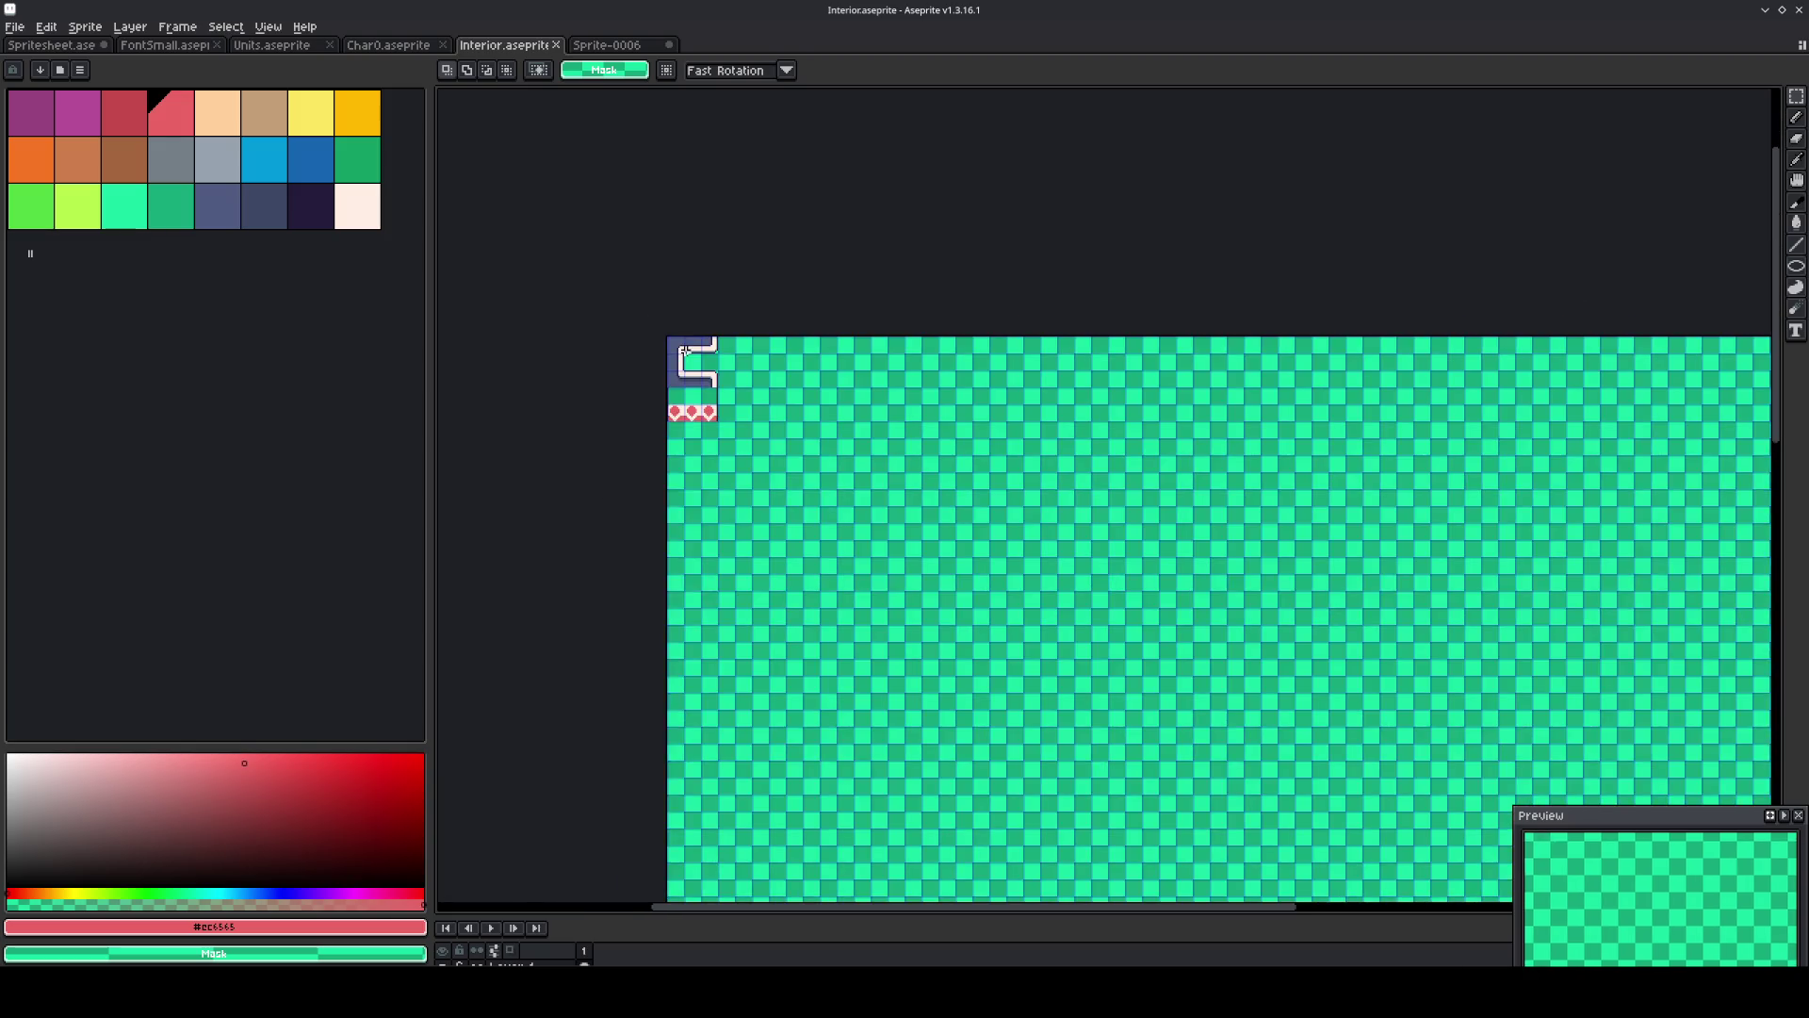
scroll(685, 350, "up", 2)
mouse_move(670, 338)
left_mouse_down()
mouse_move(965, 636)
mouse_move(965, 669)
mouse_move(1033, 703)
mouse_move(1109, 800)
mouse_move(1140, 791)
left_mouse_up()
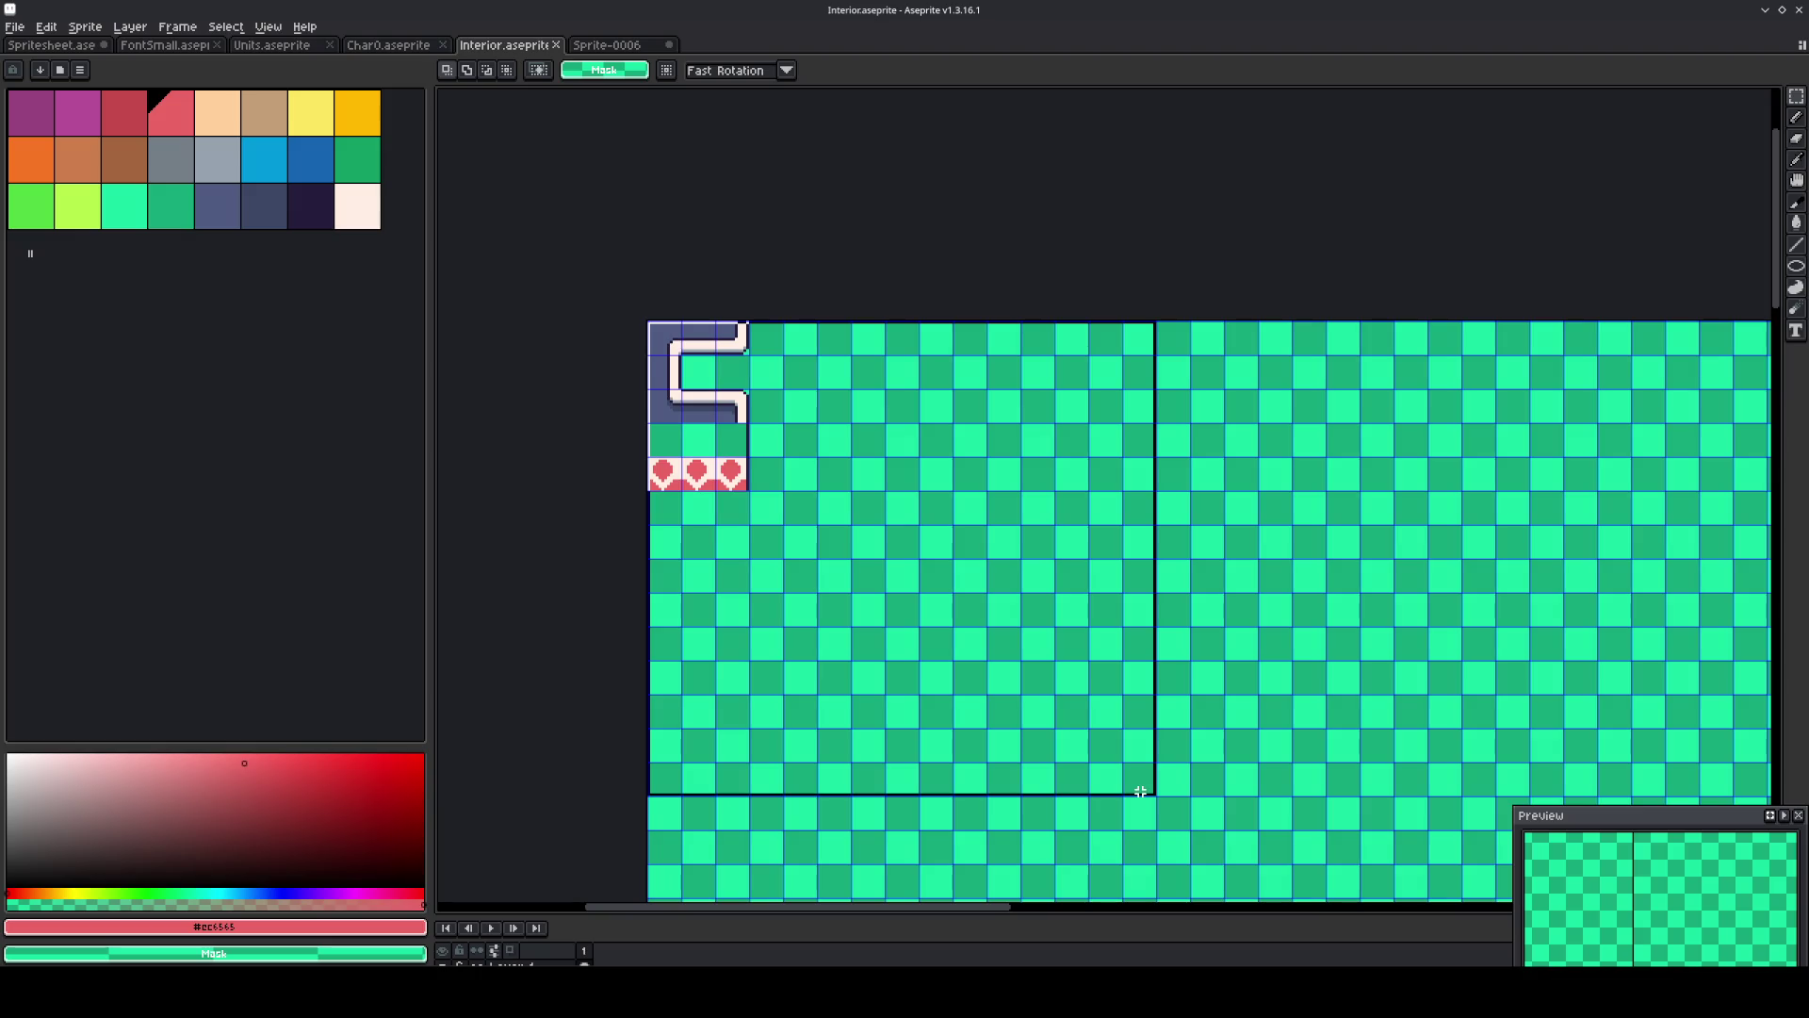
left_click_drag(1140, 791, 1142, 812)
left_click(85, 26)
left_click(92, 157)
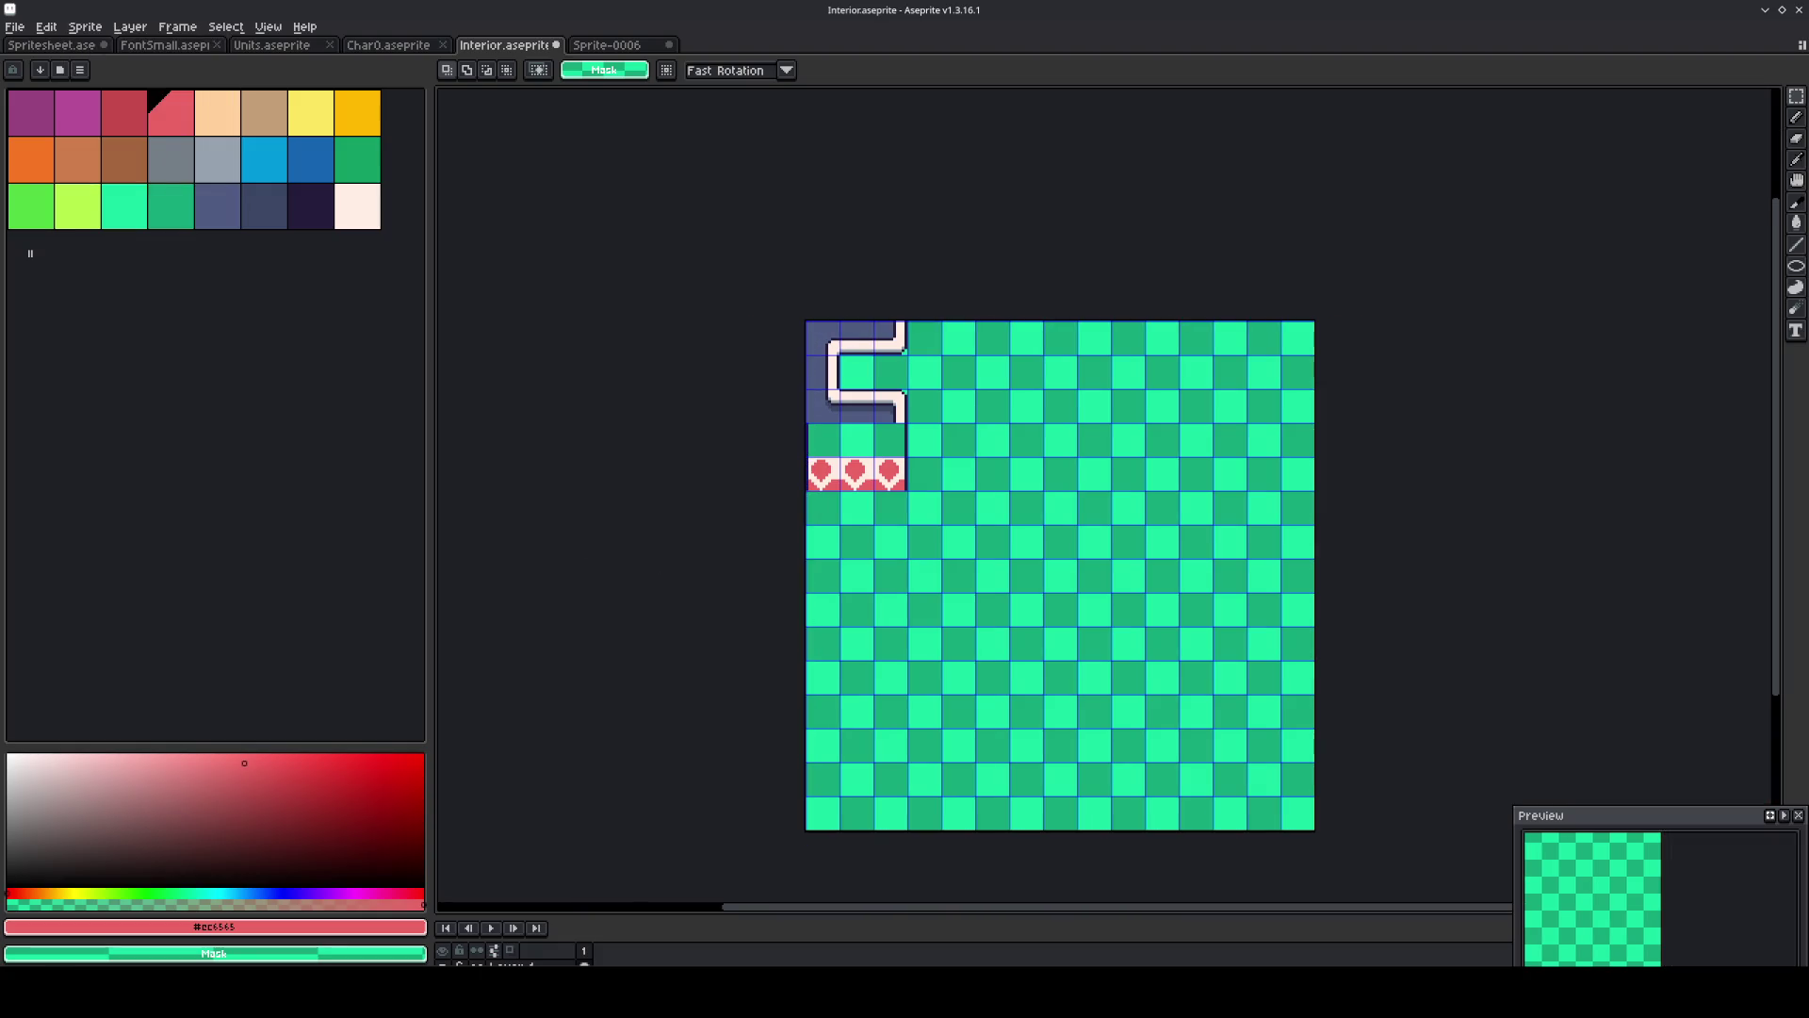
left_click(14, 27)
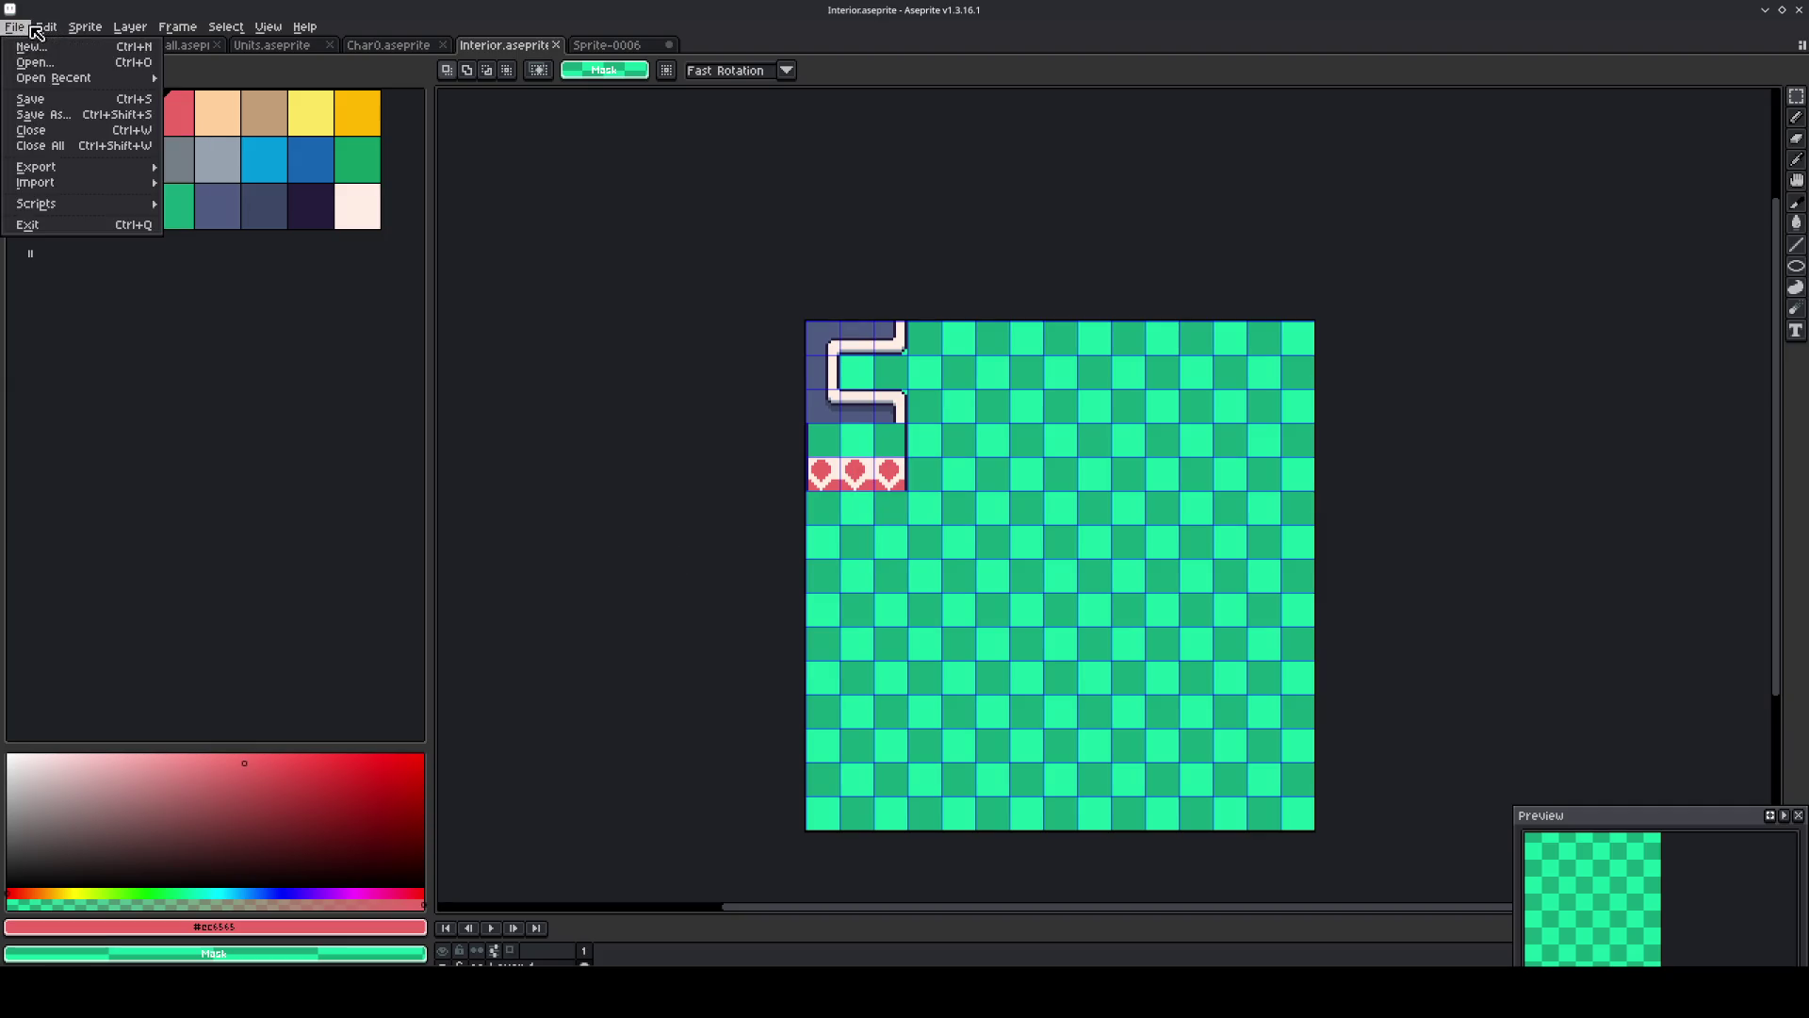
Export the Interior sprite to Interior.png with the default export settings.
mouse_move(47, 167)
left_click(190, 170)
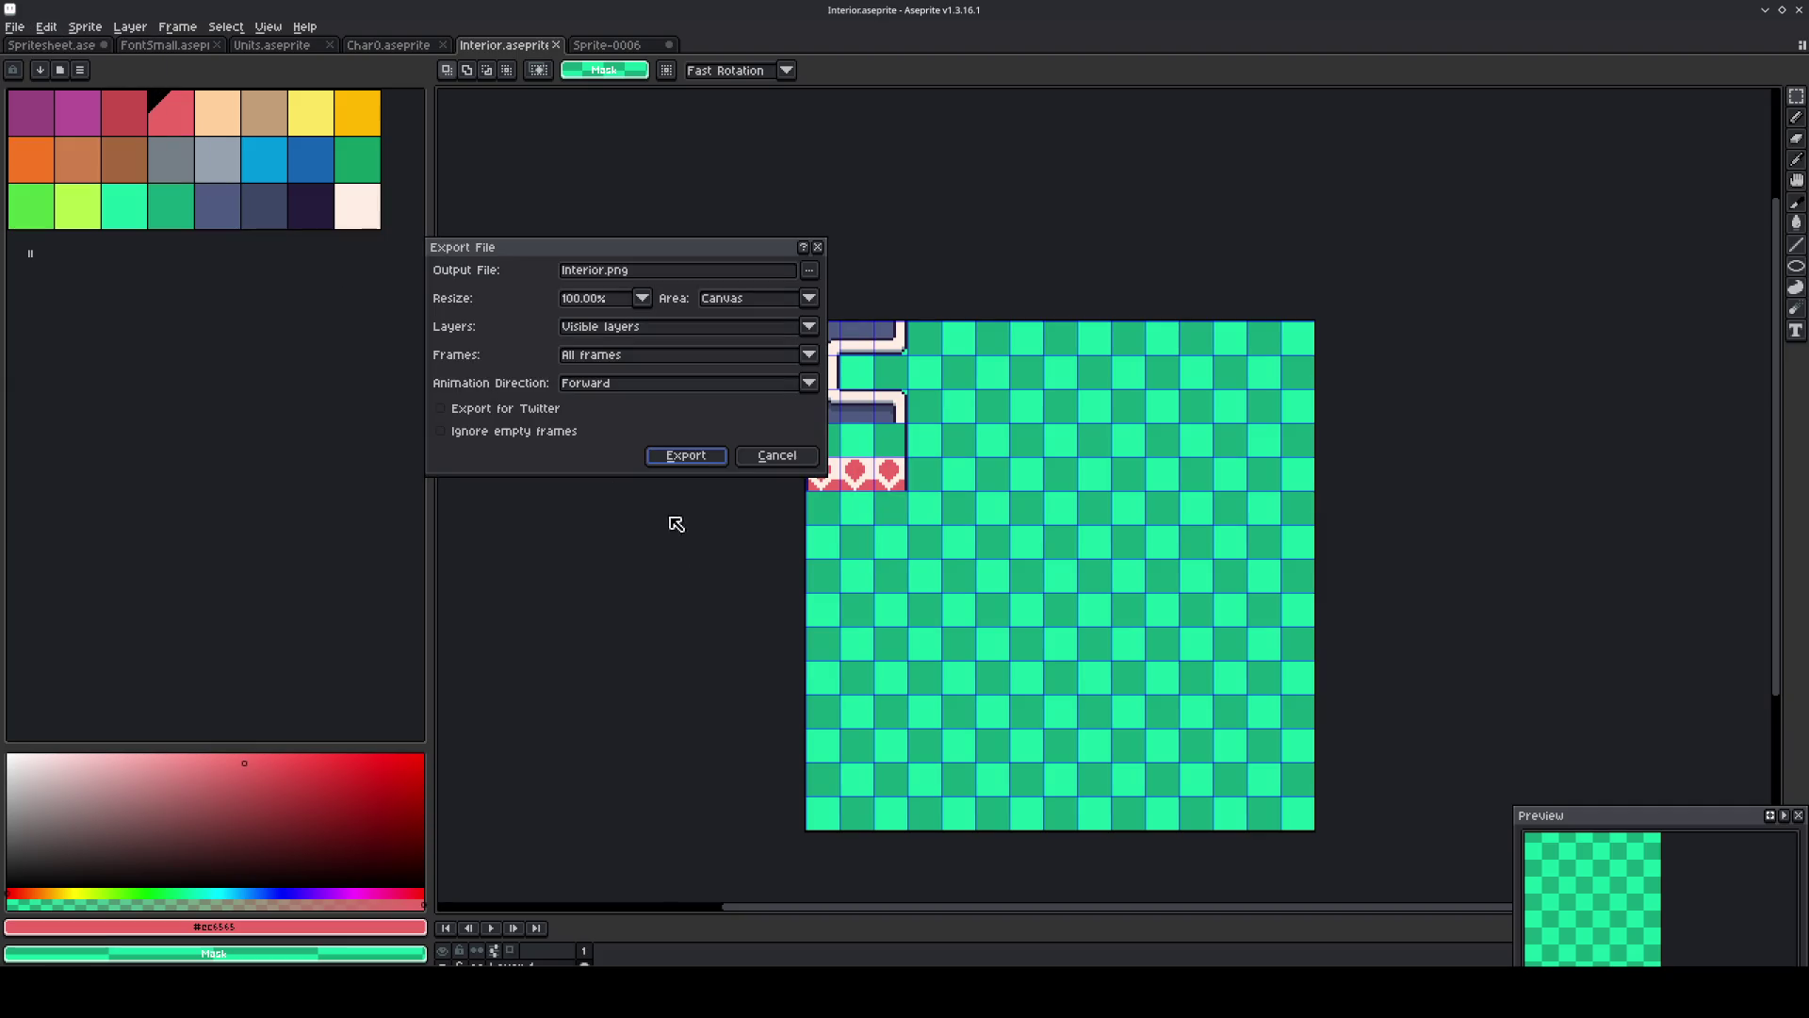
left_click(687, 454)
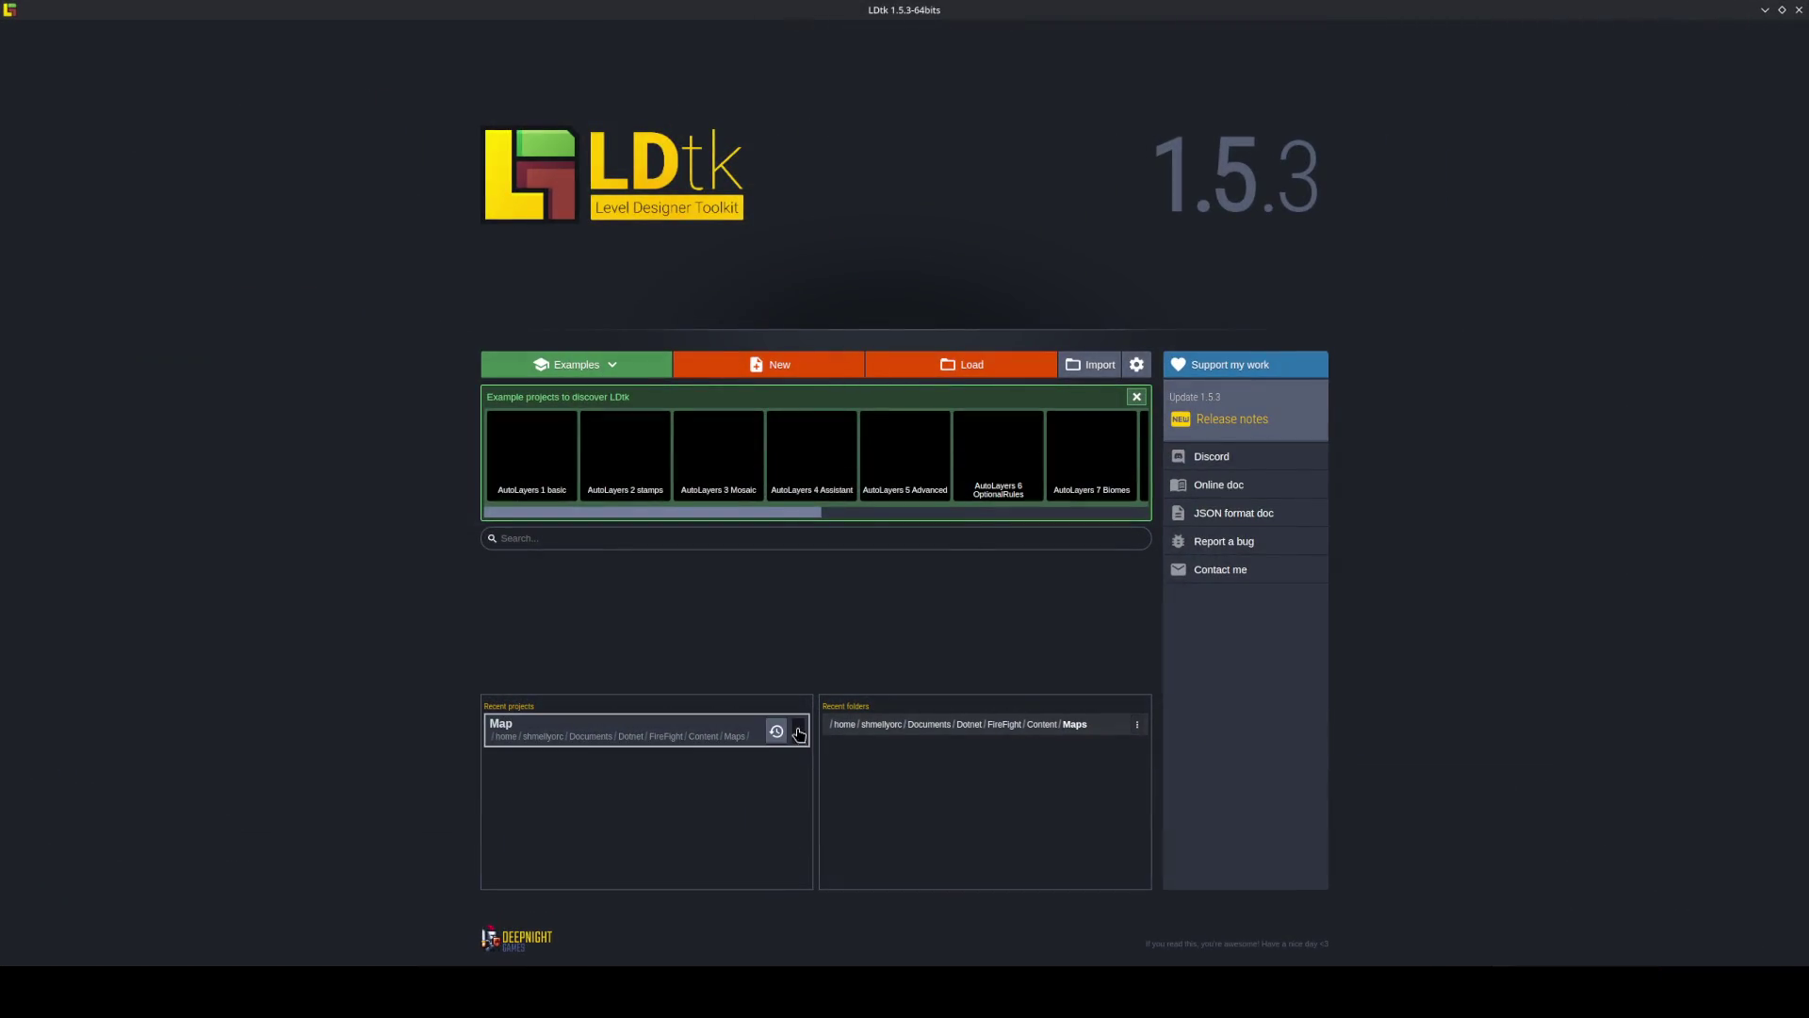
Clear both the recent projects and the recent folders history on LDtk's home screen.
left_click(798, 732)
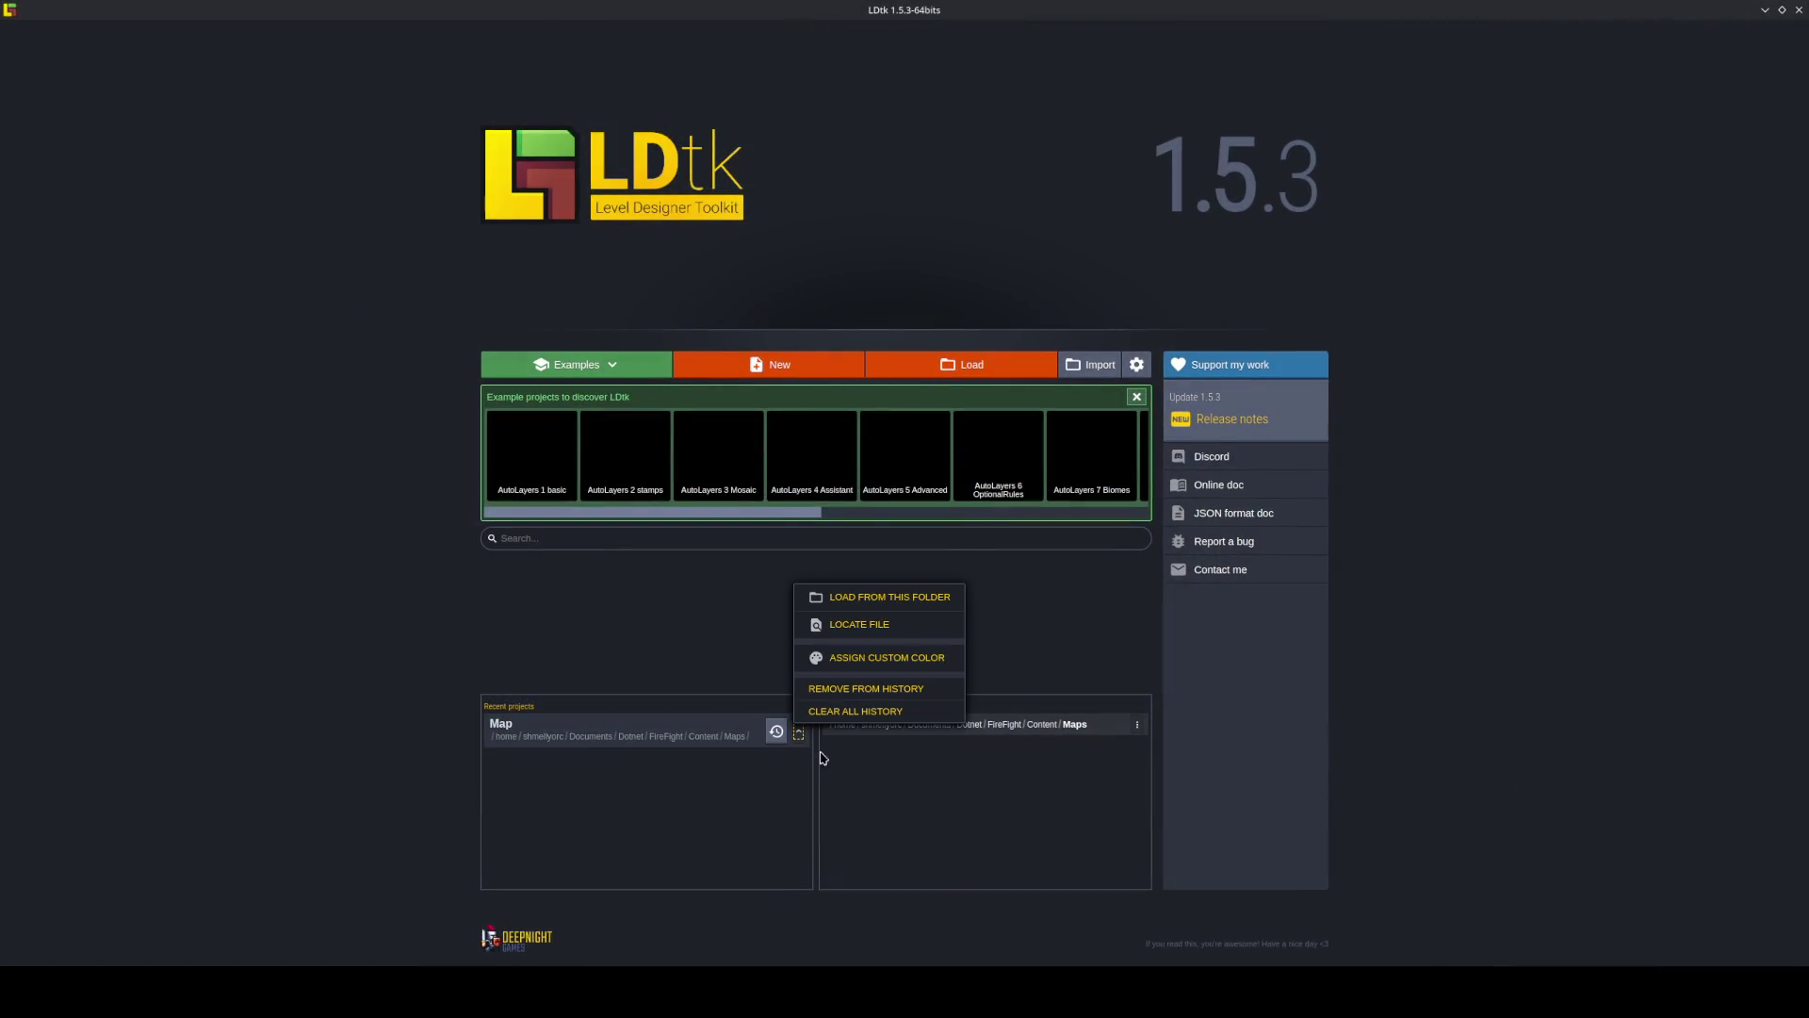
left_click(882, 726)
left_click(1137, 717)
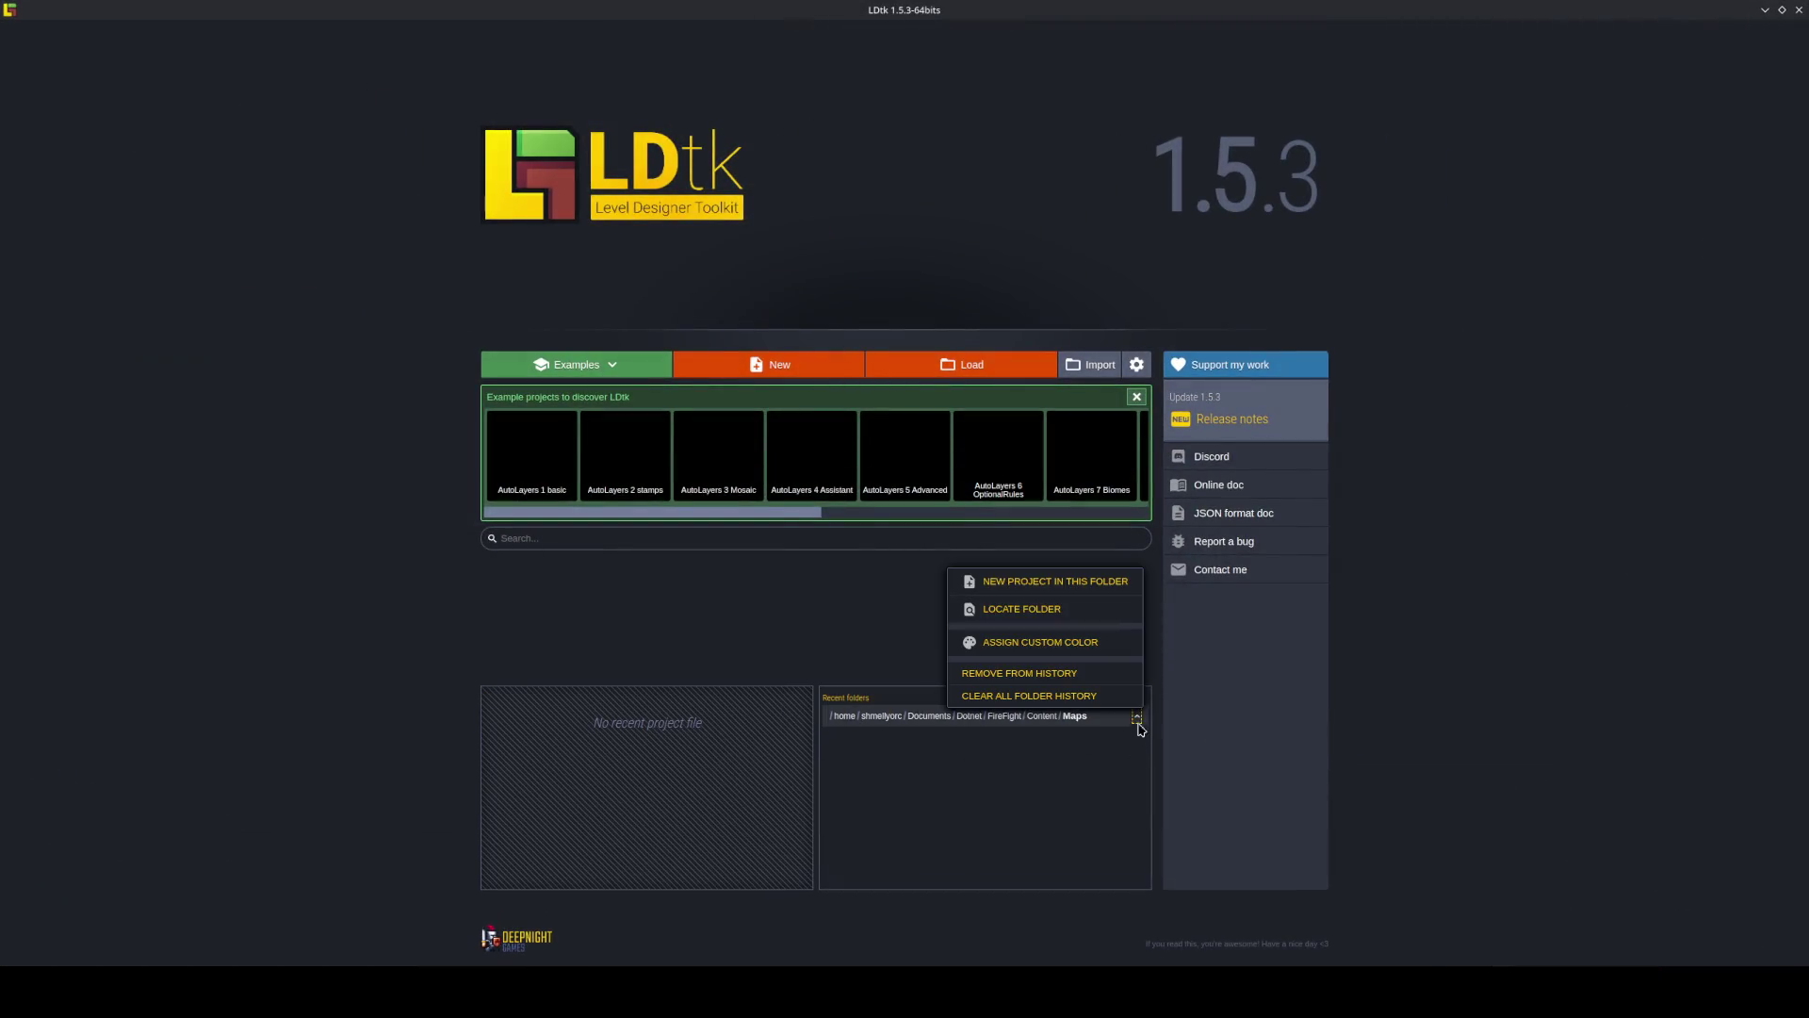
left_click(1072, 698)
Start a new project and navigate to Documents, into the Monogame folder.
left_click(809, 376)
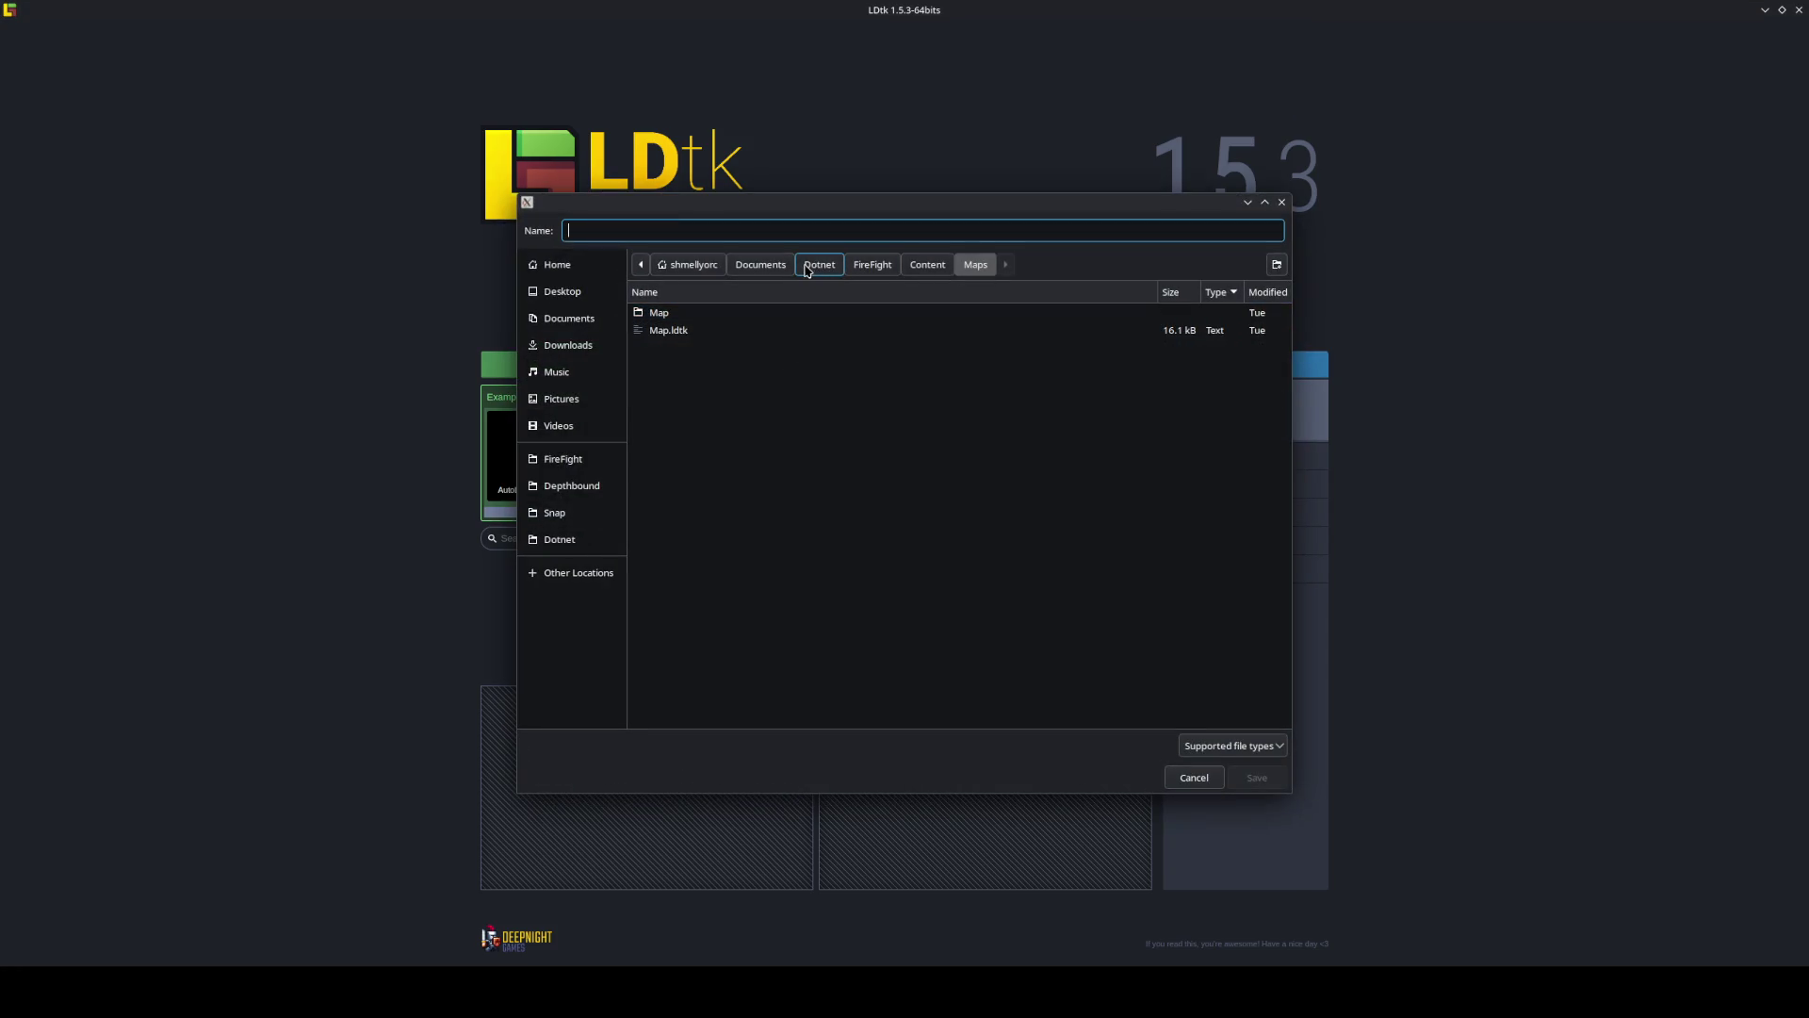
left_click(770, 268)
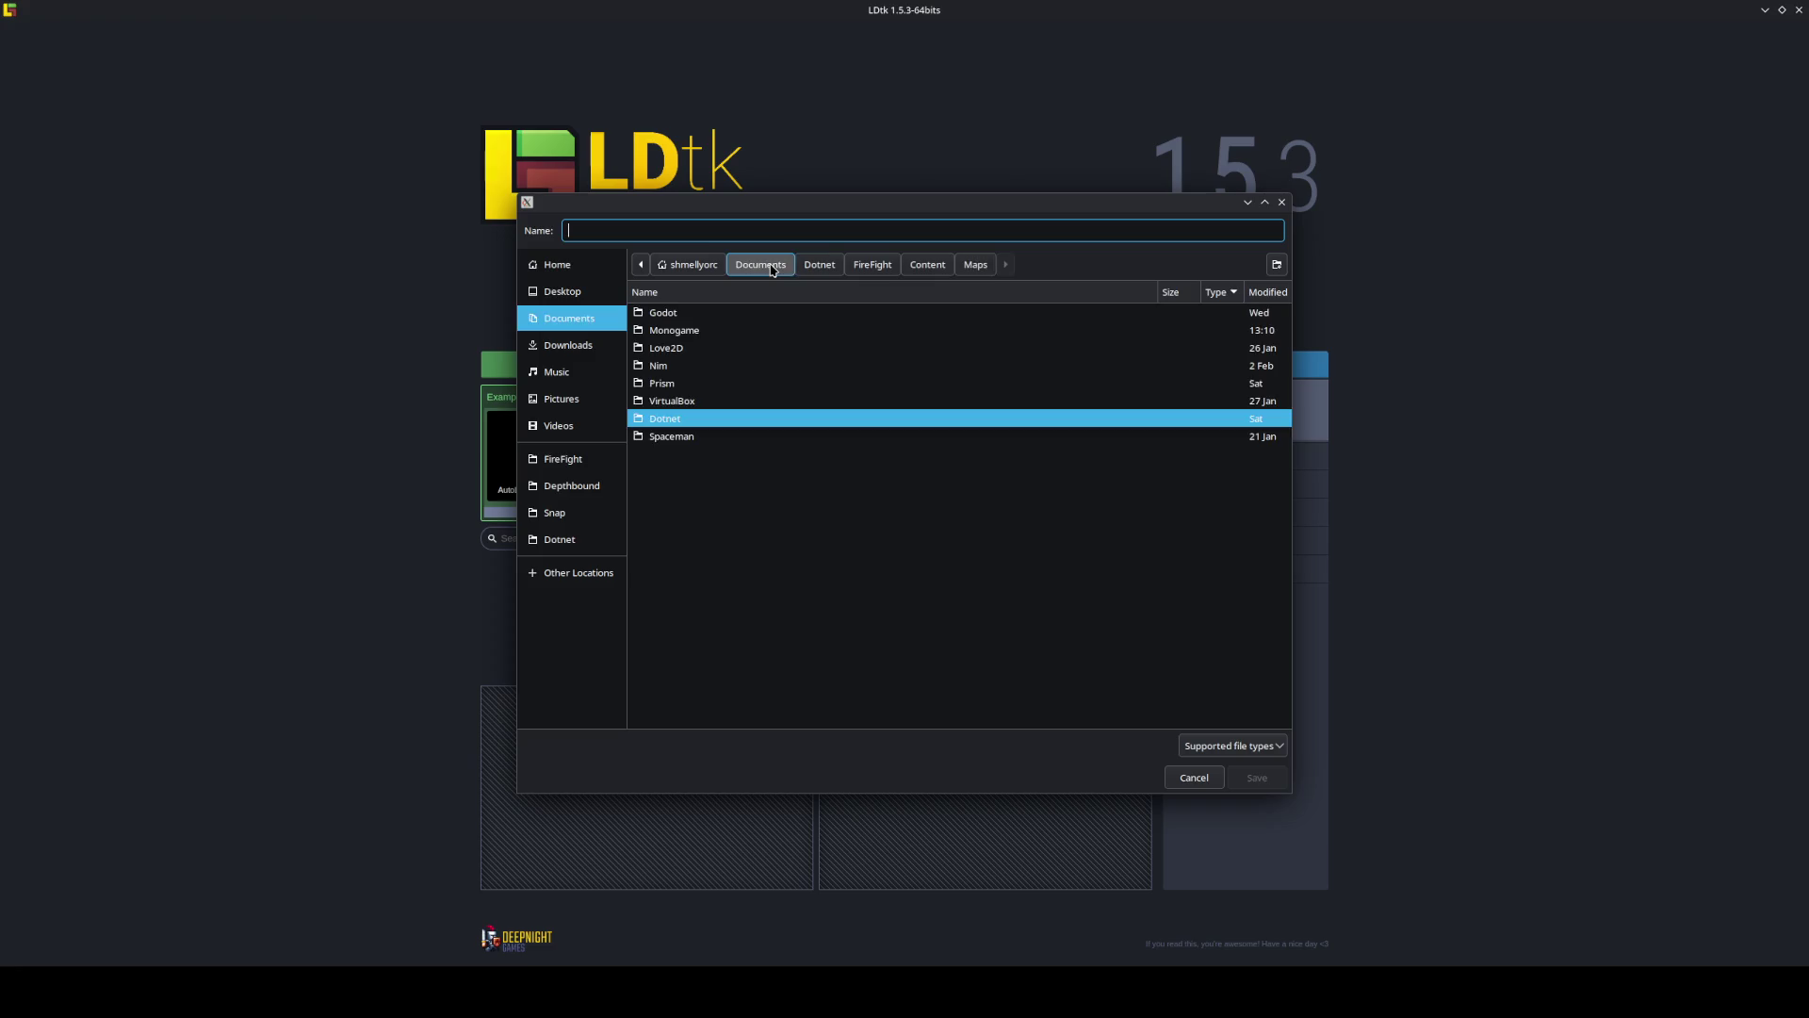
double_click(689, 332)
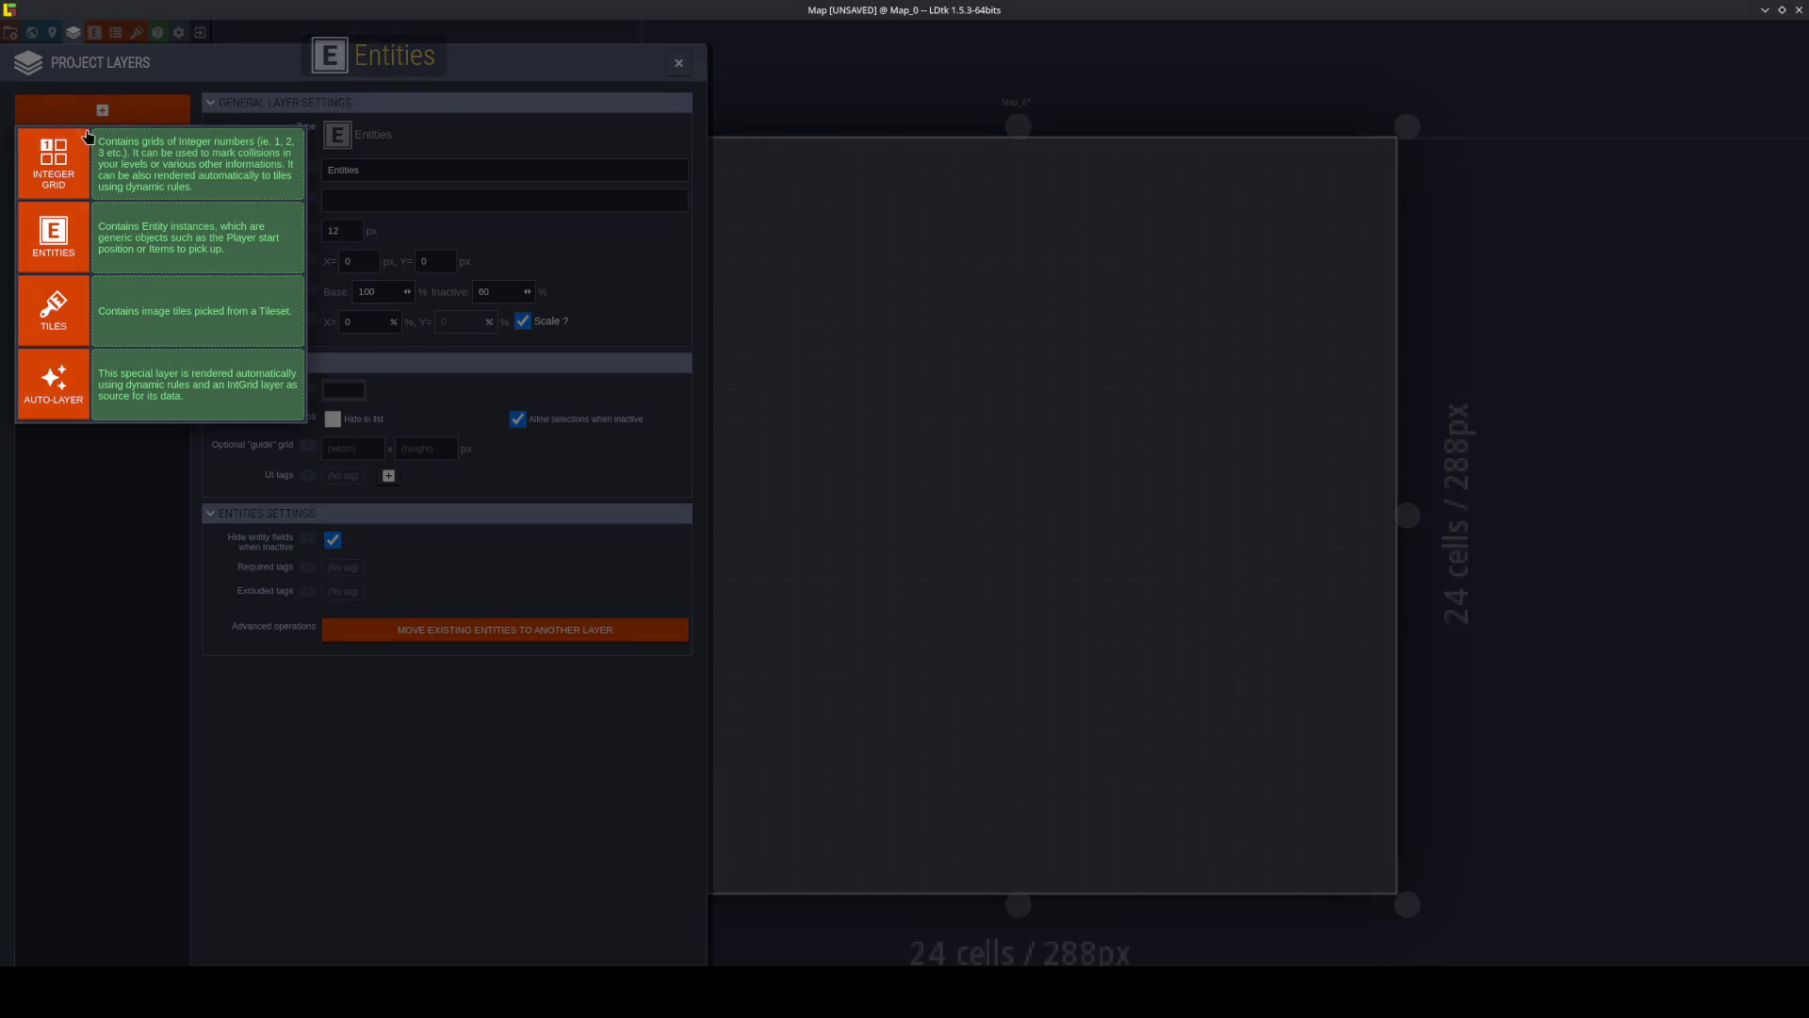
Add an IntGrid layer and rename the Tiles and Tiles2 layers to Ground and Upper.
left_click(88, 136)
left_click(82, 243)
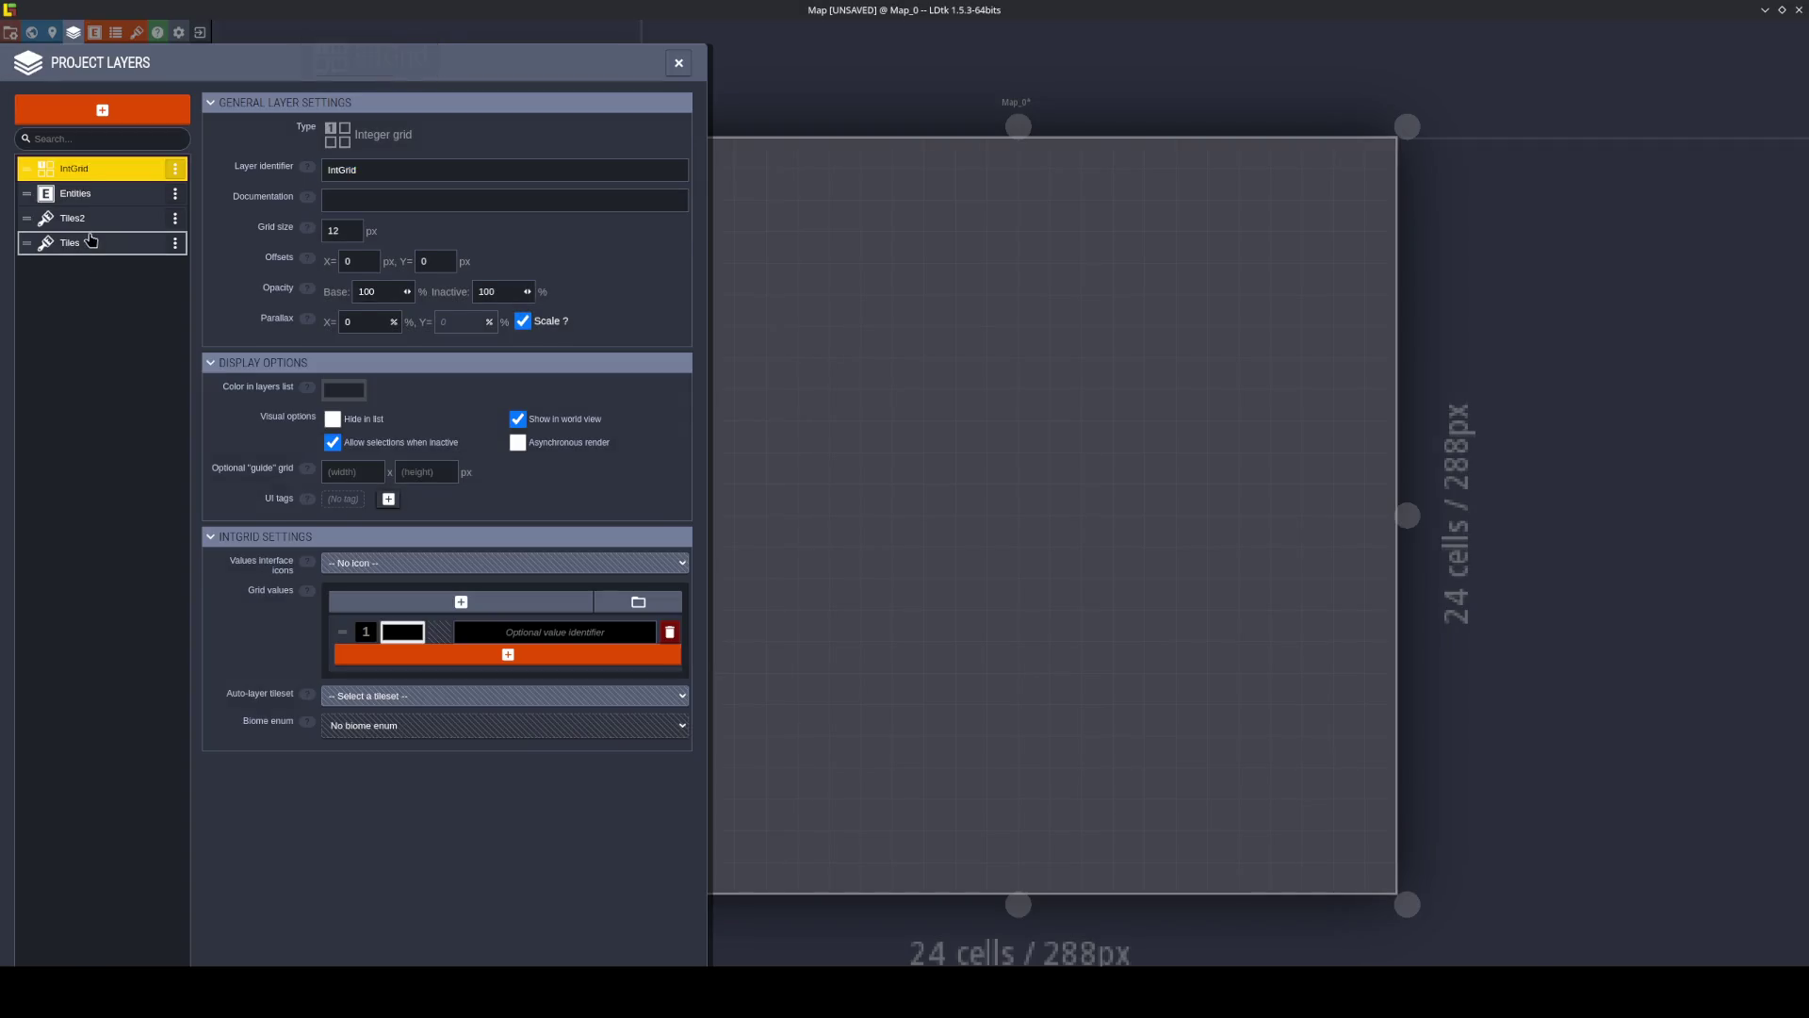
left_click(351, 168)
type("Gi")
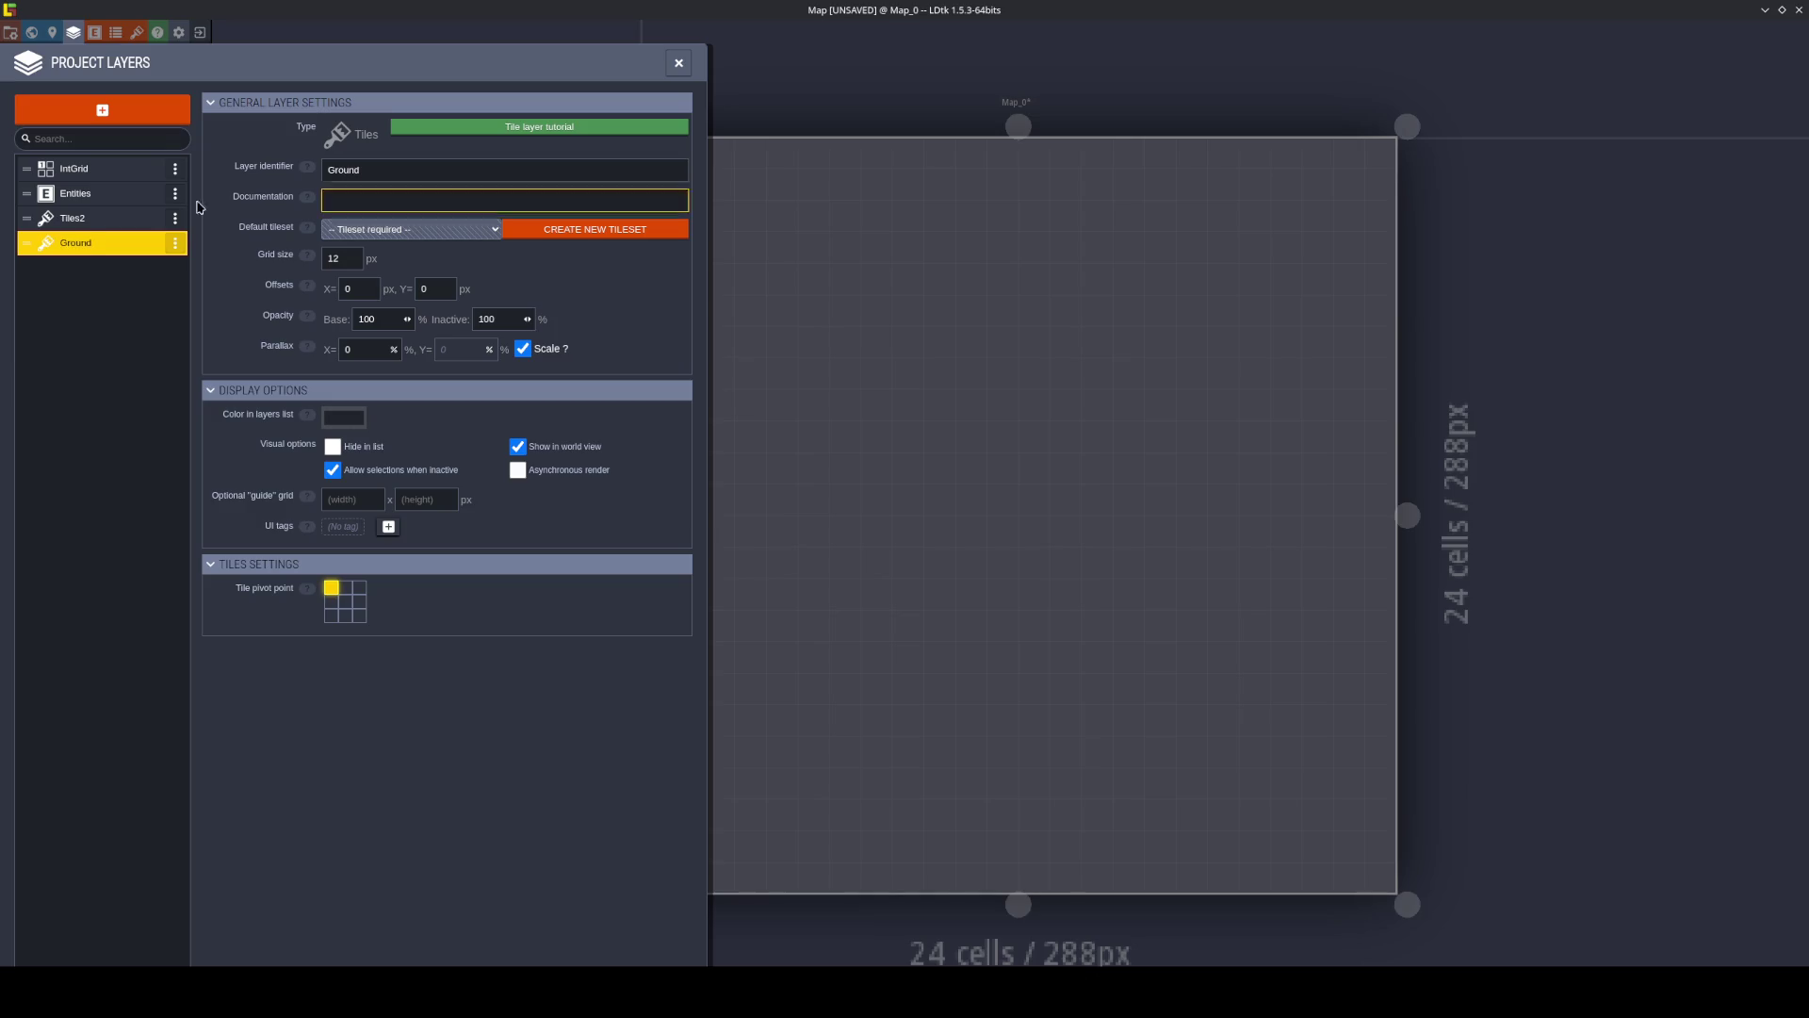
left_click(85, 218)
type("Upper")
Set Interior as the default tileset for both Ground and Upper, then save the project.
left_click(75, 242)
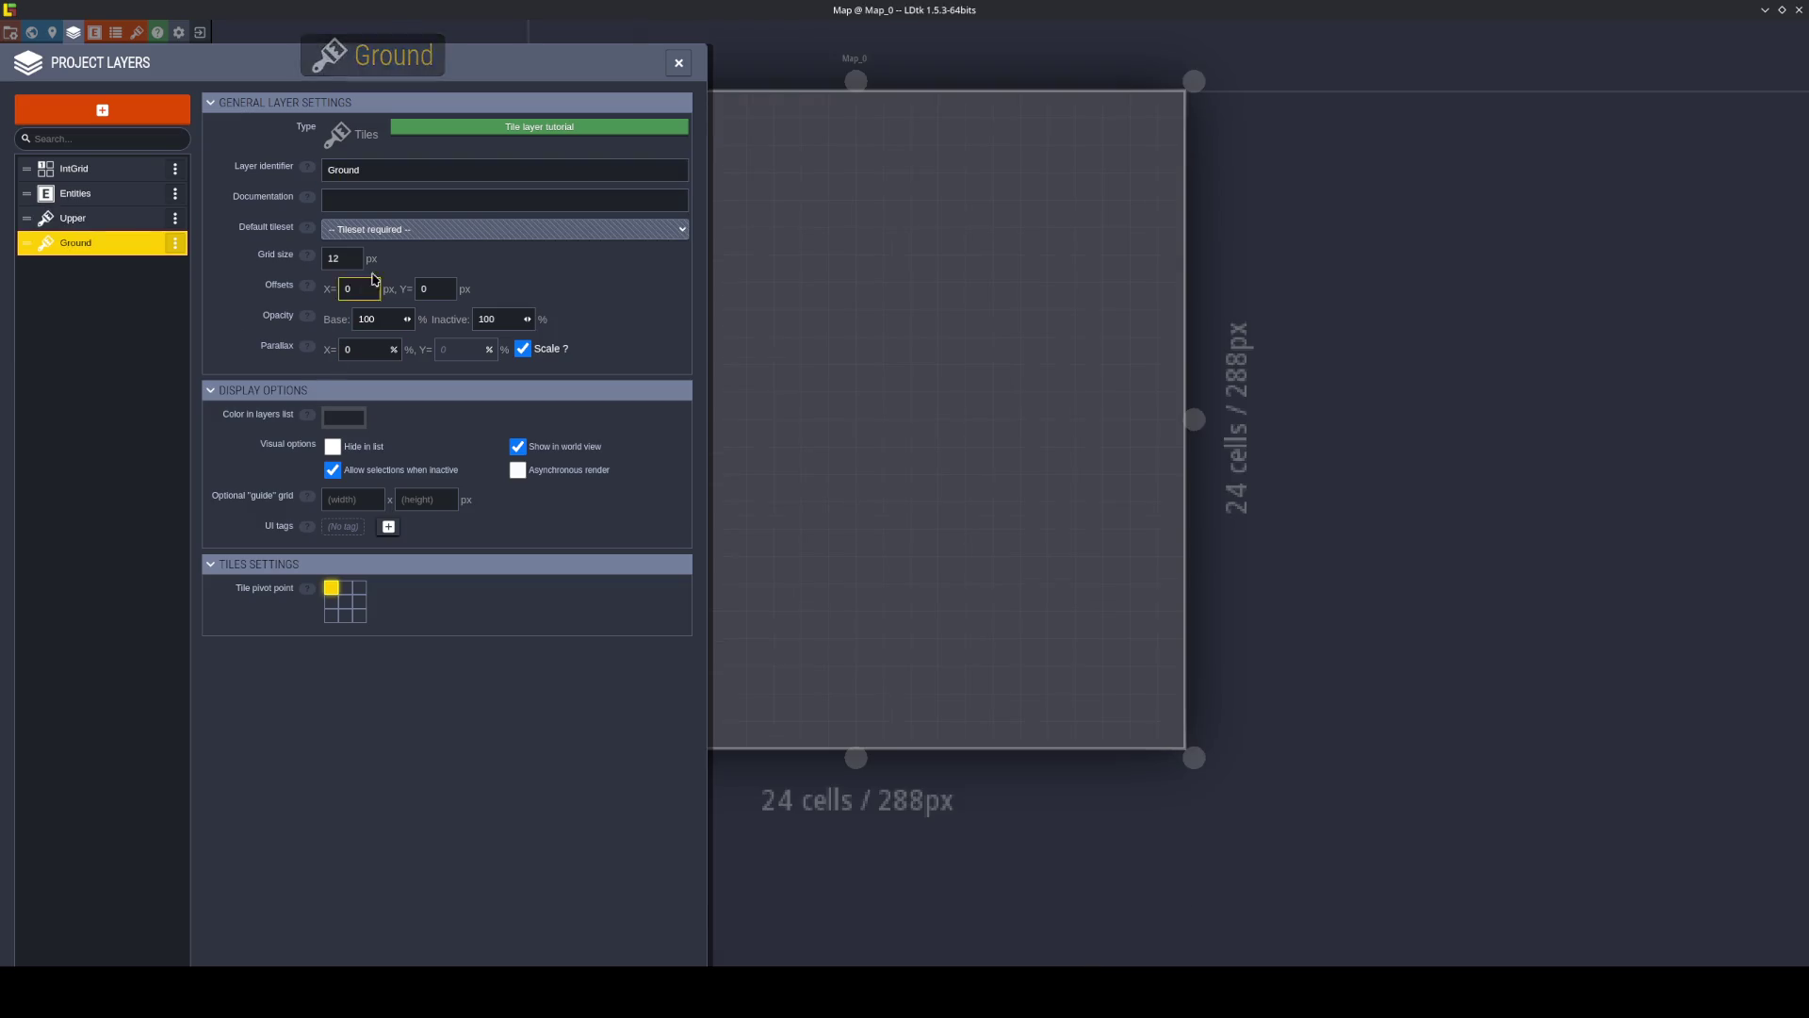
left_click(390, 229)
left_click(358, 269)
left_click(72, 218)
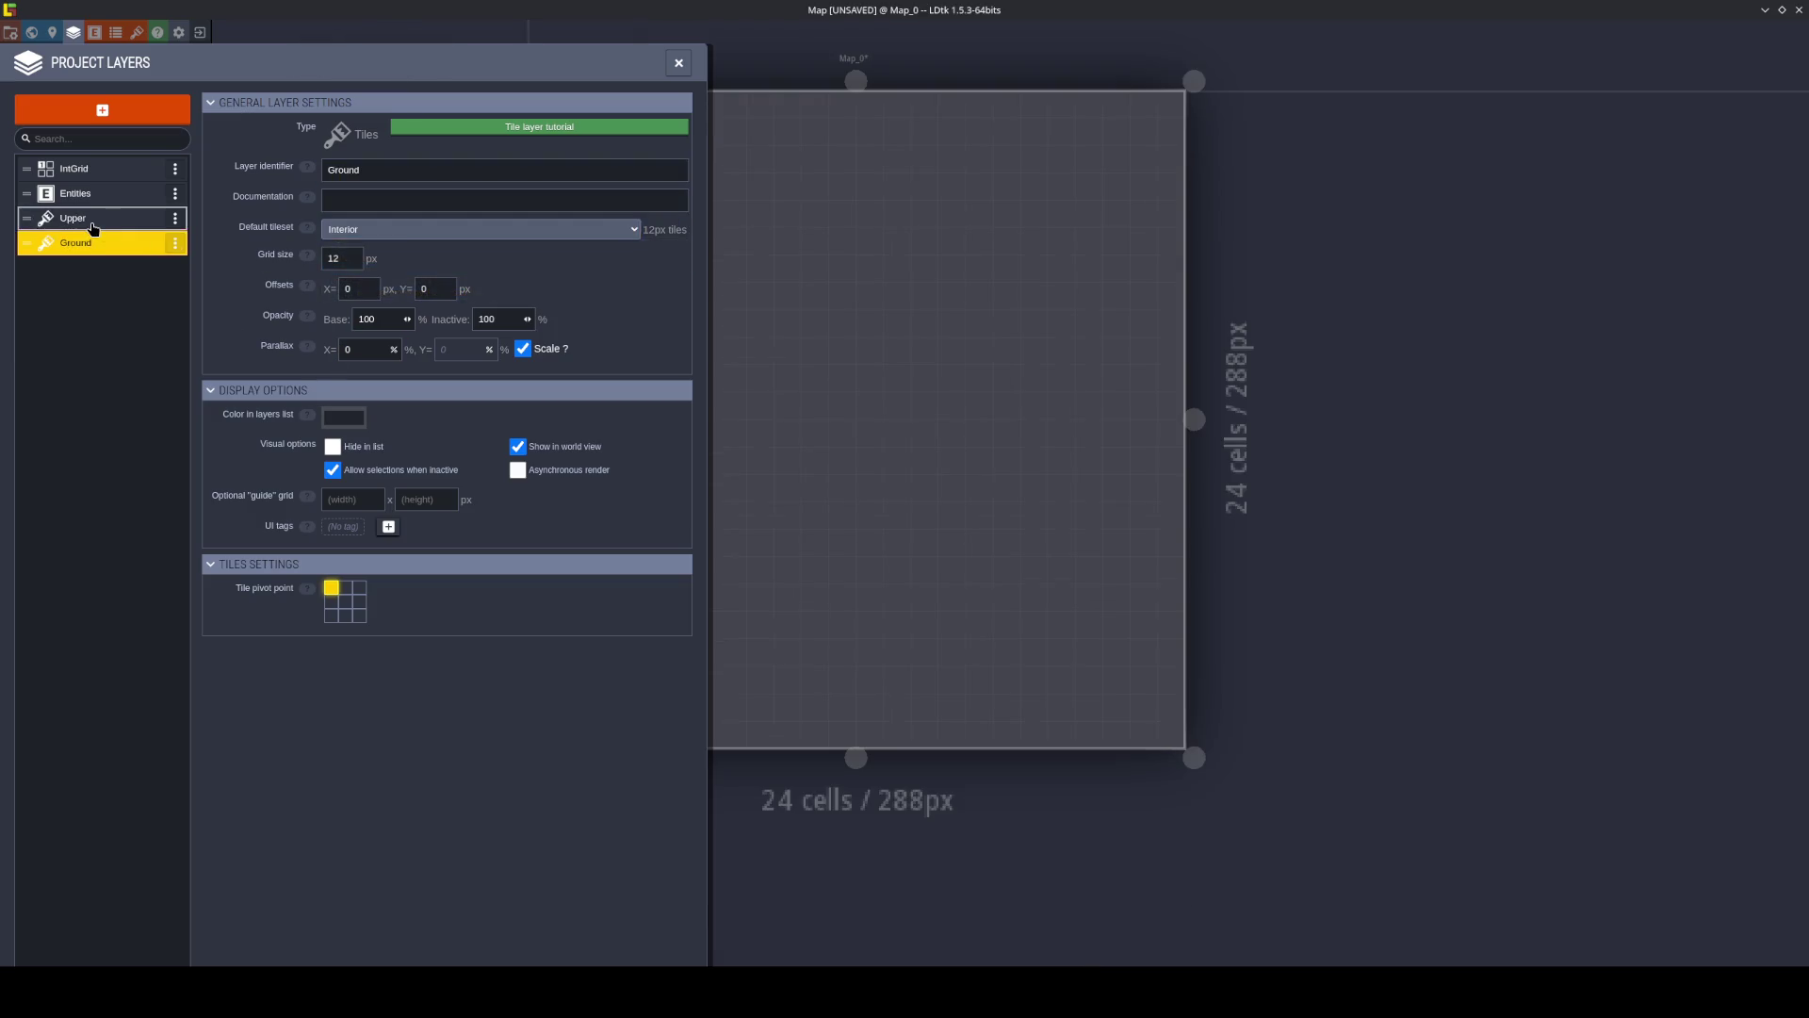
left_click(367, 229)
left_click(358, 269)
key("ctrl+s")
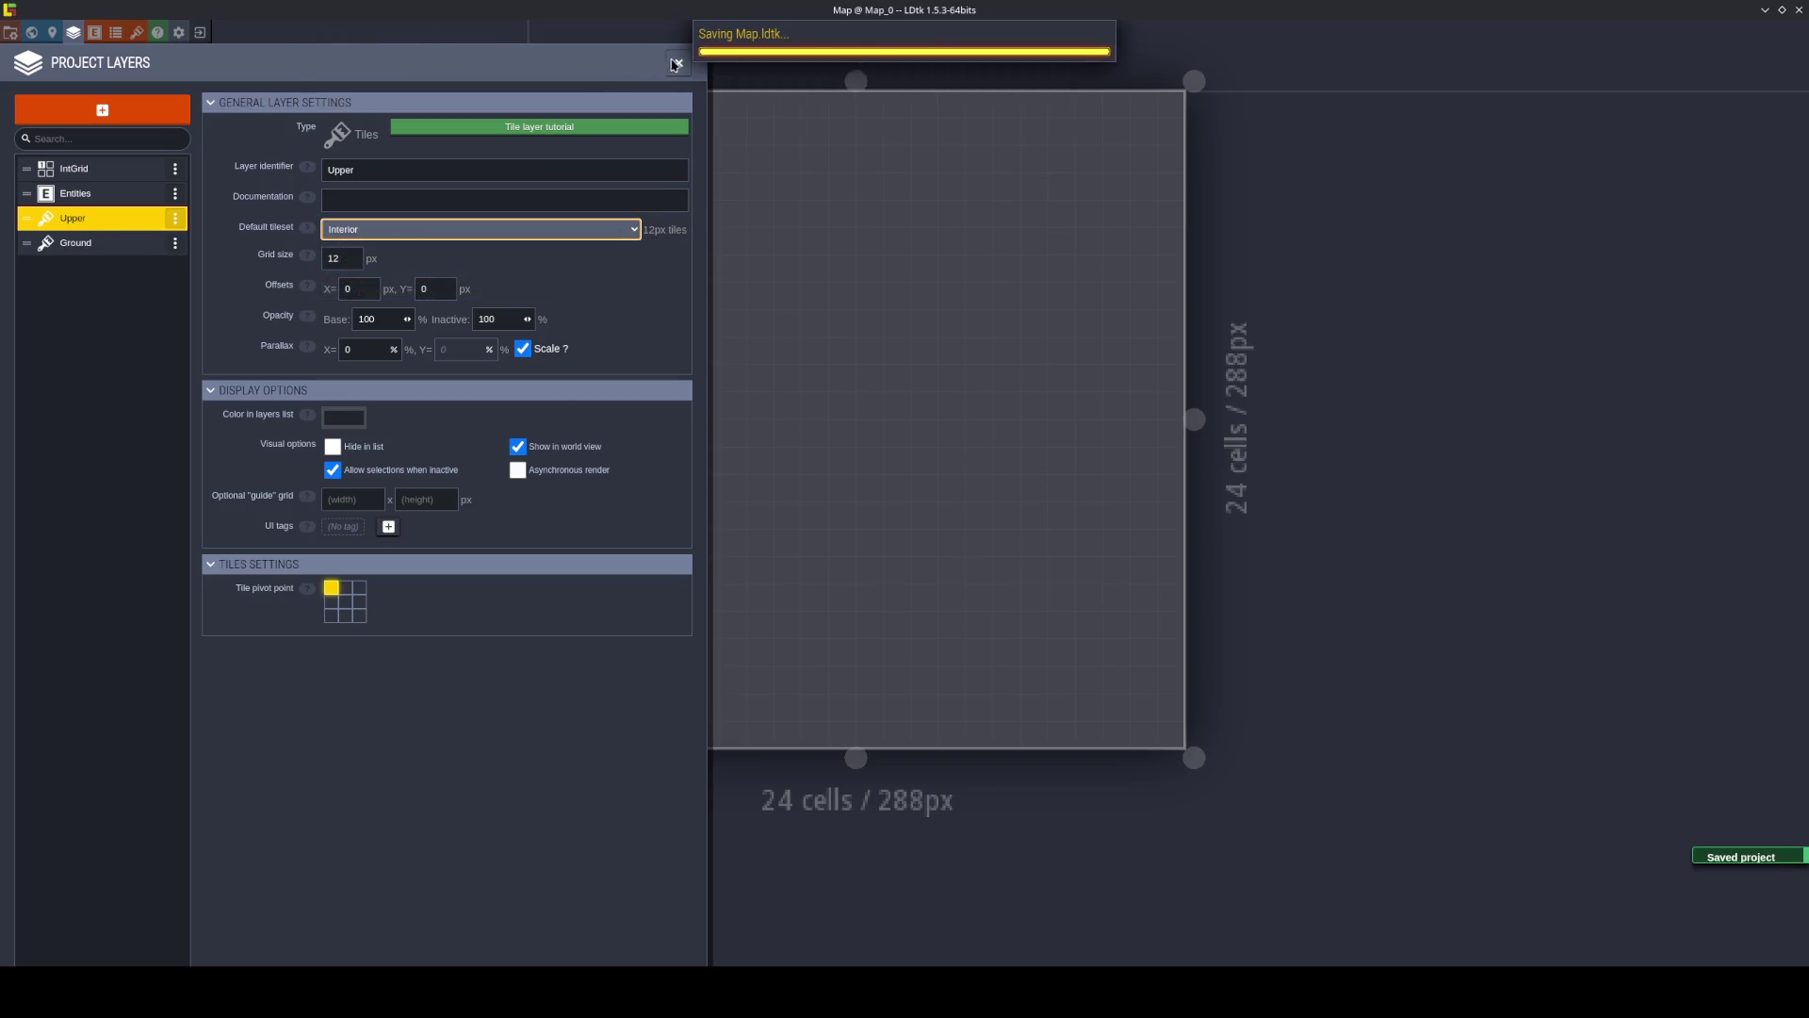
key("Escape")
mouse_move(177, 408)
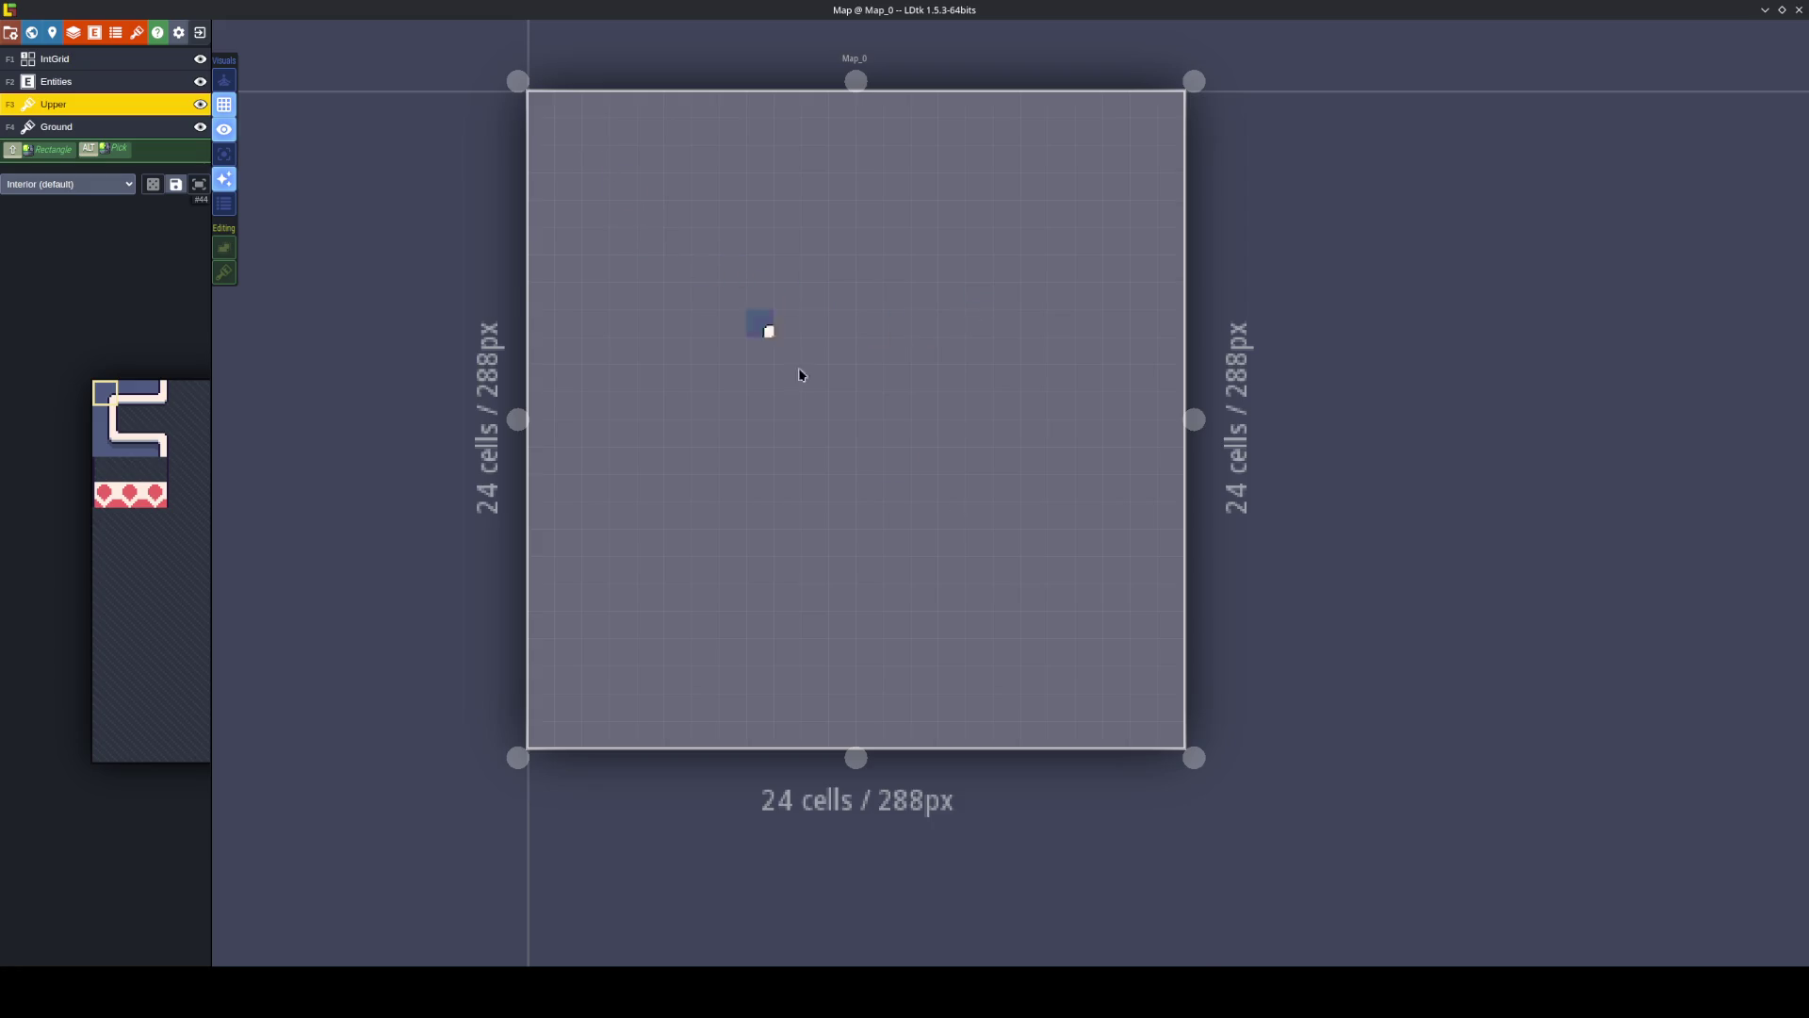
Resize the Map_0 level and paint a first L-shaped run of wall tiles on Upper.
mouse_move(1178, 742)
left_mouse_down()
mouse_move(860, 461)
mouse_move(682, 253)
left_mouse_up()
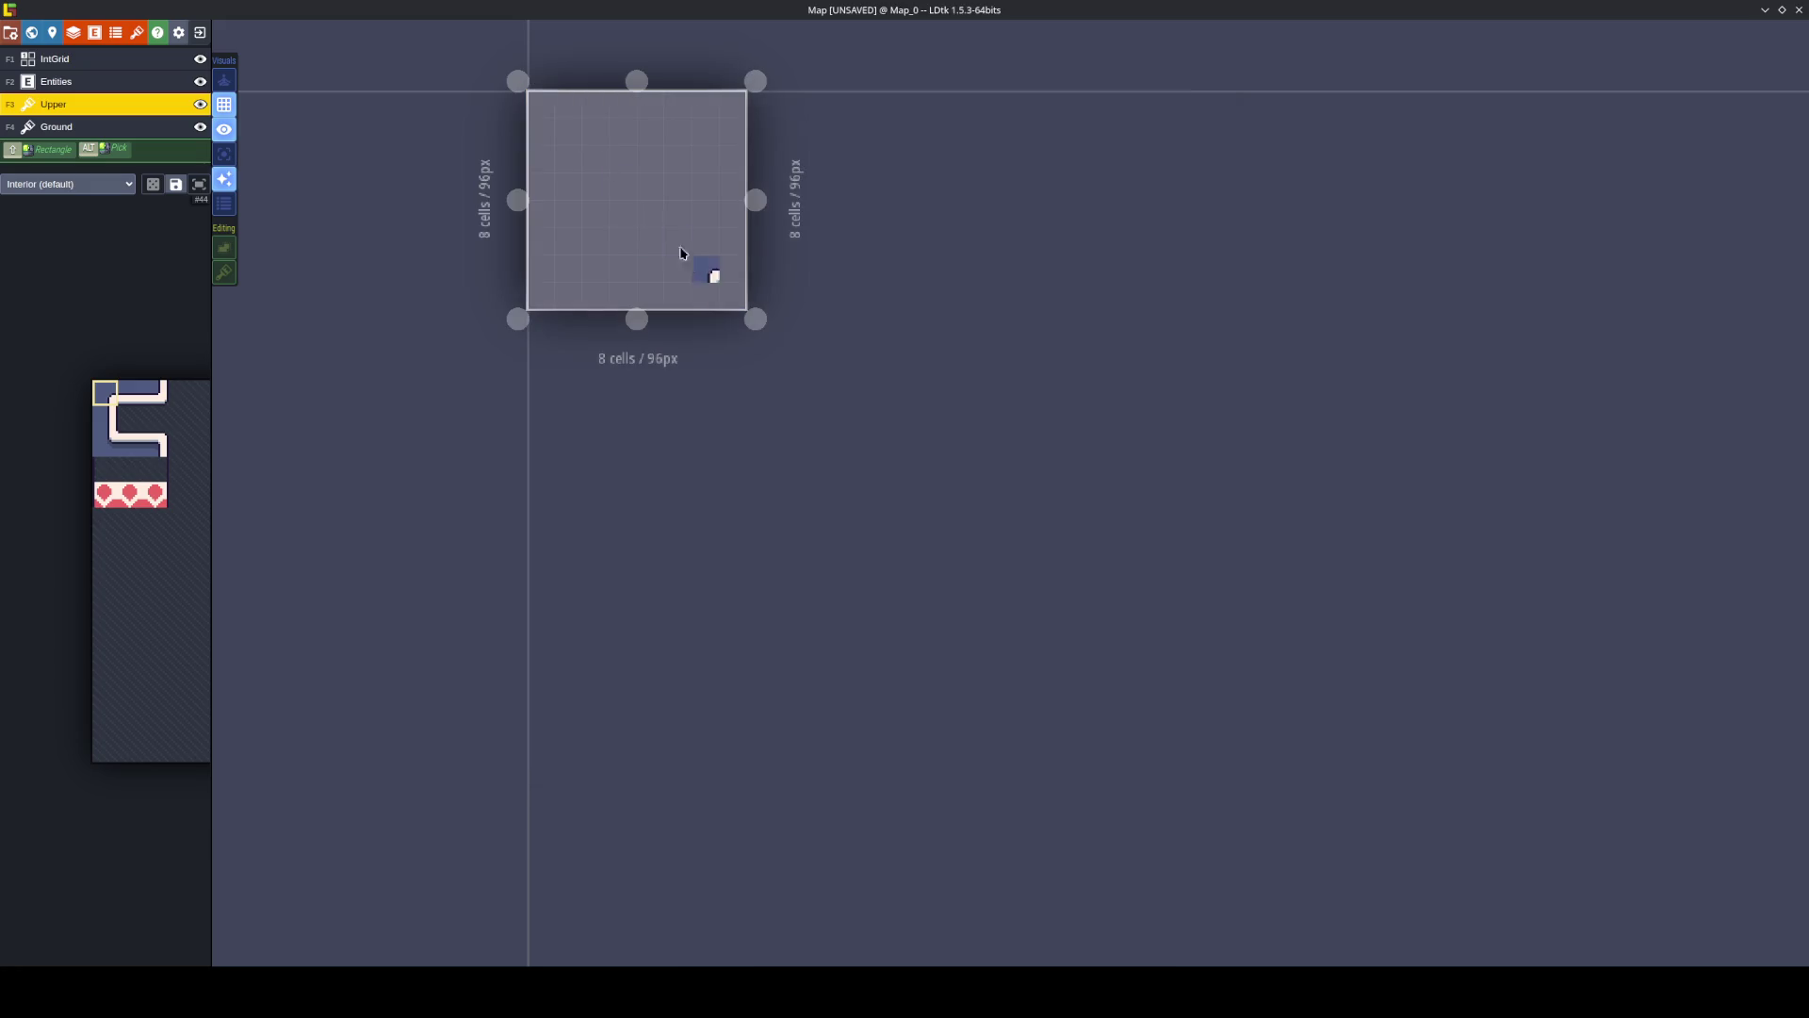
scroll(630, 177, "up", 4)
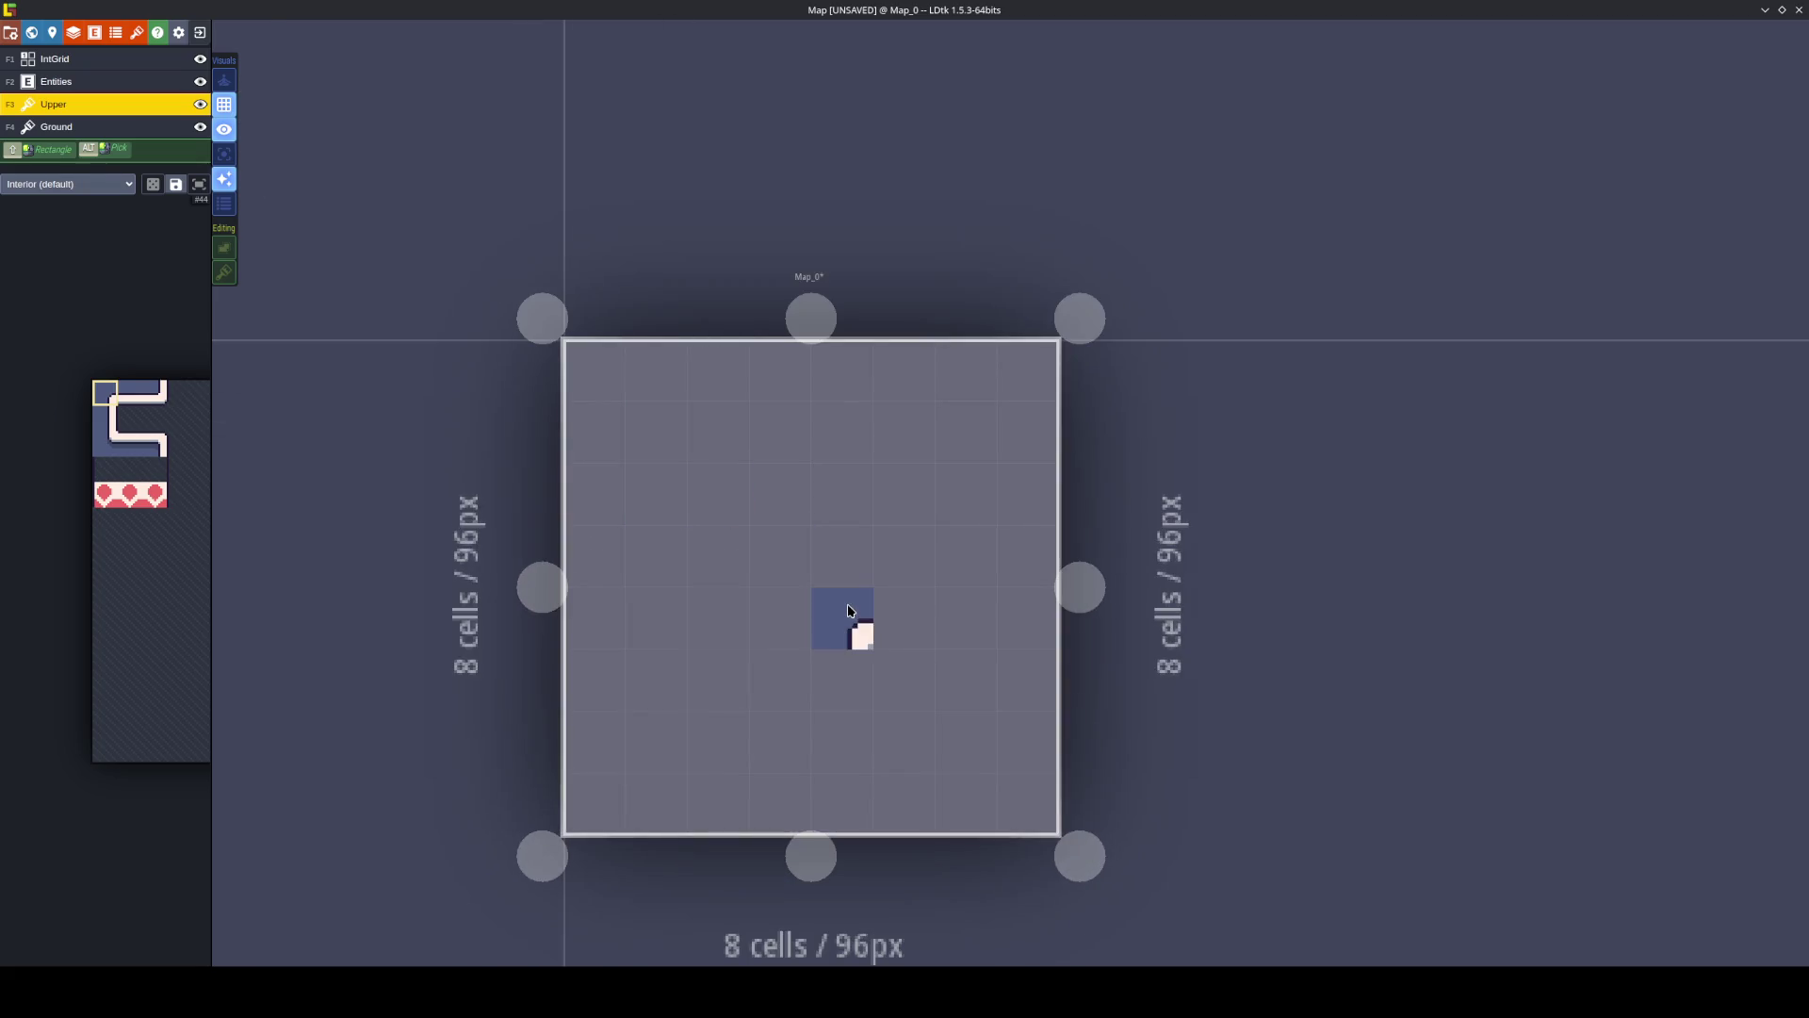
key("w")
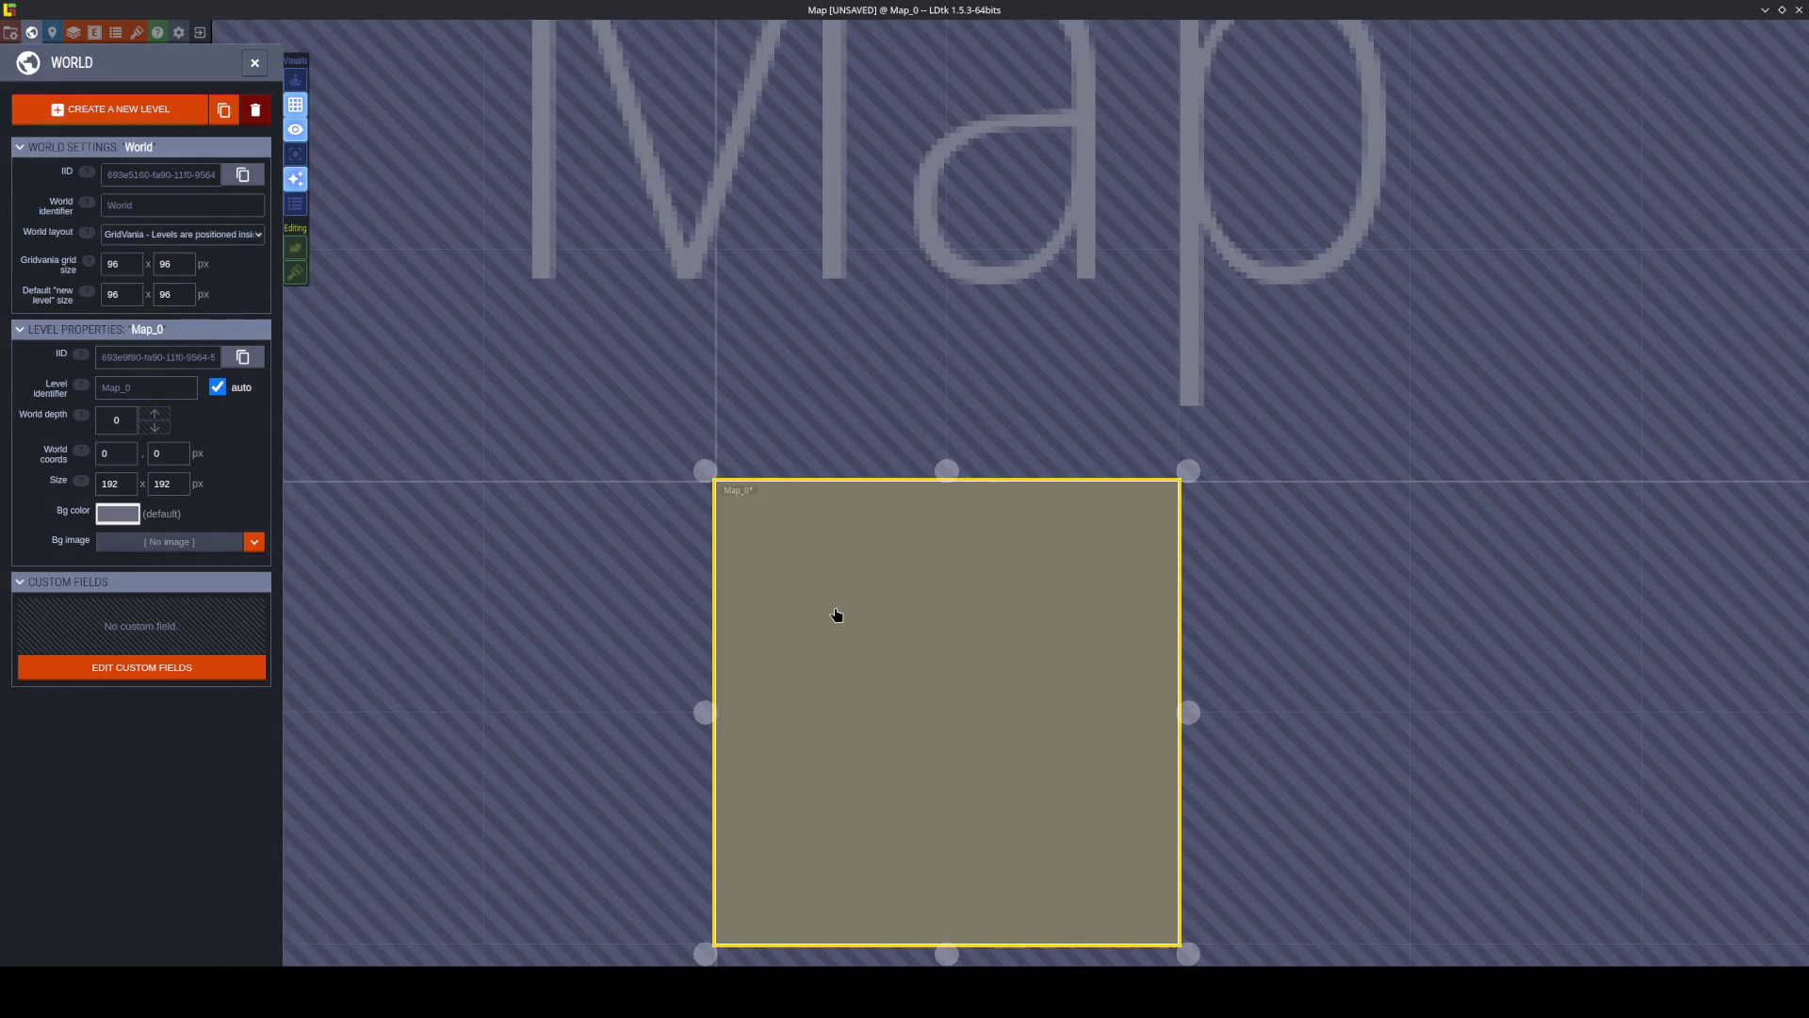
key("w")
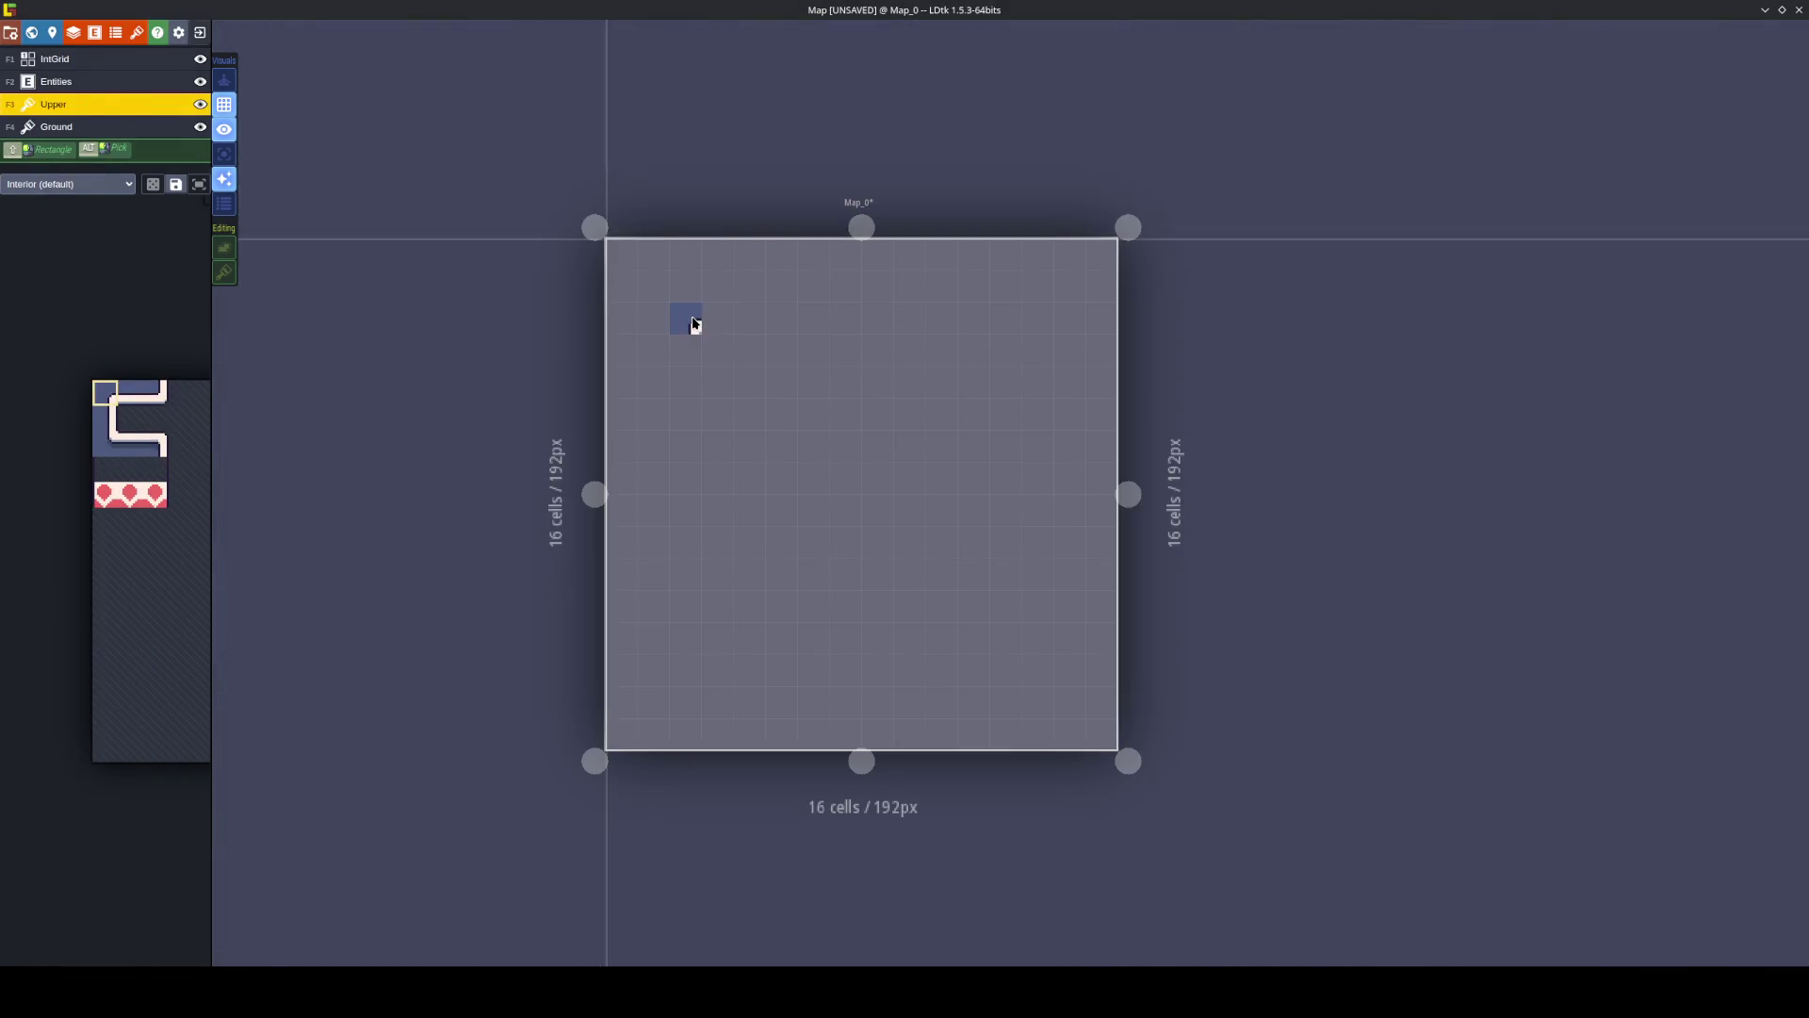
mouse_move(723, 356)
left_mouse_down()
mouse_move(726, 613)
mouse_move(868, 622)
mouse_move(754, 642)
mouse_move(1015, 642)
mouse_move(982, 506)
mouse_move(1013, 551)
mouse_move(1013, 438)
mouse_move(975, 350)
mouse_move(742, 354)
left_mouse_up()
Clear stray tiles and paint the room's top wall with a mirrored top-right corner.
mouse_move(976, 452)
left_mouse_down()
mouse_move(973, 606)
mouse_move(841, 579)
mouse_move(754, 608)
mouse_move(902, 611)
left_mouse_up()
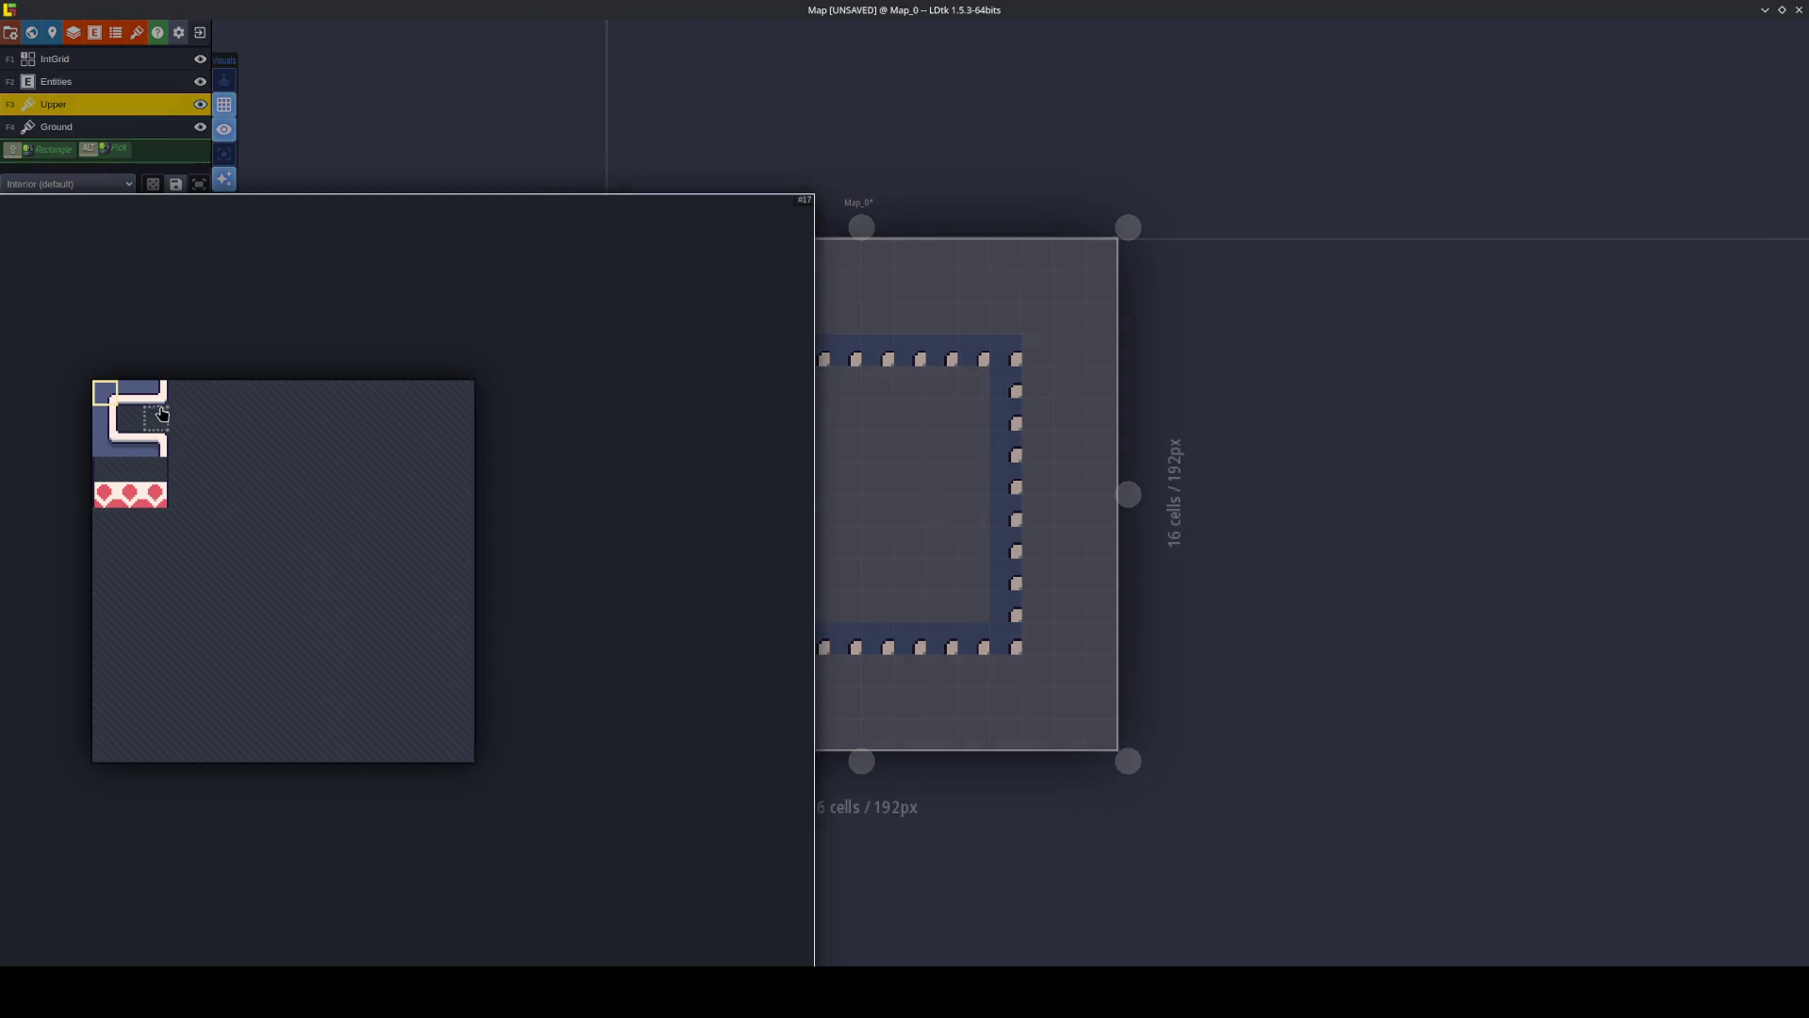
left_click(127, 400)
left_click_drag(742, 353, 980, 350)
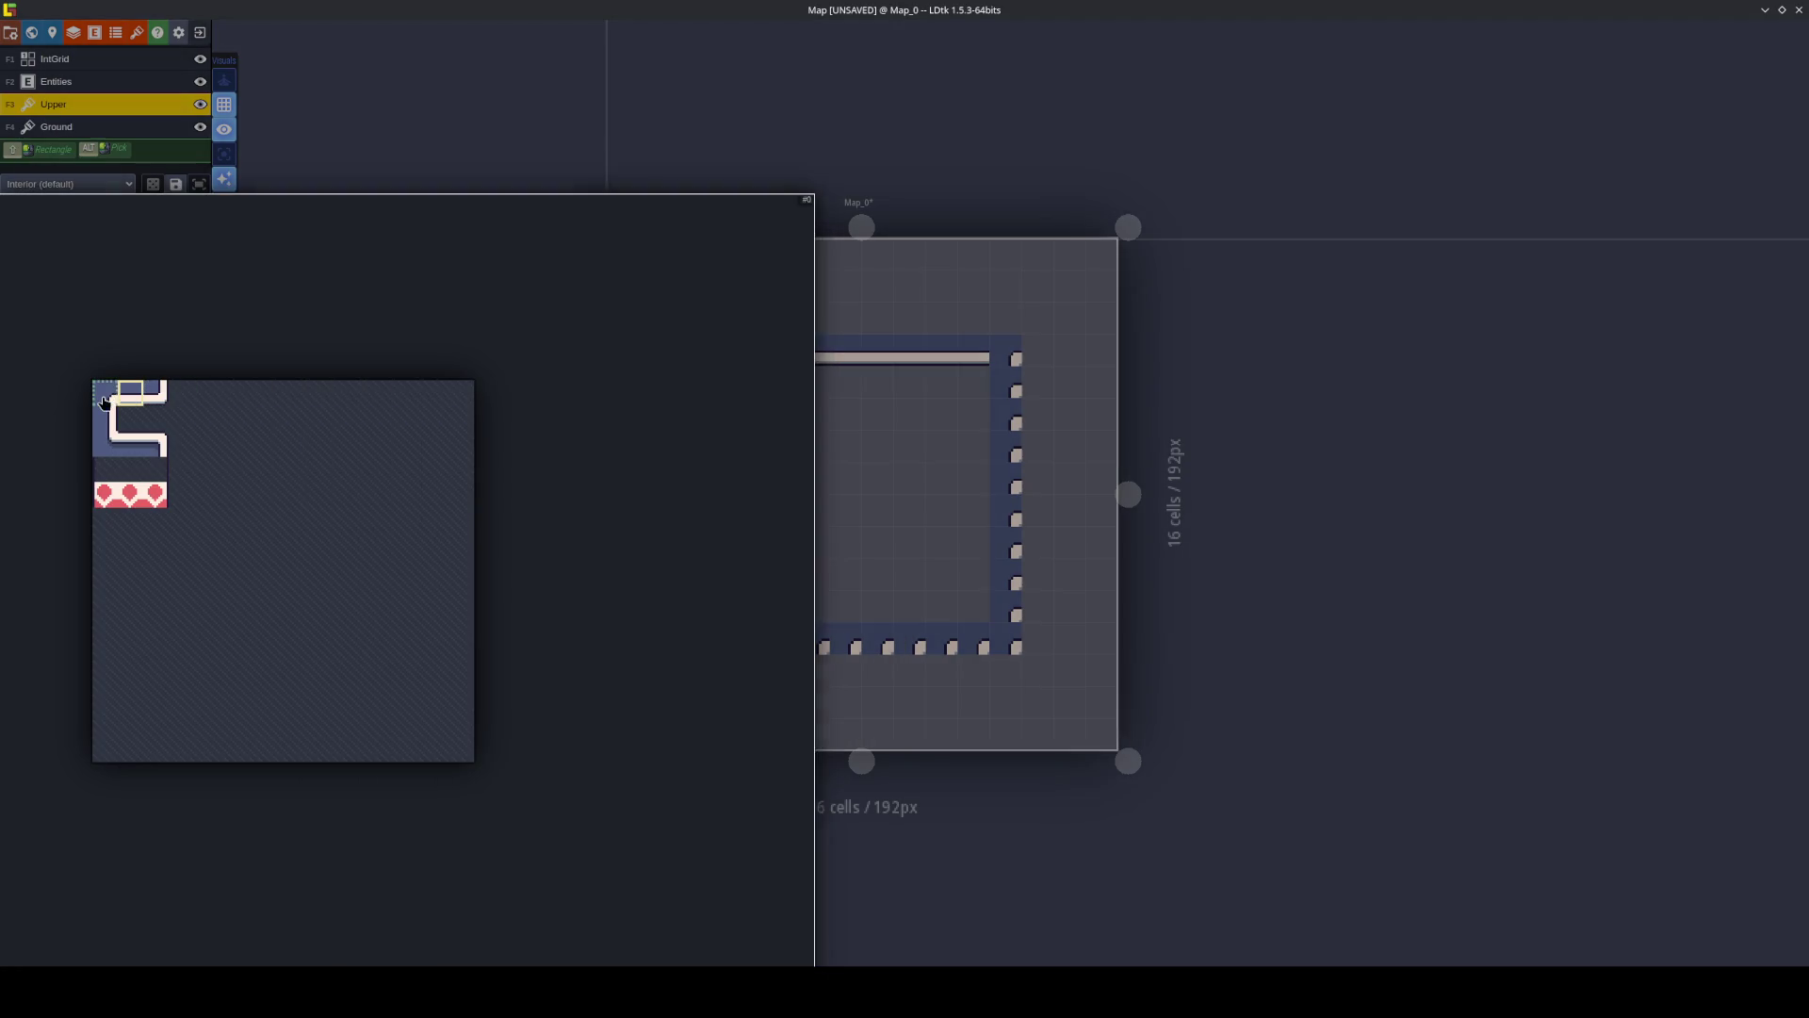
left_click(104, 403)
key("x")
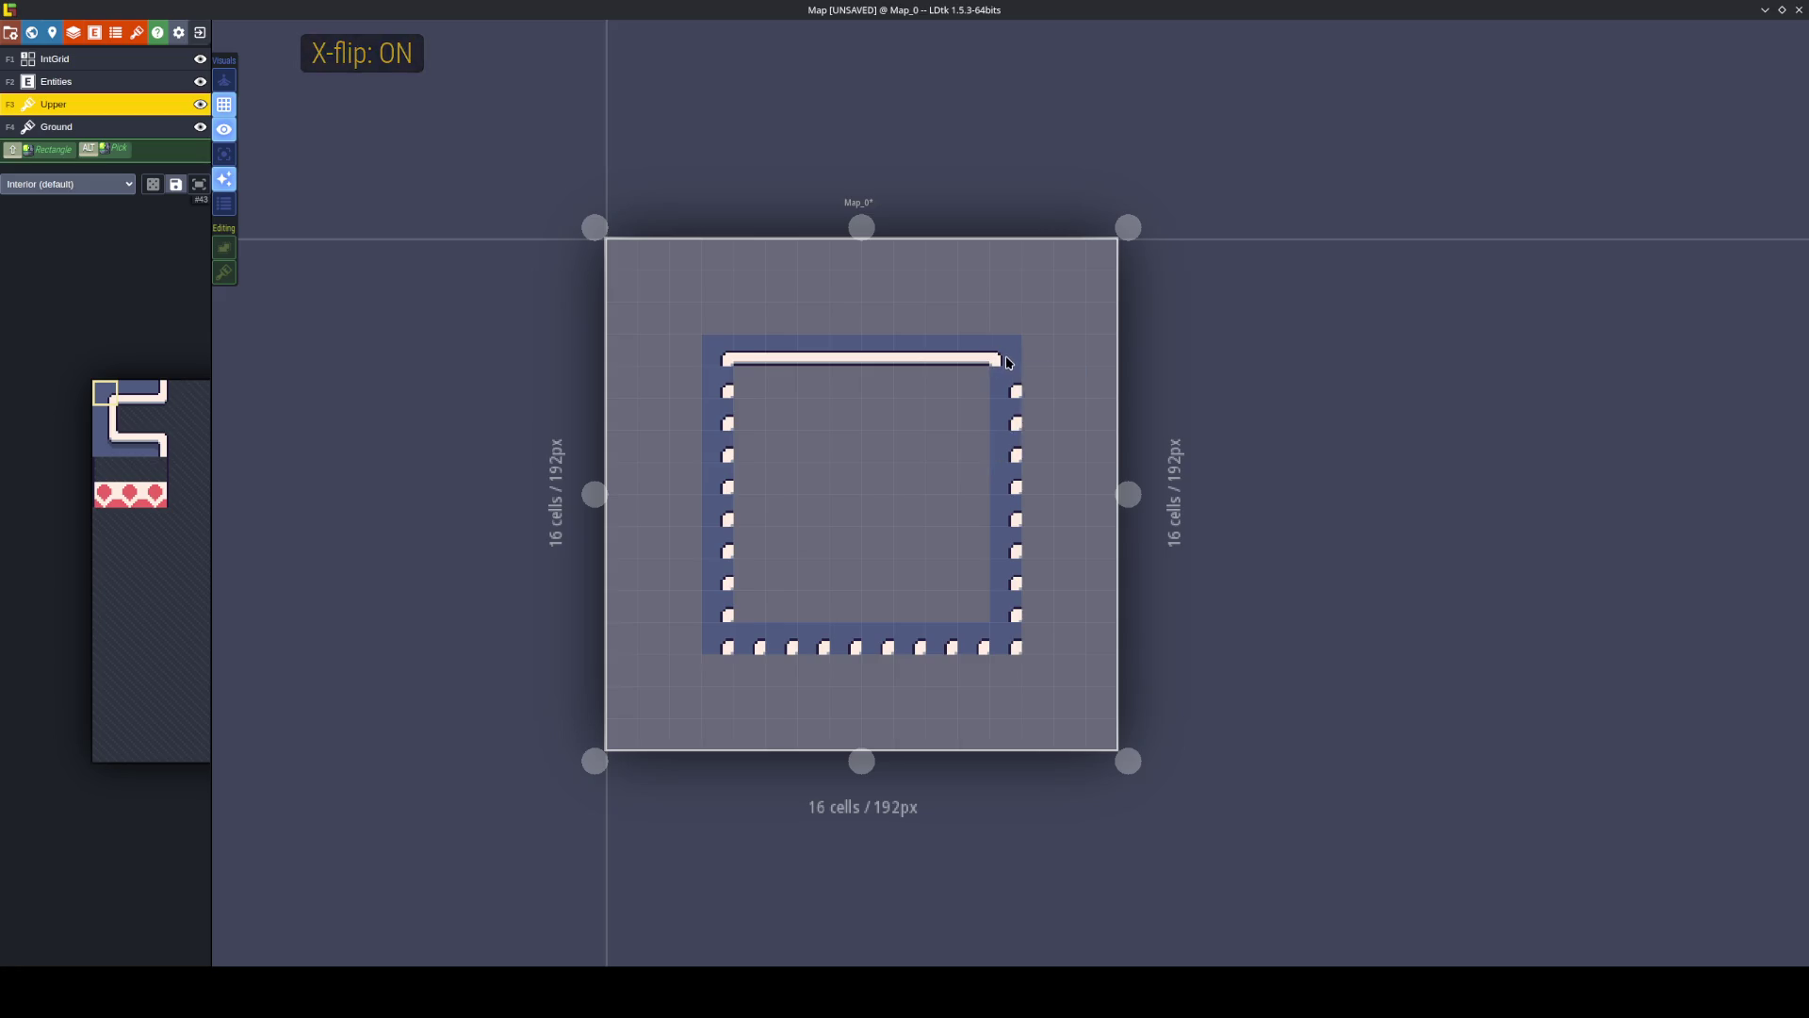
left_click(995, 359)
Paint the room's left wall and a mirrored copy down the right side.
left_click(104, 417)
left_click_drag(721, 377, 719, 613)
key("x")
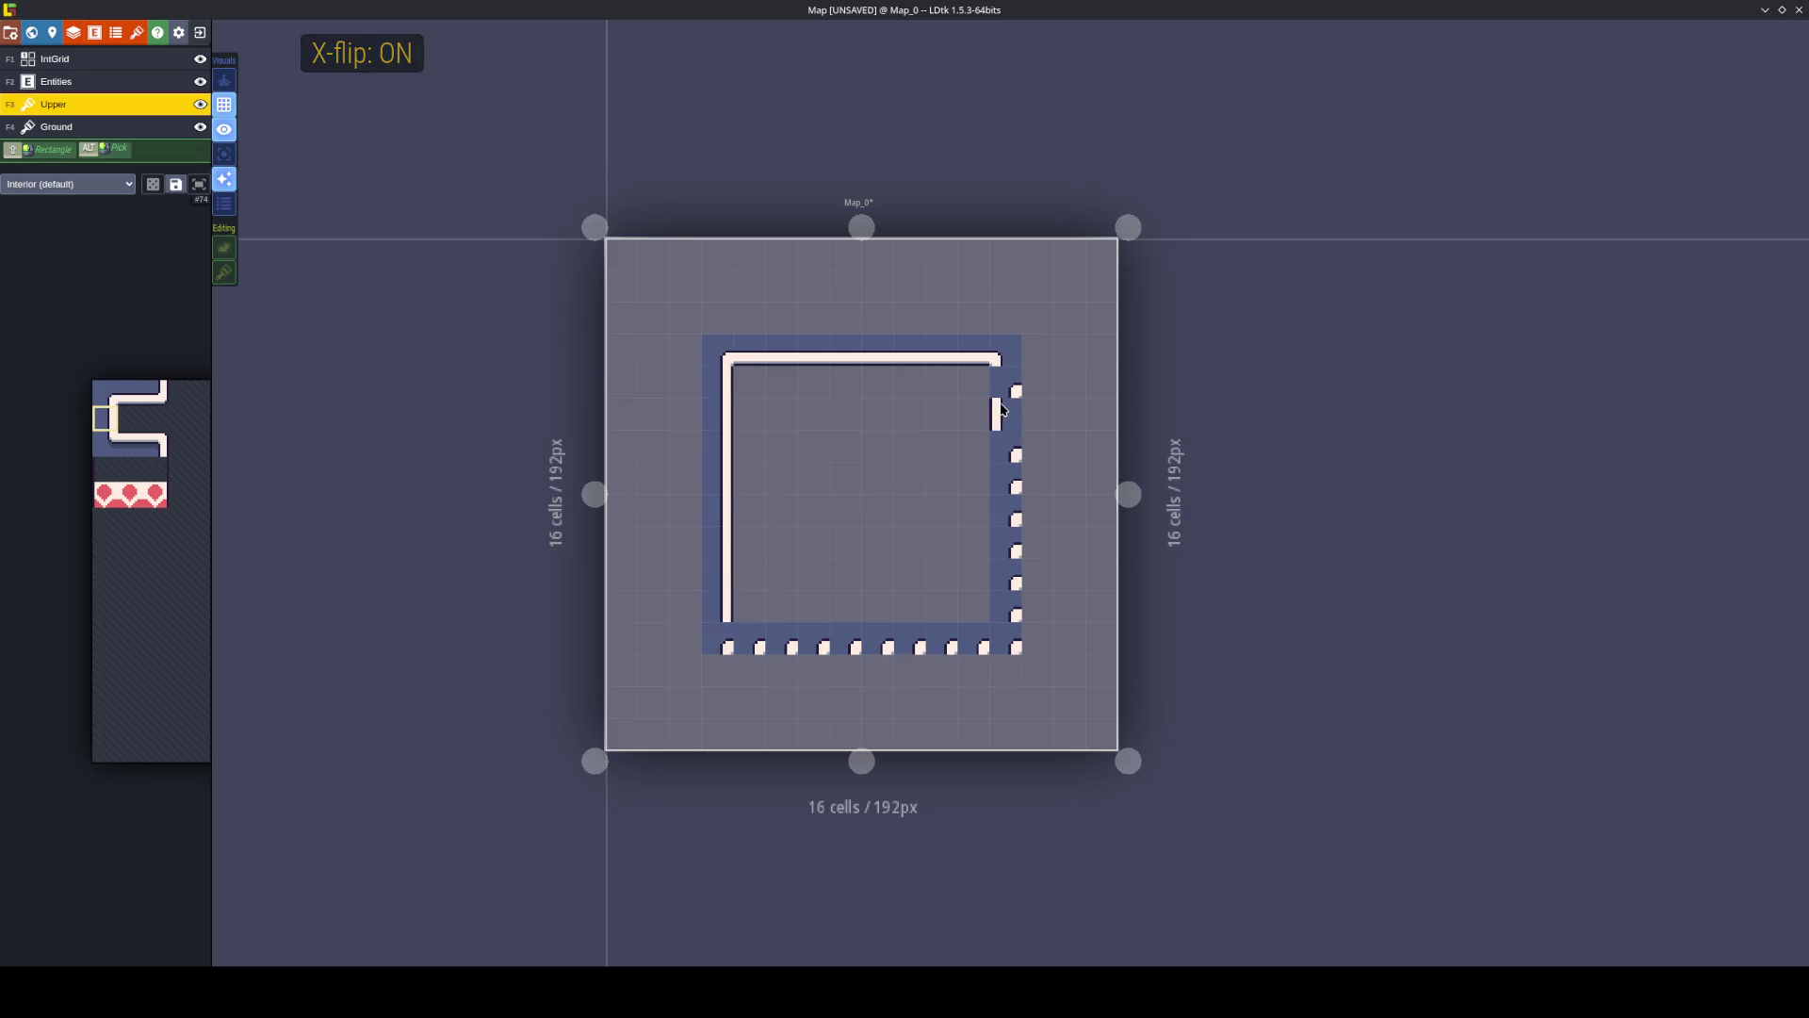
left_click_drag(1003, 412, 1004, 614)
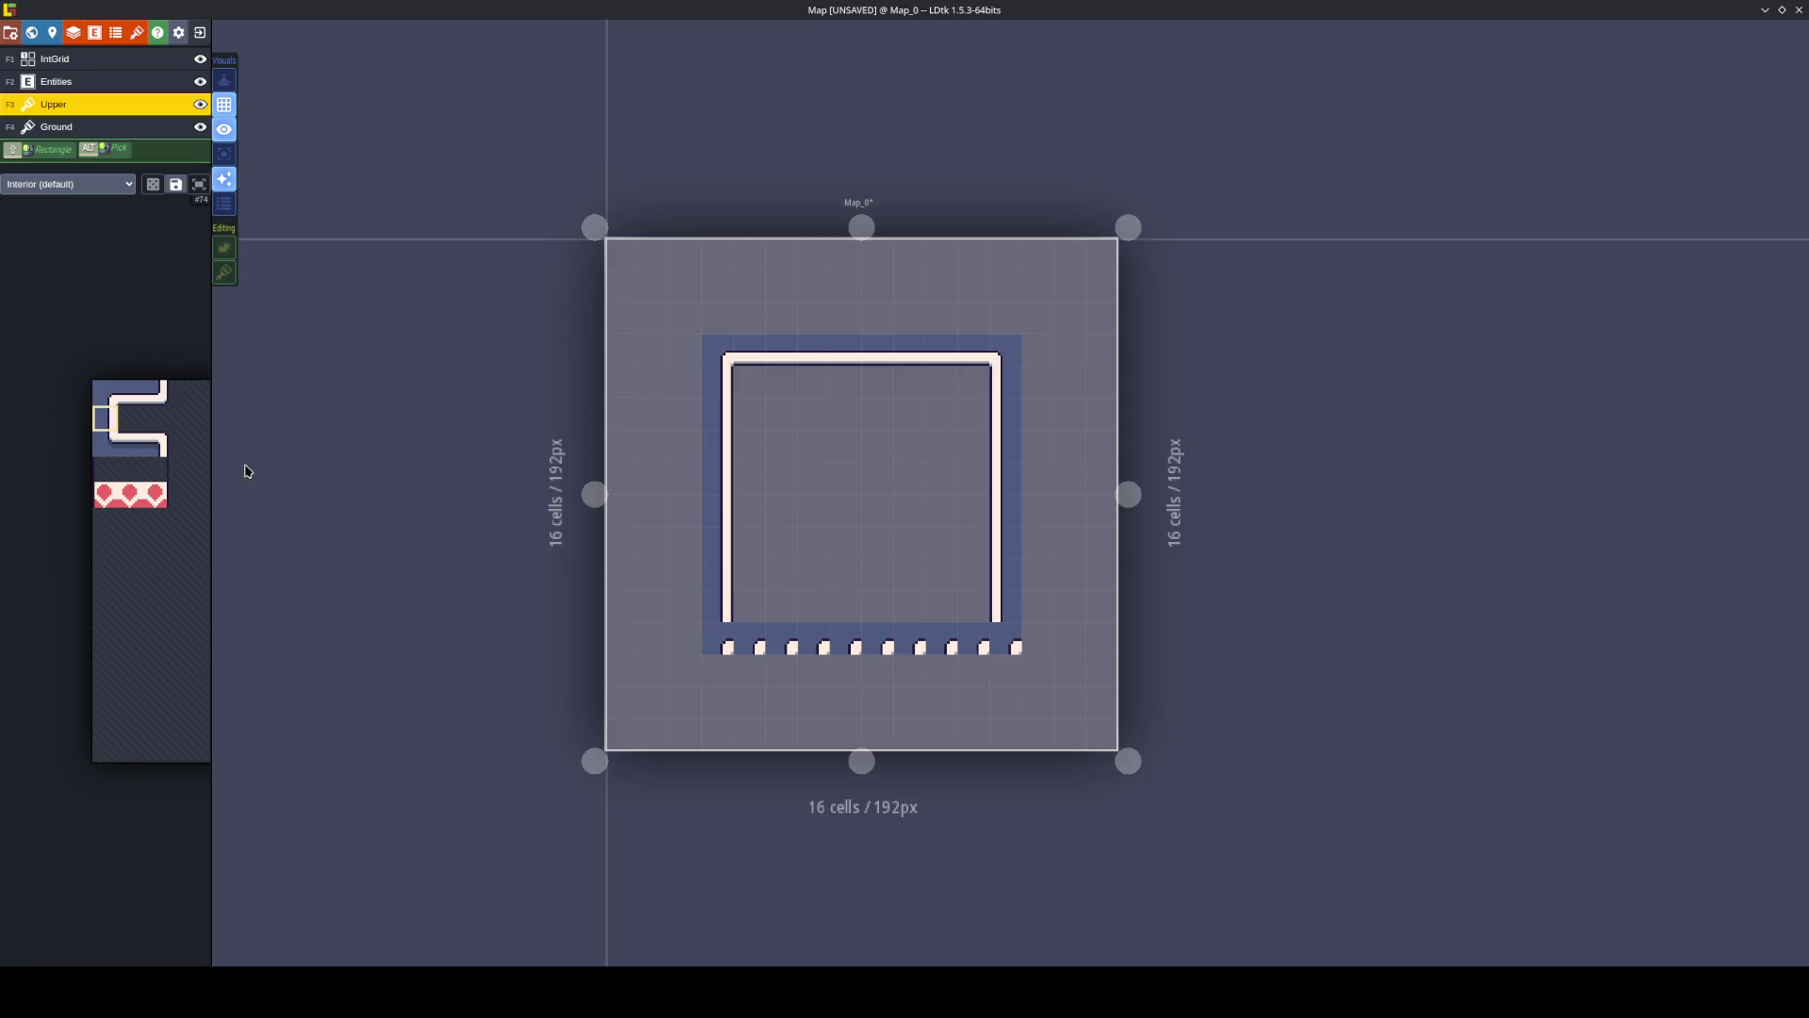
Place the bottom-left corner tile and its mirrored bottom-right counterpart.
mouse_move(91, 457)
left_click_drag(95, 453, 139, 437)
left_click(713, 644)
key("x")
left_click(971, 641)
Paint the bottom wall with a one-cell gap, flanked by corner tiles.
mouse_move(169, 537)
left_click(137, 444)
left_click_drag(951, 643, 879, 644)
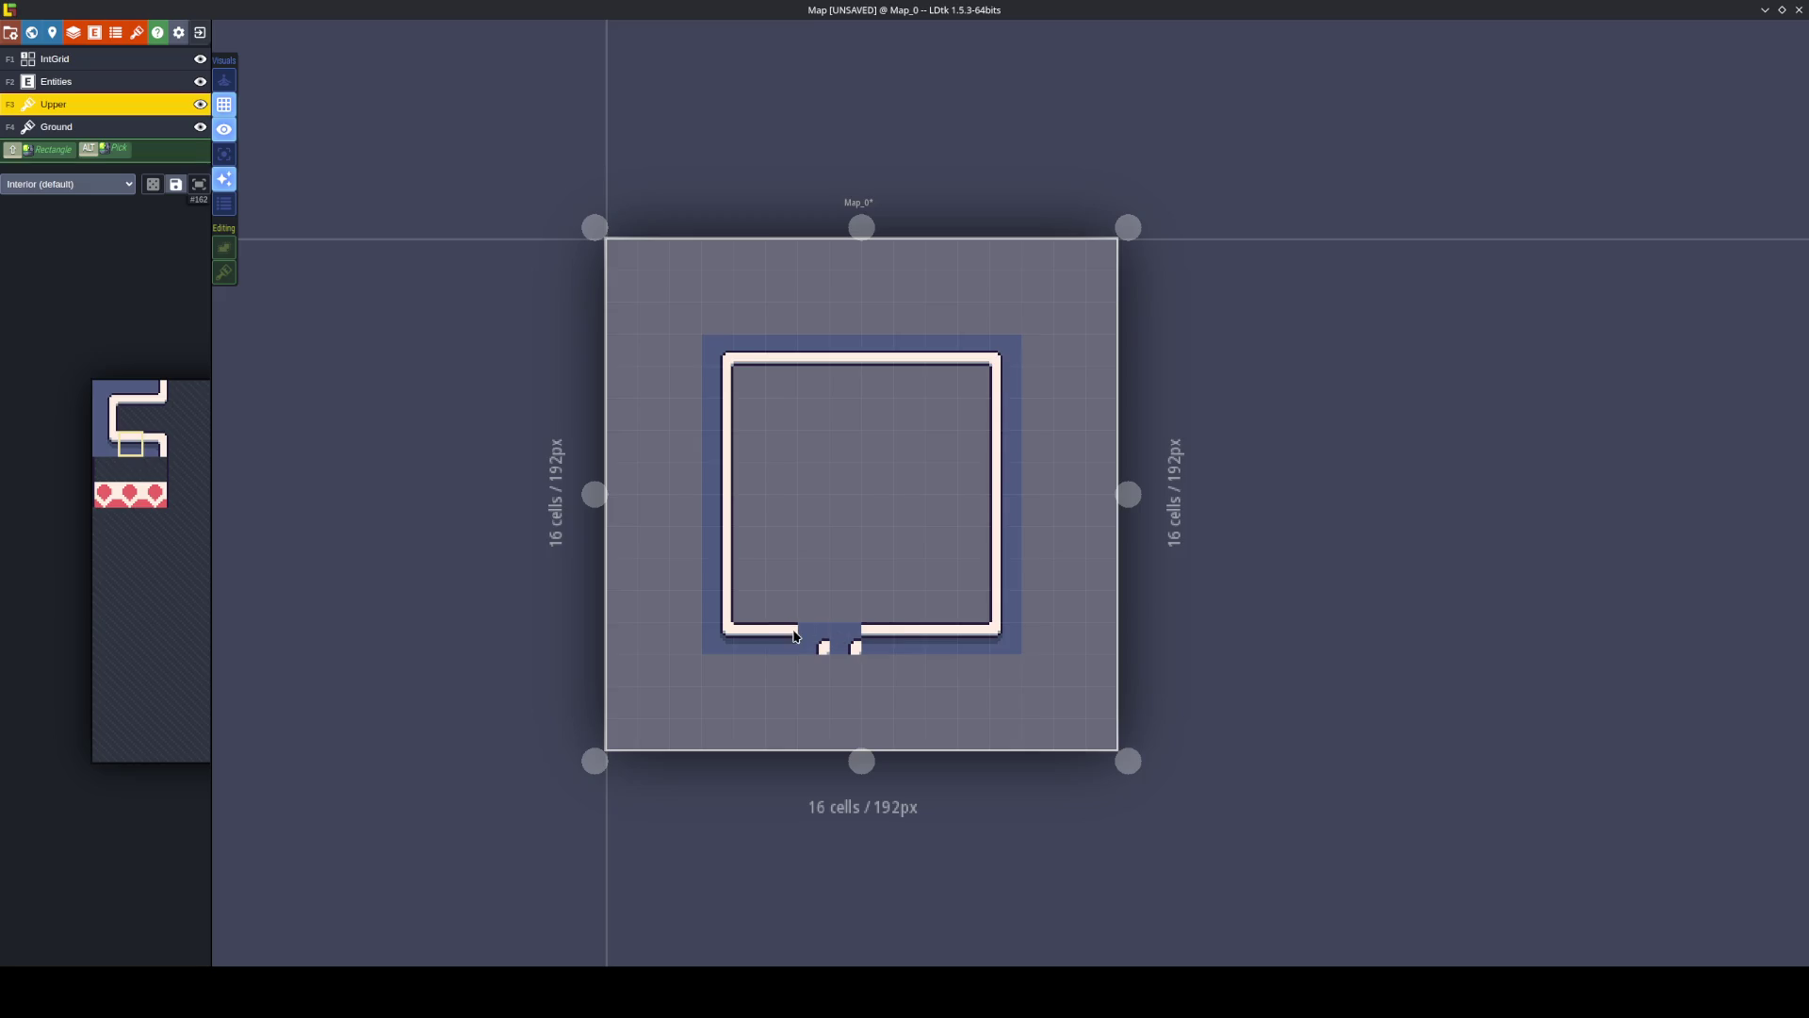
right_click(876, 640)
left_click(844, 641)
left_click_drag(848, 641, 543, 622)
mouse_move(162, 460)
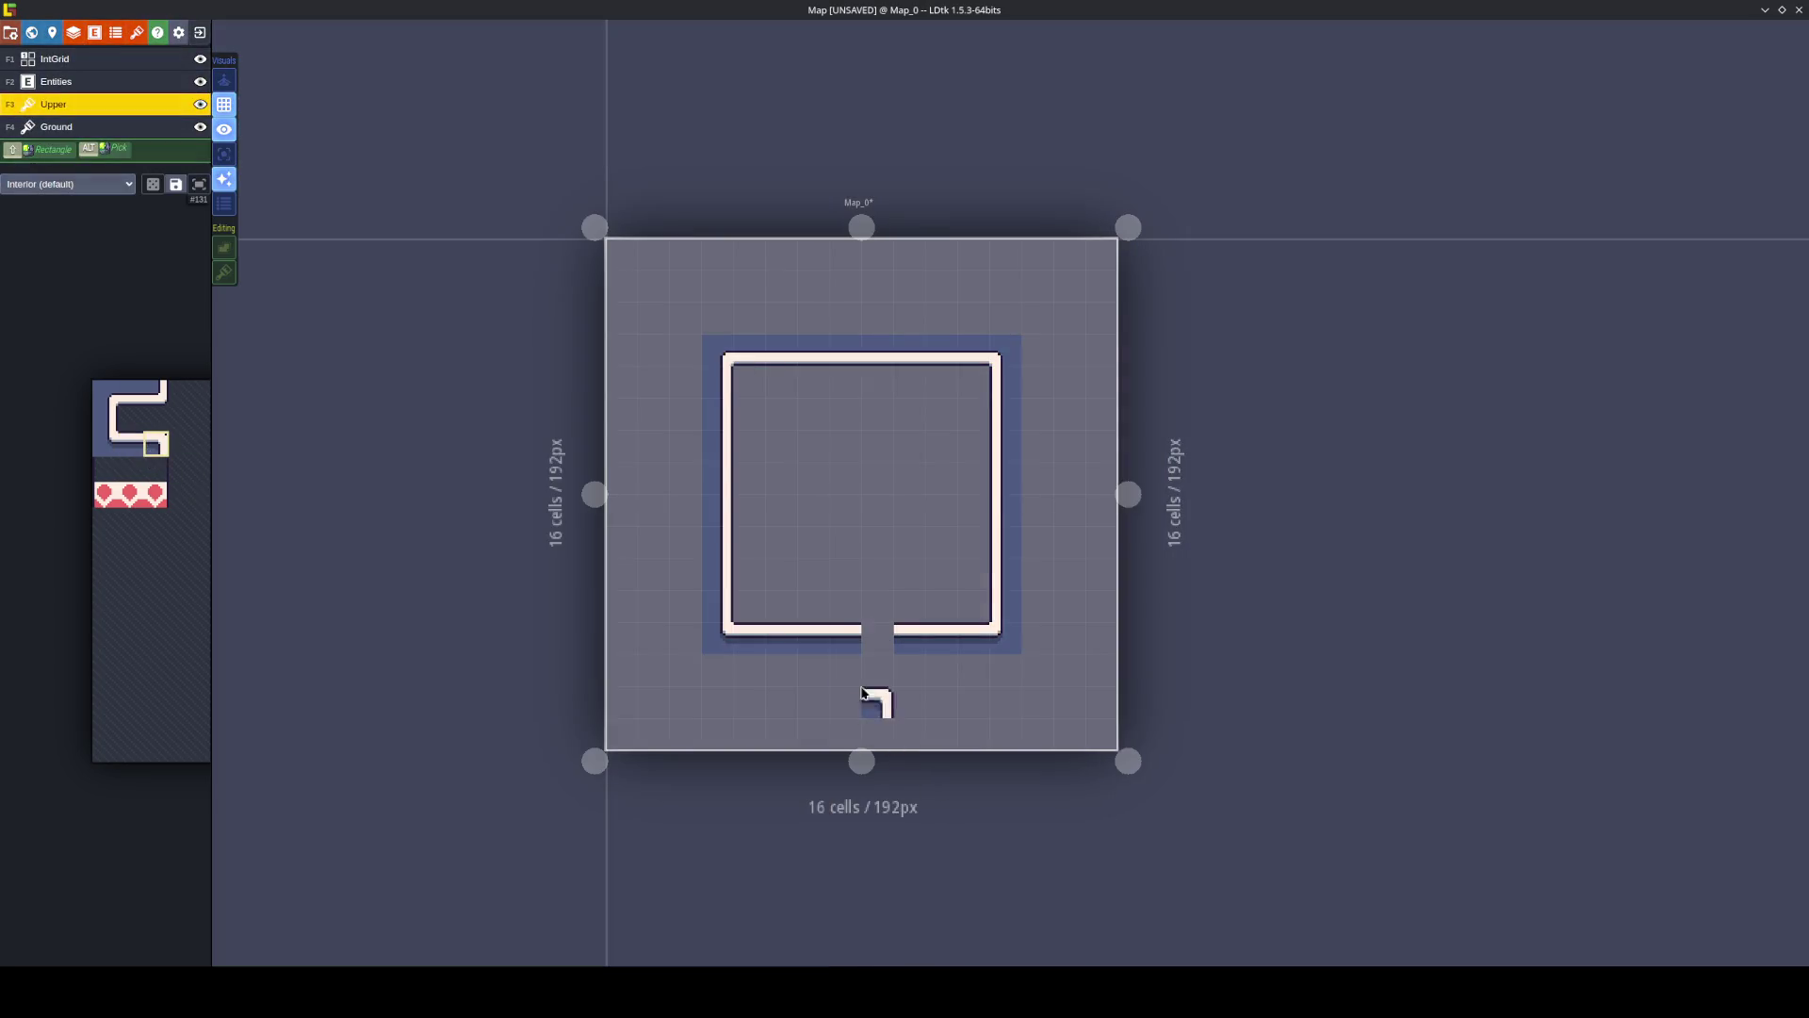
left_click(846, 641)
key("x")
left_click(907, 641)
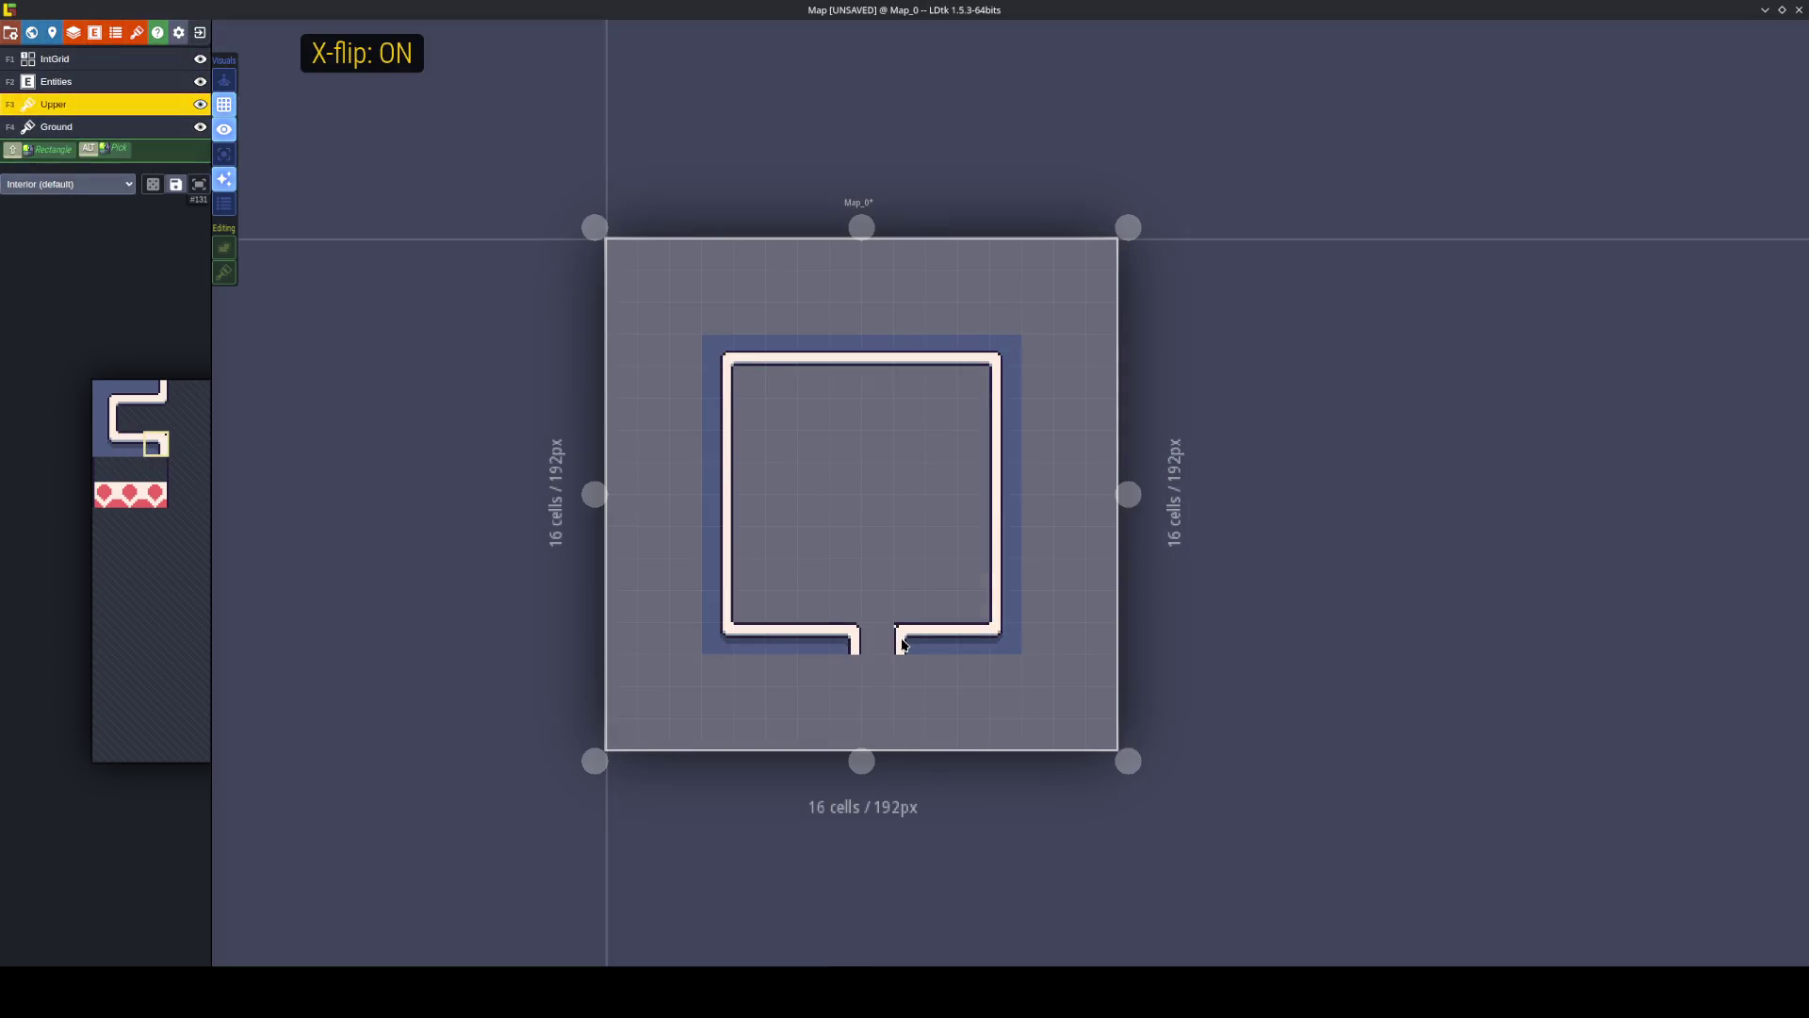
scroll(871, 673, "up", 2)
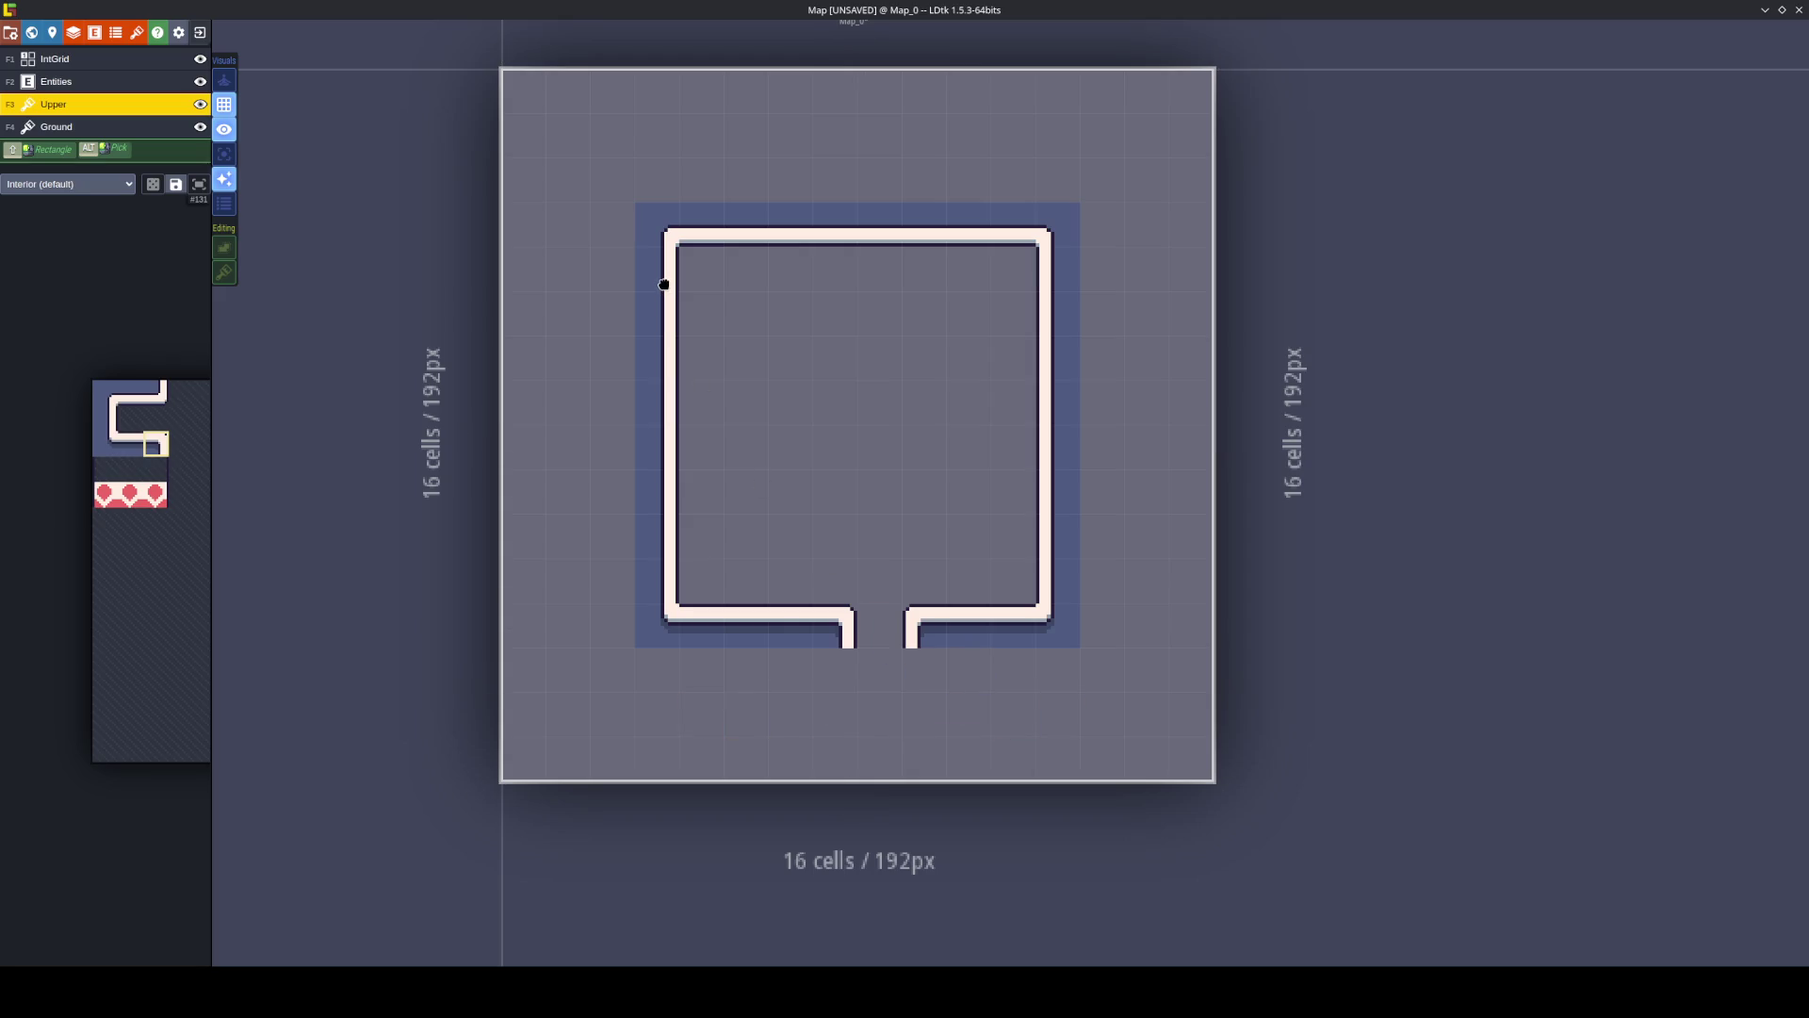
Rework the tiles beside the bottom-wall gap using mirrored wall-corner tiles.
mouse_move(645, 223)
left_mouse_down()
mouse_move(853, 645)
mouse_move(800, 610)
mouse_move(856, 625)
mouse_move(731, 707)
mouse_move(633, 691)
left_mouse_up()
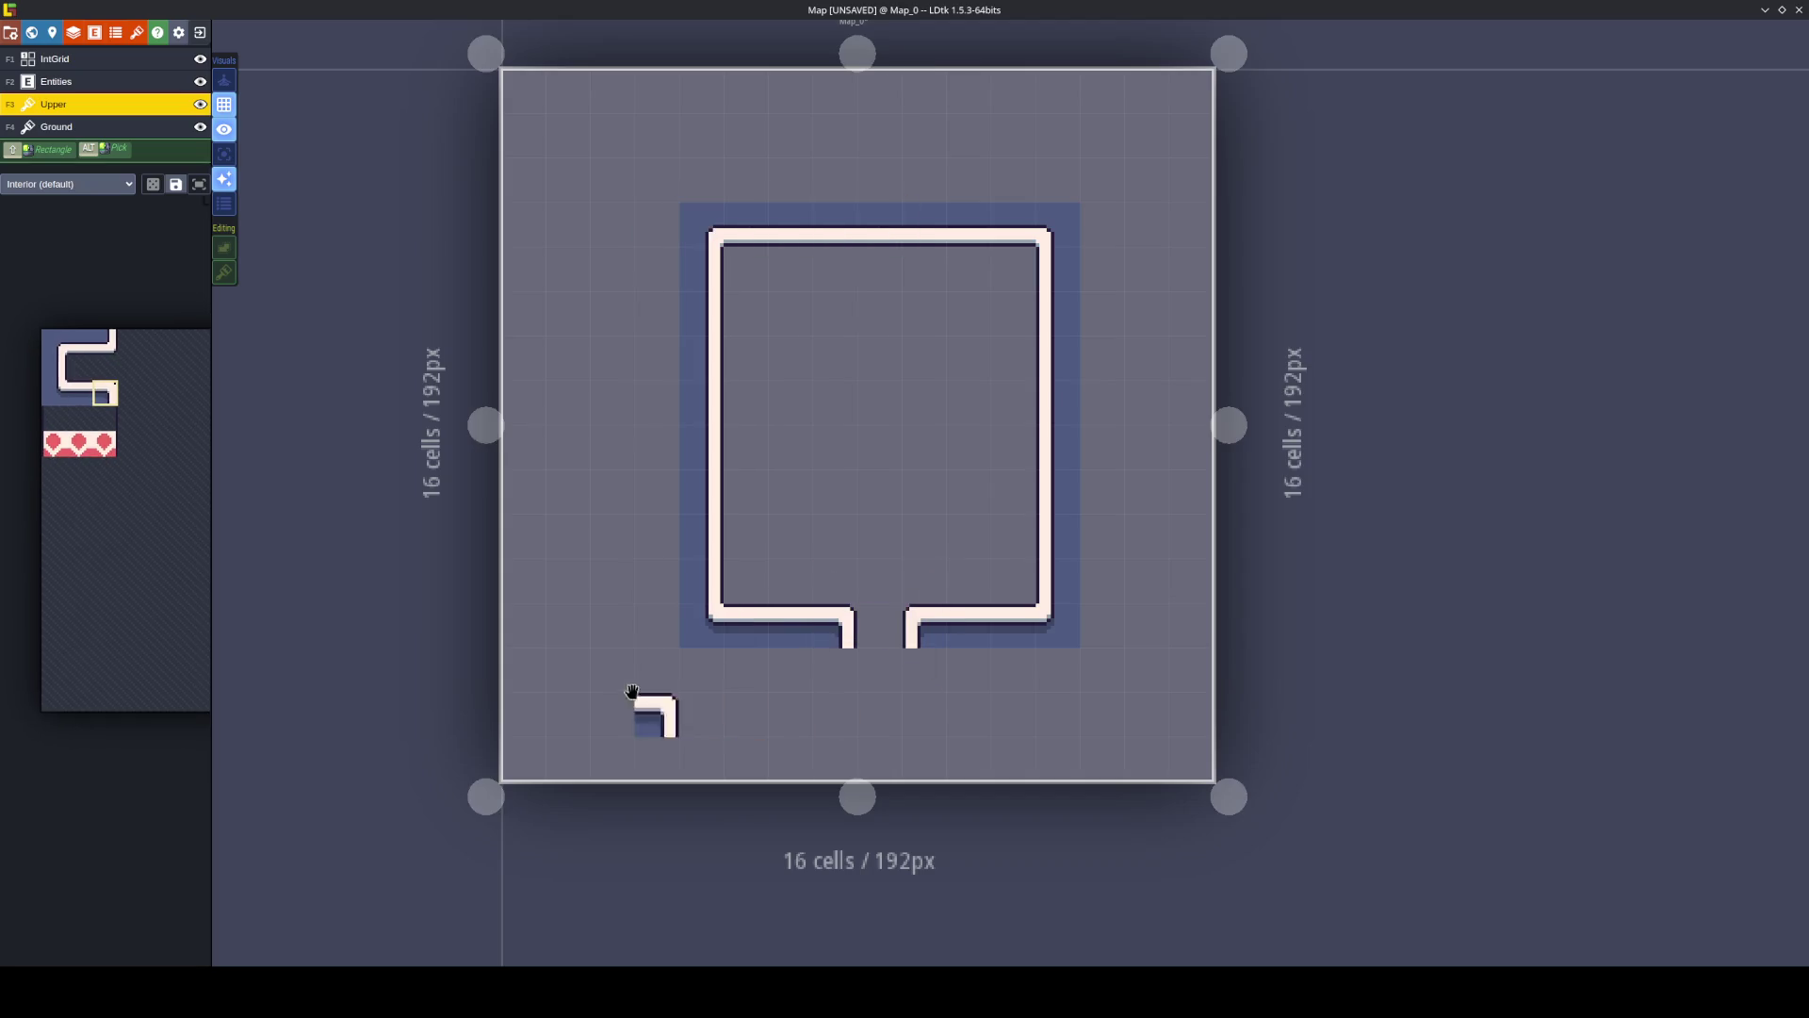
mouse_move(154, 443)
left_click_drag(60, 377, 83, 369)
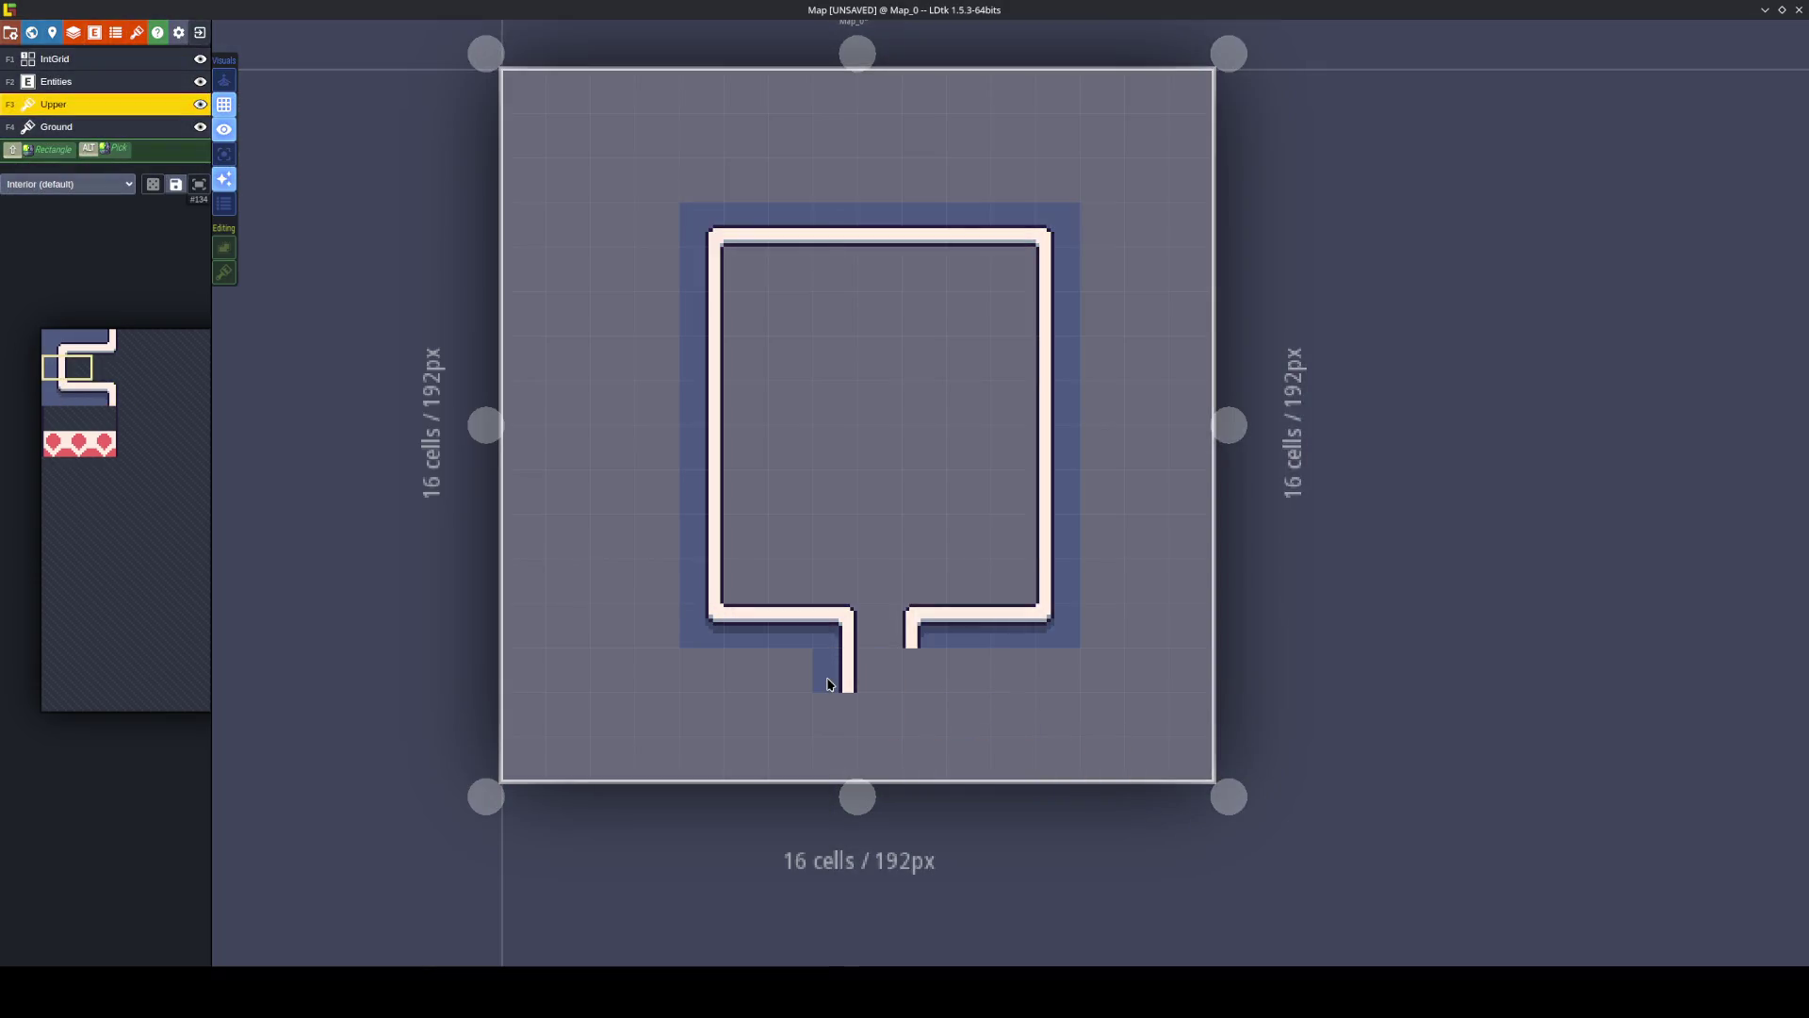
key("x")
key("x")
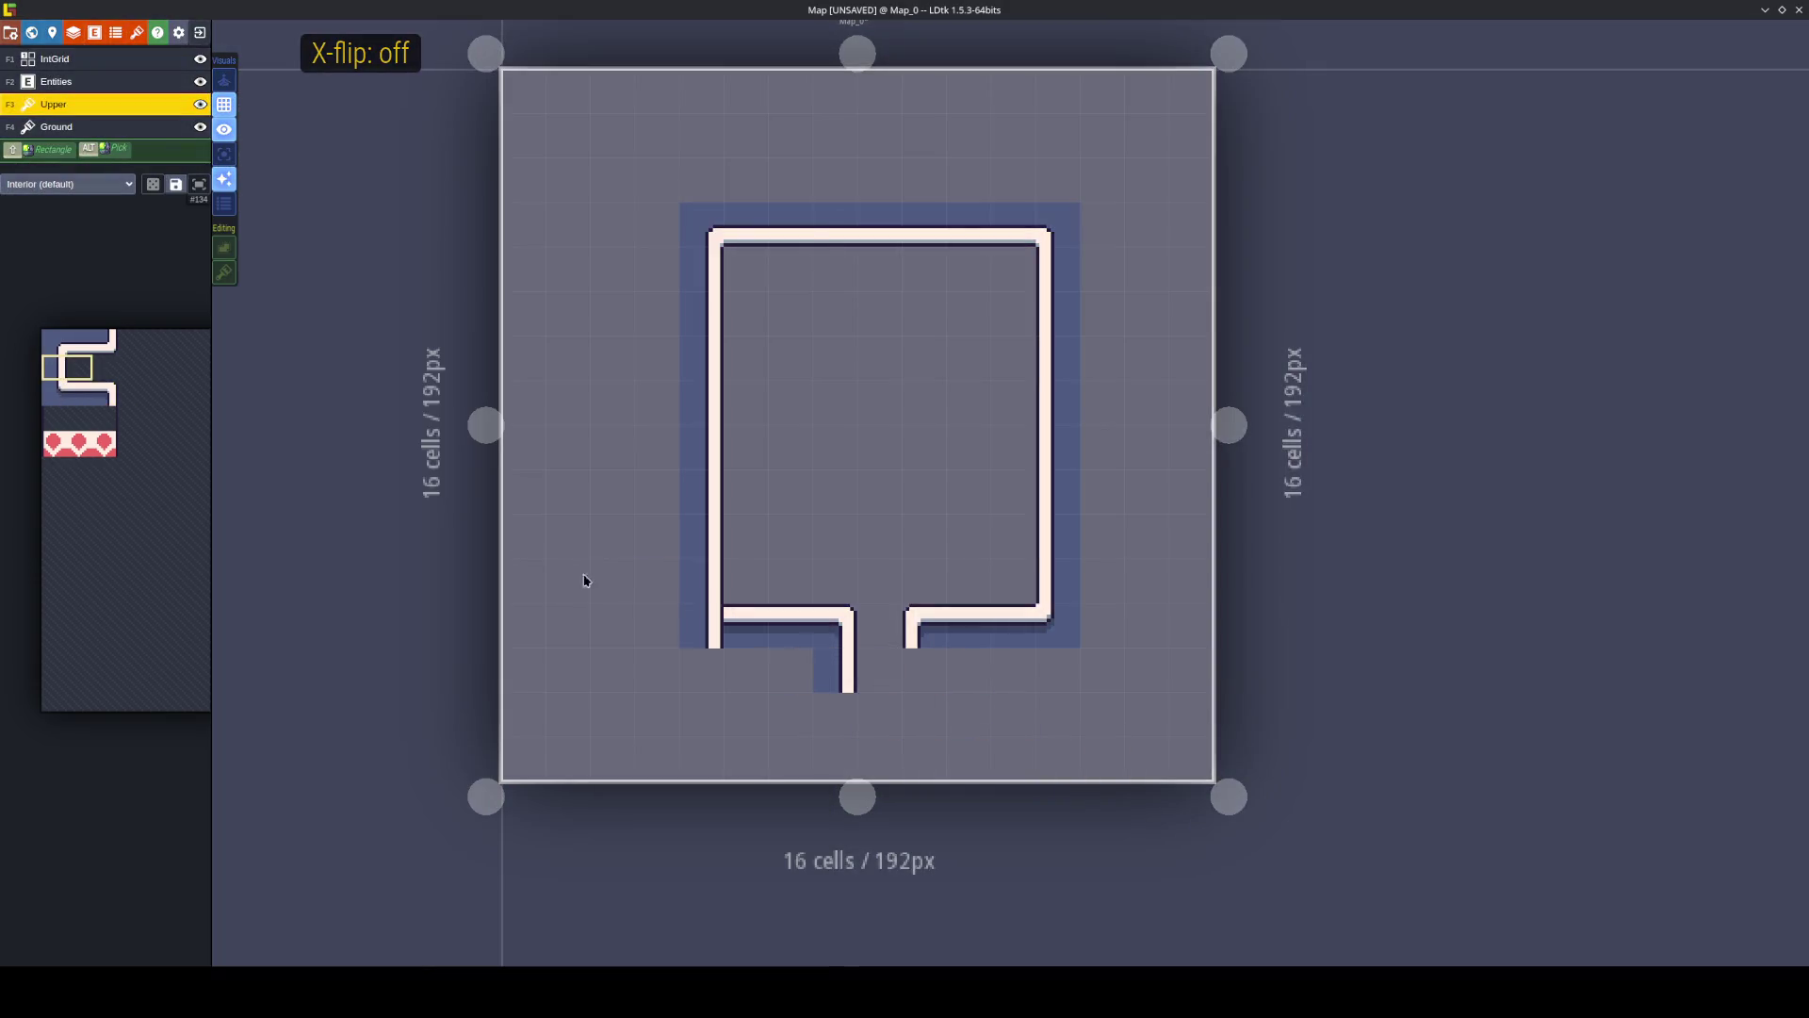
mouse_move(68, 383)
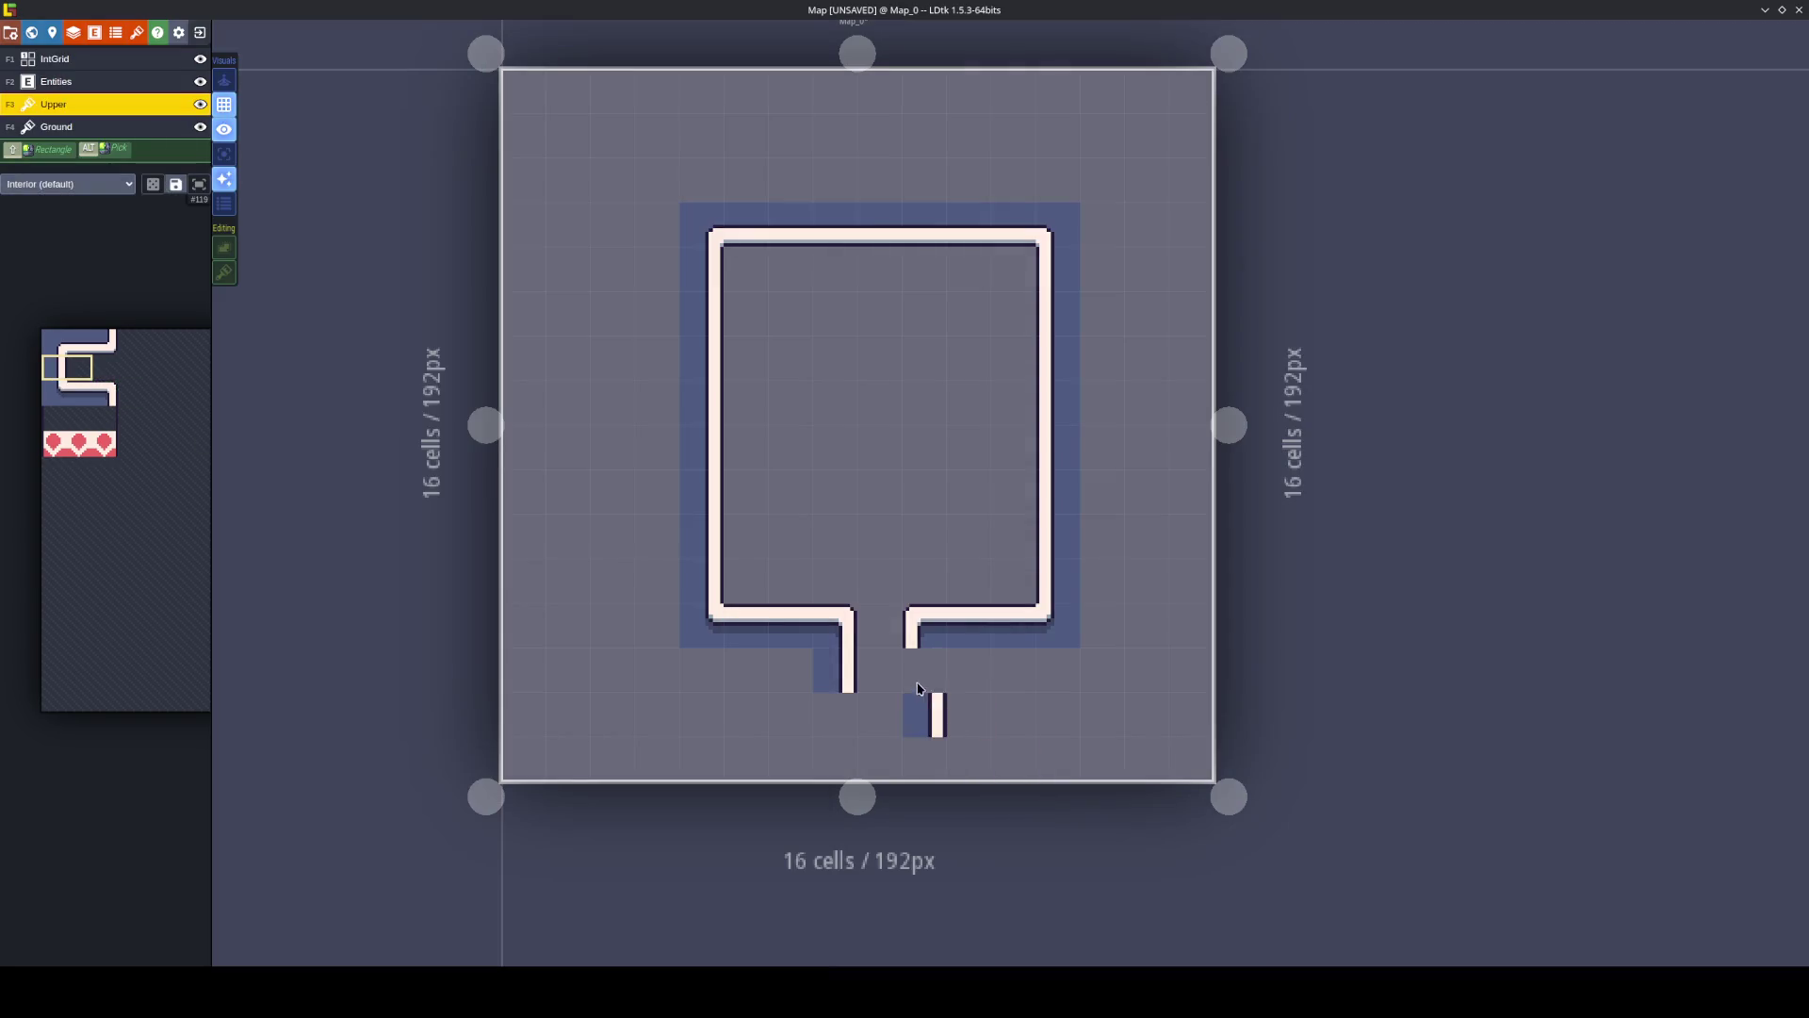
right_click(923, 625)
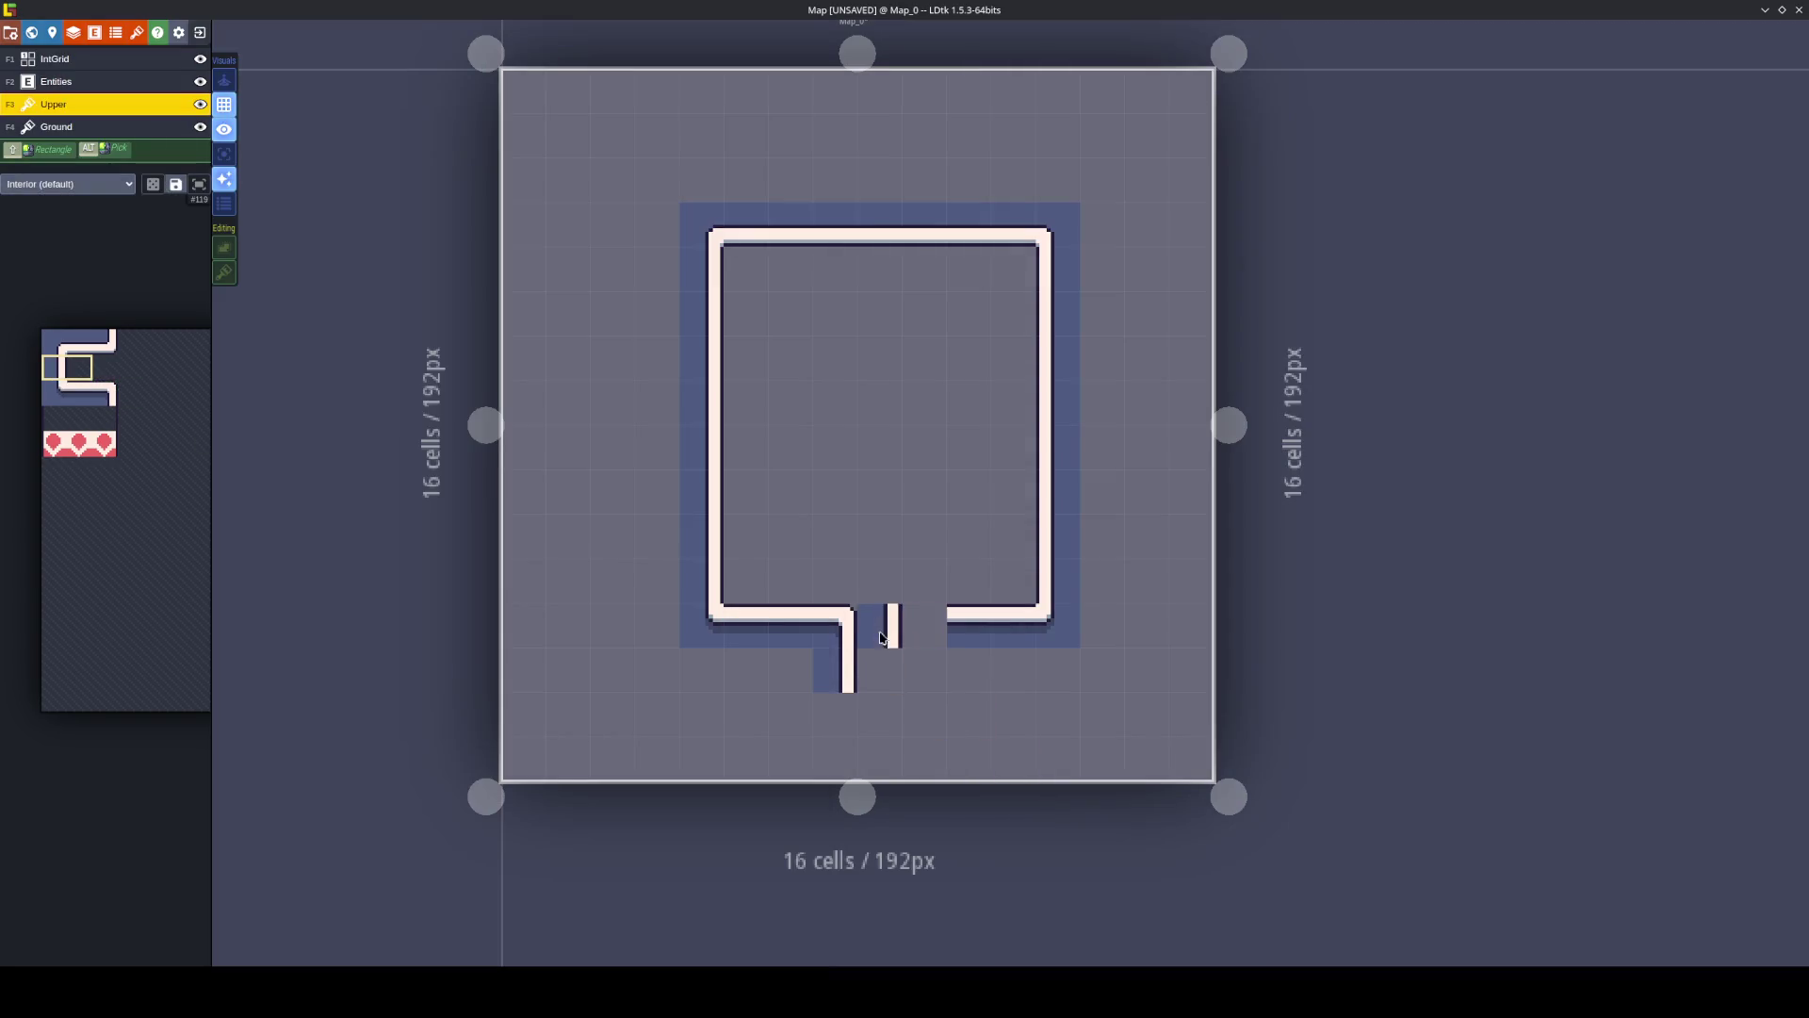
mouse_move(68, 387)
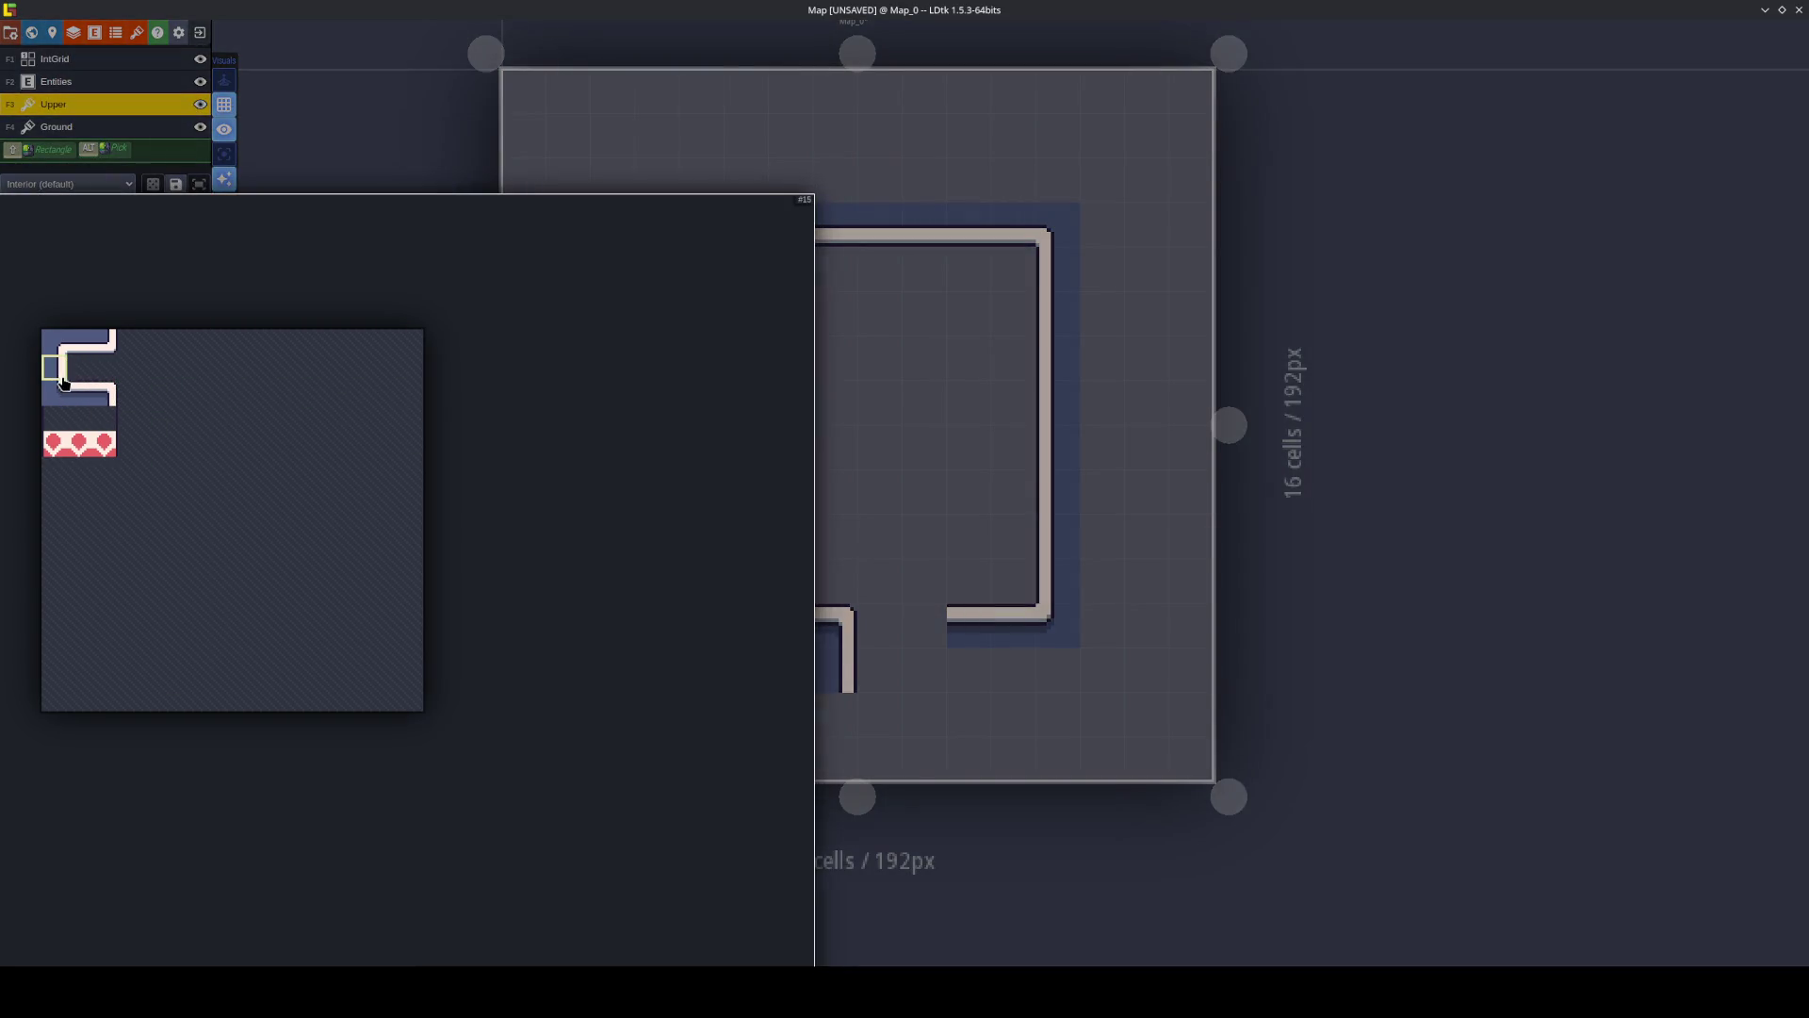
key("x")
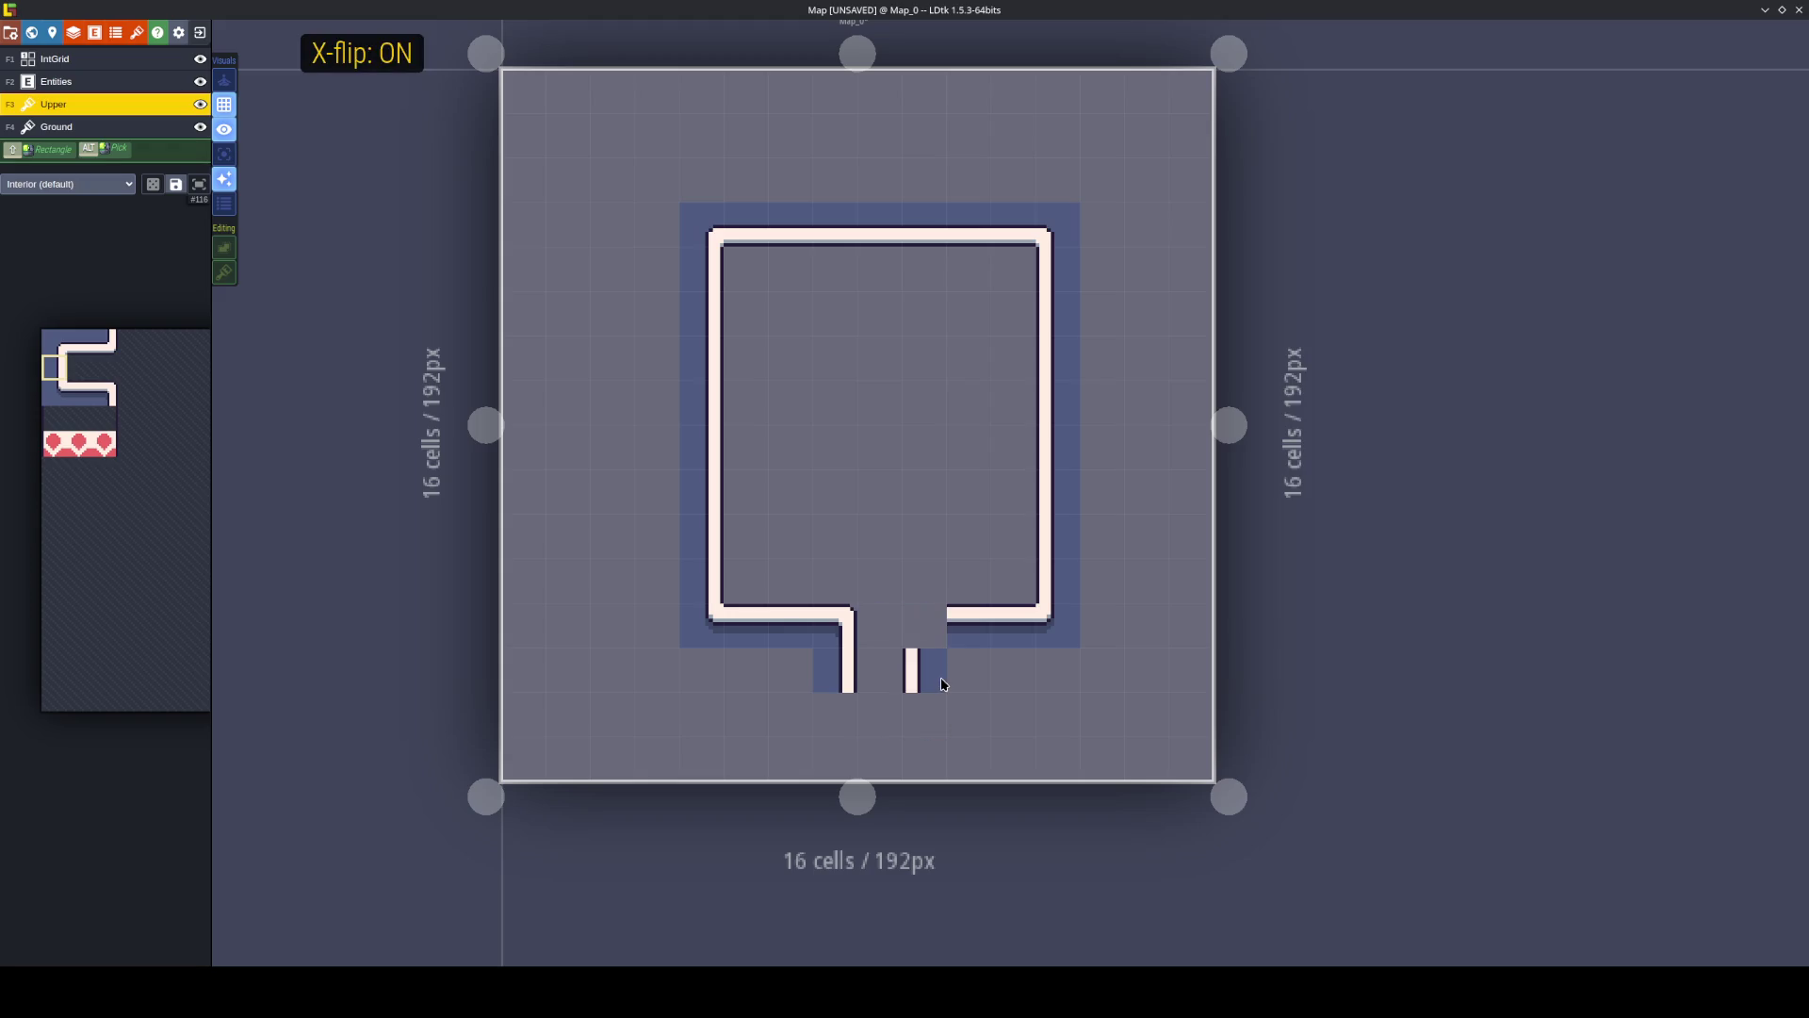
left_click(853, 614, "alt")
left_click(904, 613)
key("x")
left_click(905, 613)
mouse_move(85, 418)
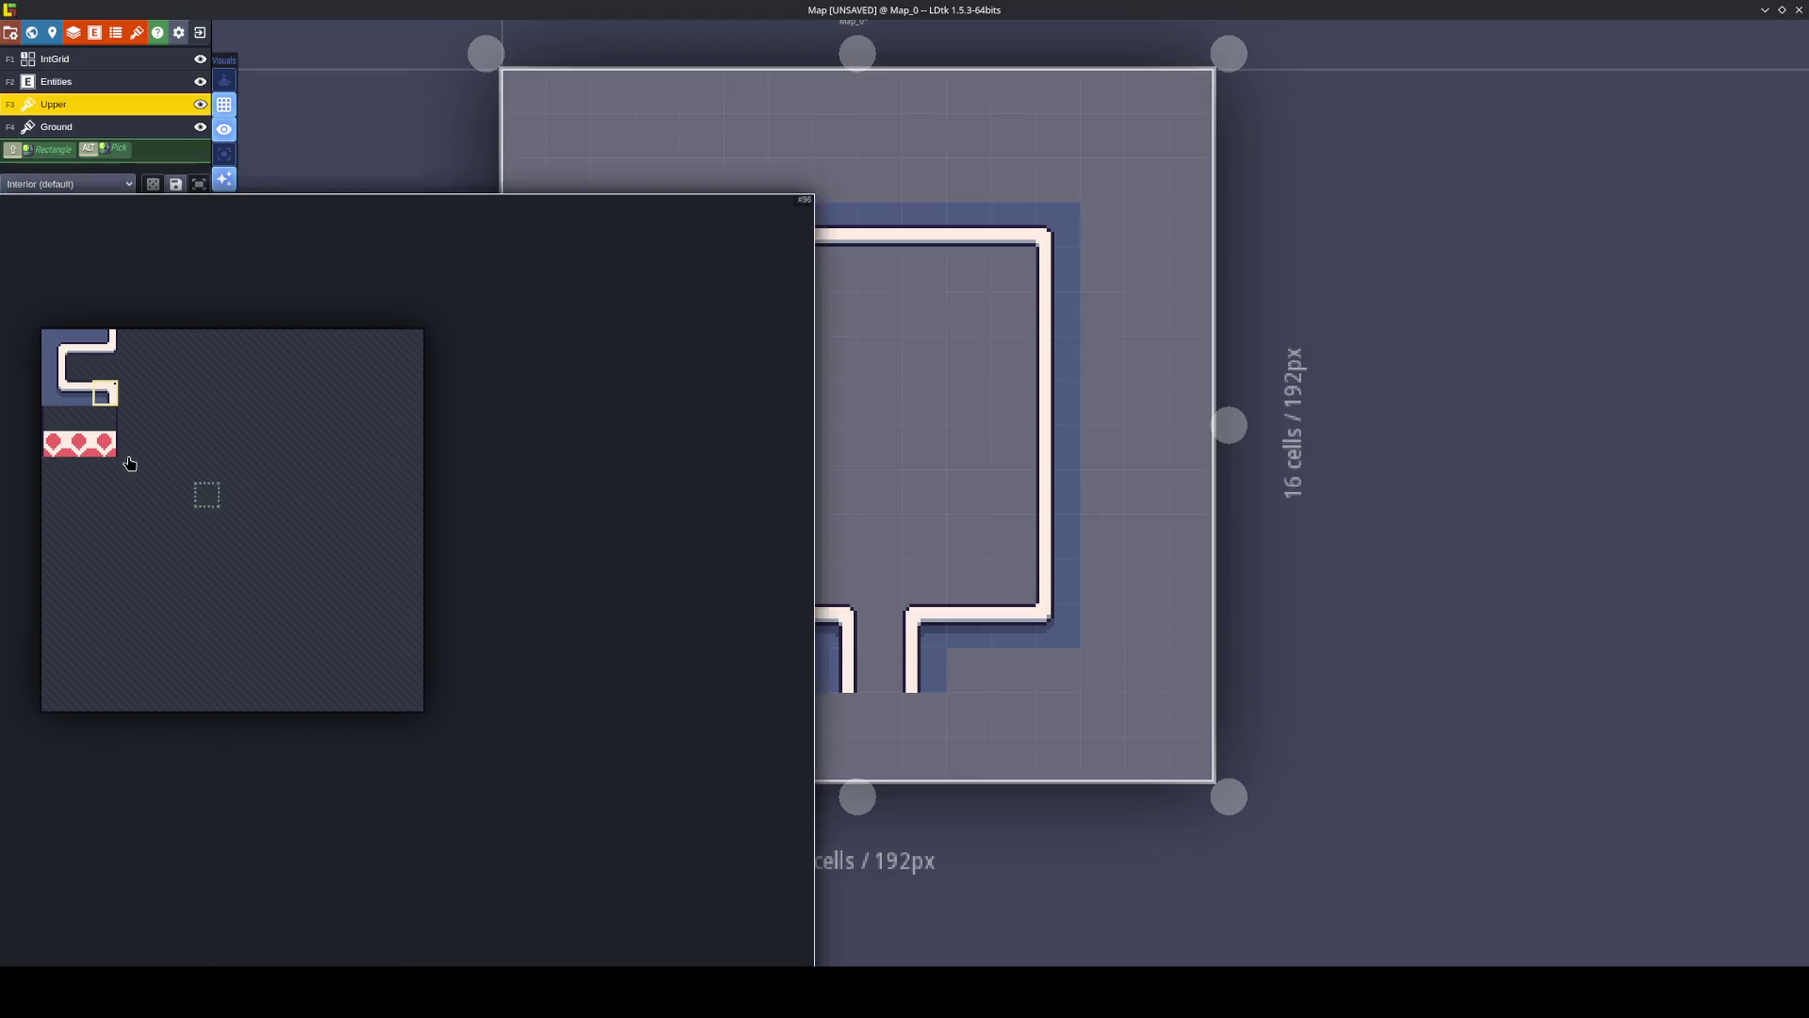
Close off the bottom end of the corridor jutting down from the gap.
left_click(76, 400)
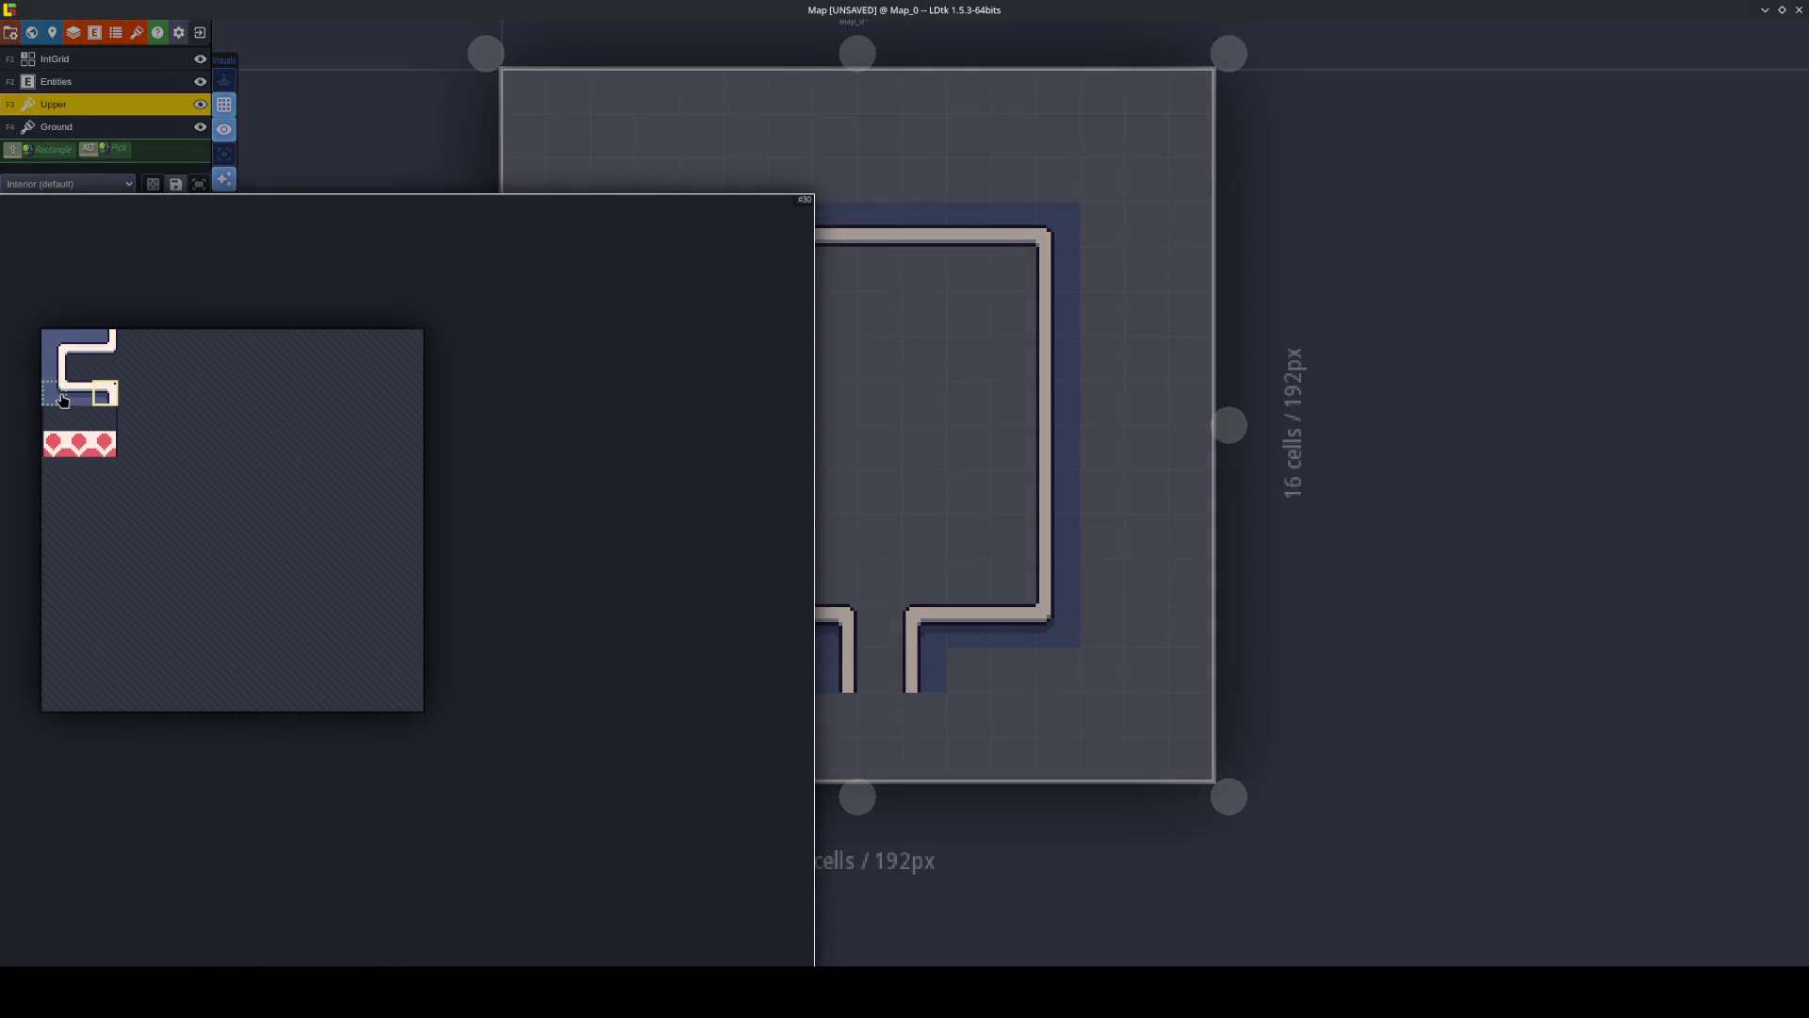
left_click(72, 403)
left_click(879, 713)
key("x")
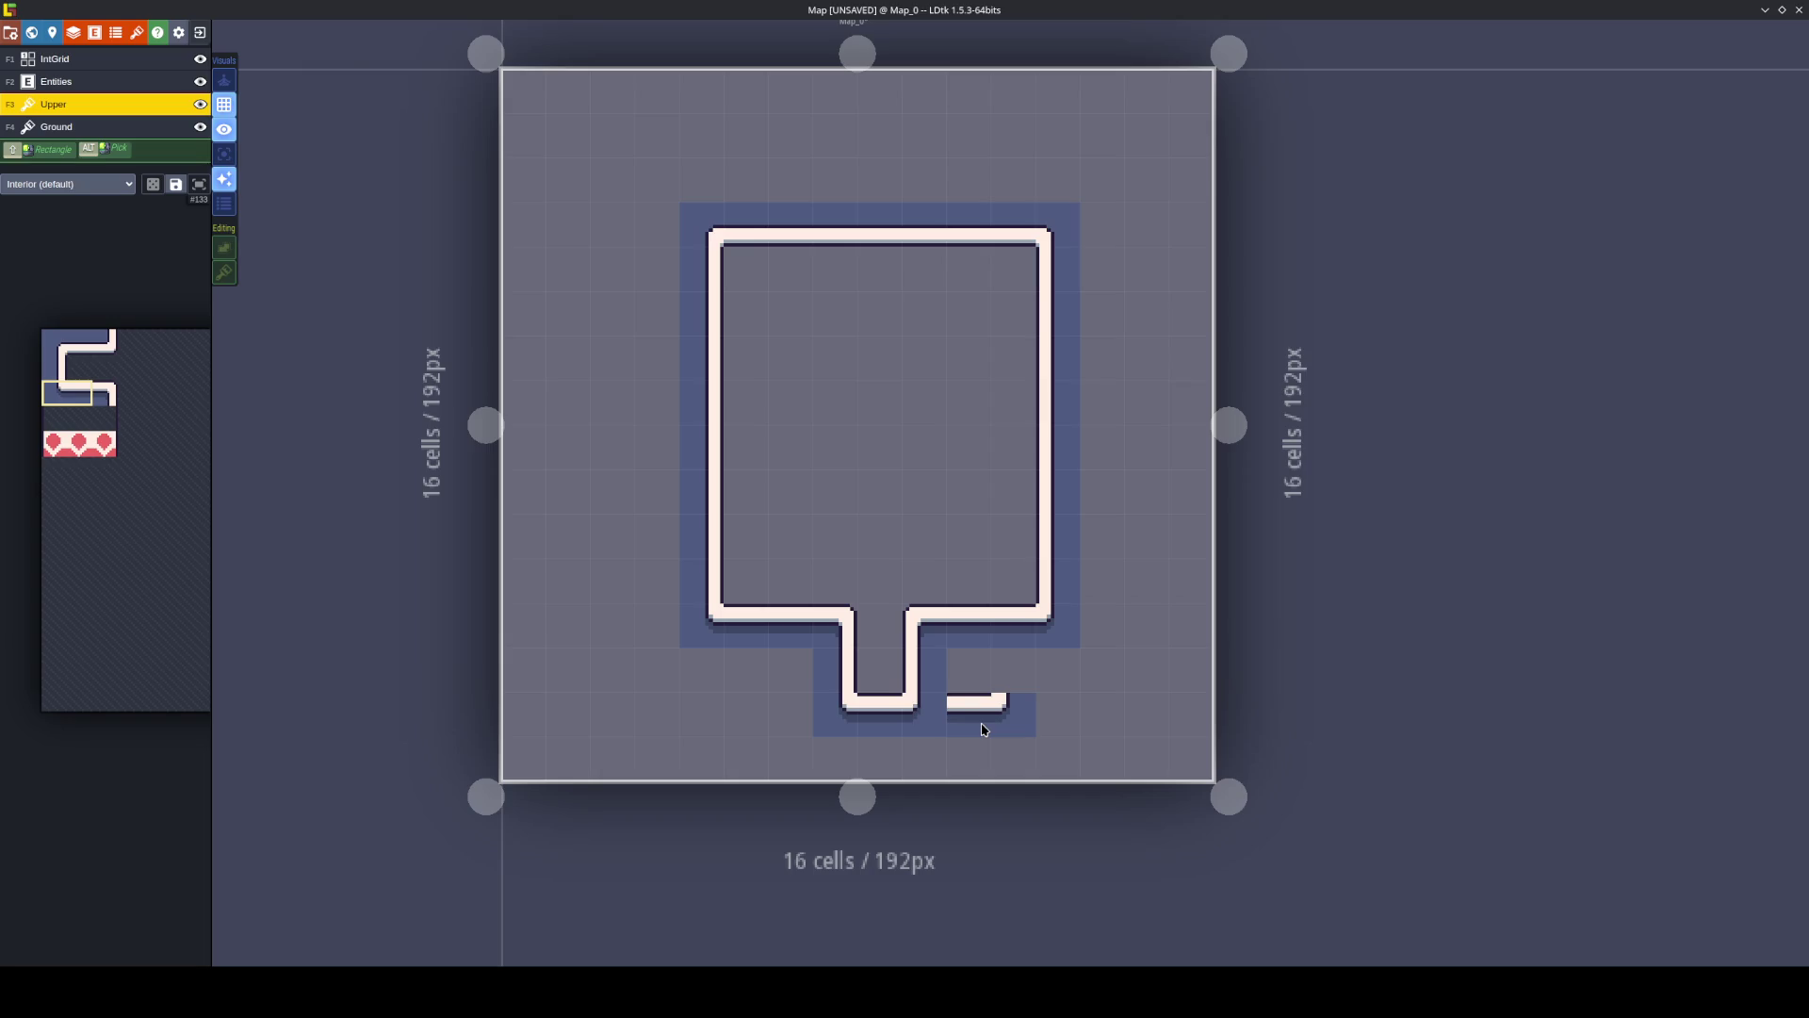
scroll(982, 728, "down", 2)
key("ctrl+a")
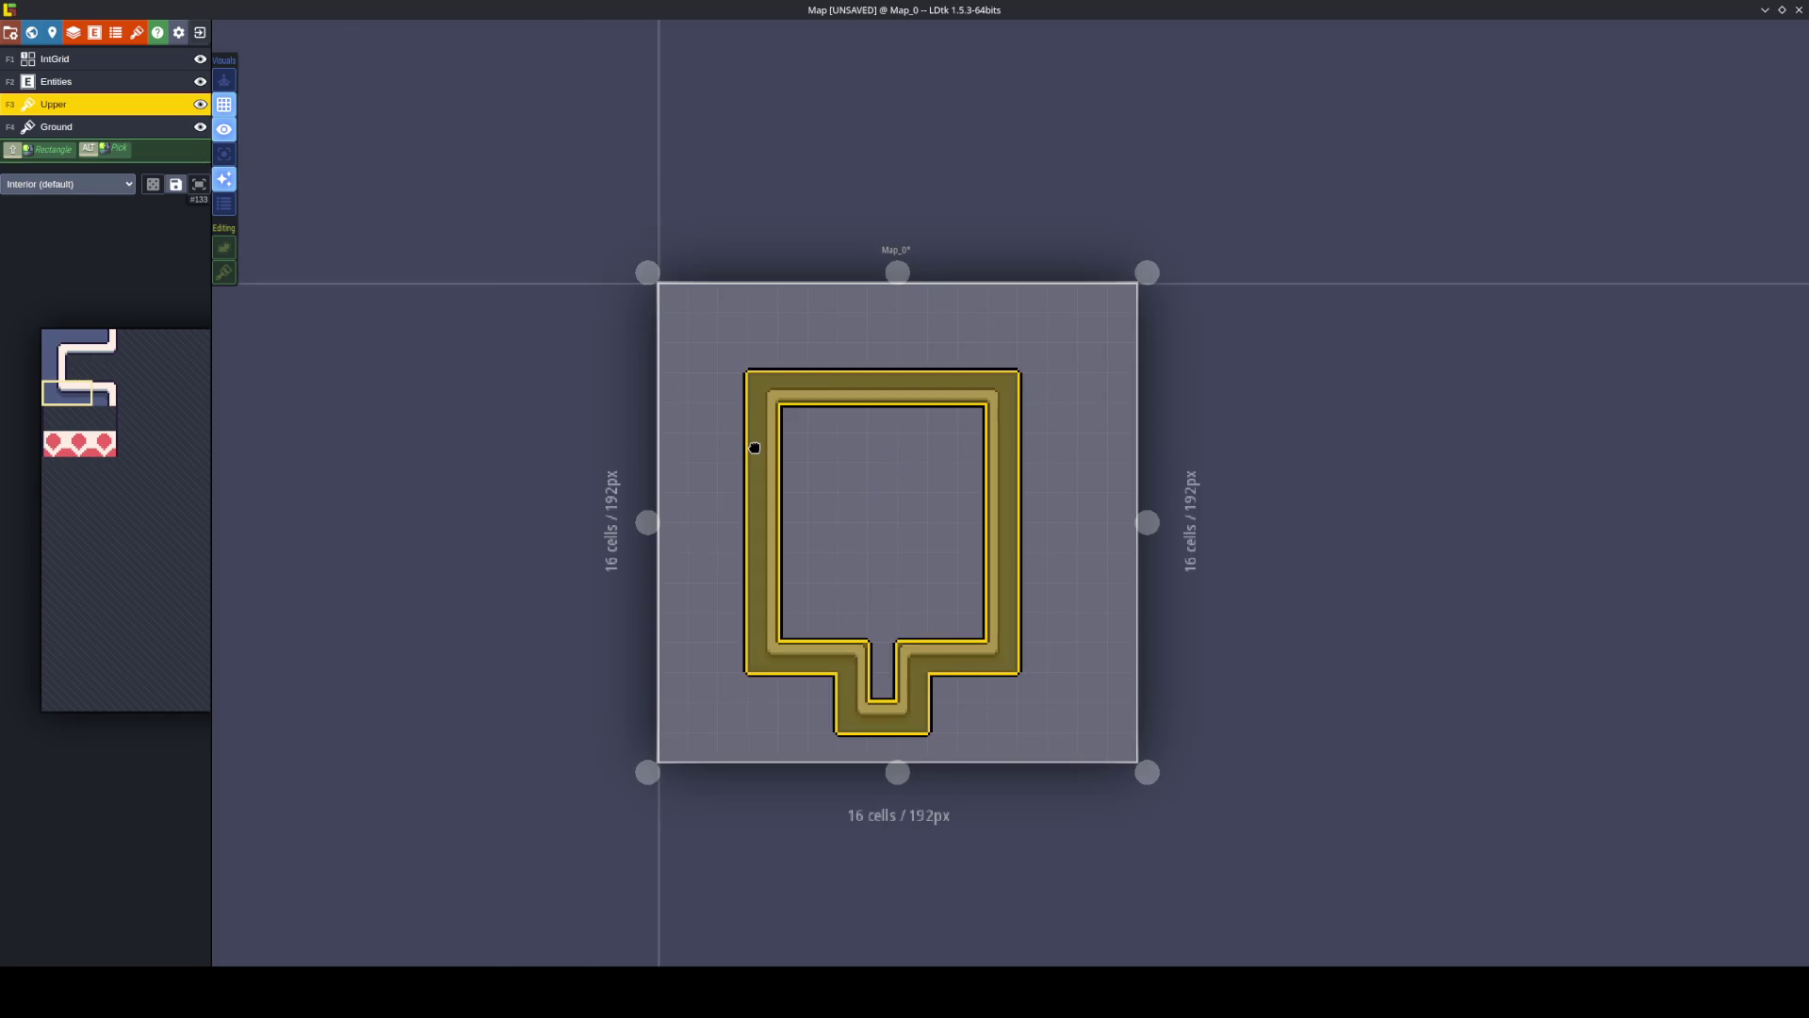
key("Escape")
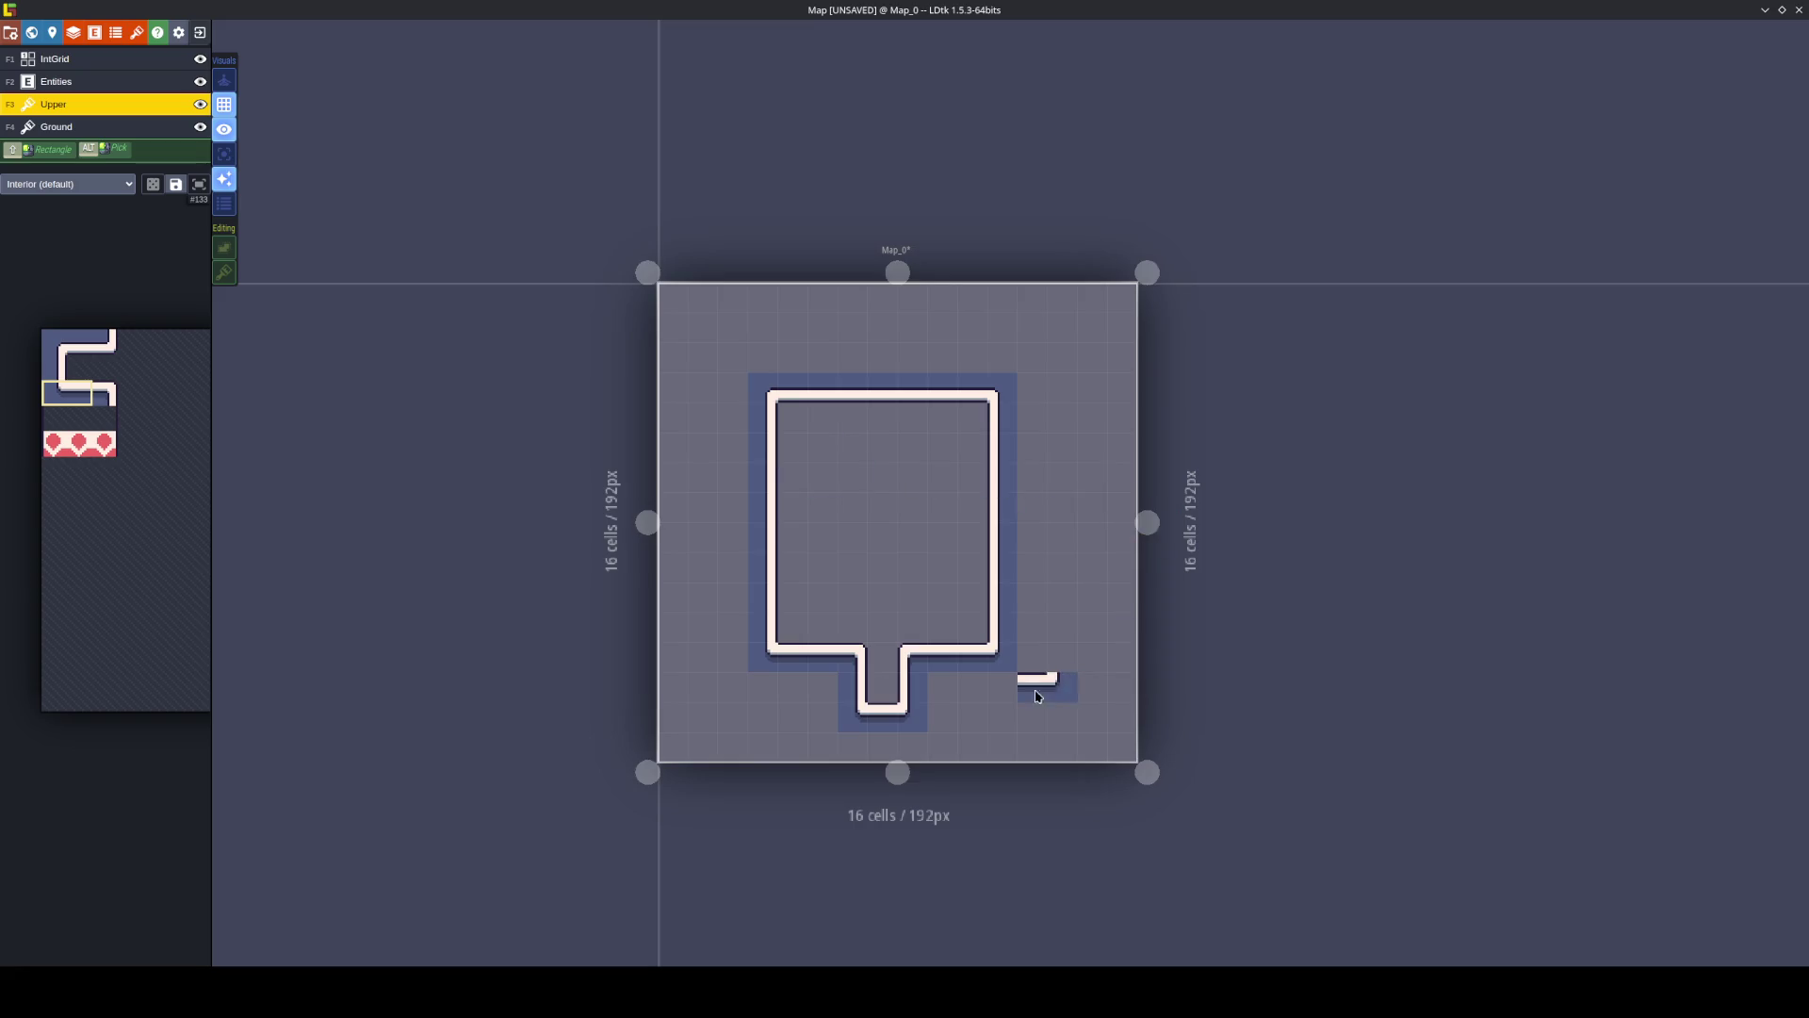
mouse_move(1033, 718)
left_mouse_down()
mouse_move(712, 542)
mouse_move(763, 524)
left_mouse_up()
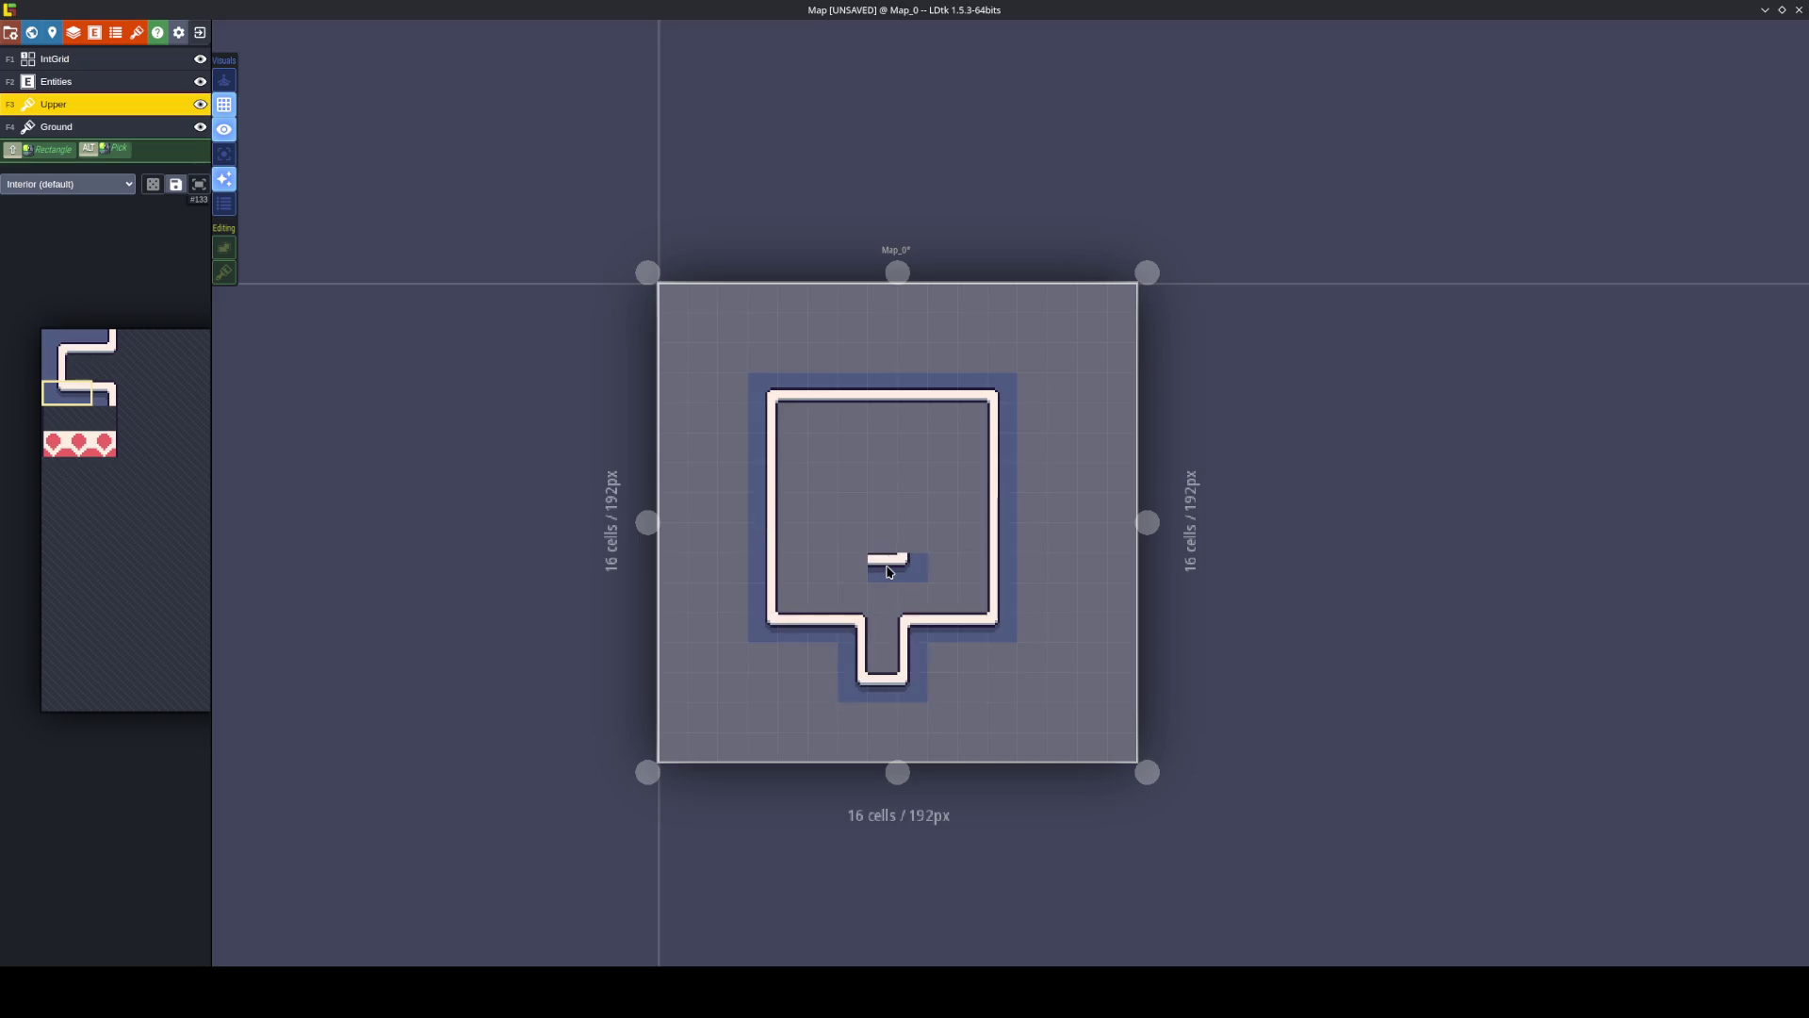
scroll(889, 571, "up", 2)
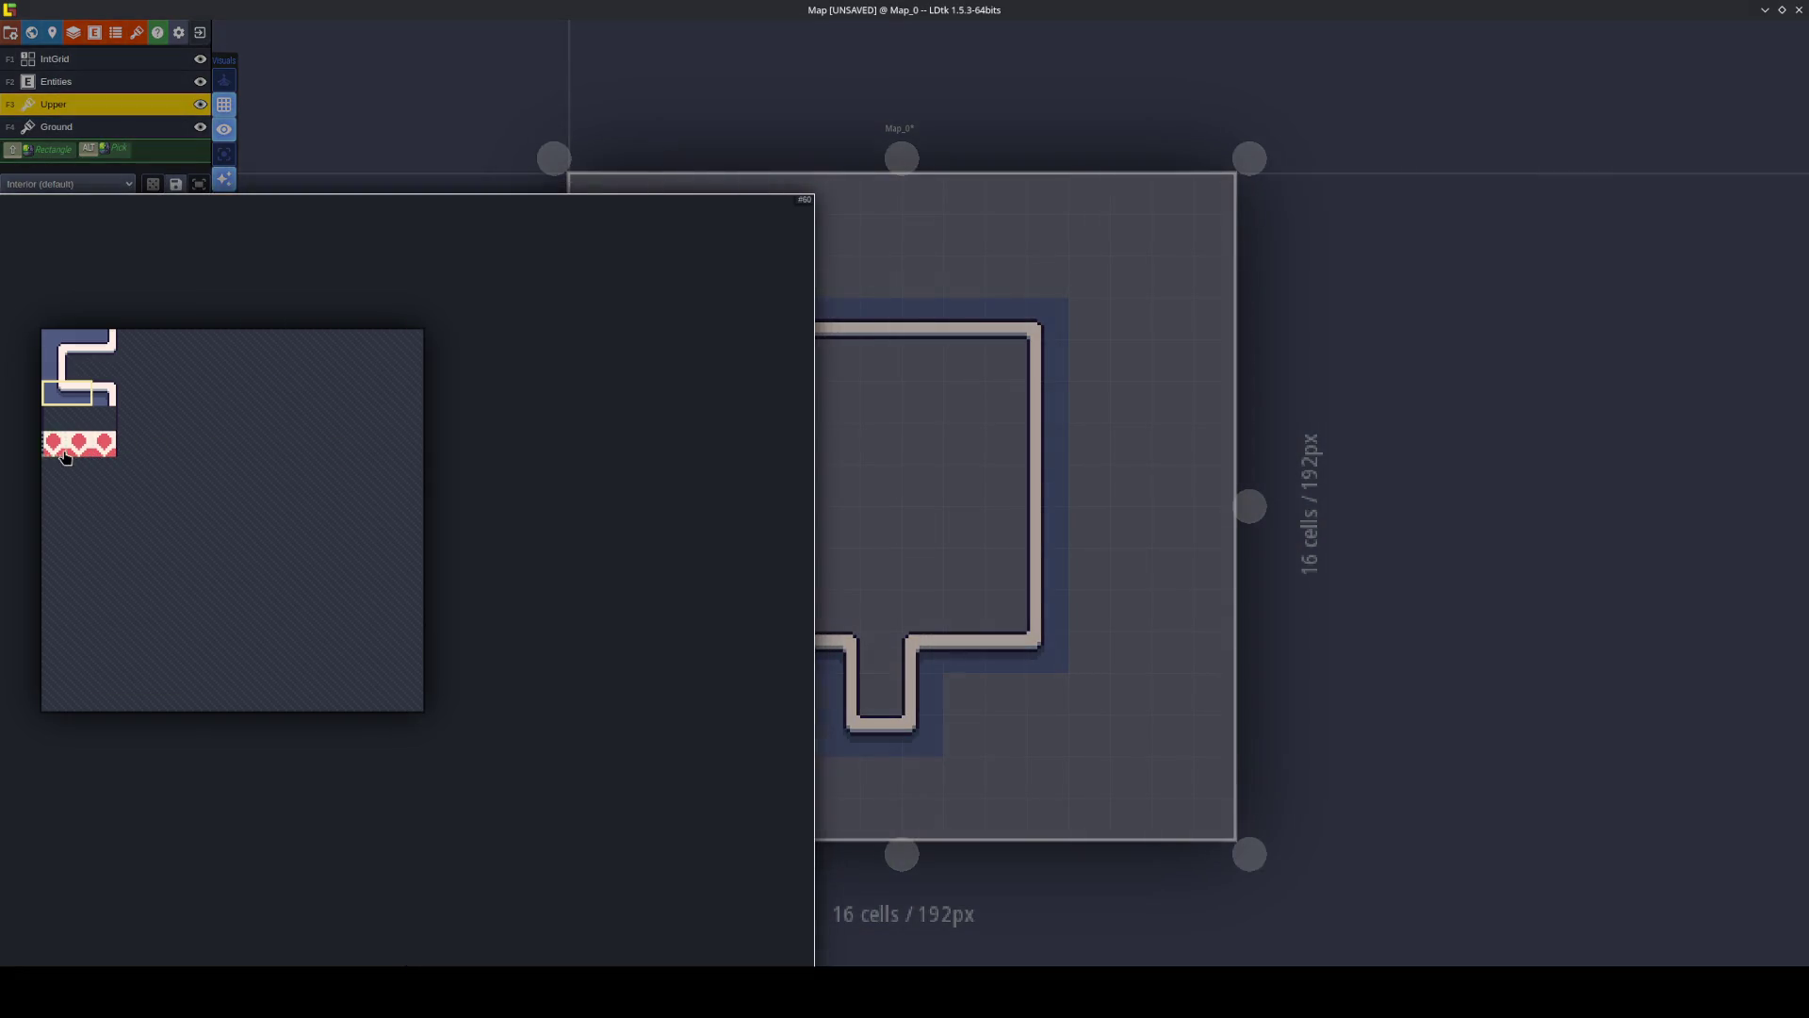
Paint a row of heart tiles under the top wall, save, and erase a stray heart.
left_click(65, 458)
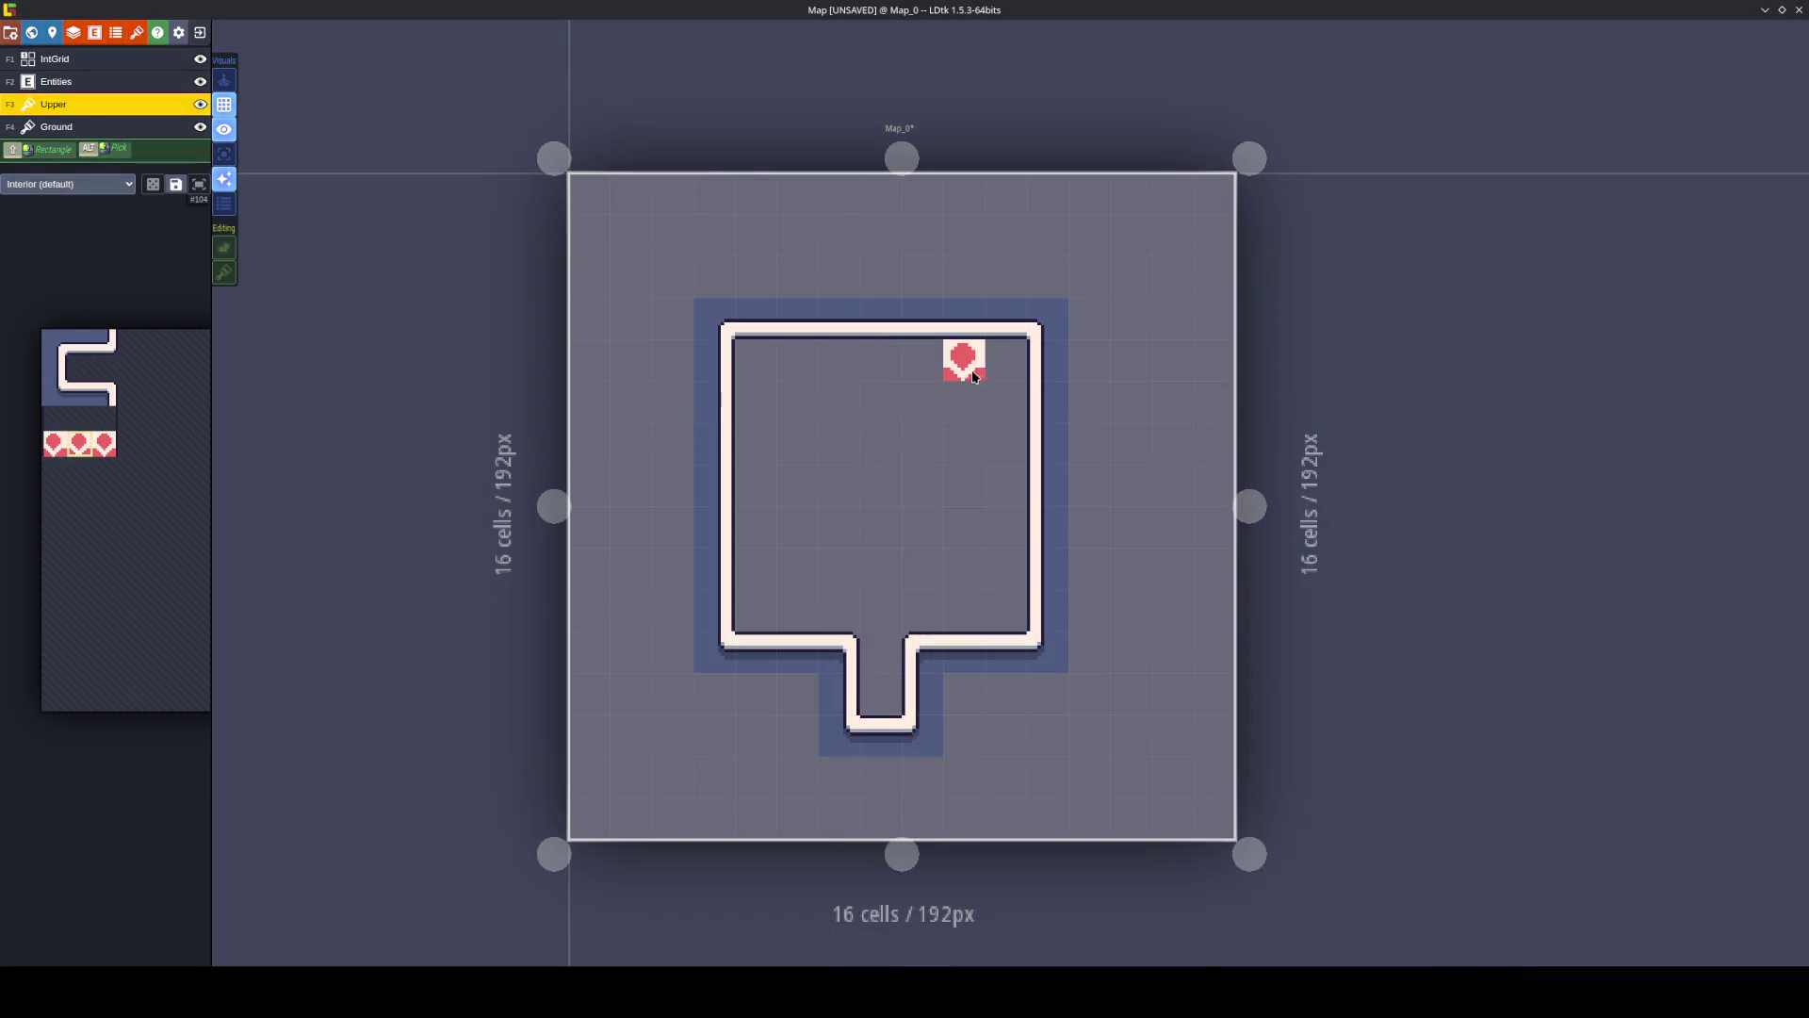
left_click_drag(1004, 360, 749, 360)
left_click(843, 501)
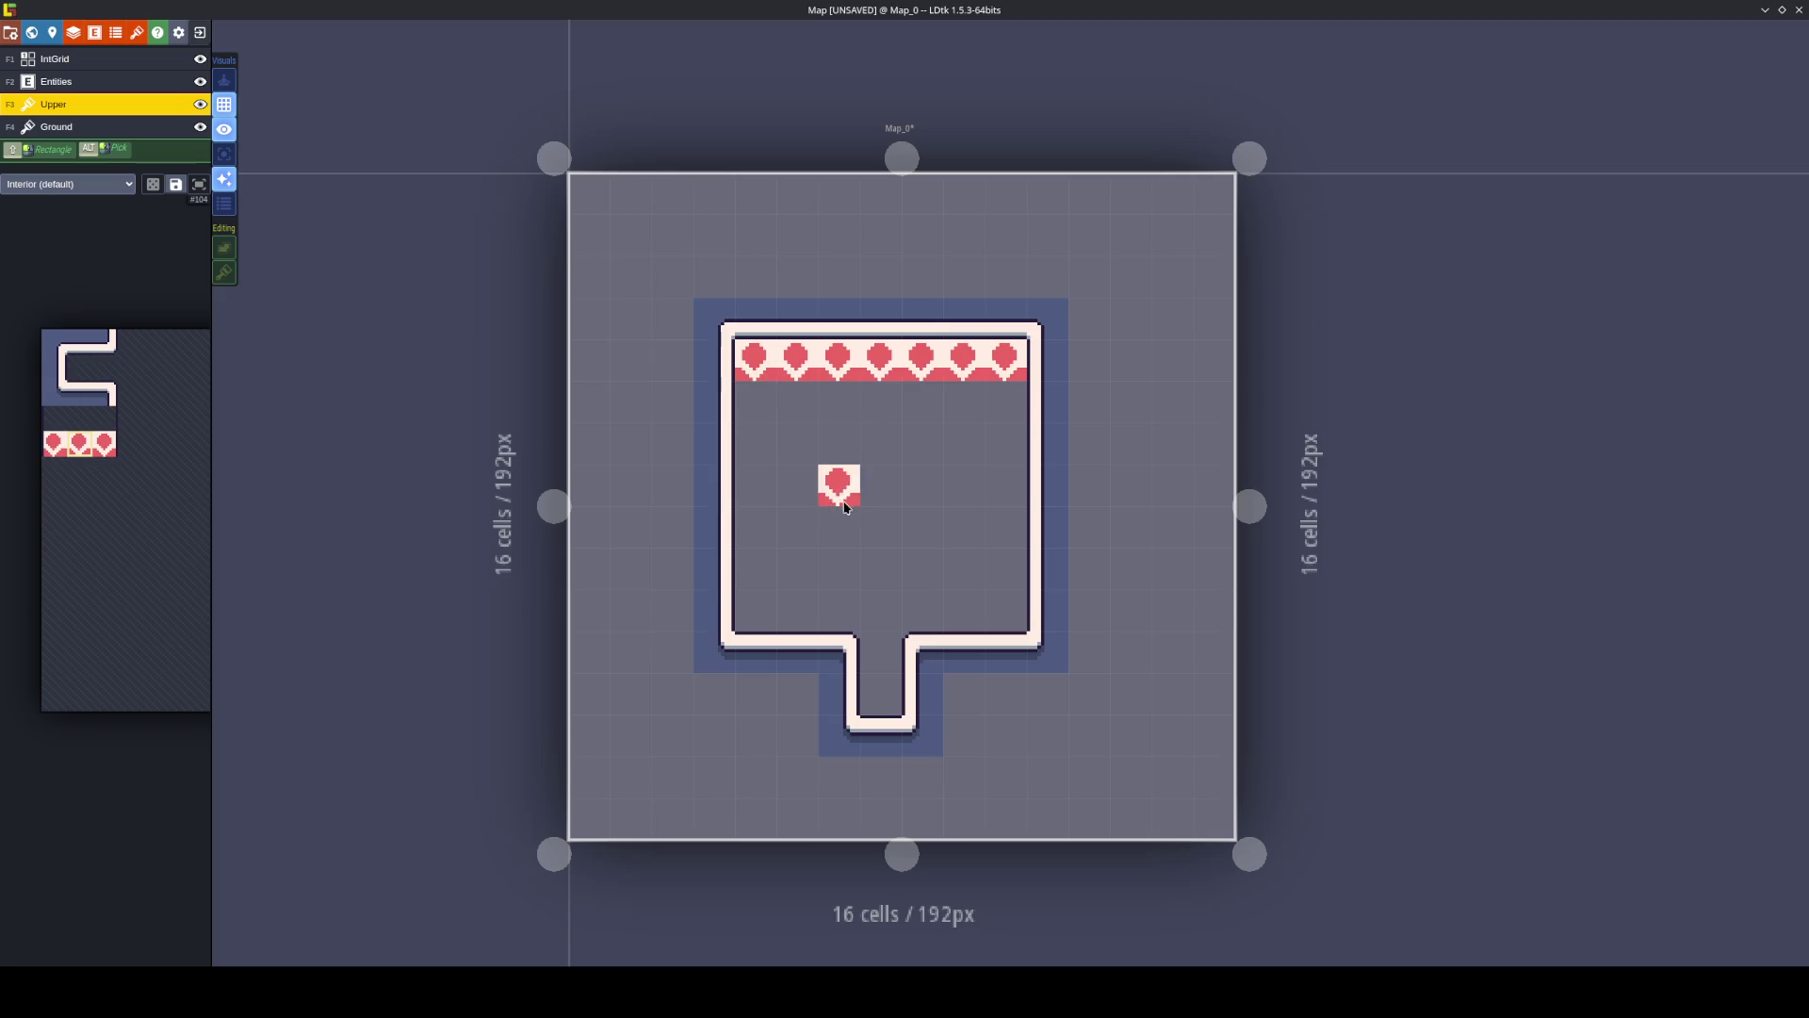
key("ctrl+s")
right_click(843, 507)
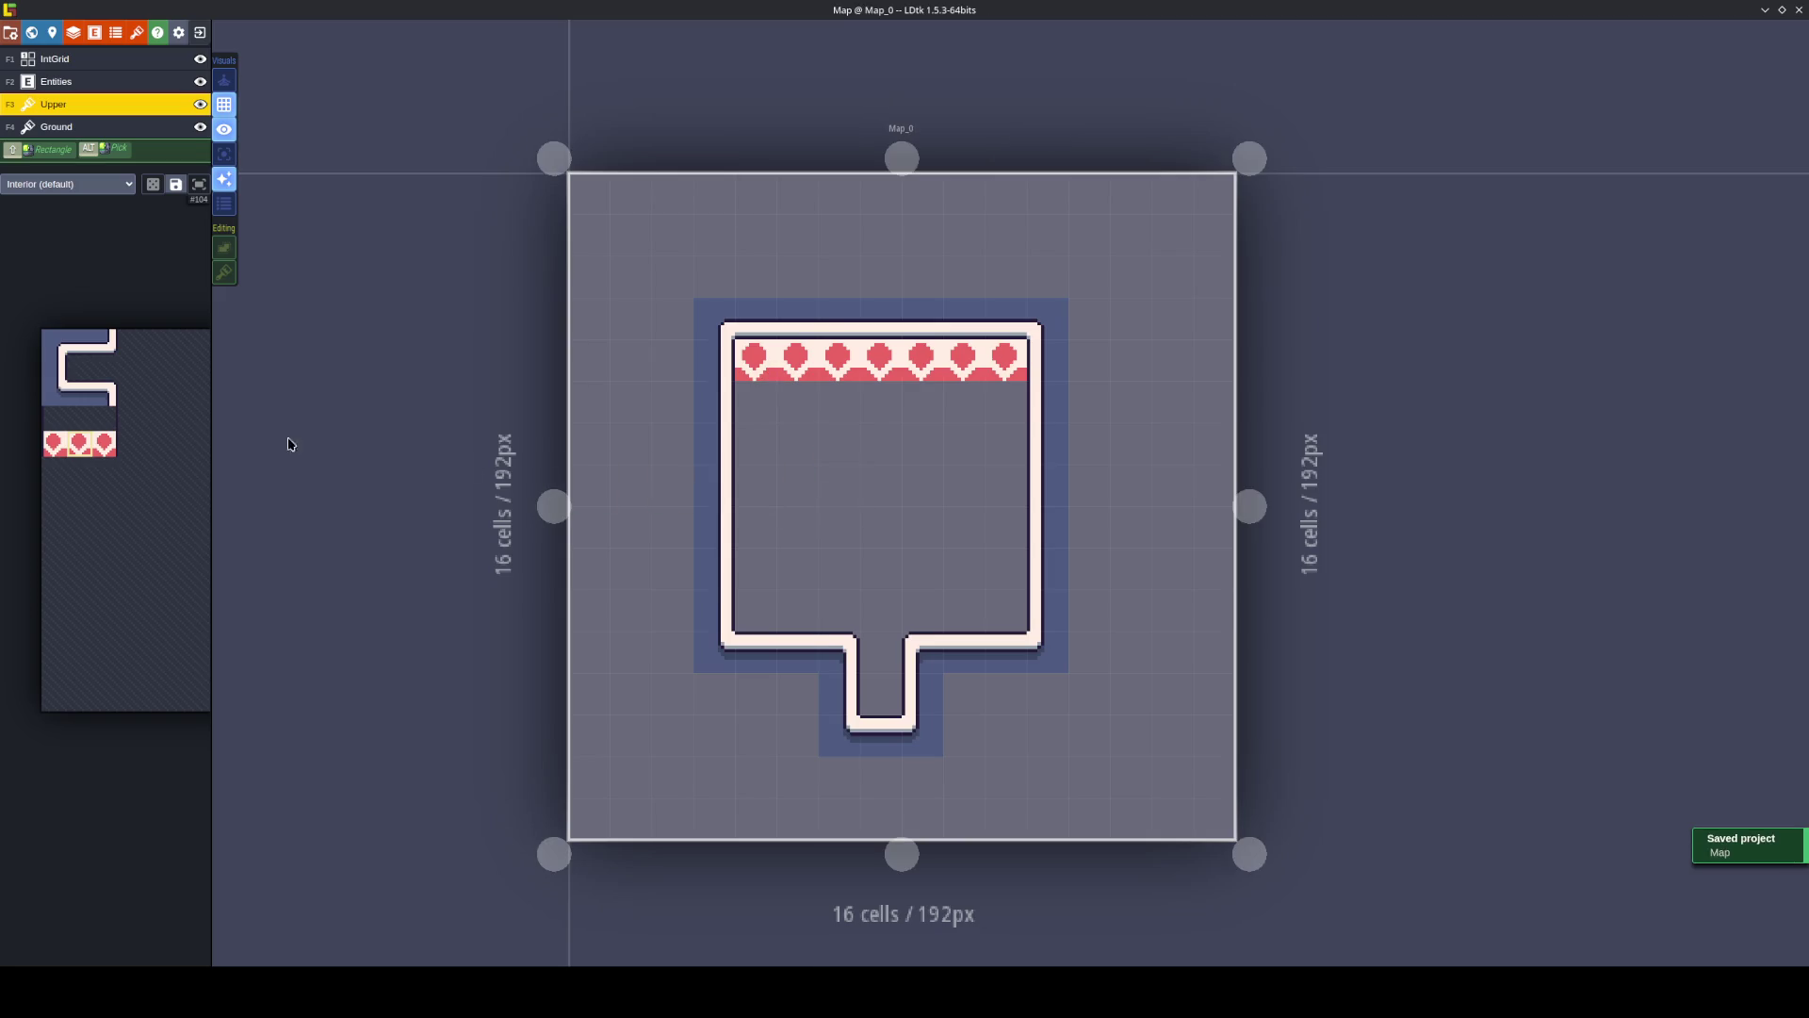
mouse_move(105, 399)
Paint wall tiles into the heart row and erase three tiles from the top wall row.
left_click(104, 341)
left_click(955, 370)
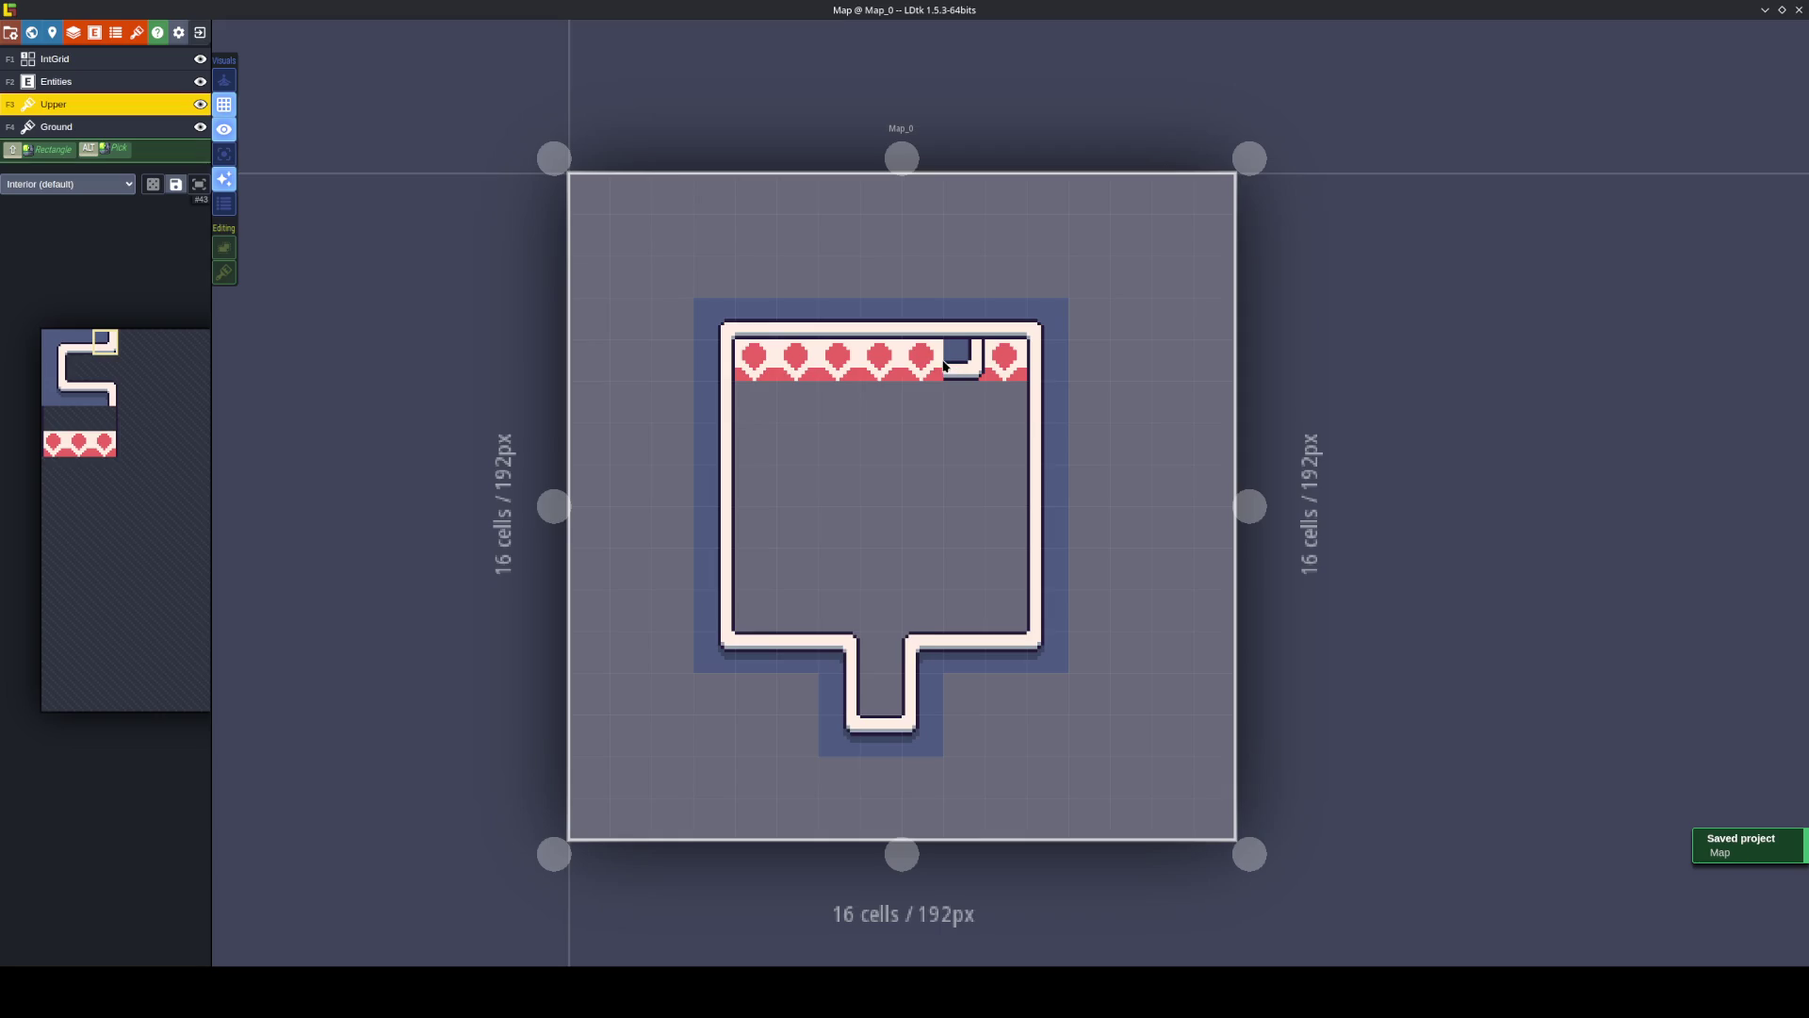
left_click(921, 360)
key("x")
left_click(840, 360)
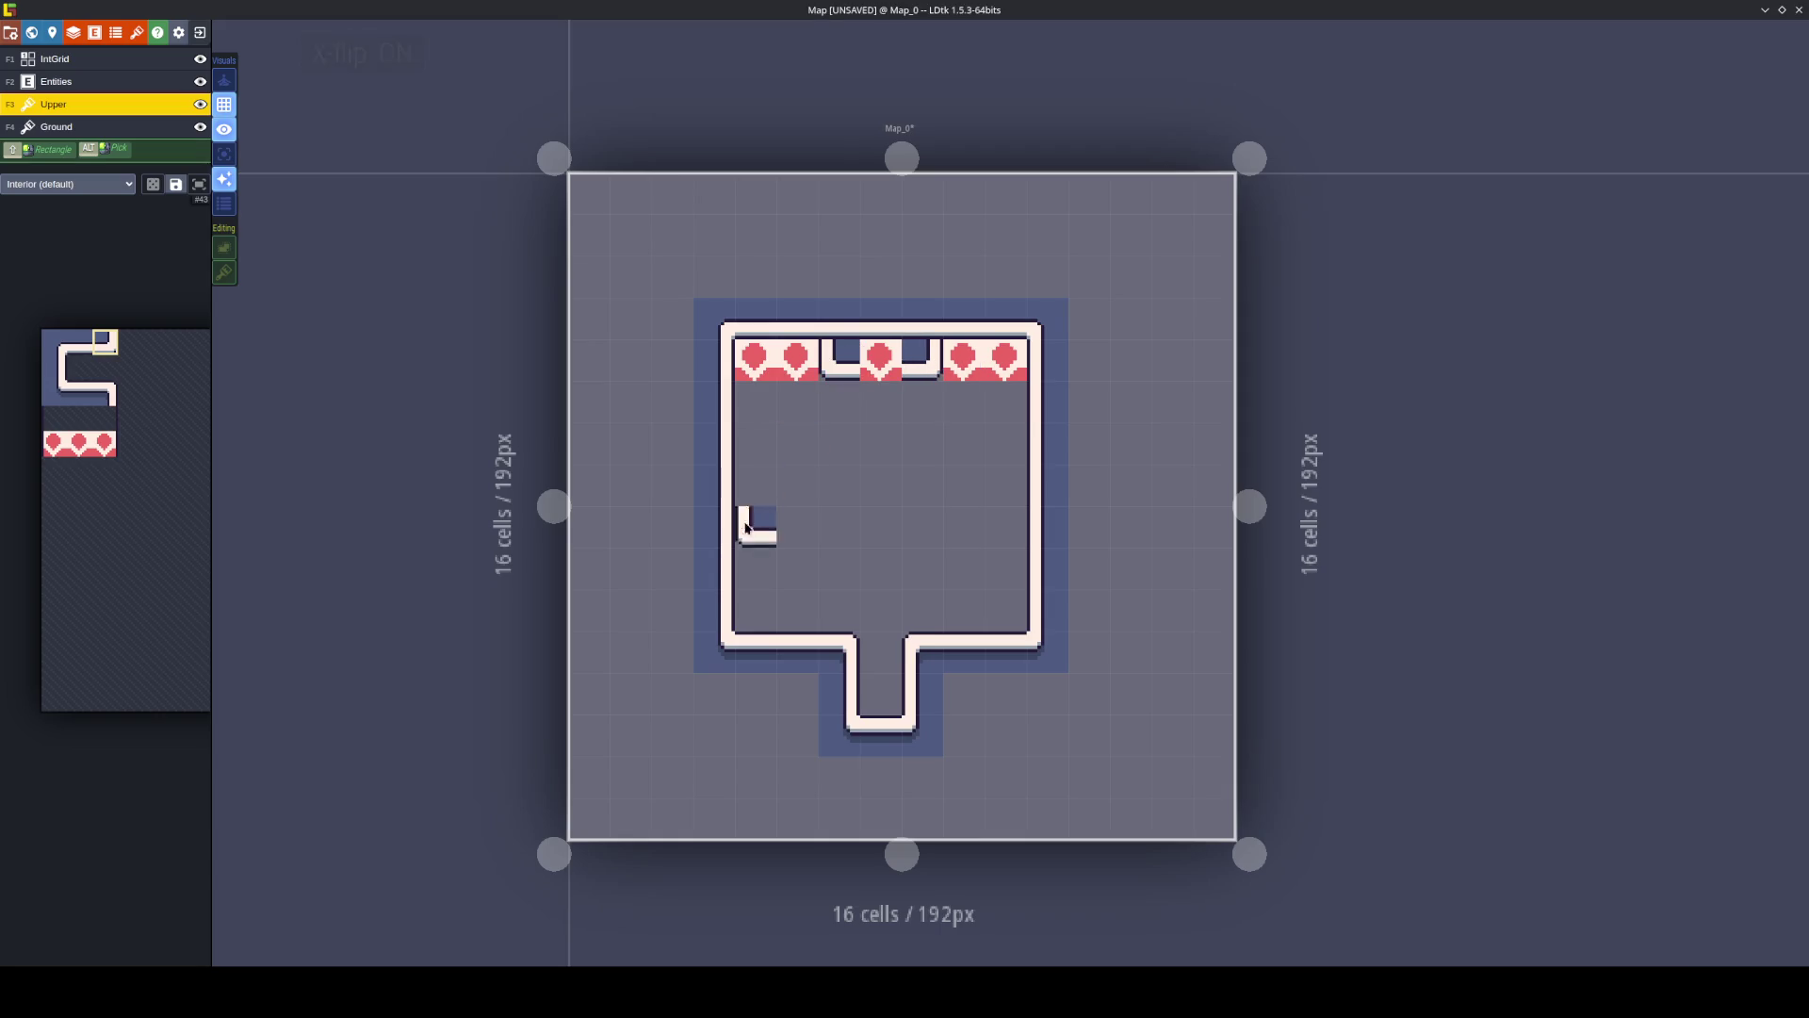
right_click(837, 317)
right_click(880, 318)
right_click(921, 317)
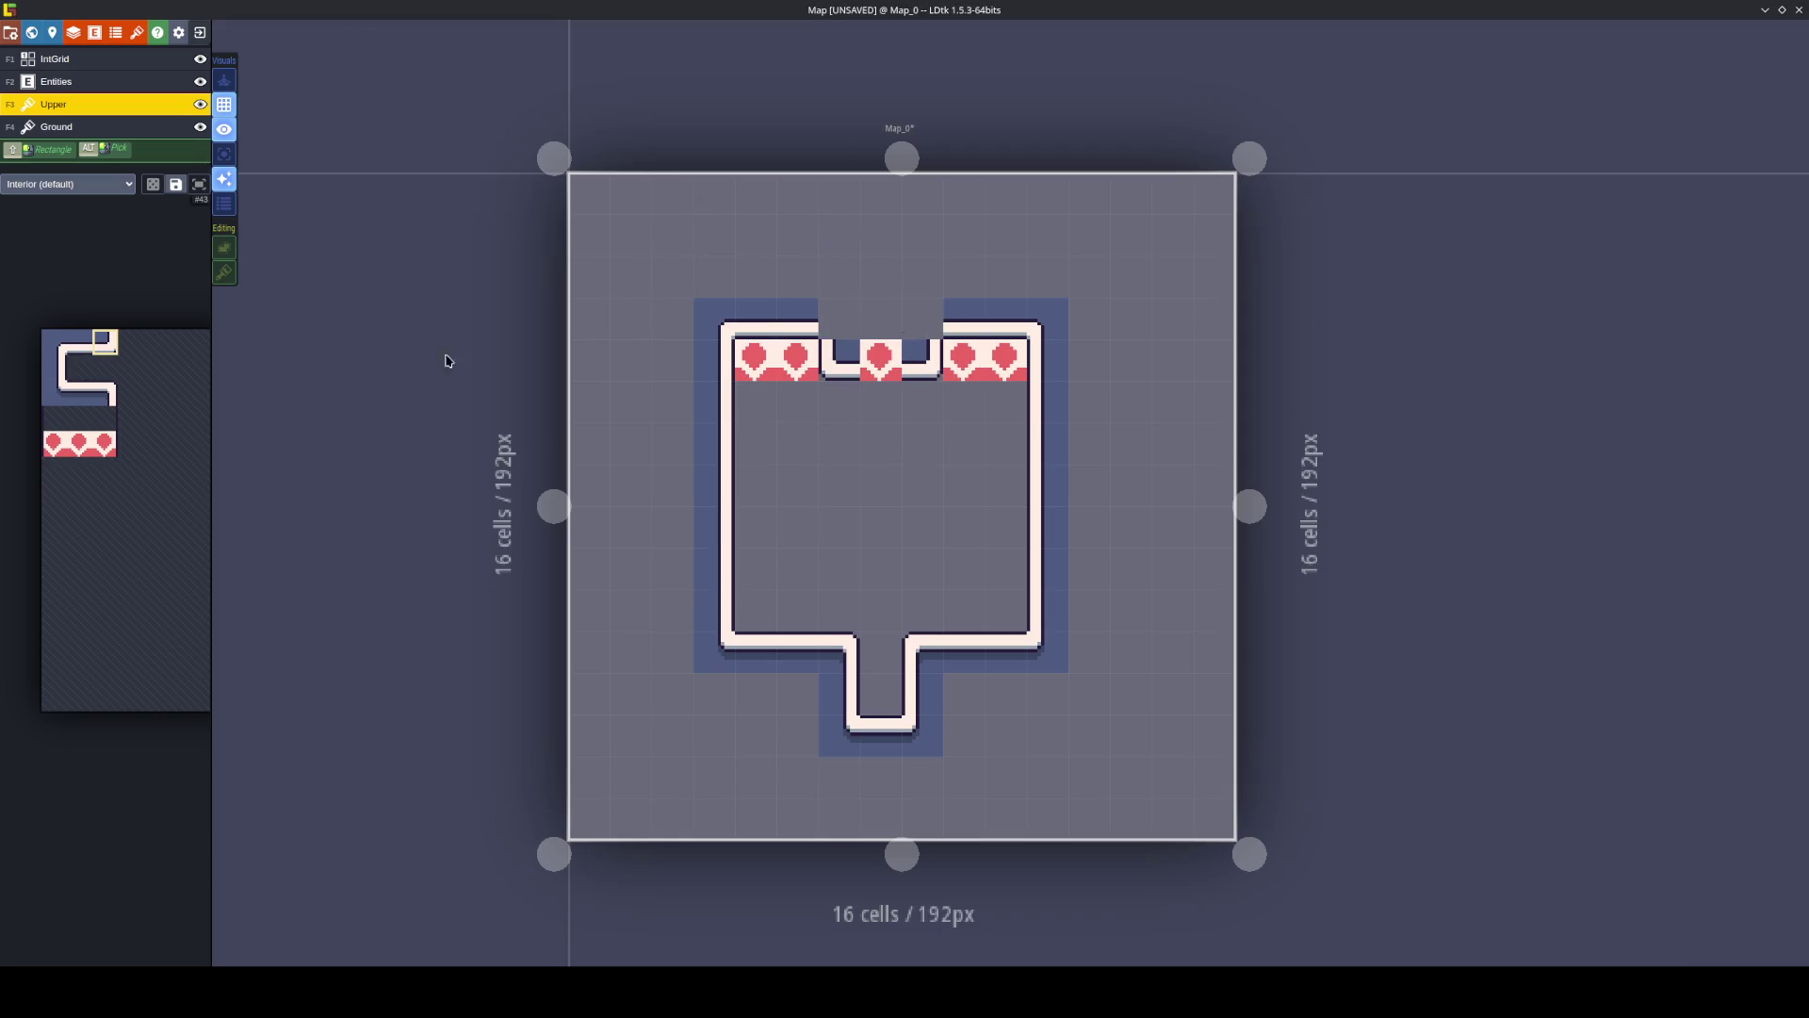
Pick alternative top-wall tiles and erase the middle heart tile.
mouse_move(170, 359)
left_click(54, 341)
key("x")
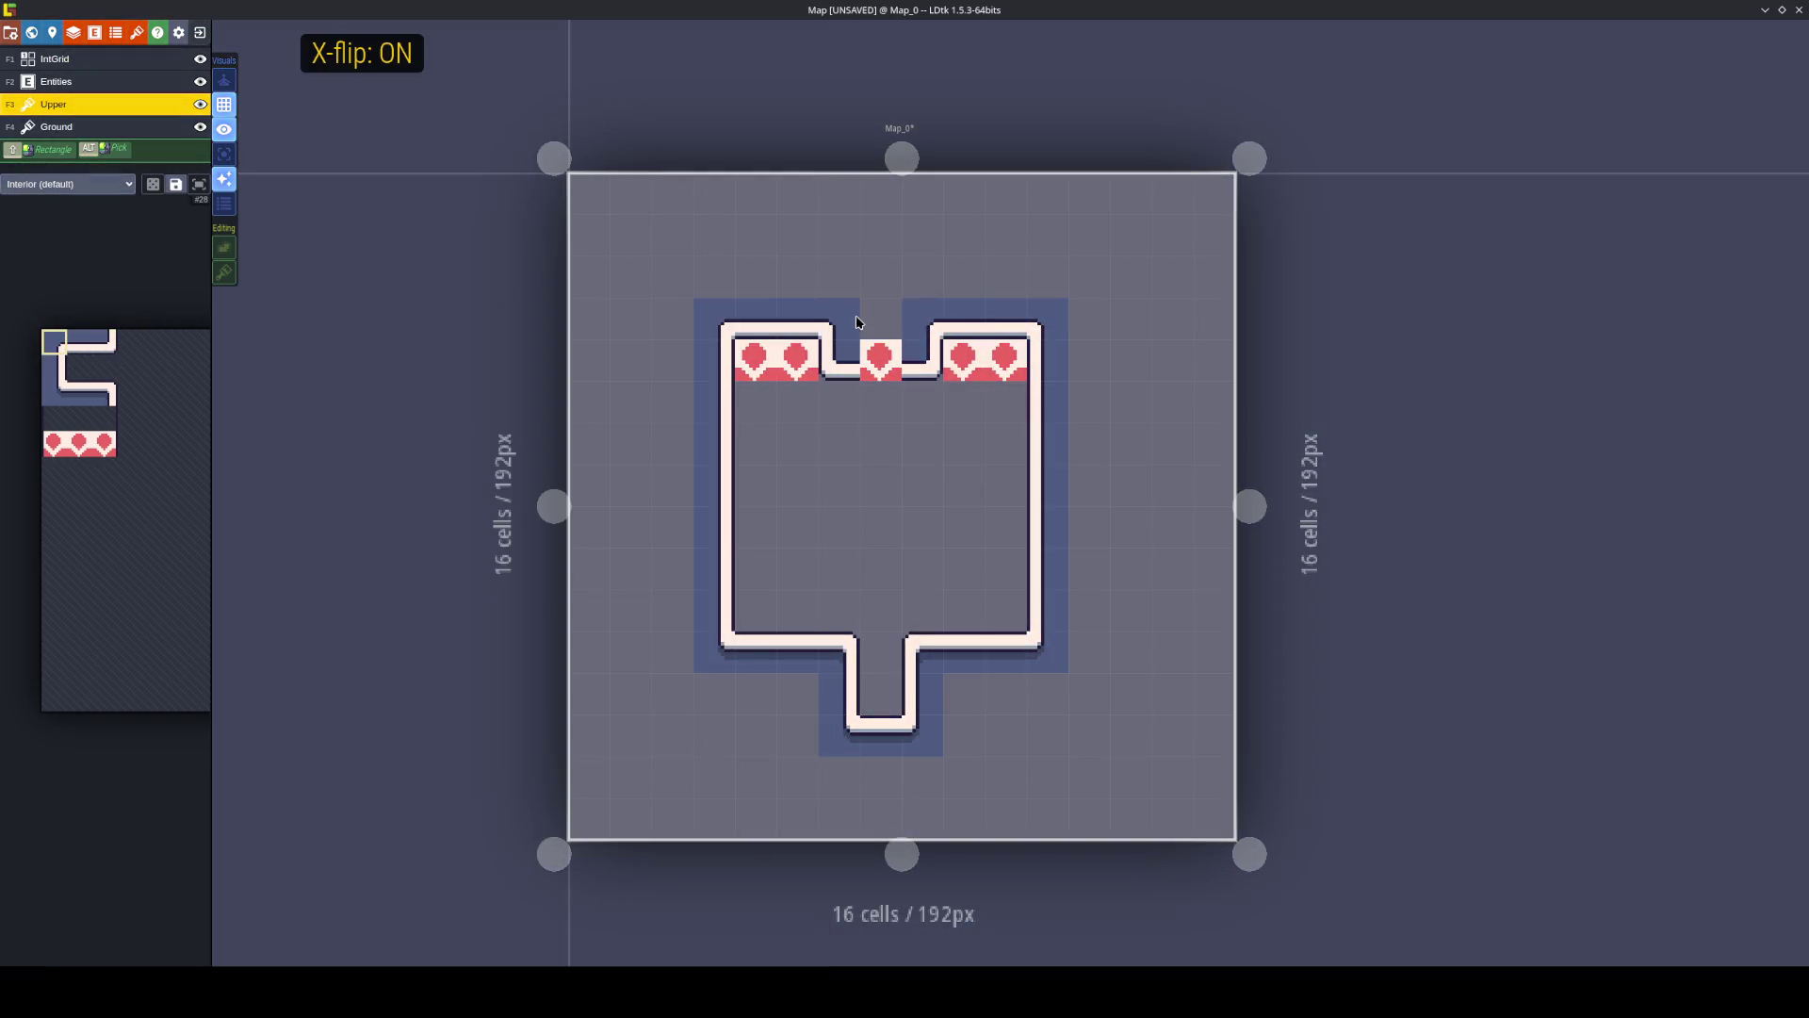
mouse_move(177, 390)
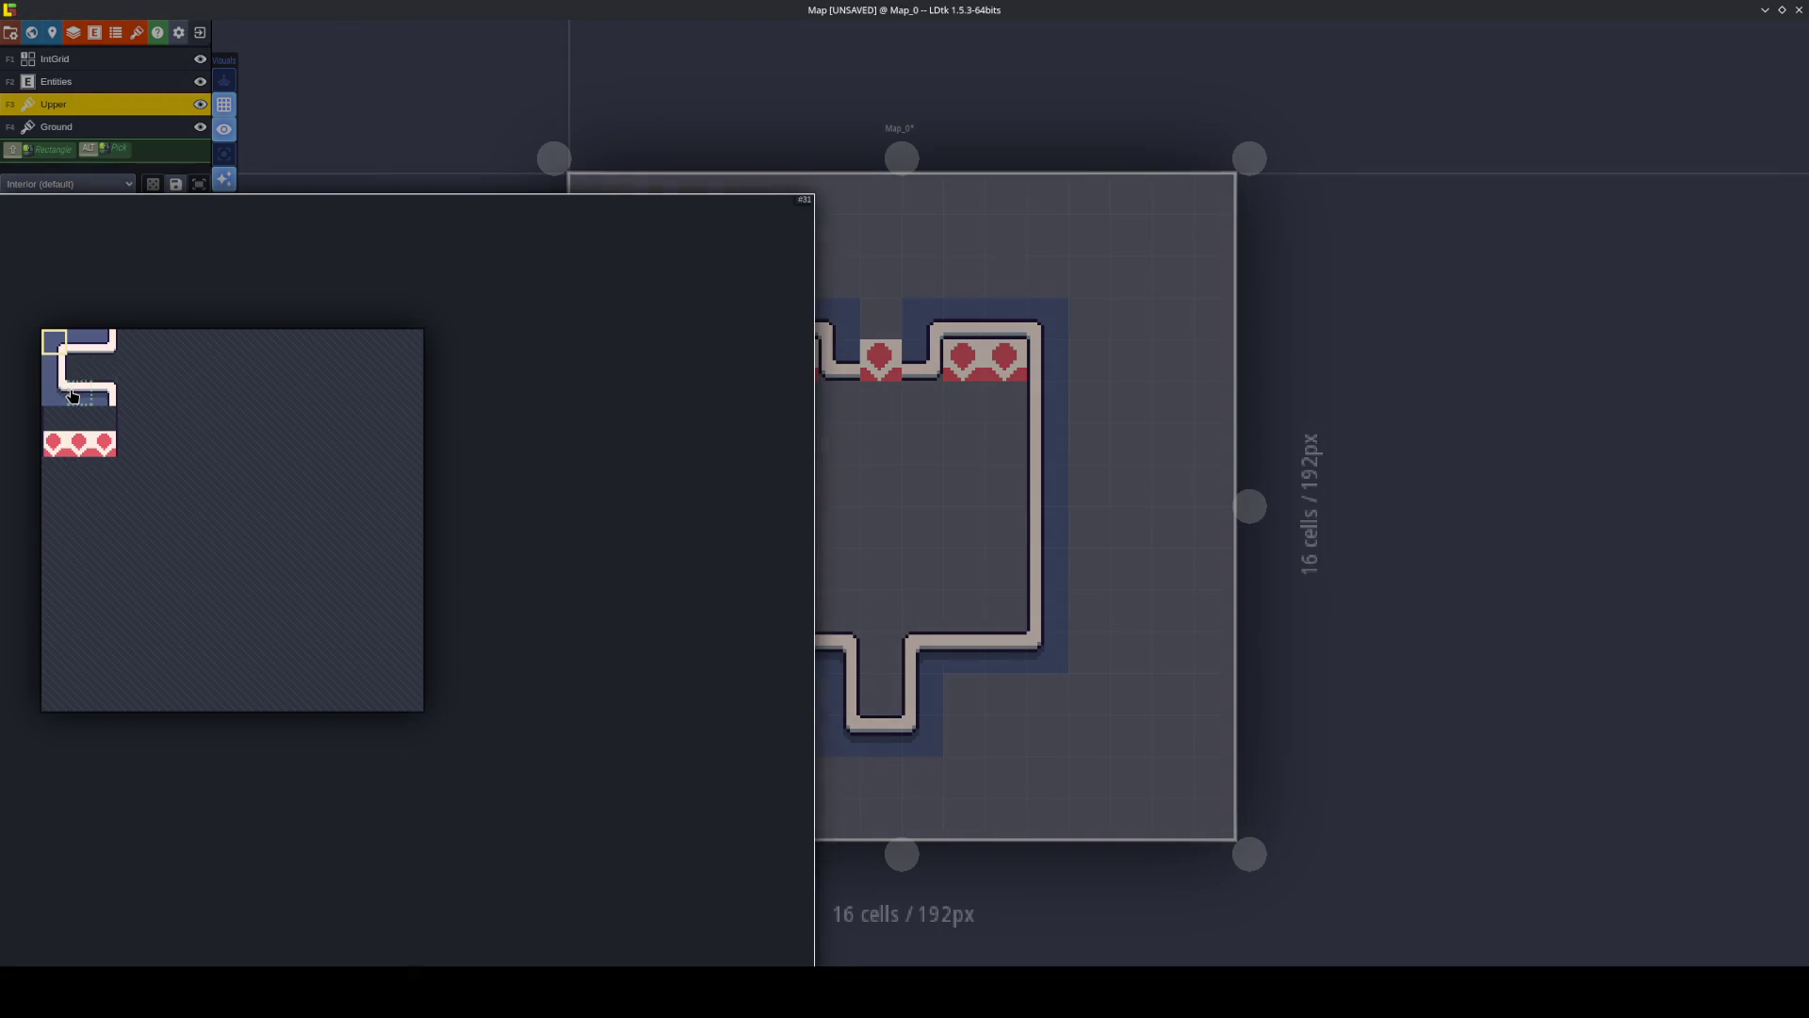
left_click(72, 396)
left_click(90, 341)
right_click(882, 360)
Place normal and mirrored heart tiles in and around the top-wall notch.
mouse_move(145, 399)
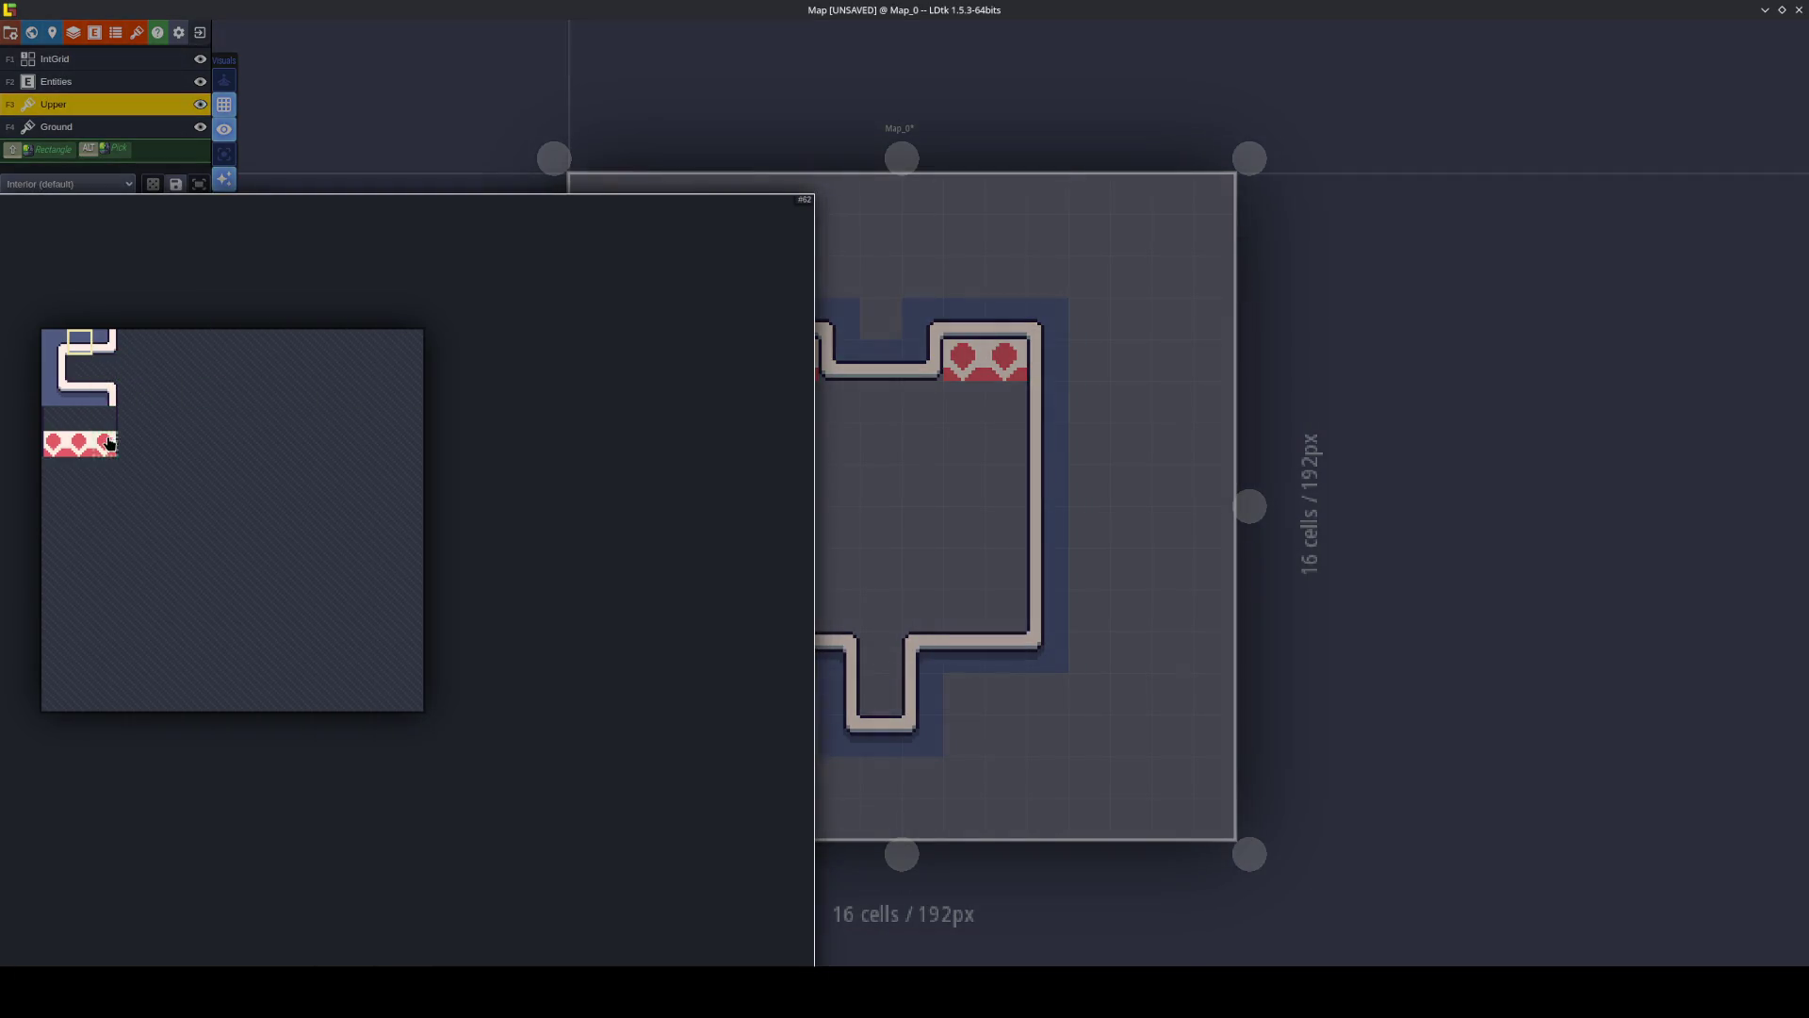
left_click(108, 443)
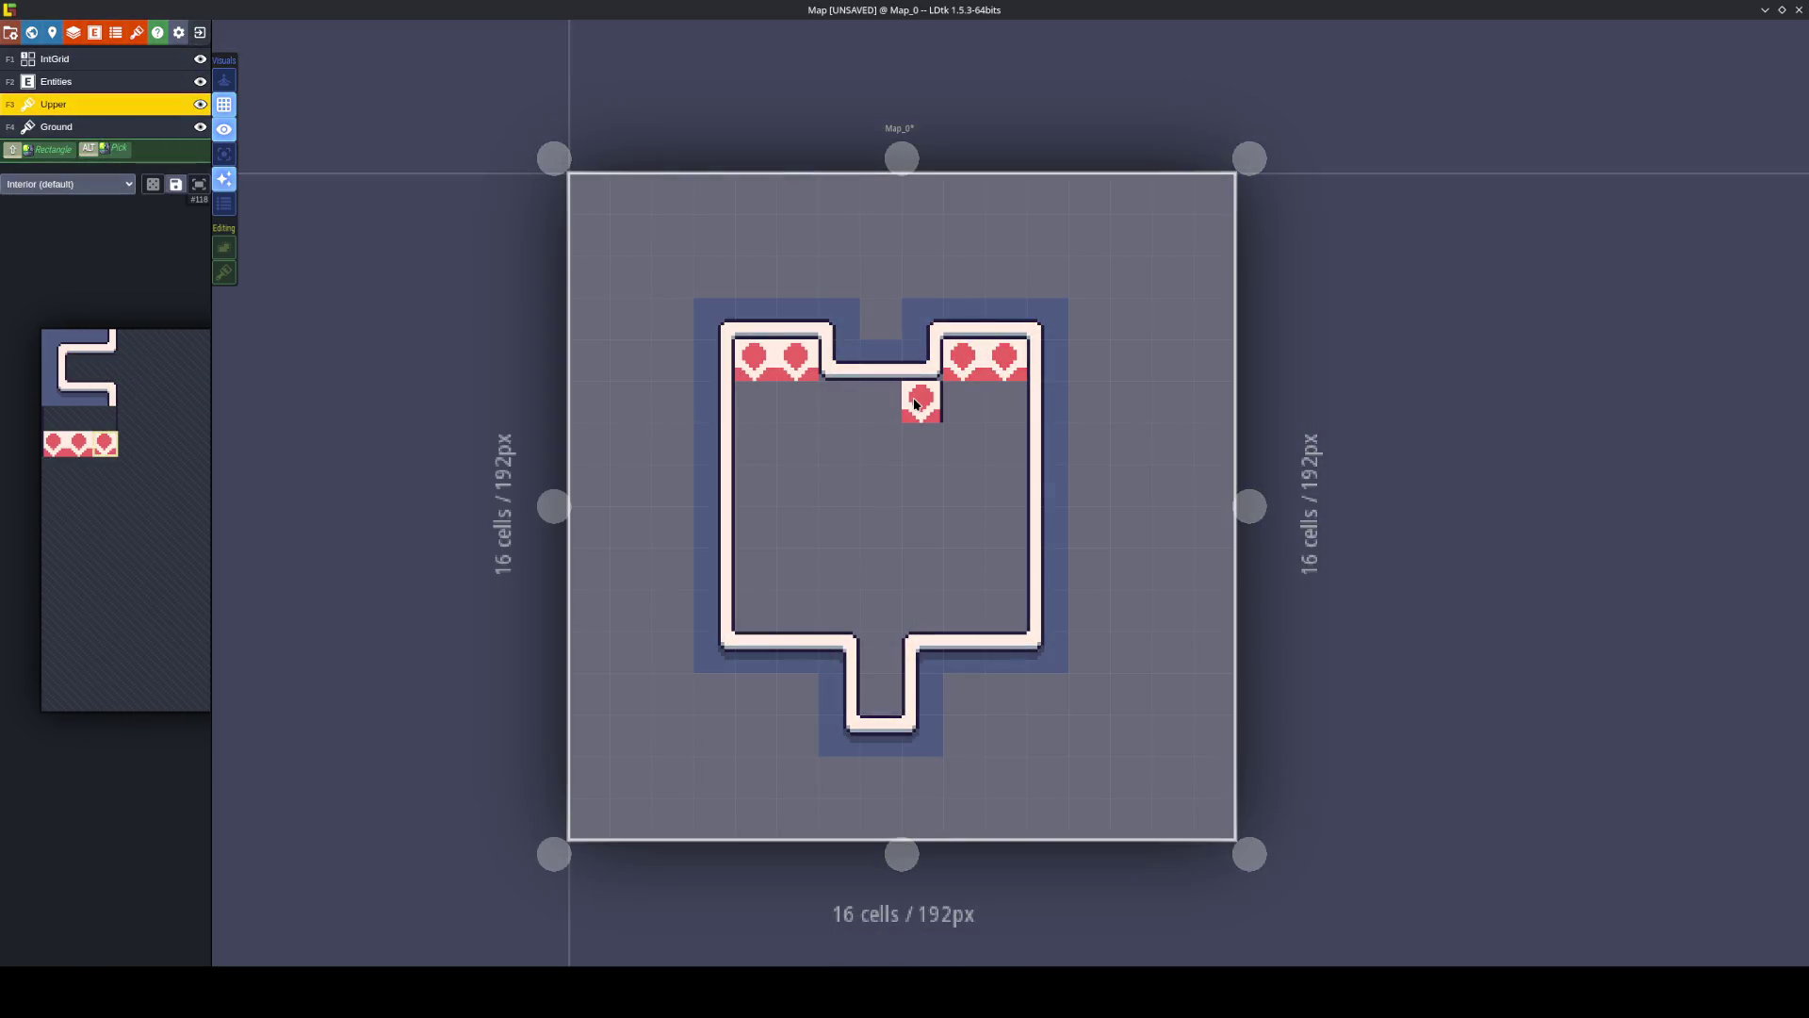
left_click(919, 357)
left_click(919, 401)
key("x")
left_click(847, 376)
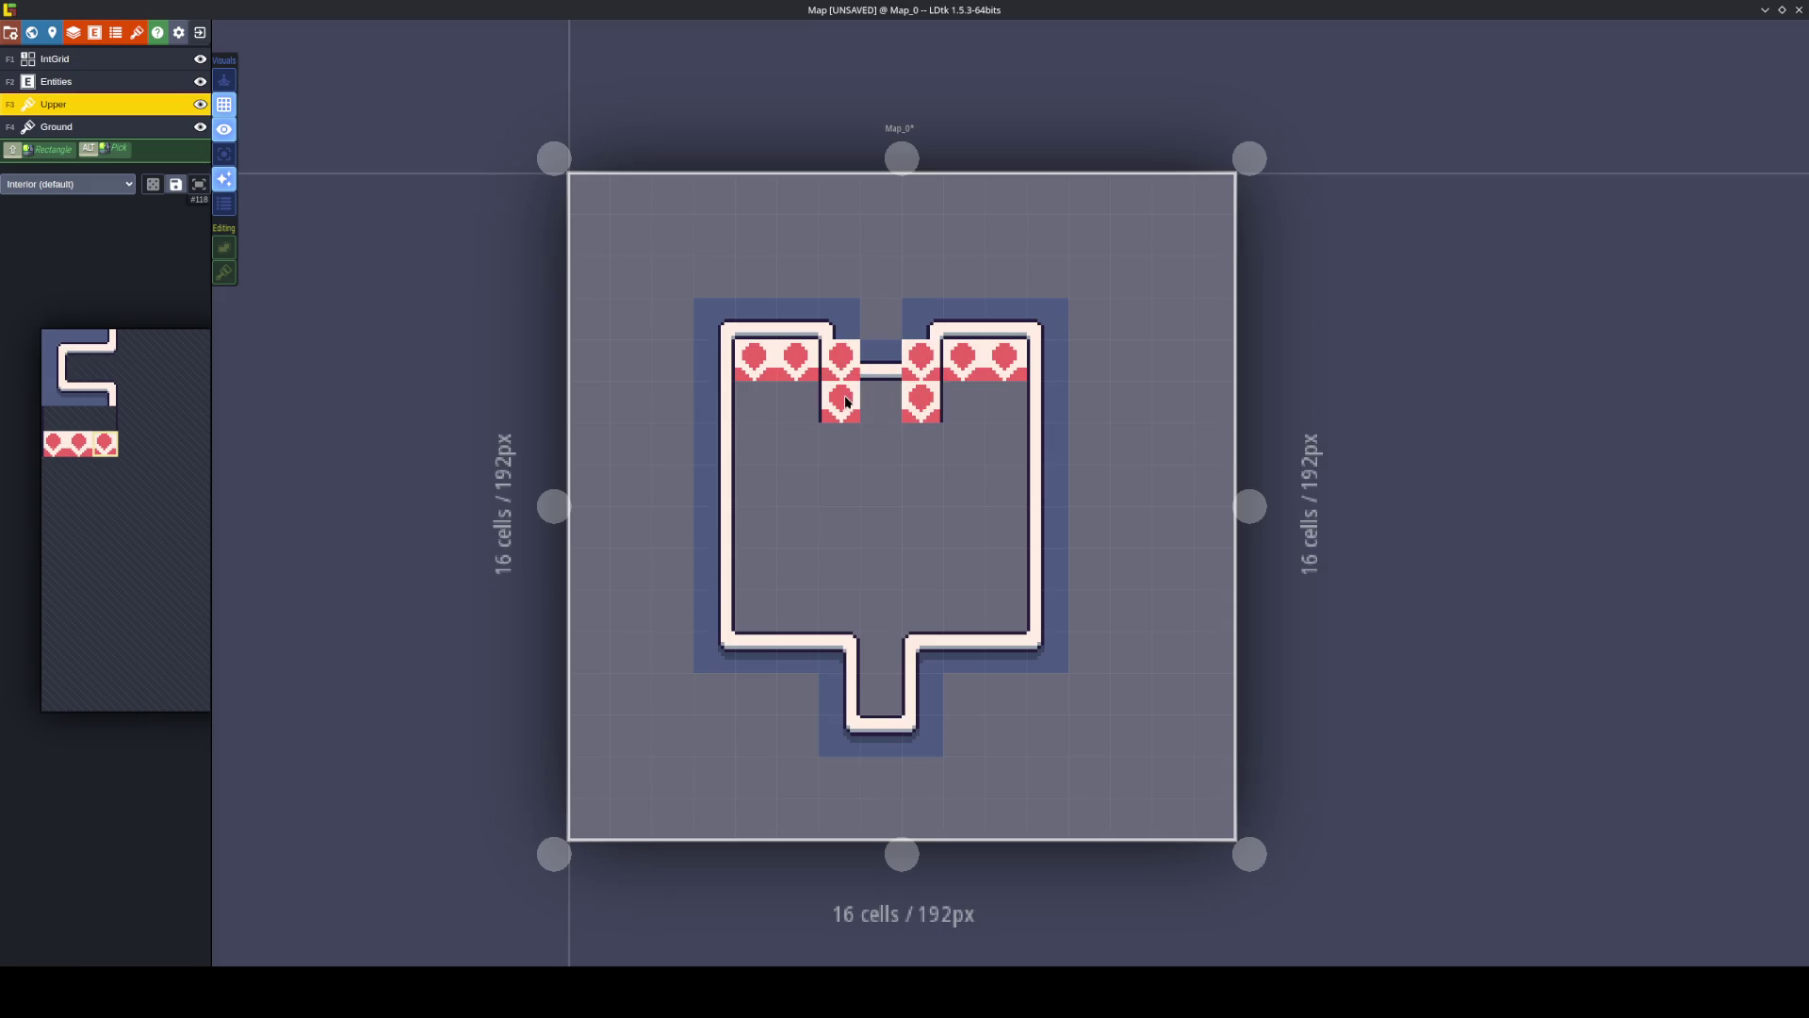
mouse_move(49, 450)
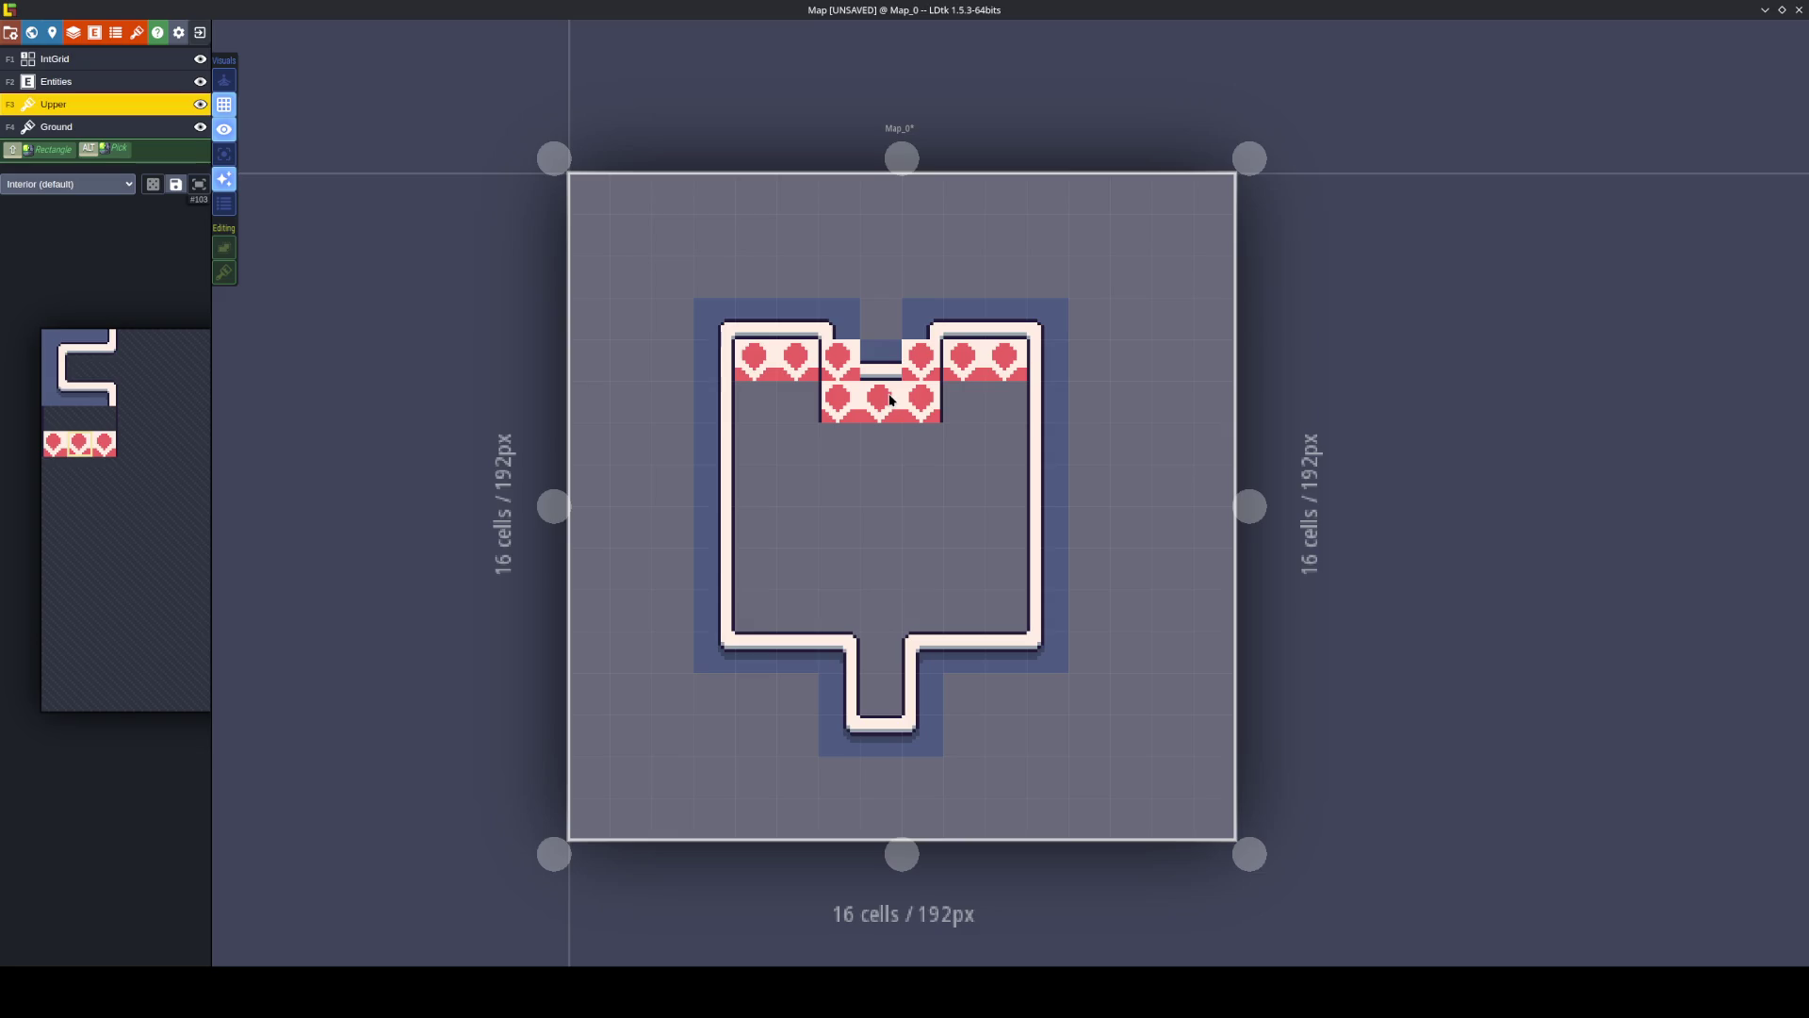
key("x")
left_click(891, 400)
key("x")
Erase the remaining hearts by the notch and switch between the Ground and Upper layers.
scroll(901, 512, "up", 1)
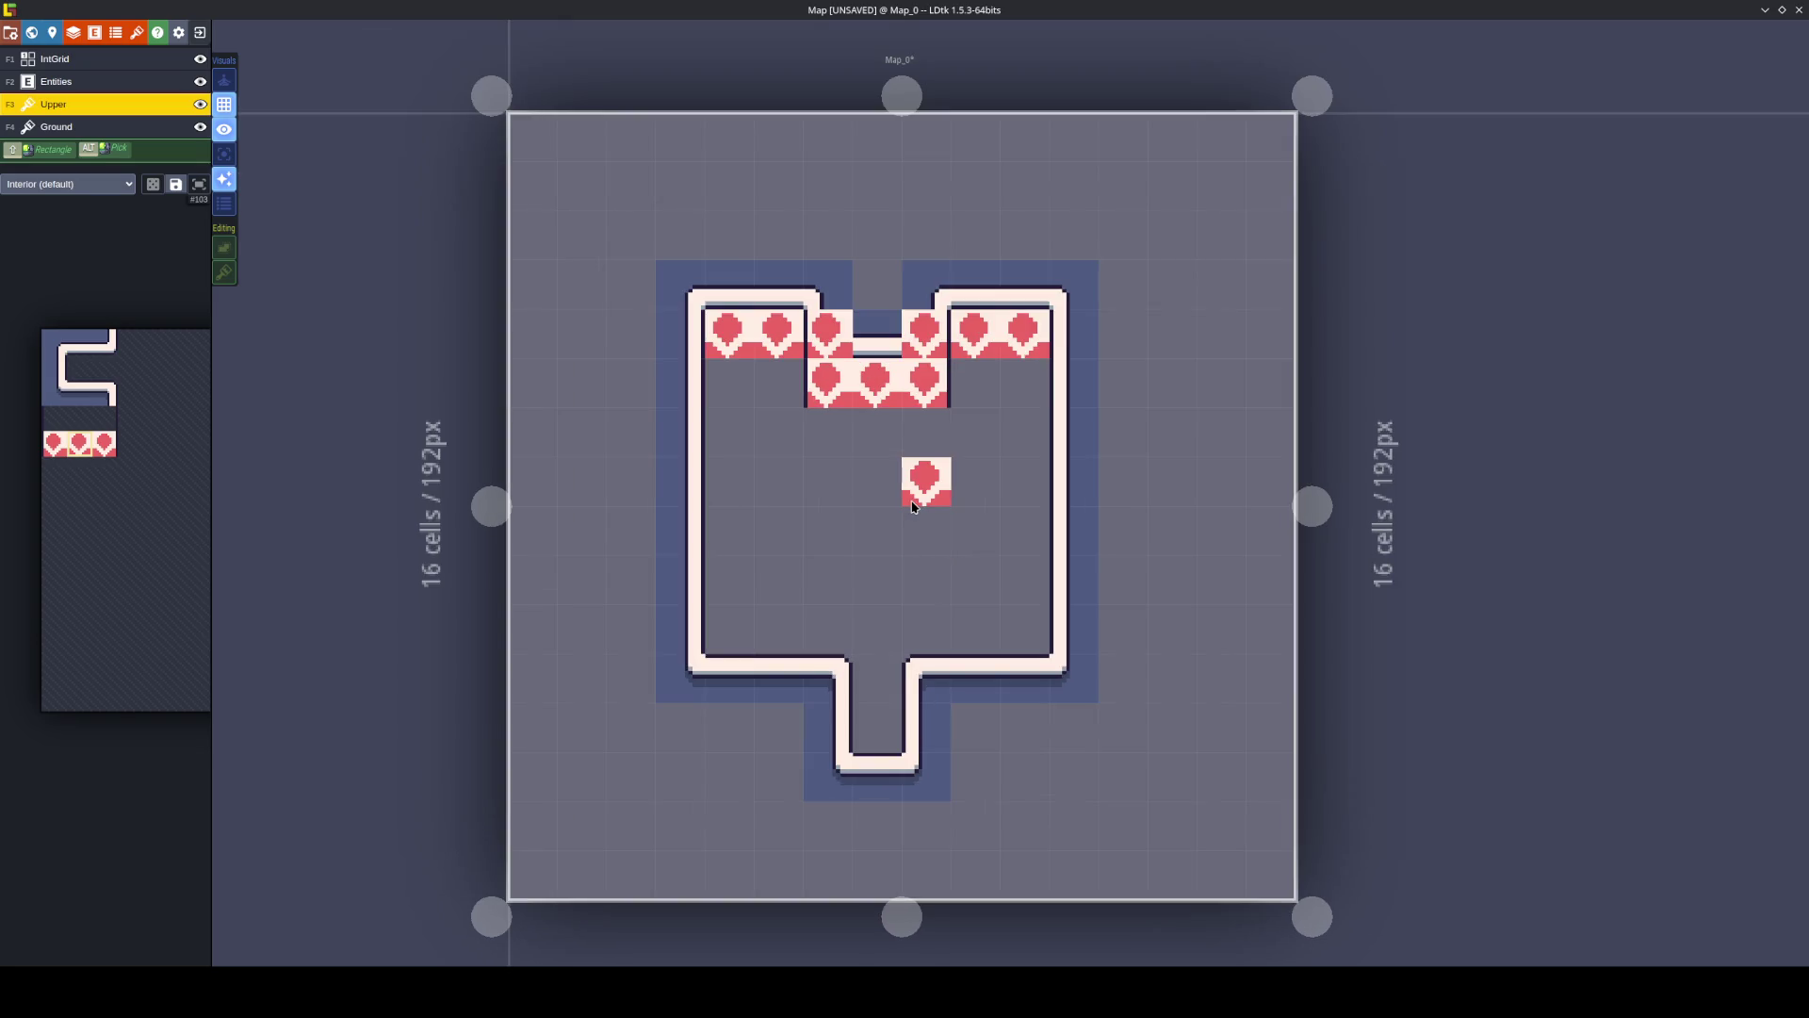
right_click(835, 364)
right_click(927, 343)
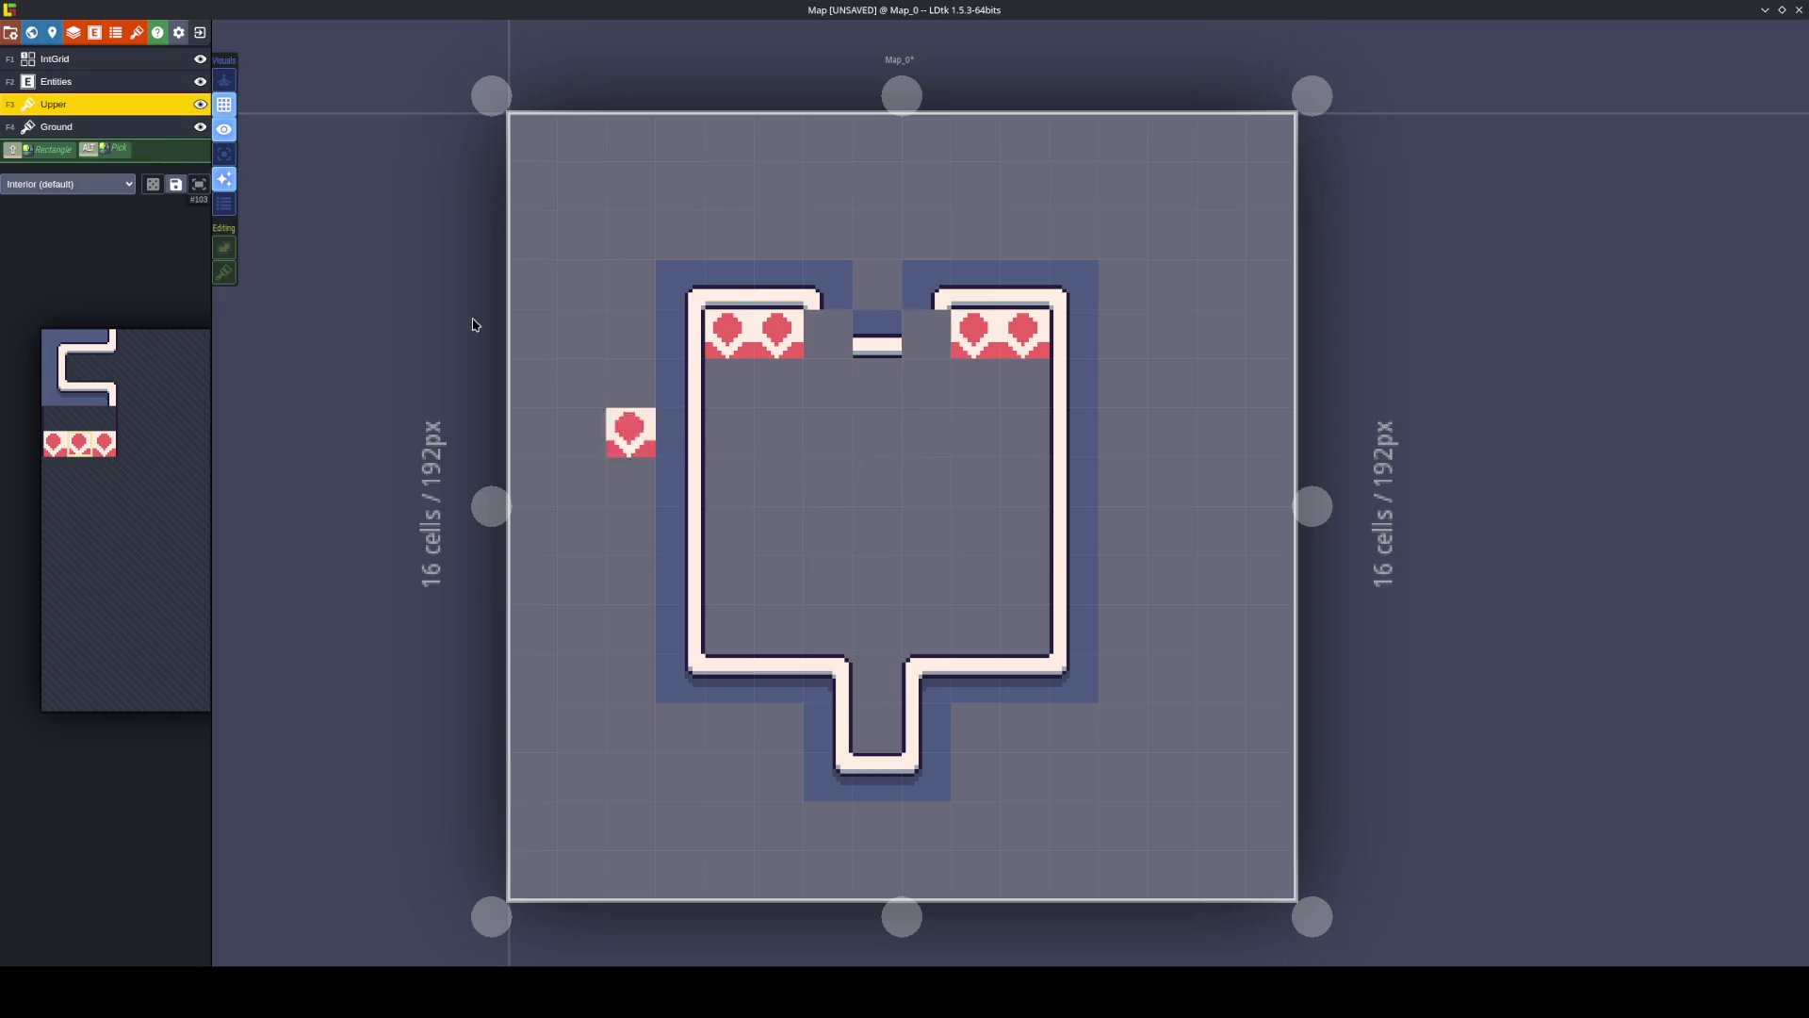
left_click(113, 126)
left_click(99, 104)
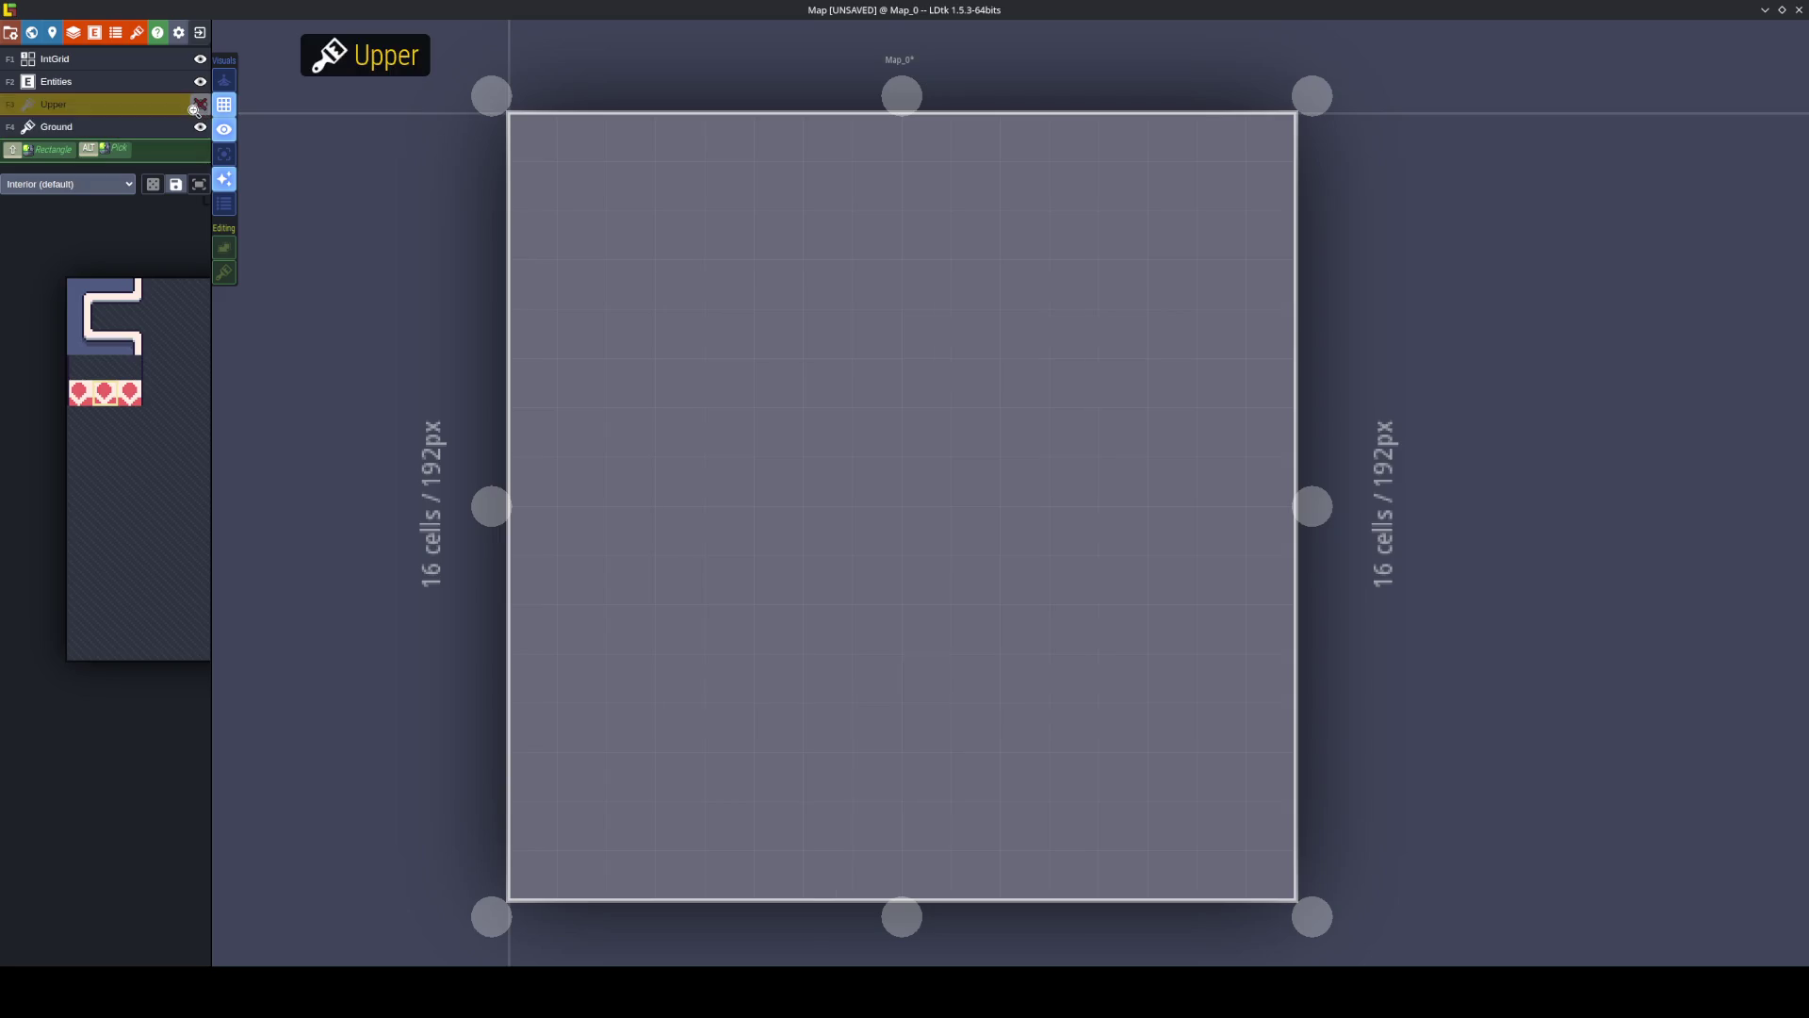
On the Ground layer, stamp a 2x2 wall block at the top-left and enable single-layer view.
left_click(94, 132)
left_click_drag(79, 289, 106, 317)
left_click(675, 314)
mouse_move(127, 301)
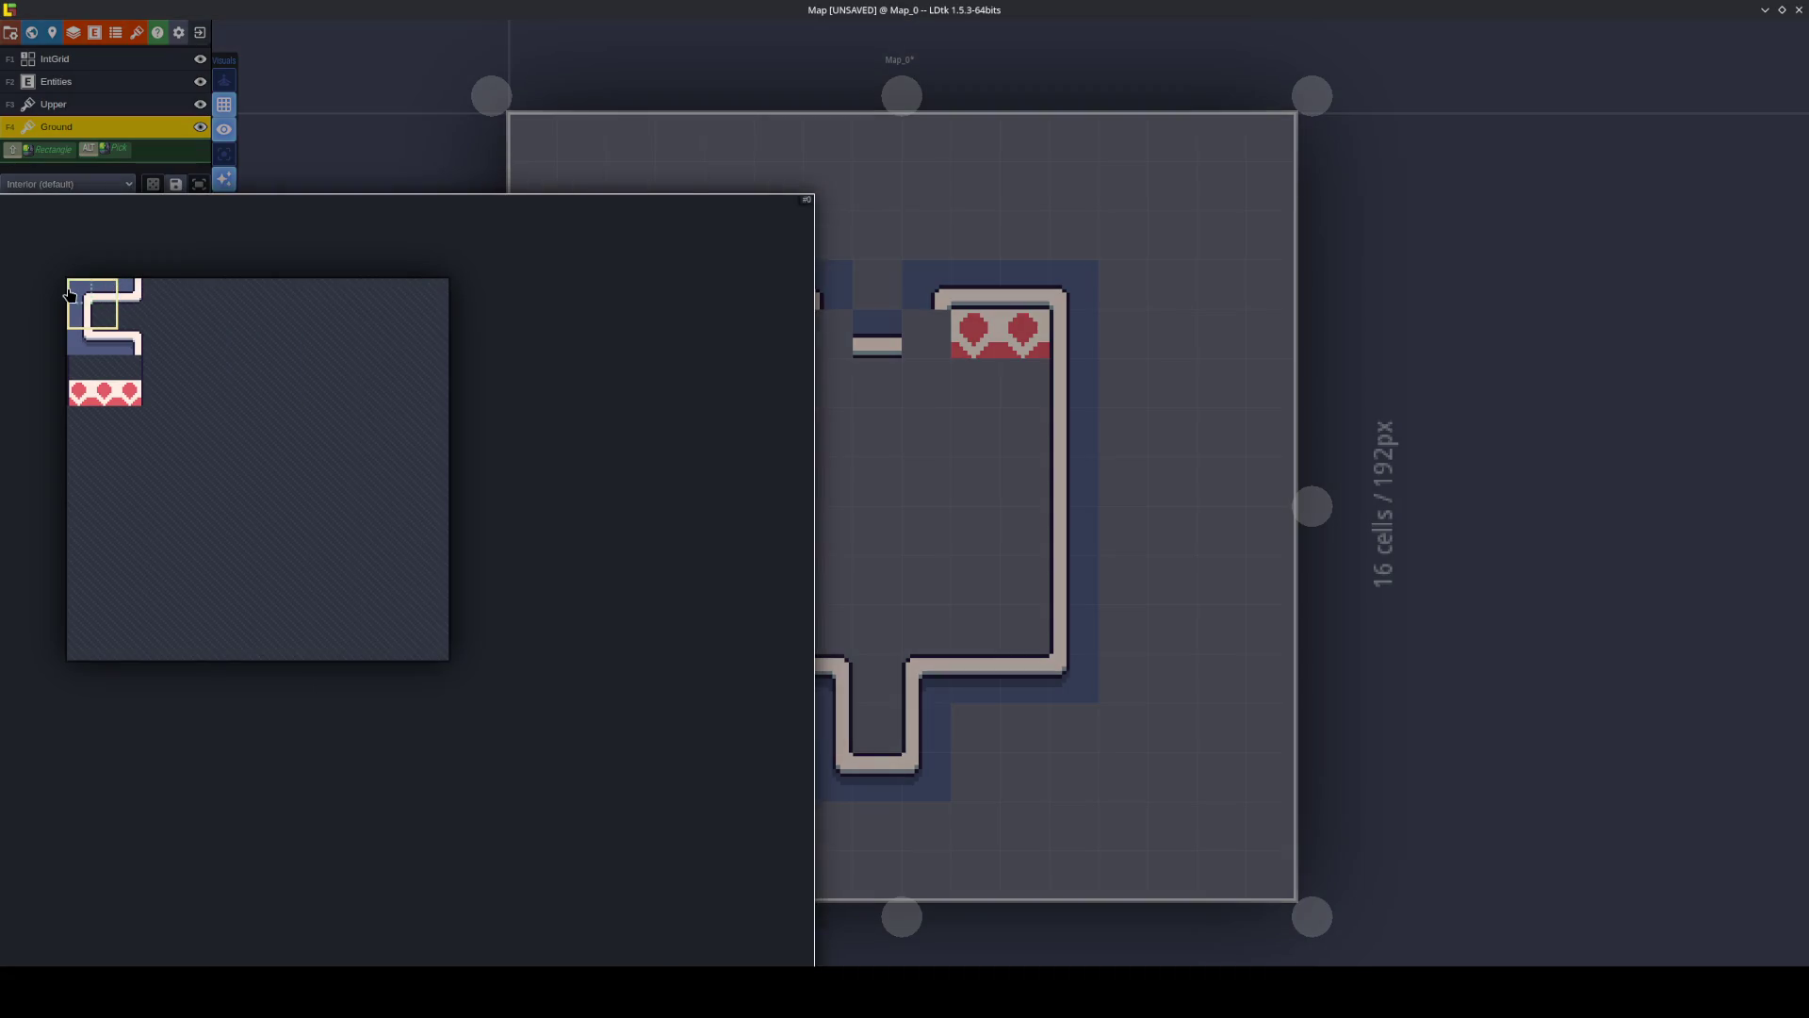
left_click(69, 295)
key("x")
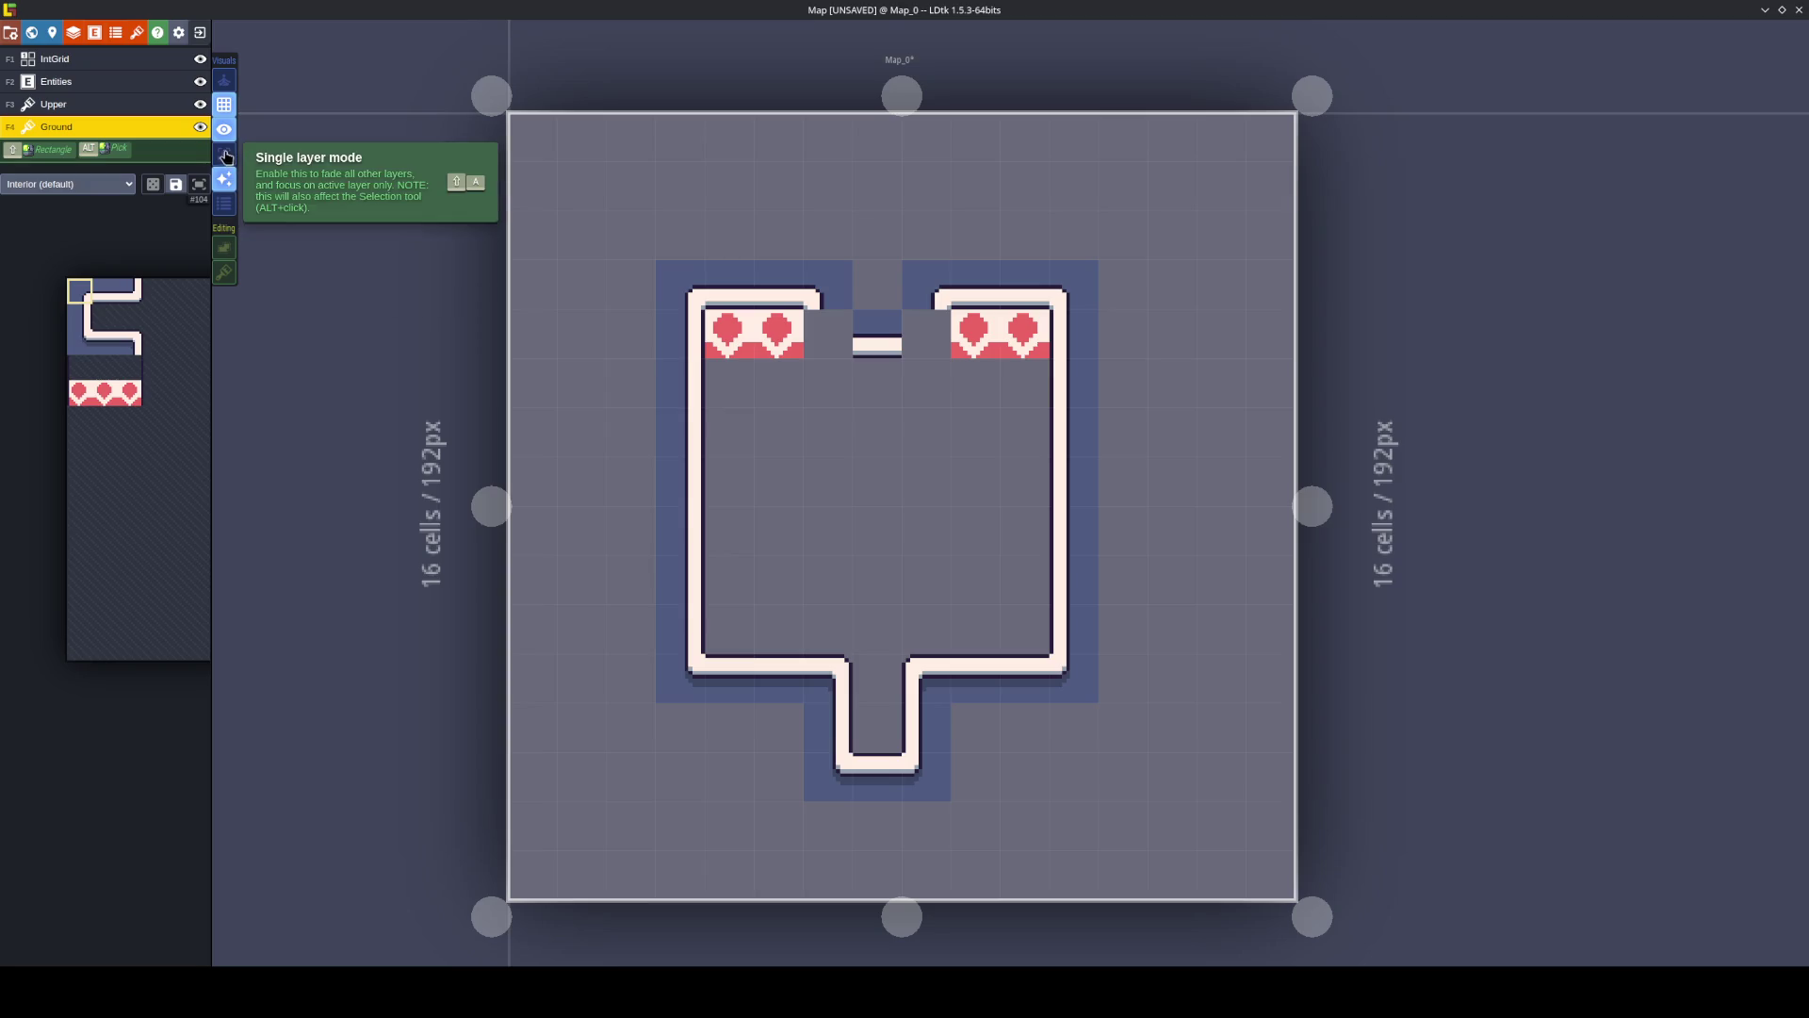
left_click(224, 155)
Paint the left wall and a mirrored right wall, then two bottom wall tiles.
mouse_move(141, 239)
left_click(79, 316)
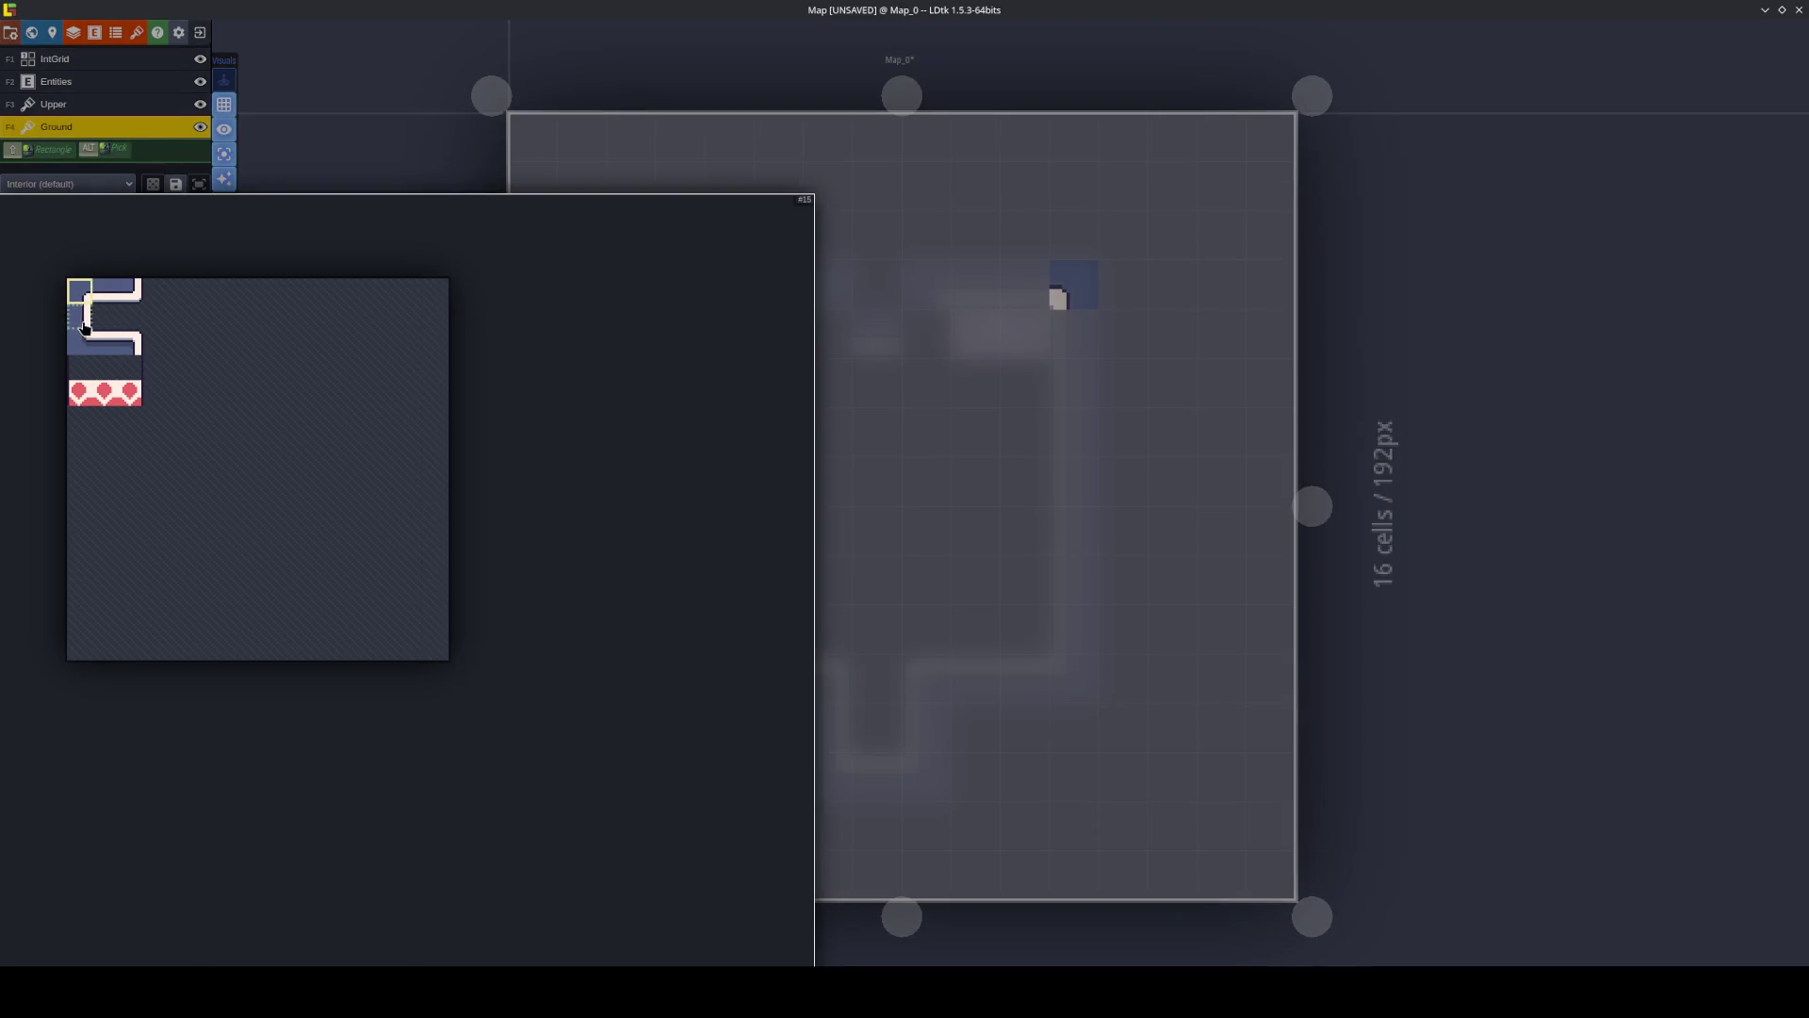
left_click_drag(663, 348, 670, 629)
key("x")
left_click_drag(1076, 359, 1080, 631)
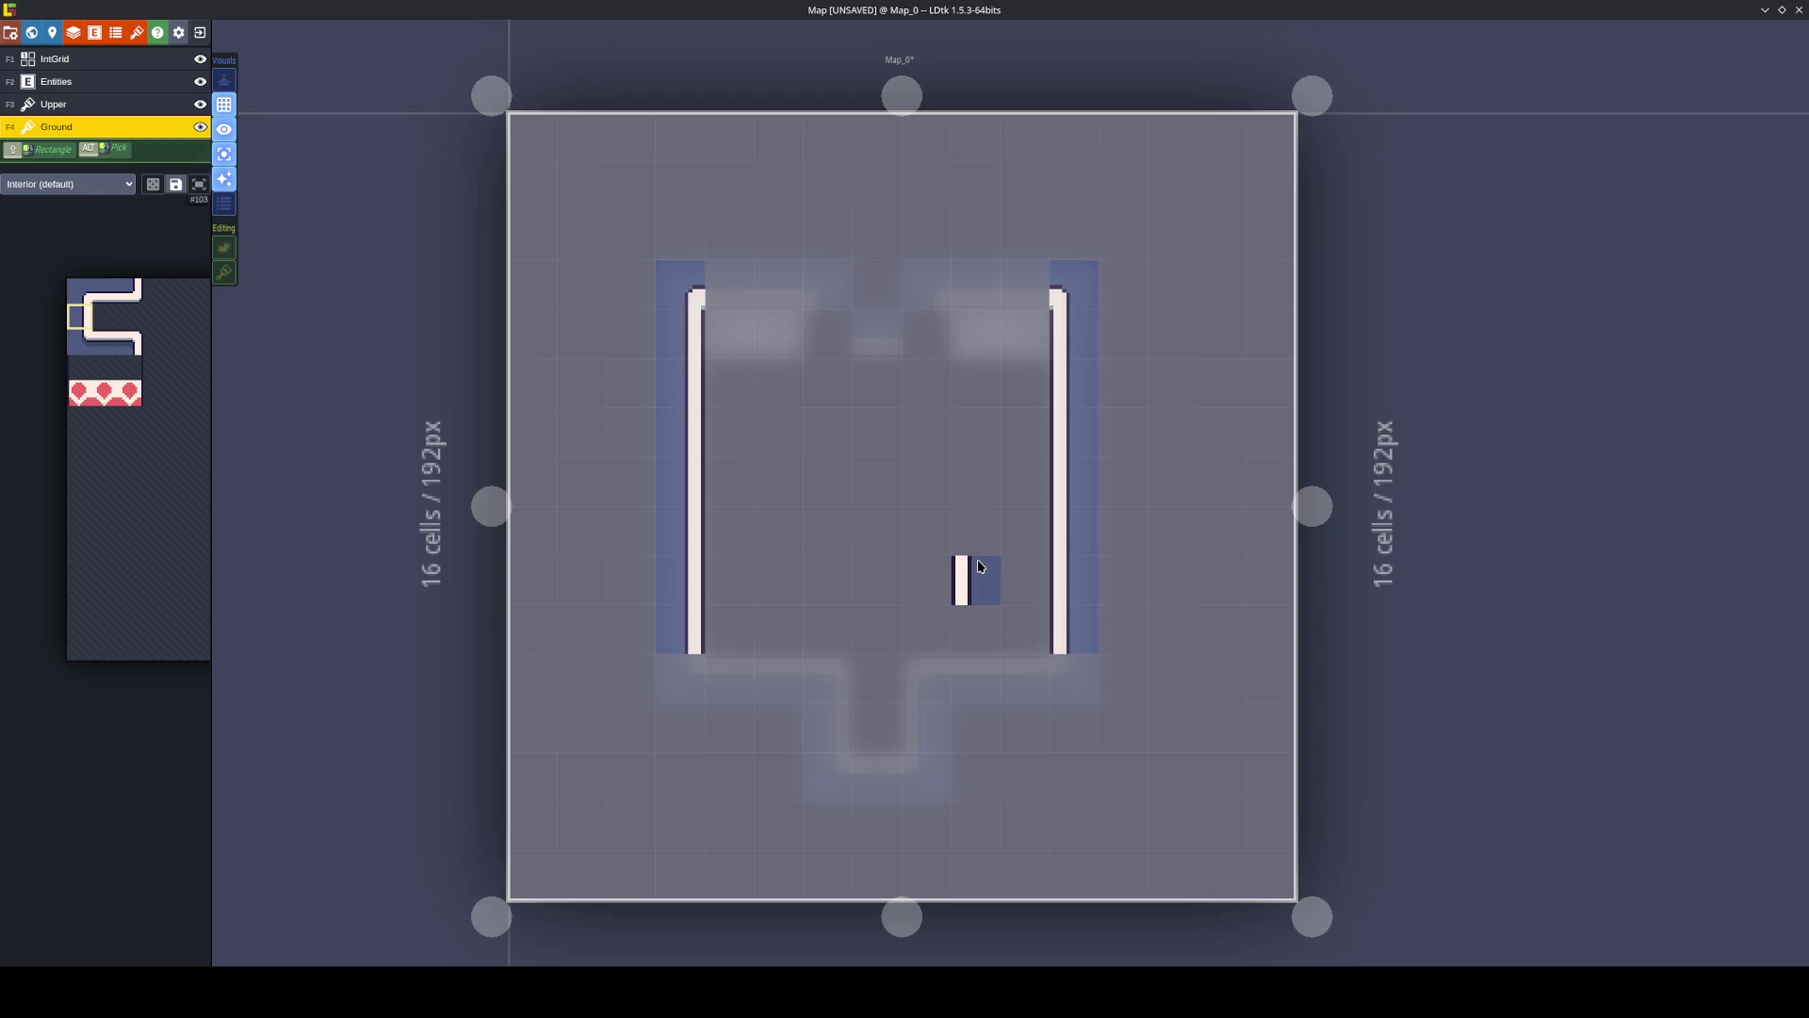
key("x")
left_click(846, 738)
key("x")
left_click(929, 739)
Add a mirrored bottom-right corner and paint the bottom wall, filling its gap.
mouse_move(60, 405)
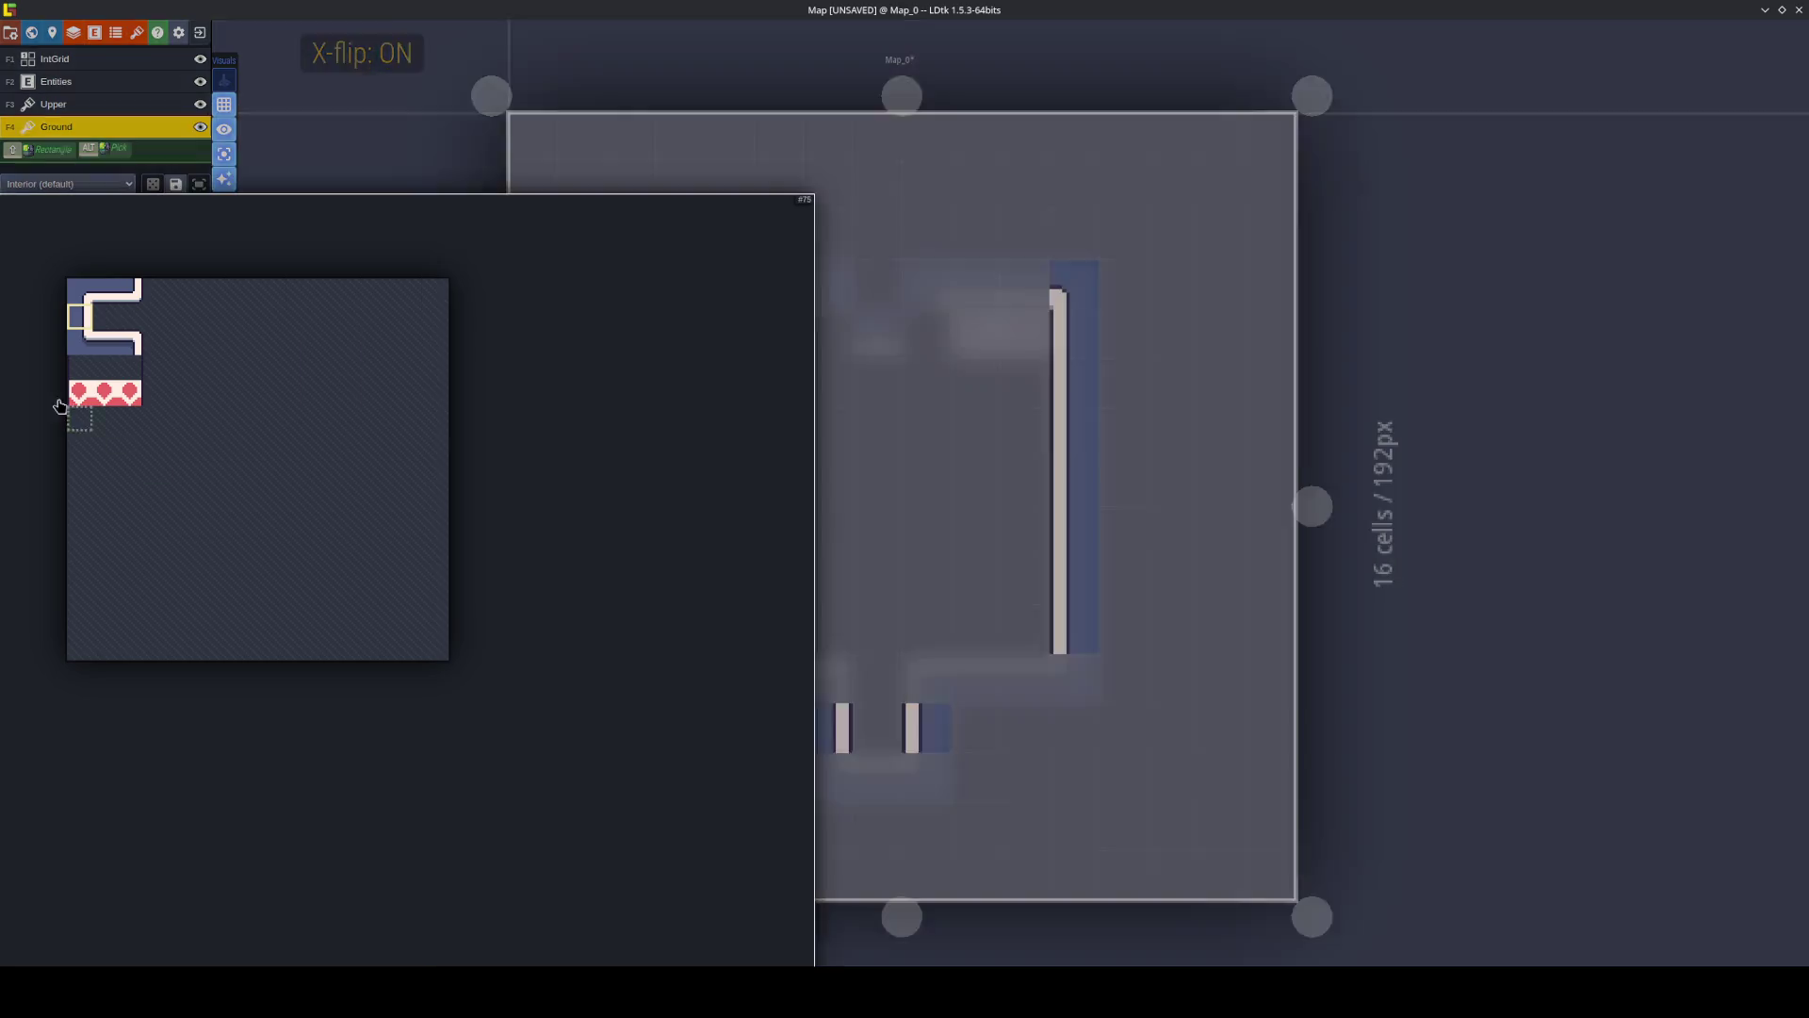
left_click_drag(130, 342, 156, 342)
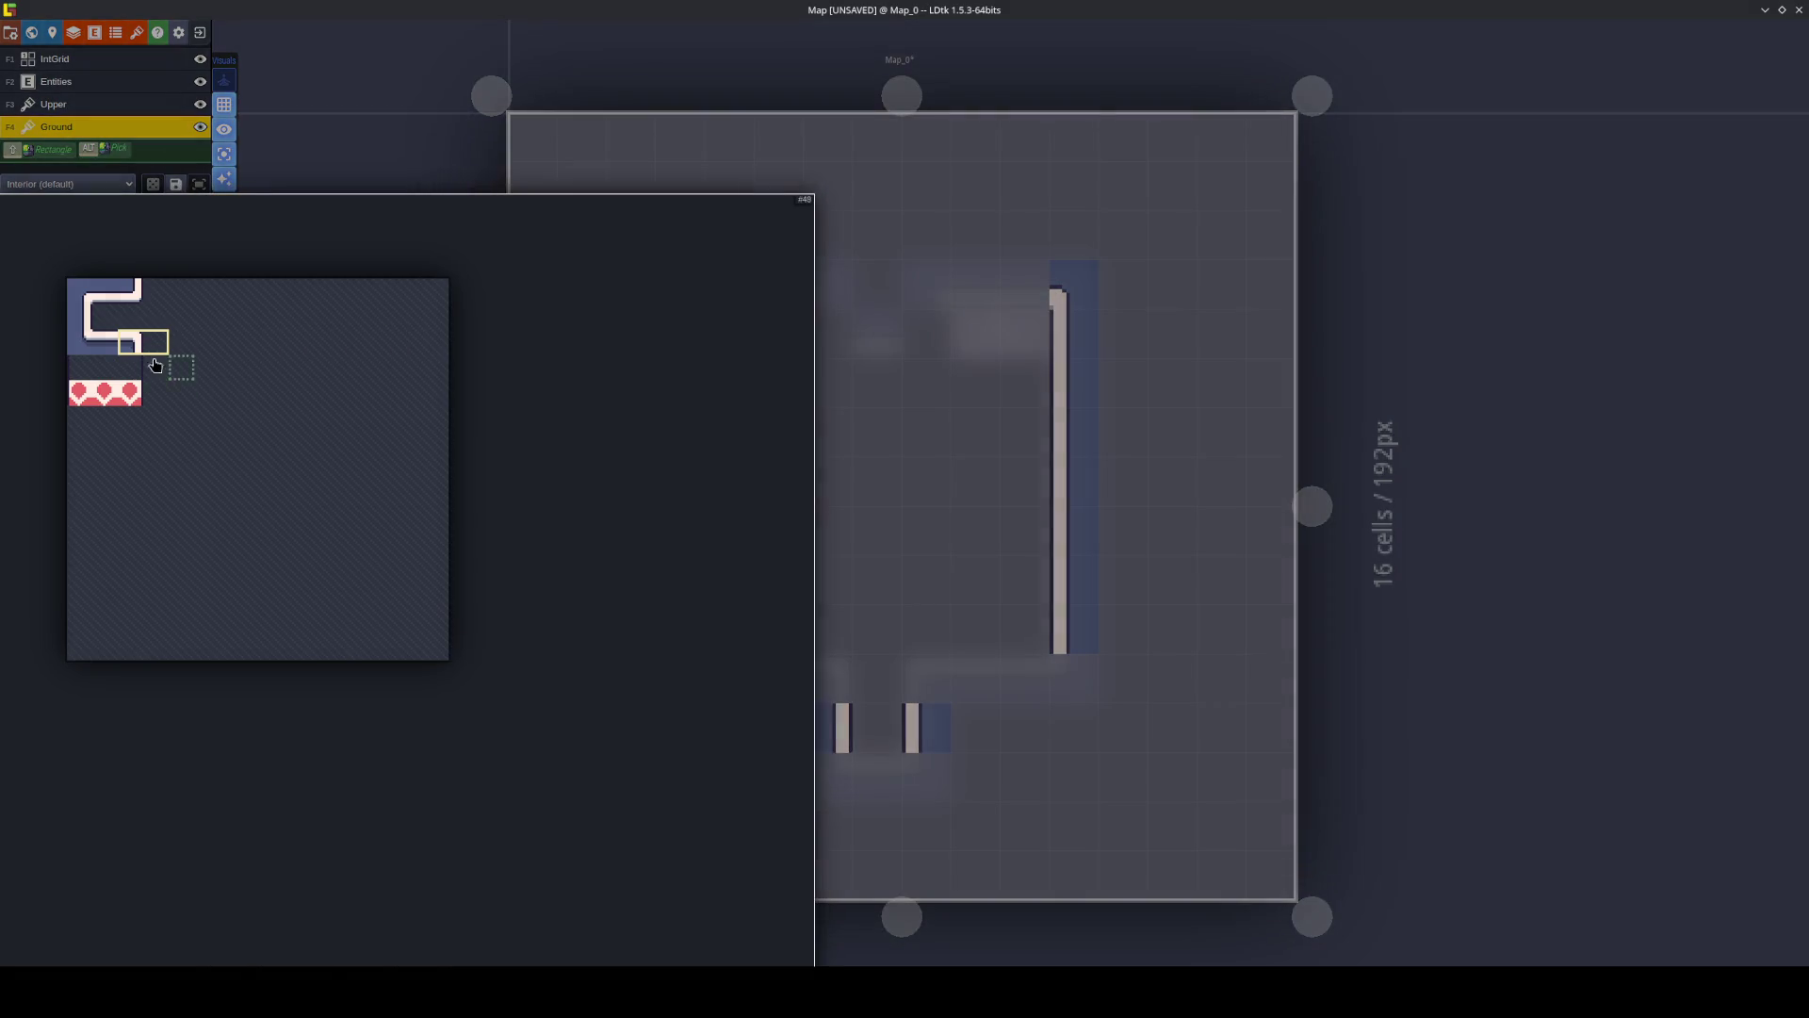
left_click(126, 343)
key("x")
left_click(927, 679)
key("x")
mouse_move(137, 341)
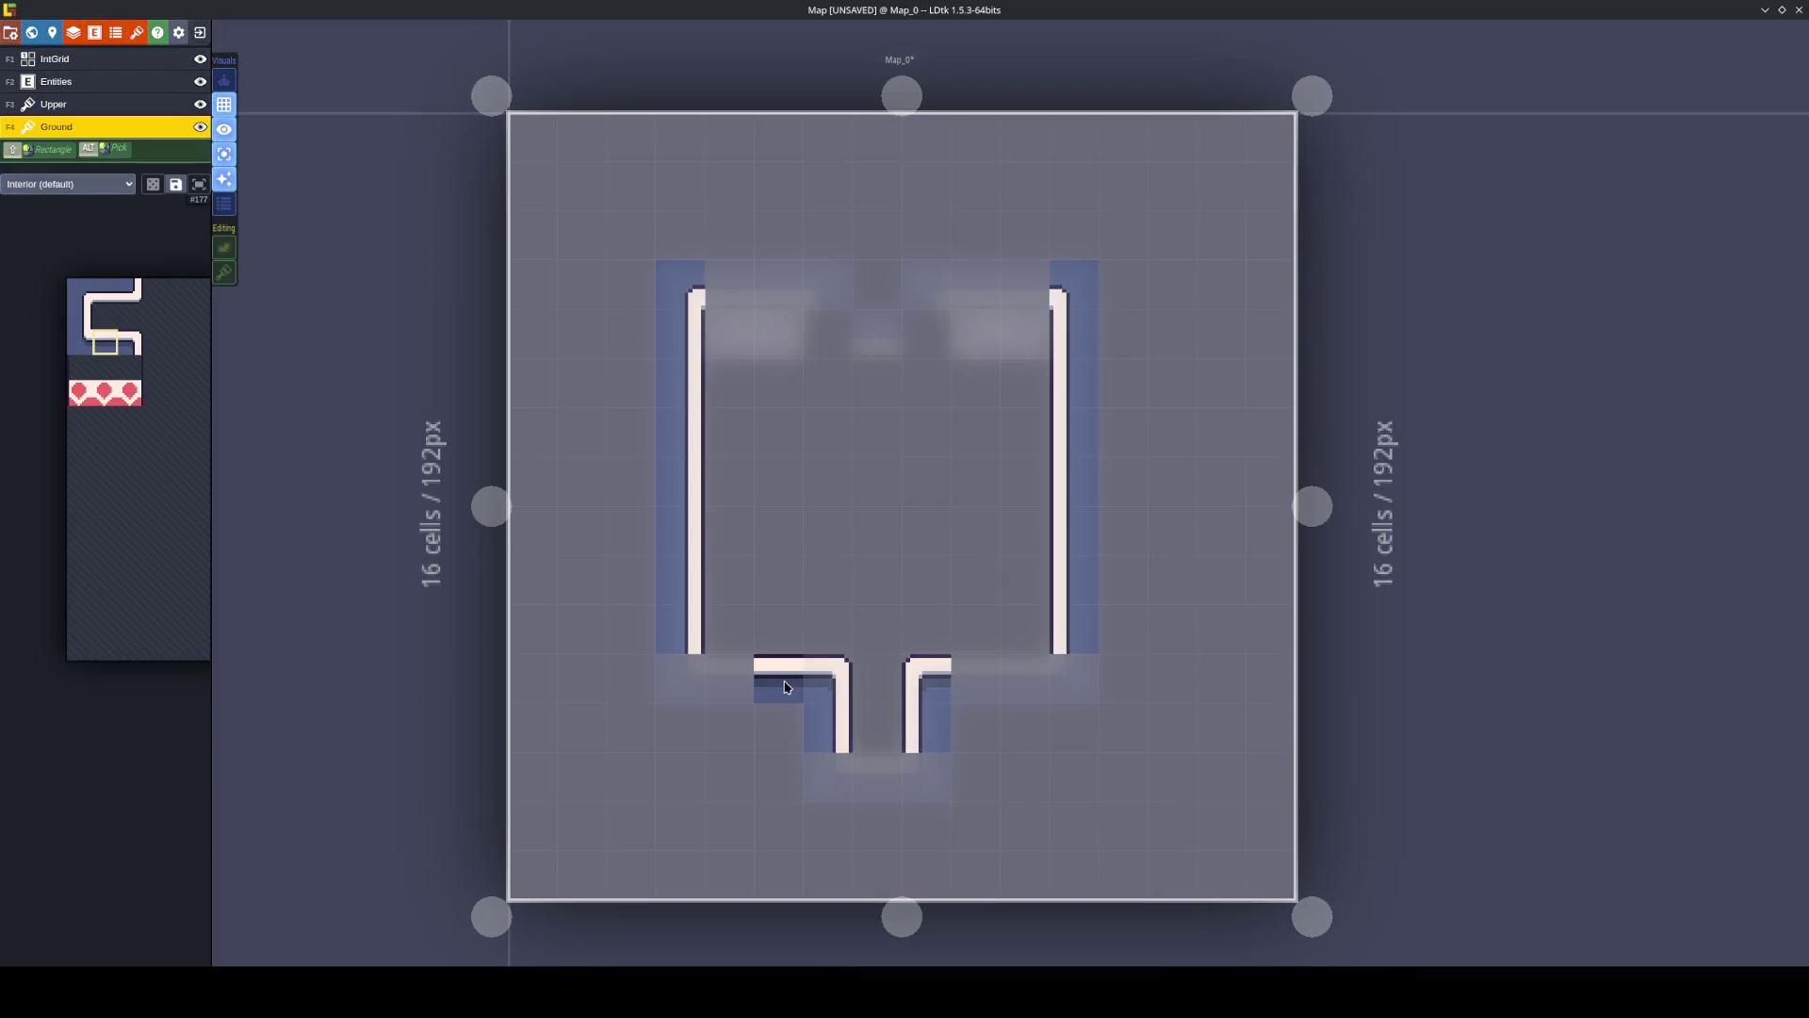
left_click_drag(779, 679, 729, 678)
left_click_drag(1025, 700, 996, 695)
Paint the top wall's gap and left part with top wall tiles, then ready a mirrored corner tile.
mouse_move(111, 293)
left_click_drag(111, 293, 137, 294)
mouse_move(201, 291)
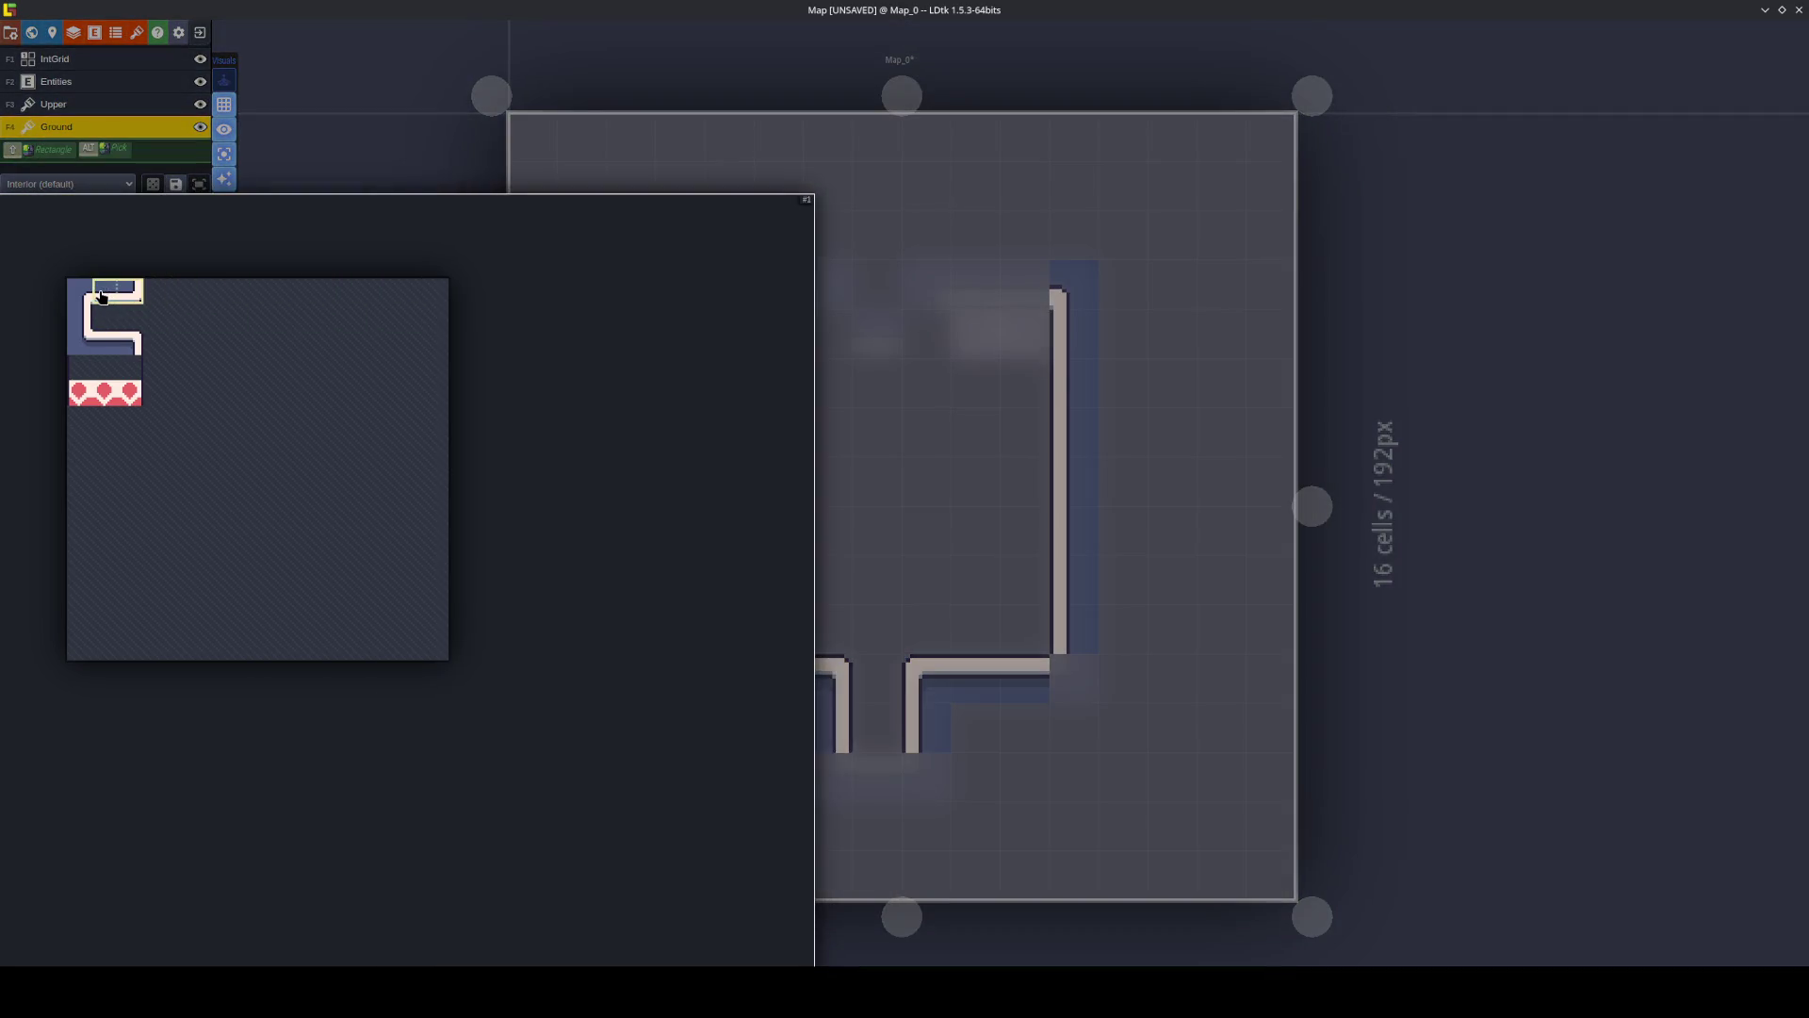
left_click(101, 297)
left_click_drag(1025, 292, 975, 289)
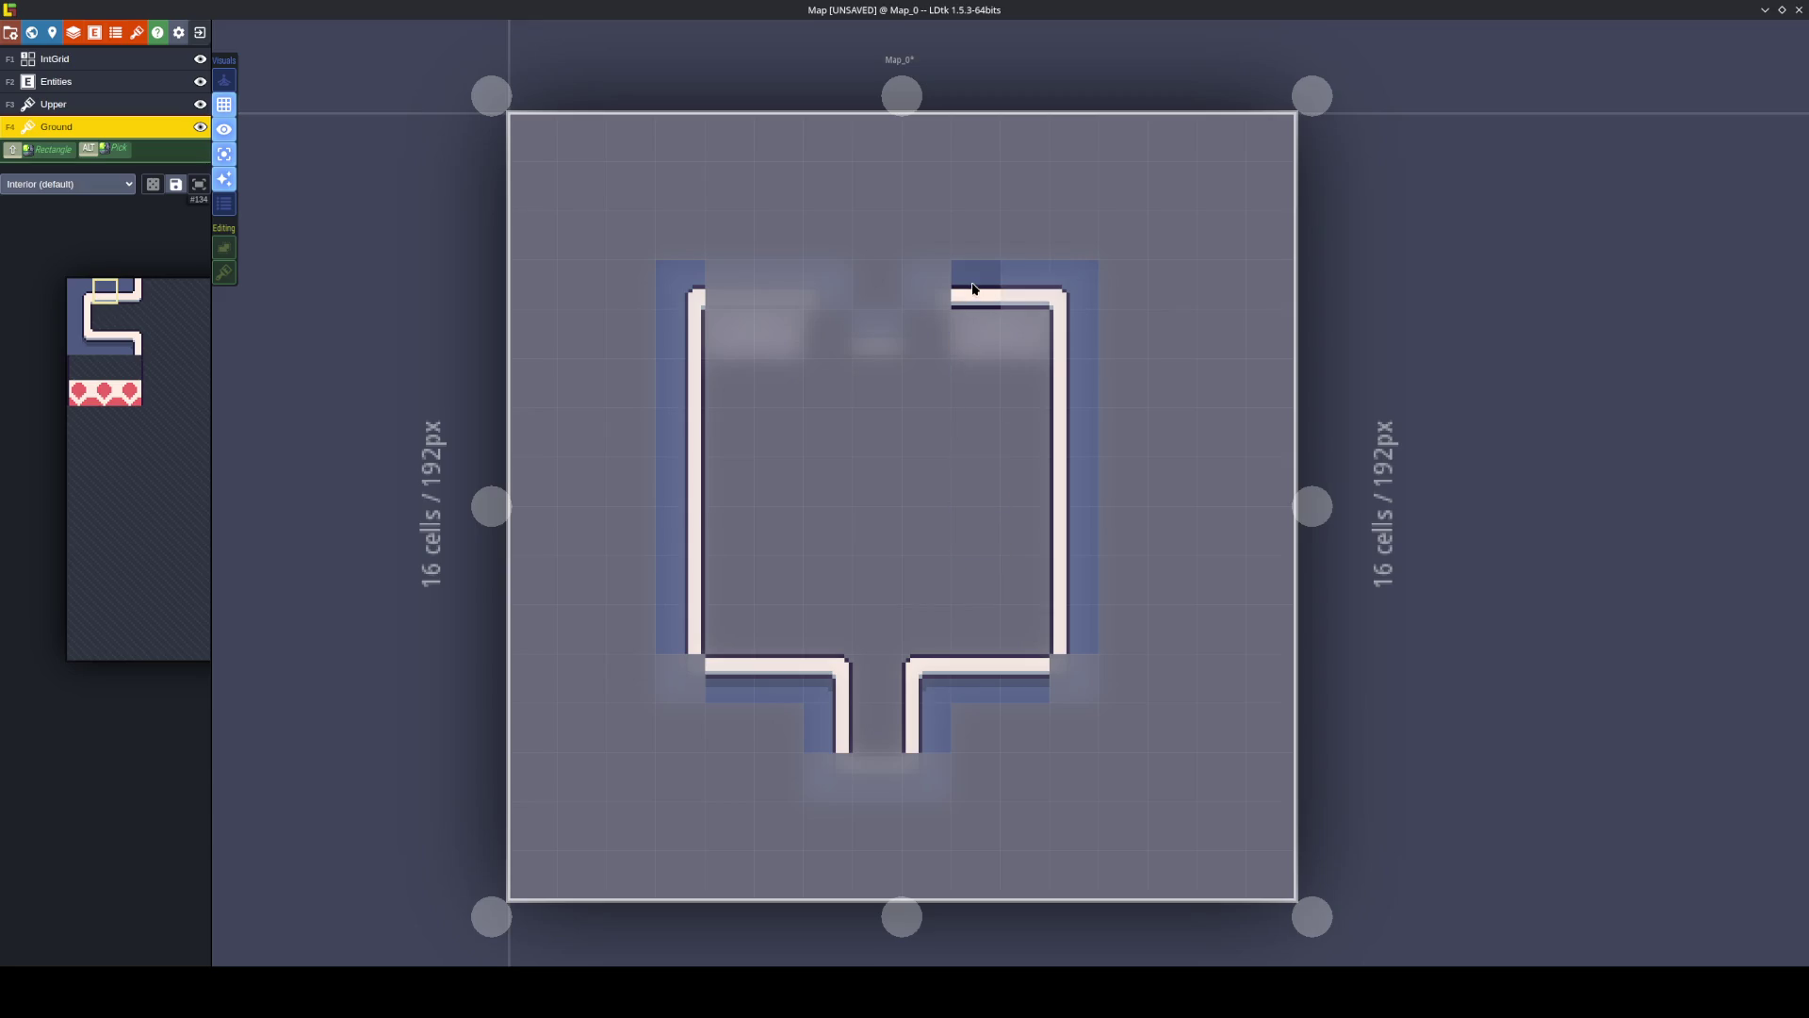
left_click_drag(777, 291, 730, 291)
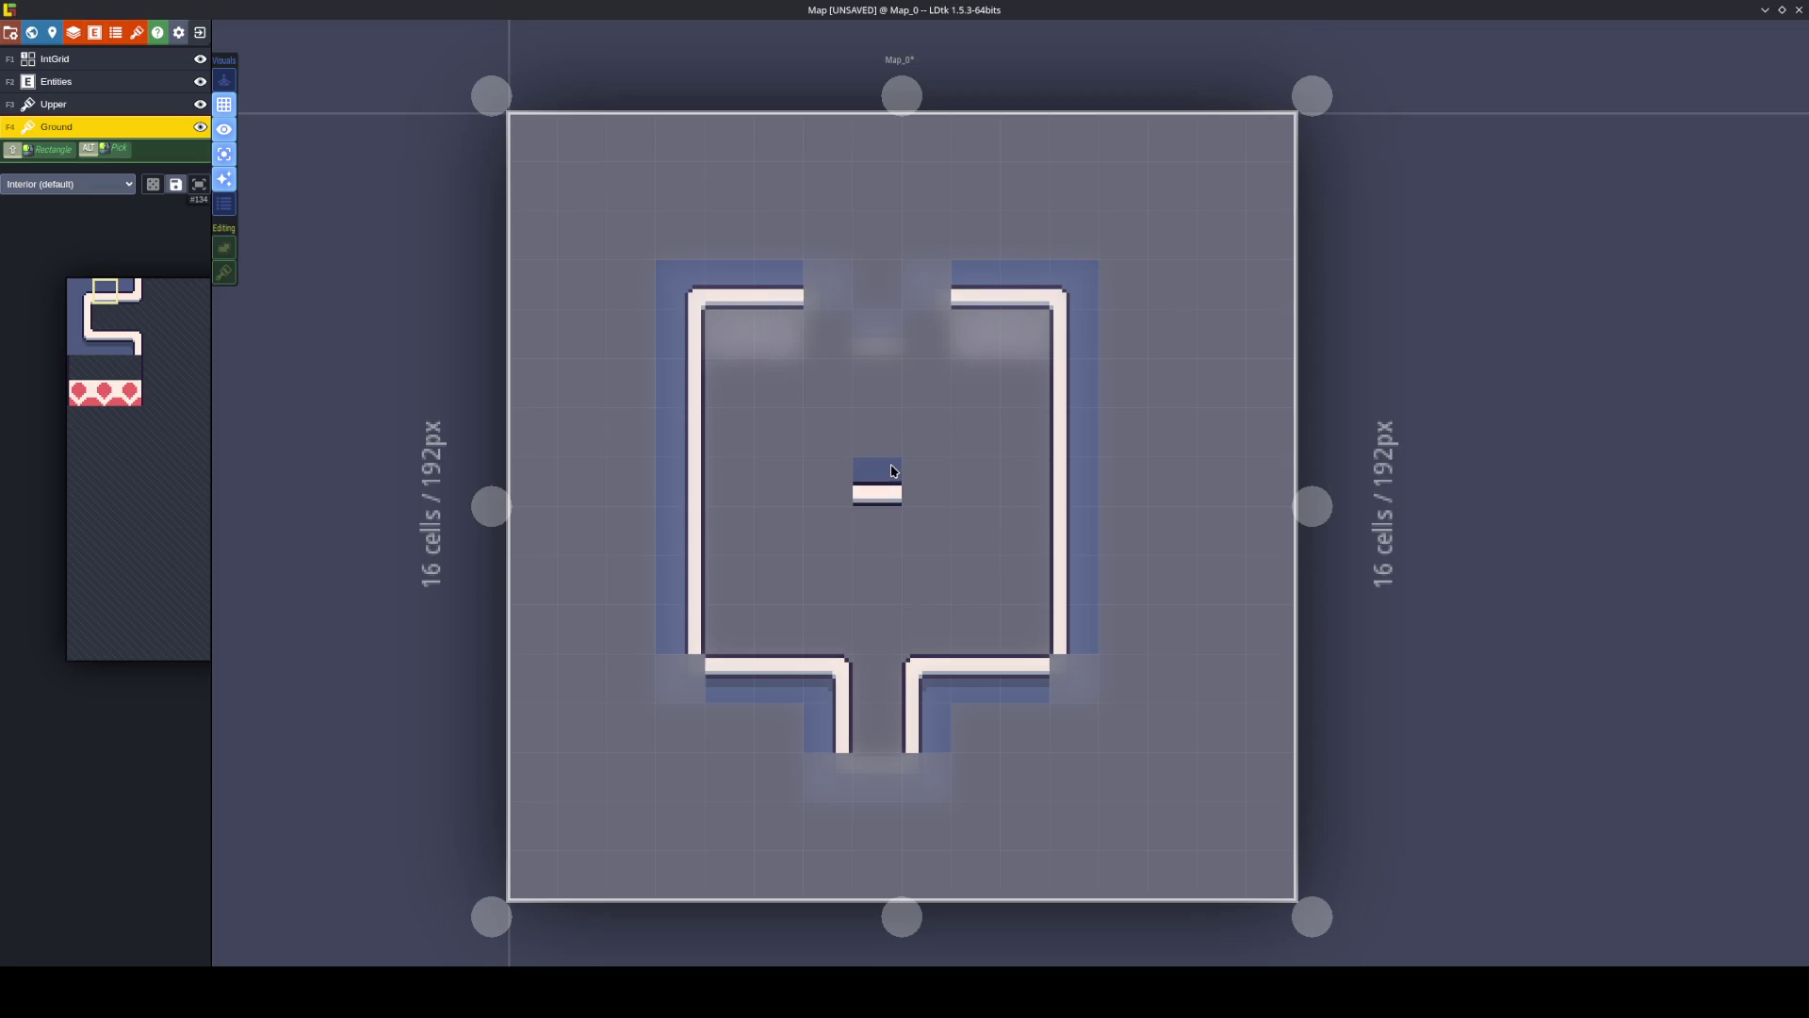
mouse_move(143, 329)
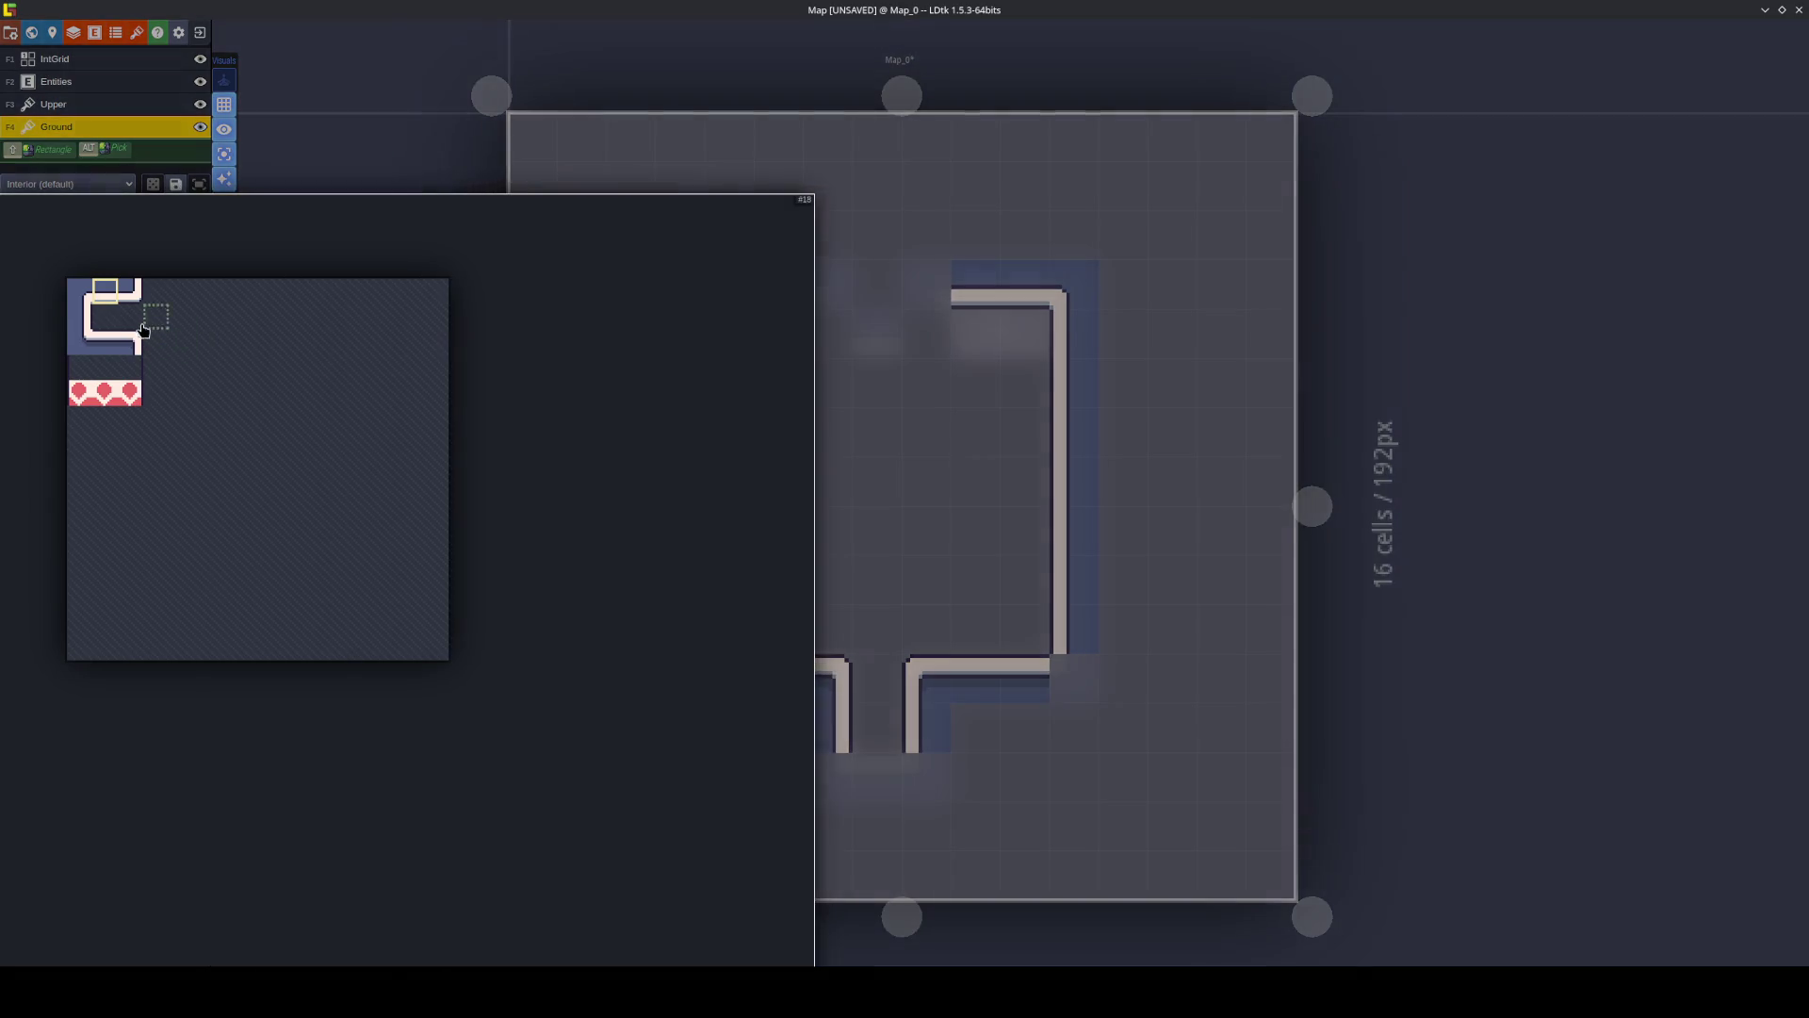
left_click(78, 298)
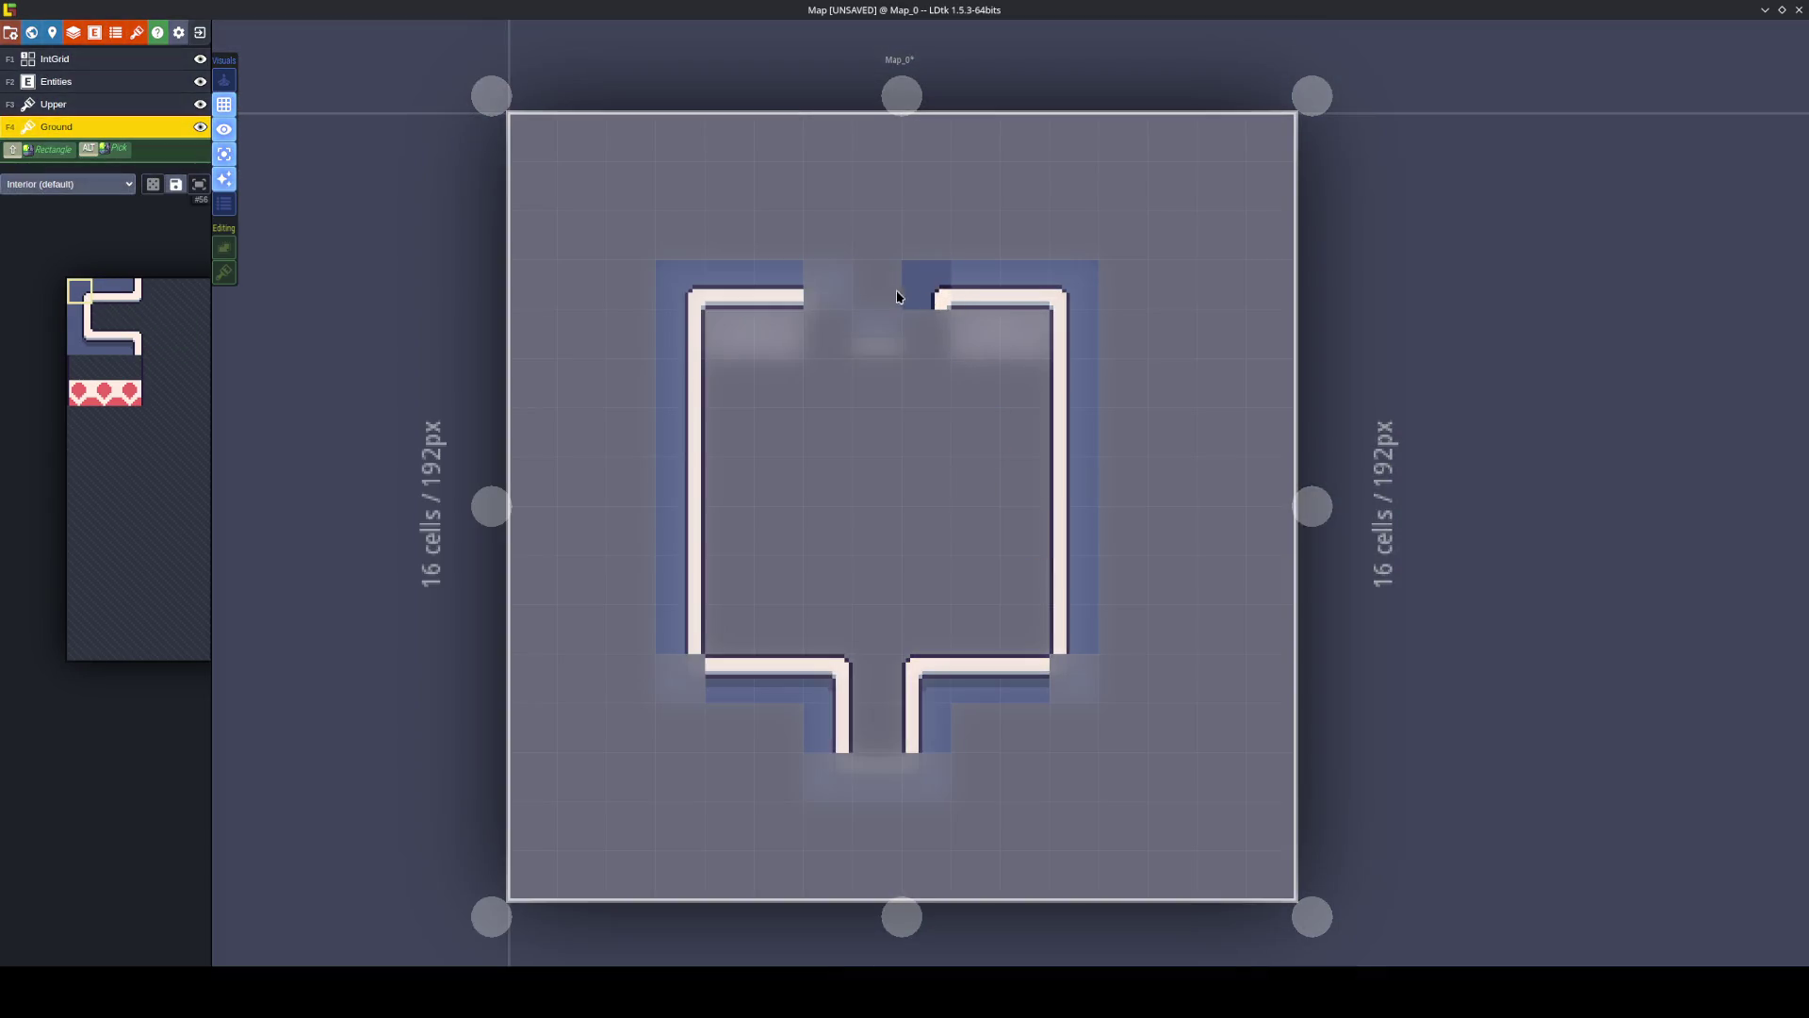
key("x")
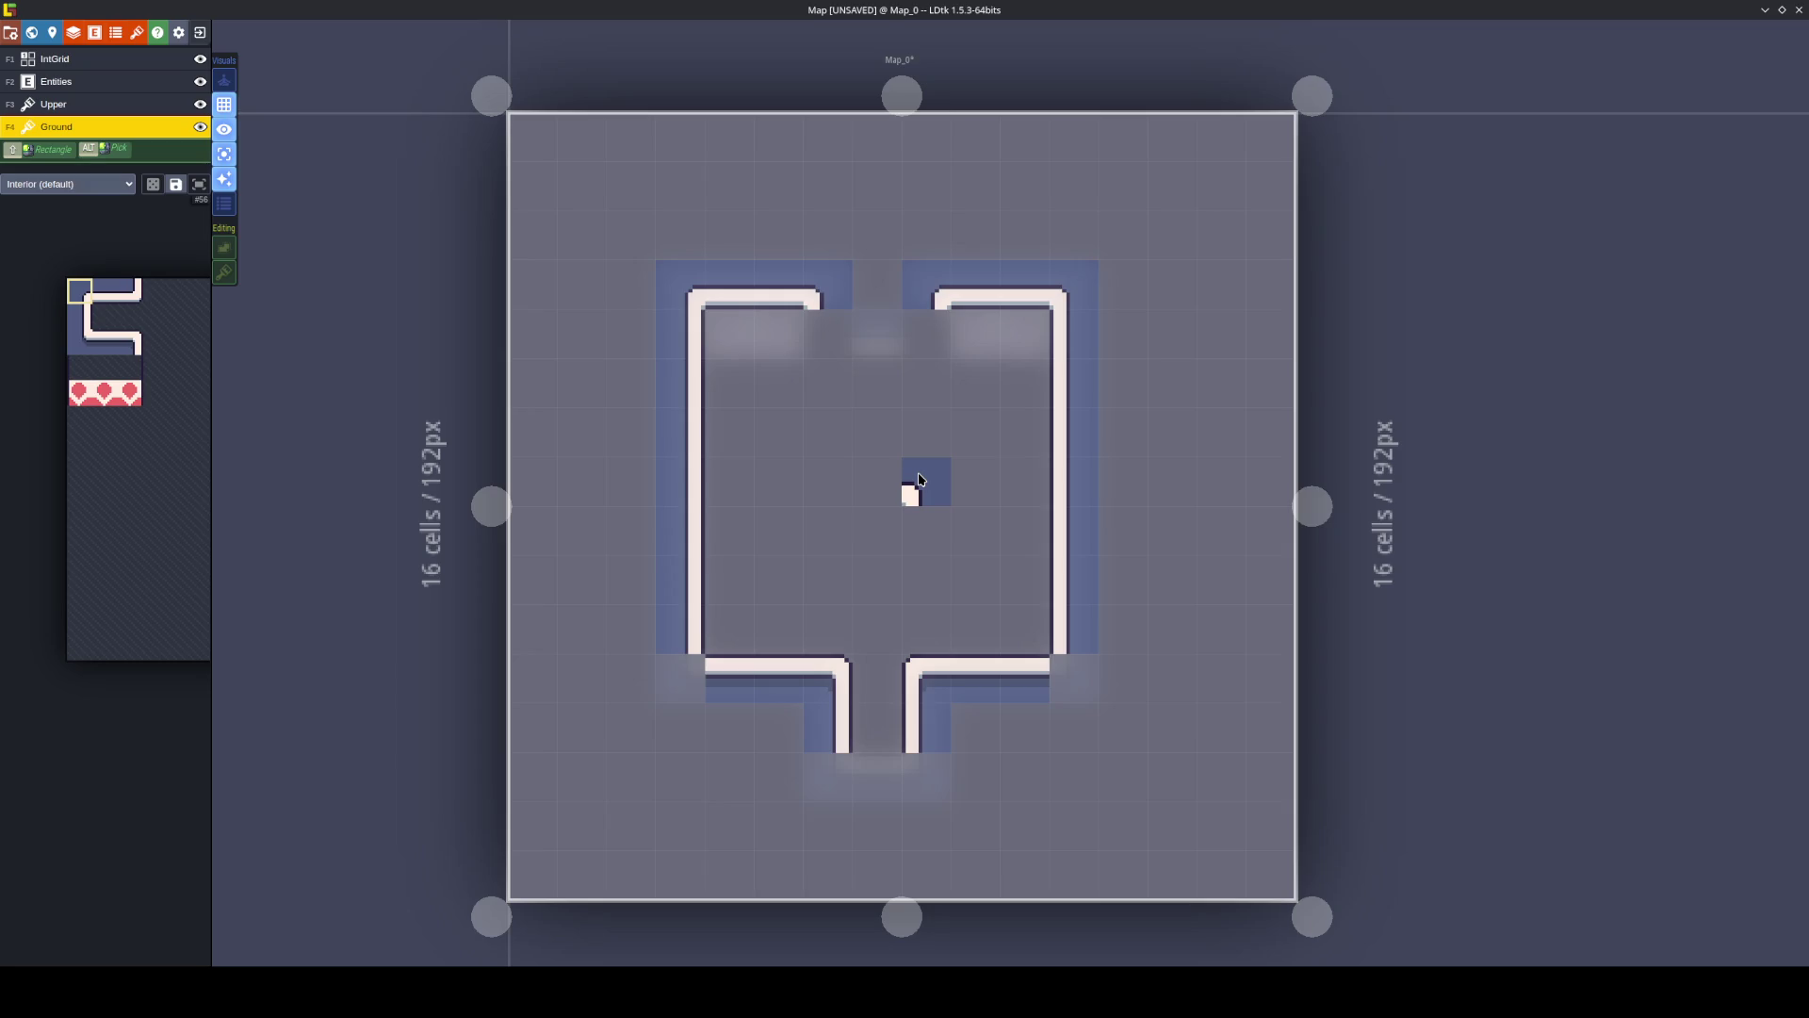
Fill the top notch with heart tiles two rows deep and add a wall tile in the top-middle gap.
mouse_move(139, 405)
left_click(829, 335)
key("x")
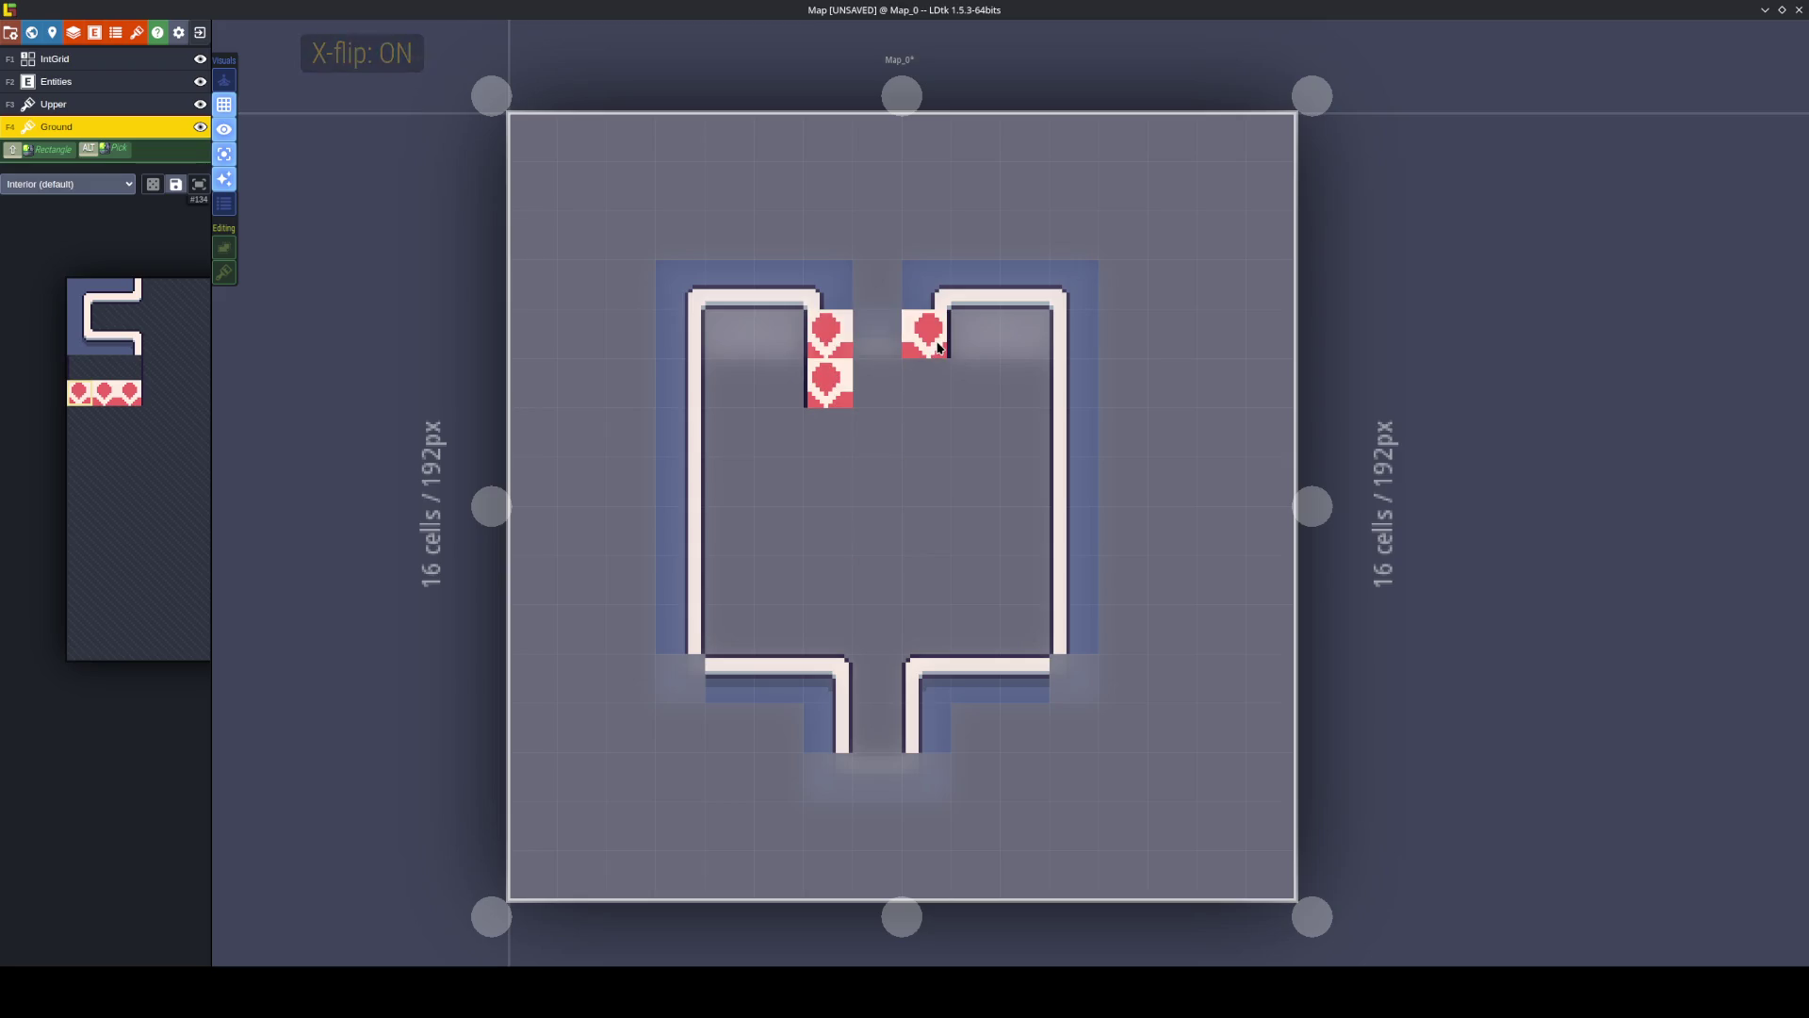
left_click_drag(927, 335, 927, 383)
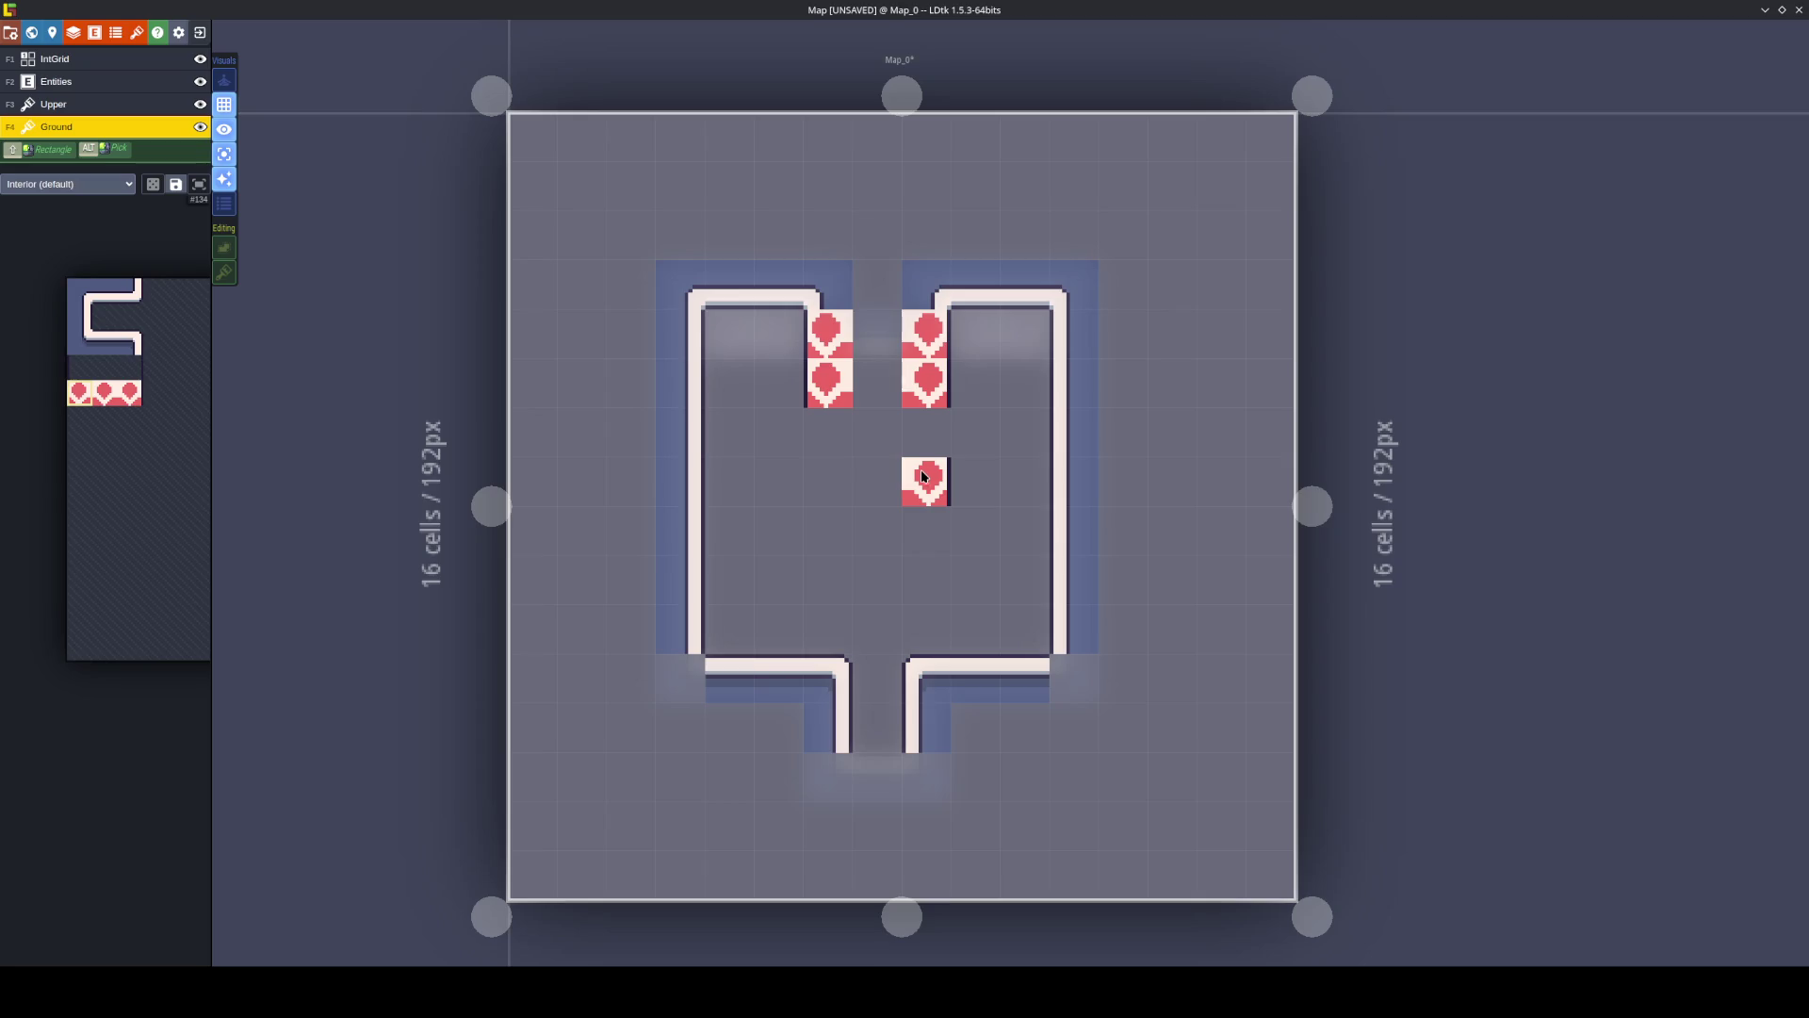
mouse_move(198, 407)
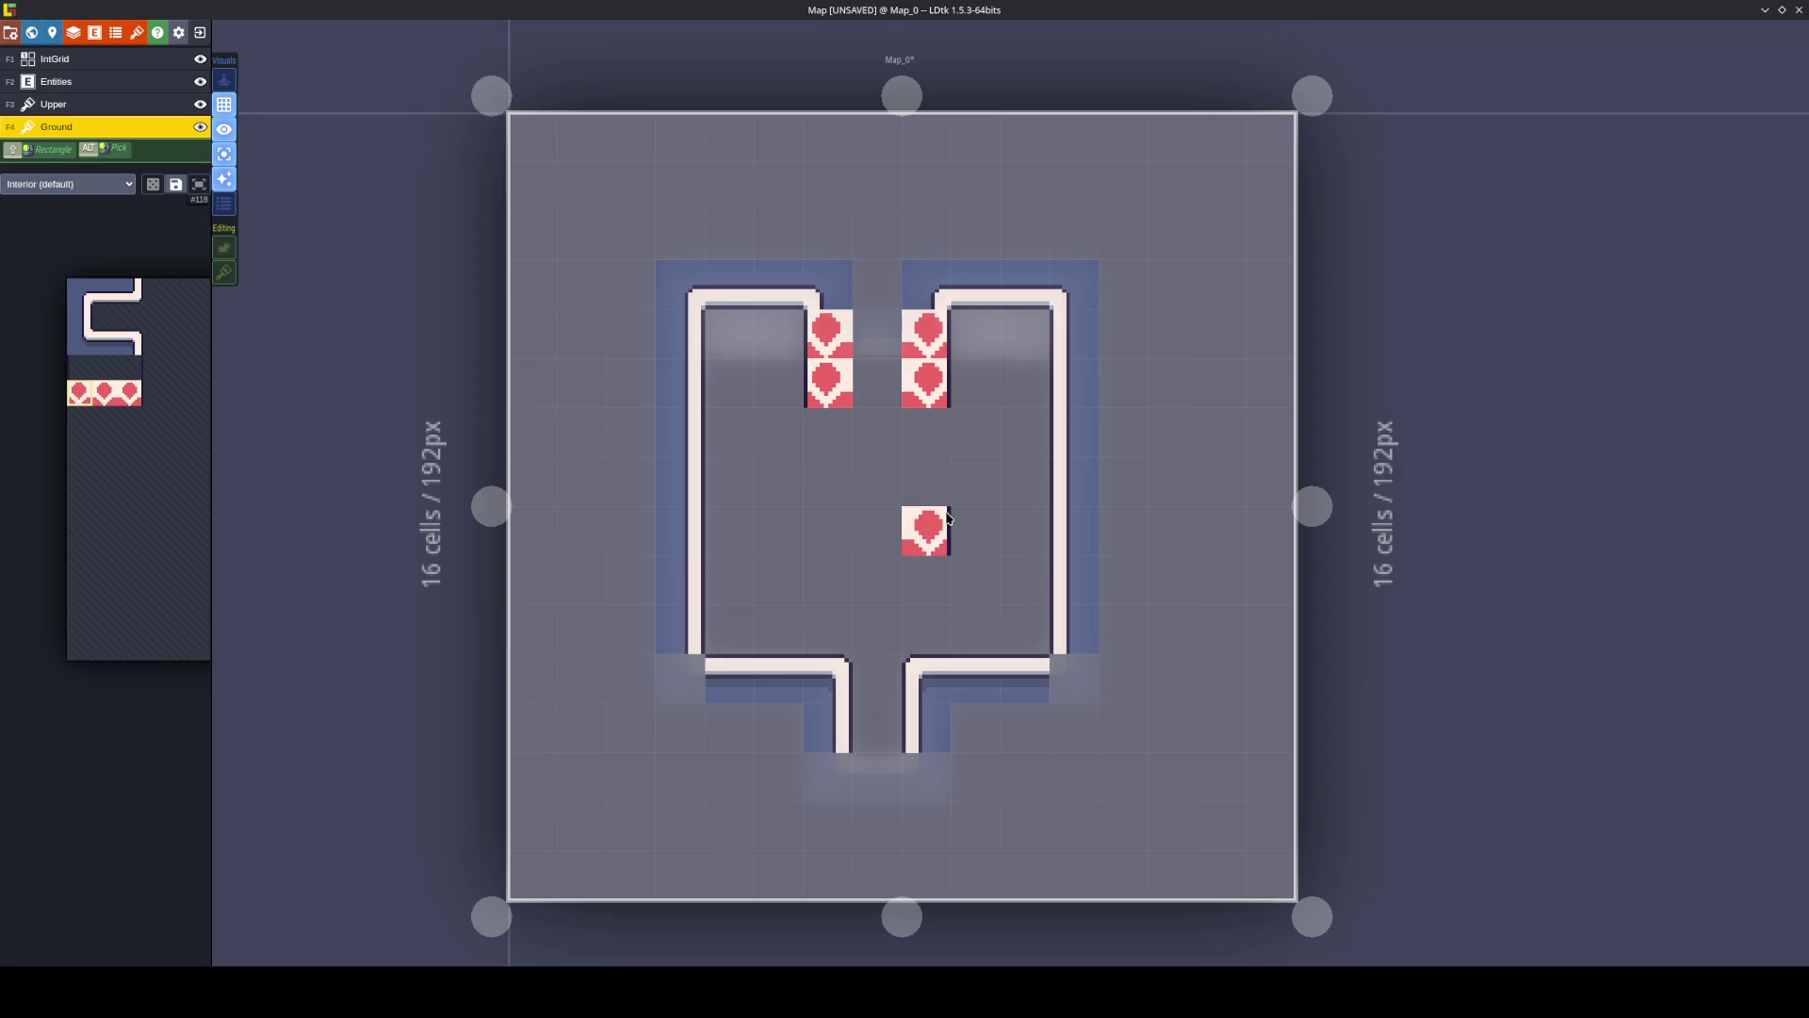
mouse_move(115, 412)
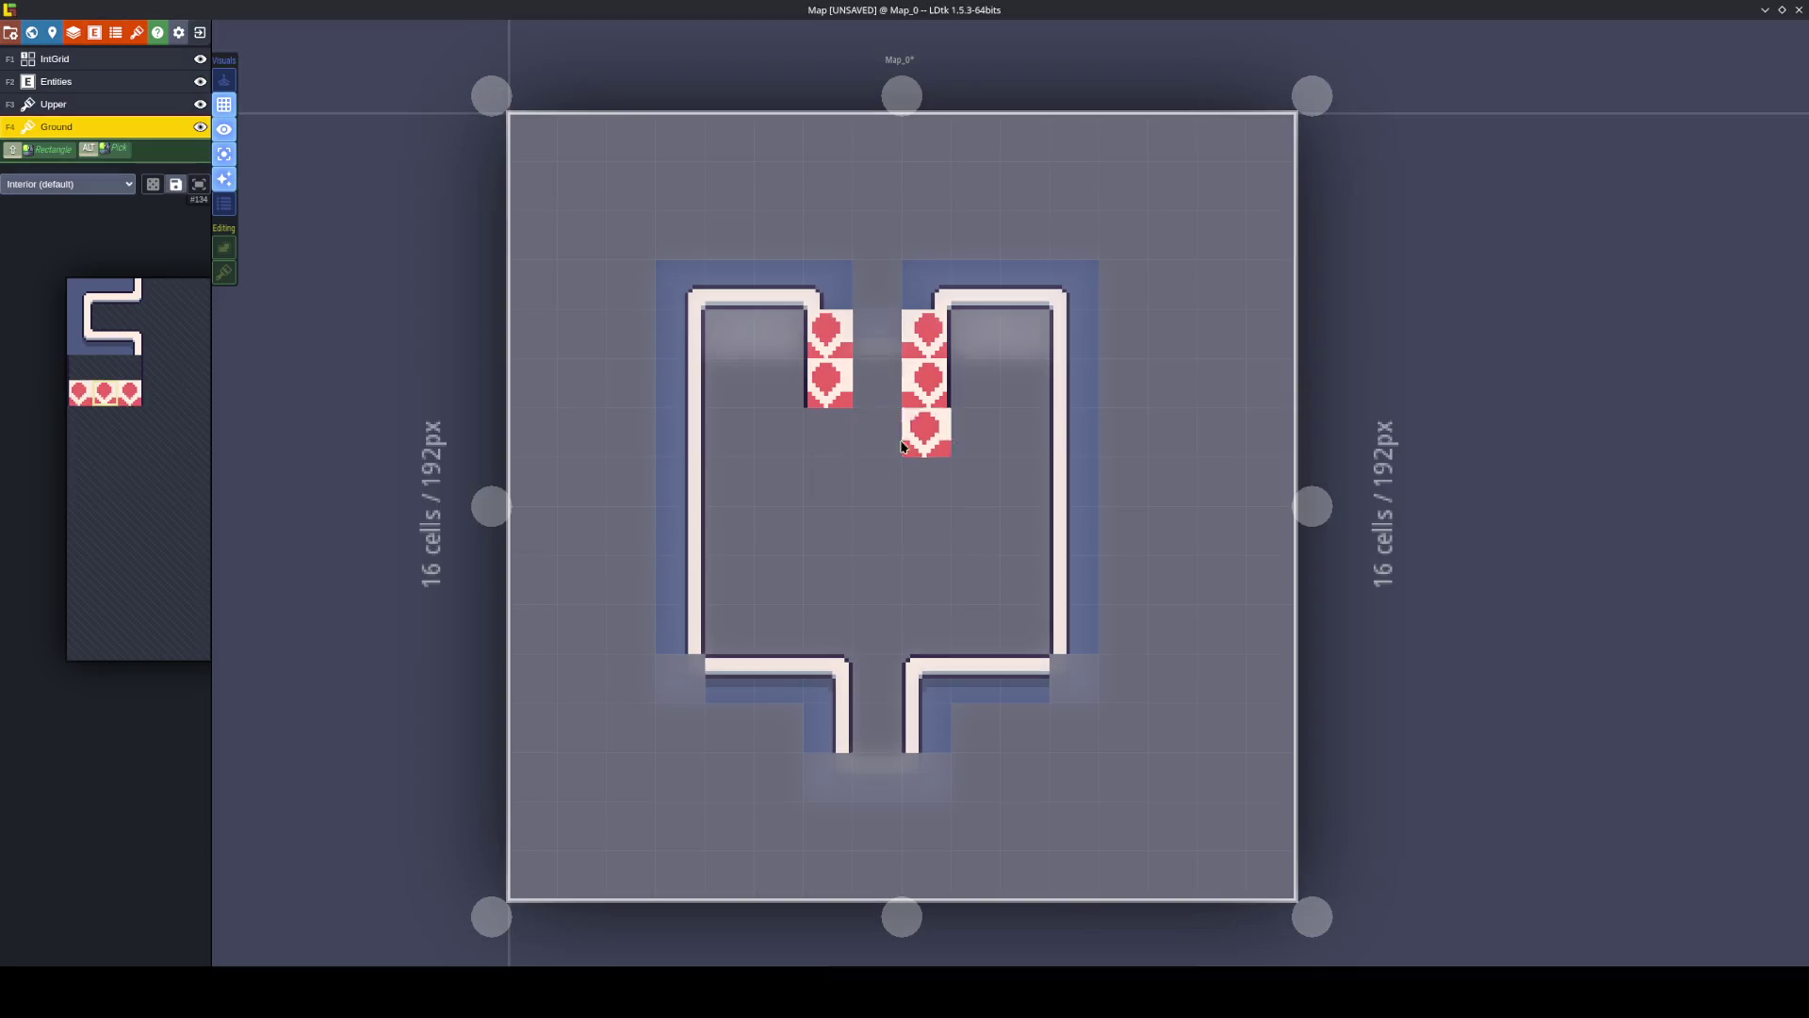
left_click(877, 381)
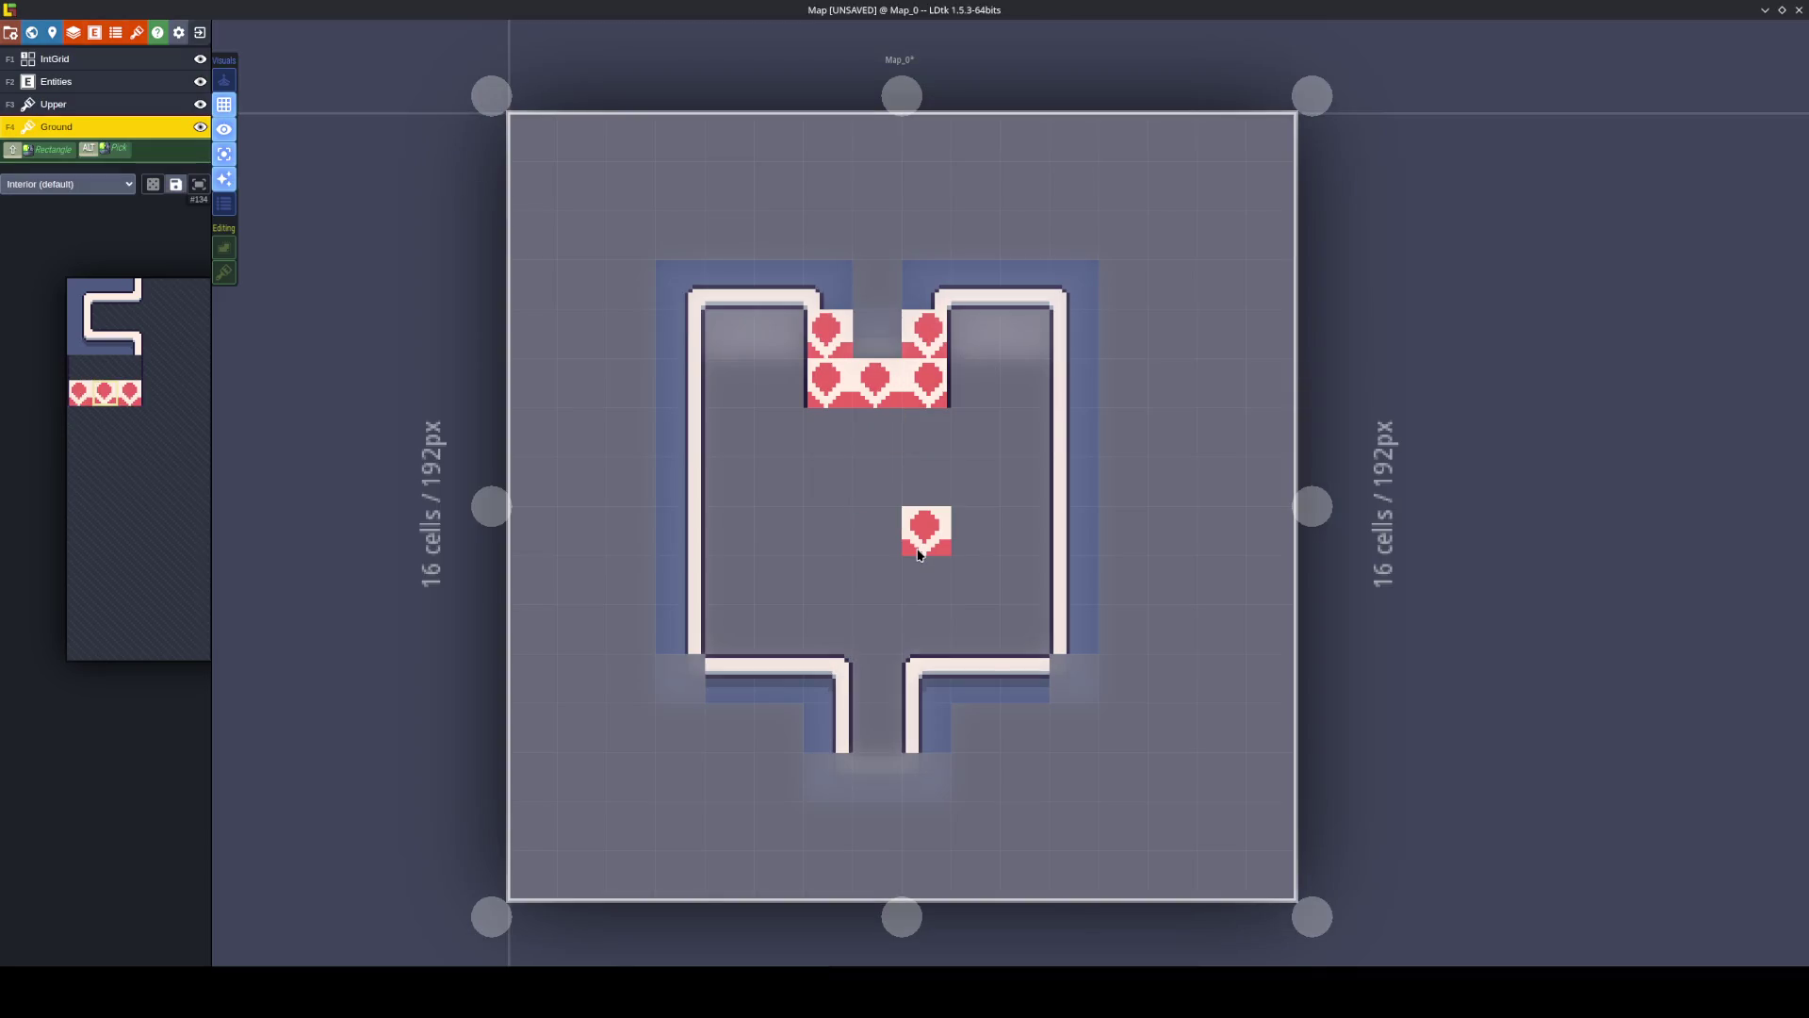
mouse_move(132, 329)
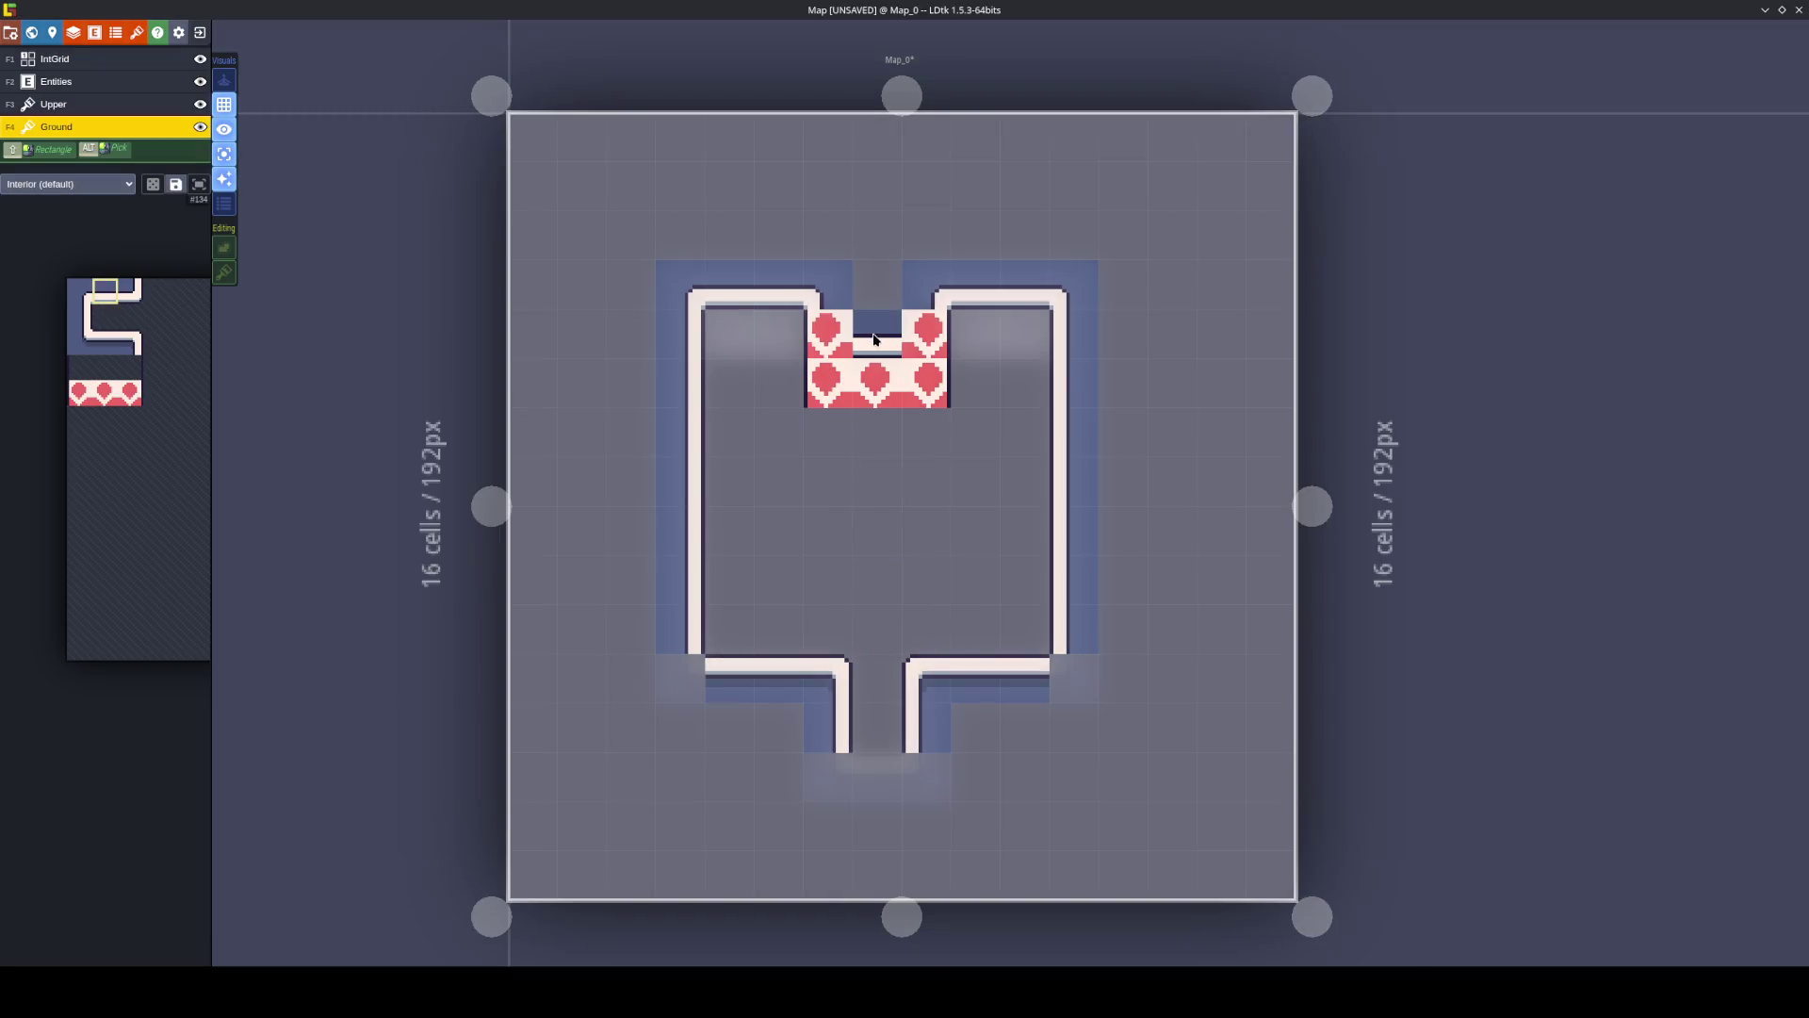
left_click(877, 334)
On the Upper layer, erase the walls and hearts, then paint two hearts in the top-left corner.
left_click(29, 104)
mouse_move(738, 266)
left_mouse_down()
mouse_move(683, 334)
mouse_move(681, 386)
mouse_move(727, 697)
mouse_move(799, 736)
mouse_move(820, 688)
mouse_move(928, 730)
mouse_move(901, 355)
mouse_move(930, 286)
mouse_move(1027, 283)
mouse_move(1027, 321)
mouse_move(1082, 345)
mouse_move(972, 686)
mouse_move(1025, 728)
left_mouse_up()
left_click(224, 153)
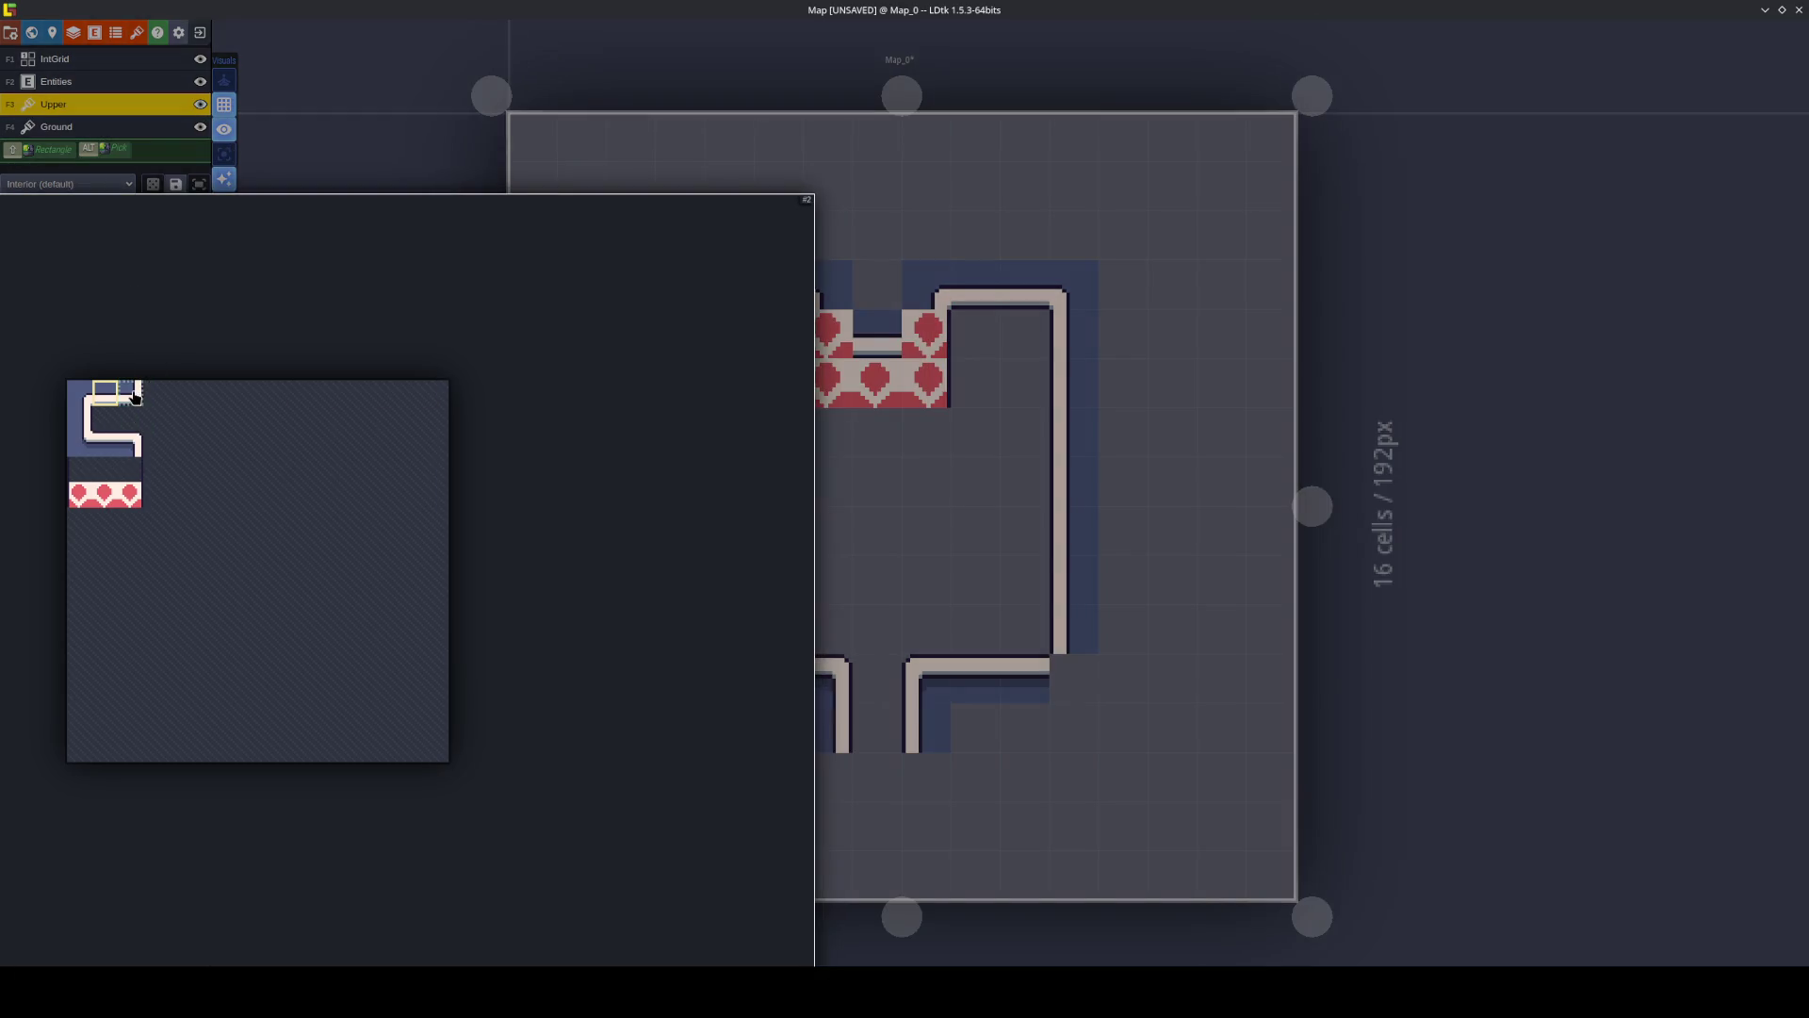
left_click(132, 394)
key("x")
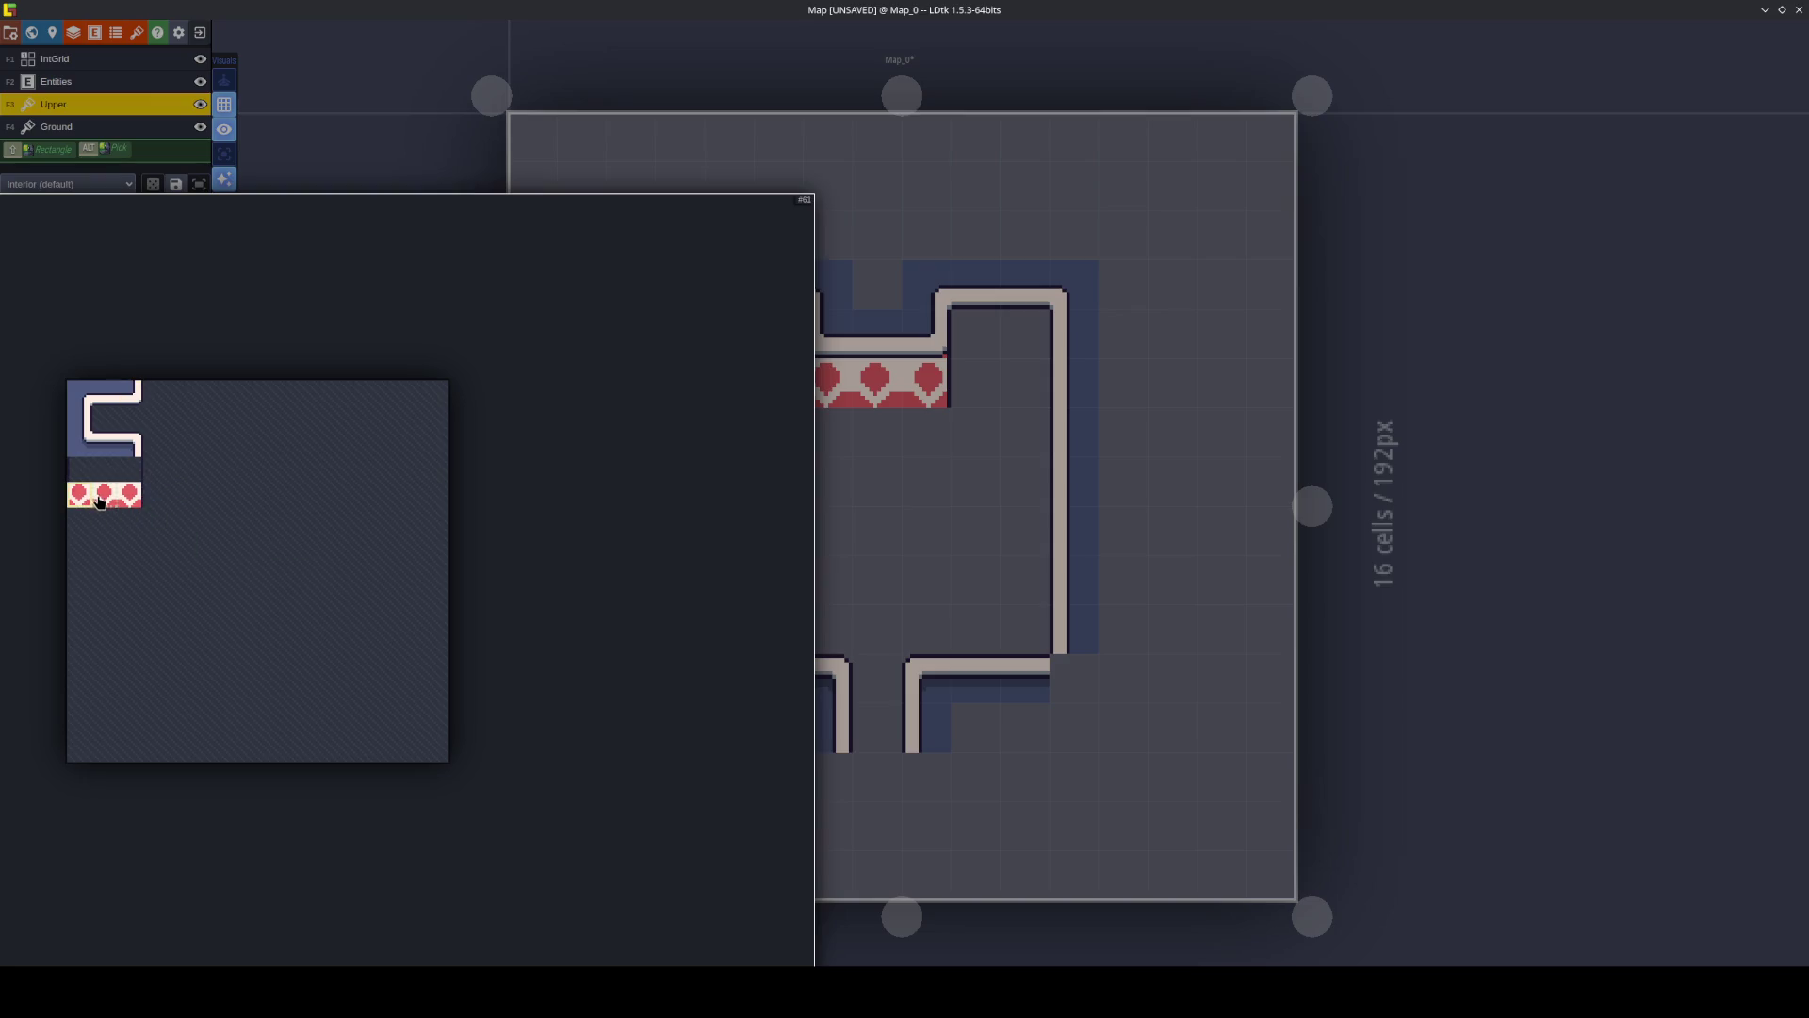
left_click(100, 500)
left_click(741, 343)
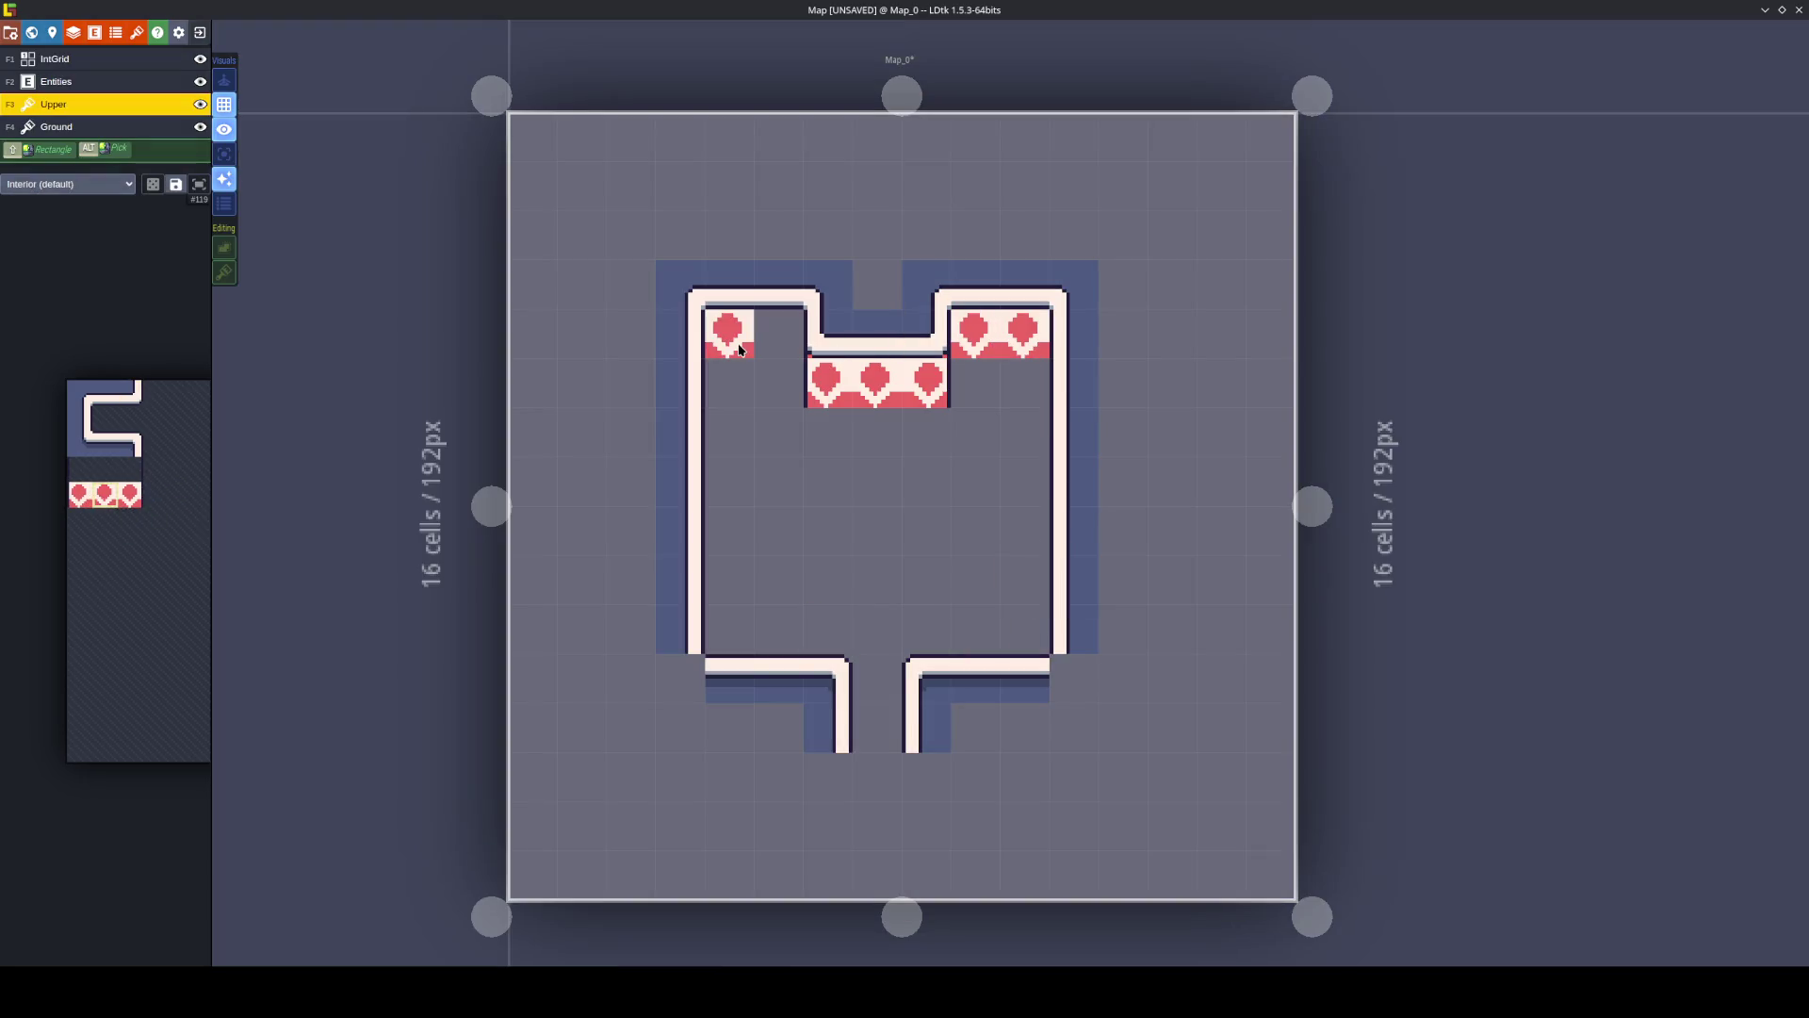
left_click(759, 341)
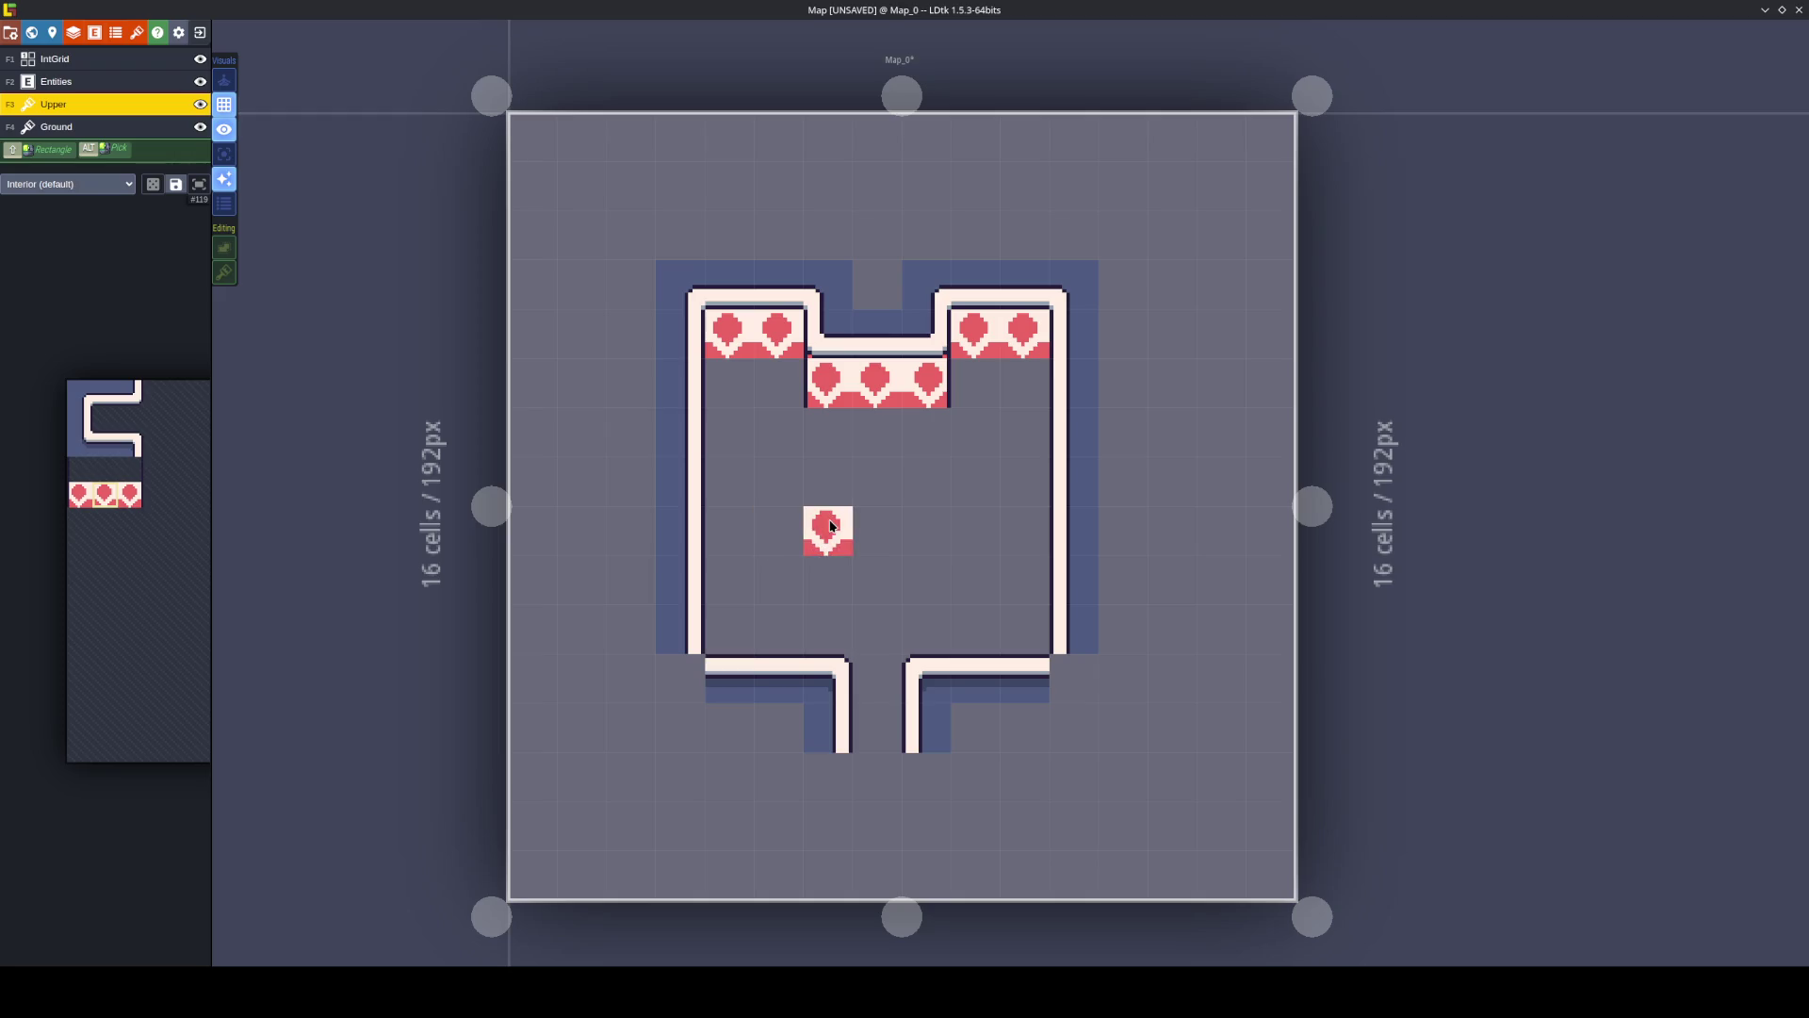
On the Ground layer, cap the room's bottom-left and the pipe's bottom with corner tiles, then save.
left_click(54, 128)
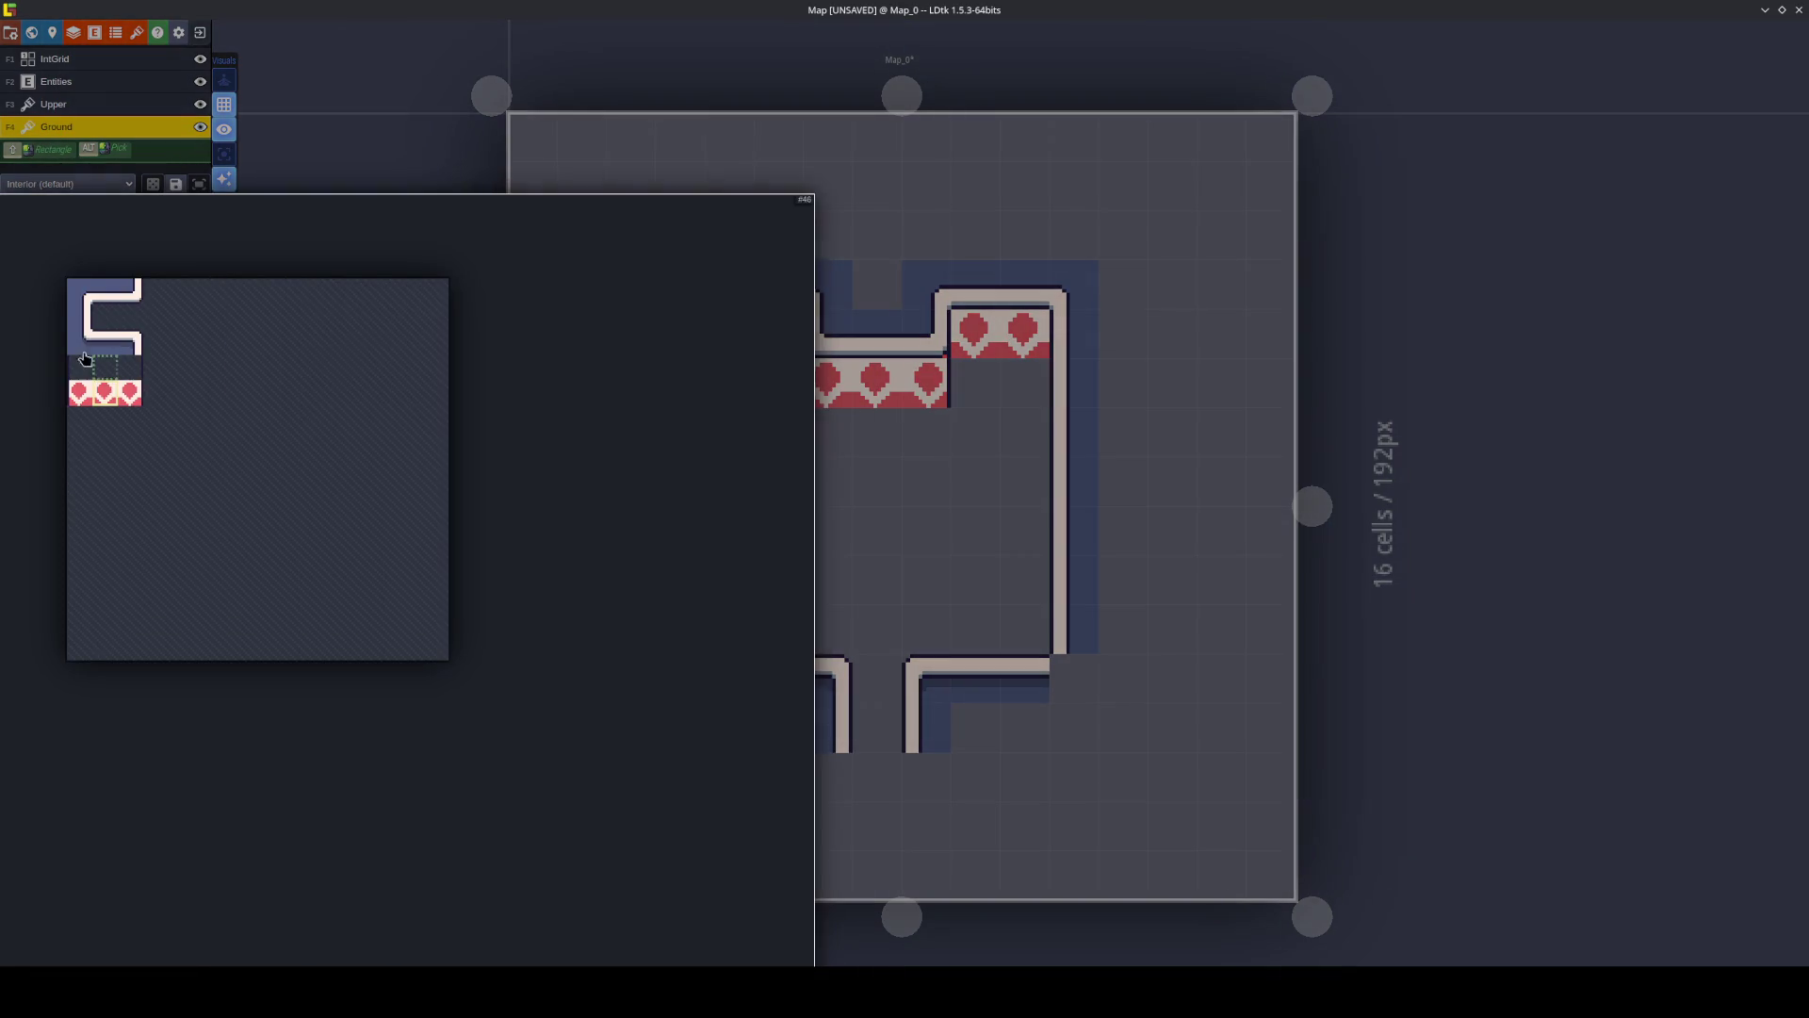
left_click(79, 342)
key("x")
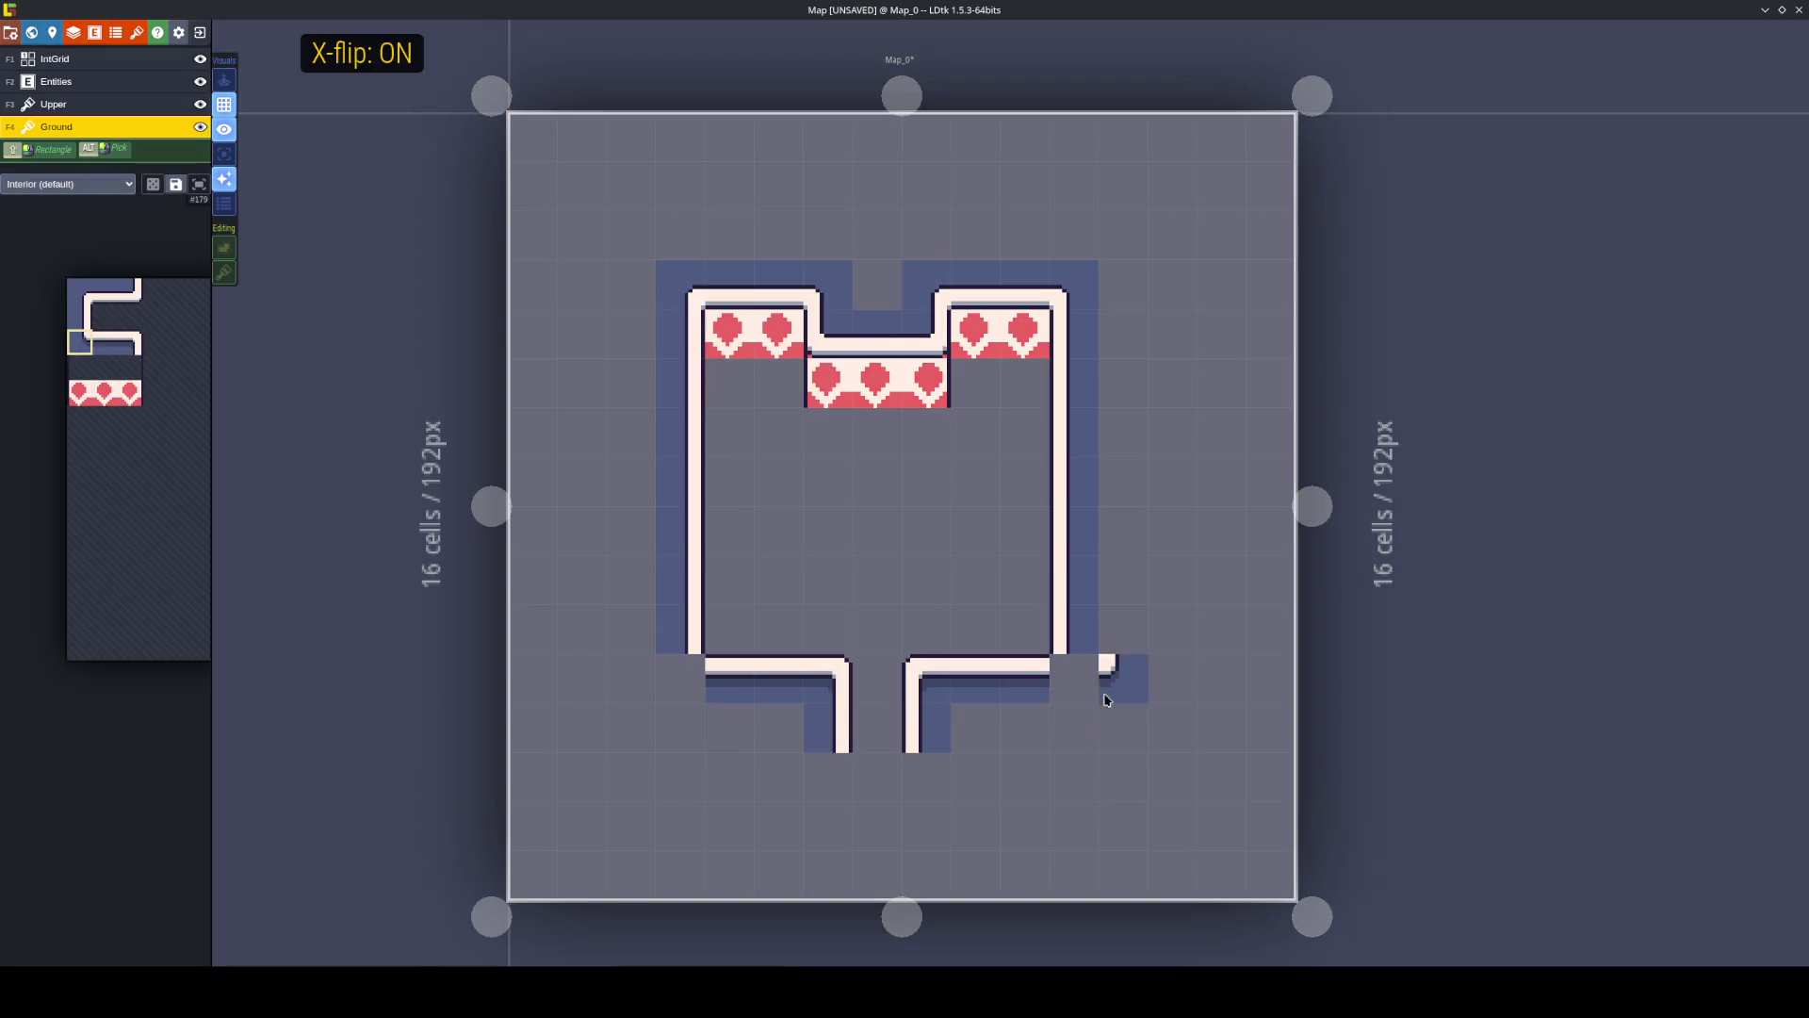
key("x")
left_click(673, 685)
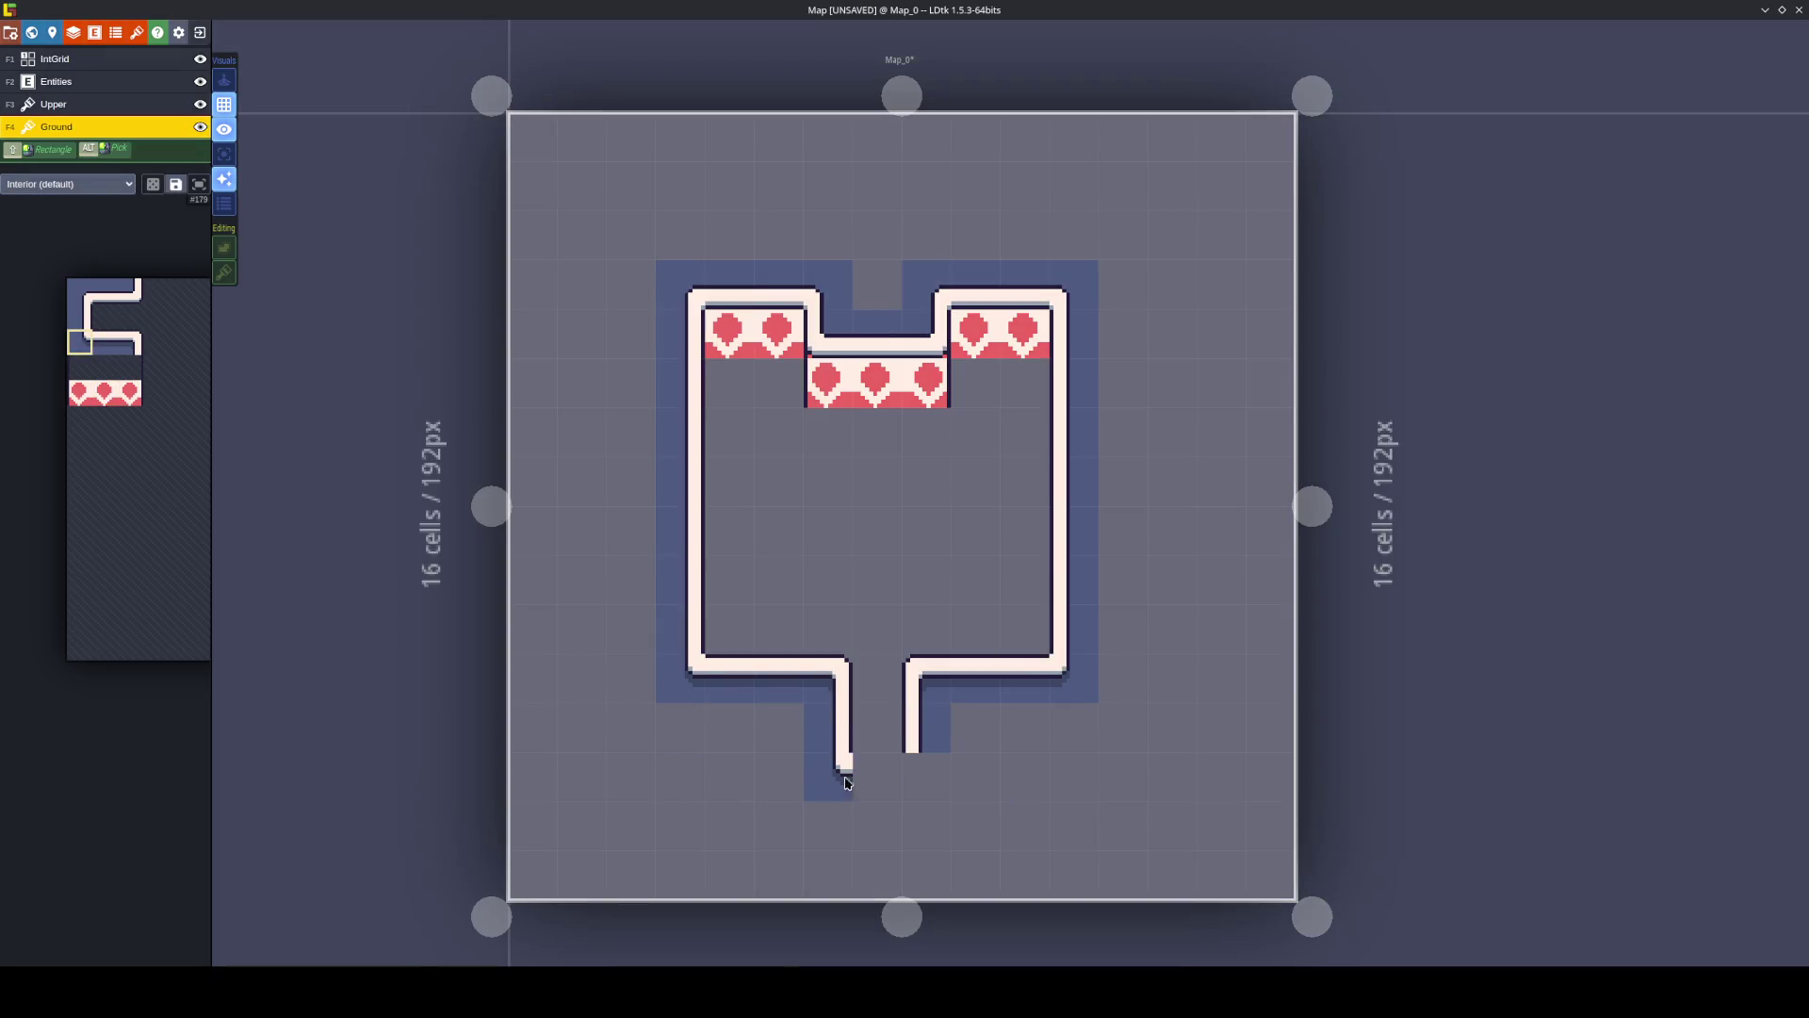
key("x")
left_click(926, 775)
mouse_move(202, 441)
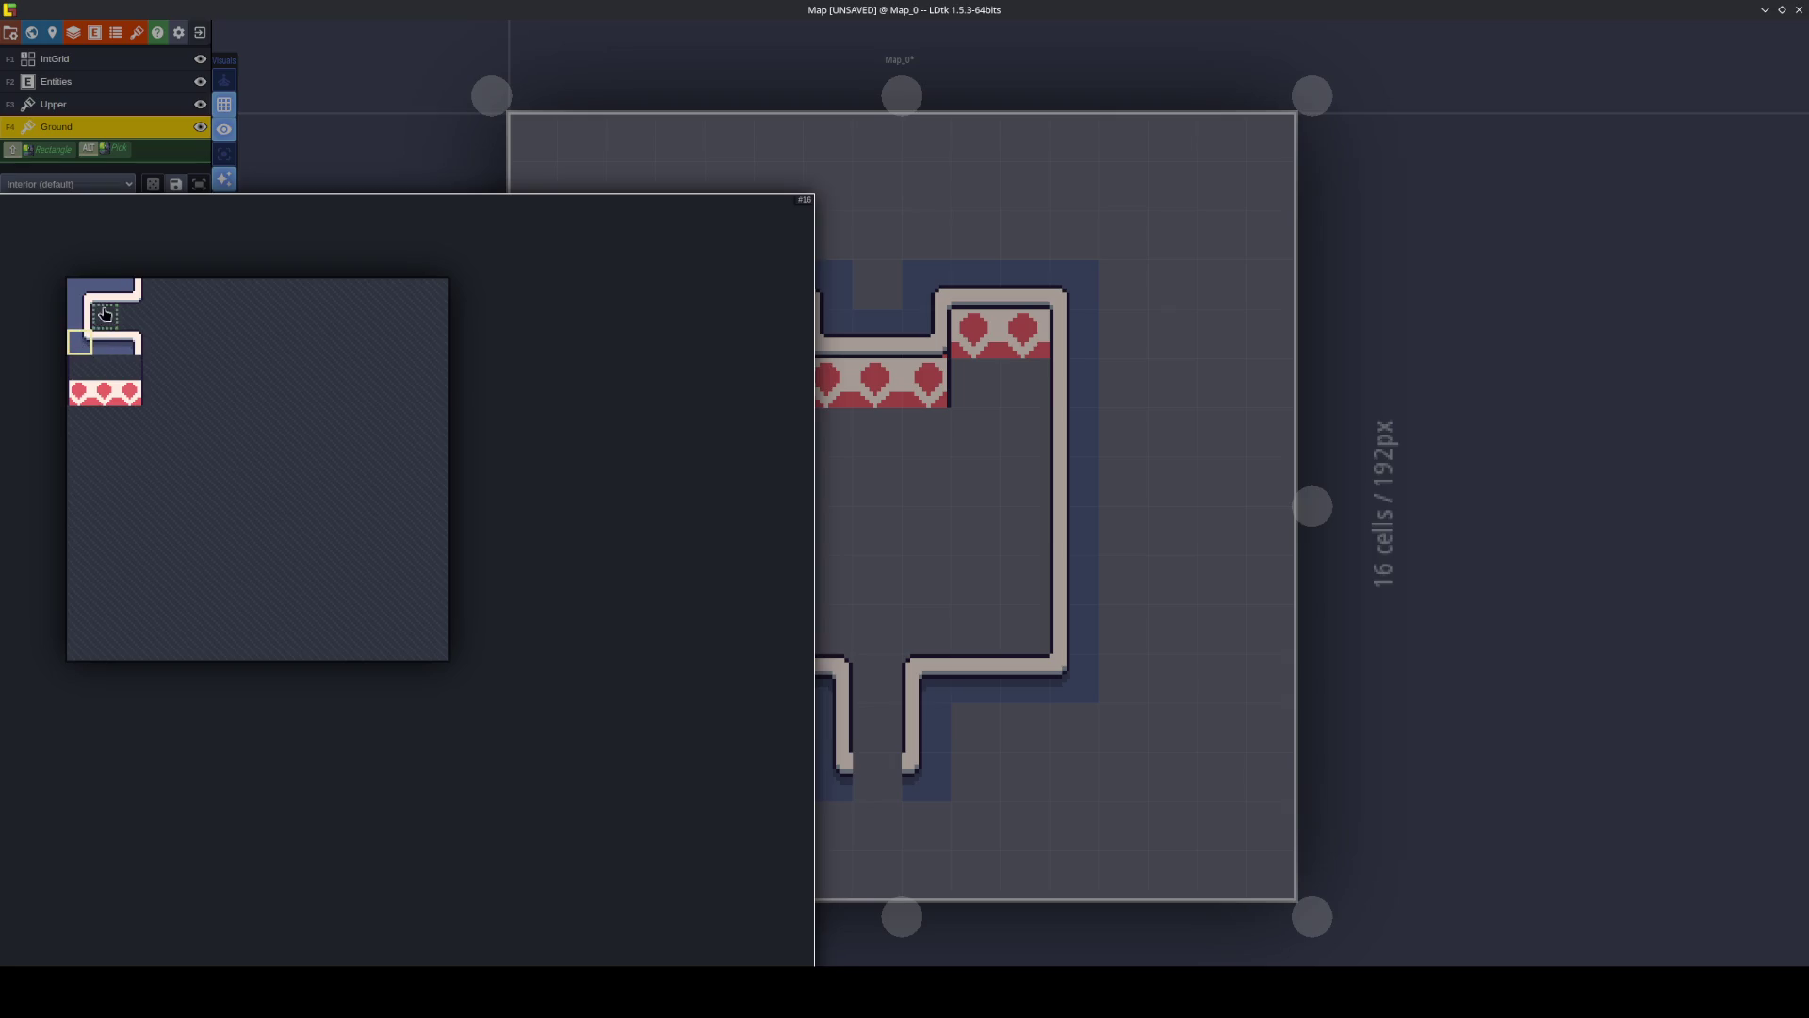
left_click(104, 343)
left_click(828, 777)
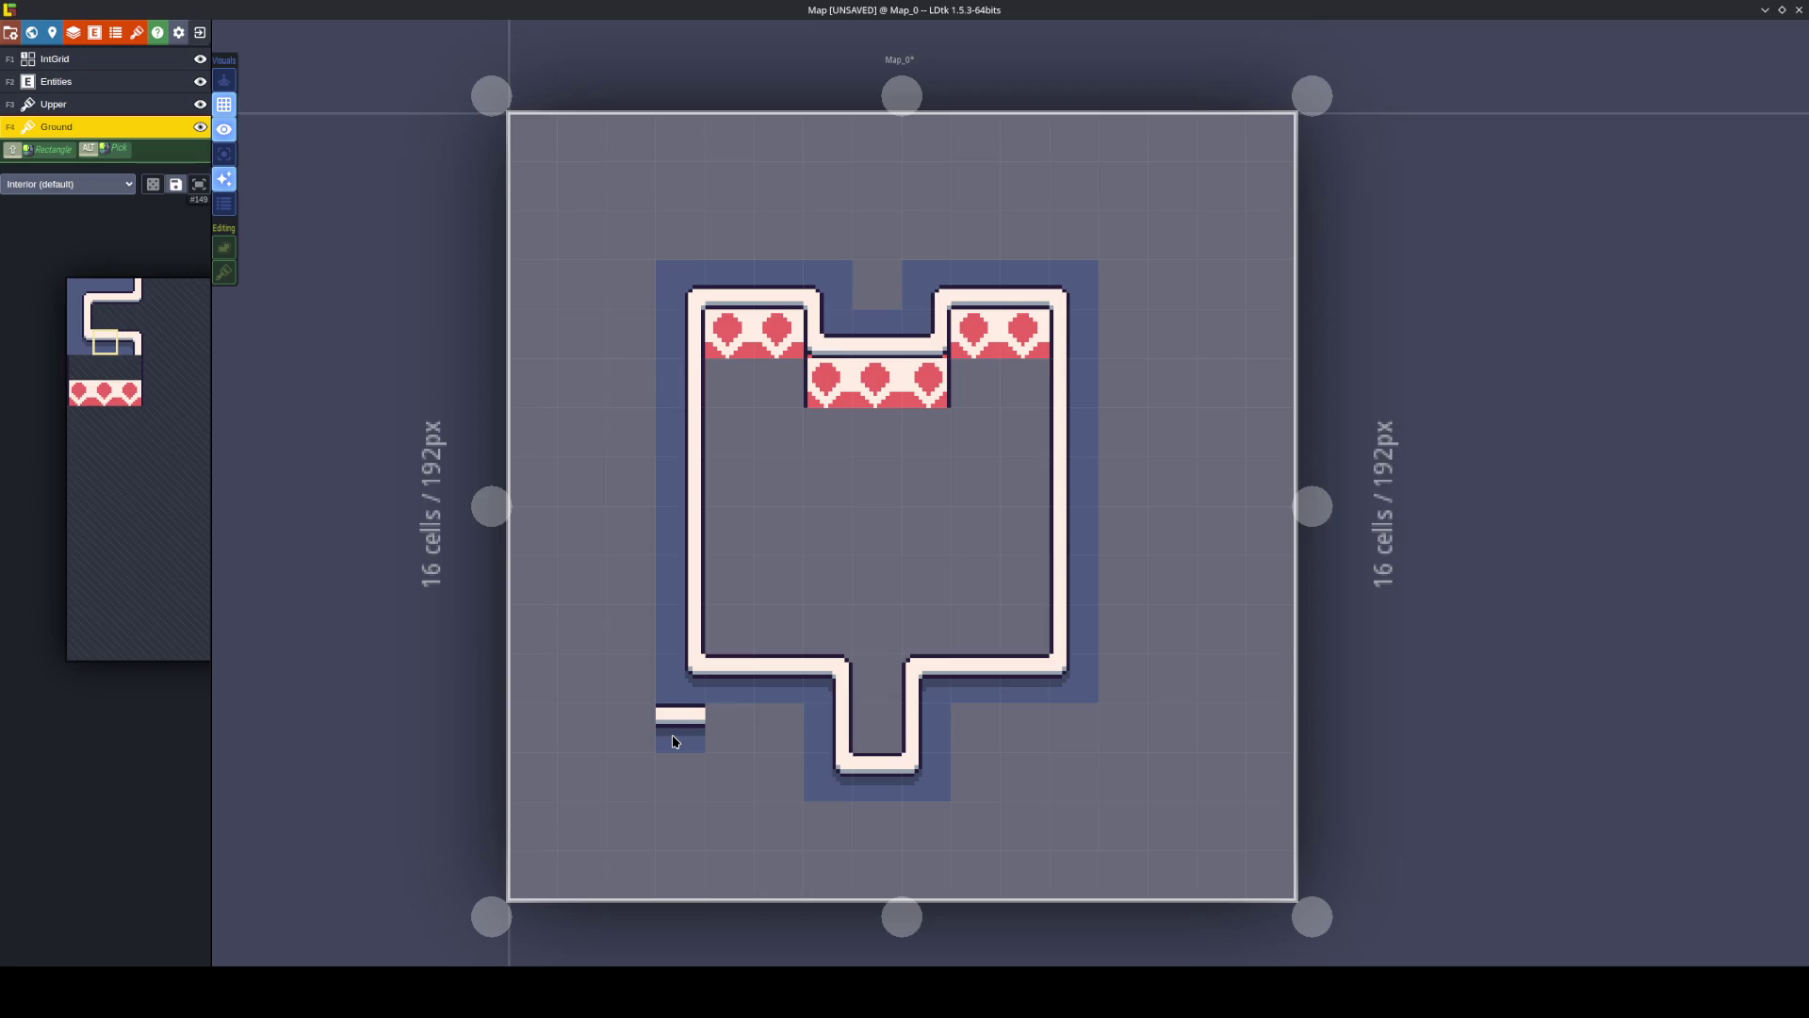
key("ctrl+s")
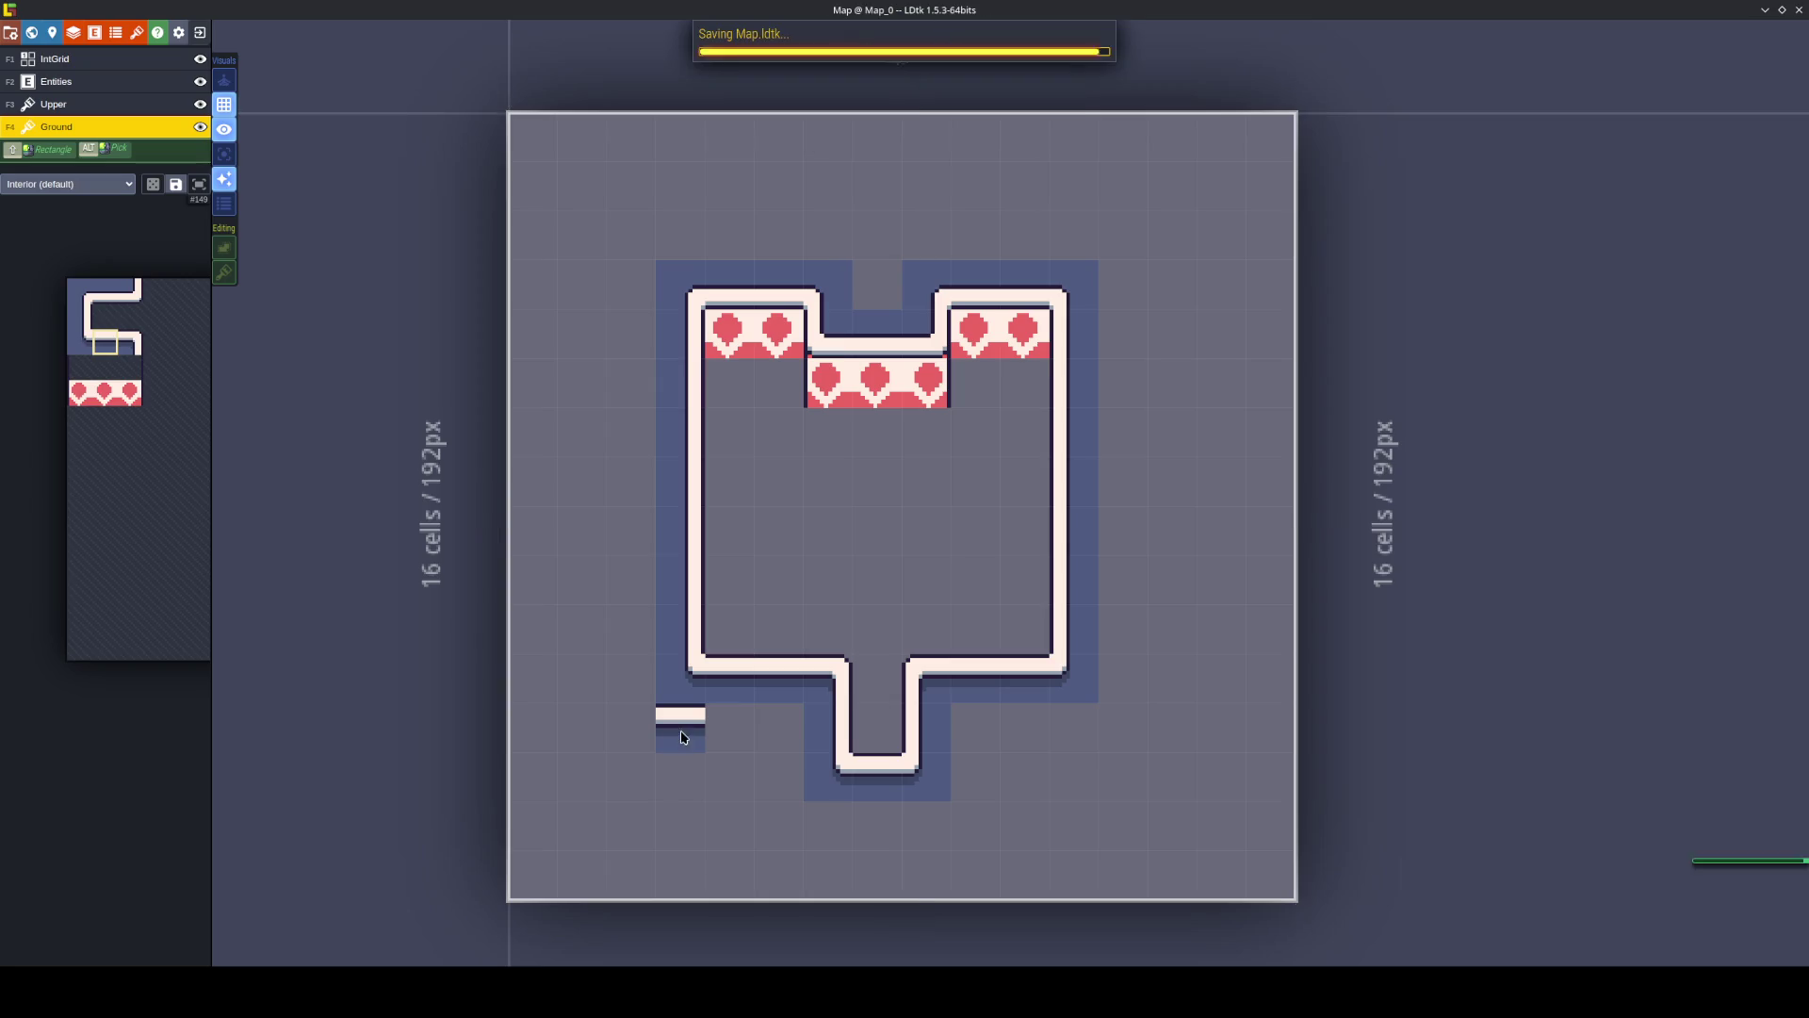
key("alt+Tab")
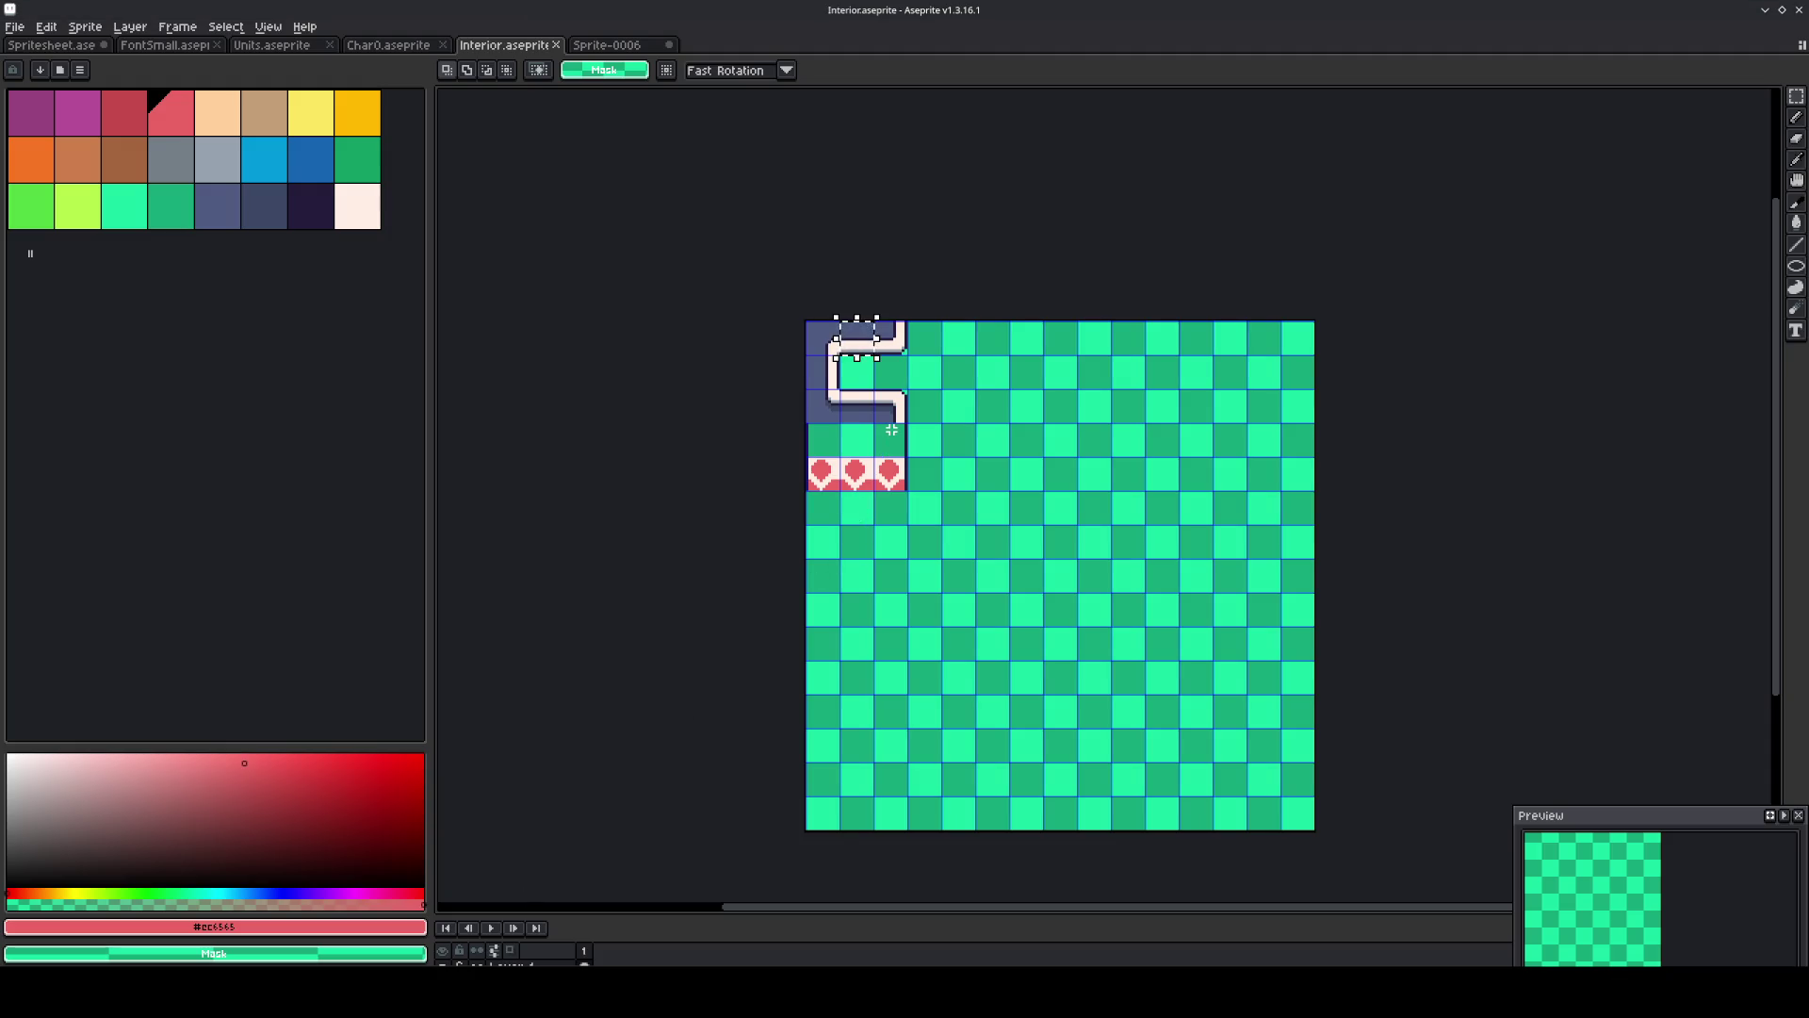
Fill the empty tile row above the hearts with the cream colour from the artwork.
scroll(892, 429, "up", 4)
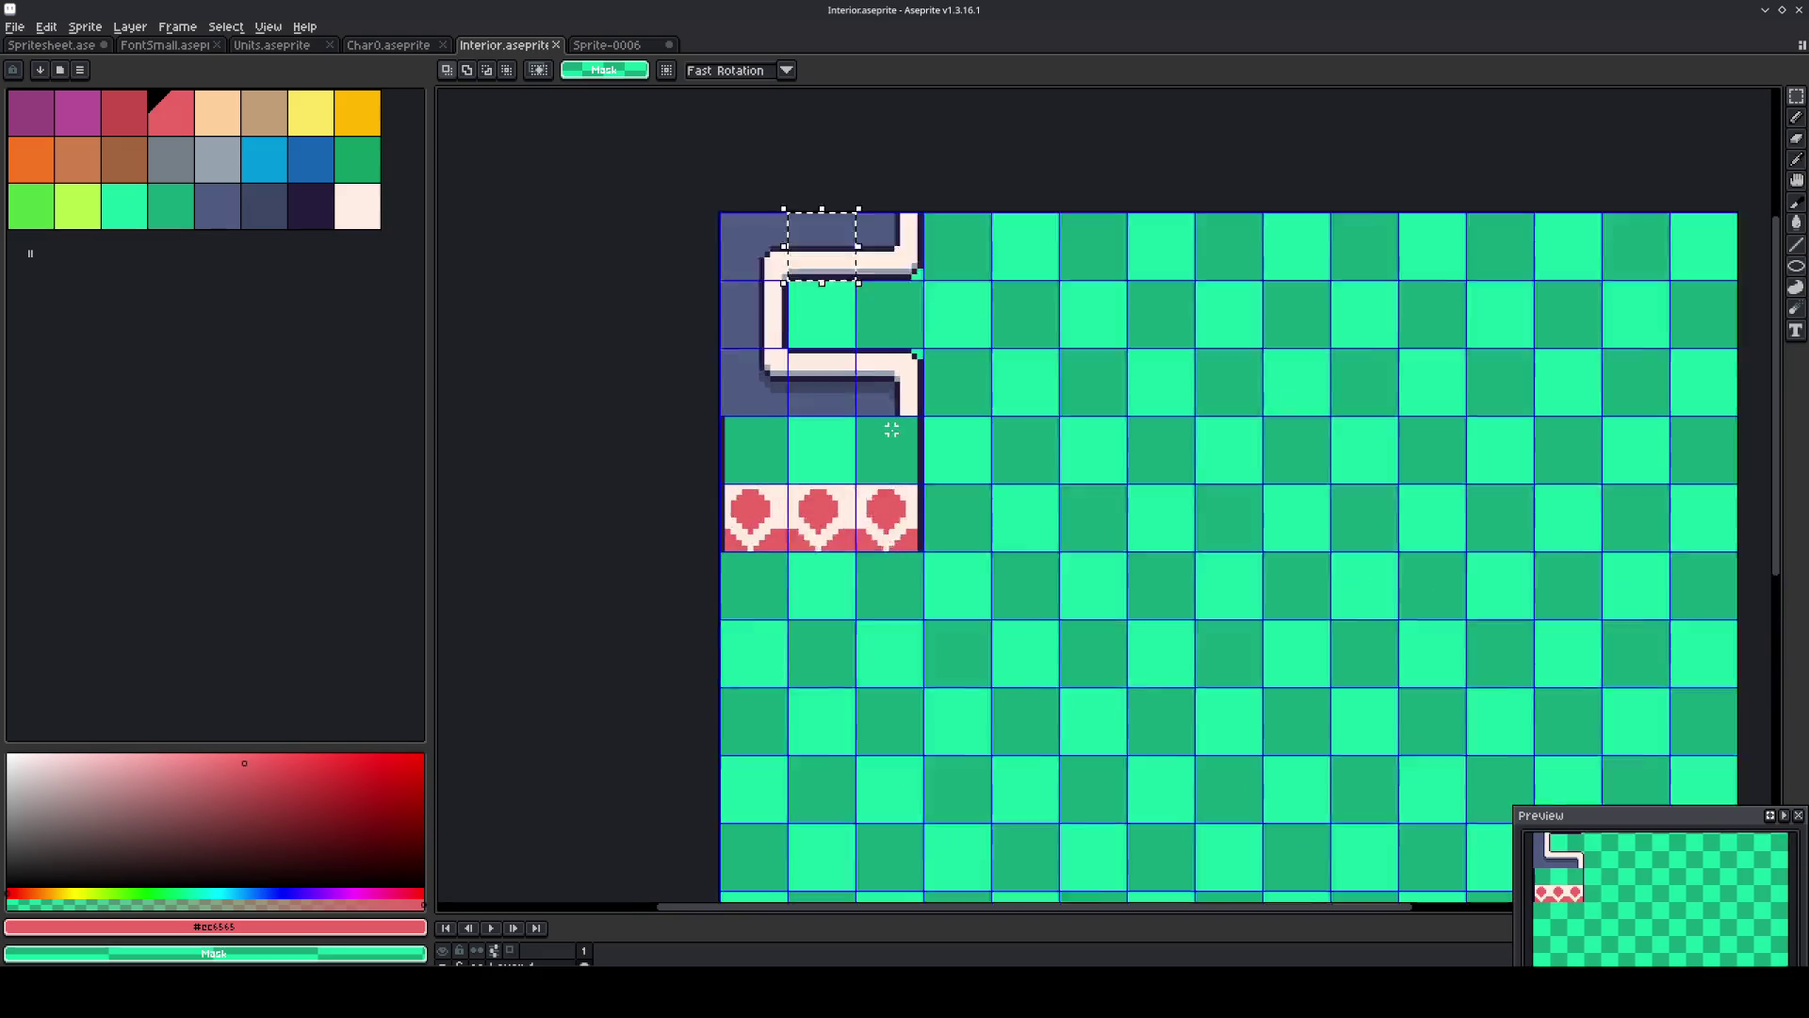
left_click_drag(880, 464, 612, 471)
left_click(673, 544, "alt")
key("f")
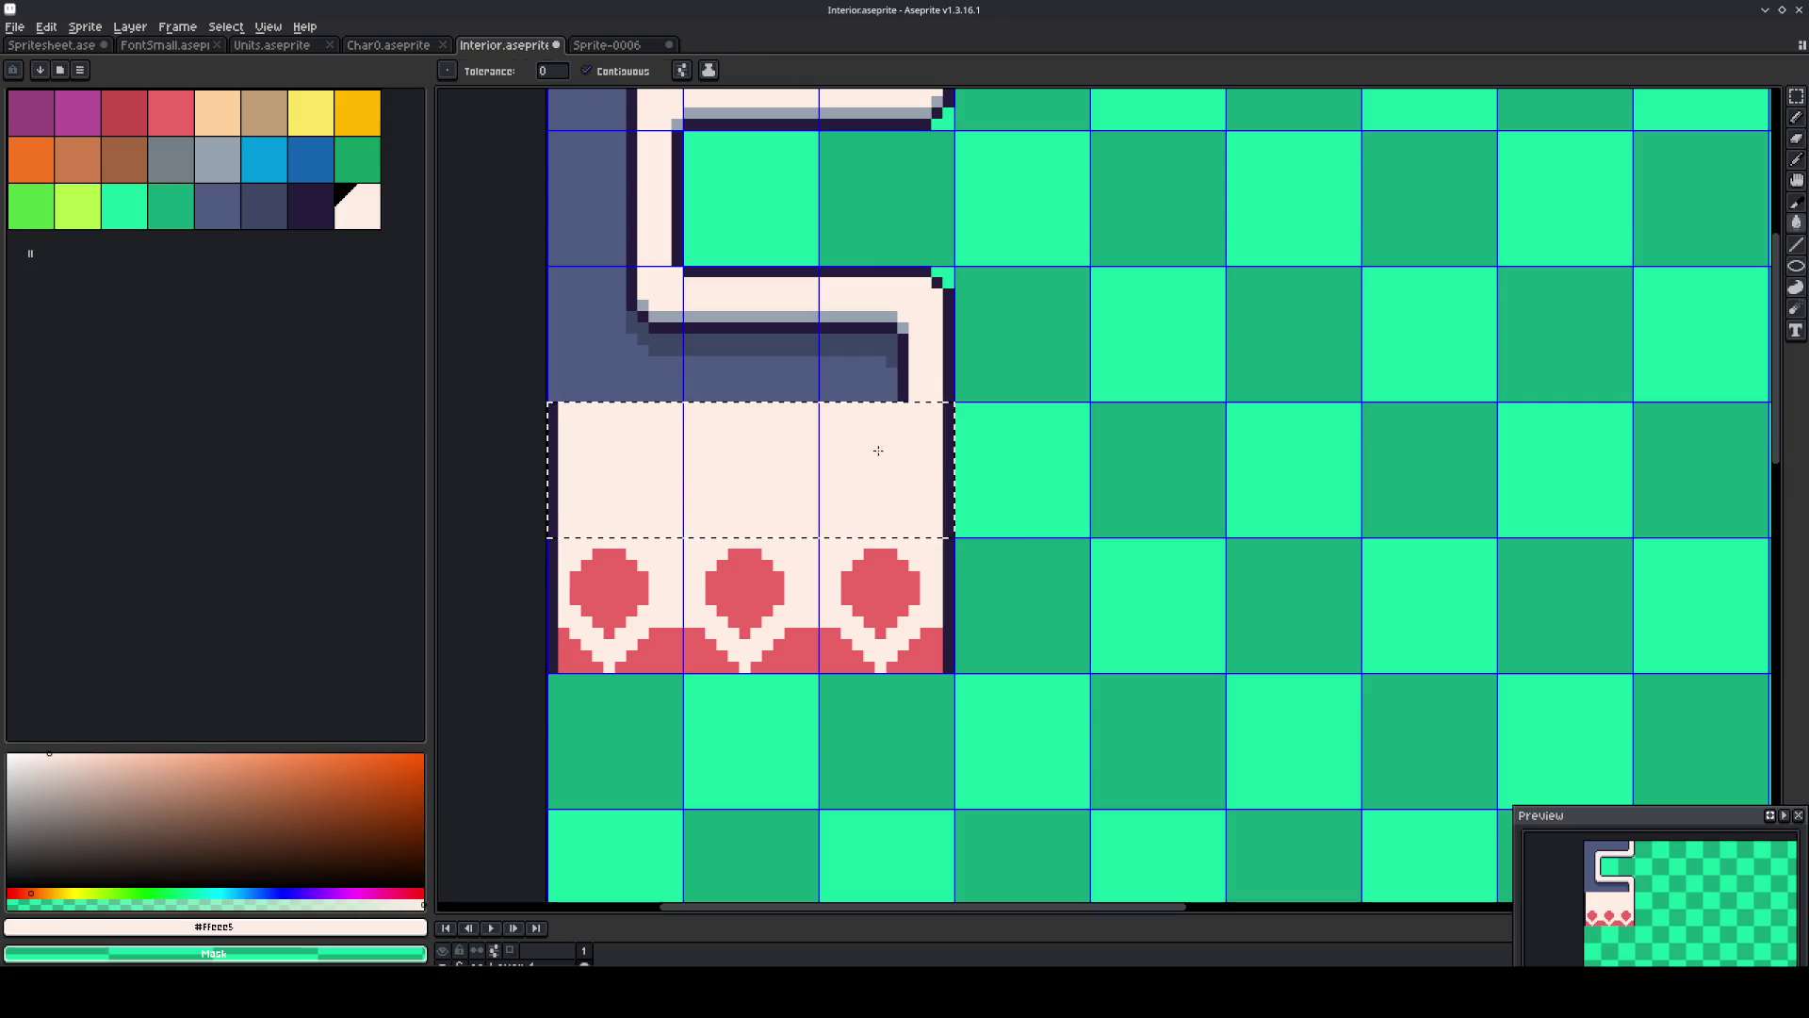
scroll(970, 453, "down", 2)
right_click(986, 469)
key("Escape")
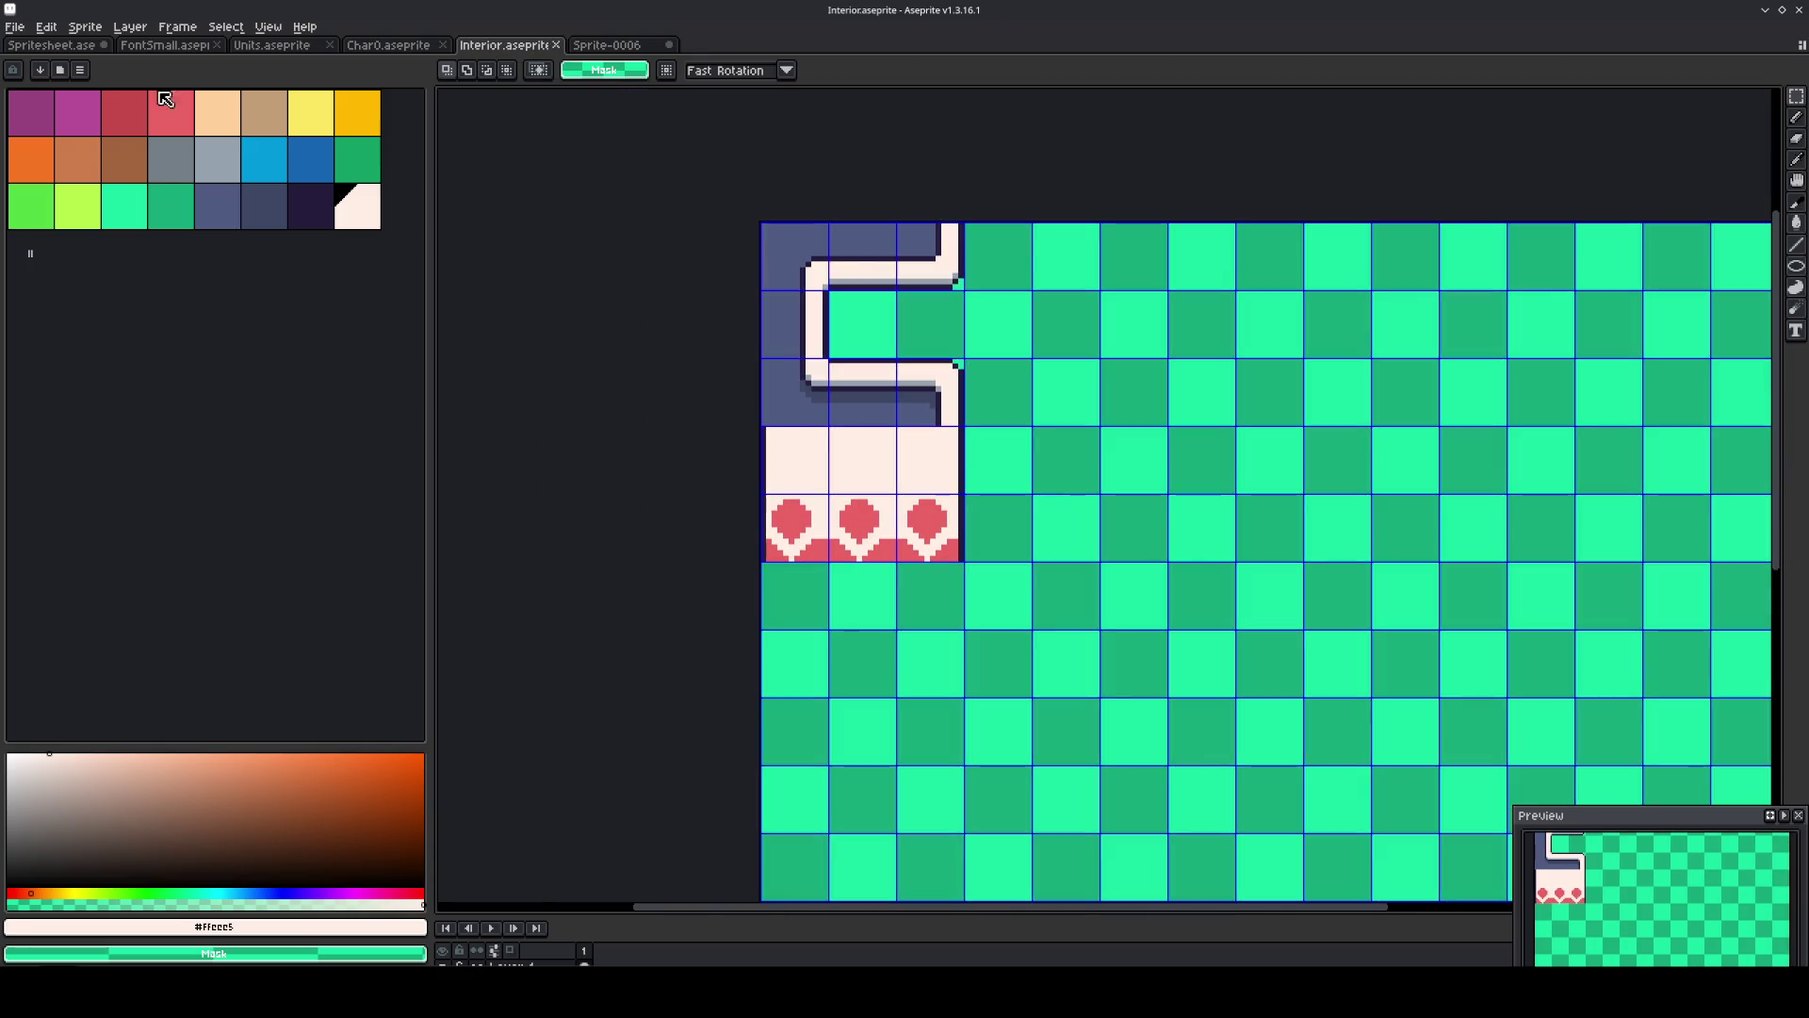
Export the tileset as Interior.png and return to the LDtk map.
left_click(15, 26)
mouse_move(104, 166)
left_click(264, 168)
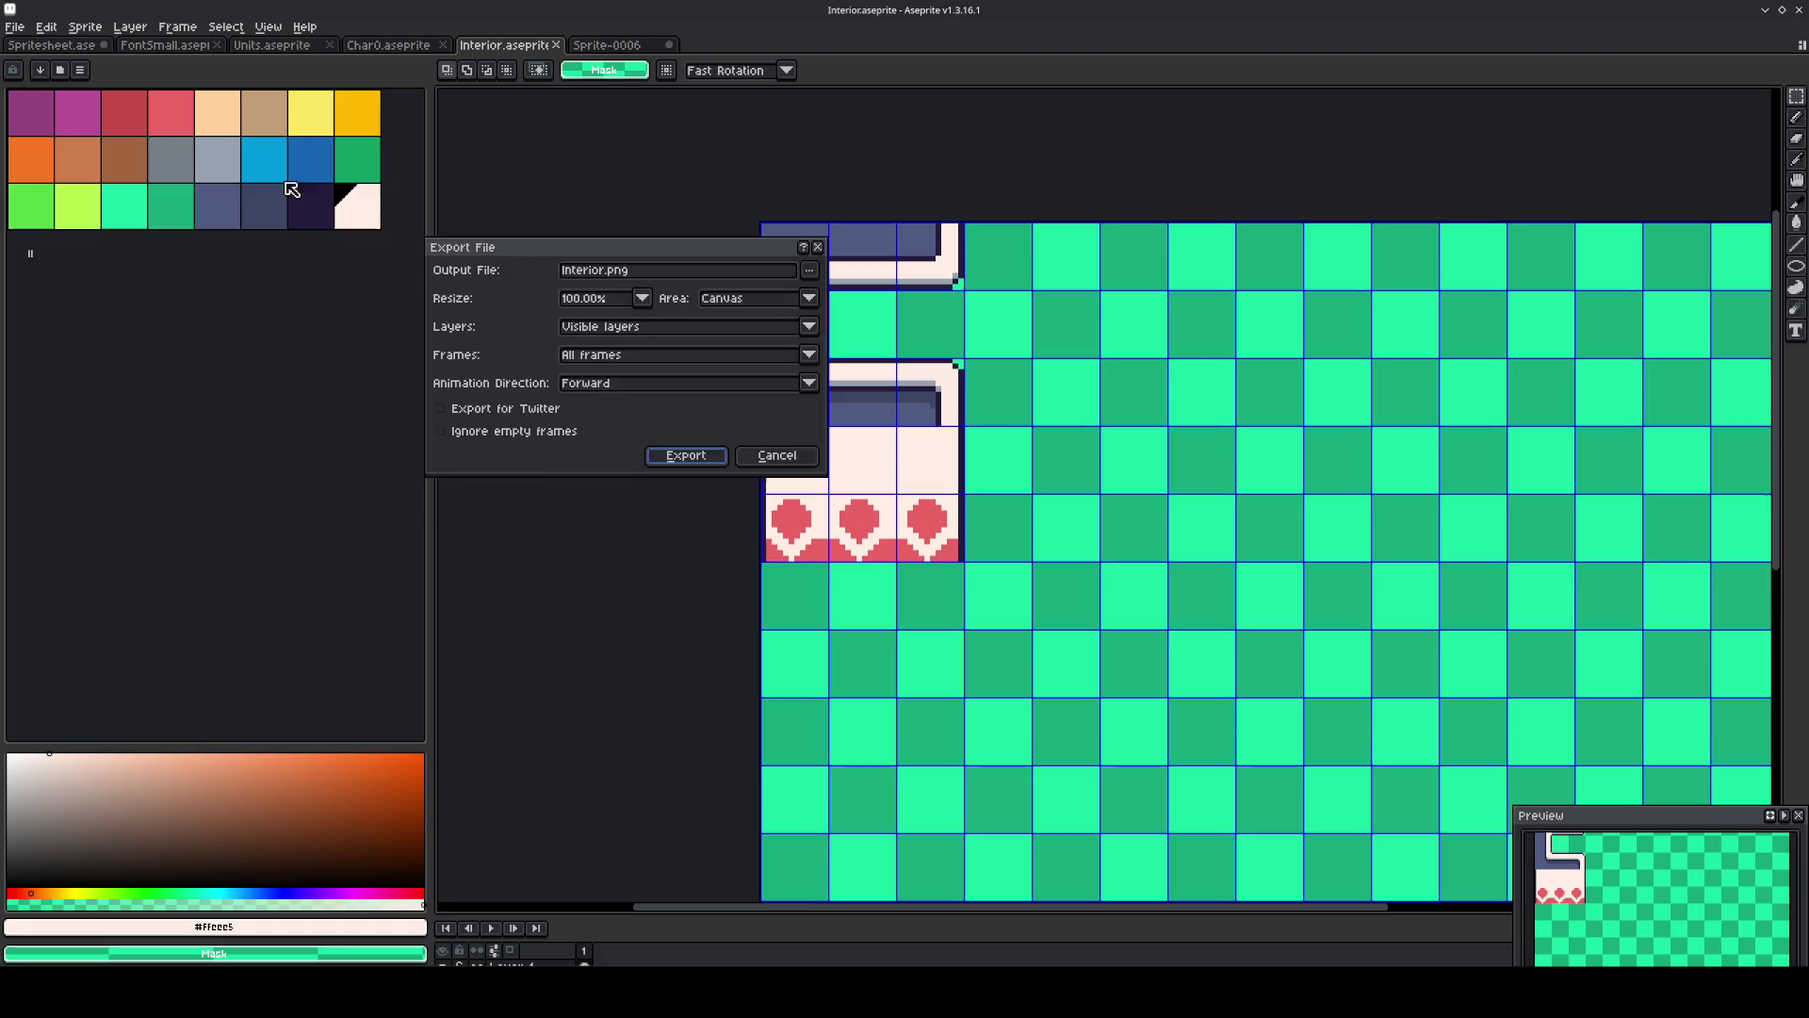
left_click(671, 456)
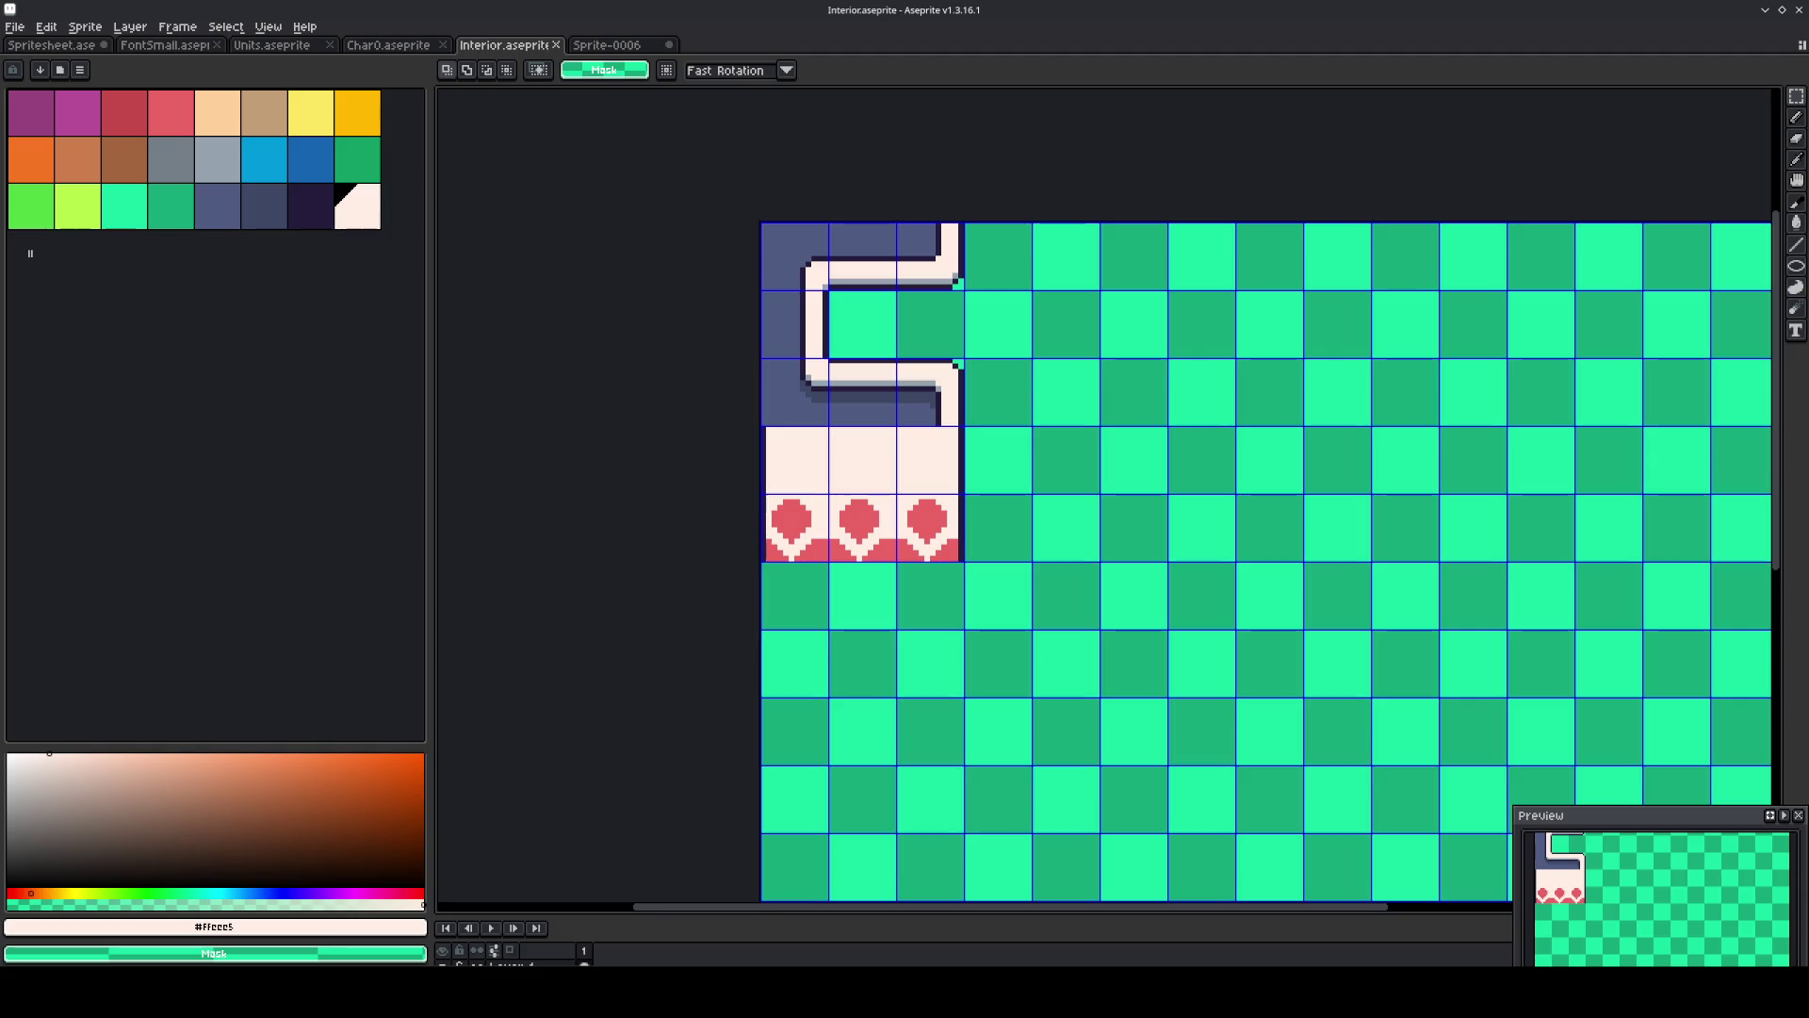
left_click(528, 928)
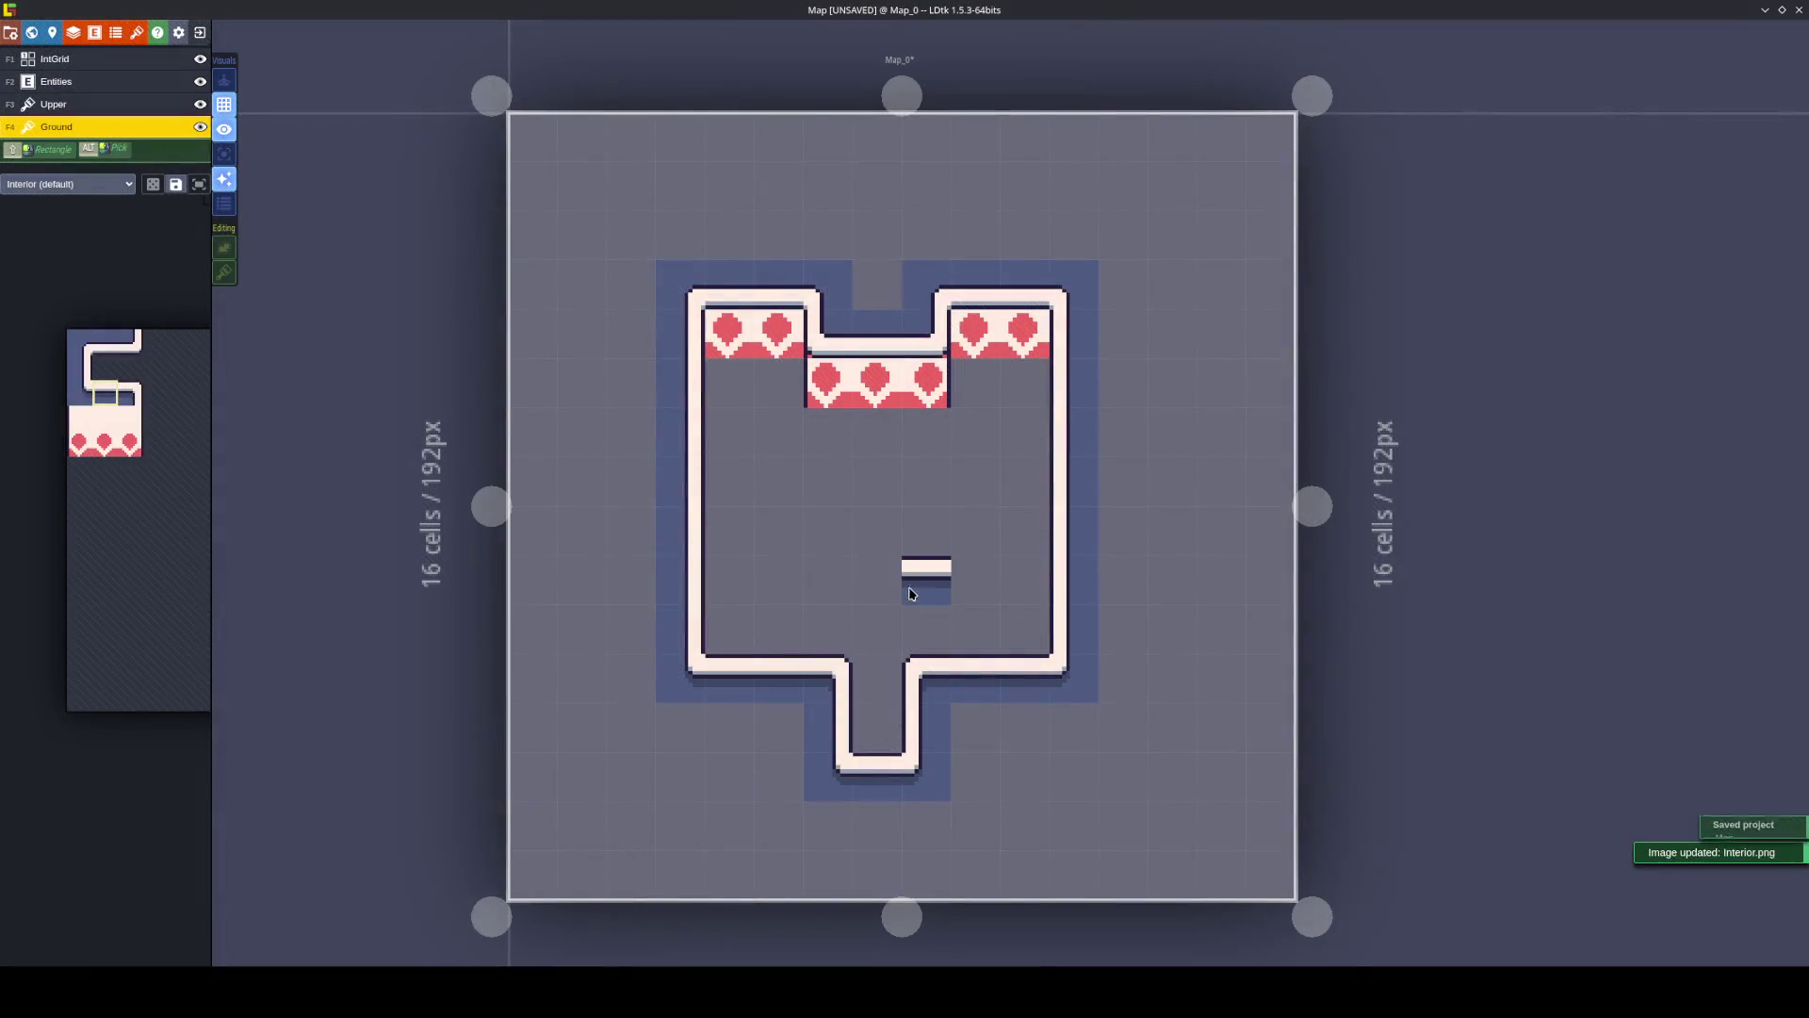
Choose the new cream tile, flip it horizontally, save the Map project, and return to Aseprite.
mouse_move(156, 393)
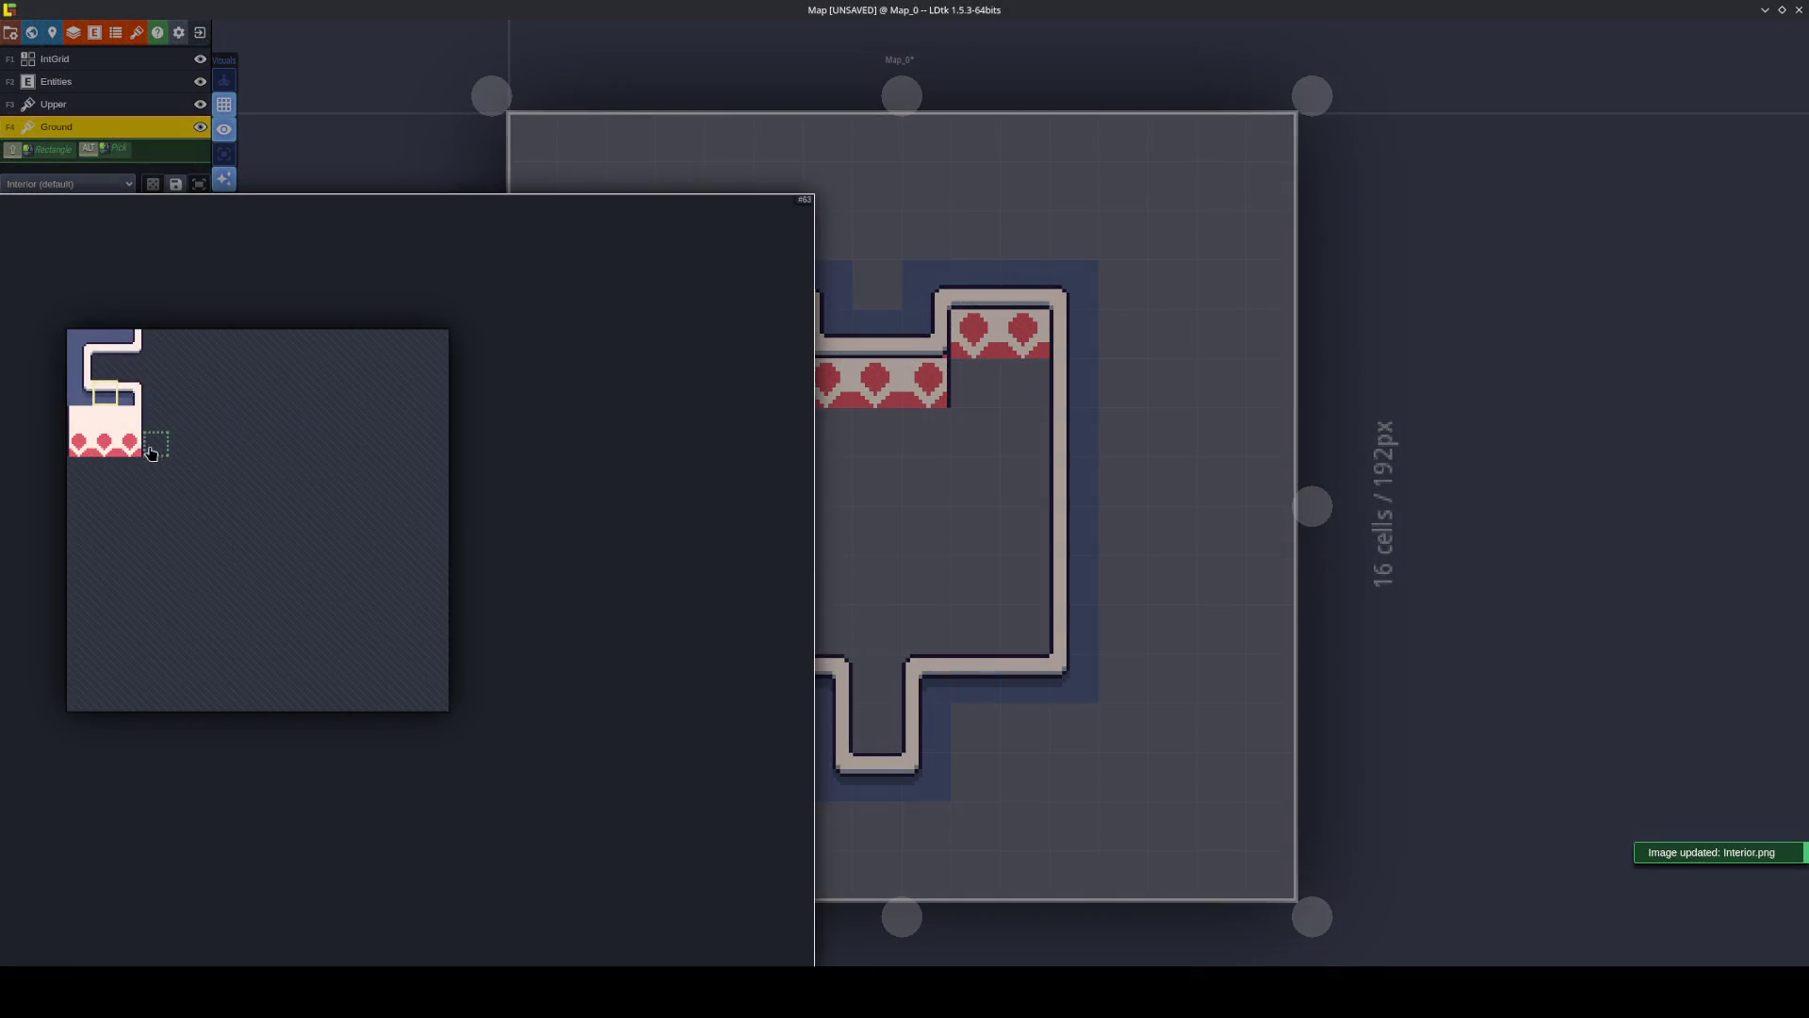
left_click(132, 419)
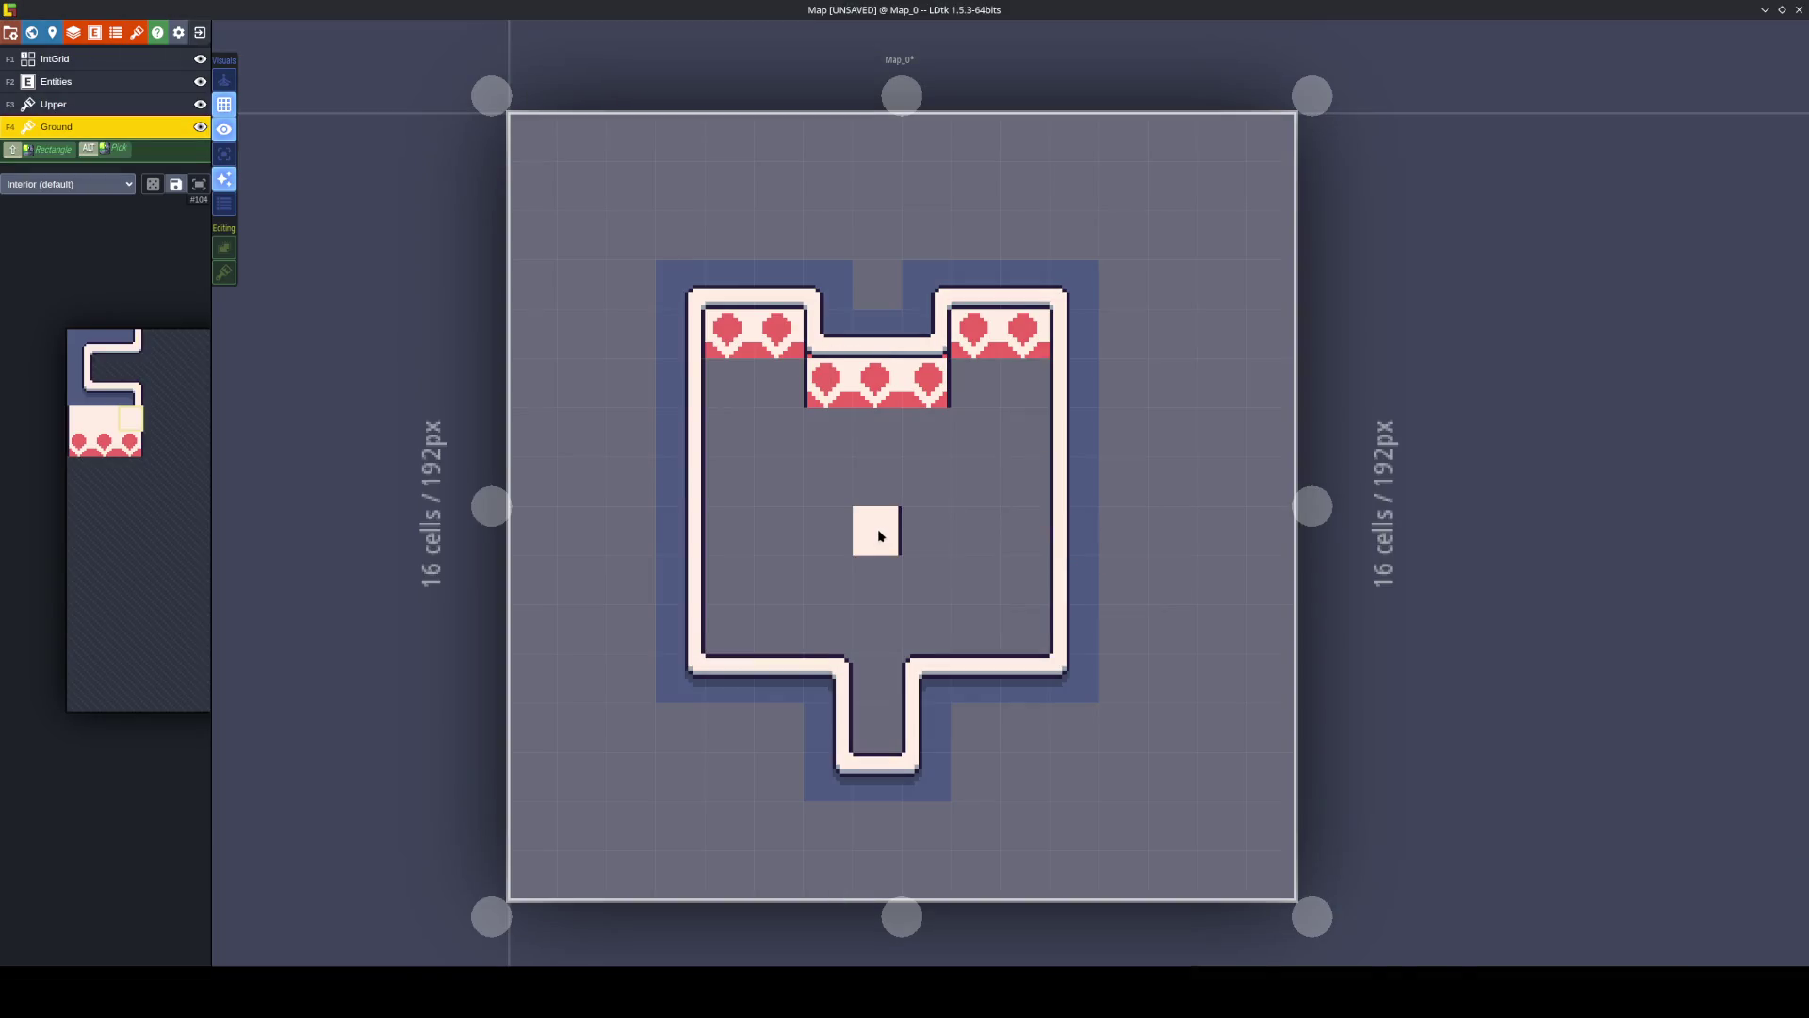
scroll(876, 529, "up", 2)
key("x")
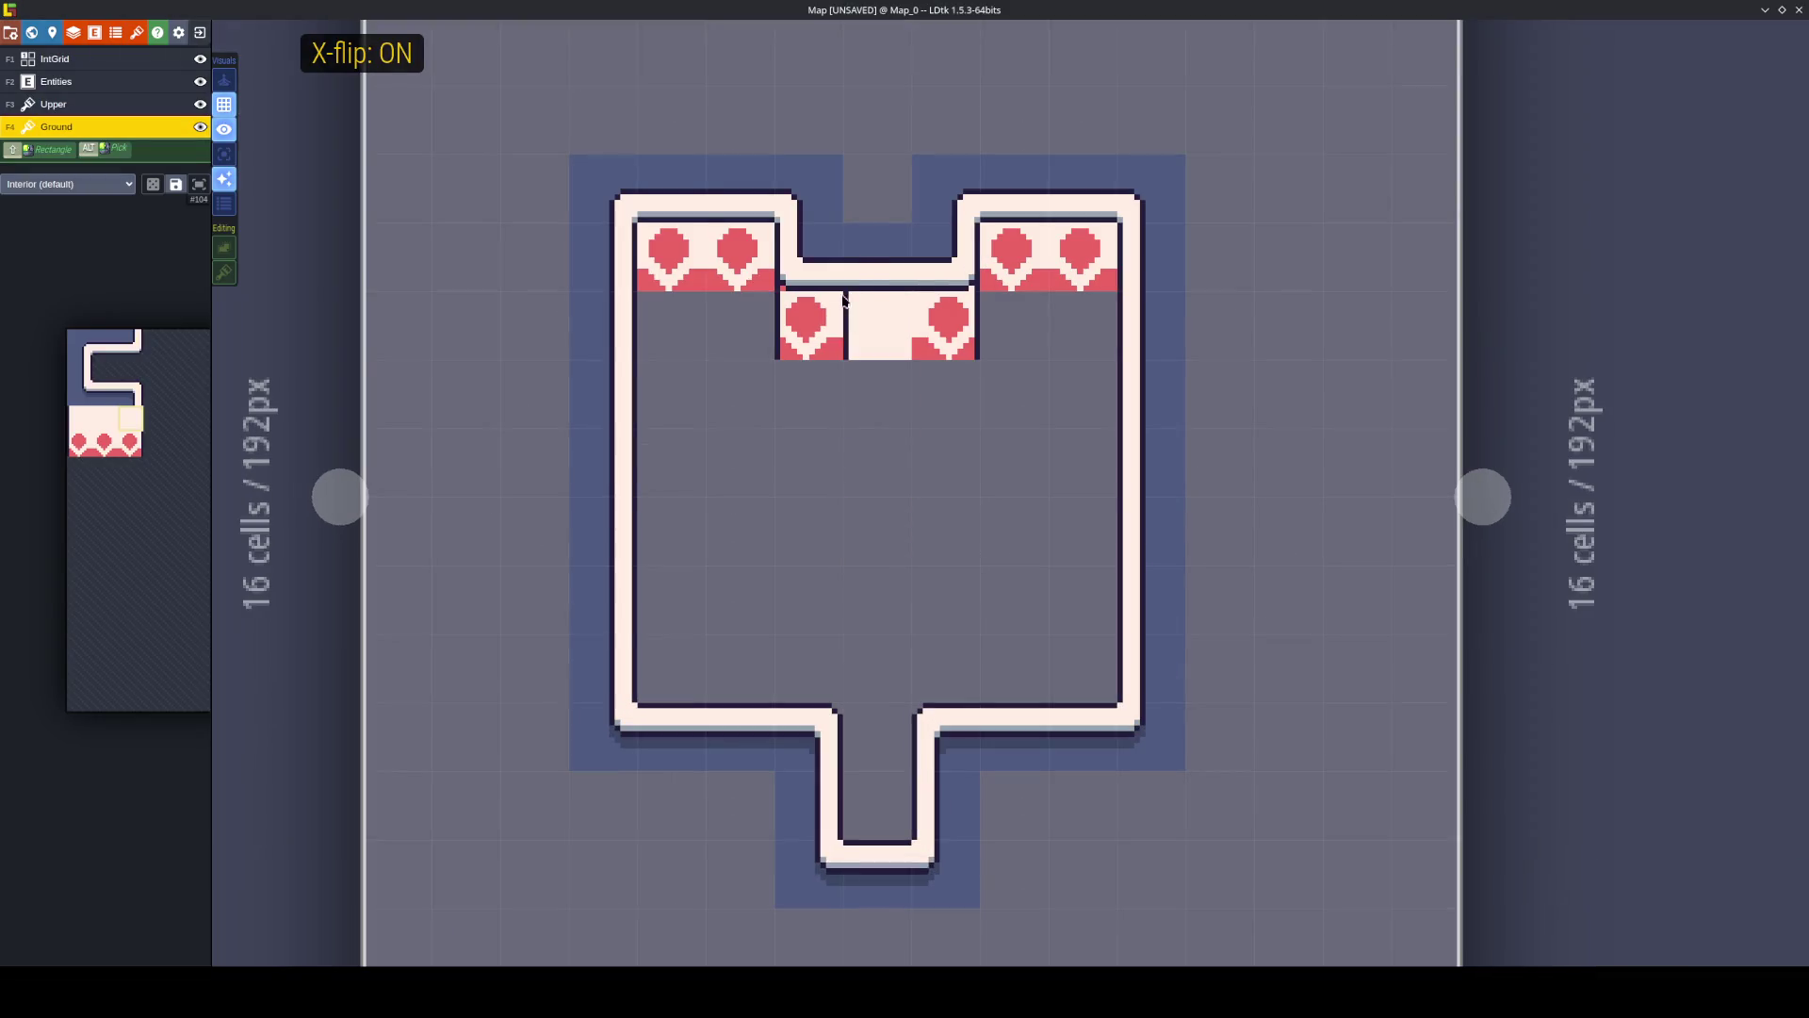
key("ctrl+s")
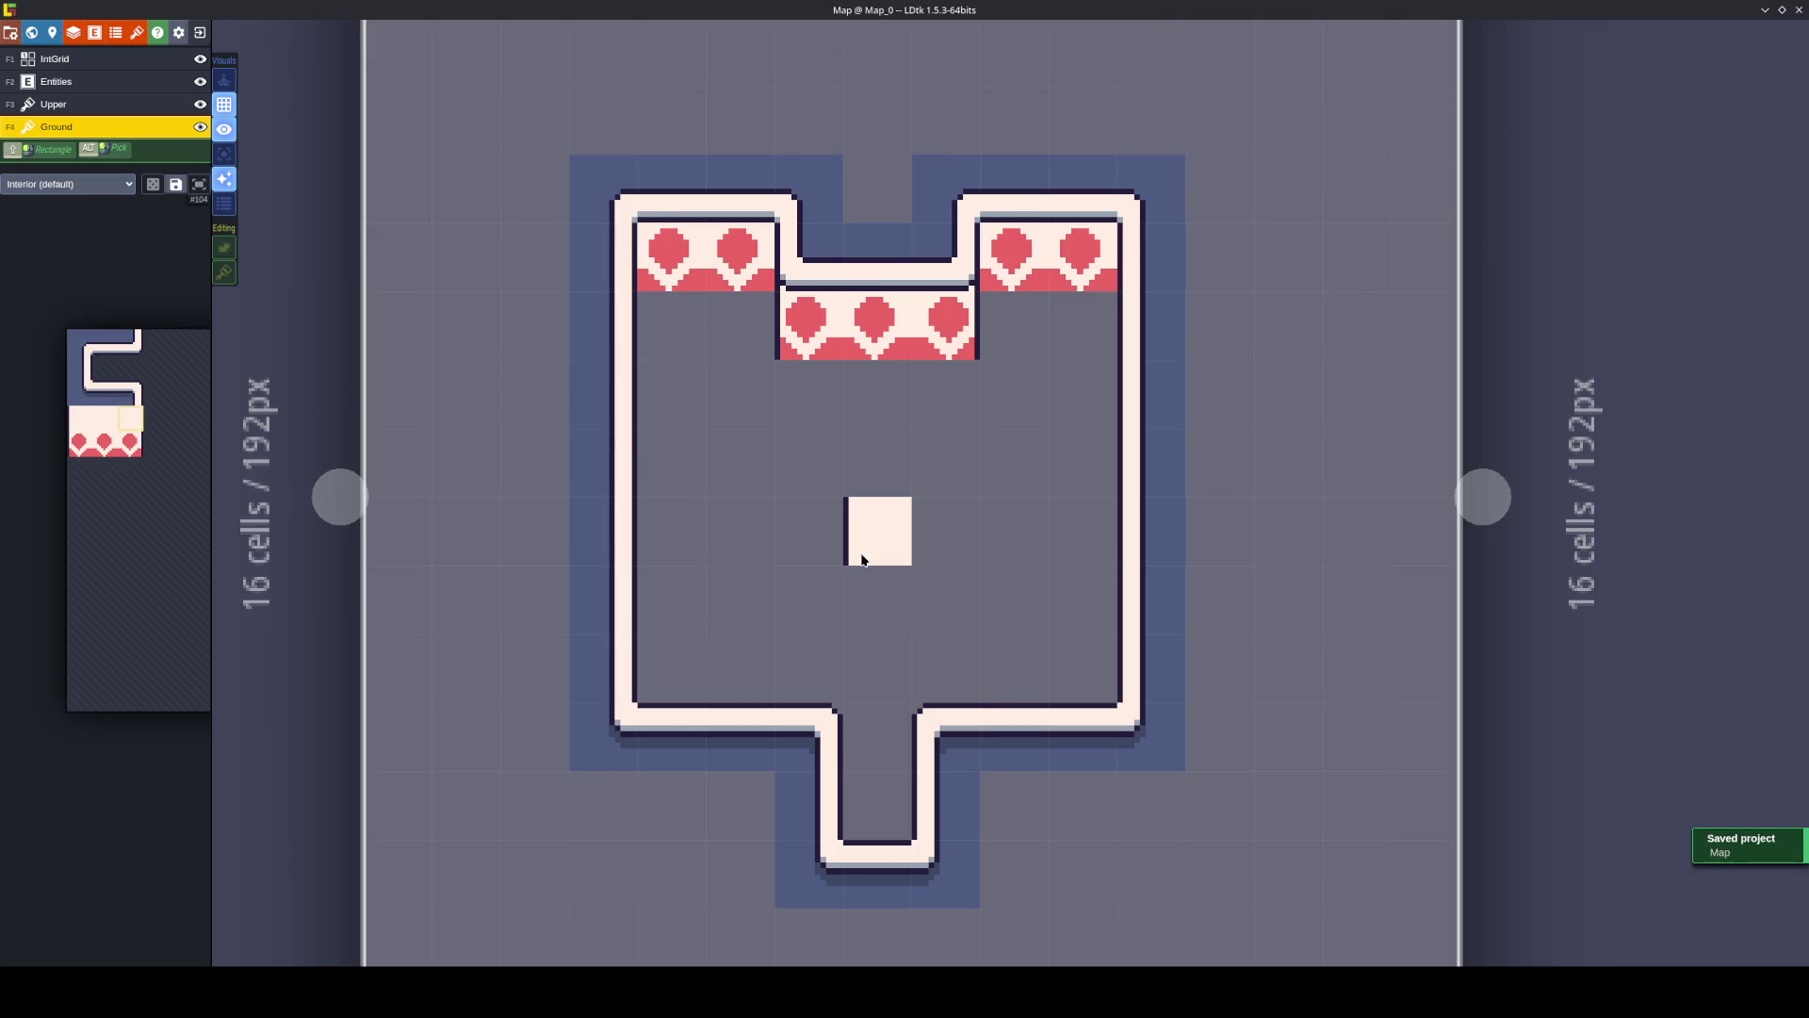
scroll(862, 560, "down", 1)
scroll(862, 559, "up", 1)
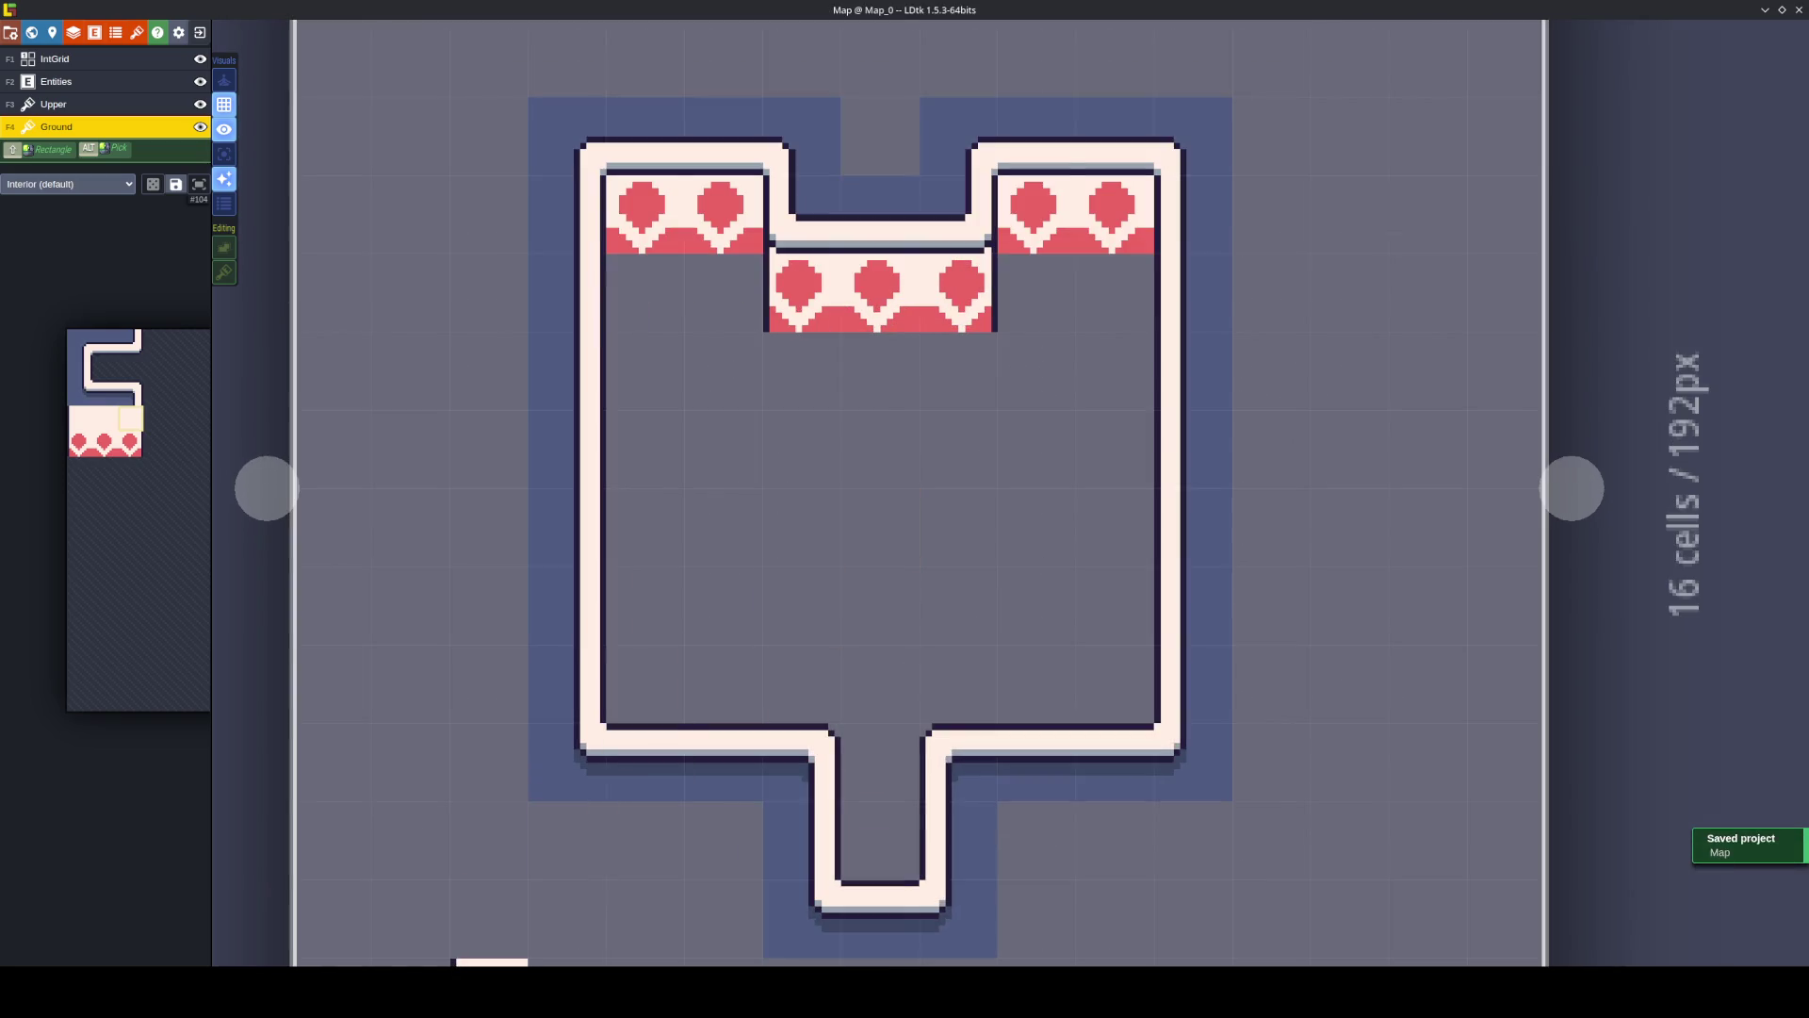
key("alt+Tab")
mouse_move(1062, 534)
left_mouse_down()
mouse_move(1018, 472)
mouse_move(1017, 375)
mouse_move(873, 434)
left_mouse_up()
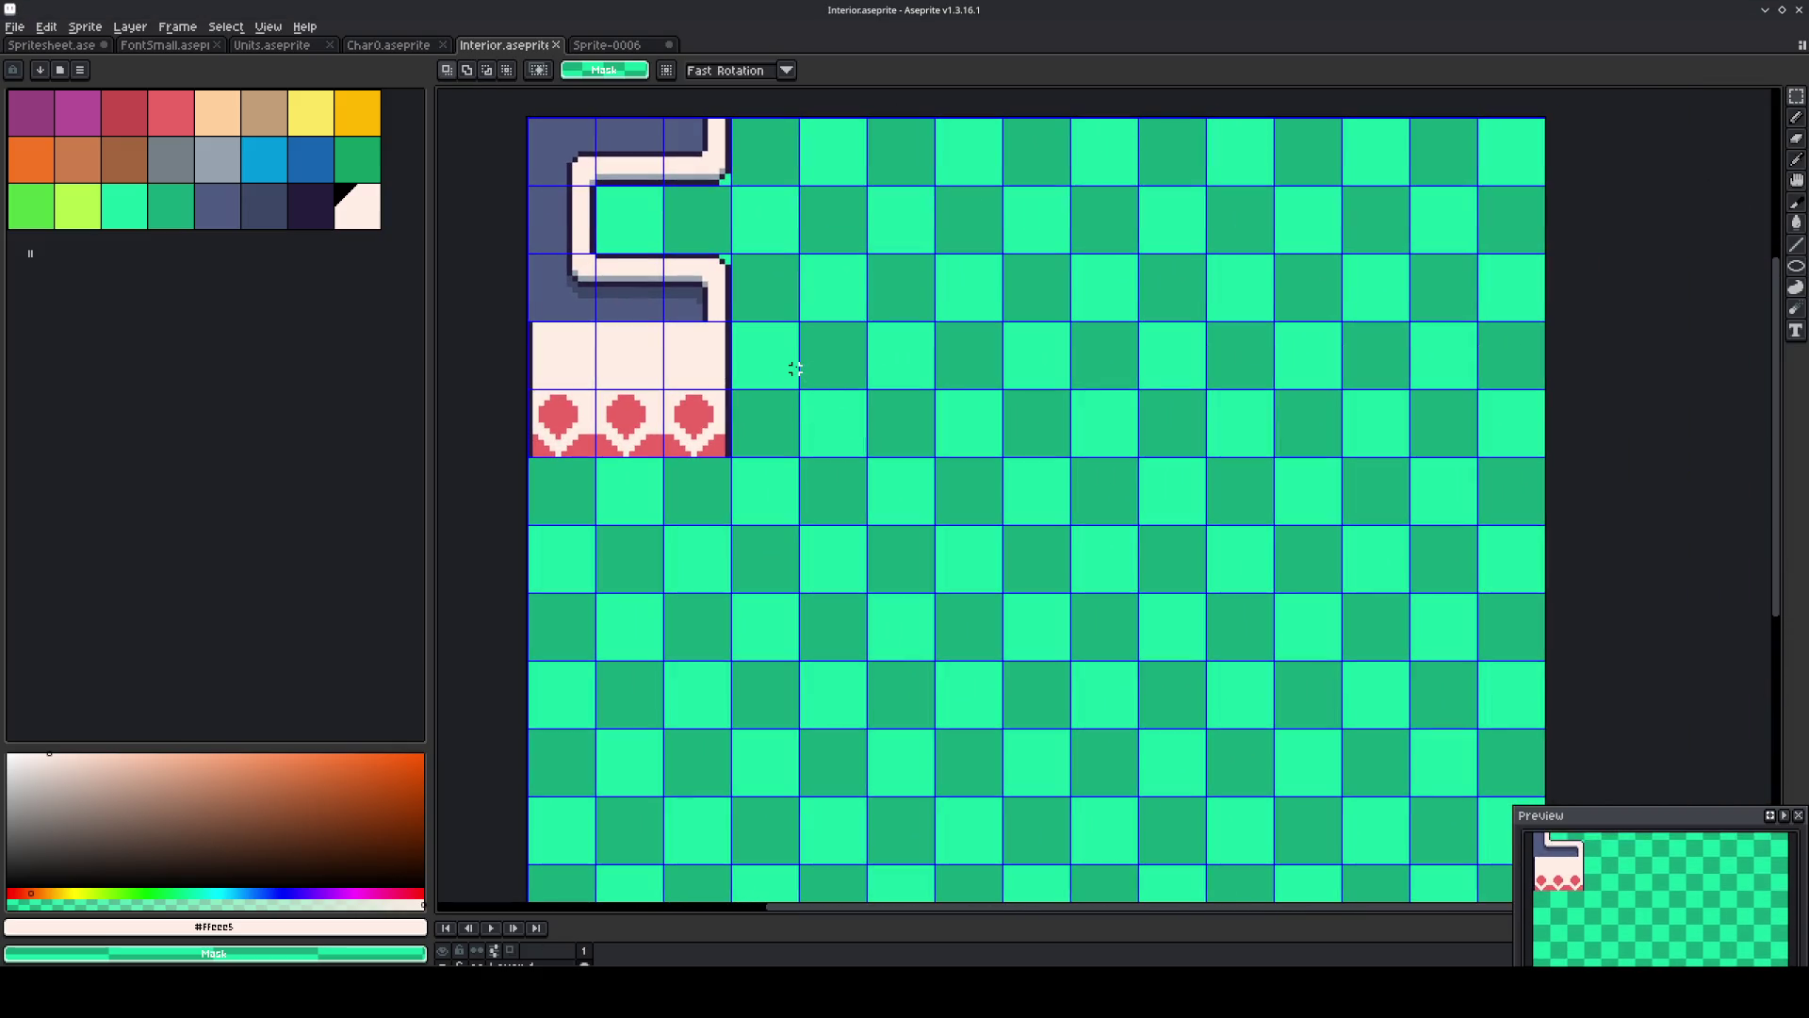
Extend the dark outline by one pixel with the pencil.
left_click(739, 353, "alt")
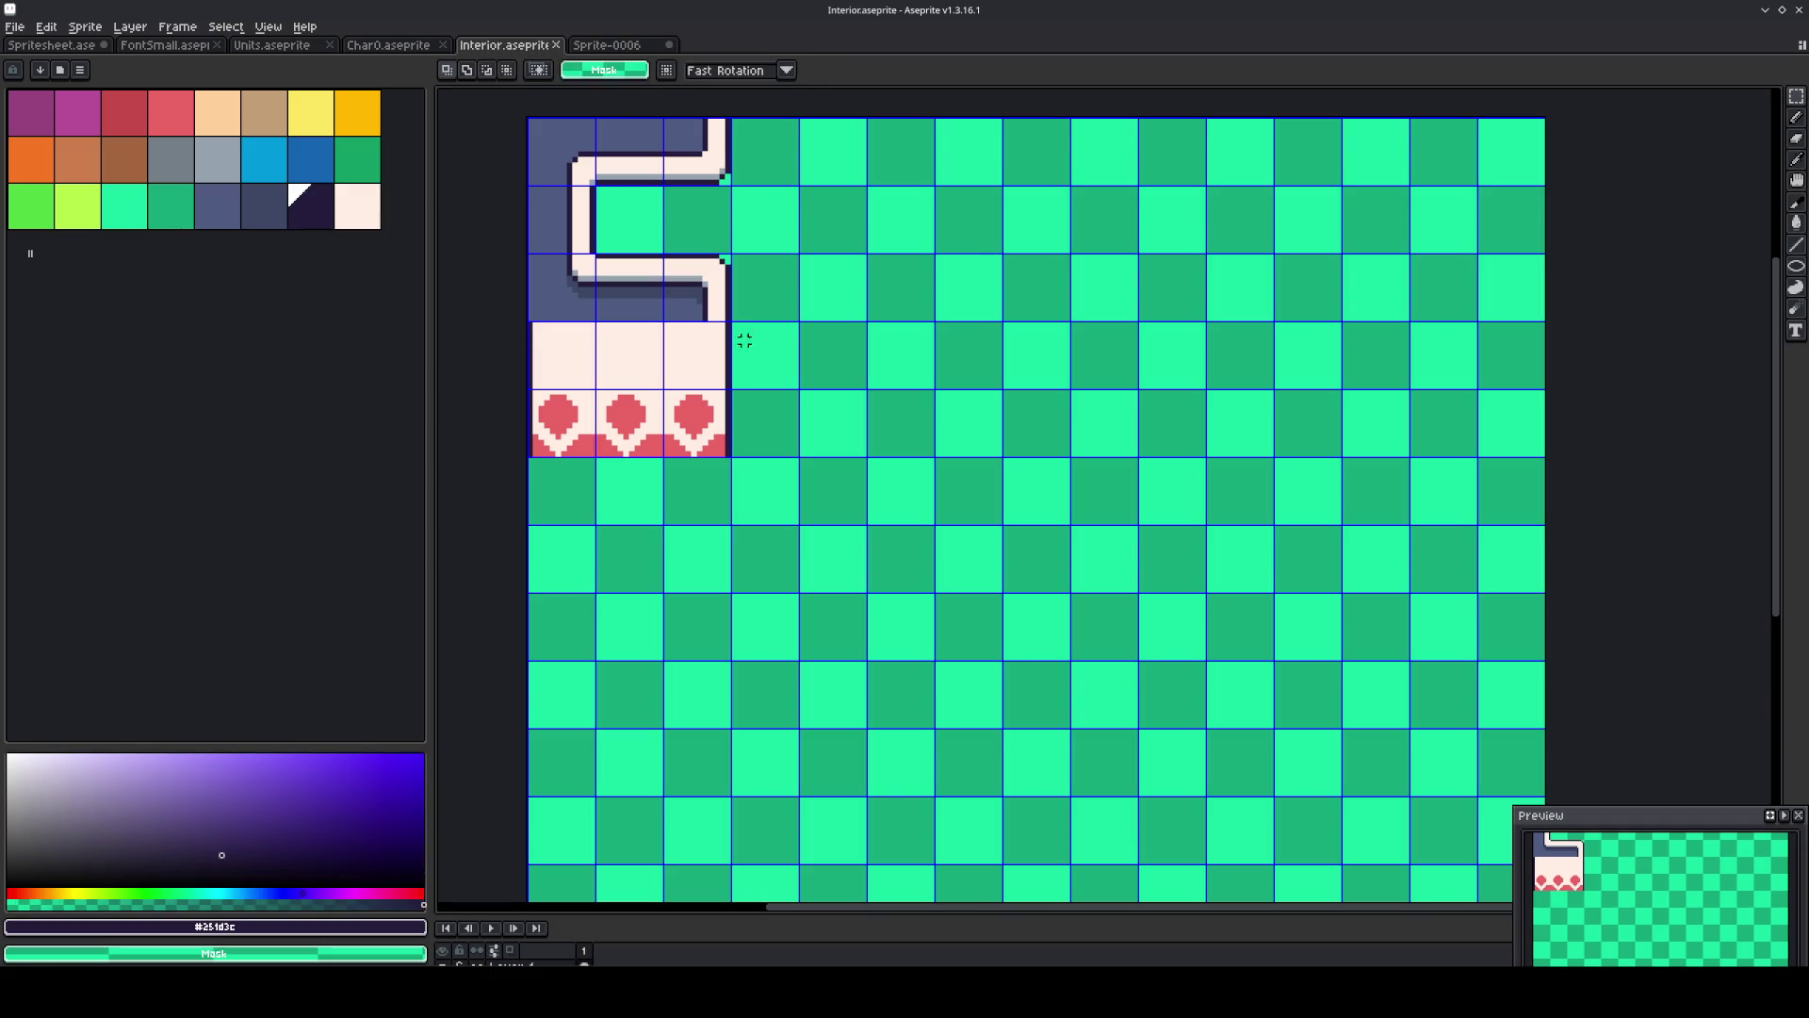
key("b")
scroll(744, 341, "up", 1)
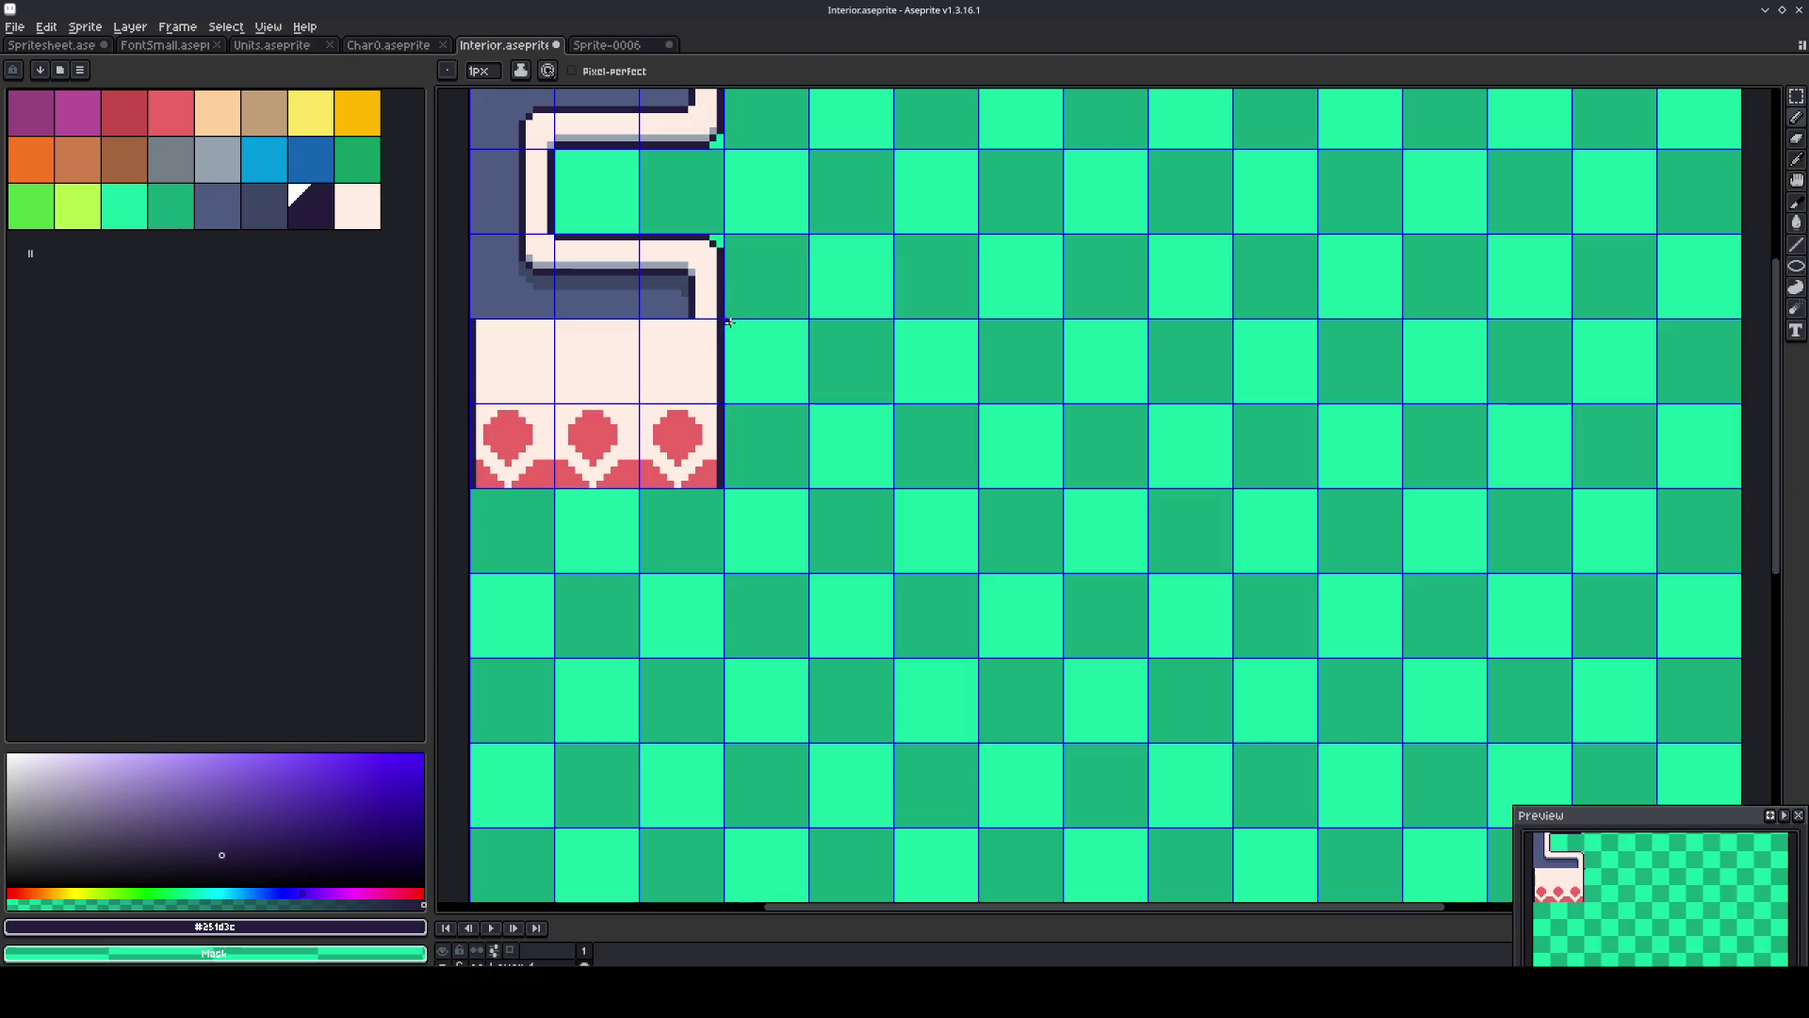
left_click_drag(804, 322, 808, 322)
Select a two-tile area right of the hearts and bucket-fill it brown.
key("m")
left_click_drag(861, 364, 842, 452)
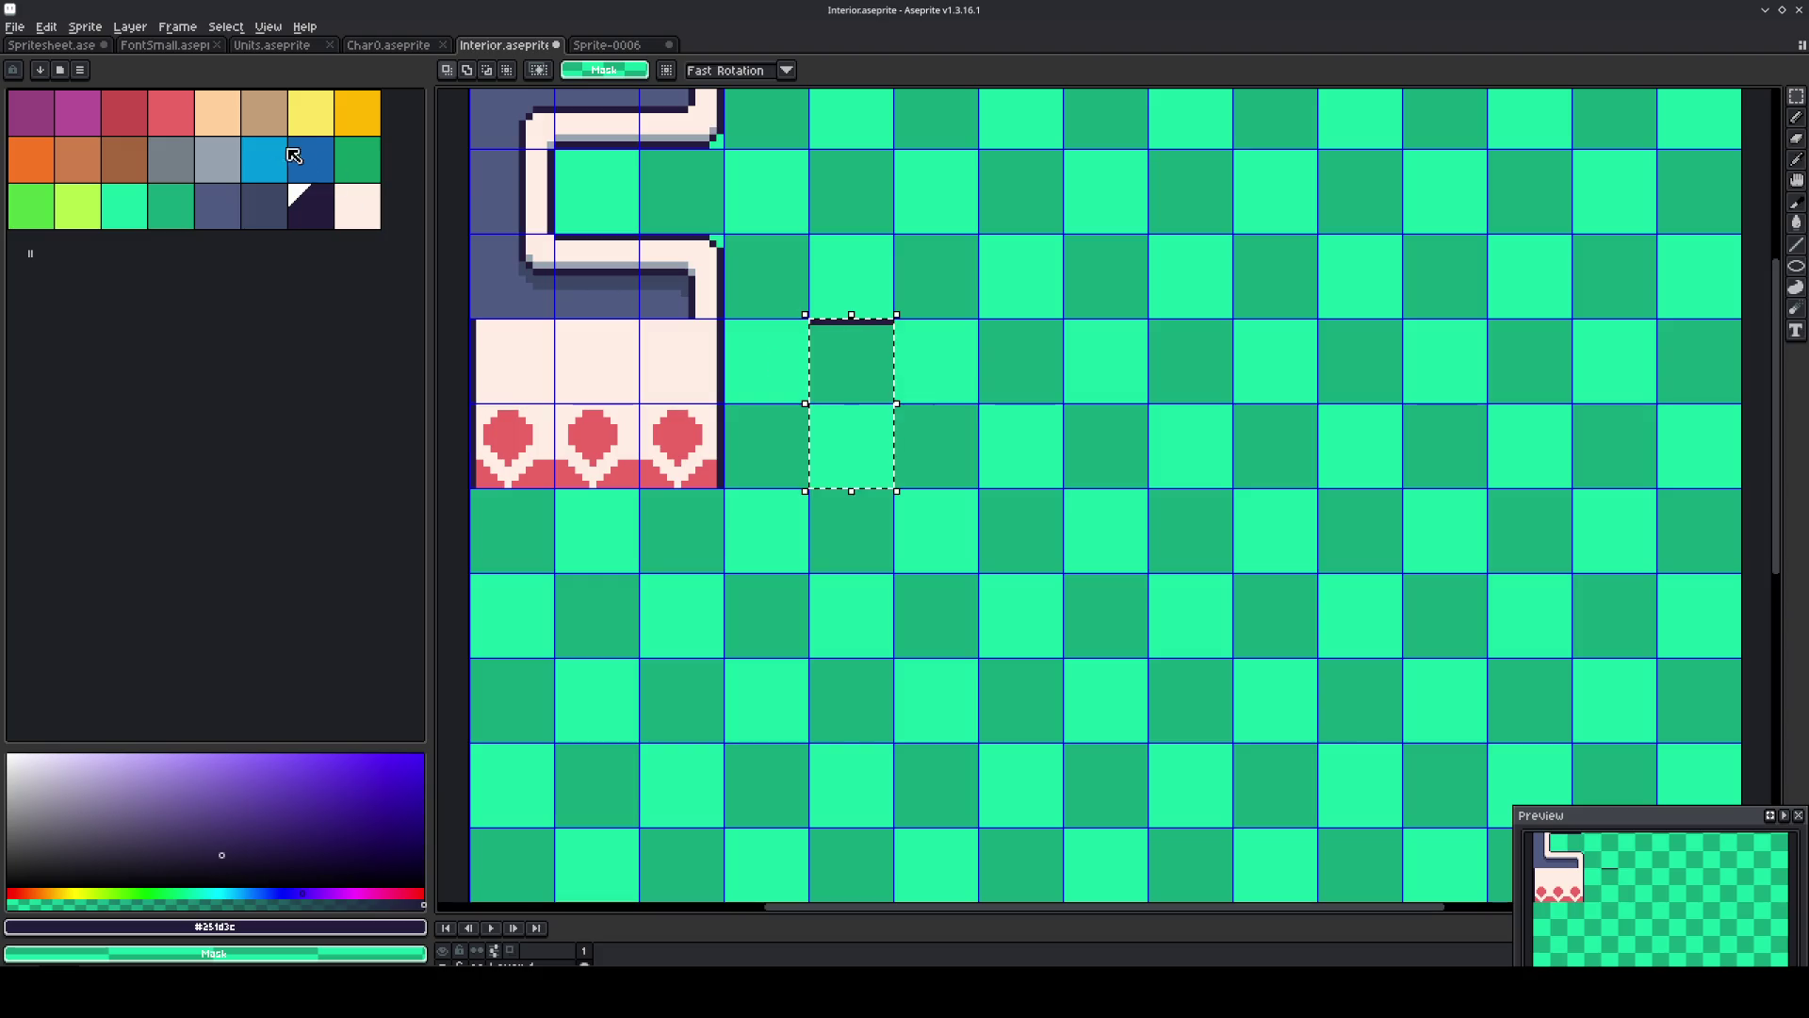
left_click(98, 169)
key("g")
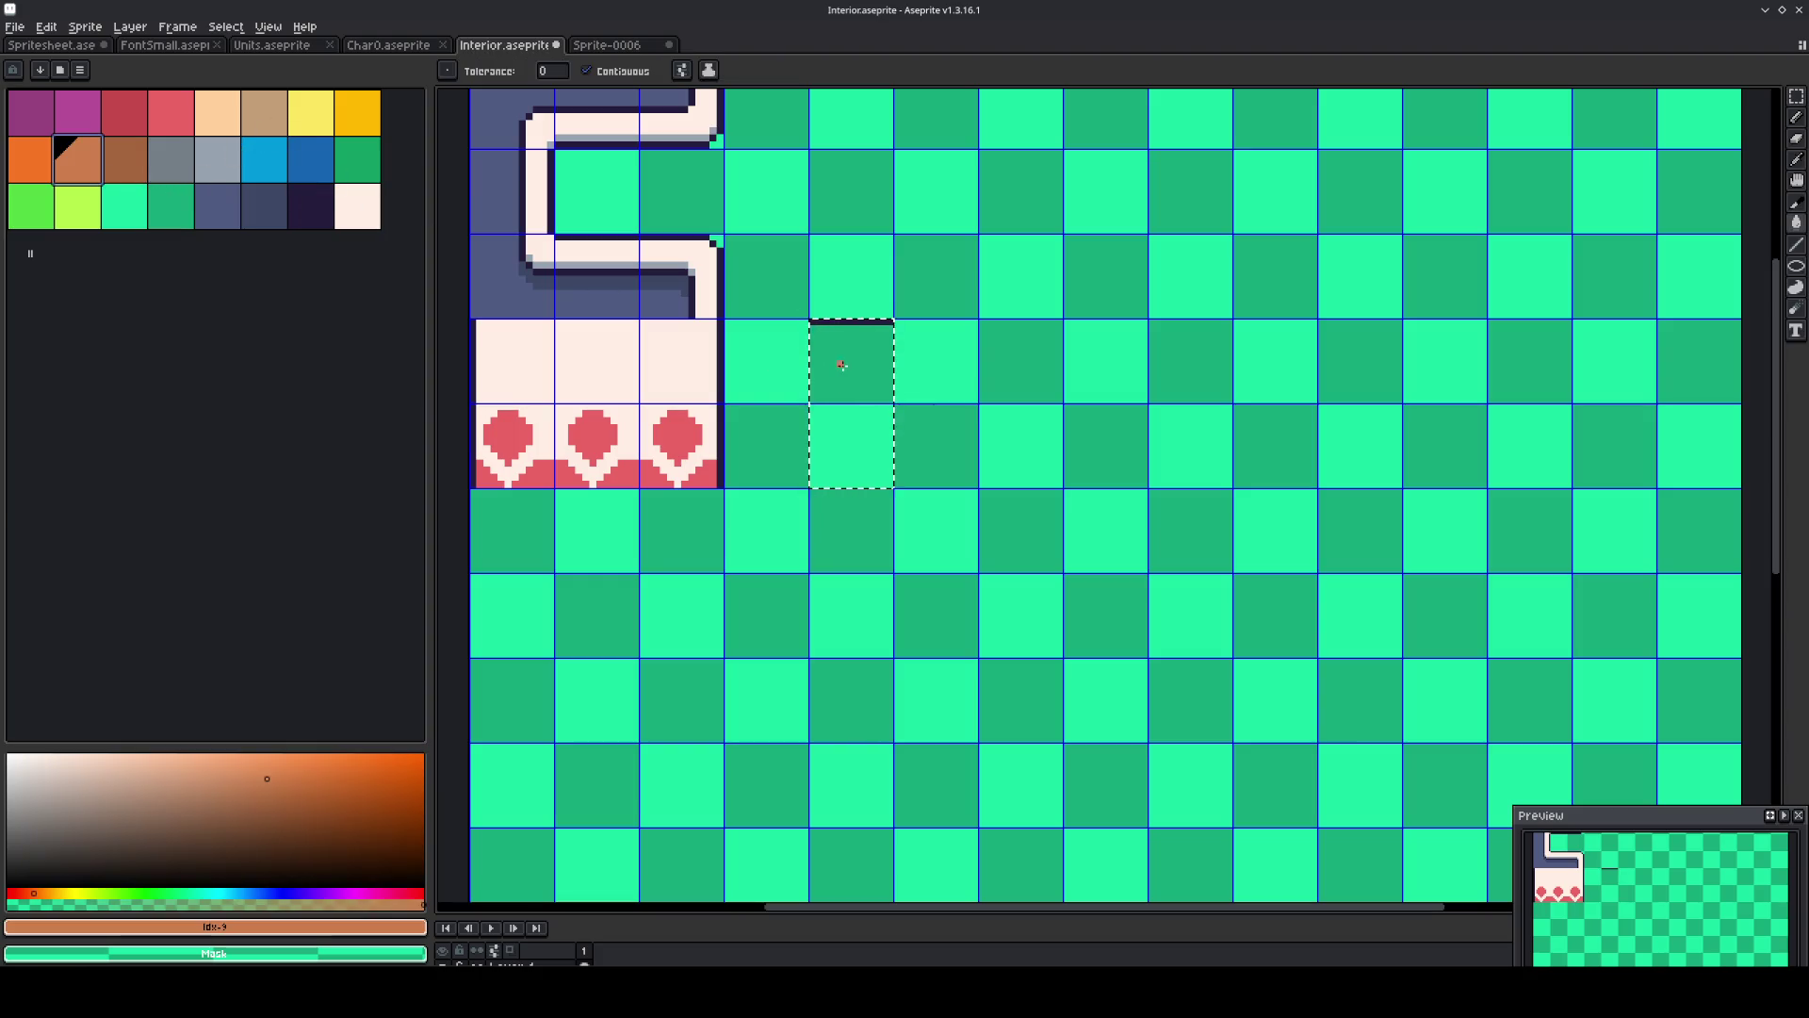
left_click(842, 364)
Pencil a darker brown centre seam and a navy edge along the piece's top.
left_click(121, 168)
key("b")
scroll(875, 332, "up", 1)
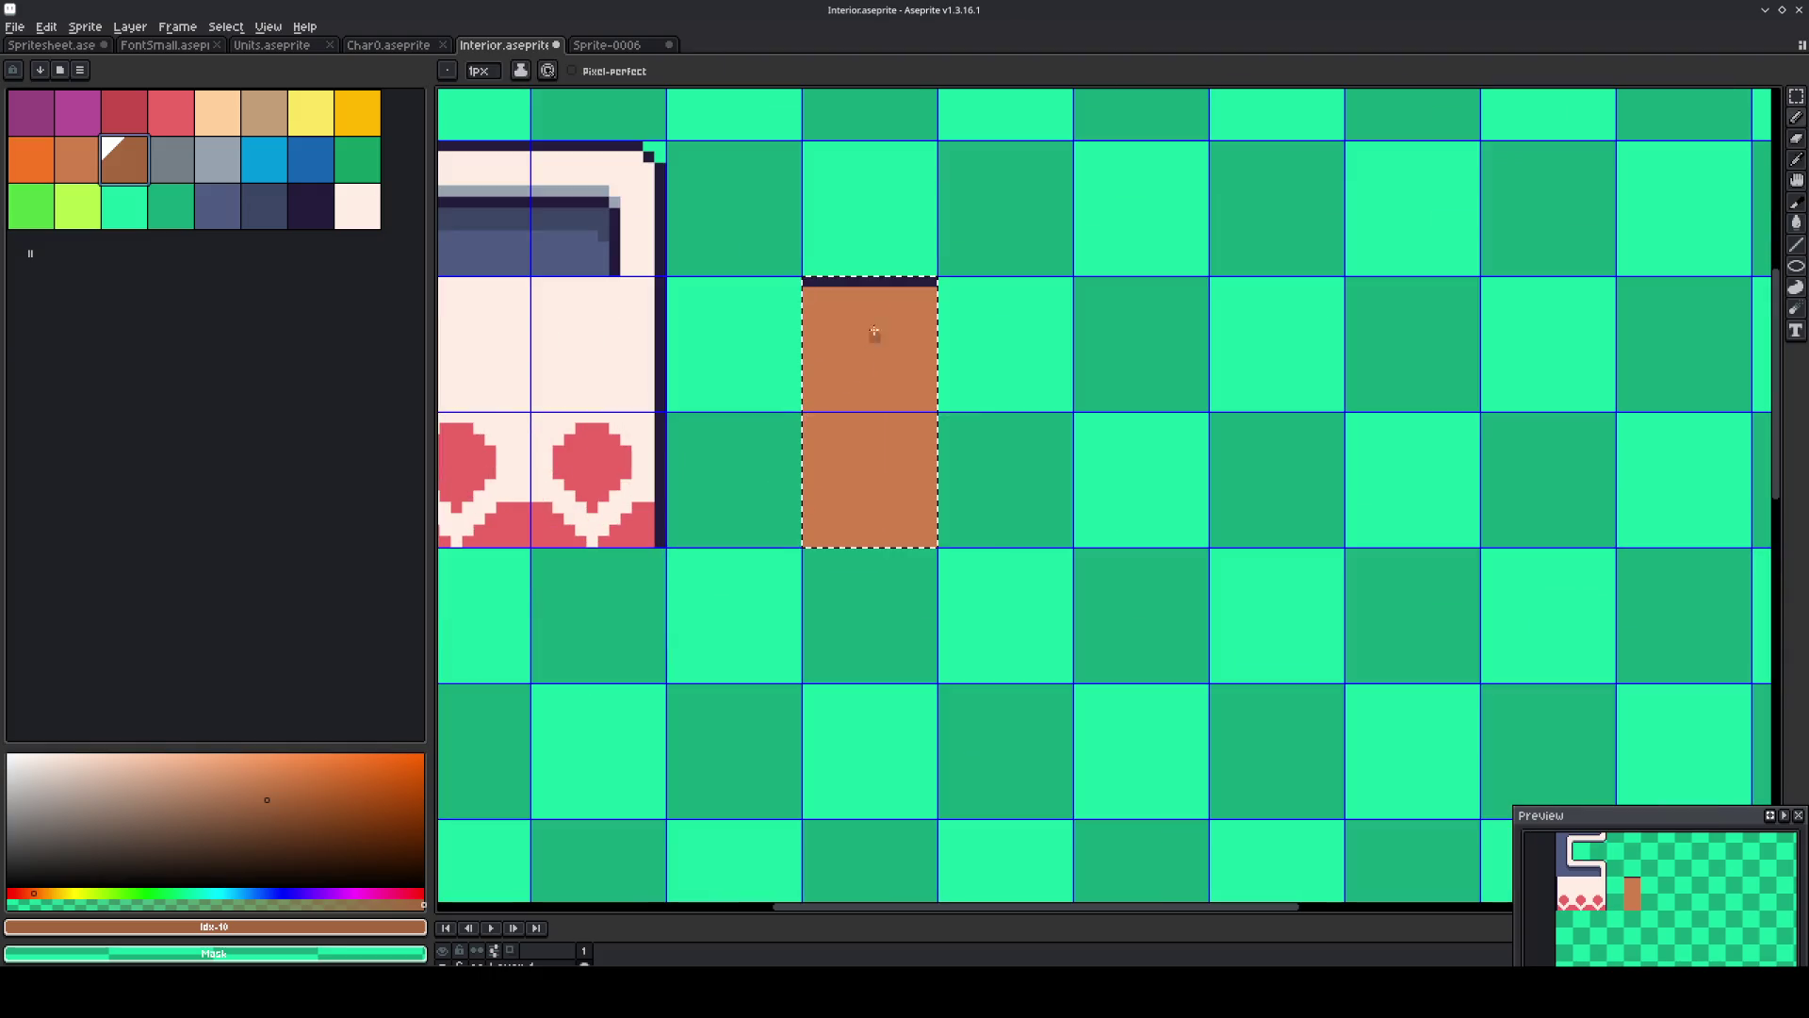
left_click(864, 292)
key("ctrl+z")
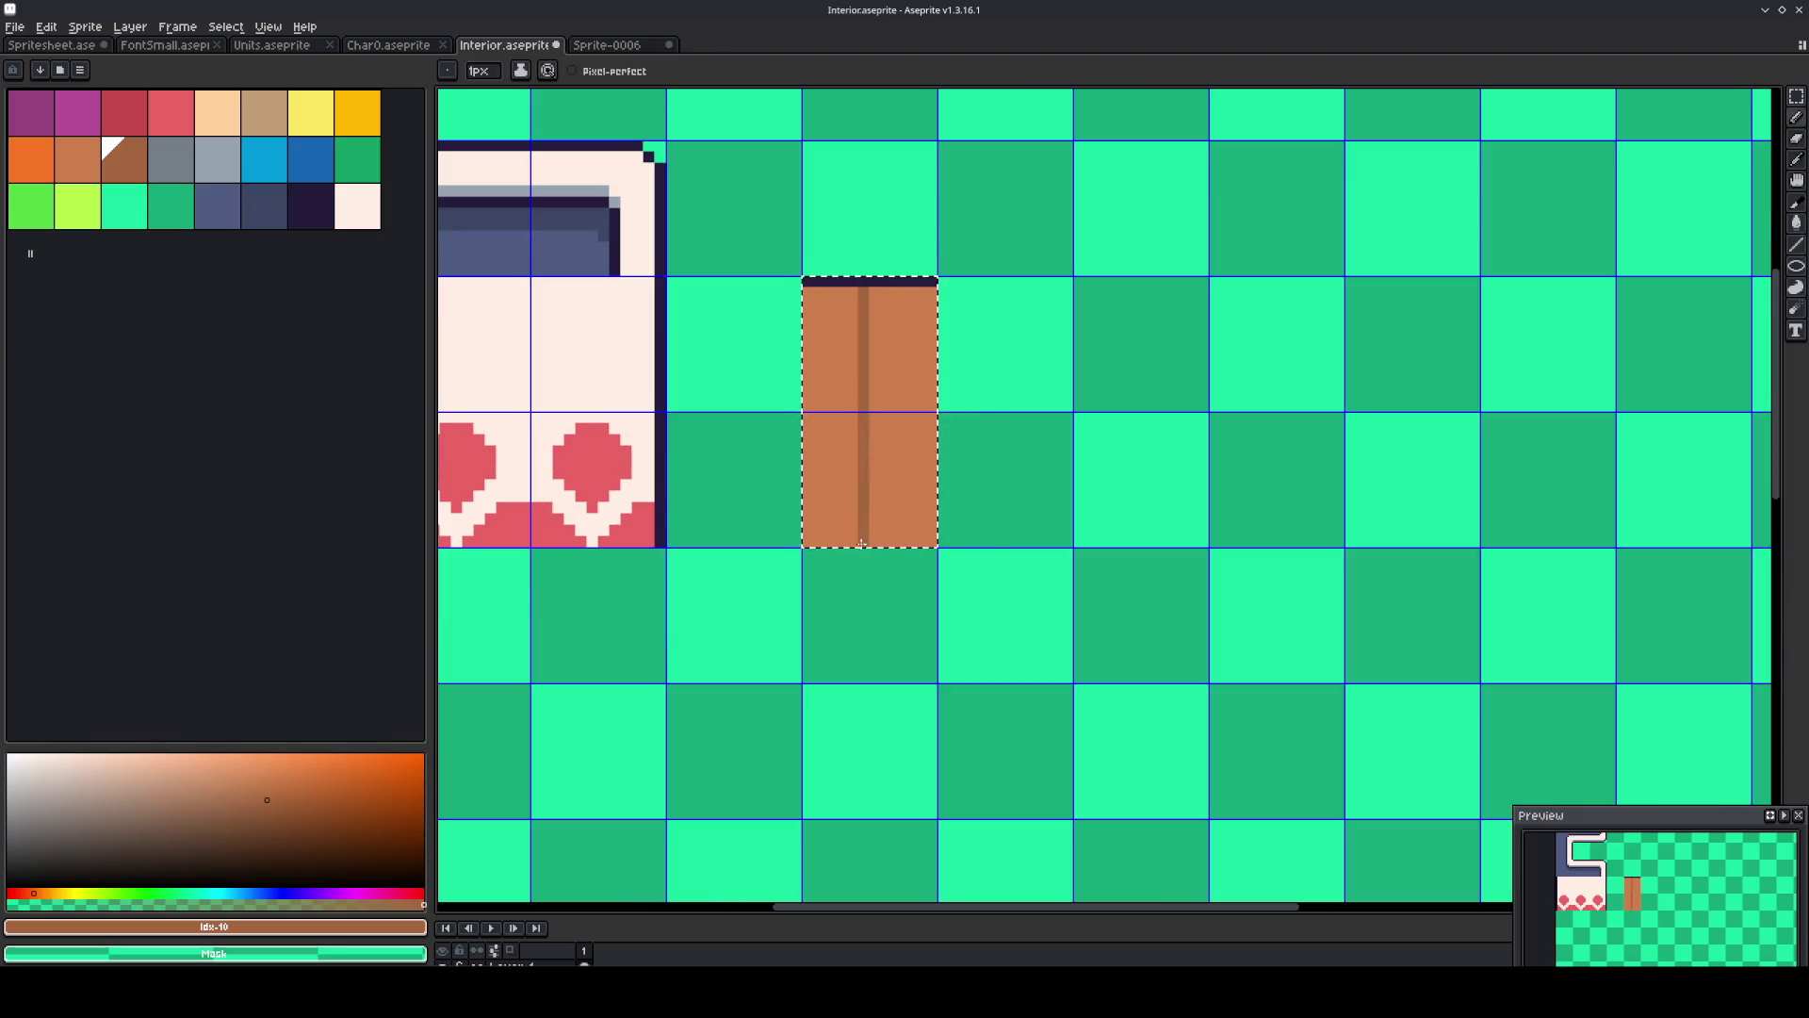
scroll(885, 321, "up", 2)
left_click(816, 240, "alt")
left_click(816, 270)
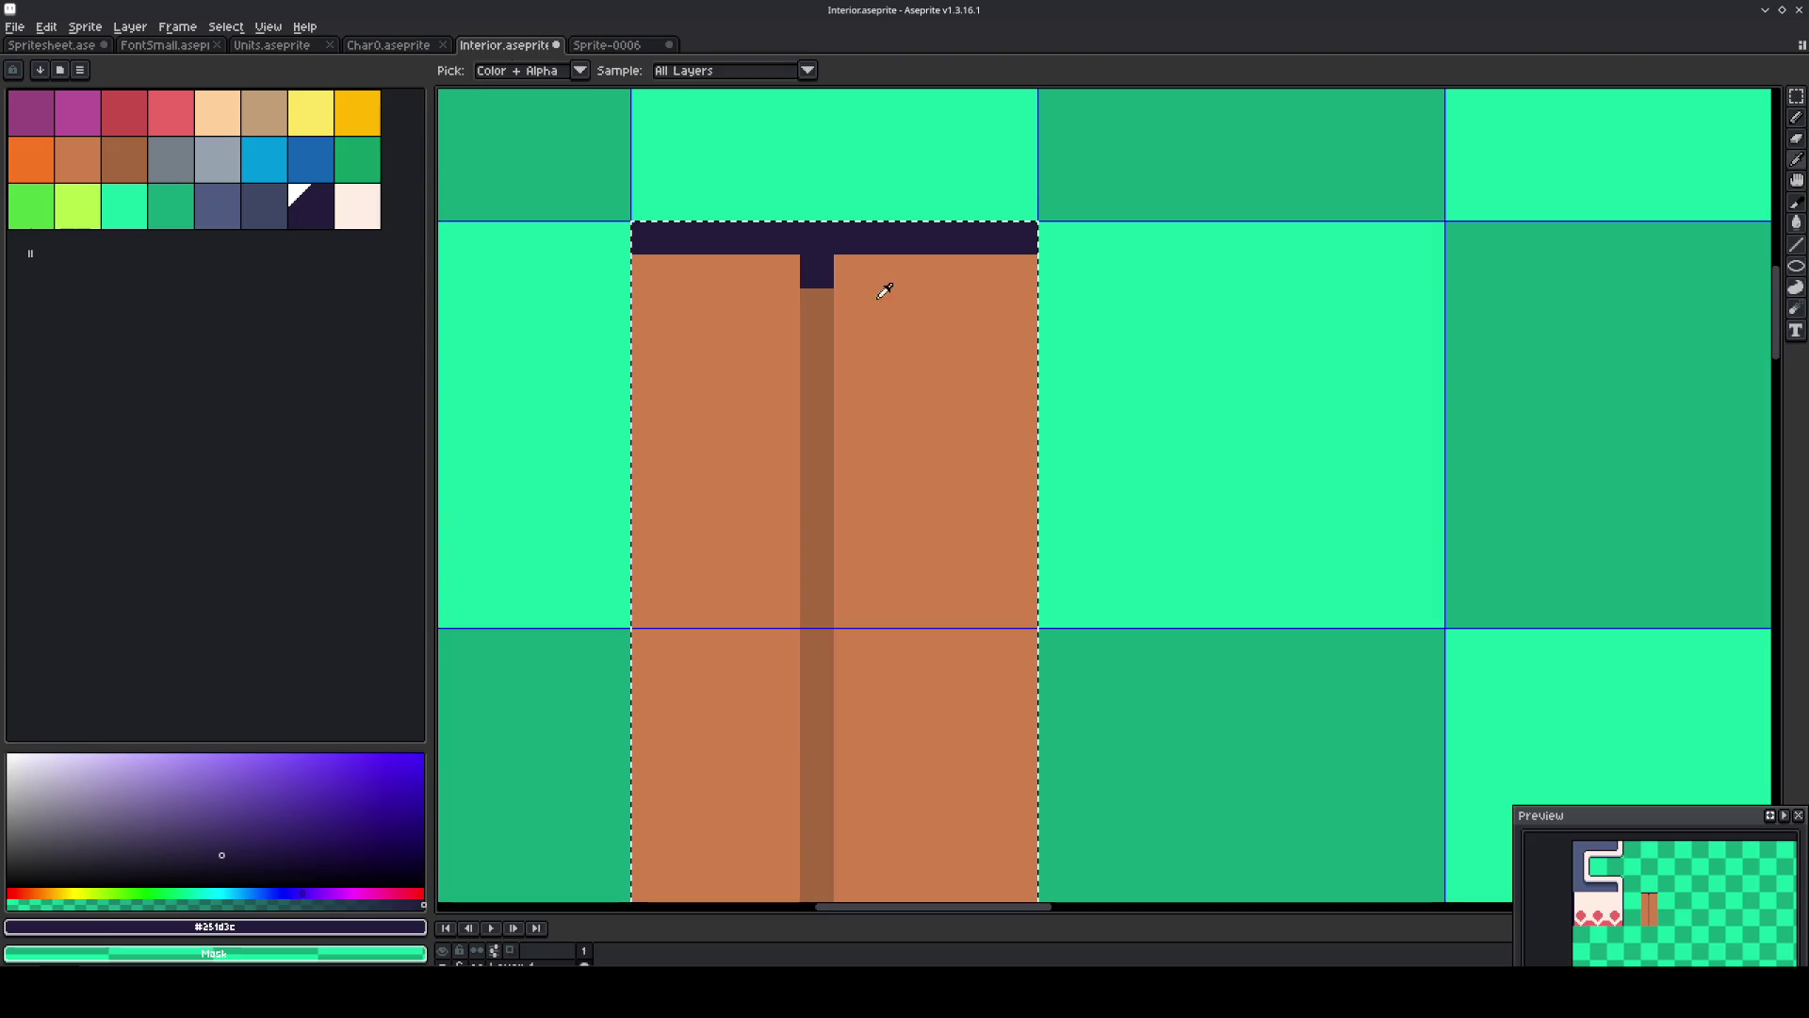
left_click(824, 311, "alt")
left_click(755, 232)
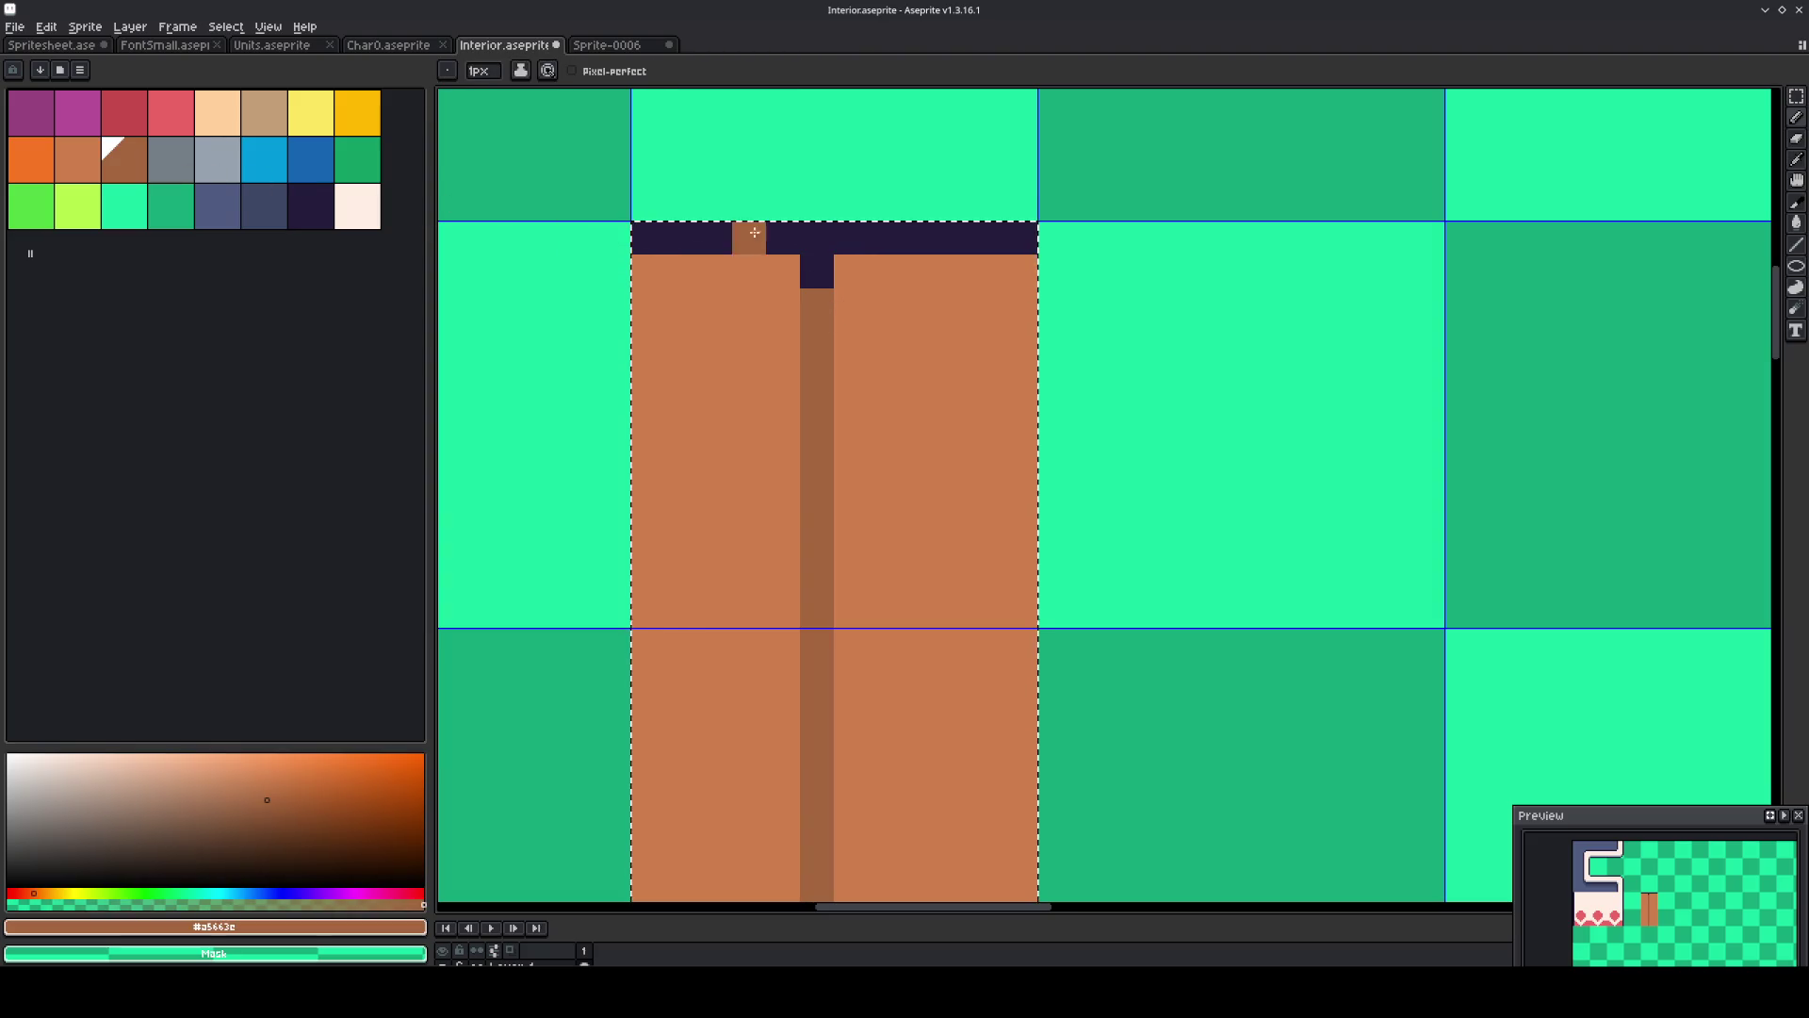
Paint the top notch pixel slate, undoing a trial light-brown seam recolour.
left_click(75, 158)
key("g")
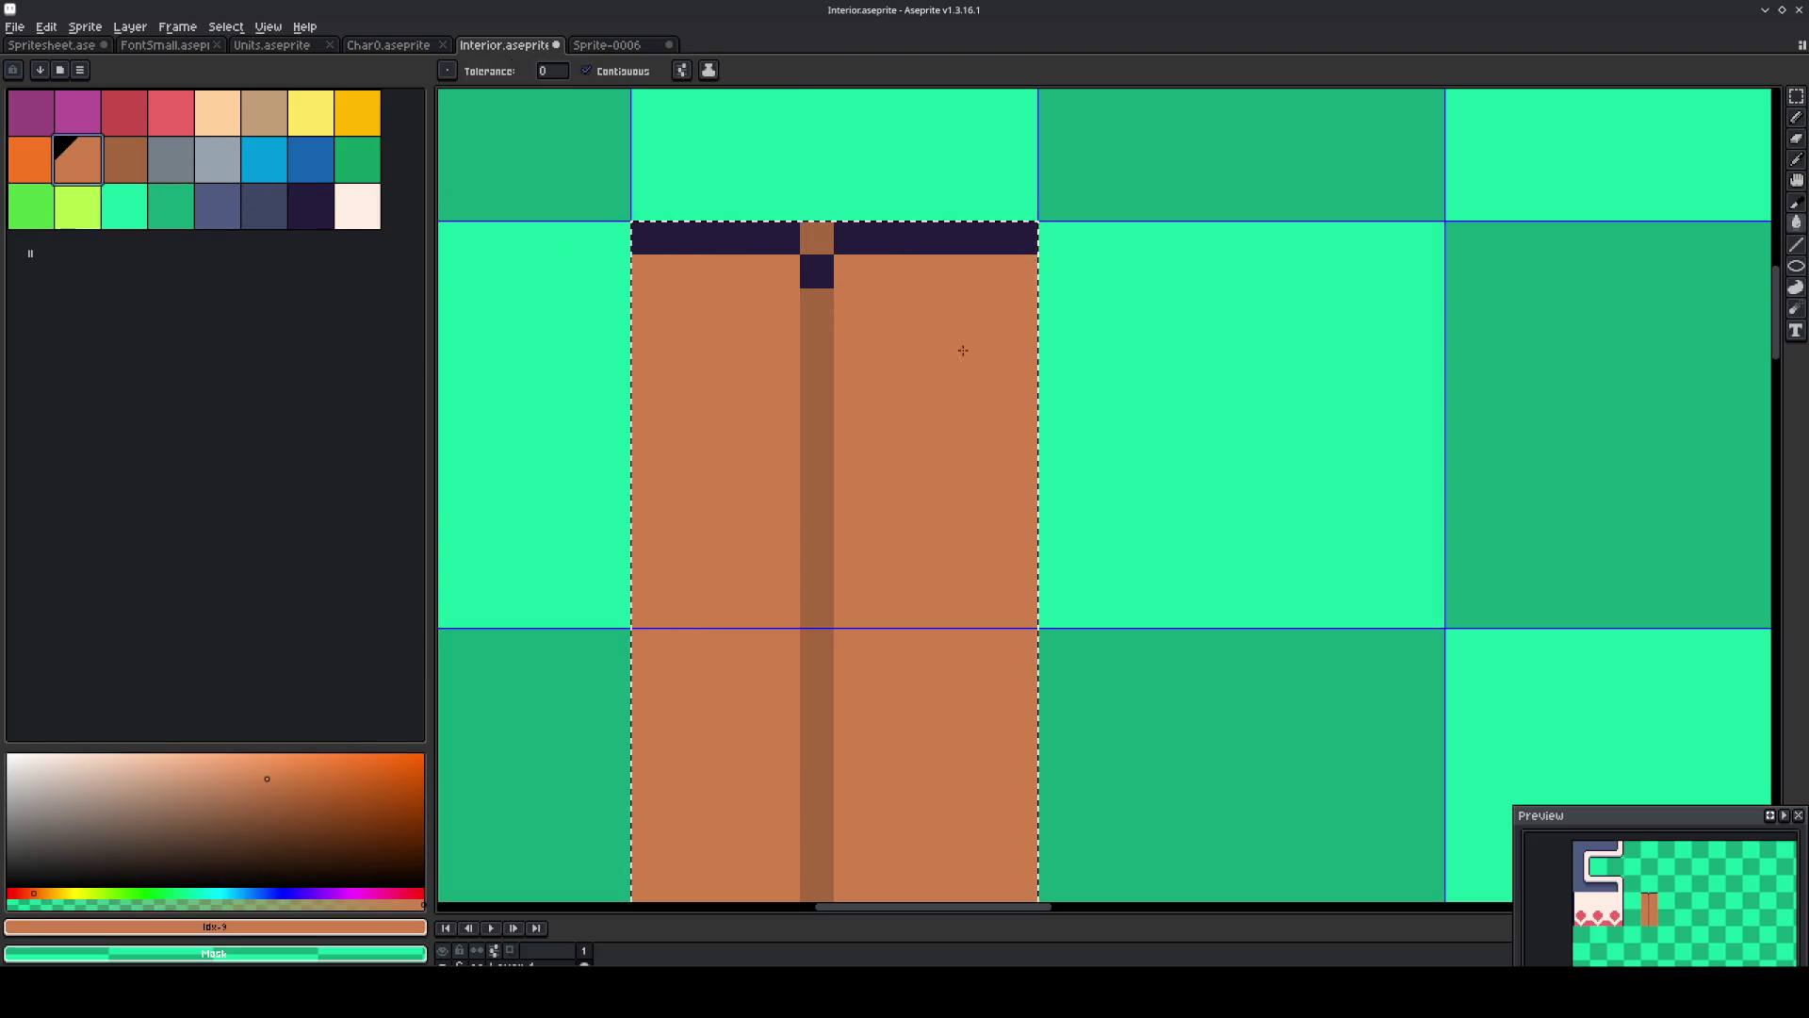
left_click(805, 380)
key("ctrl+z")
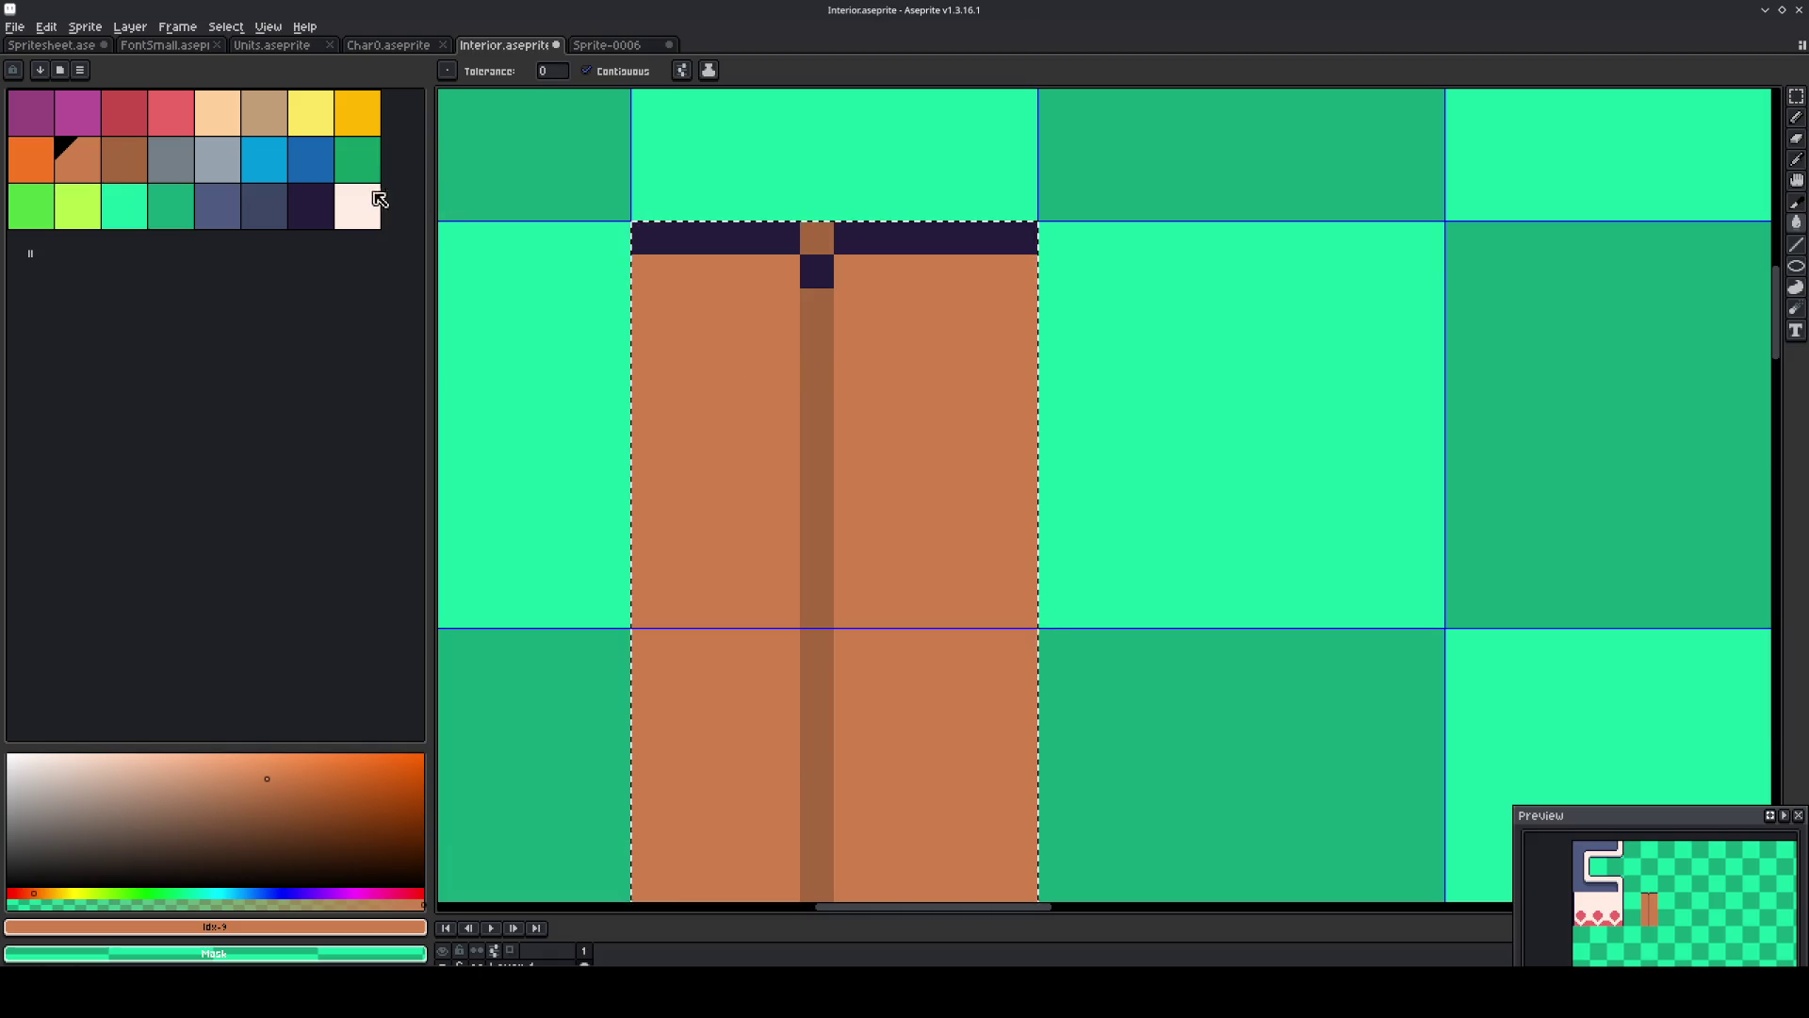
left_click(224, 207)
key("m")
key("b")
left_click(817, 238)
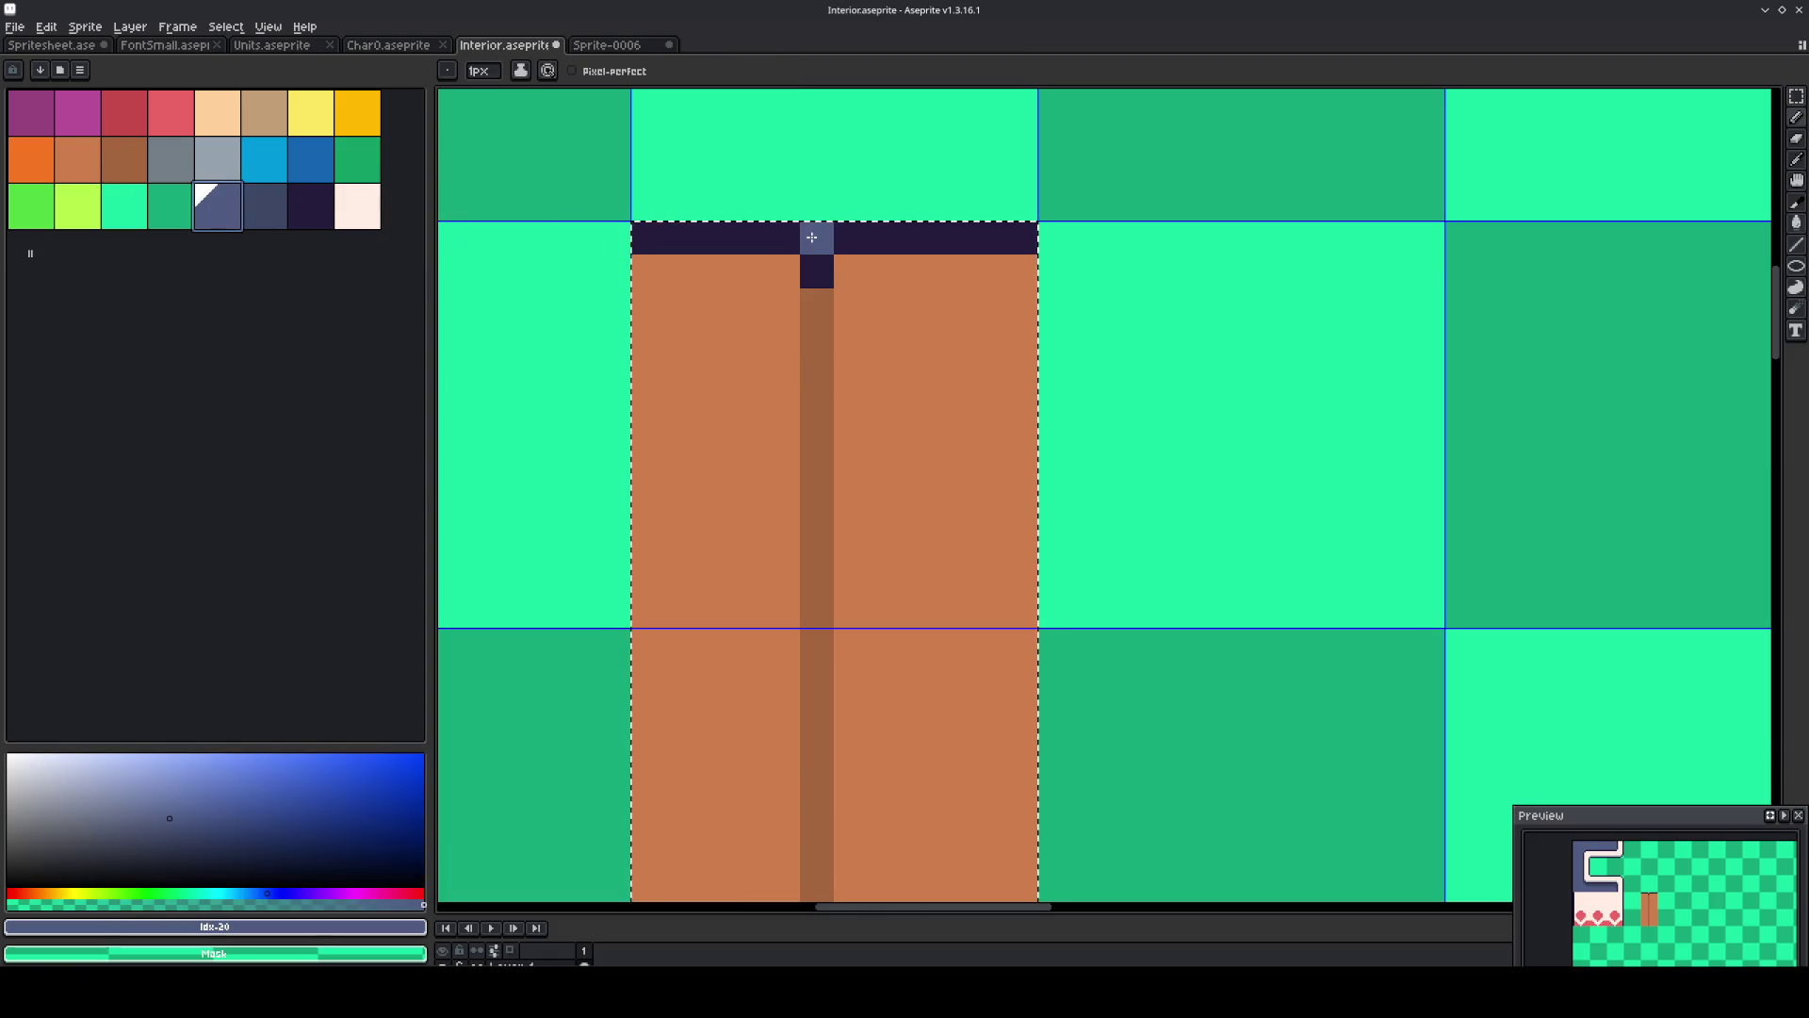
key("m")
scroll(829, 252, "down", 3)
left_click_drag(954, 327, 1085, 463)
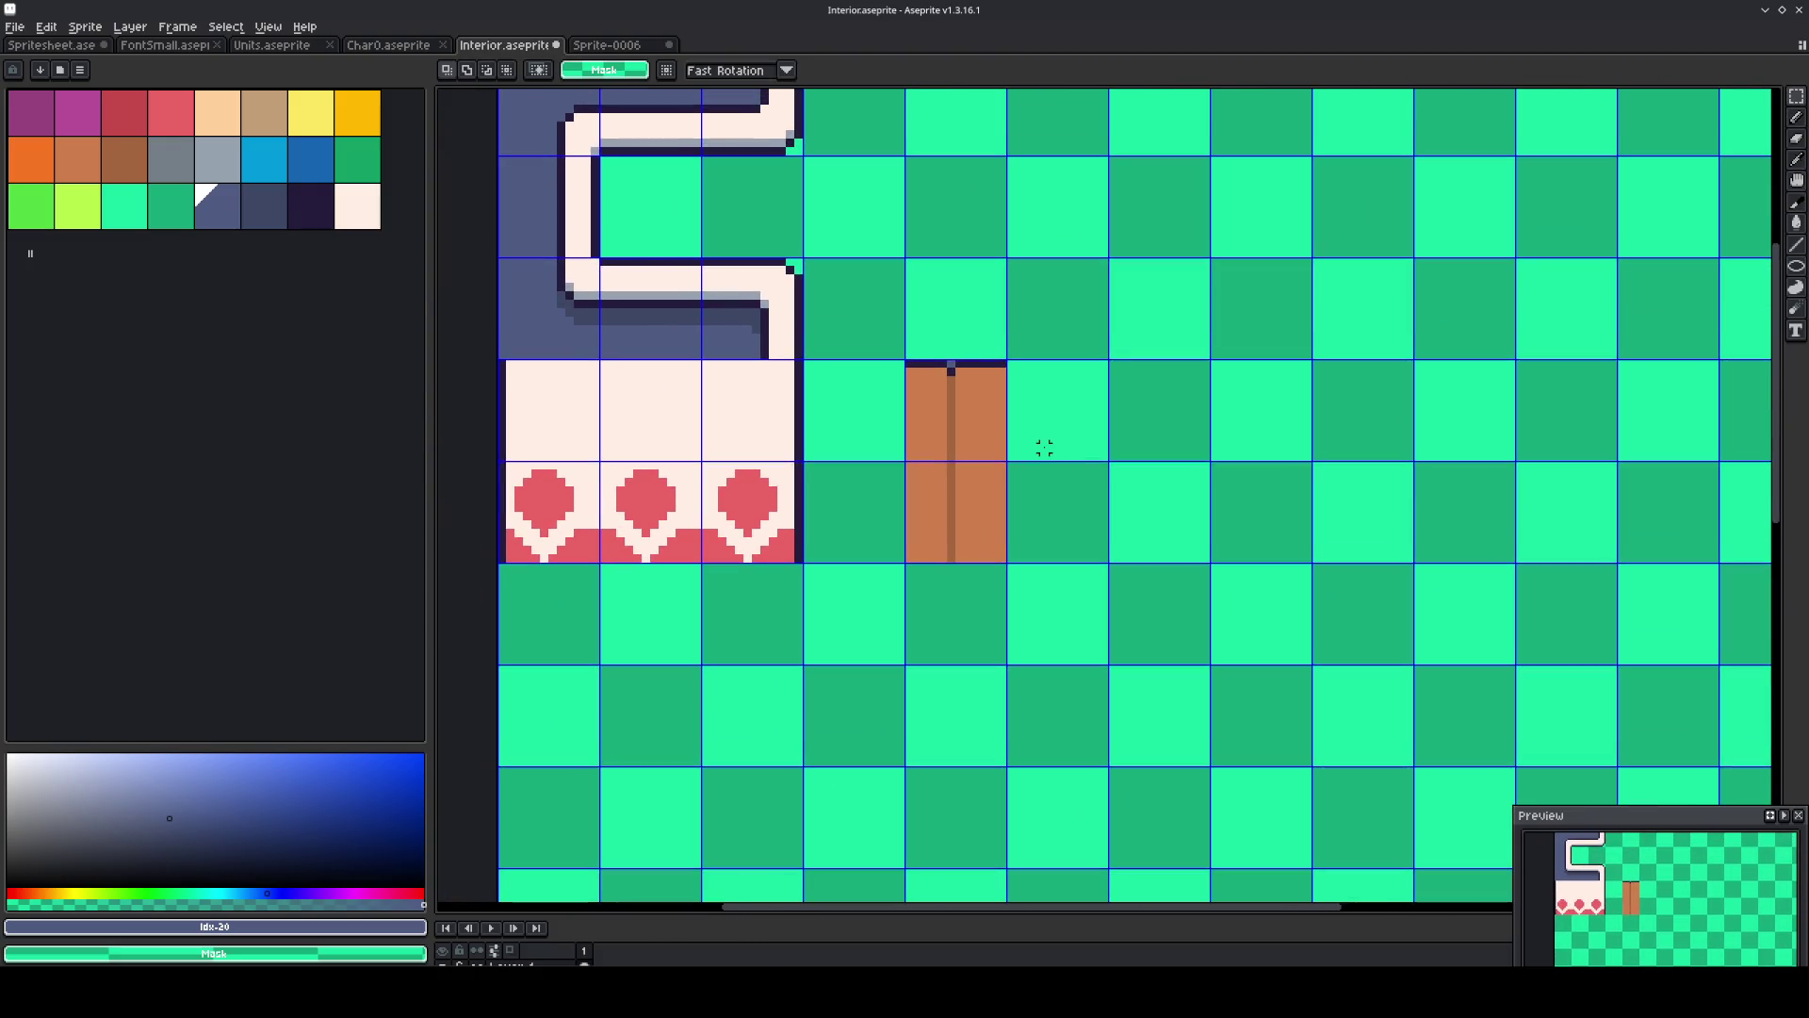
Export the updated tileset to Interior.png and select the two brown wooden tiles.
left_click(15, 26)
mouse_move(87, 167)
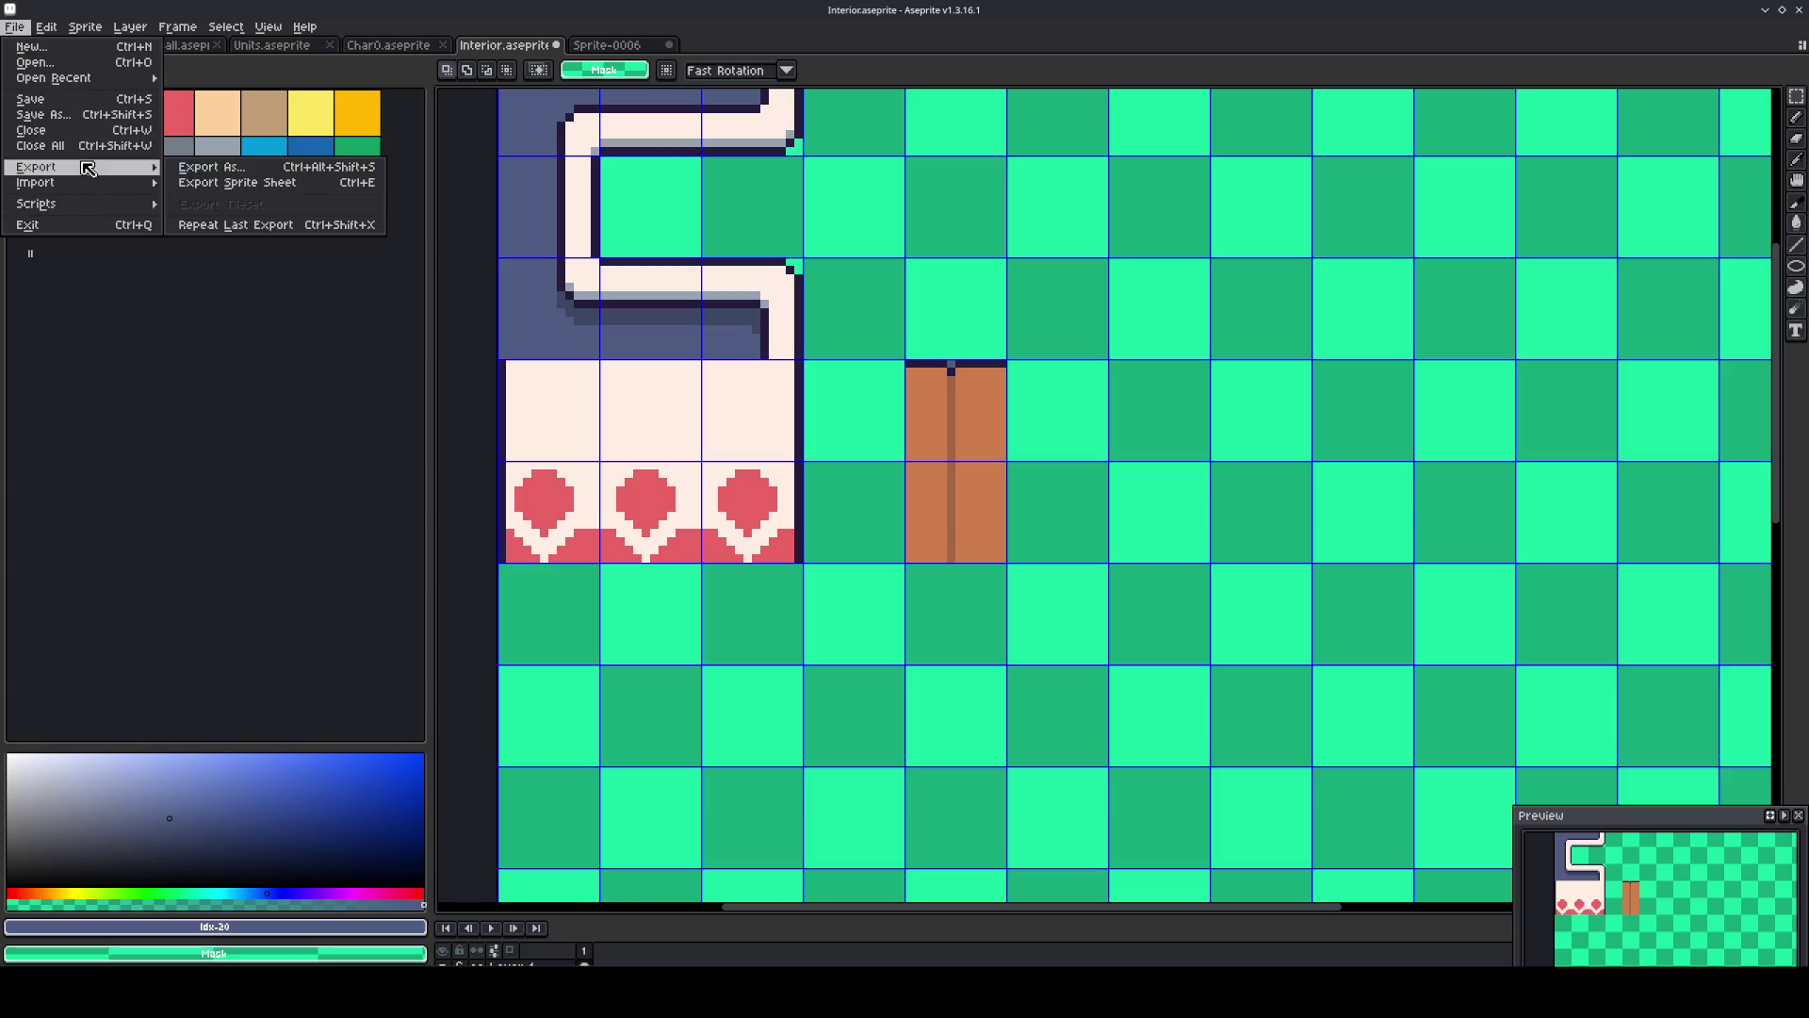
left_click(211, 167)
left_click(687, 461)
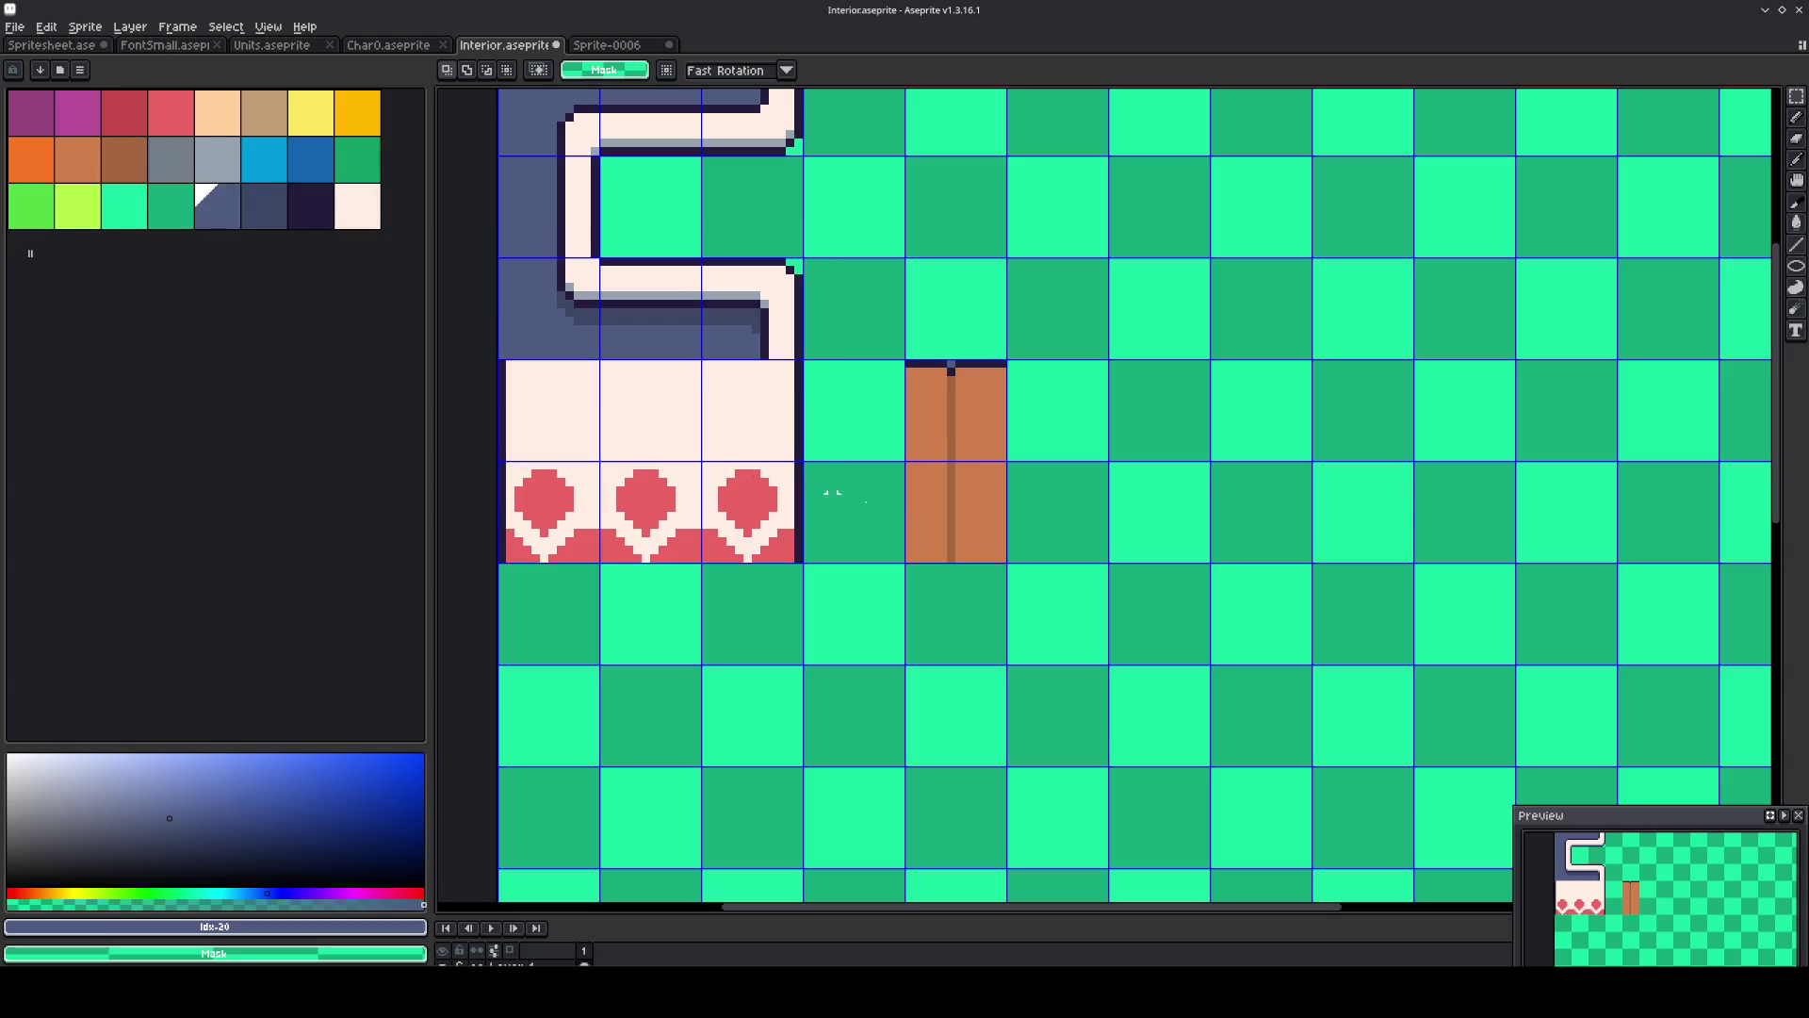
mouse_move(984, 439)
left_mouse_down()
mouse_move(975, 509)
mouse_move(799, 453)
left_mouse_up()
scroll(981, 501, "down", 2)
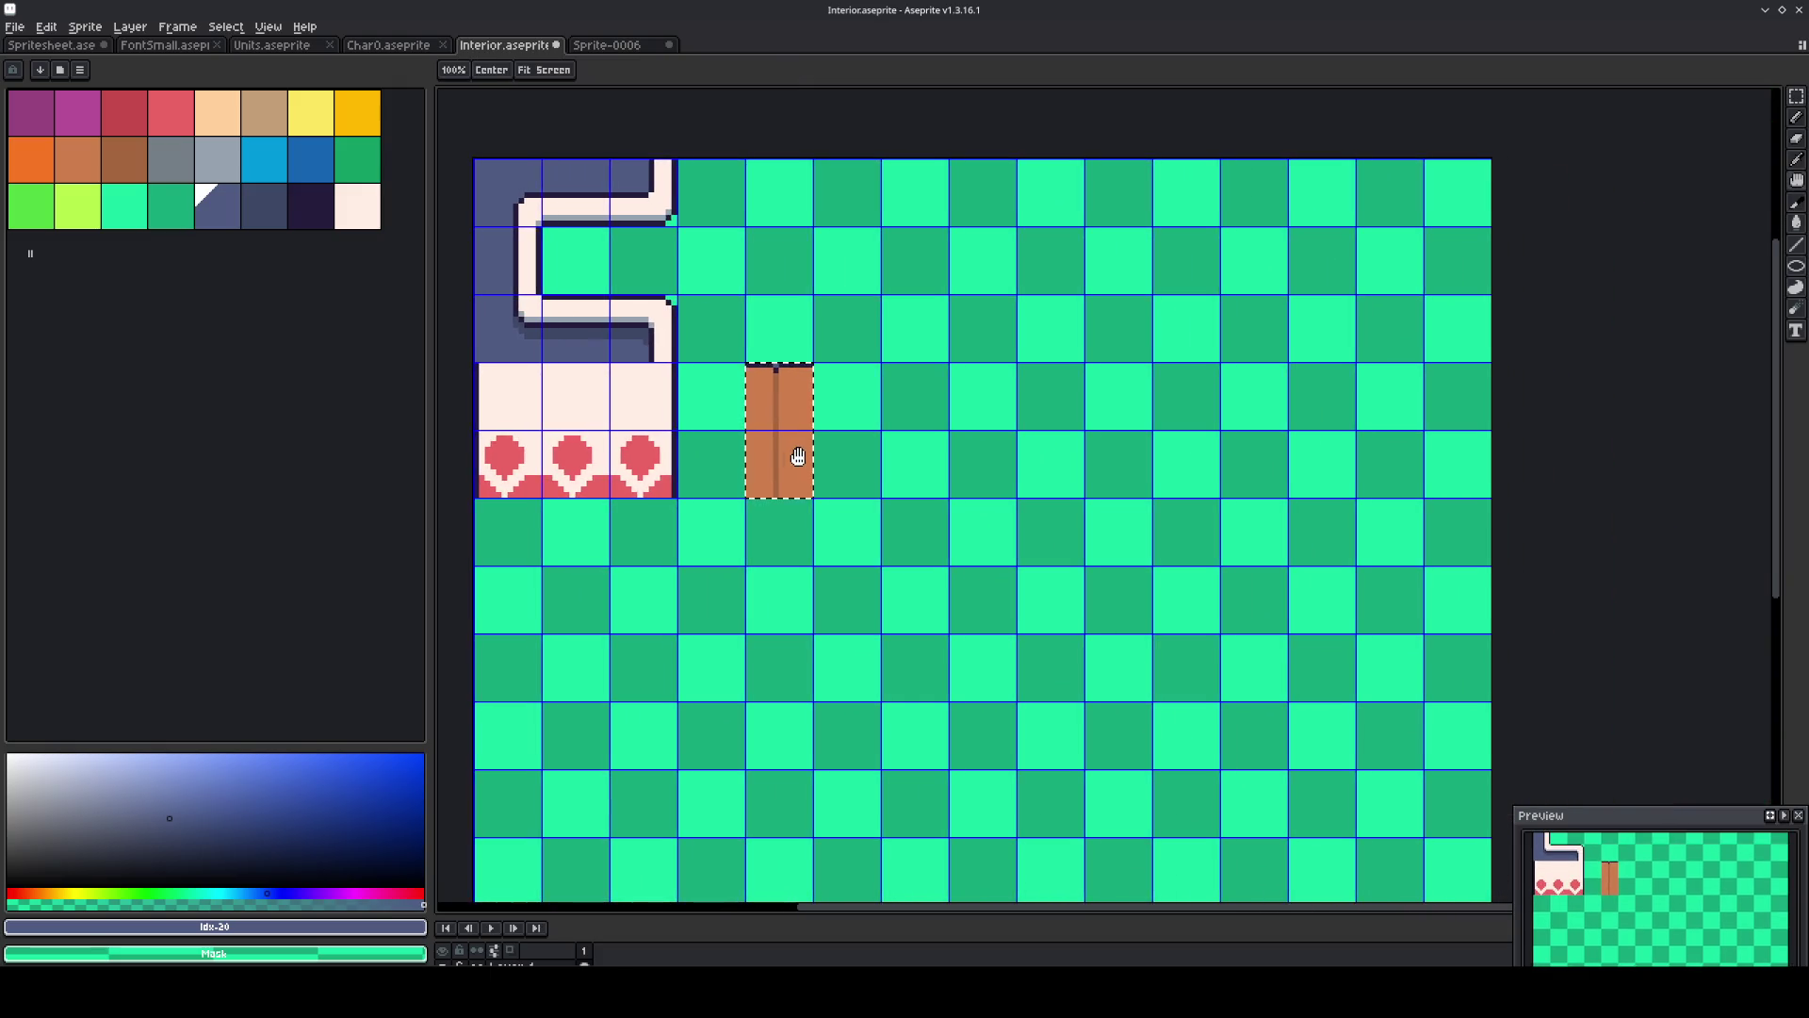
scroll(800, 453, "down", 2)
scroll(800, 454, "up", 1)
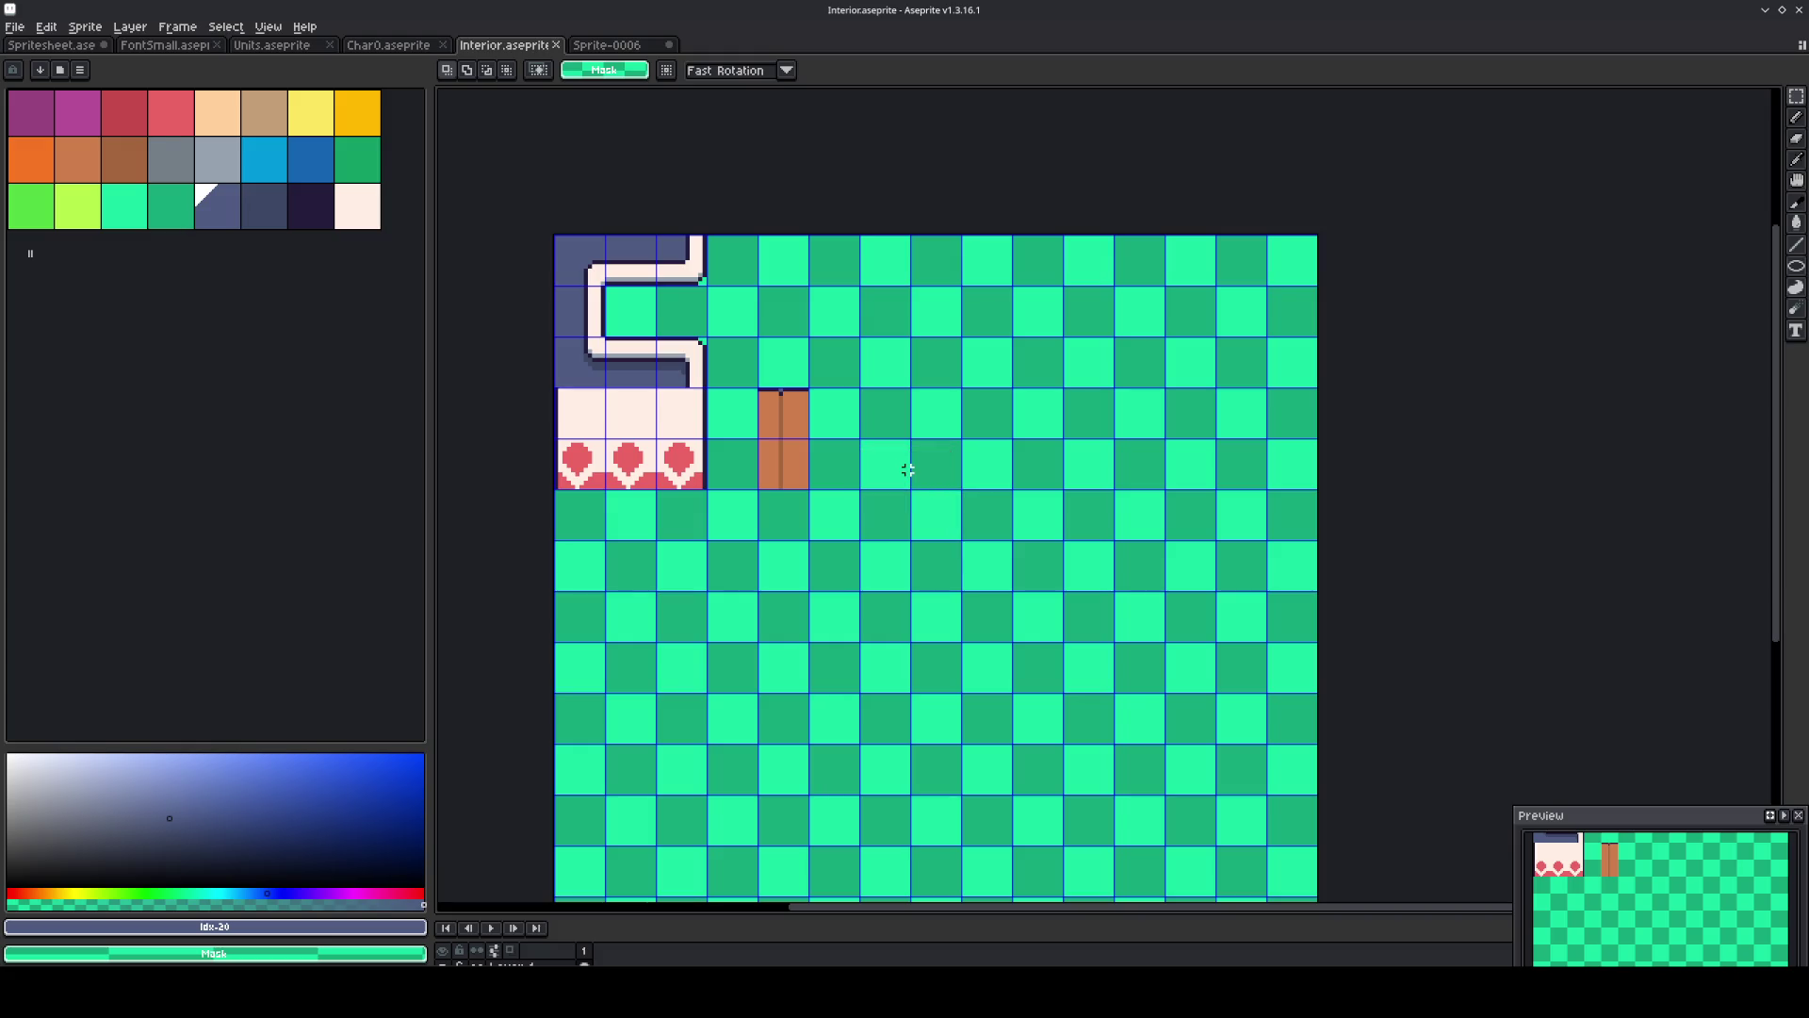
Run a sprite sheet export of the tileset.
left_click(14, 27)
mouse_move(105, 170)
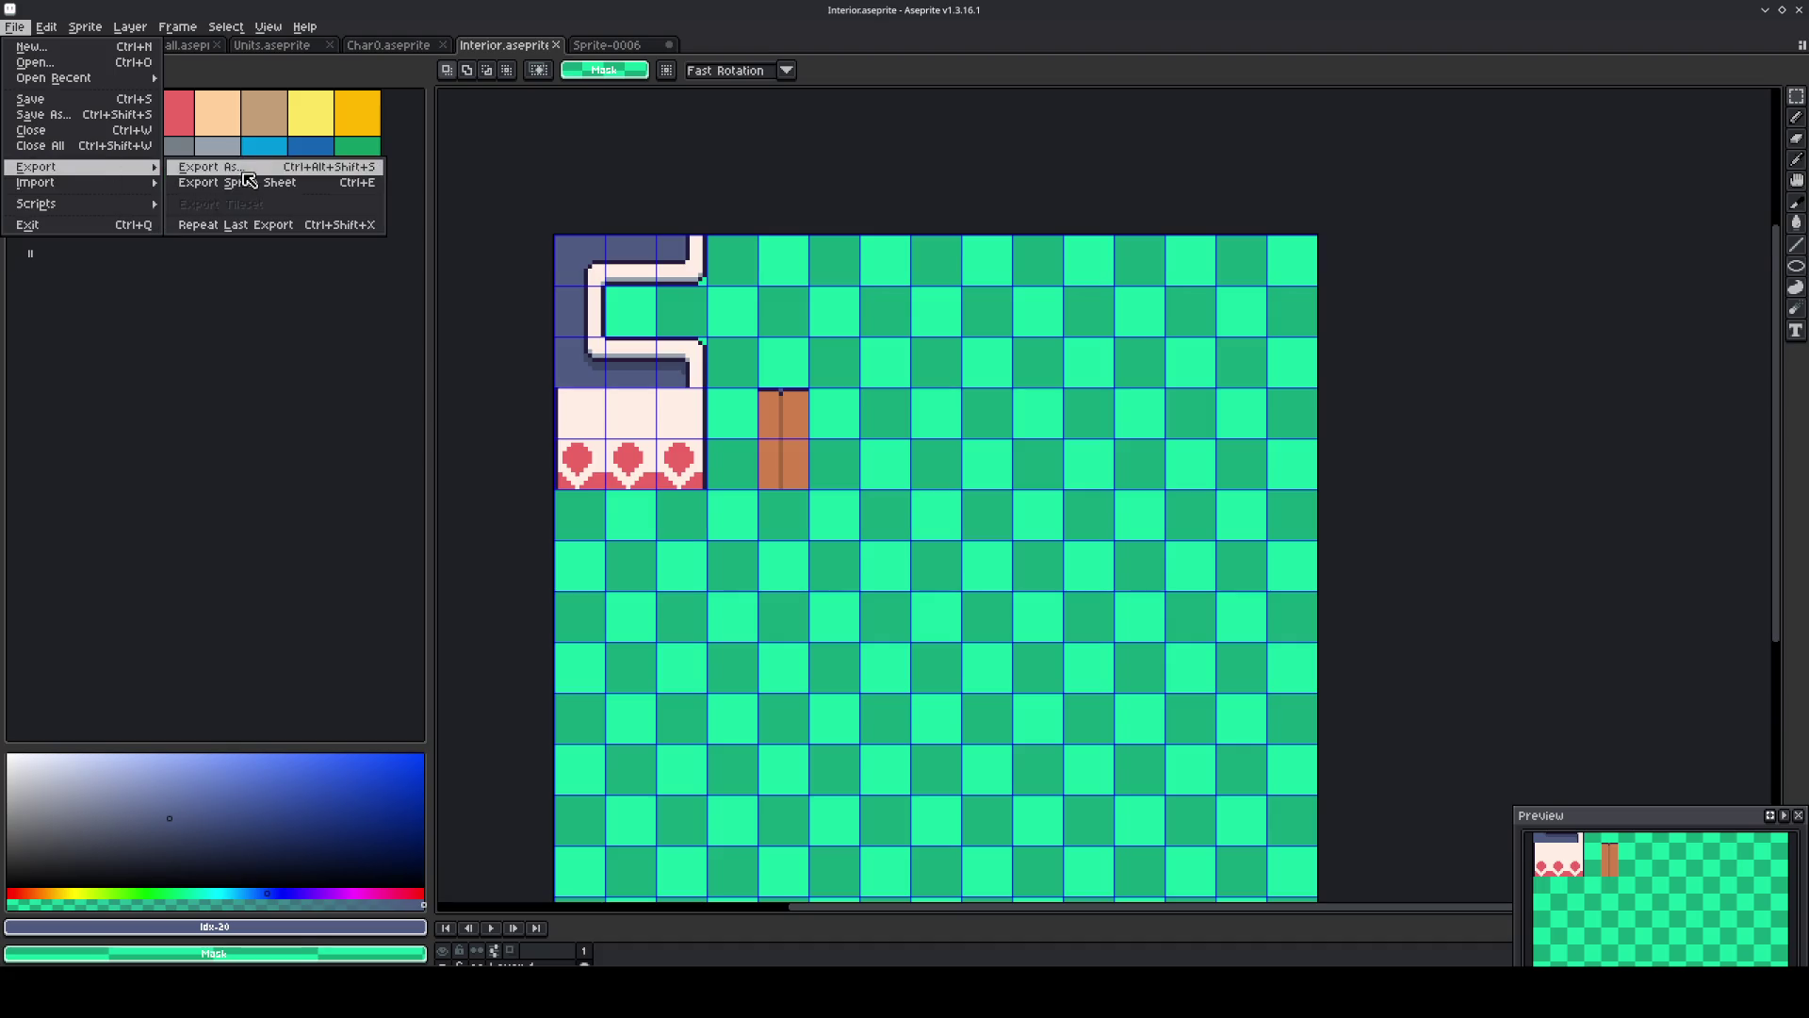
left_click(236, 182)
left_click(1180, 773)
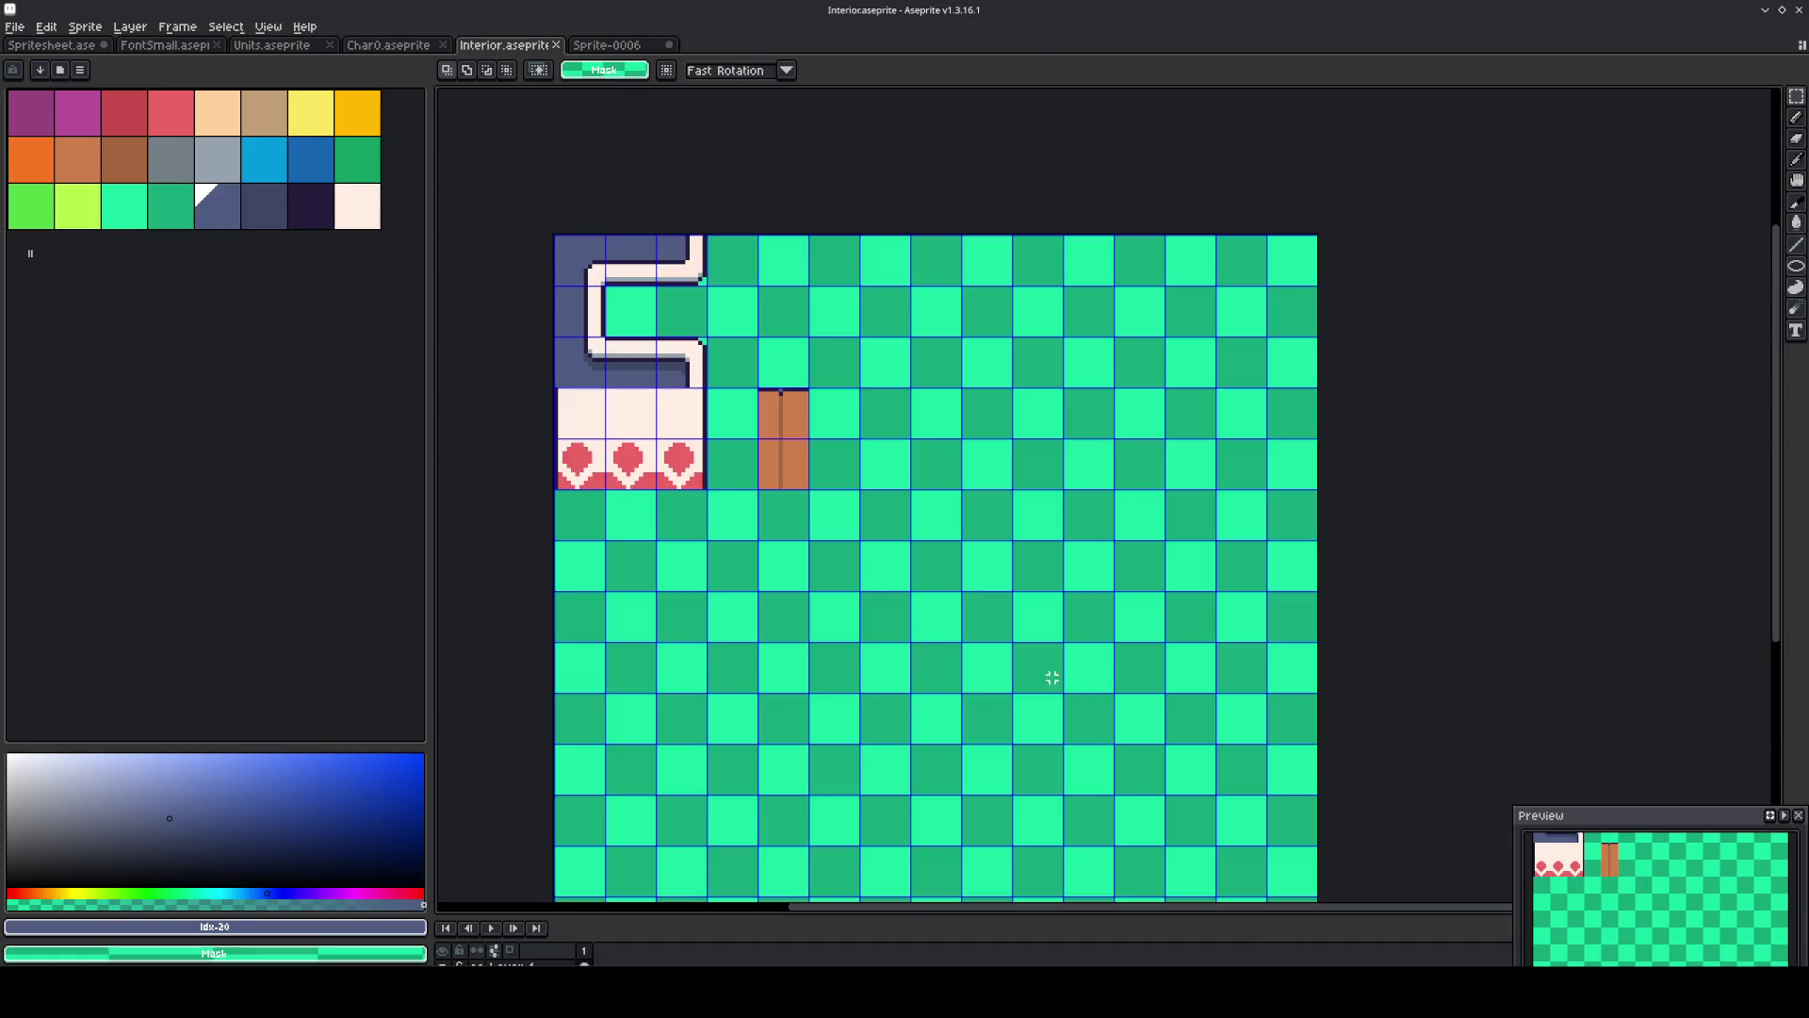
Re-export the sprite as Interior.png and switch to LDtk.
left_click(14, 26)
mouse_move(56, 178)
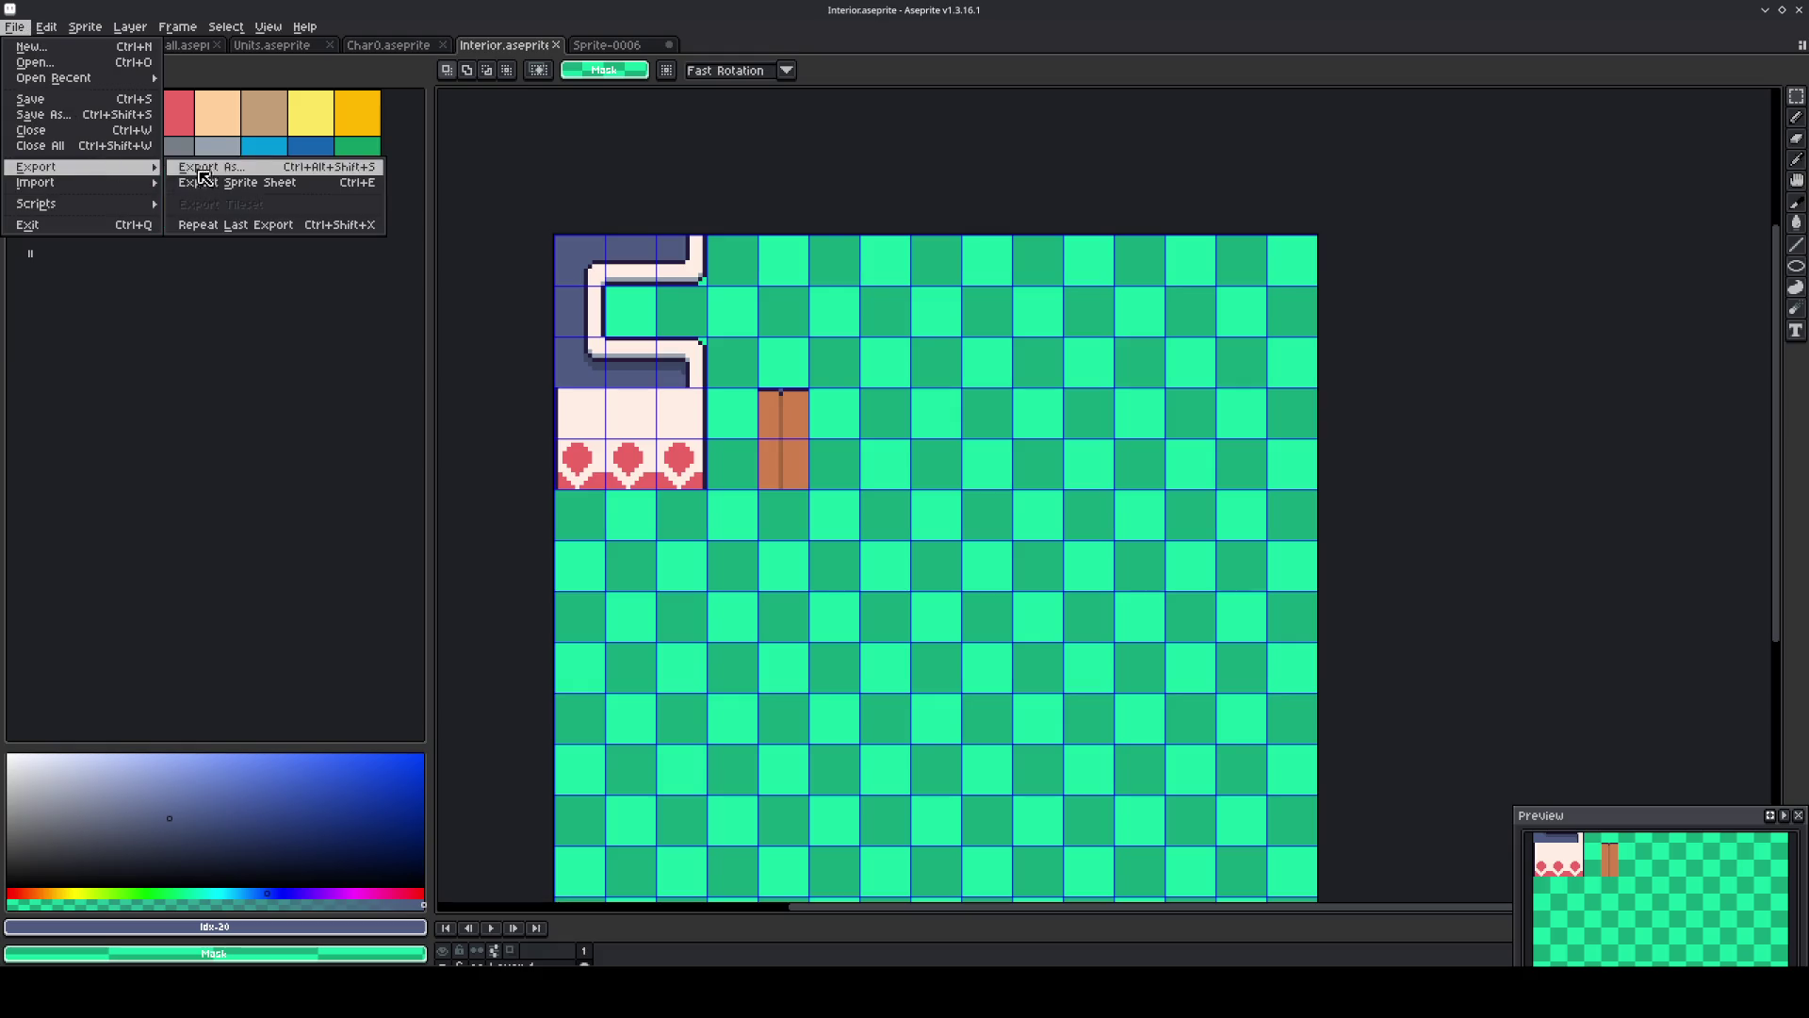
left_click(231, 170)
left_click(686, 455)
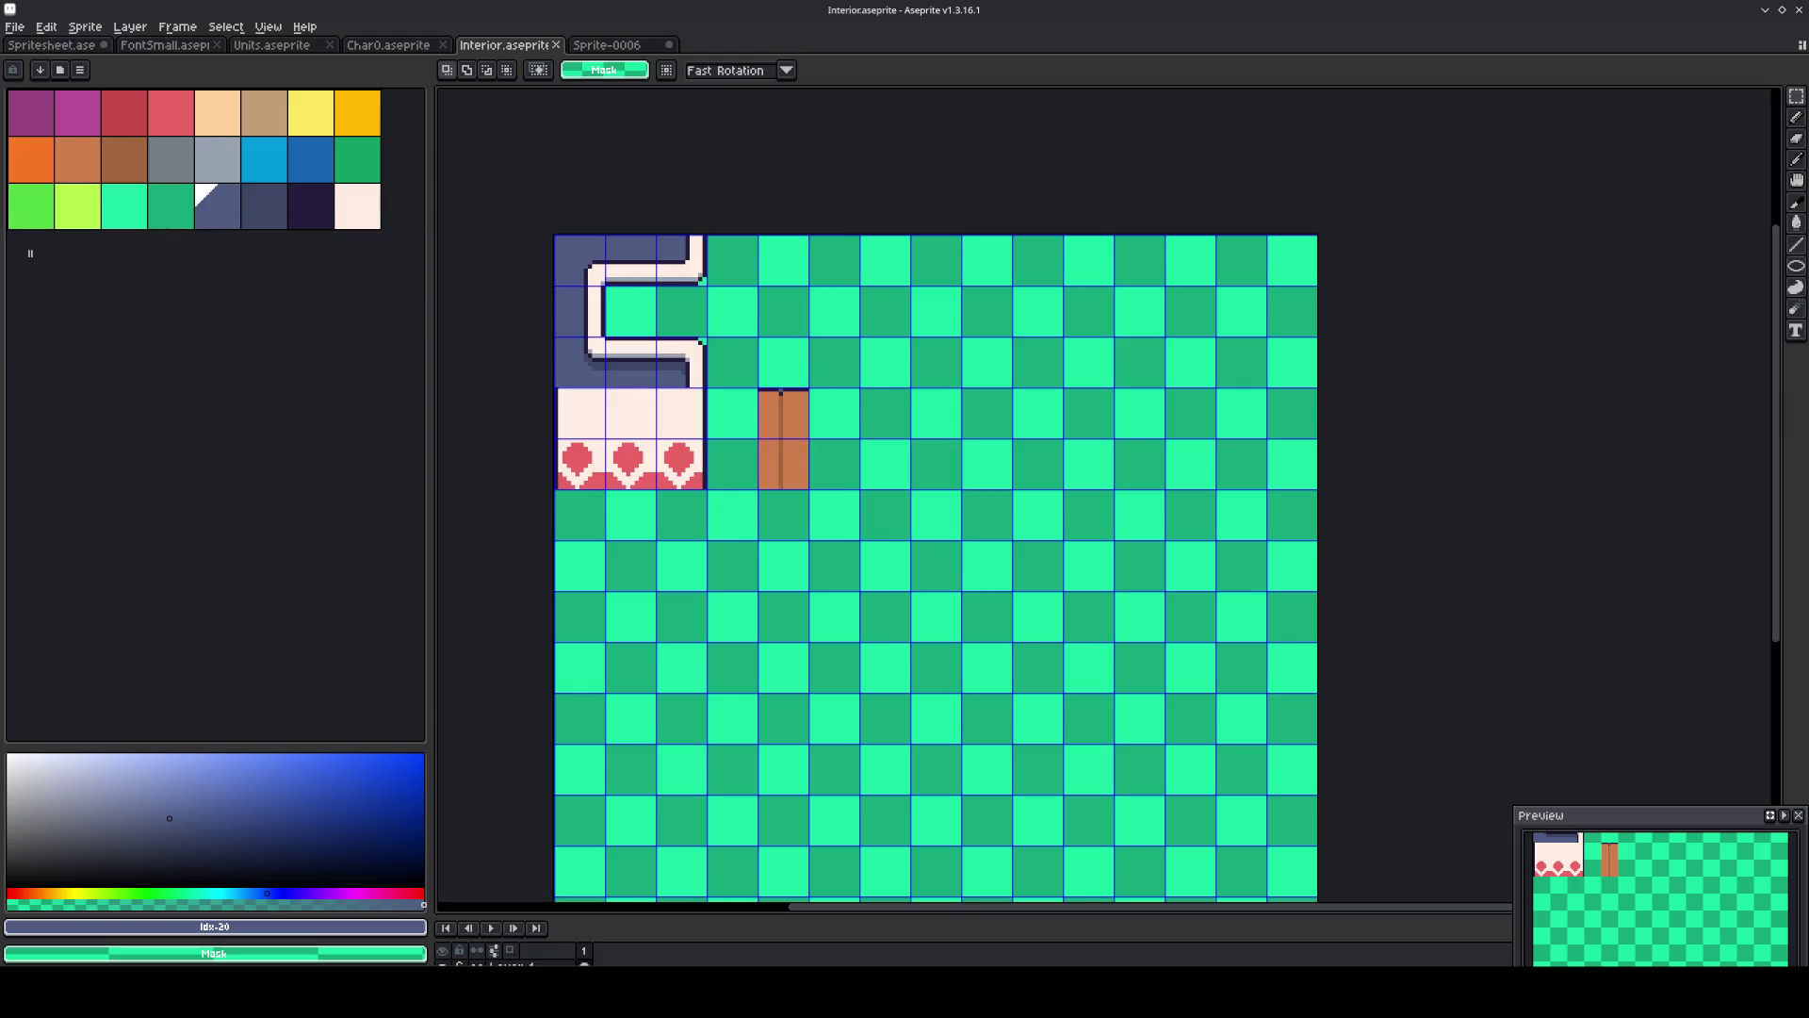
key("alt+Tab")
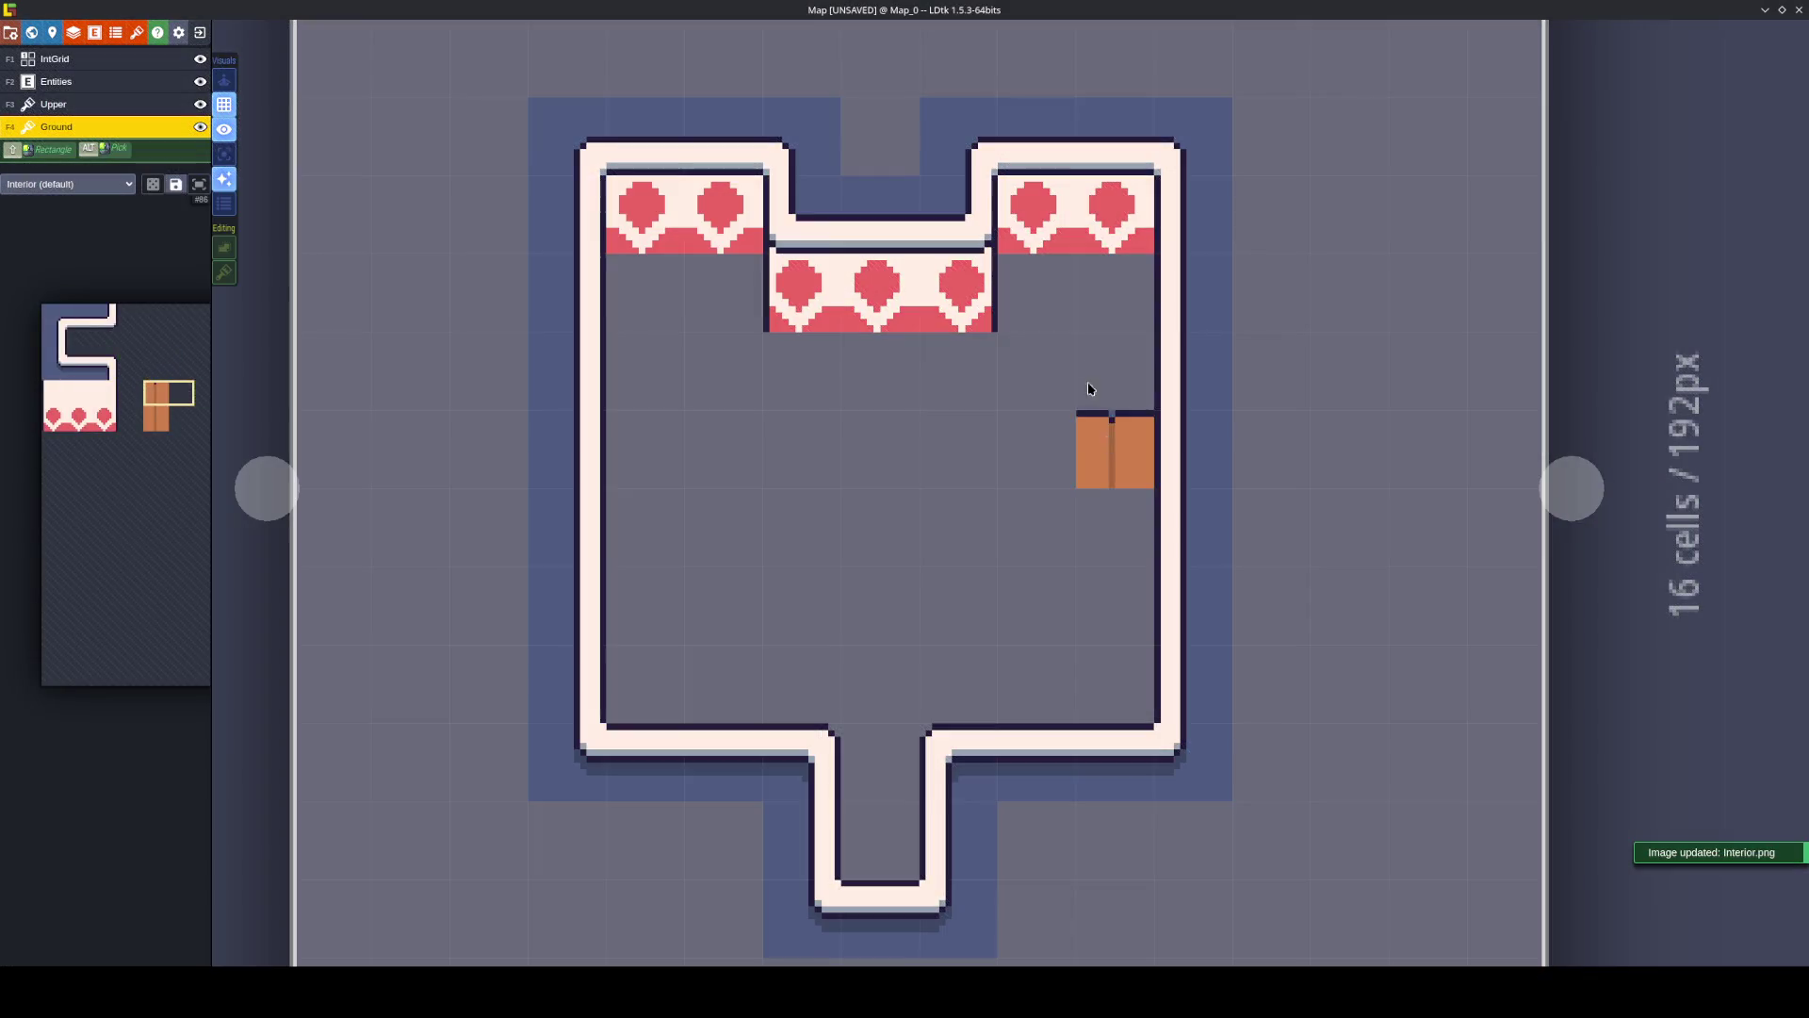
Paint wooden plank tiles across the top-right and middle parts of the room floor.
left_click_drag(1055, 273, 1121, 287)
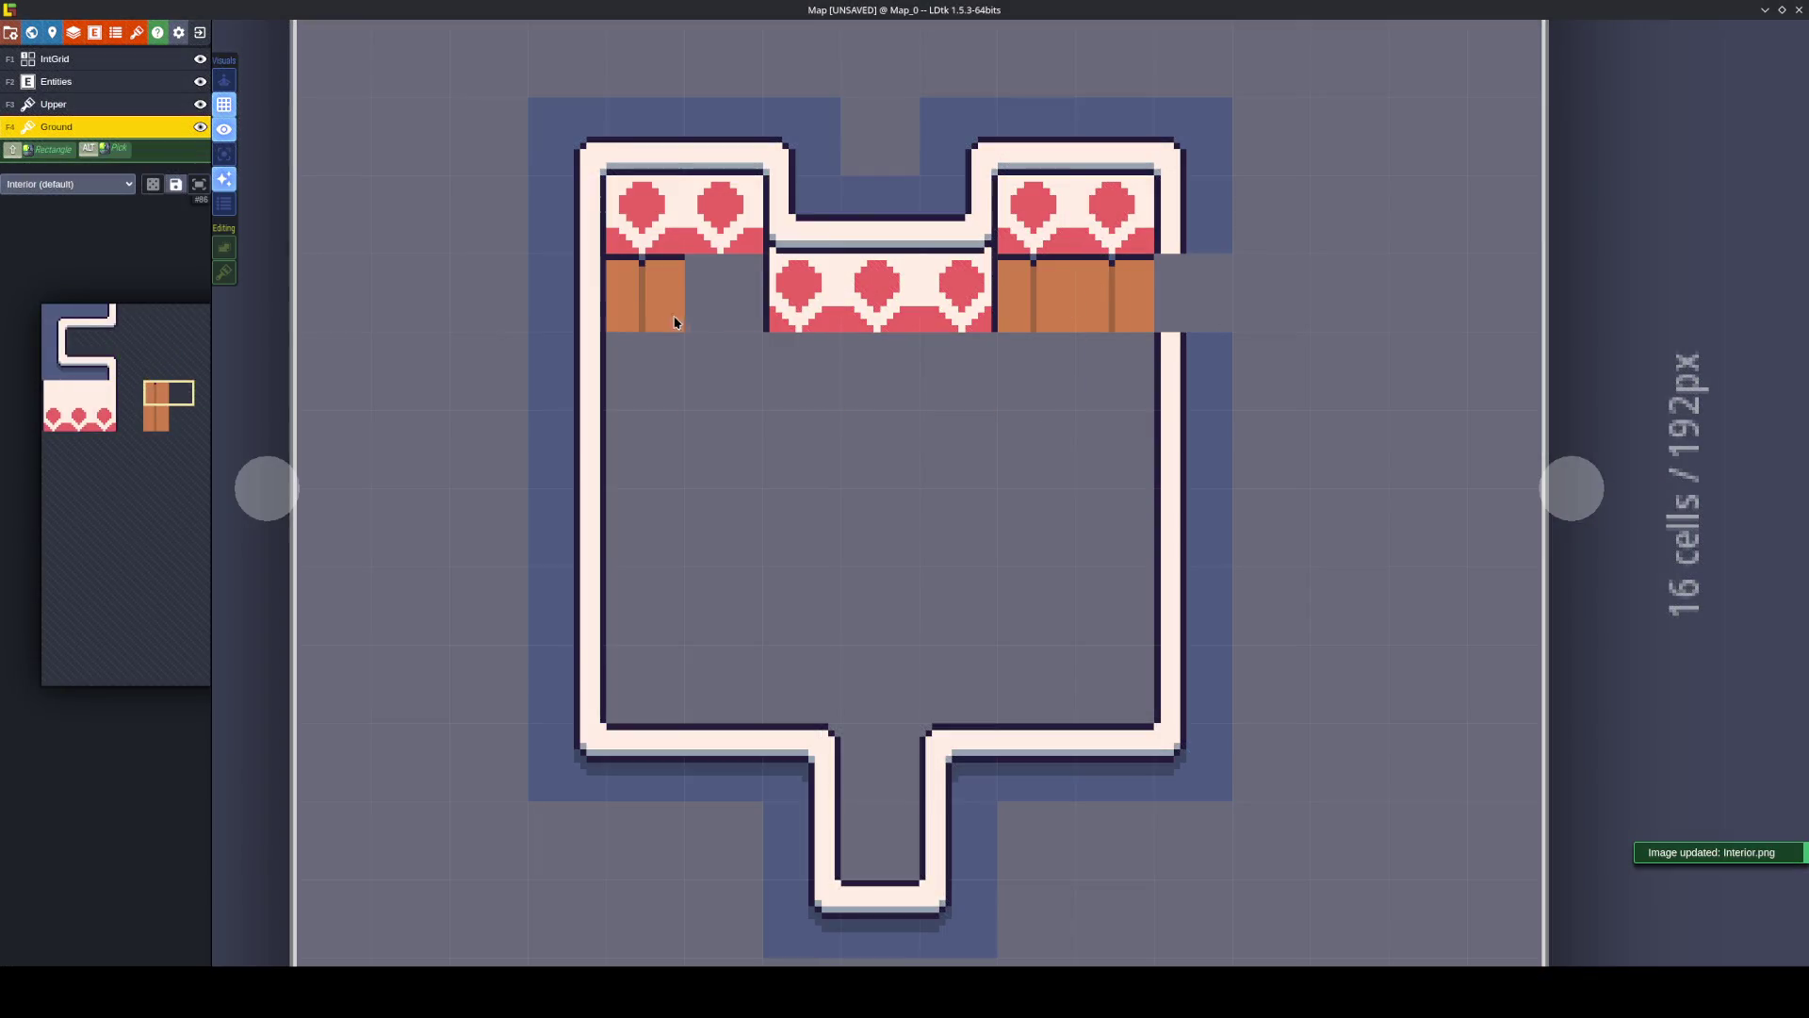
key("ctrl+z")
left_click(101, 397)
left_click(1104, 299)
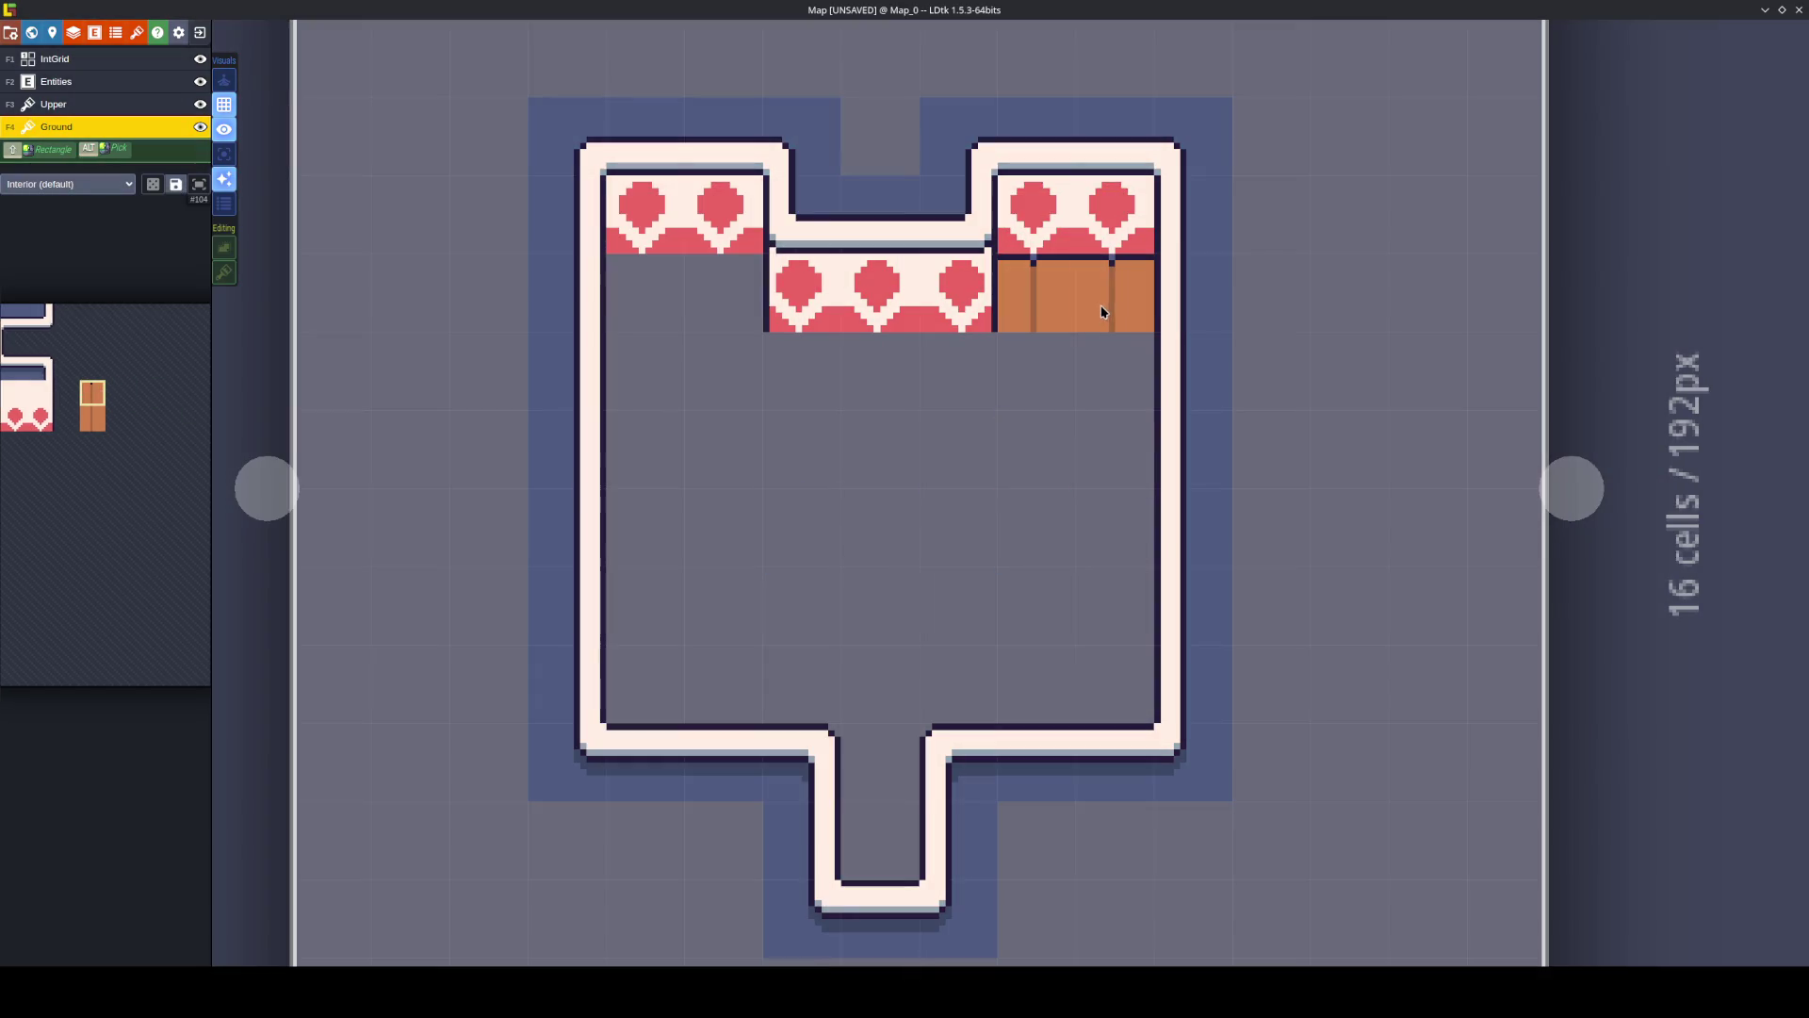
left_click(696, 309)
left_click(645, 292)
mouse_move(819, 395)
left_mouse_down()
mouse_move(961, 461)
mouse_move(970, 416)
mouse_move(1078, 444)
left_mouse_up()
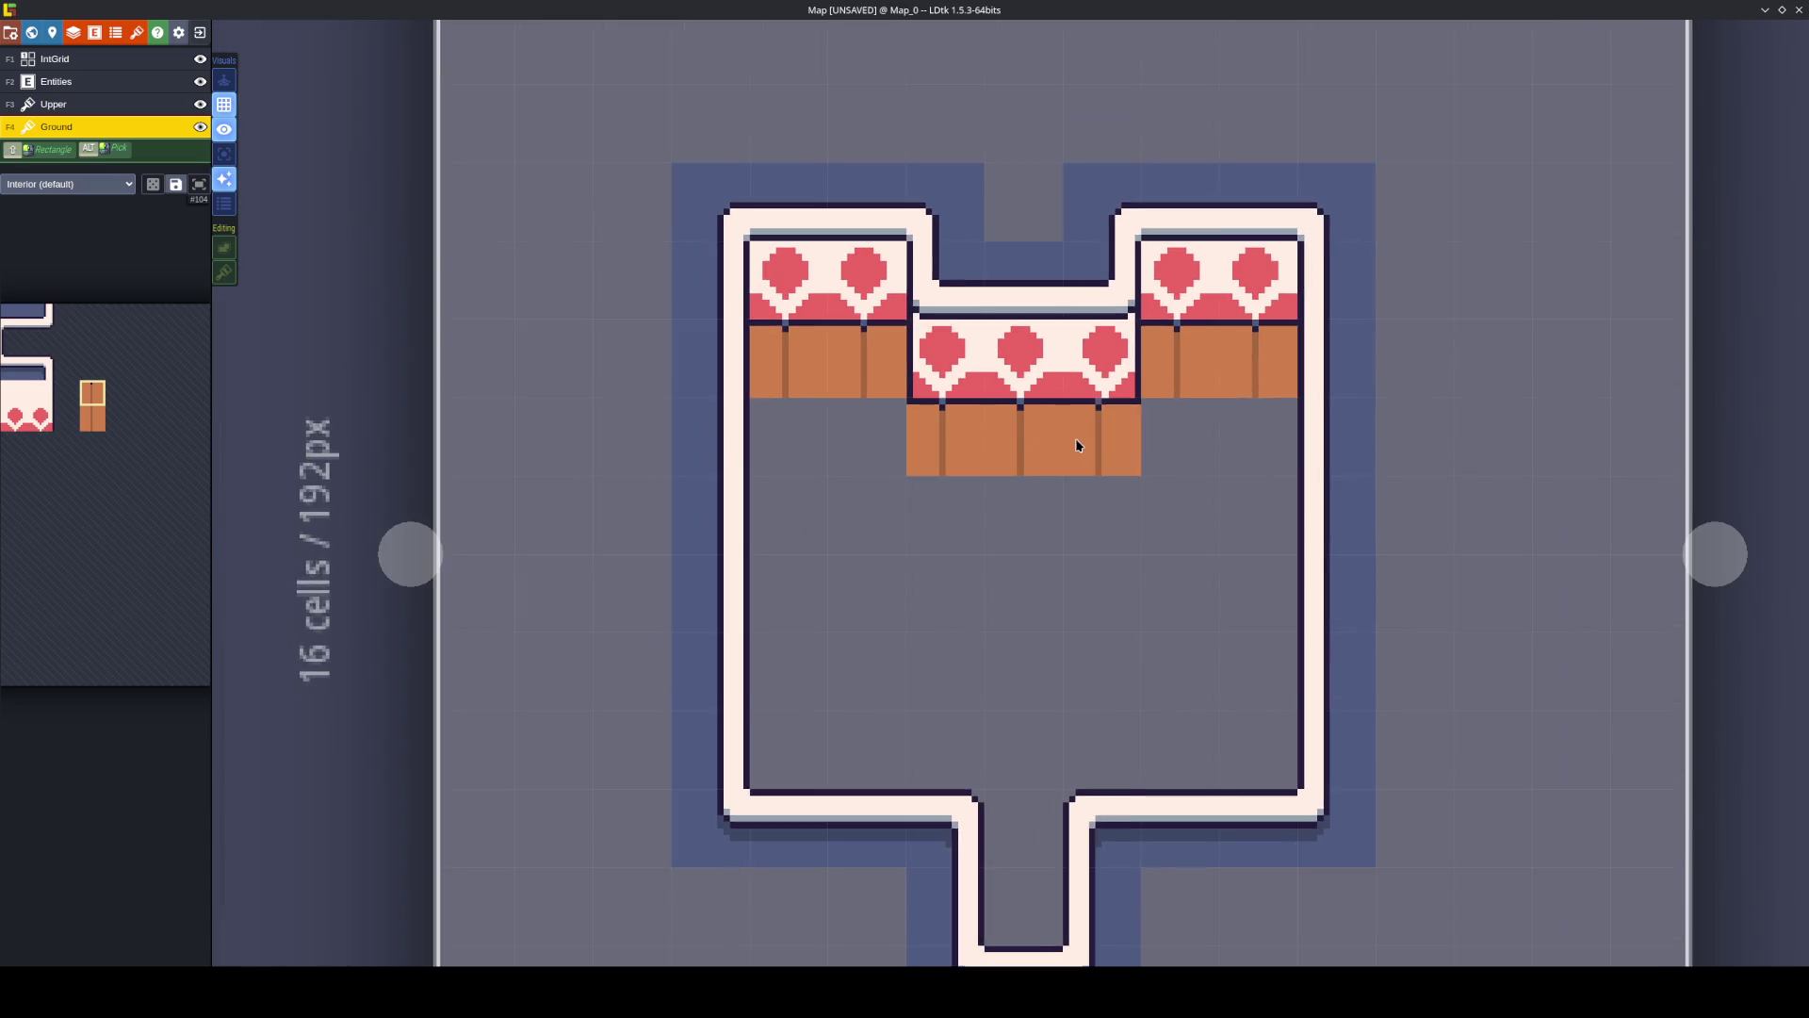
Fill the whole room interior and the corridor edges with wooden planks on the Ground layer.
left_click_drag(970, 541, 1087, 553)
mouse_move(96, 422)
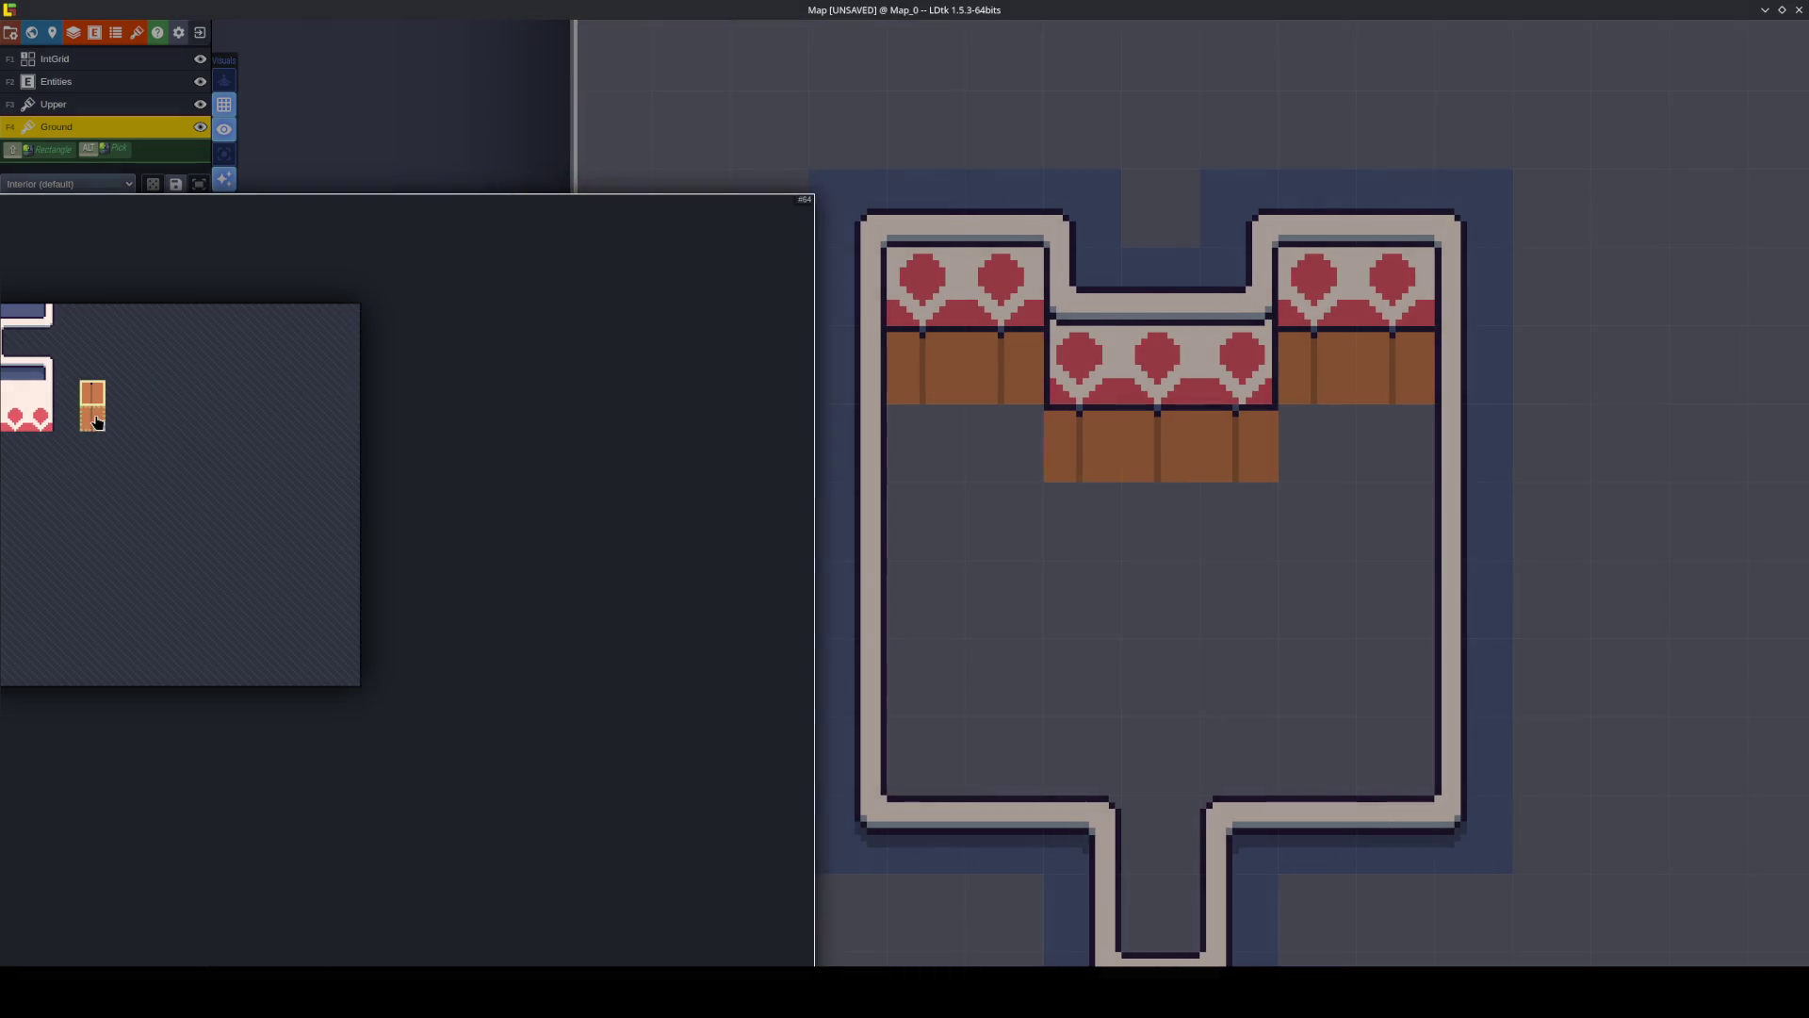
left_click(991, 574, "alt+shift")
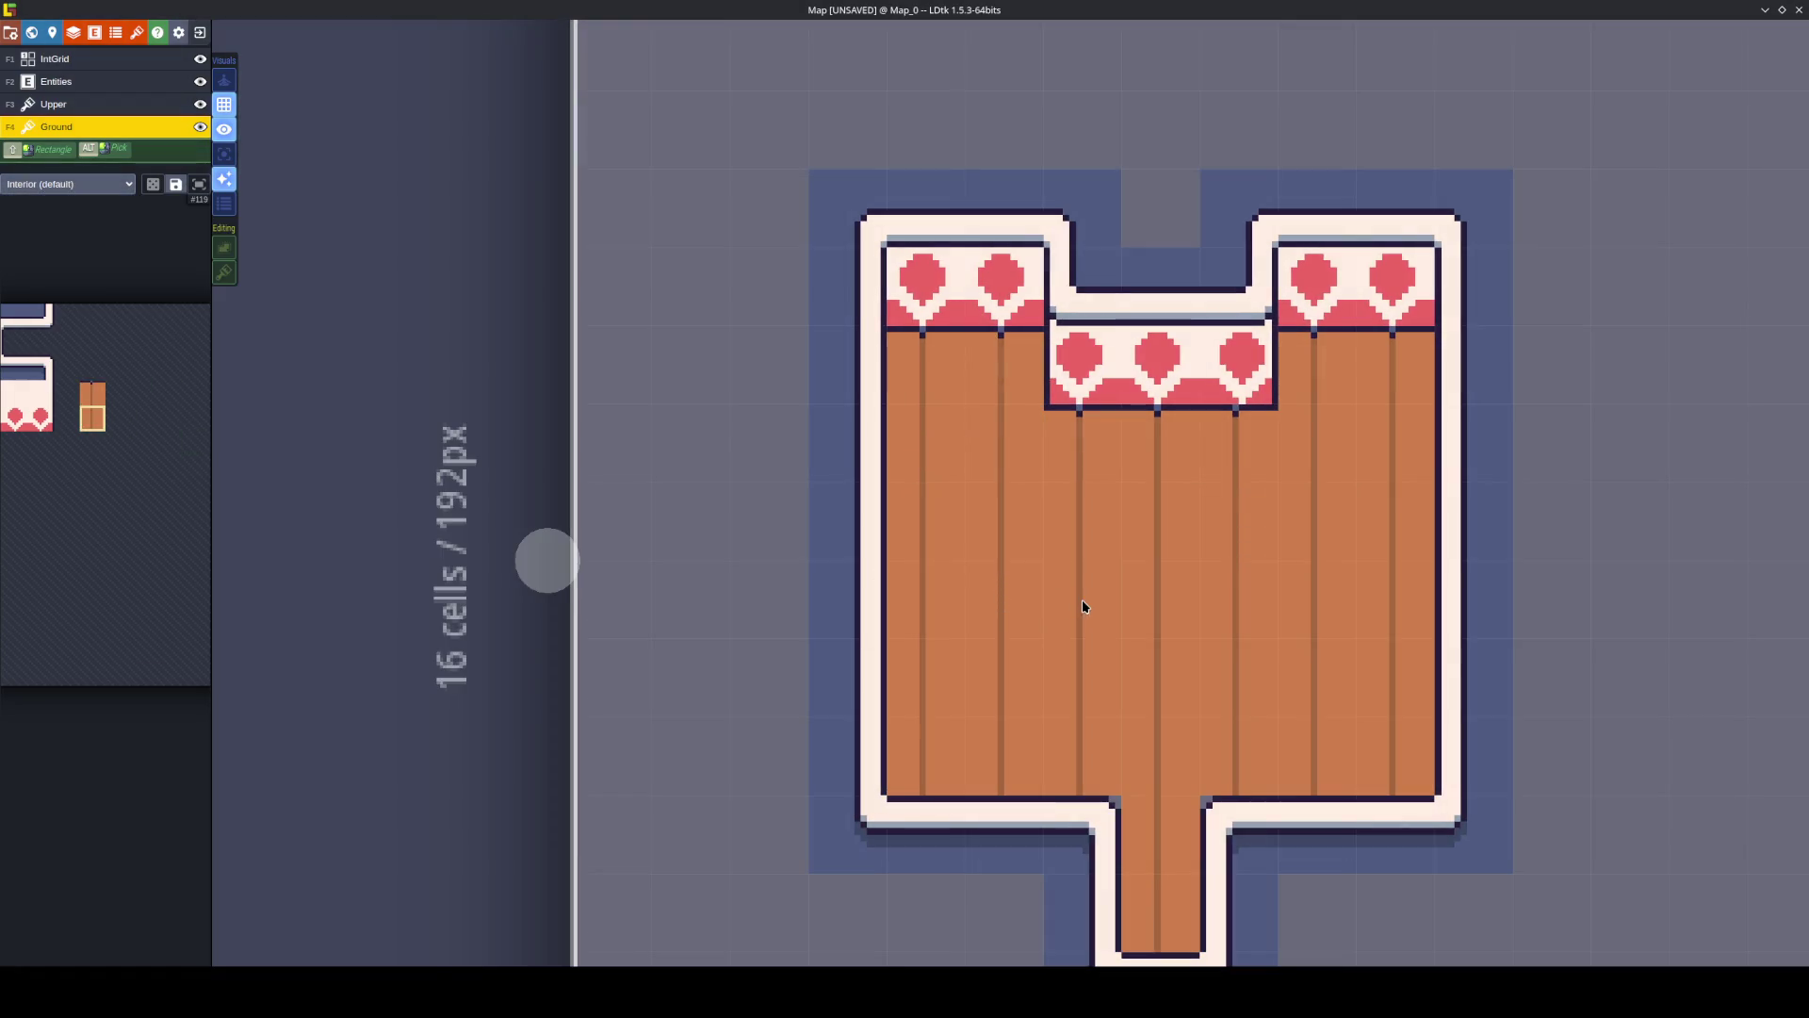
left_click(1211, 816)
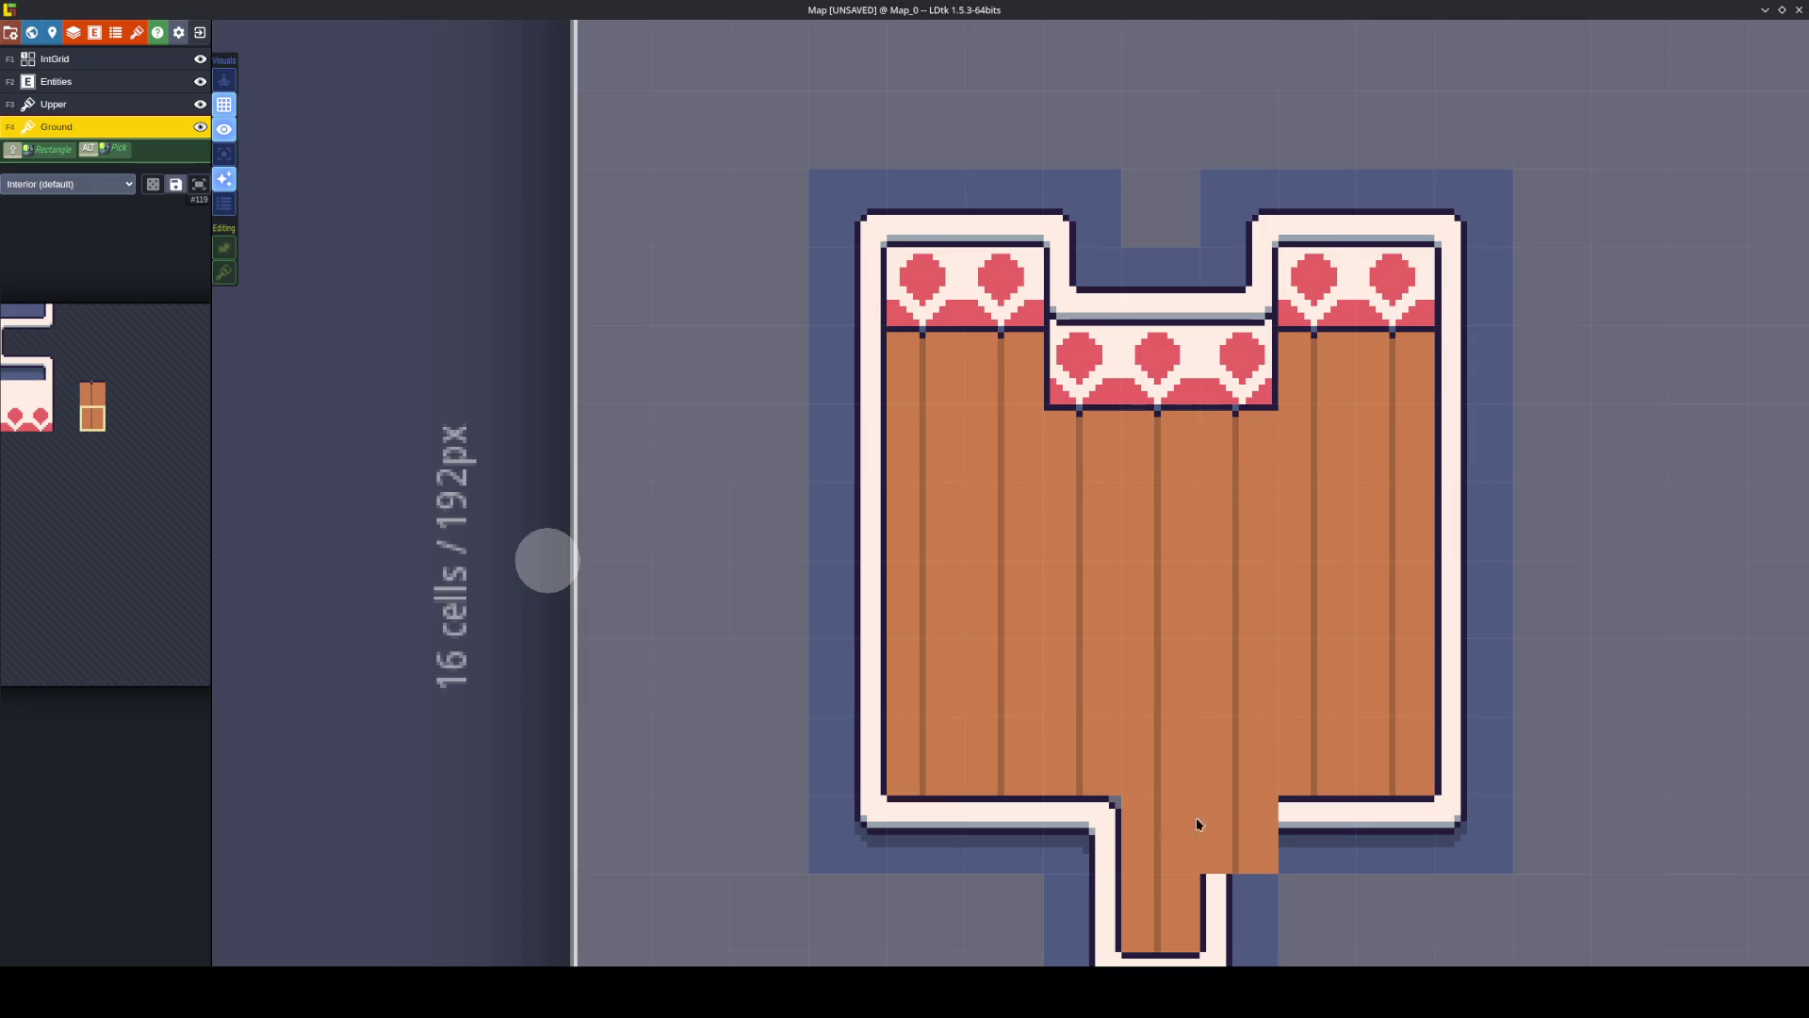
left_click(1077, 829)
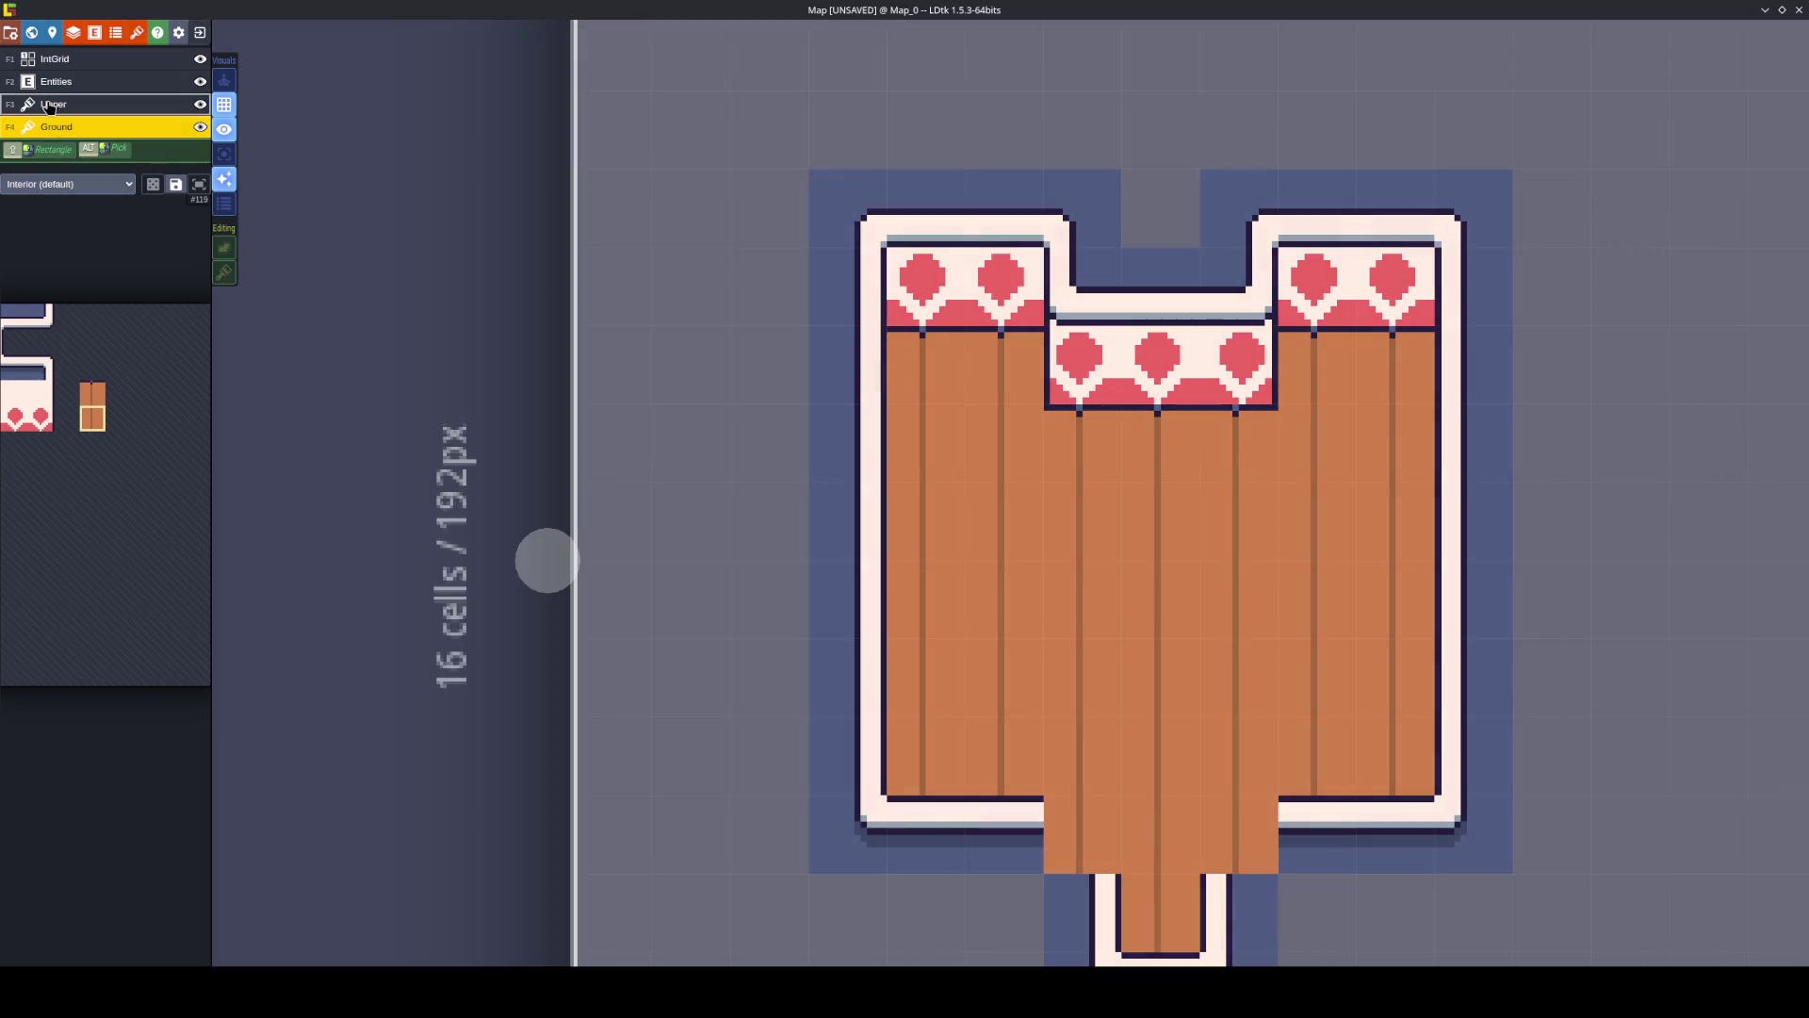
On the Upper layer, paint mirrored wall corners on both sides of the bottom corridor, then save.
left_click(49, 105)
mouse_move(149, 415)
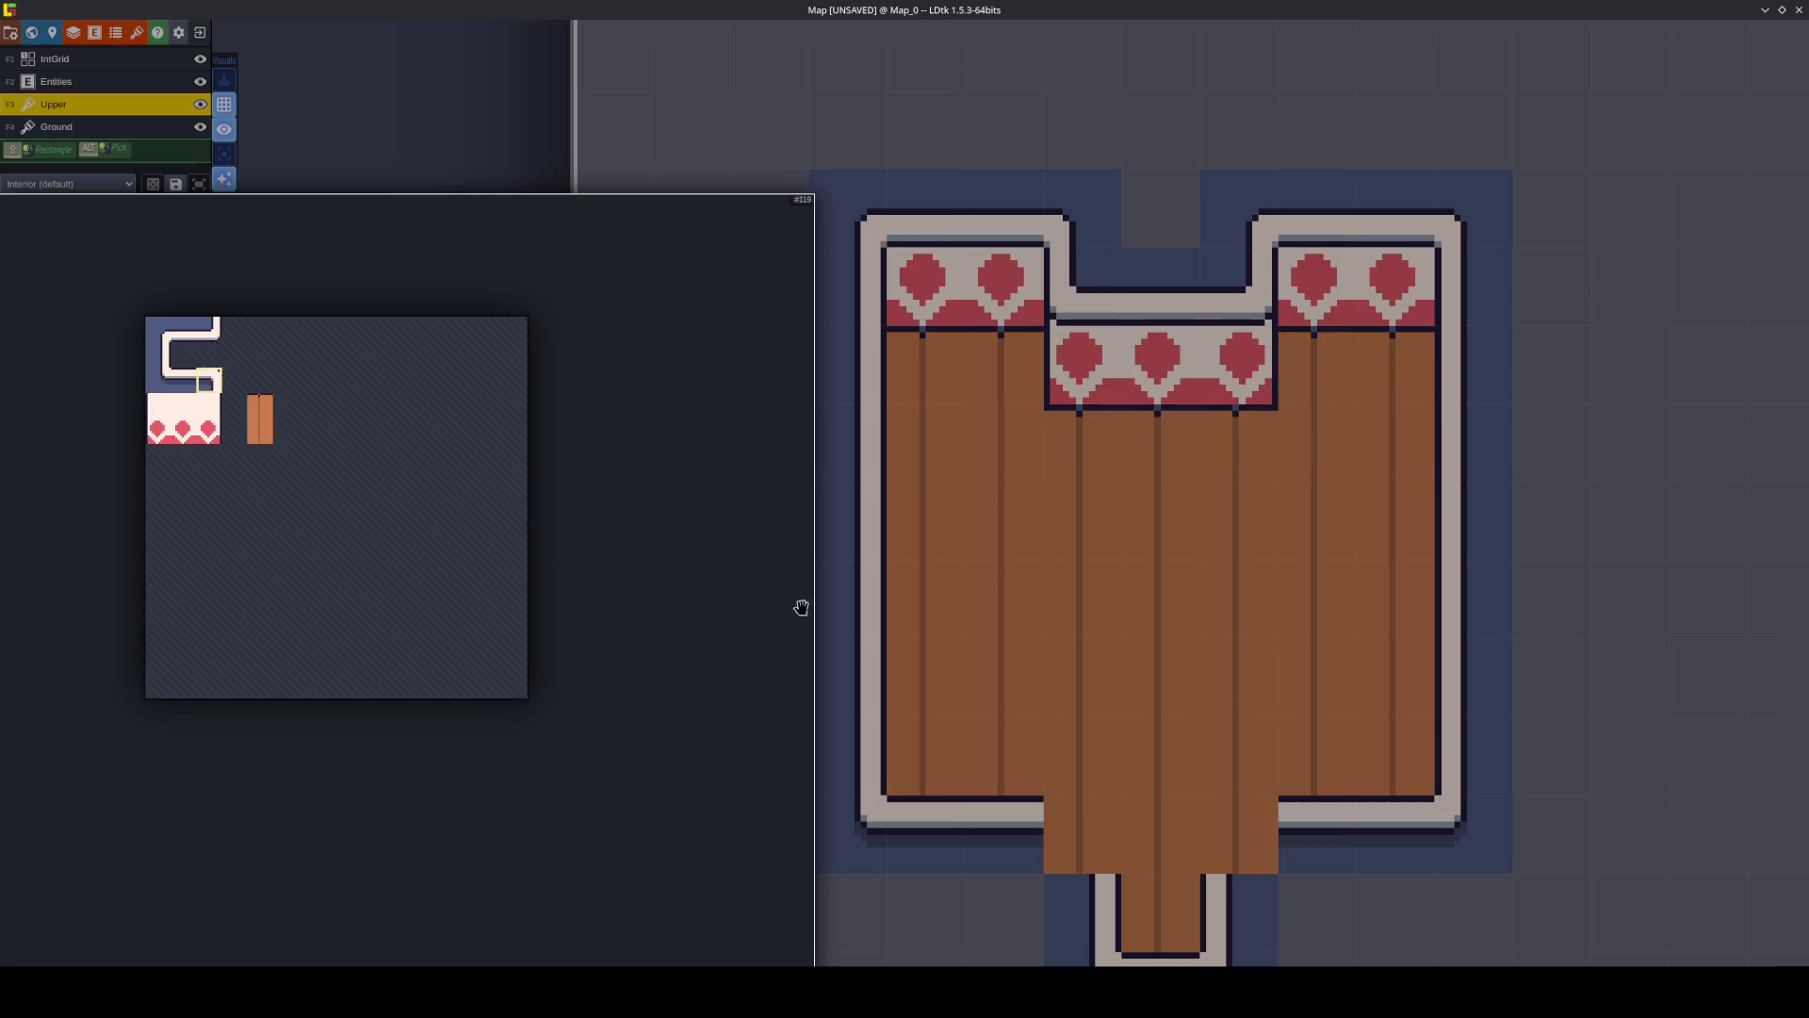
key("x")
left_click(1214, 840)
key("x")
left_click(1082, 834)
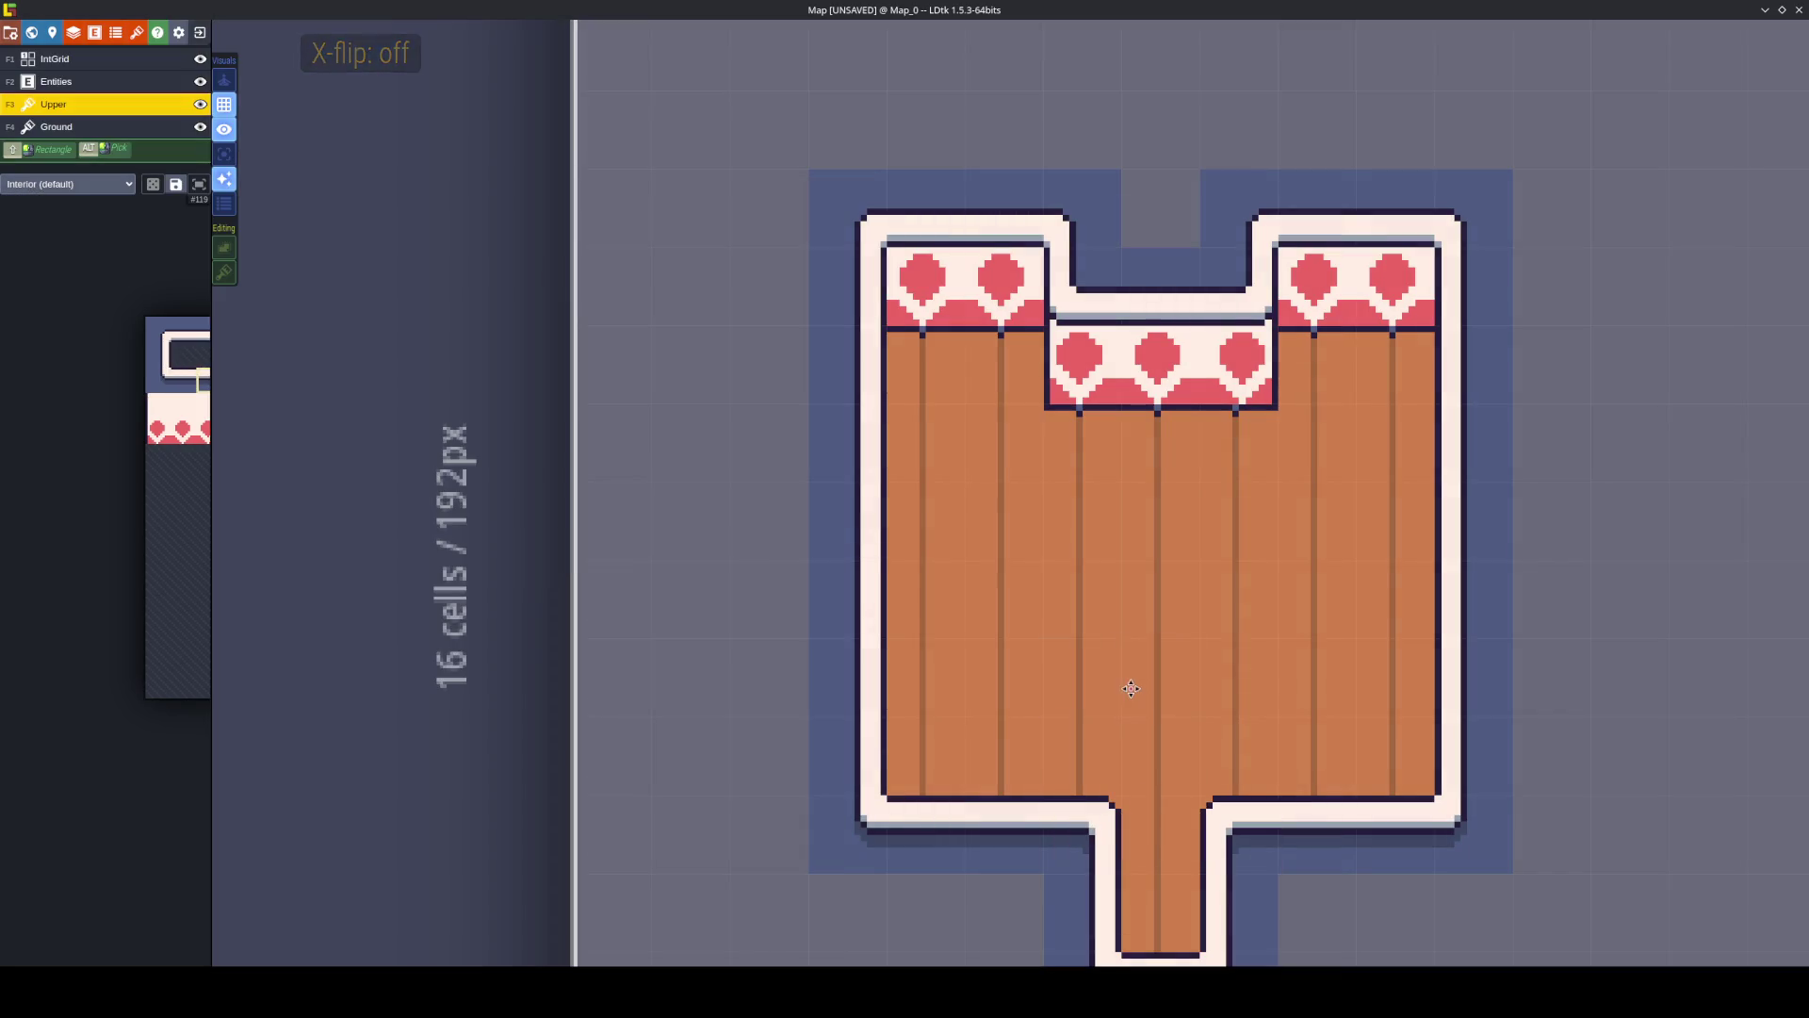
key("ctrl+s")
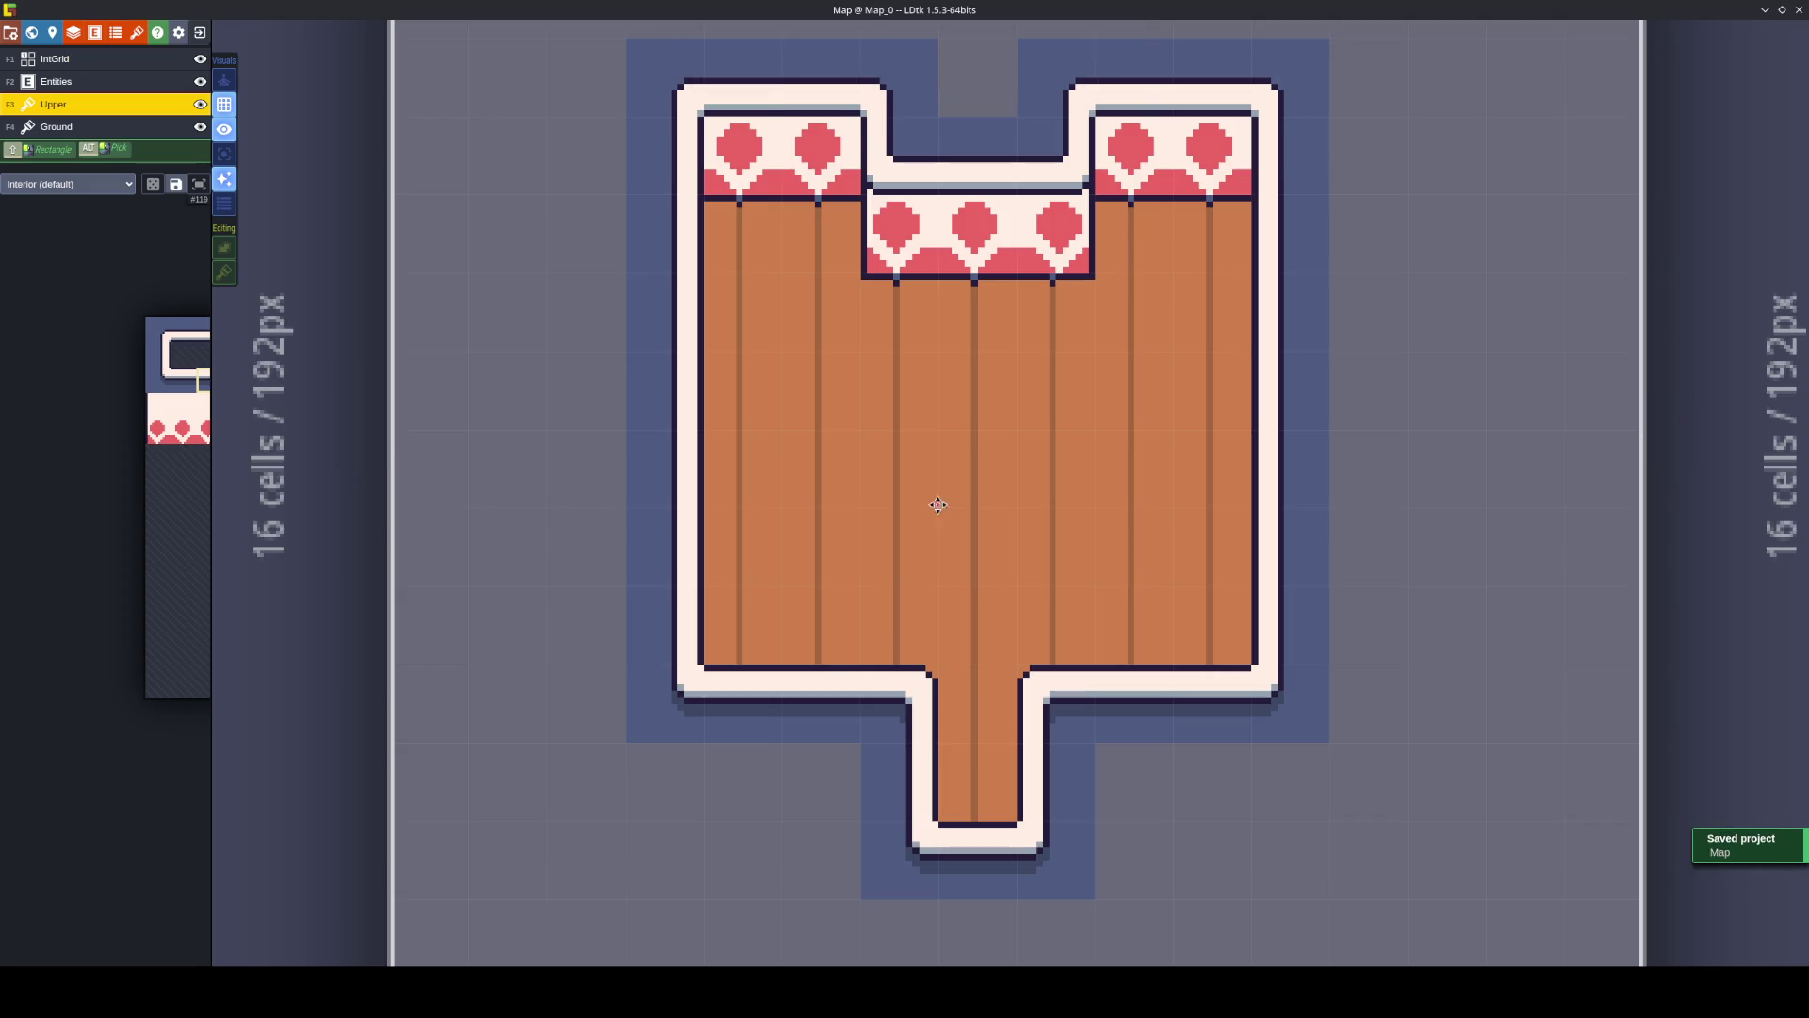
In Aseprite, pick the door's dark outline colour and switch to the pencil.
key("alt+Tab")
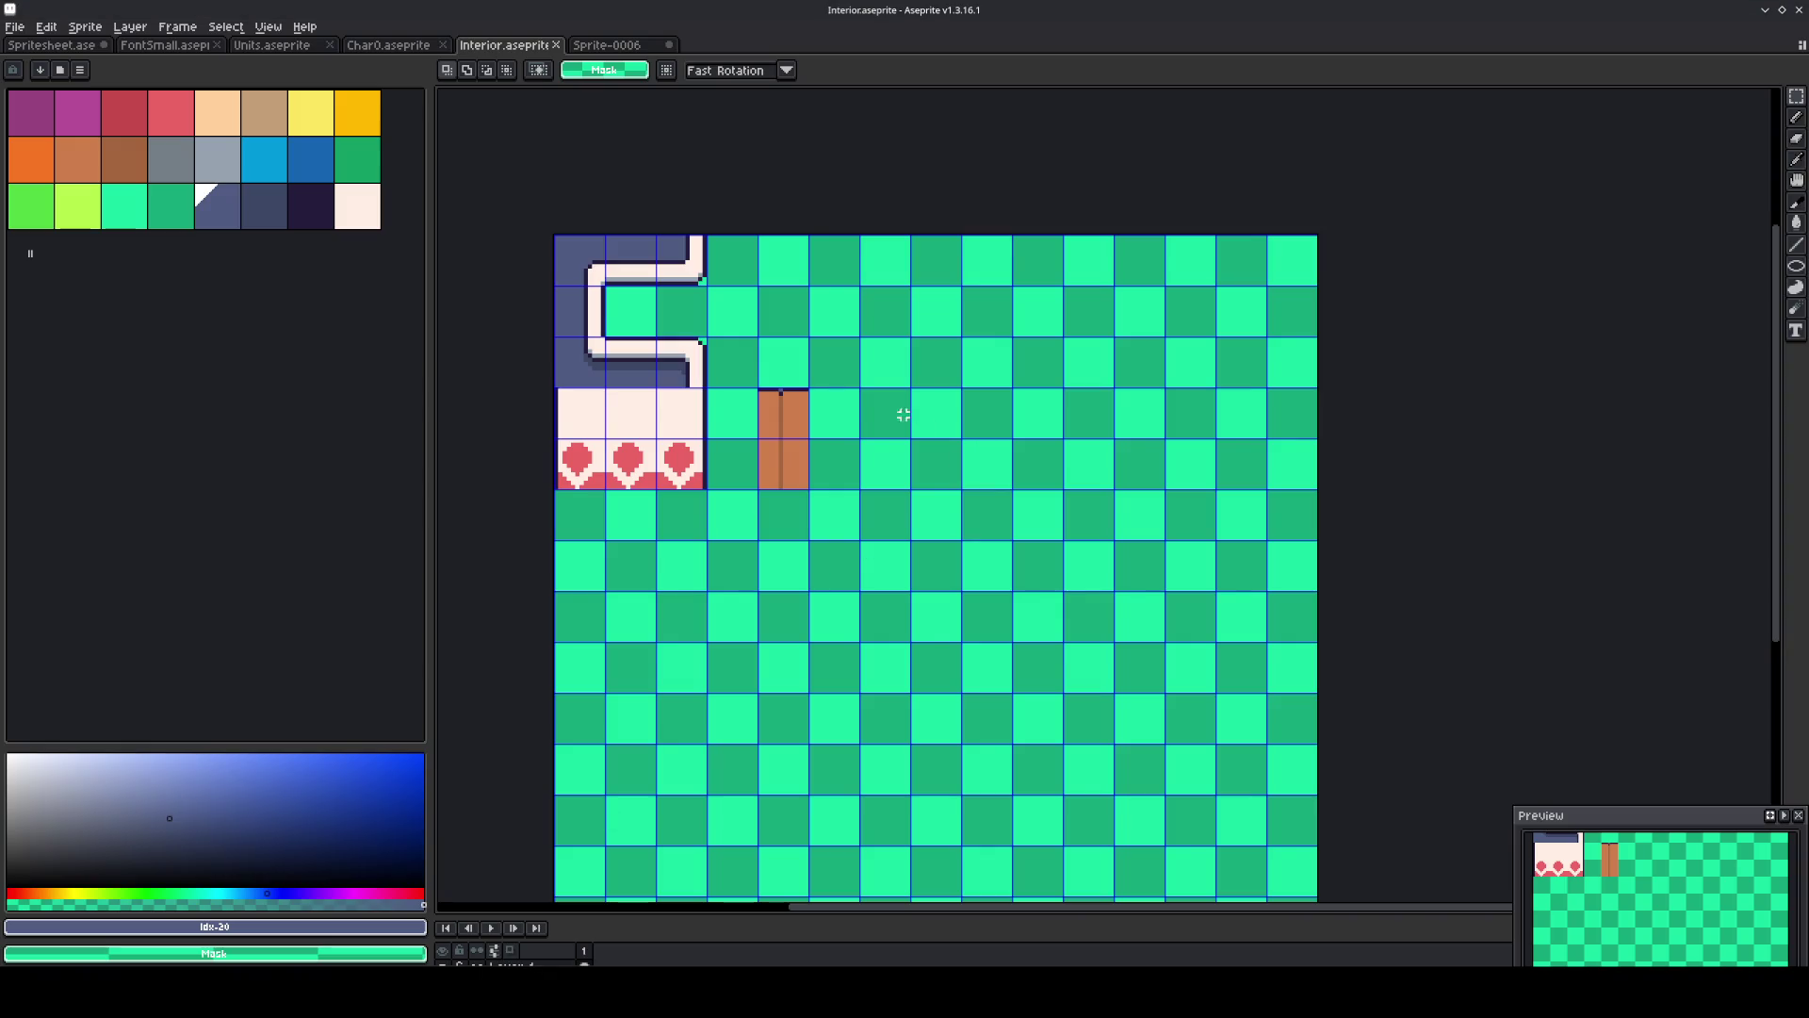
scroll(903, 415, "up", 2)
left_click(719, 375, "alt")
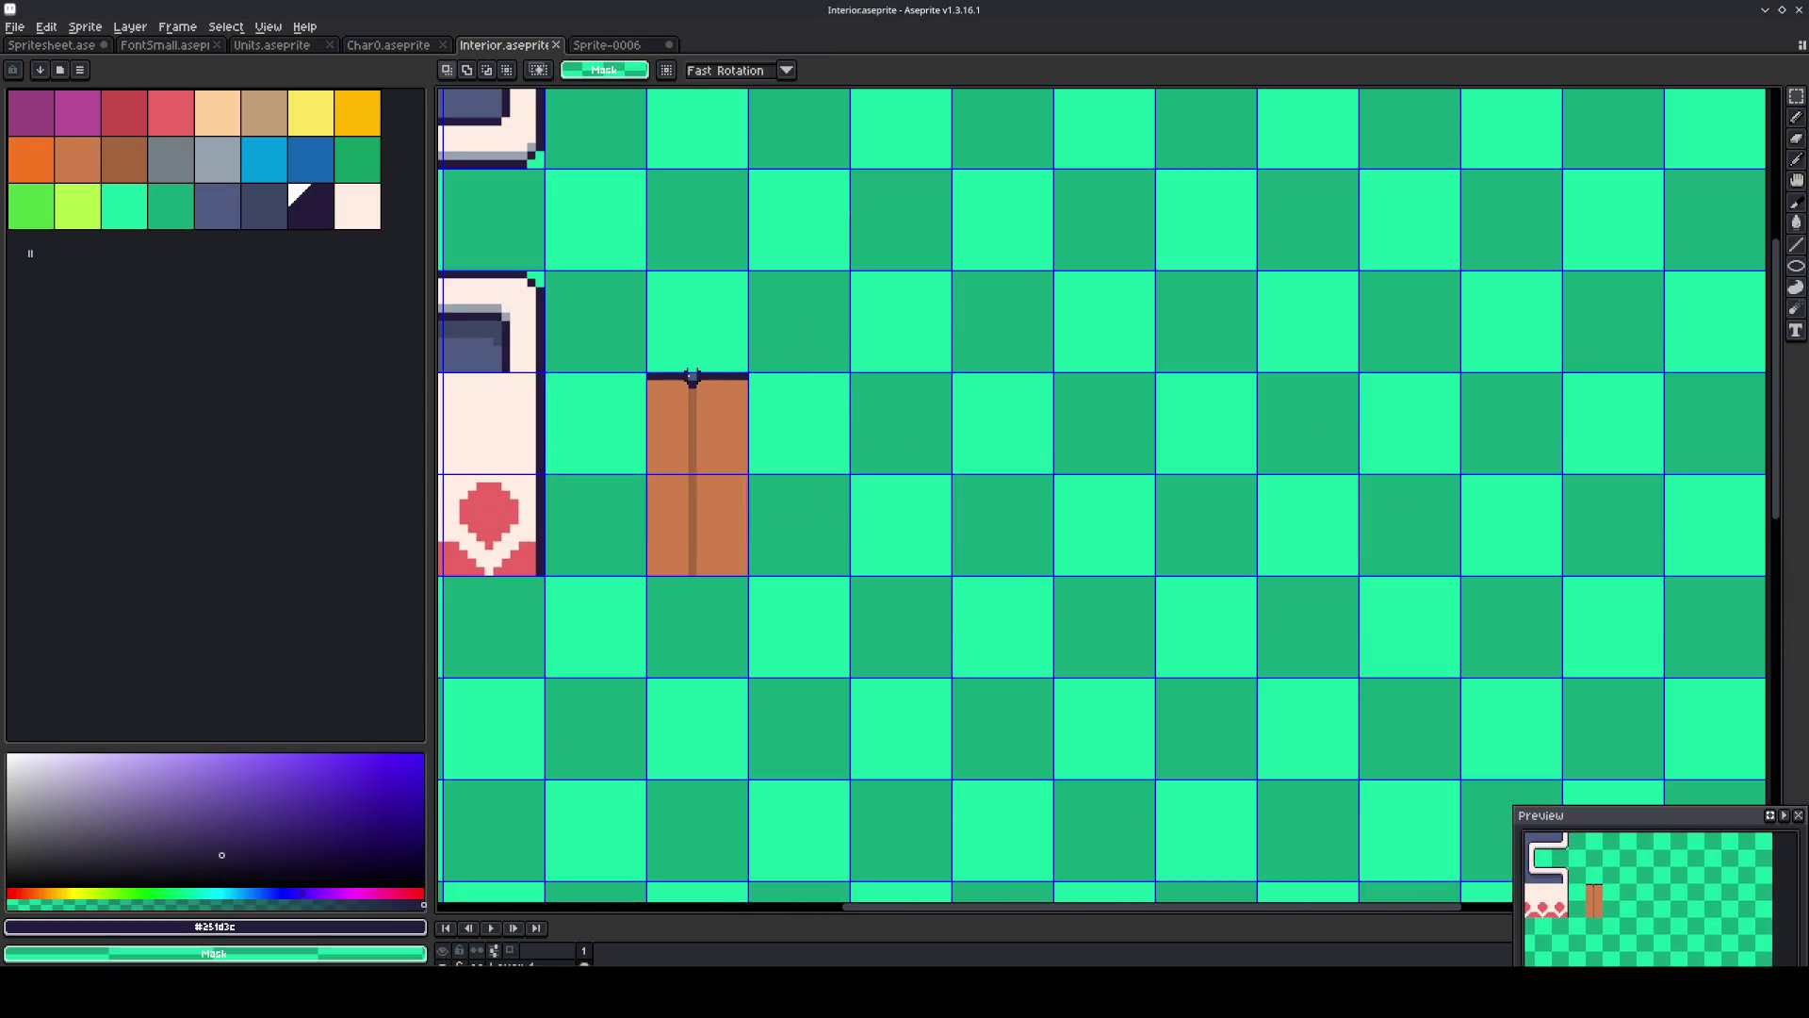
key("b")
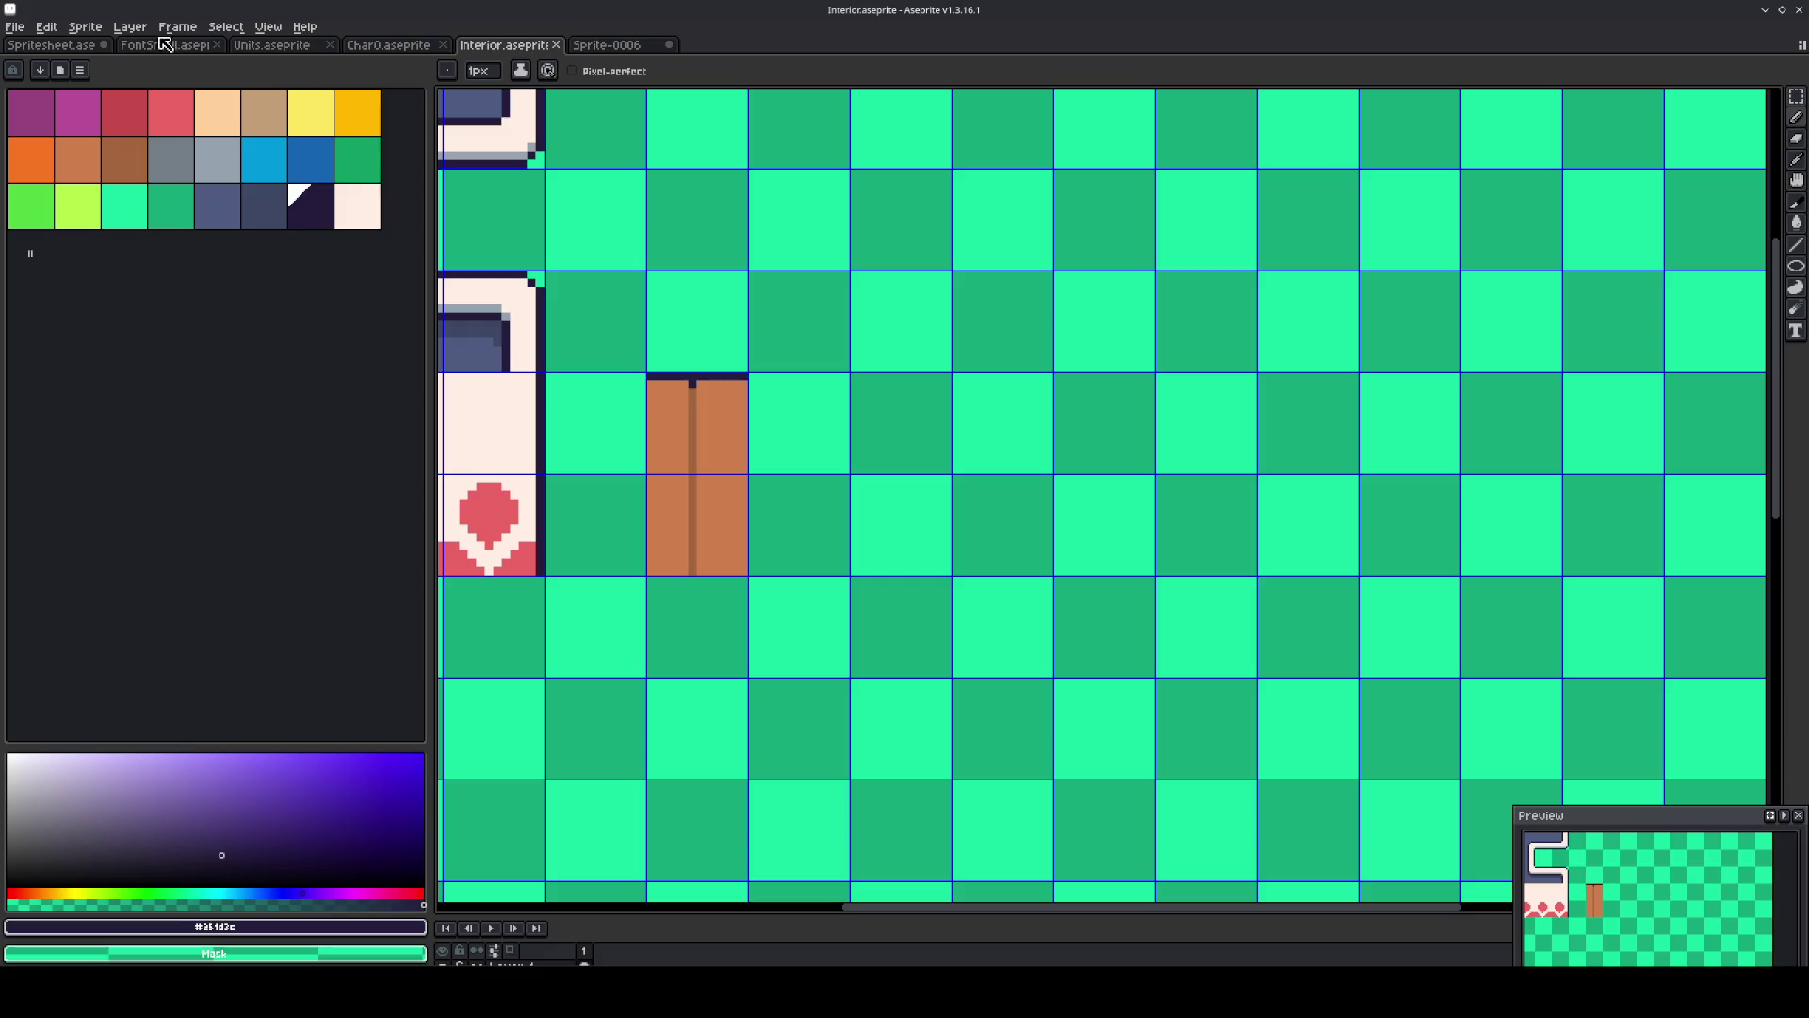
Export the tileset sprite as Interior.png and return to LDtk.
left_click(8, 25)
mouse_move(28, 170)
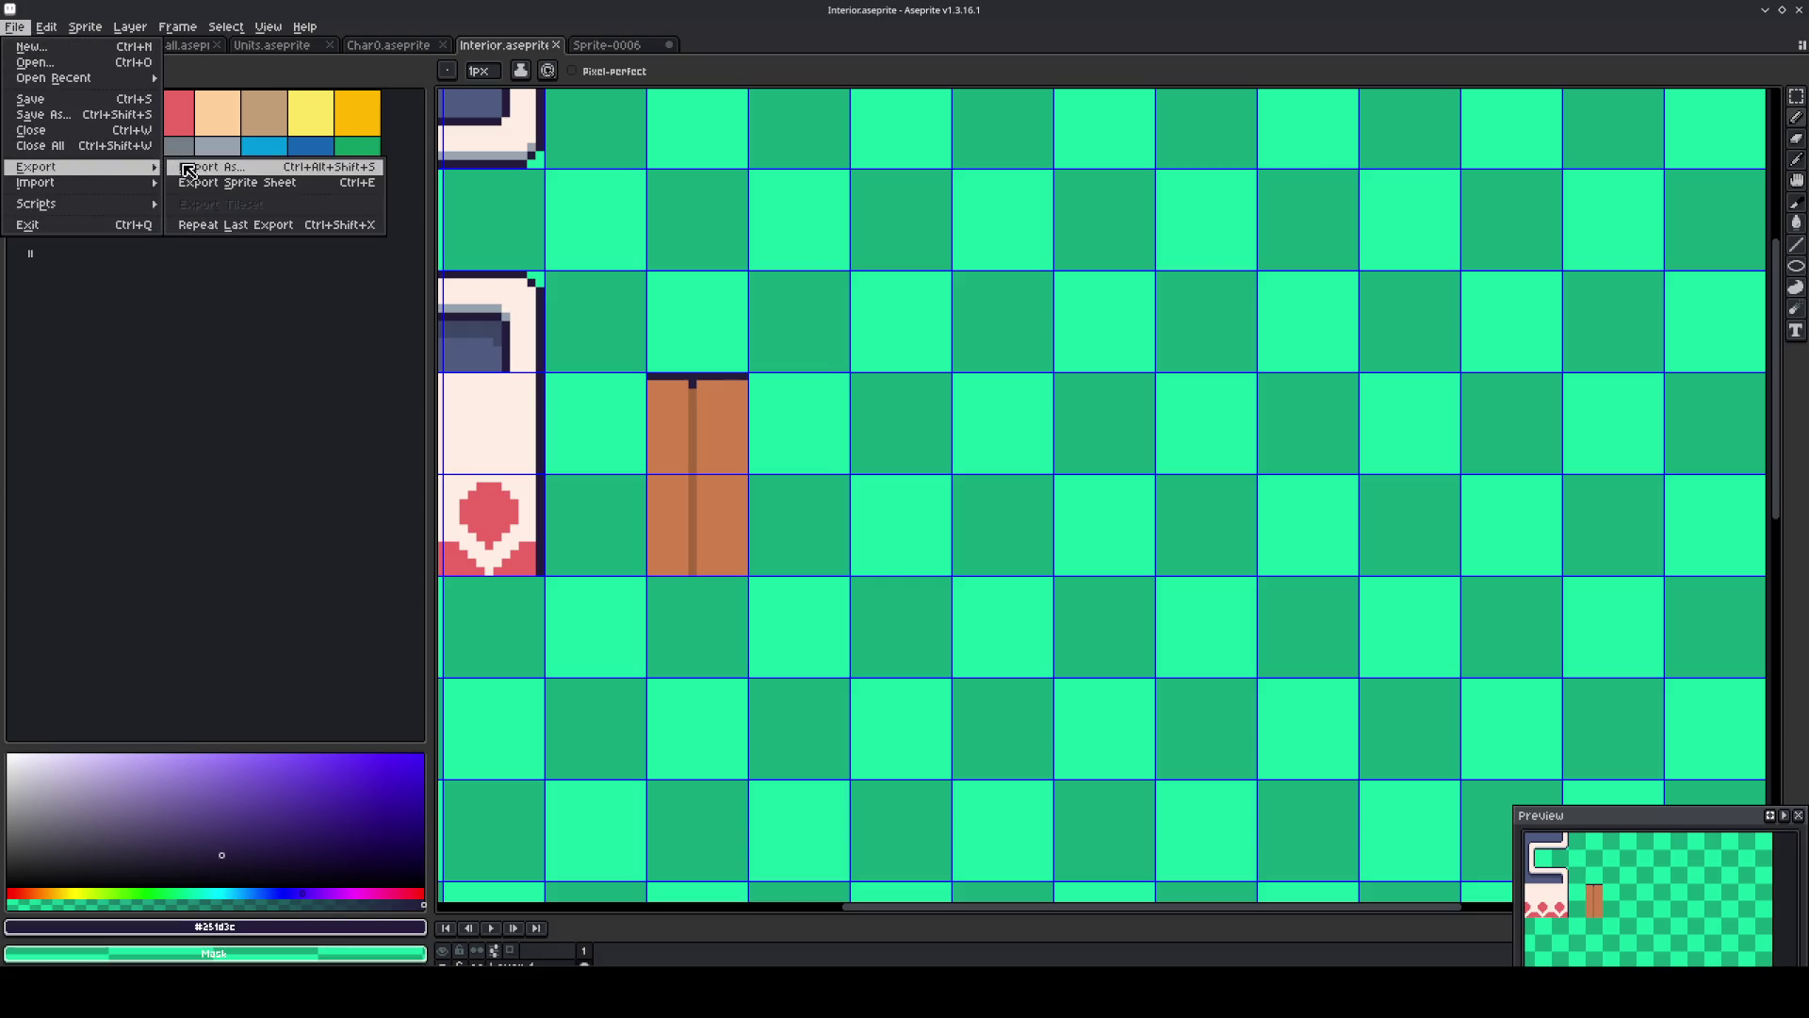
left_click(209, 171)
left_click(688, 457)
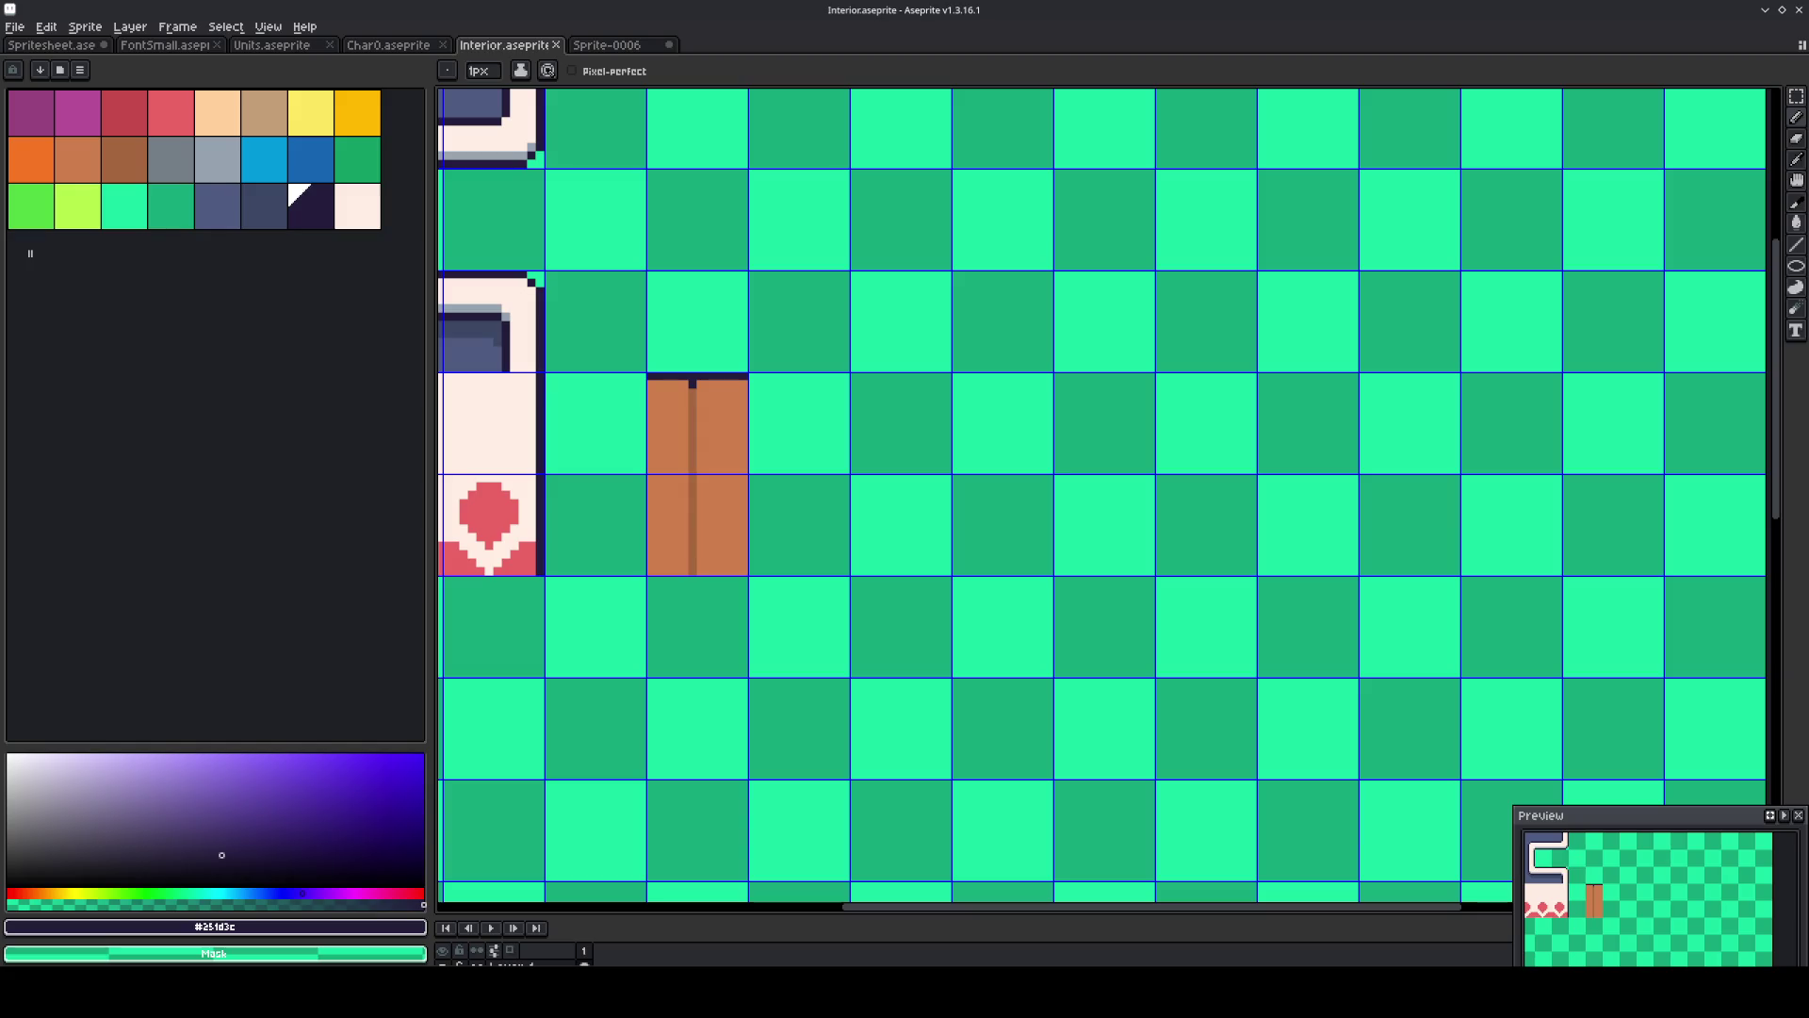
key("alt+Tab")
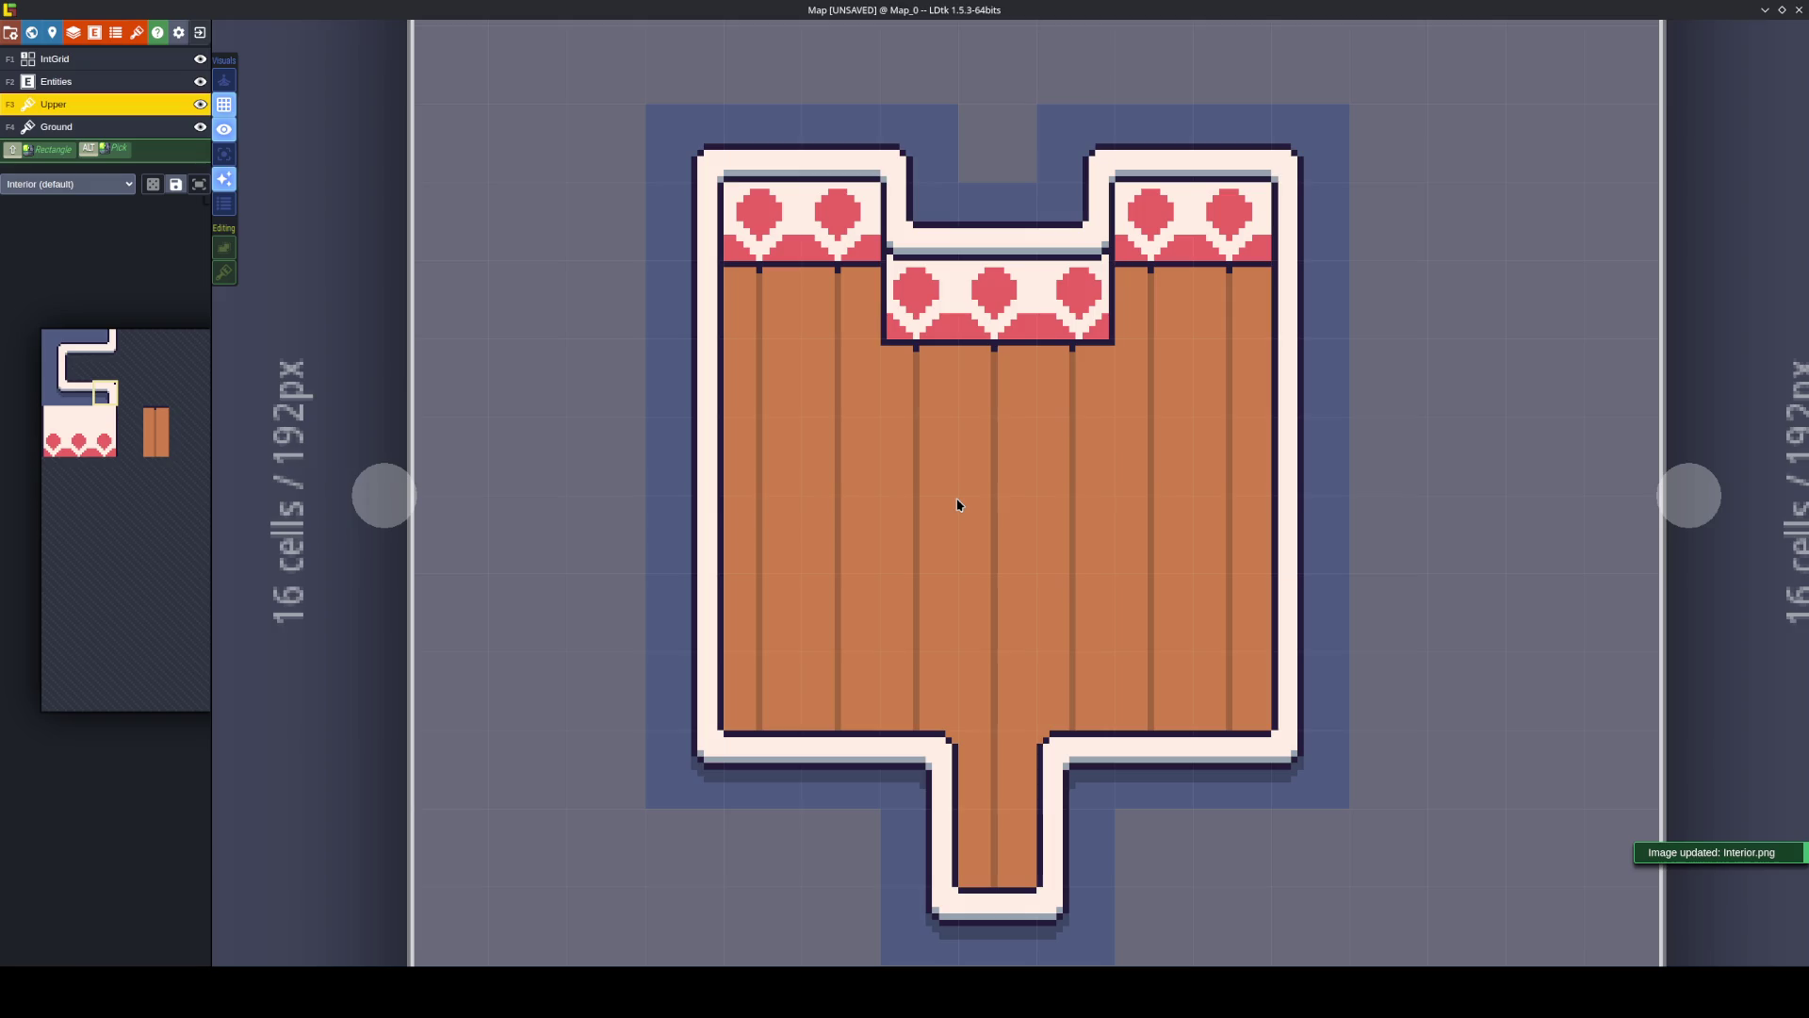
Zoom out and pan to bring the whole LDtk level into view.
scroll(957, 504, "down", 3)
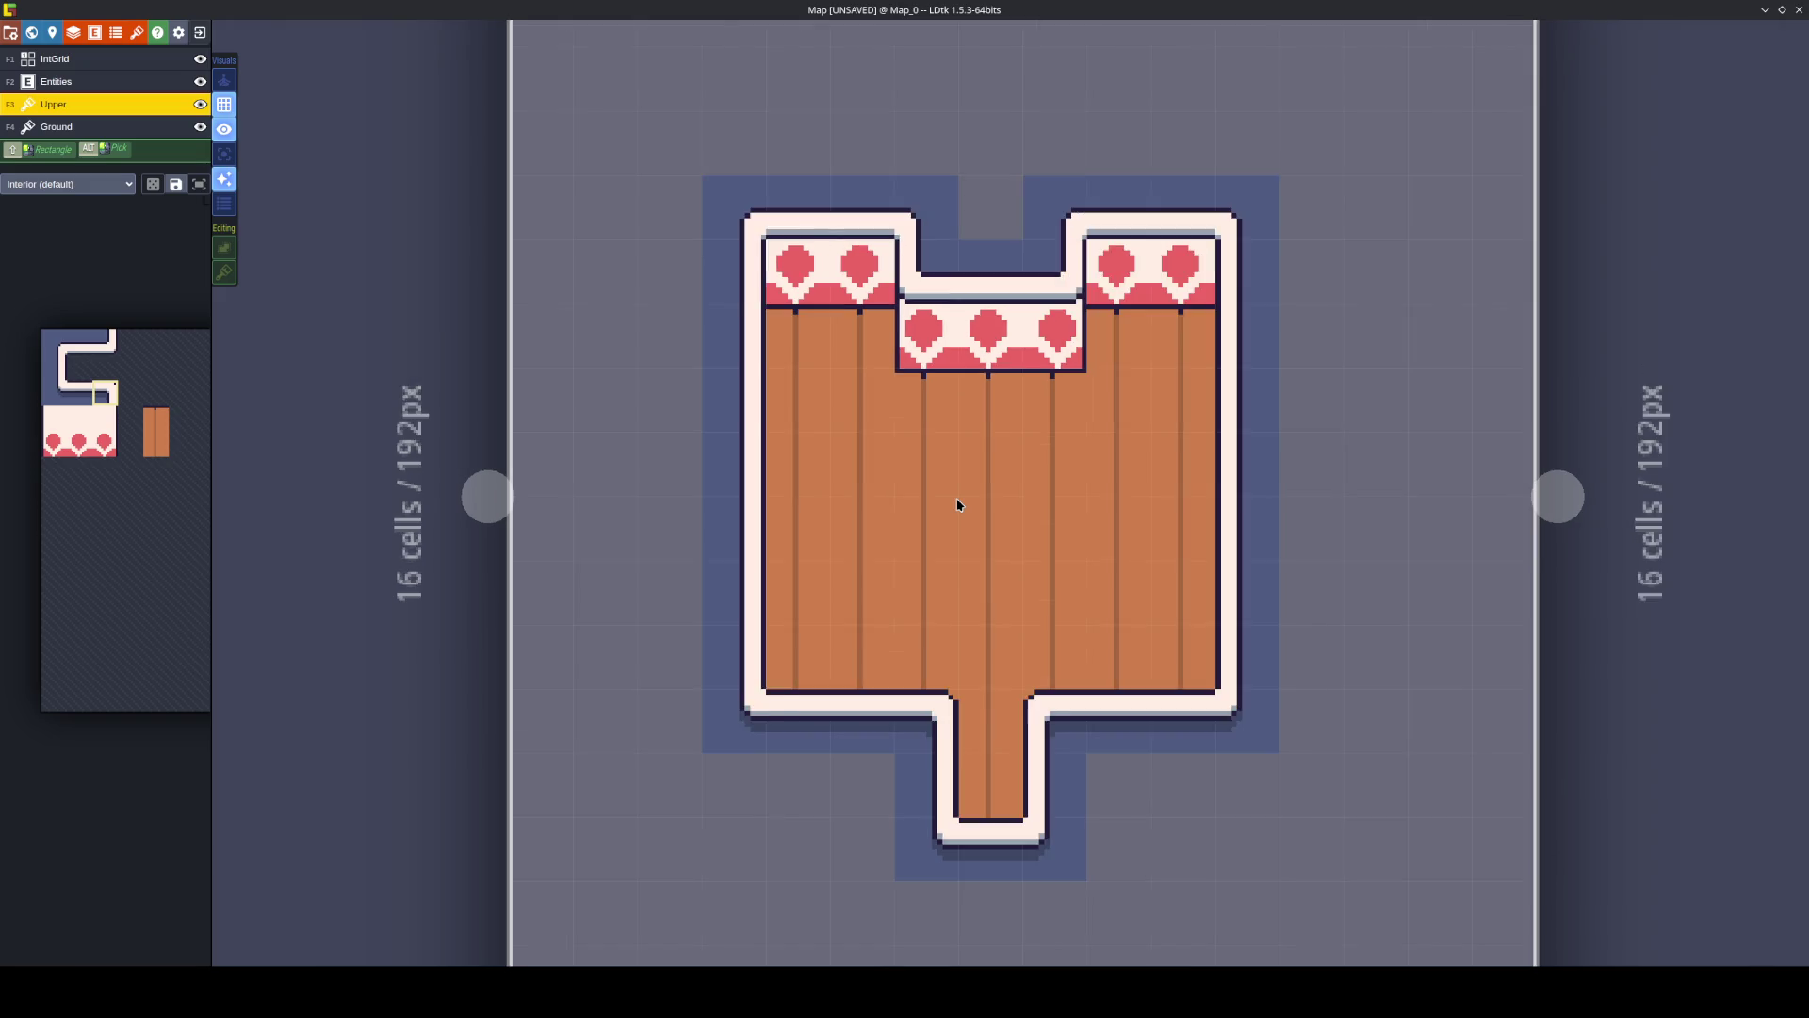
left_click_drag(973, 529, 937, 556)
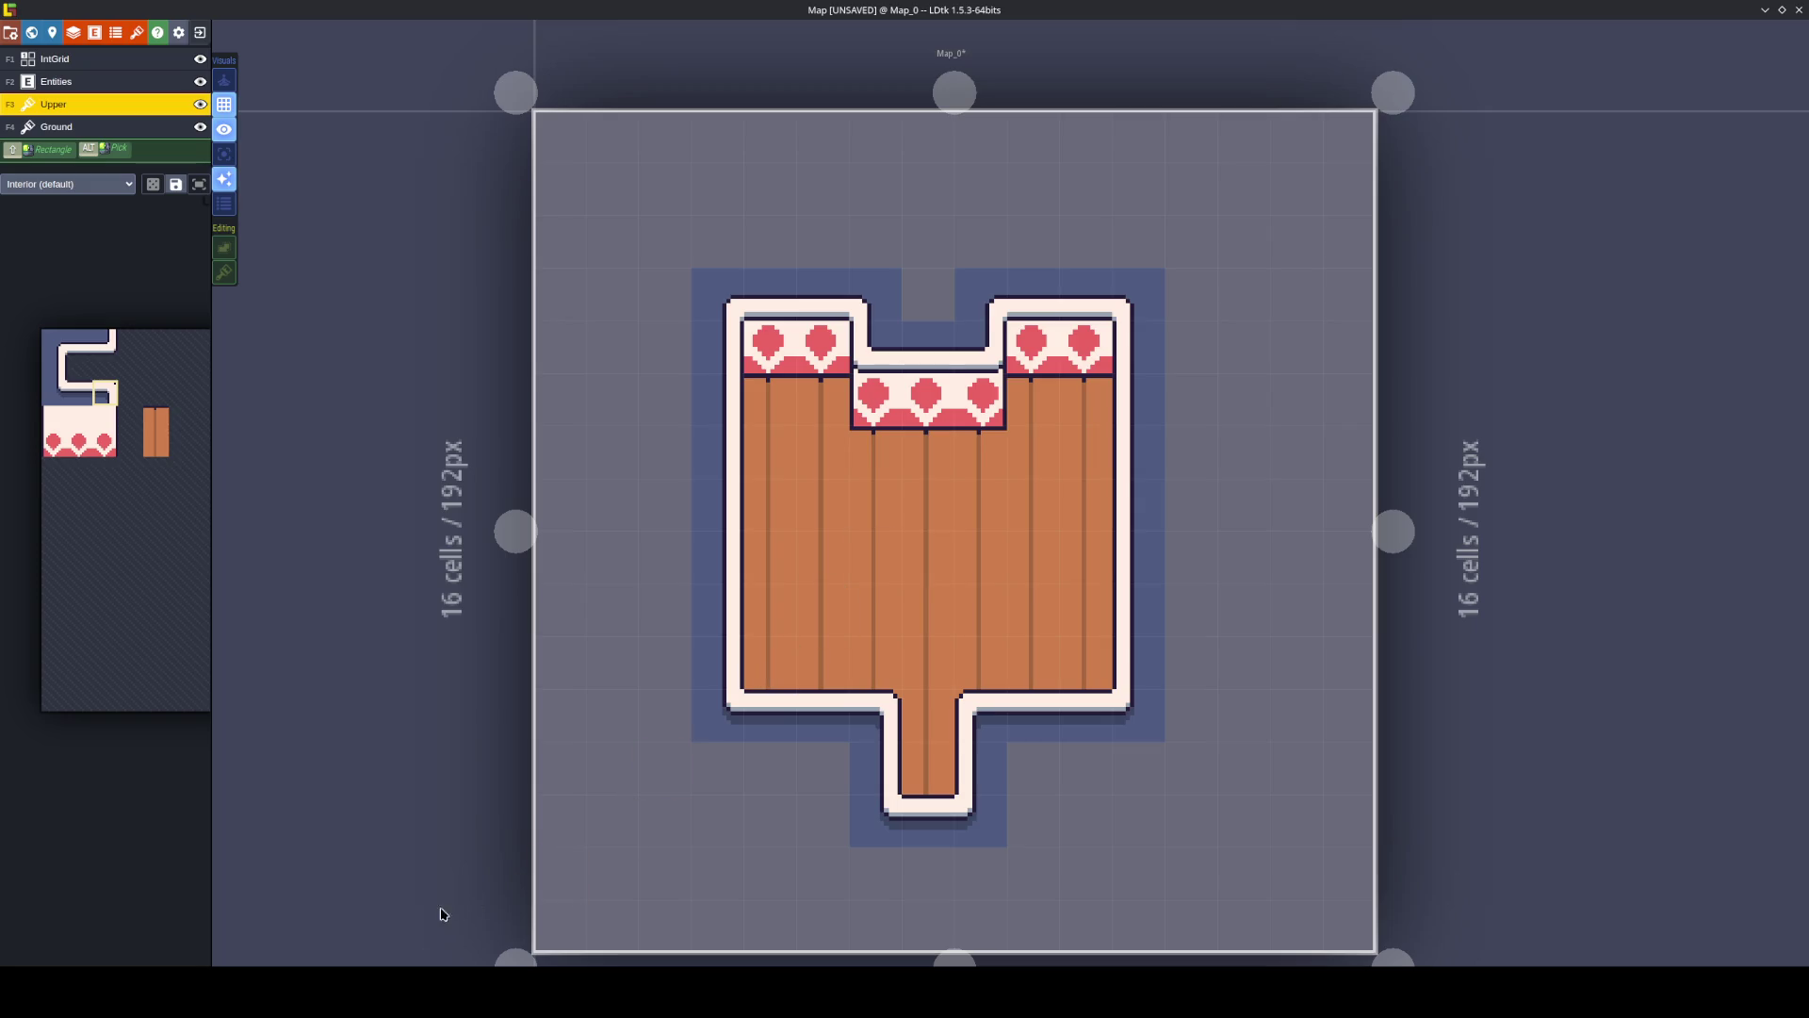
key("alt+Tab")
In Aseprite, eyedrop the slate-blue wall colour and open its colour details.
scroll(523, 307, "up", 3)
scroll(523, 307, "left", 5)
key("i")
left_click(694, 307)
left_click(242, 930)
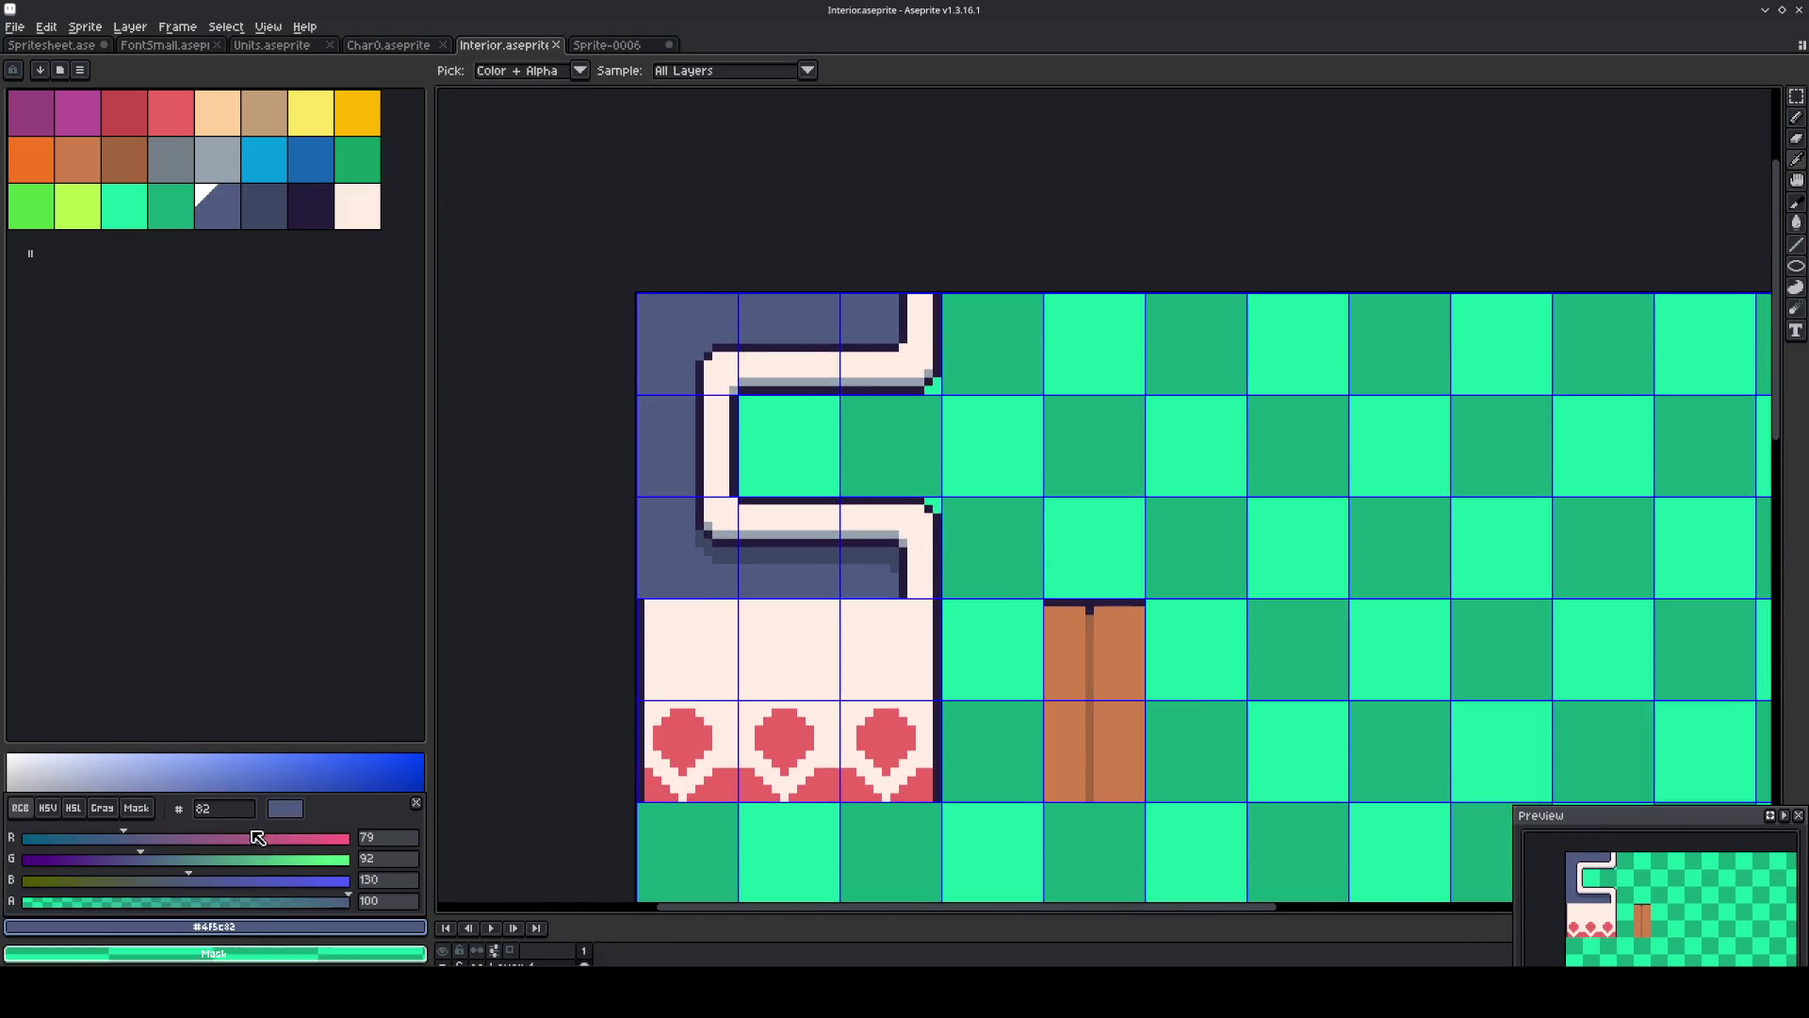
Select and copy the wall colour's hex code #4f5c82, then go back to LDtk.
key("Escape")
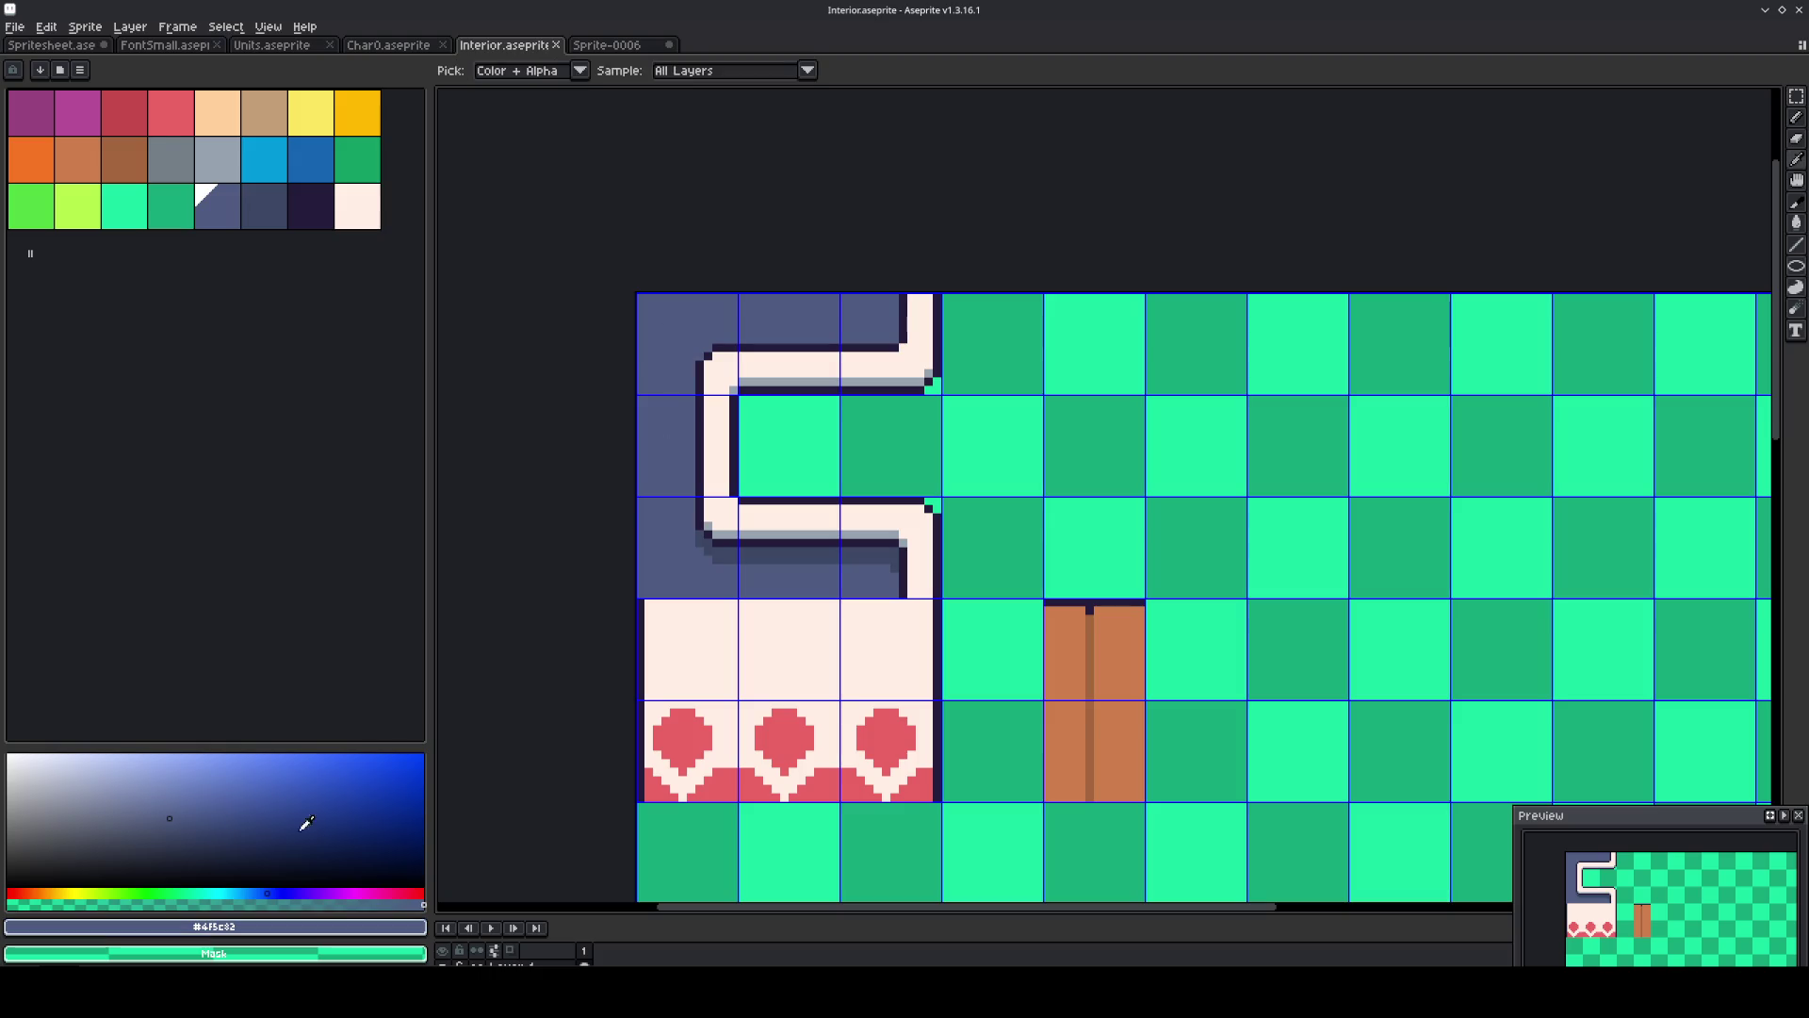
left_click(224, 926)
left_click(234, 809)
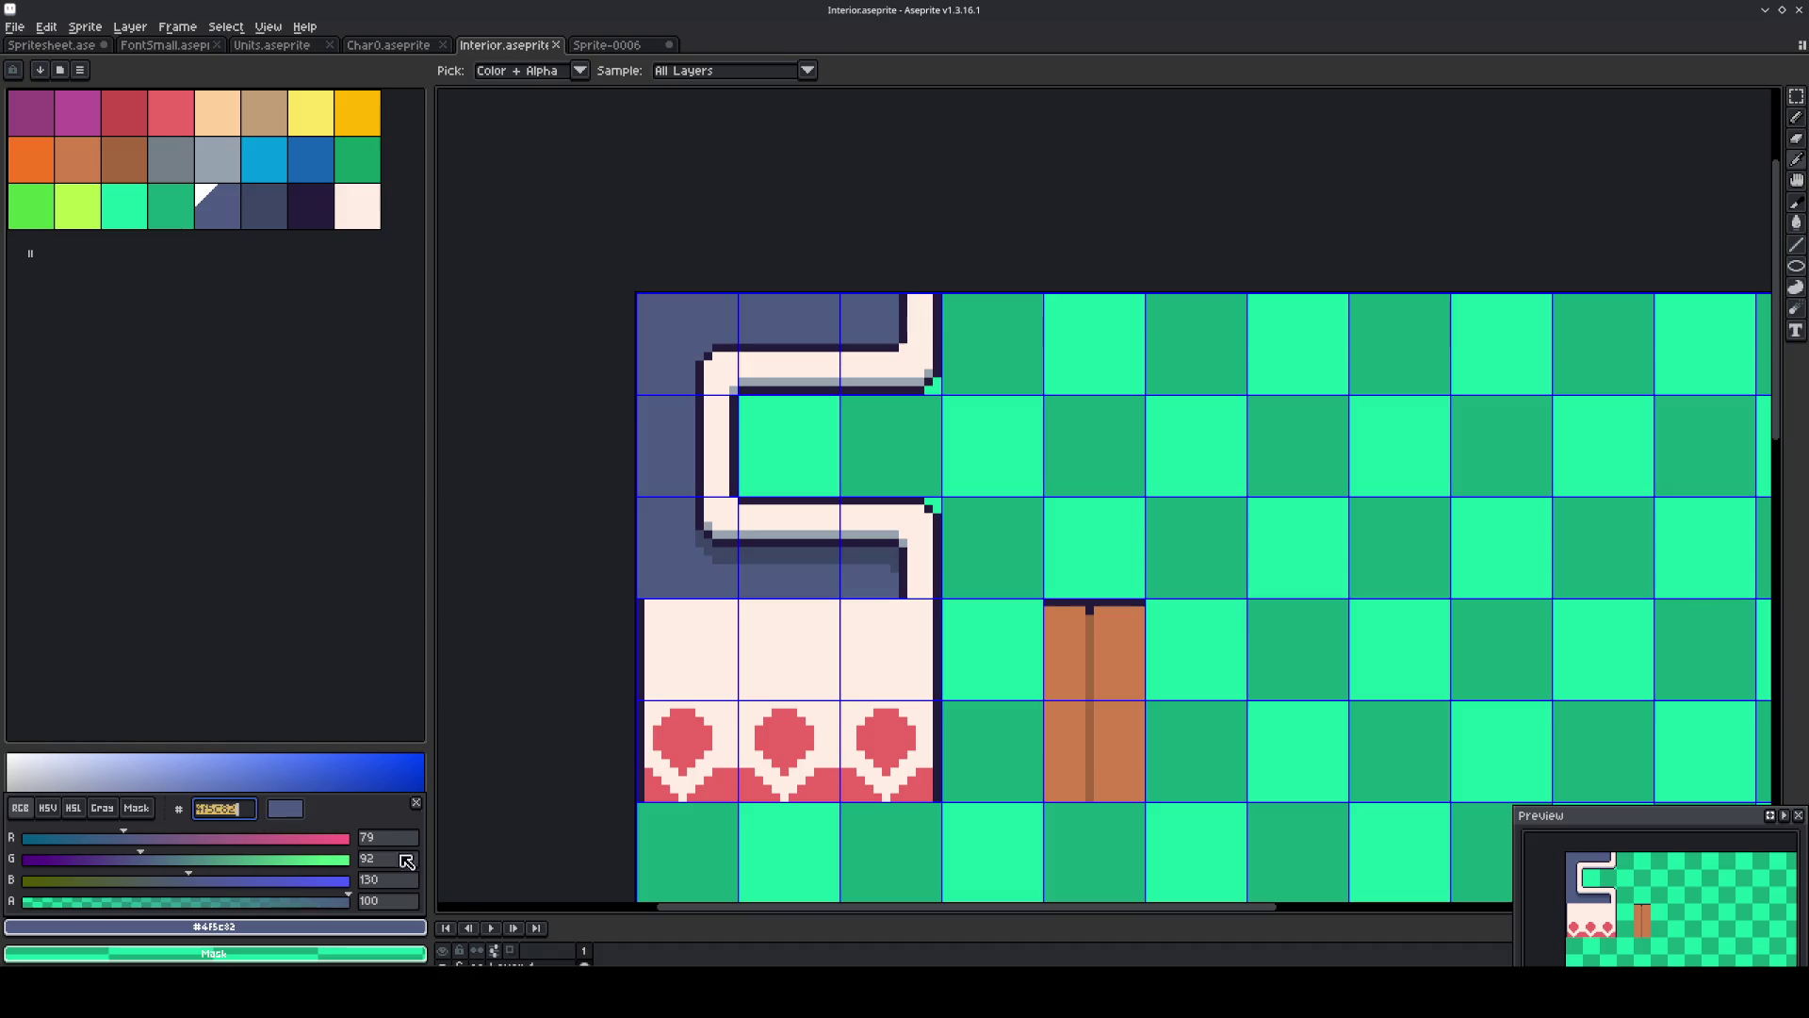
key("alt+Tab")
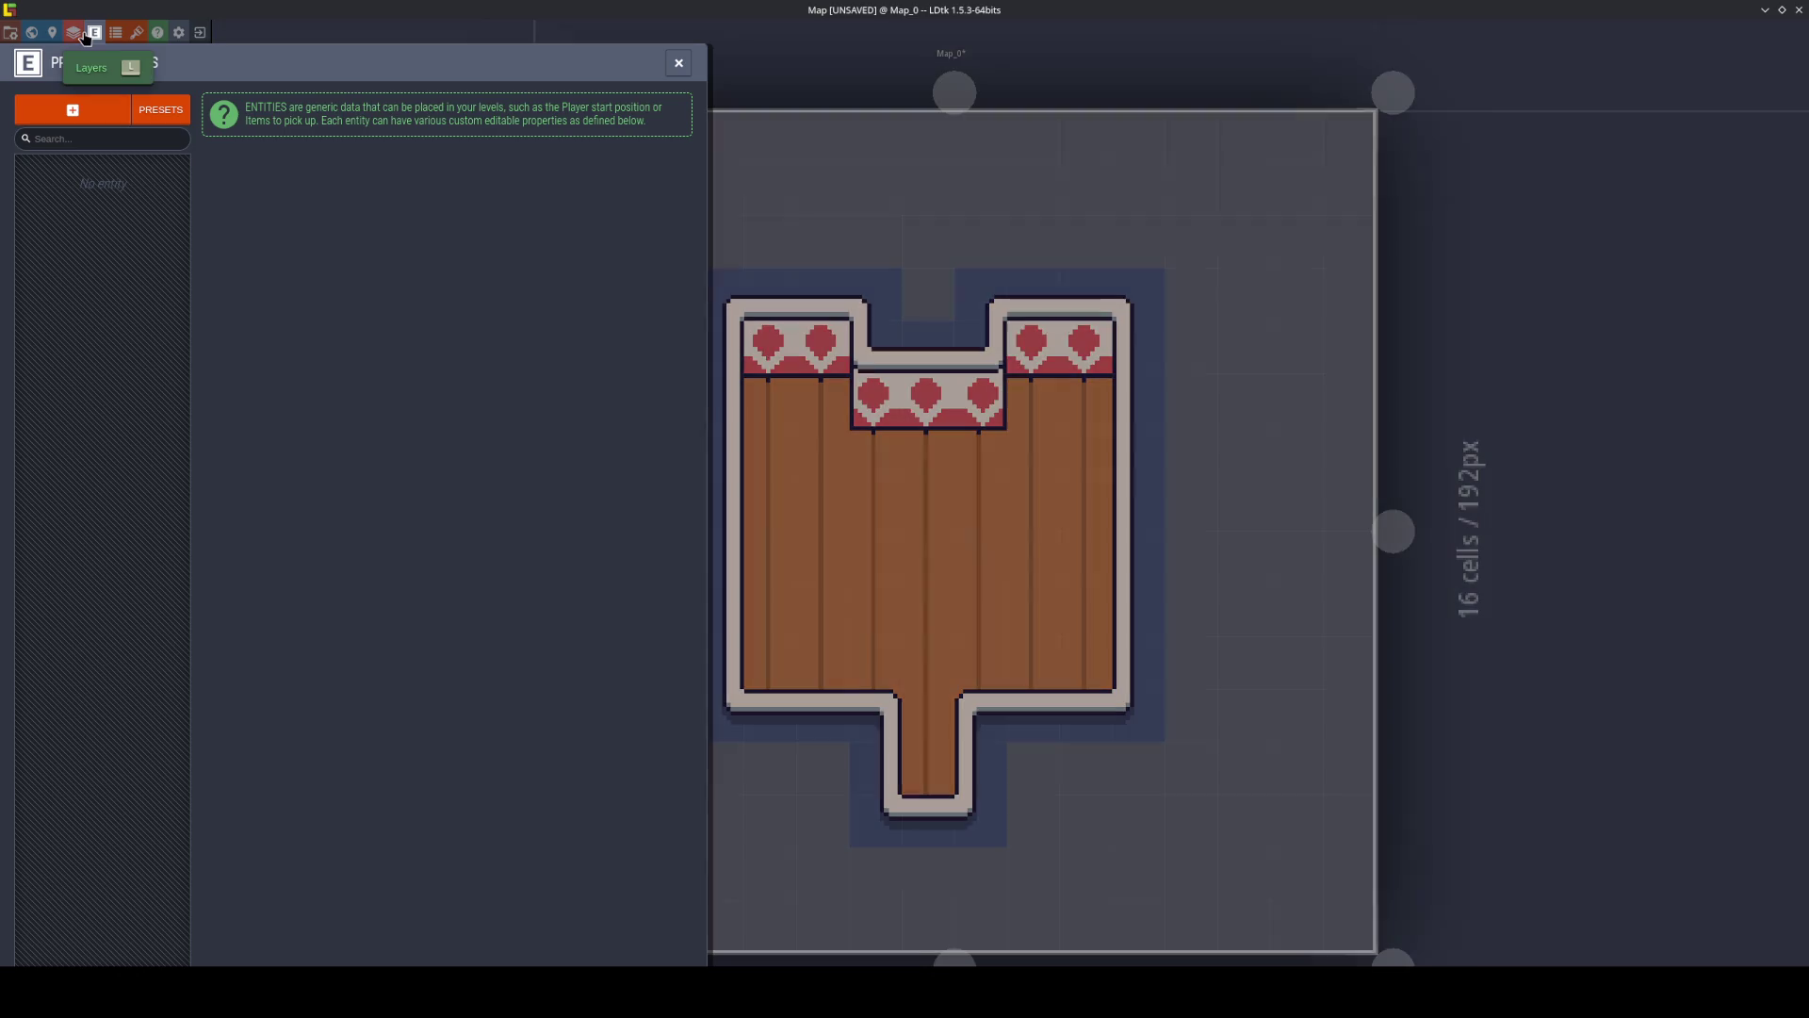
Set the Map_0 level background colour to slate-blue #4f5c82.
left_click(95, 34)
left_click(80, 36)
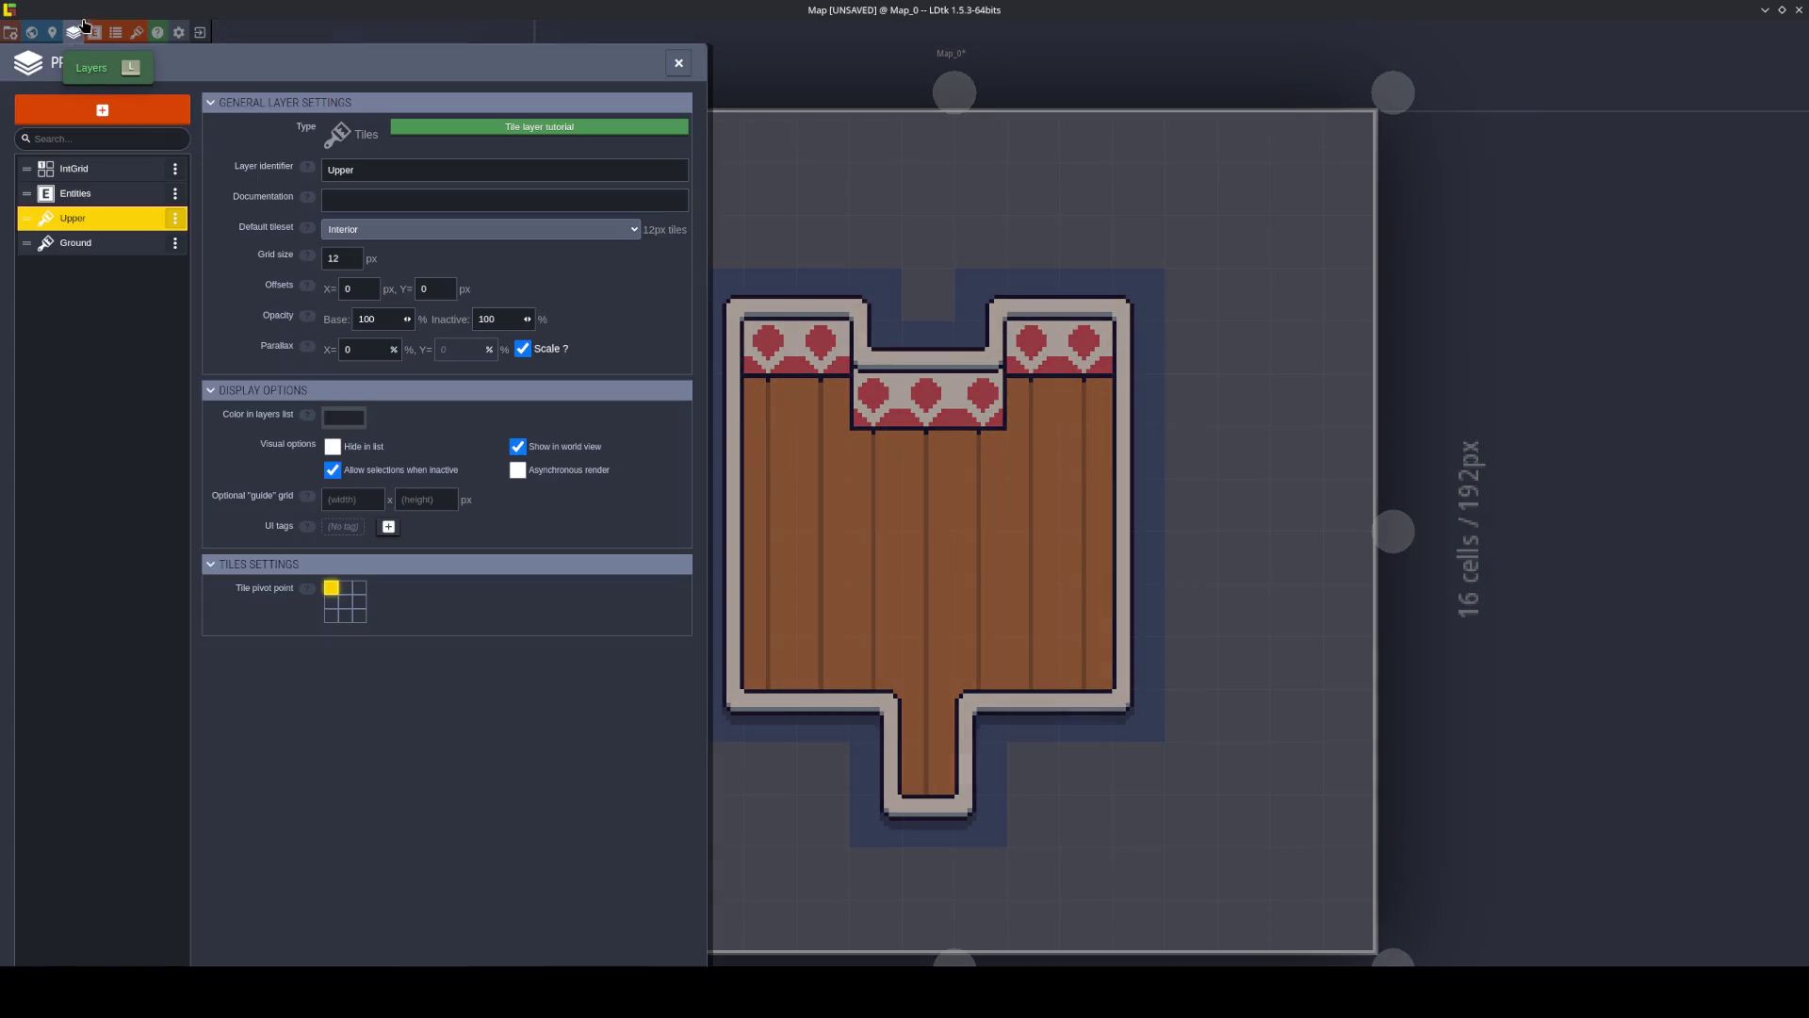
left_click(89, 36)
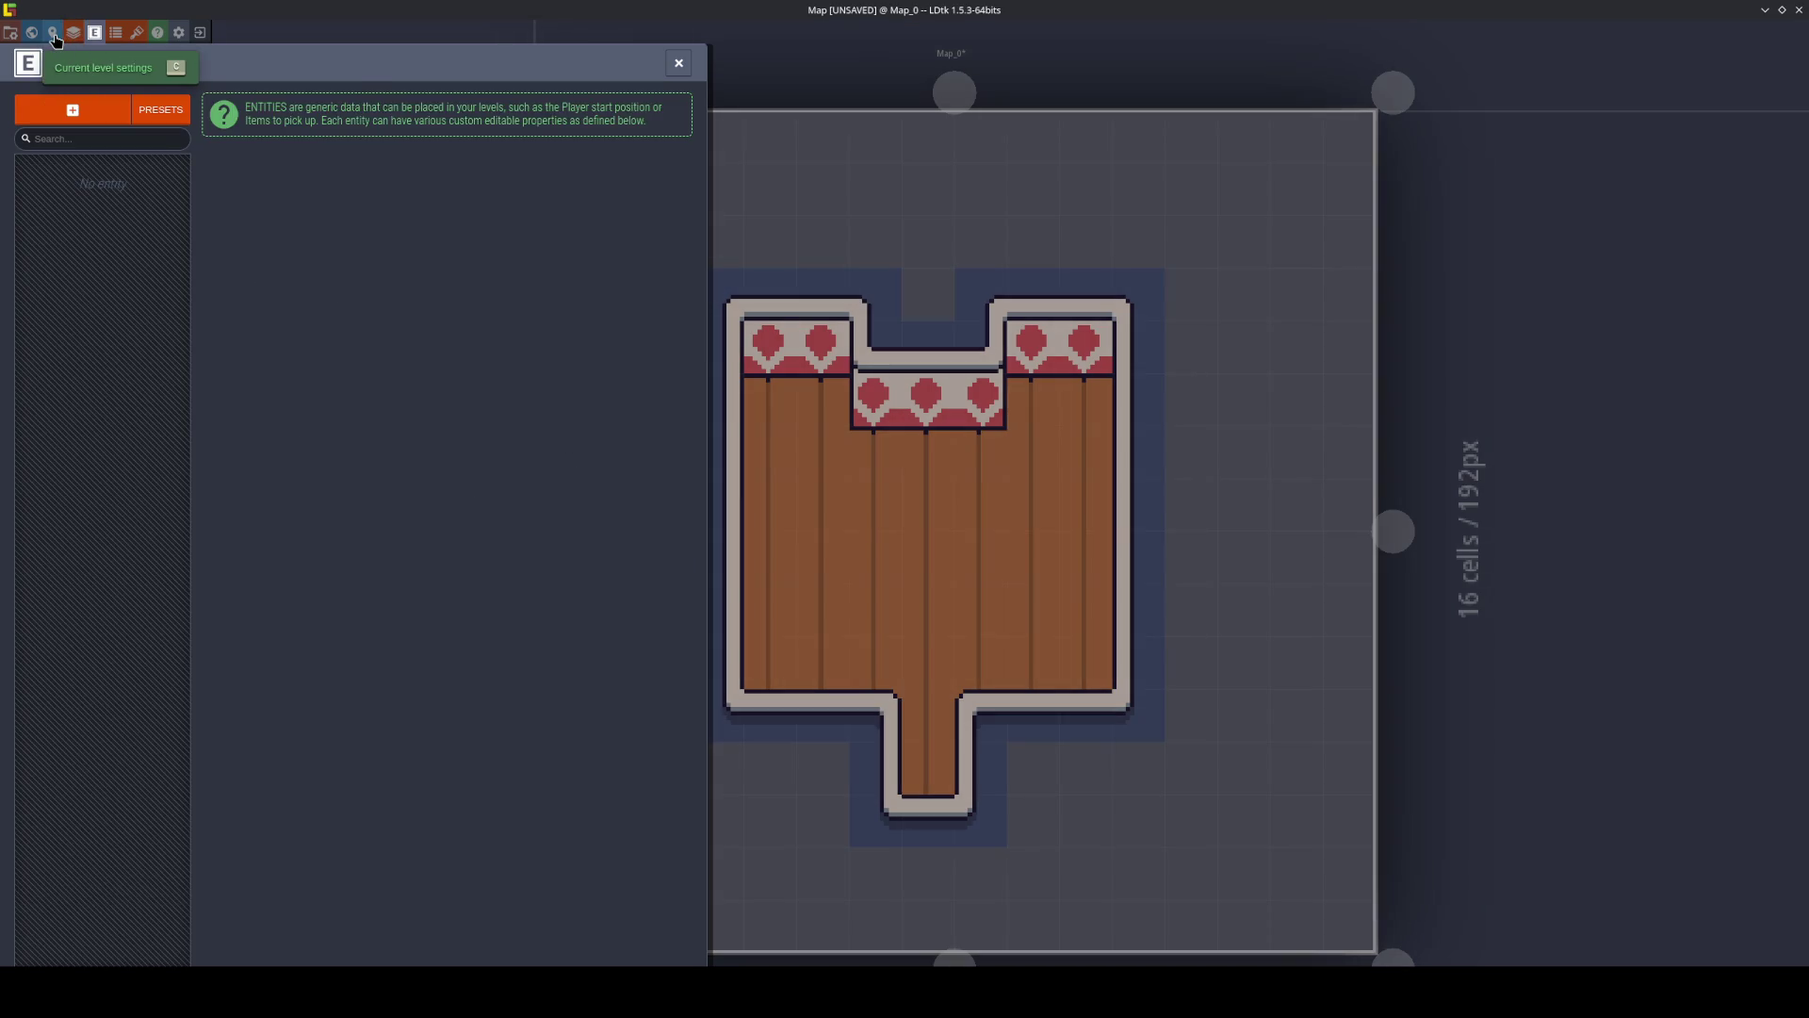
left_click(52, 33)
left_click(114, 292)
left_click(182, 415)
left_click(164, 309)
Close the level properties and save the project.
key("ctrl+s")
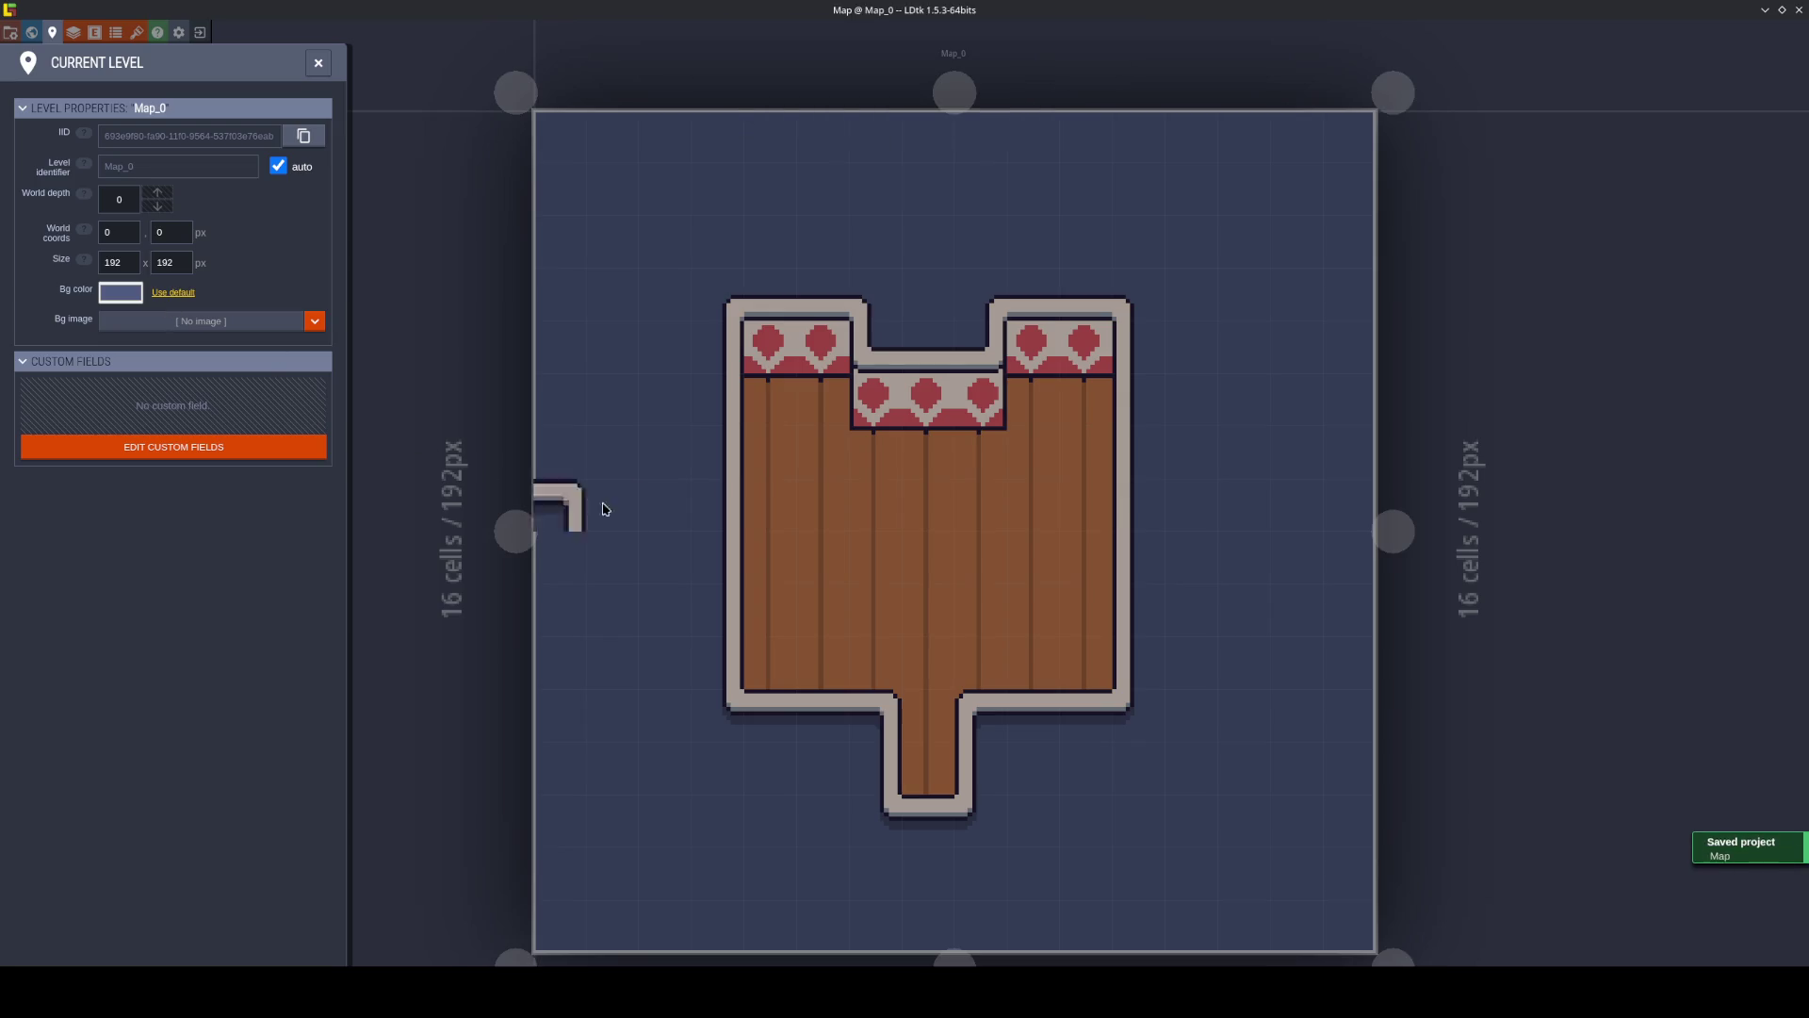
key("Escape")
scroll(672, 712, "down", 2)
scroll(672, 714, "up", 2)
key("ctrl+s")
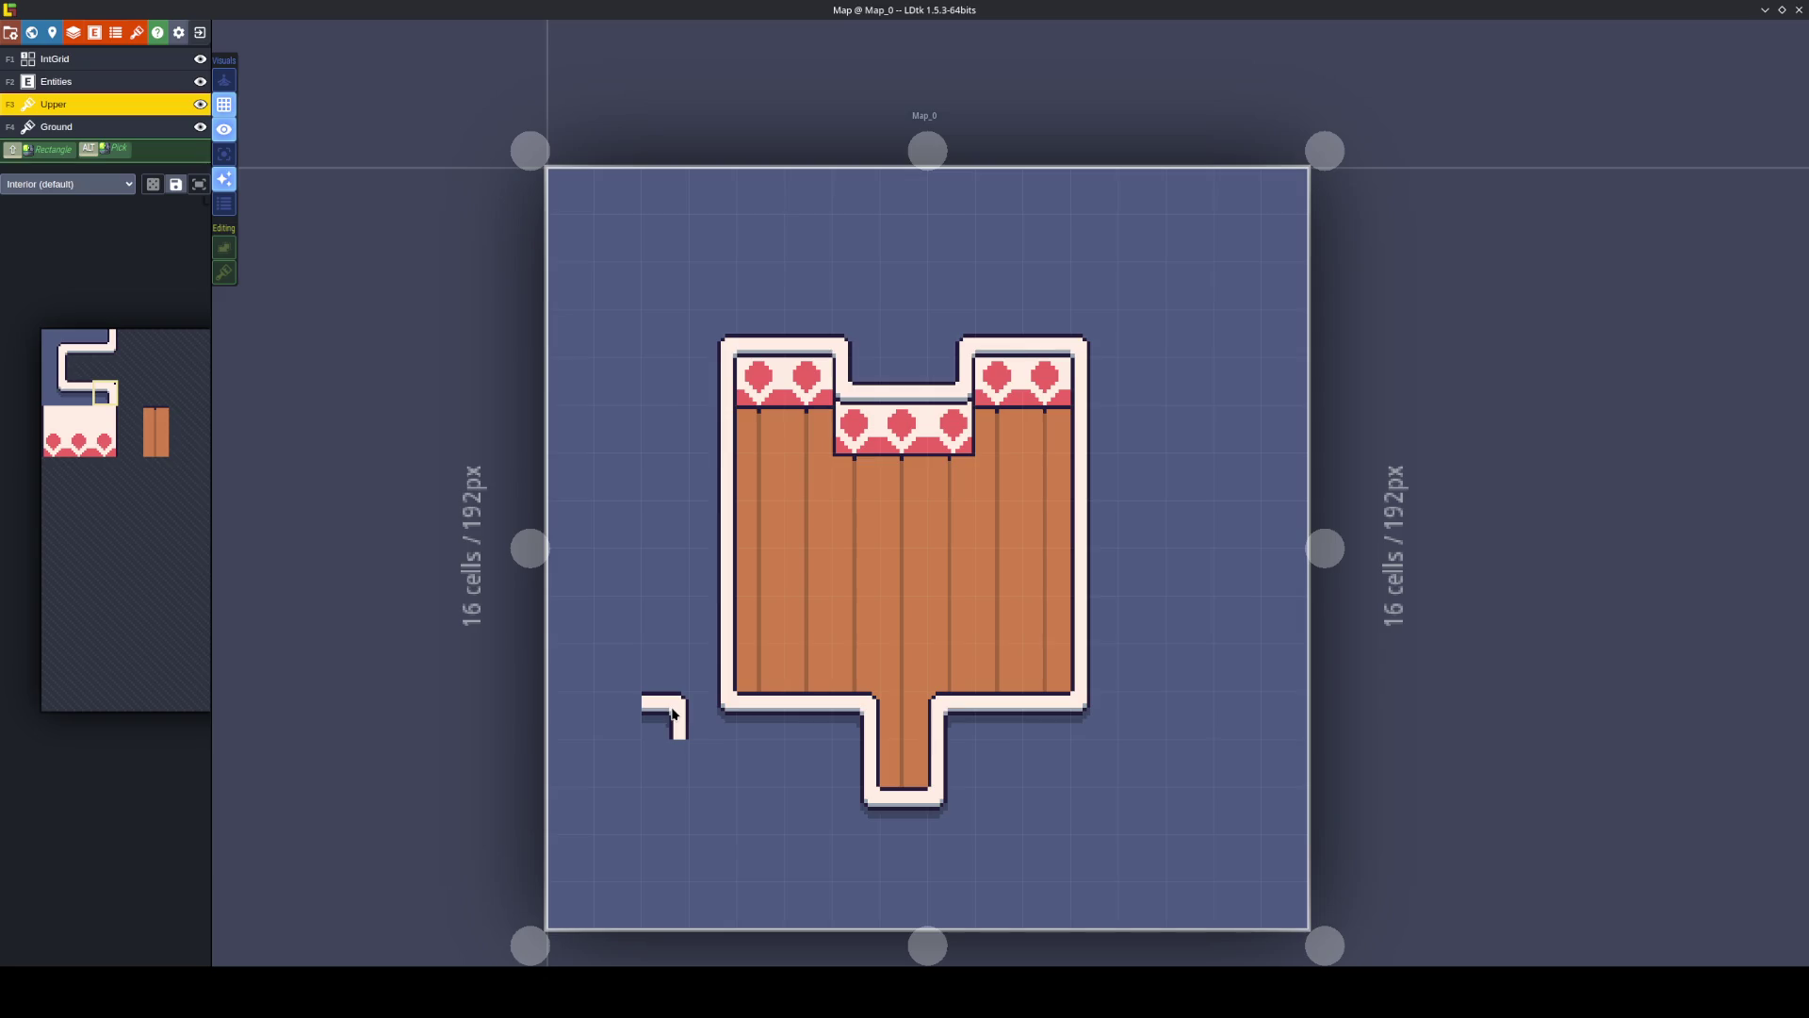
mouse_move(188, 471)
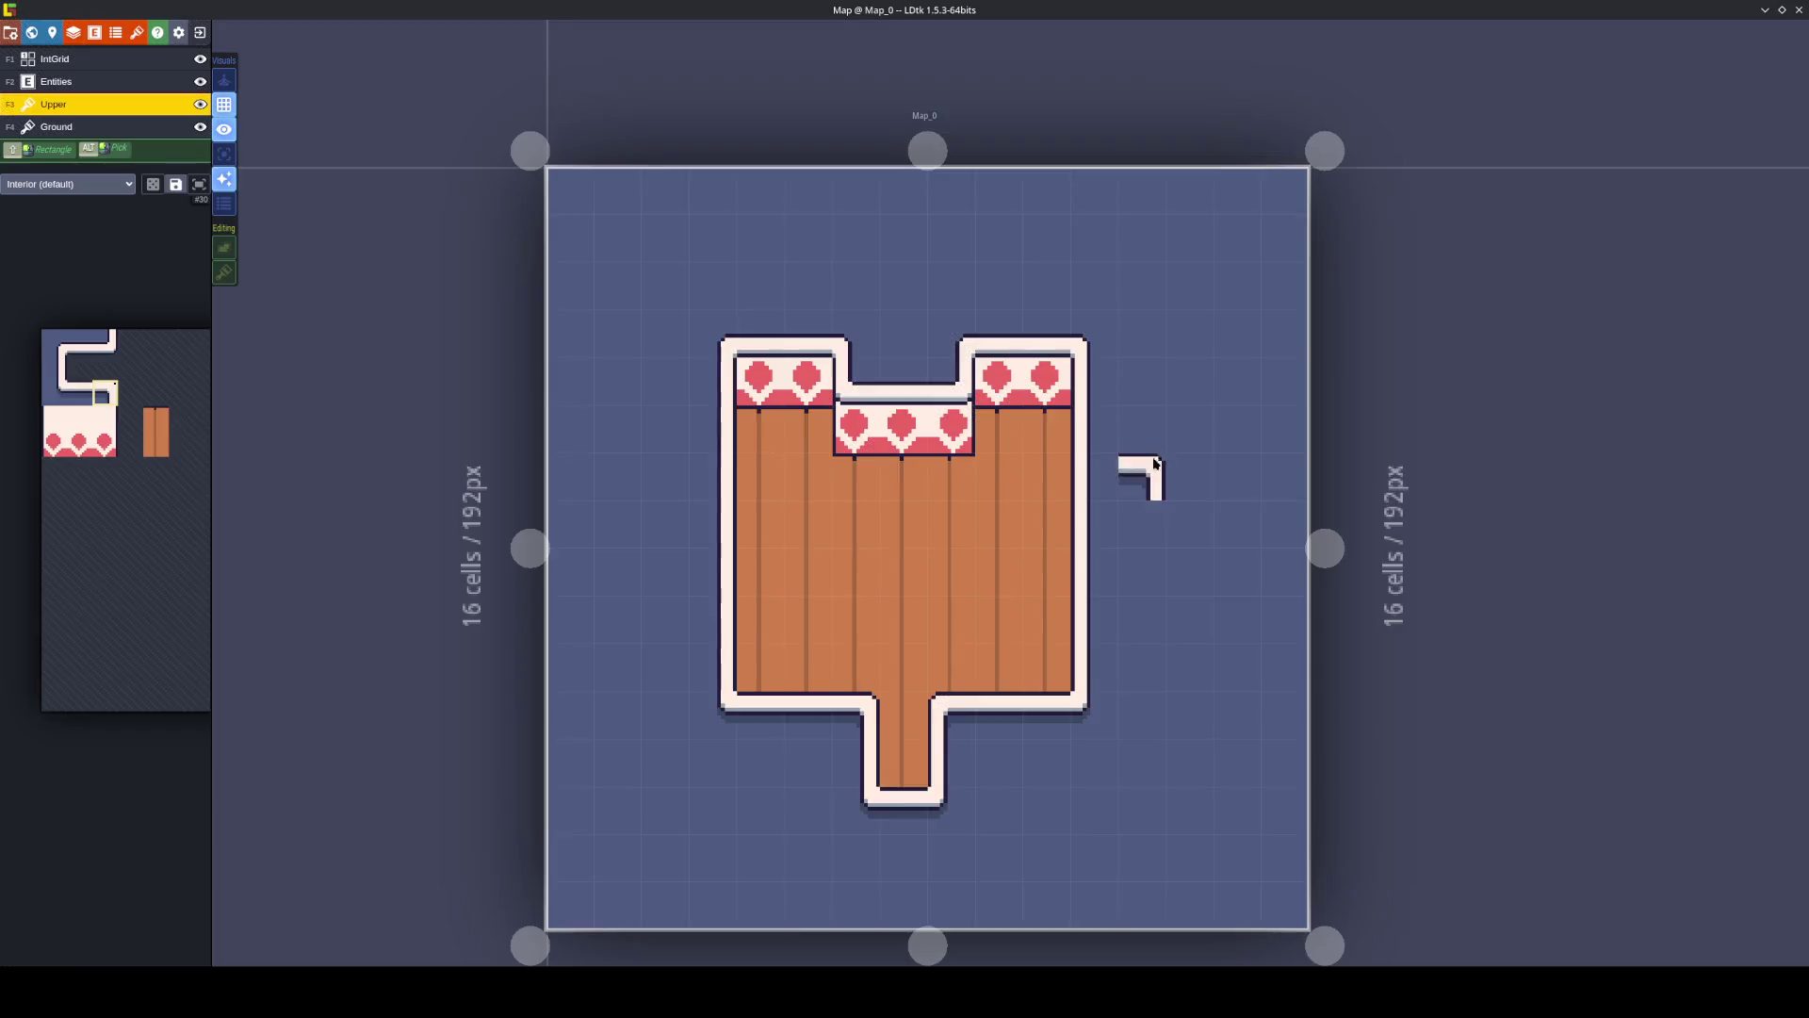
left_click(1046, 476)
key("ctrl+s")
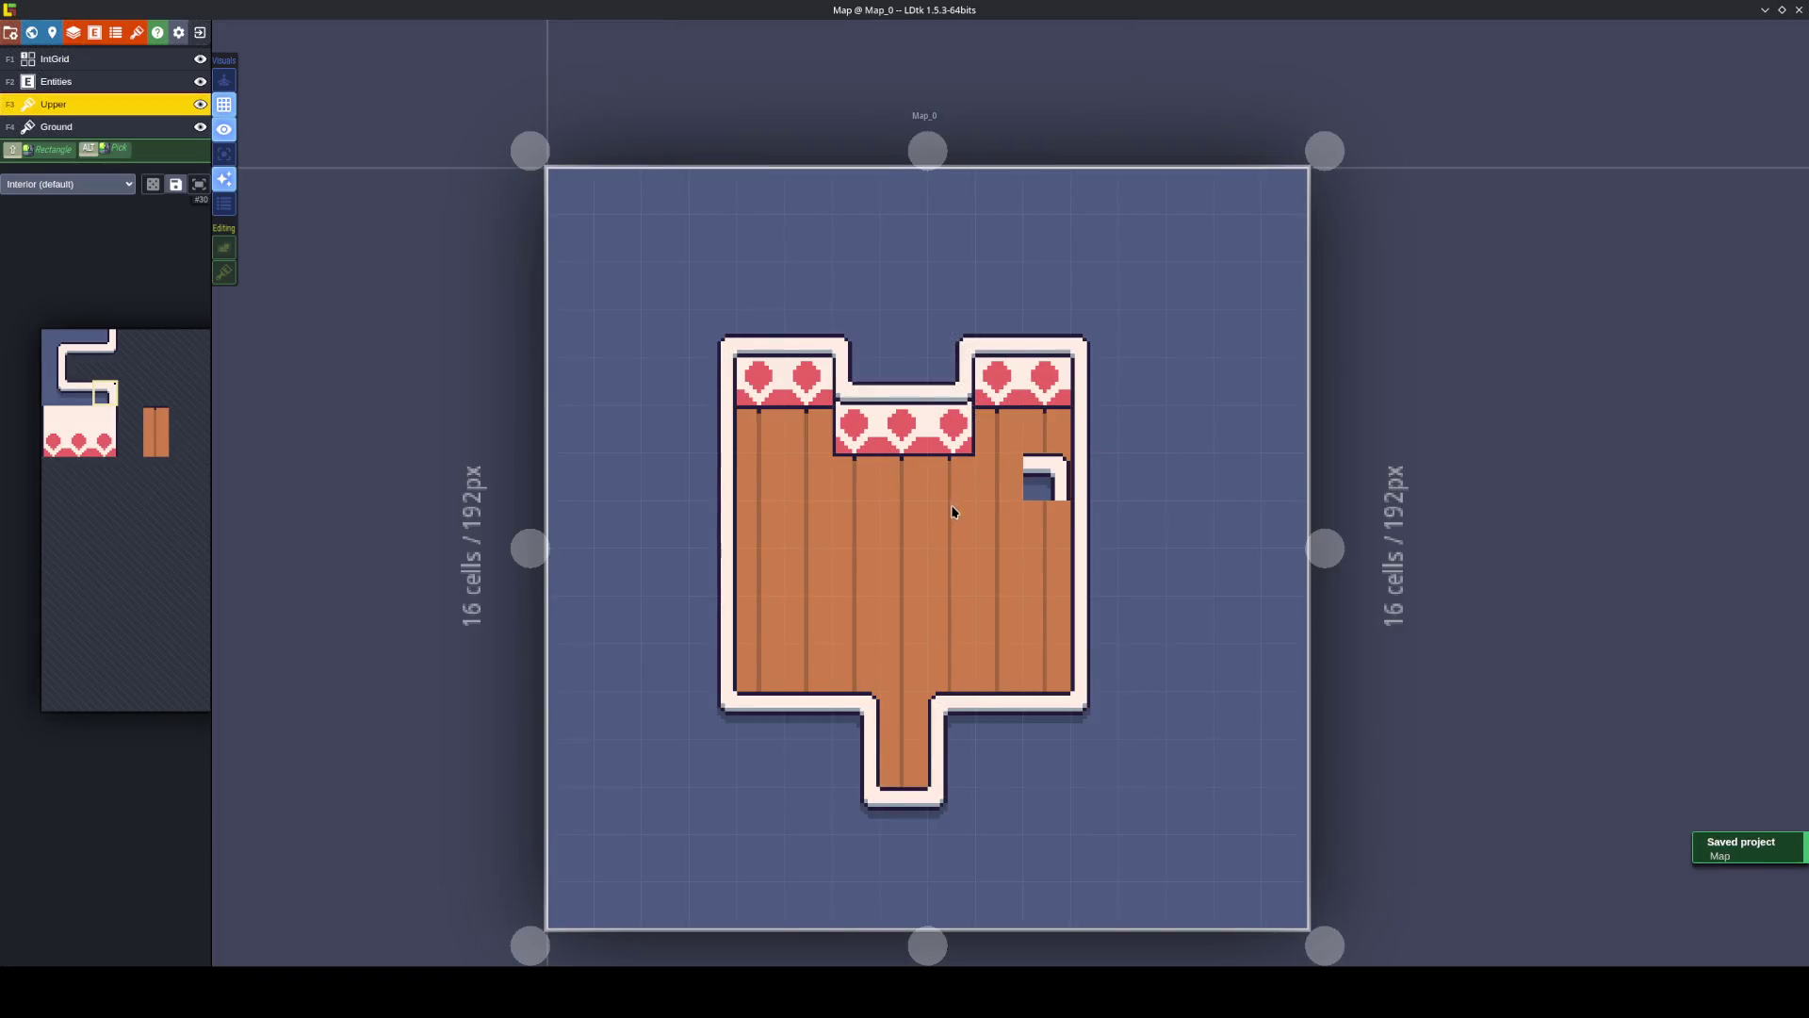
key("ctrl+z")
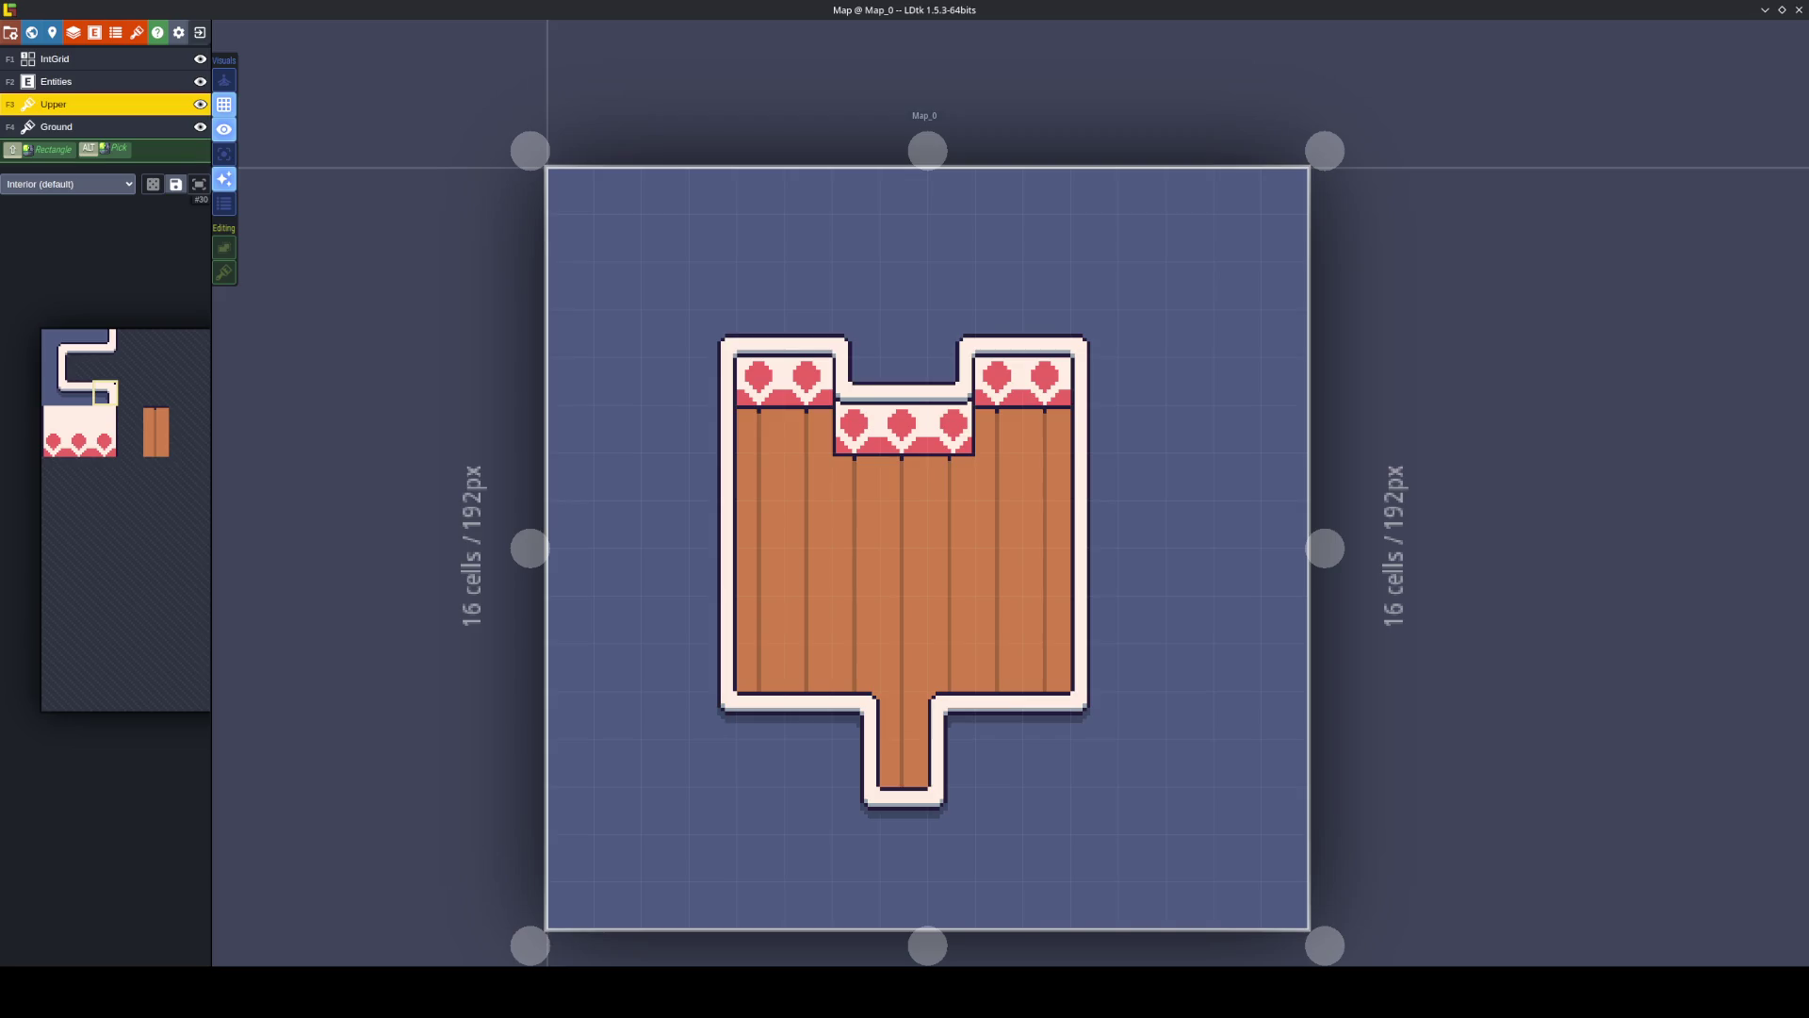
mouse_move(458, 989)
left_click(458, 928)
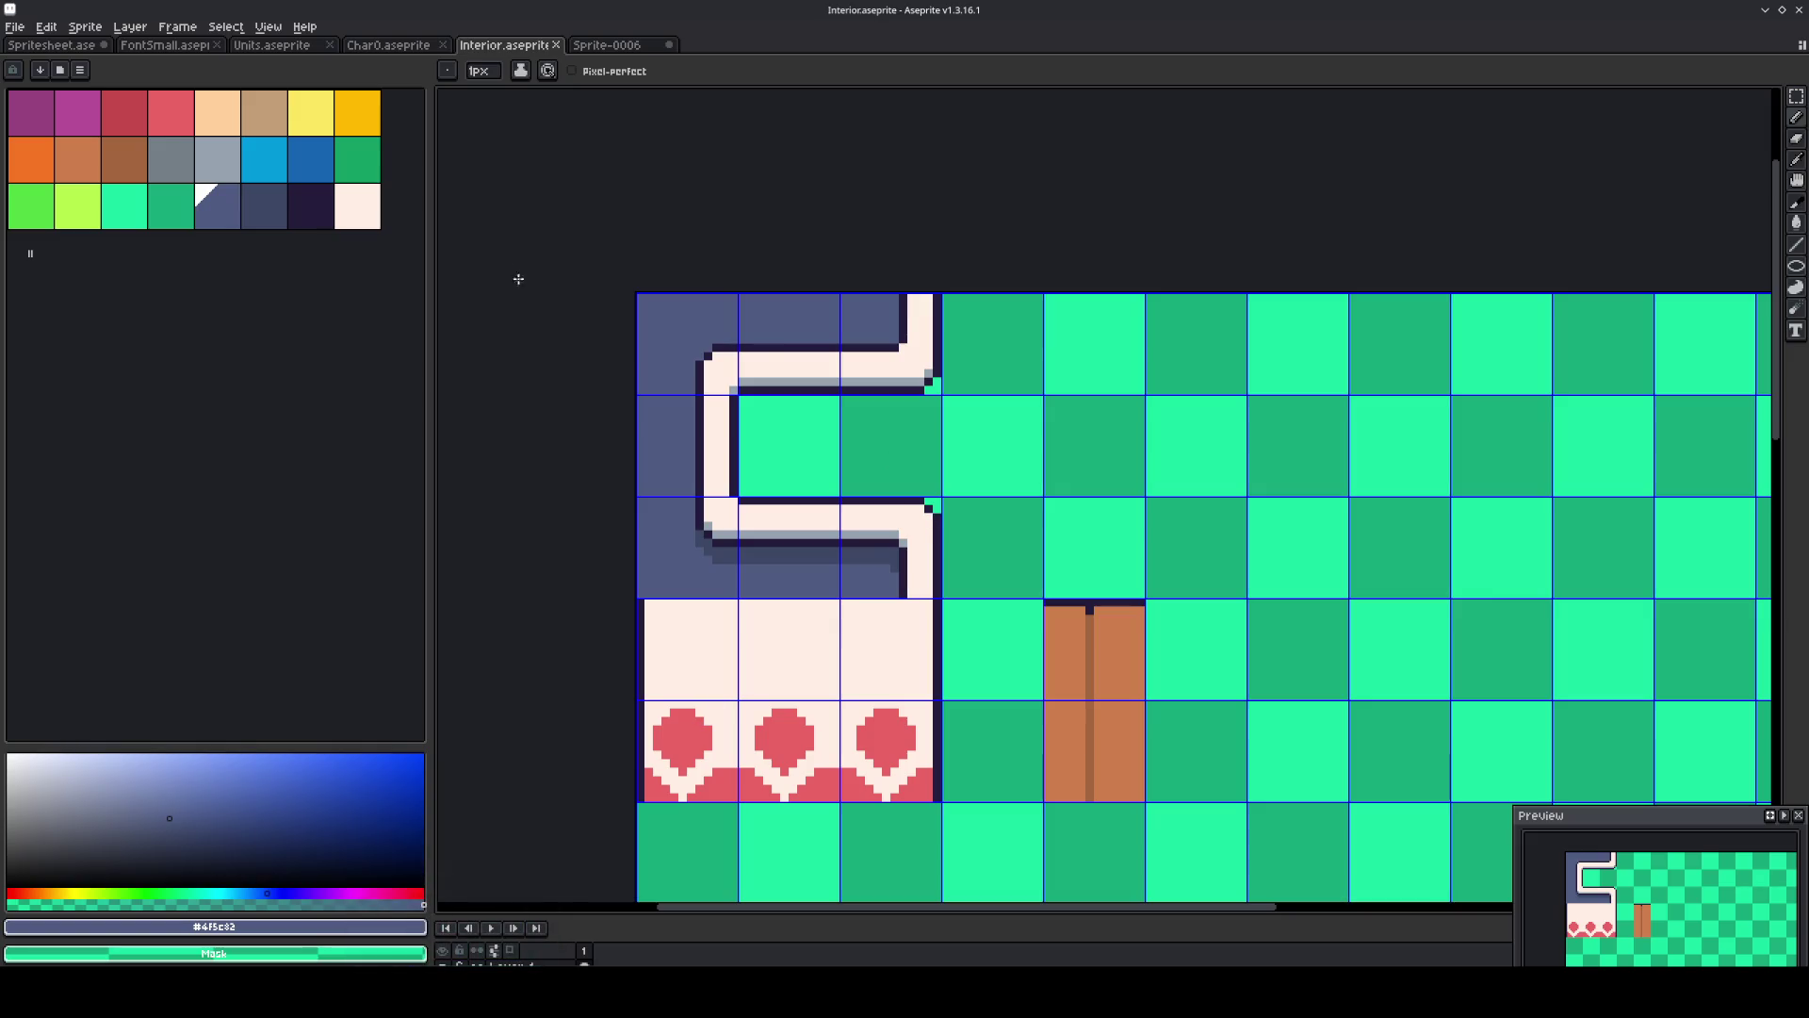
Select a tile-sized area of the tileset and create a new sprite sized to it.
scroll(519, 279, "down", 2)
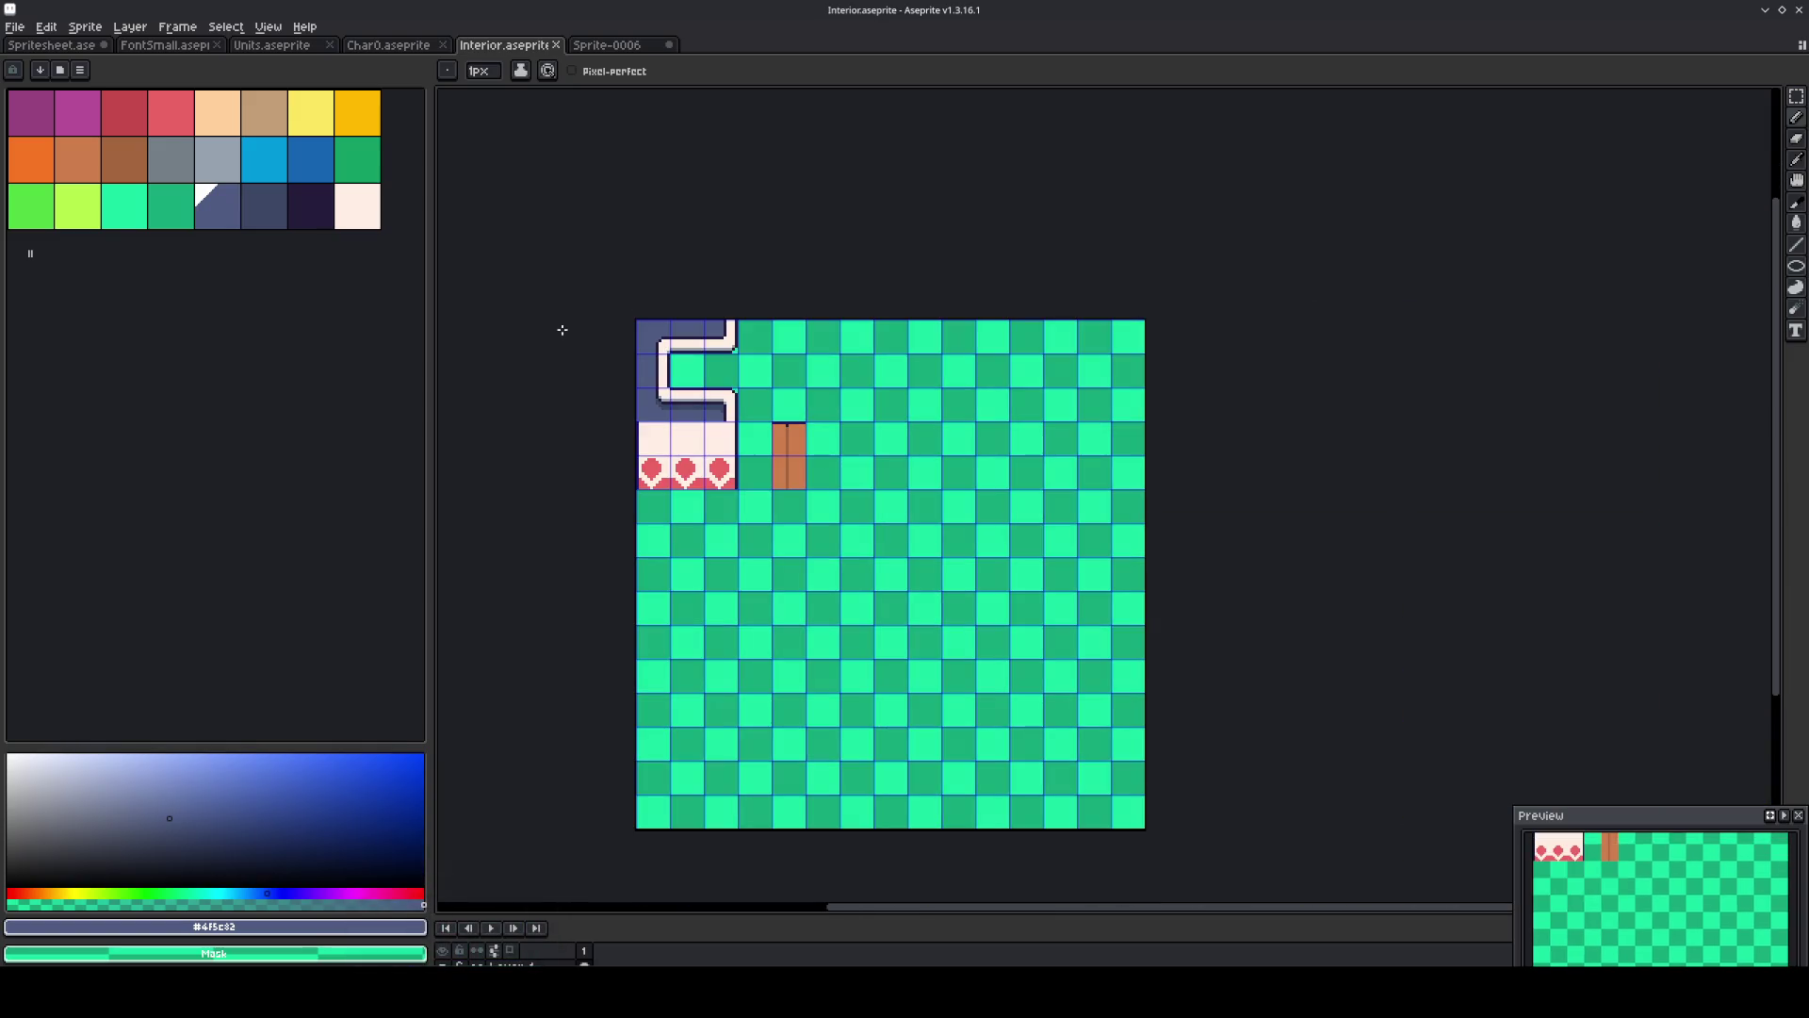
key("m")
mouse_move(648, 340)
left_mouse_down()
mouse_move(849, 546)
mouse_move(820, 518)
mouse_move(841, 533)
mouse_move(846, 568)
mouse_move(877, 569)
left_mouse_up()
key("ctrl+n")
key("Return")
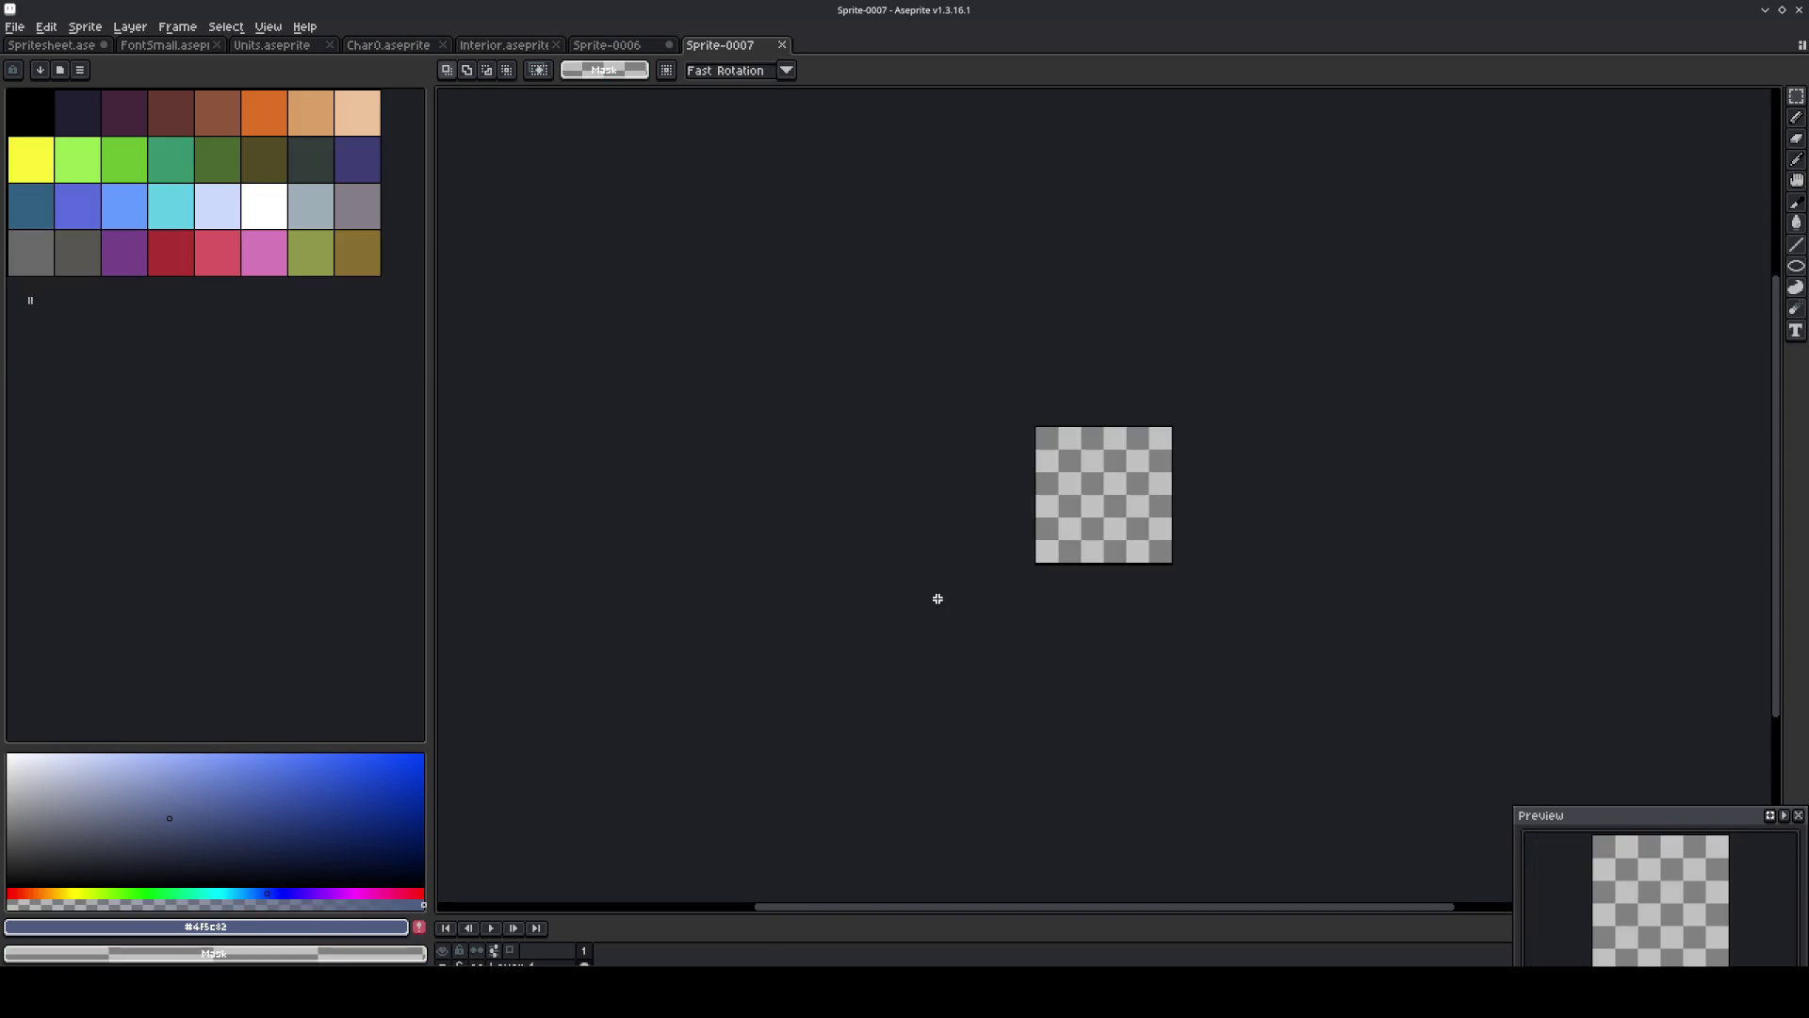
Select the top-left cell of the new sprite and use it as the canvas grid.
scroll(1207, 461, "up", 3)
mouse_move(632, 340)
left_mouse_down()
mouse_move(708, 419)
mouse_move(678, 387)
left_mouse_up()
left_click(269, 26)
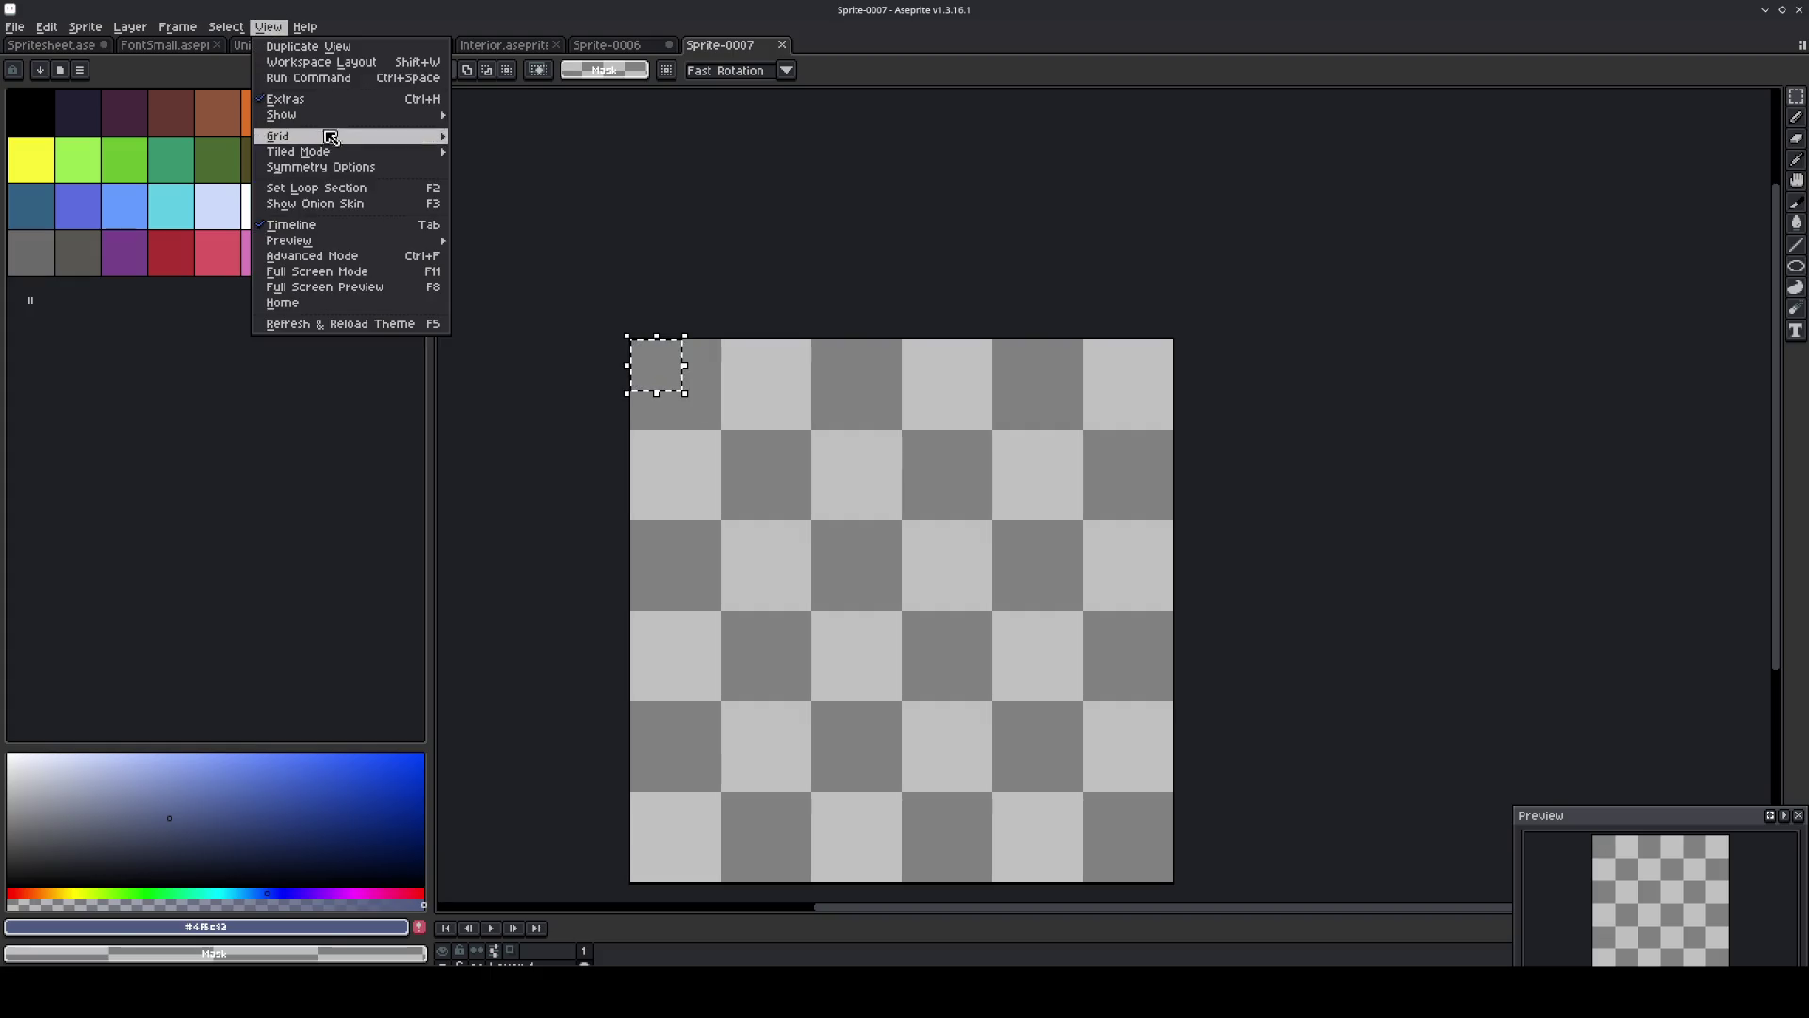
mouse_move(331, 138)
left_click(509, 156)
left_click(520, 325)
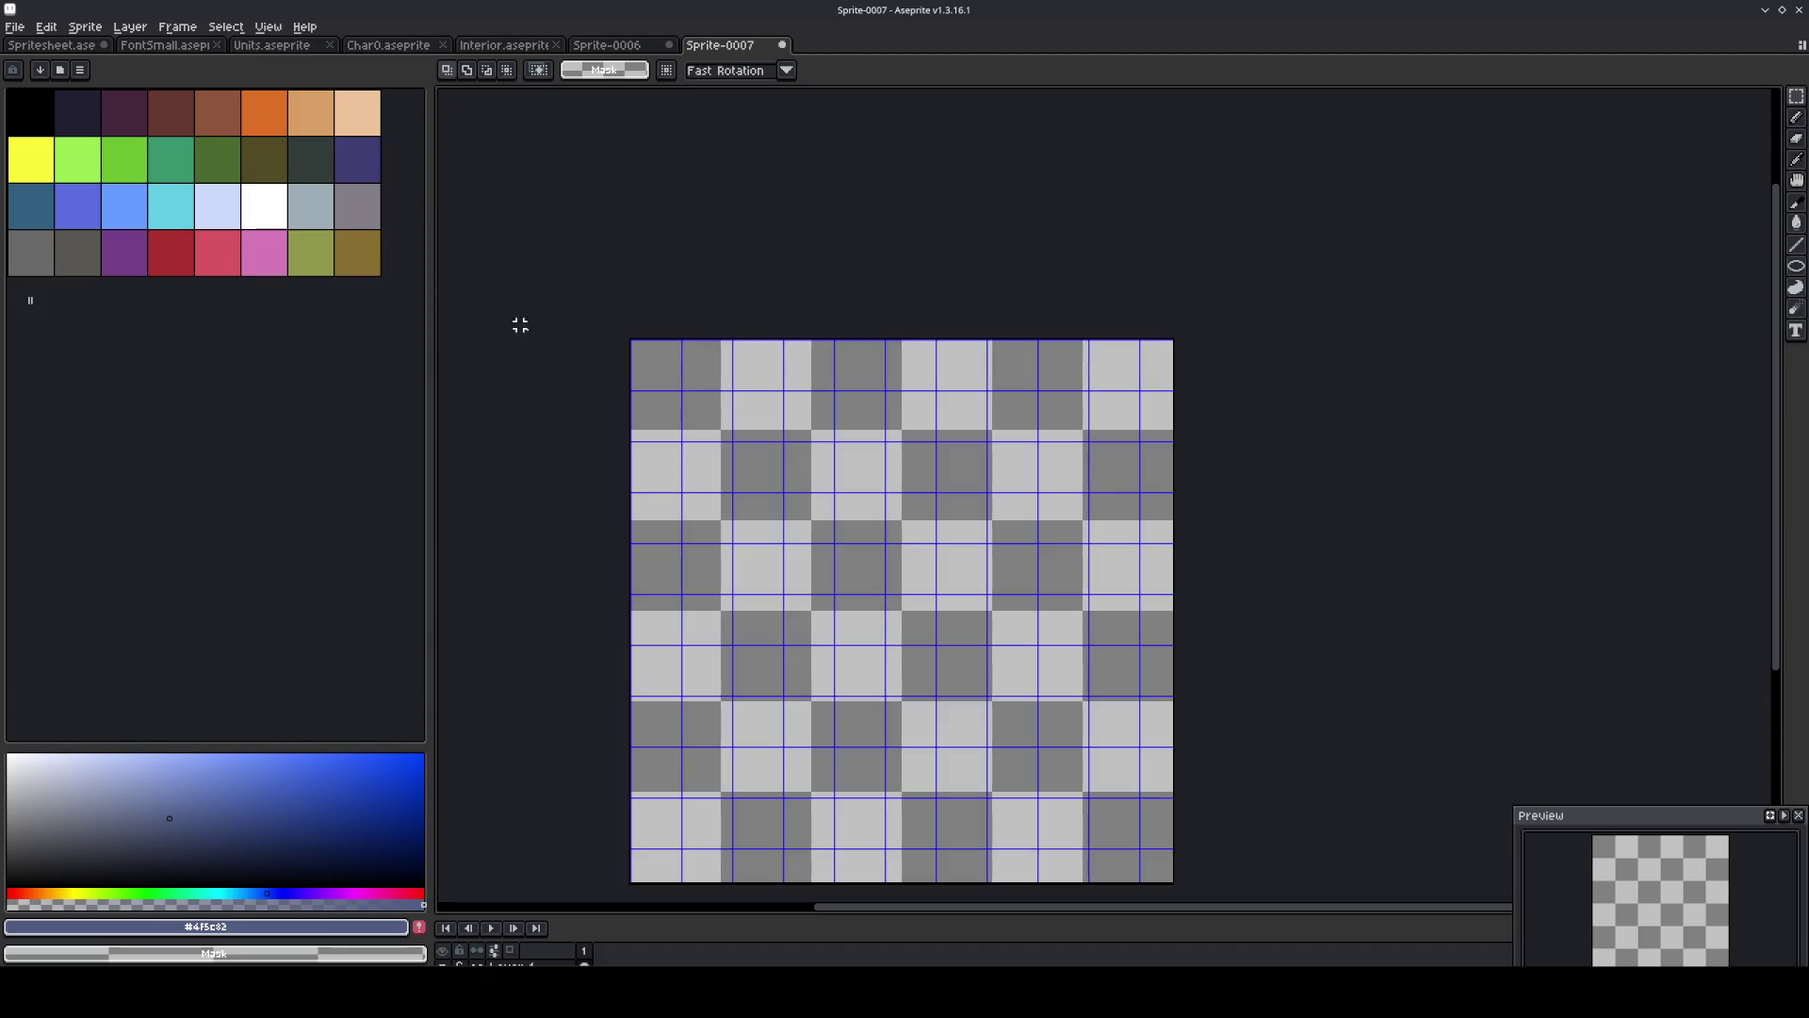
Load the interior tileset's saved palette into the new sprite.
scroll(578, 339, "up", 3)
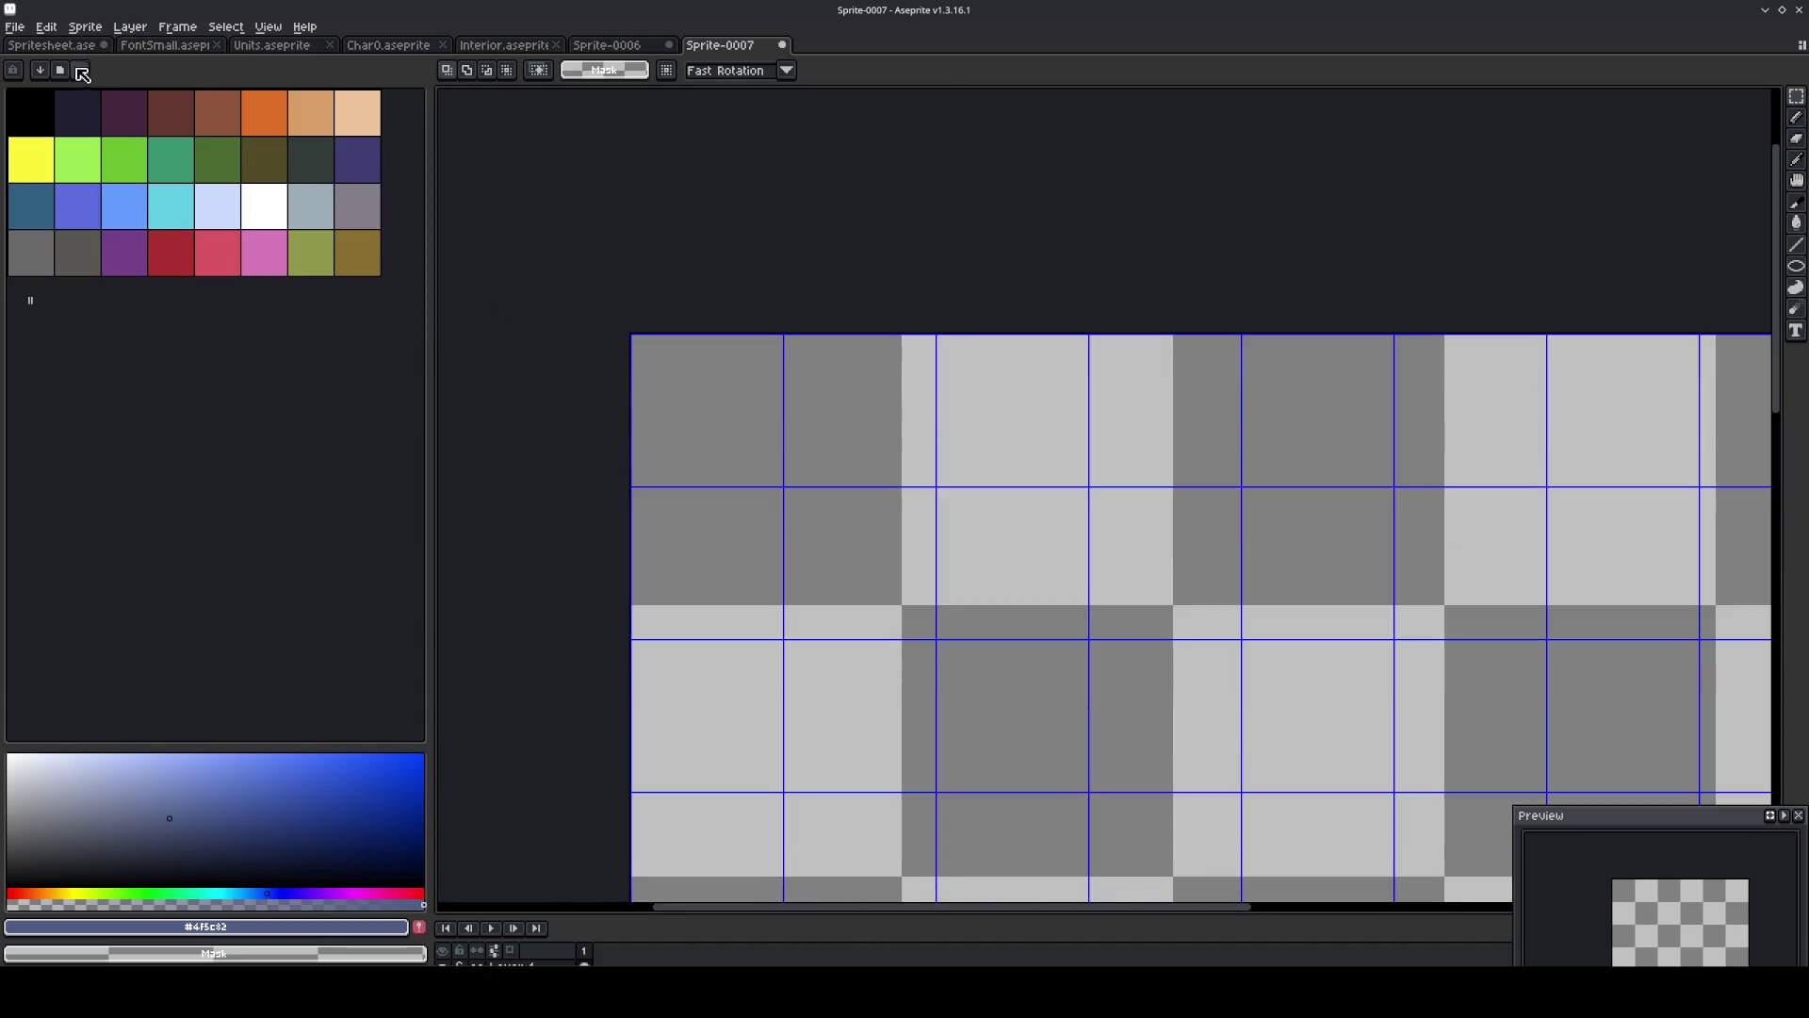
left_click(82, 73)
left_click(113, 151)
left_click(41, 358)
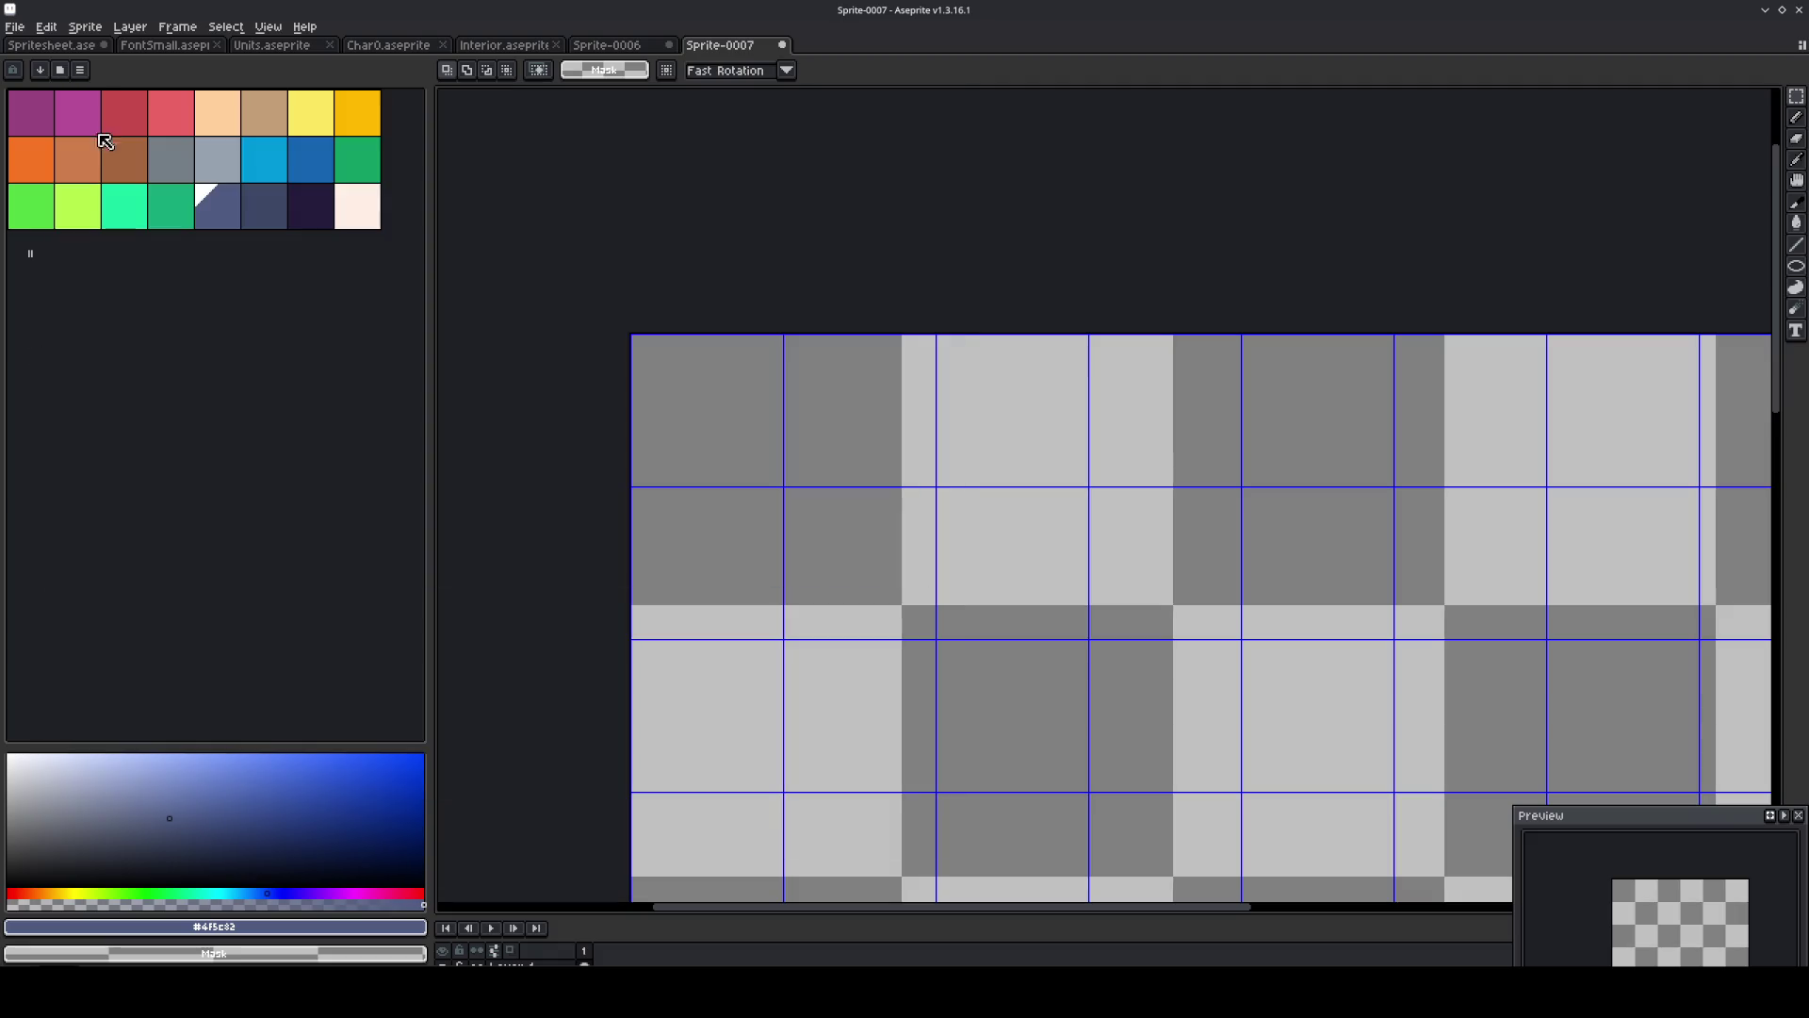
left_click(85, 26)
In Preferences, set the transparency checkerboard to a custom 12×12 size.
mouse_move(46, 26)
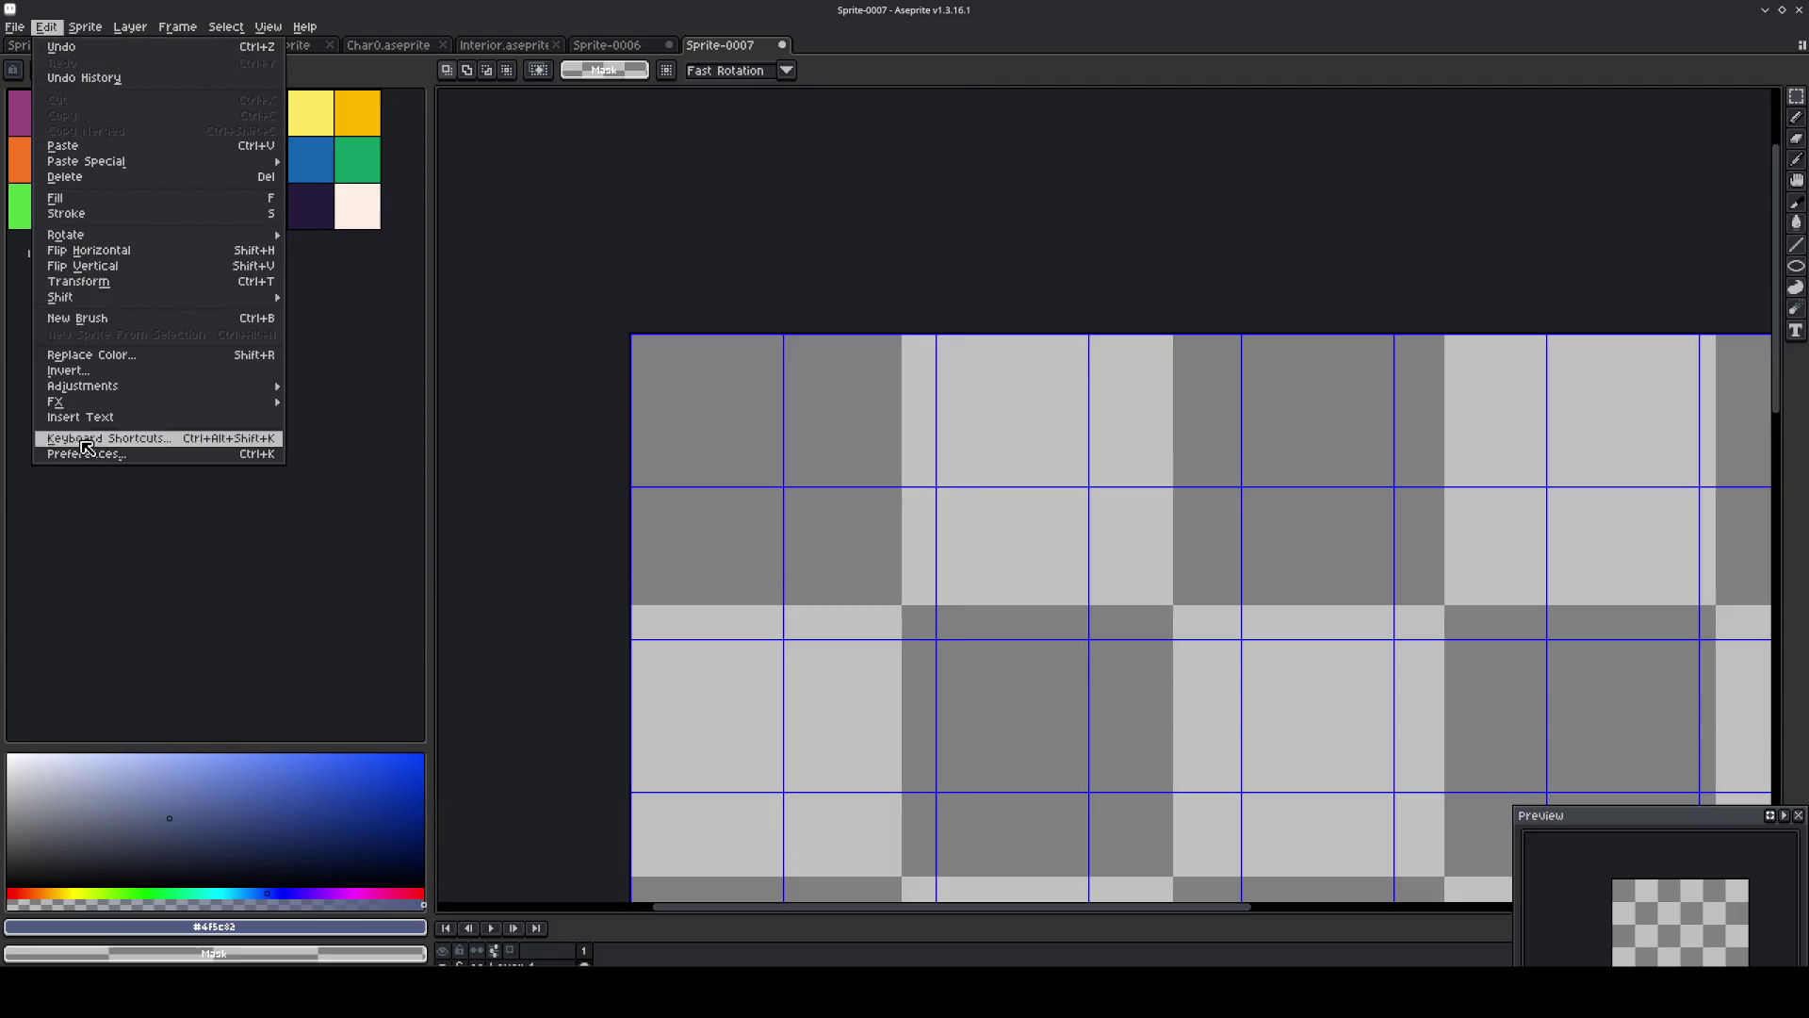
left_click(84, 453)
left_click(848, 357)
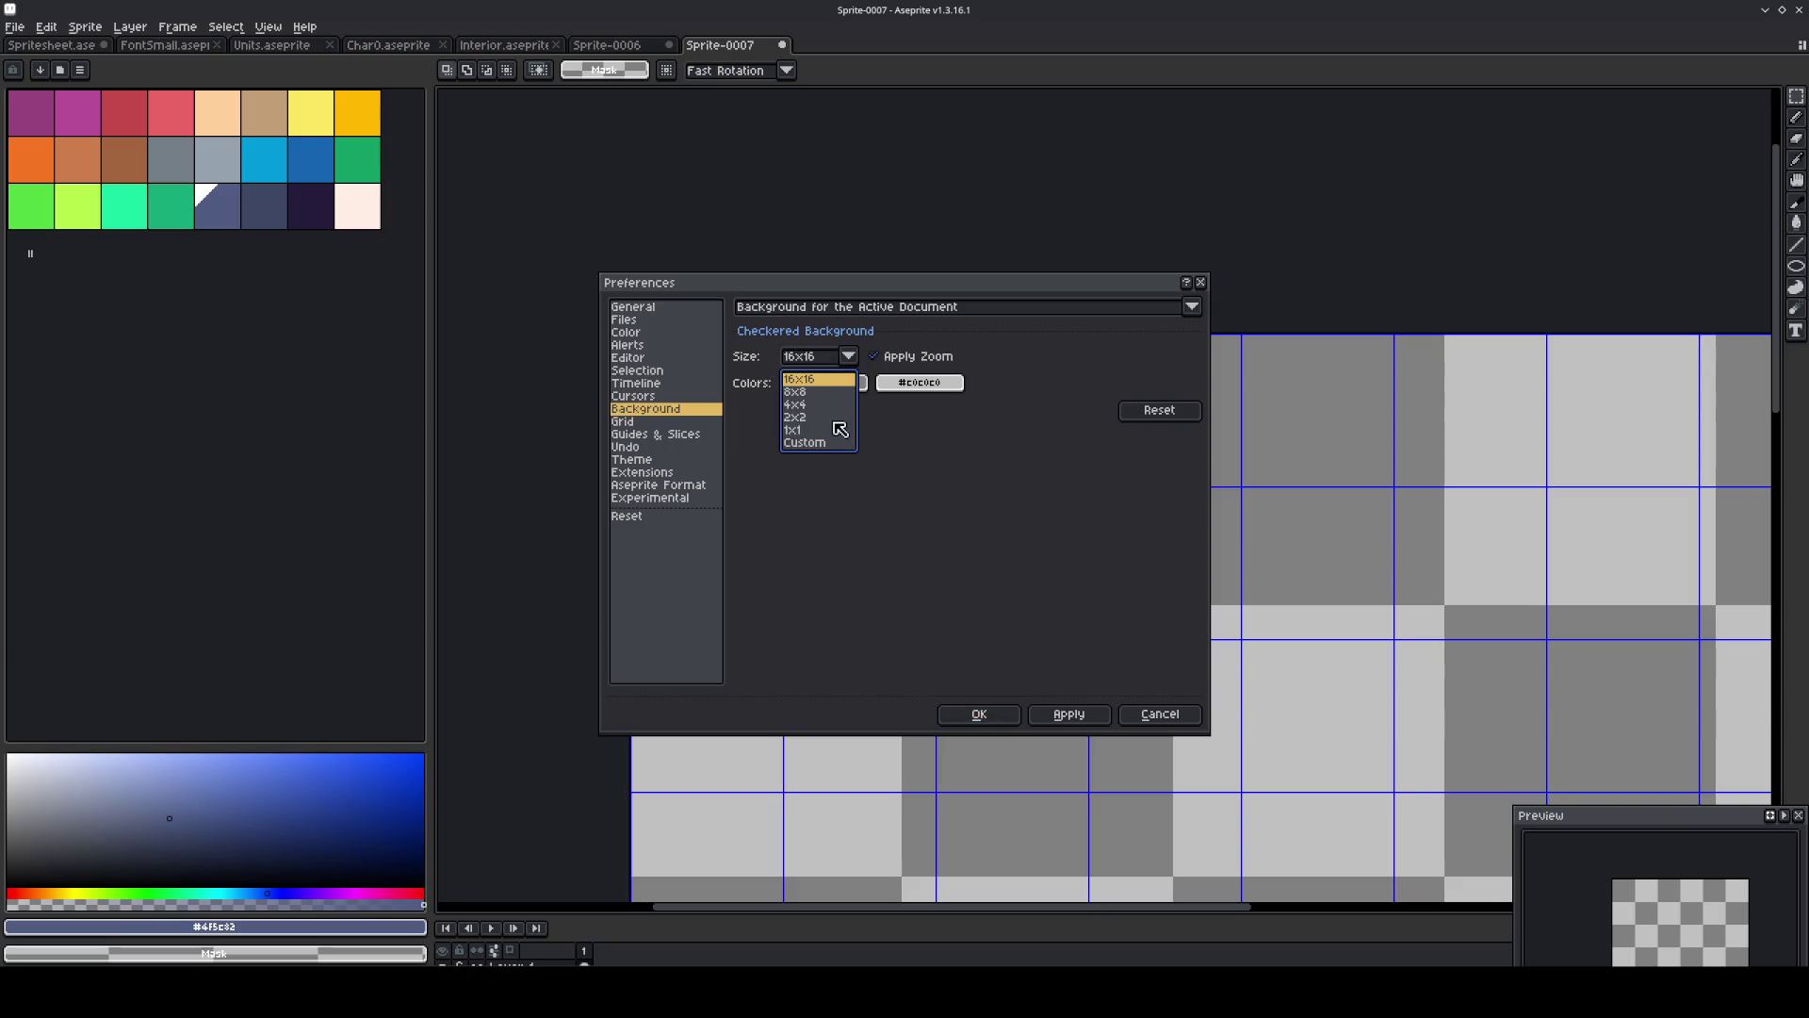
left_click(804, 442)
type("12")
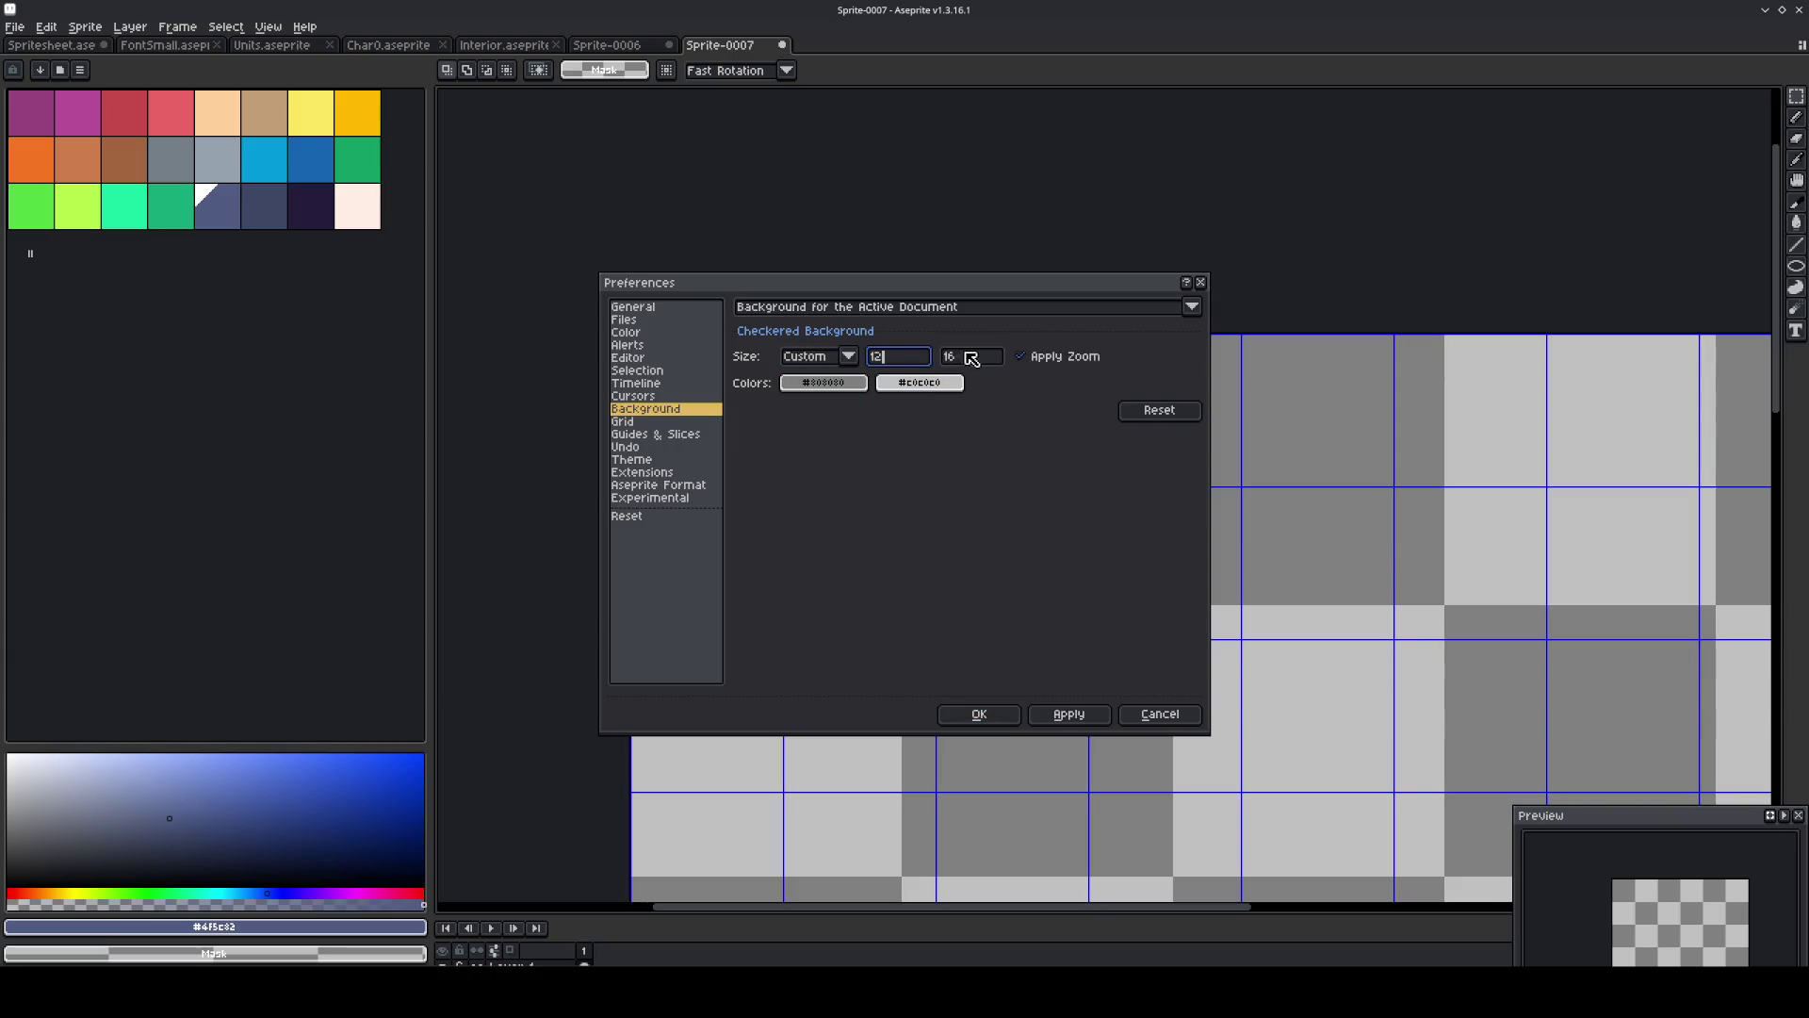
left_click_drag(913, 282, 1294, 176)
key("Tab")
type("12")
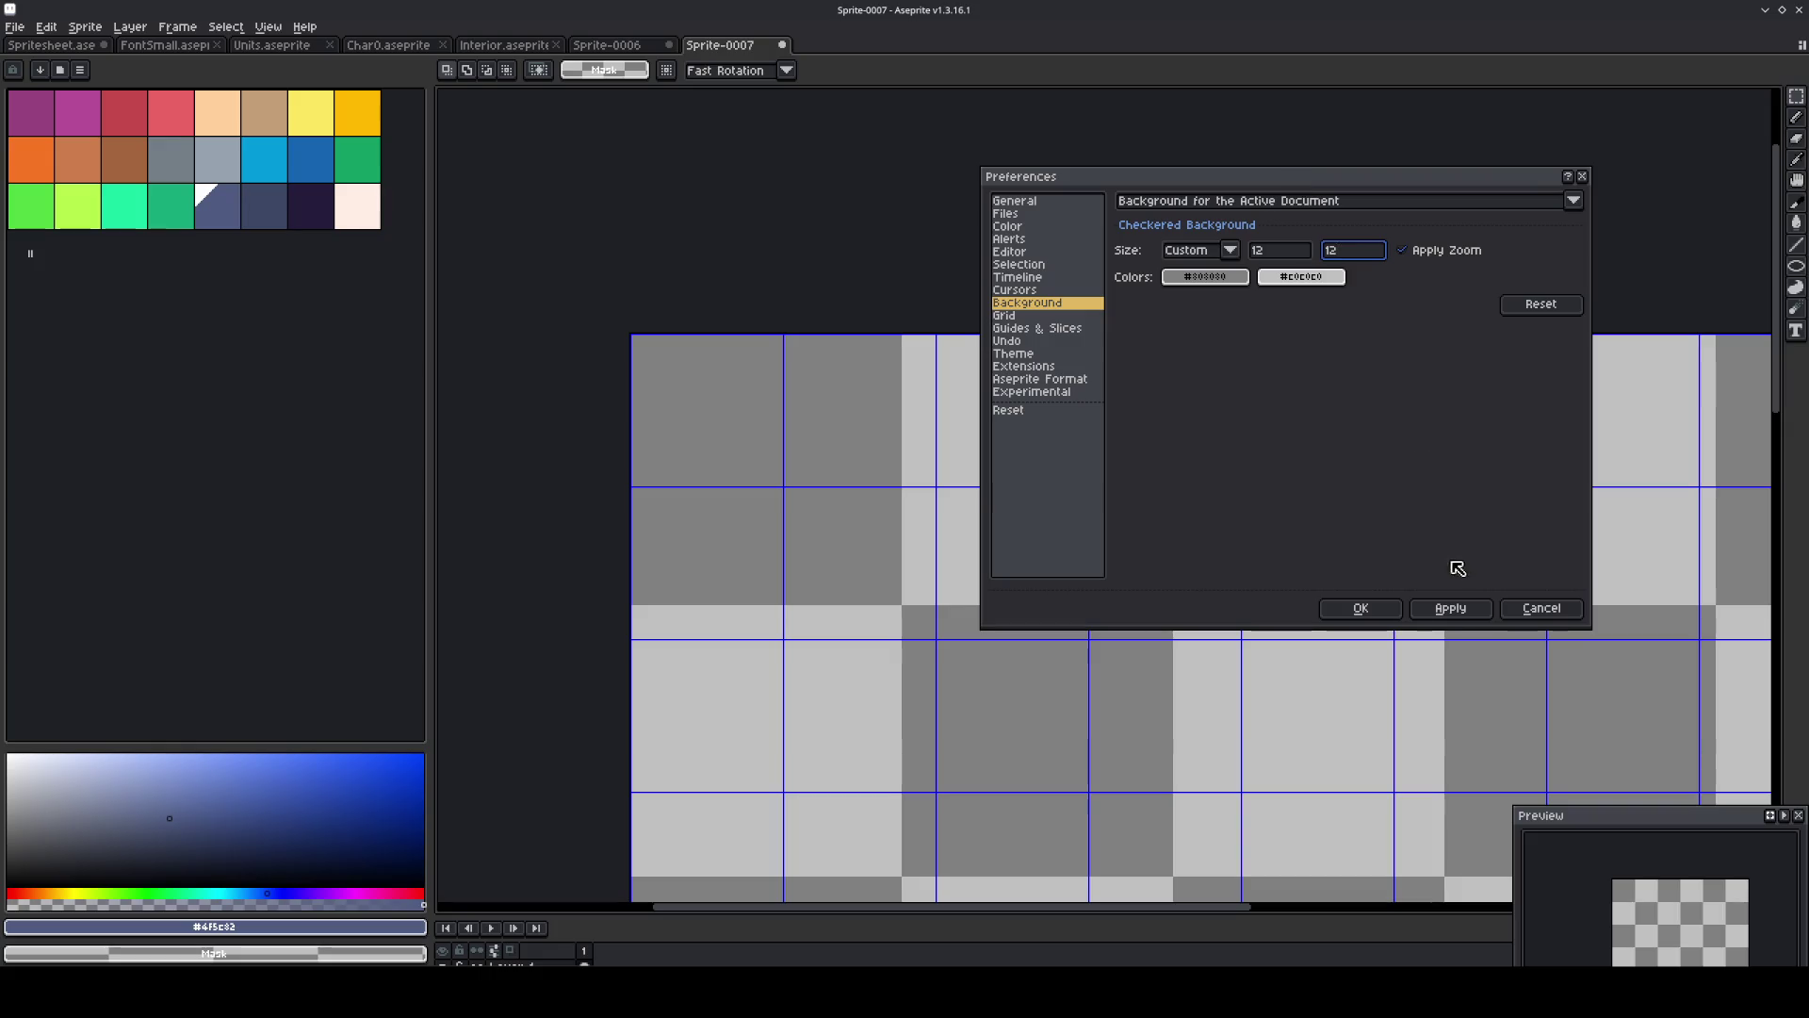
left_click(1450, 608)
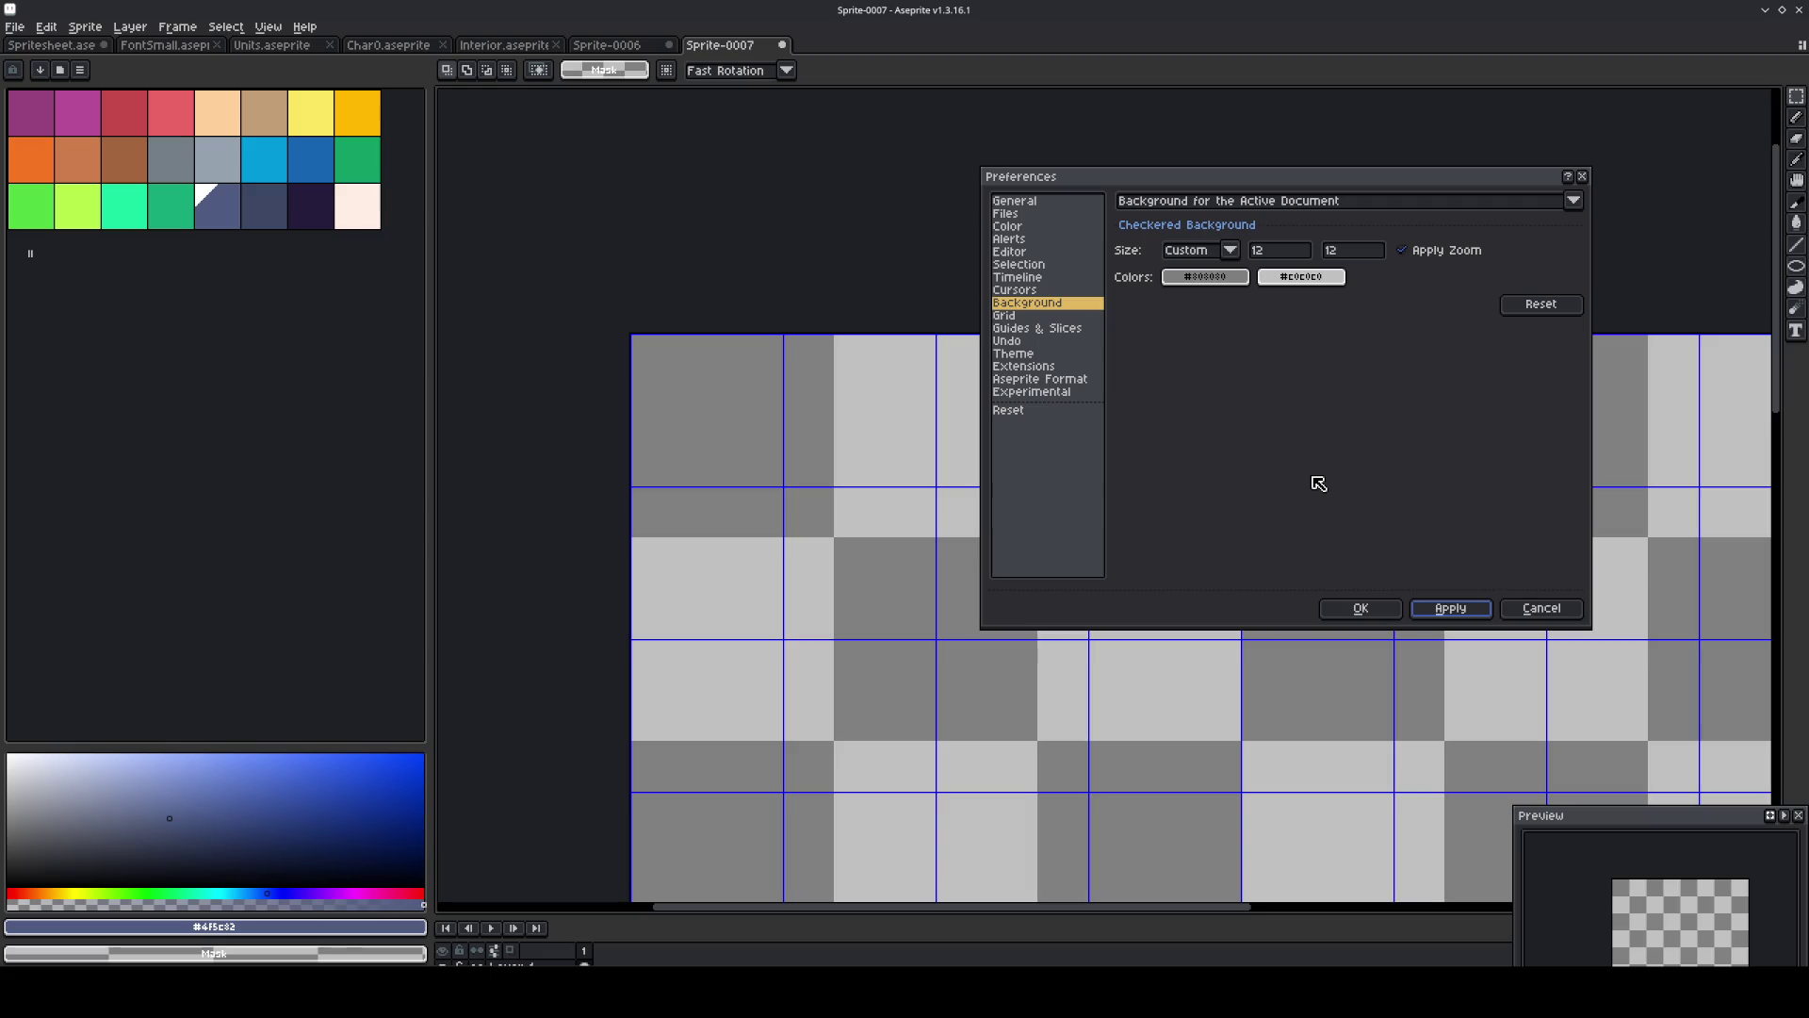
Make the checkerboard colours two magenta/pink palette shades and close Preferences.
left_click(1235, 278)
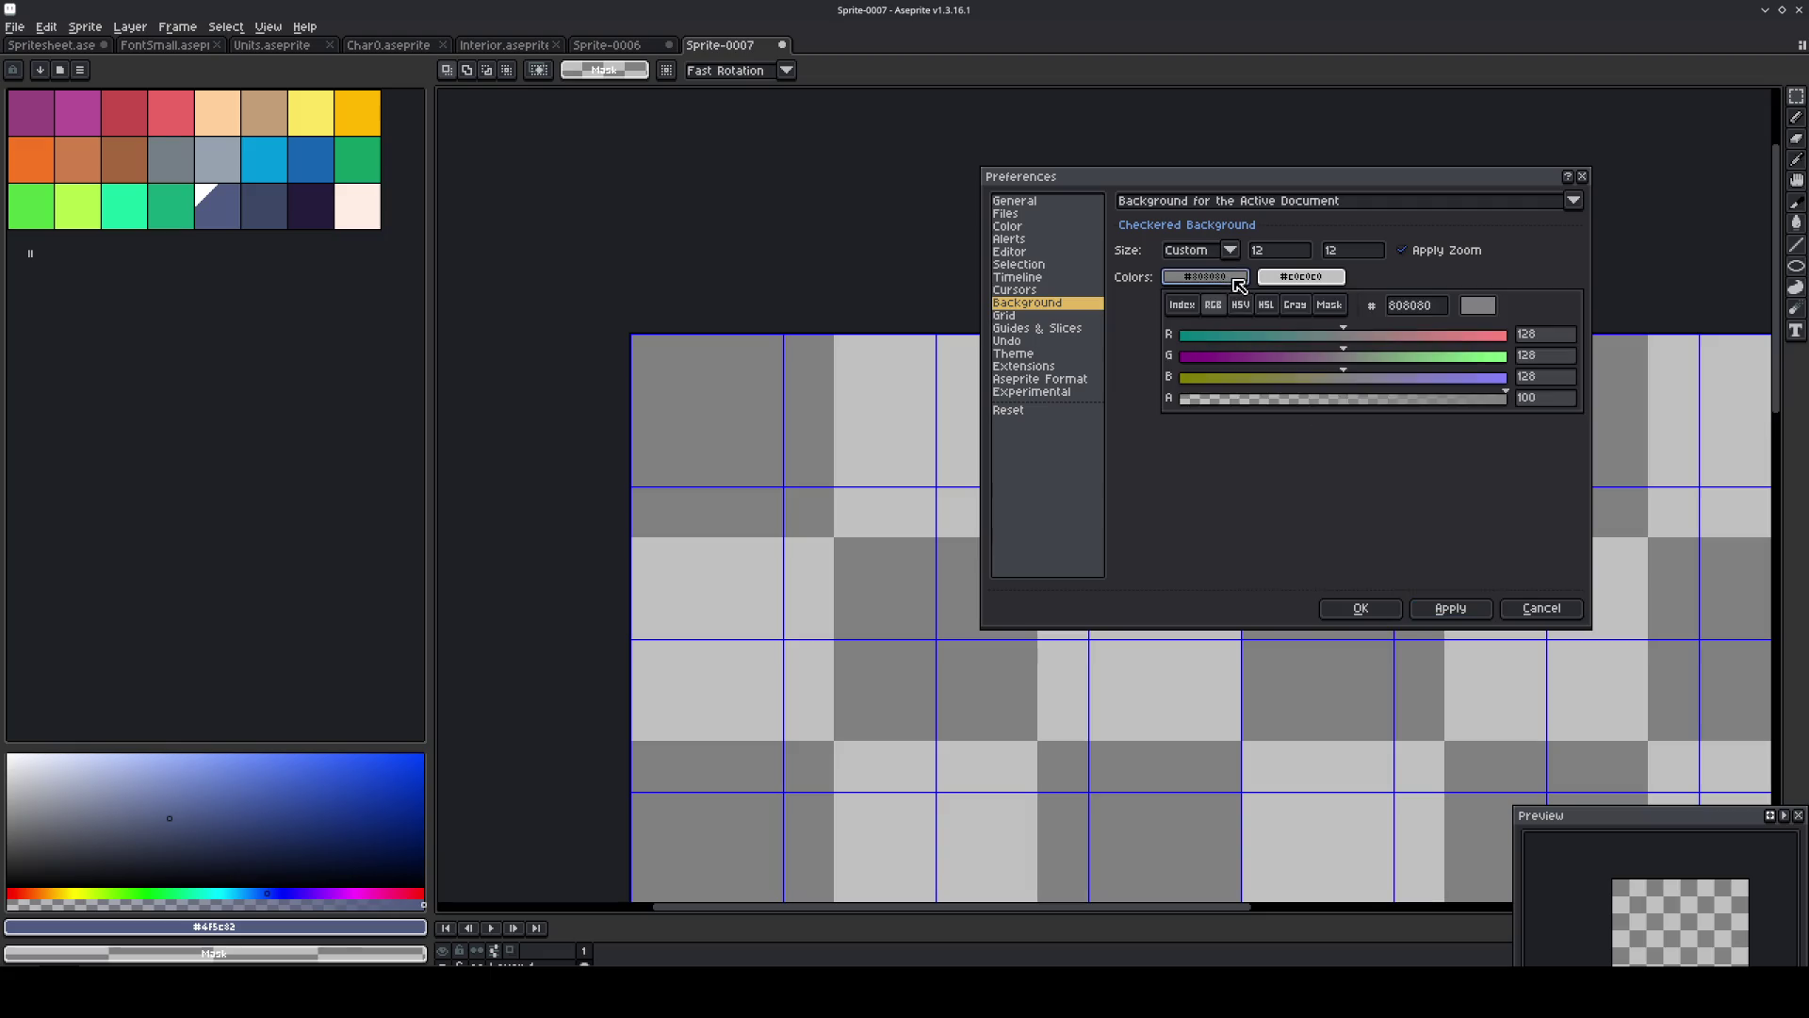
left_click(1184, 305)
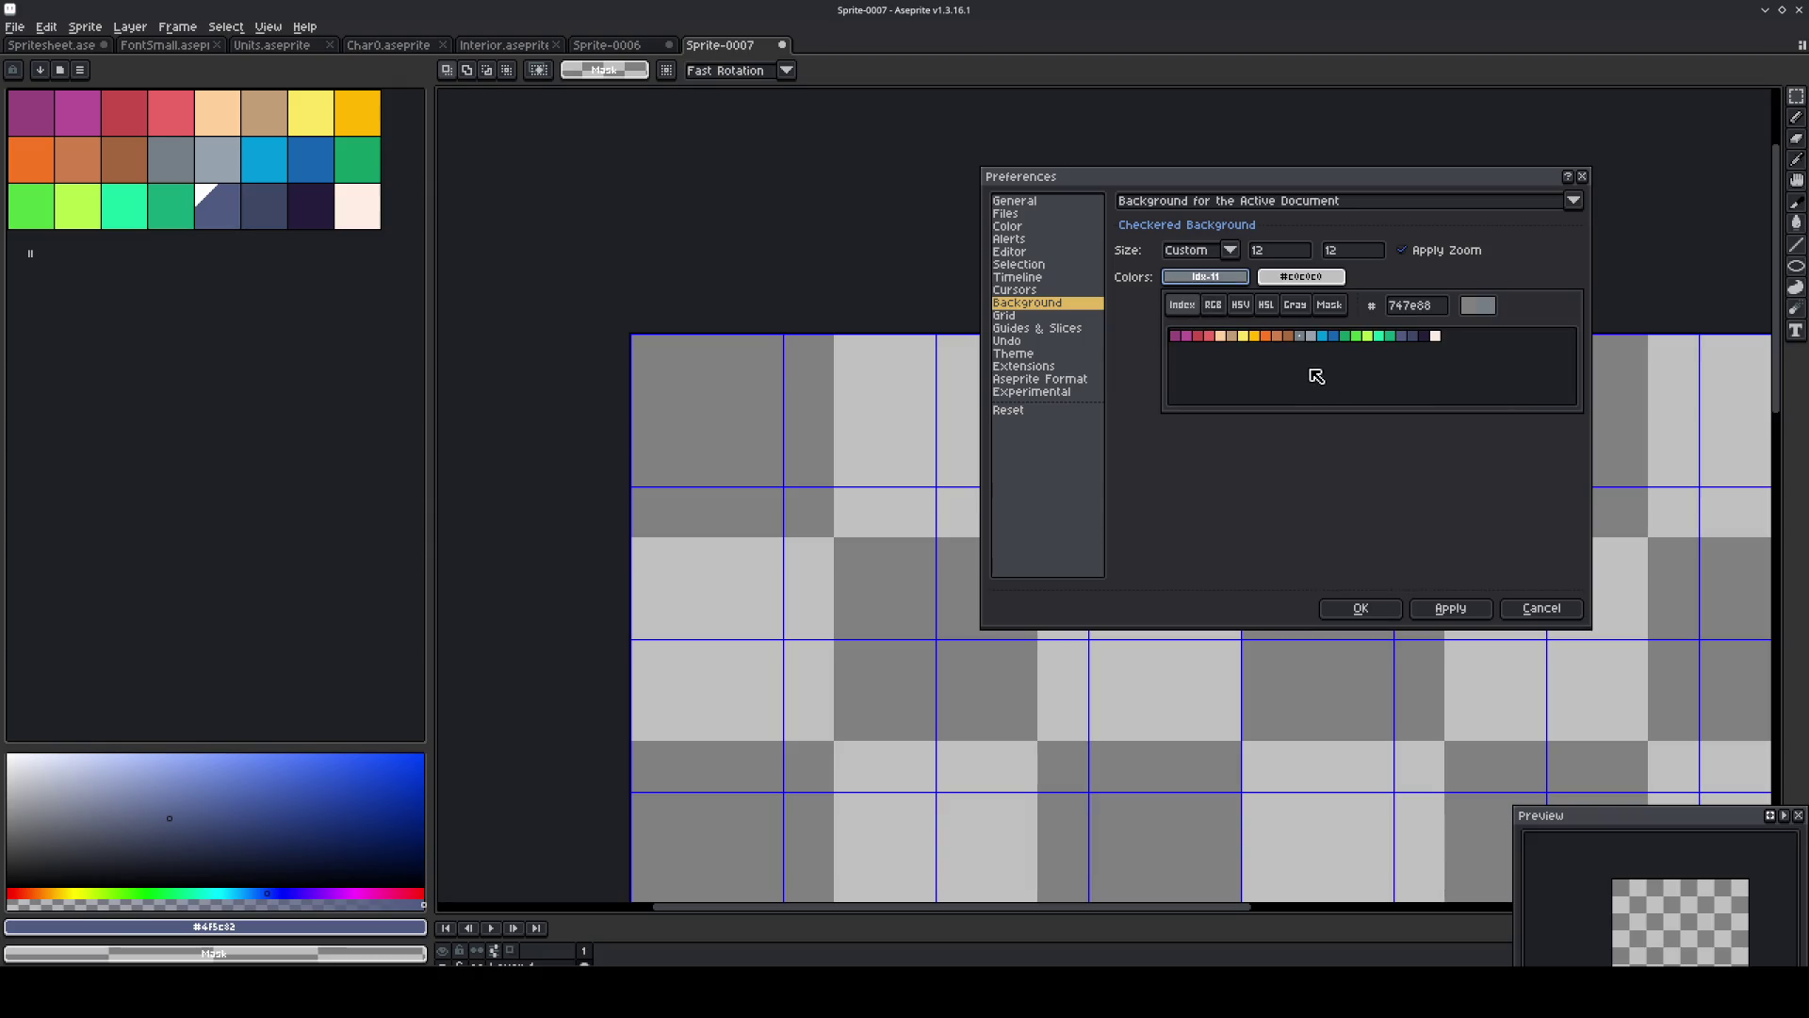
left_click(1186, 336)
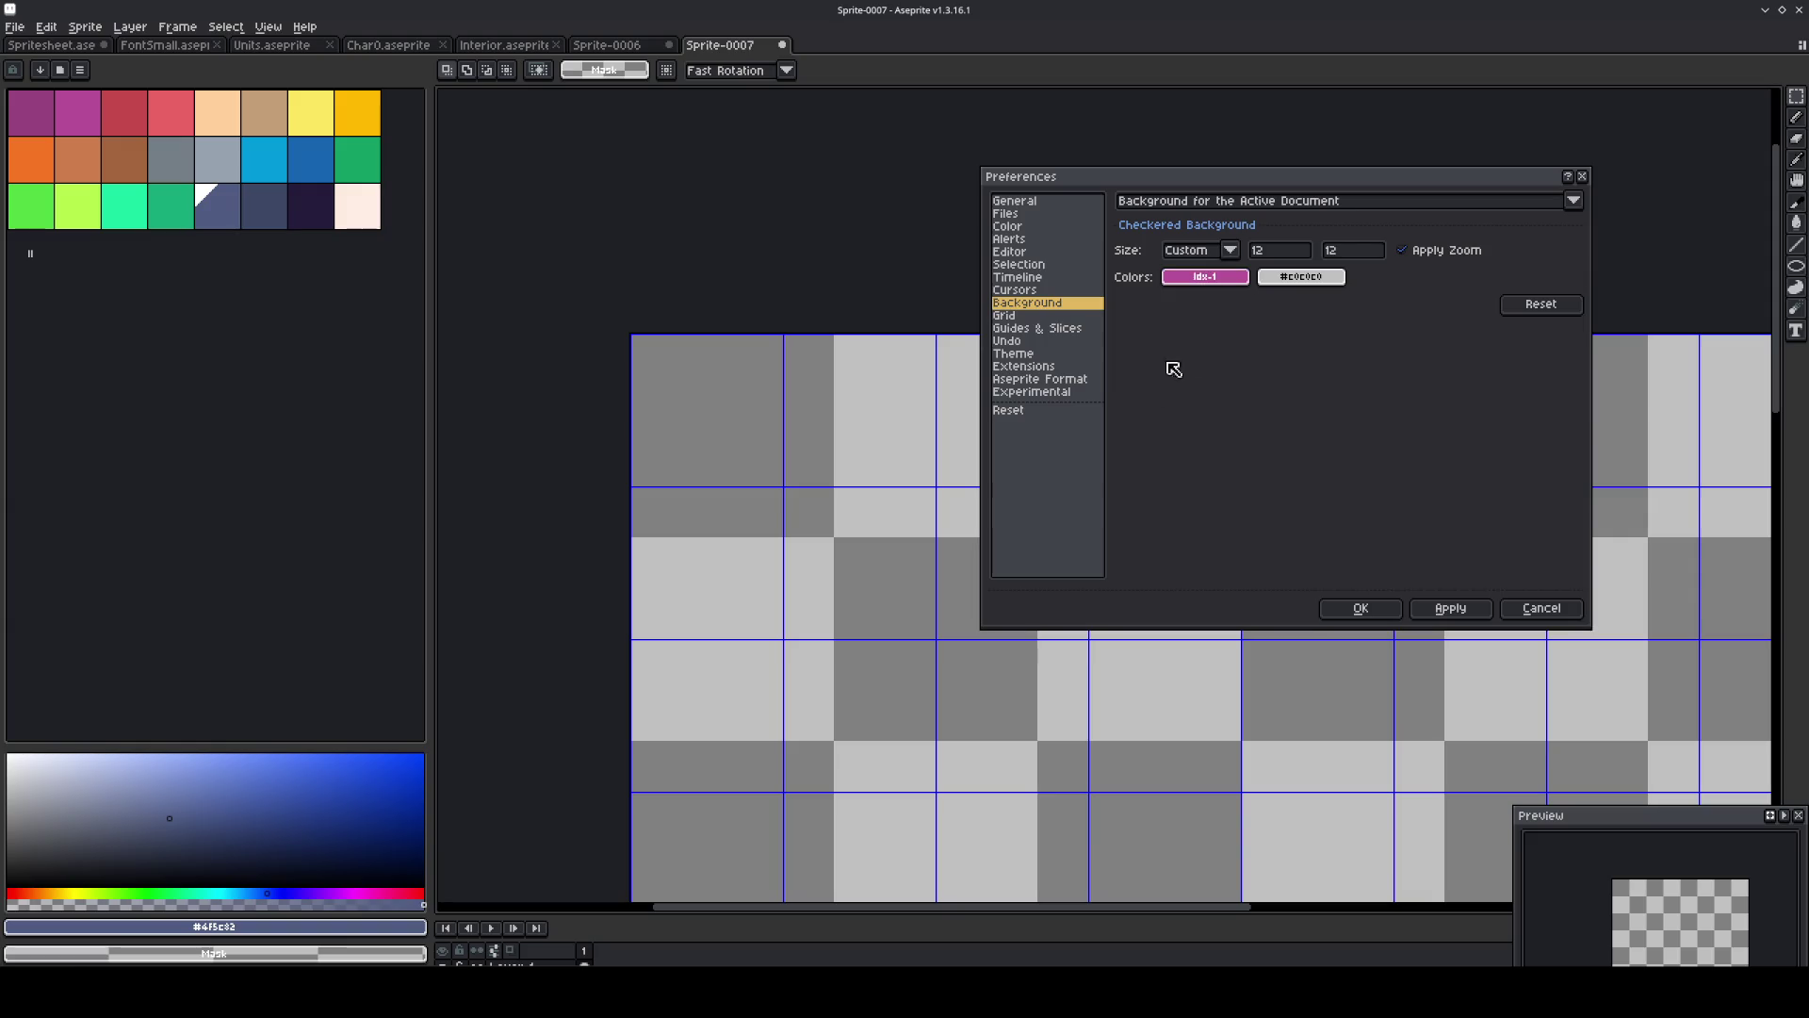
left_click(1274, 278)
left_click(1280, 309)
left_click(1272, 336)
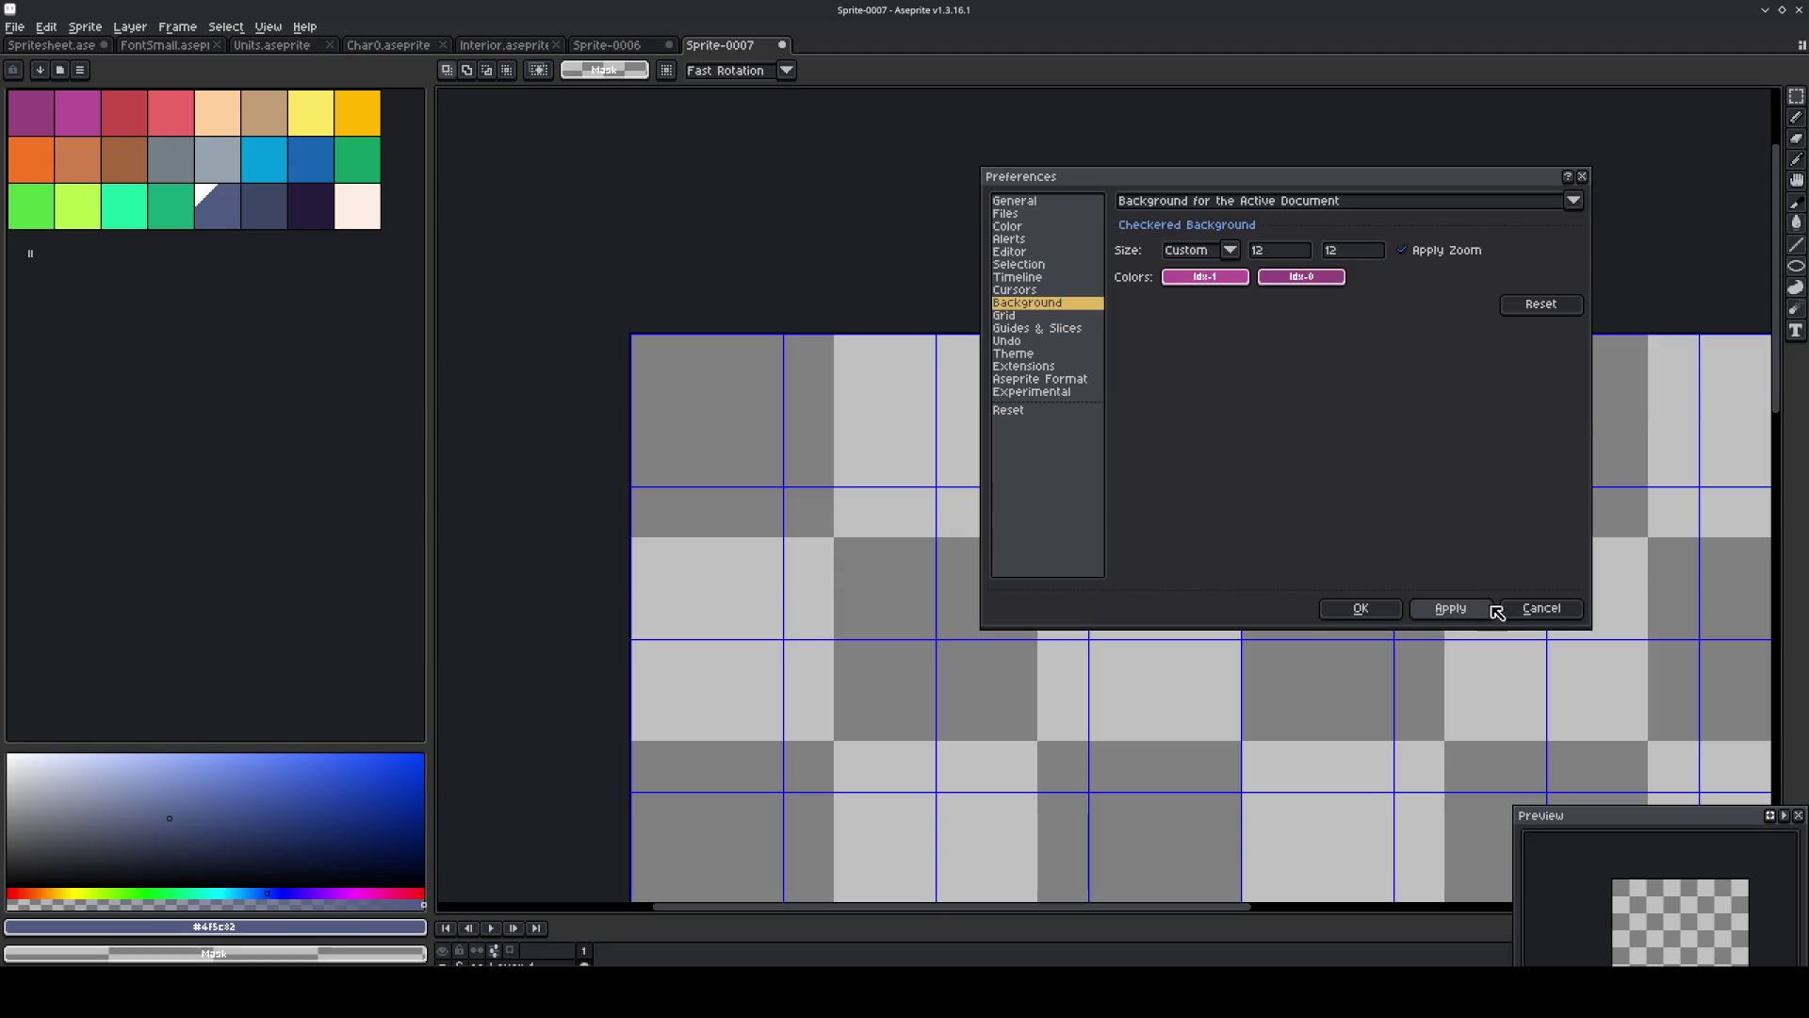
left_click(1458, 609)
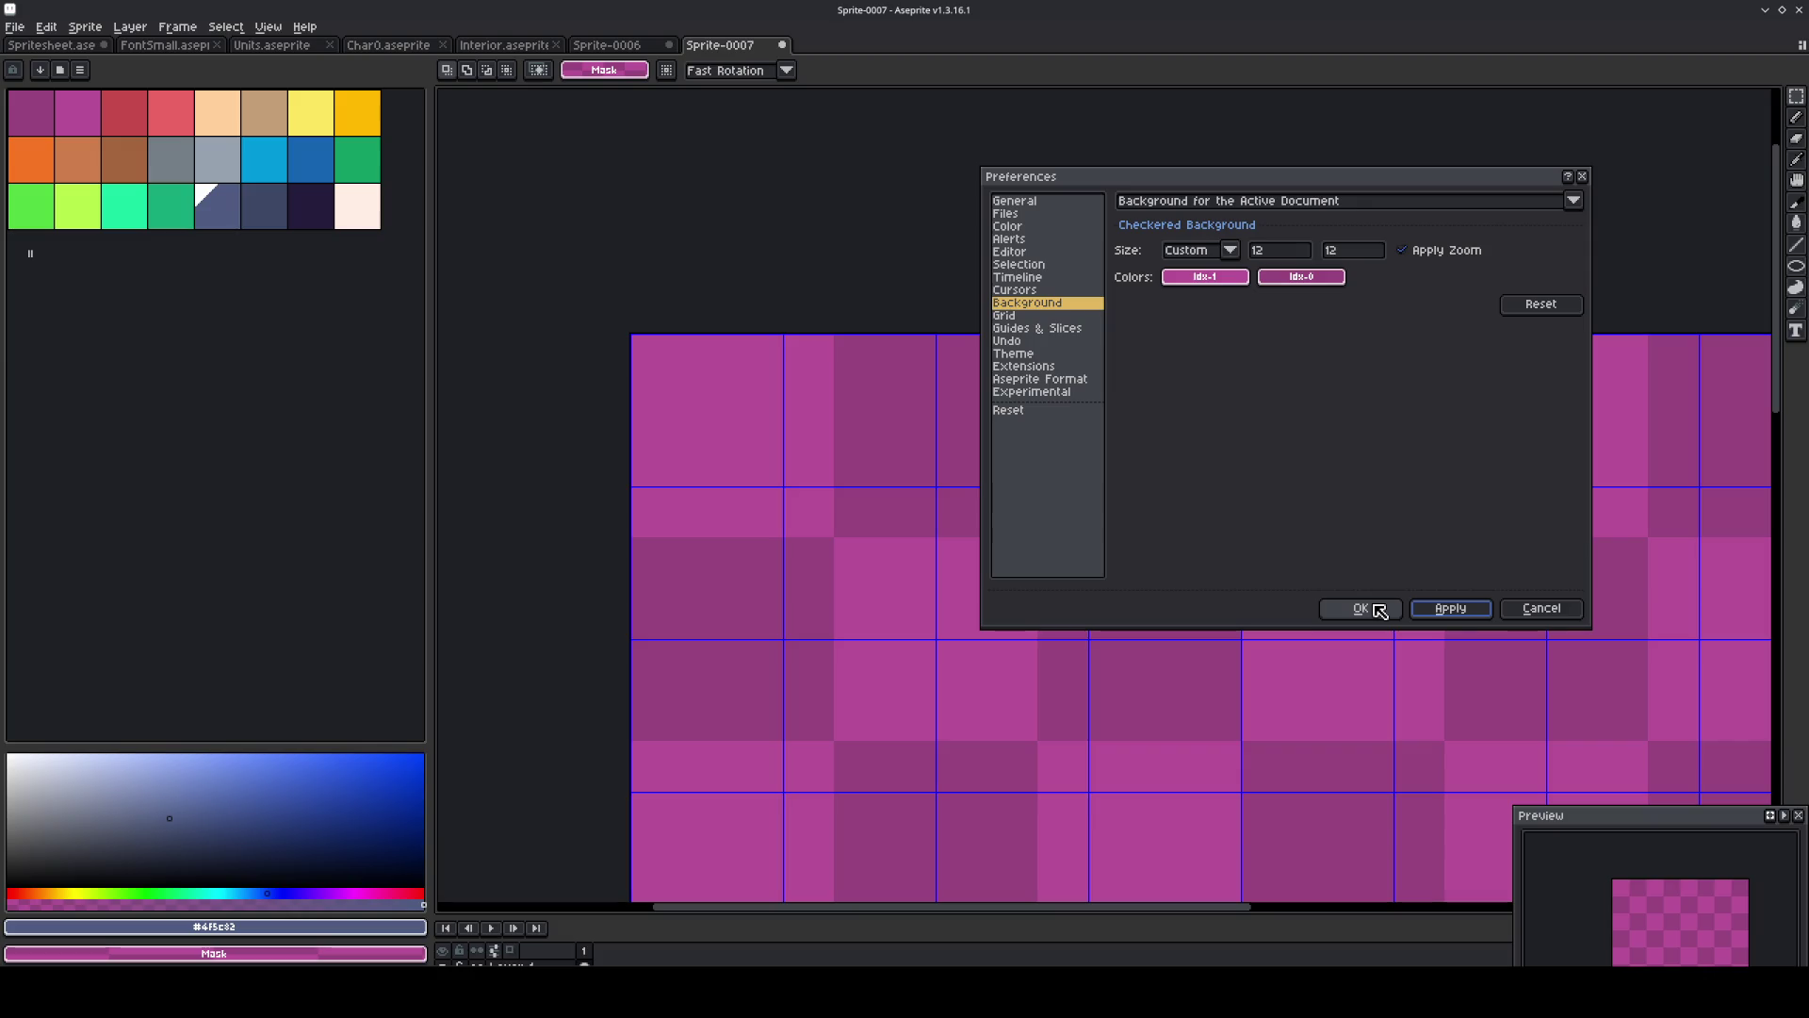
left_click(1375, 607)
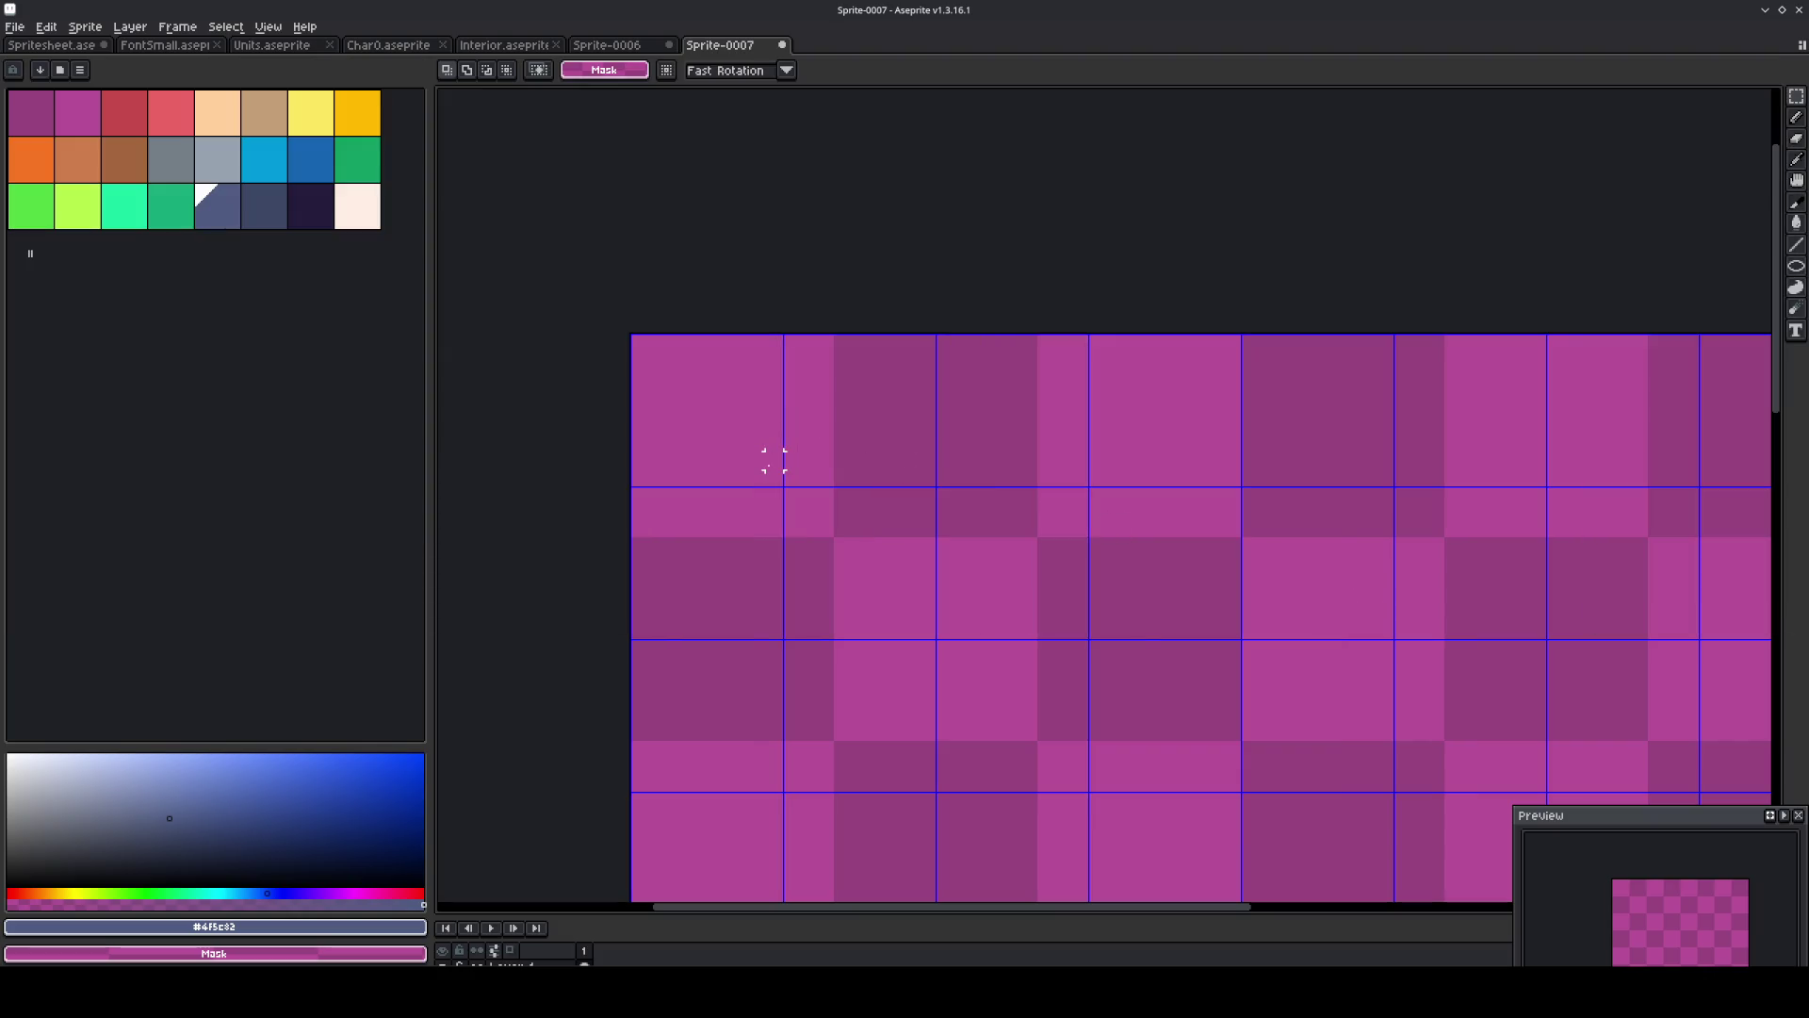
Set the sprite's grid to 12×12 cells in Grid Settings.
left_click_drag(774, 477, 517, 243)
left_click(519, 256)
left_click(268, 27)
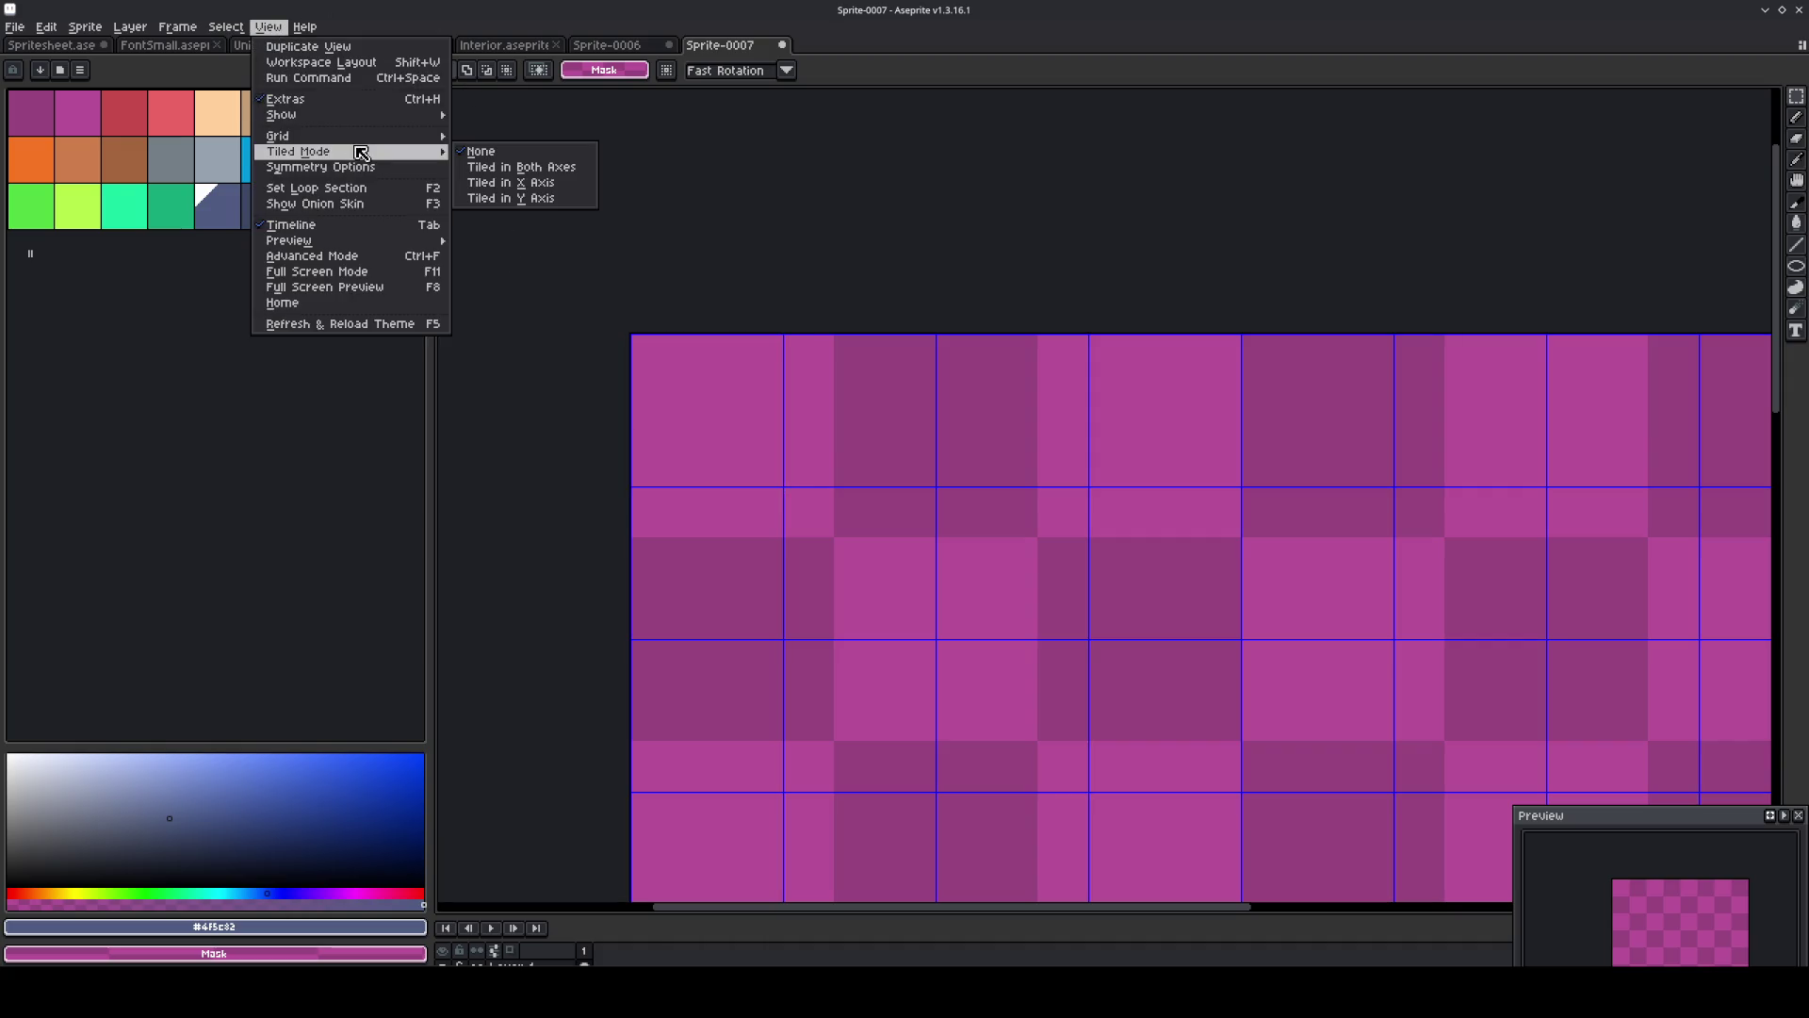
mouse_move(364, 141)
left_click(516, 137)
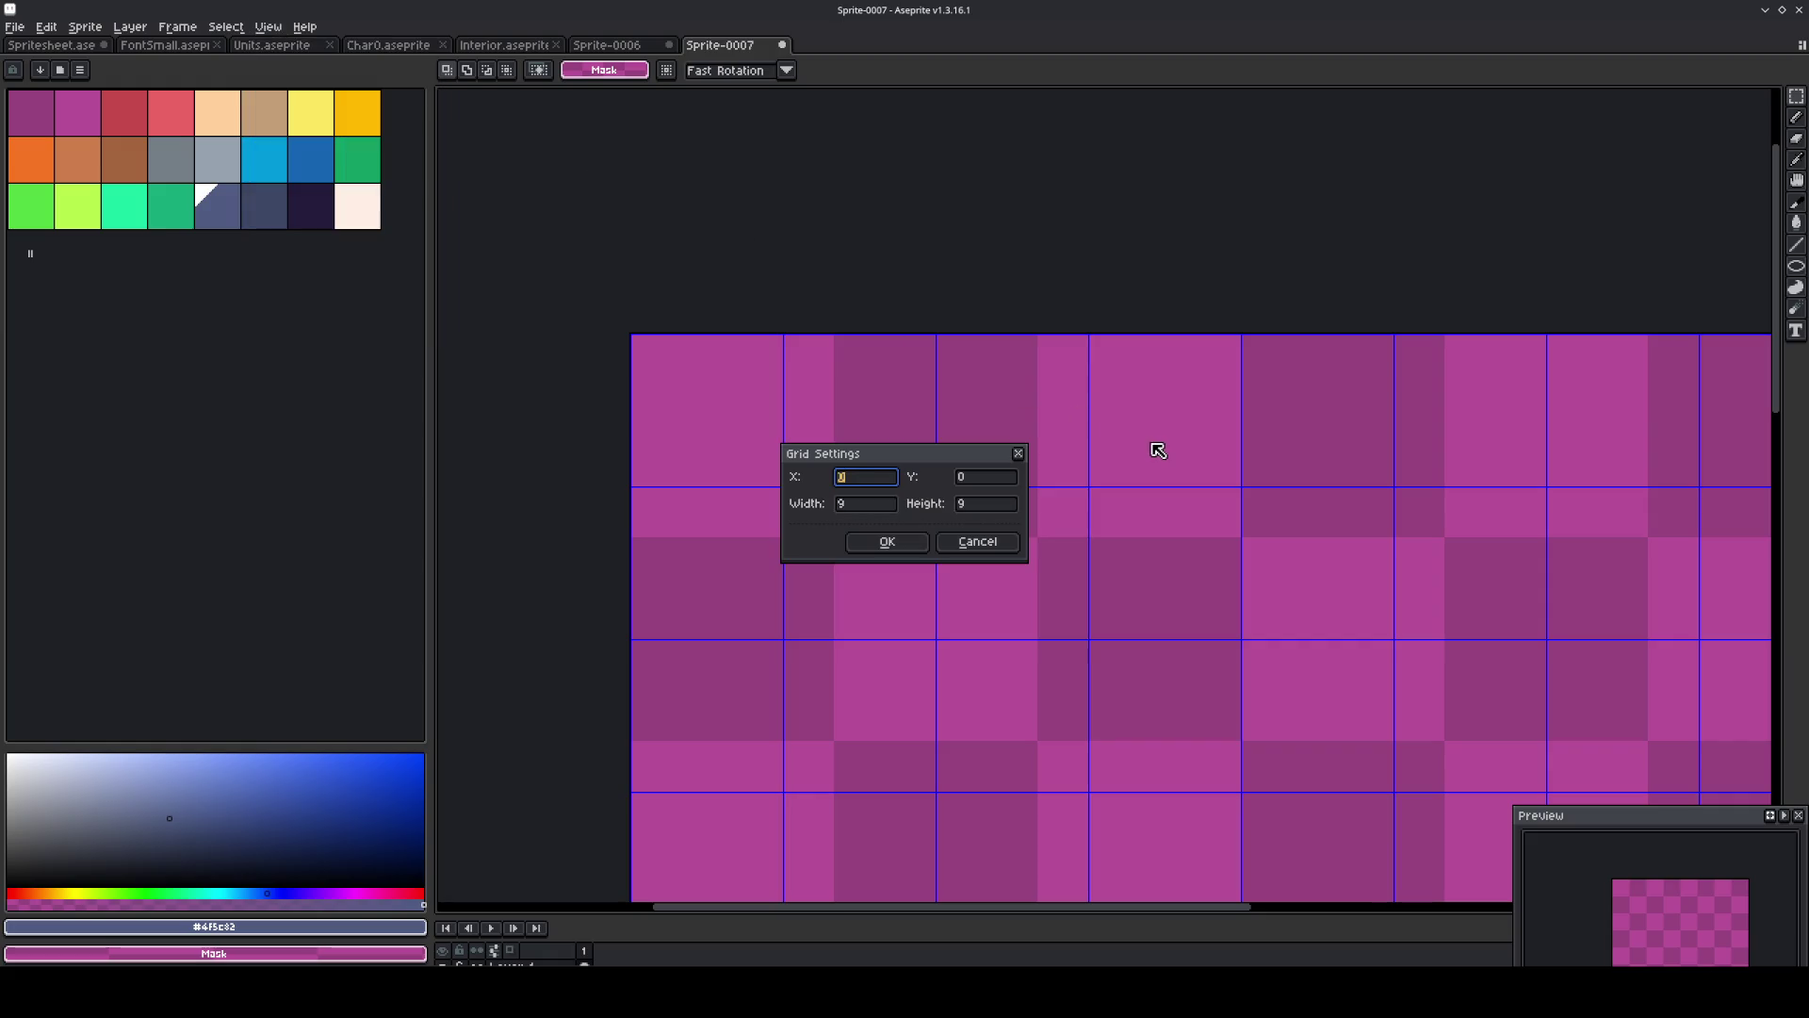
key("Tab")
key("Tab")
key("Tab")
key("Tab")
key("Tab")
key("Tab")
key("Tab")
key("Tab")
type("12")
key("Tab")
type("12")
left_click(904, 544)
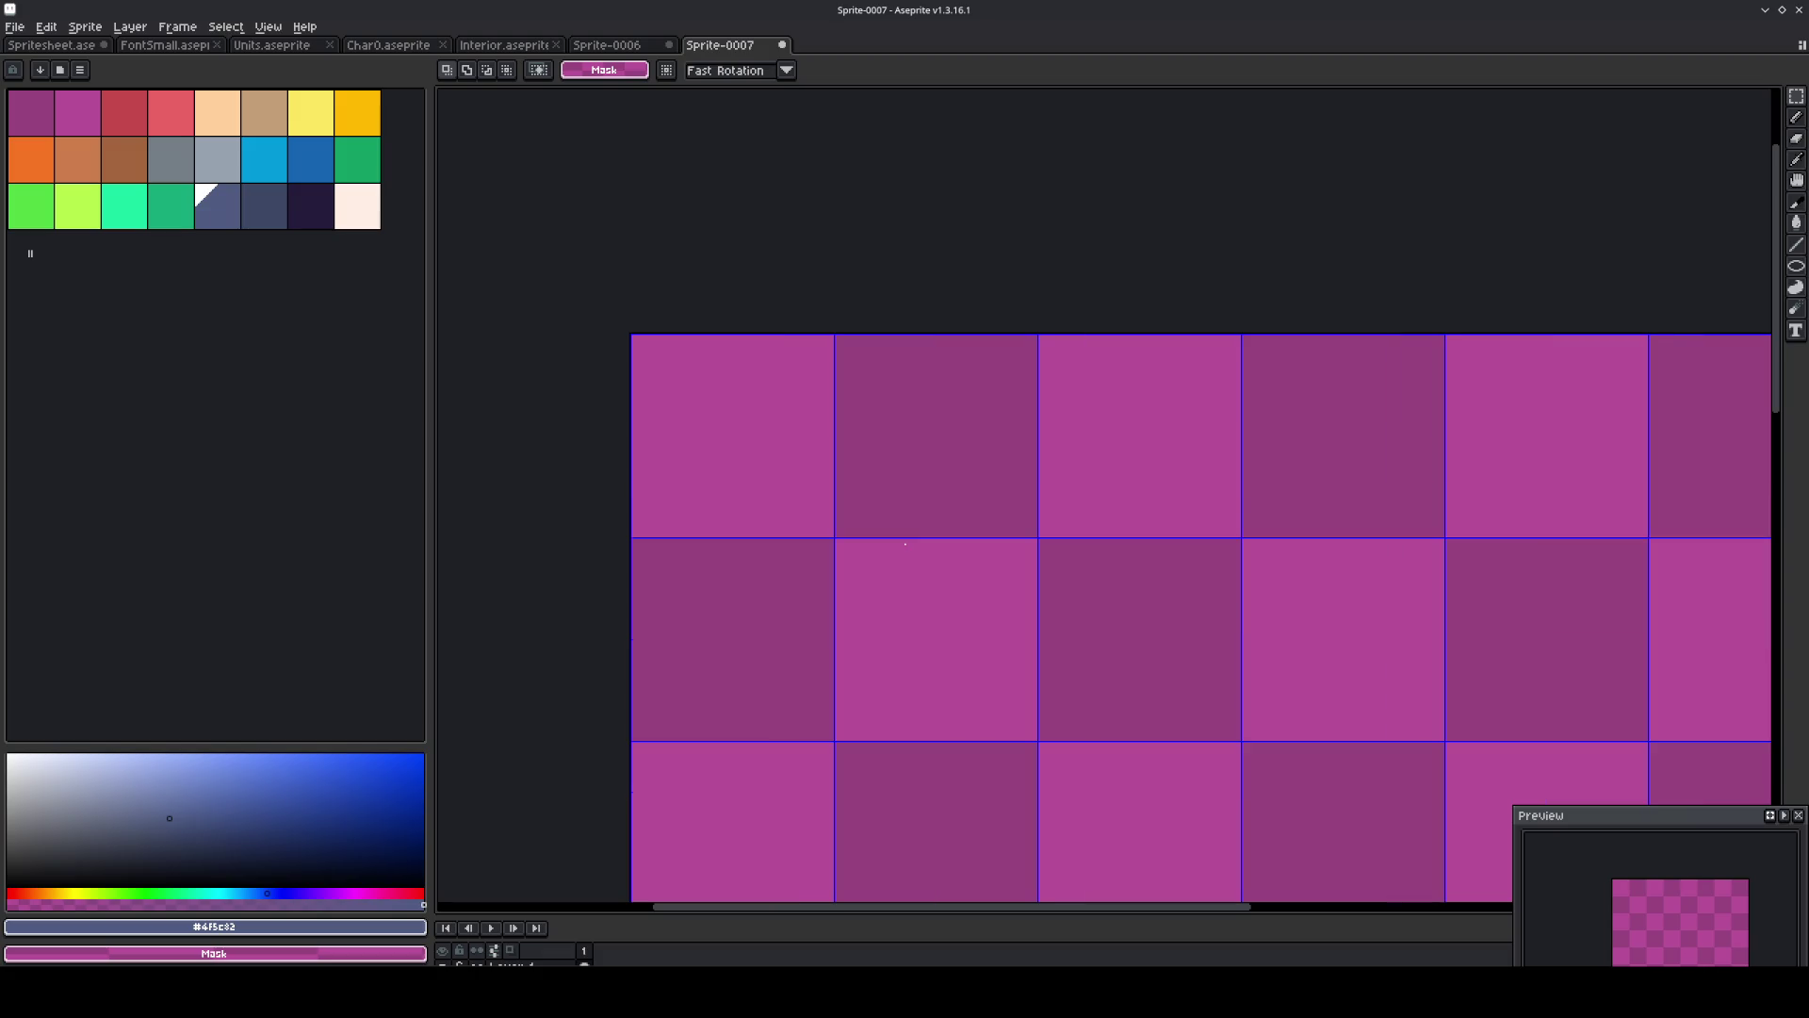
scroll(926, 546, "down", 1)
scroll(871, 518, "up", 1)
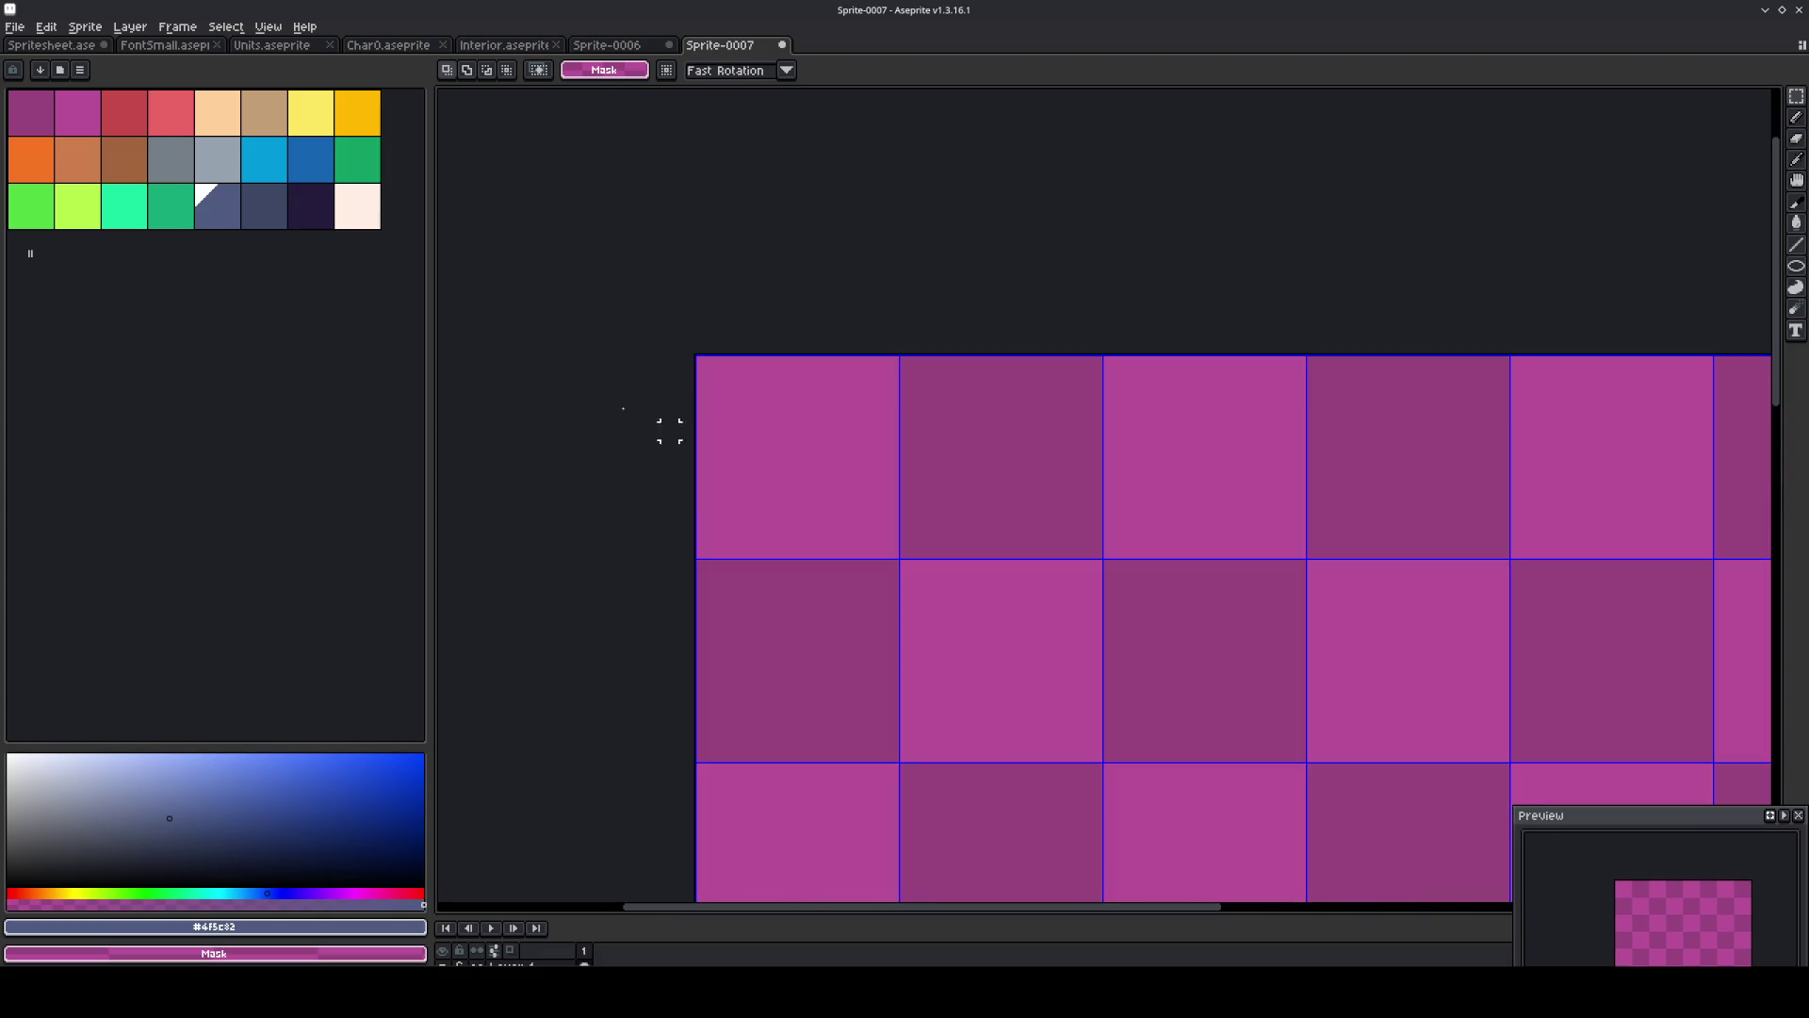
left_click(344, 212)
With the Pencil, draw the cream top edge of the frame, then pick navy and cream colours.
key("b")
mouse_move(718, 379)
left_mouse_down()
mouse_move(886, 381)
mouse_move(874, 525)
mouse_move(796, 533)
mouse_move(721, 533)
mouse_move(740, 417)
mouse_move(720, 390)
mouse_move(705, 551)
mouse_move(890, 551)
mouse_move(891, 372)
mouse_move(703, 367)
mouse_move(738, 515)
mouse_move(857, 515)
mouse_move(857, 396)
mouse_move(737, 397)
left_mouse_up()
left_click(320, 224)
left_click(873, 494, "alt")
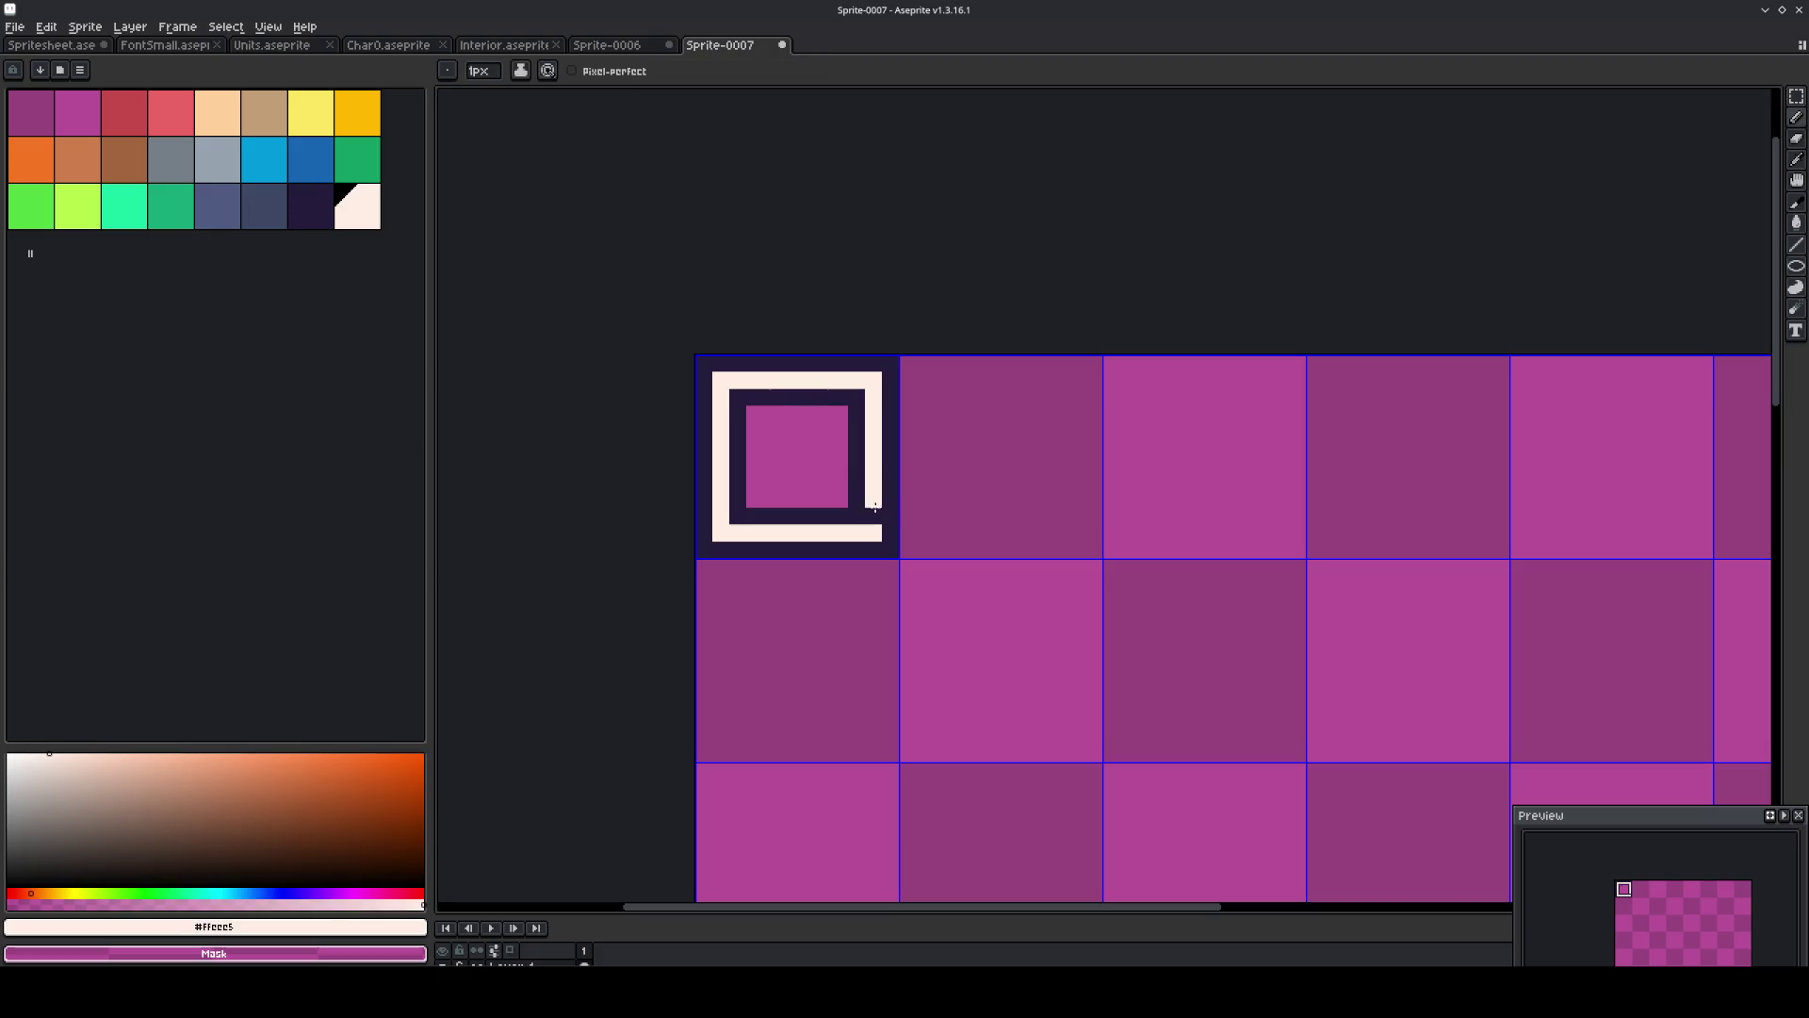
Paint the red cross shape pixel by pixel in the centre of the tile.
scroll(716, 433, "up", 2)
left_click(171, 113)
left_click(900, 570)
left_click(867, 537)
left_click(902, 537)
left_click(936, 537)
left_click(834, 537)
left_click(868, 503)
left_click(902, 503)
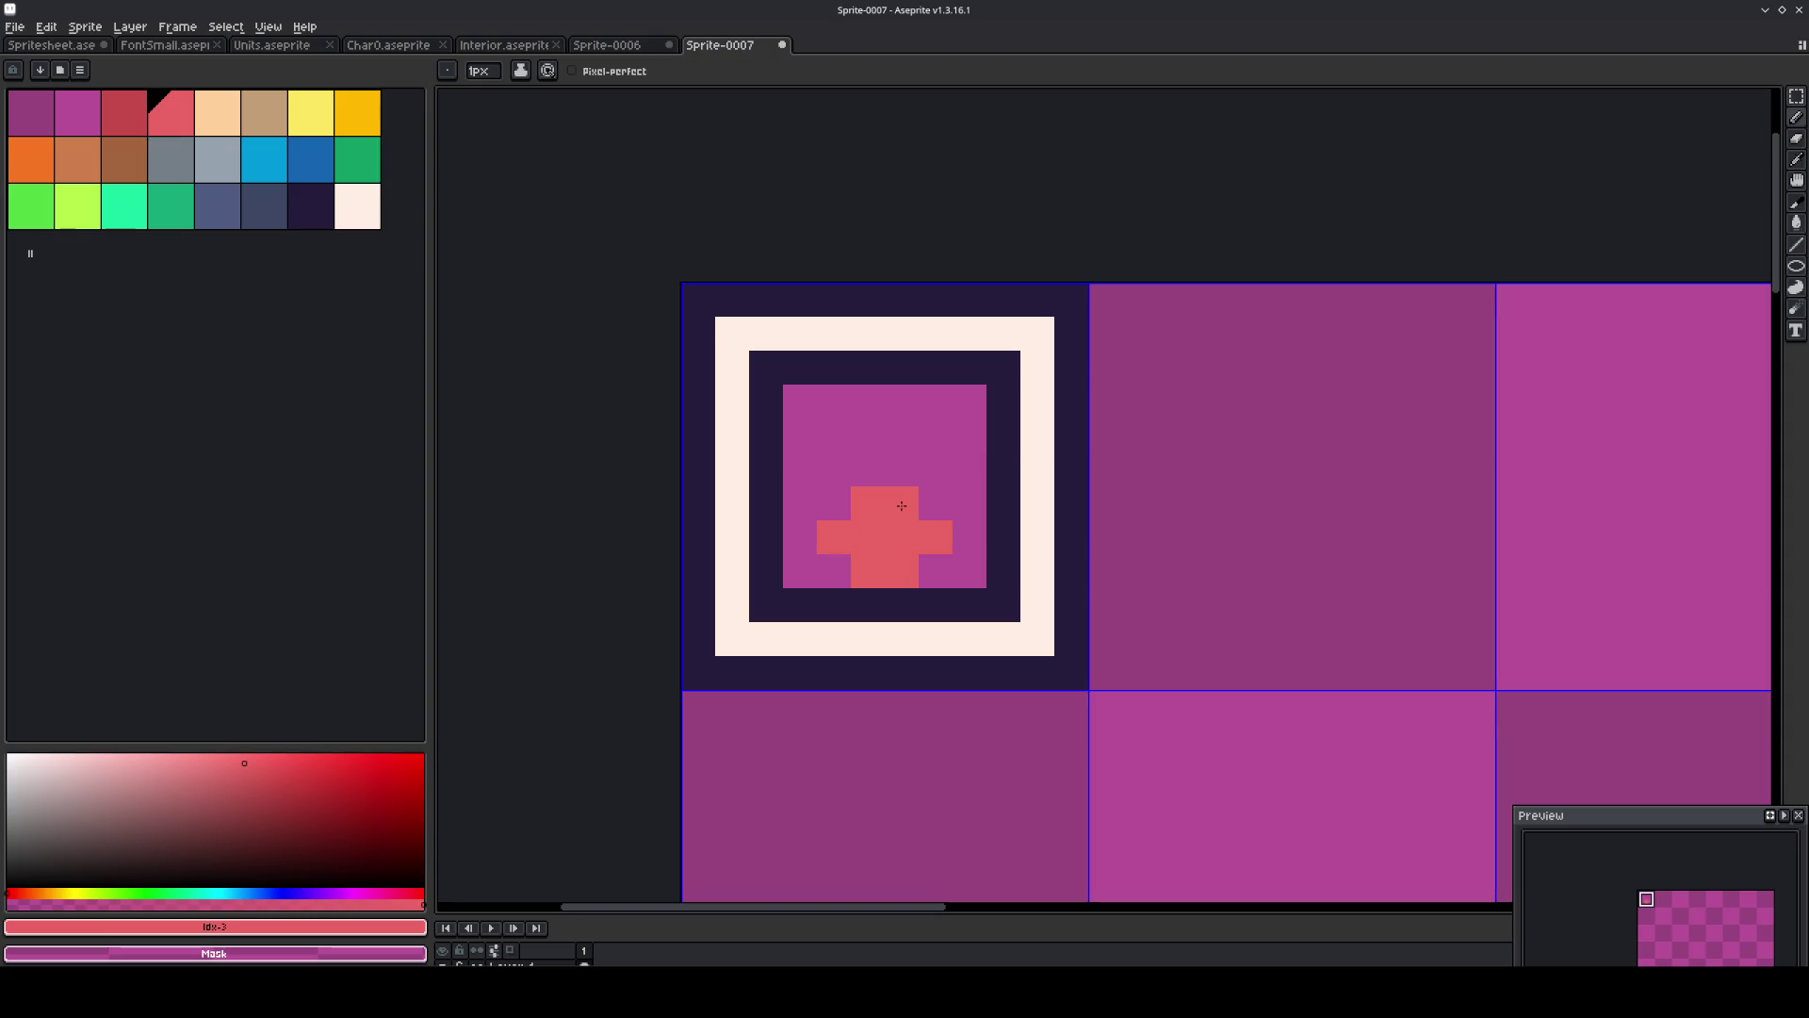
left_click(933, 571)
left_click(969, 537)
left_click(936, 503)
left_click(882, 459)
left_click(902, 470)
left_click(834, 503)
left_click(800, 537)
left_click(862, 603)
Undo the stray red pixel and clear the extra red pixels at the bottom right.
key("ctrl+z")
left_click(969, 570)
key("ctrl+z")
left_click(969, 571, "alt")
left_click(935, 571)
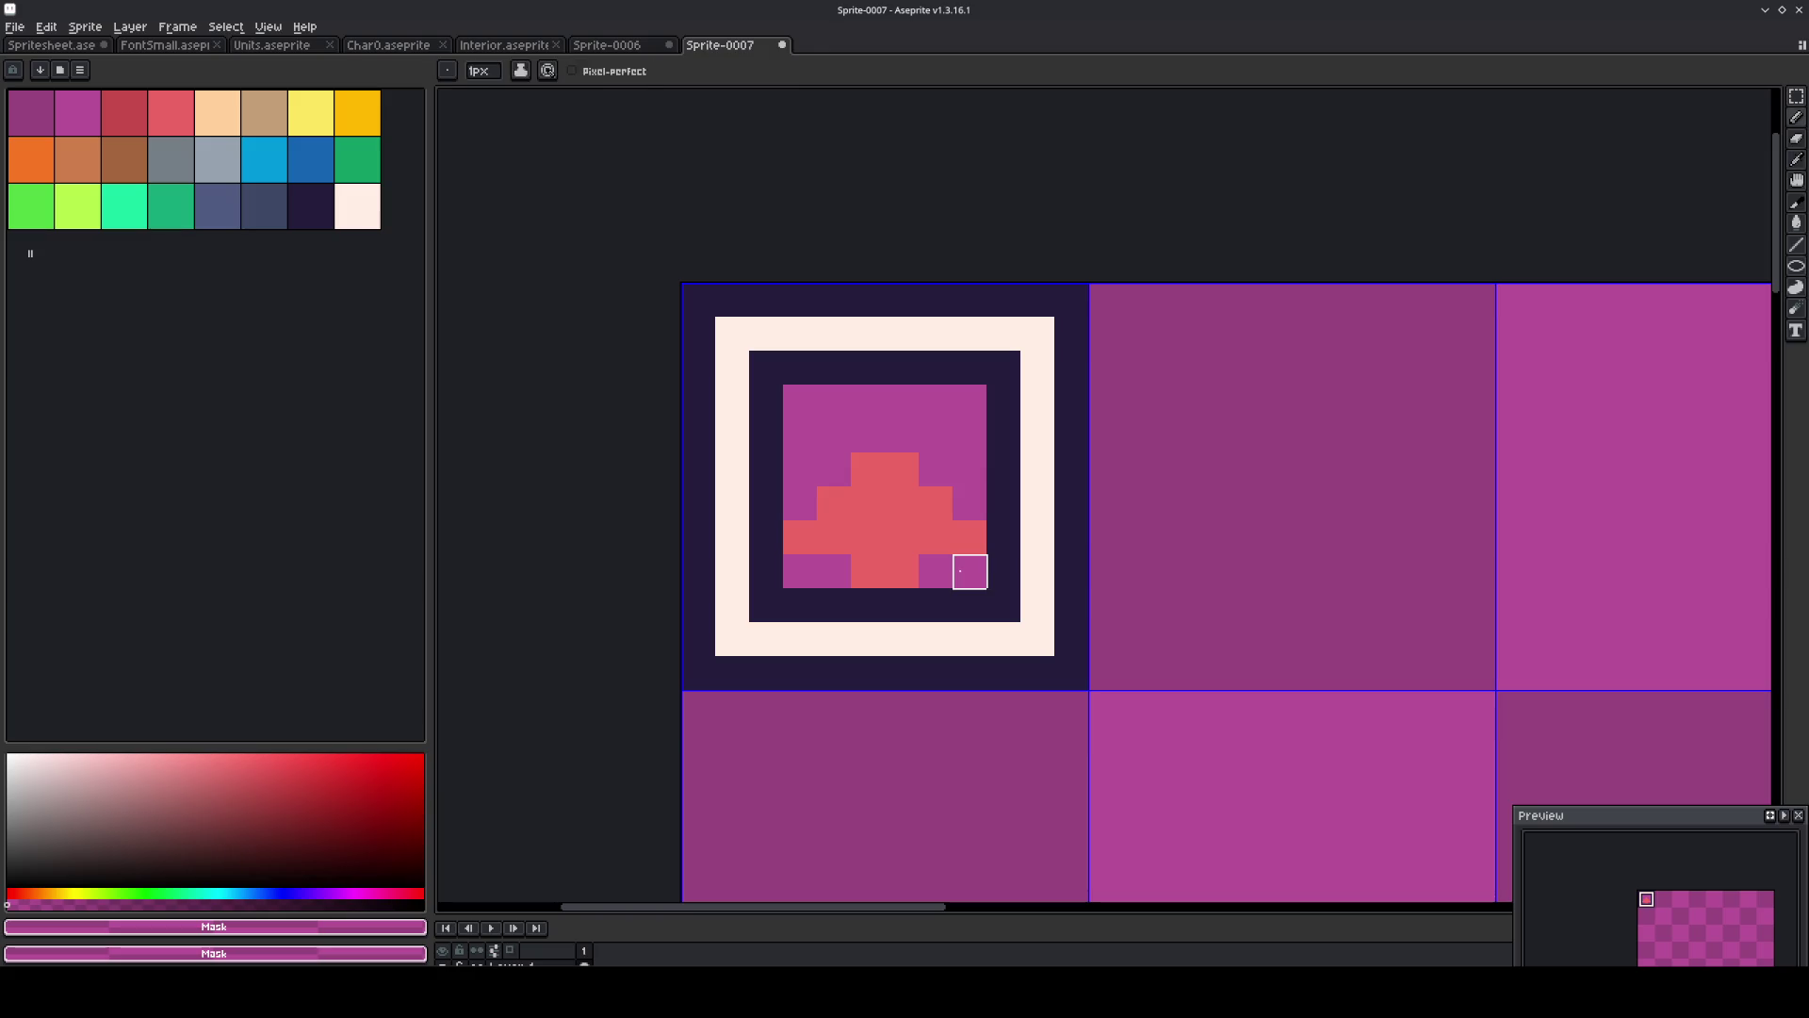
Shift the red cross up one pixel, refill red under its stem, and darken its surroundings.
key("m")
left_click_drag(984, 585, 785, 451)
mouse_move(881, 535)
left_mouse_down()
mouse_move(883, 506)
mouse_move(885, 571)
mouse_move(942, 567)
left_mouse_up()
key("ctrl+d")
key("b")
left_click(885, 509, "alt")
left_click(1006, 569, "alt")
mouse_move(834, 571)
left_mouse_down()
mouse_move(800, 530)
mouse_move(800, 465)
mouse_move(871, 403)
mouse_move(941, 428)
mouse_move(970, 466)
left_mouse_up()
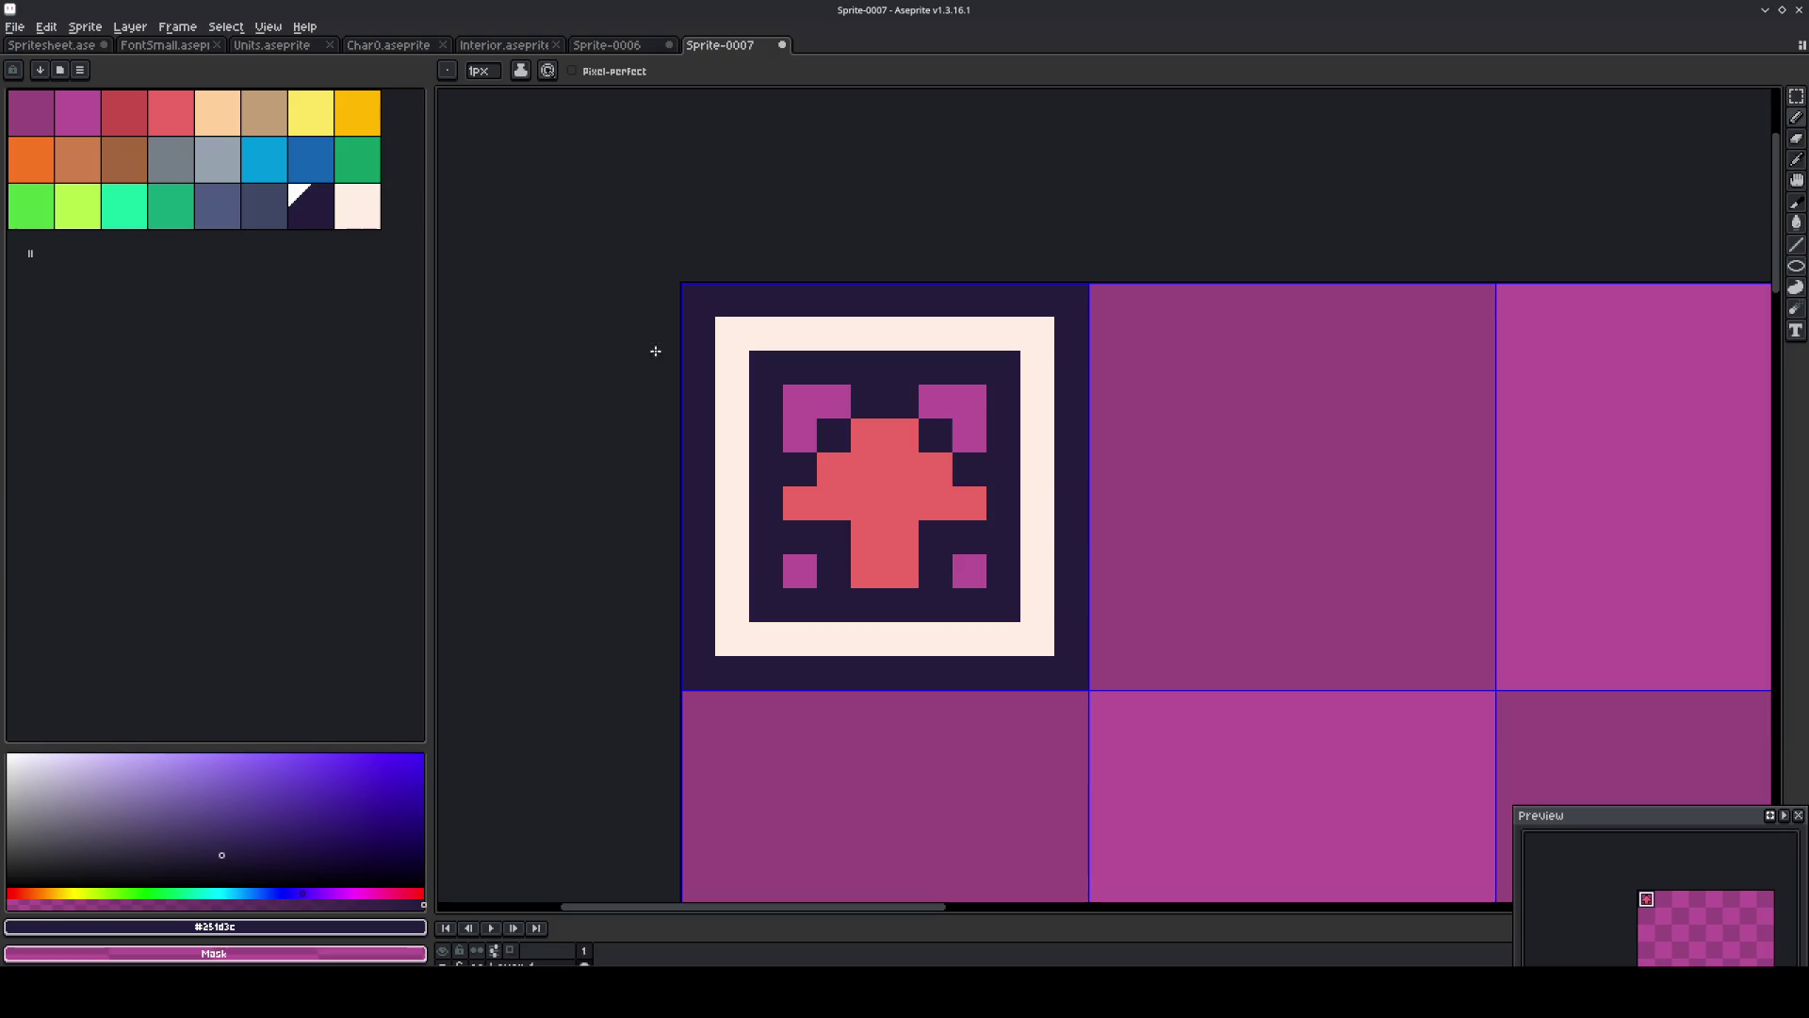
Paint grey corner marks inside all four corners of the frame.
left_click(171, 159)
left_click(761, 404)
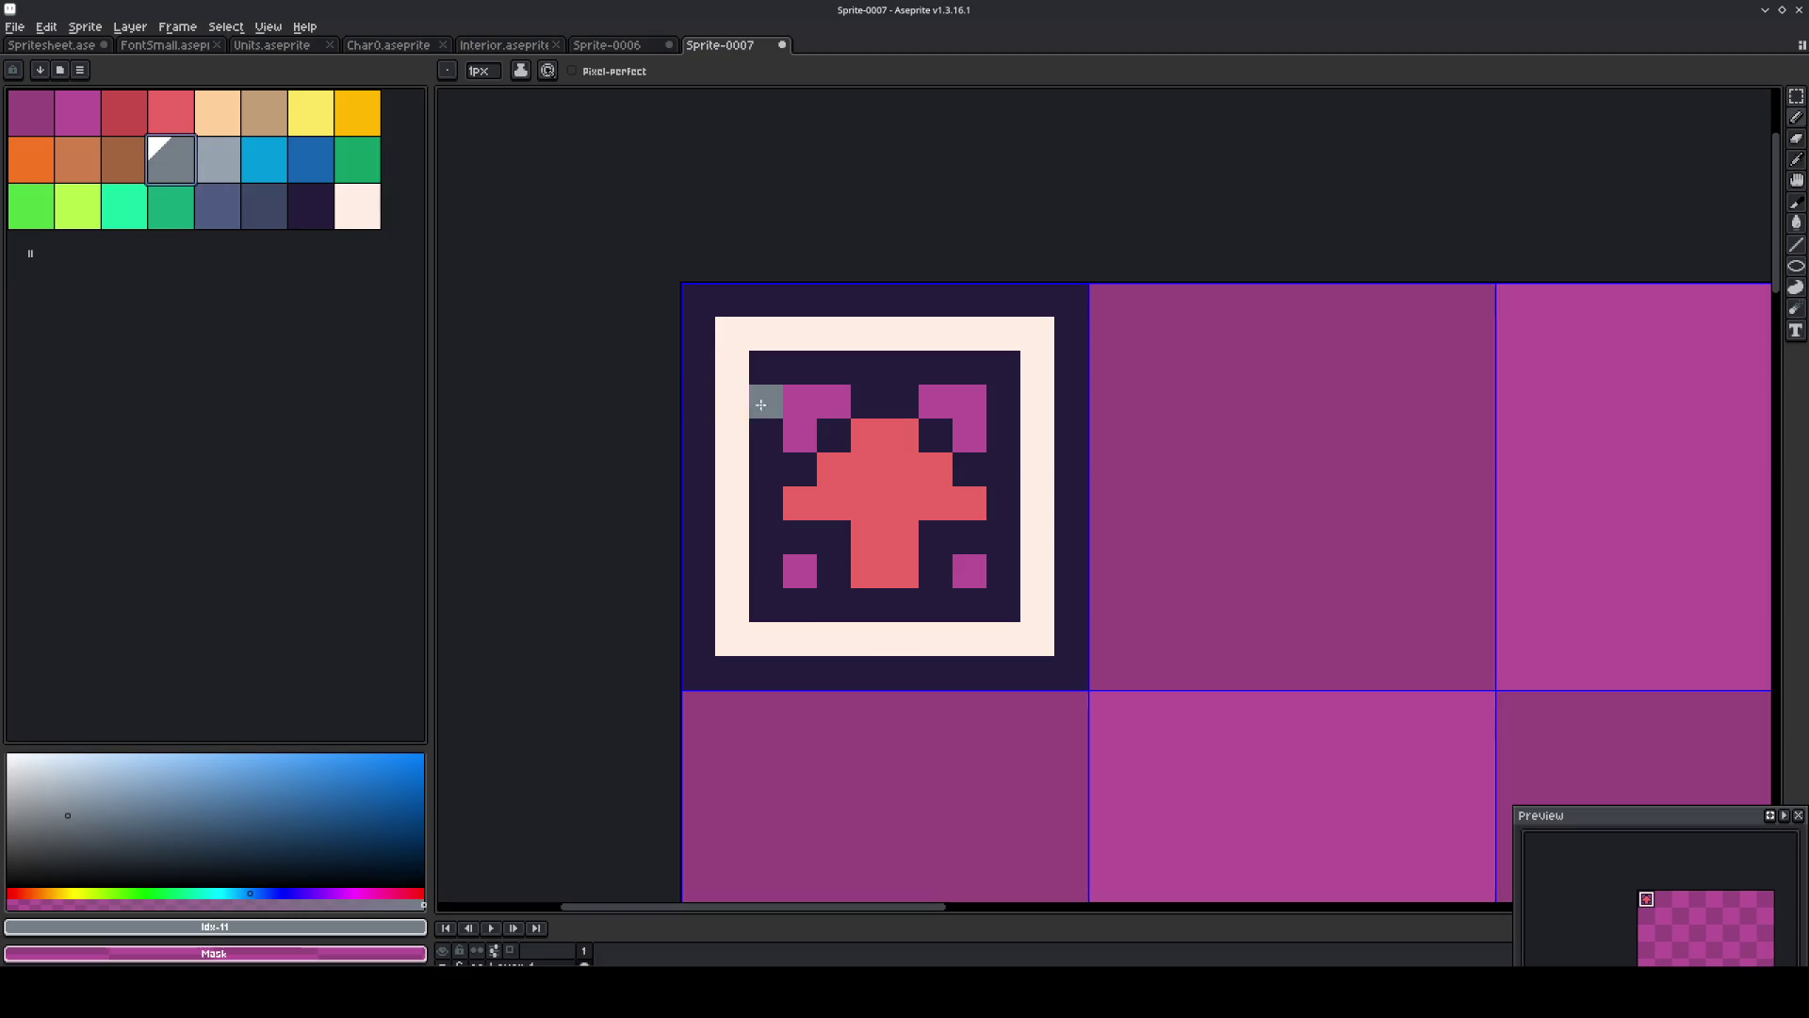
left_click_drag(834, 401, 800, 435)
left_click_drag(936, 401, 969, 435)
left_click(969, 571)
left_click(804, 572)
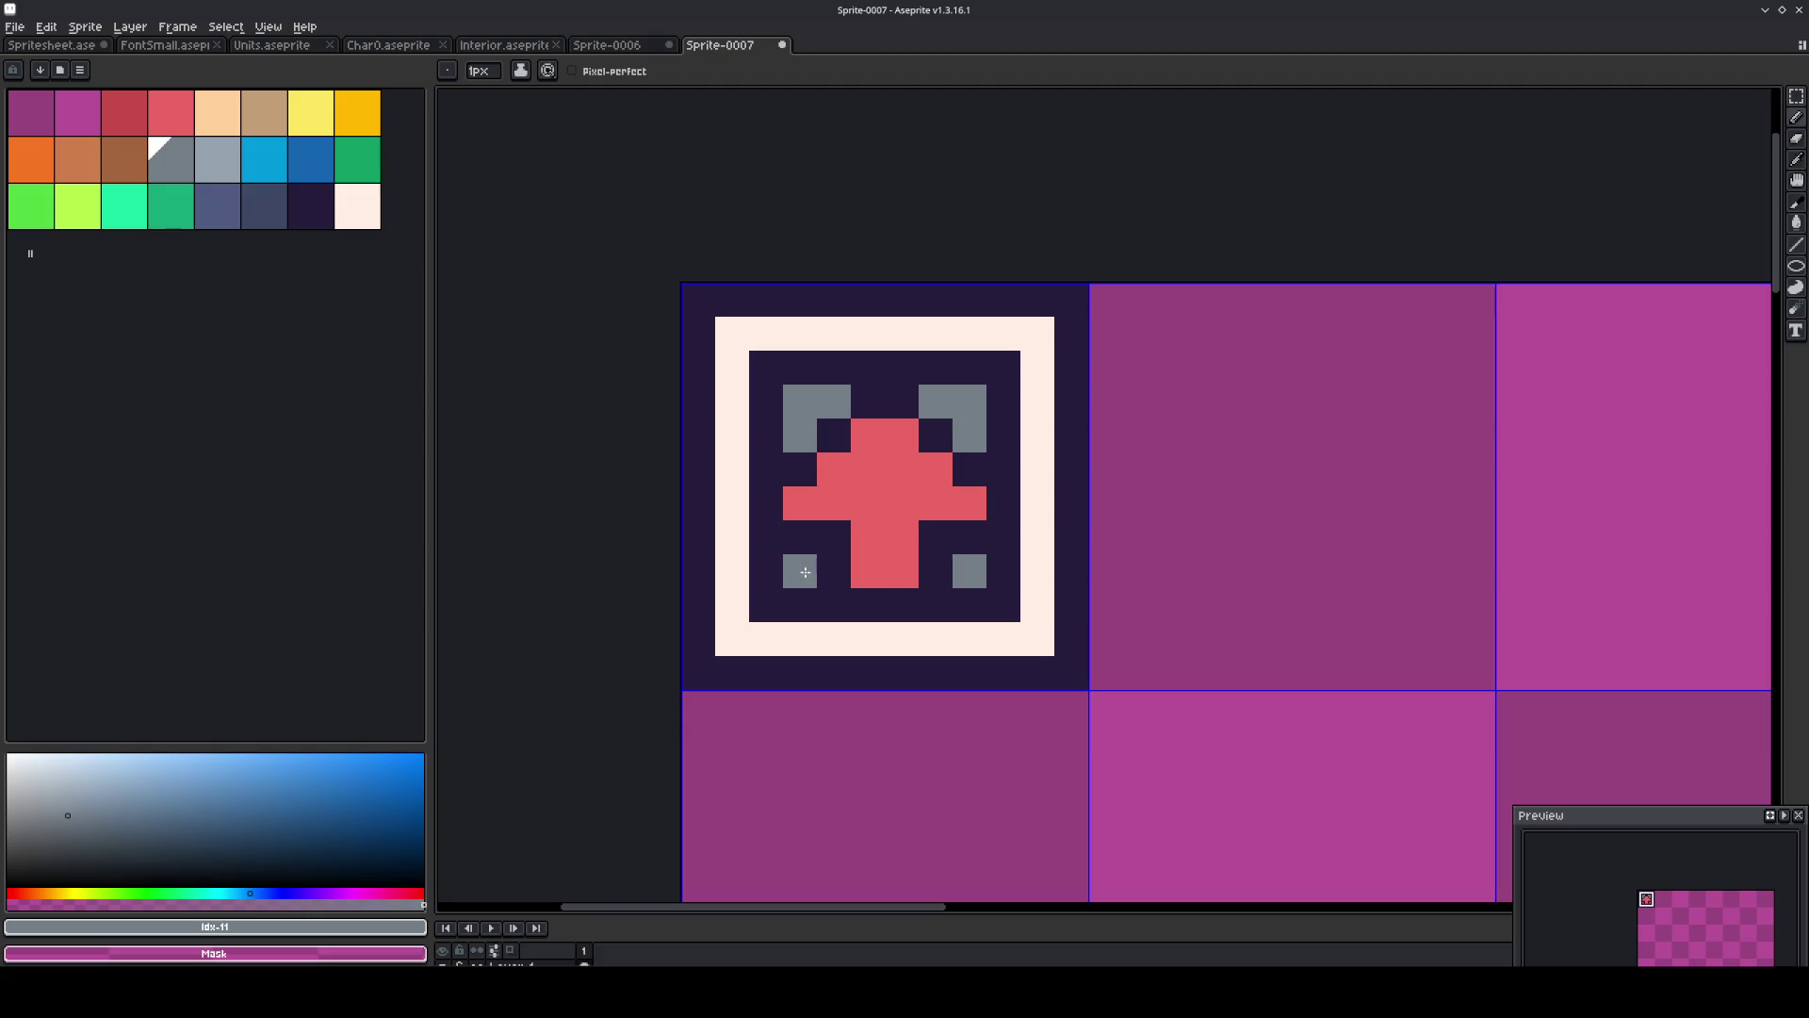
scroll(804, 572, "down", 1)
scroll(852, 675, "up", 1)
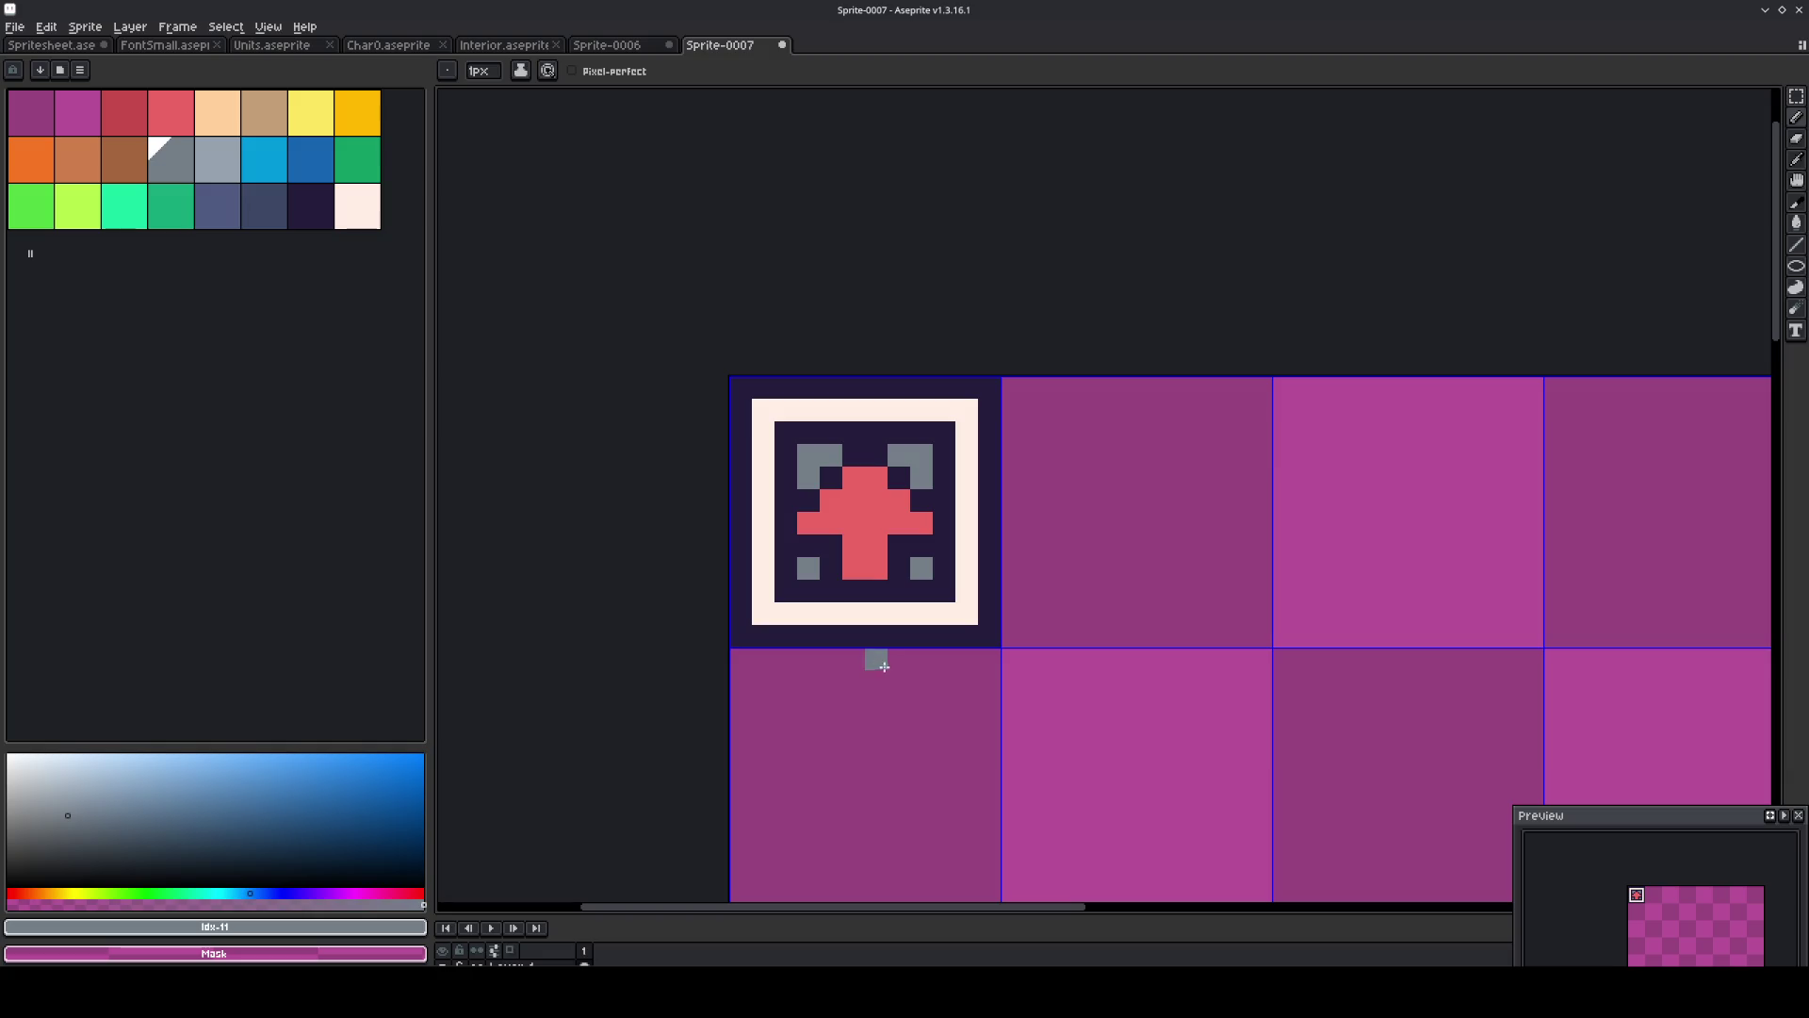
Erase the tile's four outer corner pixels to make them transparent.
right_click(989, 636)
right_click(989, 388)
right_click(740, 387)
right_click(741, 636)
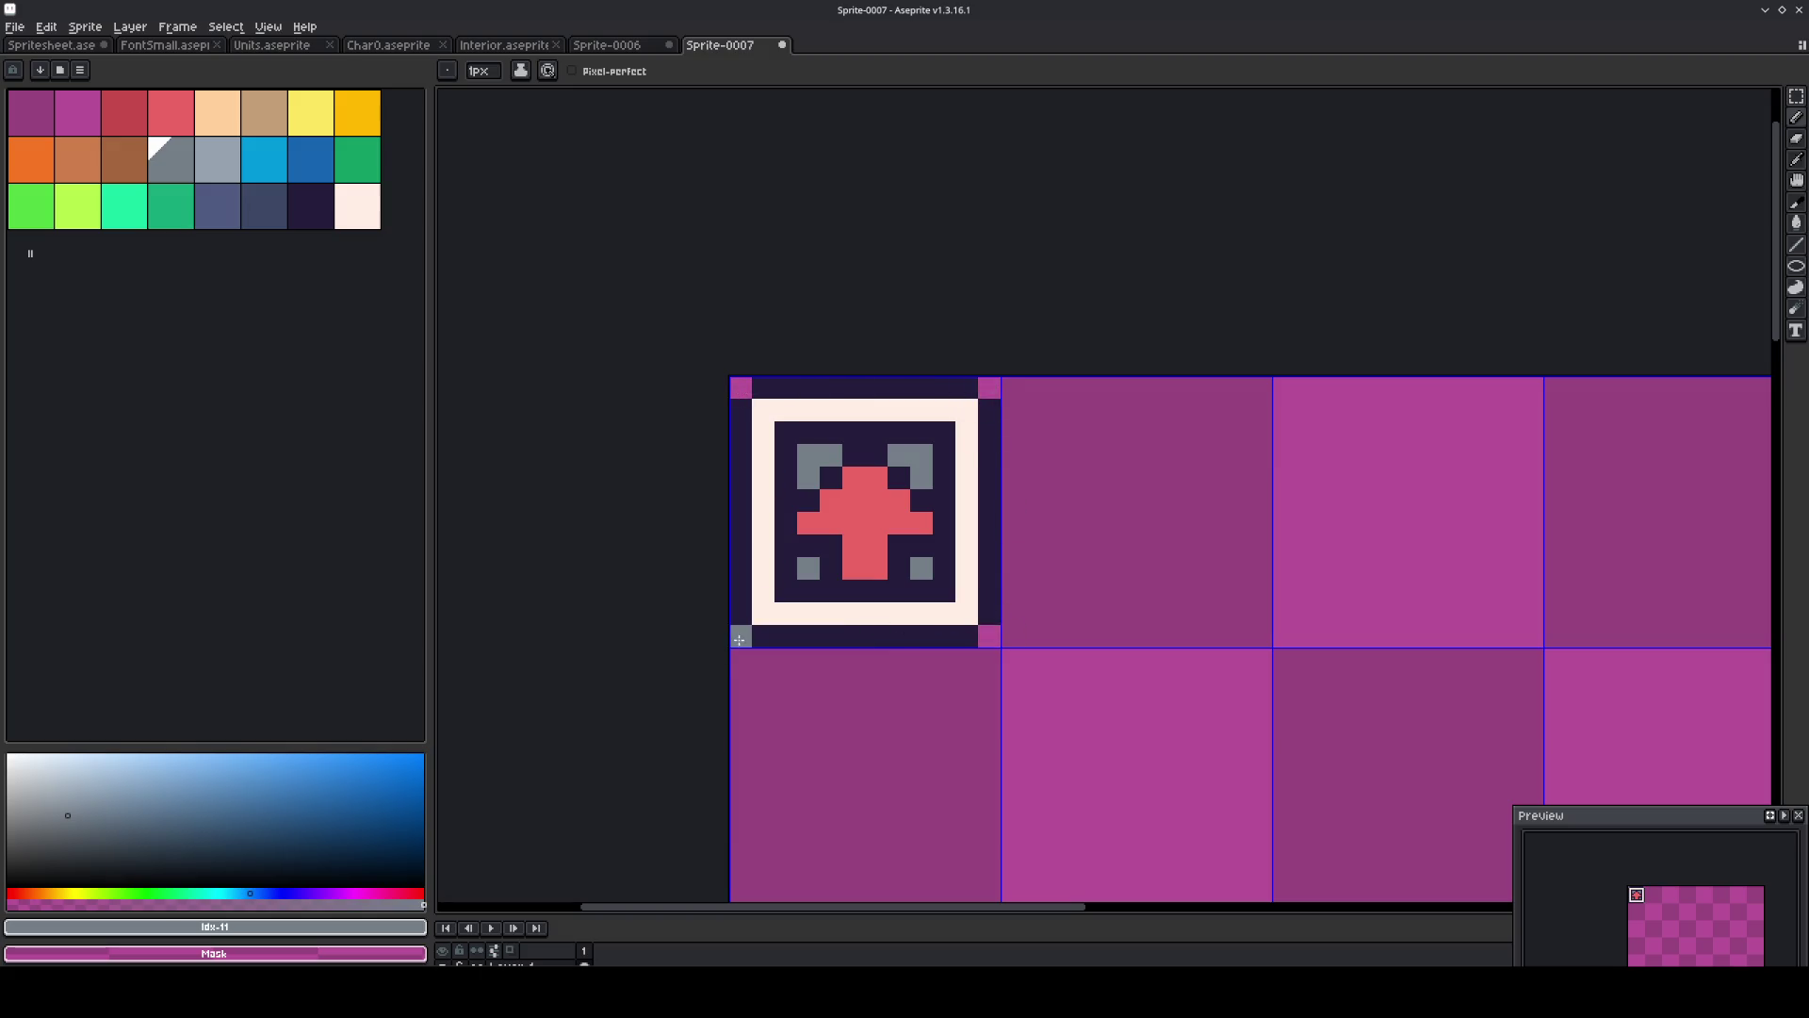
Select a 5×5 block of tiles from the top-left and crop the sprite to it.
key("m")
key("ctrl+a")
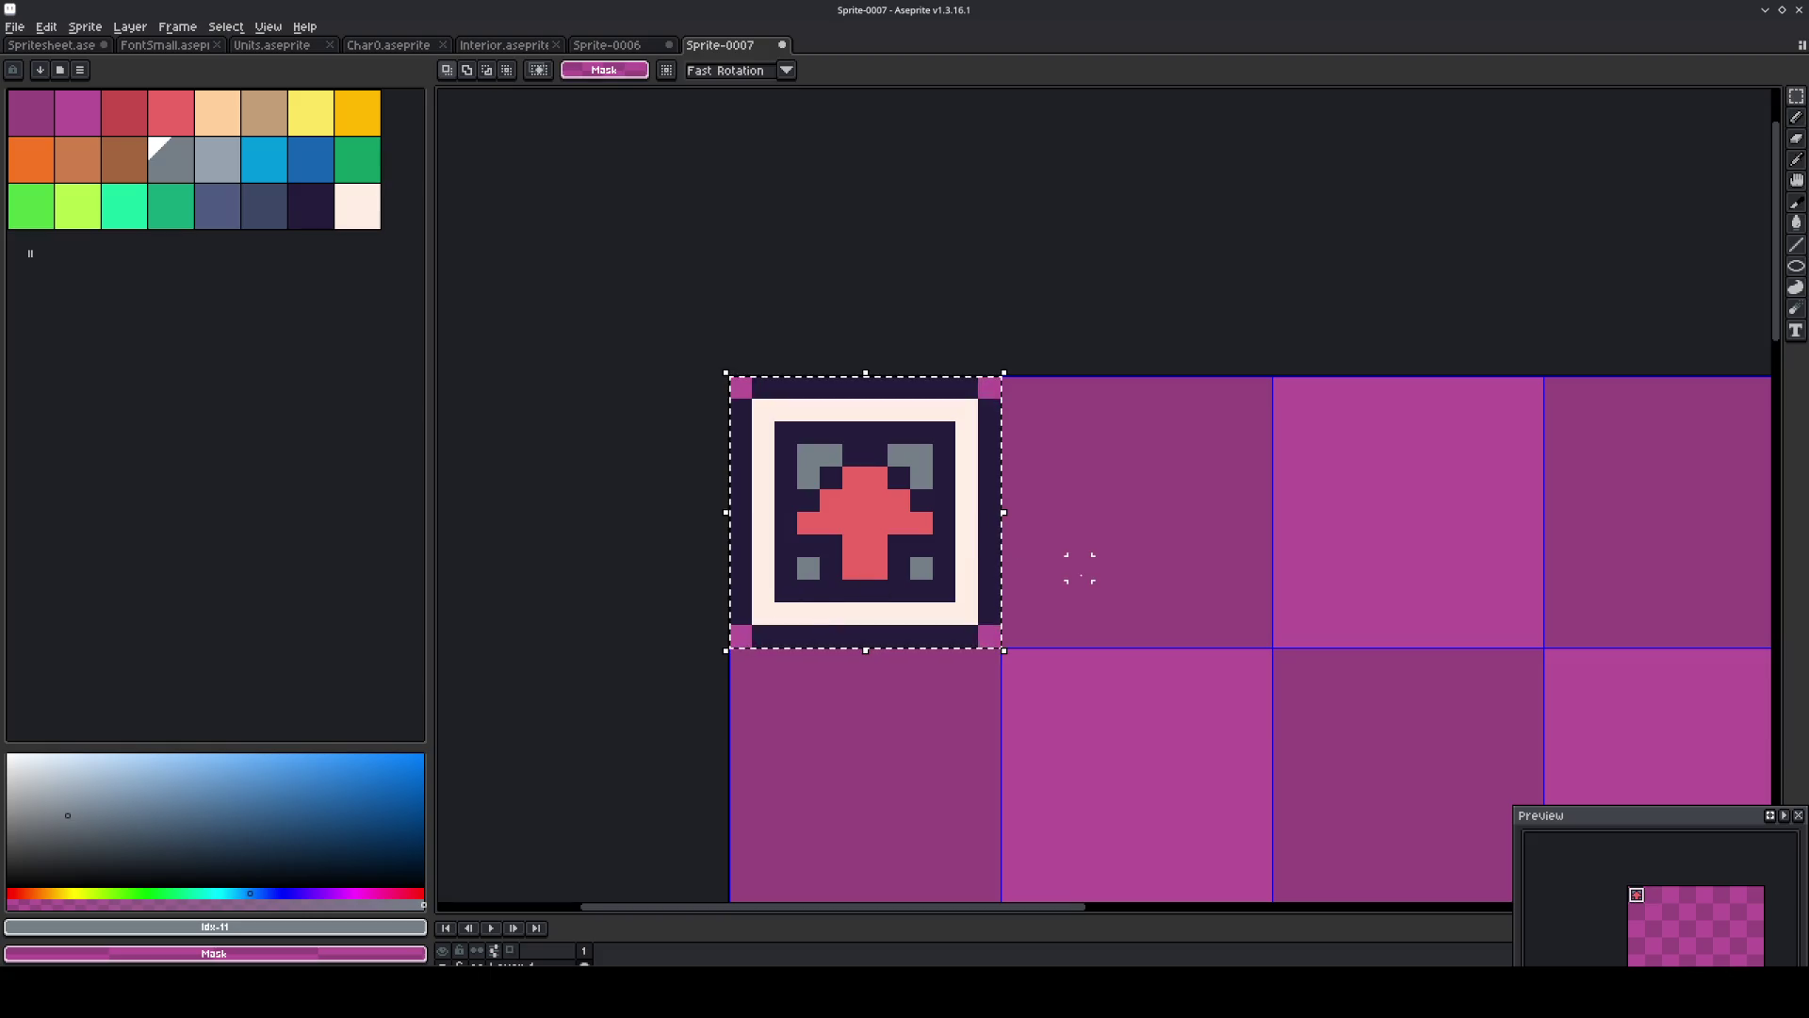
scroll(1084, 556, "down", 4)
key("h")
scroll(1008, 462, "down", 5)
key("m")
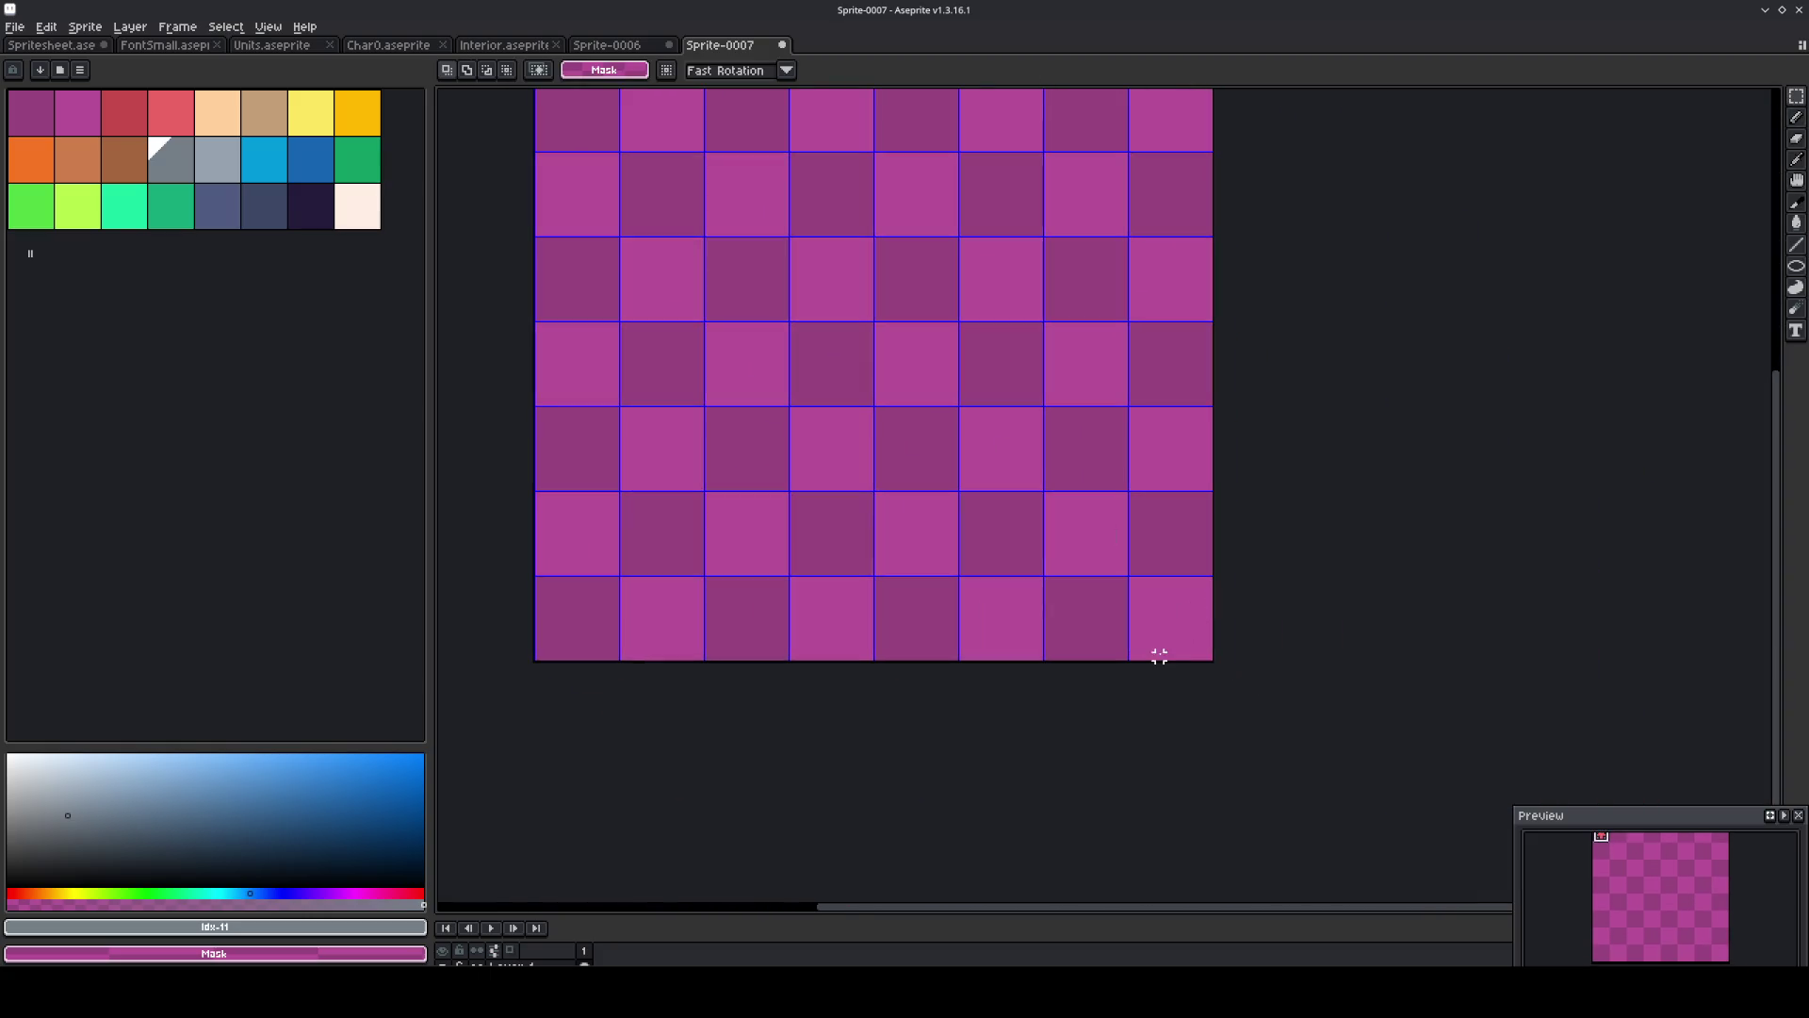
left_click_drag(926, 415, 1021, 578)
left_click_drag(693, 222, 1018, 541)
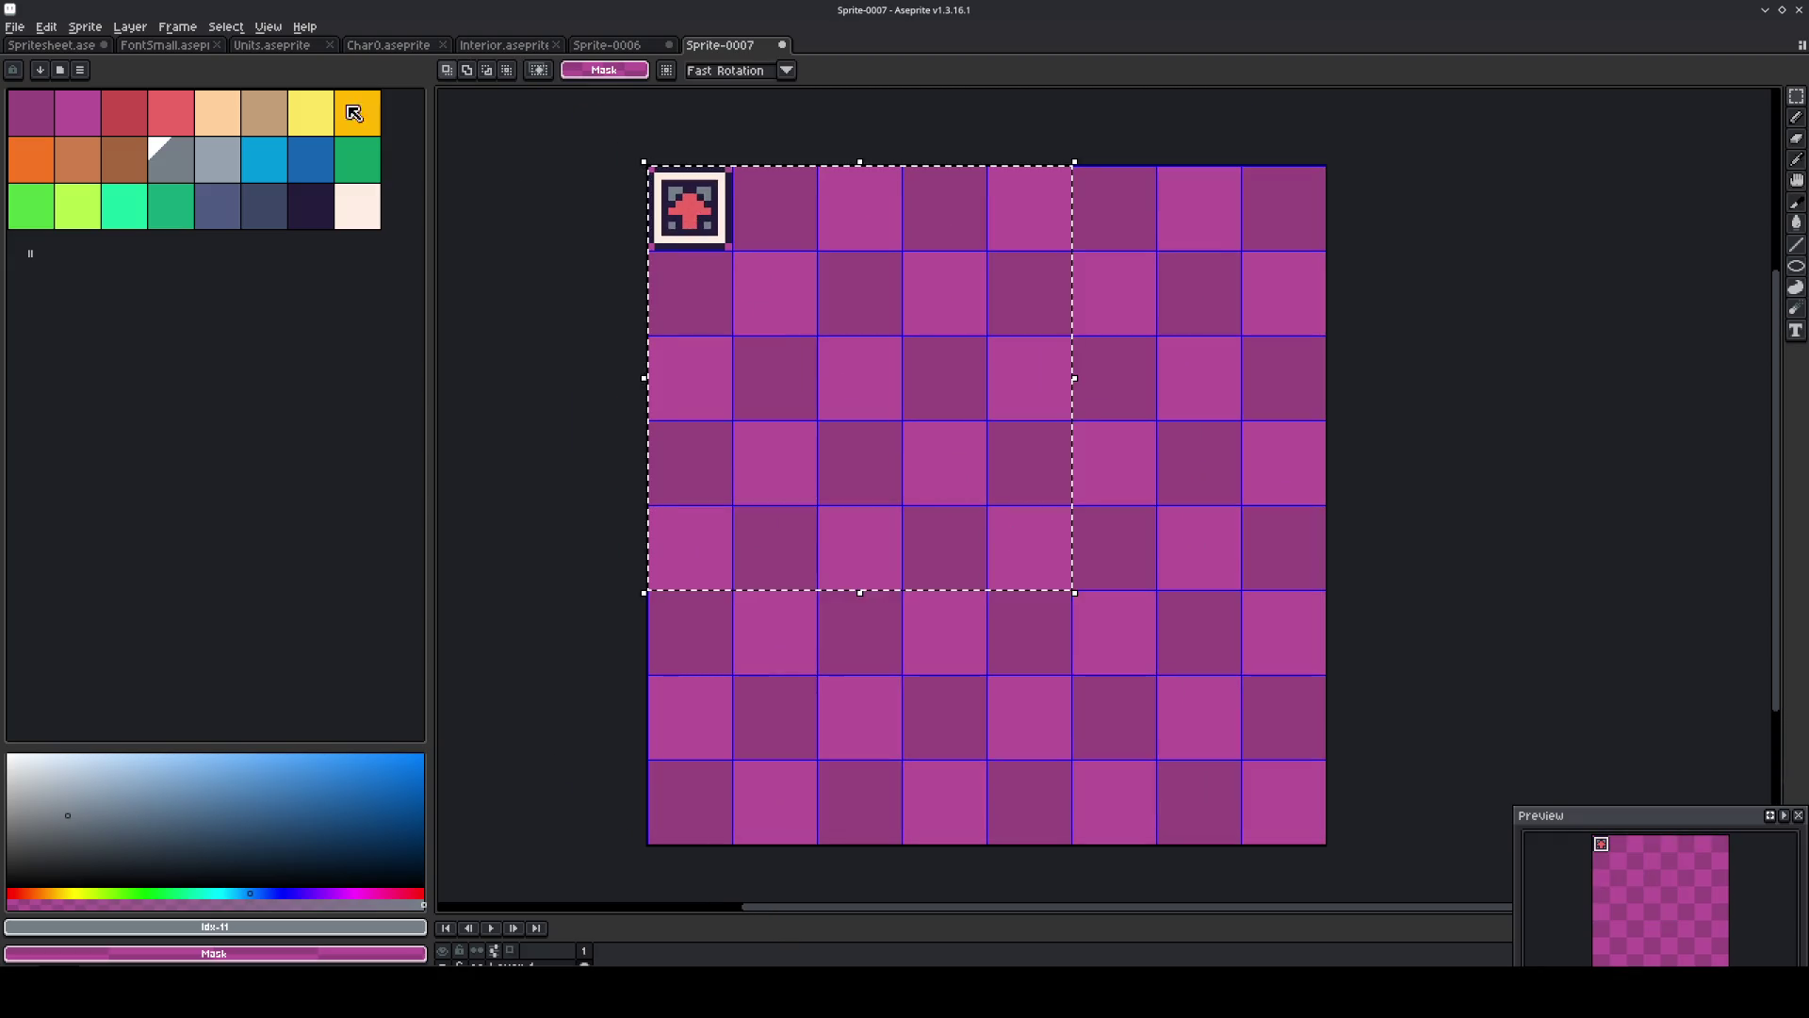
left_click(84, 26)
left_click(93, 157)
key("ctrl+d")
scroll(1371, 551, "up", 2)
Paste a copy of the framed tile into the bottom-right cell and draw grey pixels inside.
key("ctrl+v")
left_click_drag(1191, 525, 1277, 549)
left_click(1347, 507)
key("b")
mouse_move(1257, 484)
left_mouse_down()
mouse_move(1258, 551)
mouse_move(1240, 556)
mouse_move(1260, 506)
left_mouse_up()
Stretch the grey column into a solid grey square inside the tile, then start Save As.
left_click(1257, 570, "alt")
key("m")
mouse_move(1251, 590)
left_mouse_down()
mouse_move(1222, 564)
mouse_move(1221, 447)
mouse_move(1223, 586)
left_mouse_up()
left_click(1222, 518)
left_click_drag(1220, 525, 1090, 524)
key("Return")
scroll(919, 462, "down", 4)
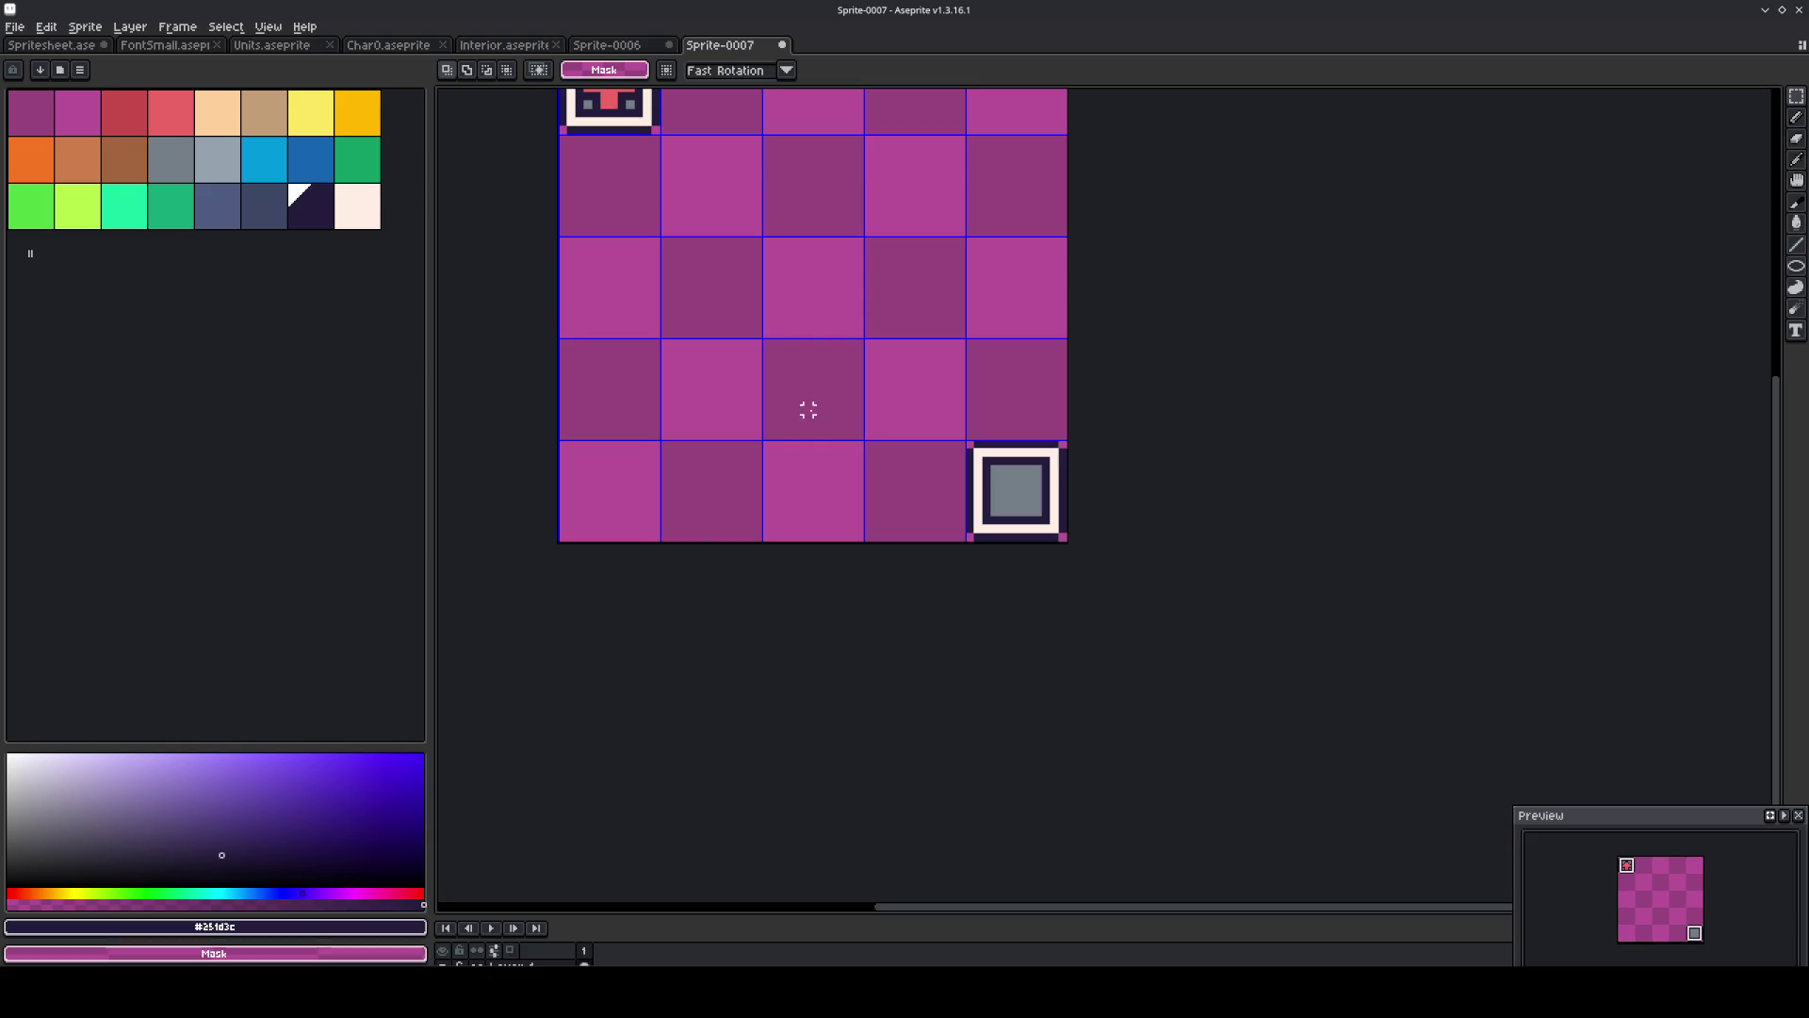
key("ctrl+s")
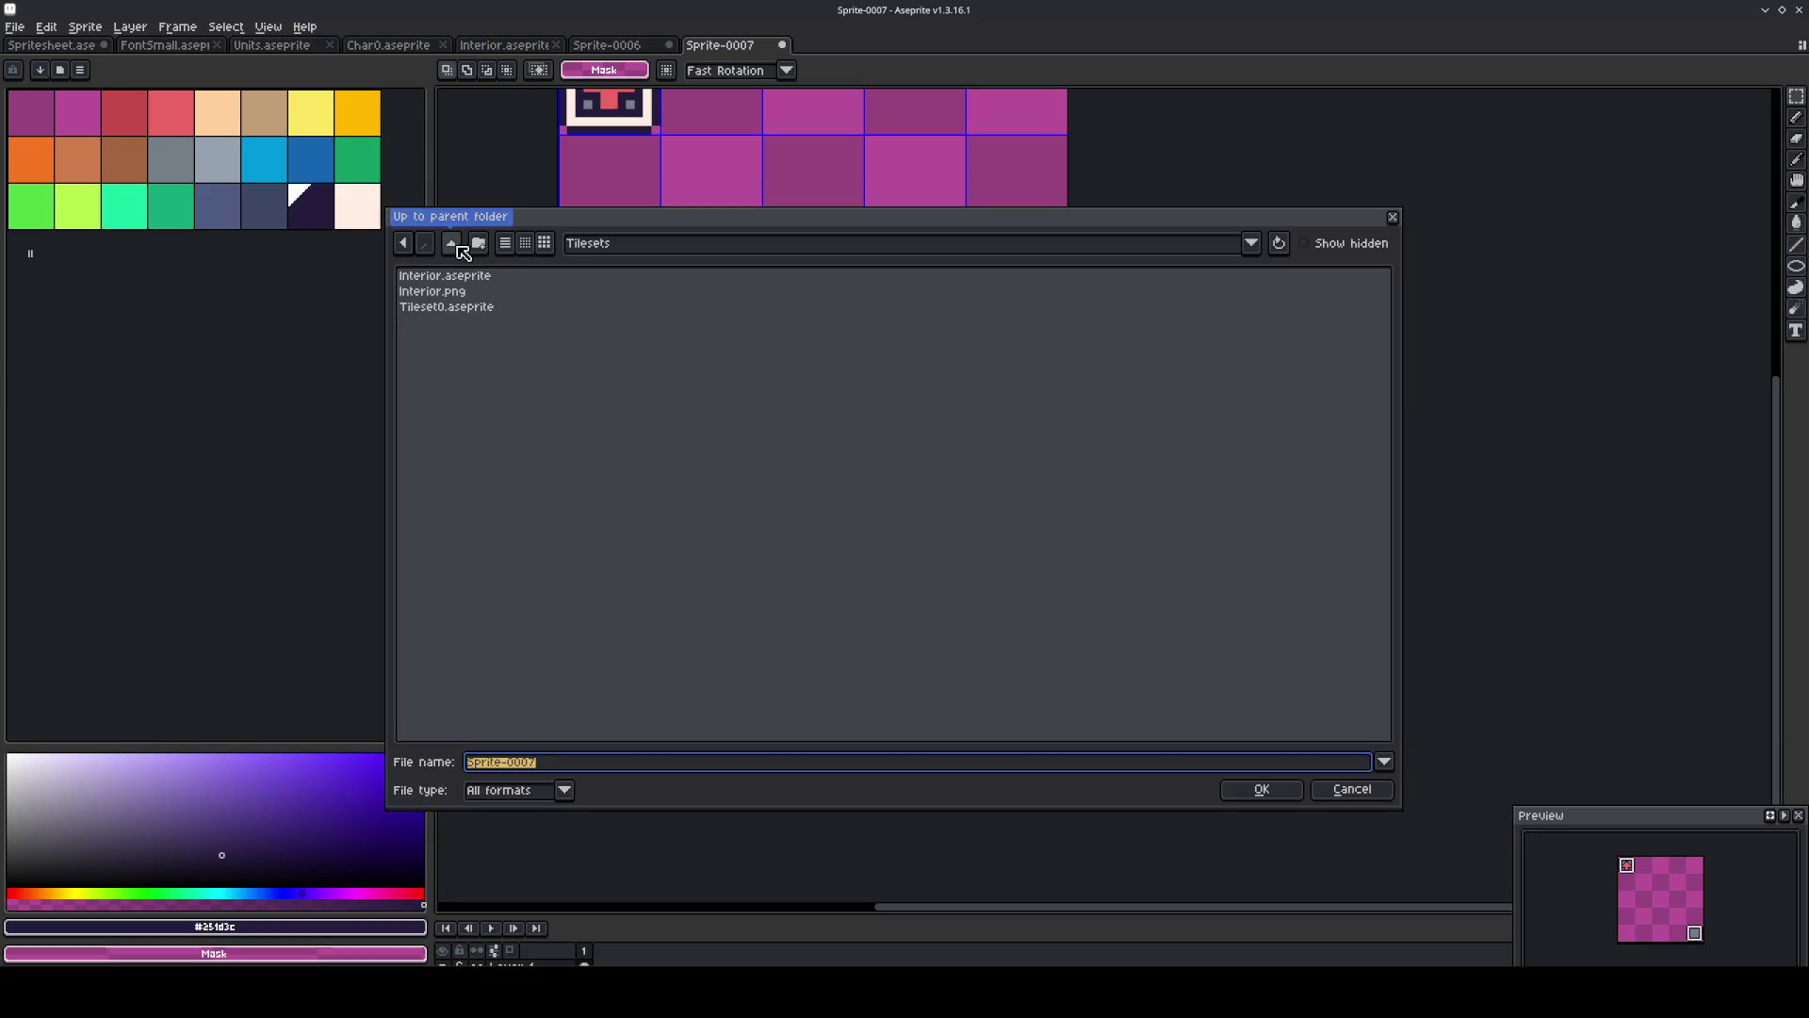
Go up to the Graphics folder and create a new folder named LDtk there.
left_click(460, 247)
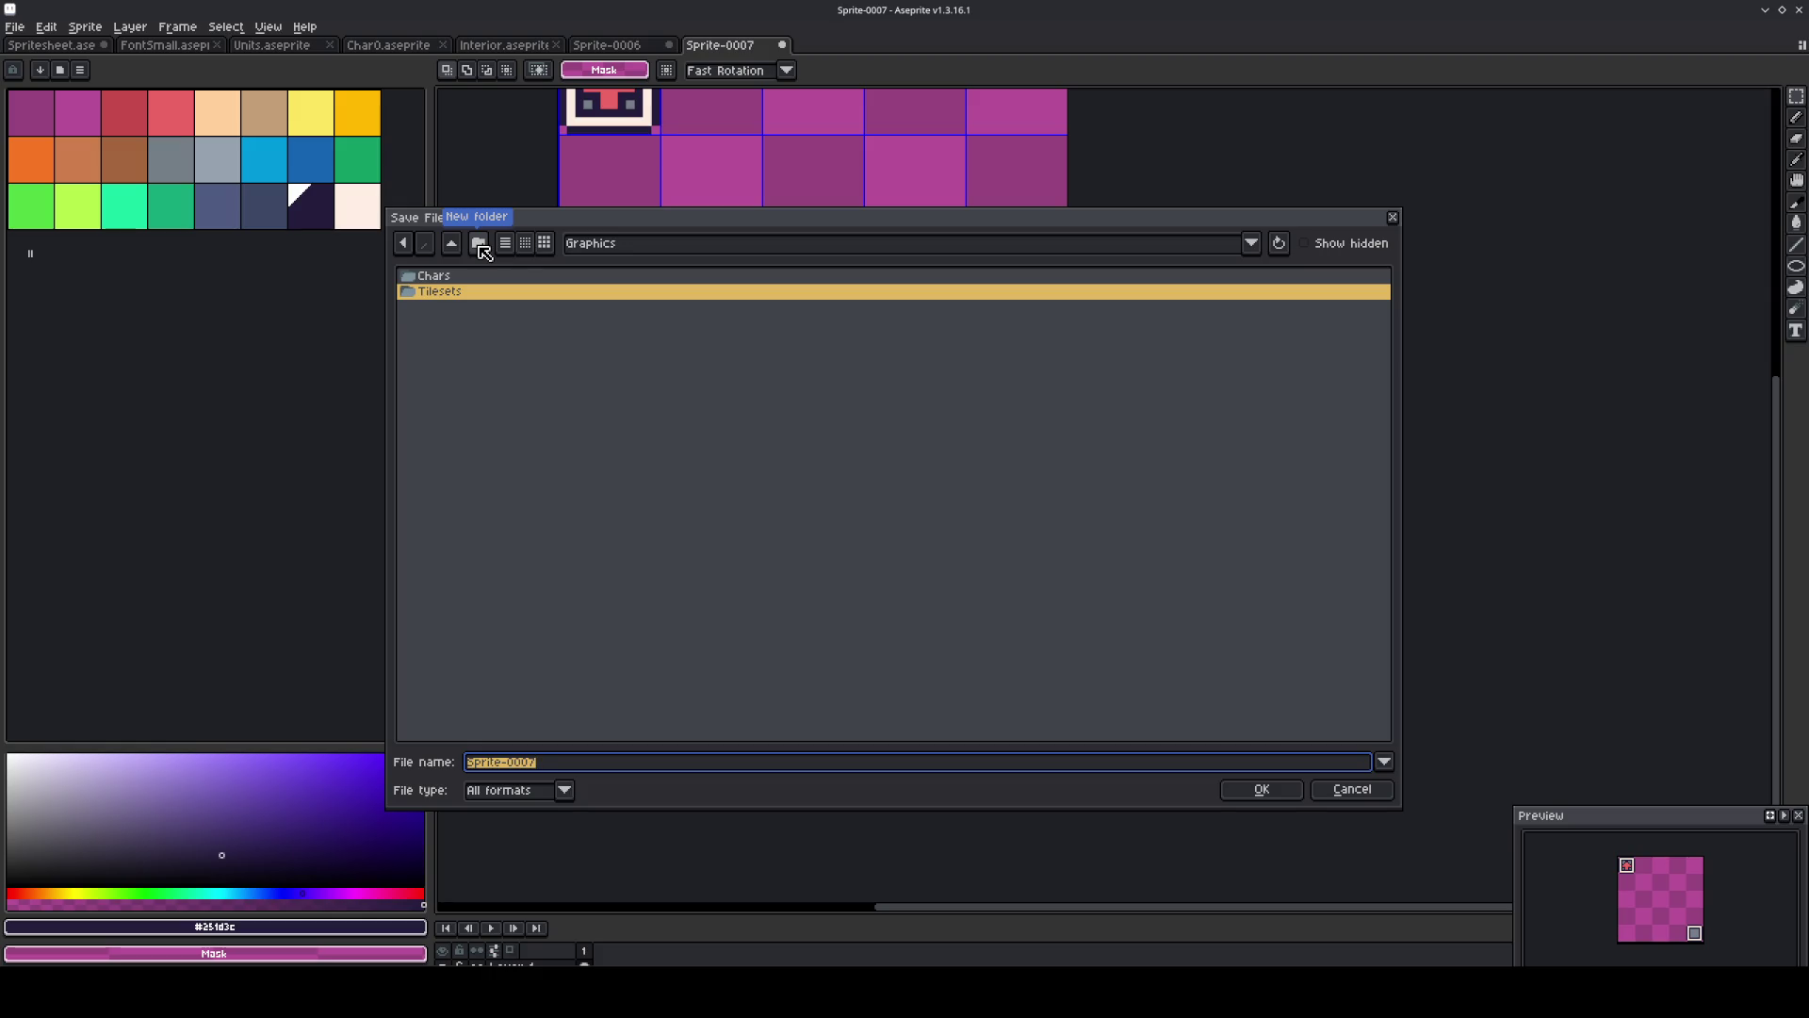
key("alt+Tab")
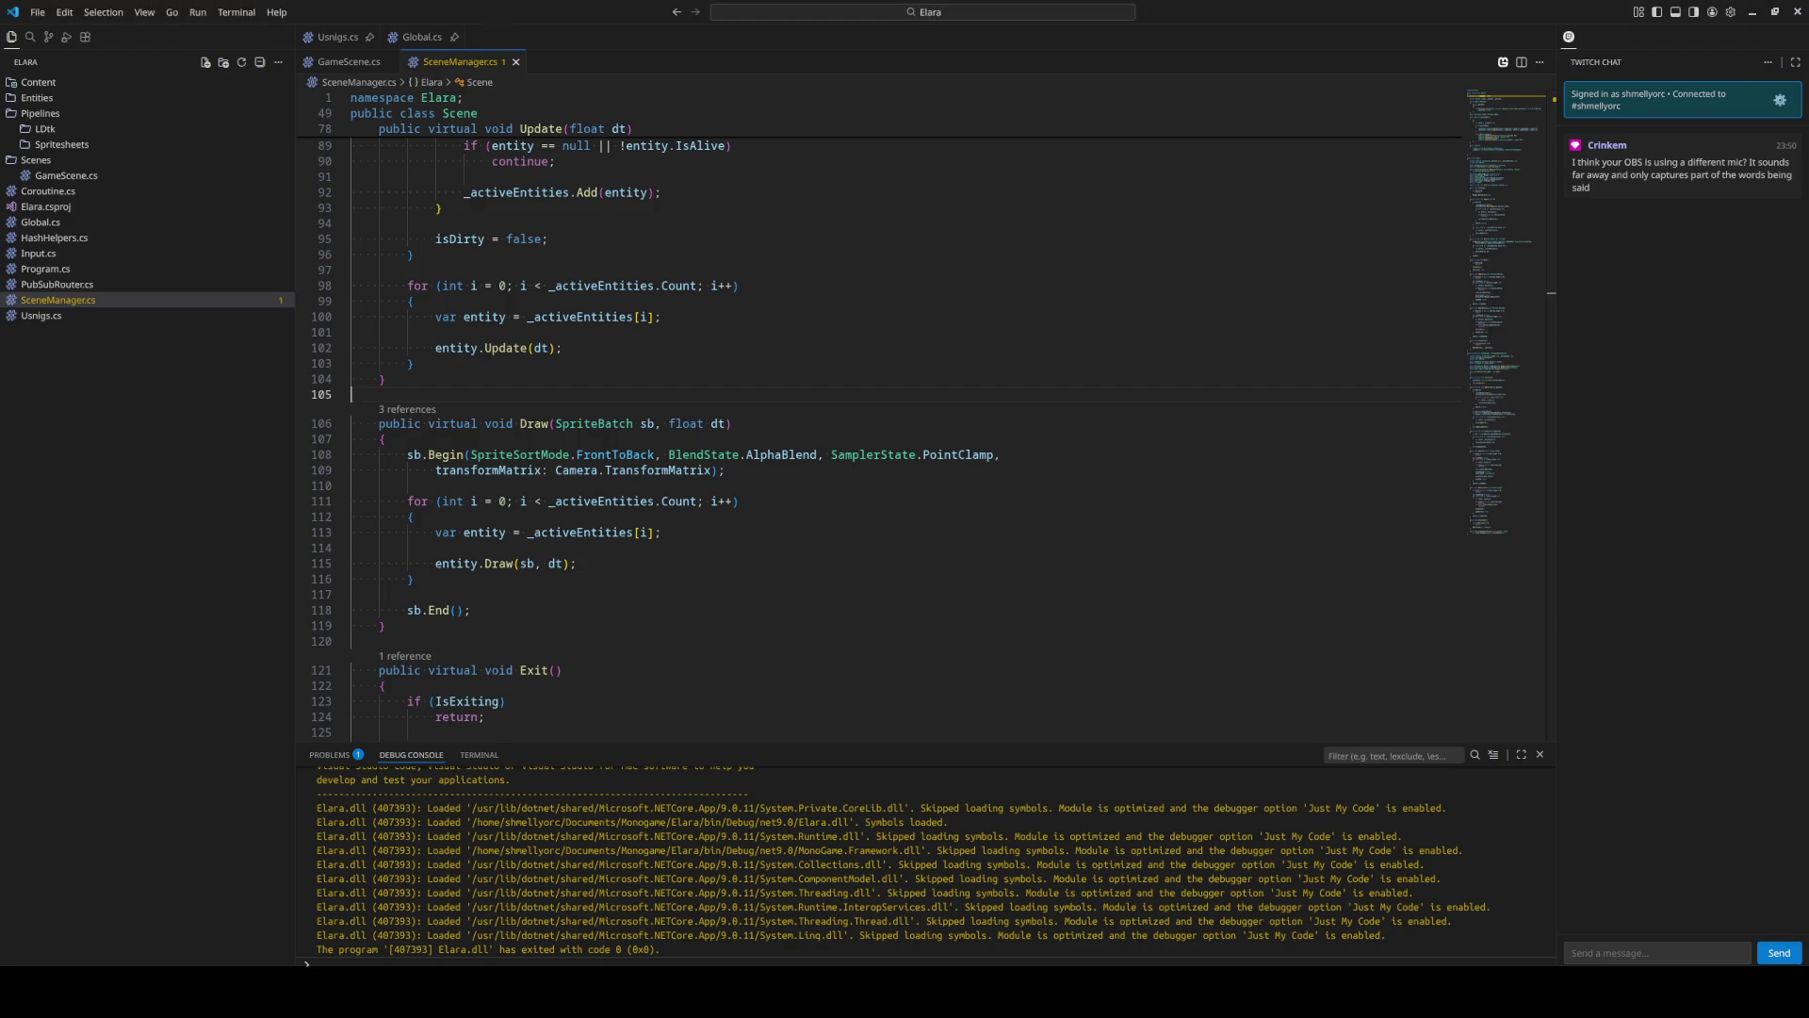
left_click(40, 207)
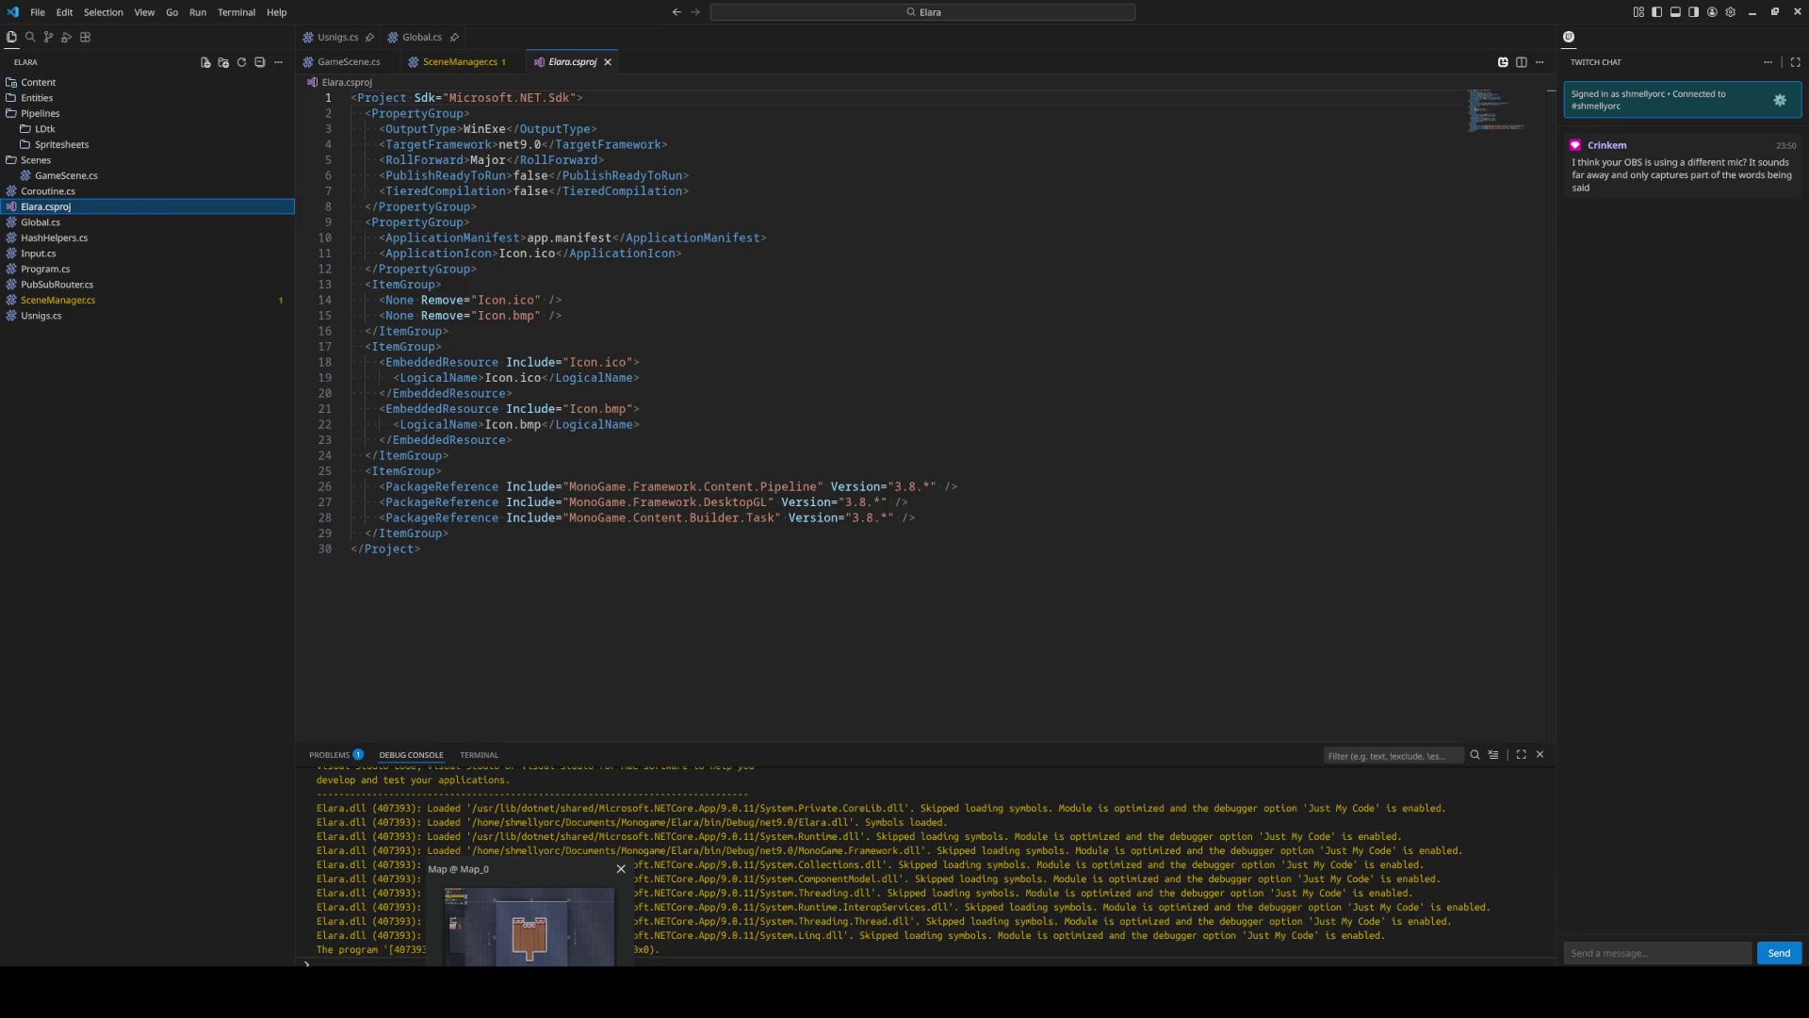
left_click(528, 919)
left_click(455, 923)
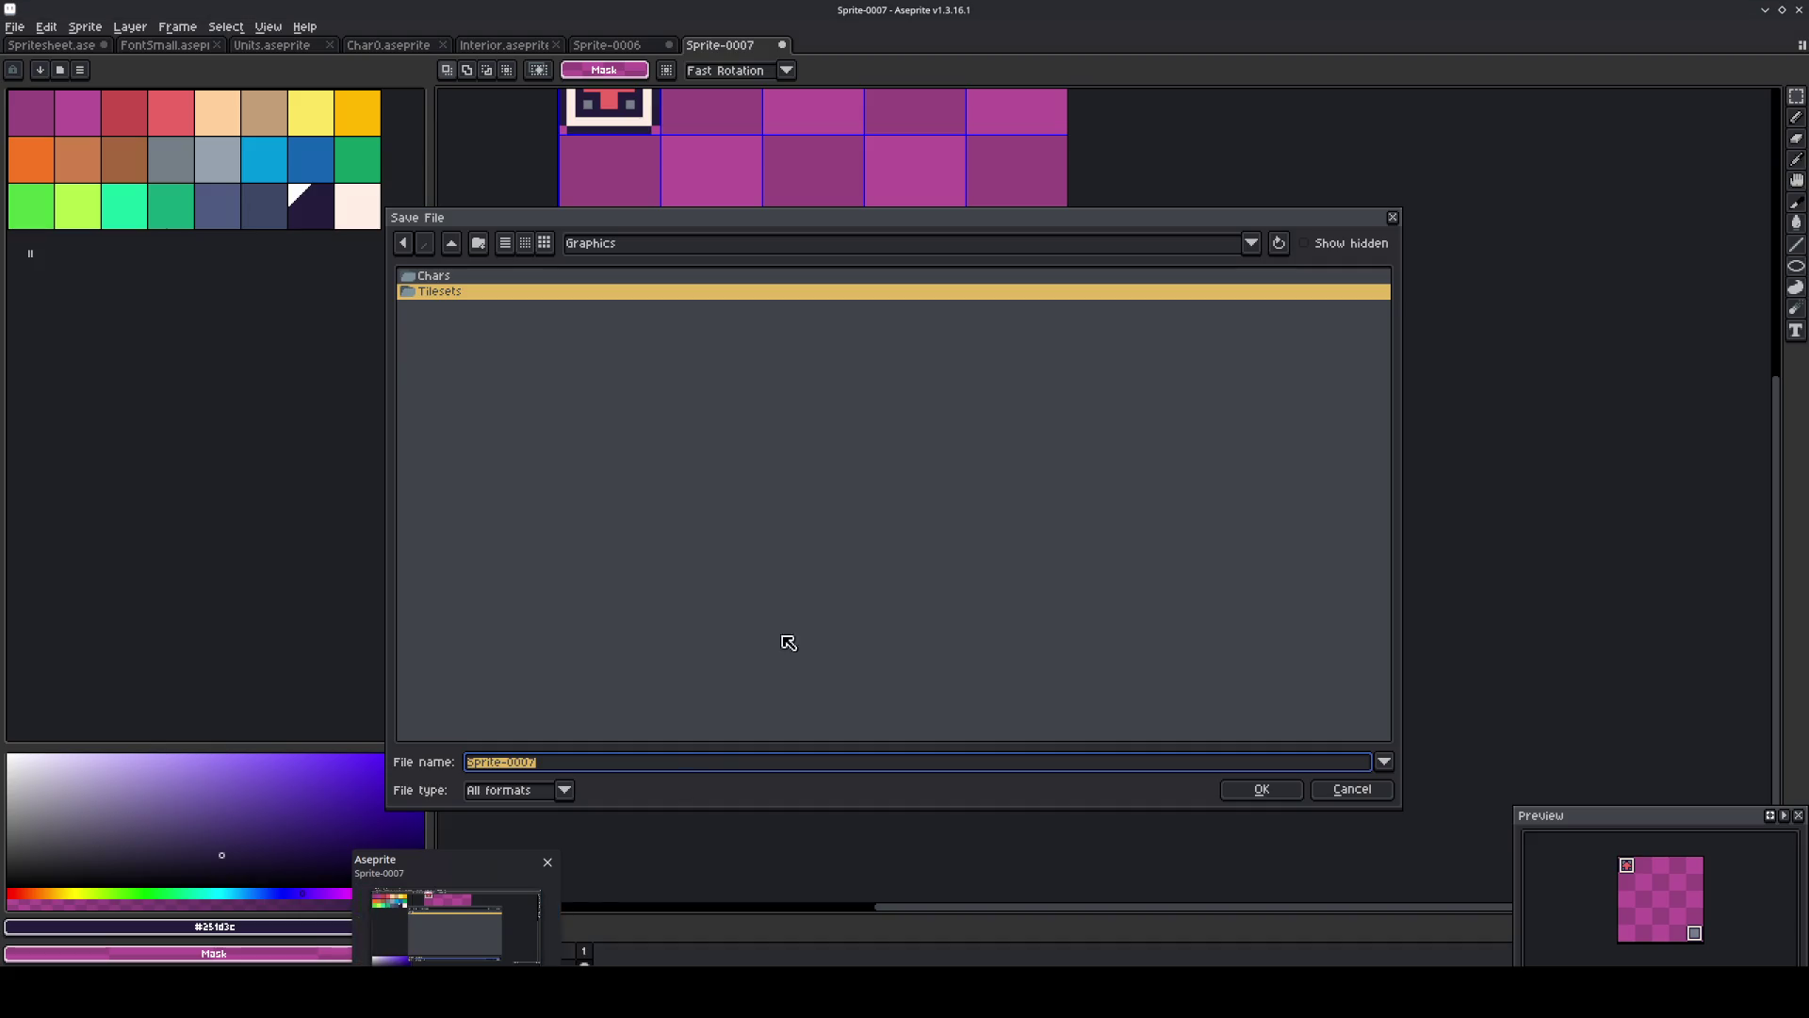
left_click(479, 244)
type("ID")
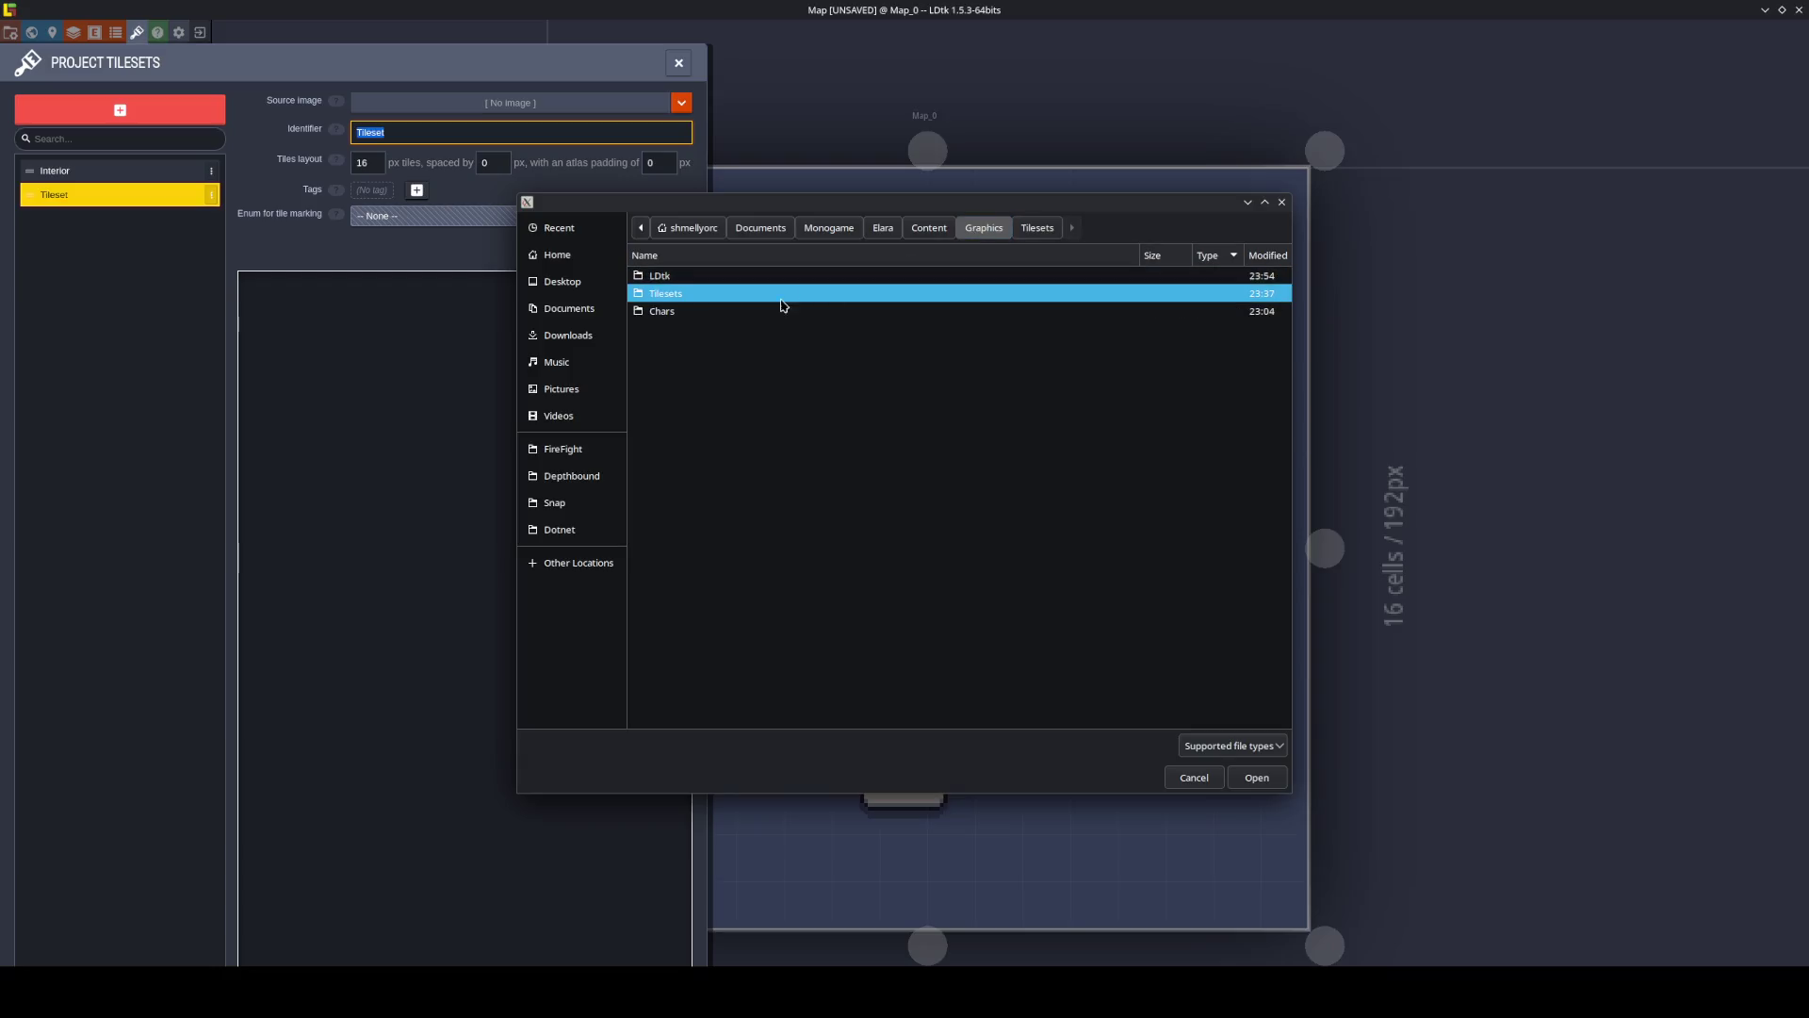
Load Graphics/LDtk/Icons.png as the tileset with 12 px tiles, save, and close its settings.
double_click(670, 276)
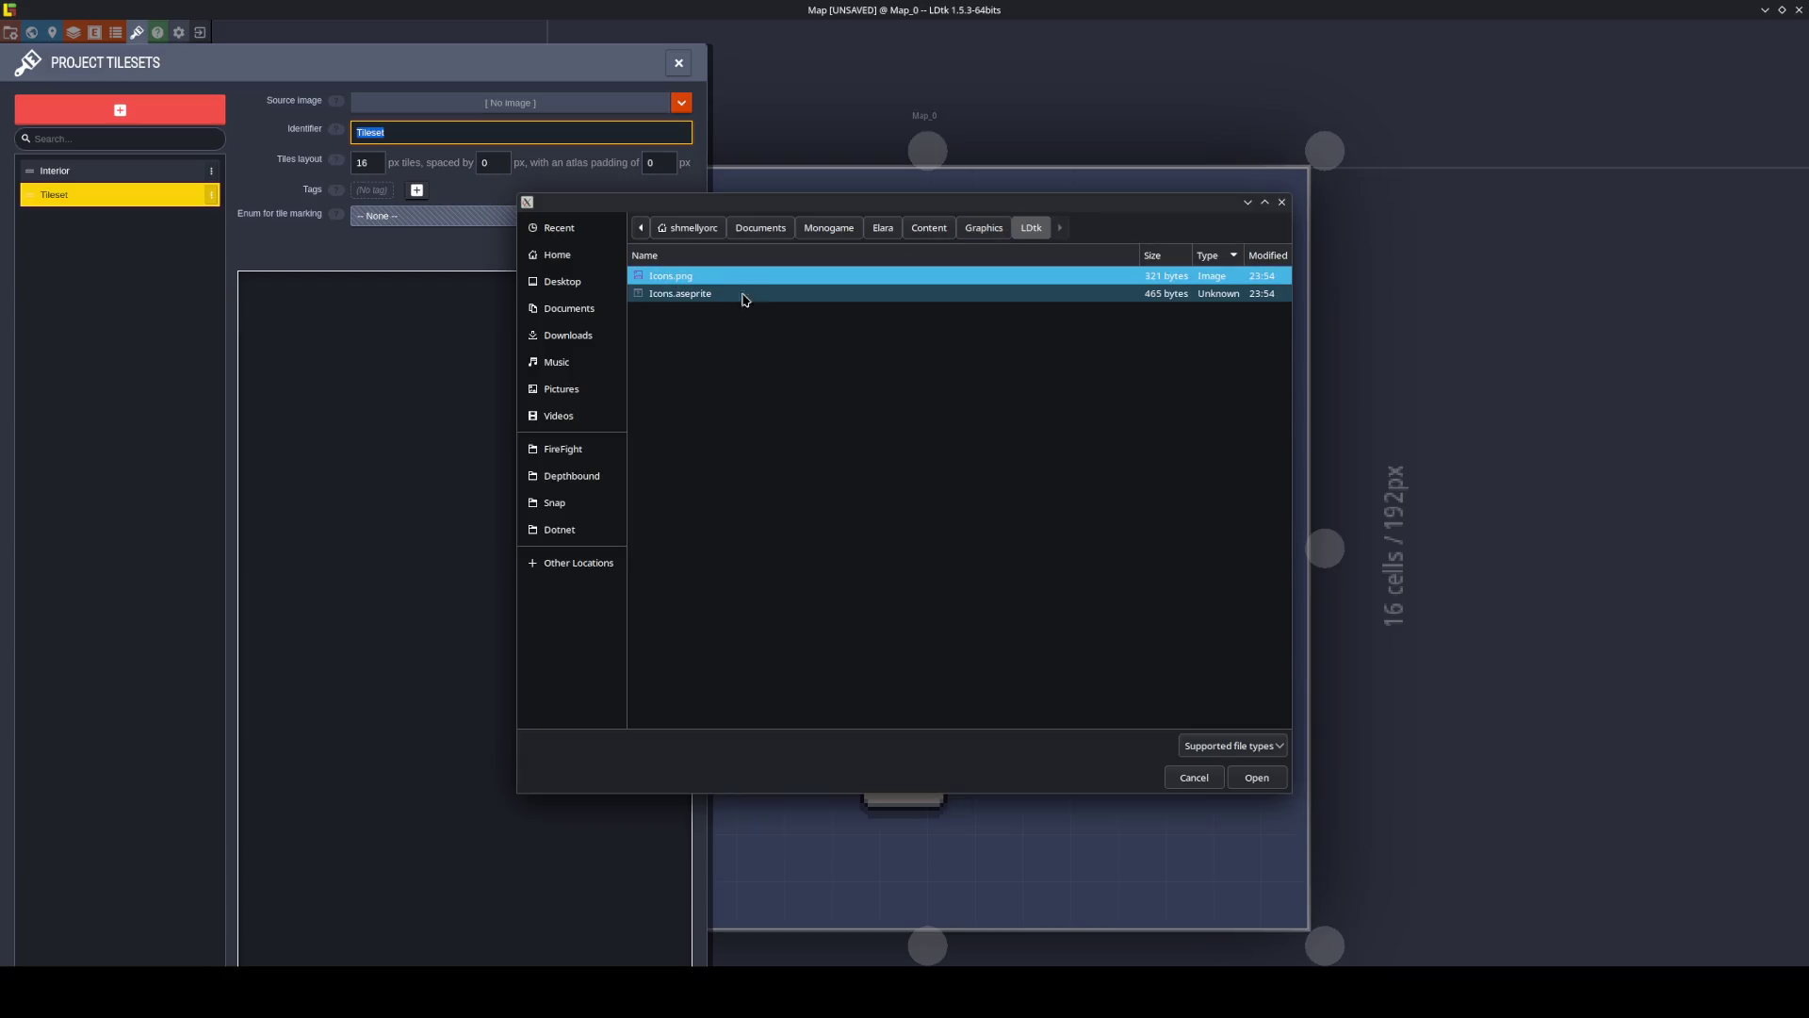
double_click(701, 277)
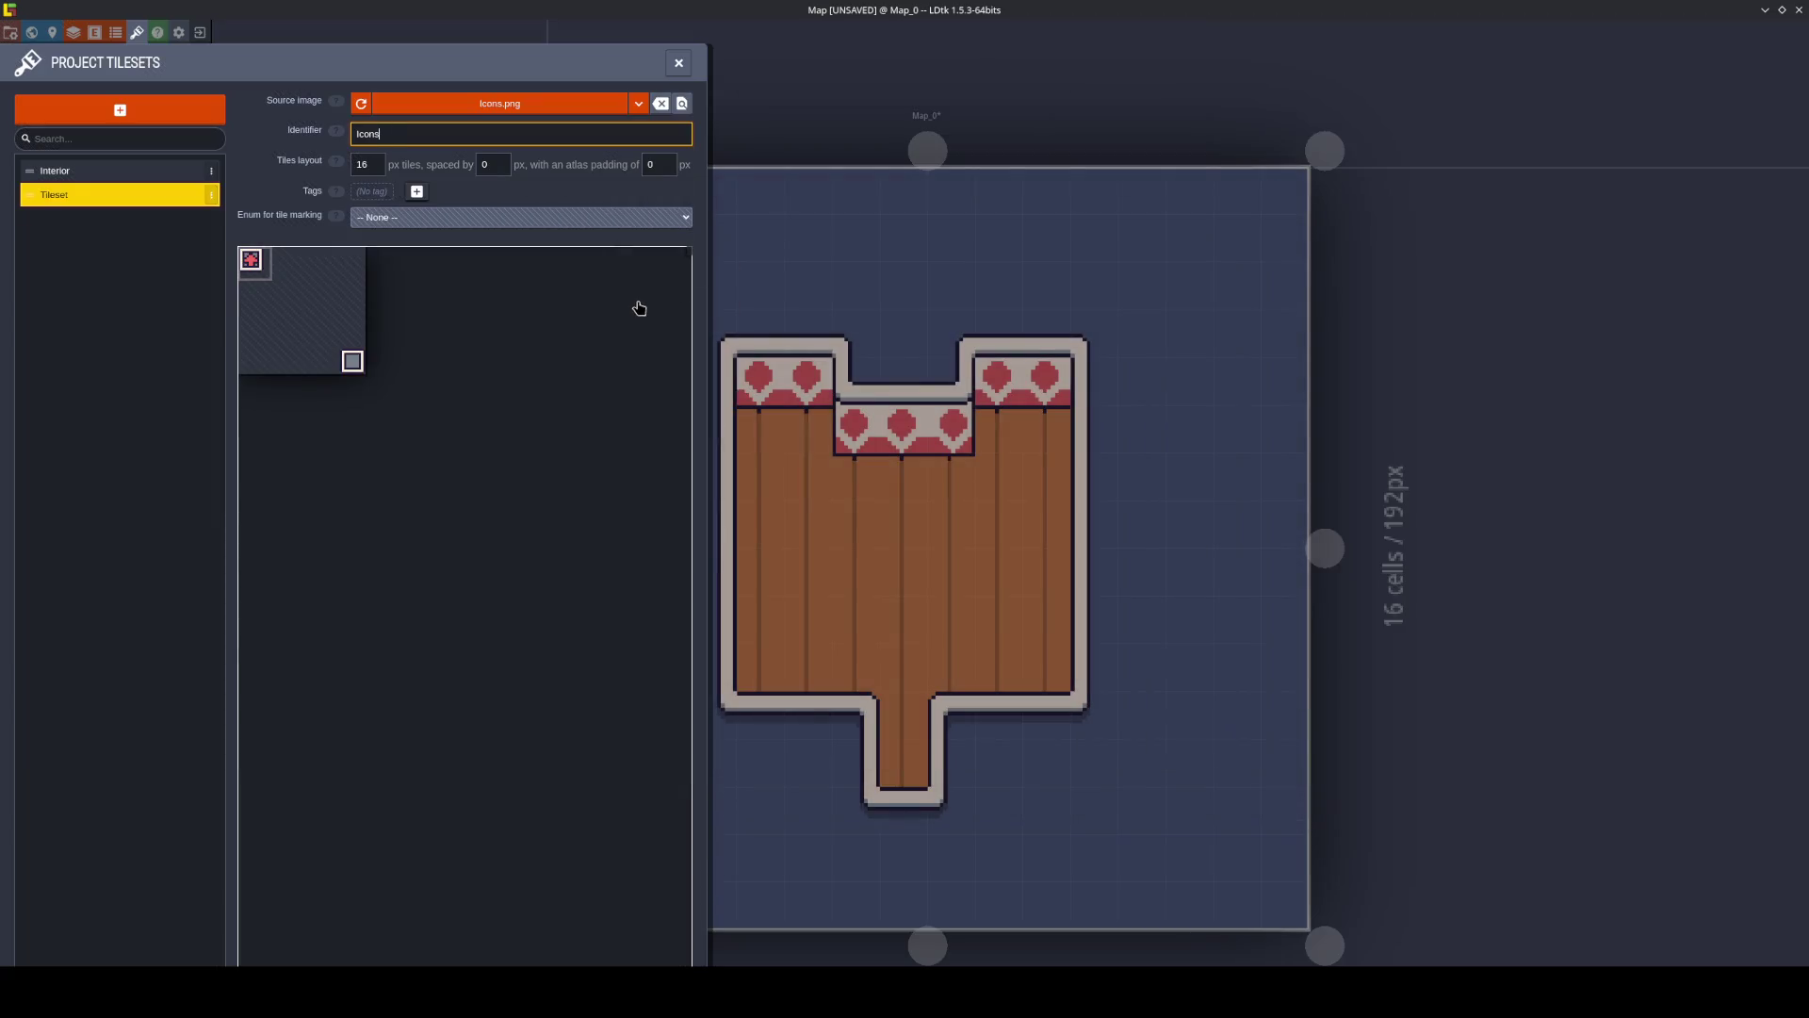
key("ctrl+s")
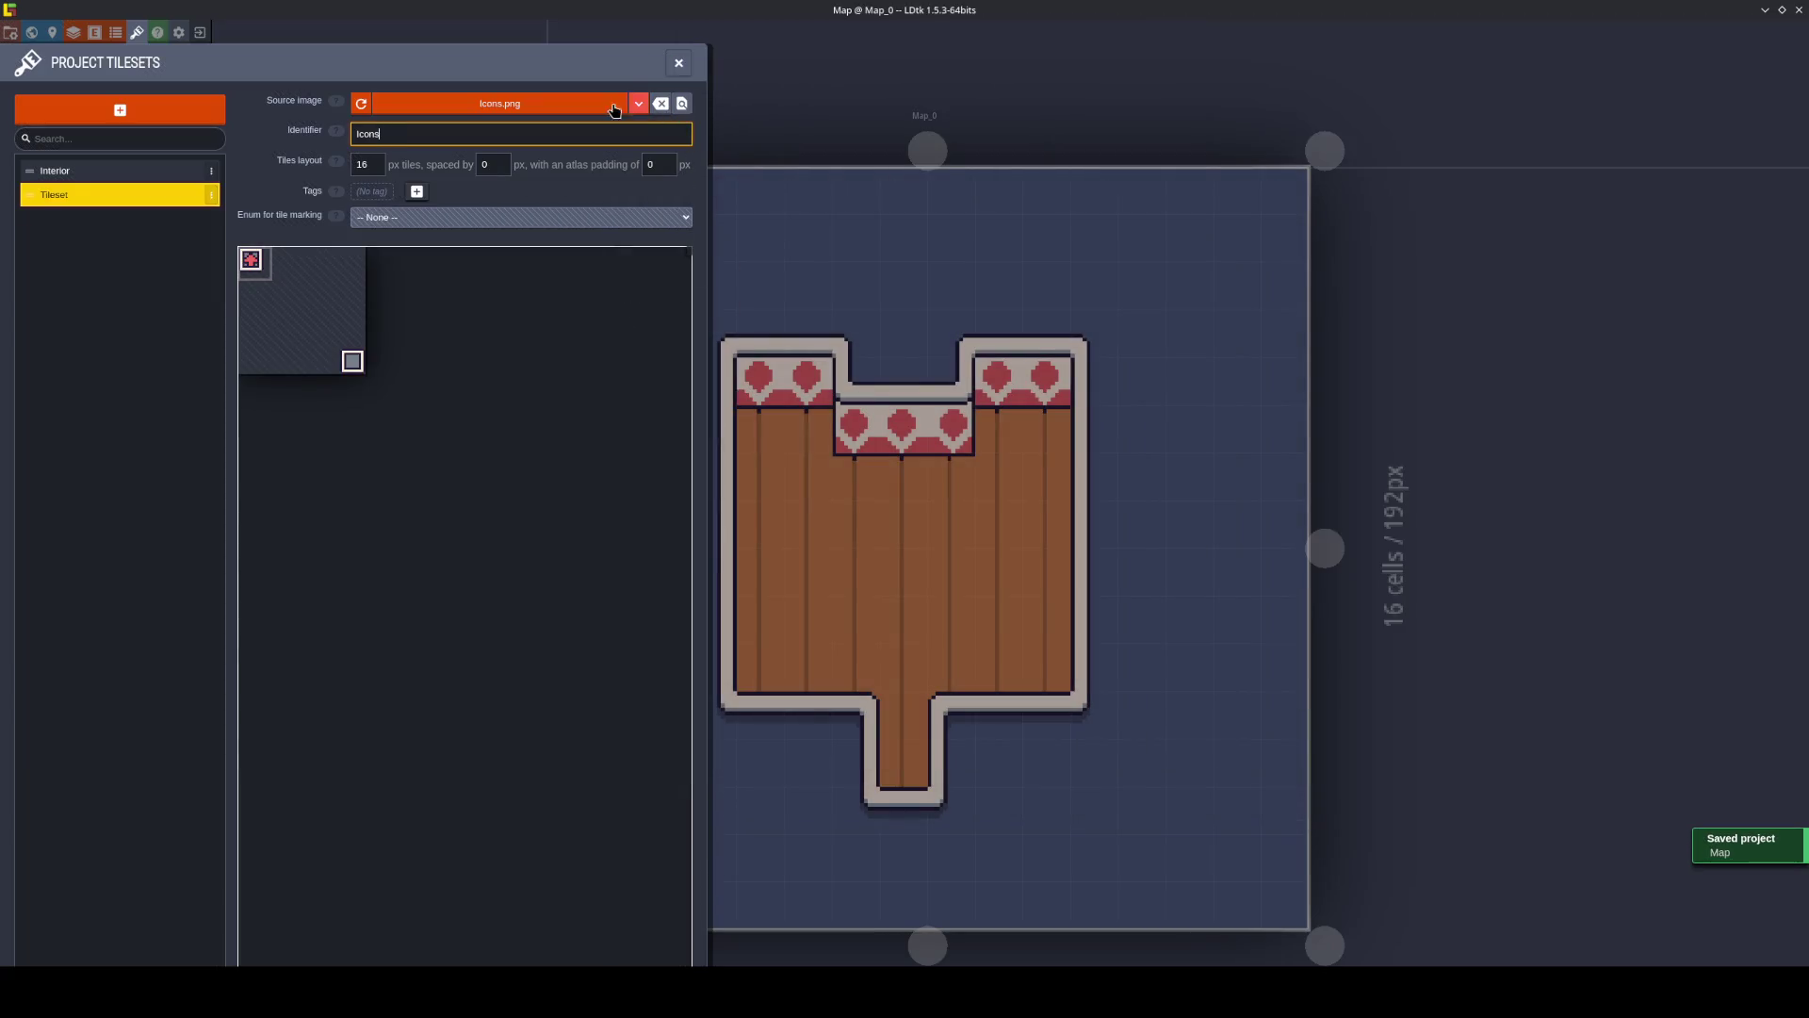
left_click(377, 169)
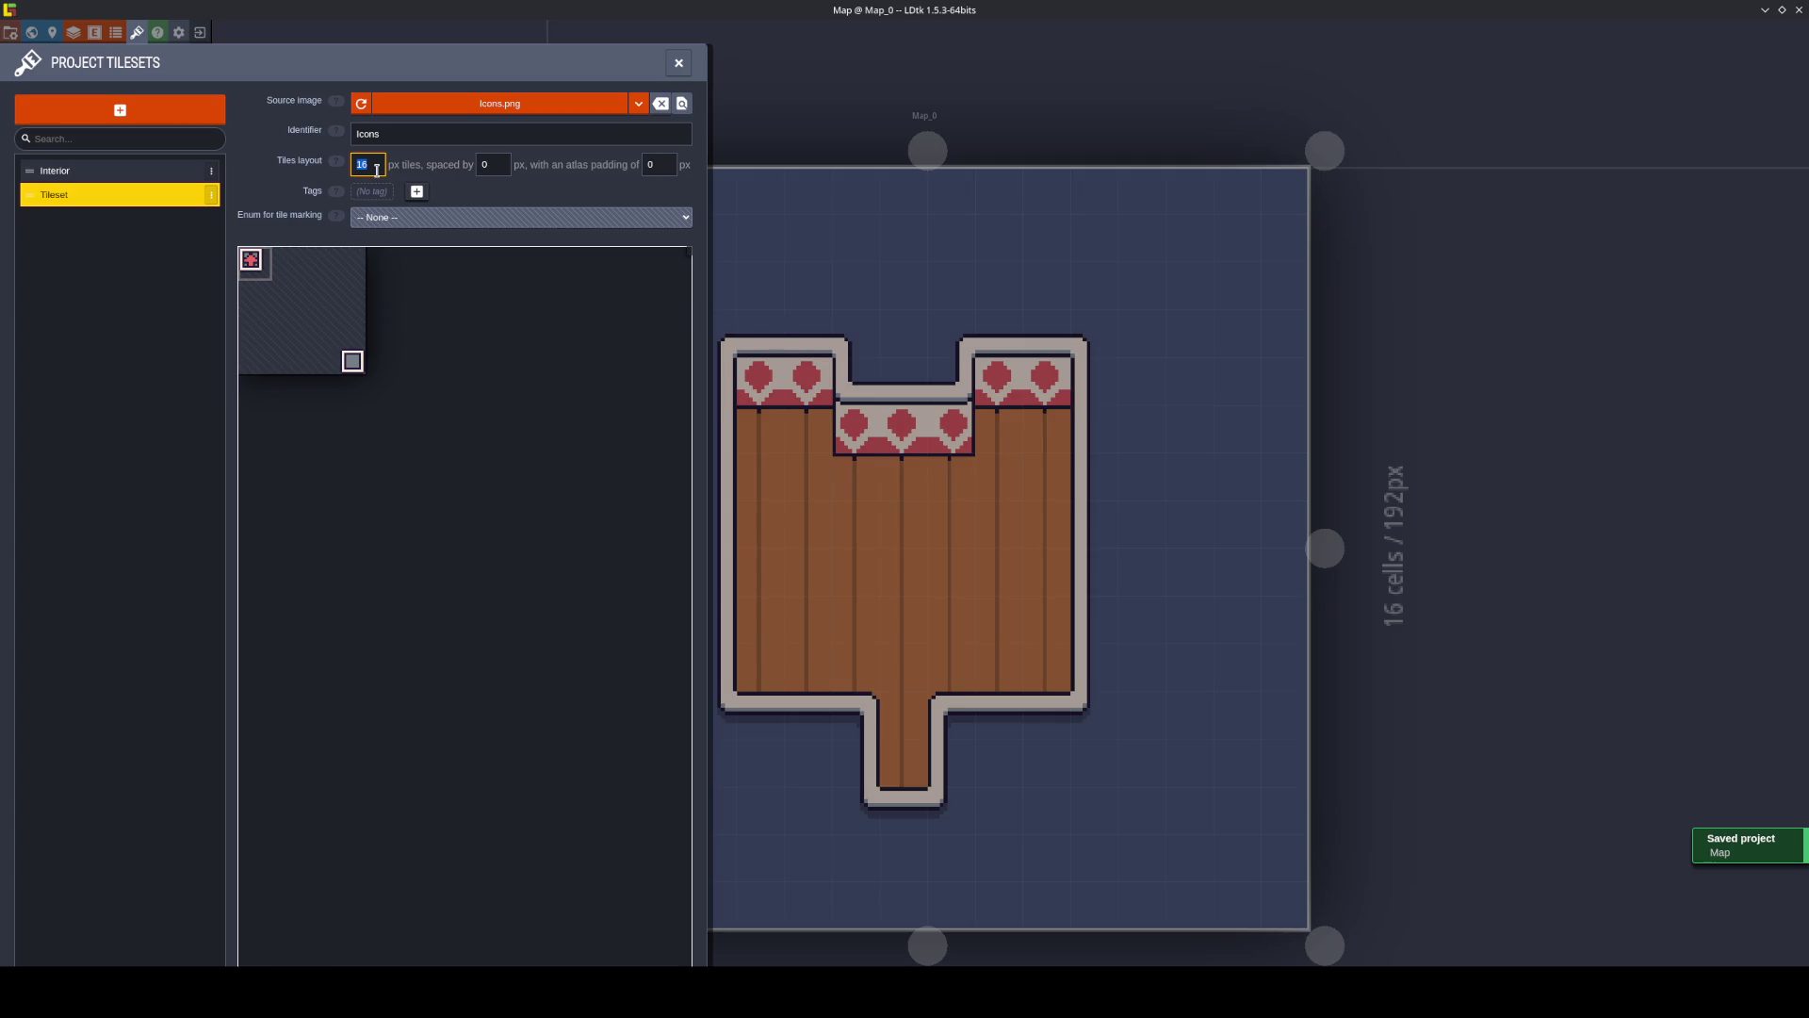
type("12")
key("Return")
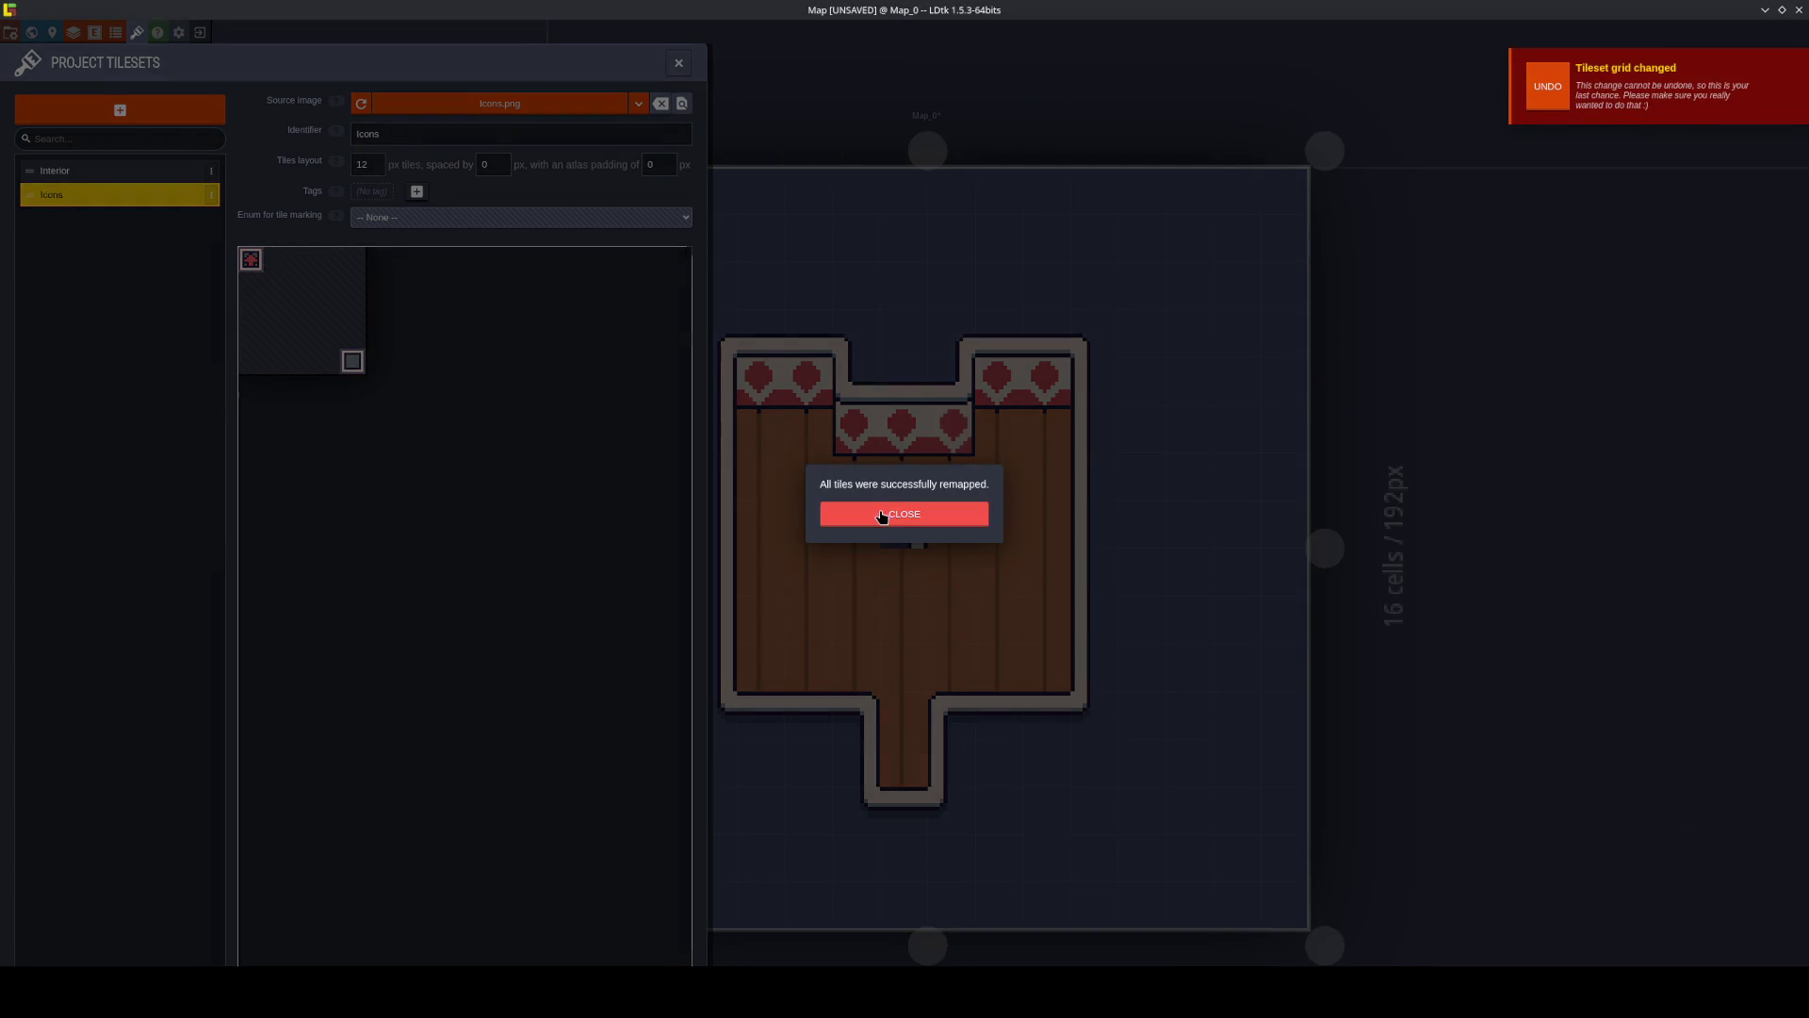
left_click(880, 511)
key("ctrl+s")
left_click(681, 63)
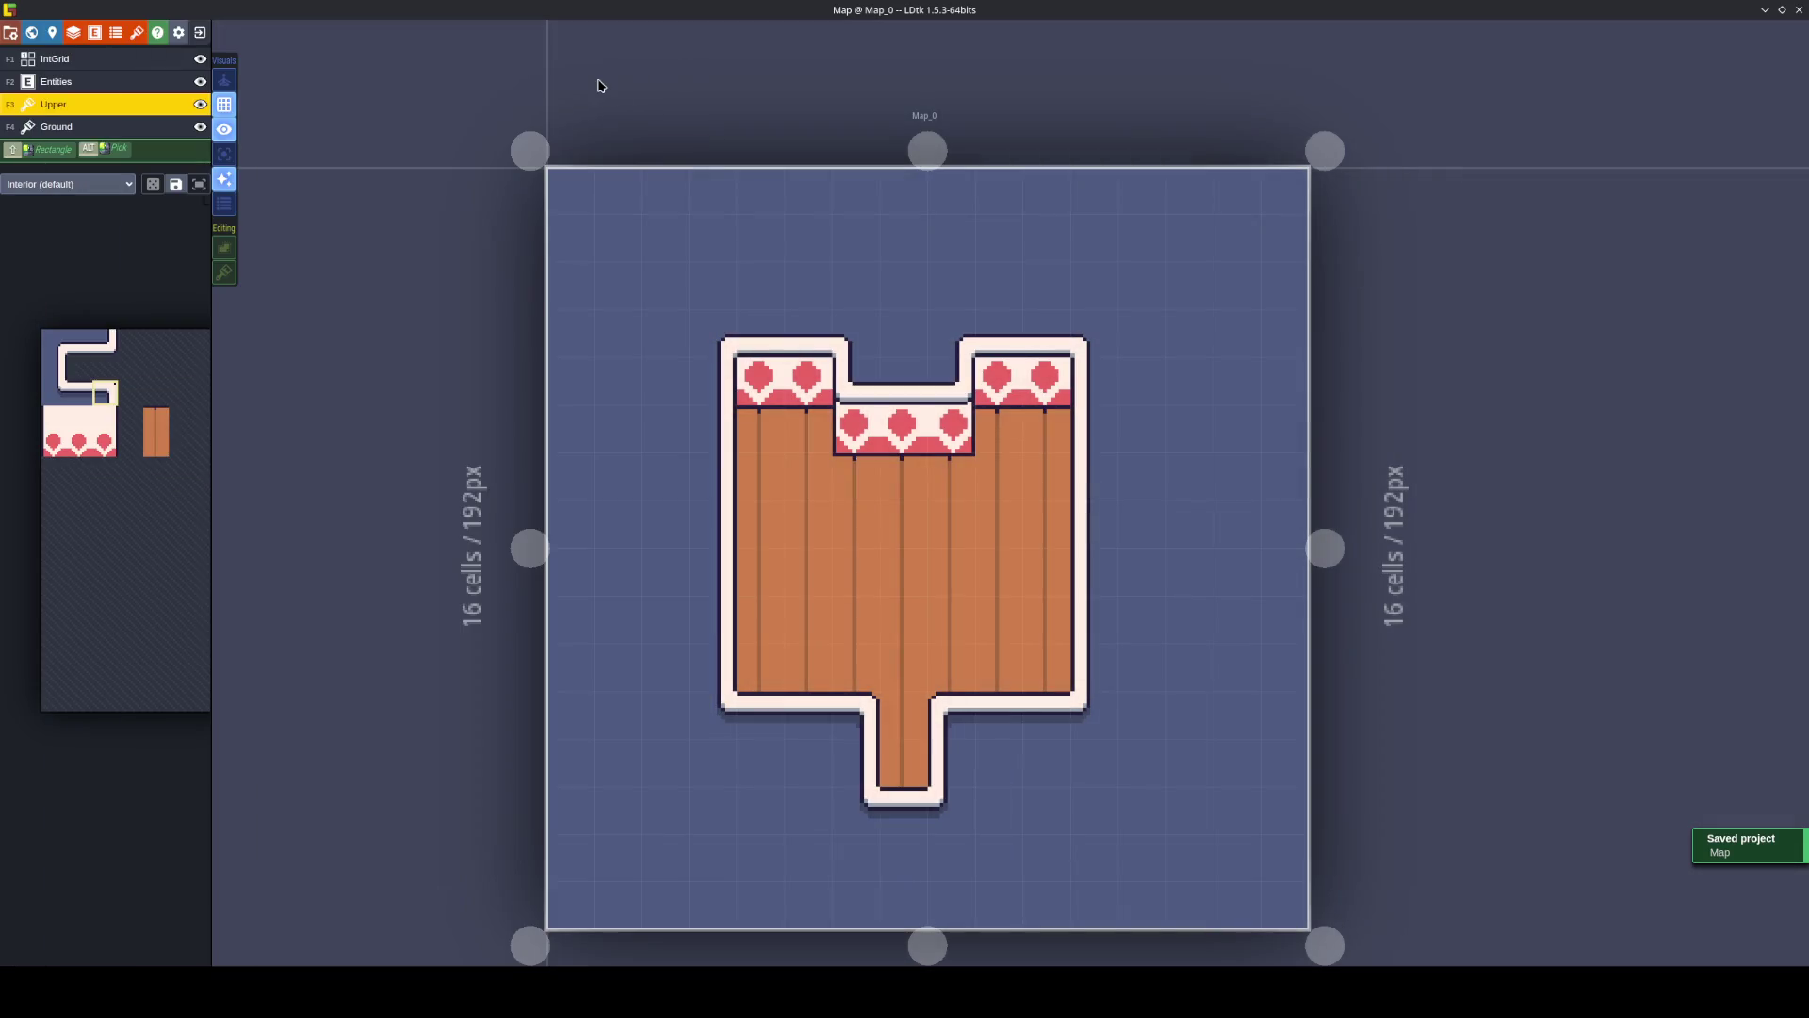
Create a new entity named Teleport and save the project.
left_click(95, 35)
left_click(95, 119)
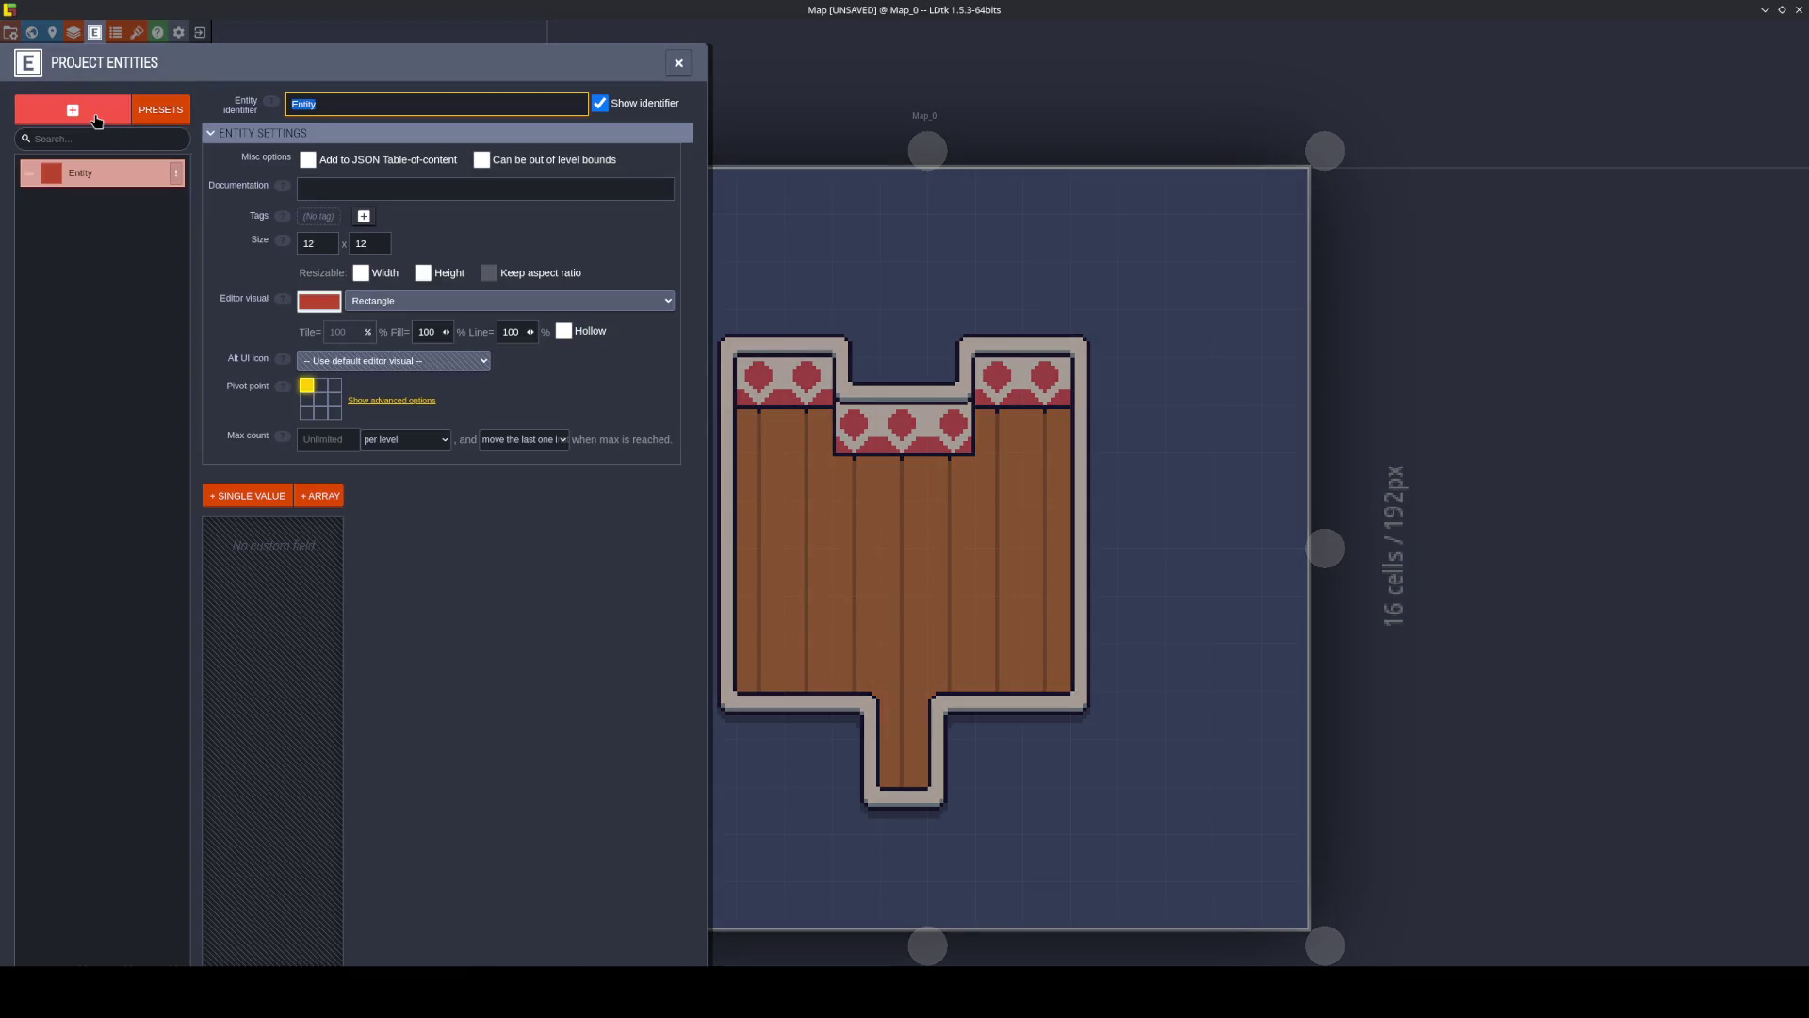
type("Teleport")
key("Return")
key("ctrl+s")
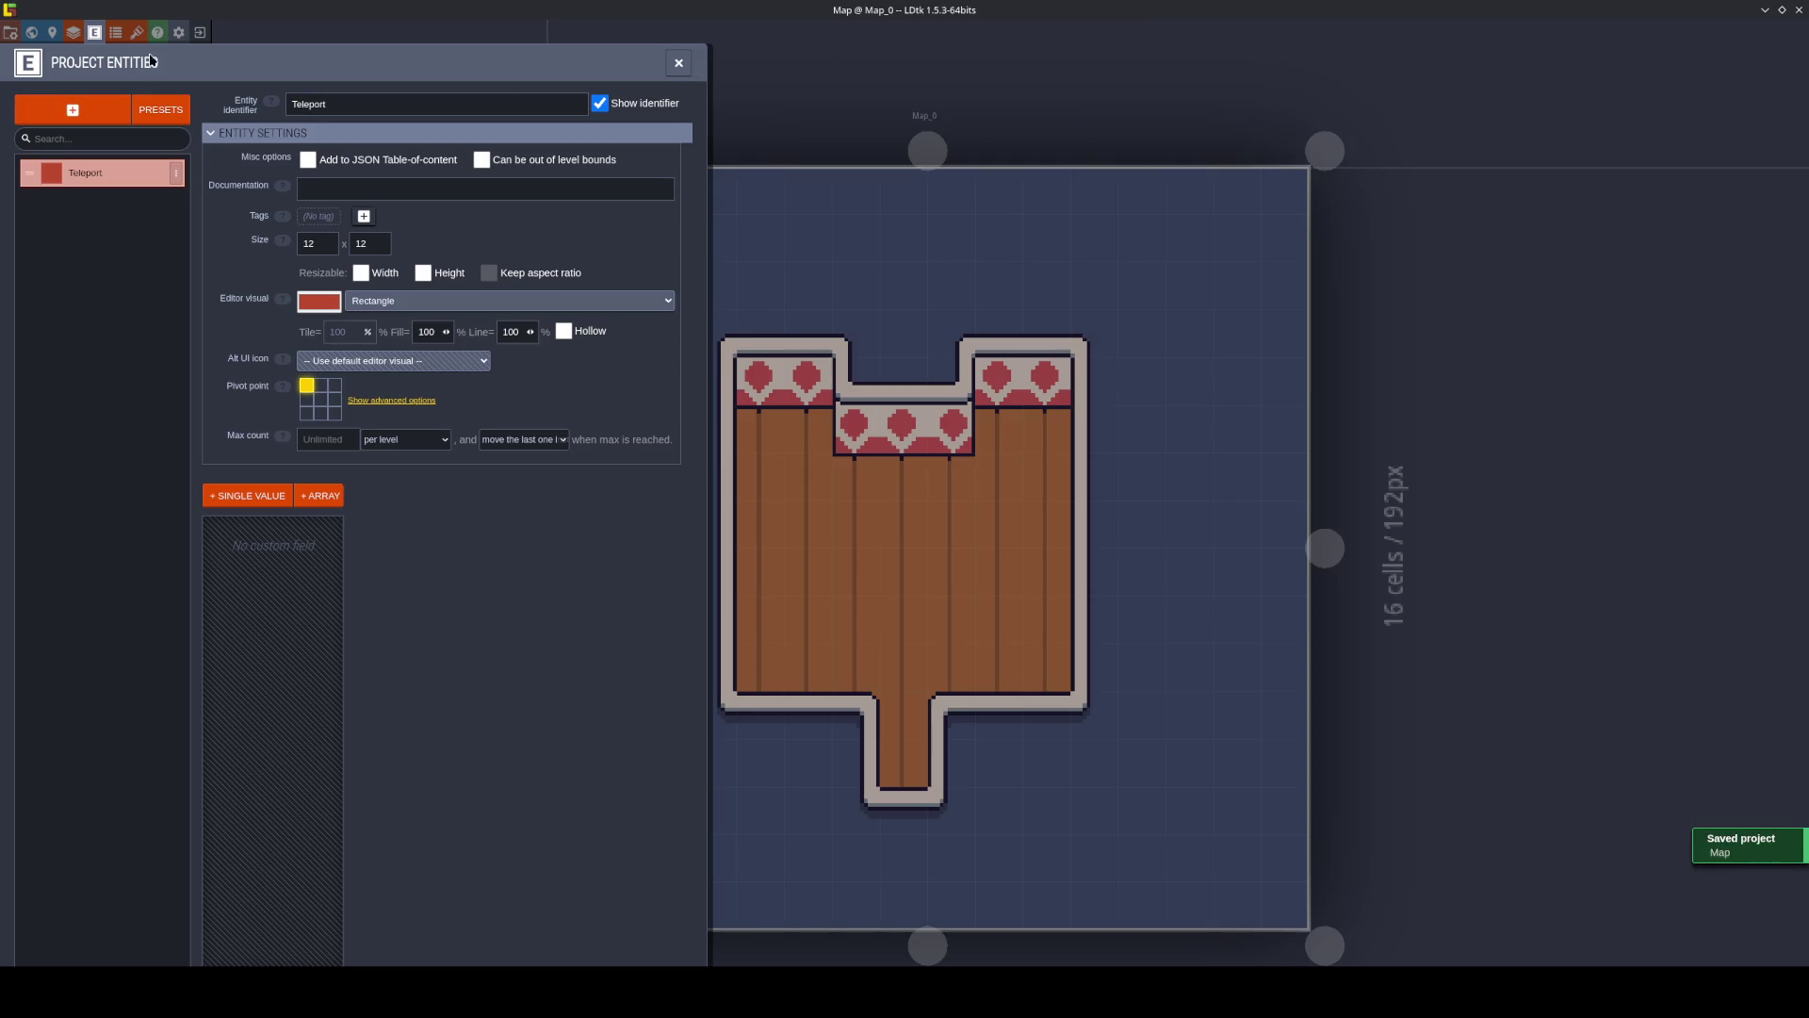
Show Teleport in the editor with the red arrow tile from the Icons tileset.
left_click(469, 301)
left_click(414, 388)
left_click(521, 308)
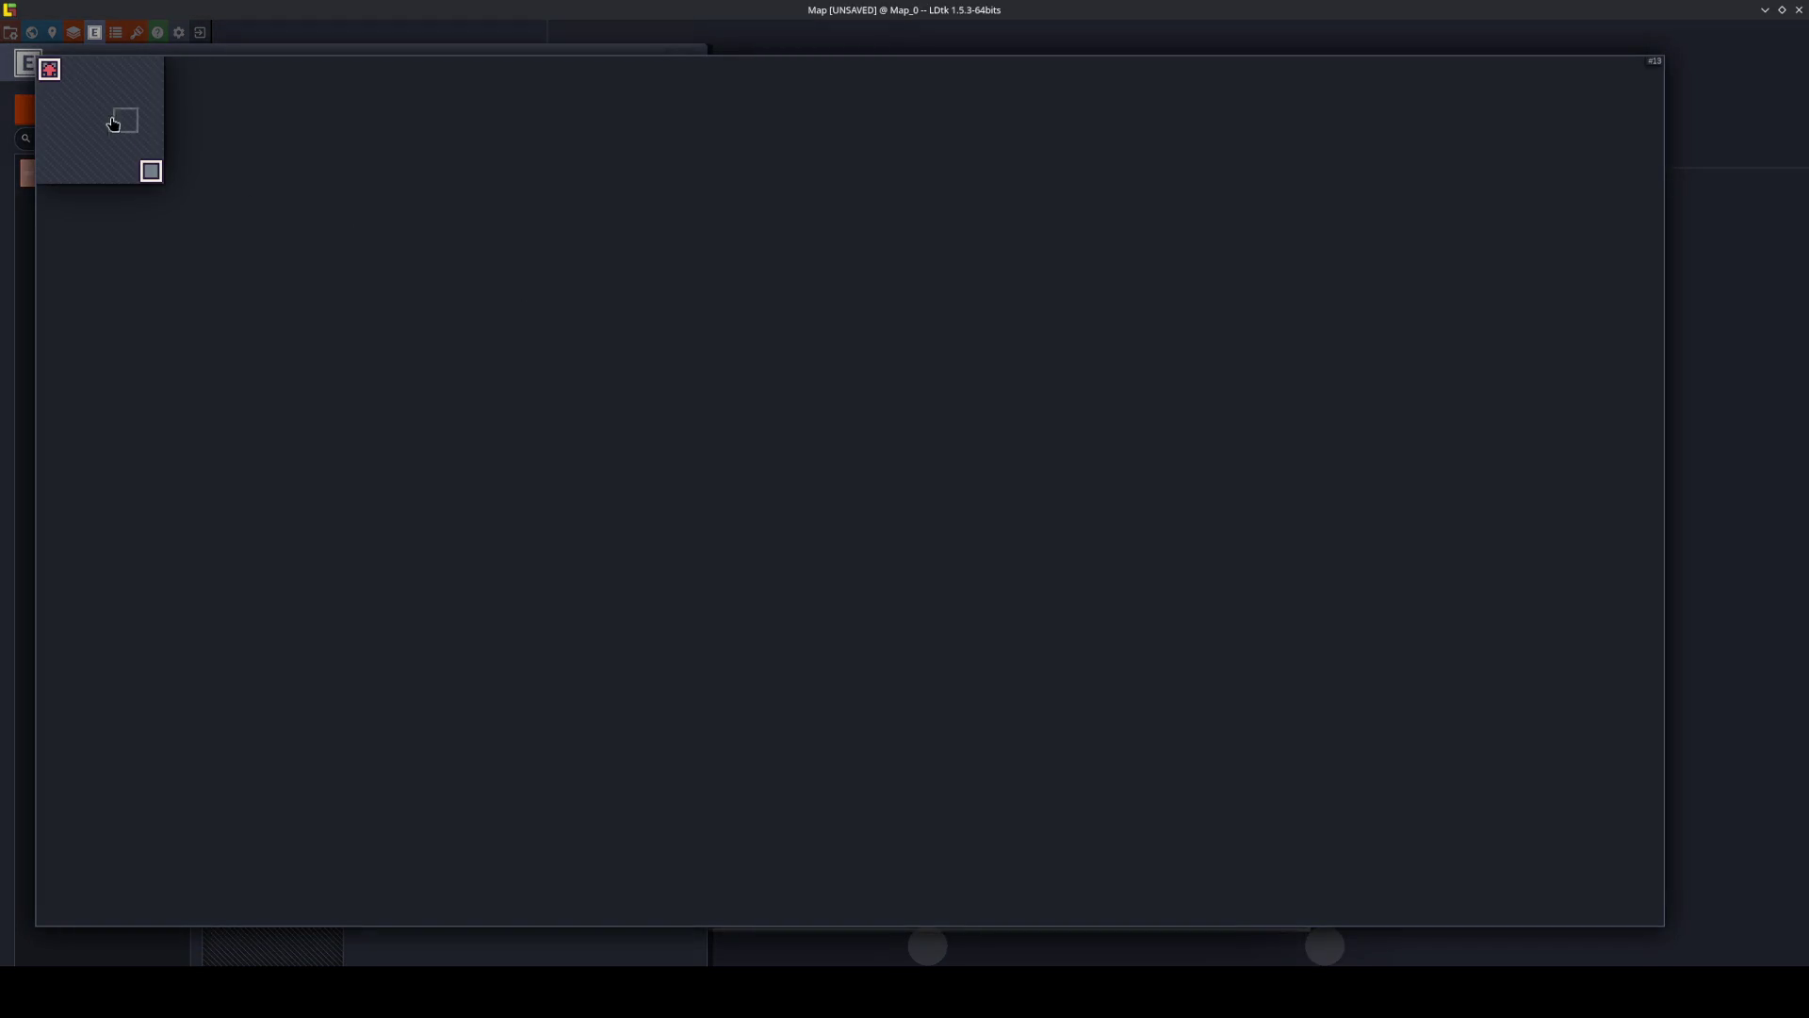
left_click(49, 71)
key("ctrl+s")
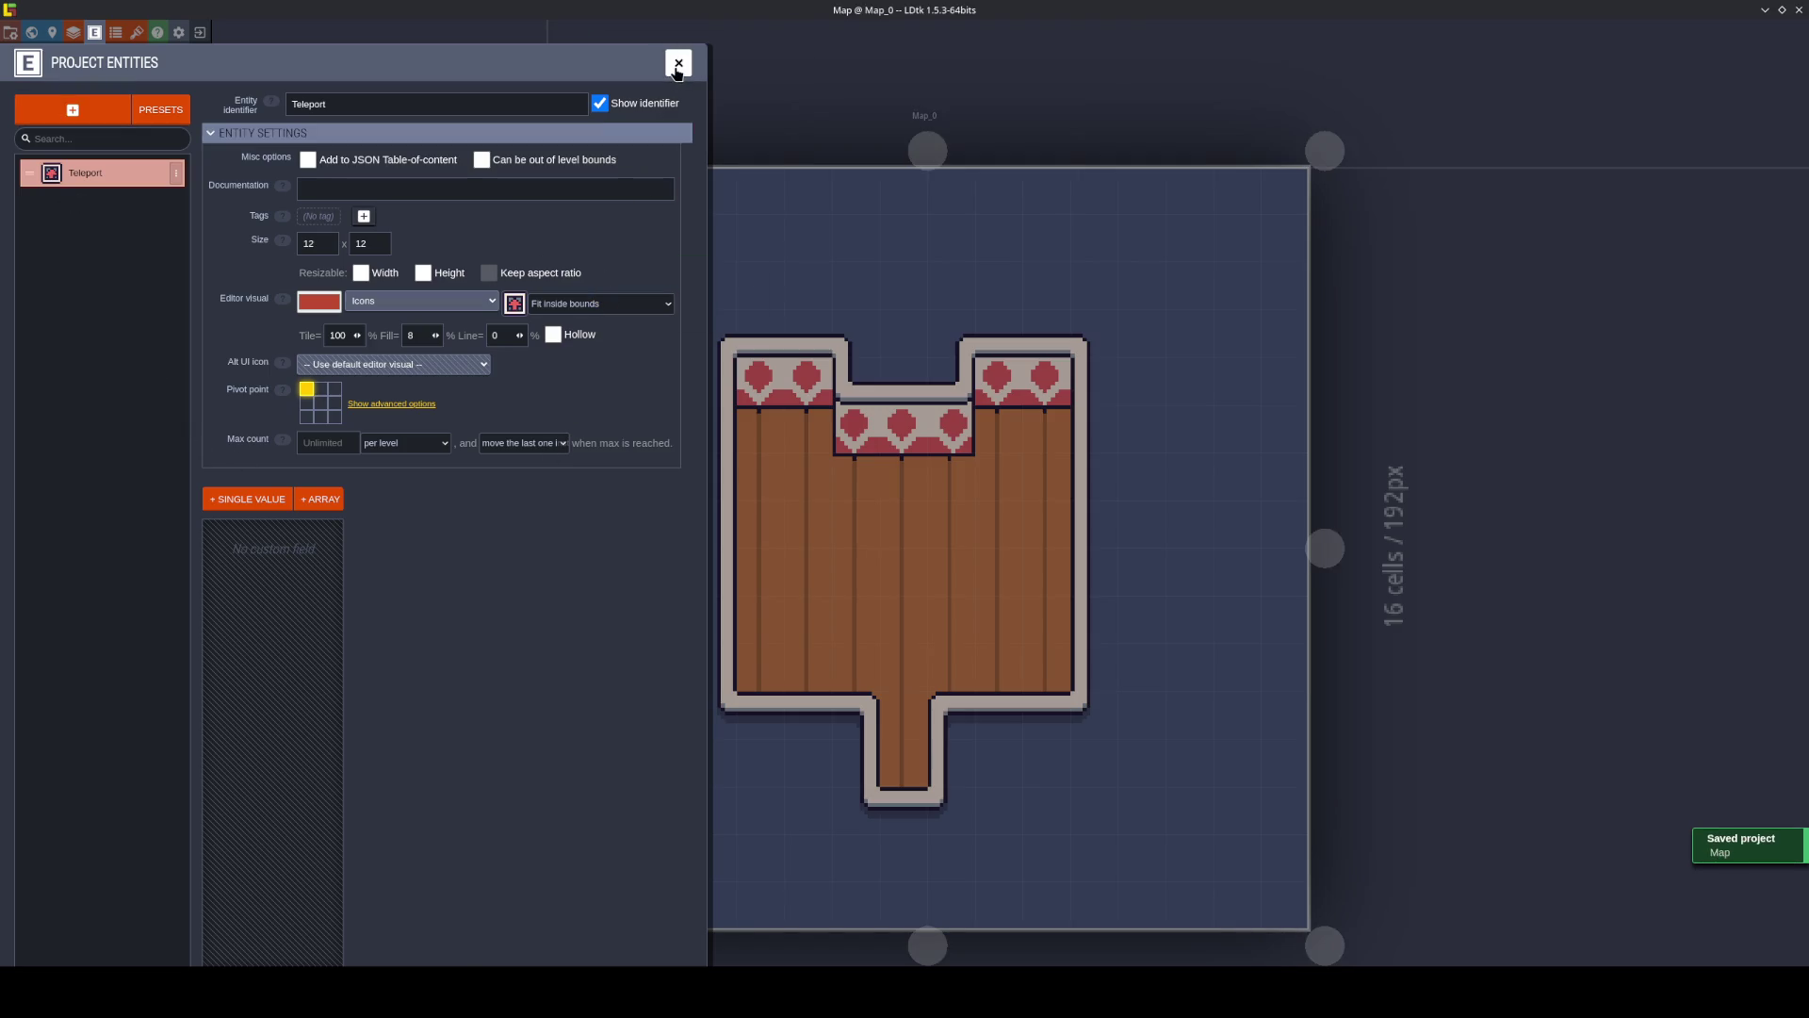
left_click(676, 65)
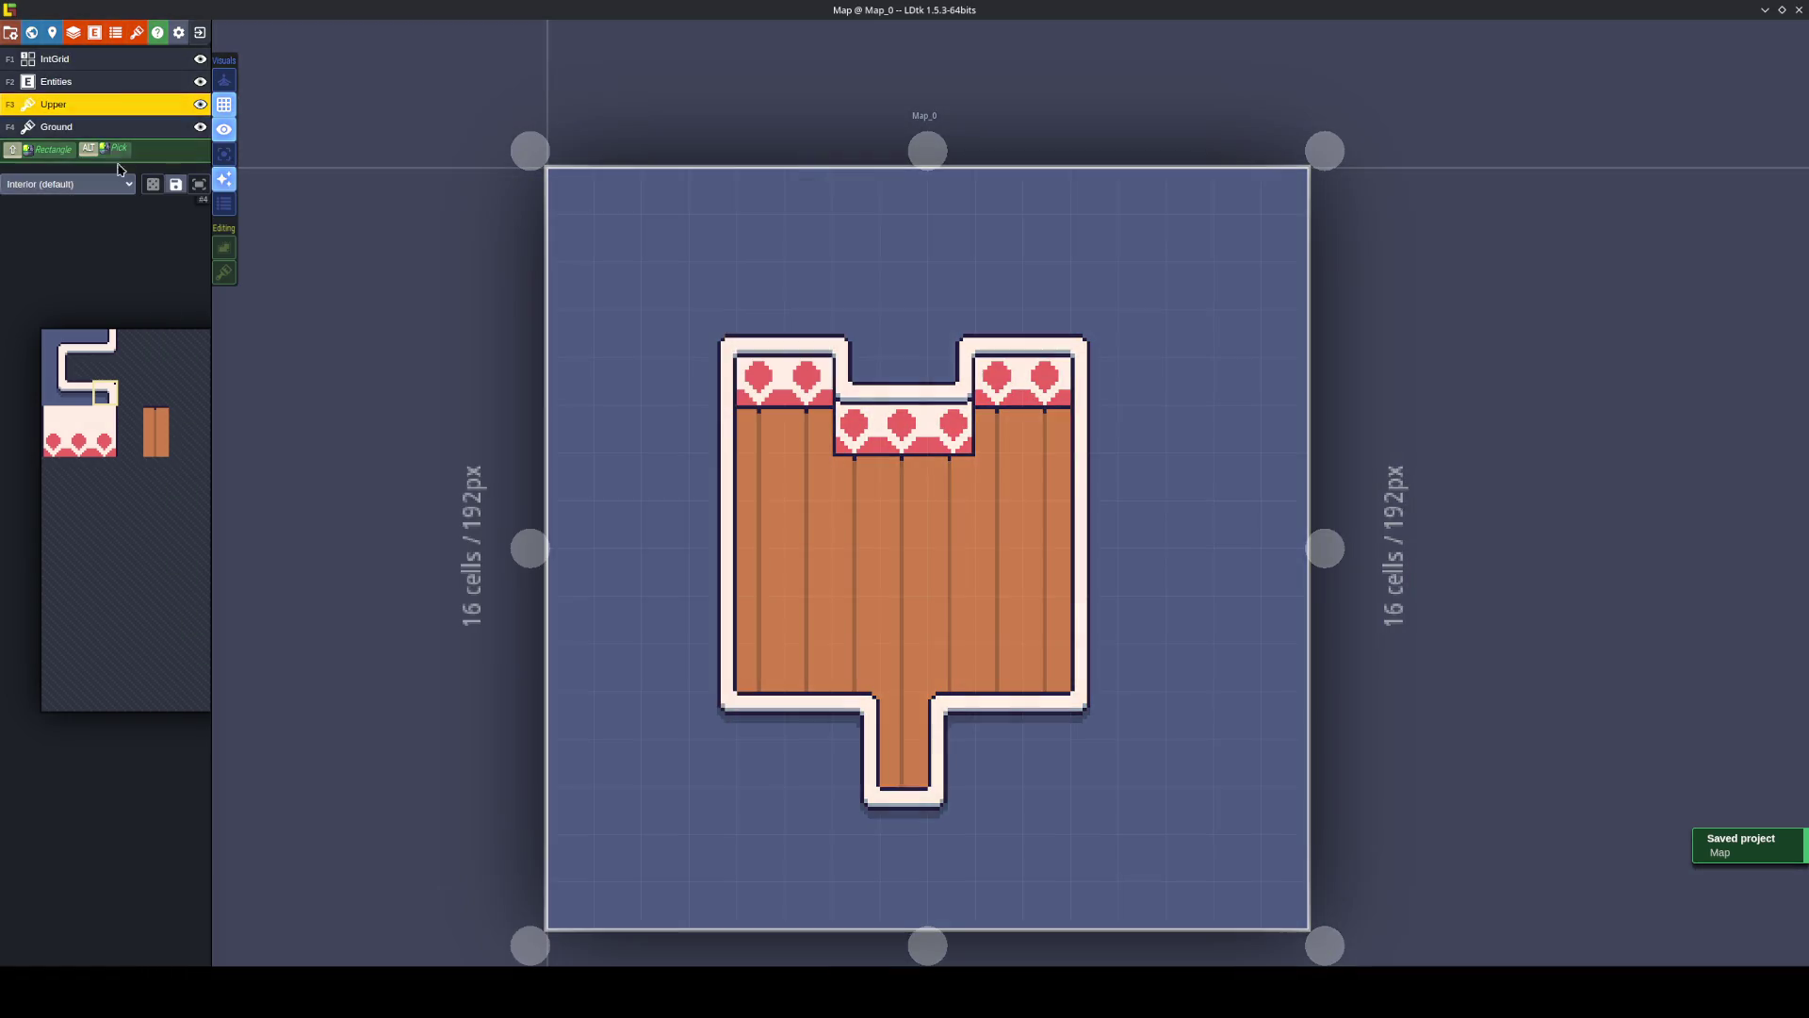
Add a symmetrical single-value entity reference field to Teleport.
left_click(94, 32)
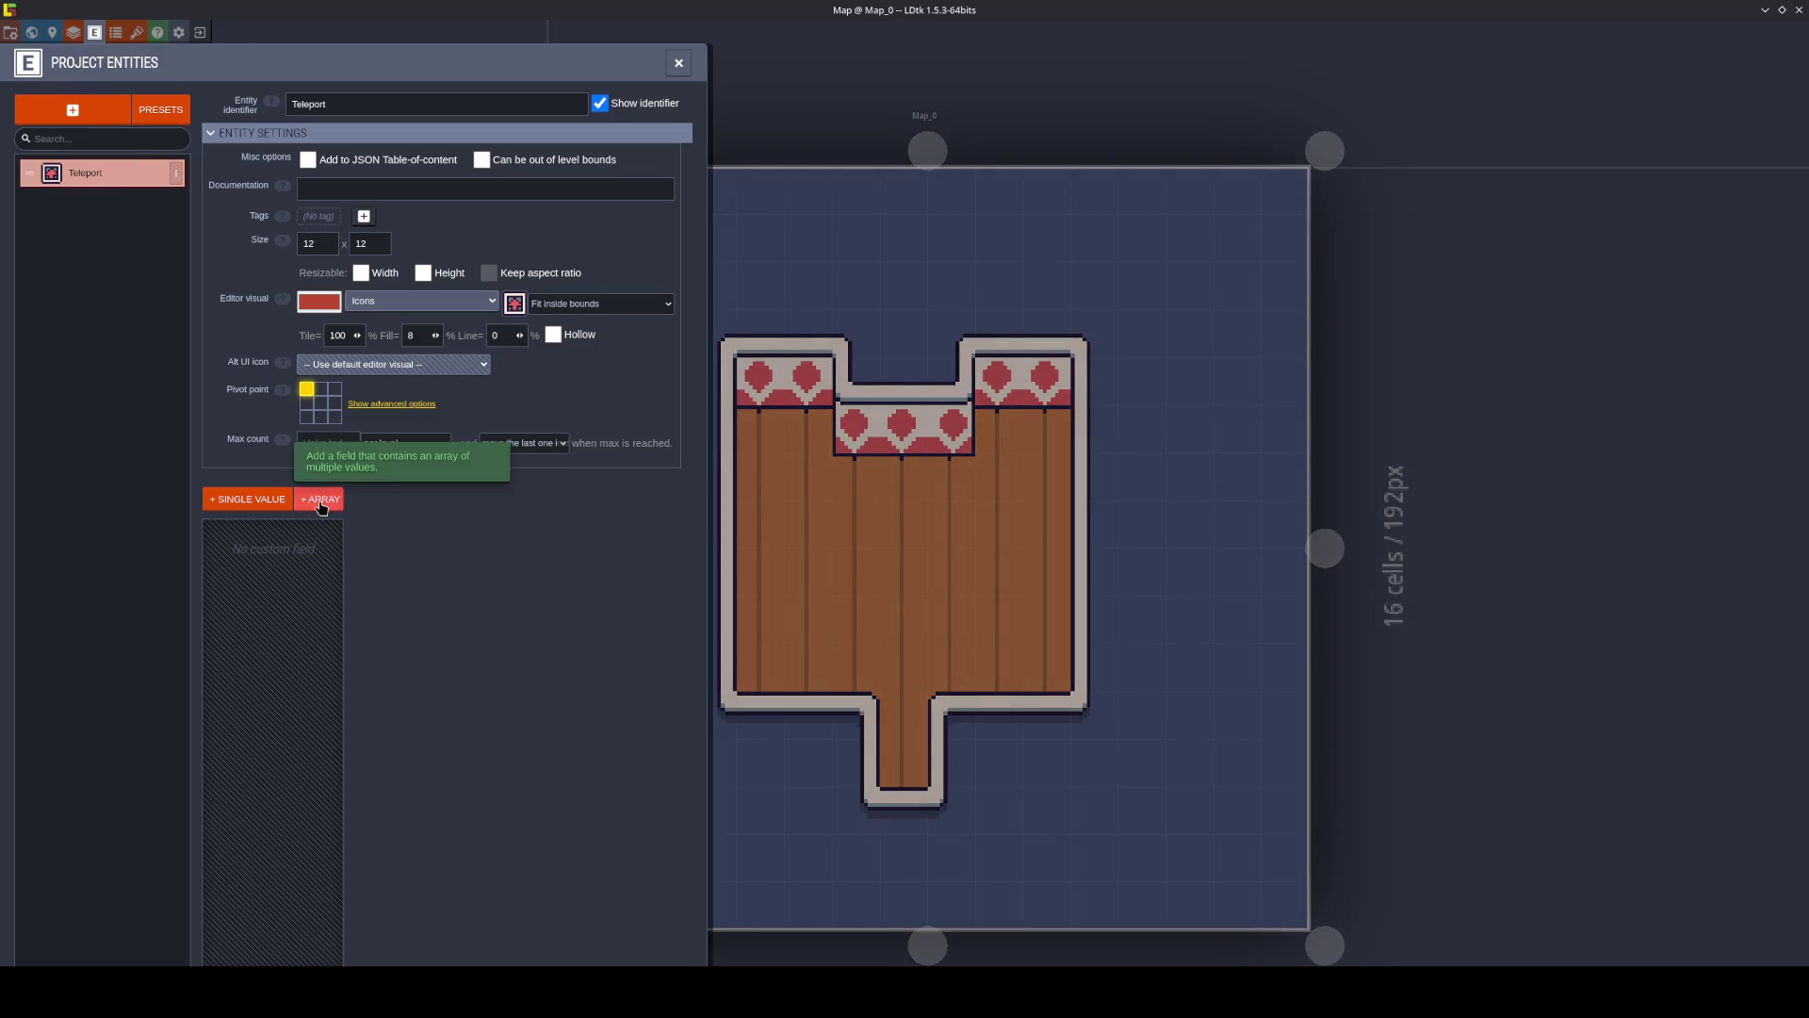
left_click(272, 504)
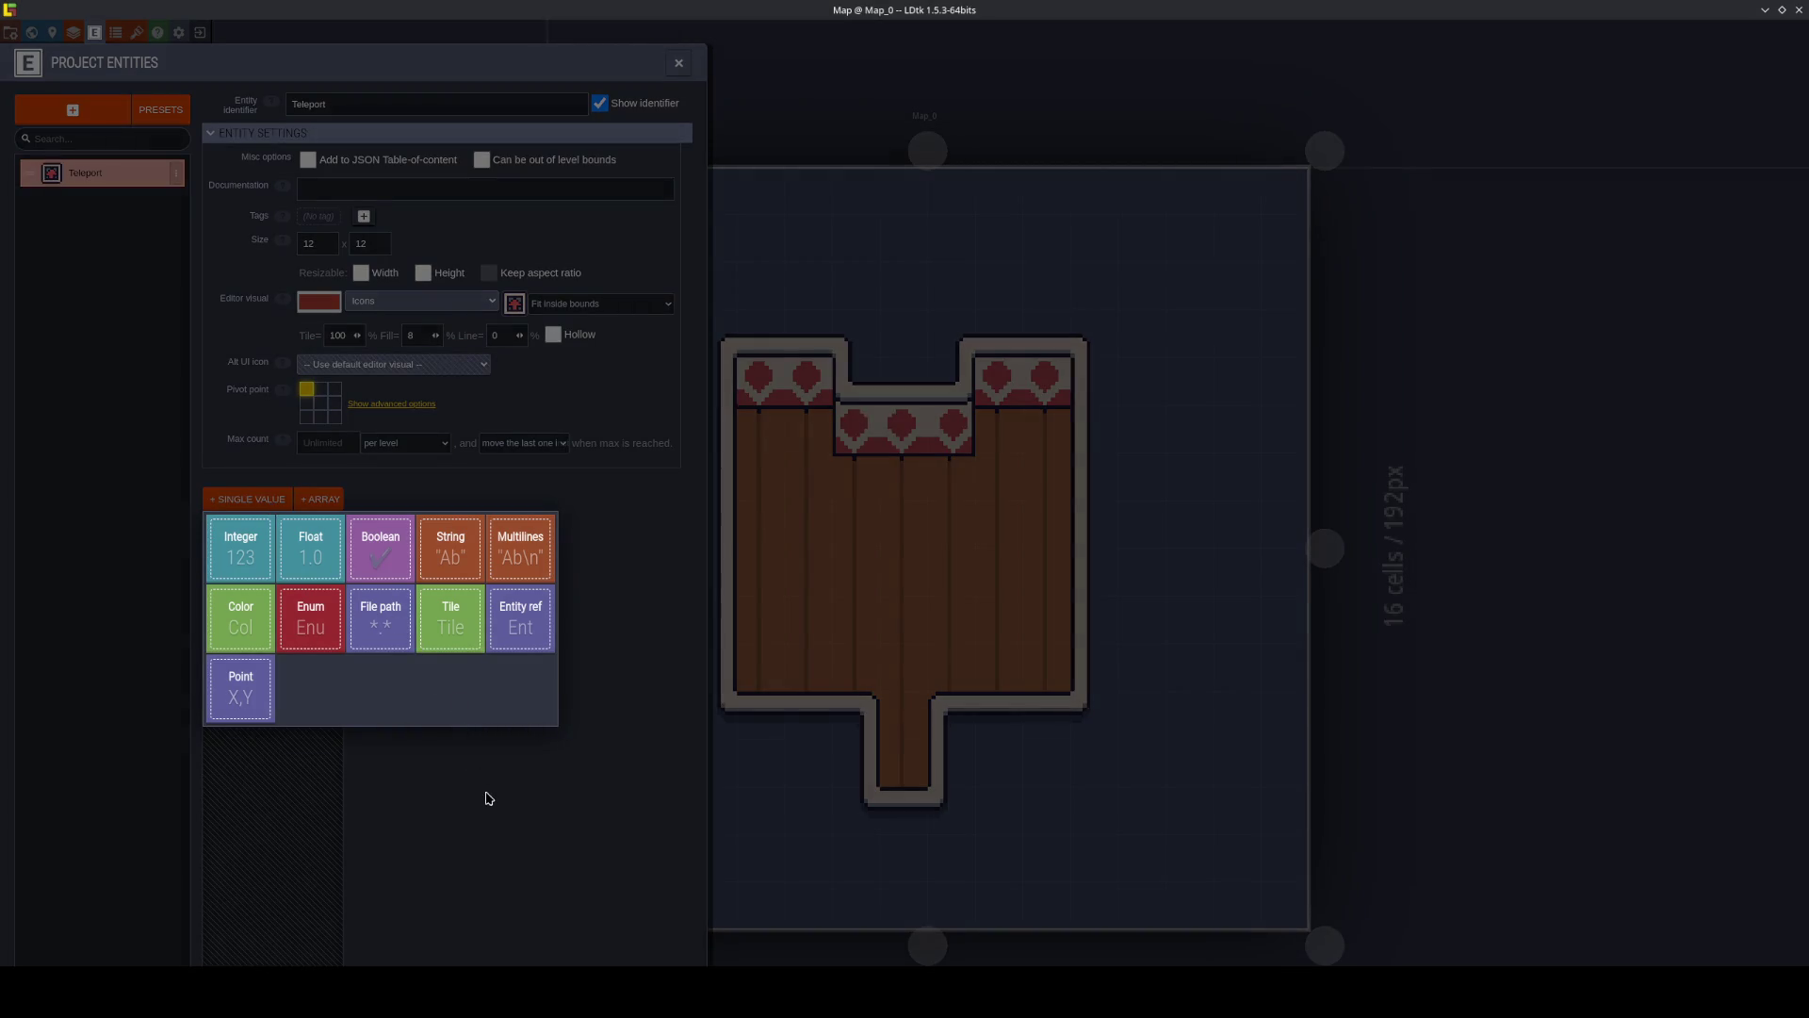
left_click(528, 629)
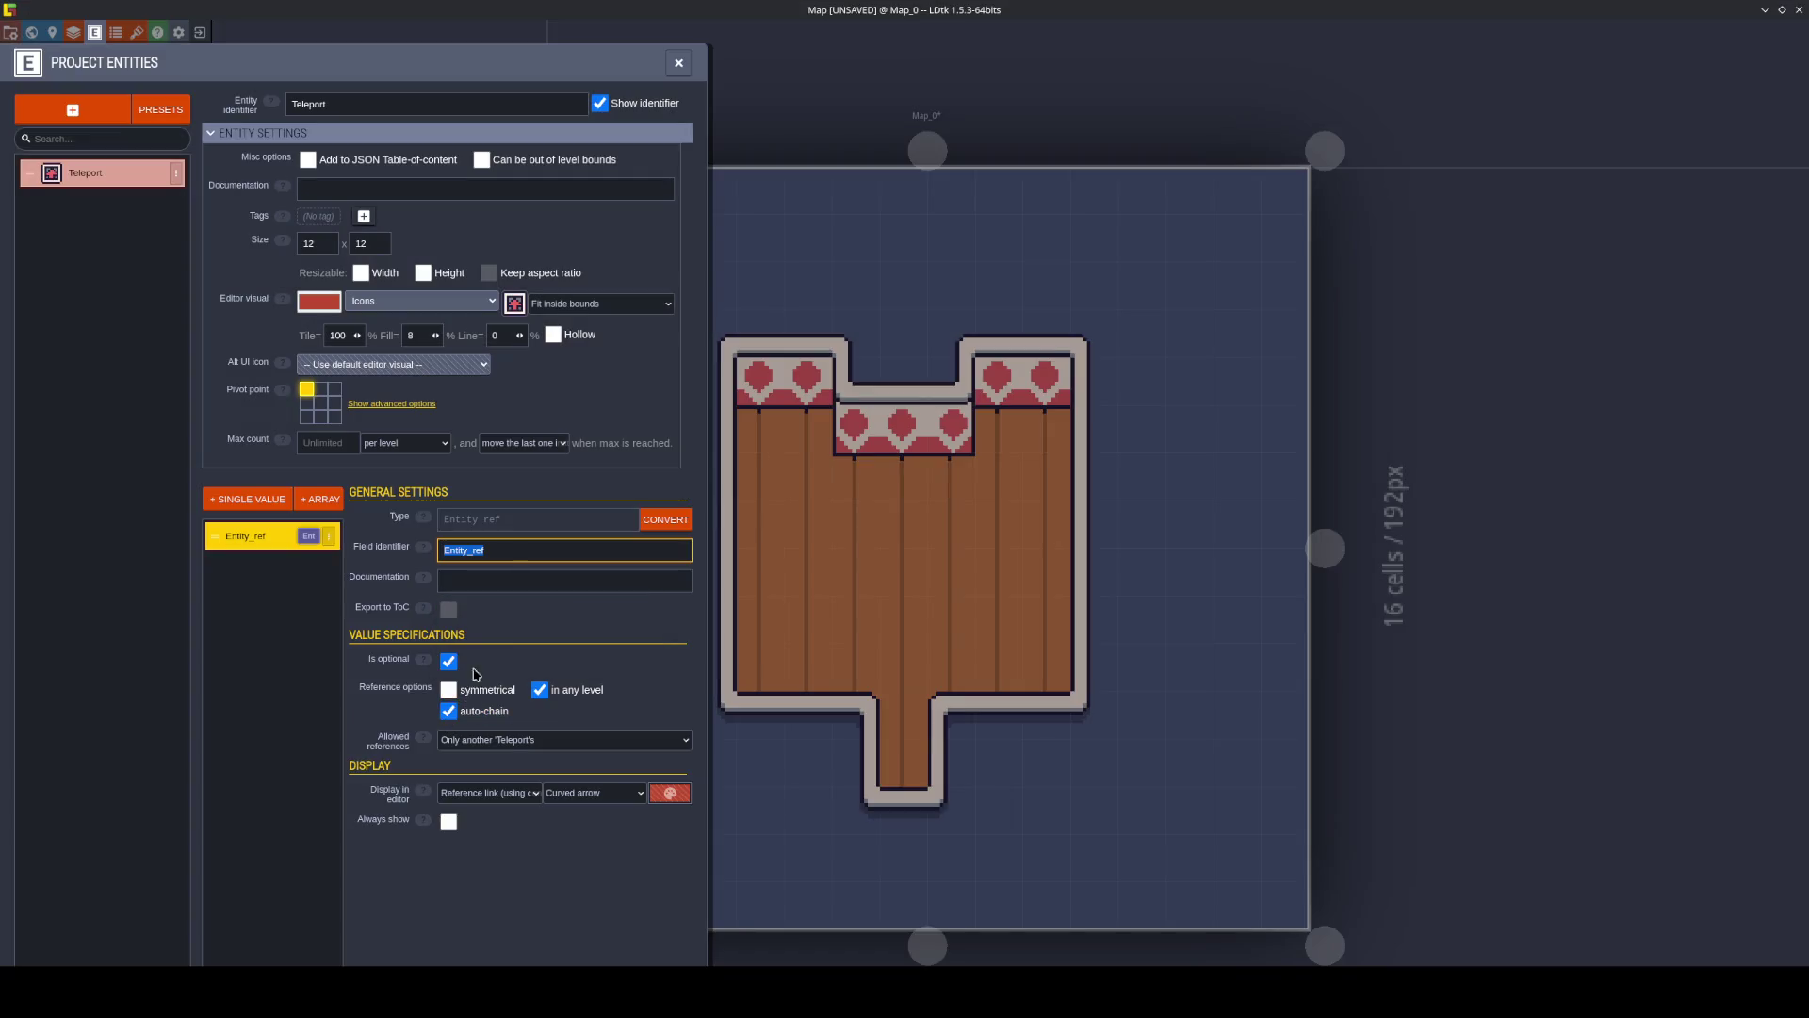
left_click(494, 690)
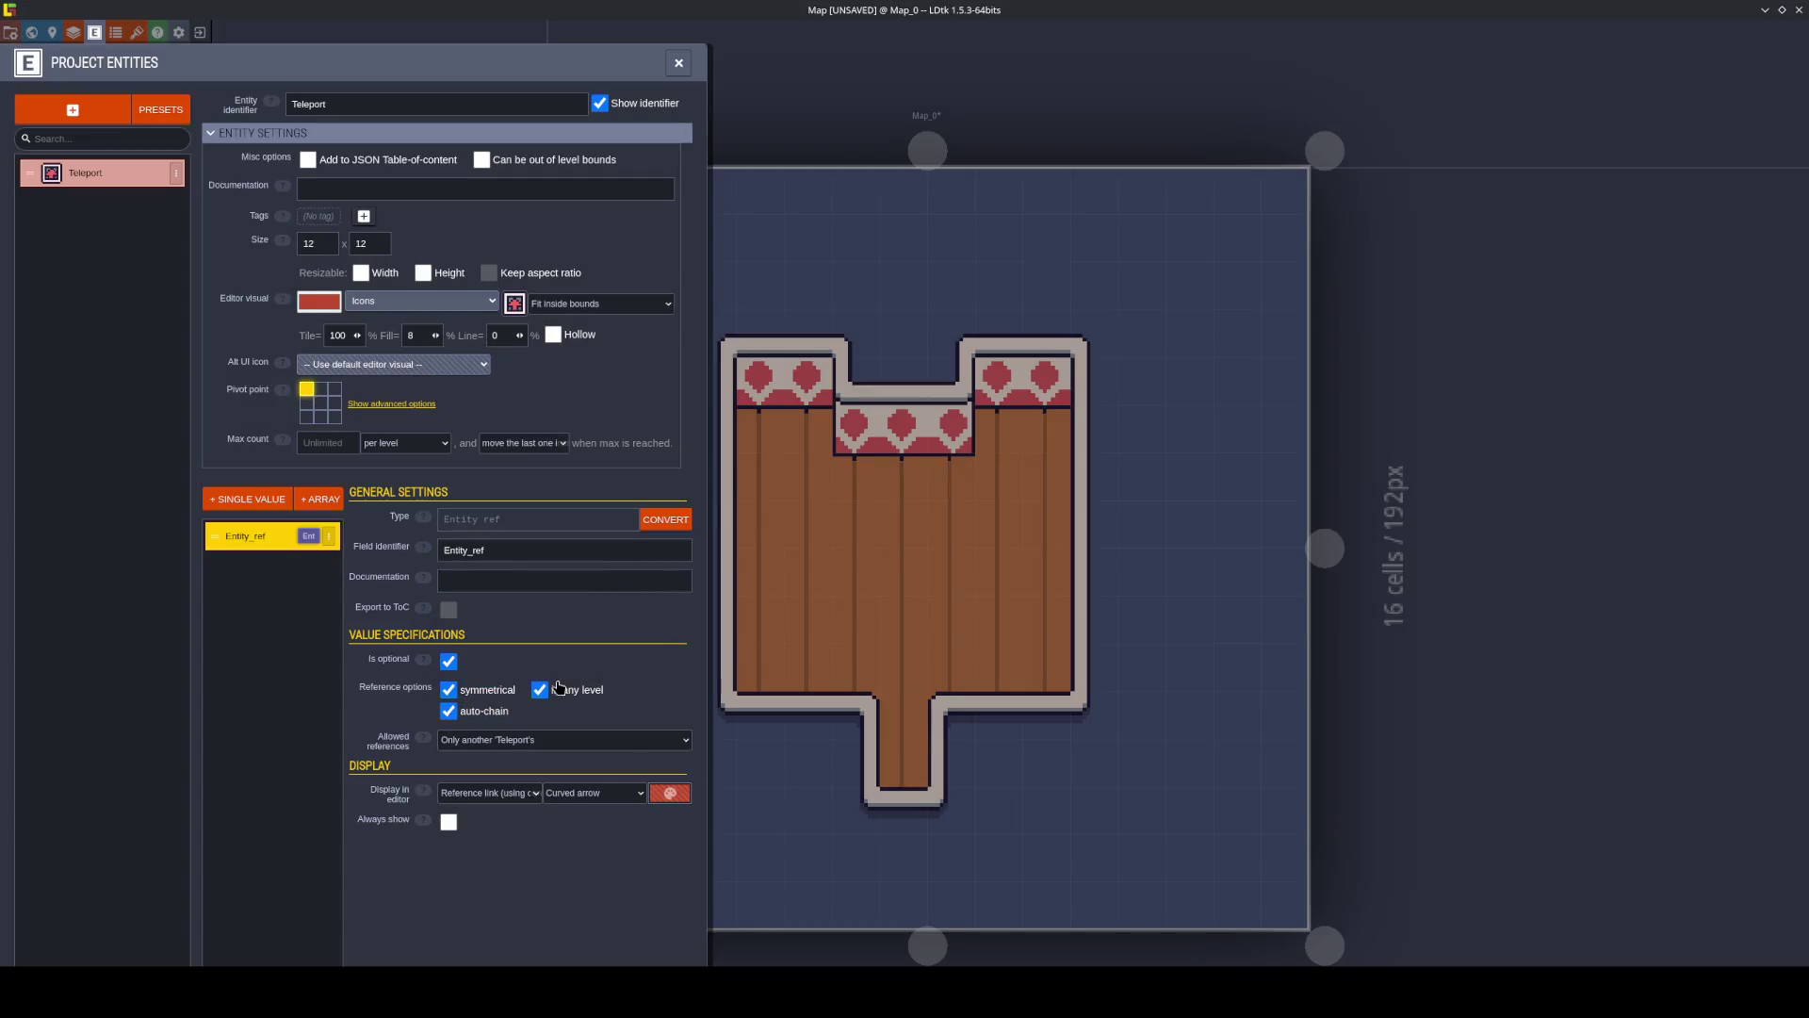
key("ctrl+s")
Rename the field to EntityRef, save, and switch to the world view.
left_click(524, 548)
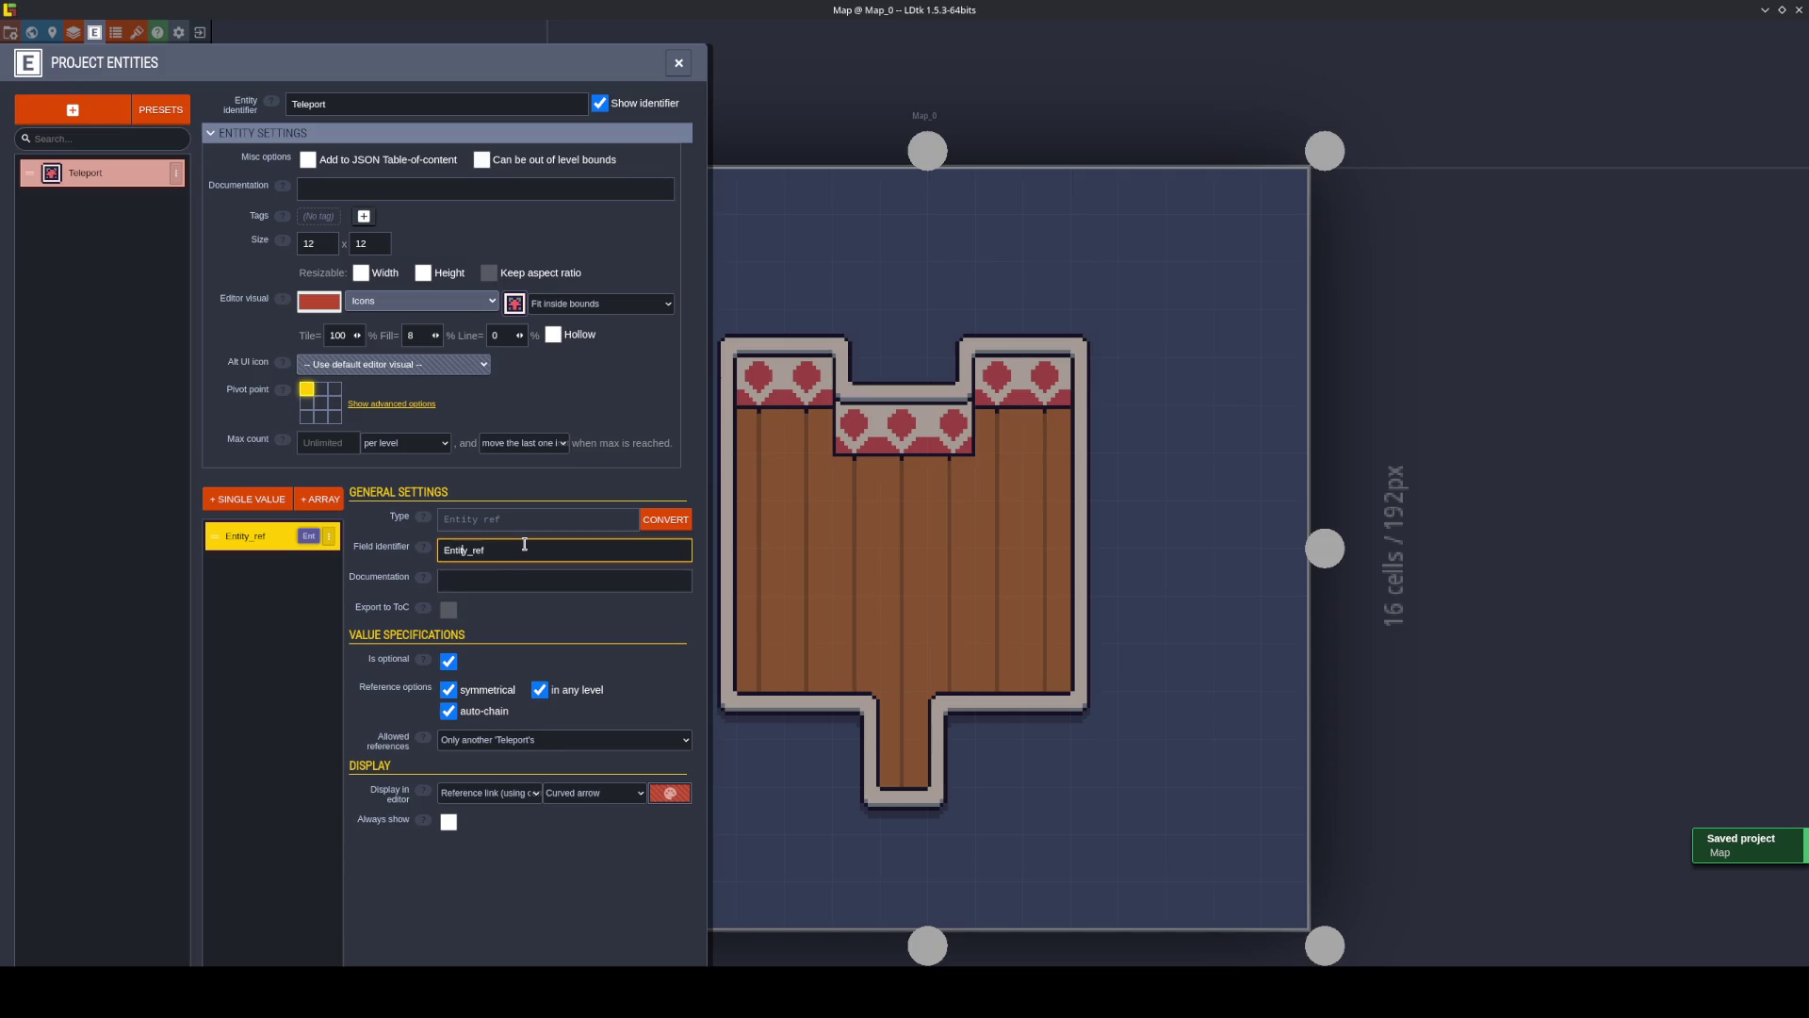
key("Delete")
key("Delete")
type("R")
key("Return")
key("ctrl+s")
key("w")
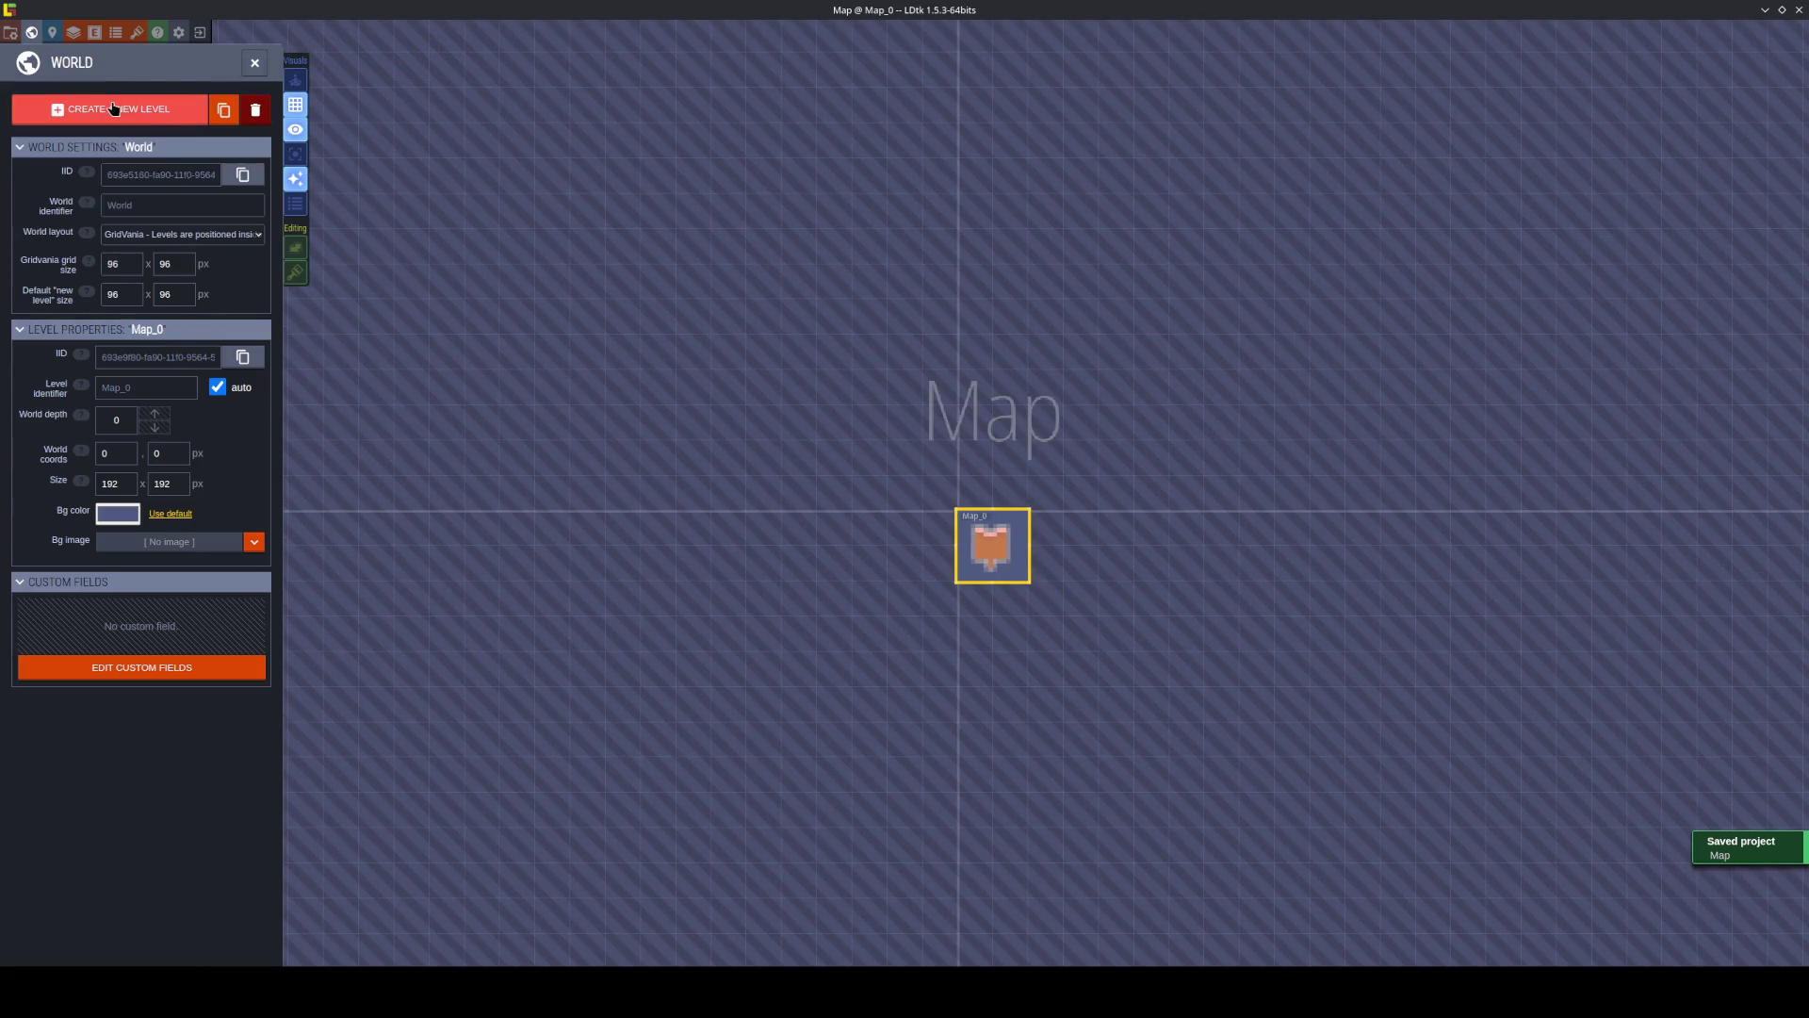
Place a new 192×192 level, Map_1, to the right of Map_0.
left_click(111, 109)
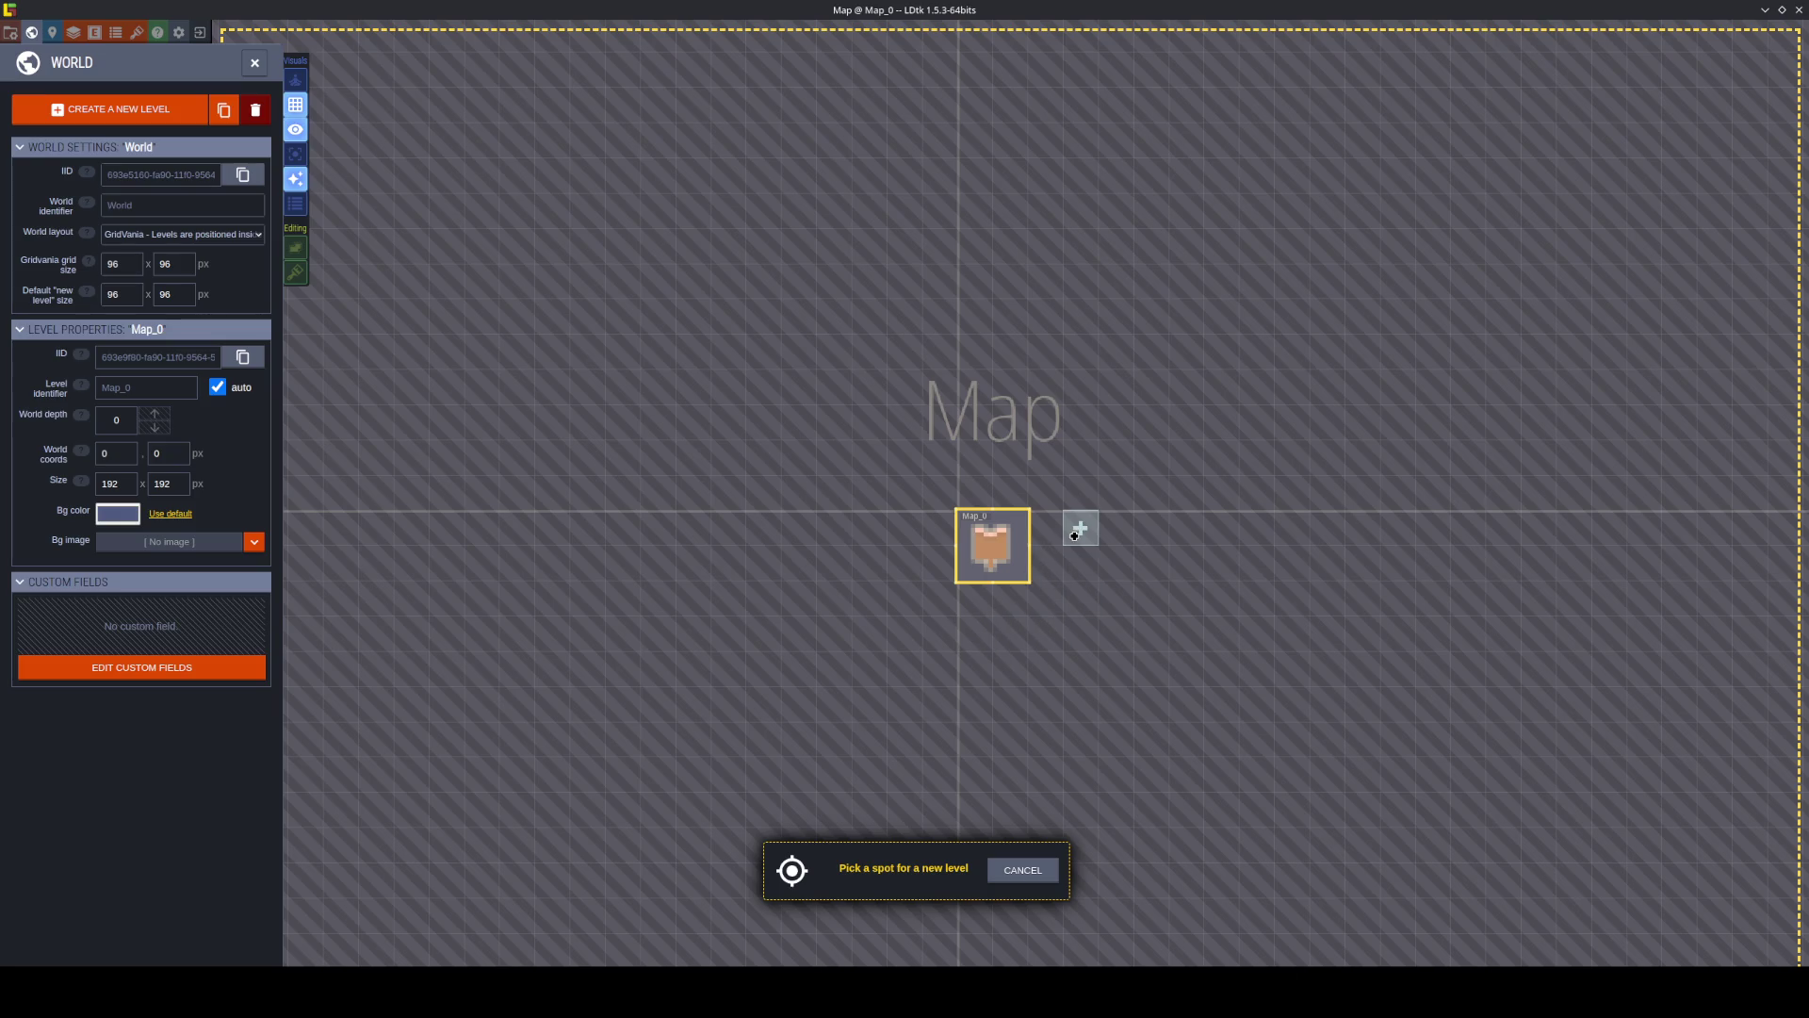
left_click(1057, 533)
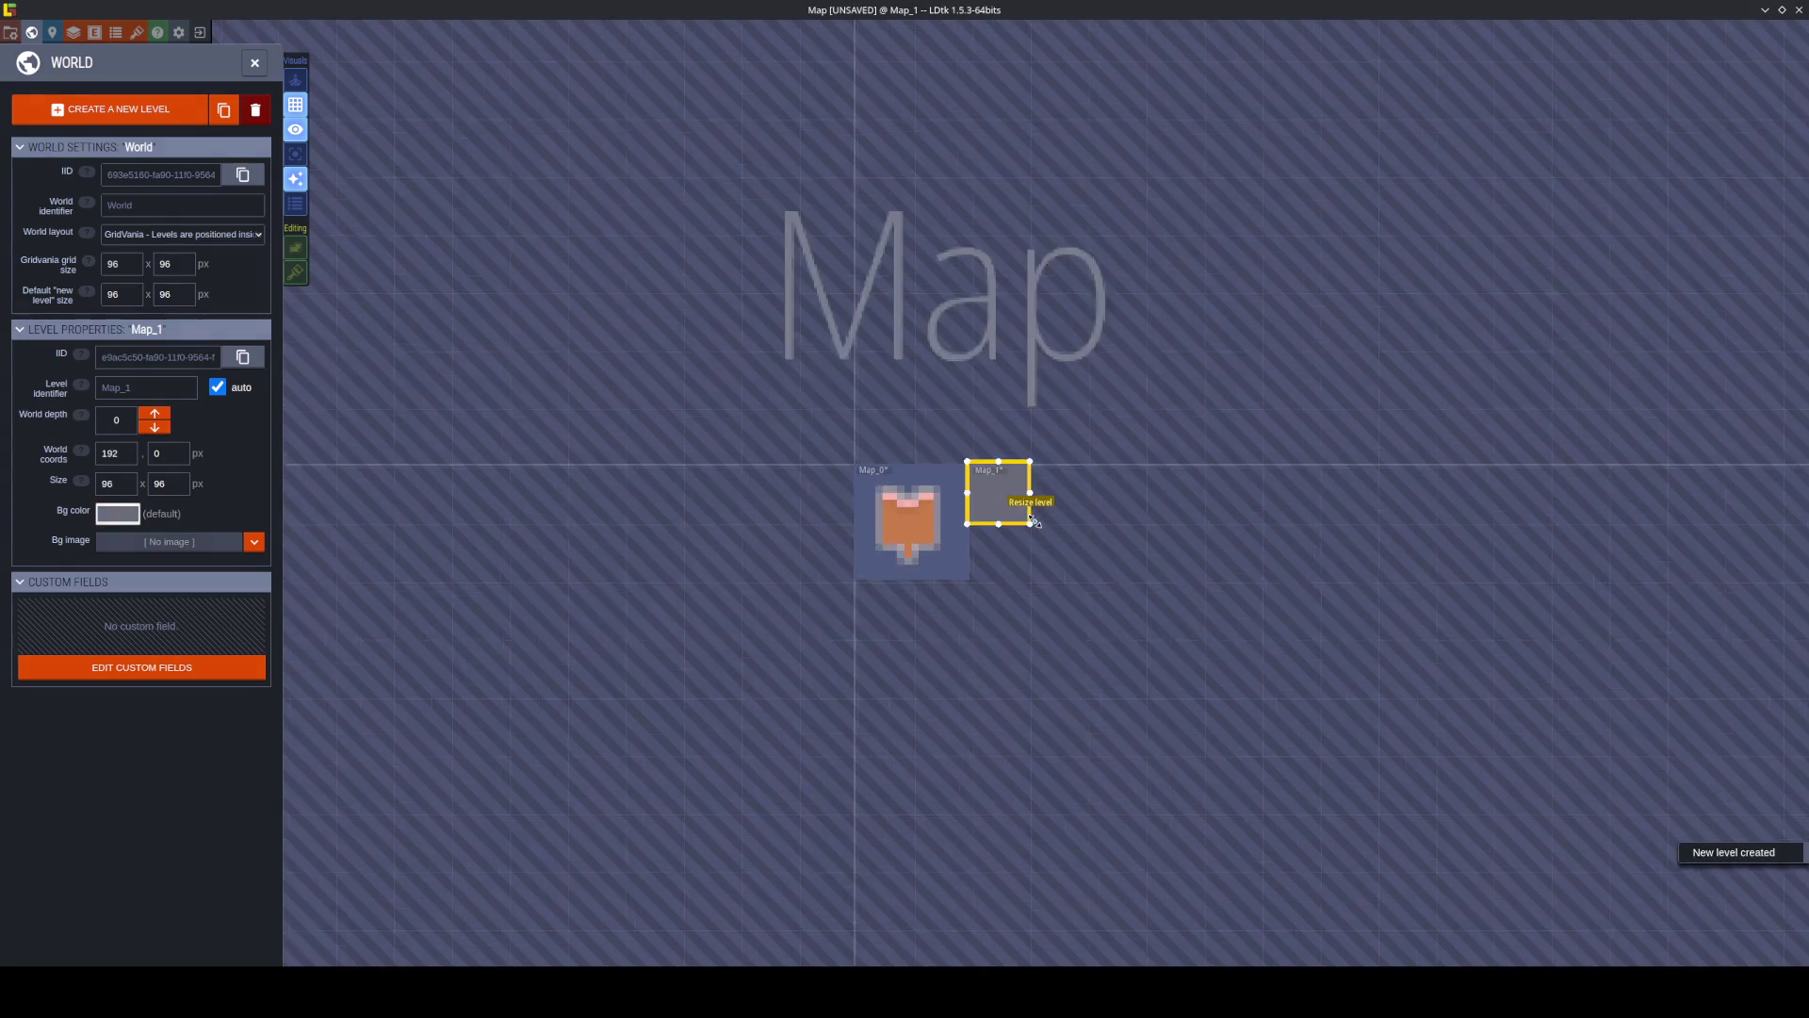
left_click_drag(1029, 528, 1077, 581)
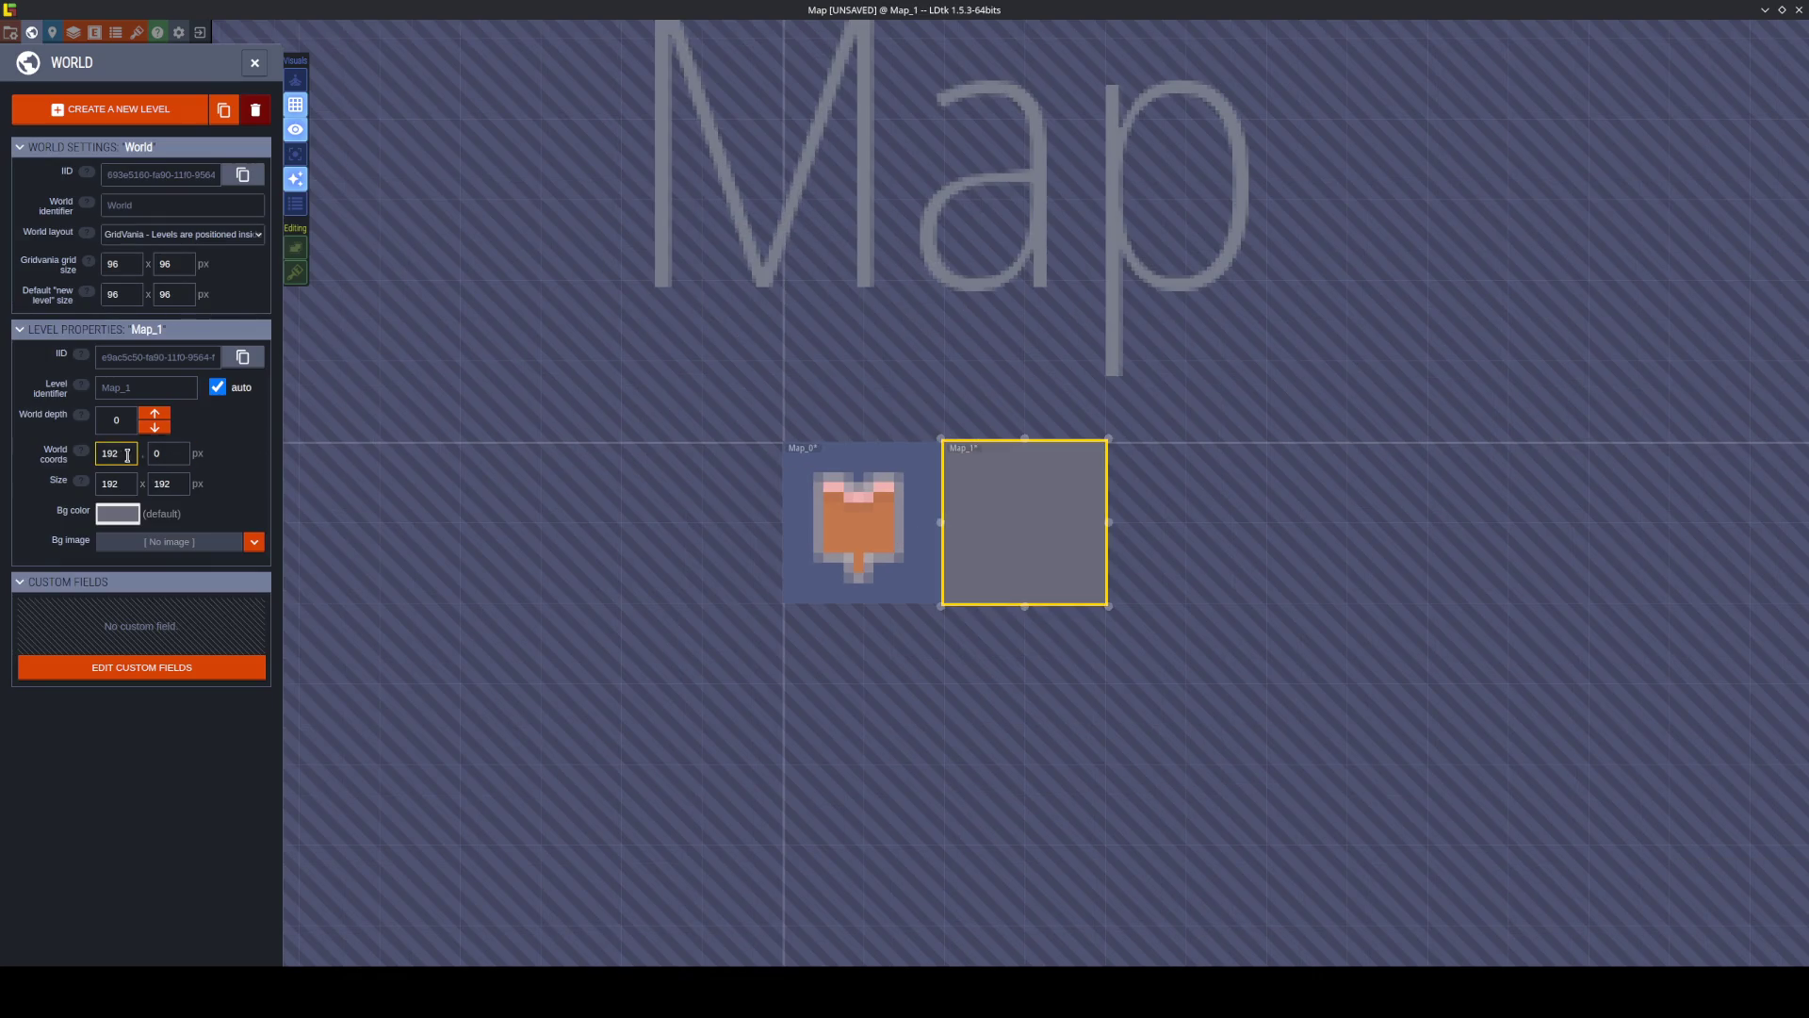
Set the world grid size to 192×192 and save the project.
left_click(135, 262)
key("Tab")
type("192")
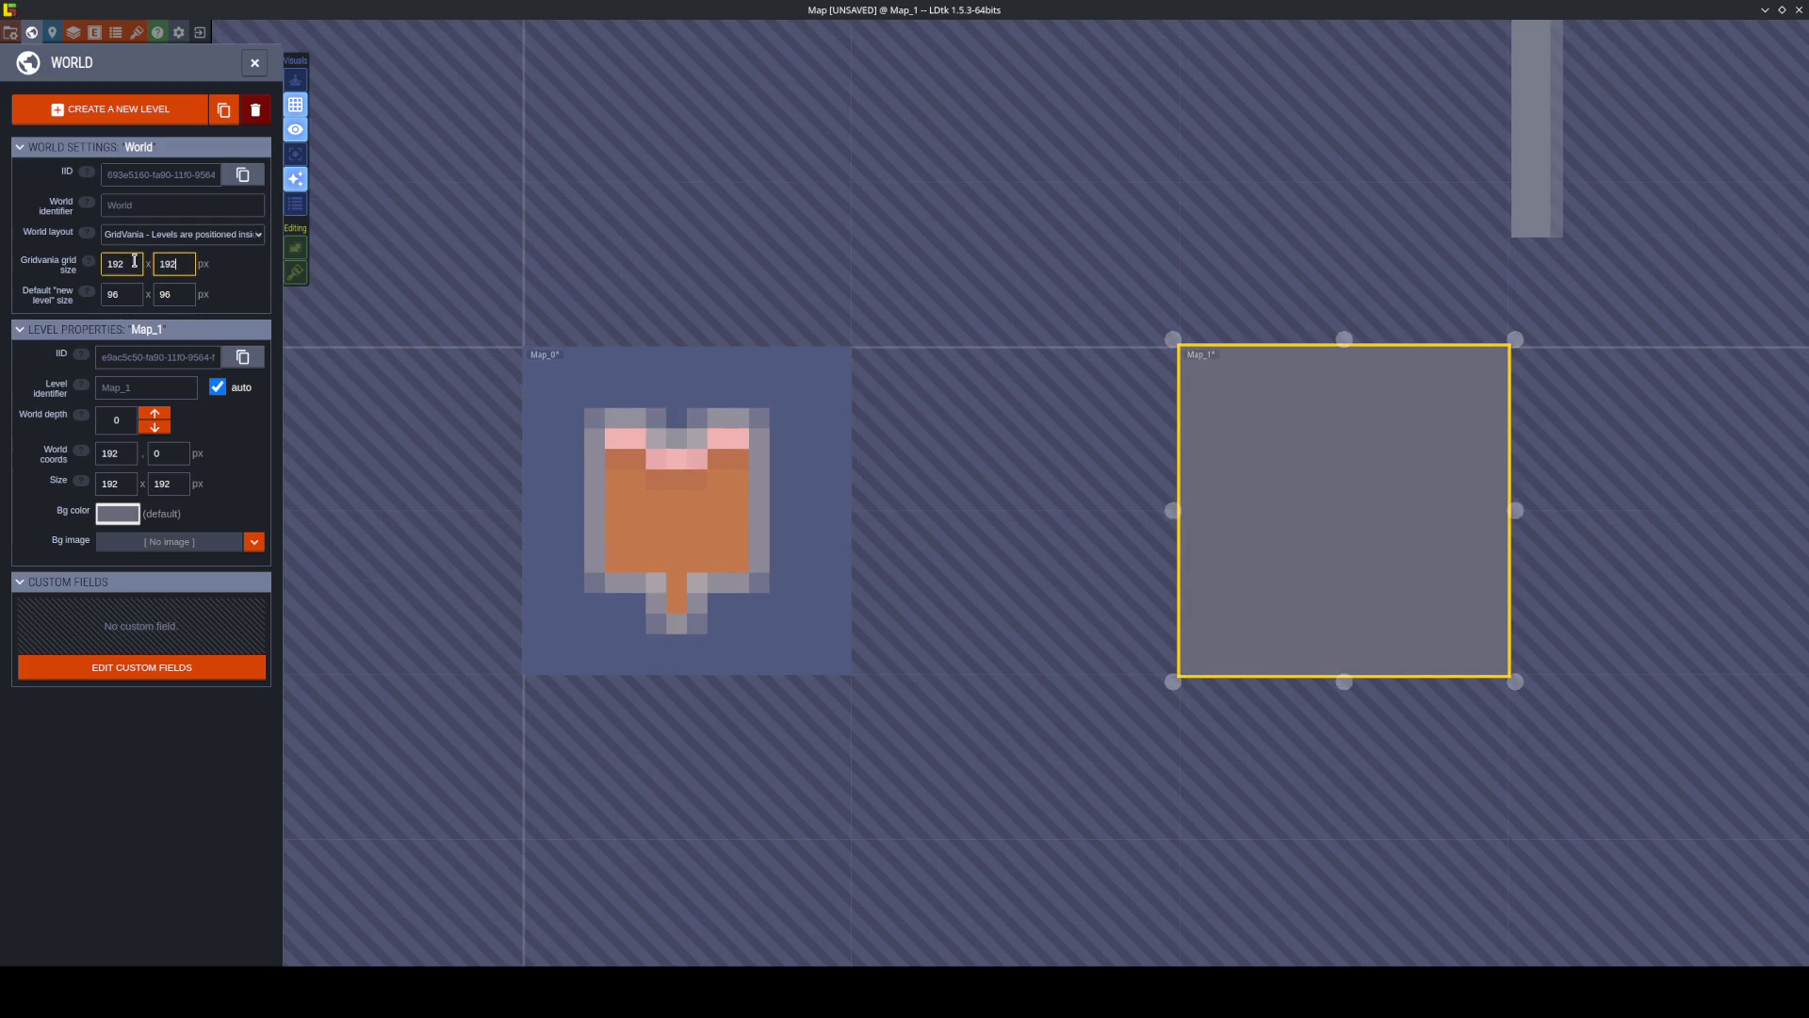
key("Tab")
type("192")
key("Tab")
type("192")
key("Tab")
key("ctrl+s")
Move Map_1 below and to the right of Map_0 and save.
scroll(853, 467, "down", 5)
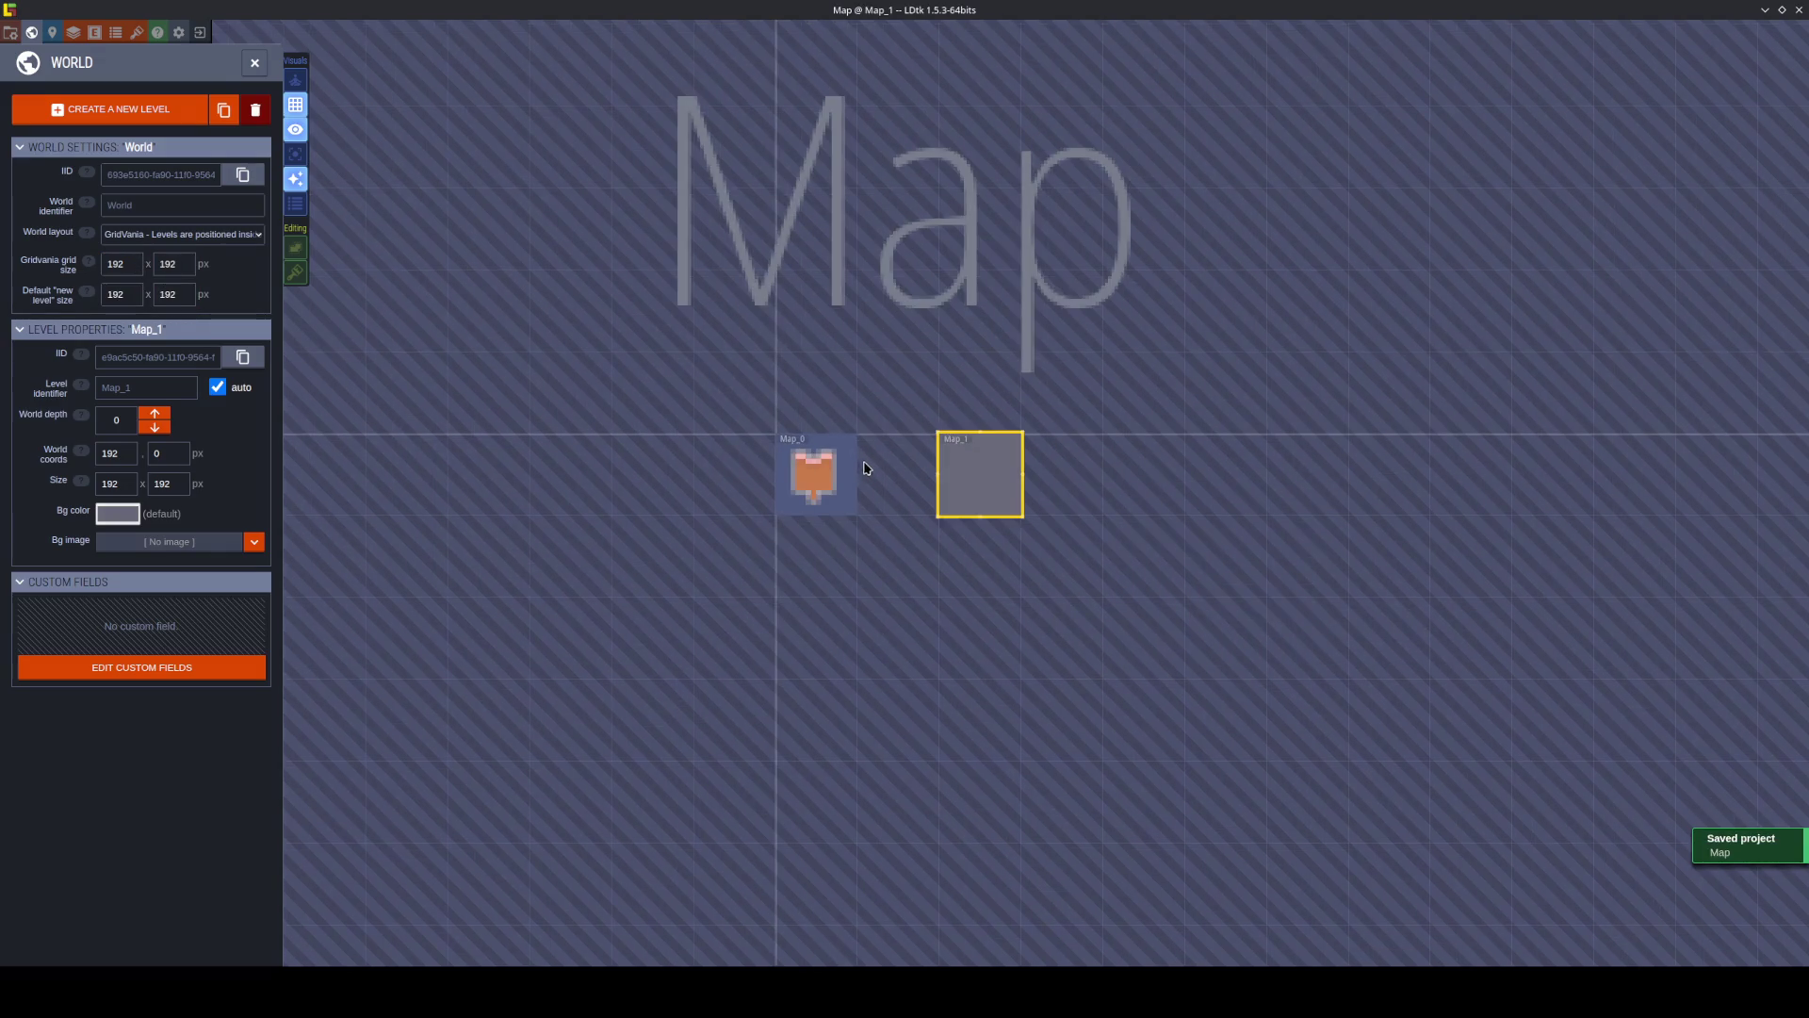
mouse_move(954, 476)
left_mouse_down()
mouse_move(880, 525)
mouse_move(1065, 838)
mouse_move(885, 625)
left_mouse_up()
key("w")
key("ctrl+s")
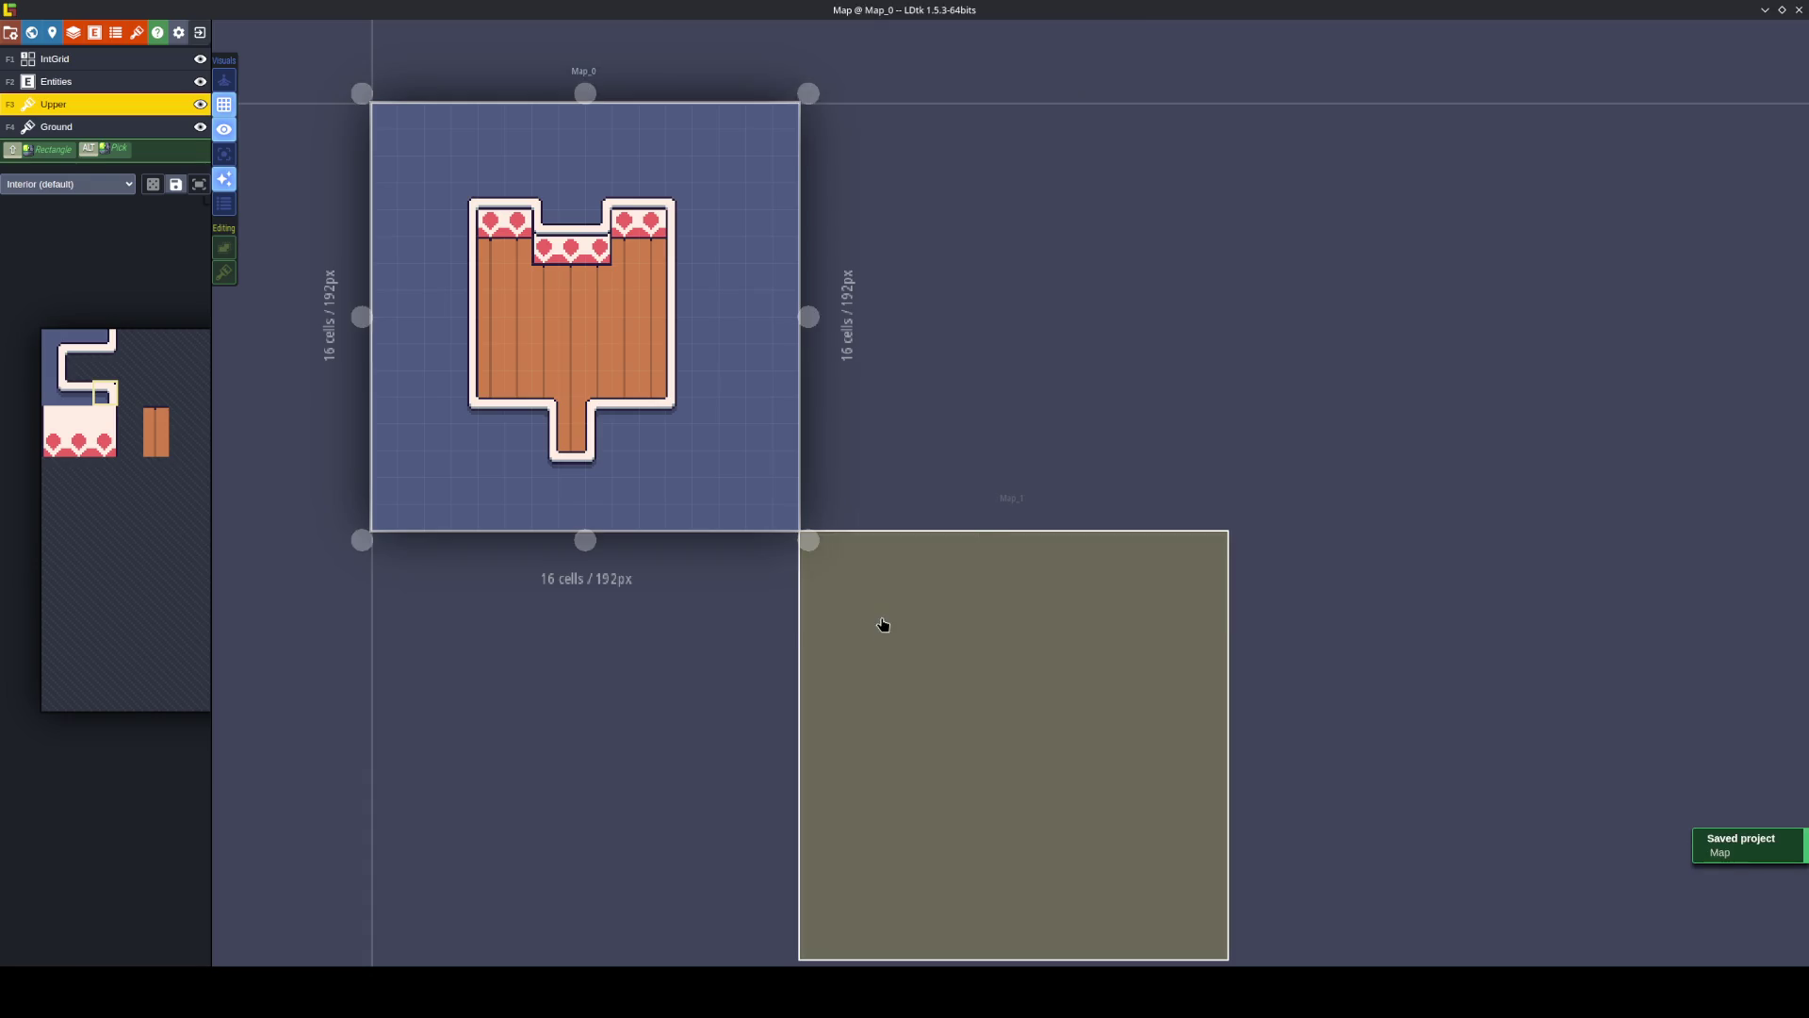
key("w")
scroll(921, 659, "up", 3)
Enlarge Map_1 to 384×384 px and shift it one grid cell left to x 0.
left_click(918, 637)
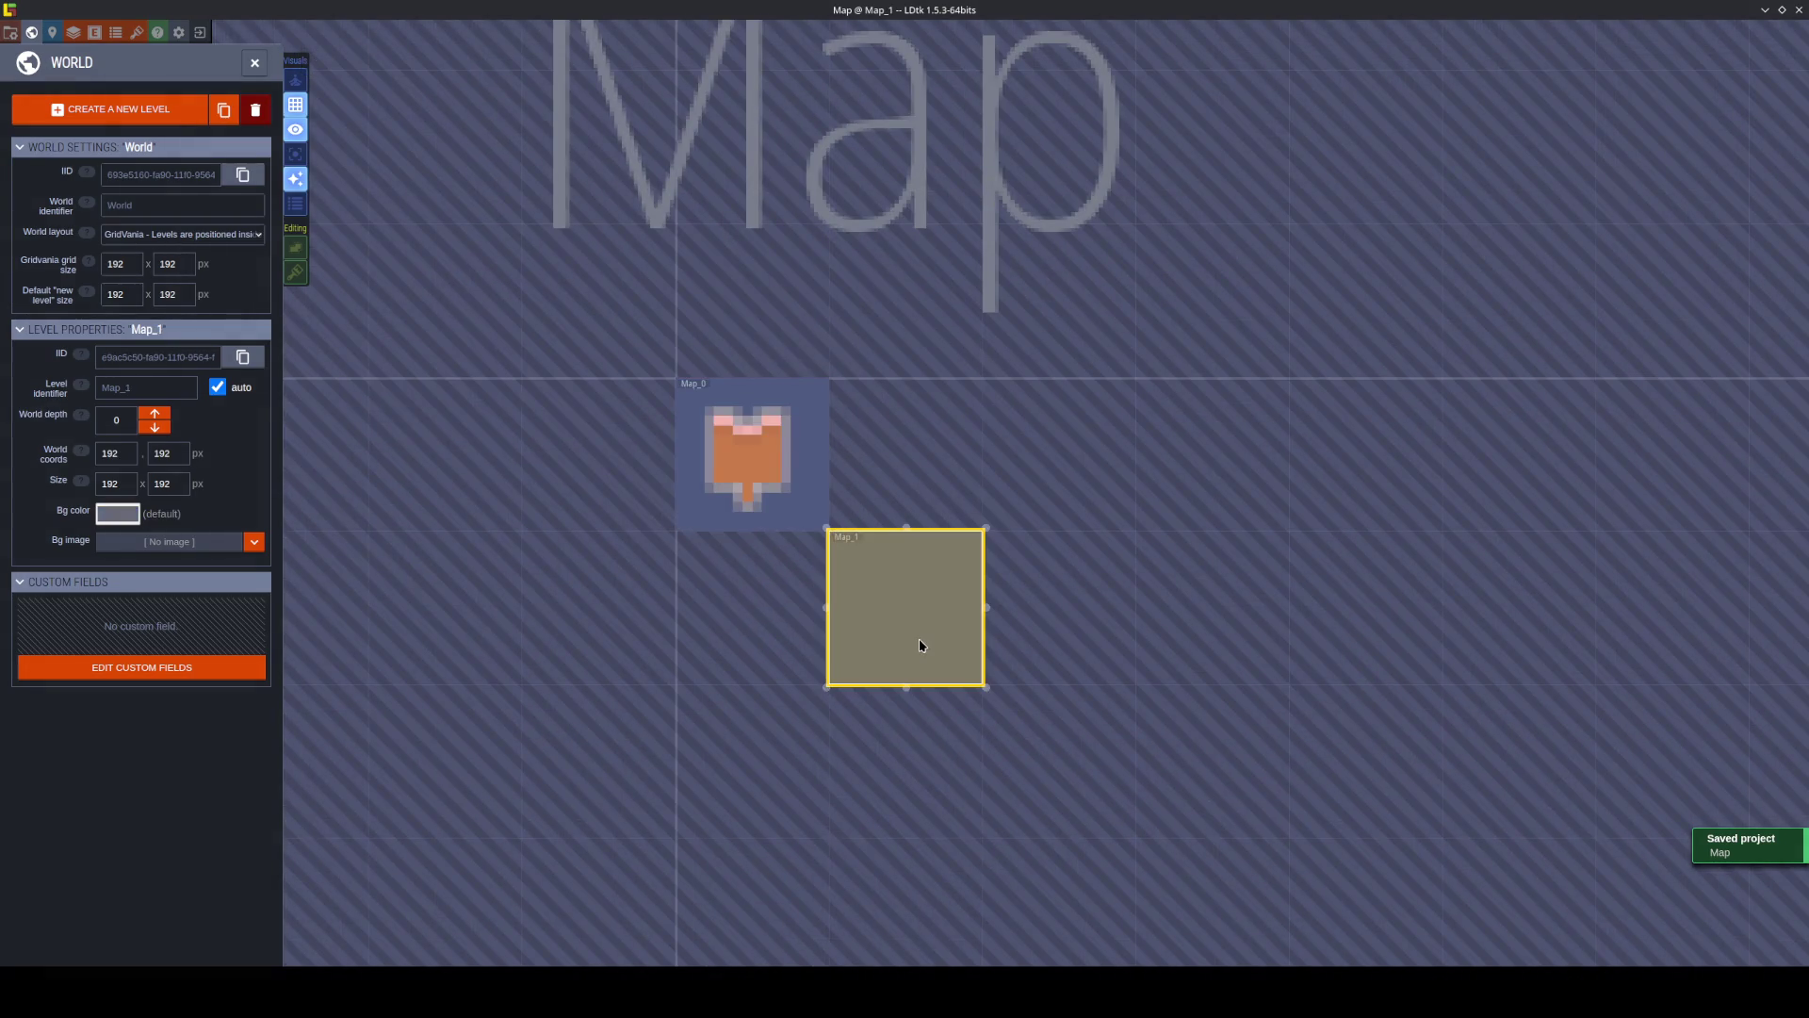
left_click_drag(986, 687, 1071, 784)
left_click_drag(942, 658, 799, 657)
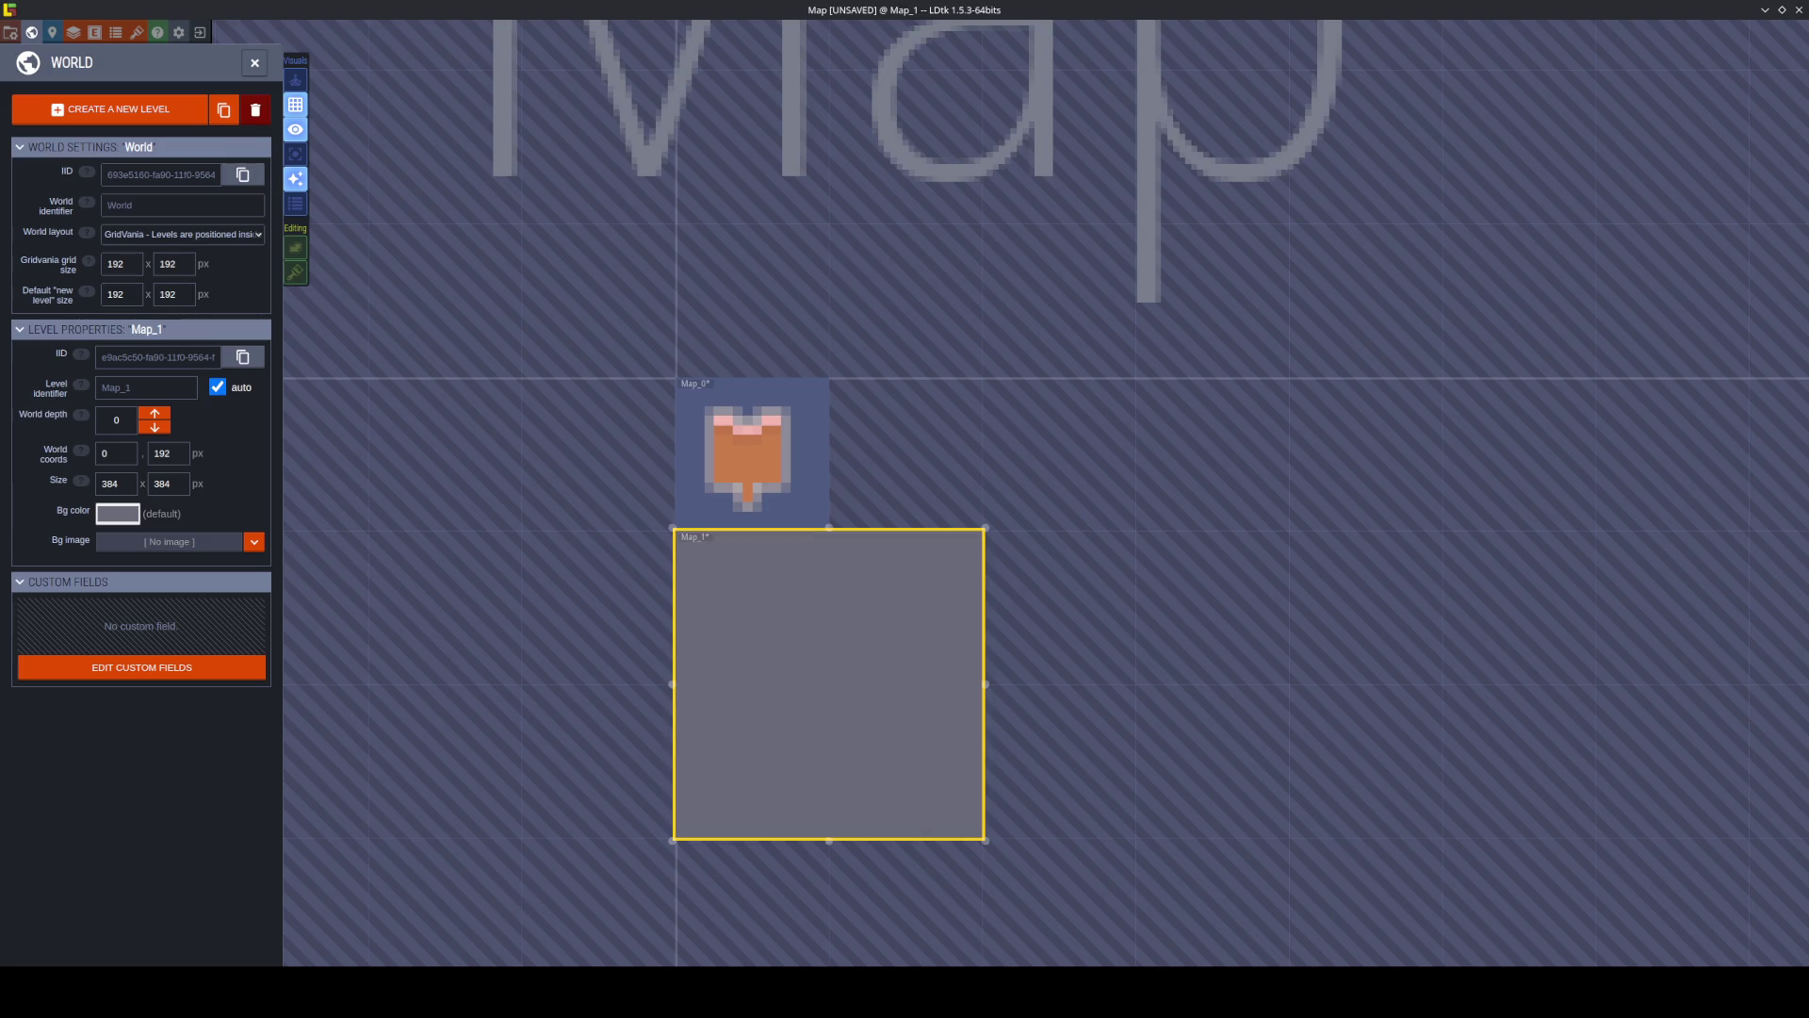
key("alt+Tab")
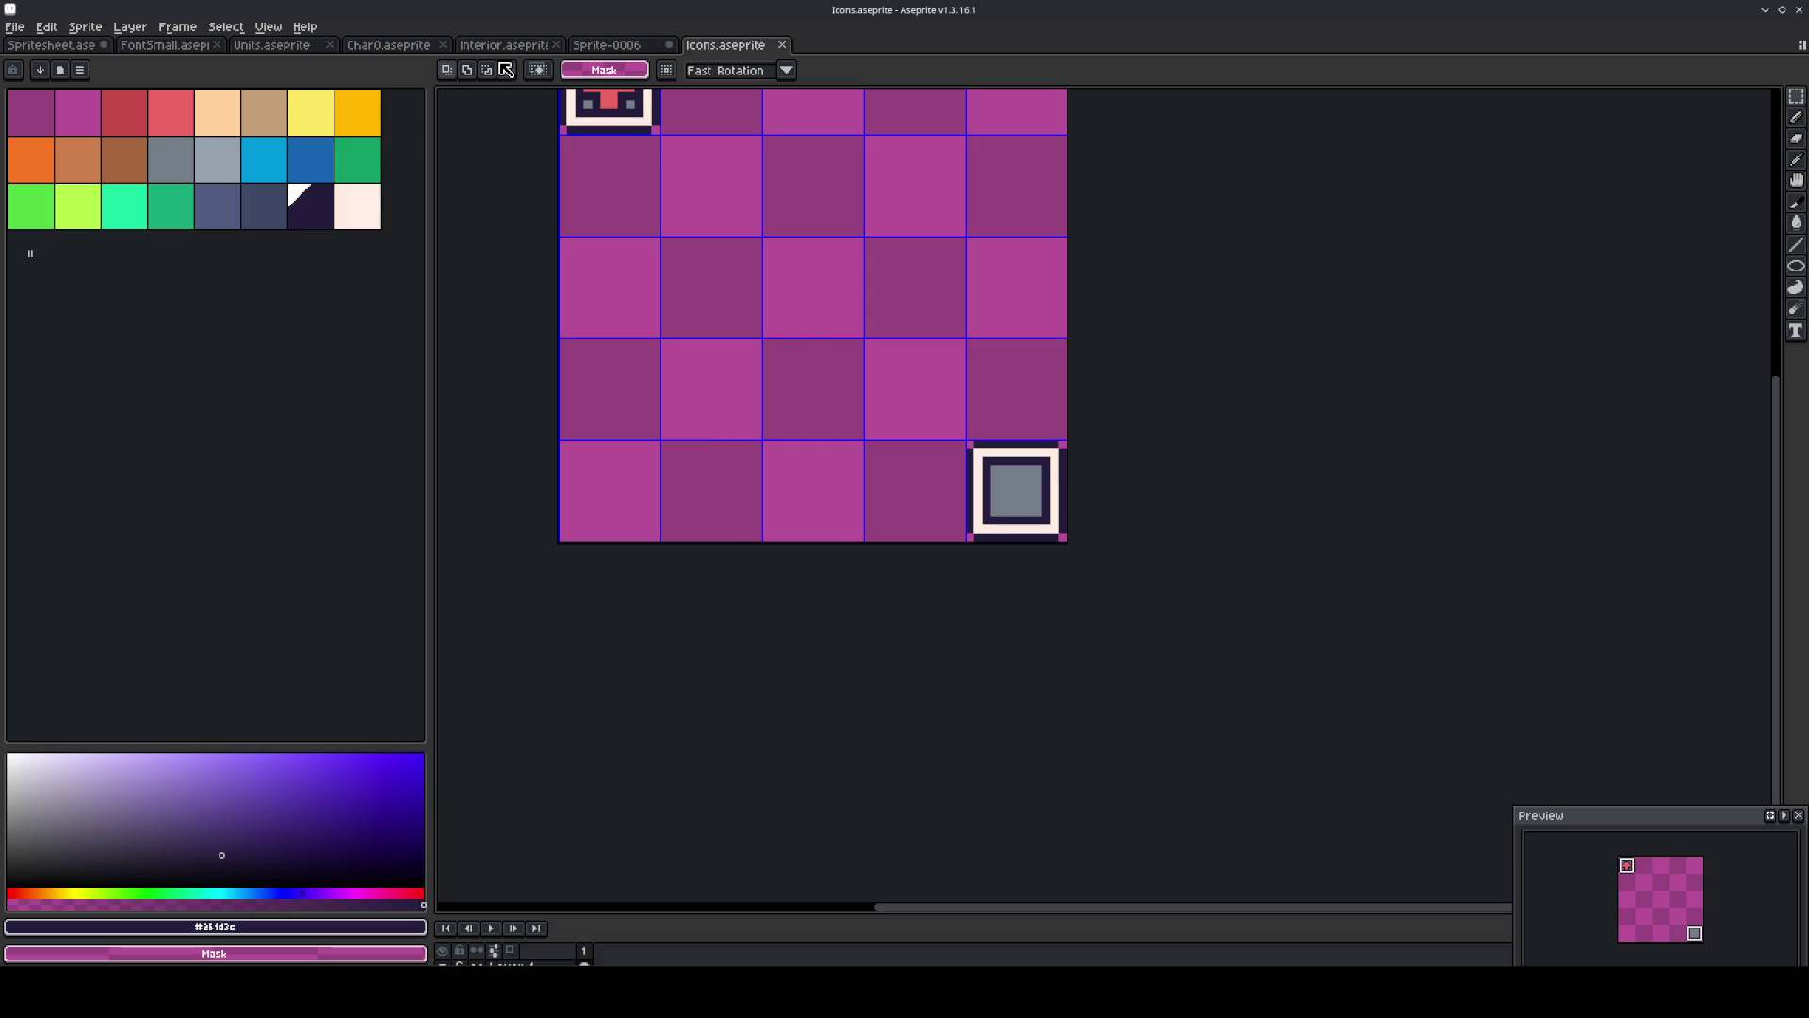
In Interior.aseprite, pencil a dark vertical edge, a bottom border line and a small square outline.
left_click(504, 45)
scroll(790, 400, "up", 1)
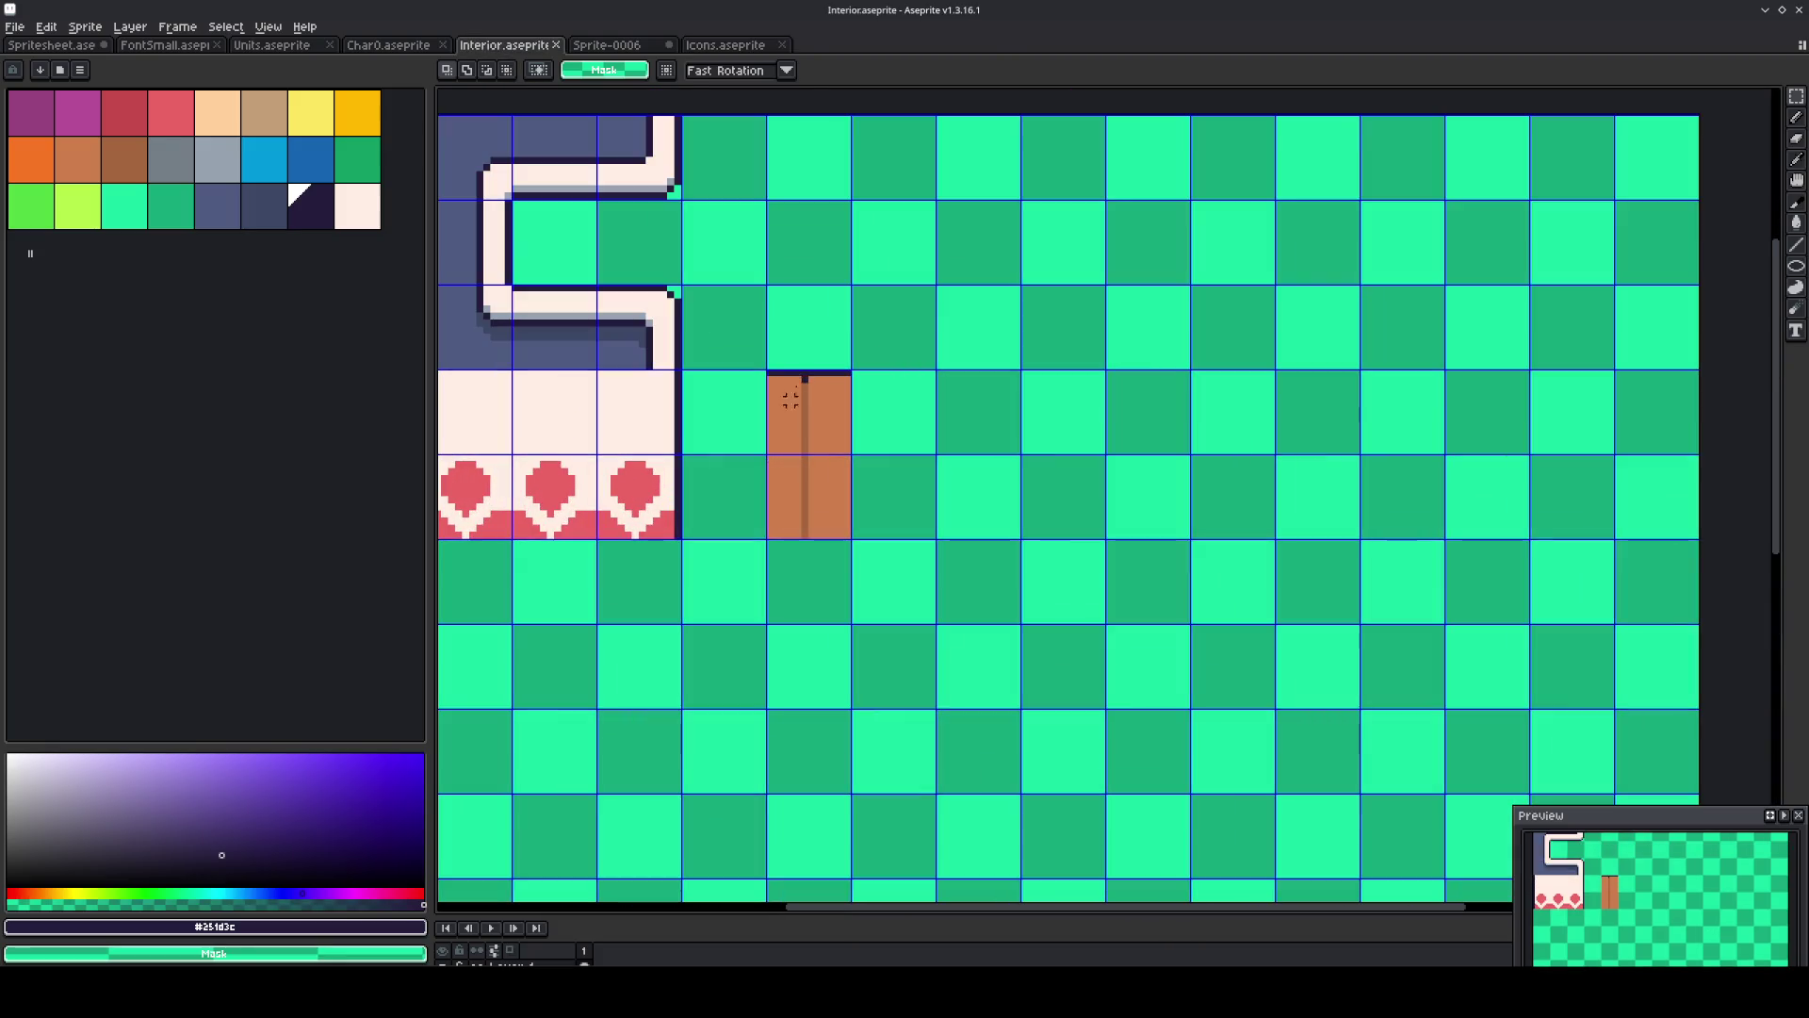
scroll(1031, 550, "up", 2)
key("b")
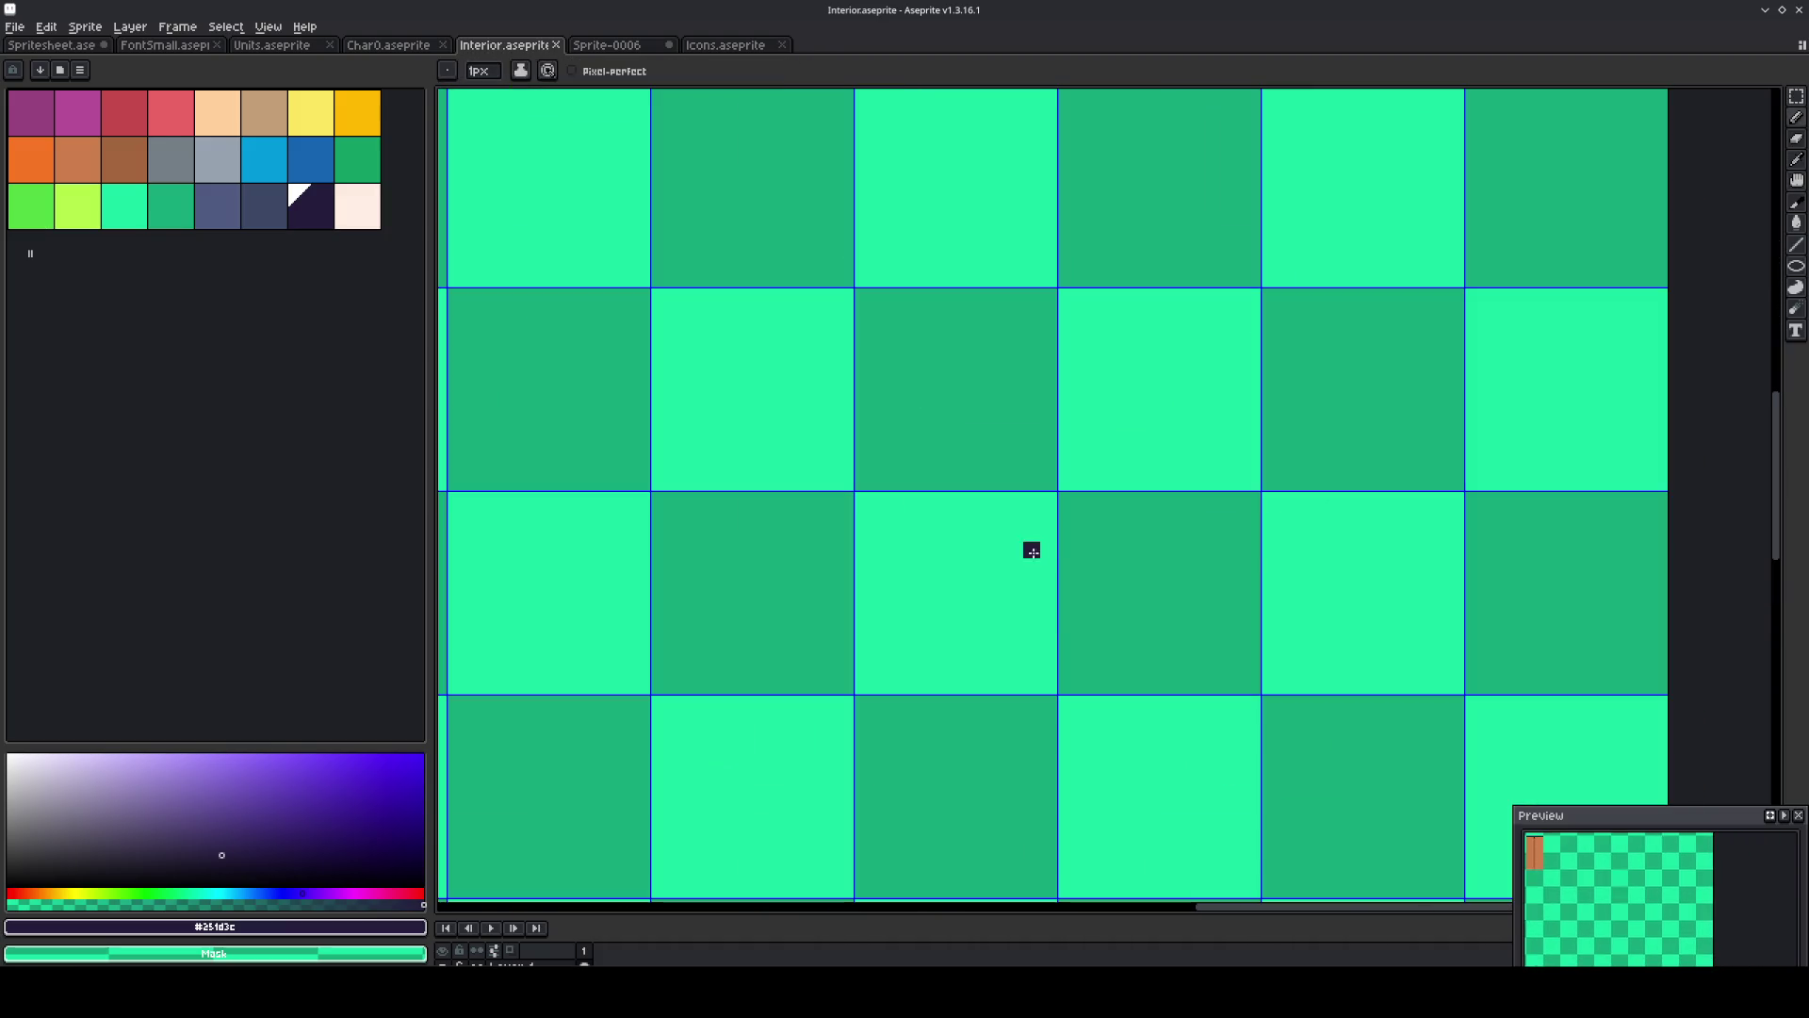
left_click_drag(1042, 679, 1045, 291)
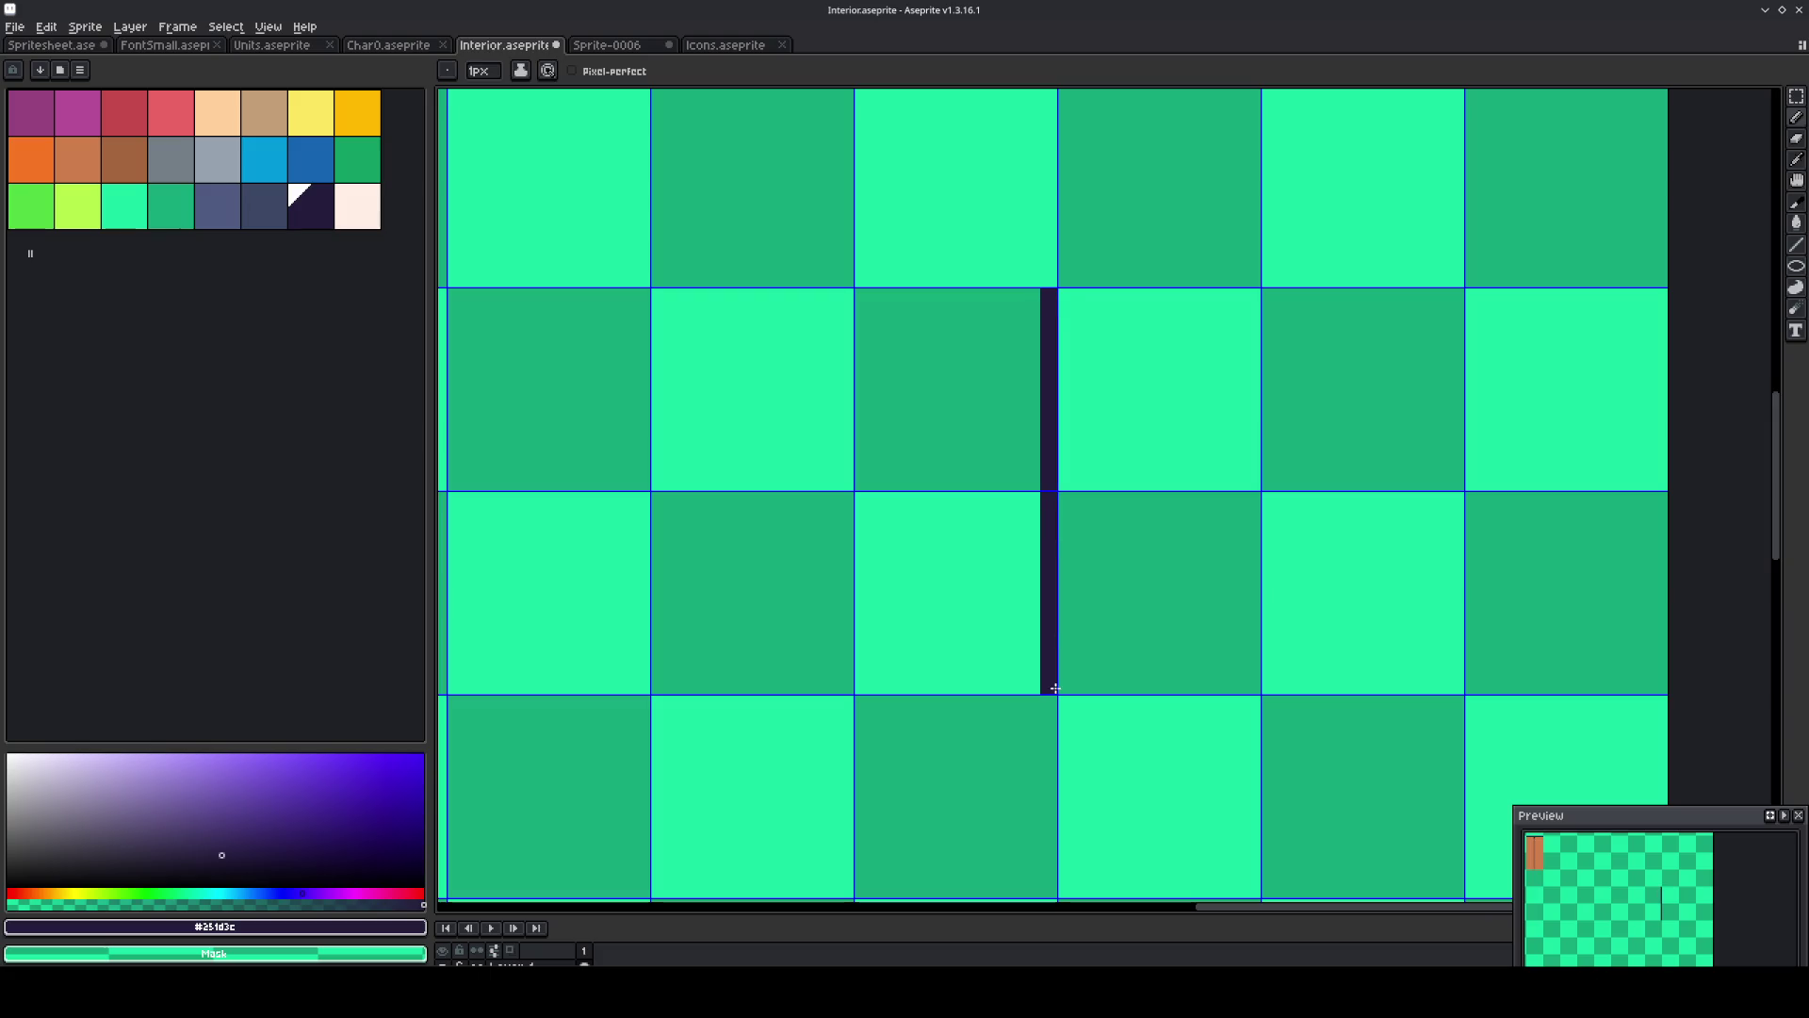
mouse_move(1037, 684)
left_mouse_down()
mouse_move(450, 685)
mouse_move(456, 291)
left_mouse_up()
mouse_move(833, 667)
left_mouse_down()
mouse_move(844, 502)
mouse_move(663, 500)
mouse_move(664, 675)
left_mouse_up()
Bucket-fill the small square dark, undoing an accidental full-canvas fill.
key("g")
left_click(732, 623)
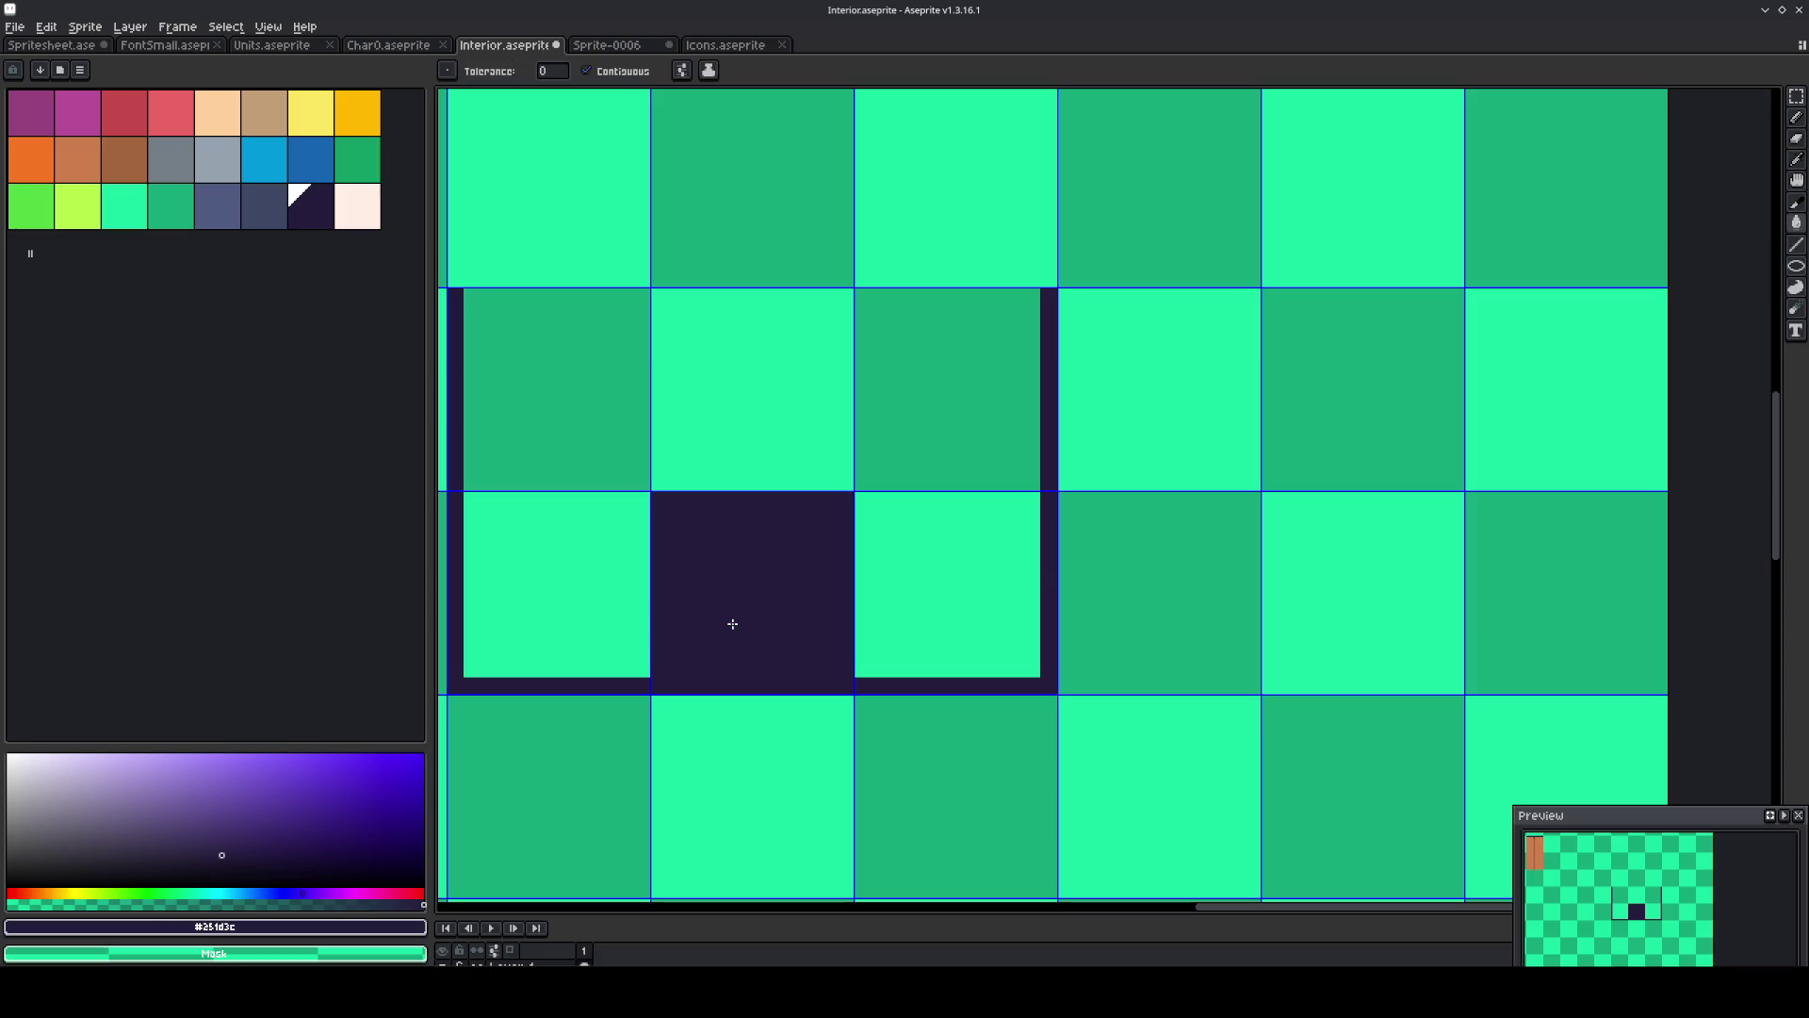
scroll(733, 624, "down", 2)
scroll(599, 455, "up", 2)
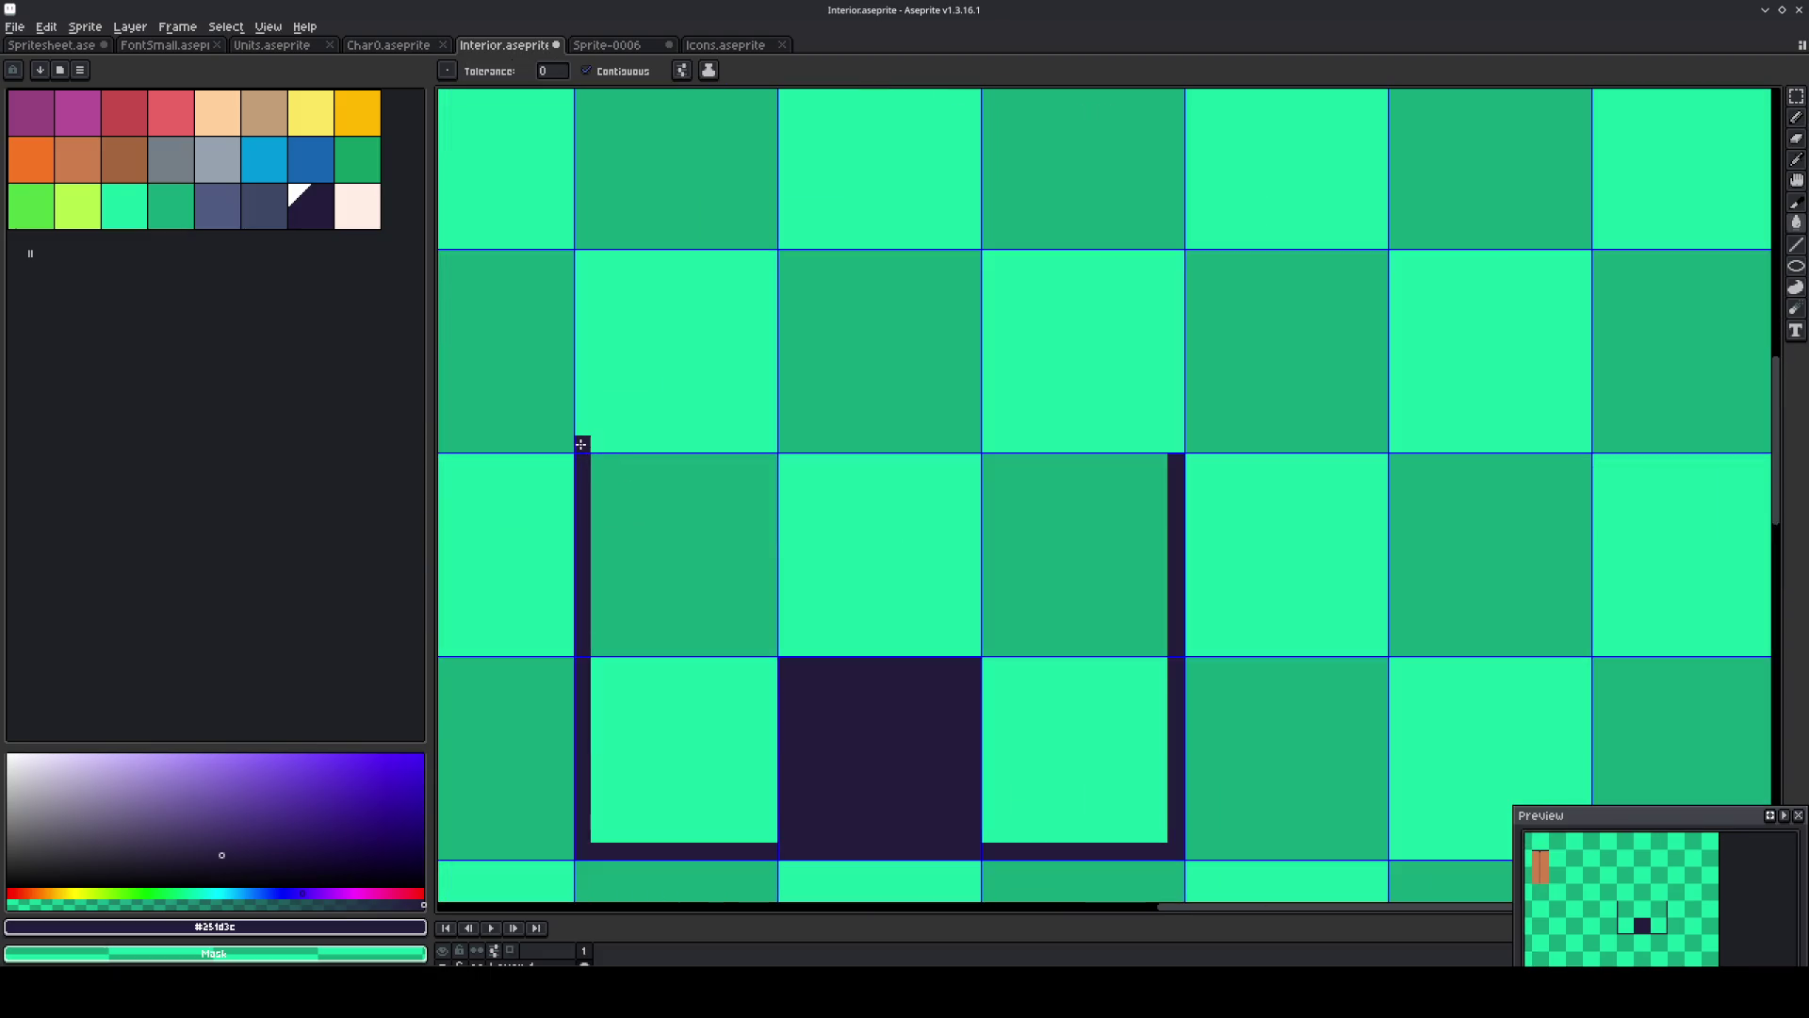
left_click(581, 444)
key("ctrl+z")
Extend the box upward and add horizontal dividers, erasing the unwanted top edge.
key("b")
mouse_move(580, 443)
left_mouse_down()
mouse_move(1178, 443)
mouse_move(1191, 94)
mouse_move(1182, 673)
left_mouse_up()
left_click_drag(1146, 645, 1089, 323)
scroll(1134, 726, "up", 1)
left_click(1103, 487, "shift")
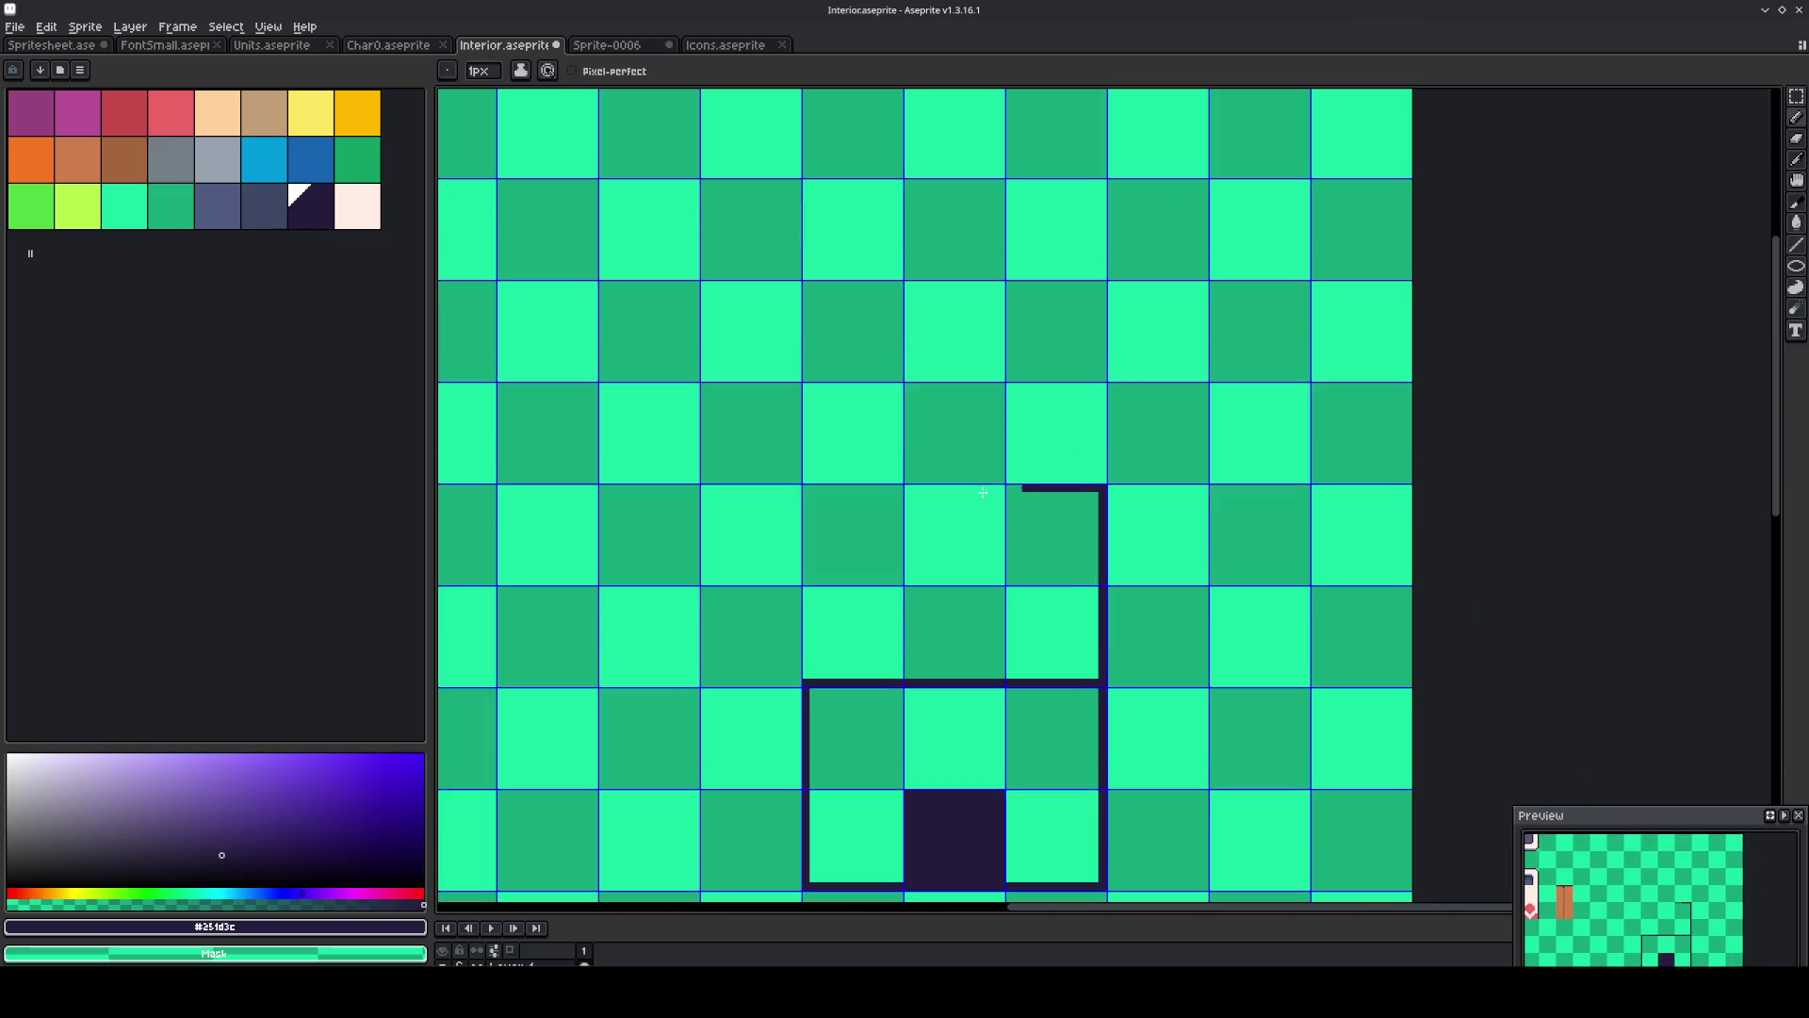
left_click(803, 486, "shift")
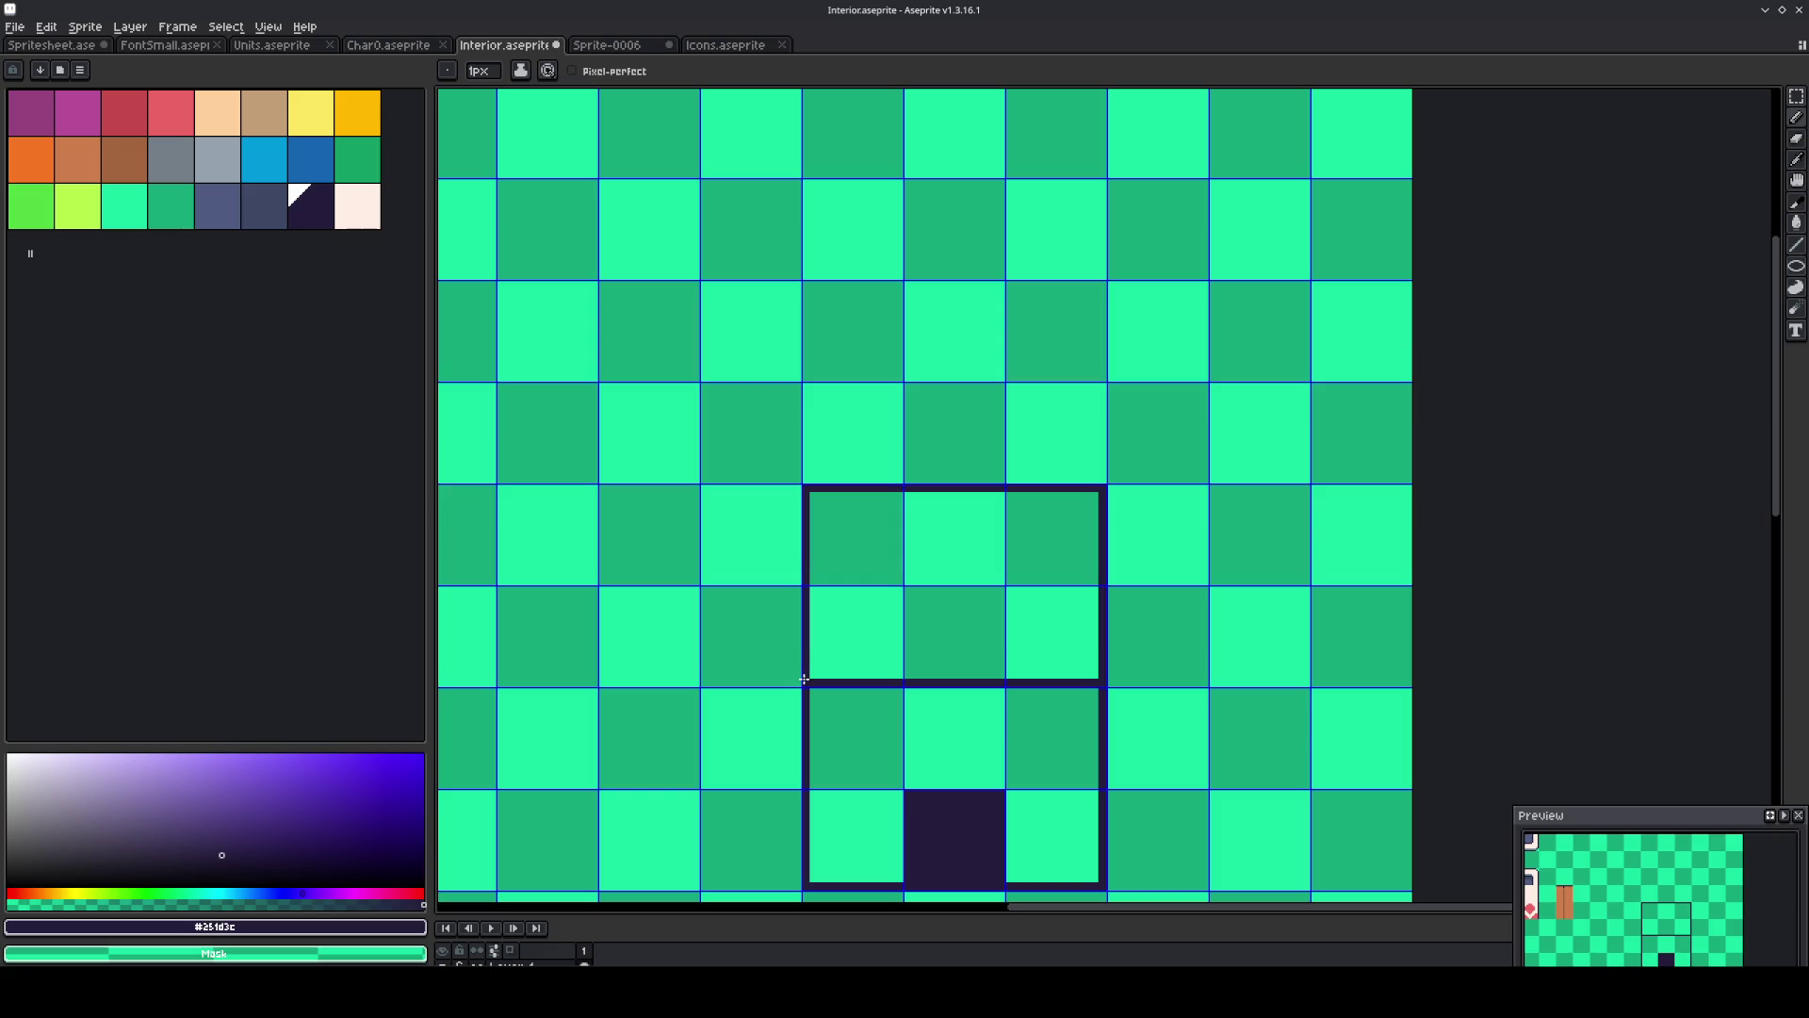
left_click_drag(1093, 785, 820, 786)
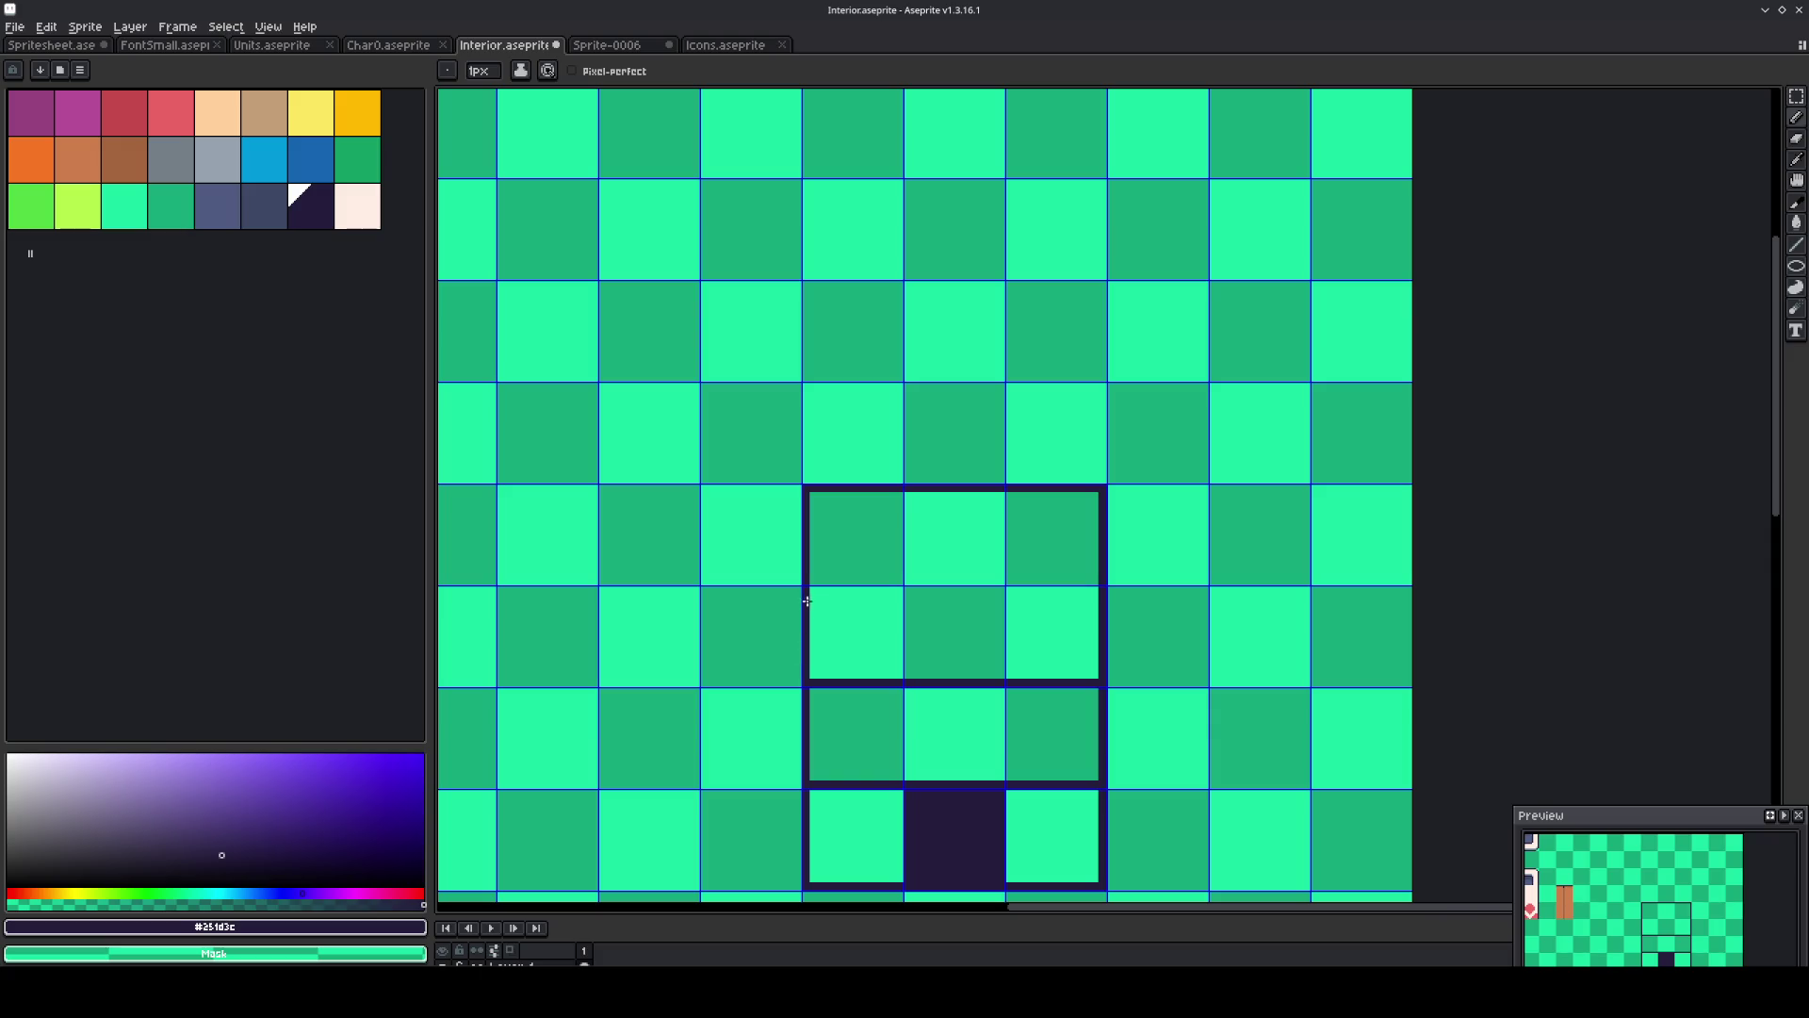
left_click_drag(811, 591, 1112, 590)
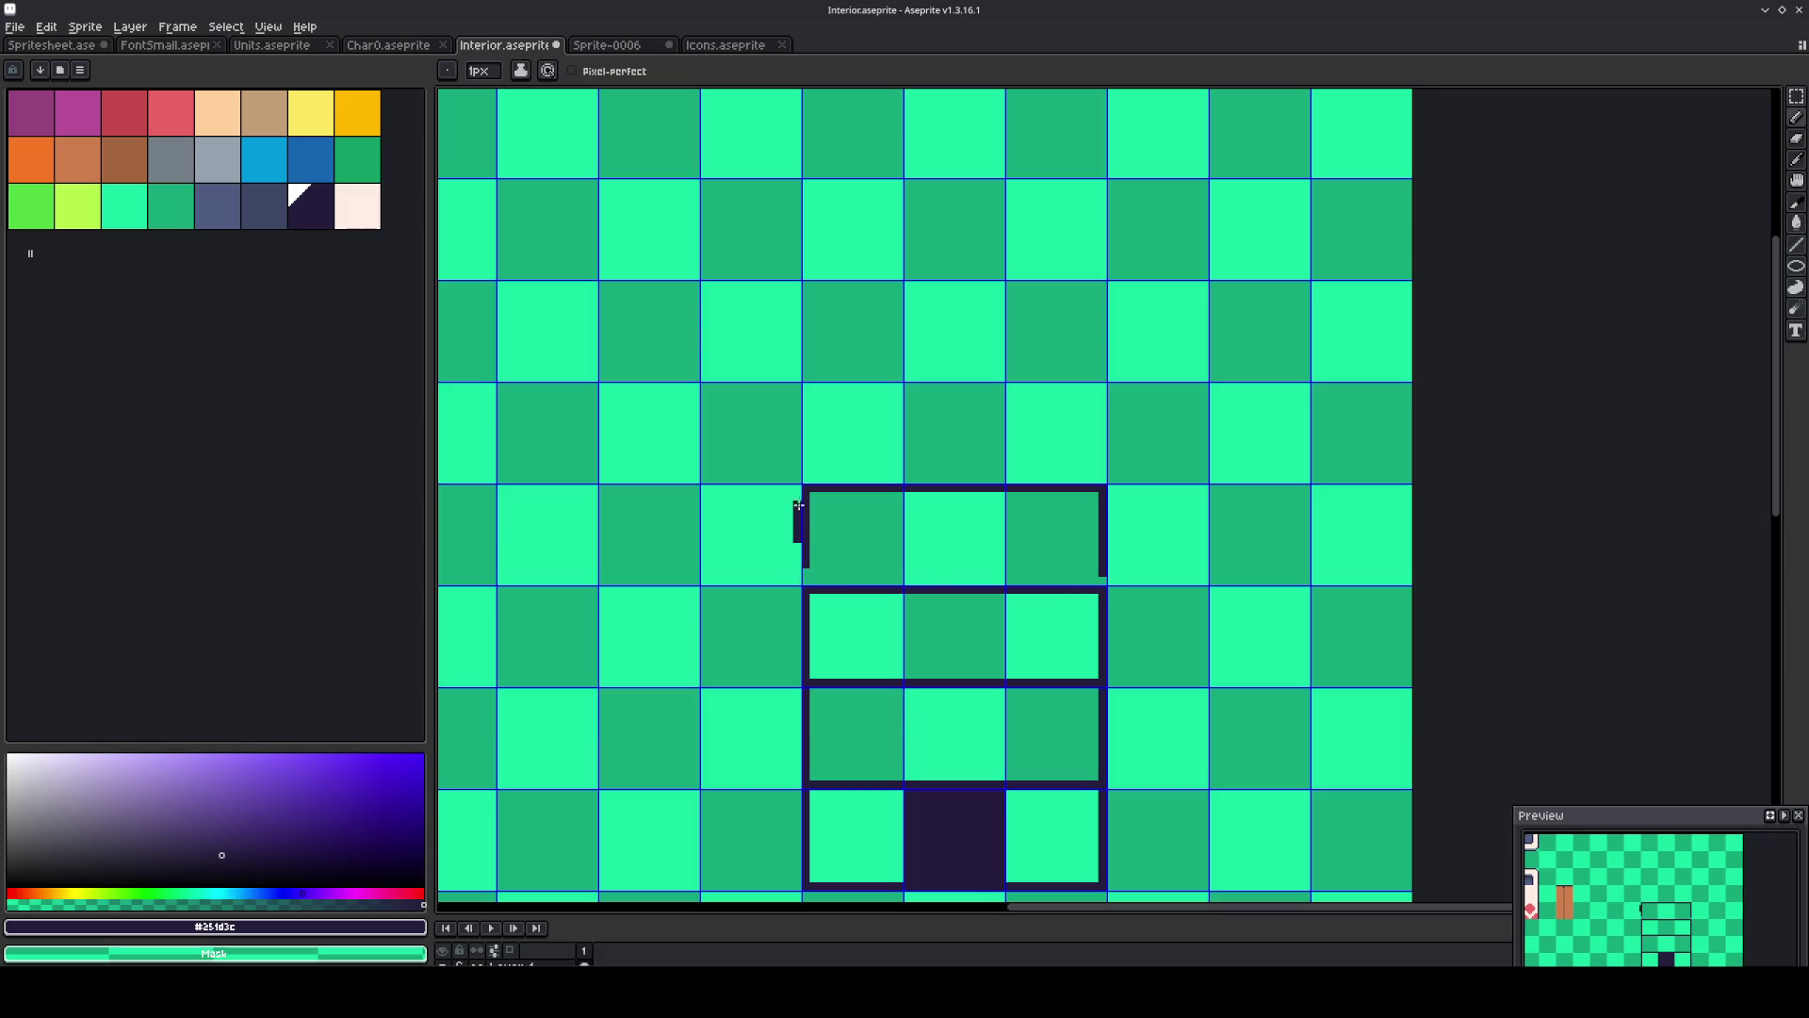
mouse_move(805, 572)
left_mouse_down()
mouse_move(902, 487)
mouse_move(946, 488)
left_mouse_up()
left_click_drag(1097, 491, 1105, 571)
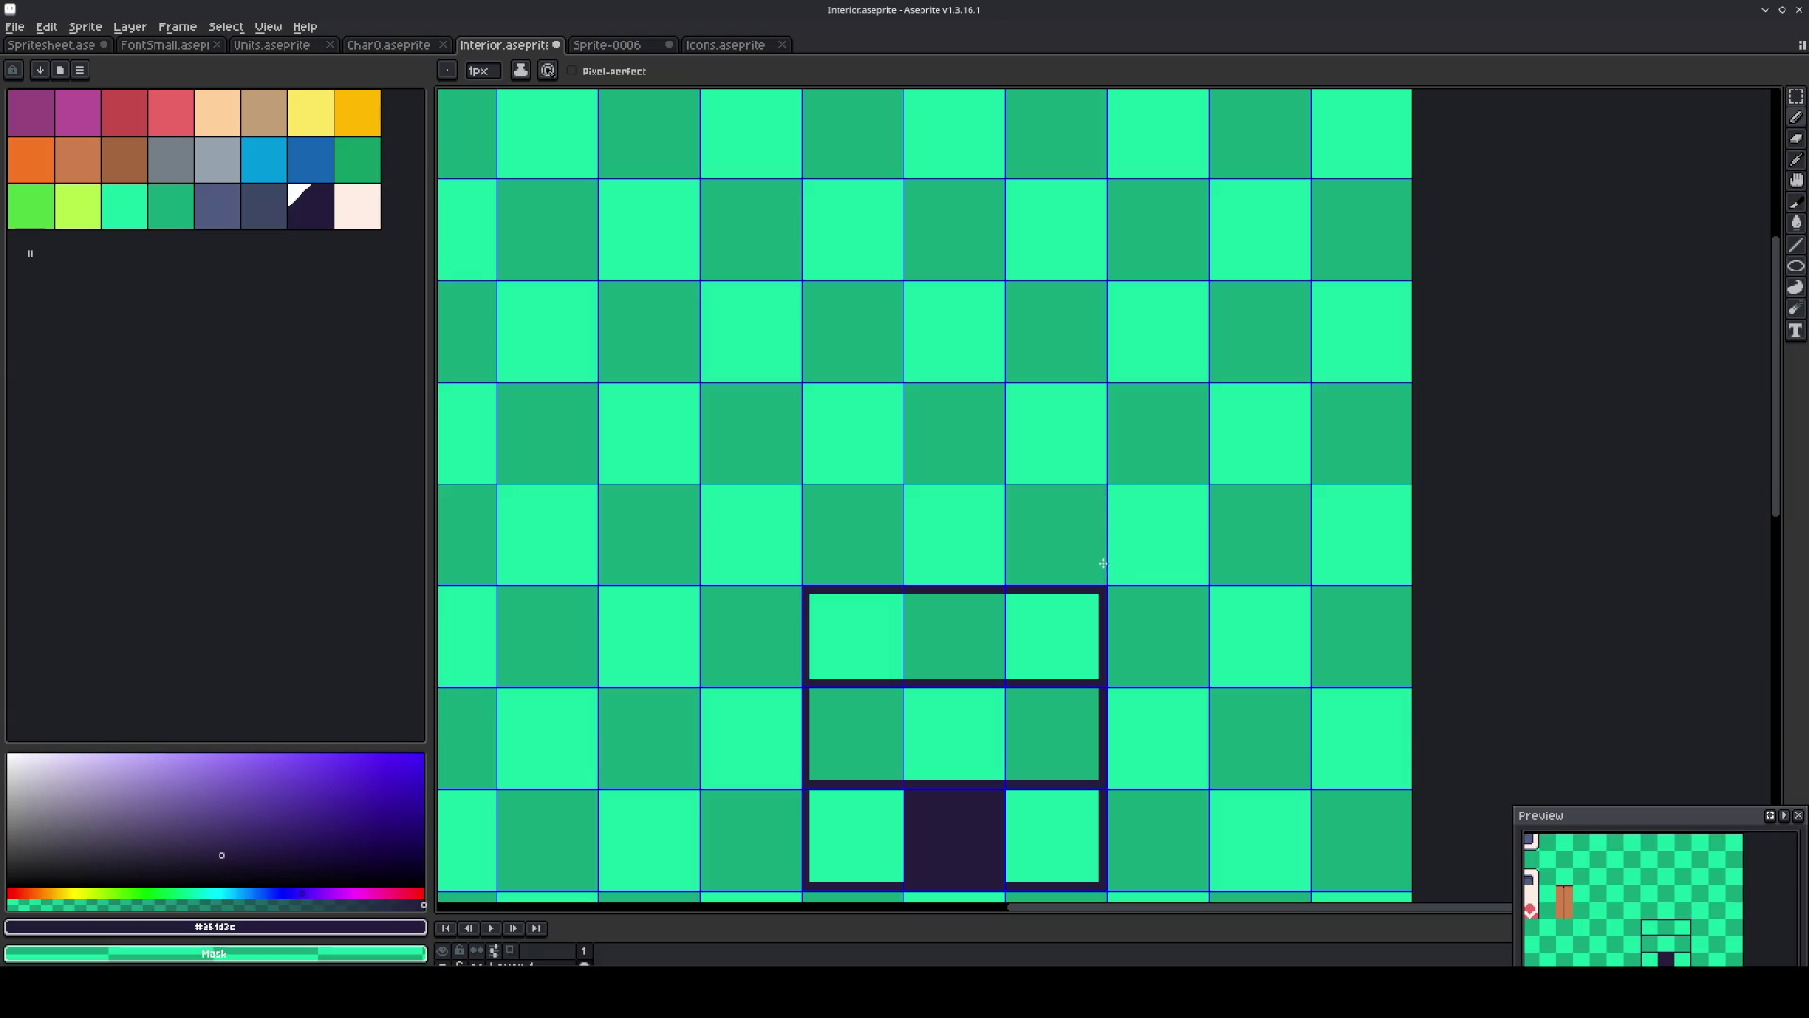
Split the middle row horizontally and begin vertical pane dividers on the right side.
scroll(1064, 580, "down", 1)
scroll(886, 608, "up", 1)
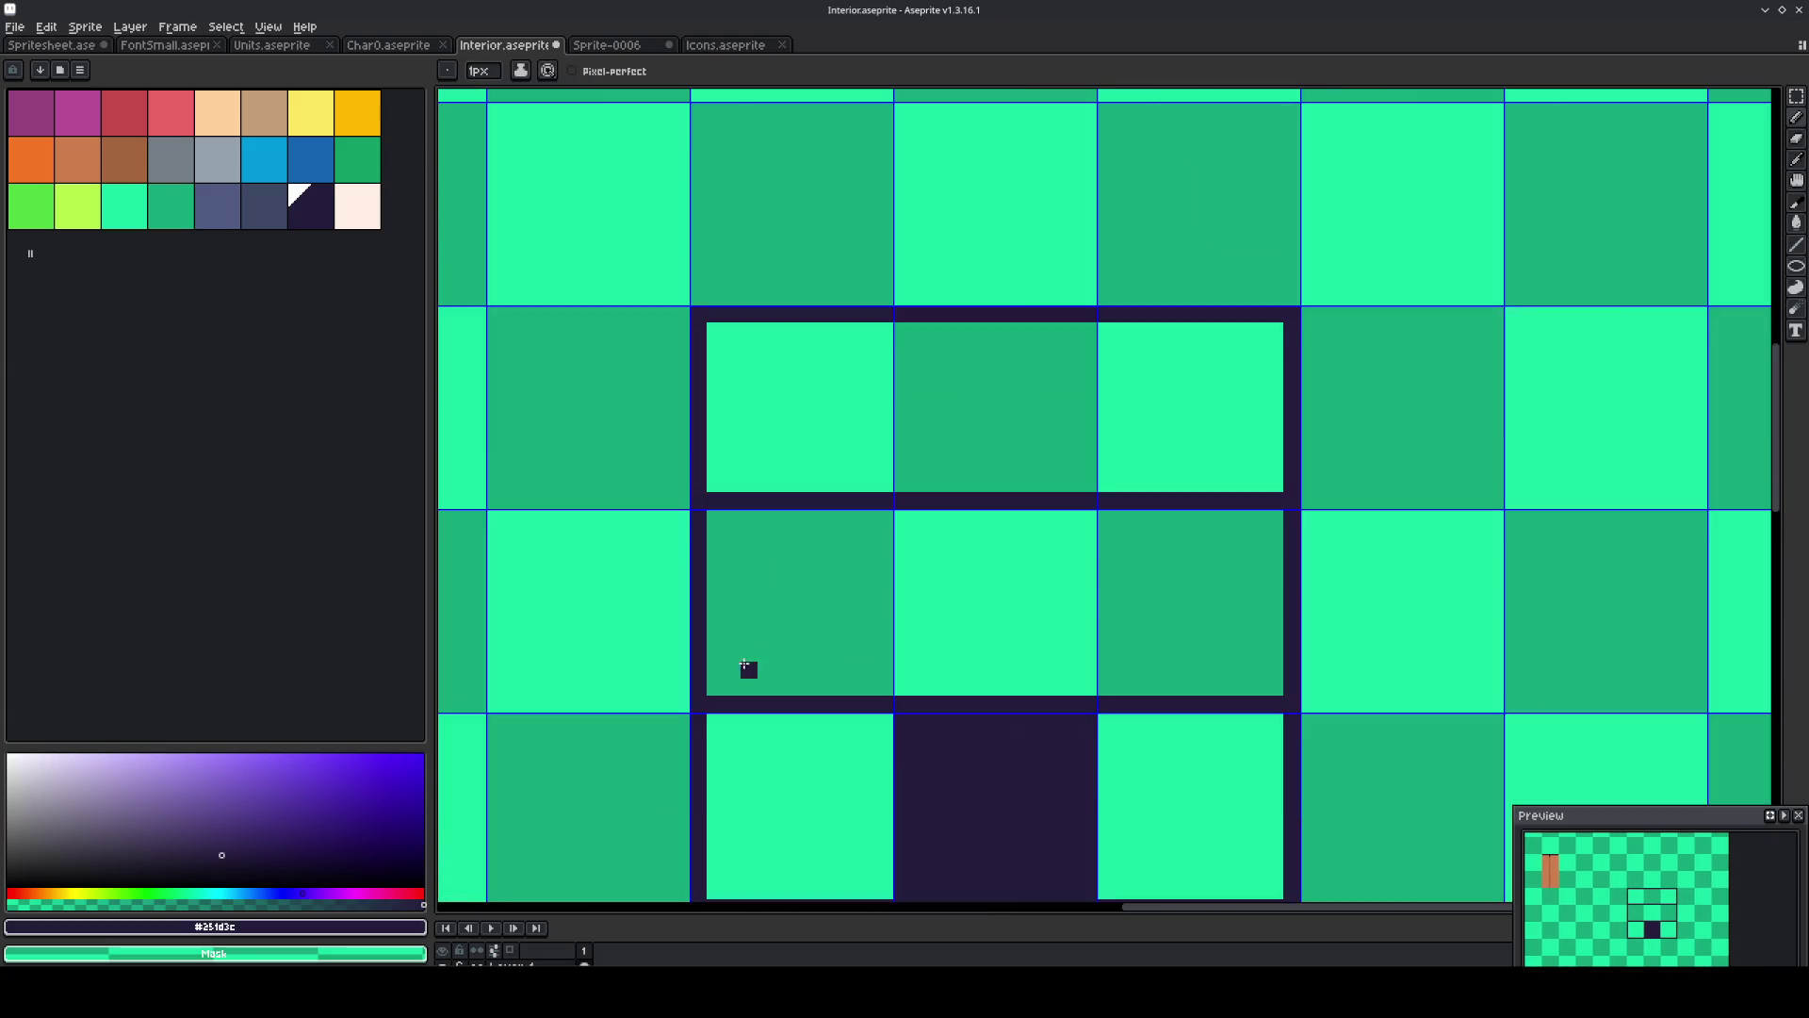
mouse_move(720, 652)
left_mouse_down()
mouse_move(1282, 631)
mouse_move(1285, 650)
mouse_move(1207, 407)
mouse_move(1224, 328)
left_mouse_up()
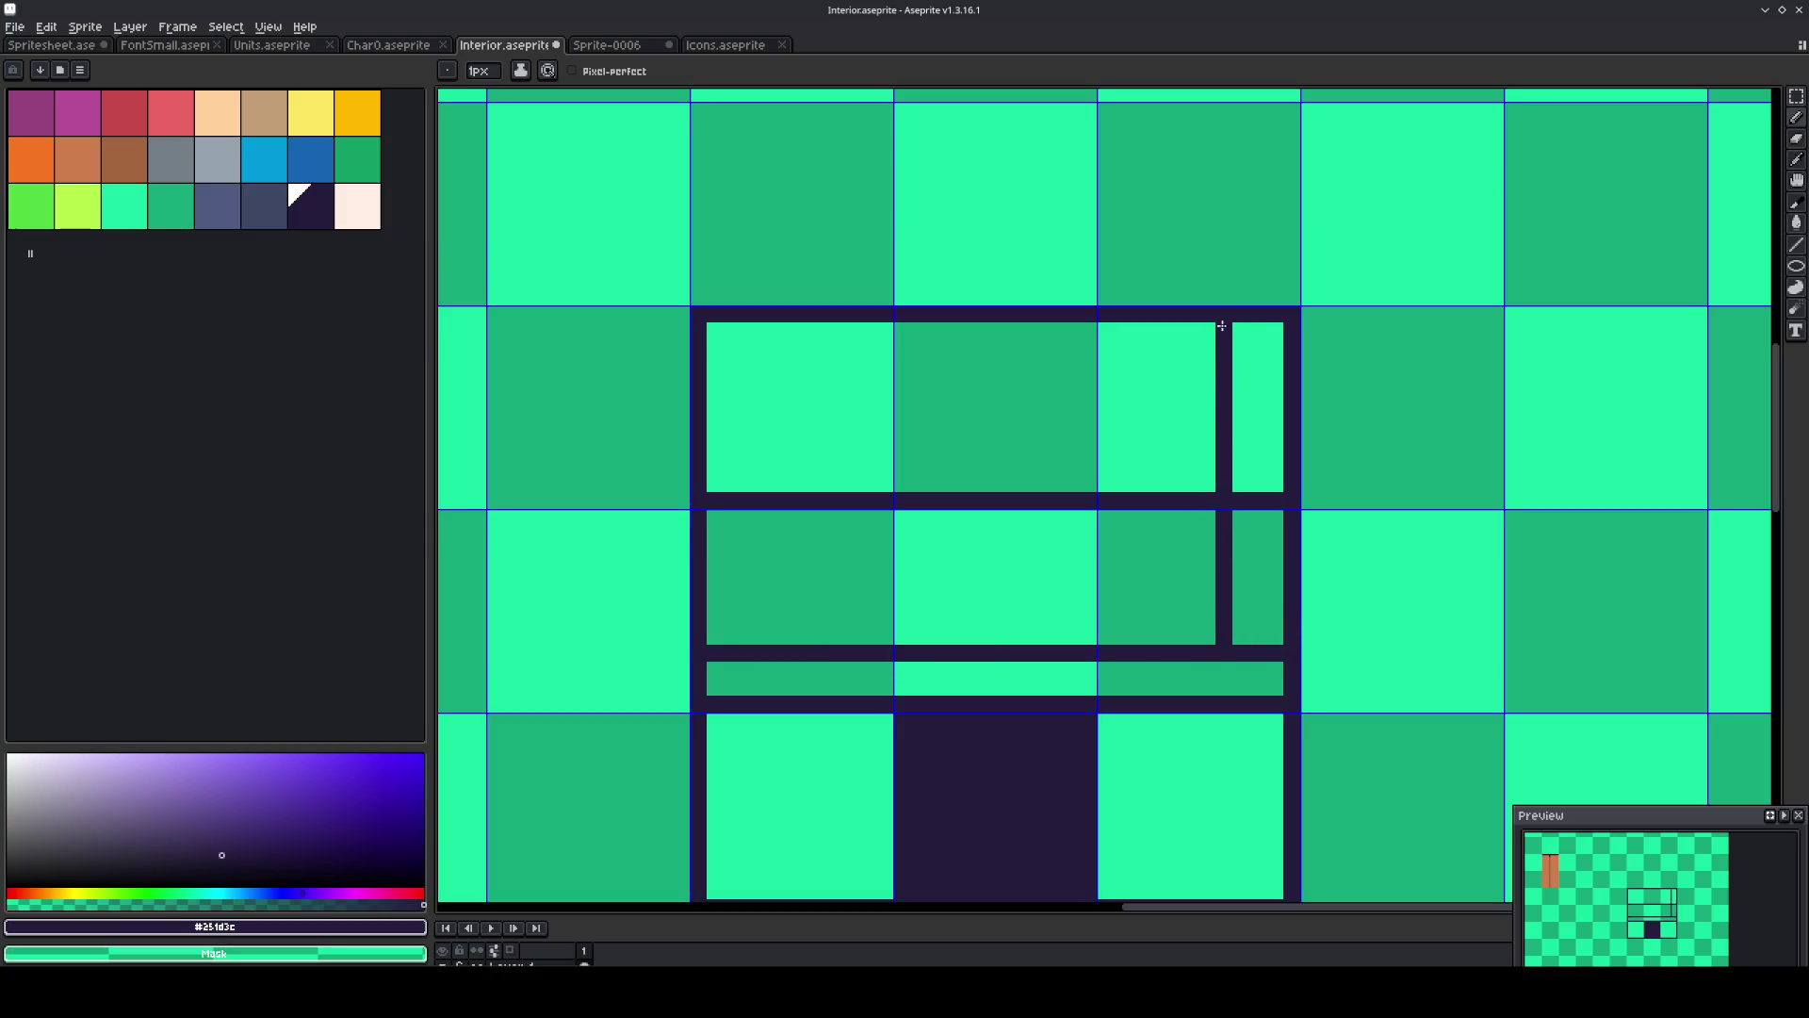
key("ctrl+z")
left_click(1225, 339, "shift")
left_click(1154, 638, "shift")
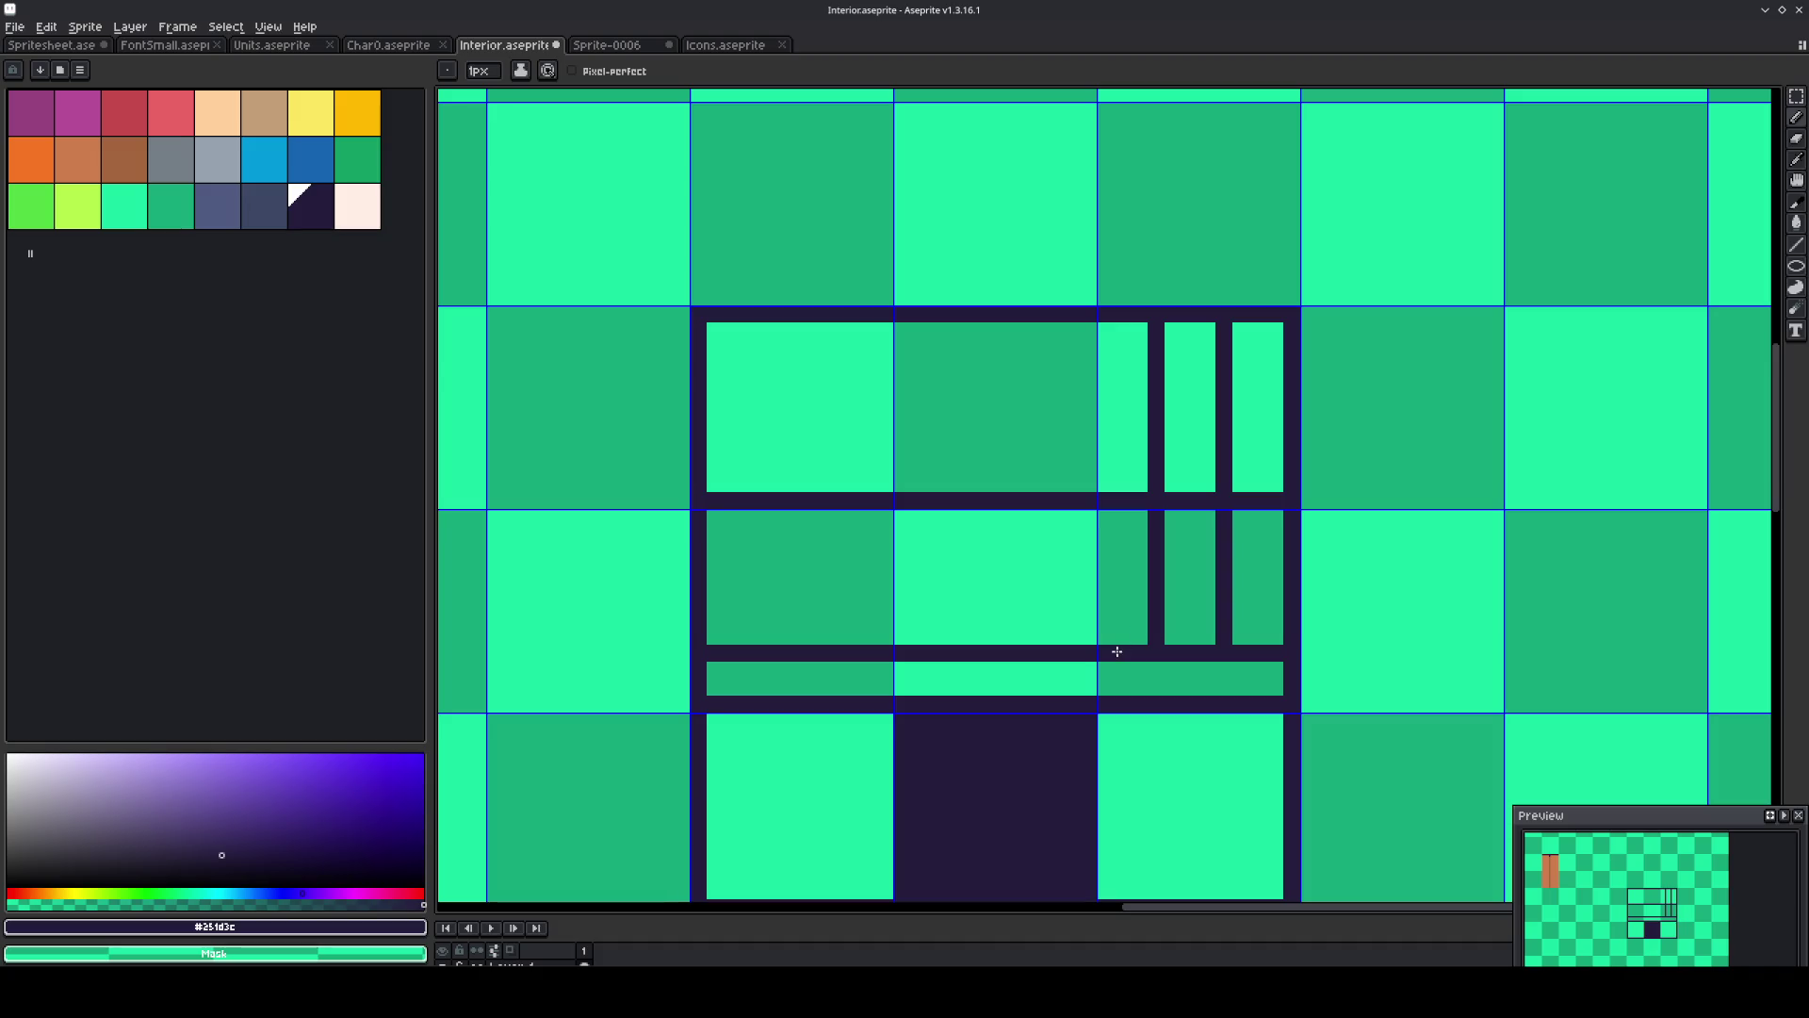
Draw vertical pane dividers through the middle and right columns, fixing a misplaced one.
left_click(1037, 636)
left_click(1046, 343, "shift")
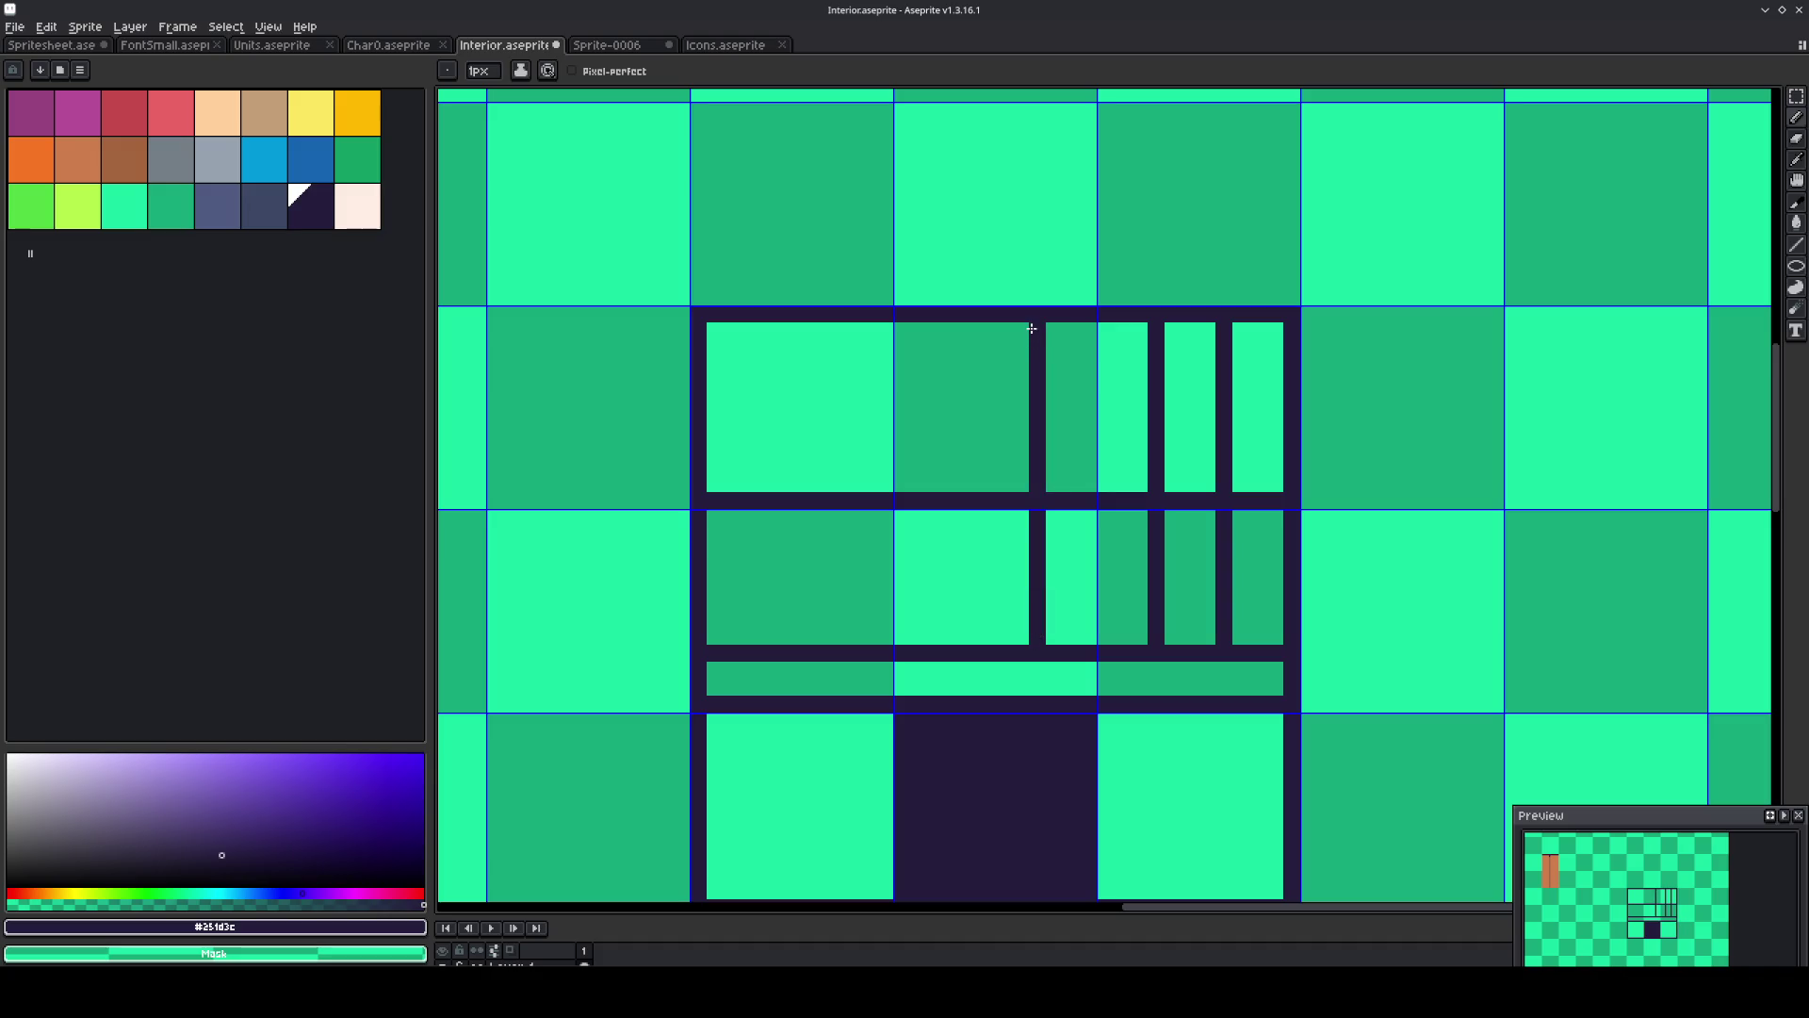
left_click_drag(953, 326, 953, 636)
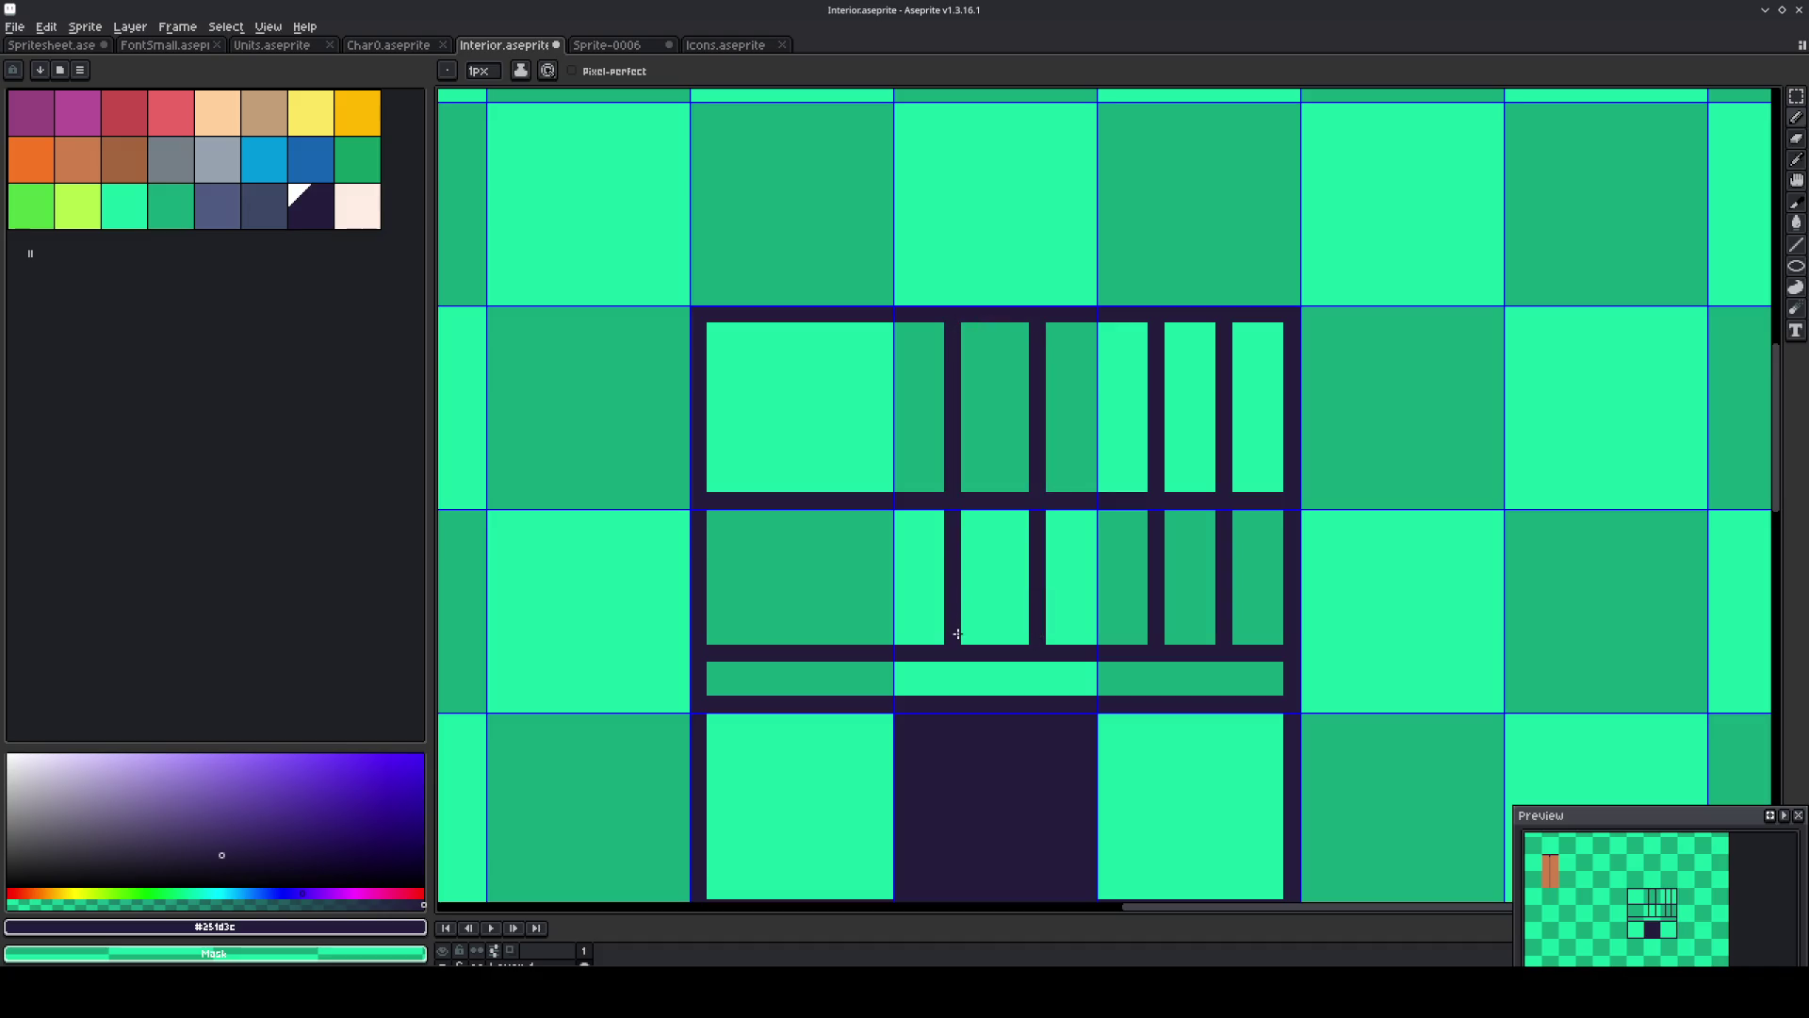
left_click(1102, 630)
mouse_move(1105, 638)
left_mouse_down()
mouse_move(1118, 294)
mouse_move(1100, 317)
left_mouse_up()
mouse_move(1151, 475)
left_mouse_down()
mouse_move(1156, 619)
mouse_move(1170, 500)
mouse_move(1224, 642)
mouse_move(1243, 518)
left_mouse_up()
mouse_move(1223, 330)
left_mouse_down()
mouse_move(1224, 471)
mouse_move(1241, 484)
mouse_move(1242, 330)
left_mouse_up()
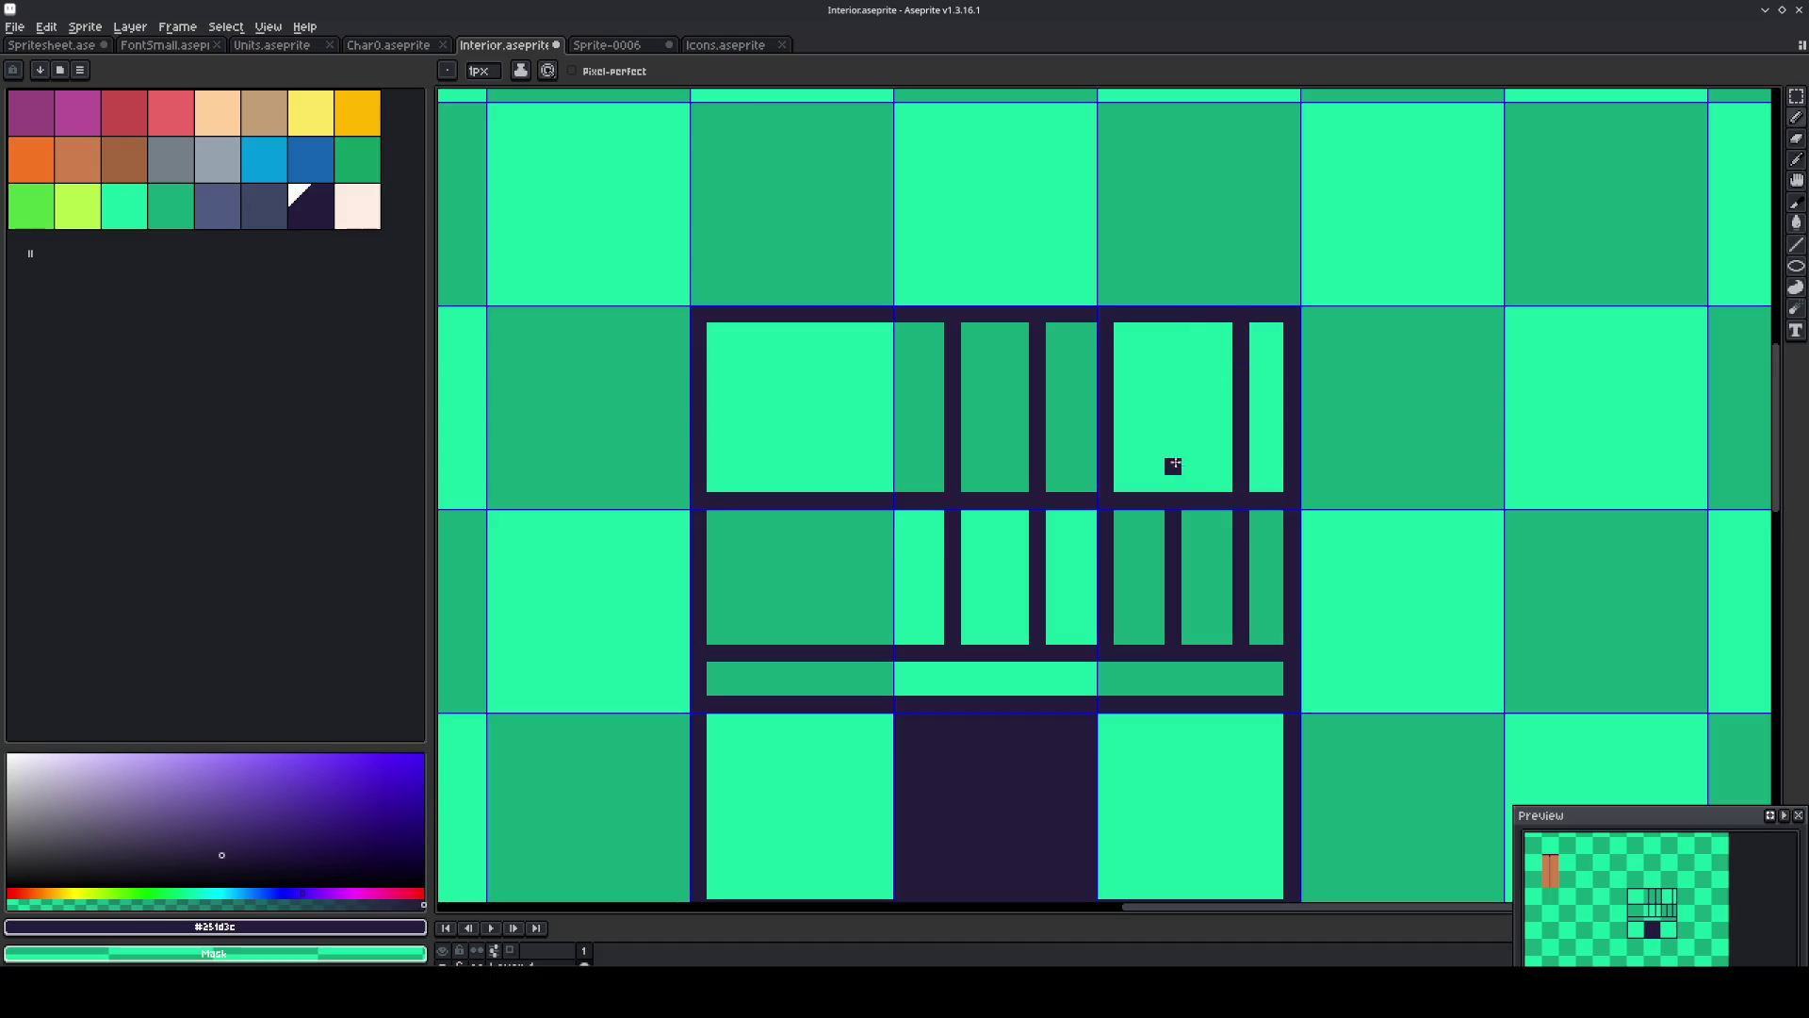
left_click_drag(1173, 484, 1173, 327)
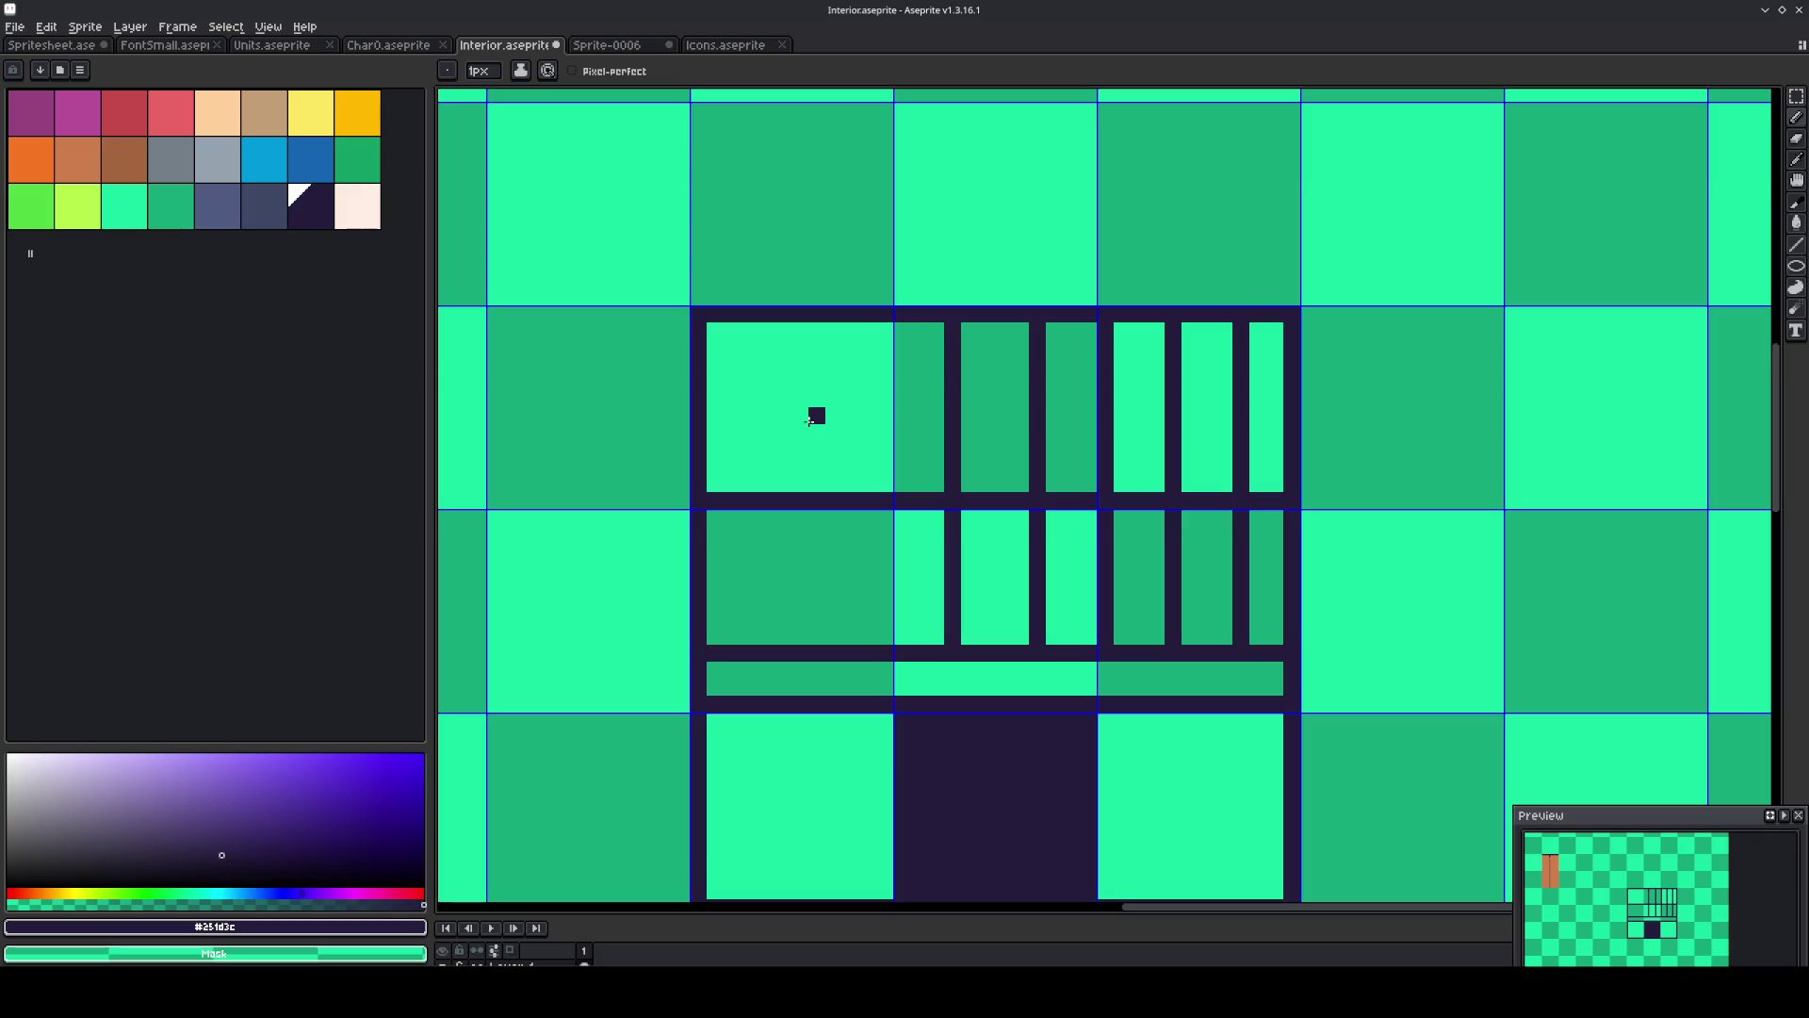
Marquee-select the right column of panes and shift it over the left column.
key("m")
mouse_move(1274, 551)
left_mouse_down()
mouse_move(1257, 556)
mouse_move(1206, 414)
left_mouse_up()
key("Left")
key("Left")
key("Left")
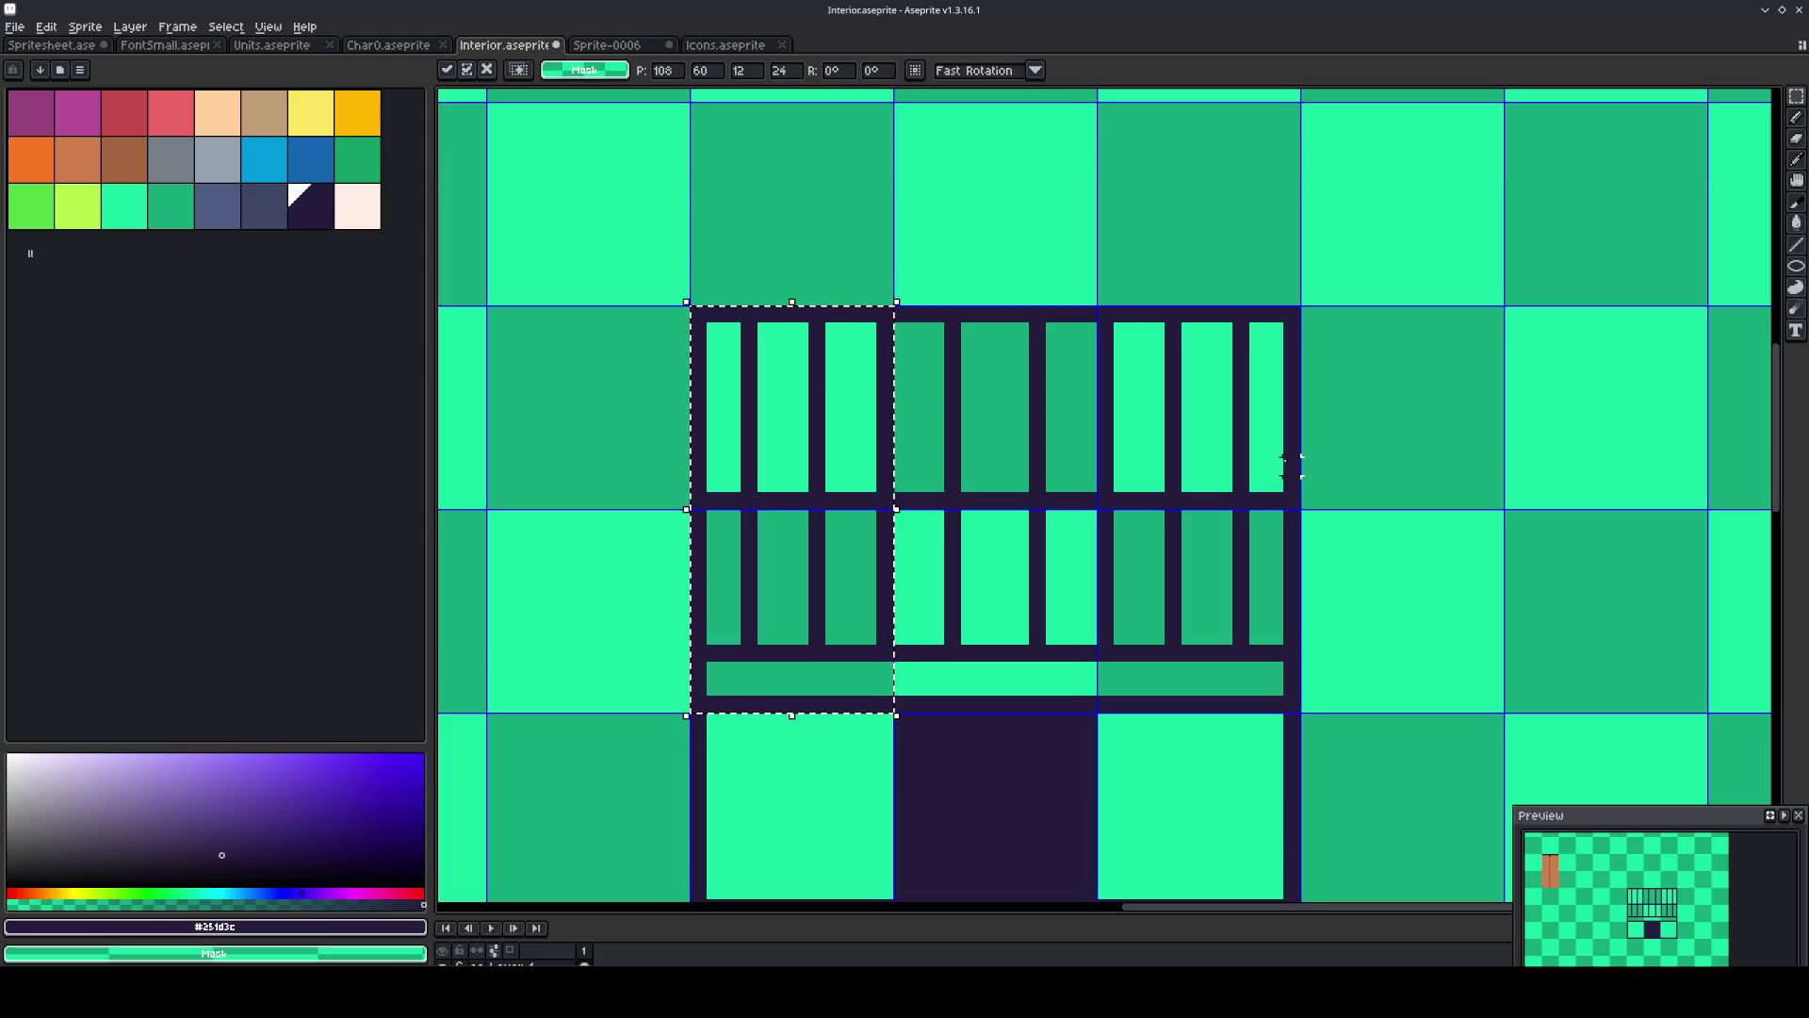
Commit the moved pane column with Ctrl+D.
key("ctrl+d")
scroll(1423, 428, "down", 4)
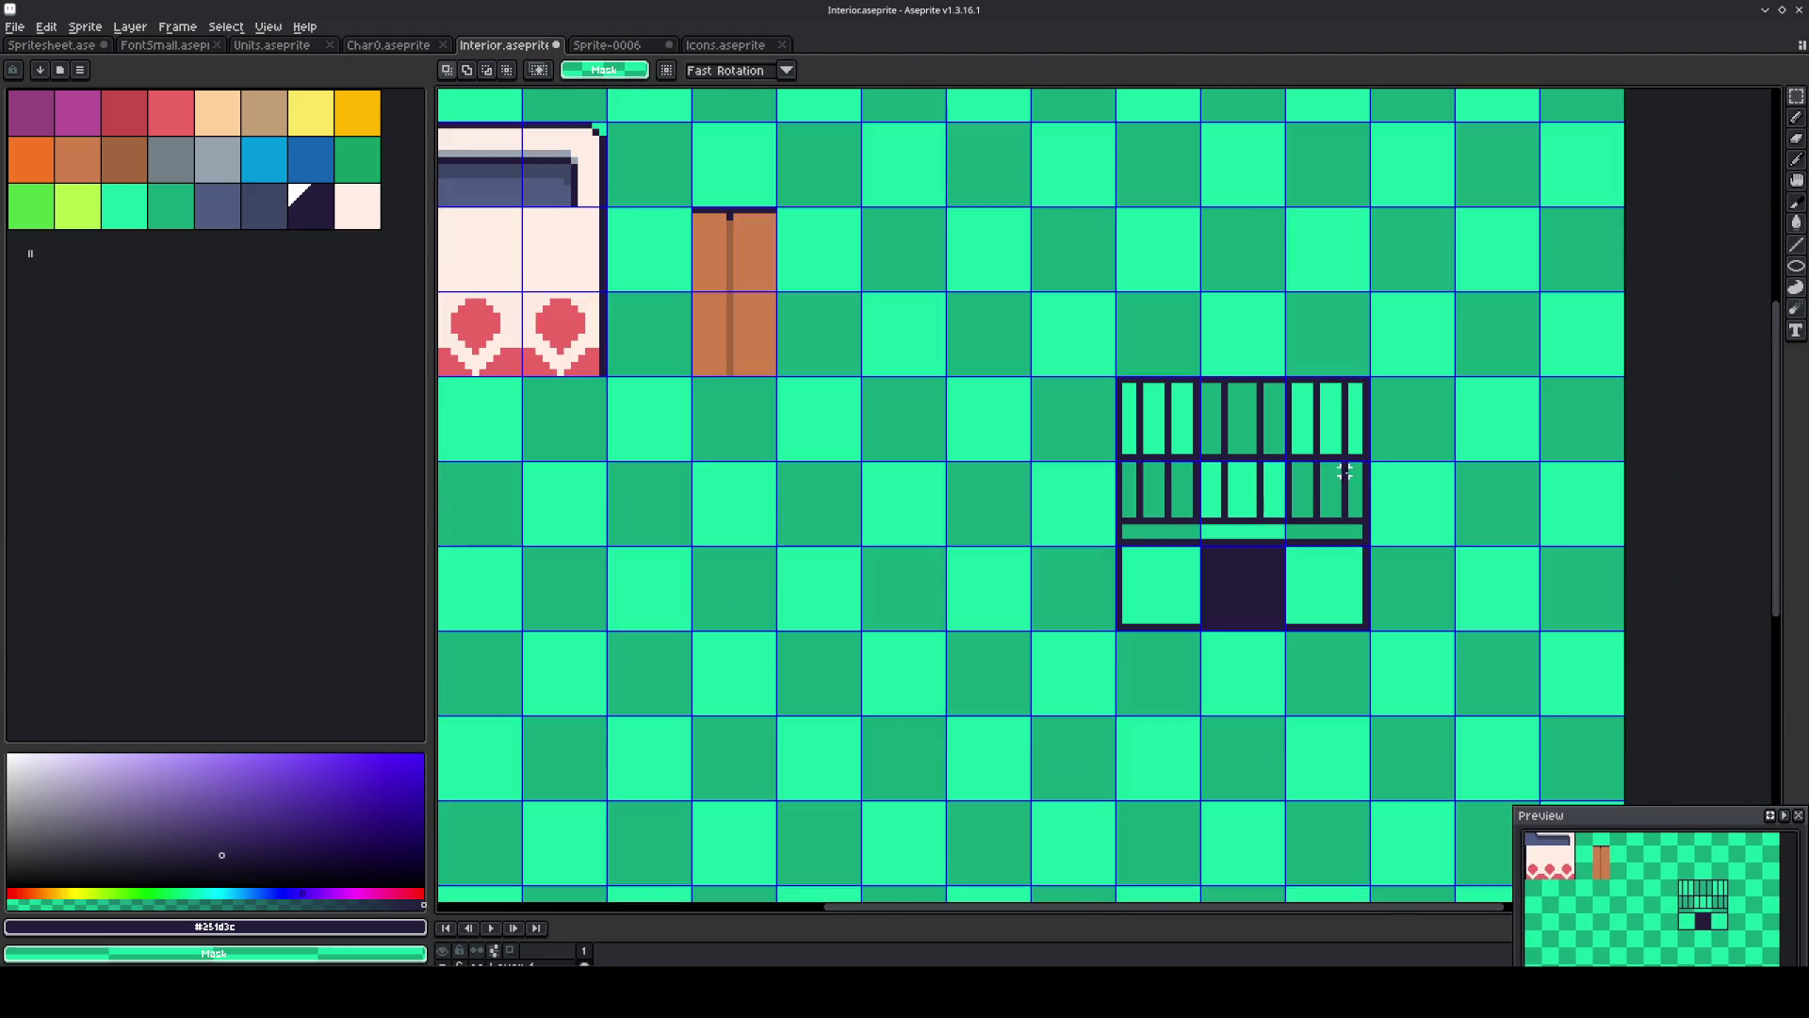
scroll(1295, 464, "up", 4)
Erase every crossbar pixel between the vertical dividers, right to left, leaving unbroken bars.
key("b")
right_click(1375, 438)
right_click(1402, 442)
right_click(1436, 442)
right_click(1452, 442)
right_click(1334, 442)
right_click(1317, 441)
right_click(1300, 442)
right_click(1266, 442)
right_click(1250, 442)
right_click(1232, 442)
right_click(1199, 442)
right_click(1181, 442)
right_click(1165, 442)
right_click(1147, 442)
right_click(1097, 442)
right_click(1080, 442)
right_click(1110, 441)
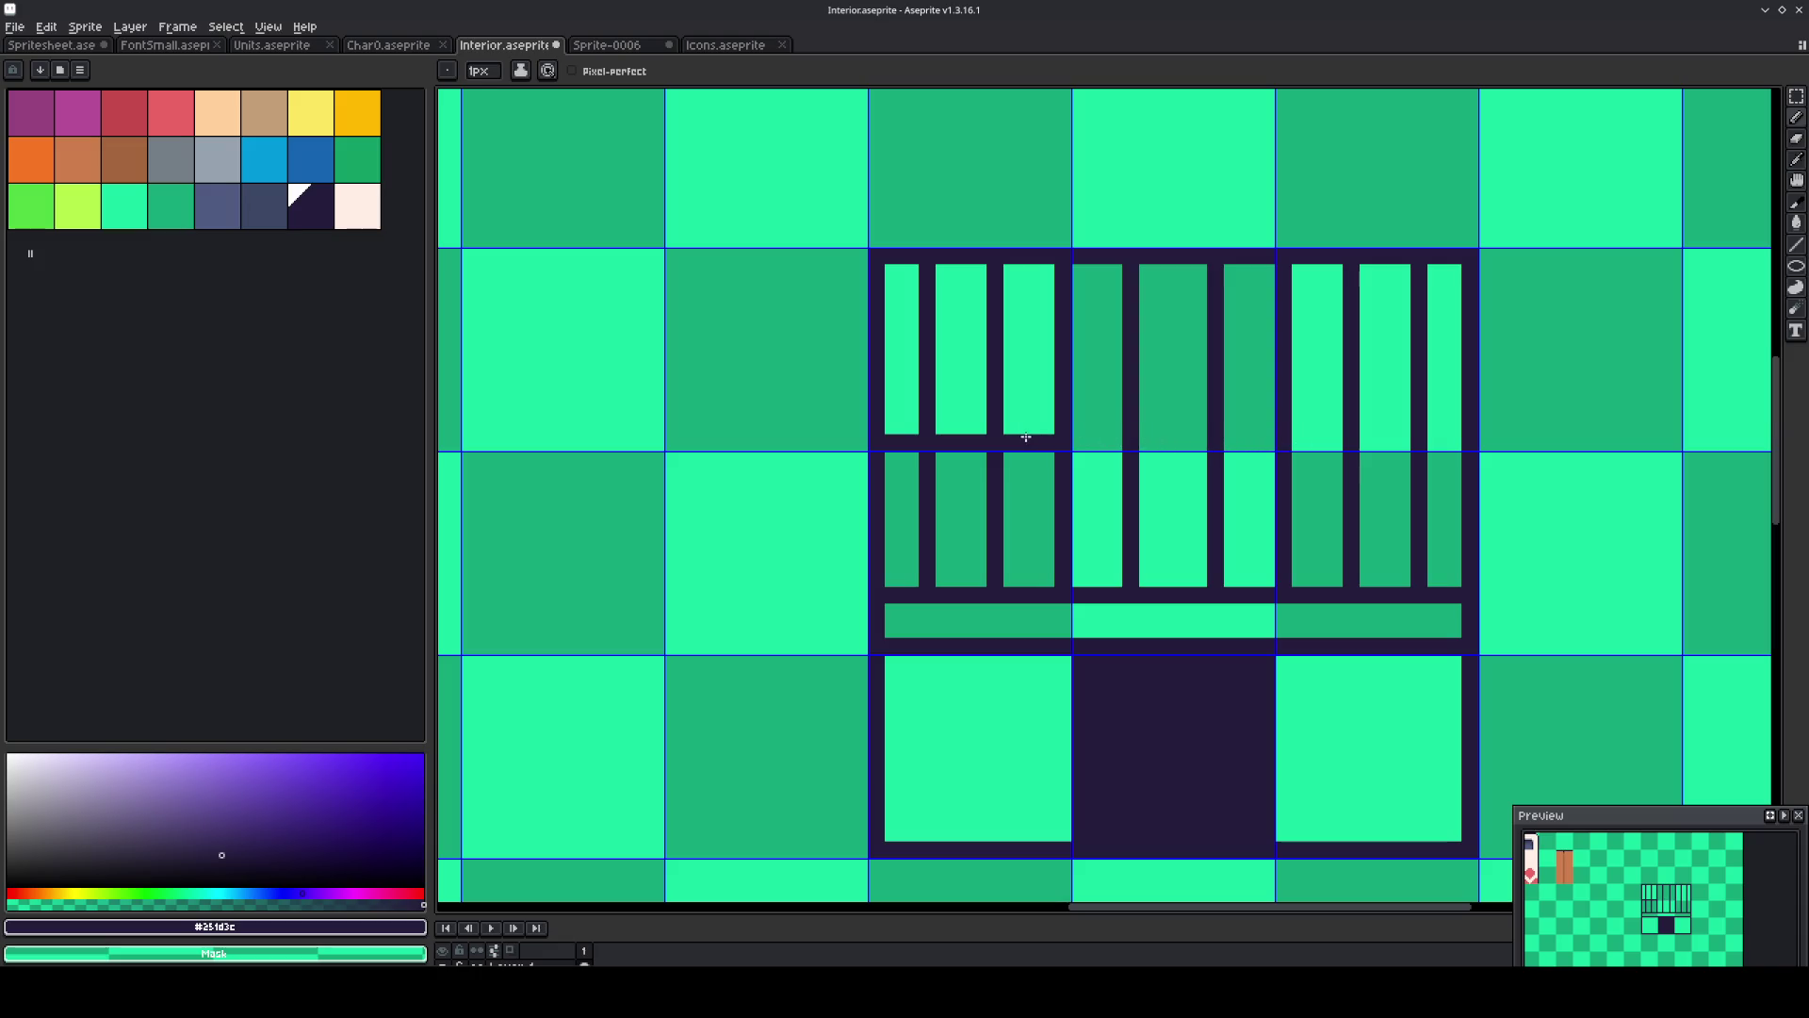
right_click(1046, 440)
right_click(1012, 440)
right_click(978, 440)
right_click(961, 440)
right_click(945, 440)
right_click(911, 442)
right_click(893, 443)
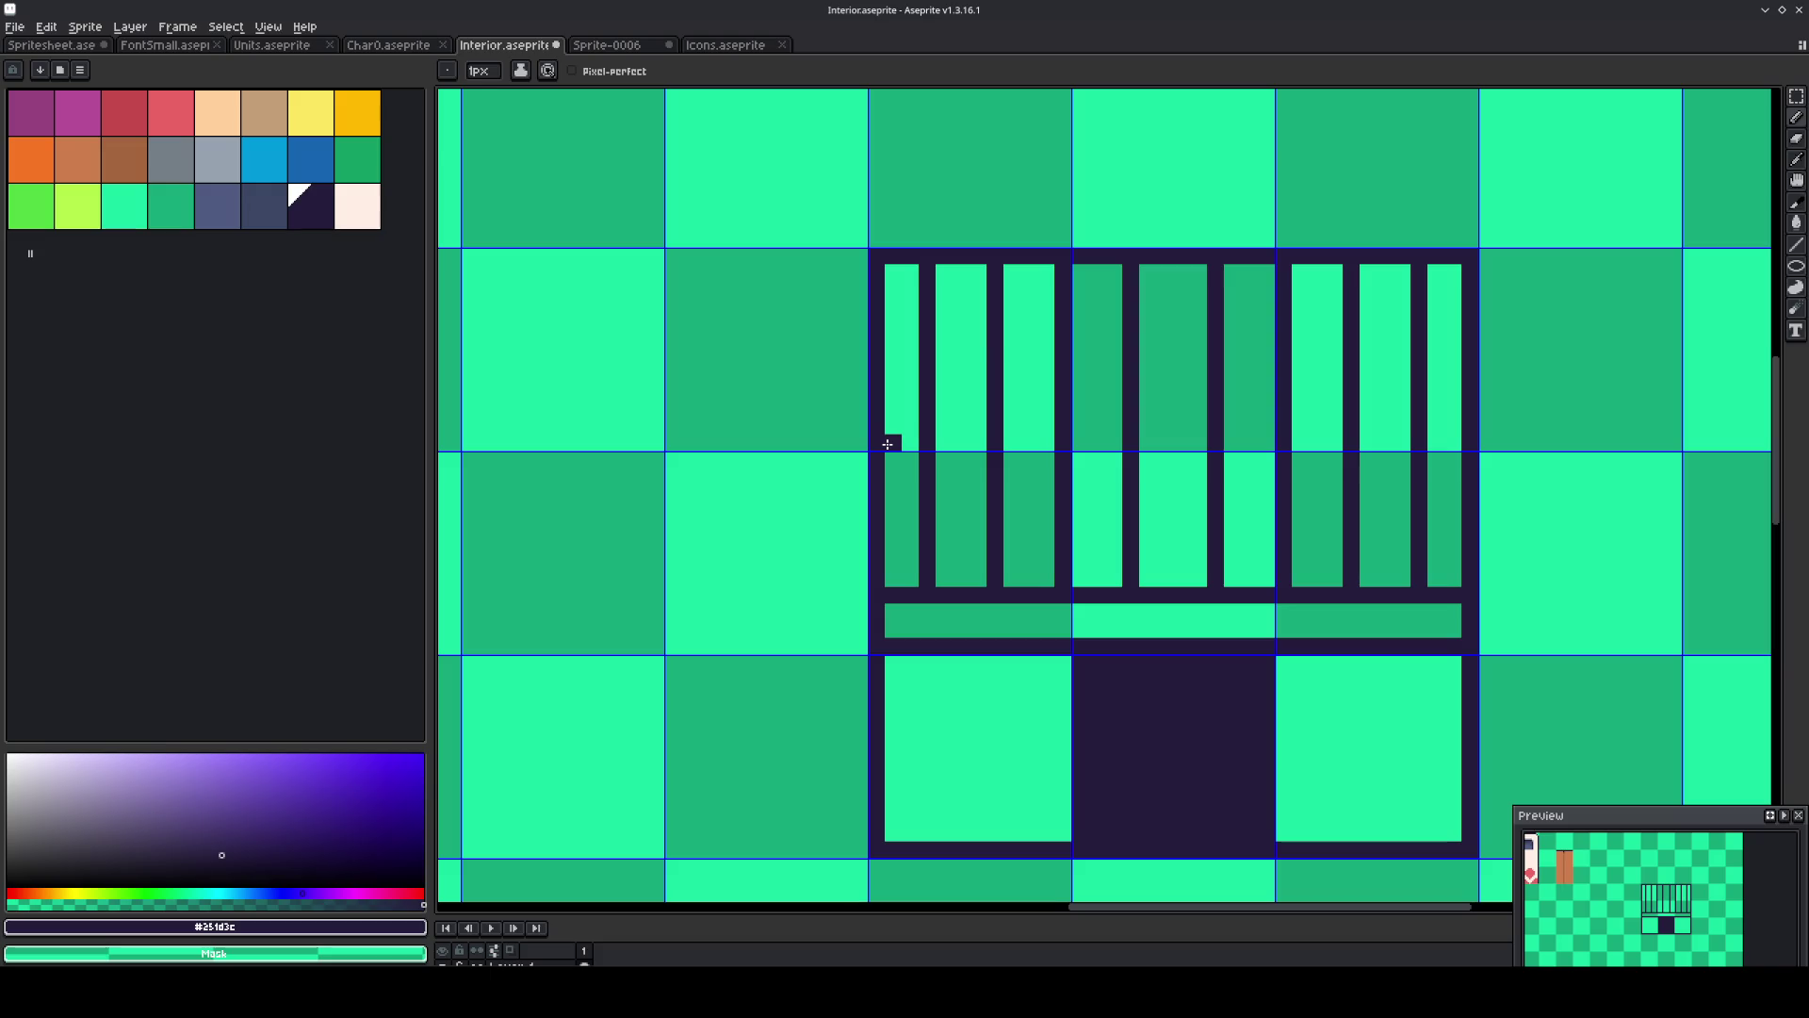
Bucket-fill all nine window panes blue.
left_click(260, 168)
key("g")
left_click(911, 493)
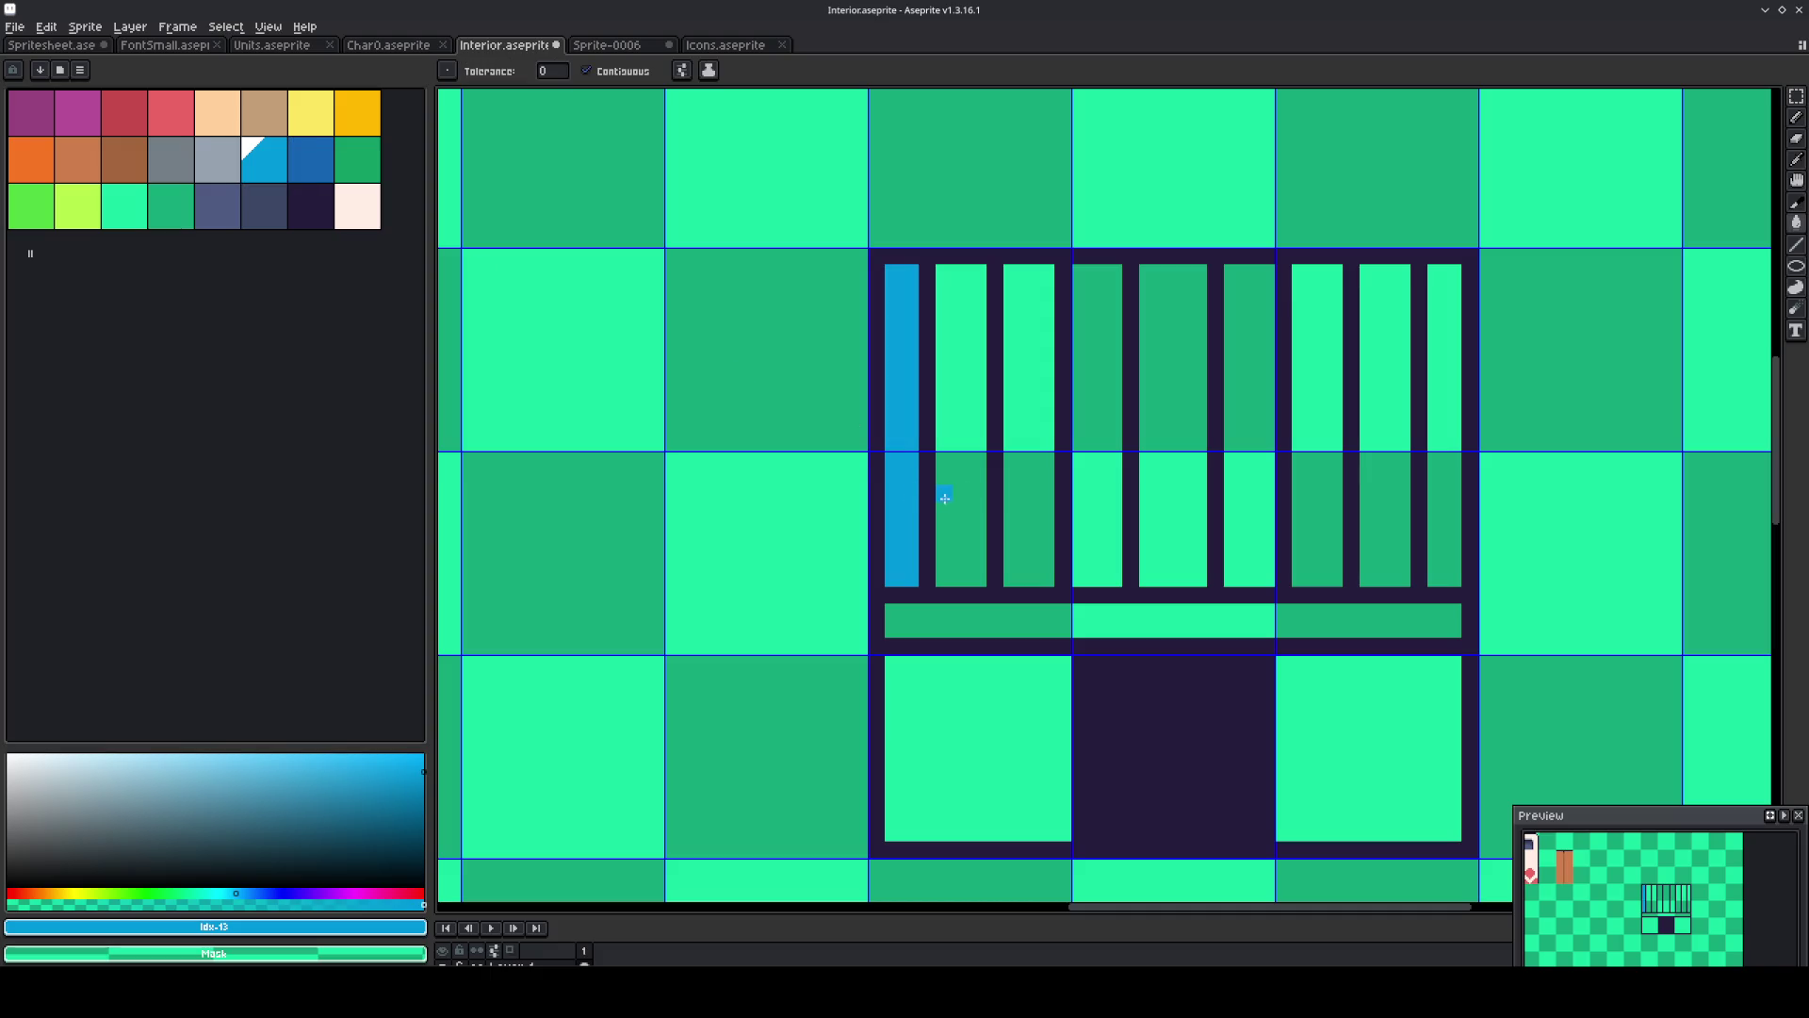
left_click(961, 499)
left_click(1017, 504)
left_click(1098, 494)
left_click(1173, 494)
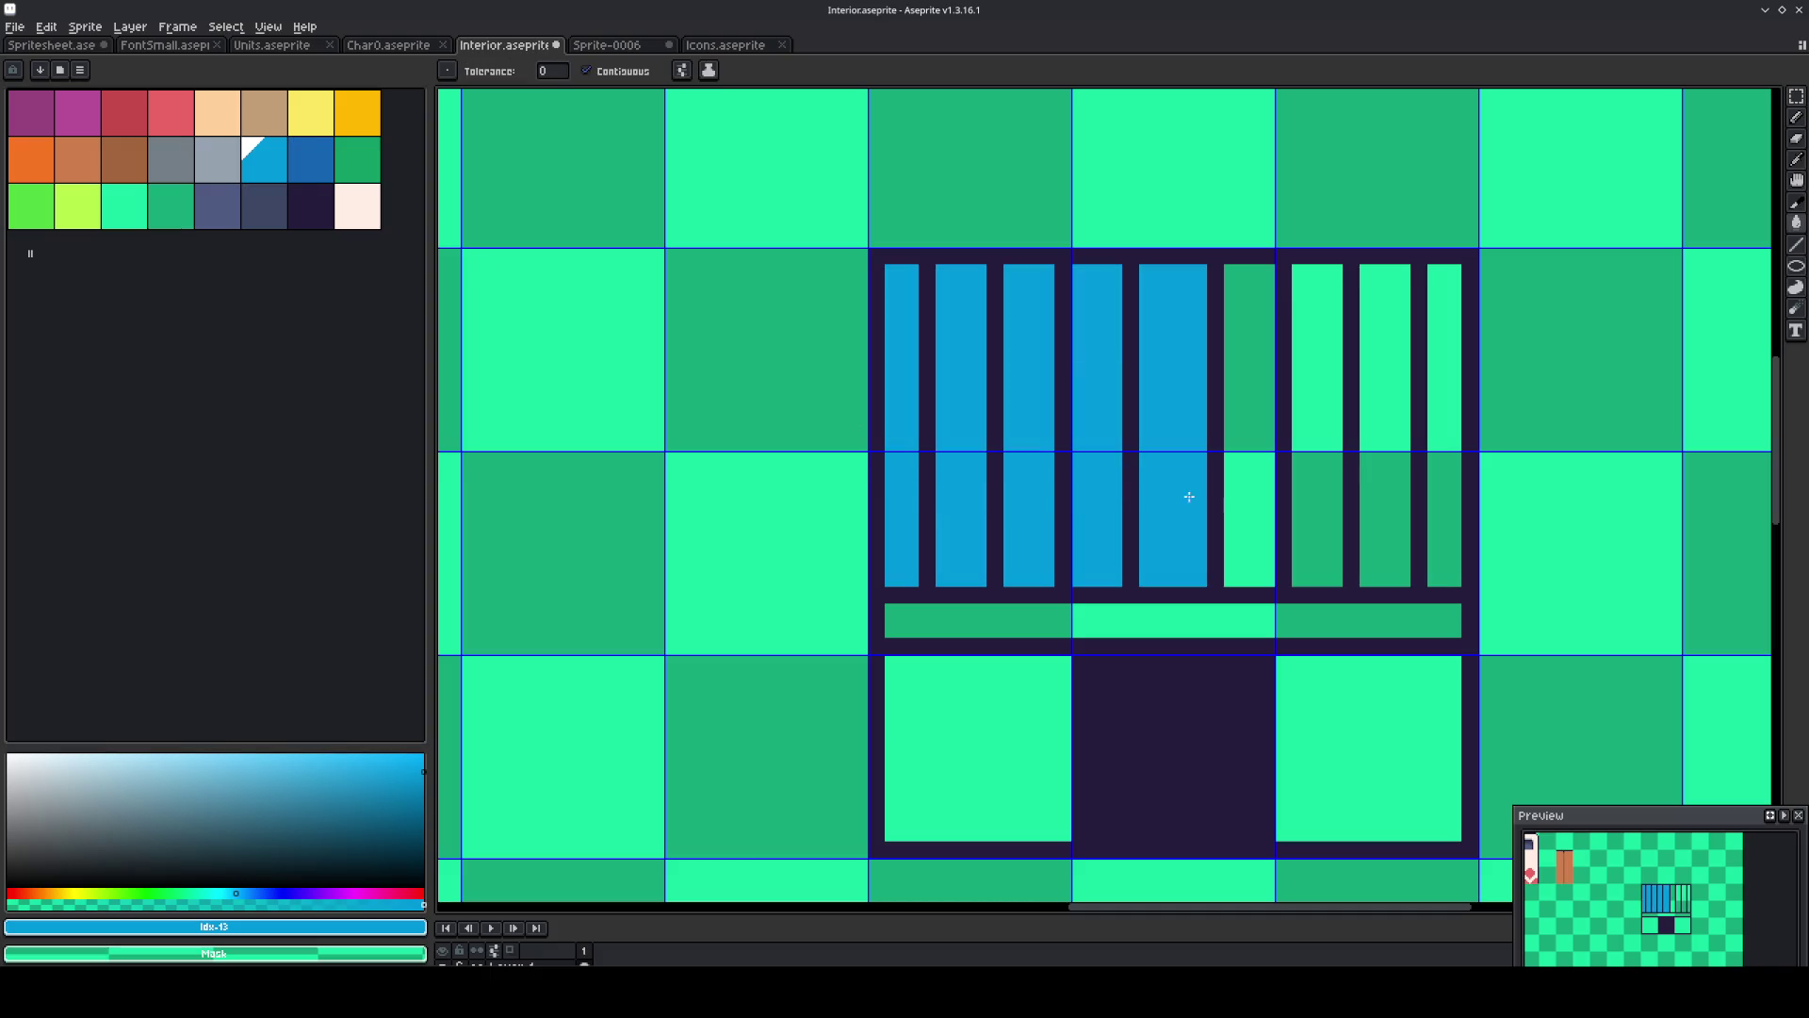
left_click(1249, 494)
left_click(1321, 479)
left_click(1396, 482)
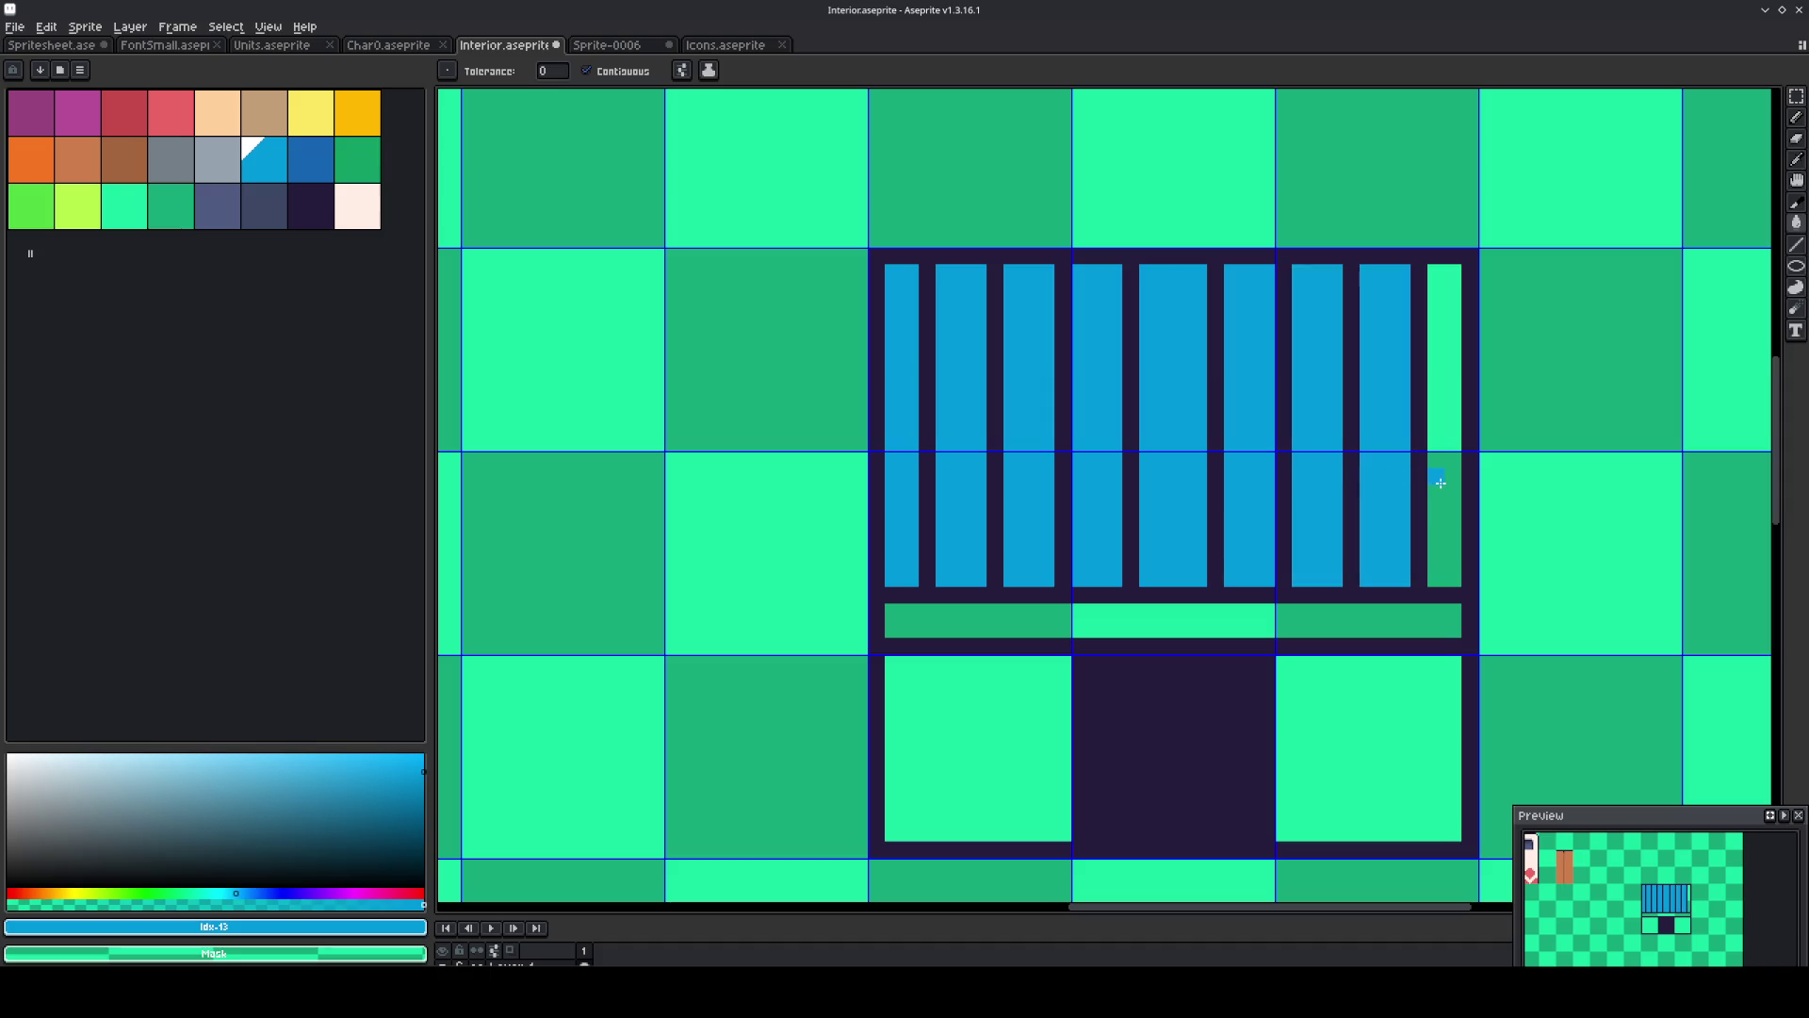
left_click(1441, 483)
Fill the ledge strip orange-brown and both lower squares cream.
left_click(90, 162)
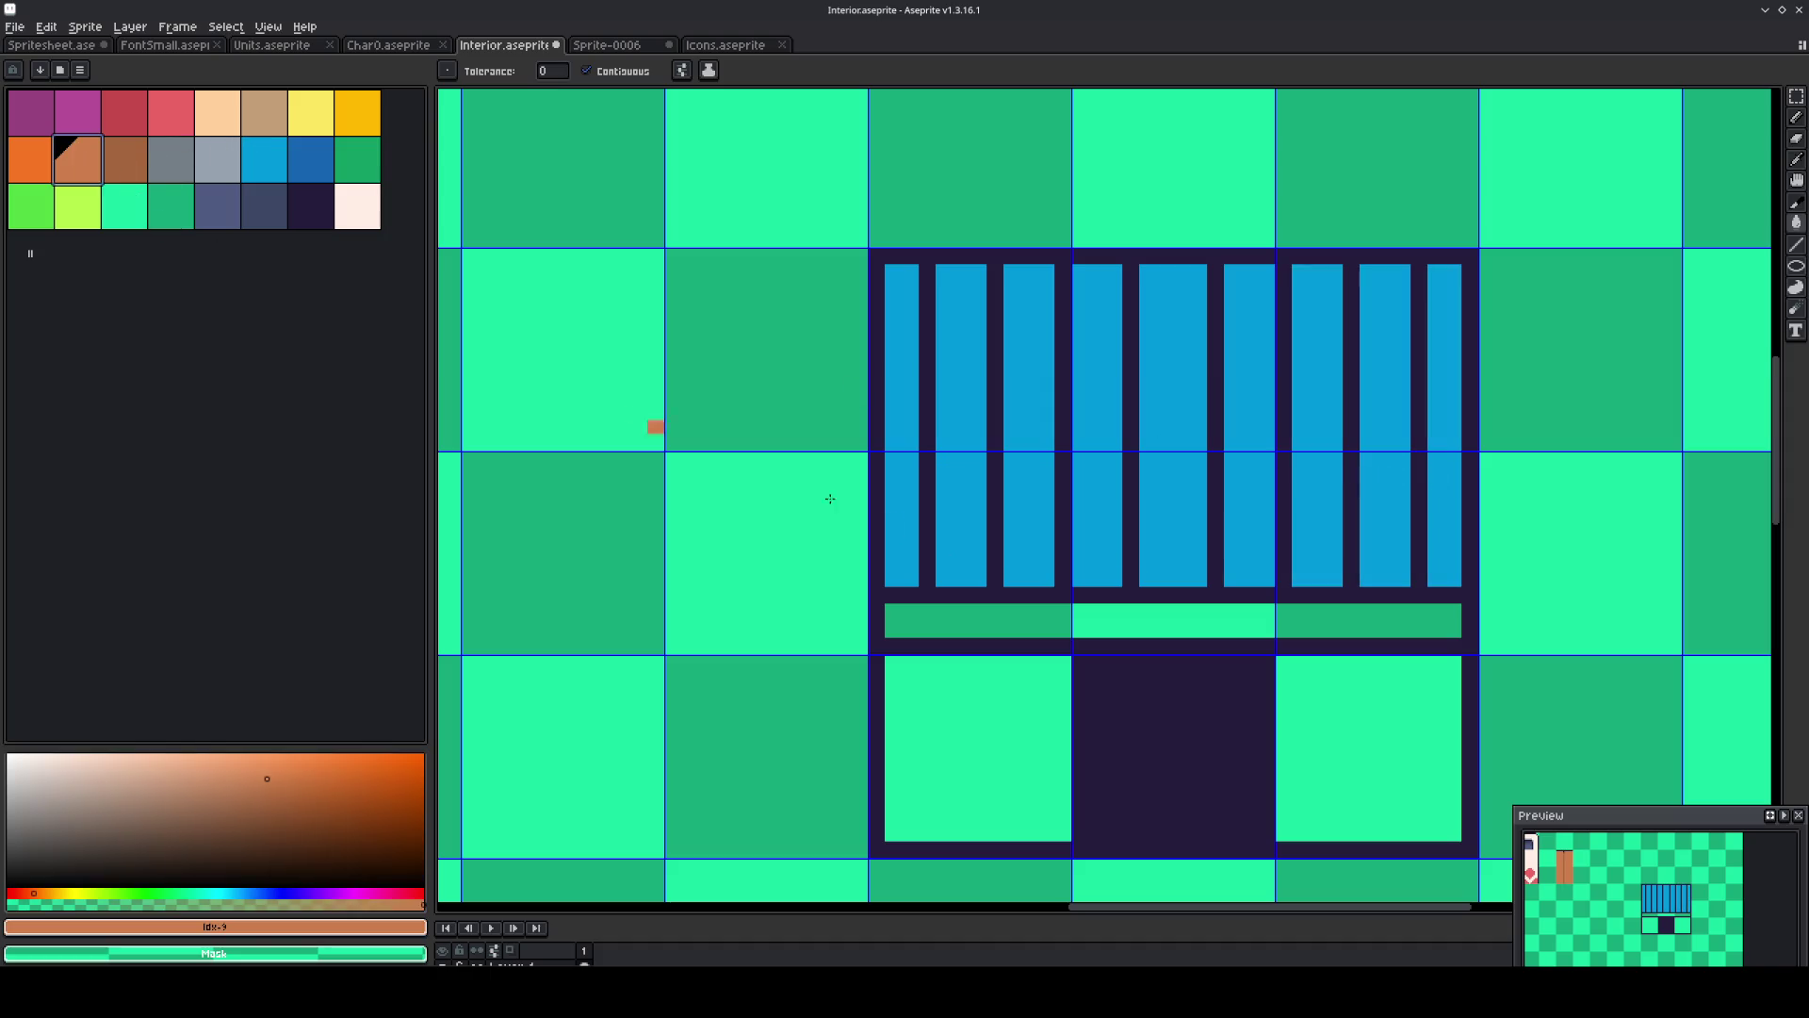
left_click(942, 613)
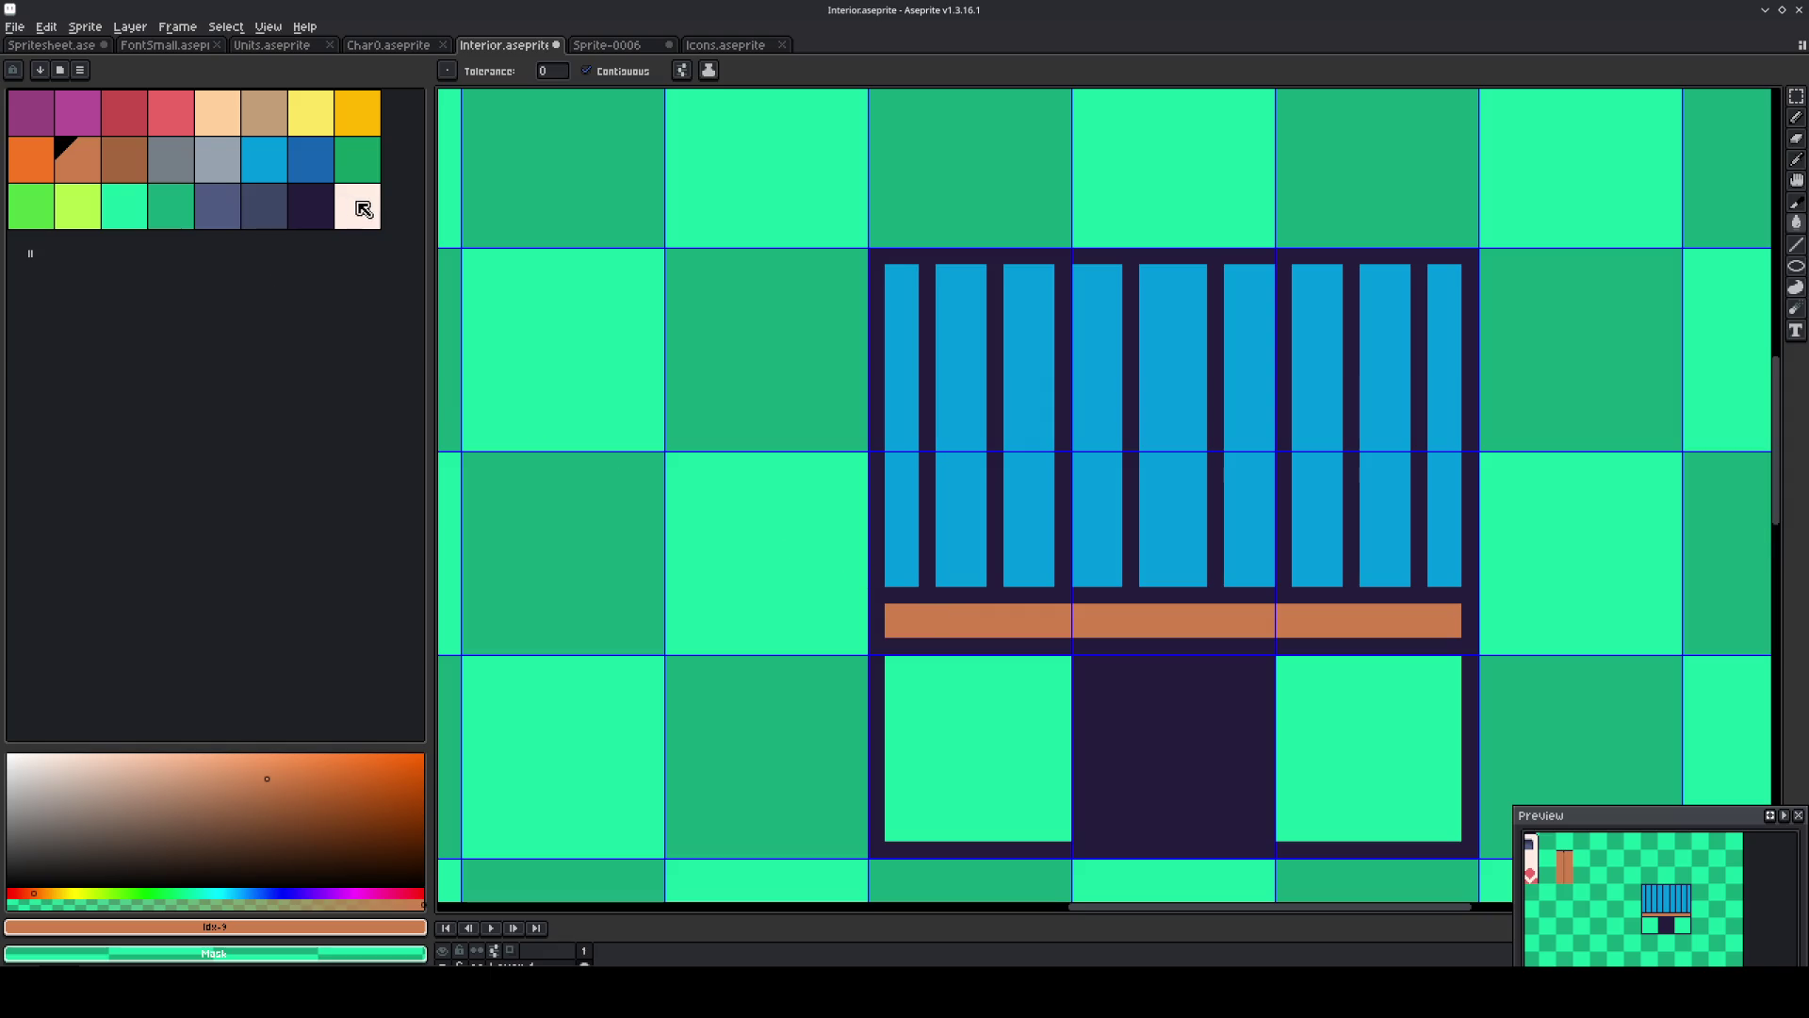
left_click(364, 209)
left_click(994, 730)
left_click(1394, 741)
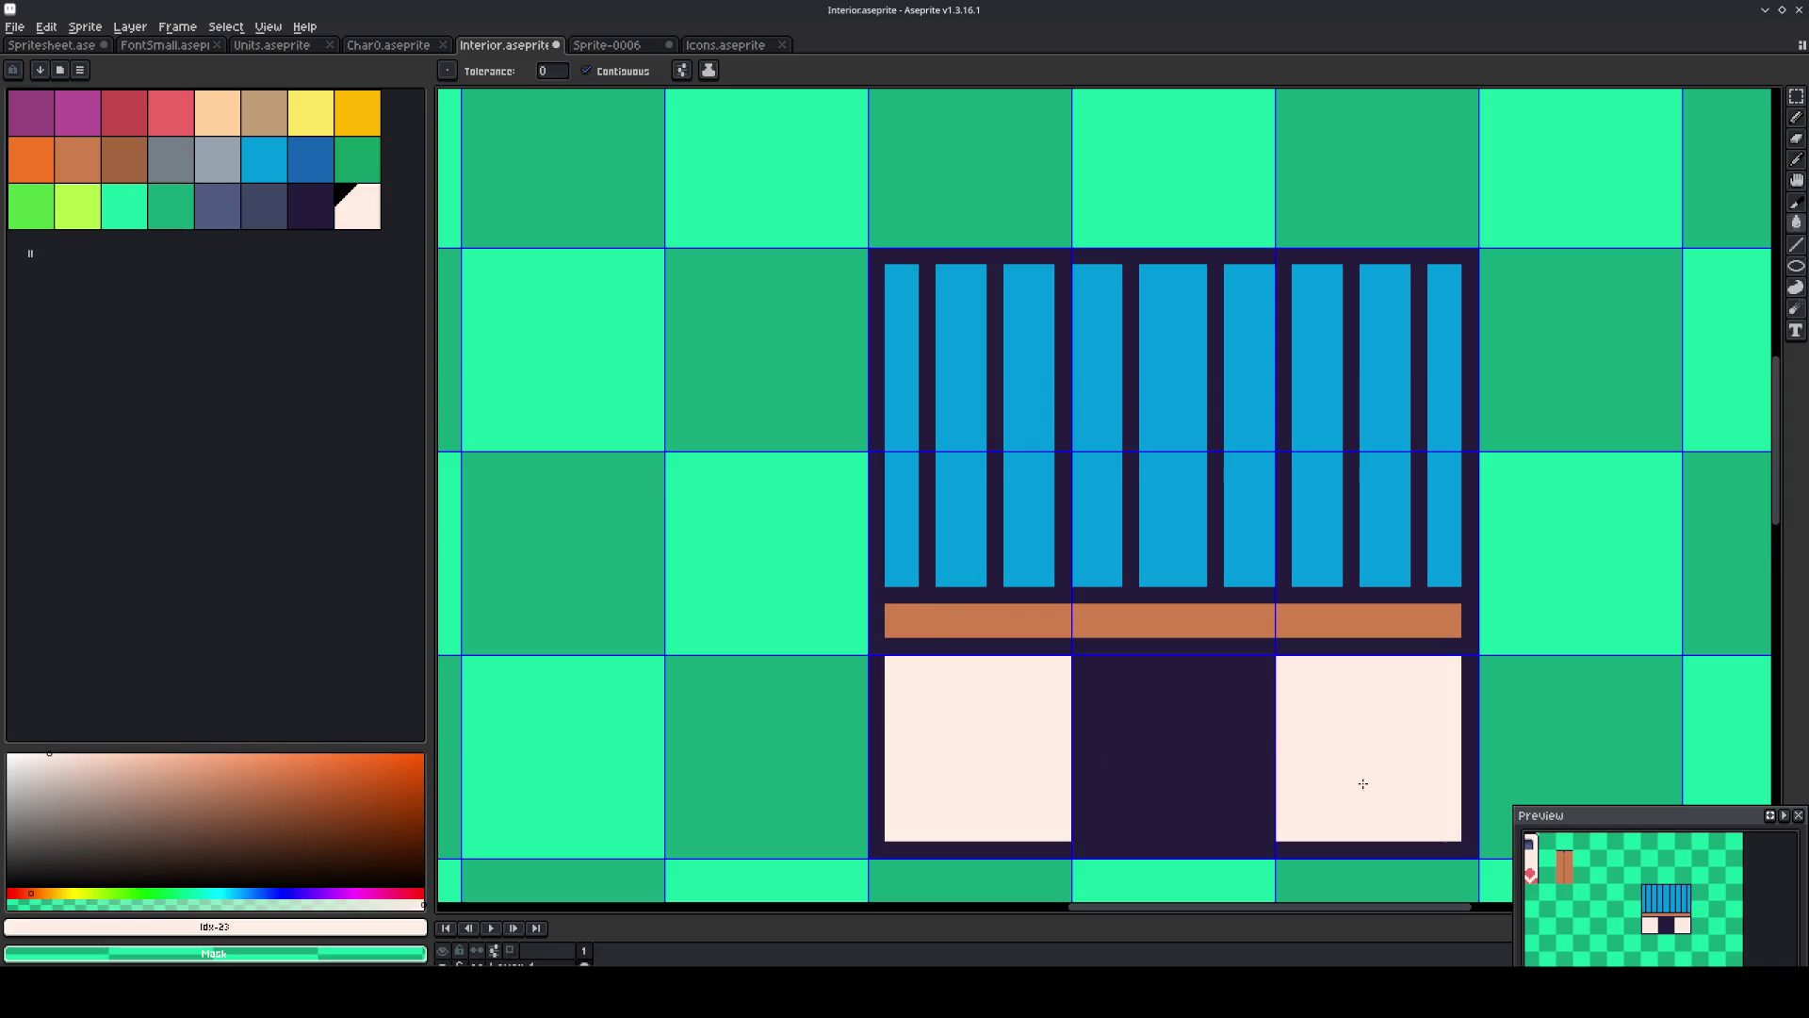
Notch the right cream square's corner with a dark pixel and clear the frame's outer corner.
key("b")
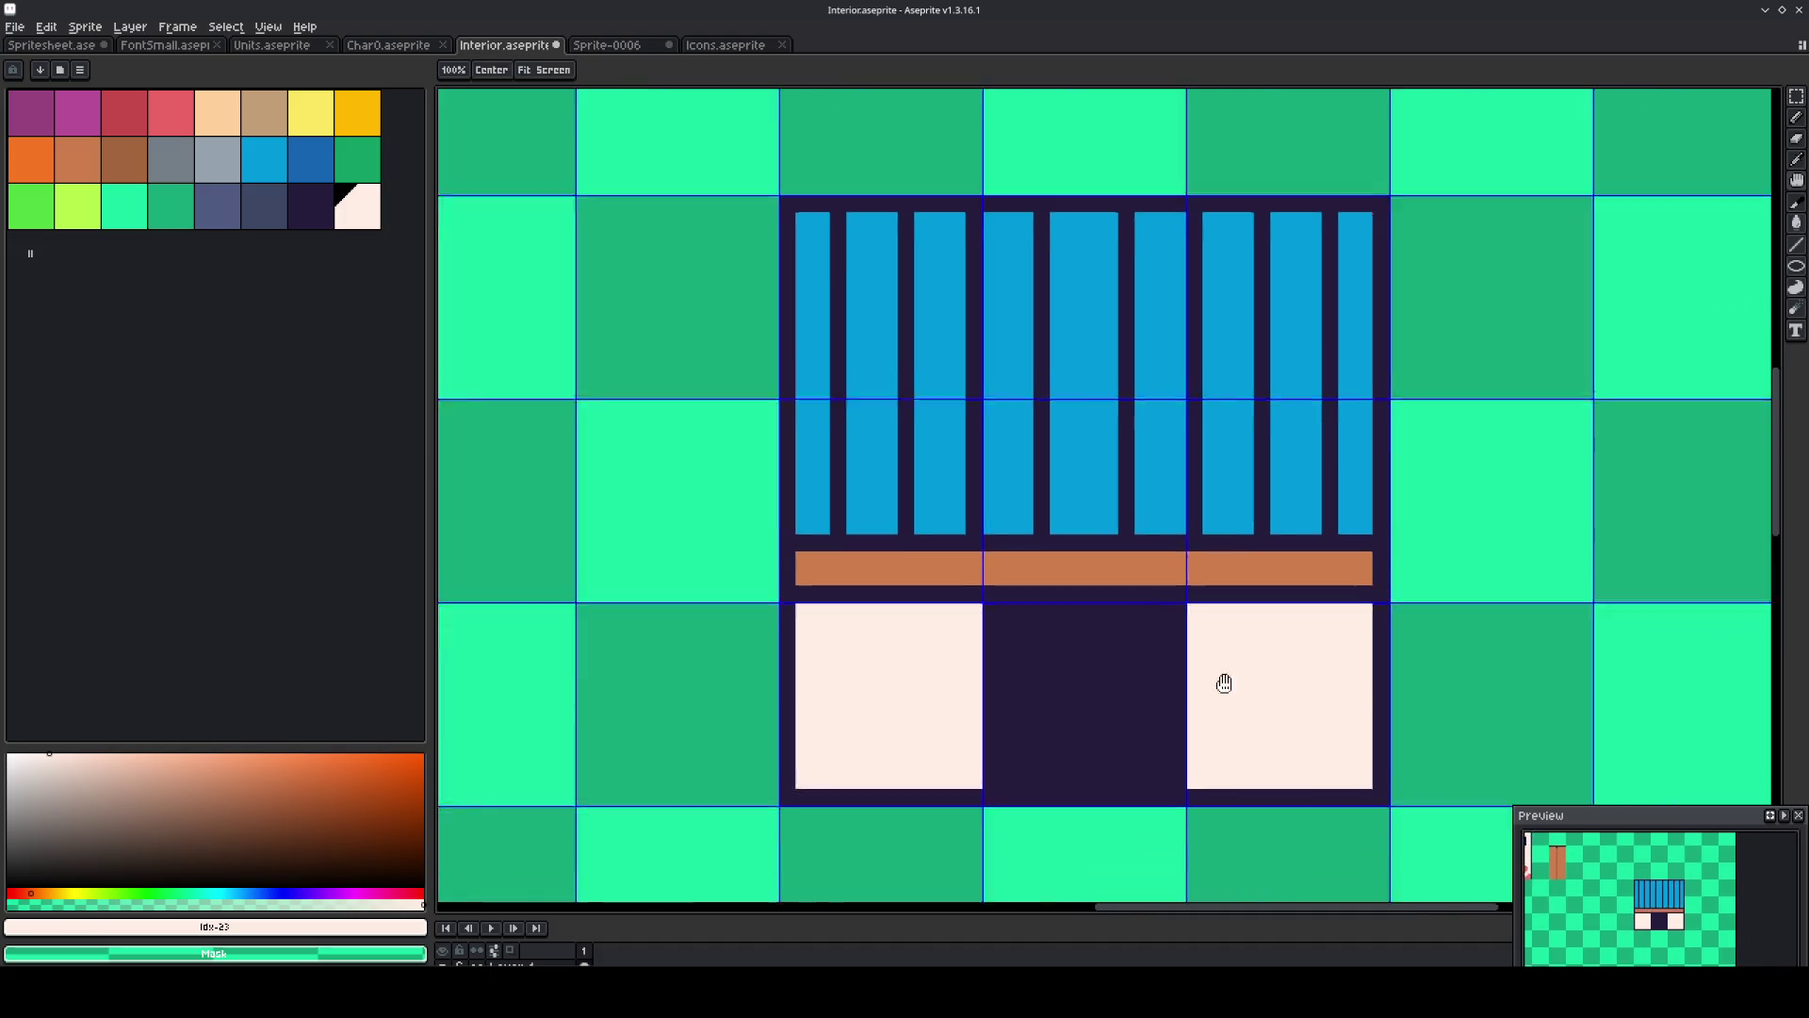
scroll(1223, 678, "up", 2)
left_click(1263, 667, "alt")
left_click(1229, 659)
left_click_drag(1271, 668, 1229, 694)
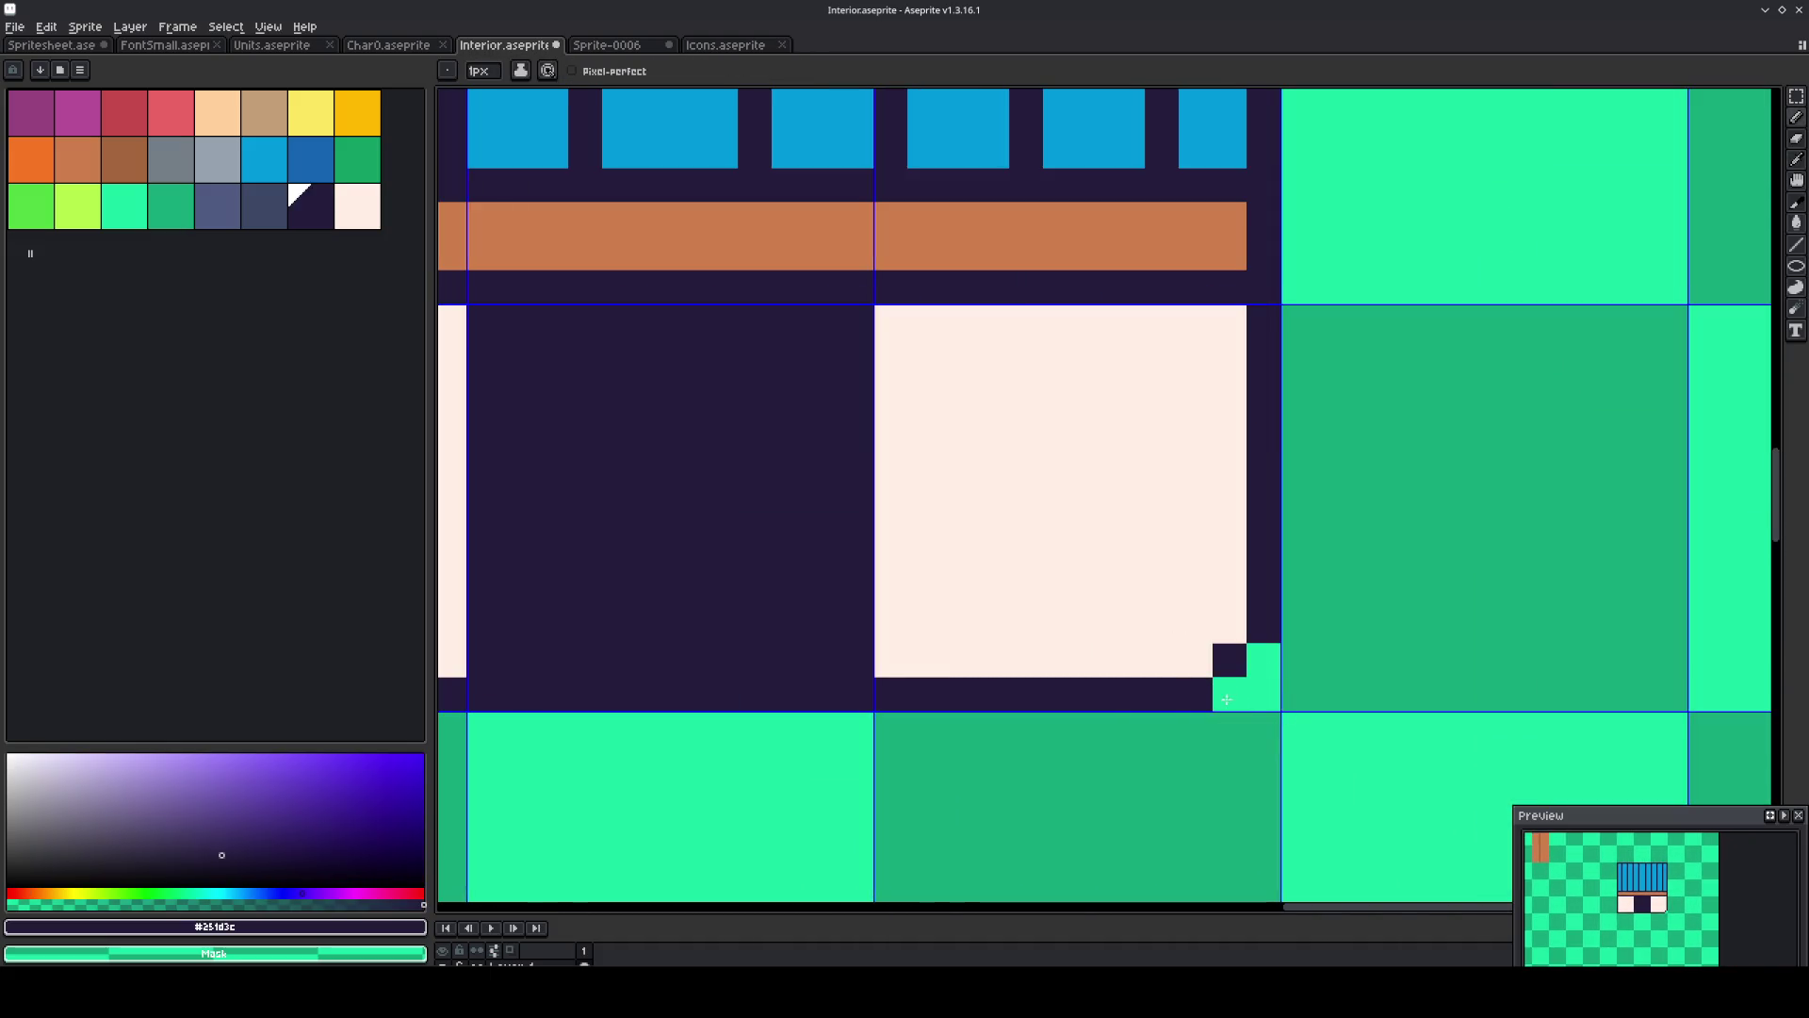
Notch the left cream square's corner dark and clear its neighbouring corner pixels.
left_click_drag(894, 677, 1360, 698)
left_click(579, 680)
left_click_drag(545, 680, 580, 714)
Draw a dark row along the top of the bars and clear the row above it.
scroll(836, 667, "down", 3)
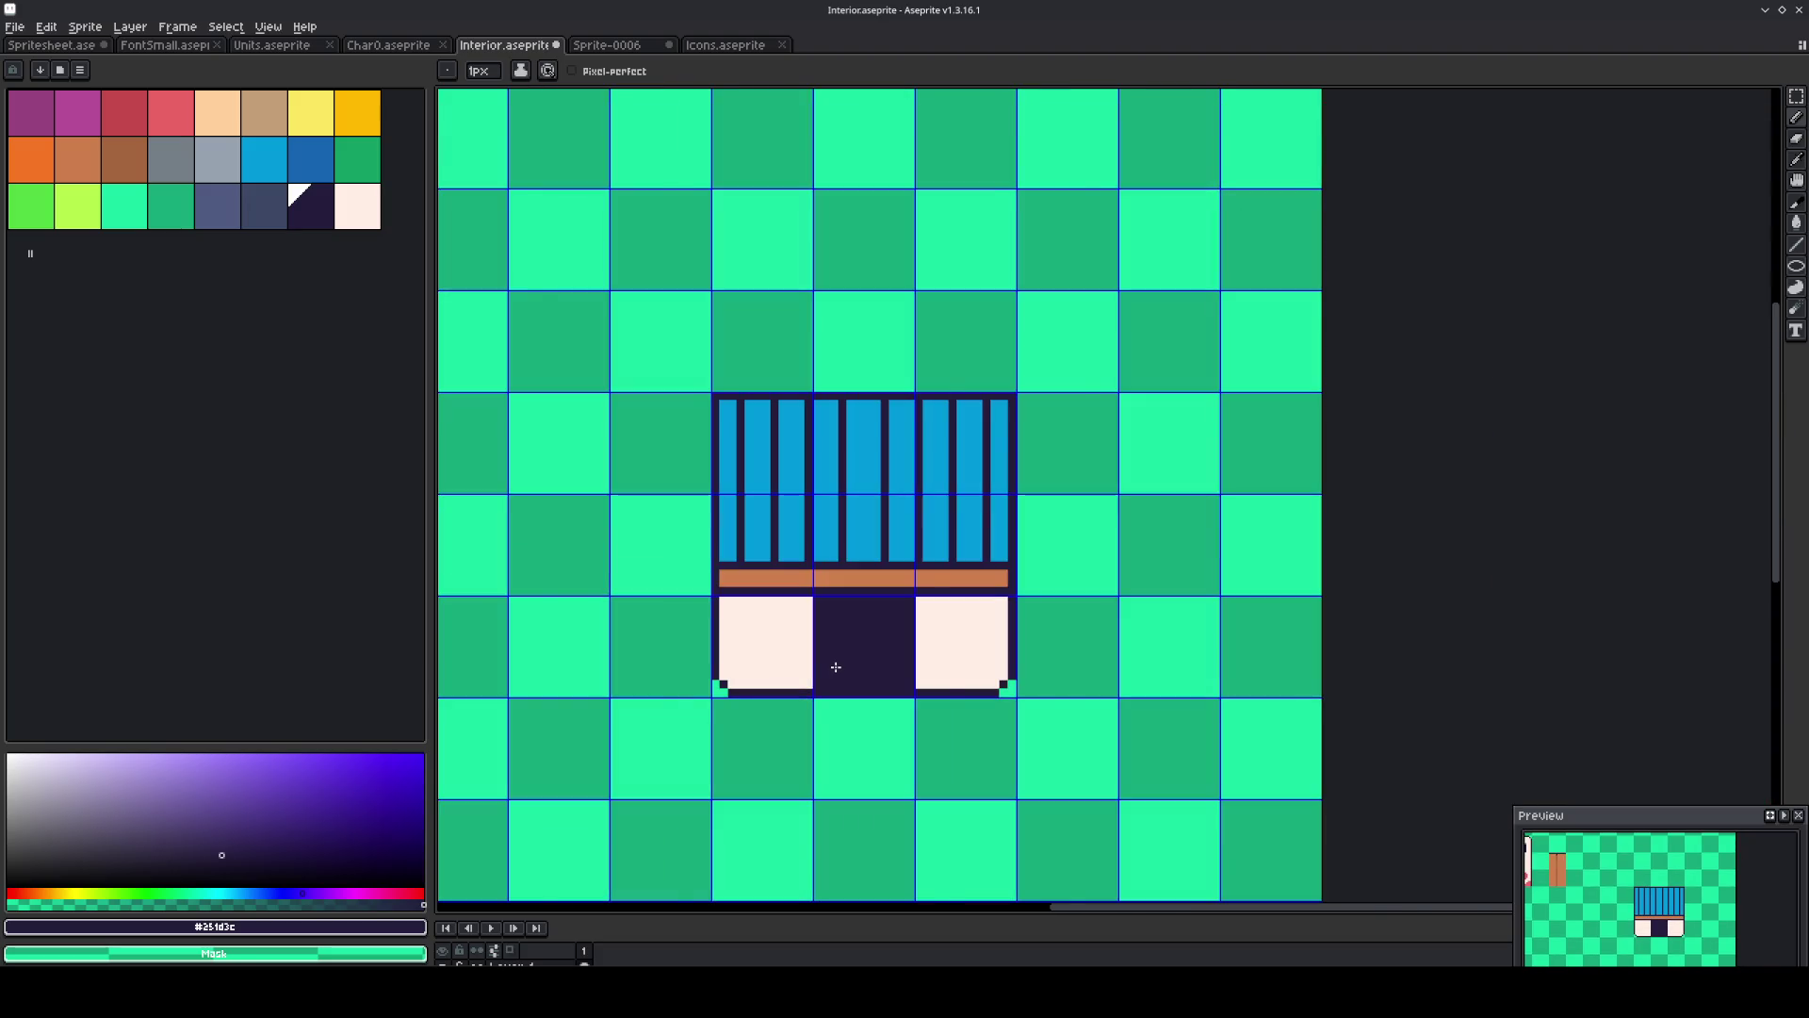
scroll(836, 667, "up", 2)
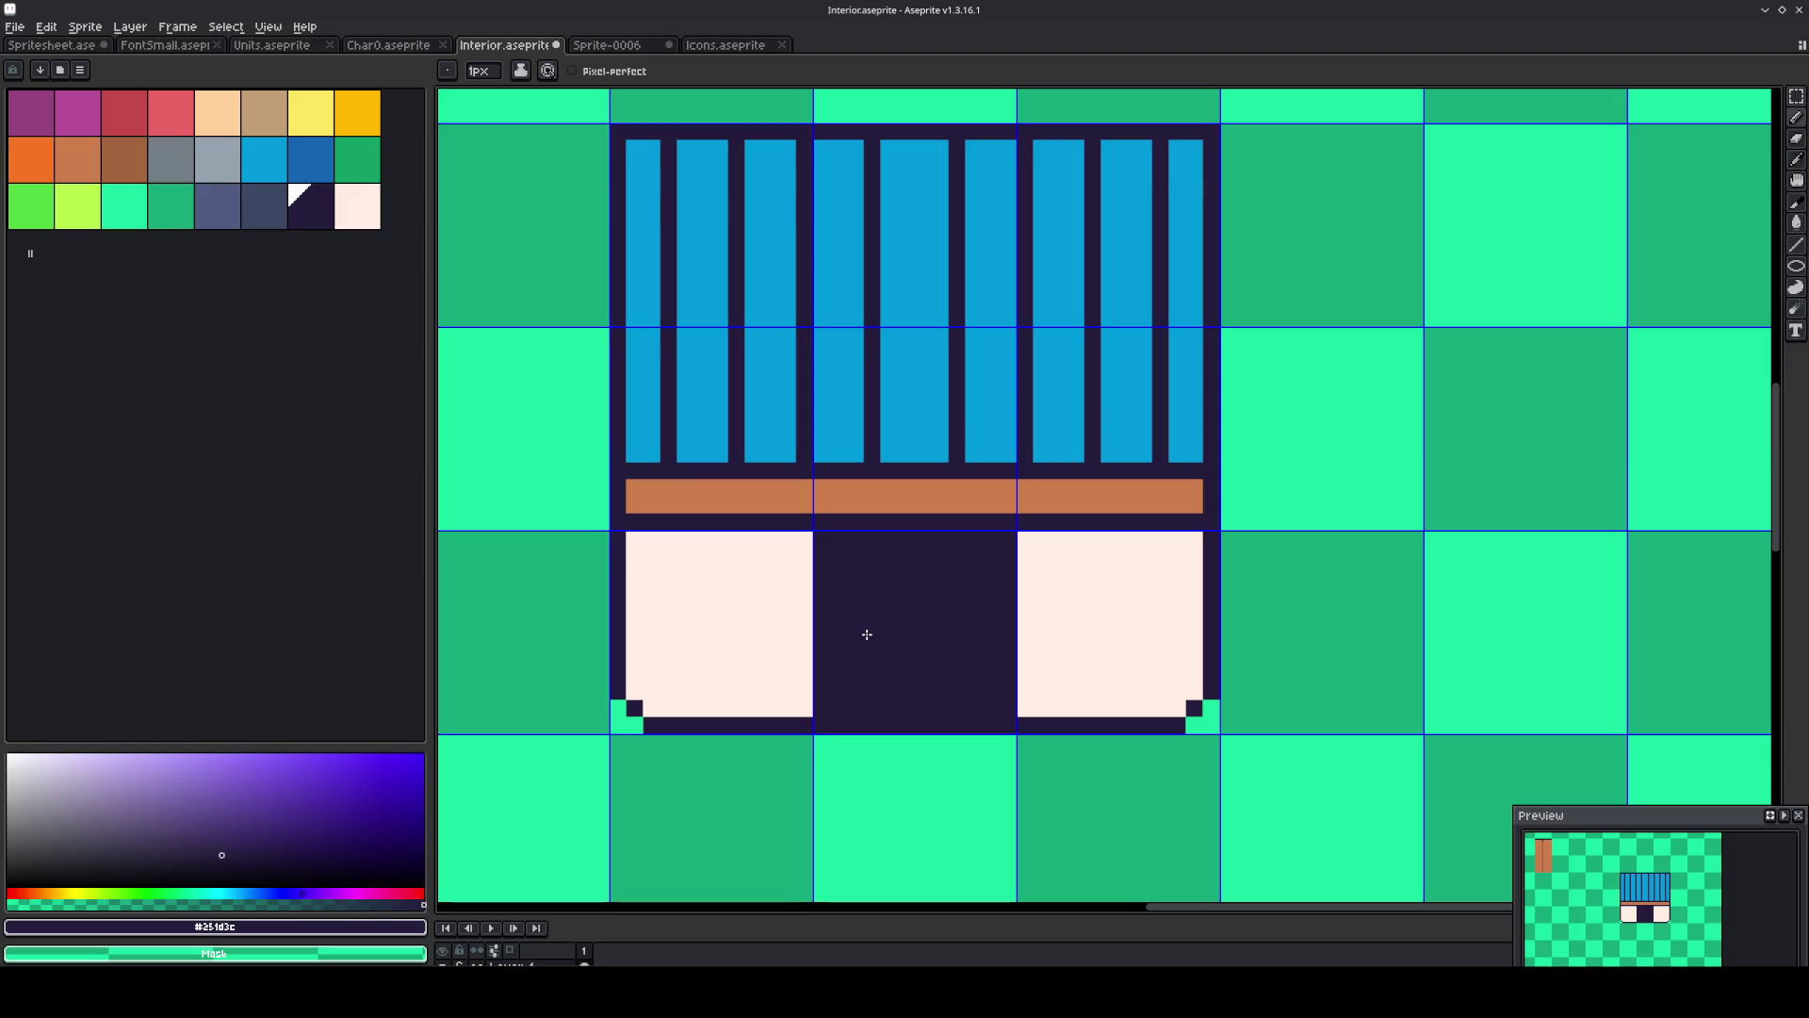
left_click_drag(1018, 291, 1030, 384)
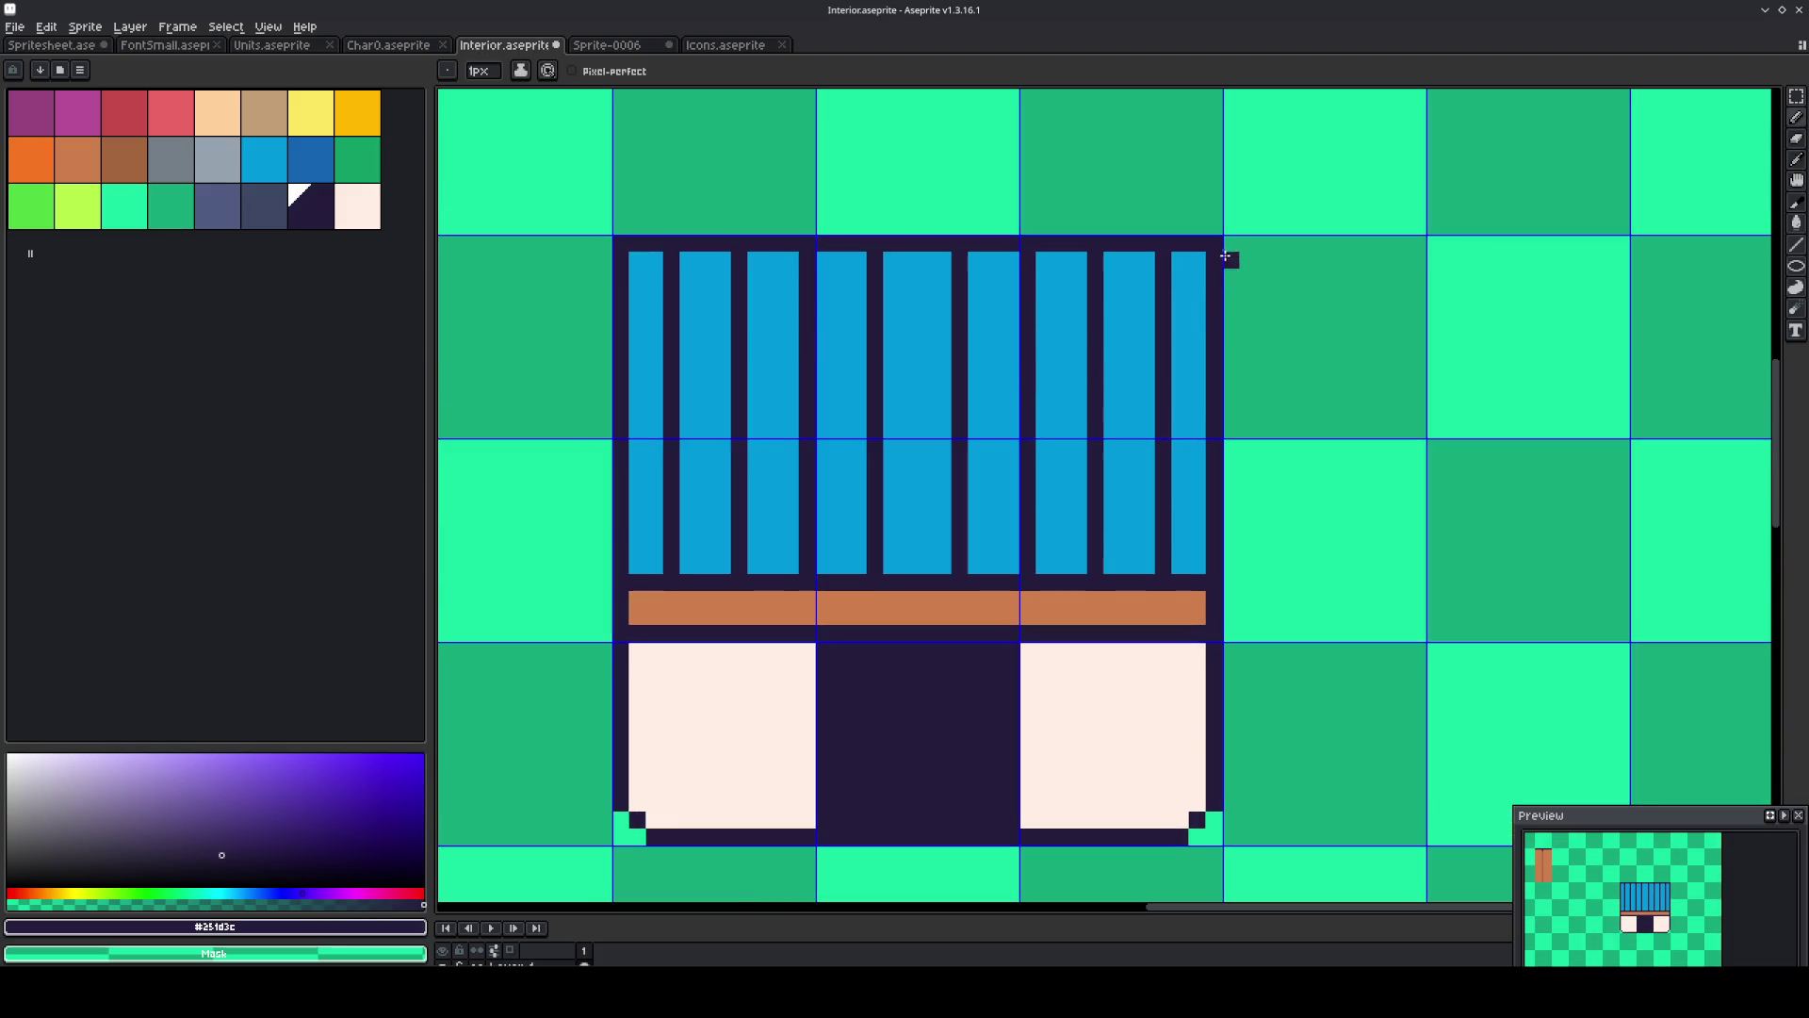
left_click_drag(1206, 256, 603, 259)
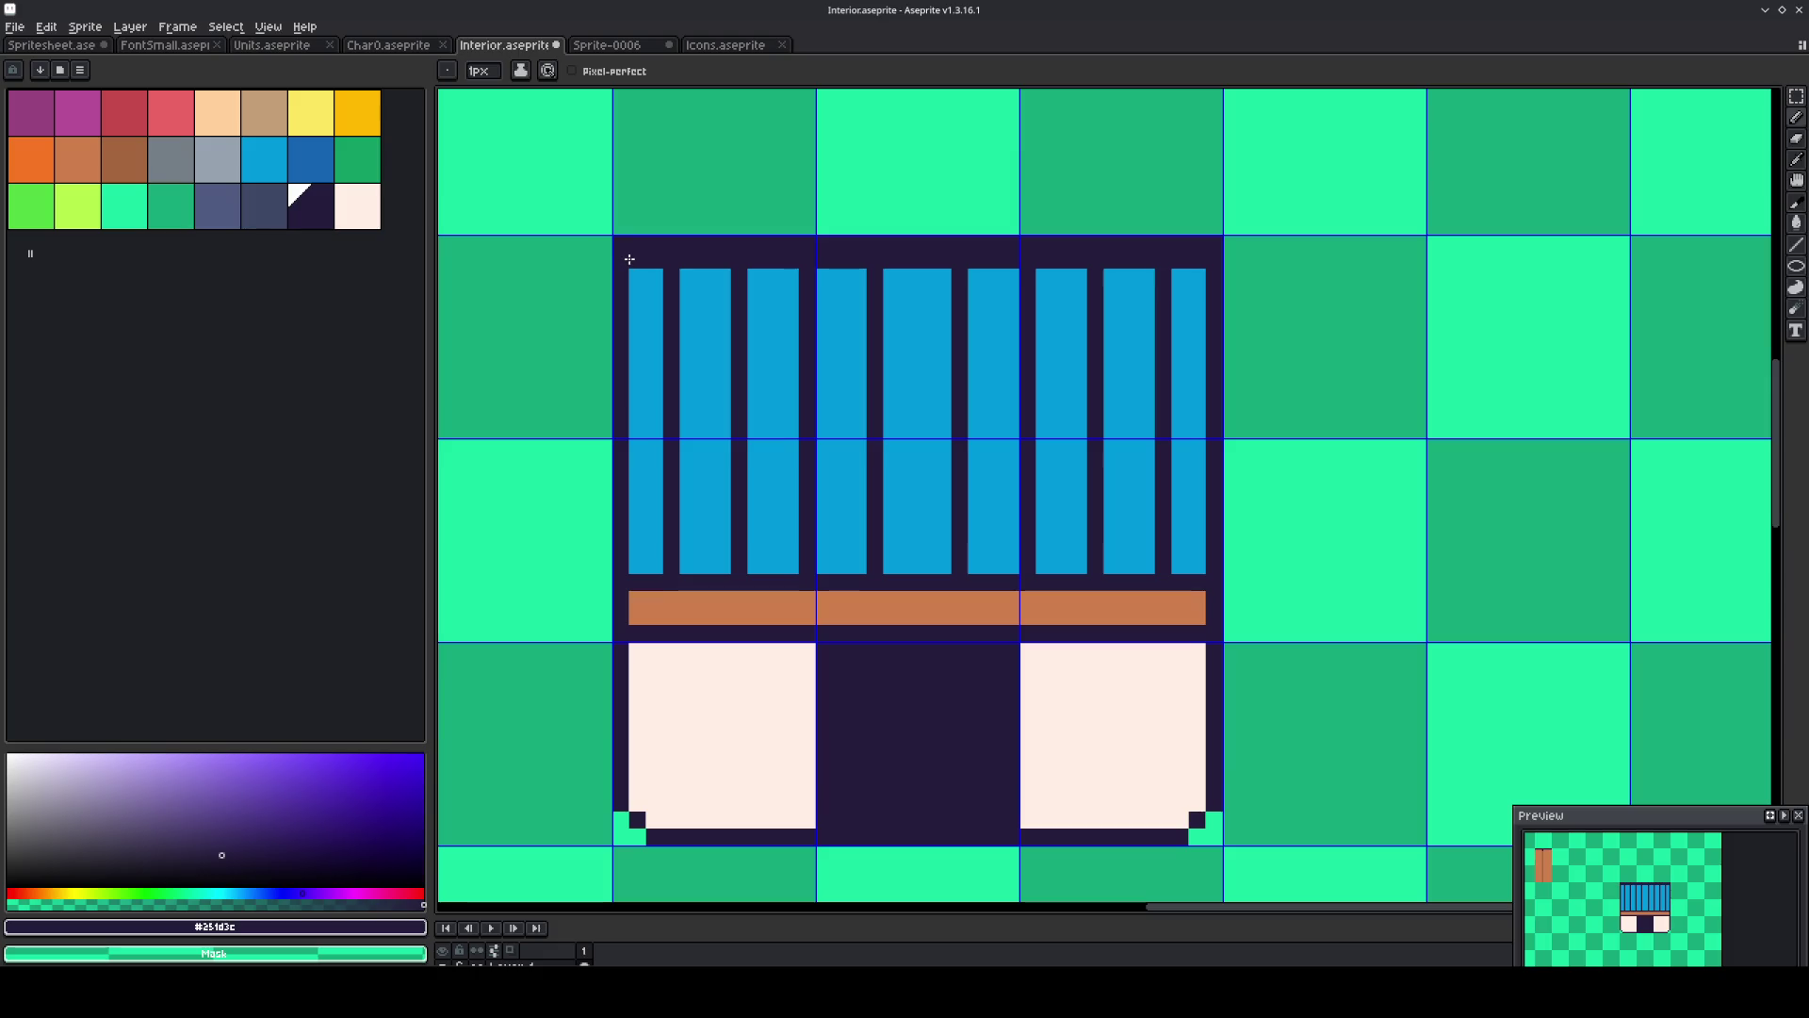
left_click(618, 242)
left_click(1218, 243, "shift")
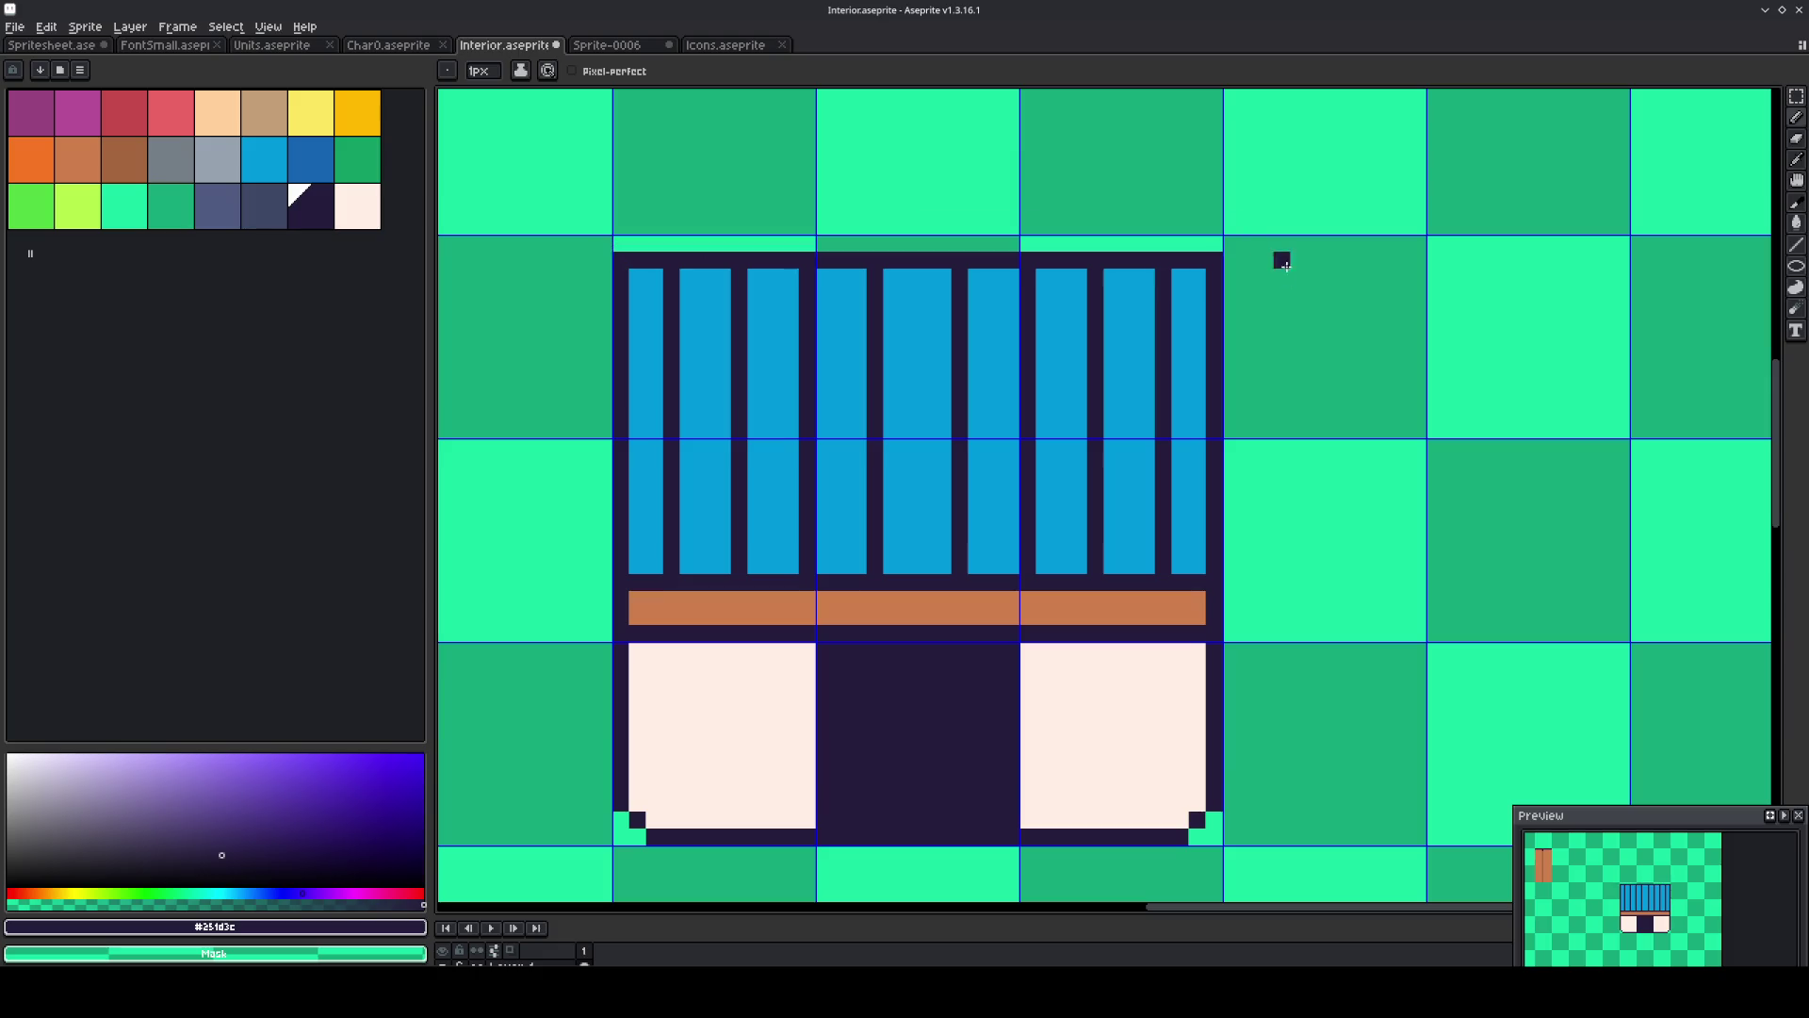
left_click(1214, 260)
Cut background gaps into the dark top row so each blue bar gets its own cap.
left_click(1028, 260)
left_click(958, 260)
left_click(876, 260)
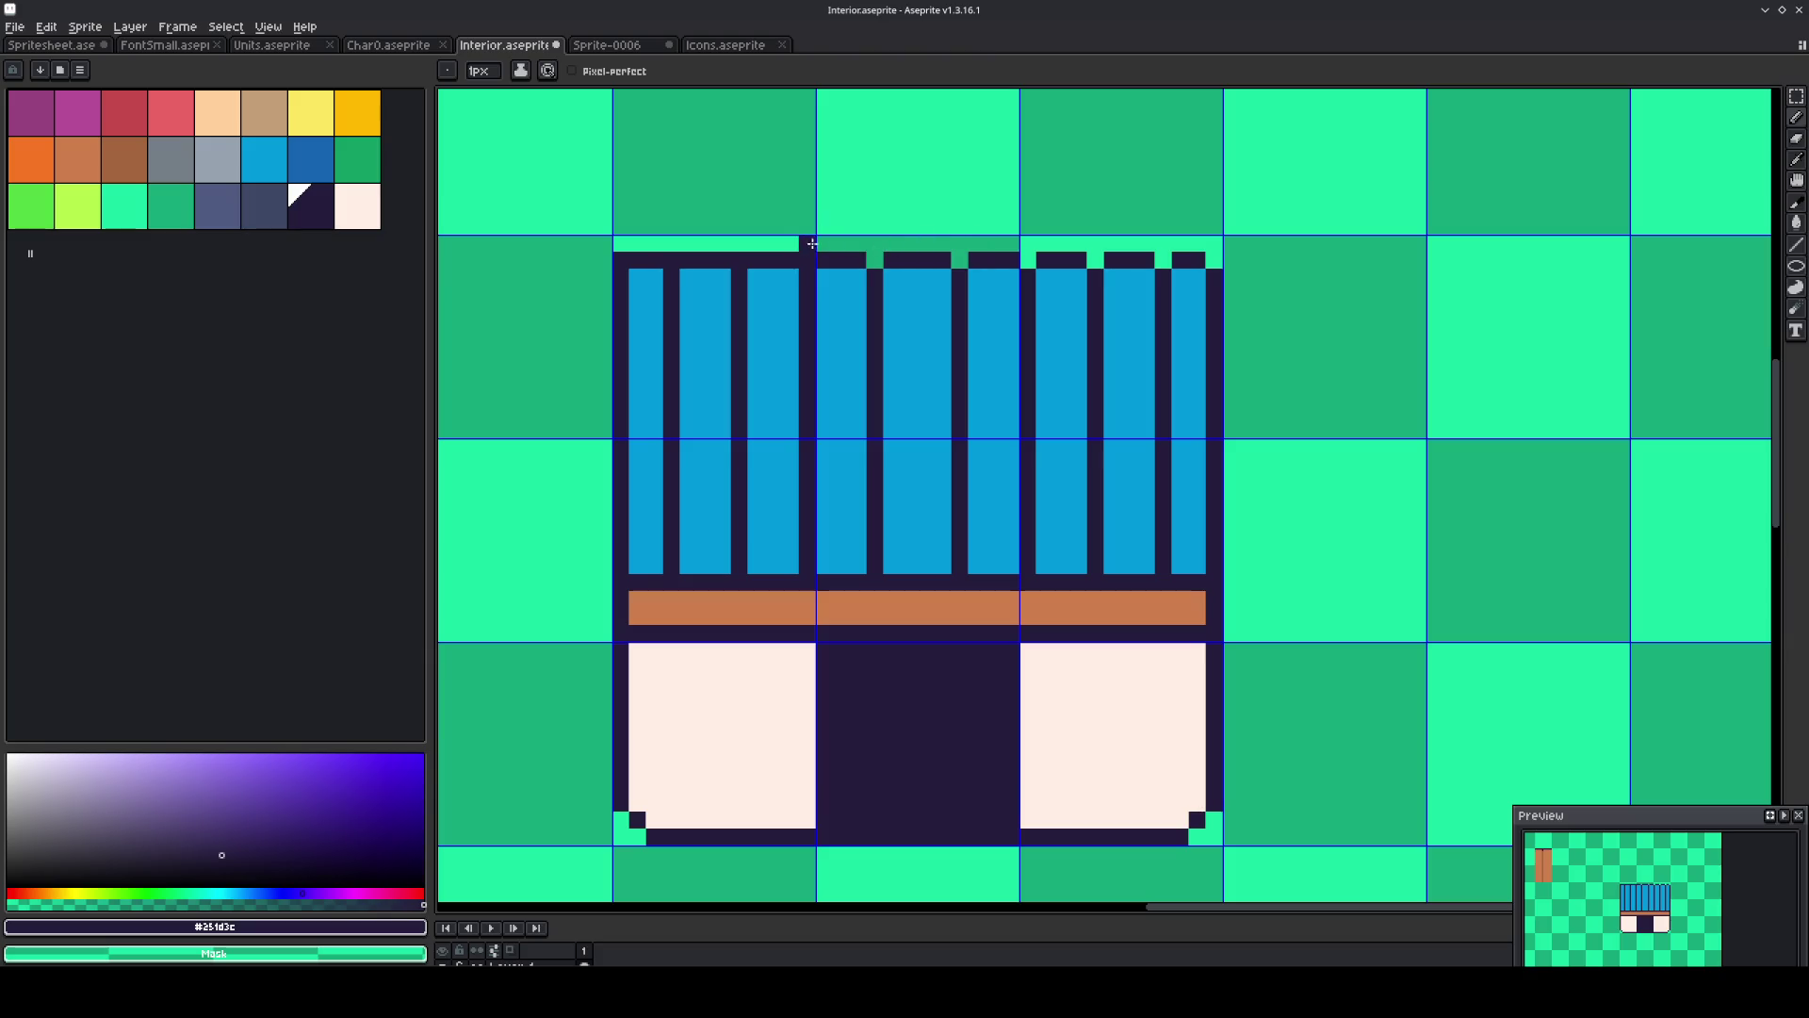
left_click(805, 256)
left_click(721, 261)
right_click(734, 257)
right_click(661, 257)
right_click(637, 258)
left_click(654, 260)
right_click(671, 260)
left_click(326, 169)
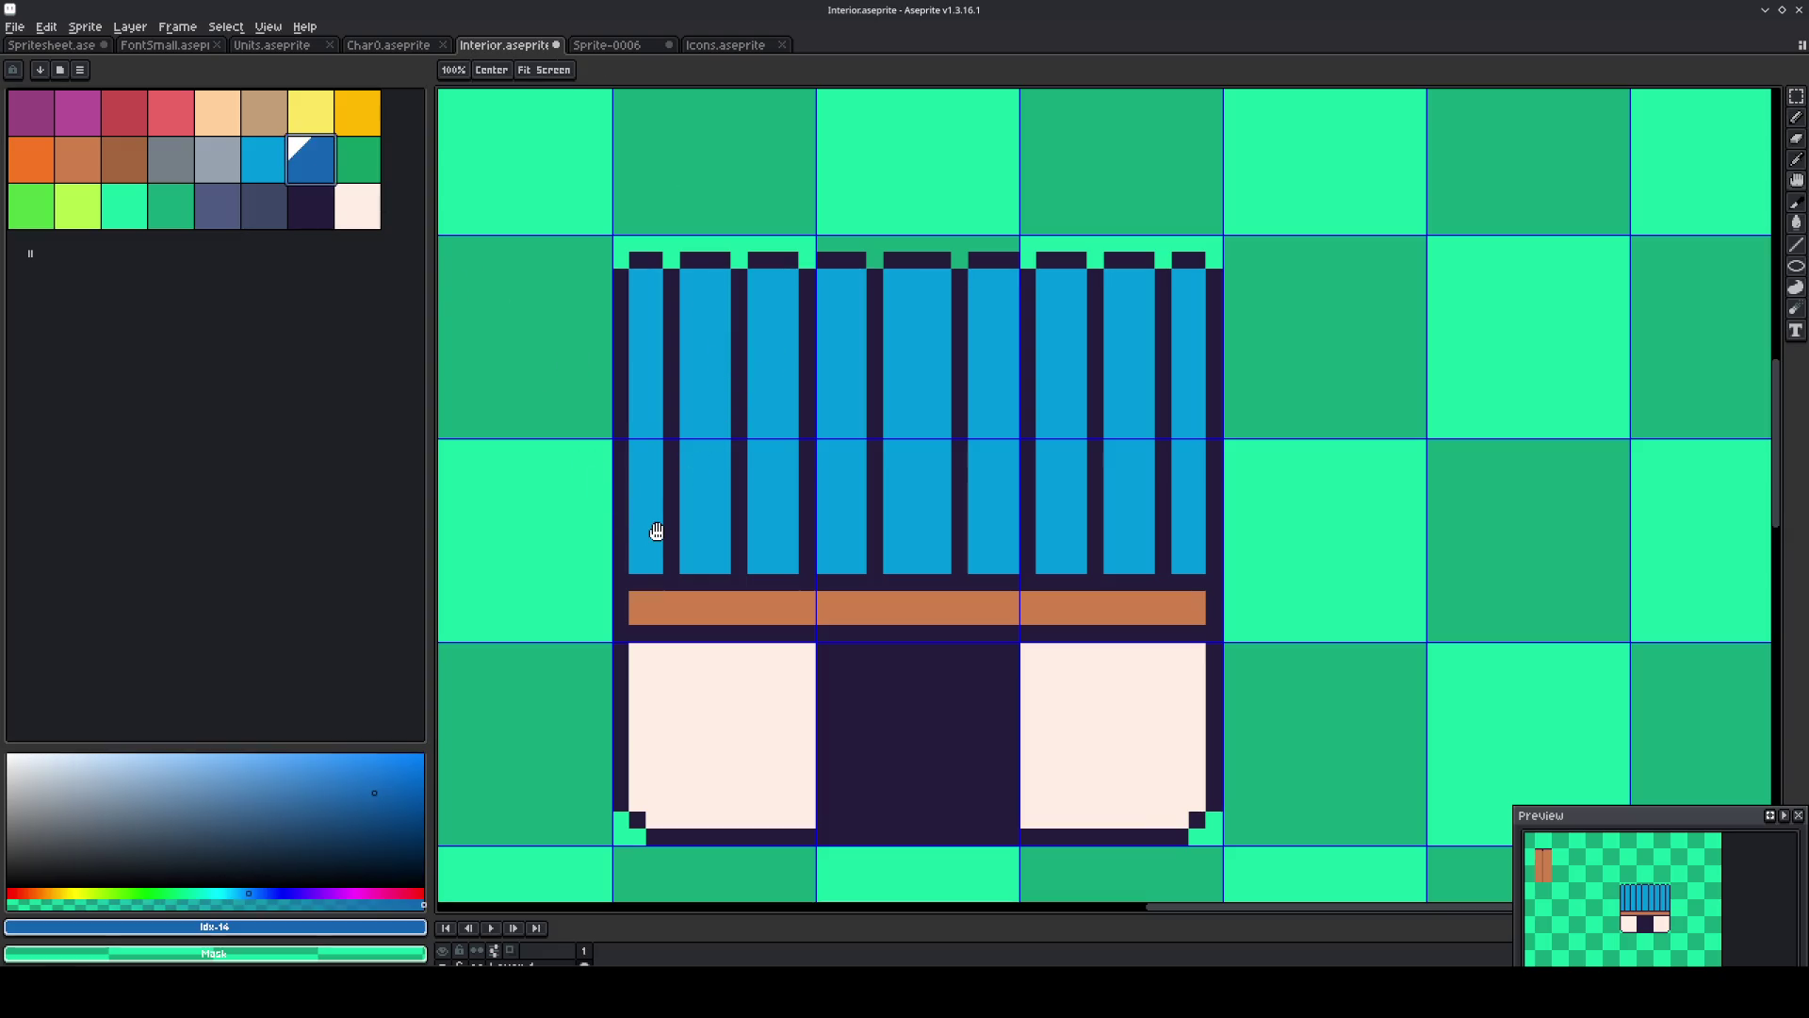
Draw a blue line across the lower window bars, keeping dark divider pixels along it.
left_click_drag(648, 531, 1197, 534)
left_click(1165, 553, "alt")
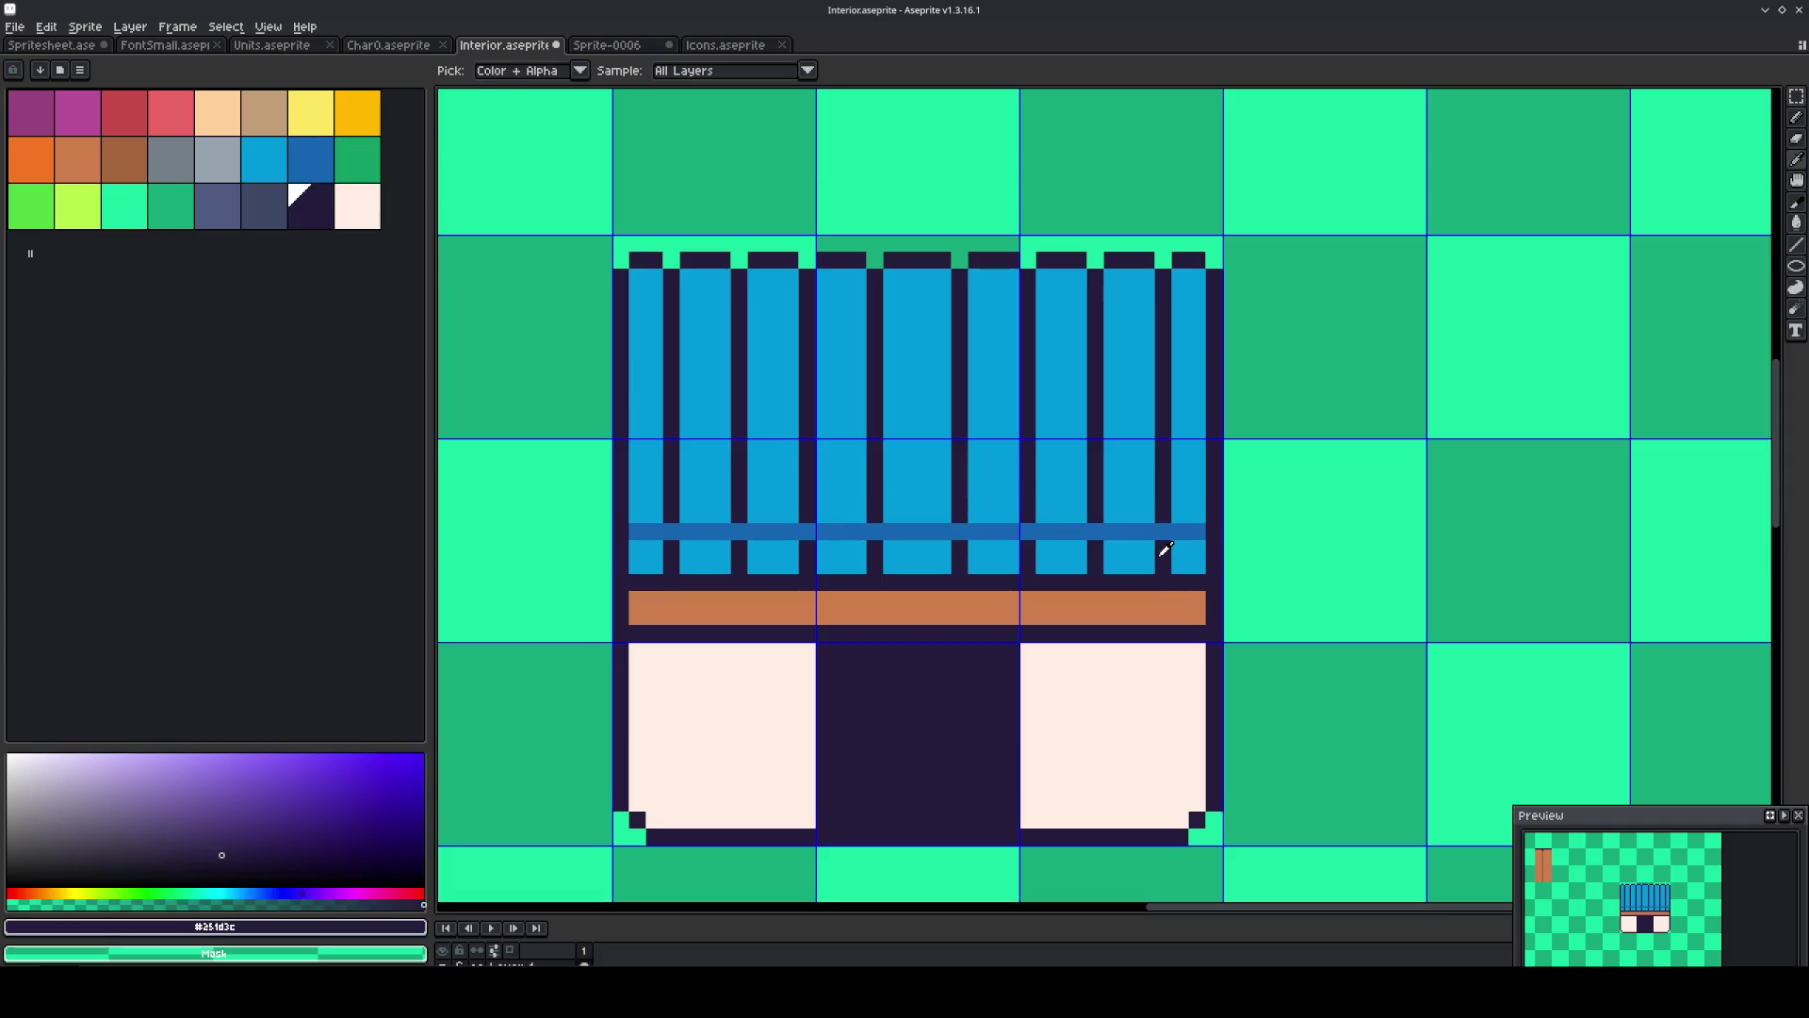
left_click(1165, 532)
left_click(1095, 532)
left_click(1027, 531)
left_click(959, 531)
left_click(874, 531)
left_click(807, 531)
left_click(740, 531)
left_click(671, 532)
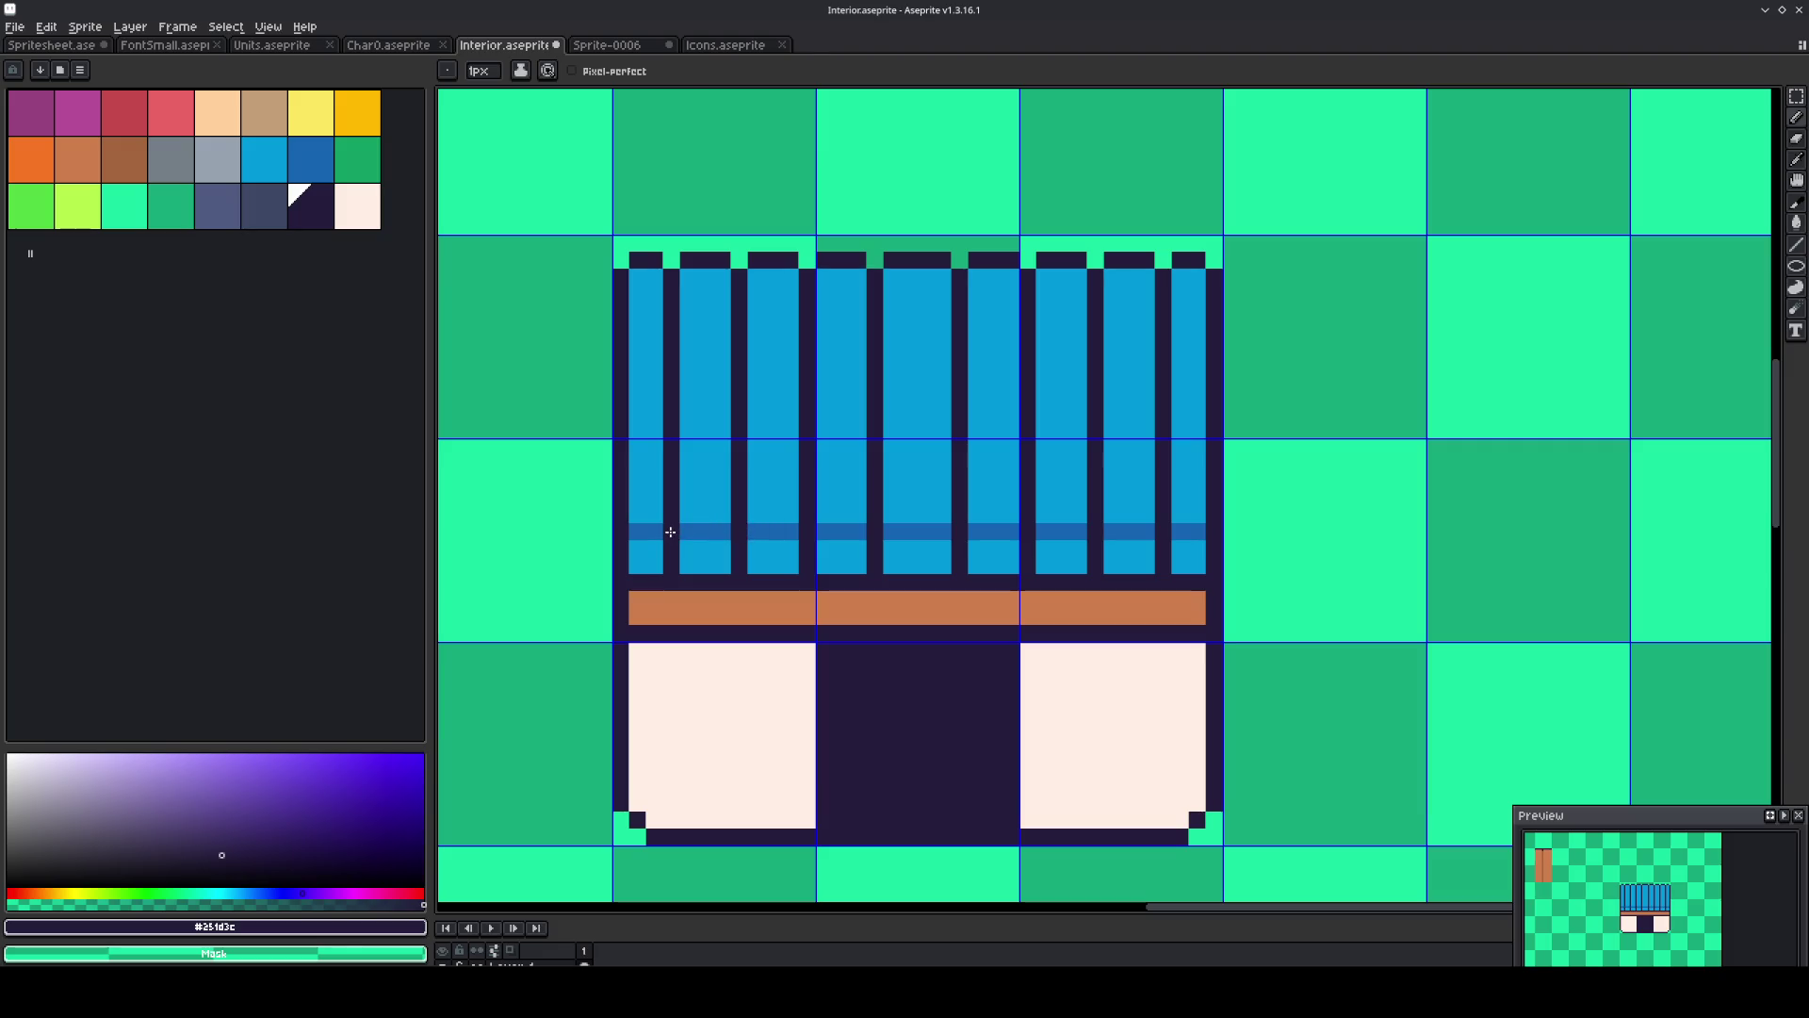
Fill the lower section of every window bar with darker blue #1565b3.
key("g")
left_click(695, 531, "alt")
left_click(691, 554)
left_click(646, 556)
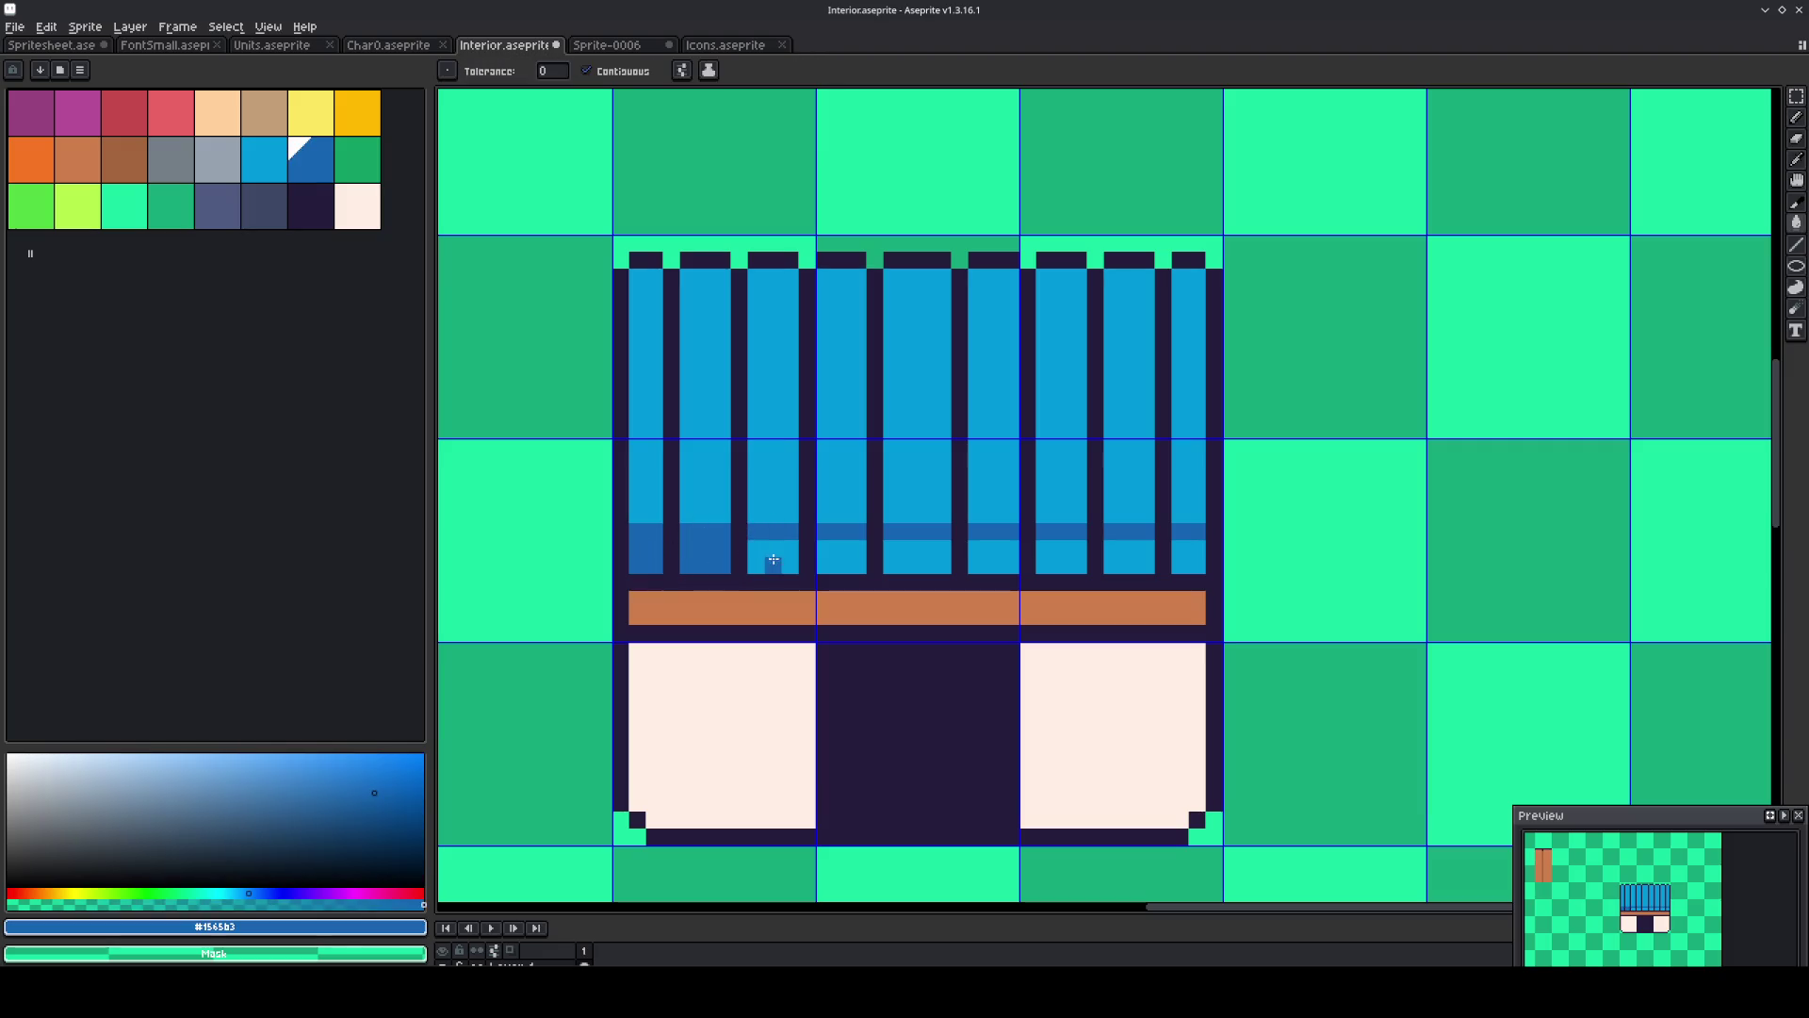
left_click(771, 557)
left_click(840, 556)
left_click(913, 551)
left_click(995, 553)
left_click(1029, 556)
key("ctrl+z")
left_click(1074, 556)
left_click(1129, 556)
left_click(1184, 557)
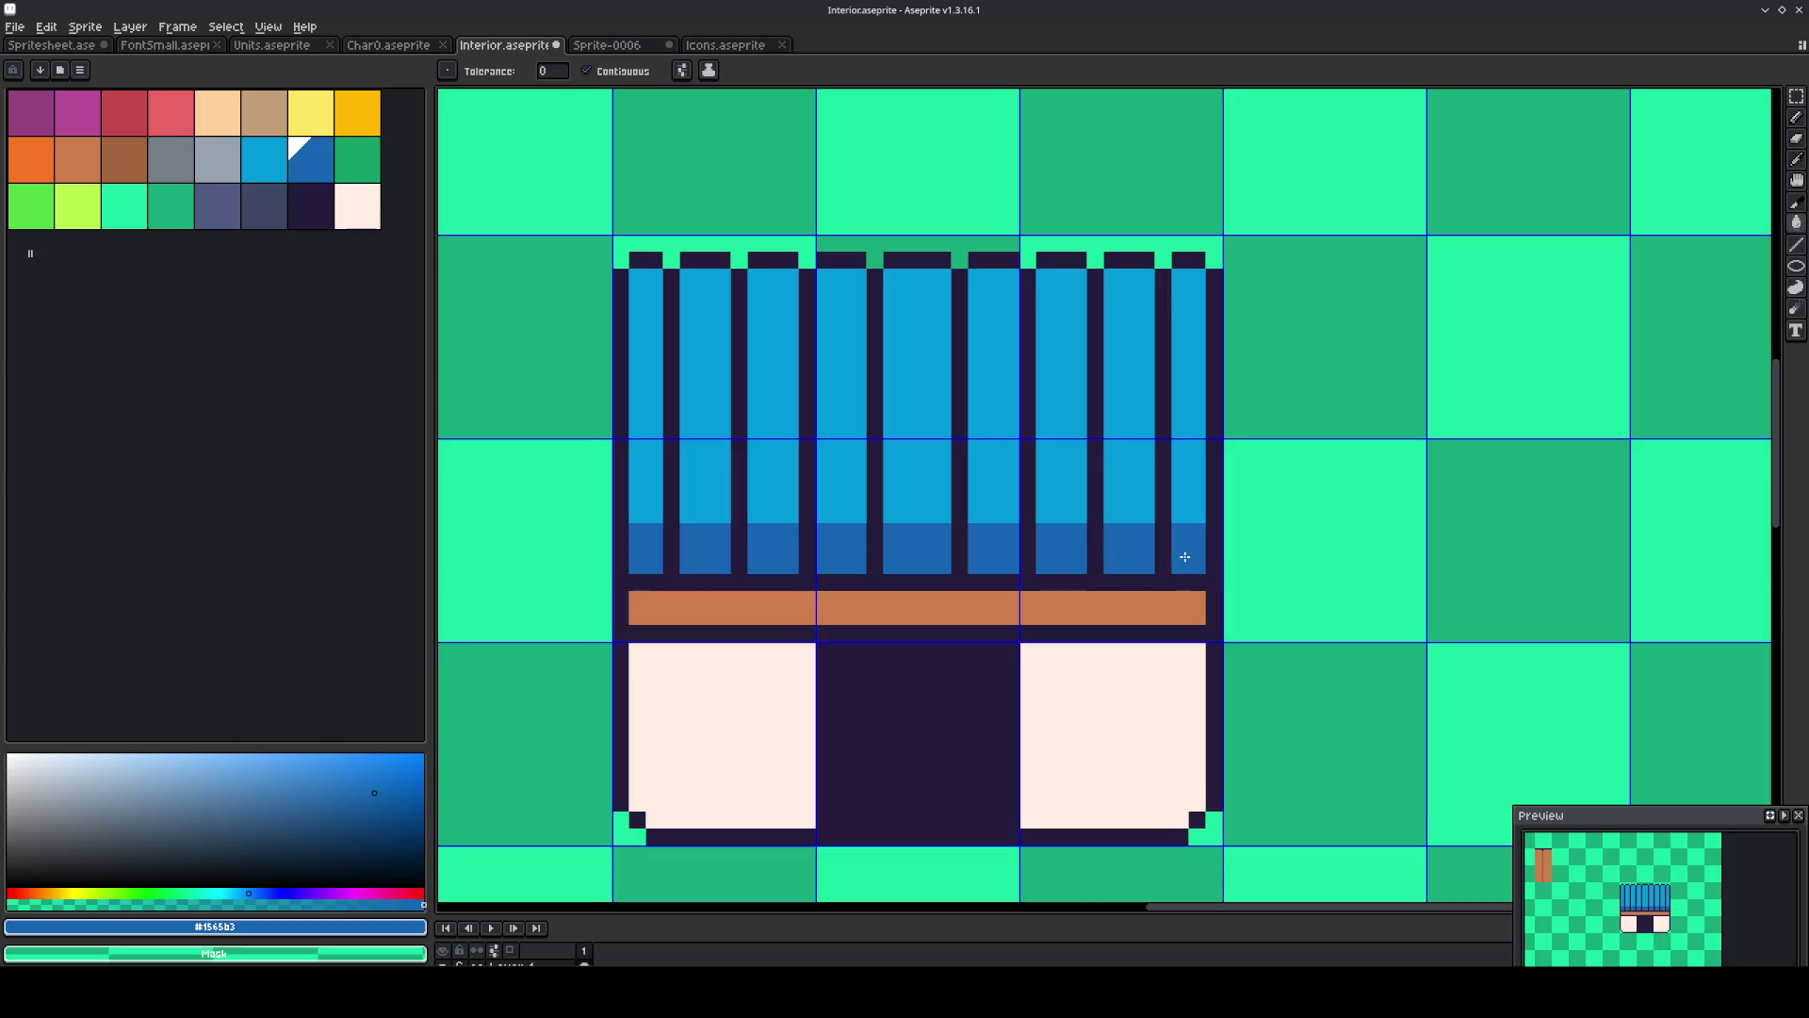
Recolour the divider between the rightmost bars darker blue down to the band.
key("b")
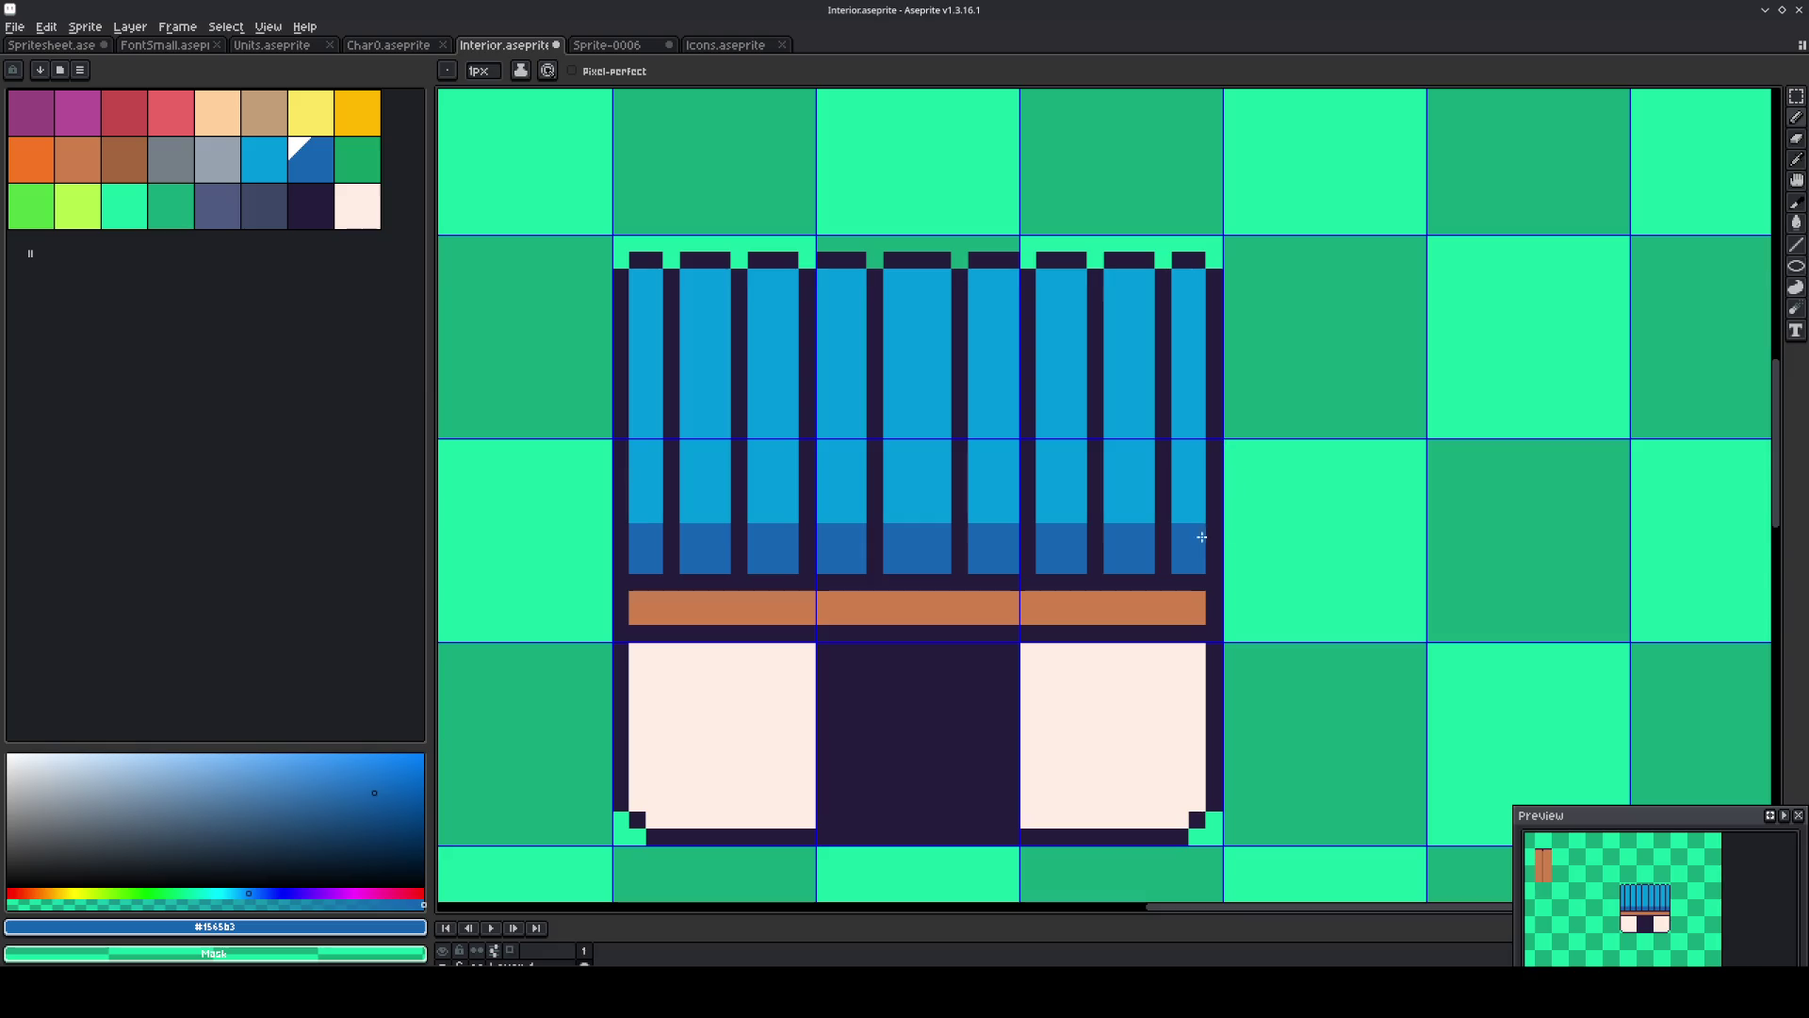
left_click_drag(1162, 516, 1170, 313)
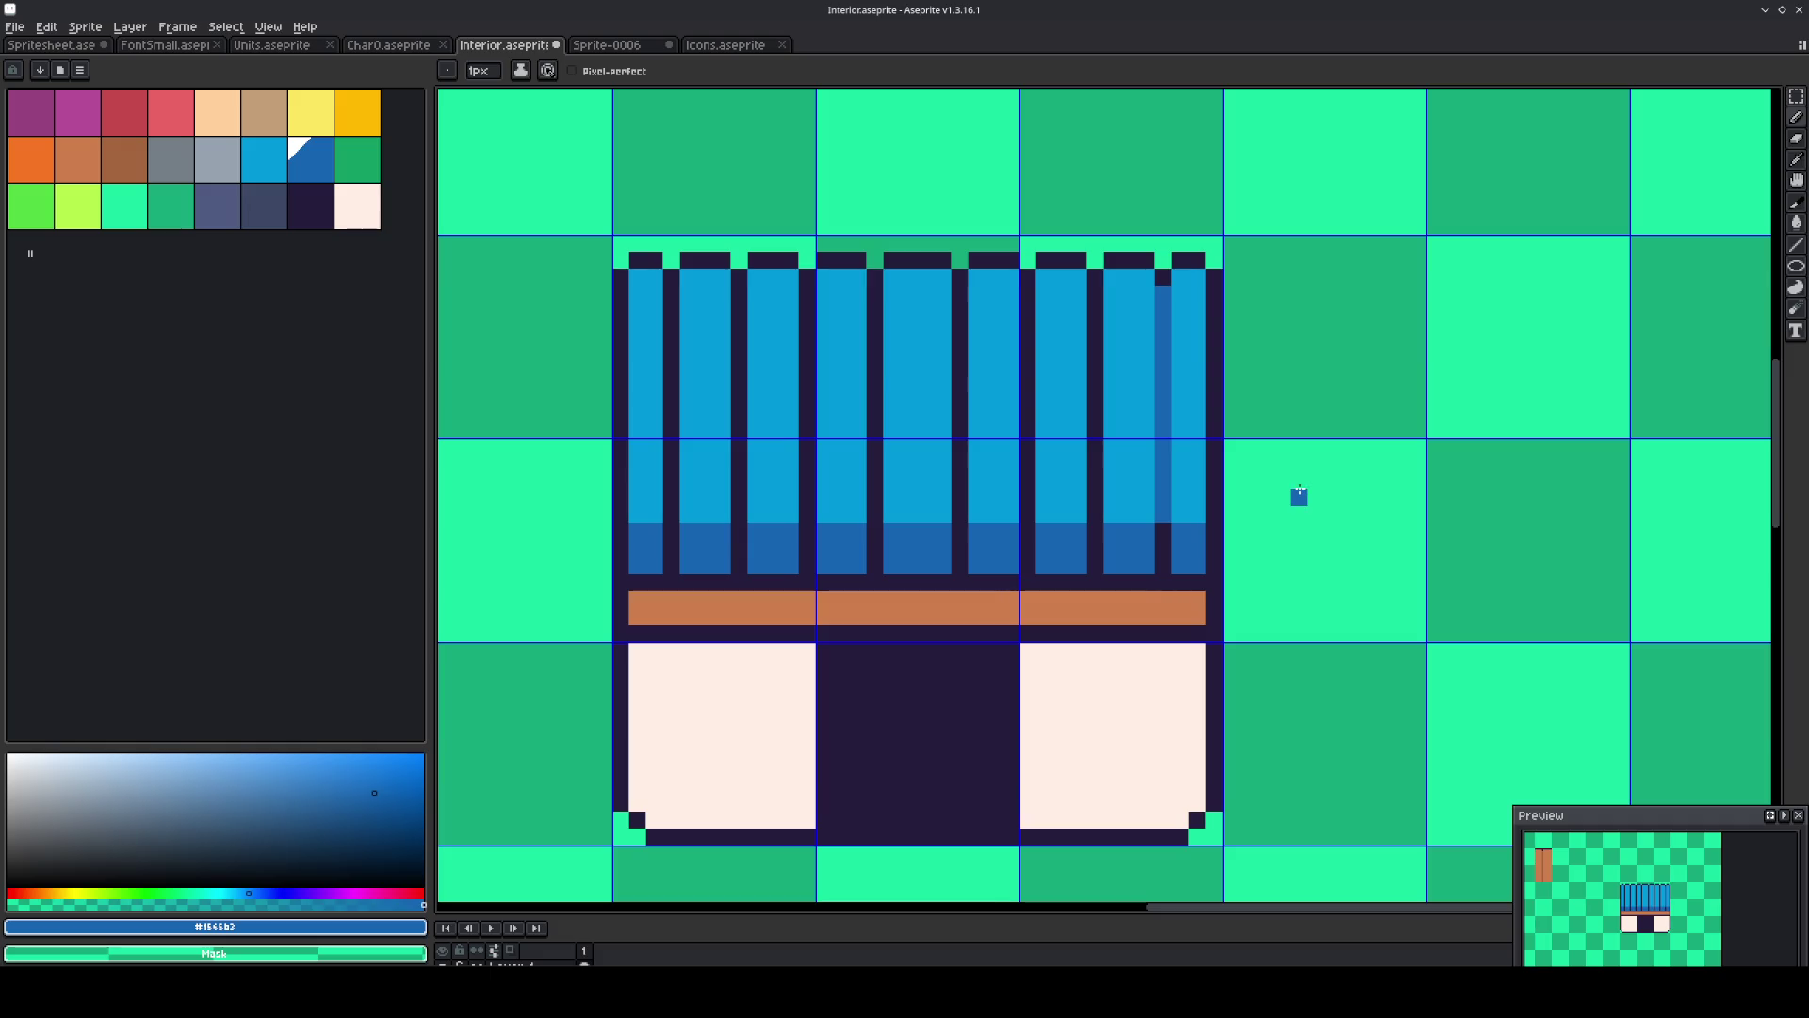
key("i")
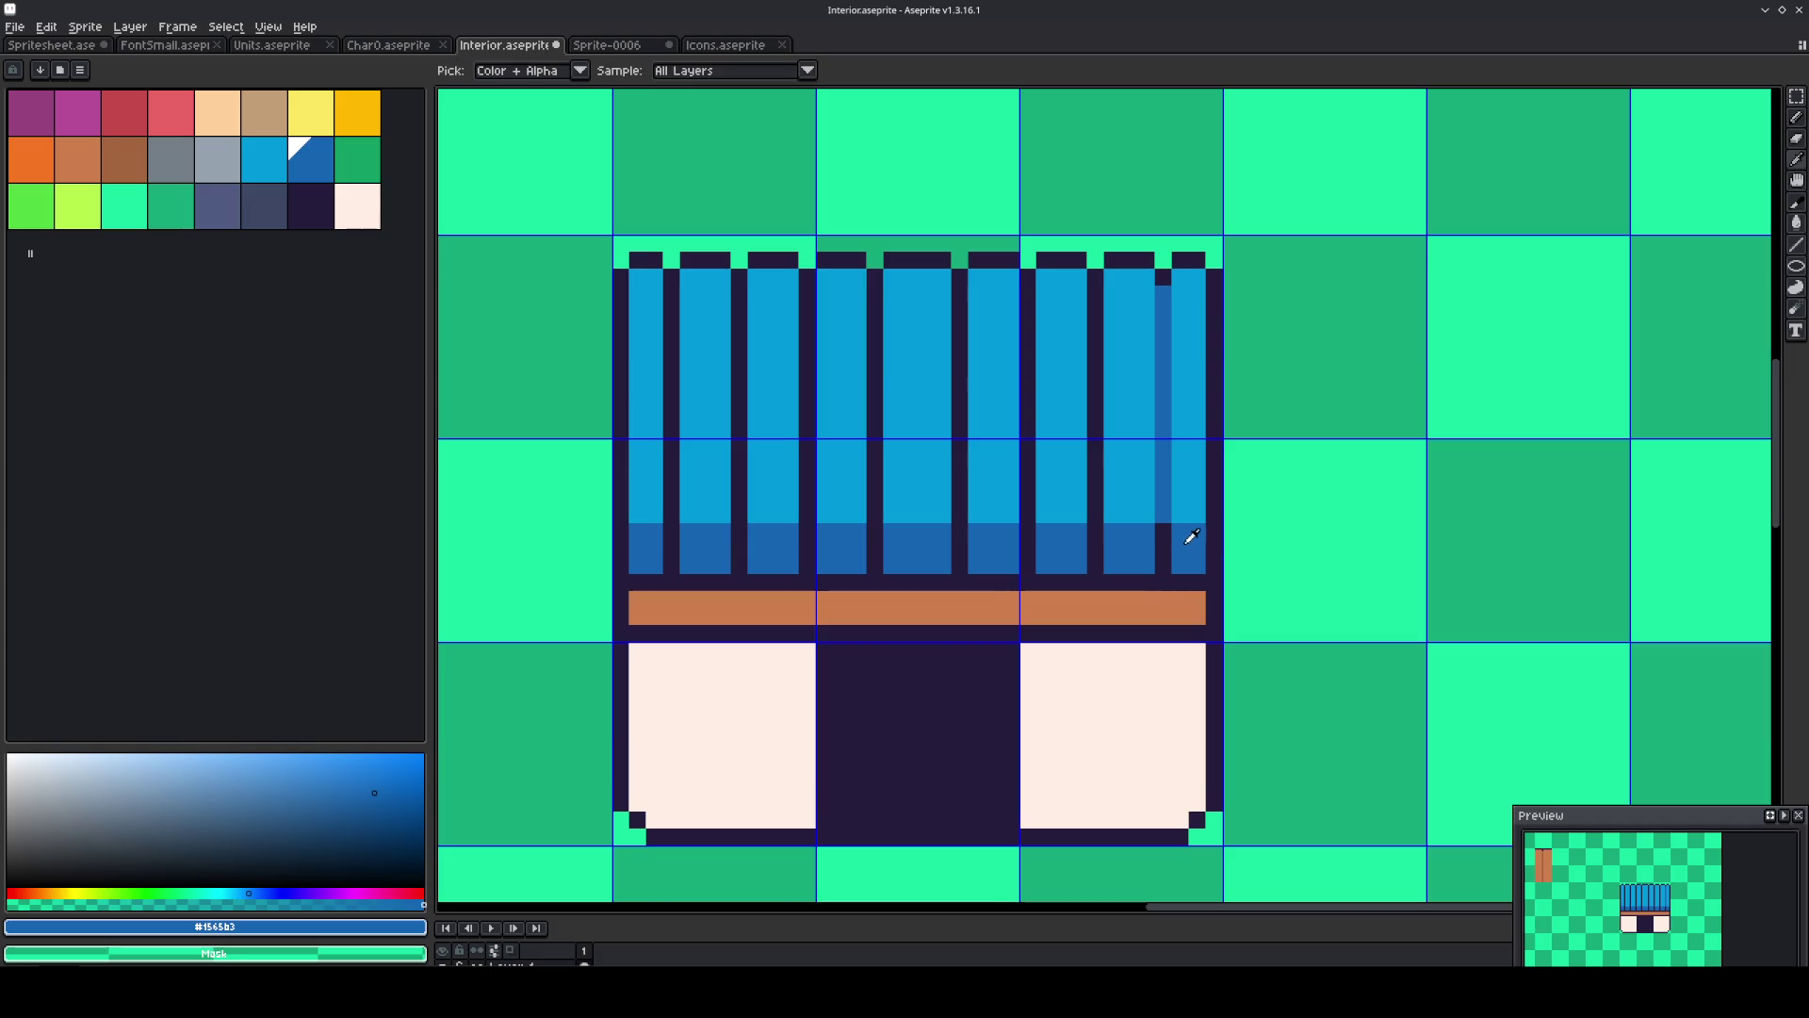
key("b")
mouse_move(1168, 529)
left_mouse_down()
mouse_move(1162, 566)
mouse_move(1093, 566)
mouse_move(1091, 292)
mouse_move(1029, 367)
mouse_move(1025, 563)
mouse_move(960, 561)
mouse_move(963, 285)
left_mouse_up()
left_click(1096, 541)
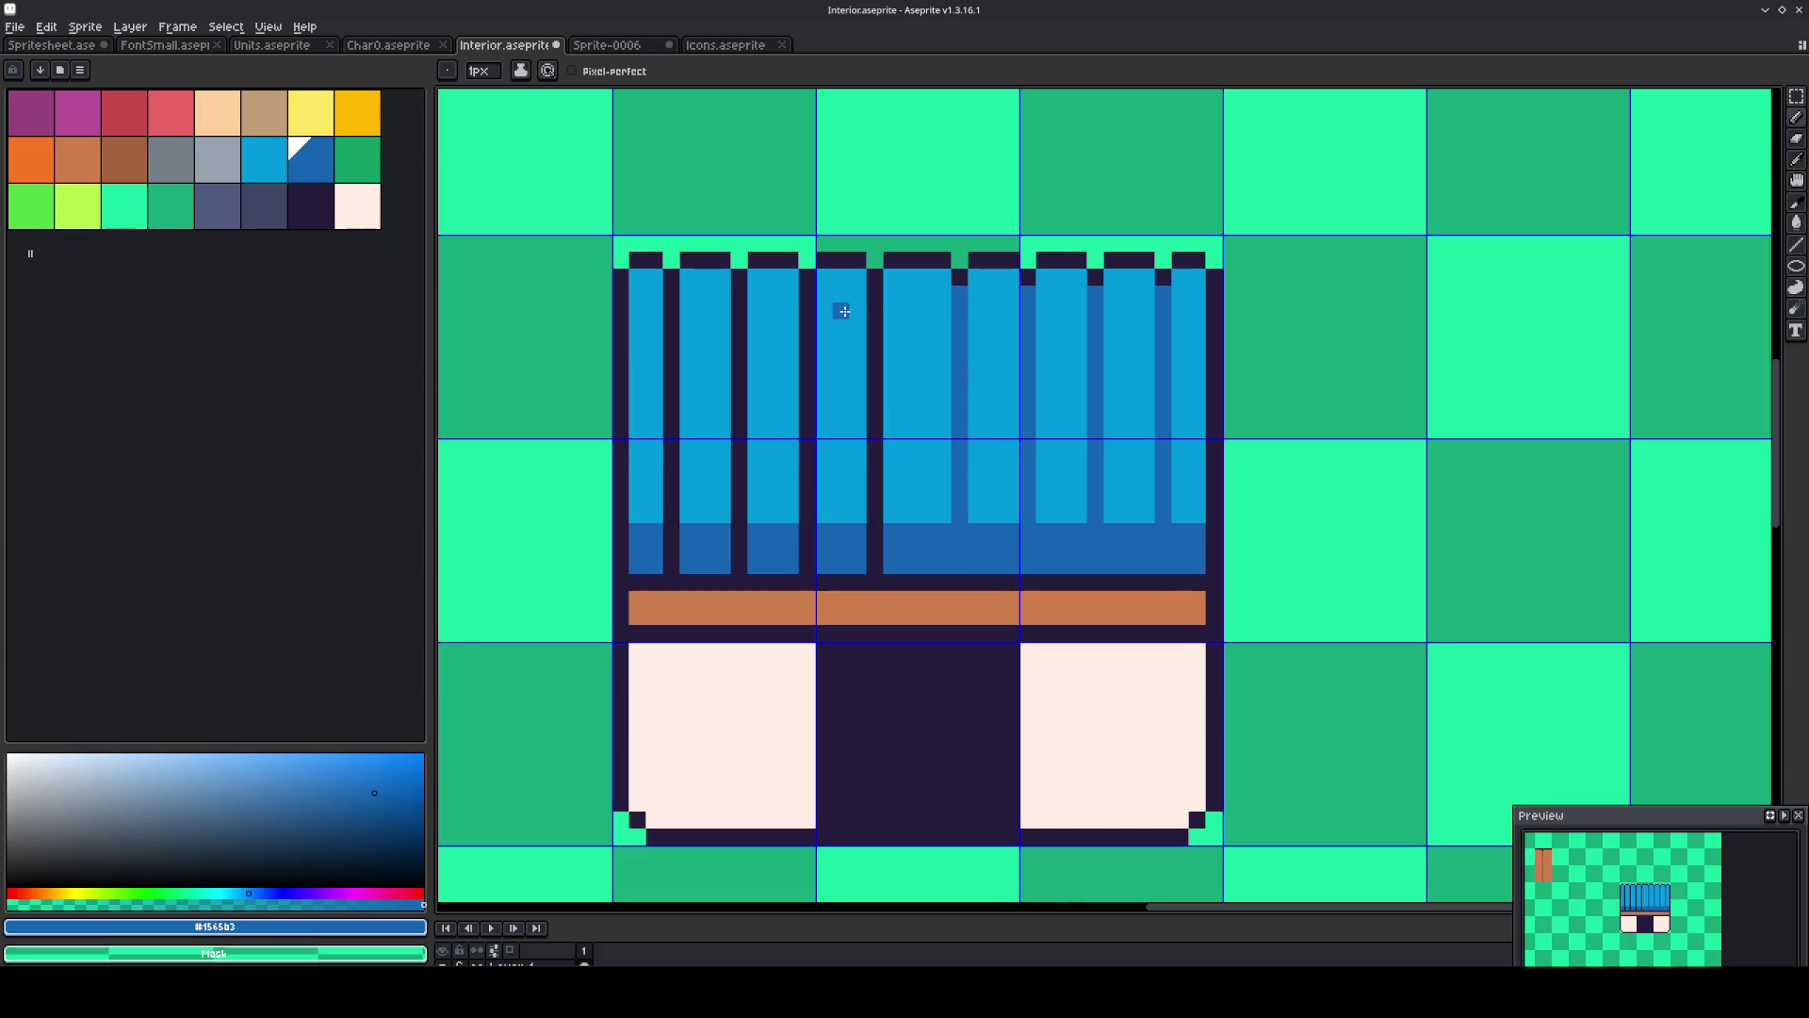
Turn the remaining dividers between the bars into darker-blue stripes.
left_click(875, 294)
left_click(875, 558, "shift")
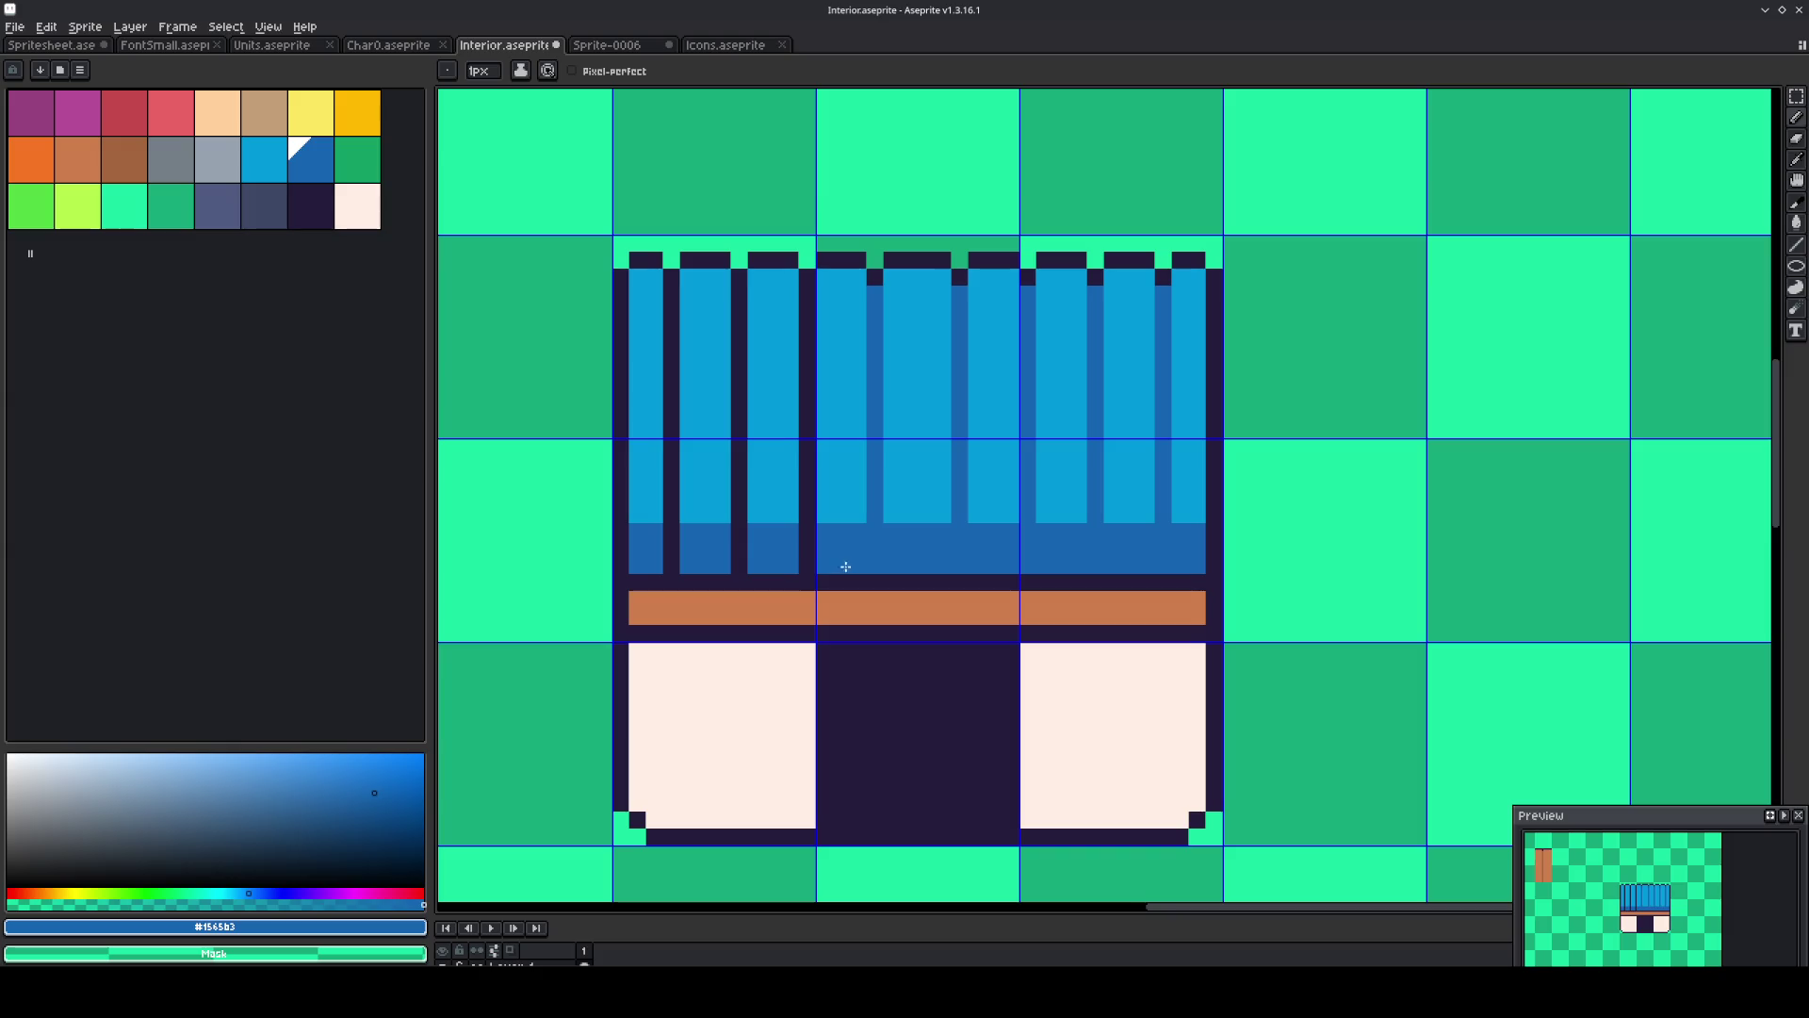
left_click(810, 294, "shift")
left_click(739, 297)
left_click_drag(740, 308, 732, 549)
left_click(671, 565)
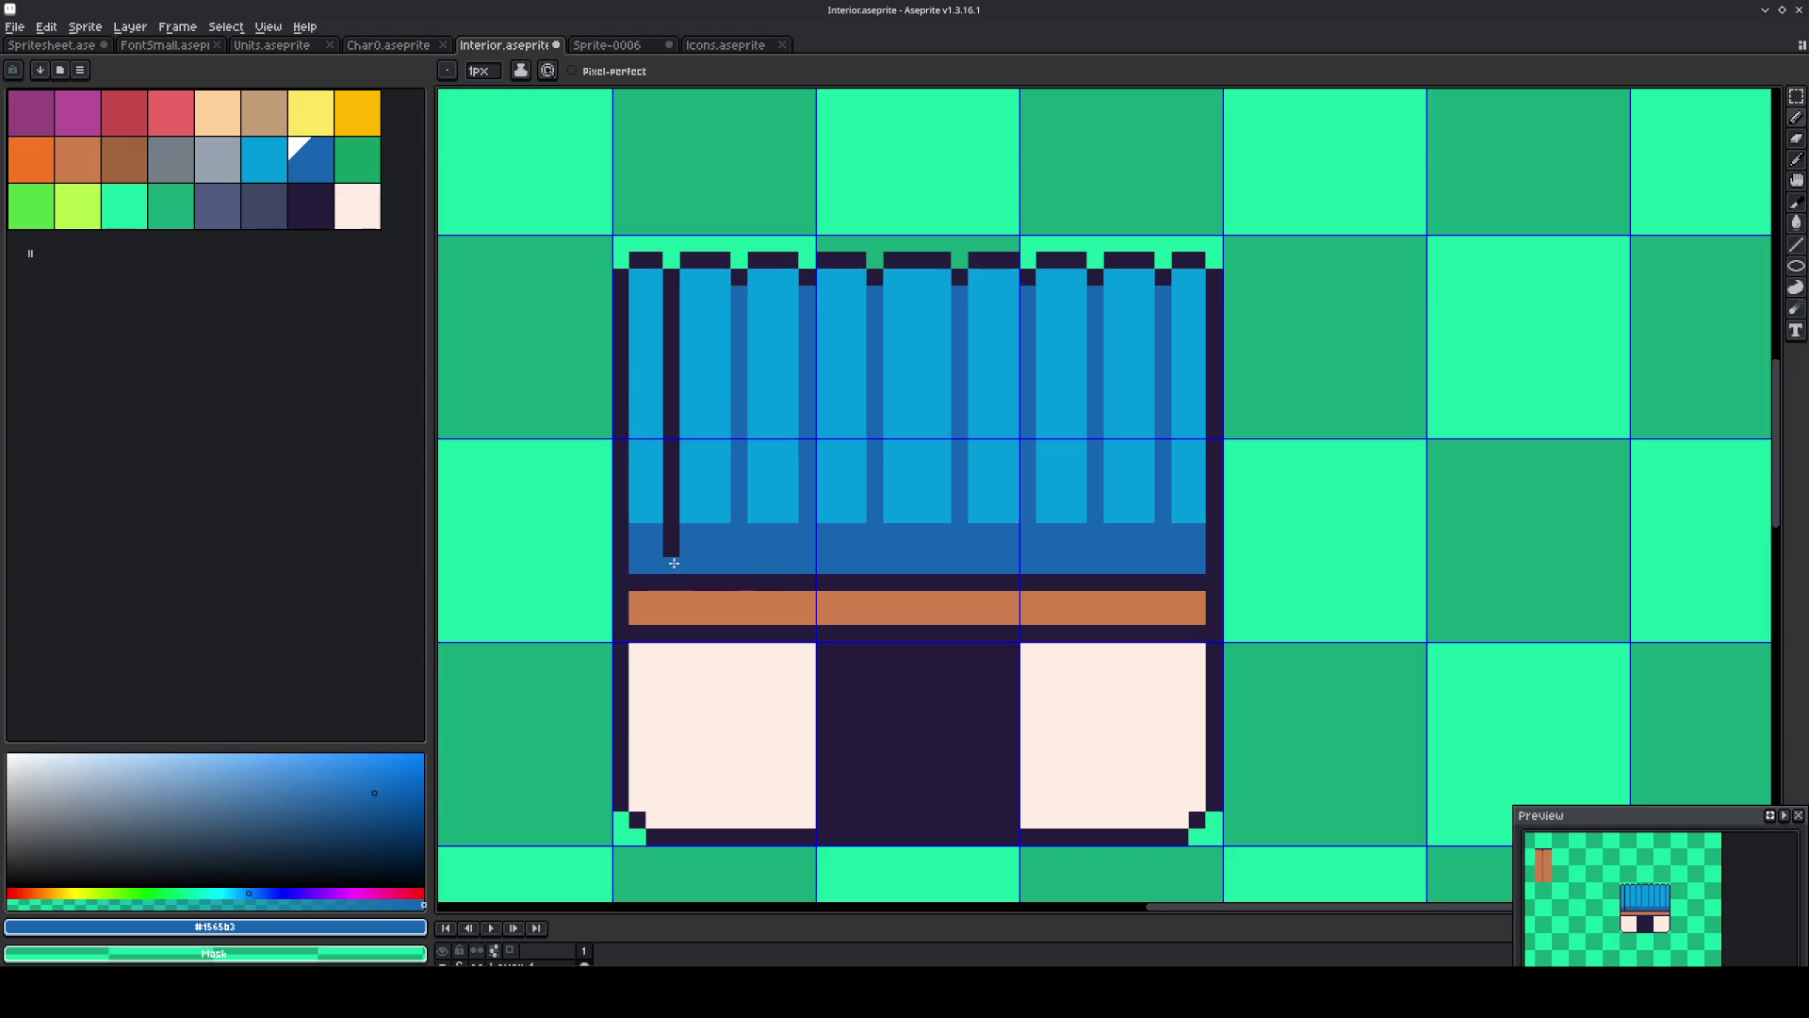
left_click(665, 288, "shift")
key("m")
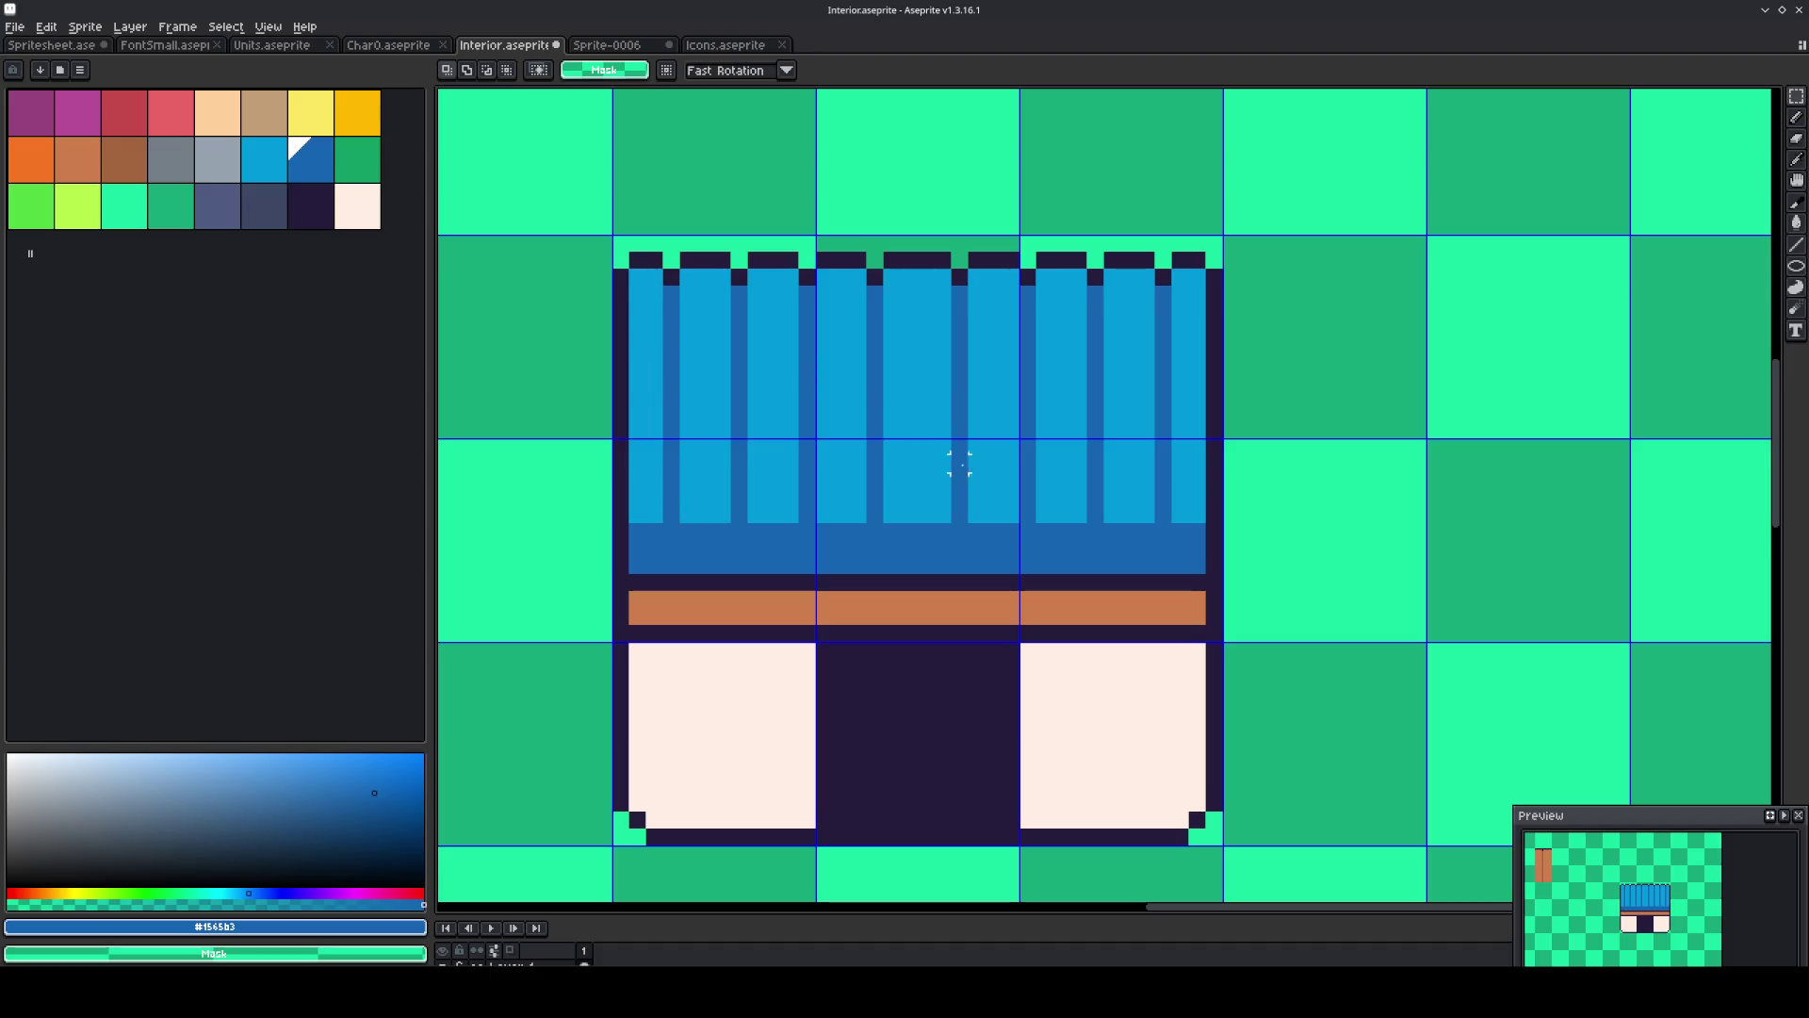
Stretch a thin strip of the window bars downward to lengthen the light-blue parts.
left_click_drag(1196, 445, 626, 457)
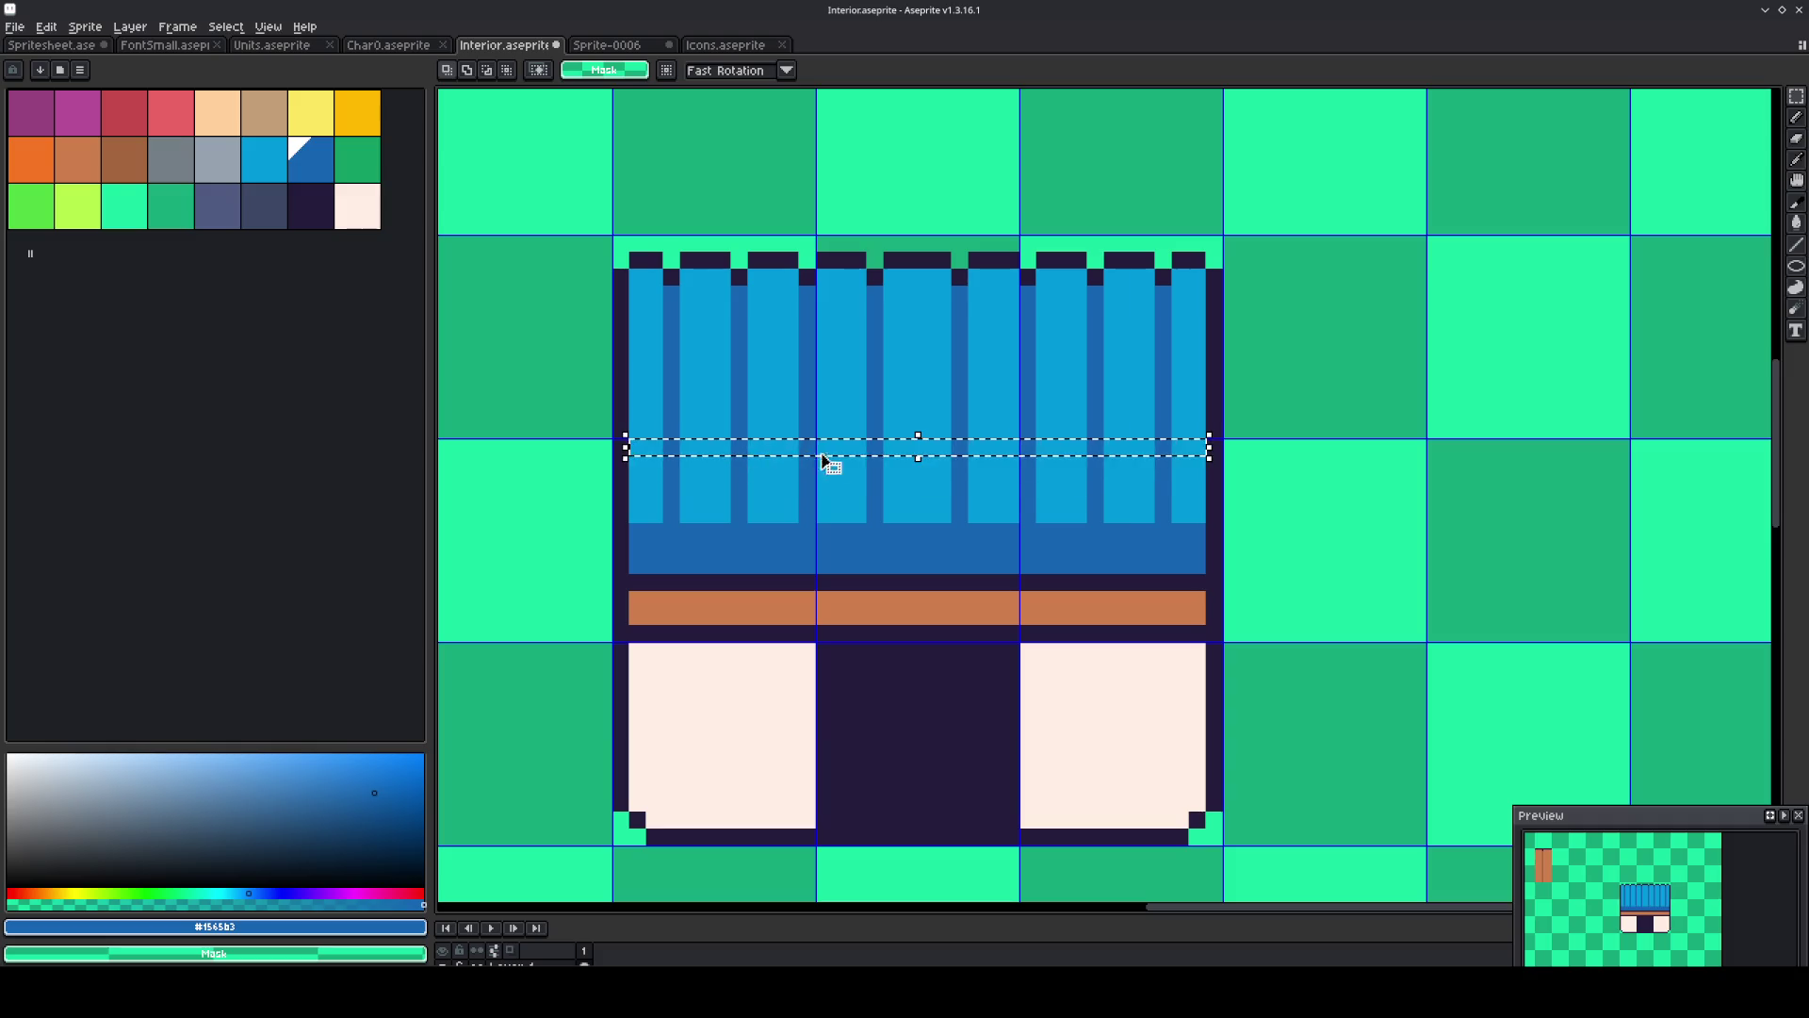
left_click_drag(918, 458, 926, 556)
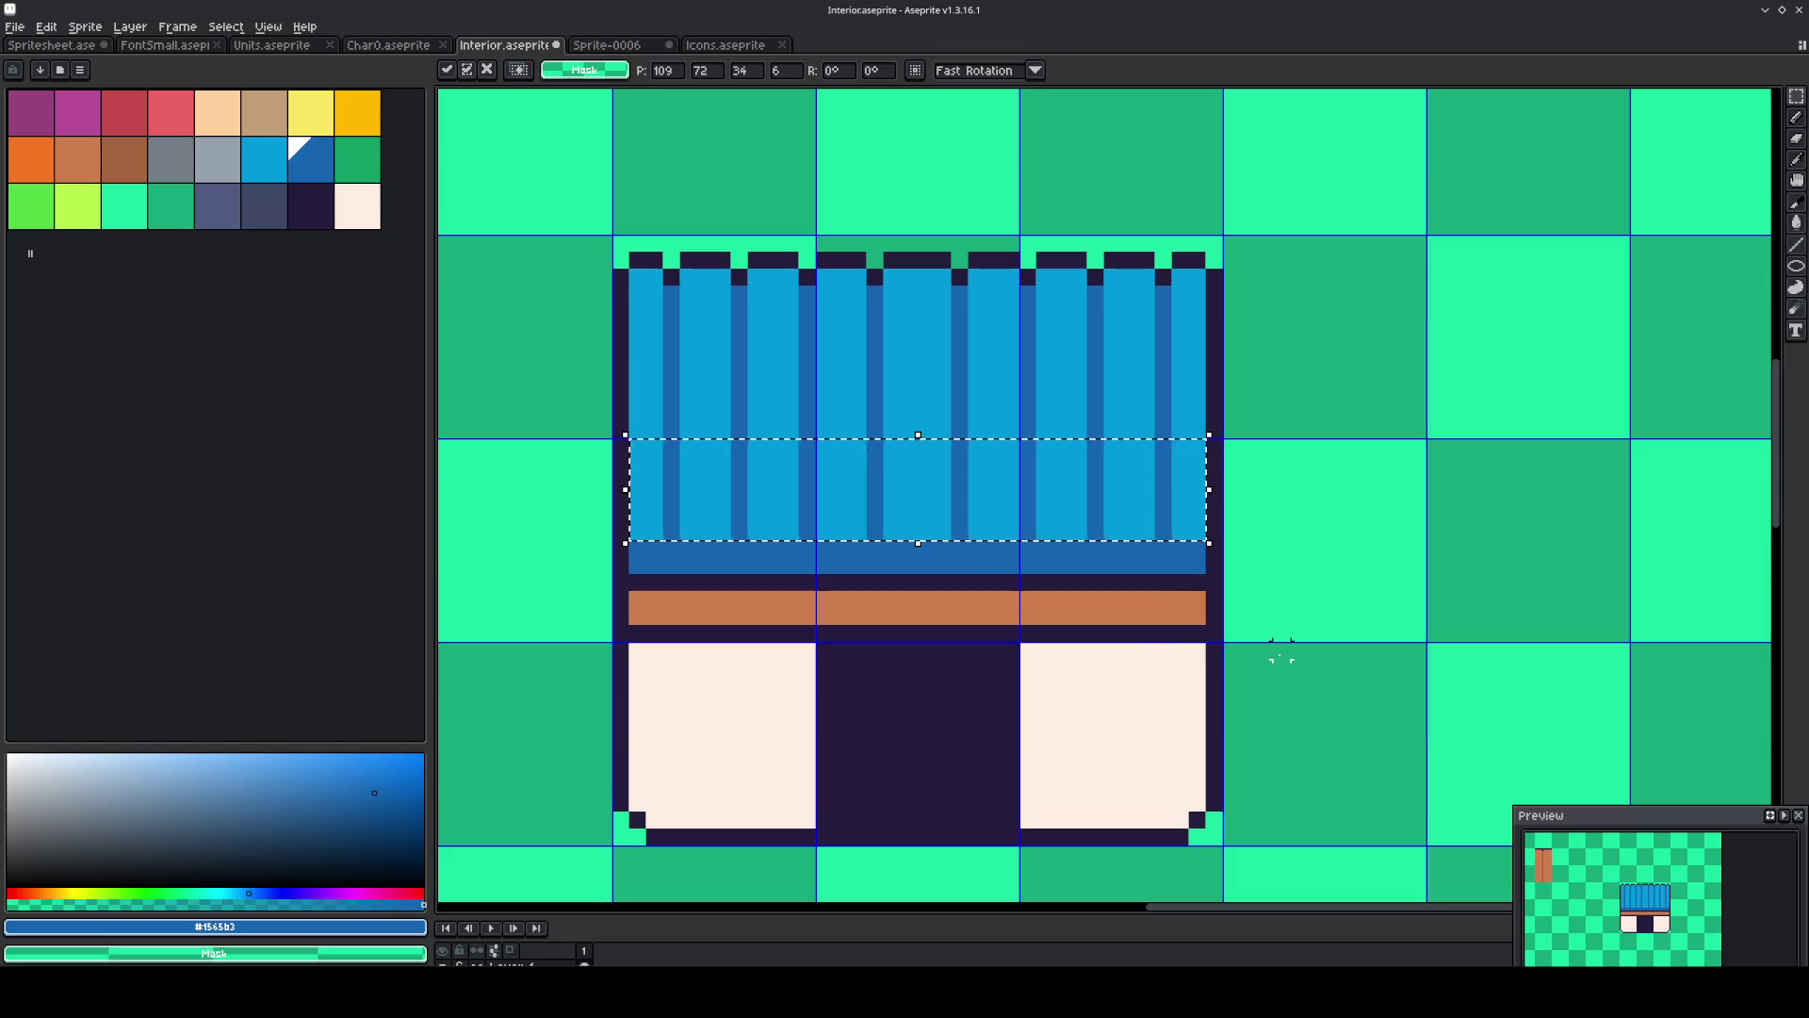
left_click(1129, 600)
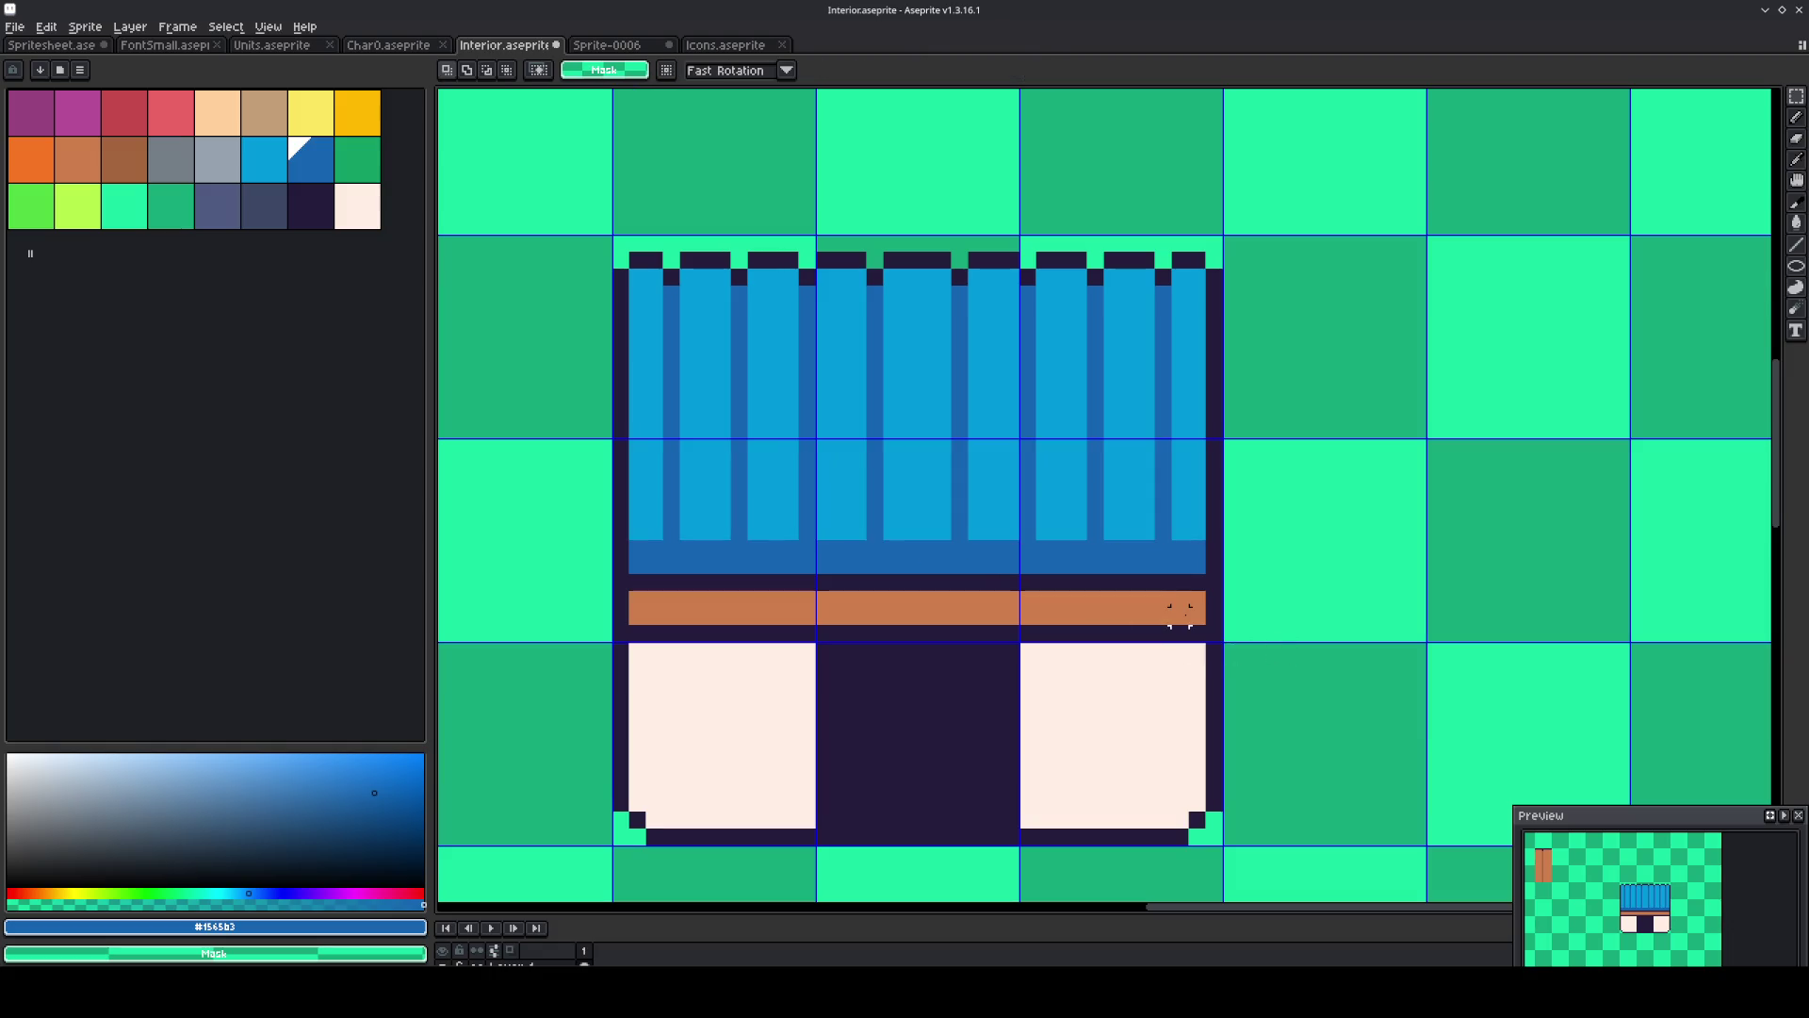
Draw a darker-brown shading line under the wooden ledge, replacing a misplaced one above it.
key("b")
key("9")
key("9")
key("9")
left_click_drag(1199, 582, 644, 580)
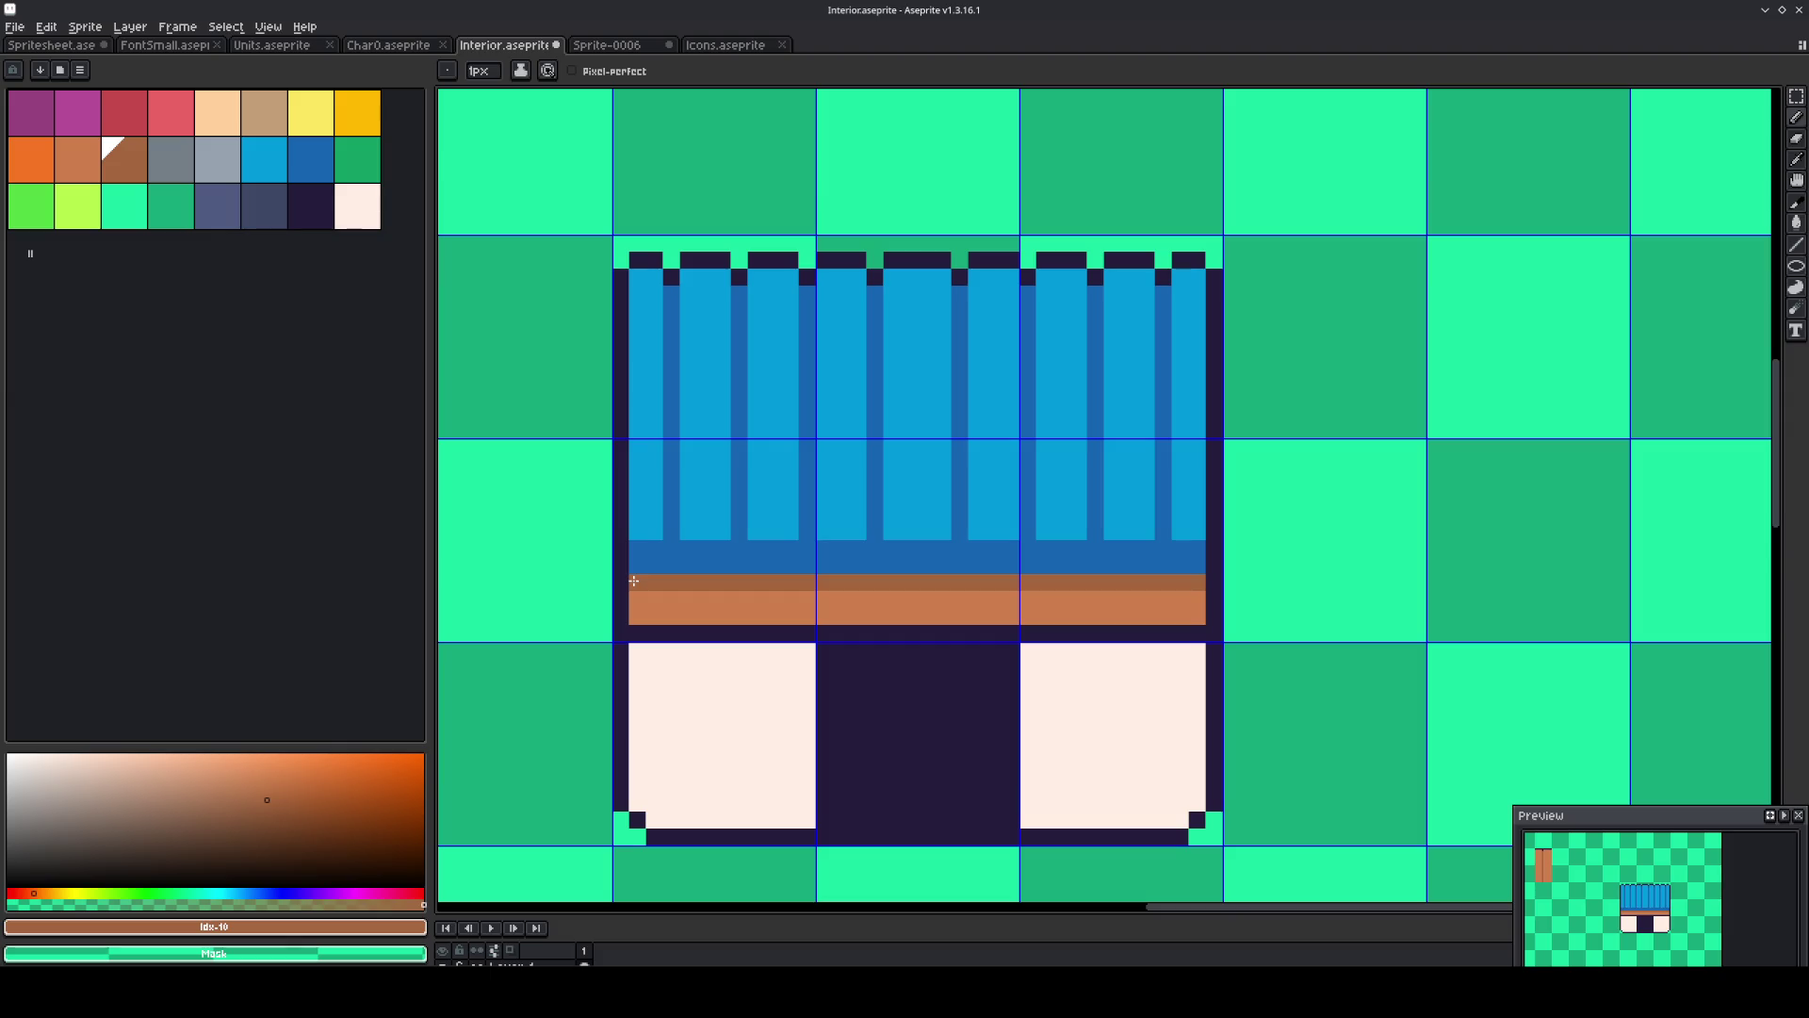
key("ctrl+z")
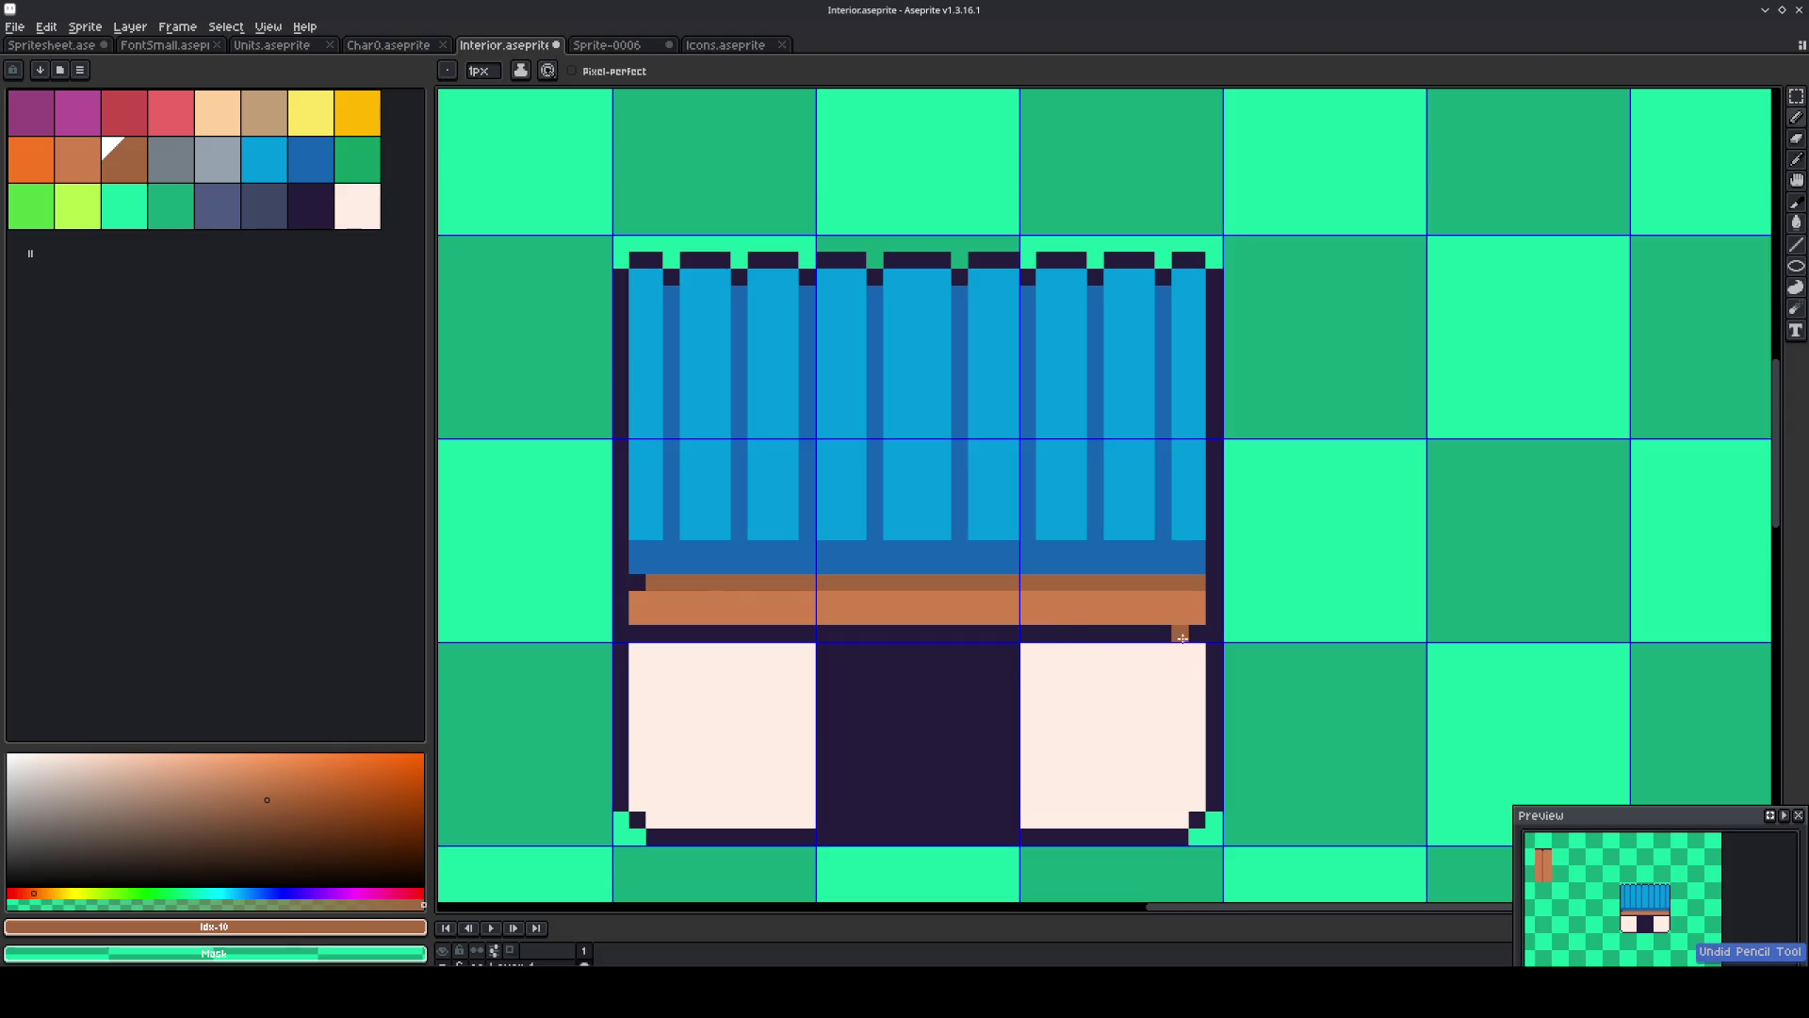
key("ctrl+z")
key("b")
left_click_drag(1199, 633, 997, 631)
left_click_drag(875, 634, 637, 634)
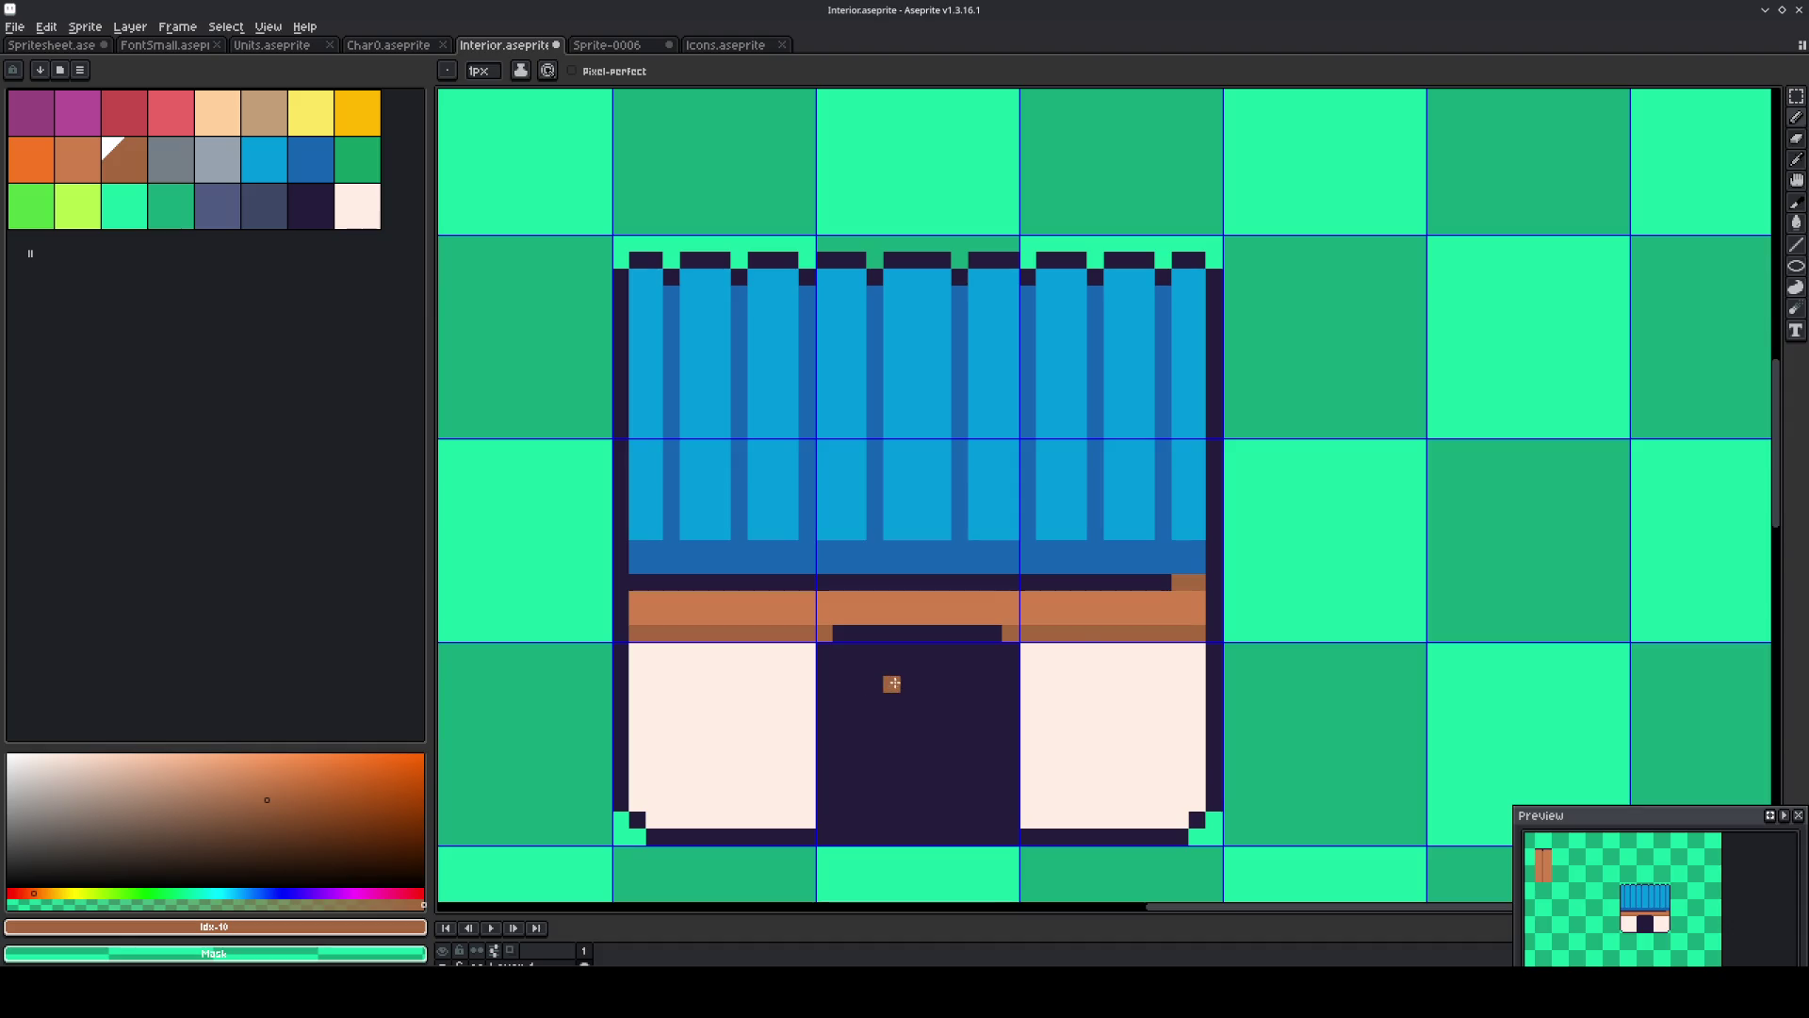
Repaint the band's end dark, fill the corner notch off-white, and erase the right-edge dark pixels.
left_click(1164, 581, "alt")
mouse_move(1180, 581)
left_mouse_down()
mouse_move(1198, 582)
mouse_move(1184, 811)
left_mouse_up()
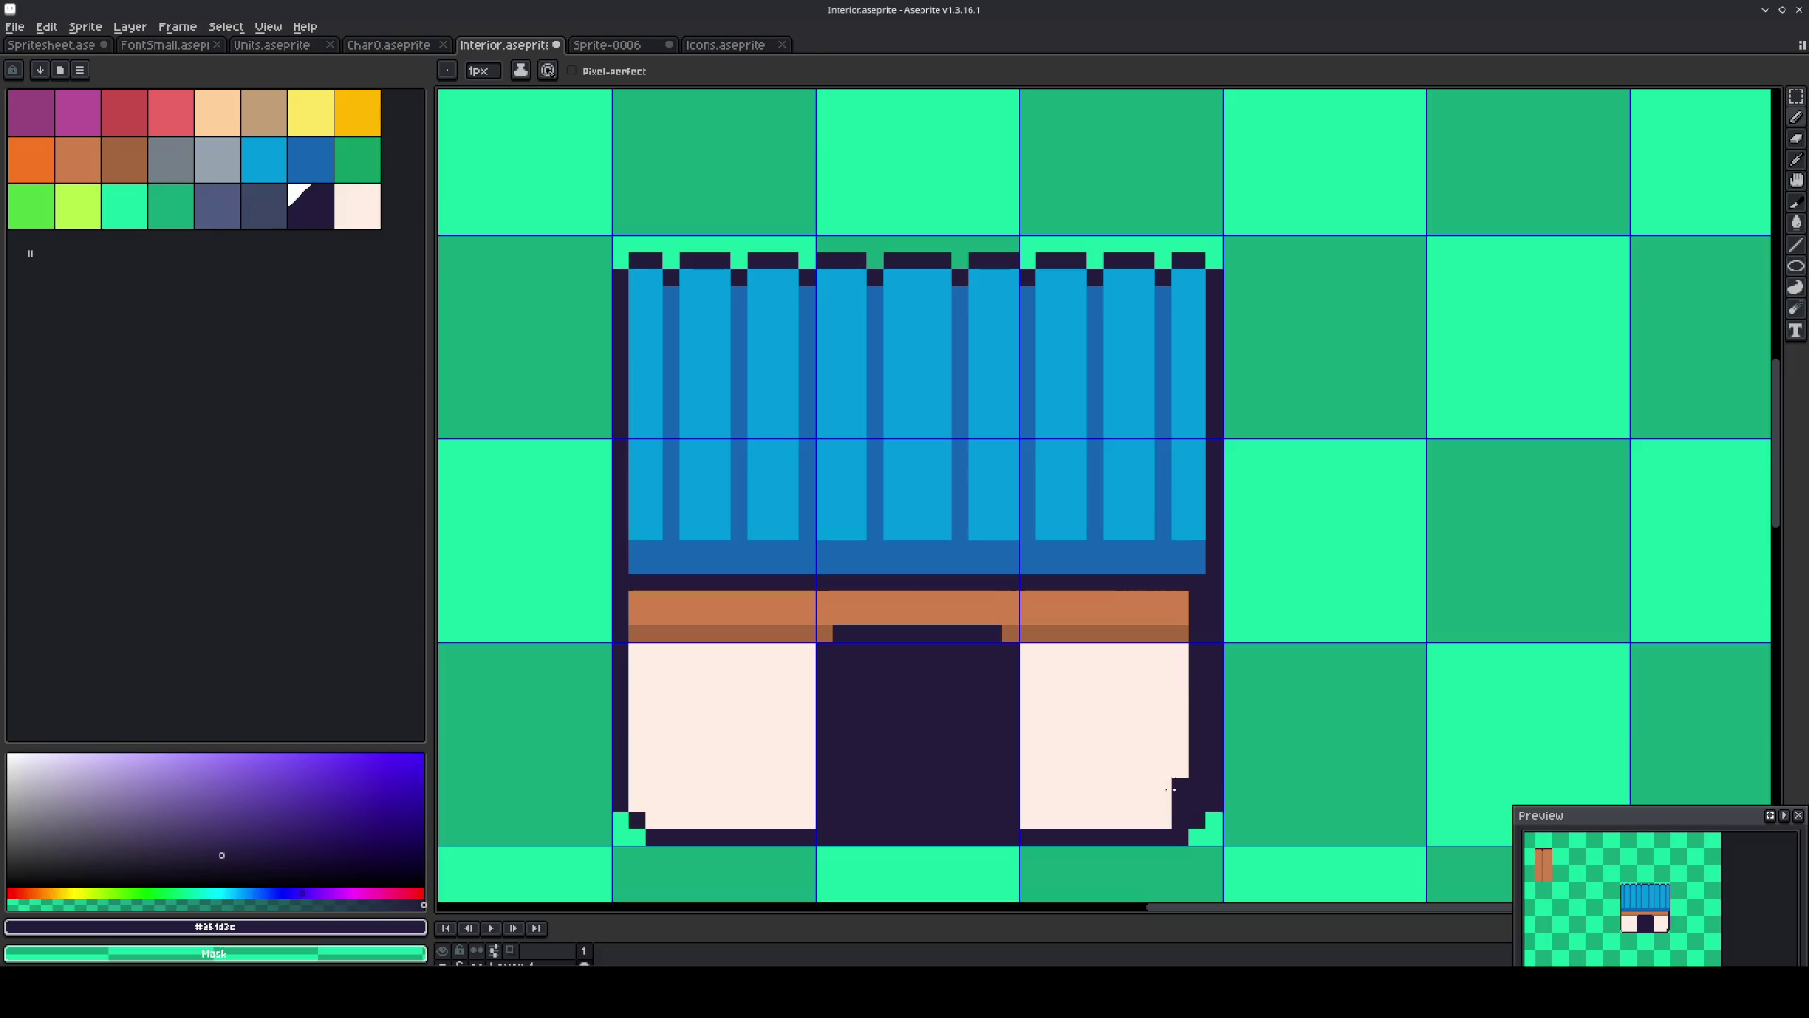
left_click(1173, 787, "alt")
left_click(1181, 803)
right_click(1181, 837)
right_click(1198, 819)
right_click(1215, 803)
left_click_drag(1215, 803, 1215, 579)
right_click_drag(1214, 579, 1215, 803)
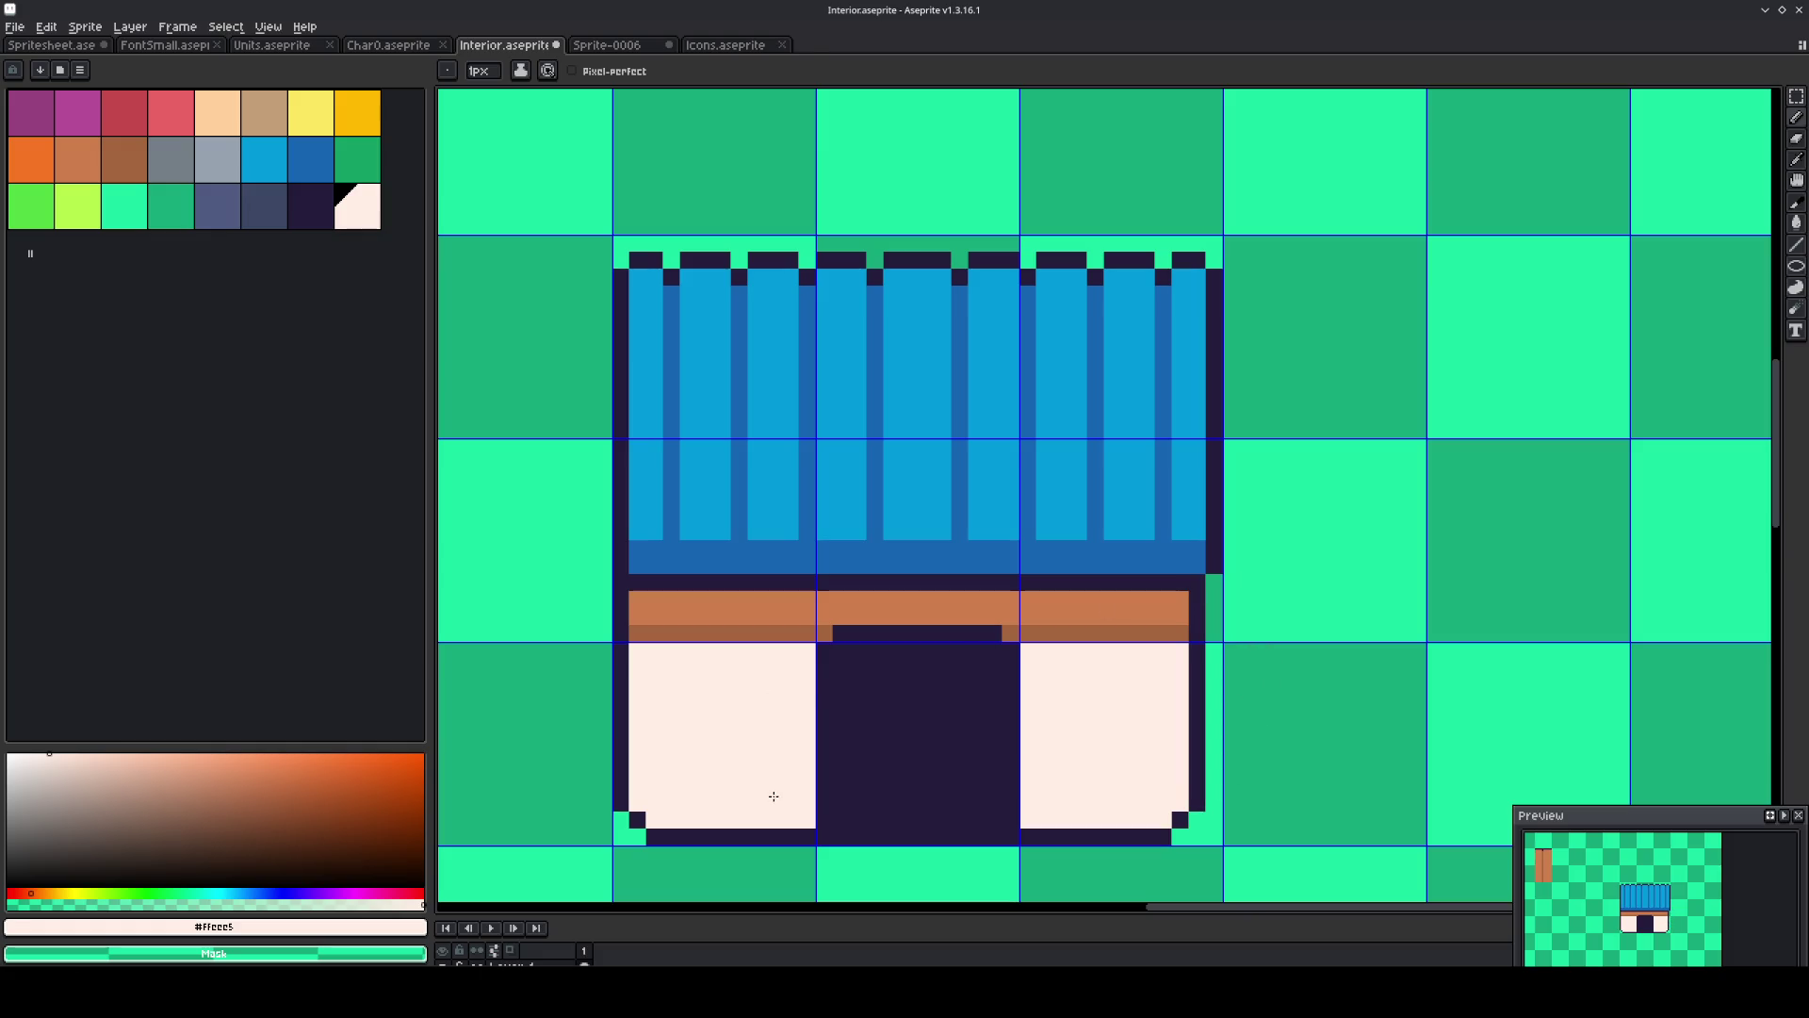
Darken the left window's corner pixels and the lower panel's left edge outline.
left_click(663, 837, "alt")
left_click(654, 820)
left_click(638, 803)
mouse_move(638, 804)
left_mouse_down()
mouse_move(635, 591)
mouse_move(621, 835)
left_mouse_up()
left_click(637, 818)
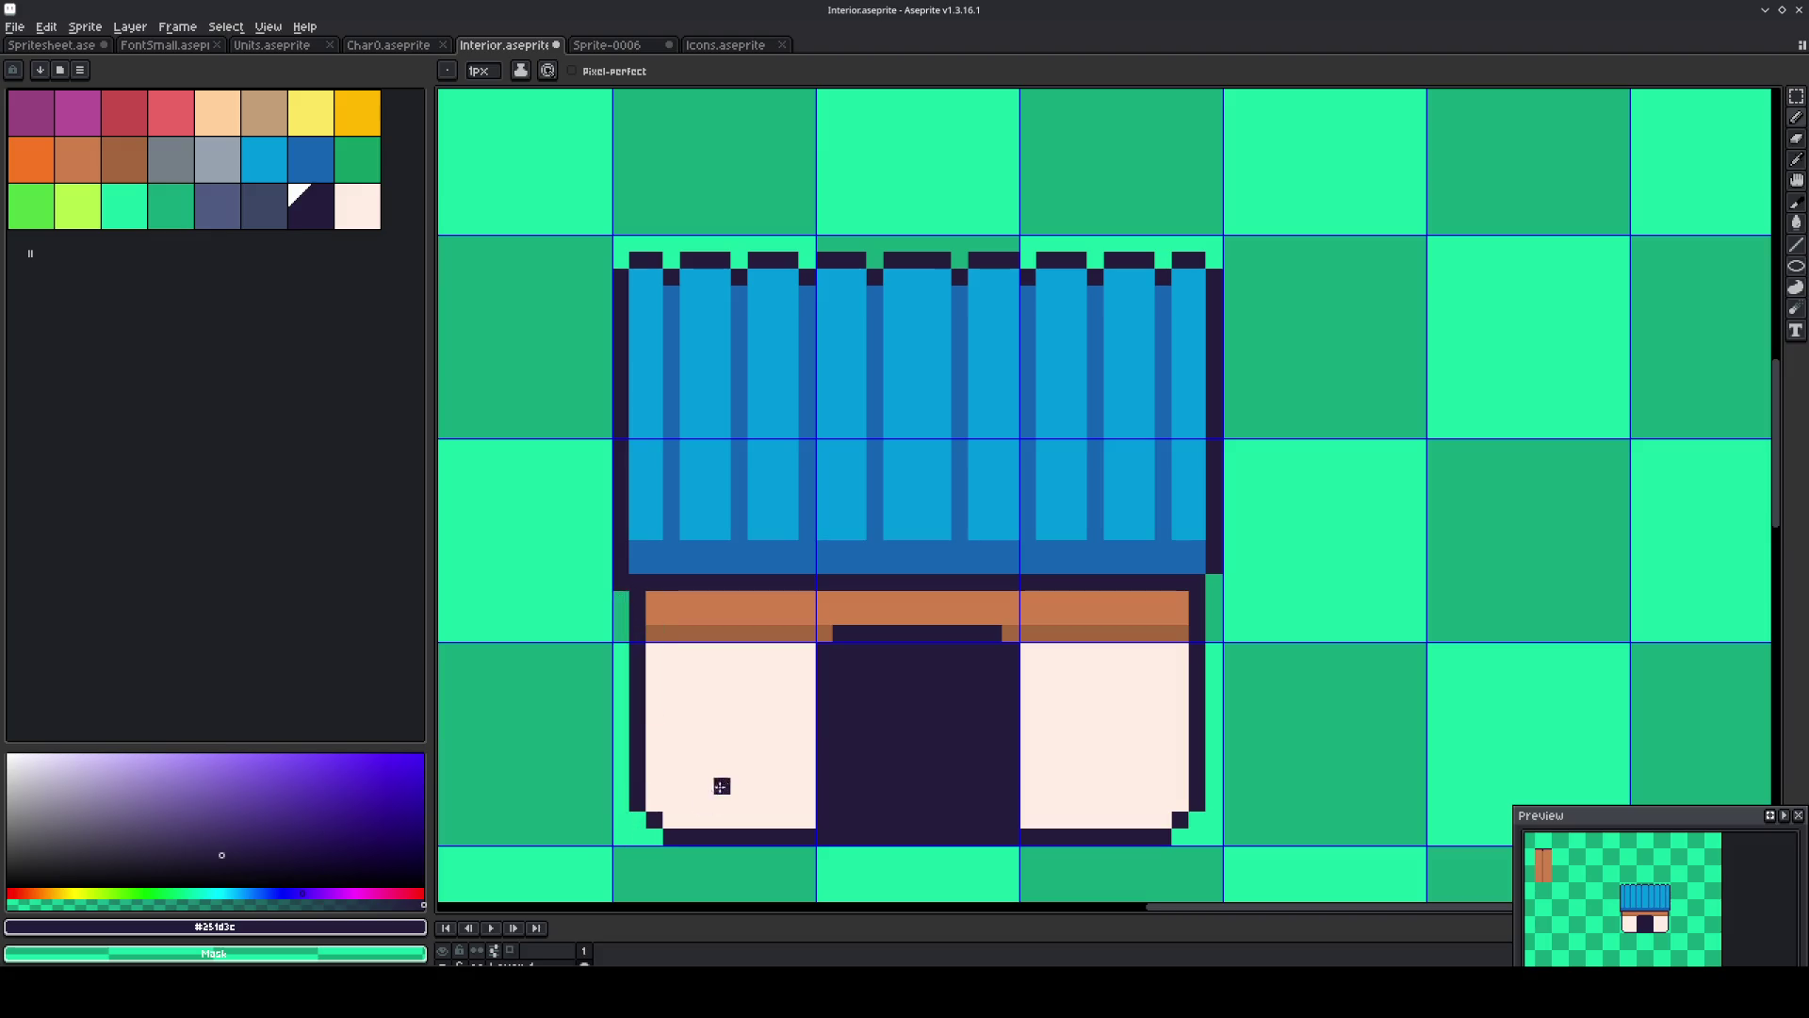
Move the lower storefront panel up one pixel.
key("m")
left_click_drag(1223, 845, 592, 722)
left_click_drag(808, 797, 815, 782)
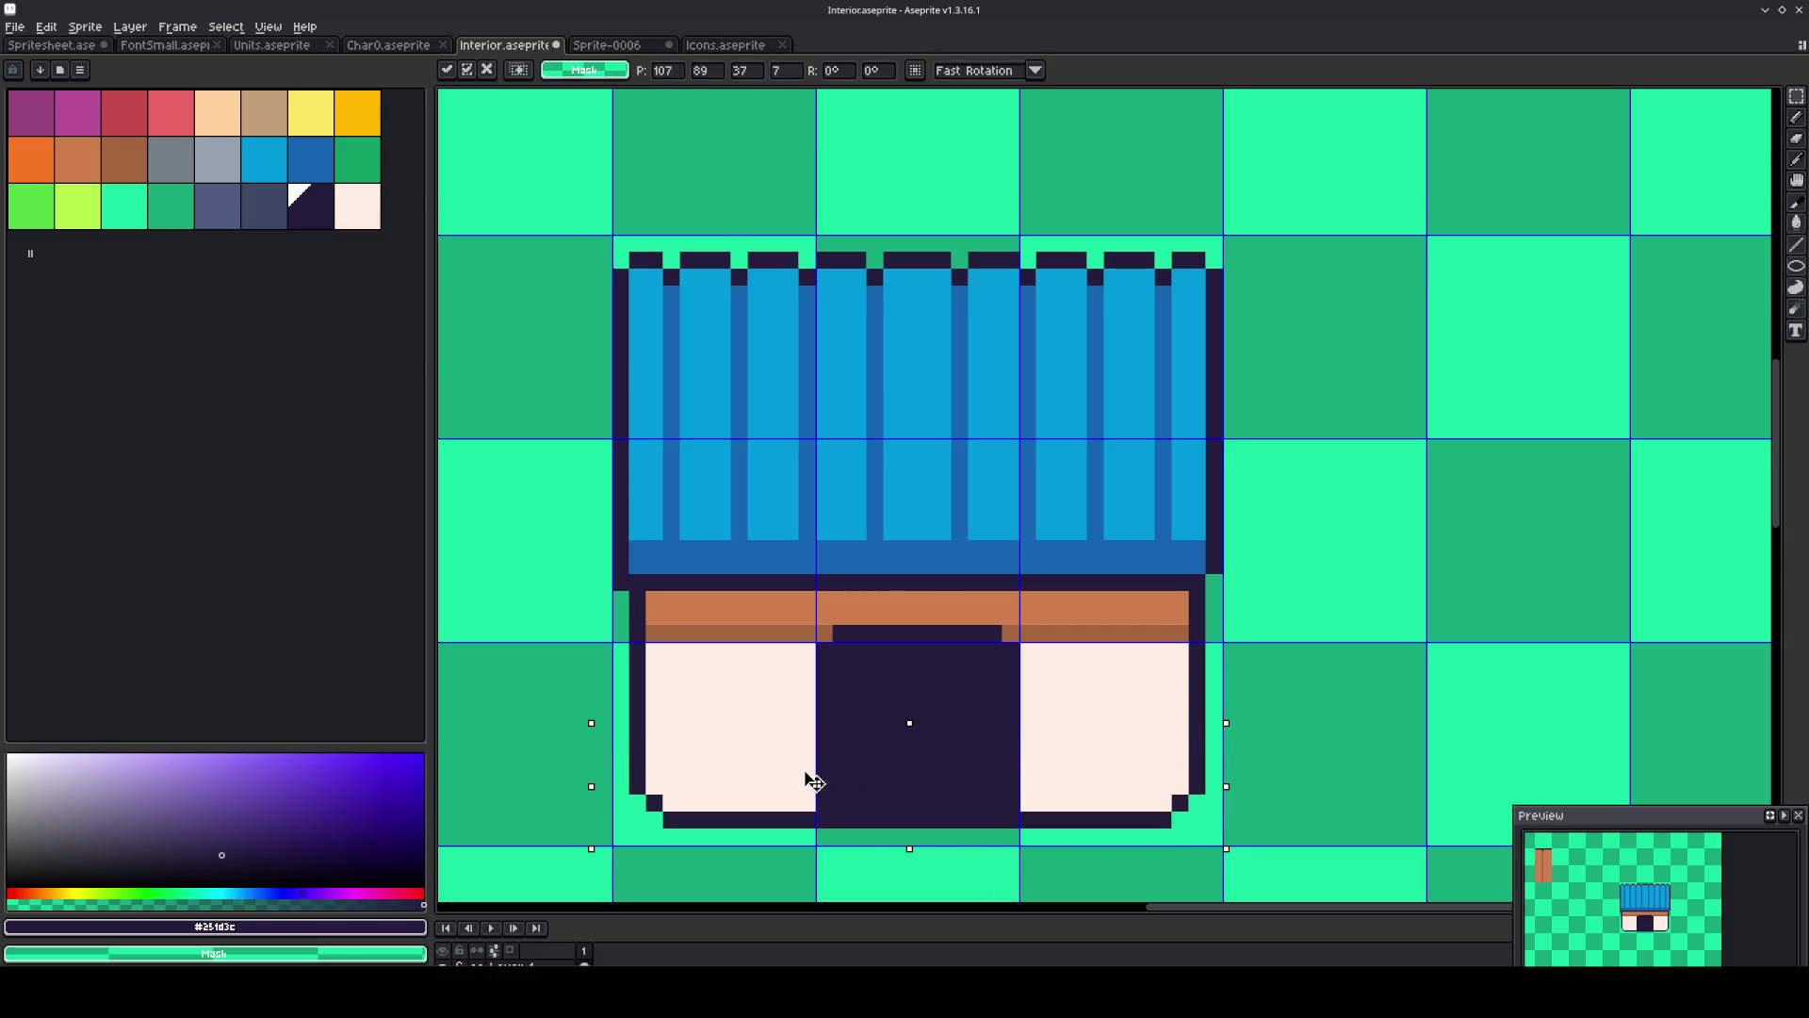
key("ctrl+d")
key("b")
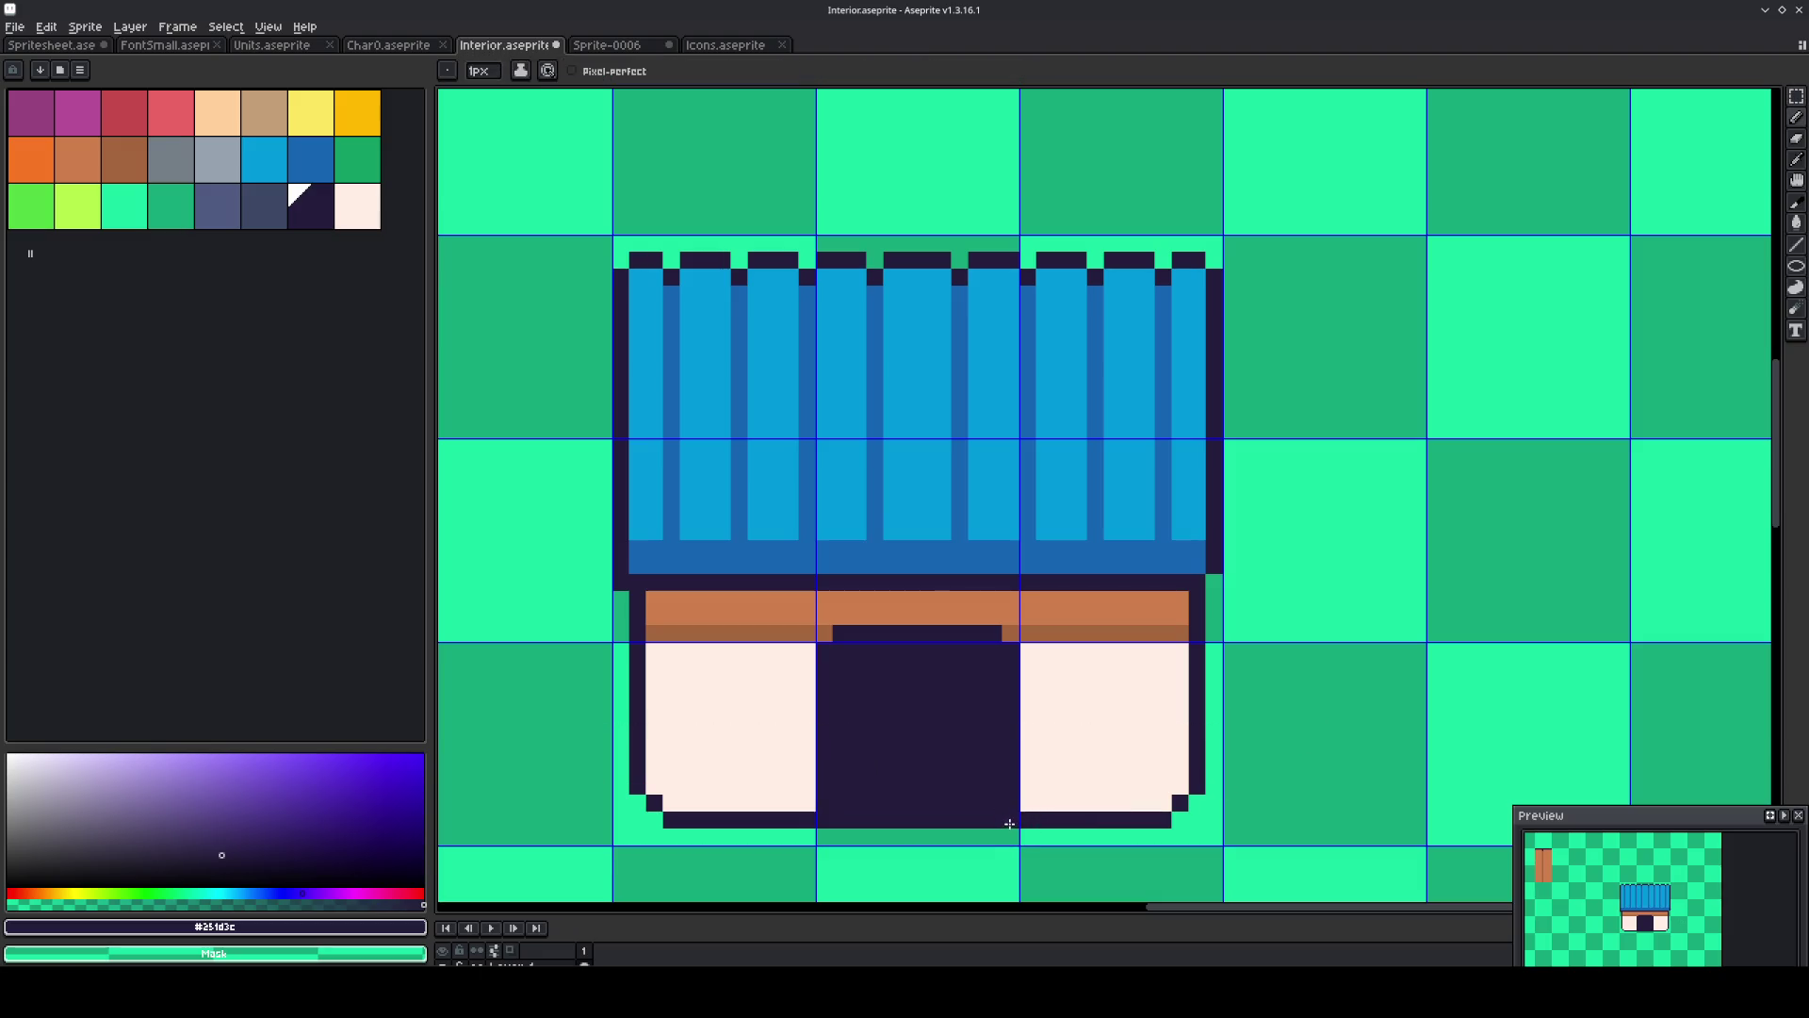
Redraw the door outline with a solid dark bottom edge and fill the door dark.
key("ctrl+z")
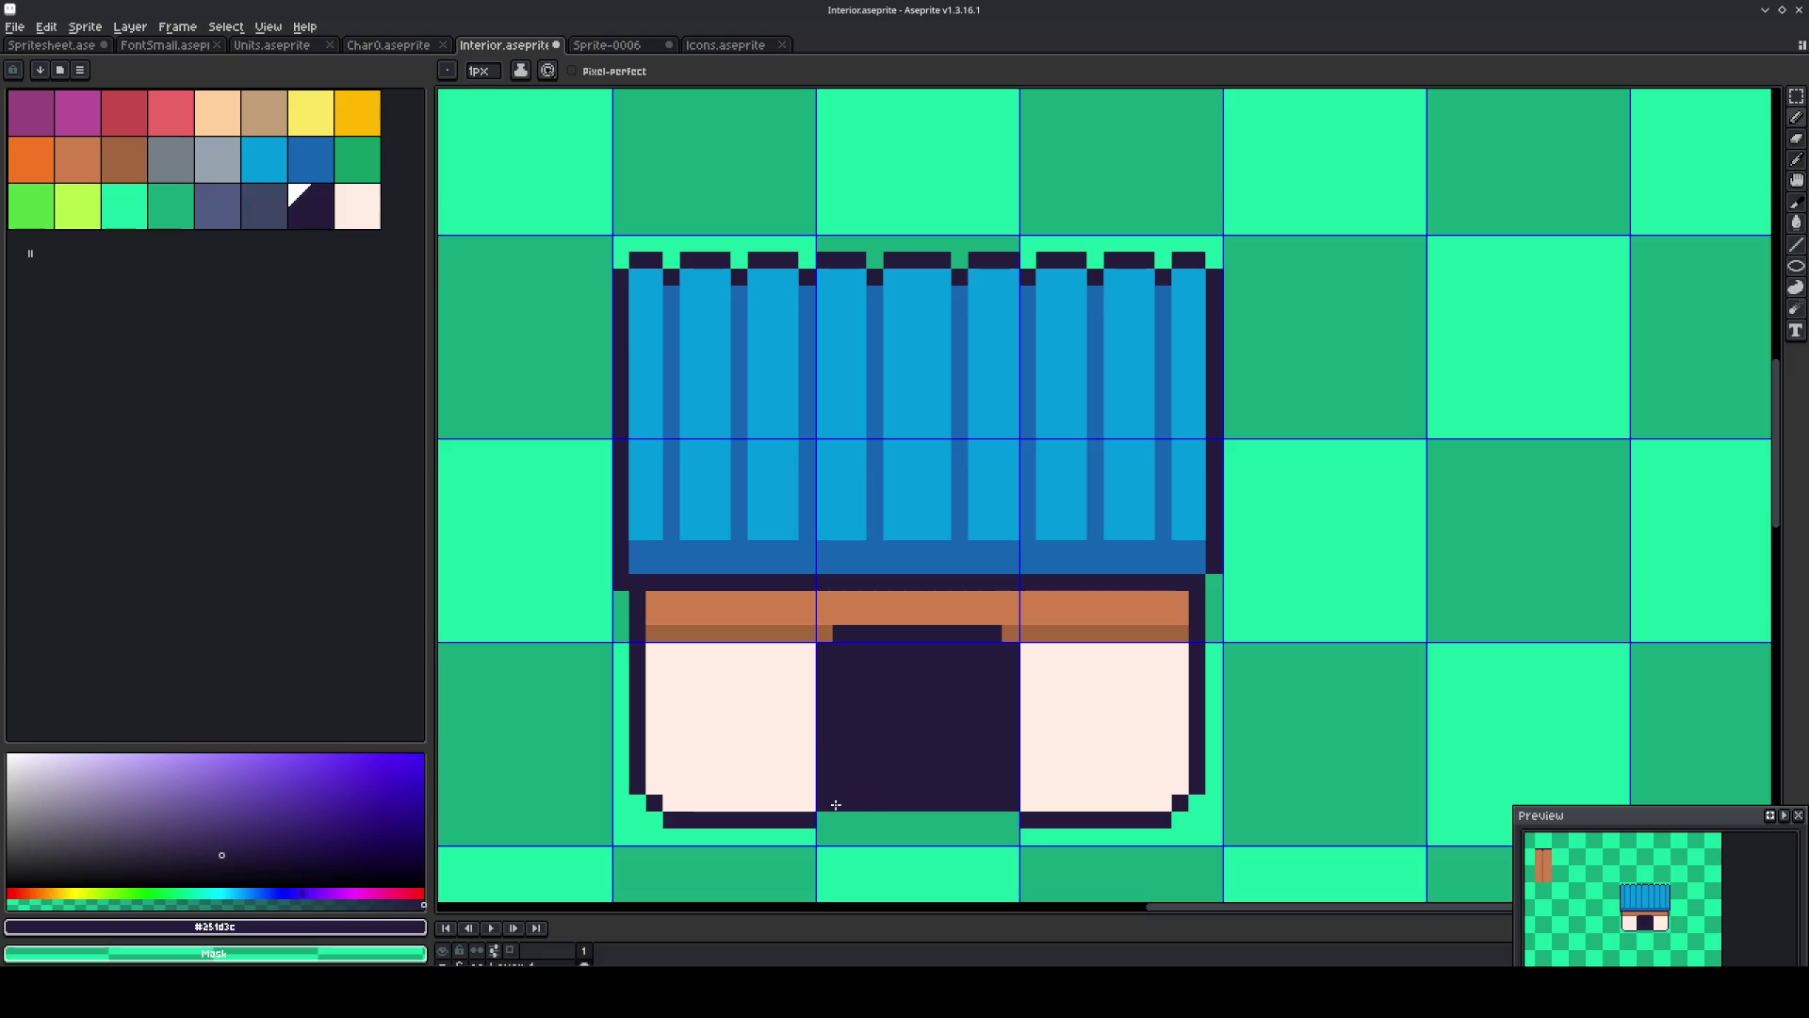
mouse_move(840, 653)
left_mouse_down()
mouse_move(996, 654)
mouse_move(994, 796)
left_mouse_up()
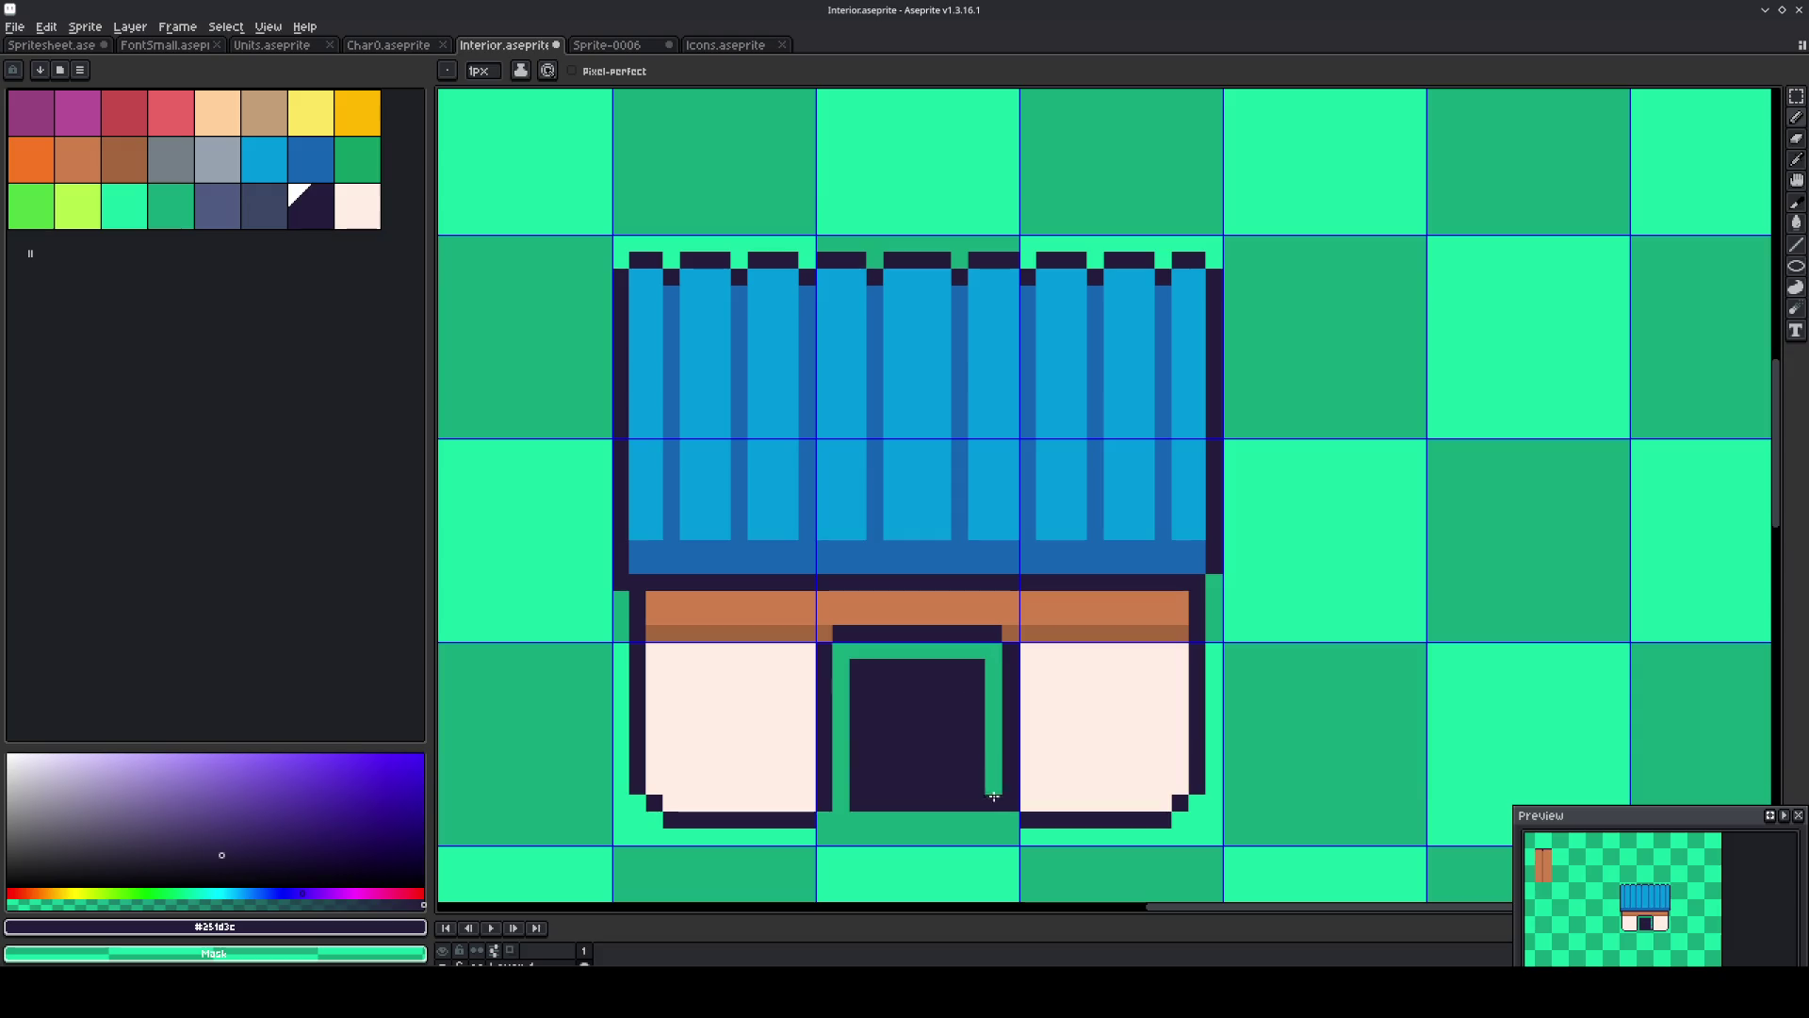
key("g")
right_click(941, 785)
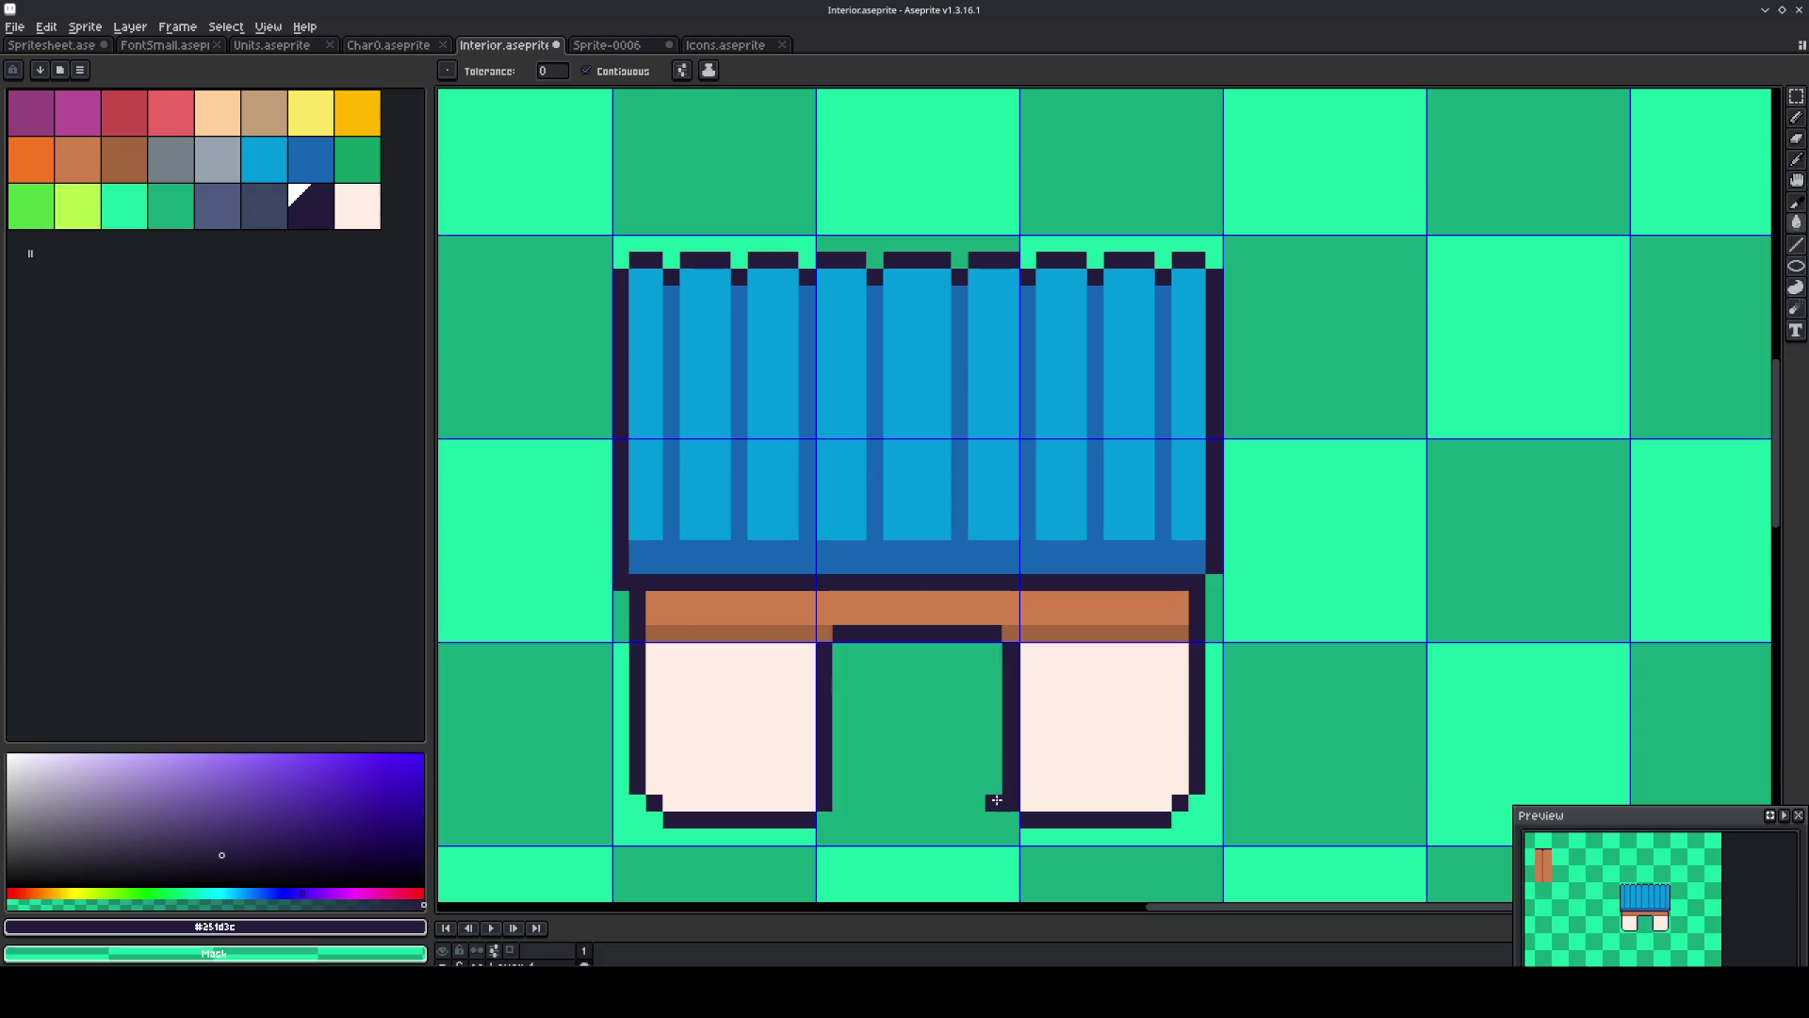
key("b")
left_click_drag(996, 801, 840, 808)
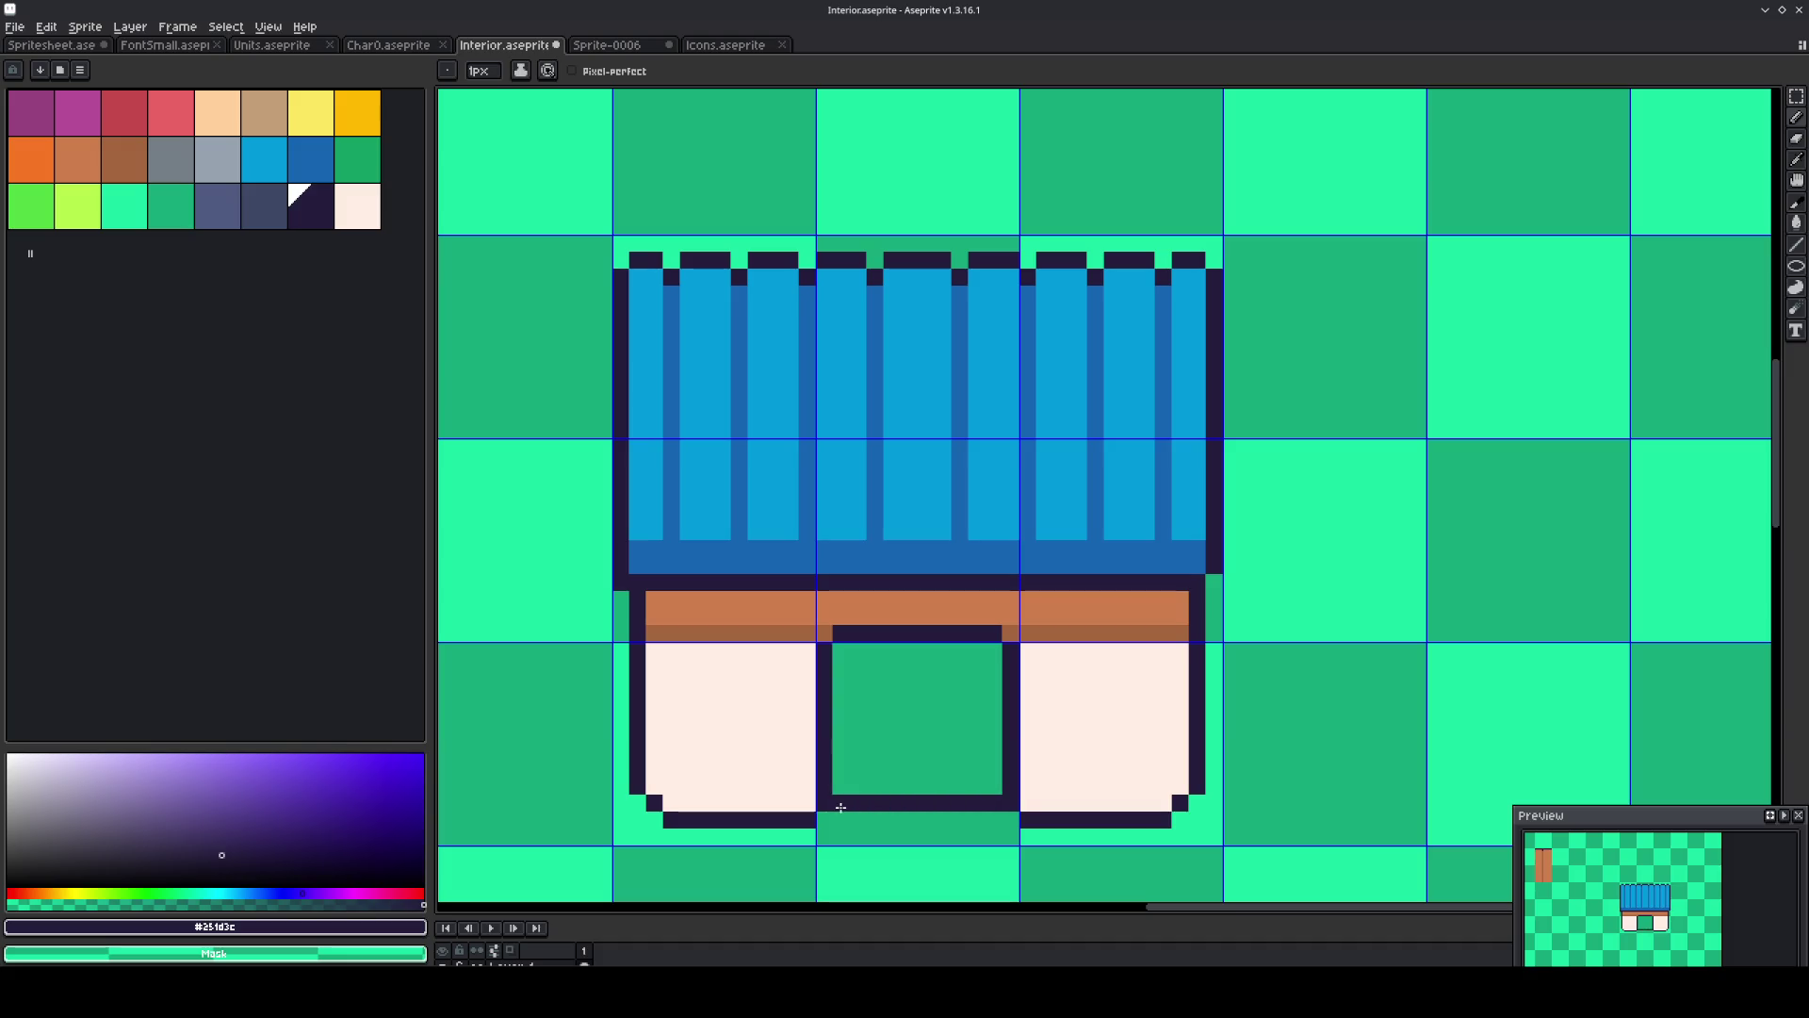
key("g")
left_click(891, 736)
scroll(892, 736, "down", 4)
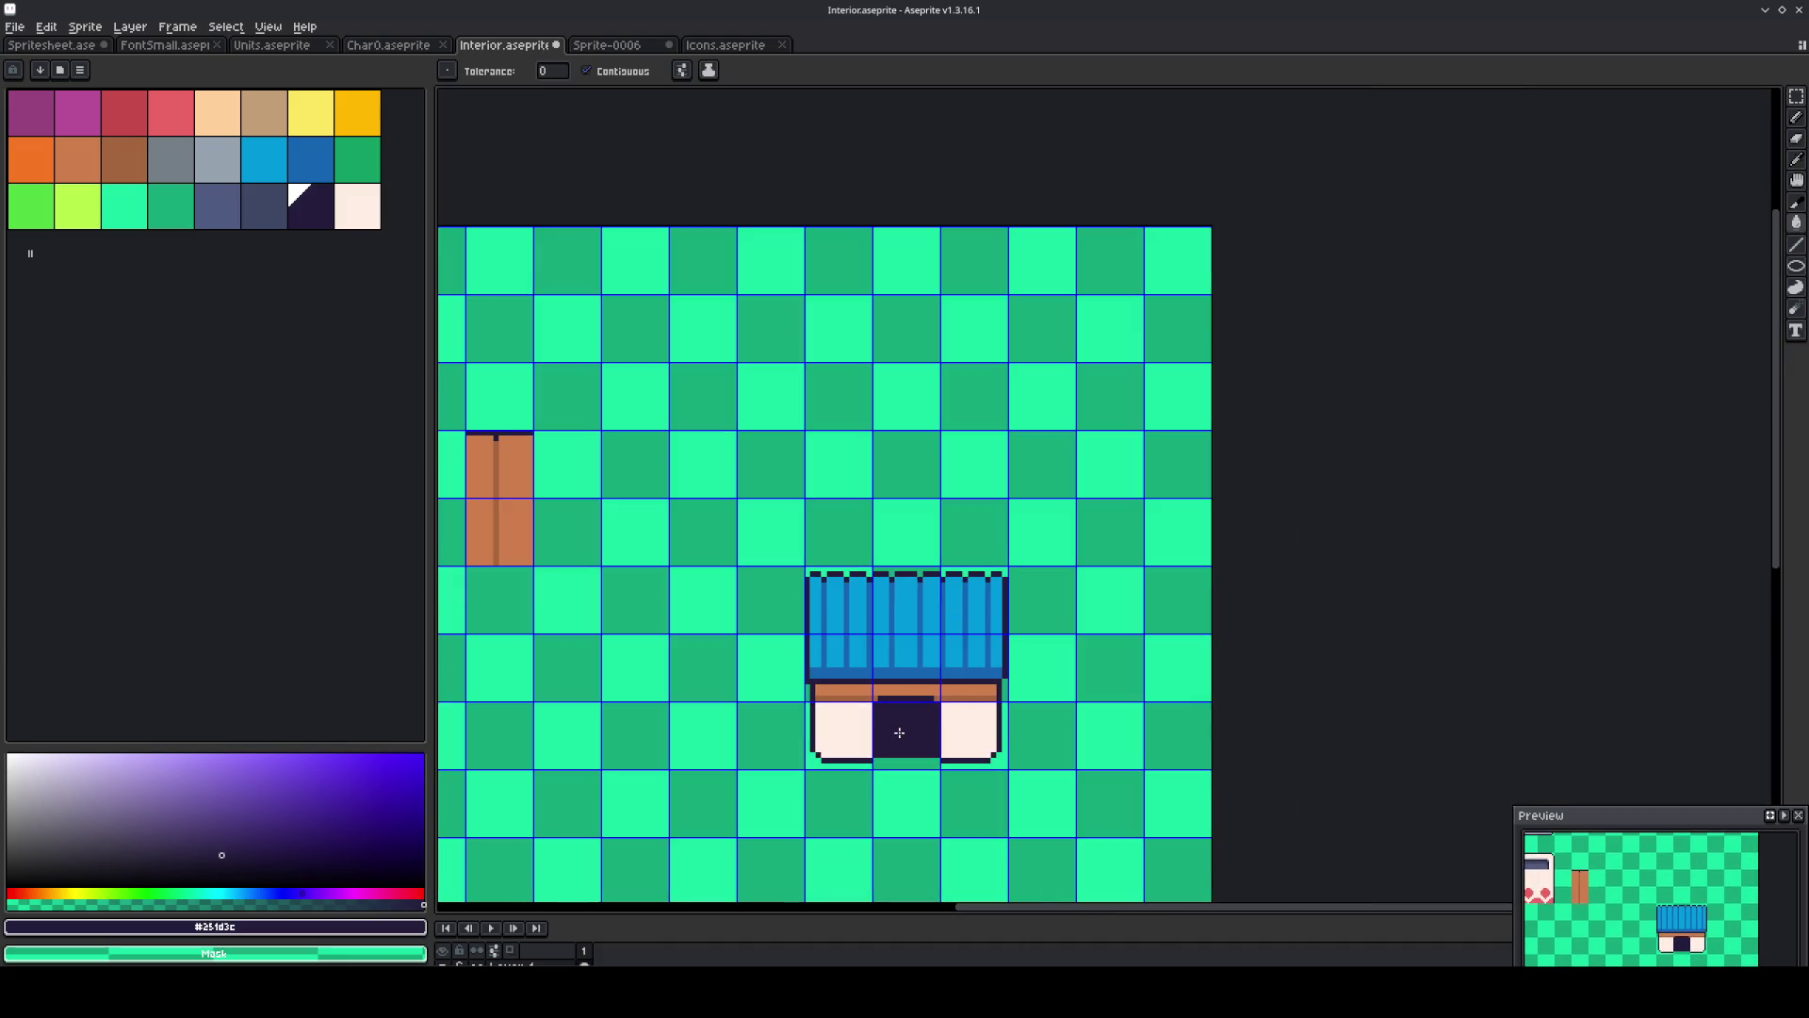
Sample the band's dark brown and paint the brown band's top row dark brown.
scroll(899, 732, "up", 2)
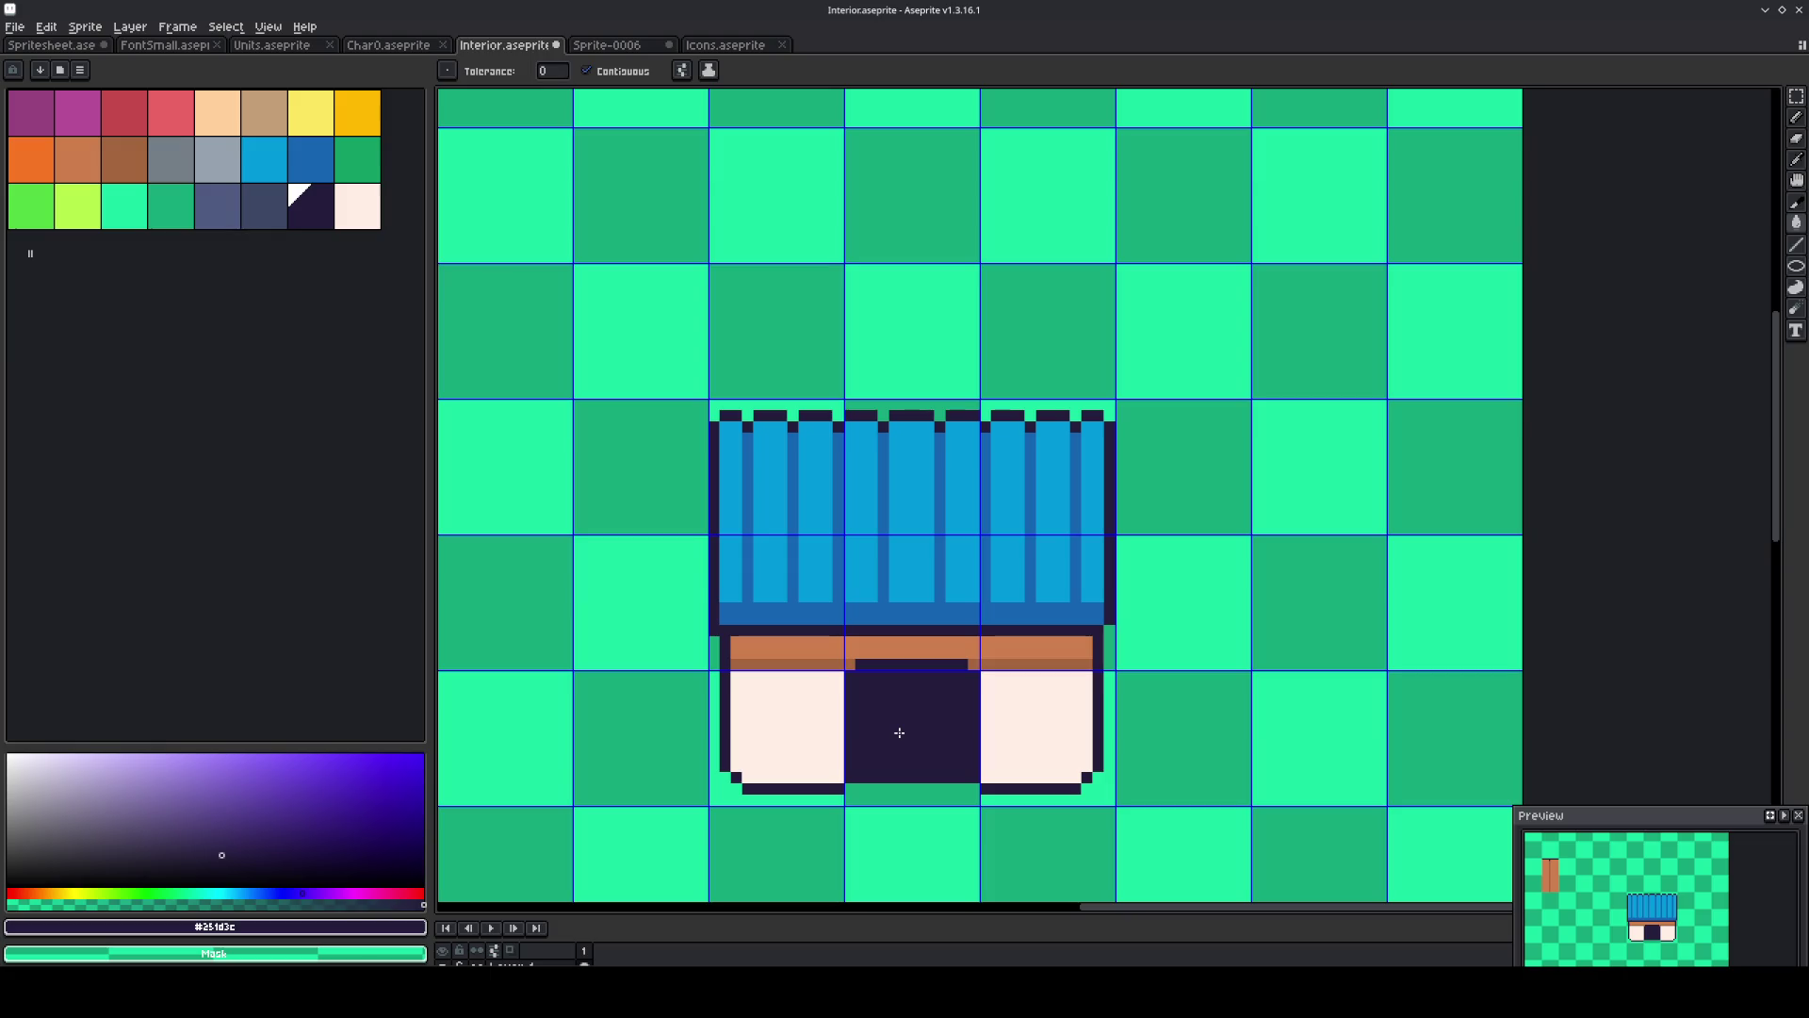
key("b")
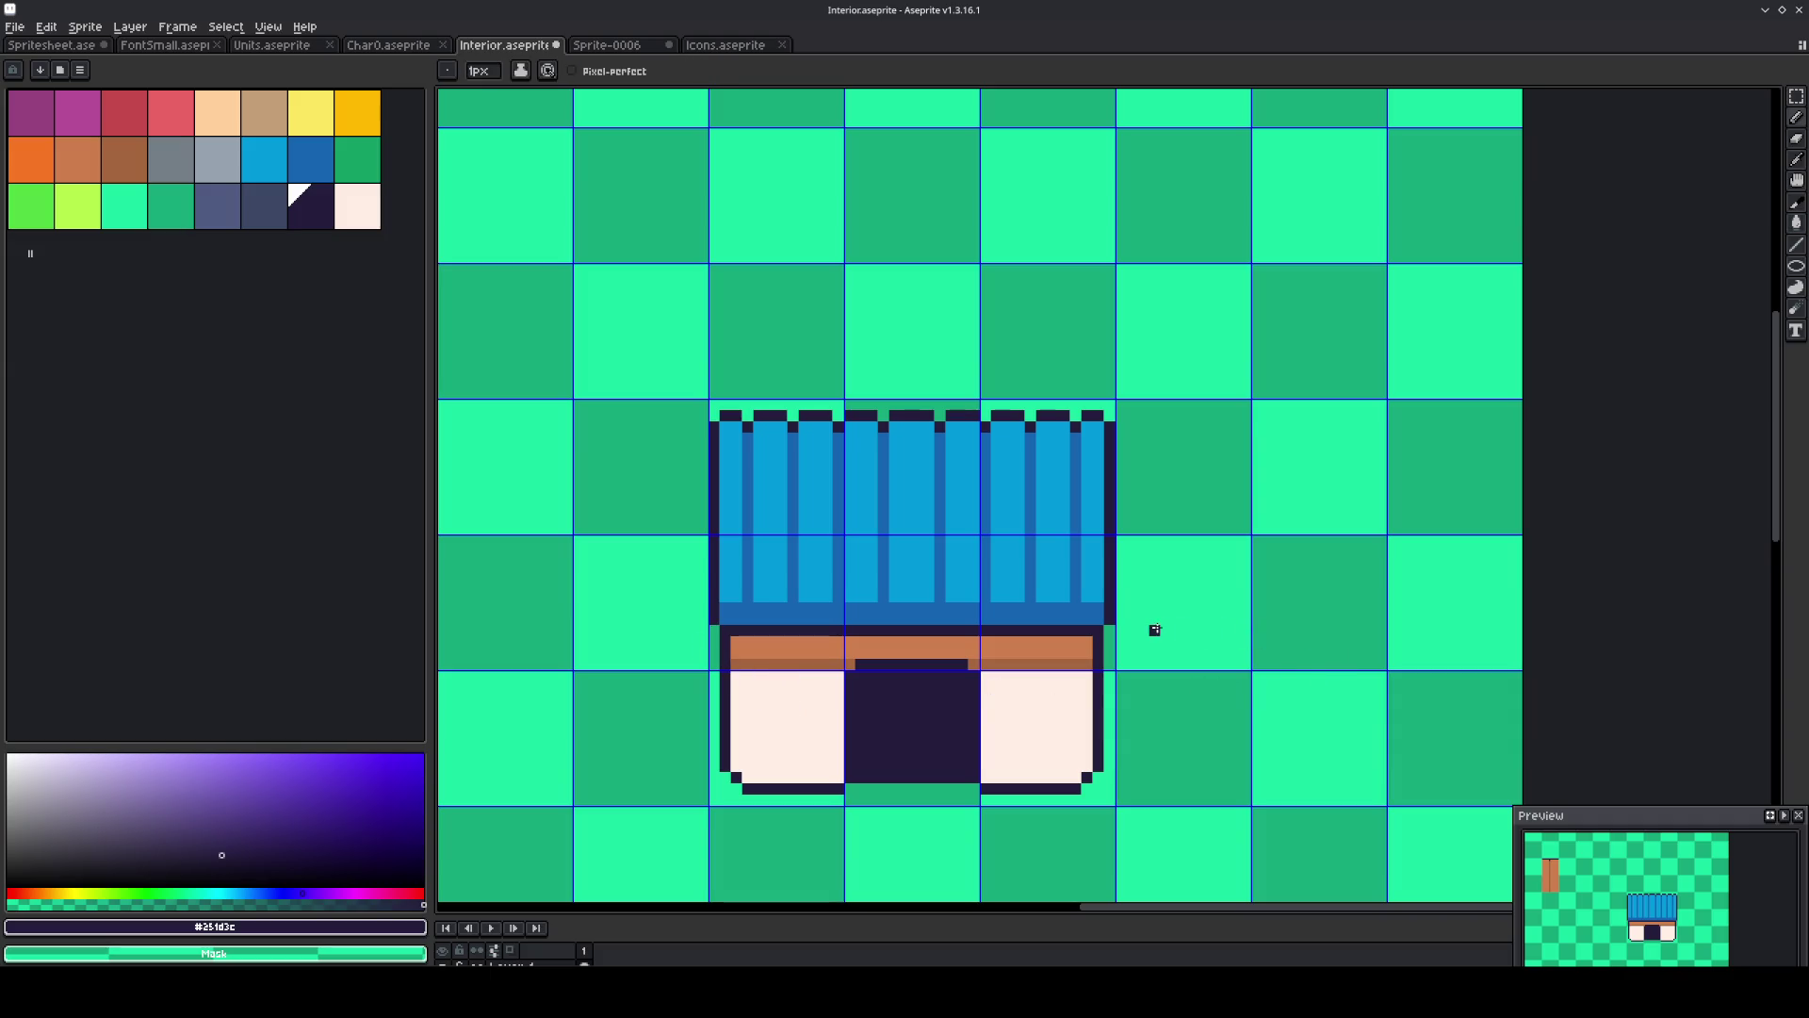
key("m")
left_click_drag(1128, 637, 694, 576)
key("ctrl+d")
scroll(1068, 701, "up", 3)
key("i")
left_click(1093, 624)
key("b")
left_click(1104, 605)
left_click_drag(697, 616, 985, 624)
left_click(711, 608, "shift")
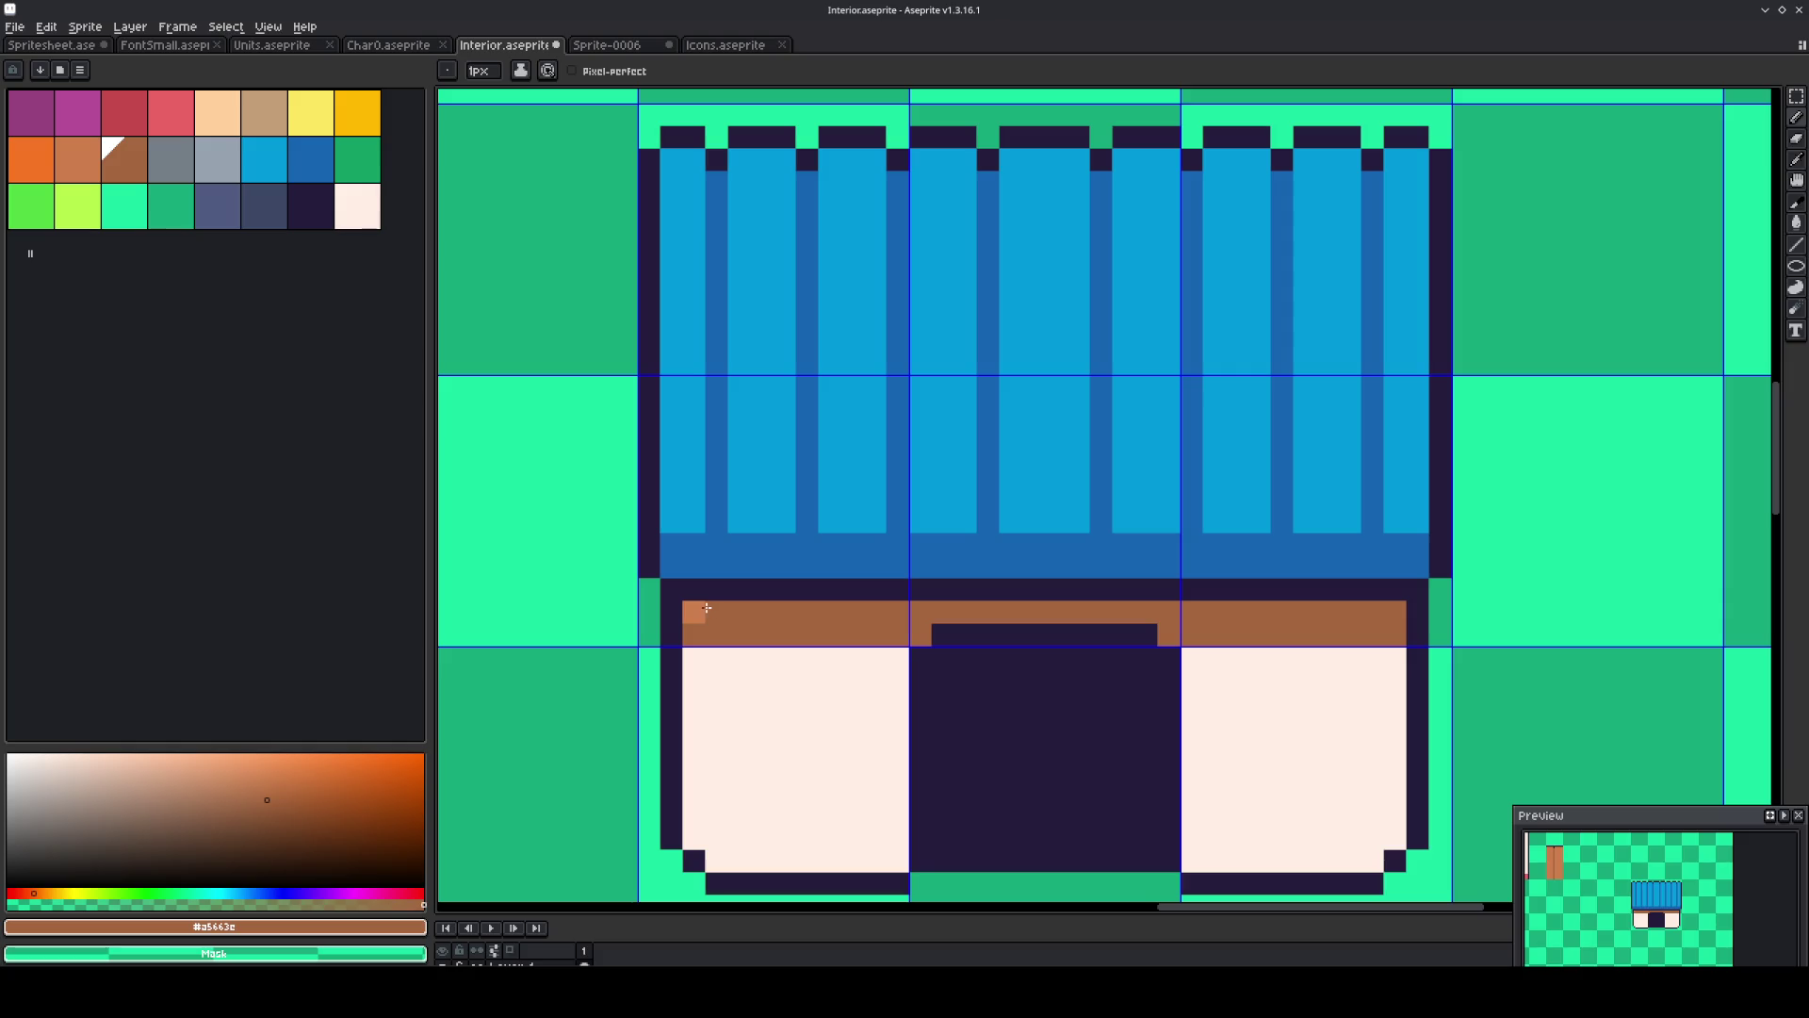
Paint the brown band's bottom row light brown across its full width.
left_click(89, 173)
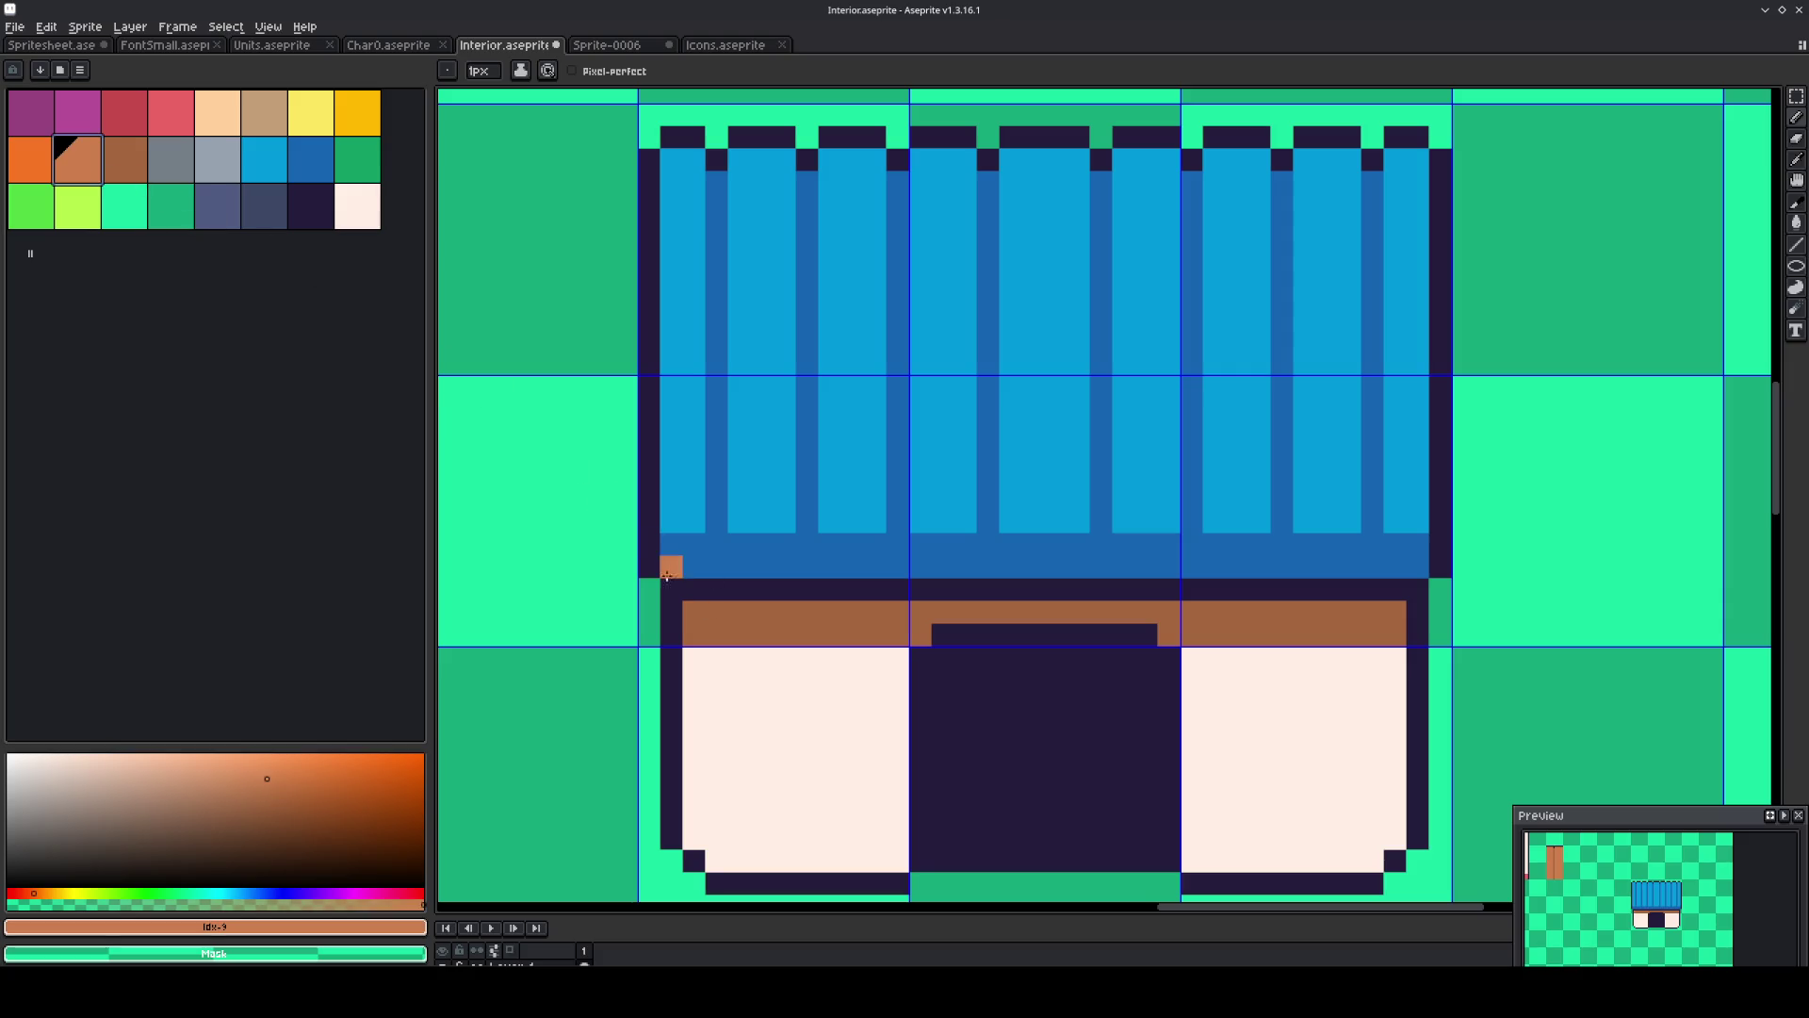
left_click_drag(694, 634, 921, 634)
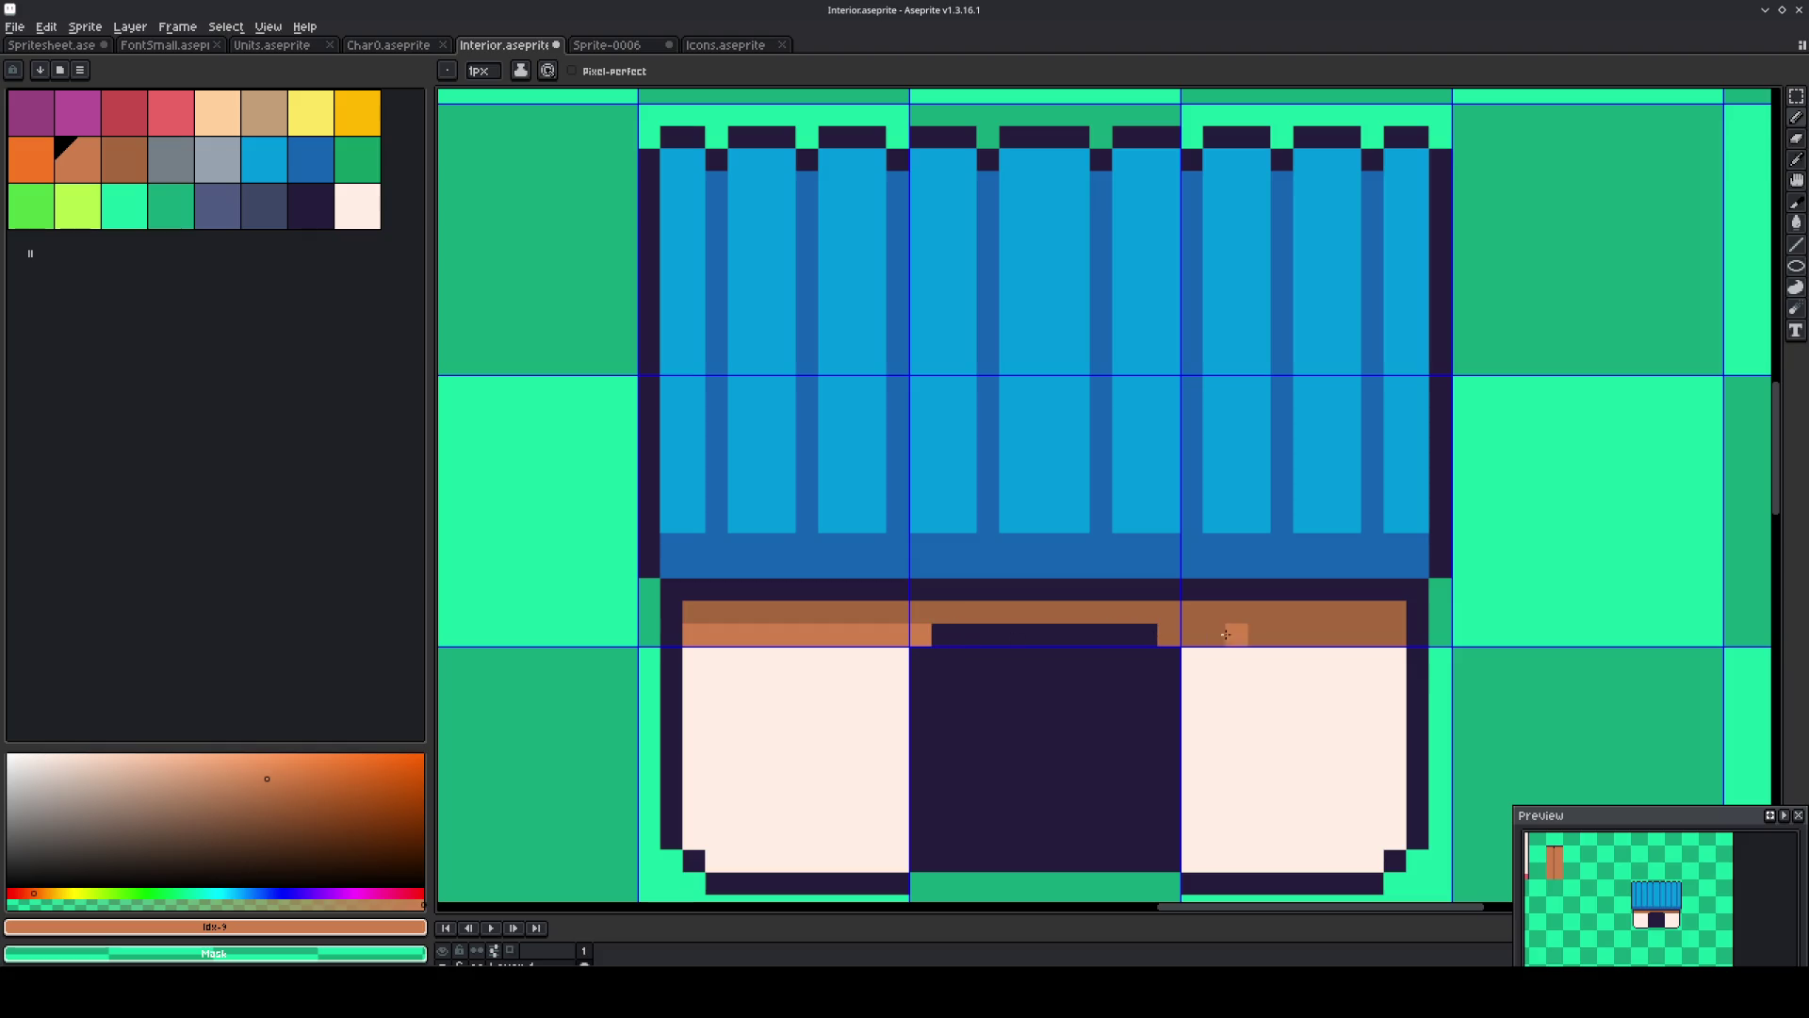
left_click_drag(1168, 634, 1382, 635)
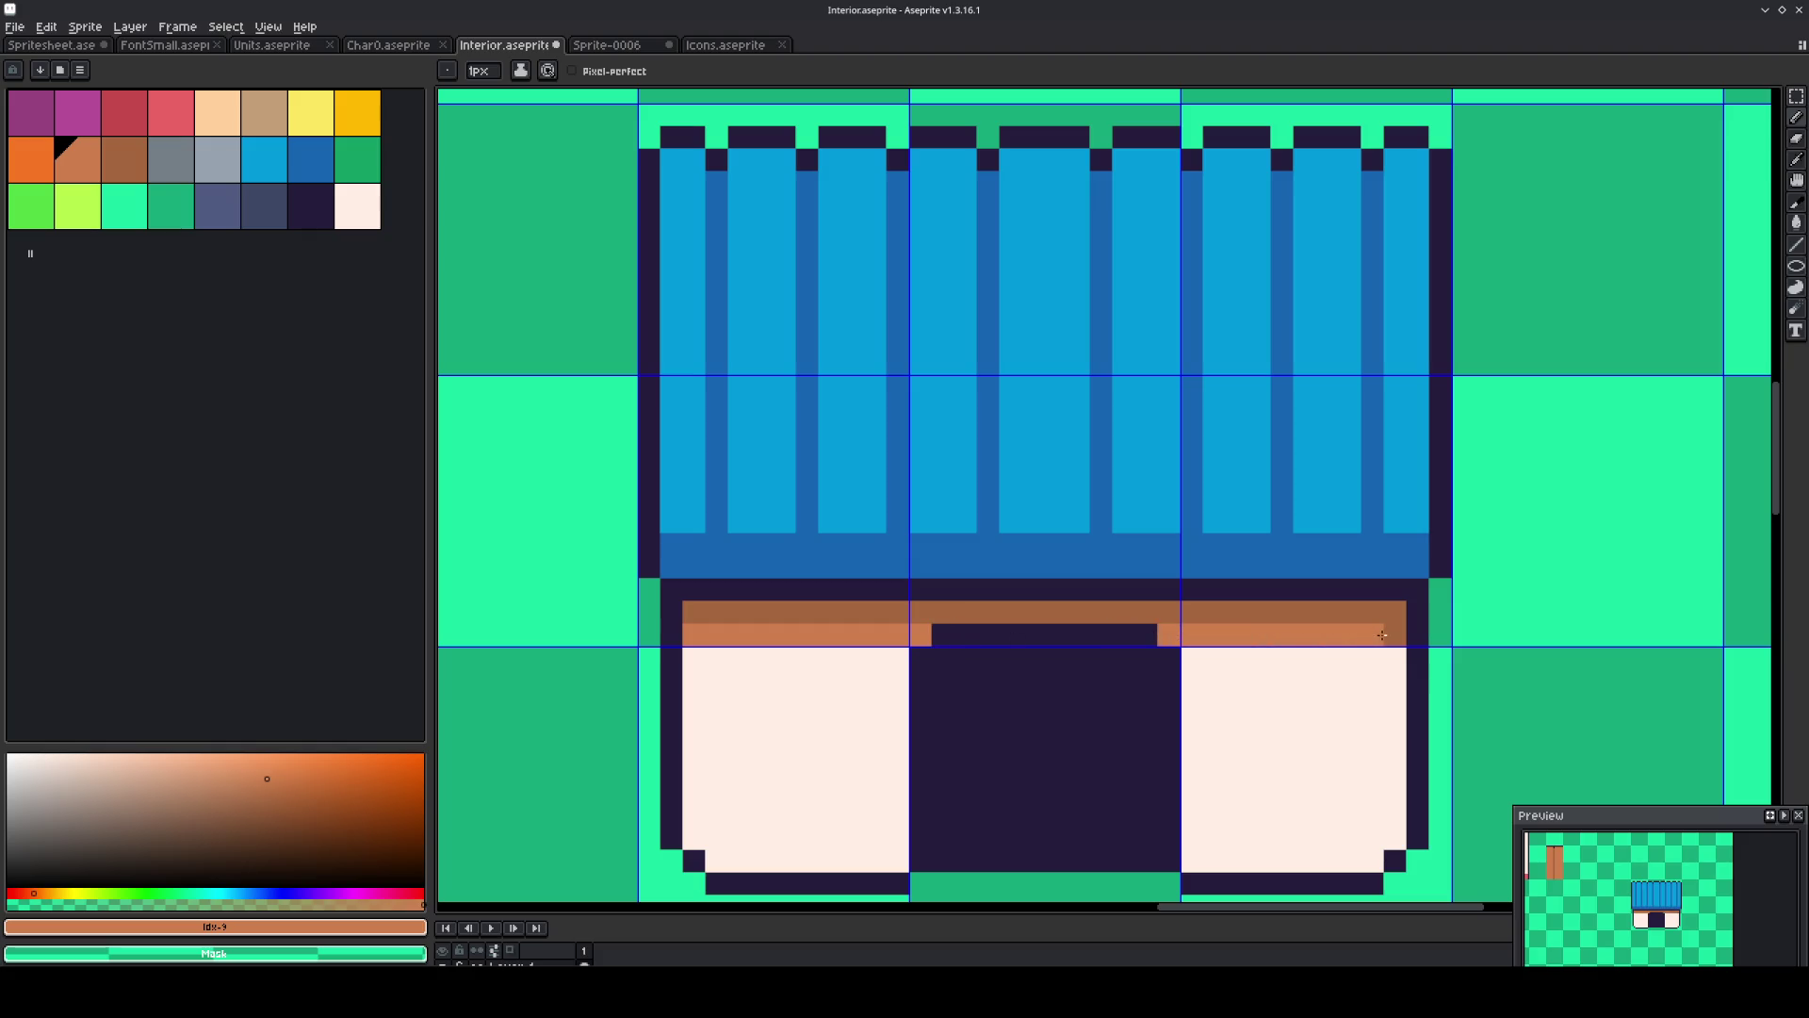
left_click(1411, 662)
Draw a dark outline edge along the top of the windows.
left_click(1414, 646, "alt")
left_click_drag(1413, 650, 670, 660)
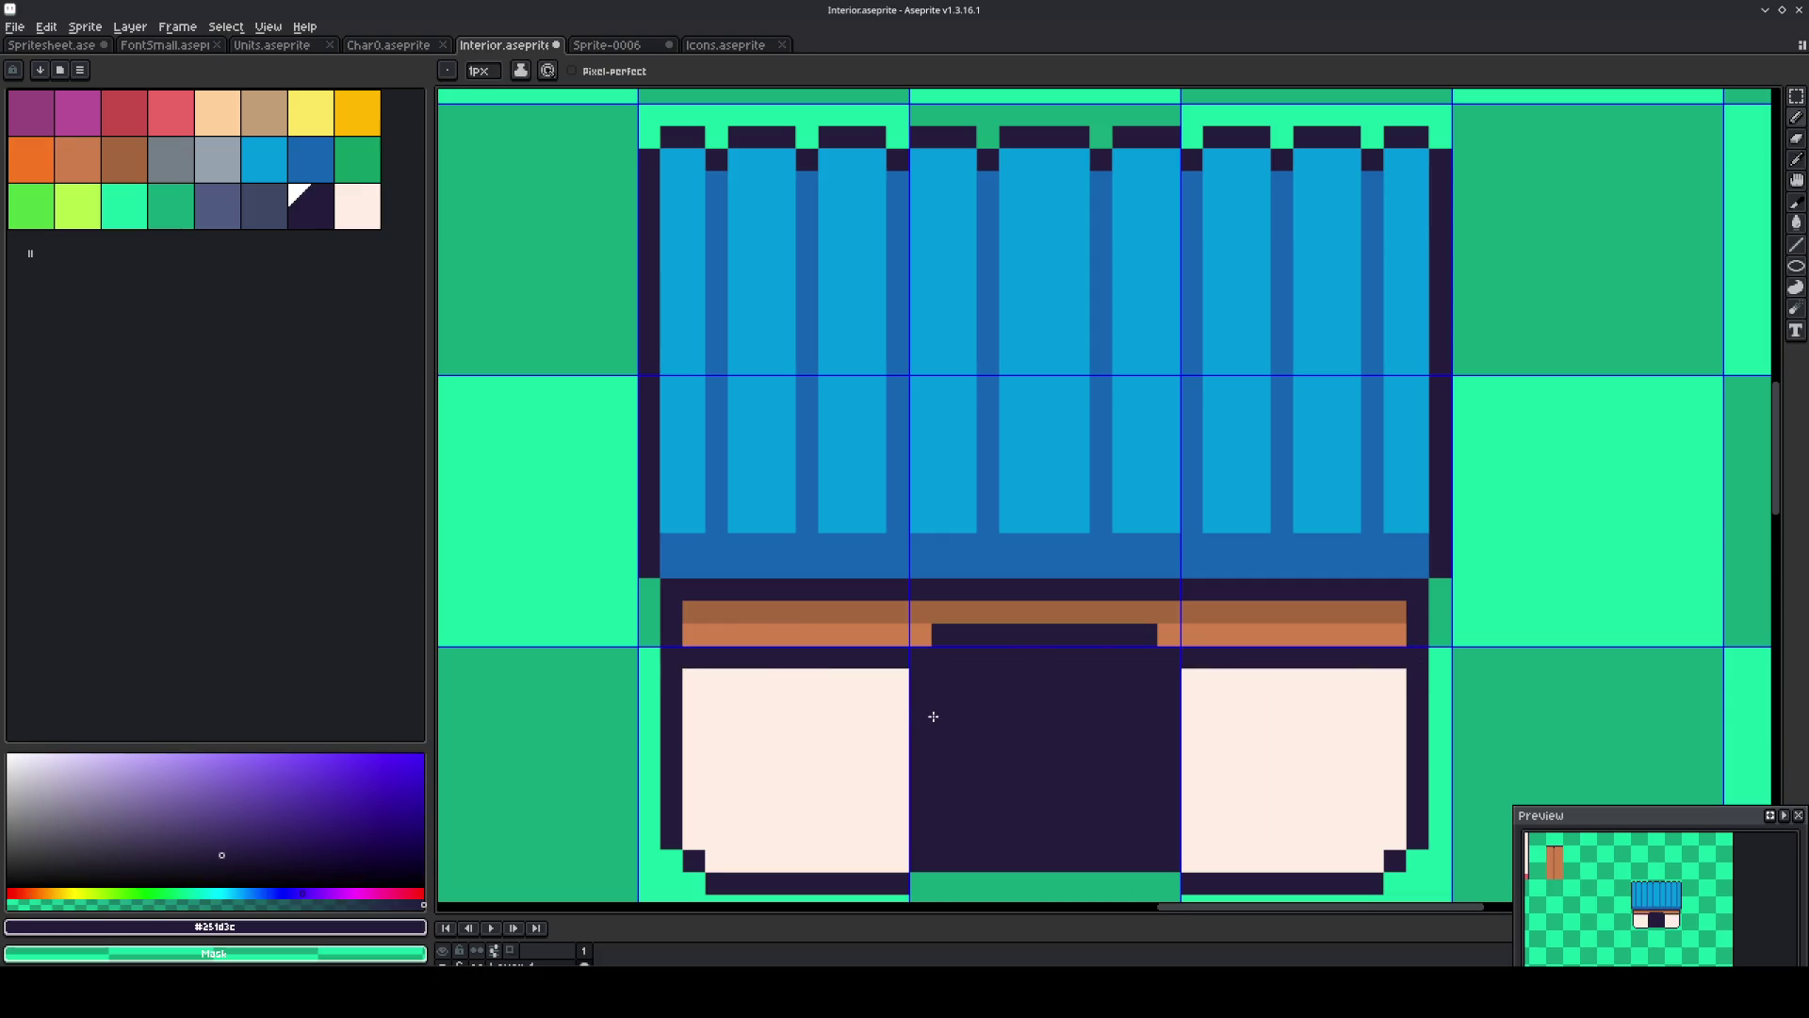
scroll(934, 715, "down", 3)
mouse_move(1001, 719)
left_mouse_down()
mouse_move(981, 707)
mouse_move(1106, 694)
mouse_move(1022, 698)
left_mouse_up()
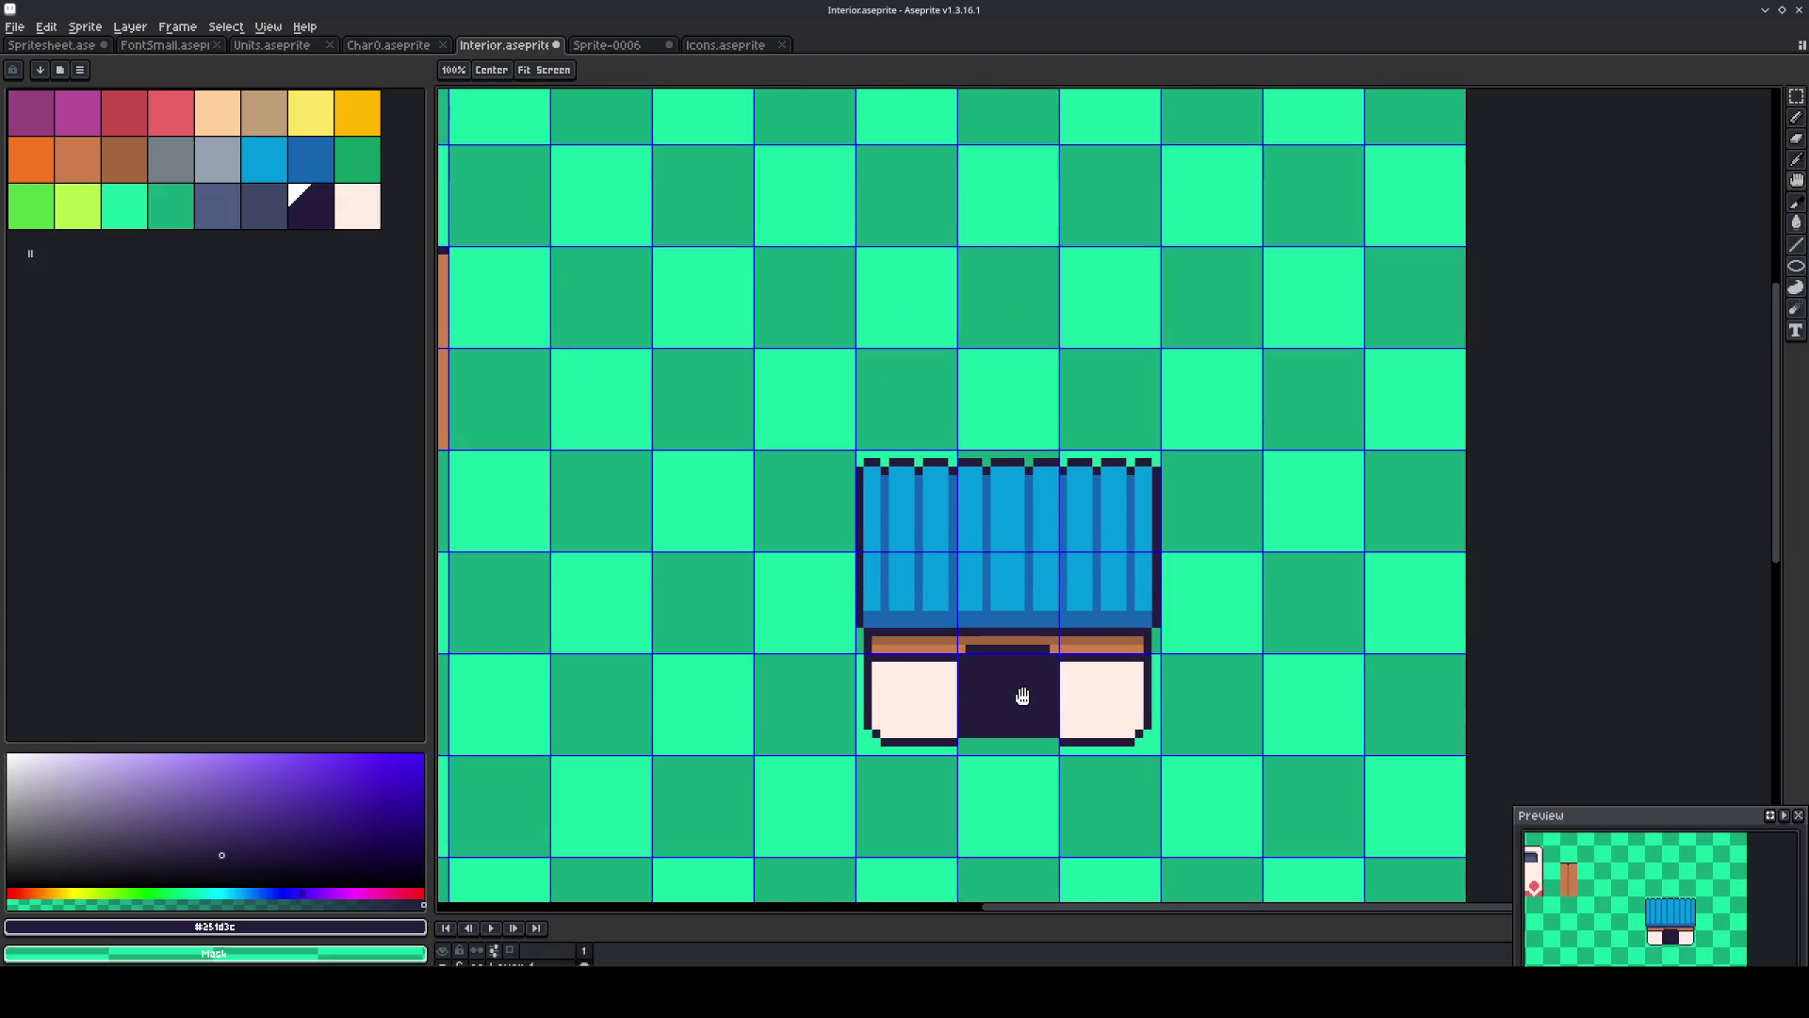
Select the storefront's right 12×36 column and drag it one tile right.
key("b")
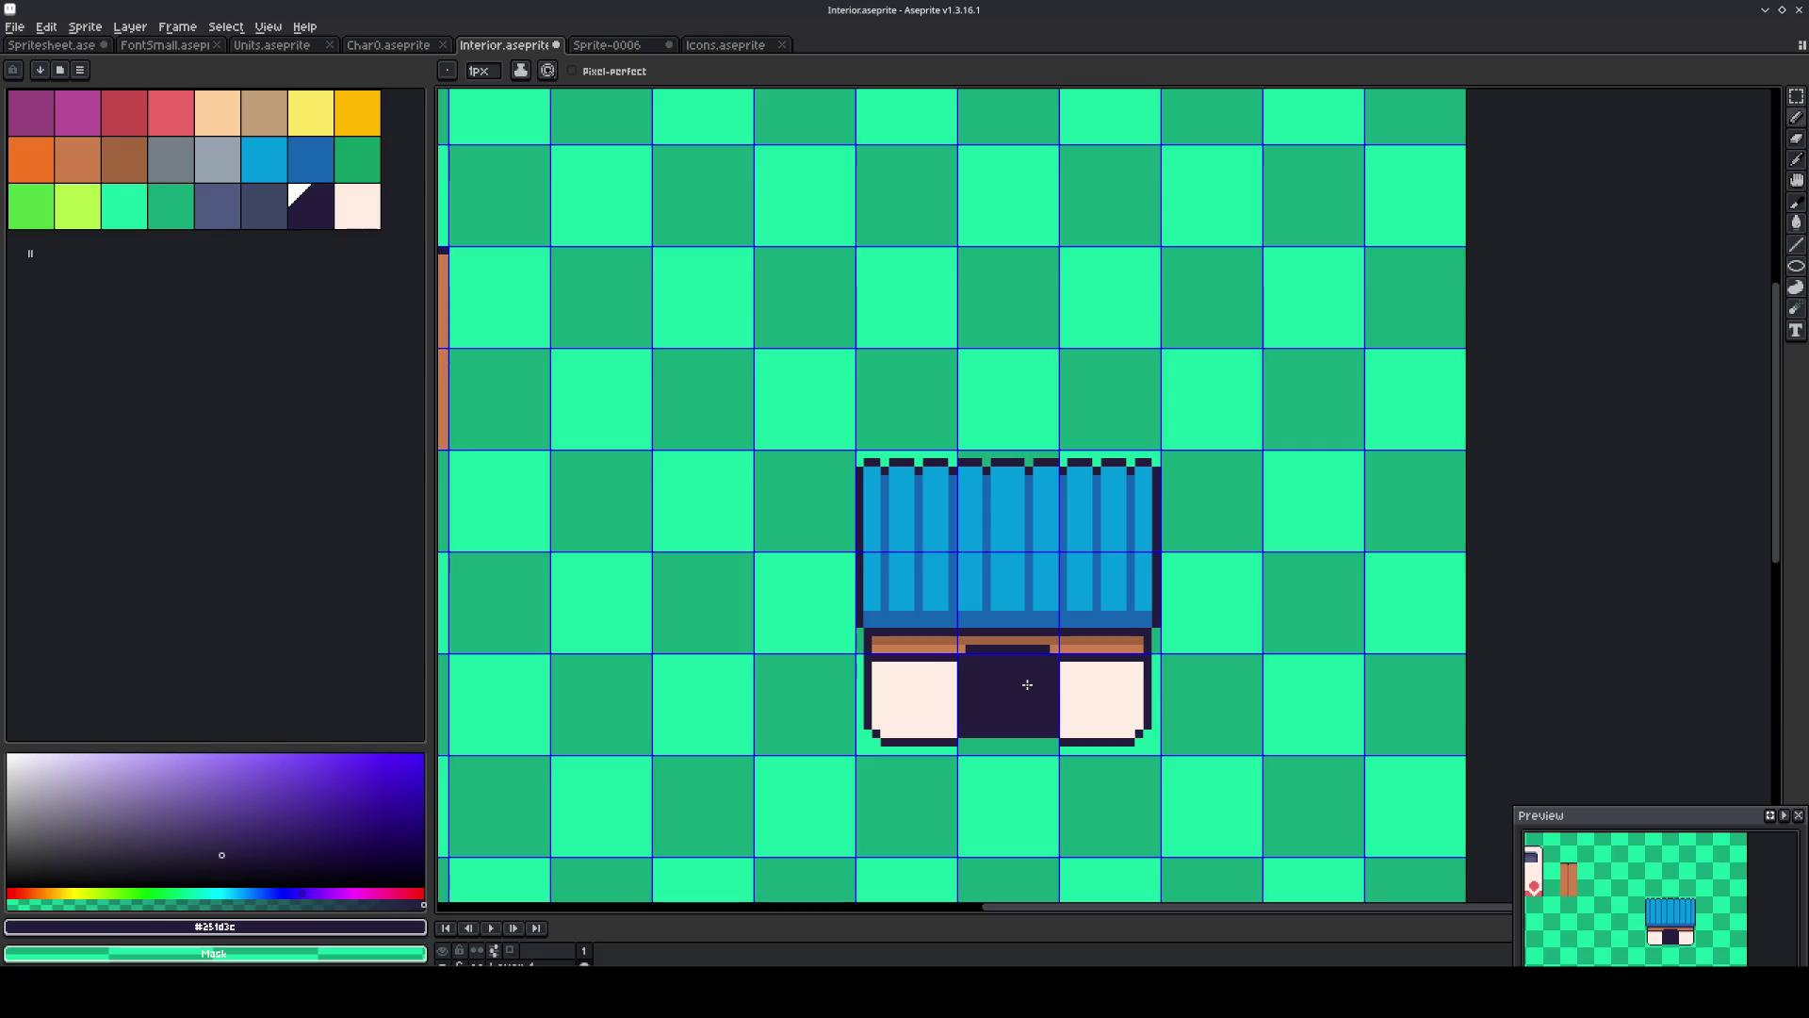
key("m")
left_click_drag(1088, 716, 1105, 531)
Shift the split-off right column one tile over and commit it.
key("shift+Right")
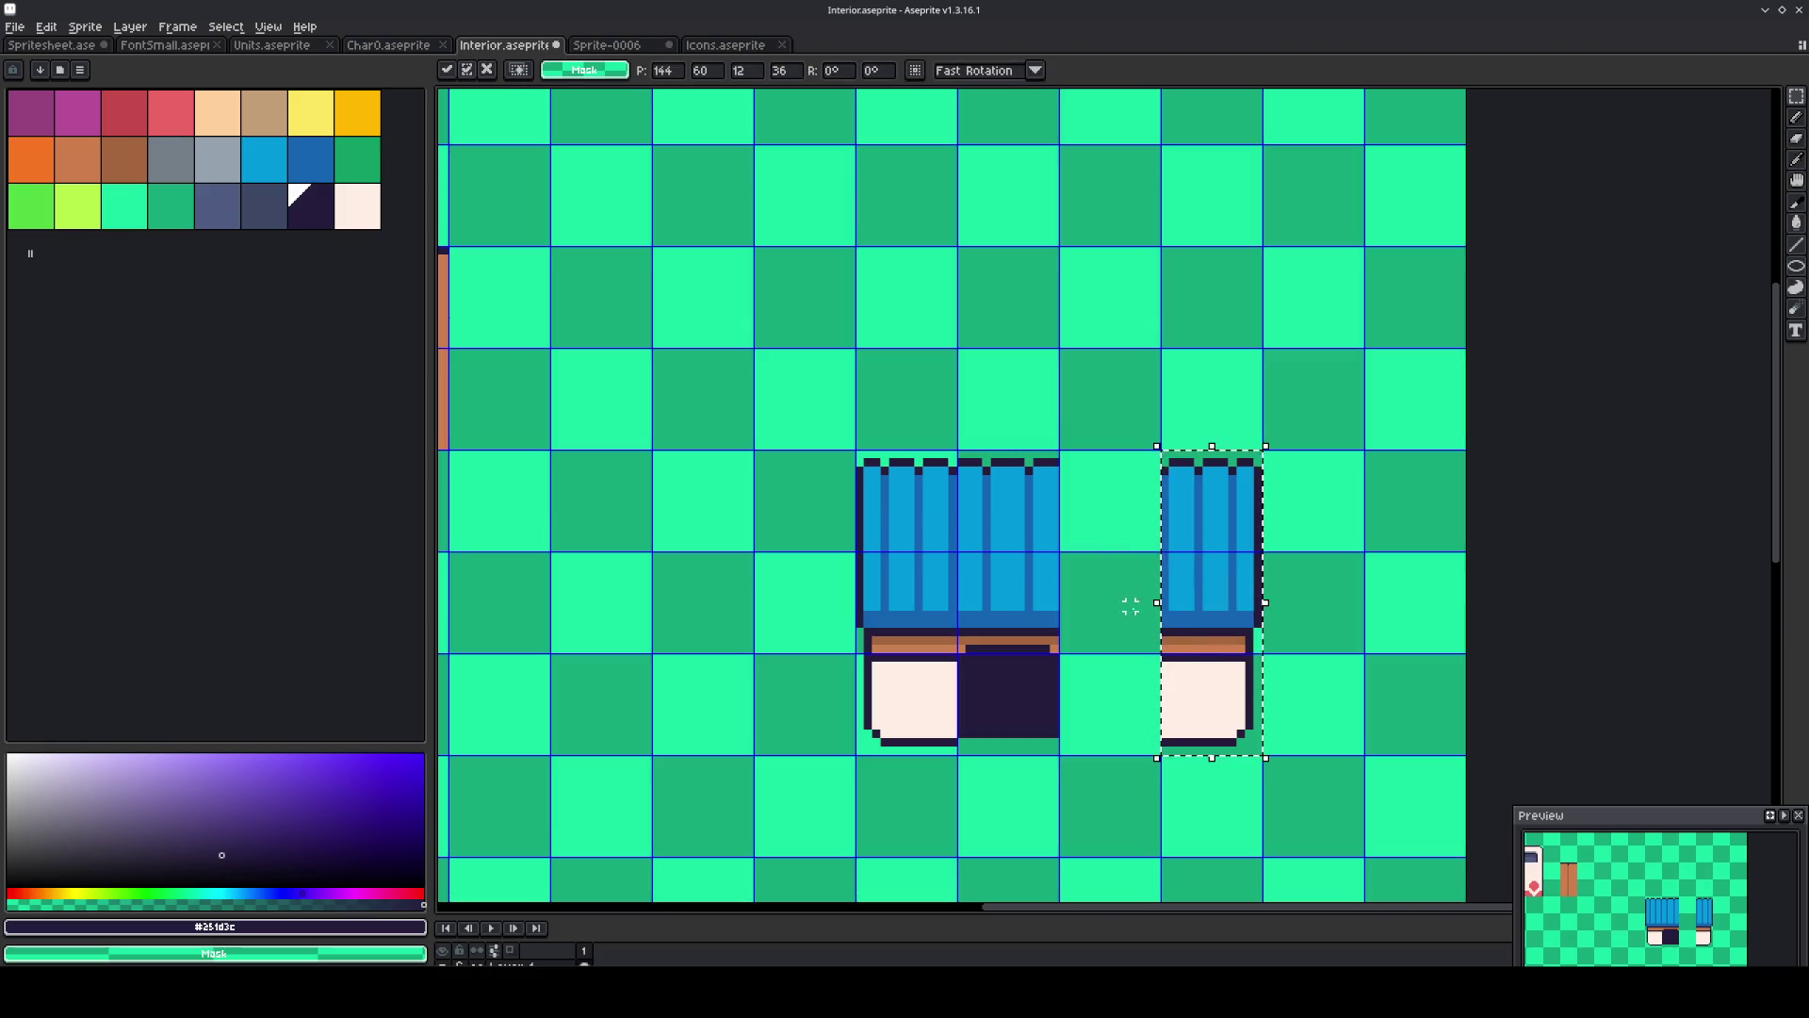
key("ctrl+d")
scroll(1127, 640, "up", 3)
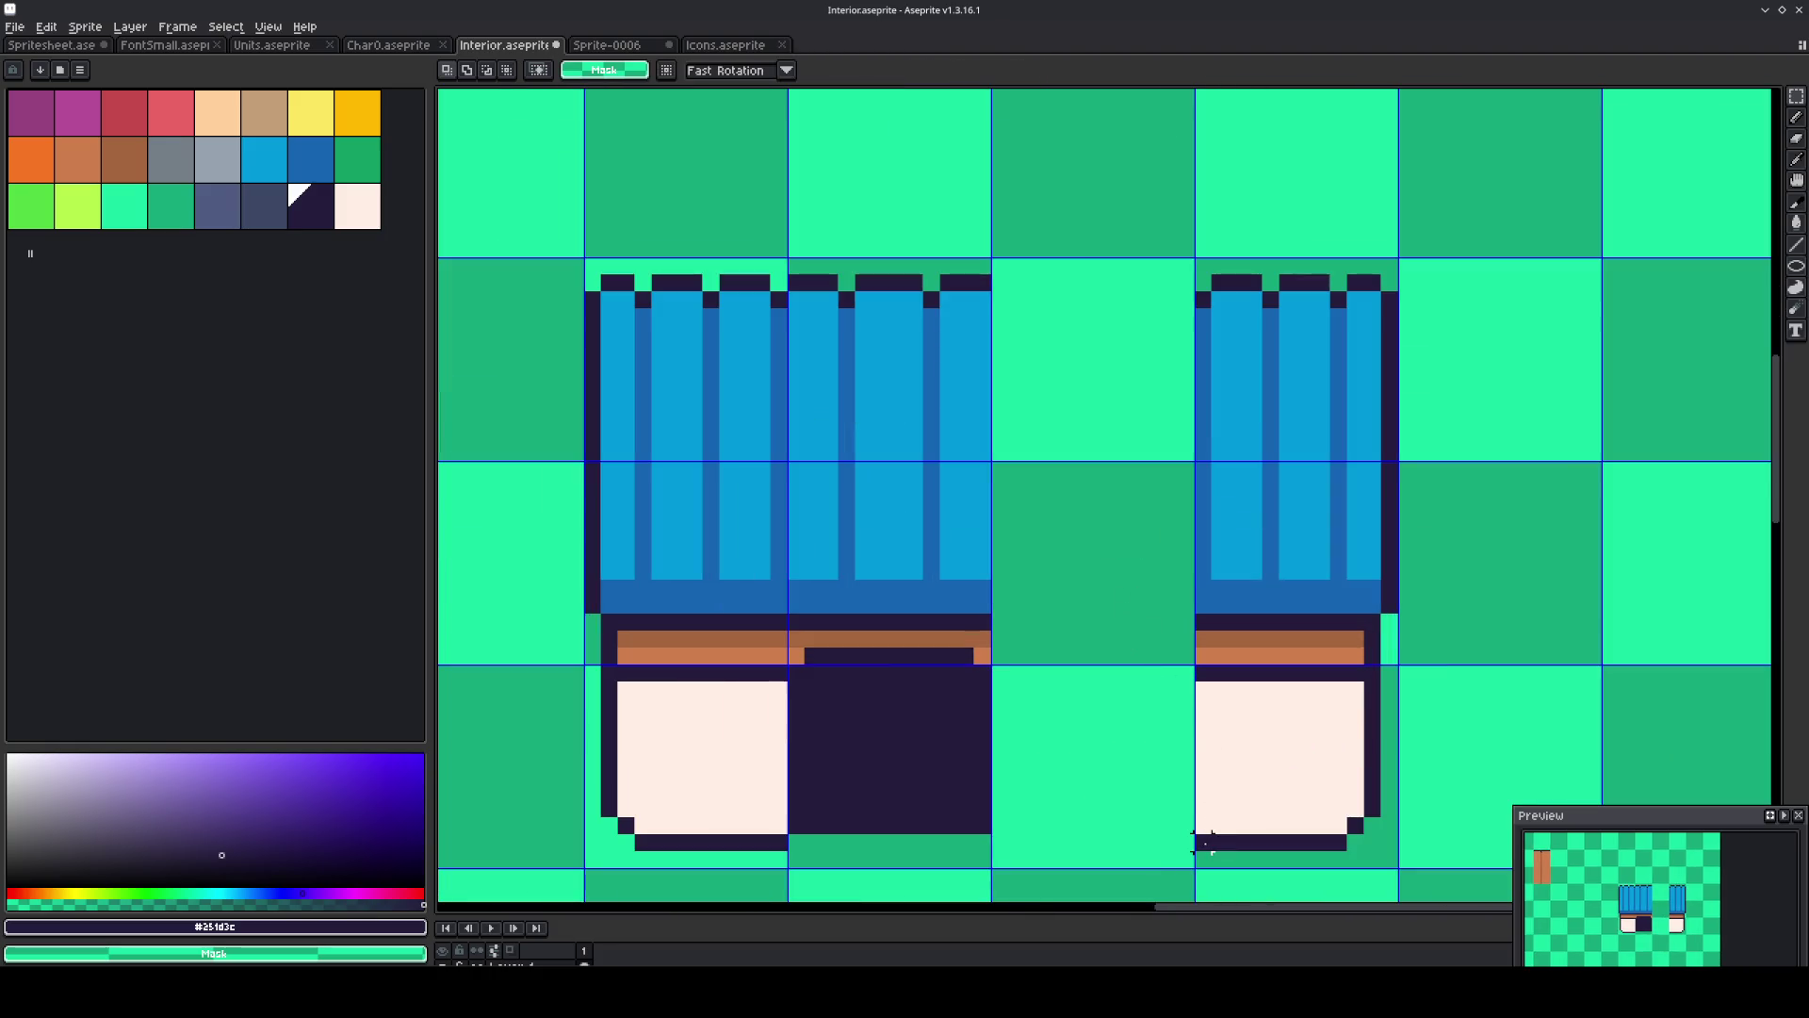
left_click_drag(1204, 863, 1203, 369)
key("ctrl+d")
Copy a roof tile into the neighbouring gap, then delete the roof copies again.
left_click_drag(931, 385, 1141, 388)
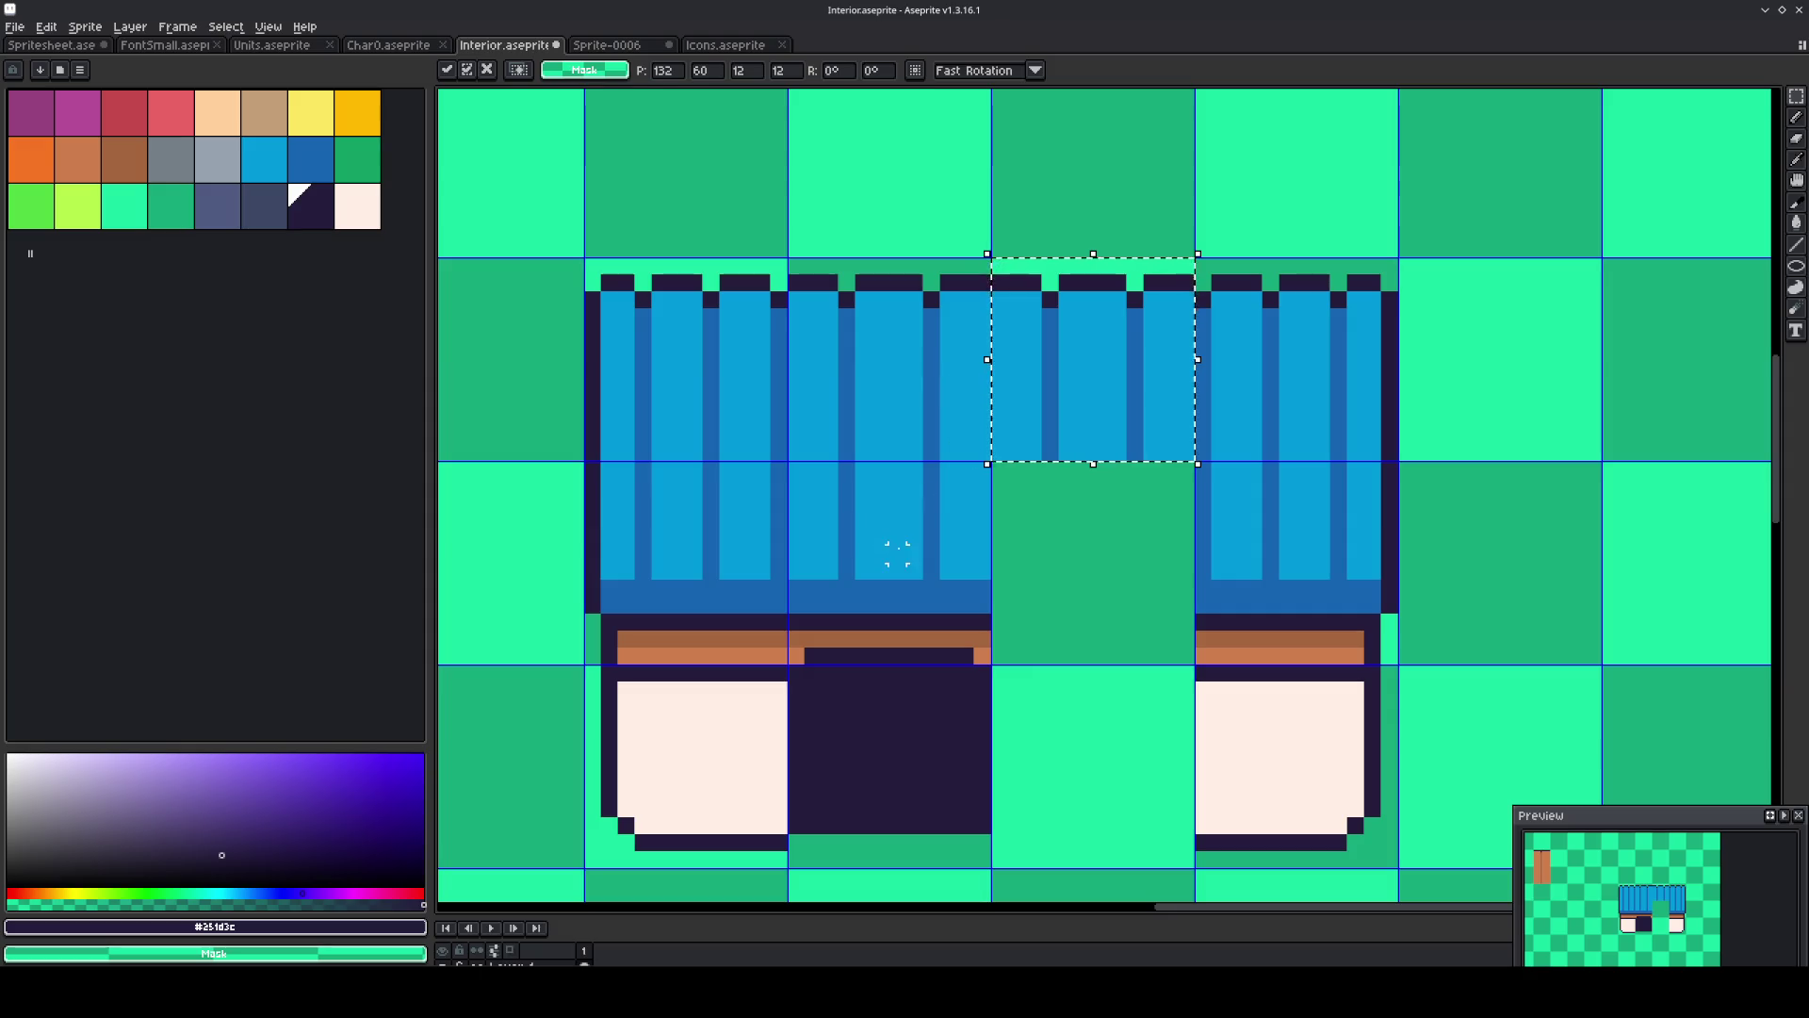
left_click_drag(907, 554, 916, 560)
left_click_drag(912, 384, 928, 394)
left_click_drag(1082, 384, 1100, 389)
key("Delete")
left_click_drag(1216, 368, 1253, 733)
key("Delete")
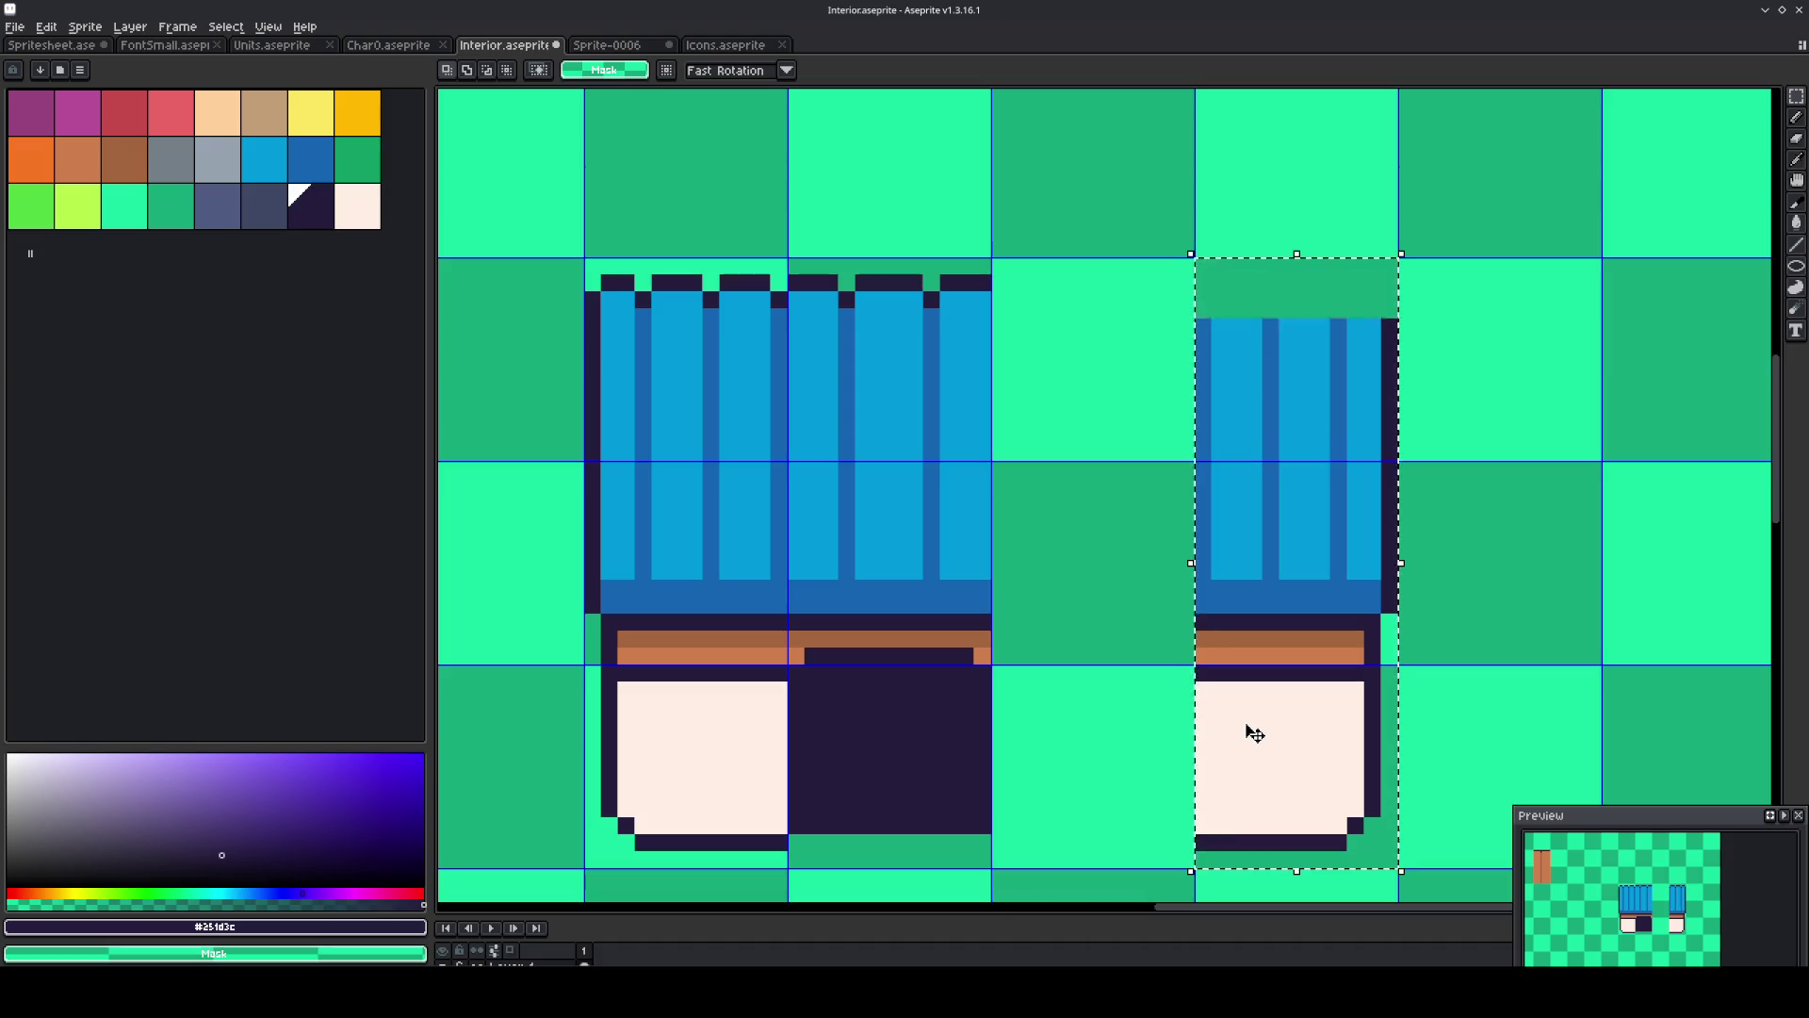
key("ctrl+d")
Duplicate the lower-left window tile two cells to the right.
scroll(1029, 585, "down", 2)
left_click_drag(1029, 585, 1142, 517)
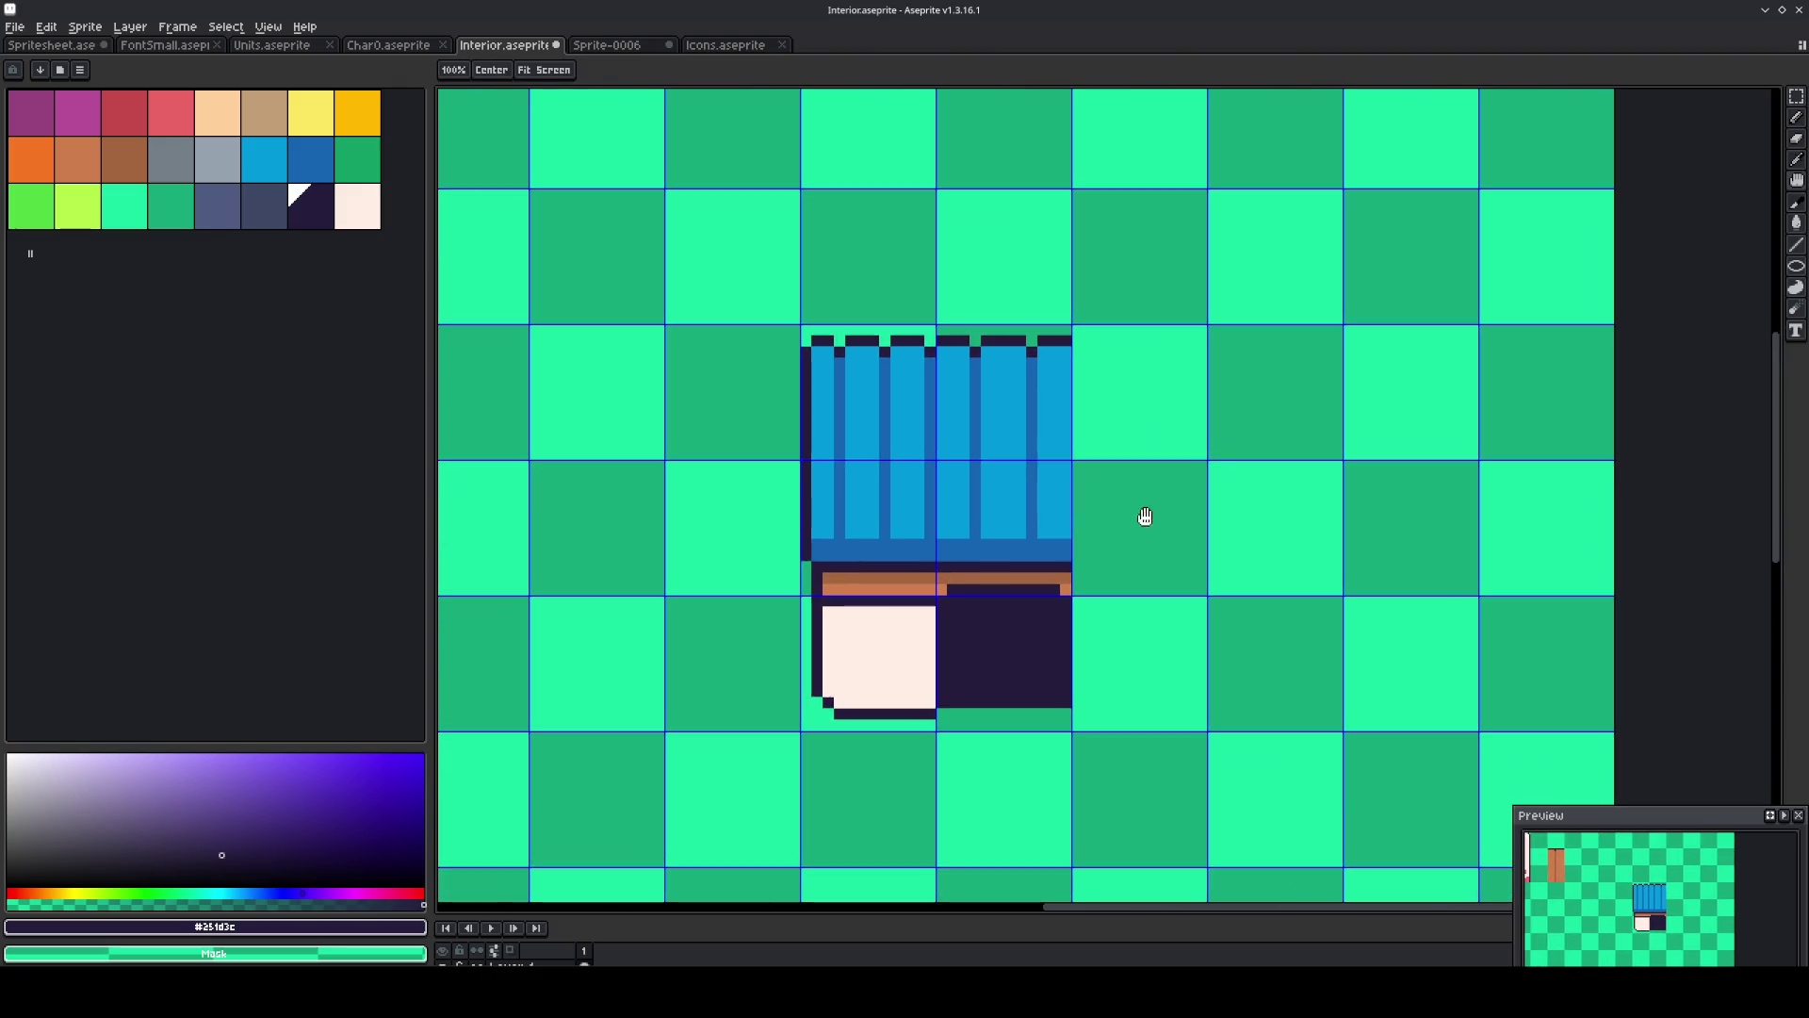
left_click_drag(861, 691, 969, 698)
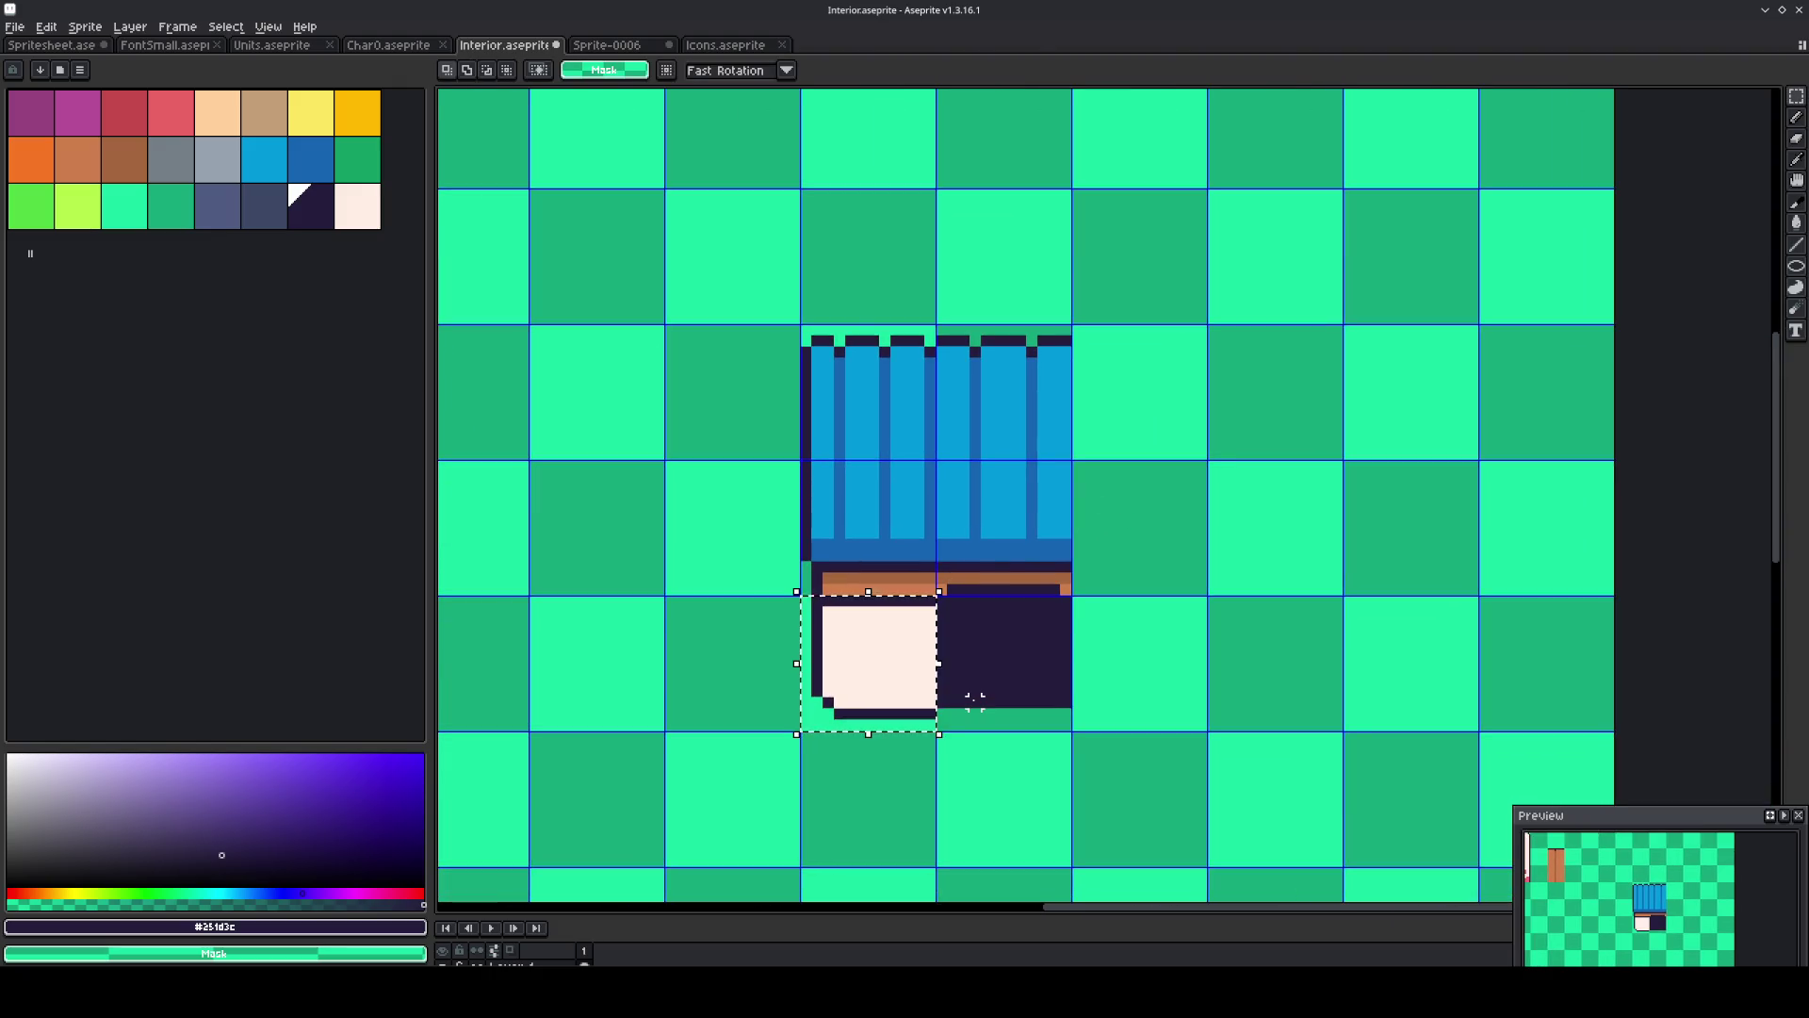
left_click_drag(829, 702, 952, 711)
key("shift+Left")
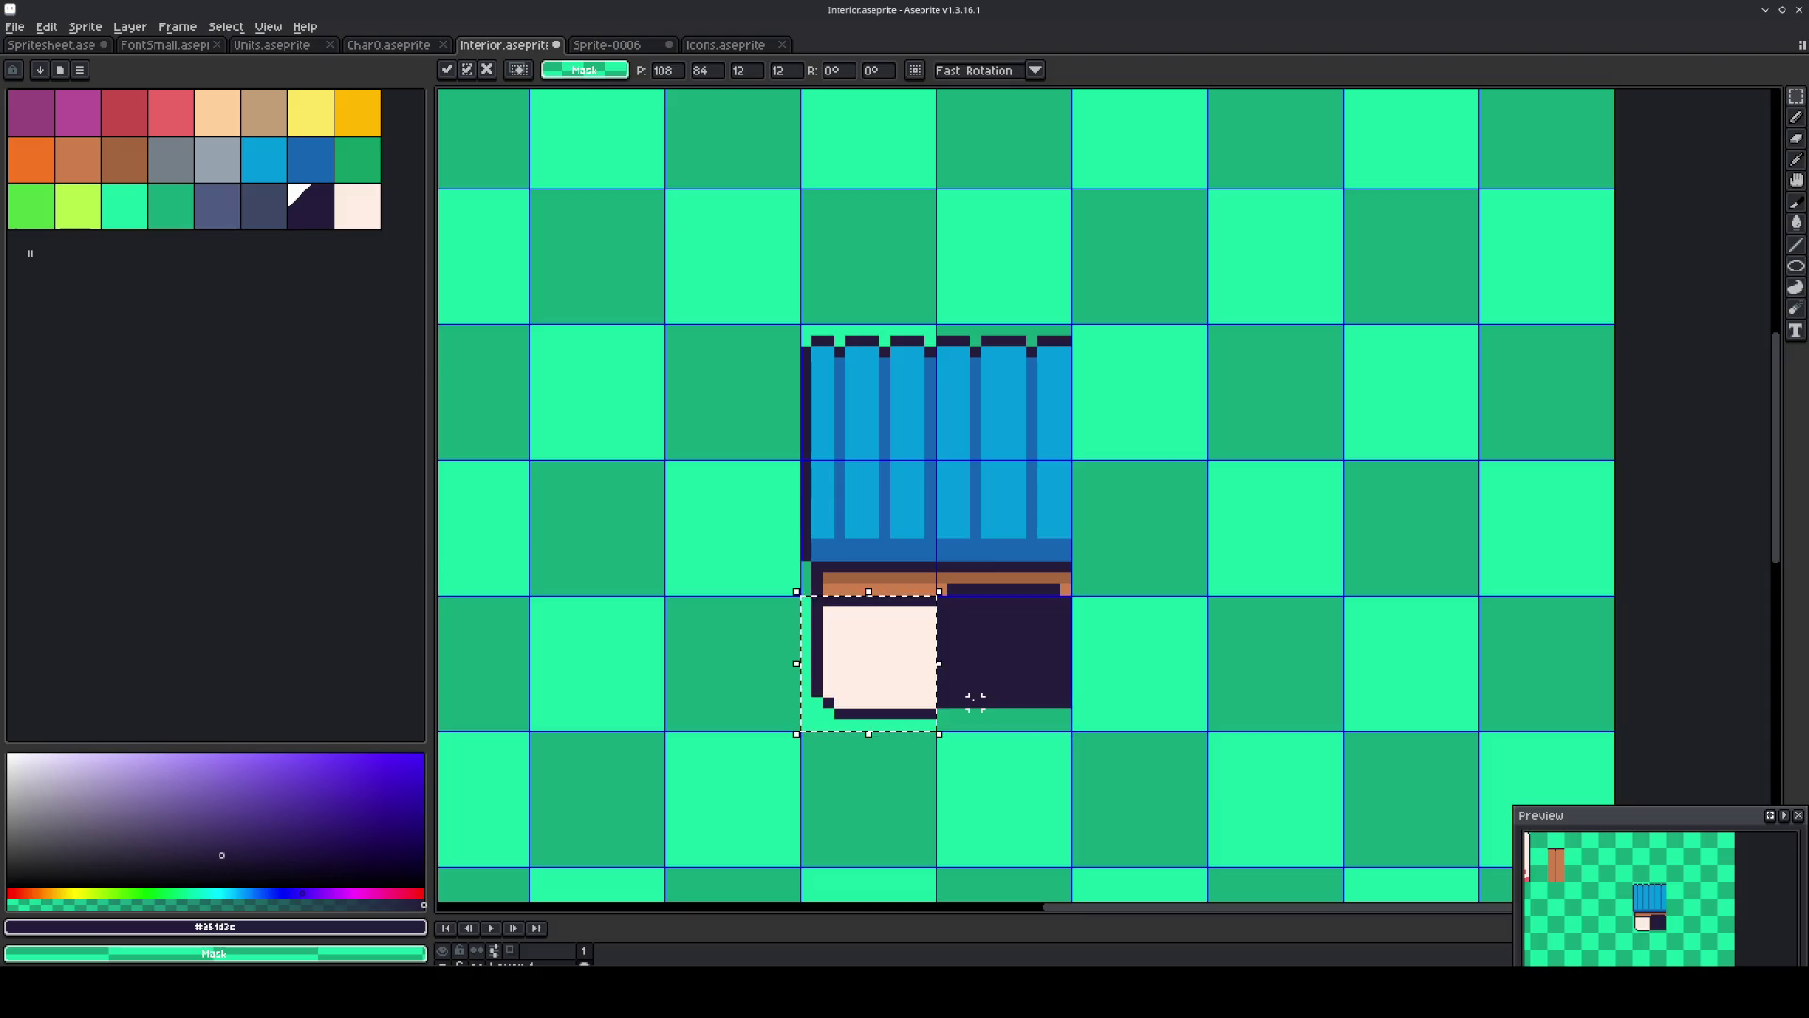
key("shift+Right")
key("shift+Right")
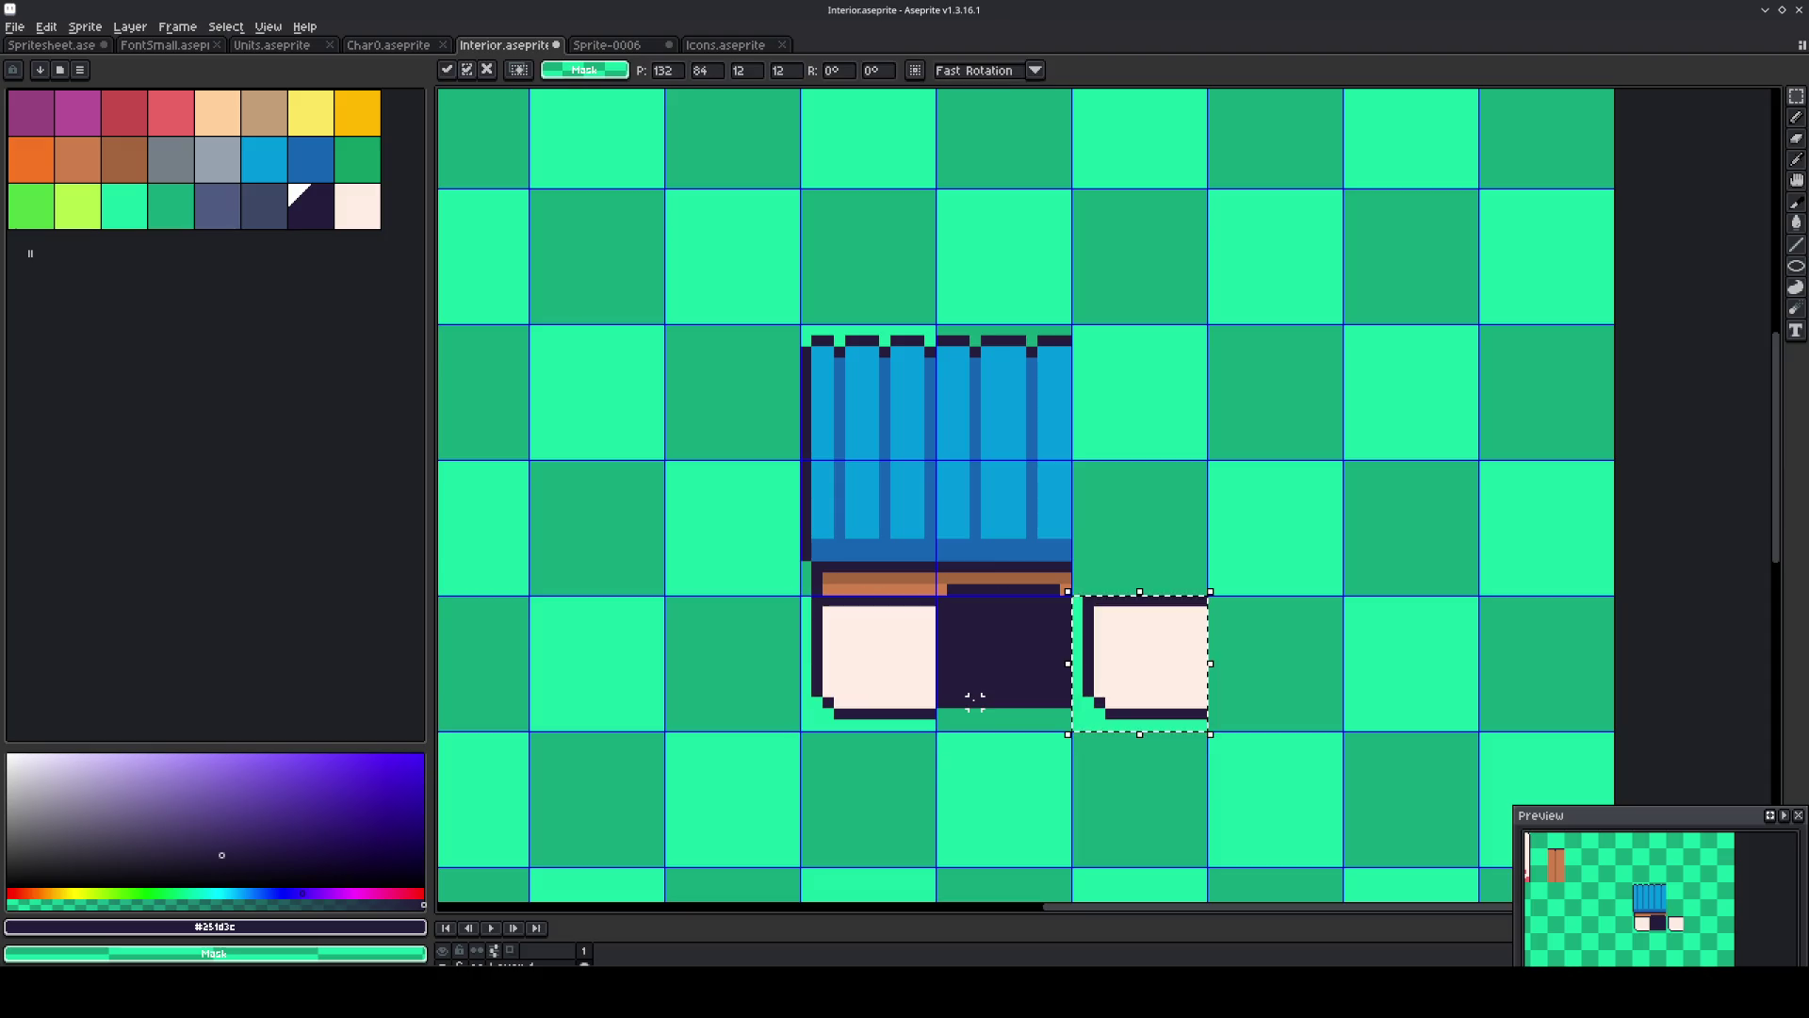
key("ctrl+d")
Stretch a thin strip of the right white block leftward to close the green gap.
left_click_drag(1150, 744, 1123, 556)
left_click_drag(1151, 650, 1147, 652)
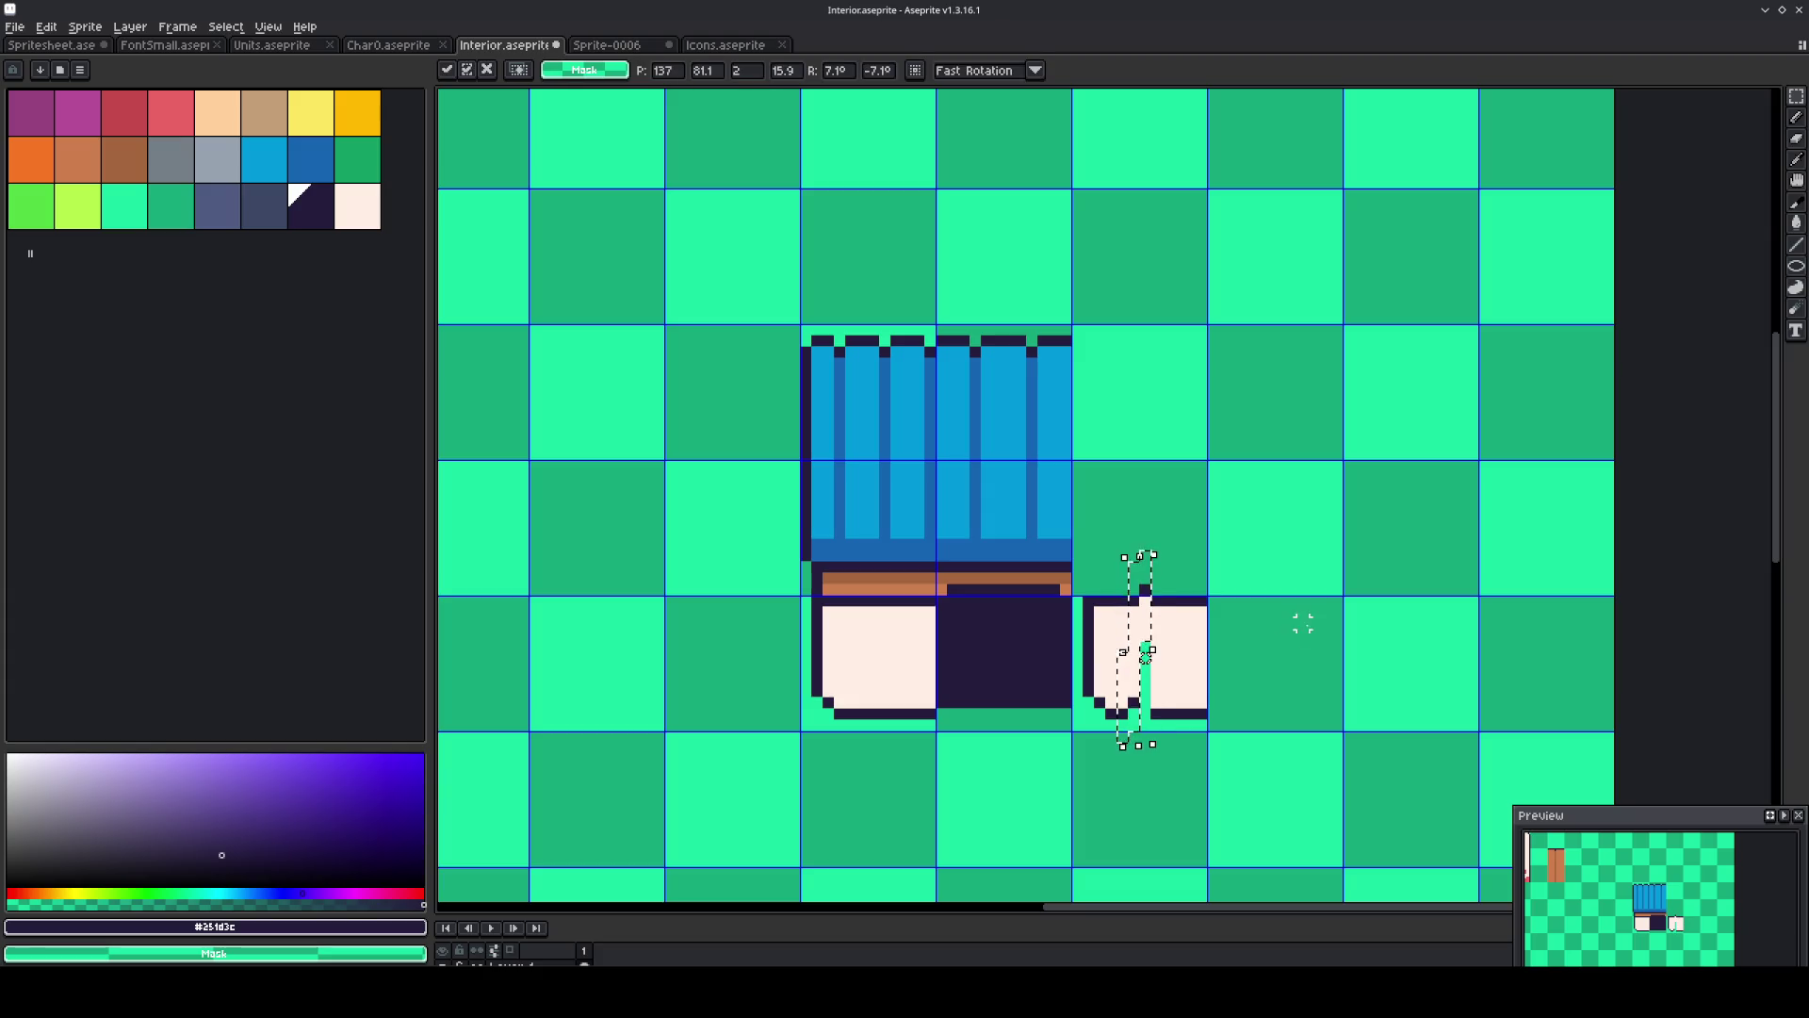
key("Escape")
key("z")
left_click(1165, 666)
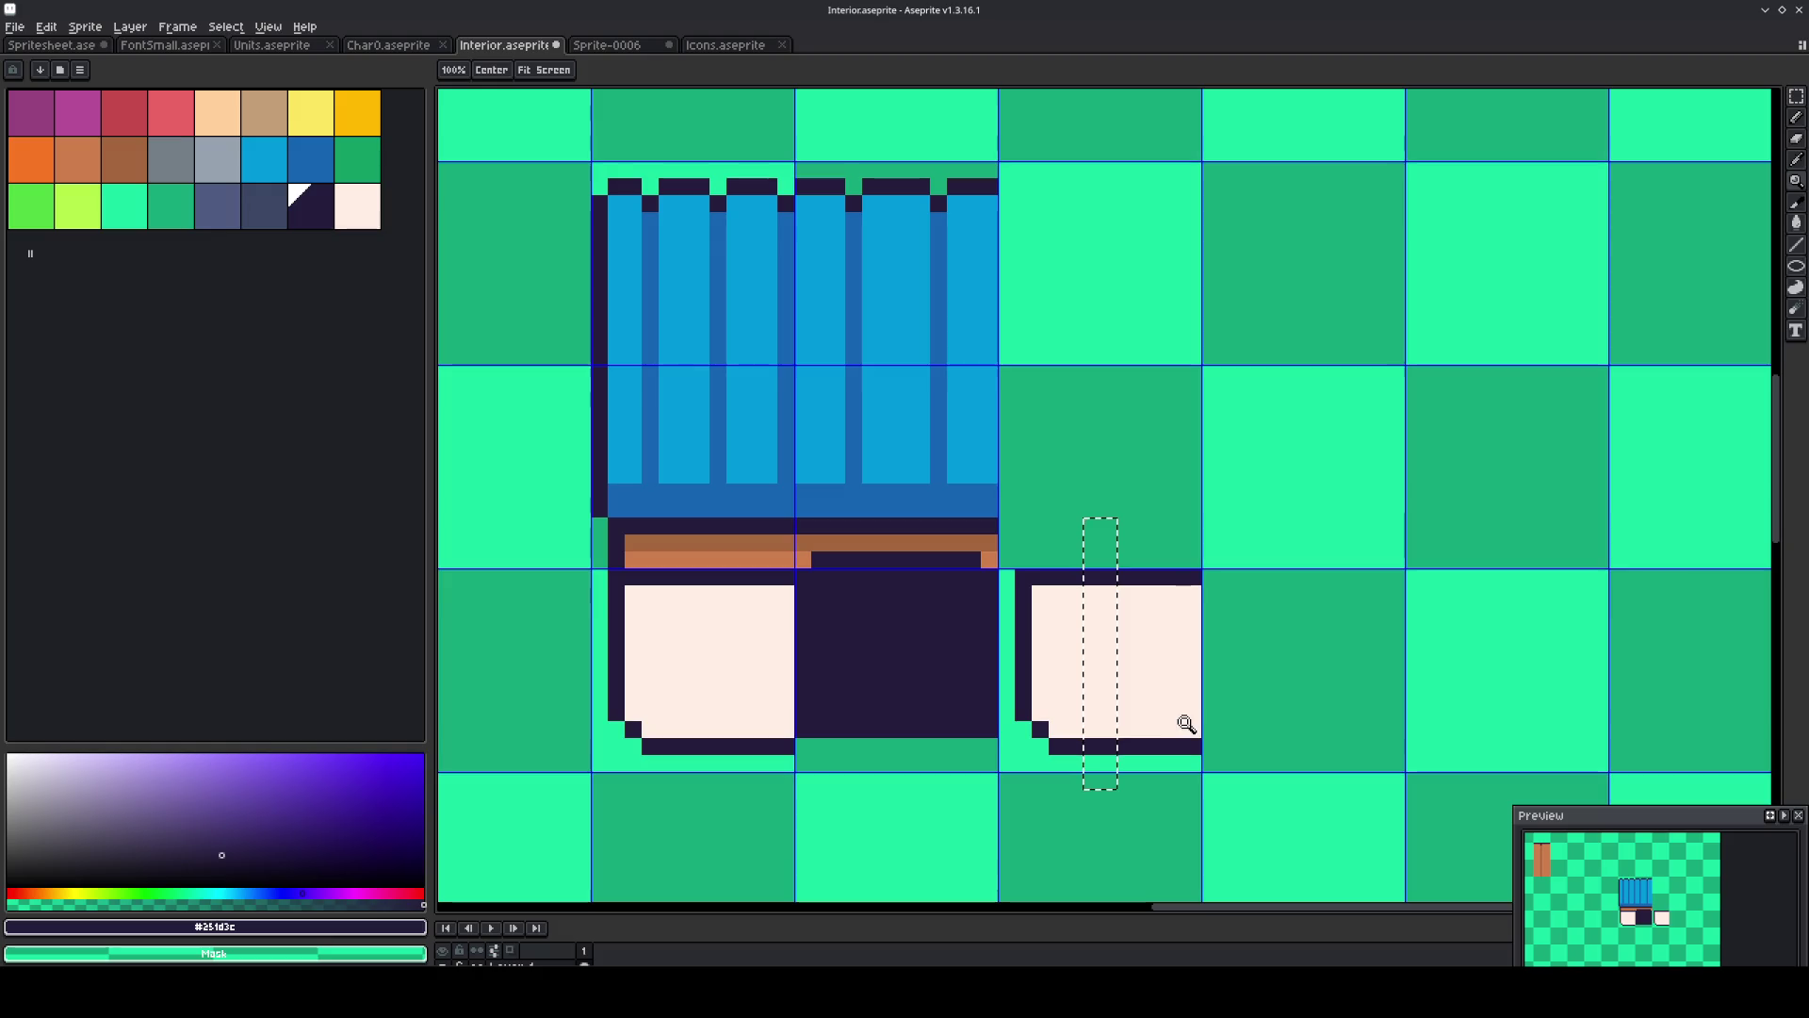
key("m")
key("ctrl+d")
left_click_drag(1142, 764, 1130, 565)
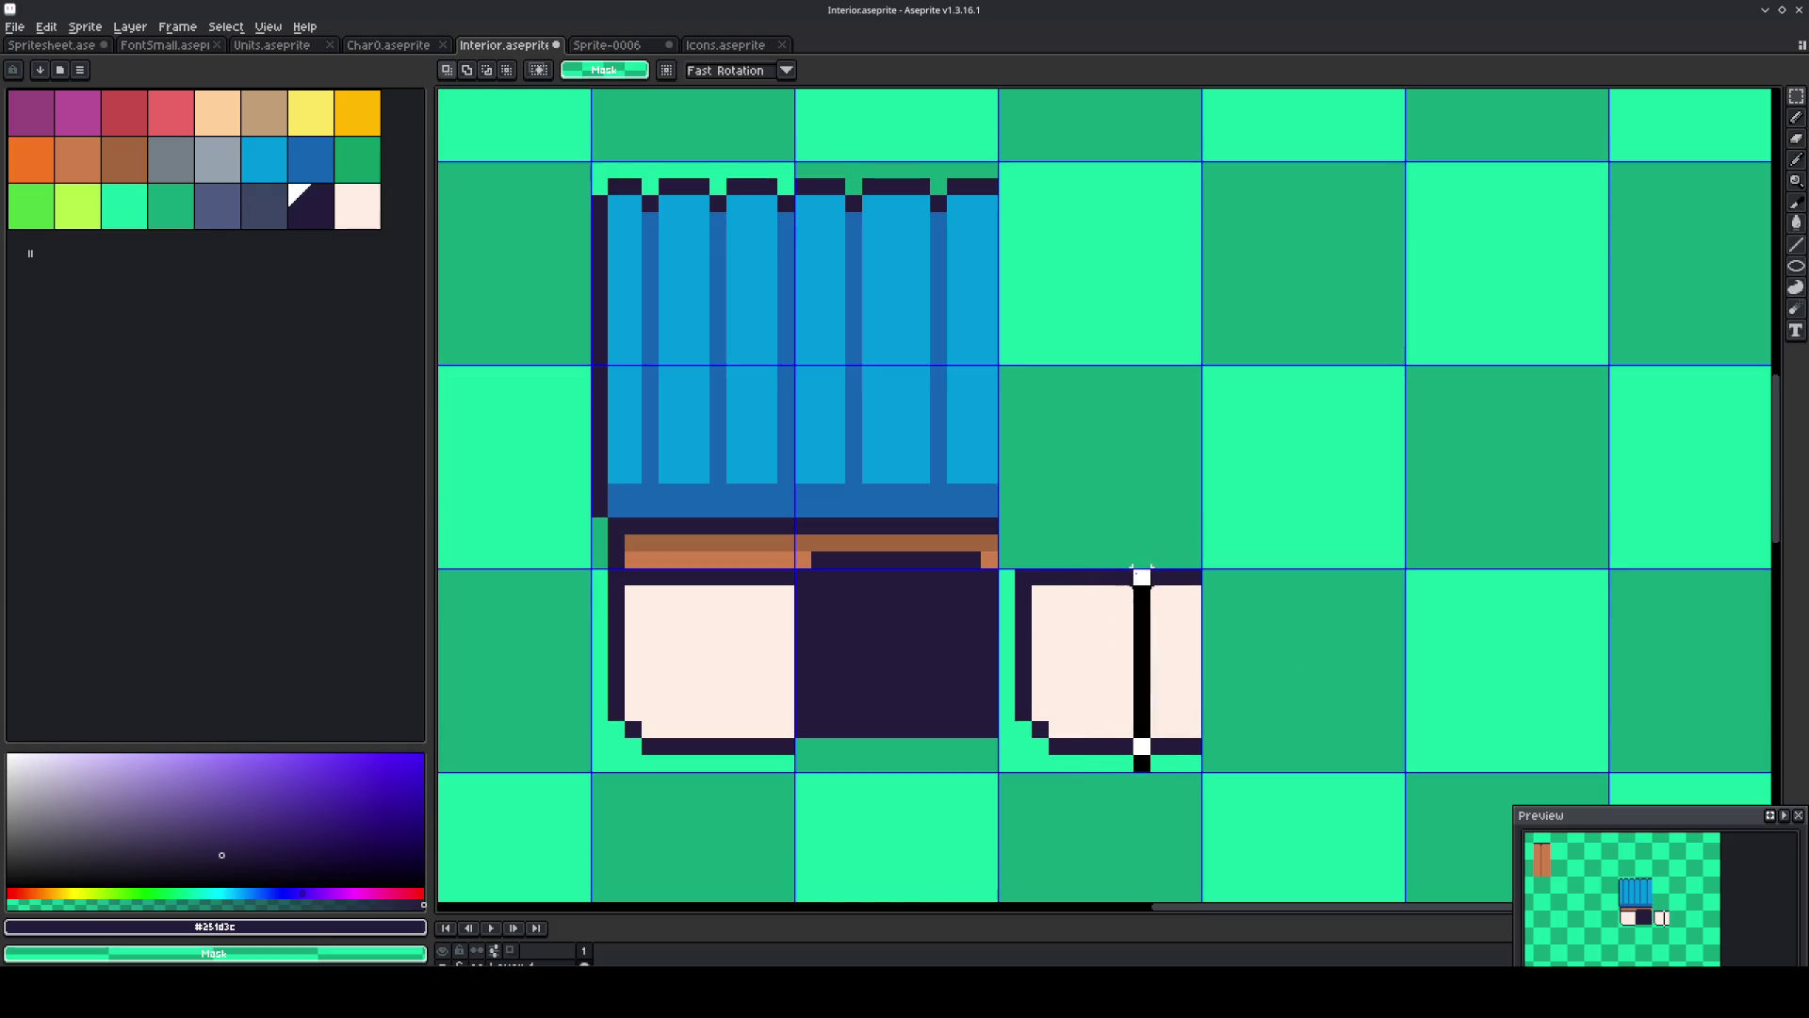
left_click_drag(1132, 669, 980, 678)
left_click(1143, 488)
scroll(1139, 489, "down", 3)
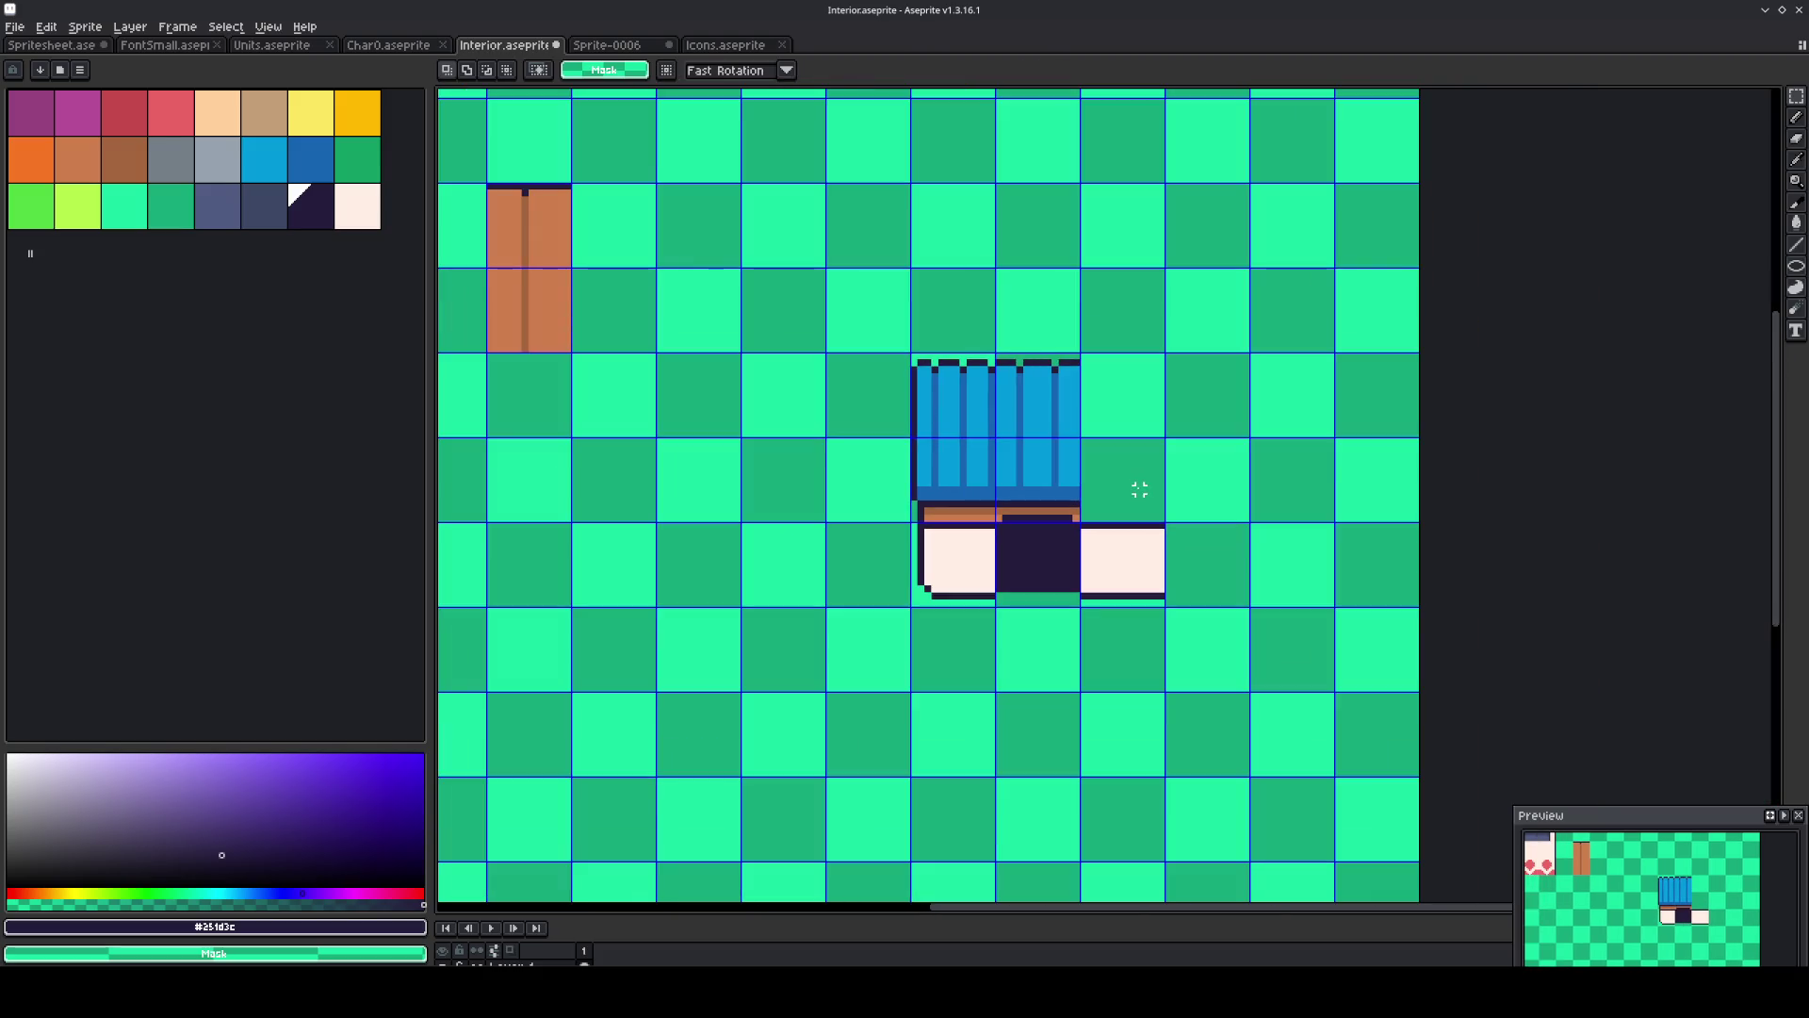
scroll(1139, 489, "up", 2)
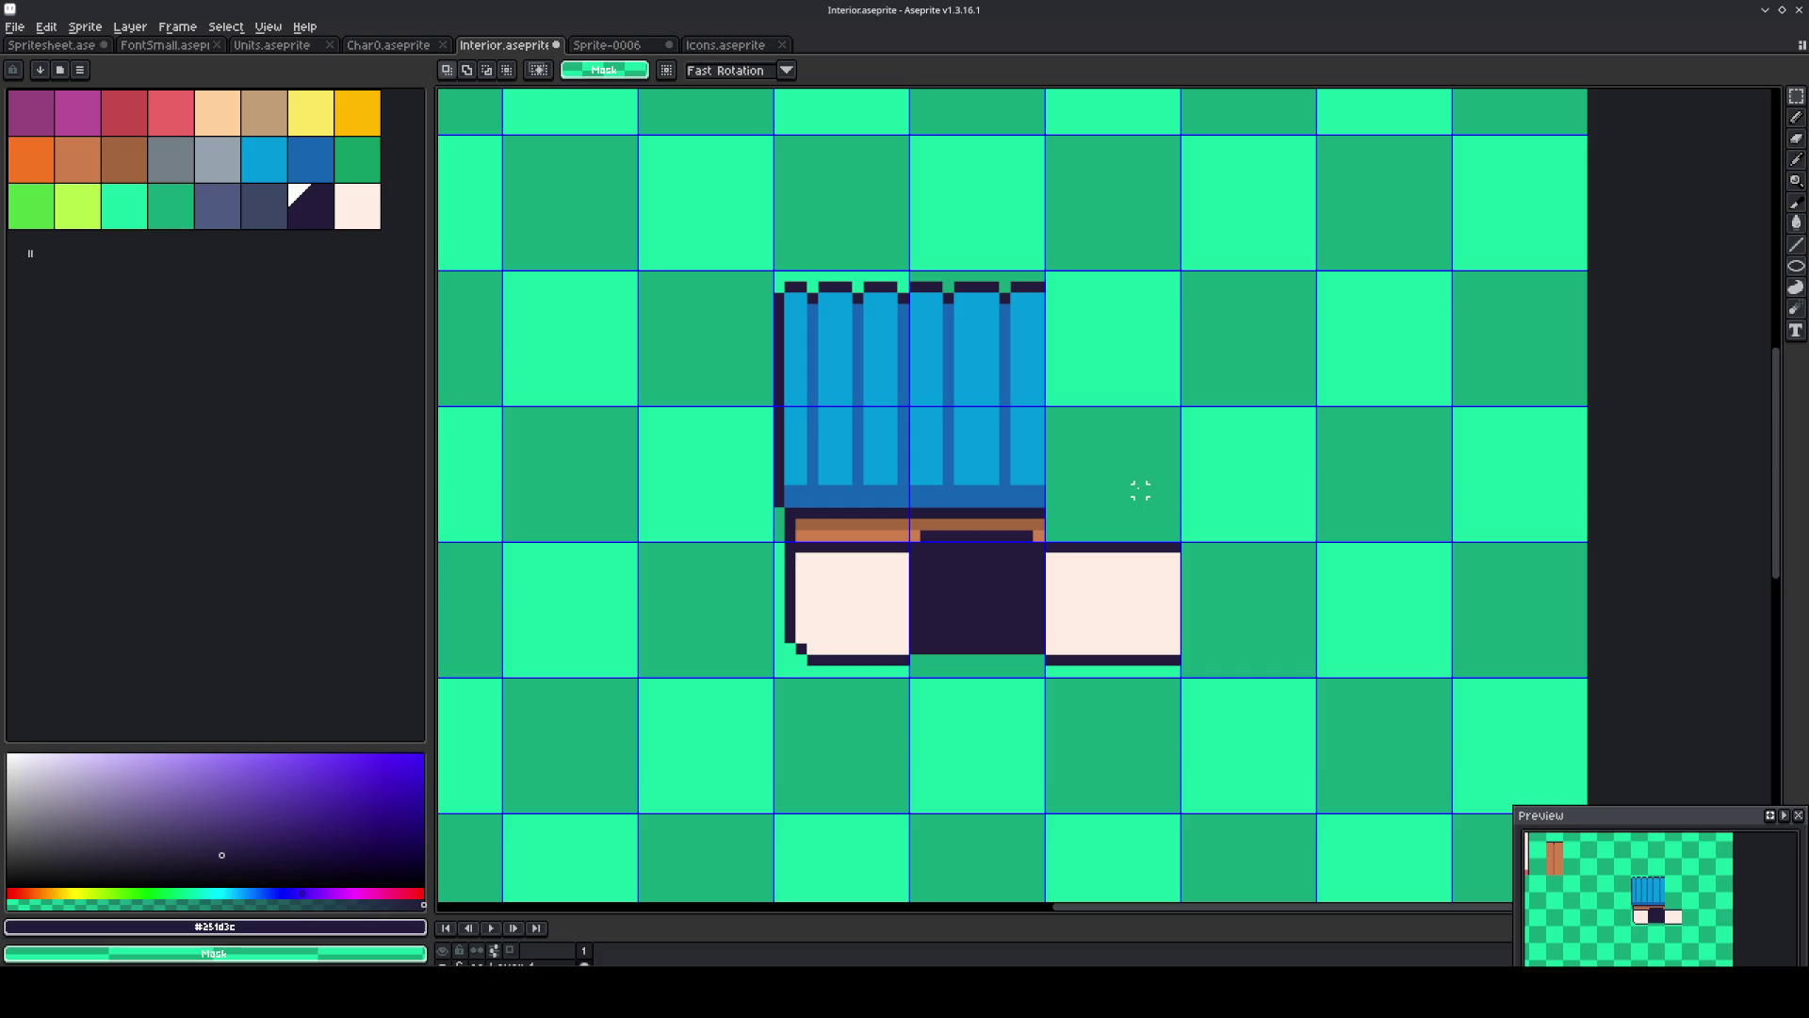
Move the awning piece one cell to the right.
mouse_move(1152, 569)
left_mouse_down()
mouse_move(1140, 599)
mouse_move(862, 375)
left_mouse_up()
key("shift+Right")
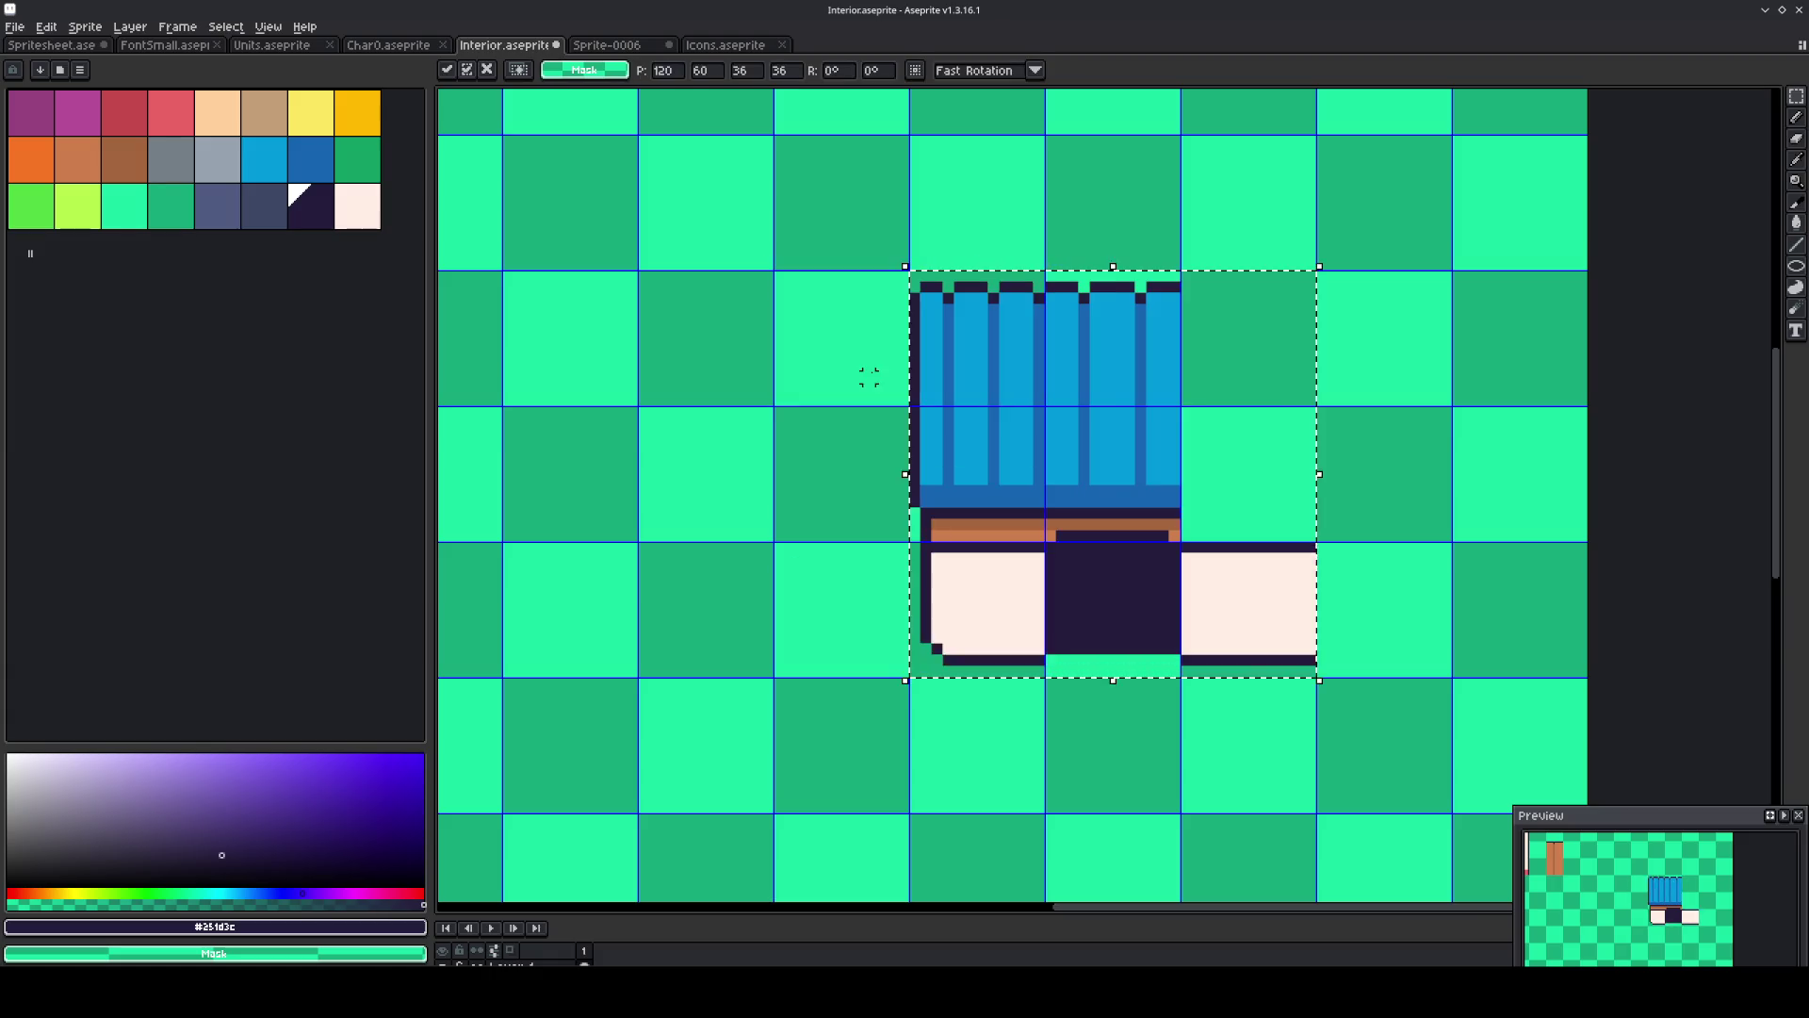
key("shift+Right")
key("shift+Right")
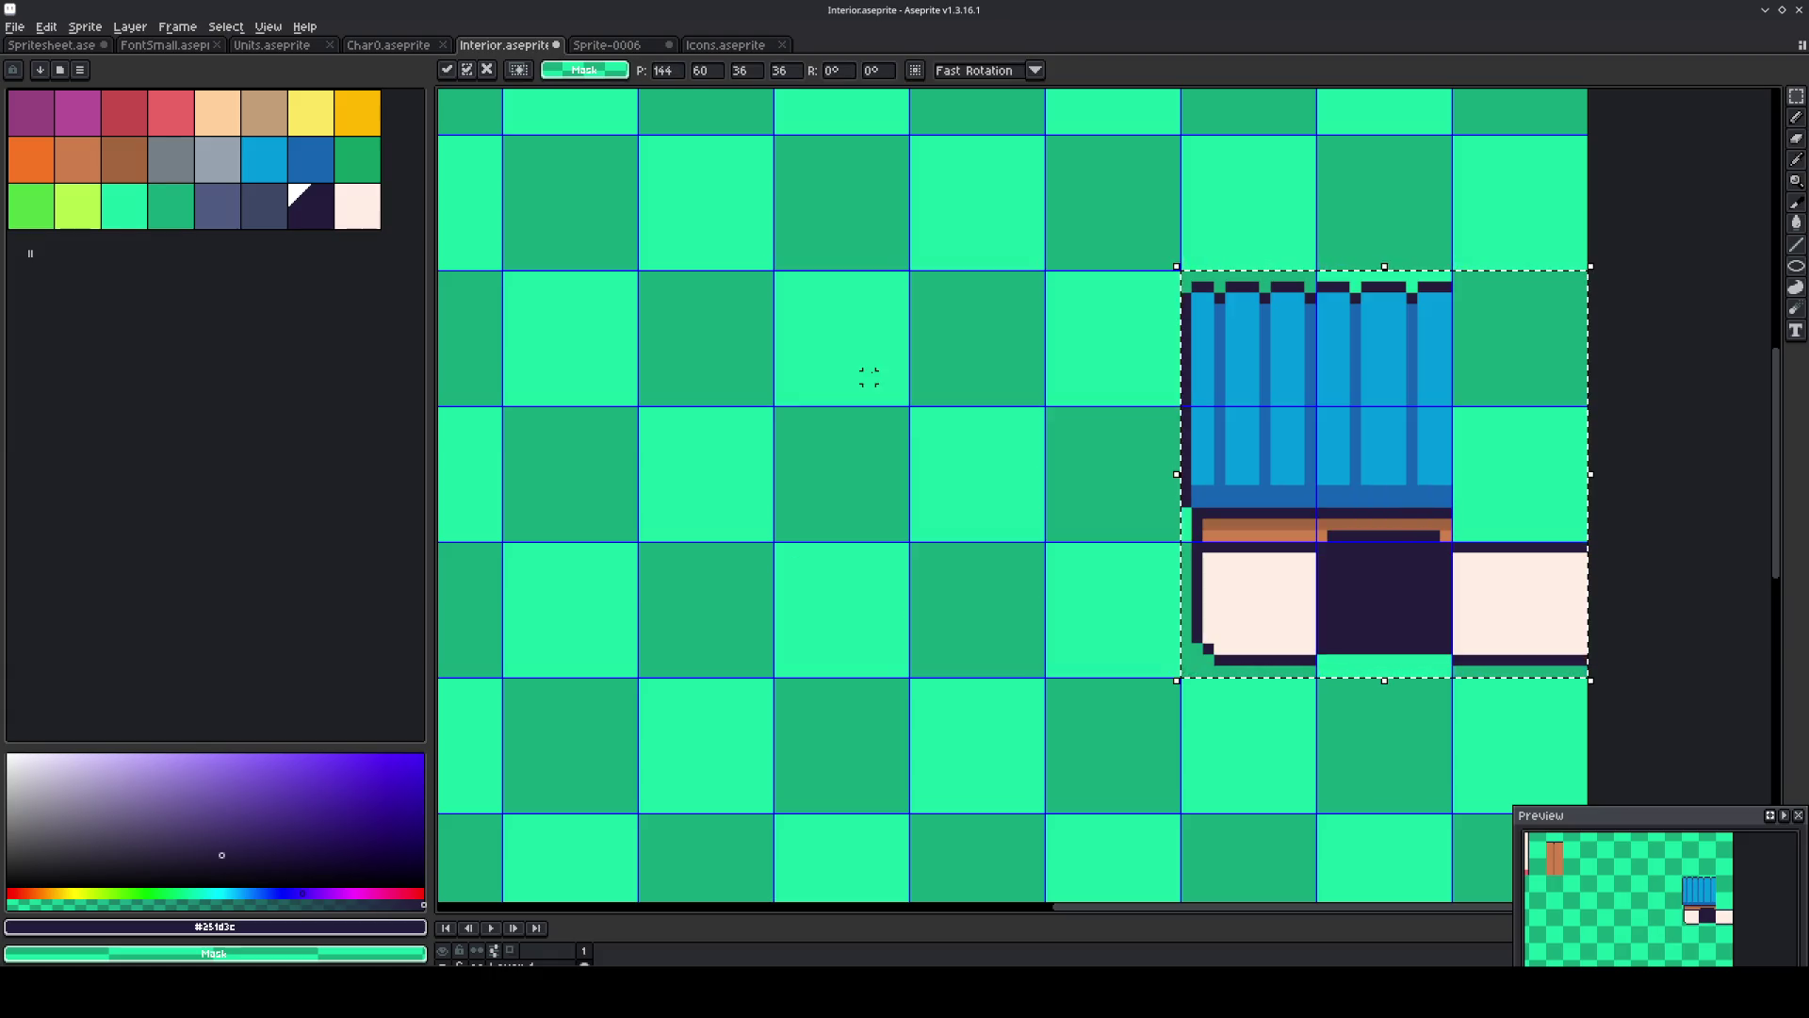
key("shift+Left")
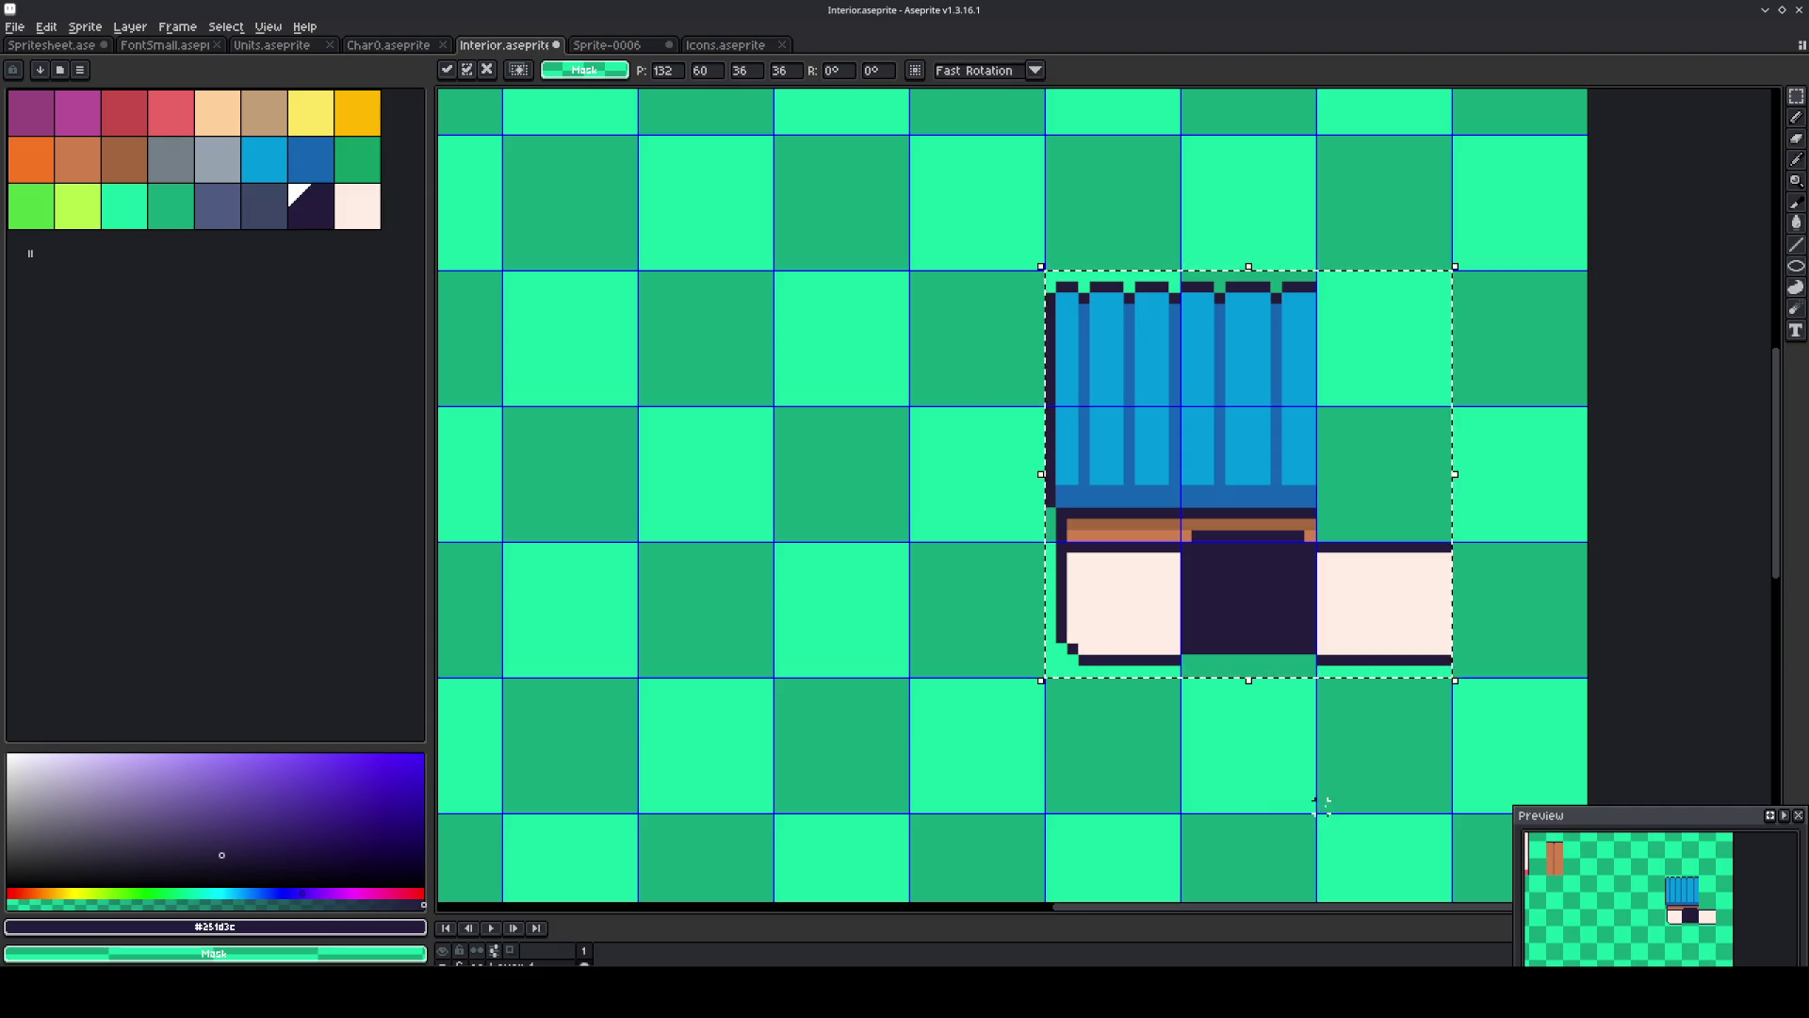
key("Return")
Move the right white block down under the other block, then shift the whole piece two cells right.
left_click_drag(1356, 601, 1355, 603)
key("shift+Down")
key("shift+Left")
key("shift+Left")
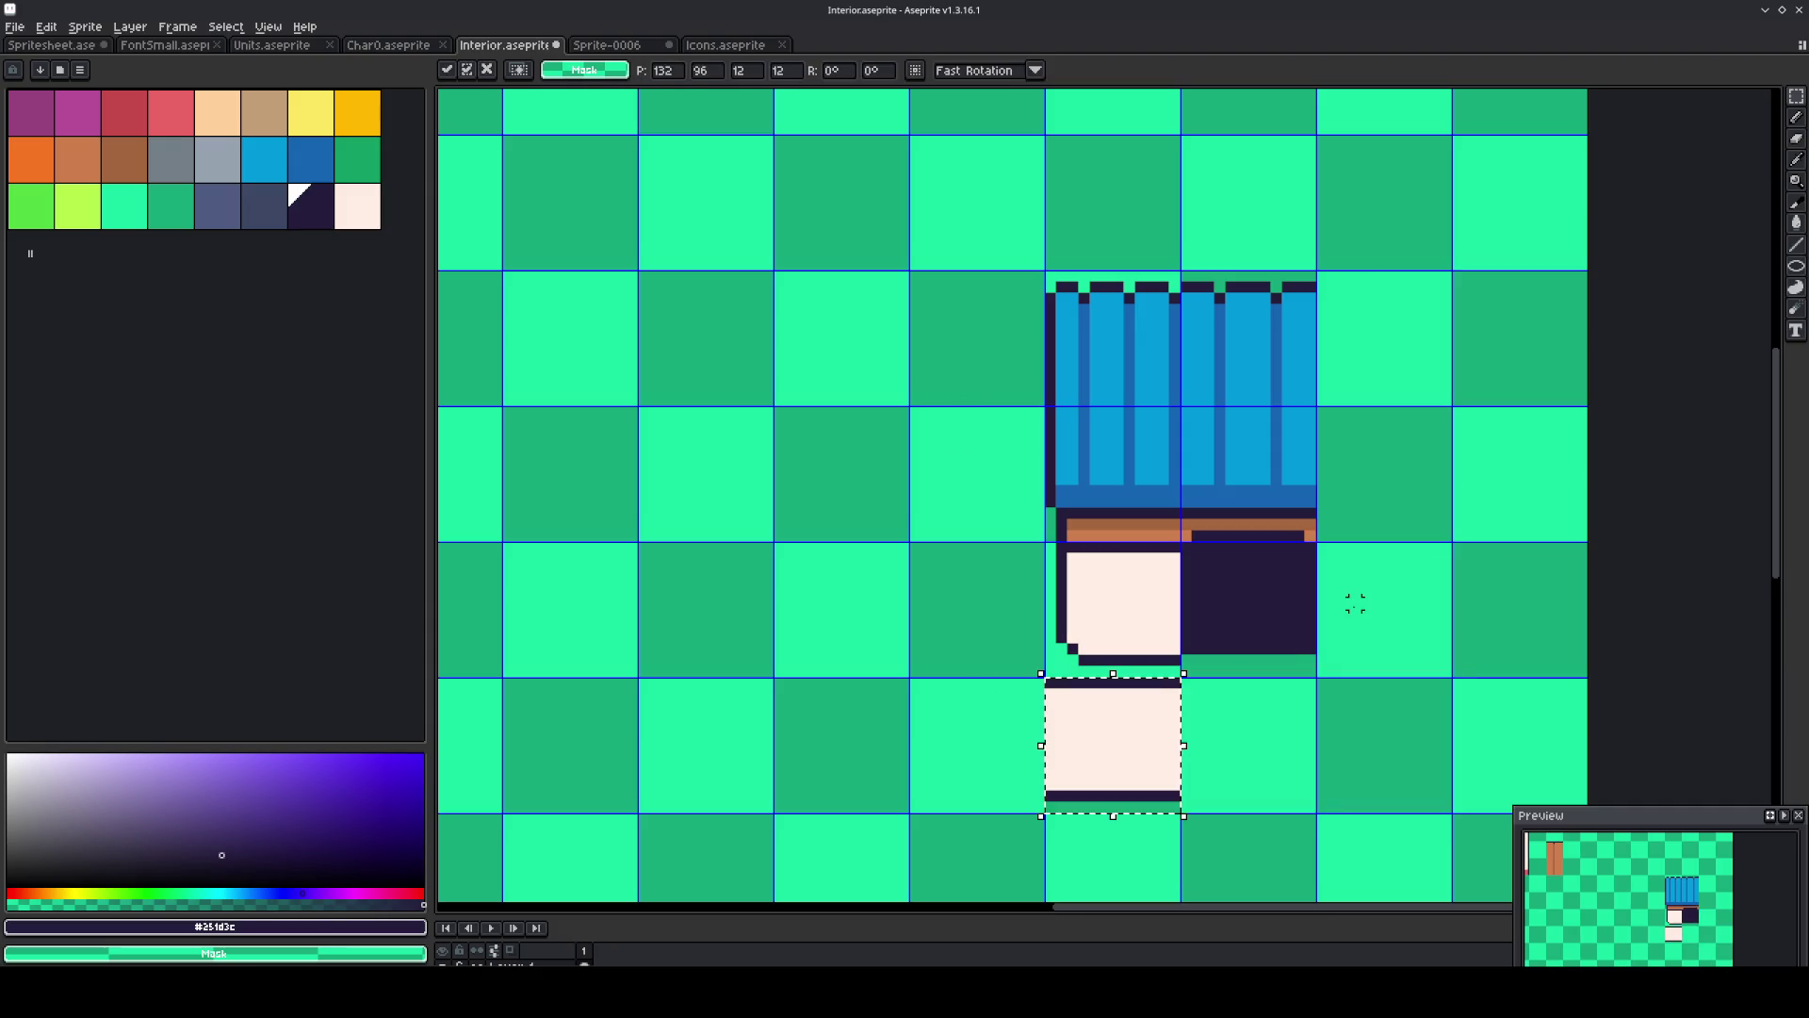
mouse_move(1252, 747)
left_mouse_down()
mouse_move(1154, 603)
mouse_move(1140, 388)
left_mouse_up()
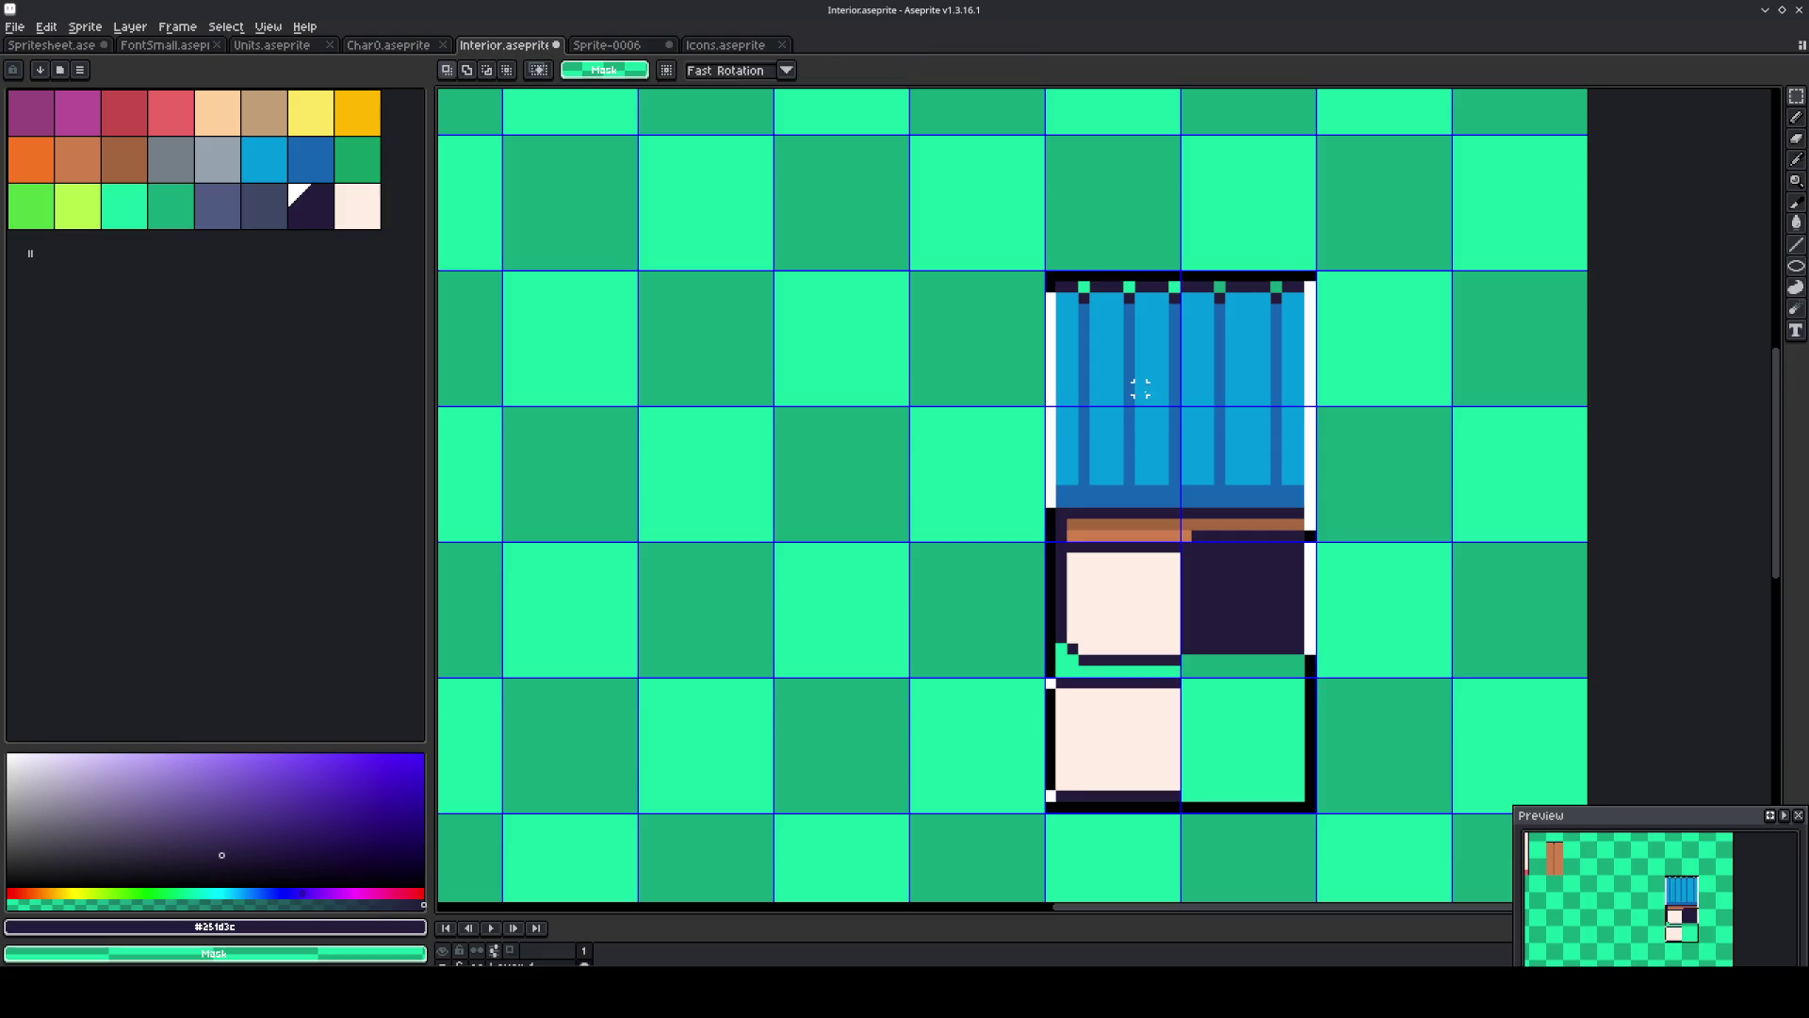
key("shift+Right")
key("shift+Right")
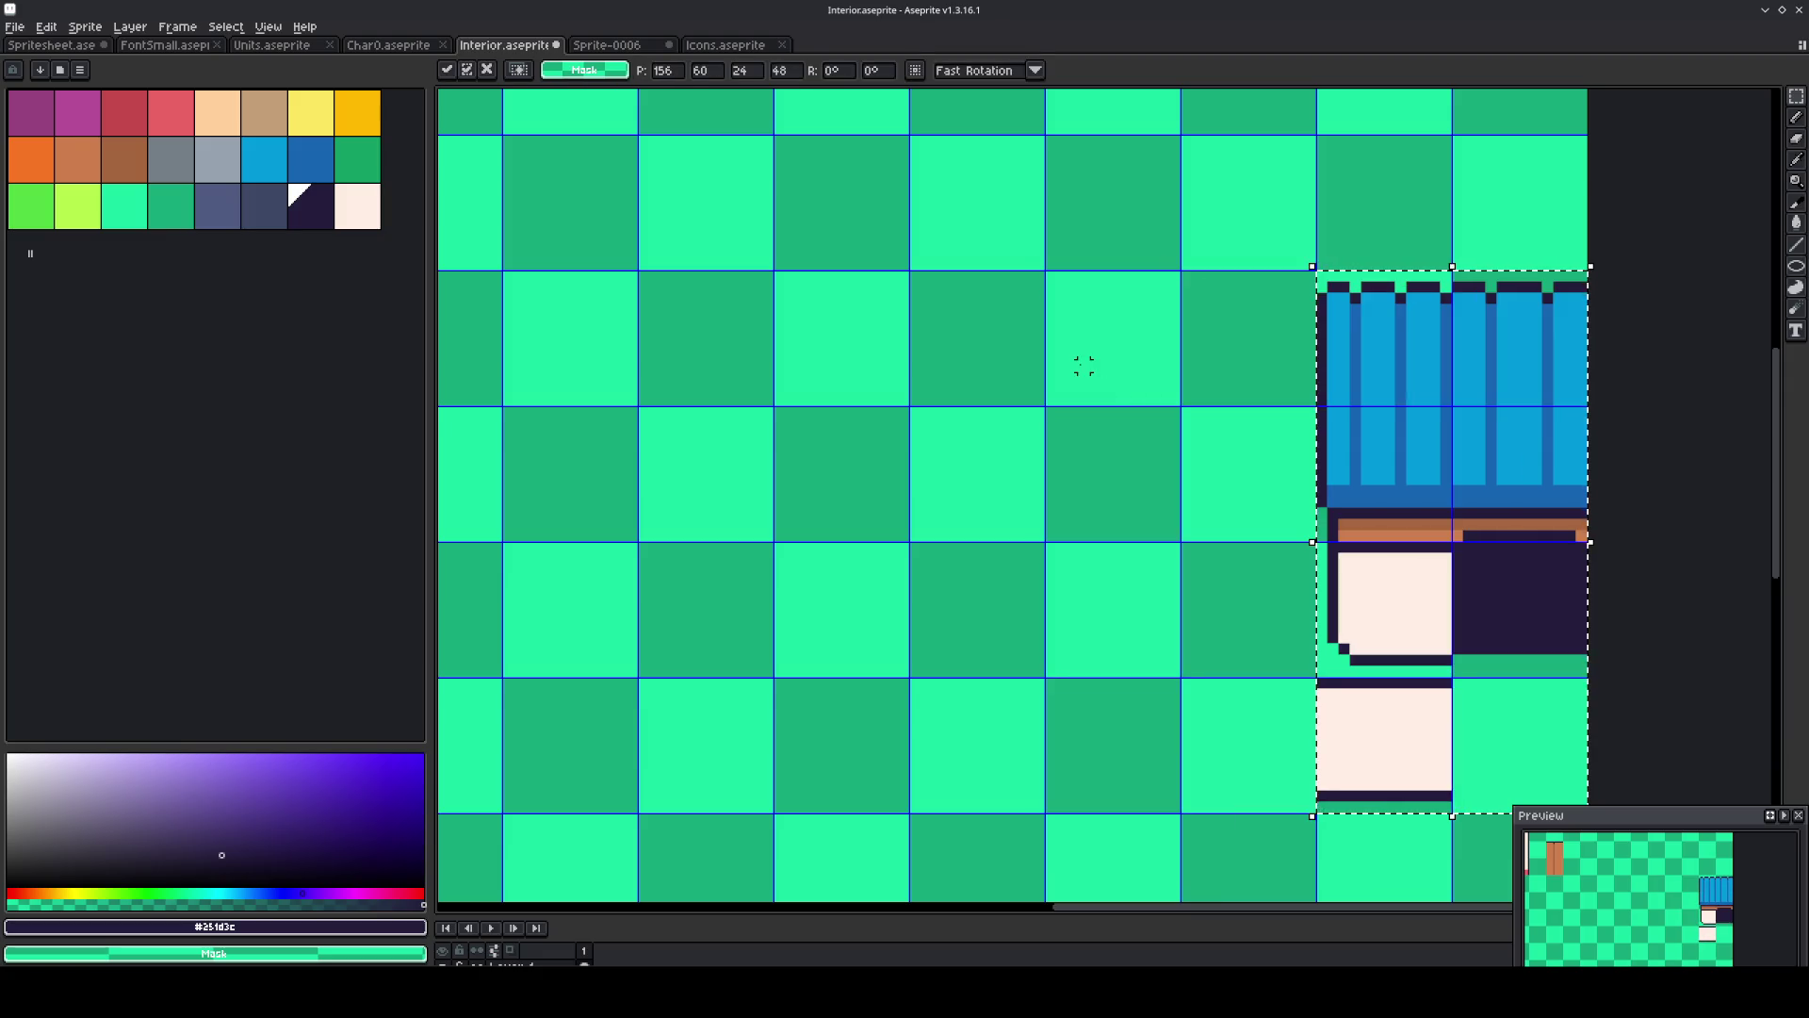
left_click(1083, 298)
Duplicate the awning block and place the copy two cells to the left.
key("ctrl+shift+d")
key("ctrl+c")
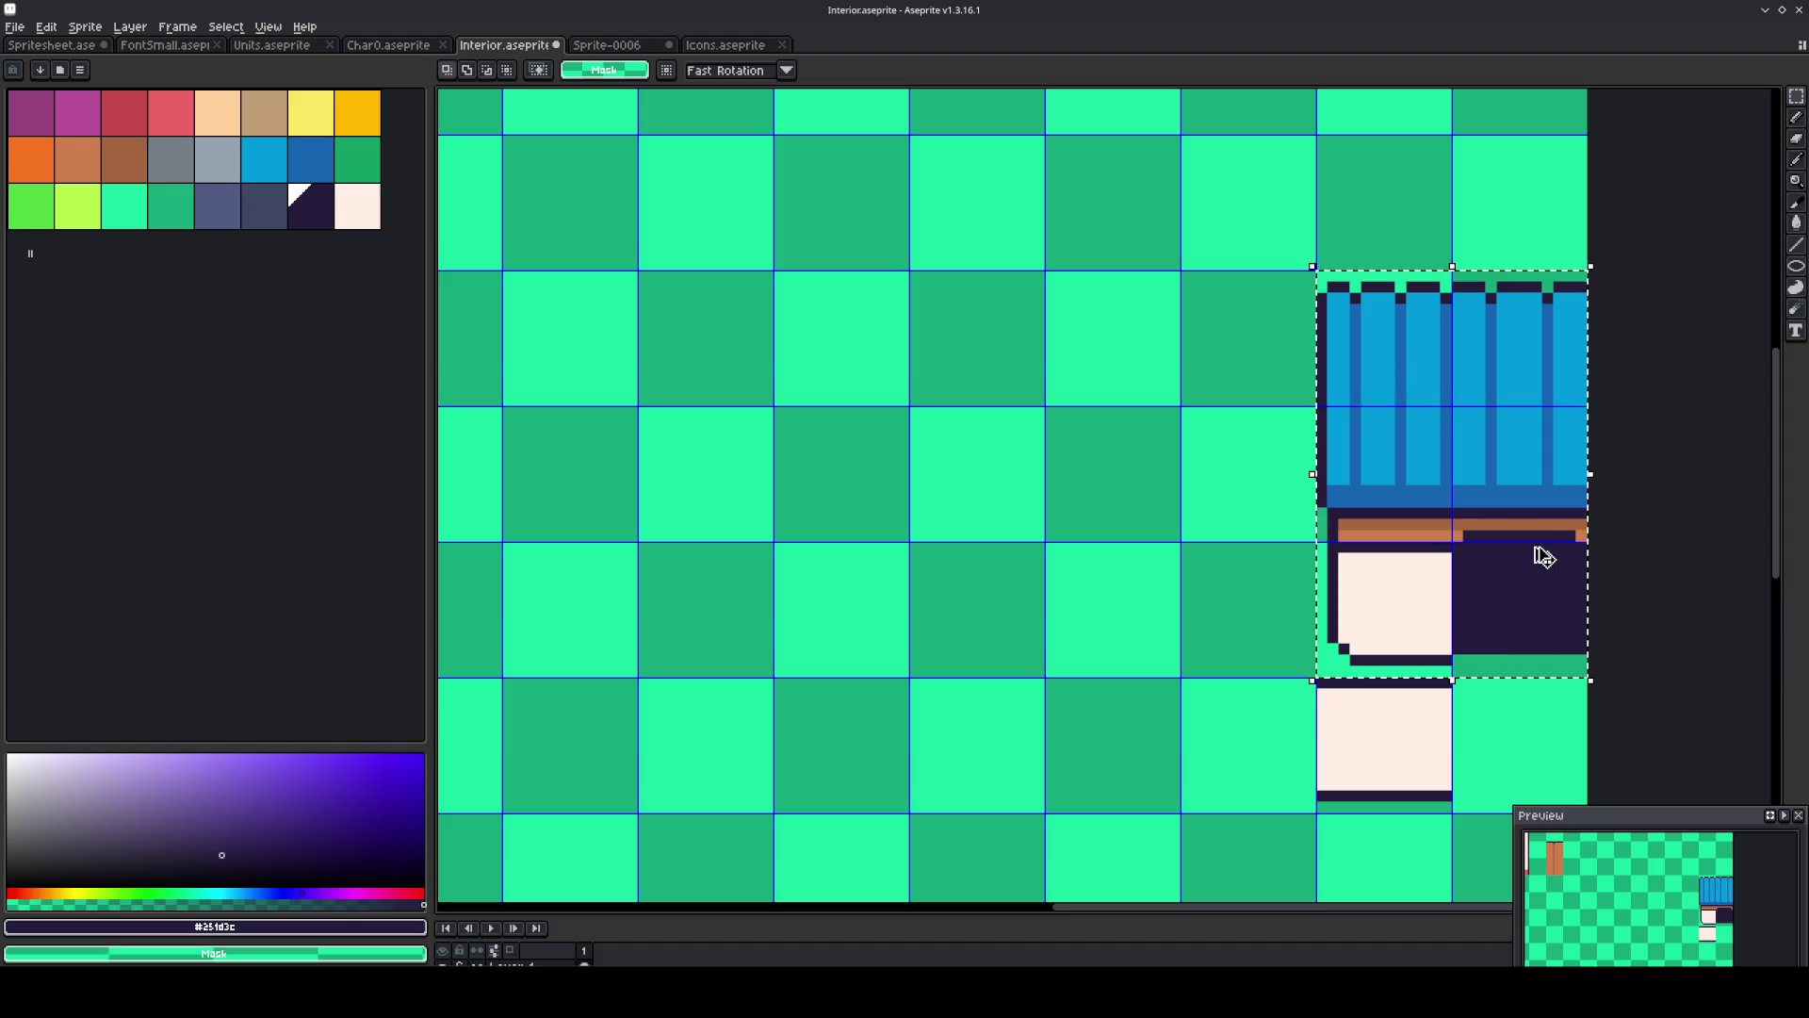
key("ctrl+v")
key("shift+Left")
key("shift+Left")
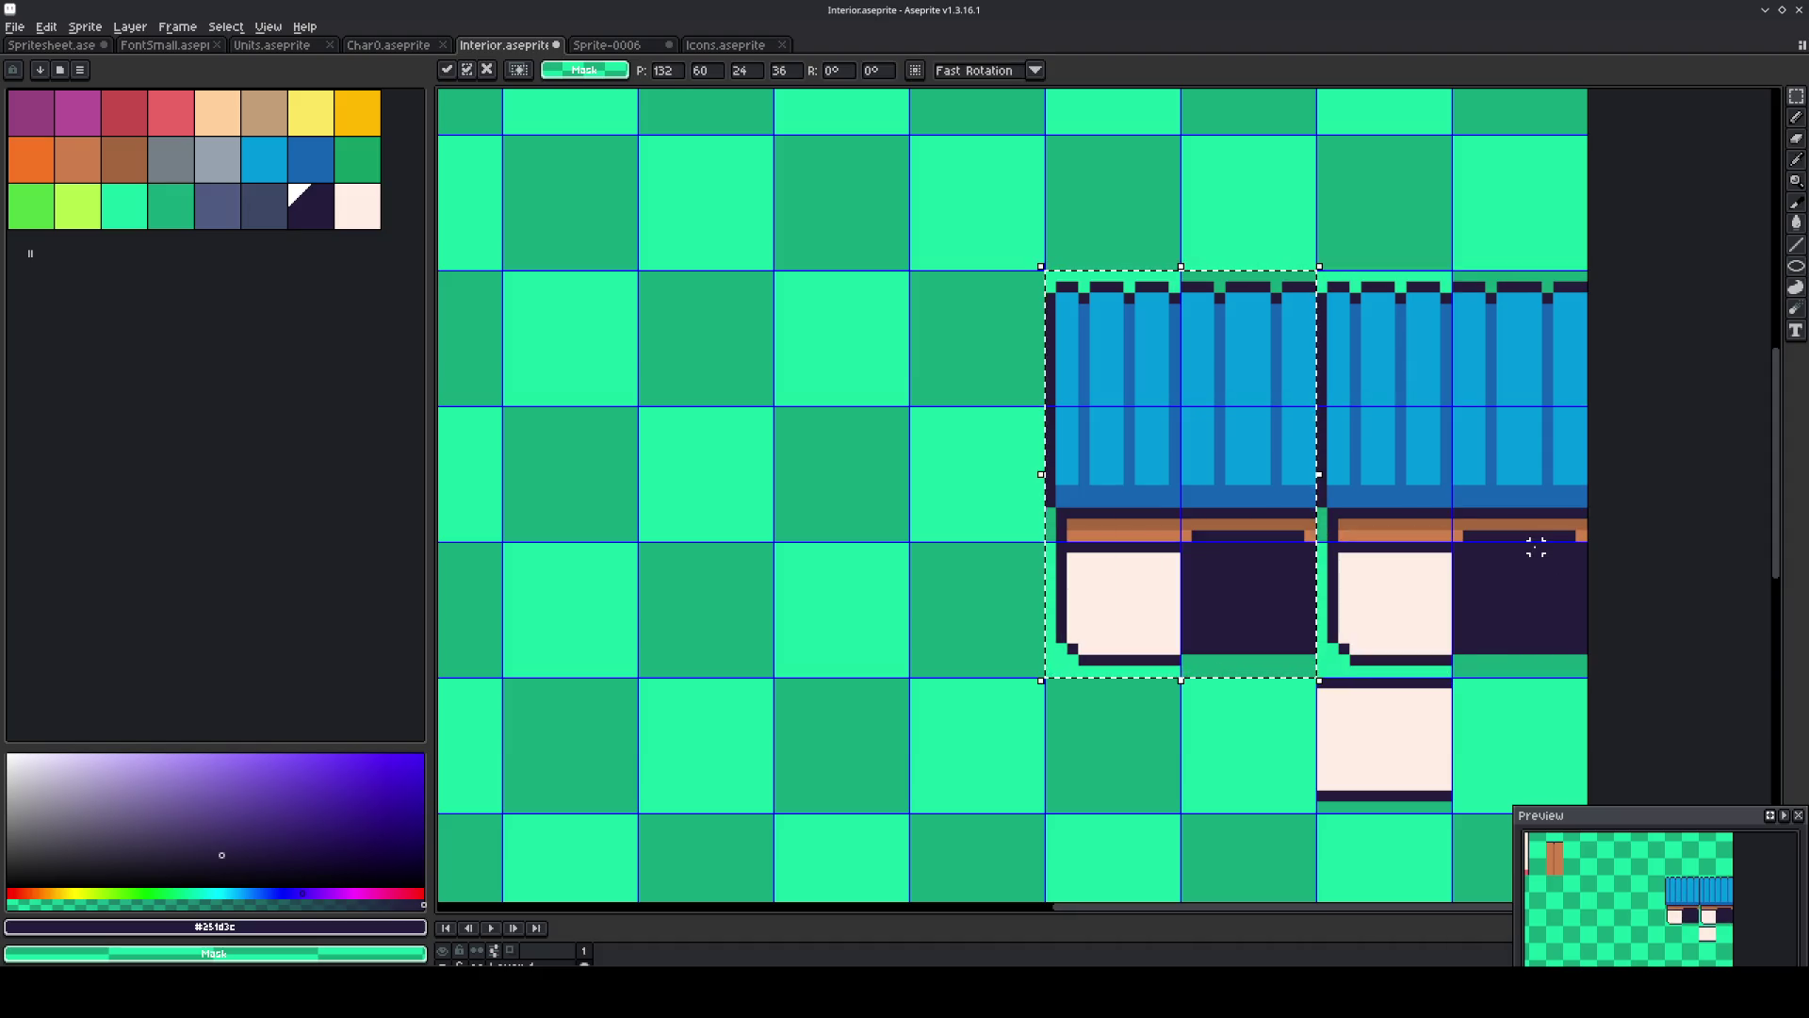
Bucket-fill a blue area of the copy red and turn off contiguous filling.
left_click(170, 107)
key("g")
left_click(1267, 373)
left_click(603, 70)
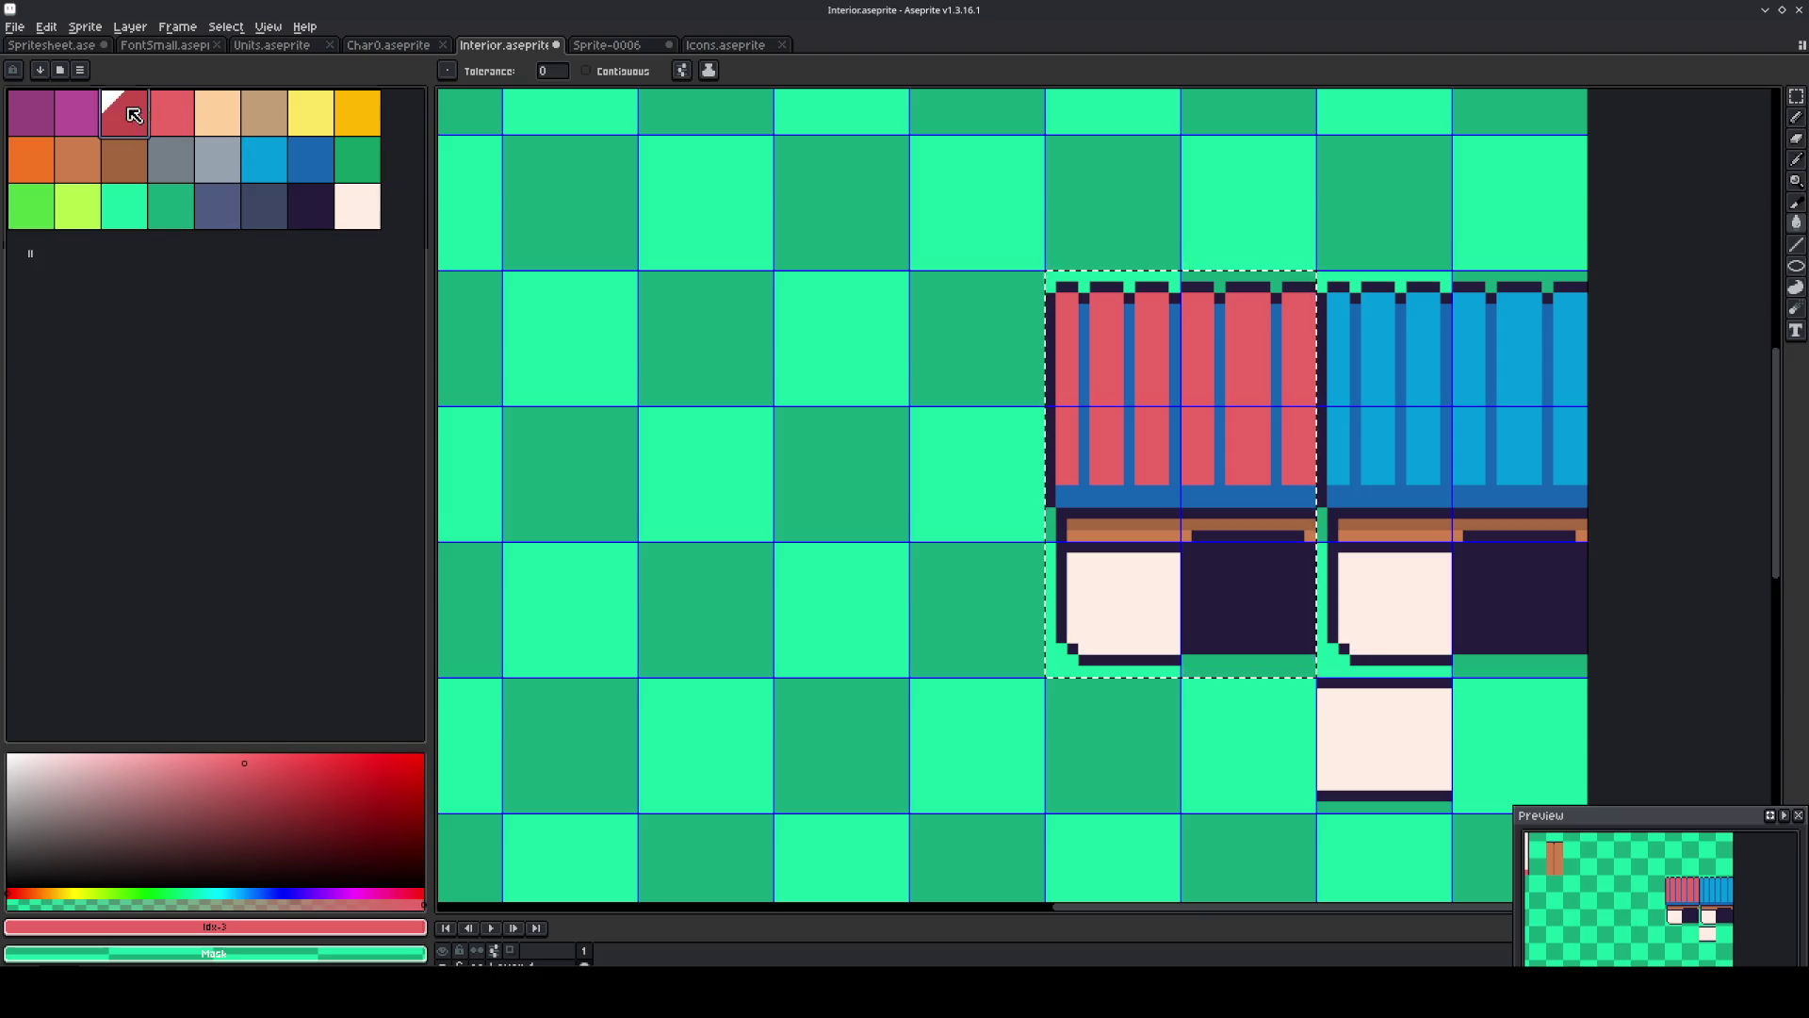
Fill the copy's stripes red and trim yellow-orange and light yellow, then undo the fills.
left_click(1219, 489)
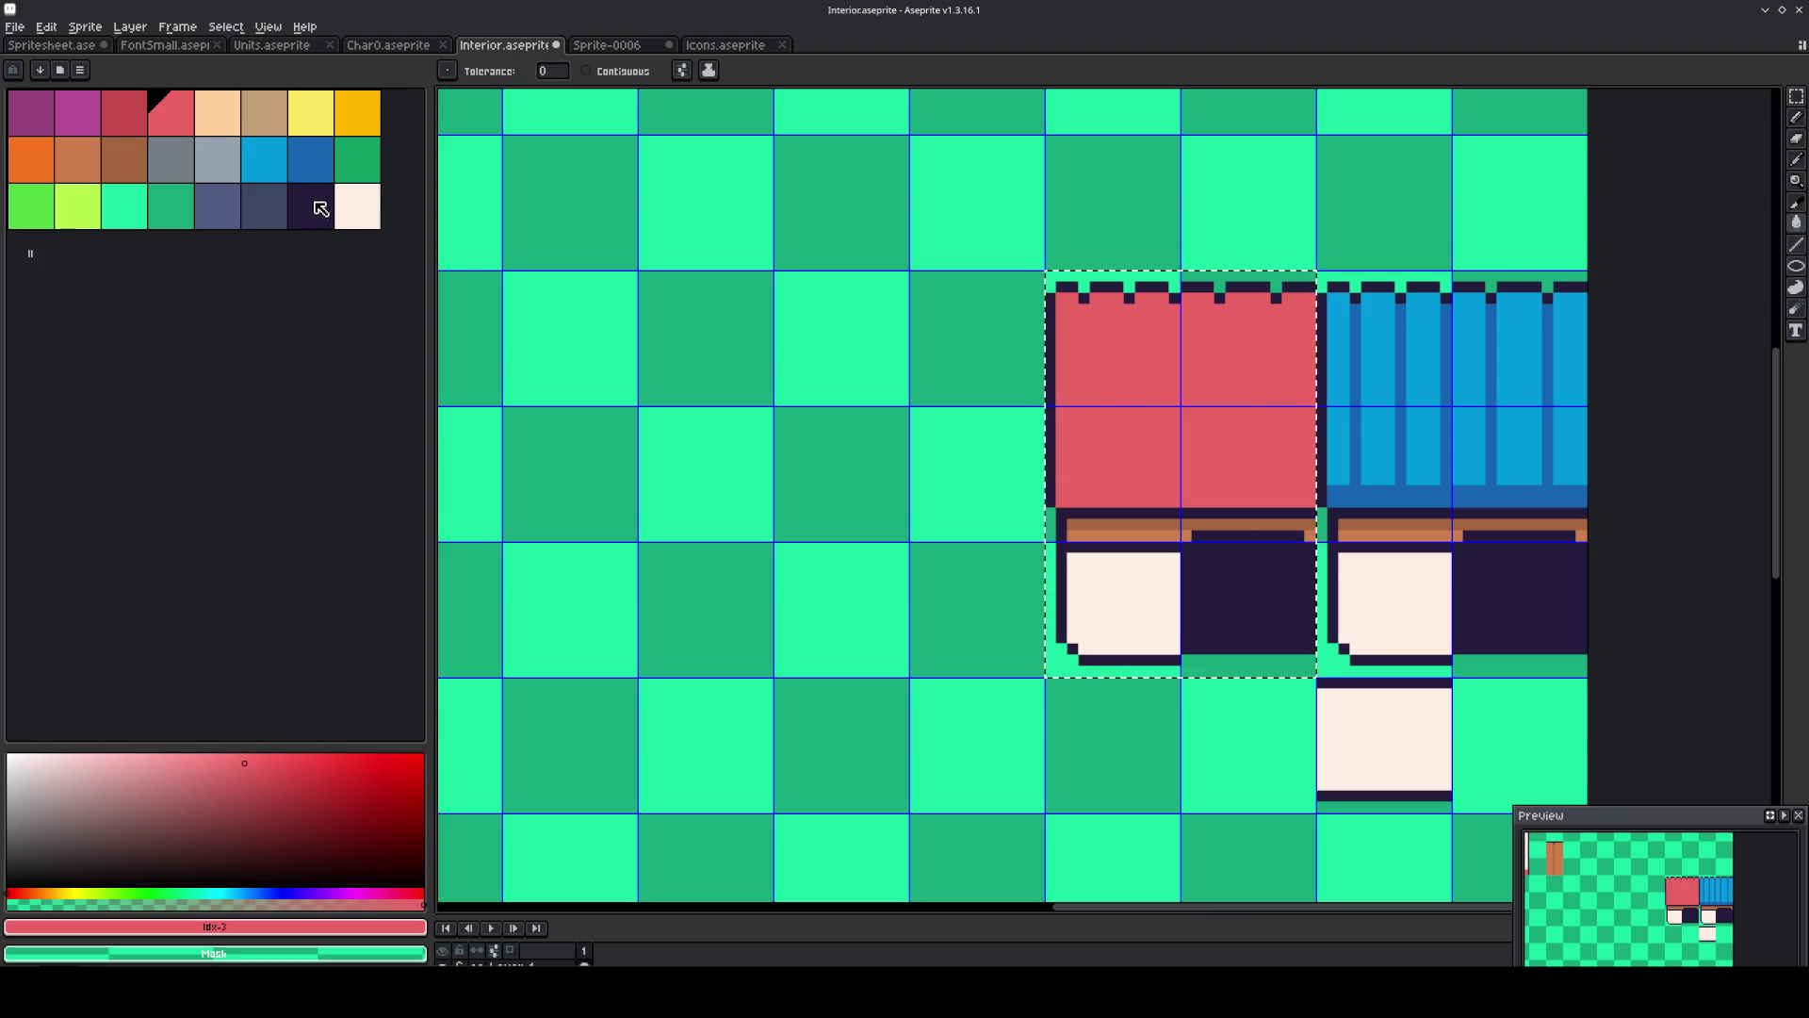
left_click(357, 113)
left_click(1129, 536)
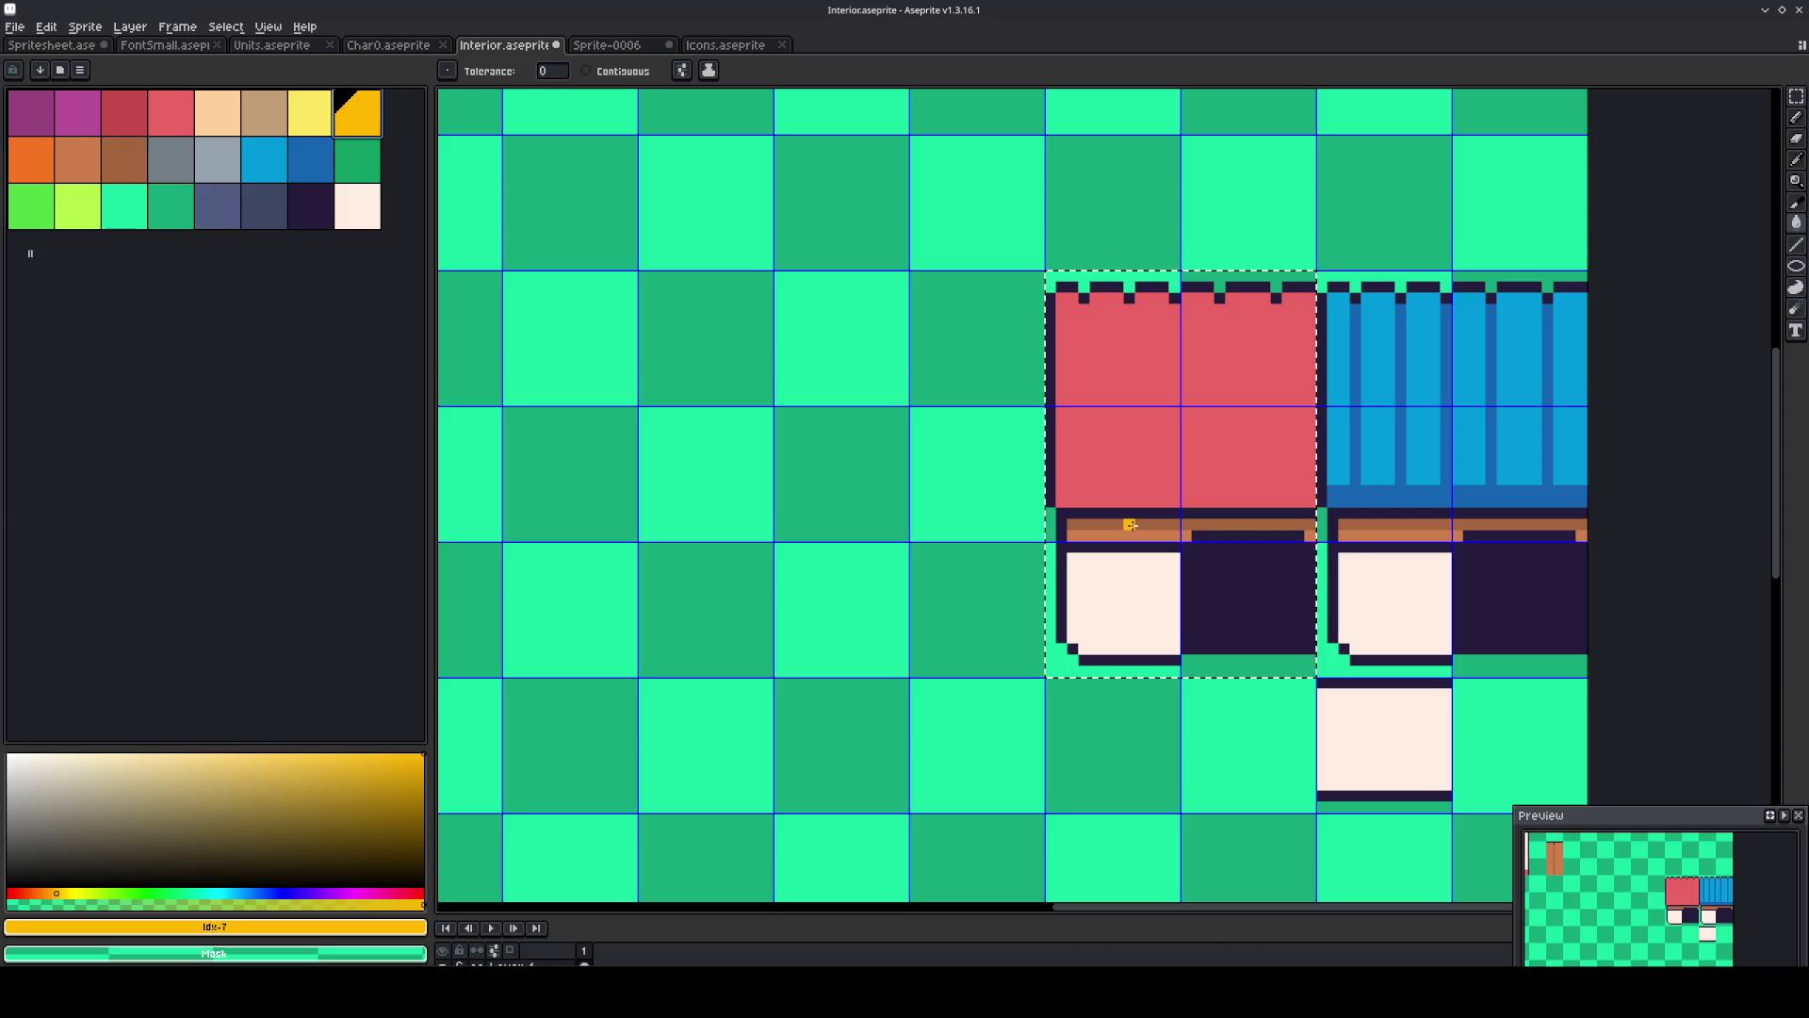
left_click(313, 118)
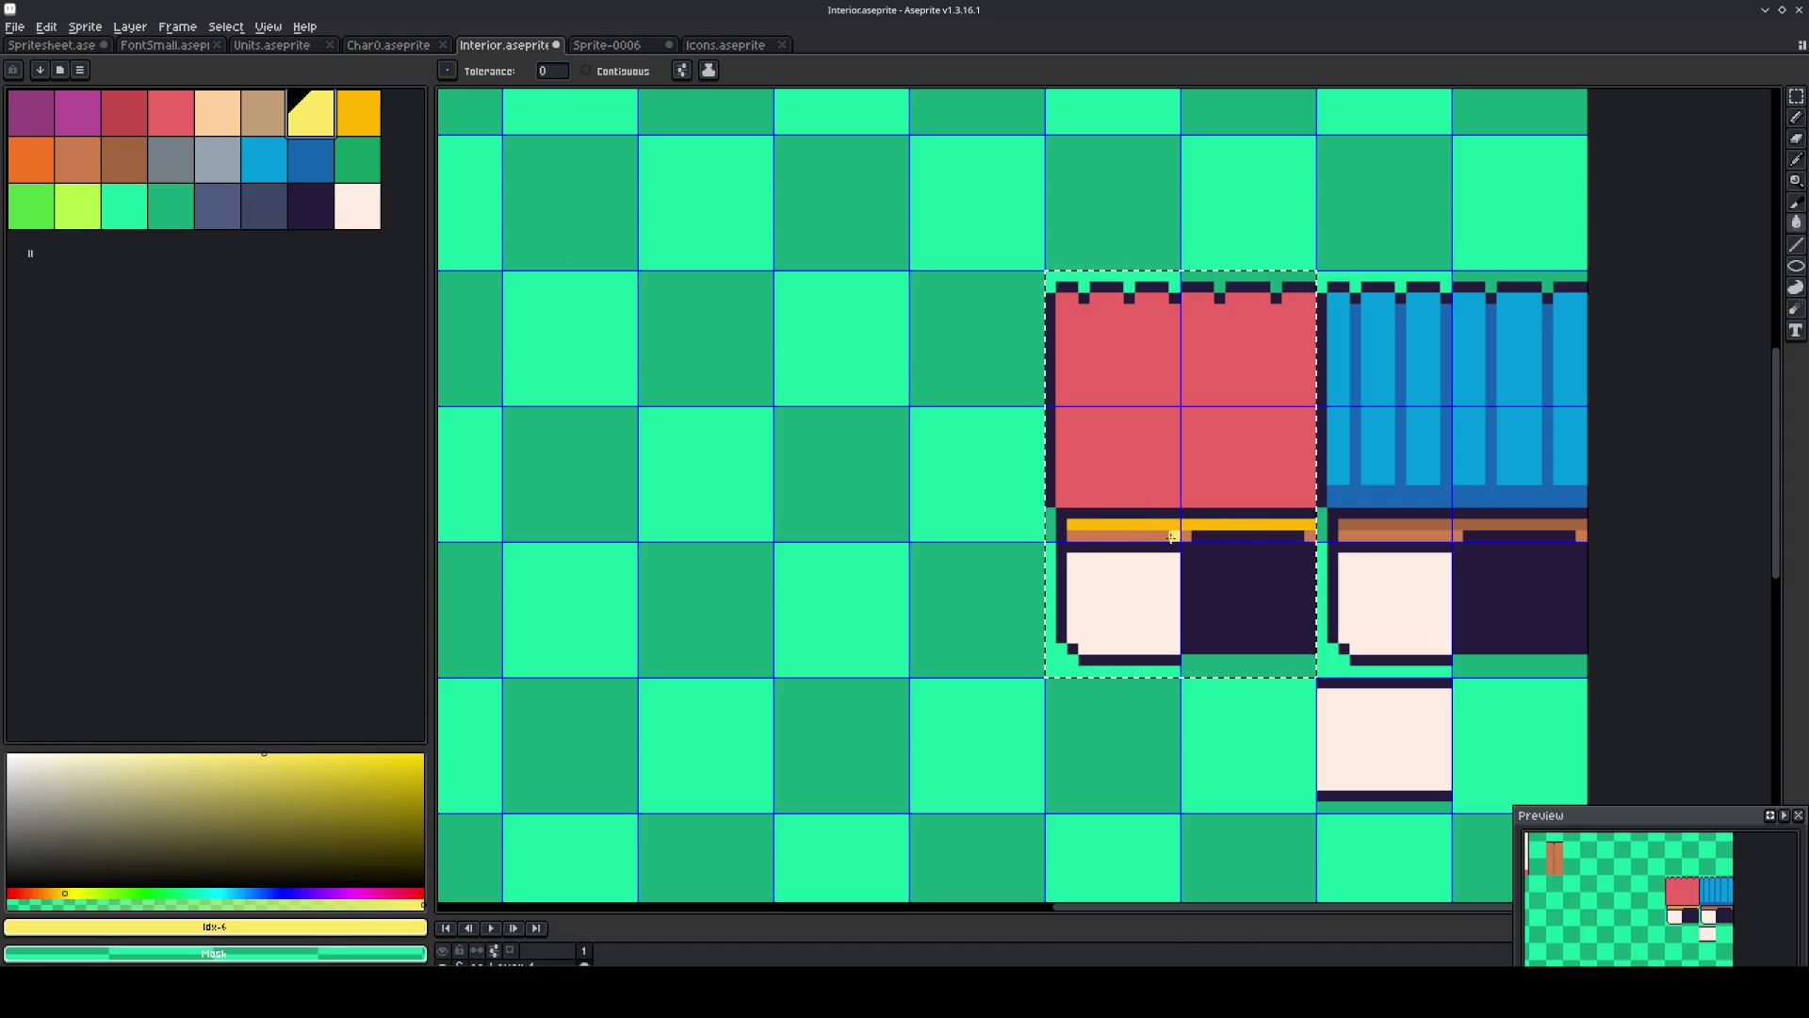
left_click(1148, 534)
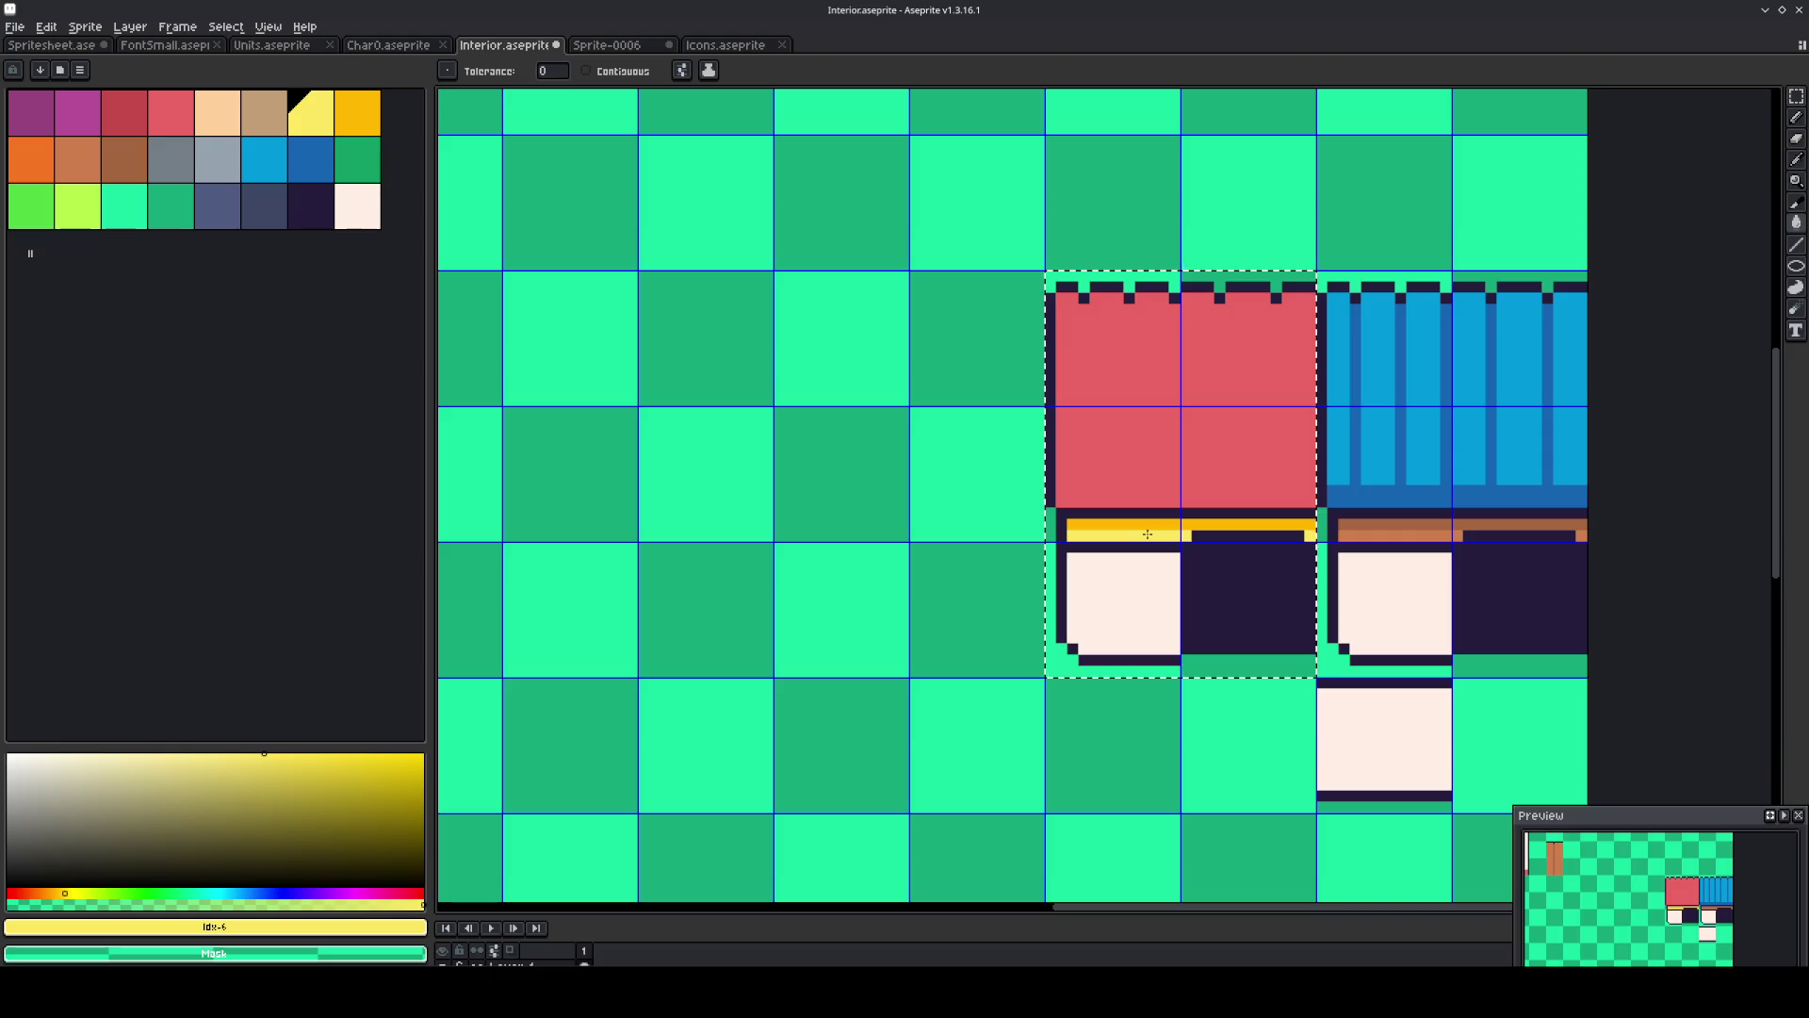
key("m")
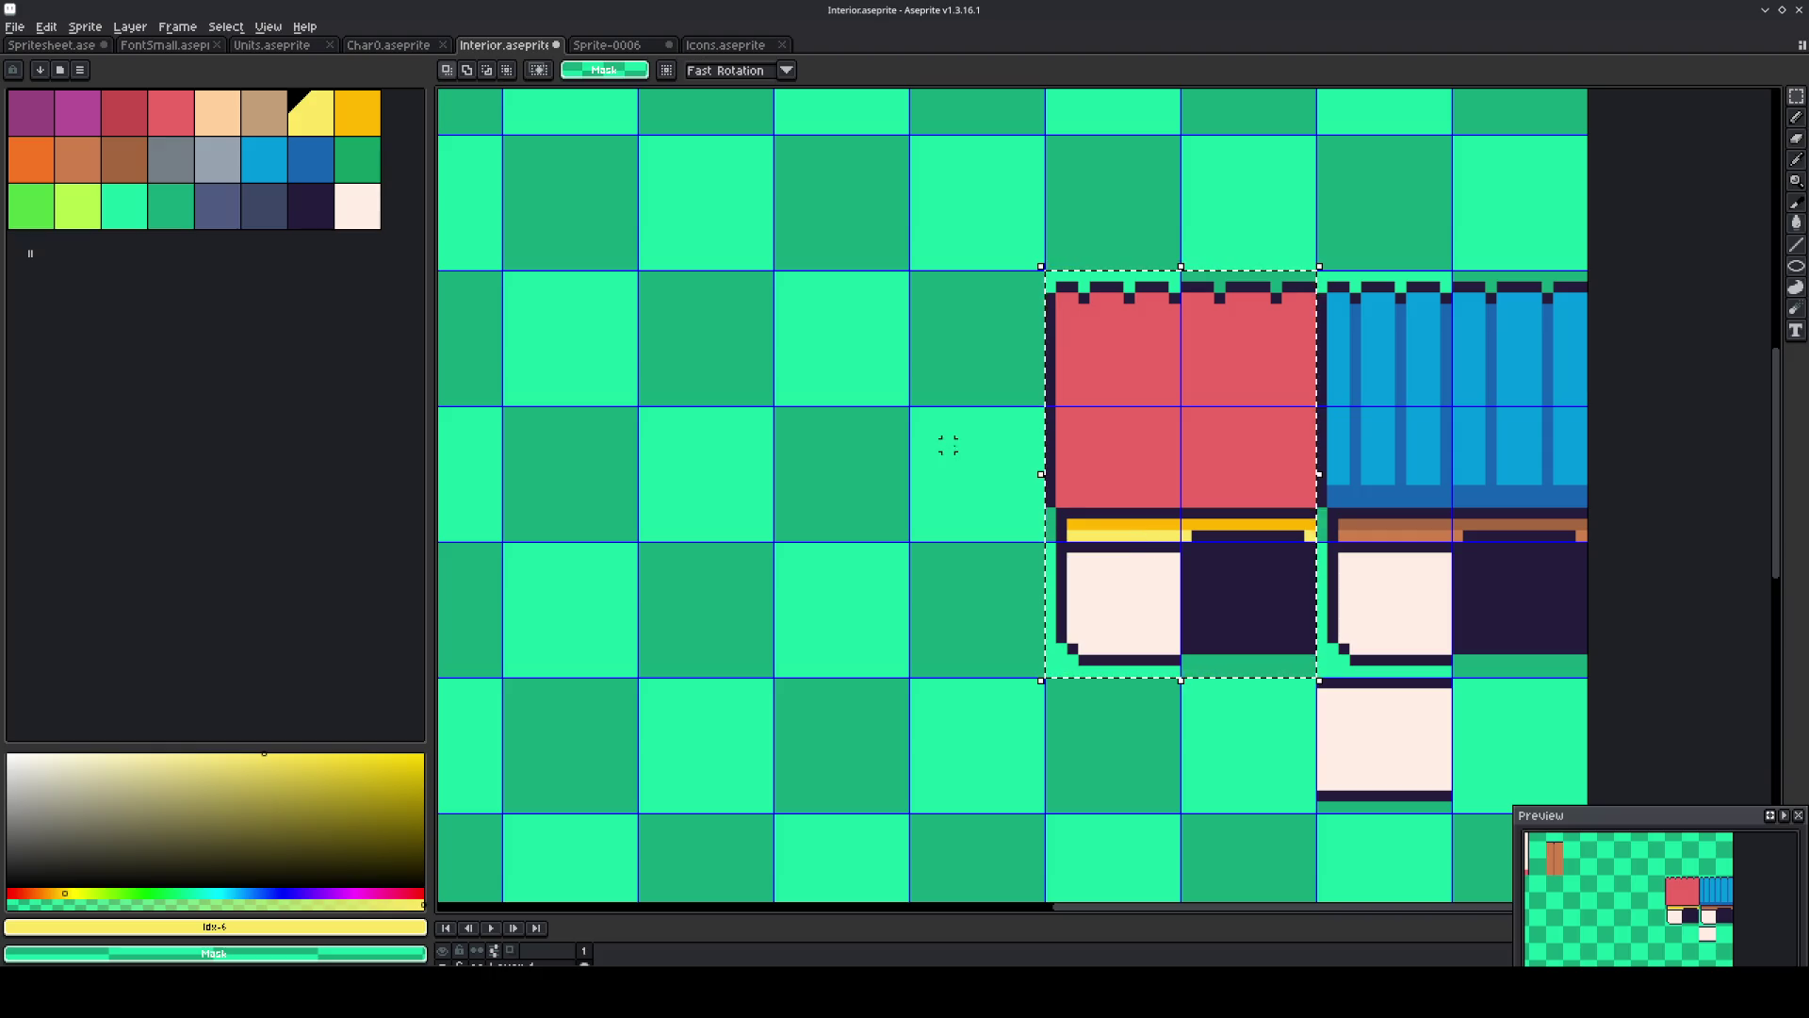
key("ctrl+z")
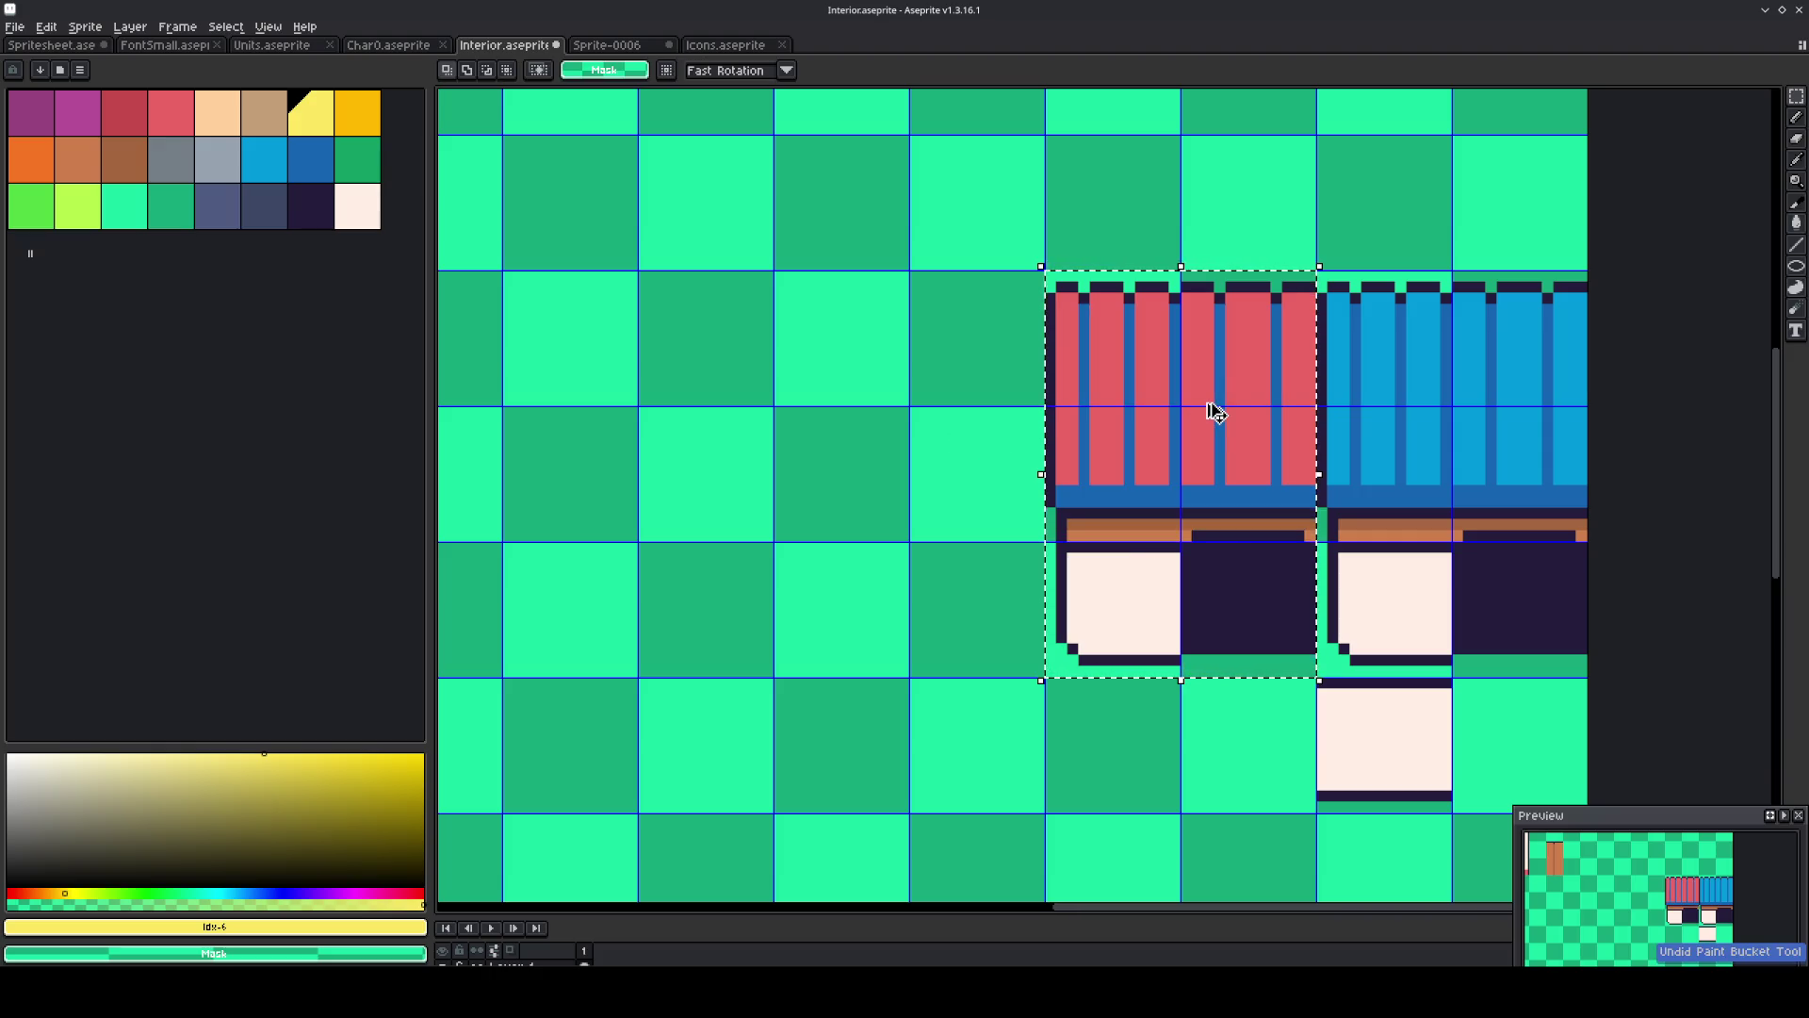
Refill the stripes dark red, the trim bar yellow-orange and the strip below light yellow.
left_click(170, 113)
key("g")
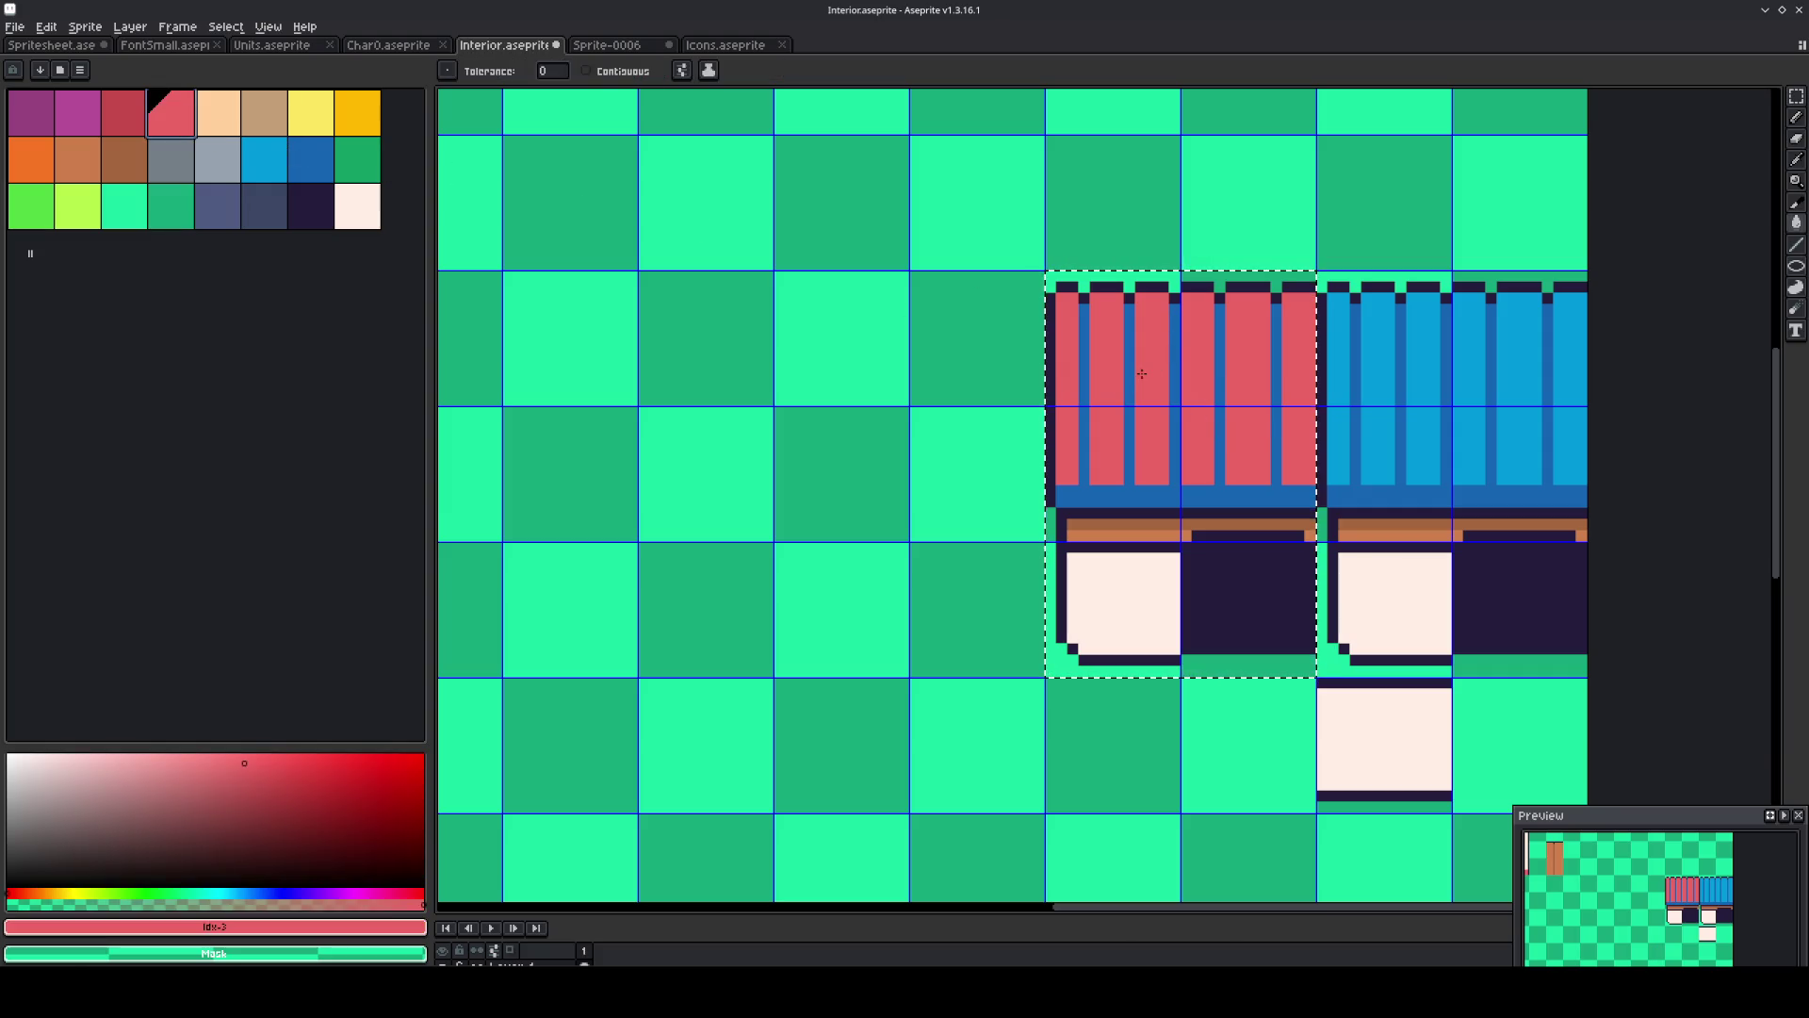
left_click(94, 115)
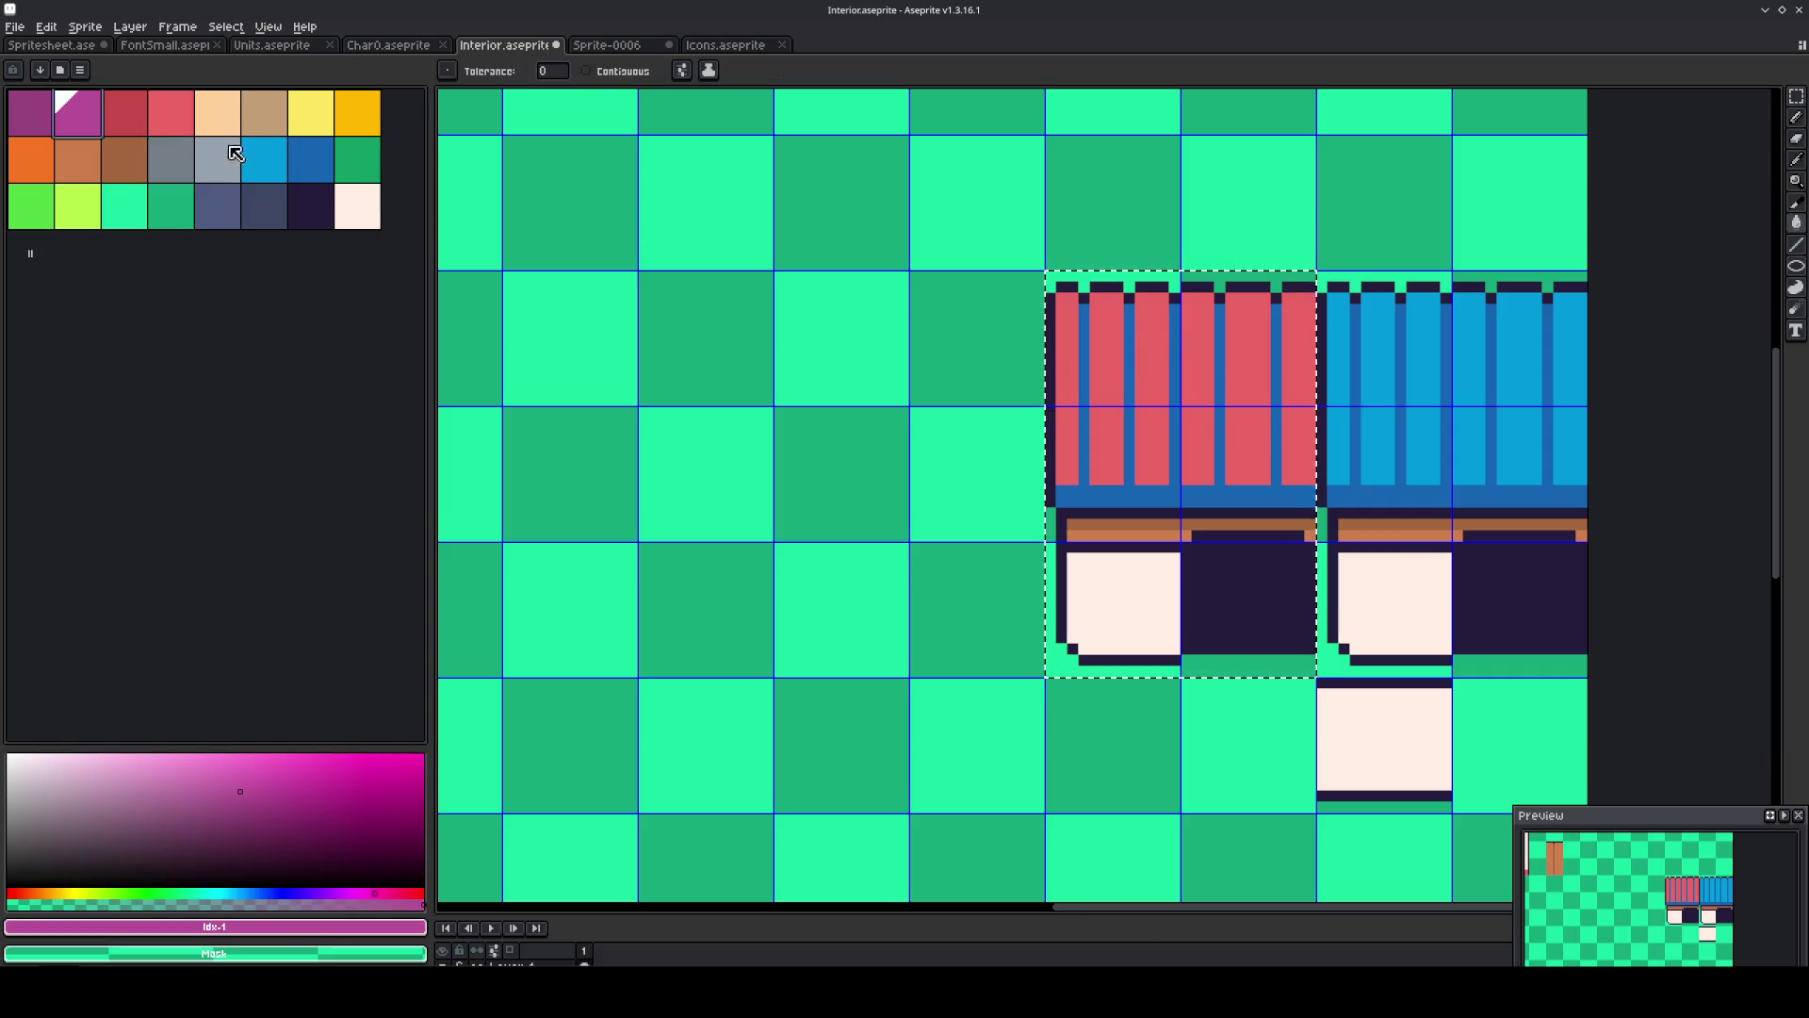
left_click(130, 117)
left_click(1175, 490)
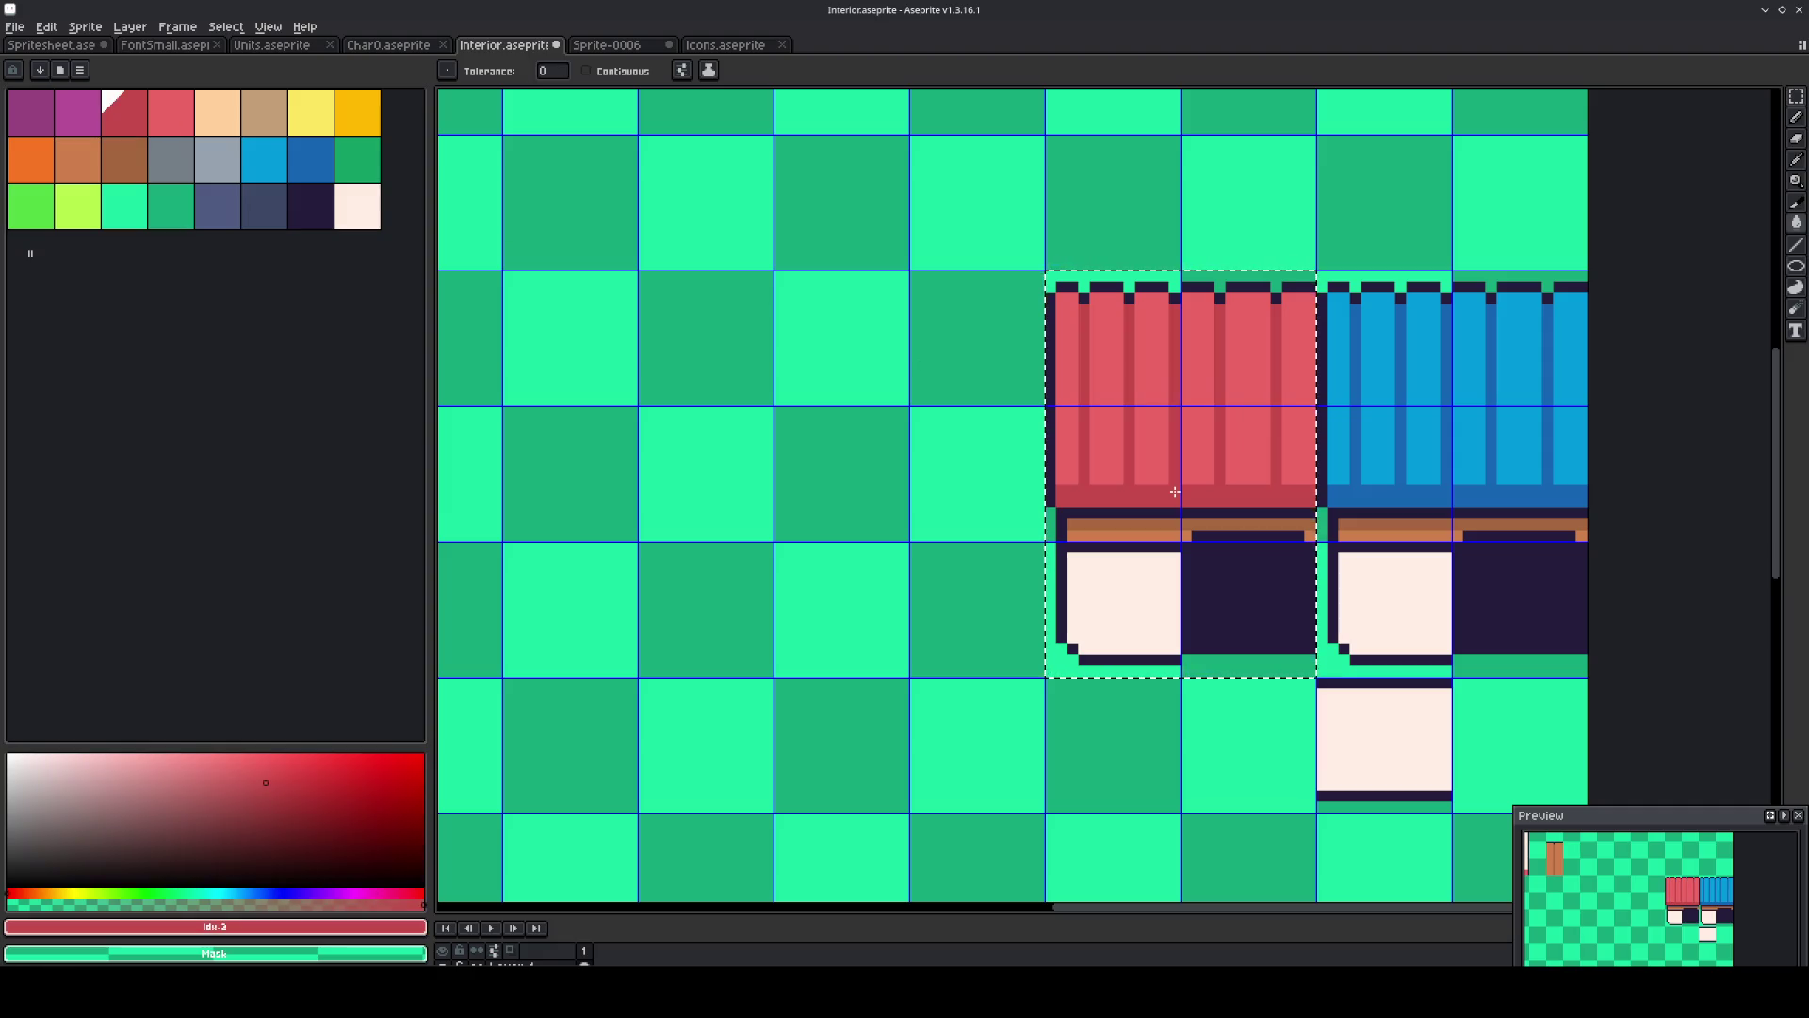
left_click(349, 118)
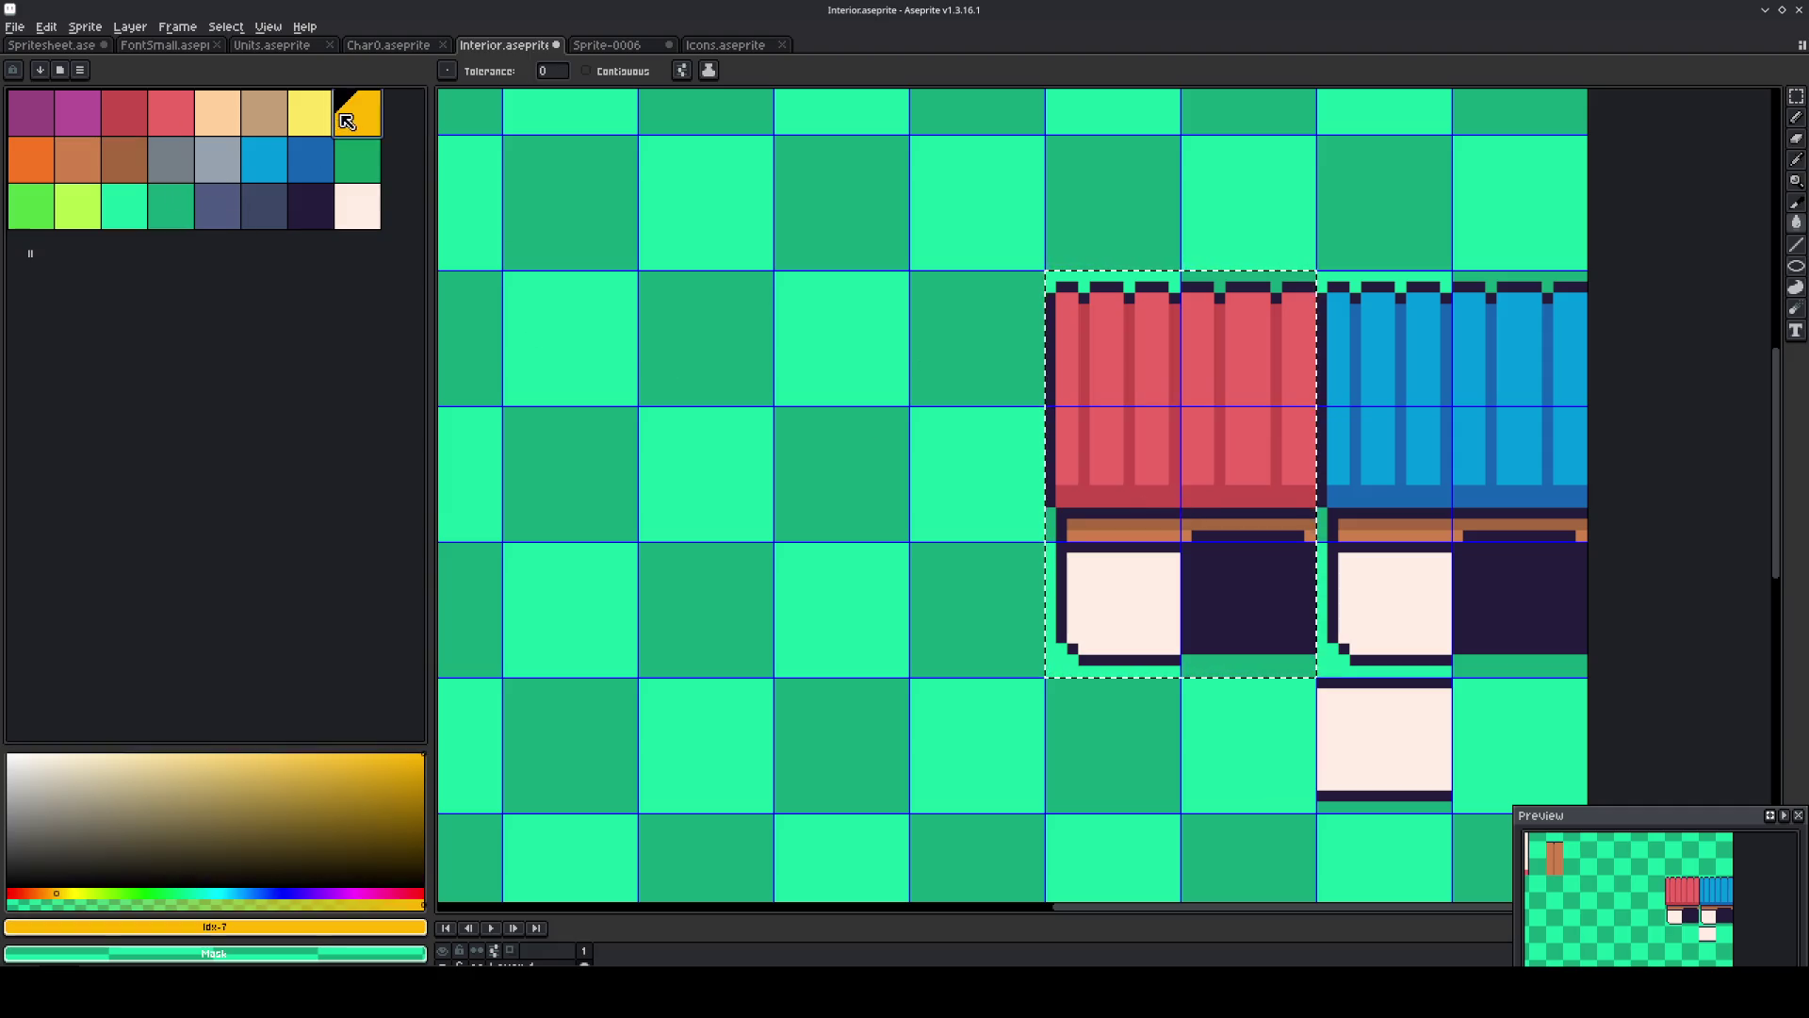
left_click(1140, 522)
left_click(311, 120)
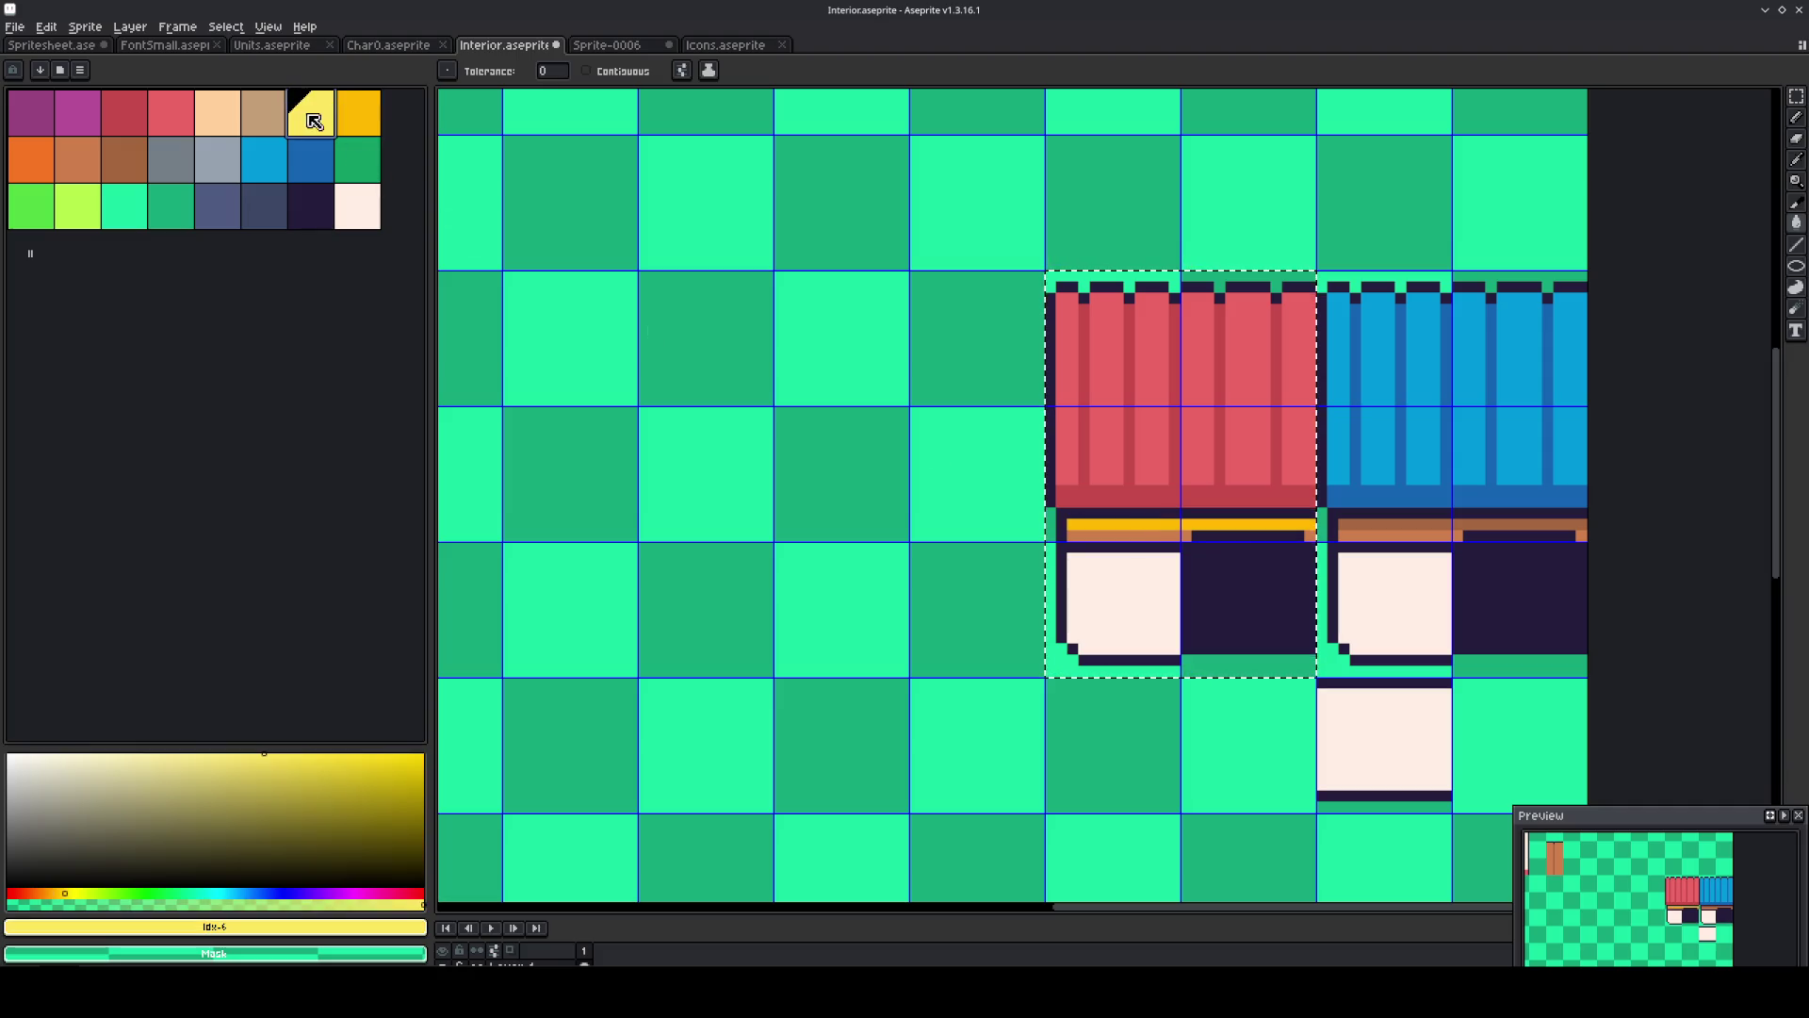
left_click(1113, 535)
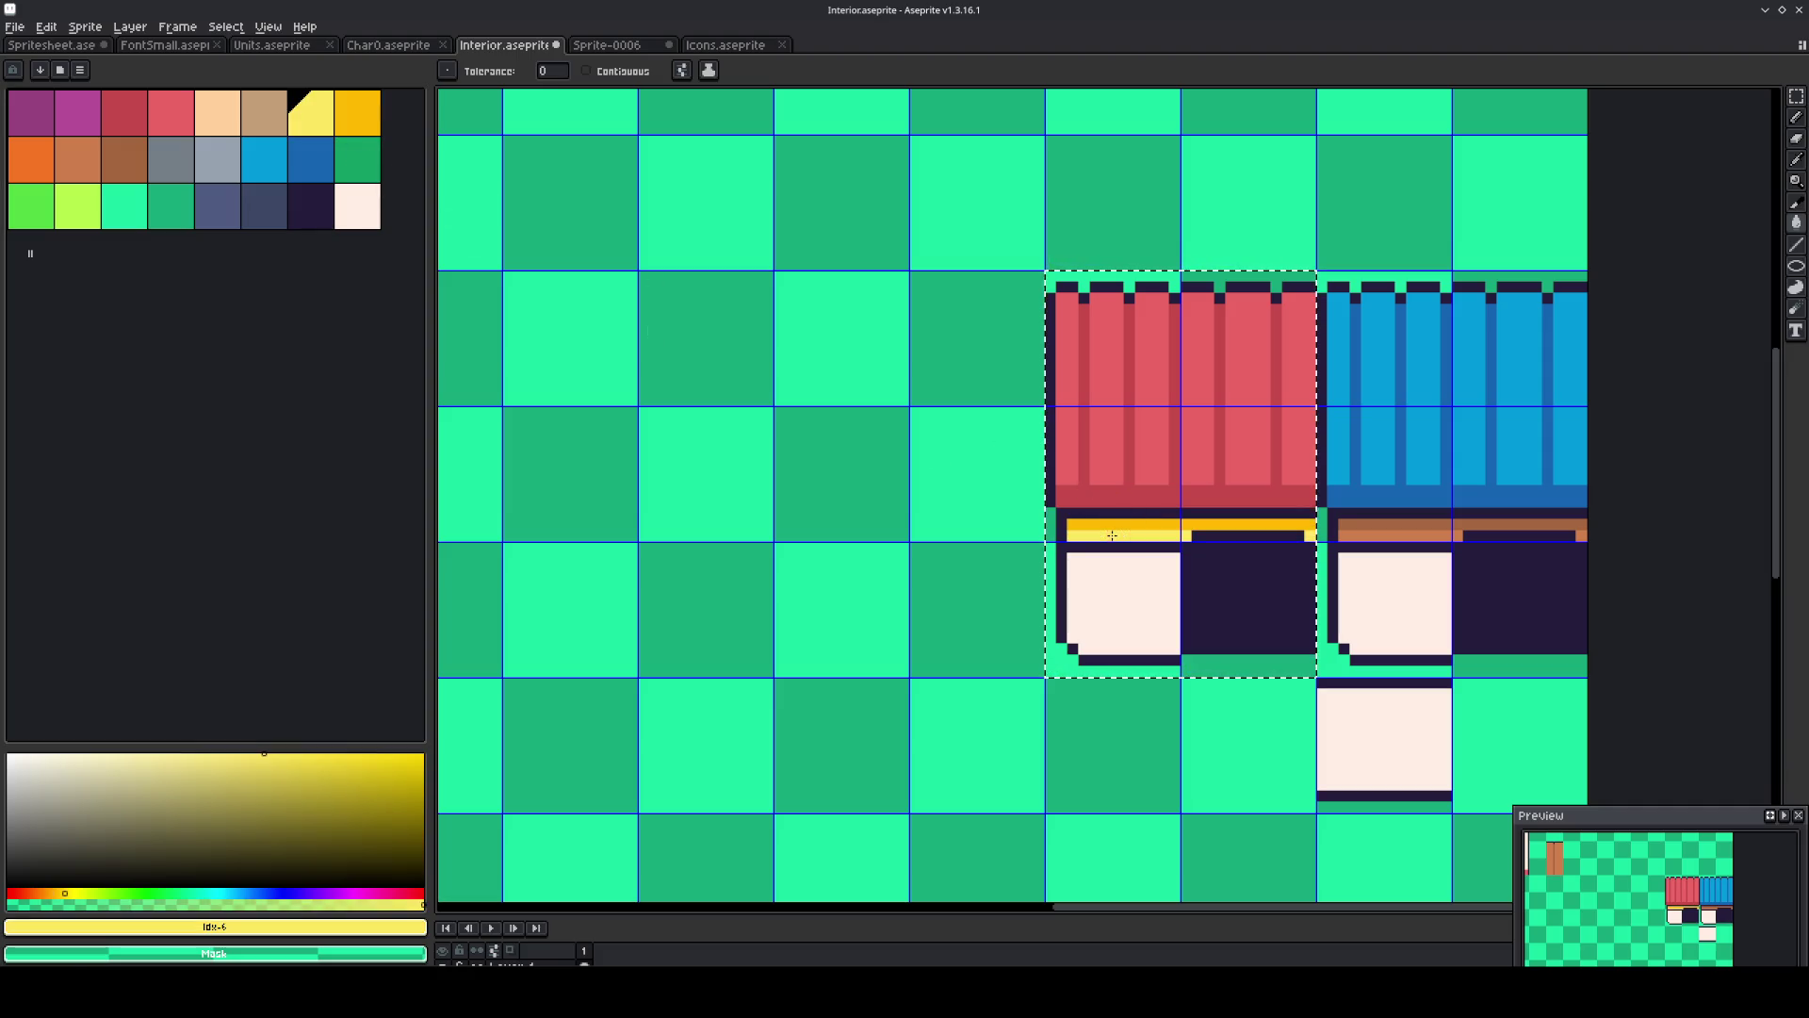
key("m")
scroll(971, 534, "down", 4)
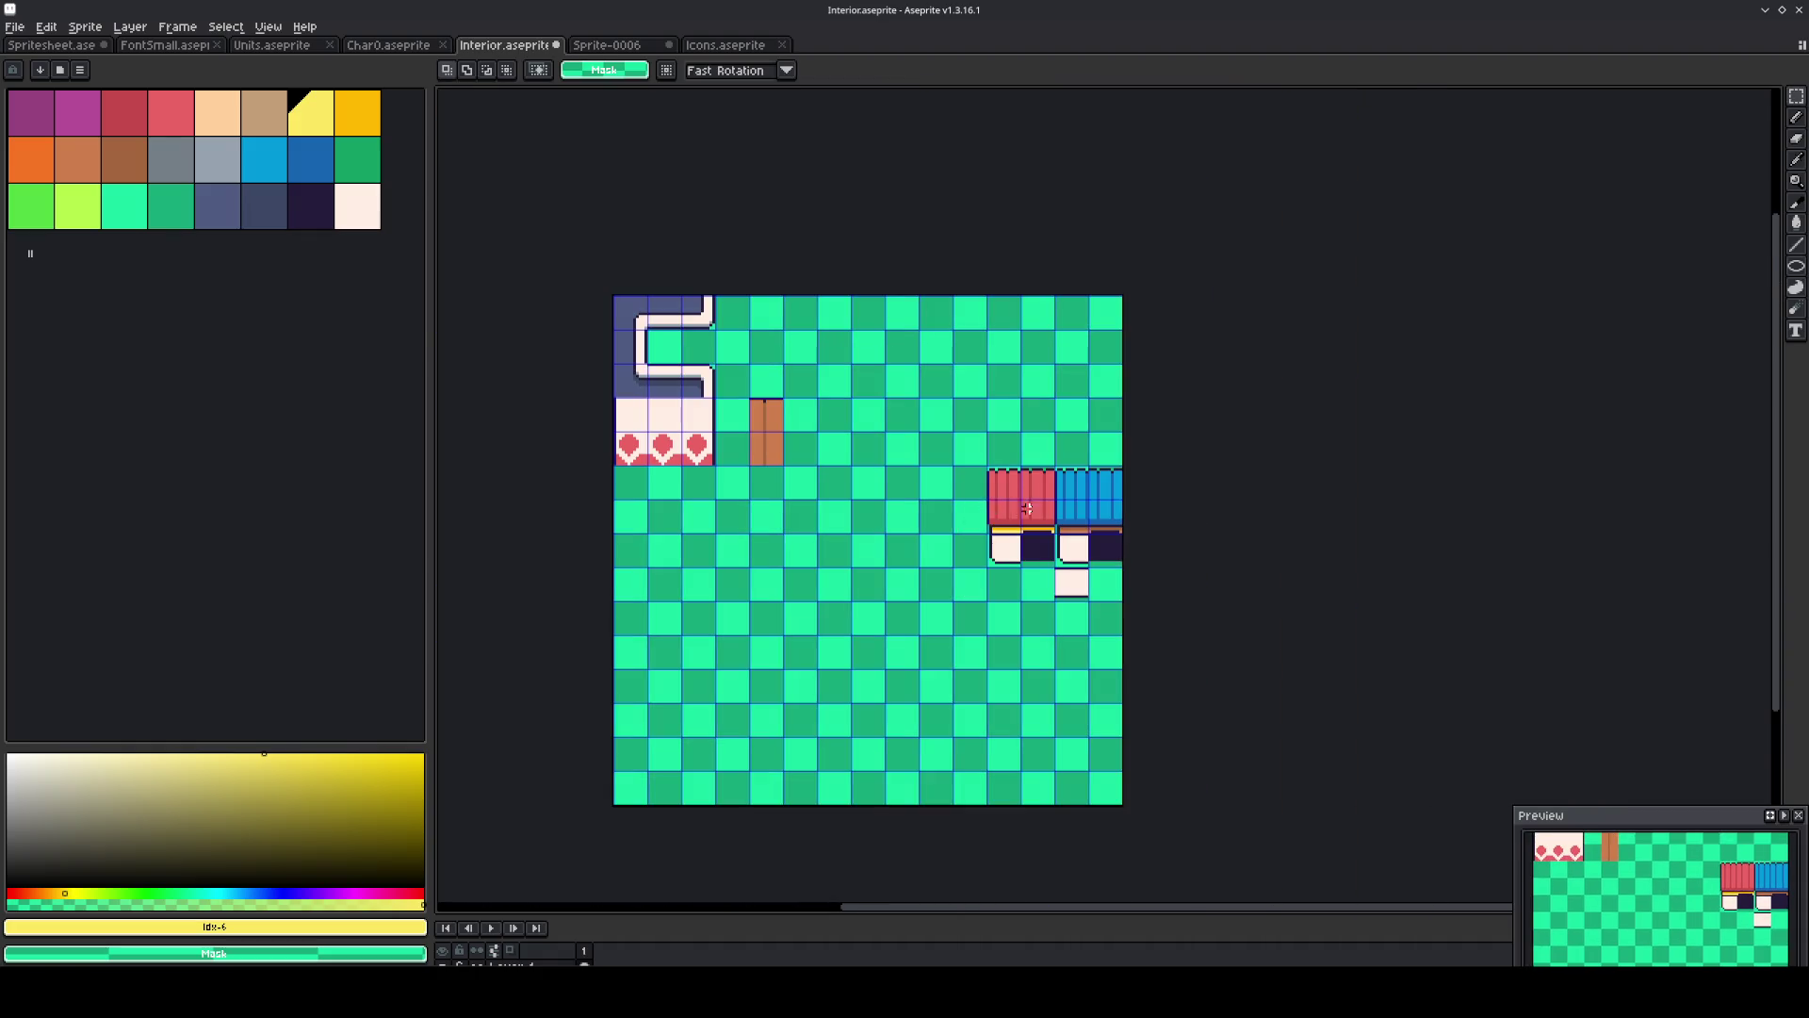
Paste the awning and white block tiles into a new 180 px sprite.
scroll(1027, 509, "up", 3)
left_click_drag(937, 414, 1210, 674)
key("Delete")
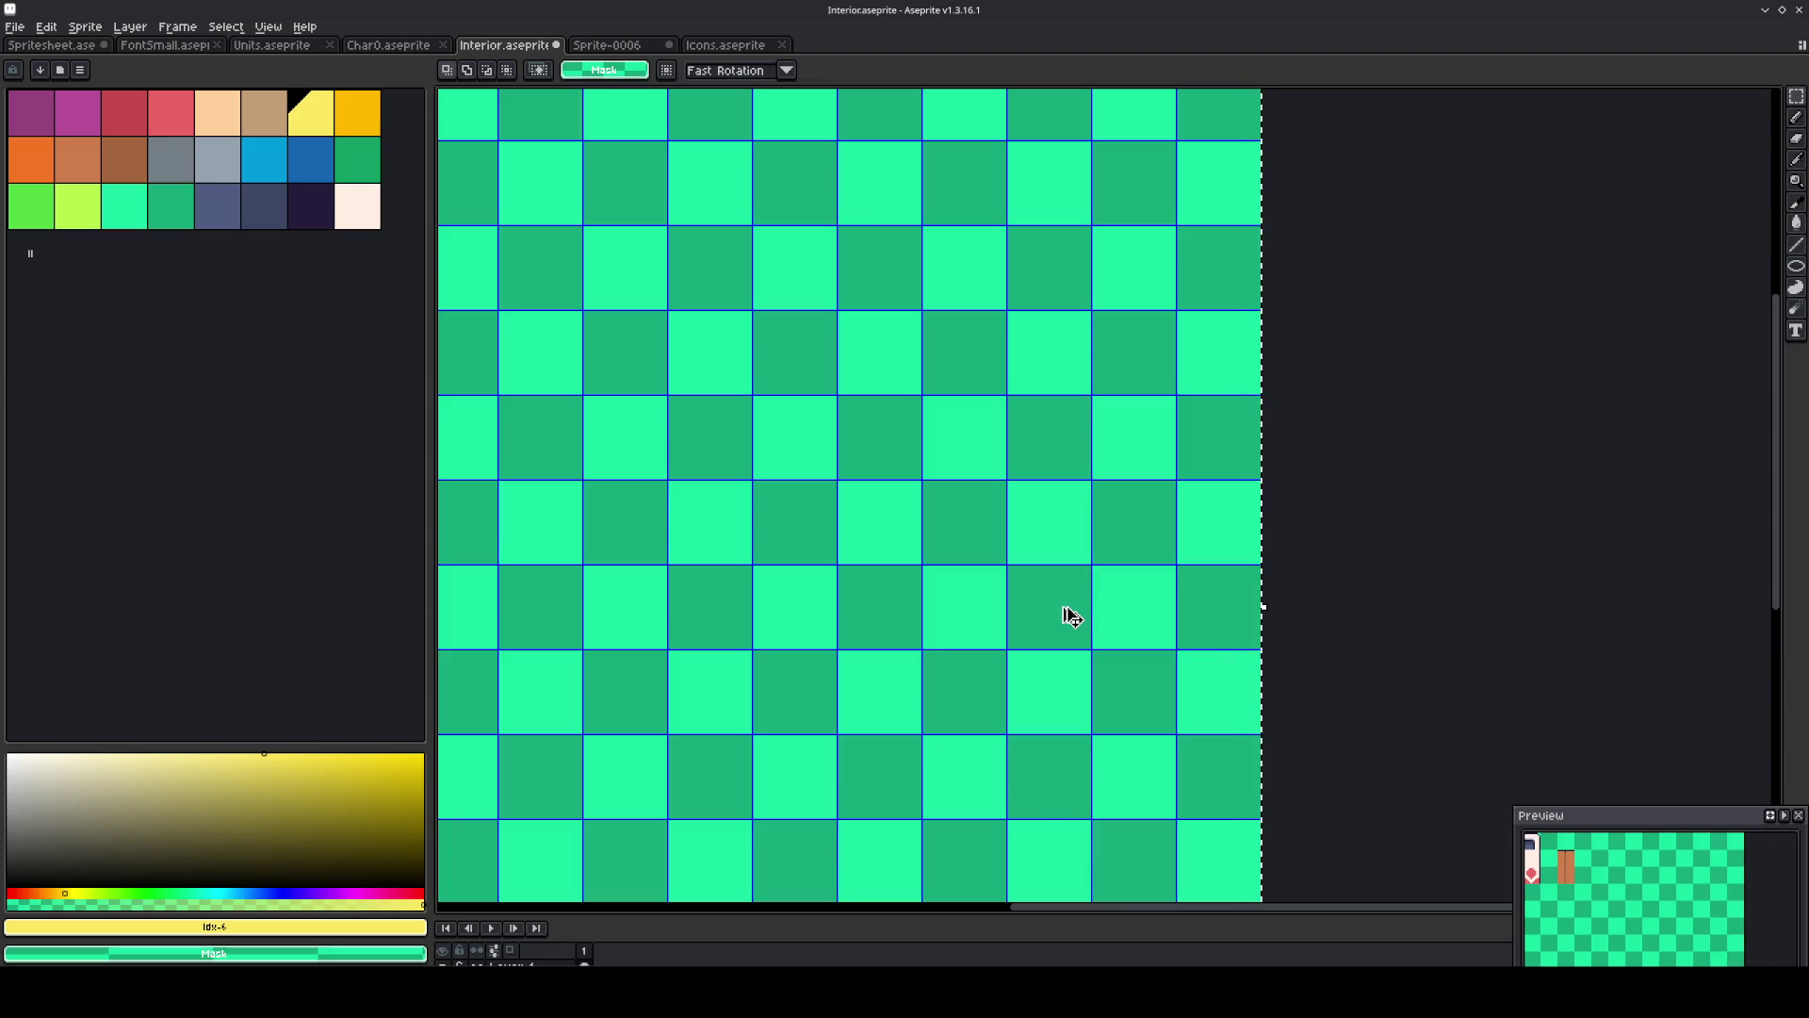
key("ctrl+z")
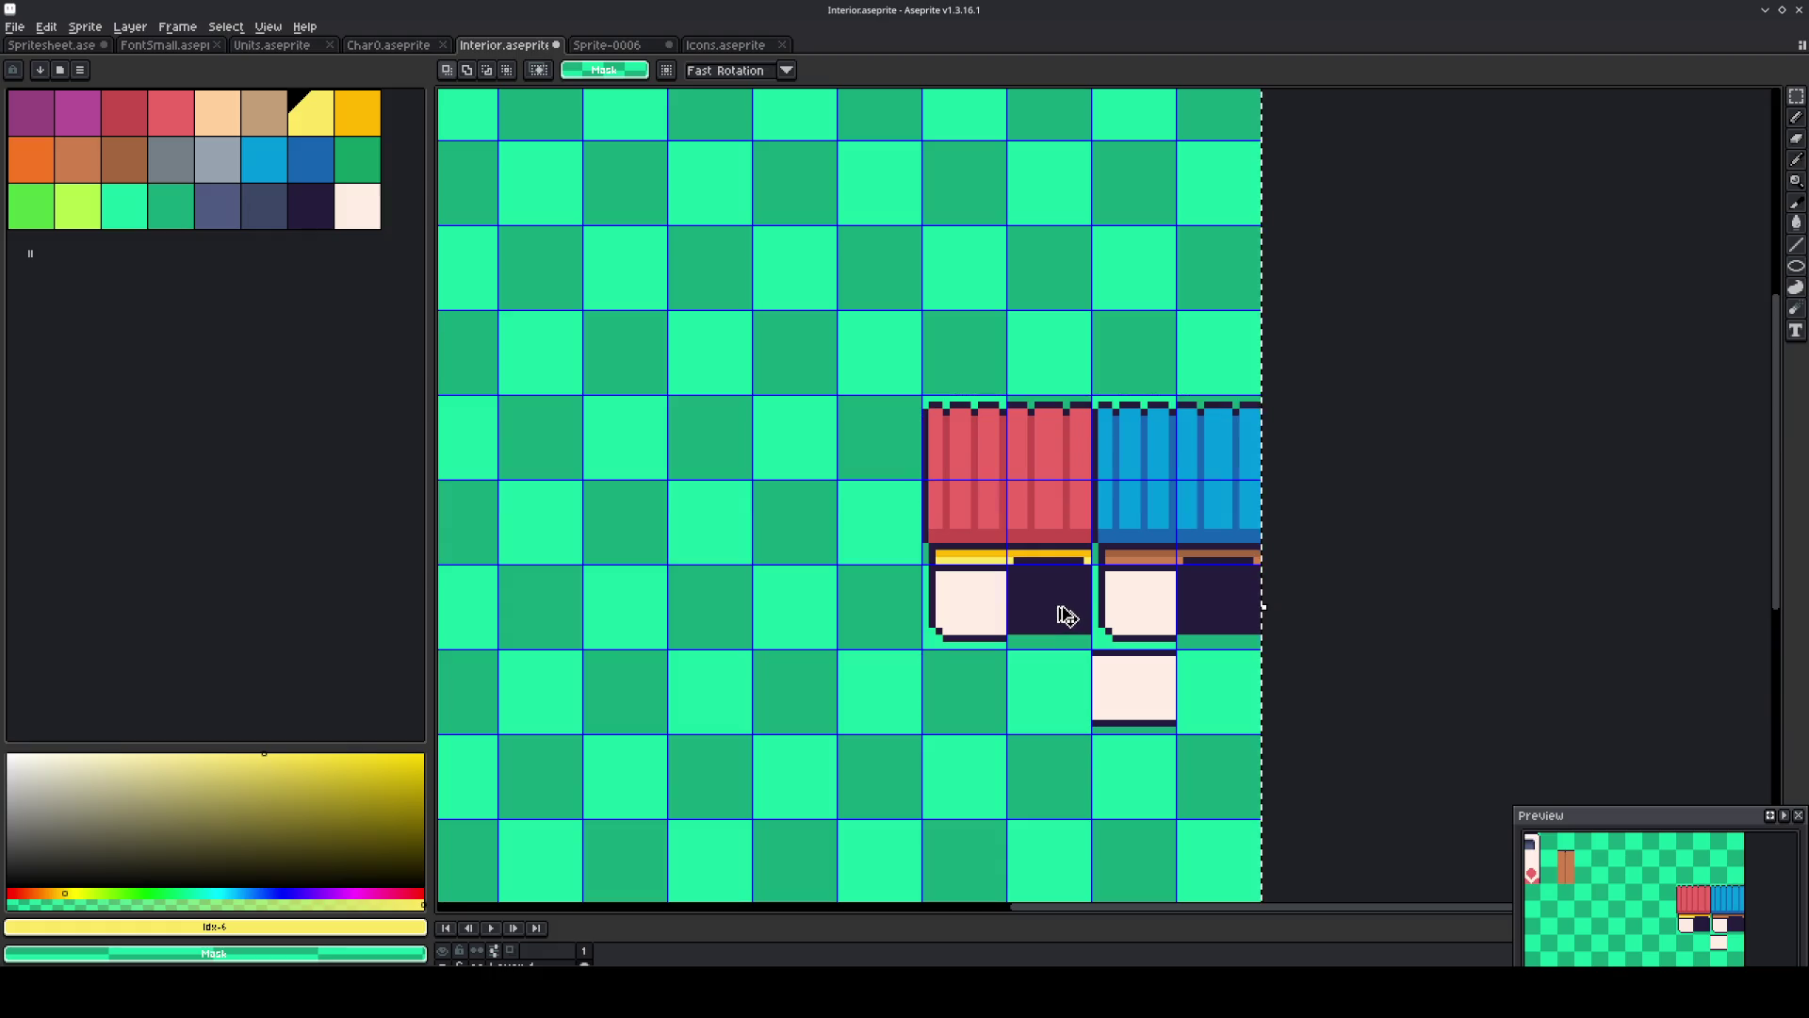
key("ctrl+n")
key("Return")
key("ctrl+v")
Set the grid size to 12 px in Grid Settings.
scroll(1273, 547, "up", 5)
scroll(1273, 548, "down", 3)
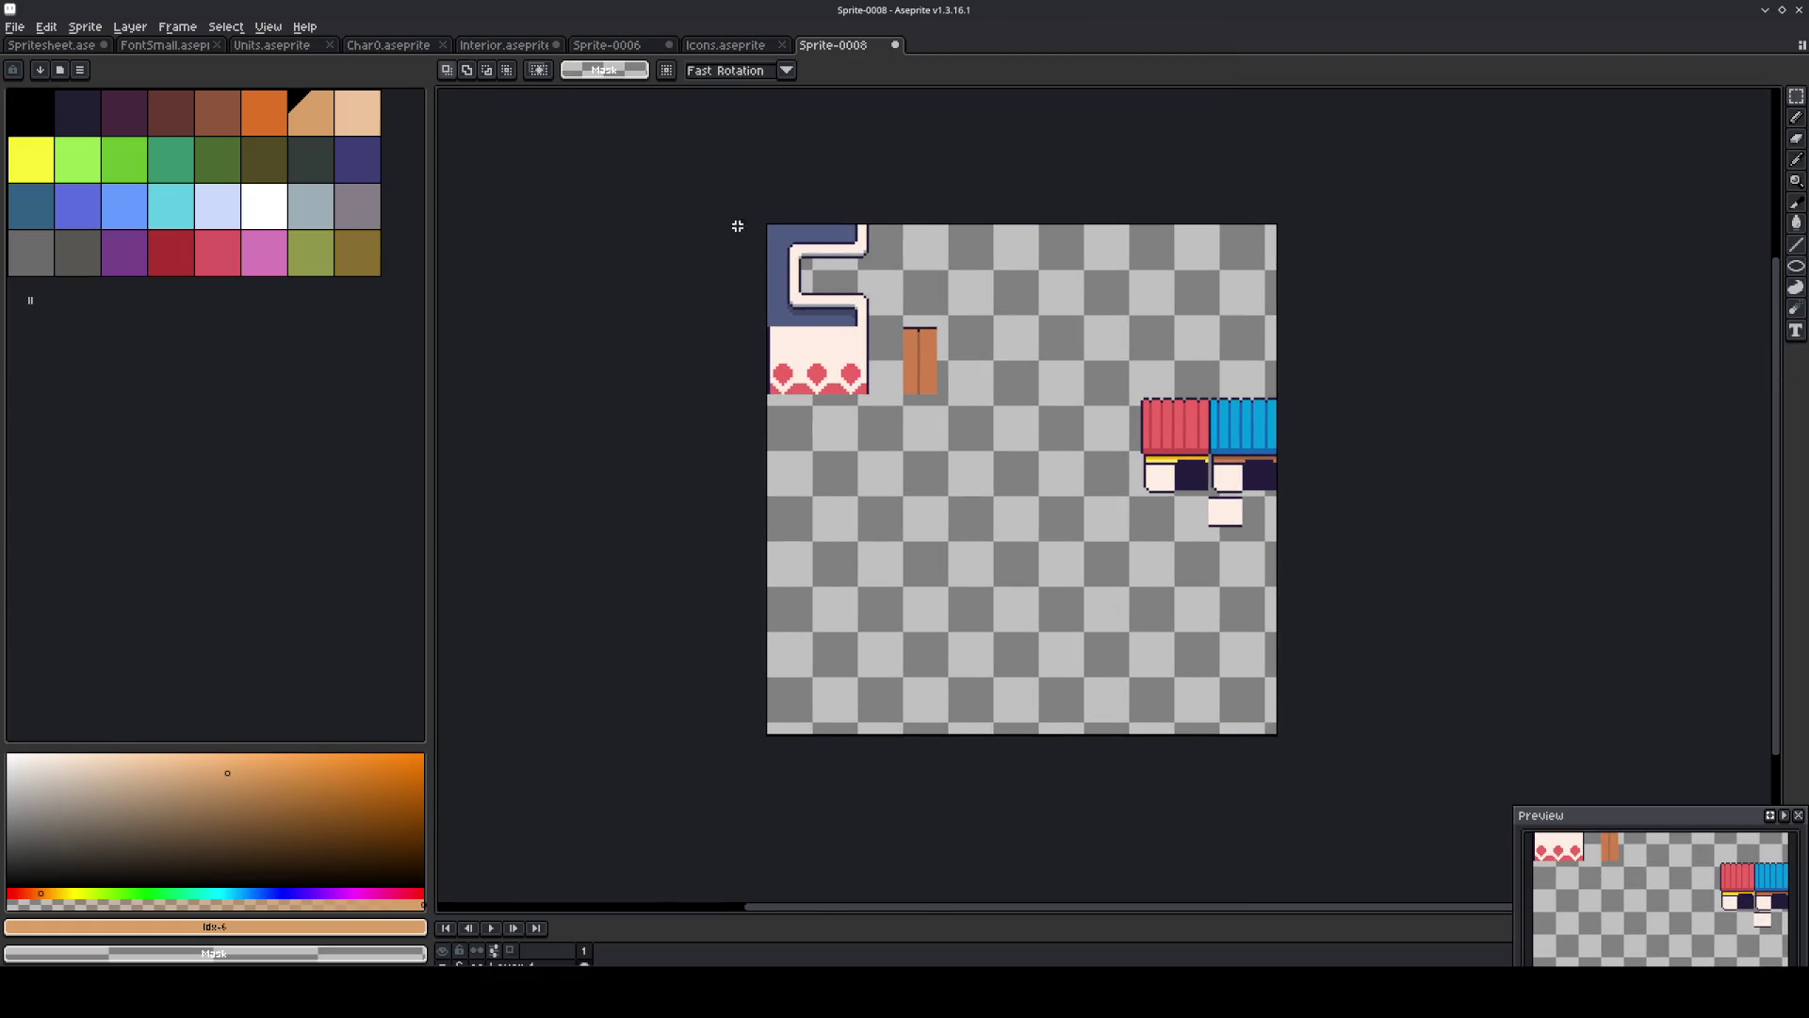
left_click(266, 28)
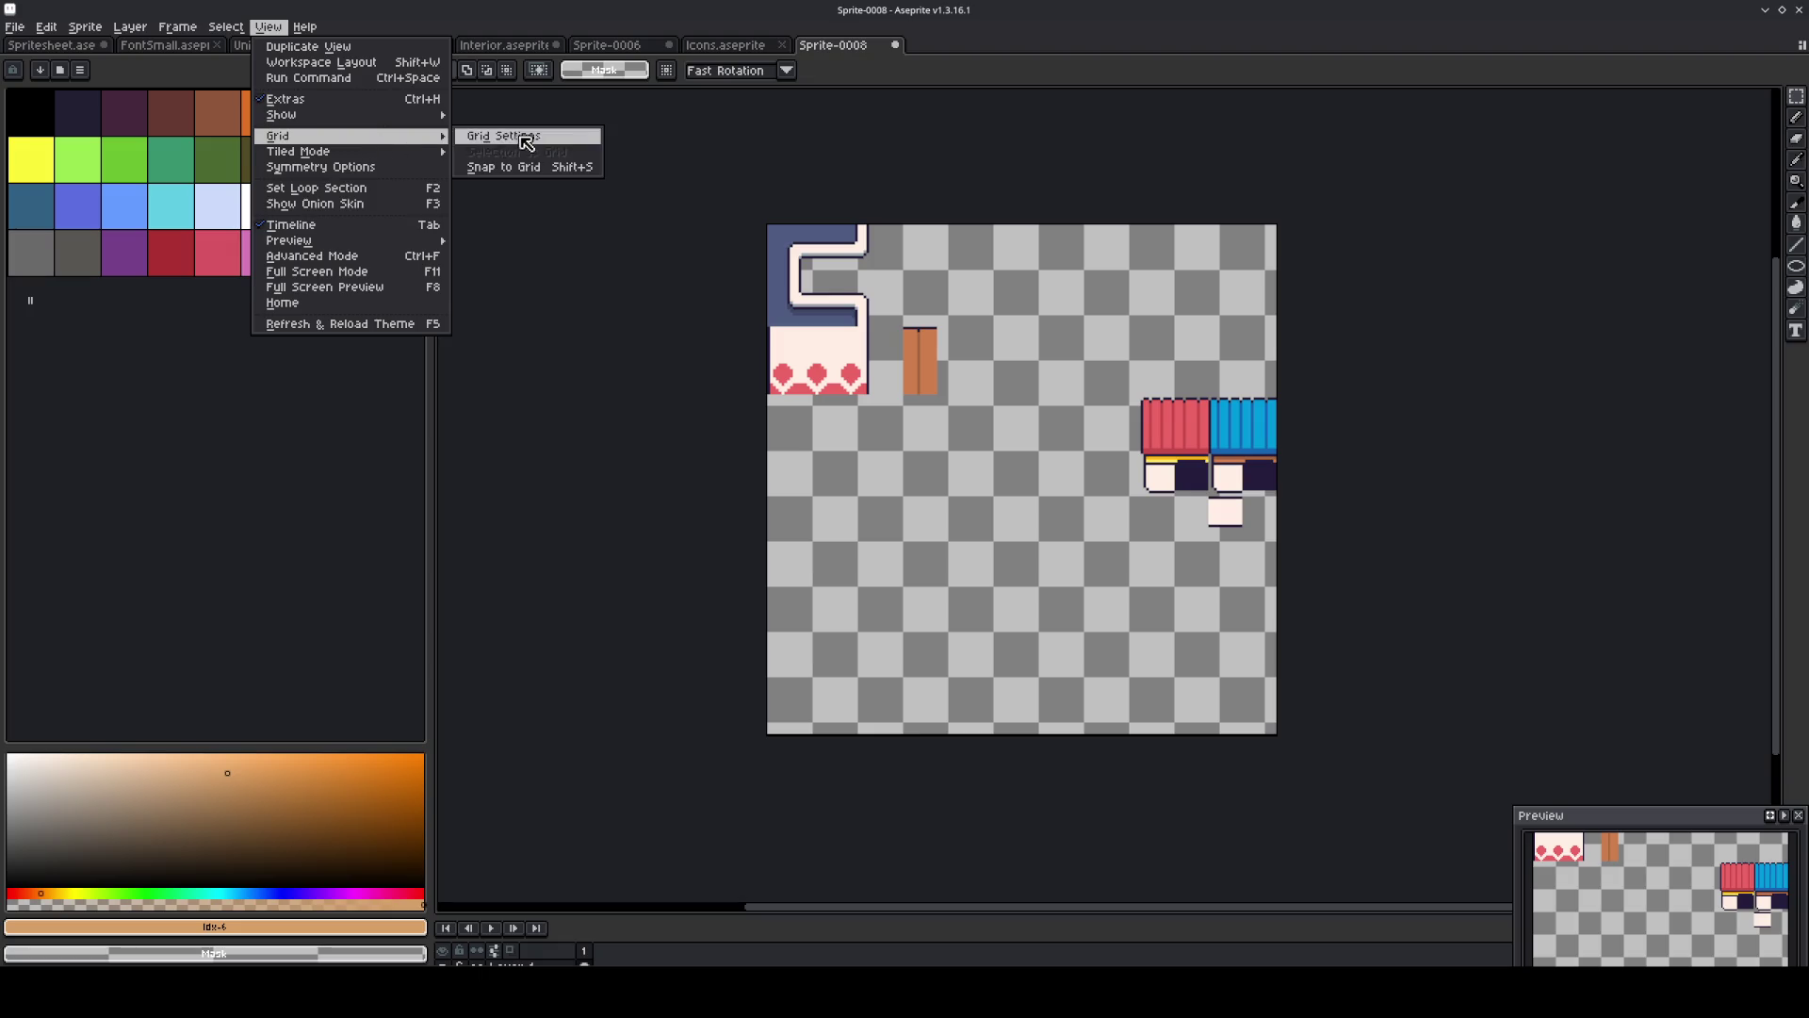
left_click(504, 135)
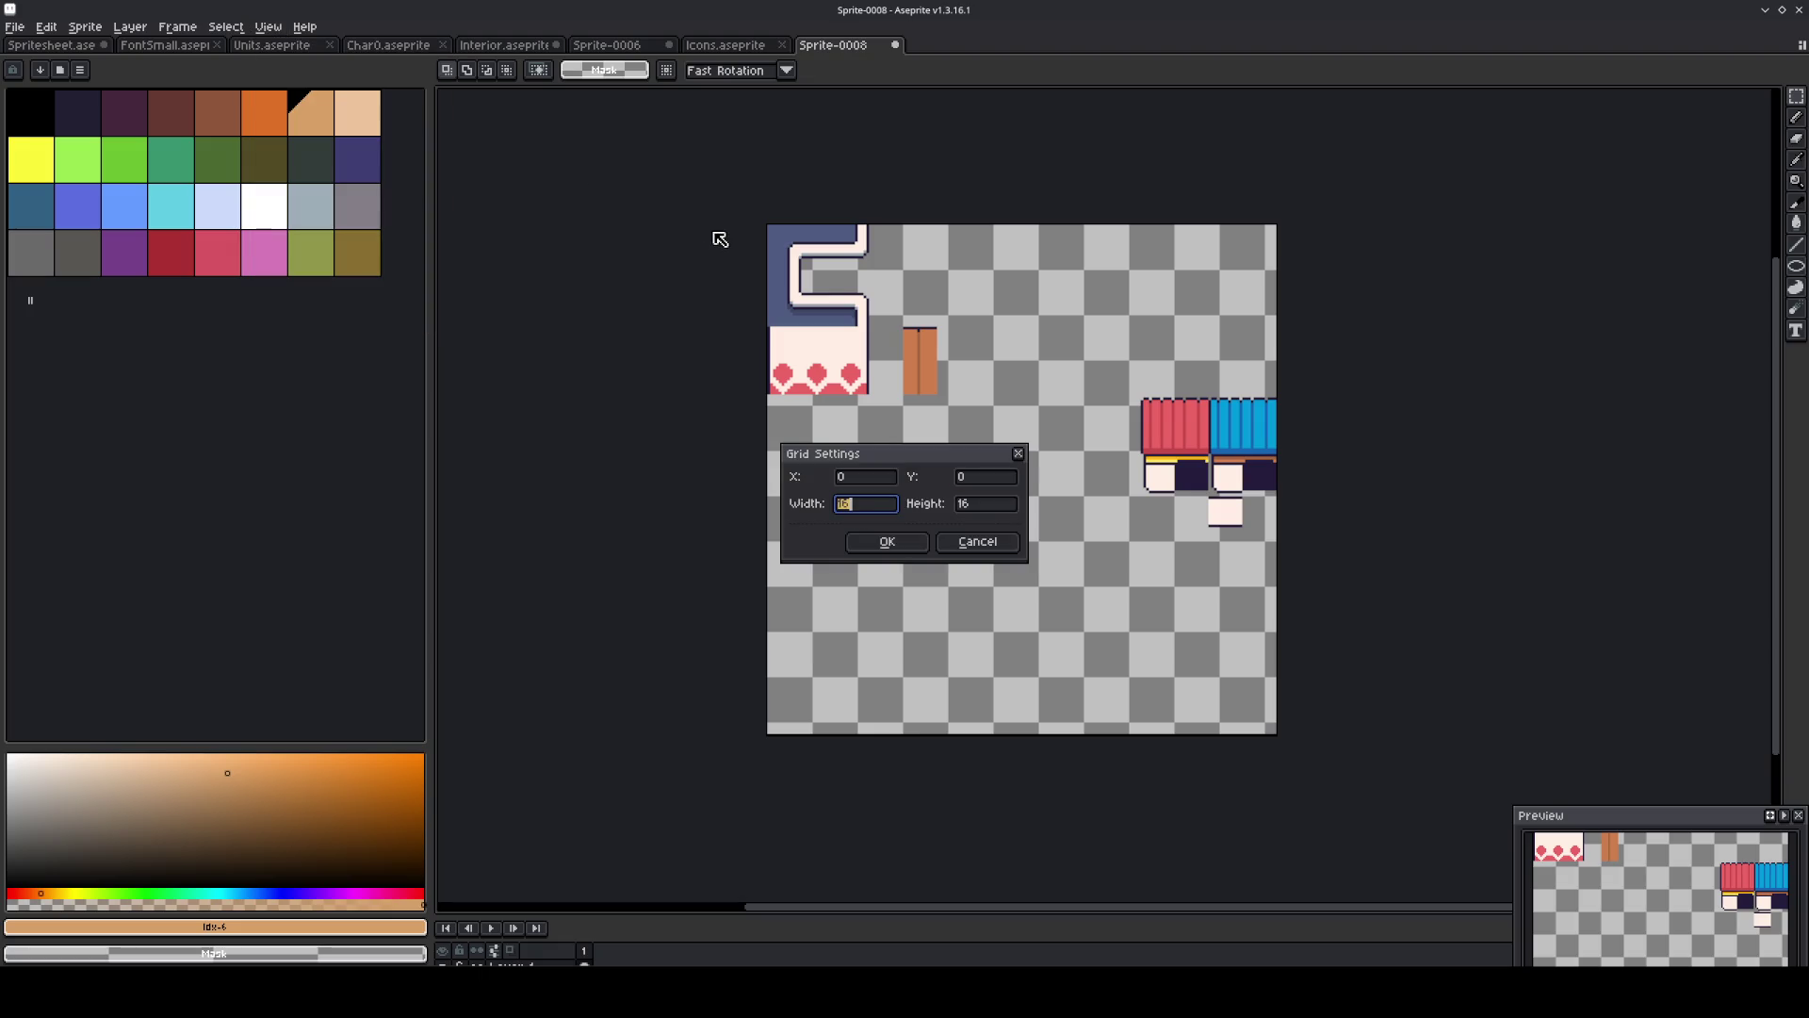
key("Tab")
type("12")
key("Return")
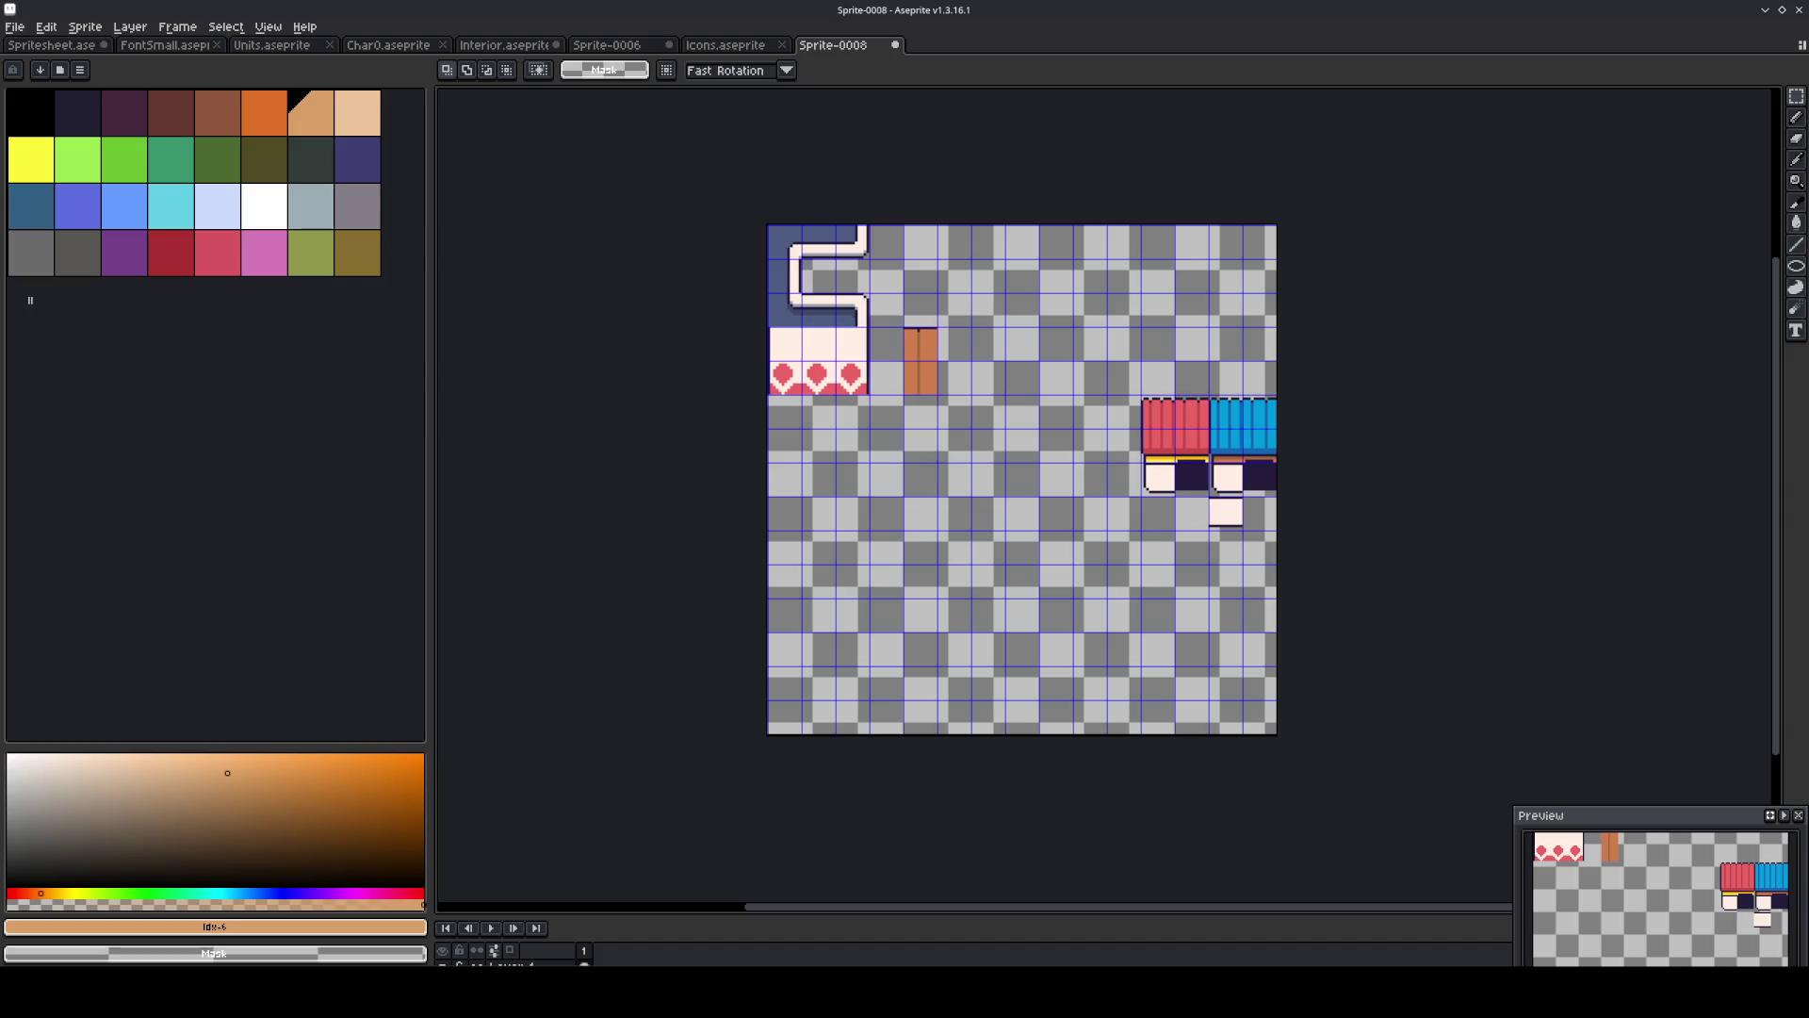
Remove the old top-left tiles and move the roof and door tiles to the top edge.
mouse_move(921, 373)
left_mouse_down()
mouse_move(910, 483)
mouse_move(766, 413)
mouse_move(751, 339)
left_mouse_up()
key("ctrl+x")
left_click_drag(1136, 528, 1242, 608)
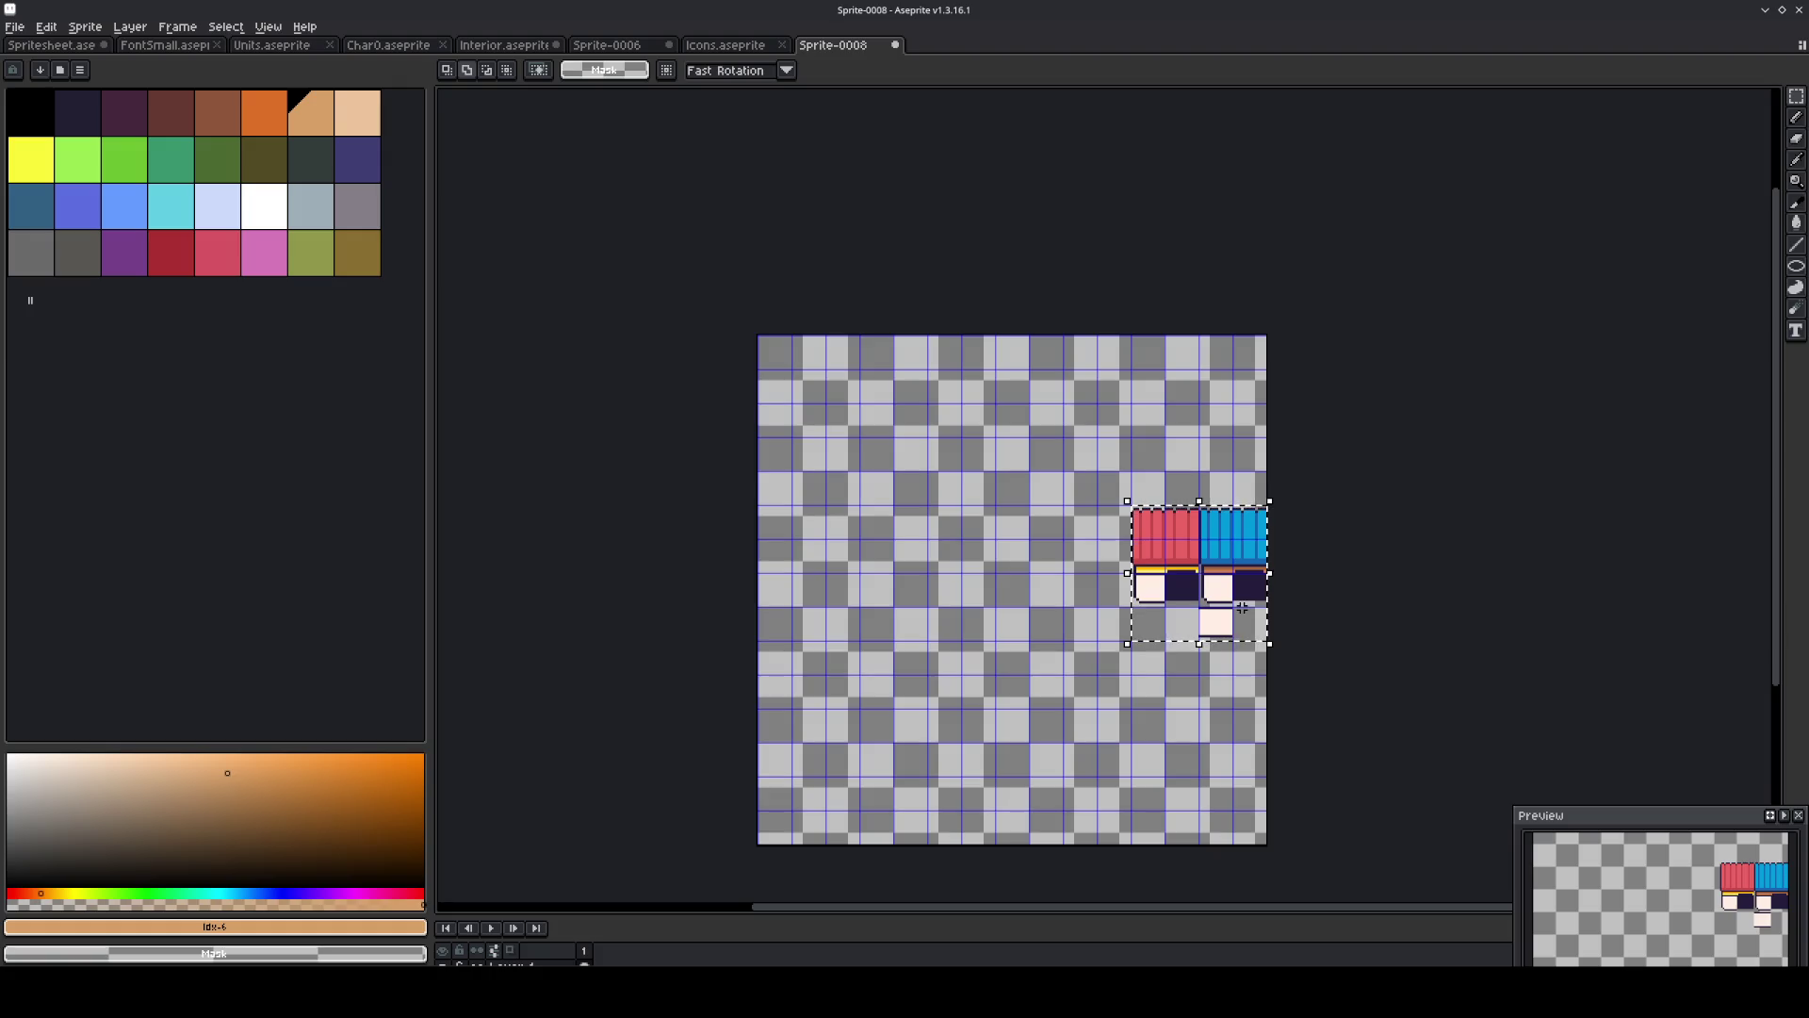
key("shift+Up")
key("shift+Up")
key("shift+Up")
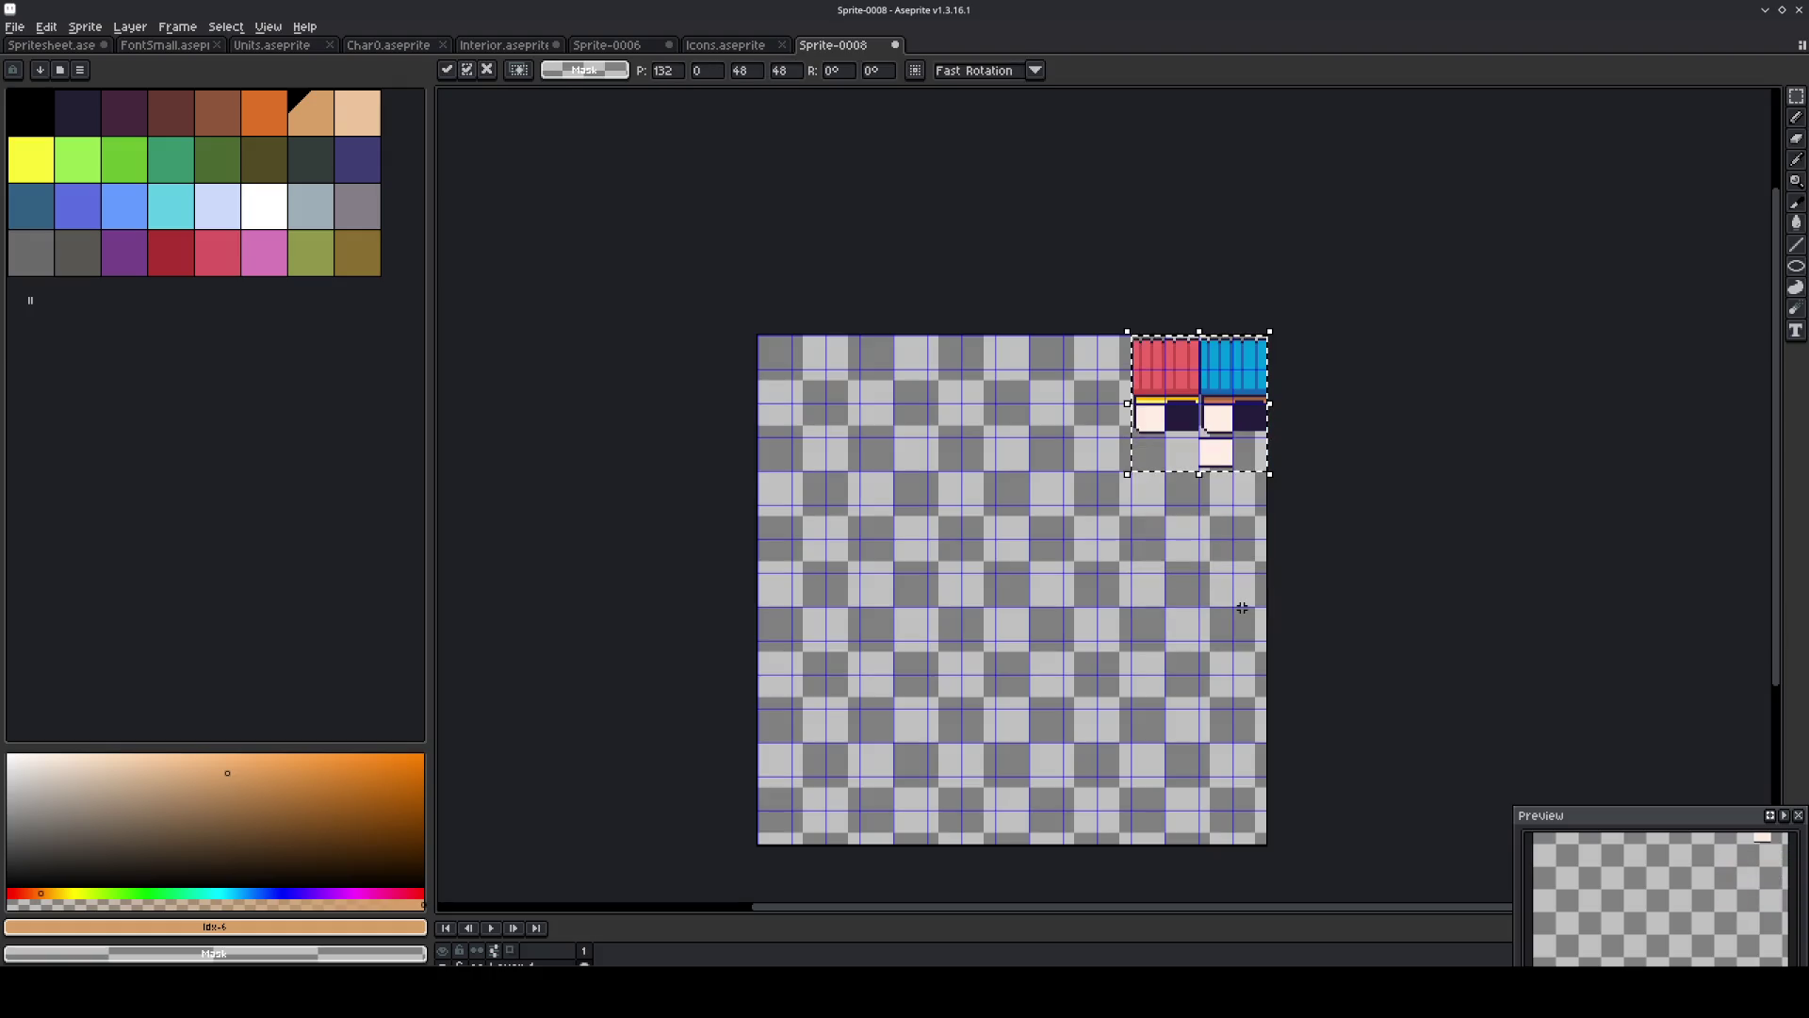
left_click(989, 540)
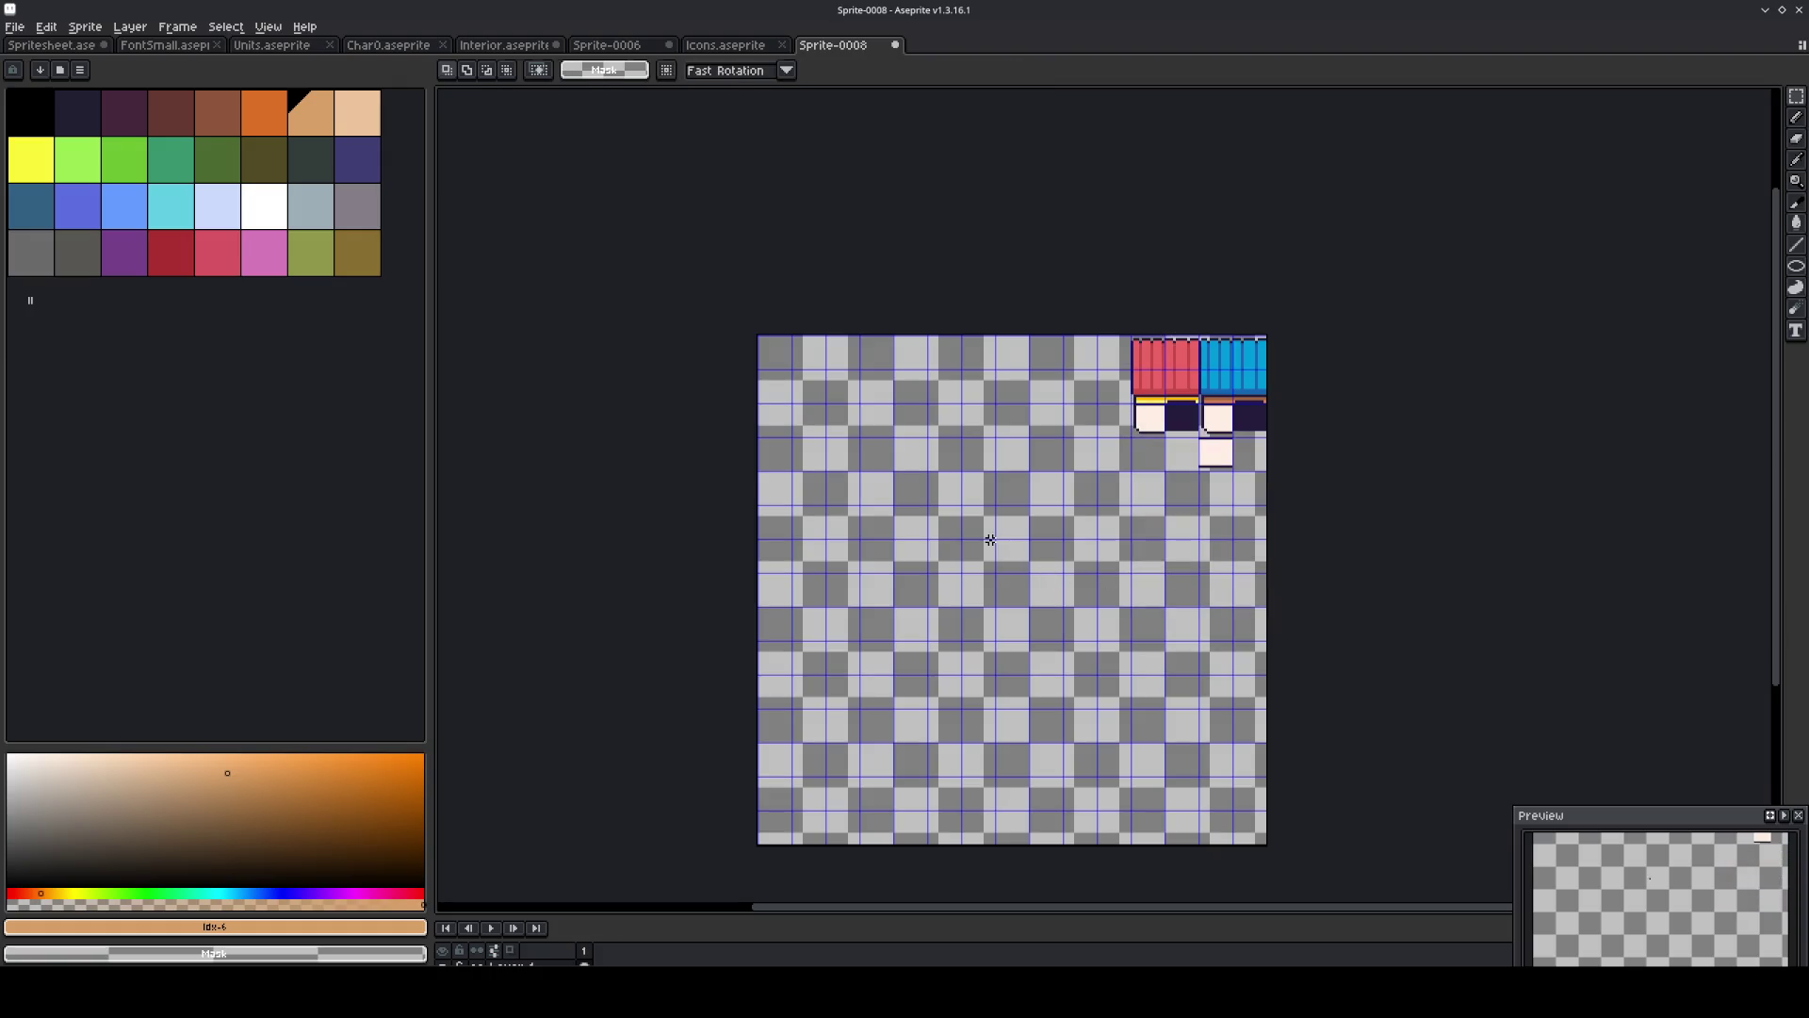
Begin setting a custom 12×12 checker background in Preferences, then cancel it.
left_click(46, 27)
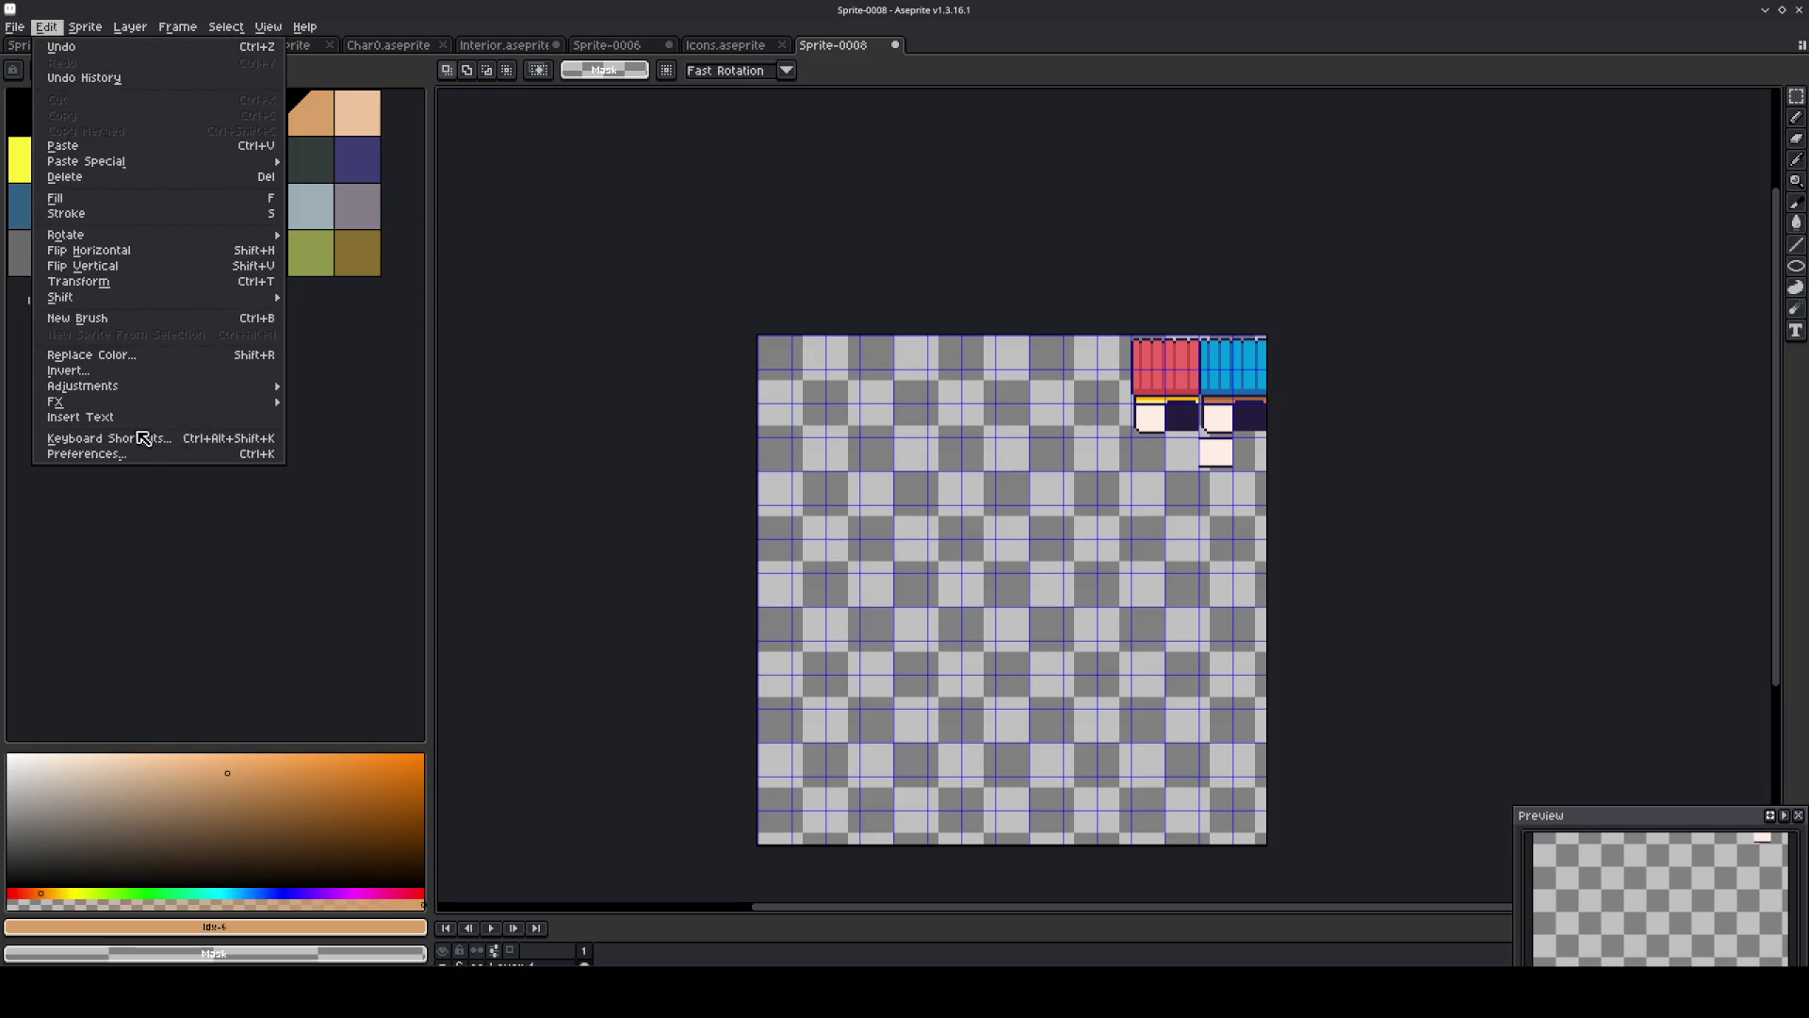
left_click(137, 454)
left_click(827, 369)
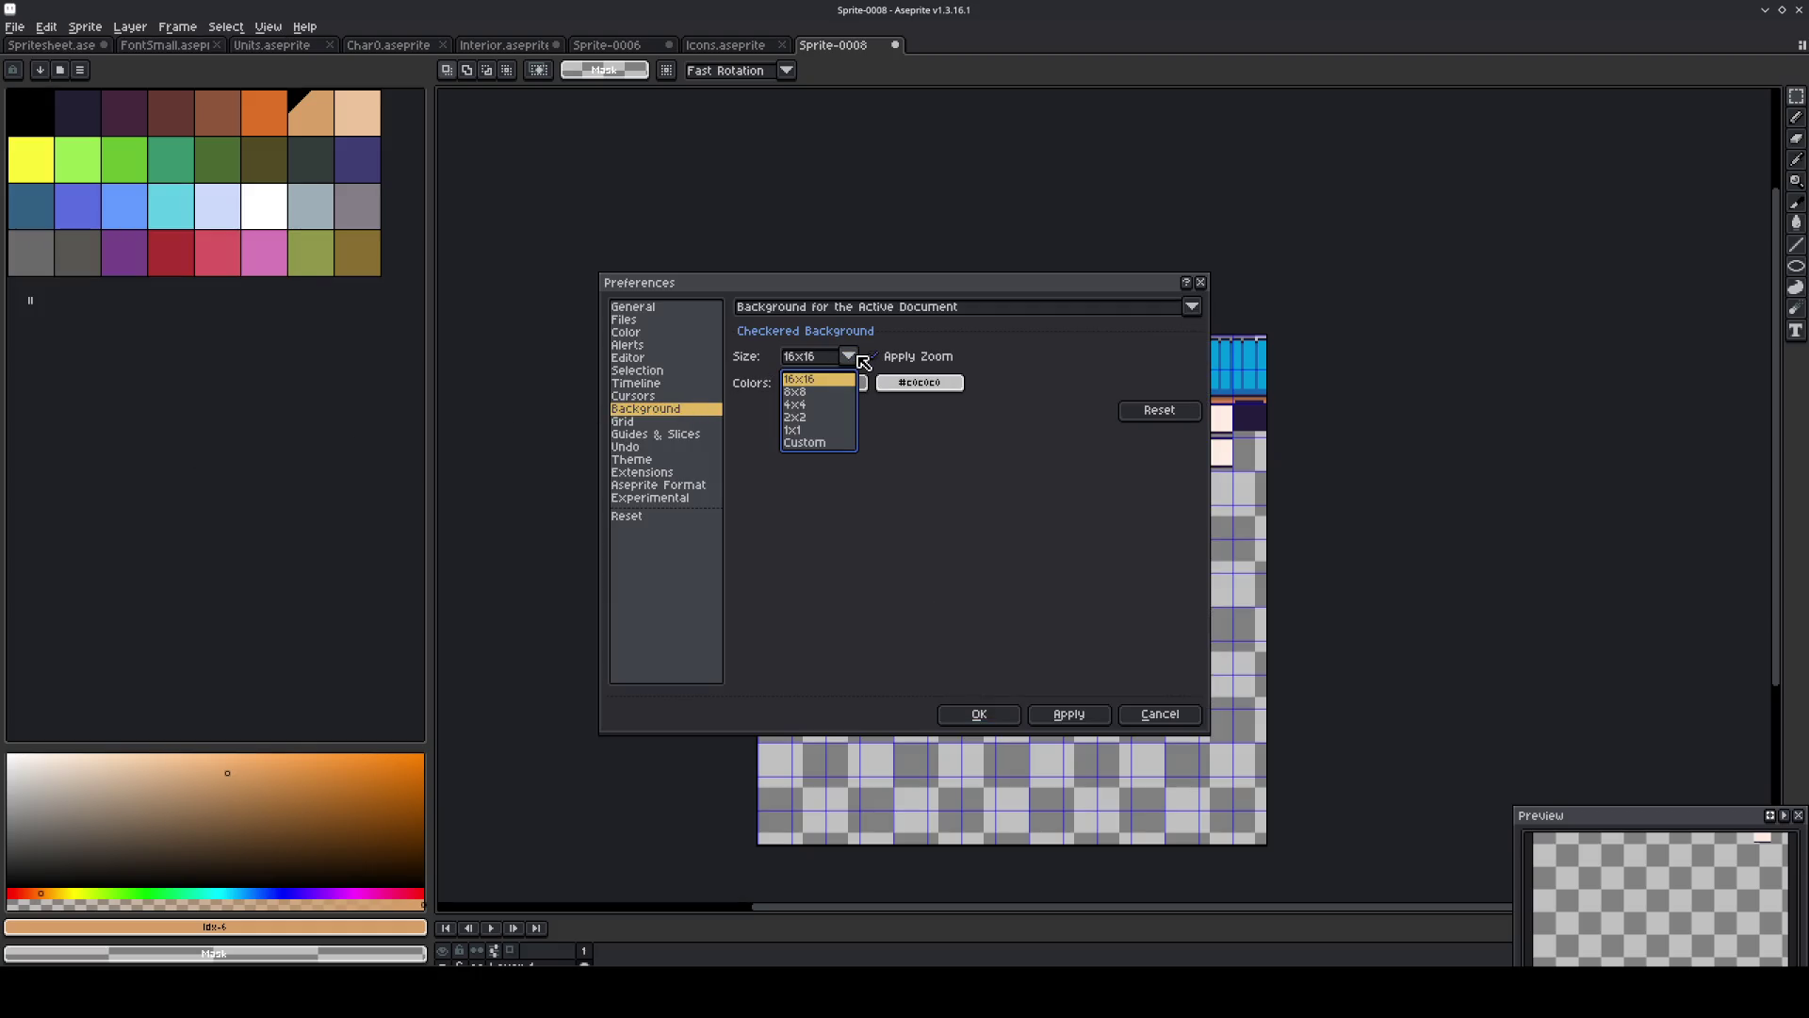
left_click(843, 442)
double_click(904, 357)
type("12")
double_click(975, 356)
type("12")
left_click(827, 387)
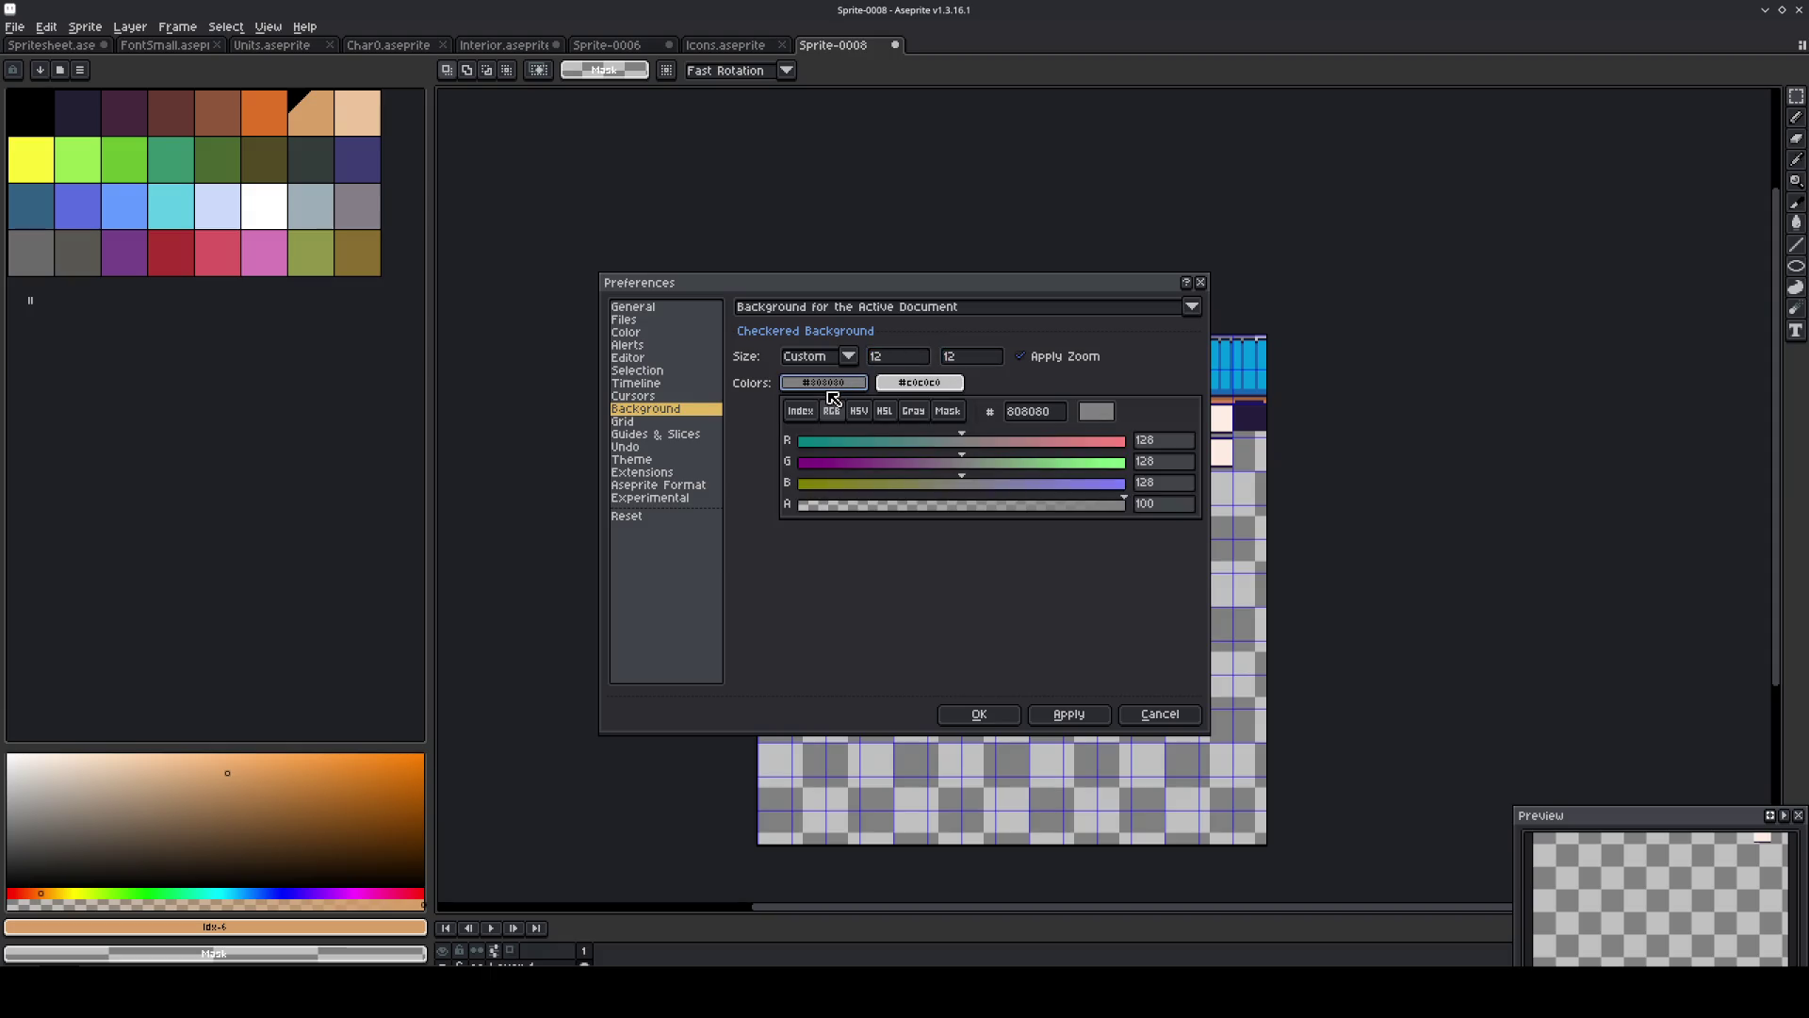
left_click(800, 411)
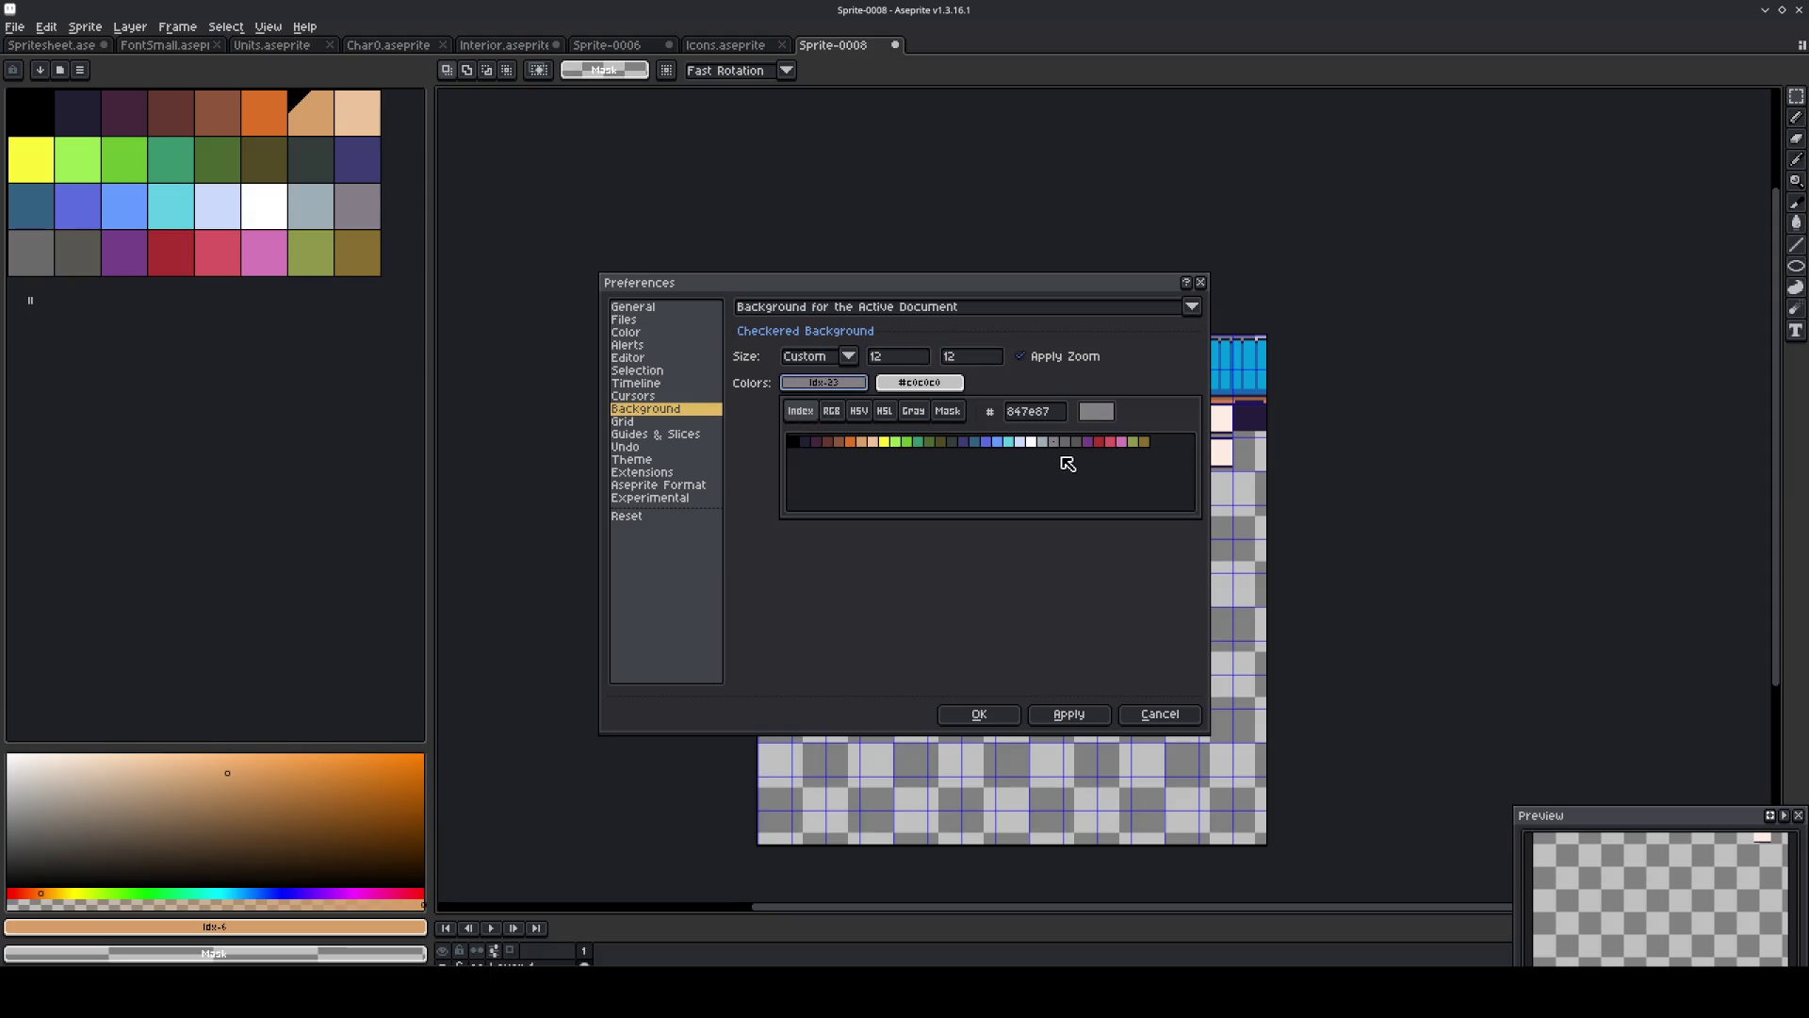
left_click(1159, 714)
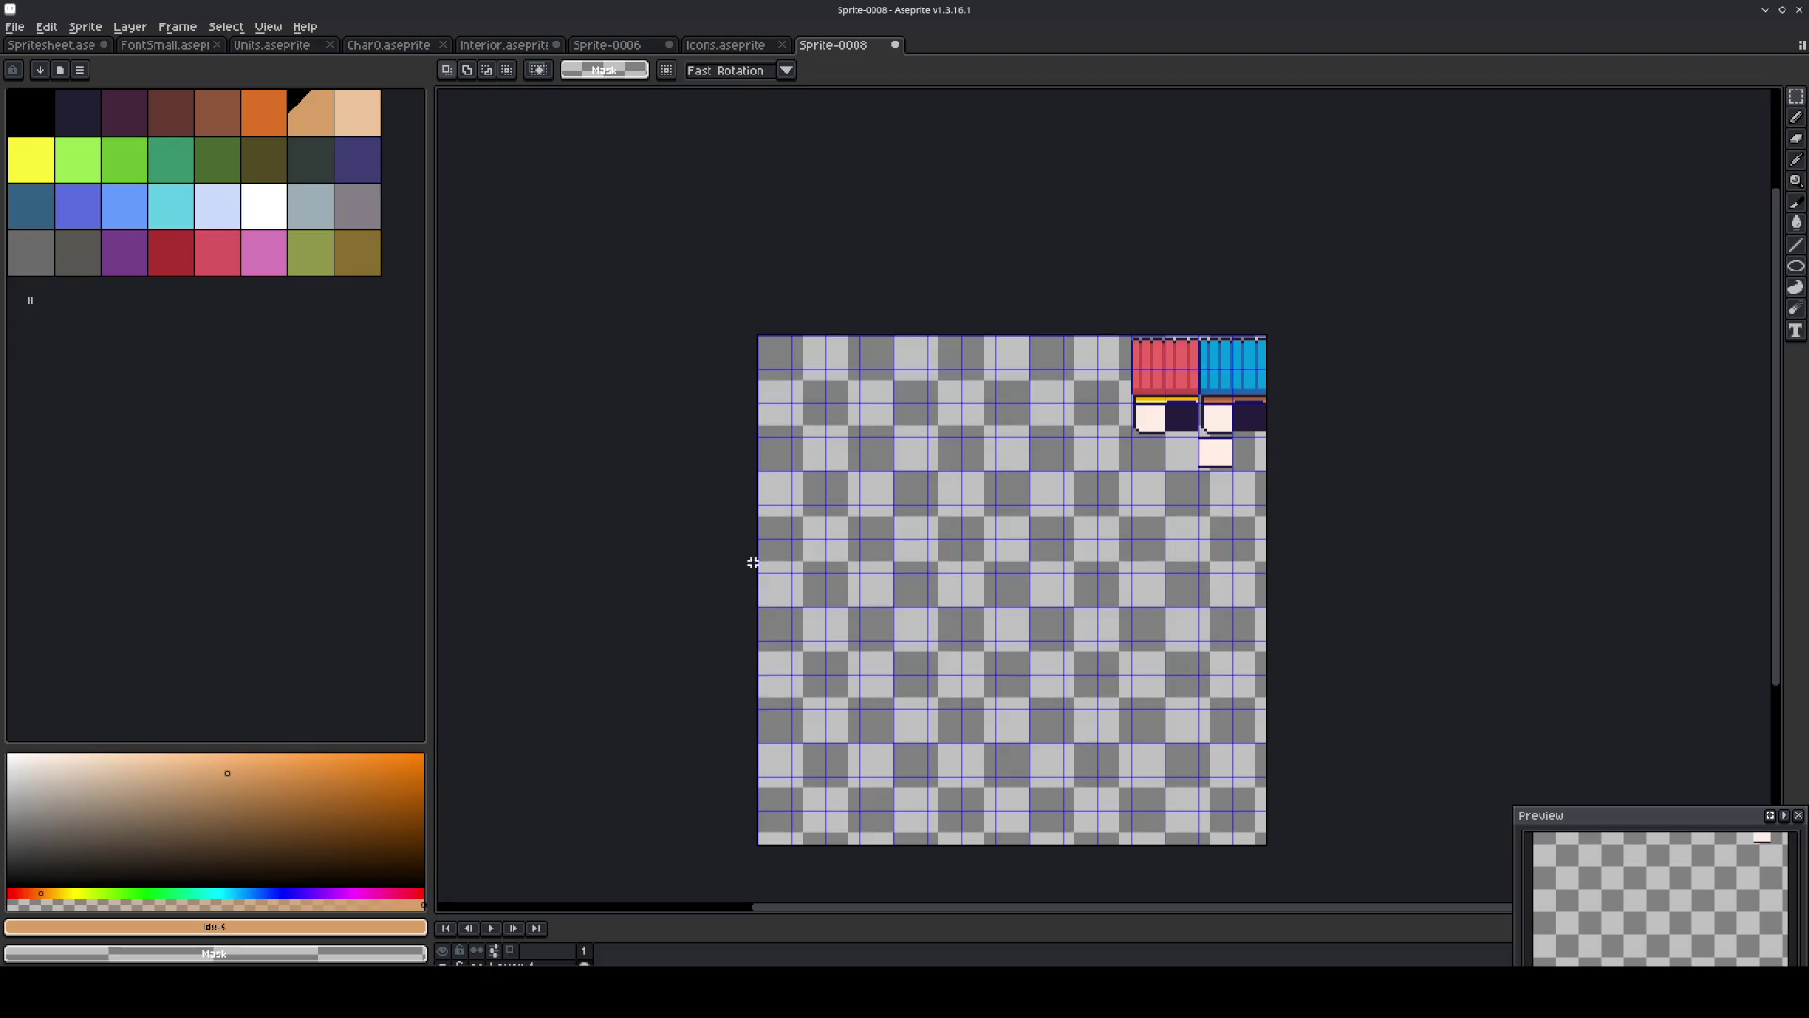
Load the Shmellyorc palette preset.
left_click(60, 69)
left_click(131, 150)
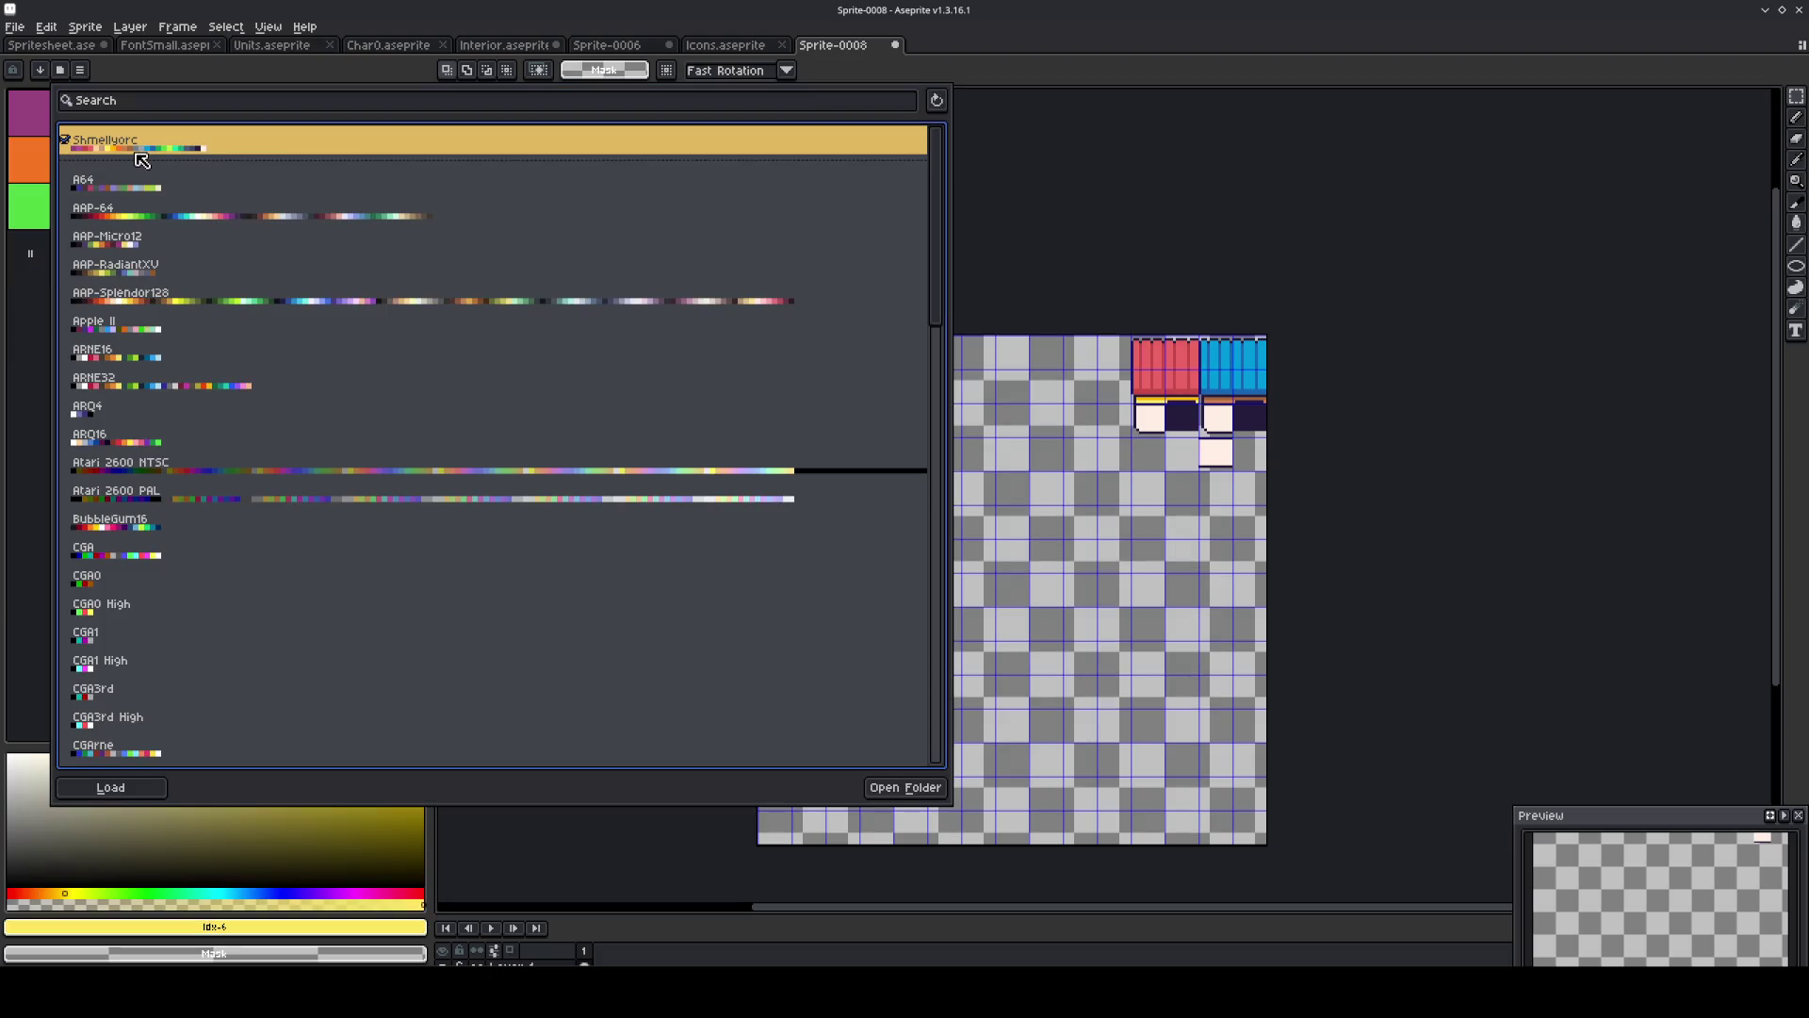
left_click(75, 28)
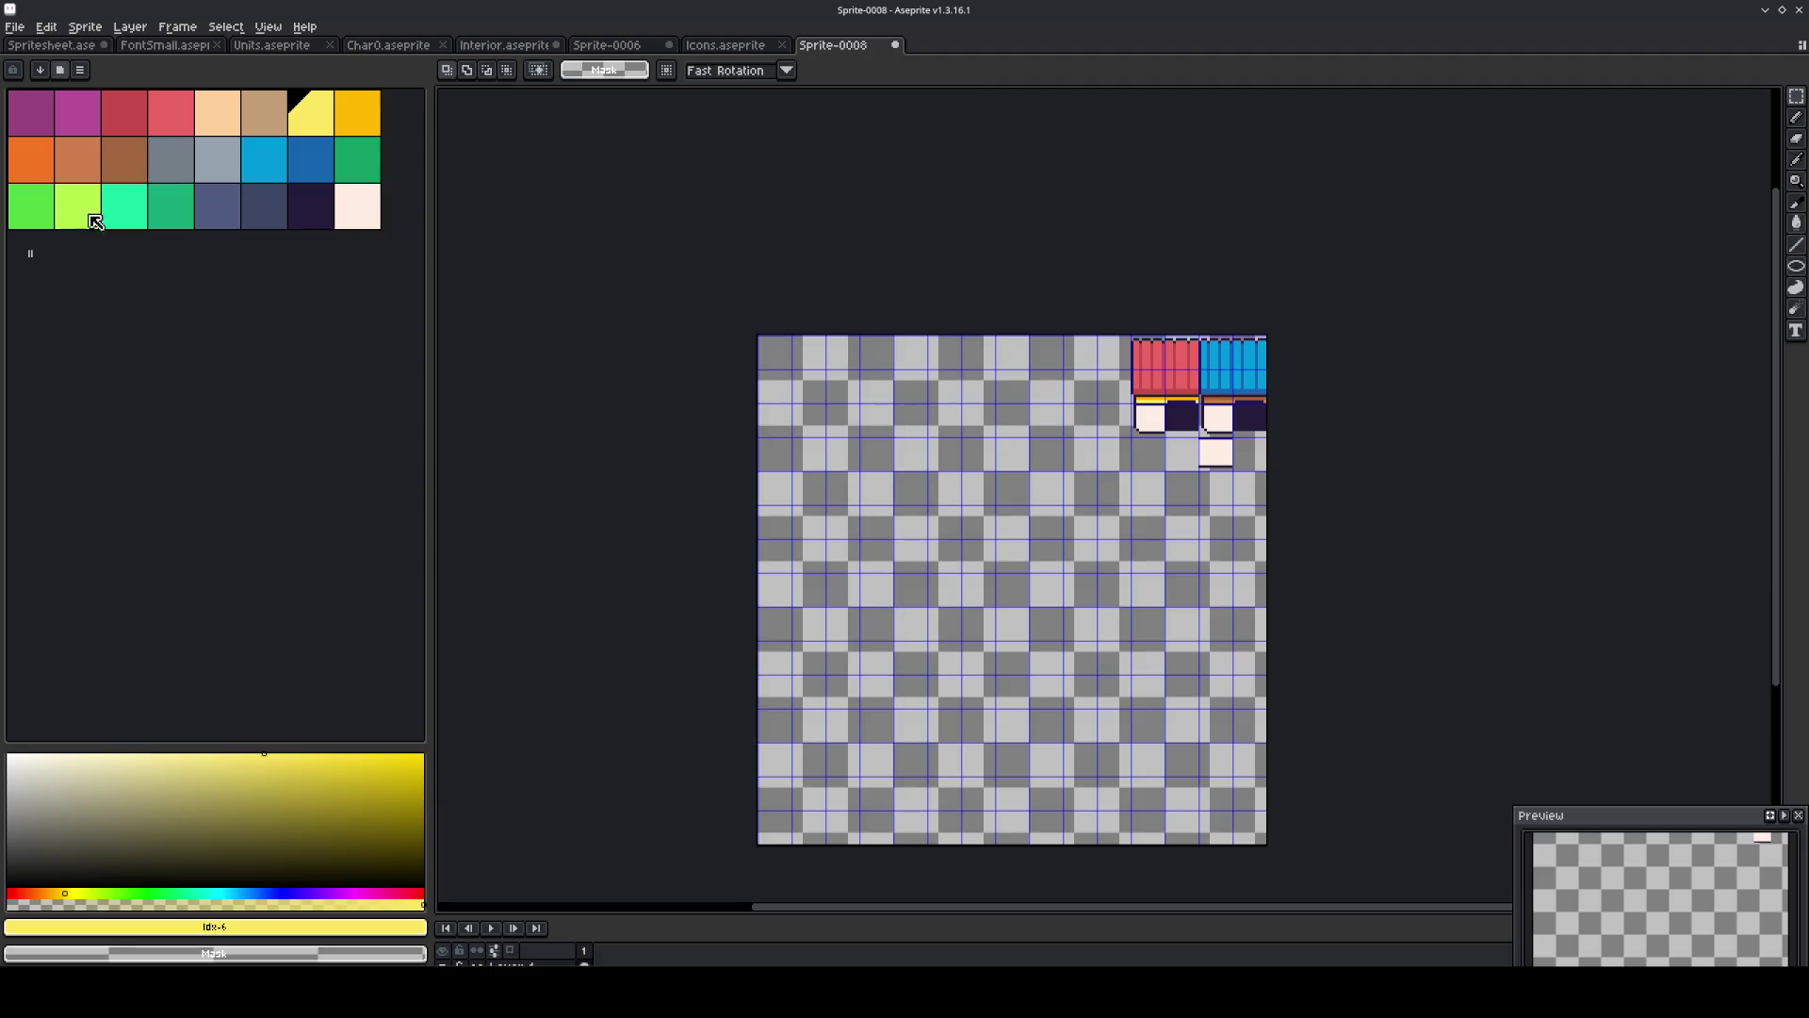
Set the canvas background checker size to Custom 12×12 in Preferences.
left_click(46, 27)
left_click(102, 455)
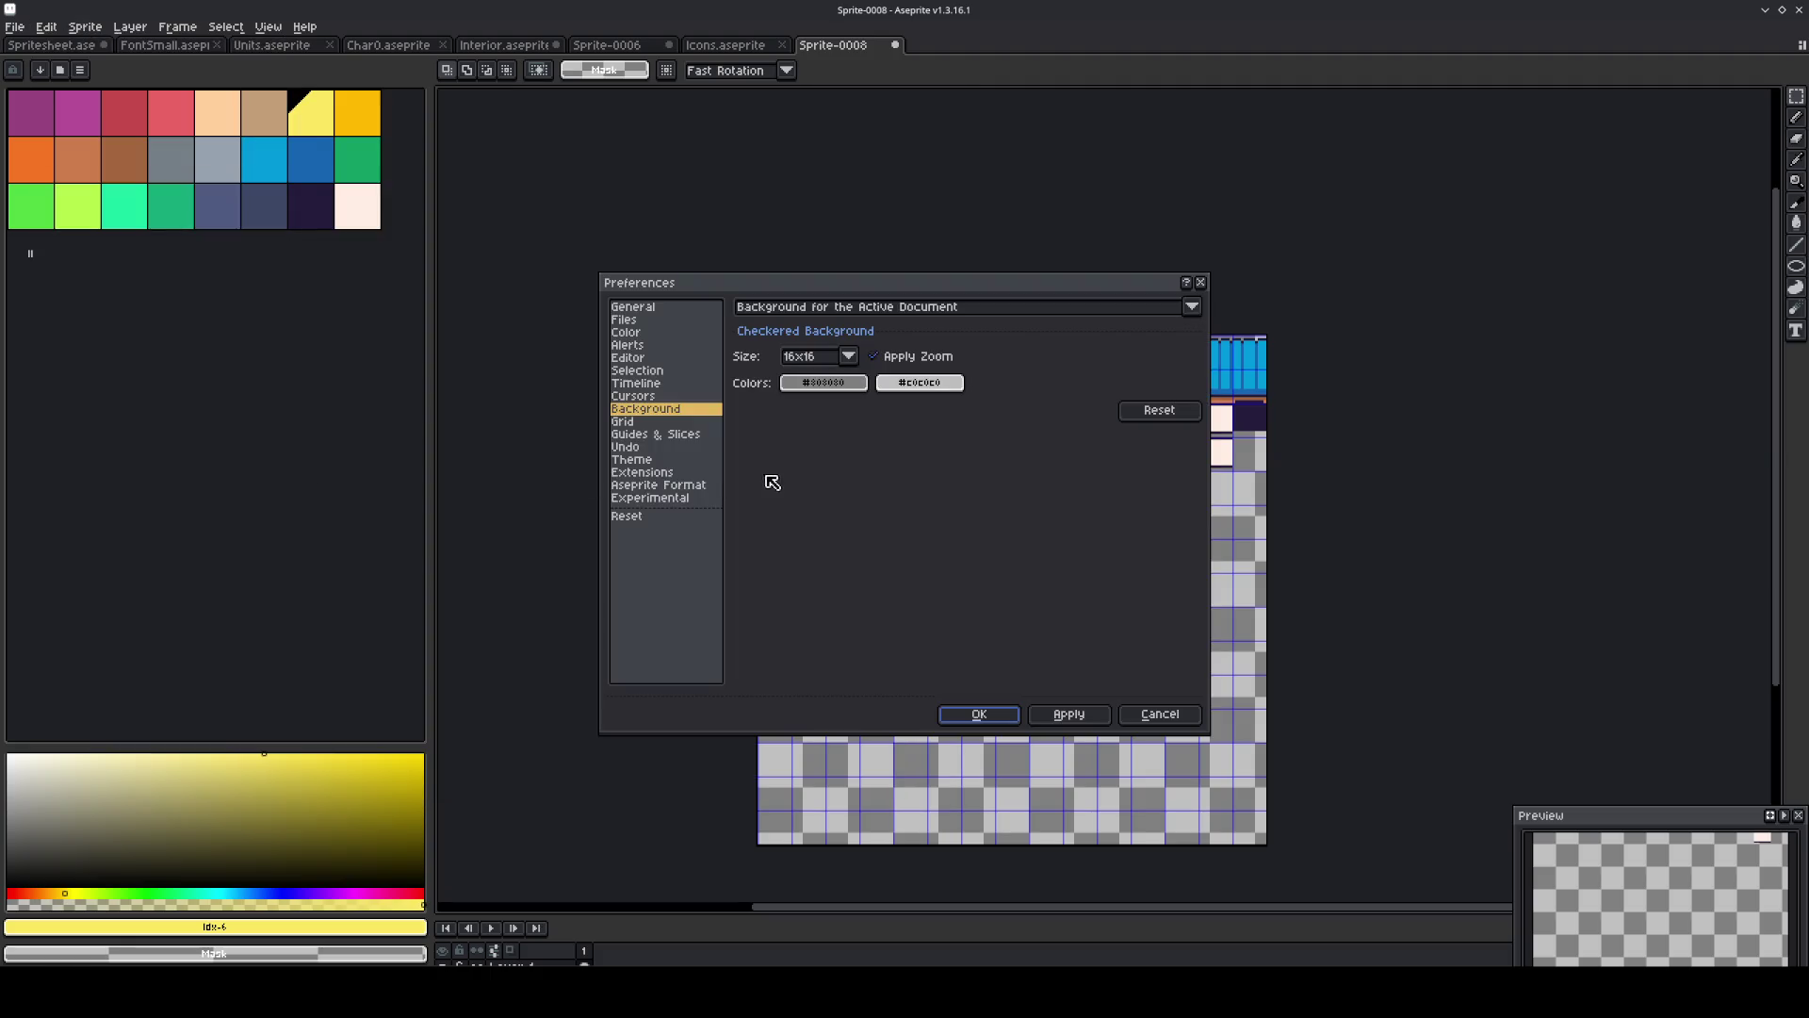
left_click(848, 356)
left_click(819, 442)
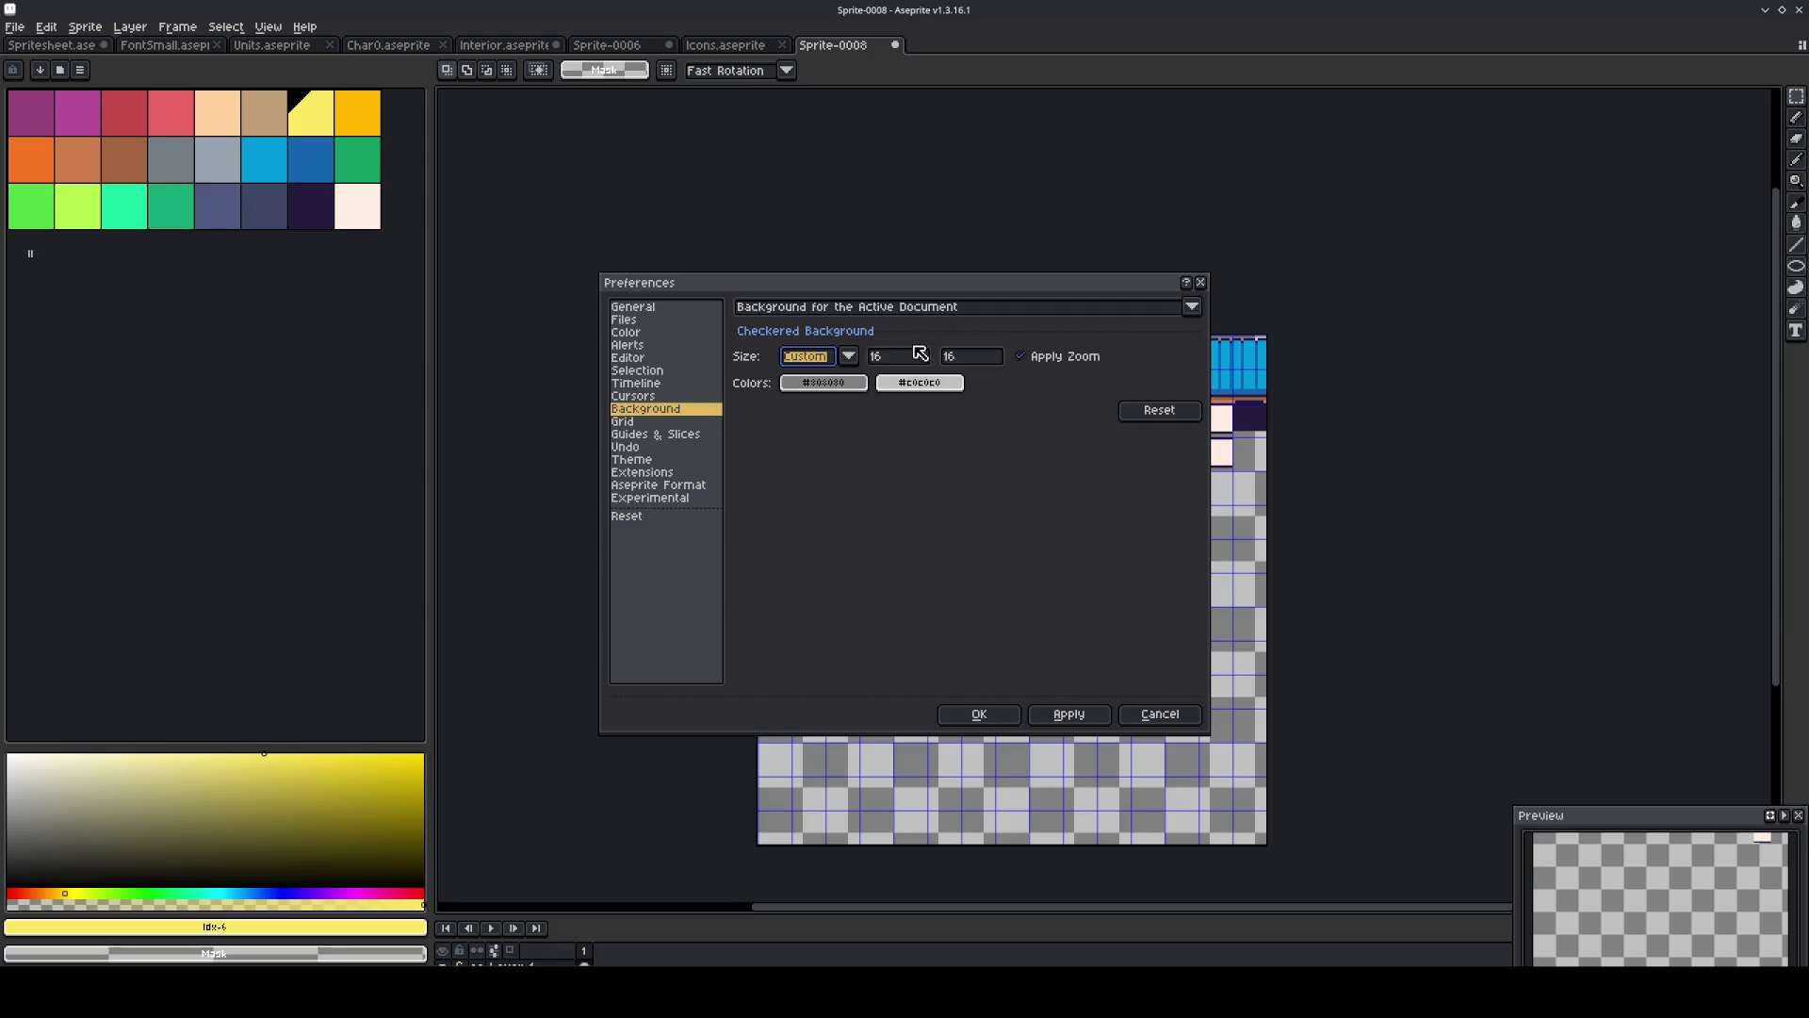
double_click(882, 357)
type("12")
key("Tab")
type("12")
Set the checker colours to purple and lighter purple palette shades, then apply and confirm.
left_click(825, 382)
left_click(807, 412)
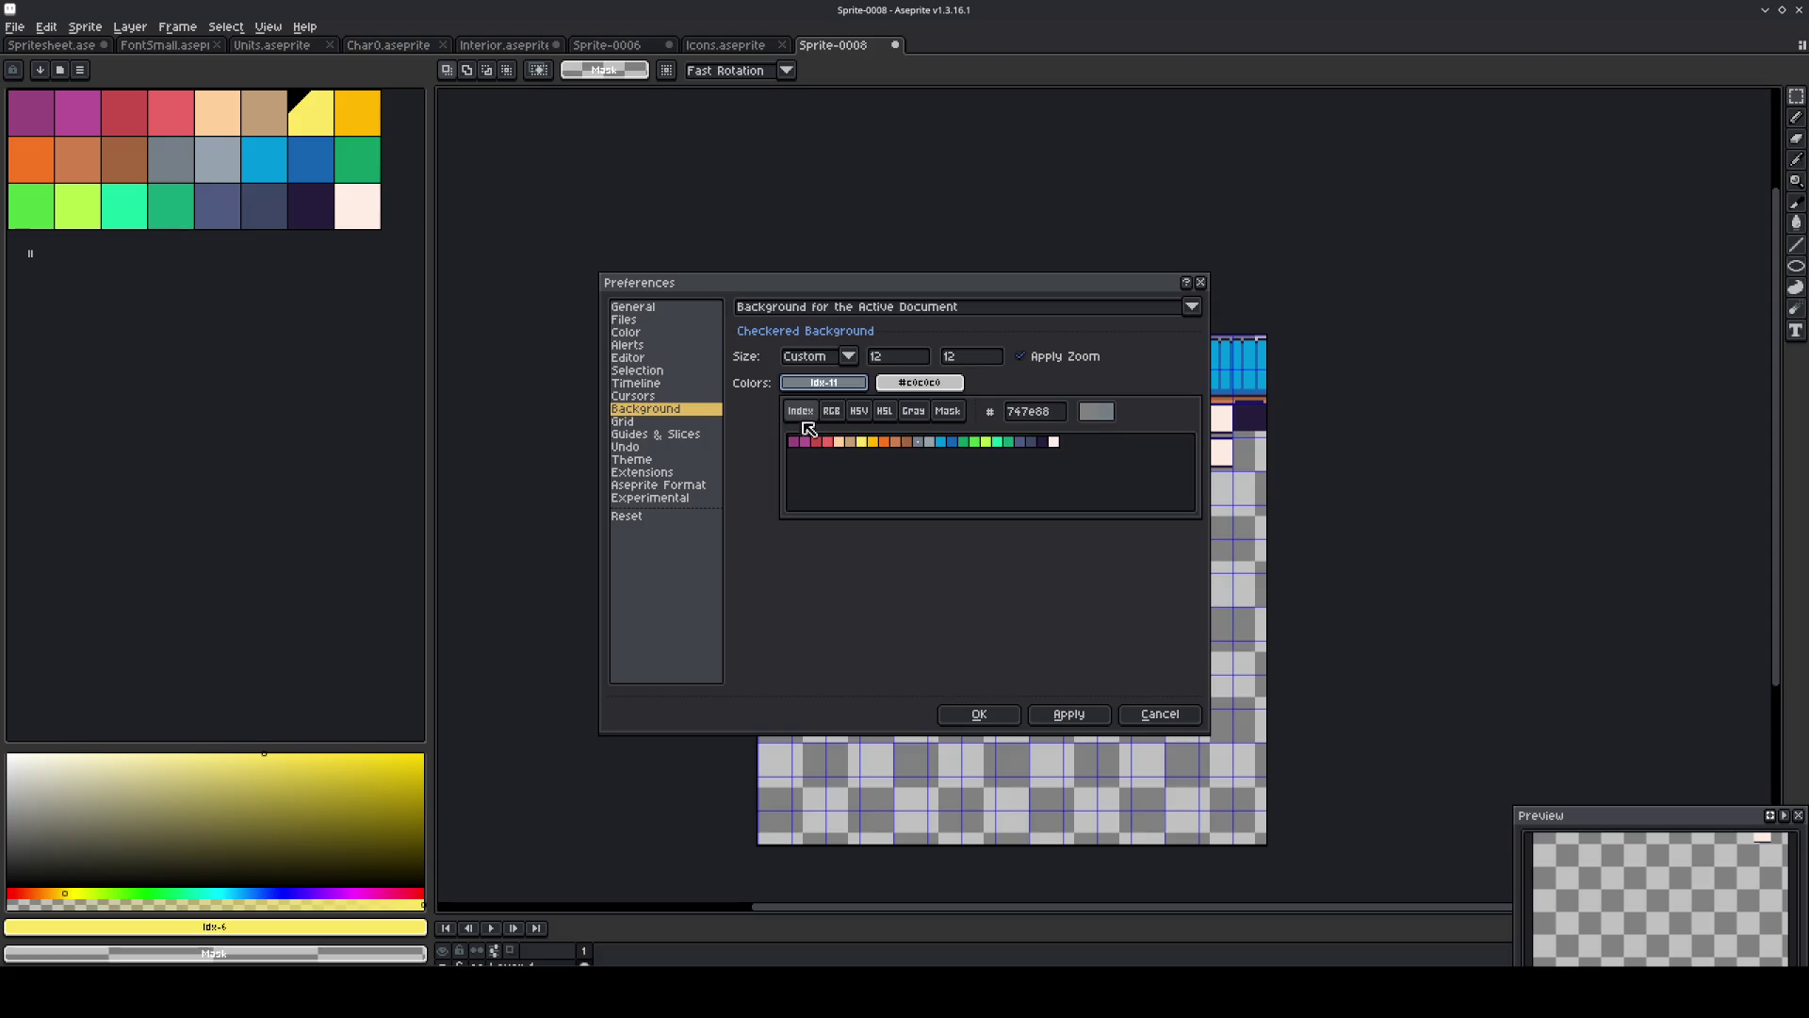
left_click(1013, 442)
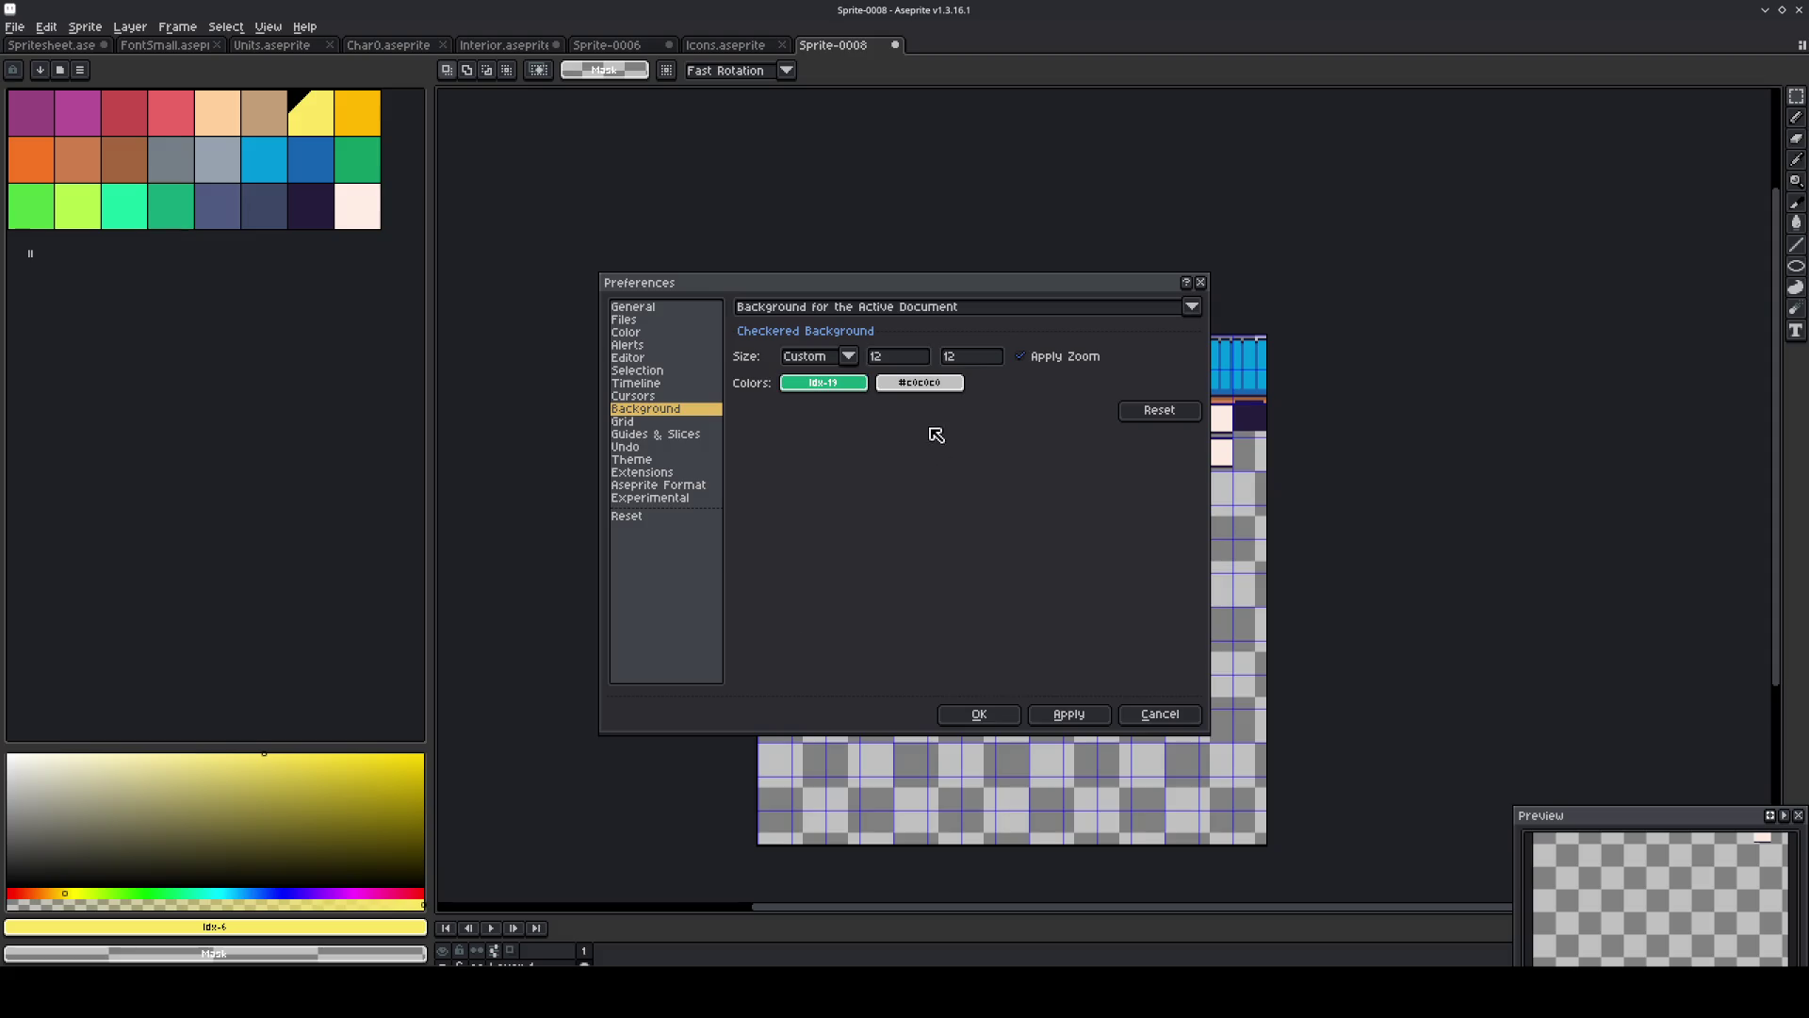
left_click(919, 382)
left_click(789, 383)
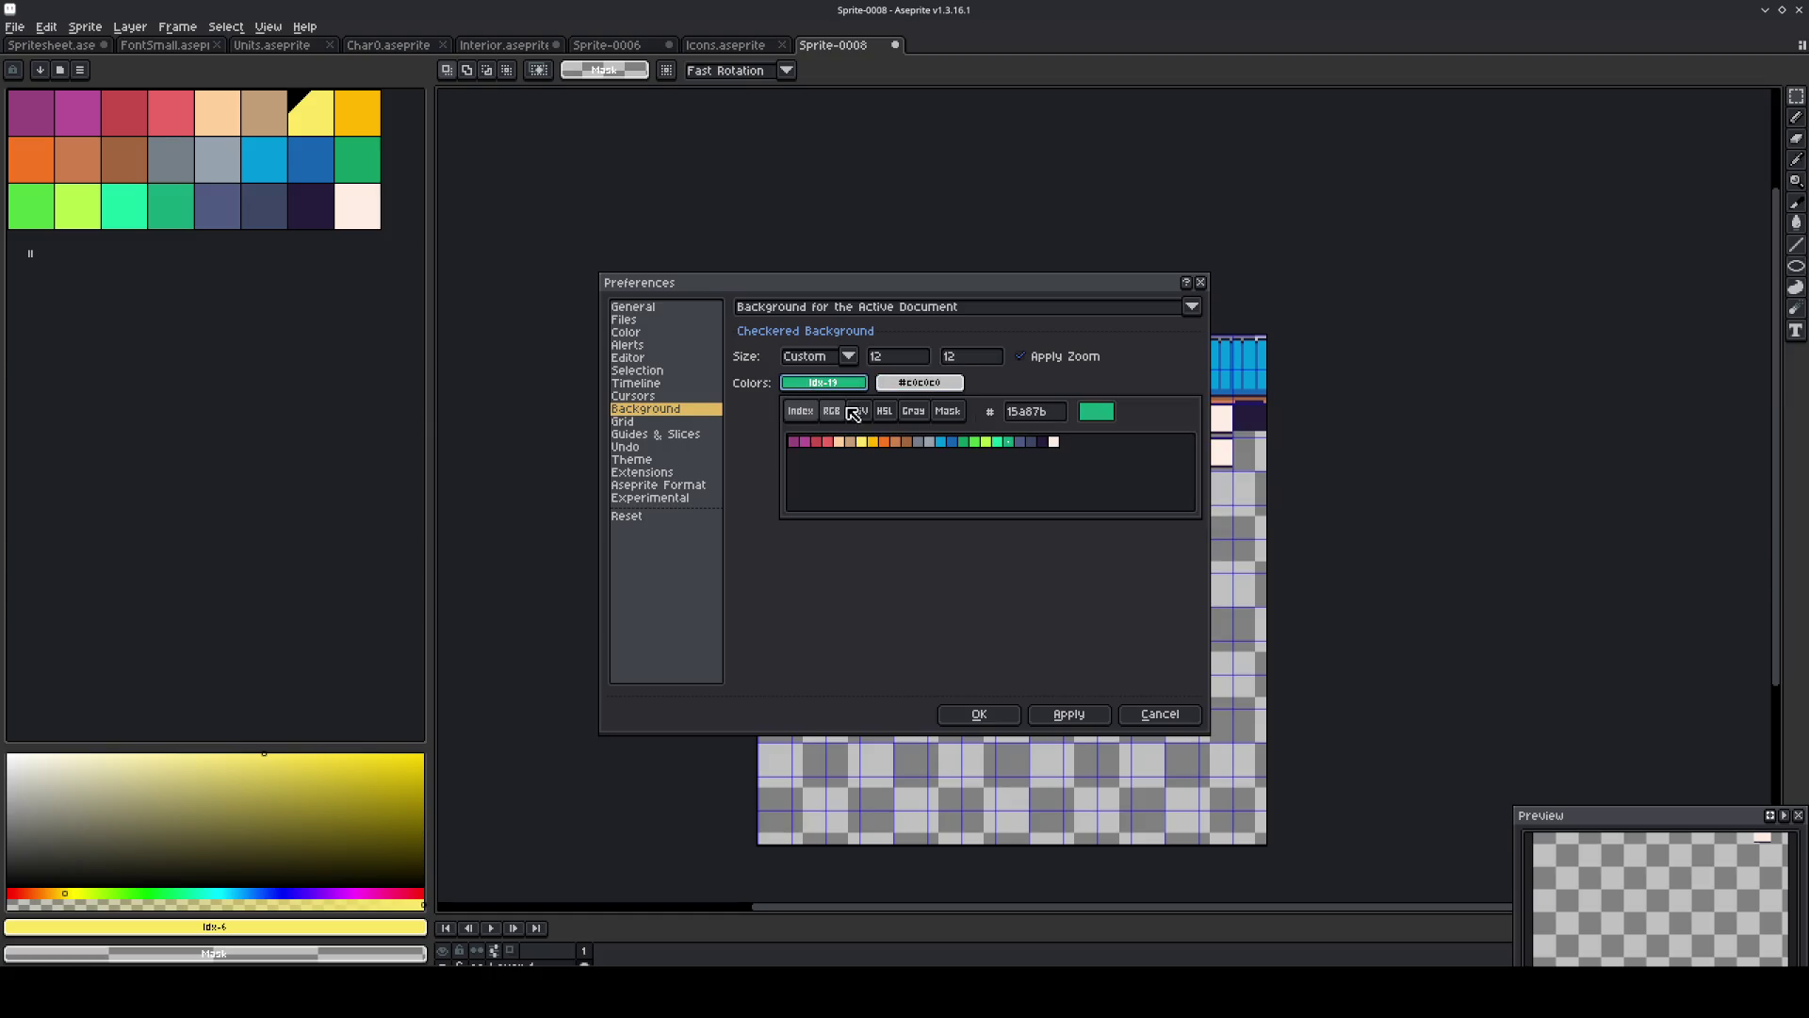
left_click(794, 442)
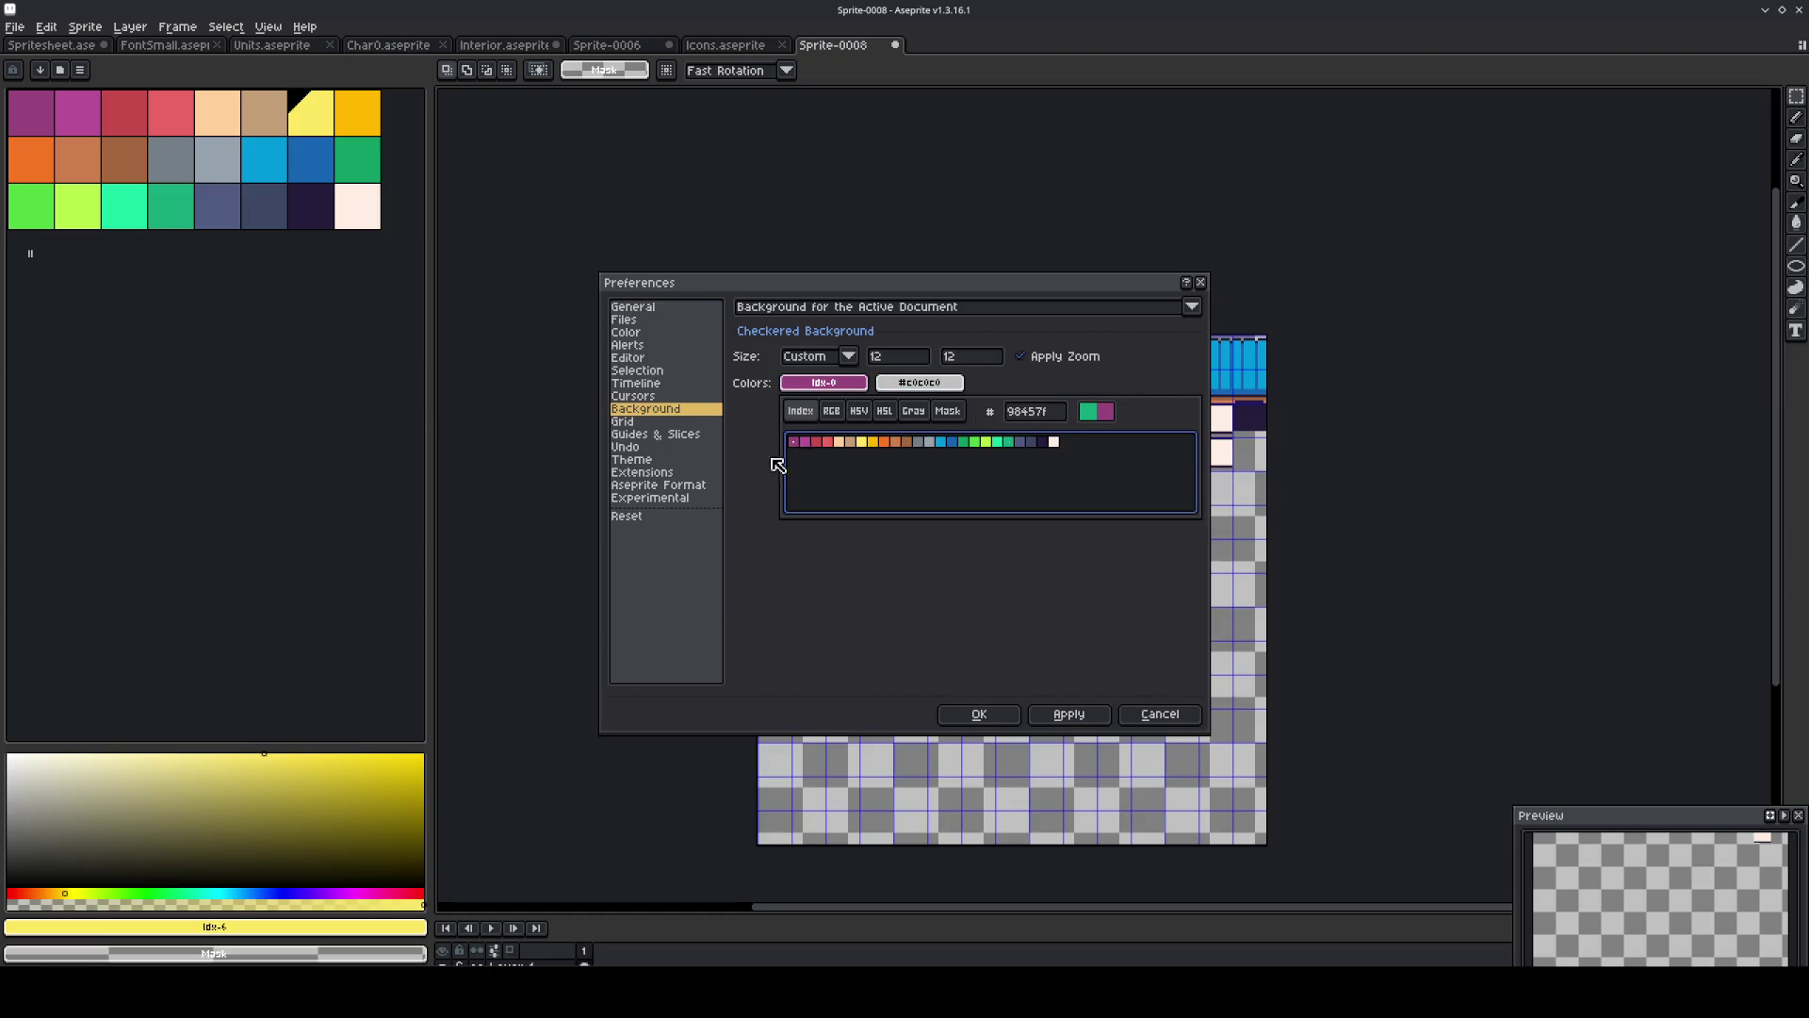
left_click(902, 384)
left_click(896, 411)
left_click(901, 441)
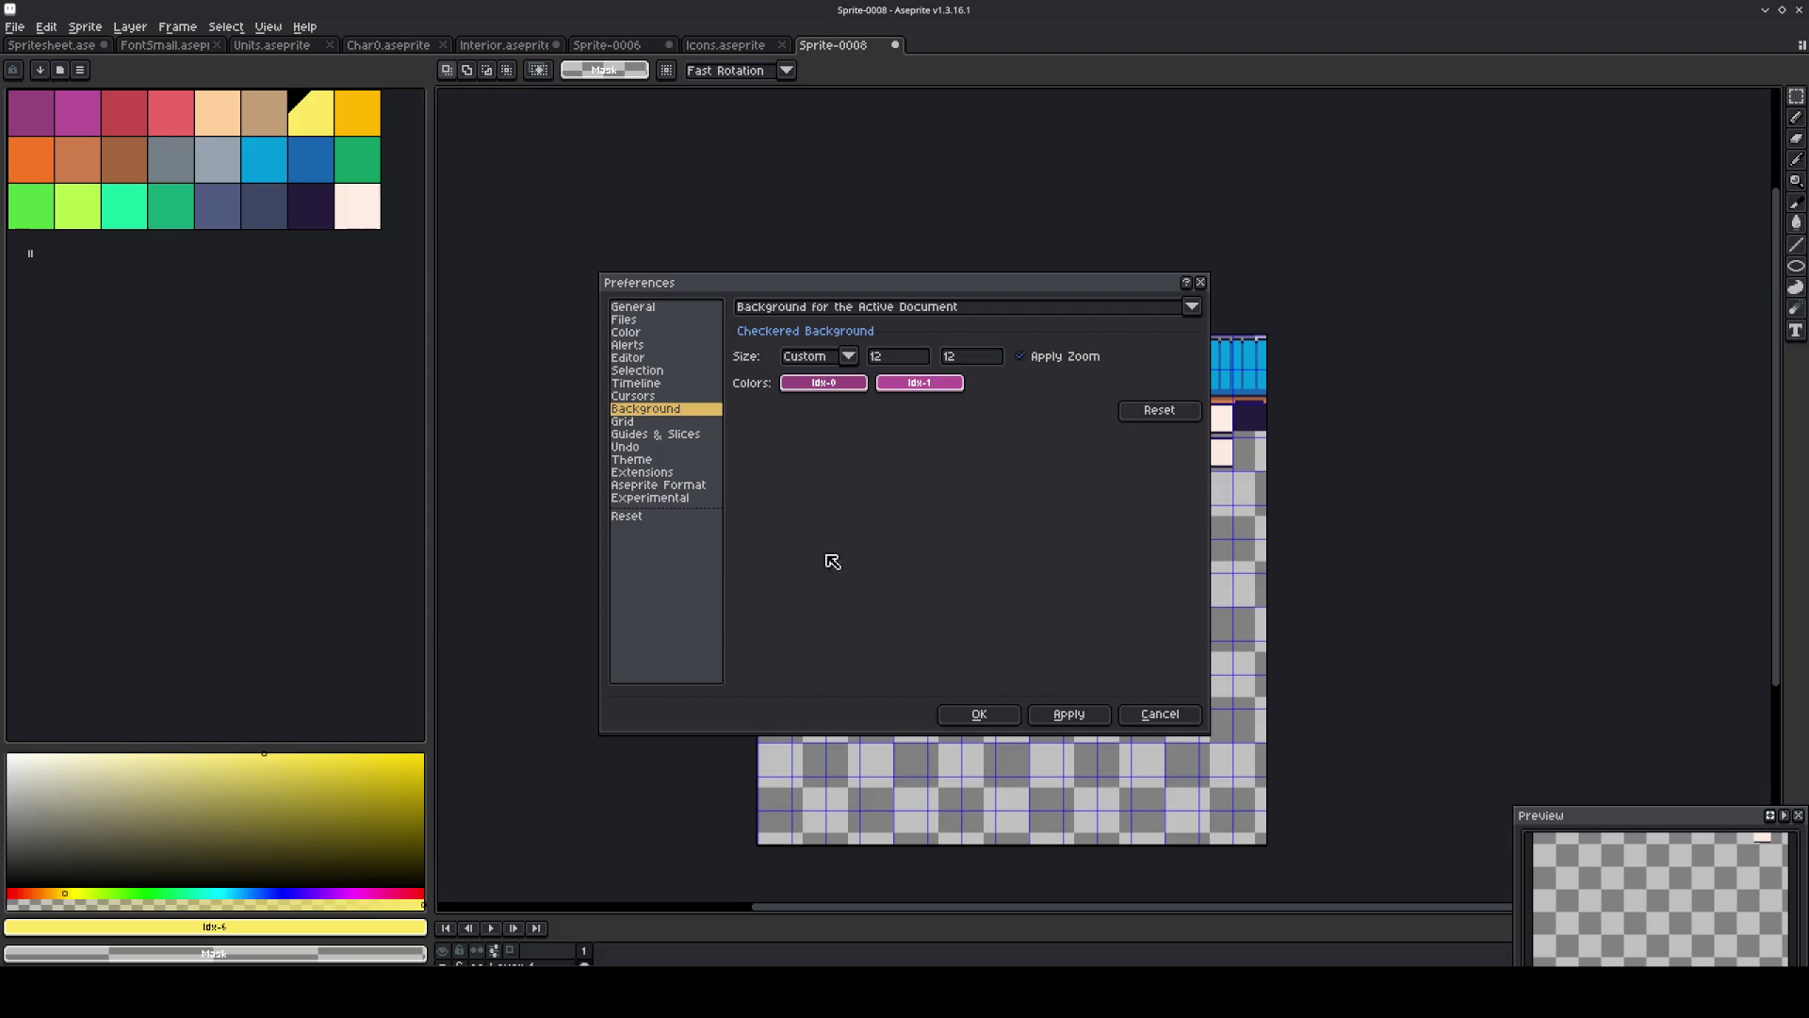
left_click(1066, 714)
left_click(1004, 721)
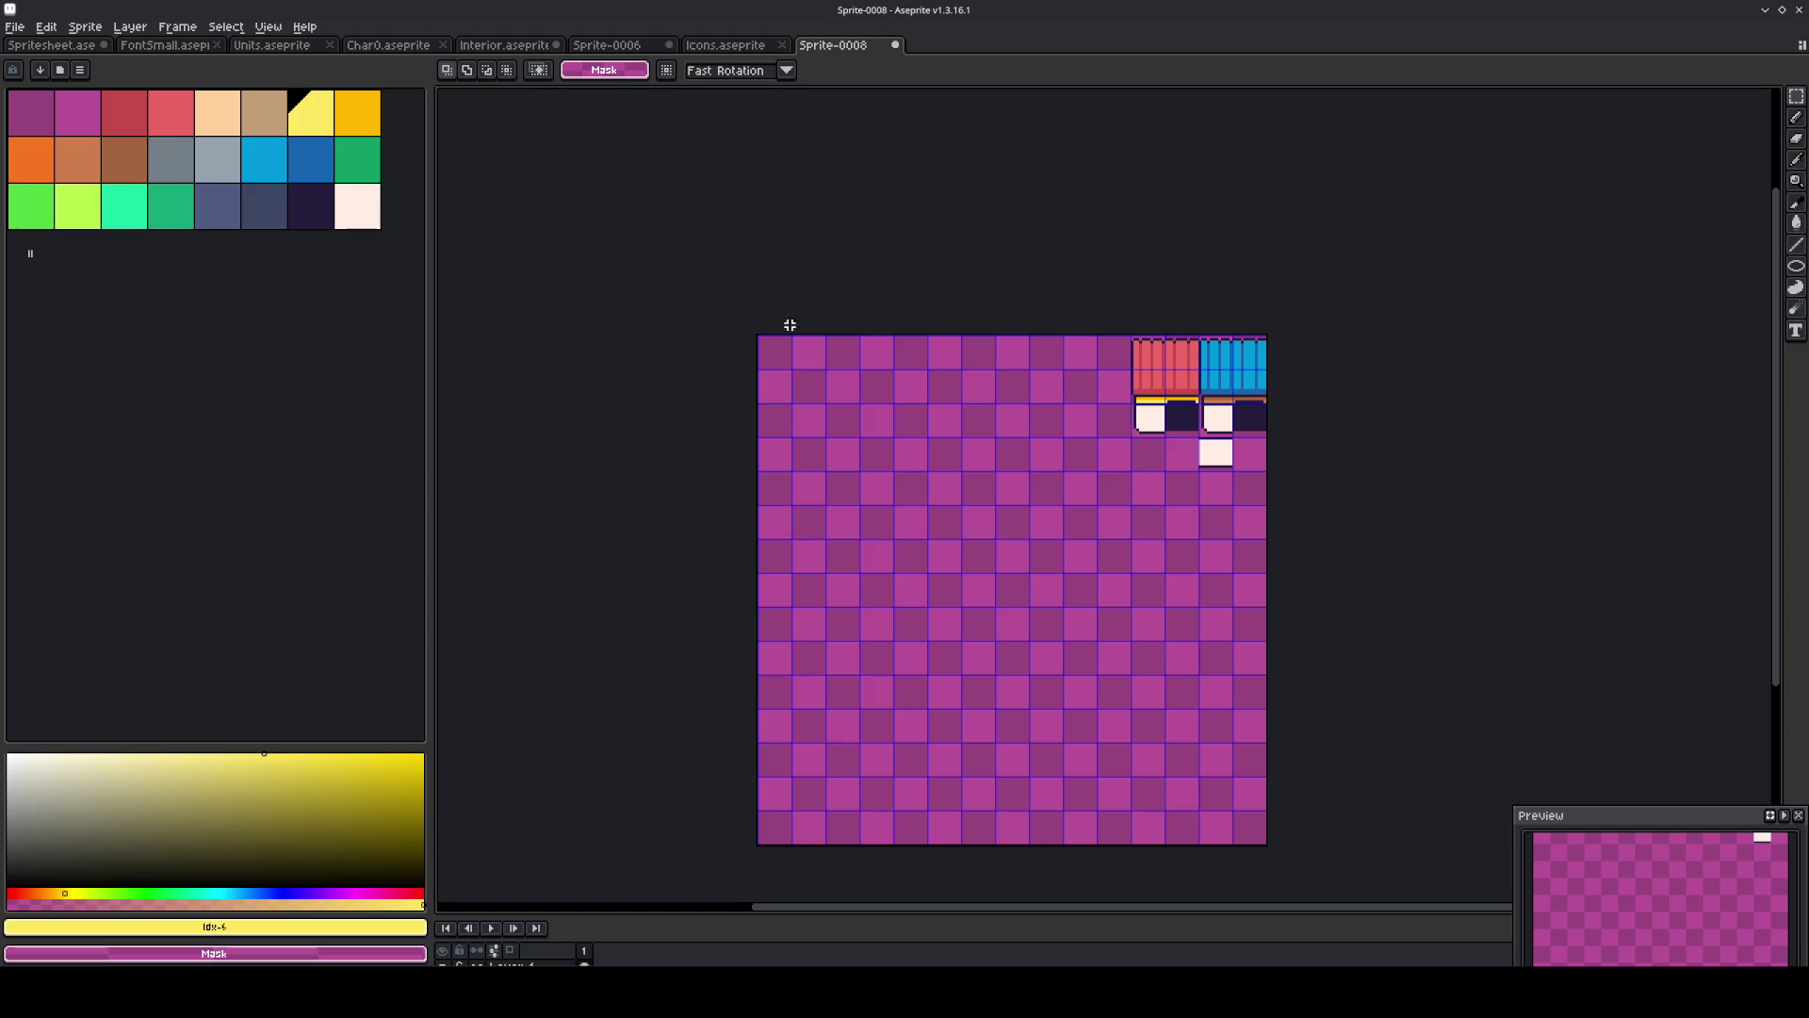
Draw a dark navy rectangular tree outline with two short legs using the Pencil.
scroll(747, 335, "up", 1)
key("z")
scroll(1167, 477, "down", 2)
scroll(864, 505, "up", 3)
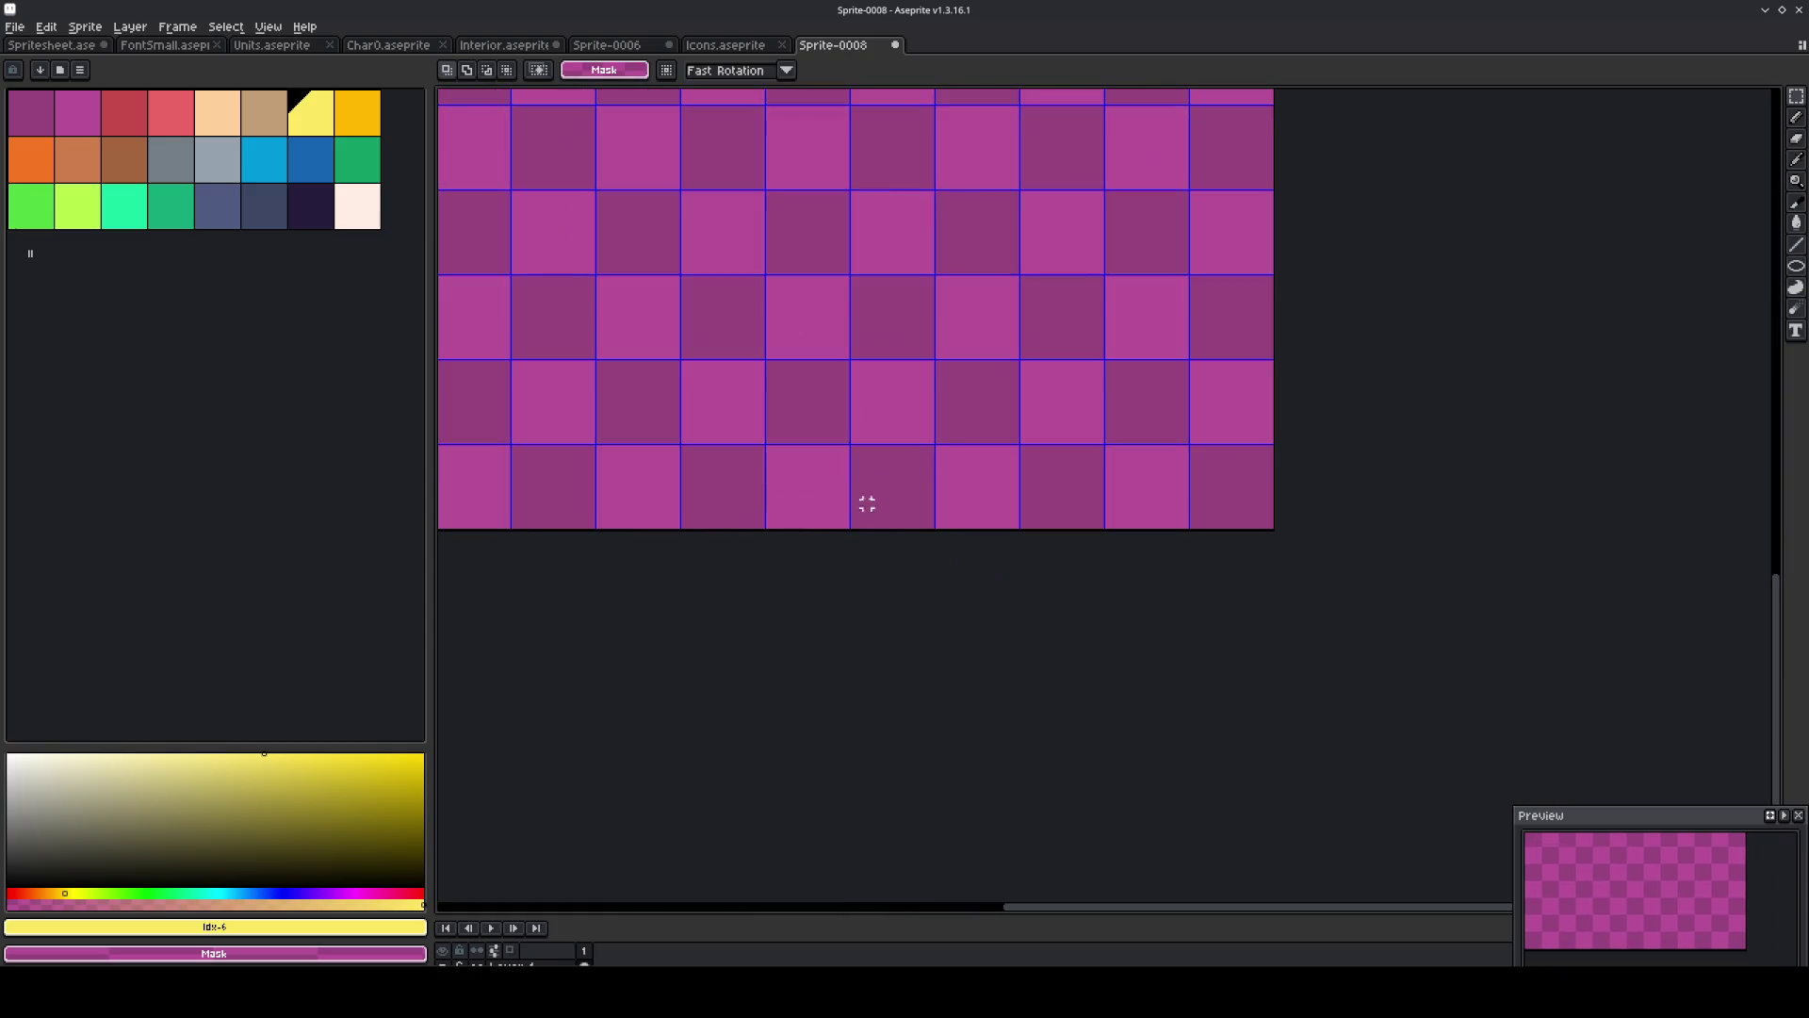
scroll(1098, 464, "up", 2)
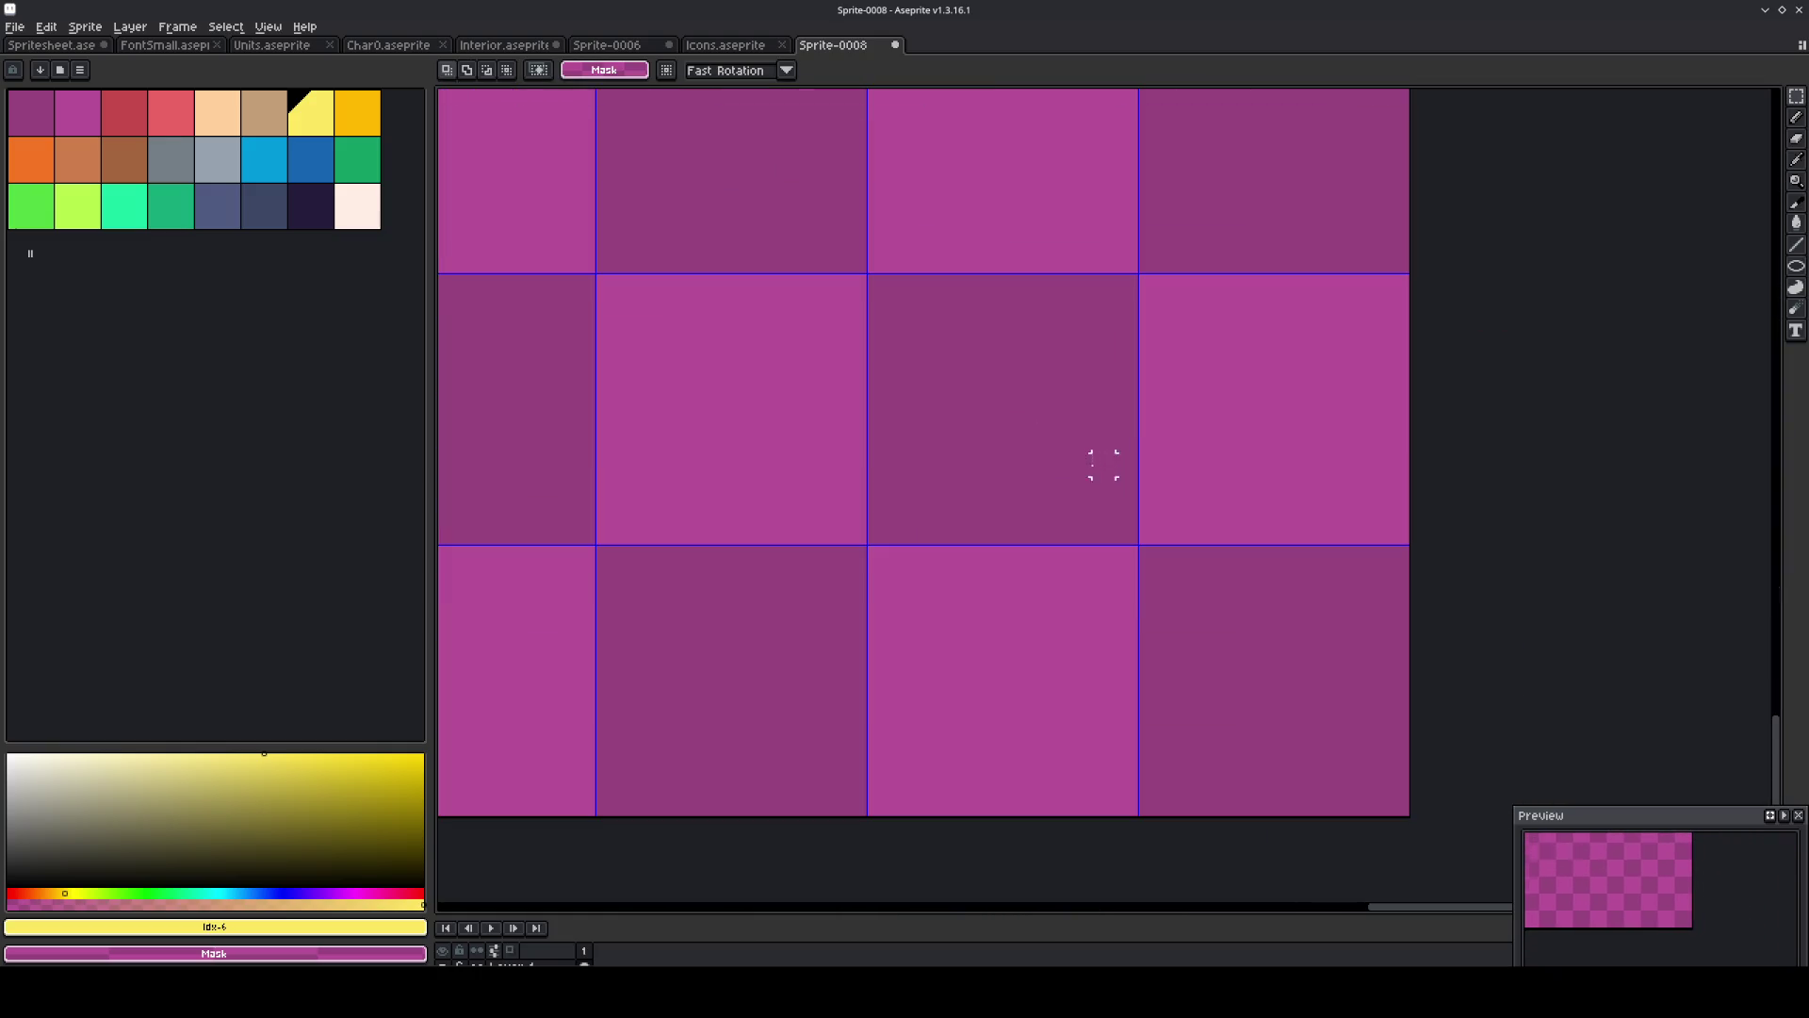
left_click(306, 220)
key("b")
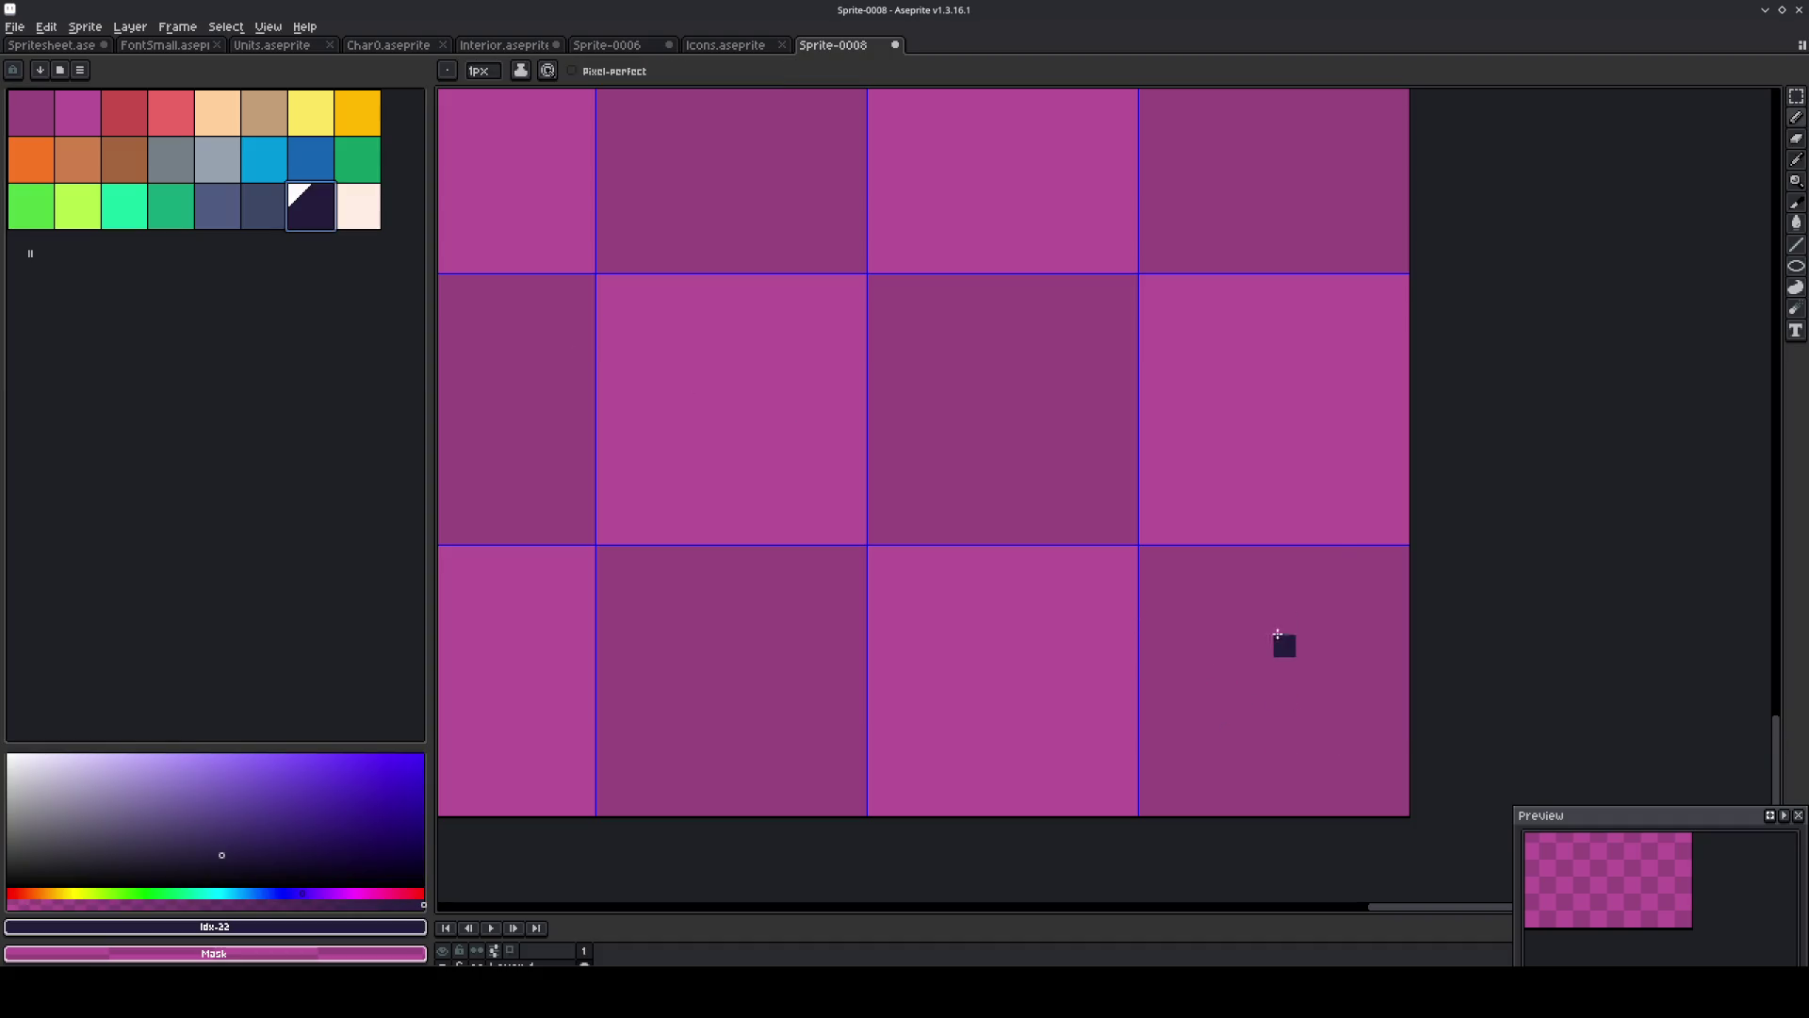
mouse_move(1374, 533)
left_mouse_down()
mouse_move(1374, 299)
mouse_move(1168, 283)
mouse_move(1174, 726)
mouse_move(1353, 714)
mouse_move(1376, 561)
left_mouse_up()
left_click(1322, 748)
left_click_drag(1322, 748, 1326, 782)
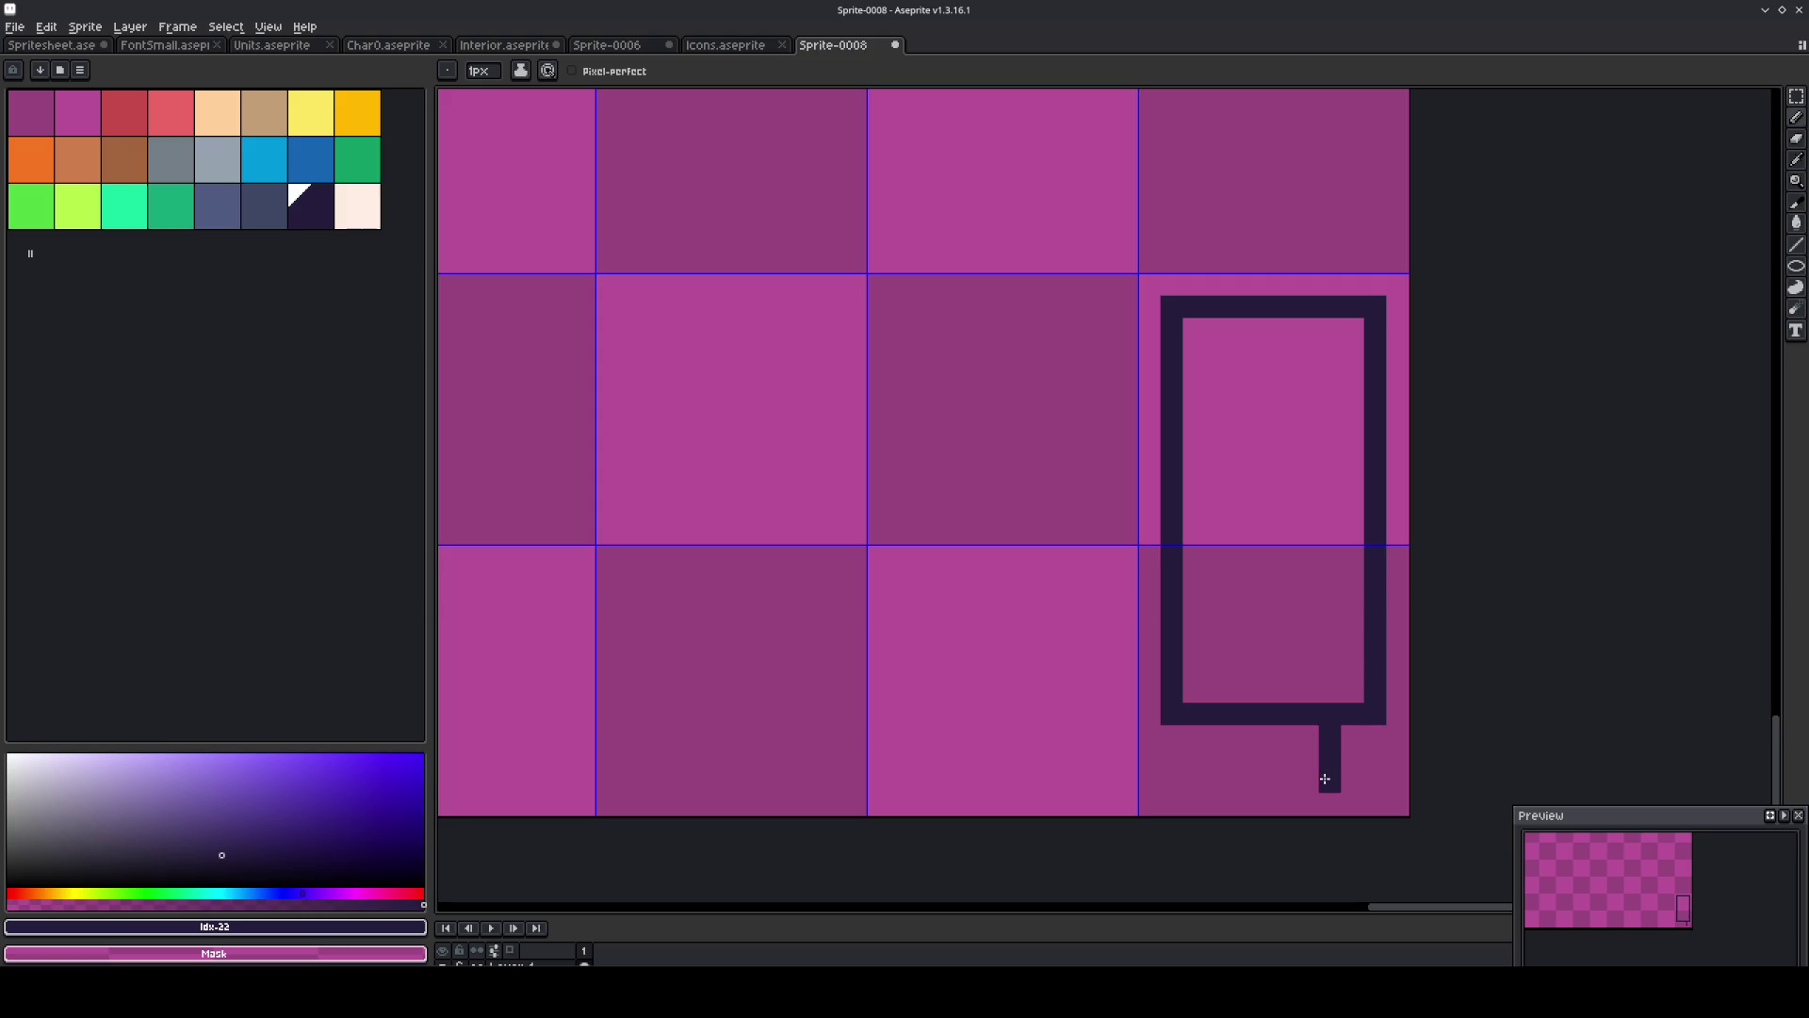
left_click_drag(1230, 737, 1232, 780)
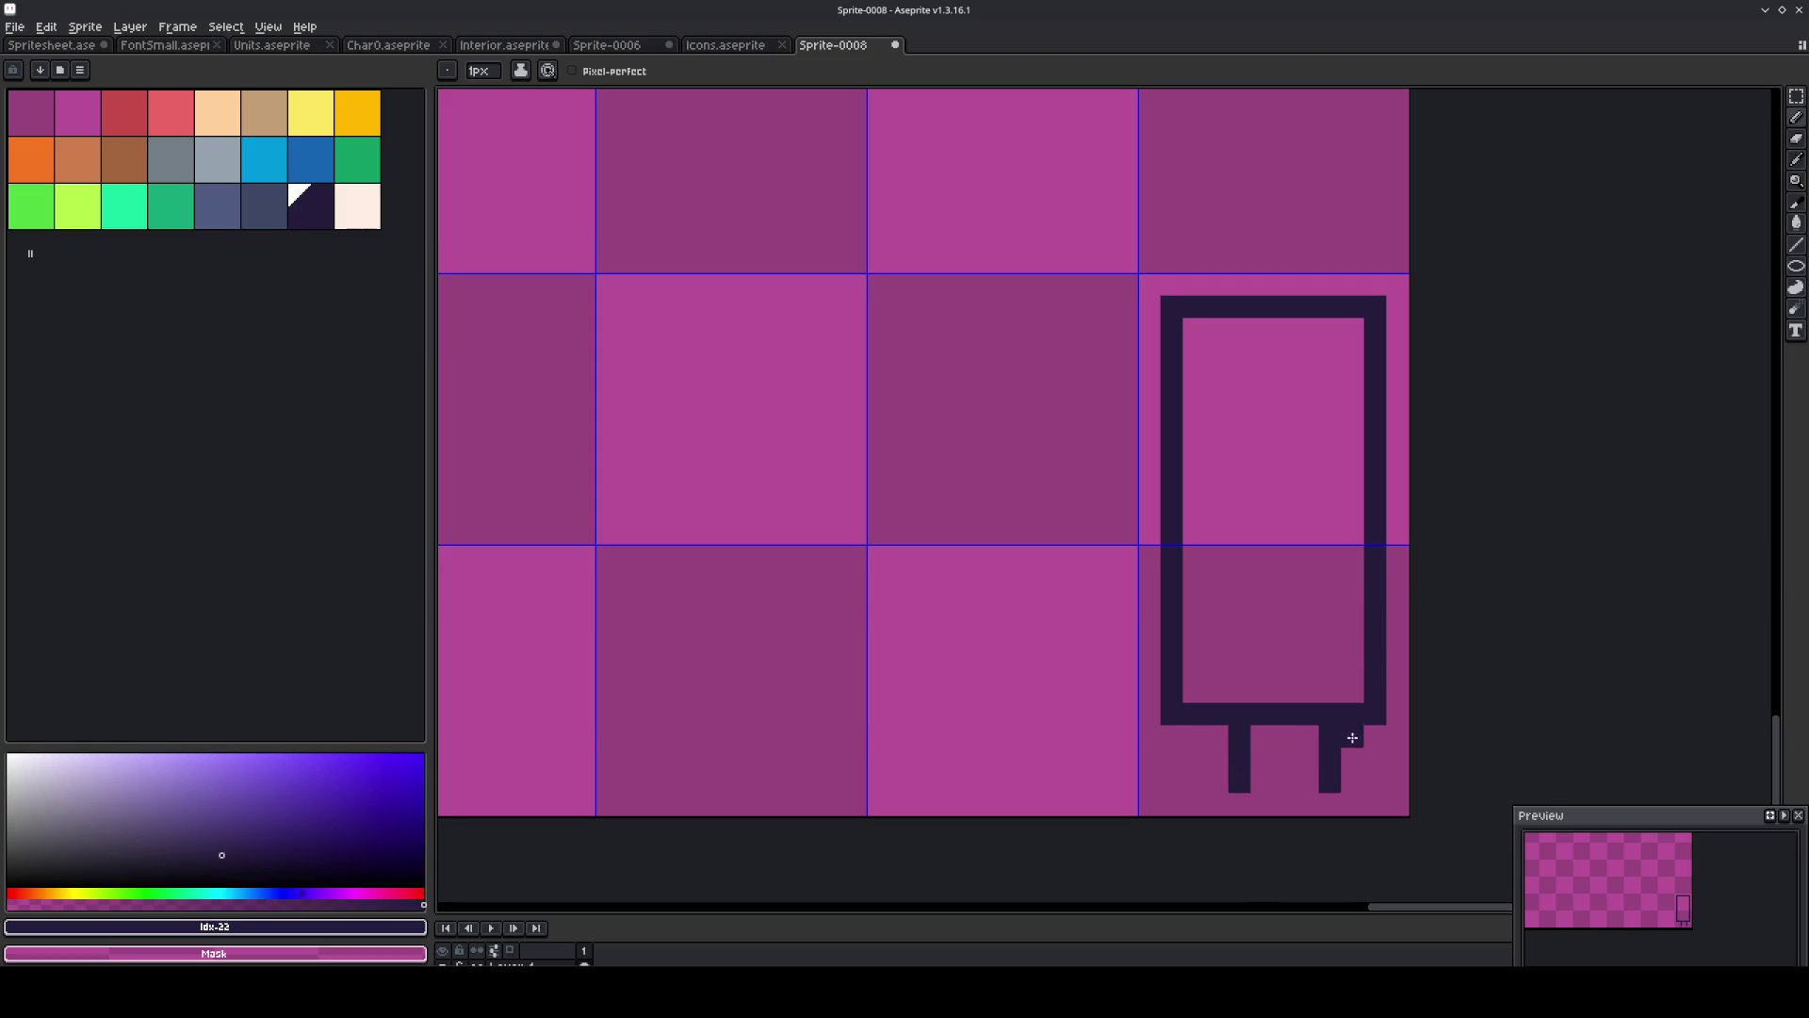
Fix the legs and remove stray pixels at the outline's bottom-left.
mouse_move(1328, 735)
left_mouse_down()
mouse_move(1329, 782)
mouse_move(1216, 747)
left_mouse_up()
left_click(1195, 736)
right_click(1198, 716)
key("ctrl+z")
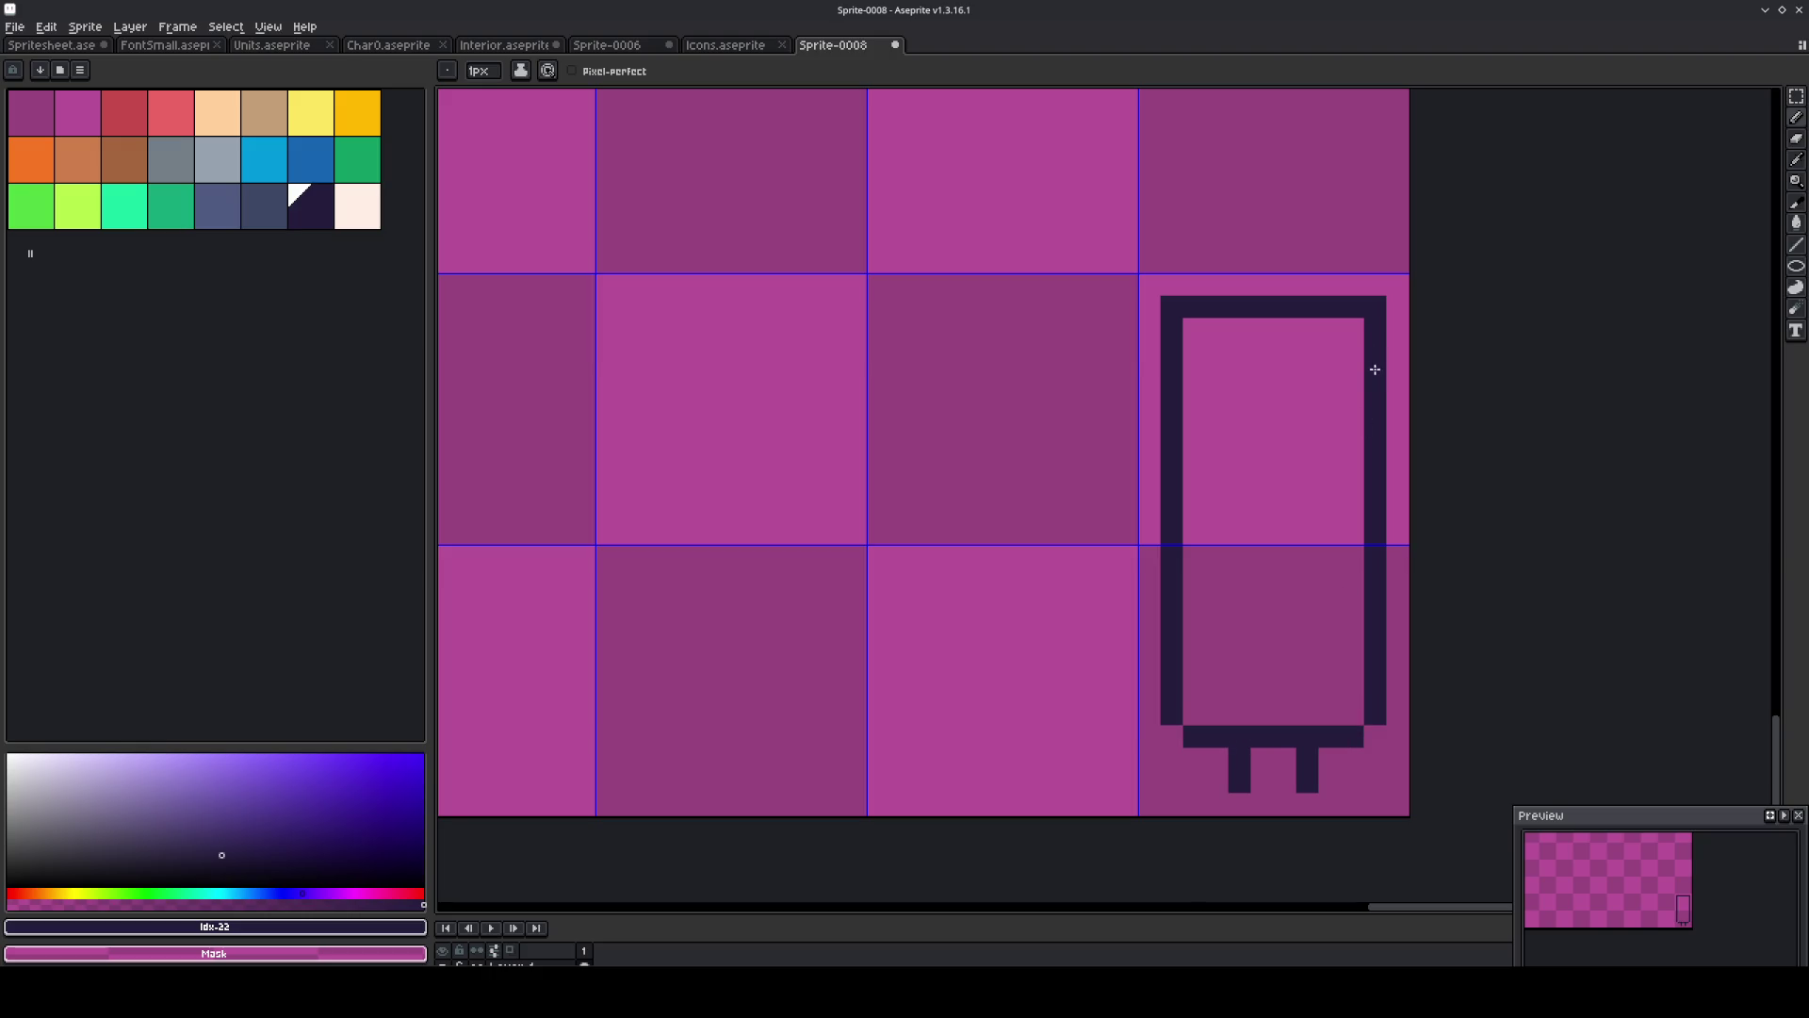
Redraw the outline's top edge and round off all four corners.
mouse_move(1342, 280)
left_mouse_down()
mouse_move(1214, 280)
mouse_move(1204, 307)
mouse_move(1351, 307)
mouse_move(1352, 285)
left_mouse_up()
left_click(1353, 309)
left_click(1352, 309)
left_click(1196, 307)
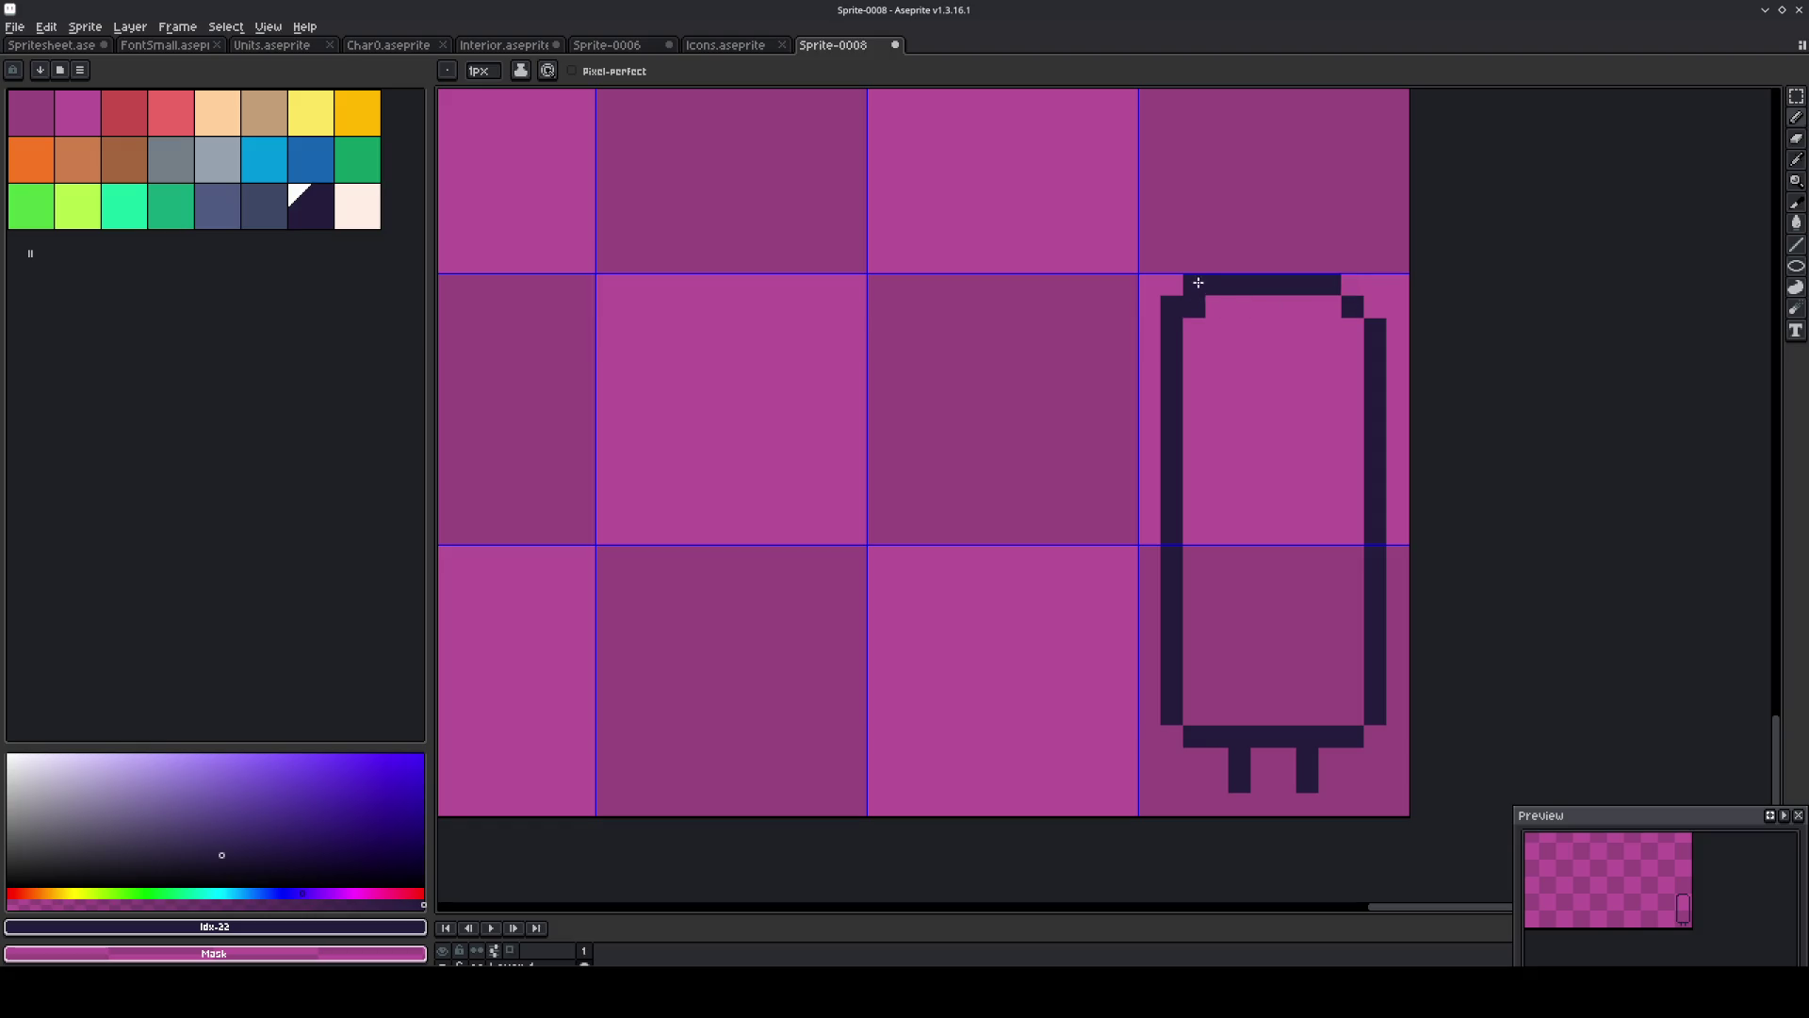
left_click(1172, 308)
left_click(1194, 714)
left_click(1185, 734)
left_click(1354, 721)
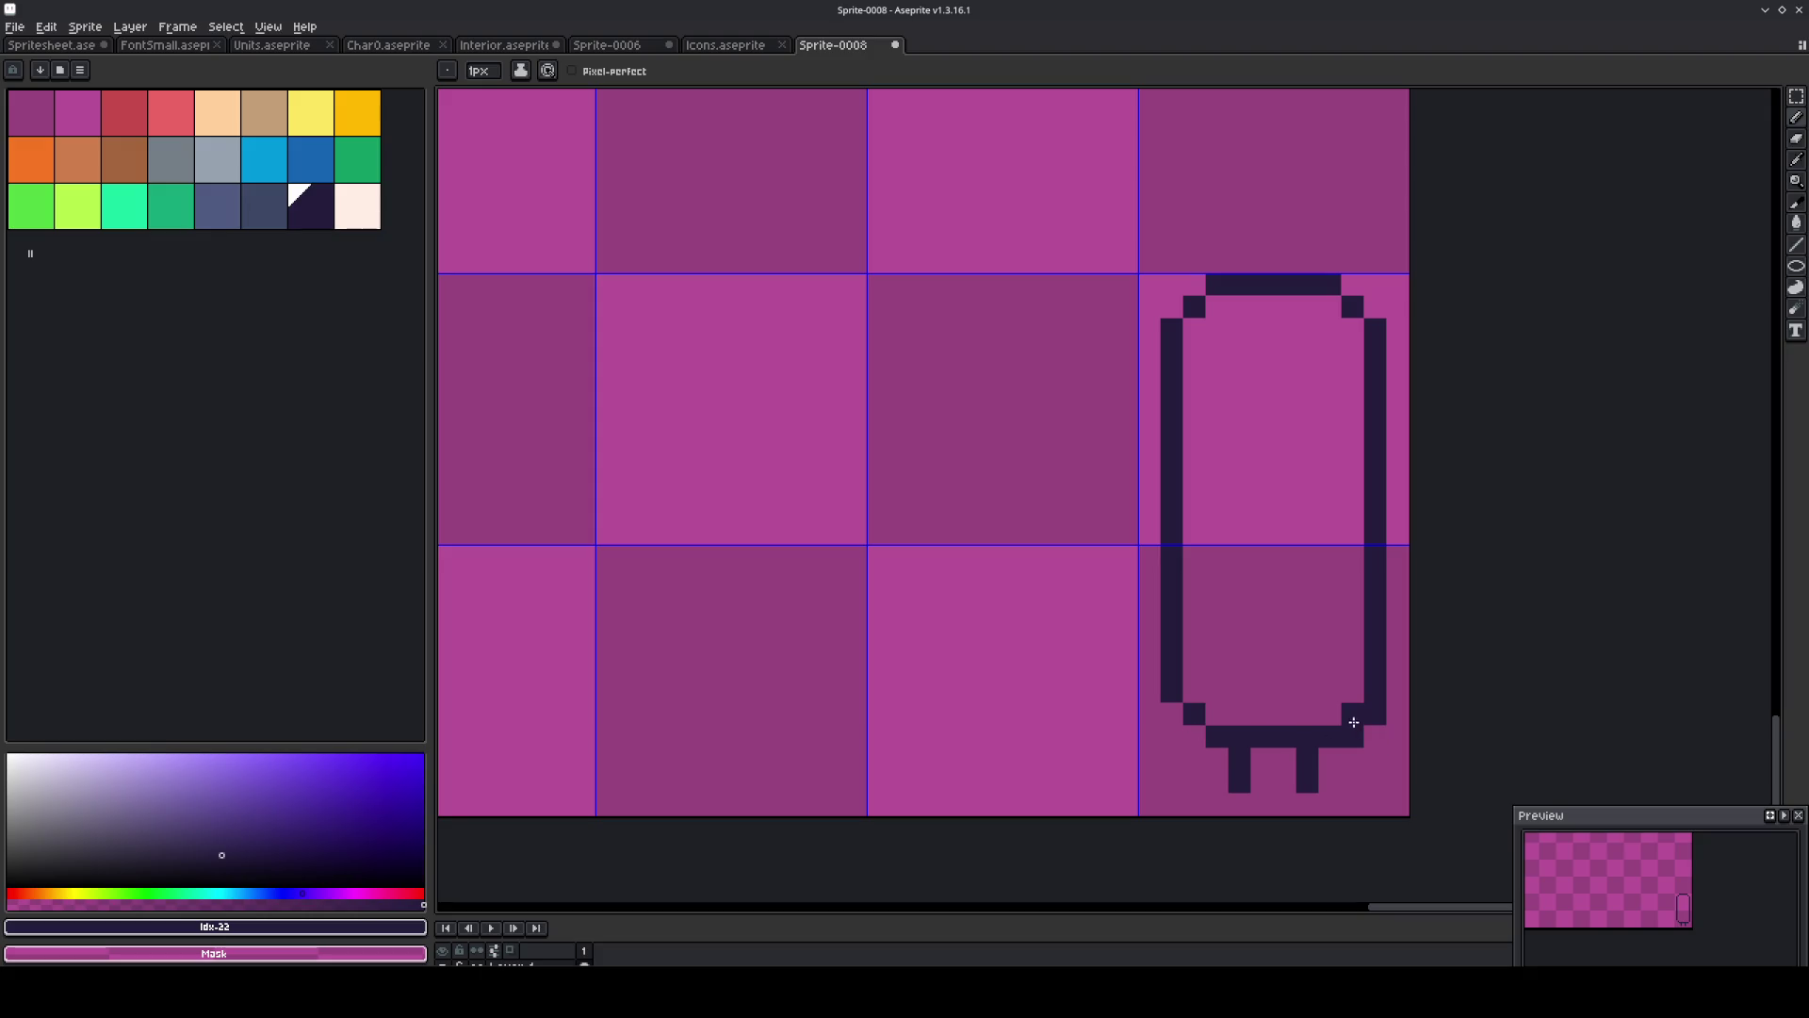
left_click(1374, 712)
left_click(1352, 735)
Select mint as the drawing colour and undo an accidental mint background fill.
left_click(133, 215)
key("g")
left_click(1303, 455)
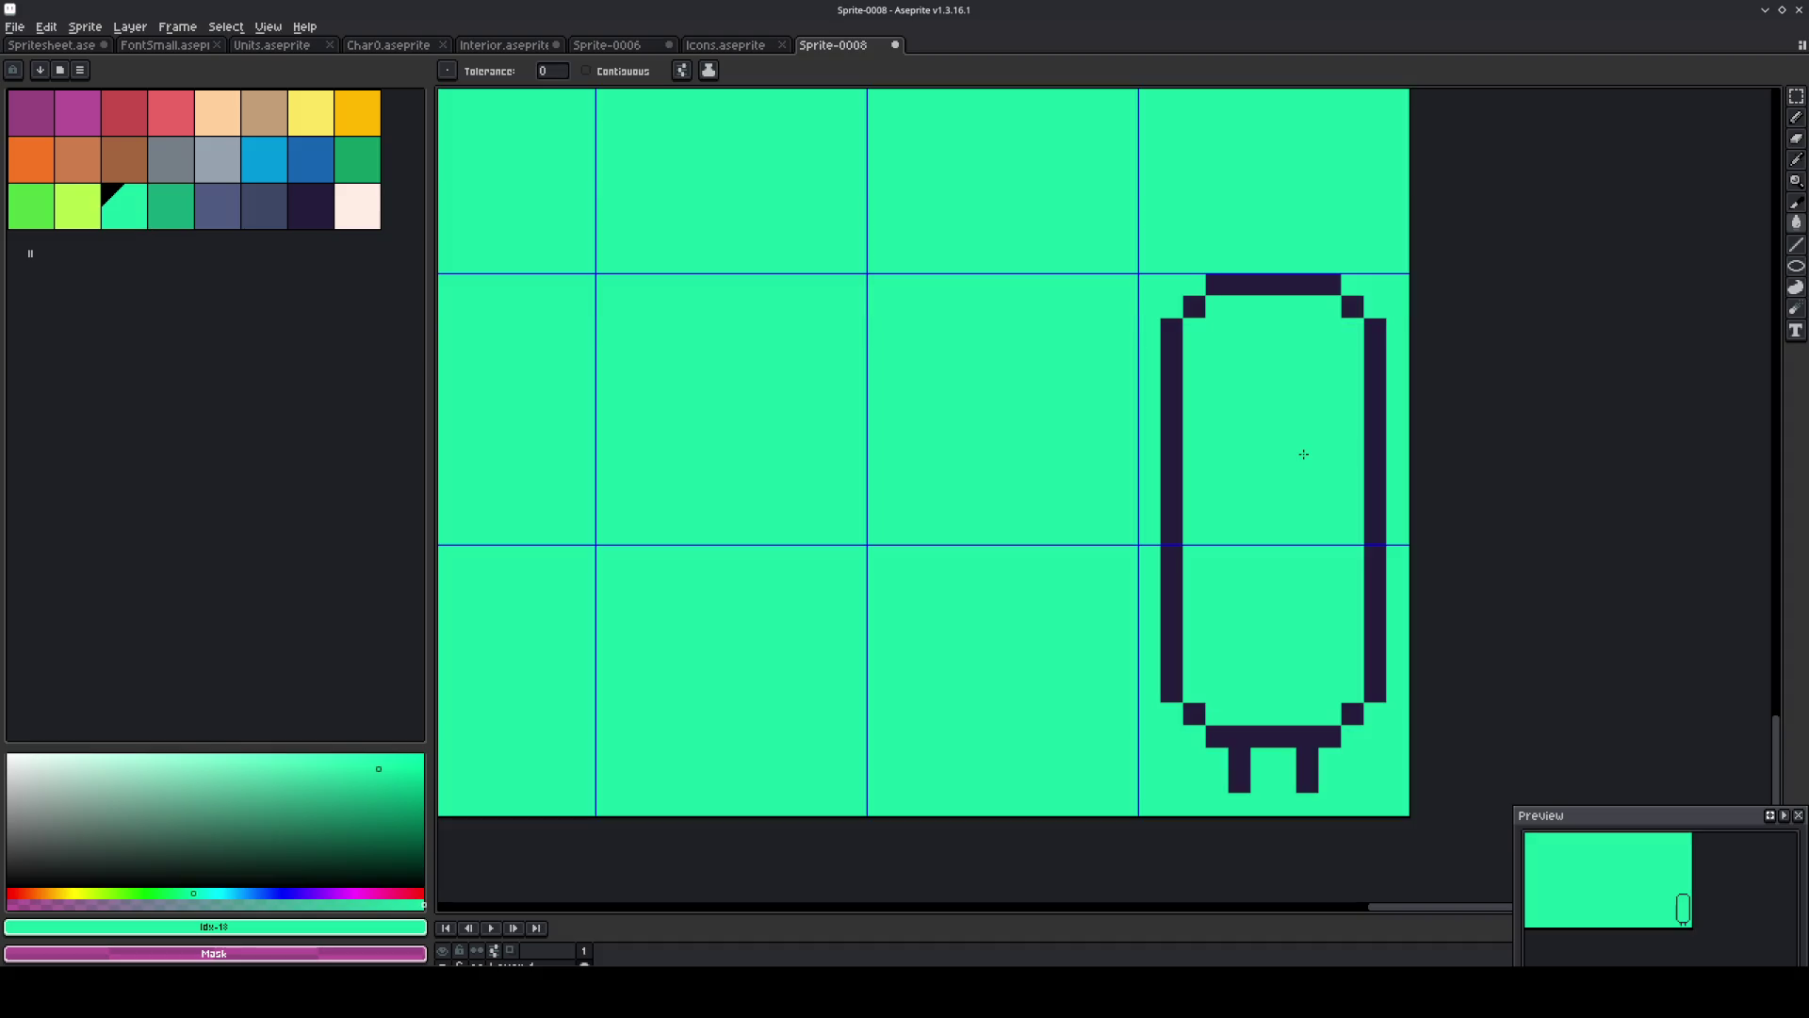
key("ctrl+z")
Check the Sprite-0006 and Icons tabs, return to Sprite-0008, and undo another mint fill.
left_click(610, 47)
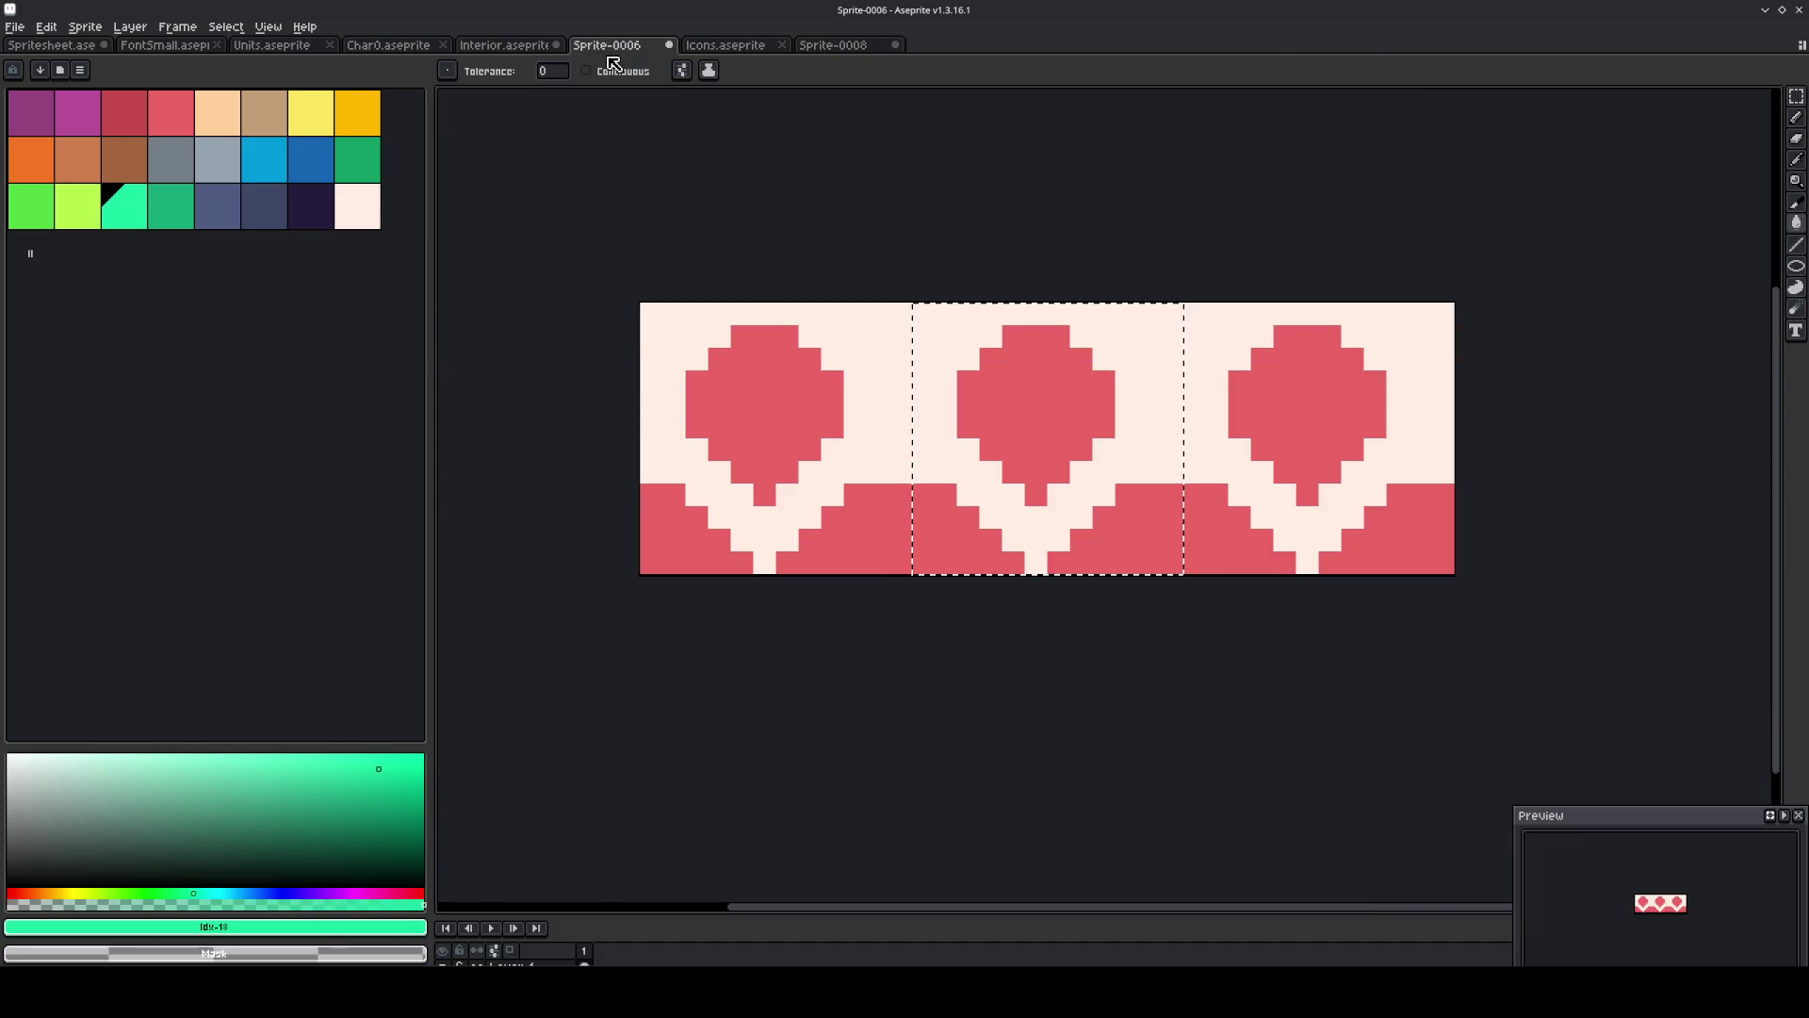
left_click(727, 53)
left_click(853, 47)
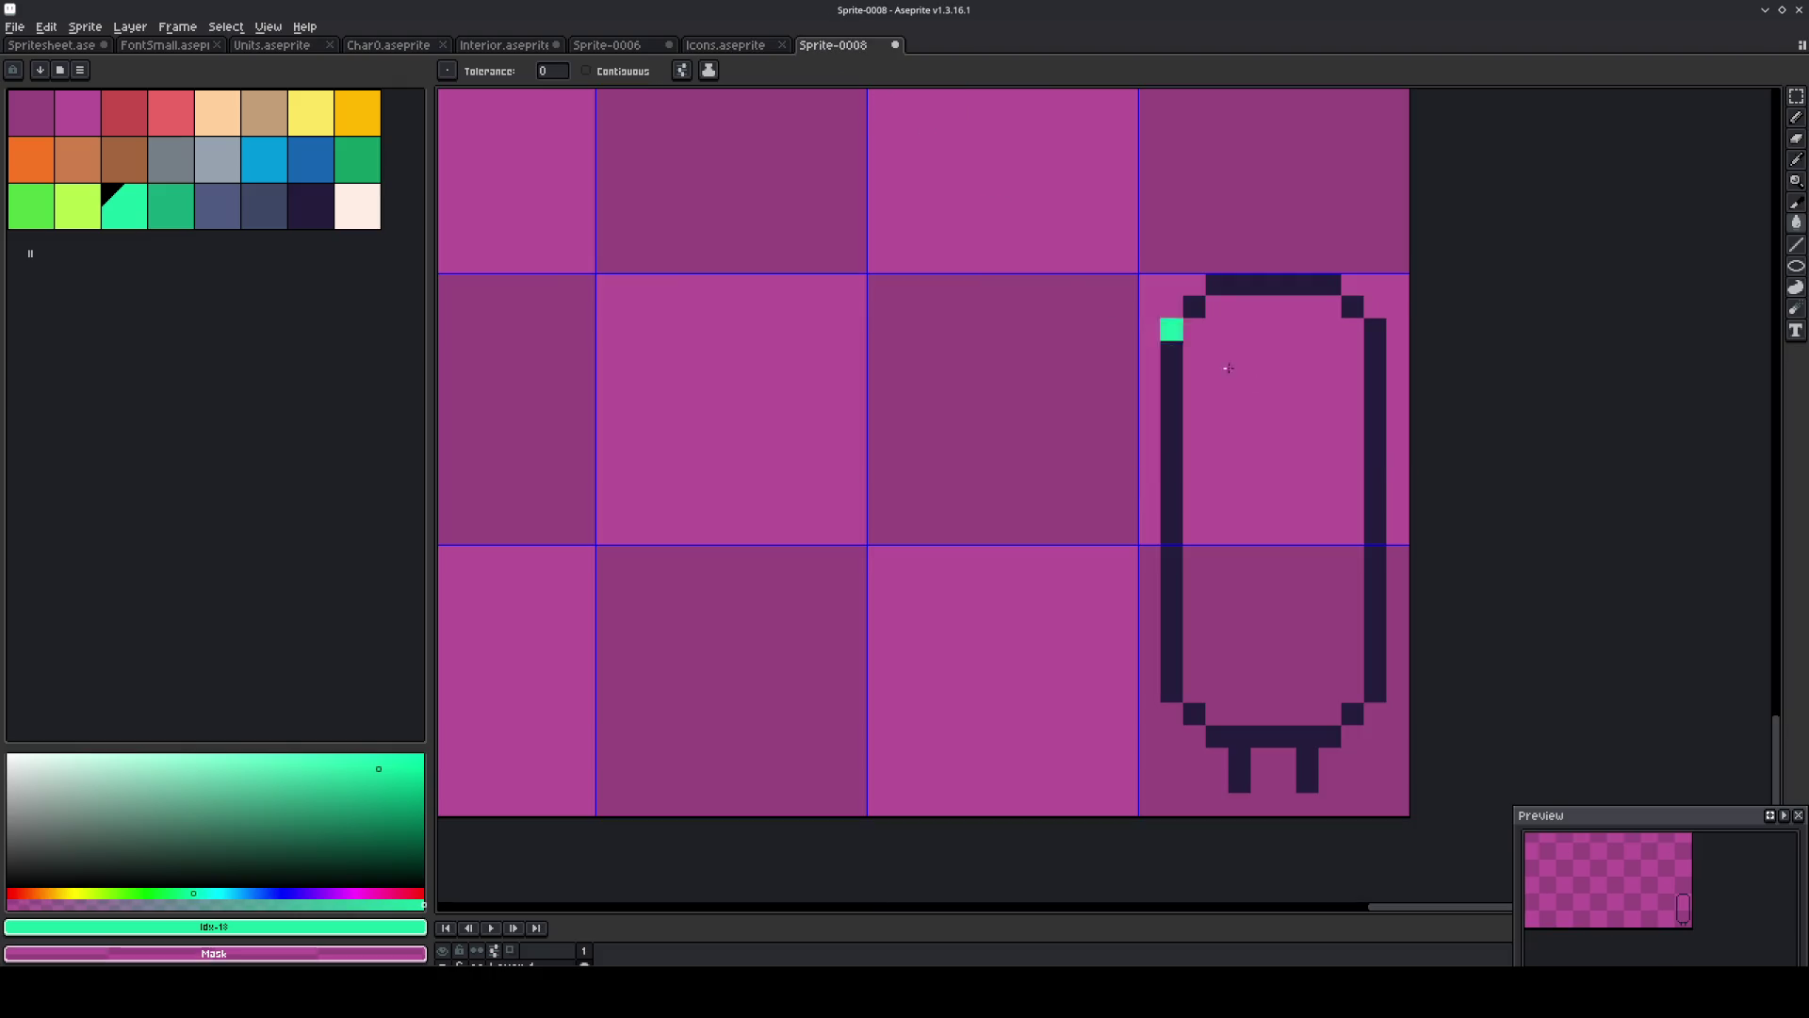
left_click(1317, 444)
key("ctrl+z")
Fill the tree's interior mint with Contiguous on, then shade its upper part dark green.
left_click(586, 70)
left_click(1276, 453)
left_click(179, 216)
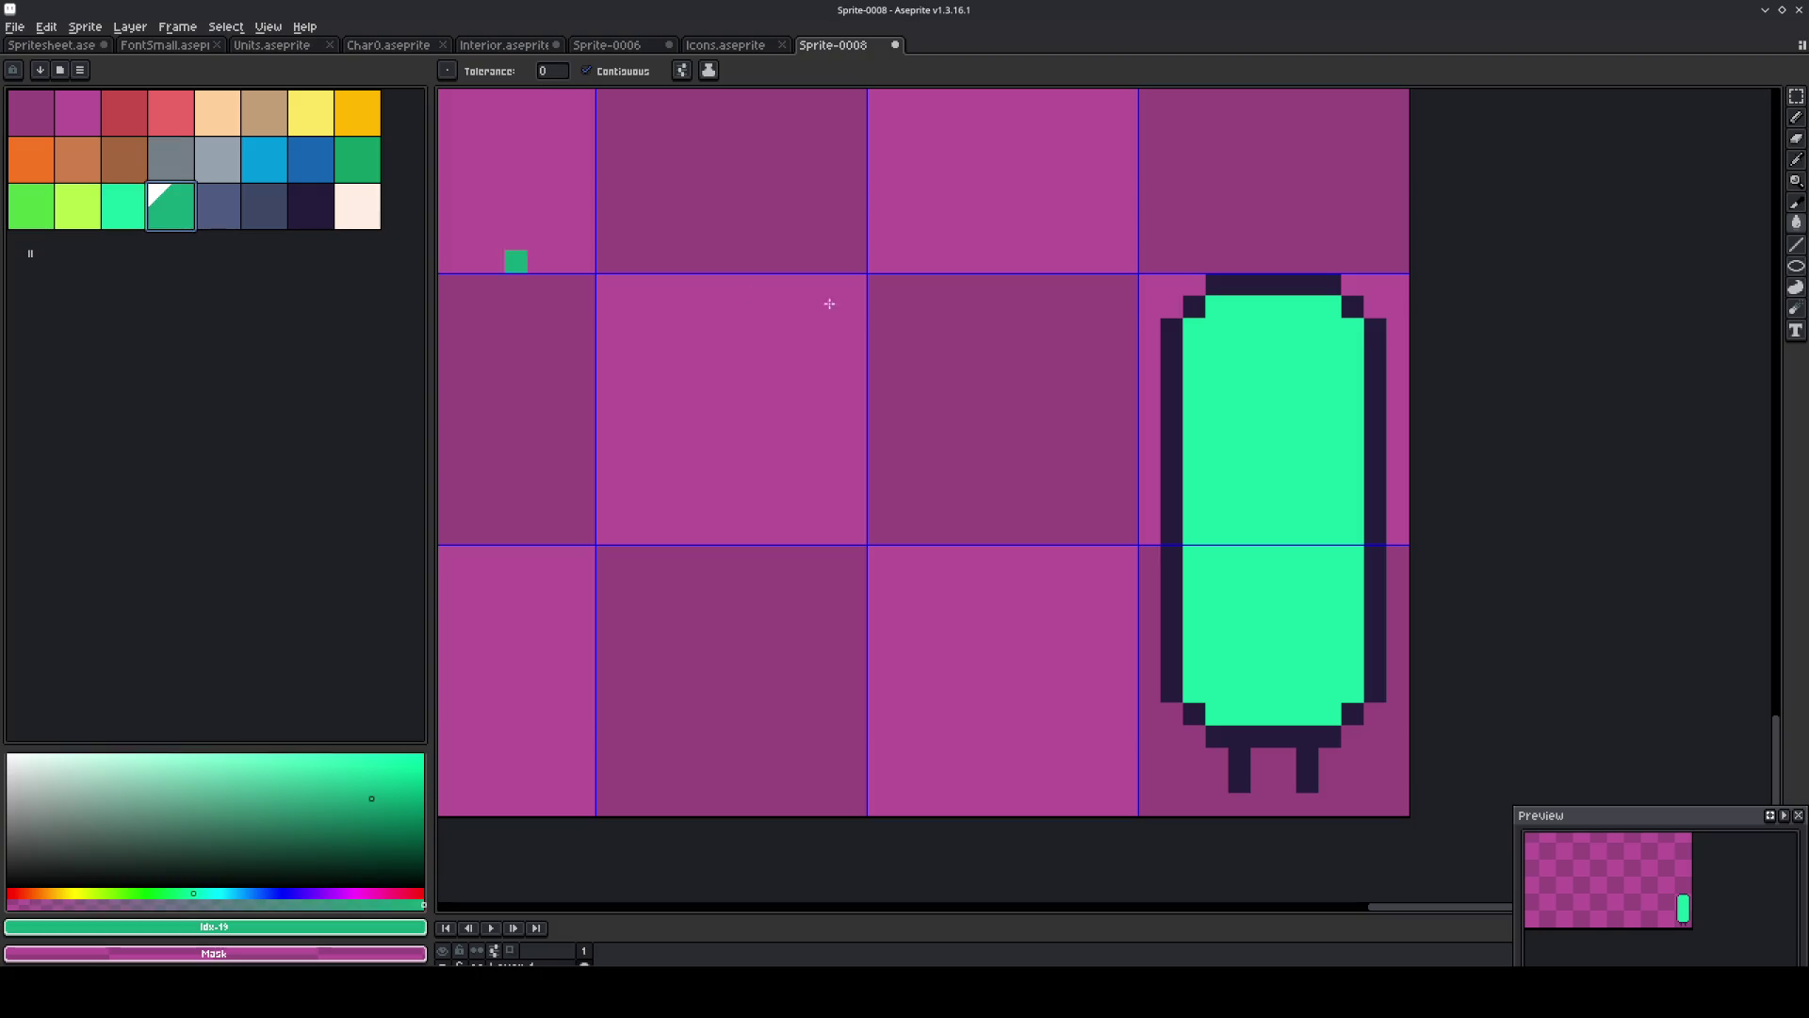
key("b")
left_click_drag(1192, 397, 1329, 420)
left_click(1352, 397)
key("g")
left_click(1291, 358)
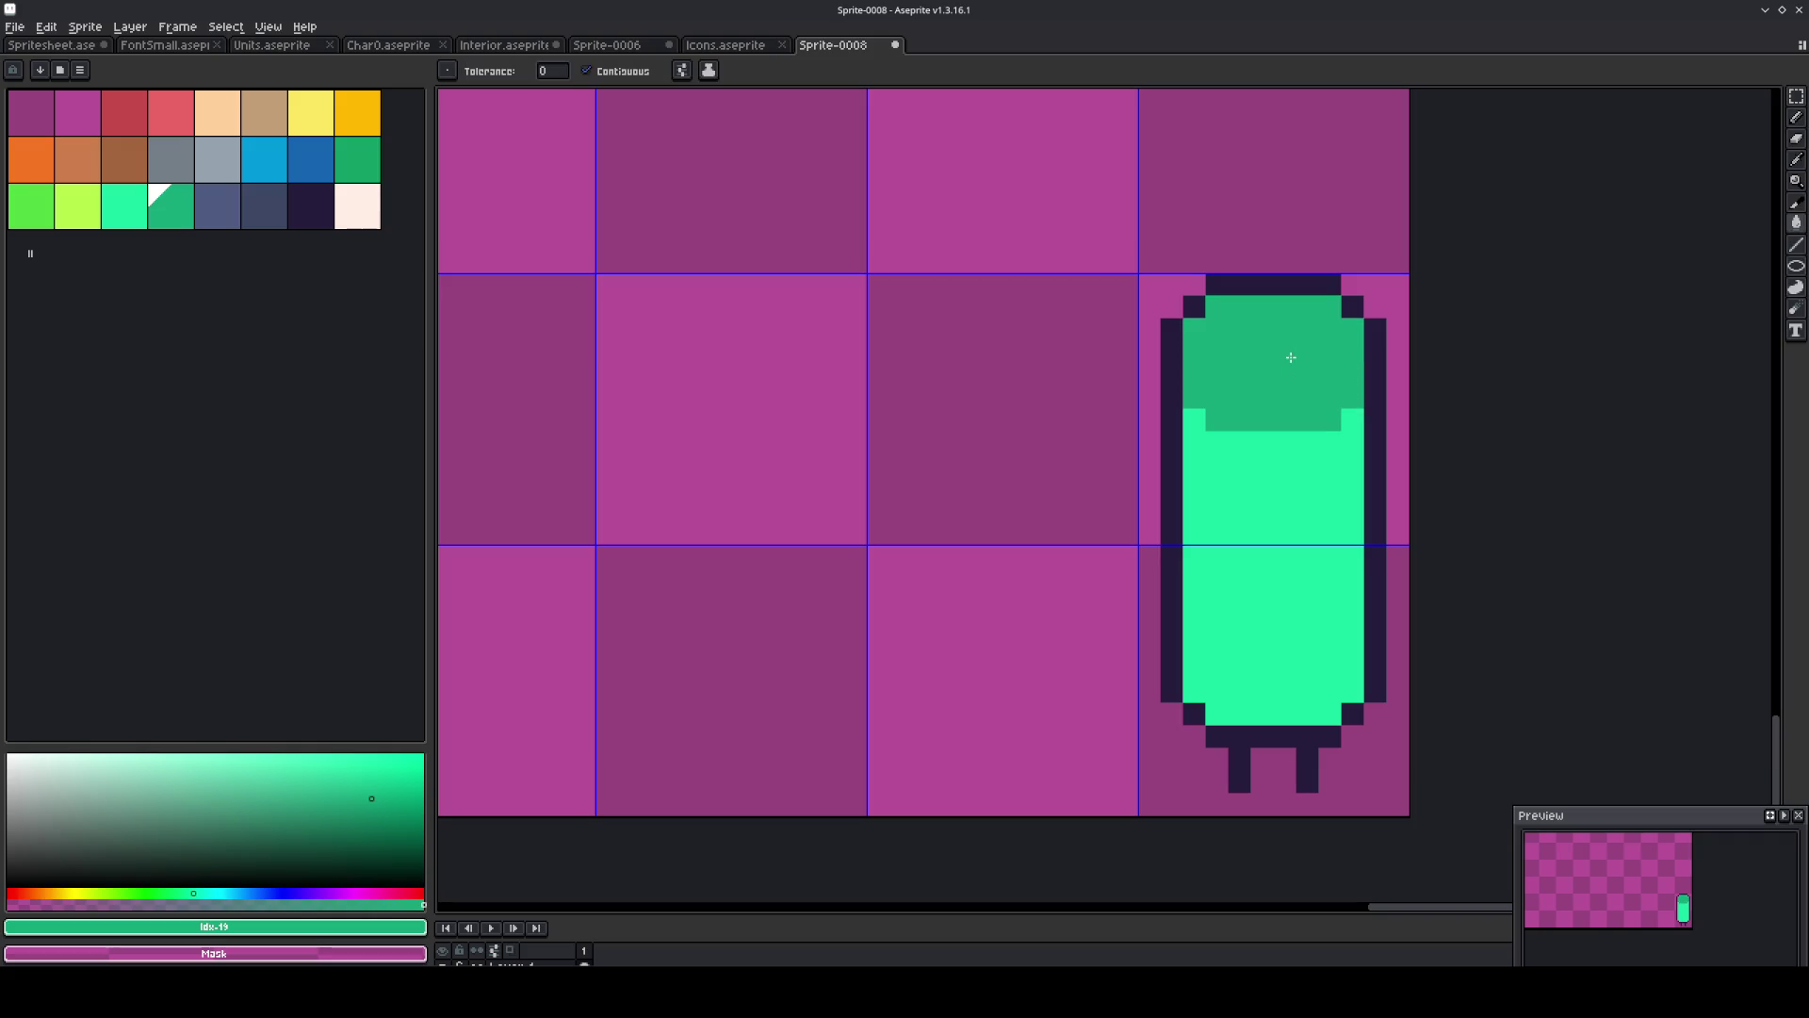
left_click(1223, 484)
key("ctrl+z")
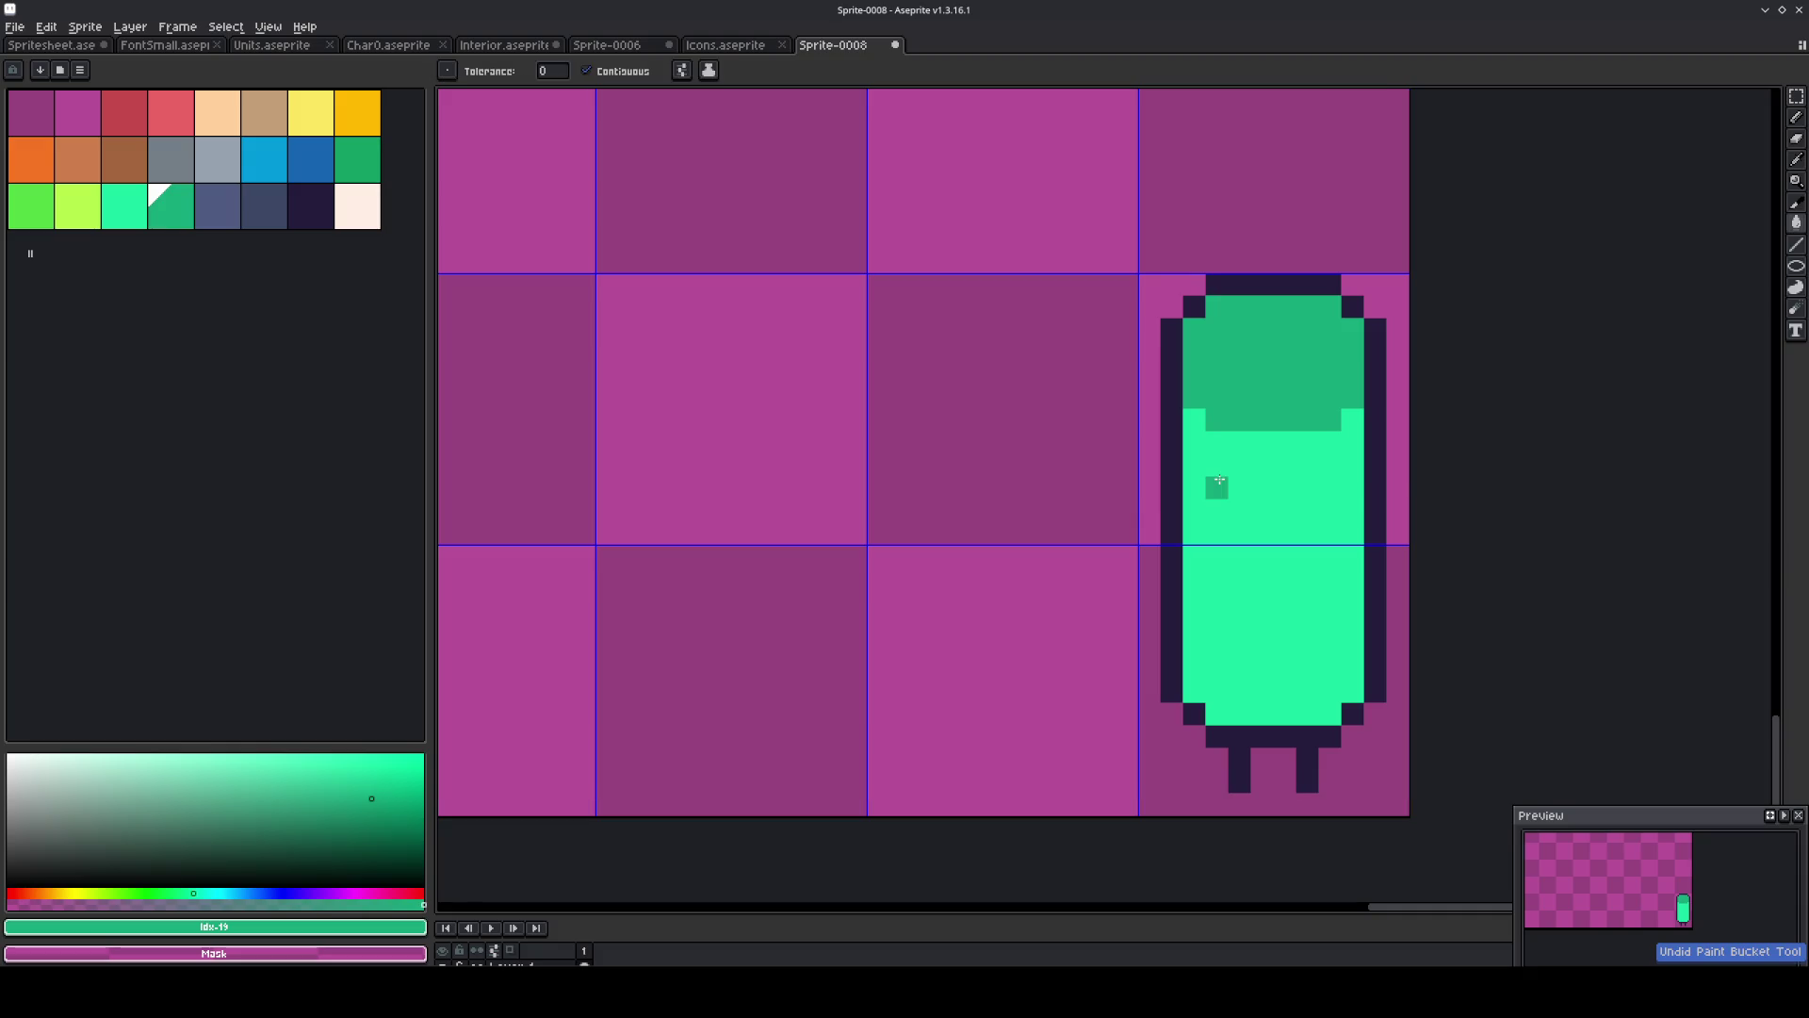
Add dark green speckles across the tree, covering one back over with mint.
key("b")
left_click(1239, 487)
left_click(1262, 510)
left_click(1306, 622)
left_click(1307, 645)
left_click(1244, 667)
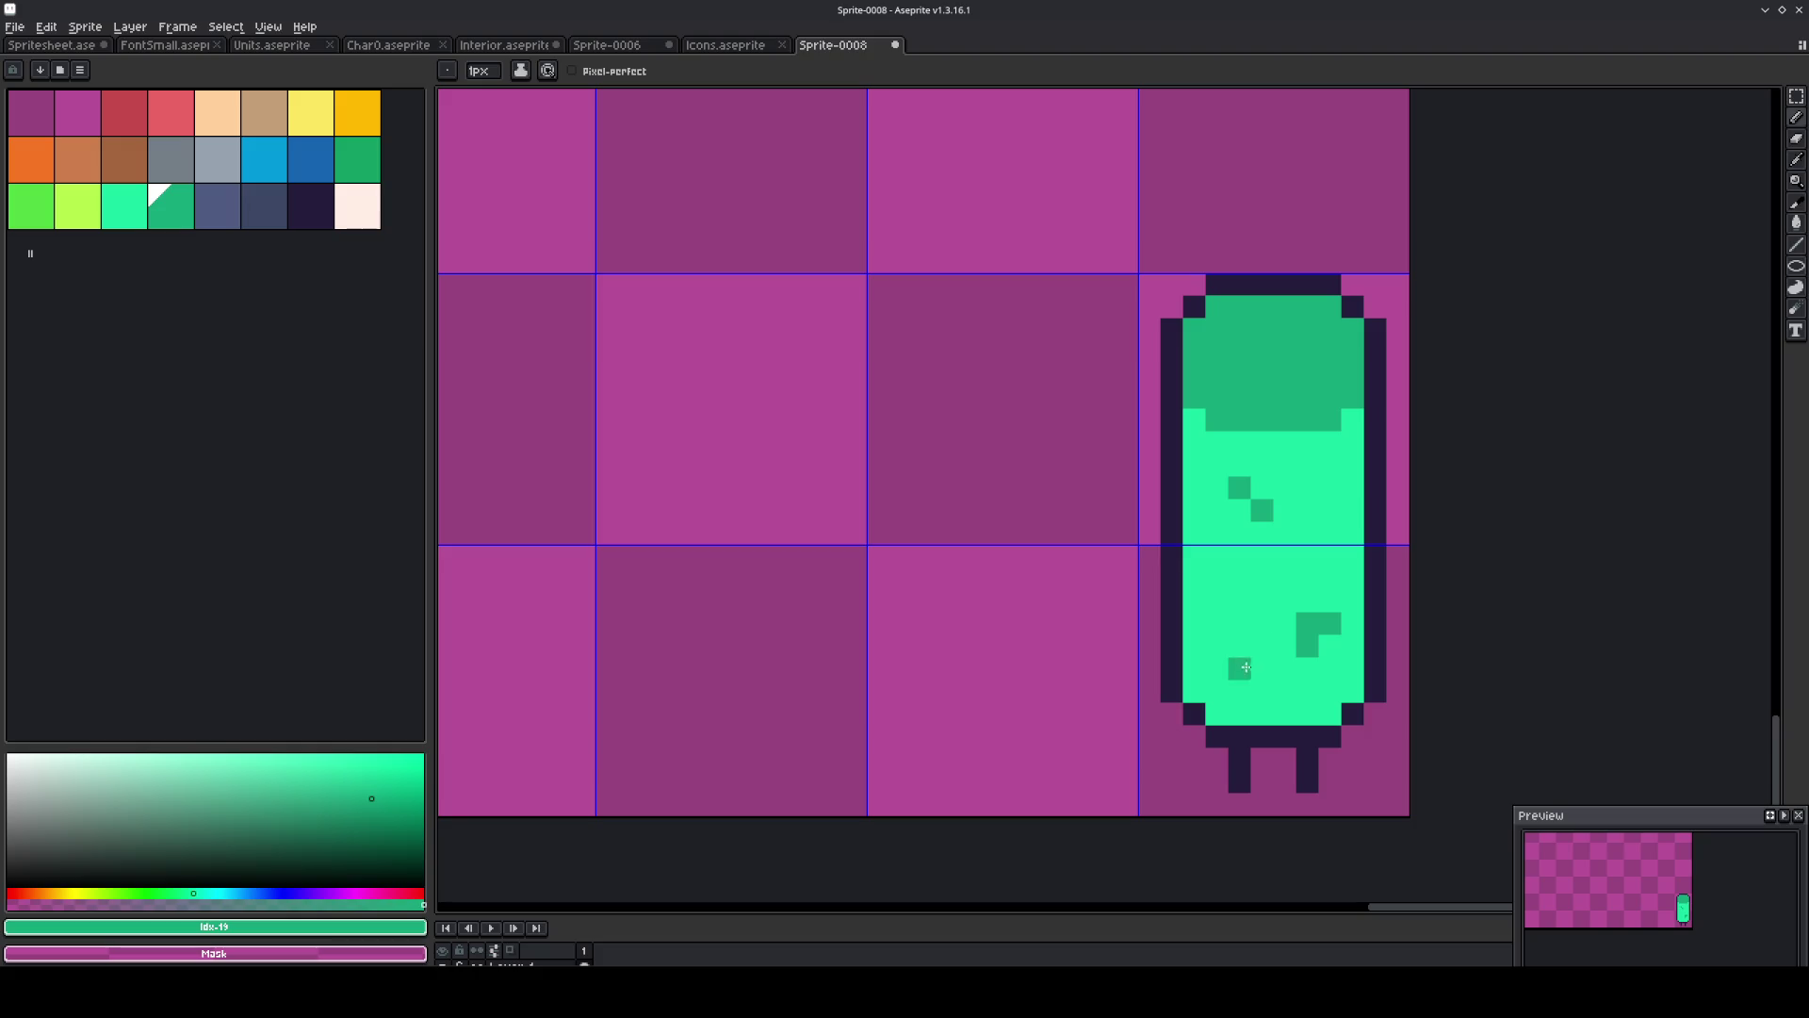
left_click(1281, 650, "alt")
left_click(1300, 629)
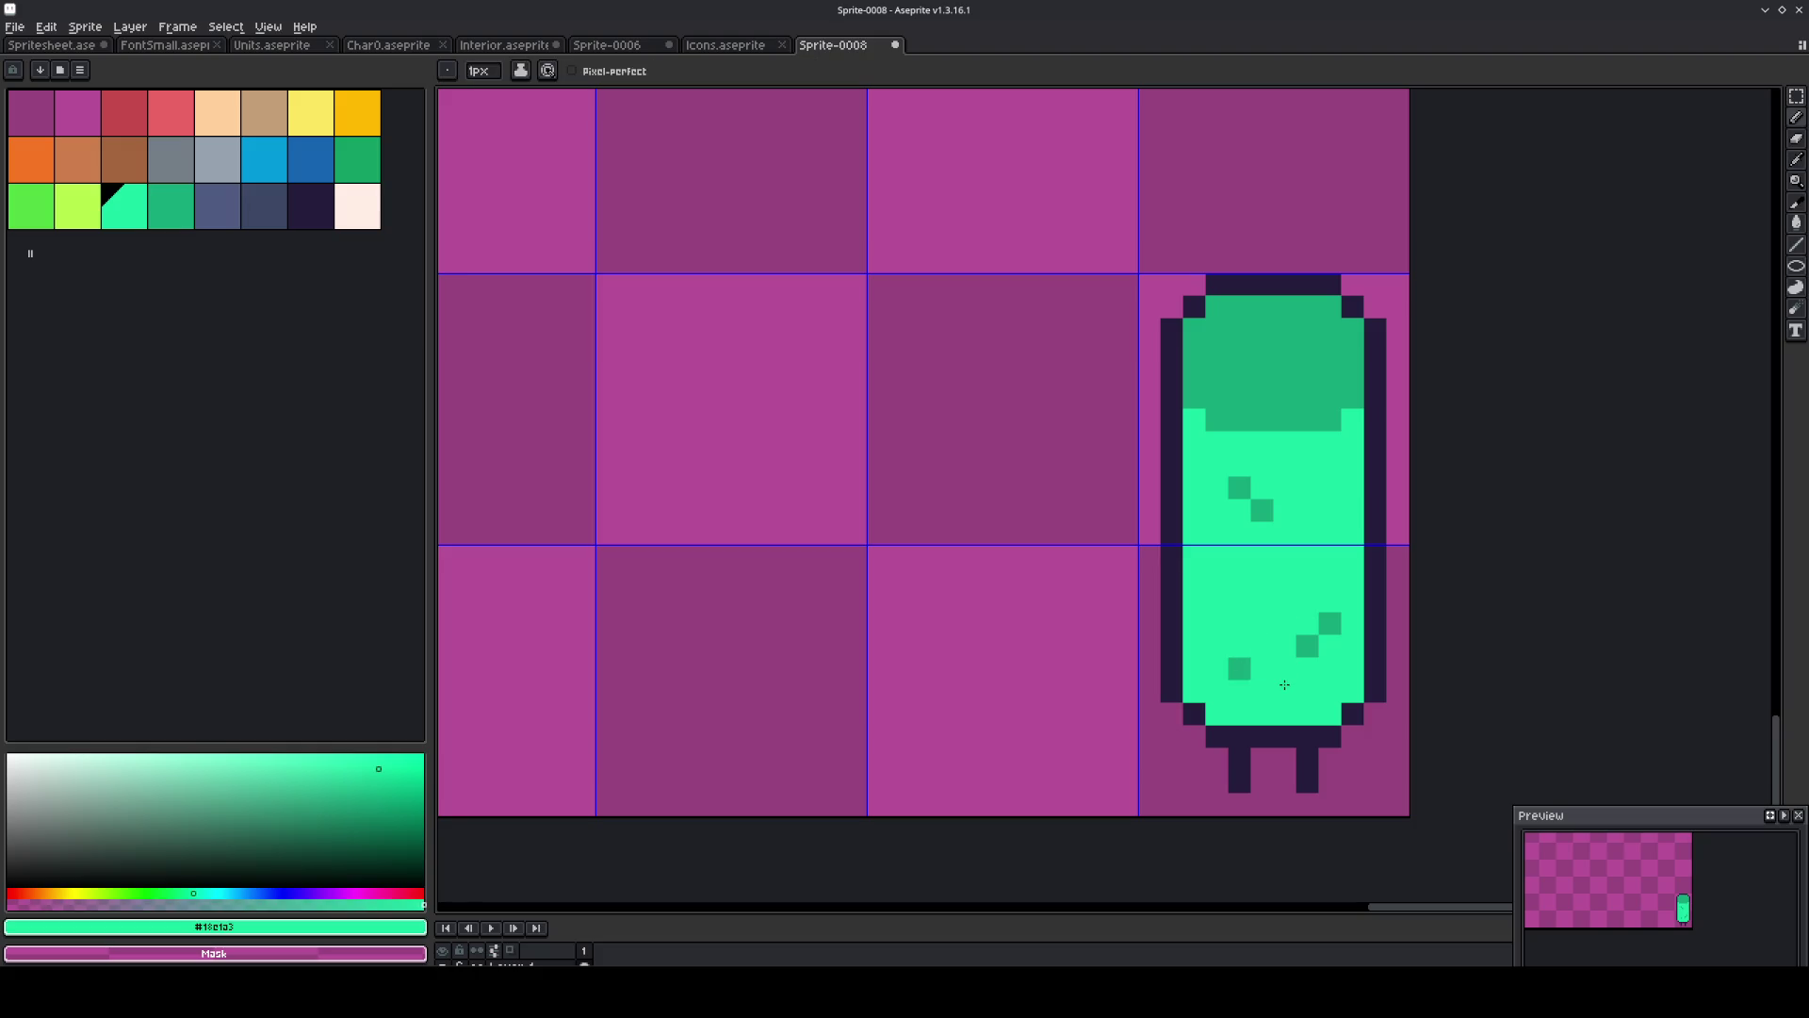
Colour the trunk between the legs tan with a brown top, and select the bottom-right tile.
left_click(84, 162)
left_click(1279, 782)
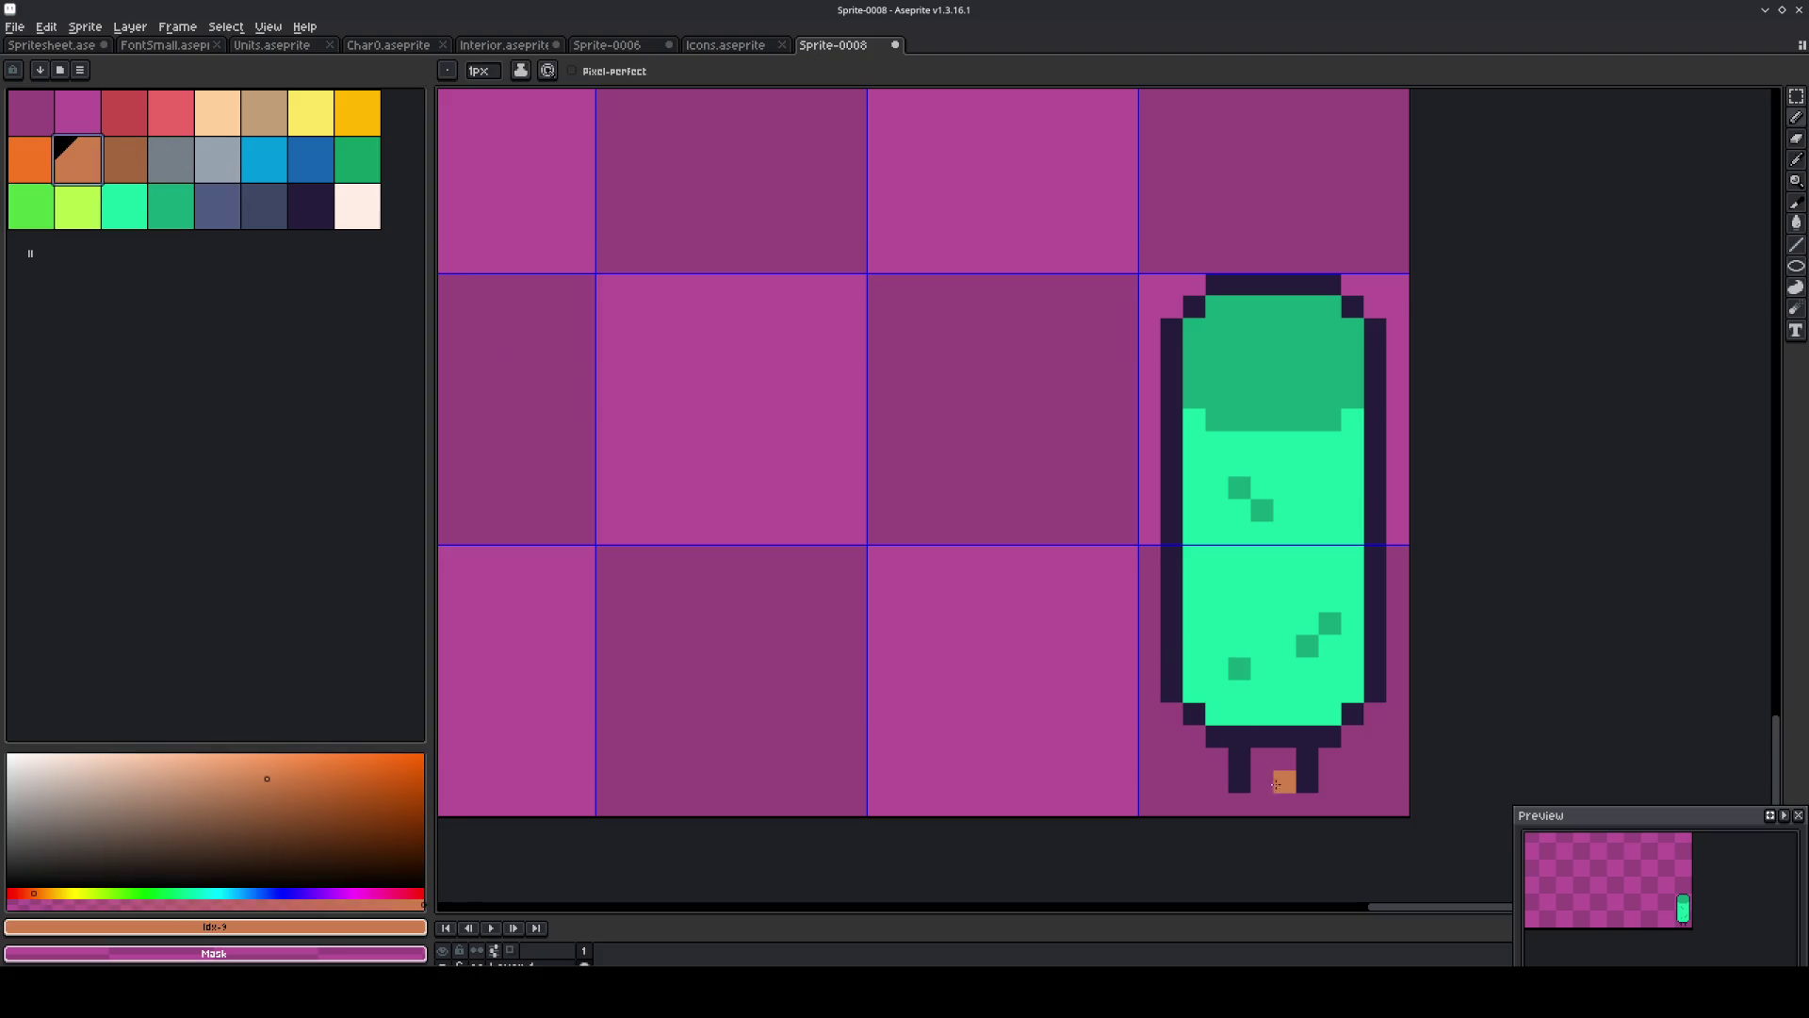
left_click_drag(1279, 773, 1276, 758)
left_click(127, 168)
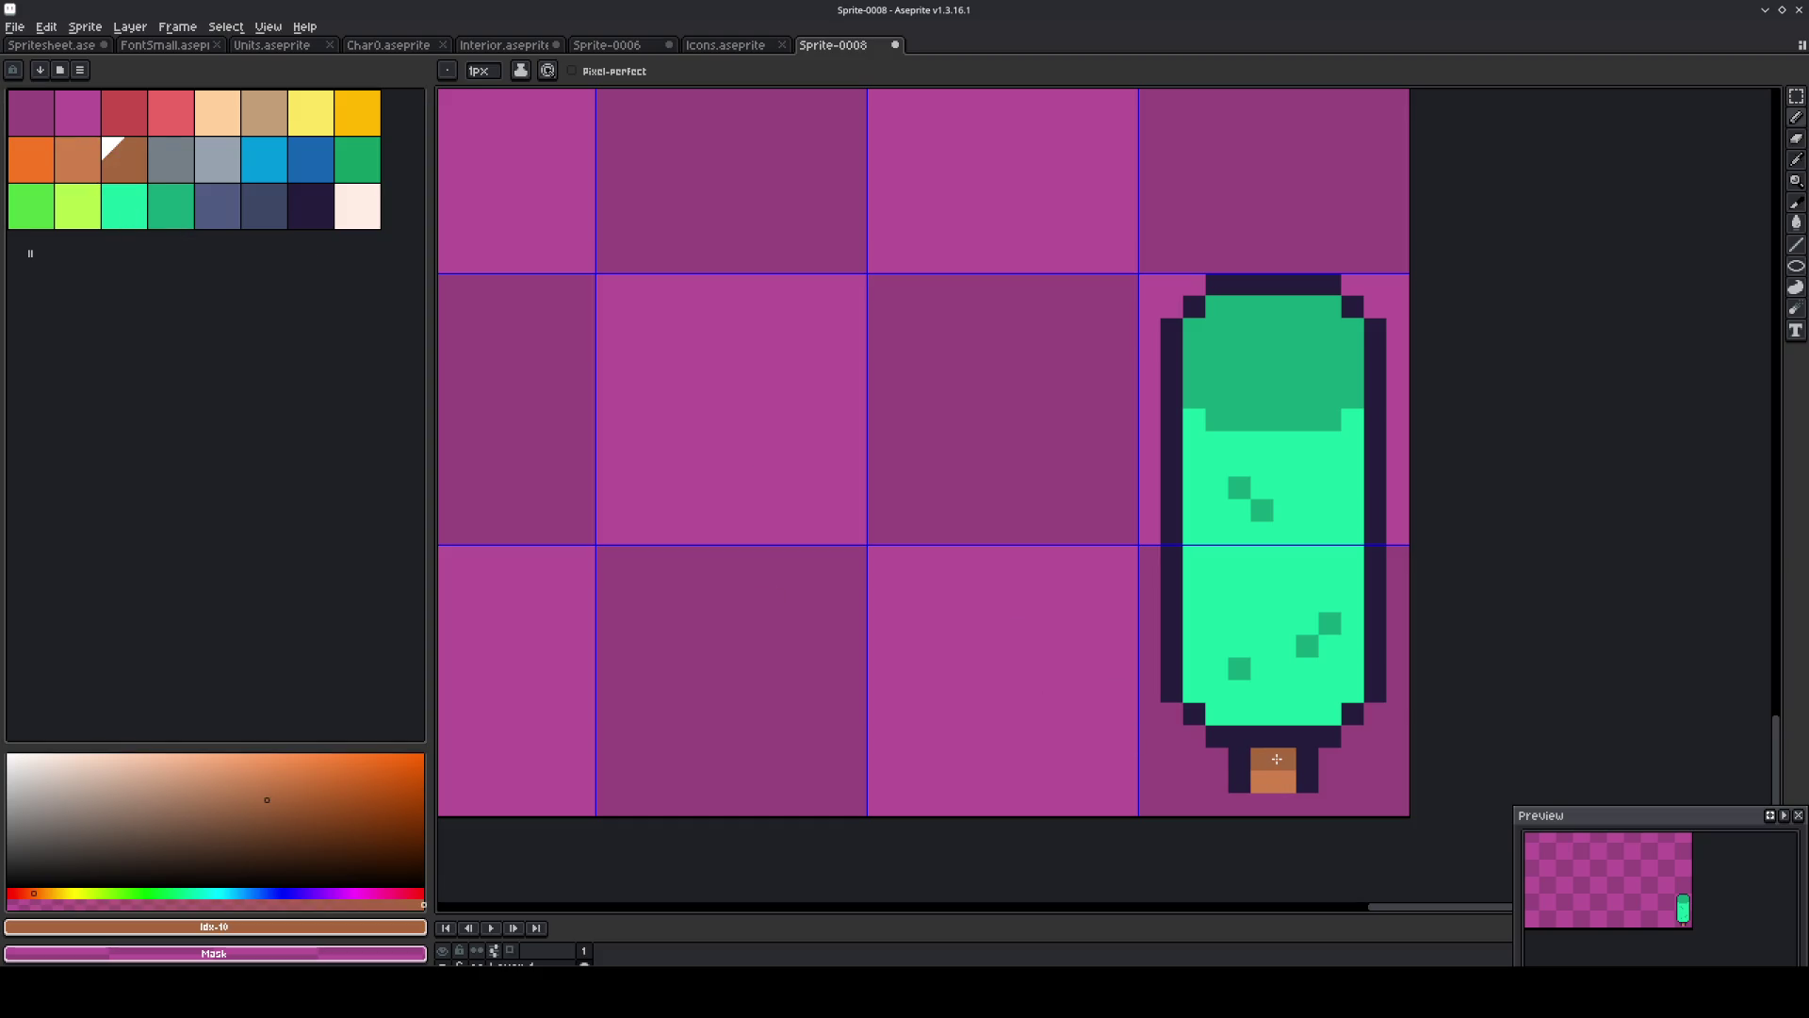
left_click(268, 219)
left_click(1214, 695)
key("ctrl+z")
key("m")
left_click(1283, 749)
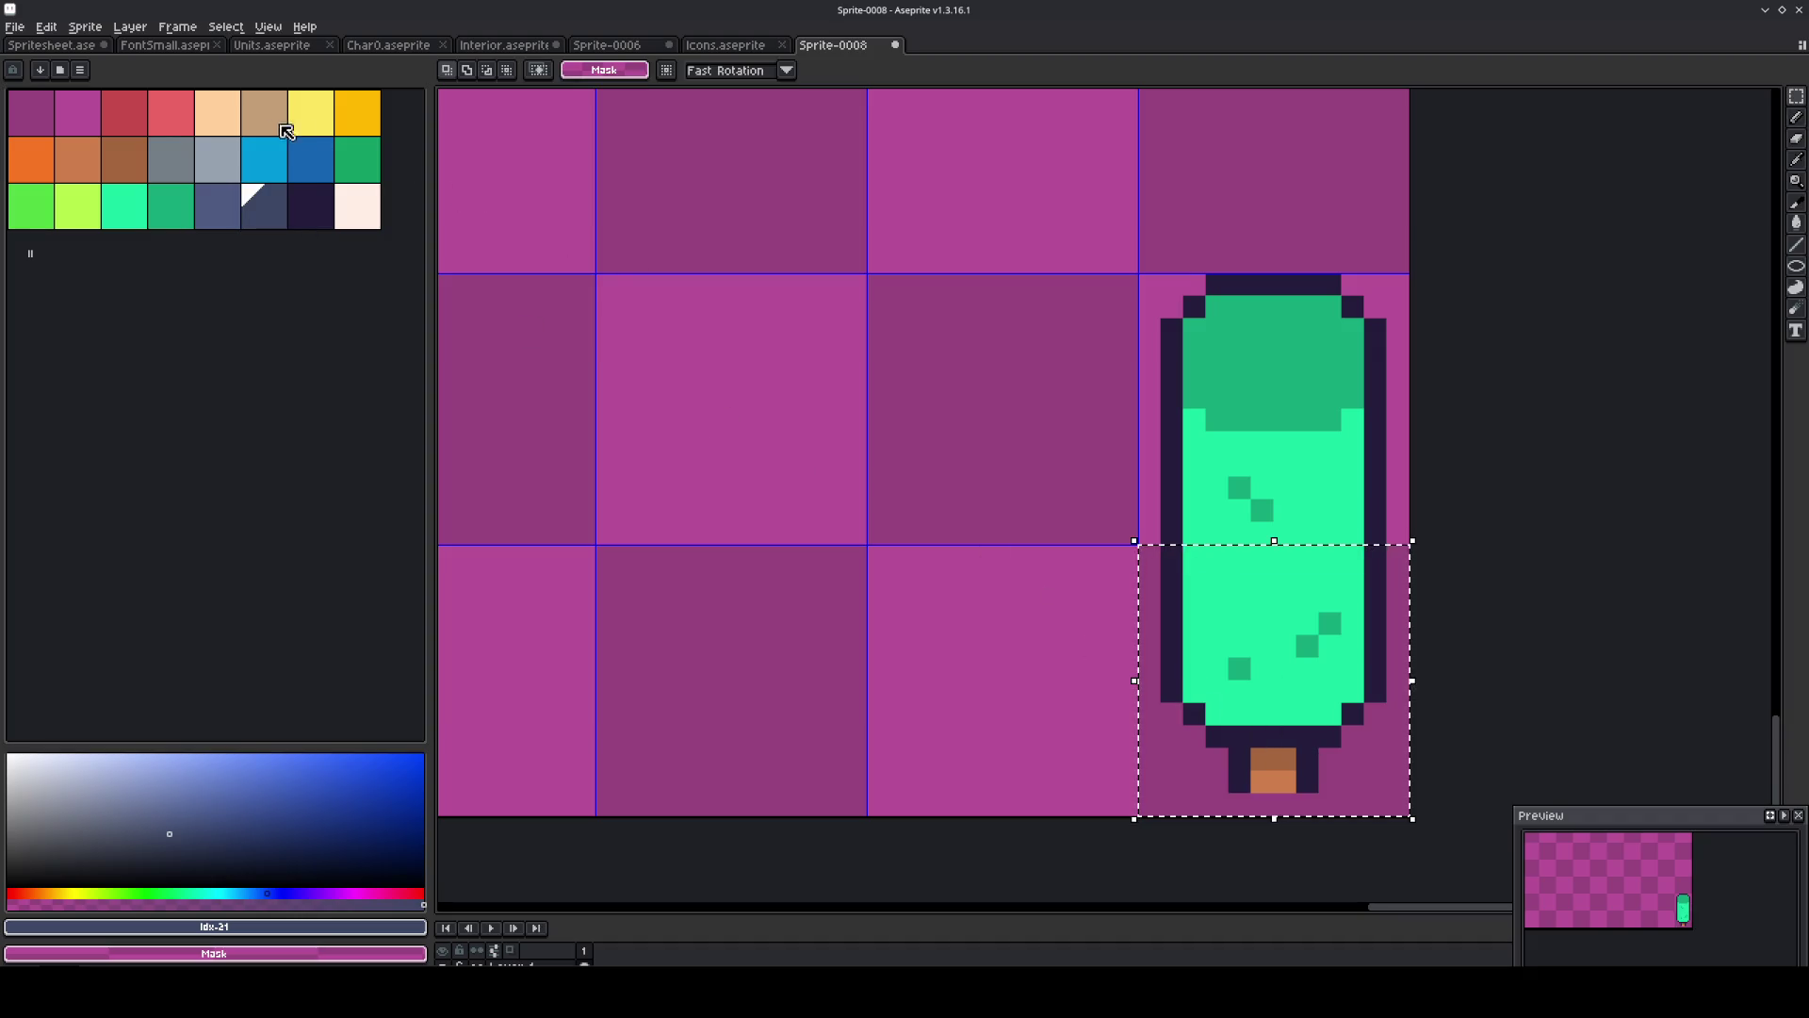
Fill the bottom-right tile's background around the tree with lime.
left_click(94, 207)
key("g")
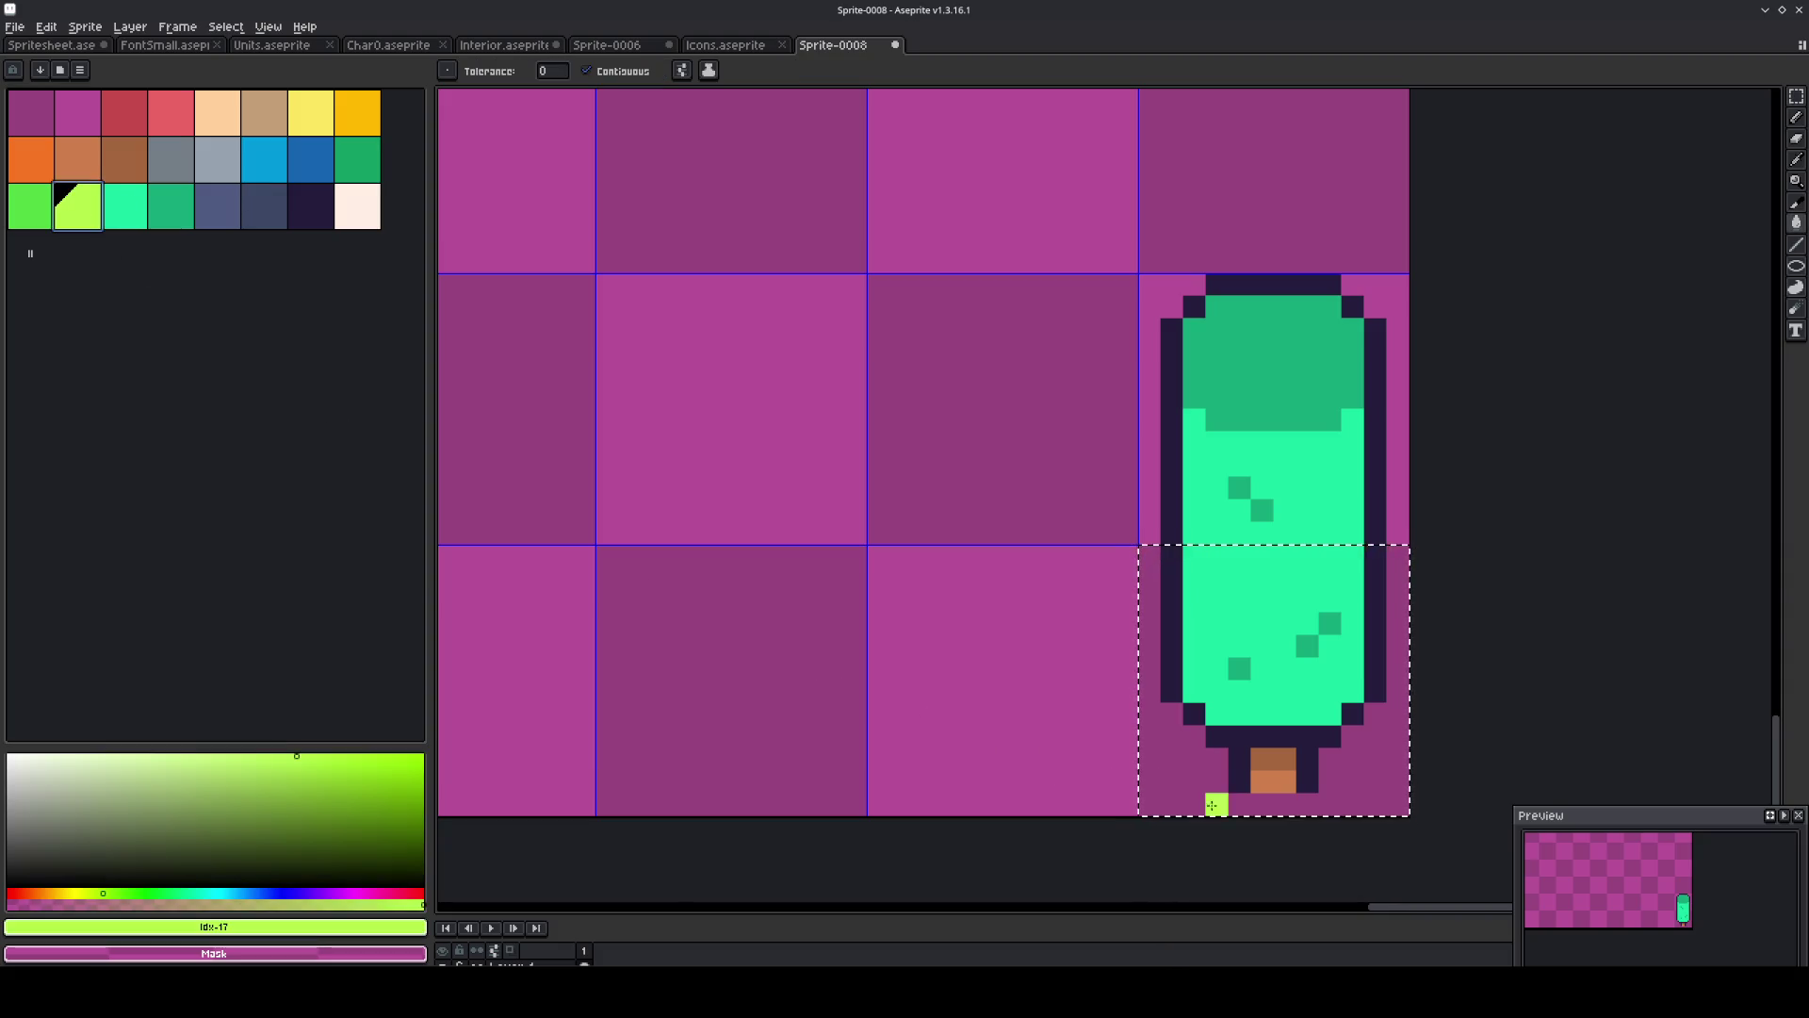
left_click(1188, 803)
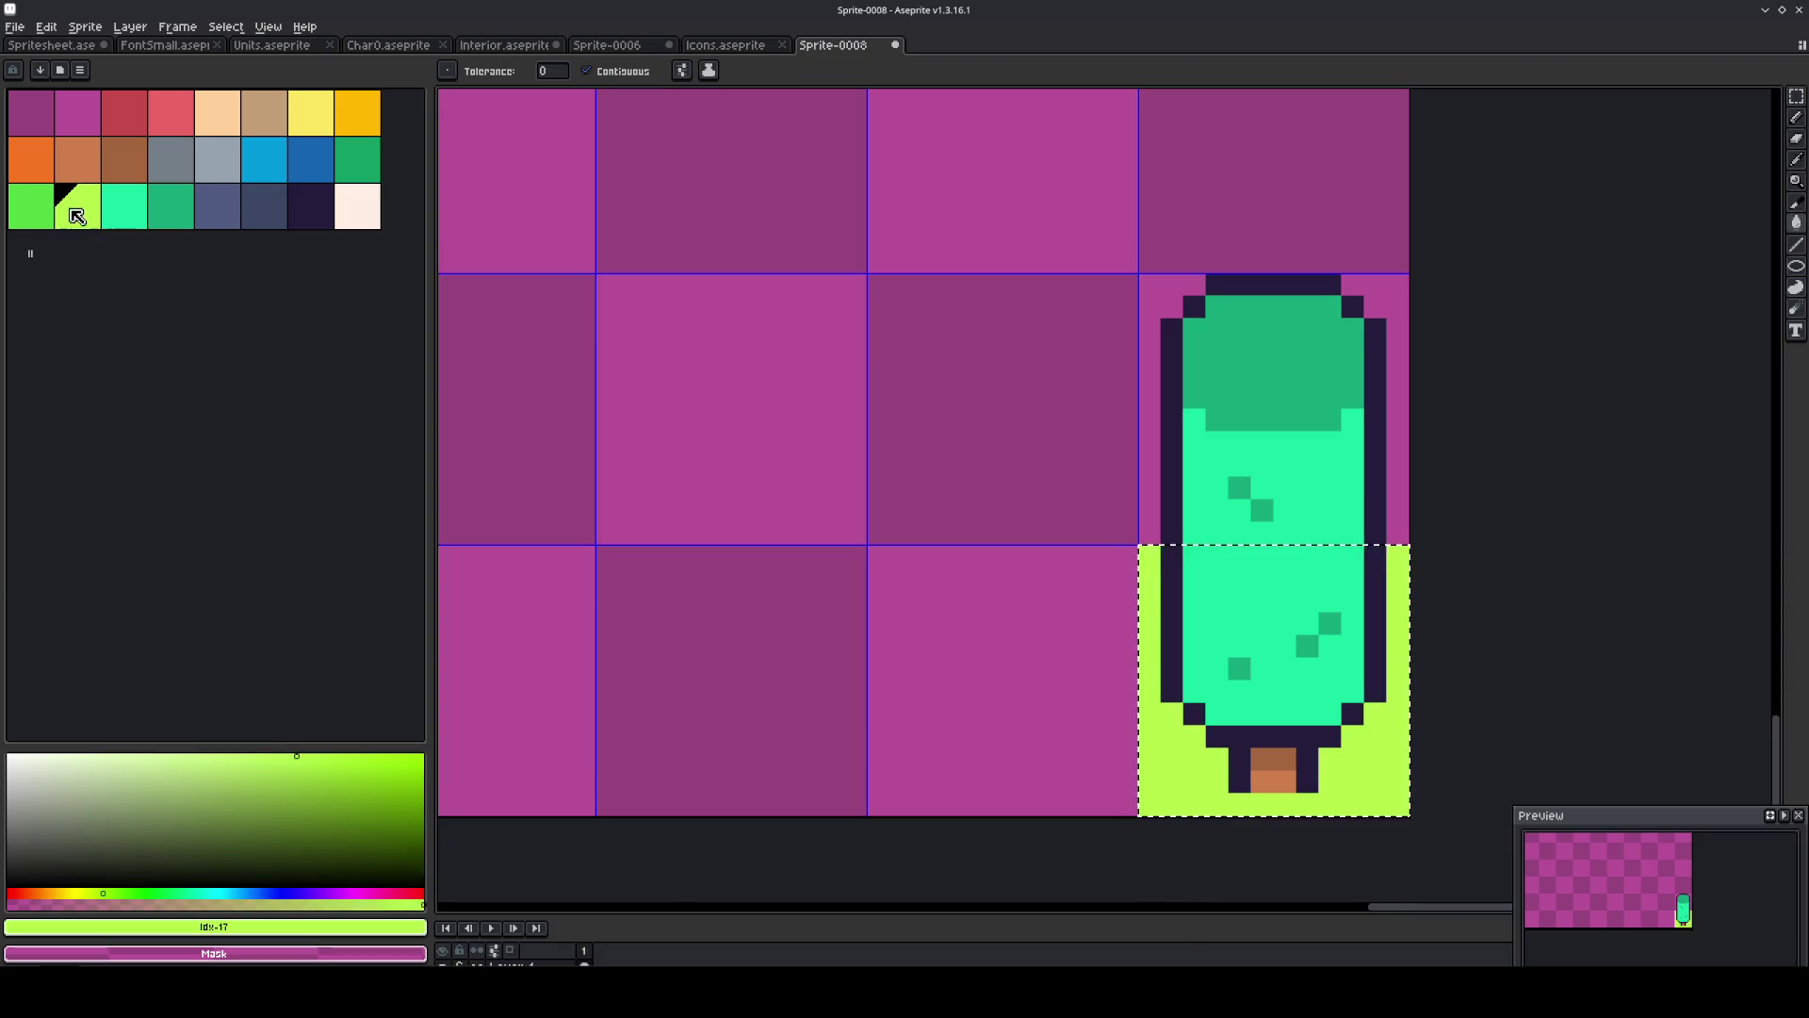
left_click(31, 205)
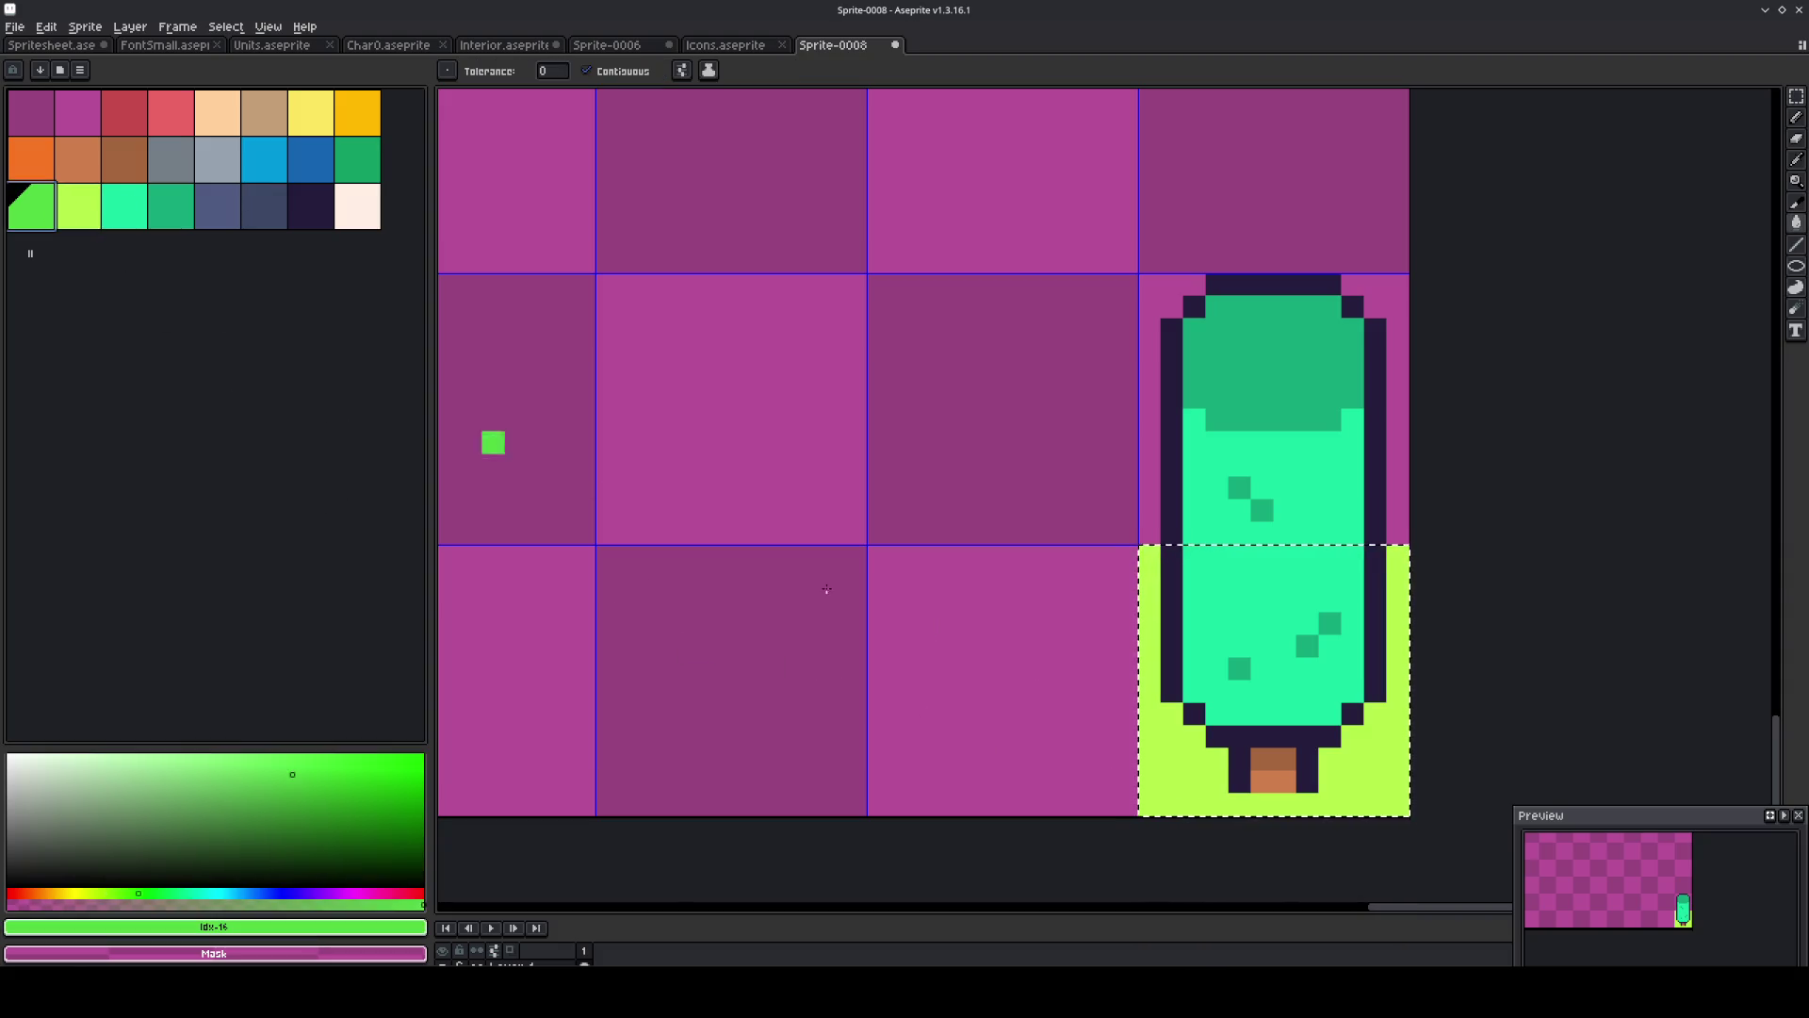
left_click(1349, 806)
key("ctrl+z")
Paint a green grass mound along the tile's bottom around the trunk.
key("b")
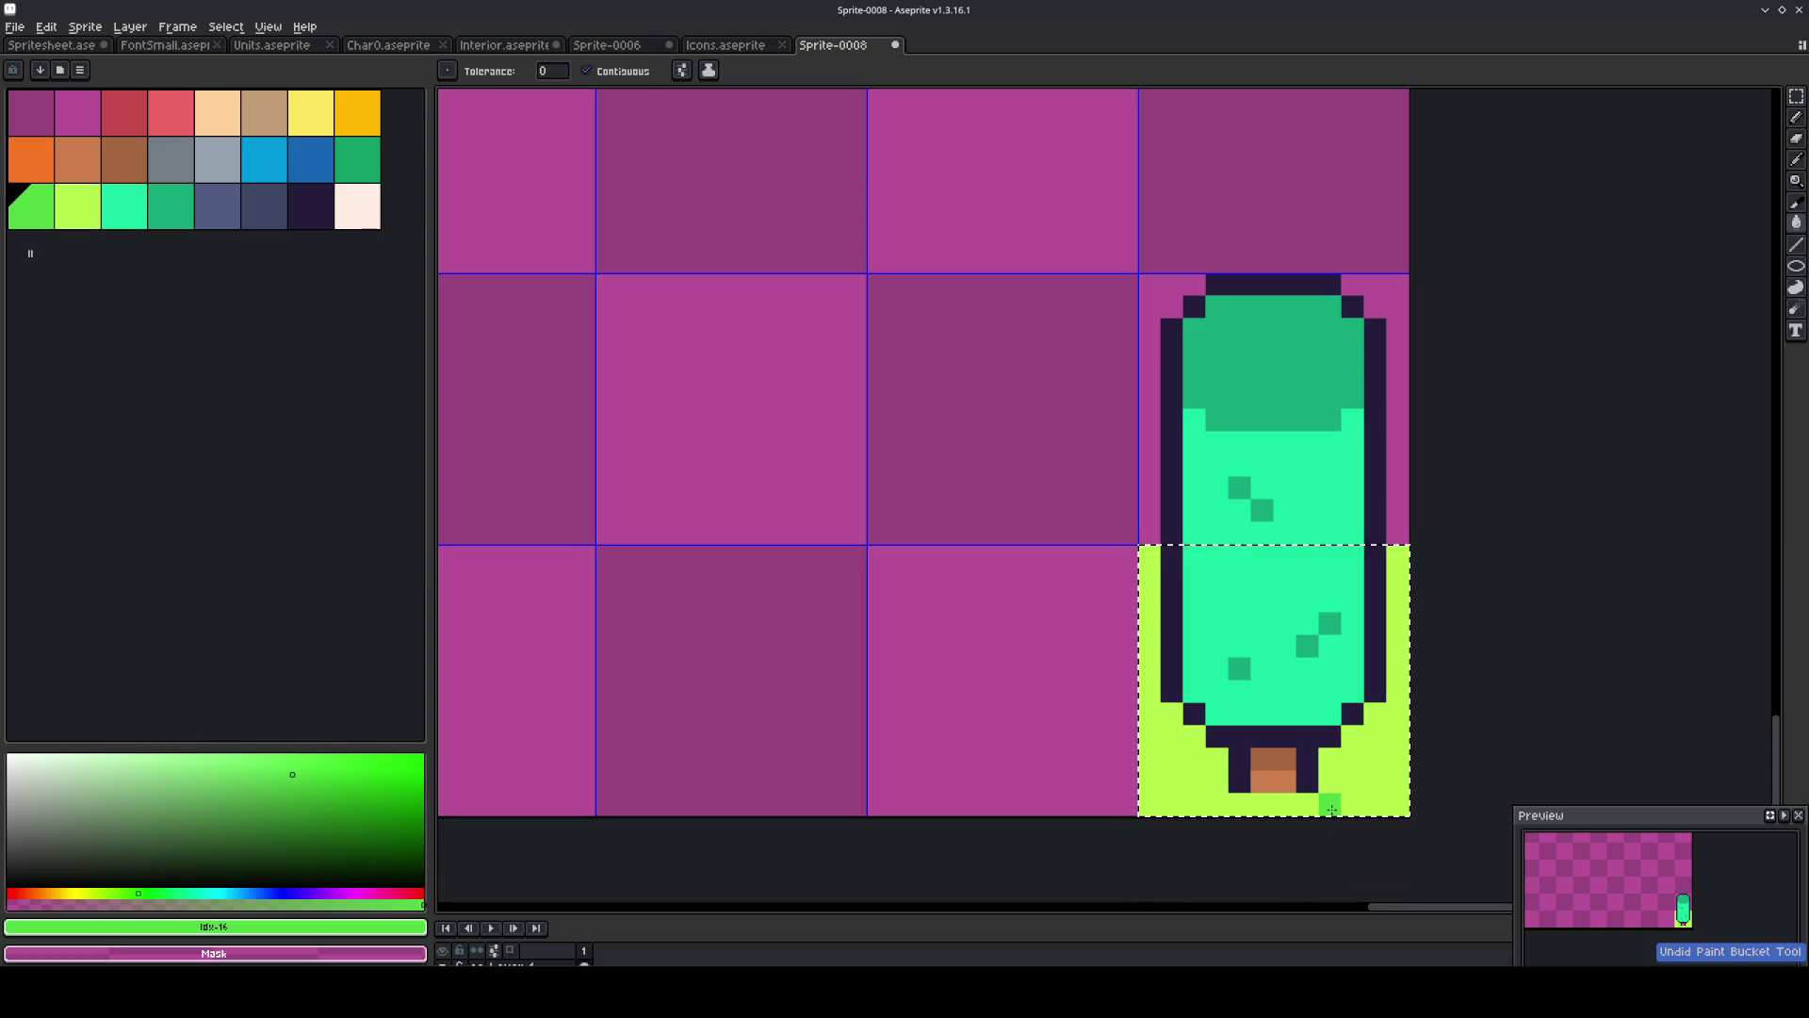
left_click_drag(1351, 803, 1277, 803)
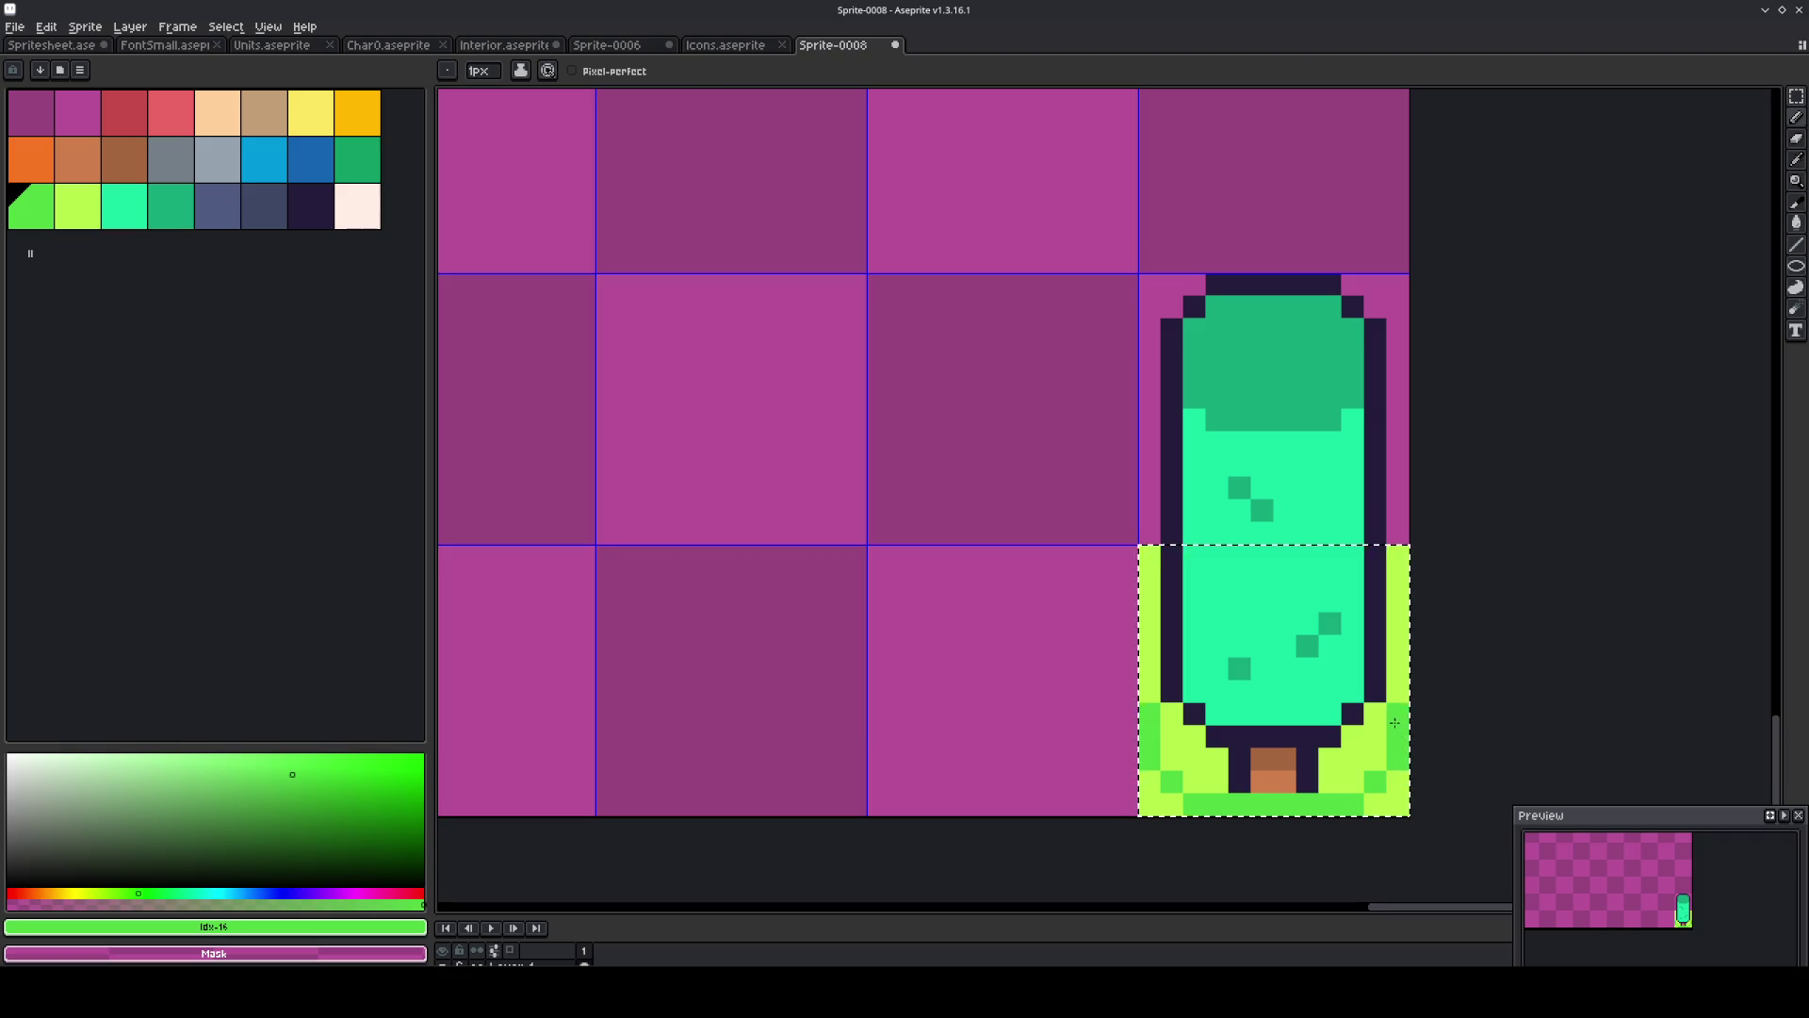
key("g")
left_click(1358, 770)
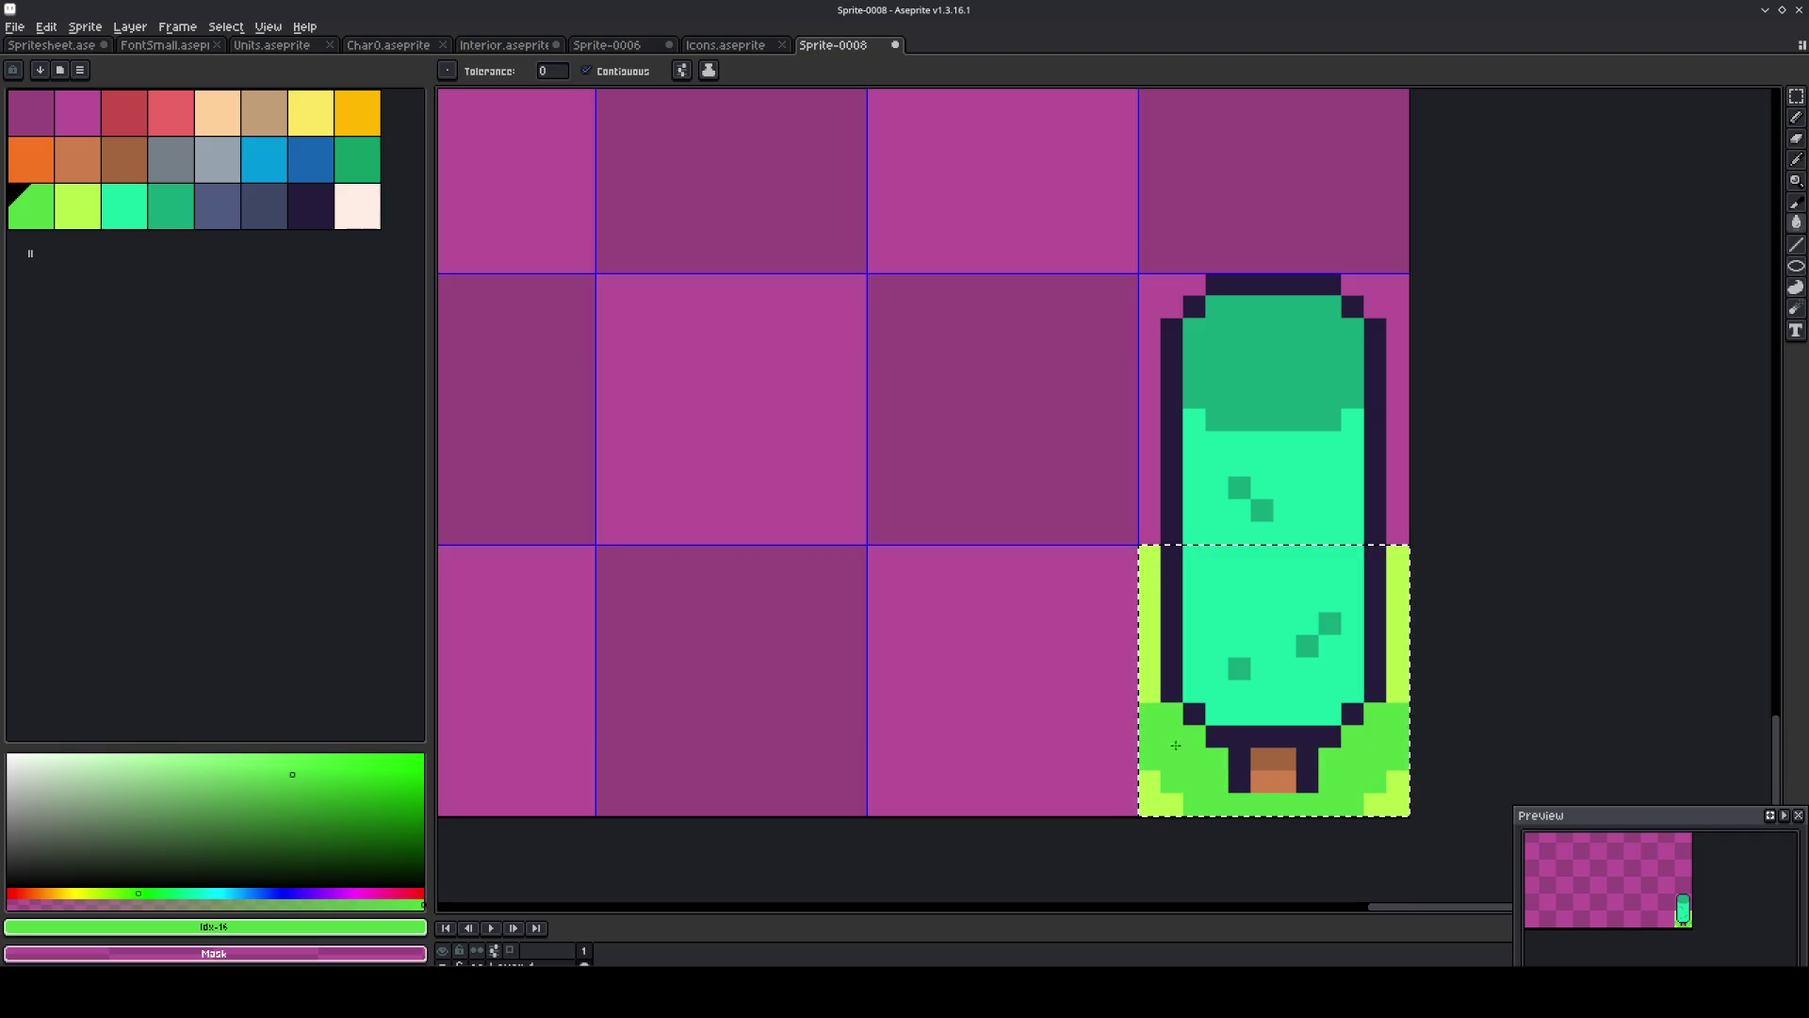
key("b")
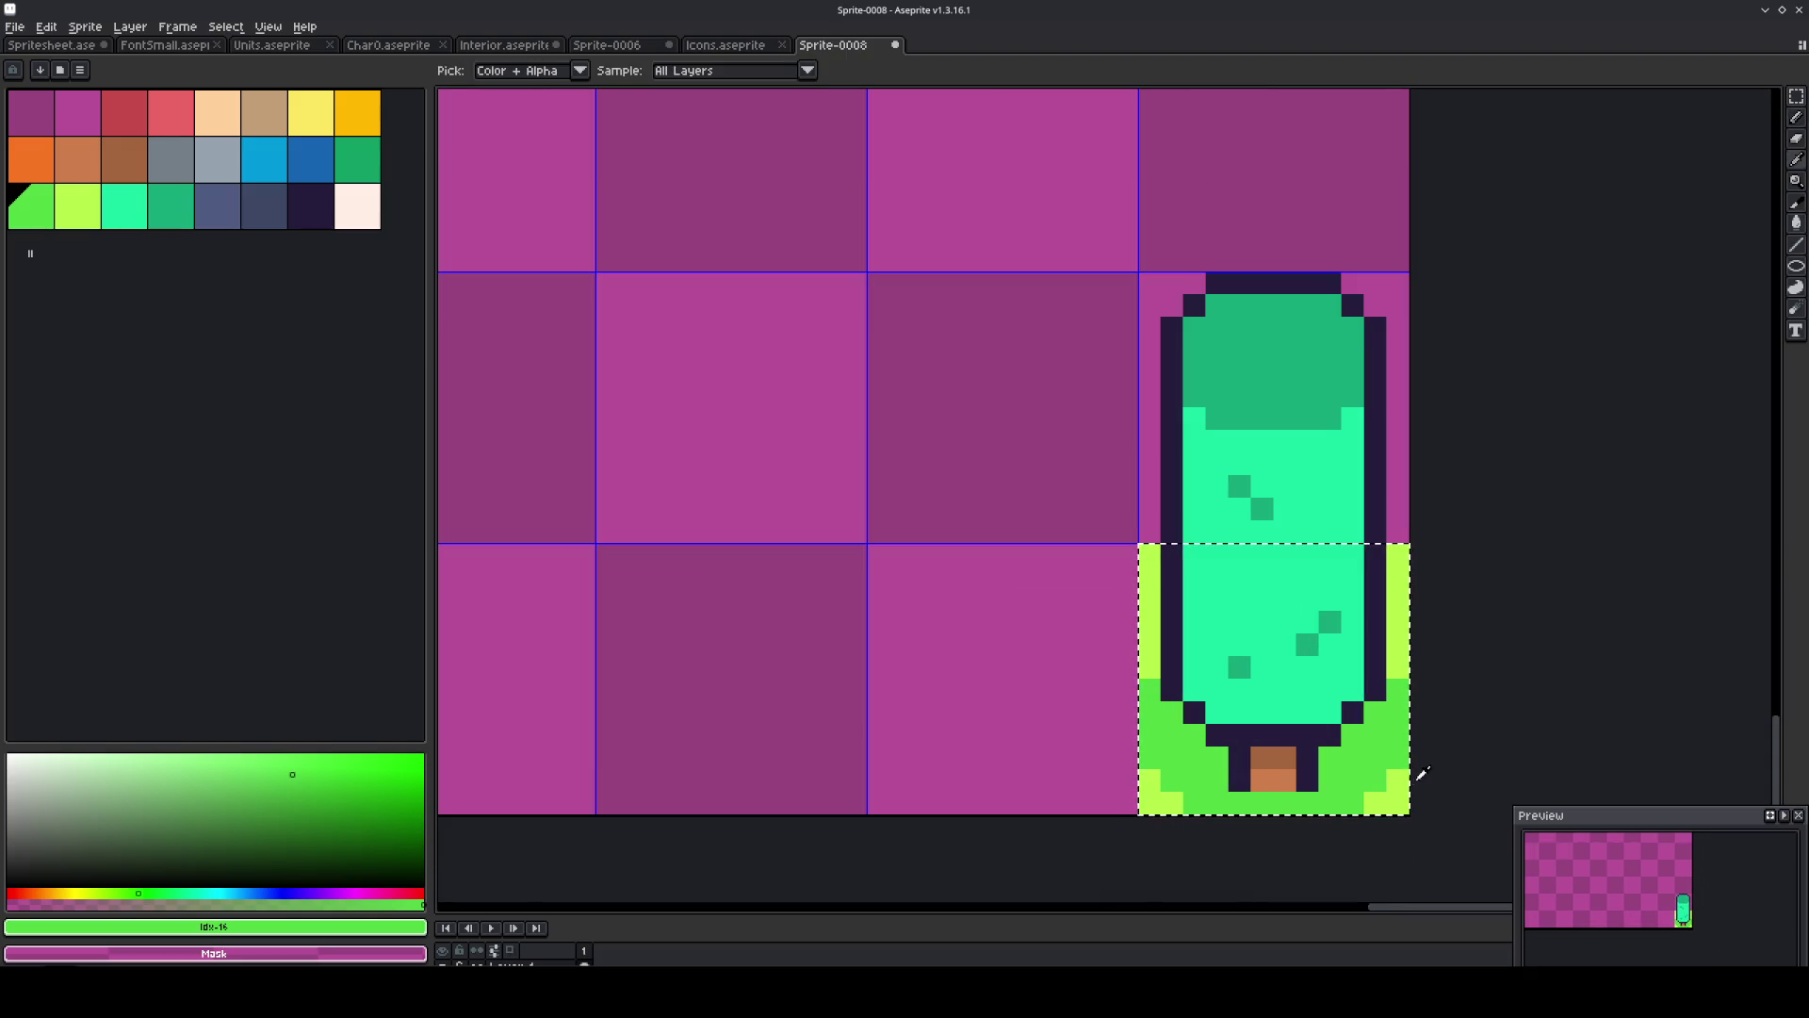
left_click(1393, 685, "alt")
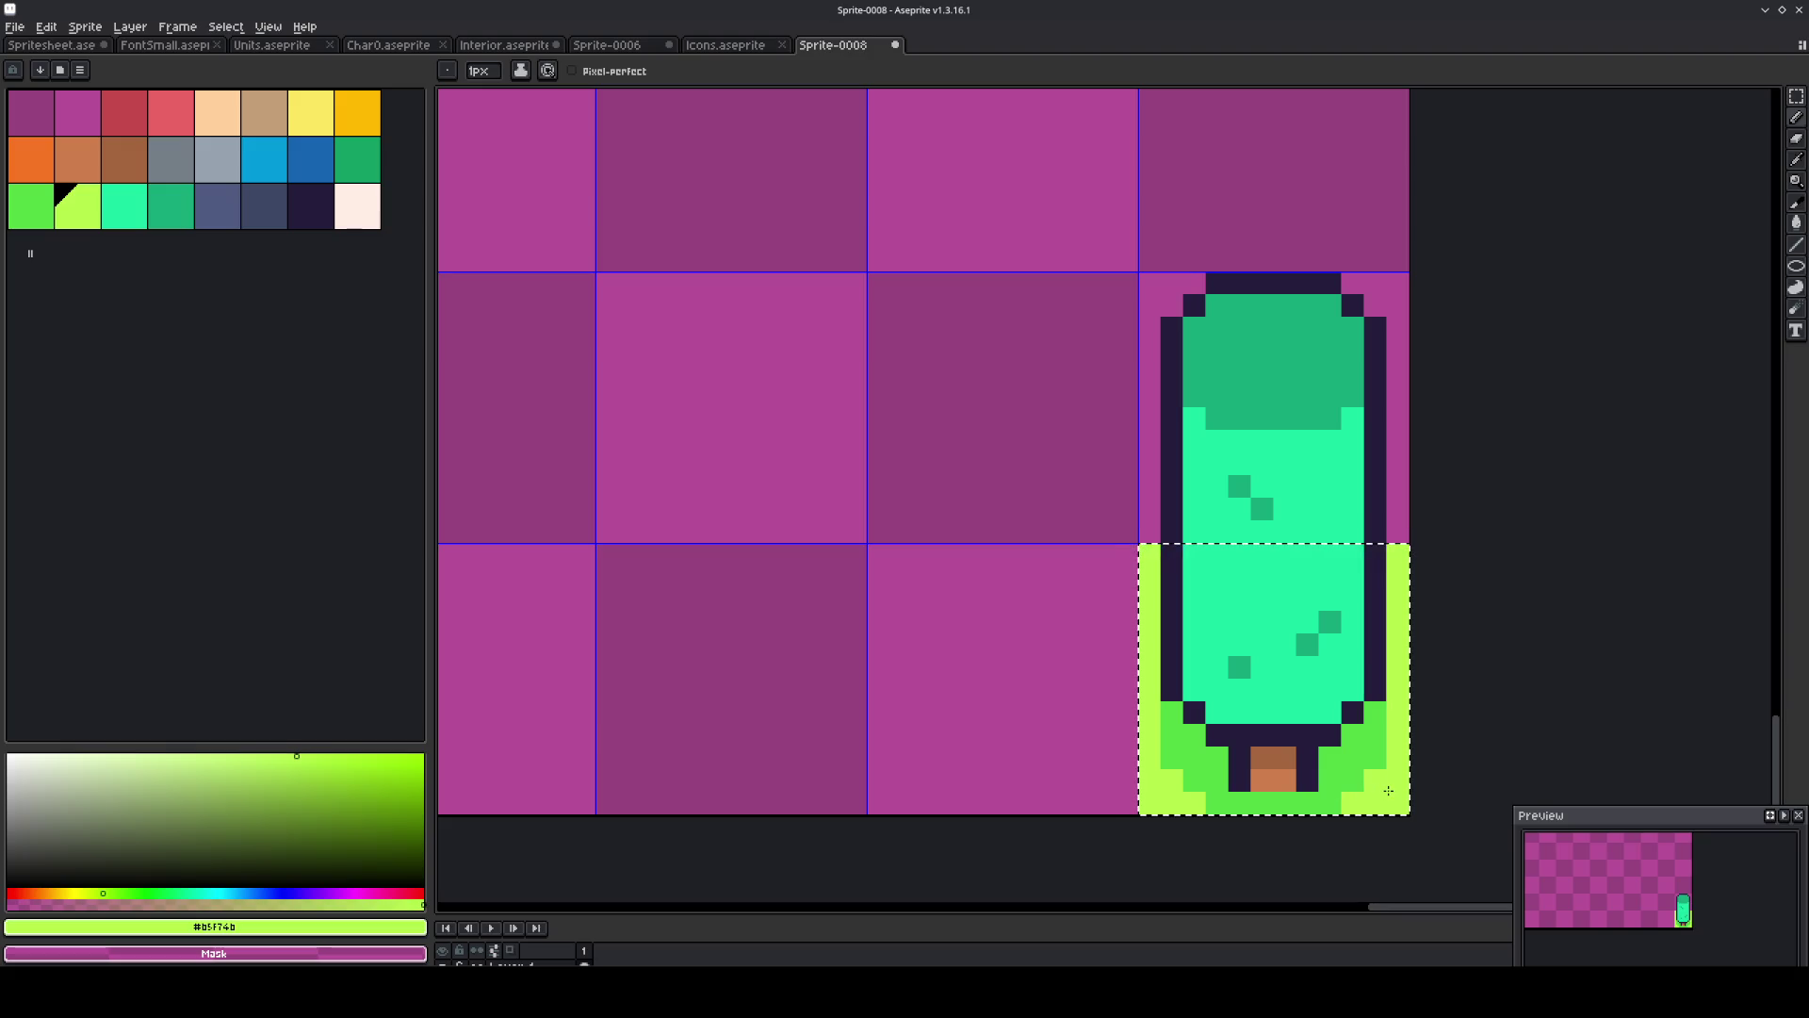
key("alt")
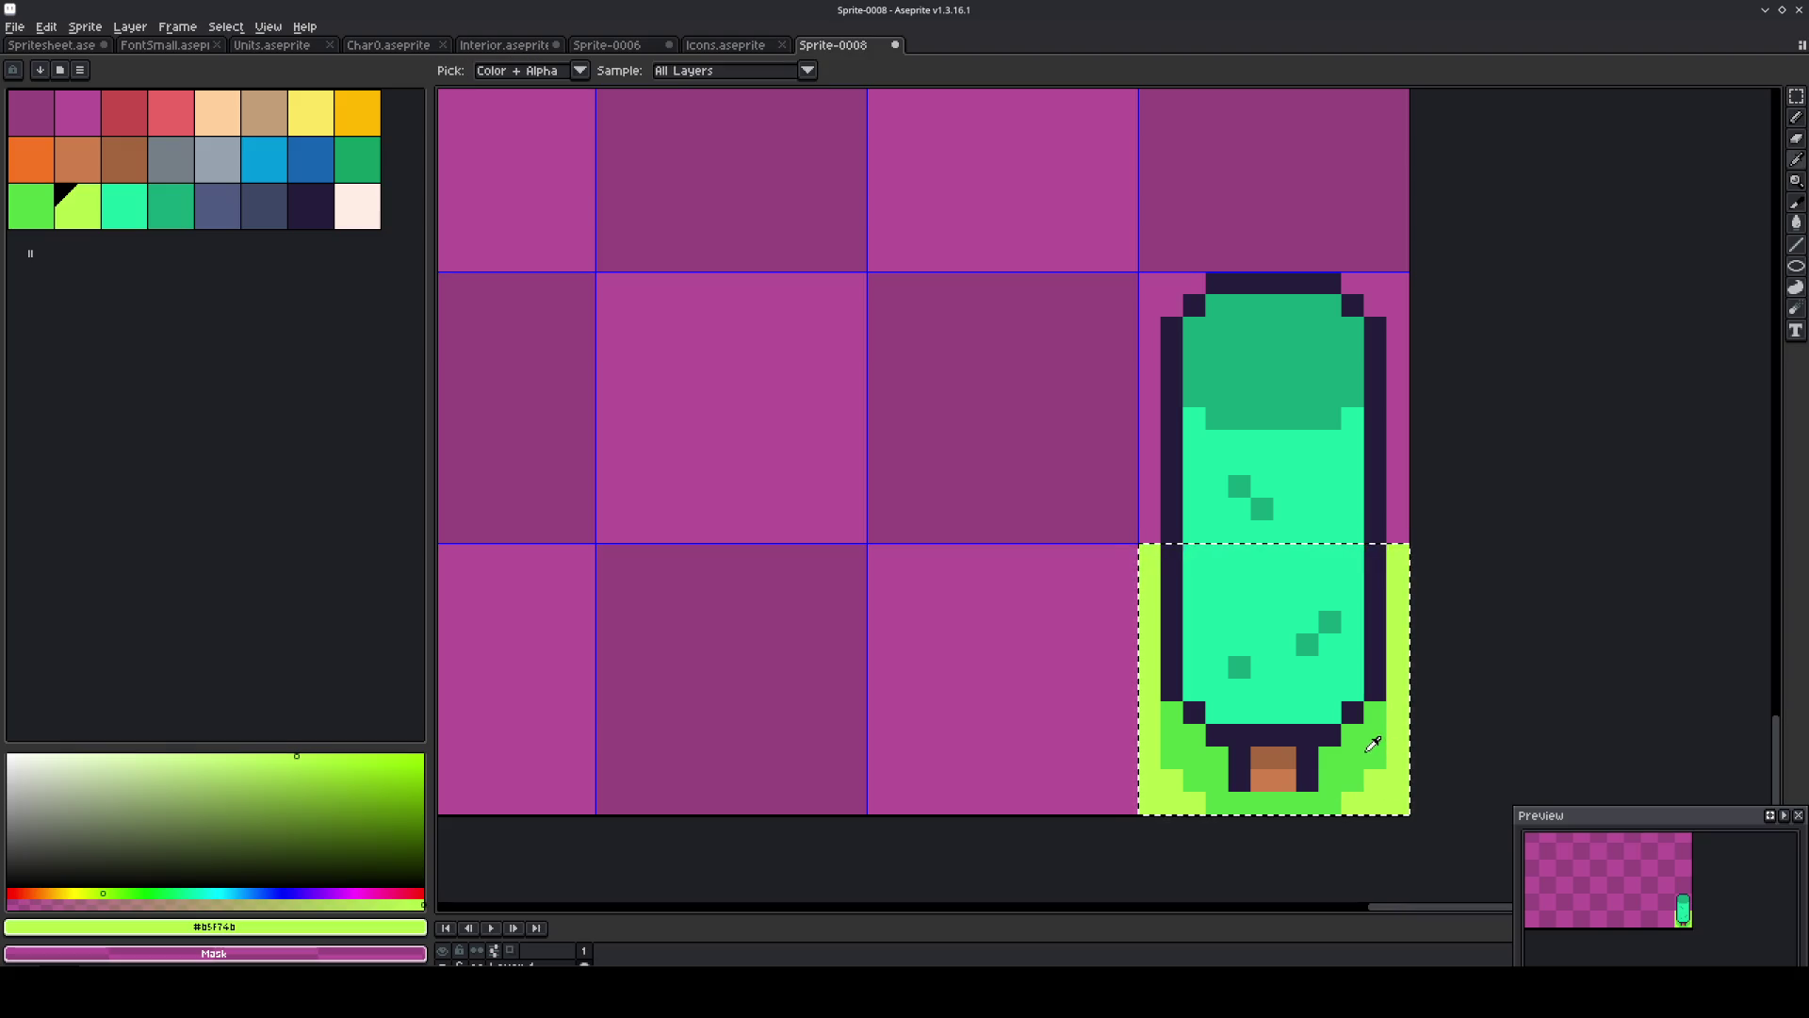
left_click(1372, 771, "alt")
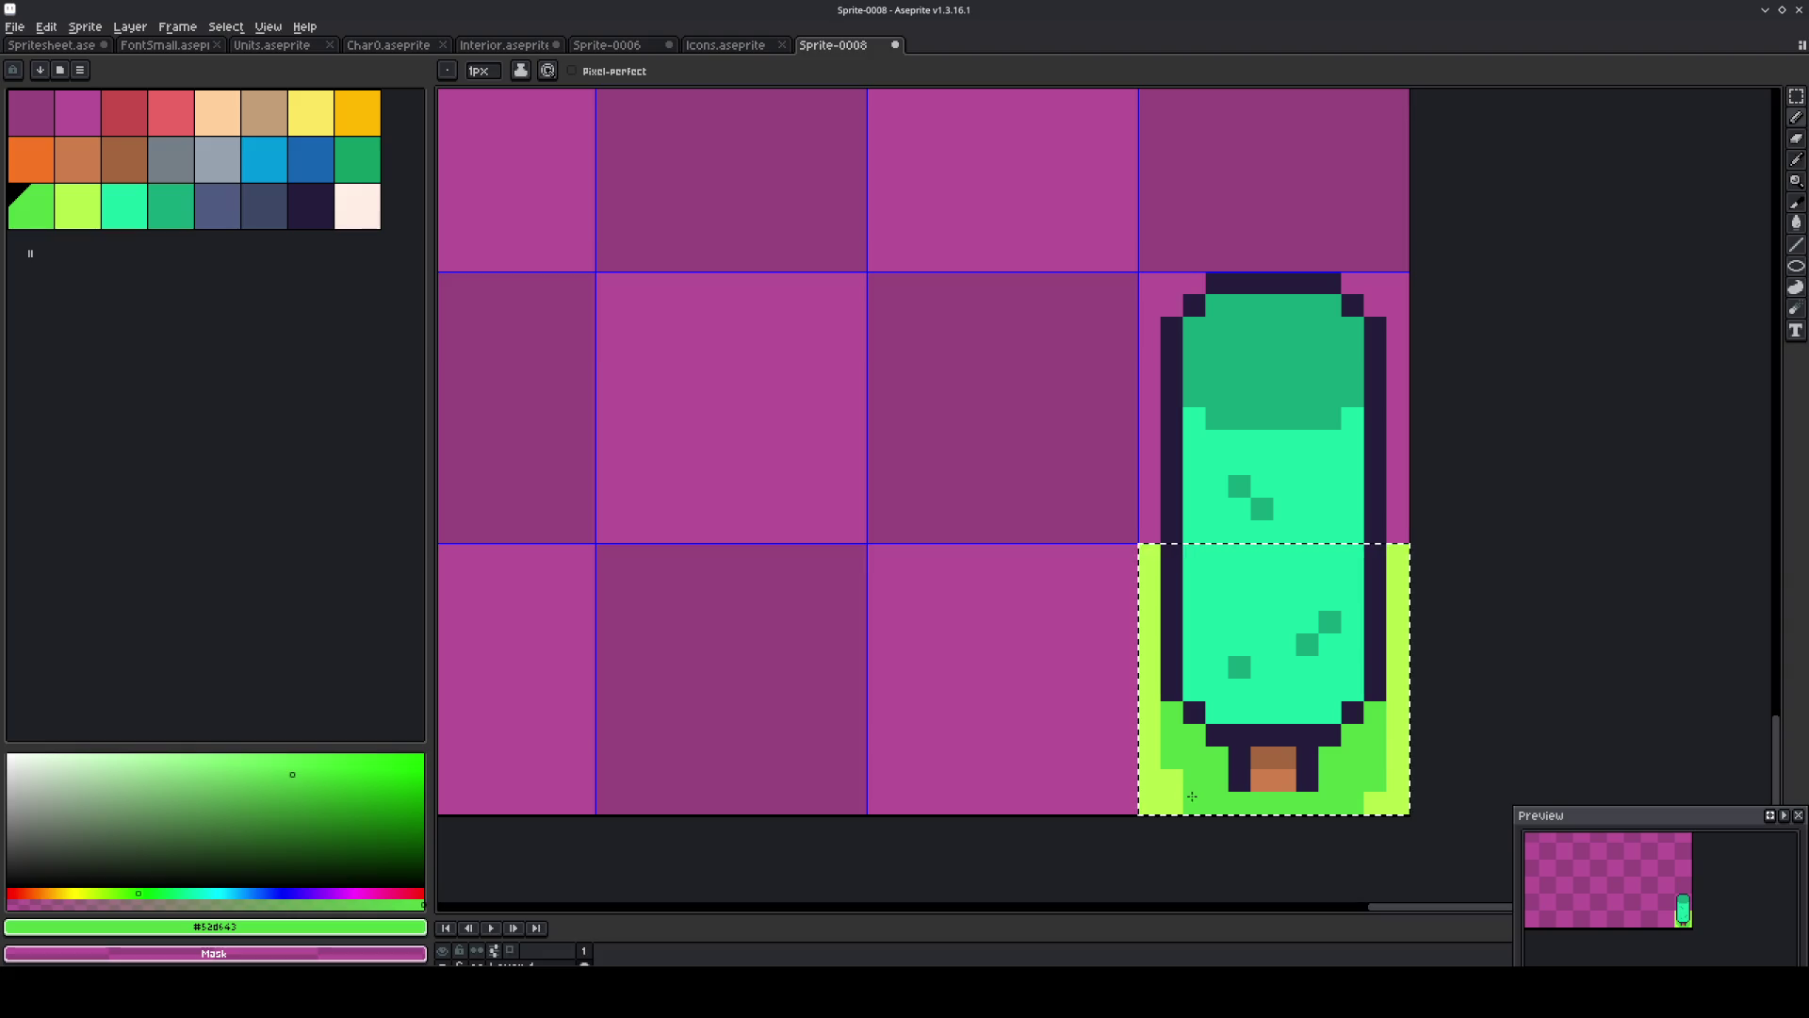
left_click(1148, 758, "alt")
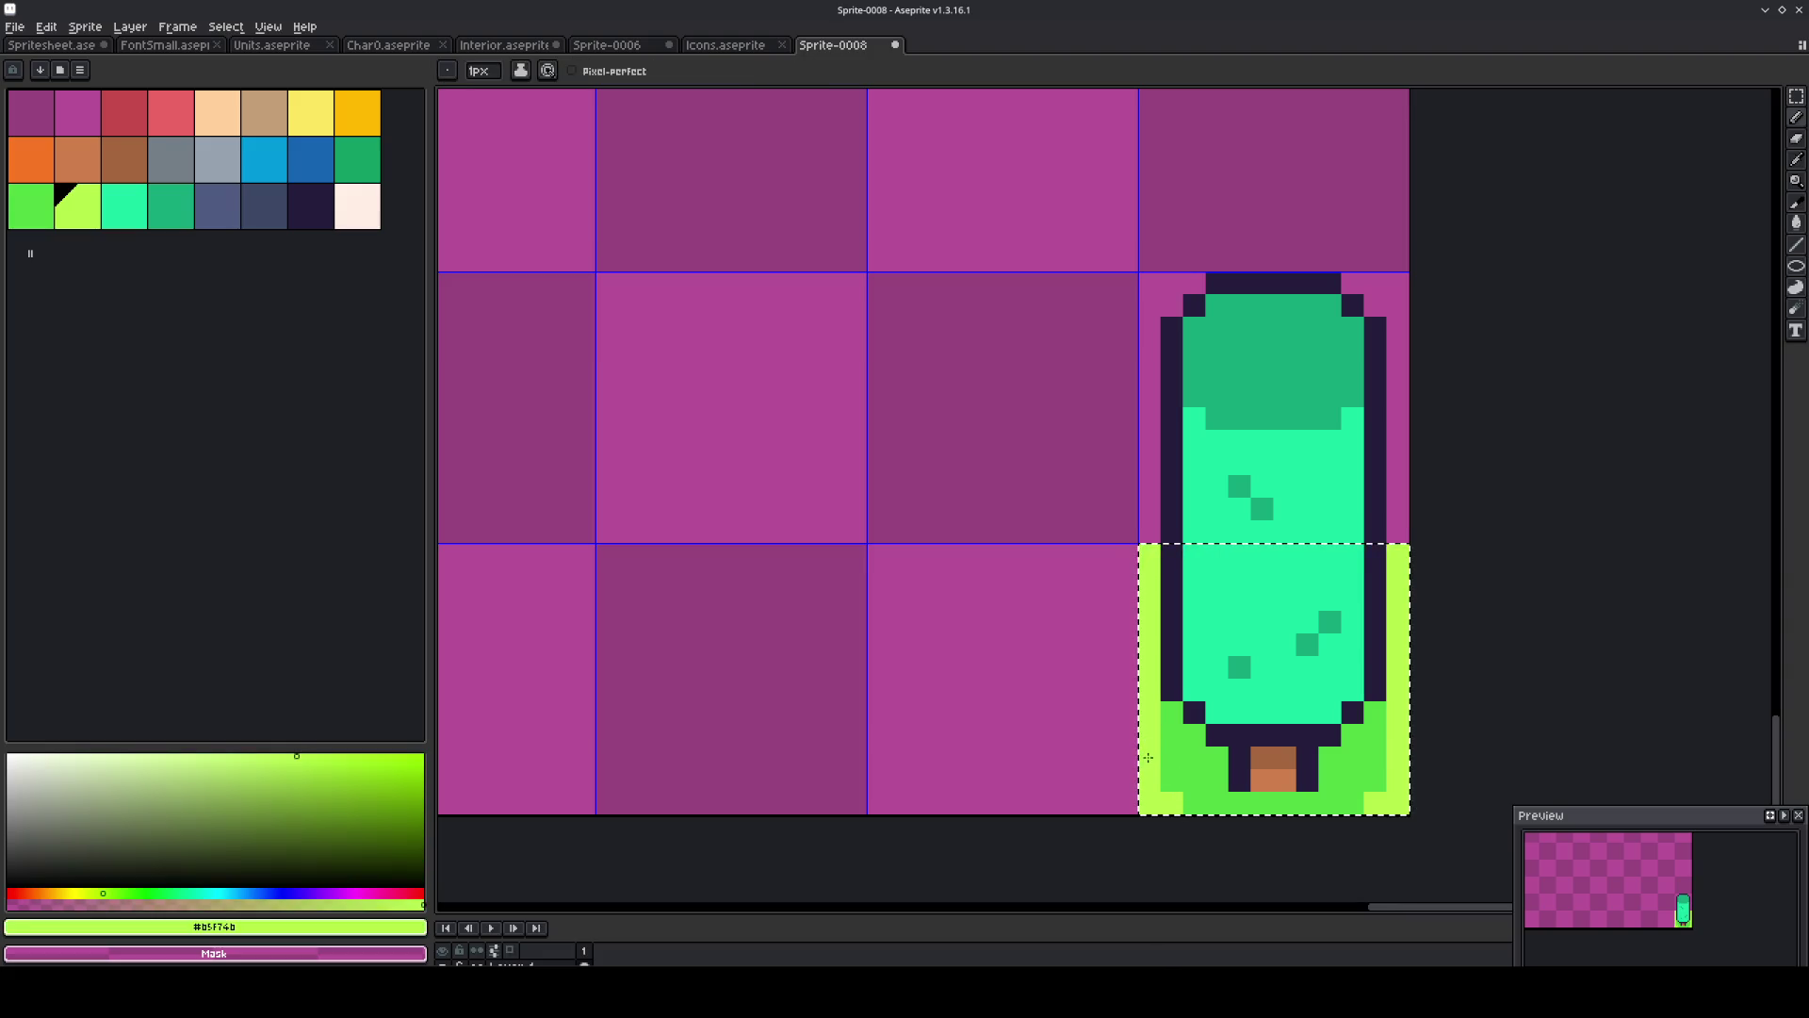
scroll(1334, 755, "down", 2)
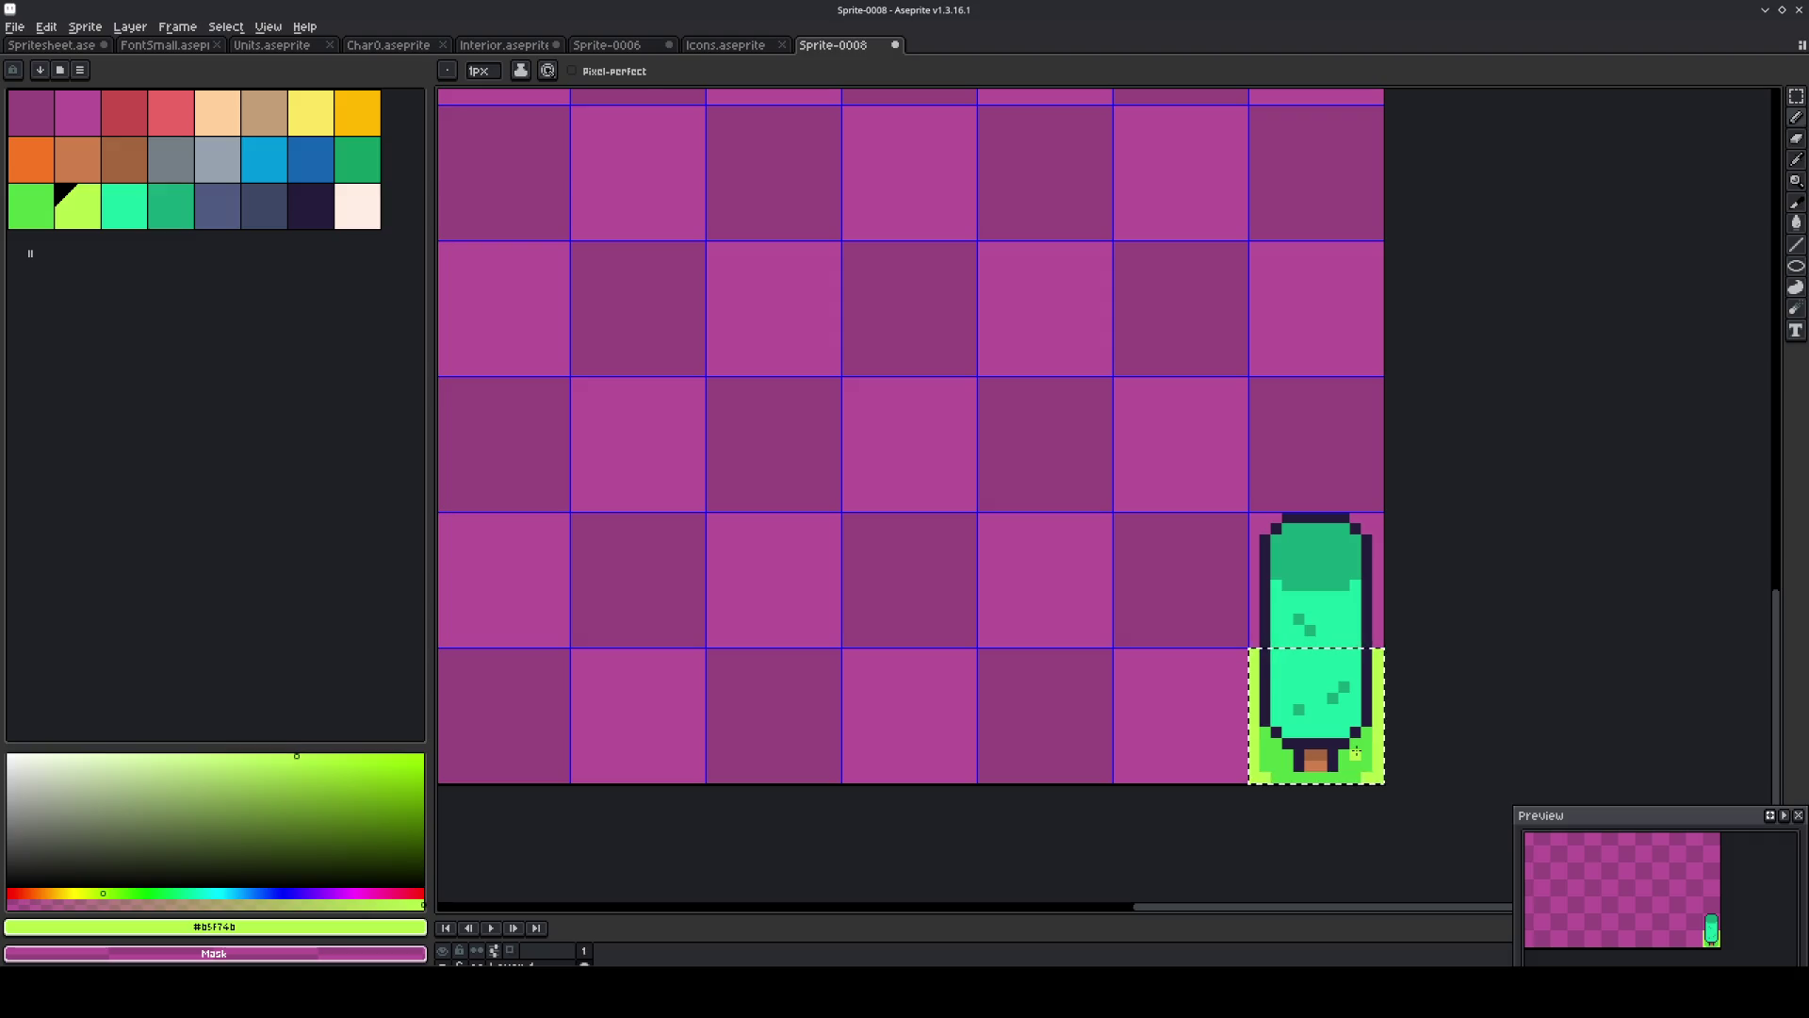
Save the sprite as Exterior.aseprite in the Graphics/Tilesets folder.
key("m")
key("ctrl+s")
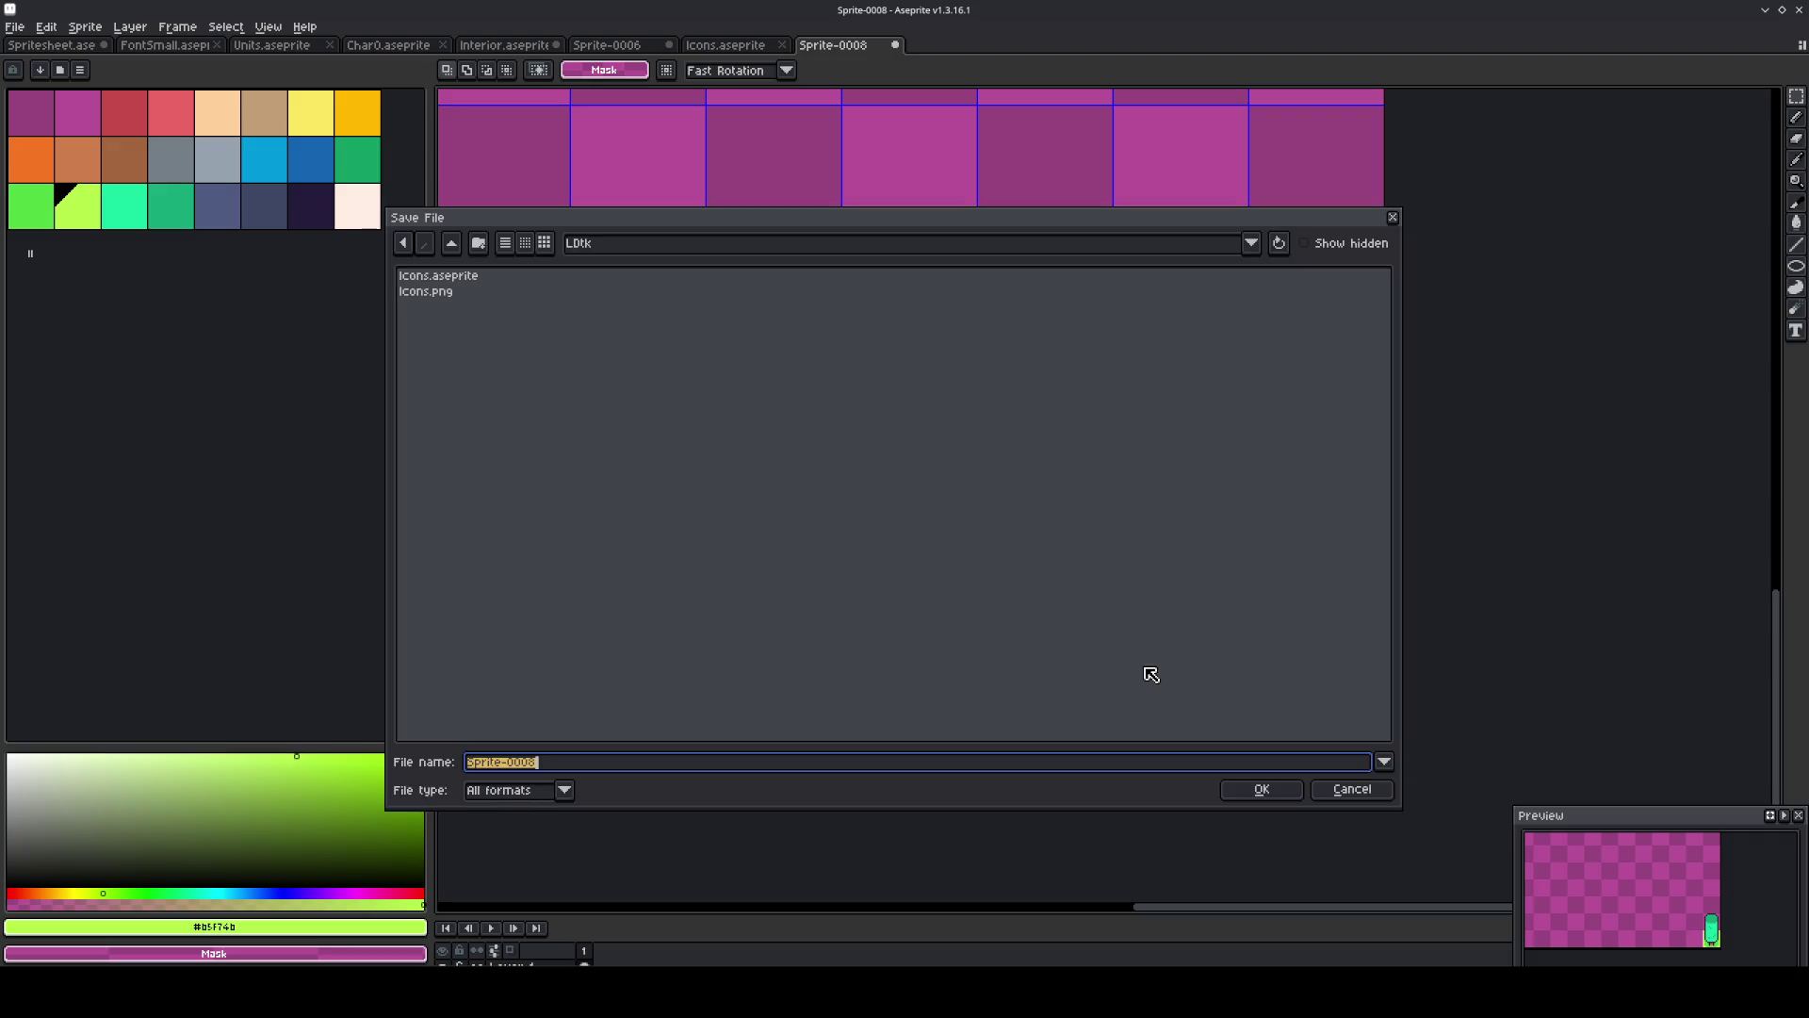
left_click(454, 245)
double_click(462, 307)
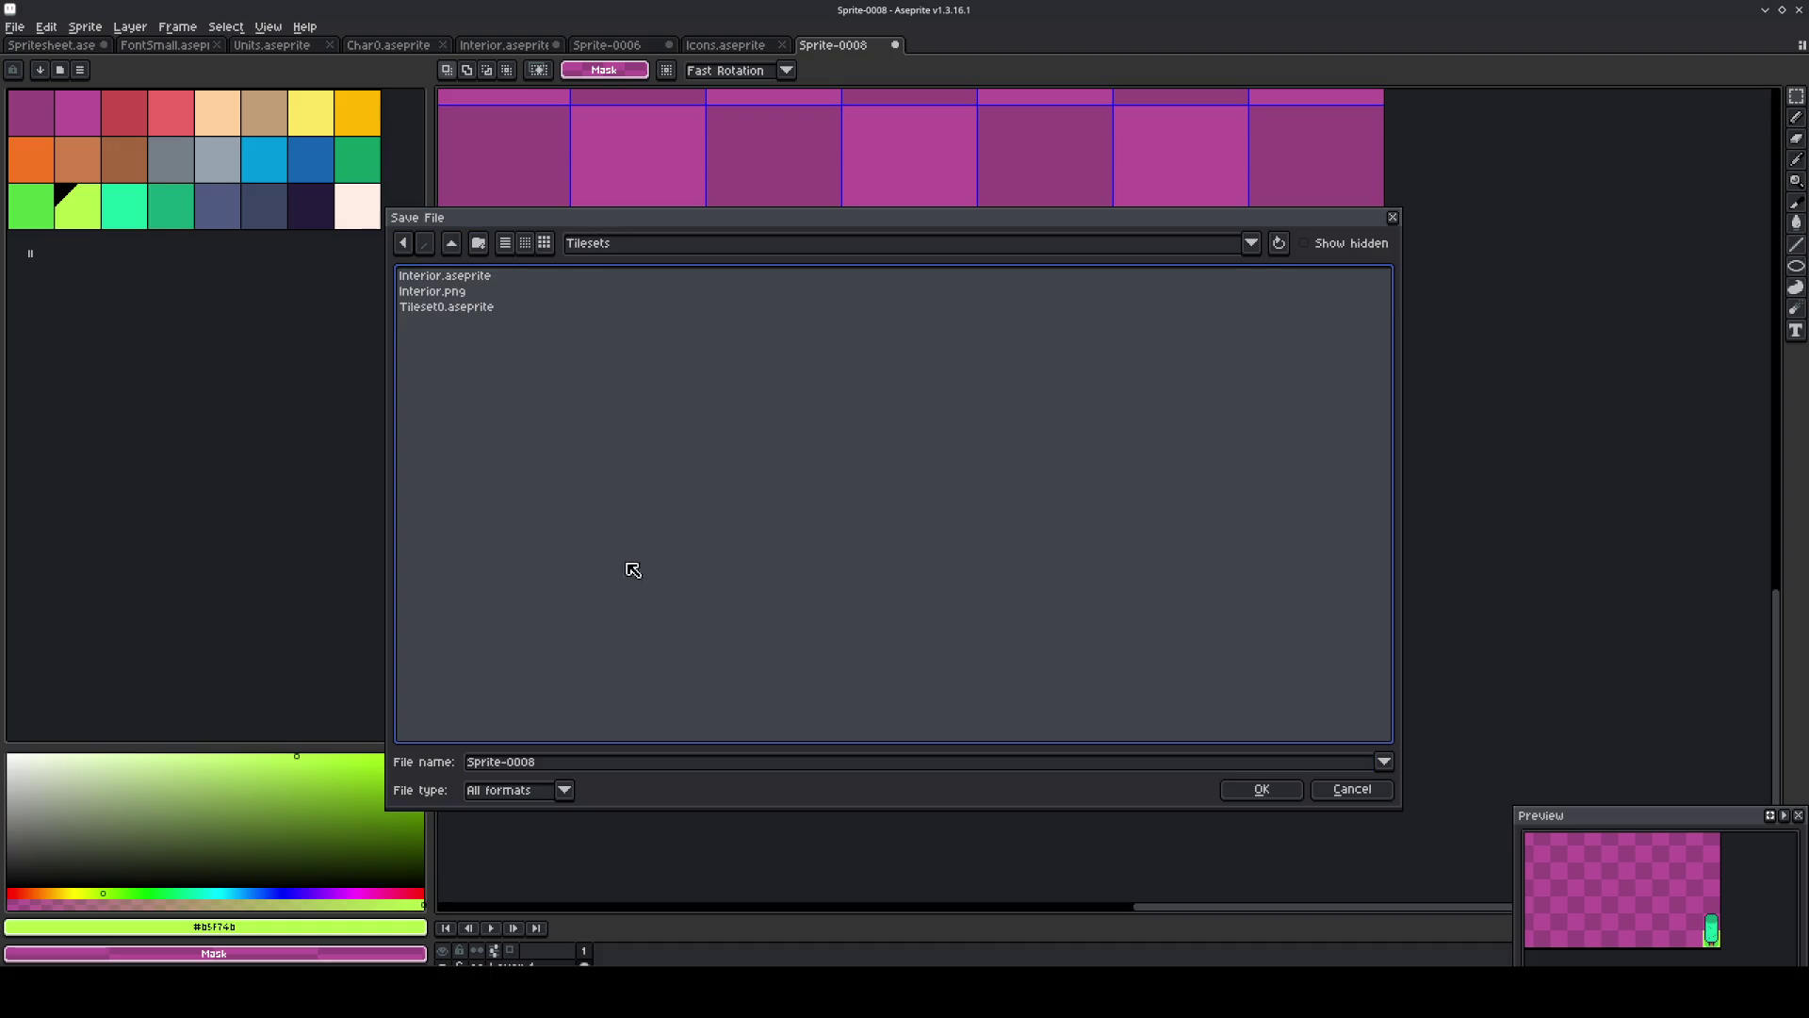
key("Tab")
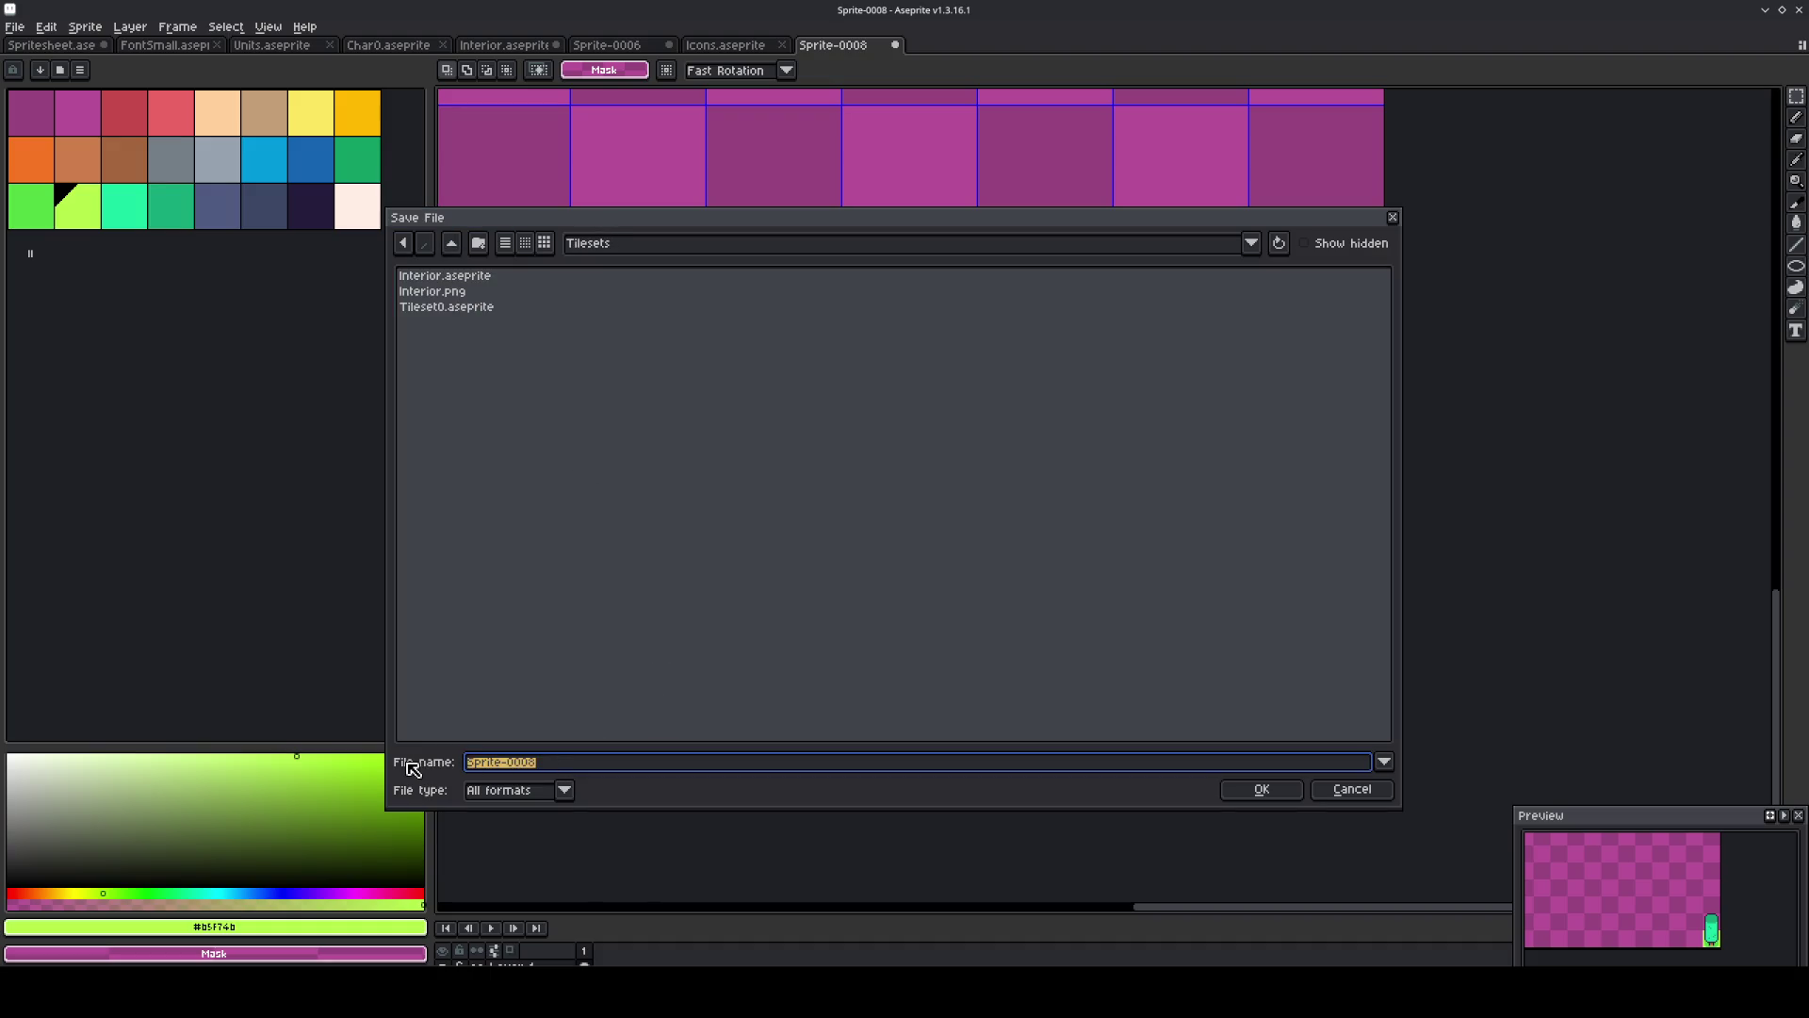
type("E")
type("rio")
key("Return")
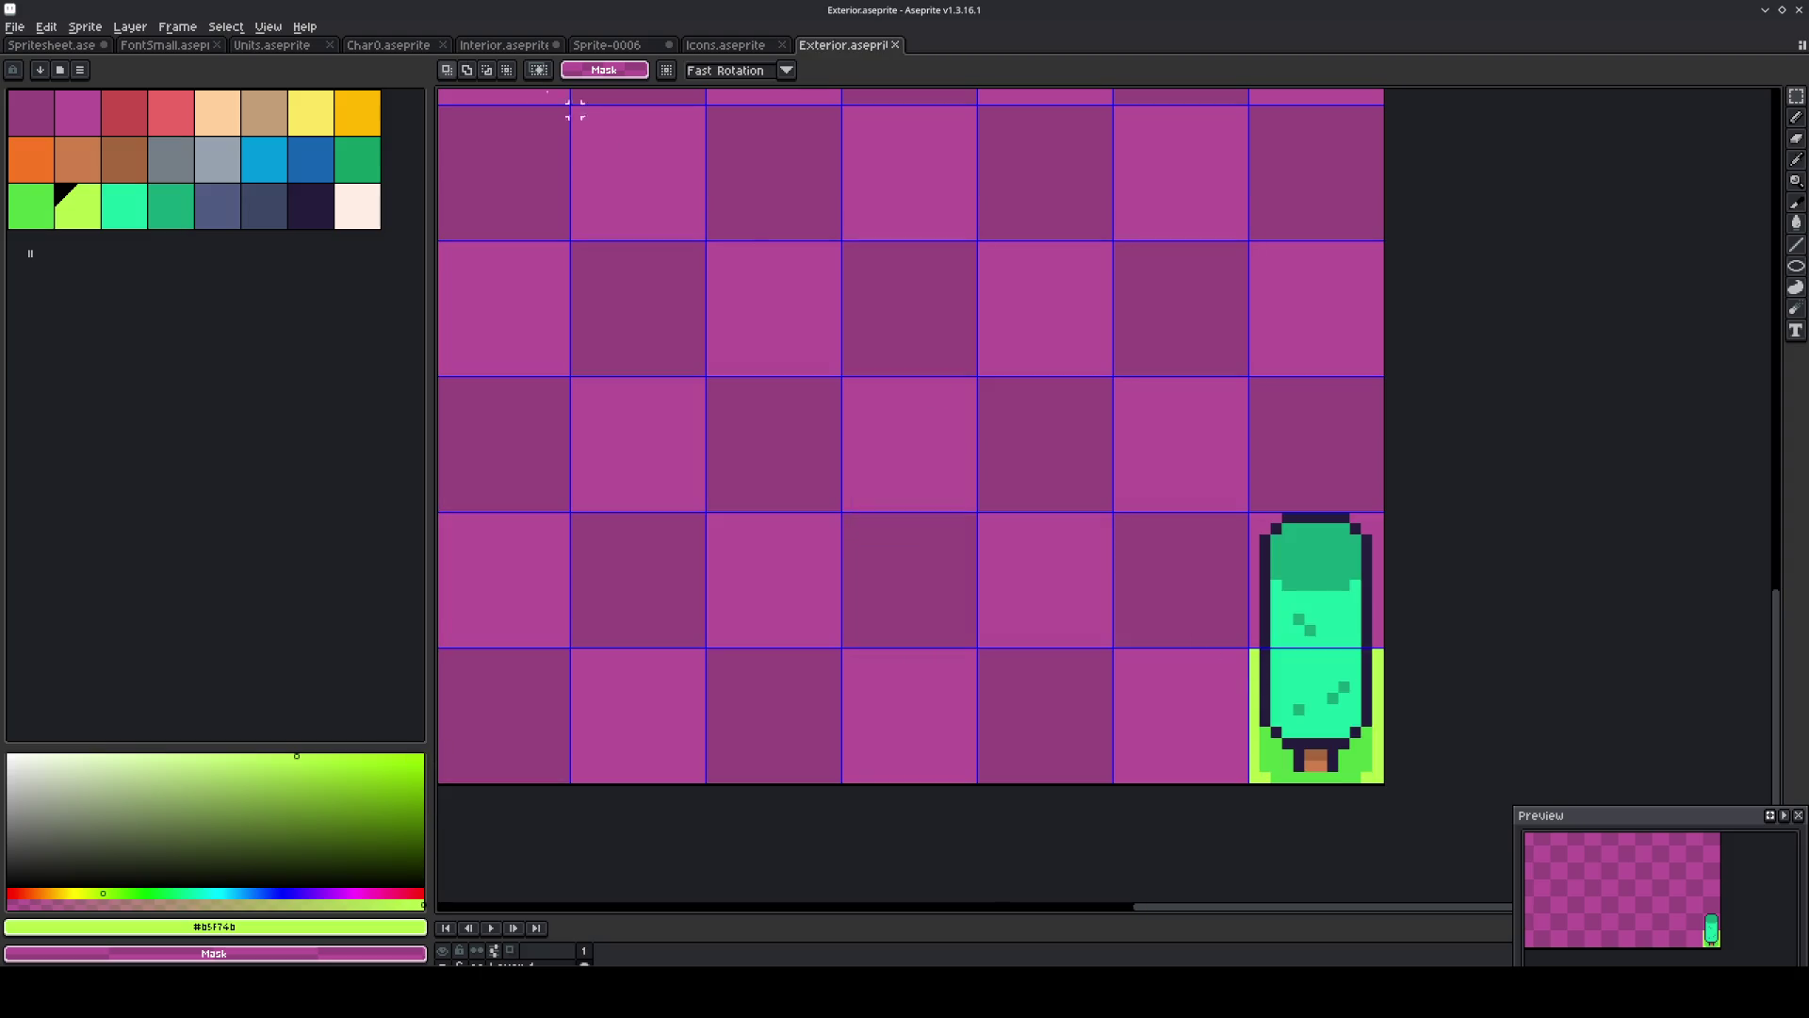
Export the sprite sheet as Exterior.png.
left_click(25, 30)
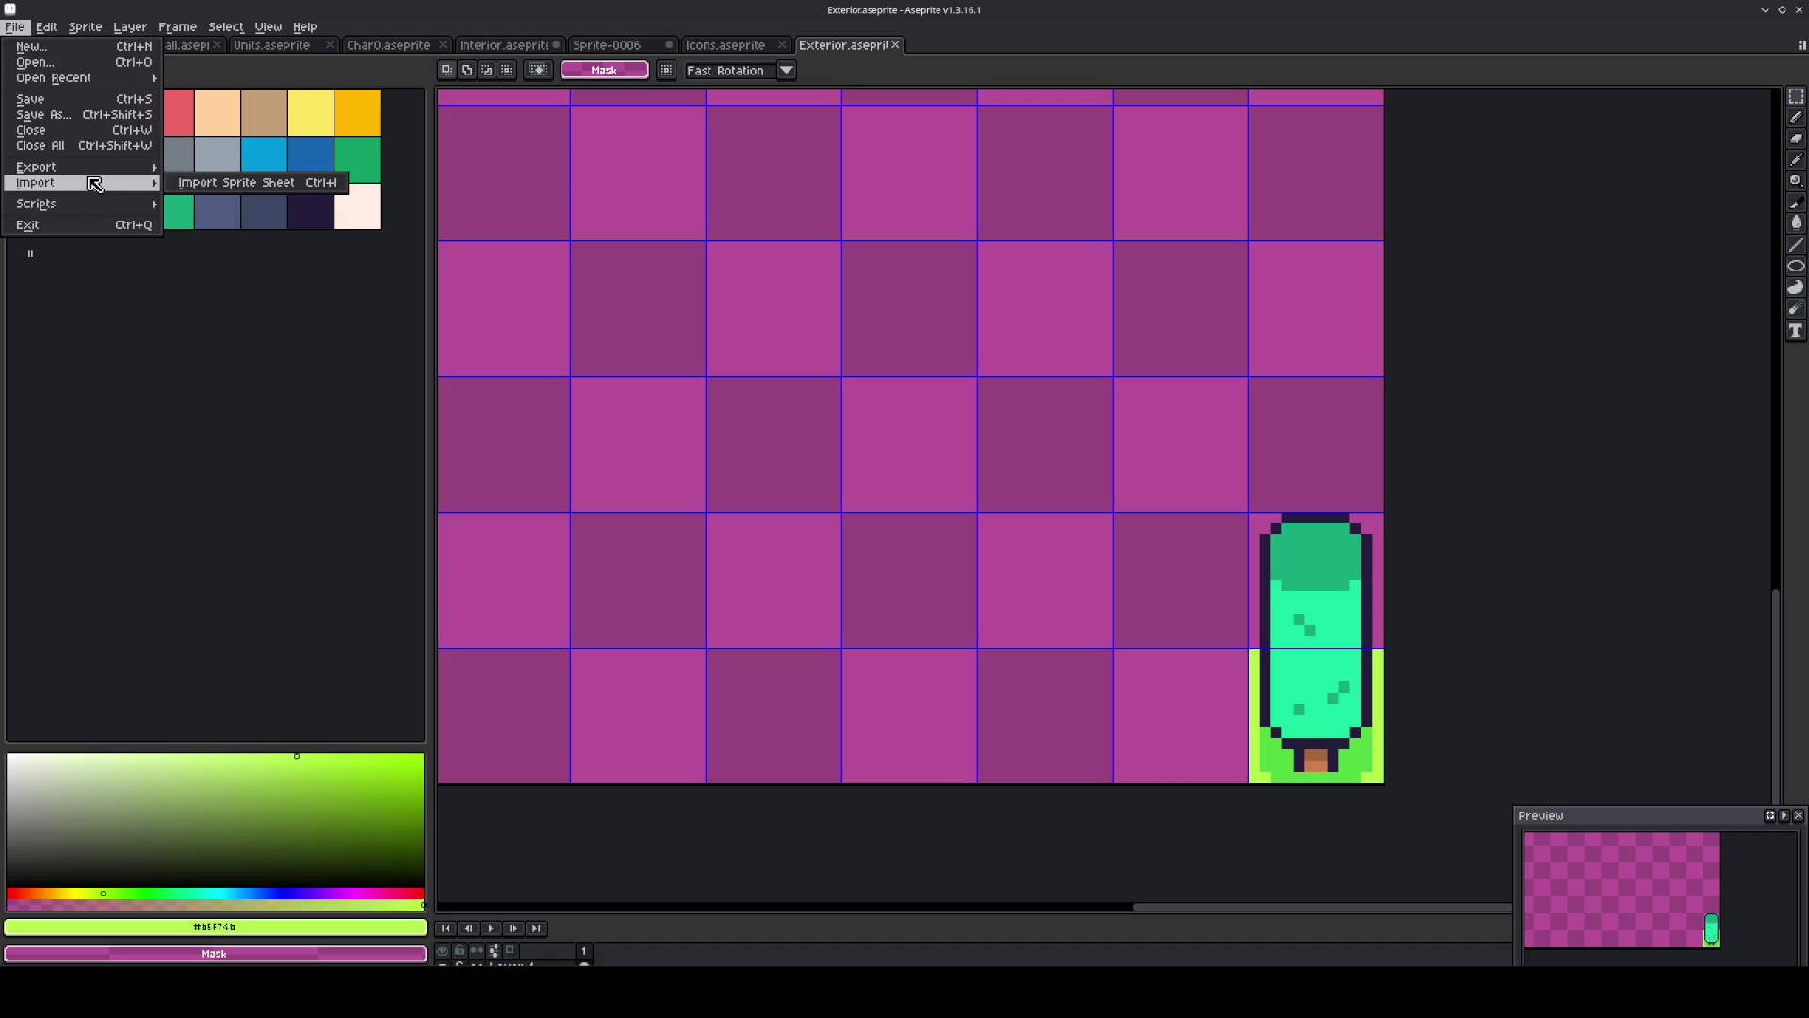
mouse_move(94, 170)
left_click(215, 184)
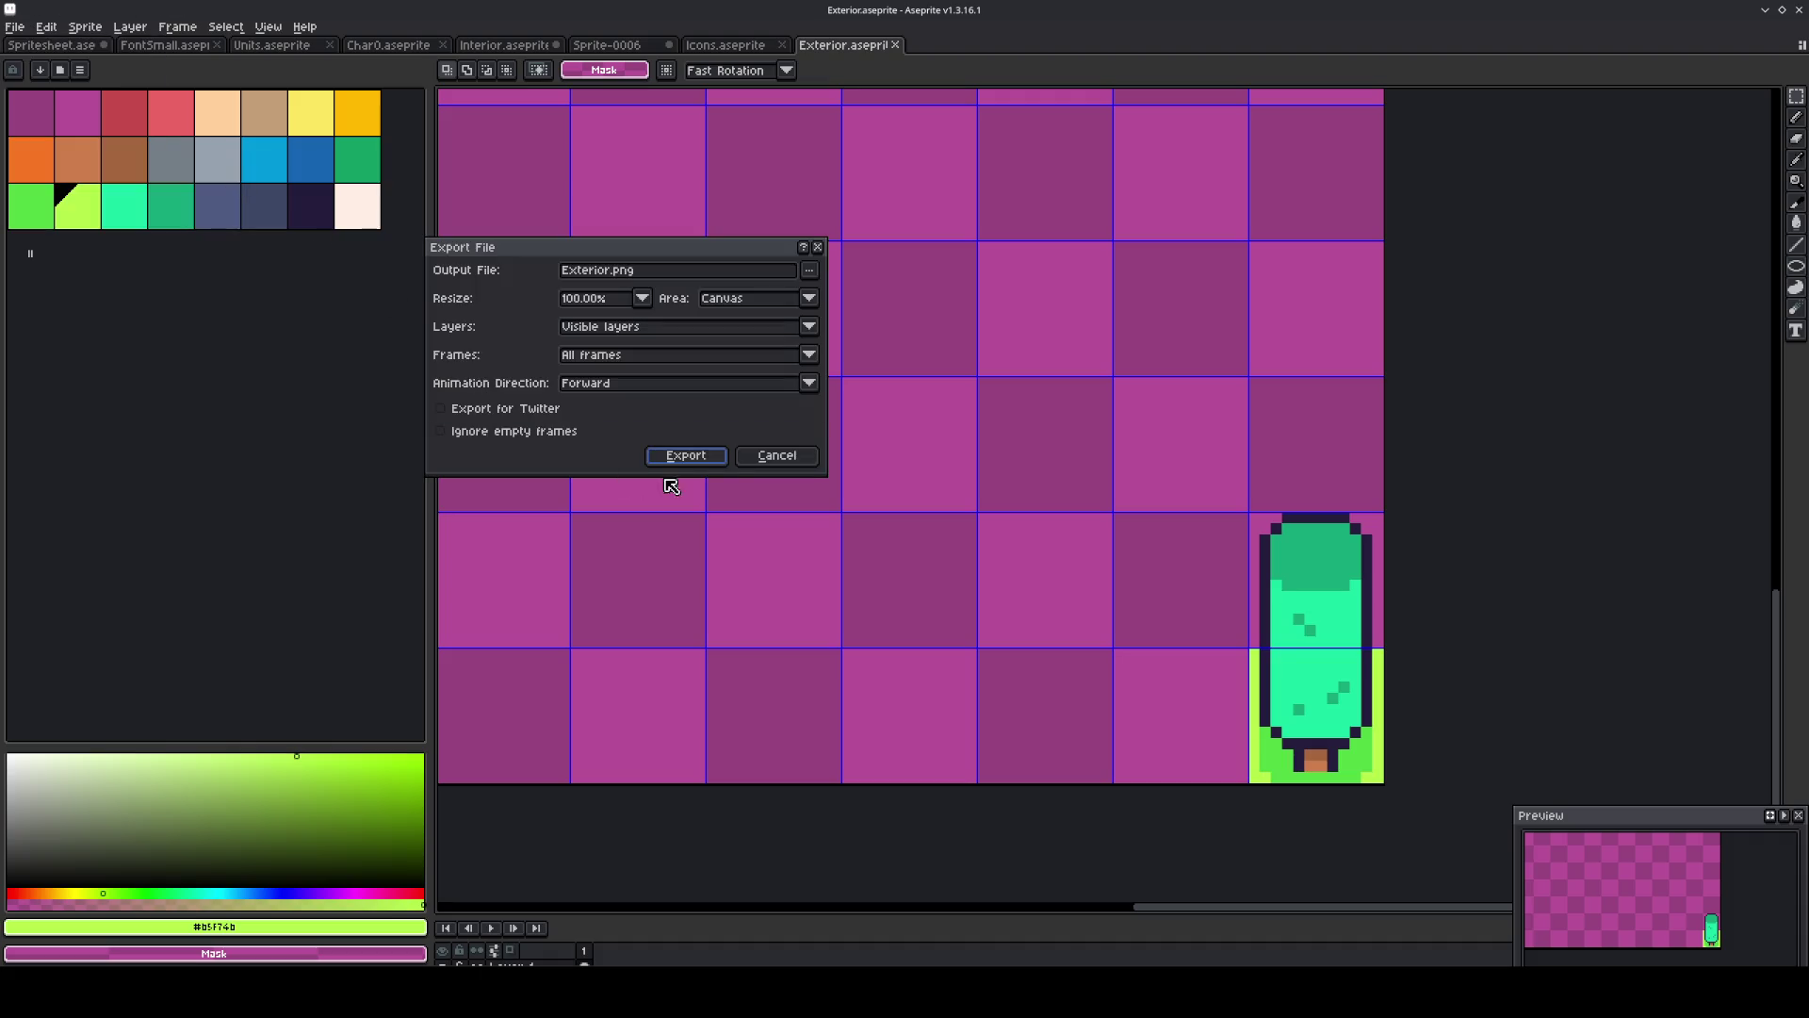
left_click(688, 455)
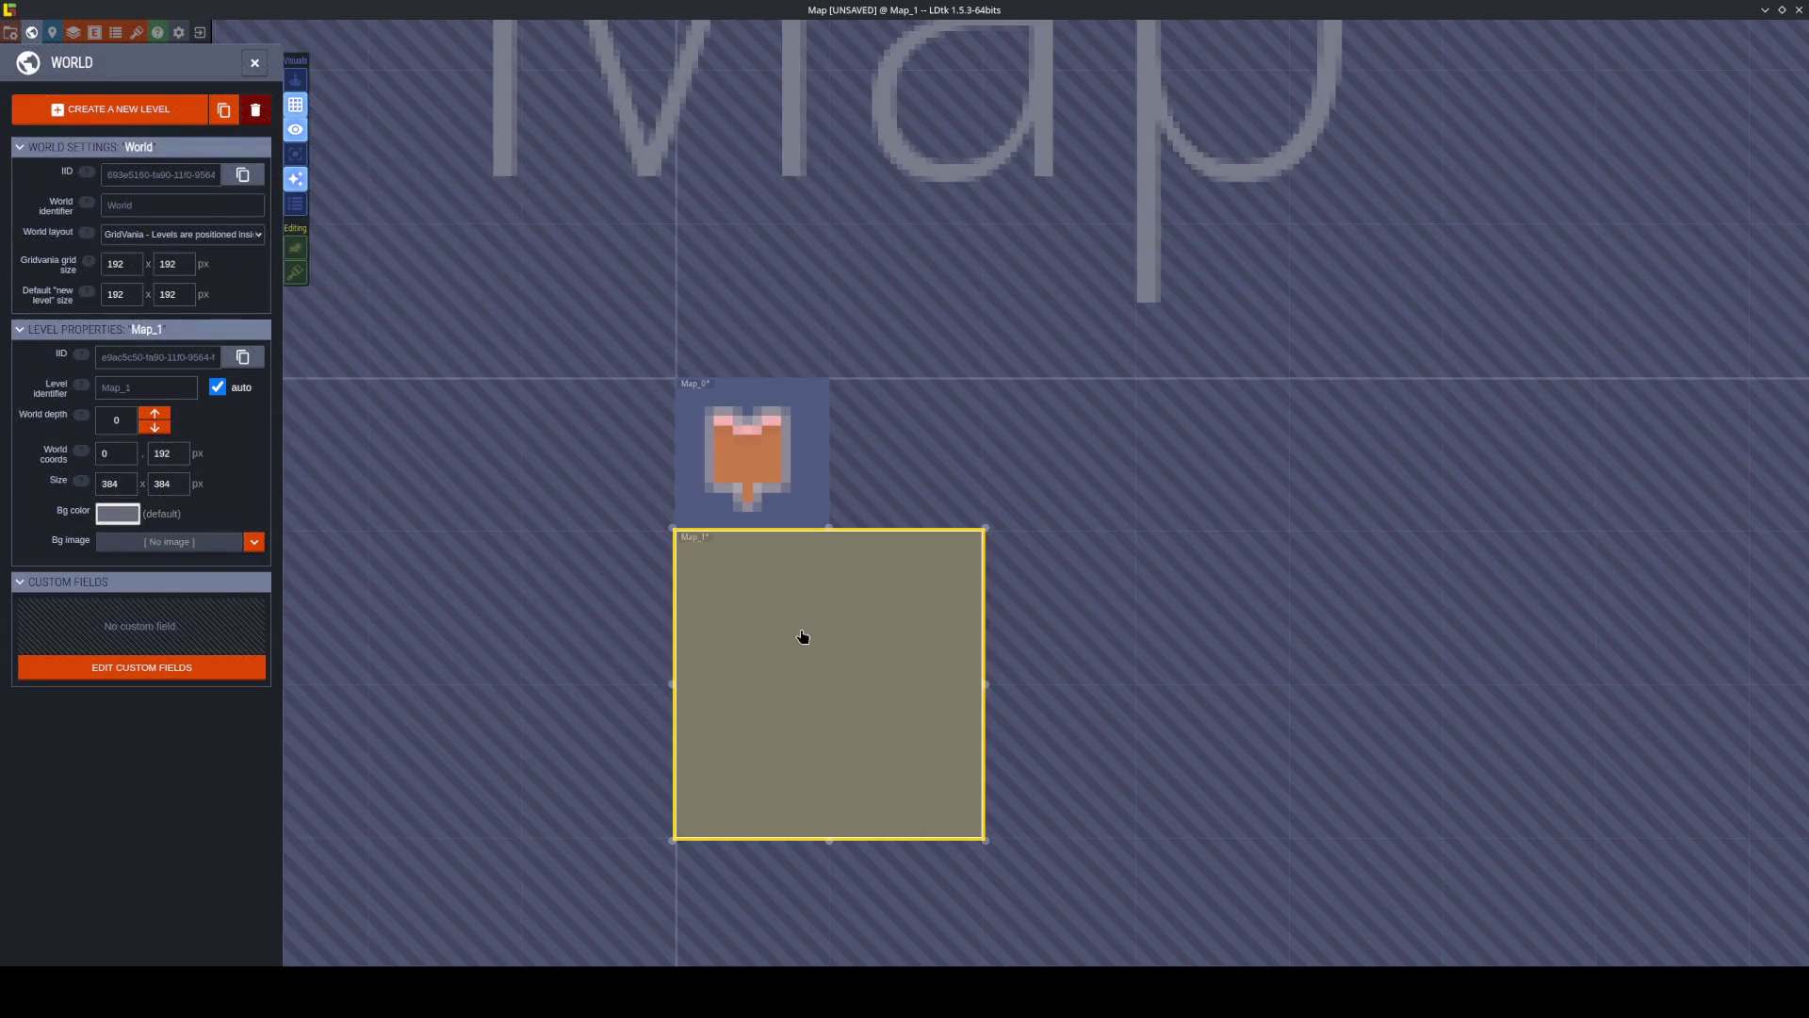
Open Map_1 and add a new project tileset from Tilesets/Exterior.png.
double_click(802, 637)
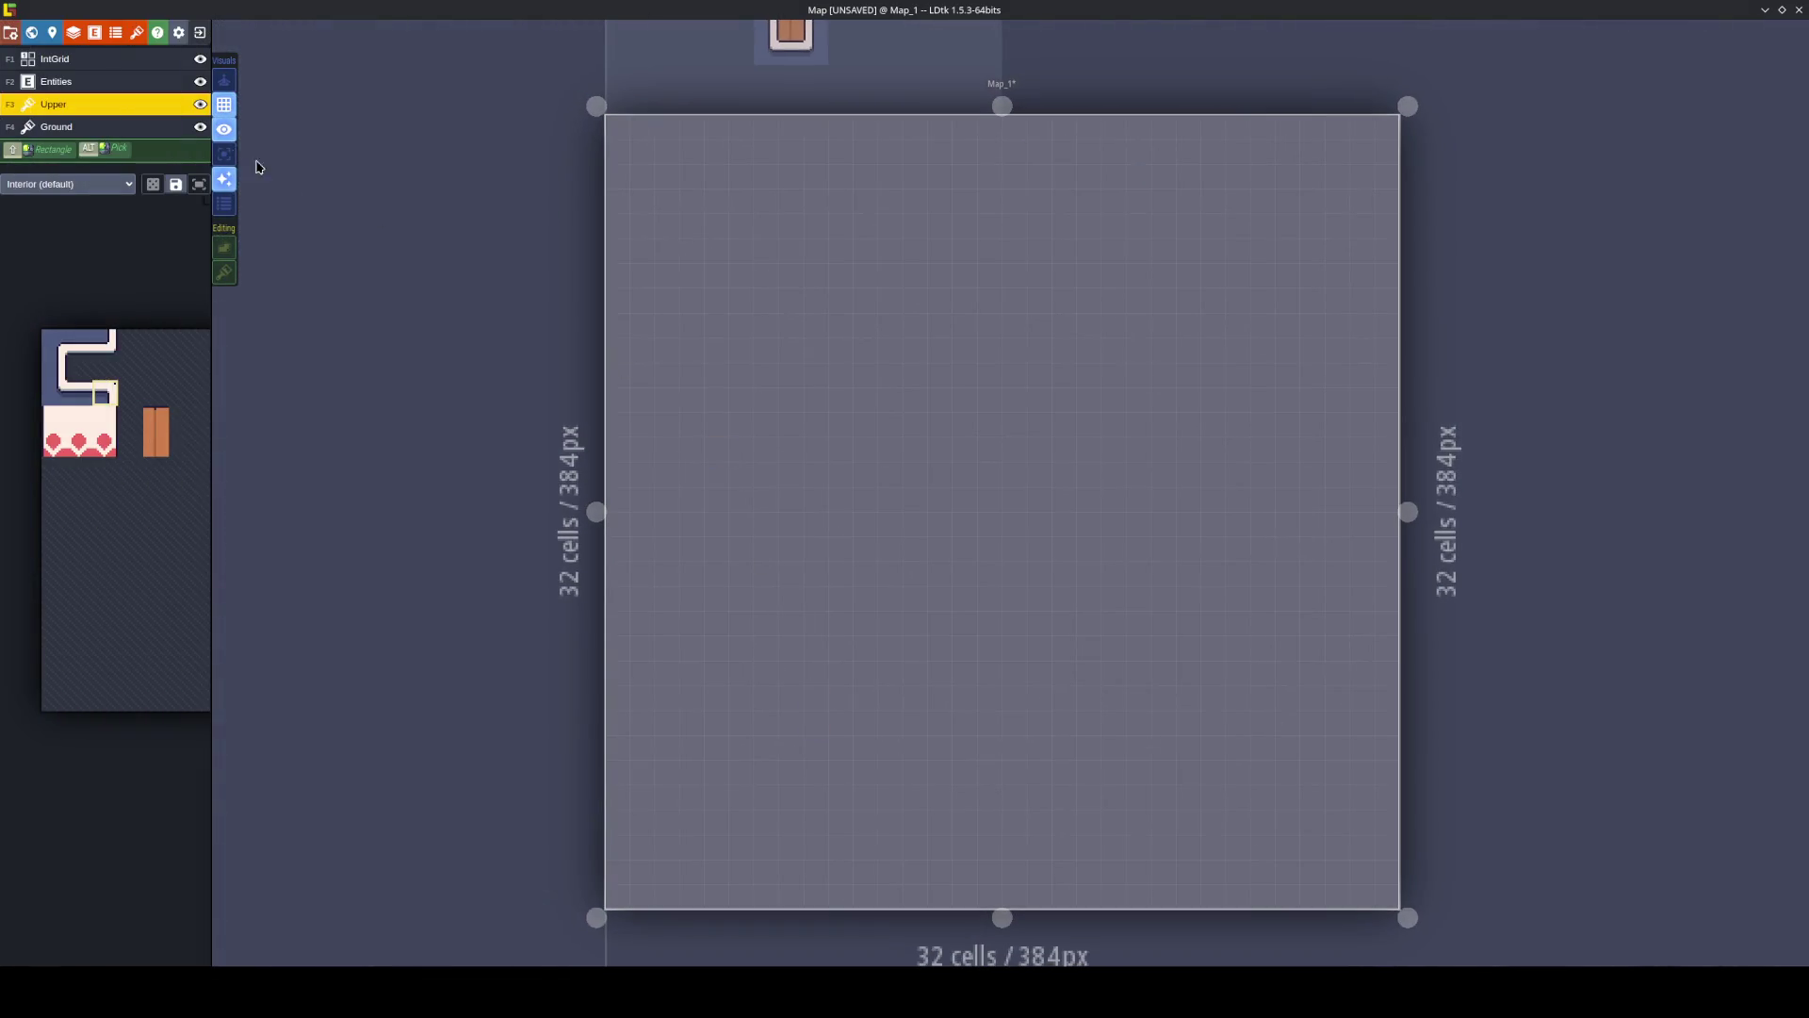
left_click(57, 128)
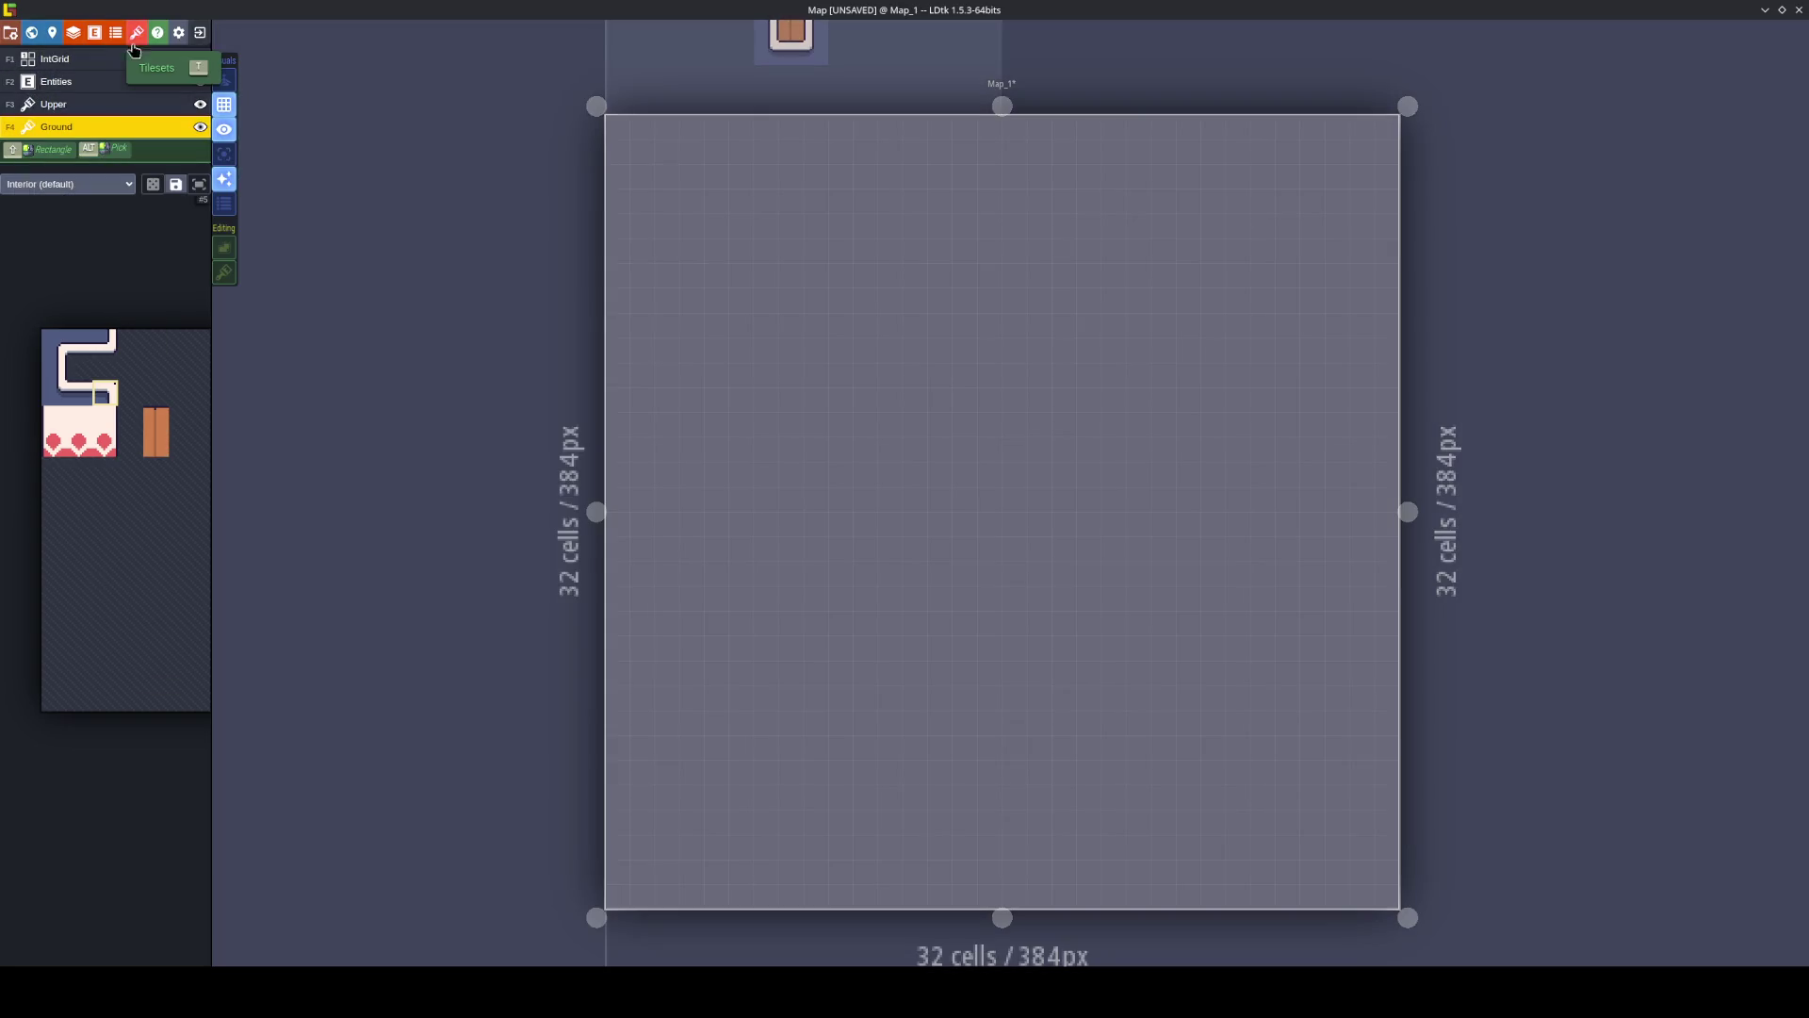
left_click(136, 32)
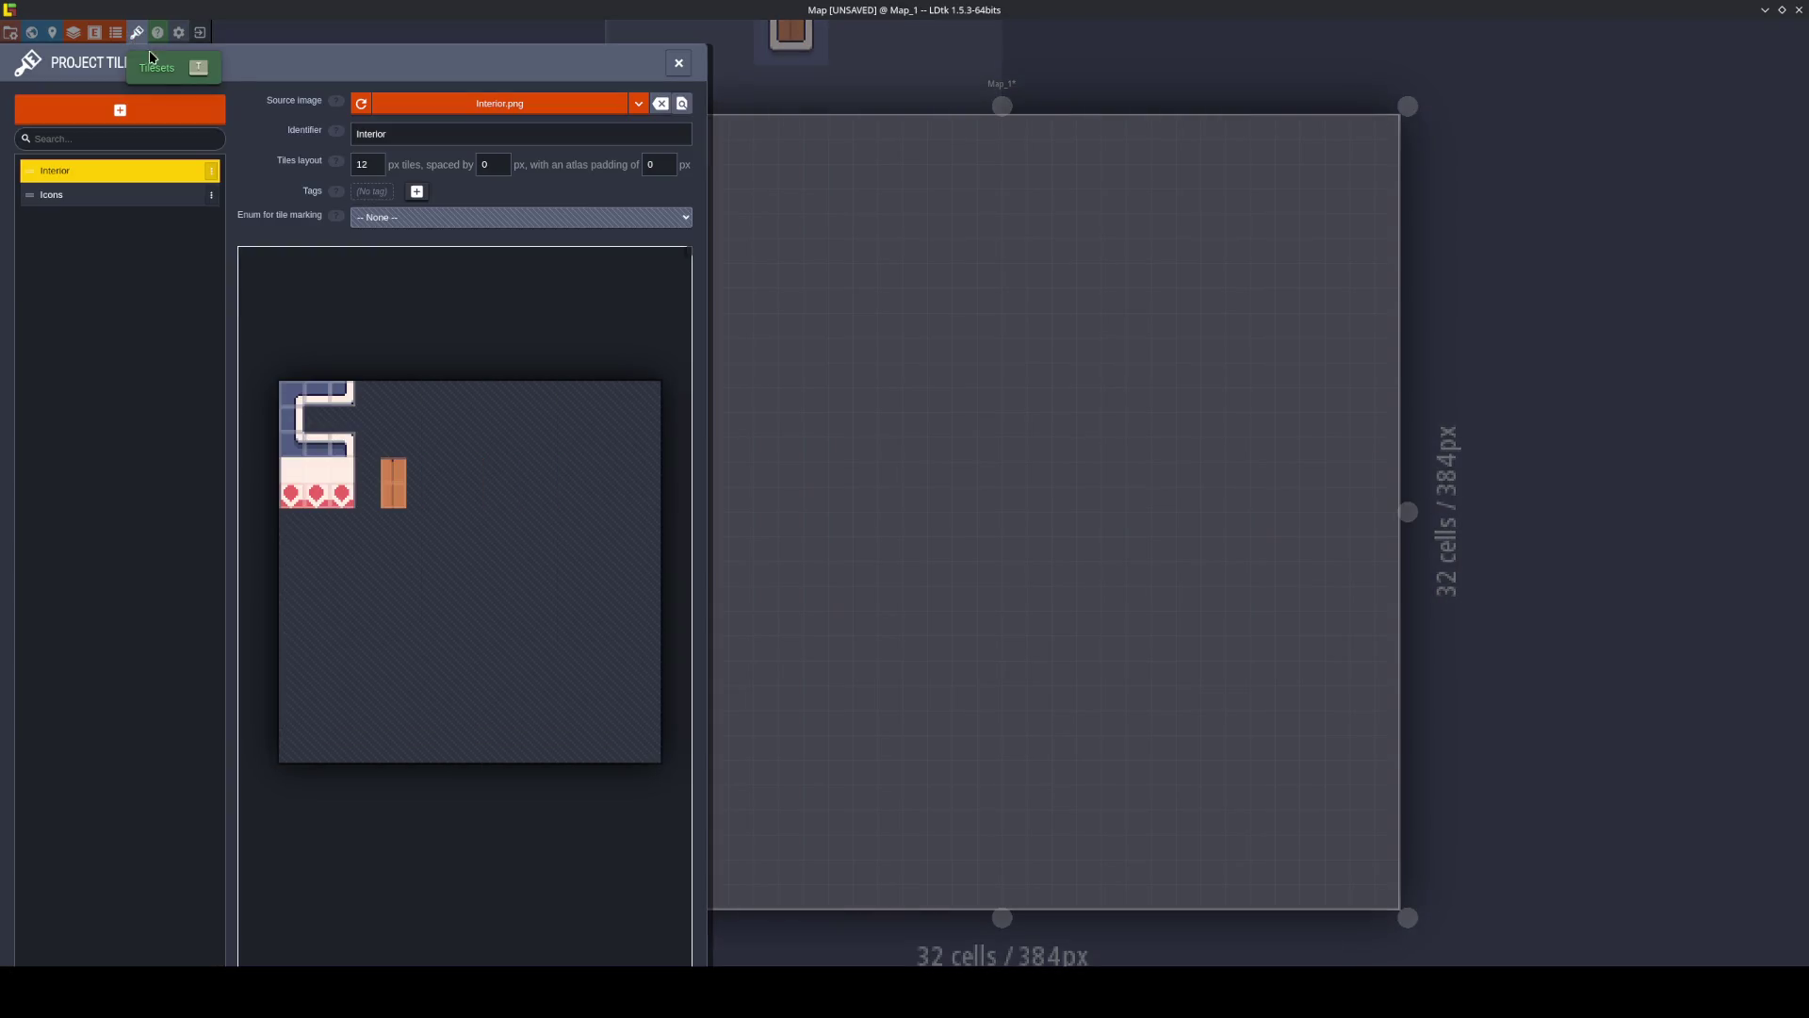
left_click(136, 105)
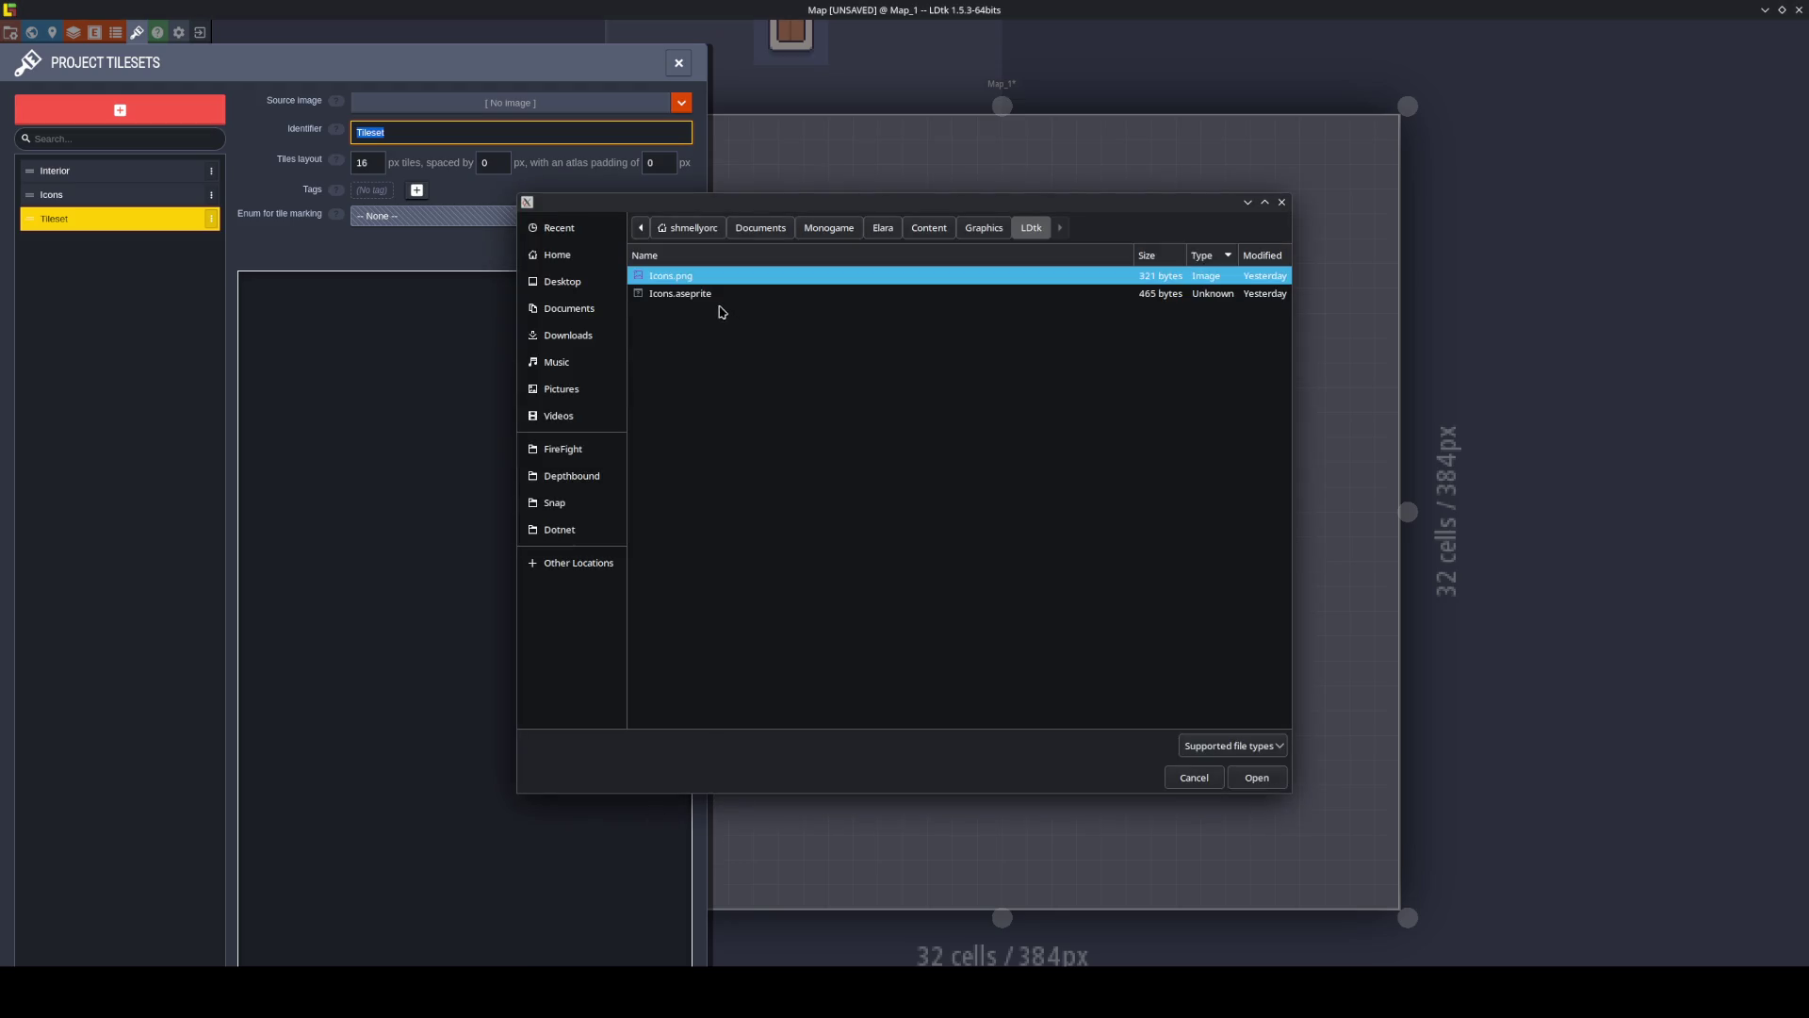
left_click(980, 227)
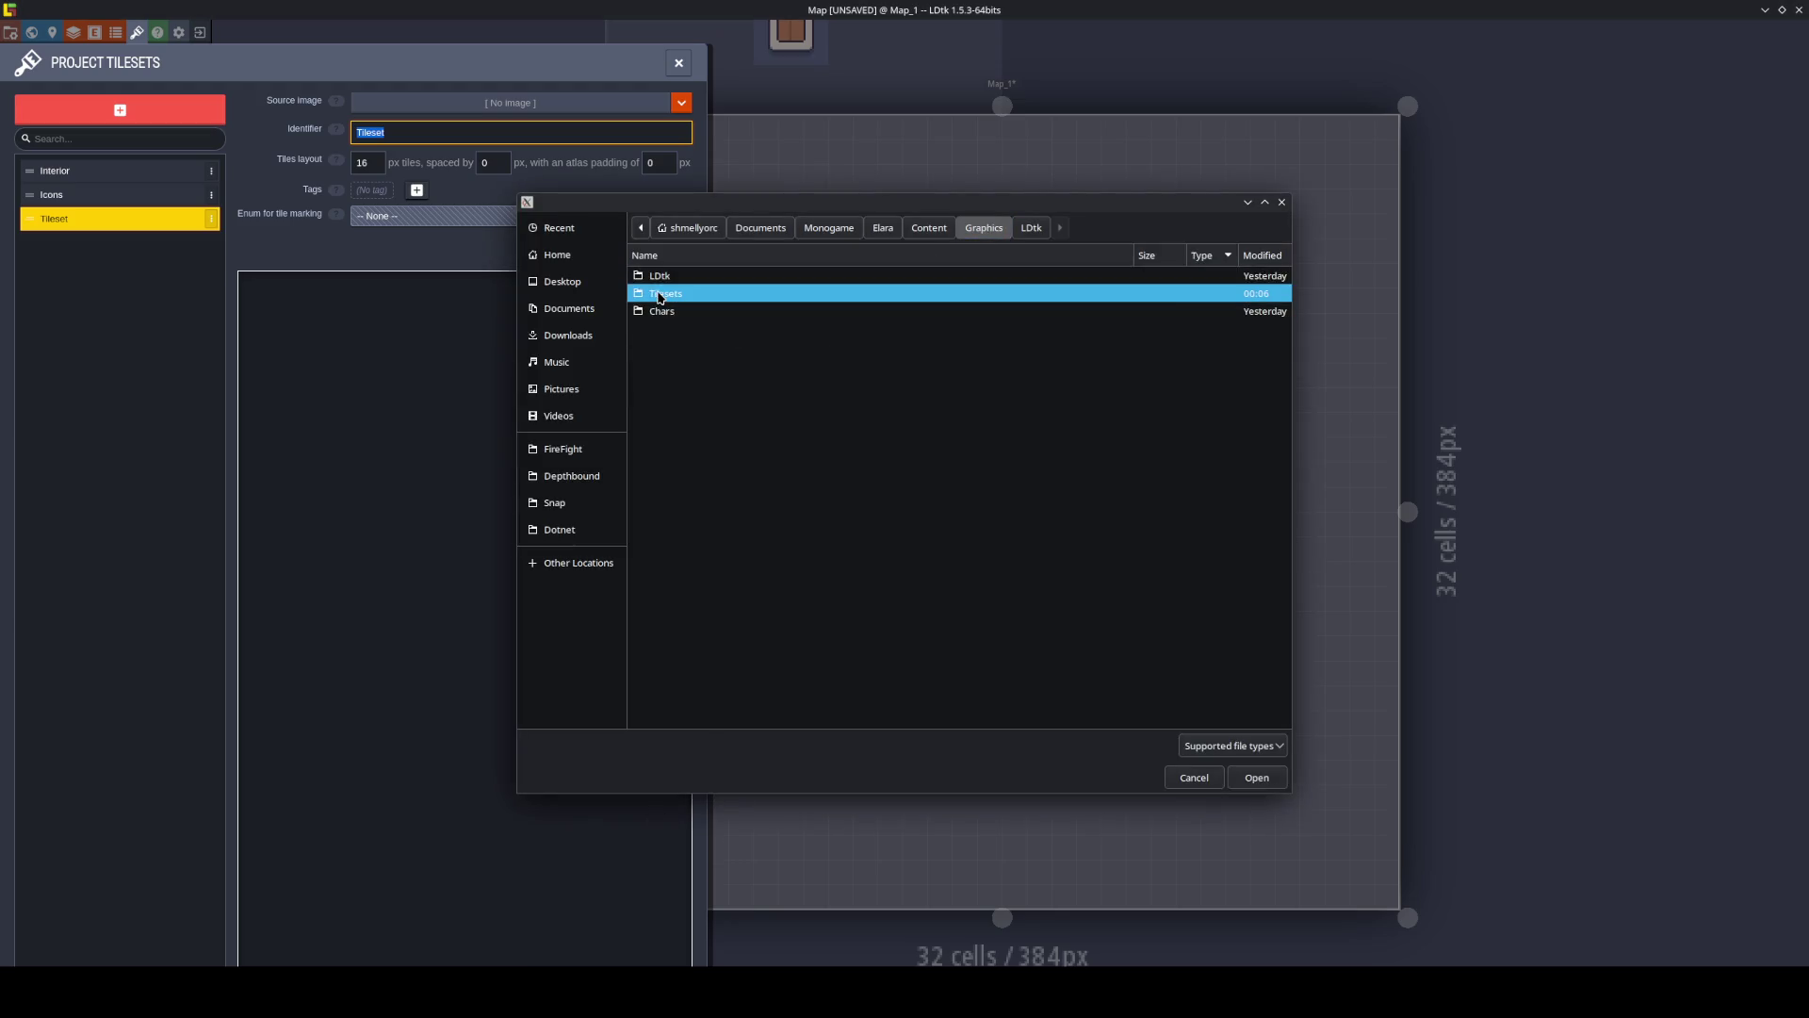
double_click(720, 293)
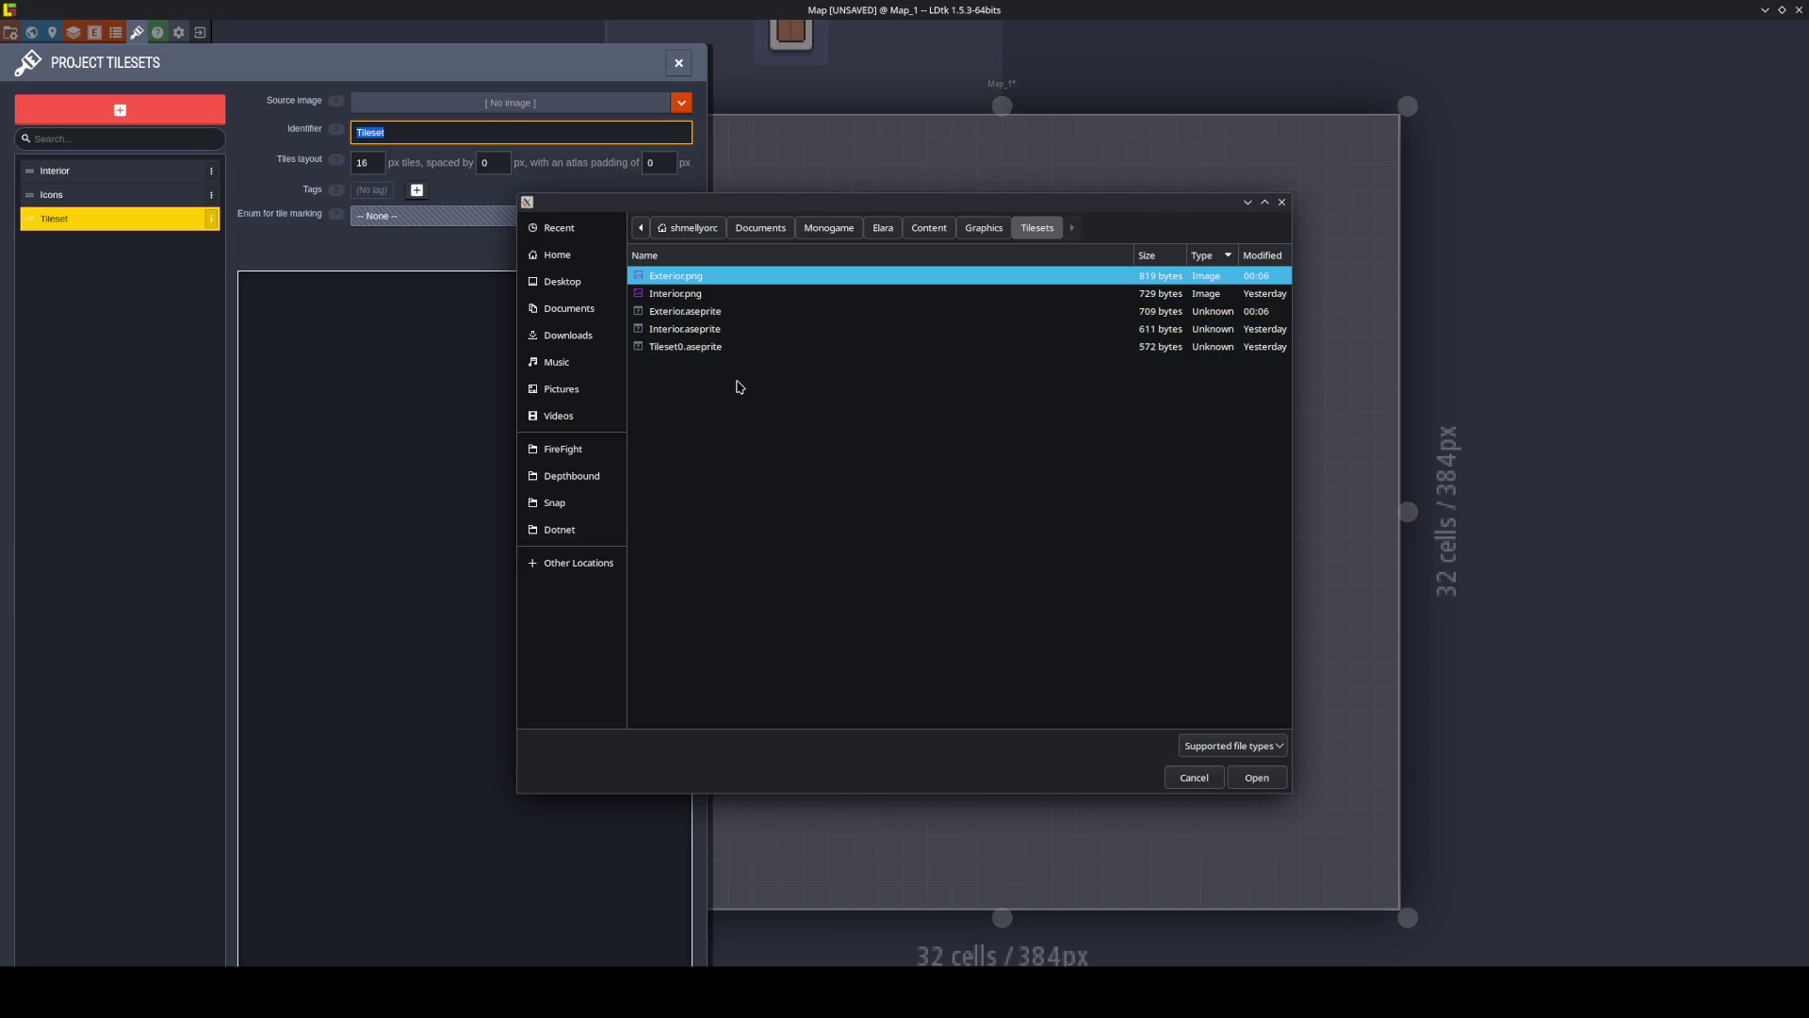
double_click(689, 277)
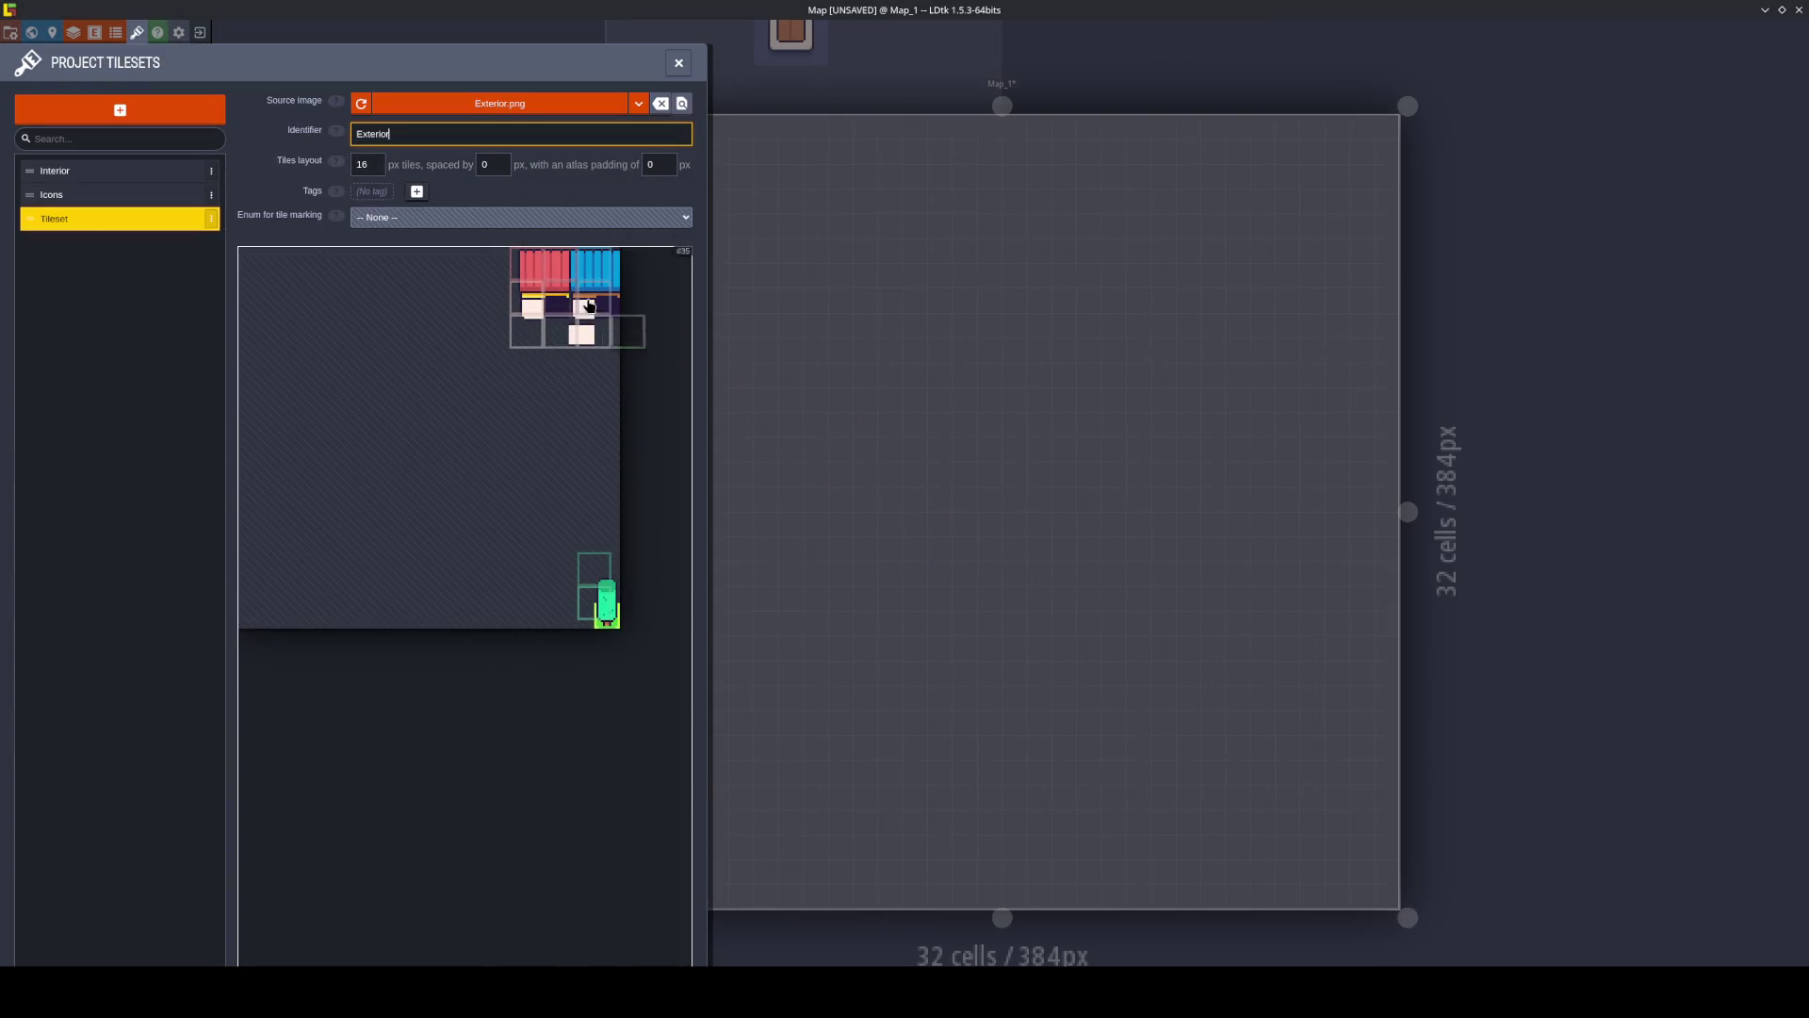
Set the Exterior tileset's tile size to 12 px and save the project.
left_click_drag(399, 166, 360, 165)
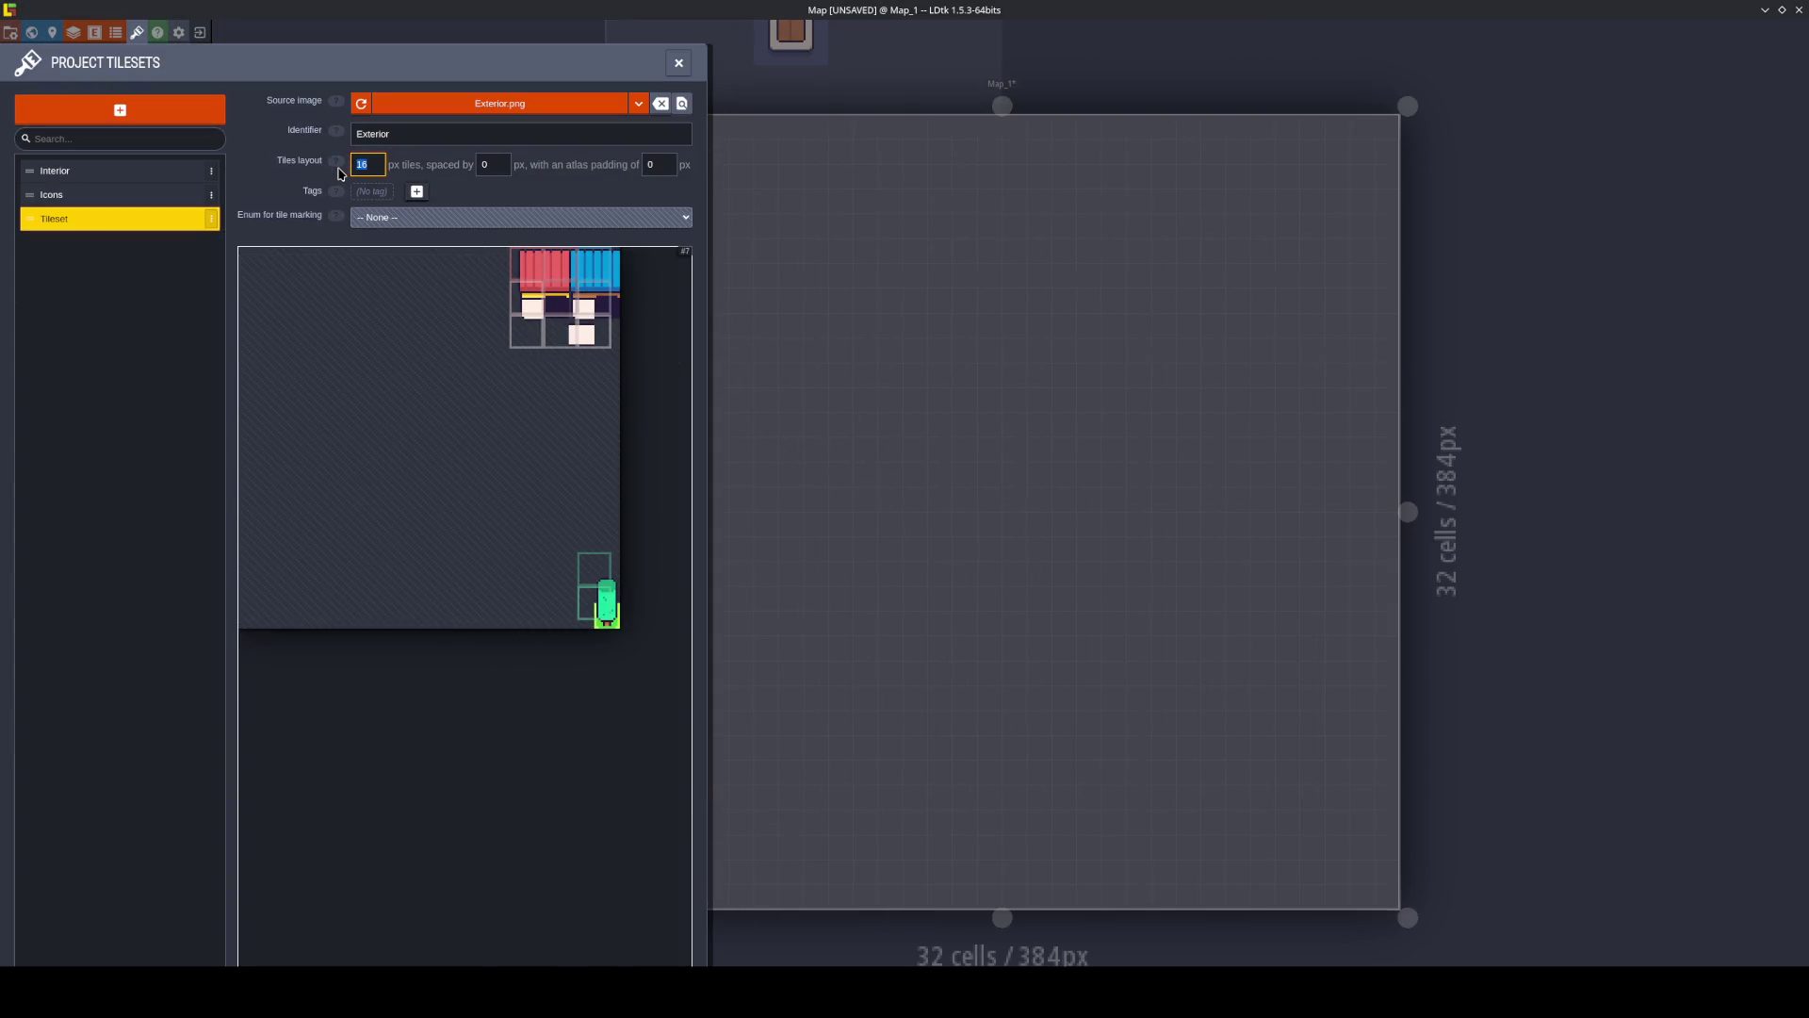
type("12")
key("Return")
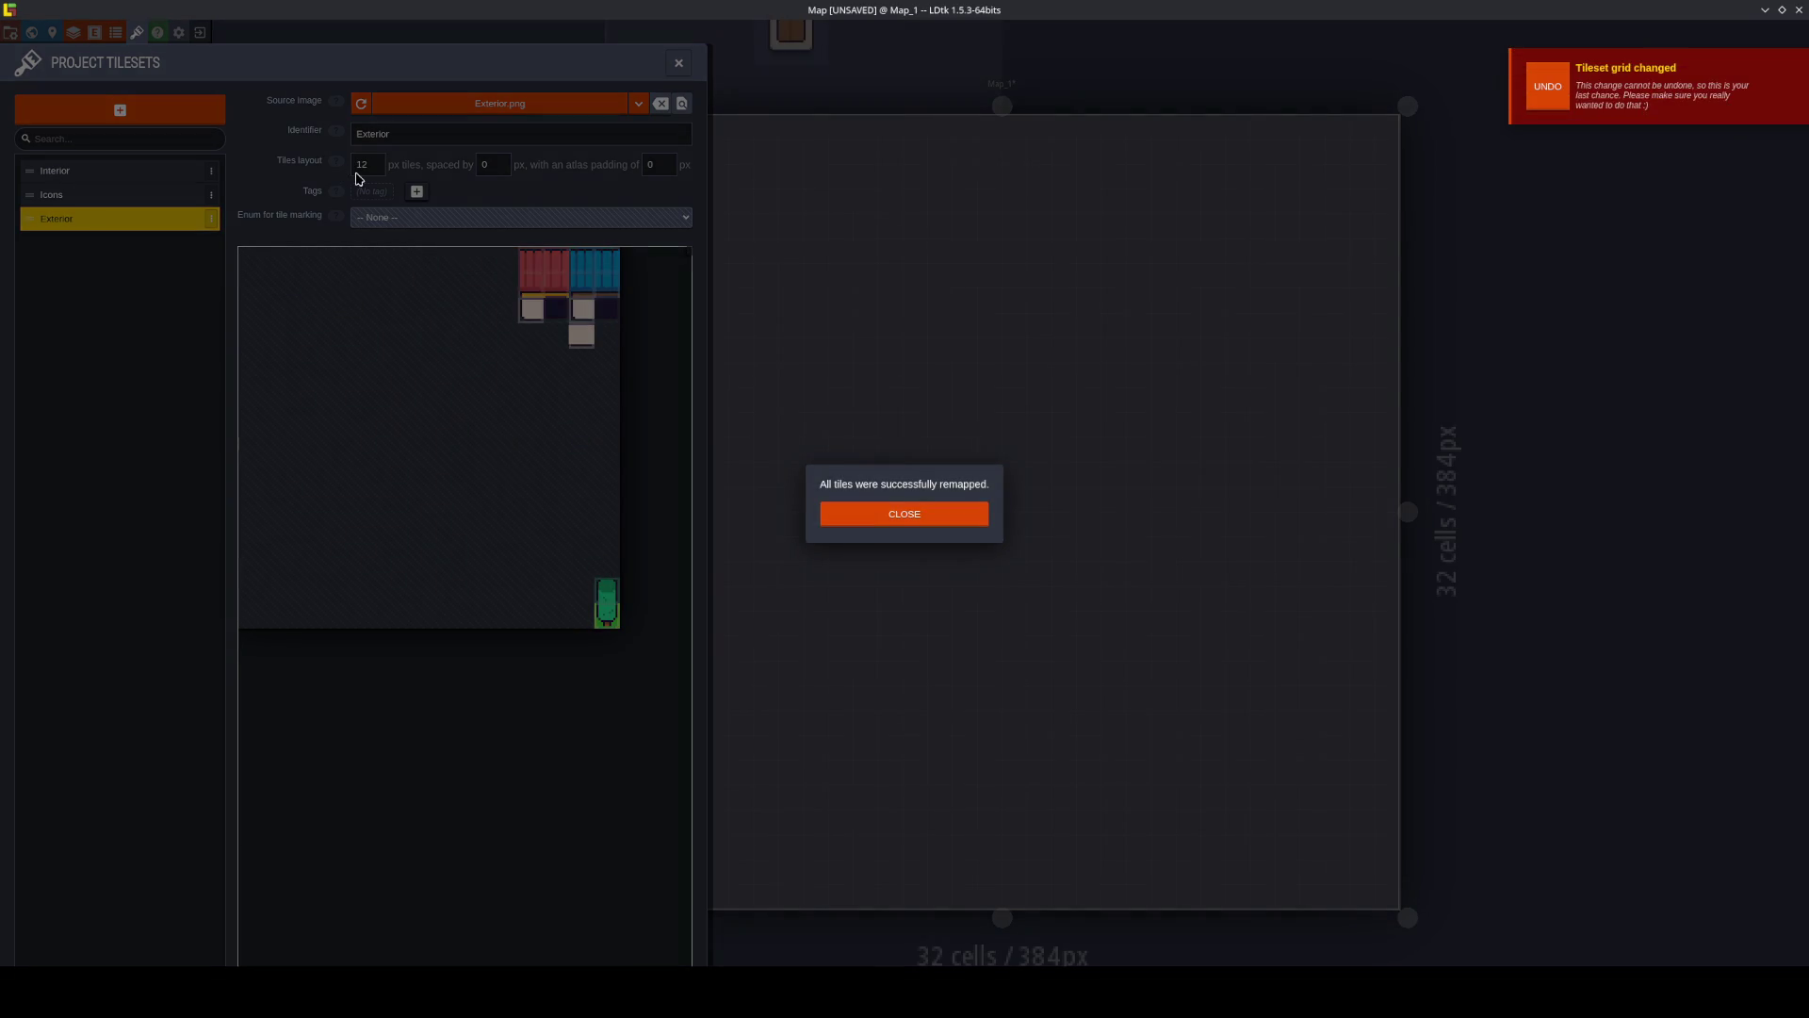
key("Escape")
key("ctrl+s")
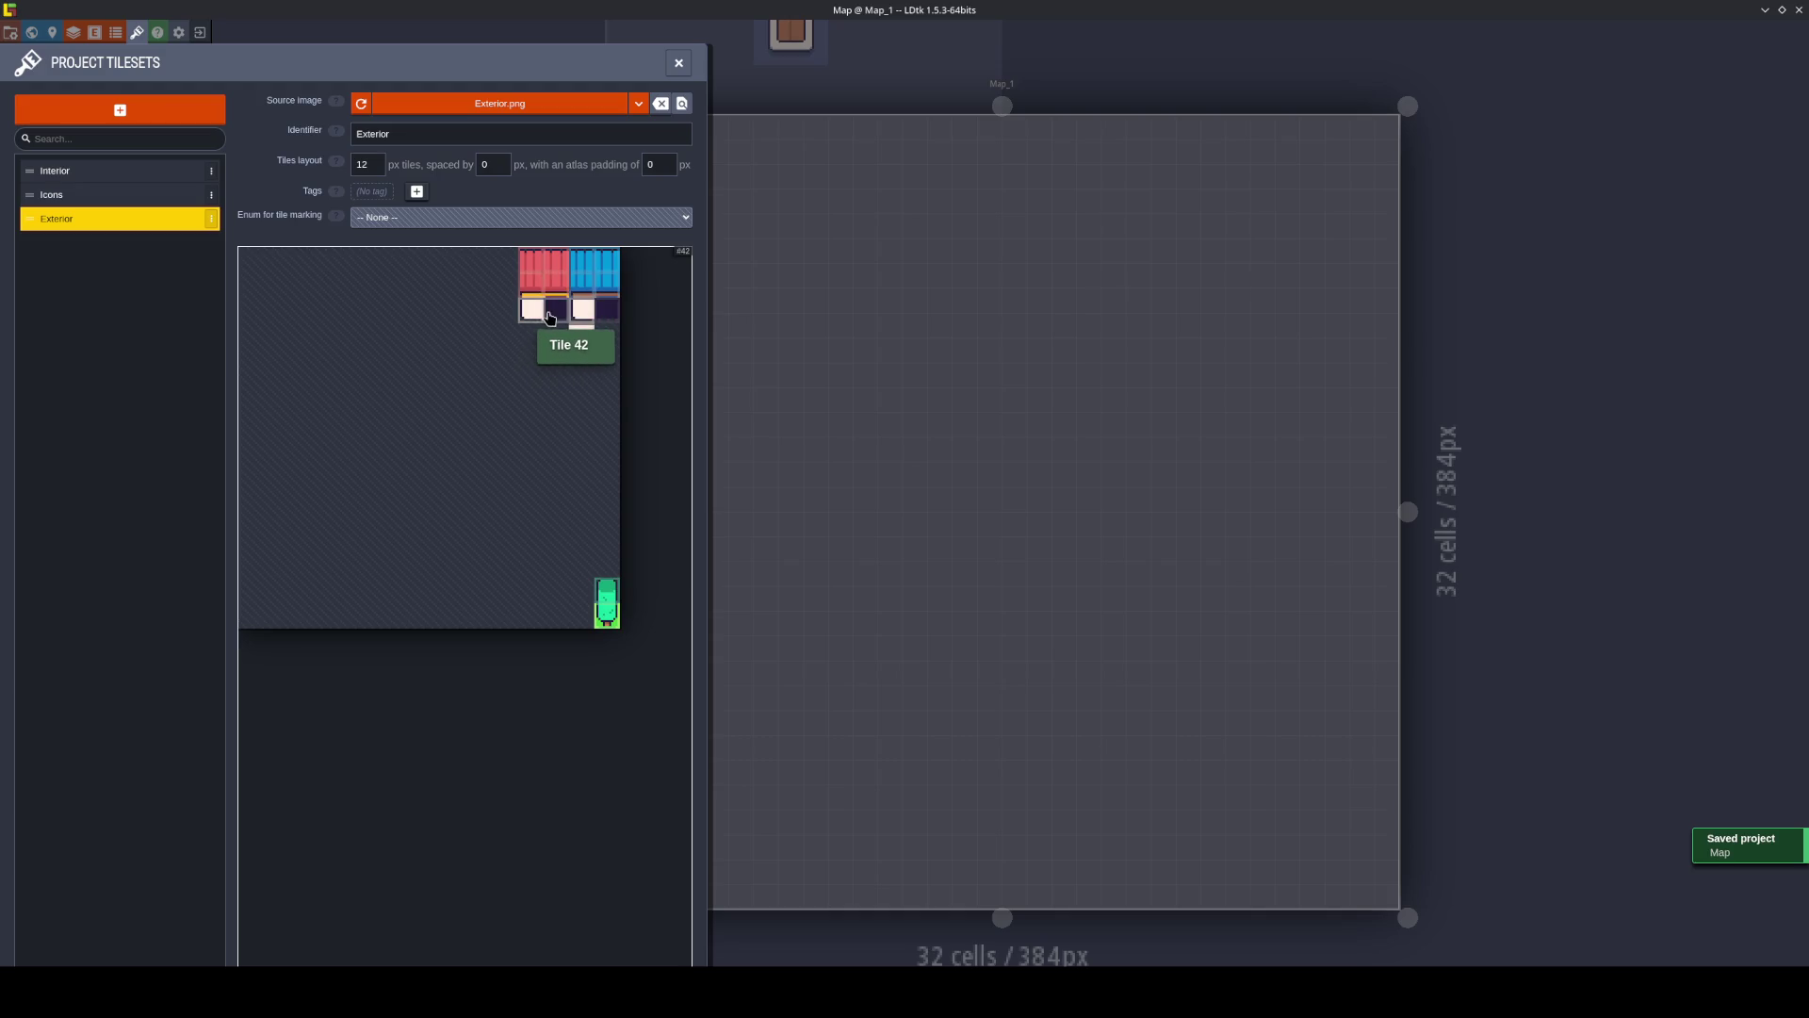
left_click(533, 311)
left_click(1018, 844)
key("ctrl+s")
left_click(679, 64)
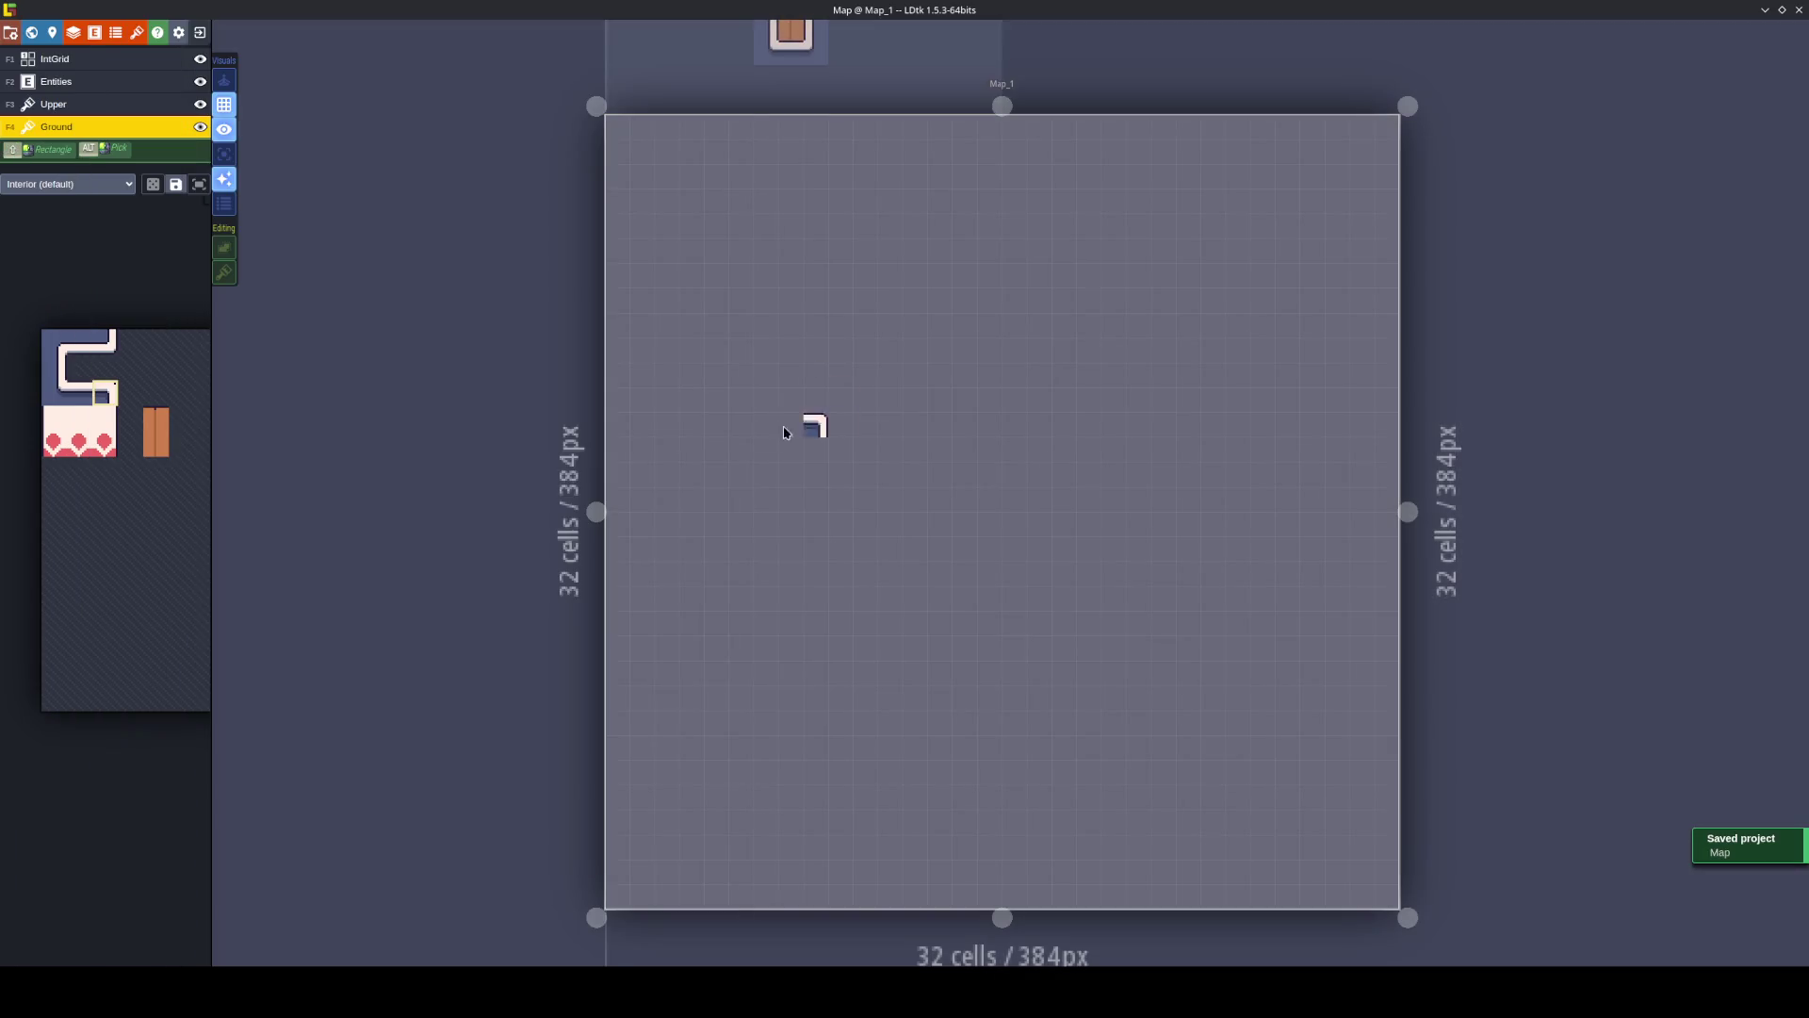
Switch the Ground layer's tileset from Interior to Exterior and pick its white tile.
left_click(66, 184)
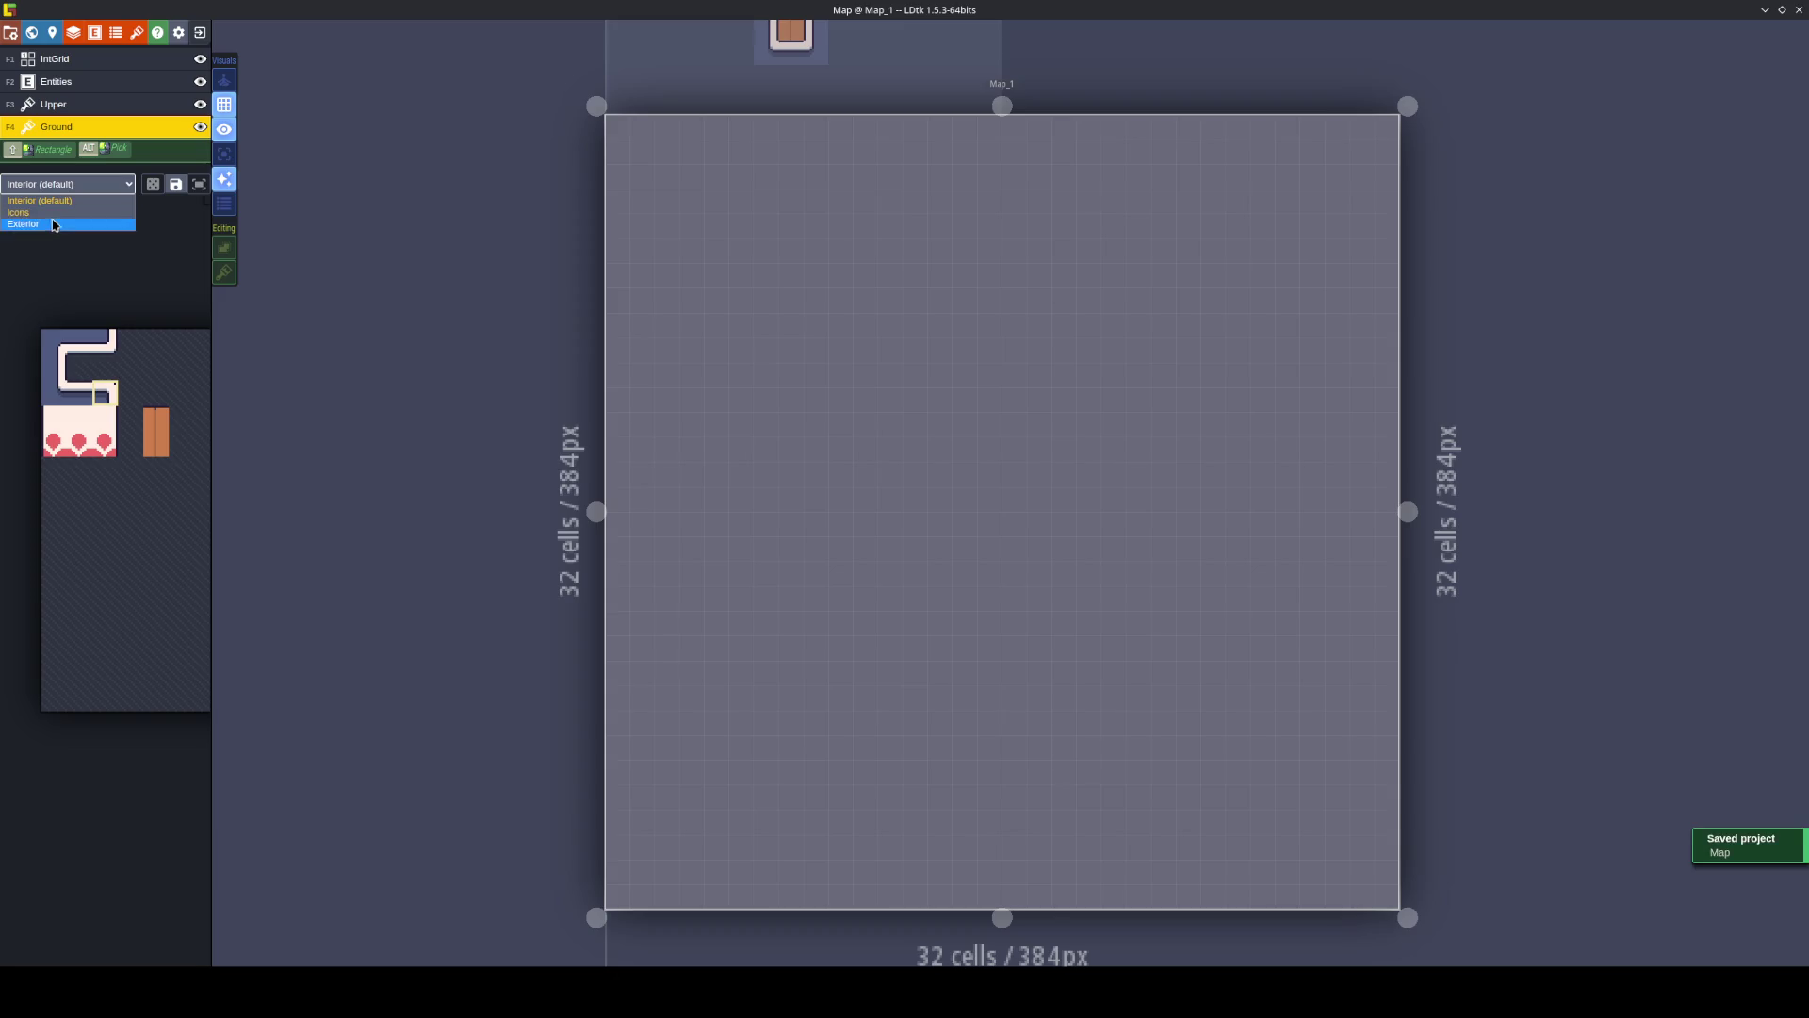
left_click(48, 223)
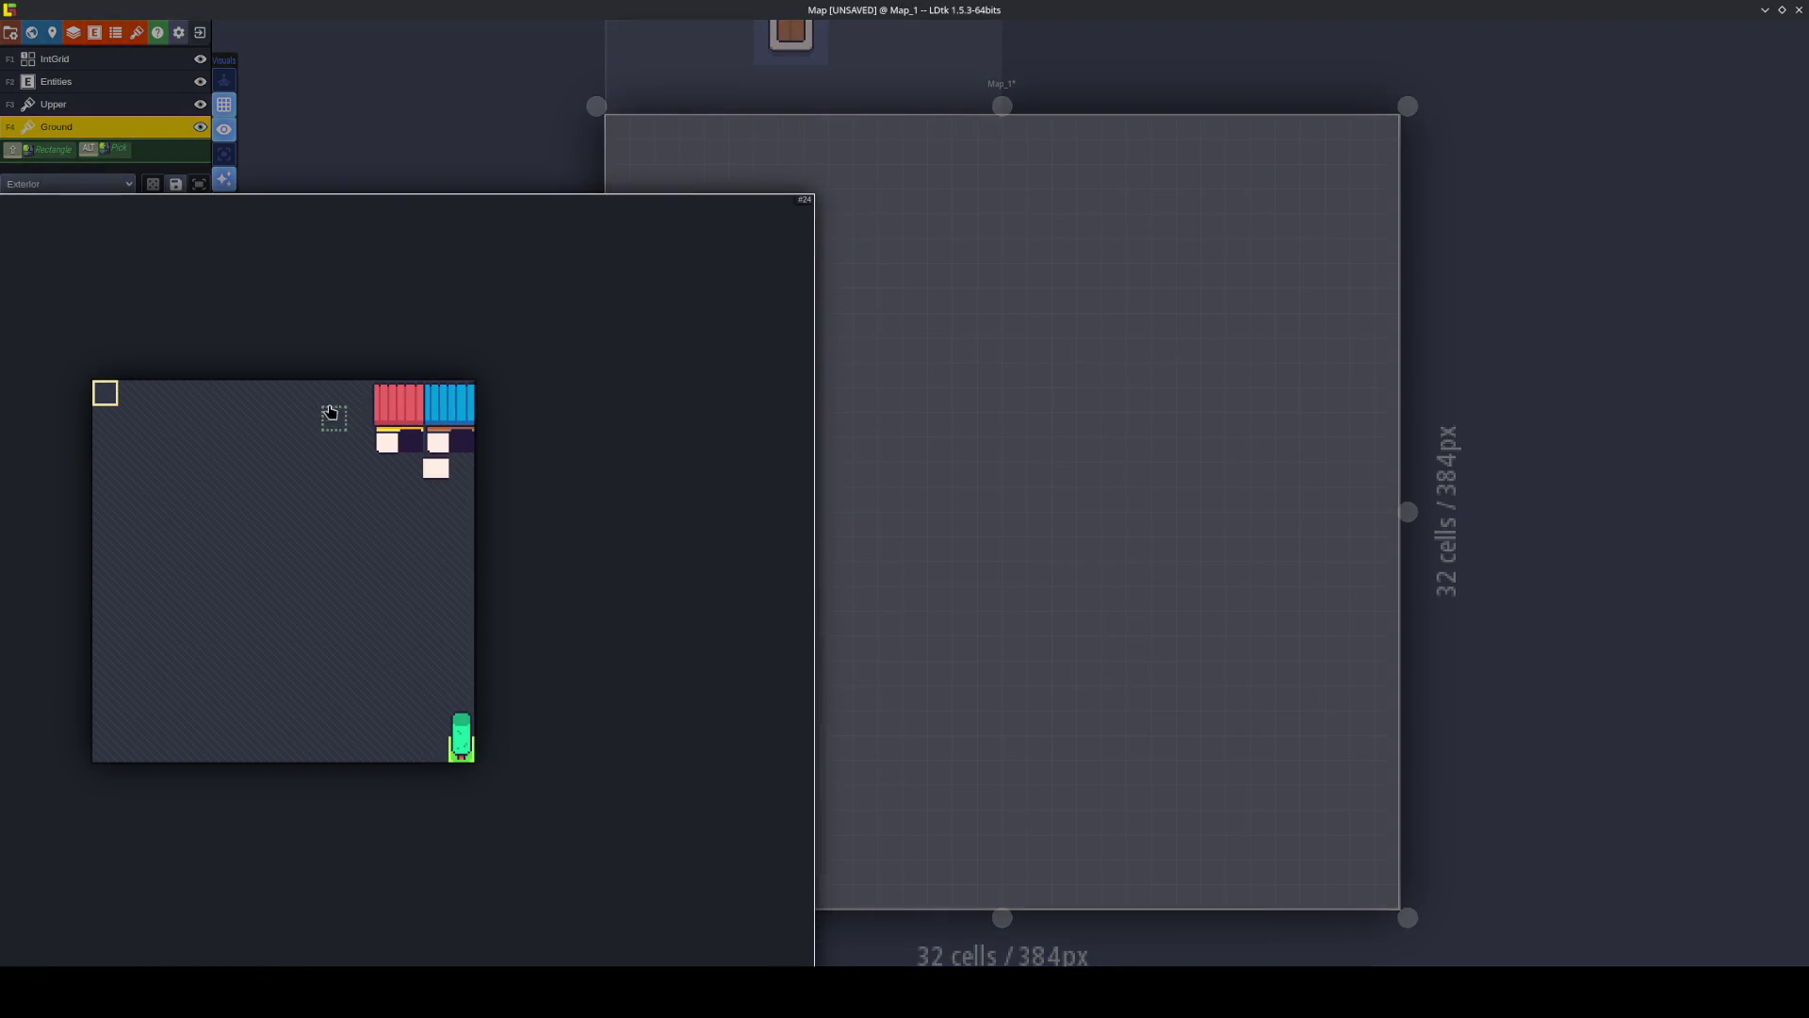
left_click(379, 441)
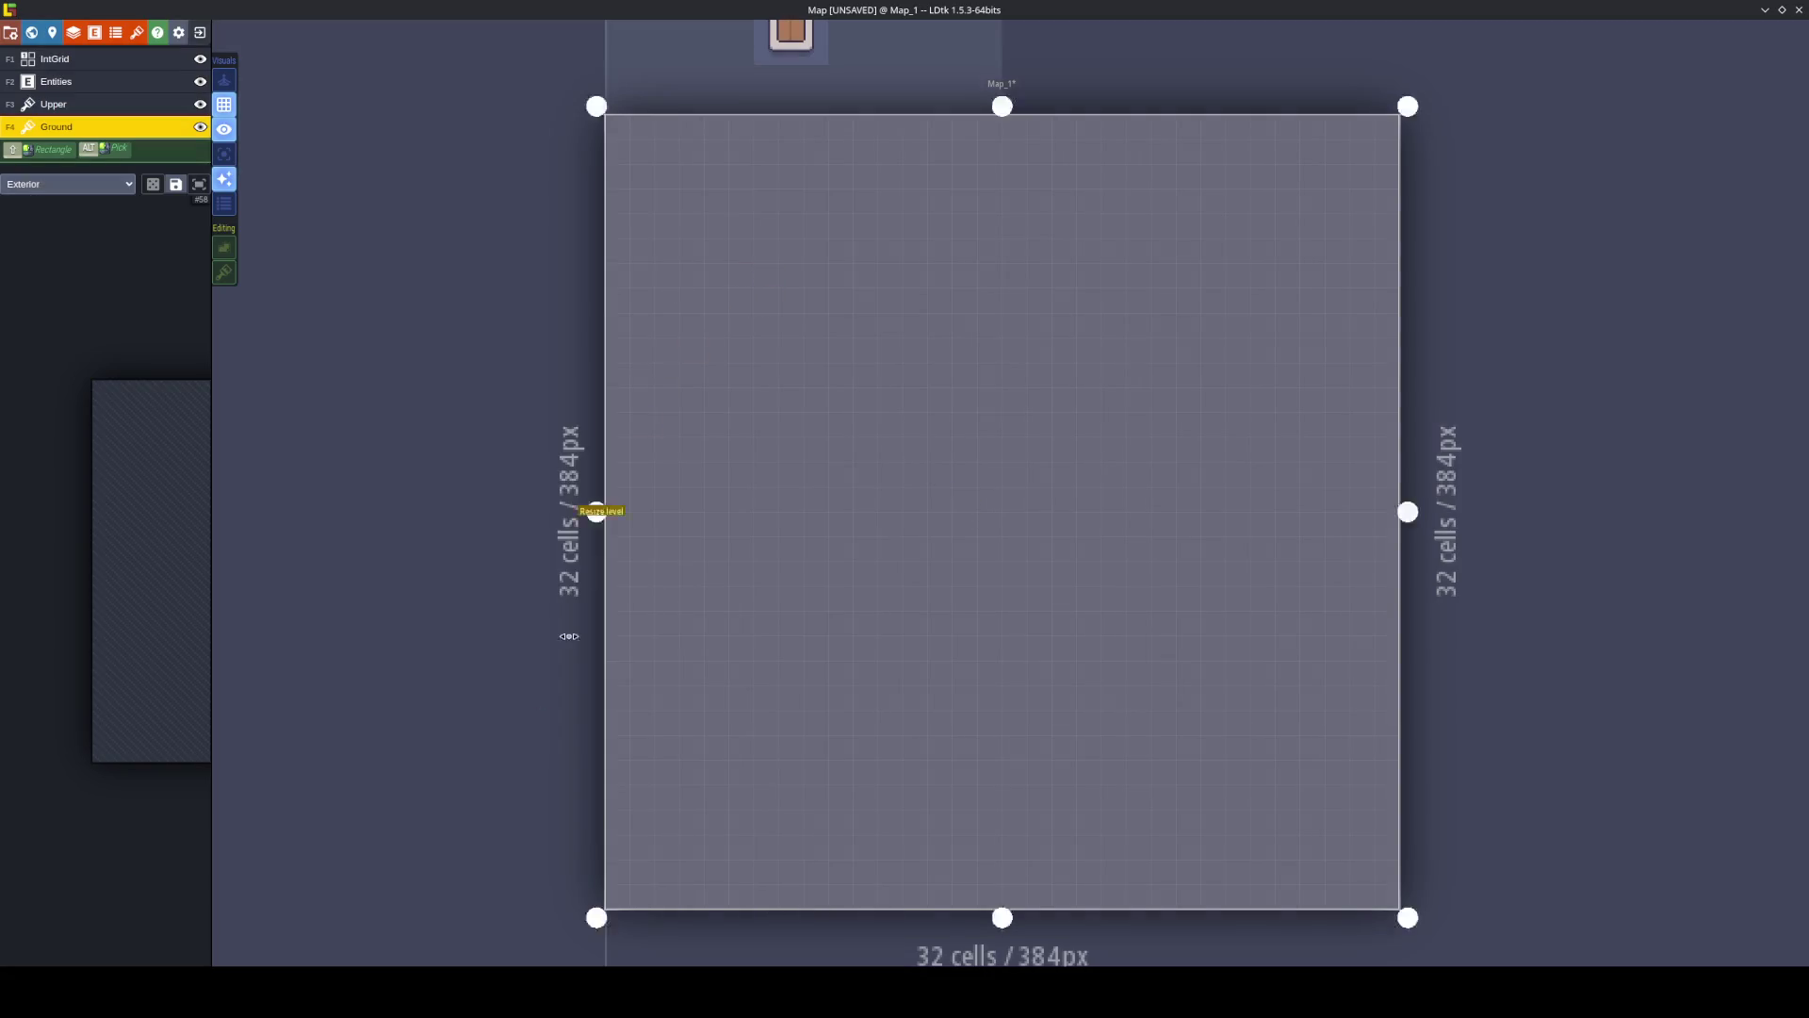
In Aseprite, copy the lime green foreground colour's hex code b5f74b.
key("alt+Tab")
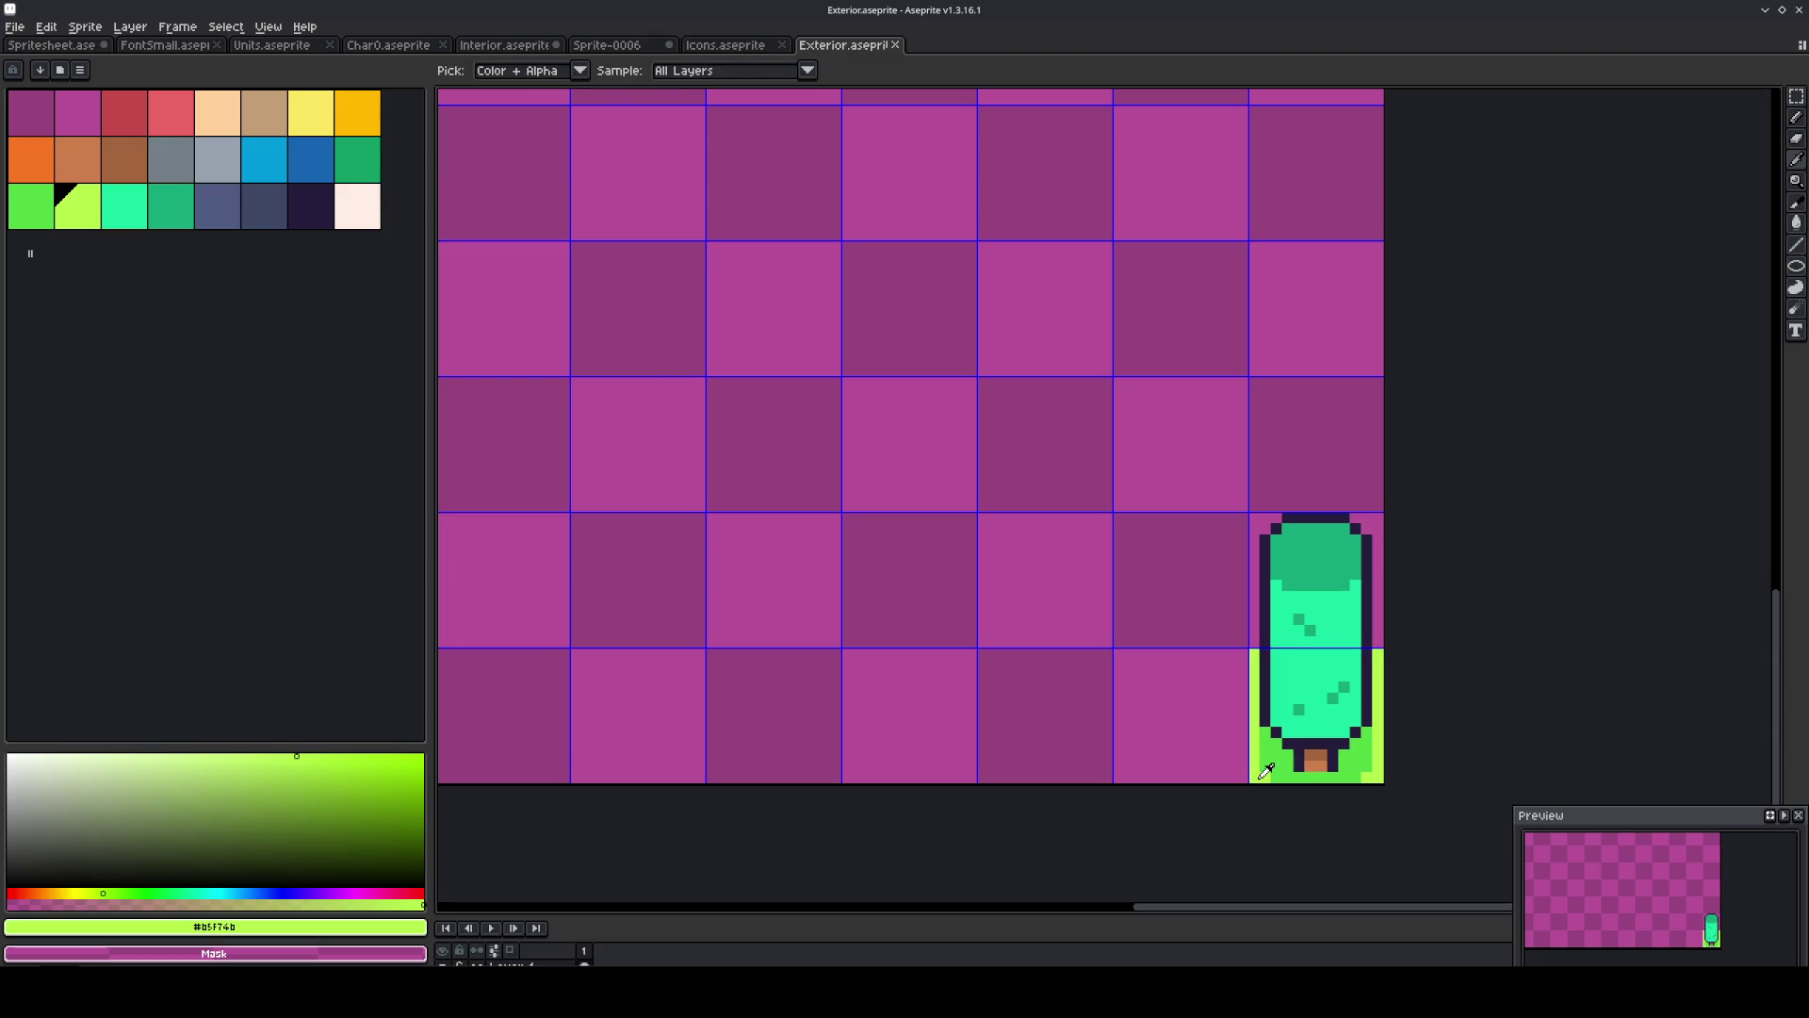
left_click(244, 926)
left_click(233, 810)
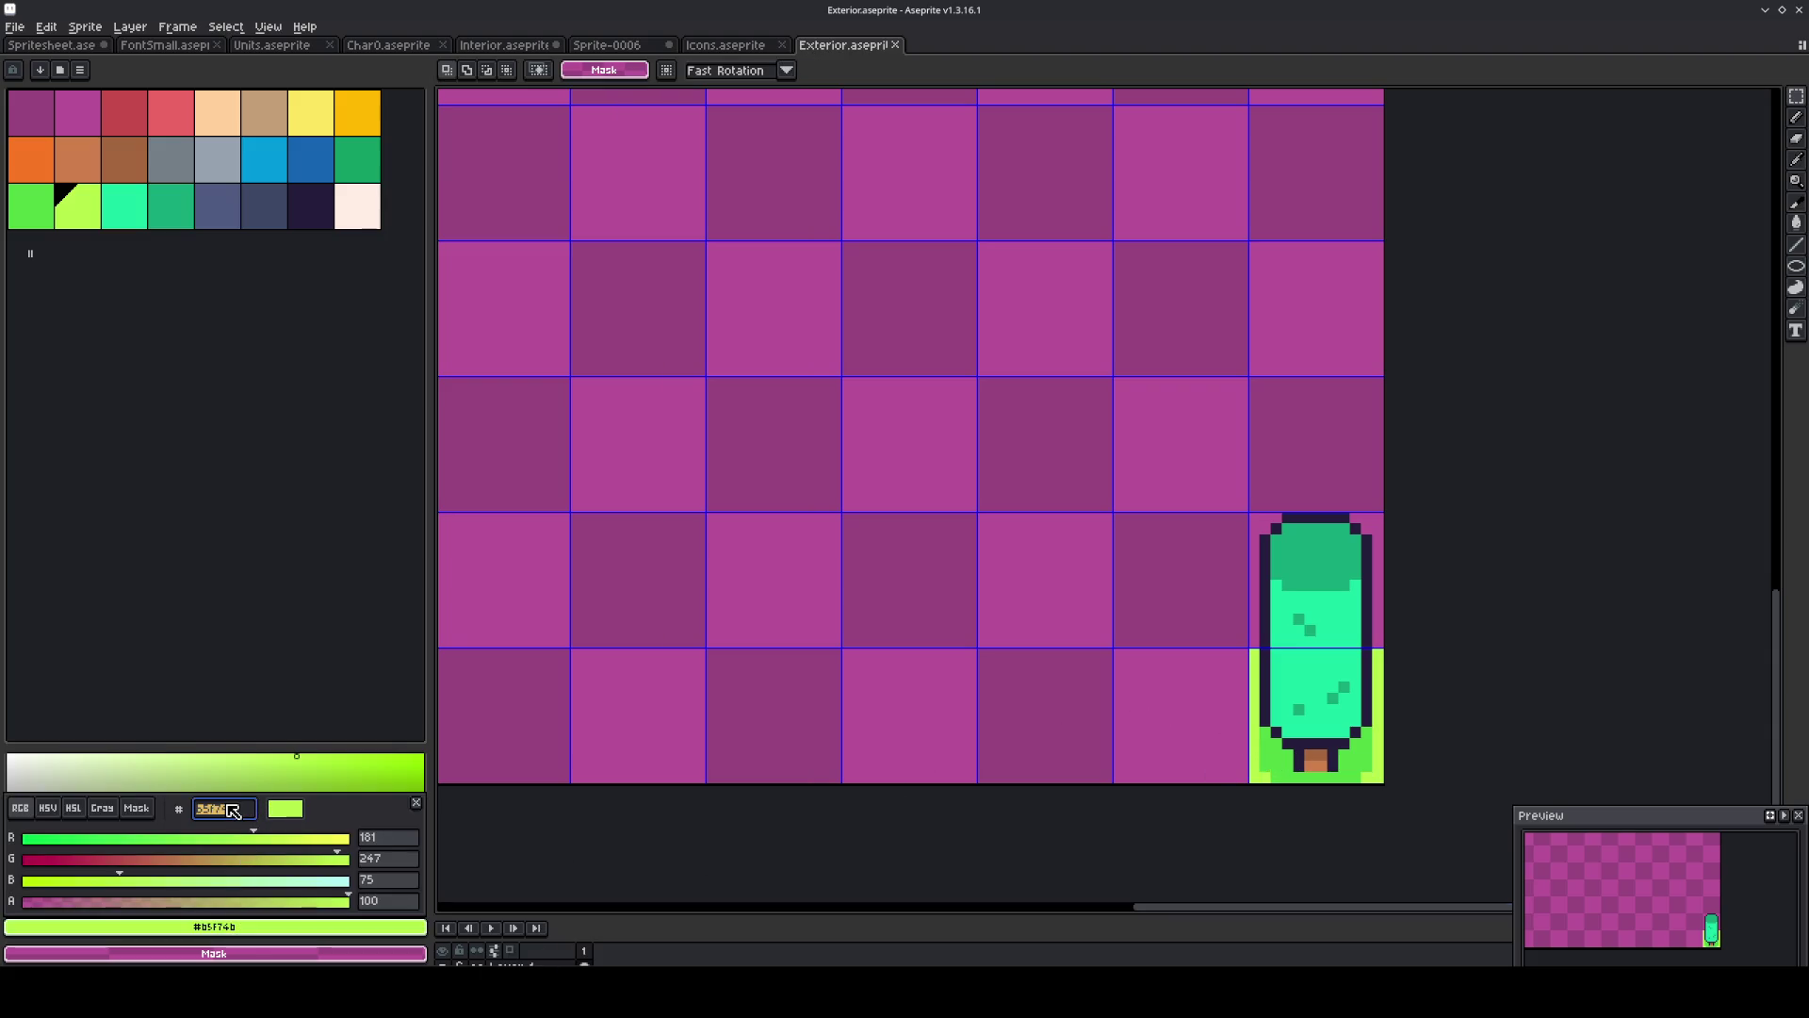
key("Escape")
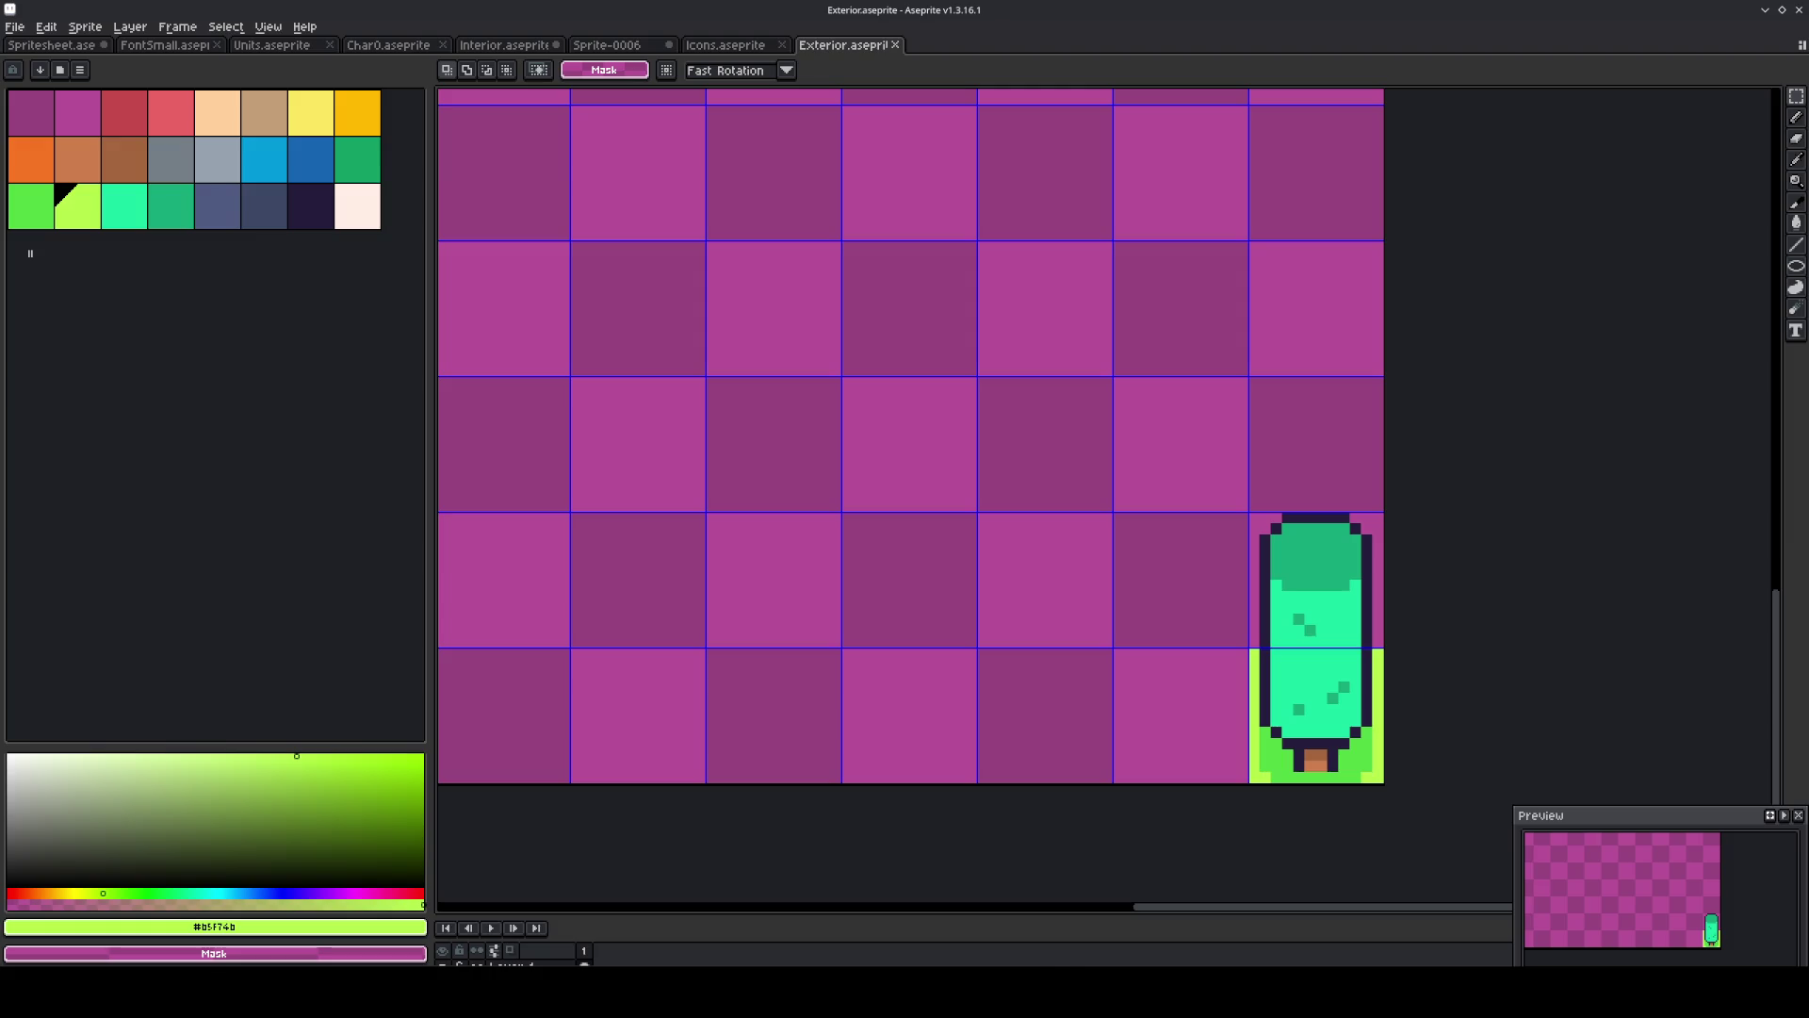
Paste b5f74b into Map_1's level background colour field in LDtk.
key("alt+Tab")
left_click(52, 32)
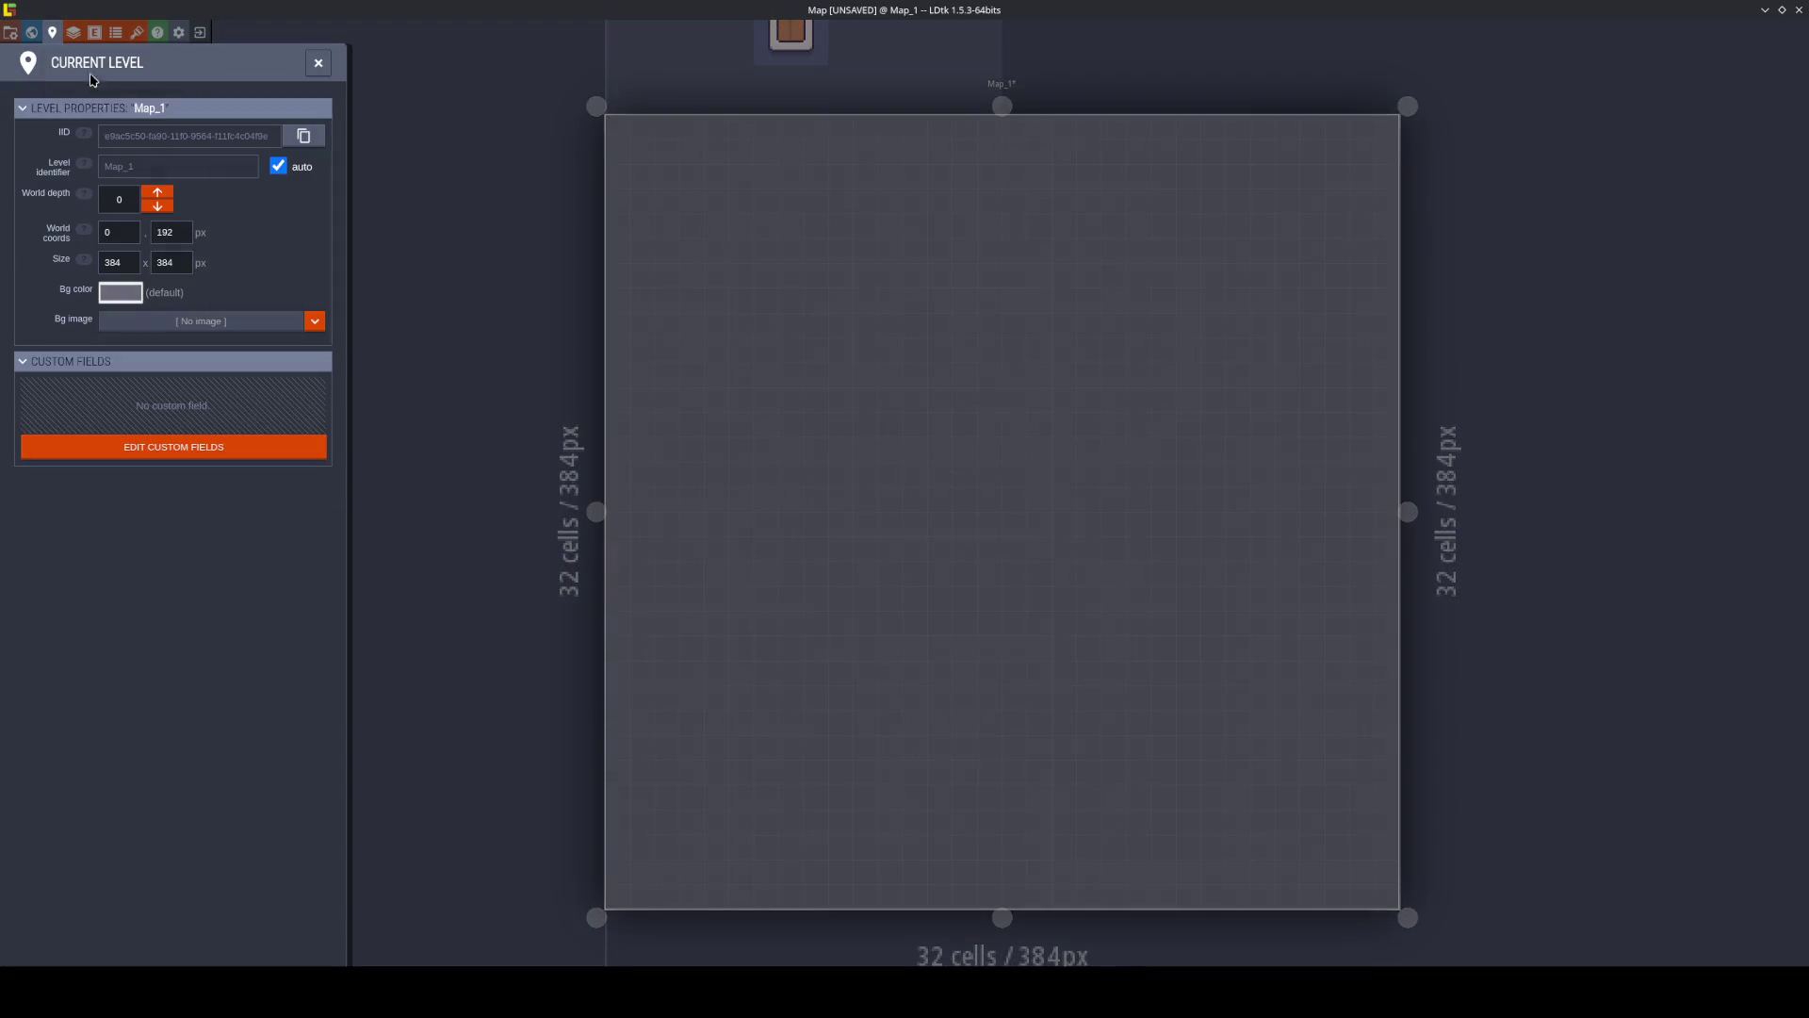
left_click(121, 292)
type("b5f74b")
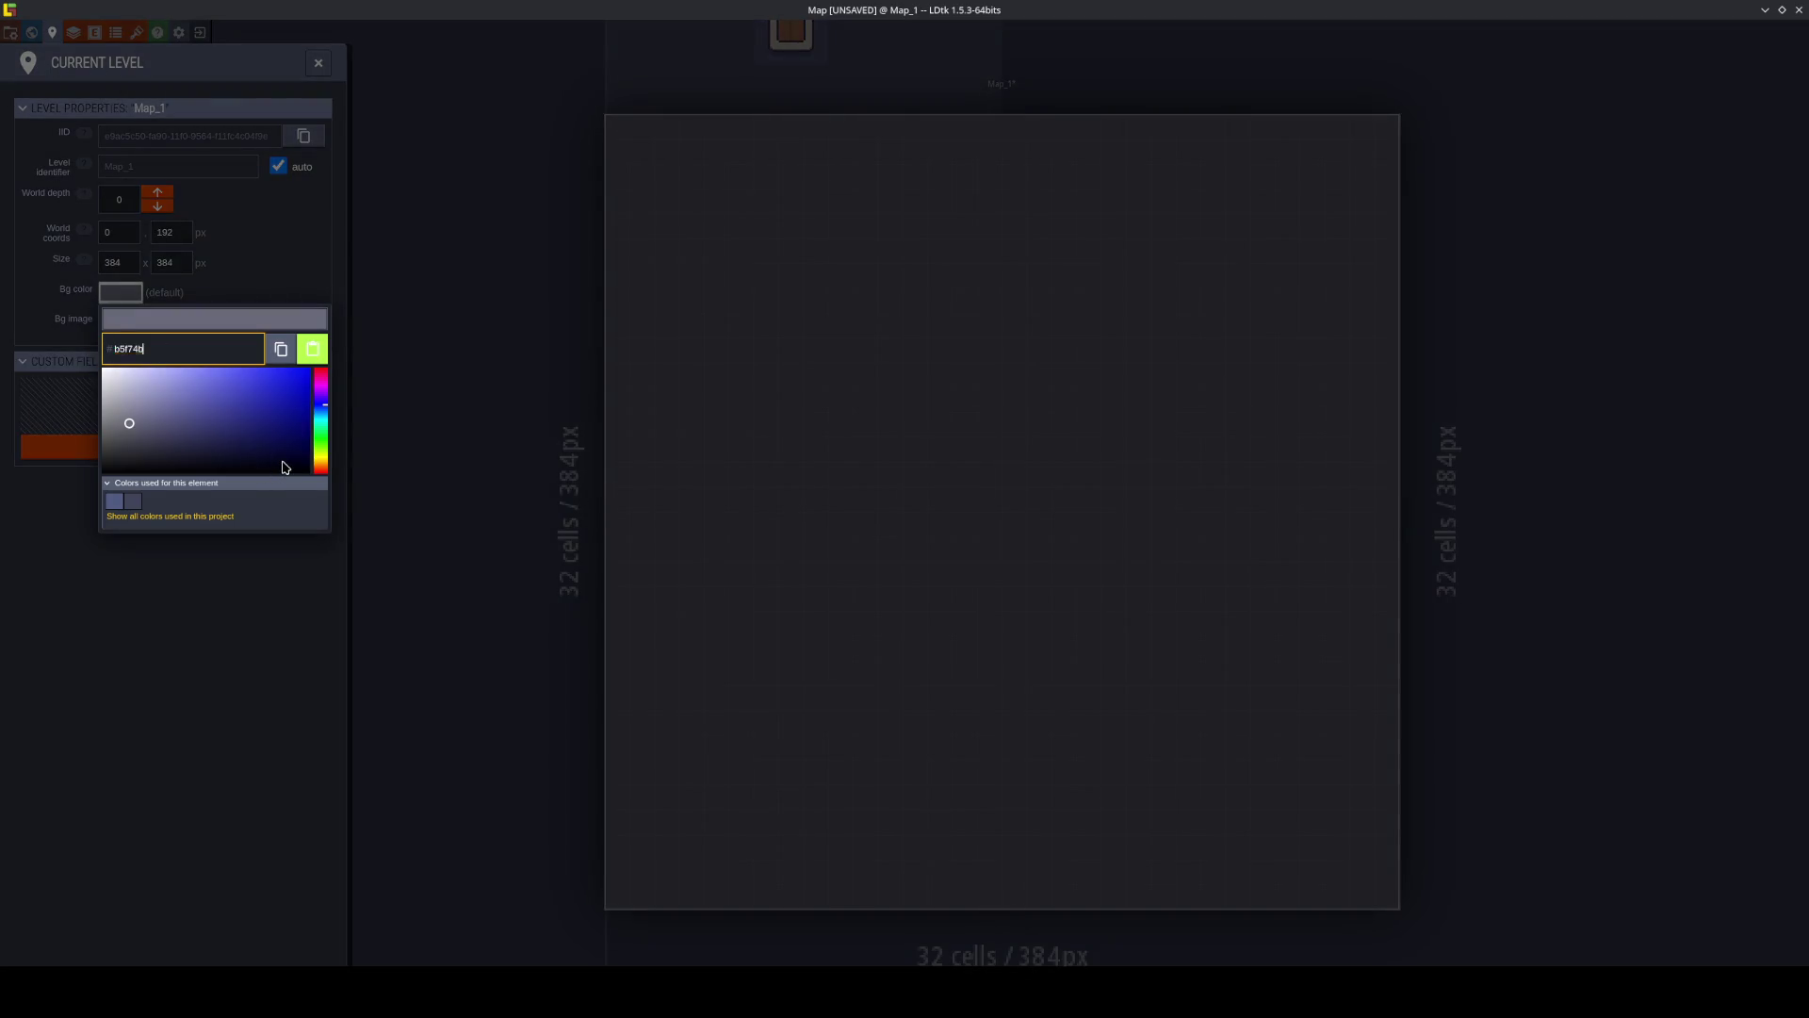
Apply the lime green background, then choose a horizontally mirrored bar-shaped tile brush.
key("Return")
key("Escape")
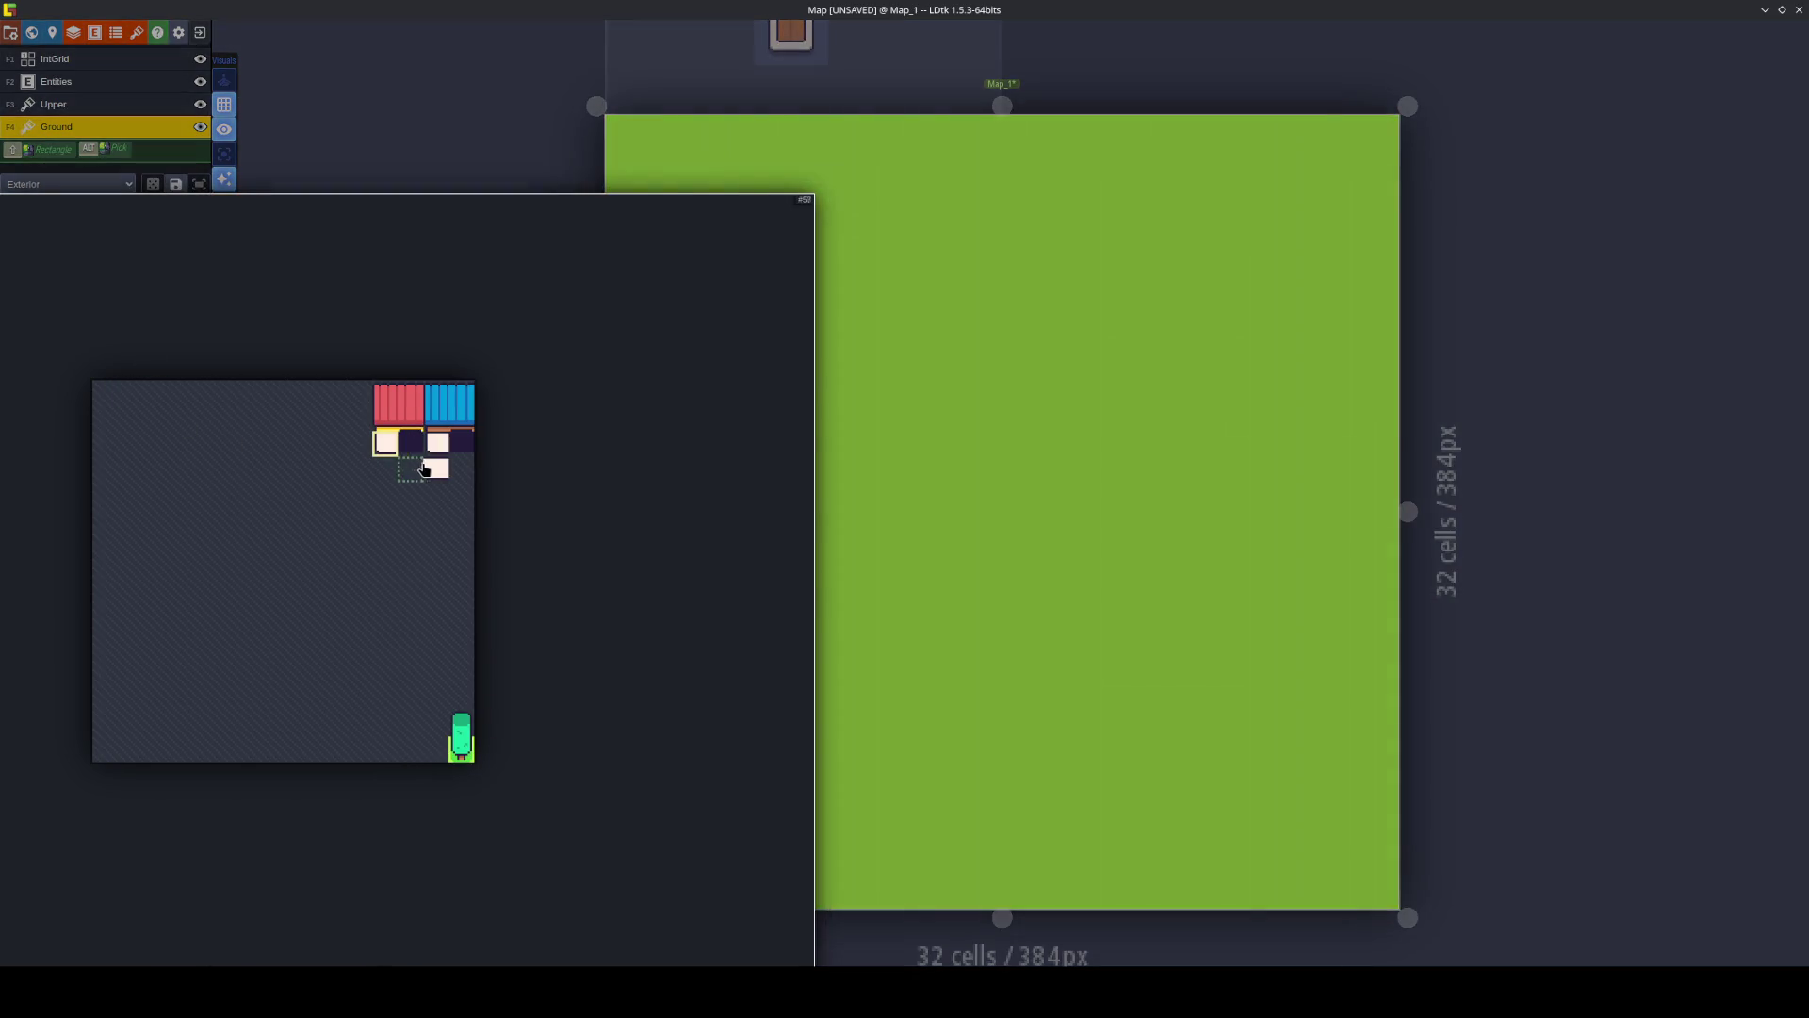
left_click(424, 468)
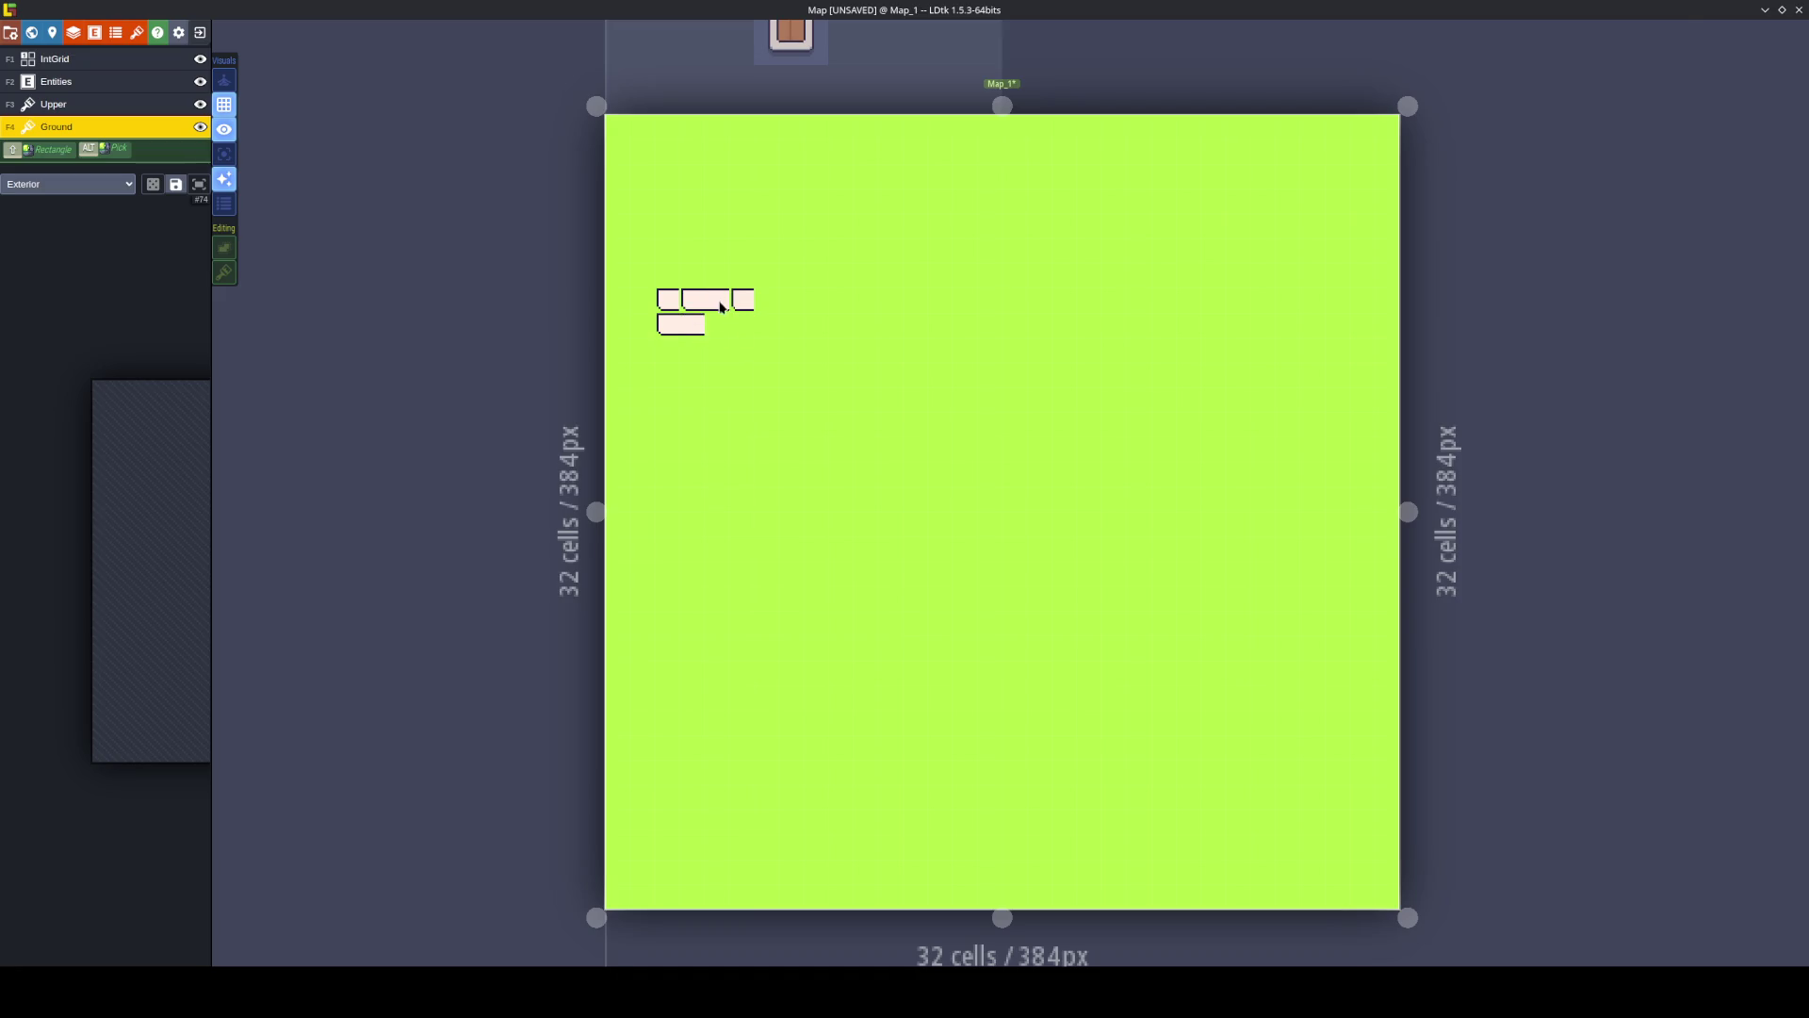
scroll(702, 329, "up", 1)
mouse_move(186, 631)
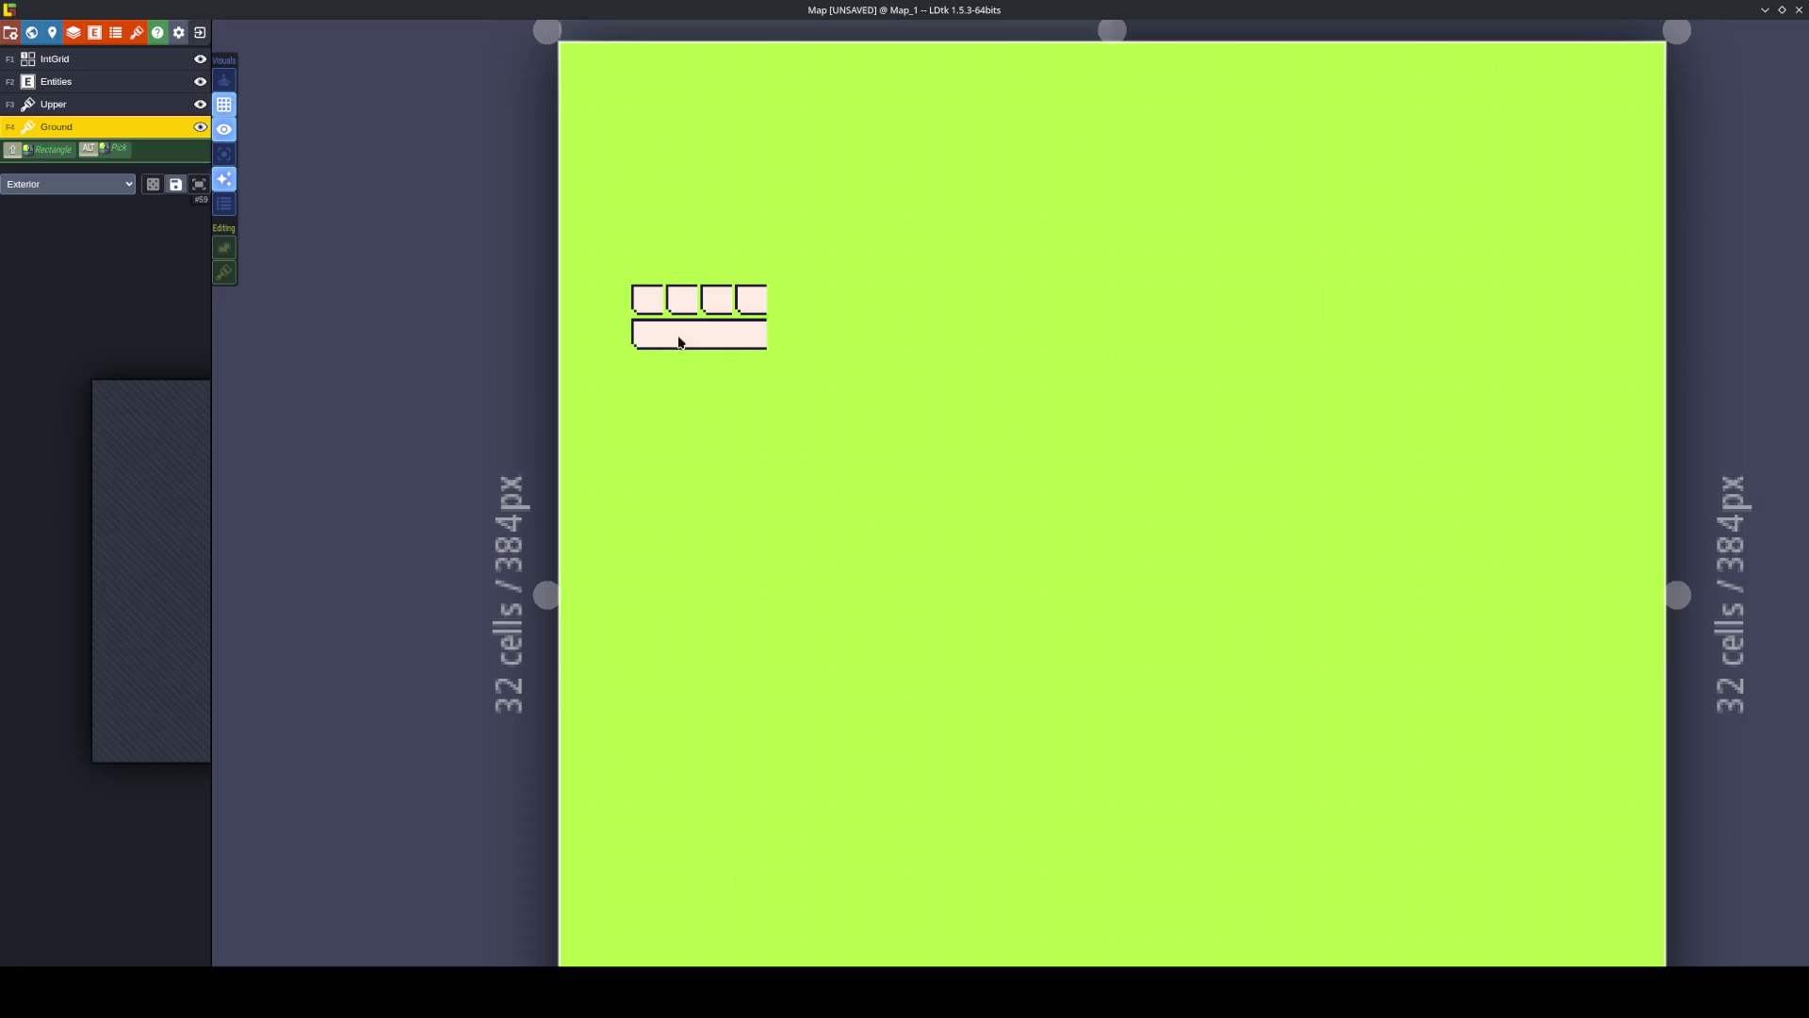
key("x")
Choose the red roof tile and a smaller roof section as brushes, toggling mirroring.
mouse_move(113, 379)
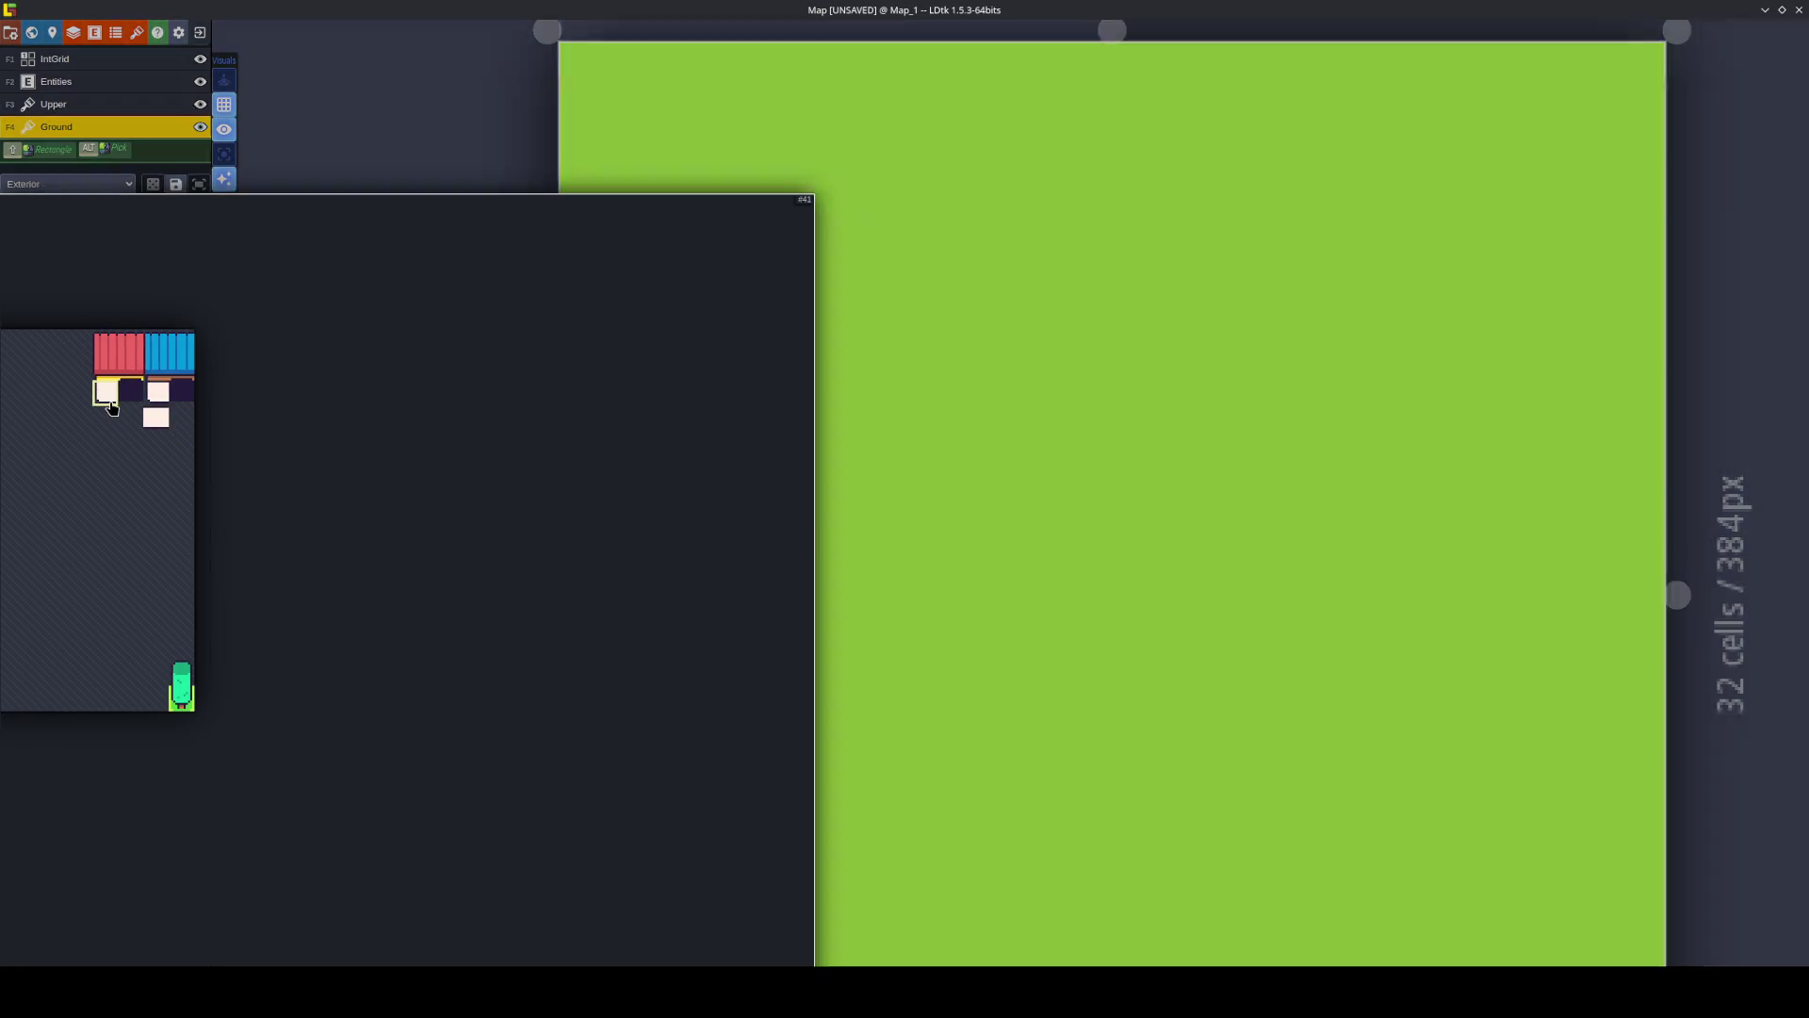
left_click(128, 349)
key("x")
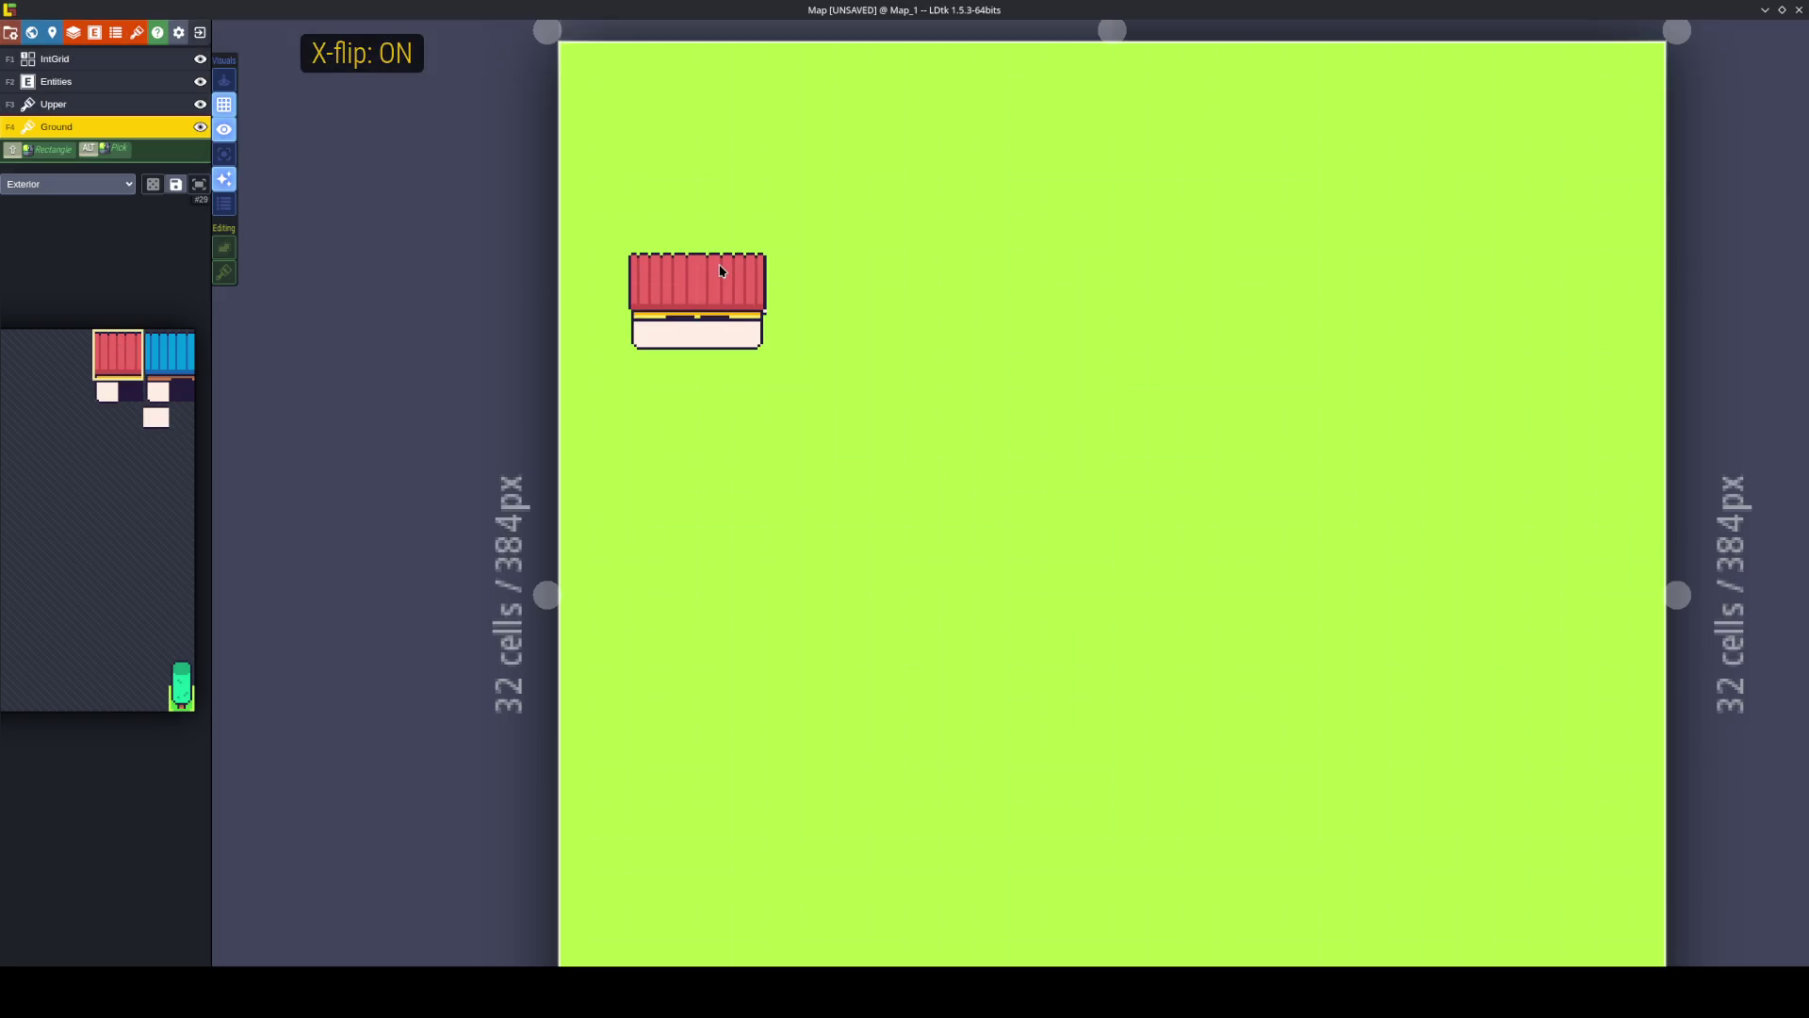
mouse_move(179, 368)
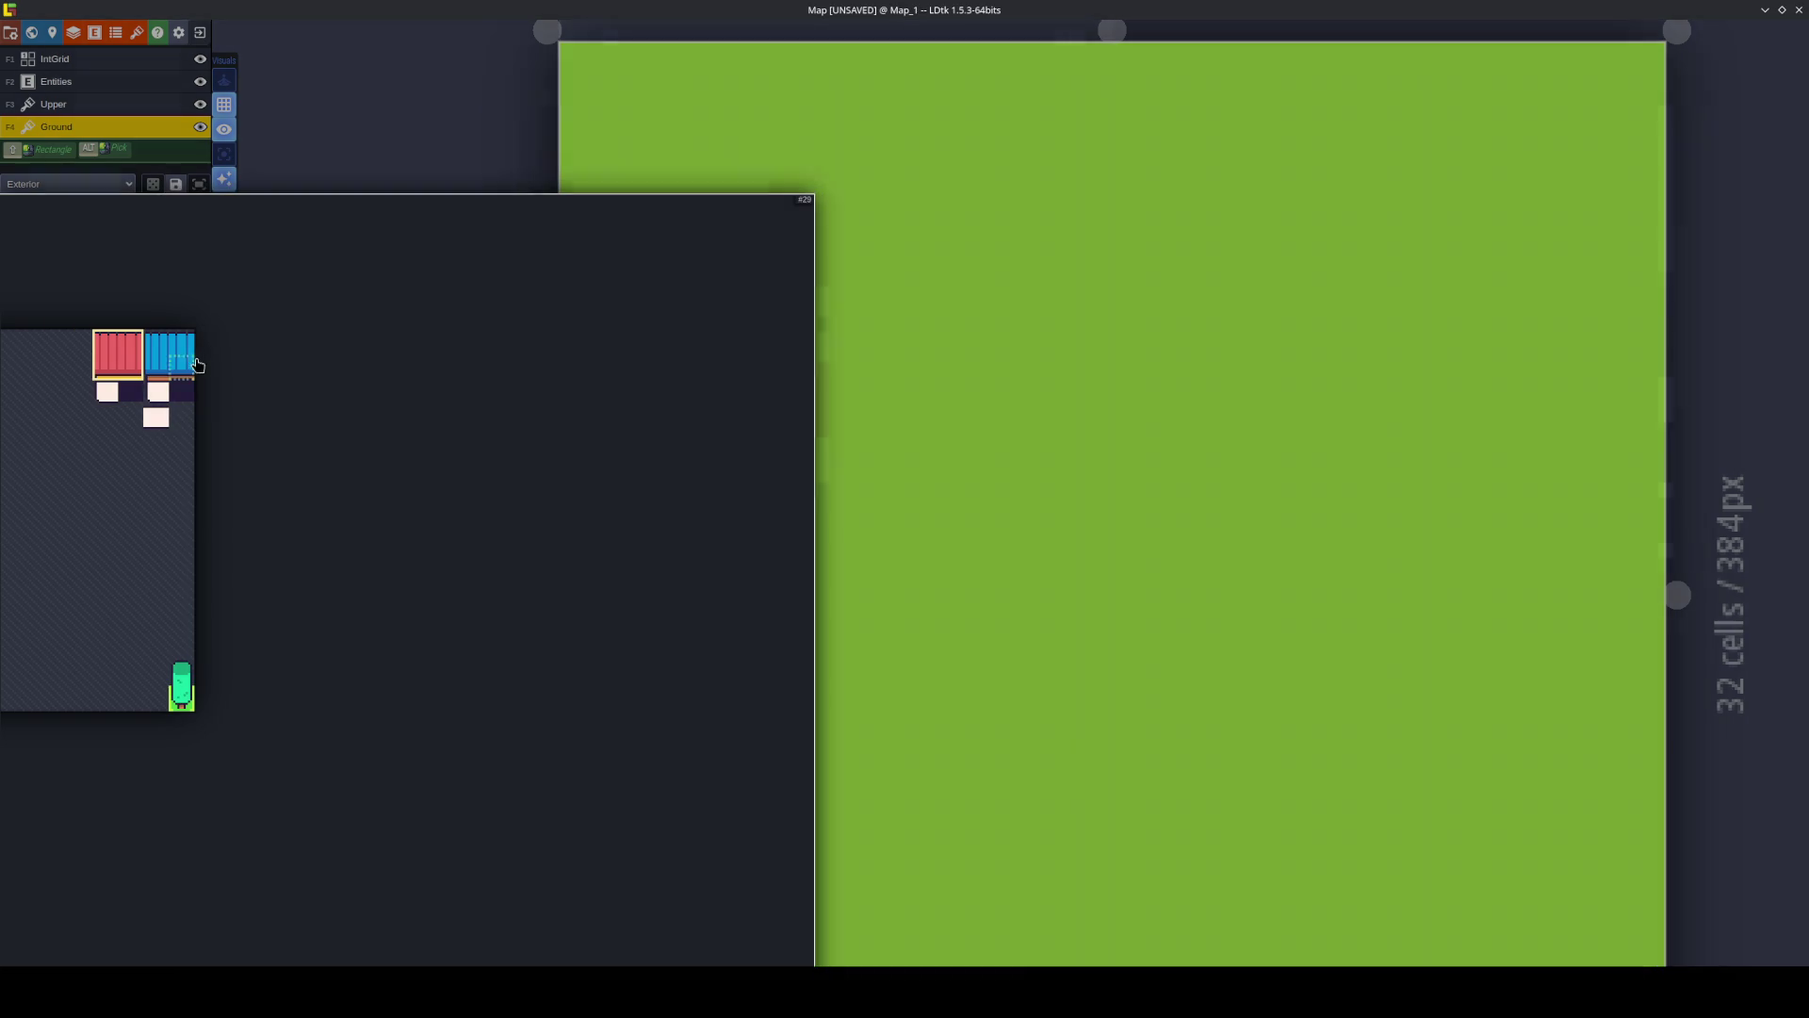
left_click(124, 362)
key("x")
key("x")
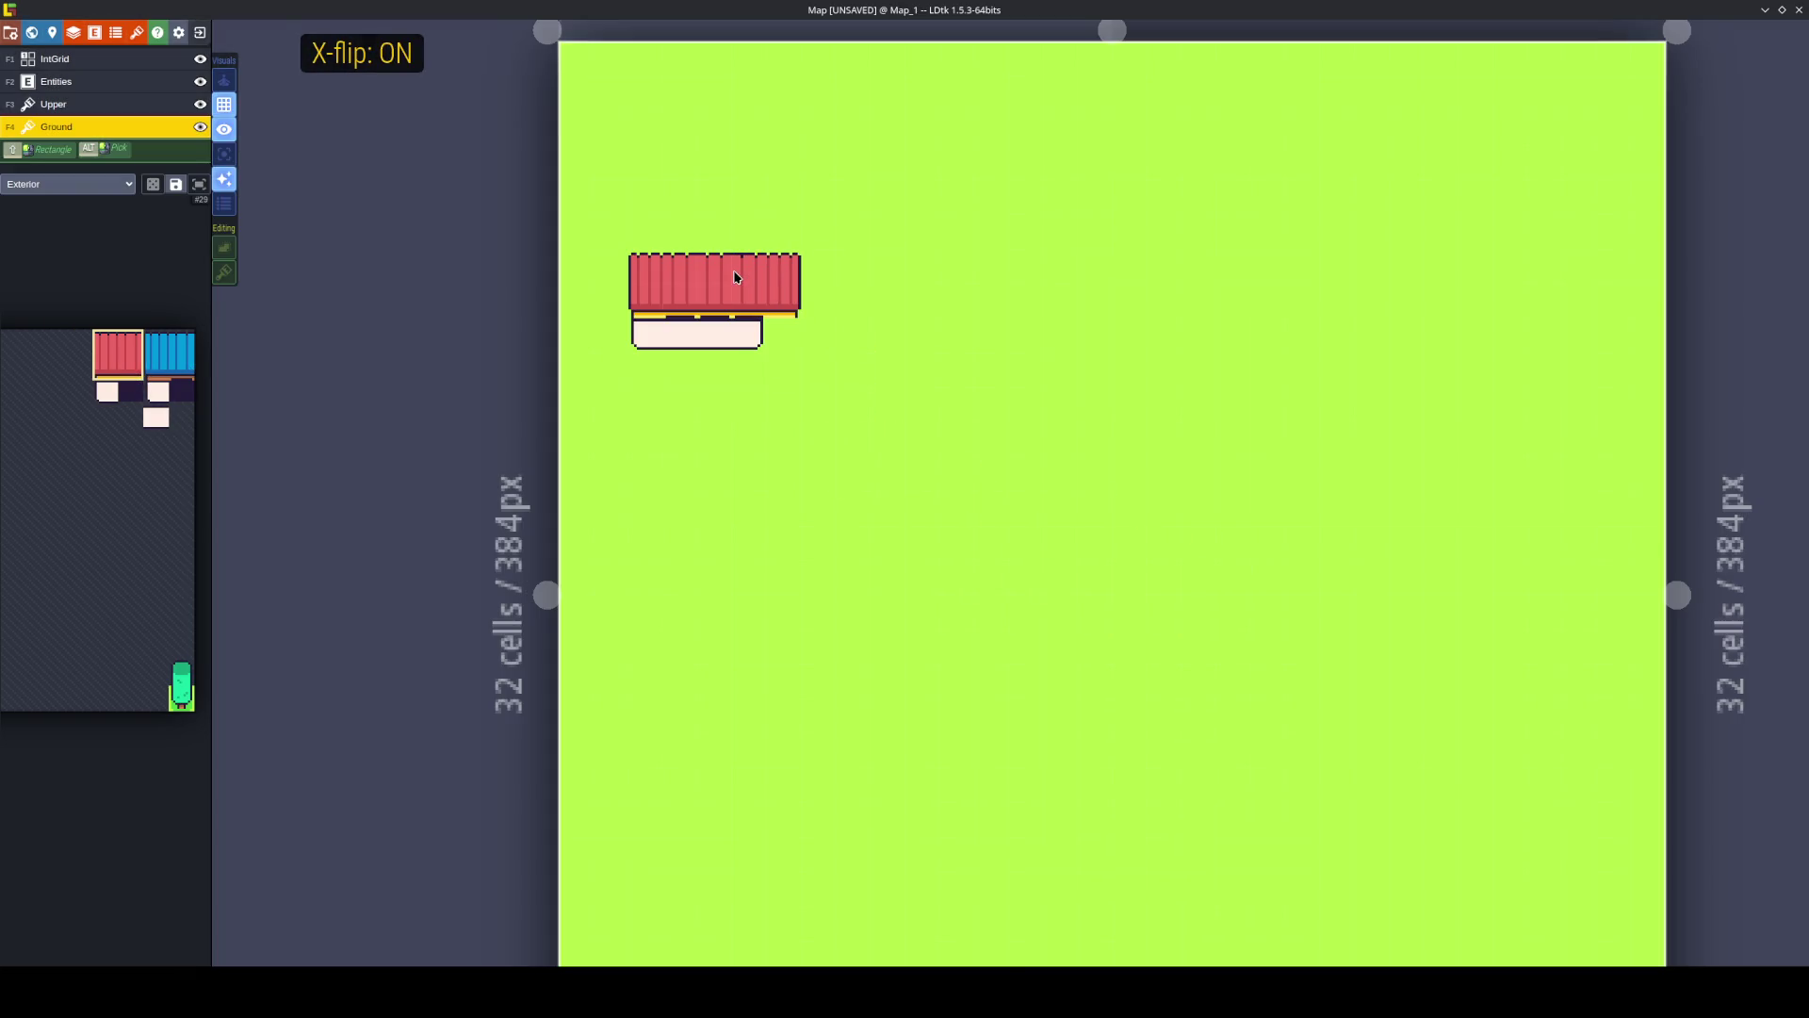
Choose the small white wall tiles as brushes and pan the palette to the house tiles.
mouse_move(179, 382)
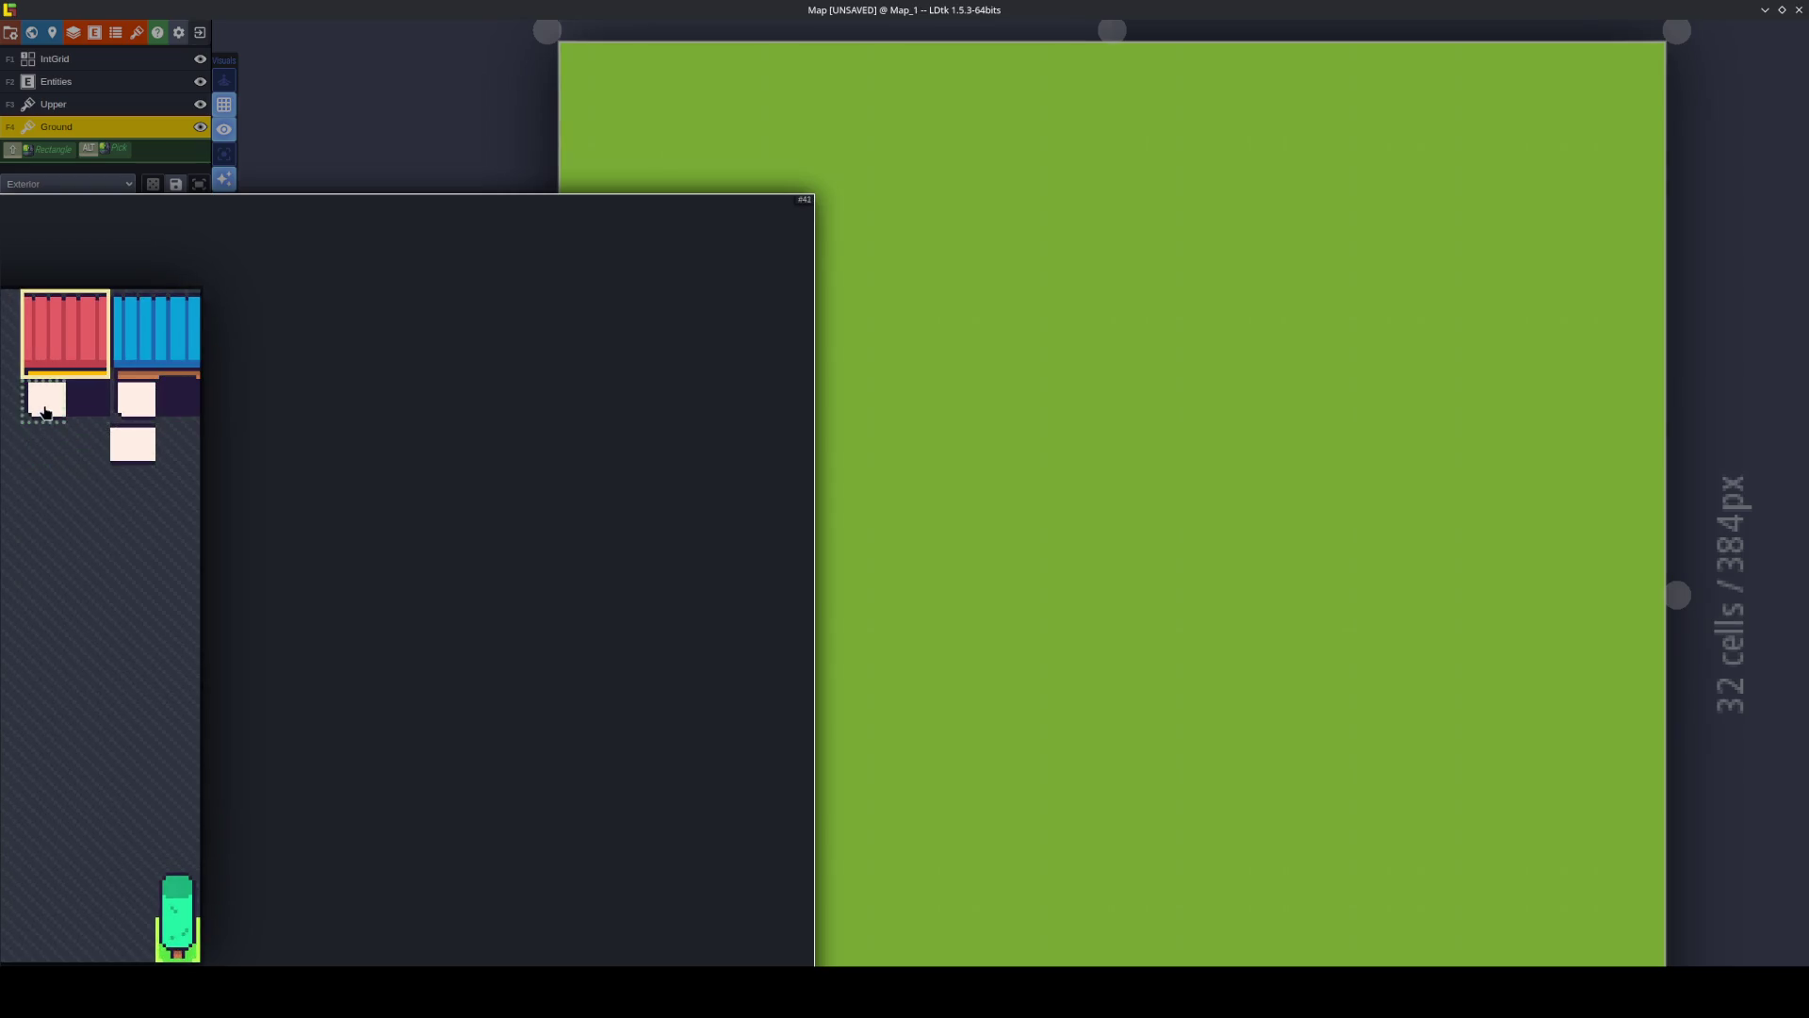
left_click(45, 412)
key("x")
mouse_move(60, 433)
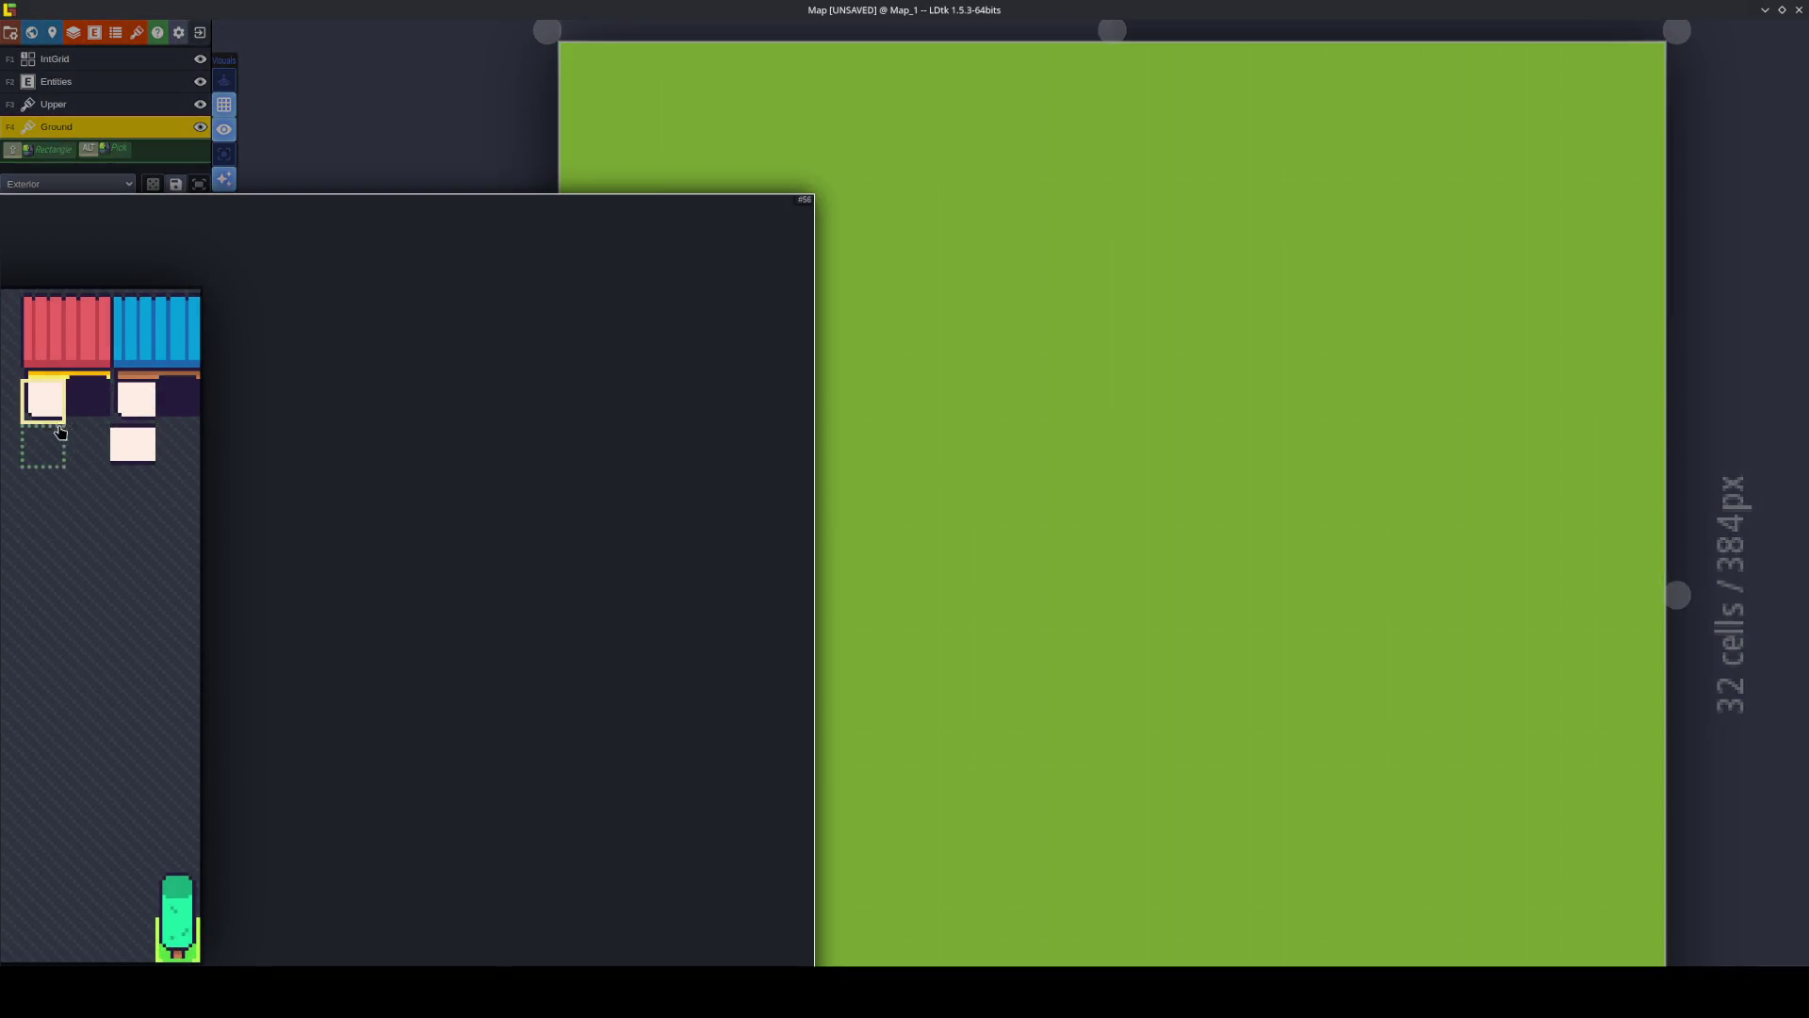
left_click(131, 447)
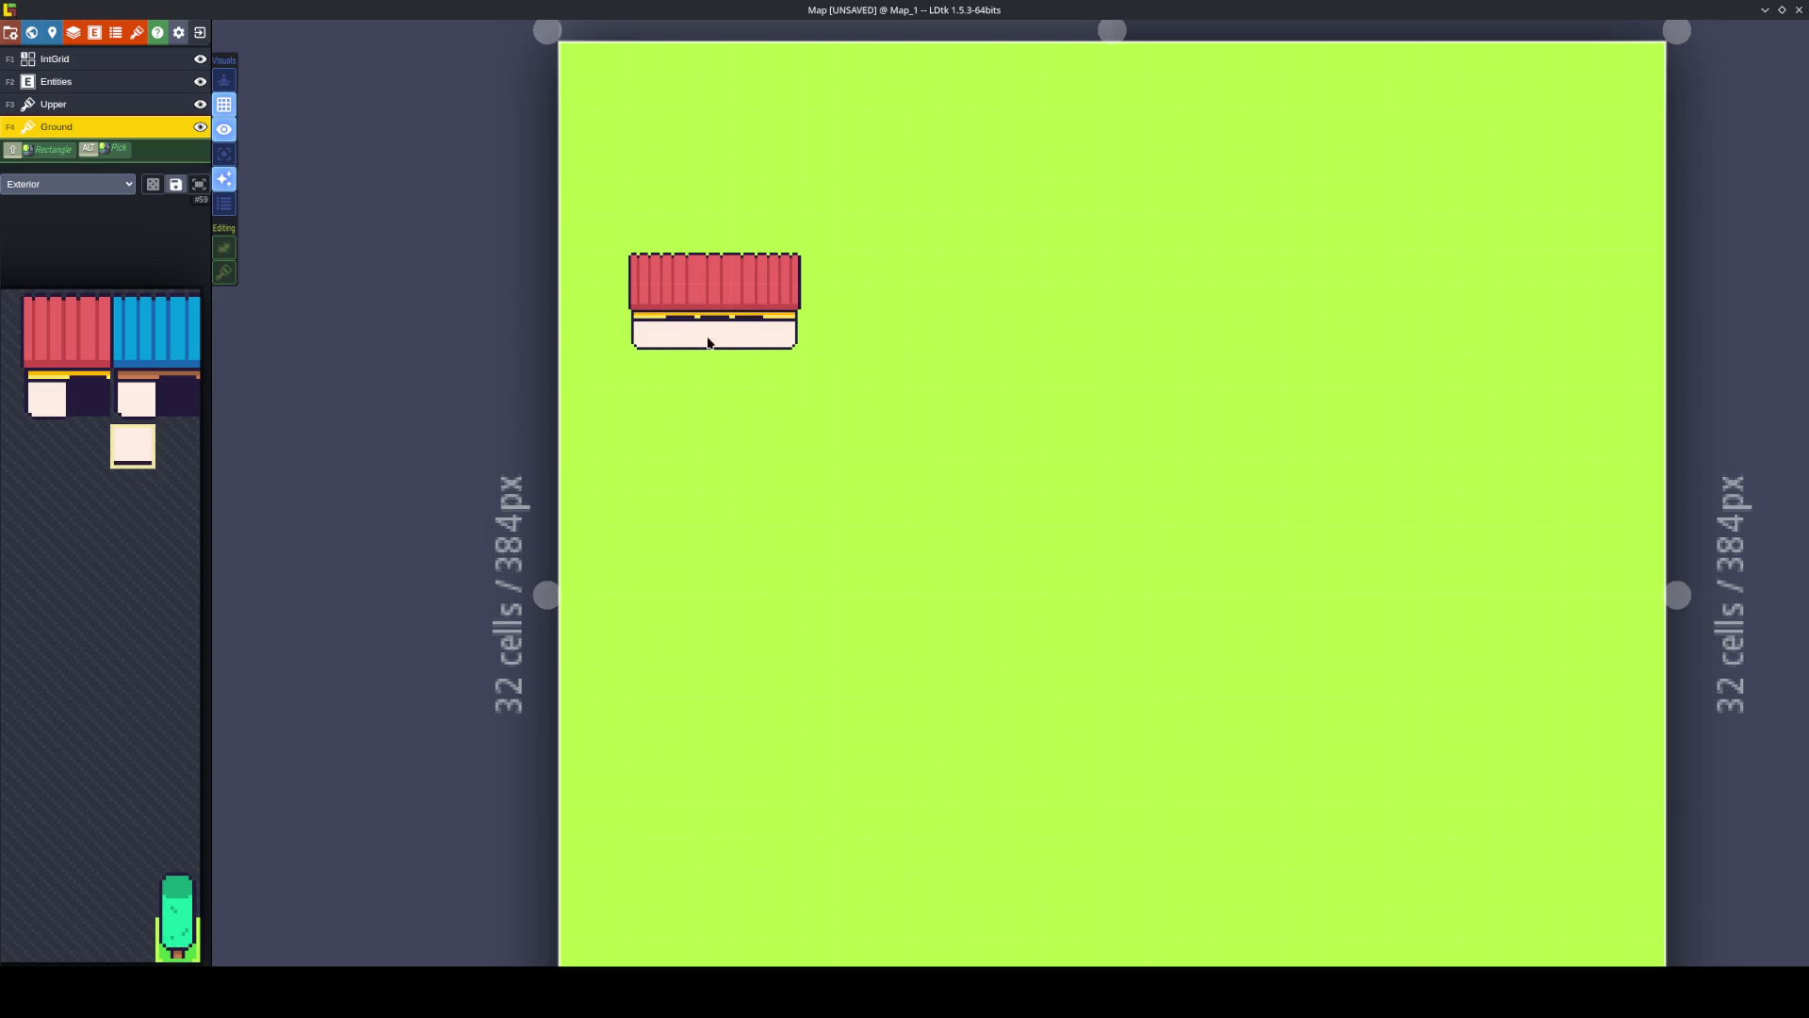
mouse_move(49, 362)
left_click_drag(108, 413, 353, 474)
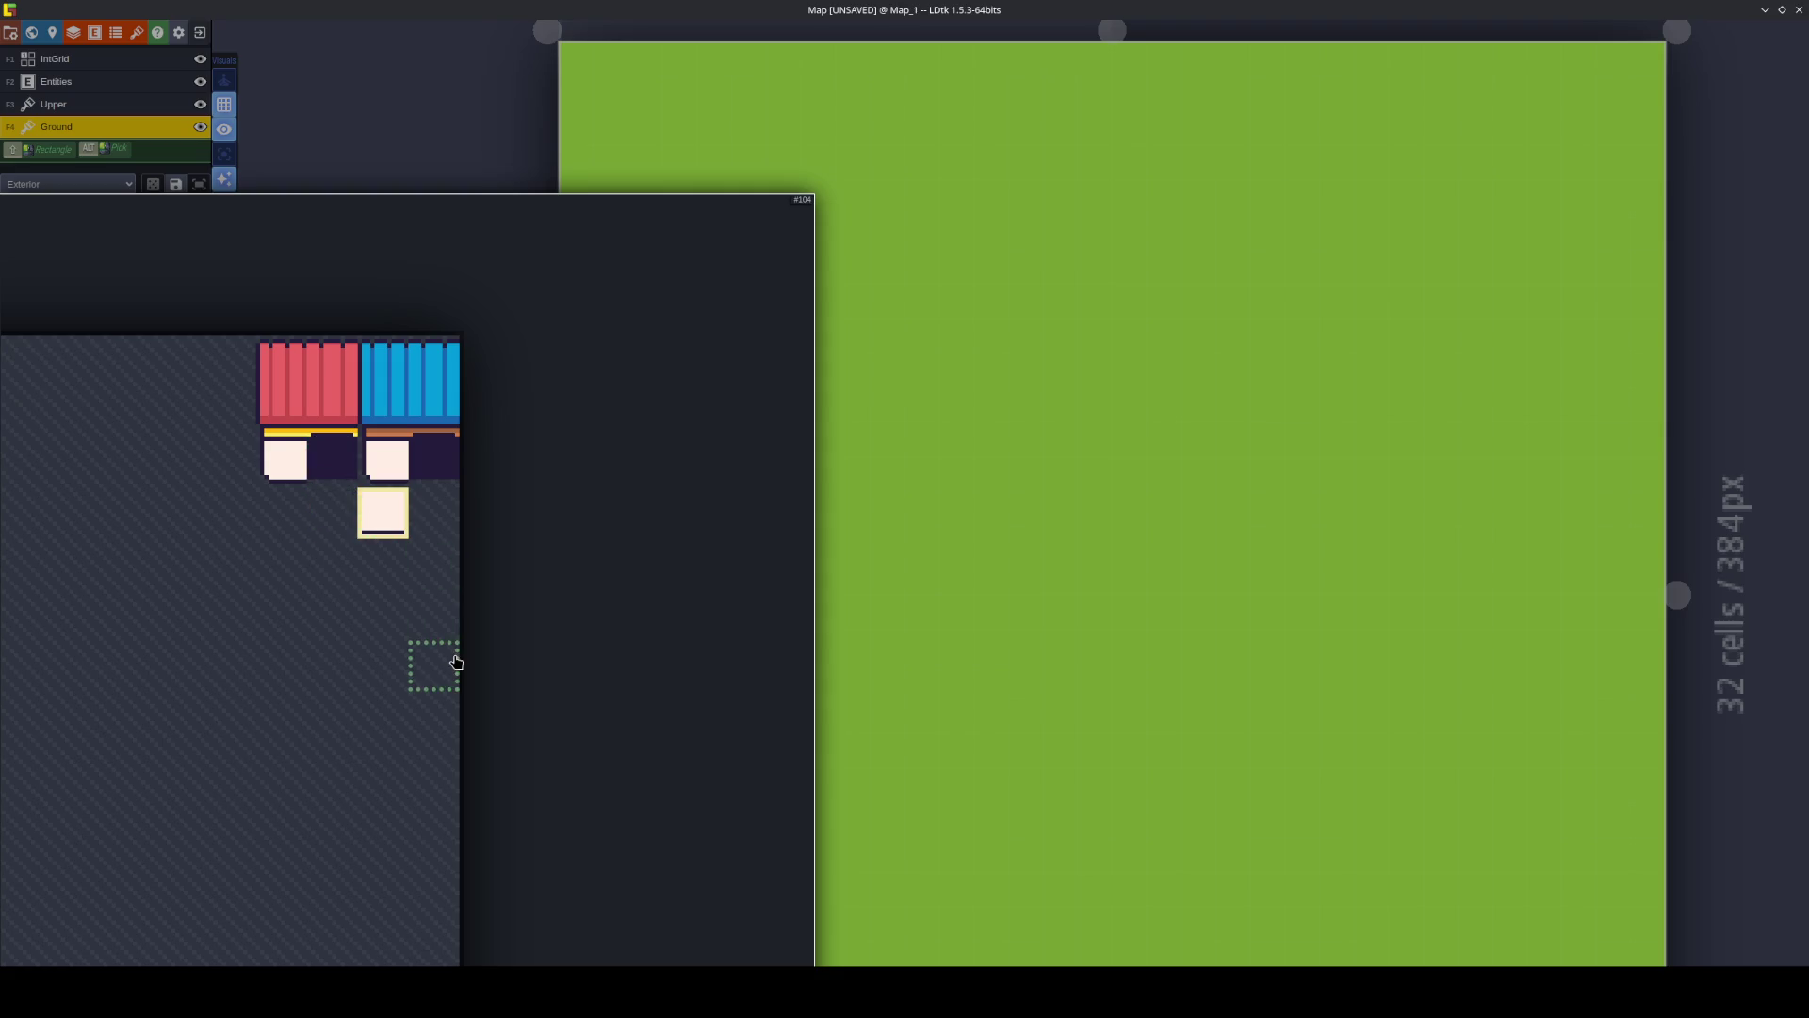
In Aseprite's Exterior tileset, move the lone white wall tile two tiles left.
key("alt+Tab")
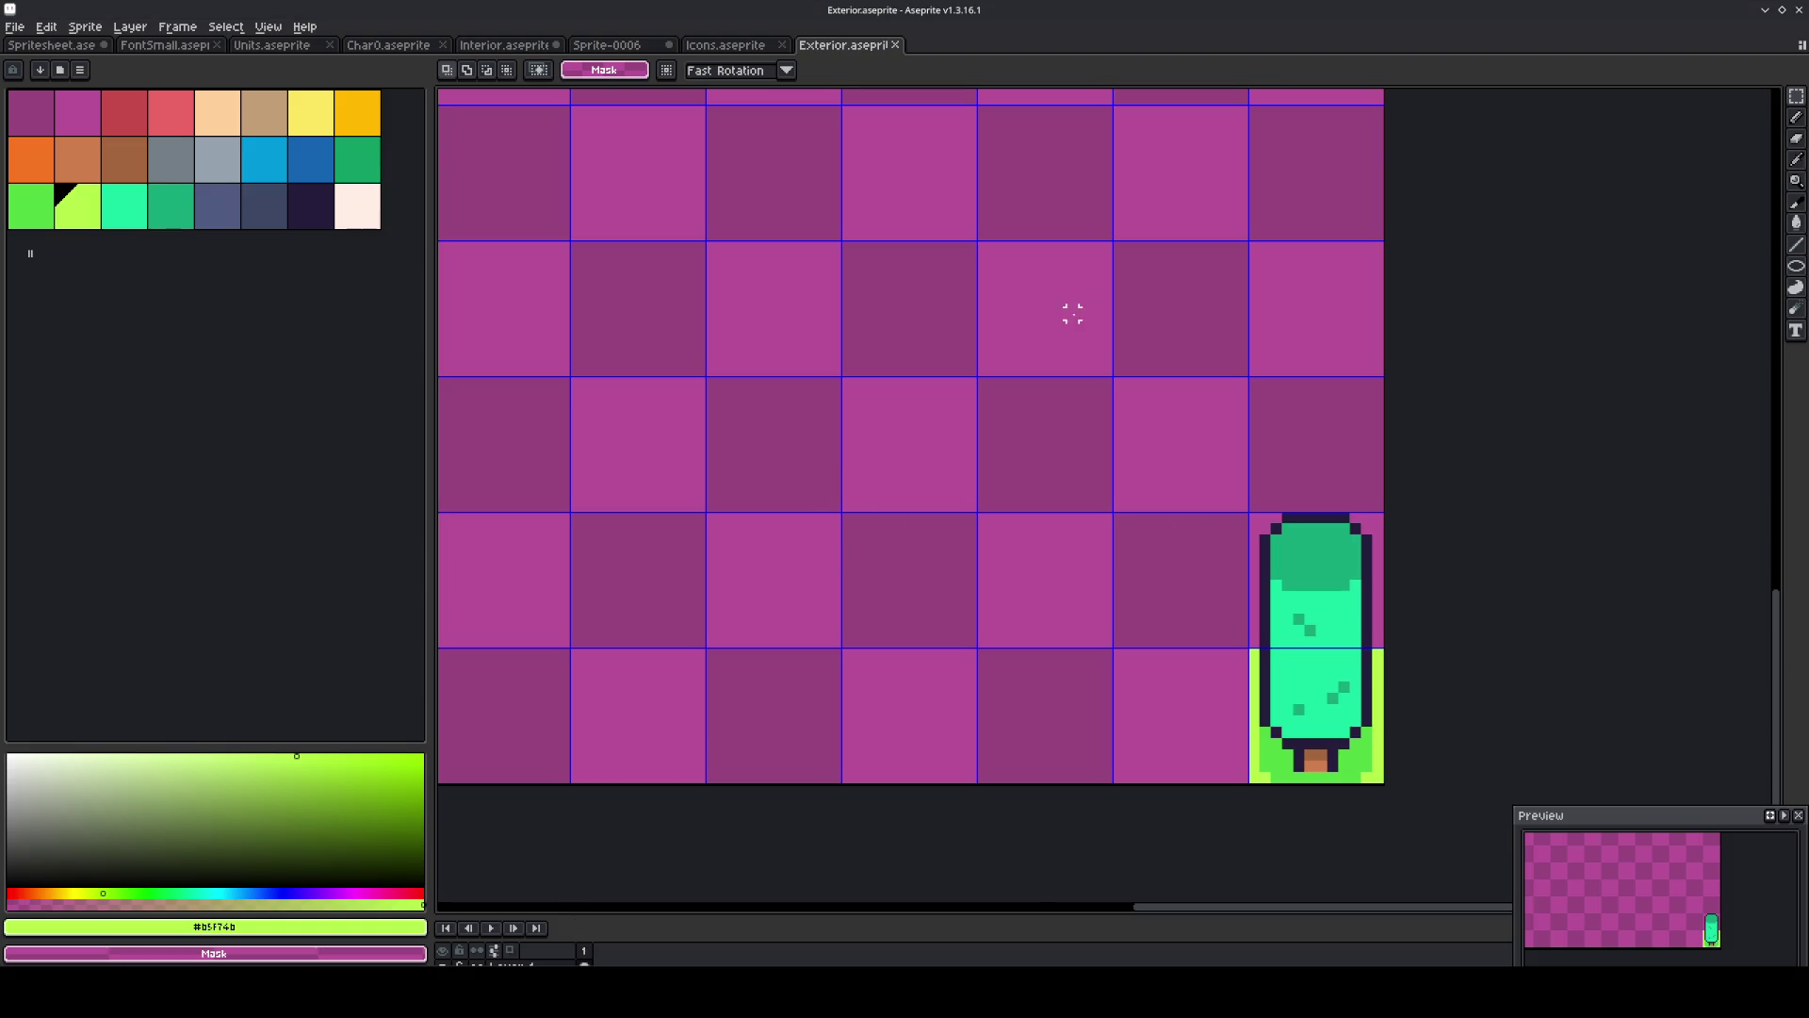
scroll(990, 654, "down", 2)
scroll(989, 518, "up", 5)
scroll(991, 385, "up", 1)
left_click(922, 306)
left_click(1049, 505)
key("Left")
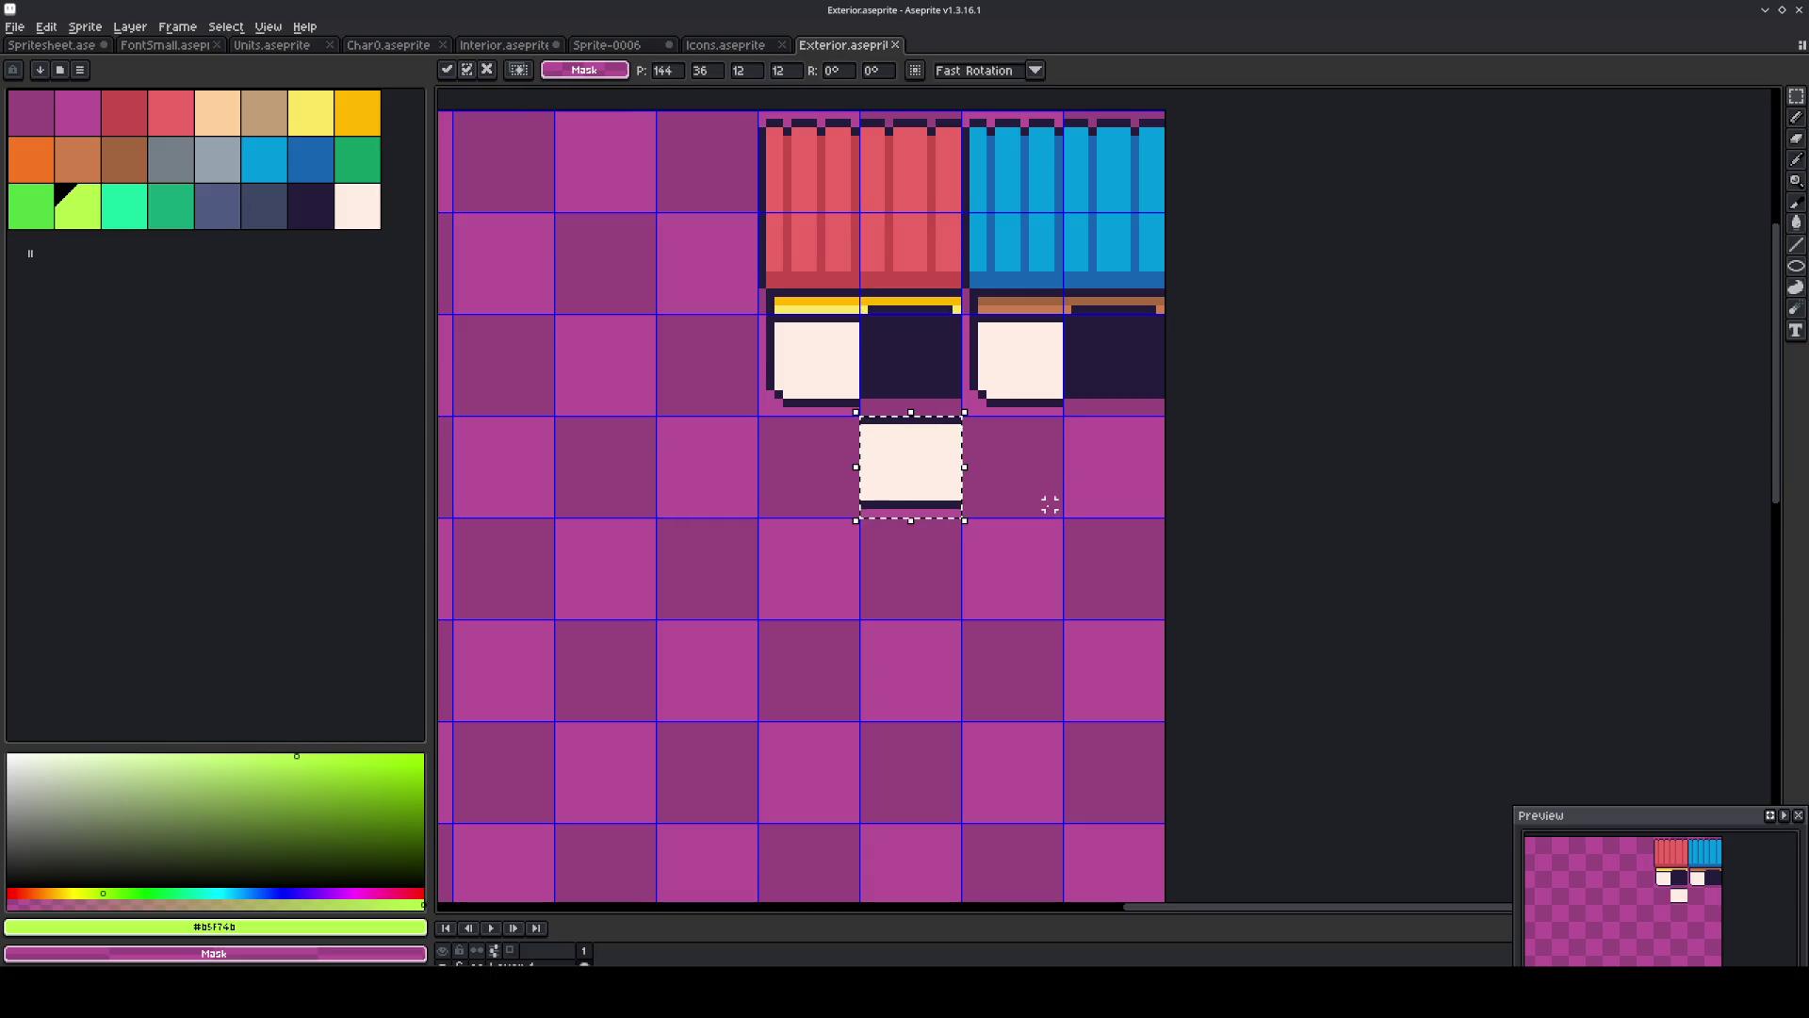
key("Left")
Move the lower red roof tile down into the empty row and pick the yellow trim colour.
left_click(954, 359)
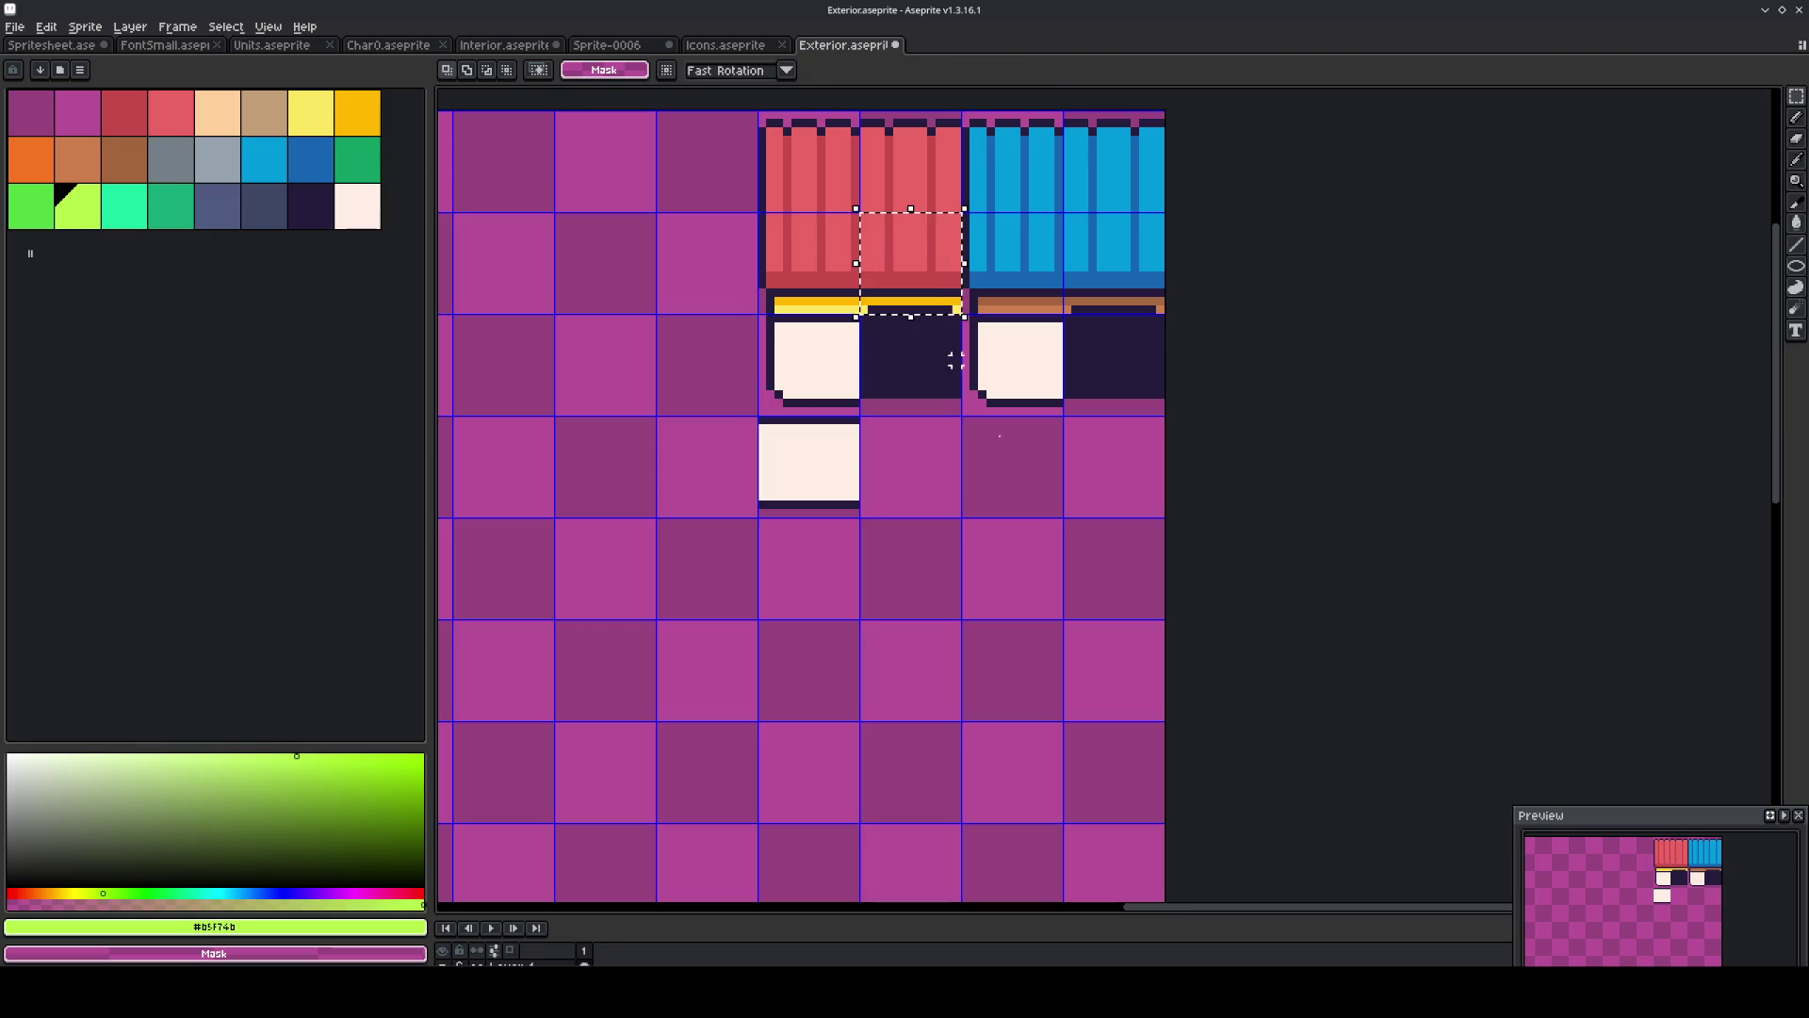
key("Down")
key("Down")
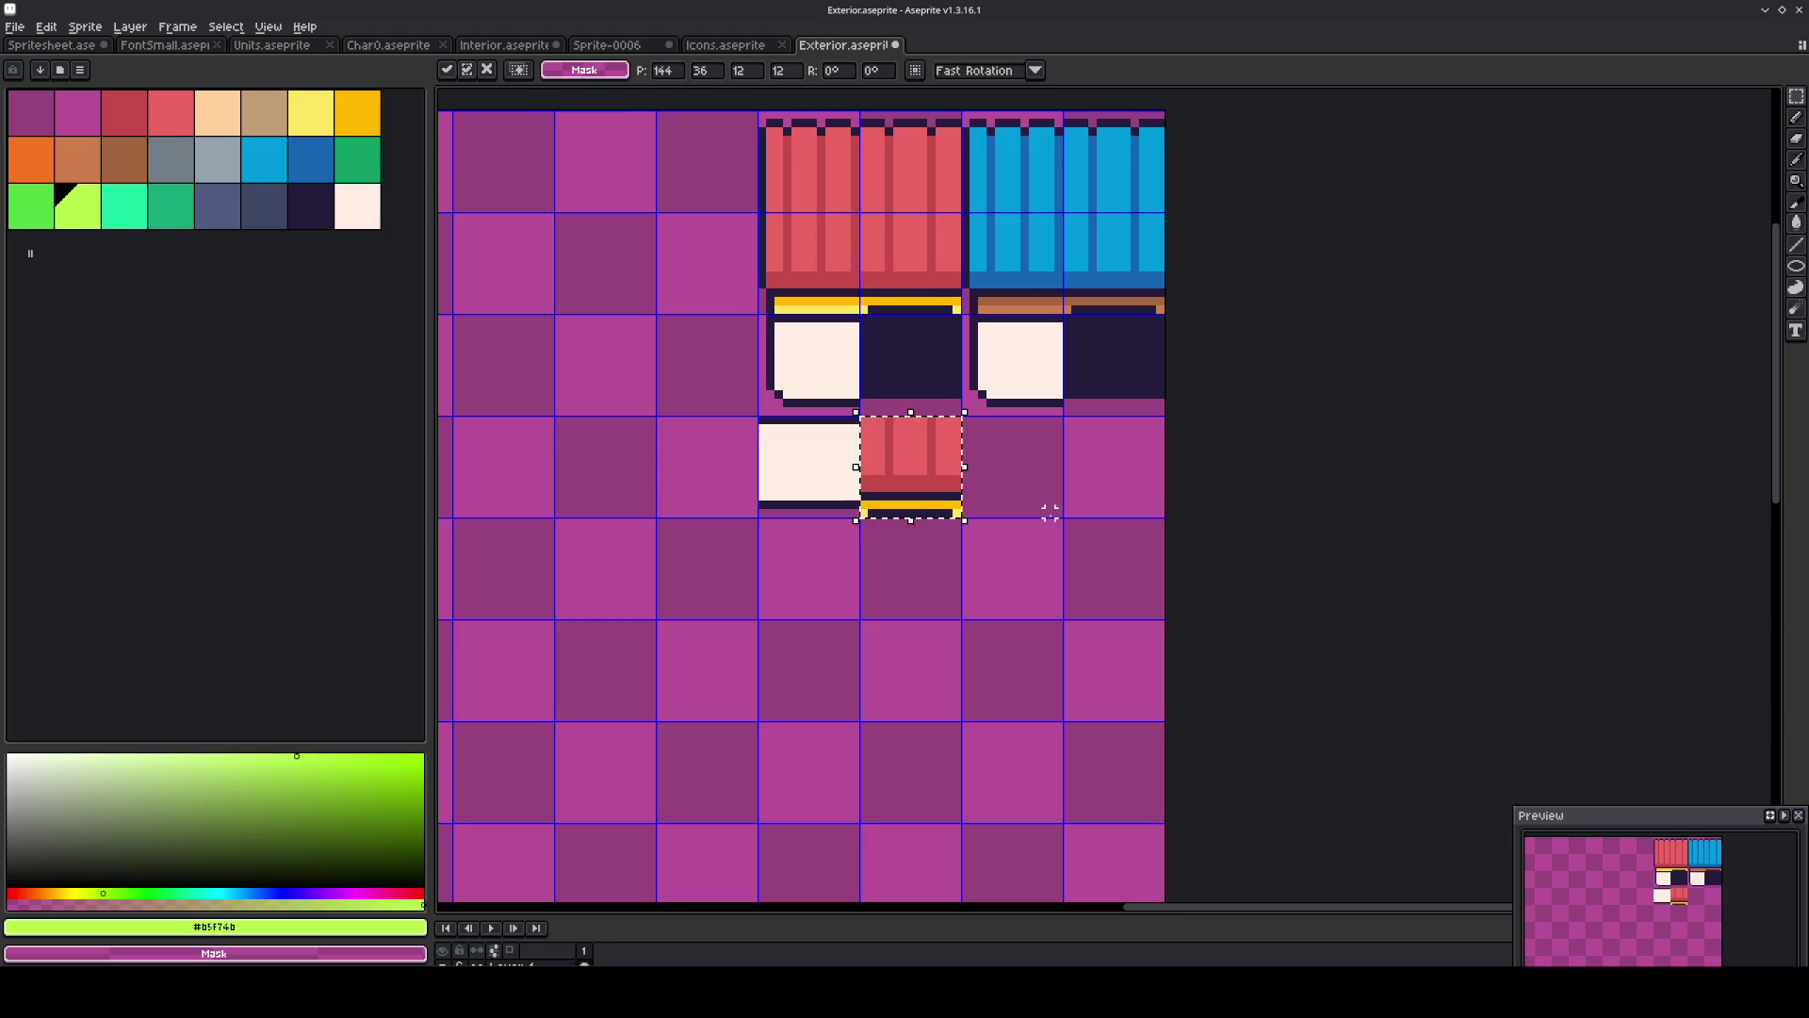
key("Return")
key("b")
left_click(954, 512, "alt")
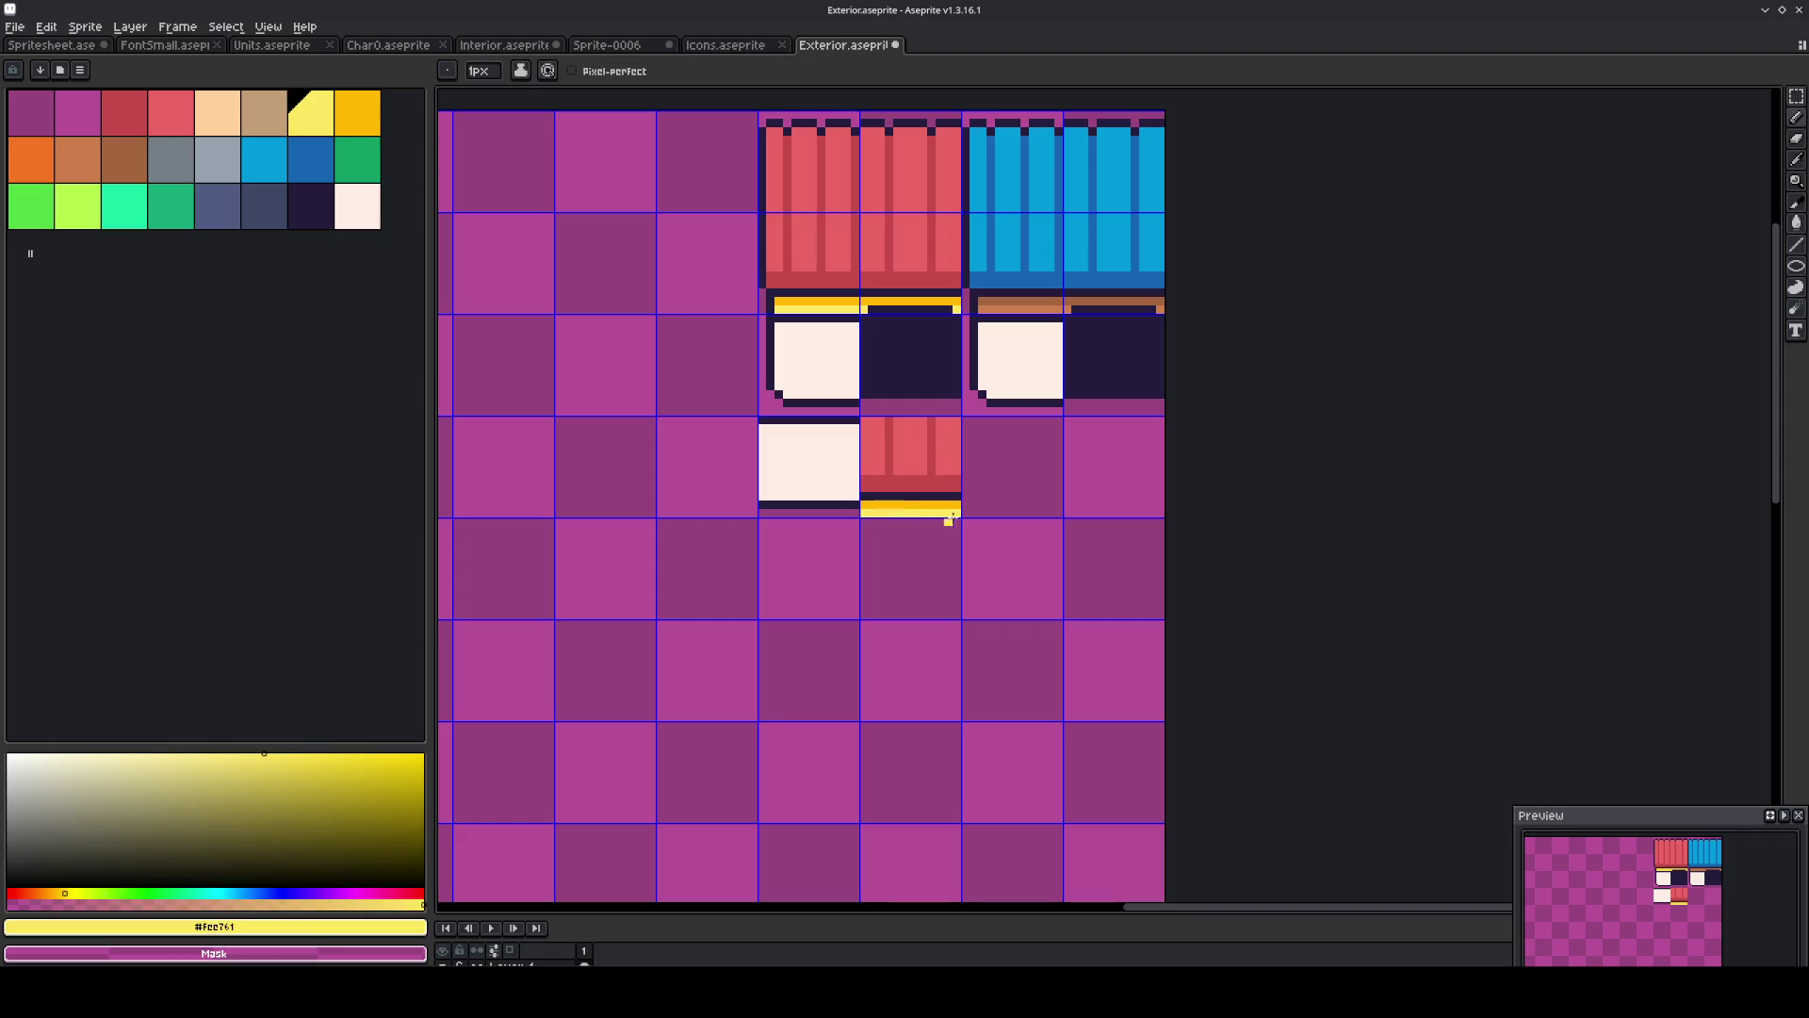
key("m")
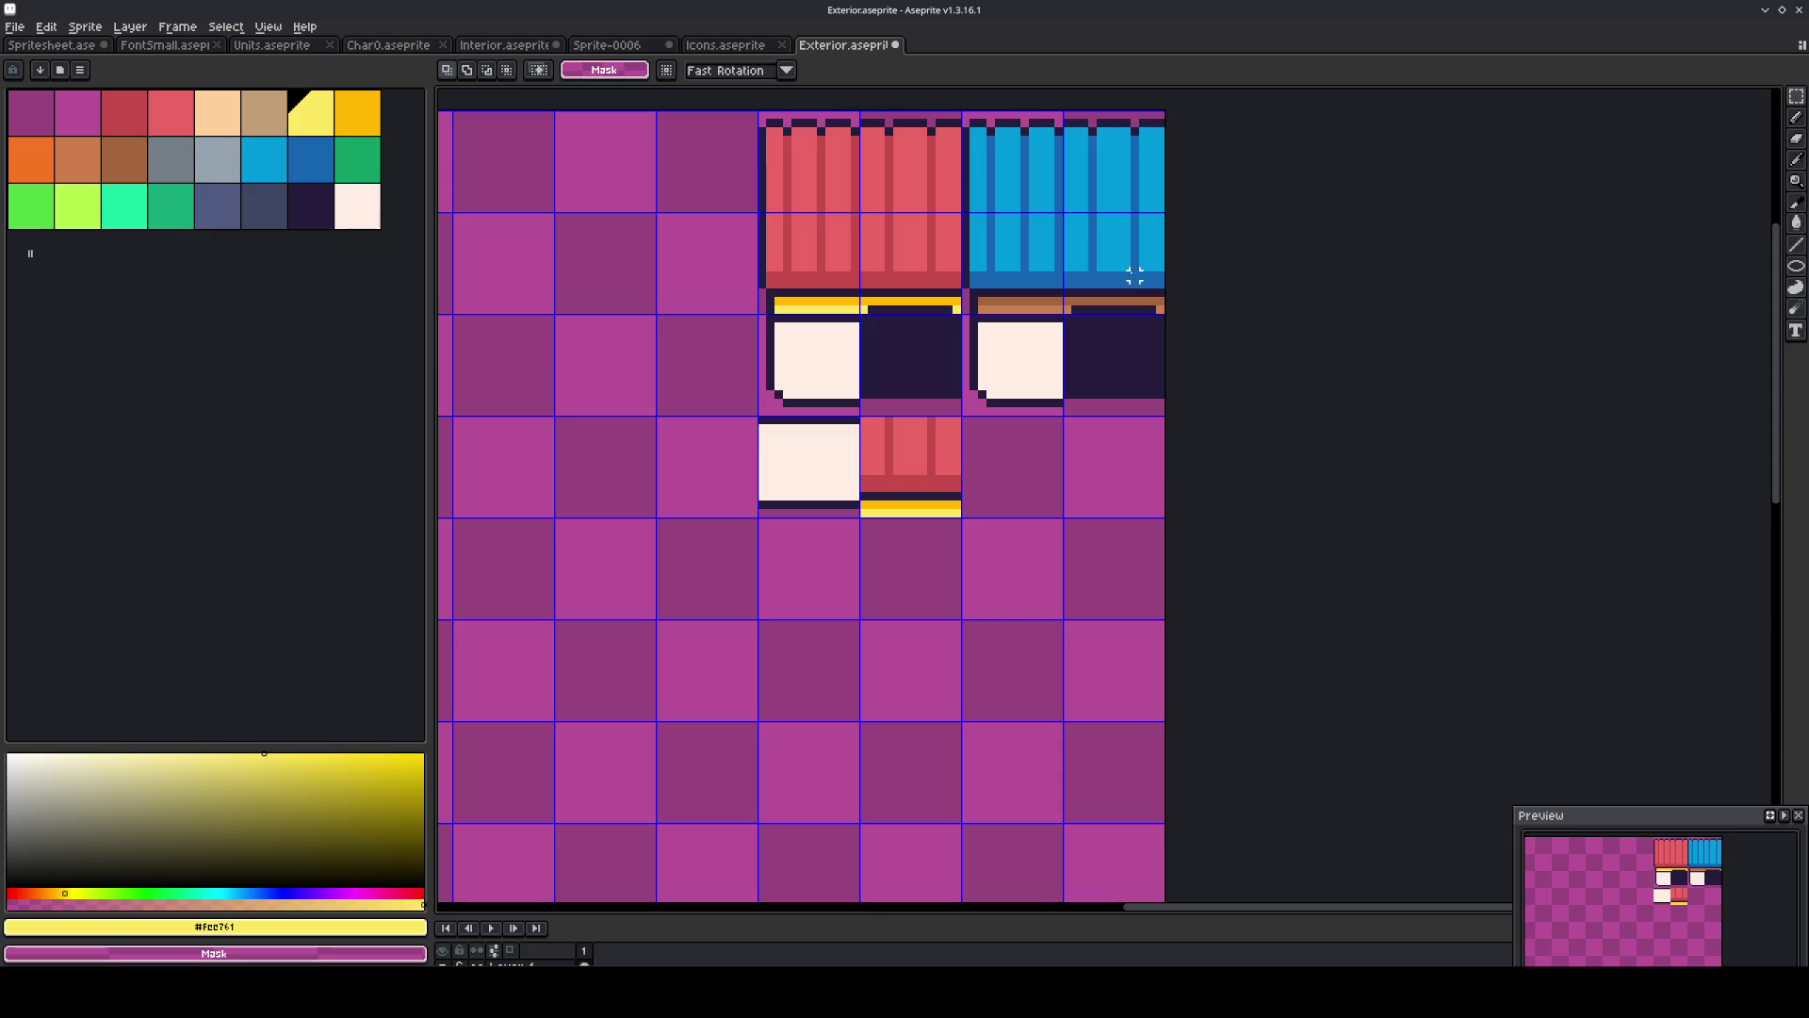
Copy the blue roof tile and its brown trim strip into the new row below.
mouse_move(1134, 275)
left_mouse_down()
mouse_move(1074, 226)
mouse_move(1135, 283)
mouse_move(1153, 395)
mouse_move(1092, 496)
left_mouse_up()
left_click(1008, 594)
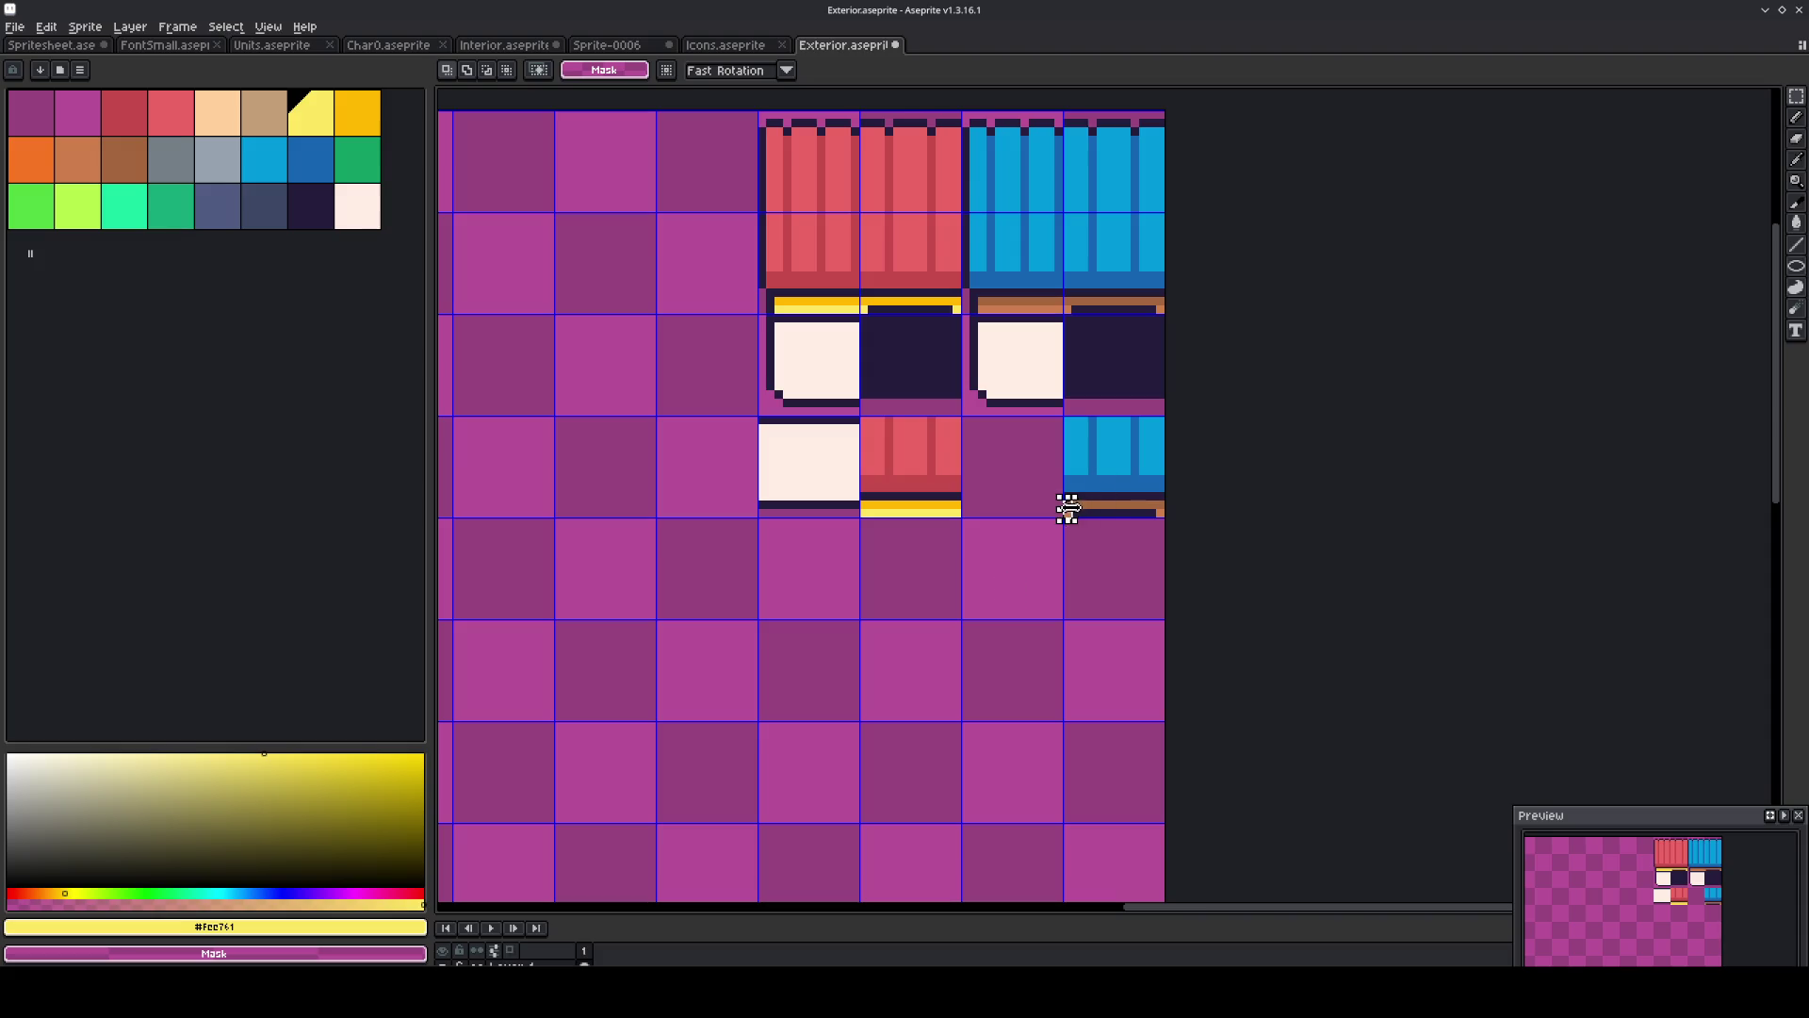
left_click_drag(1062, 499, 1144, 519)
left_click(999, 556)
left_click_drag(929, 485, 838, 479)
key("ctrl+z")
key("ctrl+z")
Export the tileset as Exterior.png and return to LDtk.
left_click(14, 26)
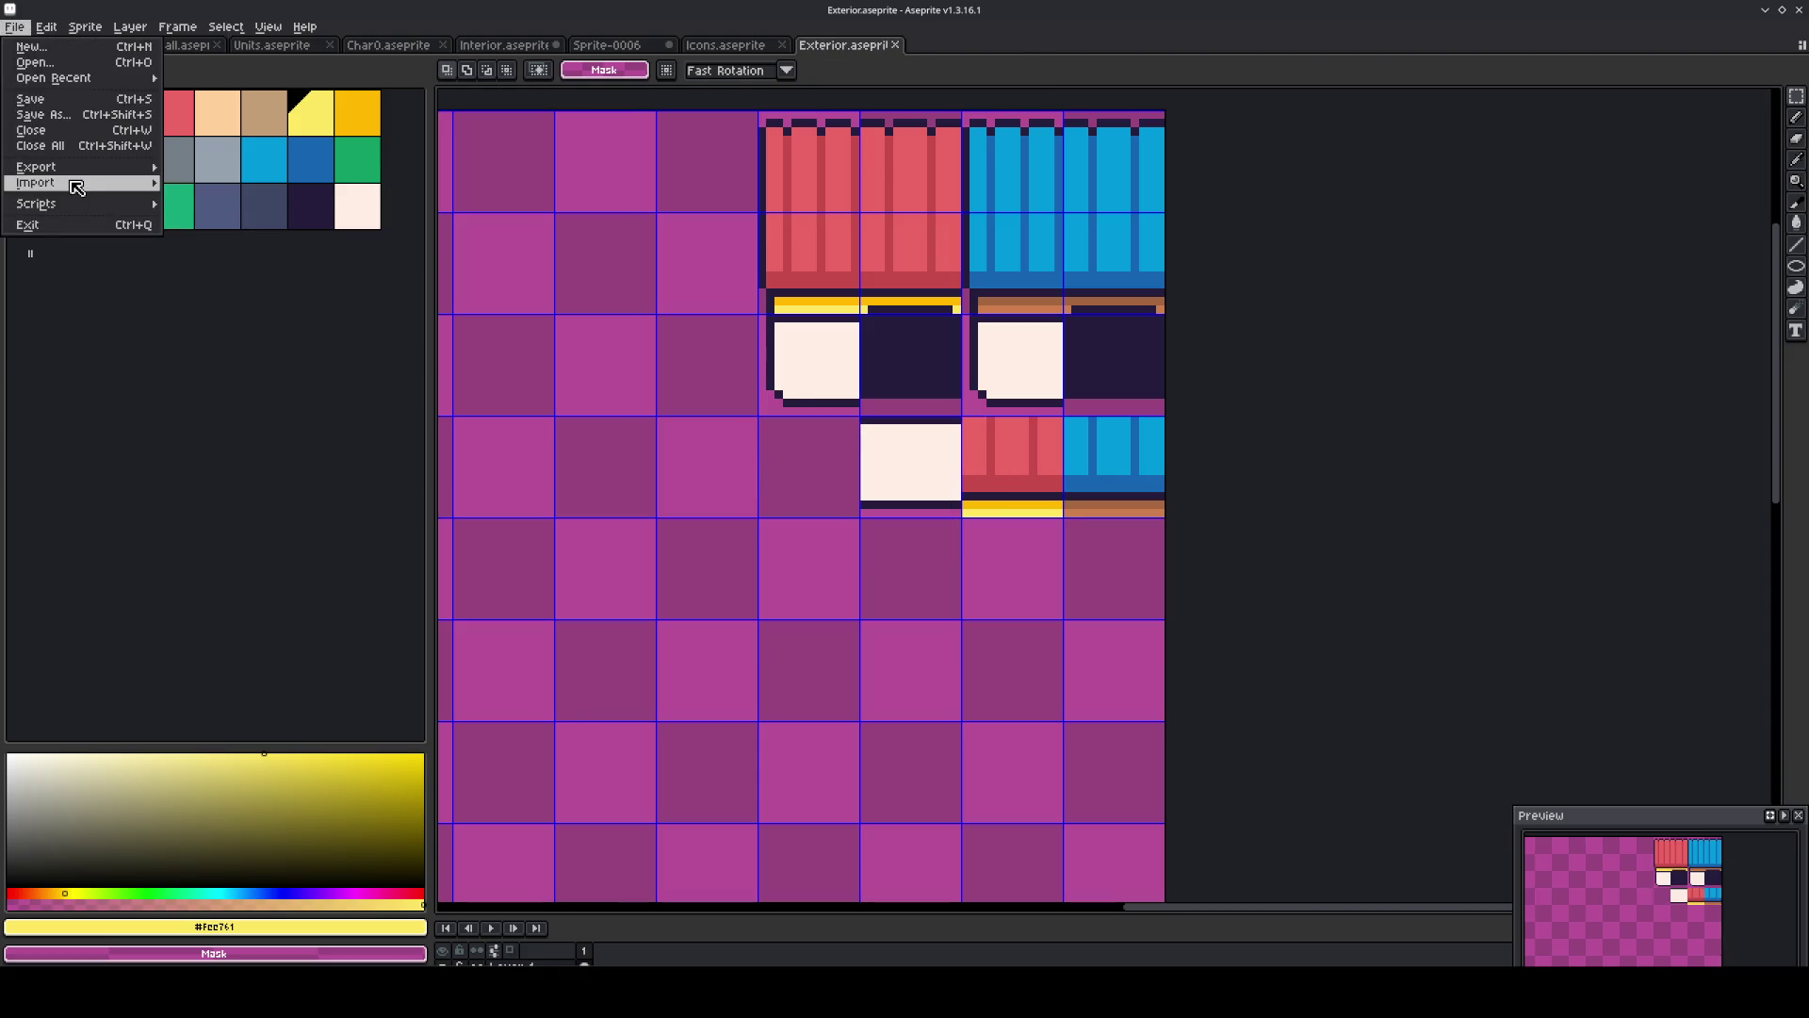
mouse_move(95, 168)
left_click(186, 167)
left_click(669, 456)
key("alt+Tab")
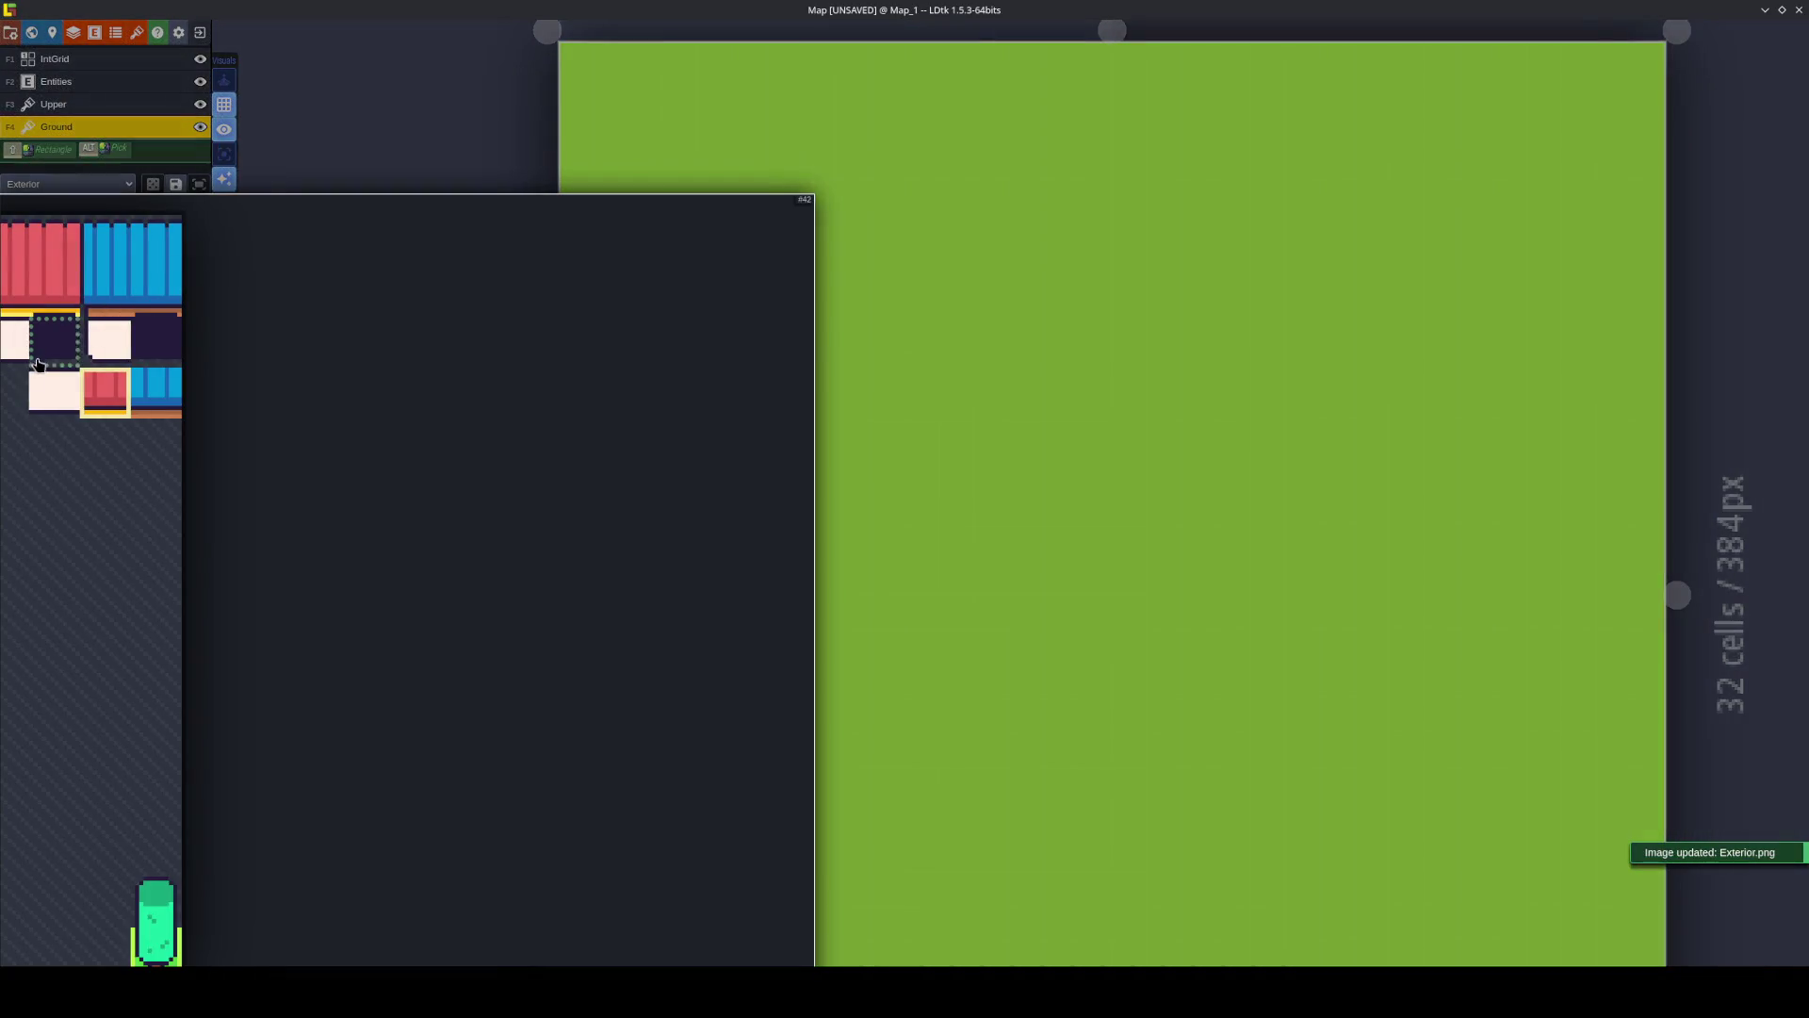
Paint a dark door tile into the storefront front, with pale wall tiles to its left and right.
left_click(54, 339)
left_click(711, 329)
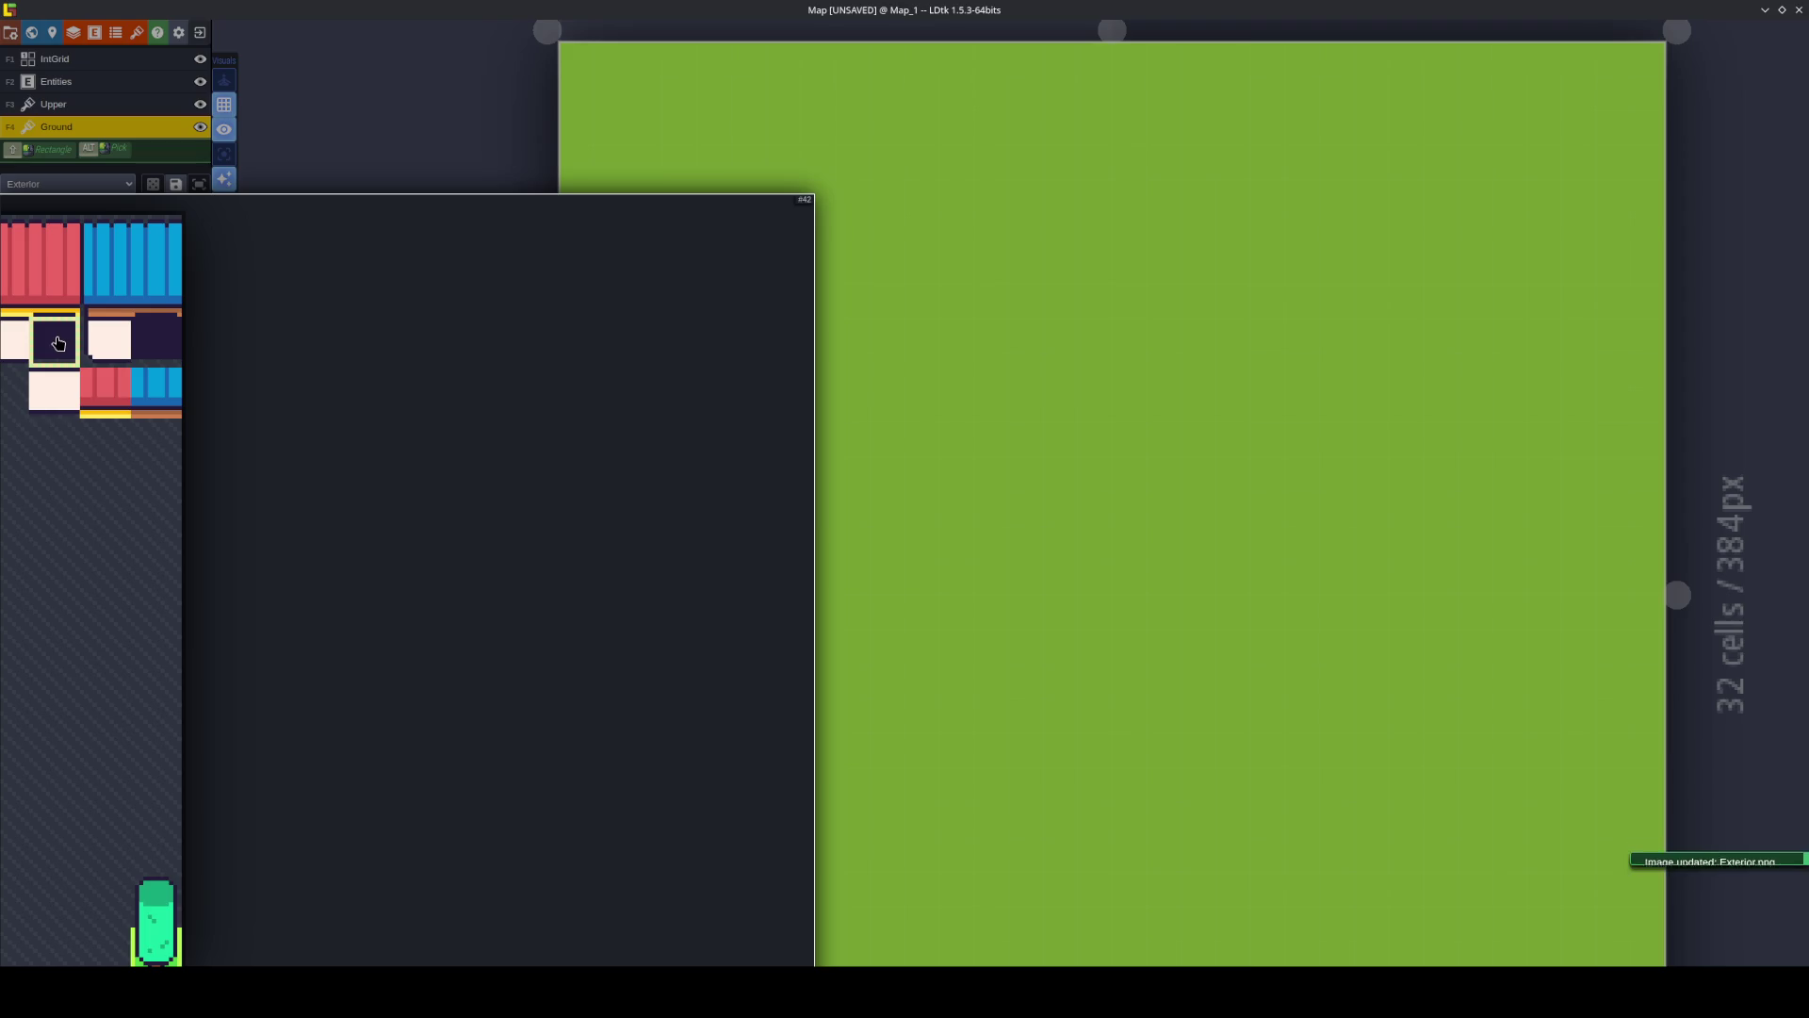
left_click(104, 391)
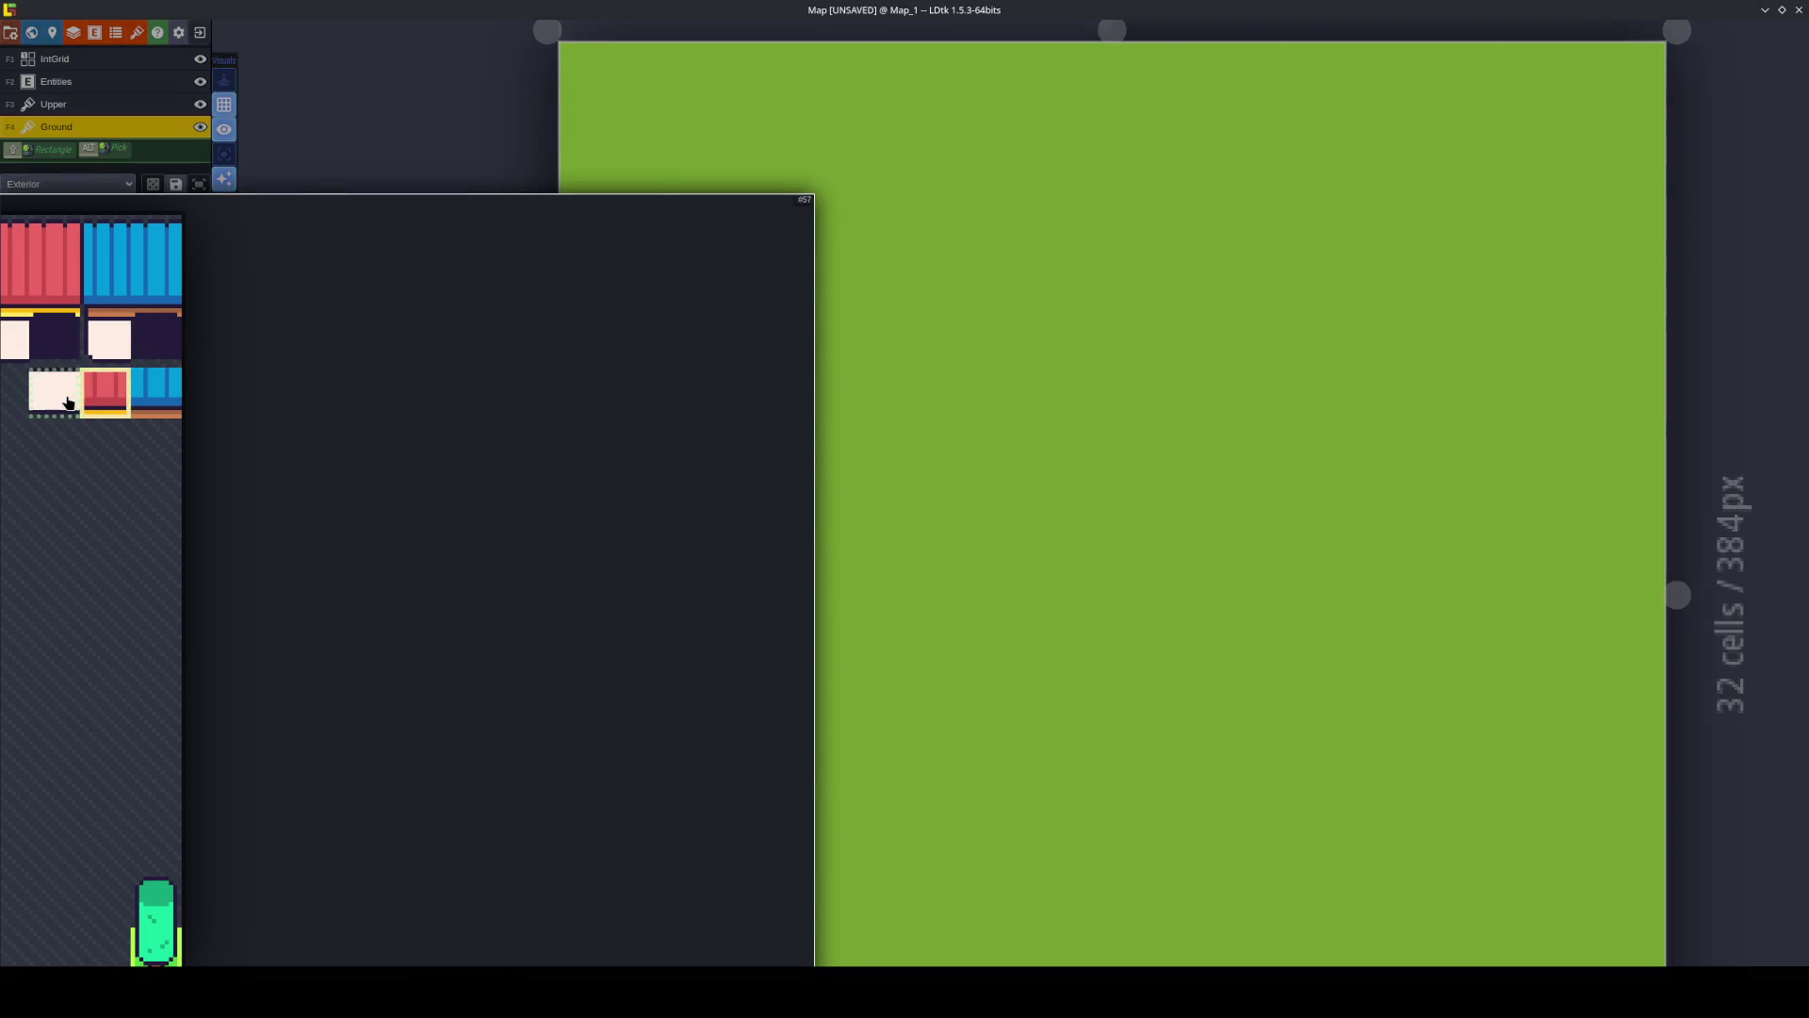
left_click(53, 391)
left_click(763, 346)
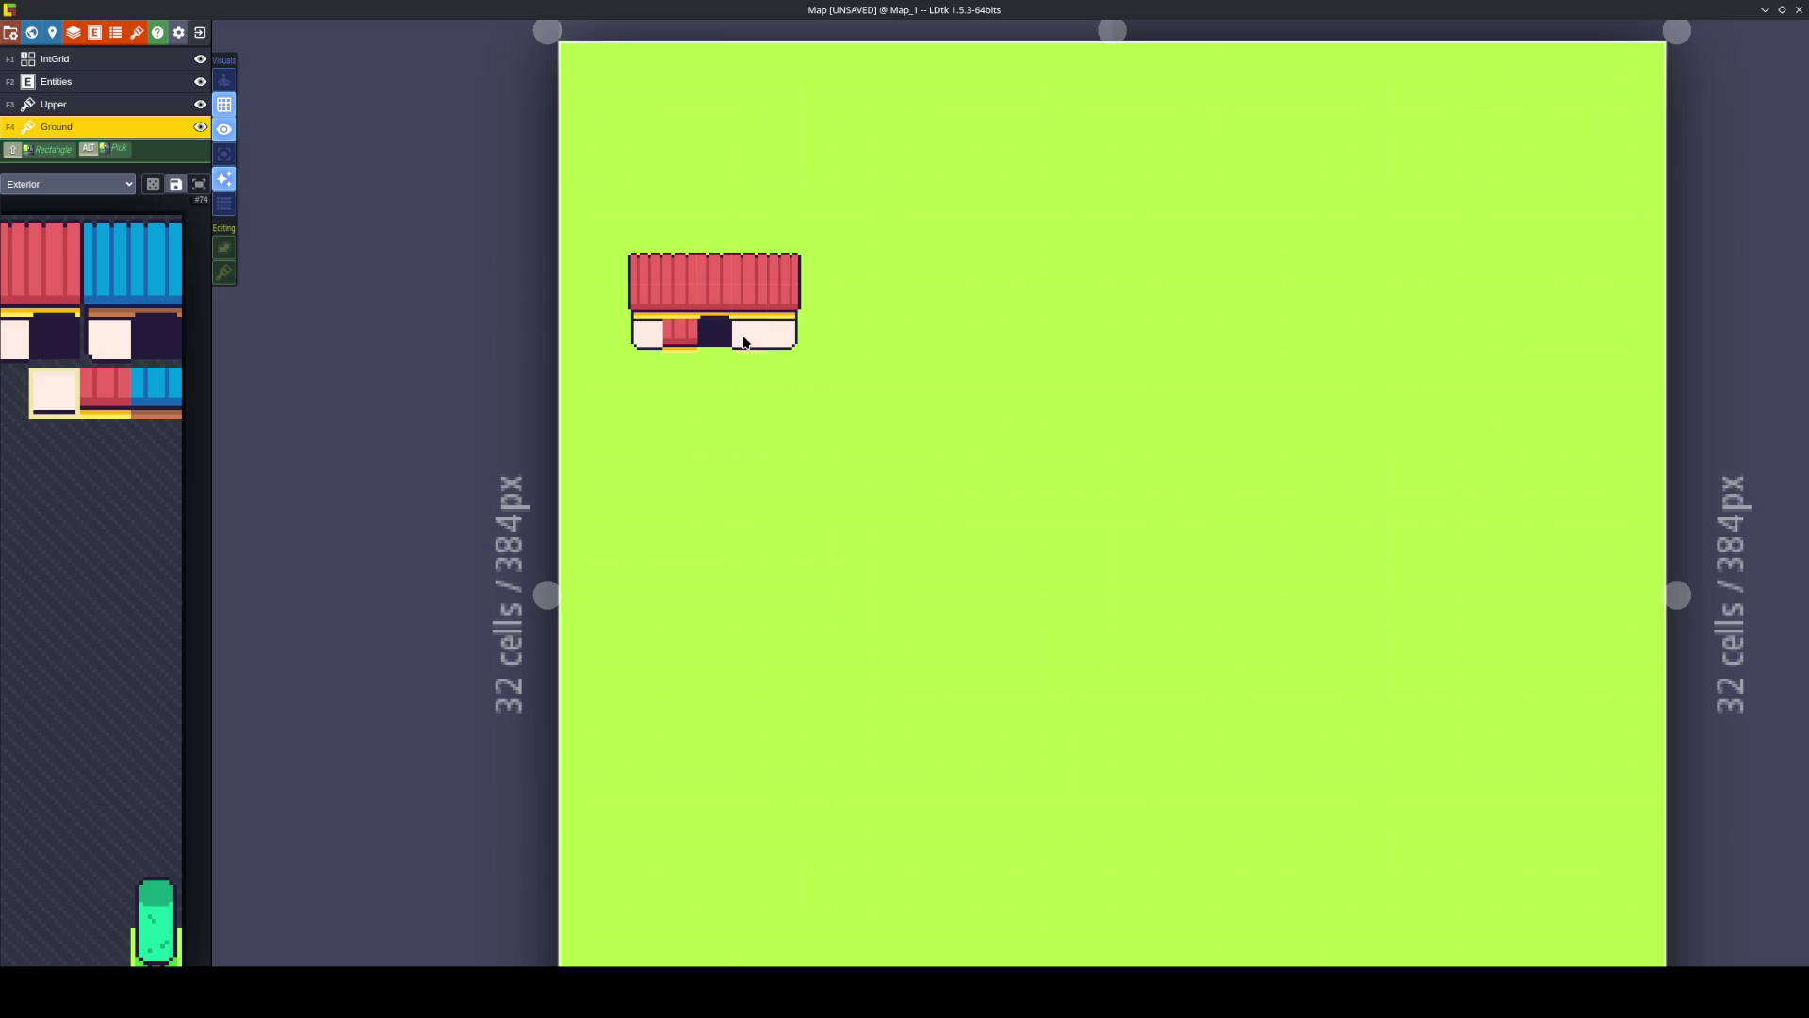
left_click(679, 332)
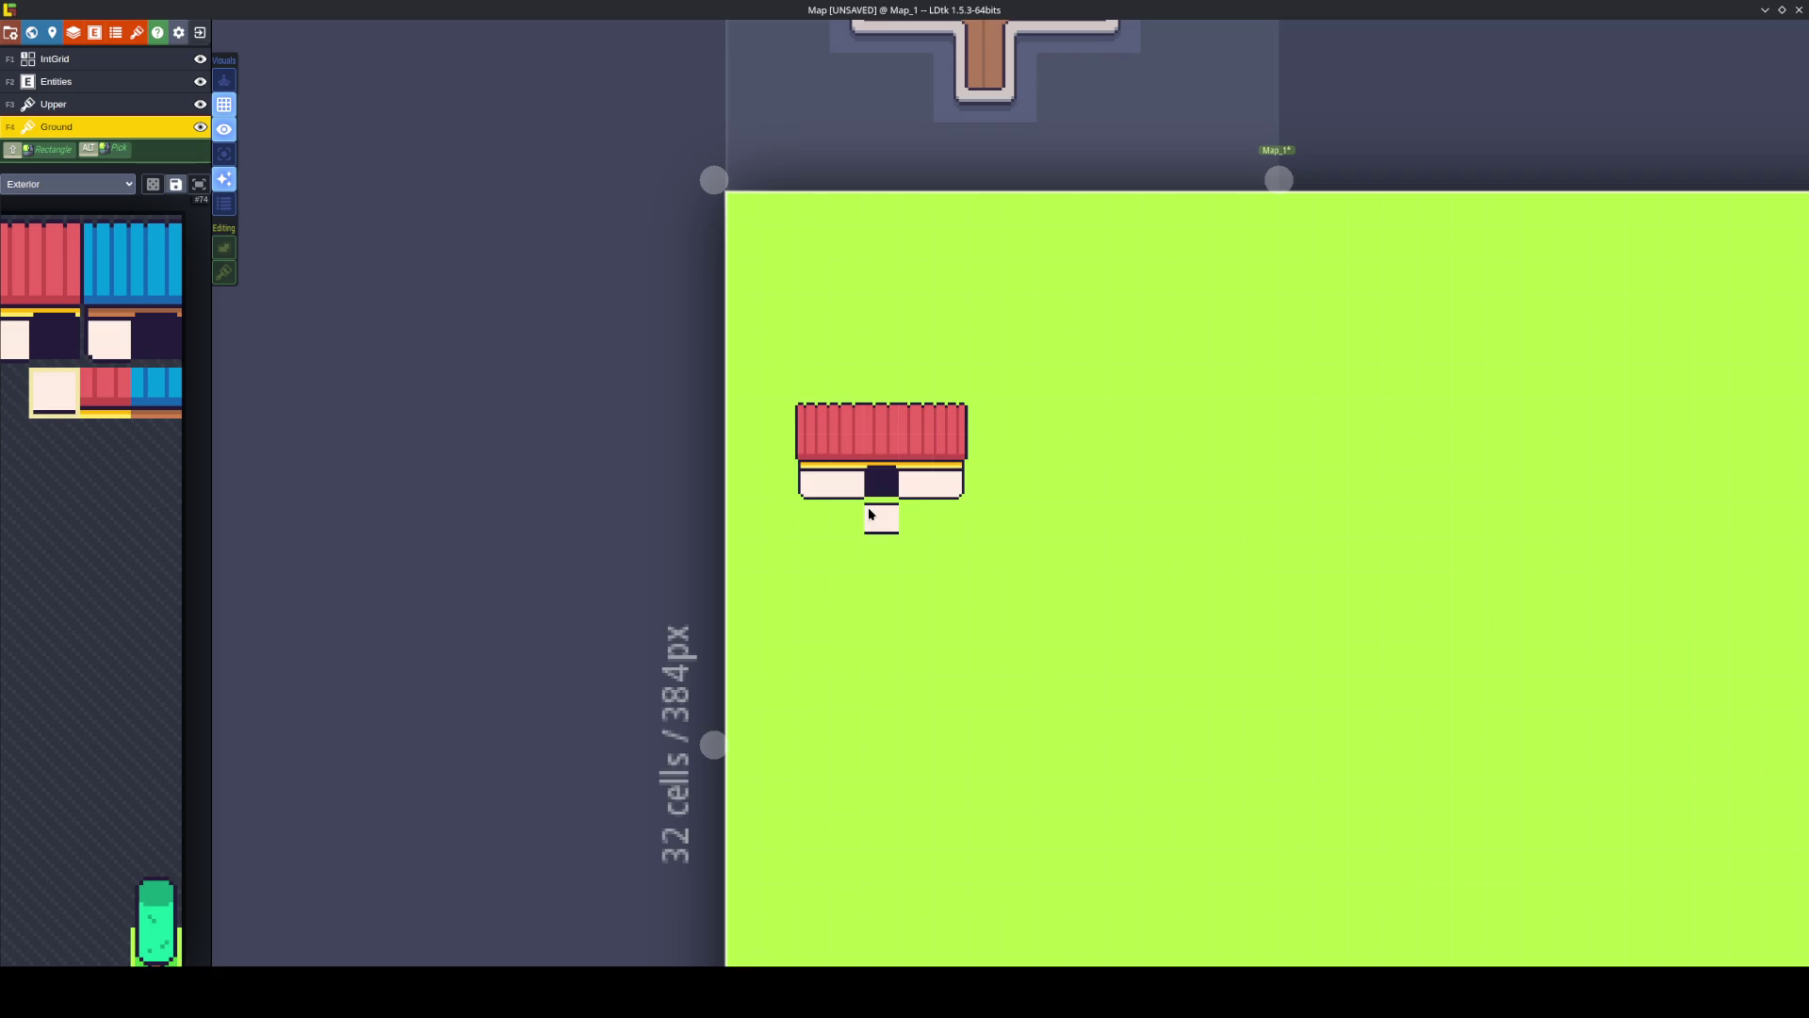
In Project Layers, change IntGrid value 1's colour to cyan and set base opacity to 50%.
left_click(94, 32)
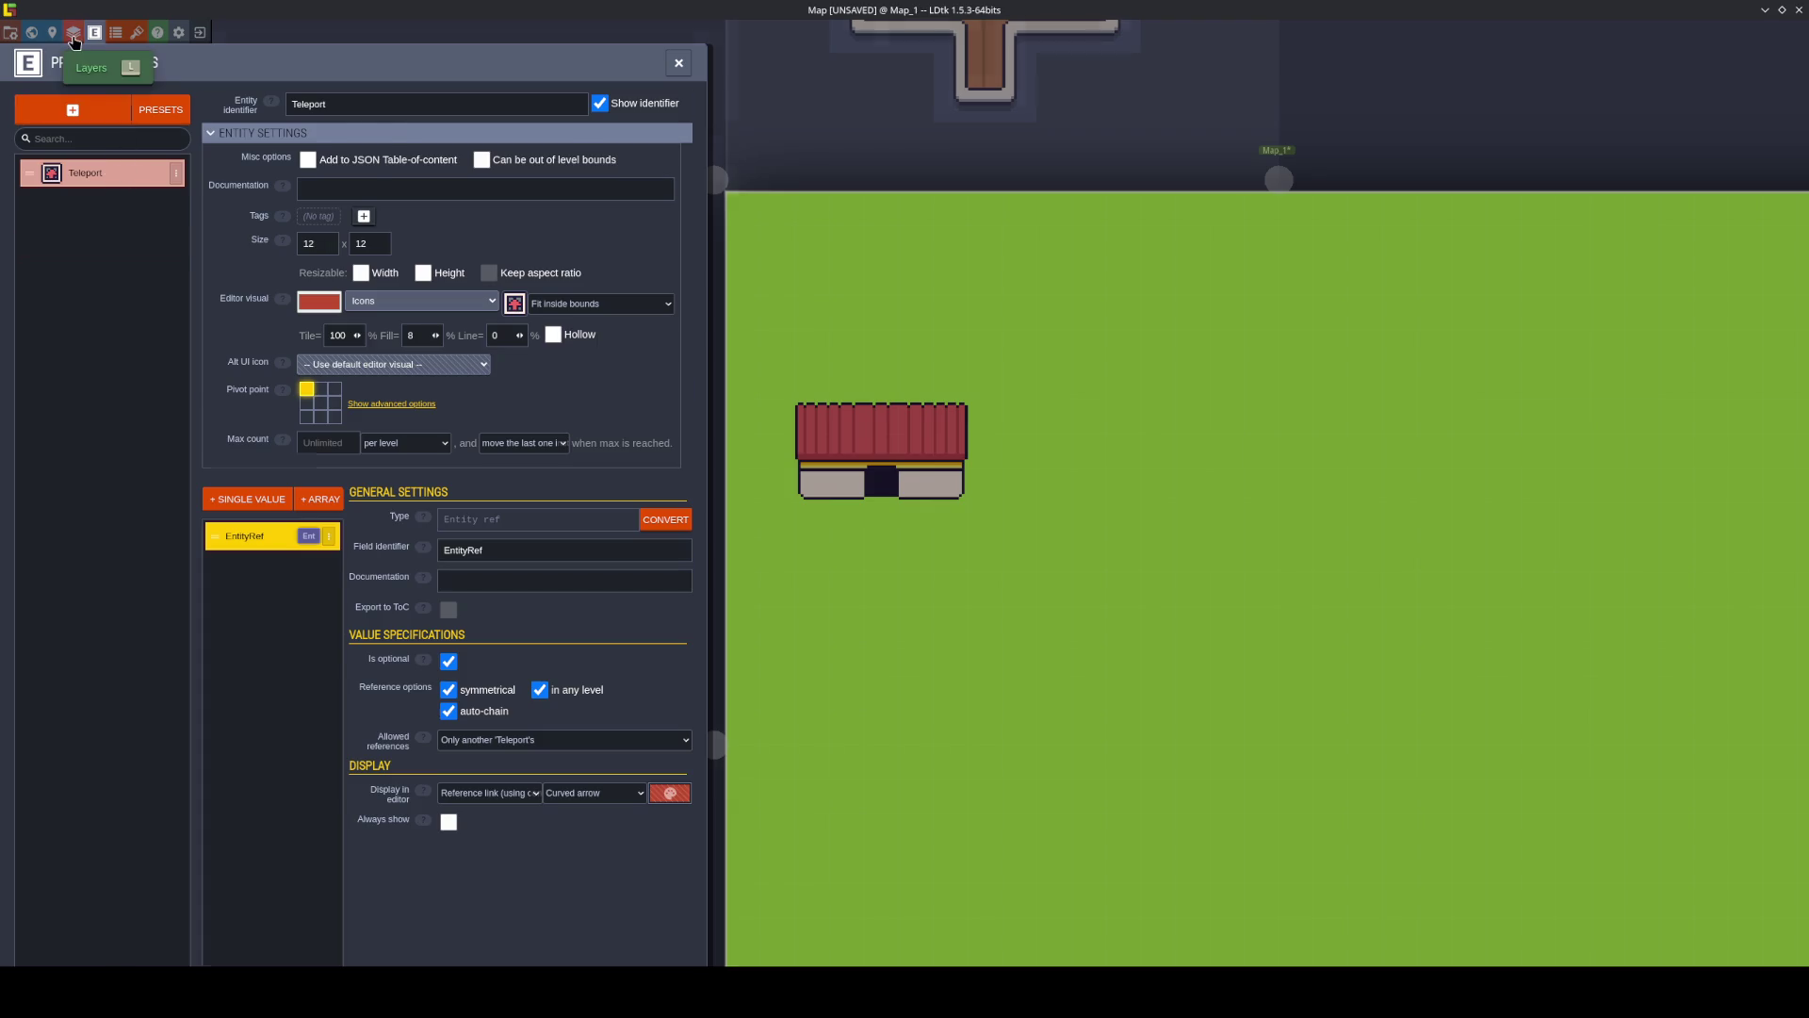
left_click(74, 32)
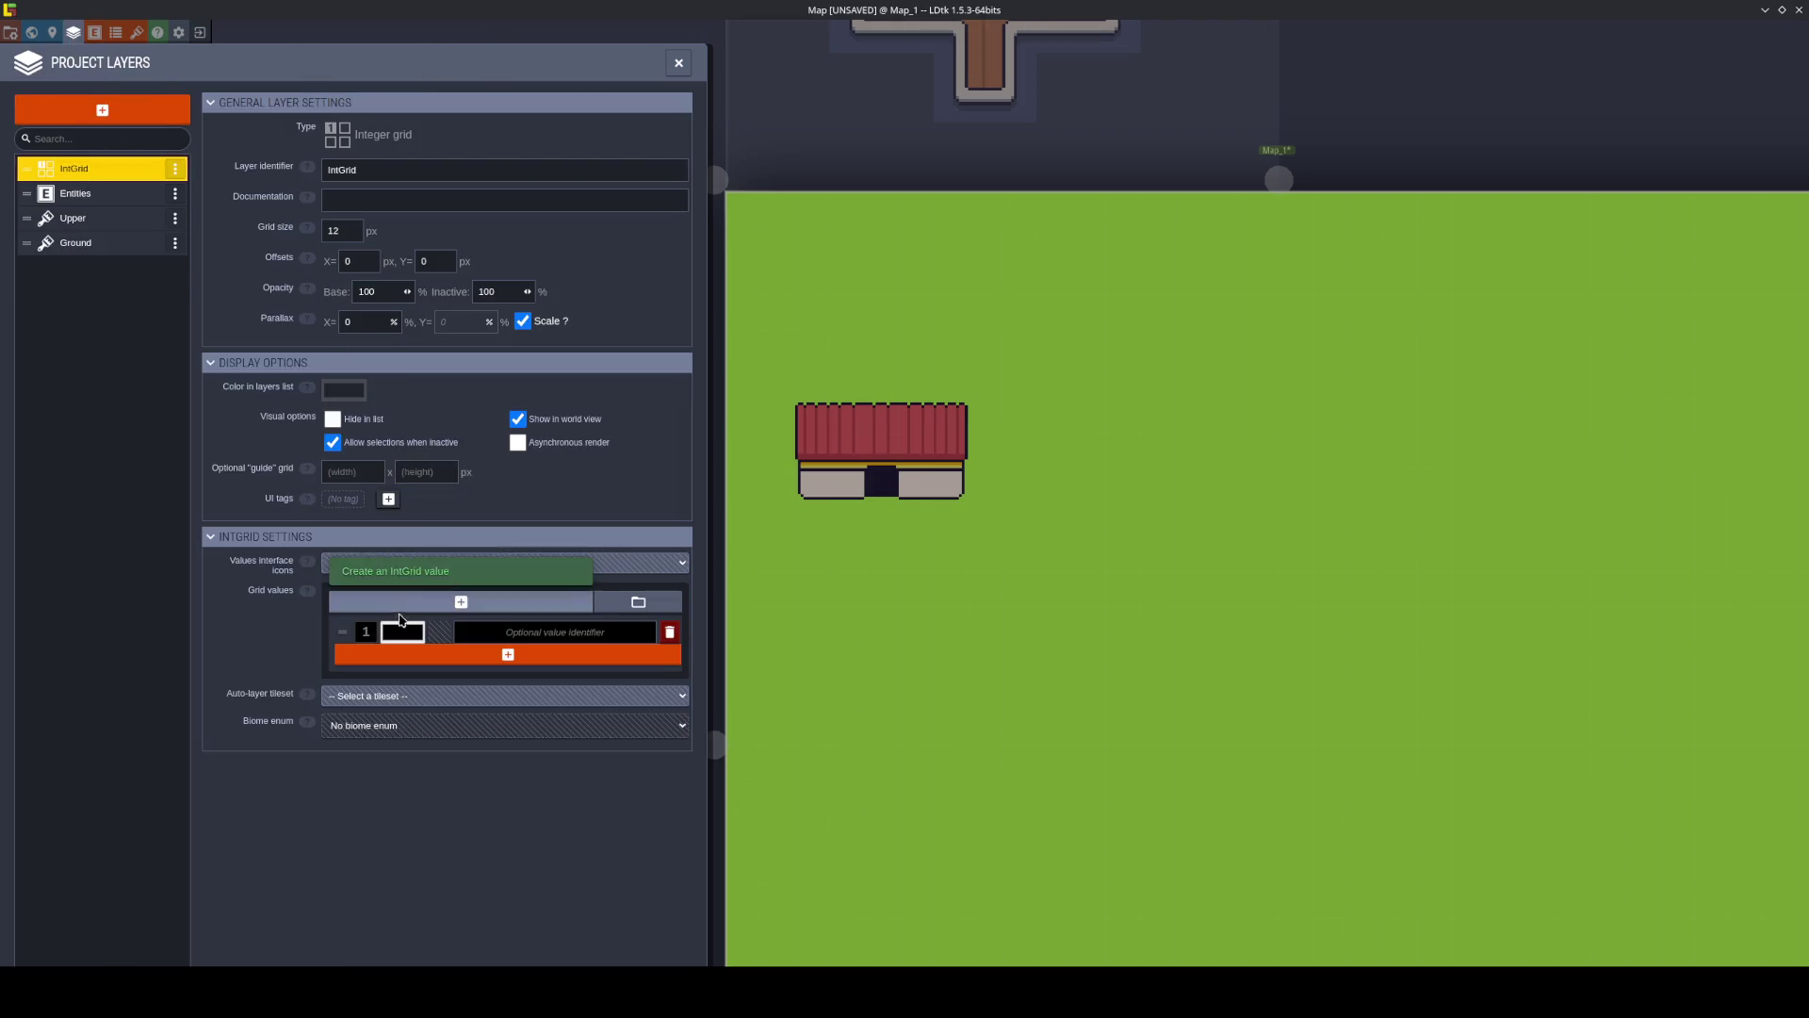
left_click(397, 631)
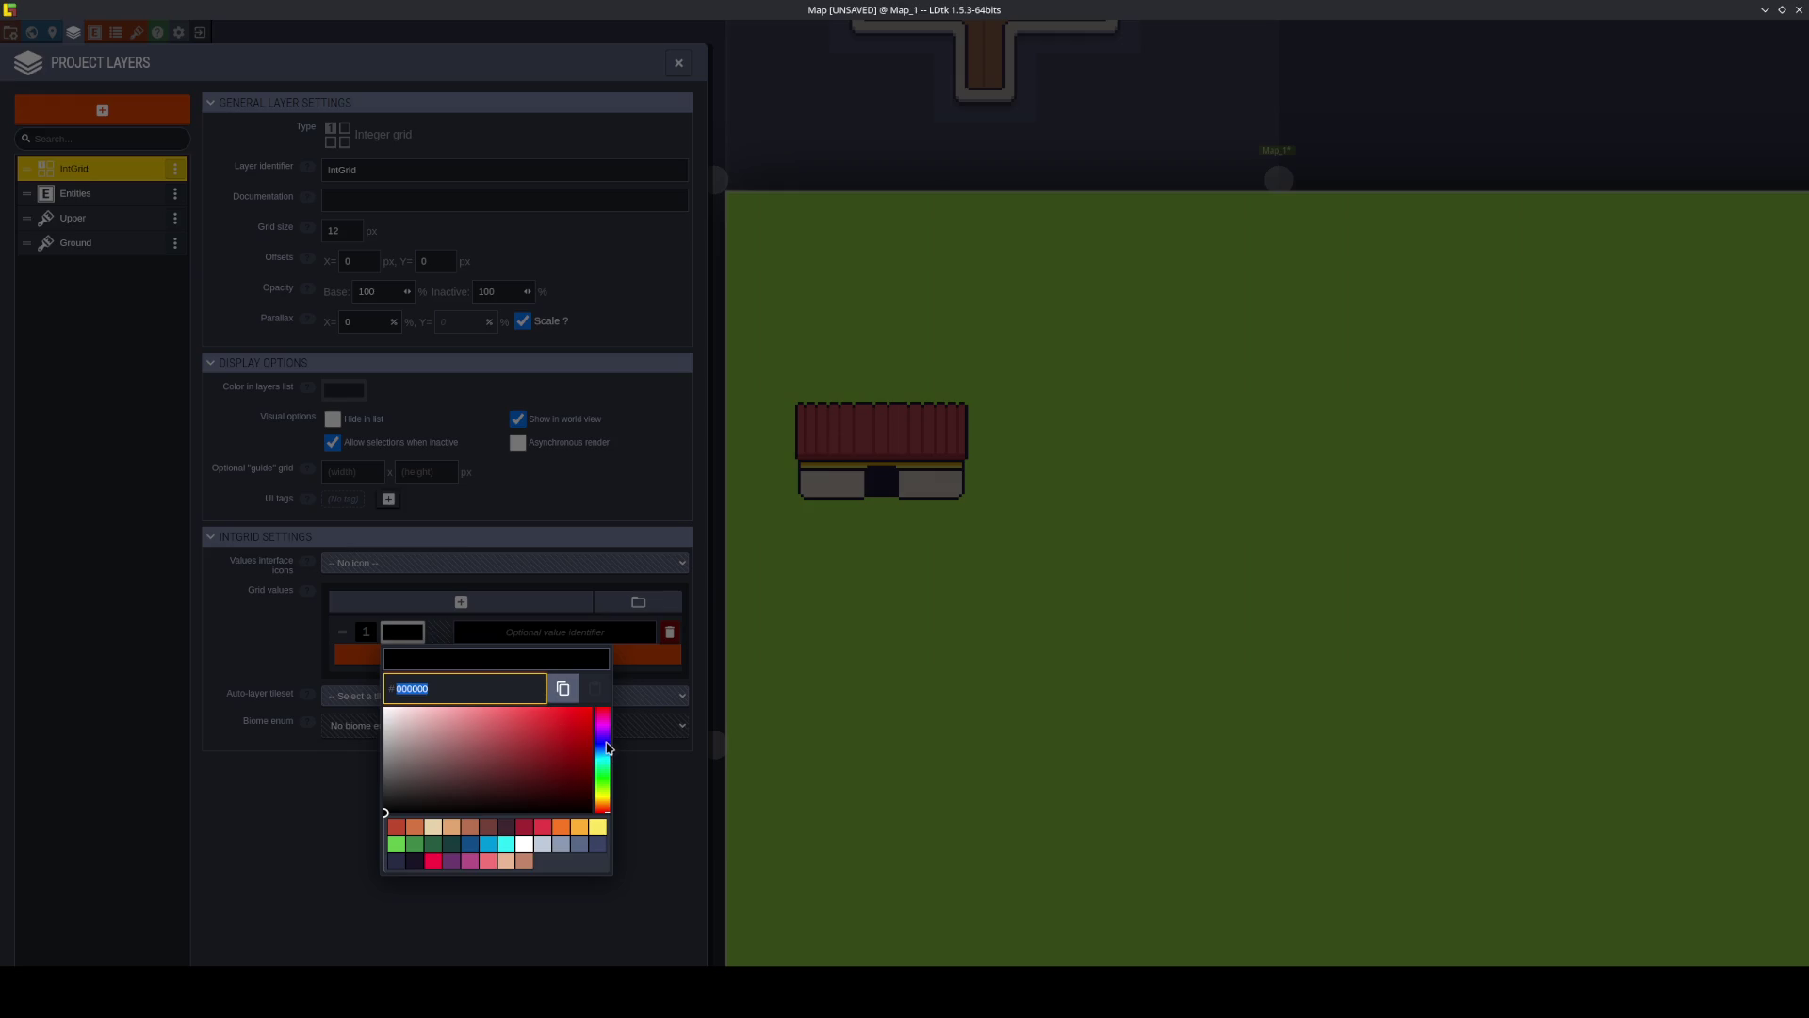
left_click(608, 747)
left_click(514, 706)
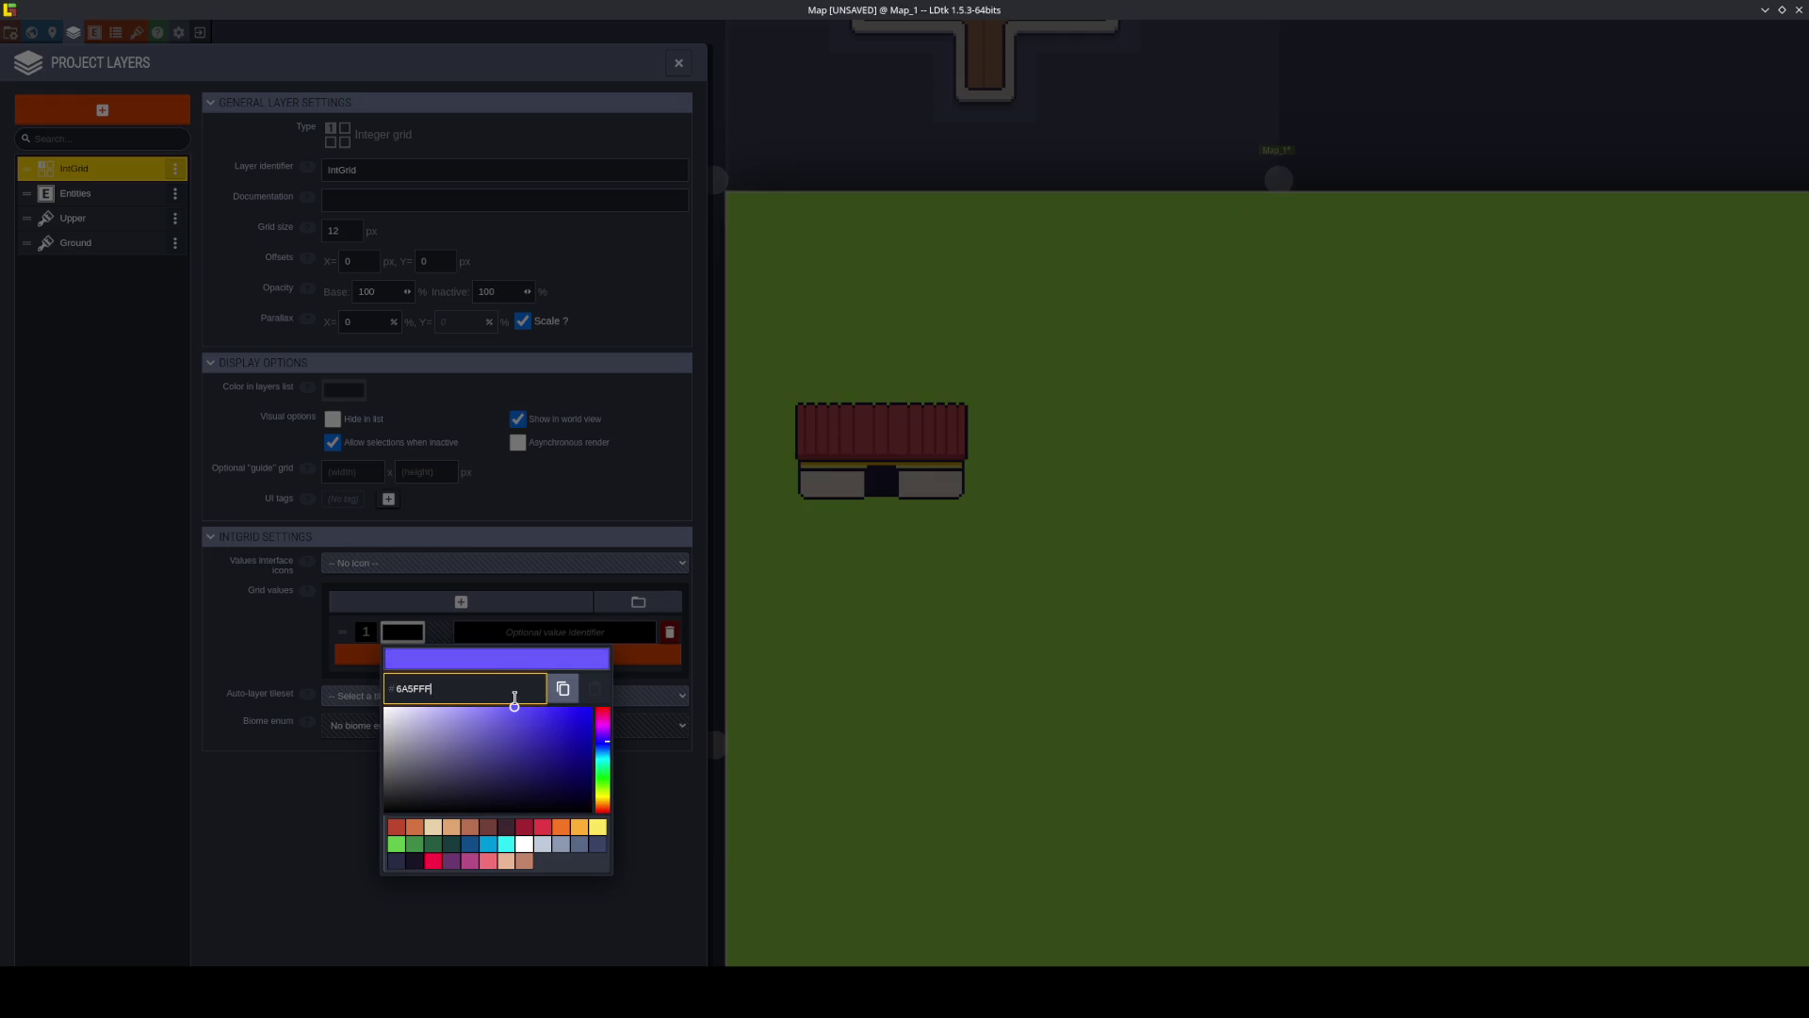
left_click(512, 843)
left_click(341, 846)
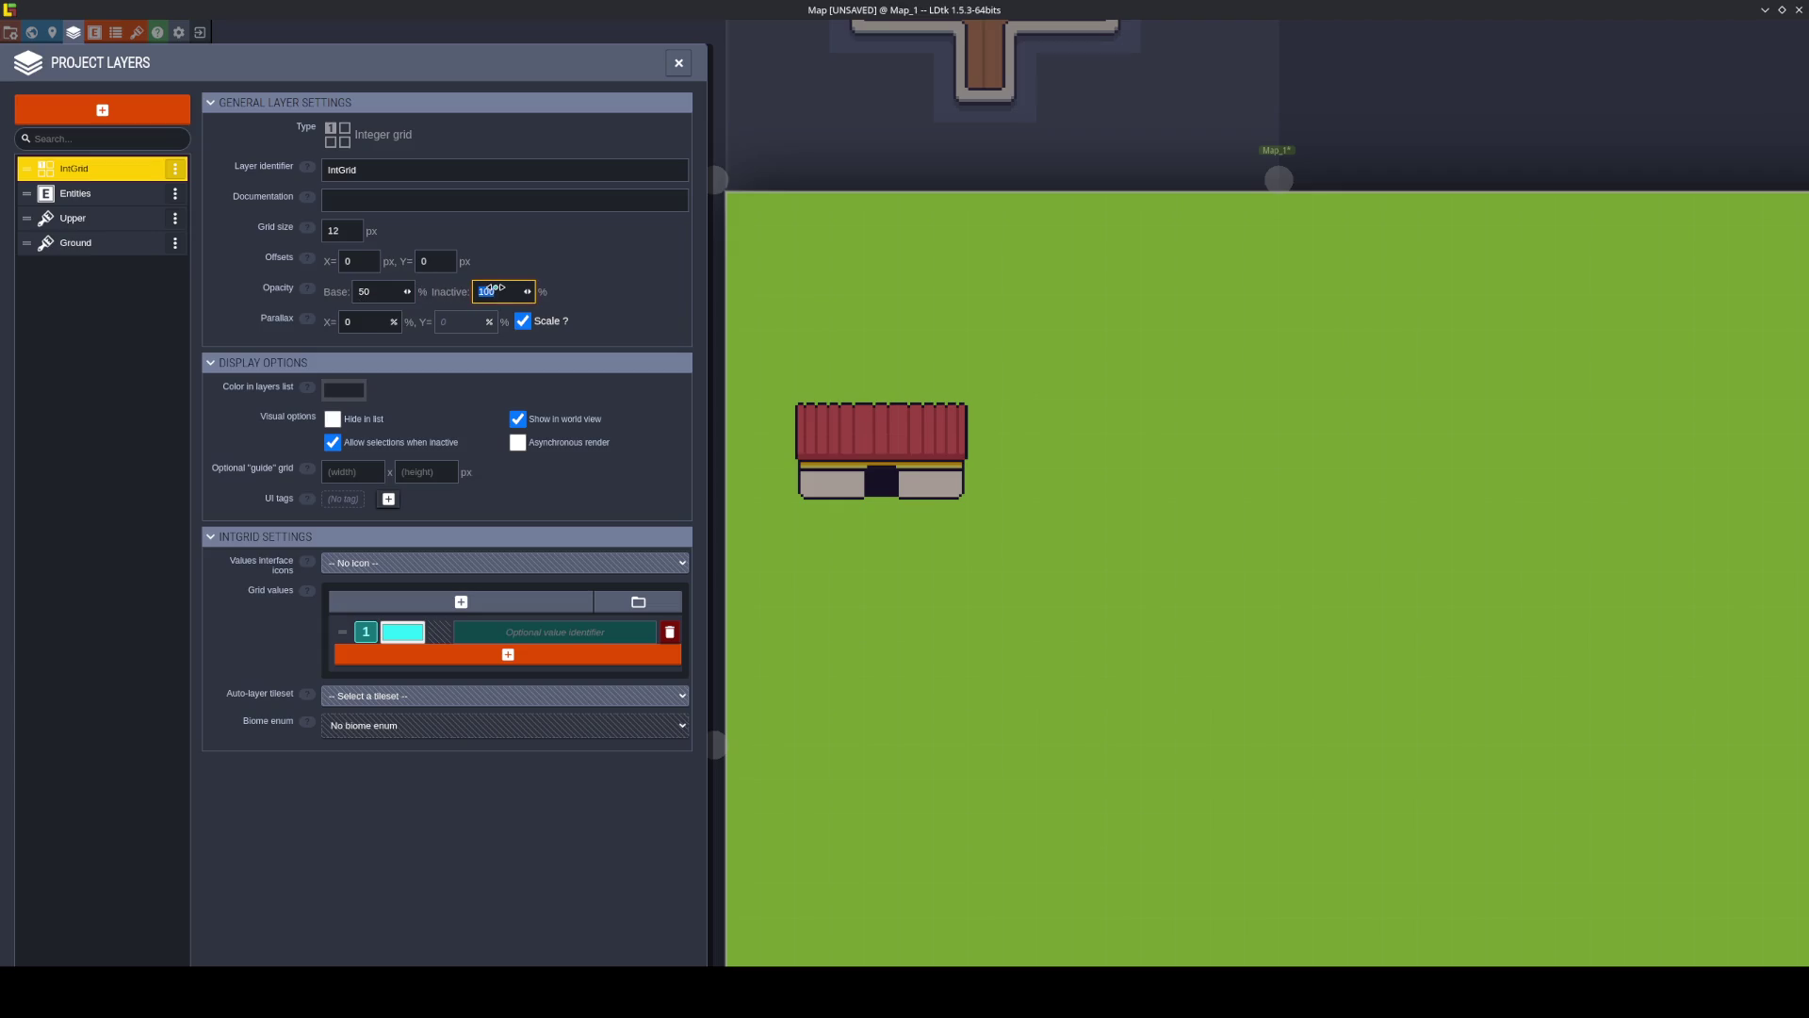
left_click(504, 291)
type("50")
left_click(665, 68)
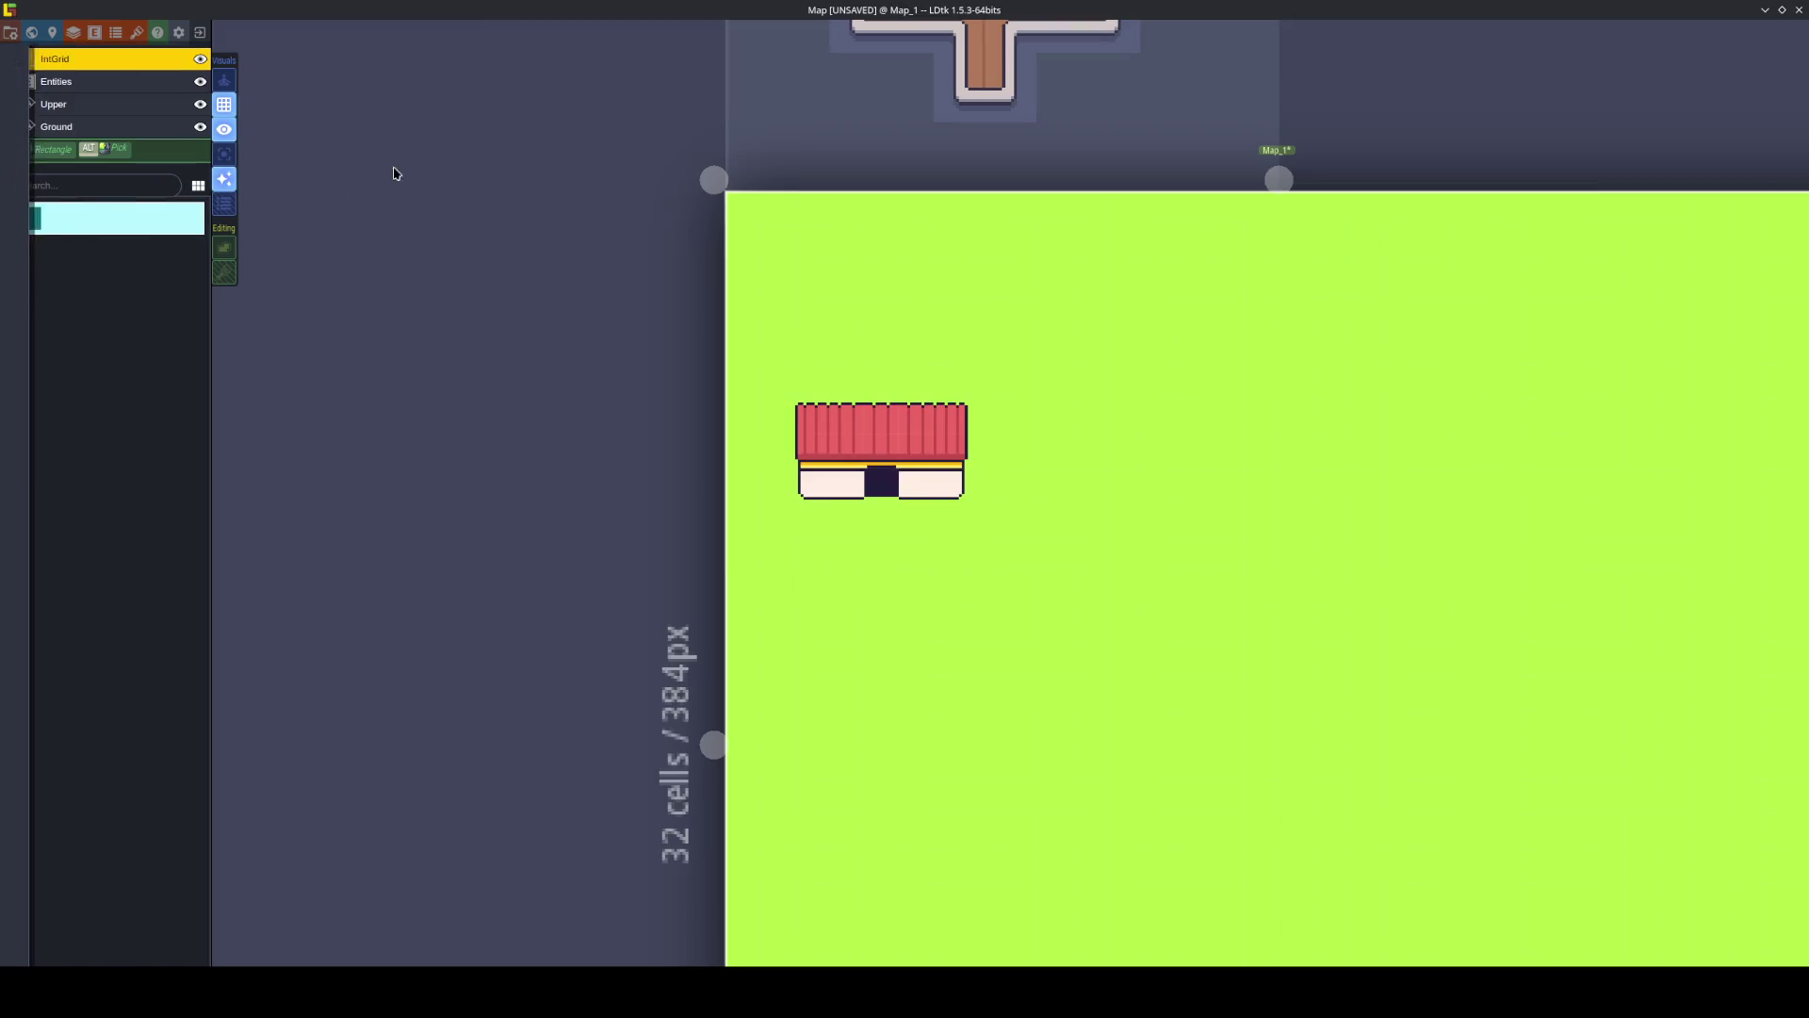
Paint IntGrid collision over the storefront, then pick the tree tile on the Ground layer.
mouse_move(913, 481)
left_mouse_down()
mouse_move(917, 444)
mouse_move(844, 444)
mouse_move(838, 486)
mouse_move(844, 448)
mouse_move(811, 484)
mouse_move(953, 449)
mouse_move(944, 486)
left_mouse_up()
scroll(943, 486, "up", 1)
key("F4")
mouse_move(197, 412)
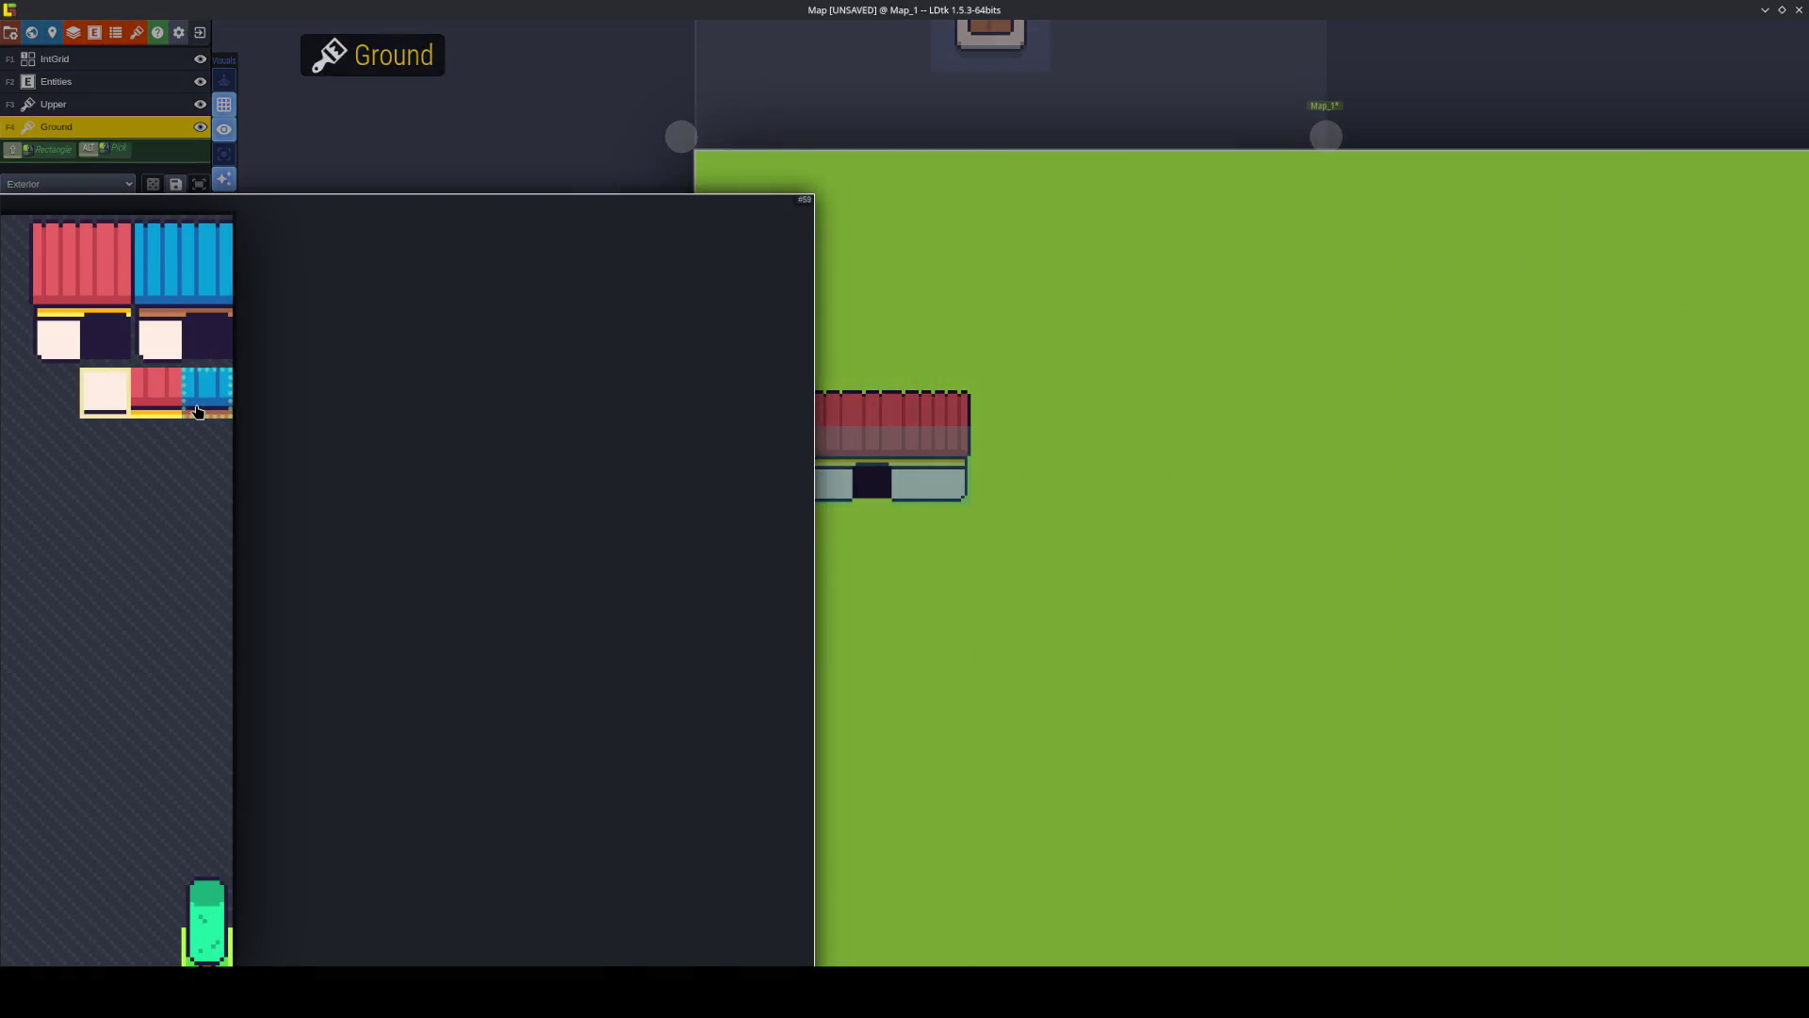
left_click(207, 942)
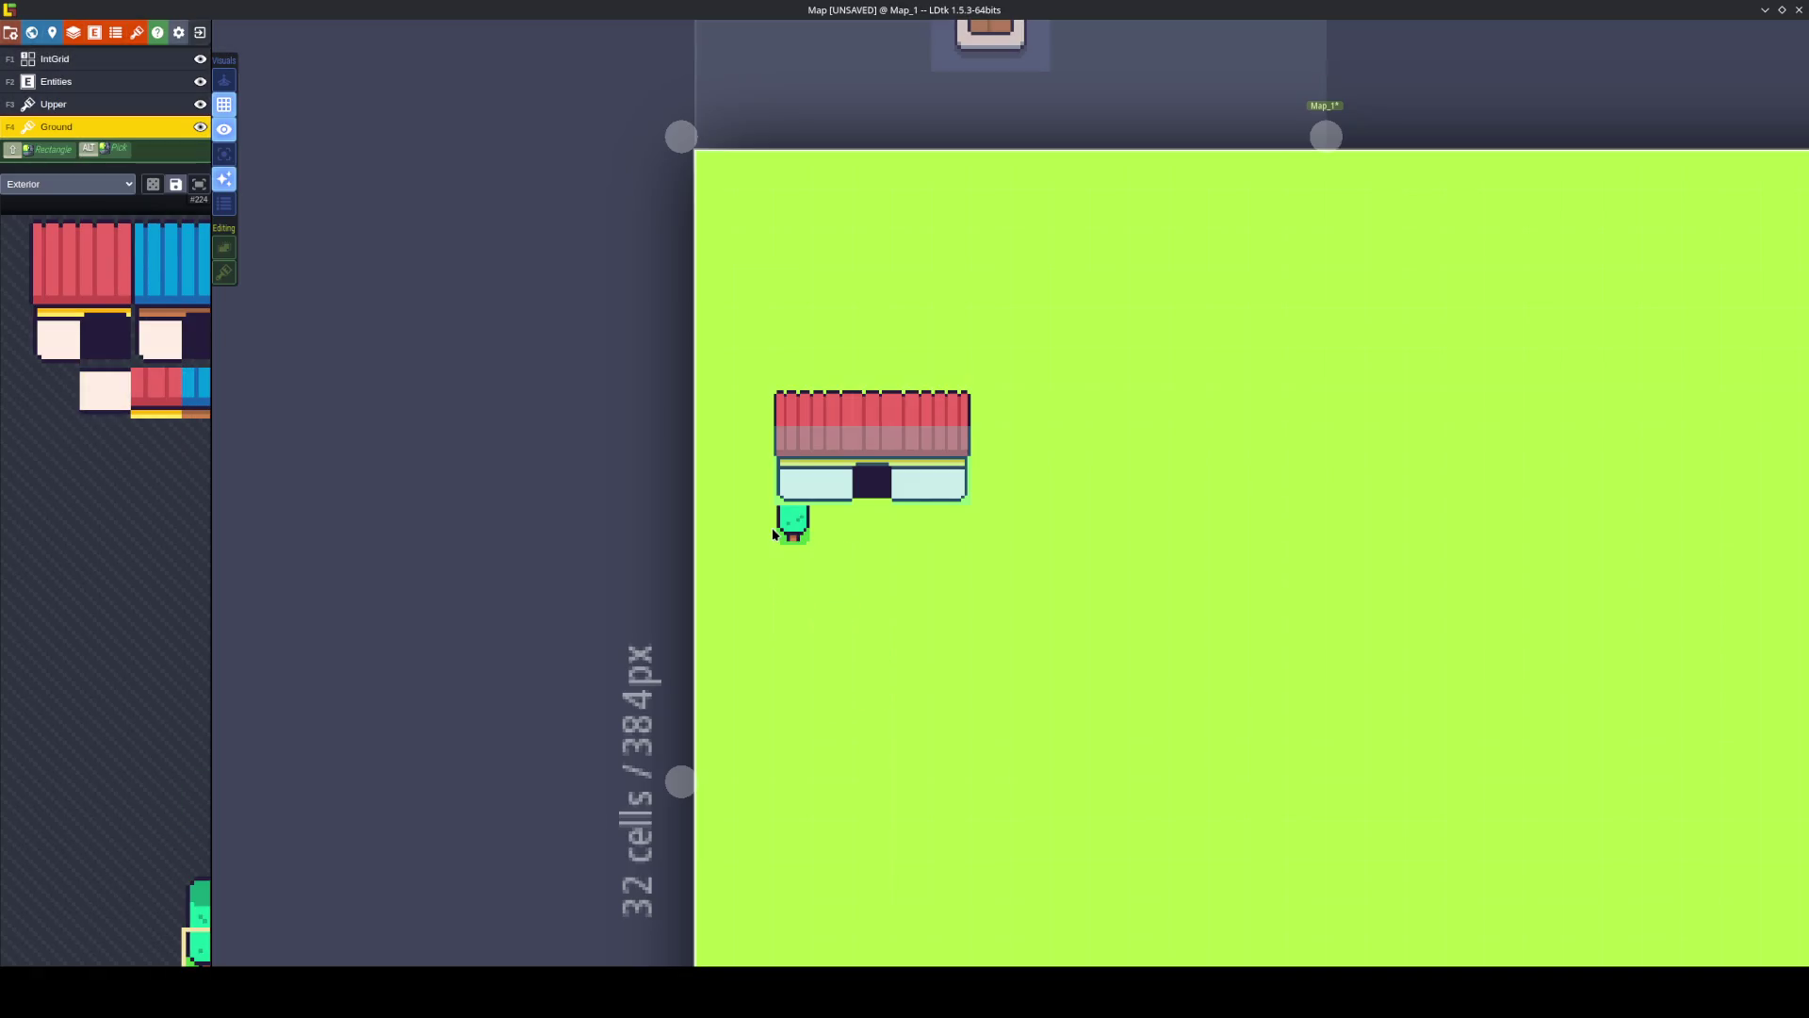
Paint trees to the left of, above and below the storefront.
mouse_move(769, 531)
left_mouse_down()
mouse_move(759, 486)
mouse_move(777, 517)
mouse_move(721, 486)
mouse_move(755, 370)
mouse_move(814, 293)
mouse_move(721, 330)
mouse_move(714, 405)
left_mouse_up()
left_click(1004, 441)
mouse_move(1087, 322)
left_mouse_down()
mouse_move(1087, 362)
mouse_move(1008, 283)
mouse_move(833, 247)
mouse_move(872, 210)
mouse_move(782, 266)
mouse_move(794, 206)
mouse_move(754, 206)
mouse_move(754, 166)
mouse_move(846, 195)
mouse_move(716, 170)
mouse_move(936, 209)
mouse_move(940, 189)
mouse_move(1110, 323)
mouse_move(1189, 247)
mouse_move(1189, 209)
mouse_move(1089, 247)
mouse_move(1145, 179)
mouse_move(1030, 212)
mouse_move(990, 174)
mouse_move(1037, 182)
left_mouse_up()
left_click_drag(951, 523, 1043, 621)
left_click(1147, 527)
left_click(1062, 610)
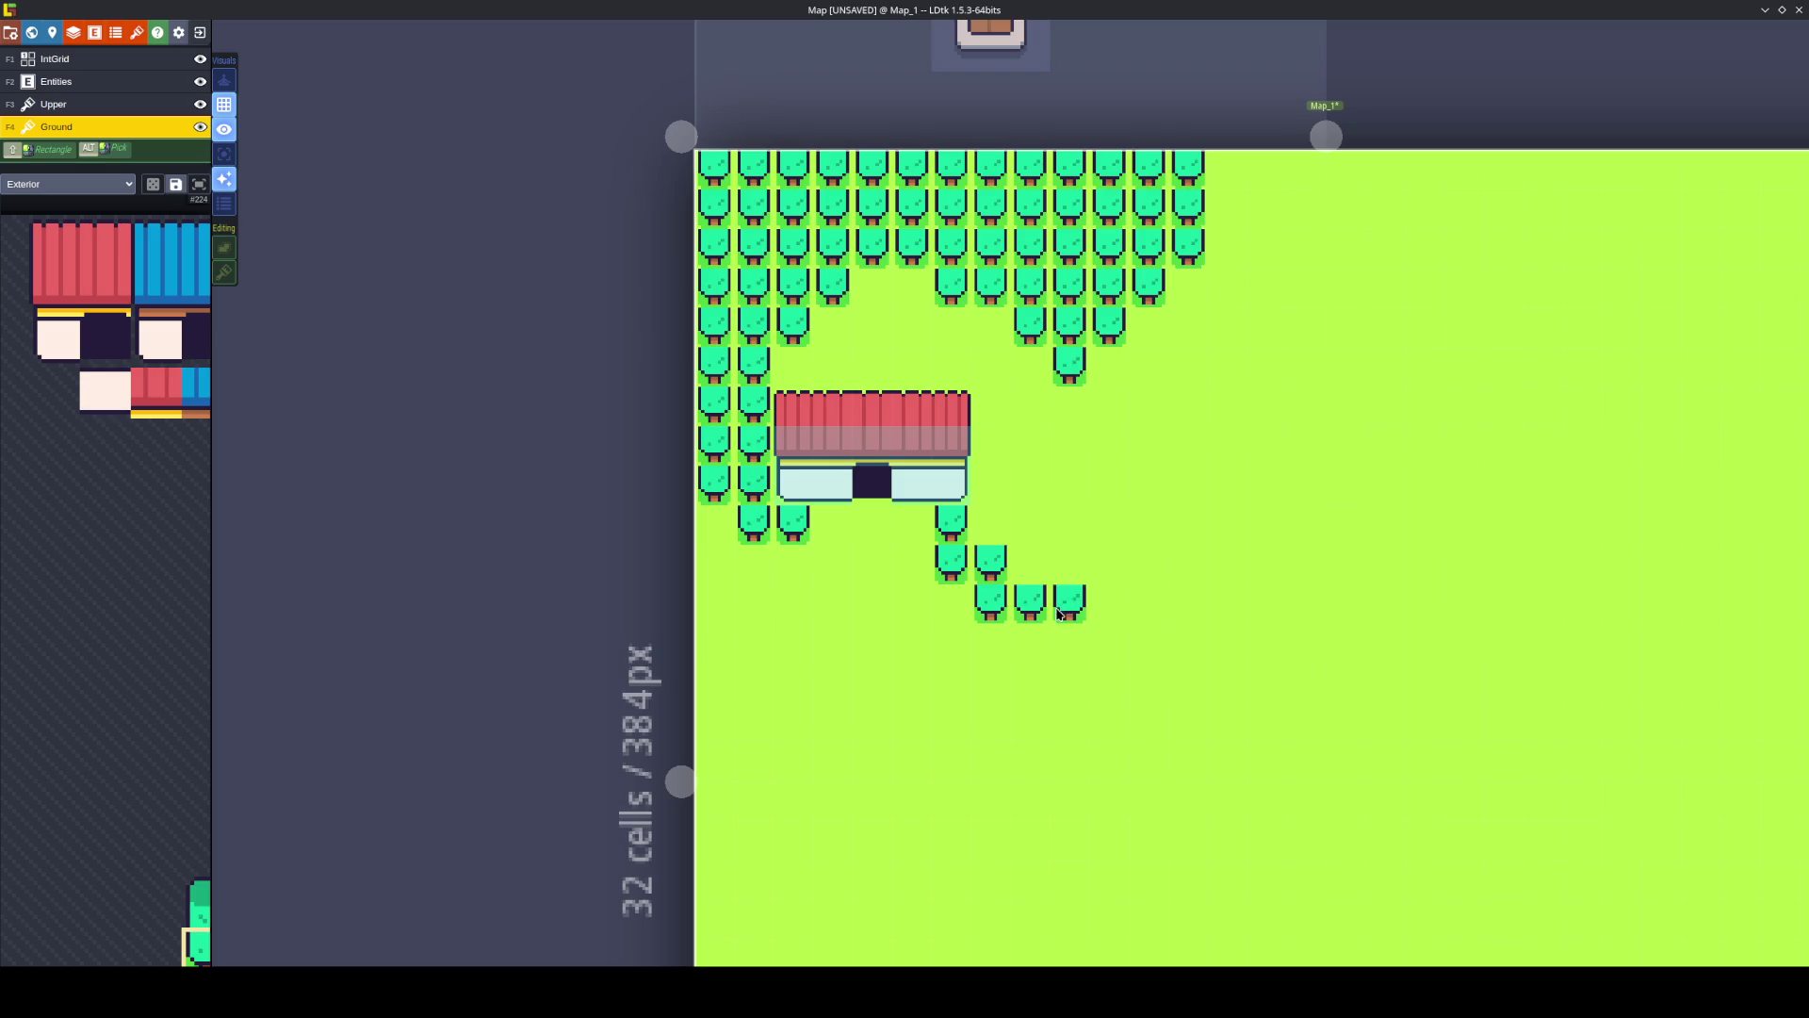
Toggle the tiles-only view and Ground layer visibility to check the trees, then erase part of the red roof.
left_click(225, 133)
left_click(225, 133)
left_click(225, 133)
left_click(225, 132)
left_click(225, 133)
left_click(225, 133)
left_click(225, 133)
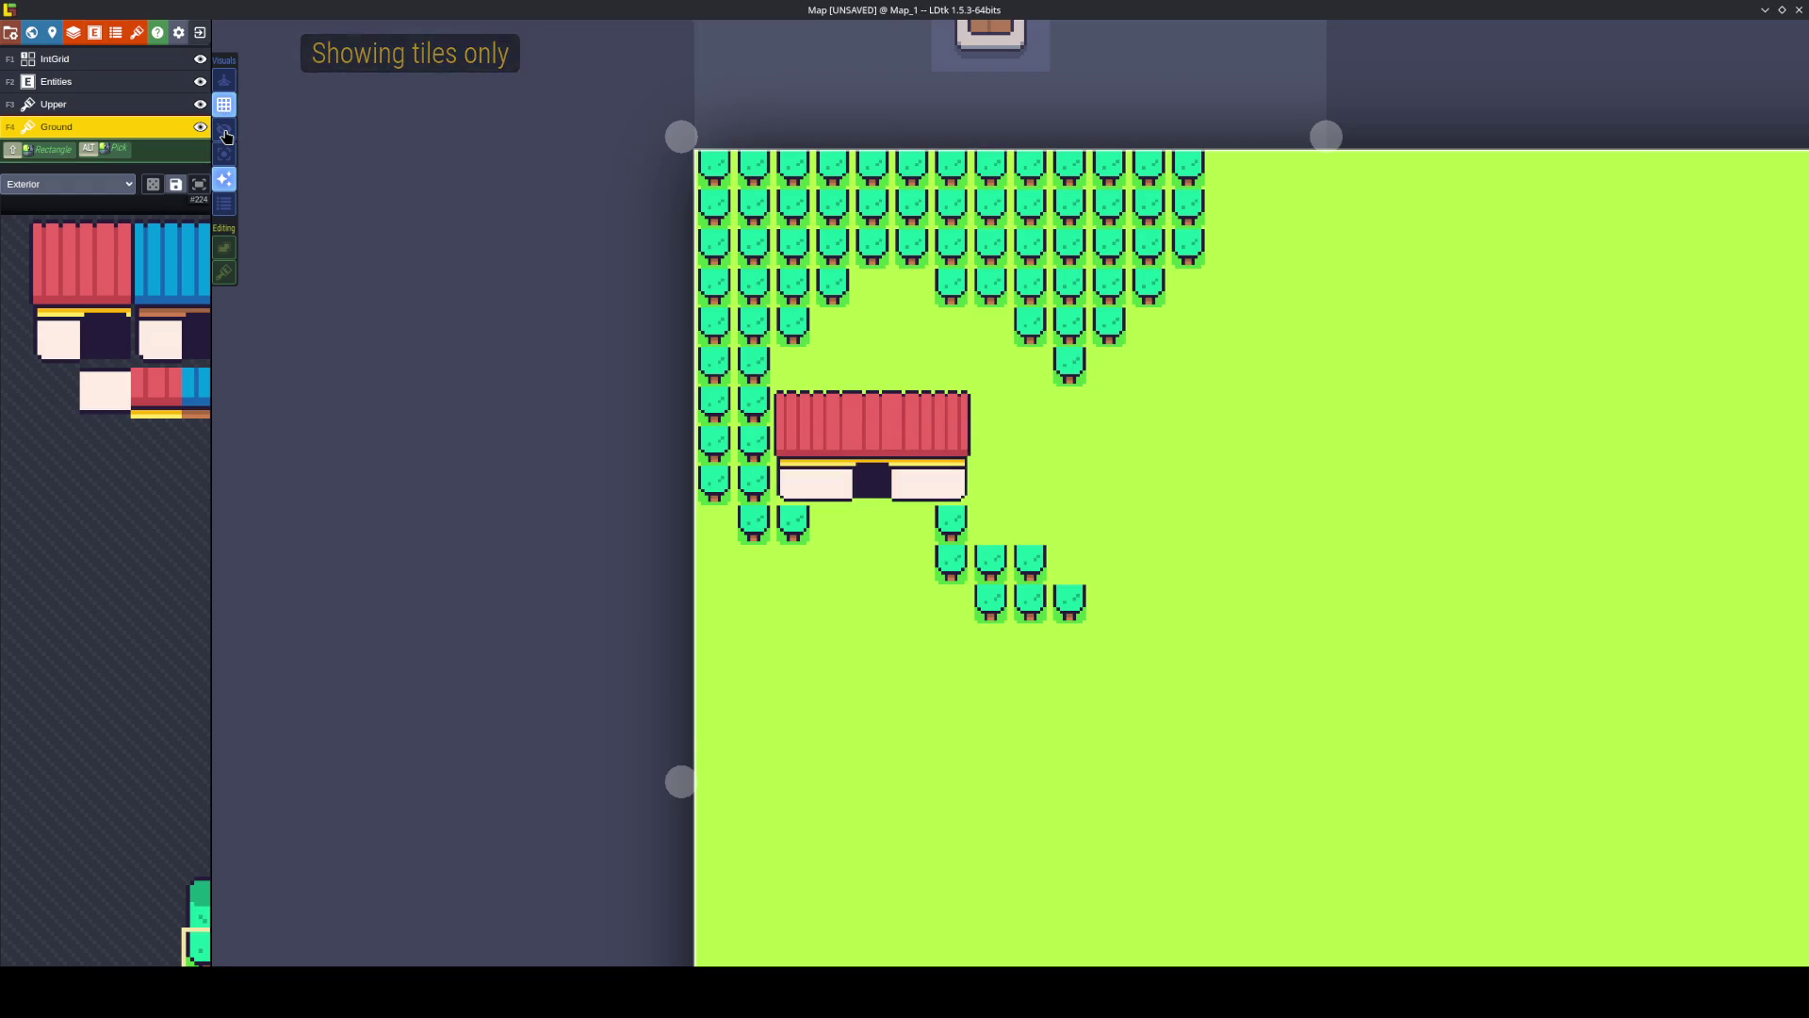
left_click(225, 133)
left_click(200, 129)
left_click(200, 129)
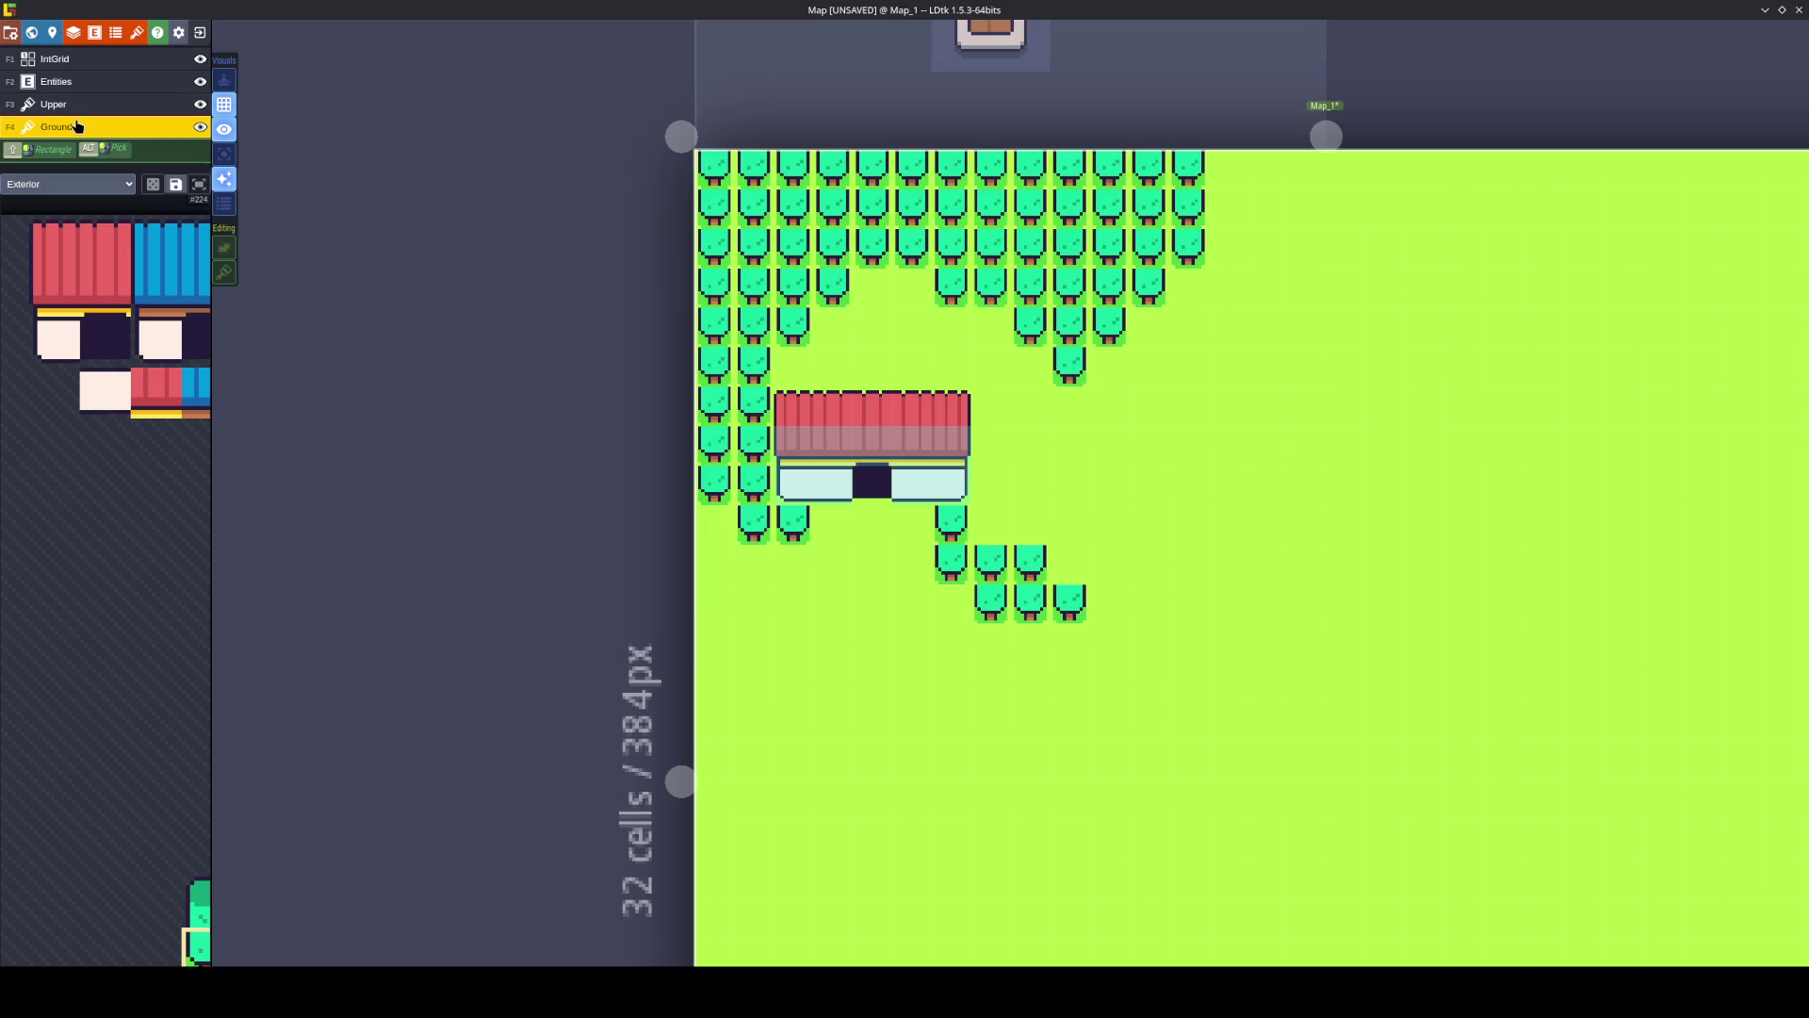
right_click(942, 401)
Erase the rest of the red roof row, then pick the red roof tile from Exterior on the Upper layer.
left_click_drag(890, 399, 782, 405)
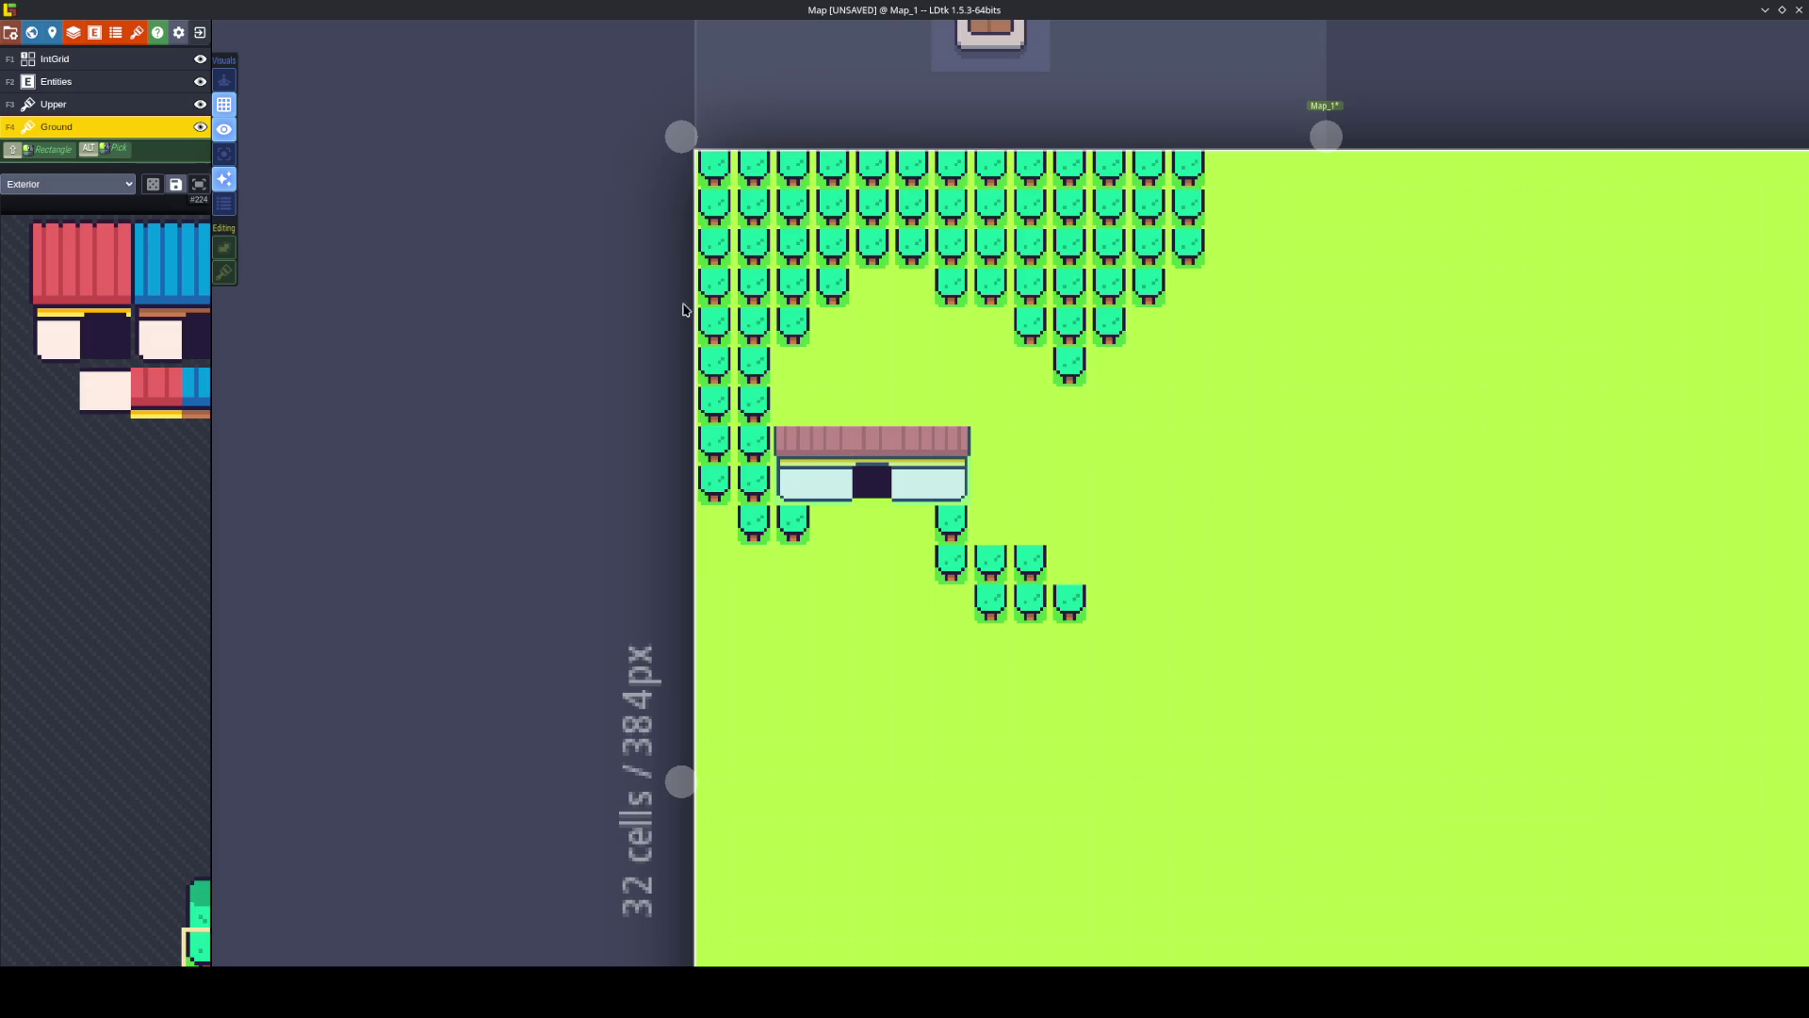
left_click(66, 106)
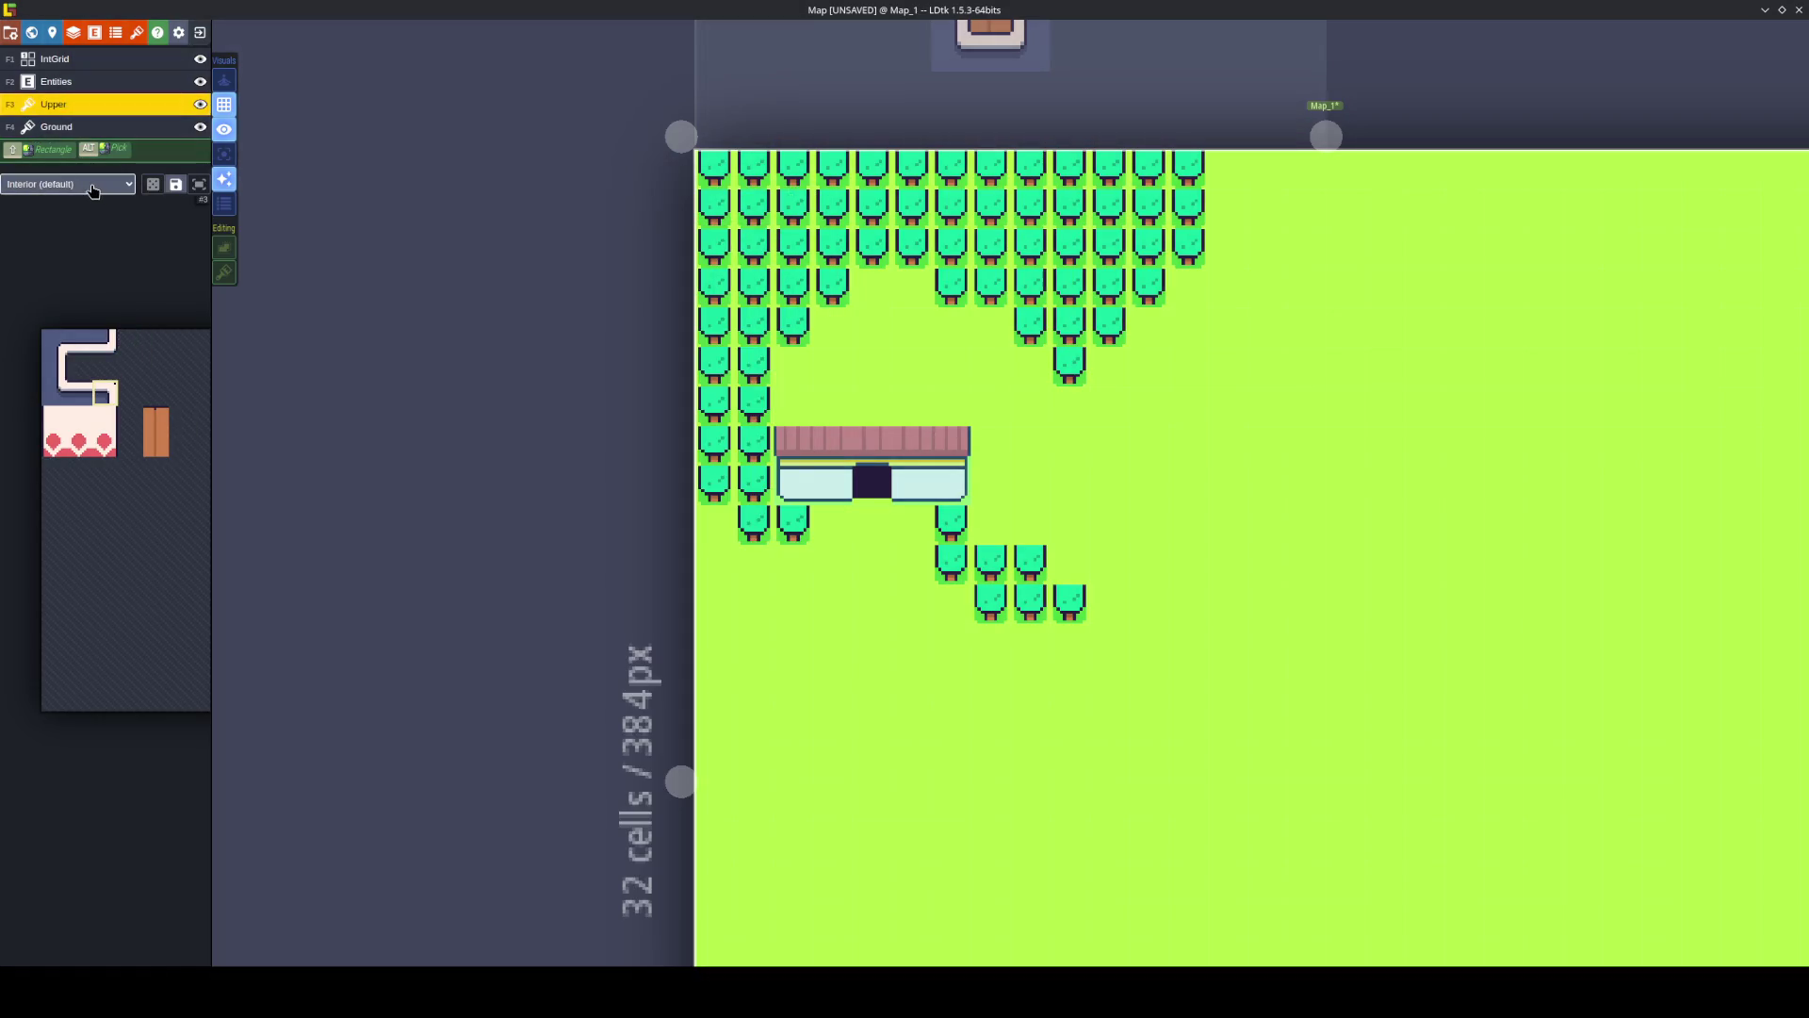
left_click(76, 184)
left_click(37, 223)
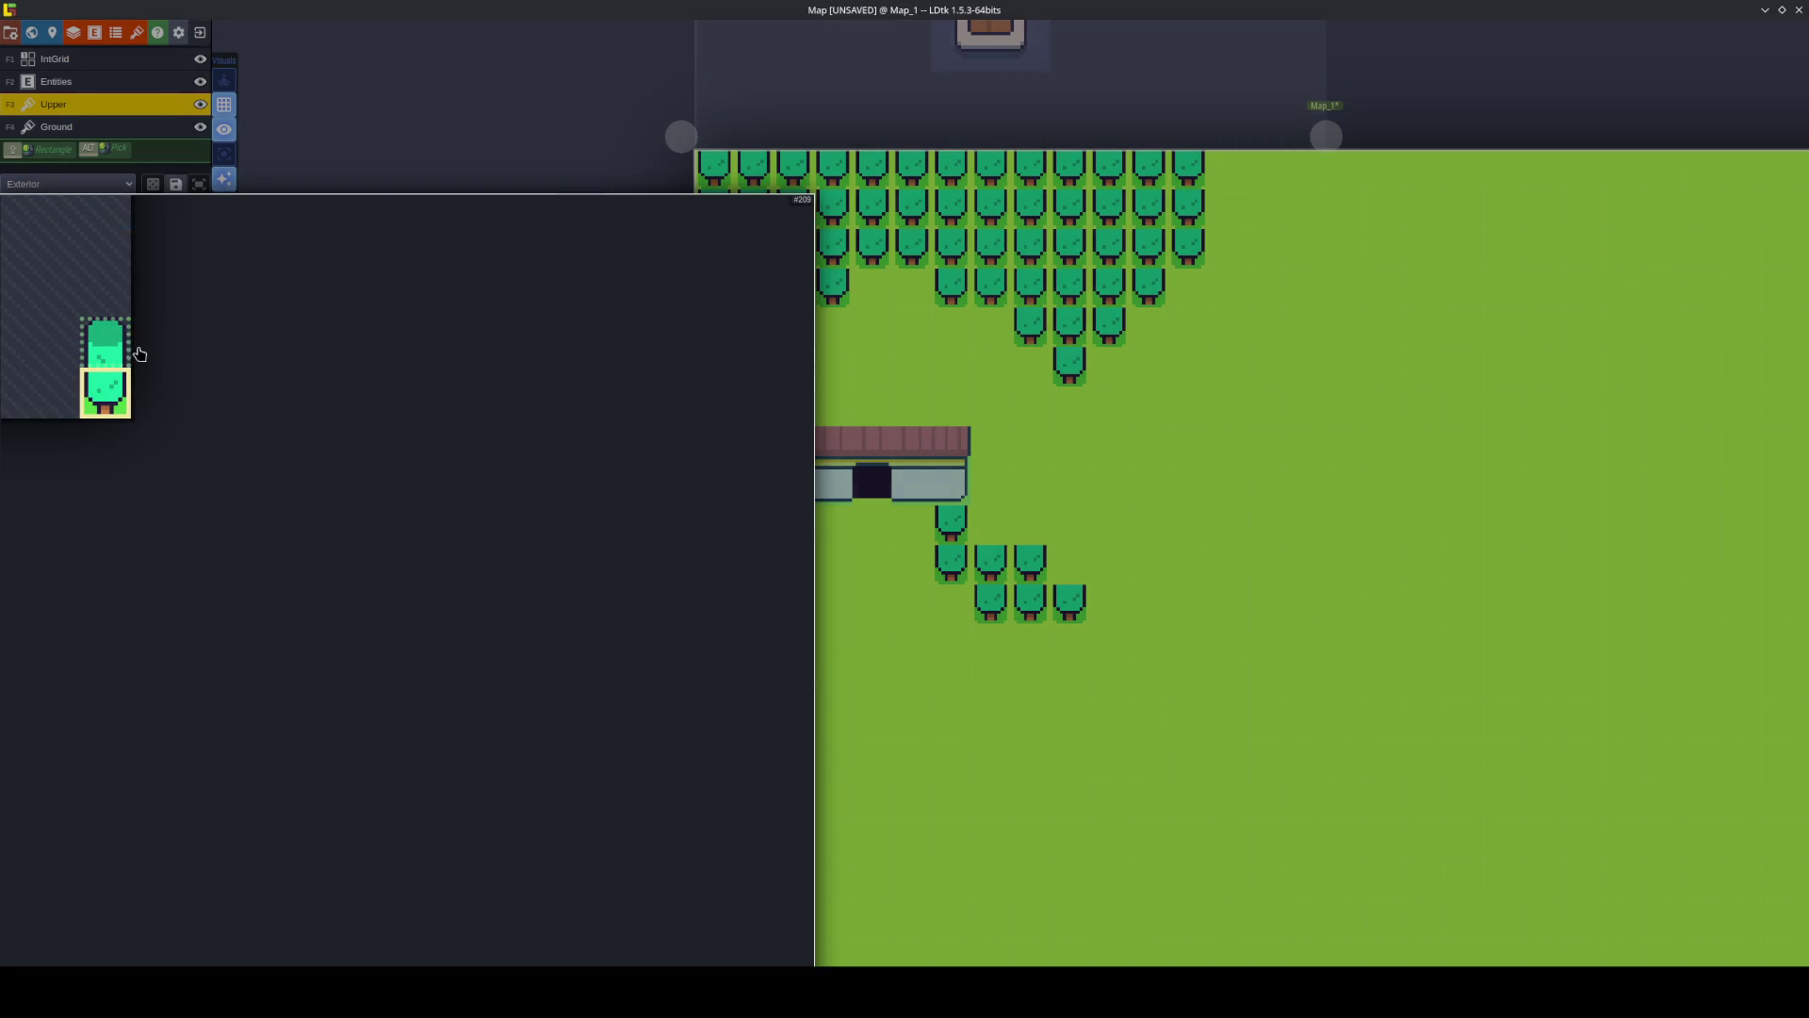
left_click_drag(429, 428, 438, 627)
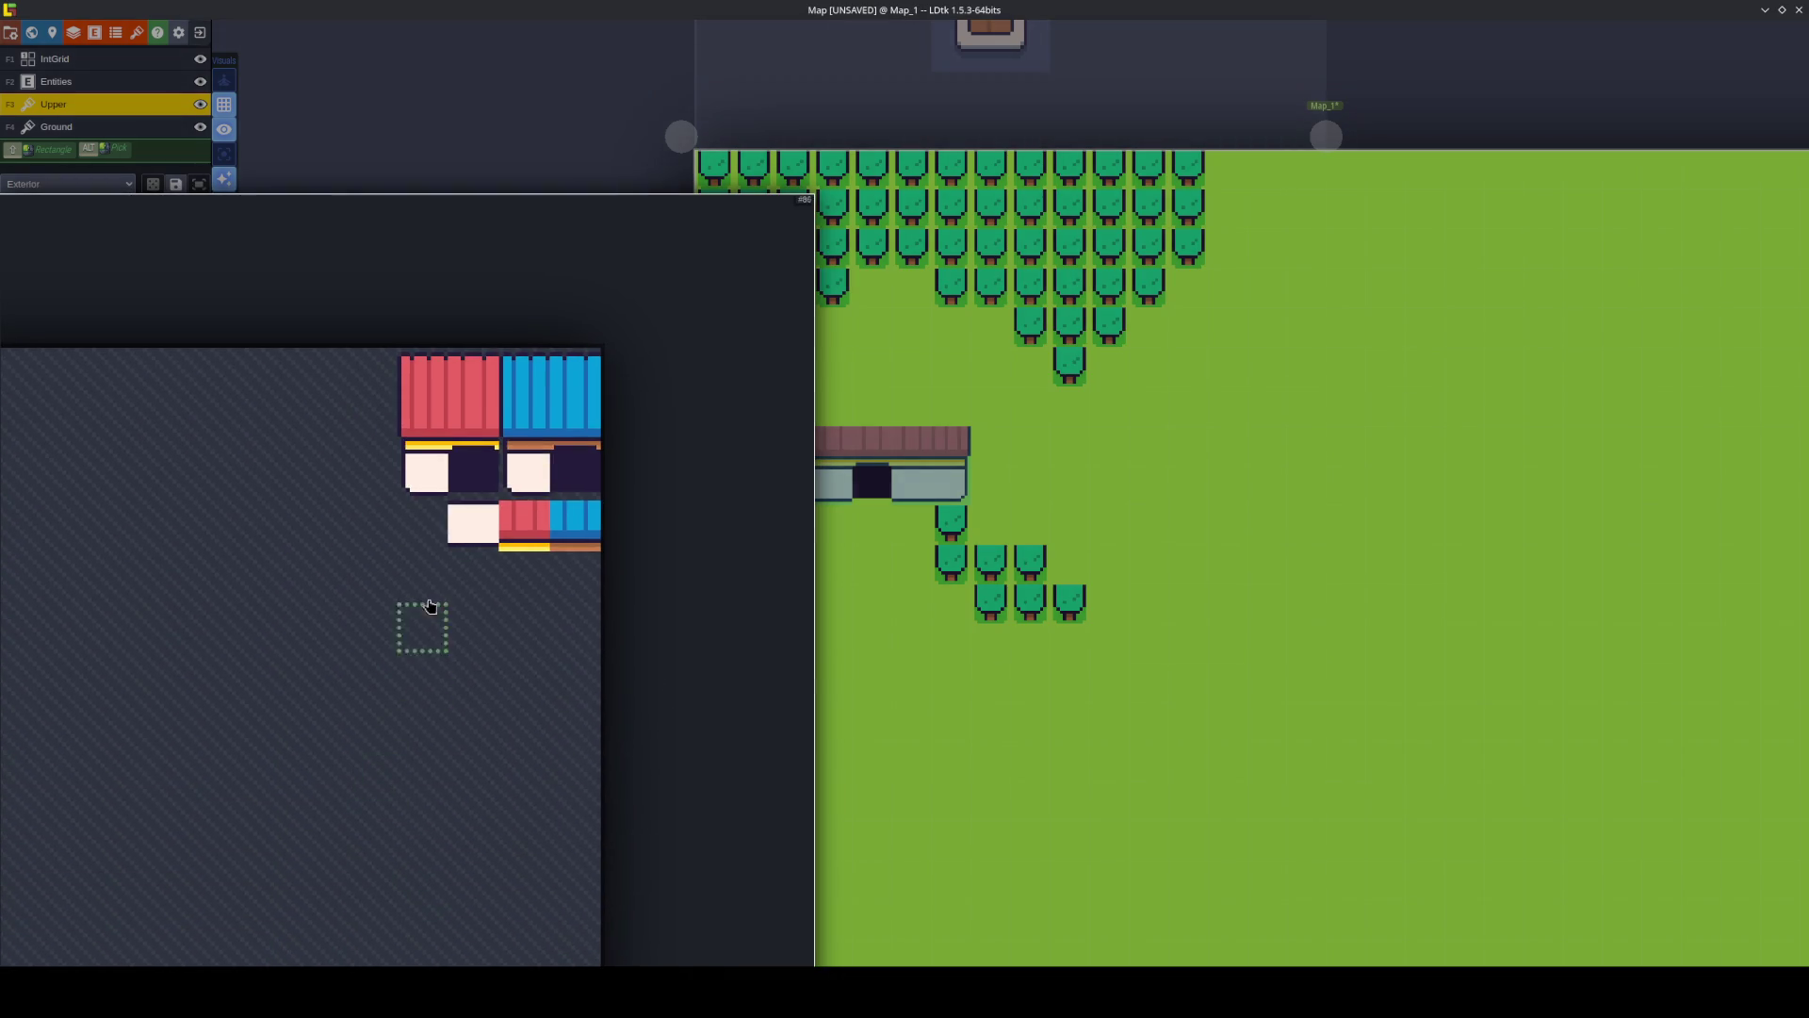
left_click(431, 364)
Place the roof's left end and a mirrored right end on Upper, then pick another roof tile.
left_click(795, 407)
key("x")
left_click(947, 412)
mouse_move(7, 395)
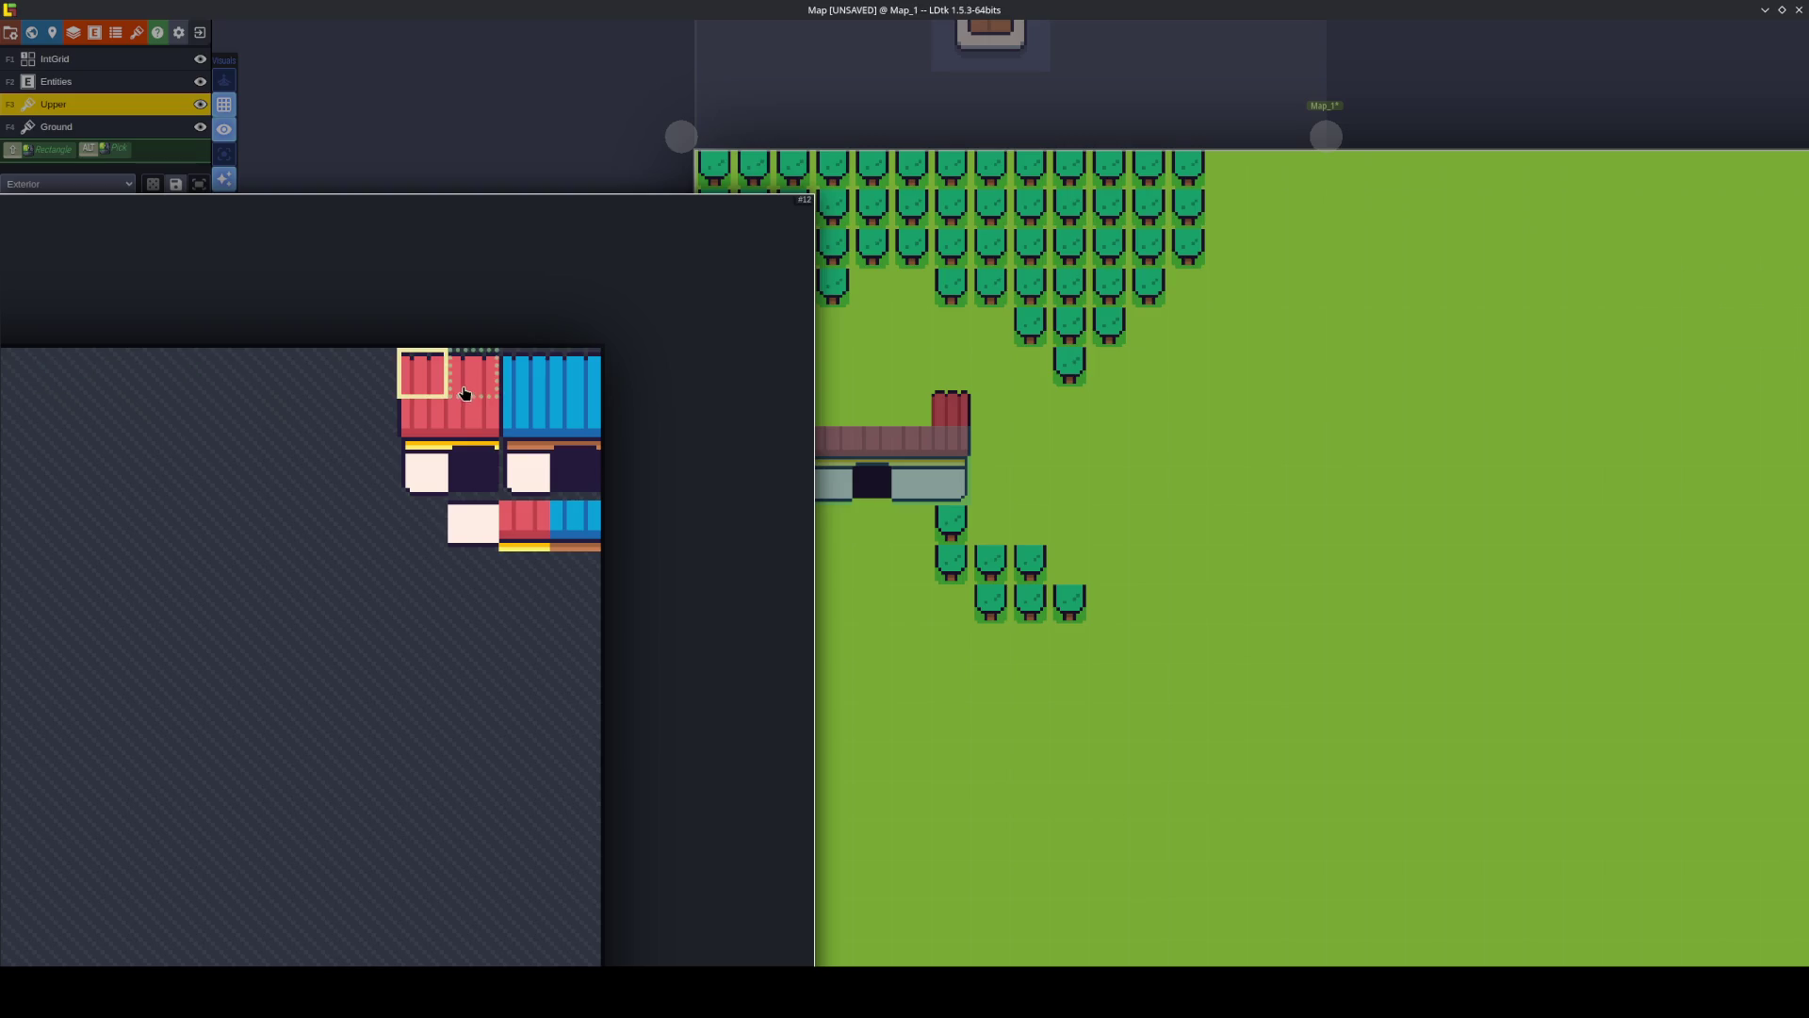
left_click(464, 394)
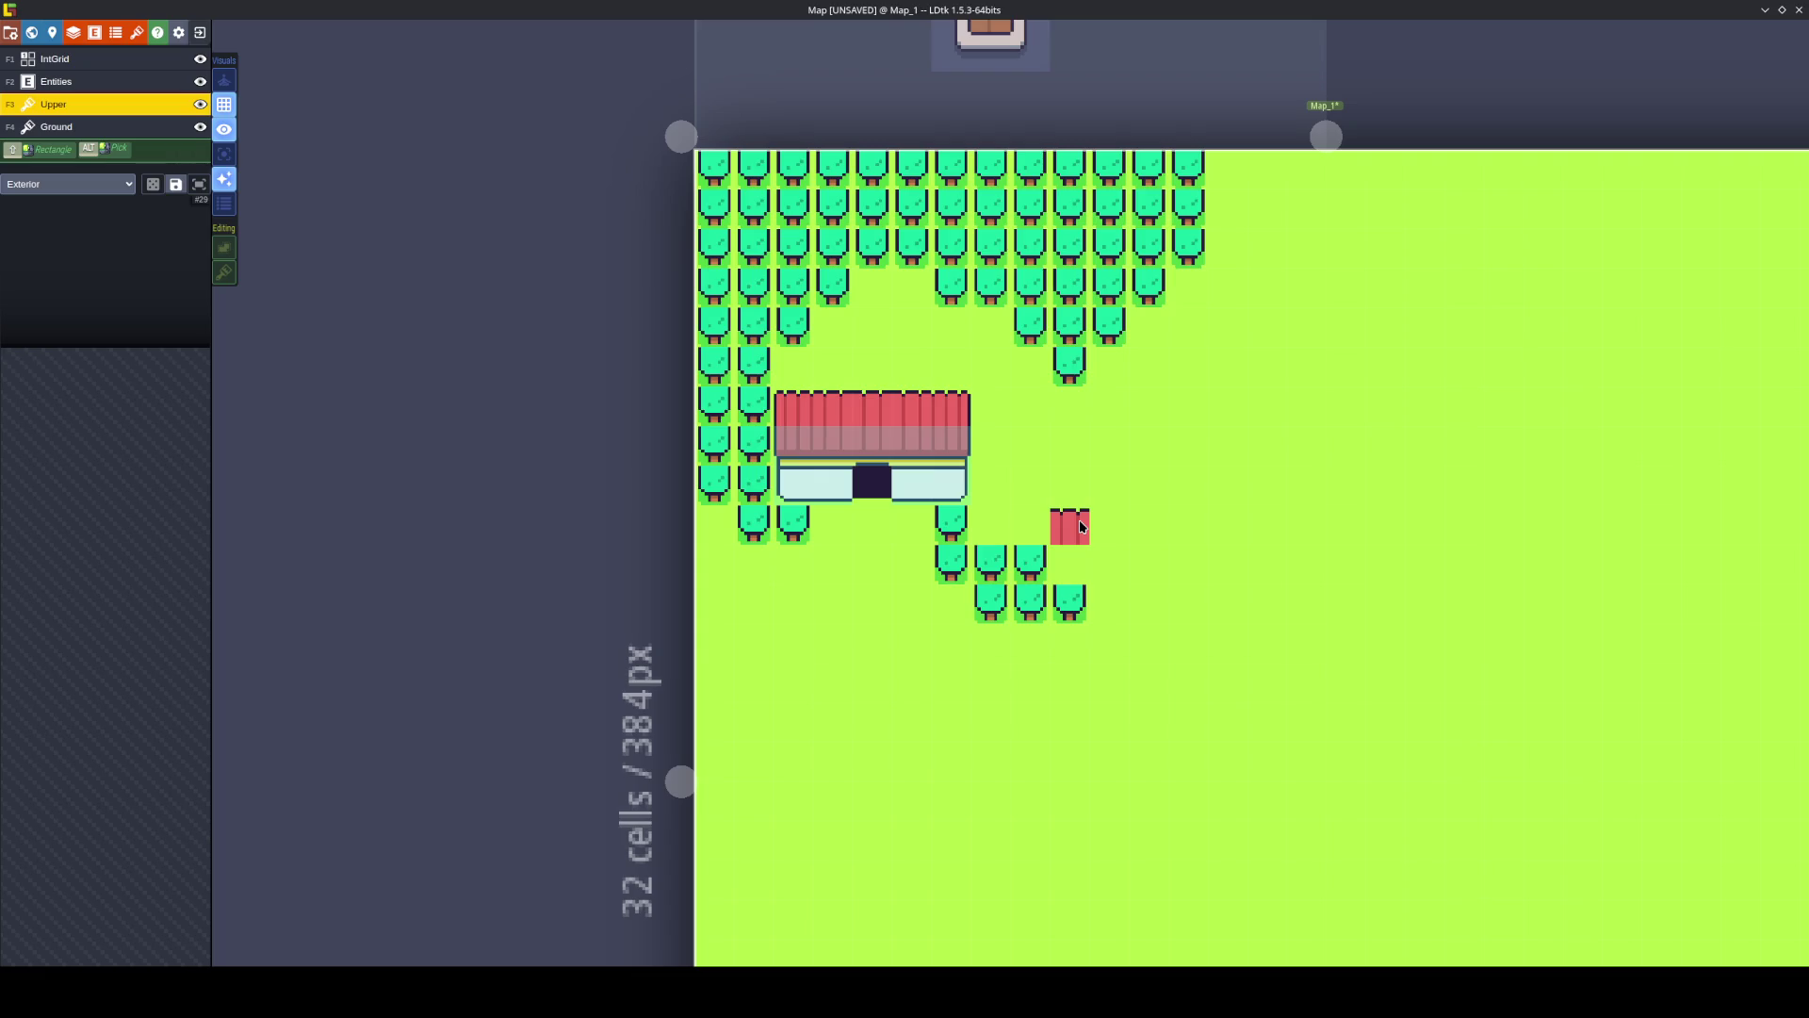
Erase the stray roof tile in the roof's middle on Ground, then return to Upper.
left_click(161, 130)
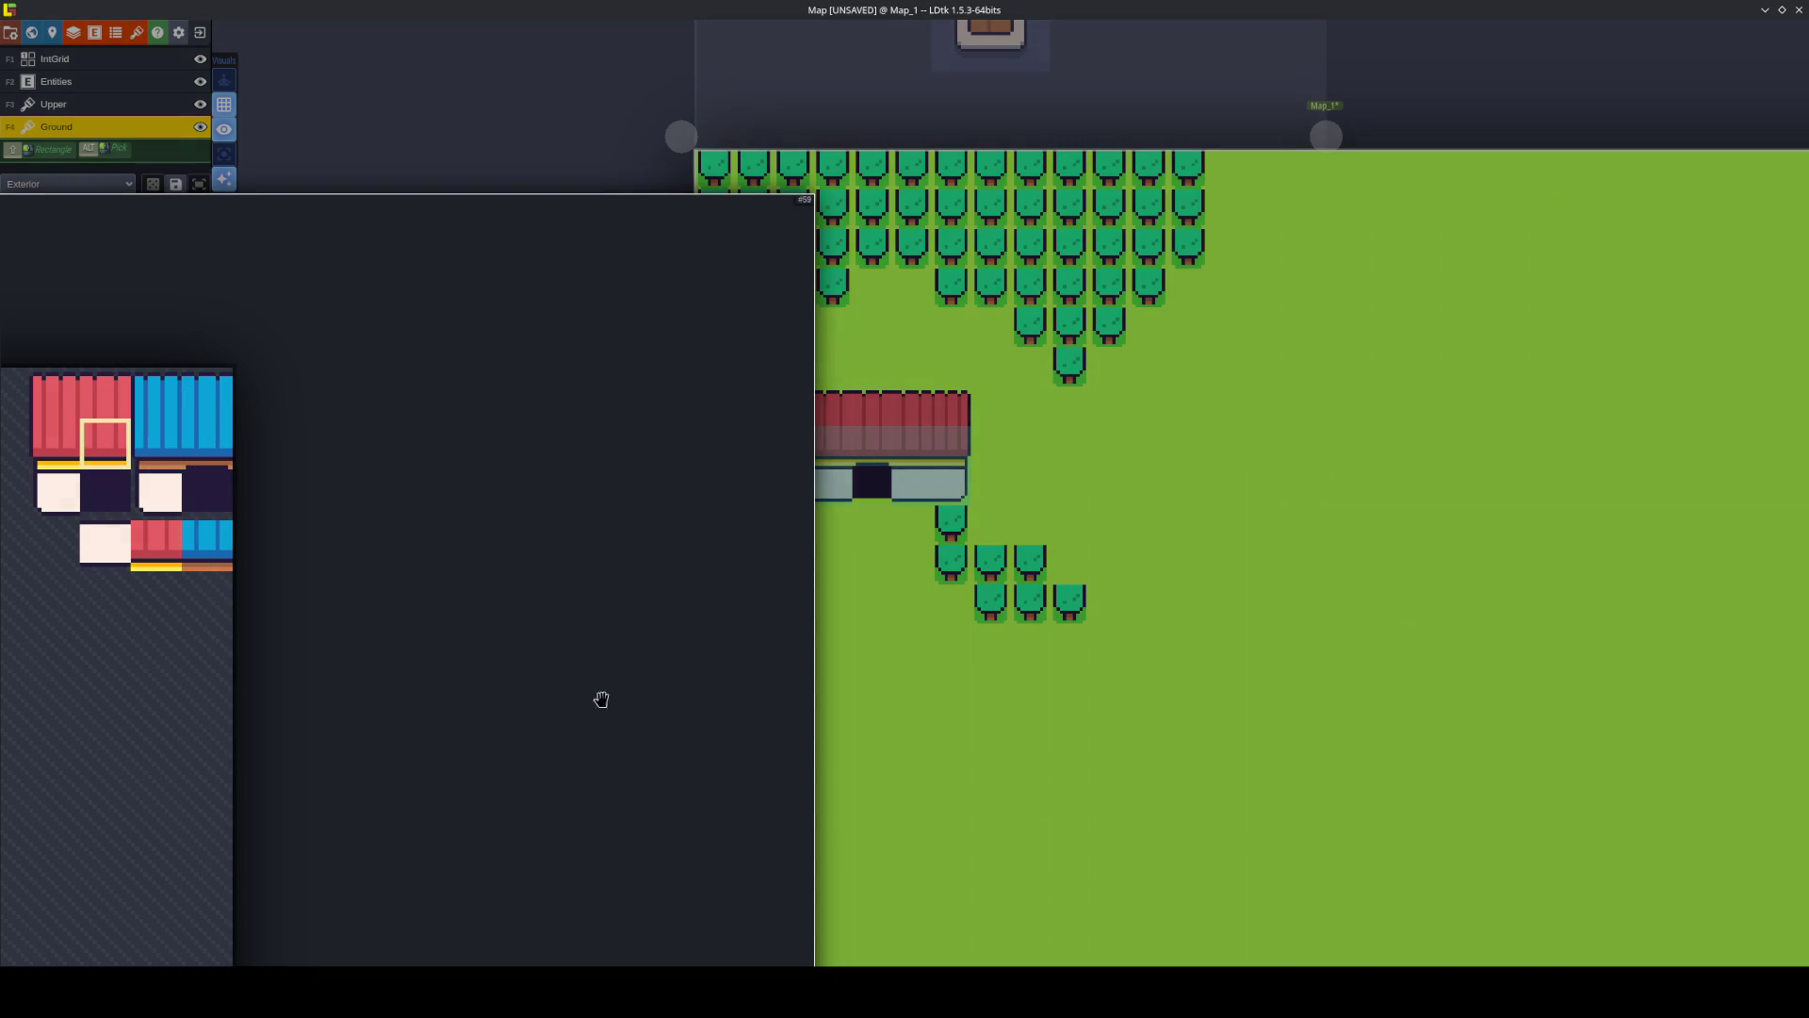
left_click(106, 441)
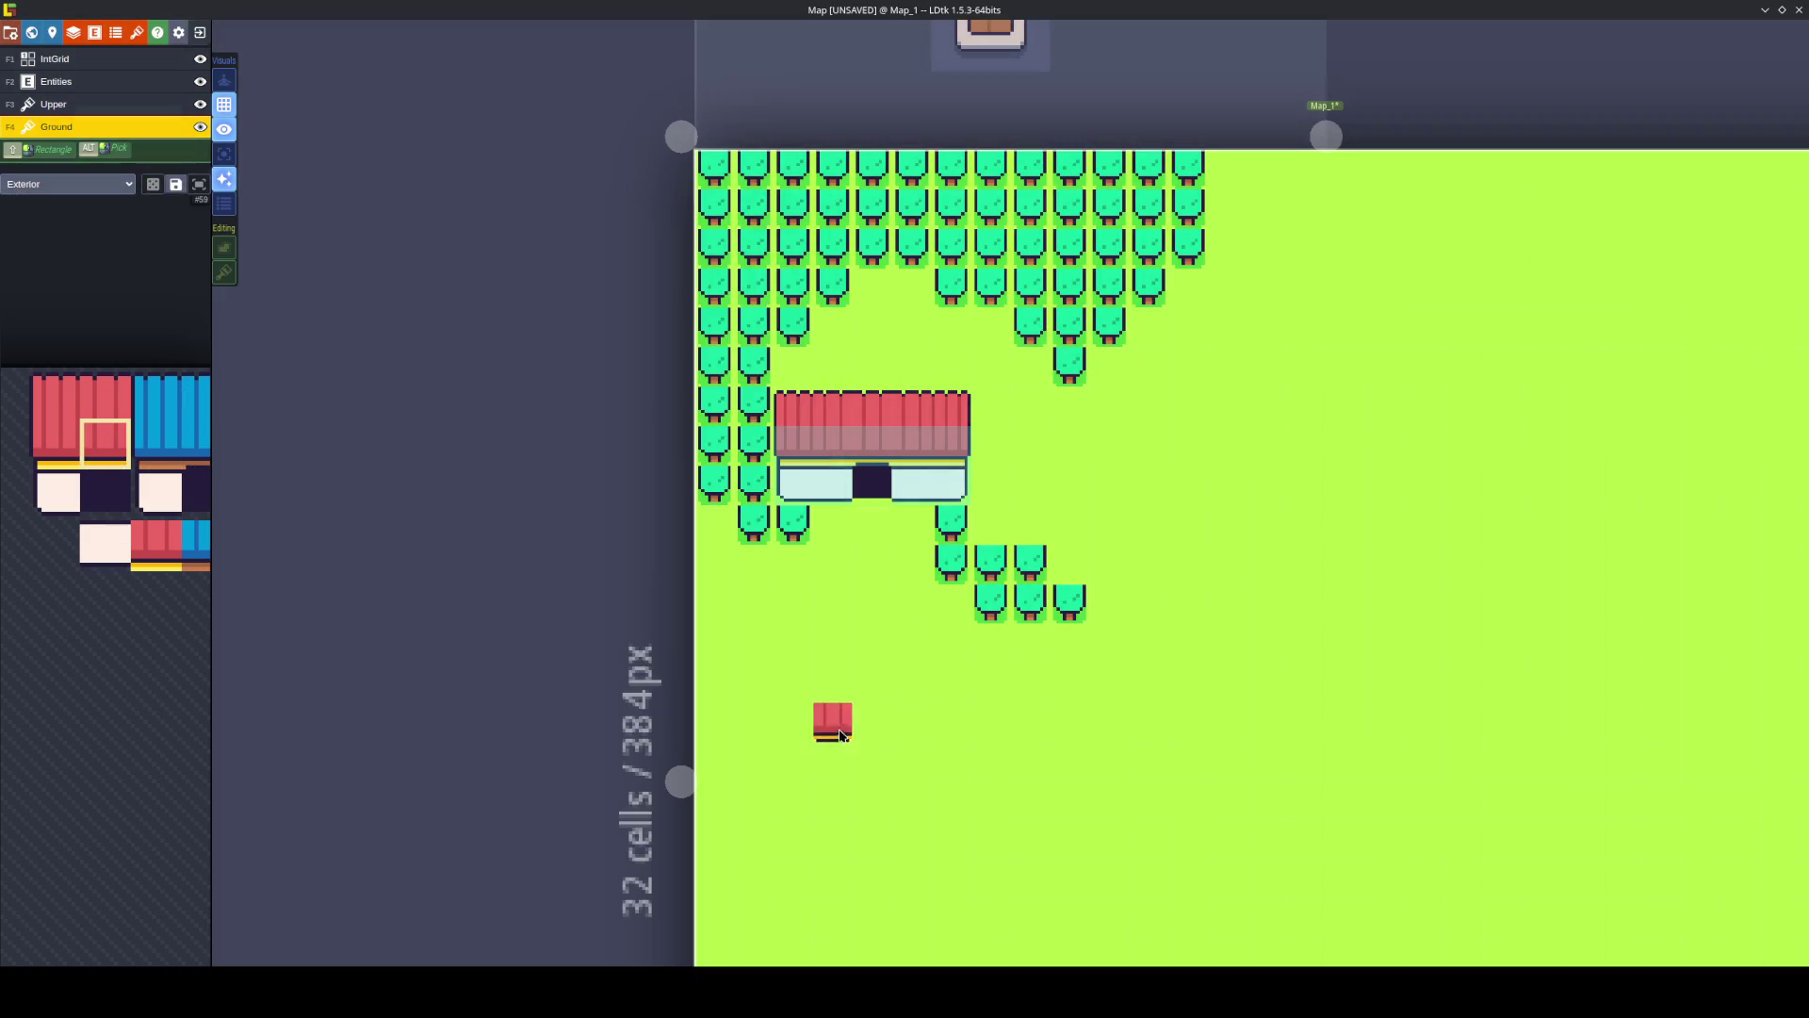
right_click(872, 444)
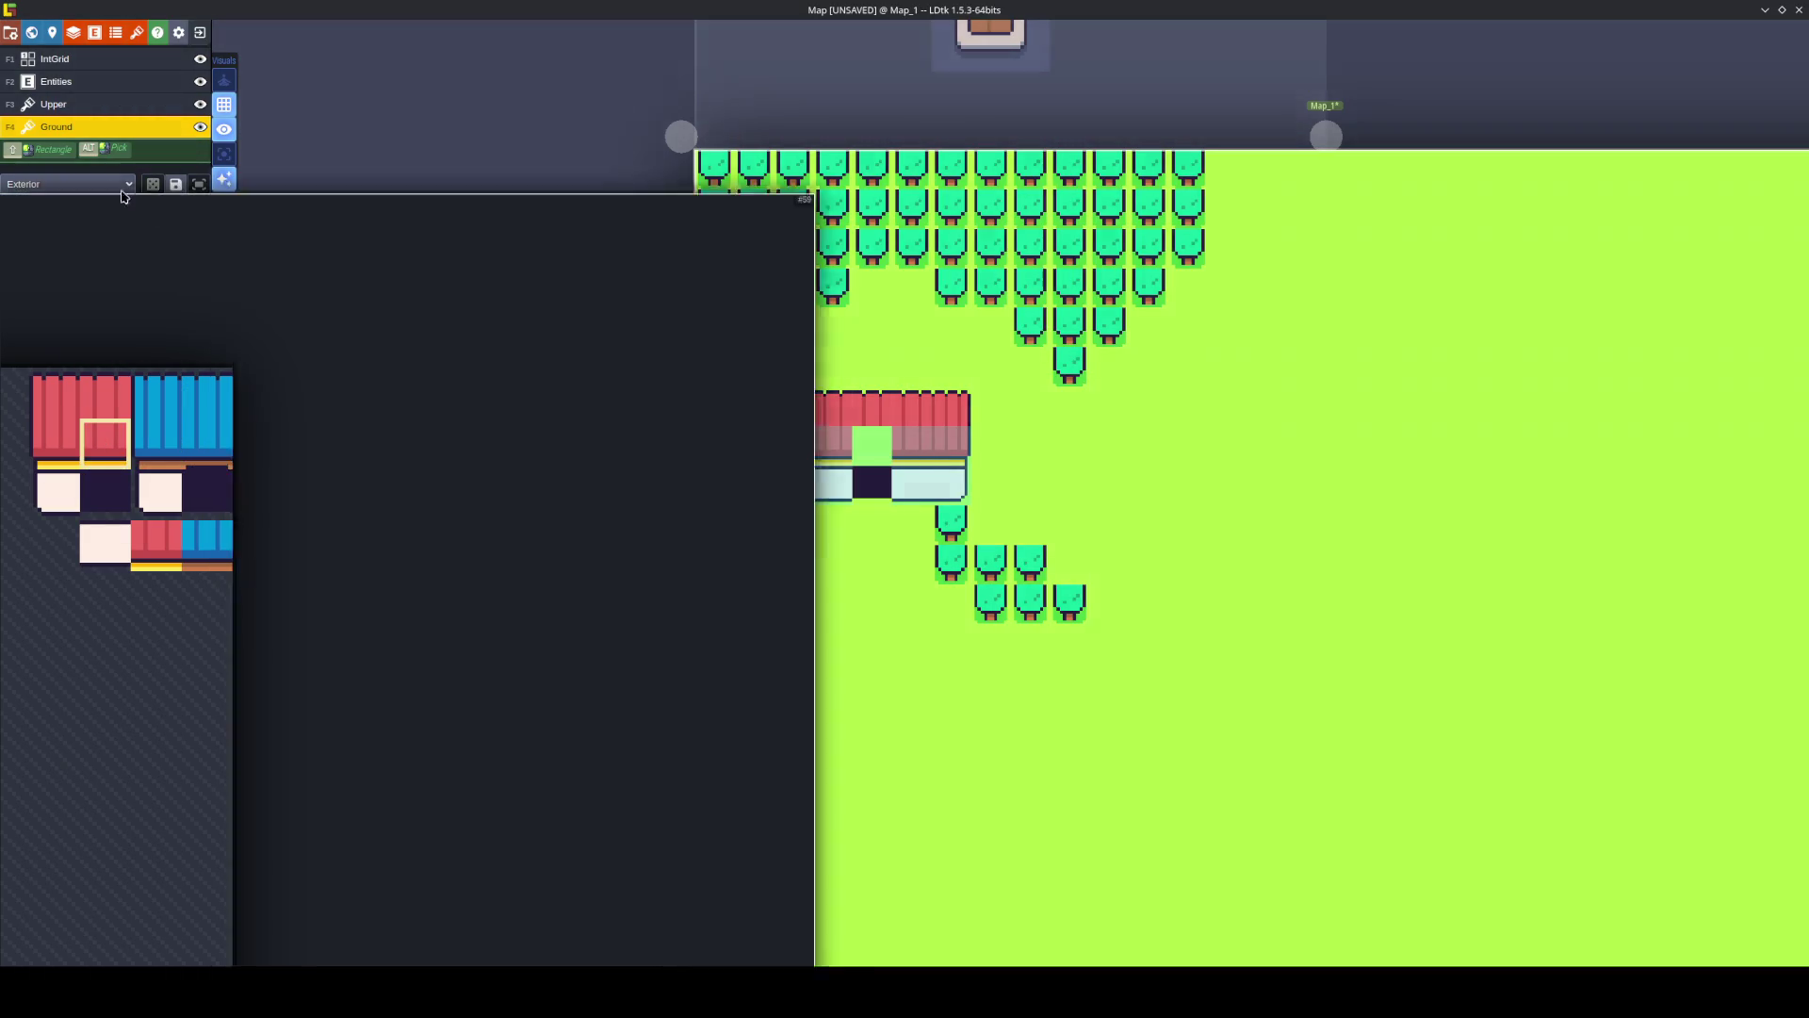
left_click(61, 105)
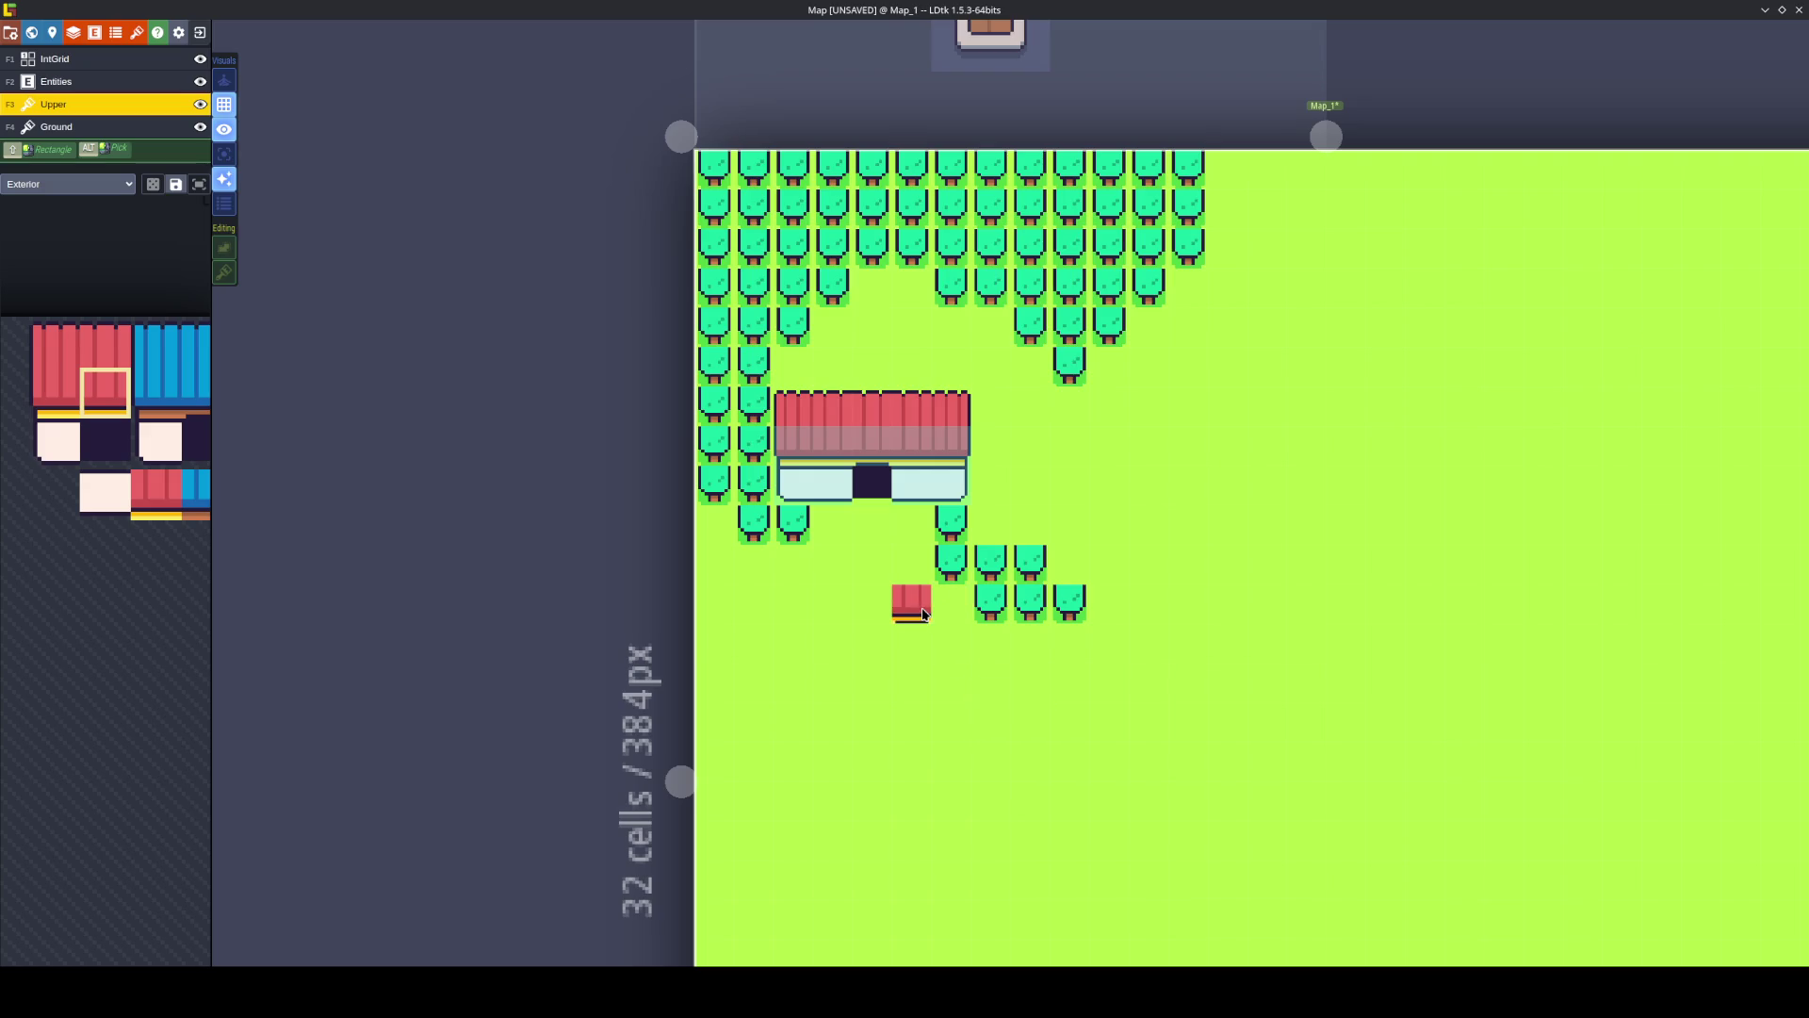
scroll(922, 614, "up", 3)
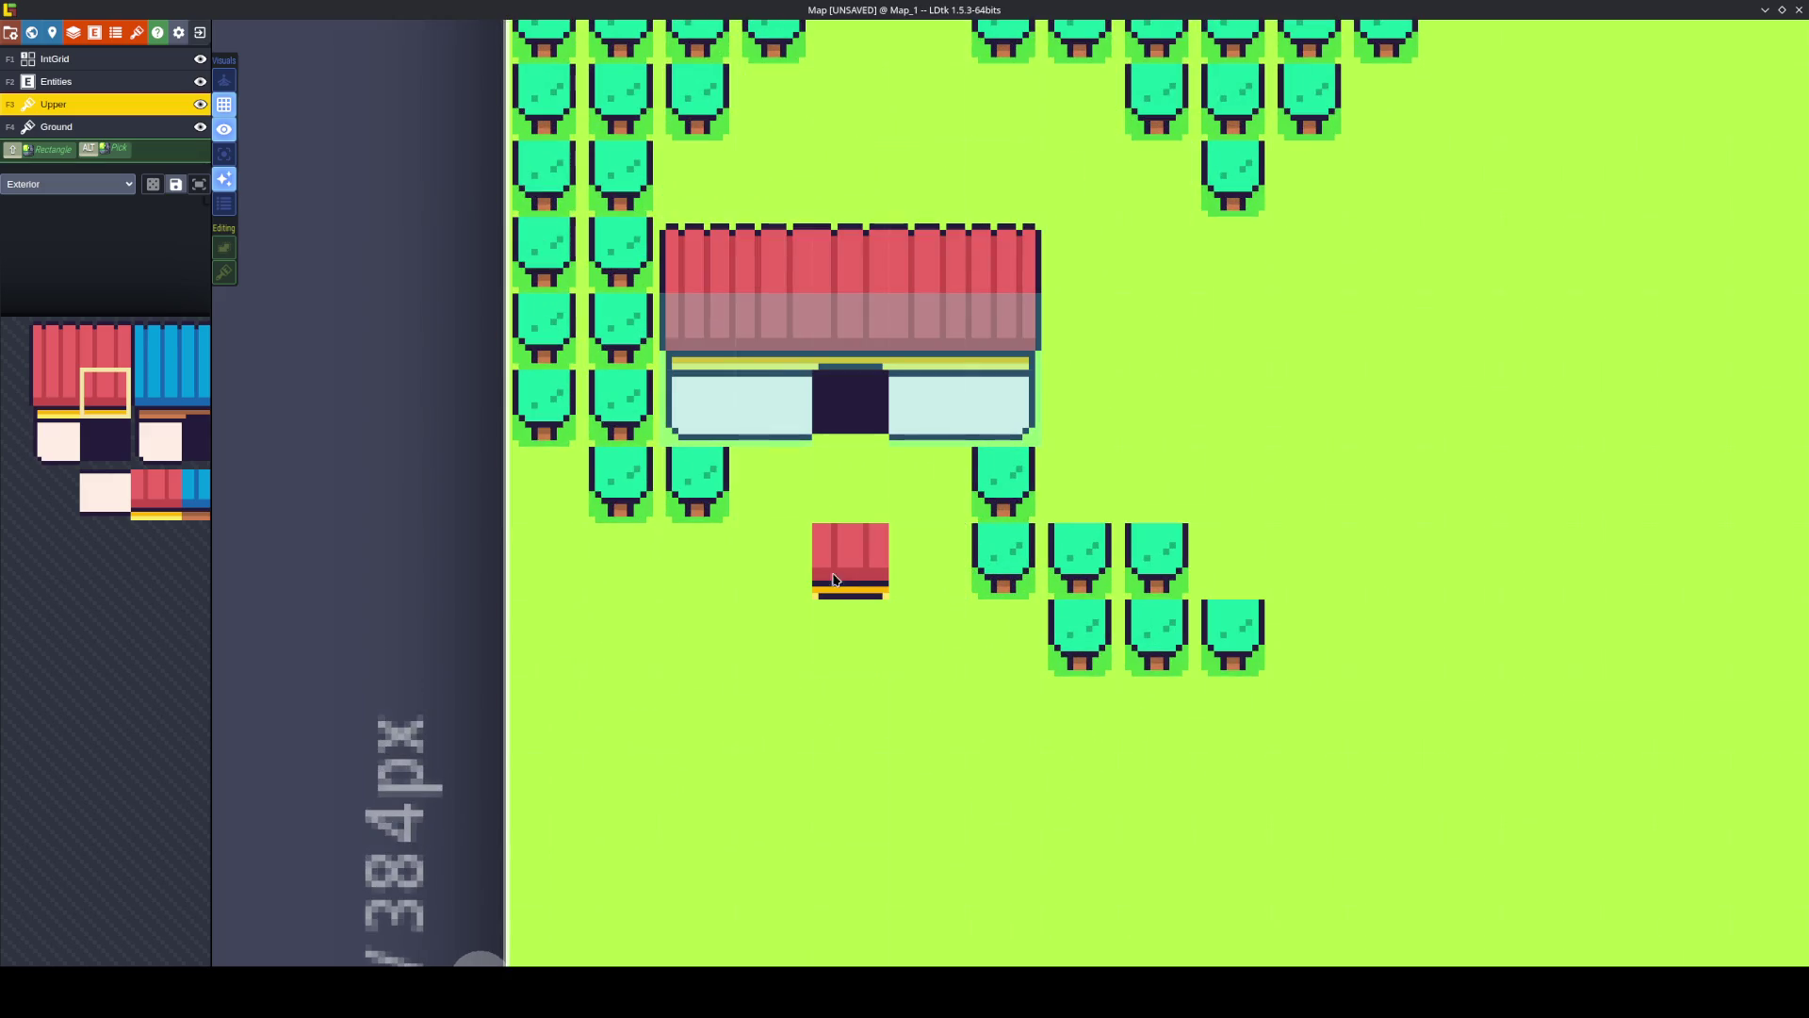
Paint the tall tree tile over the trees beside the storefront and along the forest rows, then save.
mouse_move(179, 358)
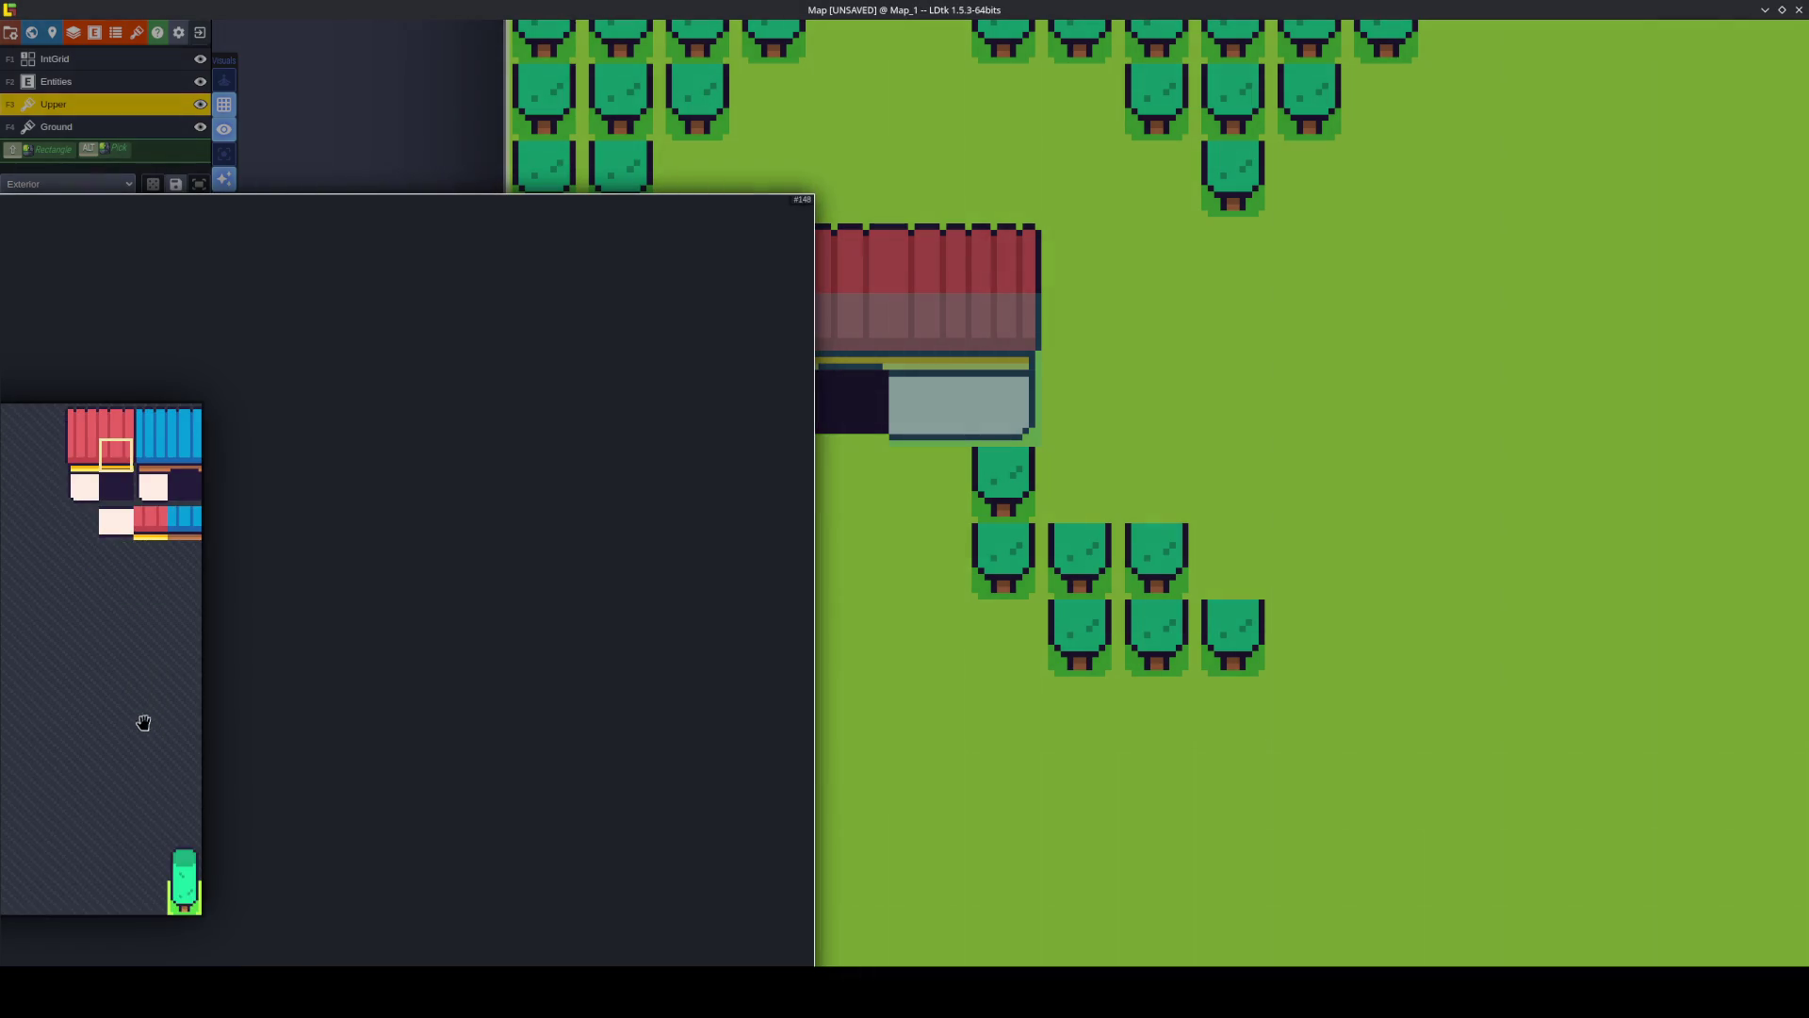
left_click(323, 778)
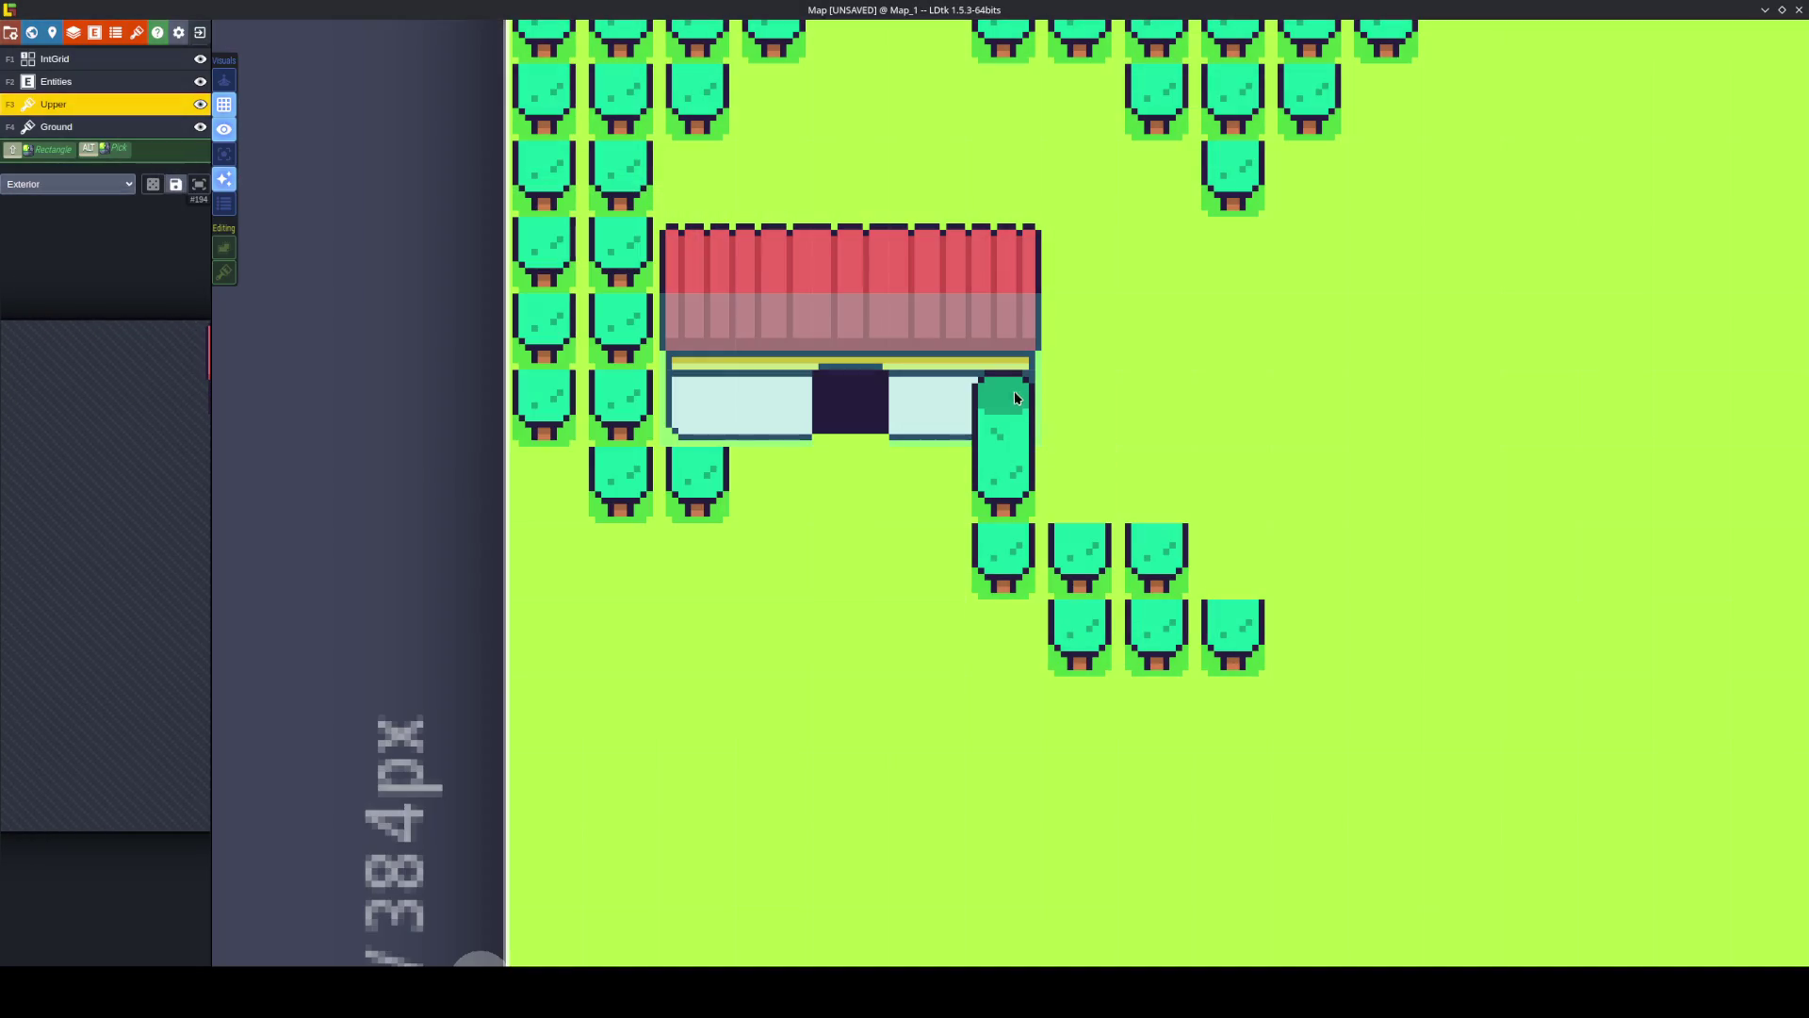
mouse_move(1011, 399)
left_mouse_down()
mouse_move(1014, 467)
mouse_move(1163, 485)
mouse_move(1224, 560)
mouse_move(1093, 562)
left_mouse_up()
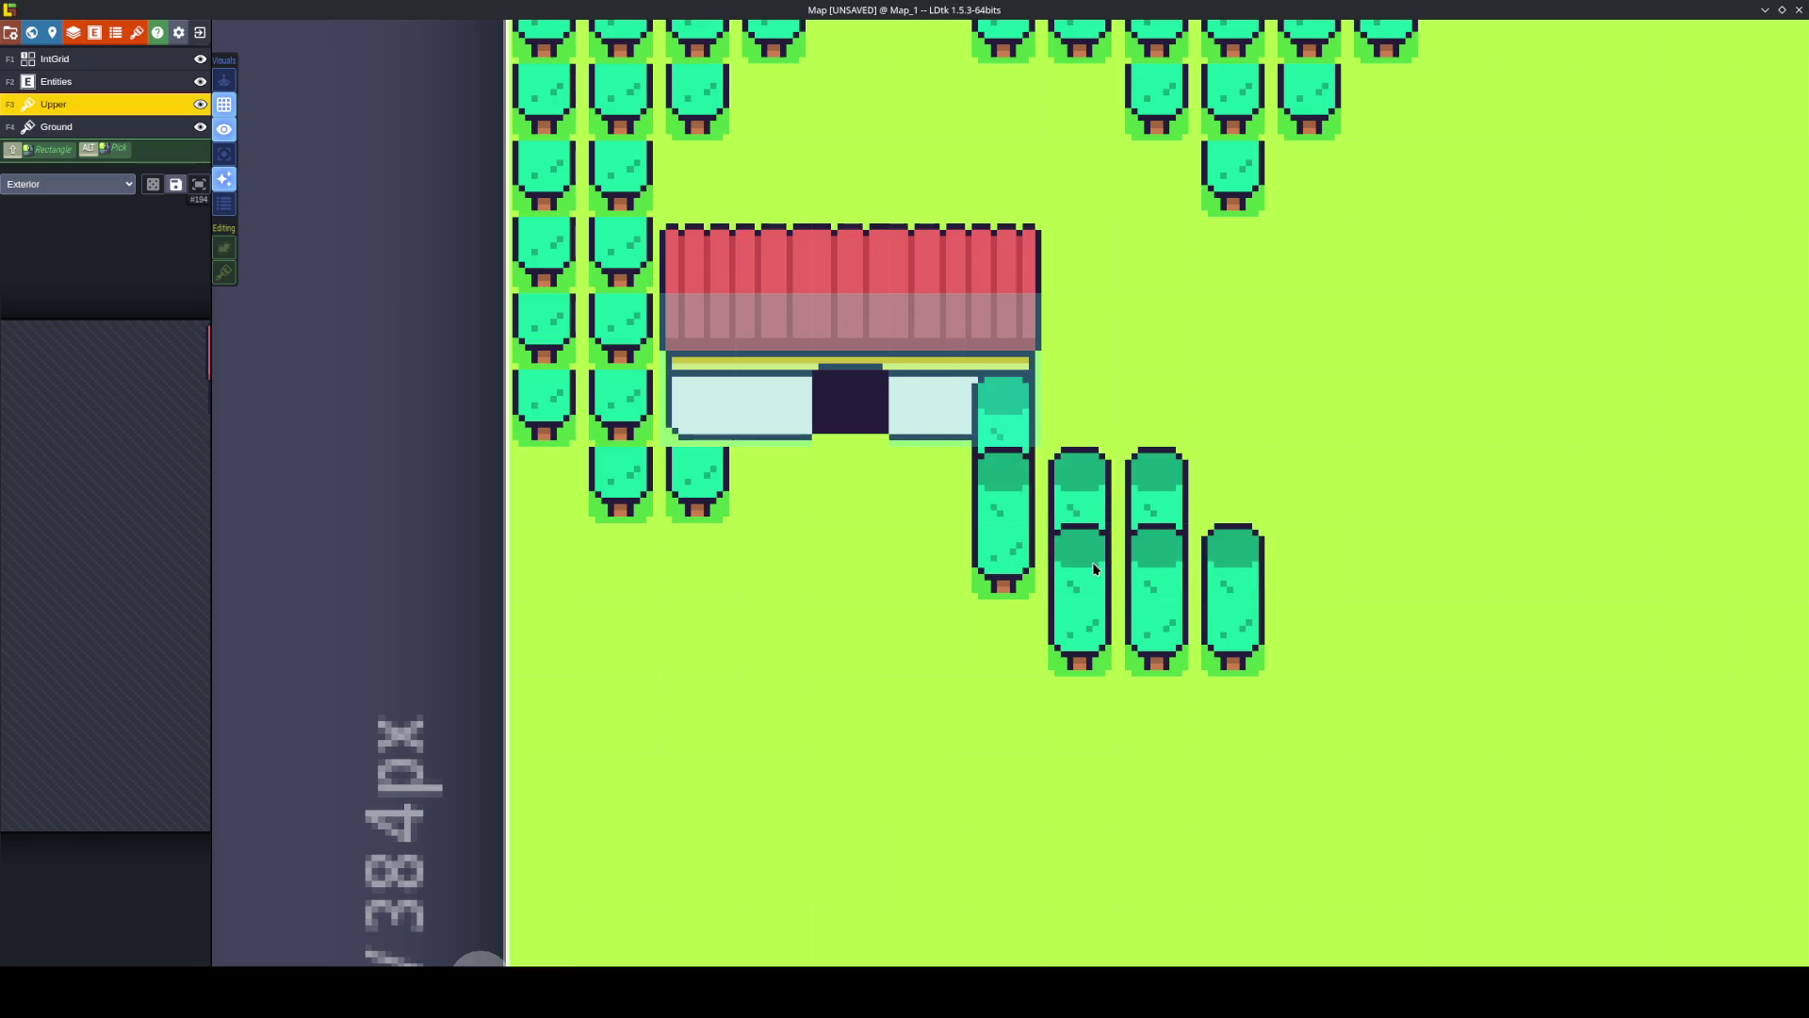
scroll(1093, 561, "up", 3)
scroll(709, 154, "down", 2)
mouse_move(708, 153)
left_mouse_down()
mouse_move(1294, 186)
mouse_move(1071, 220)
mouse_move(796, 226)
mouse_move(693, 273)
mouse_move(797, 273)
mouse_move(807, 316)
mouse_move(745, 330)
mouse_move(716, 428)
mouse_move(723, 490)
left_mouse_up()
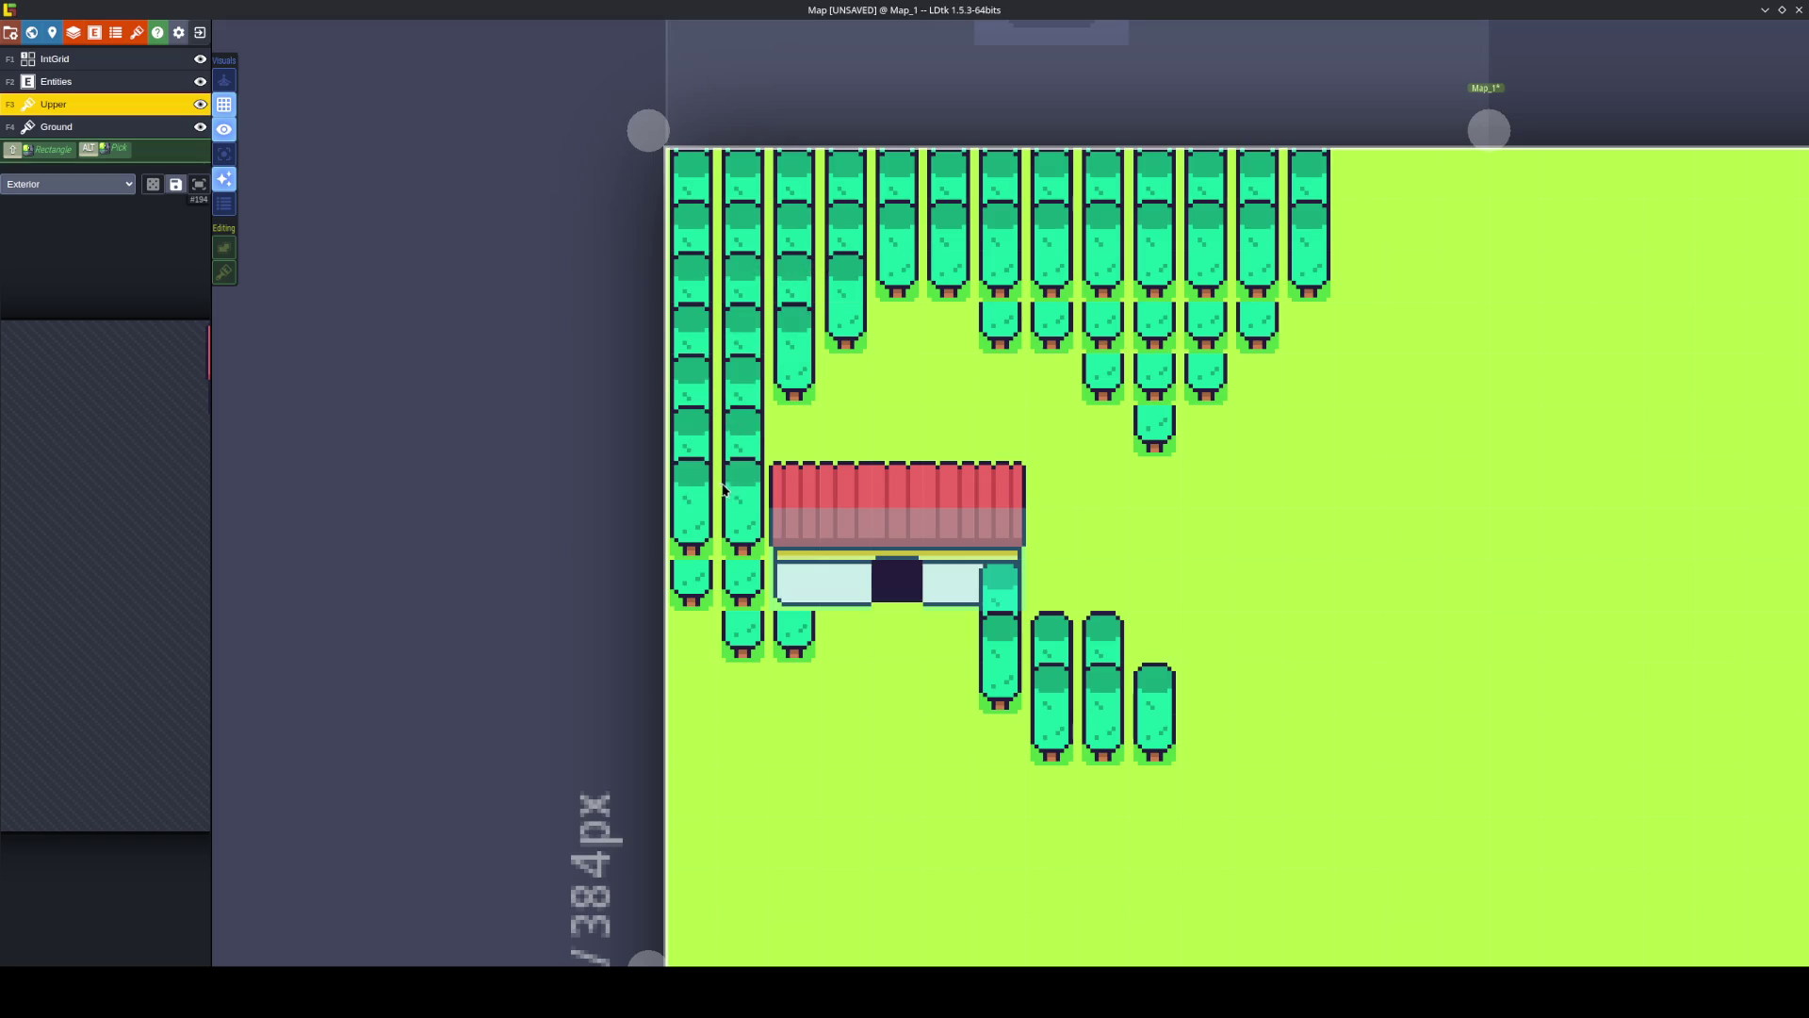
left_click(795, 584)
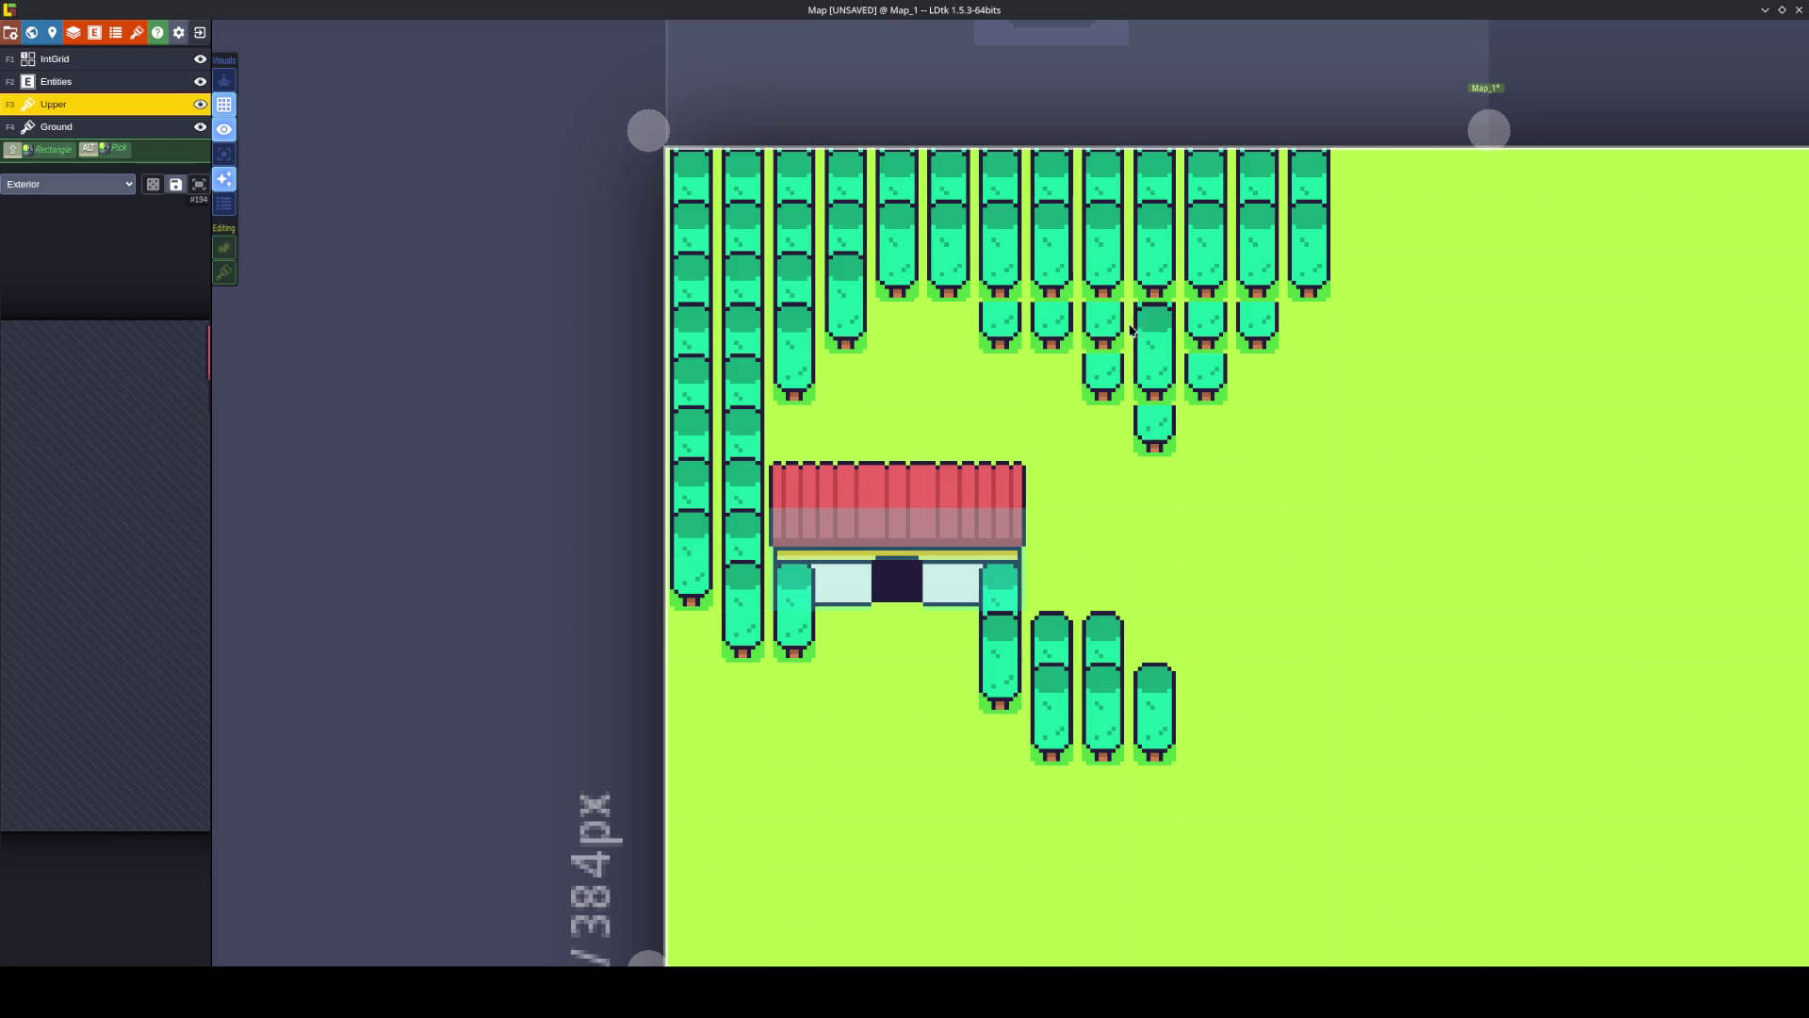
mouse_move(1257, 275)
left_mouse_down()
mouse_move(1013, 285)
mouse_move(1154, 325)
mouse_move(1162, 358)
left_mouse_up()
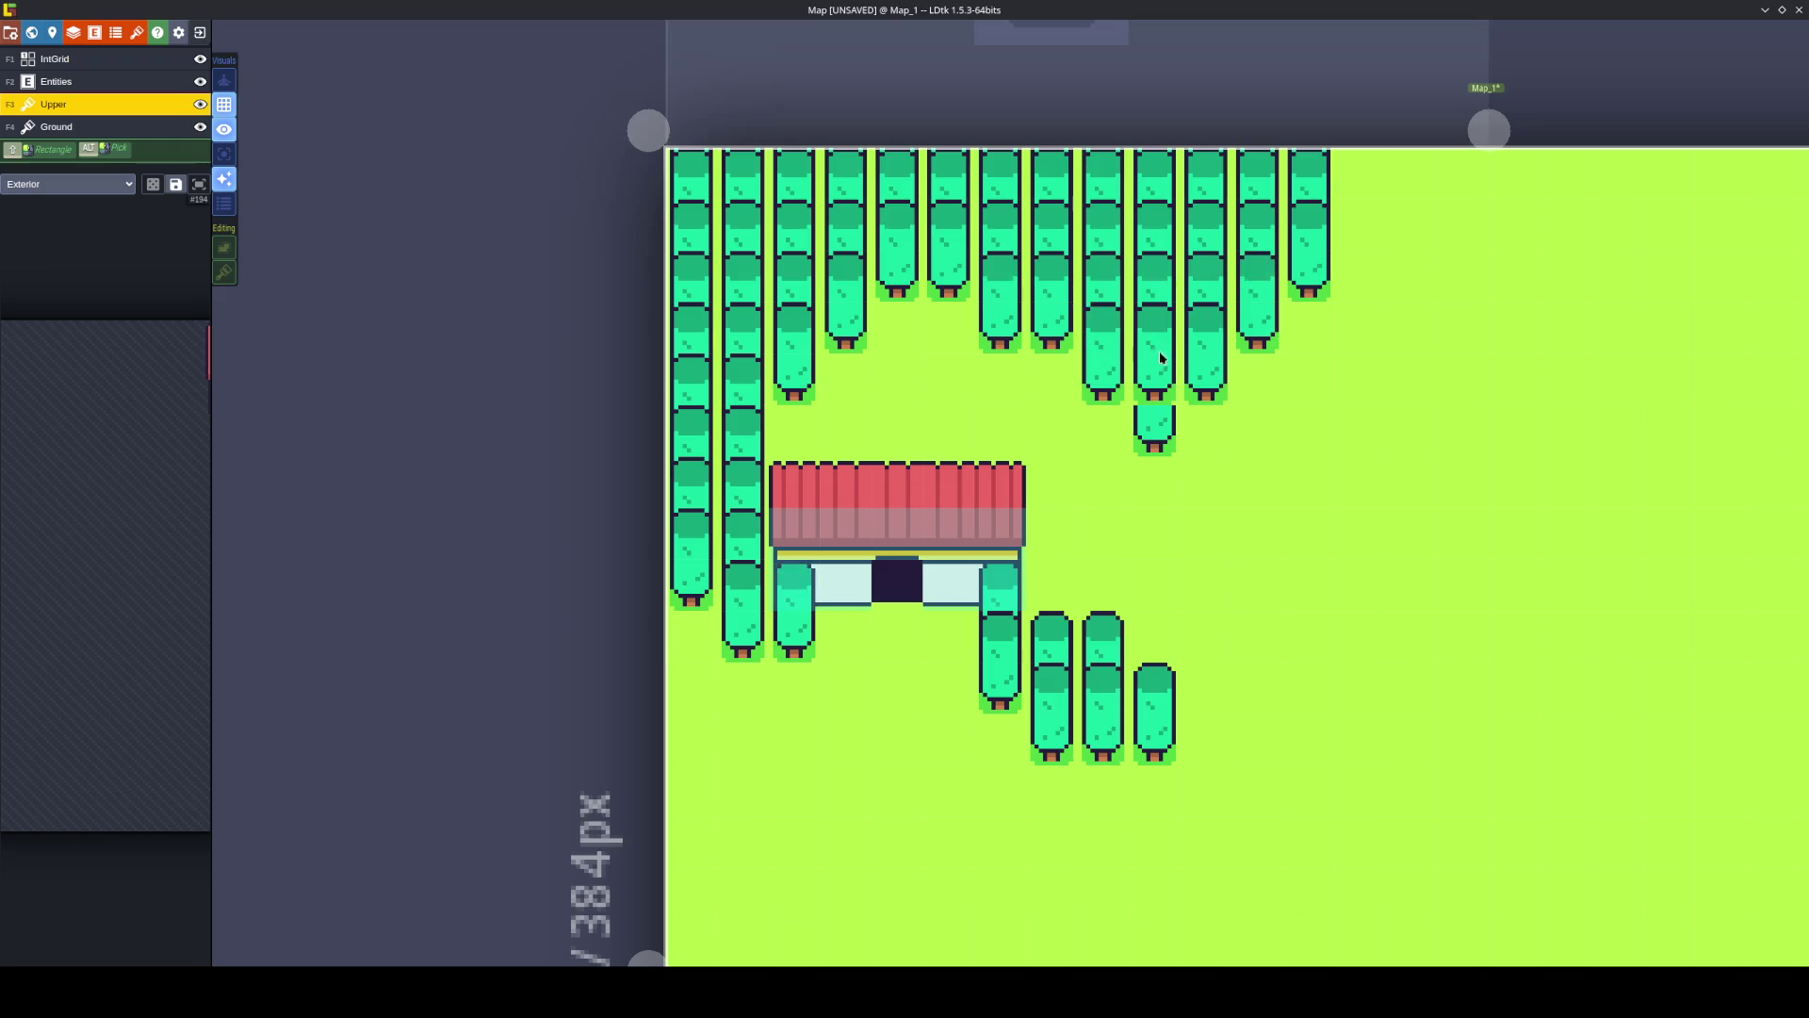
key("ctrl+s")
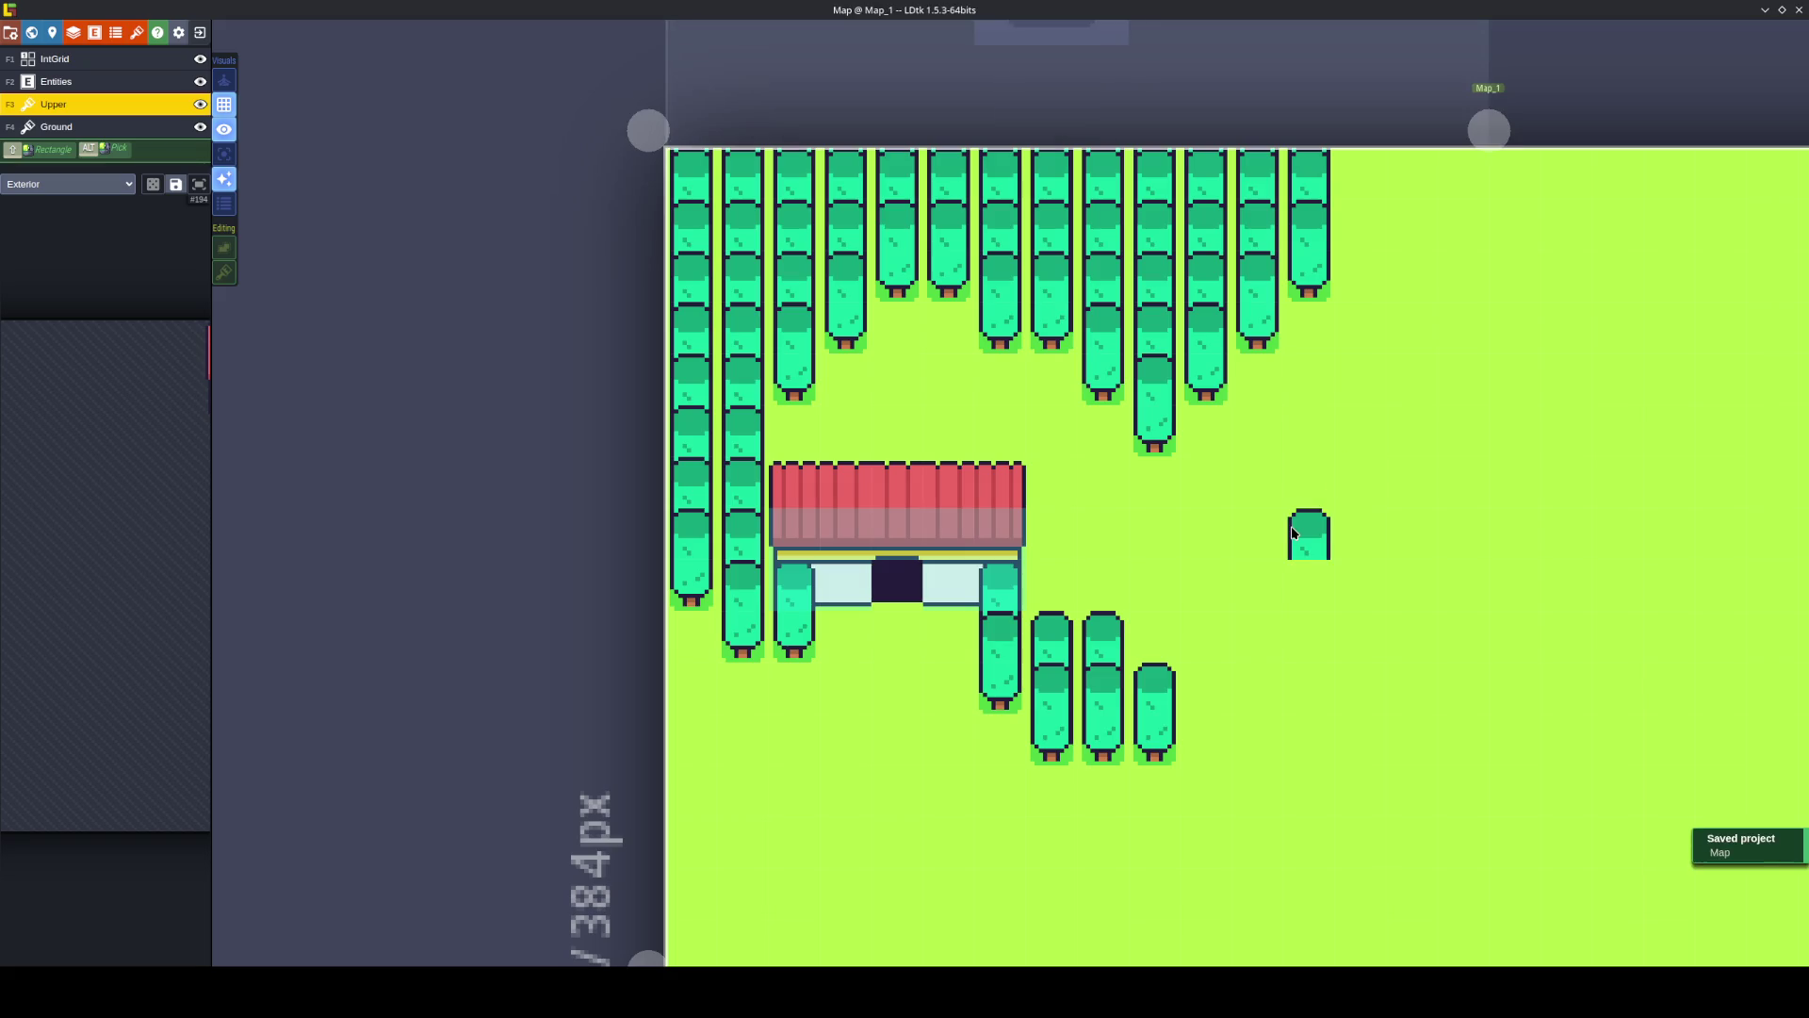
Select the IntGrid collision layer, briefly toggling the active-layer-only view.
left_click(150, 128)
left_click(230, 156)
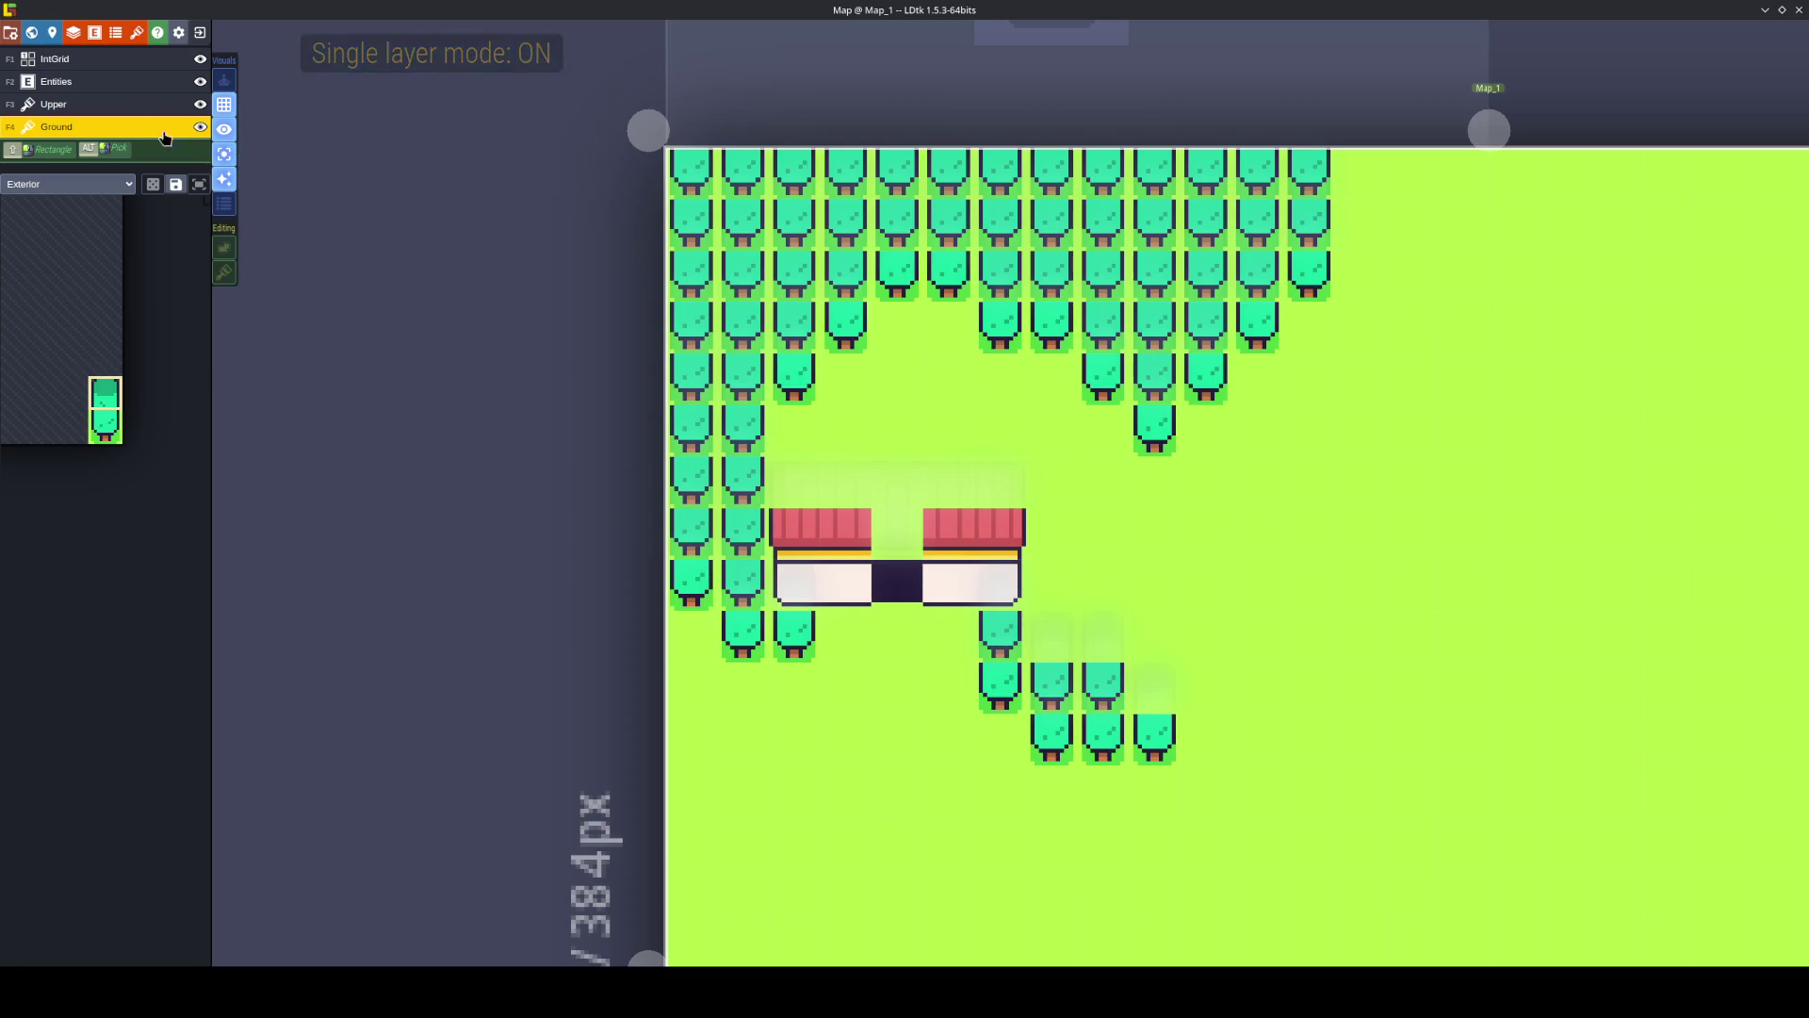
left_click(104, 62)
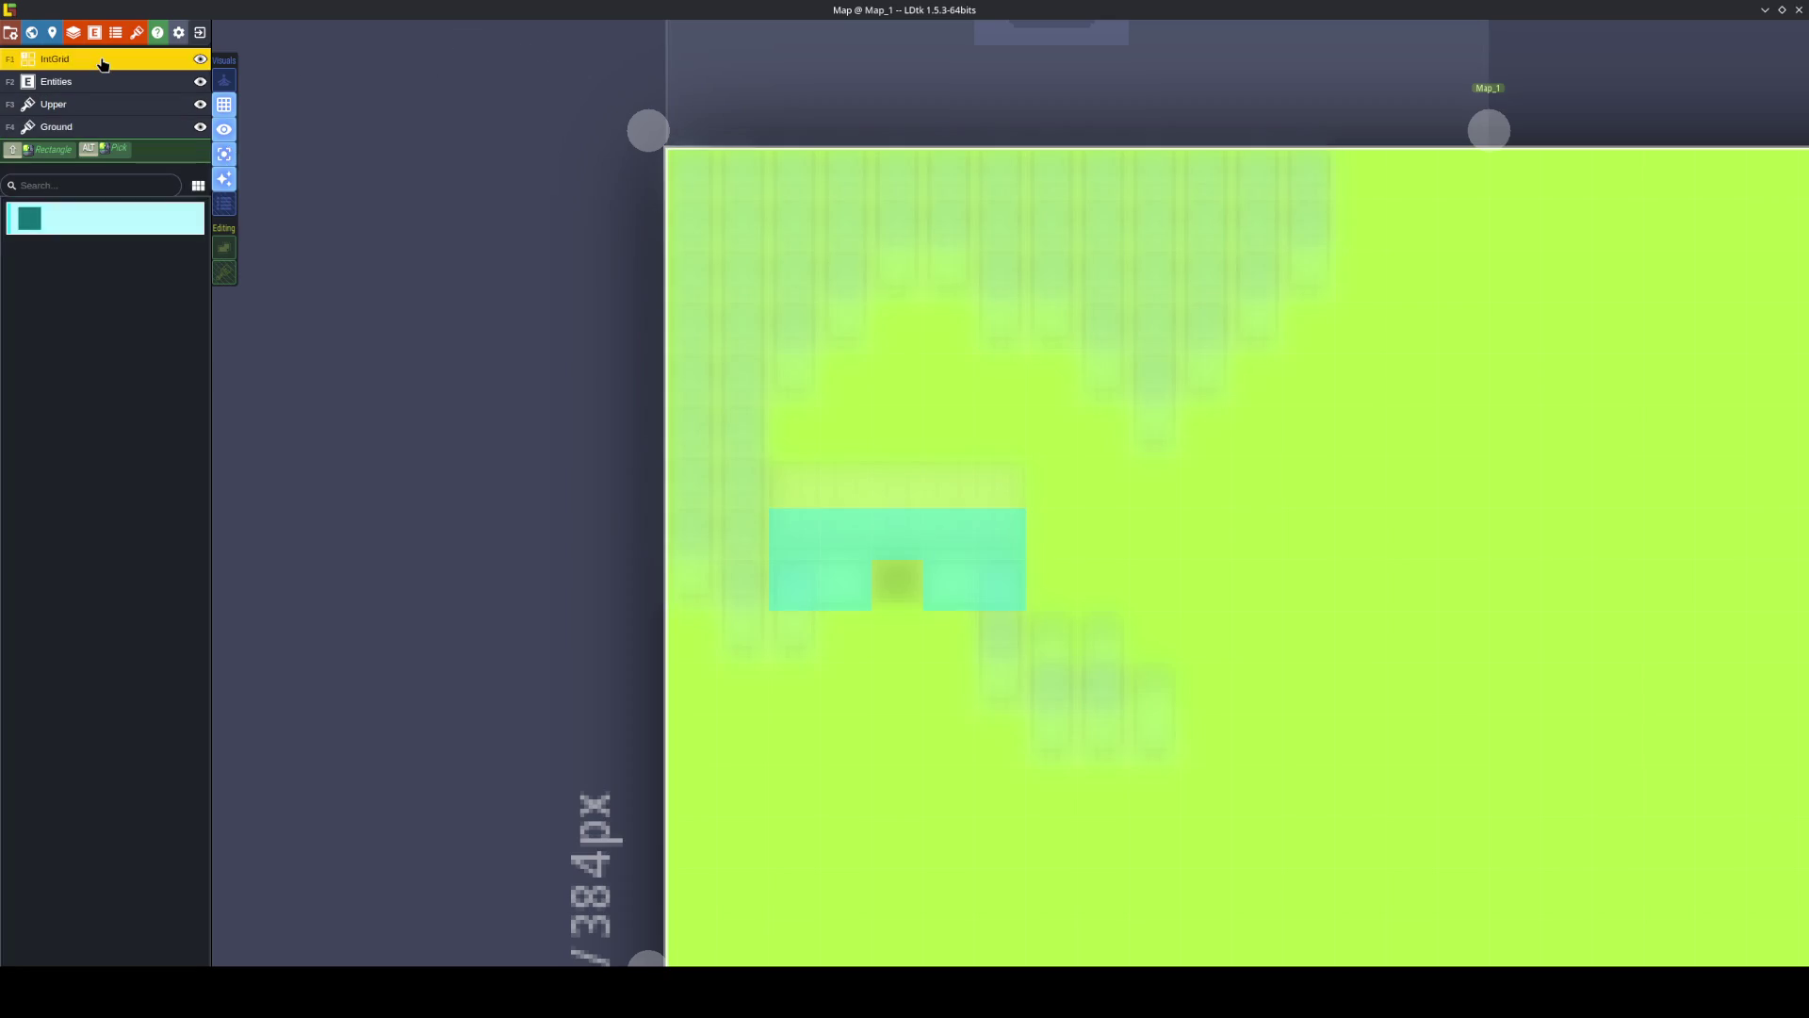
left_click(226, 155)
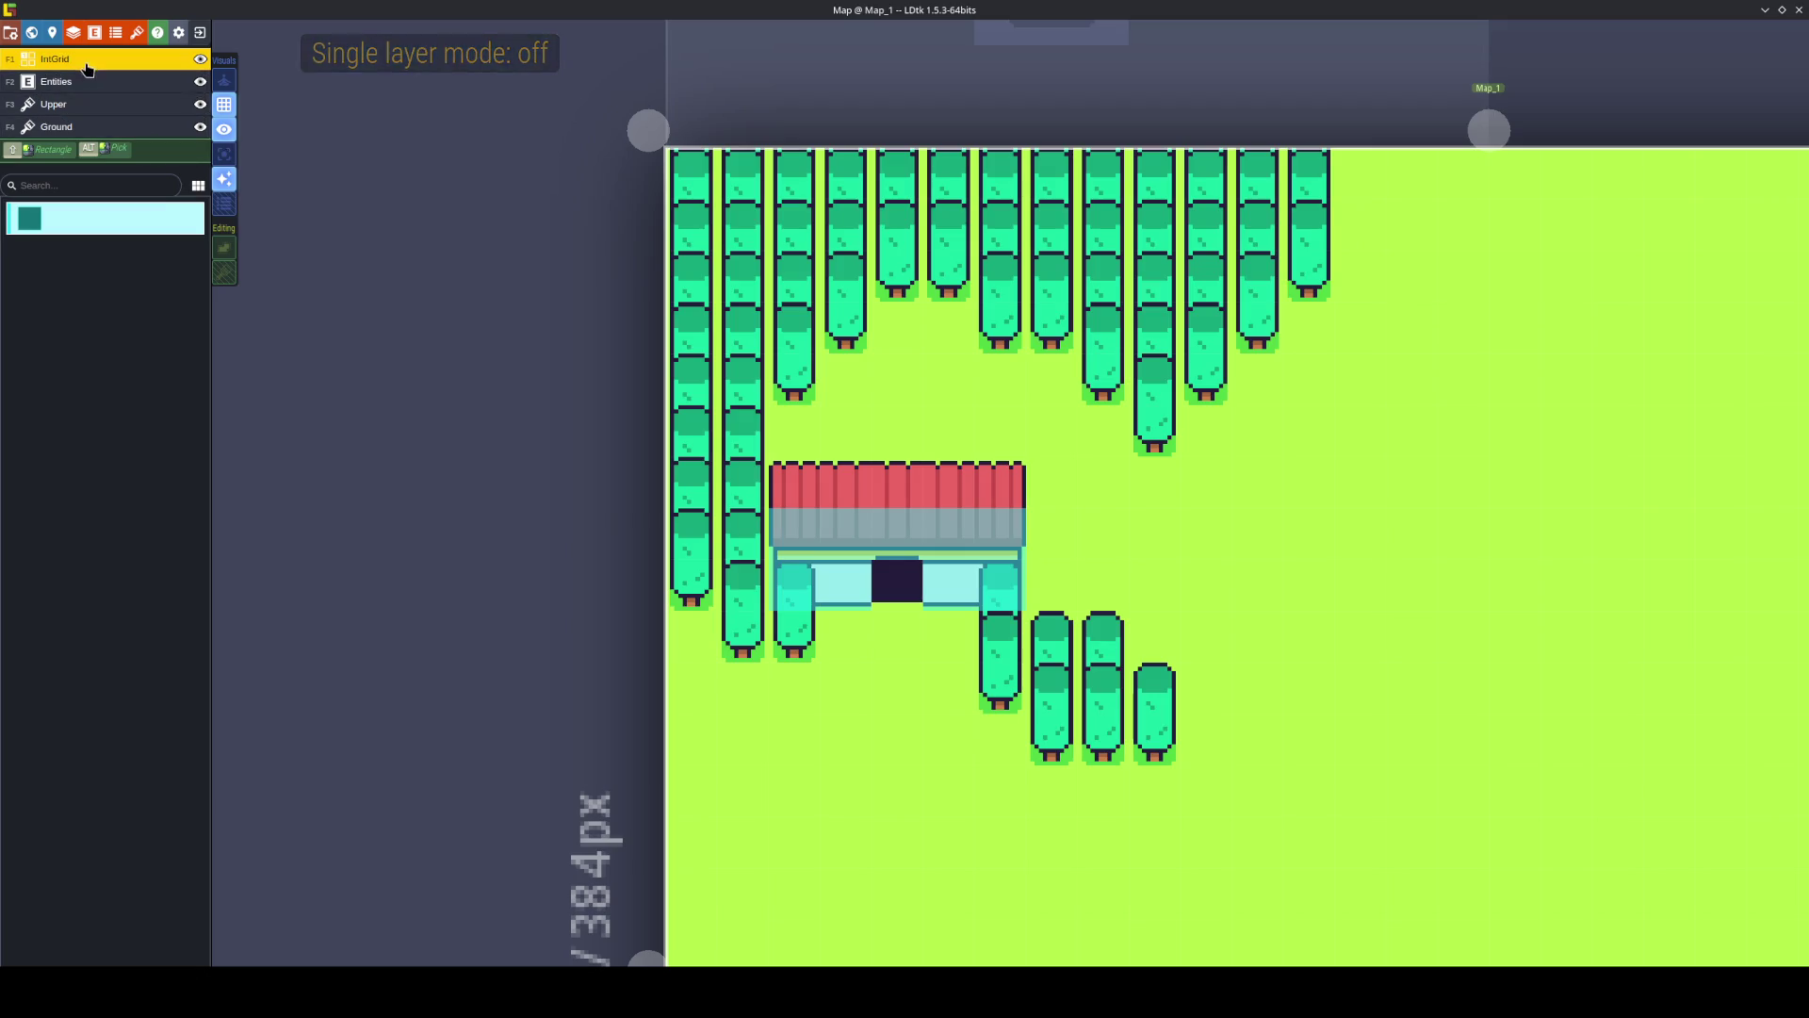
left_click(136, 33)
left_click(1256, 528)
Paint collision over the trees above, hiding the Upper layer to see beneath it.
left_click(1166, 421)
left_click_drag(1166, 422, 1102, 377)
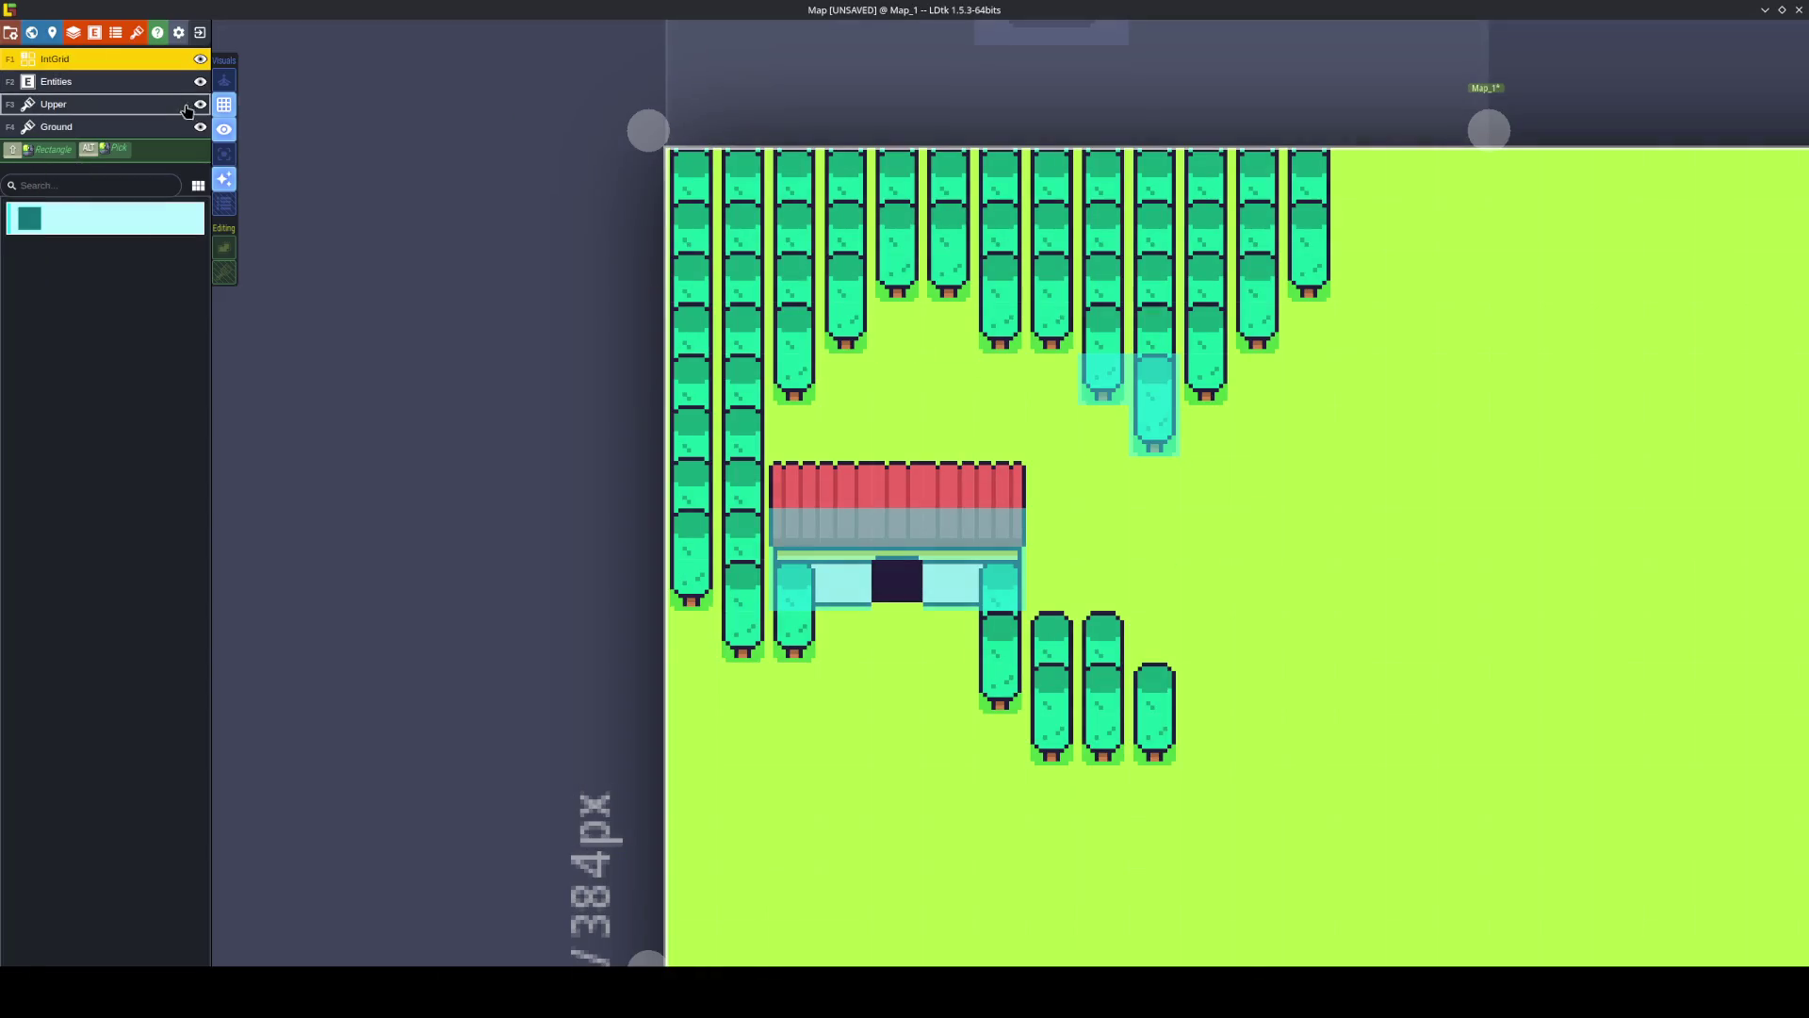
left_click(200, 104)
left_click(47, 105)
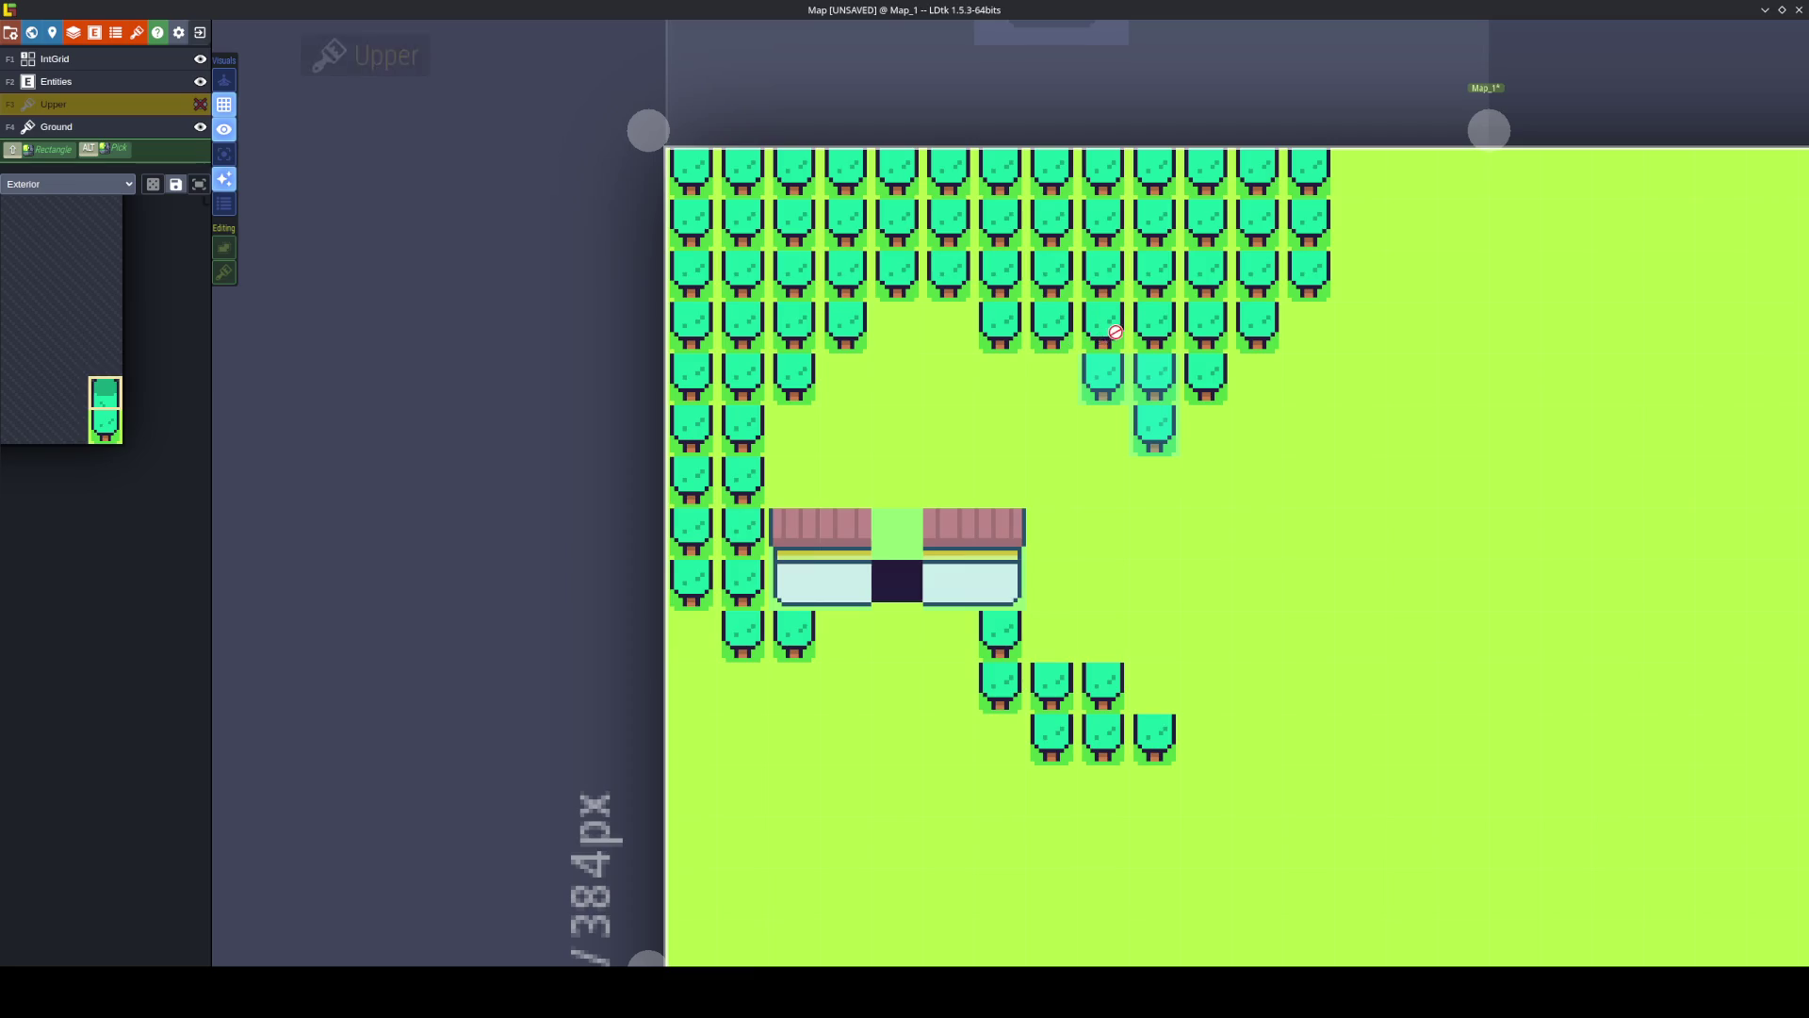
left_click(47, 58)
Cover the storefront roof and the trees to the left, below and top with collision, then save.
mouse_move(1052, 323)
left_mouse_down()
mouse_move(1102, 323)
mouse_move(896, 275)
mouse_move(793, 379)
mouse_move(743, 476)
mouse_move(743, 530)
left_mouse_up()
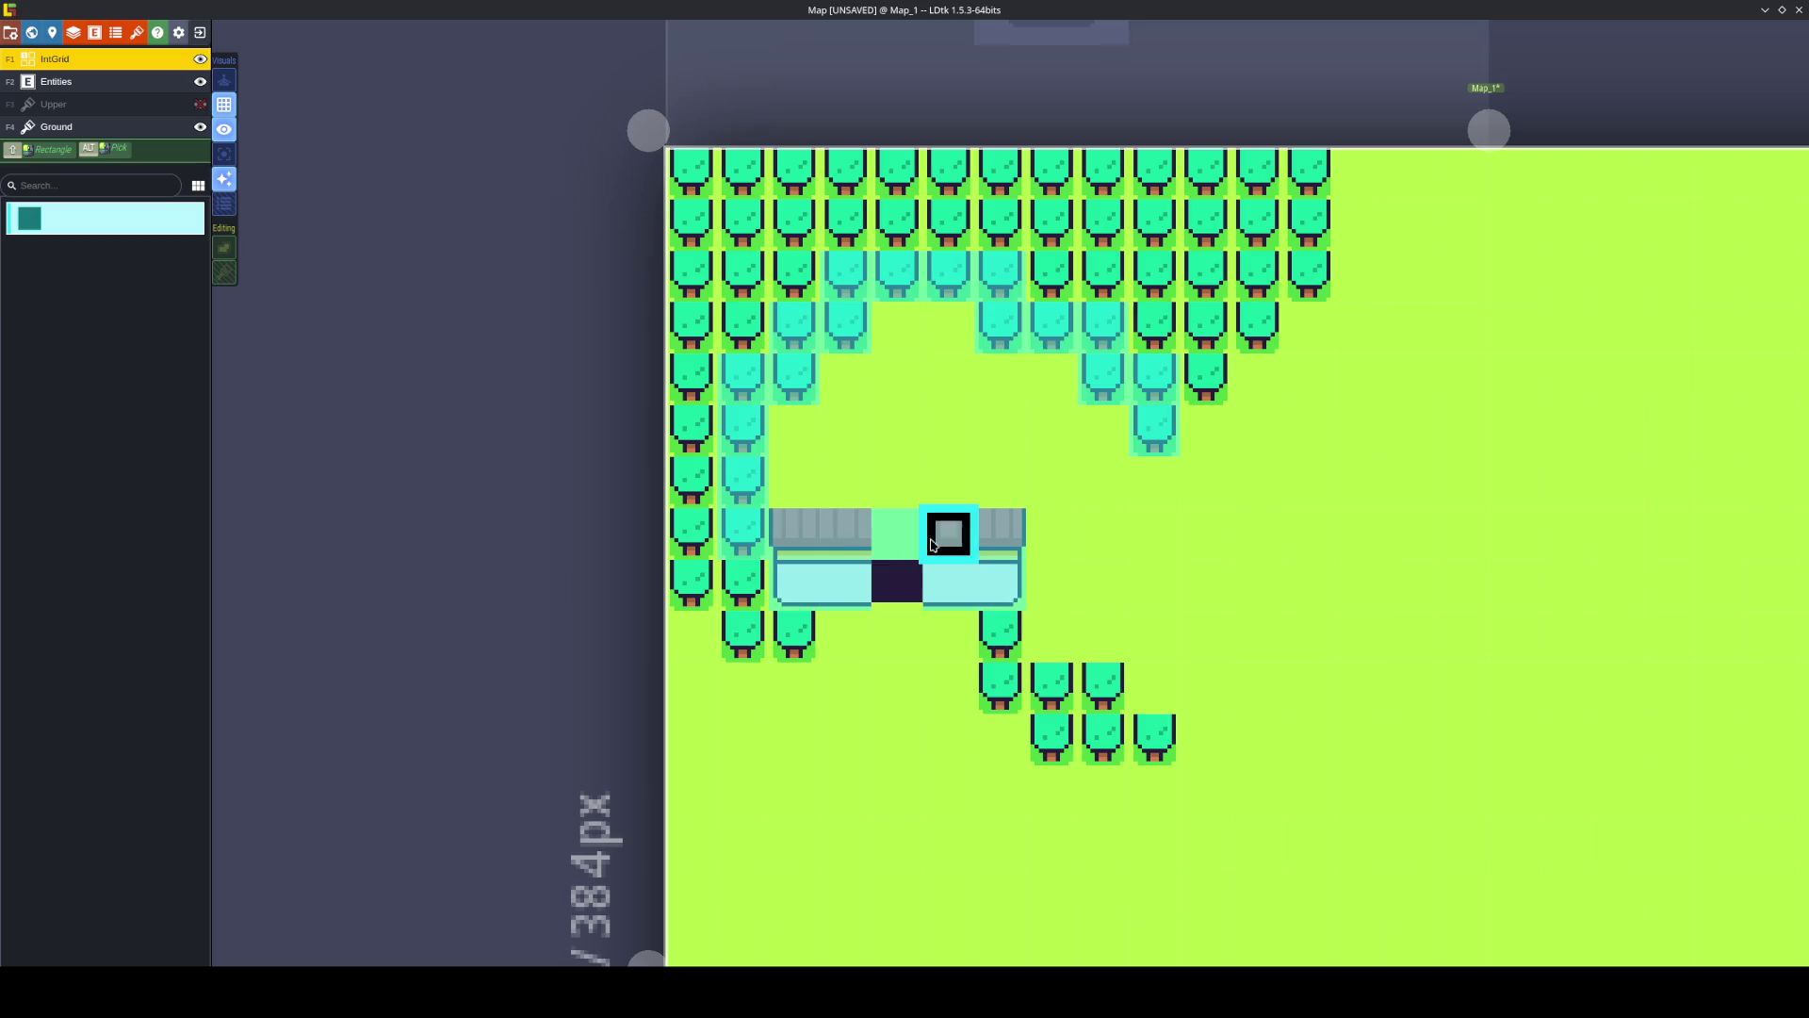
left_click_drag(797, 639, 749, 599)
left_click(695, 589)
mouse_move(999, 636)
left_mouse_down()
mouse_move(1102, 739)
mouse_move(1155, 740)
left_mouse_up()
mouse_move(1204, 388)
left_mouse_down()
mouse_move(1243, 307)
mouse_move(1306, 273)
mouse_move(1306, 169)
left_mouse_up()
key("ctrl+s")
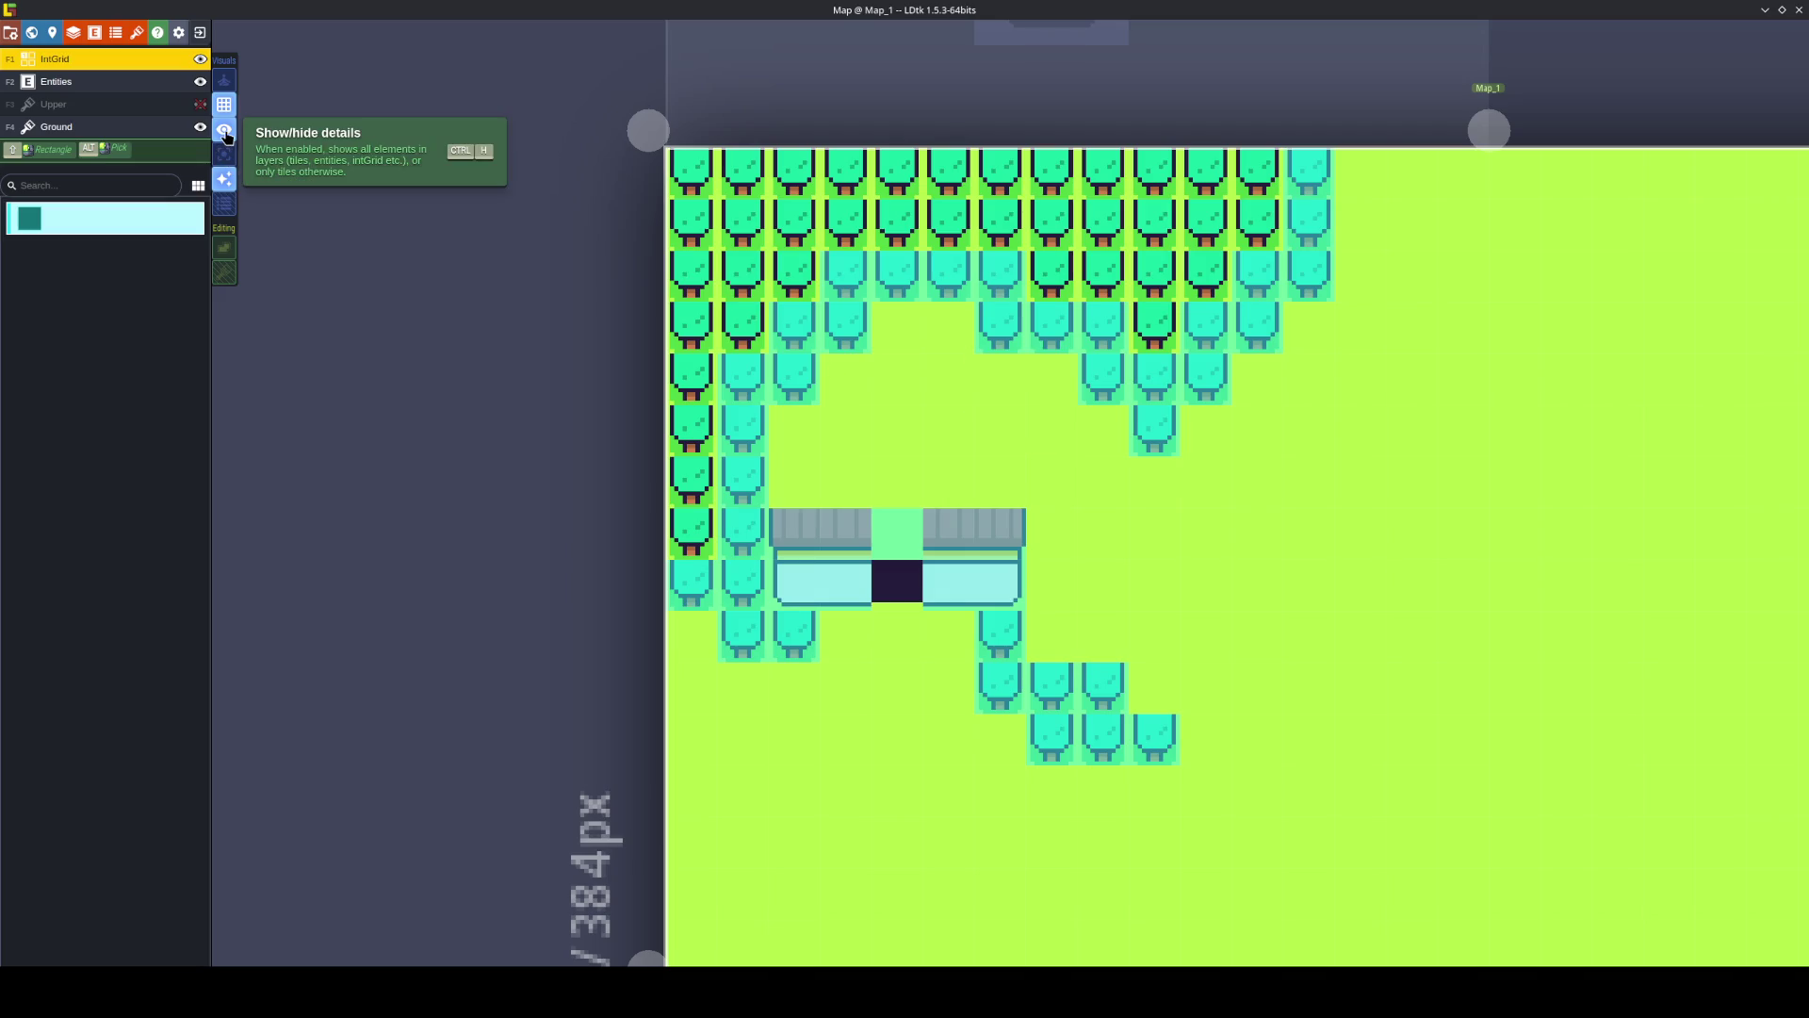
Make the Upper layer visible again, save, then sample the dark outline colour in Aseprite.
left_click(200, 103)
key("ctrl+s")
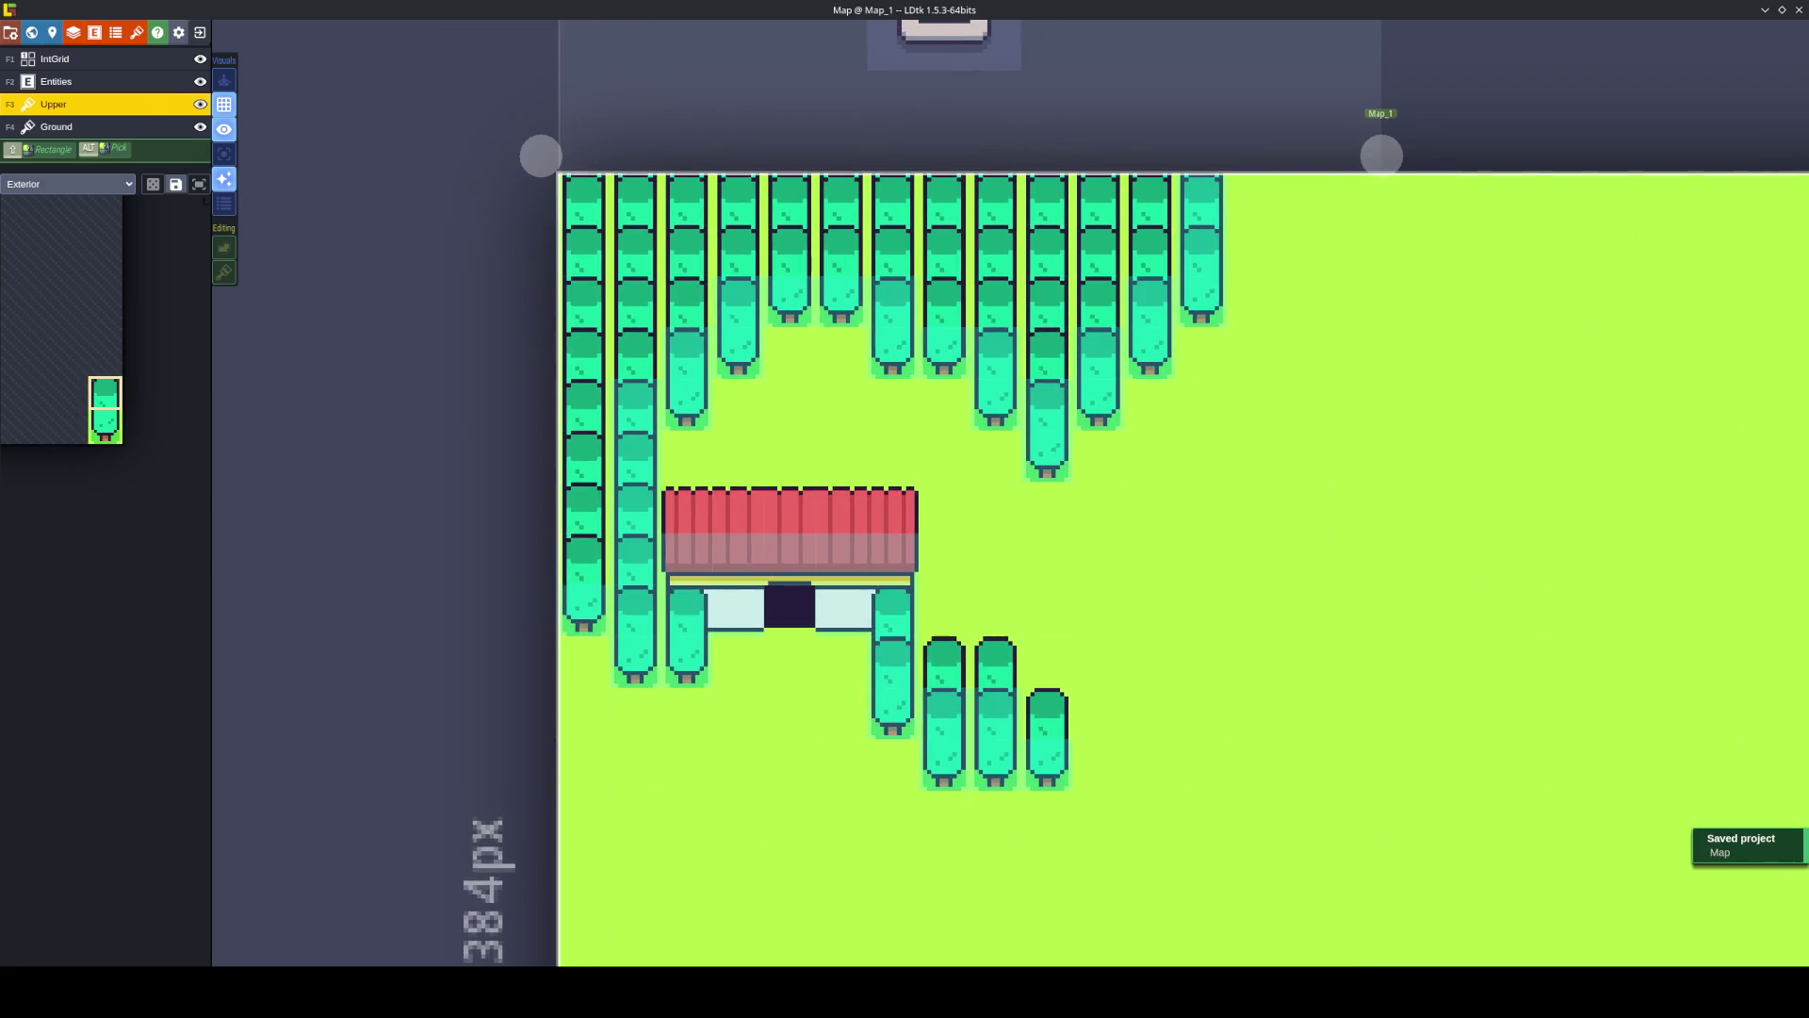
key("alt+Tab")
key("i")
left_click(830, 507)
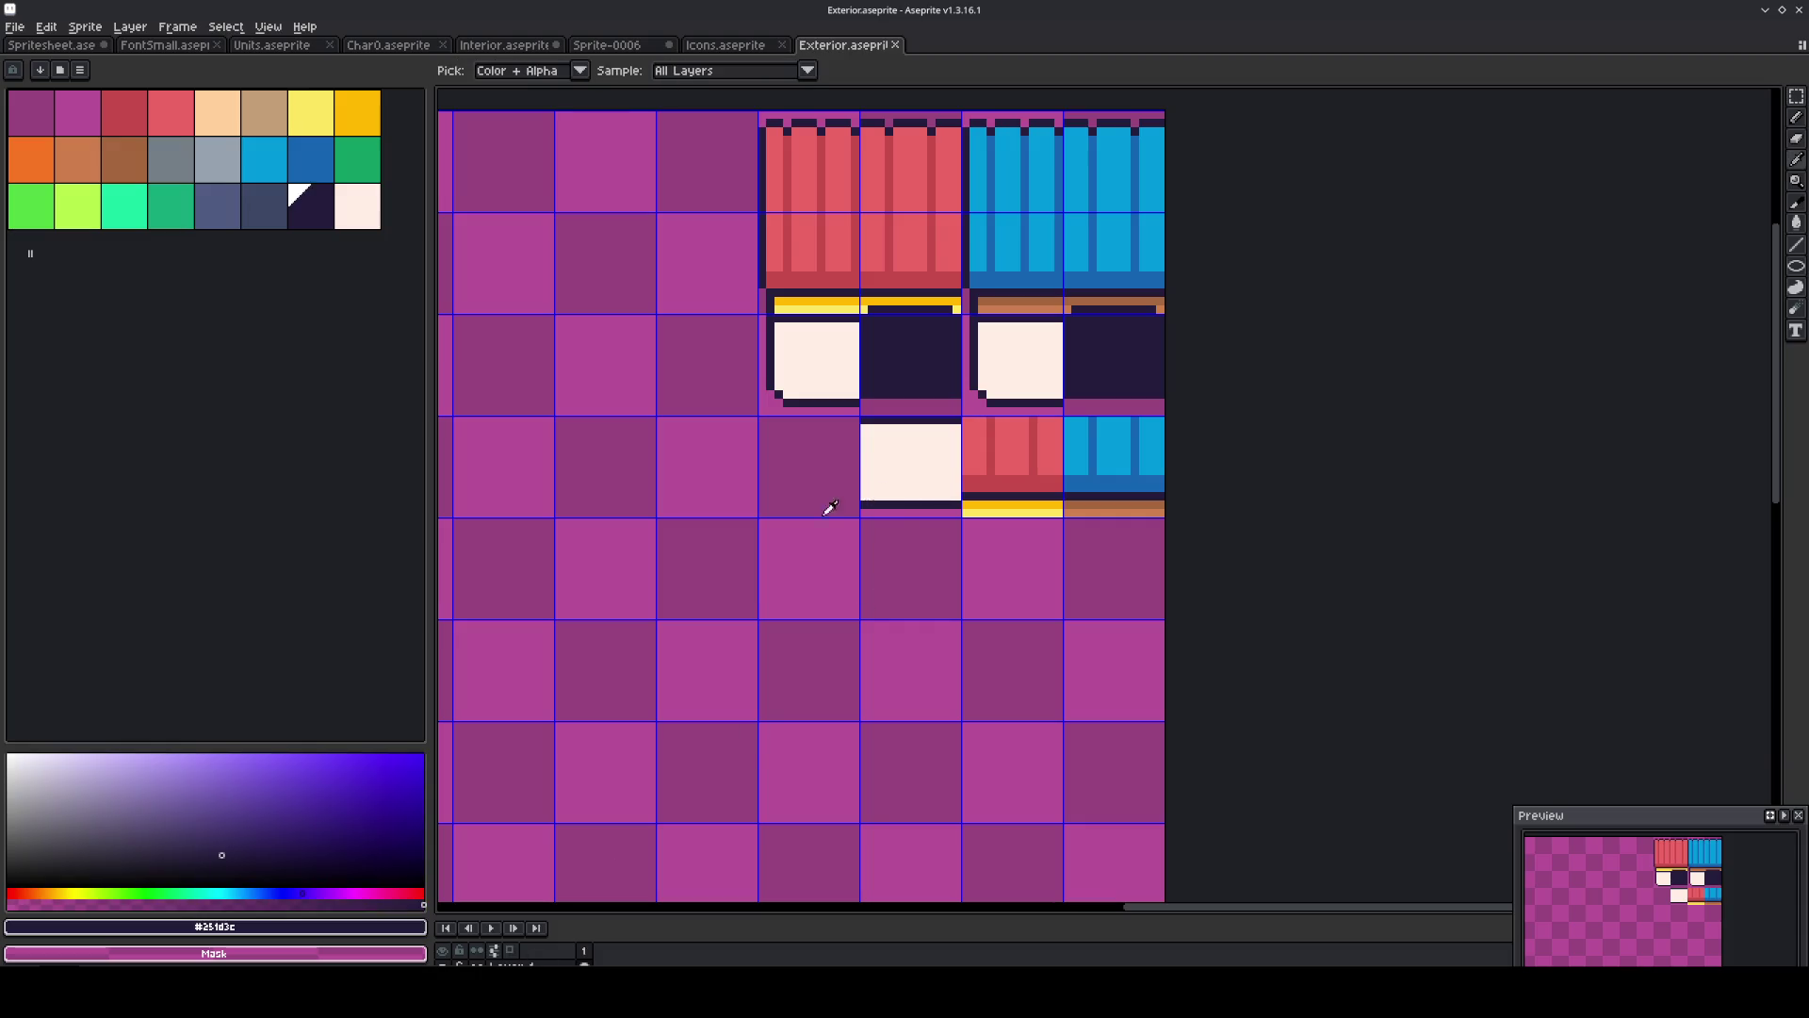
Draw a short dark outline in an empty tile and repaint pixels inside the framed picture.
scroll(791, 513, "left", 2)
key("m")
scroll(739, 416, "up", 1)
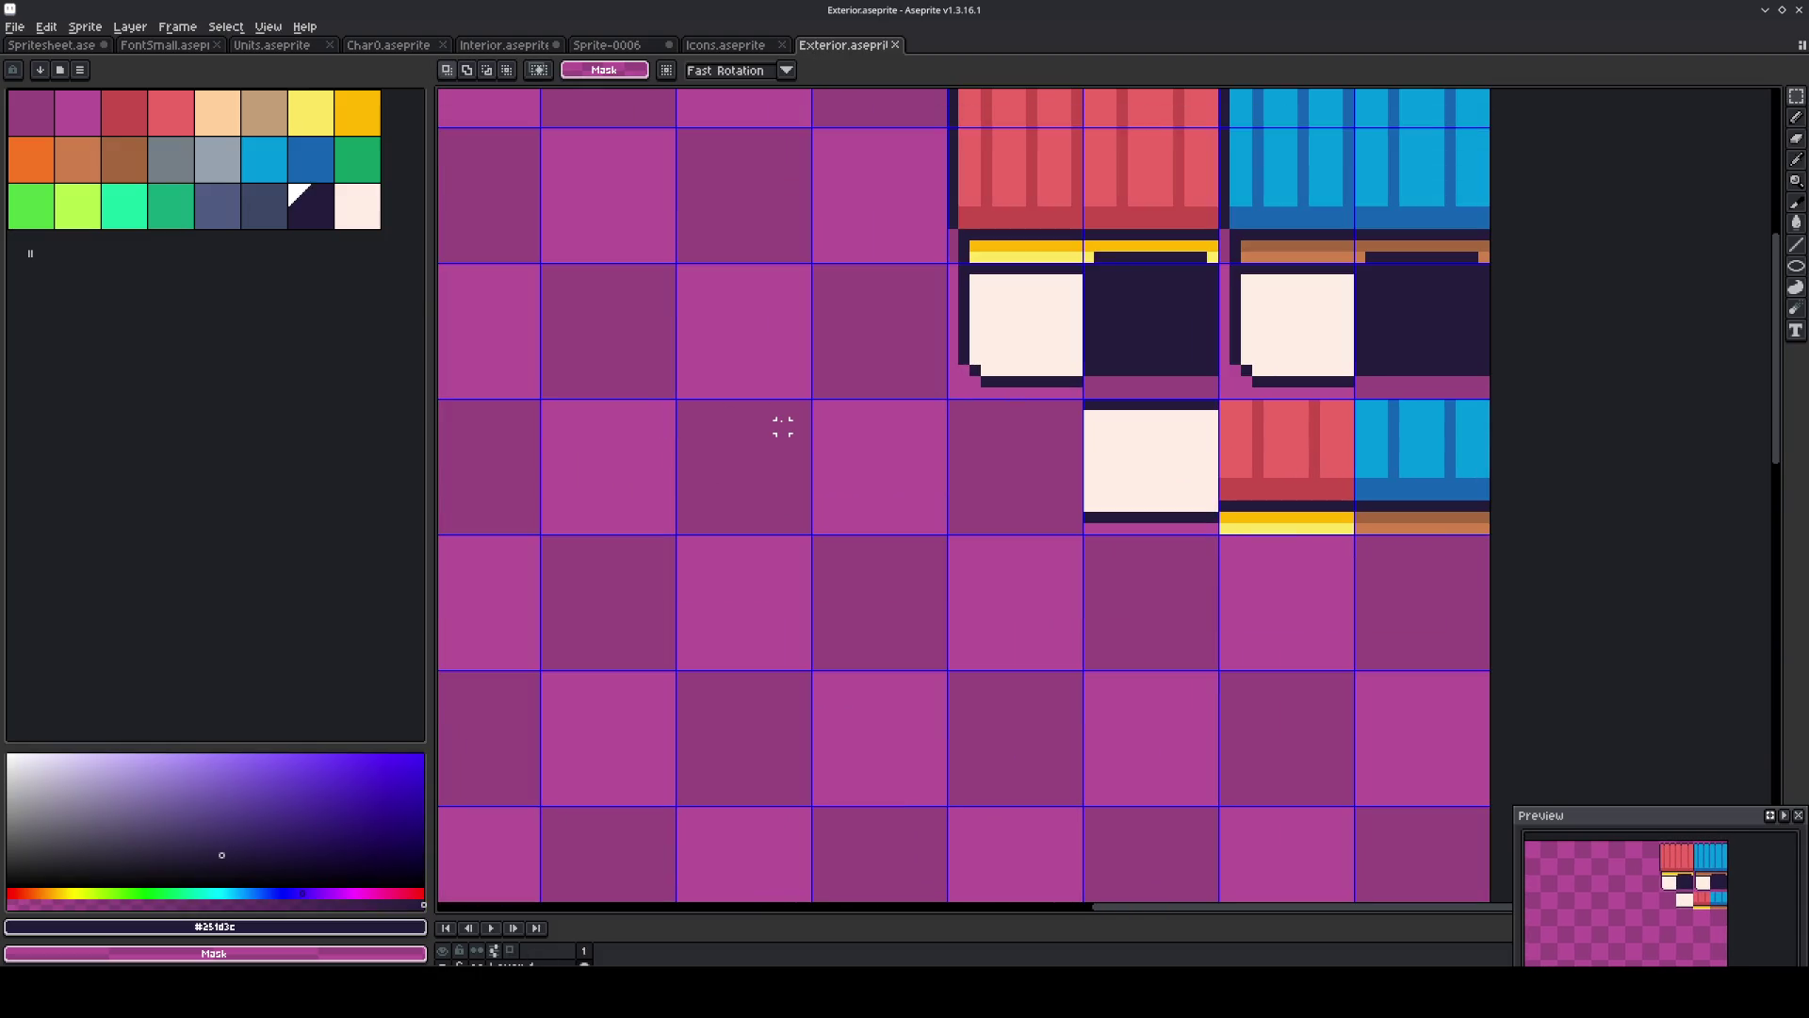
key("b")
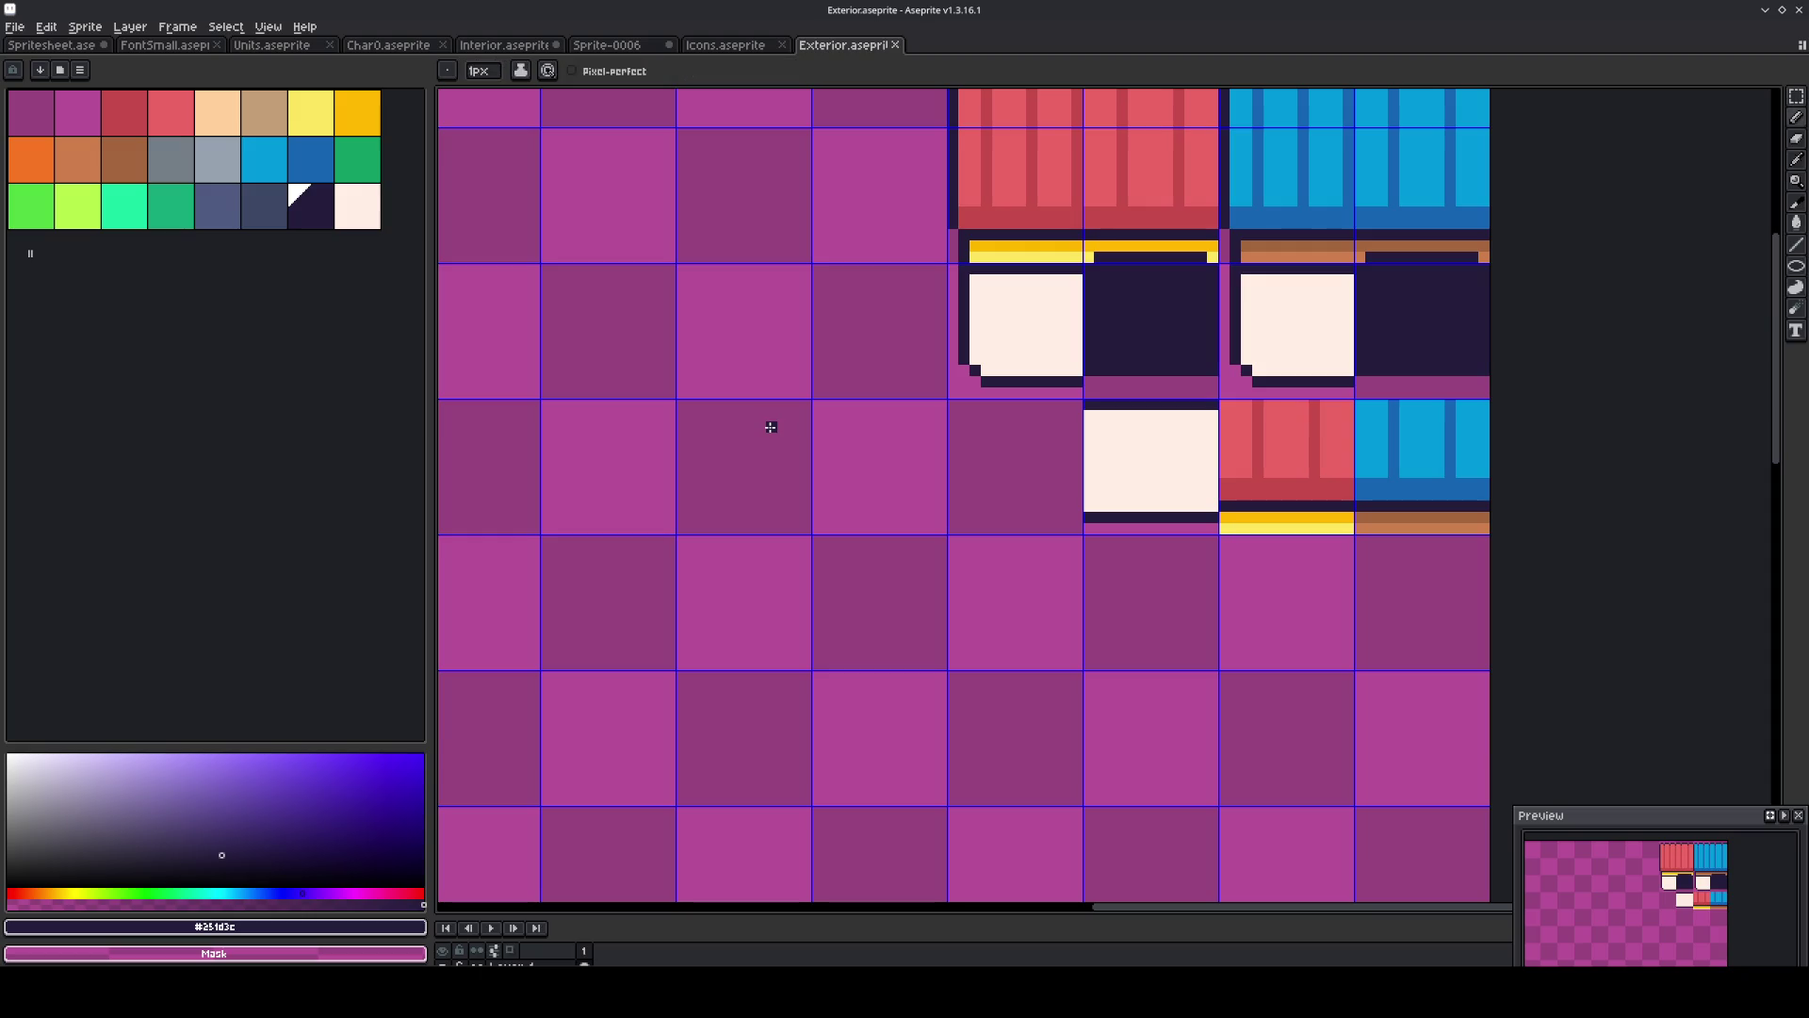
mouse_move(802, 406)
left_mouse_down()
mouse_move(703, 406)
mouse_move(681, 528)
mouse_move(799, 530)
mouse_move(798, 416)
left_mouse_up()
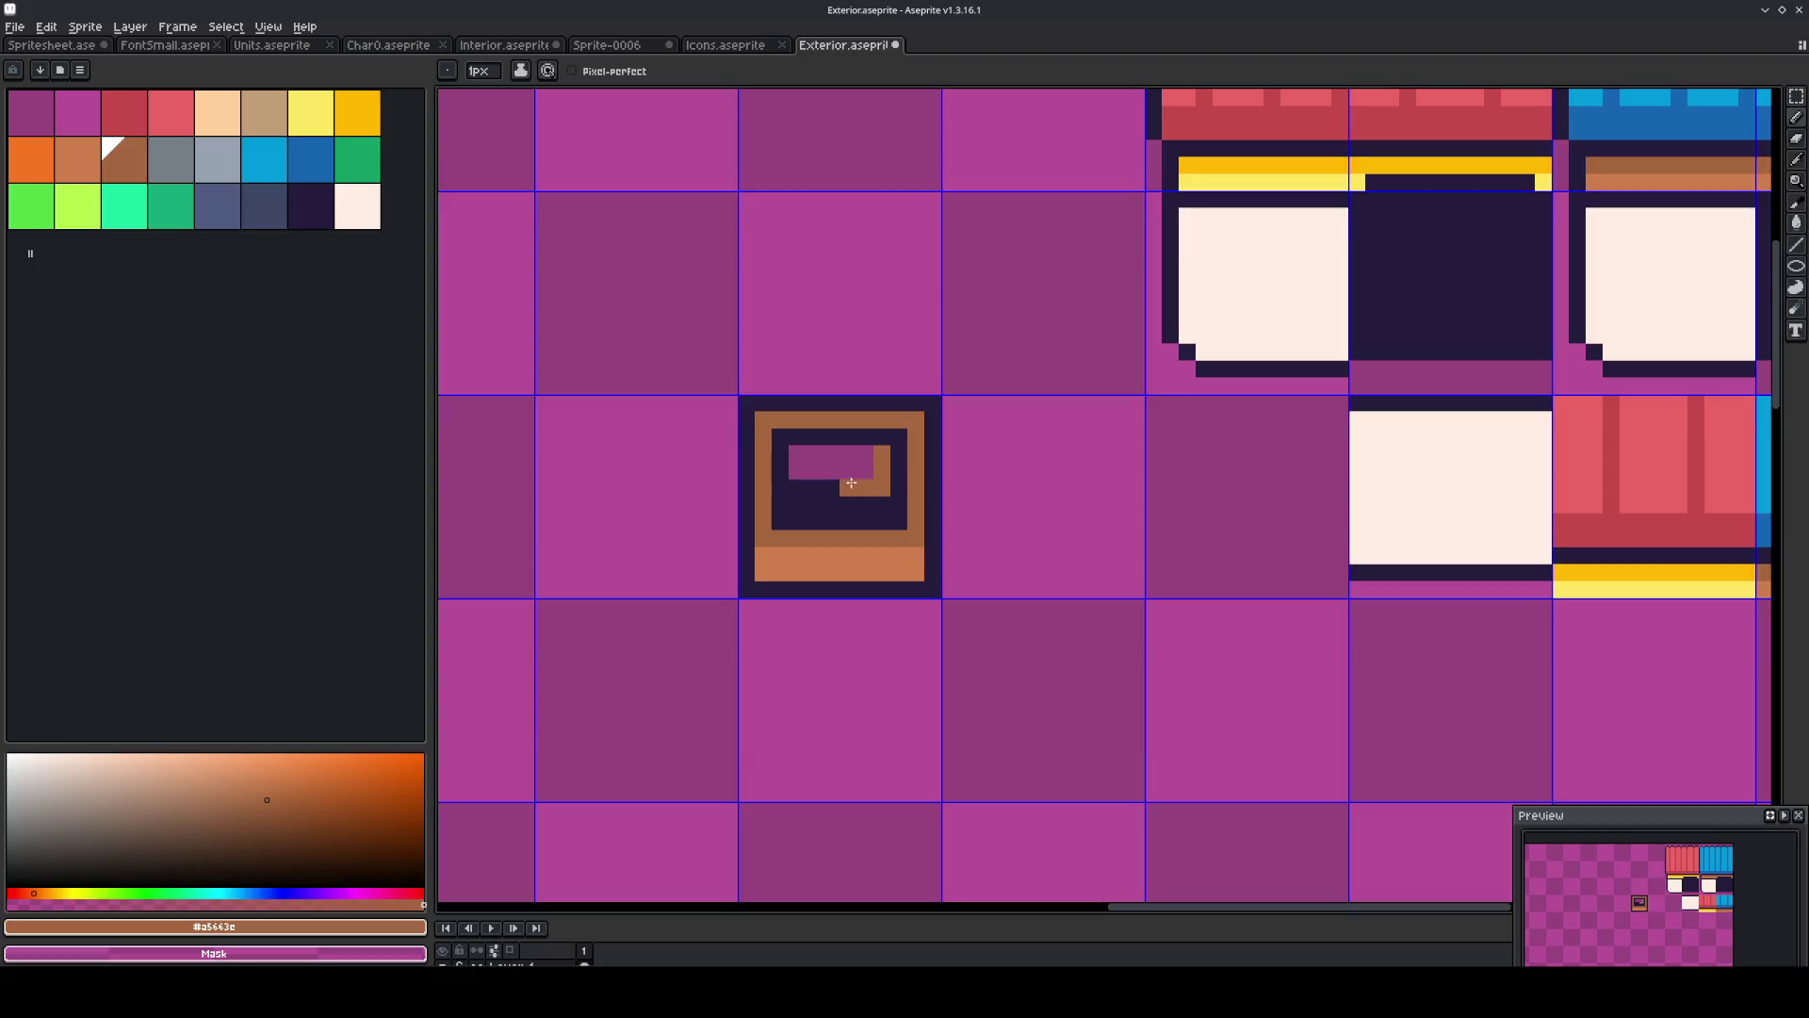
mouse_move(862, 467)
left_mouse_down()
mouse_move(799, 478)
mouse_move(827, 483)
left_mouse_up()
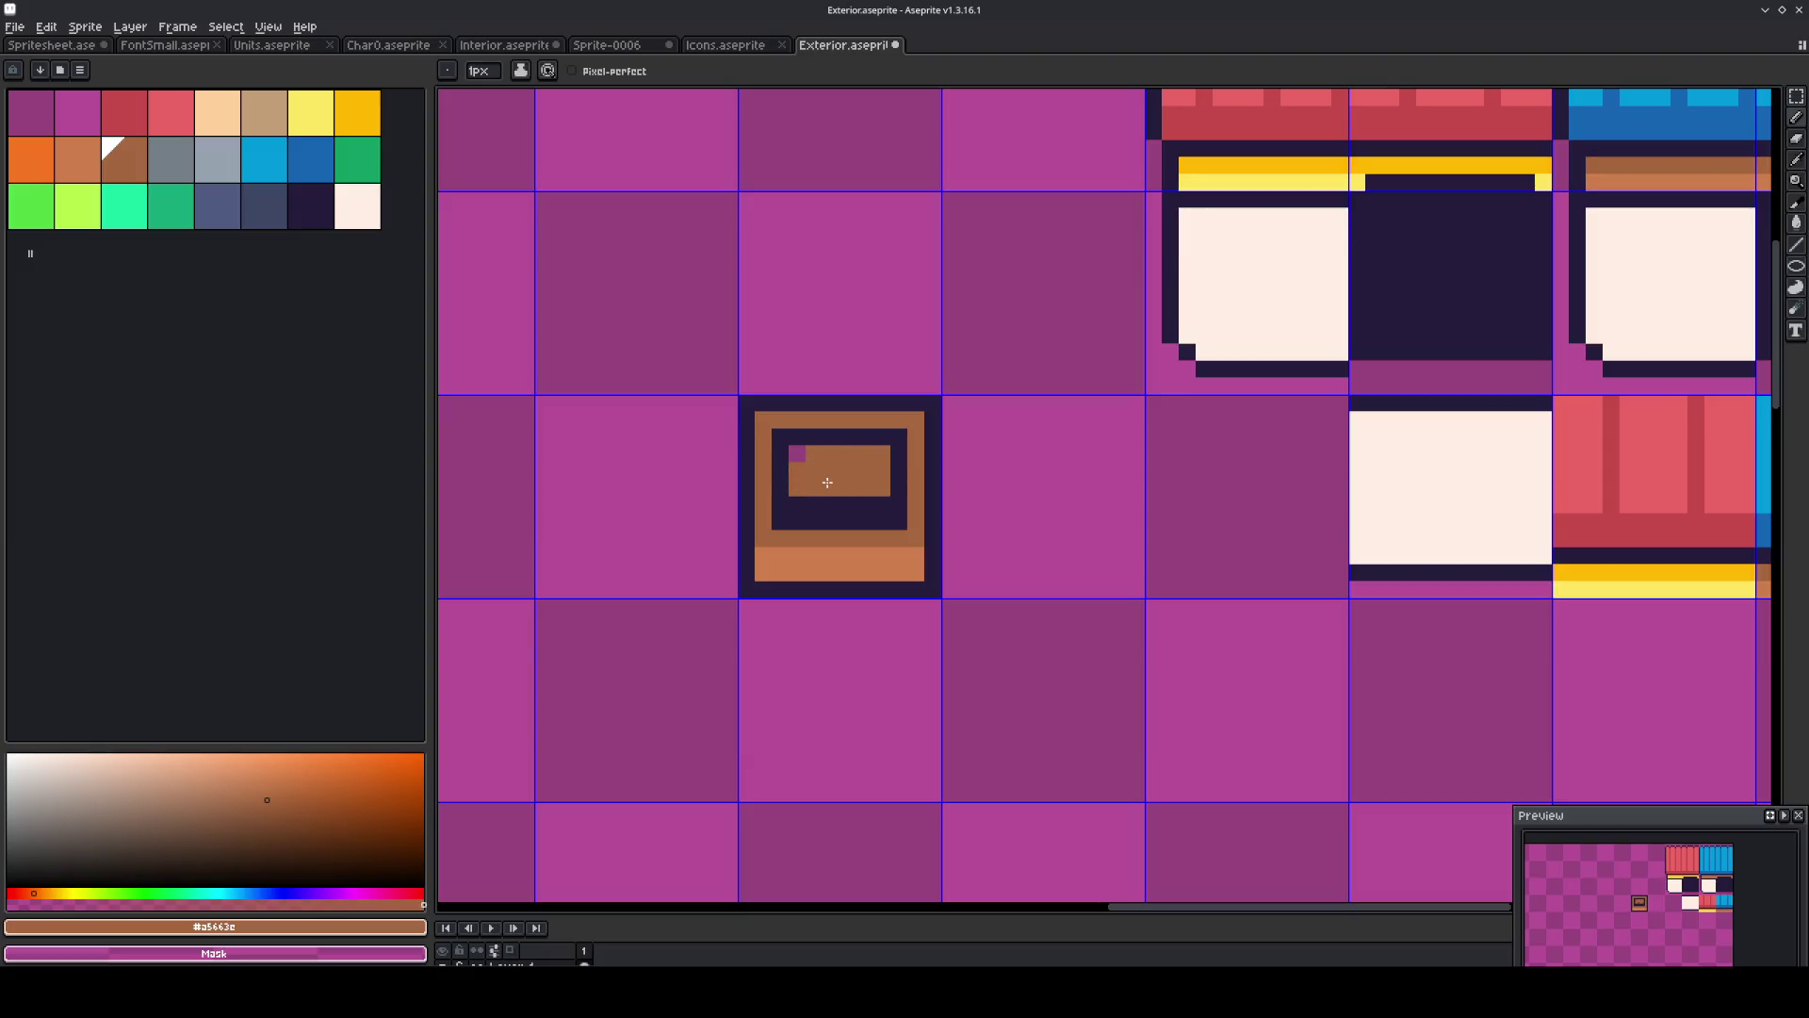
scroll(795, 459, "down", 5)
scroll(904, 482, "up", 5)
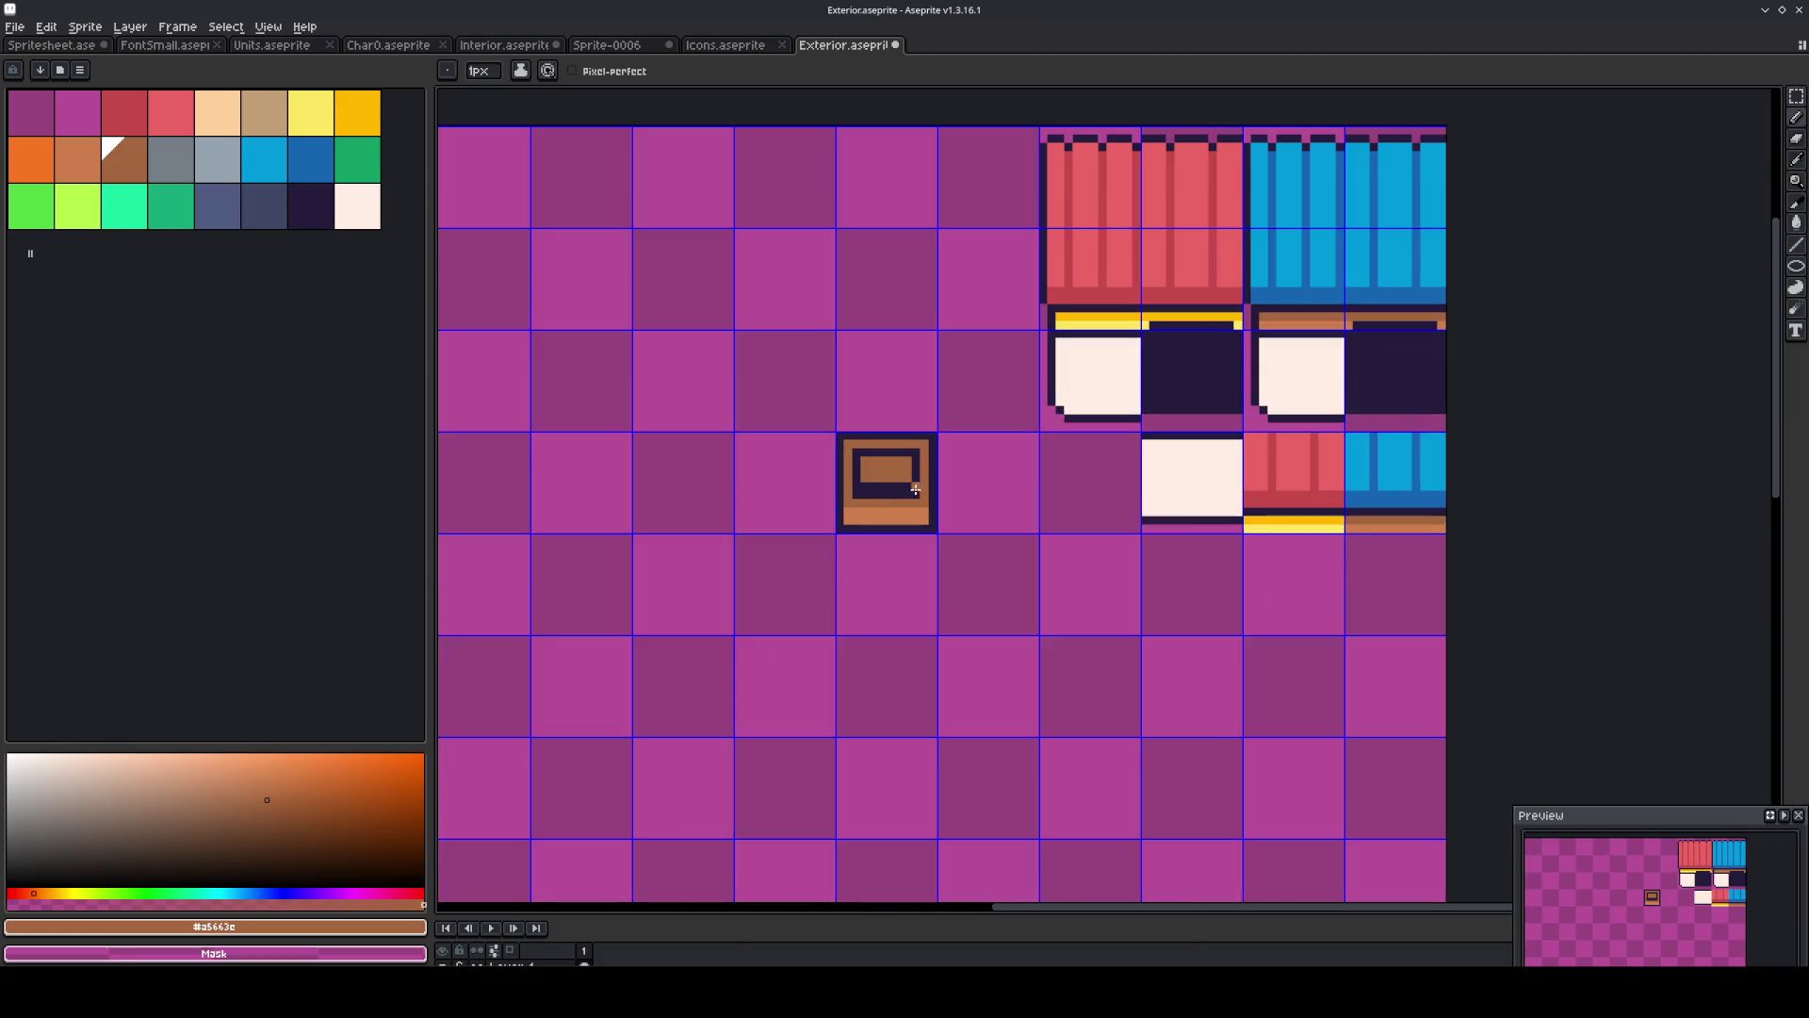
Fill the picture's inner panel with the roof's darker red and paint its bottom row dark navy.
key("alt")
left_click(1617, 416, "alt")
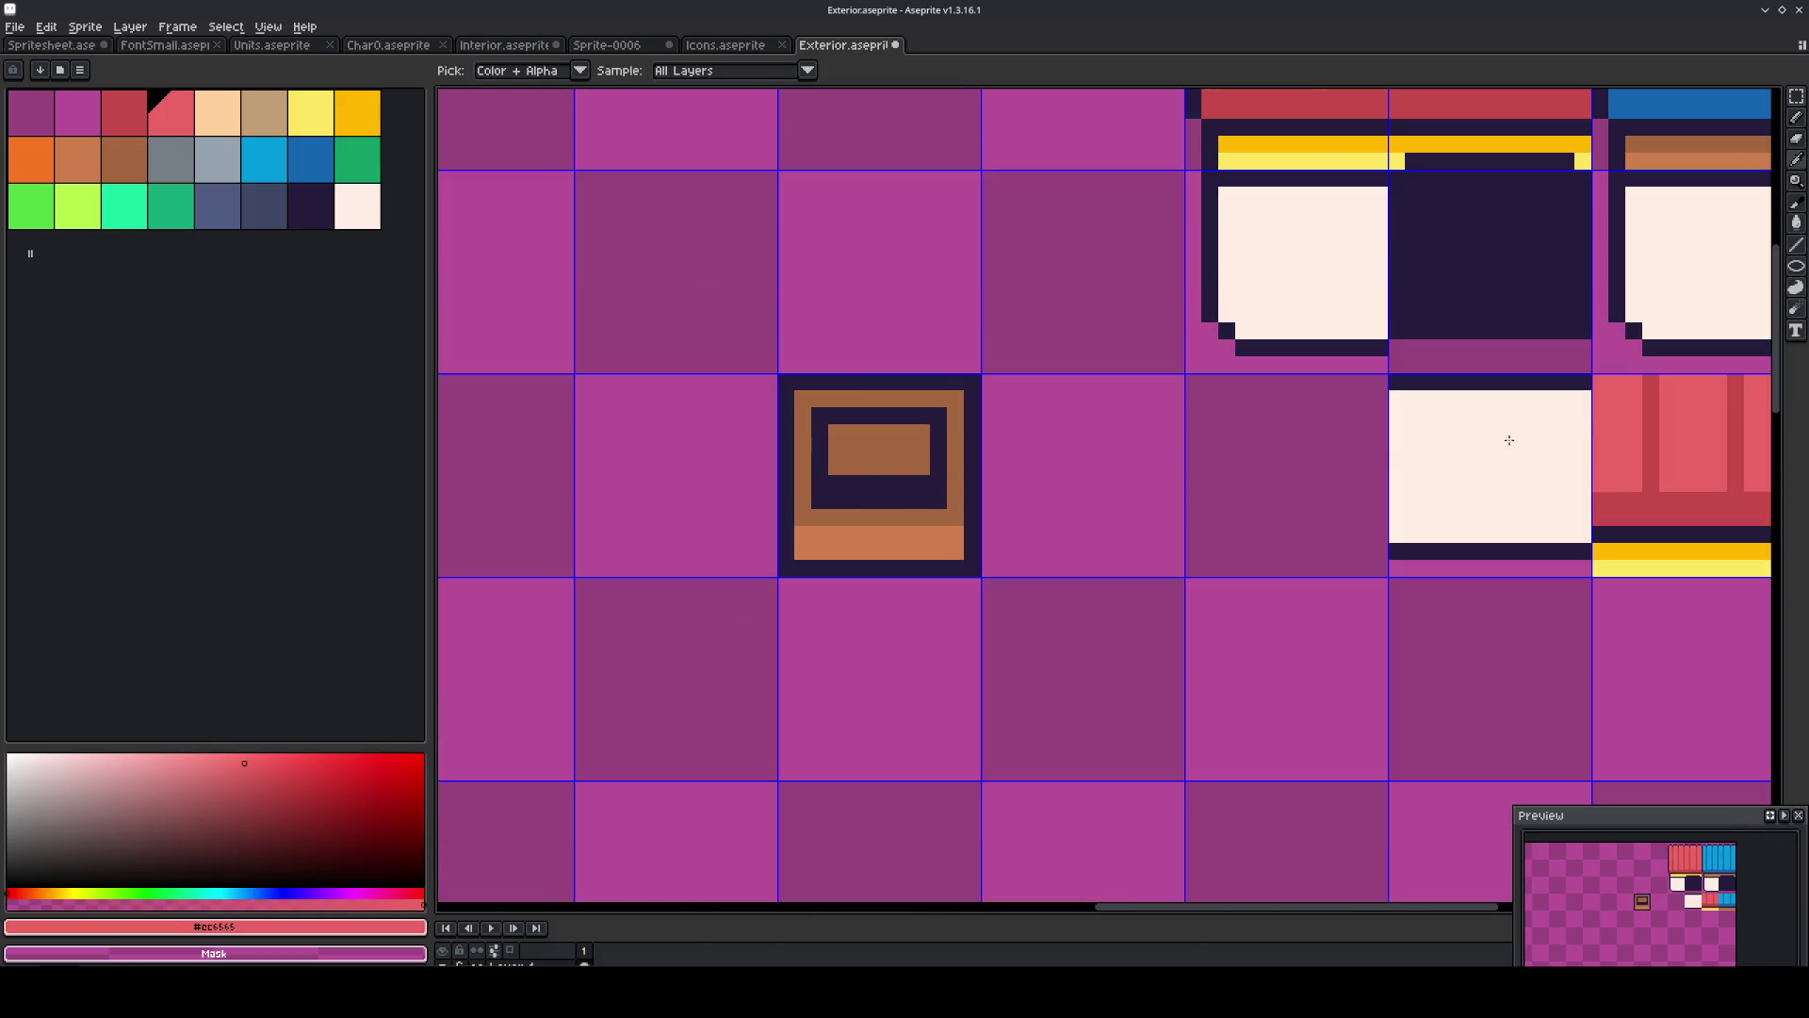
left_click(890, 486)
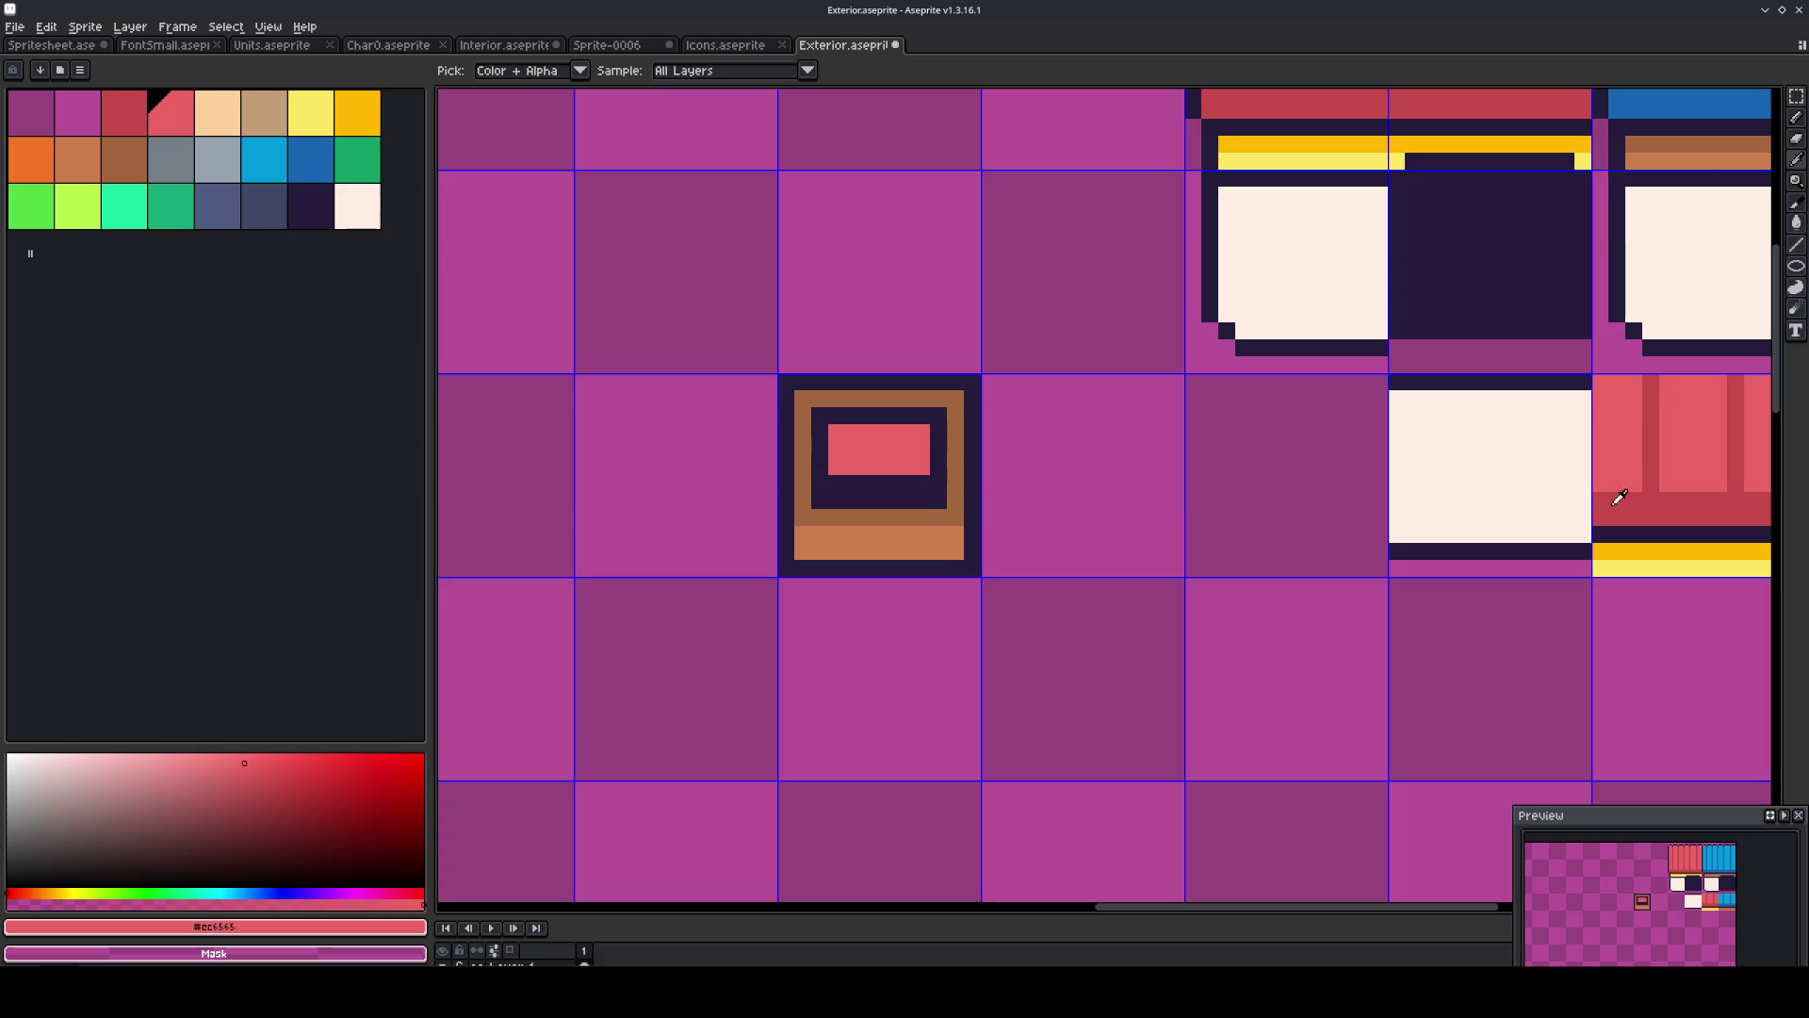
left_click(1615, 497, "alt")
left_click(889, 445)
left_click(919, 476, "alt")
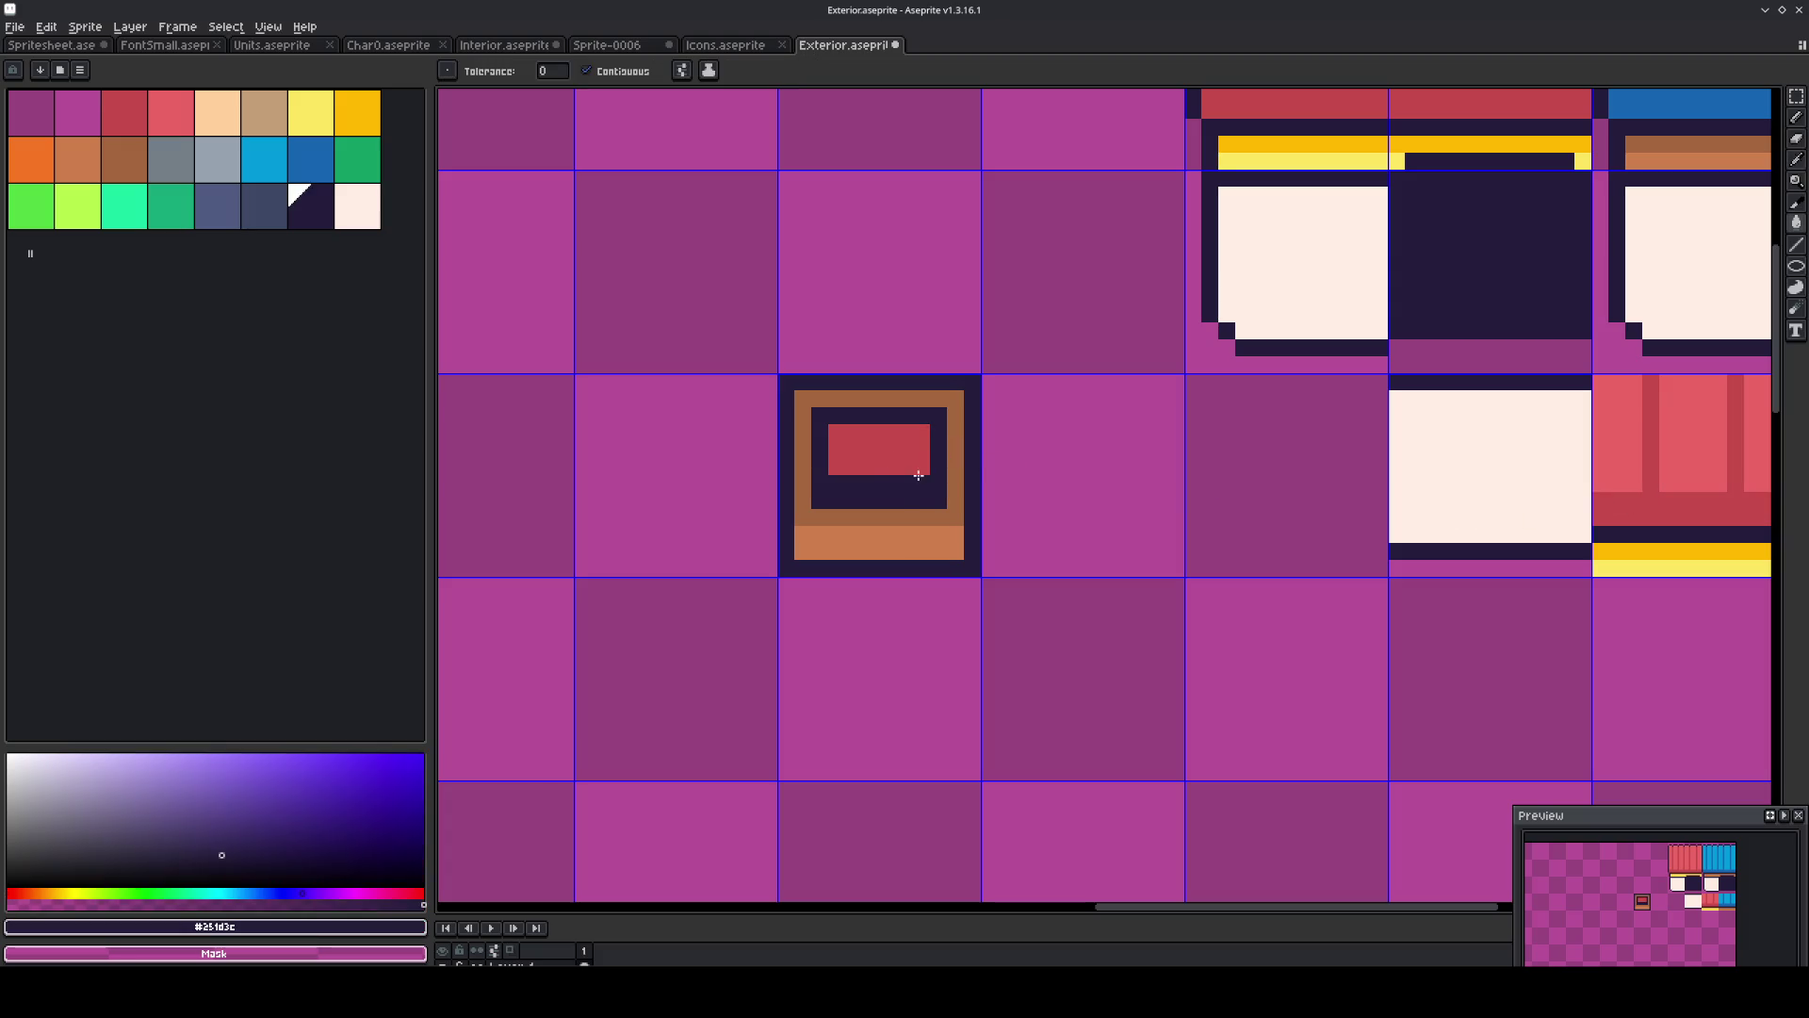
key("b")
left_click_drag(913, 467, 835, 466)
Refill the inner panel bright red and draw stepped #c64b4b shading on its lower part.
left_click(1594, 443, "alt")
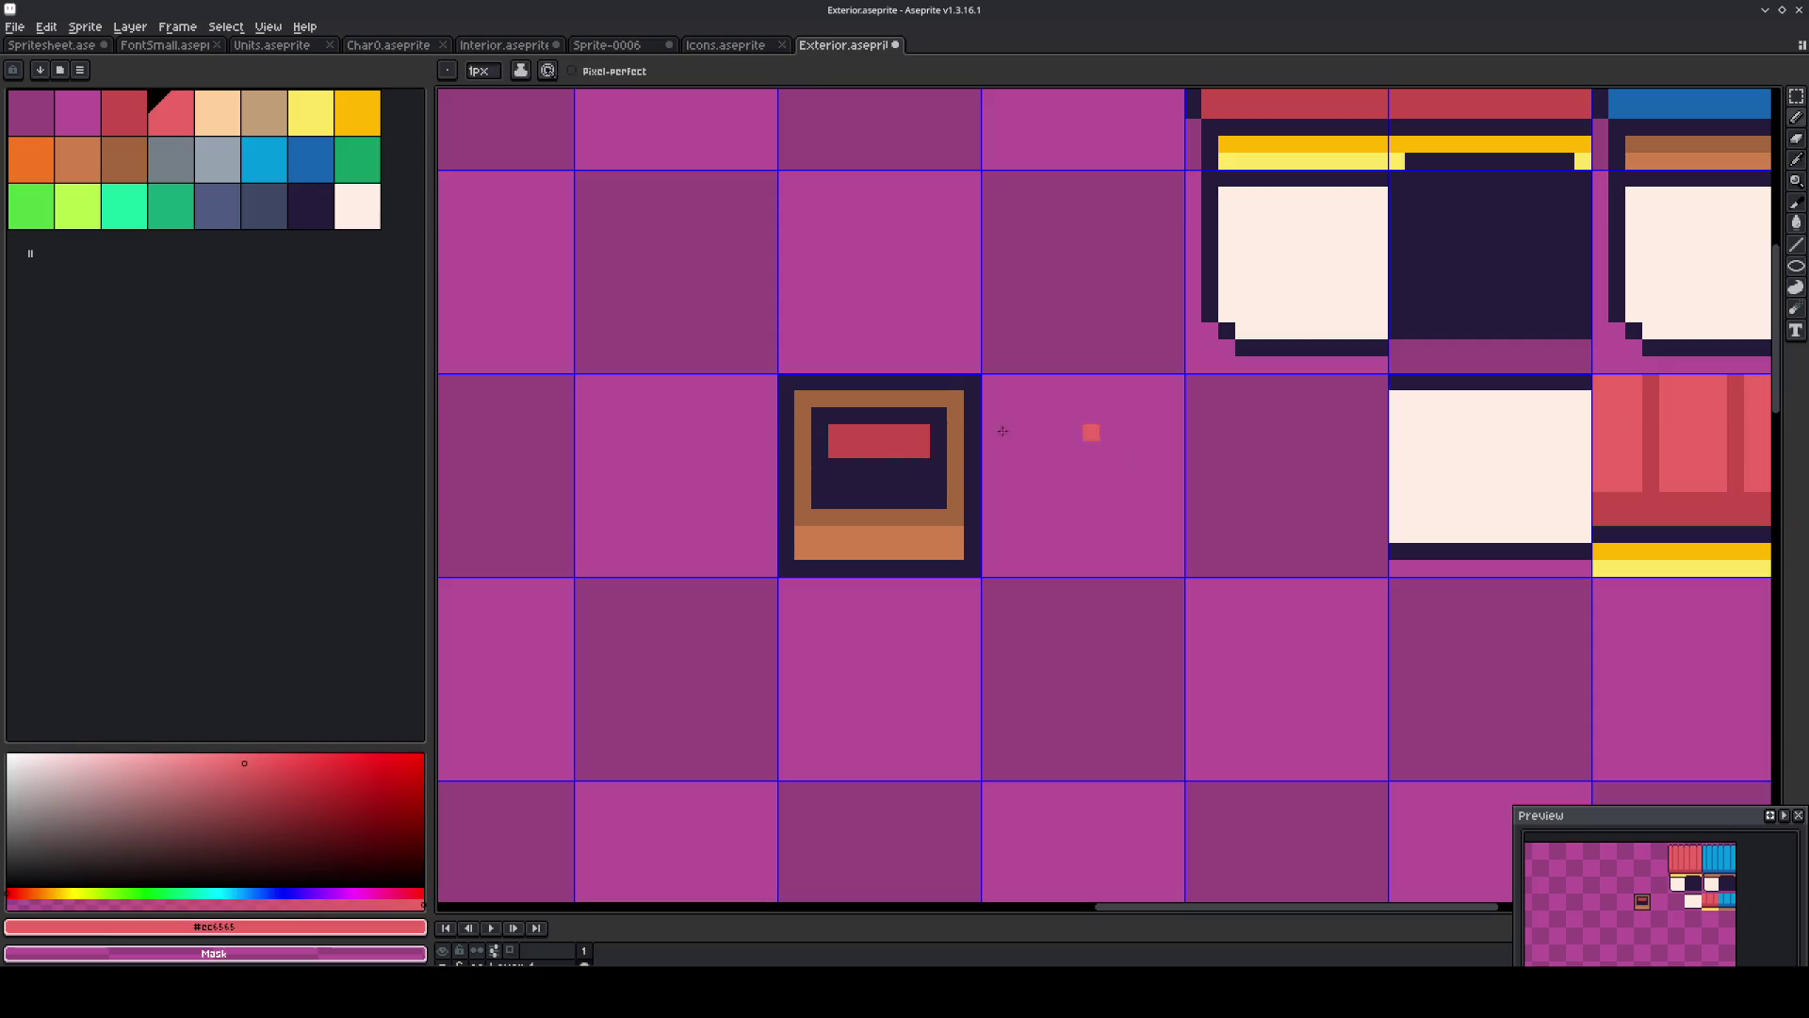
key("g")
left_click(879, 441)
left_click(1632, 497, "alt")
key("b")
mouse_move(916, 463)
left_mouse_down()
mouse_move(905, 485)
mouse_move(860, 472)
left_mouse_up()
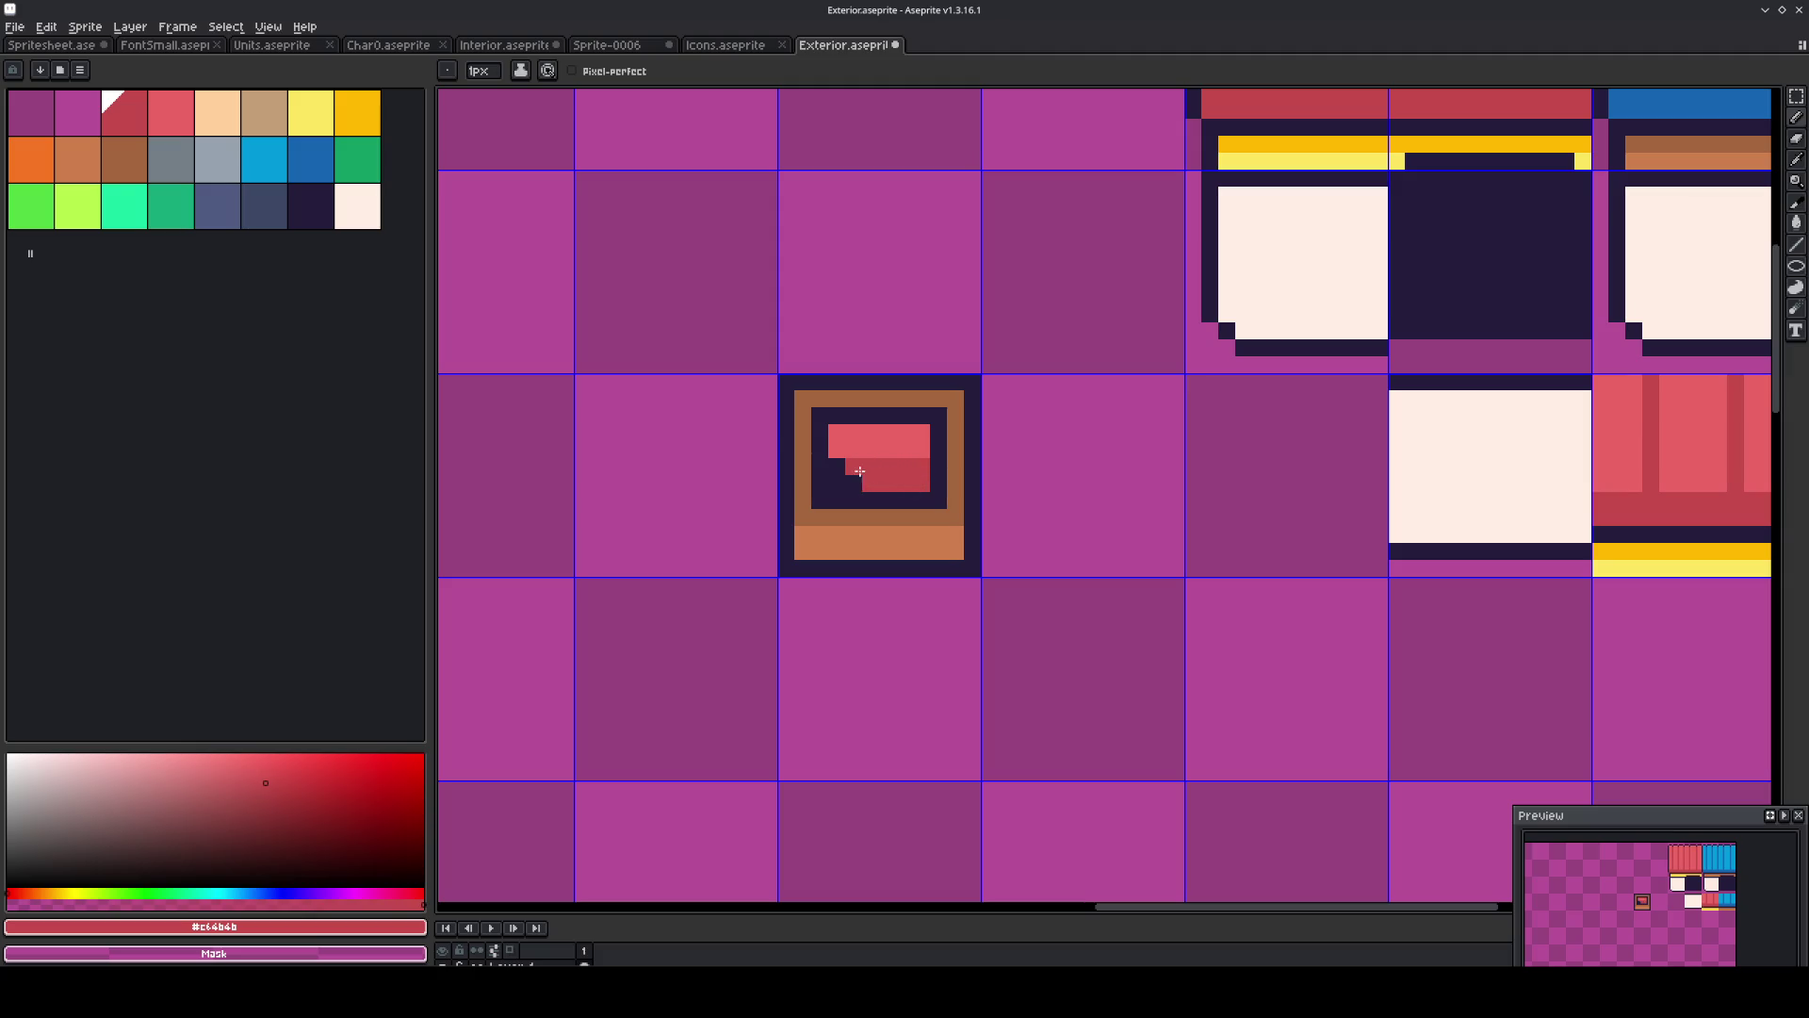
scroll(995, 506, "down", 3)
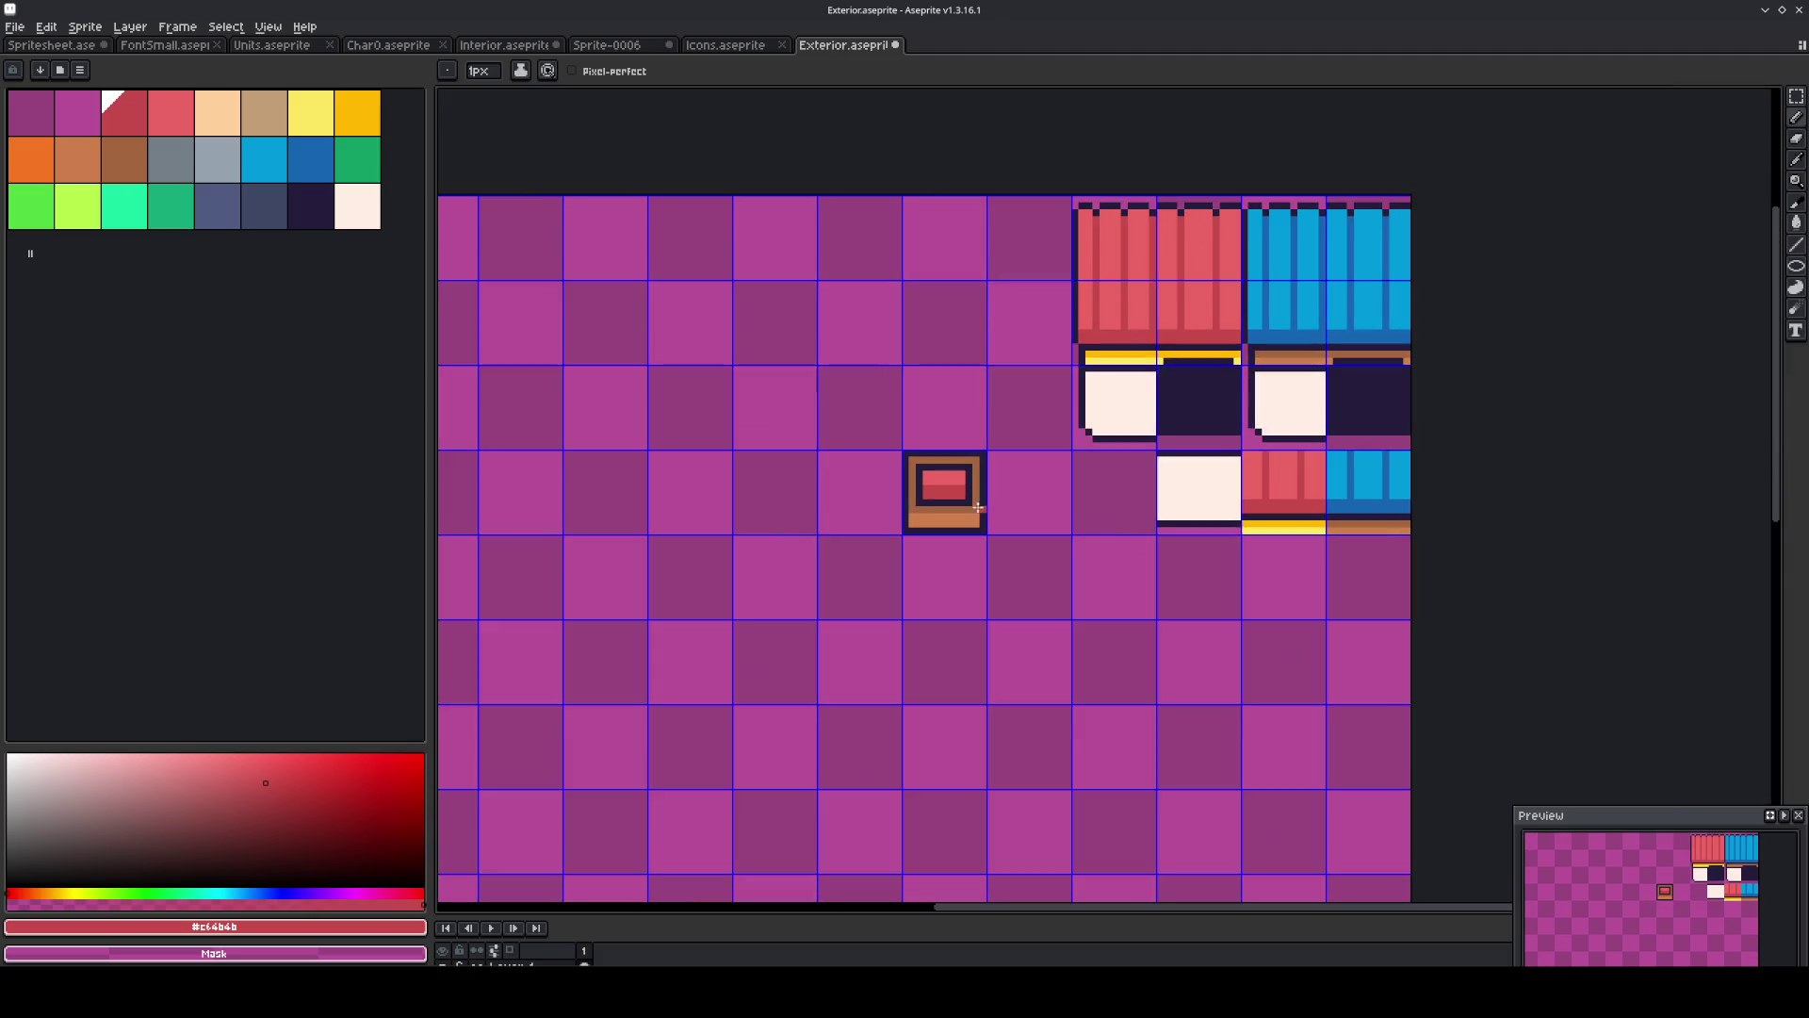
scroll(961, 504, "up", 3)
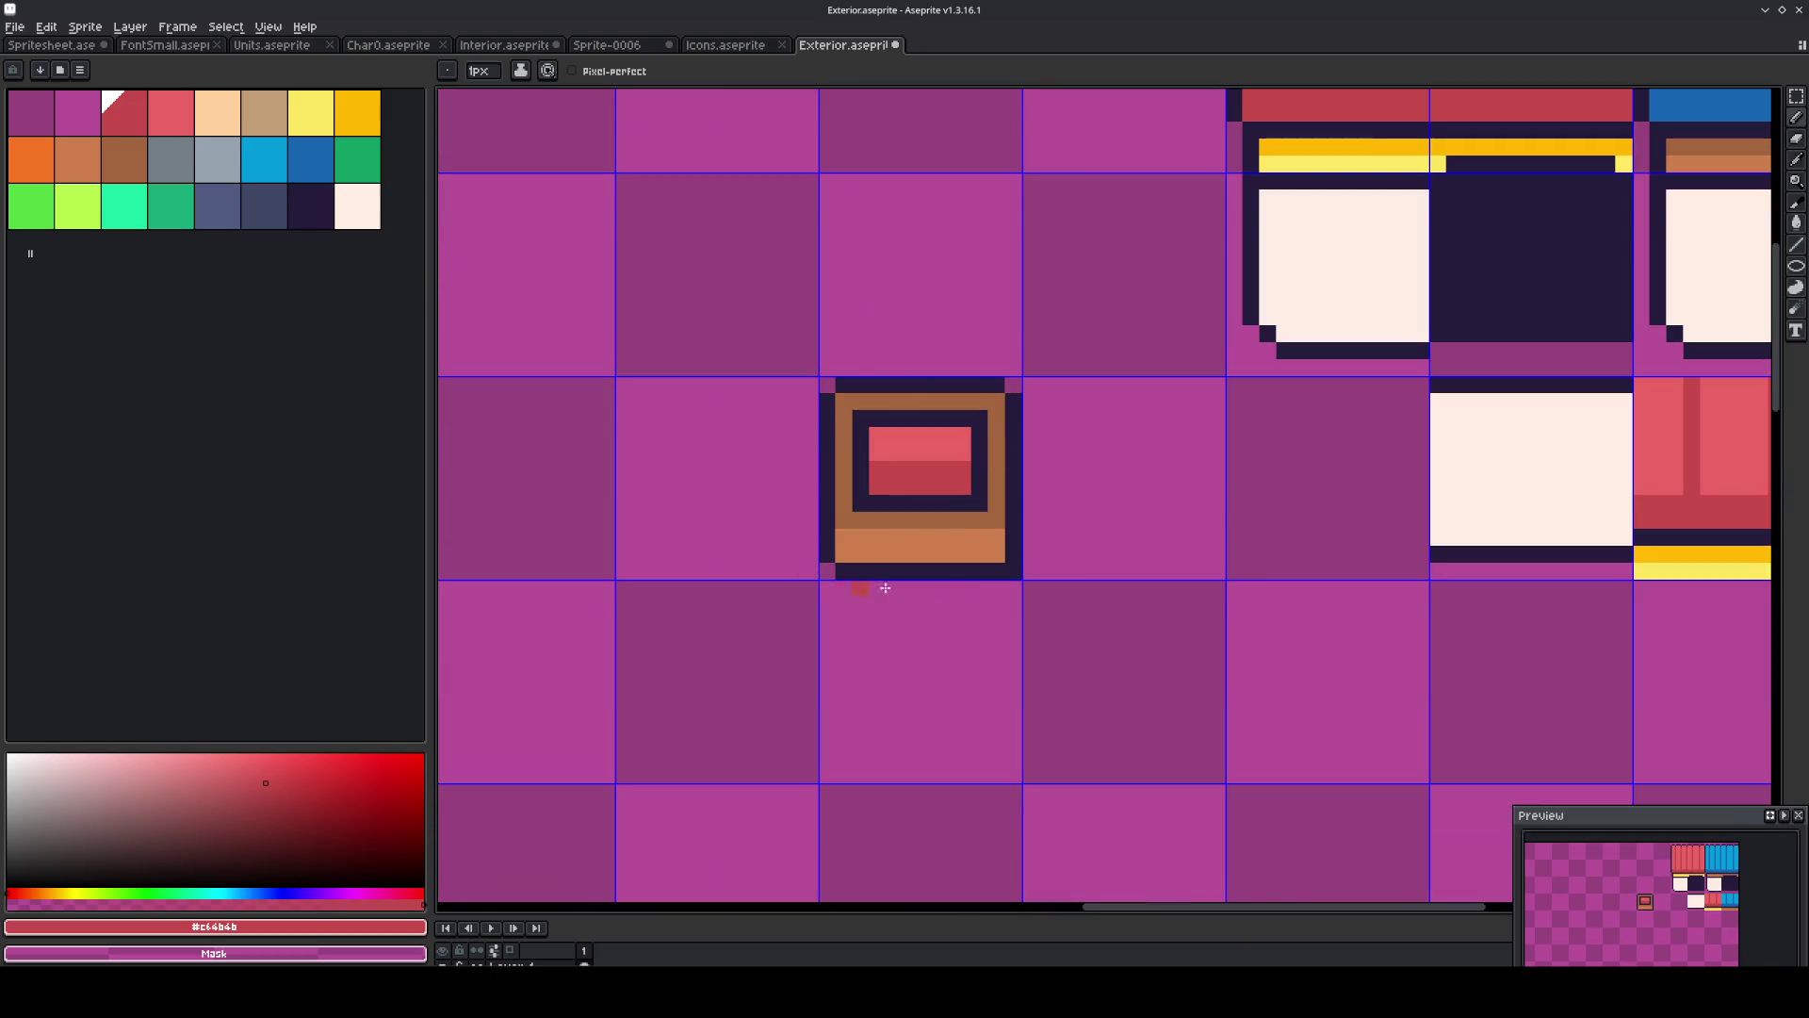
Copy the framed picture tile and place the pasted copy further to the left.
key("m")
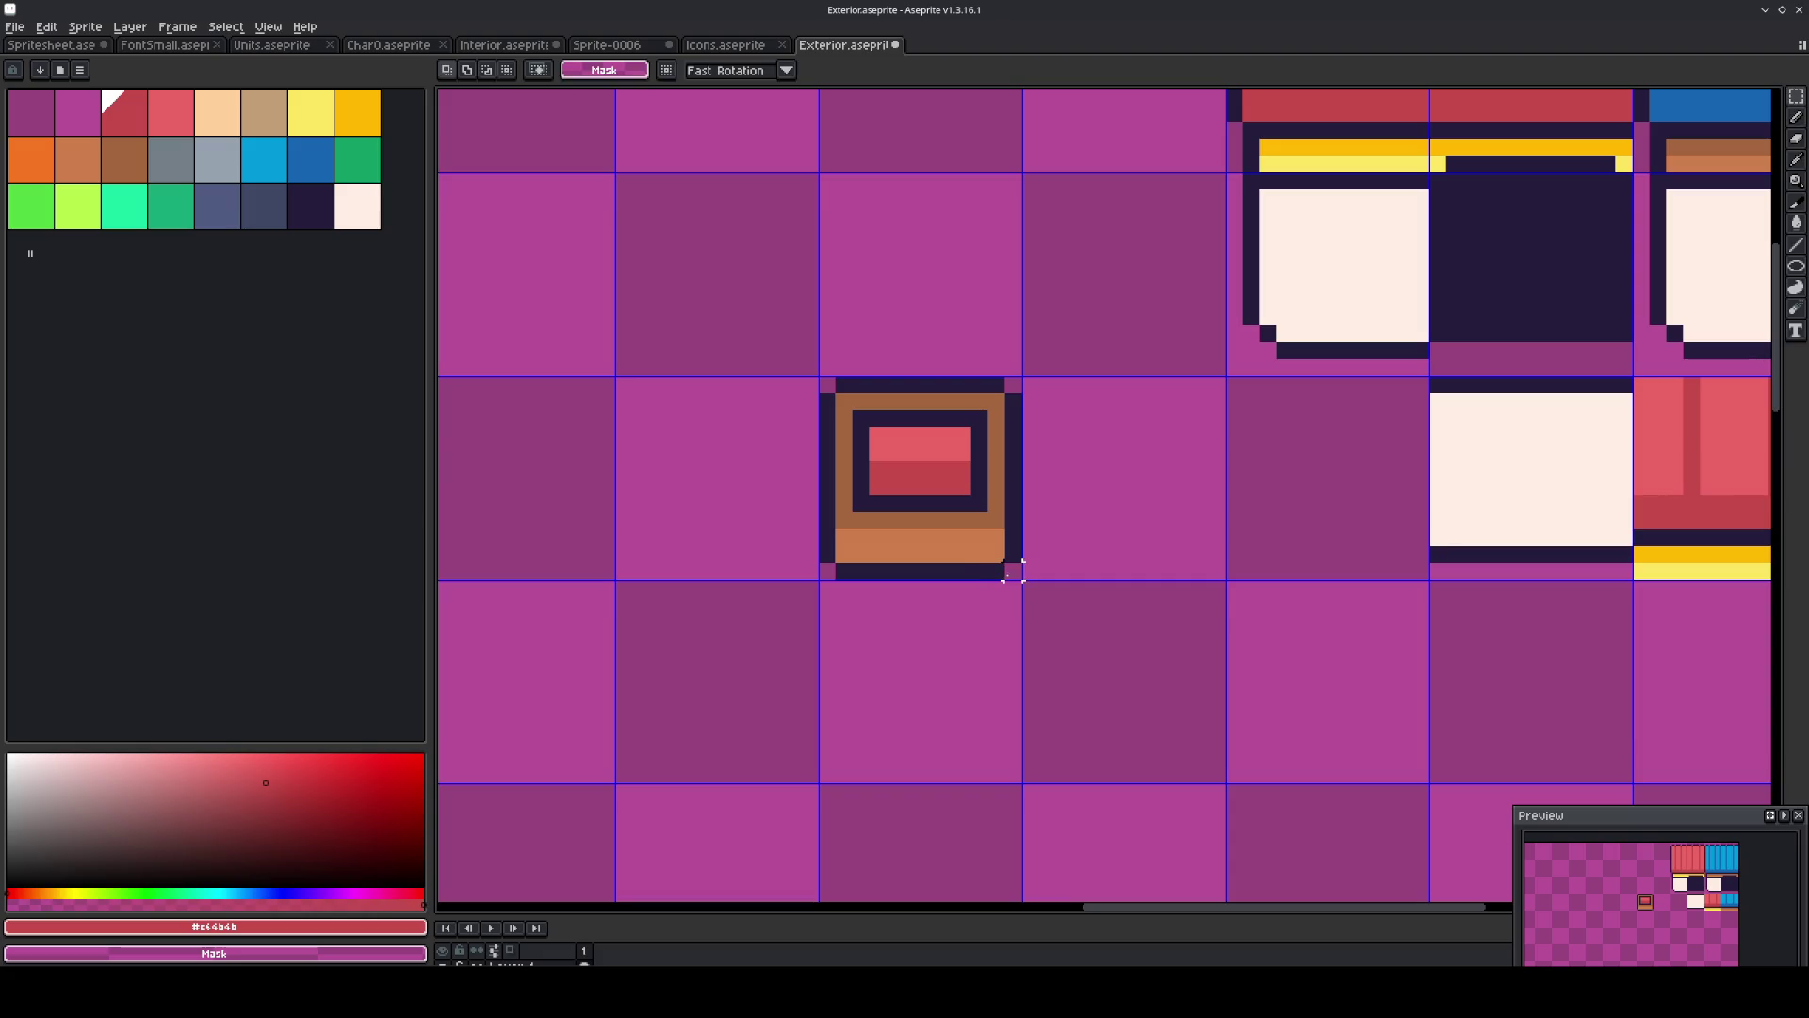
scroll(1013, 570, "down", 4)
left_click_drag(930, 492, 1012, 580)
key("ctrl+c")
key("ctrl+v")
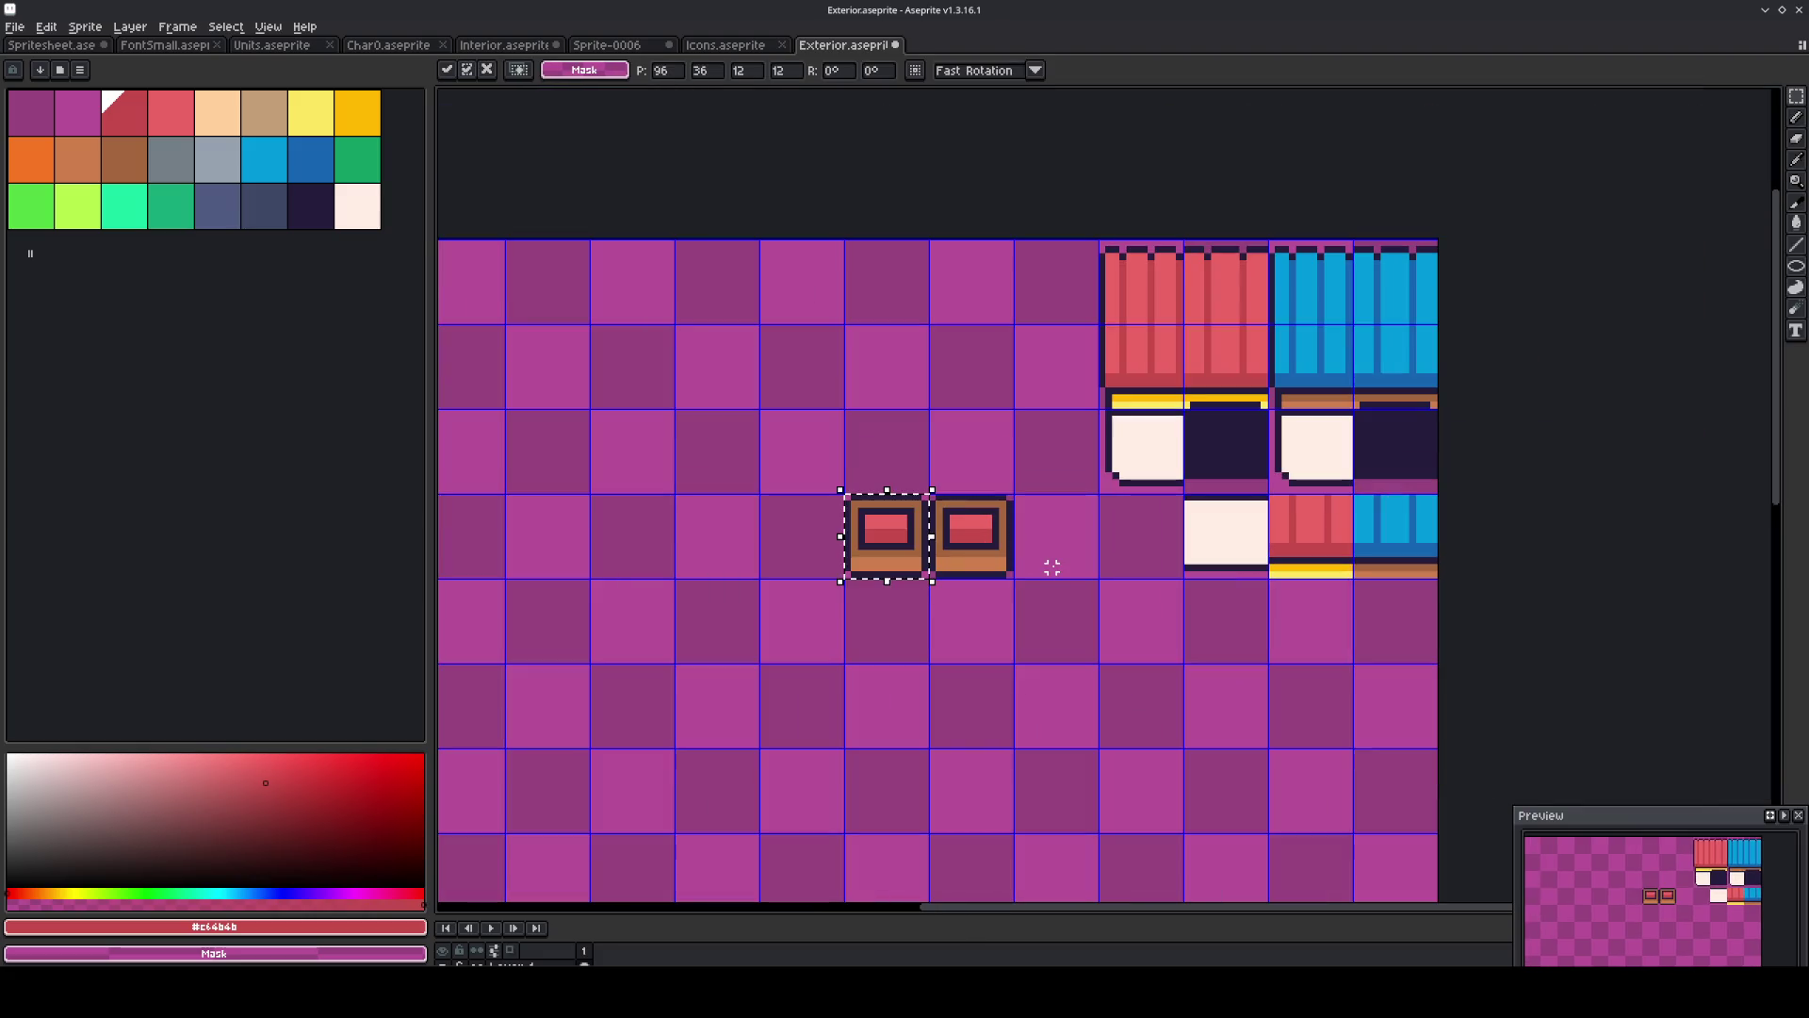
key("shift+Left")
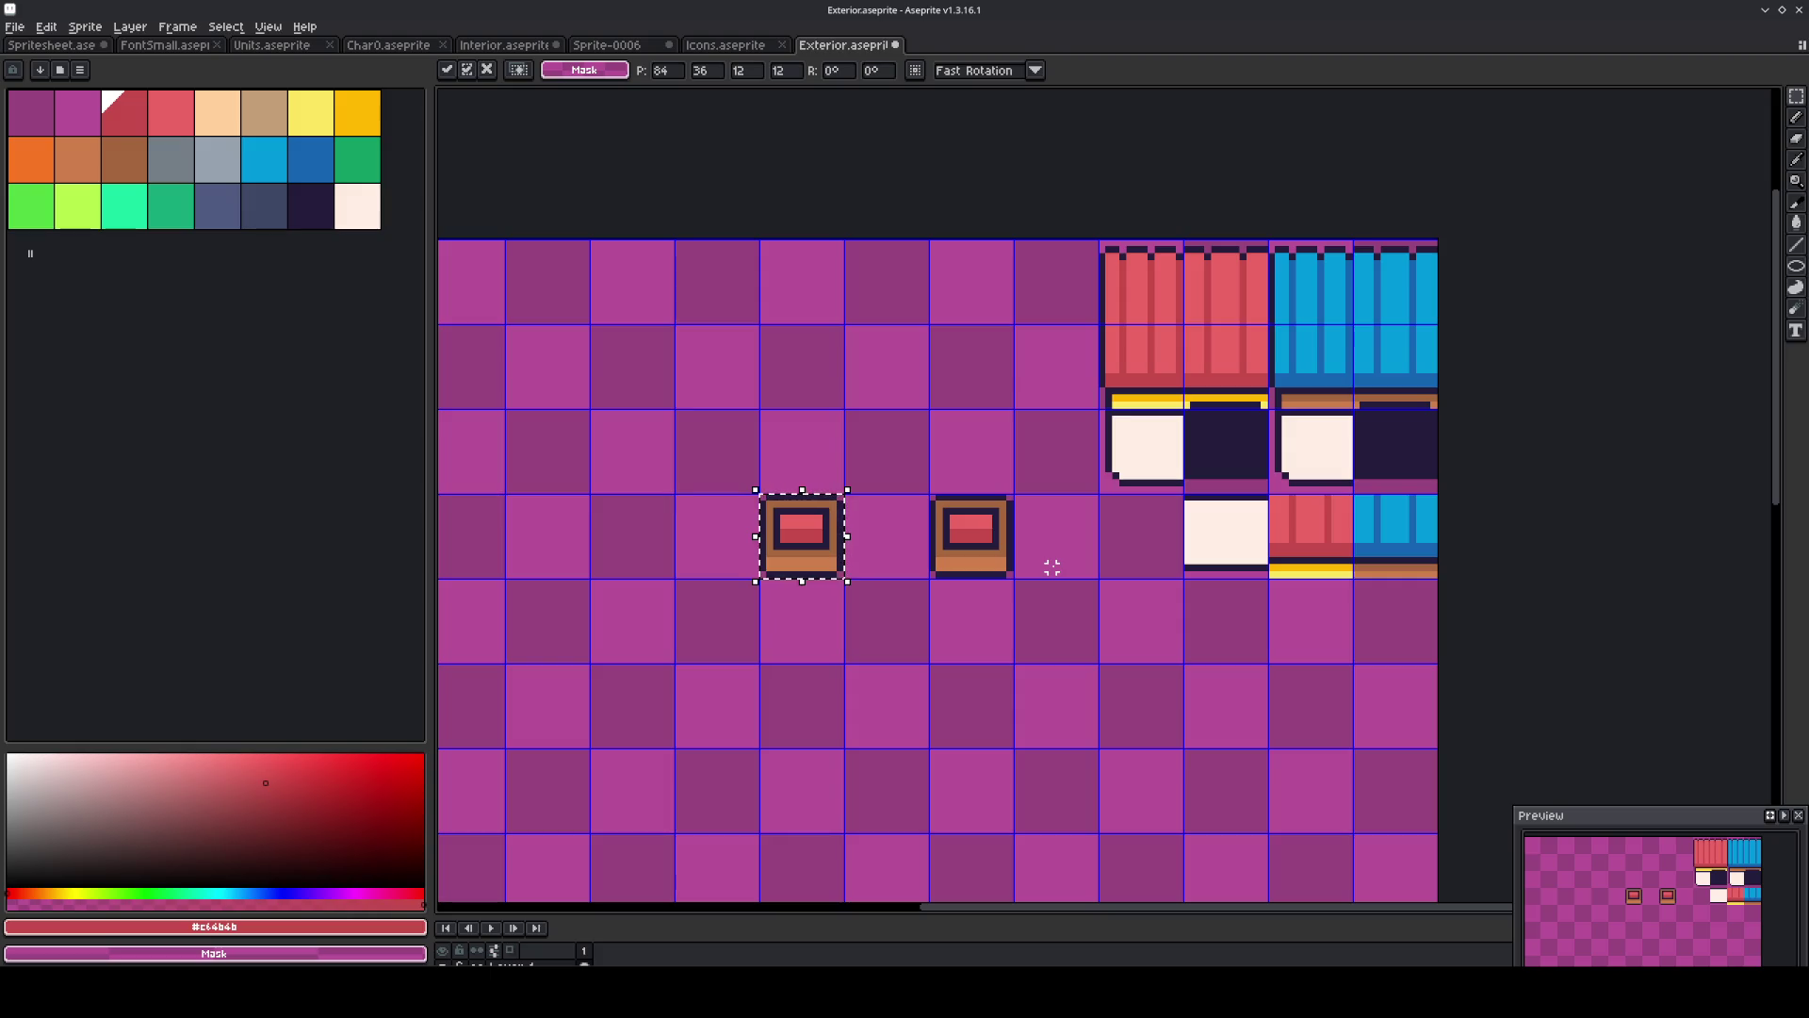
left_click(760, 602)
scroll(810, 575, "up", 3)
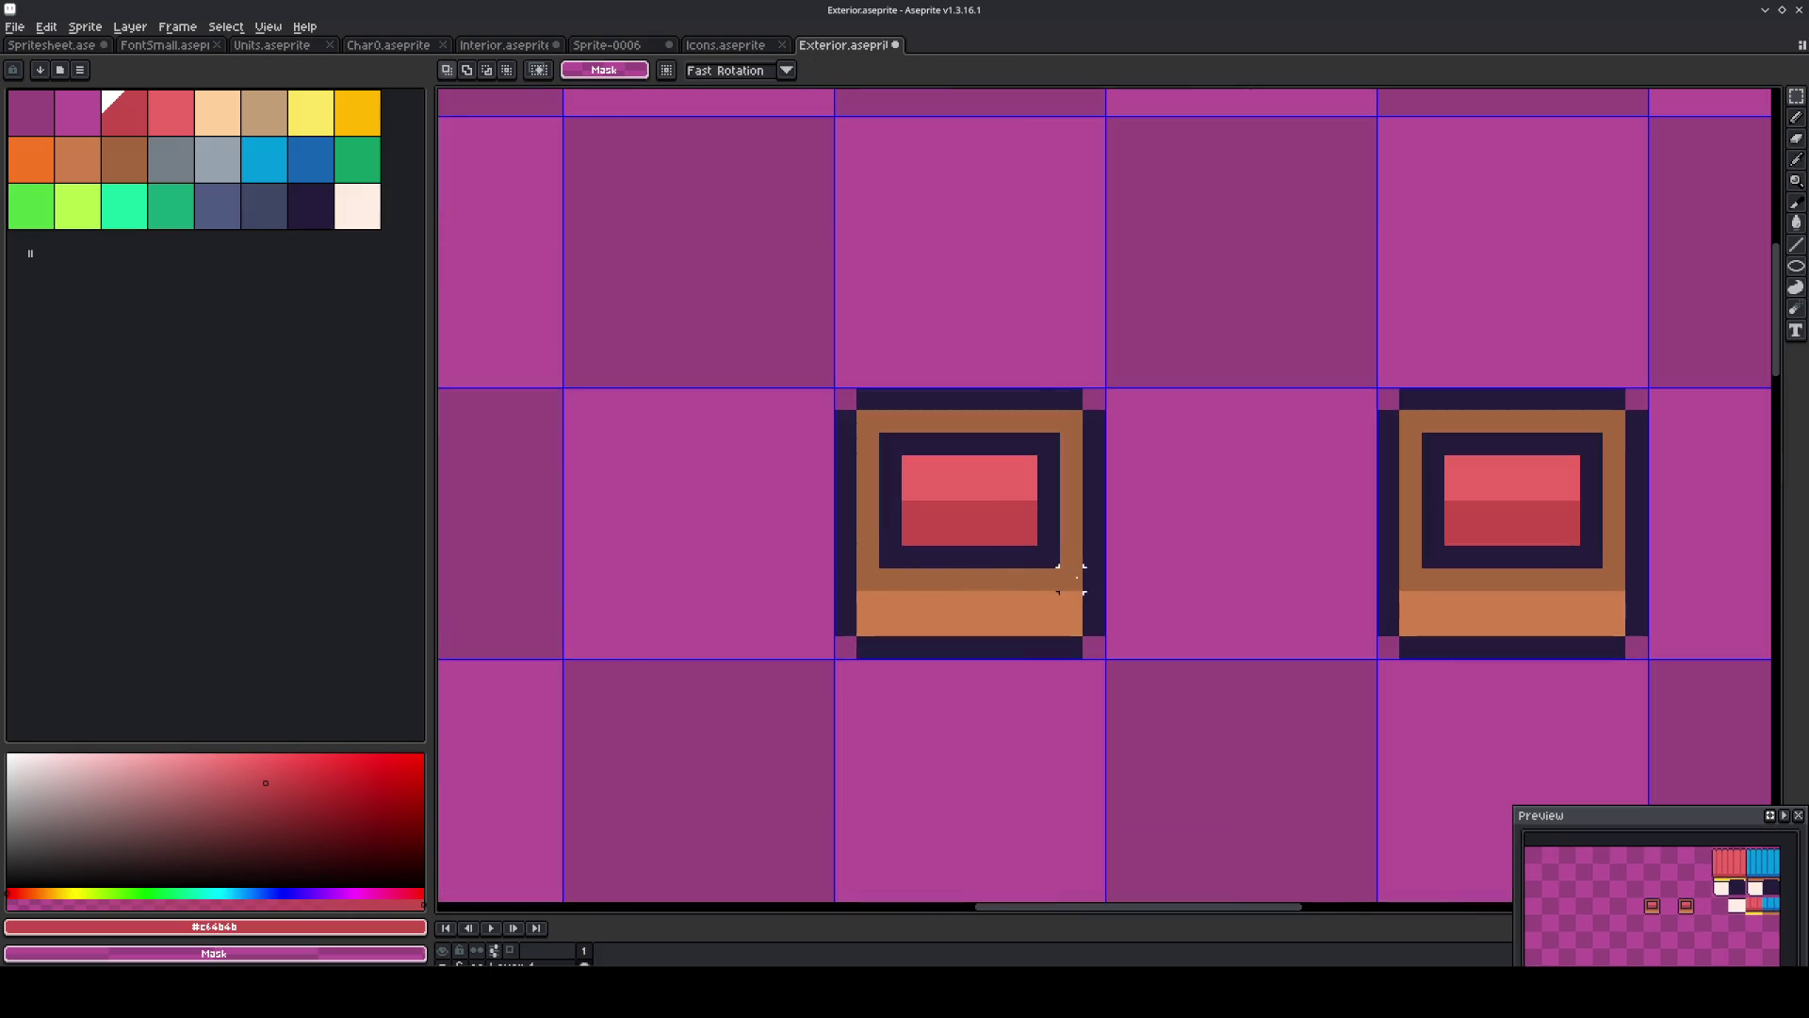
Cover the copy's red panel with dark navy and fill its interior with medium brown.
key("b")
left_click(1093, 578, "alt")
left_click_drag(1073, 579, 866, 581)
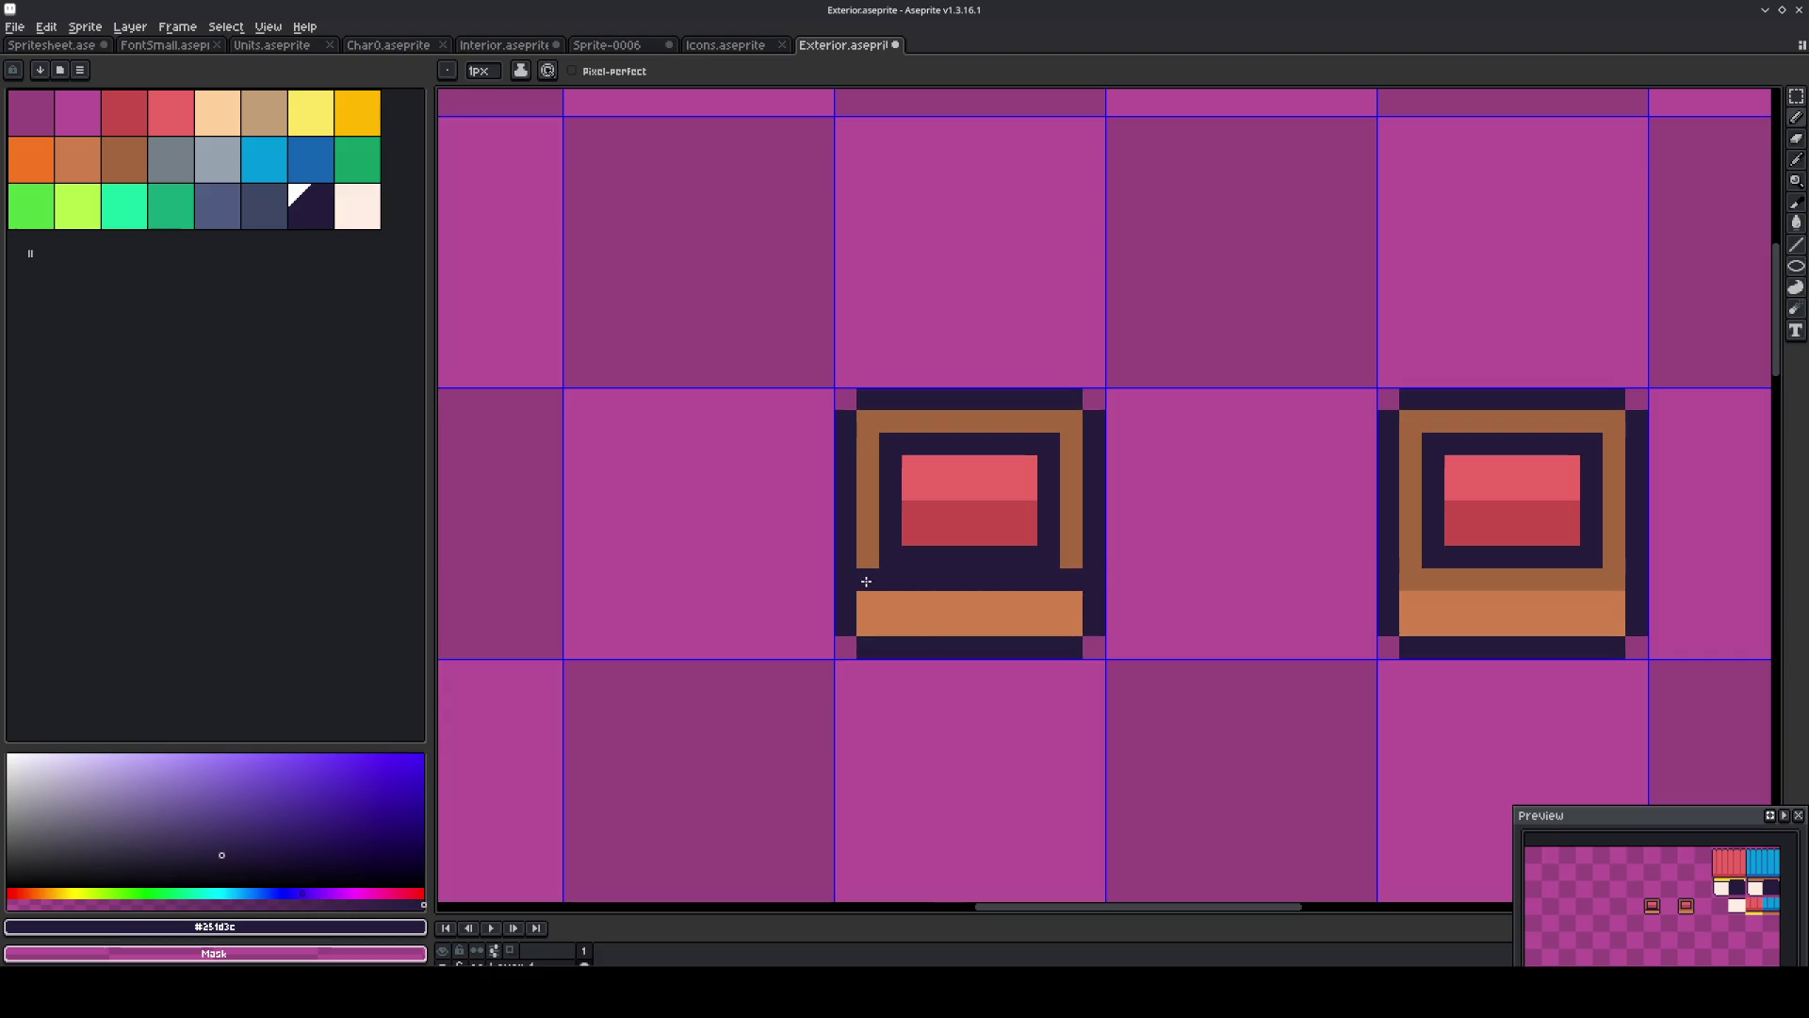
left_click(1083, 556, "alt")
mouse_move(1051, 557)
left_mouse_down()
mouse_move(890, 557)
mouse_move(901, 442)
mouse_move(1026, 456)
mouse_move(969, 525)
mouse_move(1021, 517)
mouse_move(914, 467)
mouse_move(1005, 481)
mouse_move(1043, 446)
left_mouse_up()
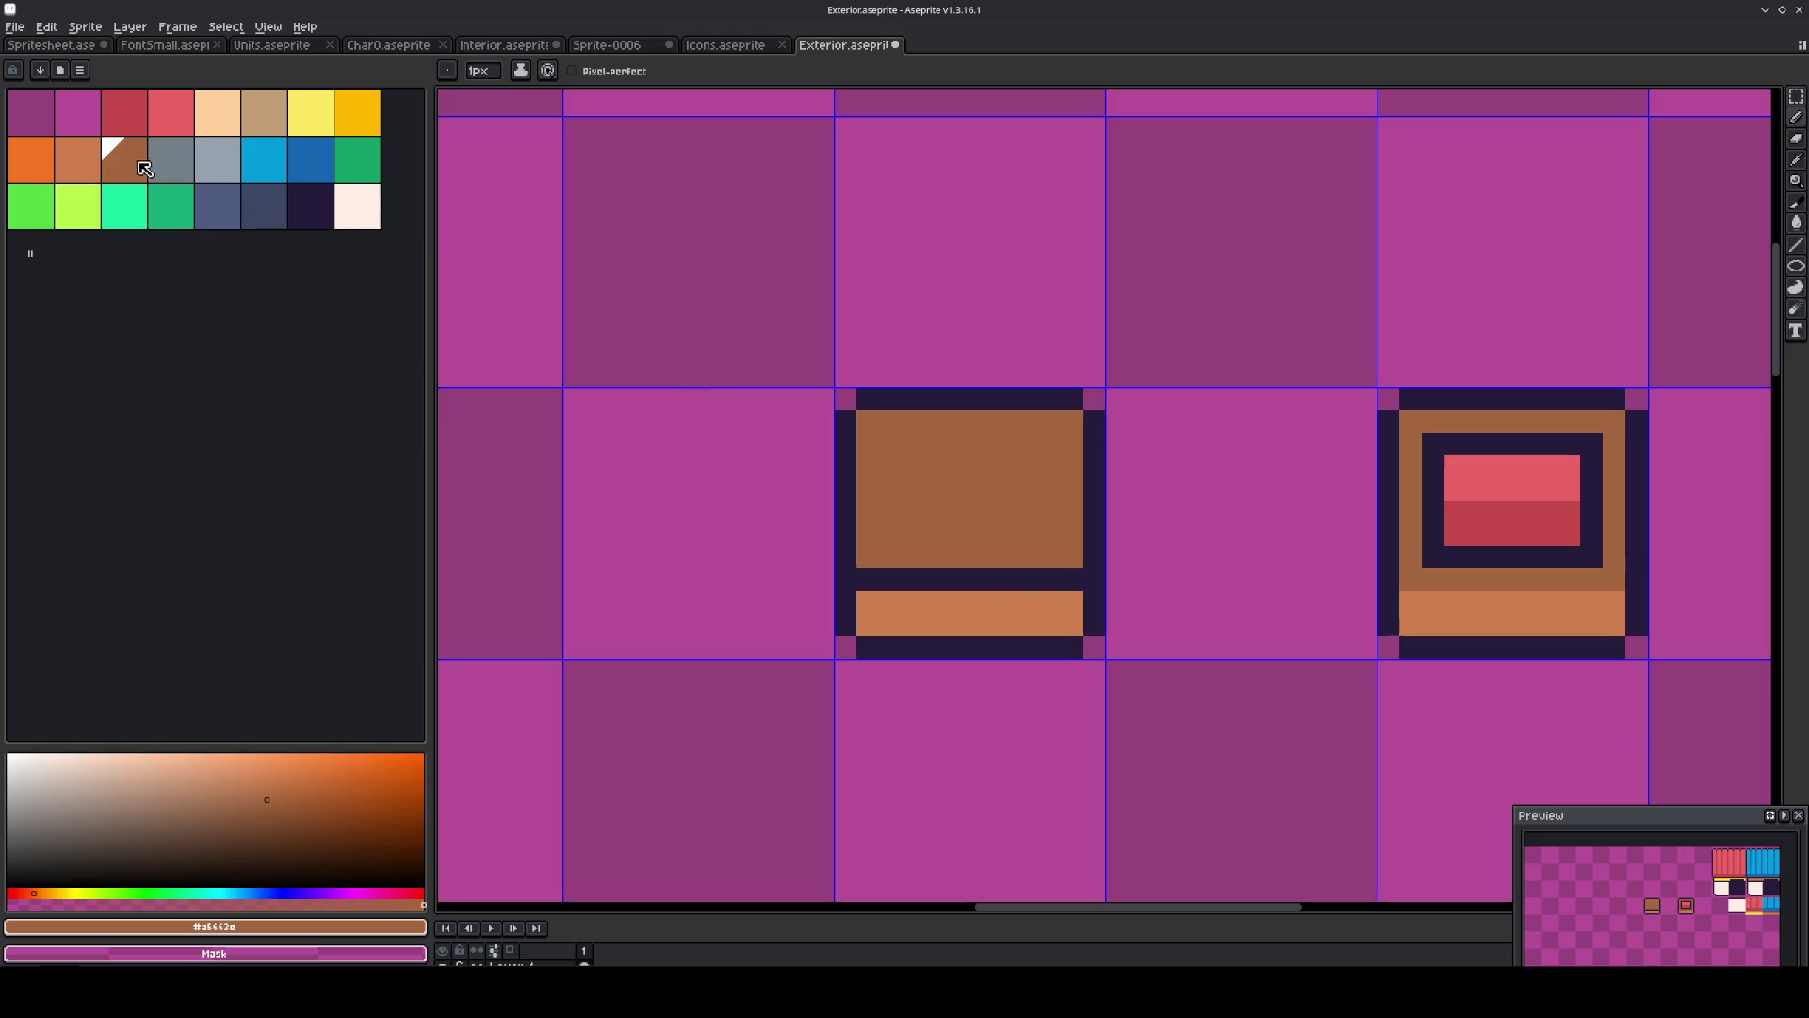
Paint a light brown plank band across the copy and touch up one light brown pixel.
left_click(91, 170)
mouse_move(864, 512)
left_mouse_down()
mouse_move(1071, 513)
mouse_move(1071, 467)
mouse_move(873, 469)
mouse_move(1047, 485)
left_mouse_up()
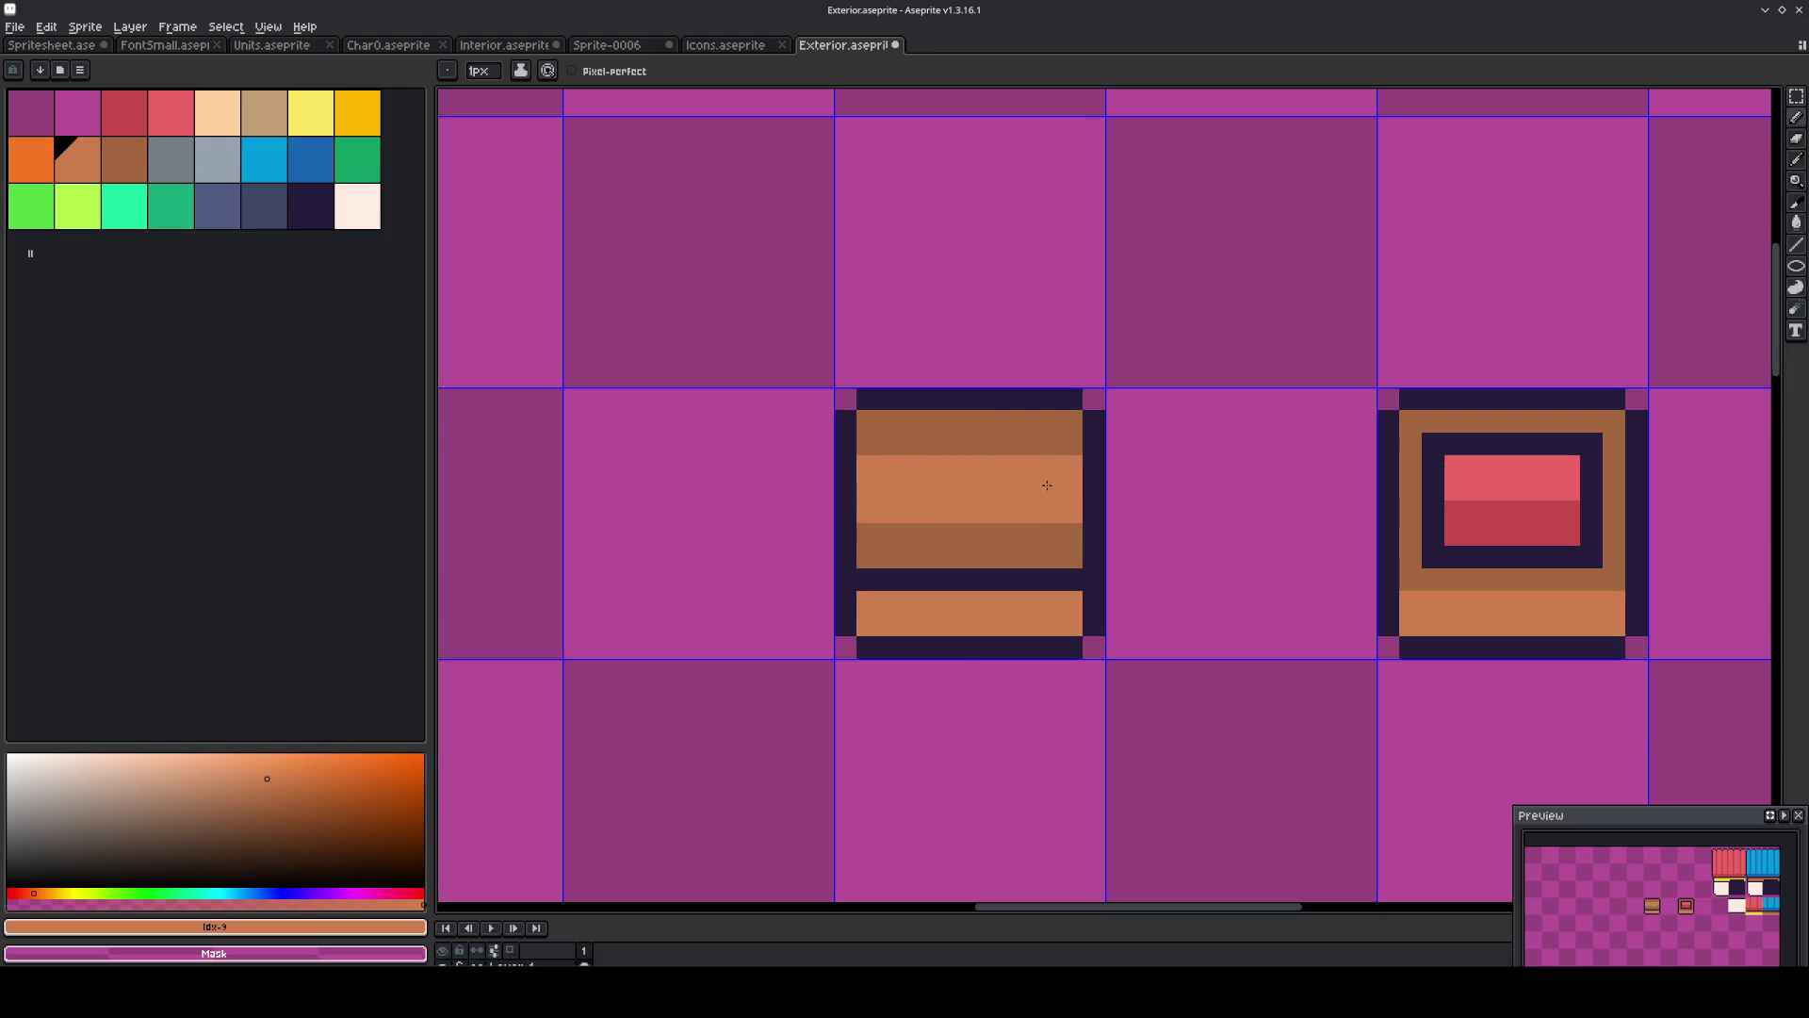
scroll(1074, 486, "down", 3)
scroll(1093, 495, "up", 3)
left_click(1031, 478)
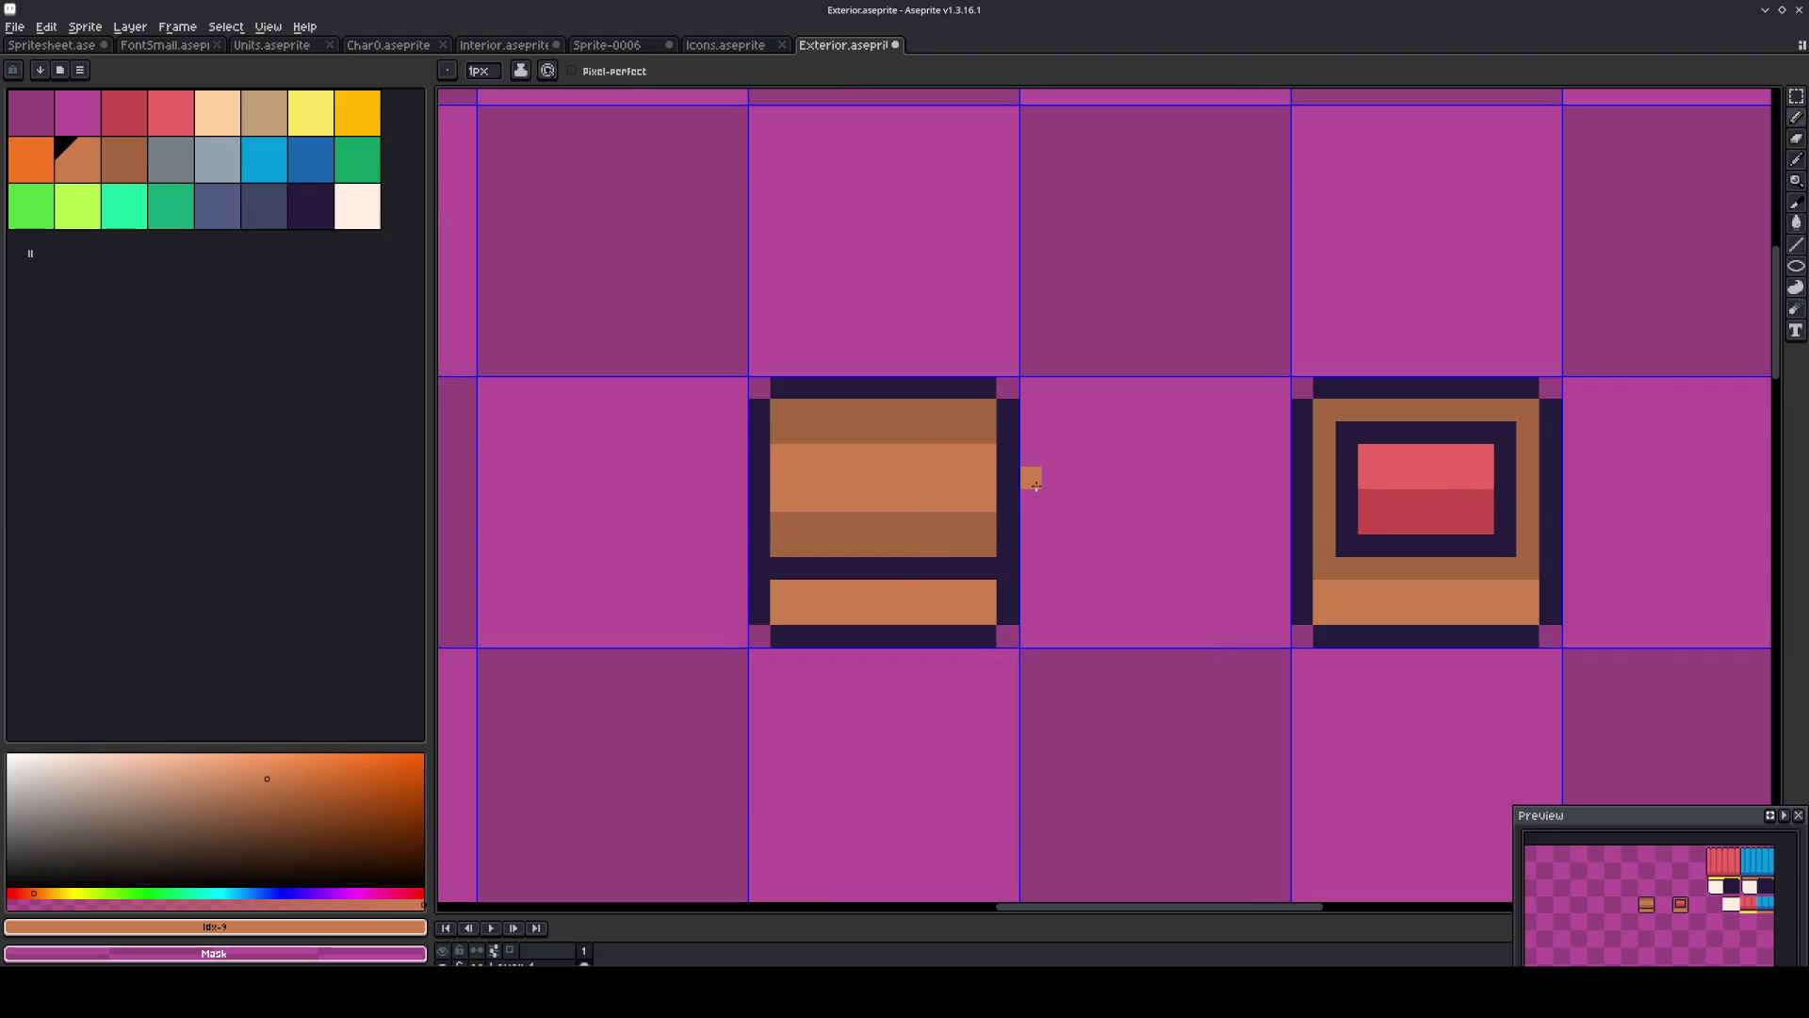
scroll(1036, 485, "down", 1)
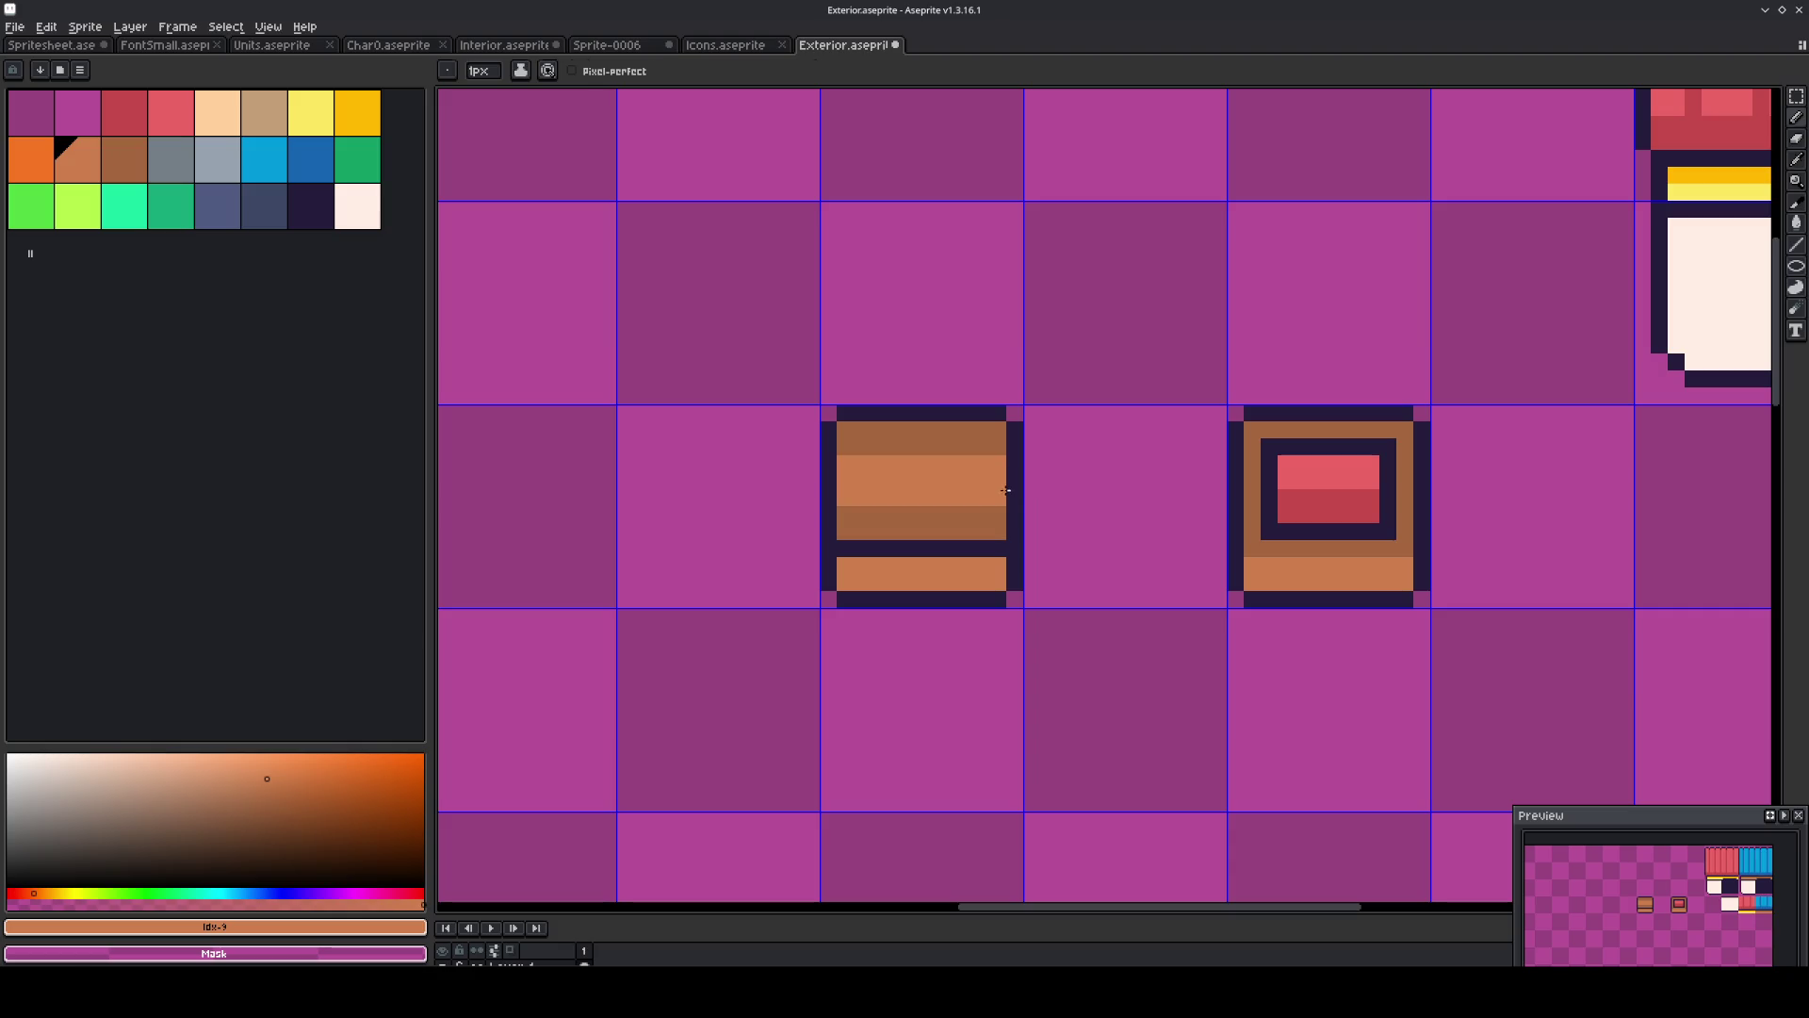
Add a light orange-brown row across the upper band, undoing a misplaced lower row.
left_click(1006, 486, "alt")
left_click_drag(997, 515, 849, 518)
key("ctrl+z")
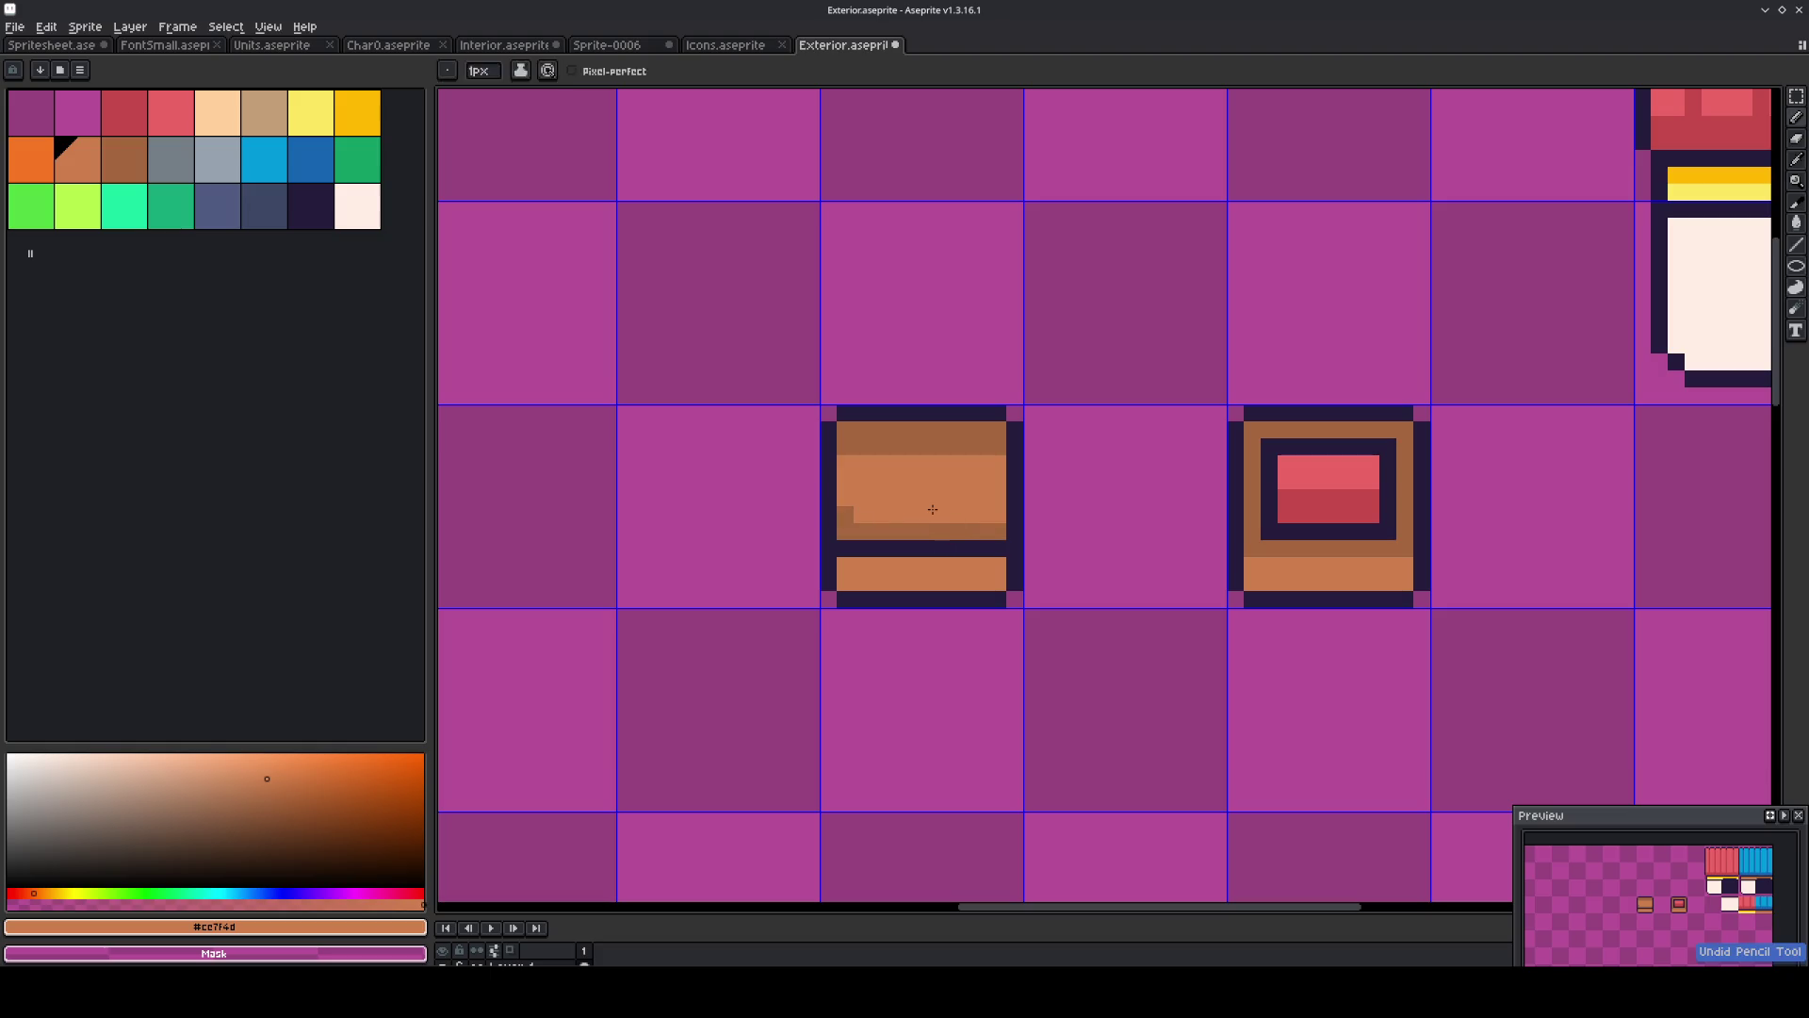
key("ctrl+z")
key("ctrl+z")
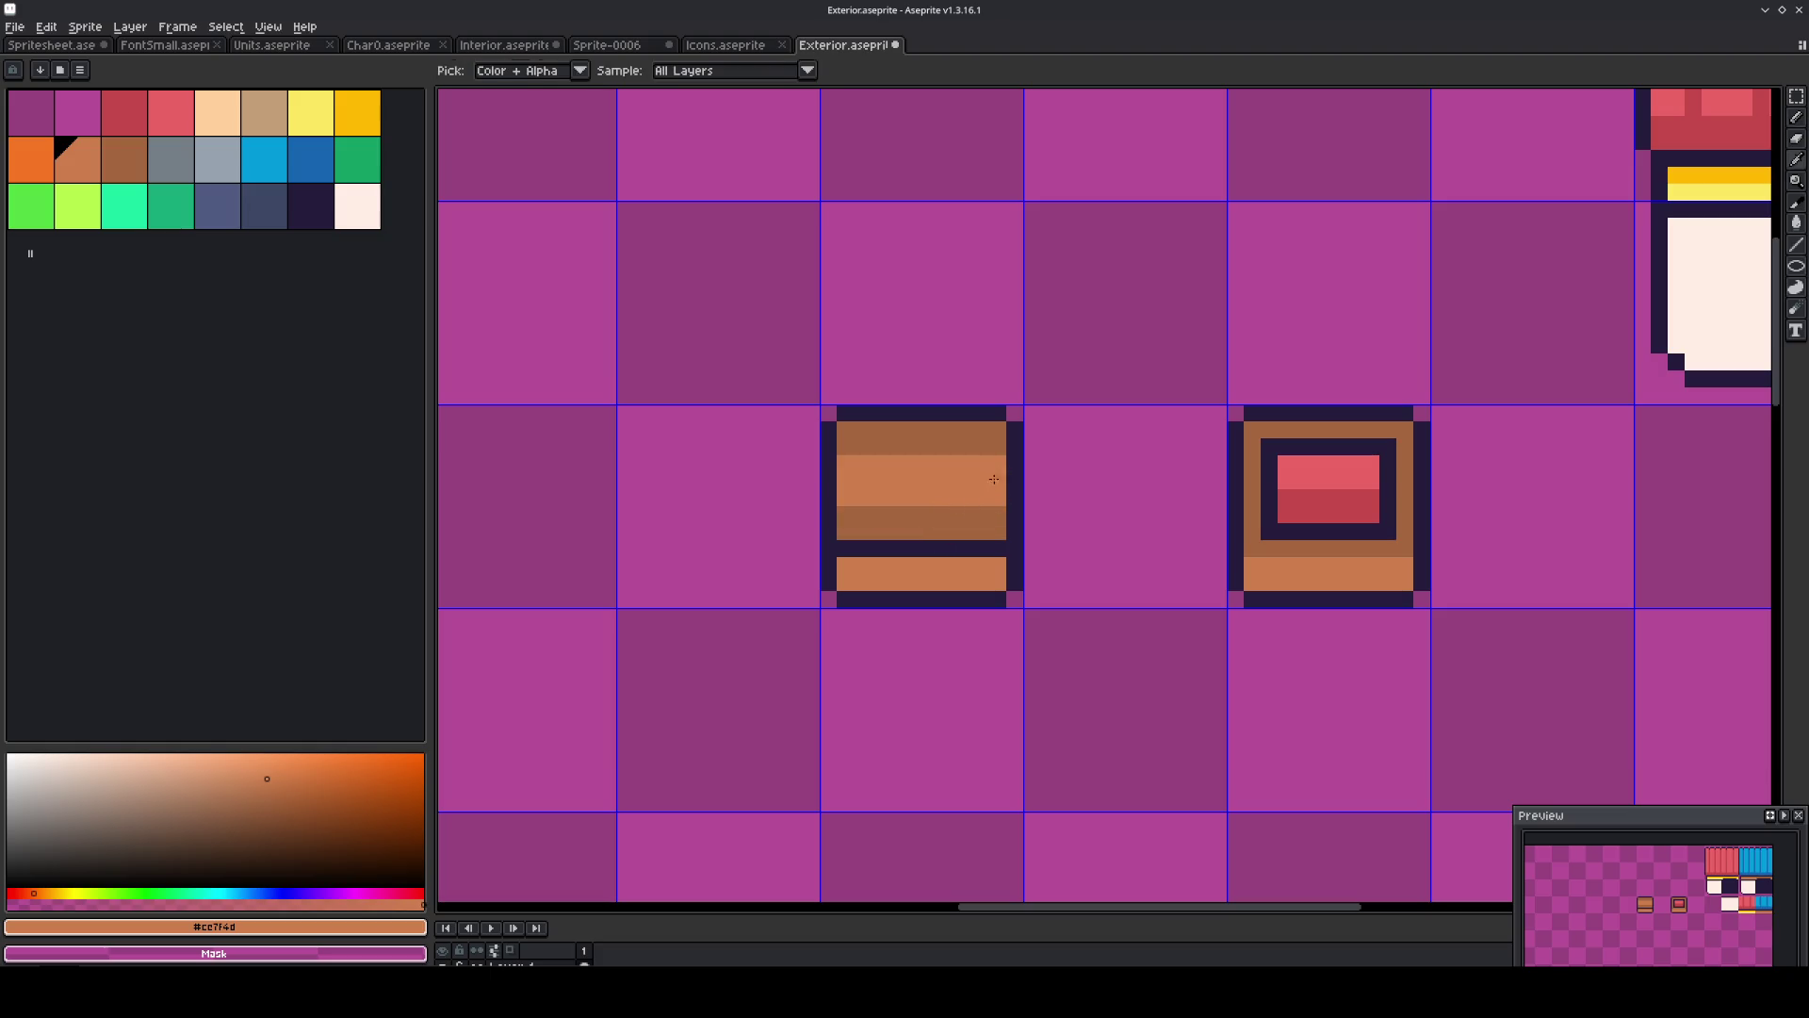
left_click_drag(998, 447, 862, 453)
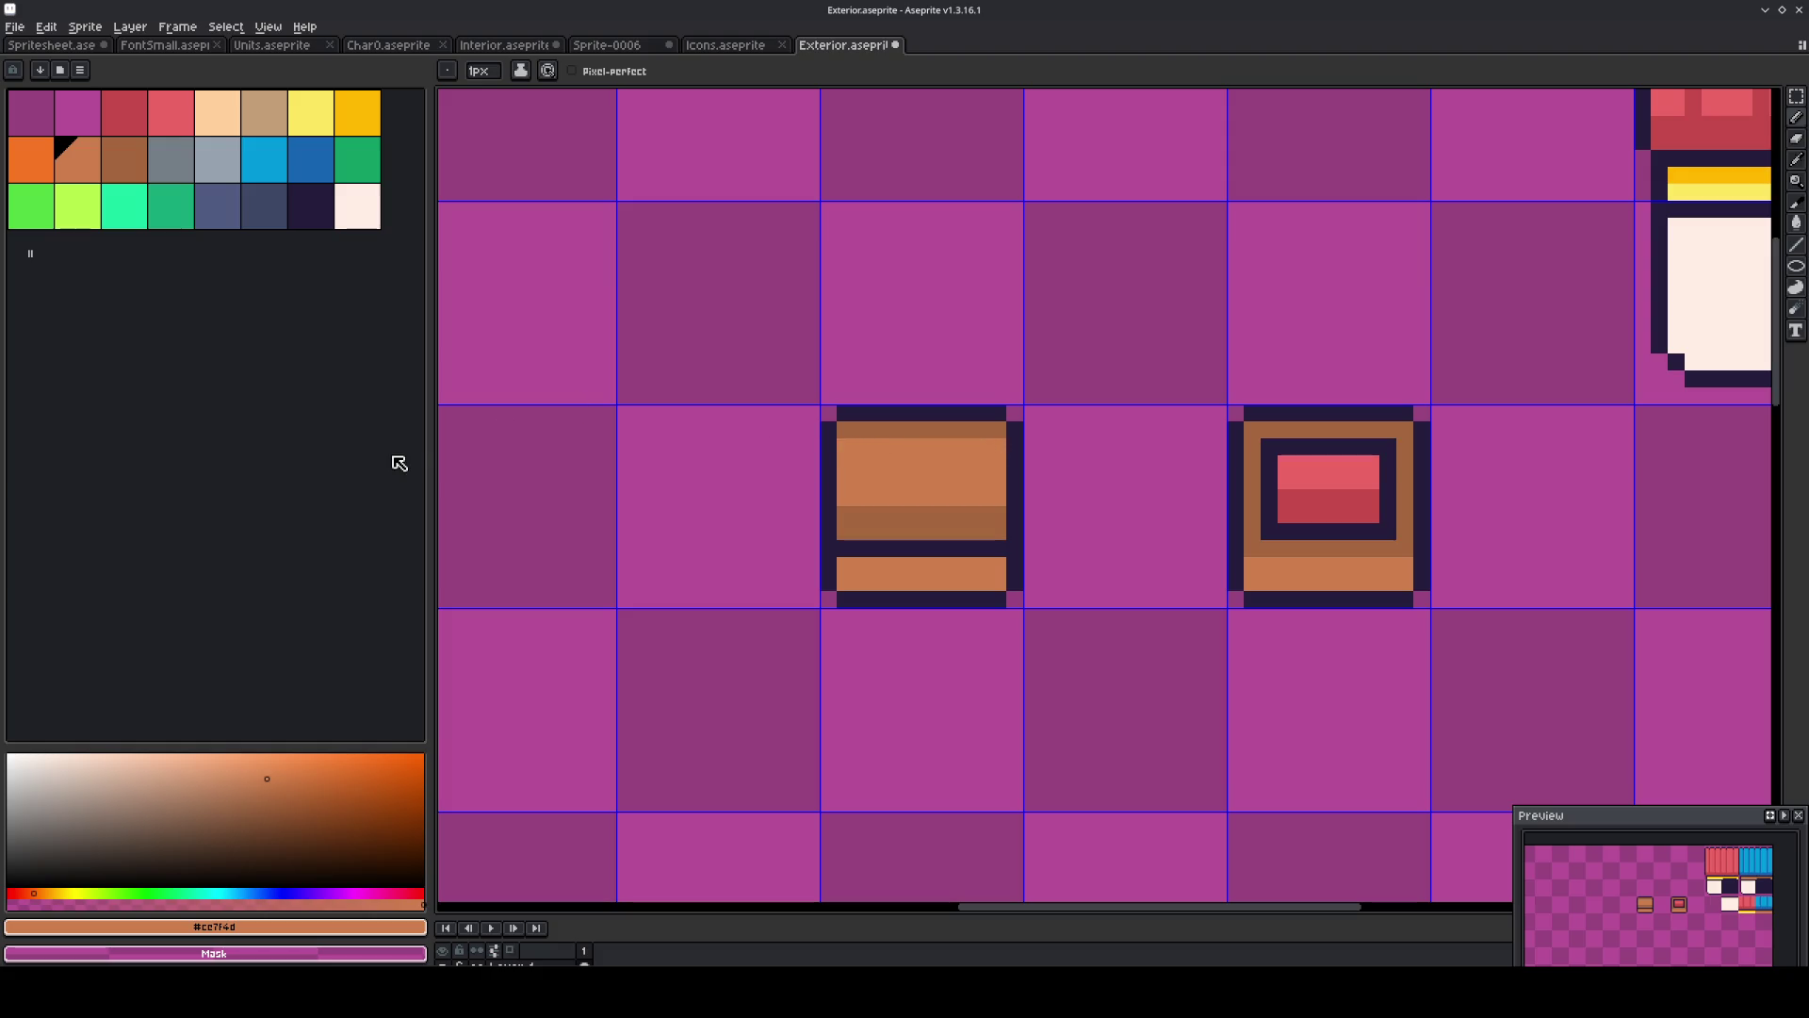
Add lighter orange highlight pixels and two highlight rows across the upper band.
left_click(235, 756)
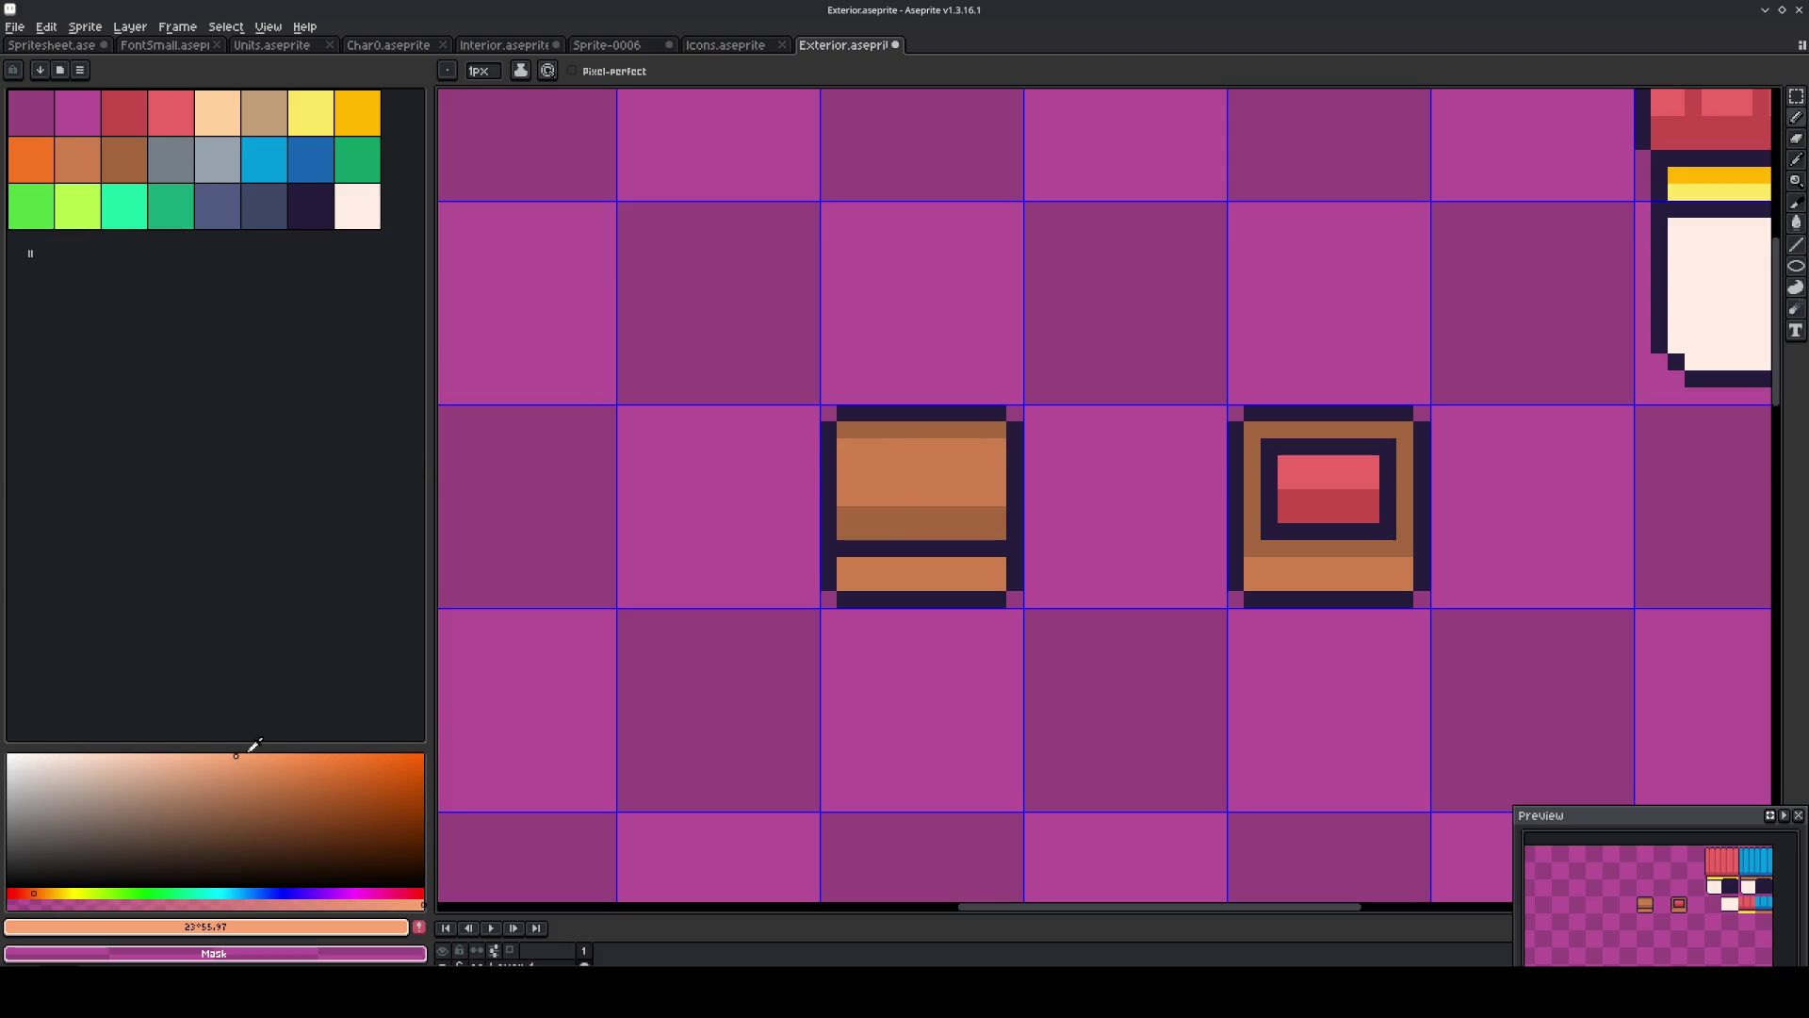
left_click(845, 463)
mouse_move(872, 465)
left_mouse_down()
mouse_move(998, 464)
mouse_move(838, 480)
left_mouse_up()
scroll(904, 474, "down", 2)
scroll(905, 474, "down", 1)
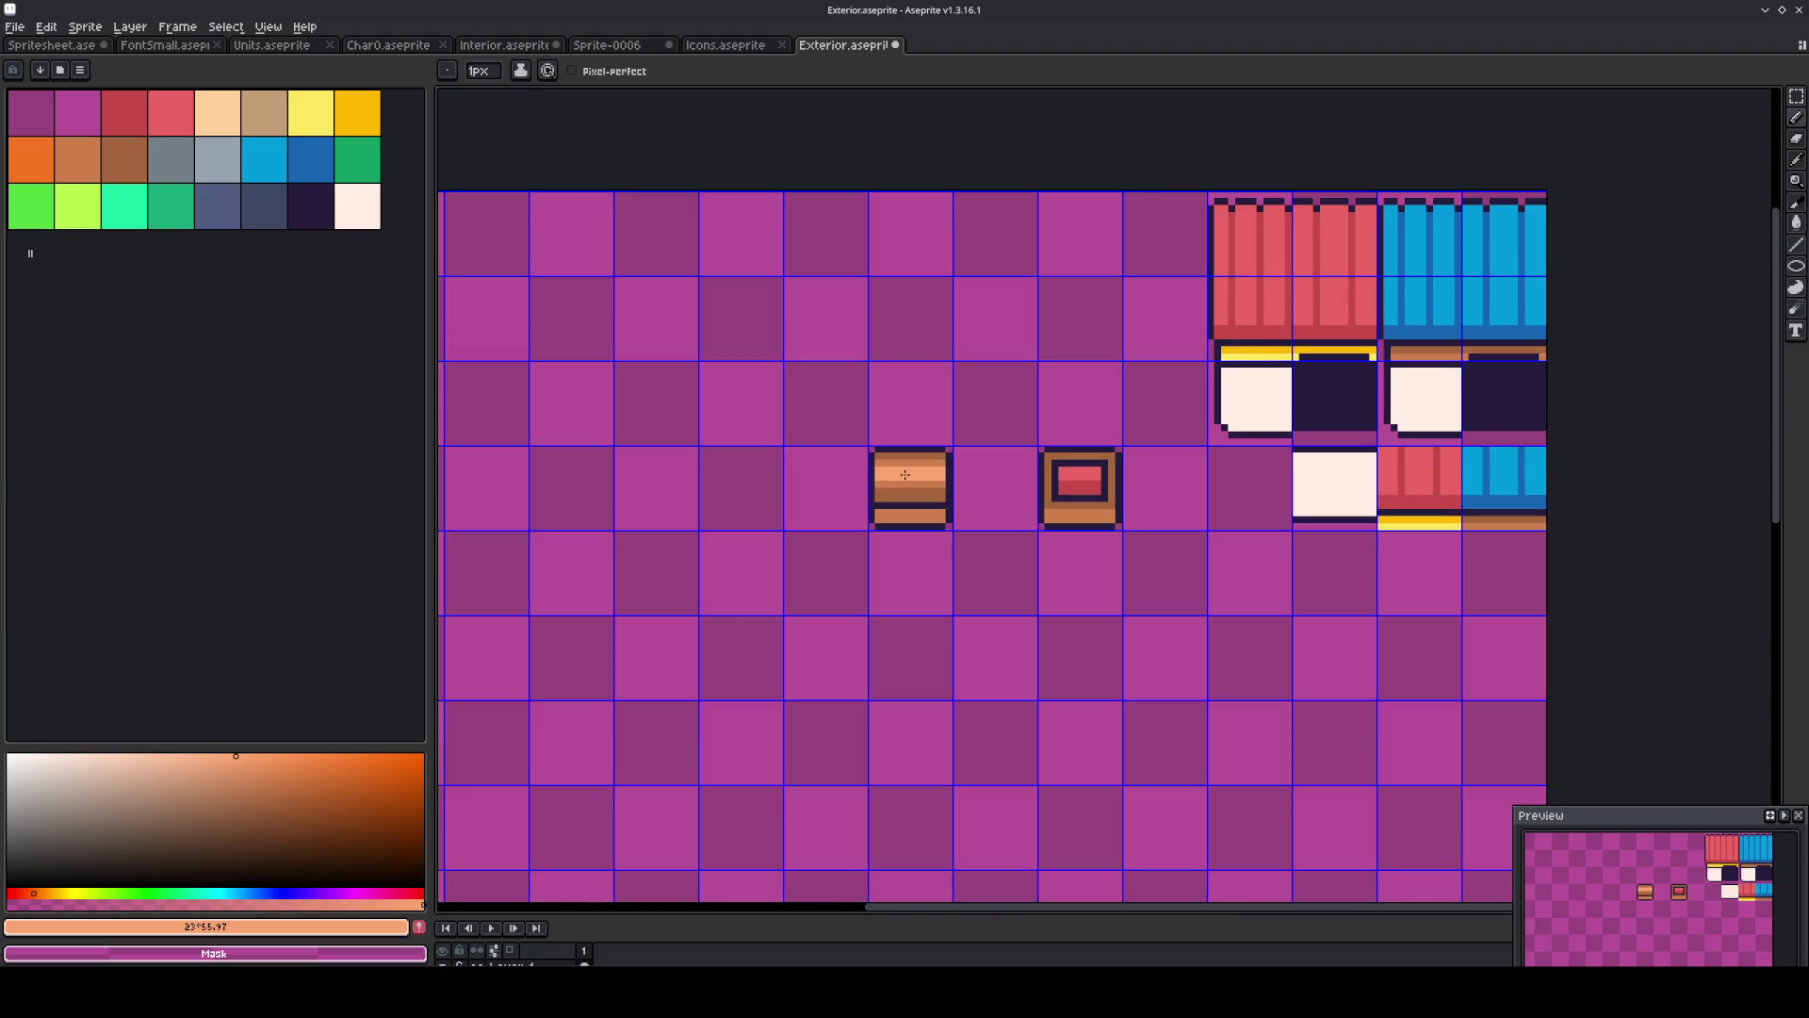
scroll(970, 485, "up", 3)
Repaint a dark plank row in the orange-brown sampled from the crate.
left_click(1026, 504, "alt")
left_click_drag(1021, 521, 843, 525)
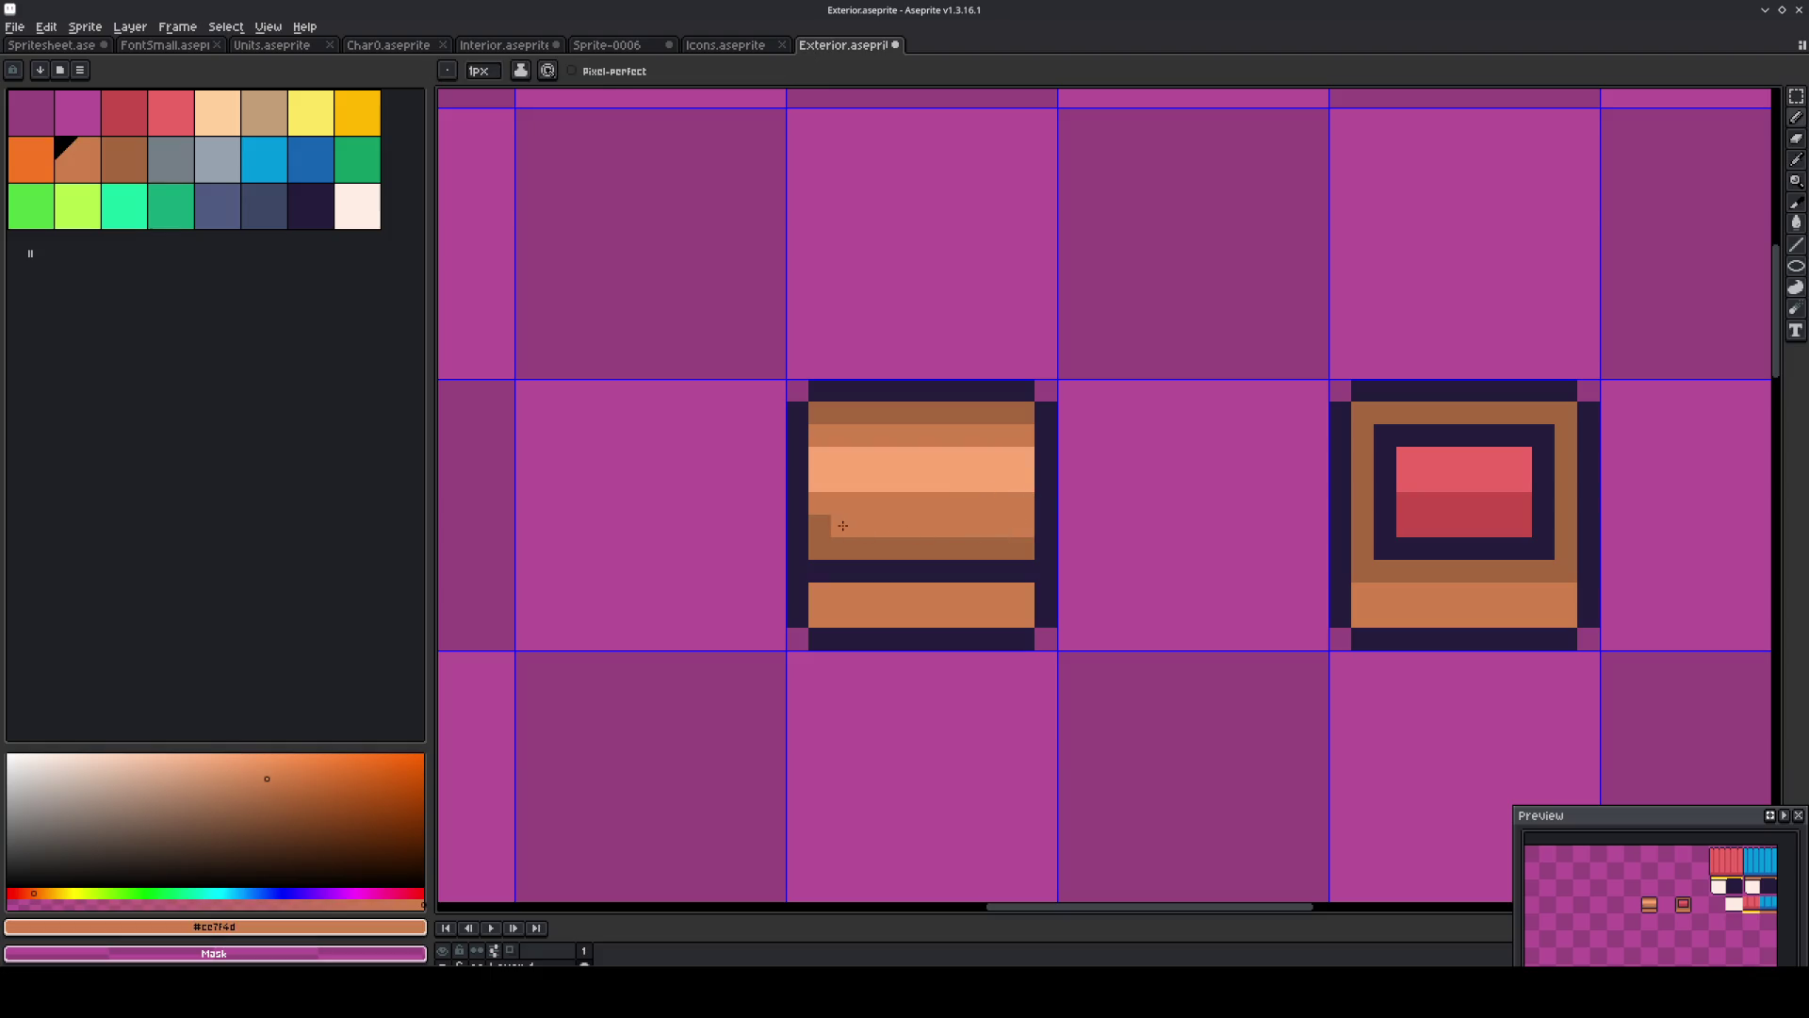
scroll(1031, 505, "down", 4)
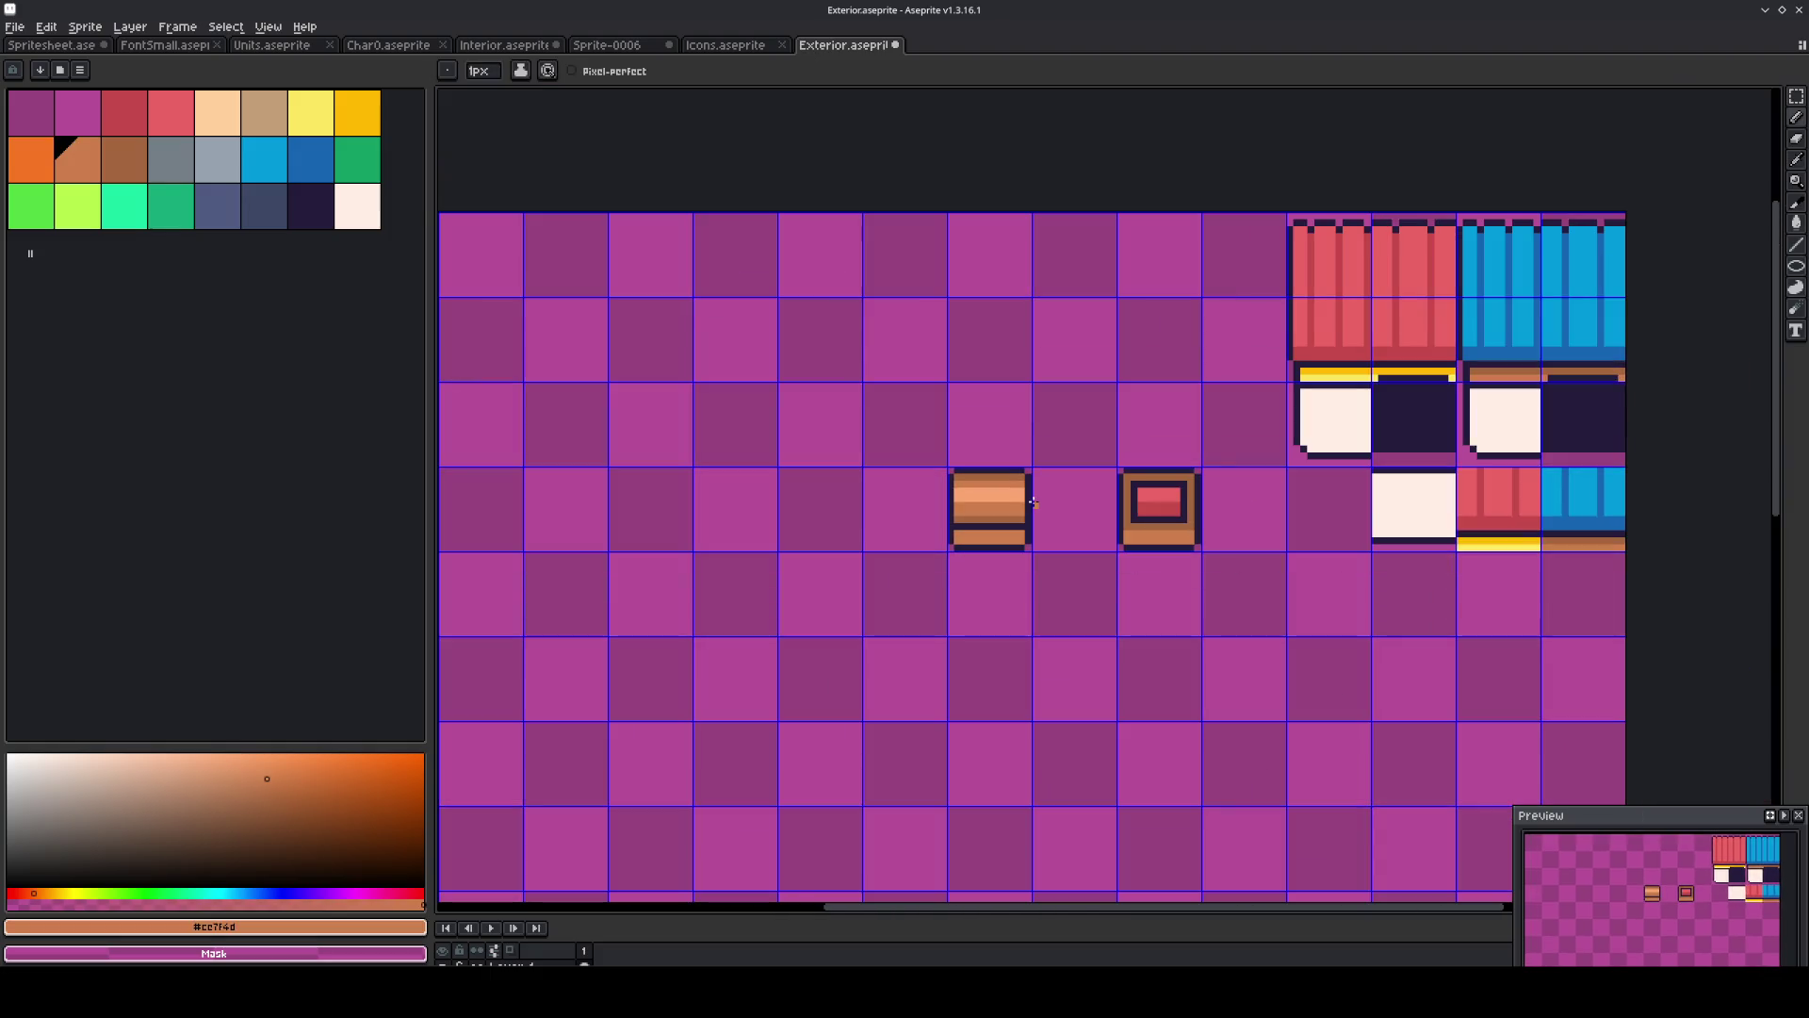
scroll(1033, 503, "up", 3)
key("b")
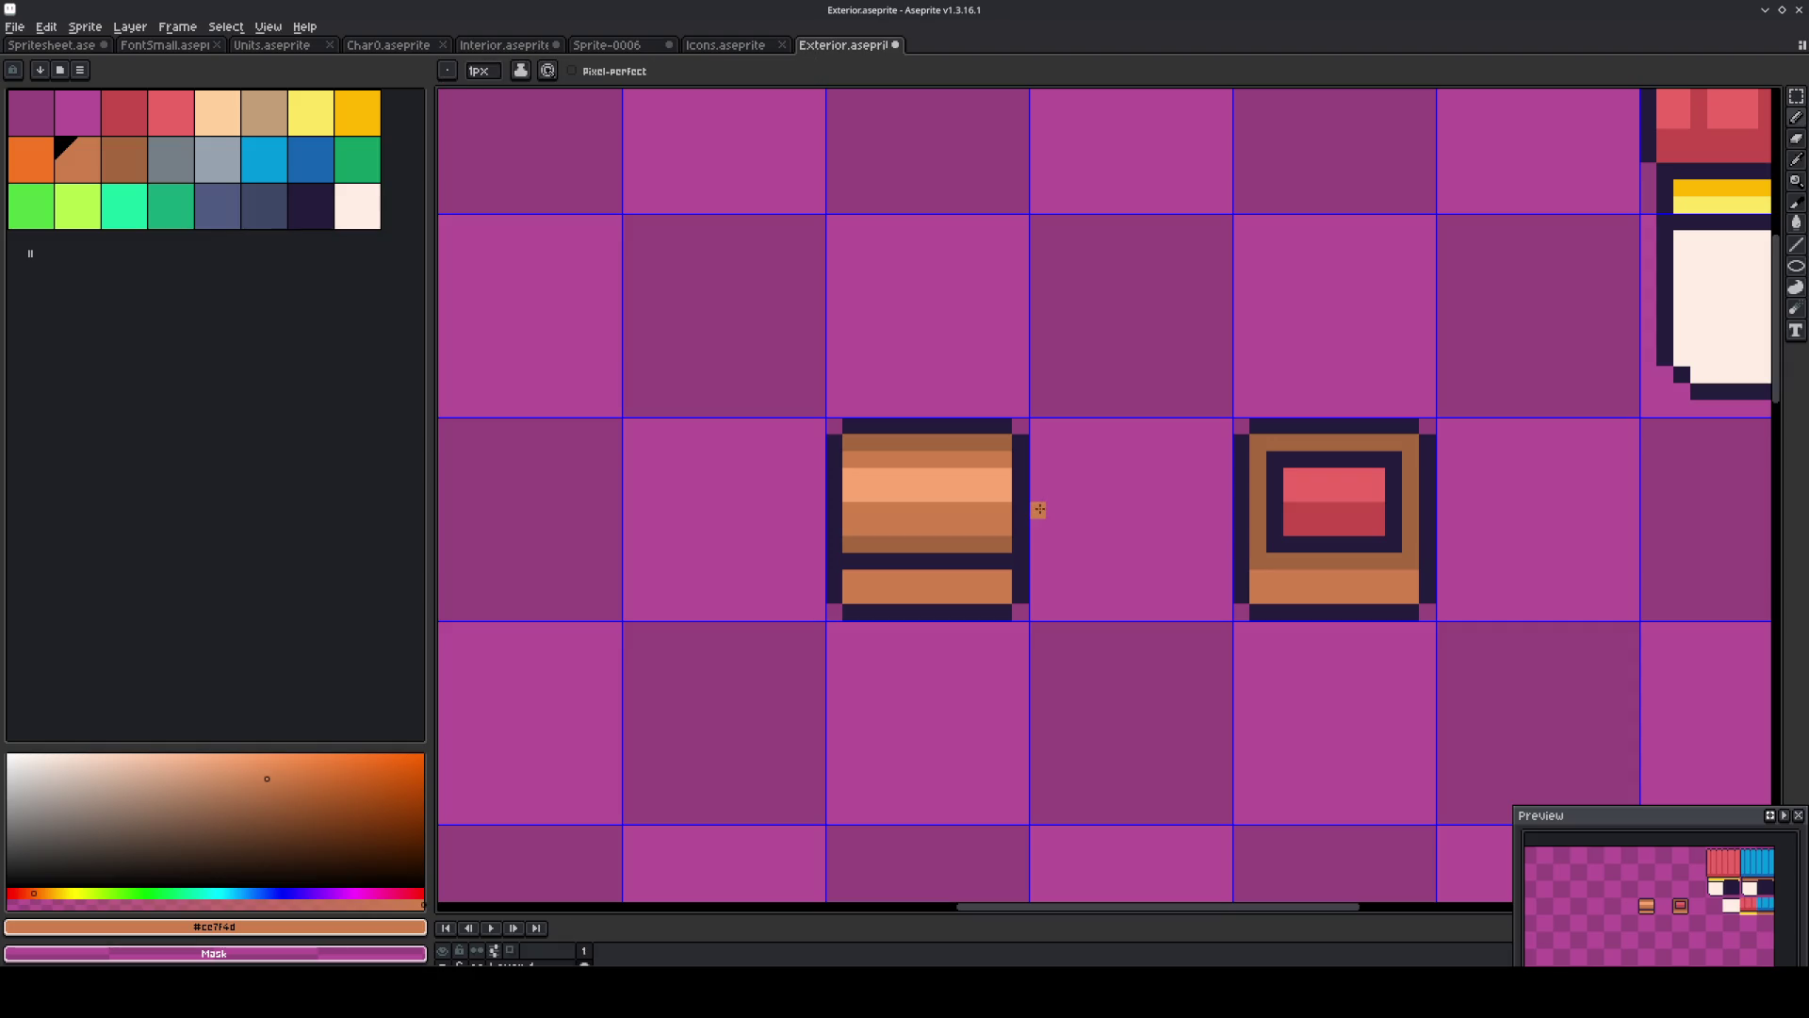
Draw a dark outline up the crate's left side, sampling the outline colour.
key("alt")
left_click(994, 558)
mouse_move(986, 562)
left_mouse_down()
mouse_move(977, 433)
mouse_move(980, 552)
left_mouse_up()
key("ctrl+z")
key("ctrl+z")
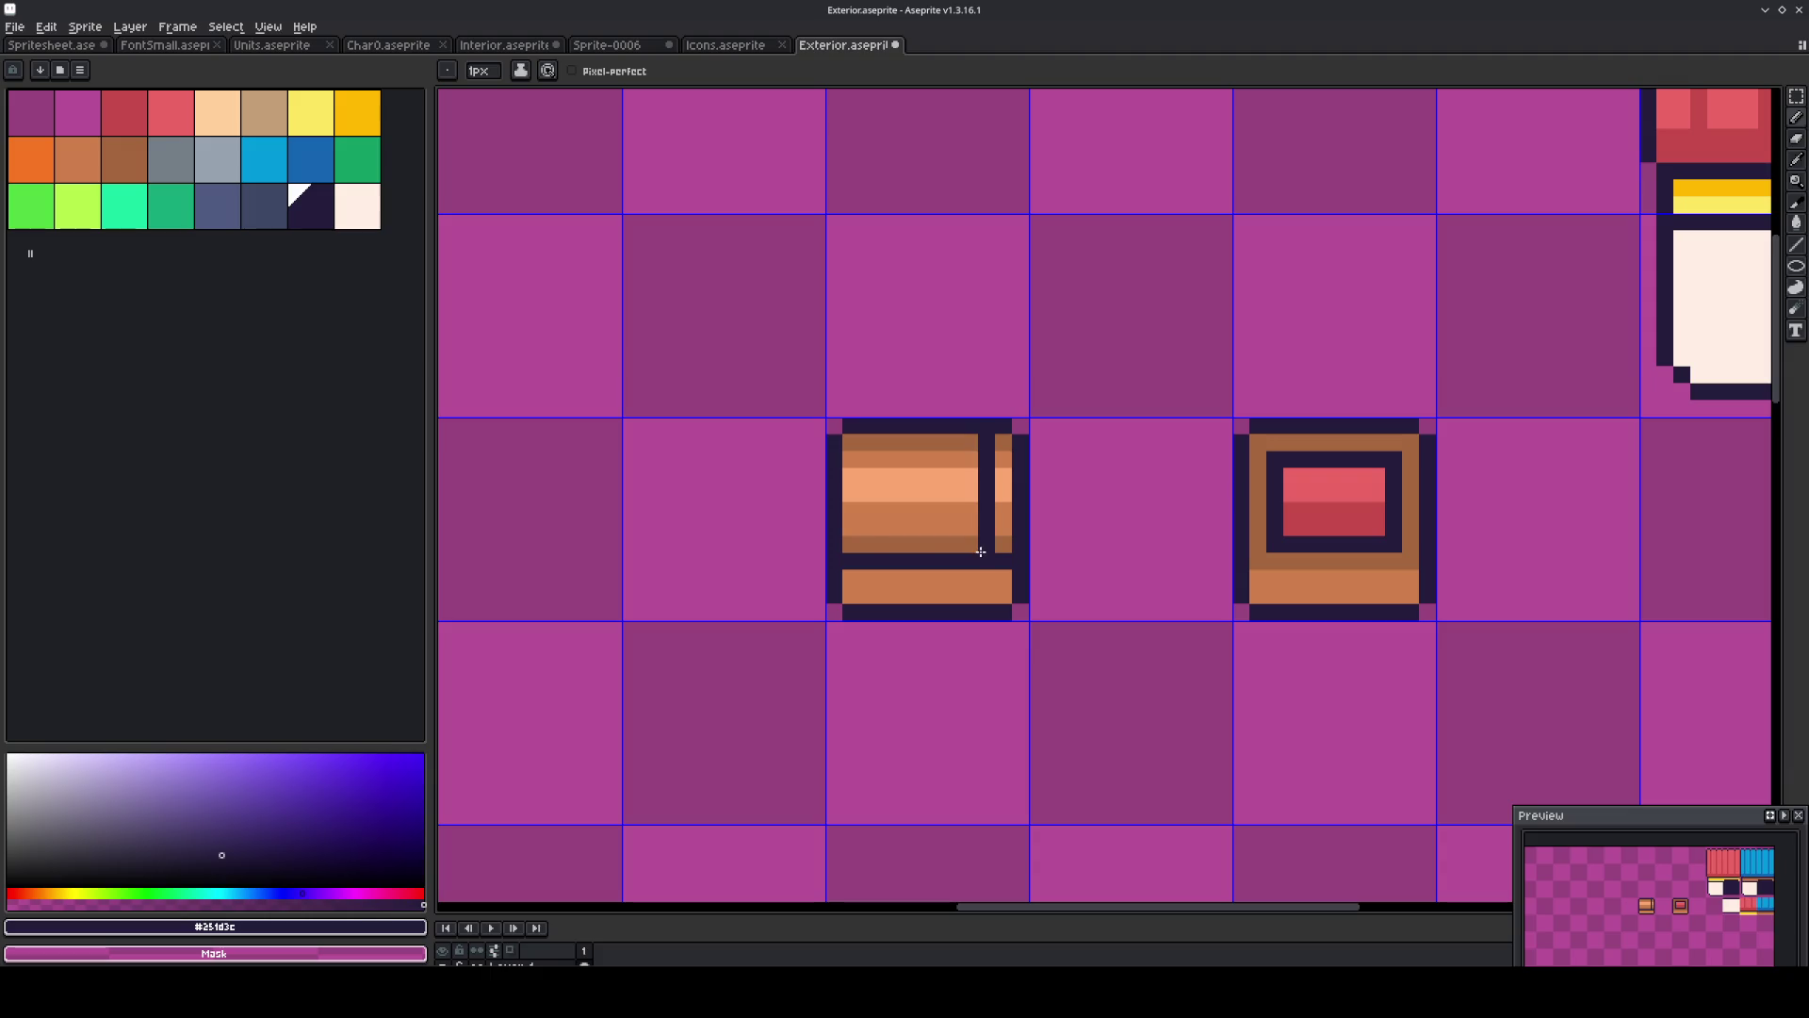
left_click_drag(872, 541, 862, 427)
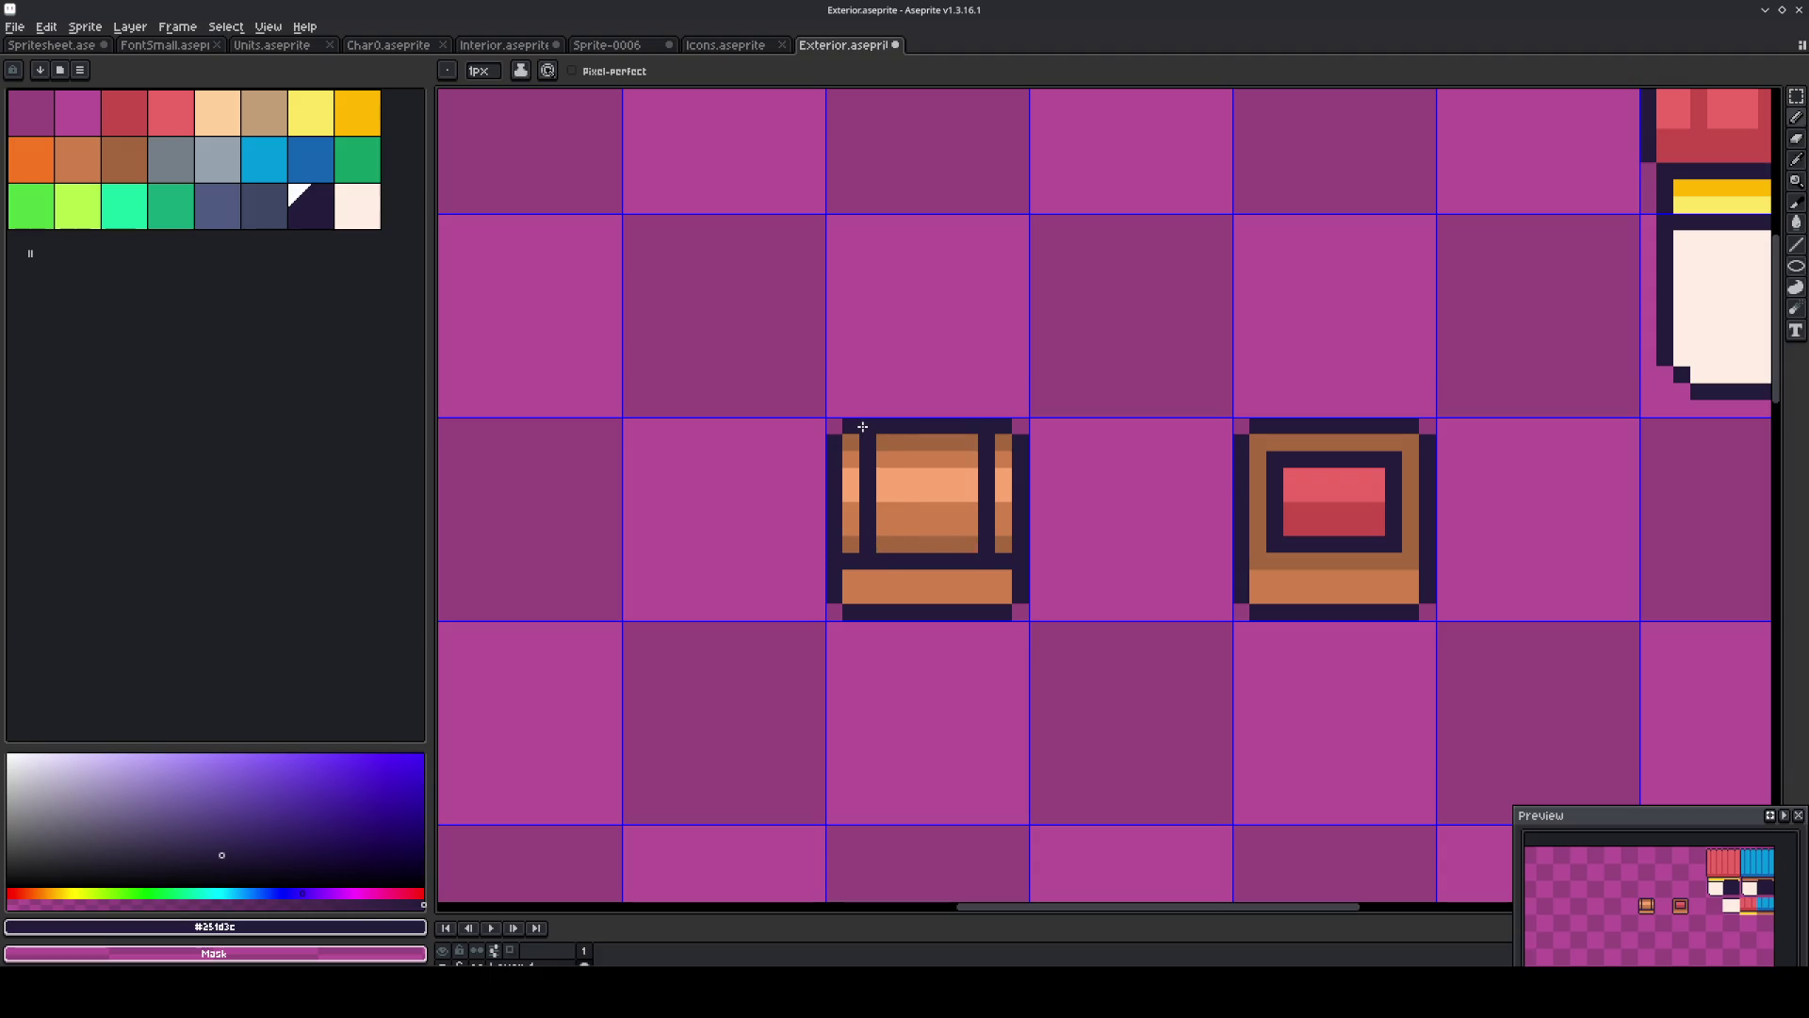
Fill the crate's left inner strip yellow, with gold in the middle and orange at the ends.
left_click(312, 113)
key("g")
left_click(851, 485)
left_click(358, 113)
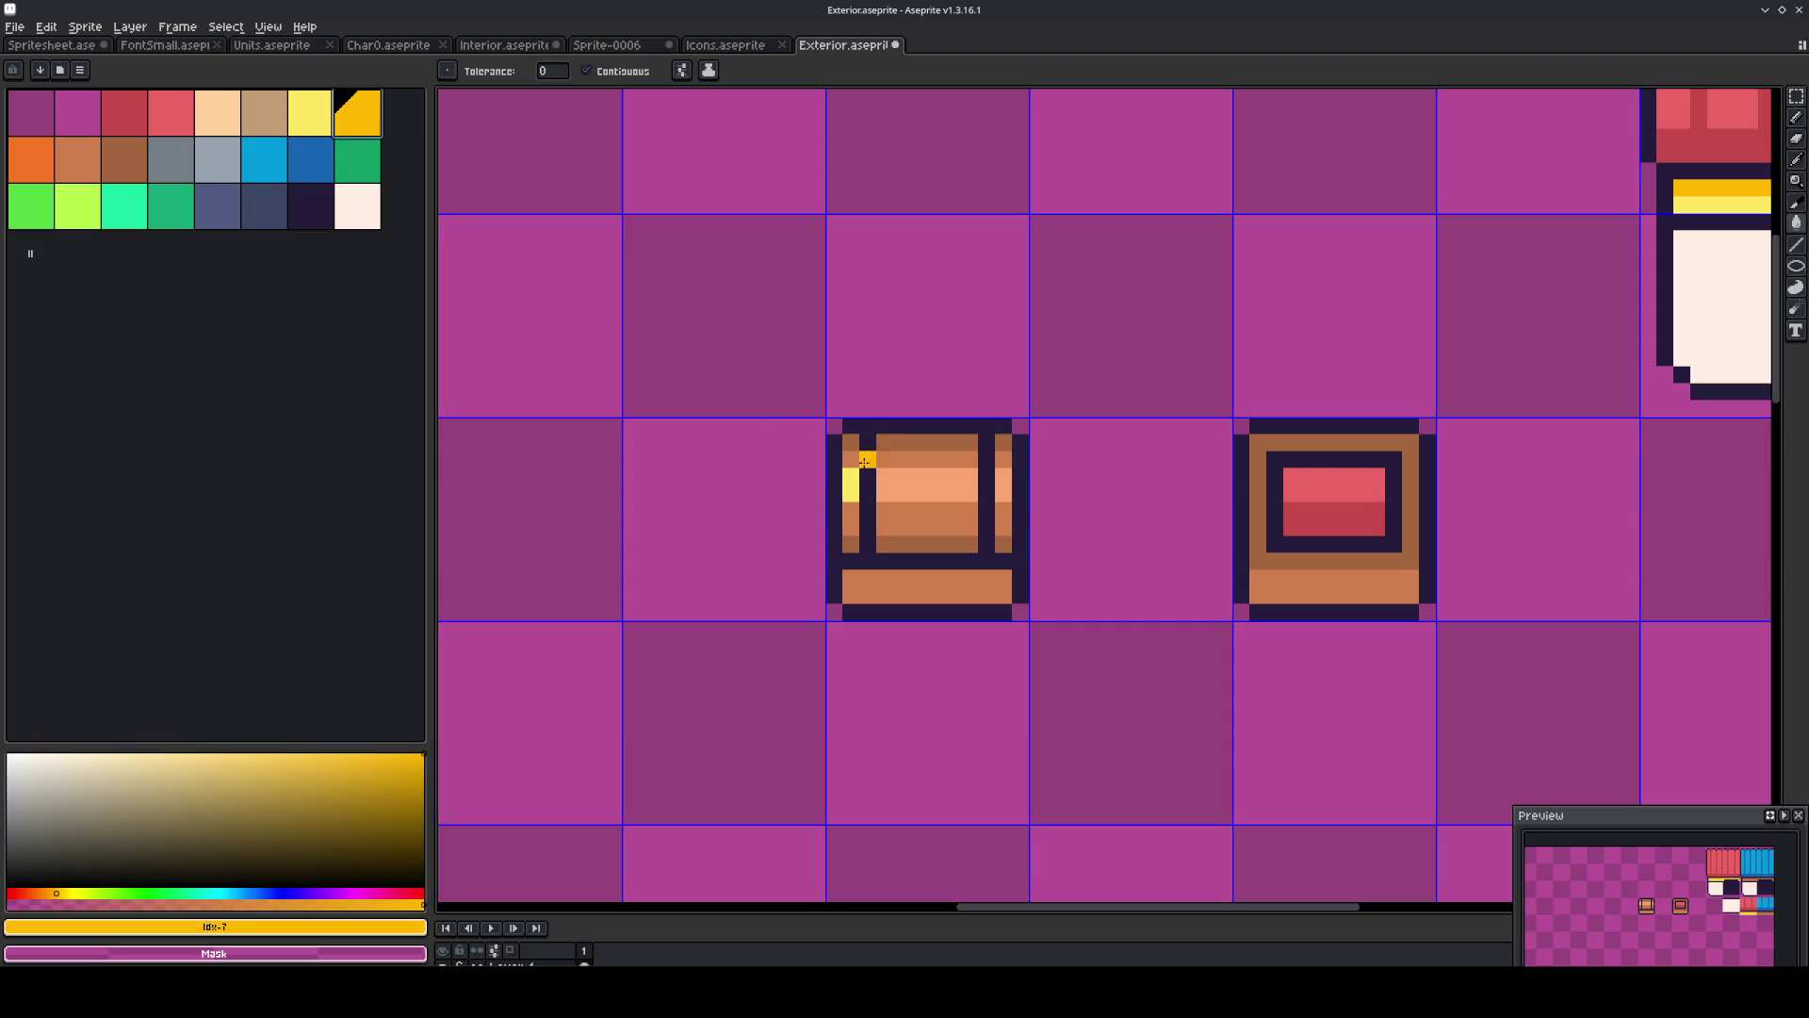
left_click(858, 512)
left_click(38, 162)
left_click(855, 544)
left_click(835, 441)
Paint two pixels of the crate's right strip gold.
scroll(844, 441, "down", 5)
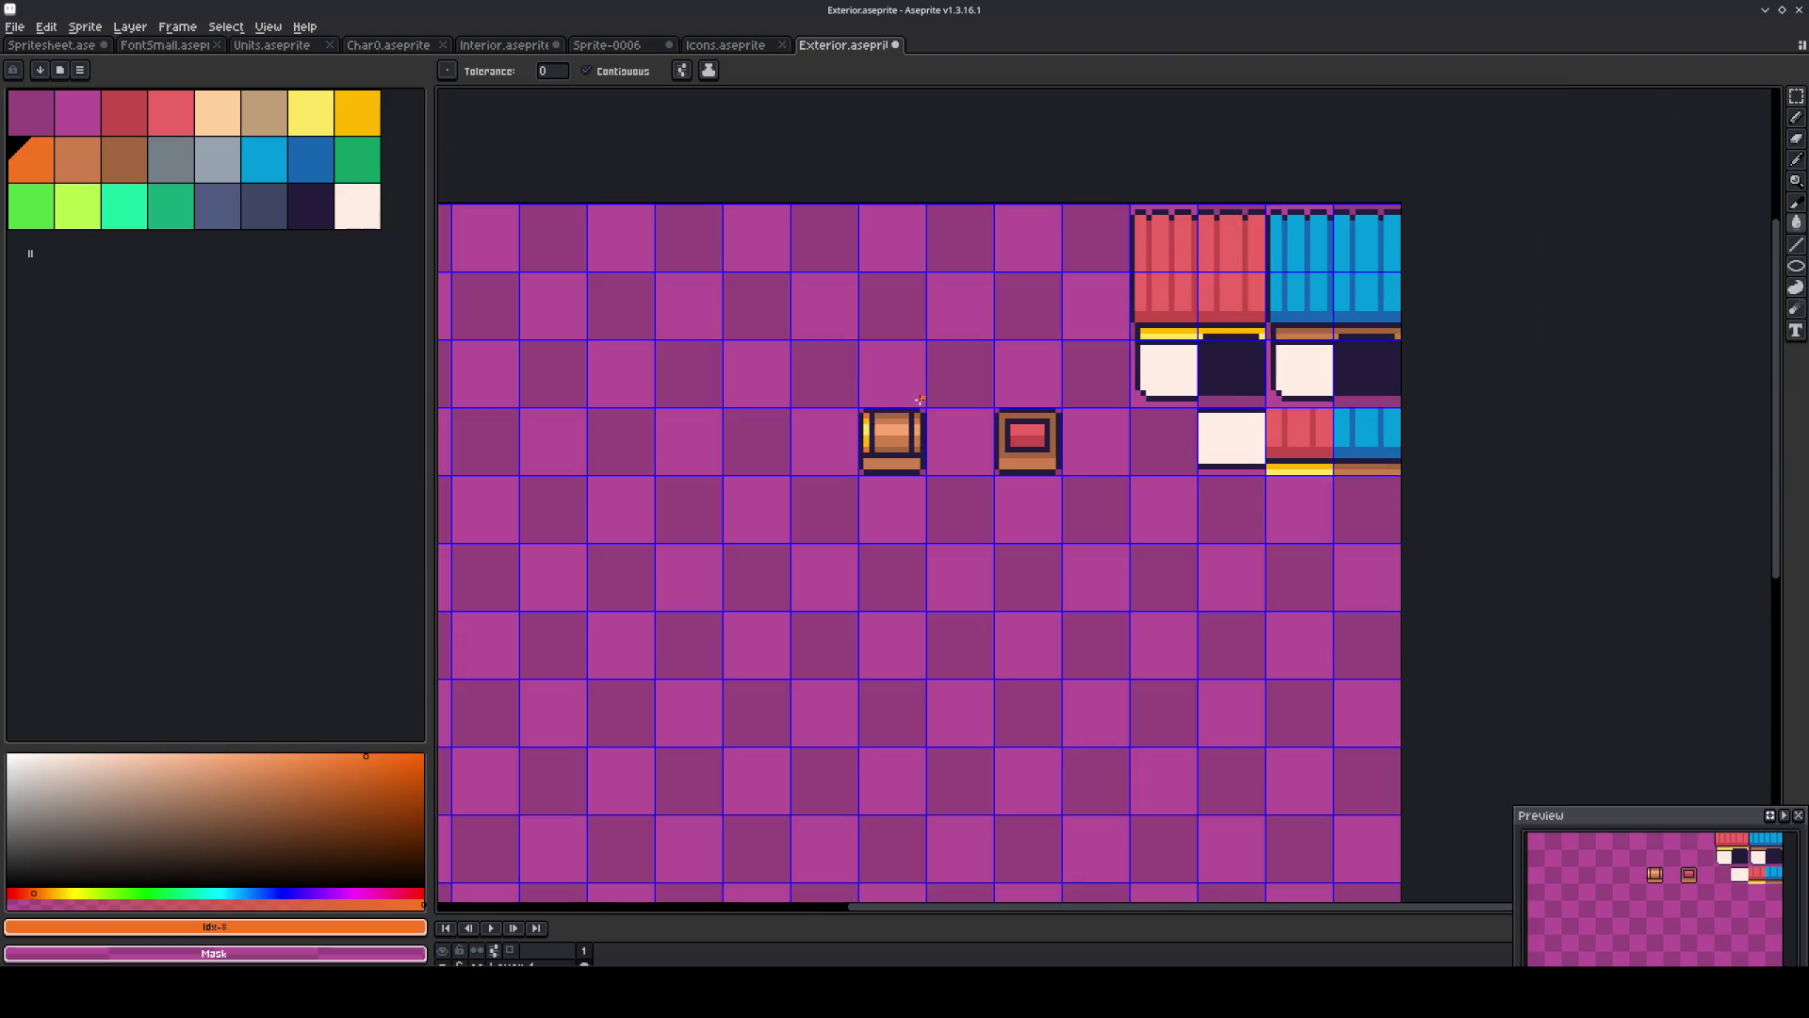
scroll(920, 399, "up", 3)
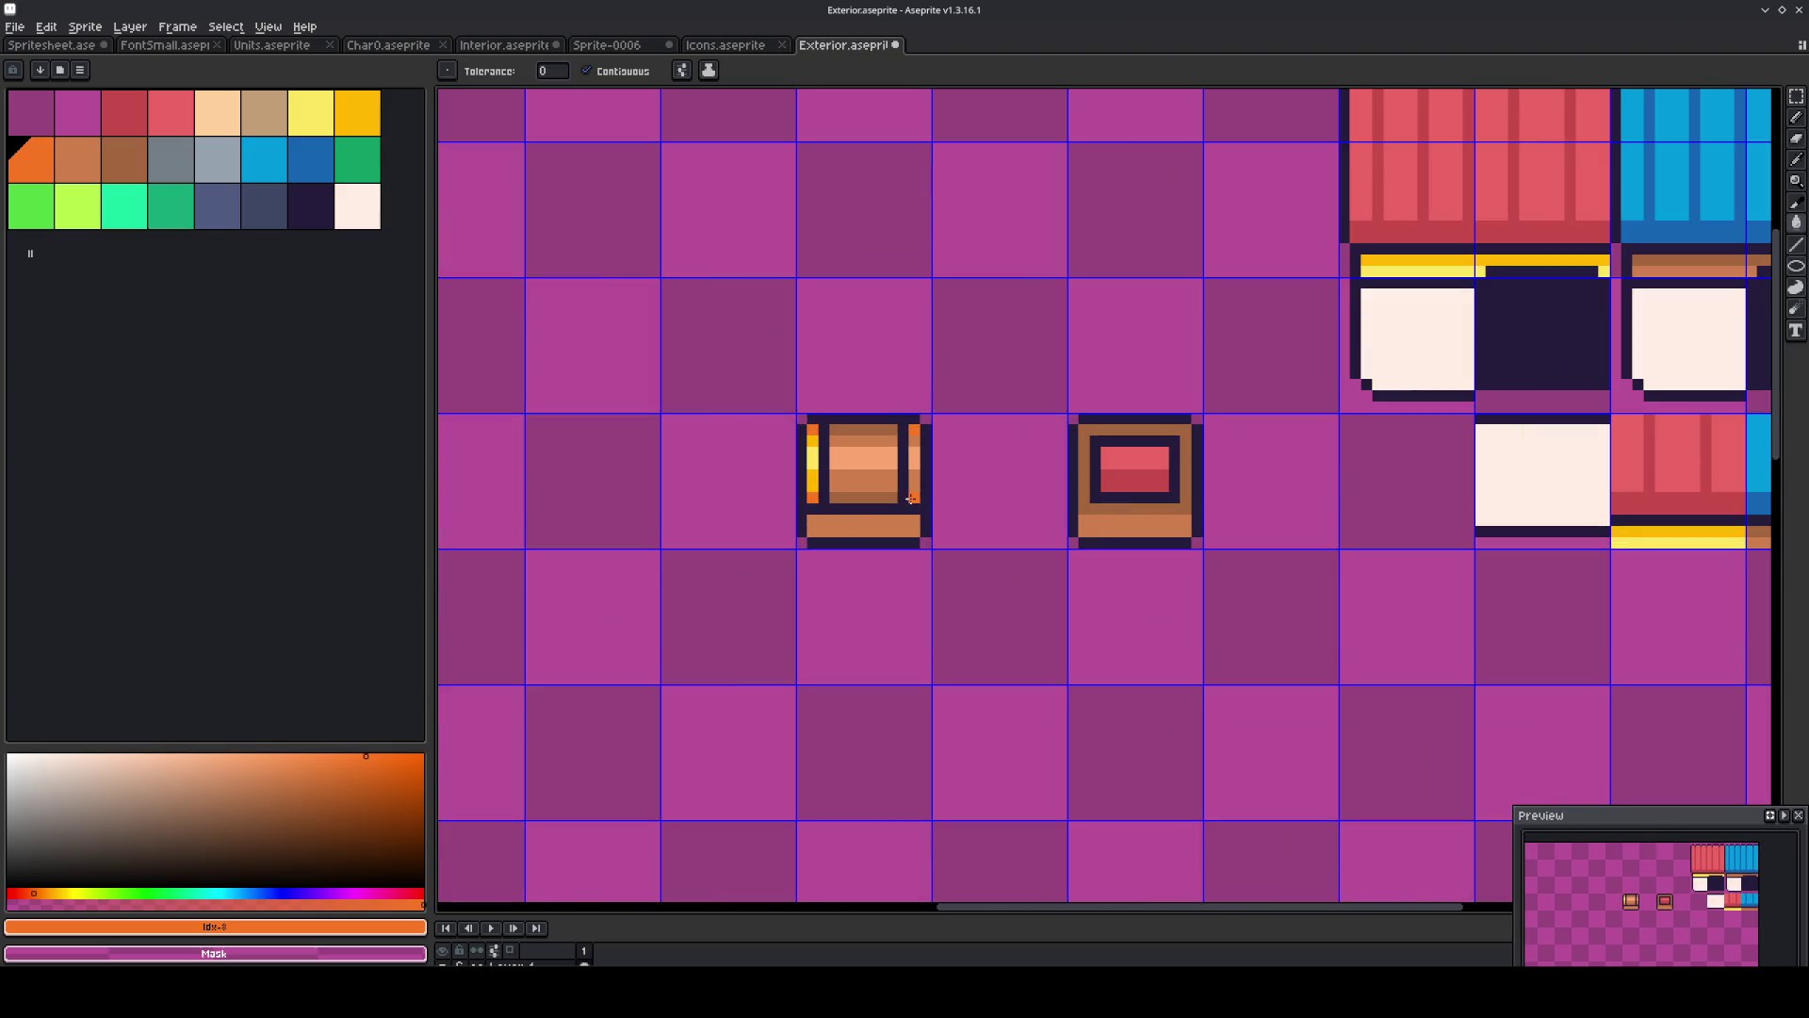
scroll(910, 497, "up", 1)
left_click(765, 476, "alt")
left_click_drag(918, 483, 916, 468)
left_click(771, 431, "alt")
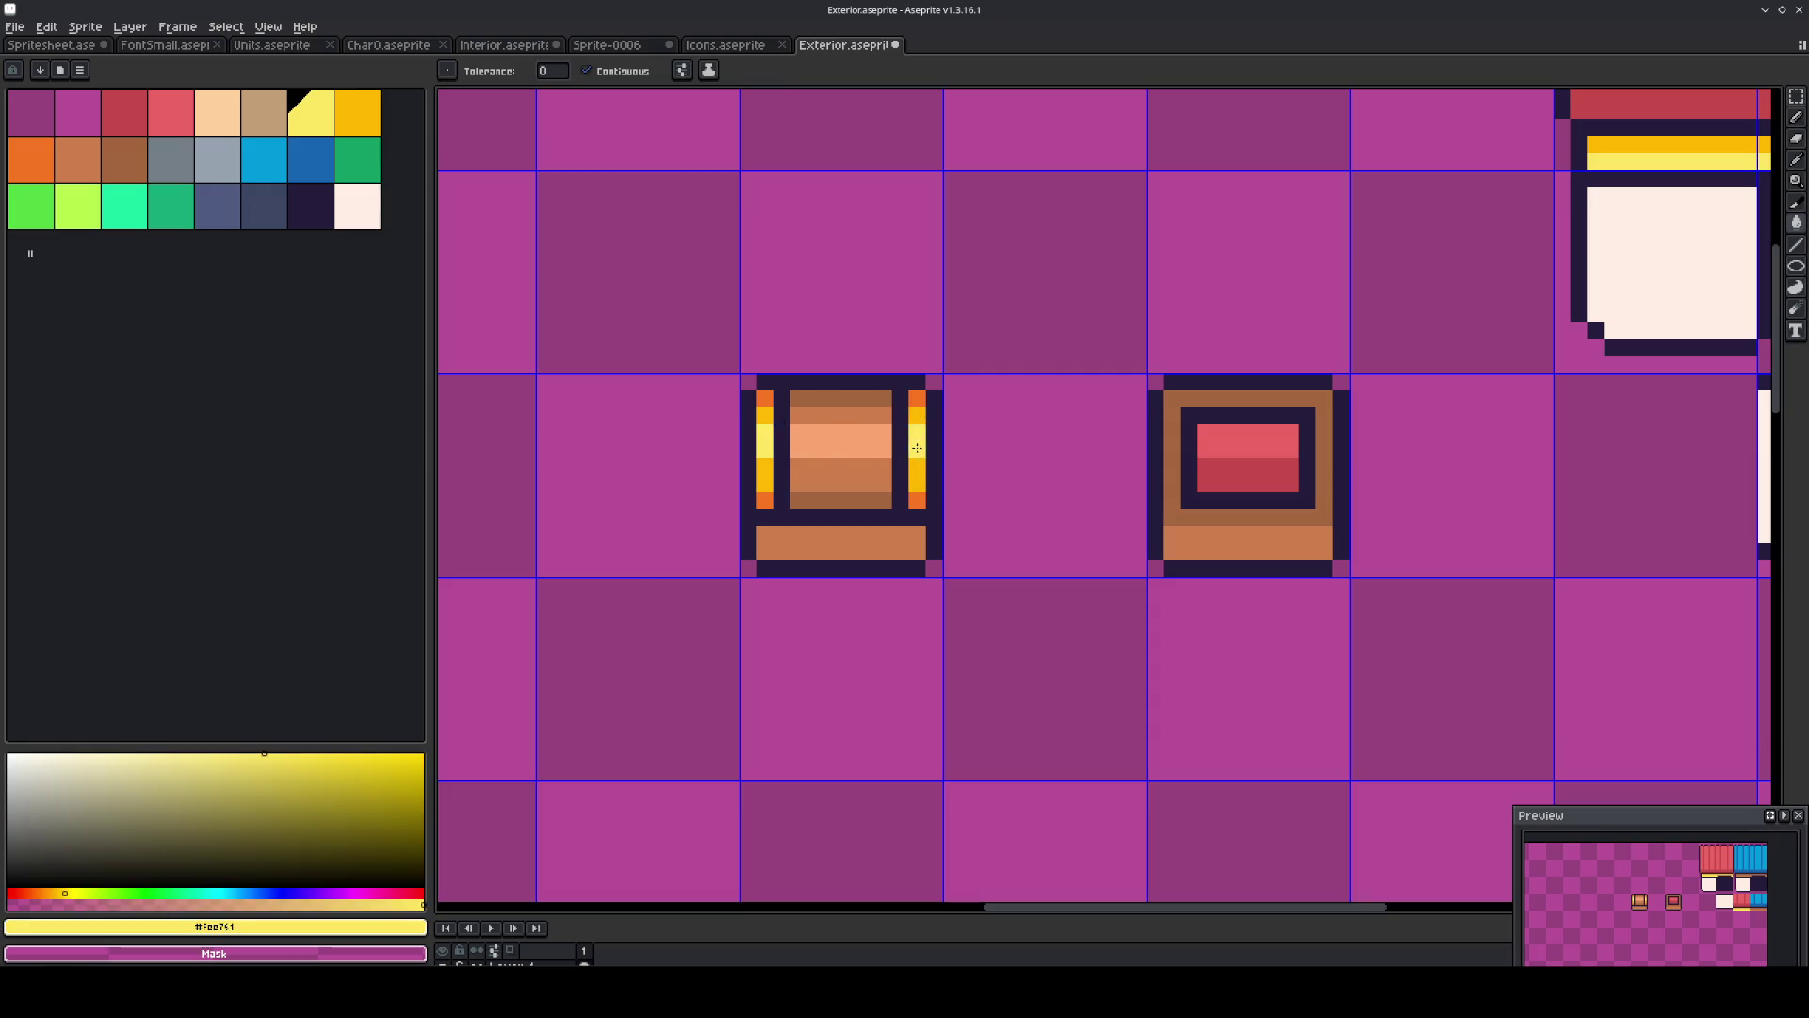
Draw a dark navy row along the crate's bottom plank with the Pencil.
left_click(867, 521, "alt")
left_click(878, 529)
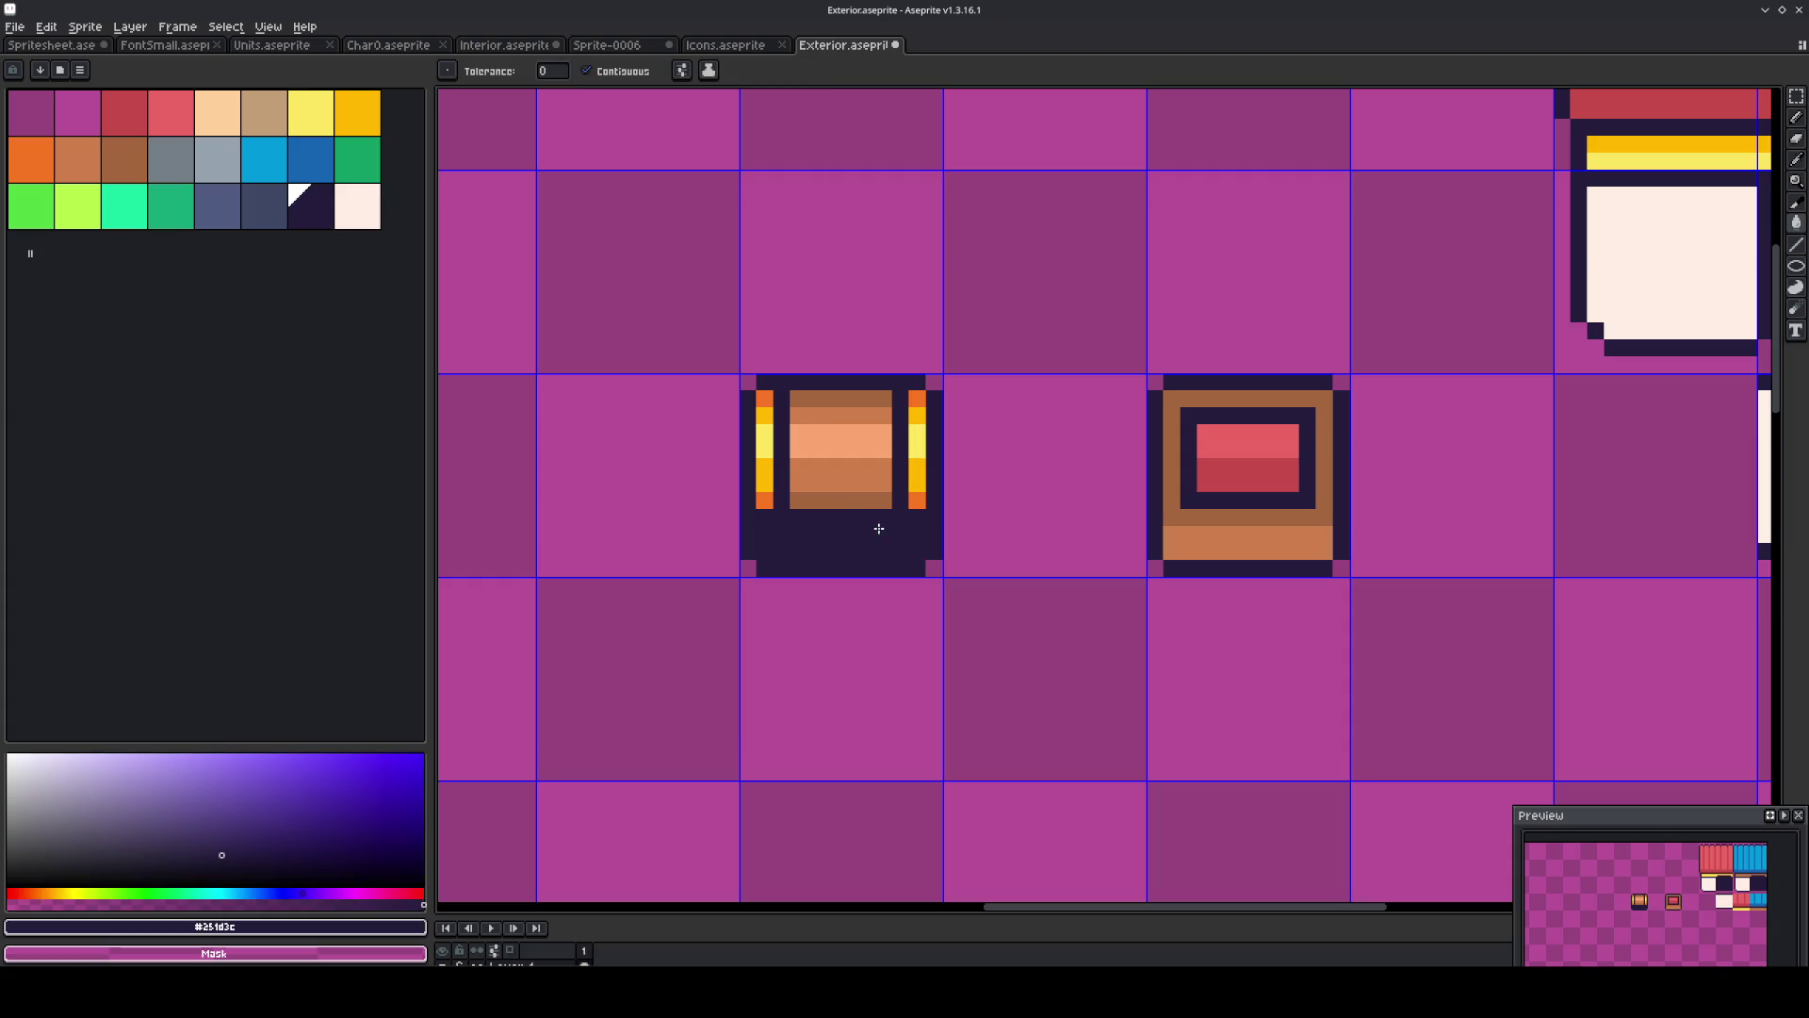
key("ctrl+z")
key("b")
mouse_move(876, 529)
left_mouse_down()
mouse_move(800, 533)
mouse_move(886, 509)
mouse_move(815, 518)
left_mouse_up()
left_click(916, 498, "alt")
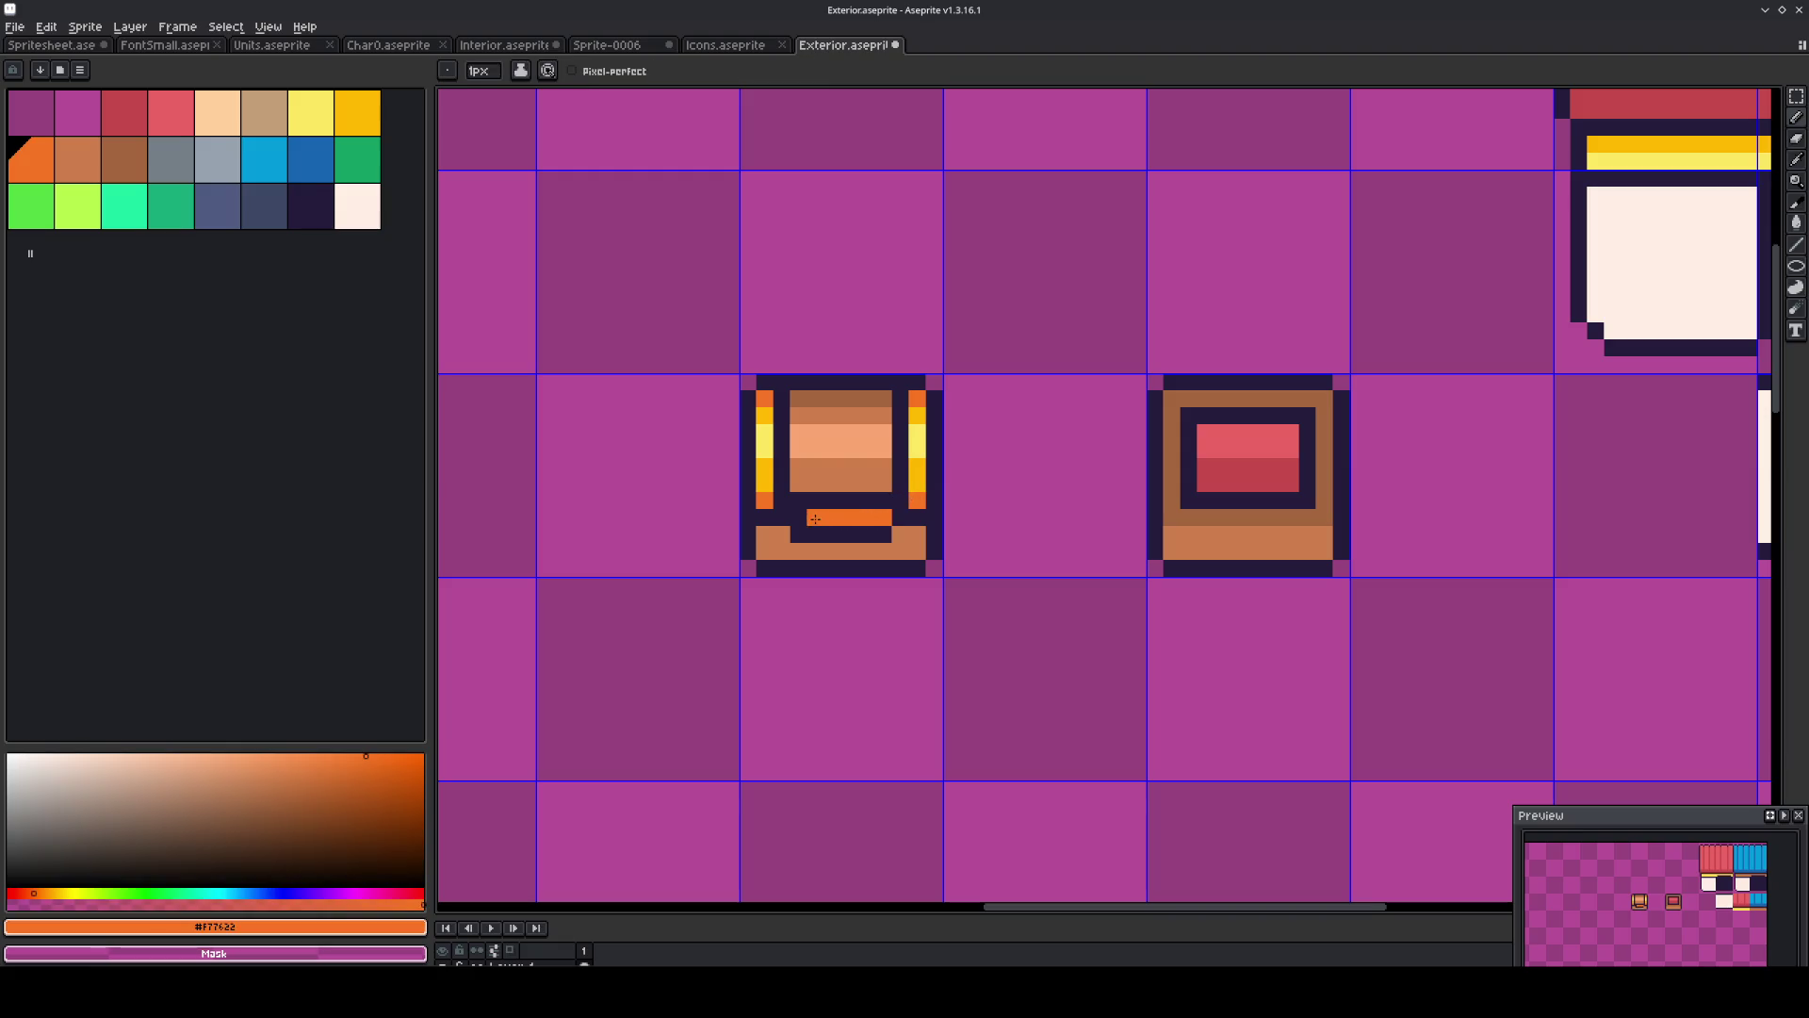
left_click(883, 529, "alt")
scroll(891, 521, "down", 4)
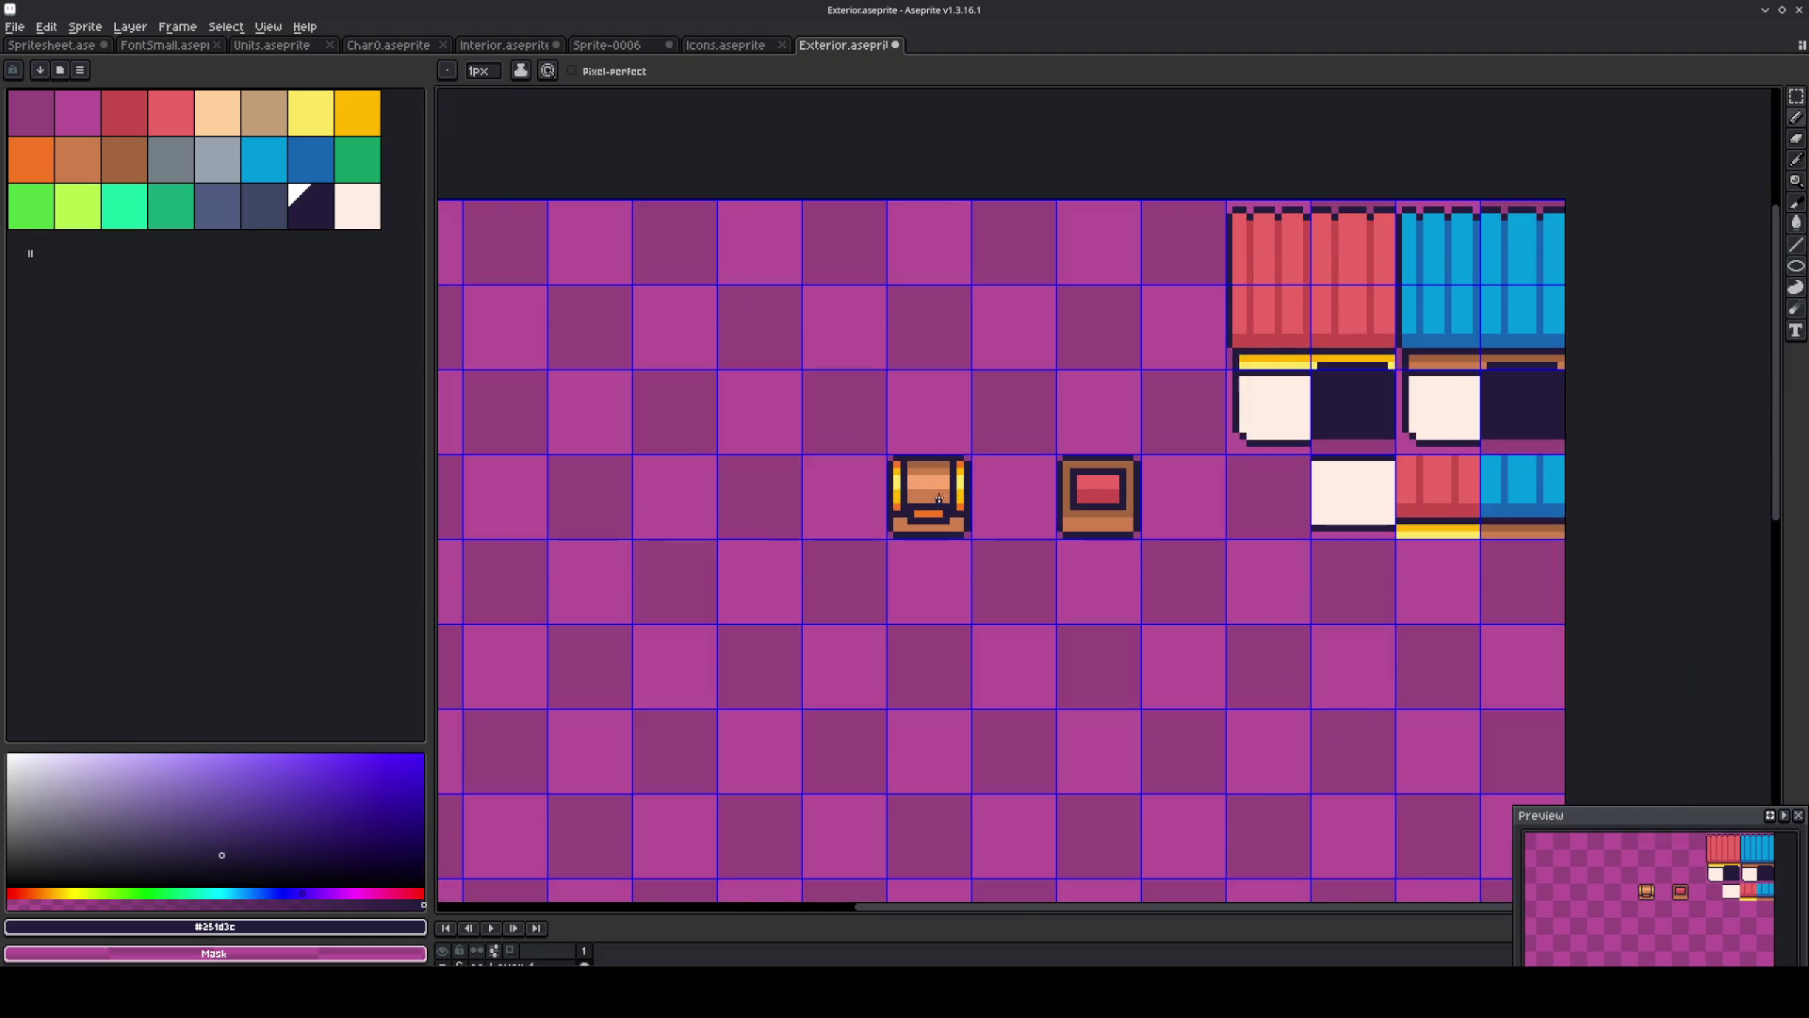
Repaint the orange bar on the chest front gold.
scroll(938, 499, "up", 3)
left_click(949, 493, "alt")
left_click(939, 540)
key("ctrl+z")
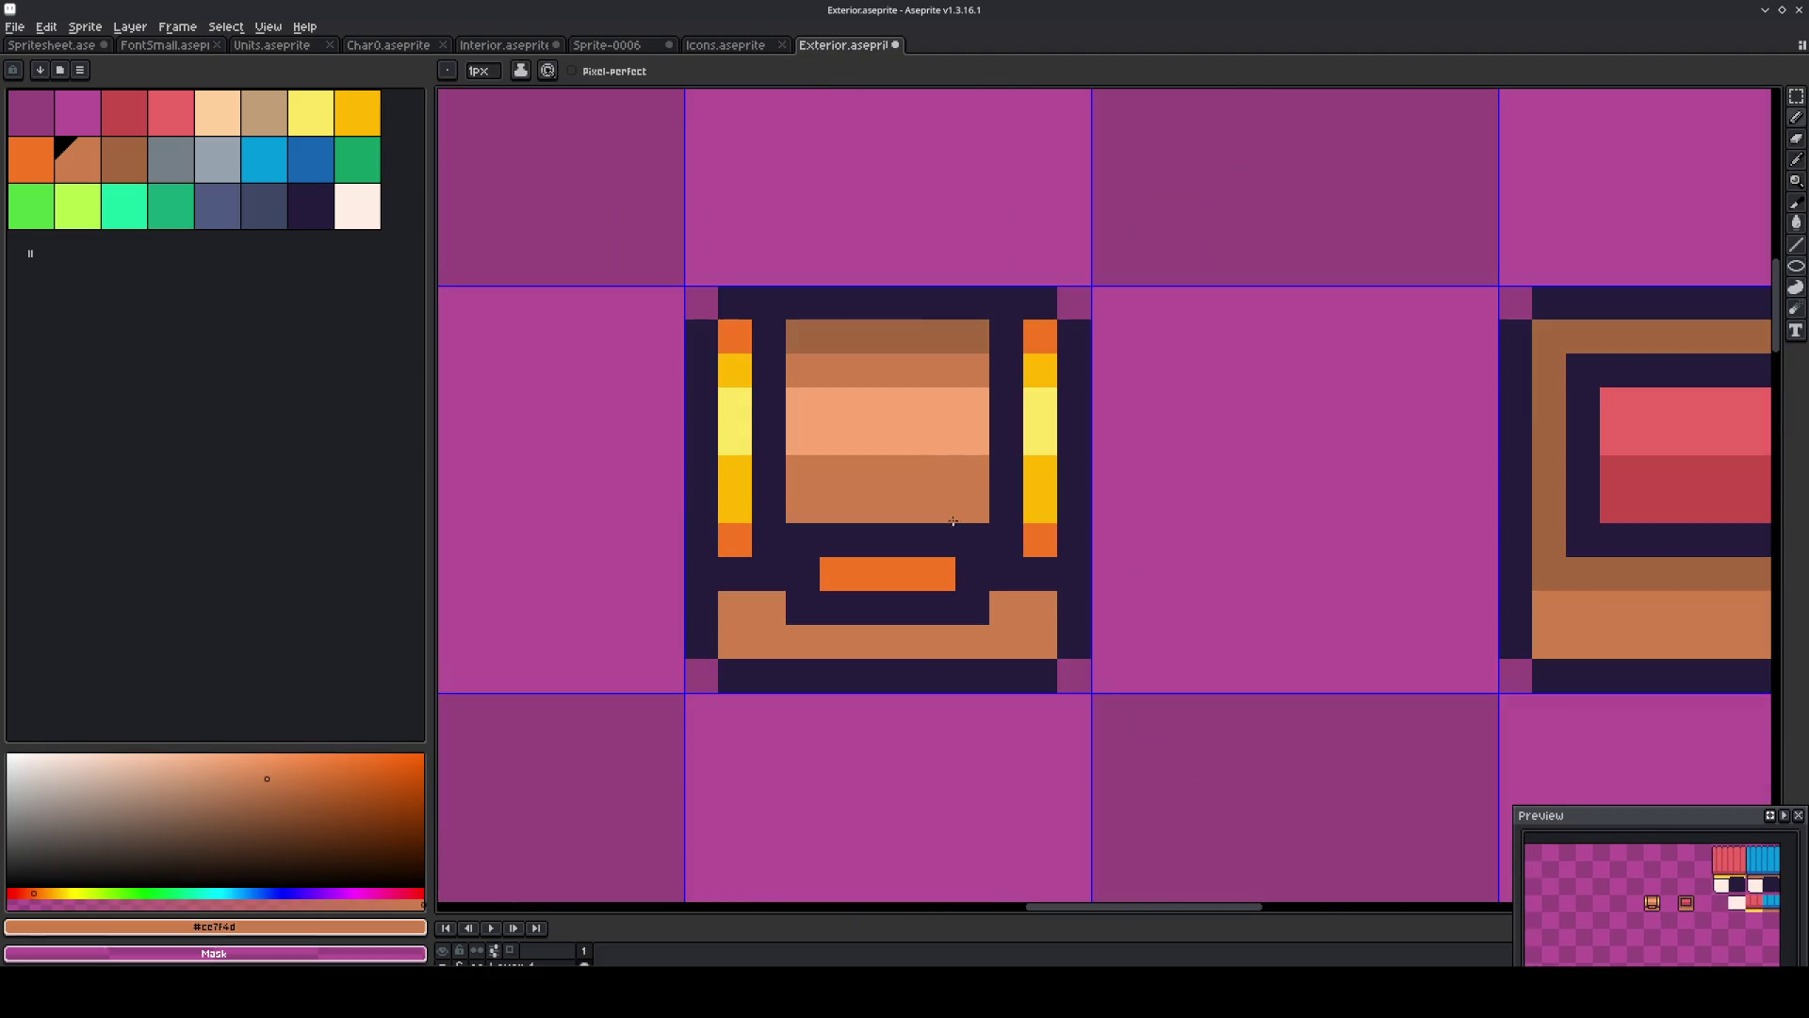
scroll(966, 506, "down", 1)
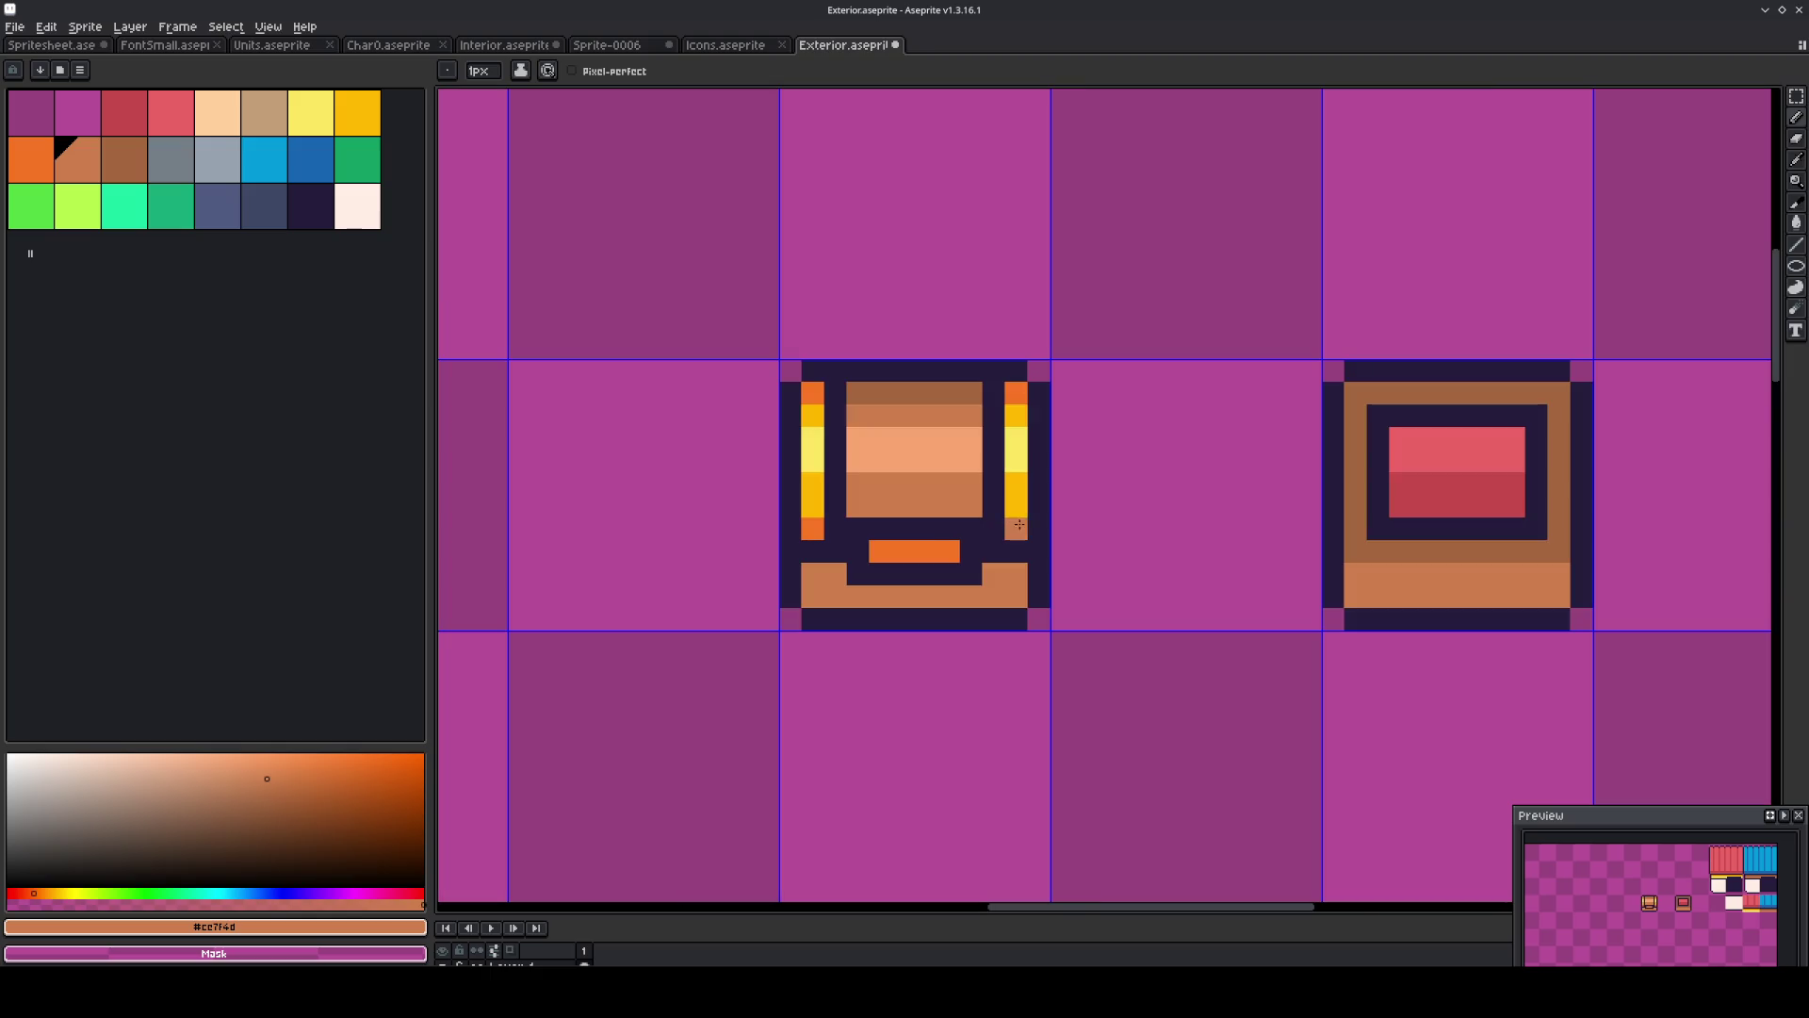
left_click(1018, 480, "alt")
mouse_move(947, 550)
left_mouse_down()
mouse_move(881, 549)
mouse_move(941, 574)
left_mouse_up()
Repaint the notch pixels under the gold bar brown and shift the dark notch right.
scroll(1084, 572, "up", 1)
left_click(981, 577, "alt")
left_click(872, 573, "alt")
left_click(896, 572)
left_click(895, 608, "alt")
left_click_drag(758, 575, 813, 592)
Trim the gold bar to a small square lock framed by dark outline pixels.
left_click(821, 576, "alt")
left_click(796, 573)
left_click(796, 540)
left_click(863, 540)
left_click(894, 541)
left_click(829, 539, "alt")
left_click(863, 540)
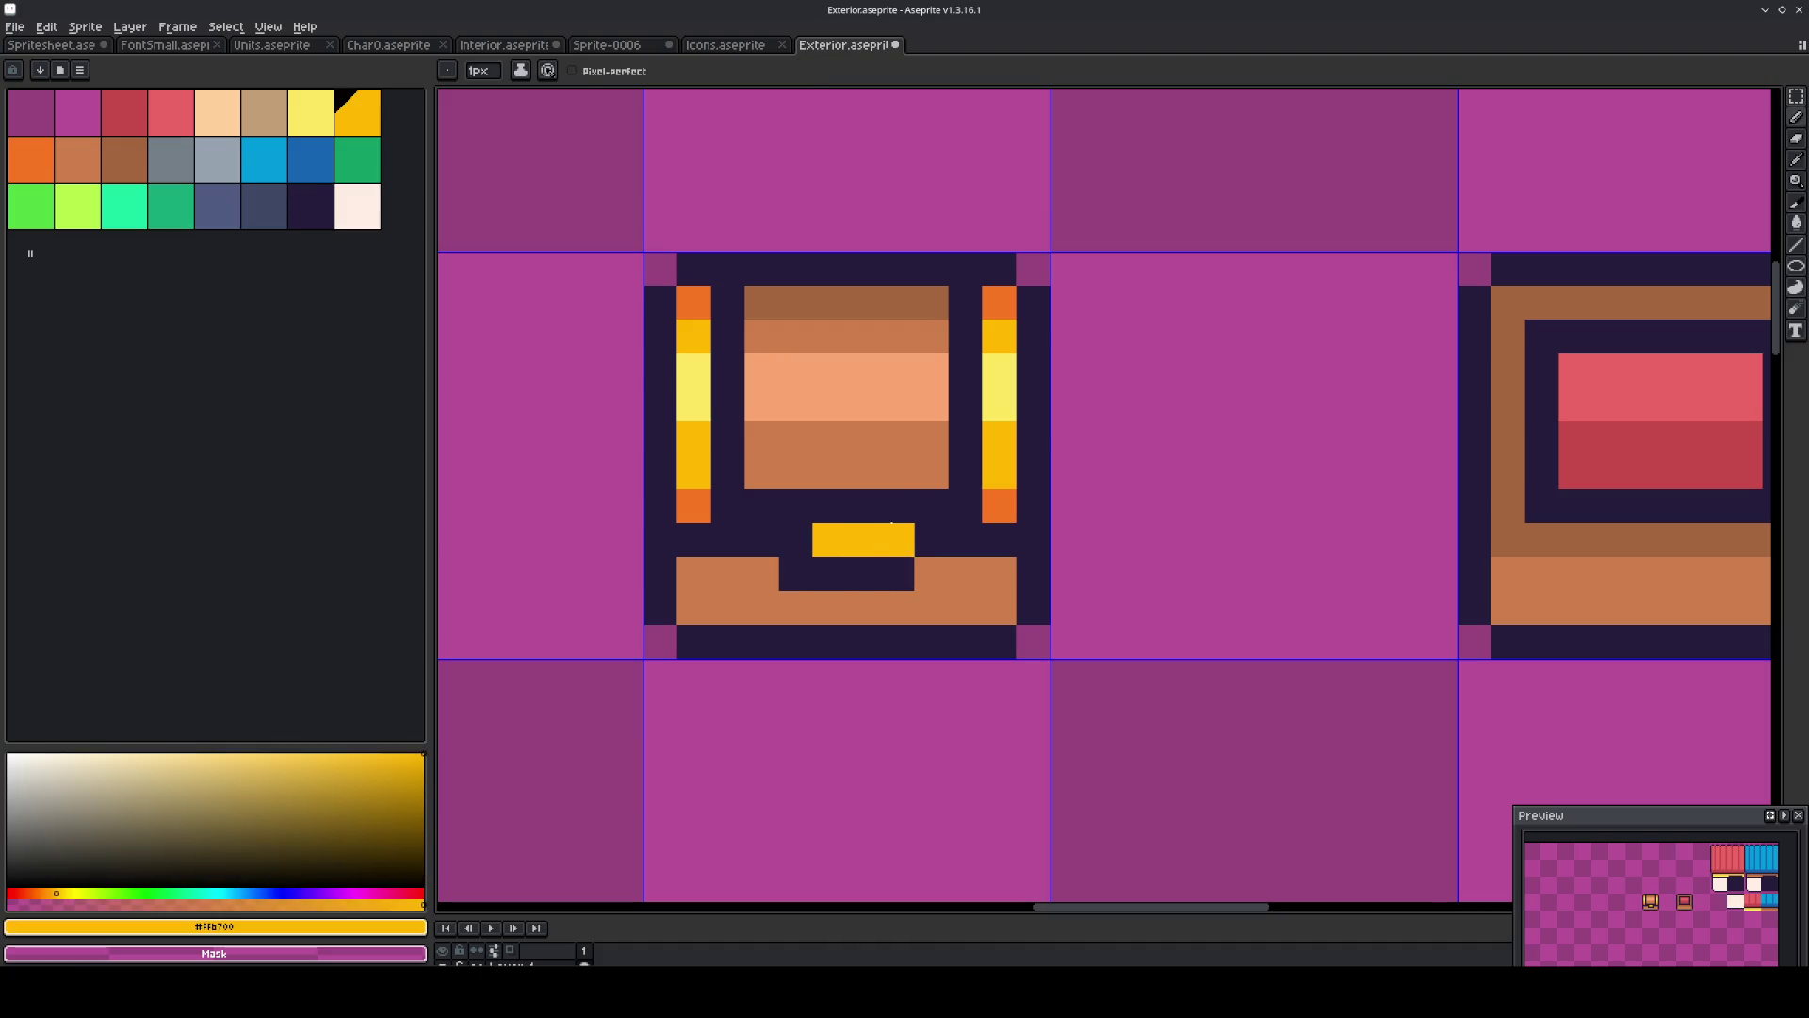
Touch up the notch pixels beside the lock in brown.
left_click(947, 572, "alt")
left_click(896, 572)
left_click(797, 573)
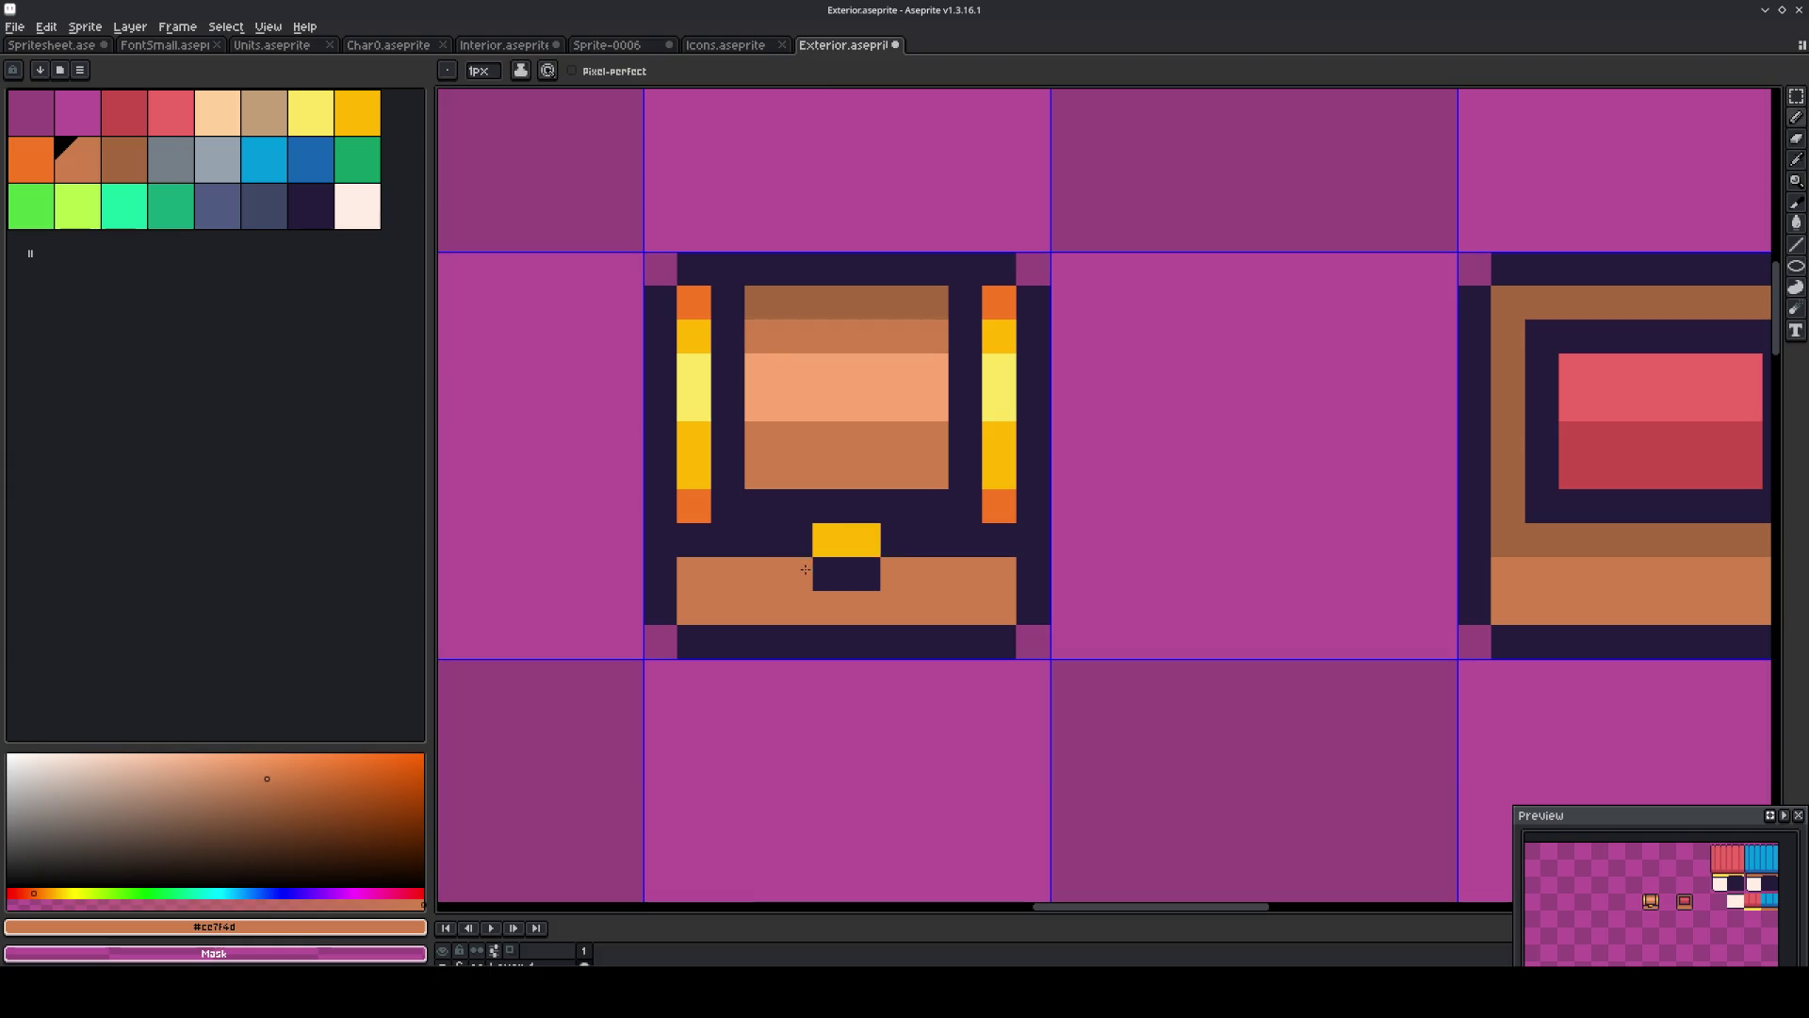
scroll(1045, 595, "down", 4)
scroll(1046, 595, "up", 3)
left_click(912, 560, "alt")
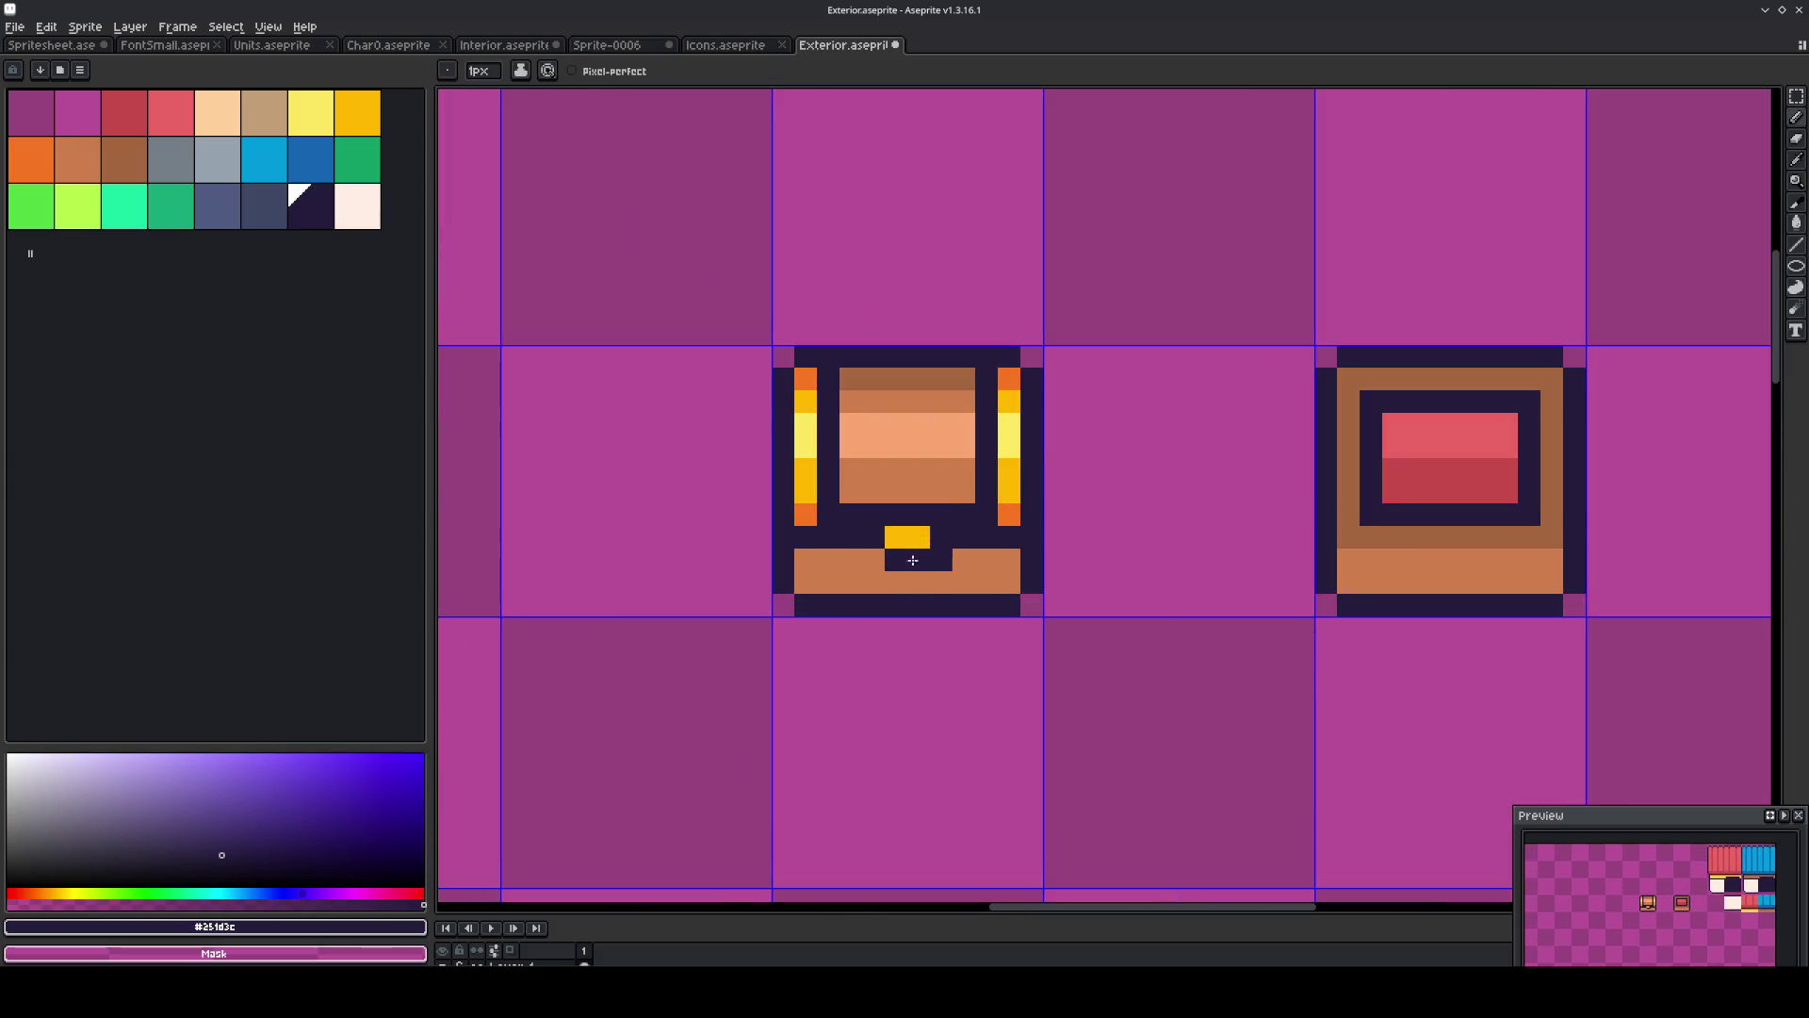
scroll(1134, 563, "down", 3)
scroll(1133, 563, "up", 3)
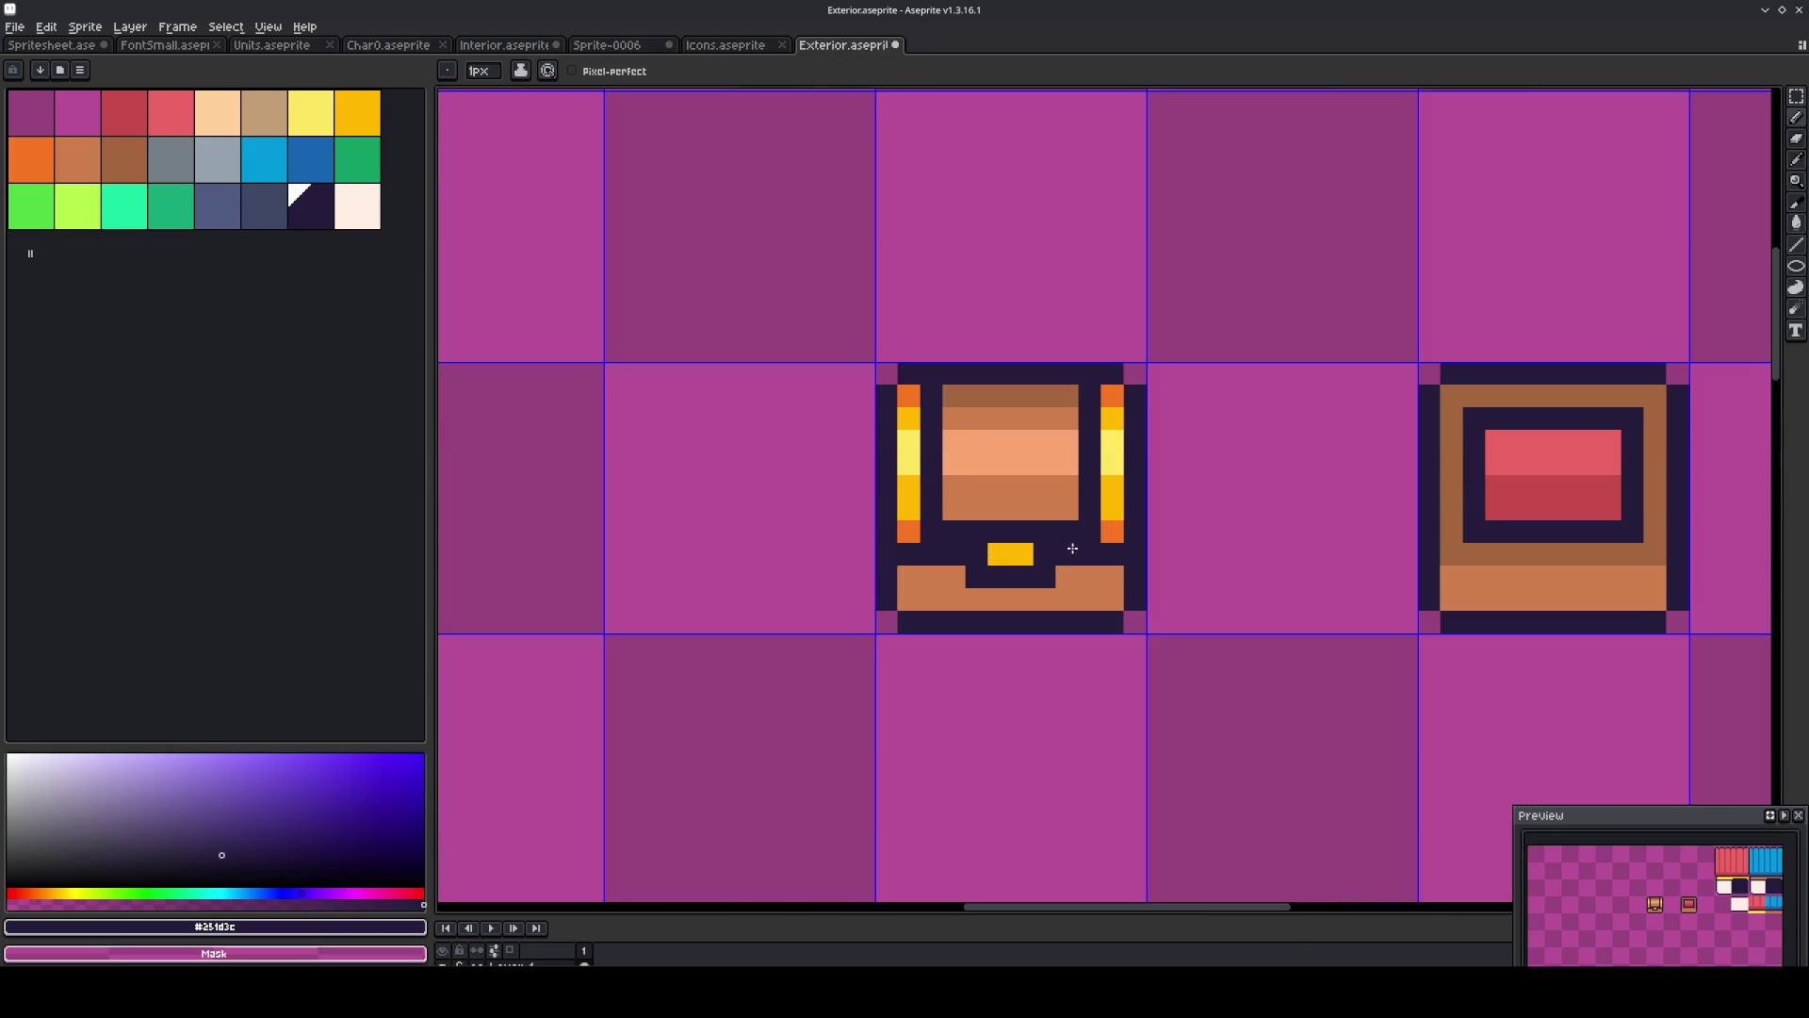
left_click(989, 496, "alt")
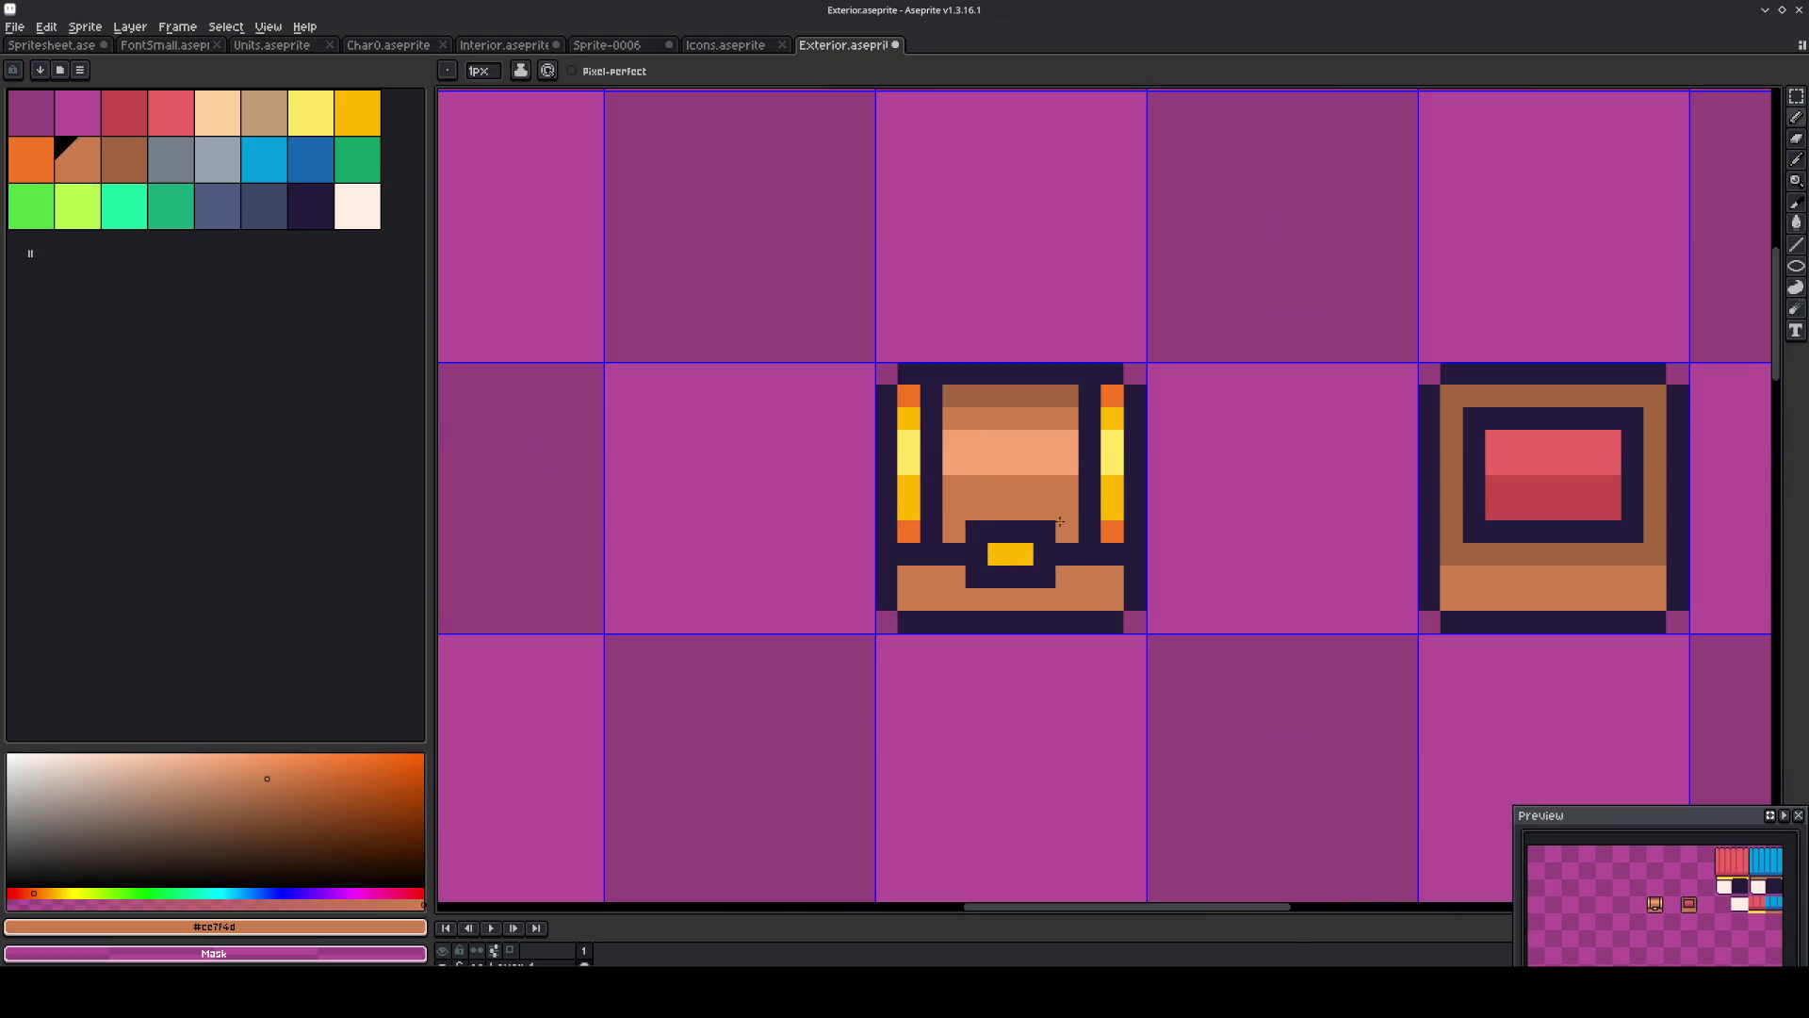
scroll(1064, 520, "down", 3)
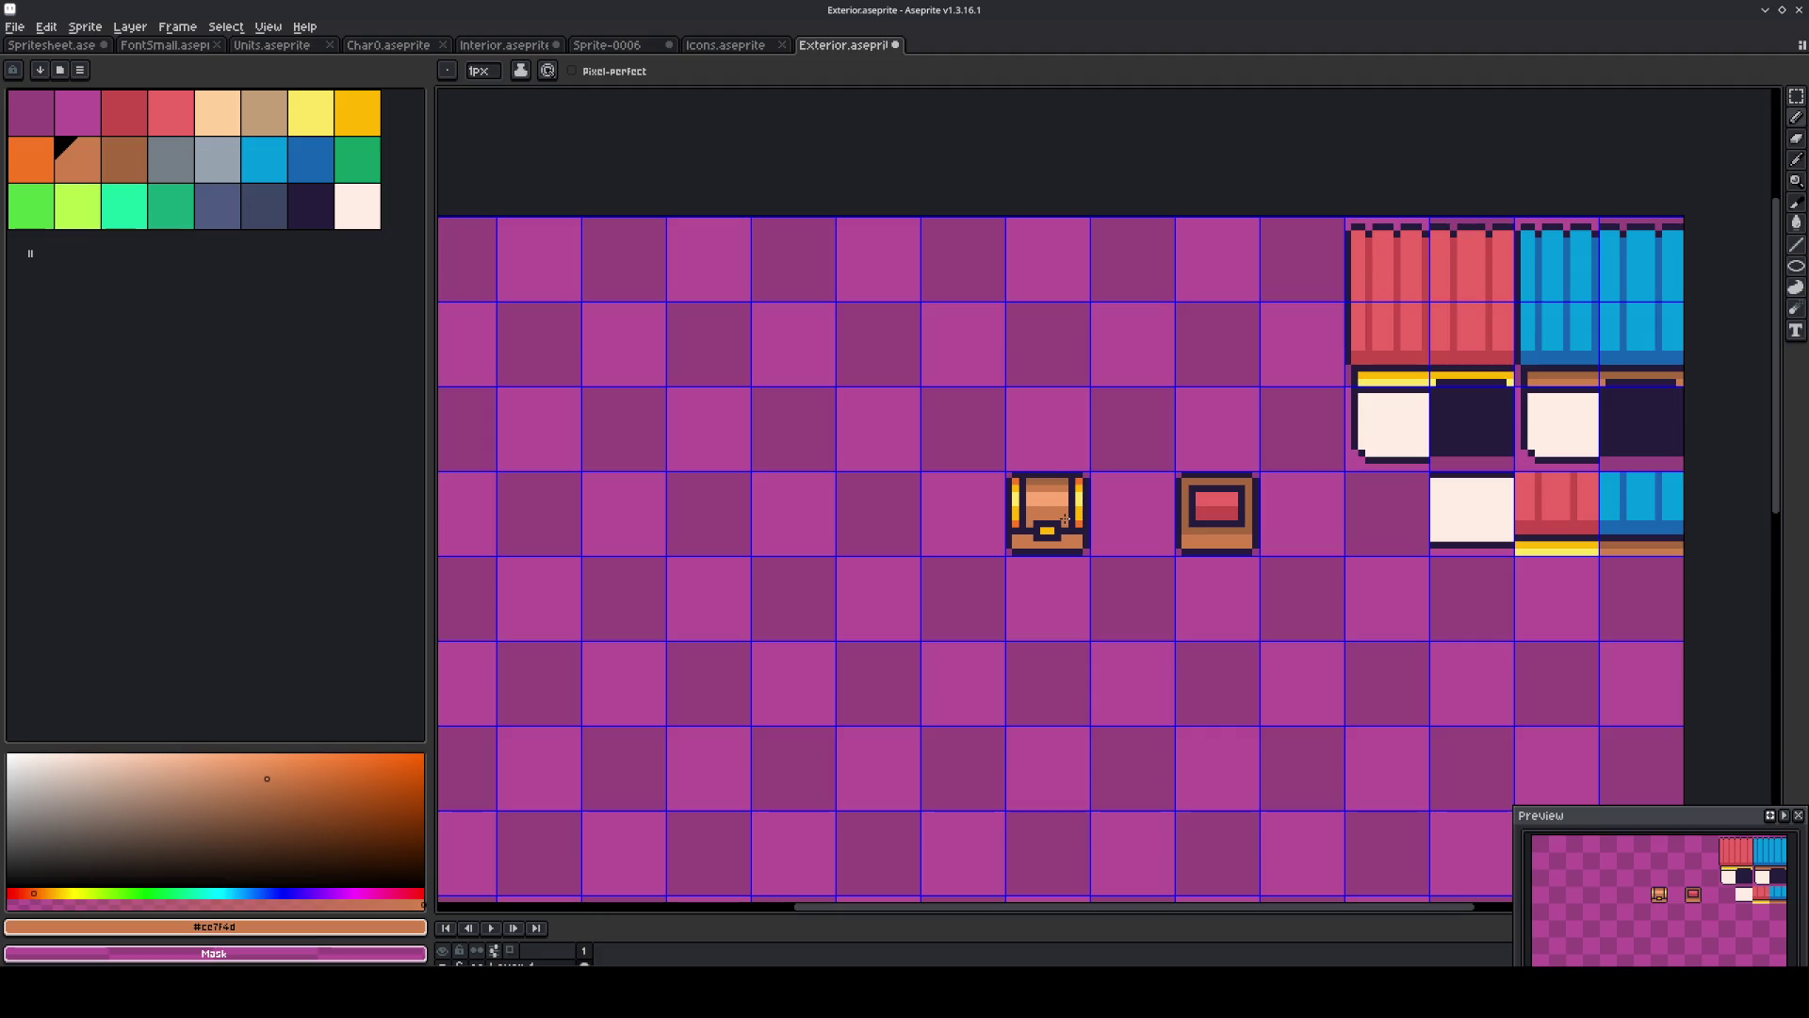
Marquee-select the chest's lower front around the lock.
key("m")
scroll(1064, 518, "up", 3)
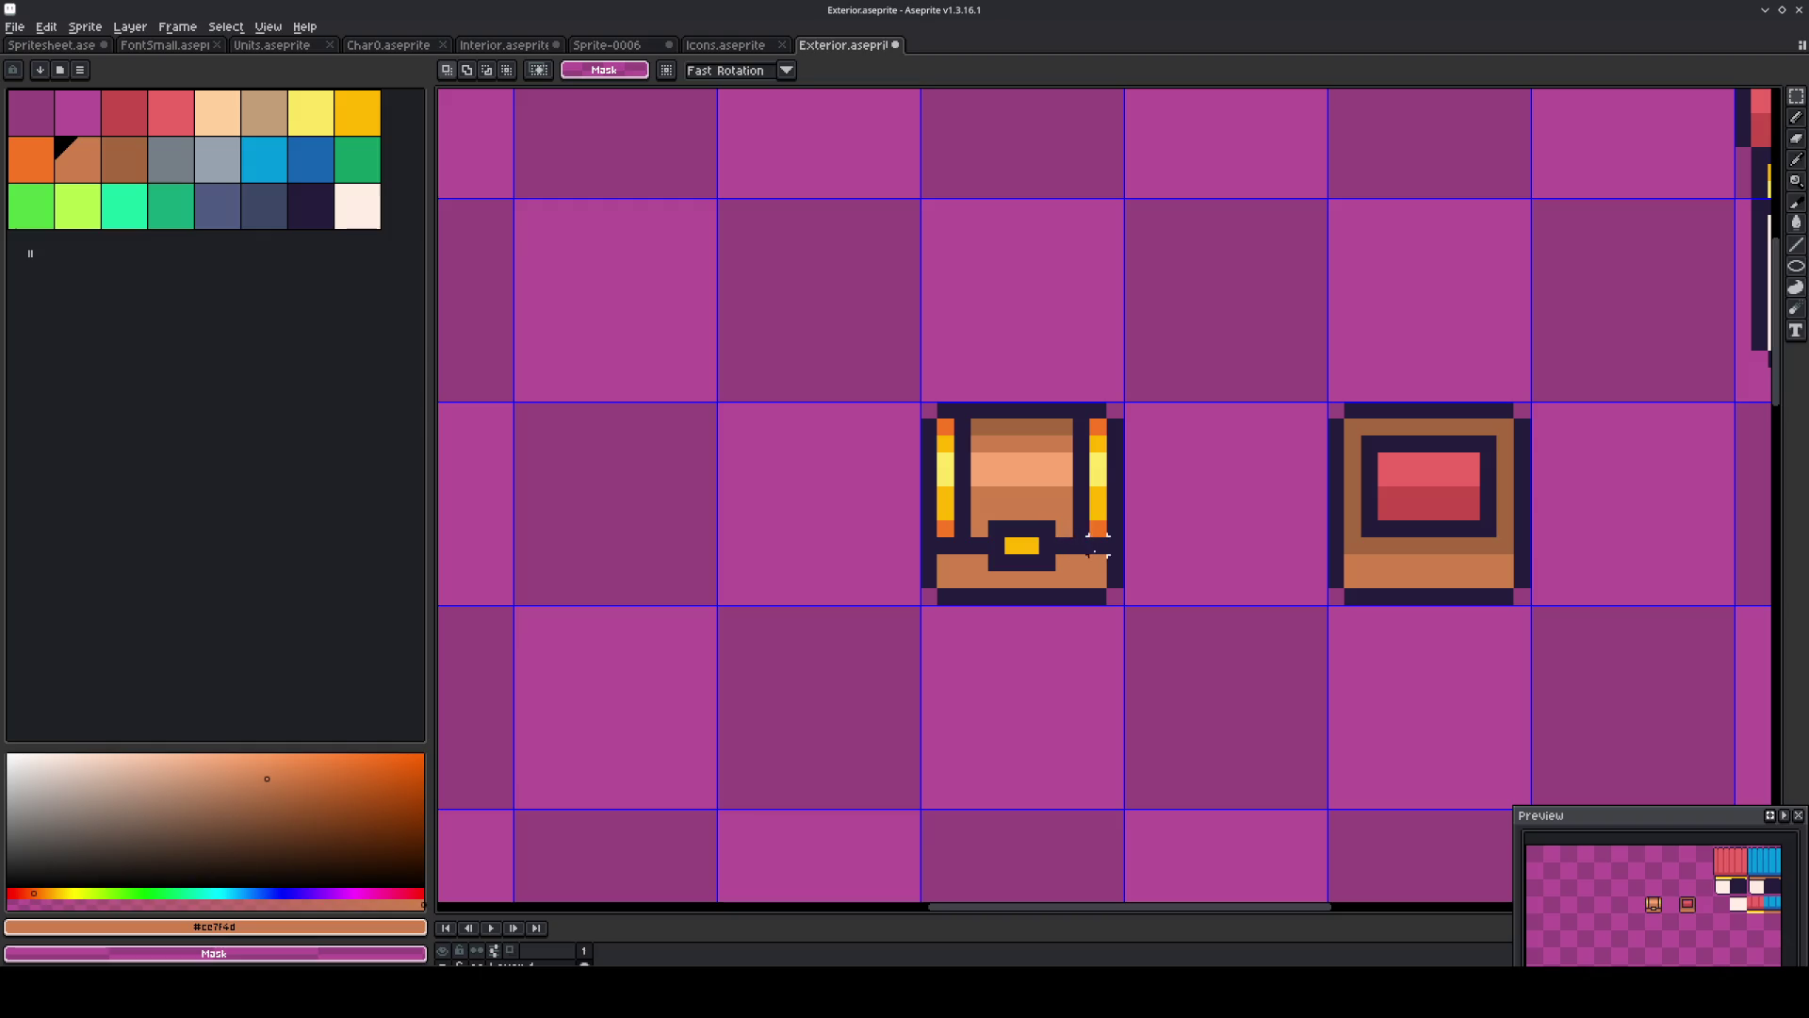
mouse_move(1098, 563)
left_mouse_down()
mouse_move(951, 518)
mouse_move(936, 484)
left_mouse_up()
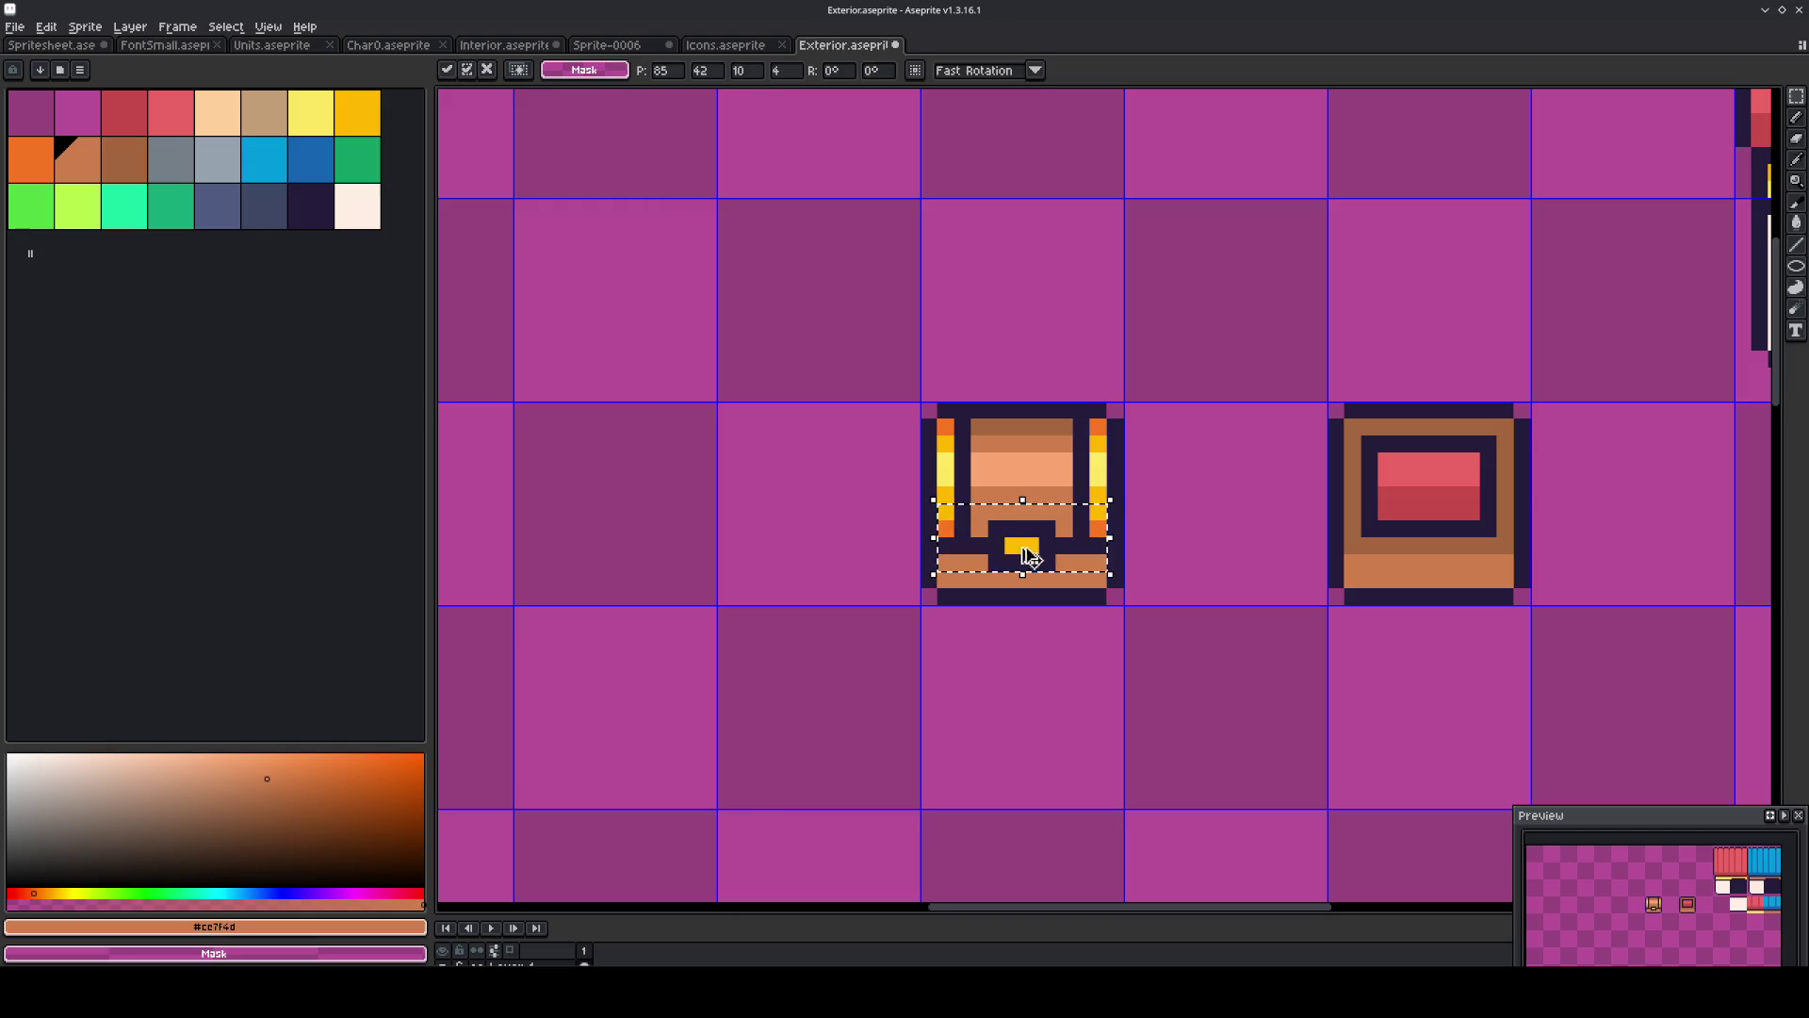
Drop the selection and return to the Pencil with light yellow as the colour.
left_click(1211, 493)
scroll(1206, 497, "down", 3)
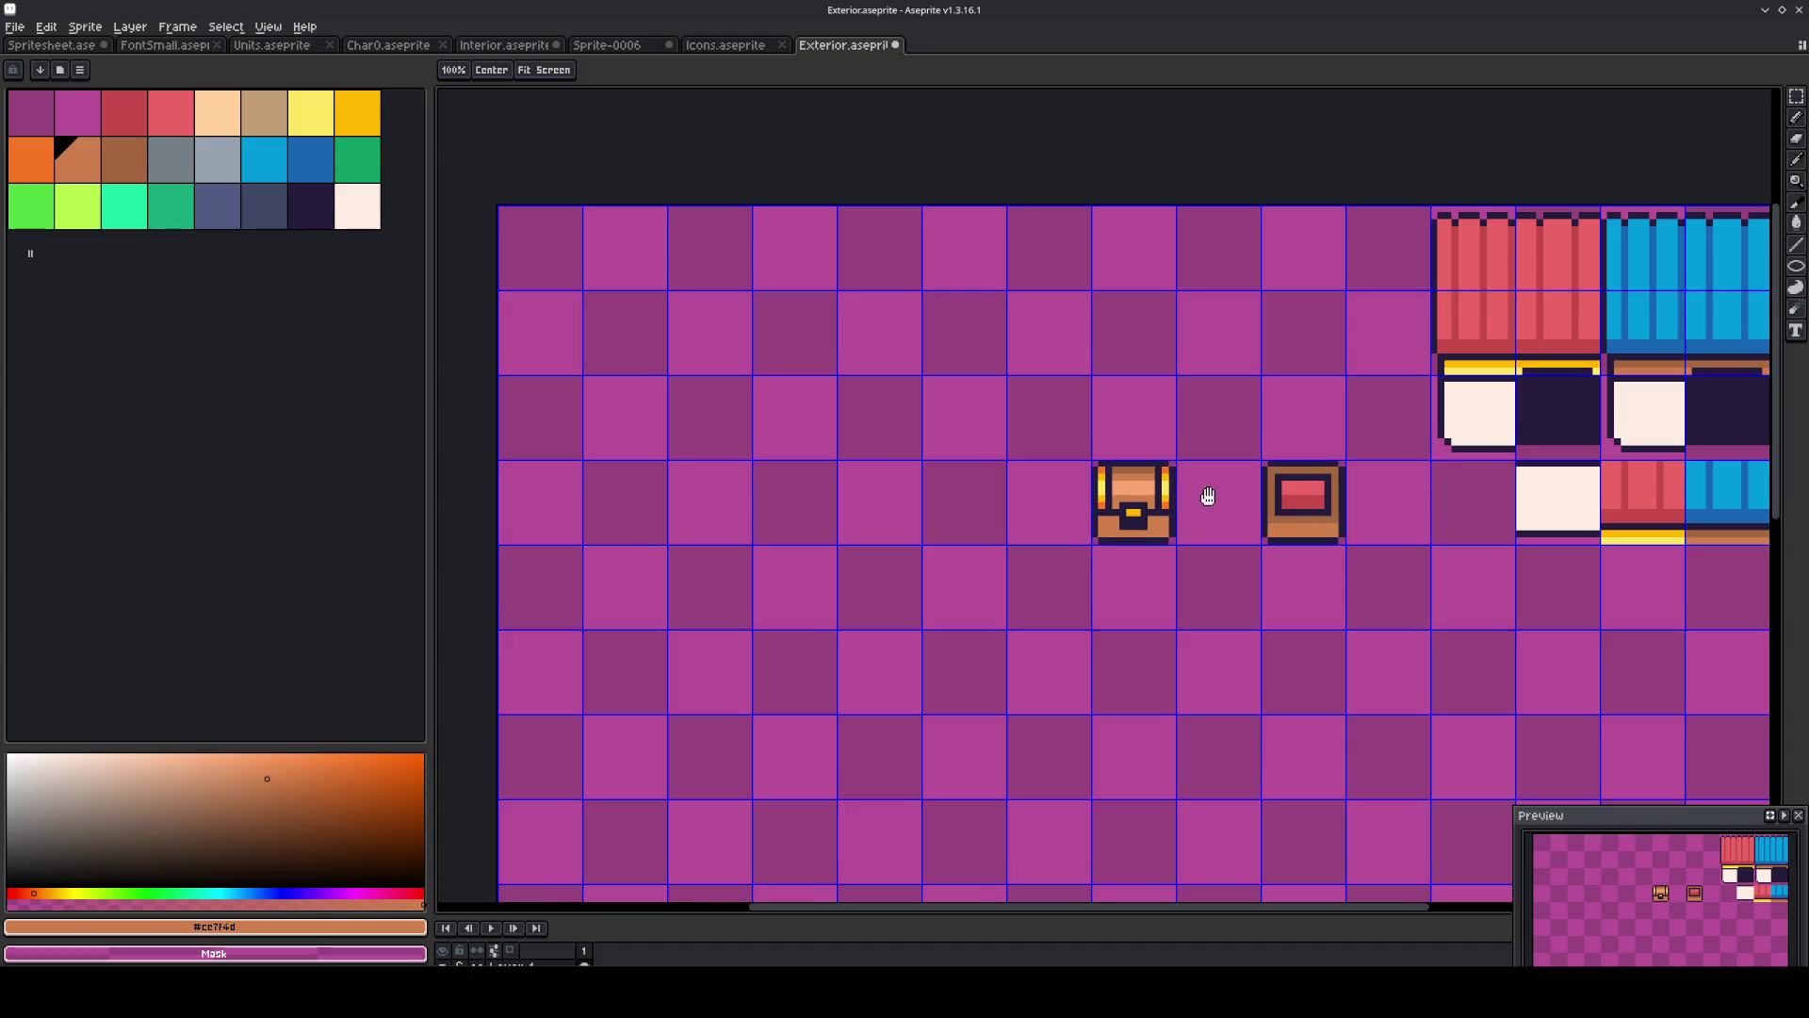
scroll(1116, 510, "up", 4)
key("b")
left_click(1052, 494, "alt")
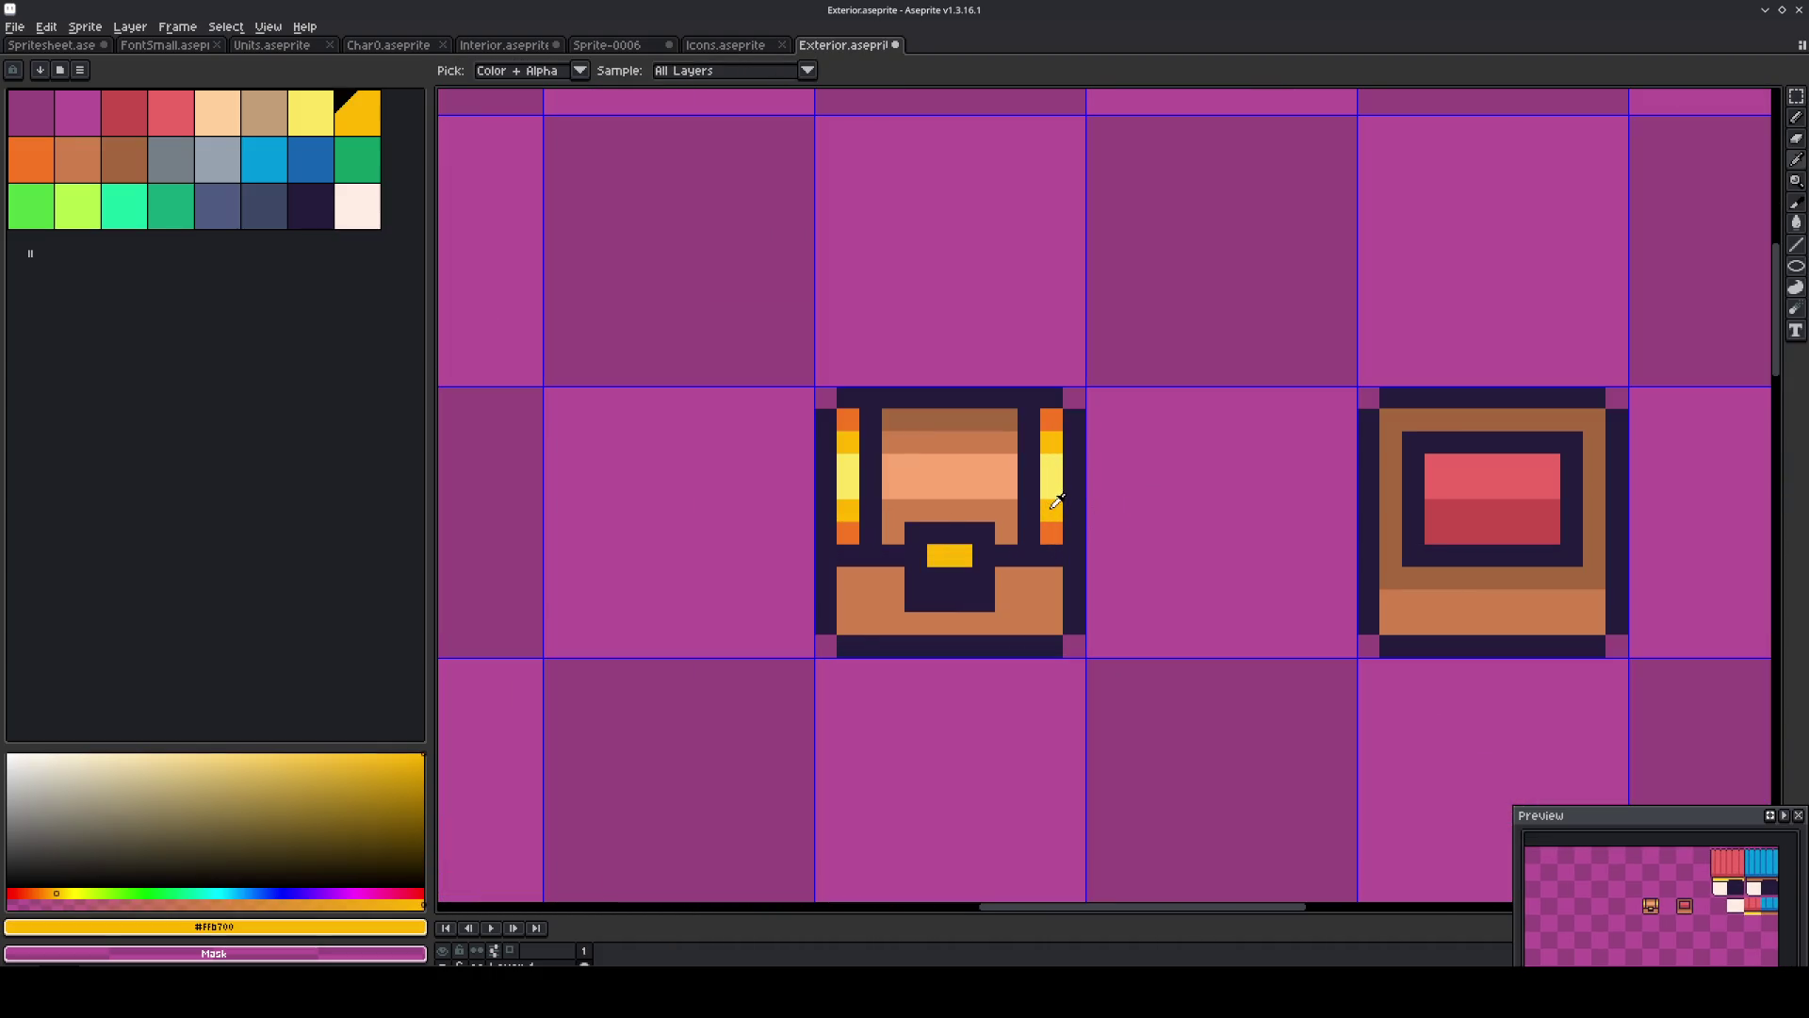
scroll(961, 480, "down", 4)
scroll(907, 471, "up", 4)
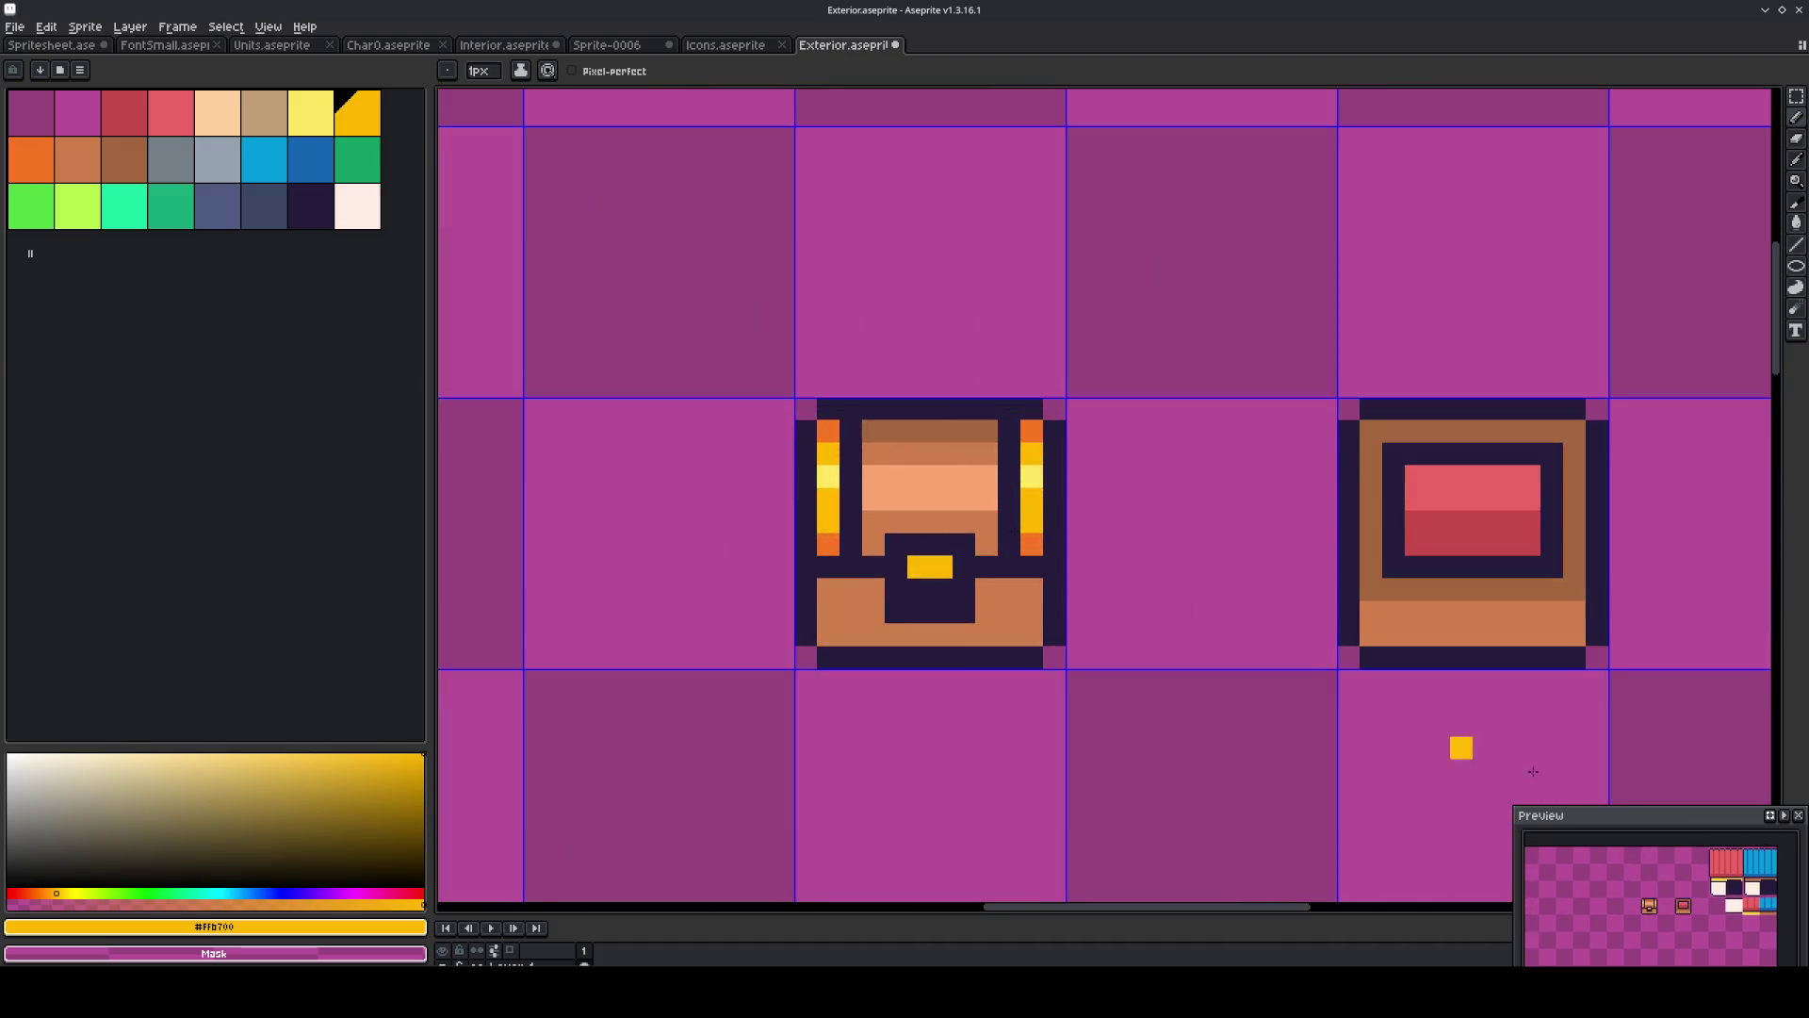
scroll(1625, 834, "up", 2)
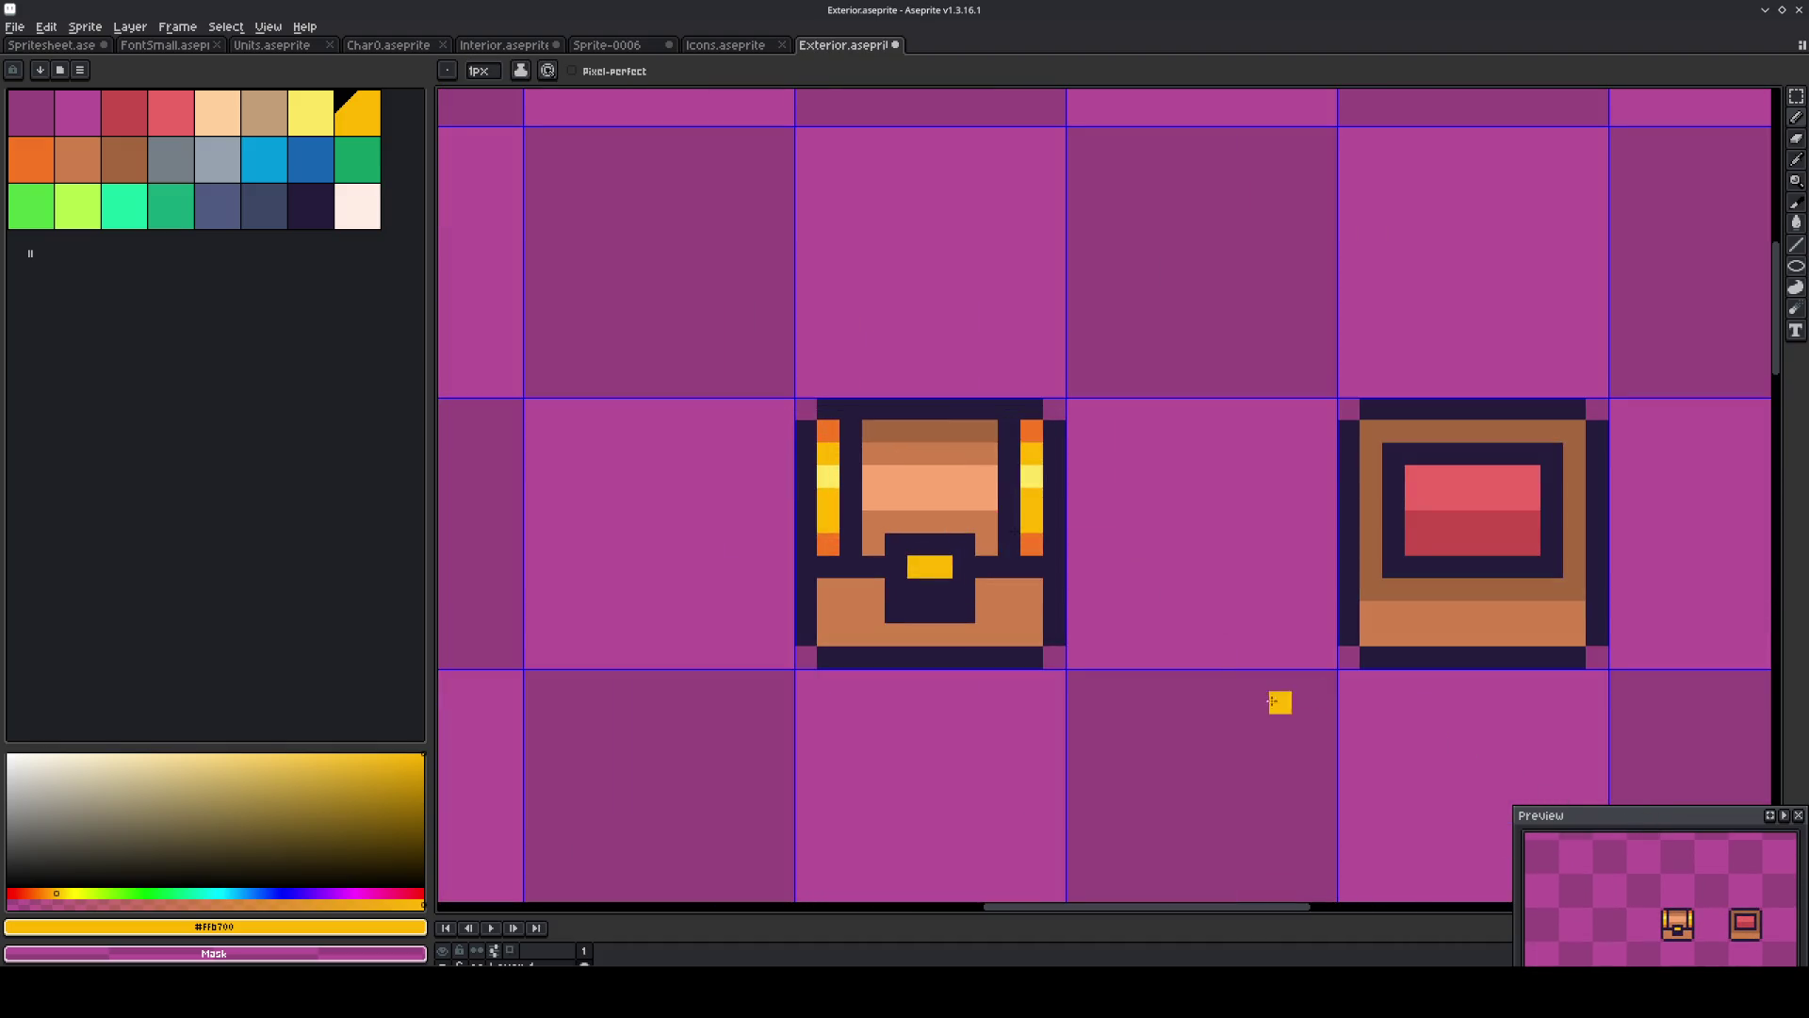
left_click(1032, 474, "alt")
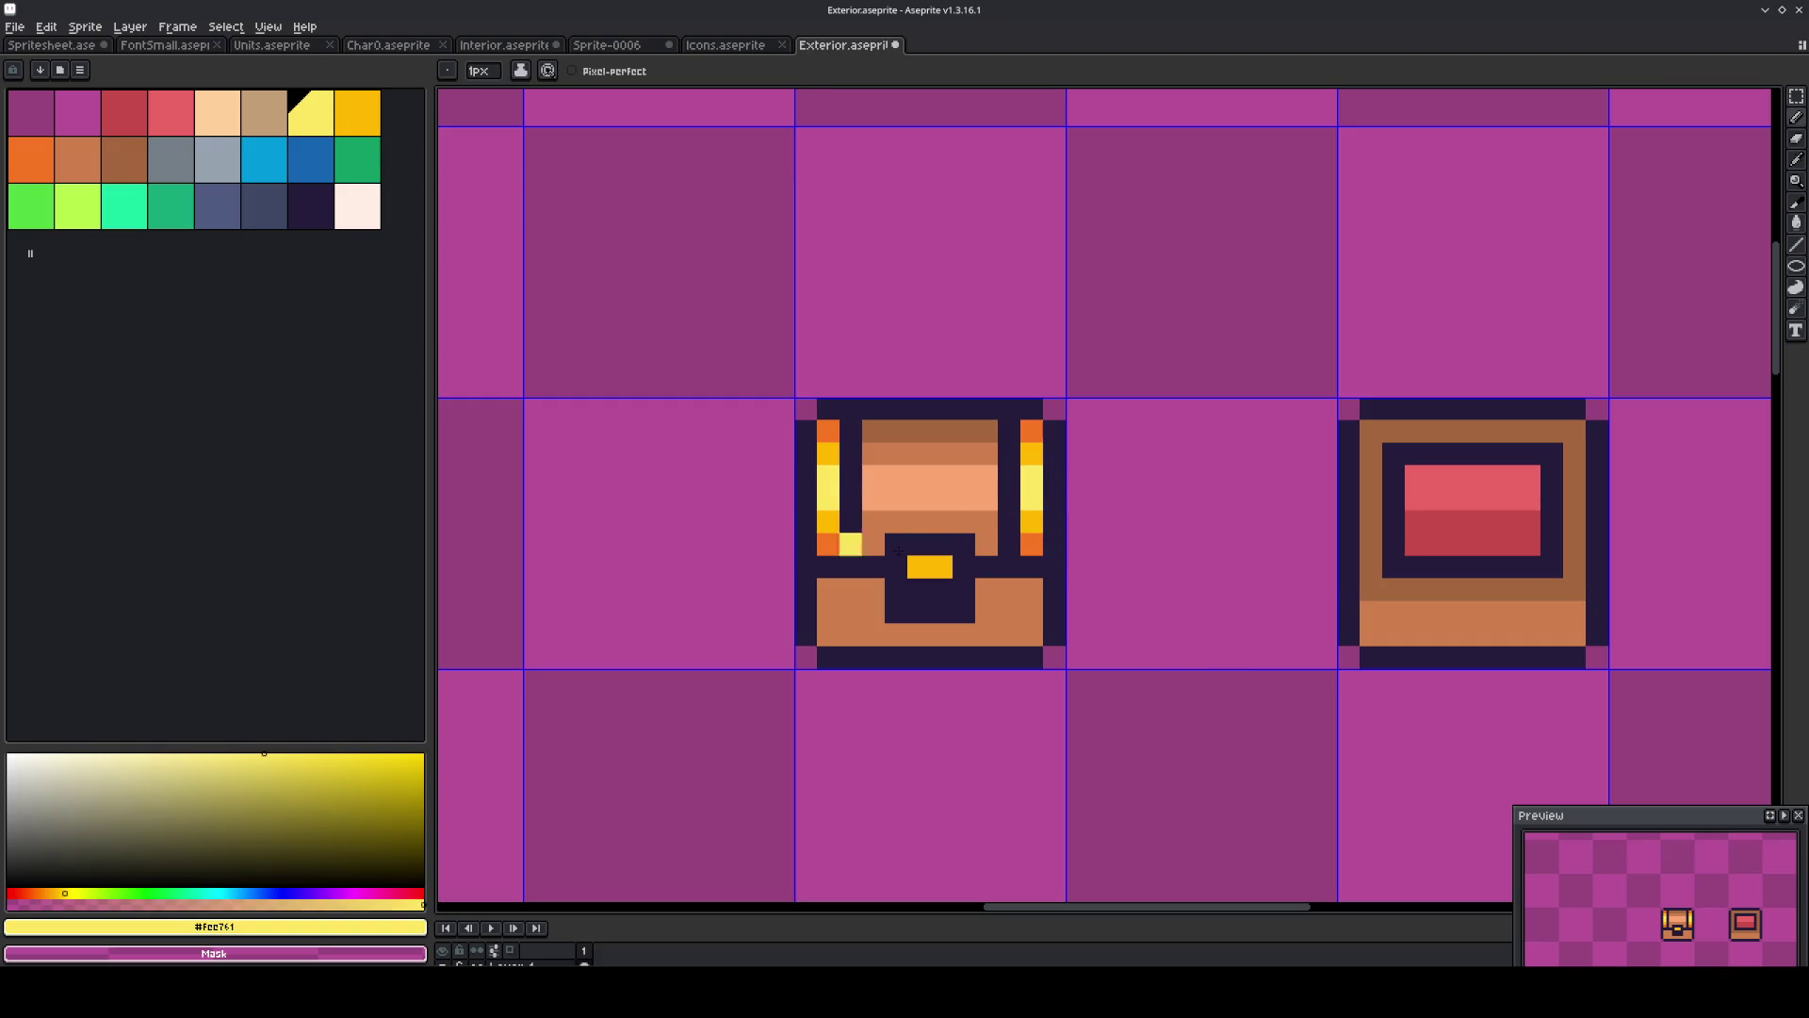
Try a brown row on the chest's peach band, undo it, then sample tan and dark navy.
key("alt")
left_click(987, 524, "alt")
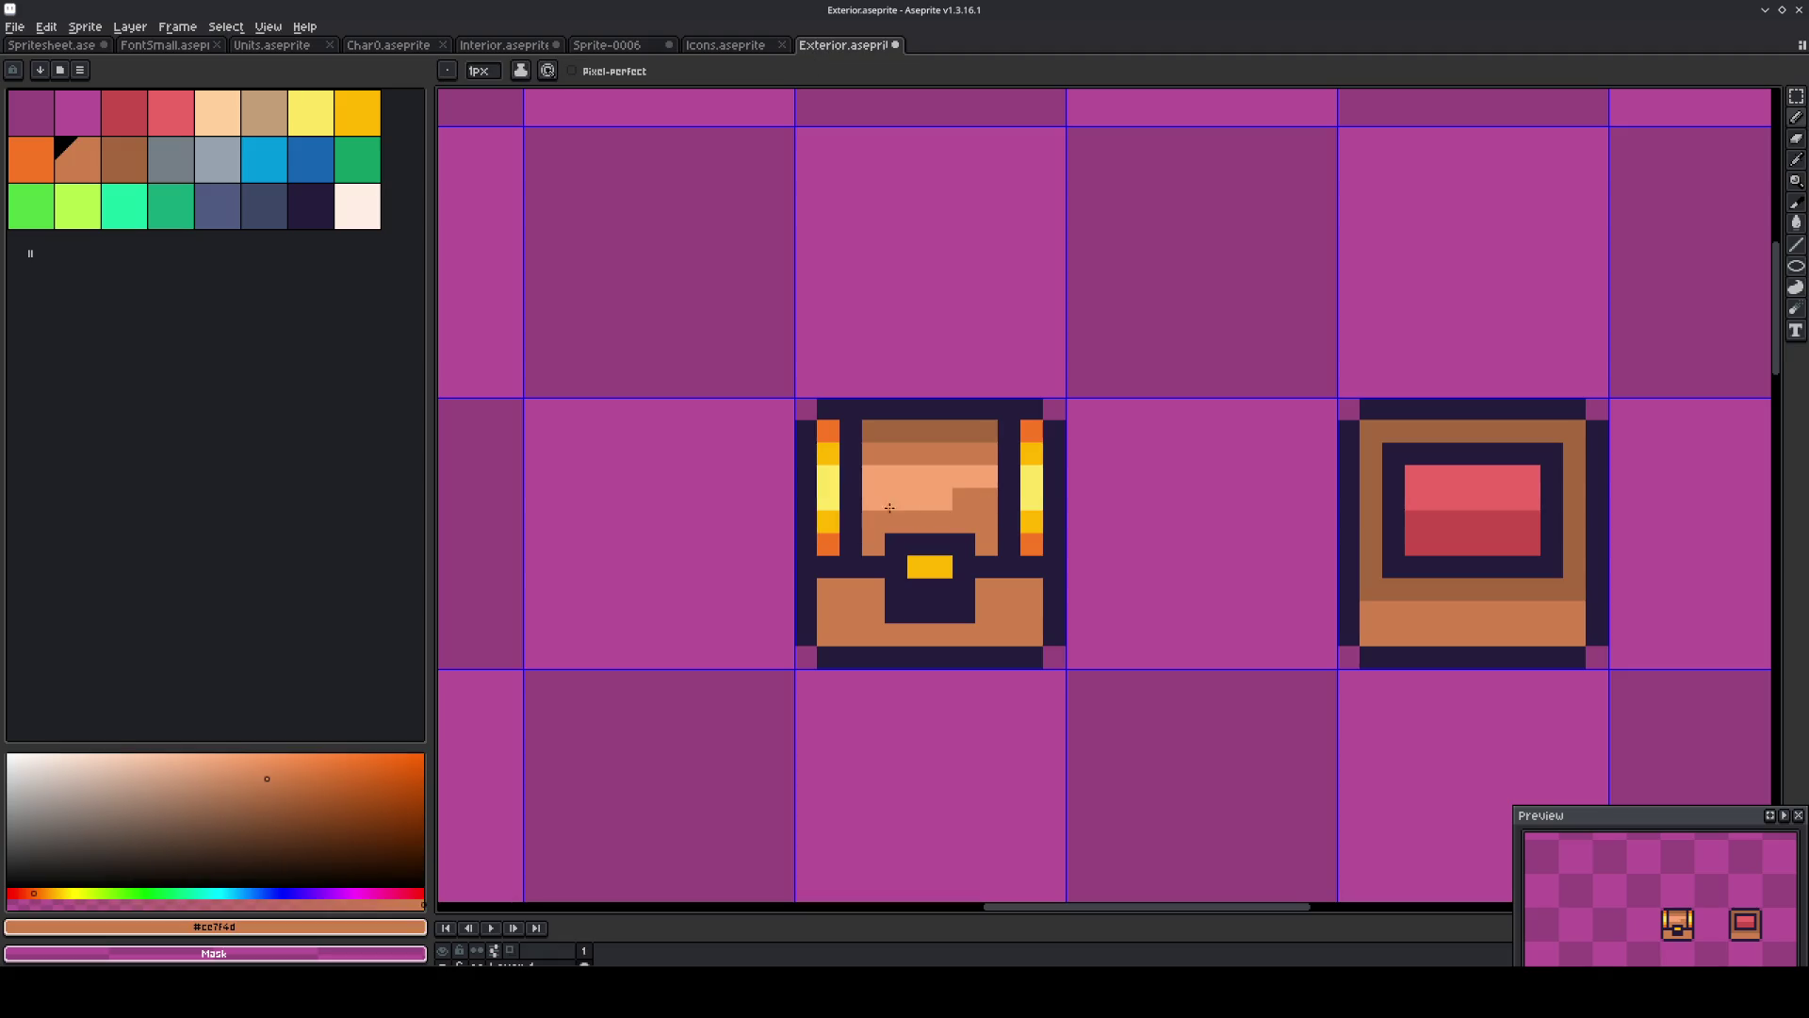
left_click_drag(889, 508, 876, 503)
key("ctrl+z")
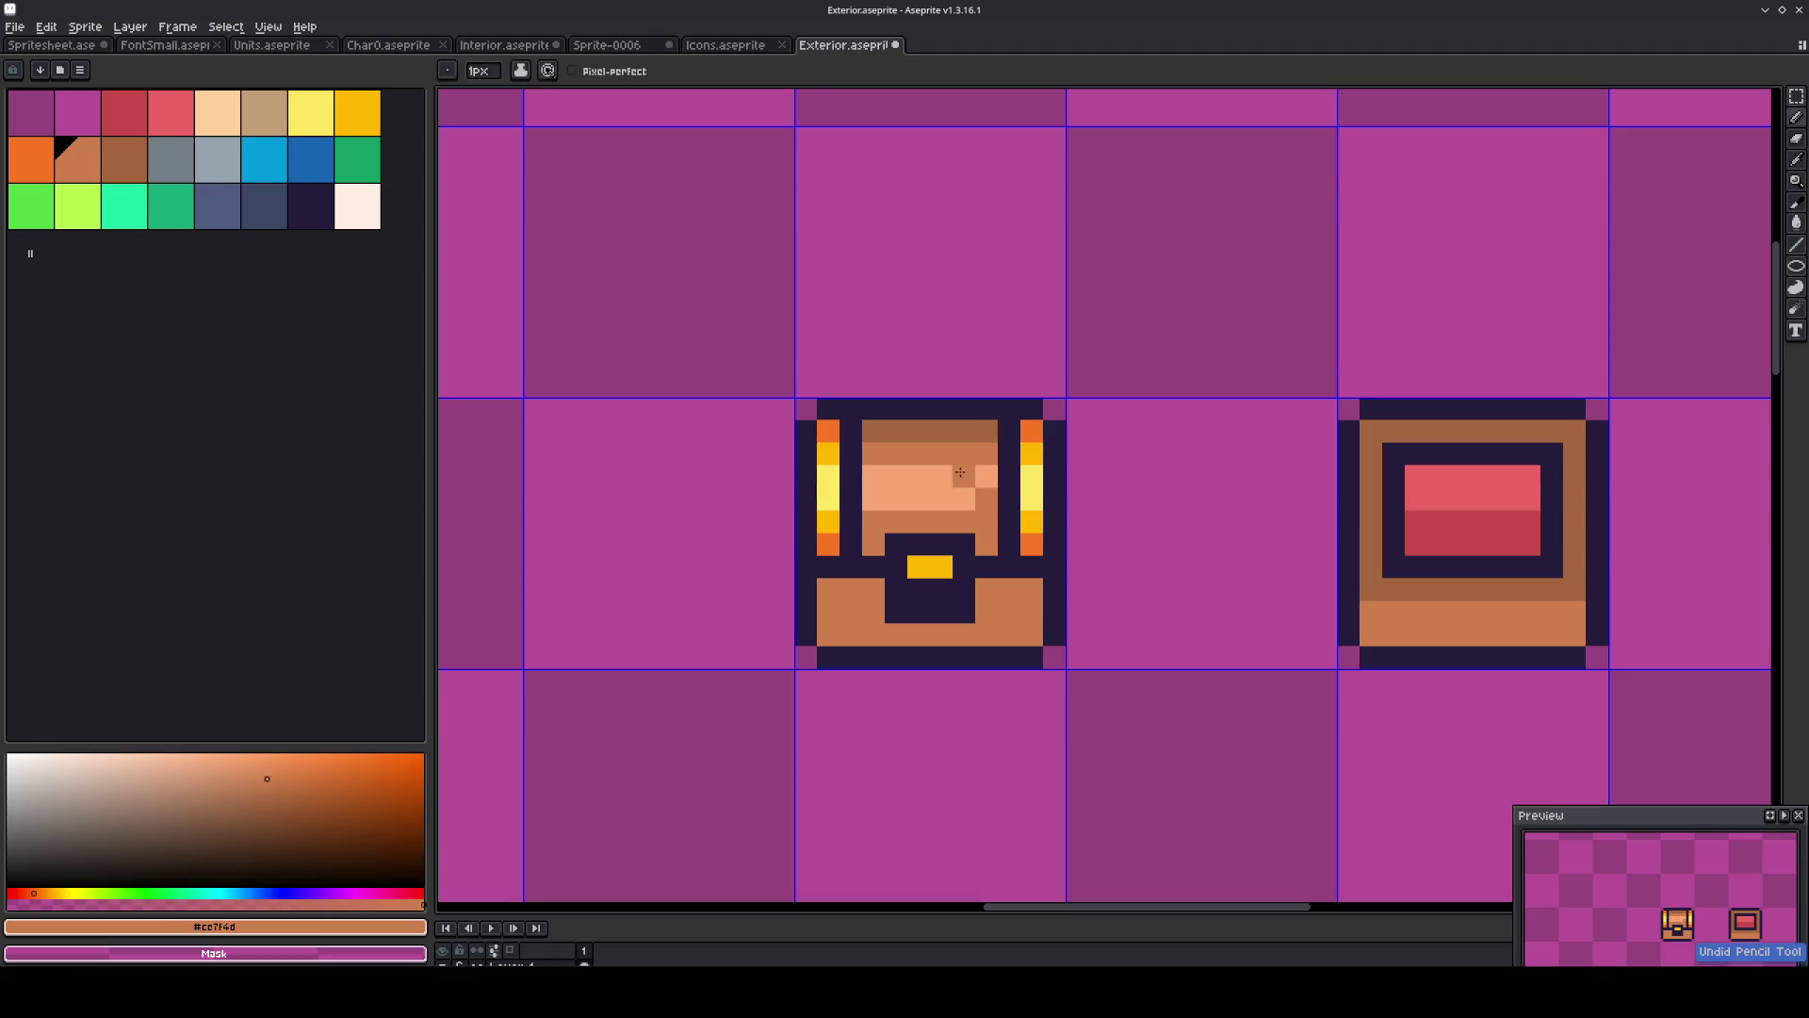
left_click(977, 430, "alt")
key("alt")
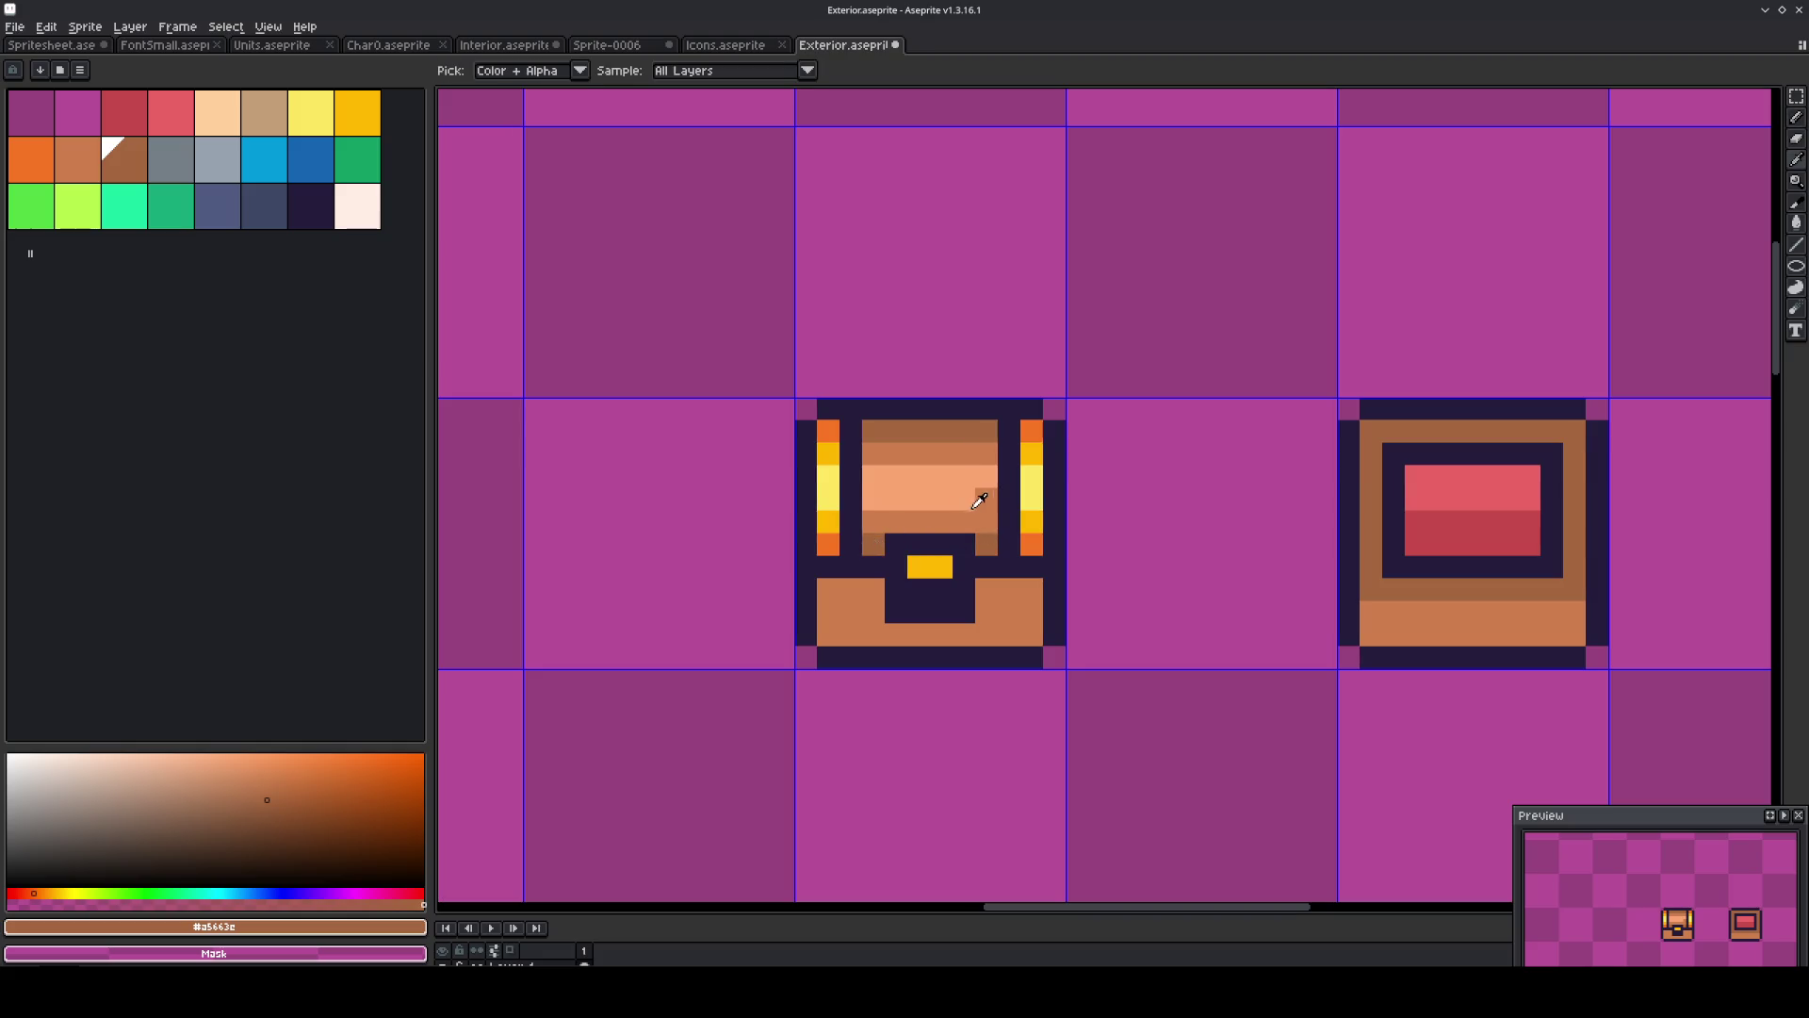
left_click(973, 496, "alt")
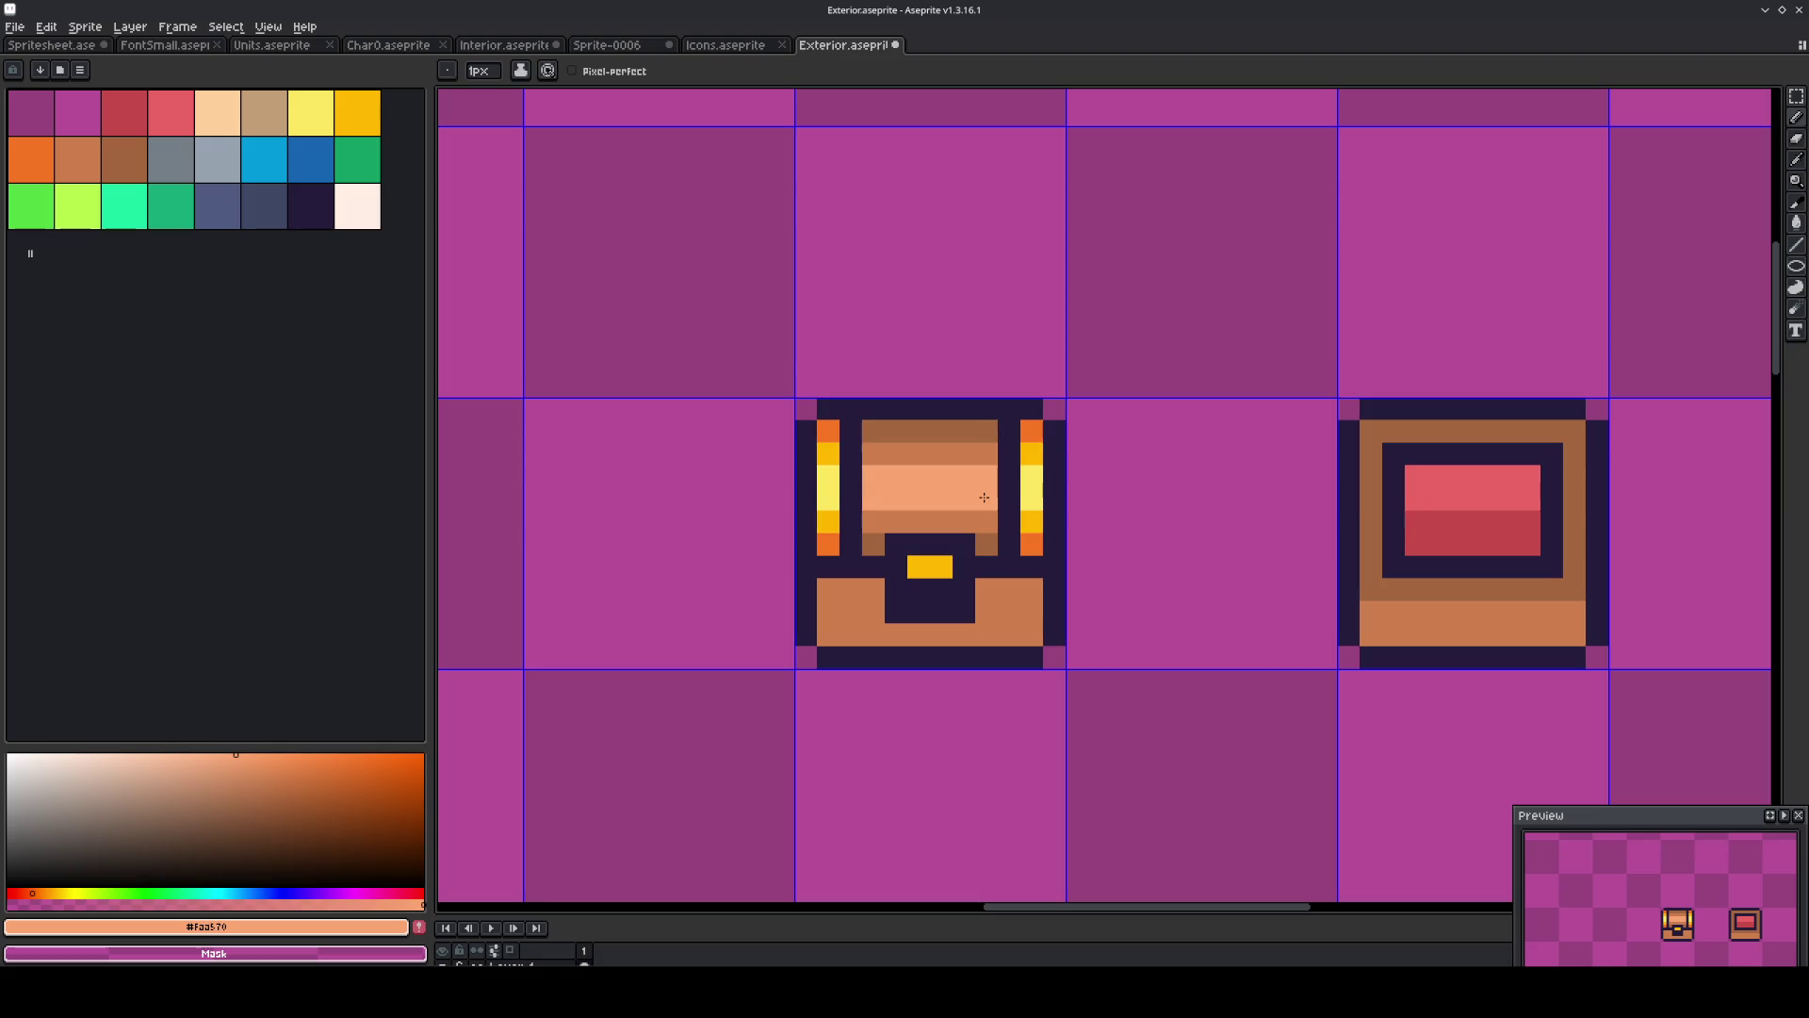
left_click(989, 521, "alt")
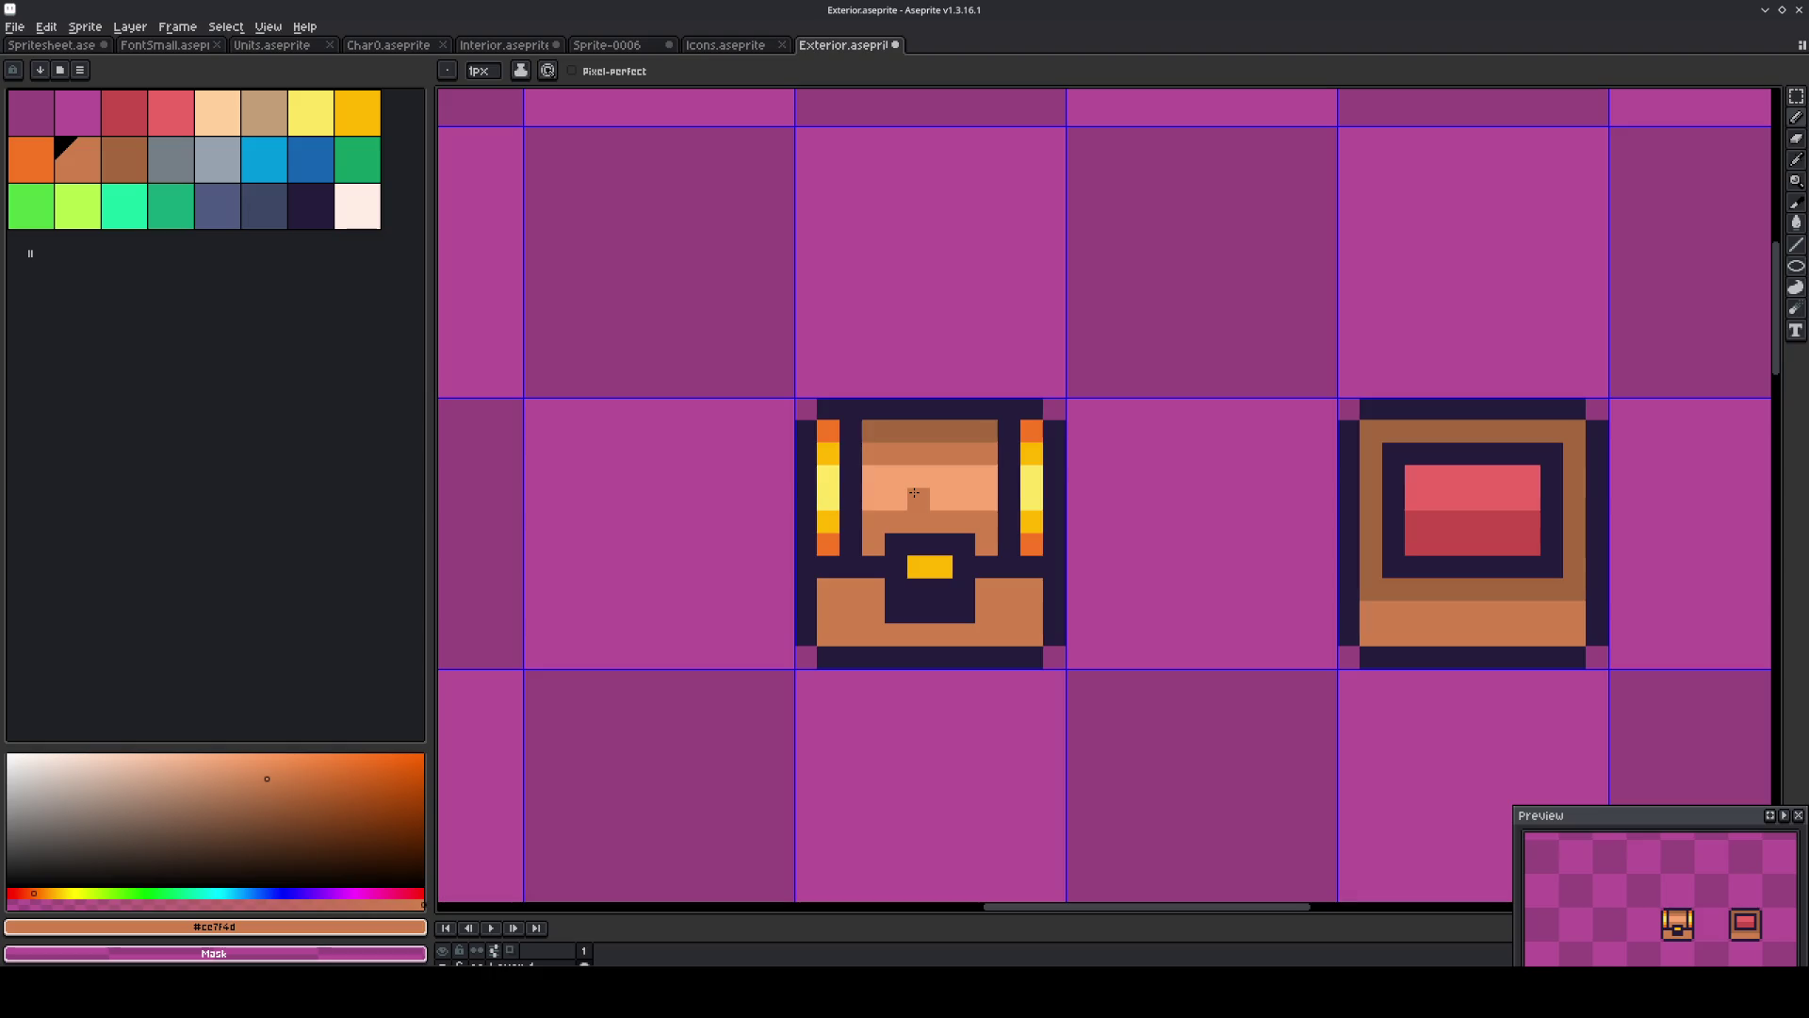
left_click(880, 565, "alt")
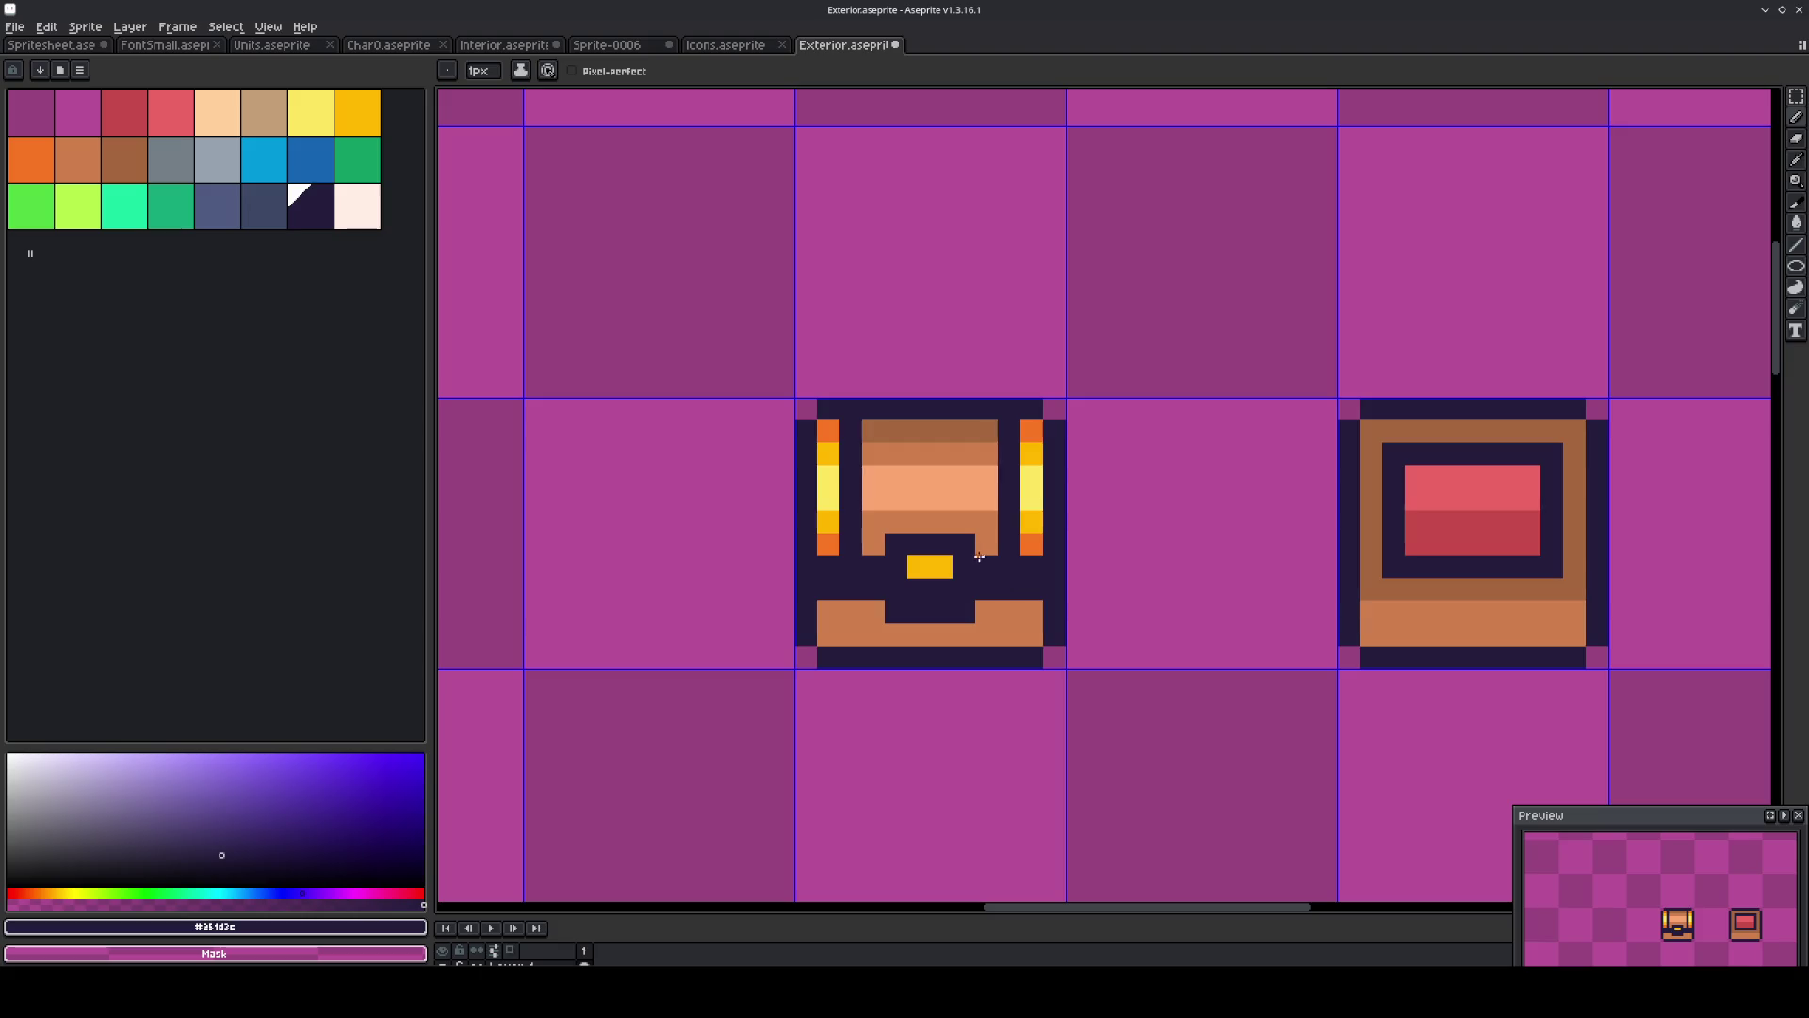
Paint yellow trim bars left and right of the lock, with a navy notch beneath it.
left_click(874, 544)
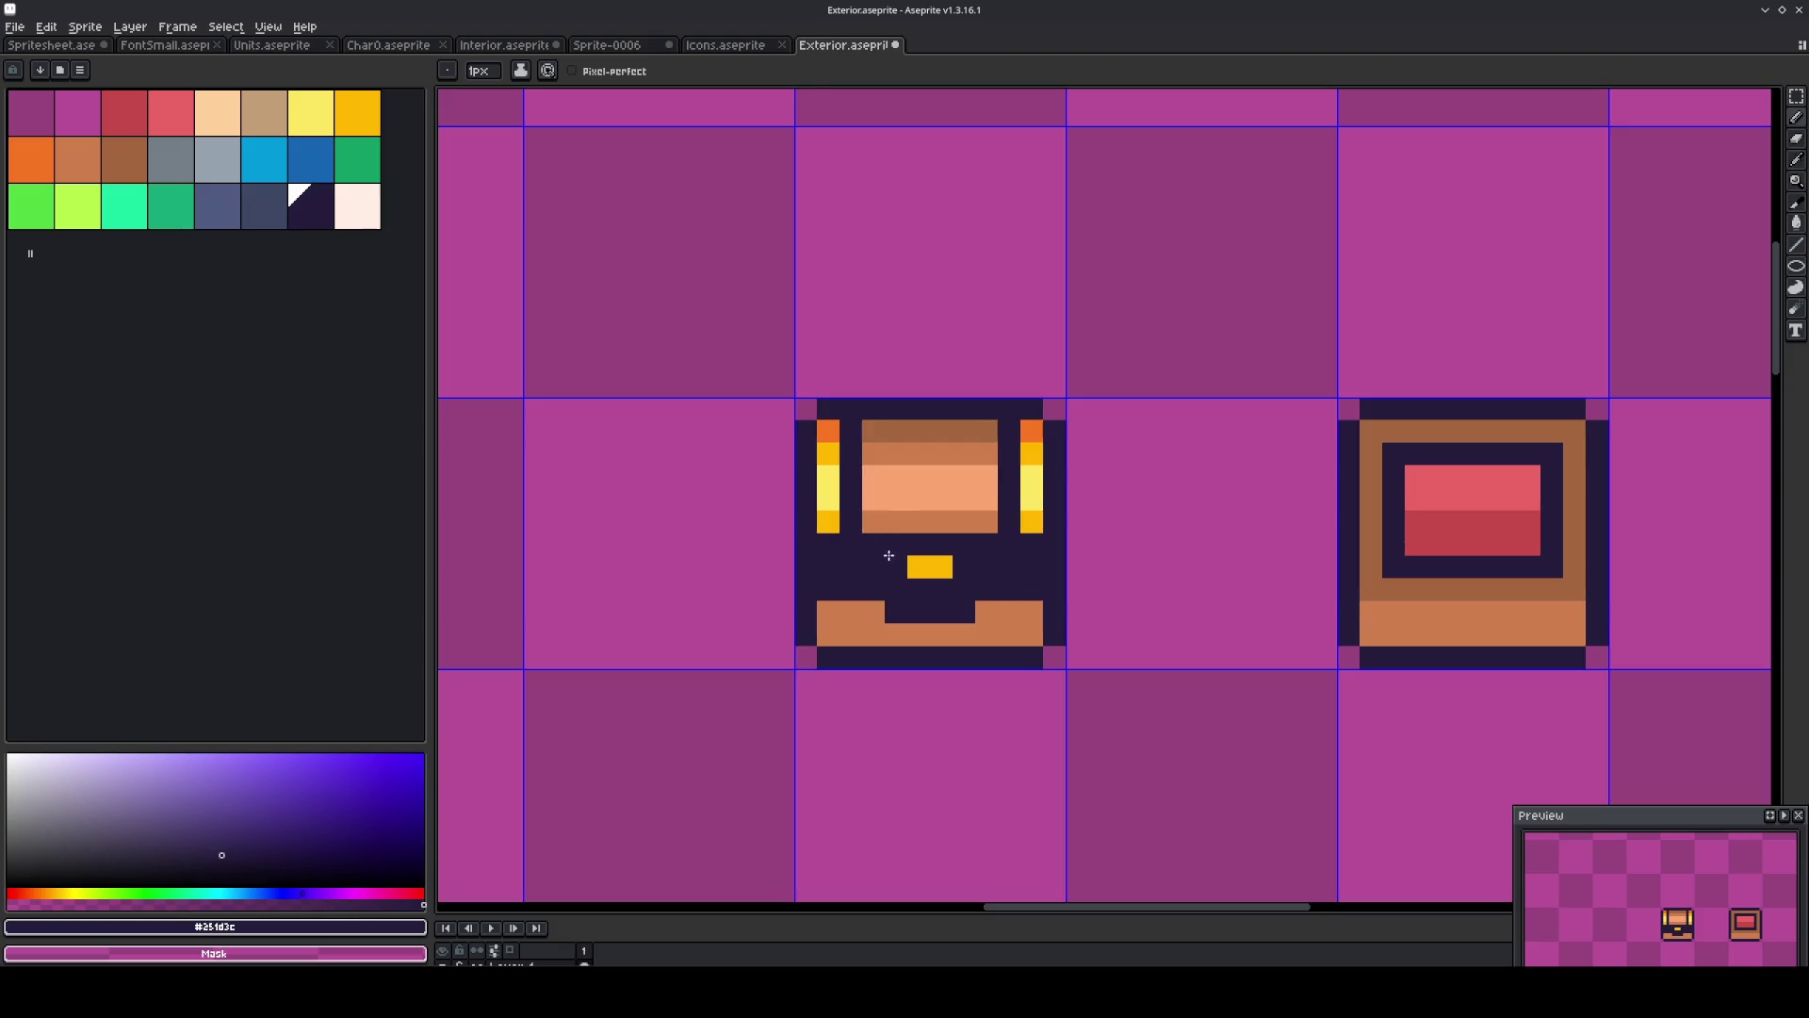
left_click(930, 566, "alt")
left_click(873, 566)
left_click(851, 565)
left_click(830, 565)
left_click(987, 567)
mouse_move(1009, 566)
left_mouse_down()
mouse_move(1032, 566)
mouse_move(896, 612)
left_mouse_up()
left_click(1009, 613, "alt")
left_click(961, 589, "alt")
left_click(929, 574, "alt")
left_click(926, 589)
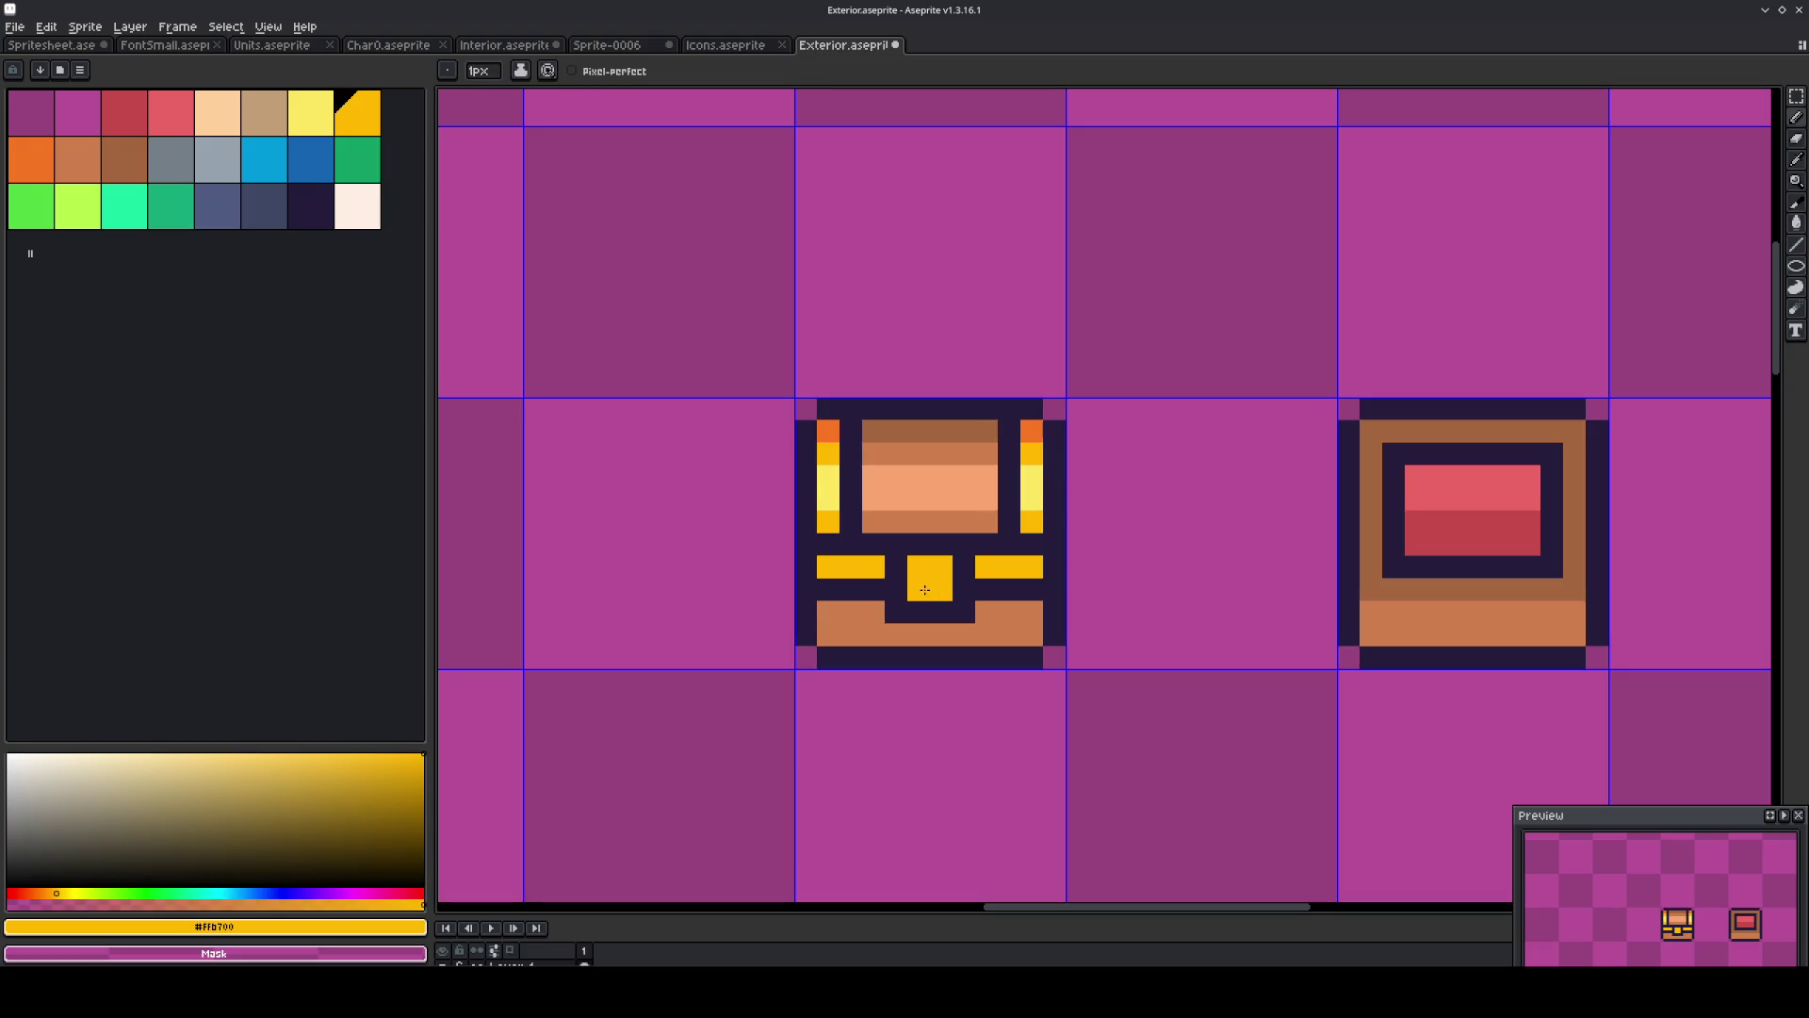
Shade the lock row and lower chest base with dark brown pixels.
scroll(919, 586, "right", 2)
scroll(925, 575, "up", 1)
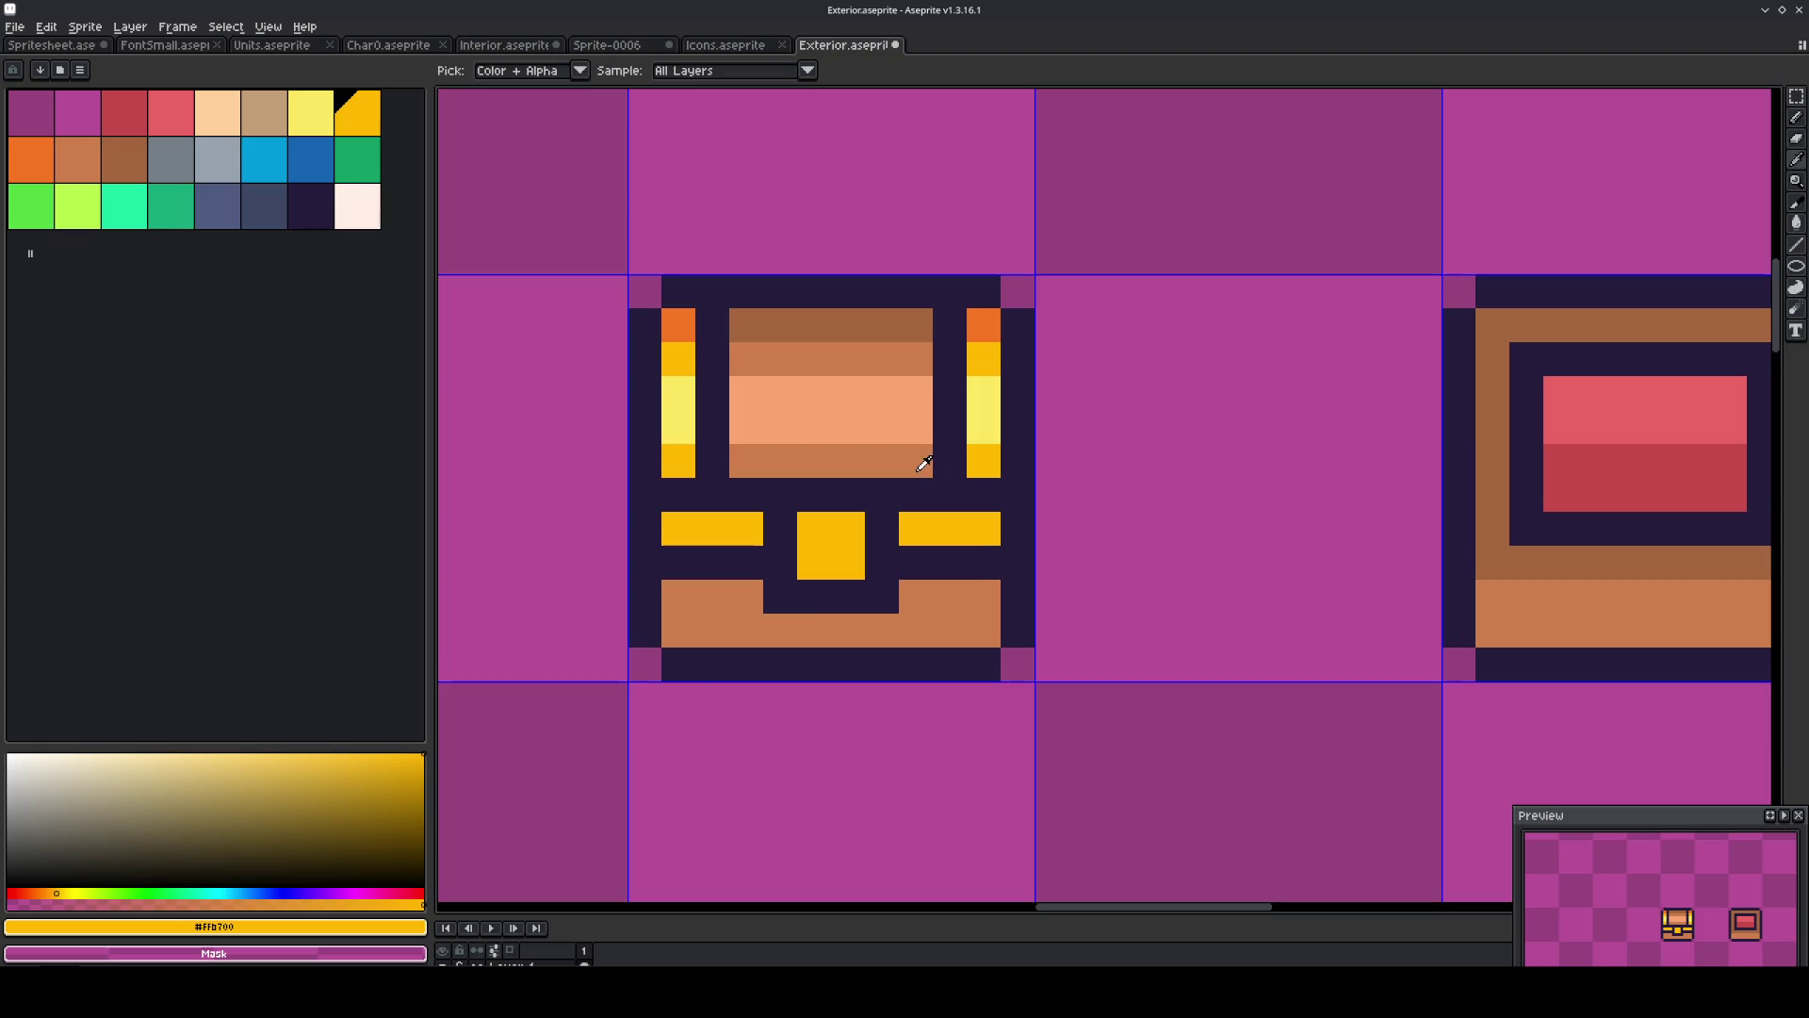
left_click(999, 595, "alt")
left_click(882, 323, "alt")
mouse_move(984, 597)
left_mouse_down()
mouse_move(743, 626)
mouse_move(680, 593)
left_mouse_up()
left_click(859, 624)
Marquee-select the area around the chest tile.
scroll(740, 588, "down", 2)
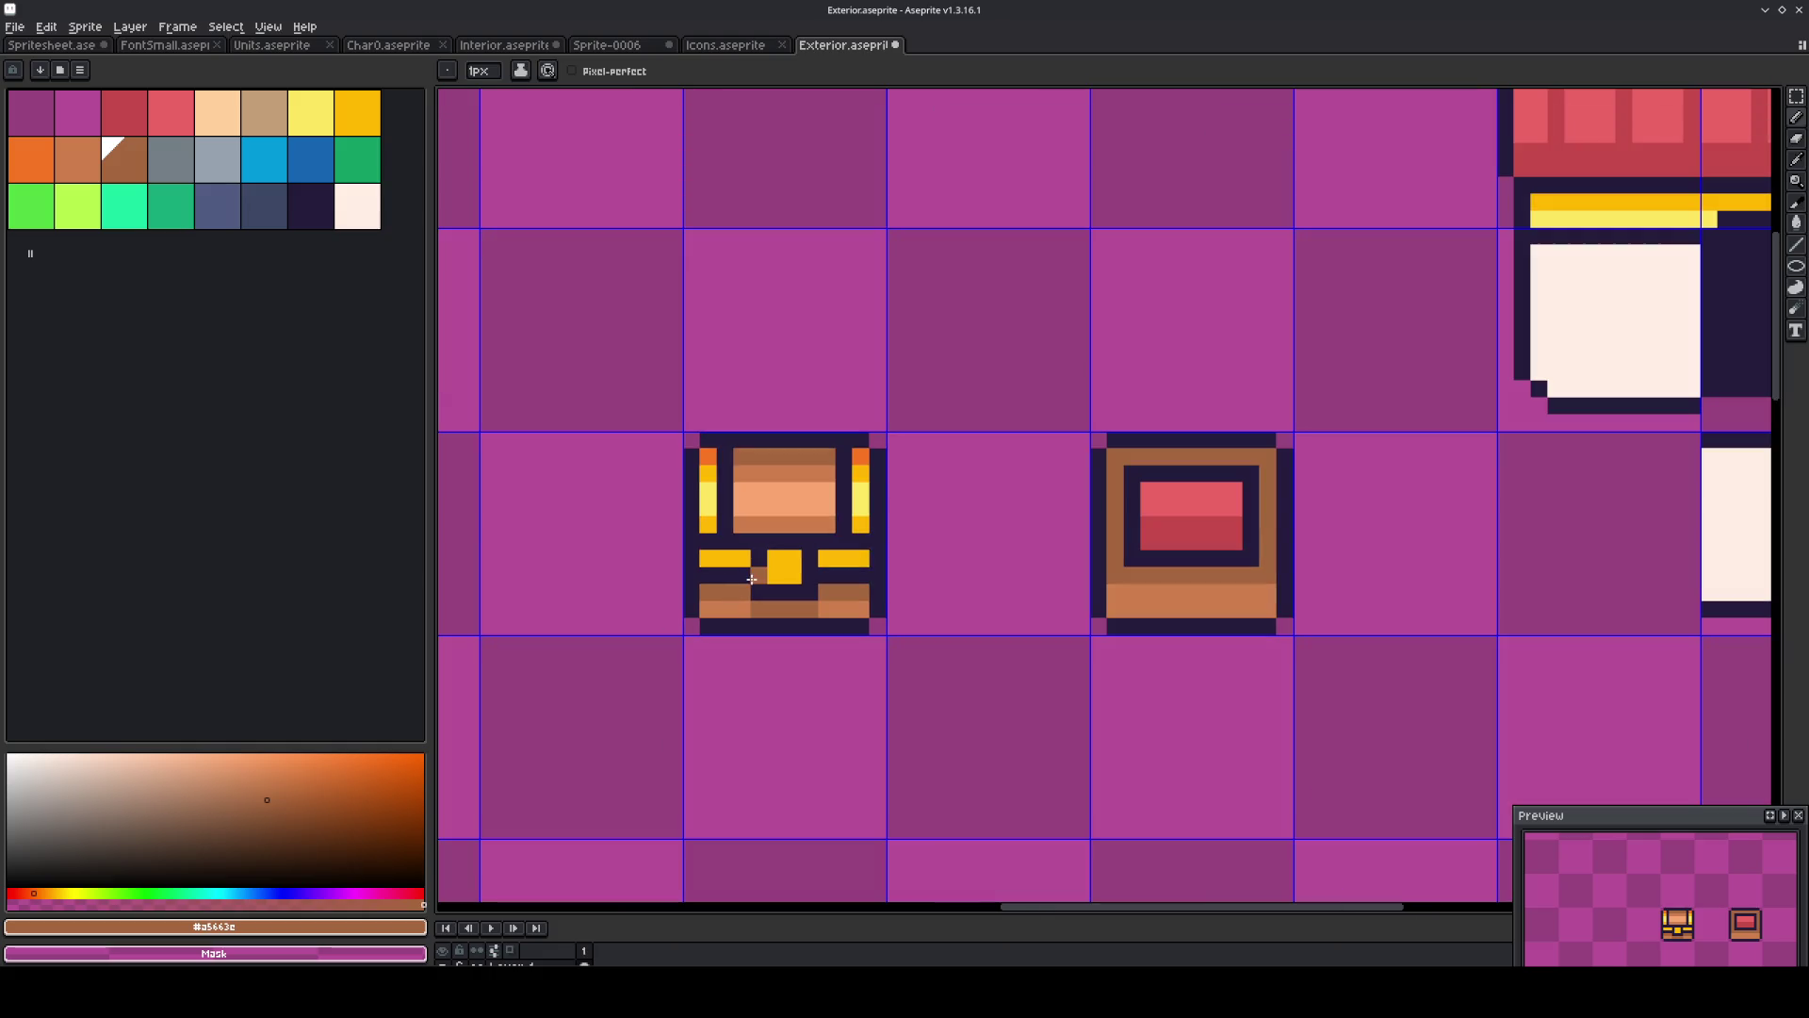
key("m")
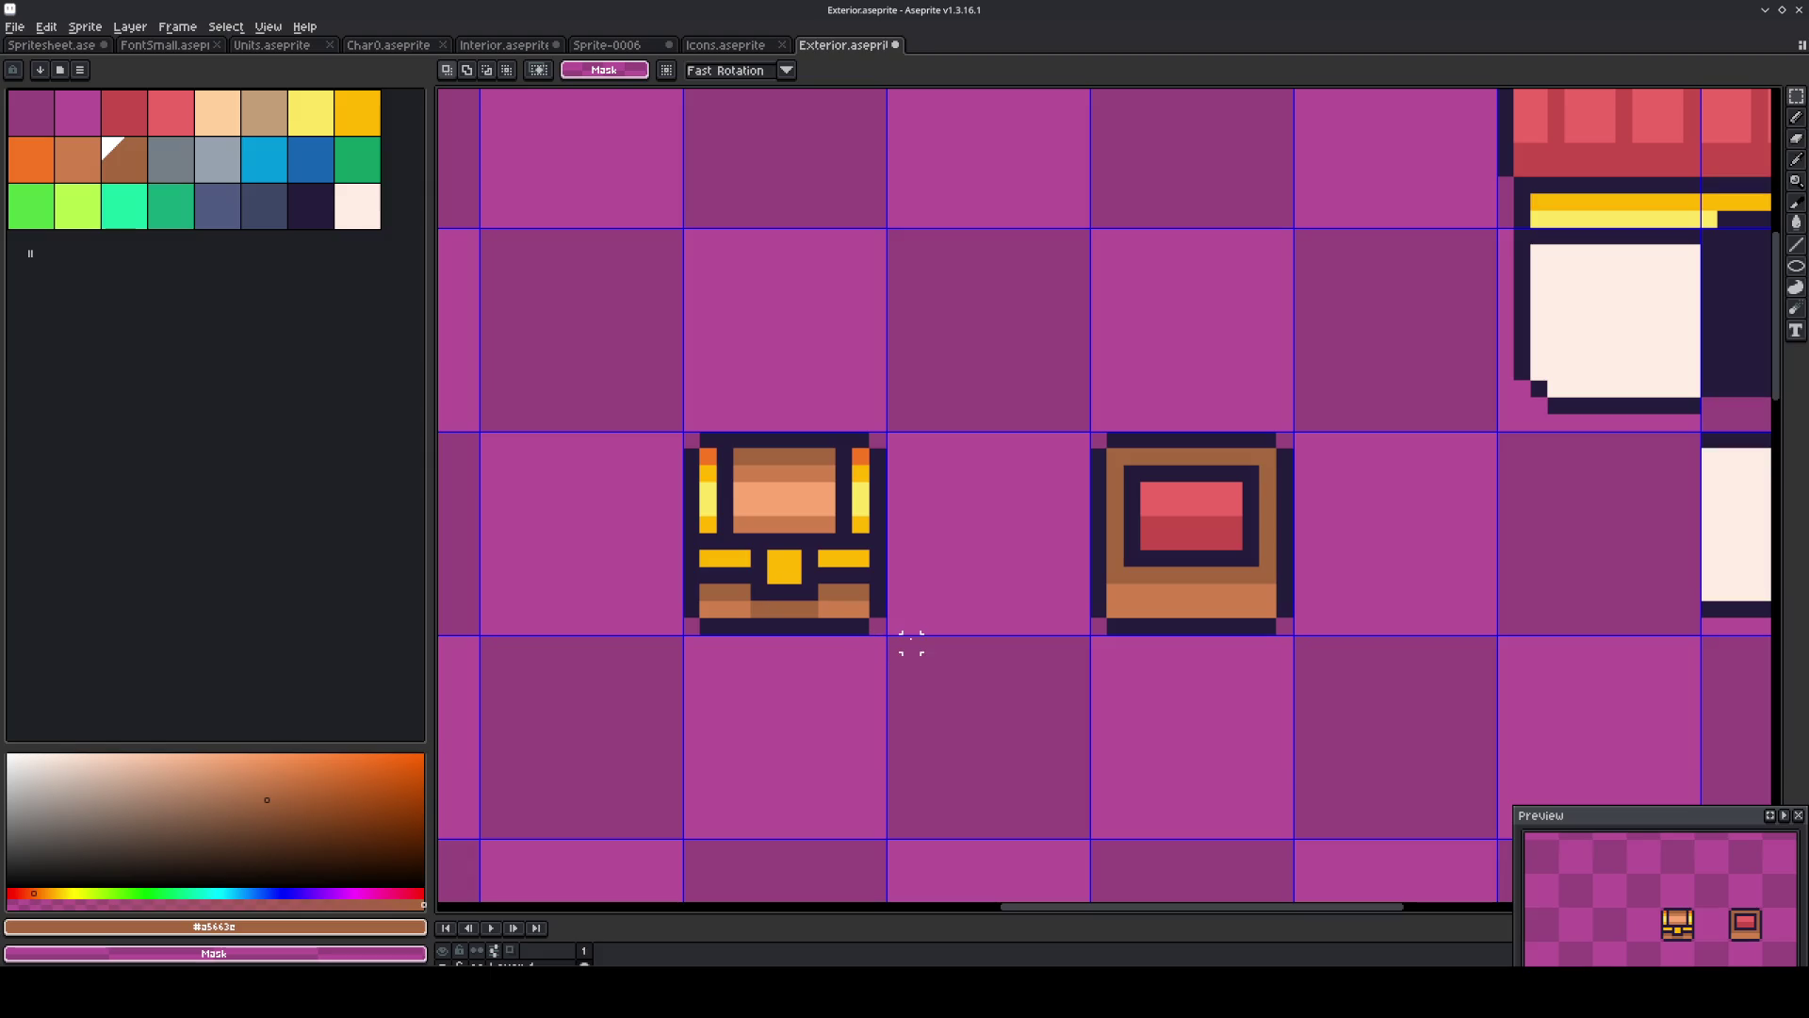
left_click_drag(950, 663, 613, 343)
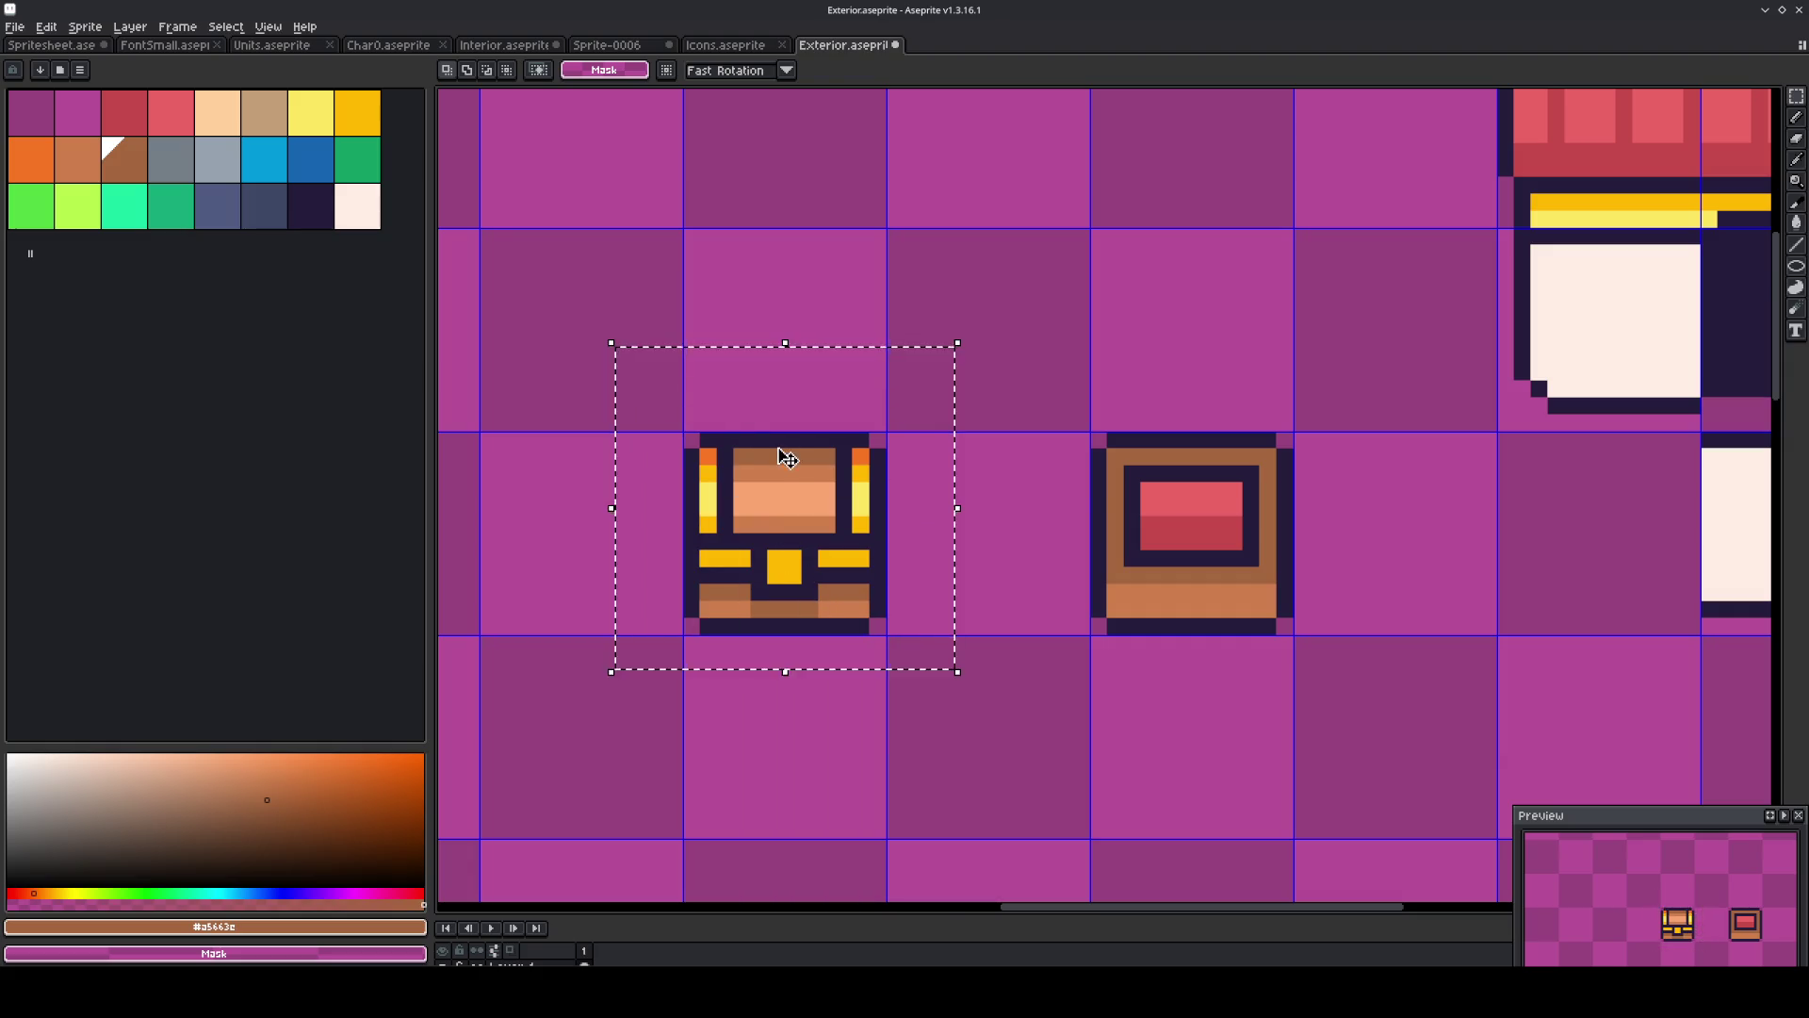
Copy the chest and paste the copy one tile to its right.
scroll(783, 456, "down", 2)
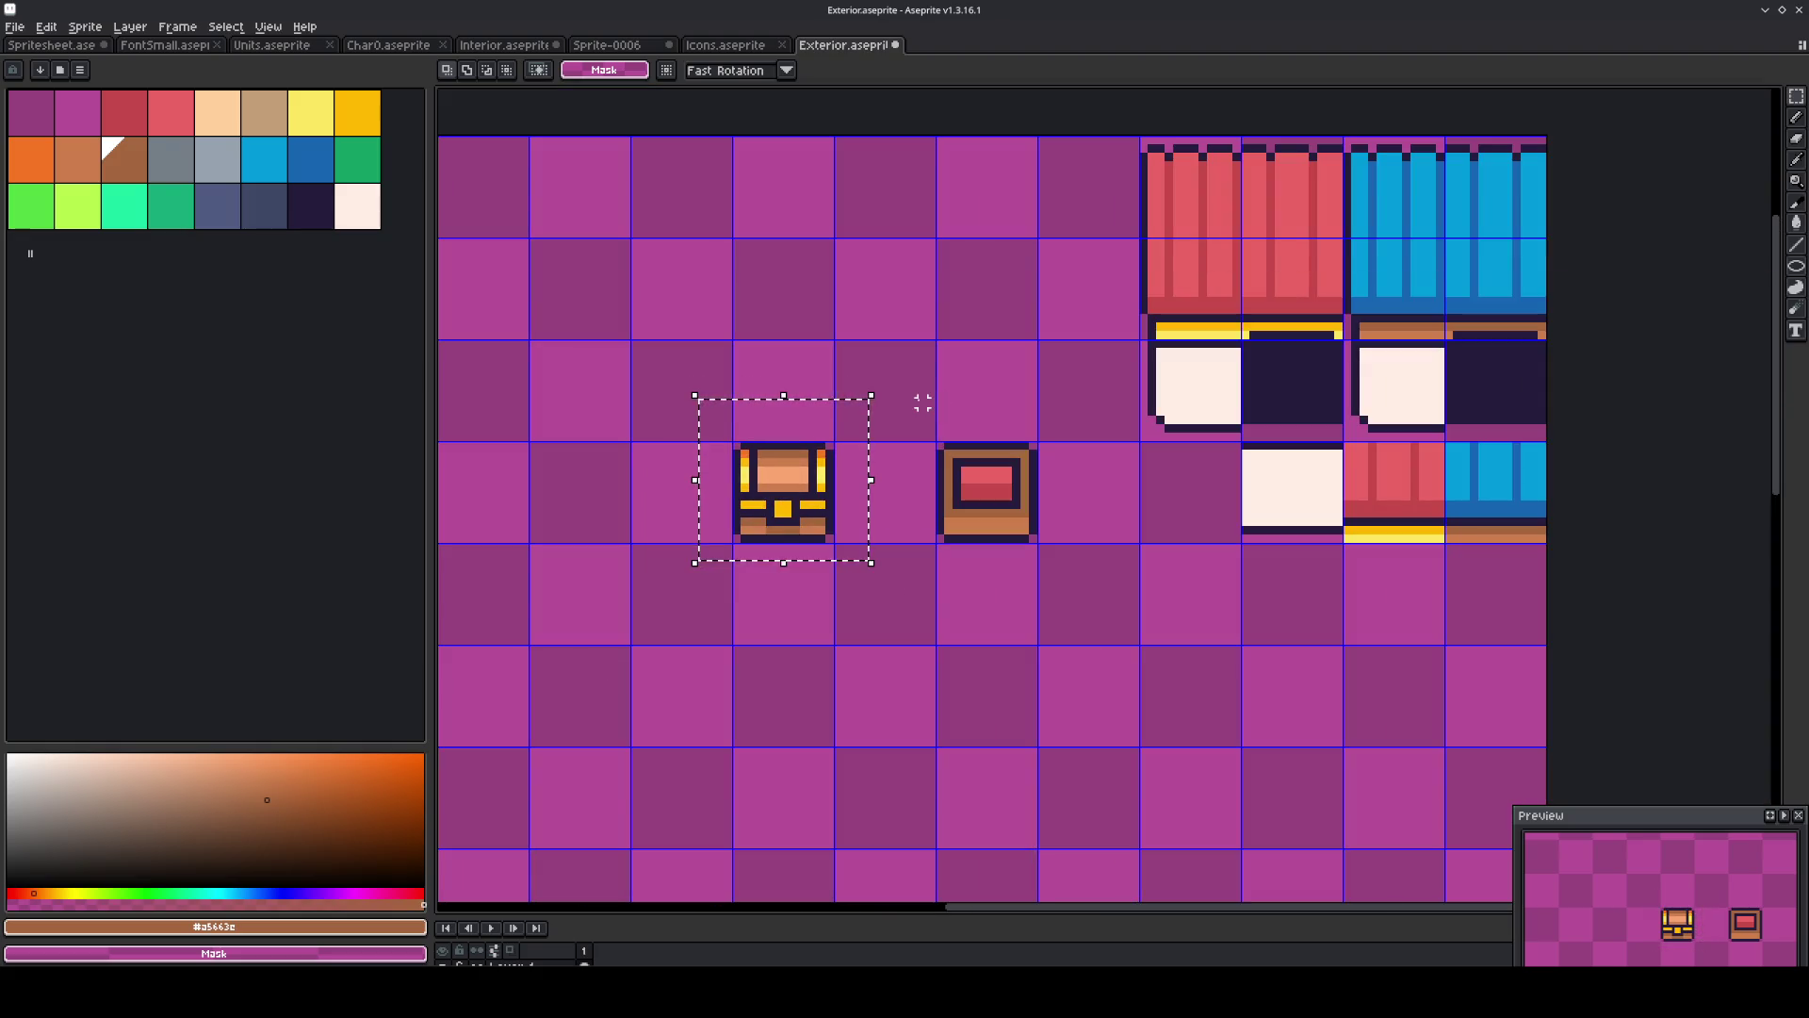
key("ctrl+c")
key("ctrl+v")
key("shift+Right")
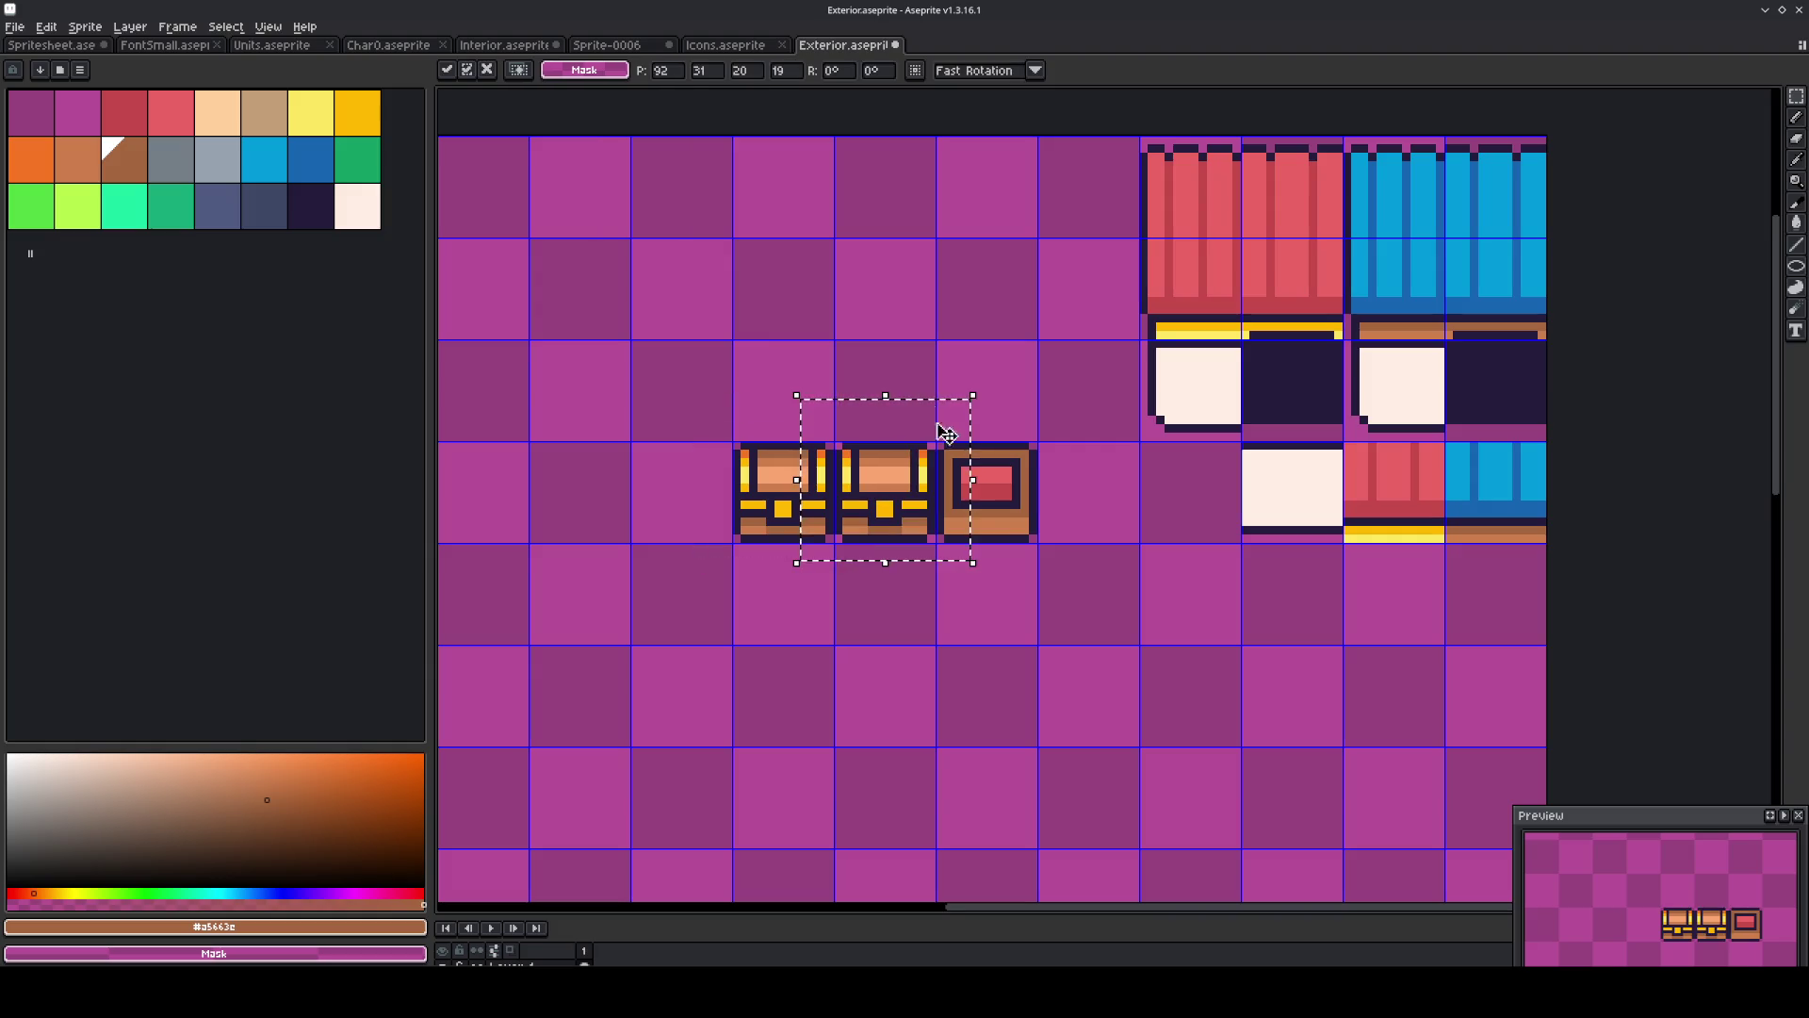
left_click(973, 614)
Erase the copy's lower-left and lower-right base blocks, then deselect.
scroll(874, 509, "up", 3)
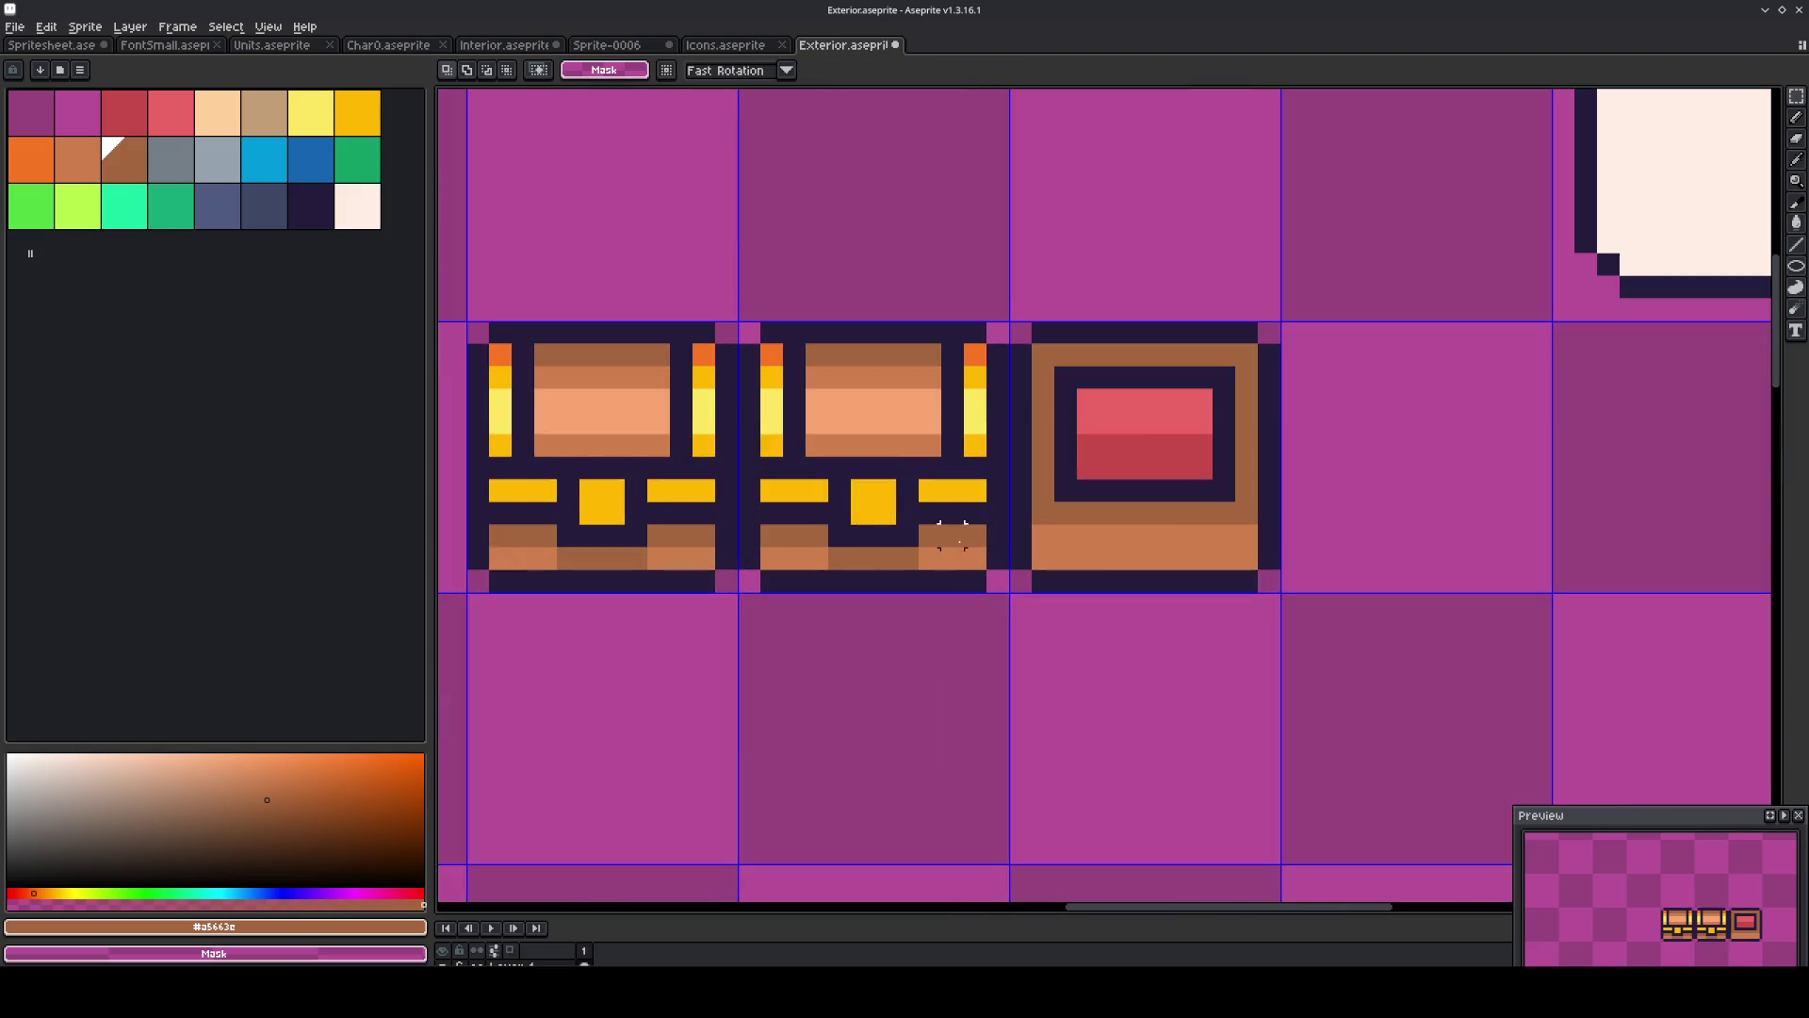
left_click_drag(930, 536, 1001, 584)
key("Delete")
left_click_drag(740, 525, 828, 591)
key("Delete")
left_click_drag(892, 683, 907, 702)
key("ctrl+d")
scroll(1046, 648, "down", 2)
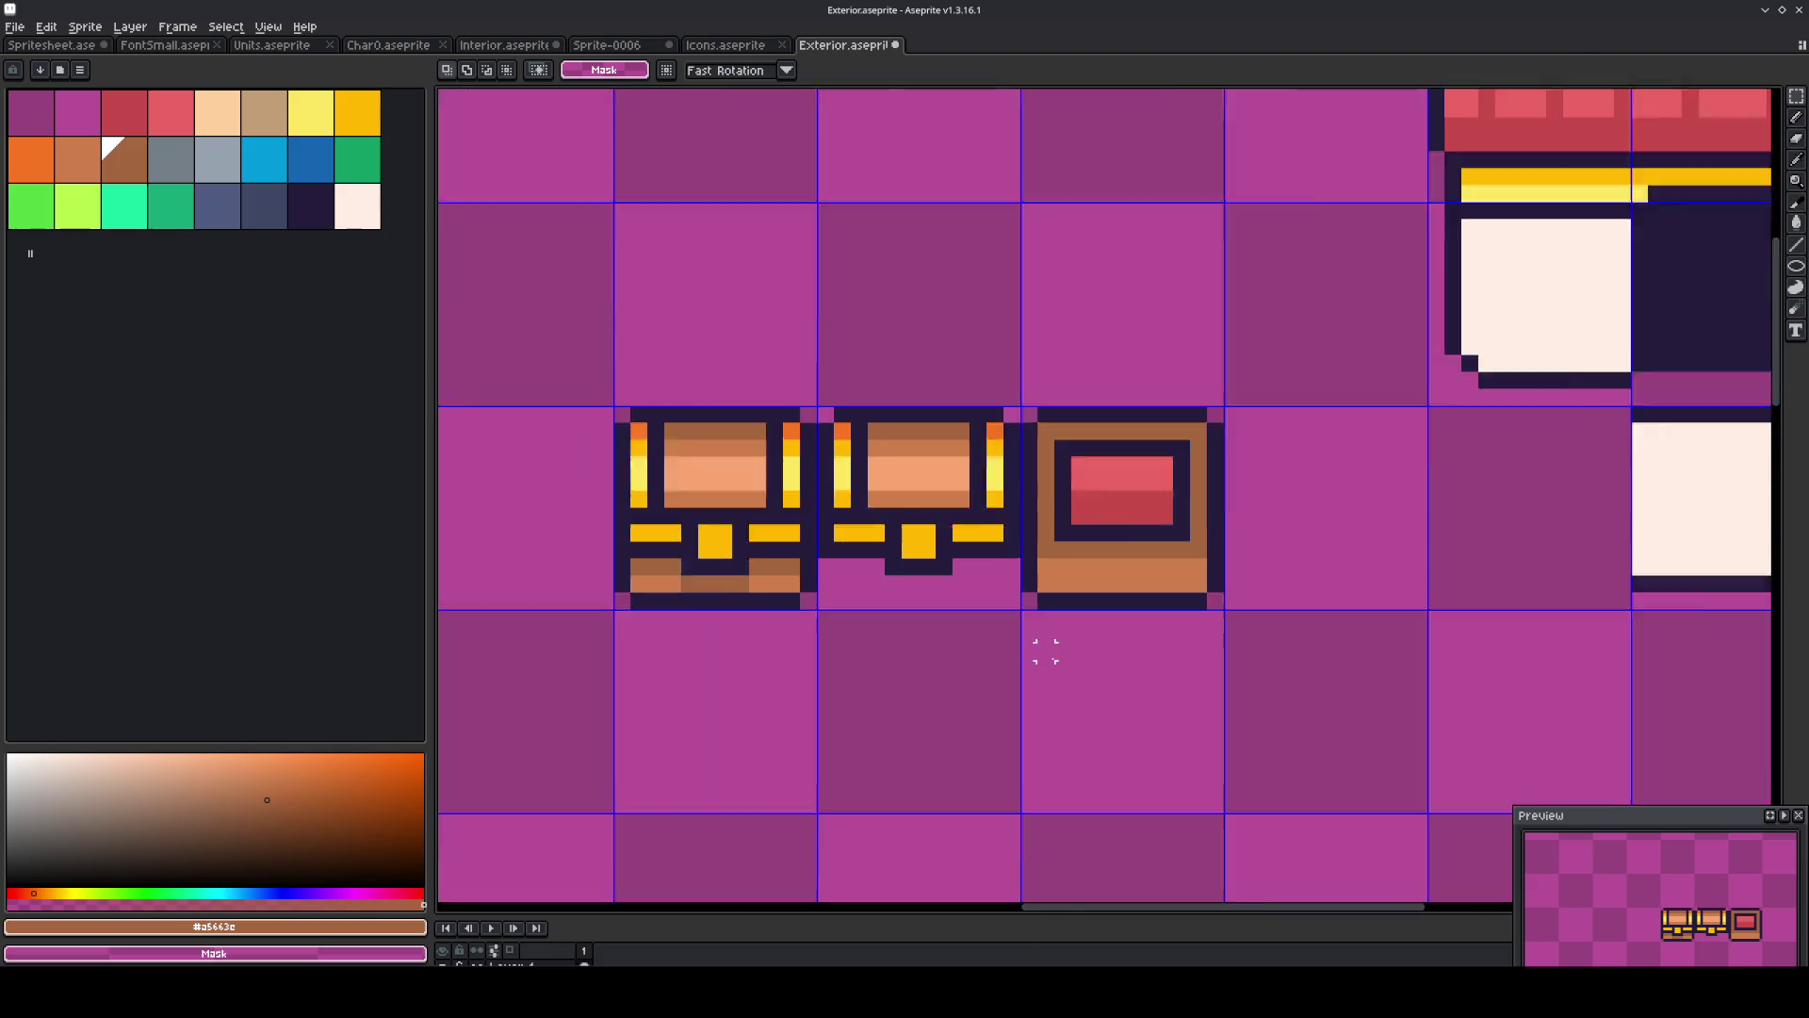
Shift both chests two tiles left and duplicate the red box twice to its left.
left_click_drag(993, 575, 878, 575)
key("shift+Left")
key("shift+Left")
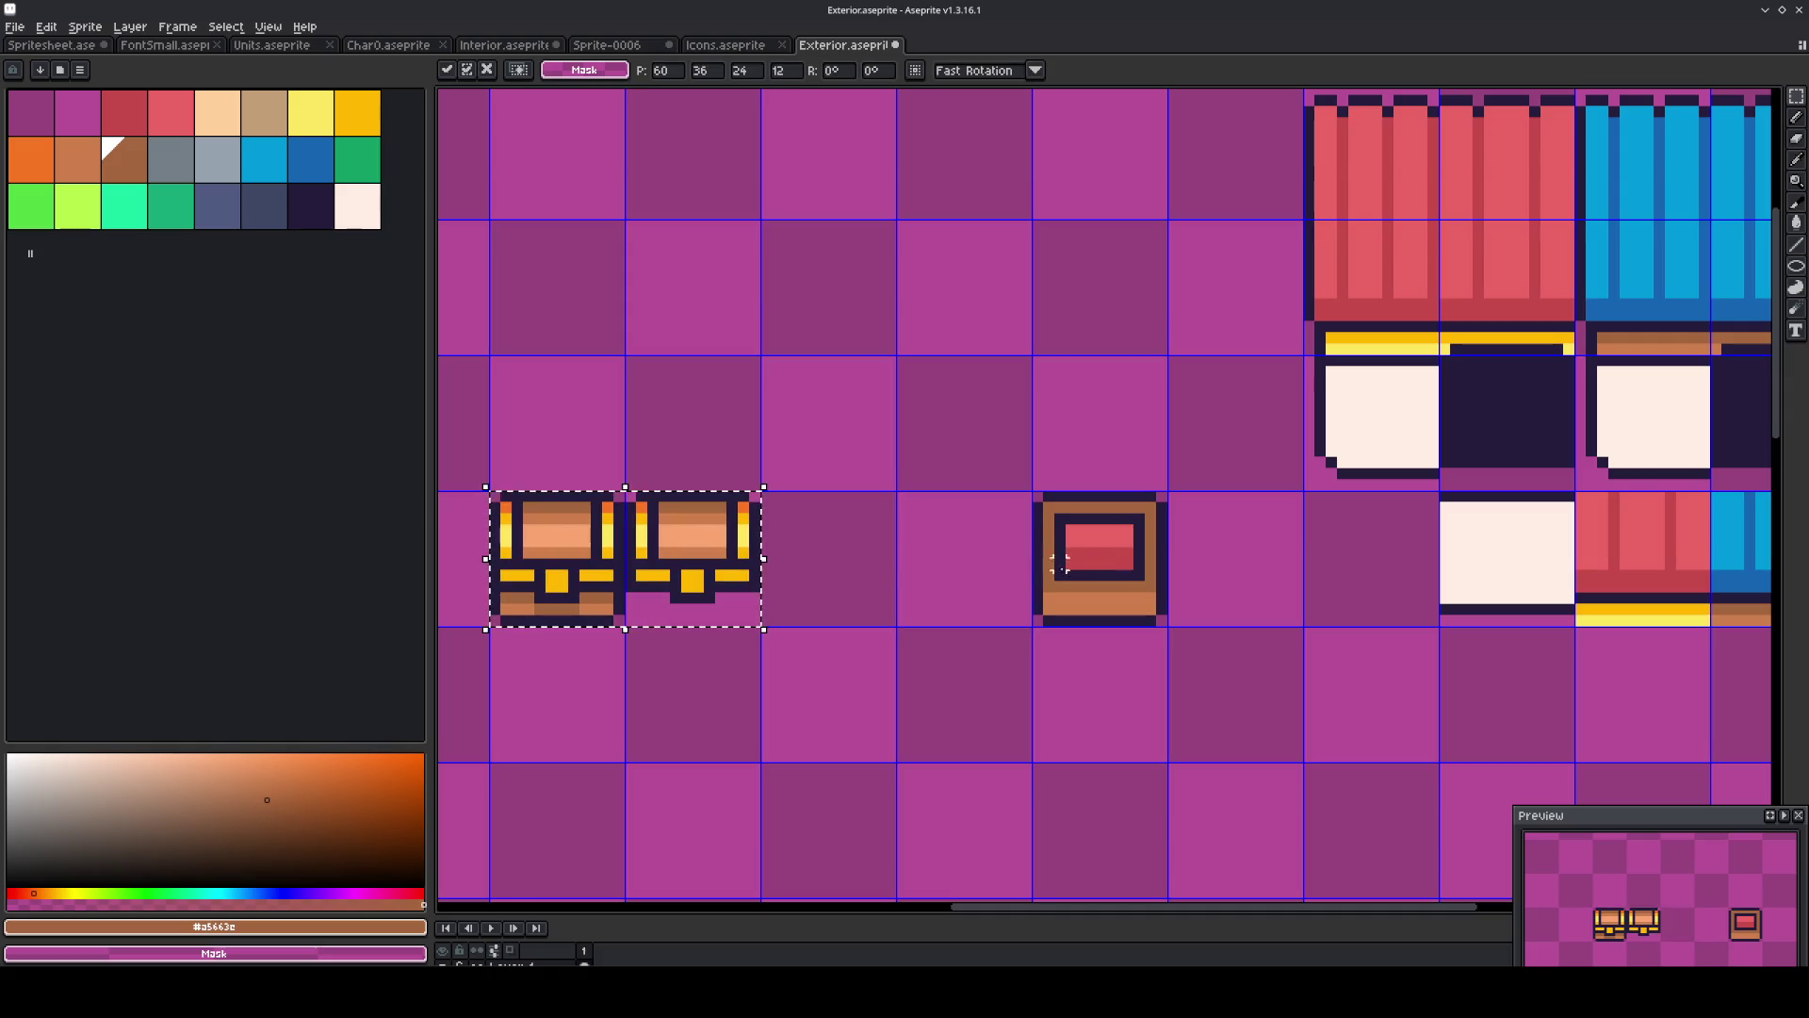
left_click_drag(1036, 497, 1161, 620)
key("shift+Left")
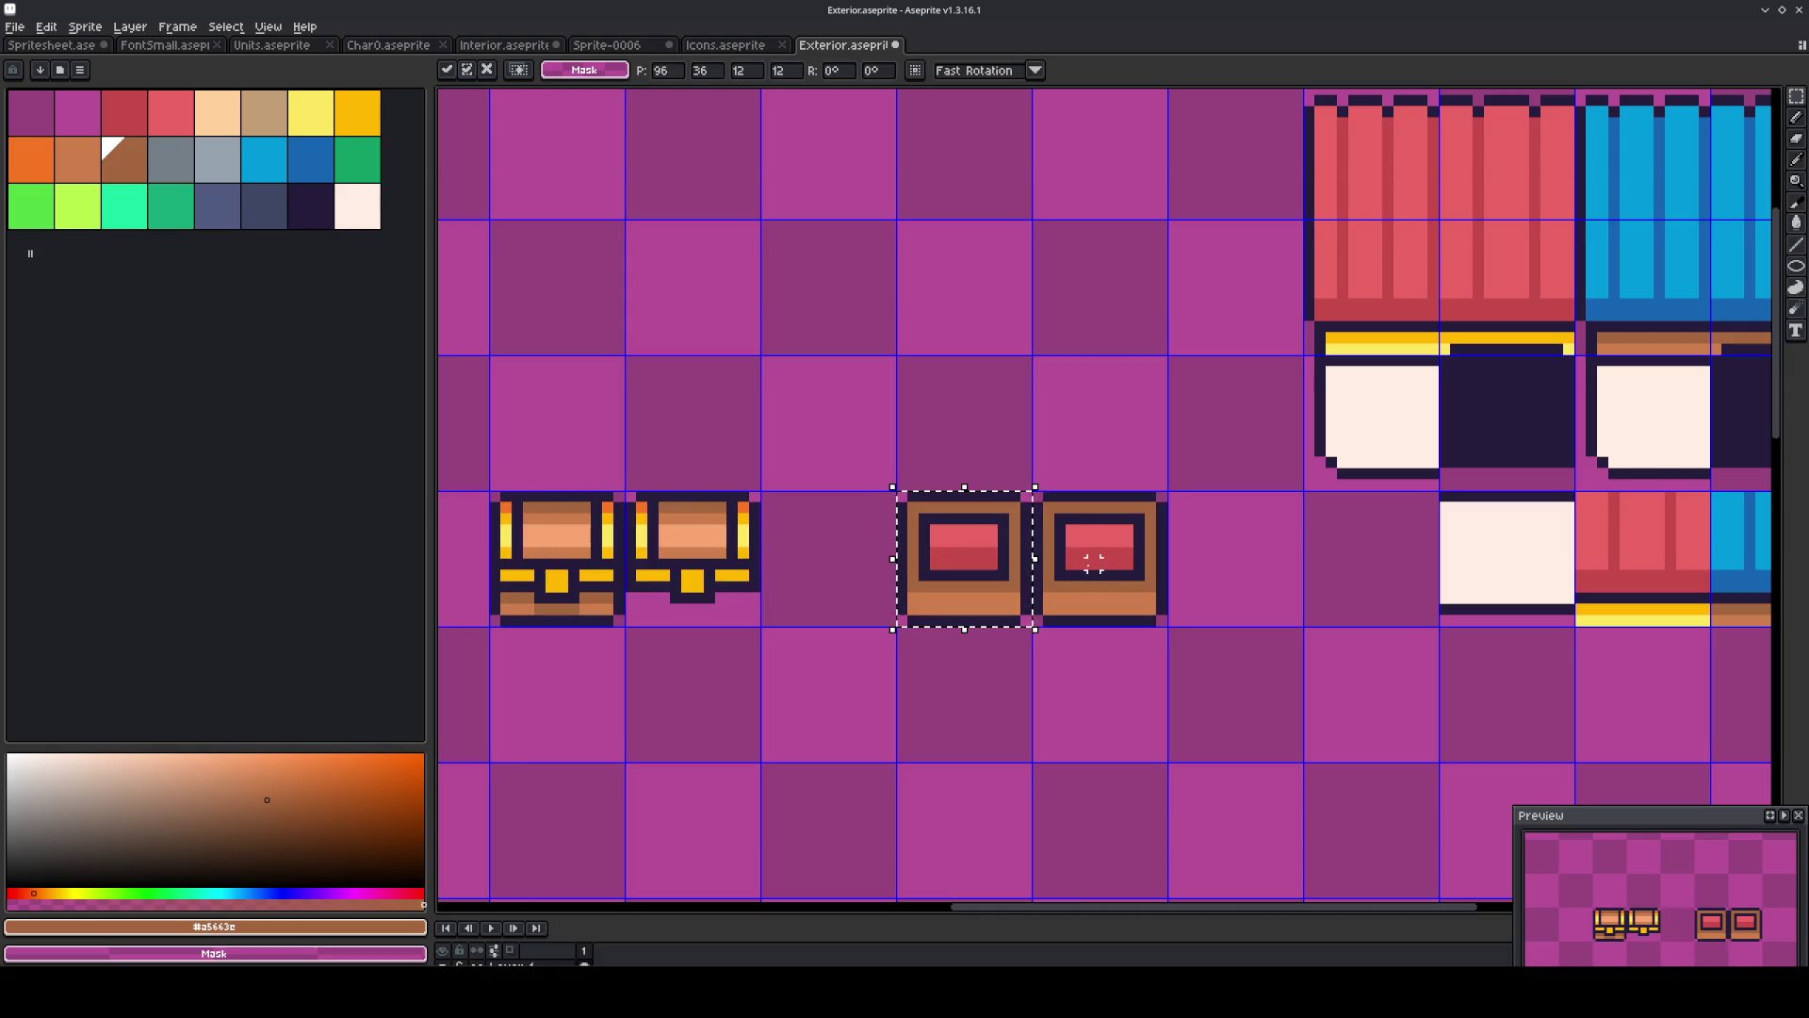
key("shift+Left")
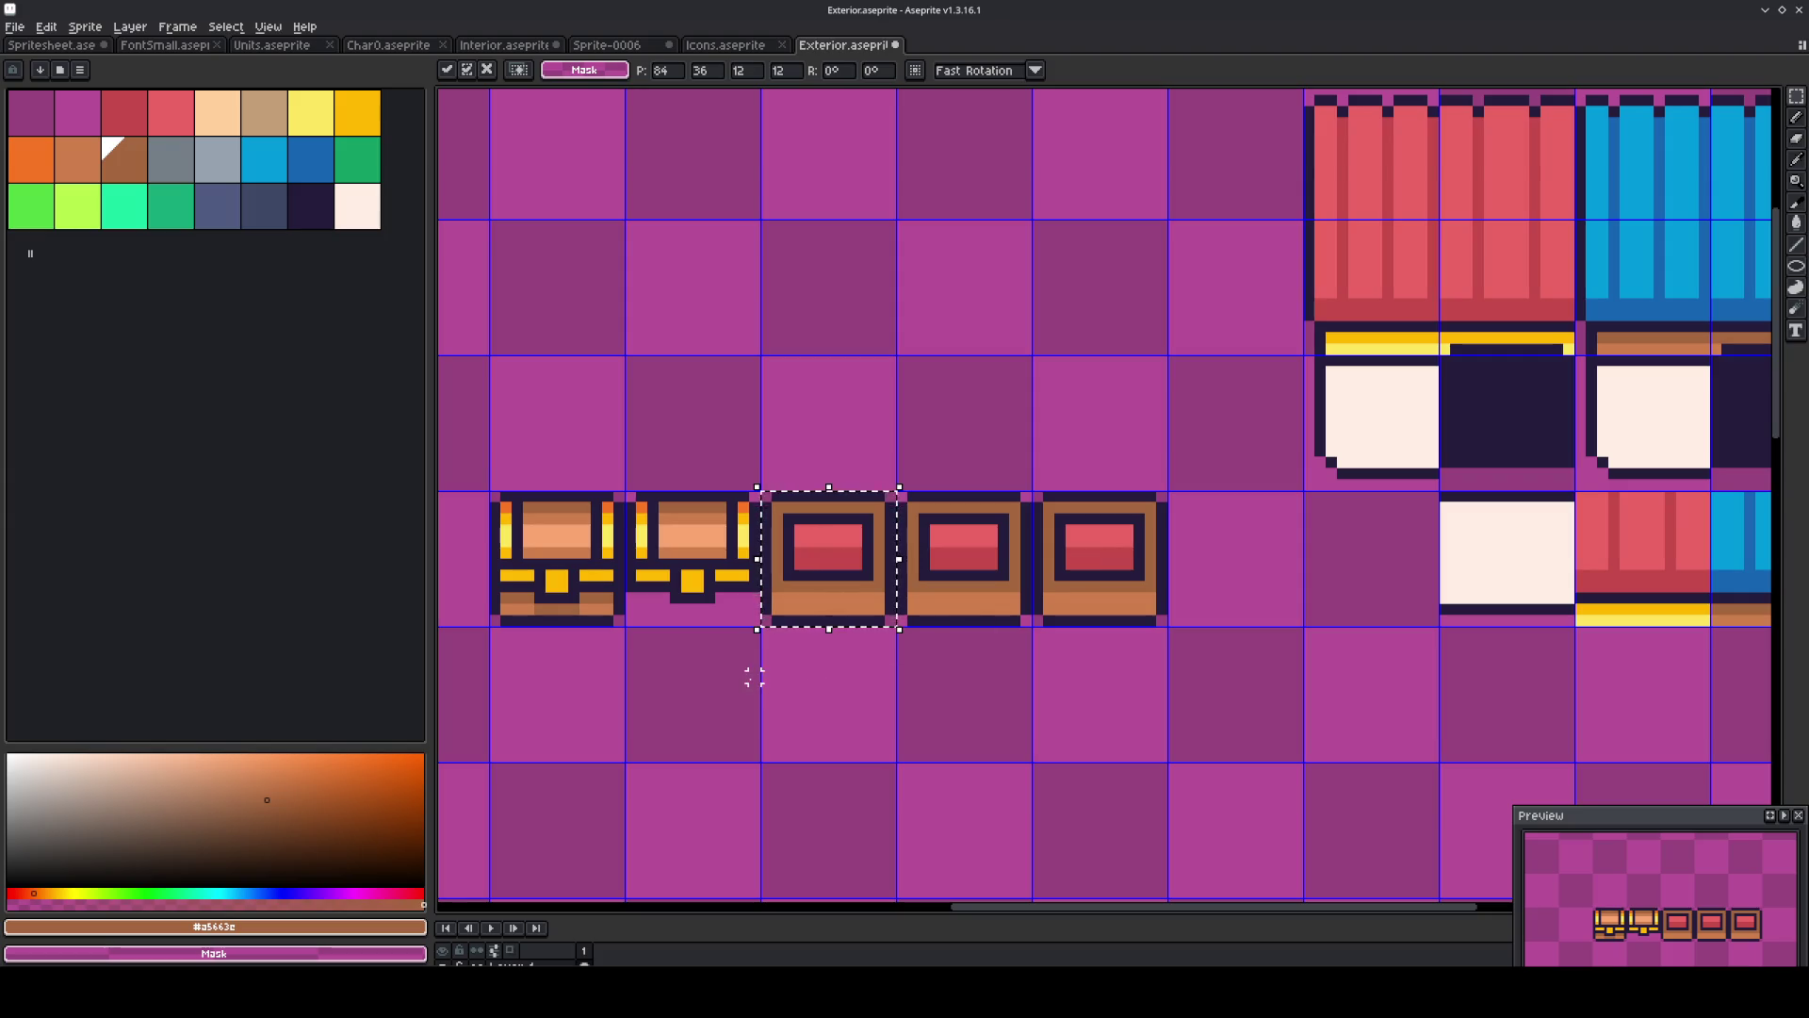
key("shift+Left")
key("ctrl+z")
Duplicate the chest one tile right, discard a stray floating copy, and enlarge the timeline.
key("shift+Right")
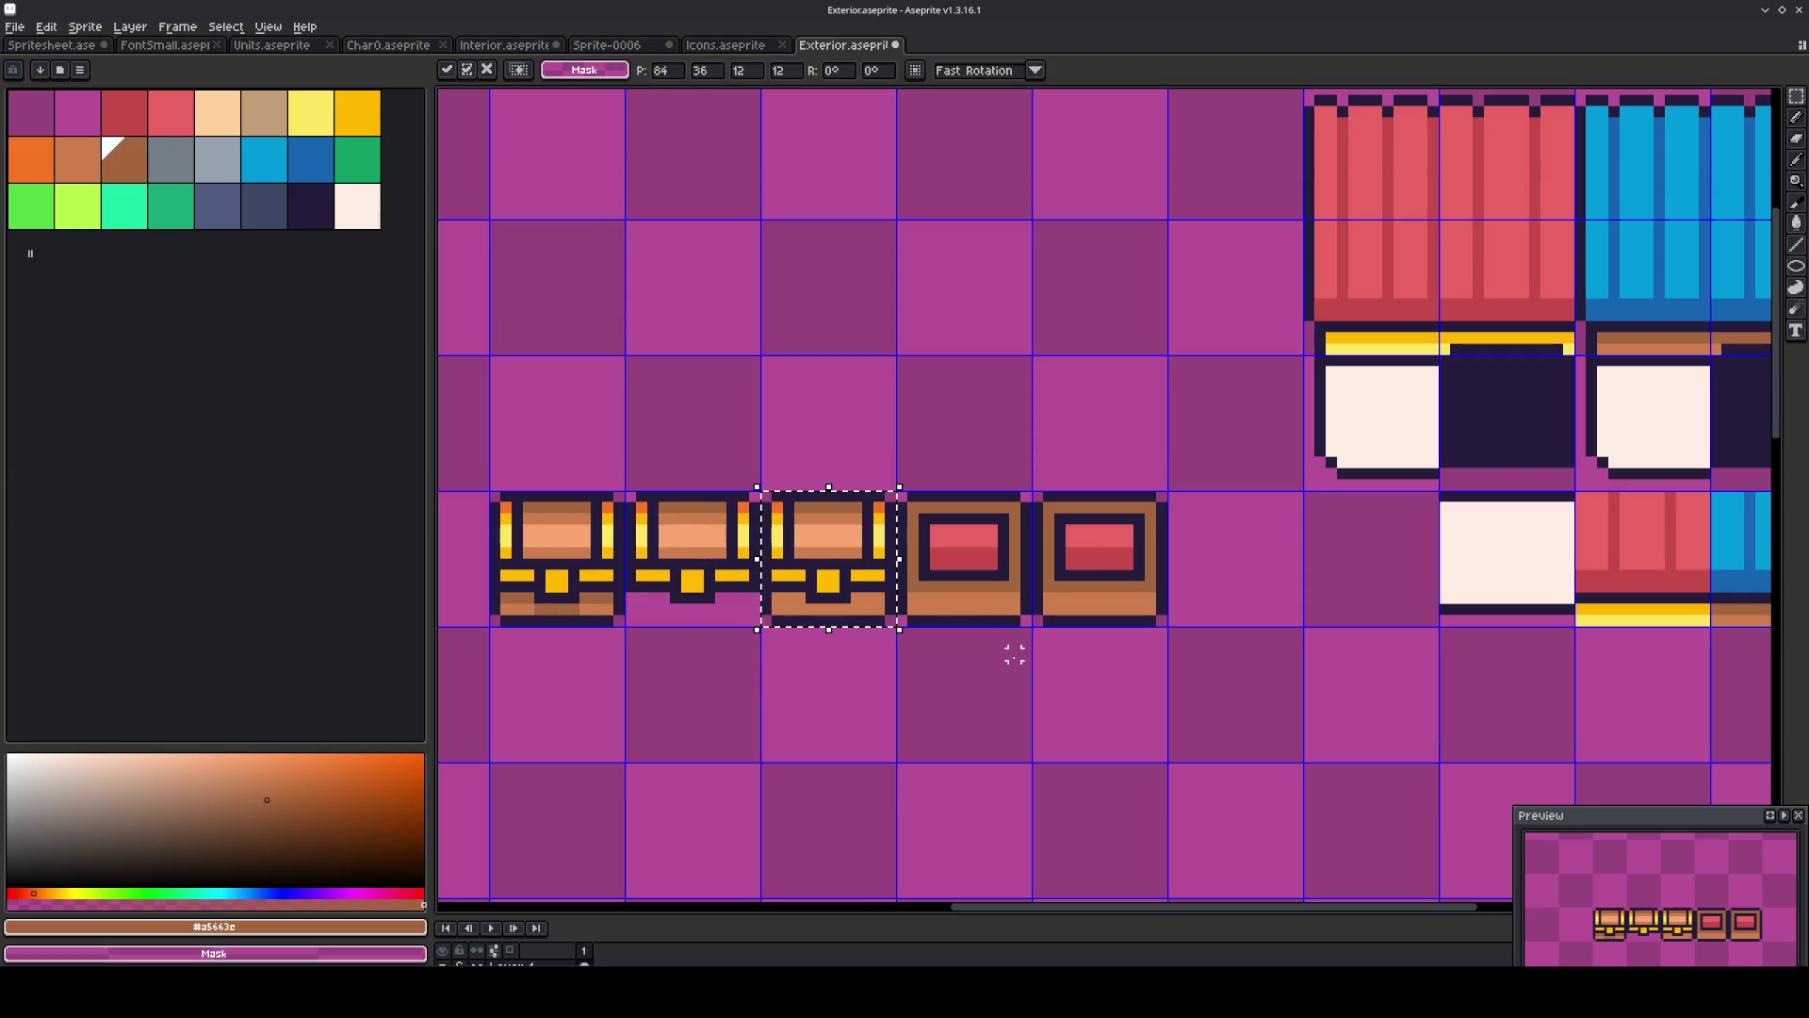
key("Return")
key("shift+Right")
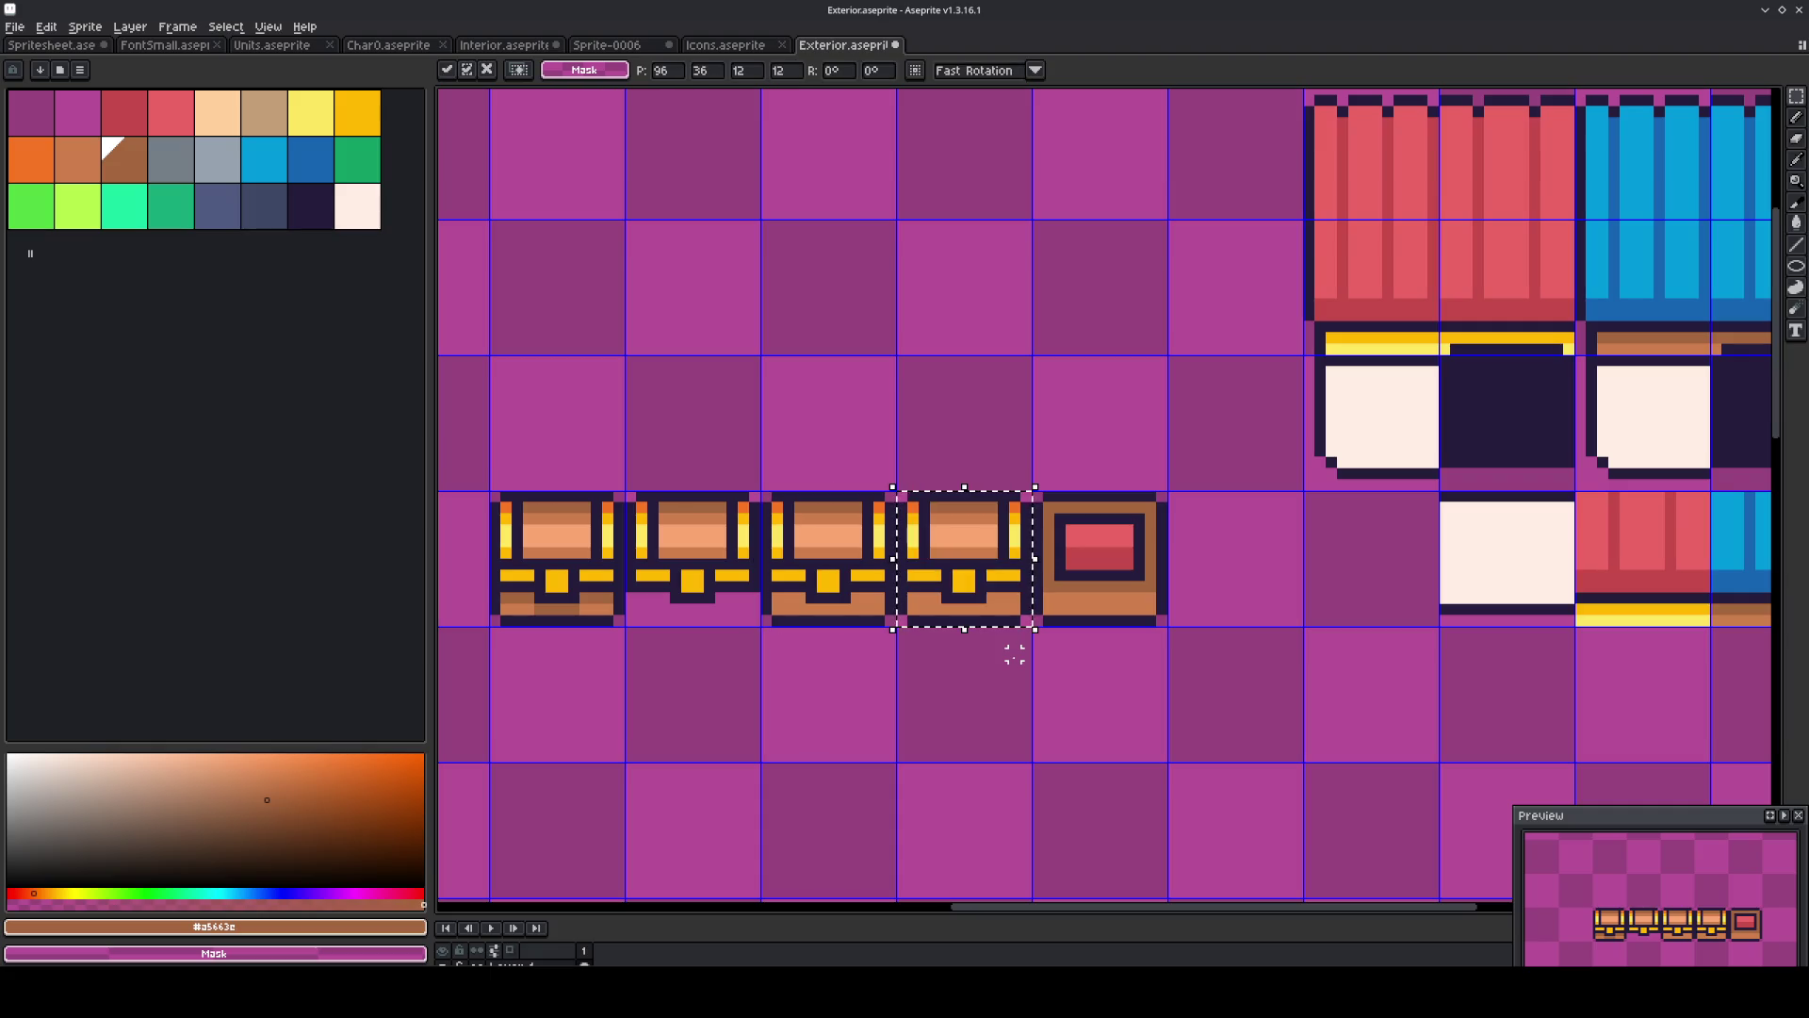
key("Up")
key("Down")
left_click_drag(980, 525, 981, 403)
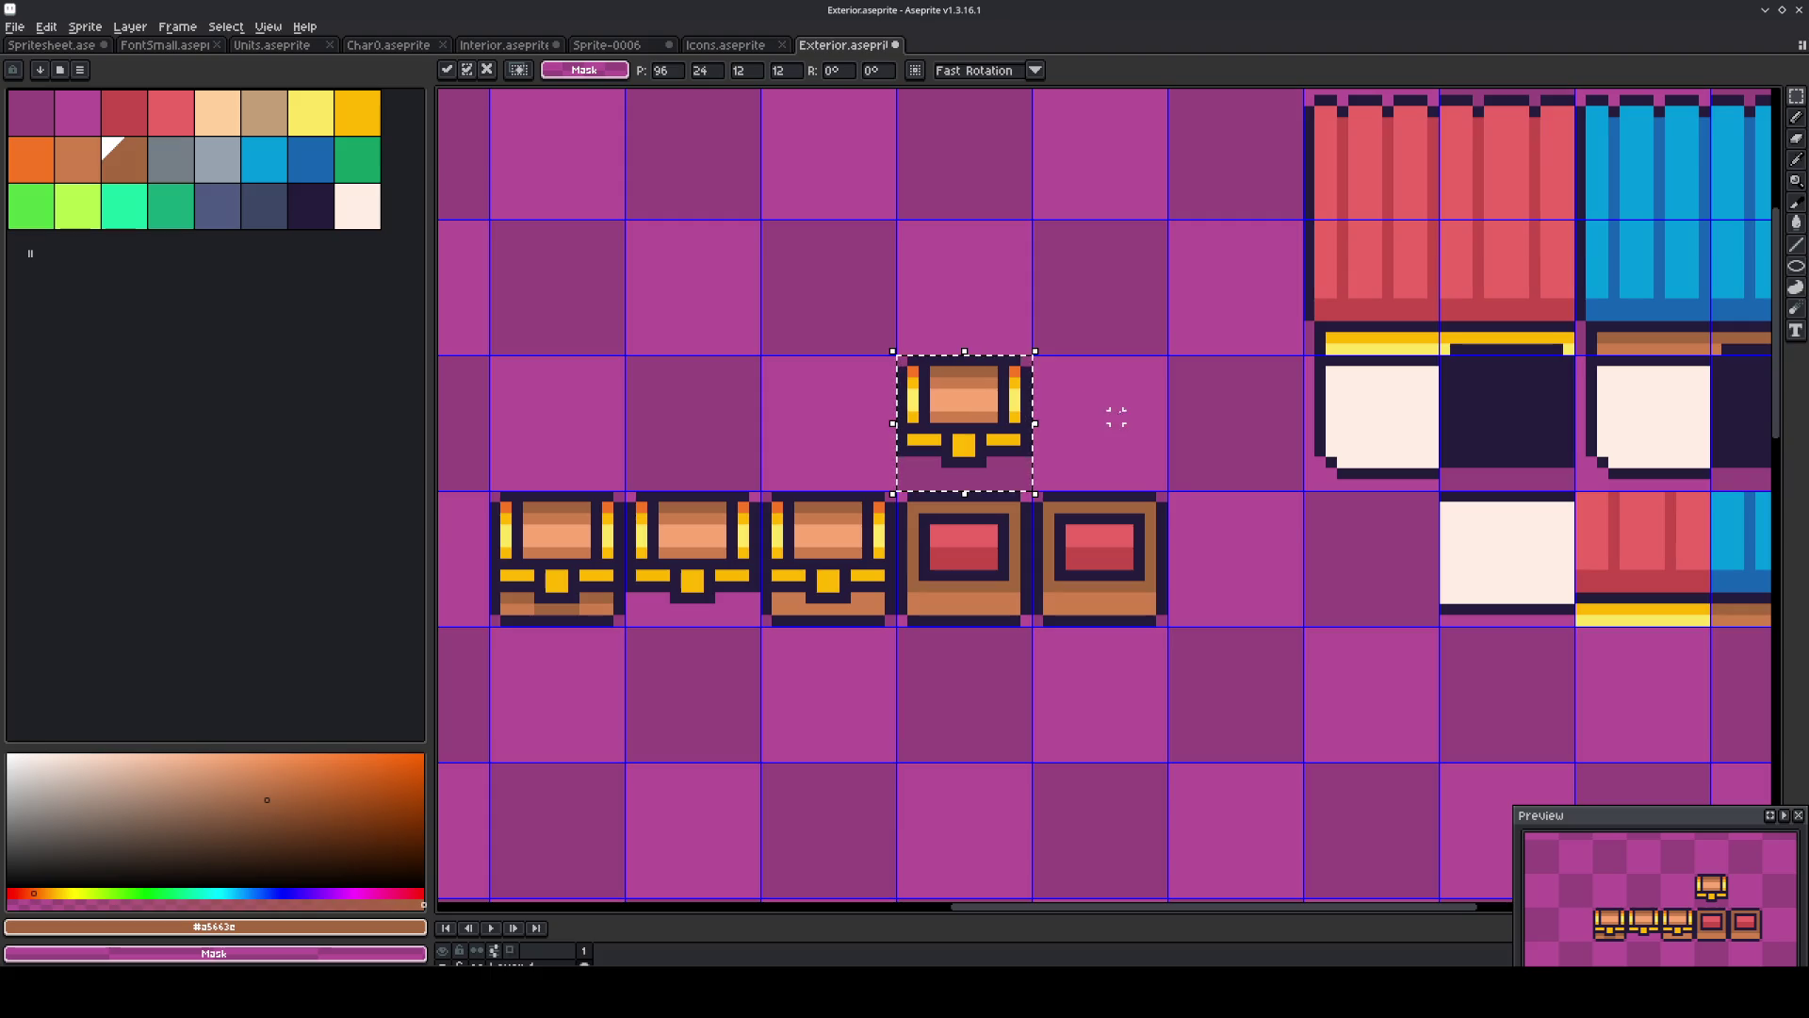
key("Escape")
left_click_drag(599, 914, 599, 754)
Create Layer 2 above Layer 1 and paste the copied chest onto it near the tile row.
right_click(537, 812)
mouse_move(625, 846)
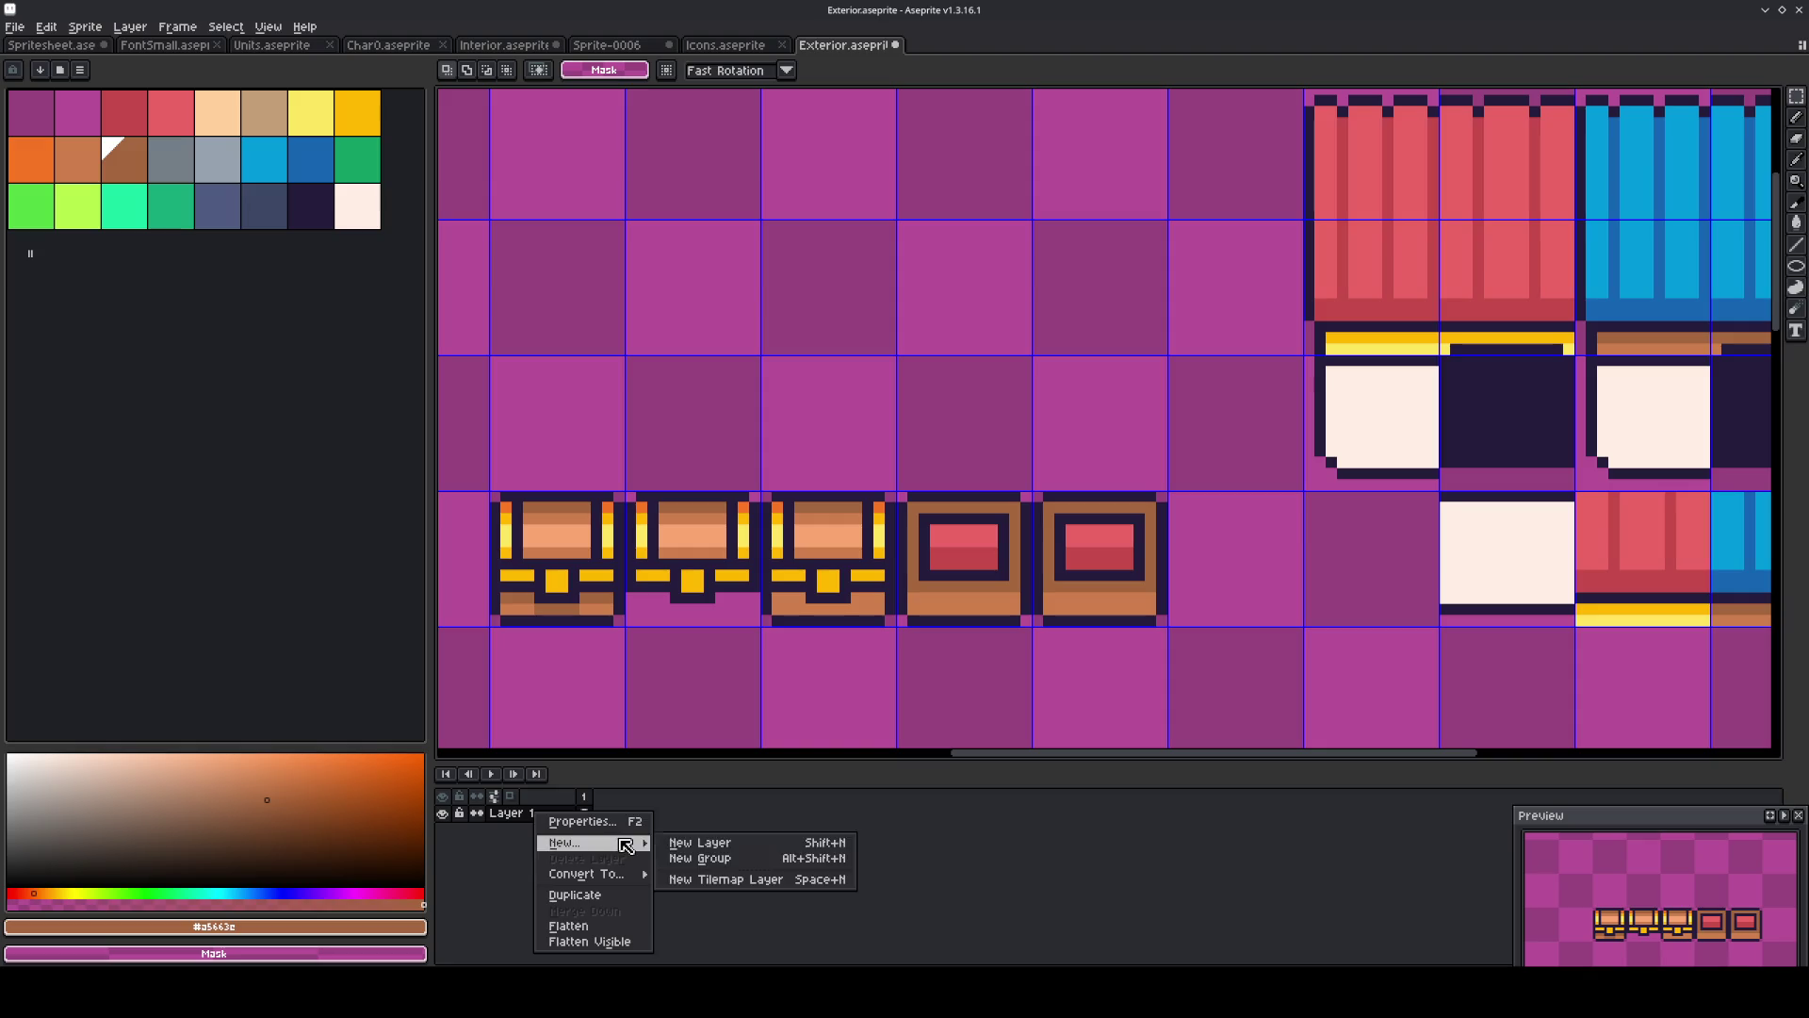
left_click(713, 843)
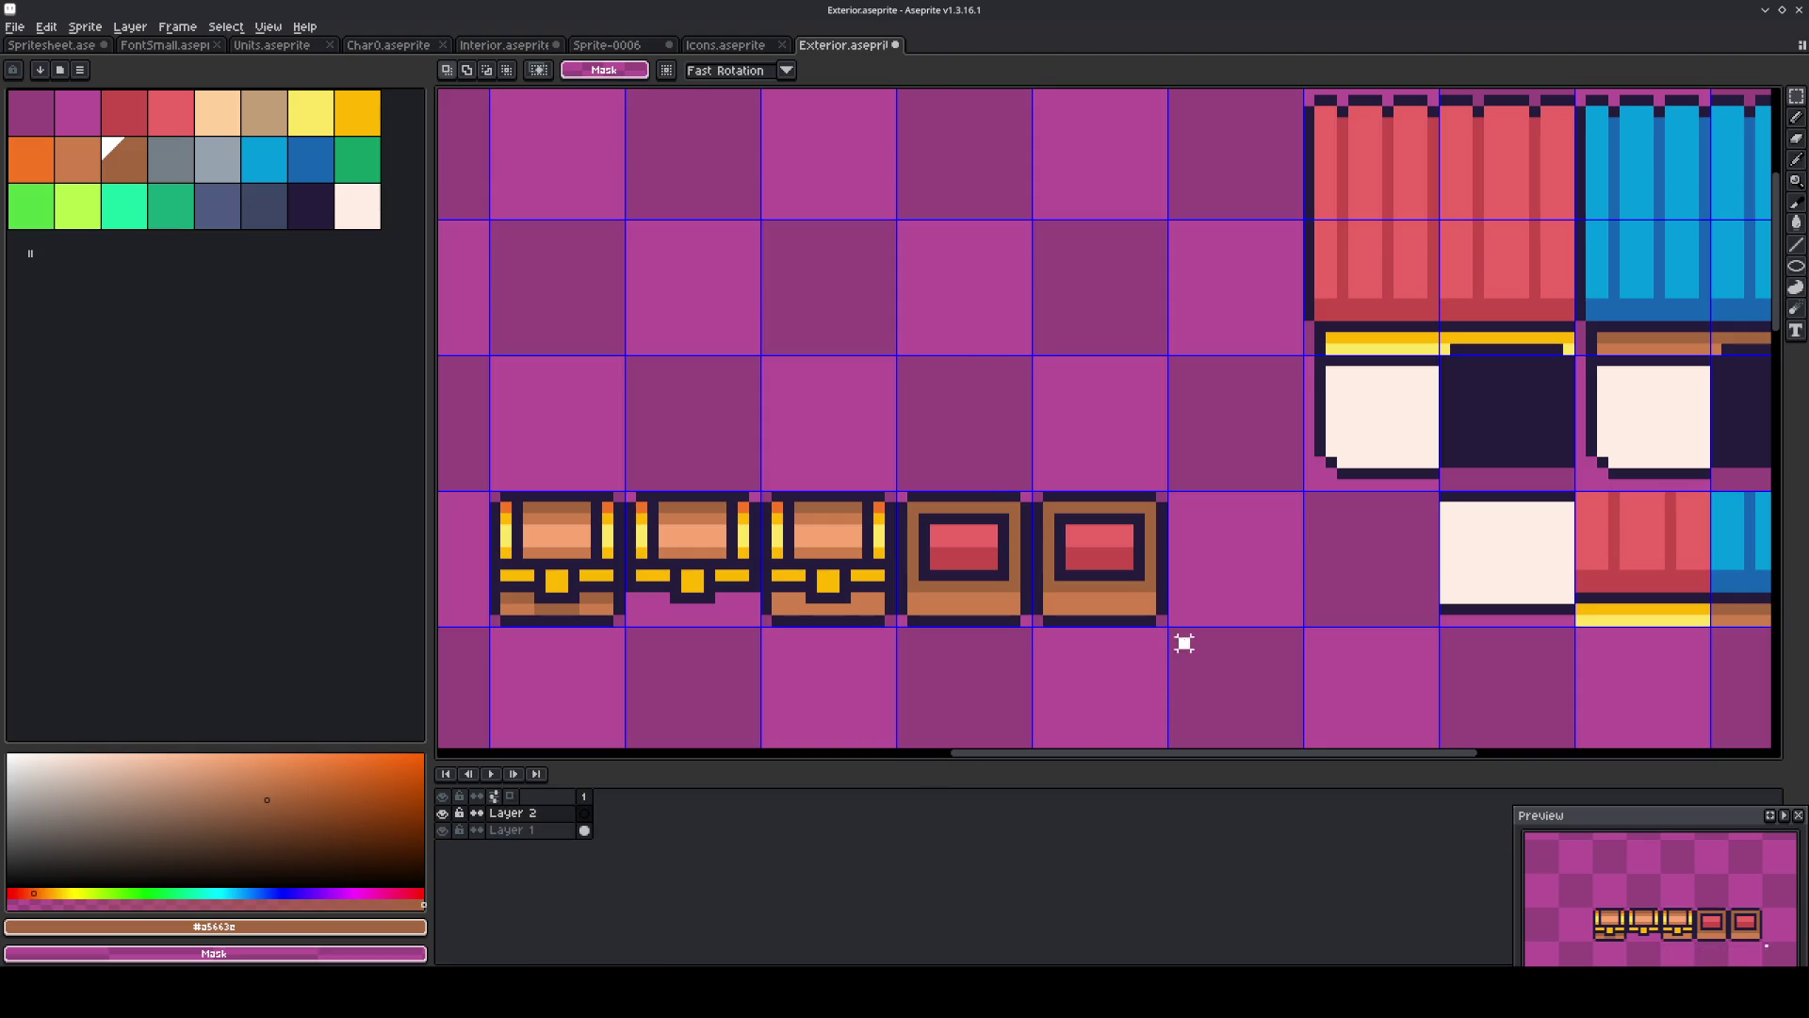
key("ctrl+v")
mouse_move(984, 403)
left_mouse_down()
mouse_move(975, 523)
mouse_move(985, 311)
left_mouse_up()
left_click_drag(1096, 407, 847, 294)
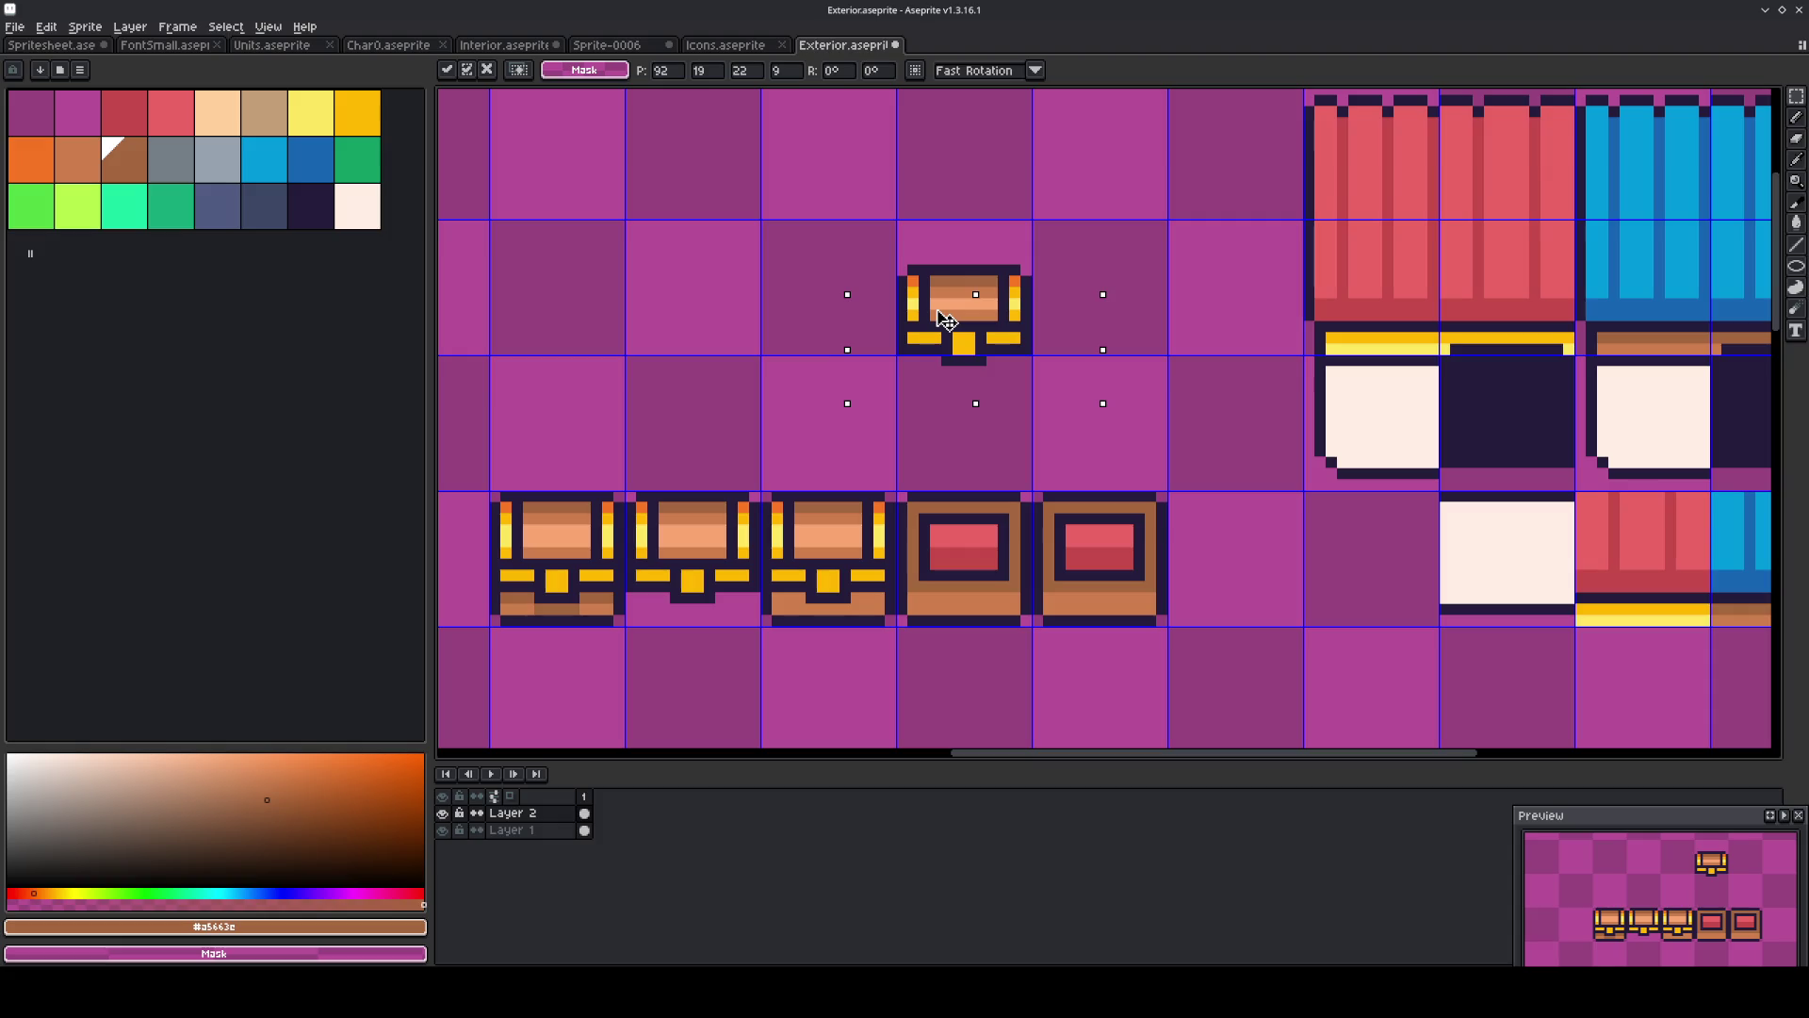
left_click(1070, 243)
Repaint the pasted chest's lid rows light peach and tan, and its left column yellow.
scroll(1069, 242, "up", 2)
left_click(915, 340, "alt")
key("b")
mouse_move(915, 332)
left_mouse_down()
mouse_move(823, 329)
mouse_move(796, 356)
left_mouse_up()
left_click(906, 372, "alt")
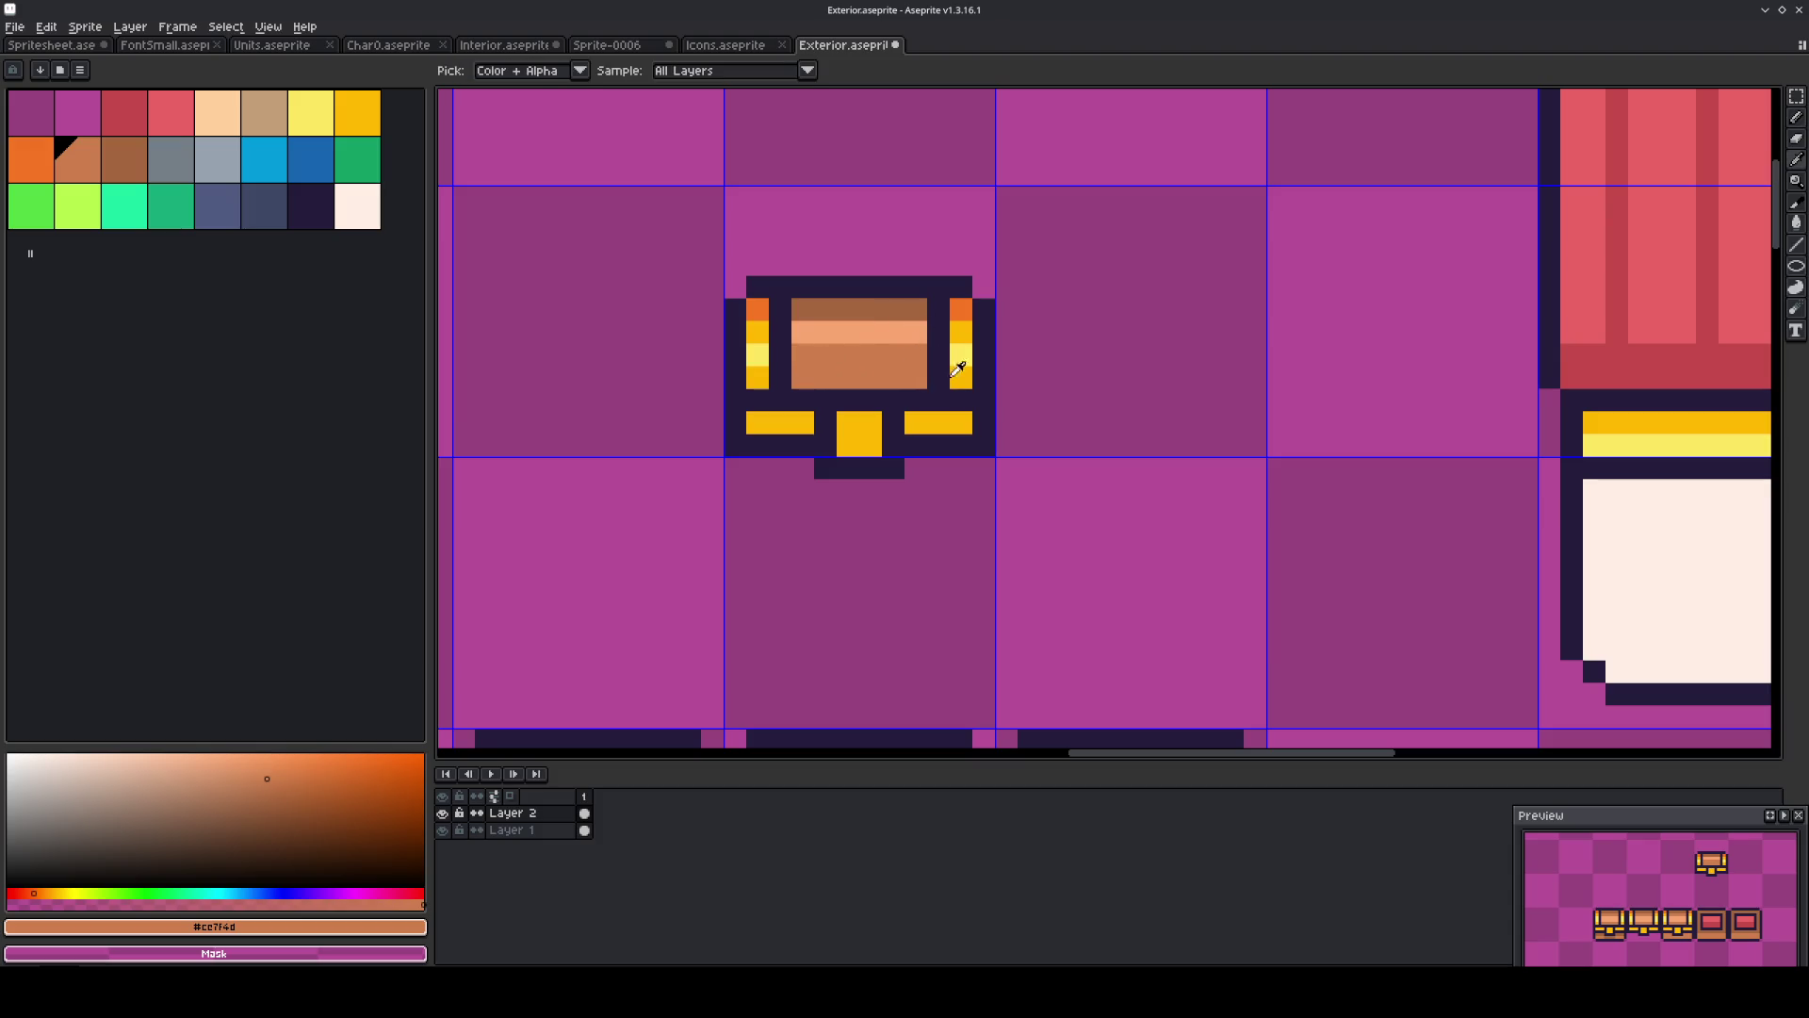
left_click(959, 337, "alt")
left_click(963, 355, "alt")
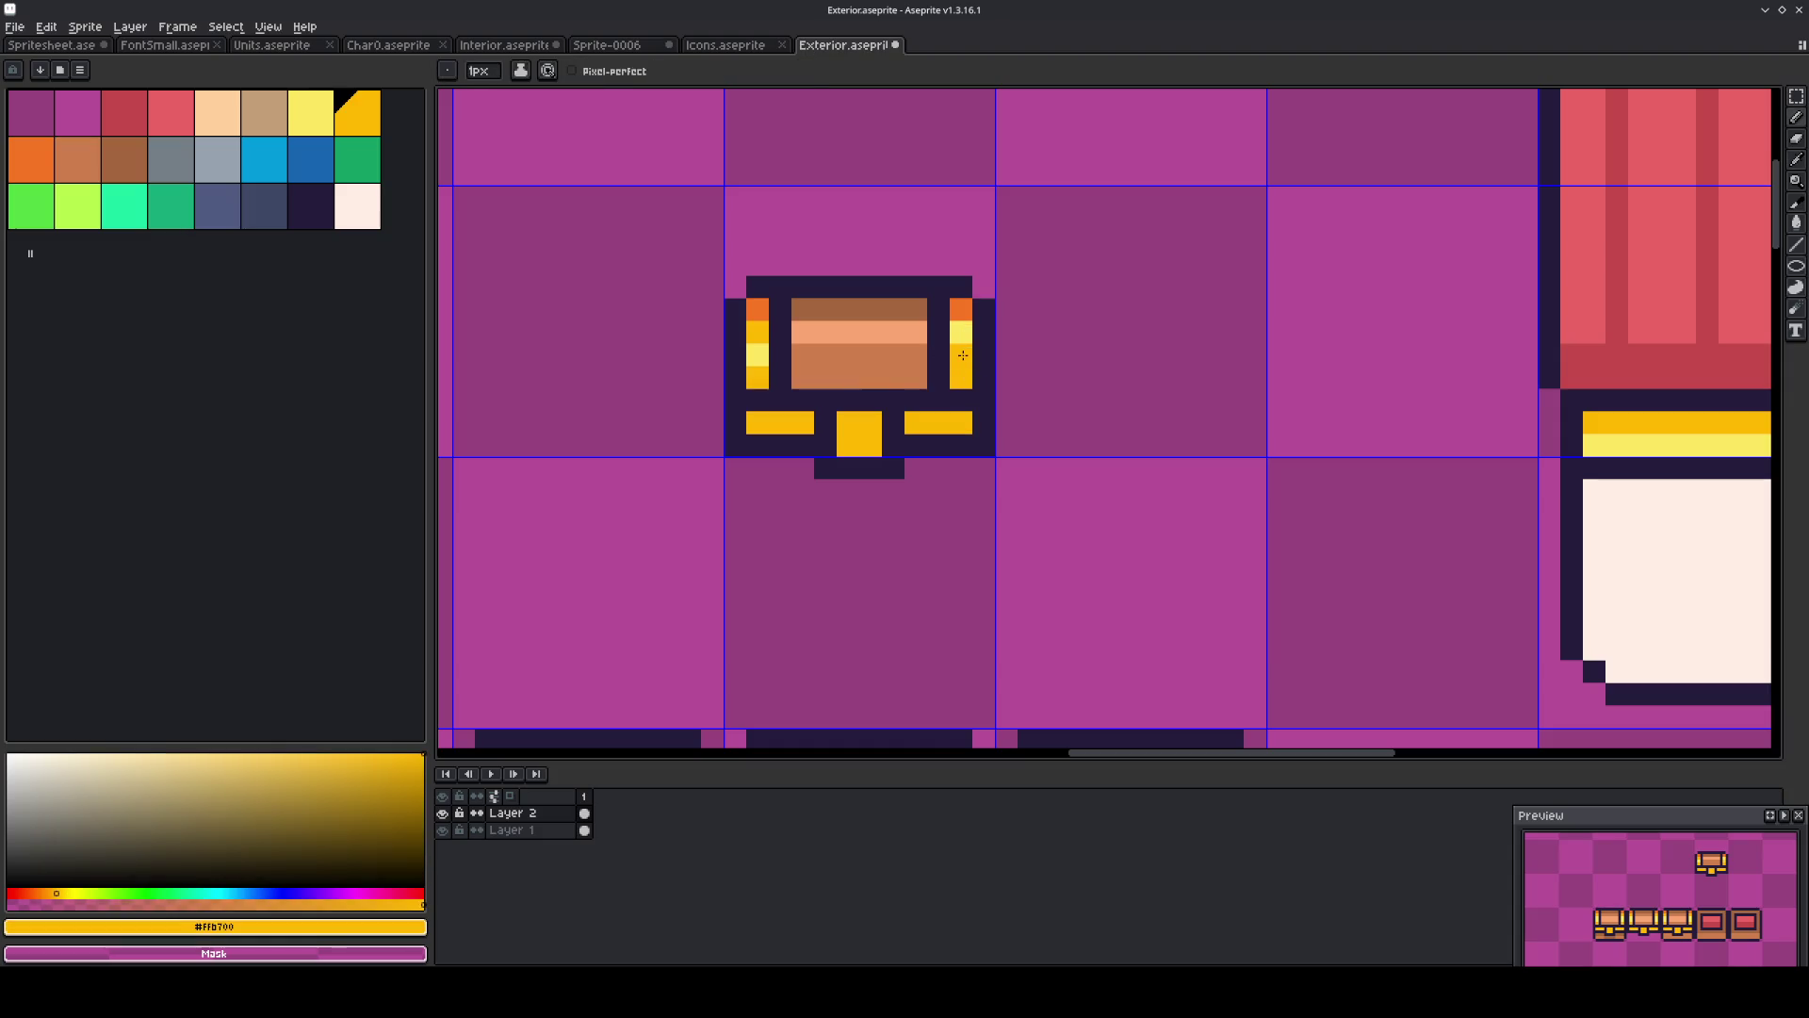
left_click(758, 356)
left_click(961, 331, "alt")
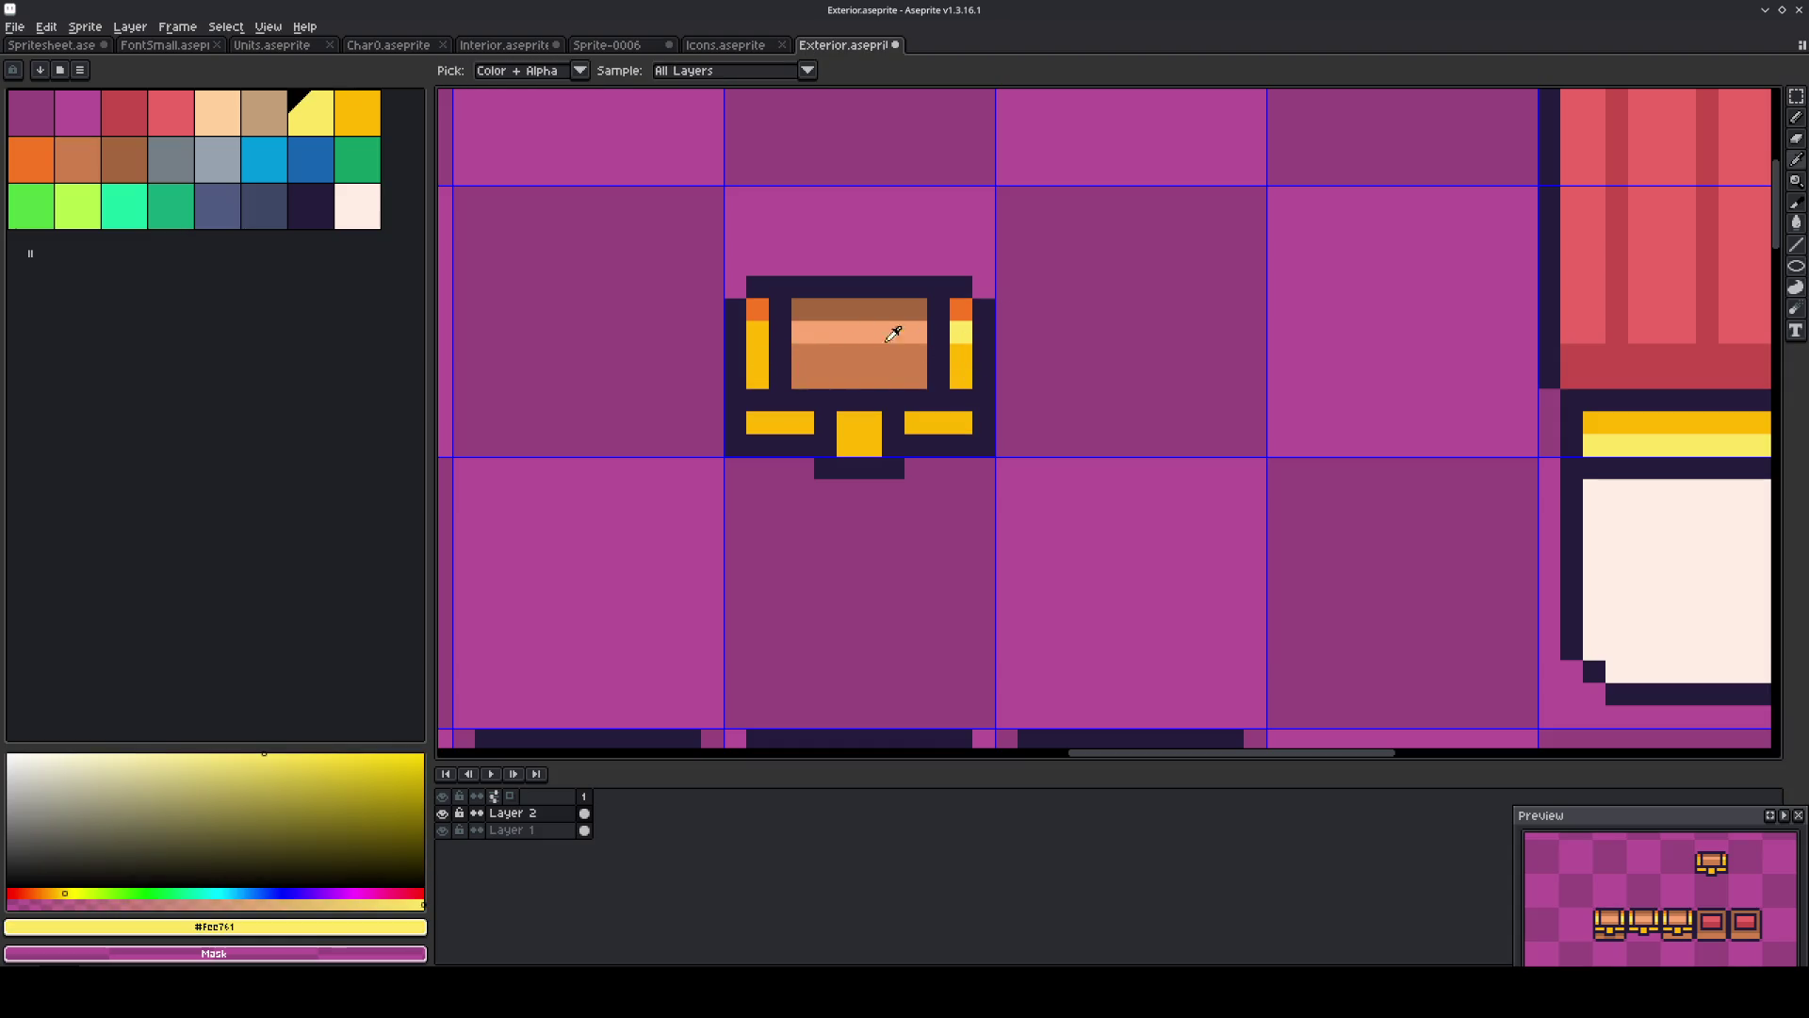
left_click(758, 331)
Raise the chest's lower half one pixel and lift the reshaped chest out of the bottom row.
scroll(760, 334, "down", 4)
scroll(783, 358, "up", 2)
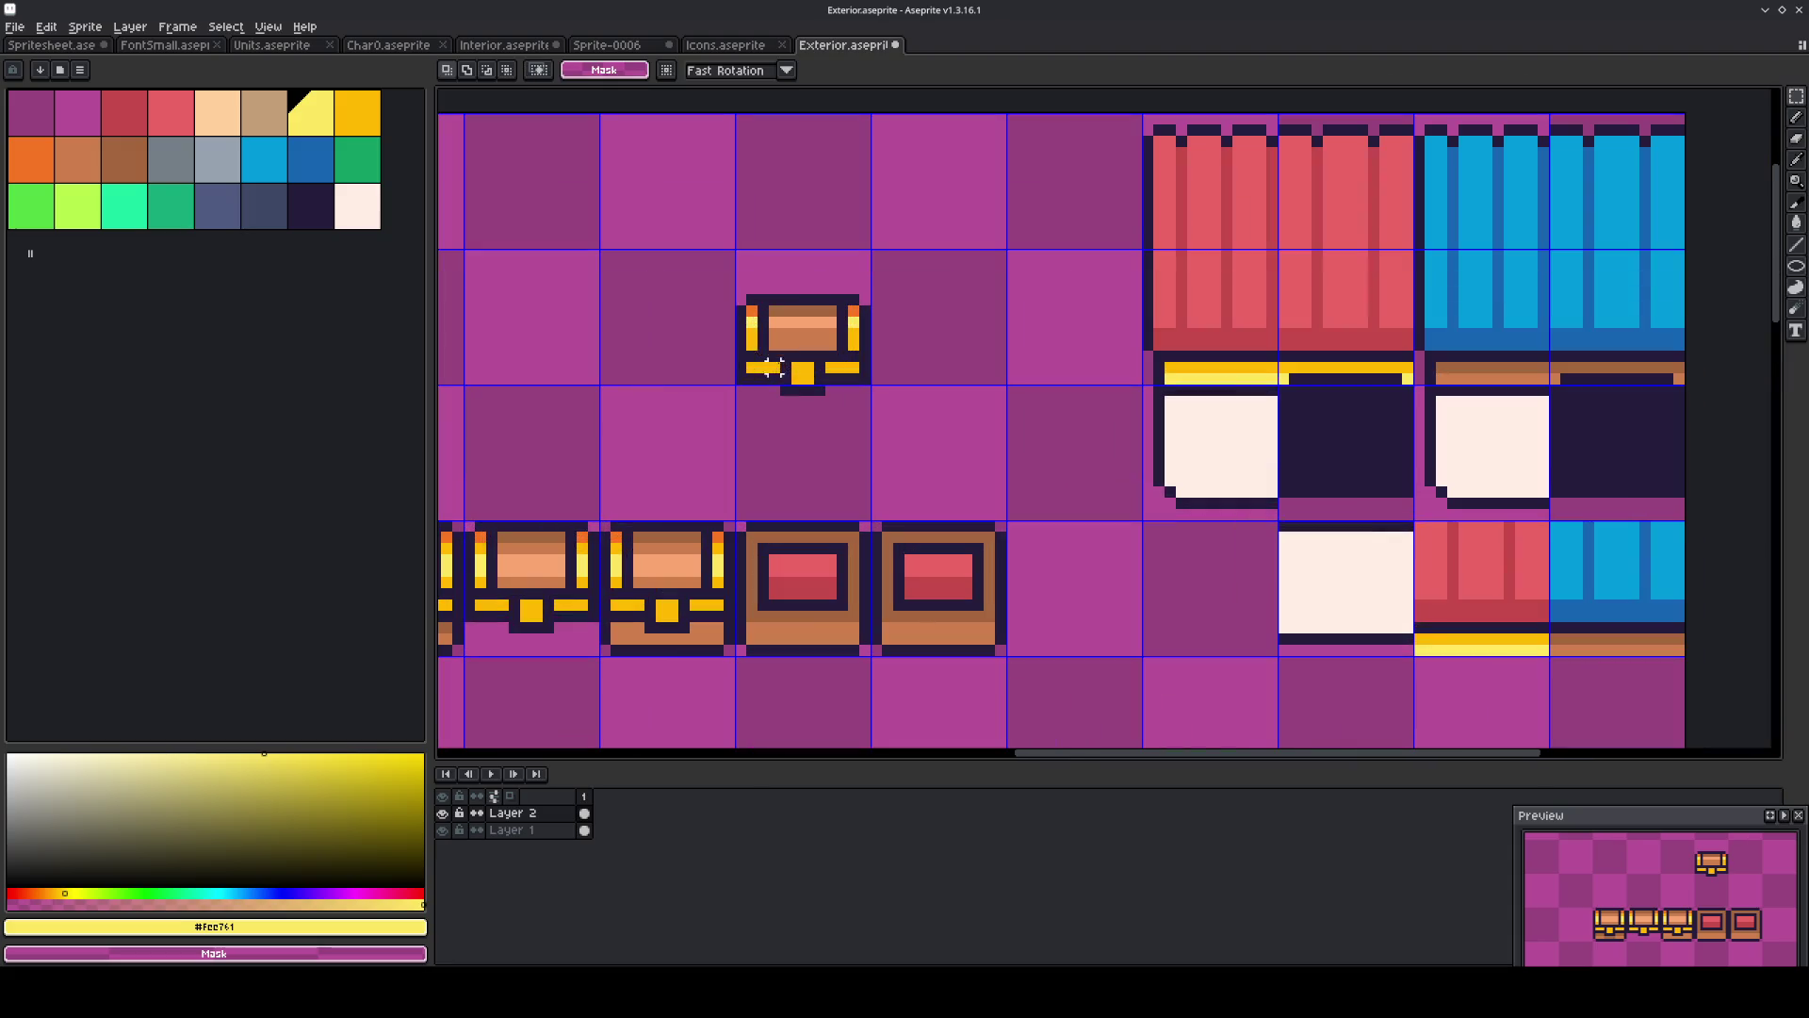
mouse_move(887, 411)
left_mouse_down()
mouse_move(736, 295)
mouse_move(794, 450)
mouse_move(796, 547)
left_mouse_up()
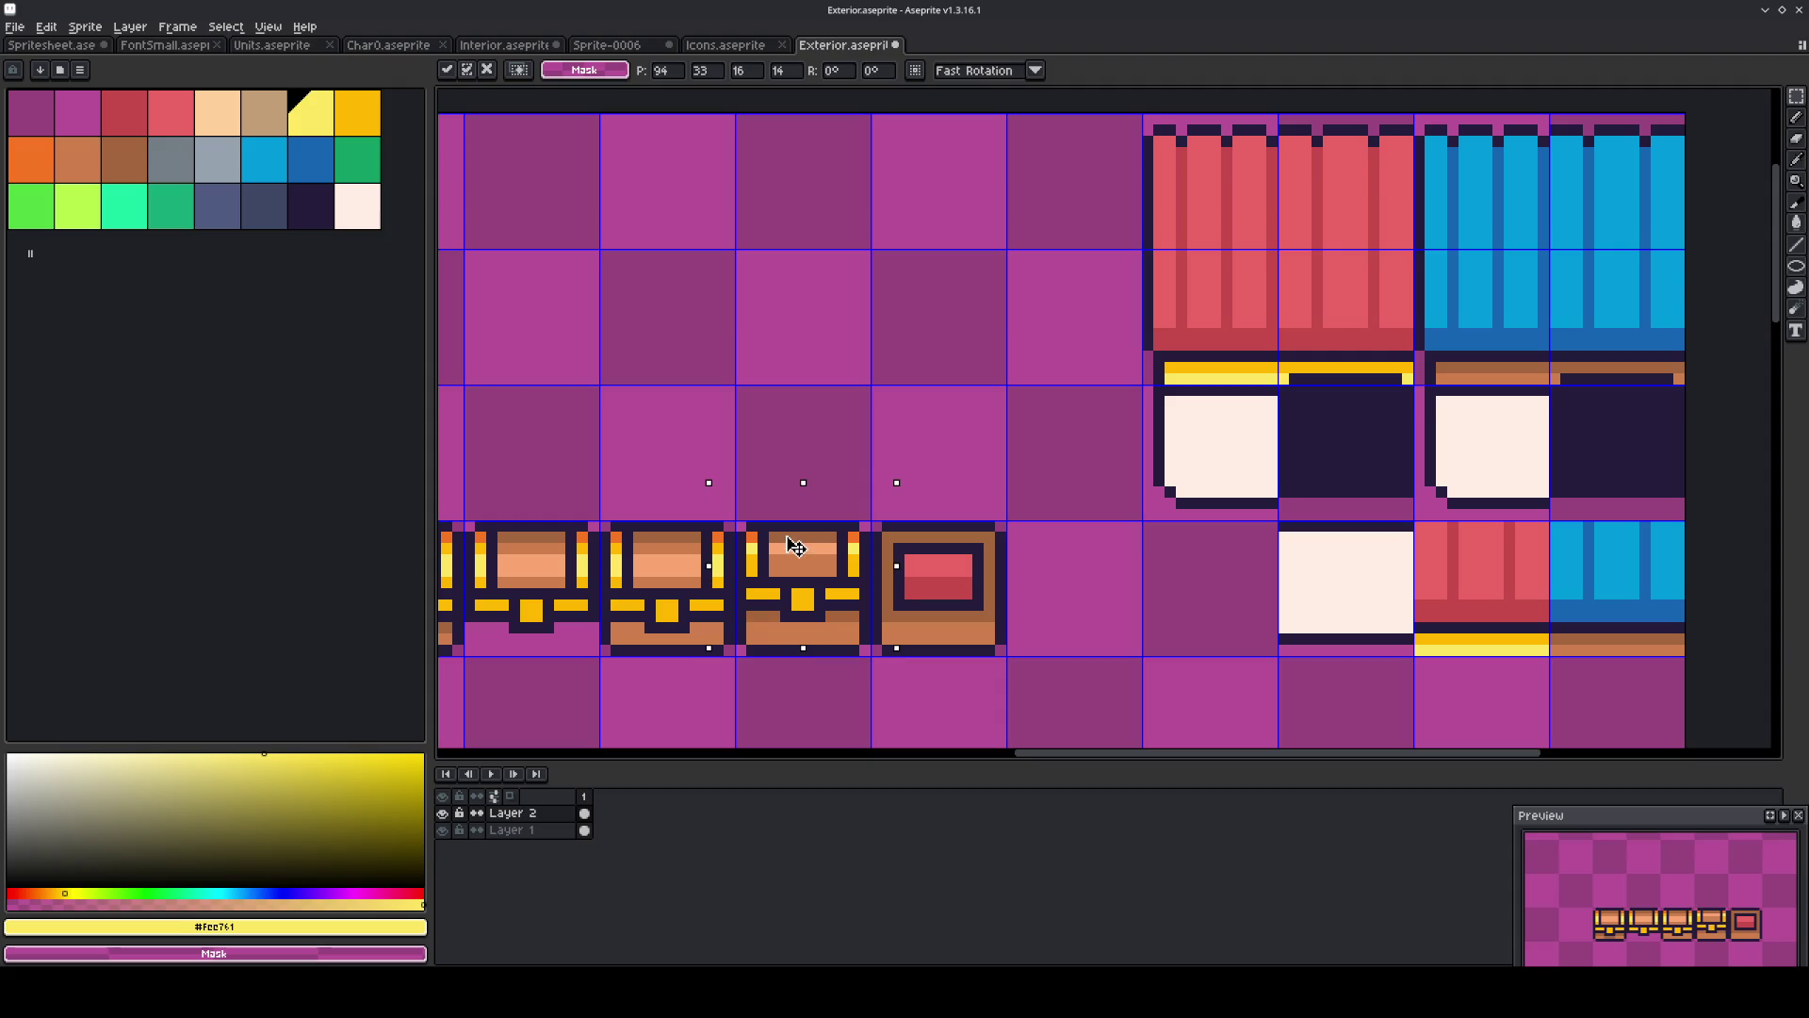
left_click_drag(796, 546, 796, 330)
left_click_drag(914, 429, 699, 350)
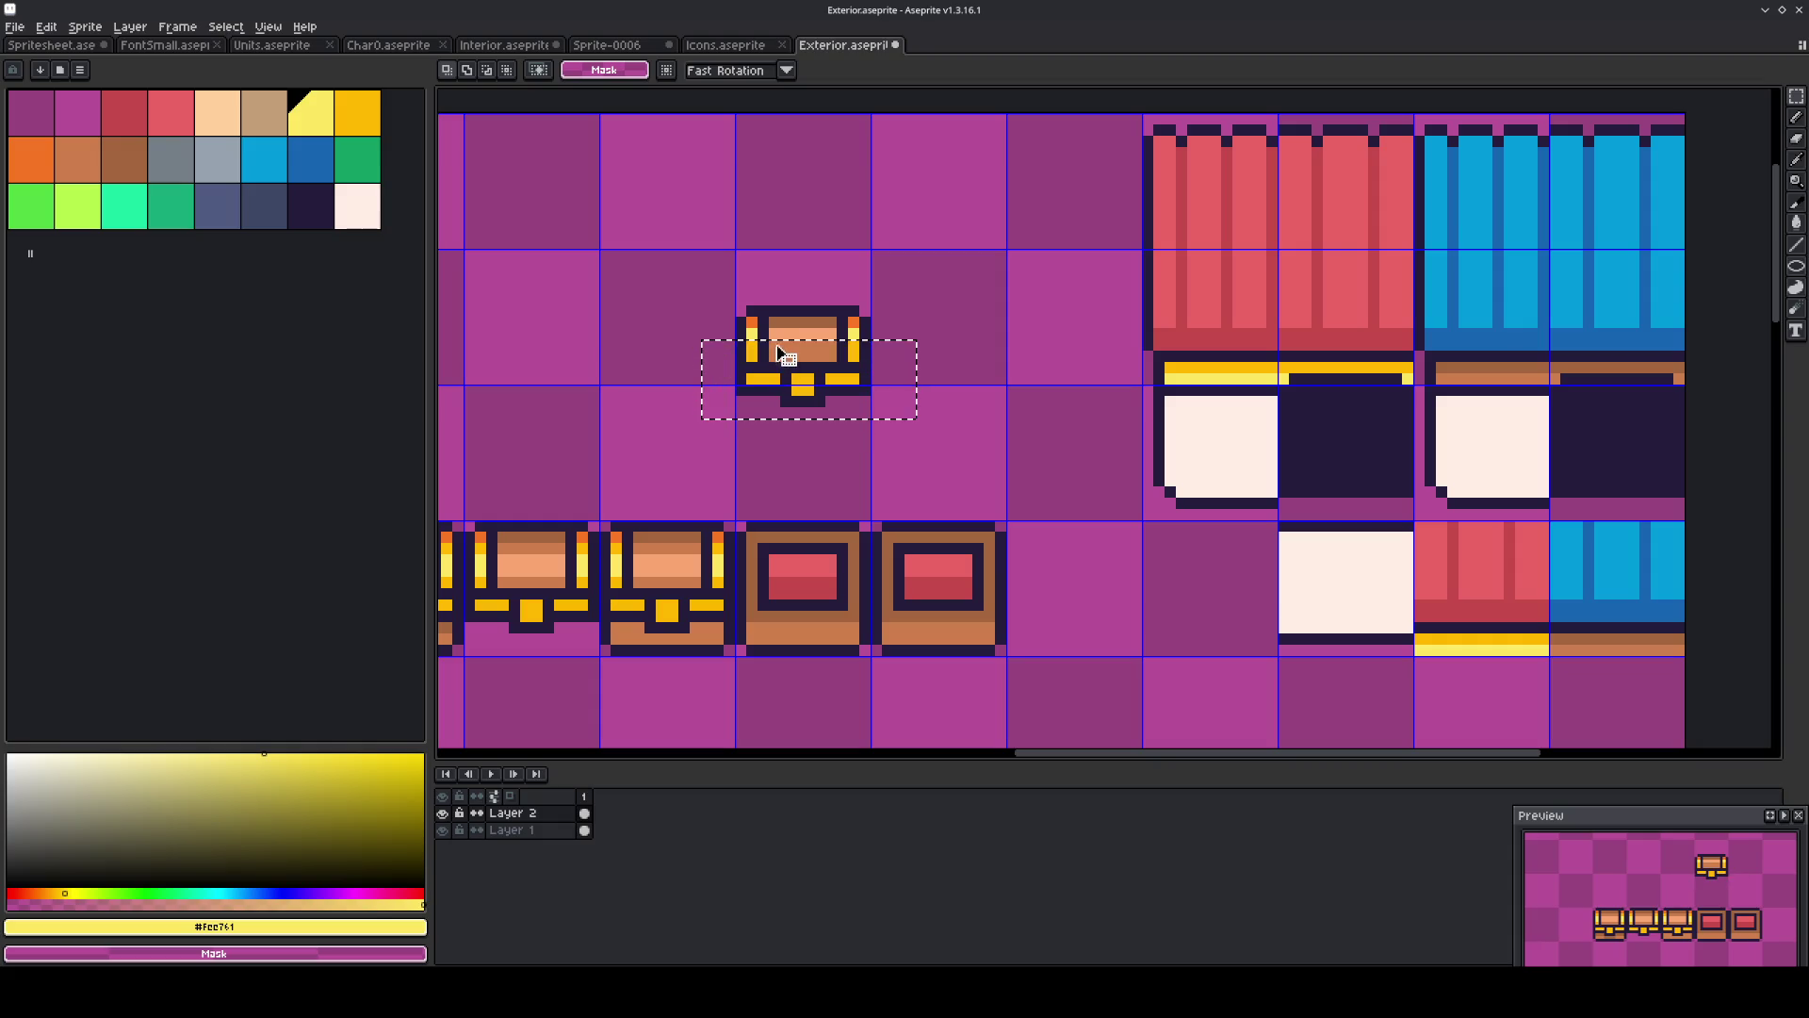
left_click(817, 366)
left_click_drag(817, 366, 818, 354)
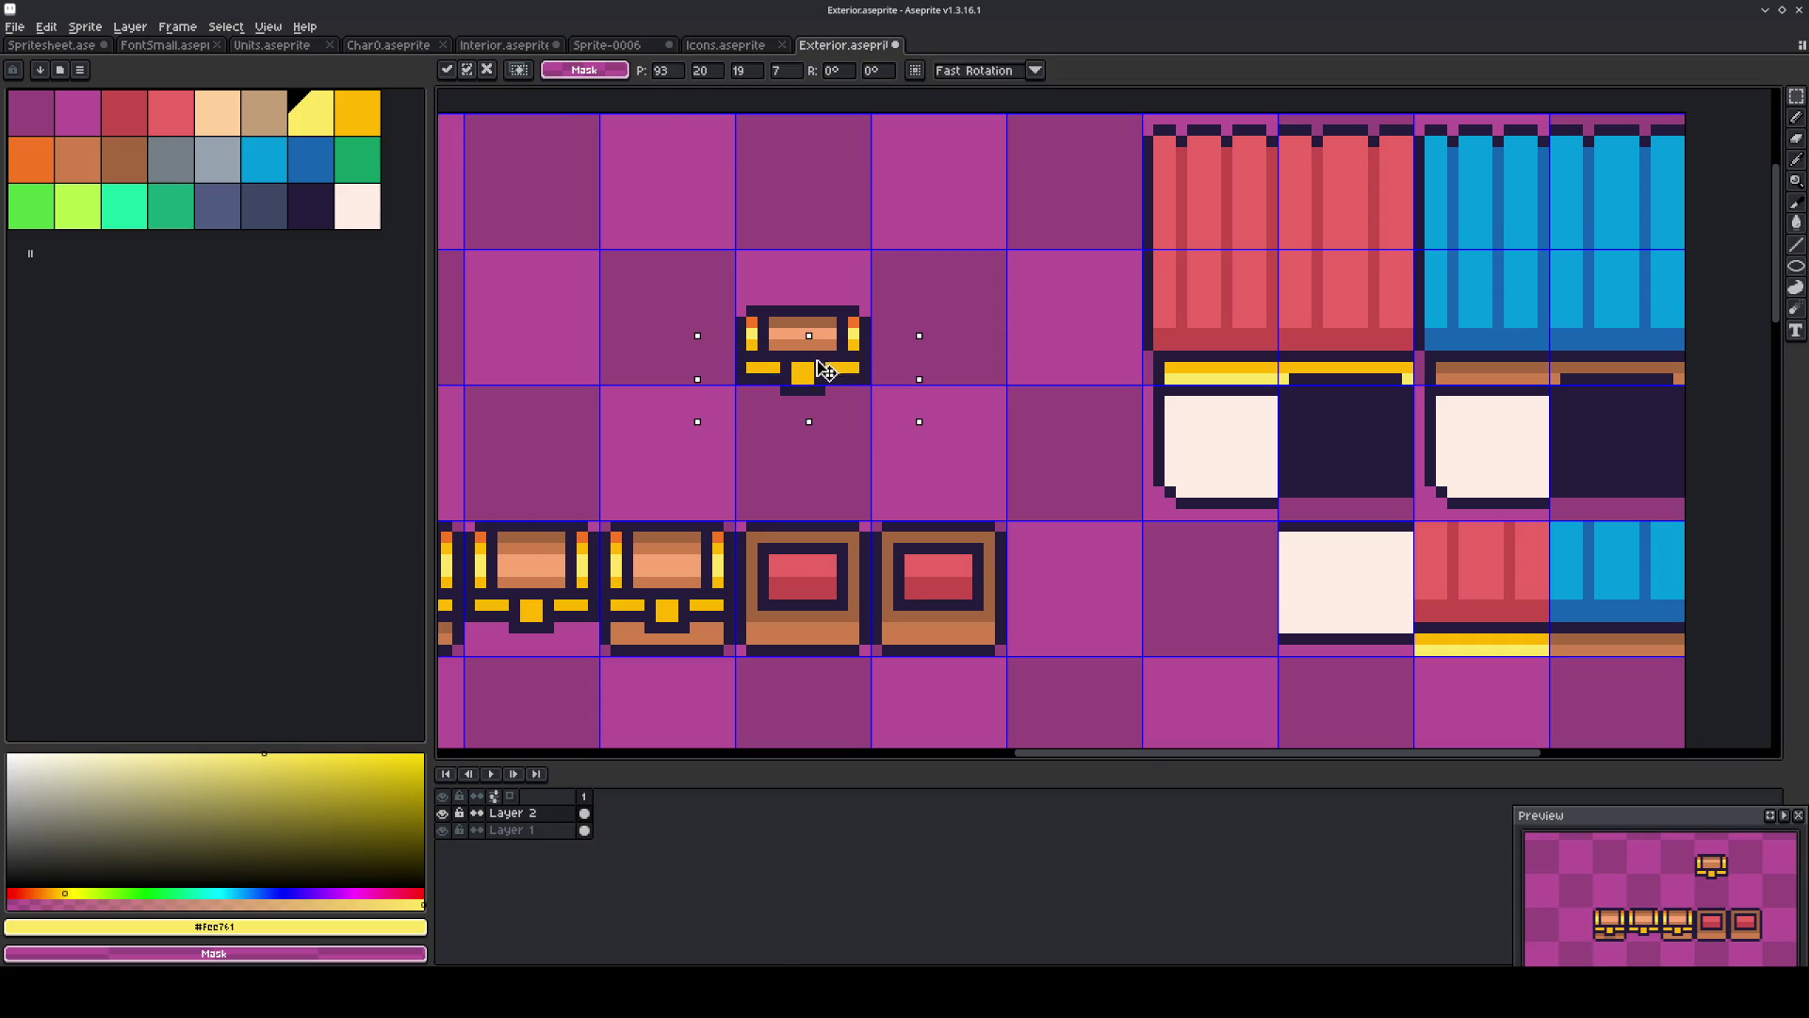
mouse_move(686, 256)
left_mouse_down()
mouse_move(885, 421)
mouse_move(826, 567)
mouse_move(822, 532)
mouse_move(829, 557)
left_mouse_up()
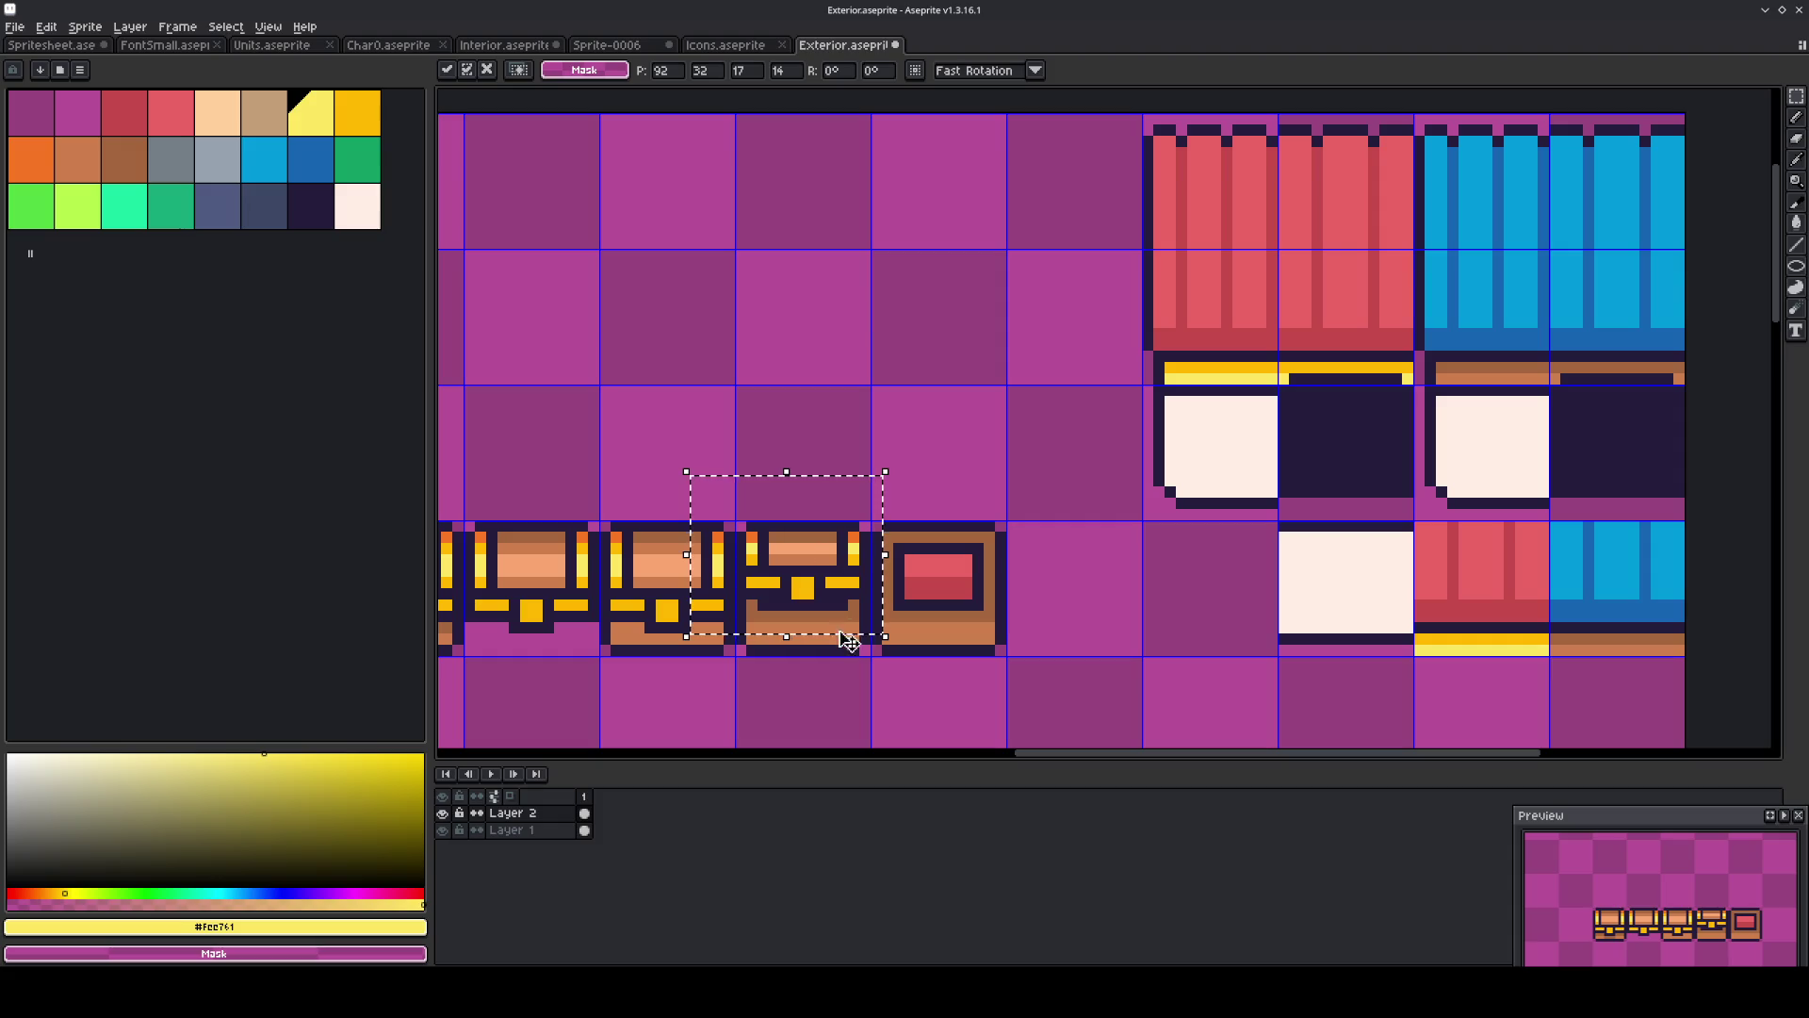
left_click_drag(828, 550, 811, 298)
left_click_drag(875, 524, 1003, 652)
On Layer 1, copy the red-box chest tile one tile right into the empty gap.
key("shift+Right")
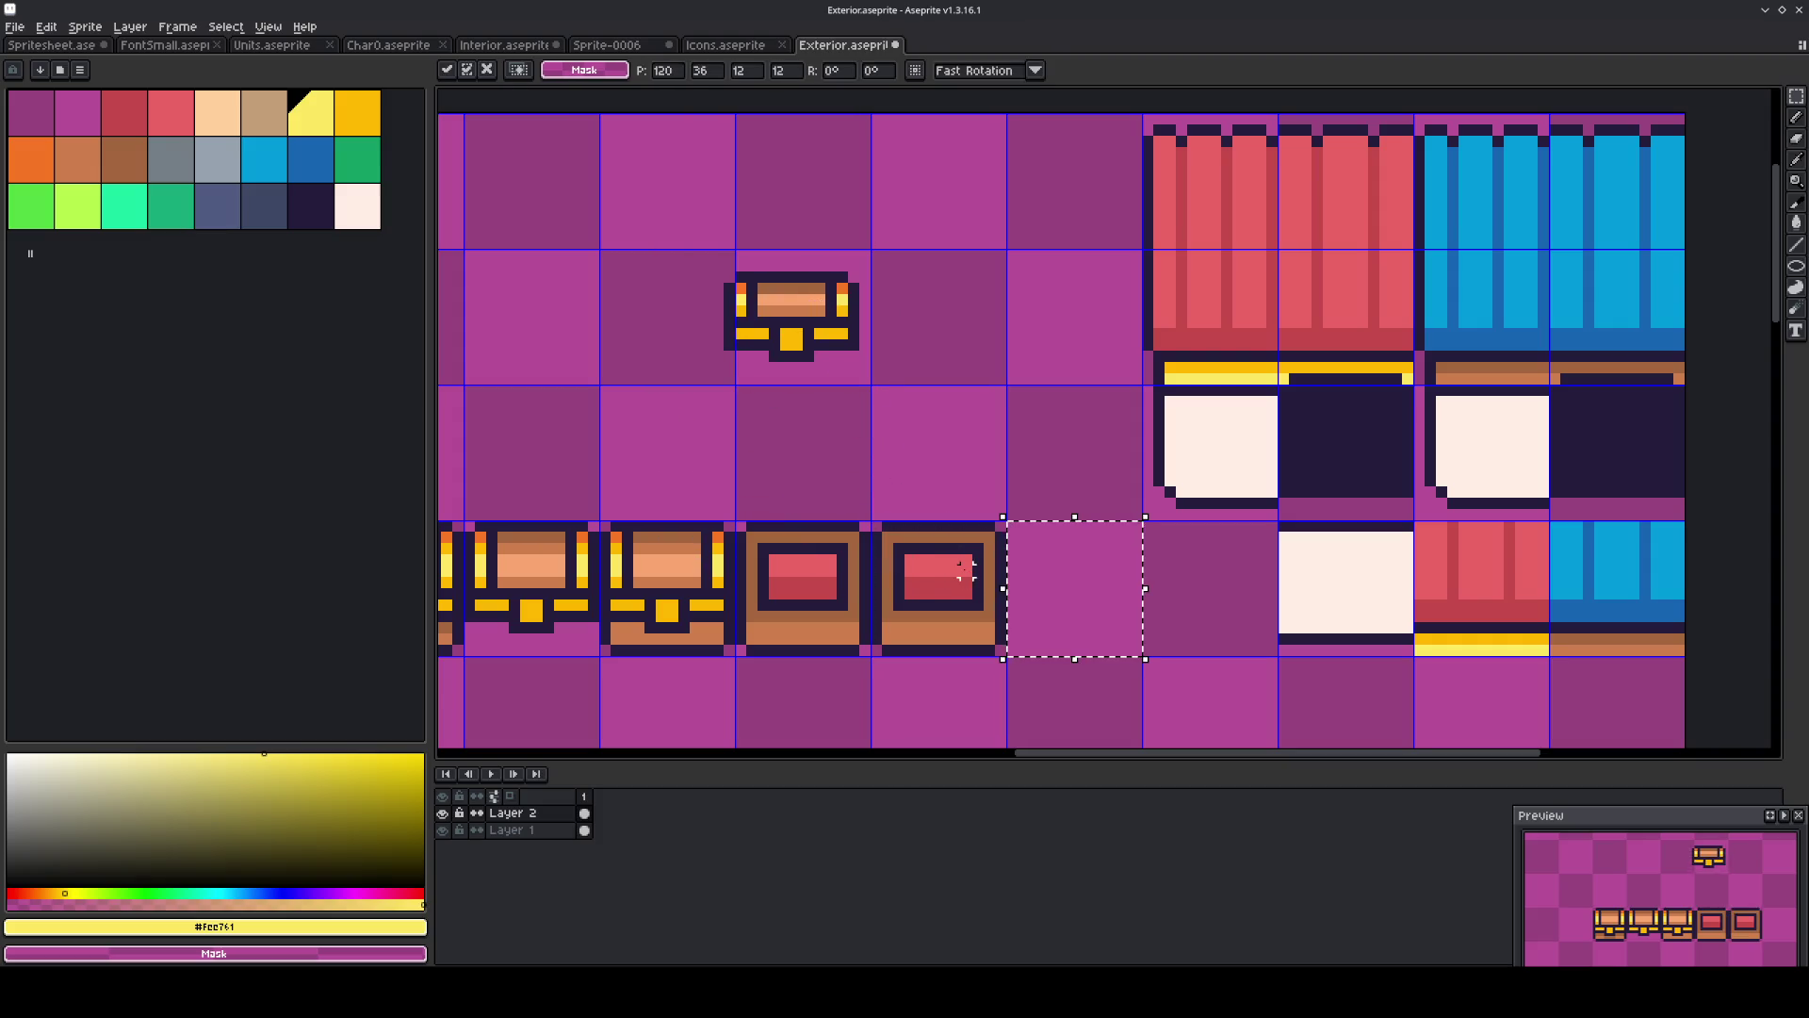
left_click(546, 831)
left_click(978, 614)
left_click(978, 614)
key("ctrl+c")
key("ctrl+v")
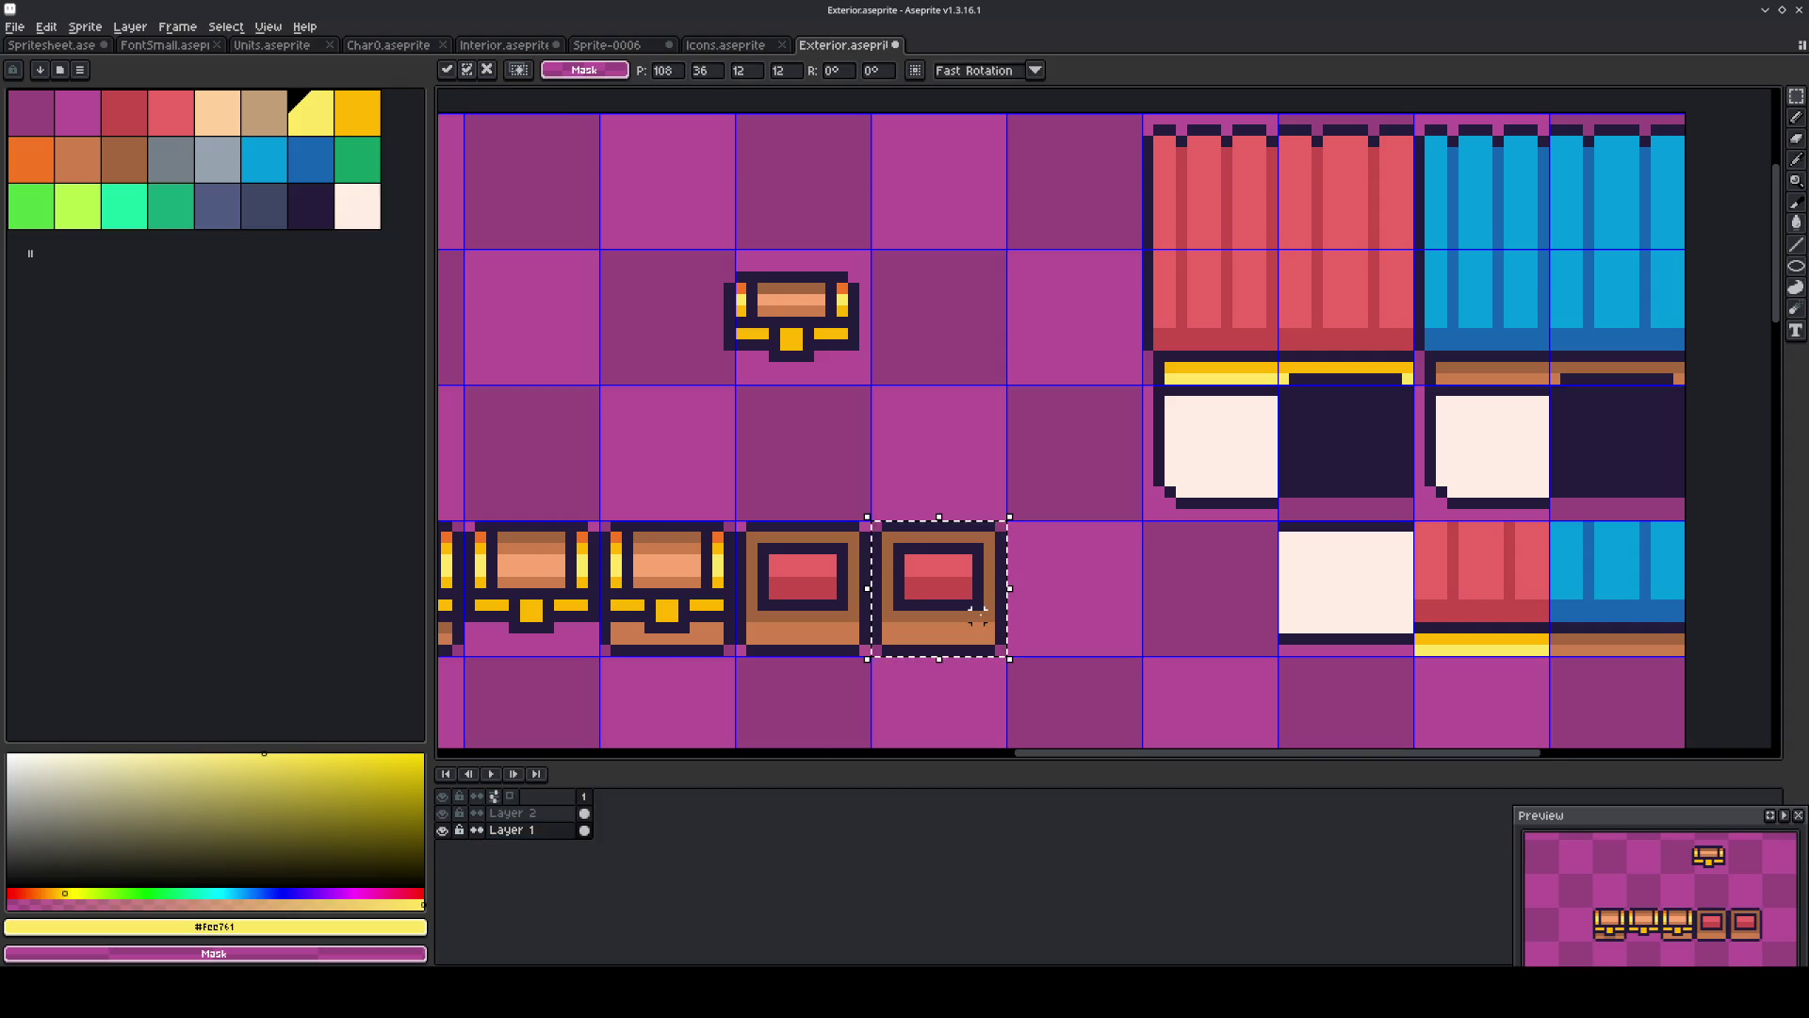
key("shift+Right")
left_click(783, 690)
On Layer 2, move the raised-lid chest down into the bottom row and nudge it into place.
left_click(514, 812)
left_click_drag(678, 214, 921, 404)
mouse_move(785, 326)
left_mouse_down()
mouse_move(807, 605)
mouse_move(782, 572)
mouse_move(928, 323)
left_mouse_up()
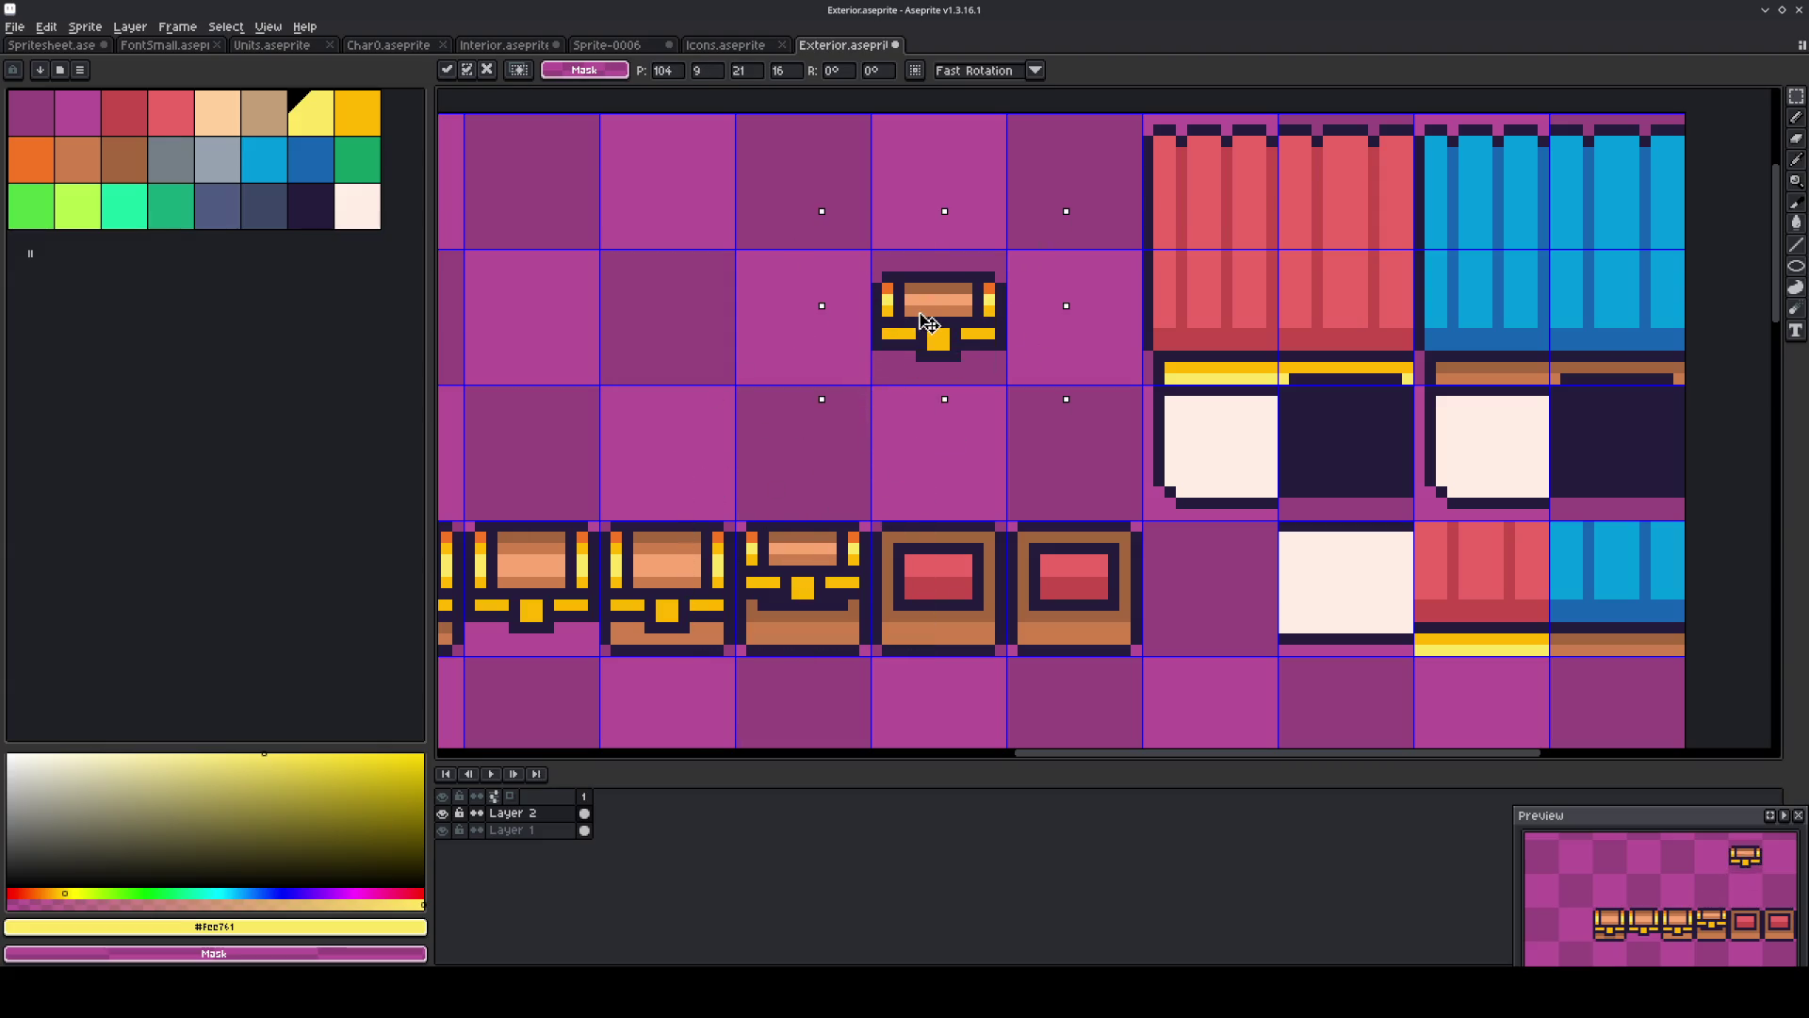
left_click(1147, 286)
mouse_move(1052, 373)
left_mouse_down()
mouse_move(848, 307)
mouse_move(921, 325)
left_mouse_up()
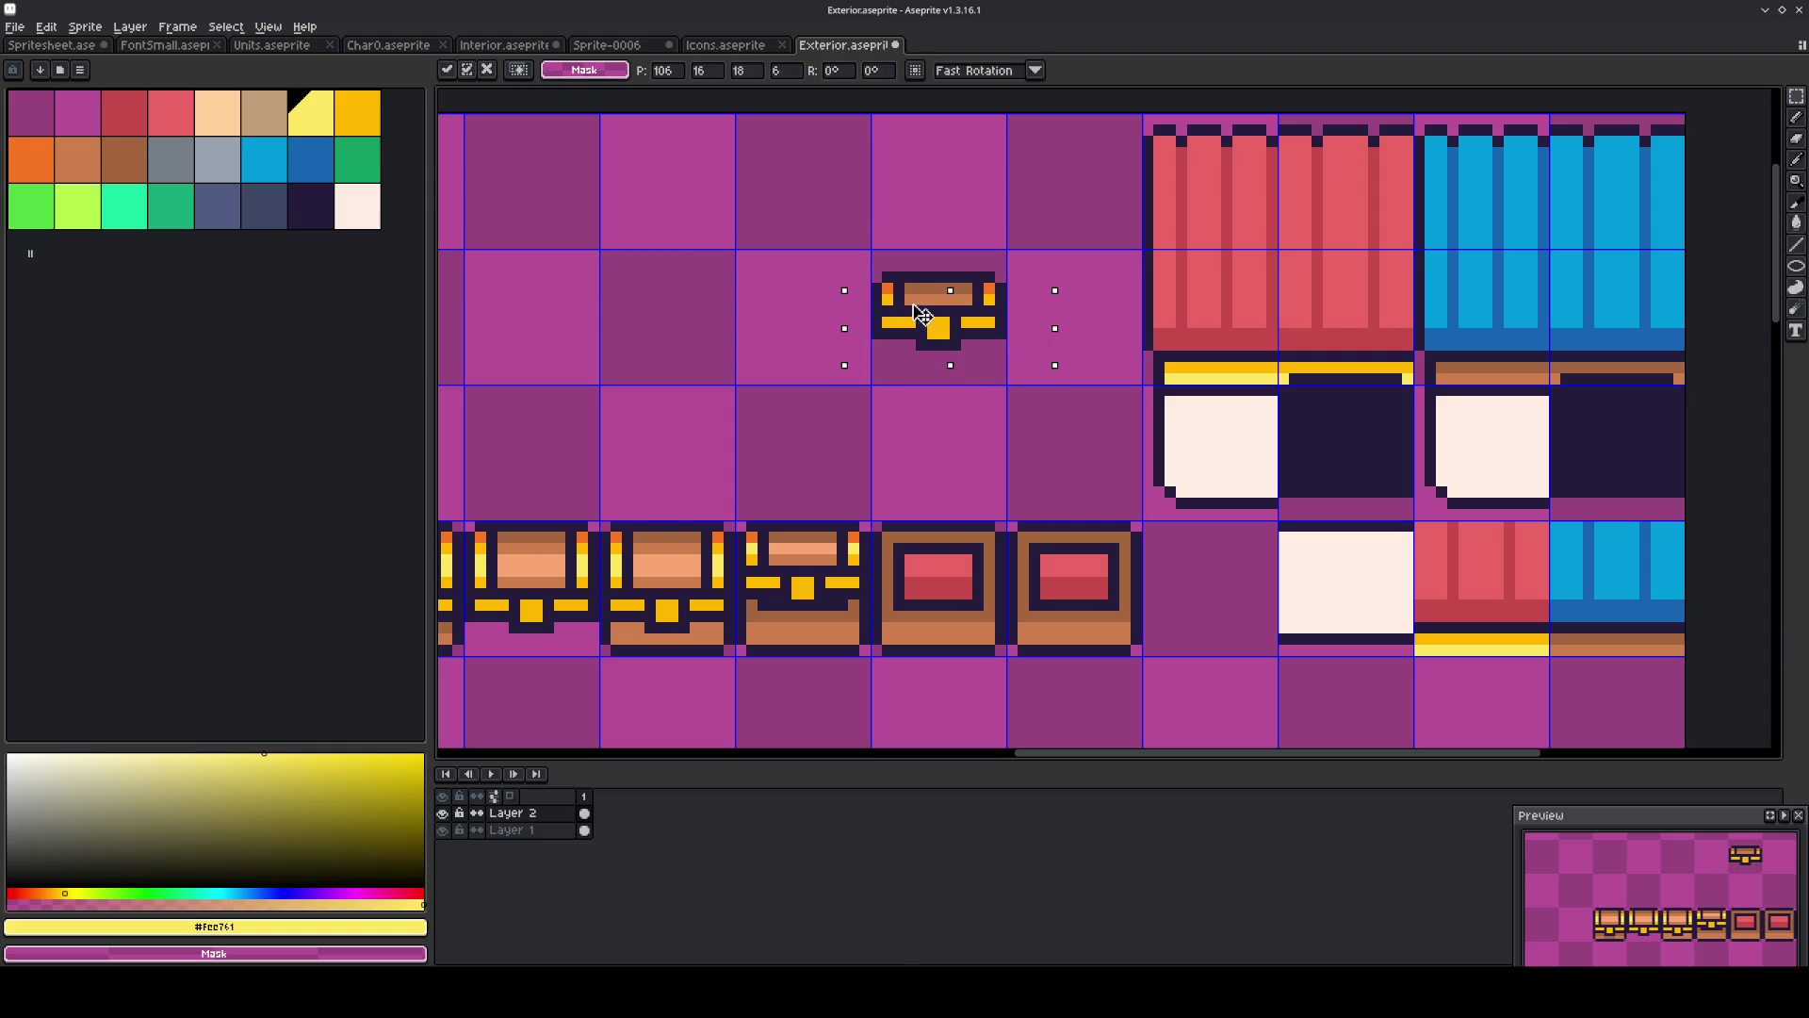
left_click_drag(922, 315, 923, 303)
Move the chest piece from the upper row down into the chest row.
left_click_drag(810, 234, 1077, 387)
left_click_drag(953, 322, 953, 571)
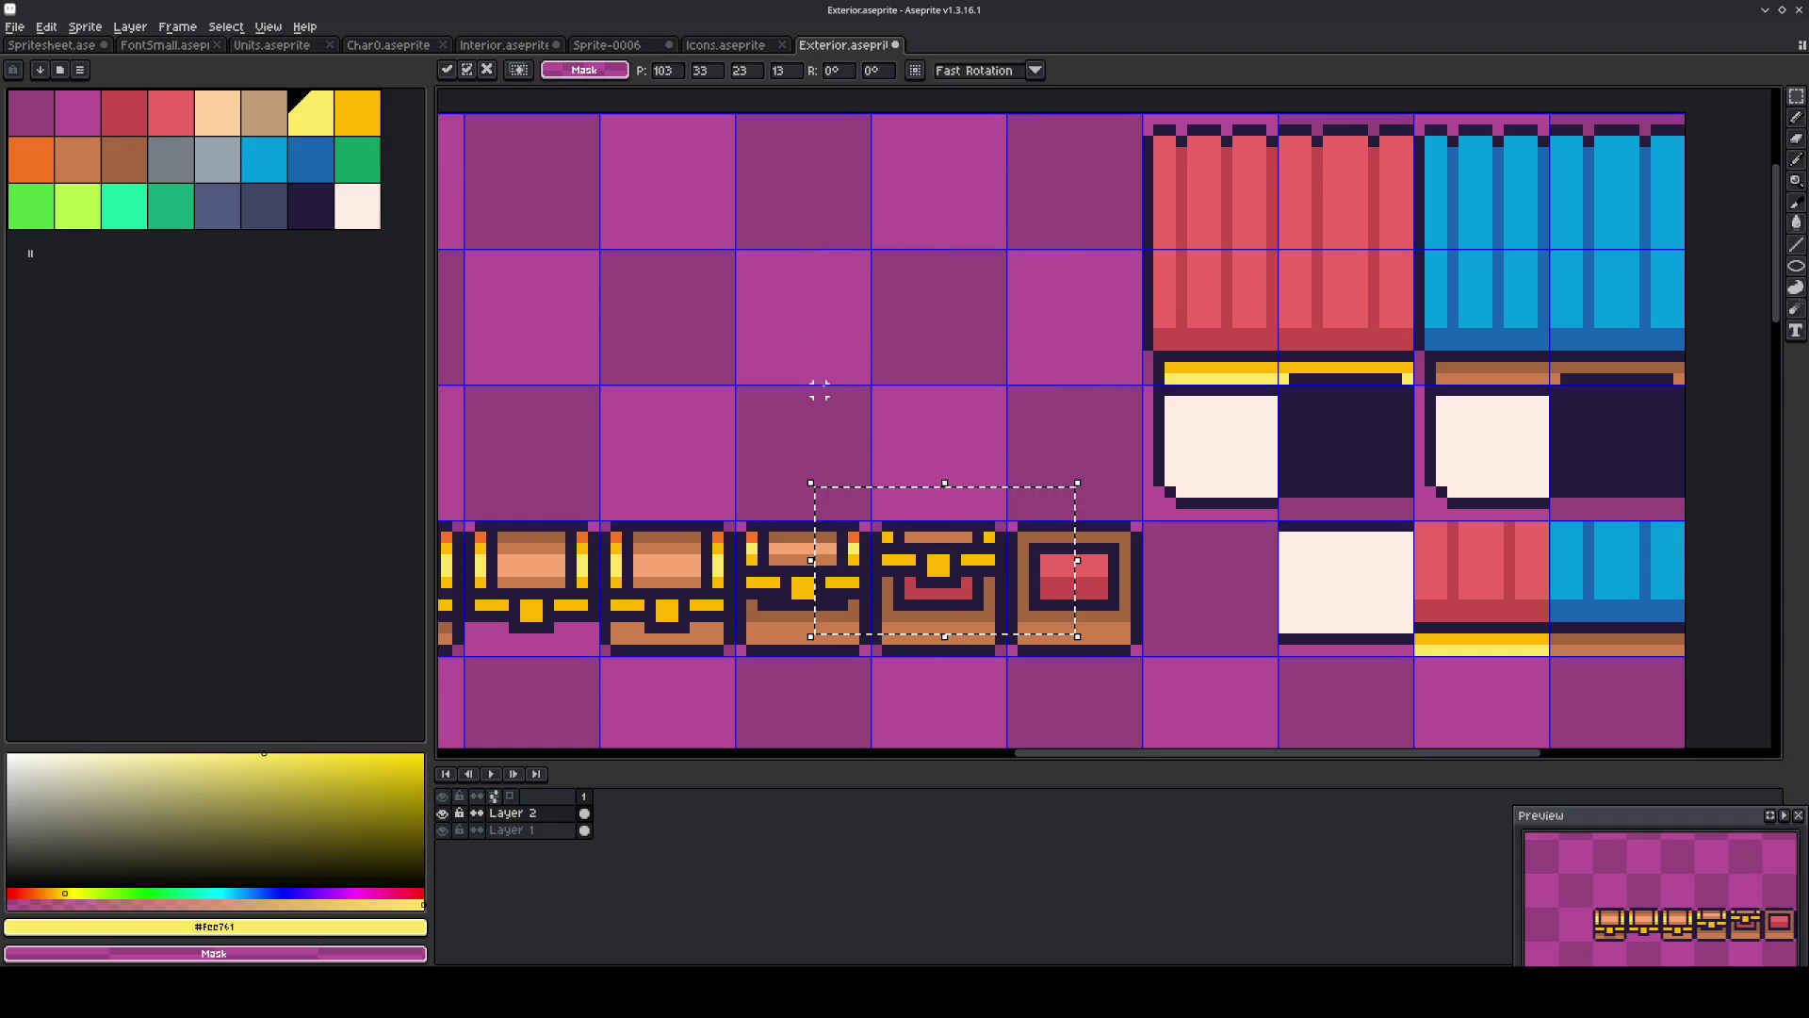
key("ctrl+d")
scroll(838, 405, "down", 1)
left_click_drag(956, 527, 969, 546)
left_click(1009, 563)
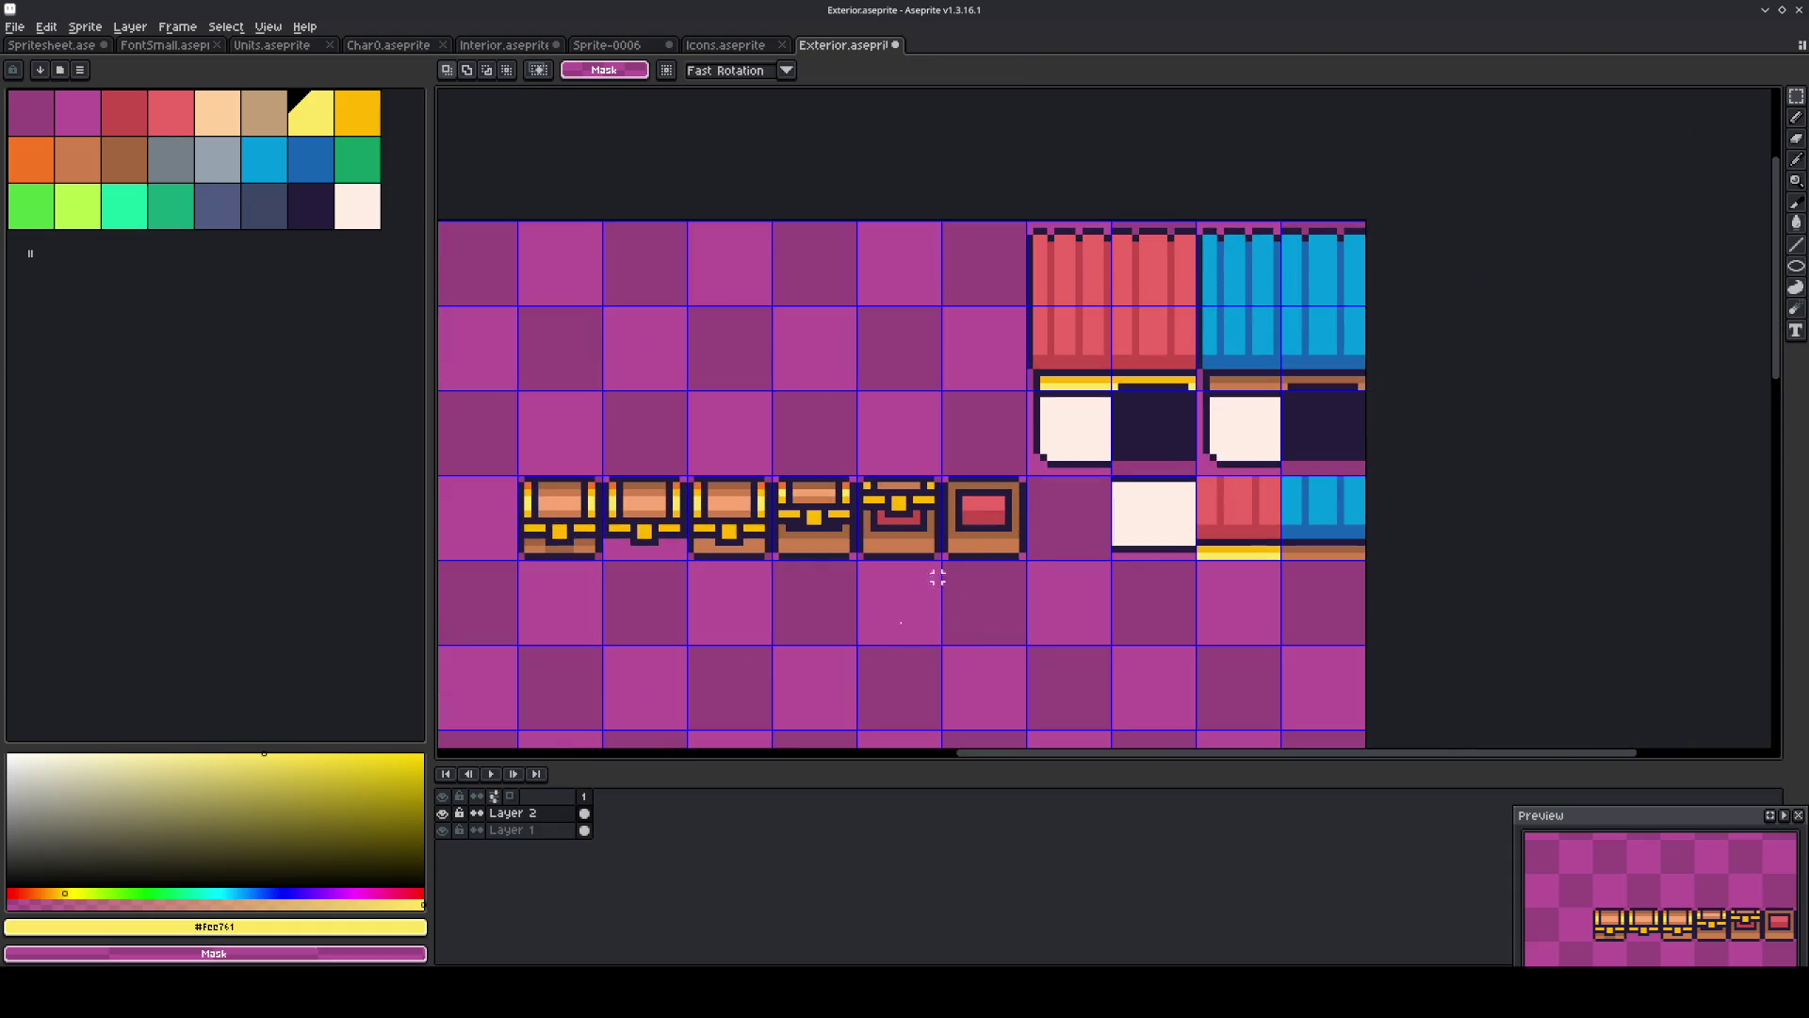
On Layer 1, erase the leftover red-box chest tile.
left_click(537, 830)
key("ctrl+shift+d")
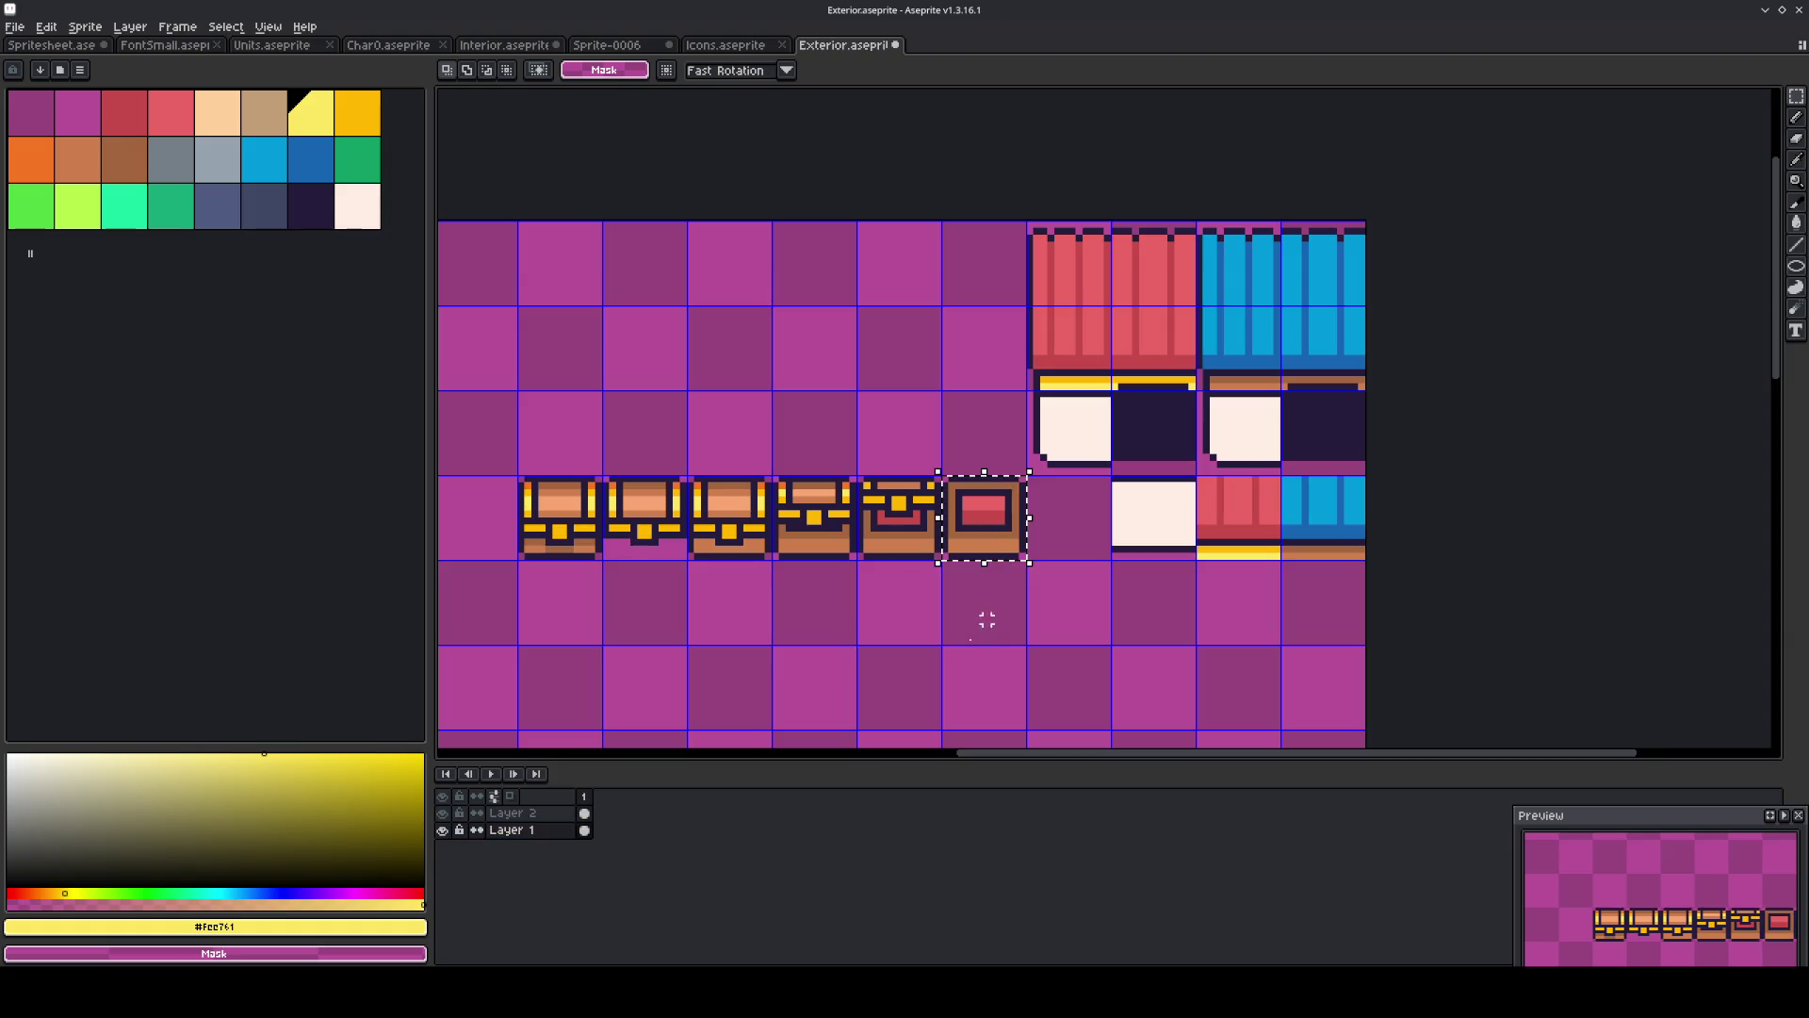
key("Delete")
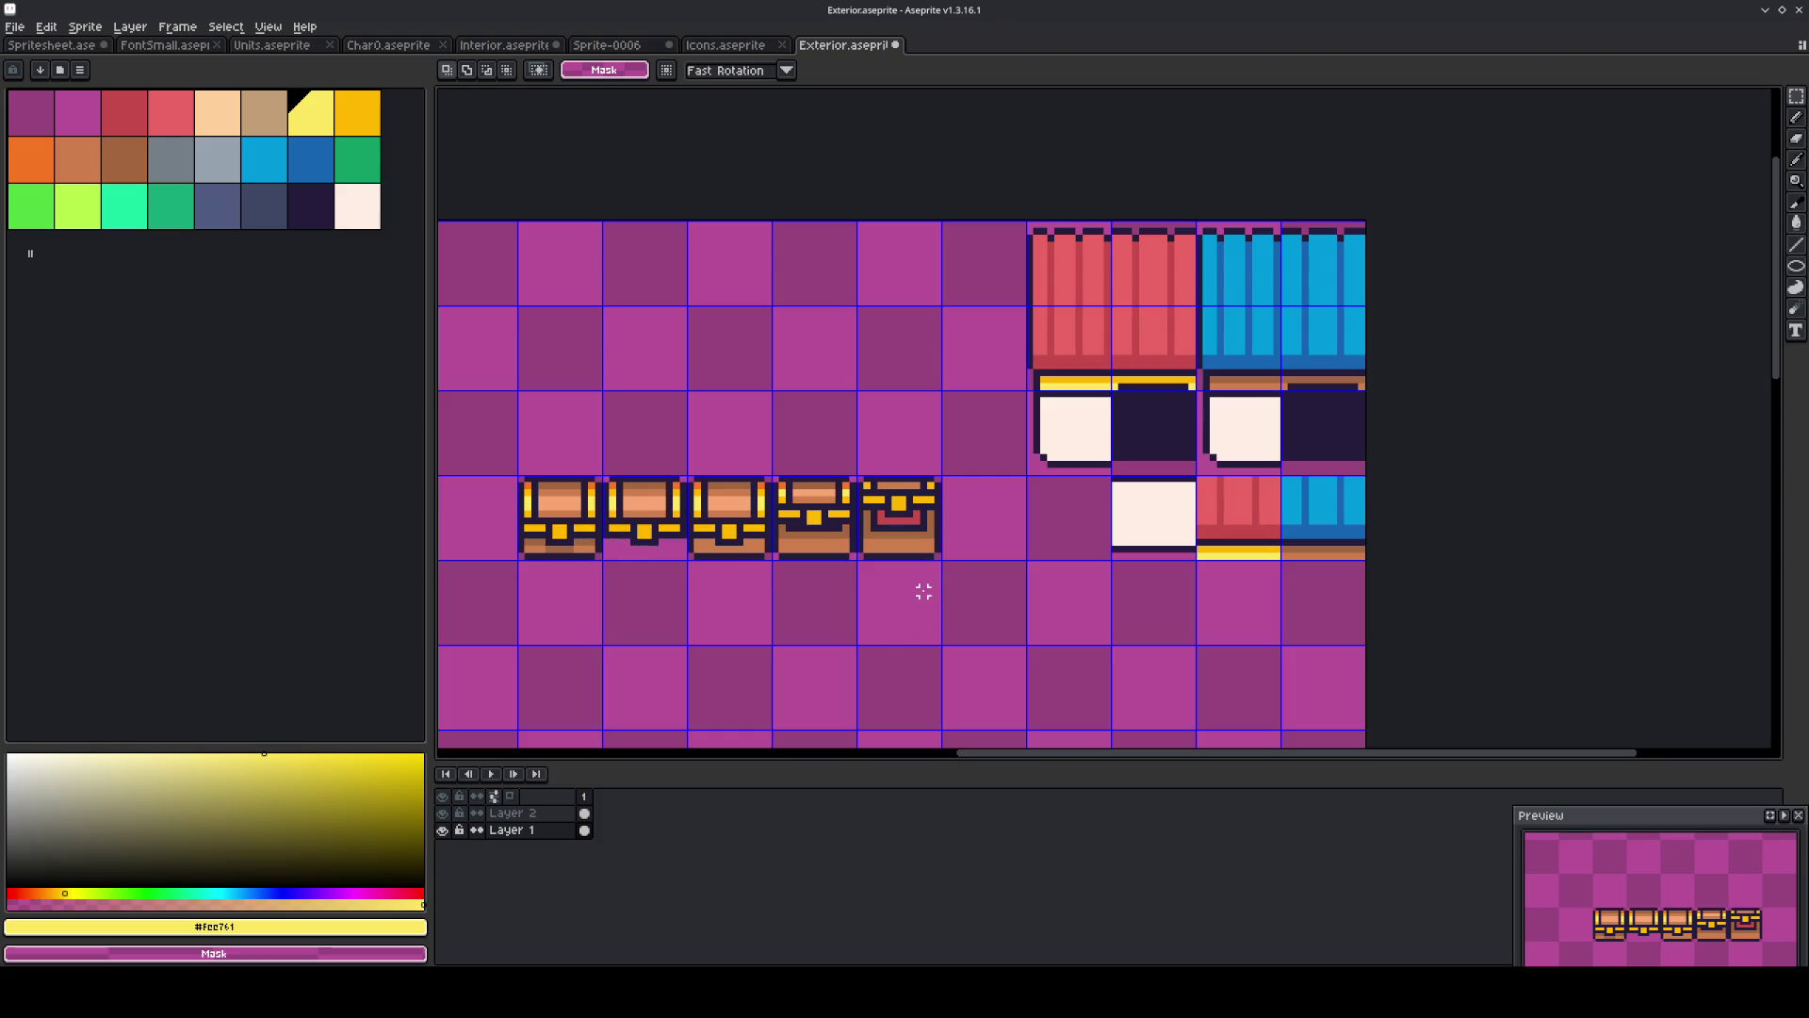
Sample the chest's brown and choose a darker brown shade for the pencil.
scroll(811, 605, "up", 2)
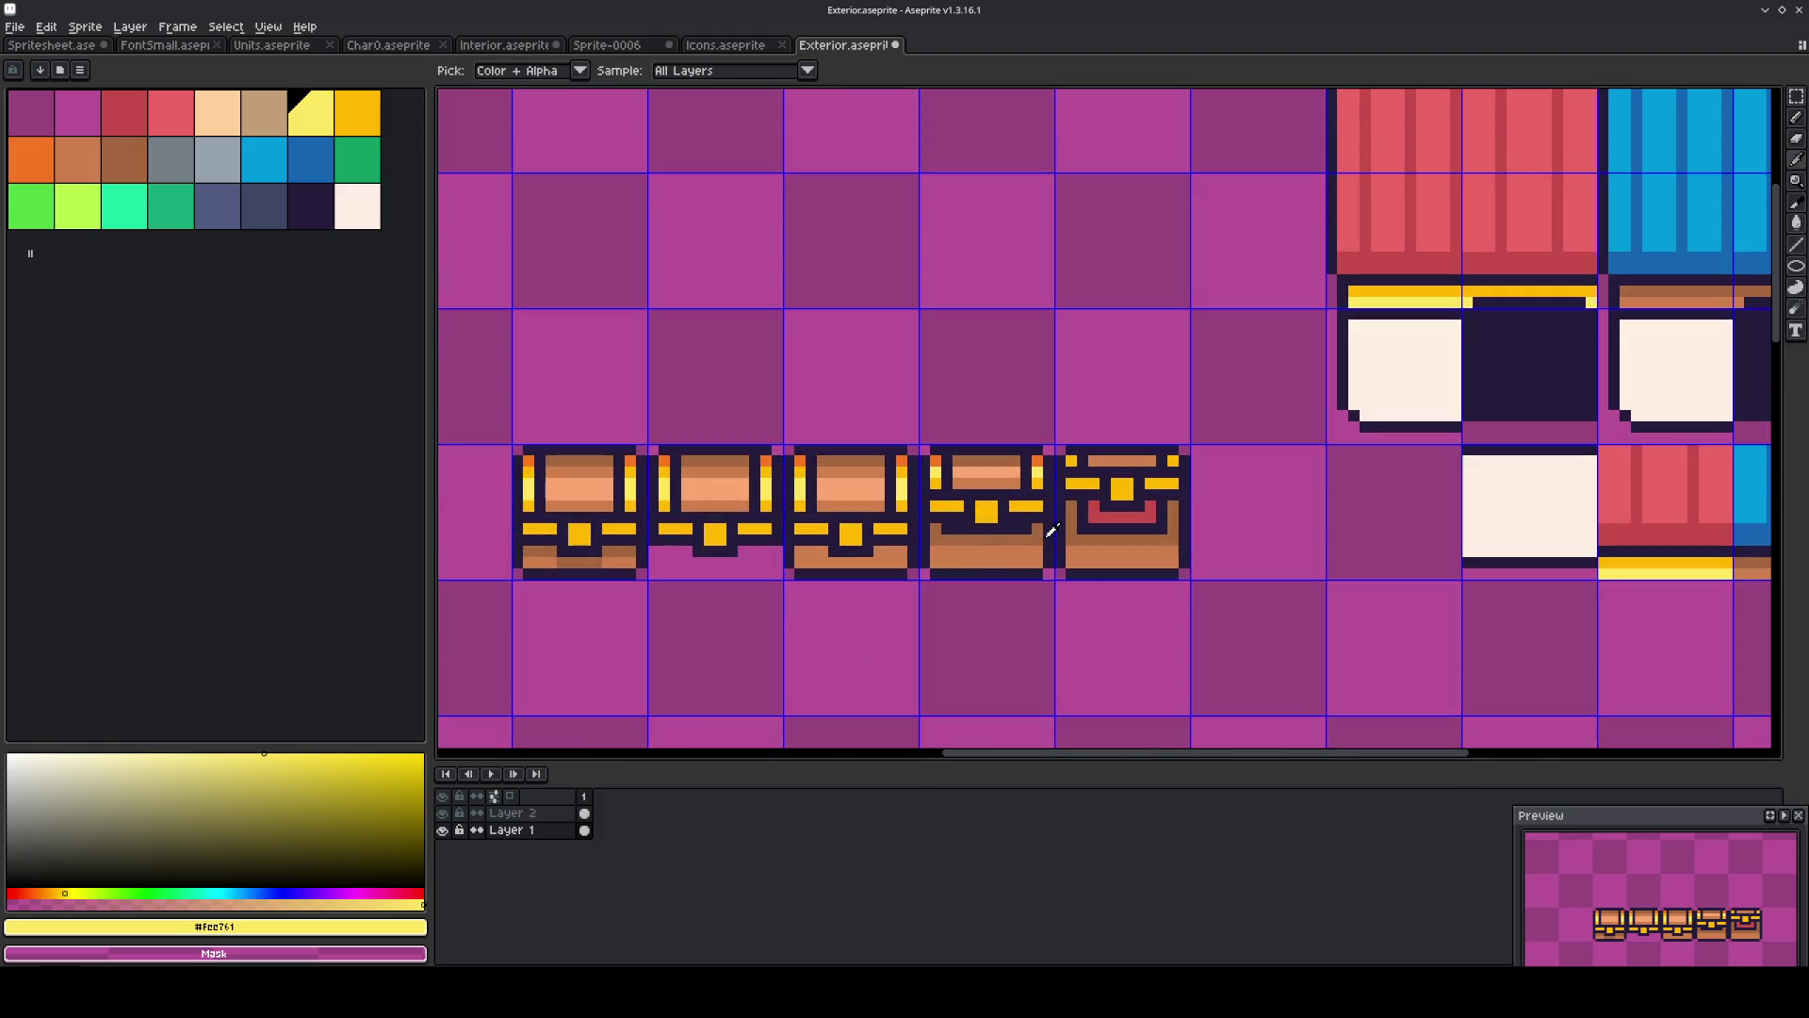
left_click(946, 562, "alt")
key("b")
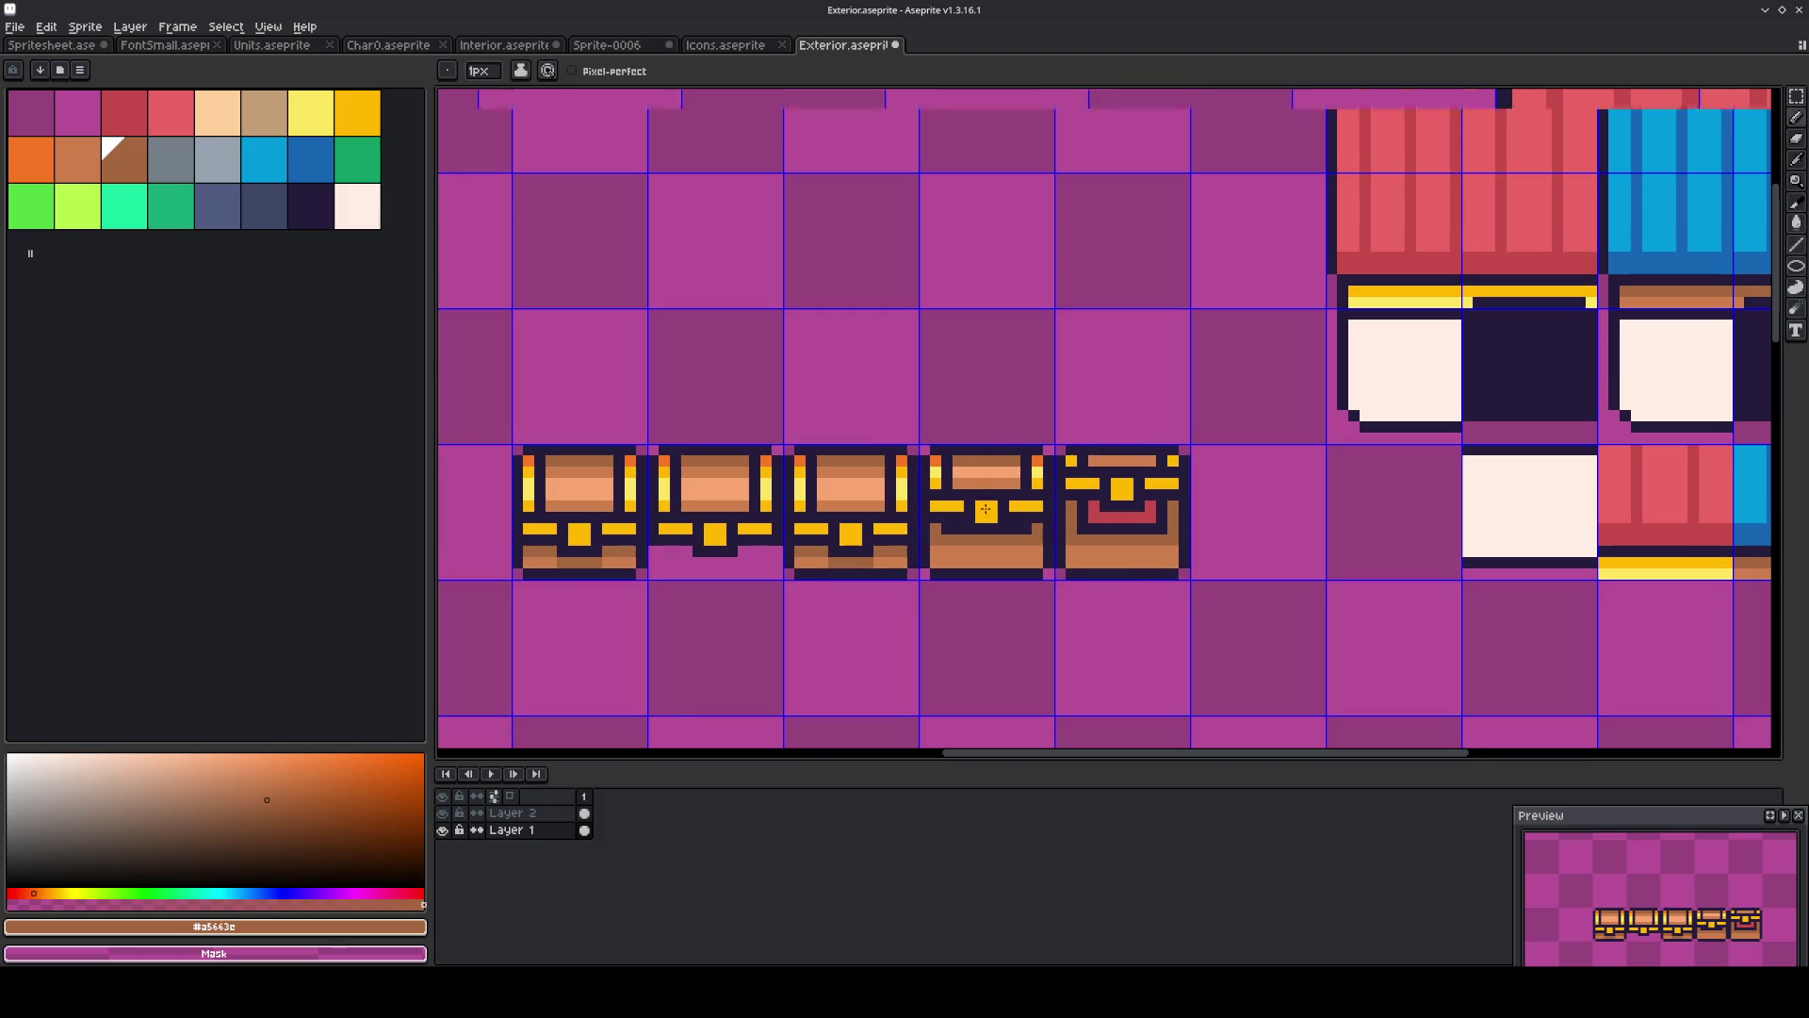
scroll(984, 508, "up", 1)
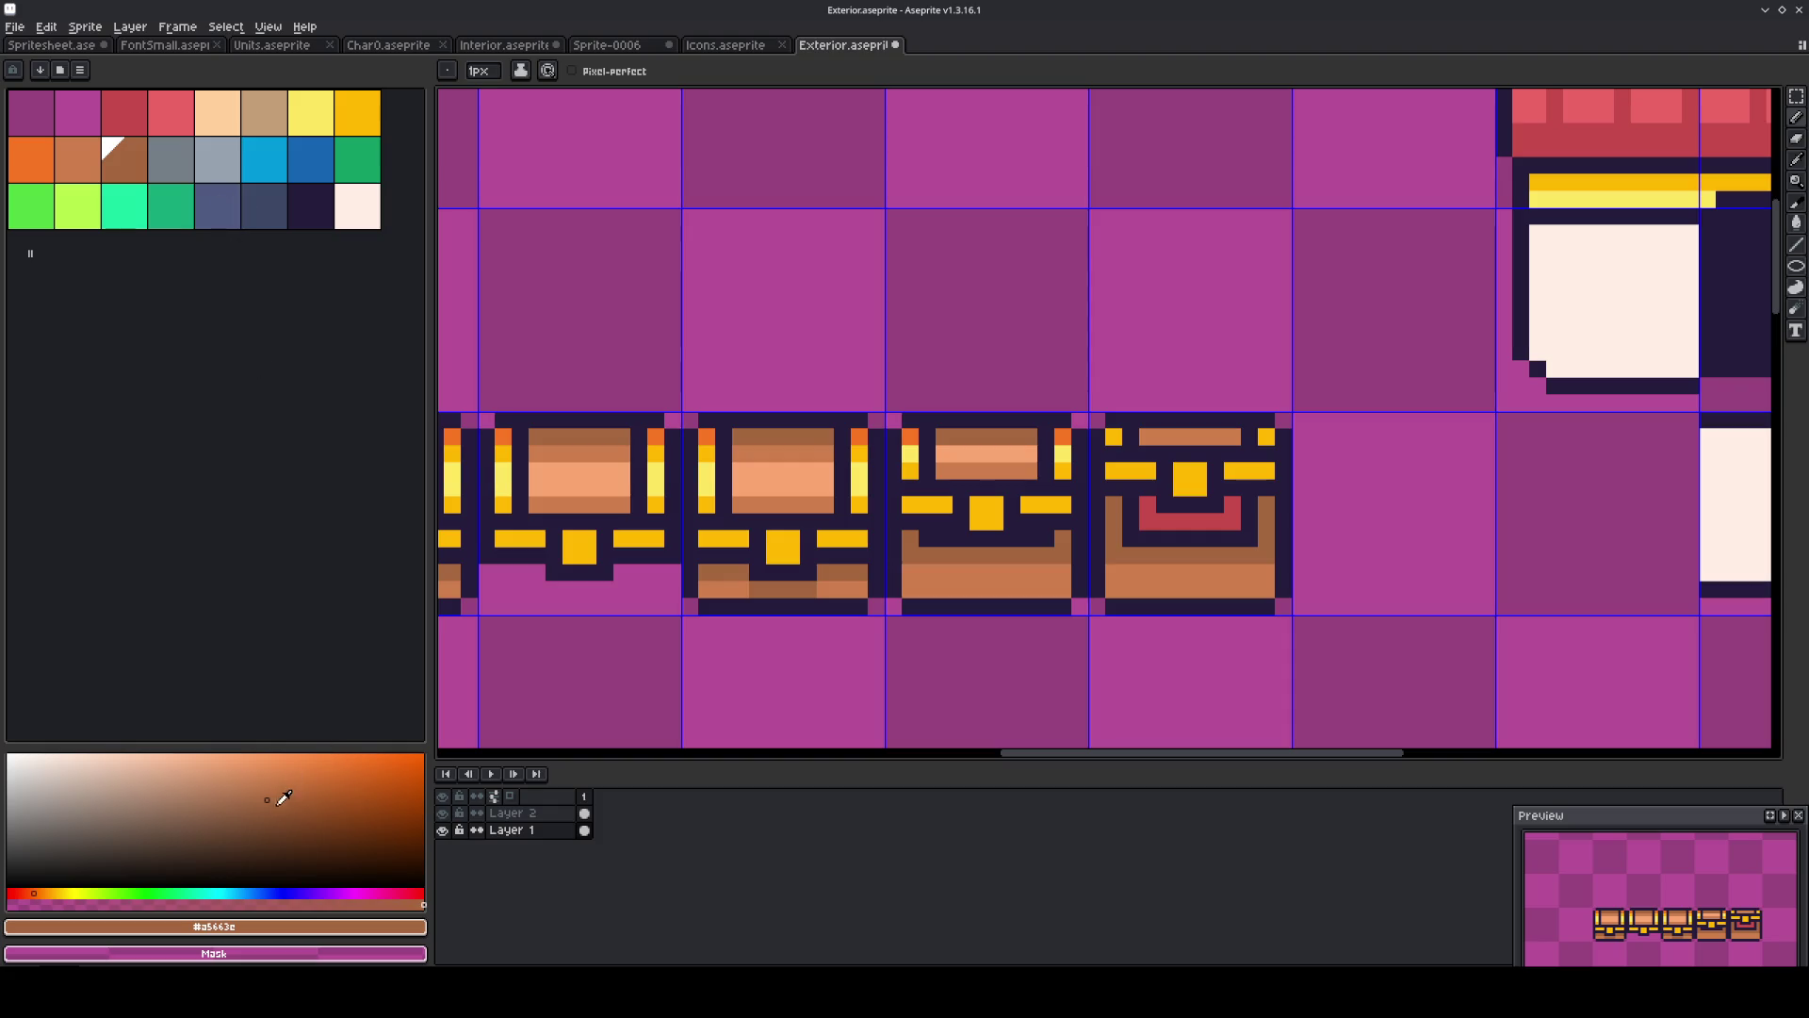
left_click(271, 825)
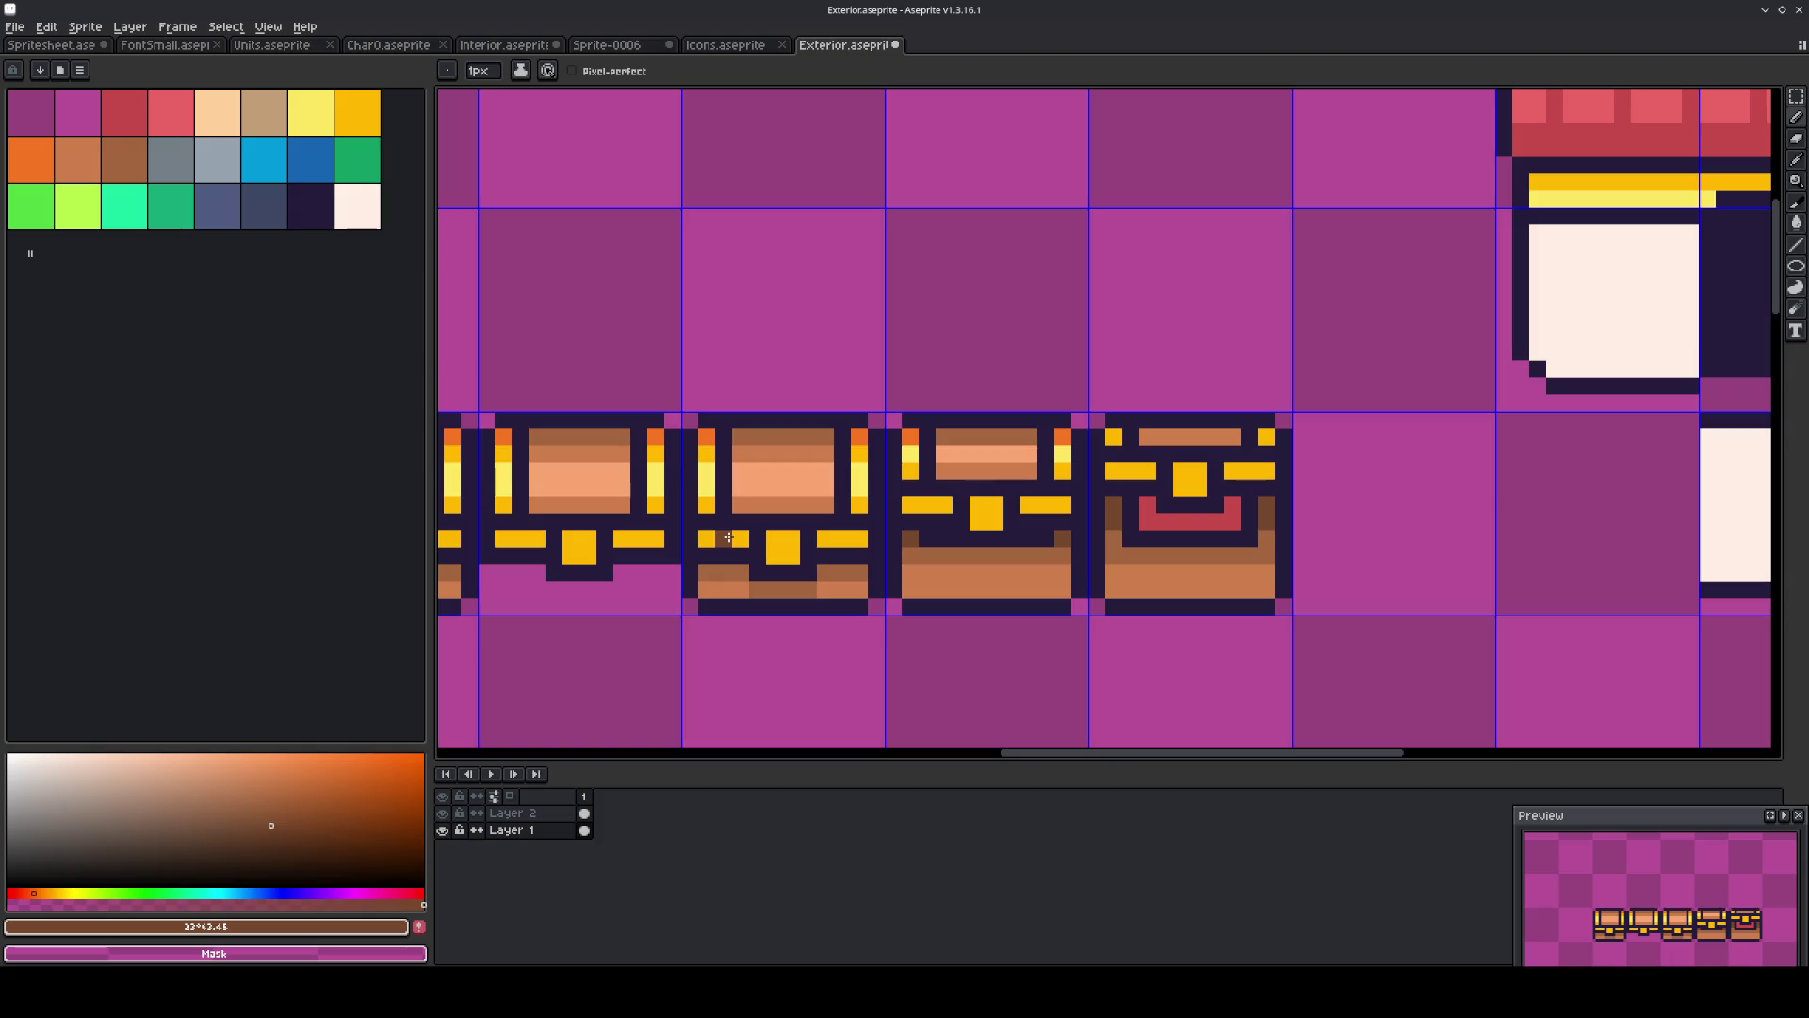
key("m")
scroll(728, 537, "down", 4)
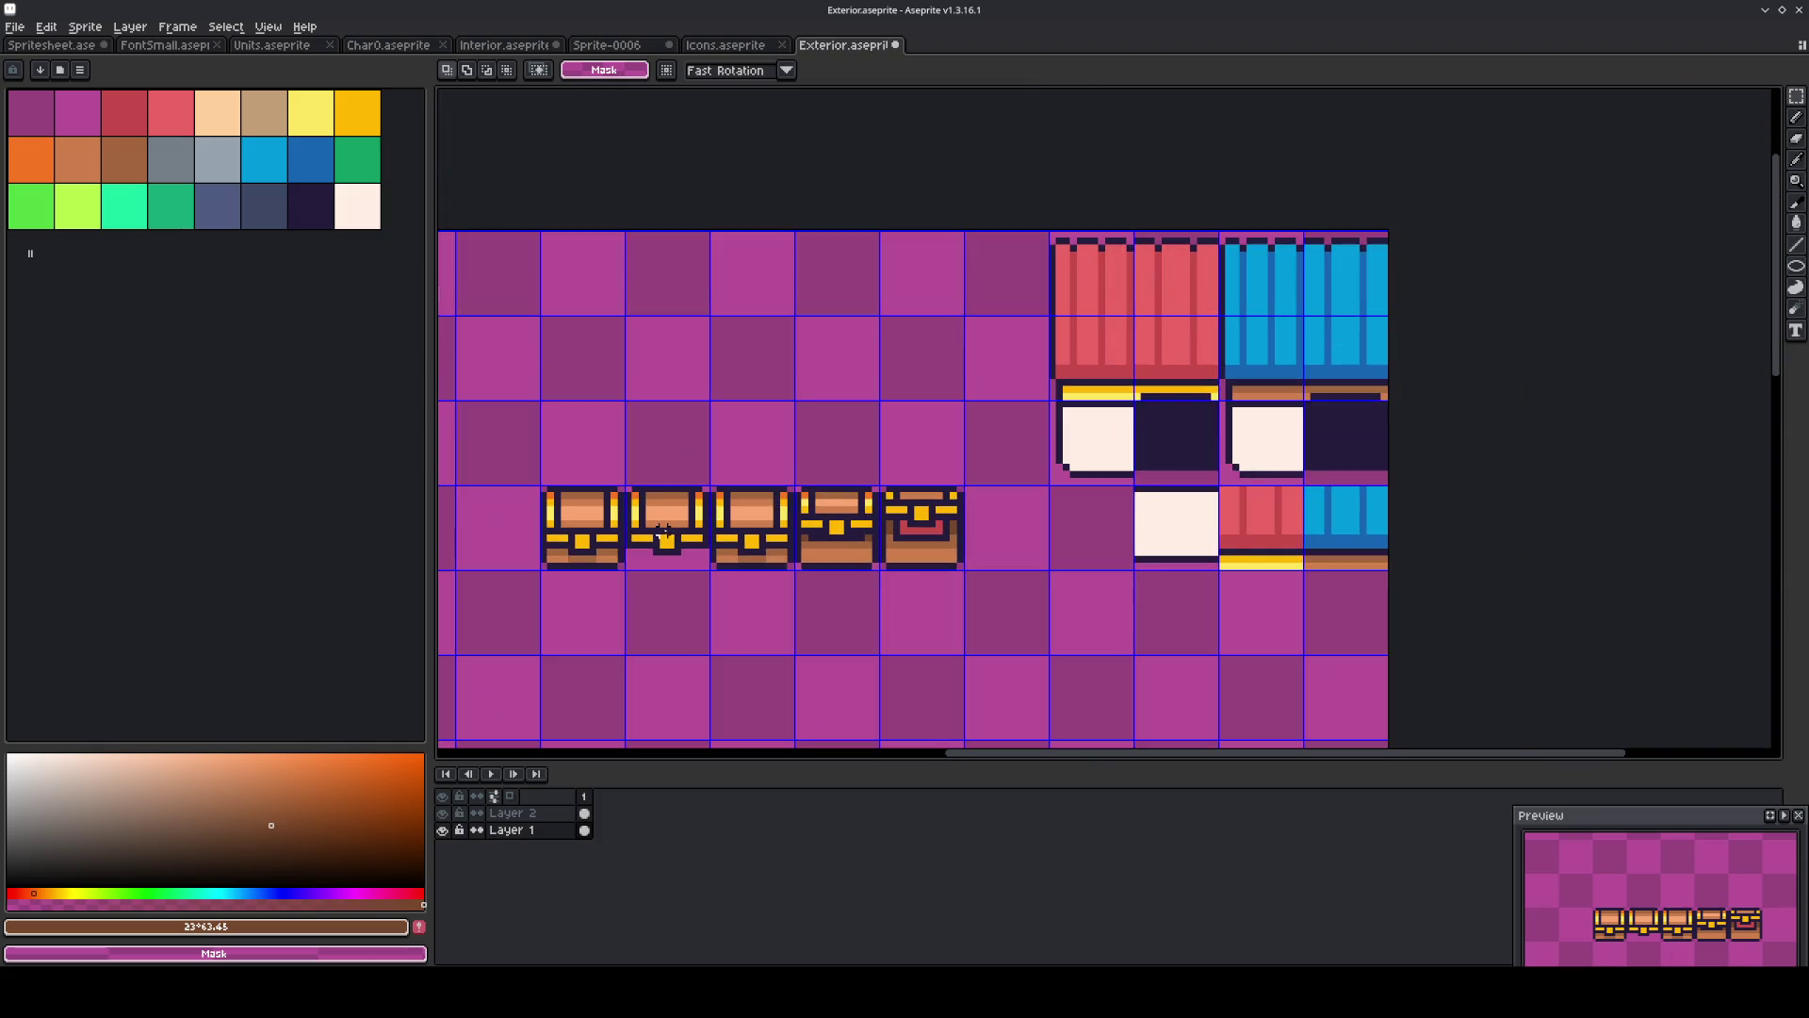
Merge Layer 2 down into Layer 1 and delete the first two chests.
right_click(534, 813)
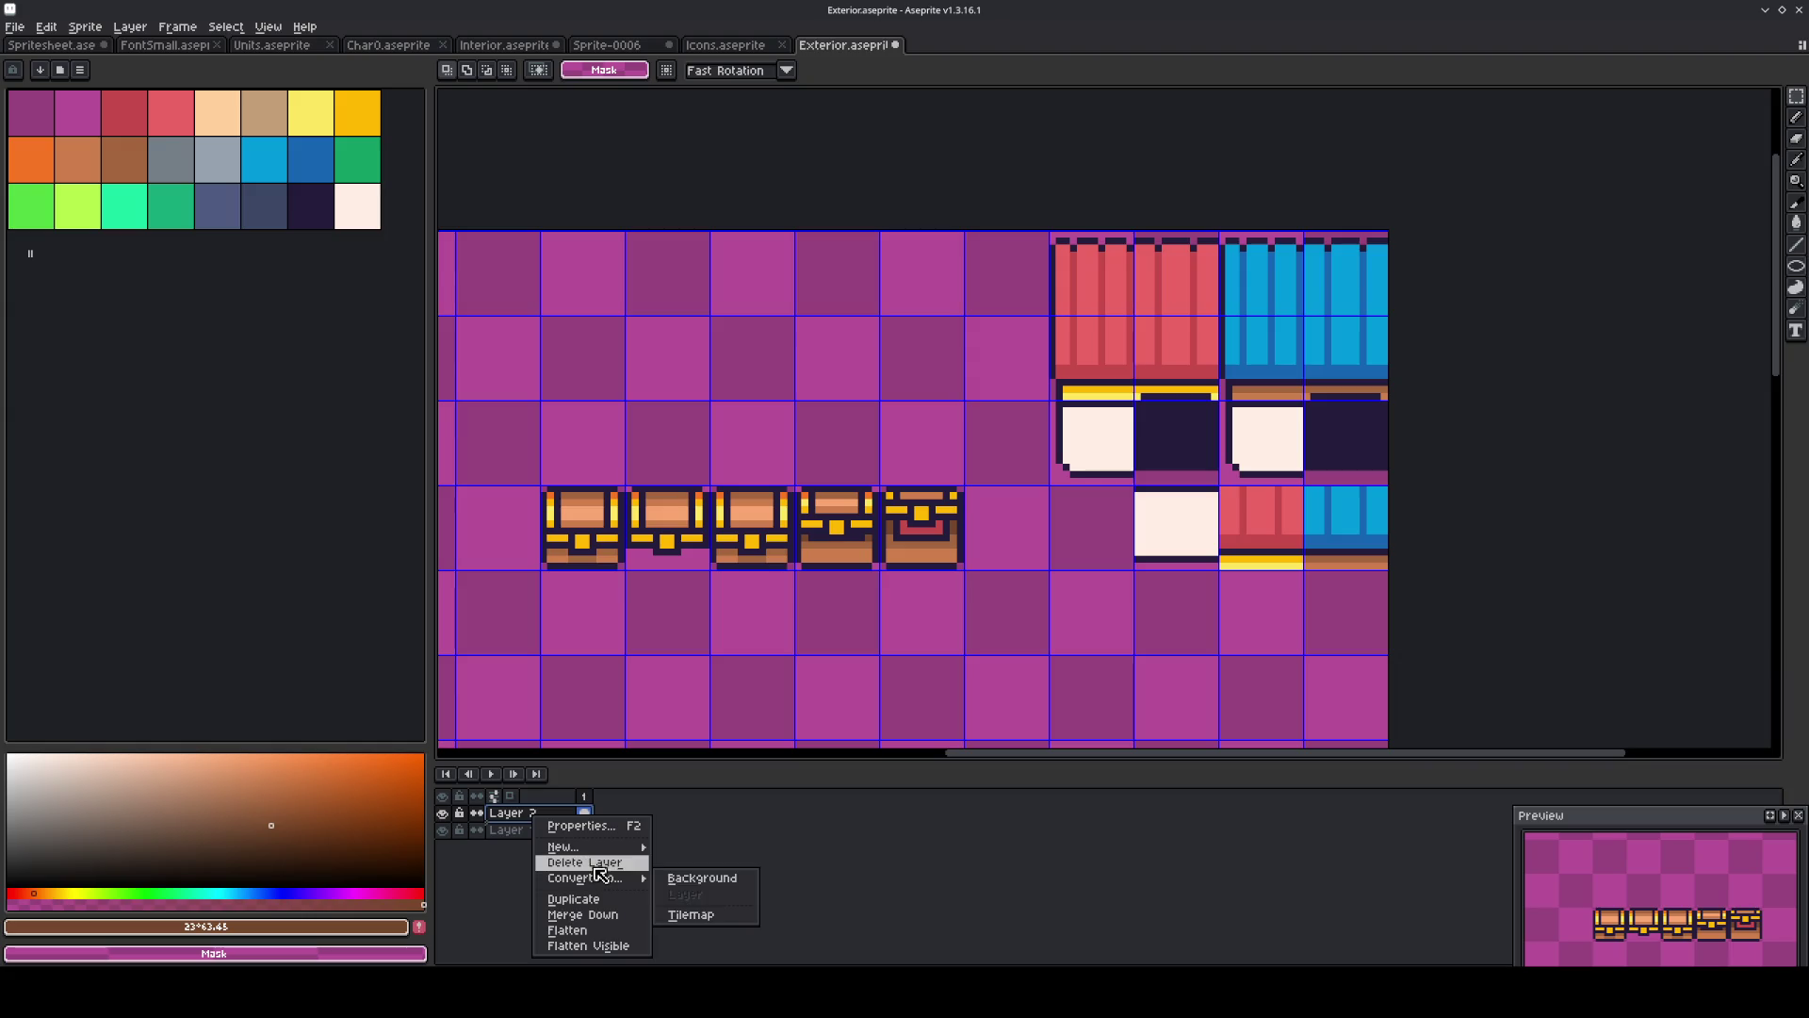
left_click(614, 916)
left_click_drag(628, 488, 709, 569)
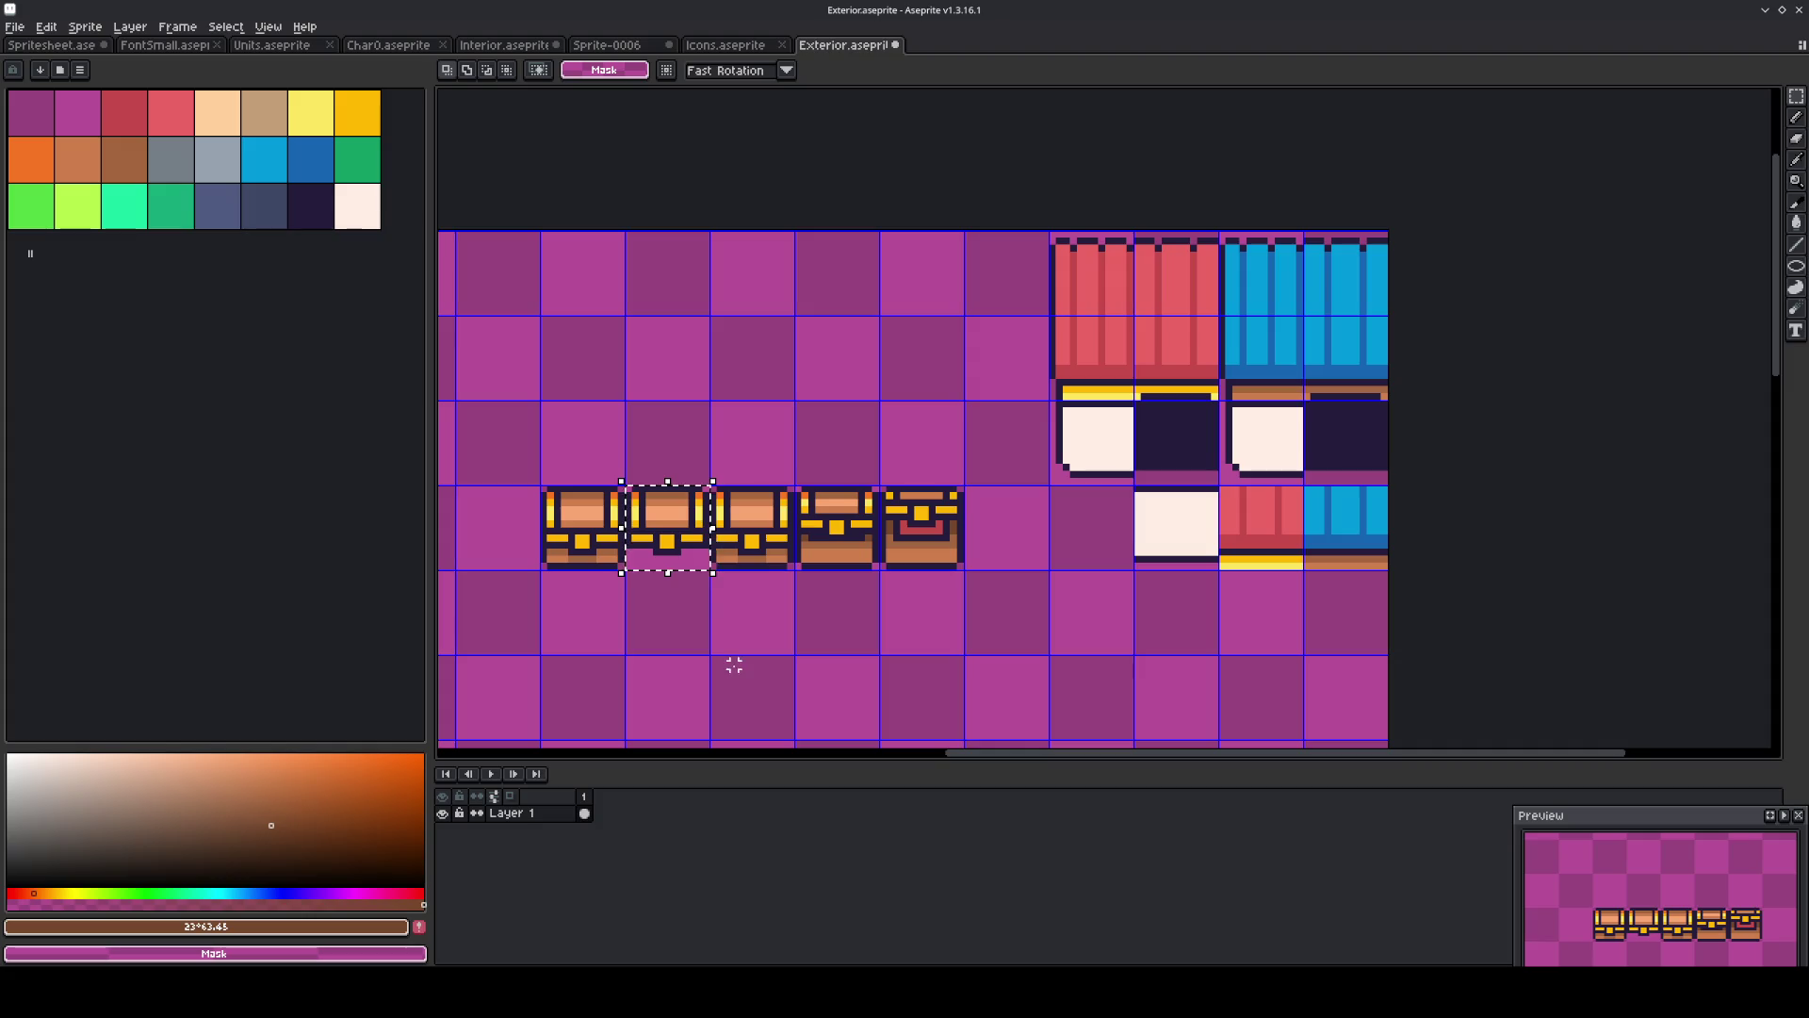
key("Delete")
key("ctrl+d")
left_click_drag(542, 487, 625, 570)
key("Delete")
key("ctrl+d")
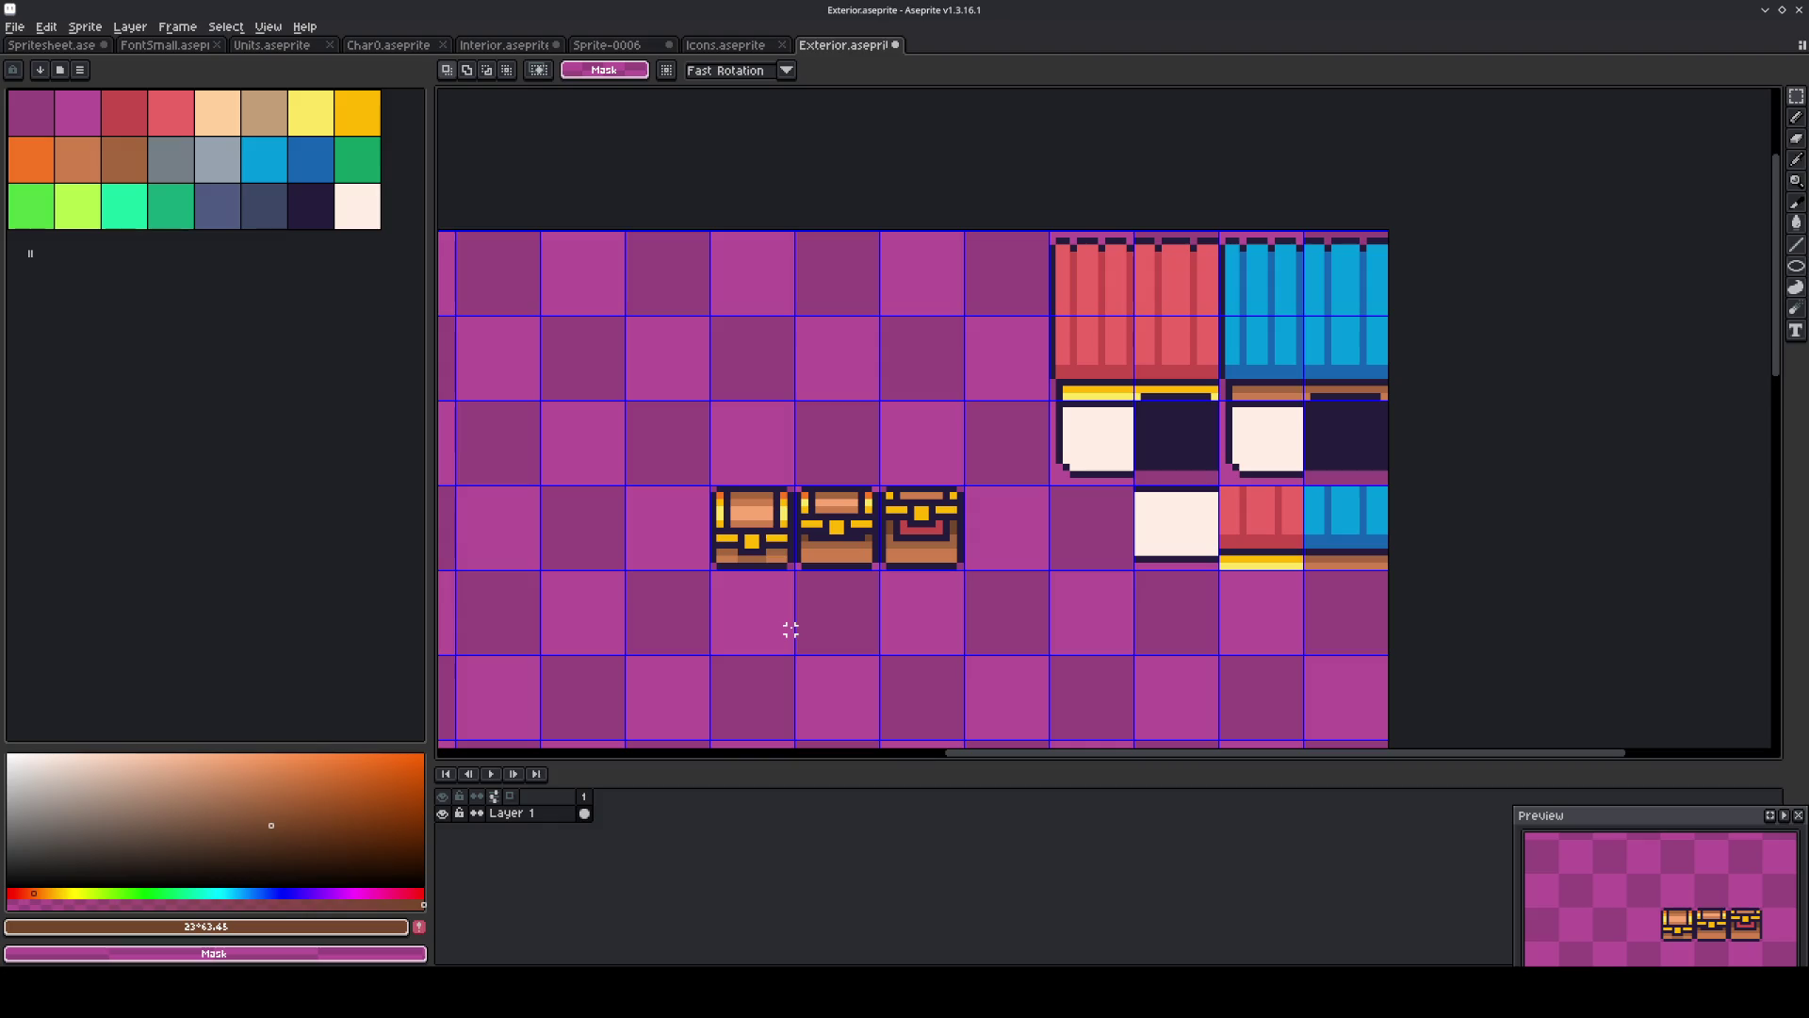
Move the three remaining chests to the bottom-right corner of the sheet.
mouse_move(919, 494)
left_mouse_down()
mouse_move(895, 551)
mouse_move(745, 556)
left_mouse_up()
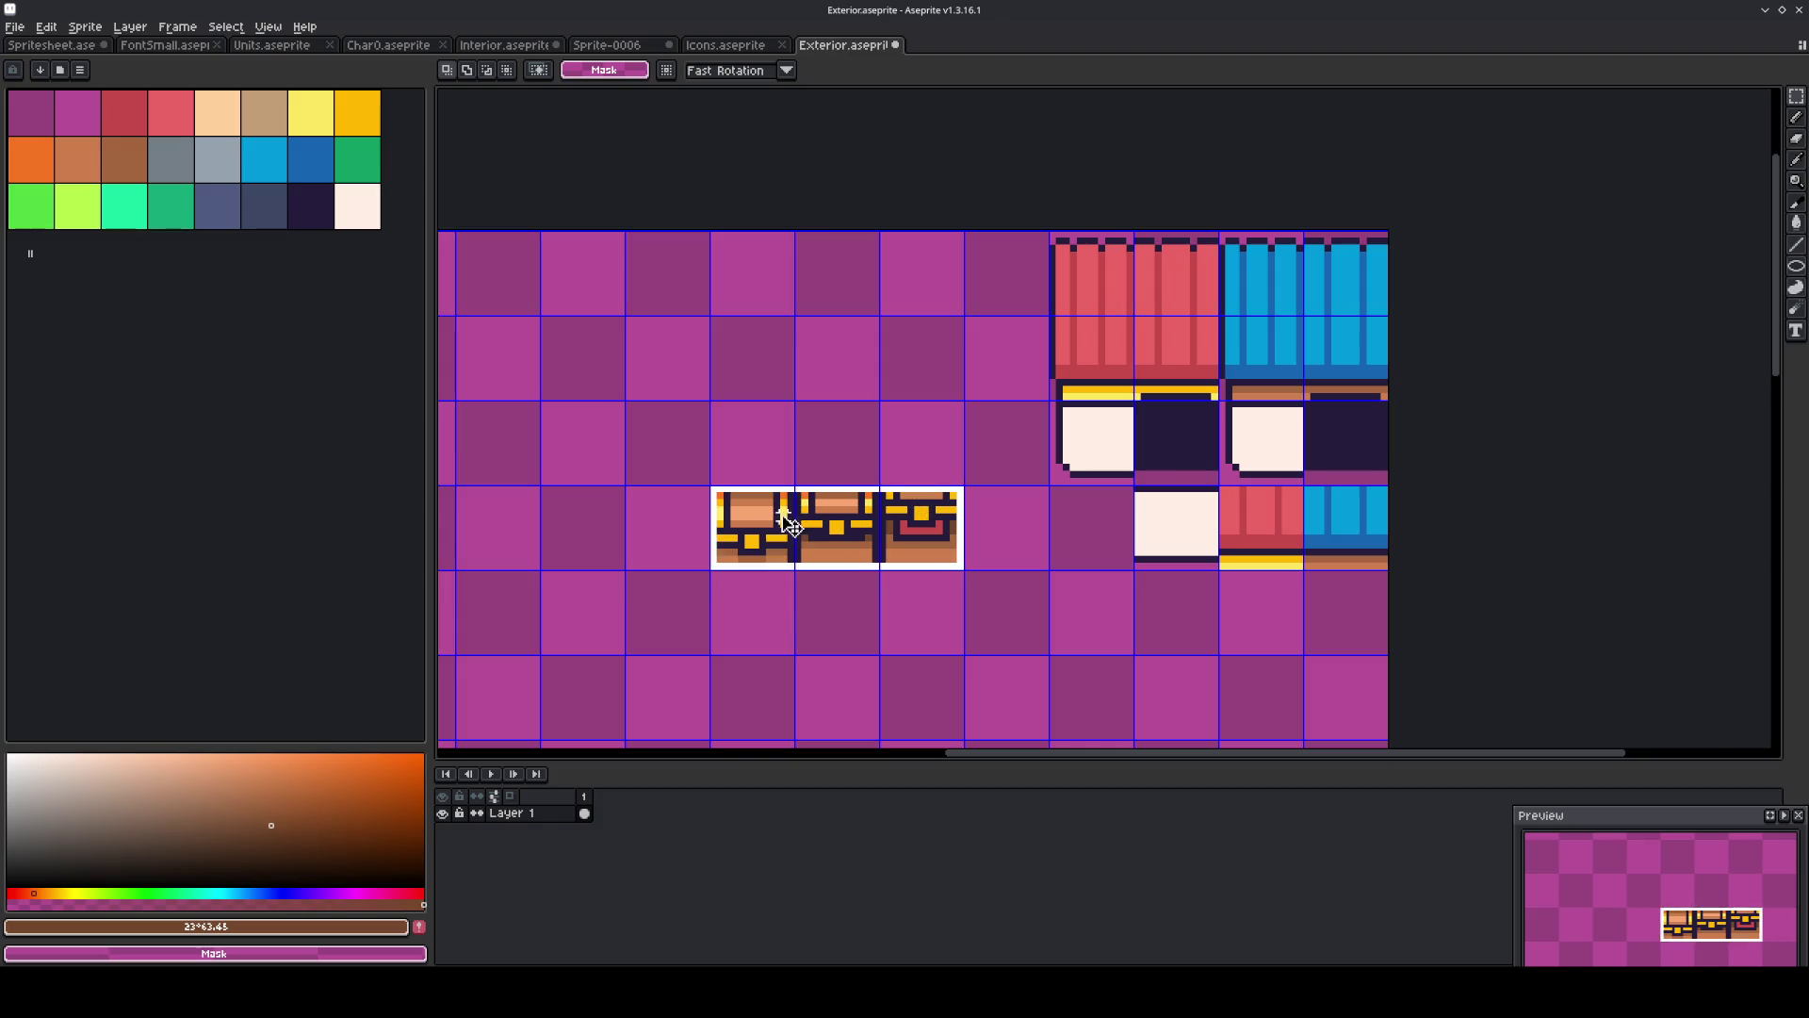
scroll(874, 523, "down", 3)
left_click_drag(874, 525, 874, 324)
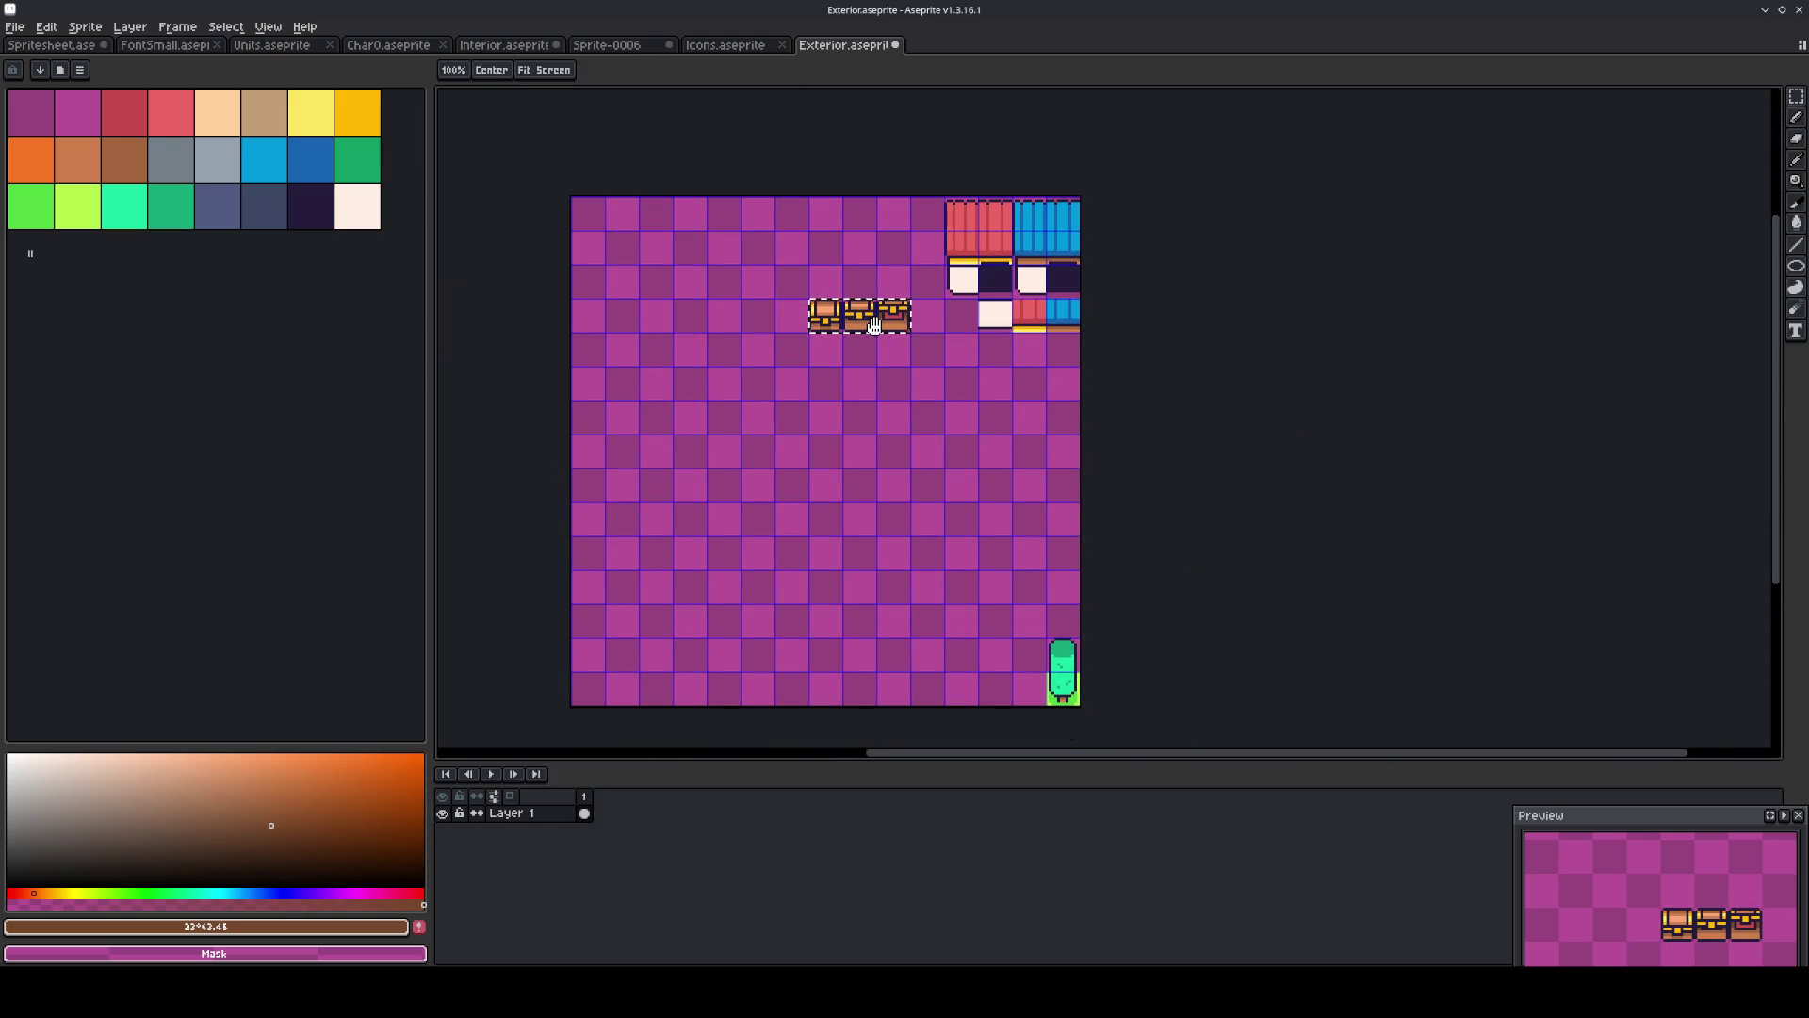
left_click(883, 332)
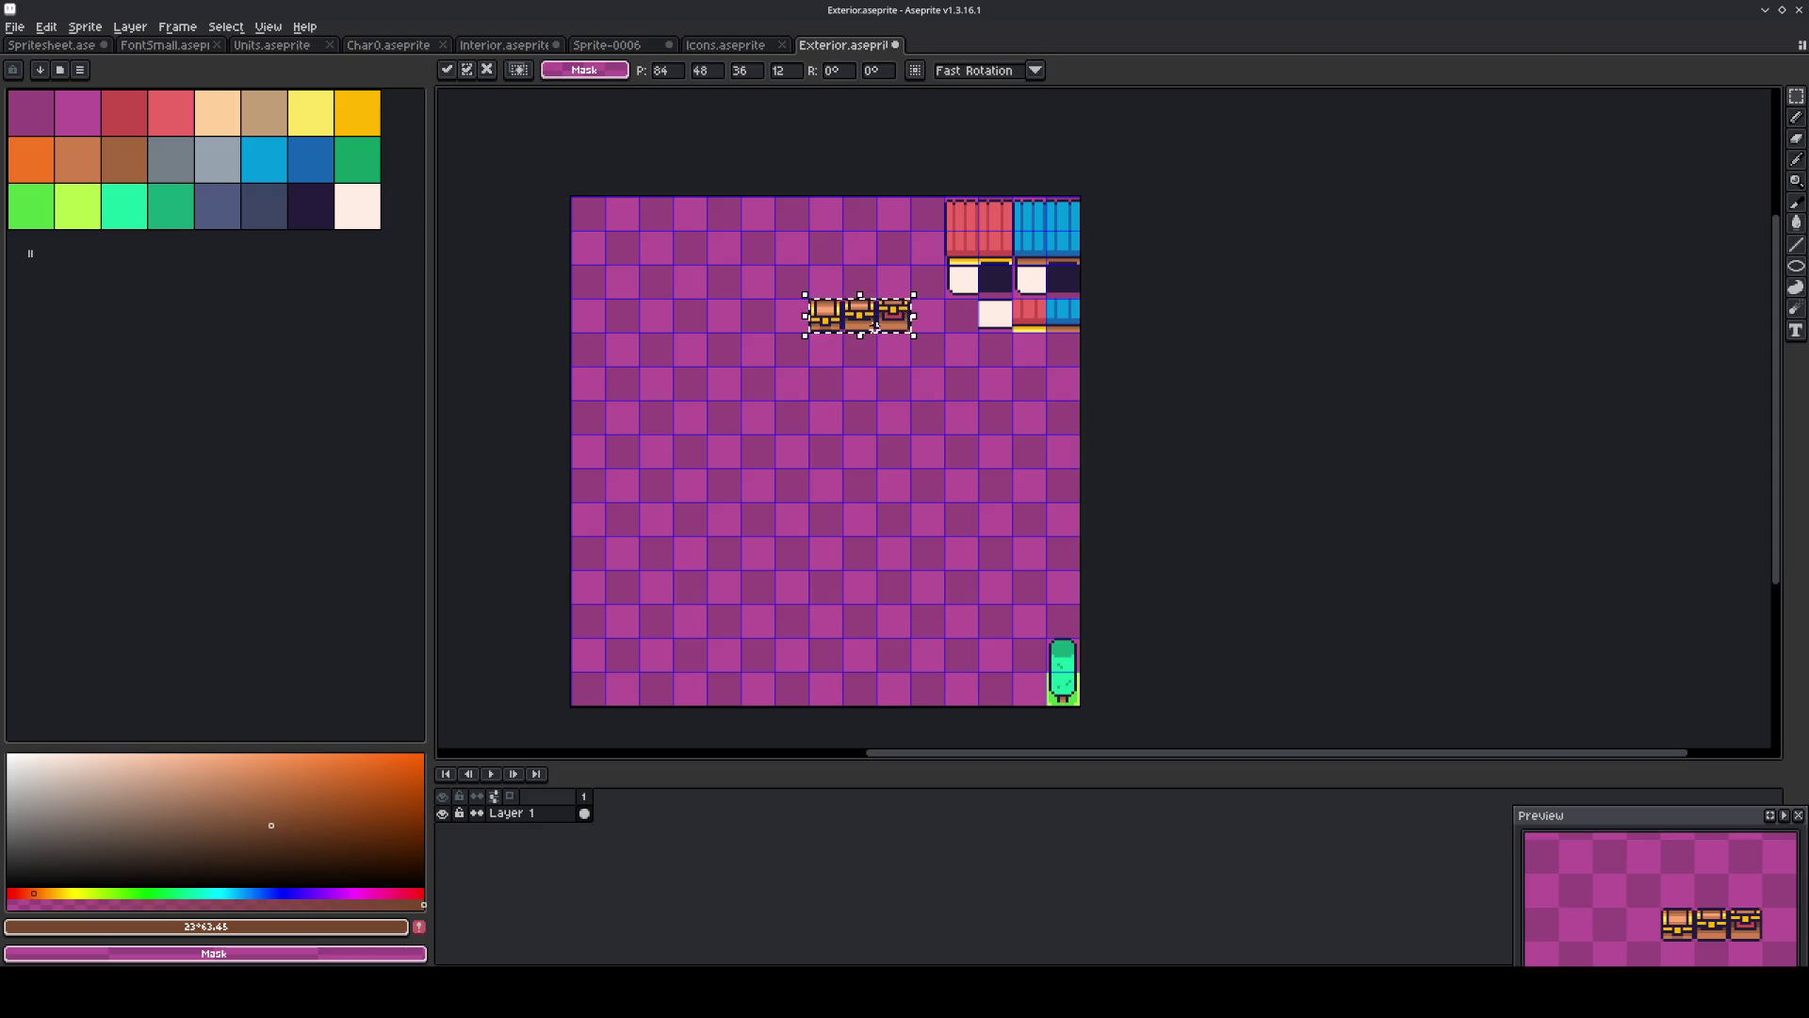
key("shift+Down")
key("shift+Down")
key("shift+Right")
key("shift+Down")
key("shift+Down")
key("shift+Right")
key("shift+Down")
key("shift+Right")
key("shift+Right")
key("shift+Down")
key("shift+Down")
key("shift+Down")
key("shift+Down")
key("shift+Right")
left_click(962, 421)
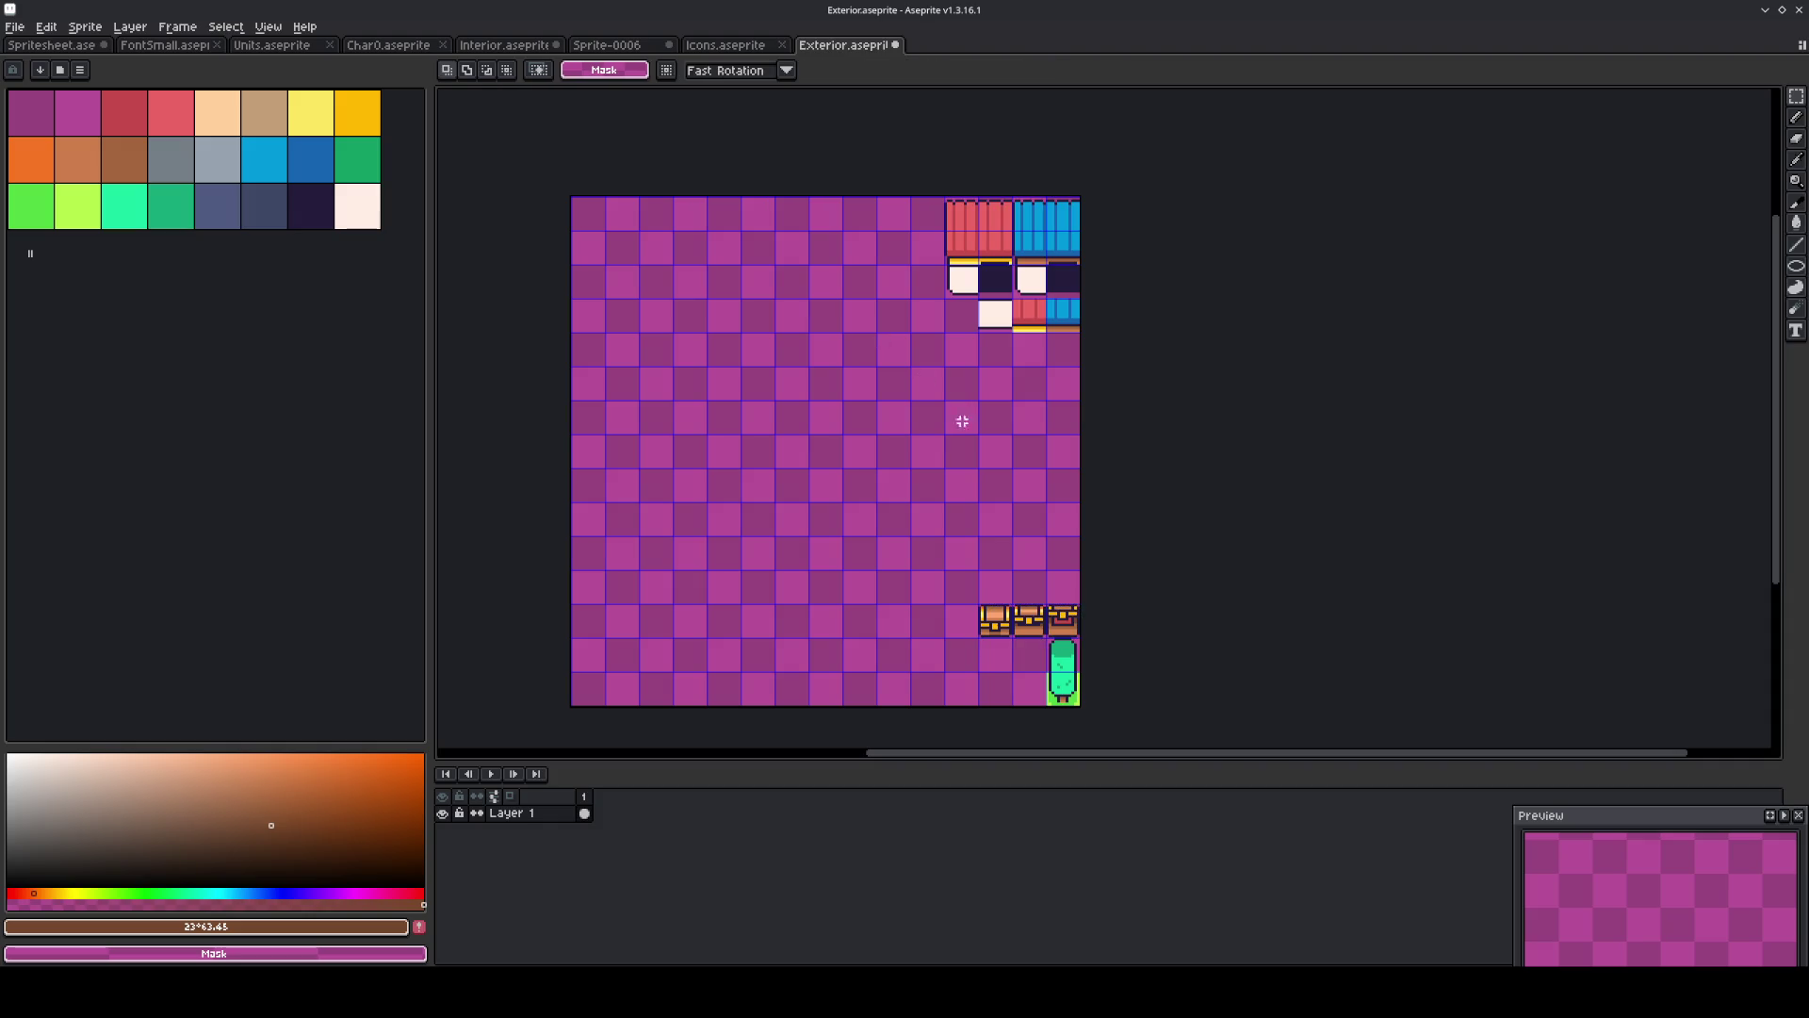
Raise the two right-hand chests one cell, copy the left chest upward, shift the lower one right, and save.
left_click_drag(1029, 619, 1074, 633)
key("shift+Up")
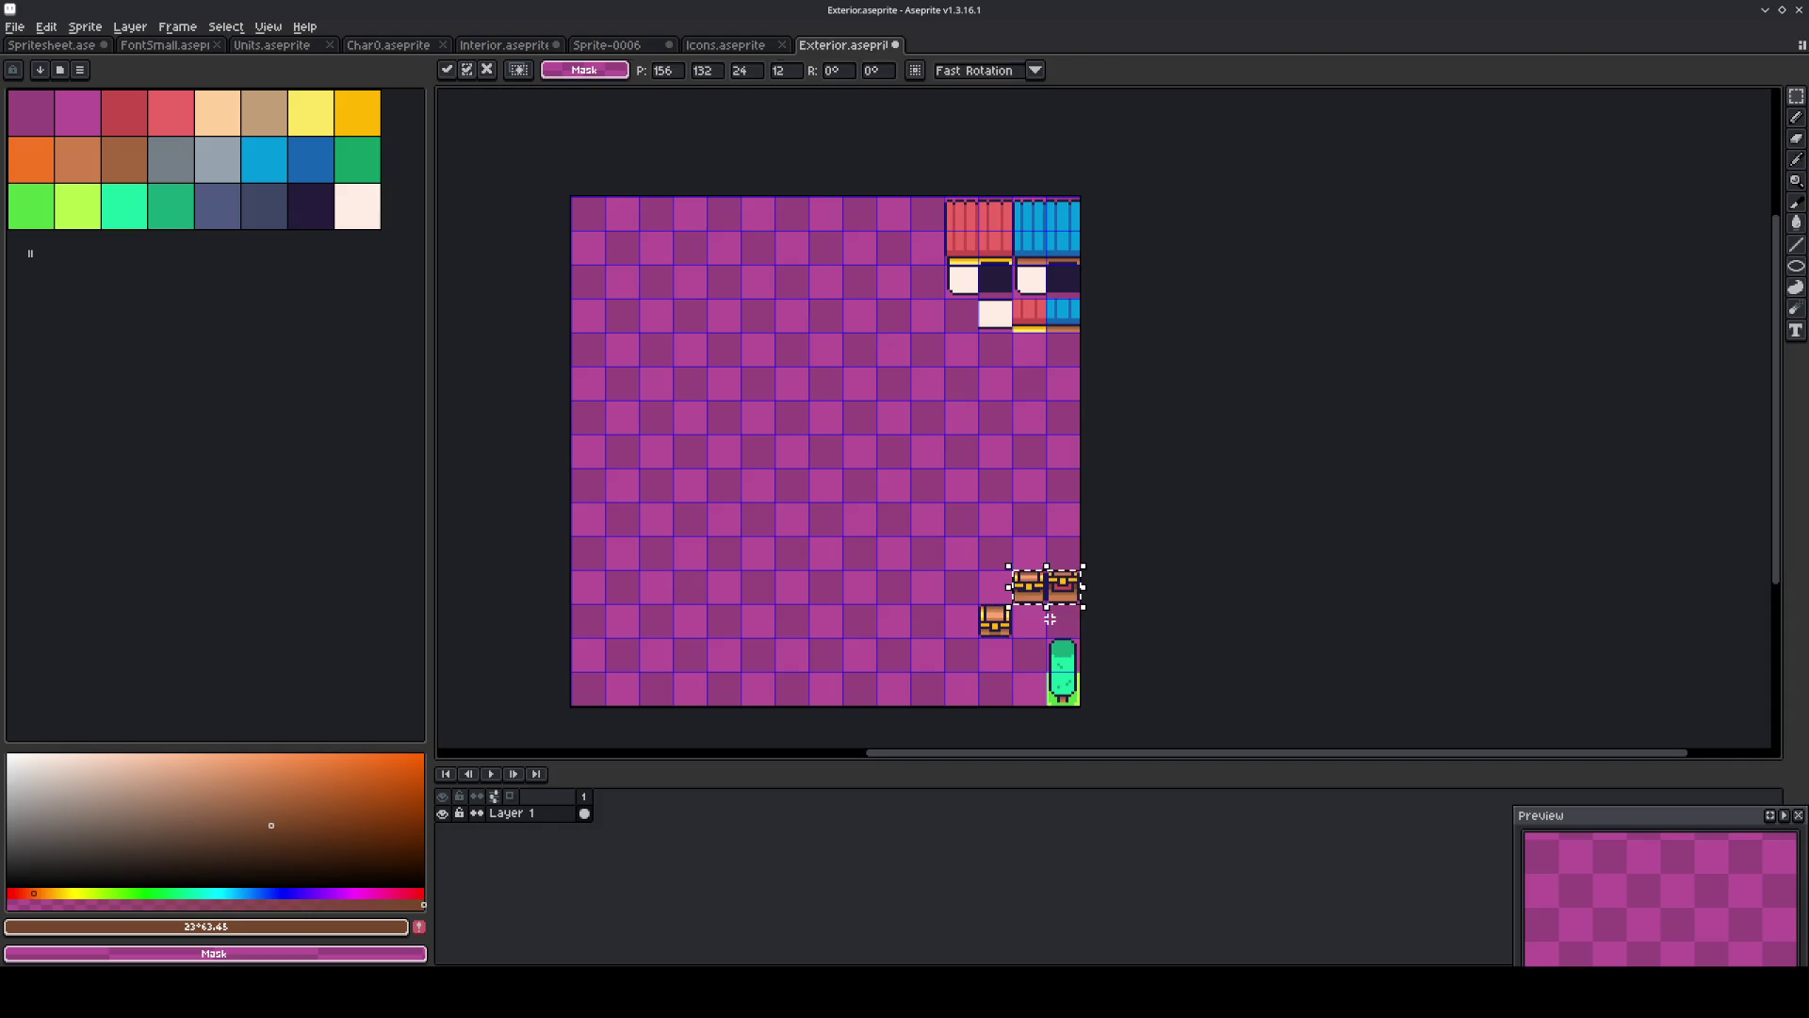
left_click_drag(980, 604, 1013, 637)
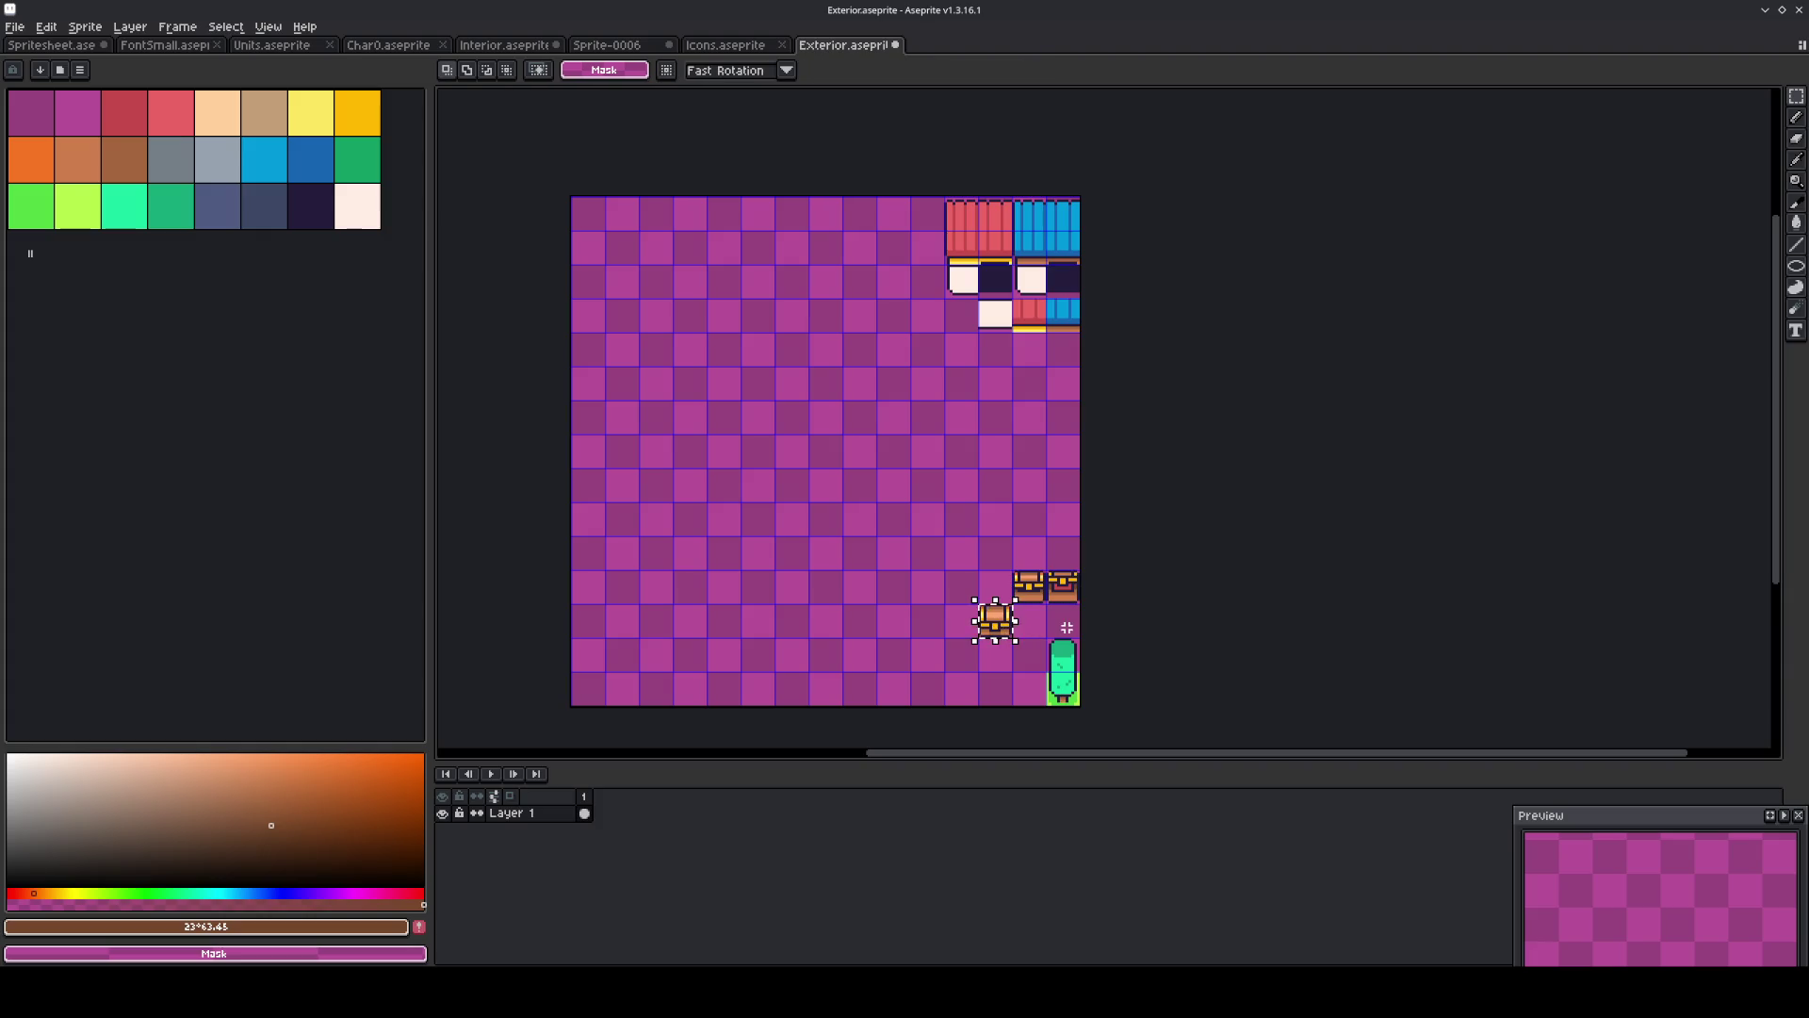
key("shift+Up")
scroll(1066, 626, "up", 3)
key("Return")
key("shift+Right")
key("shift+Right")
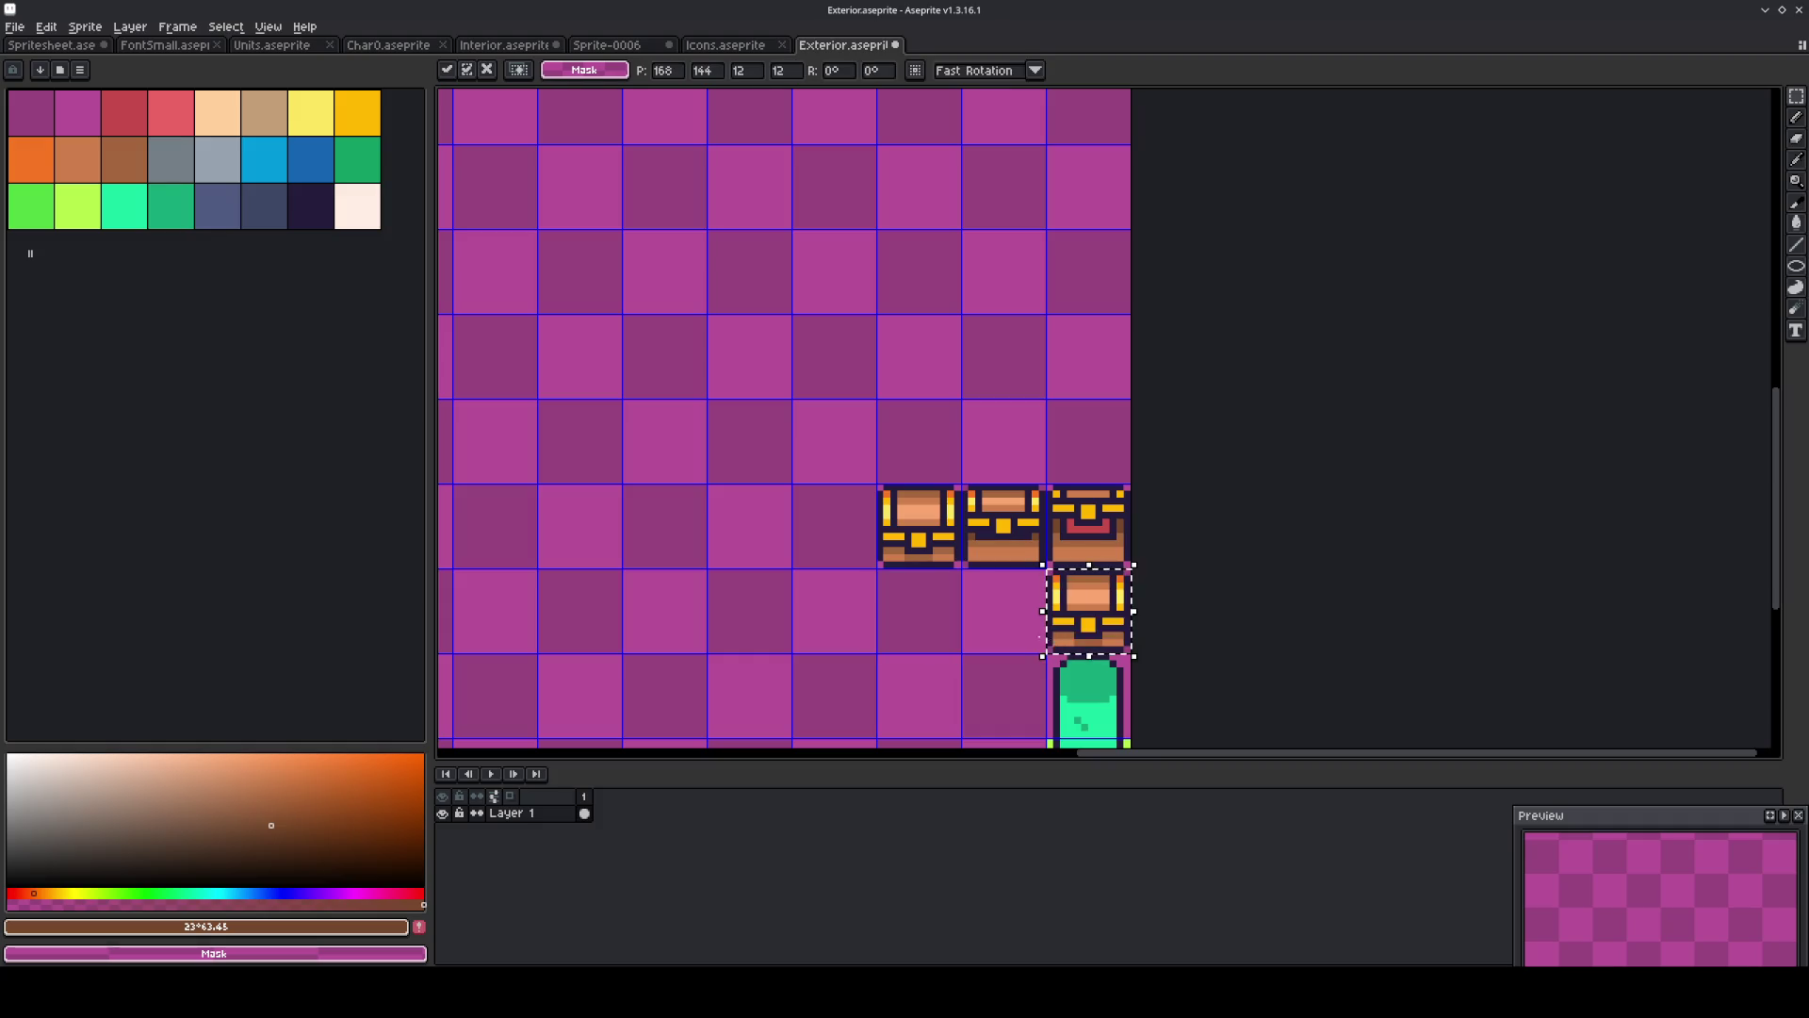
key("Return")
key("ctrl+s")
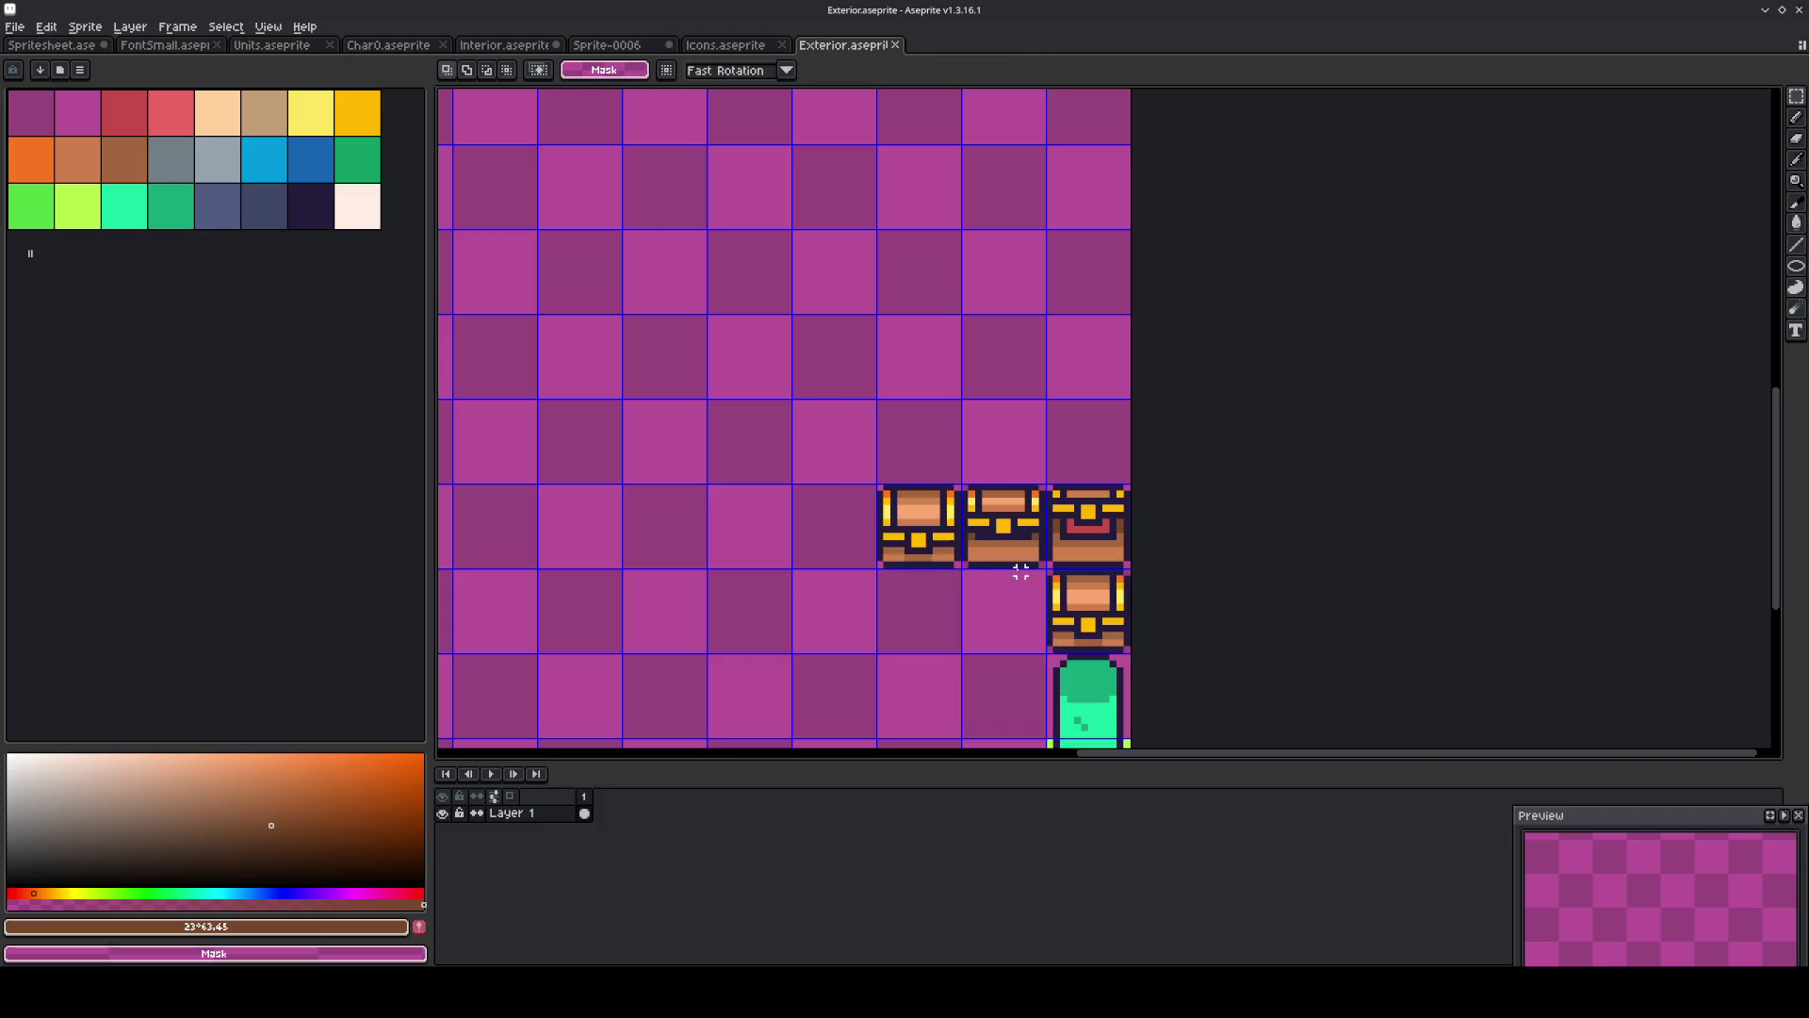
Copy the lower chest one cell to the left and pick the light blue colour.
left_click(1085, 607)
key("shift+Left")
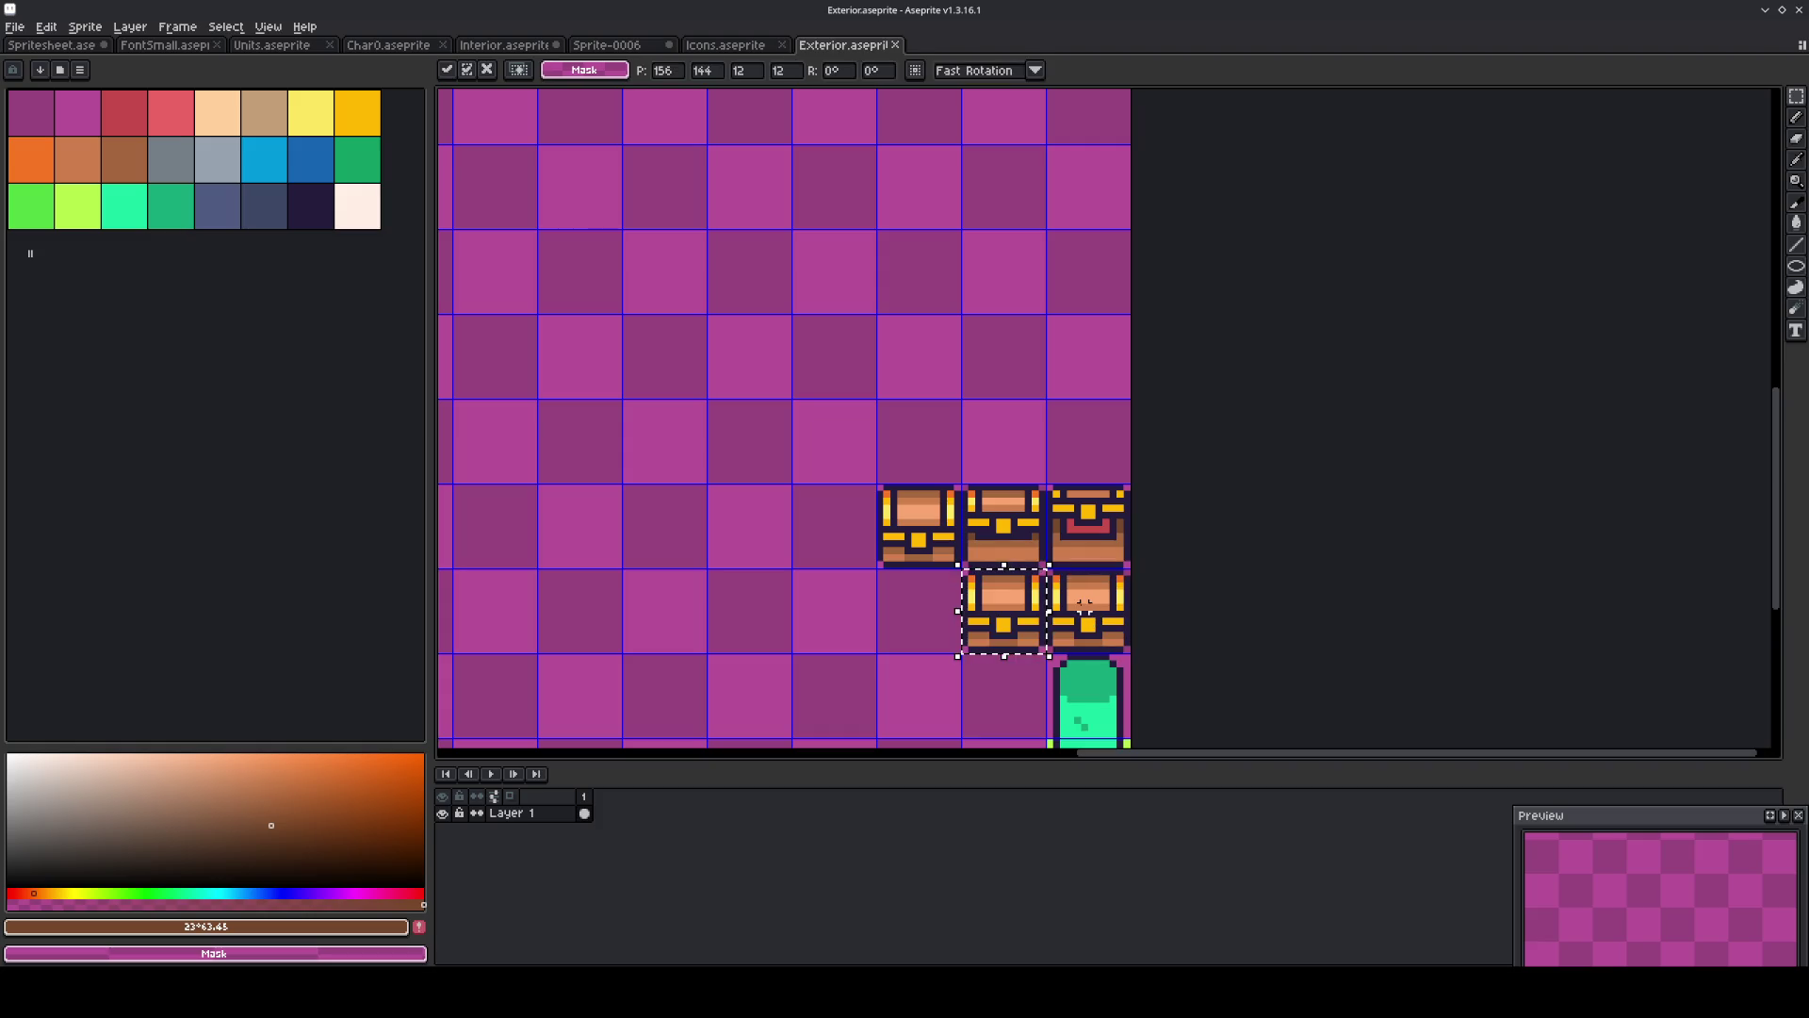
left_click(266, 177)
scroll(1093, 650, "up", 5)
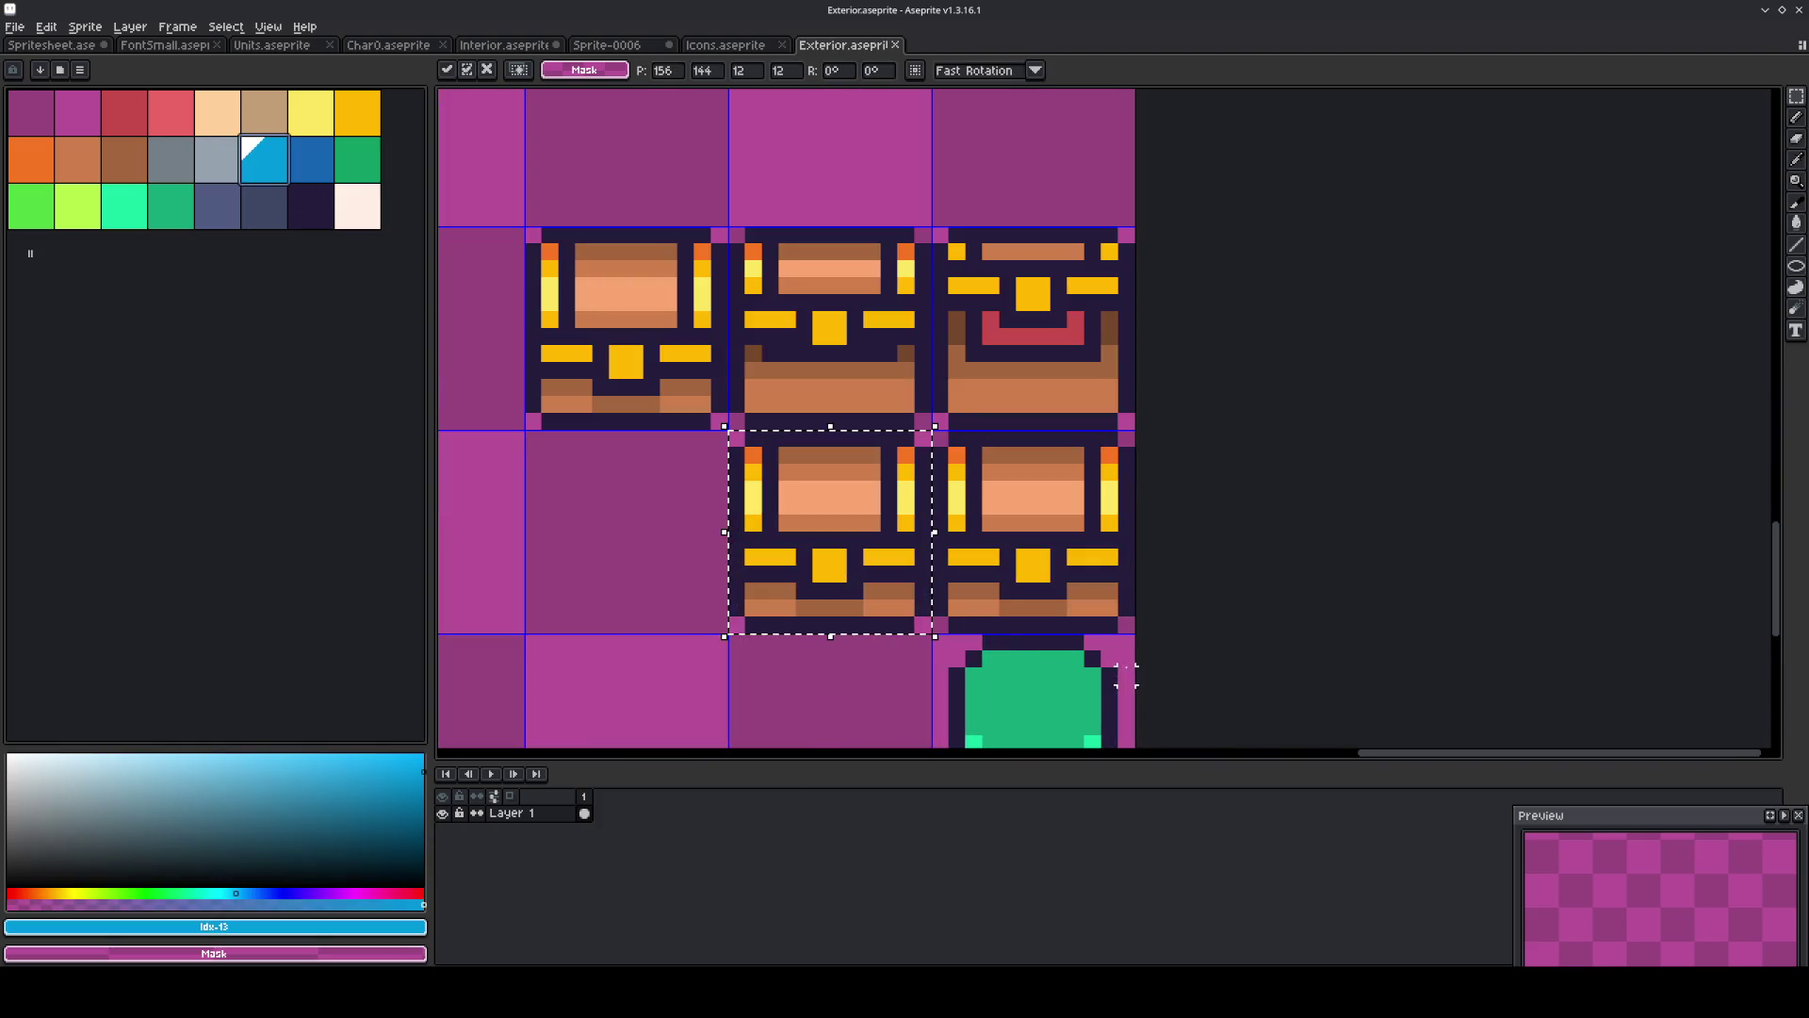
Non-contiguously fill the chest's medium-brown bands blue and dark-brown bands dark blue, then choose a lighter cyan.
key("g")
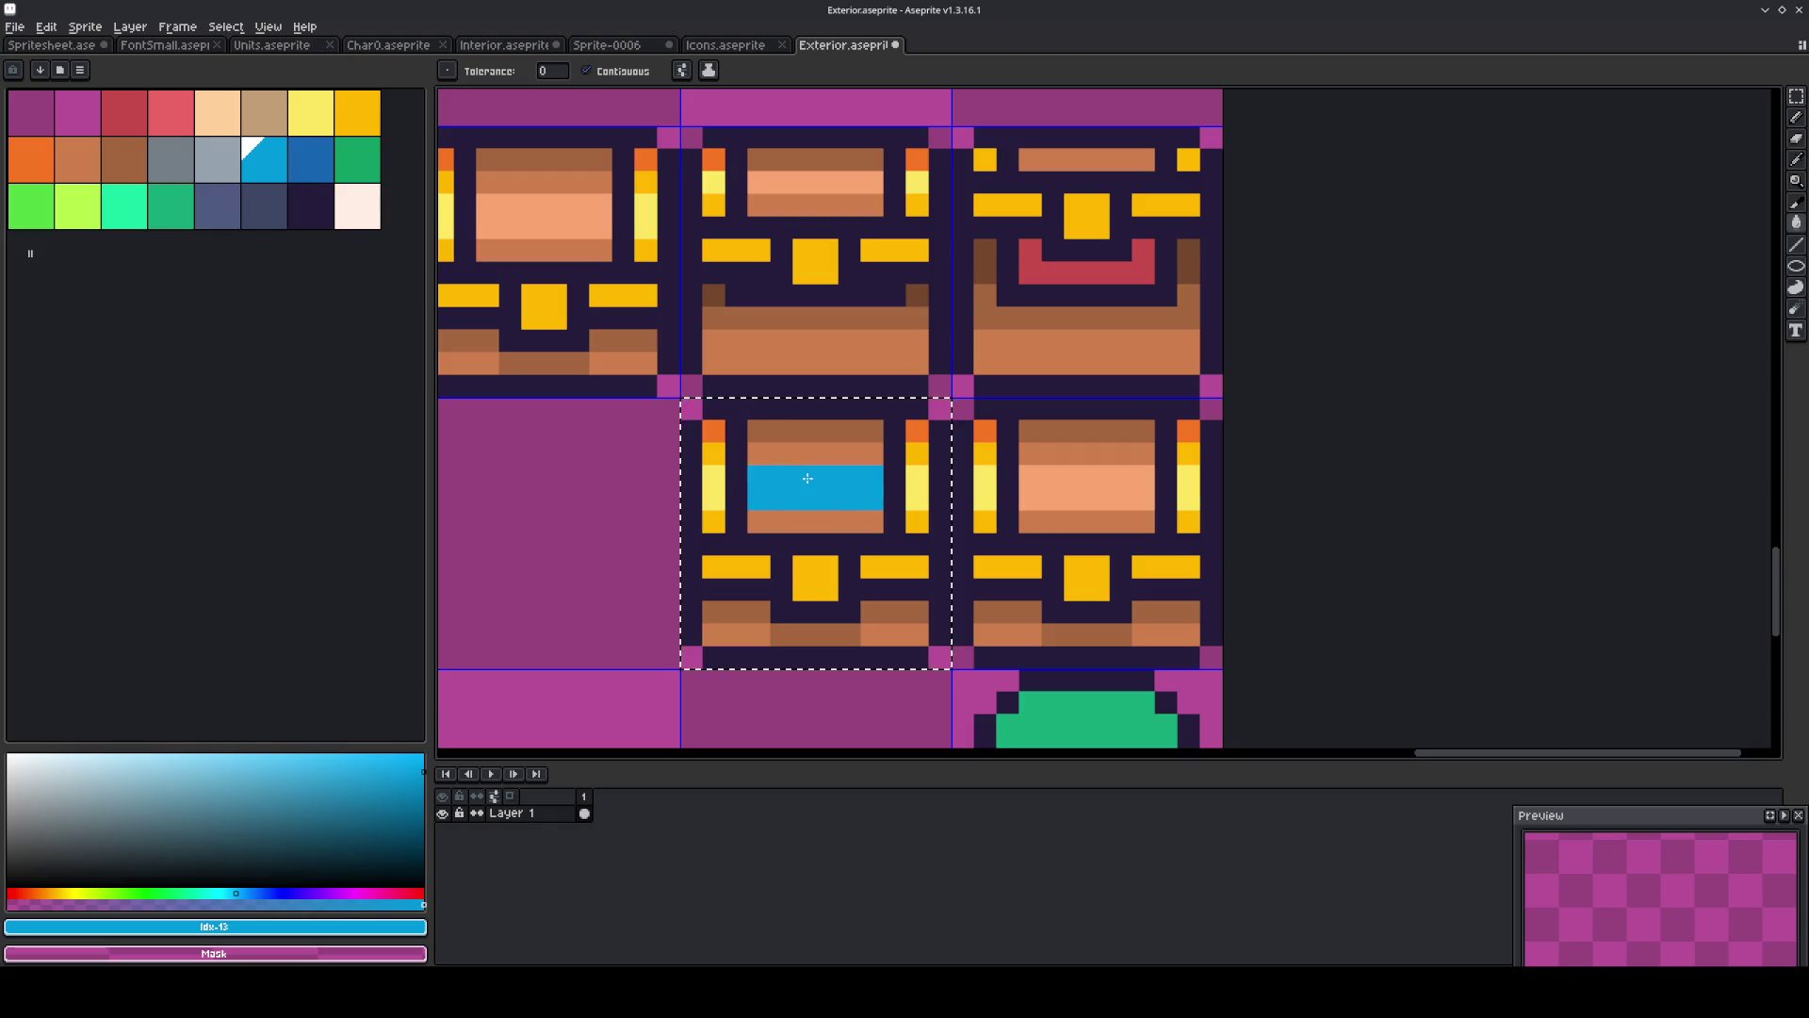
left_click(626, 71)
key("ctrl+z")
left_click(828, 453)
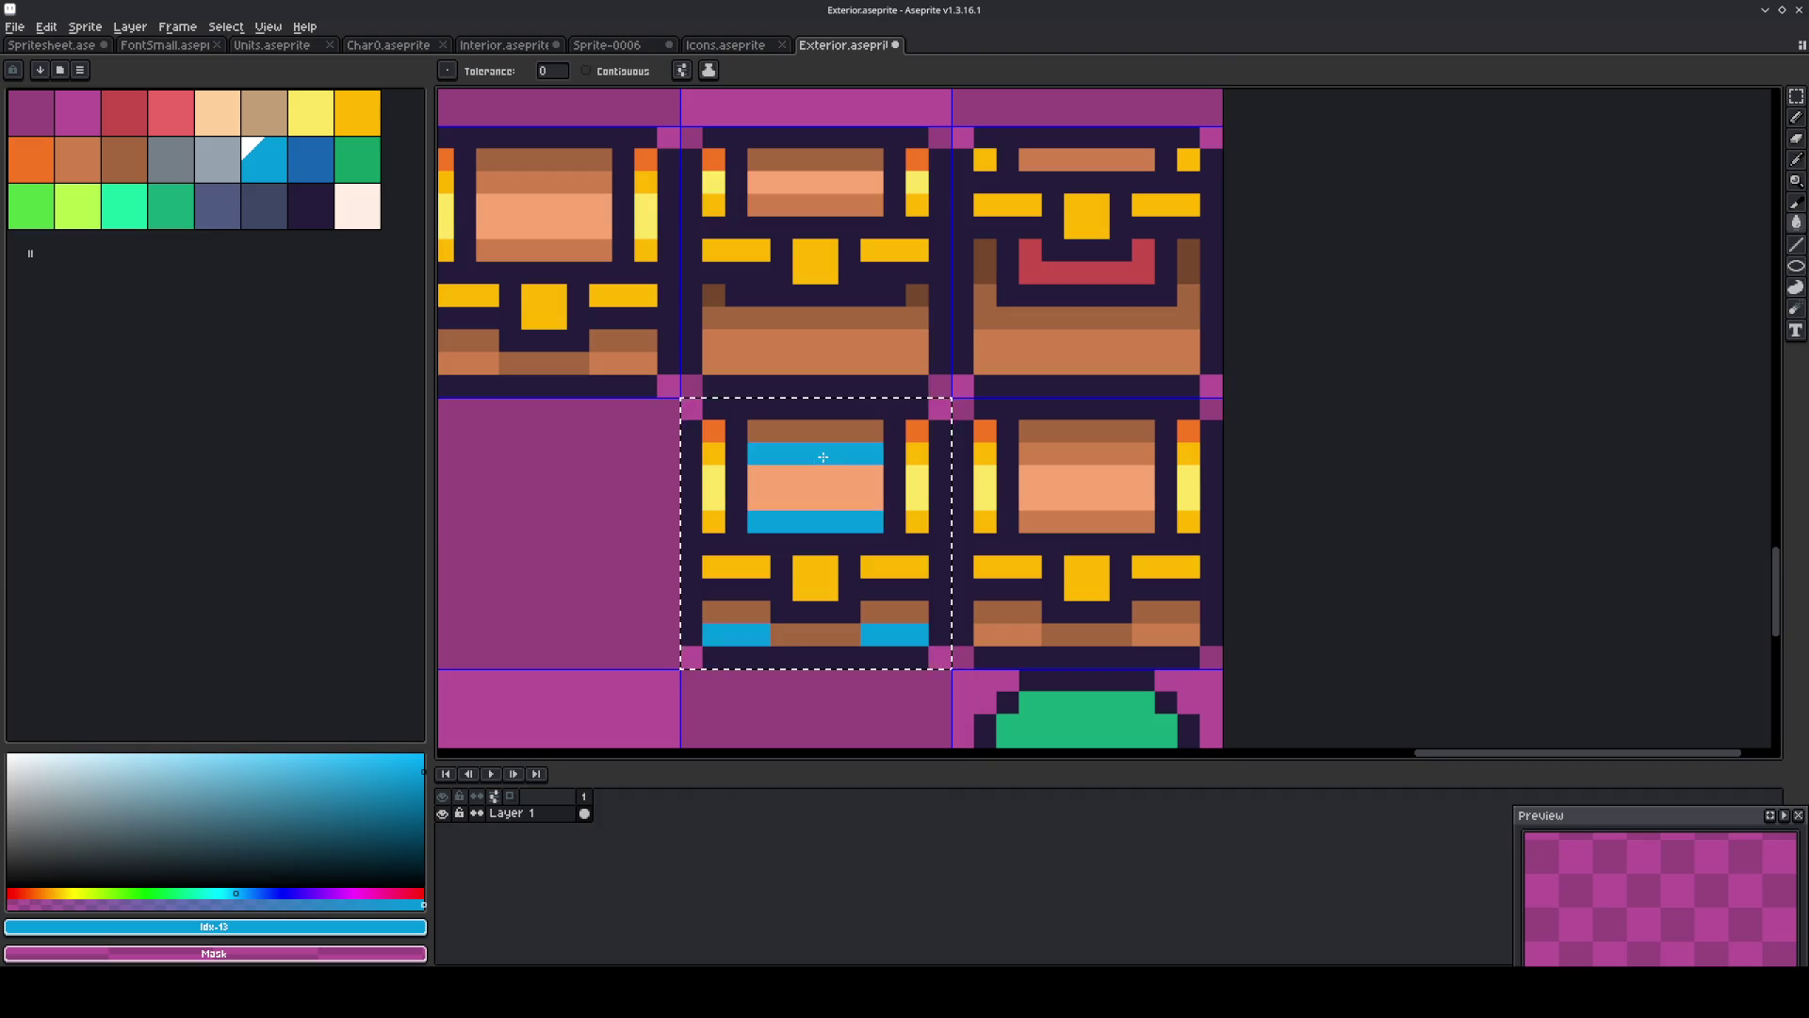
left_click(318, 178)
left_click(778, 422)
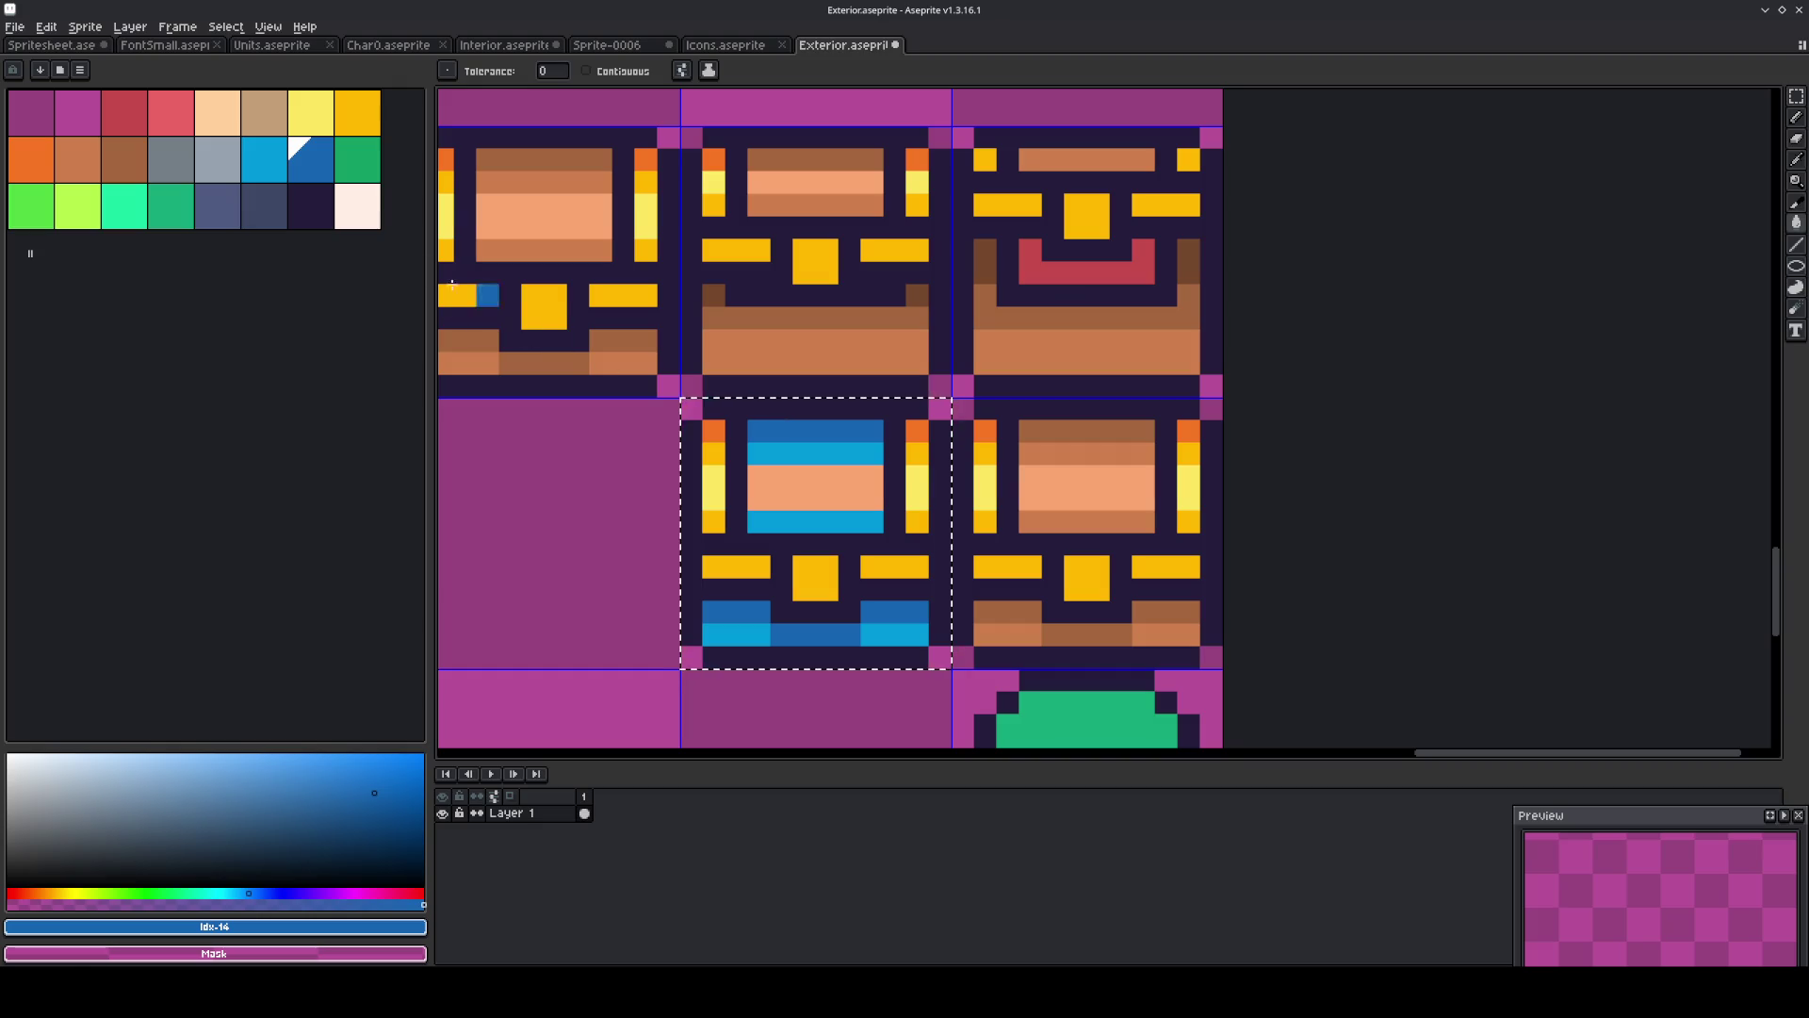
left_click(281, 166)
key("i")
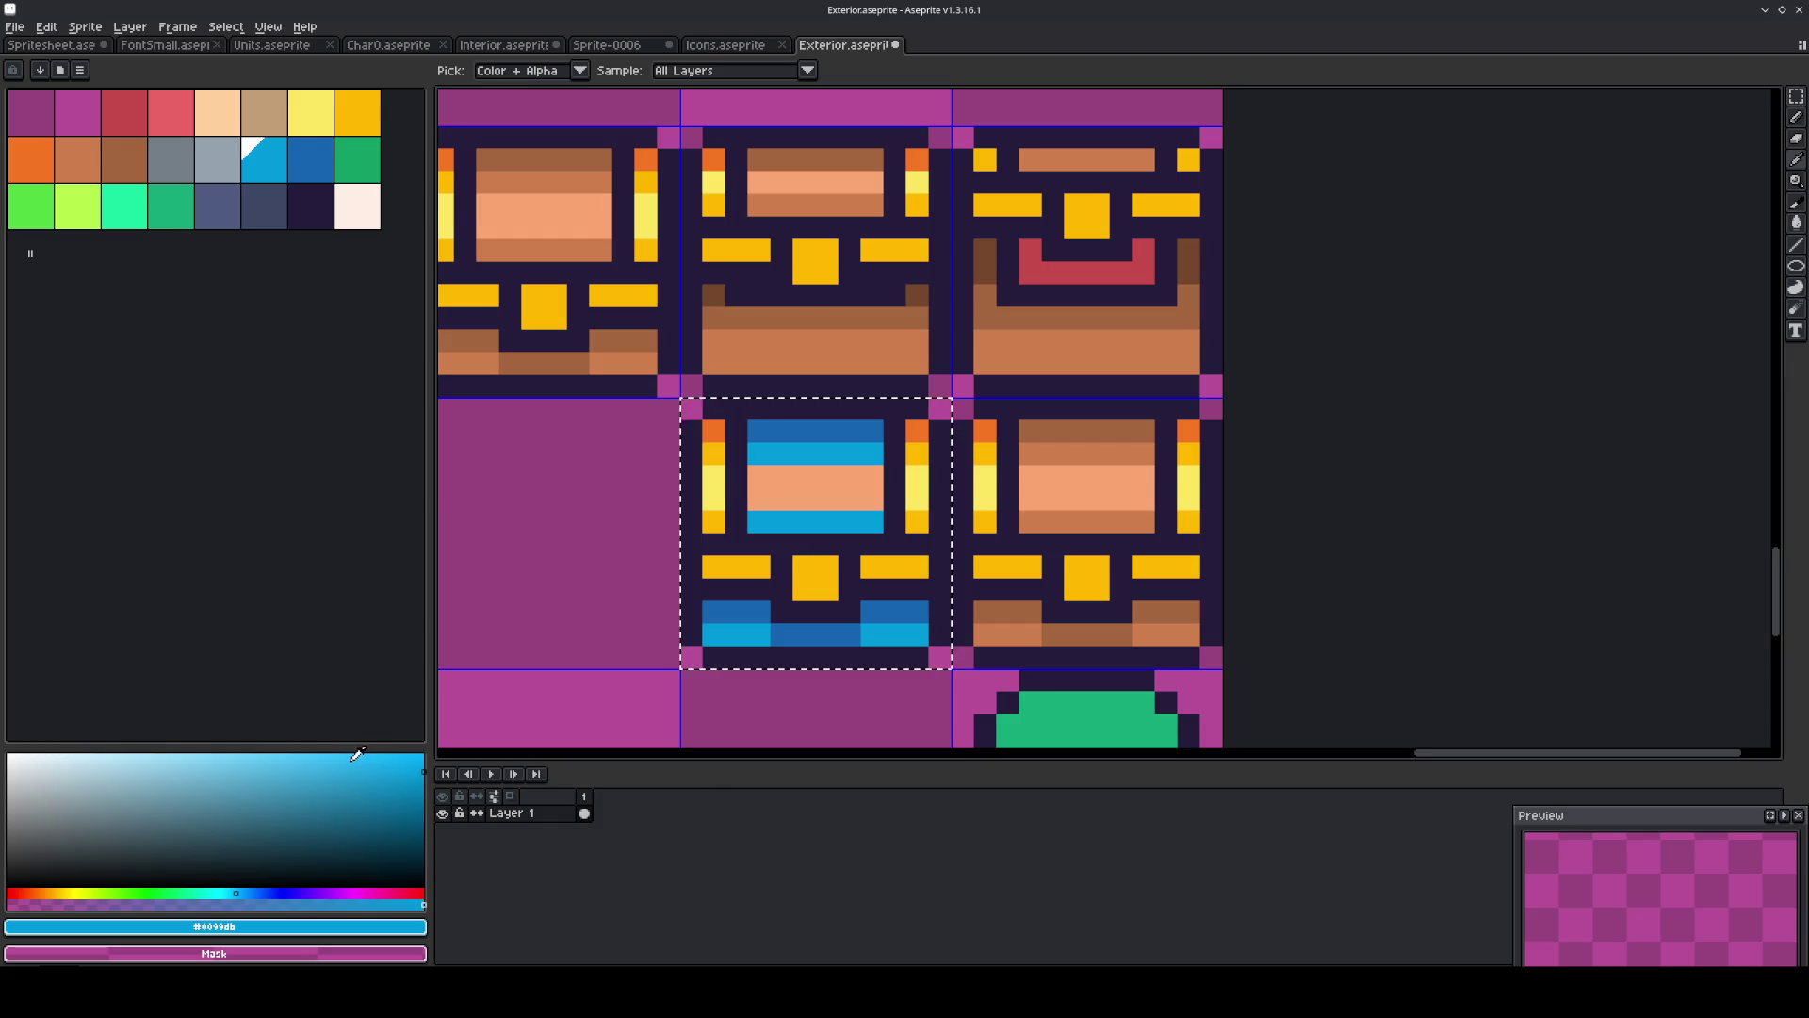
left_click(347, 760)
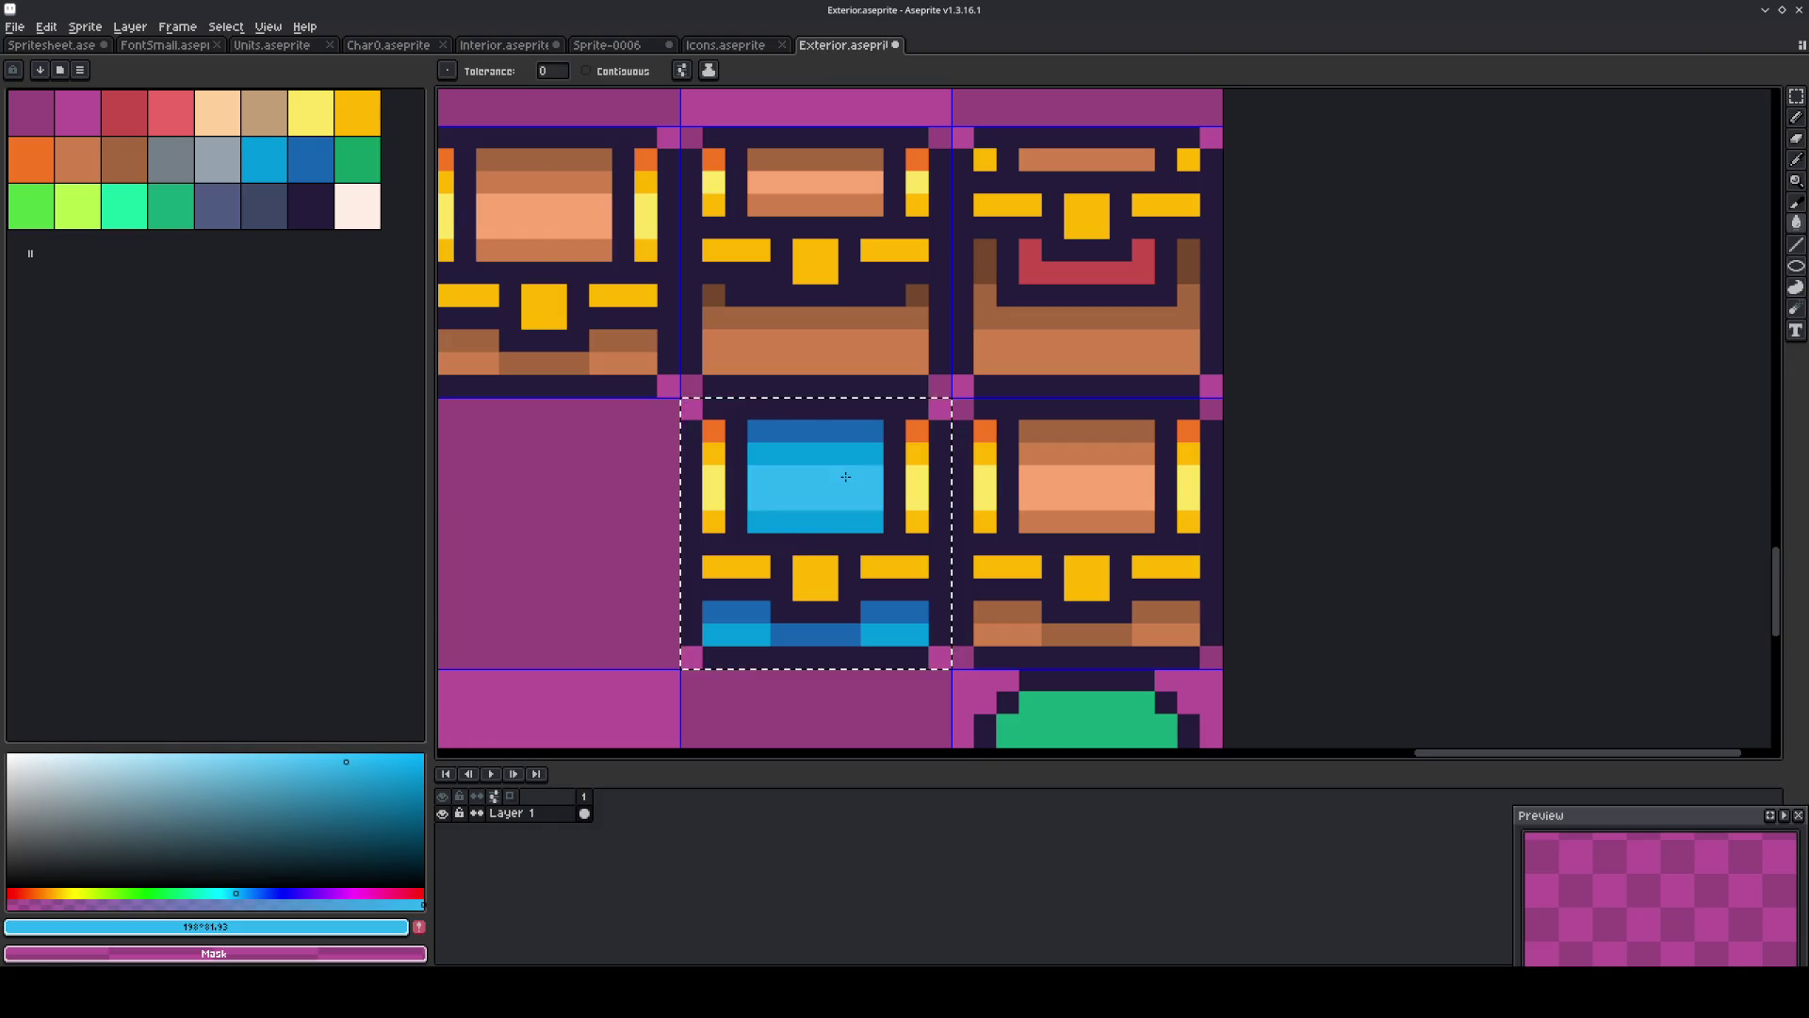
key("m")
scroll(845, 476, "down", 3)
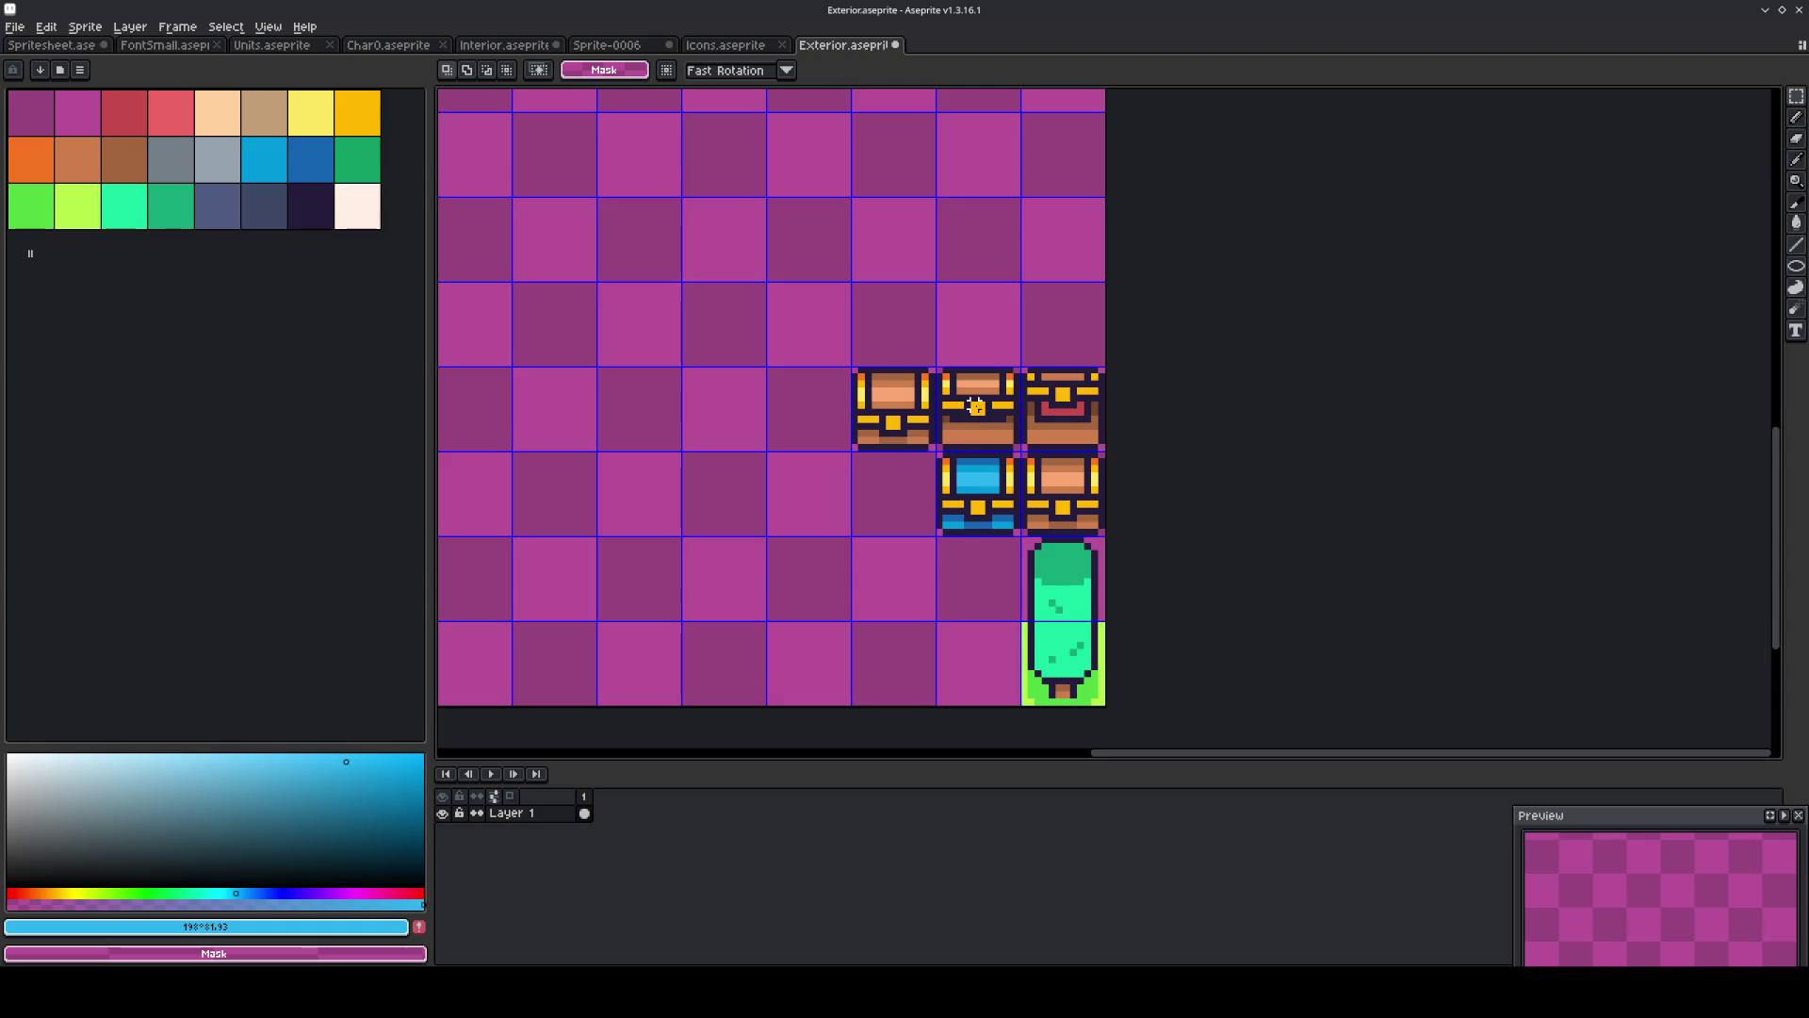
Select the lower-right chest tile and try light and dark grey fills on its trim, then undo them.
left_click_drag(1052, 482, 1082, 498)
scroll(1081, 498, "up", 4)
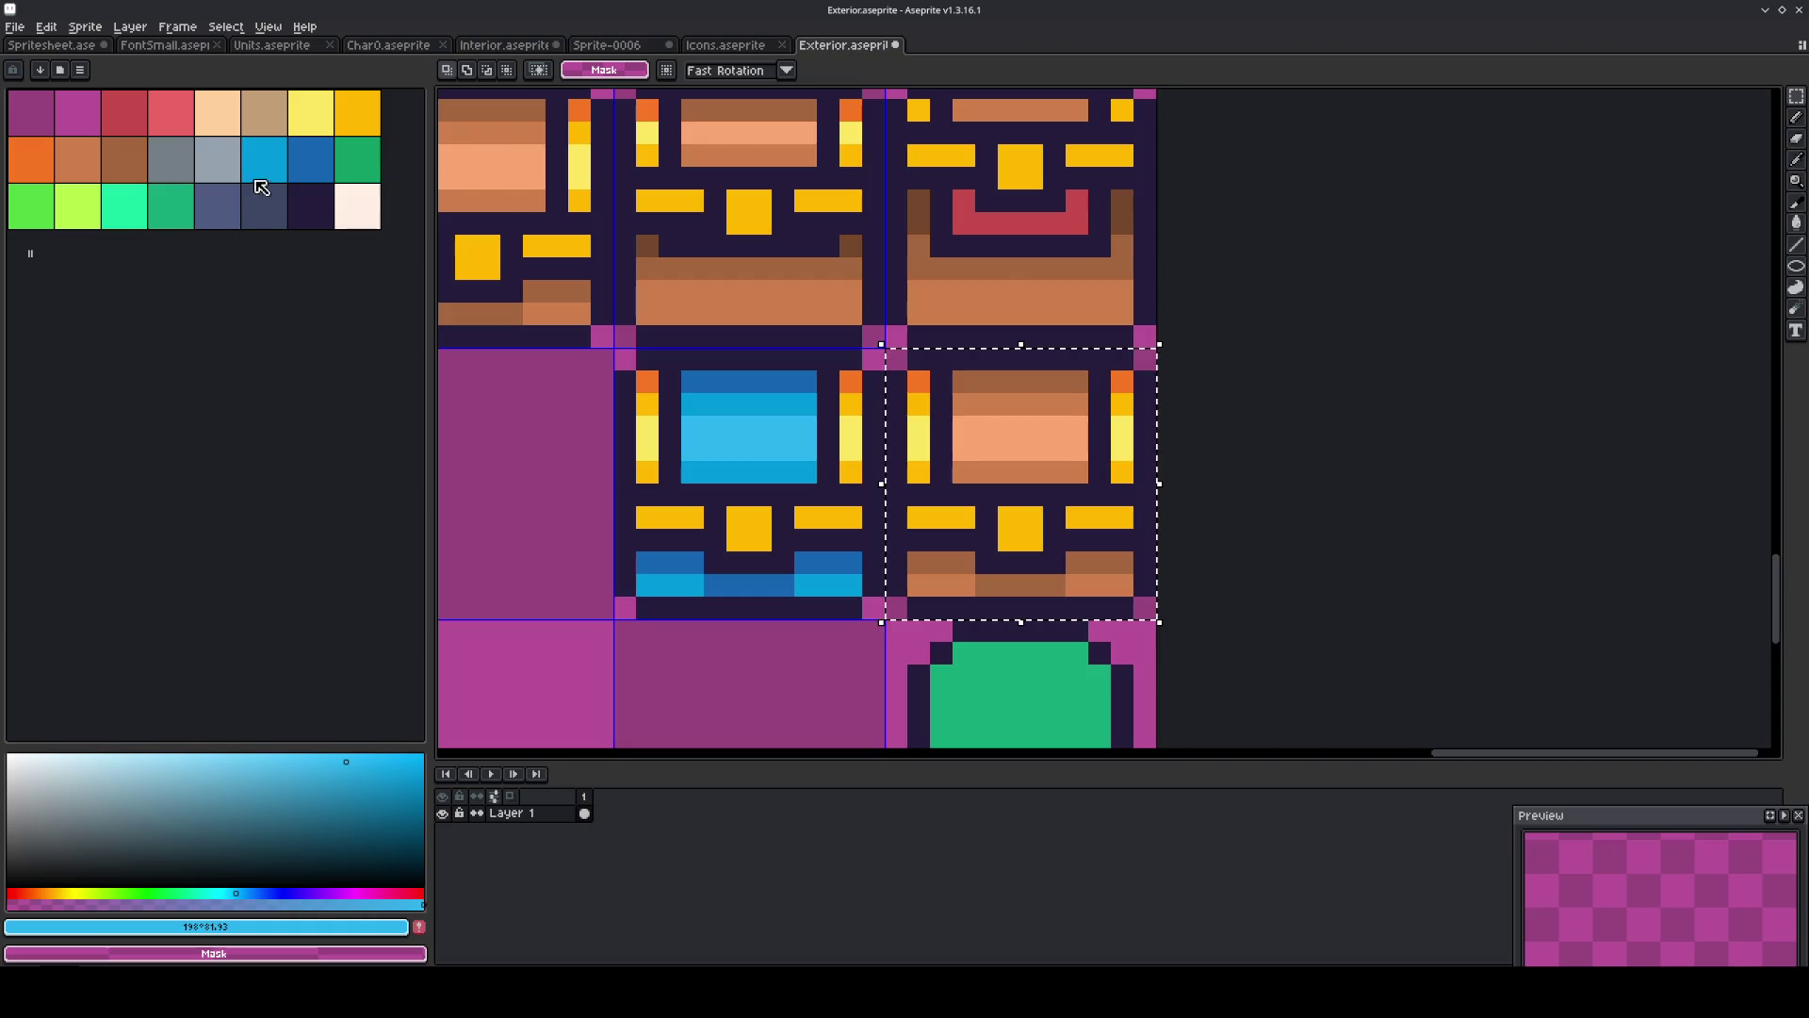
left_click(216, 158)
key("g")
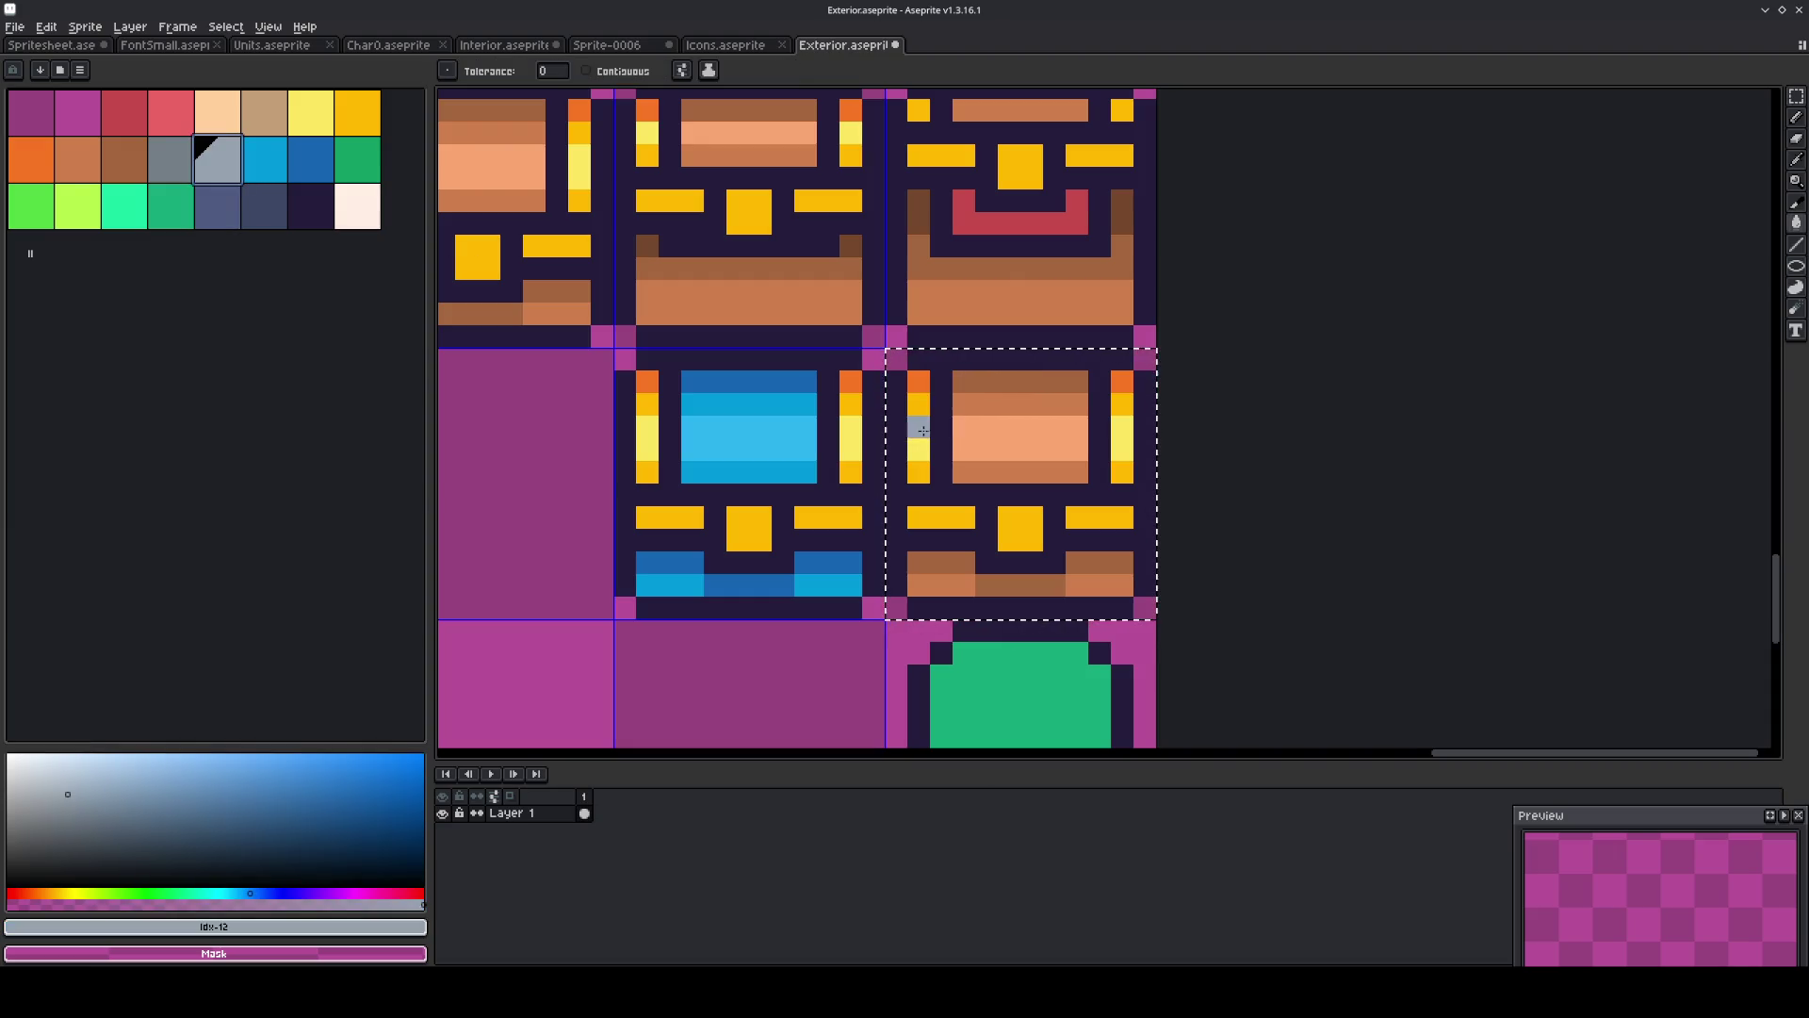
left_click(922, 430)
left_click(171, 158)
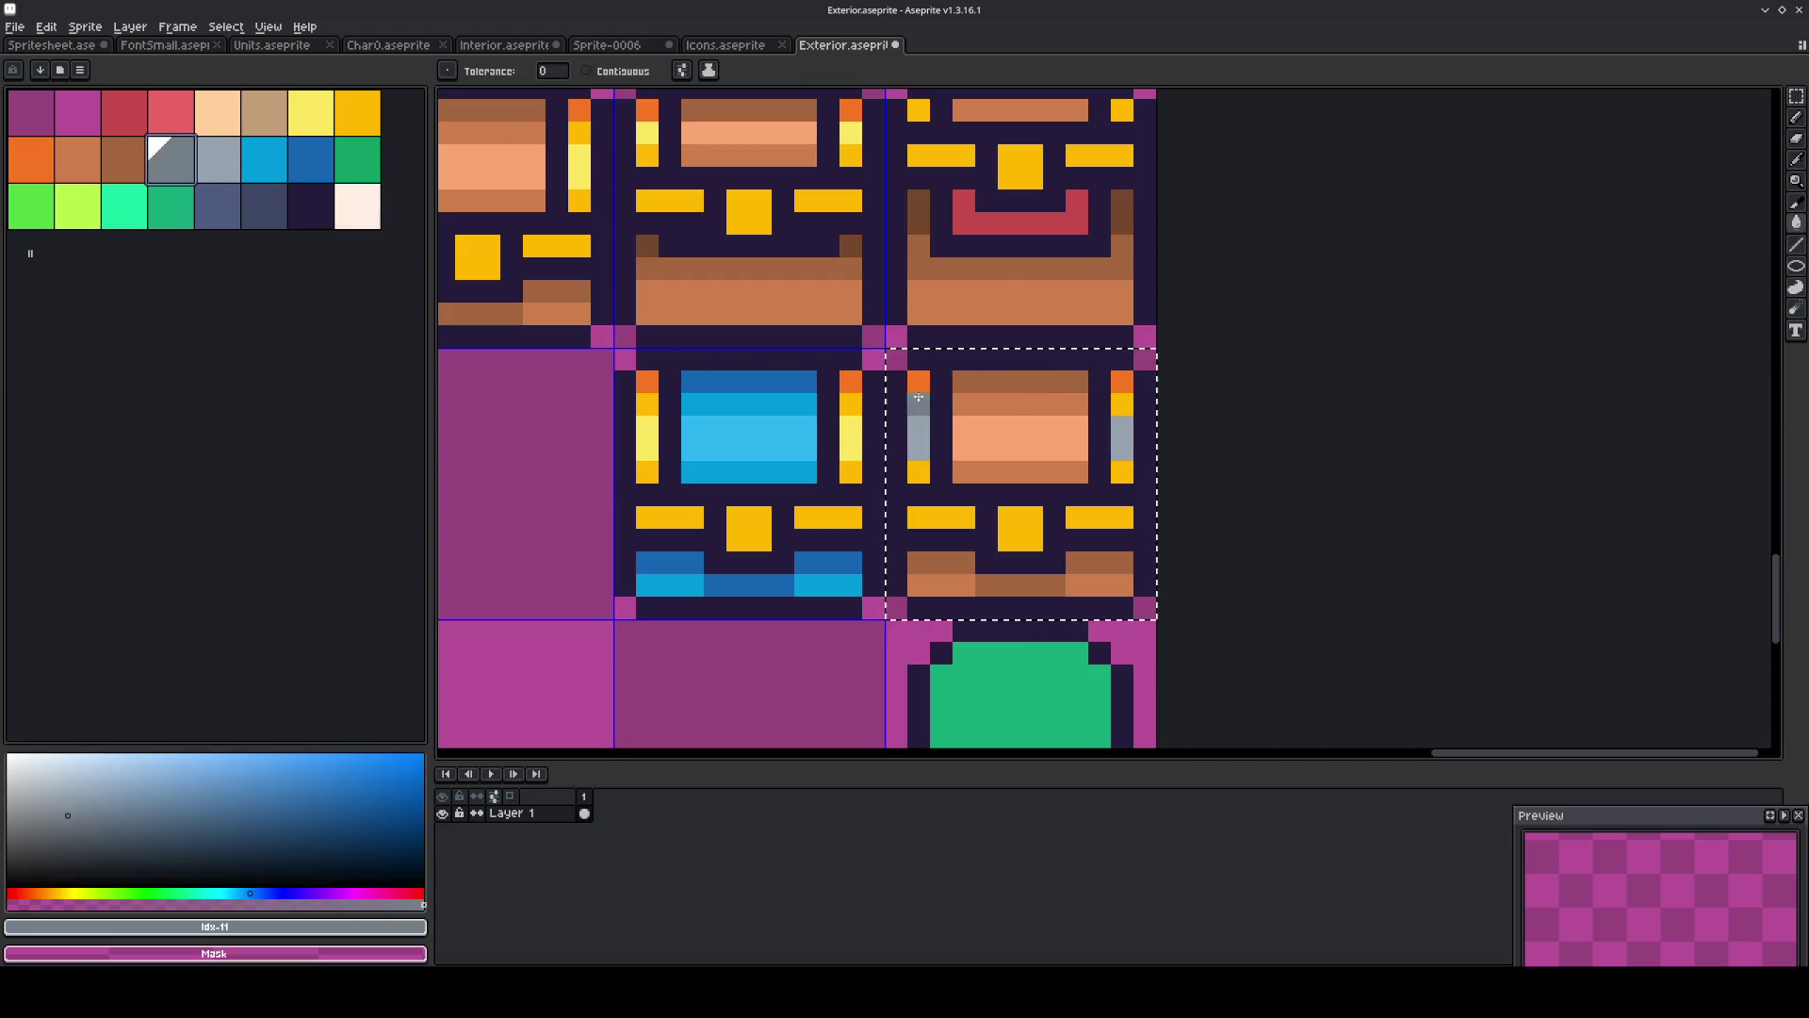
left_click(919, 471)
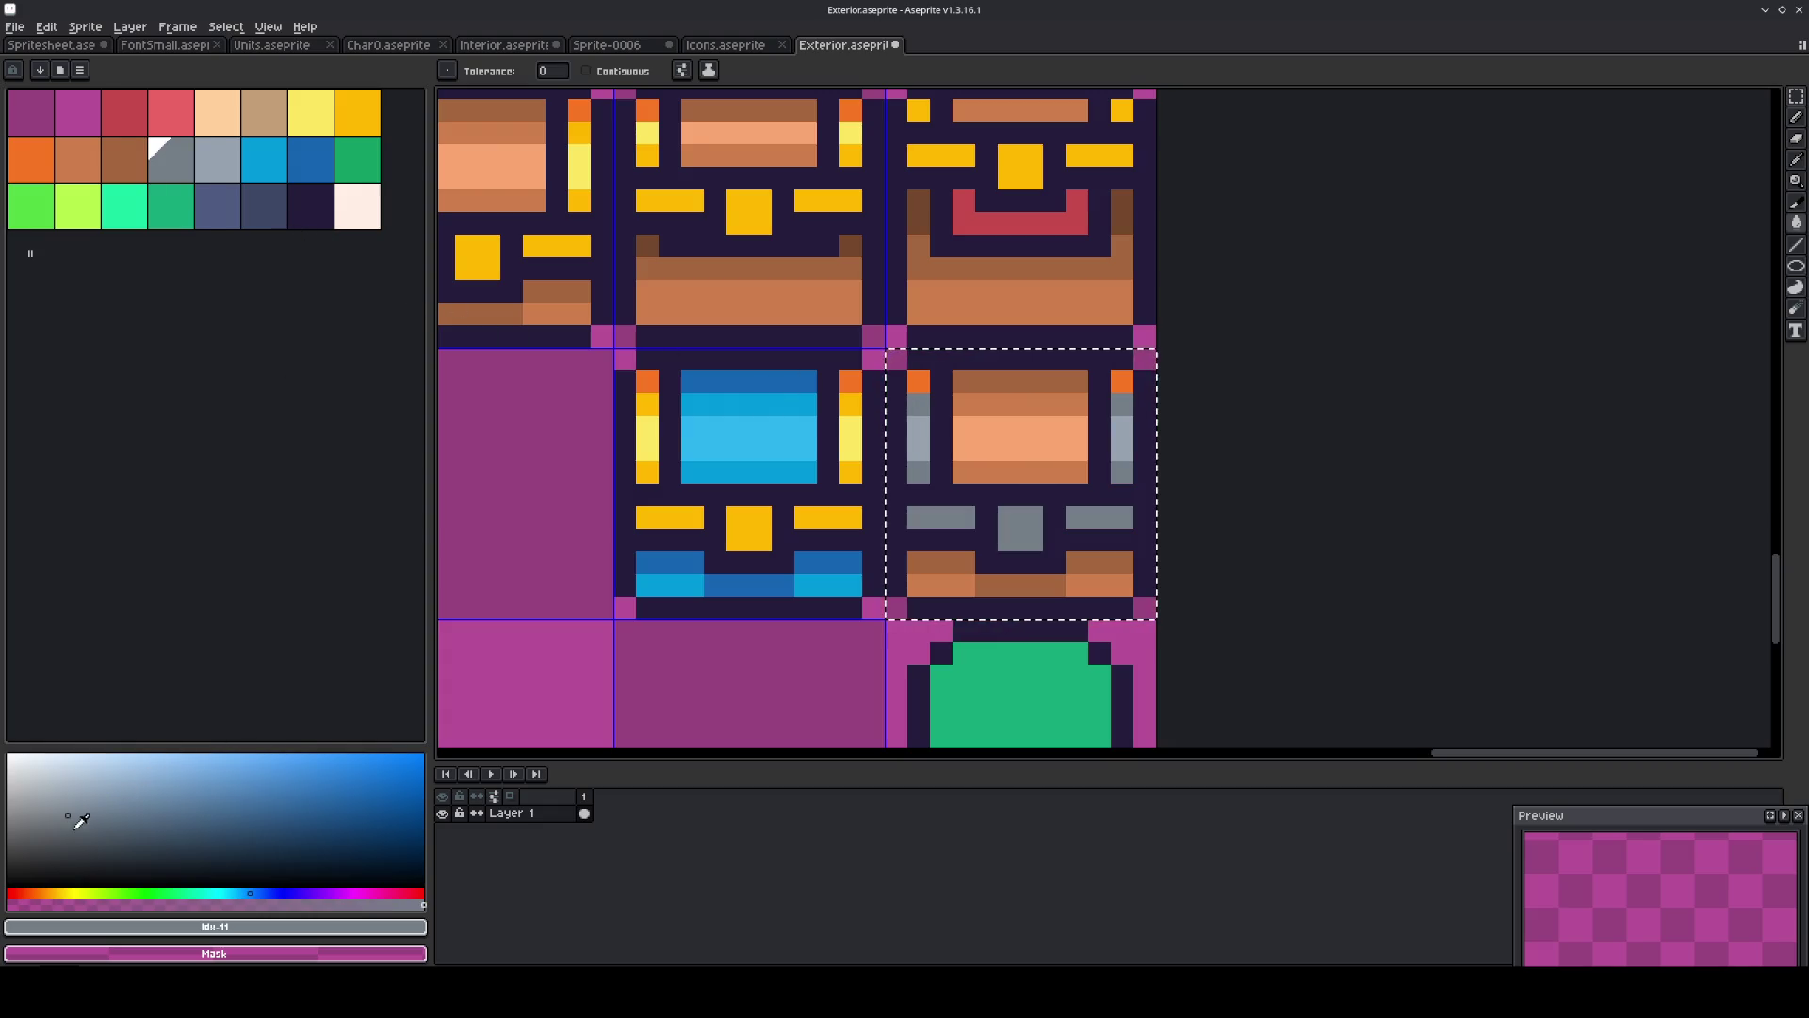
key("ctrl+z")
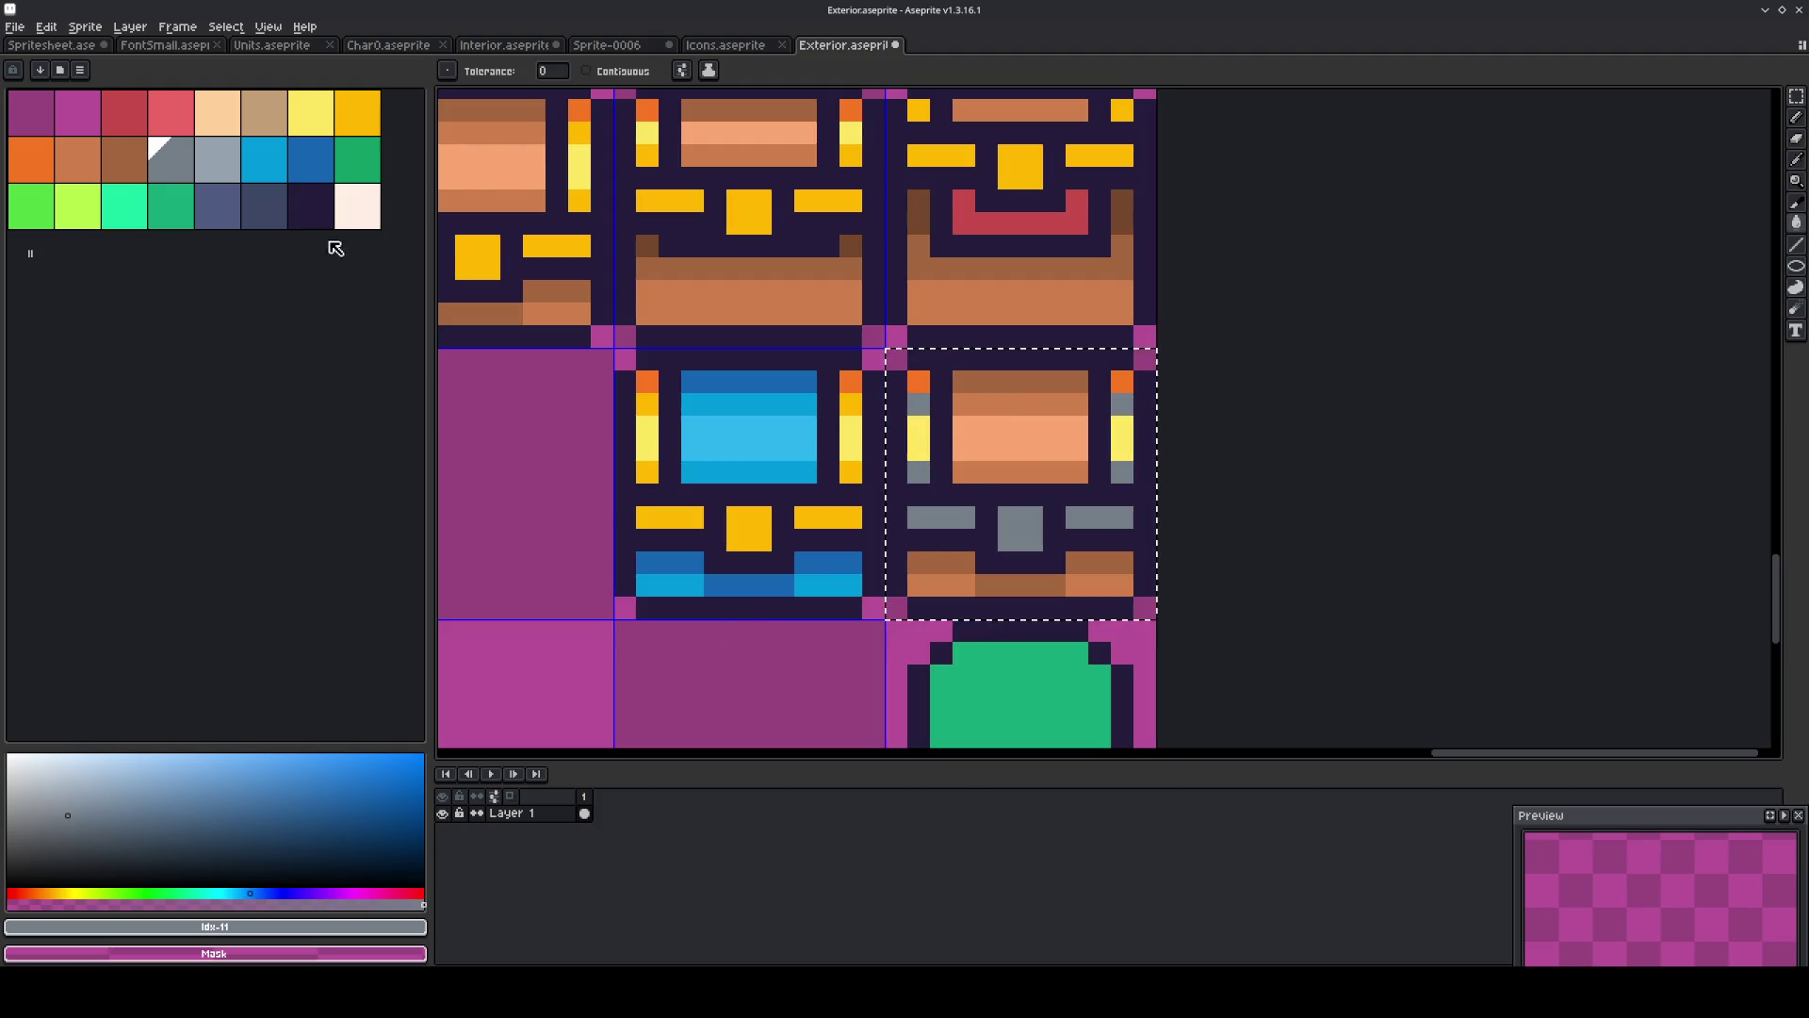
key("ctrl+z")
Refill the pale-yellow side bars light grey and the remaining yellow pixels dark grey.
left_click(218, 159)
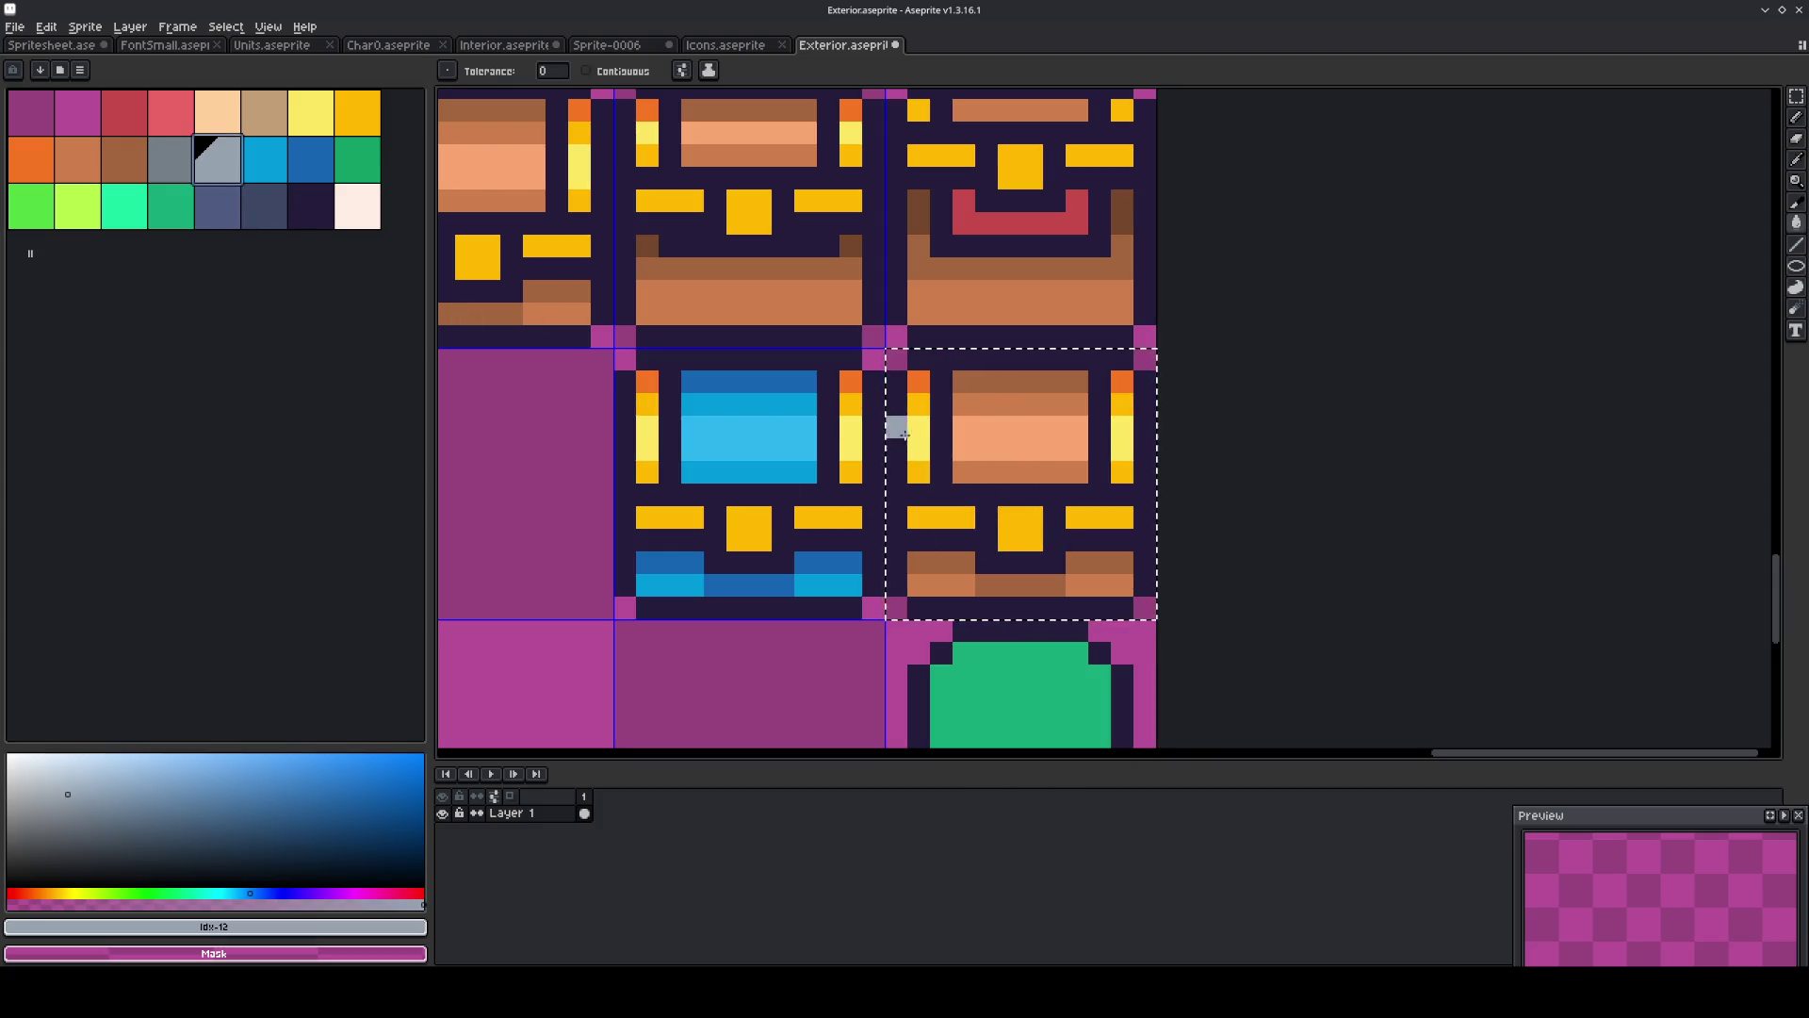
left_click(915, 435)
left_click(179, 165)
left_click(924, 475)
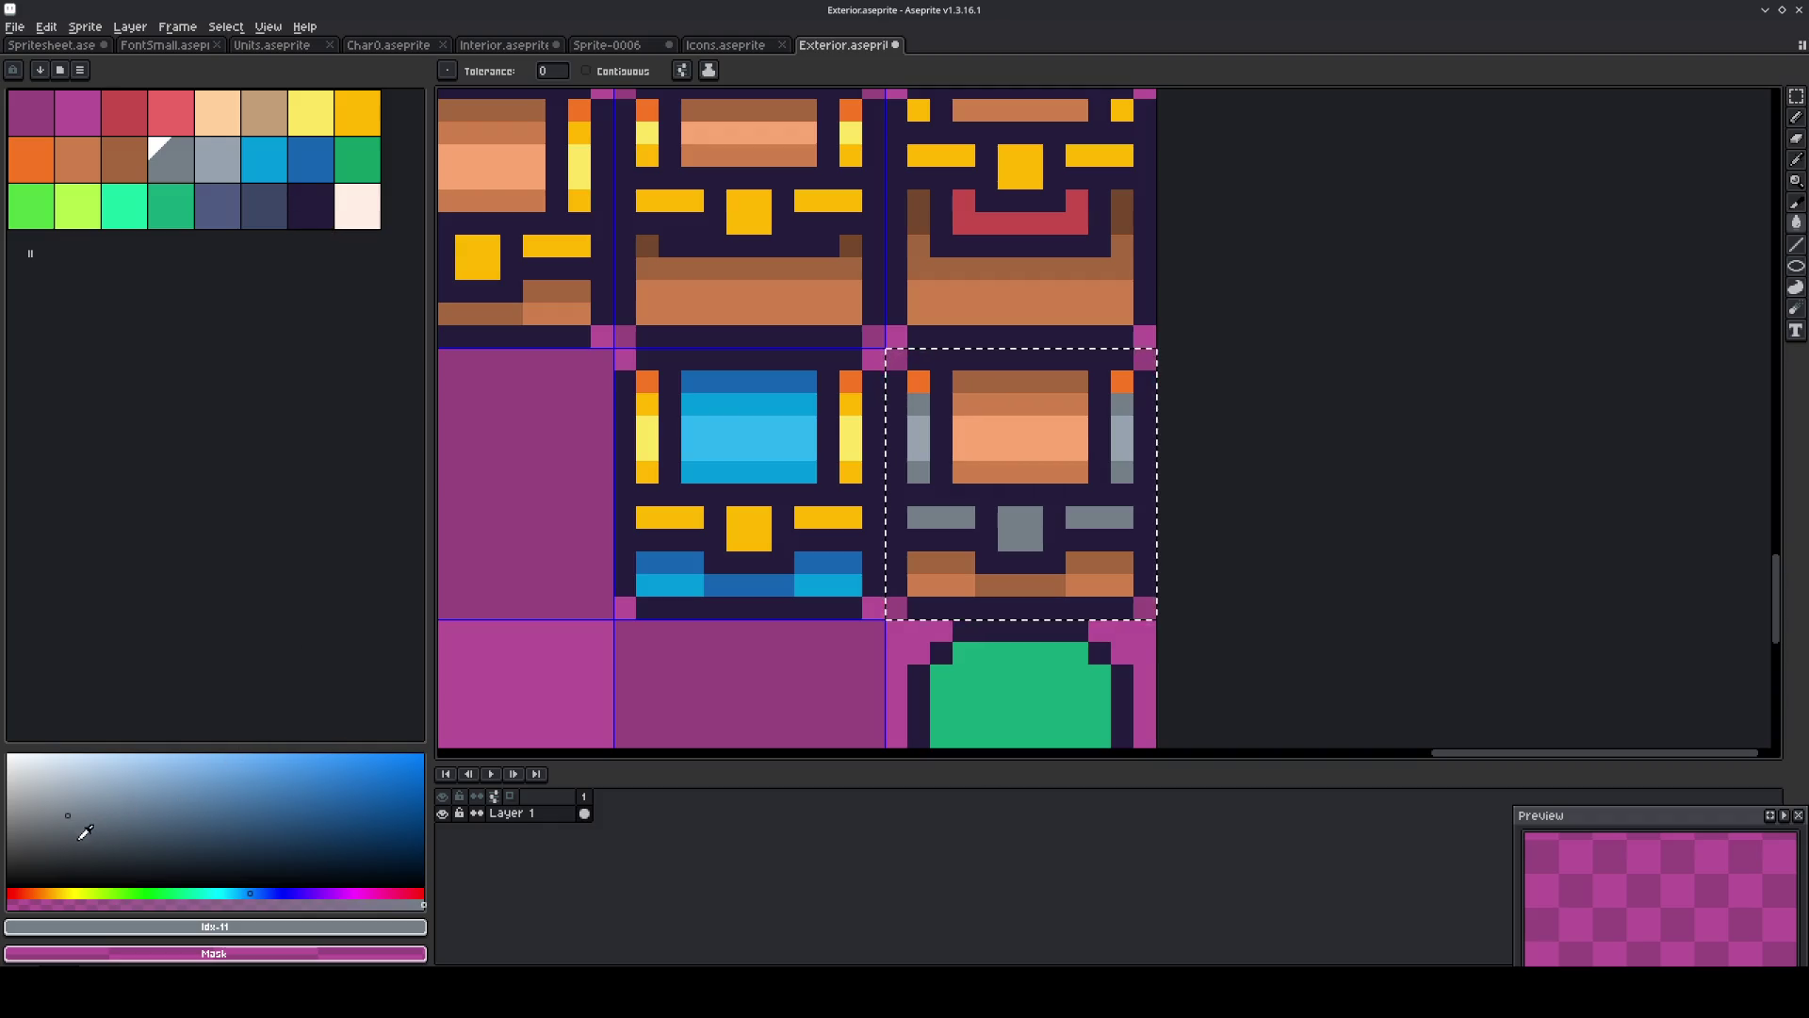
left_click(67, 837)
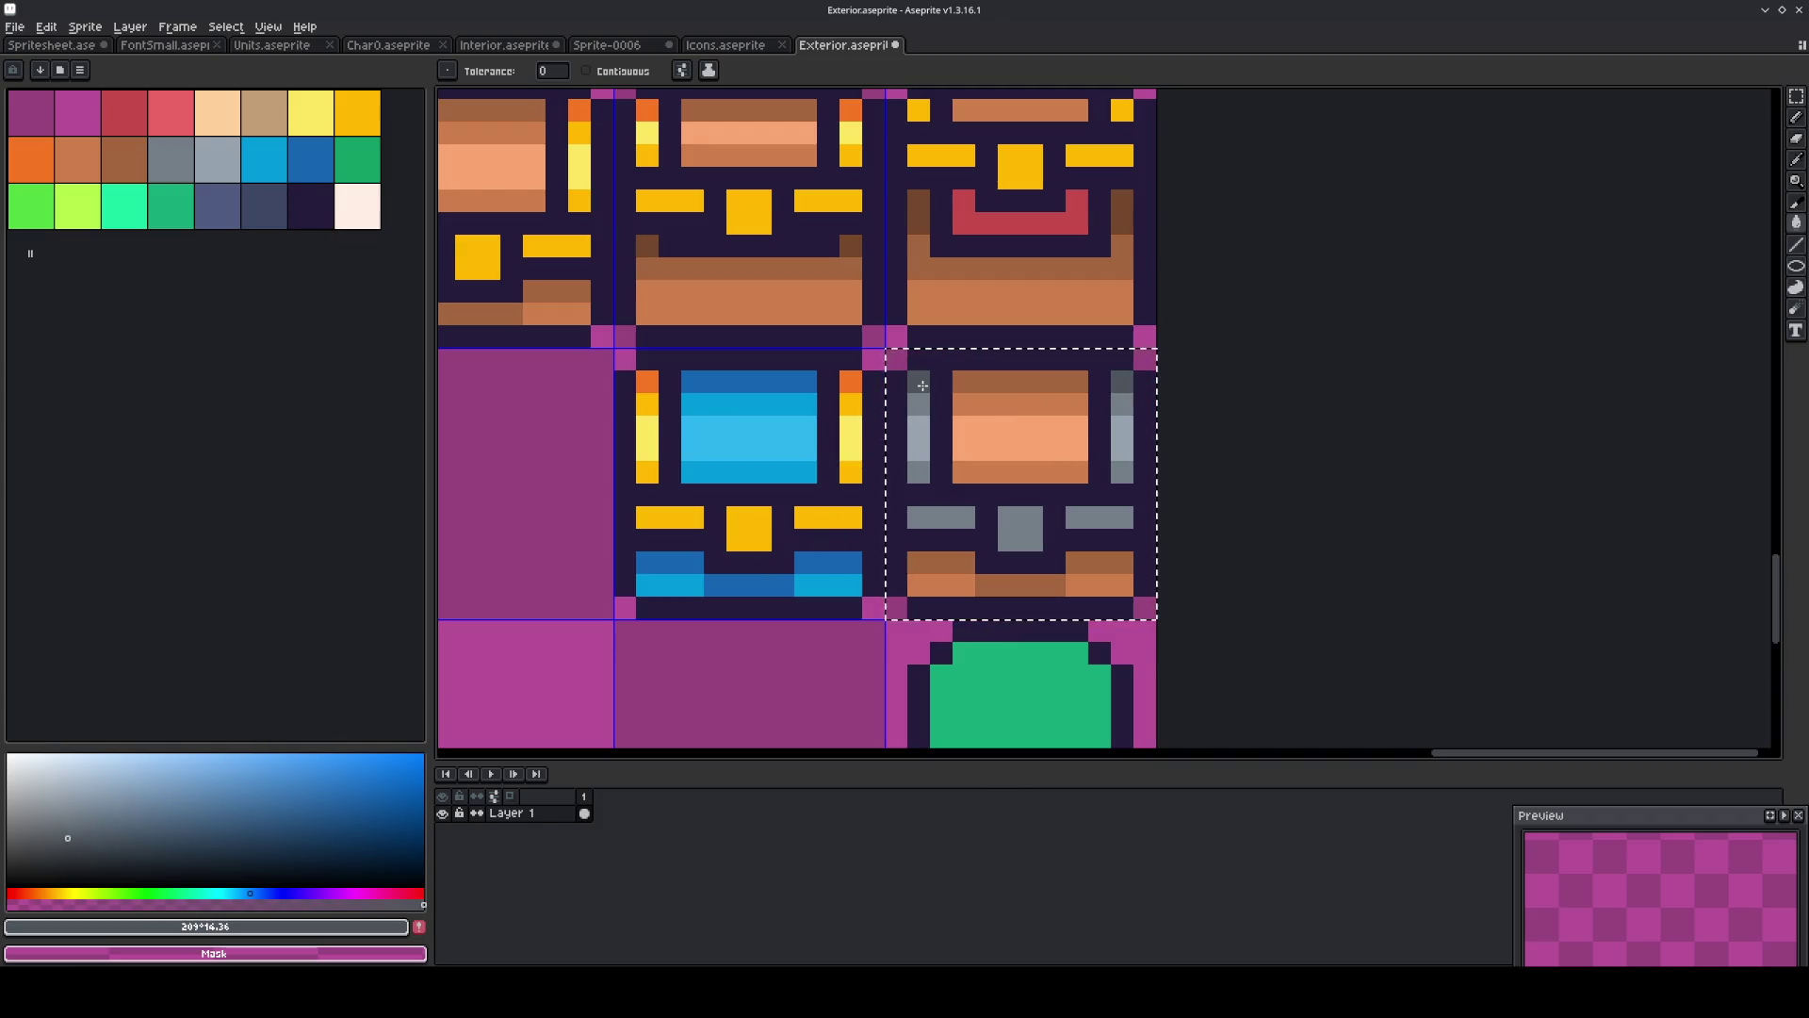
key("m")
scroll(913, 396, "down", 3)
scroll(787, 468, "down", 2)
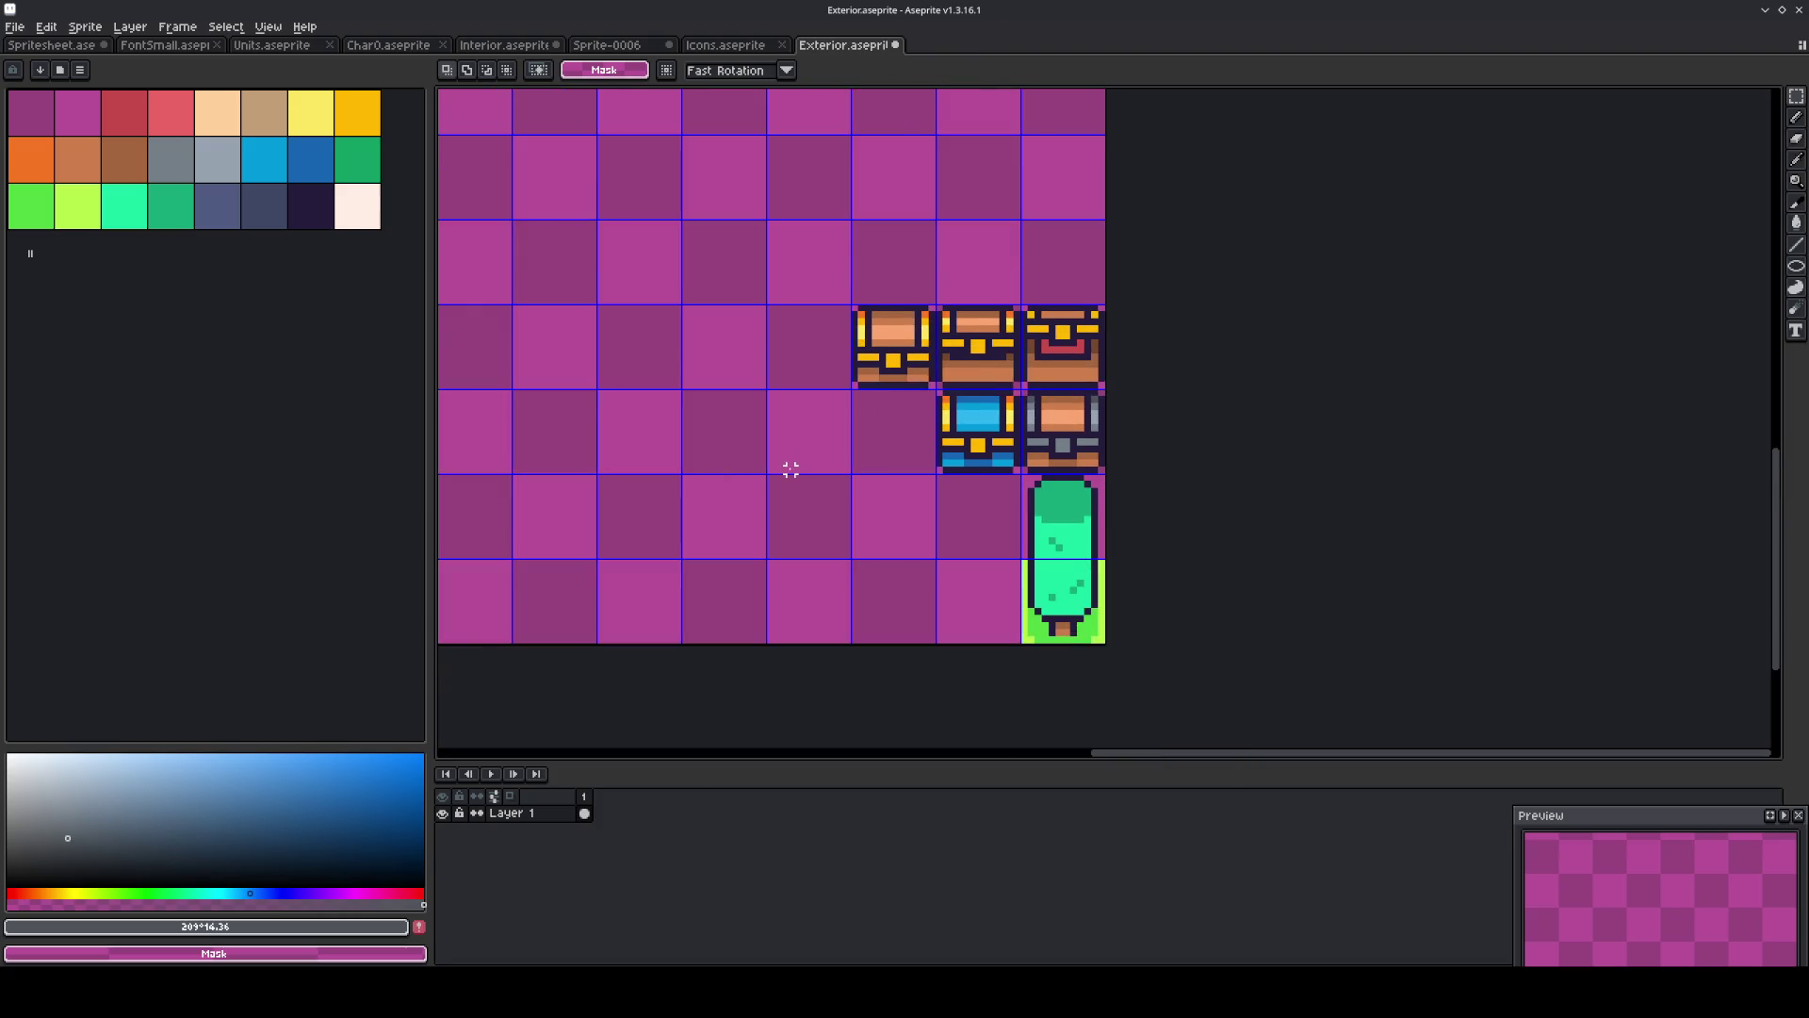
Select the three top-row chests and fill their yellow trim and pillar pixels with sampled greys.
scroll(893, 440, "up", 2)
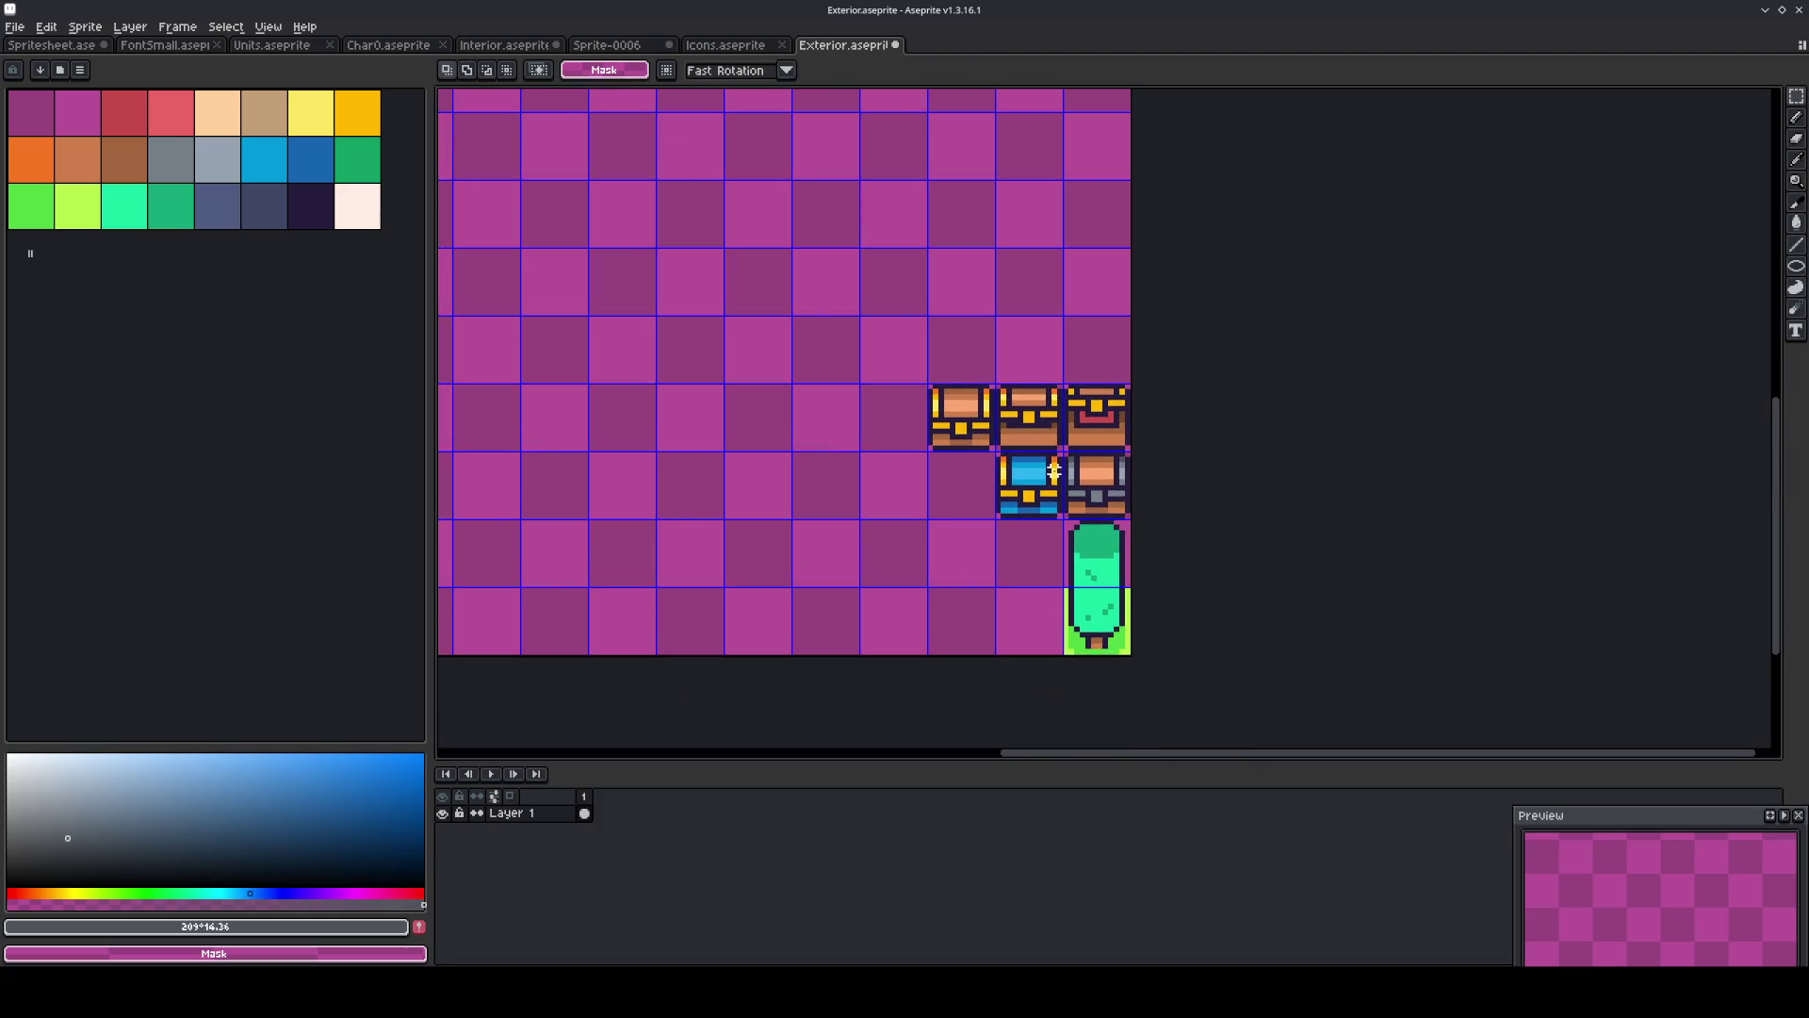
scroll(1107, 421, "up", 1)
left_click_drag(1107, 414, 947, 414)
scroll(1013, 443, "up", 1)
key("i")
left_click(1120, 518)
key("g")
left_click(876, 402)
left_click(1105, 493, "alt")
left_click(823, 363)
left_click(926, 362)
left_click(1119, 468, "alt")
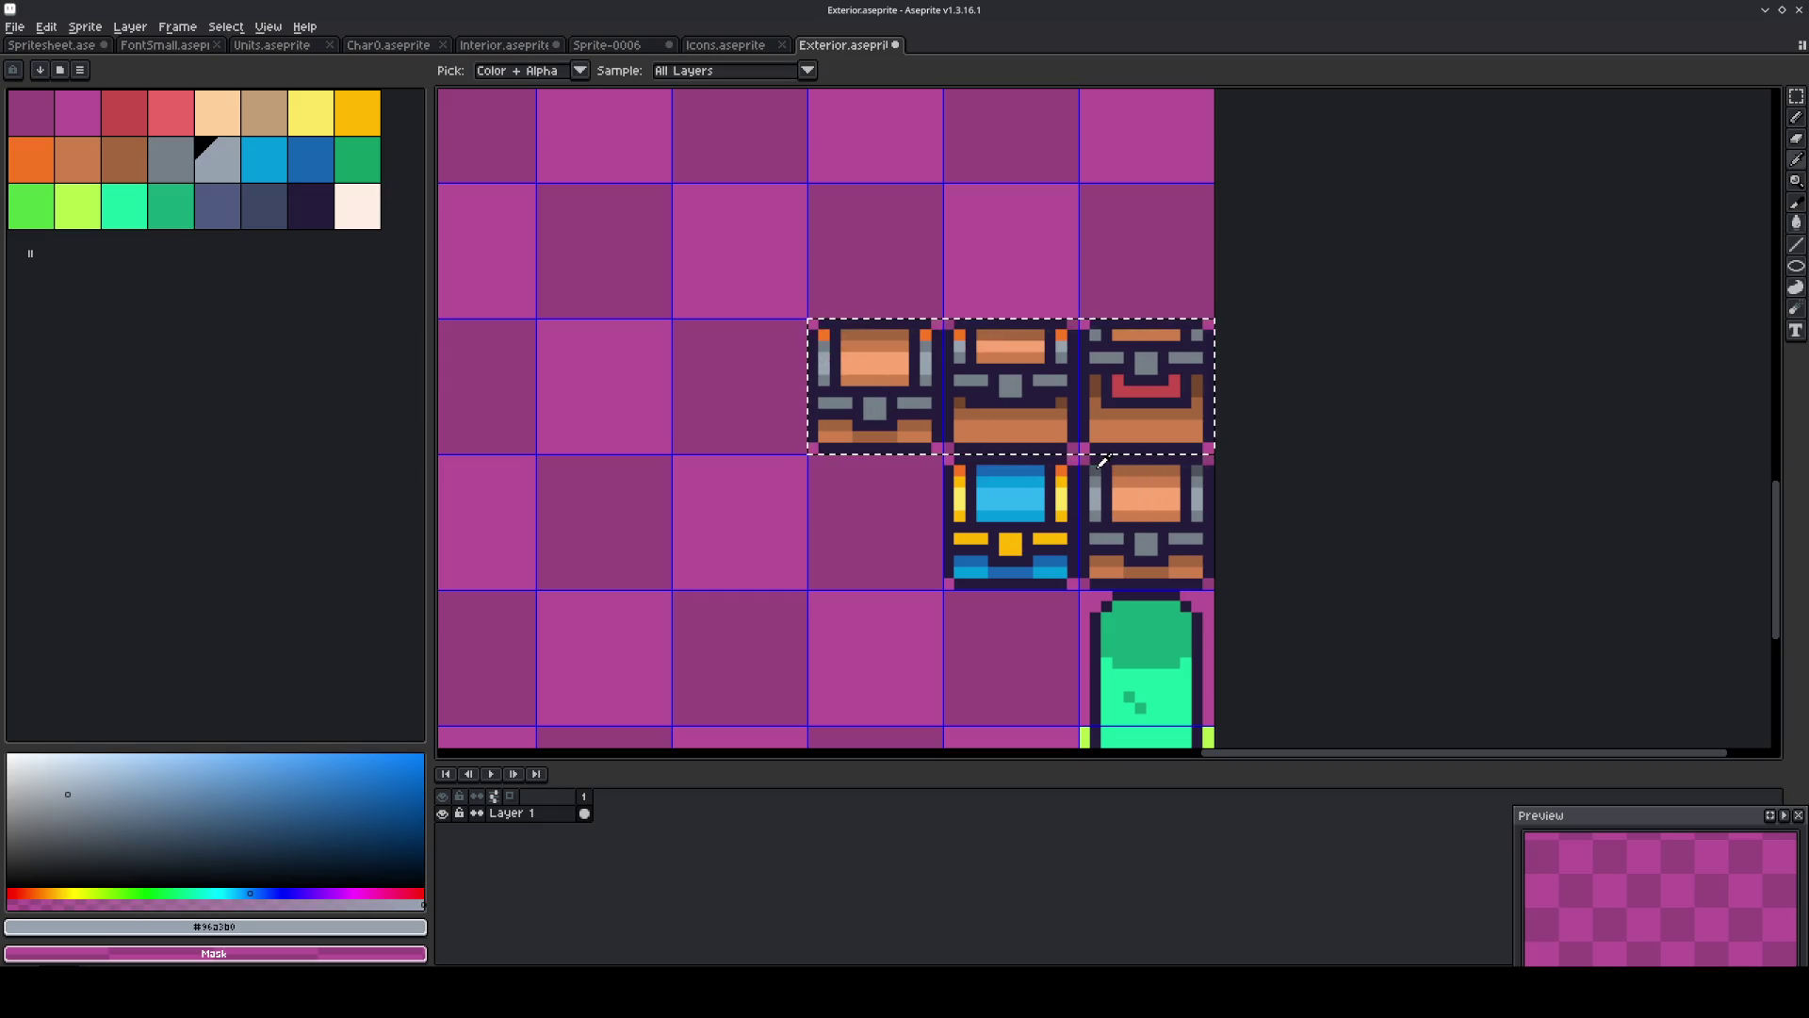
key("m")
left_click(756, 324)
Save the tileset and export it as an image.
key("ctrl+s")
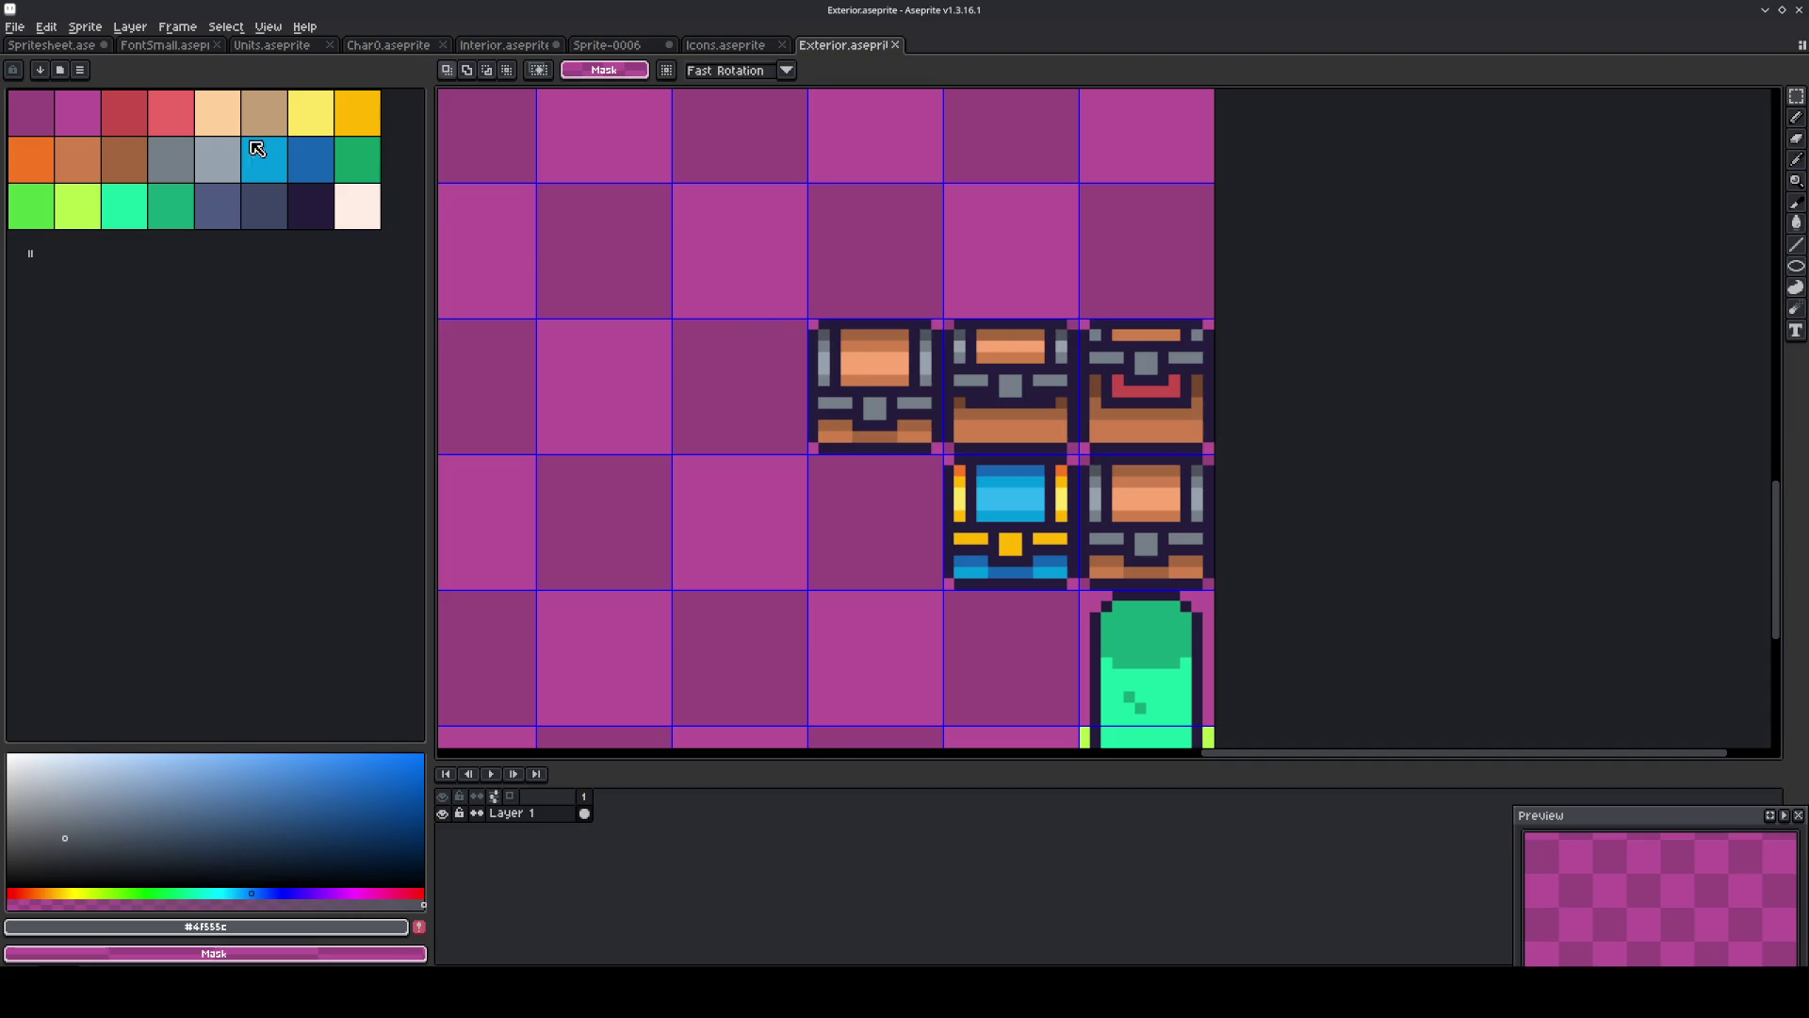
left_click(15, 26)
mouse_move(120, 168)
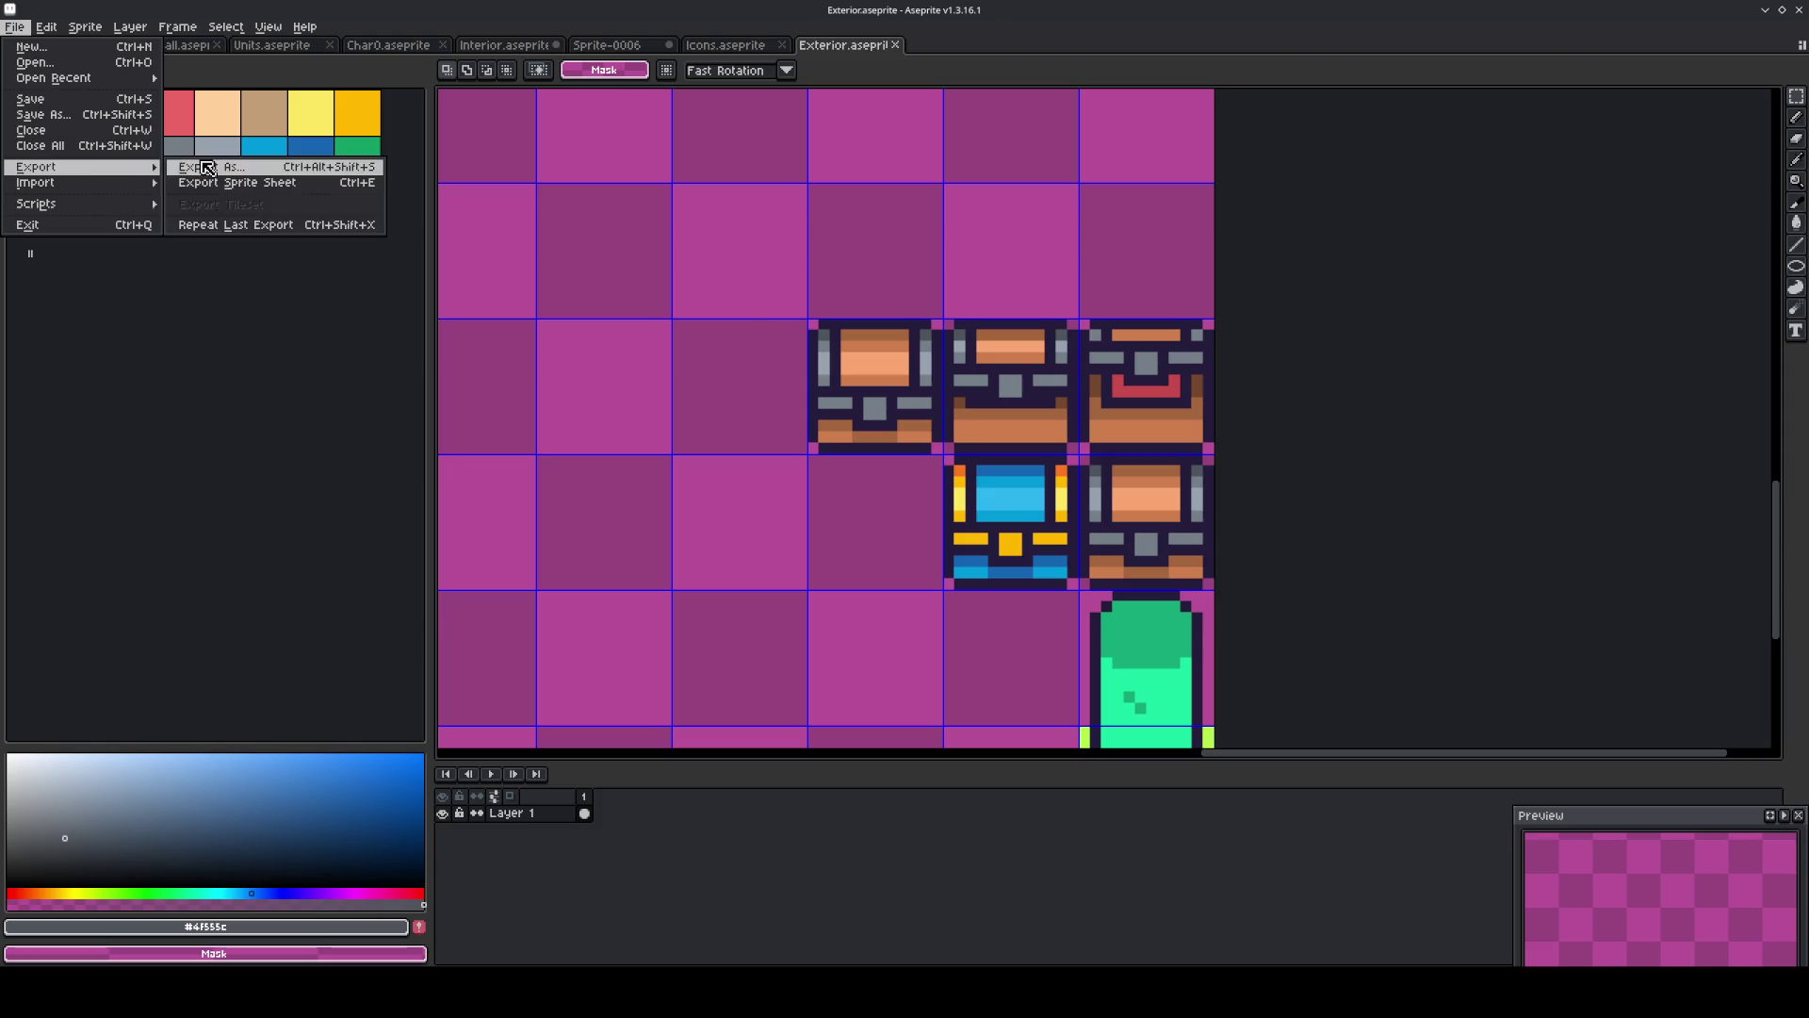
left_click(207, 167)
left_click(664, 463)
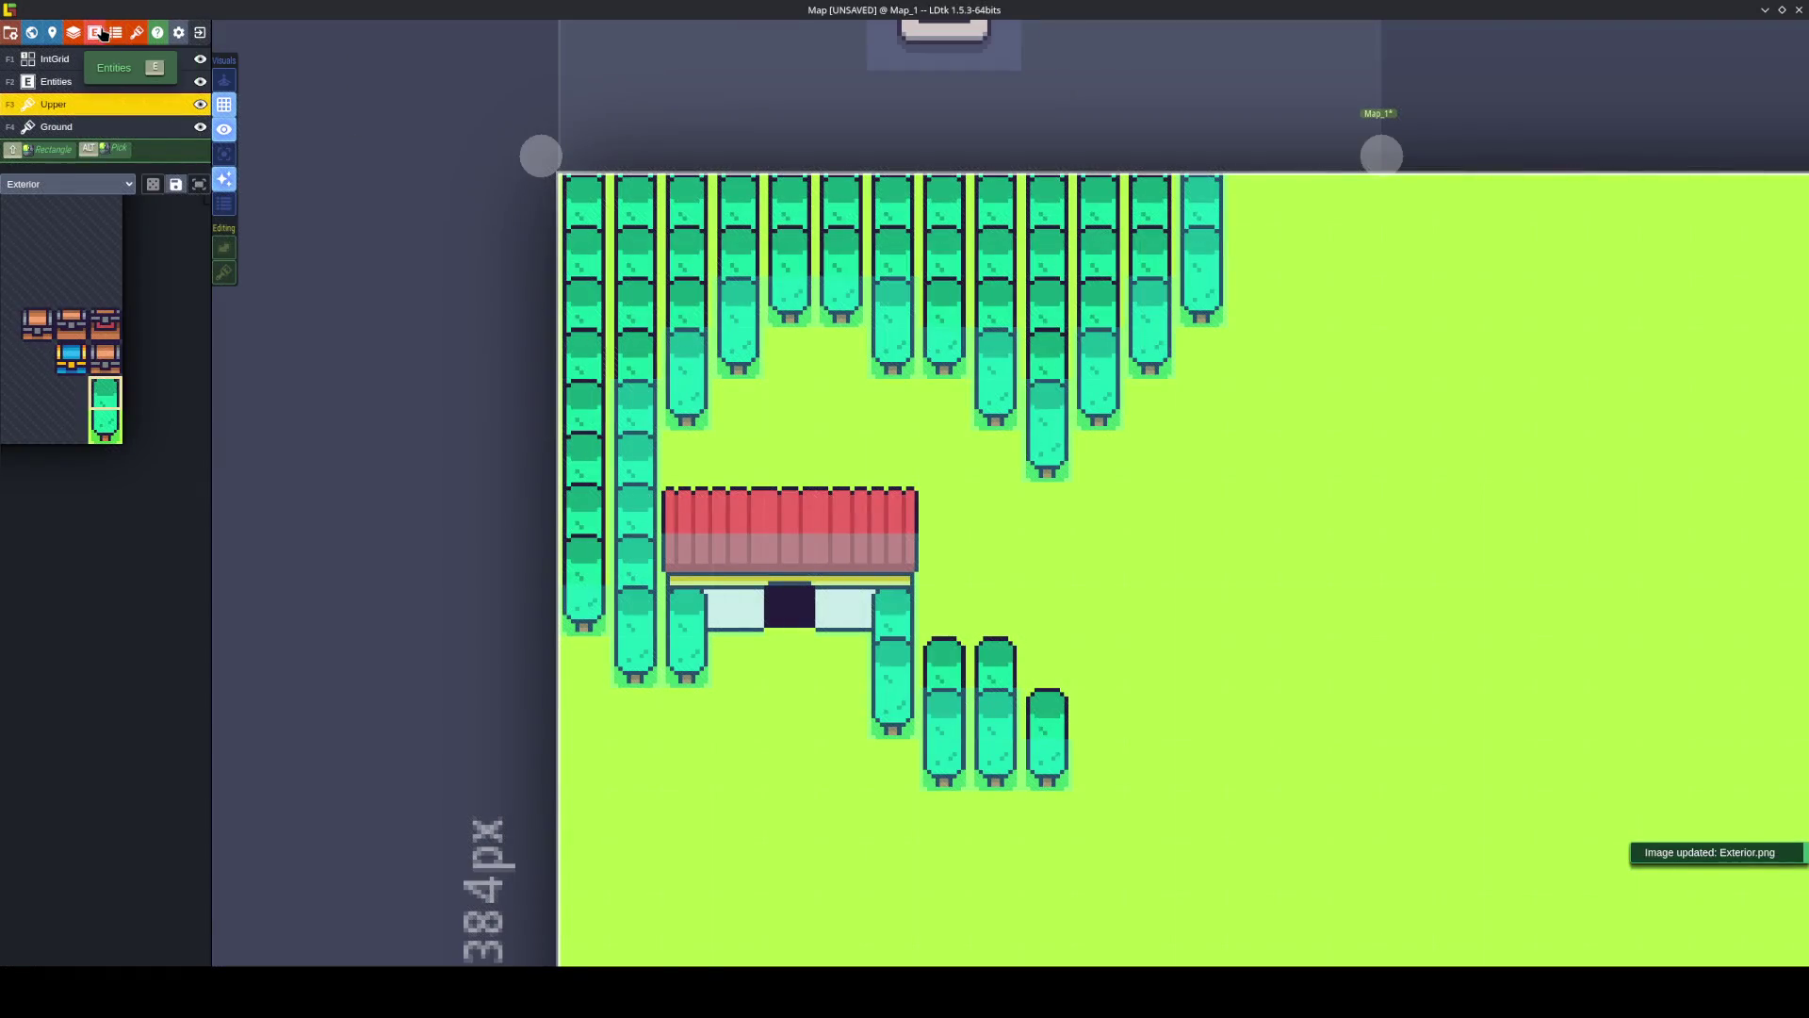
Add a new entity definition named Chest and save the project.
left_click(95, 32)
left_click(74, 111)
type("Chest")
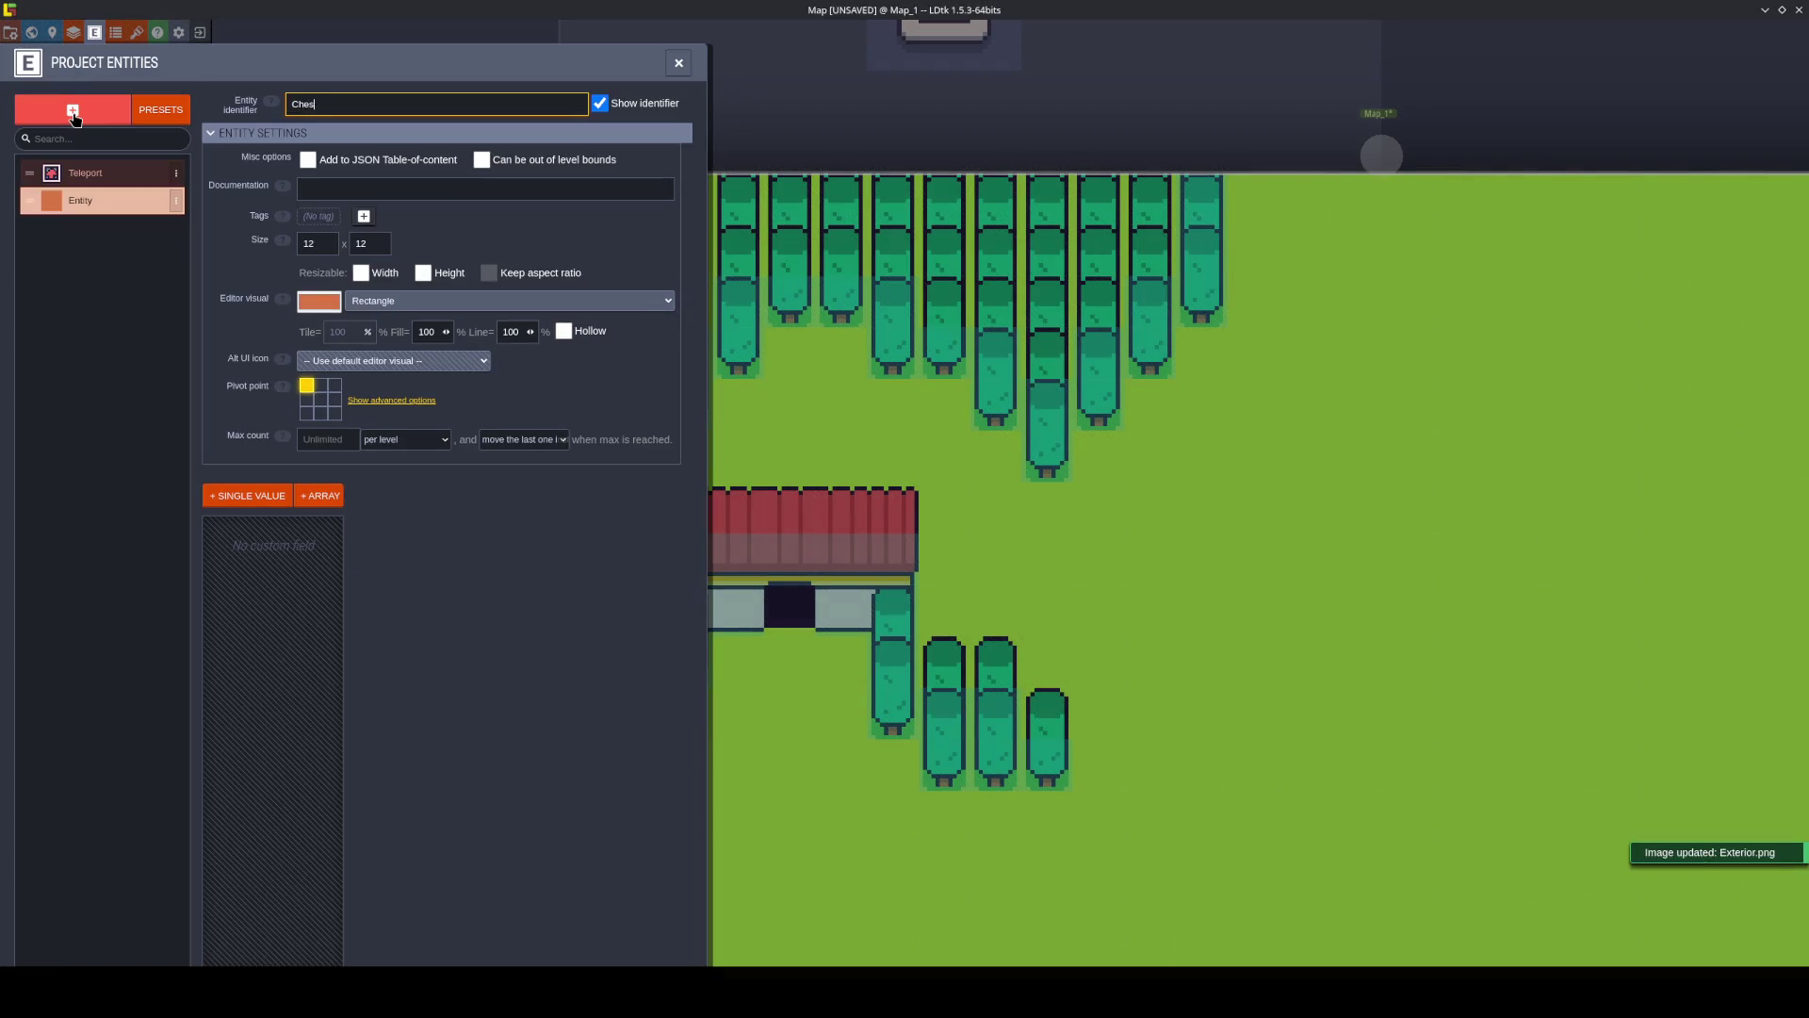
key("Return")
key("ctrl+s")
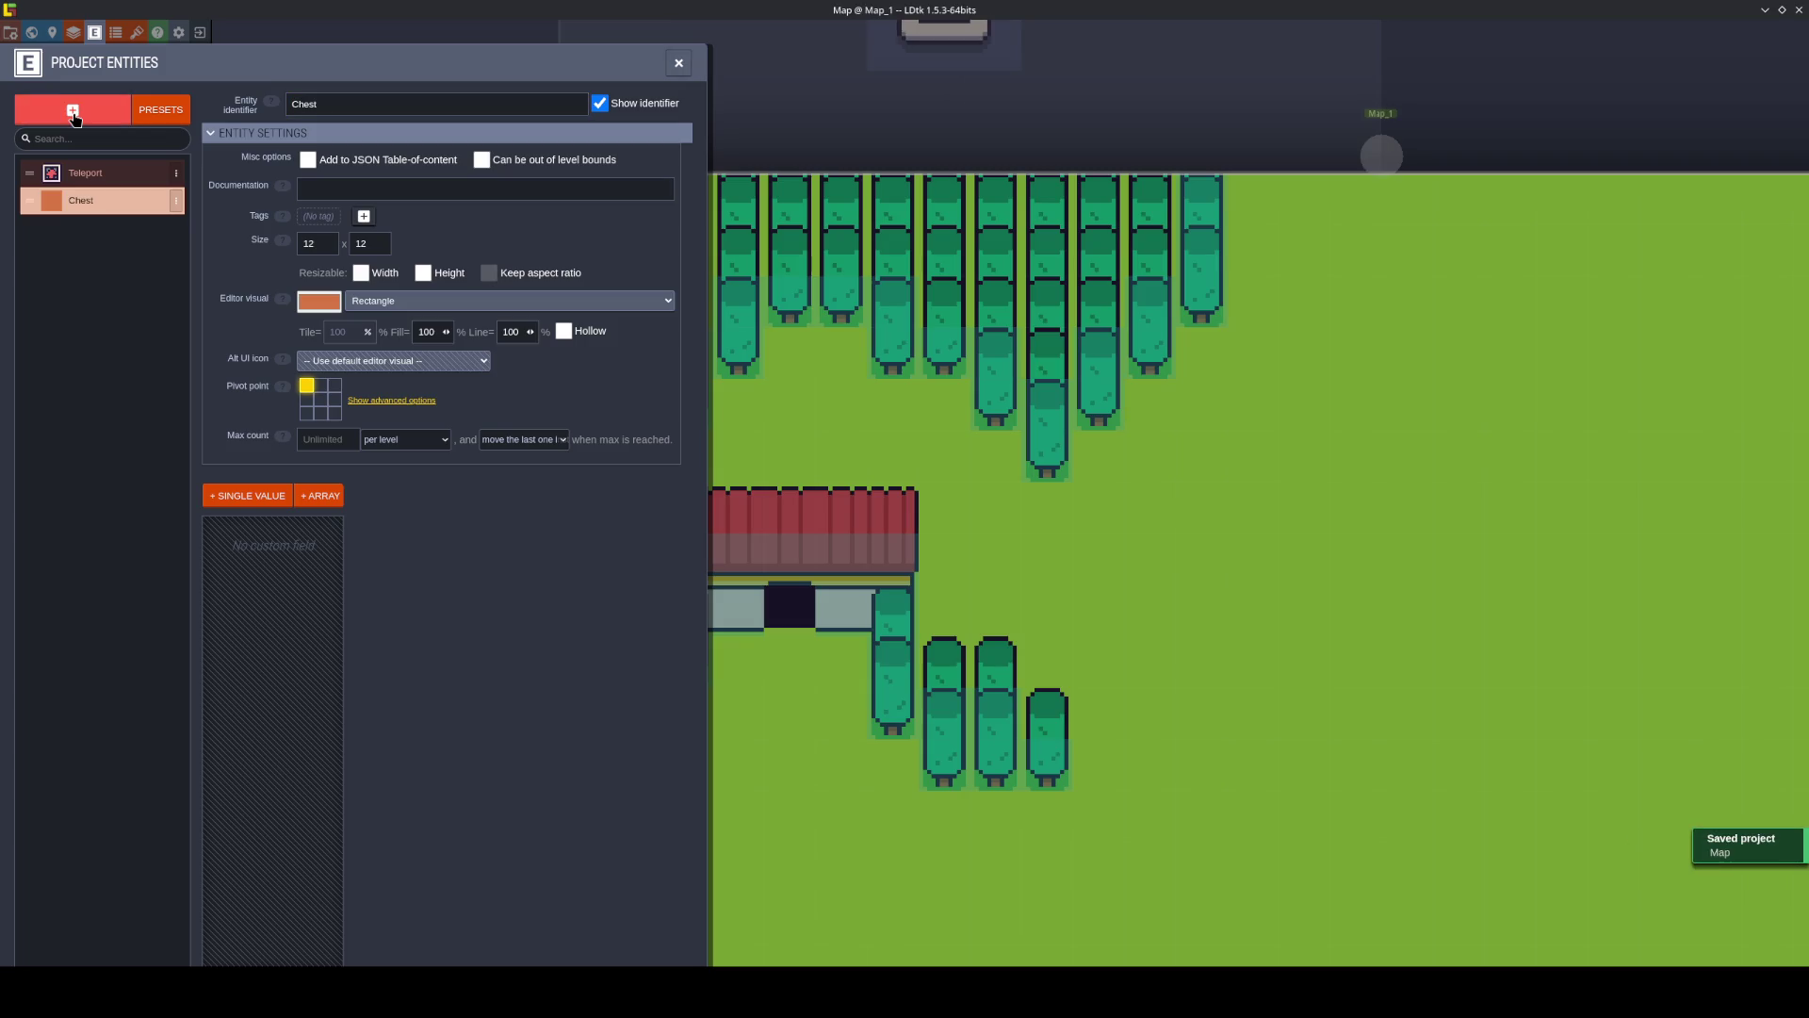
Draw the Chest entity with a chest tile from the Exterior tileset and save.
left_click(390, 300)
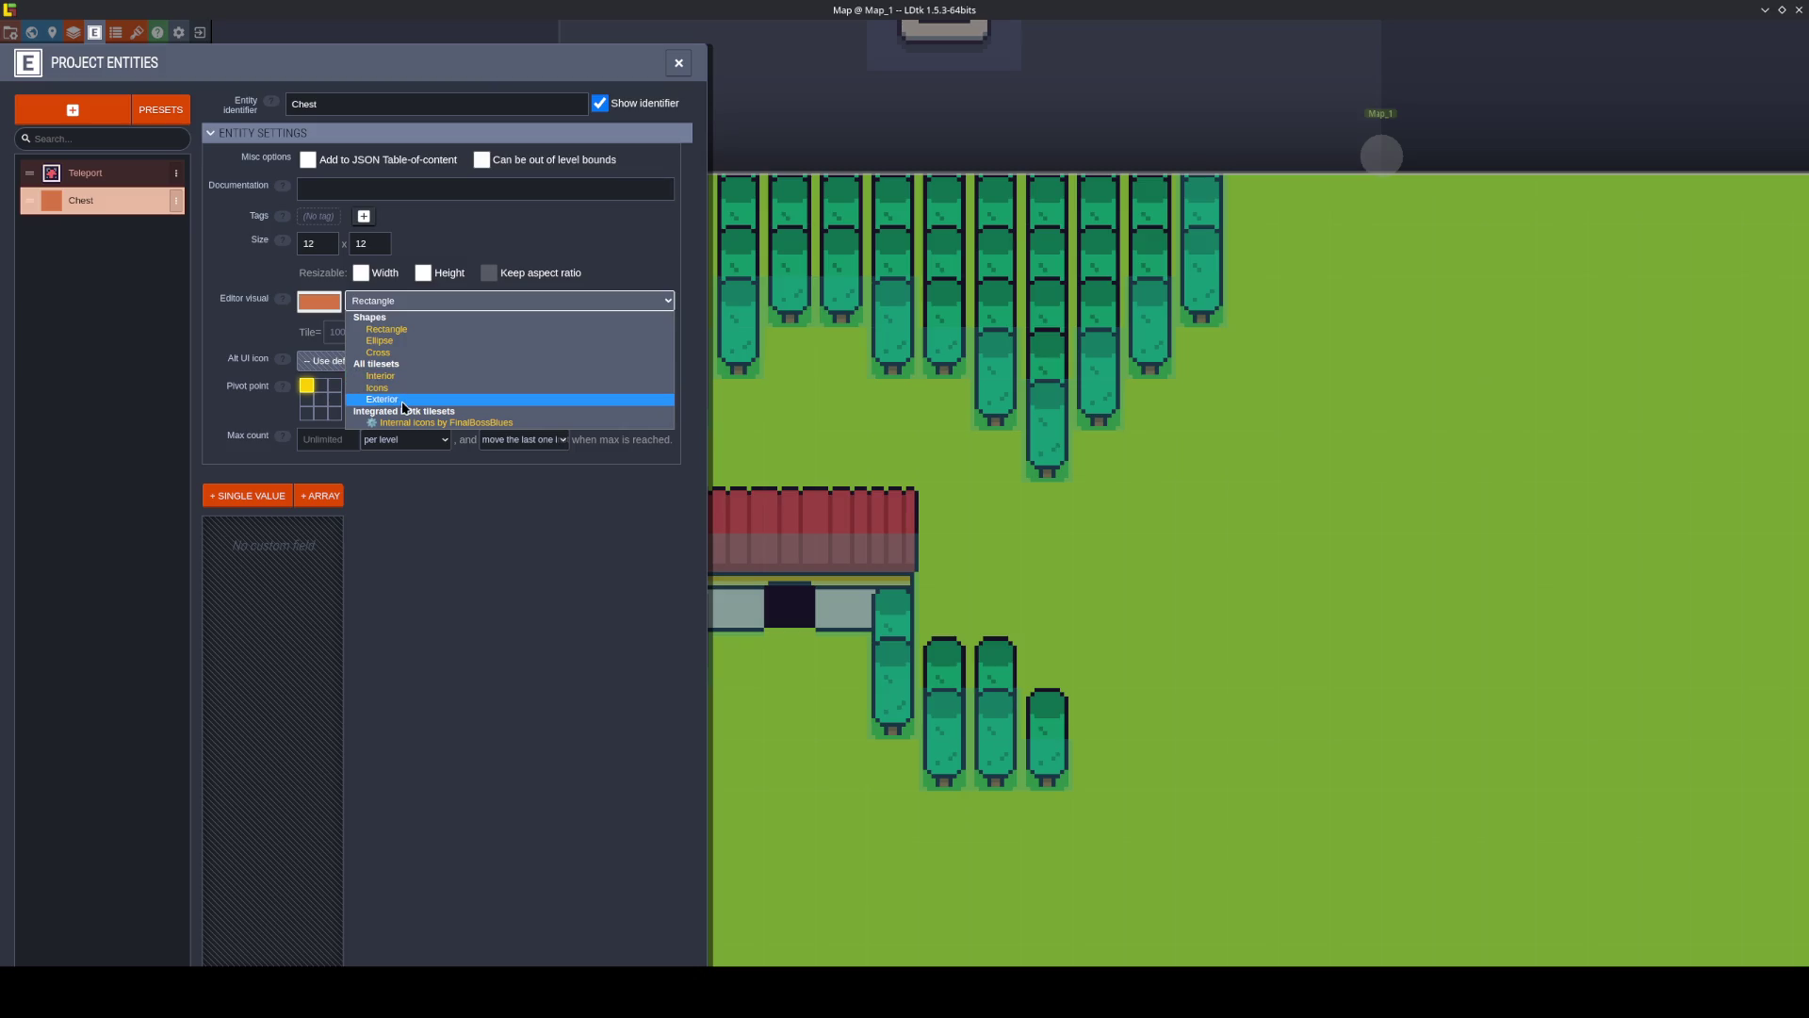
left_click(420, 380)
left_click(509, 301)
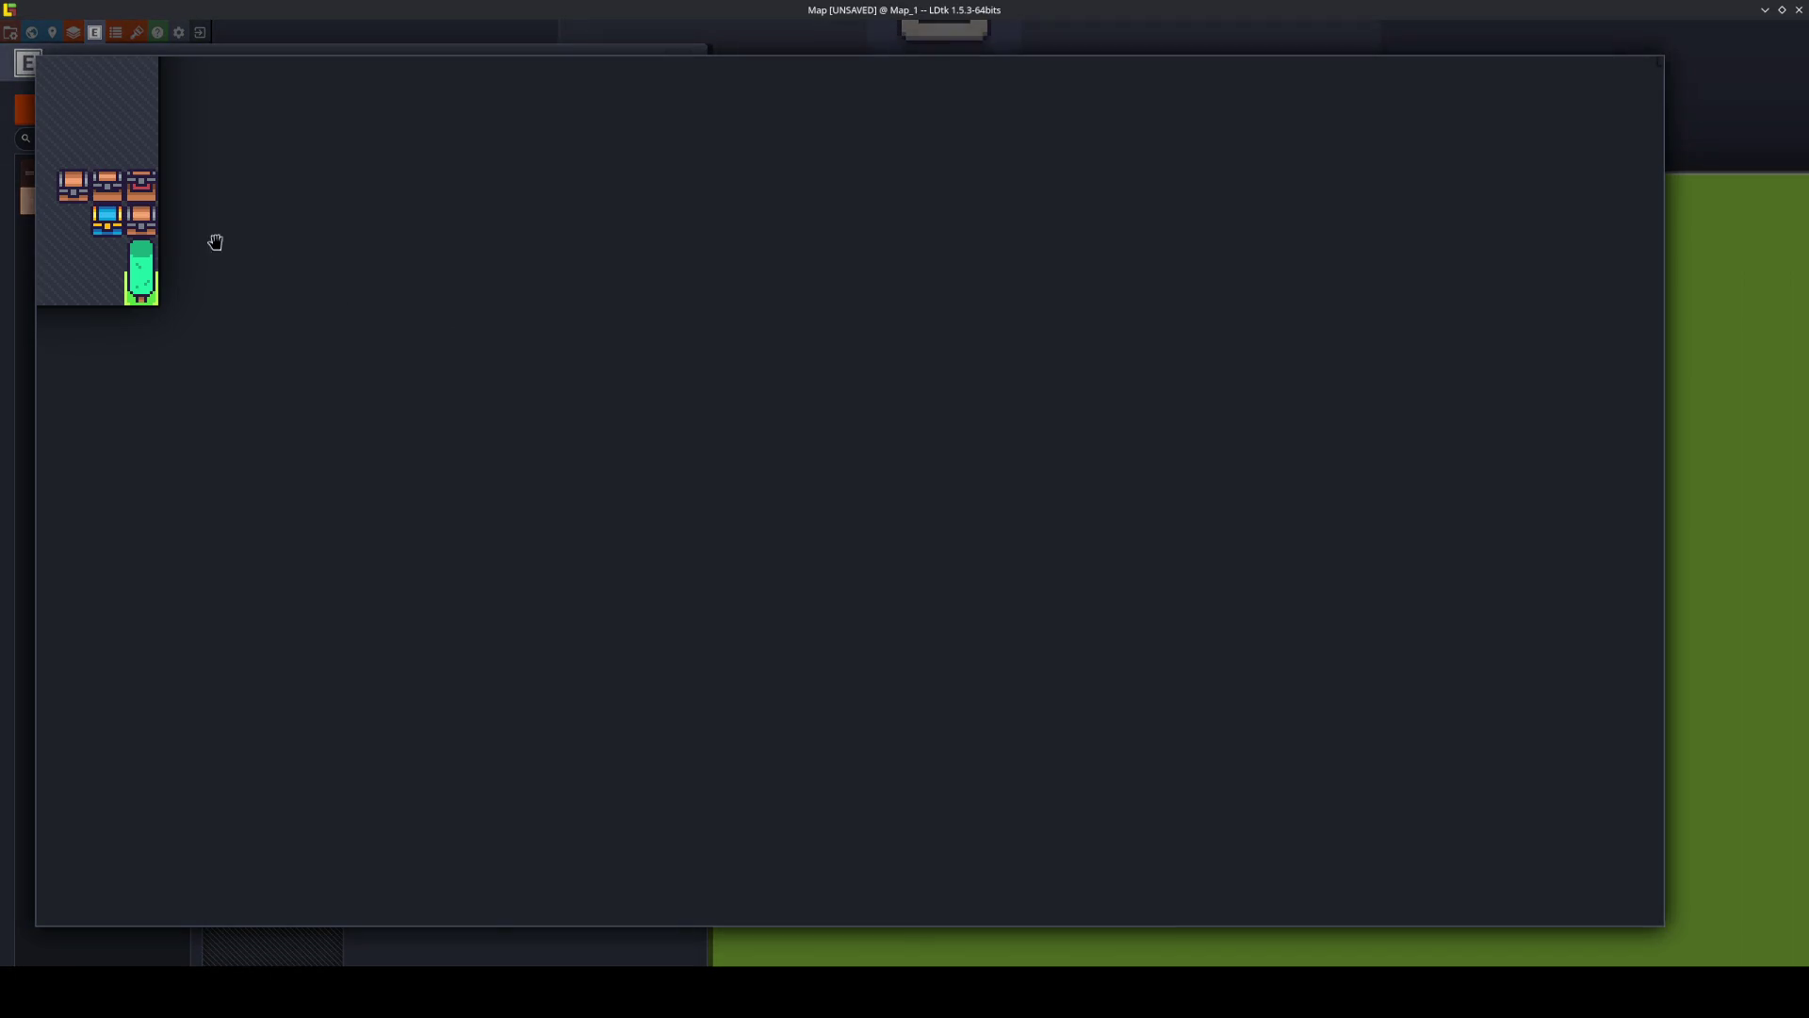
left_click(148, 232)
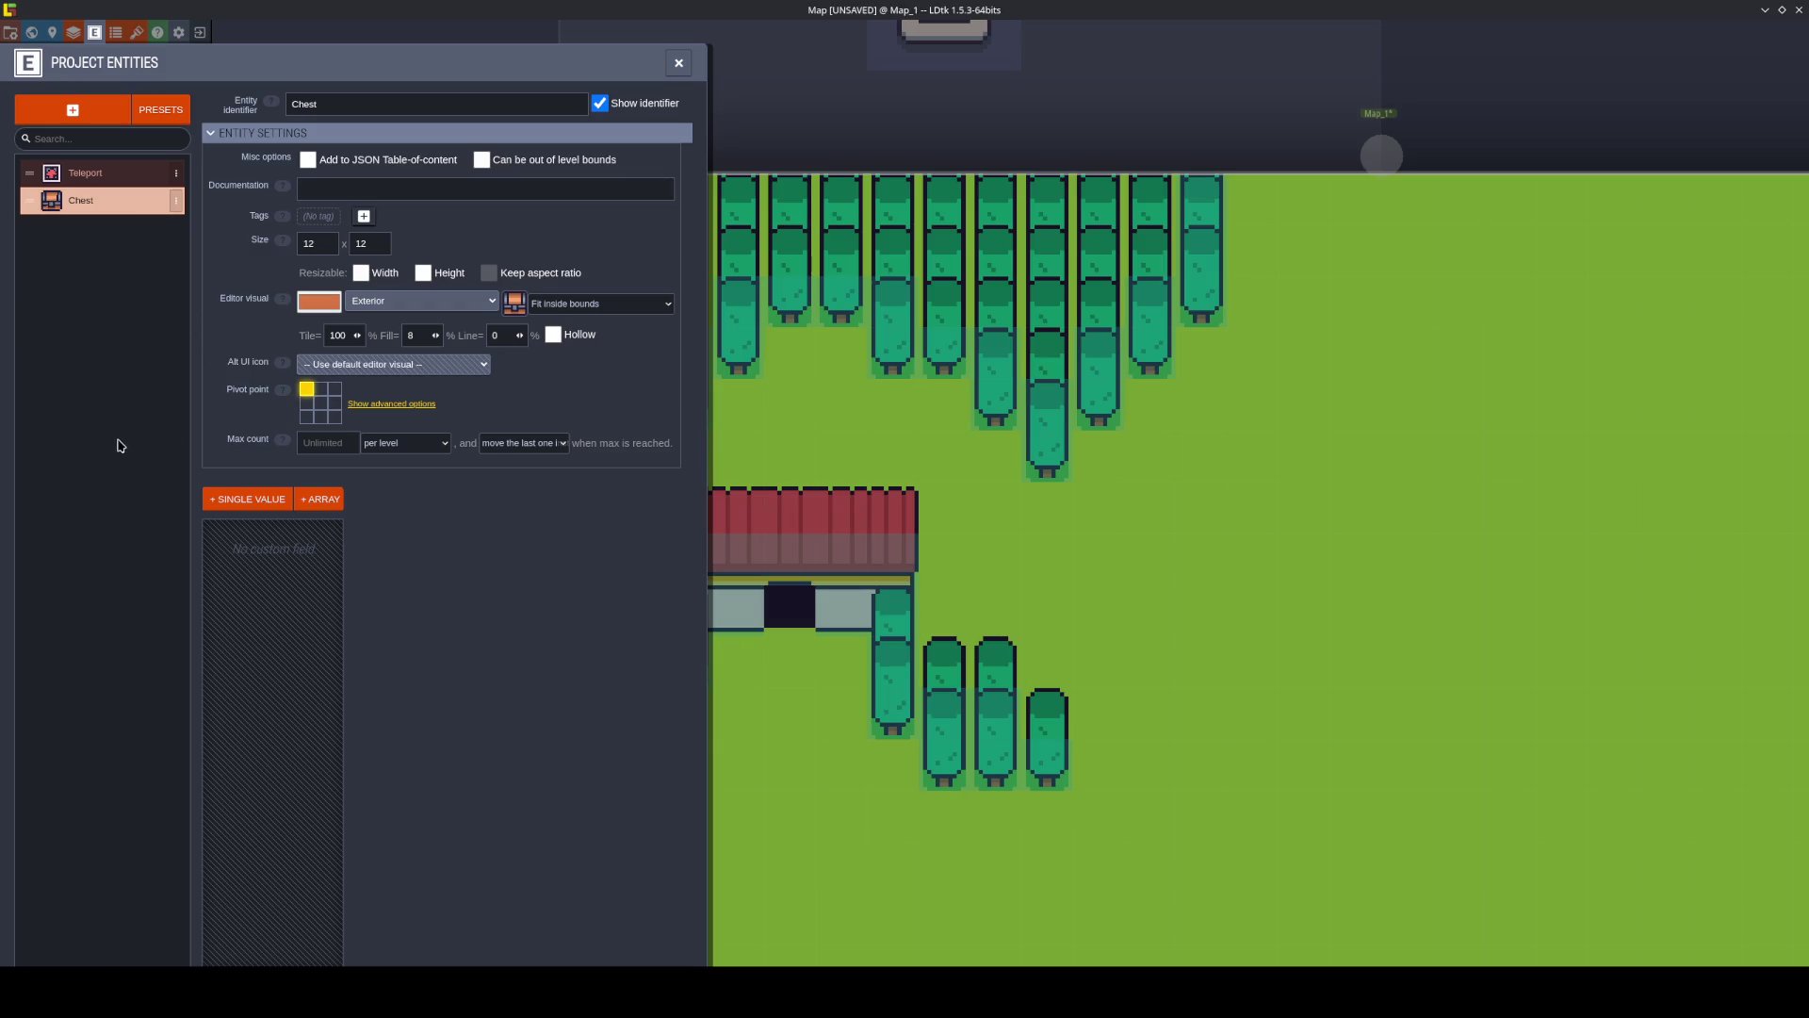
key("ctrl+s")
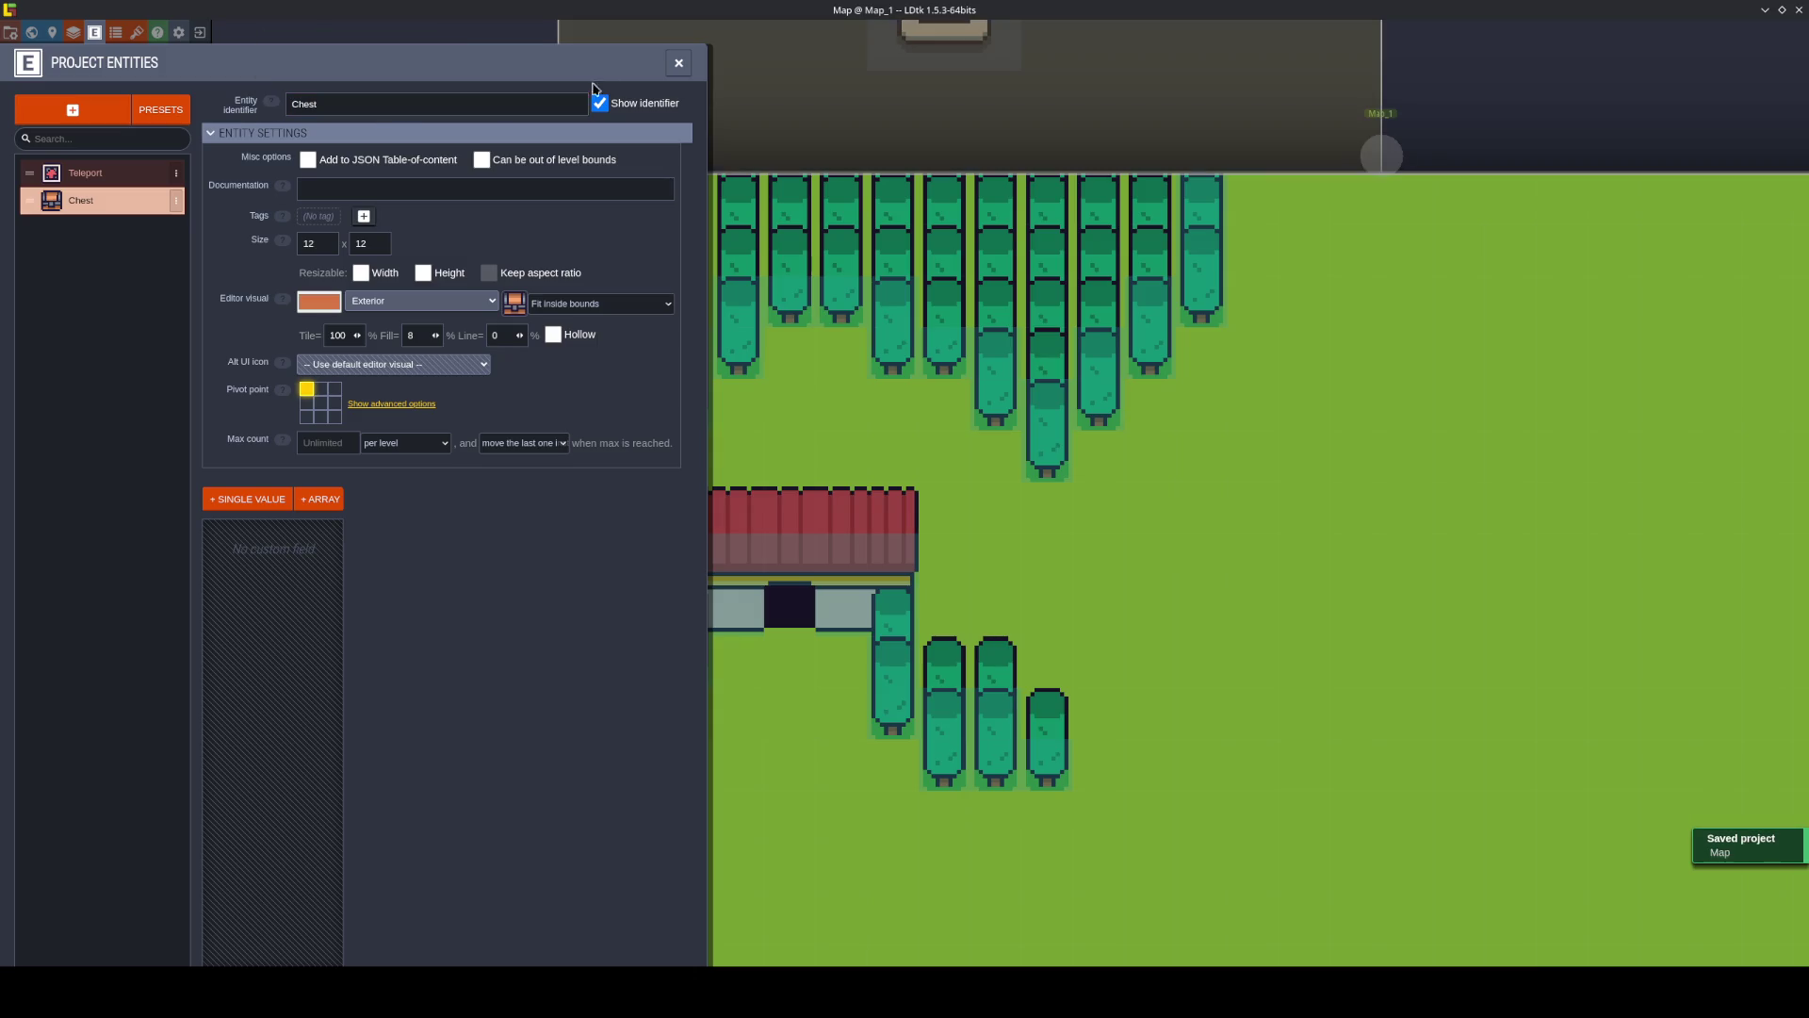
left_click(678, 62)
Drag a Chest from the entity definitions onto the map and save the project.
mouse_move(75, 311)
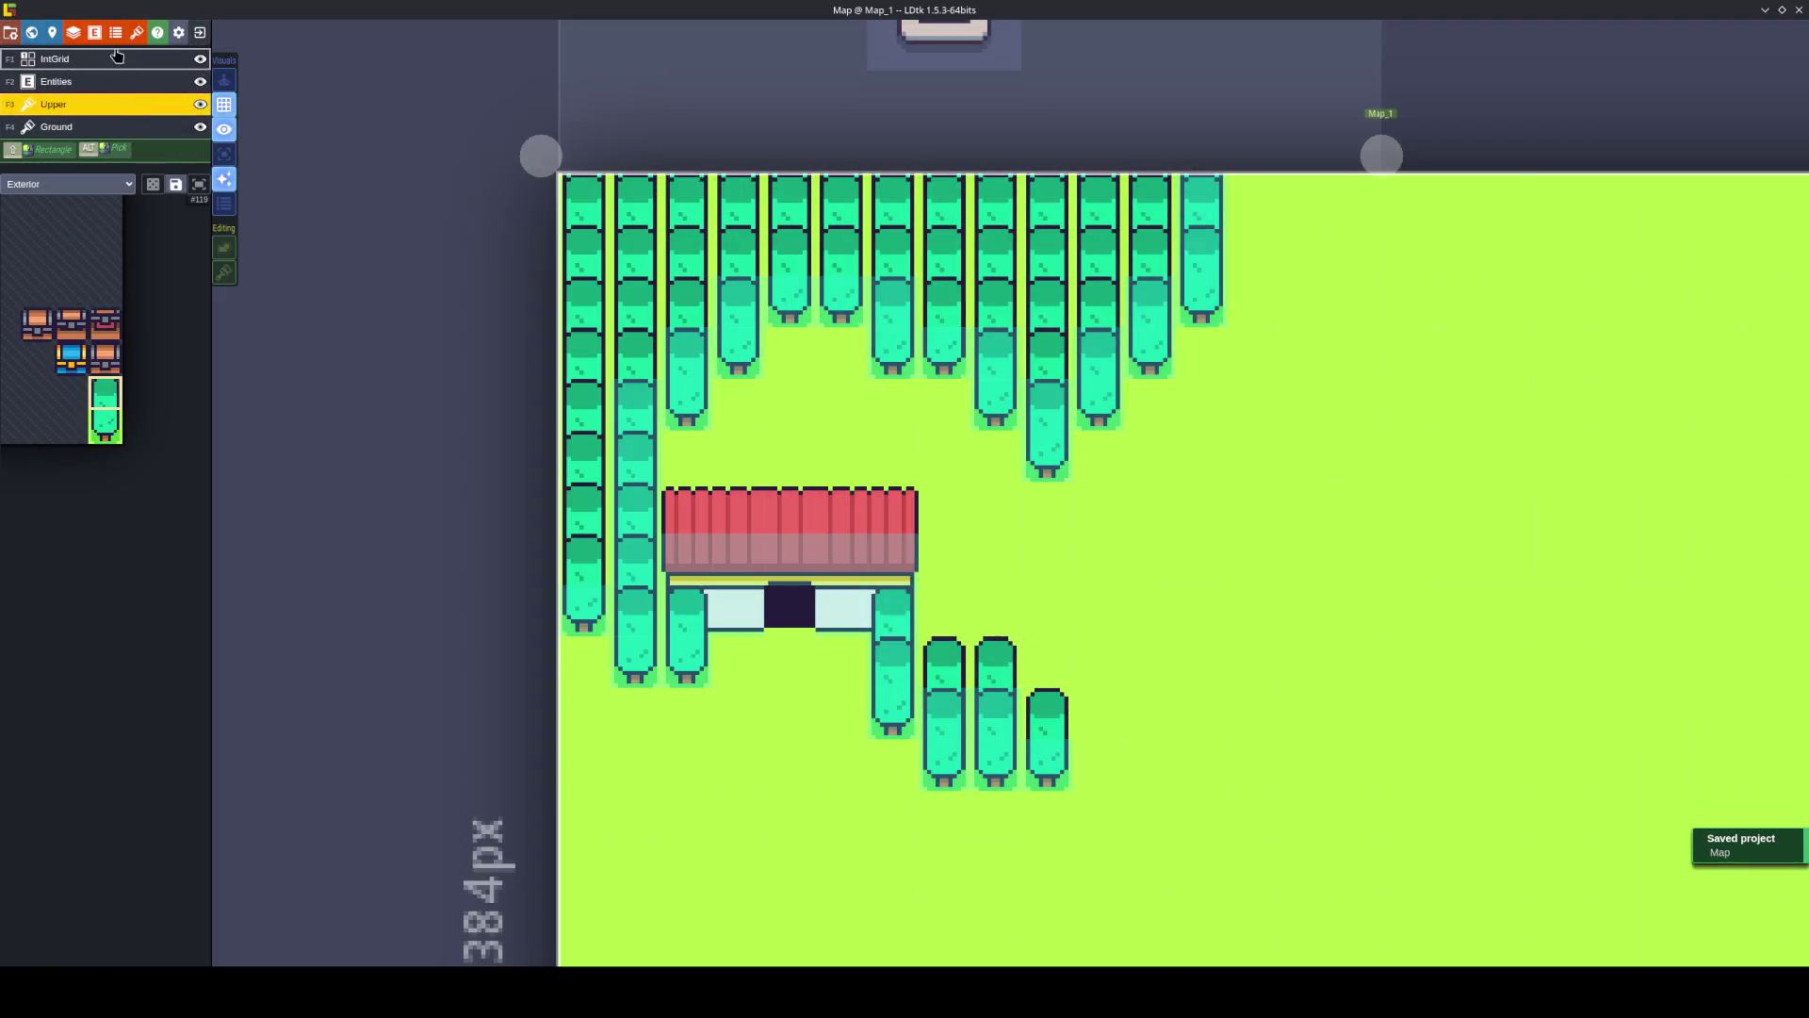
left_click(94, 32)
left_click(106, 35)
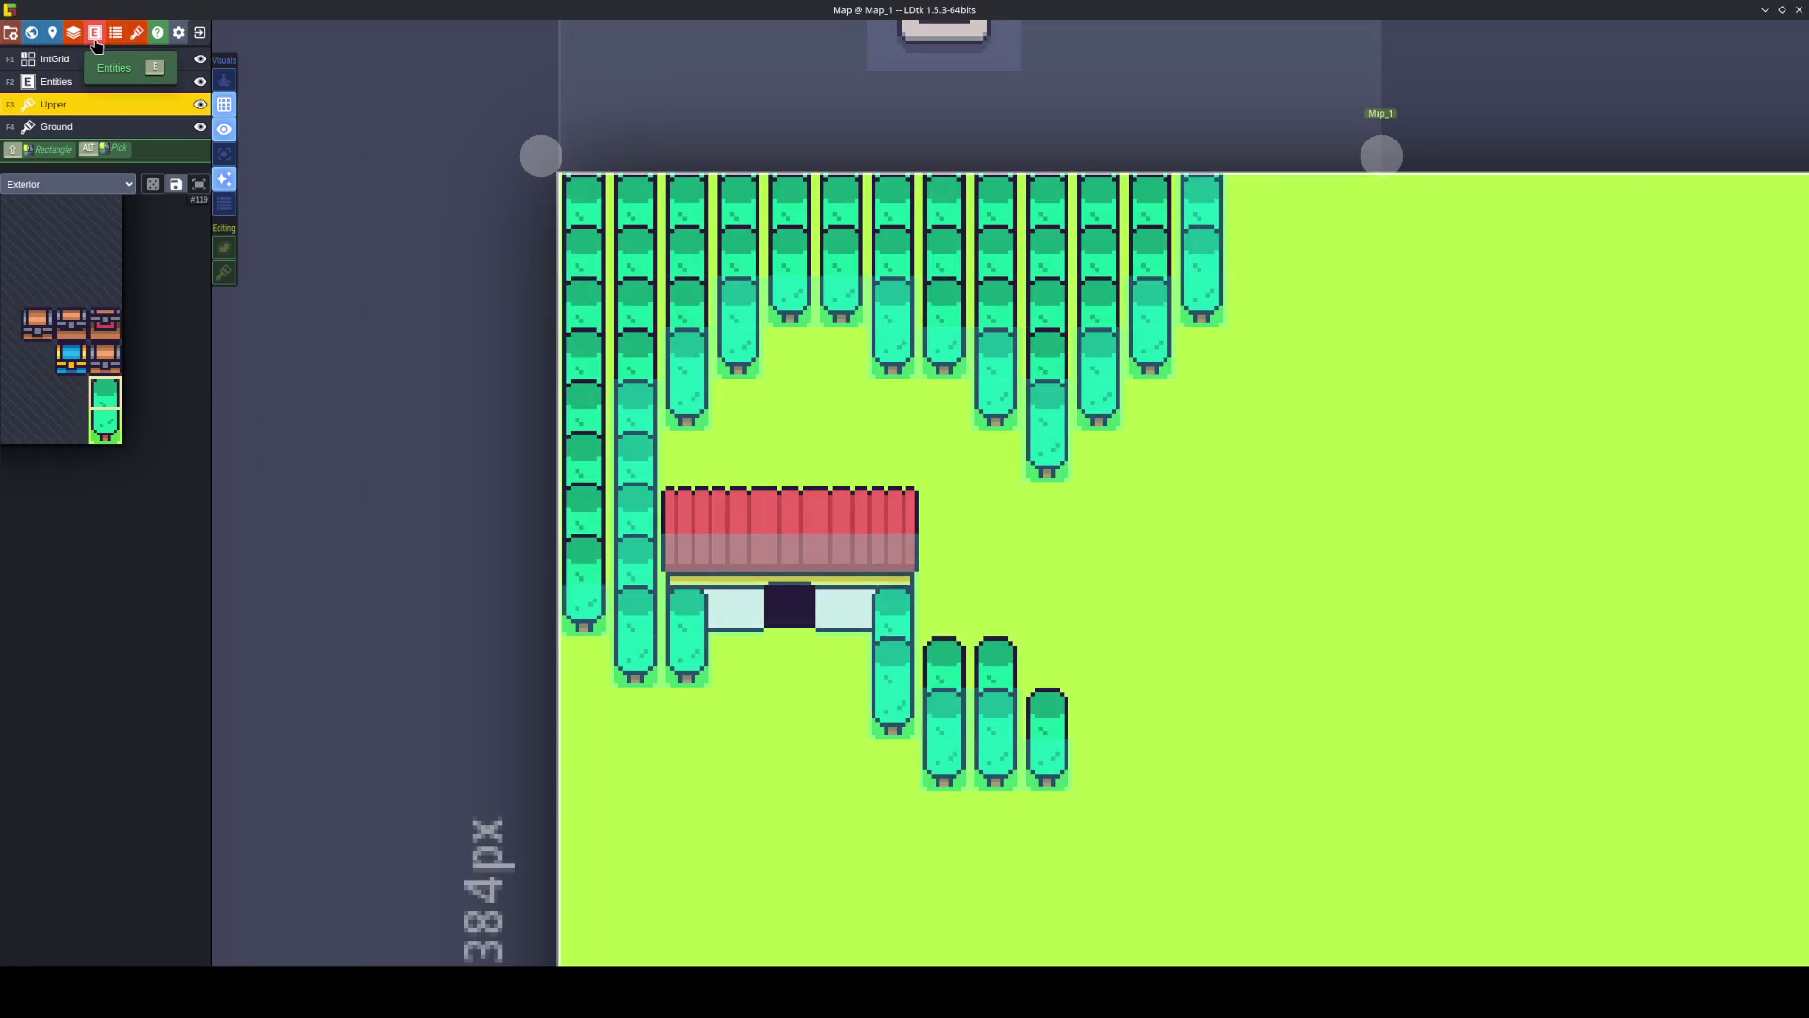
left_click(101, 32)
mouse_move(111, 205)
left_mouse_down()
mouse_move(915, 519)
mouse_move(780, 383)
mouse_move(788, 414)
left_mouse_up()
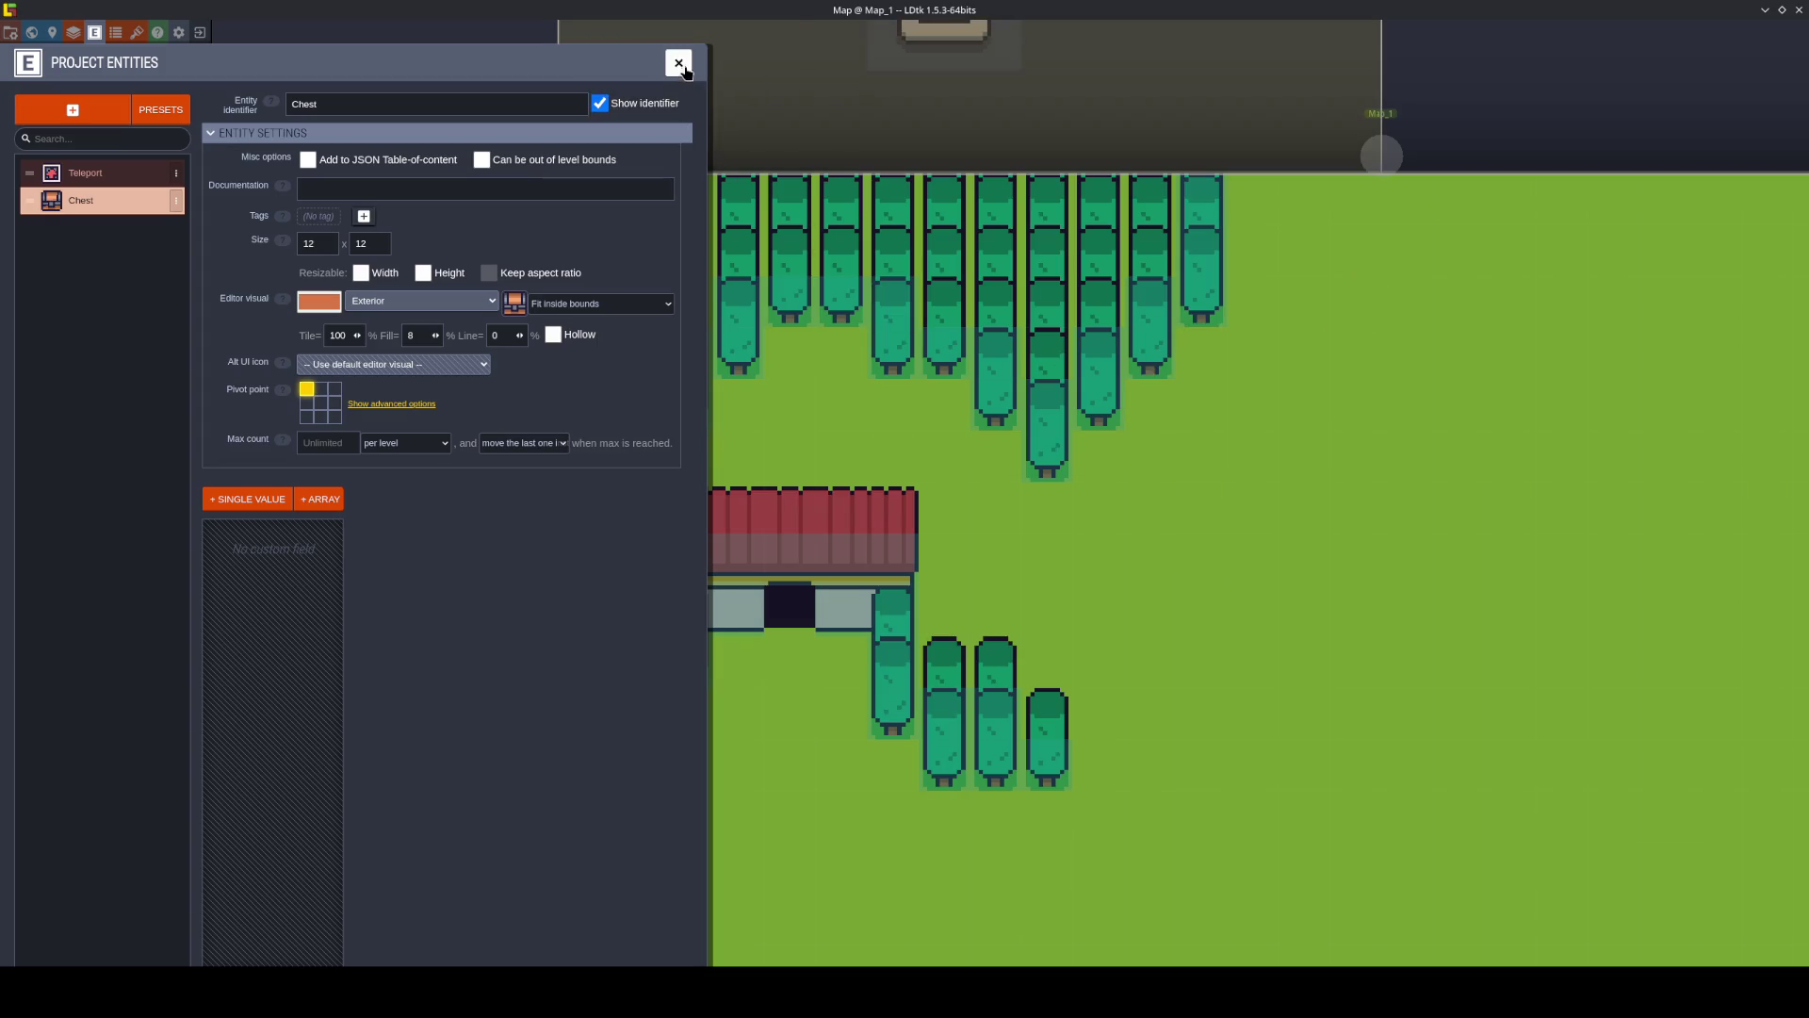
left_click(678, 62)
key("ctrl+s")
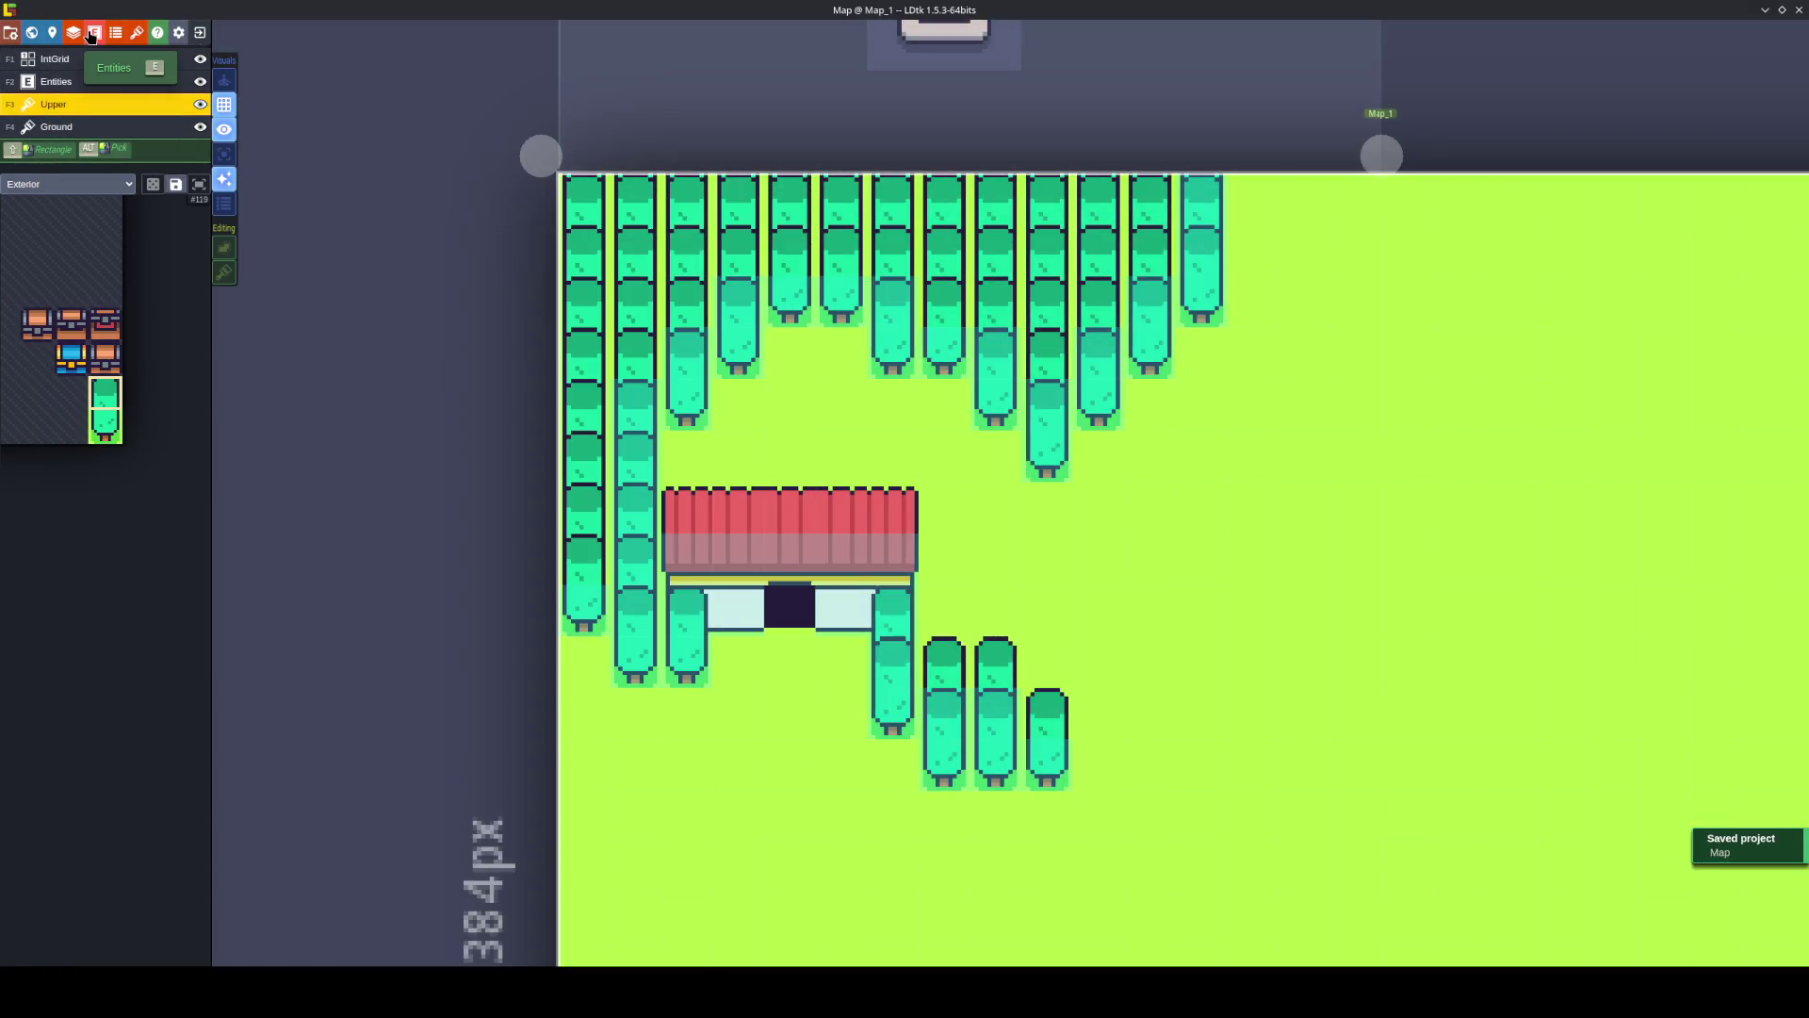
left_click(94, 32)
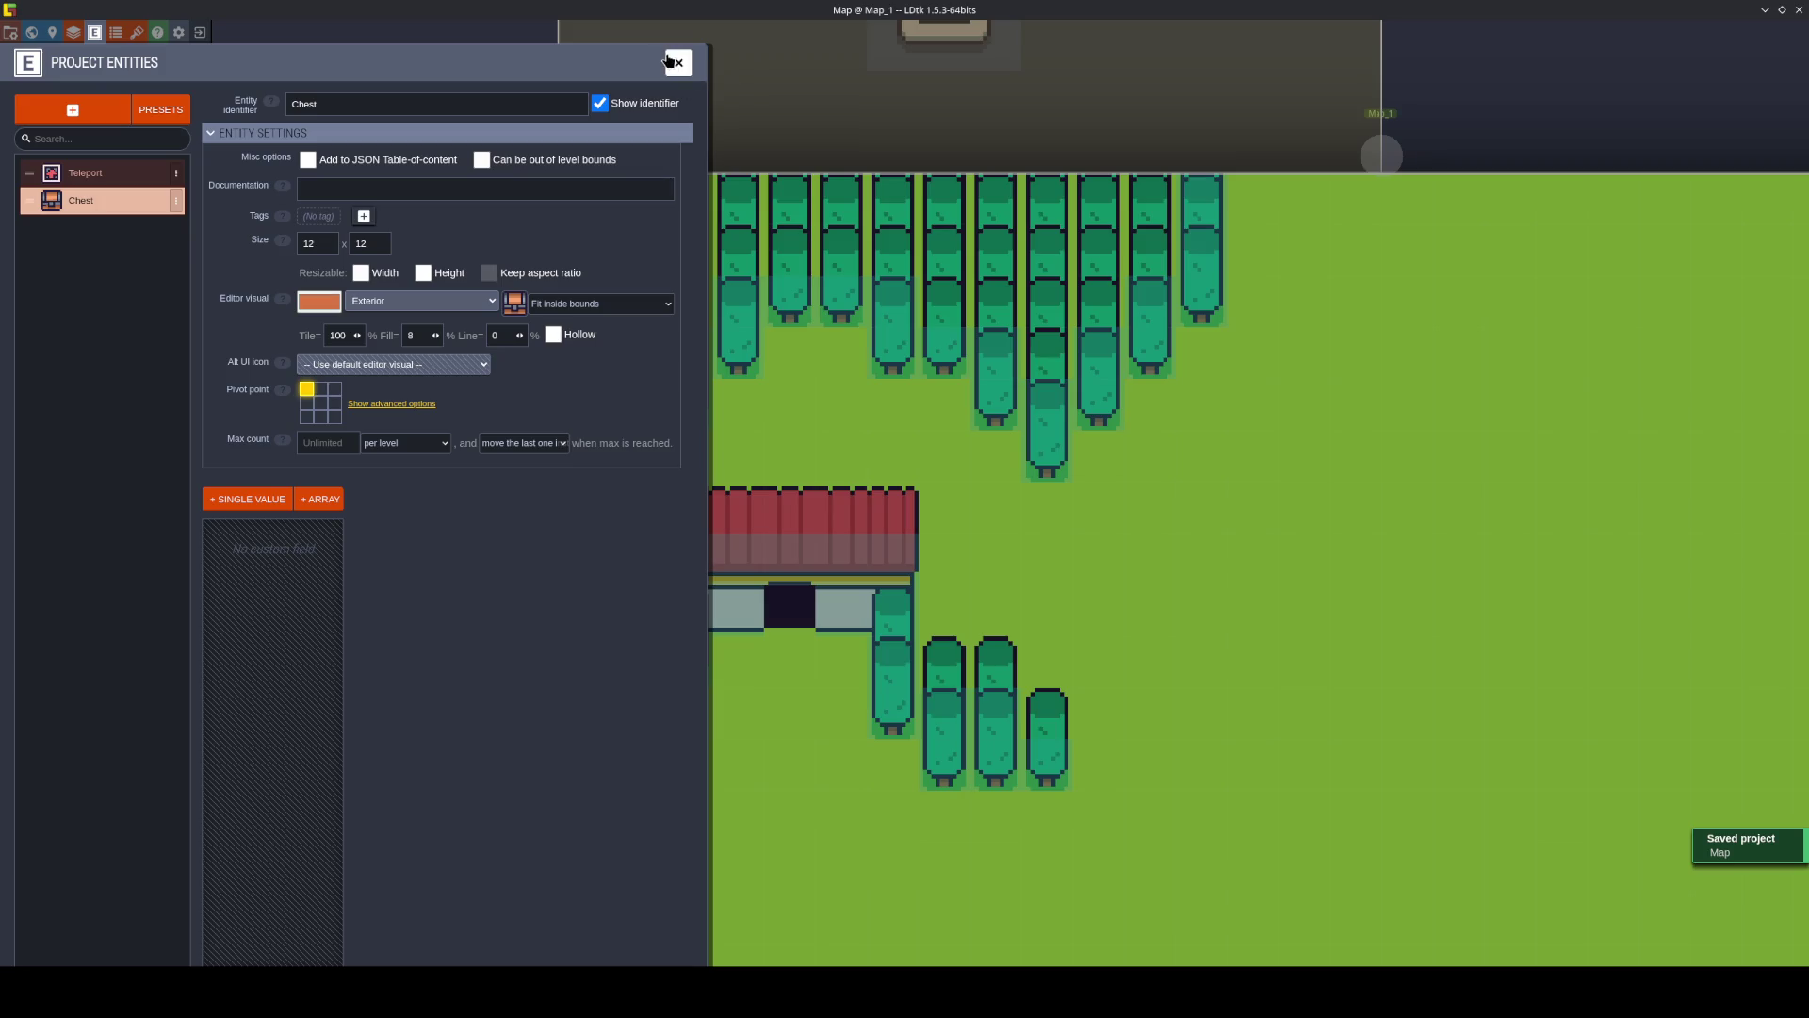
left_click(678, 62)
On the Entities layer, place a Chest above the house among the trees and save.
left_click(87, 91)
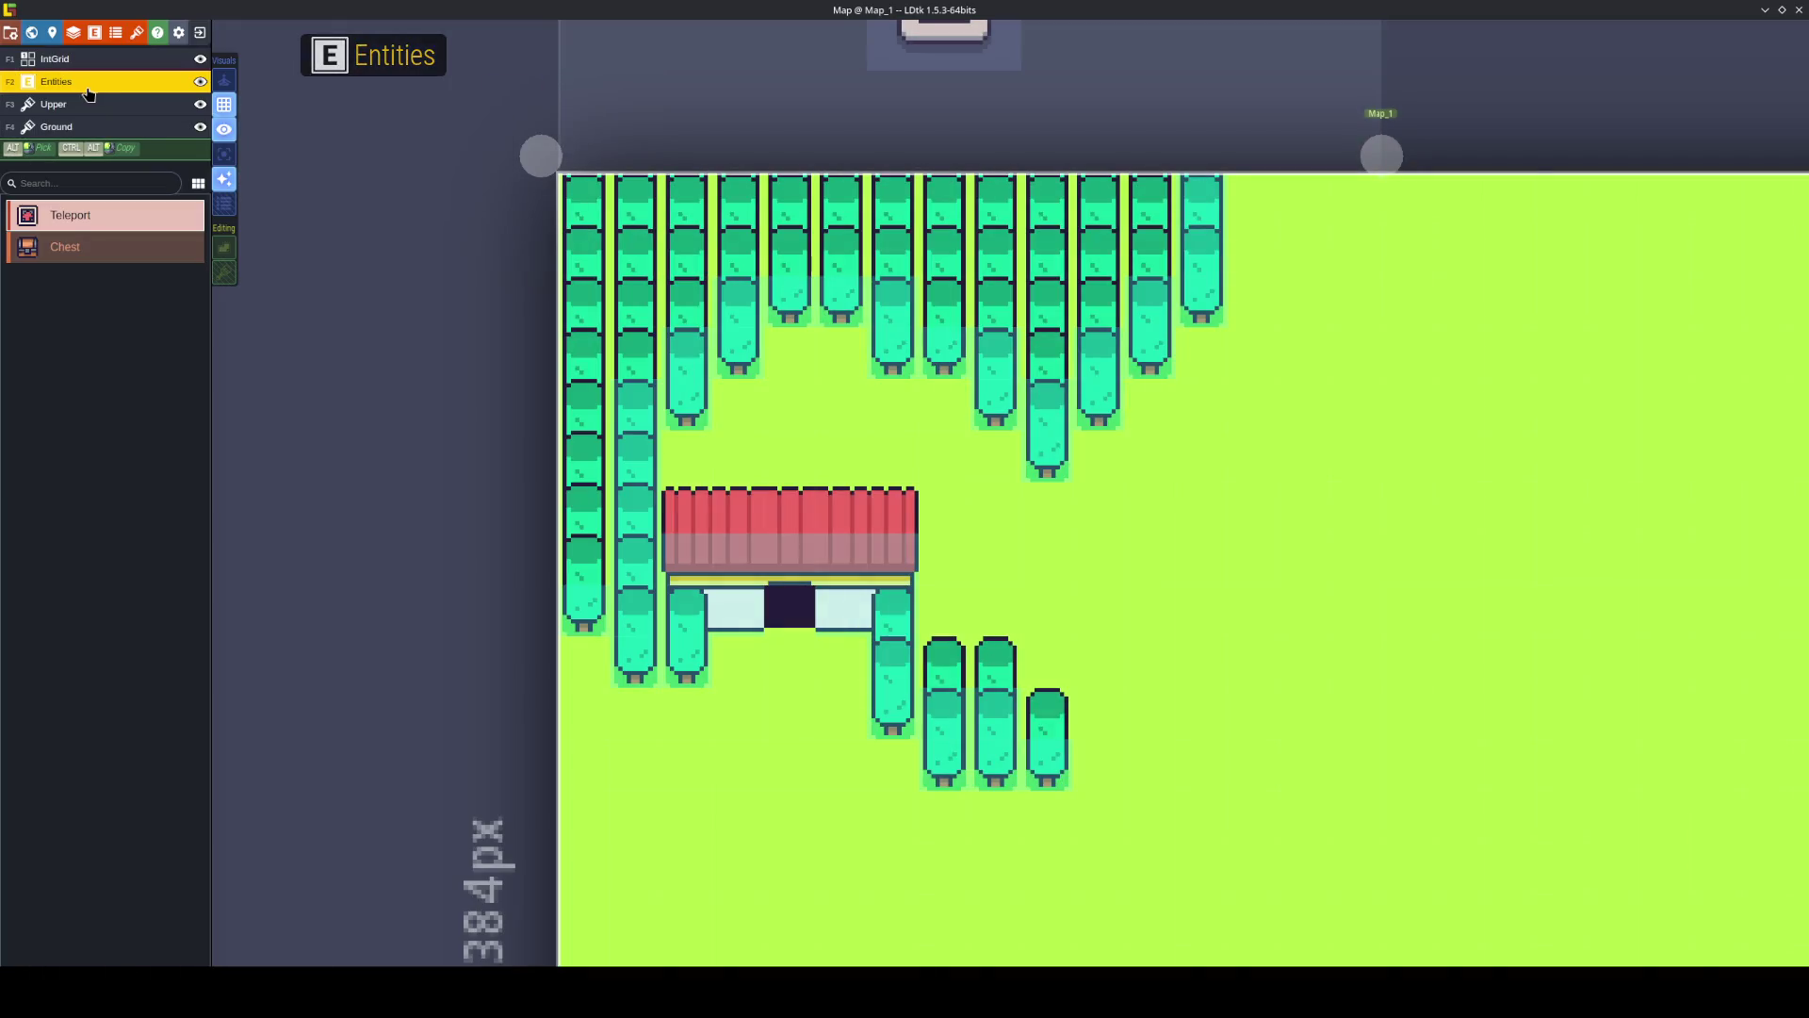
left_click(66, 247)
left_click(791, 353)
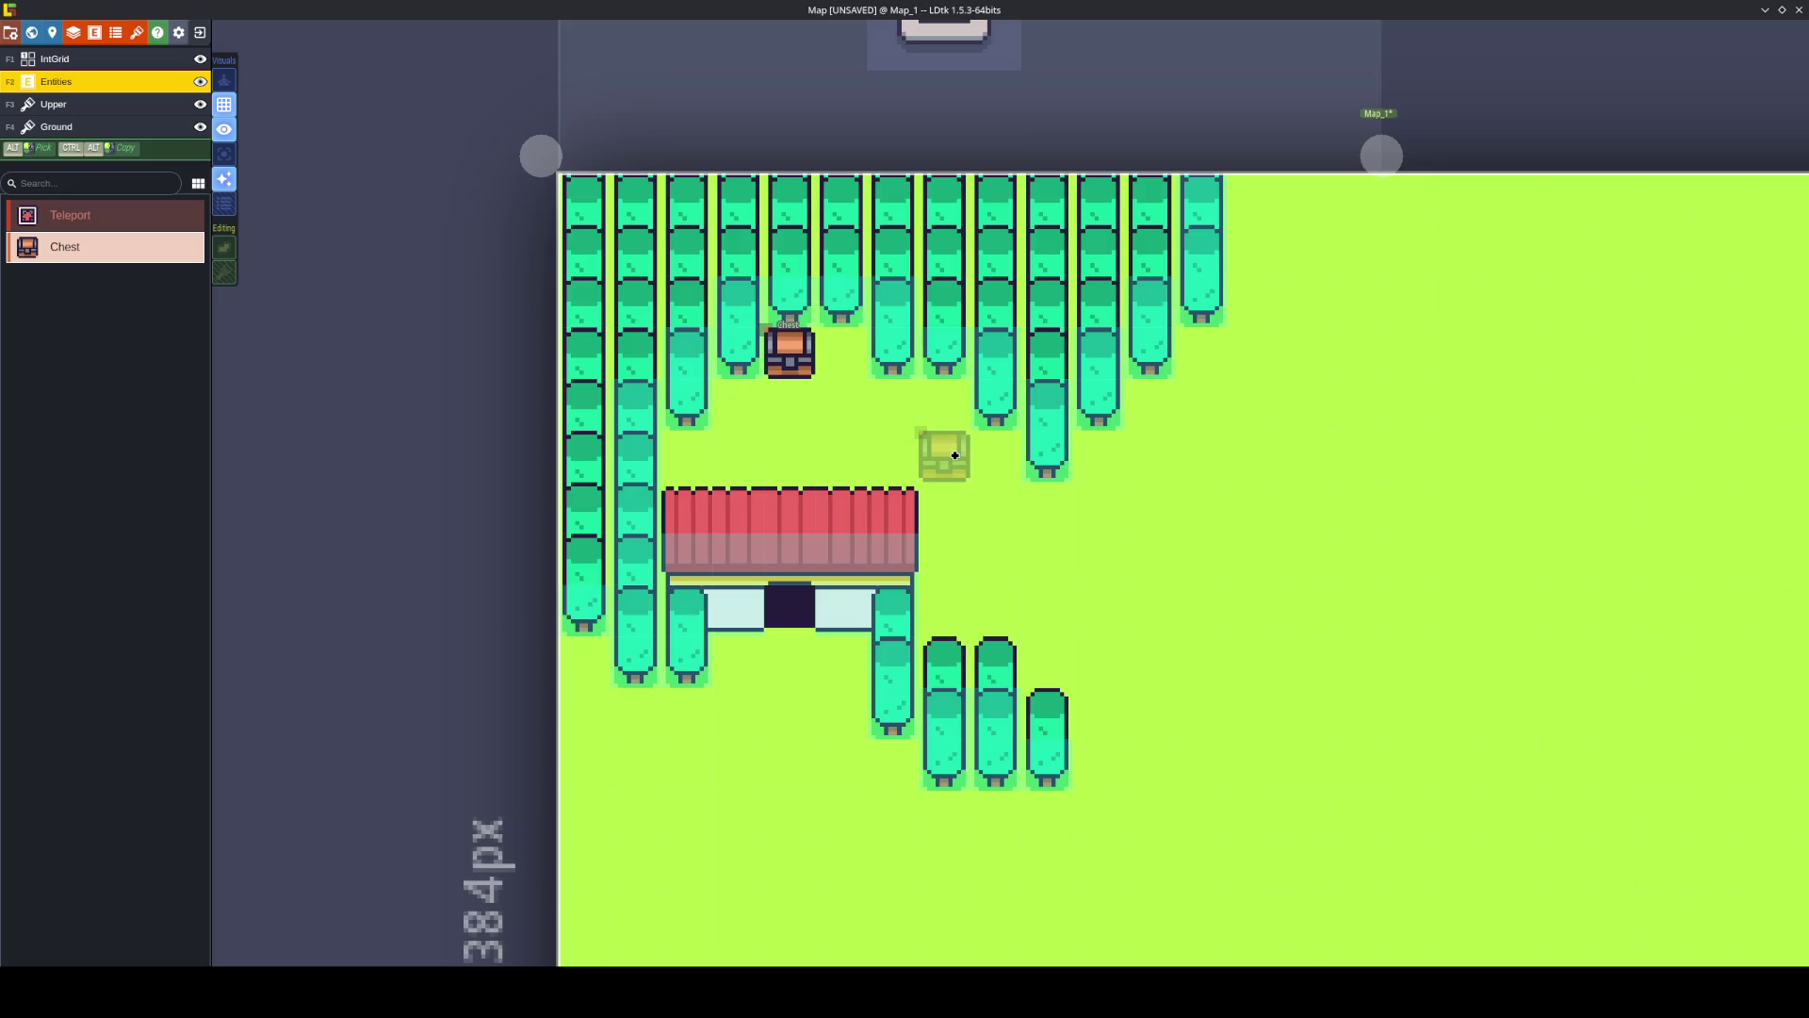
key("ctrl+s")
scroll(836, 408, "up", 3)
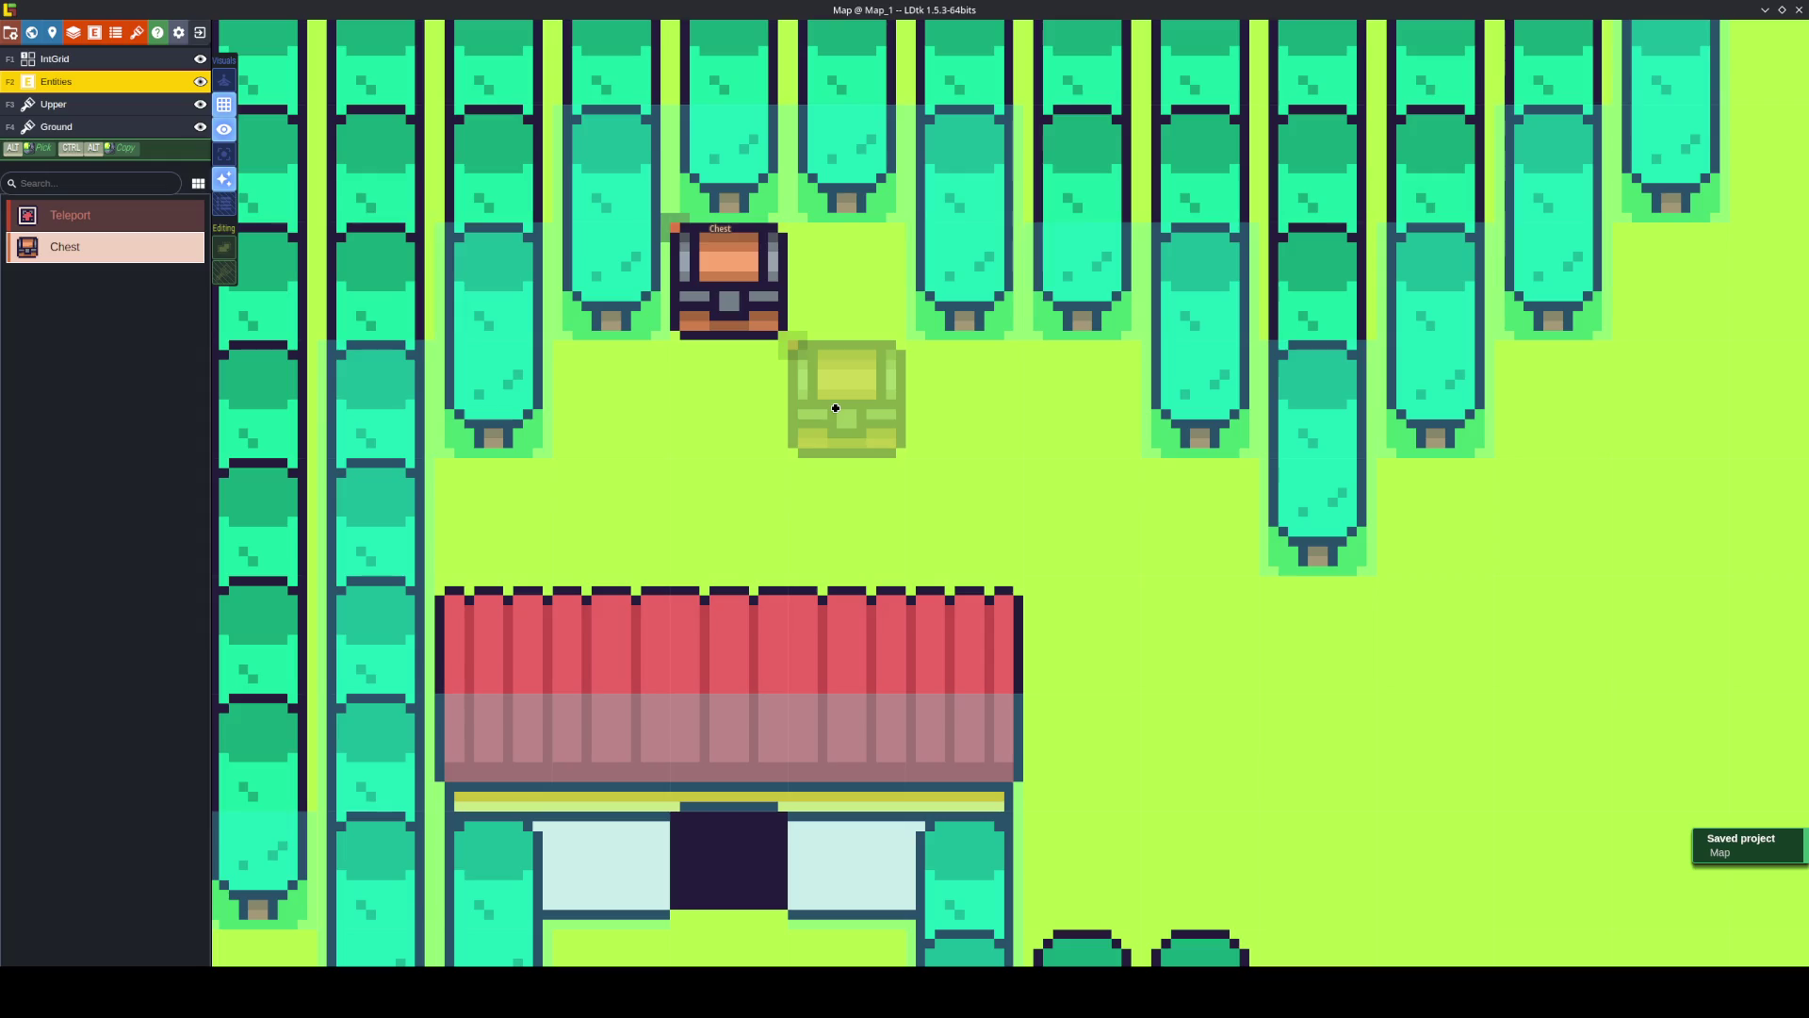
Toggle entity visibility and switch between the IntGrid and Entities layers.
left_click(226, 133)
left_click(225, 133)
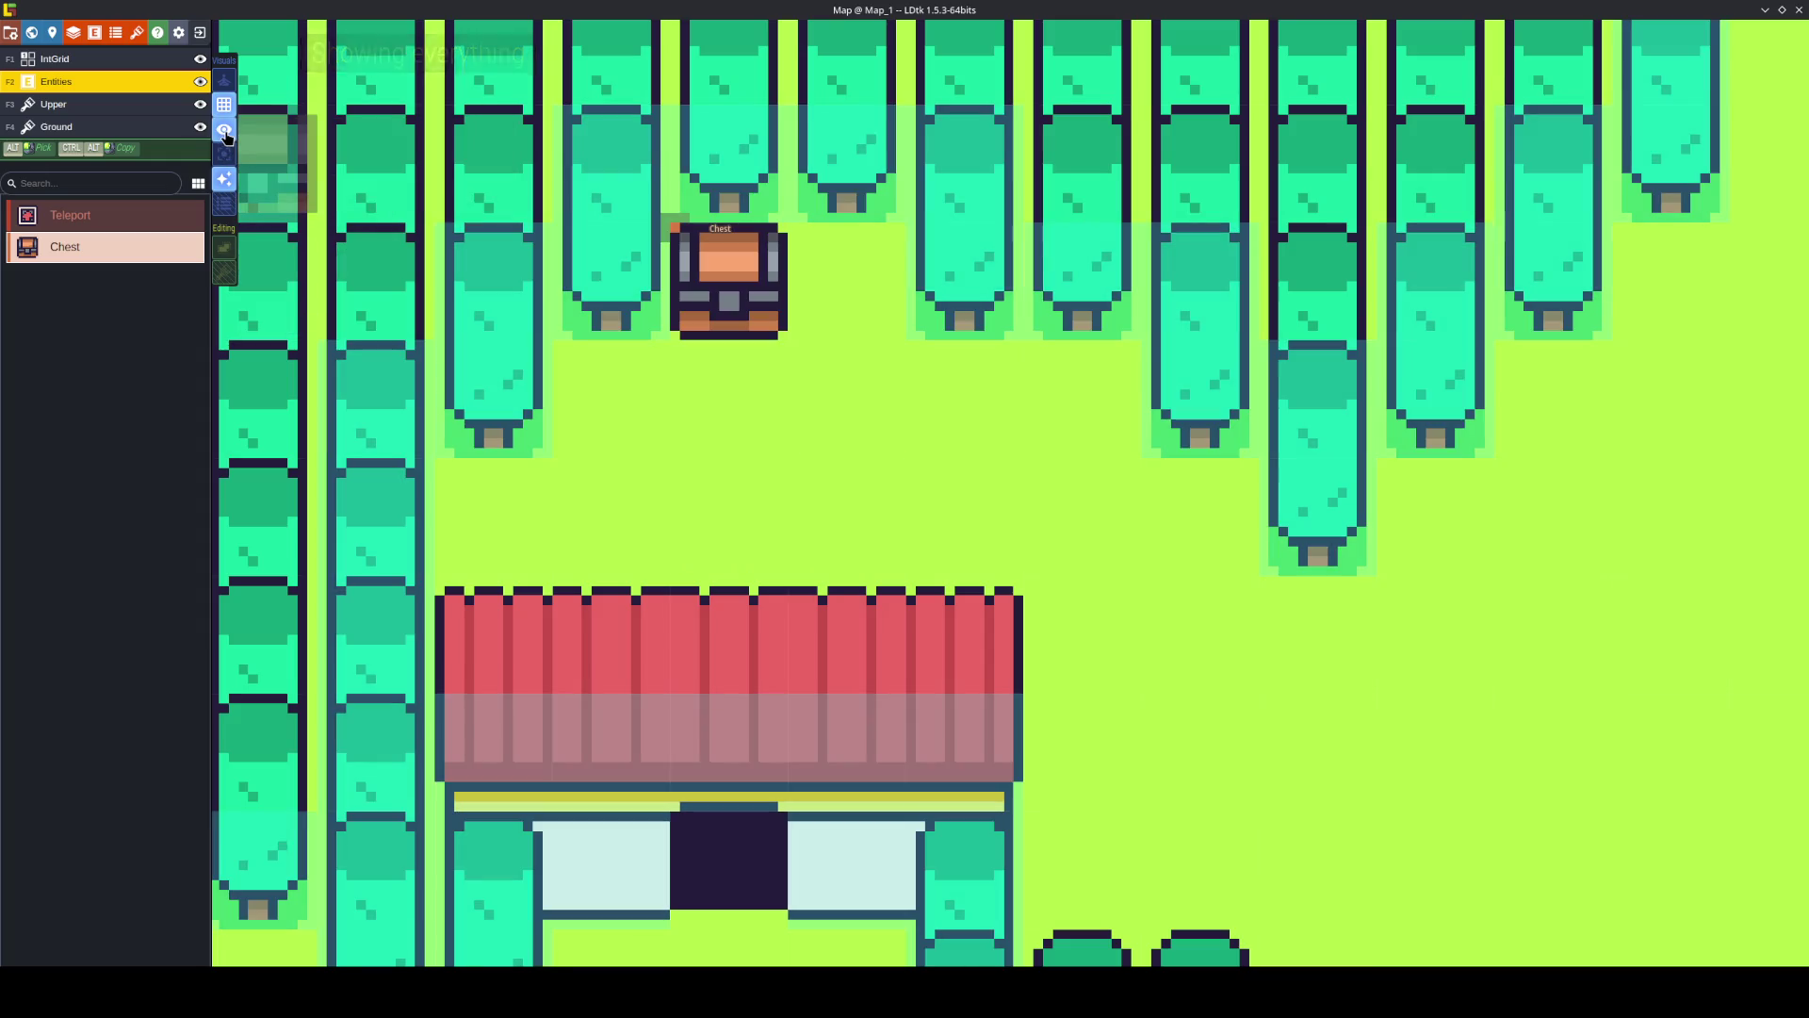
left_click(168, 63)
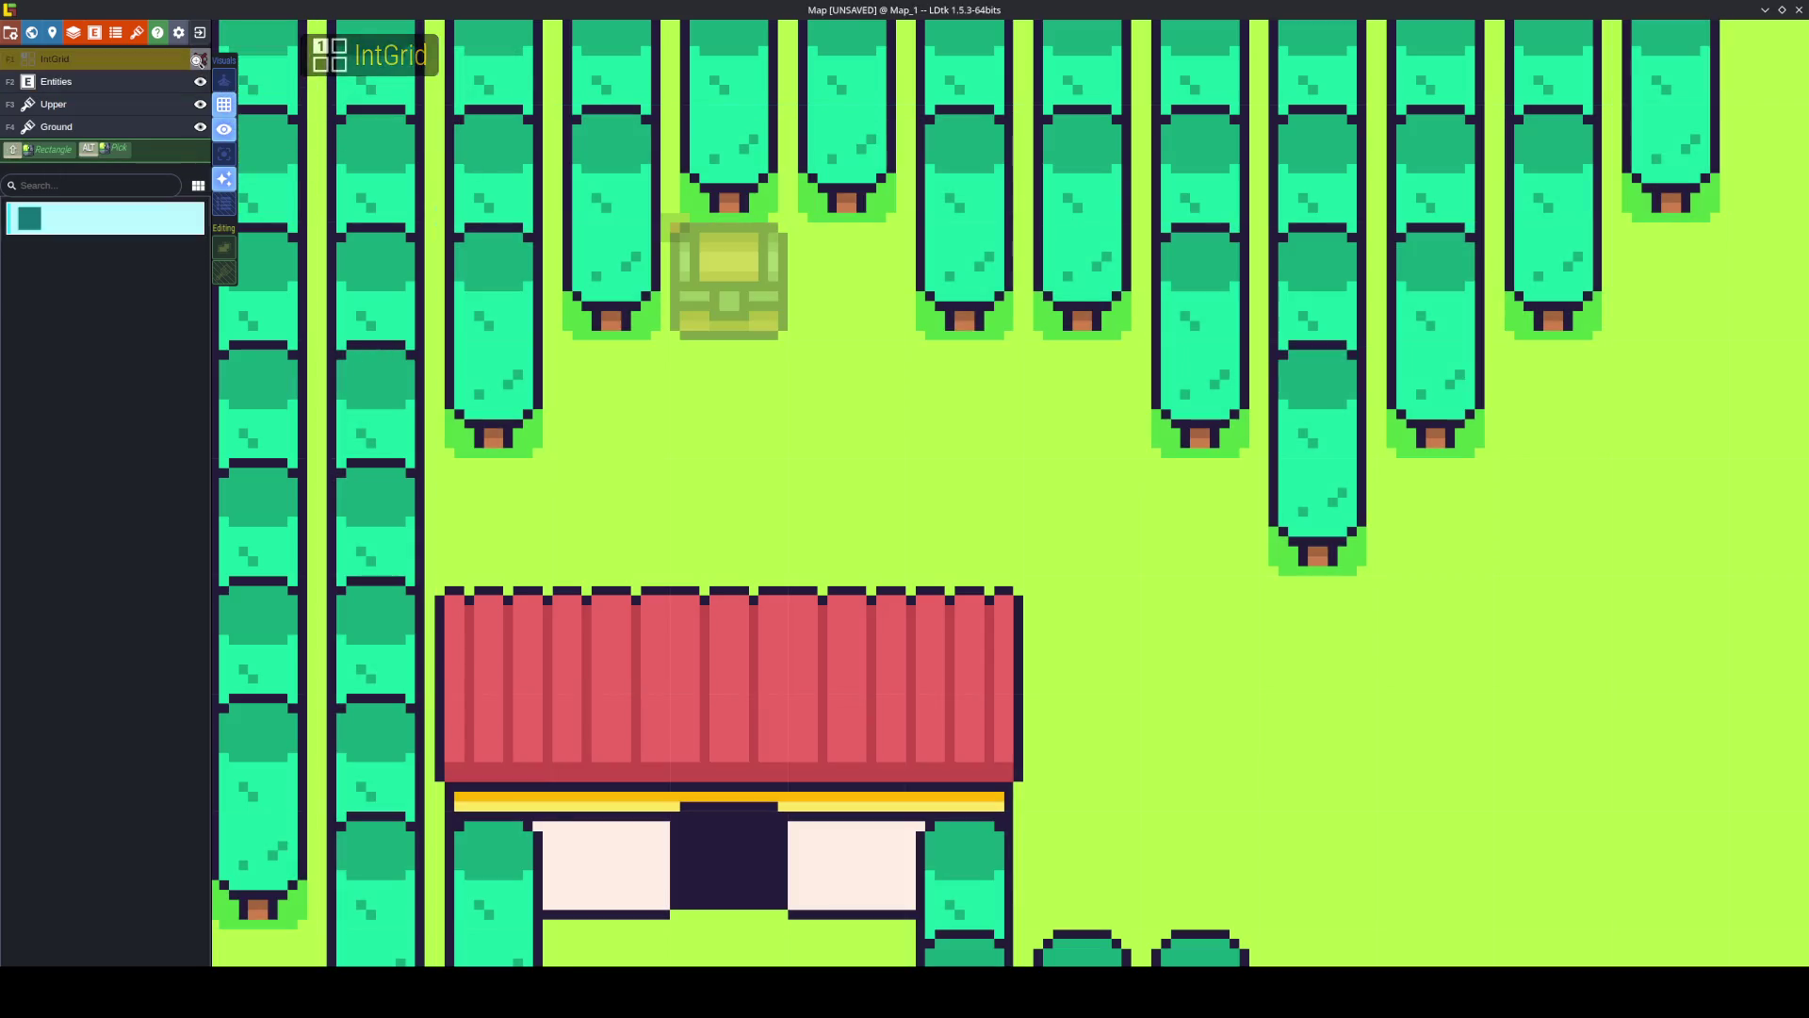
left_click(99, 83)
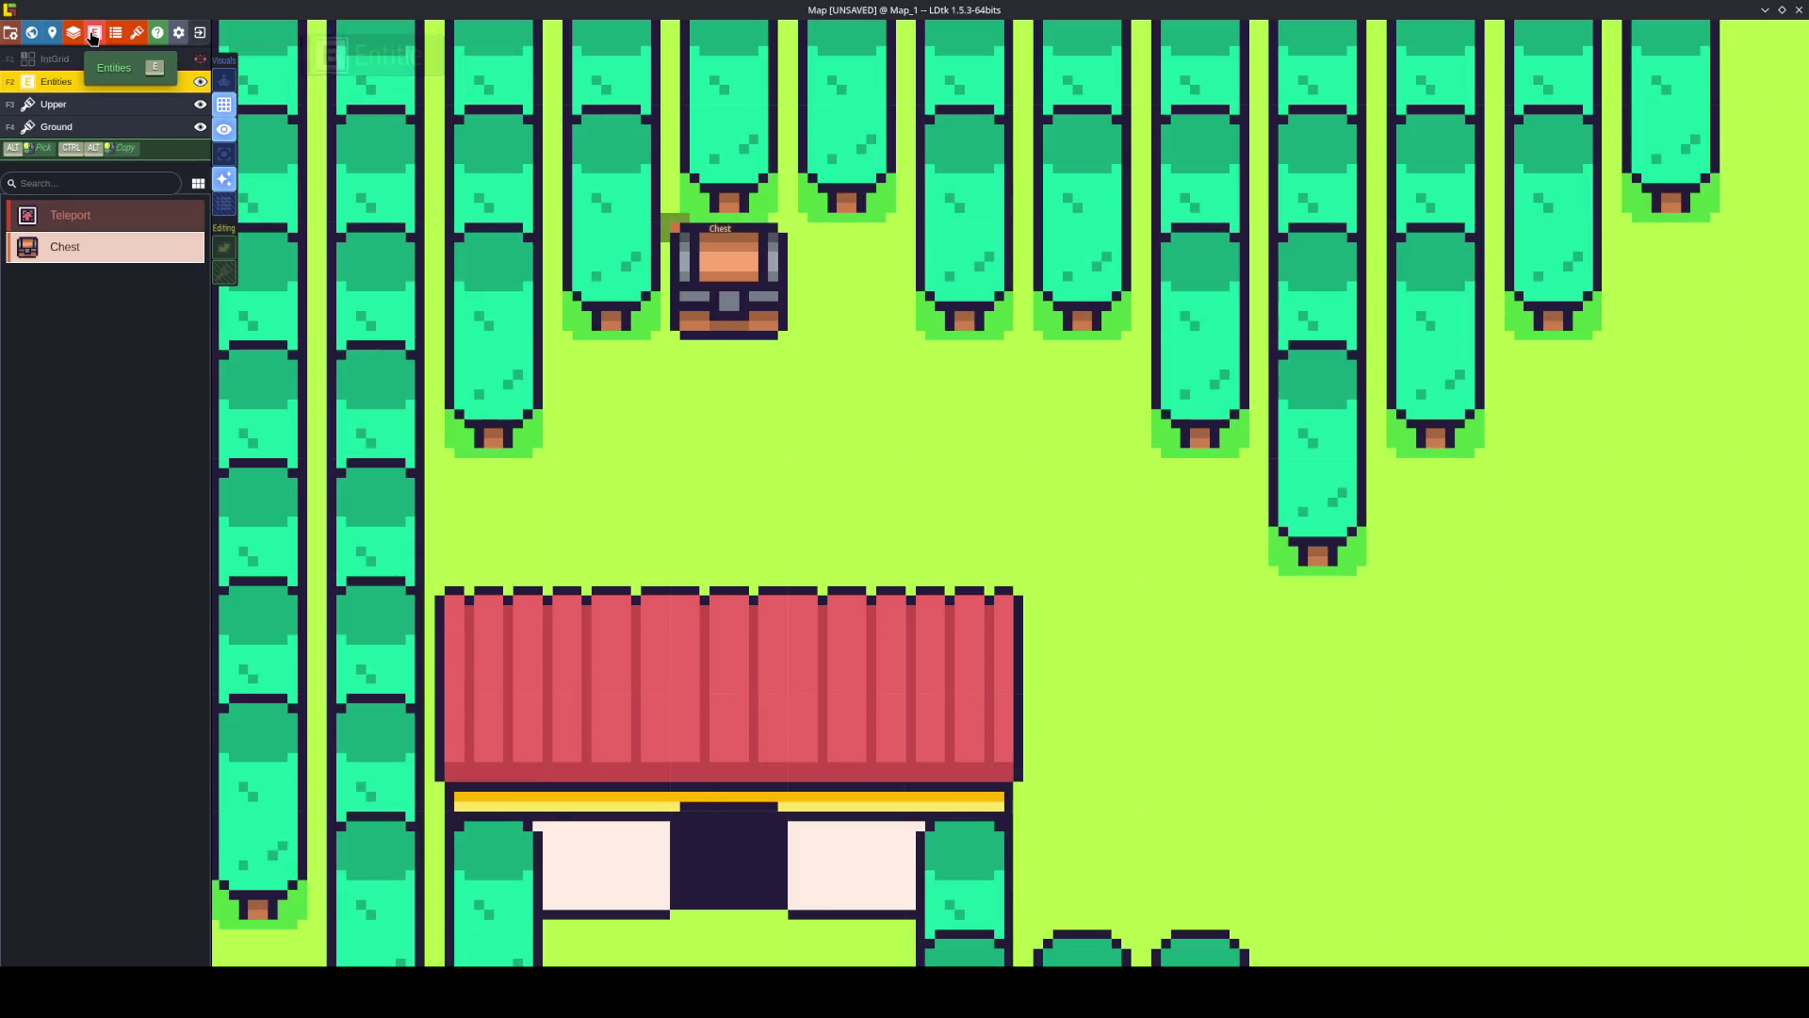
Move IntGrid below Entities in the layer definitions and save the project.
key("e")
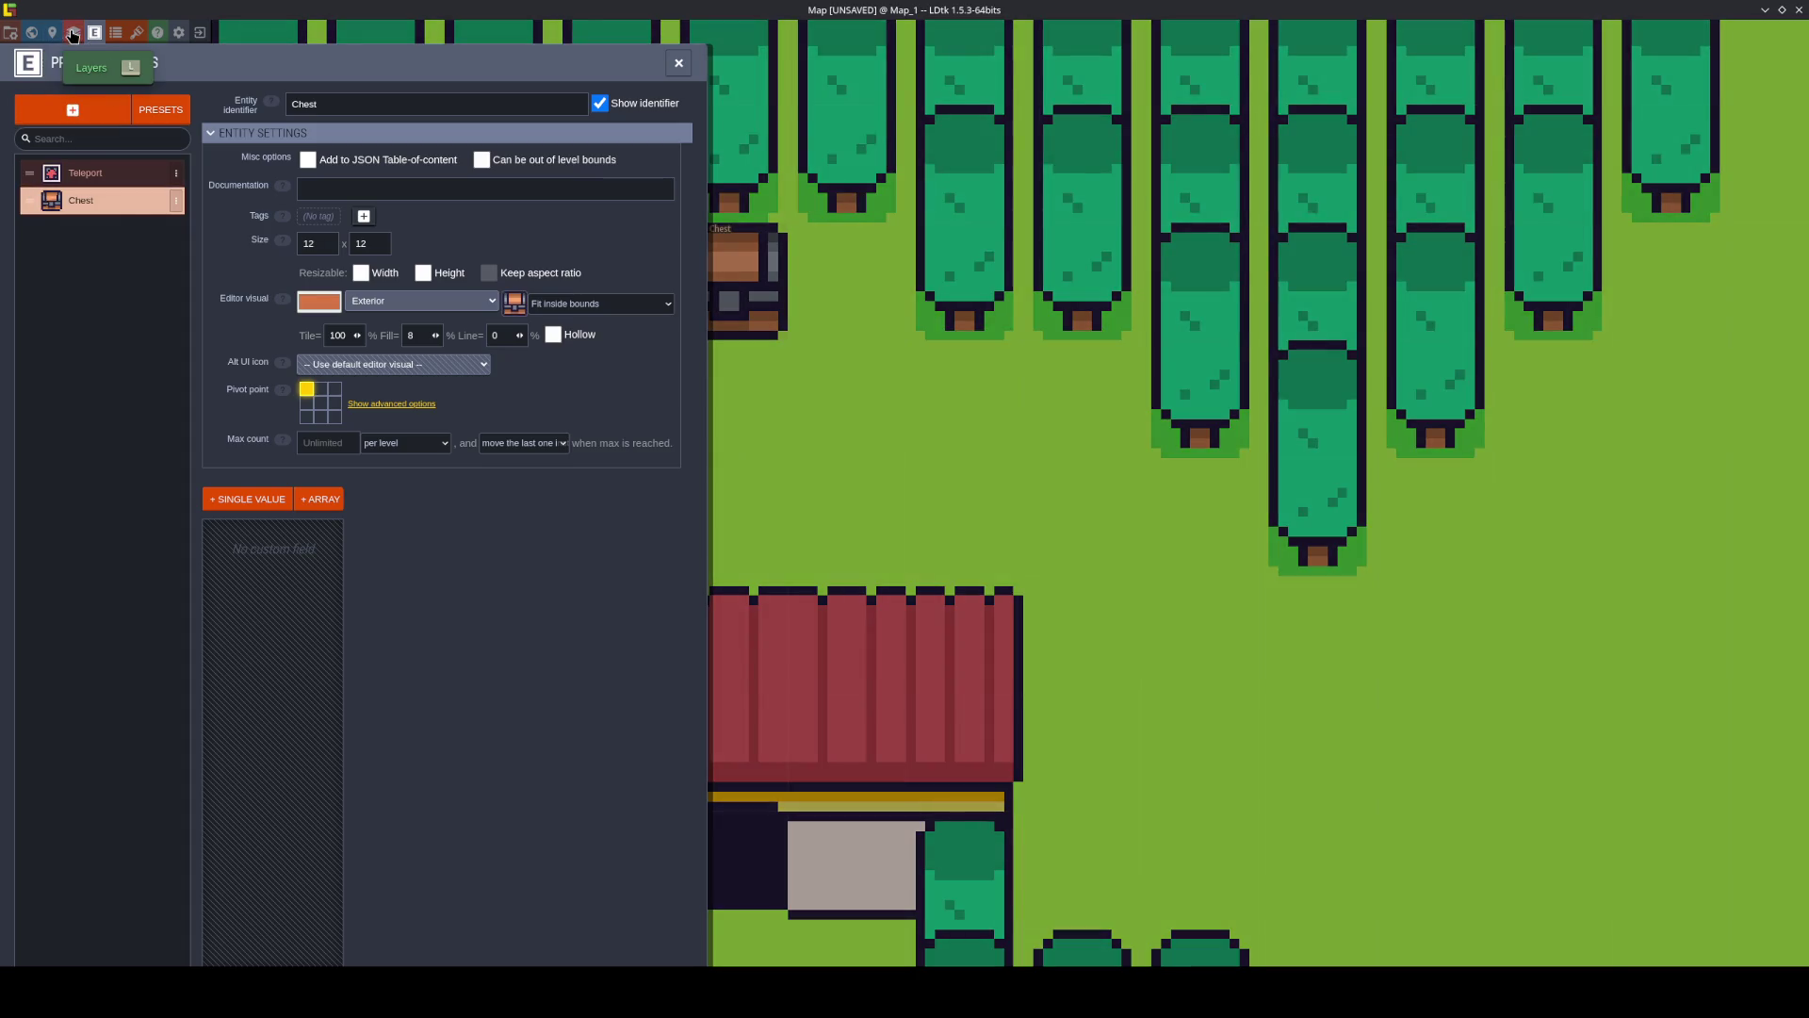
left_click(74, 32)
left_click_drag(25, 175, 26, 200)
key("ctrl+s")
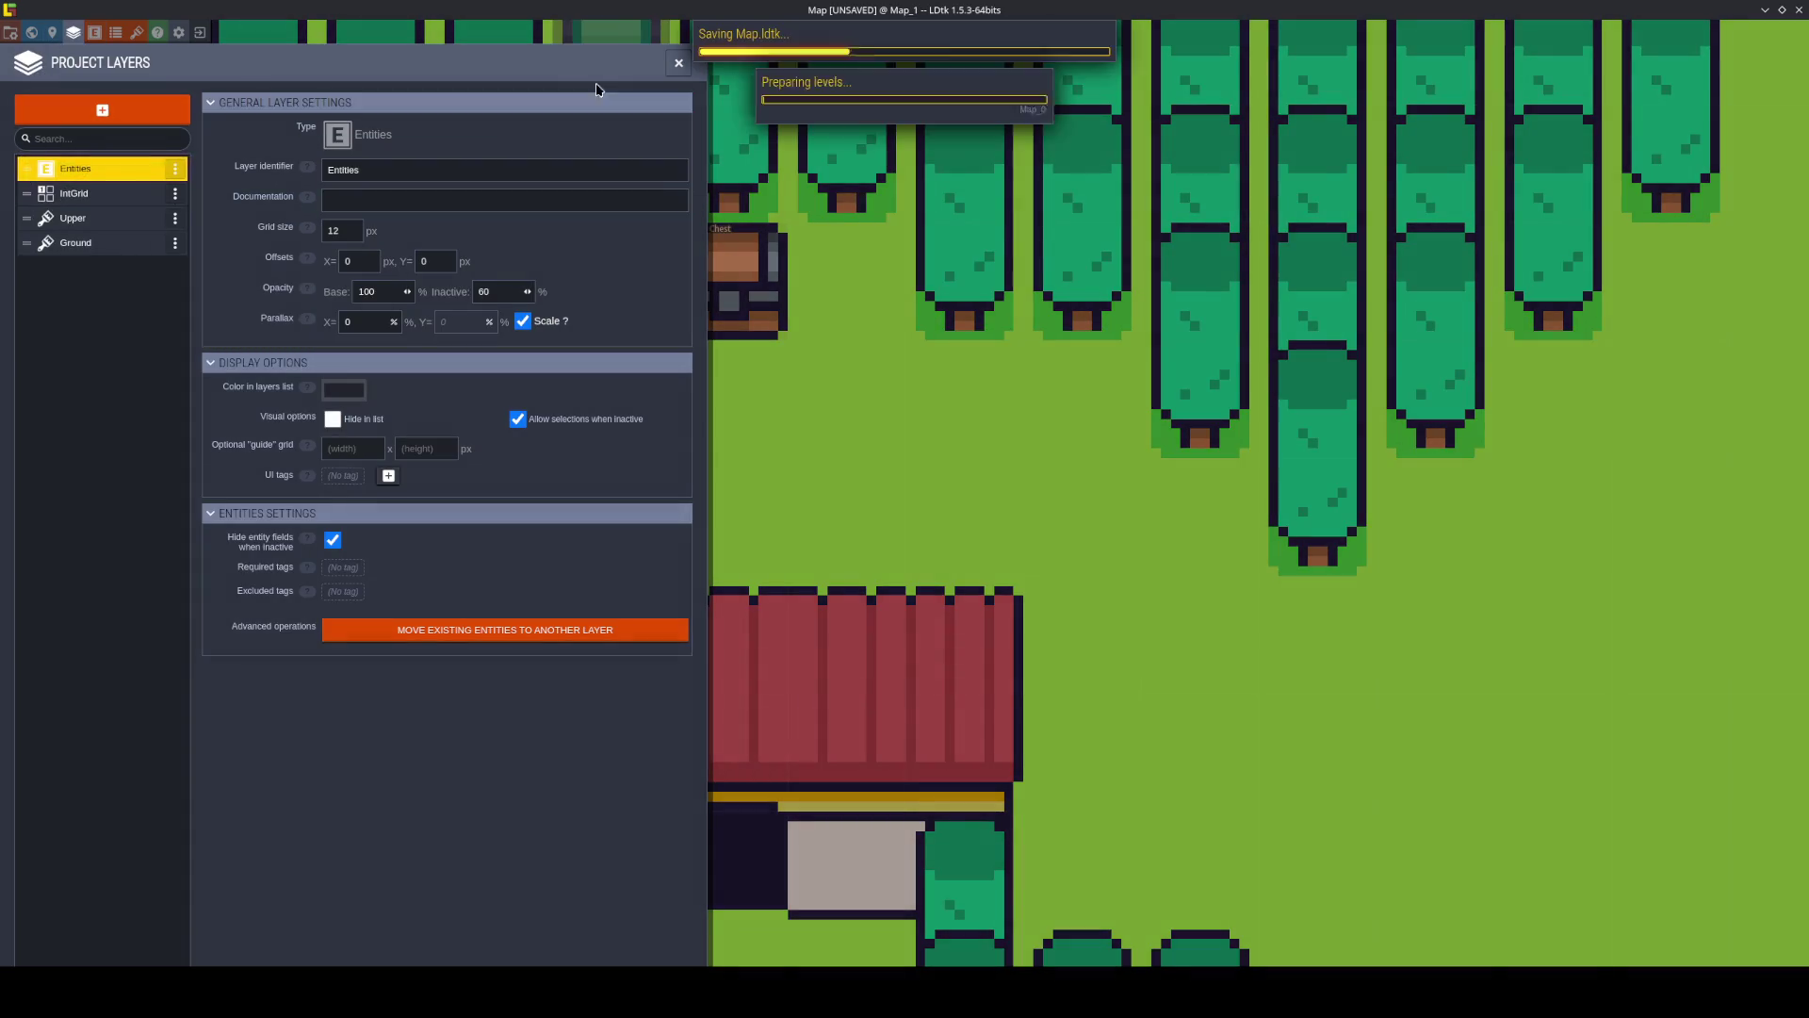
left_click(678, 63)
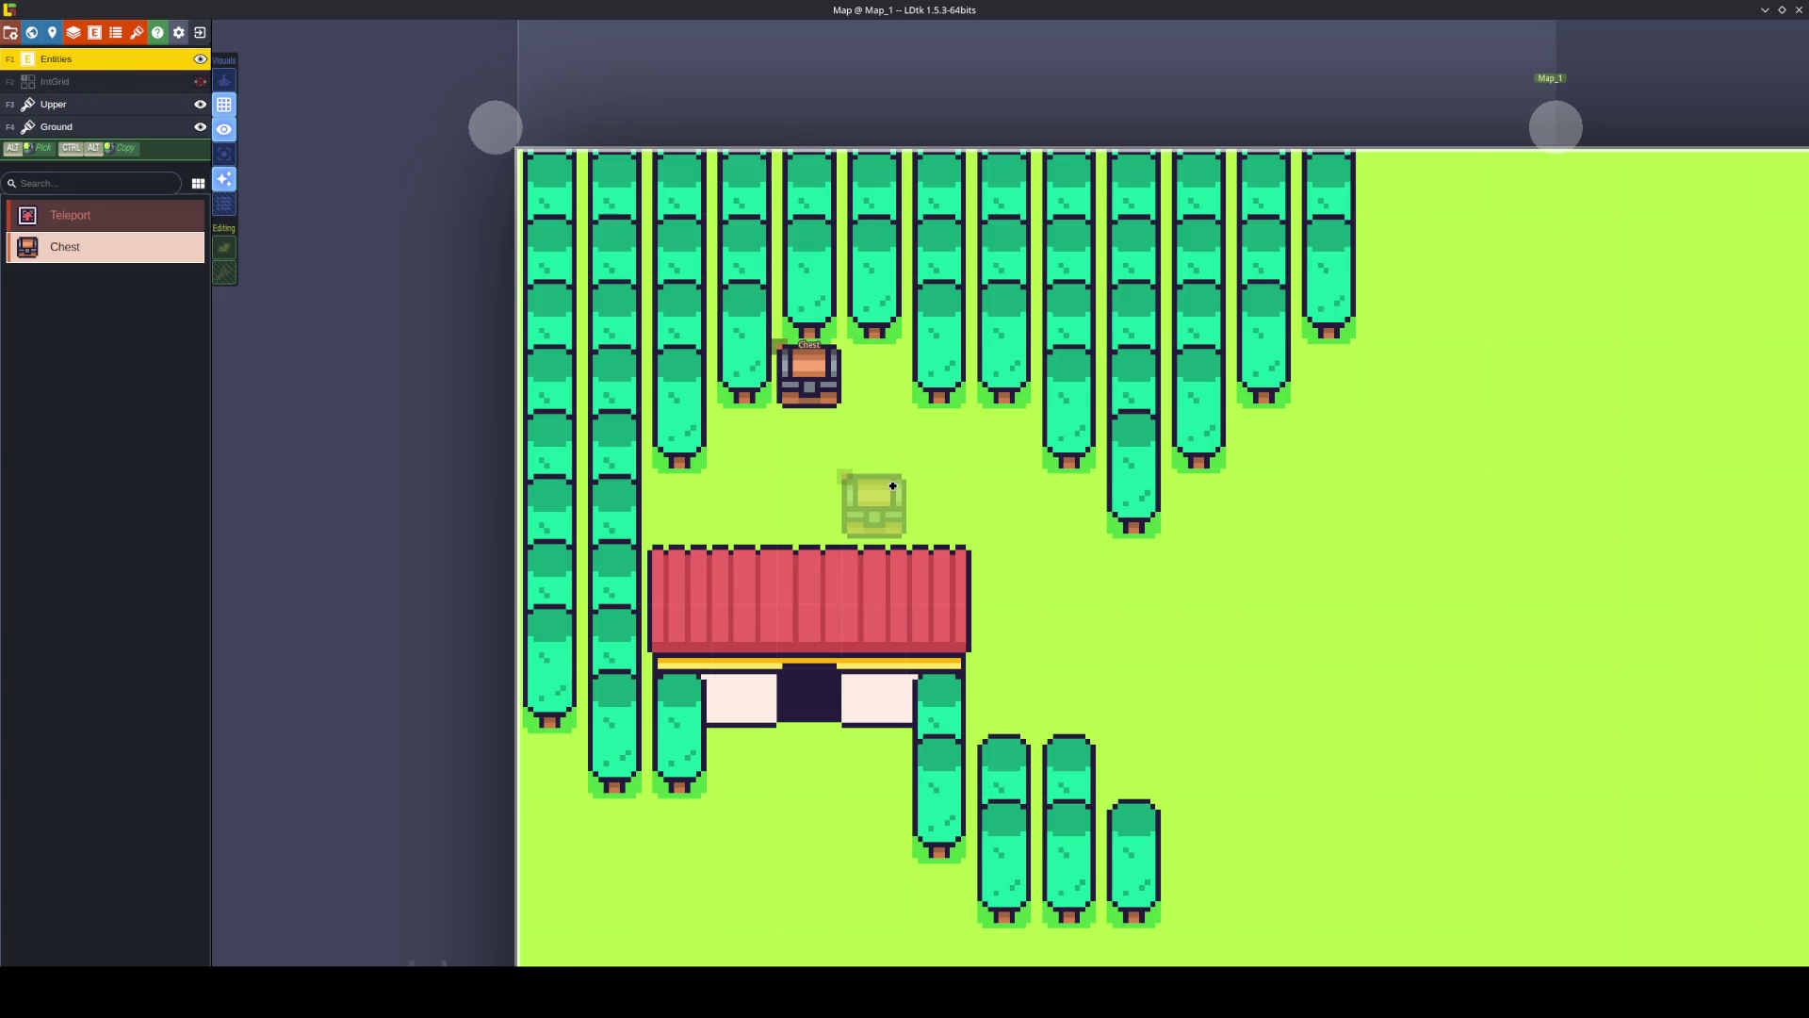
Save the project while switching from the IntGrid layer back to Entities.
key("ctrl+s")
left_click(199, 80)
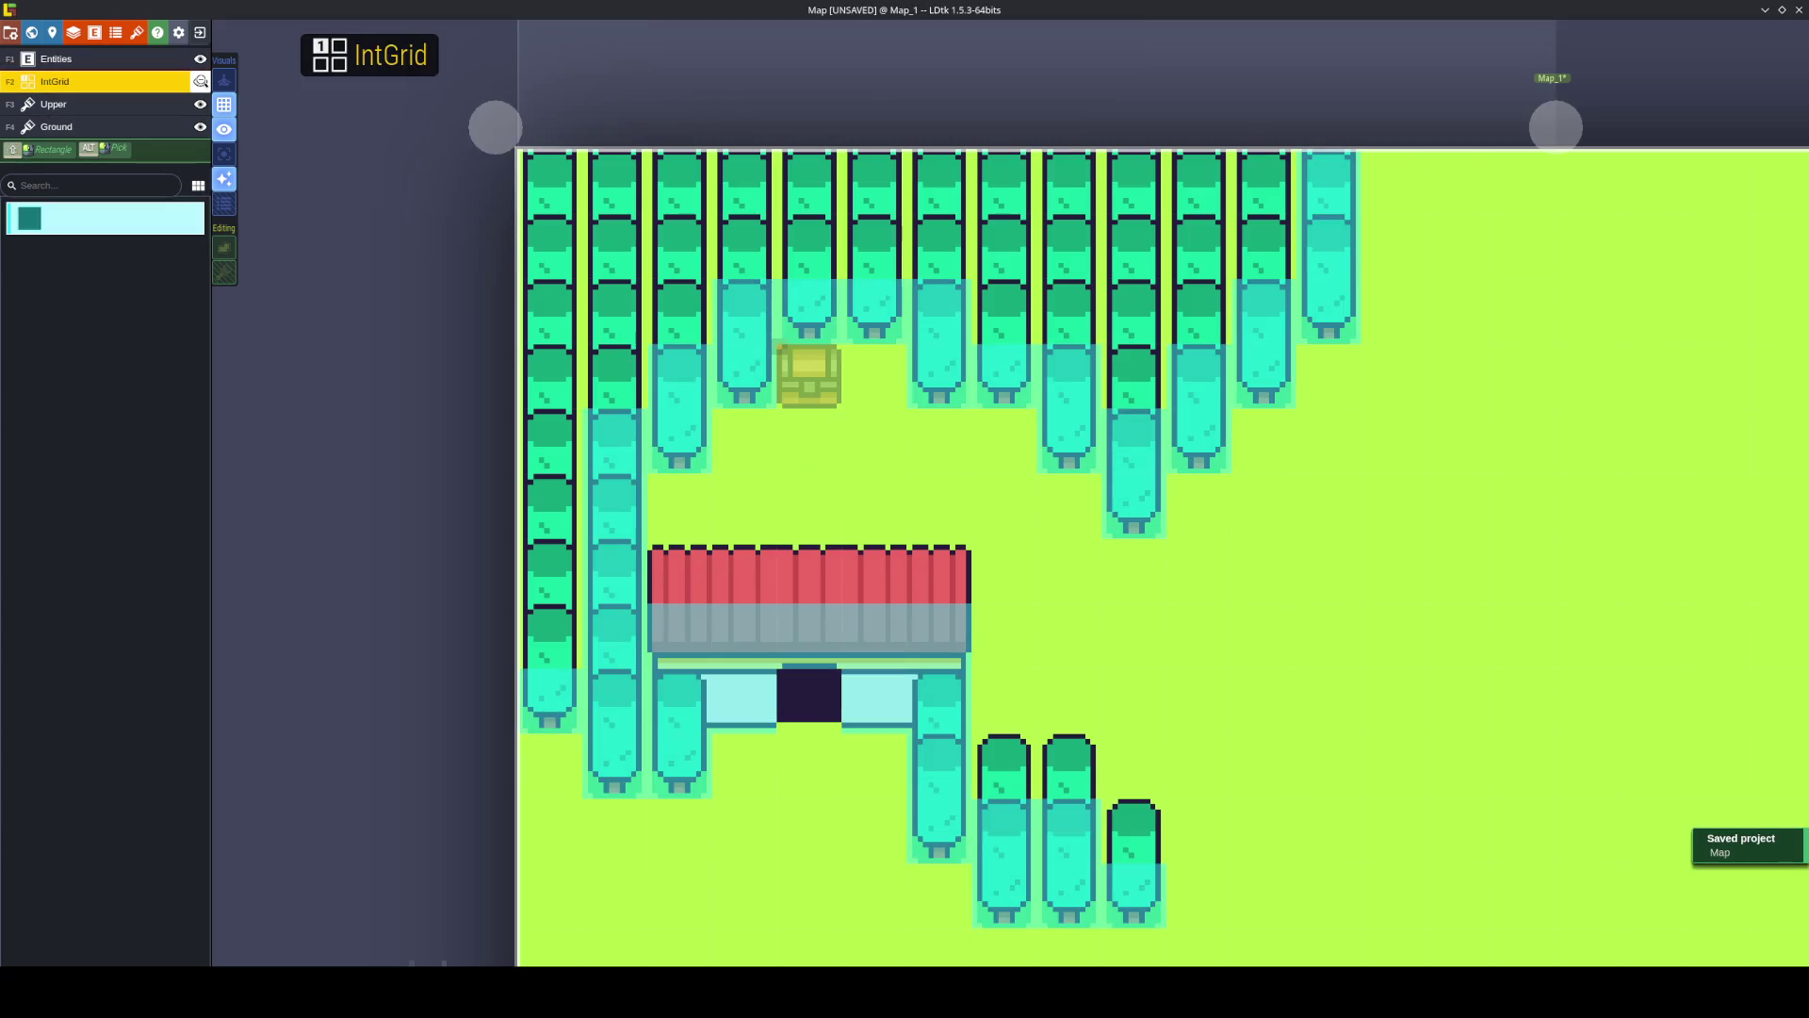
key("ctrl+s")
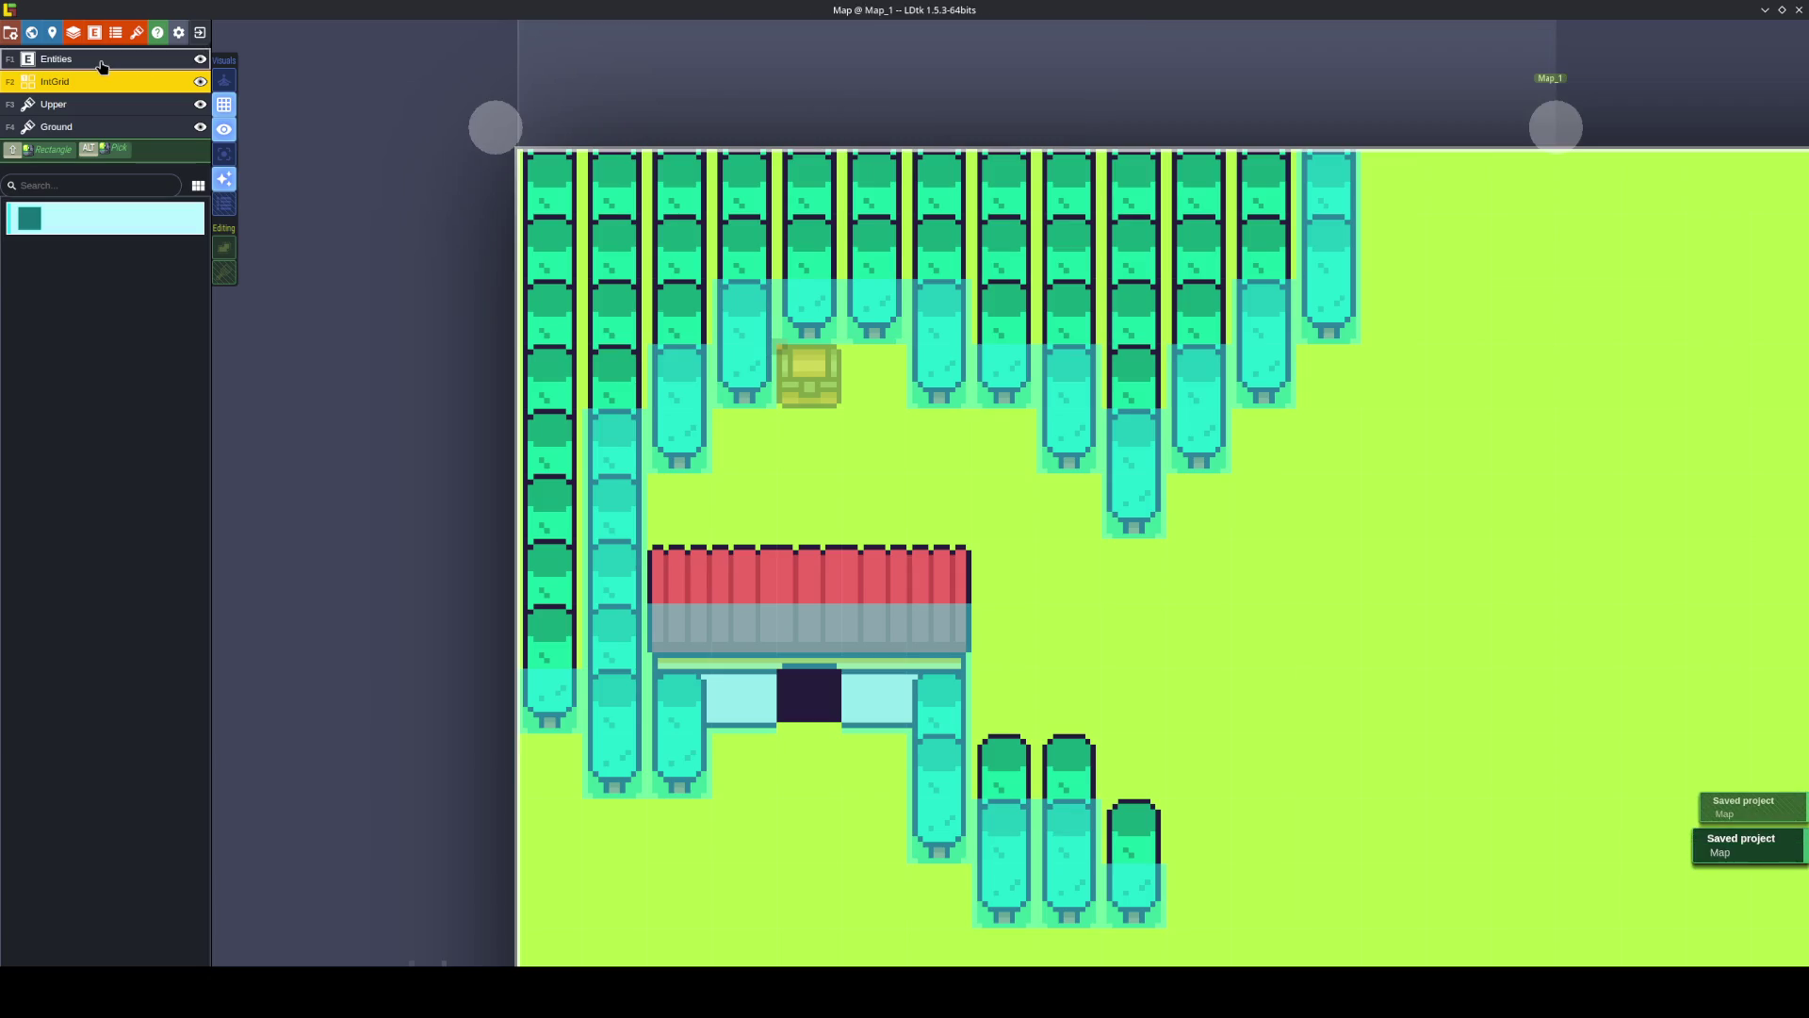
left_click(102, 62)
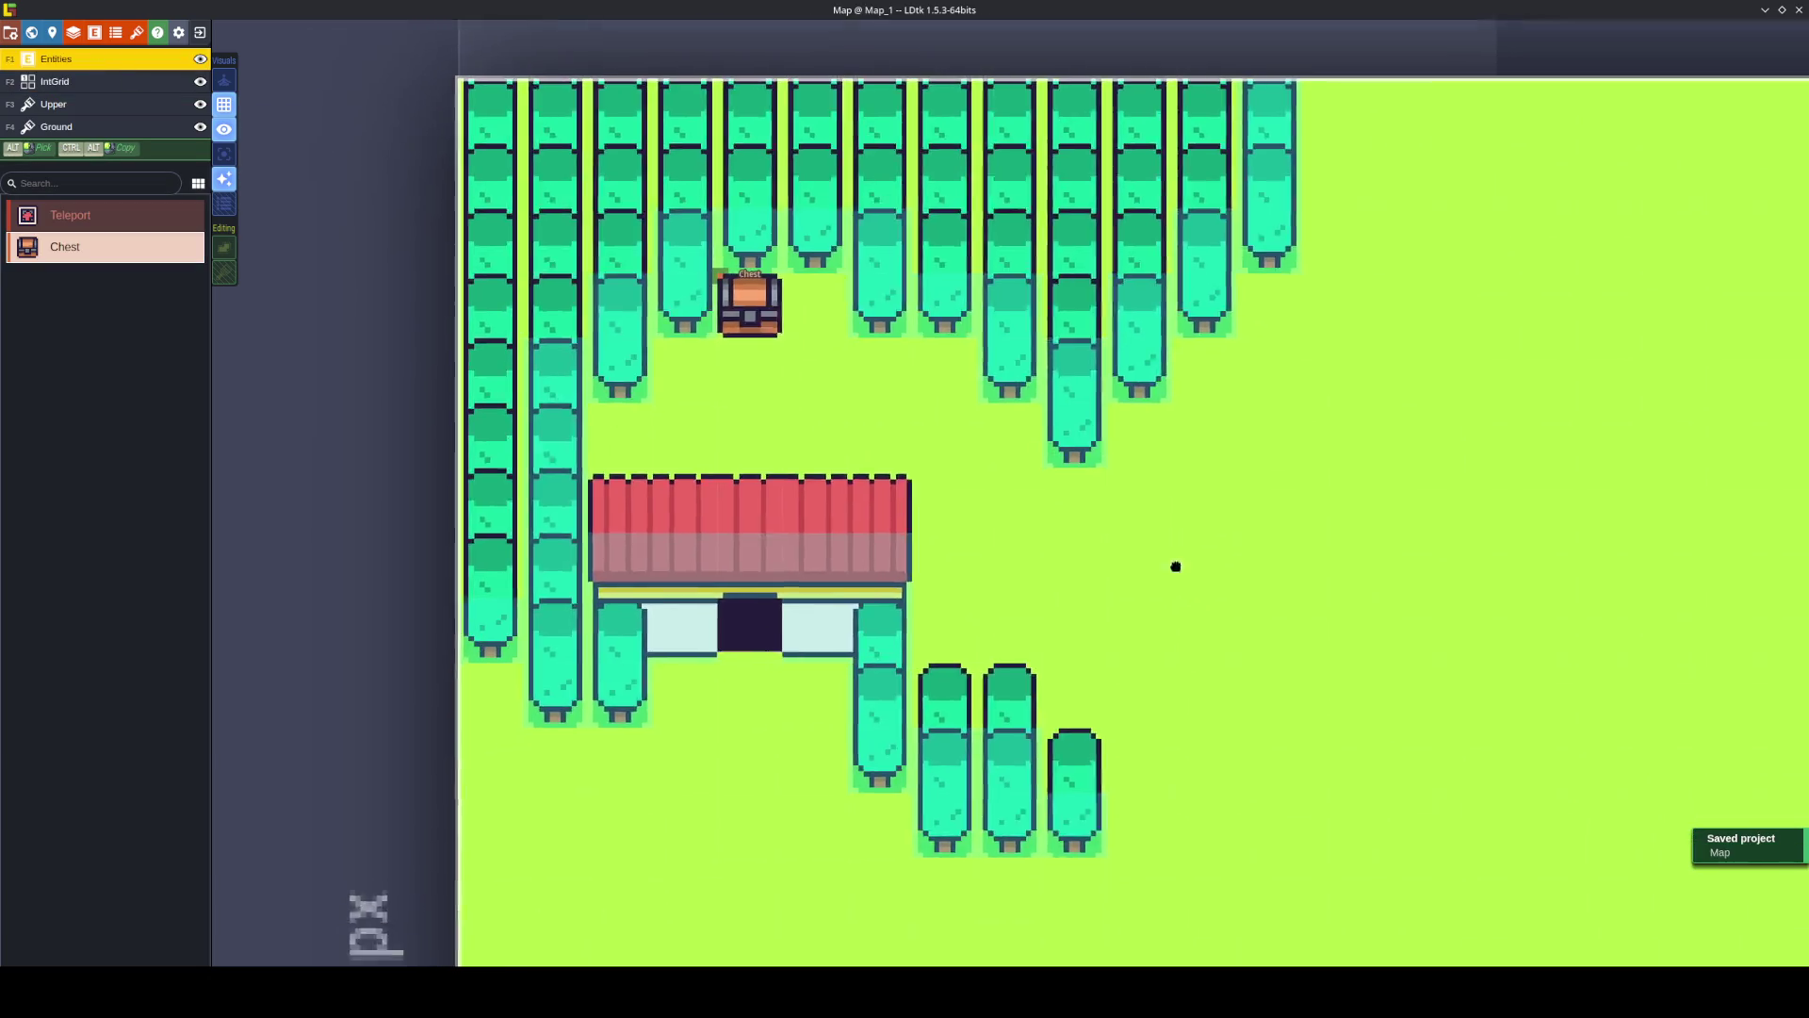
scroll(1100, 500, "down", 3)
key("ctrl+s")
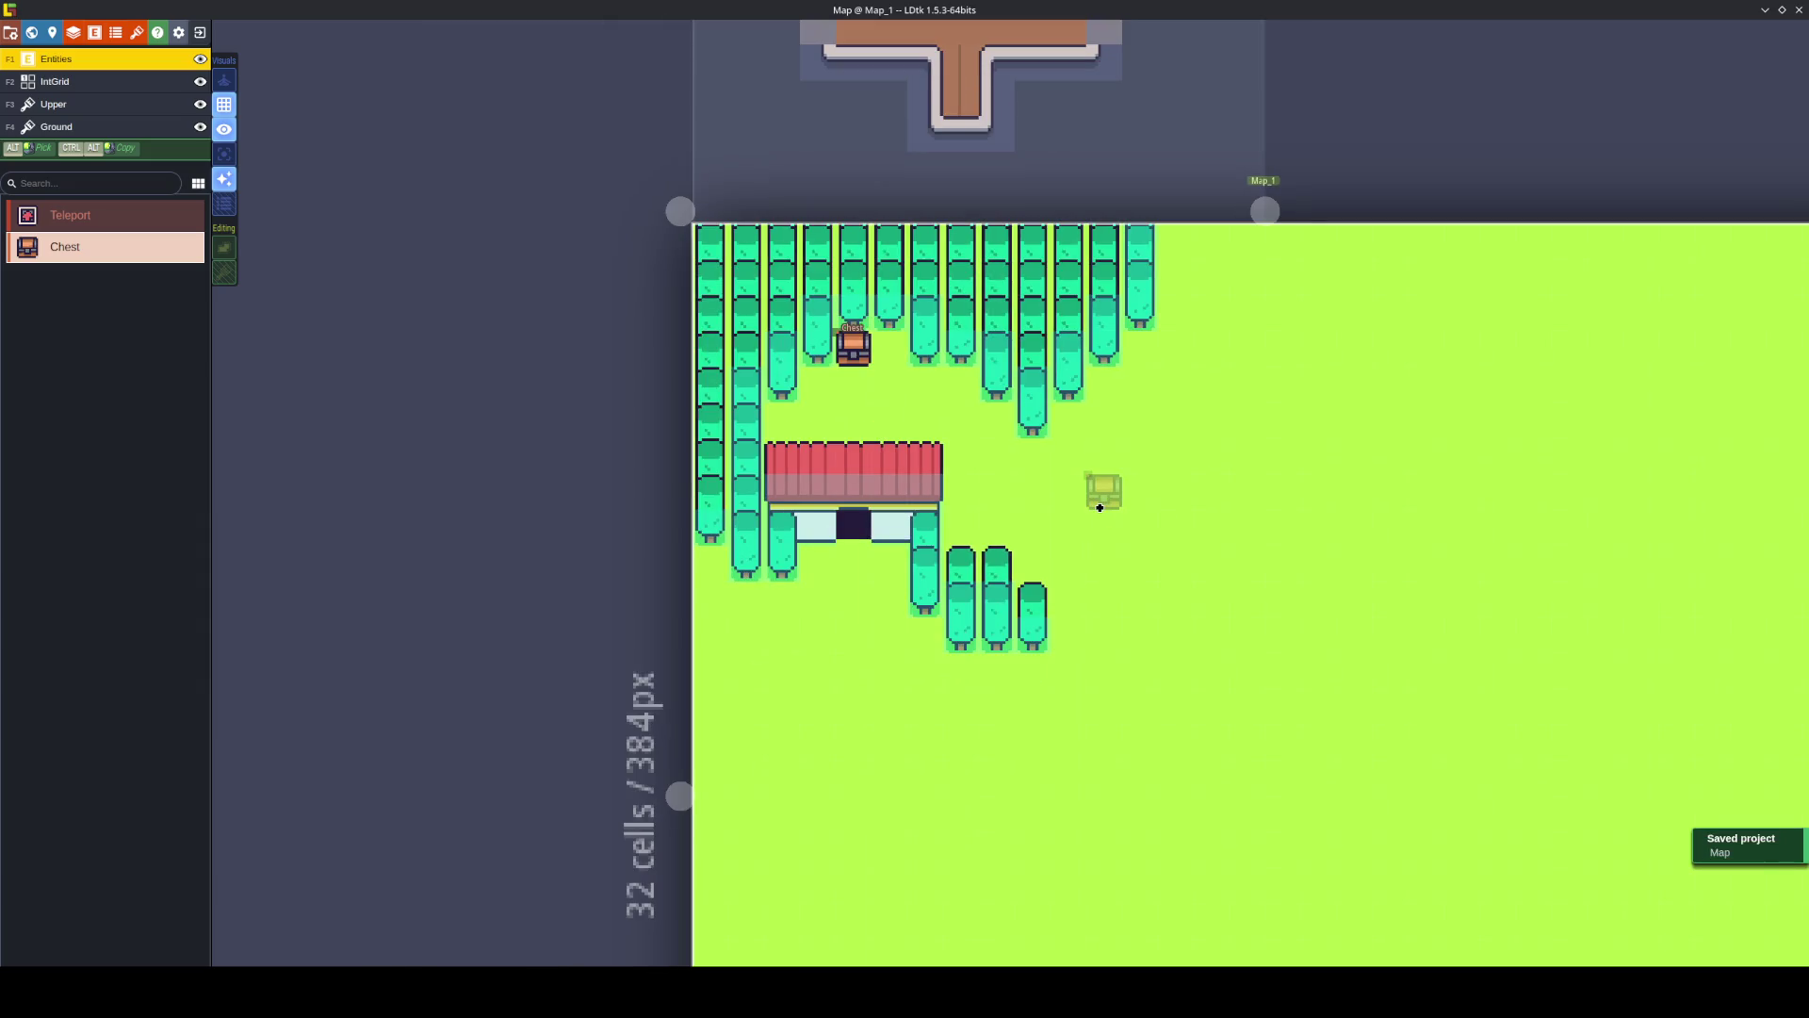
Place linked Teleports at the house door and at the bottom of Map_0's building.
left_click(100, 216)
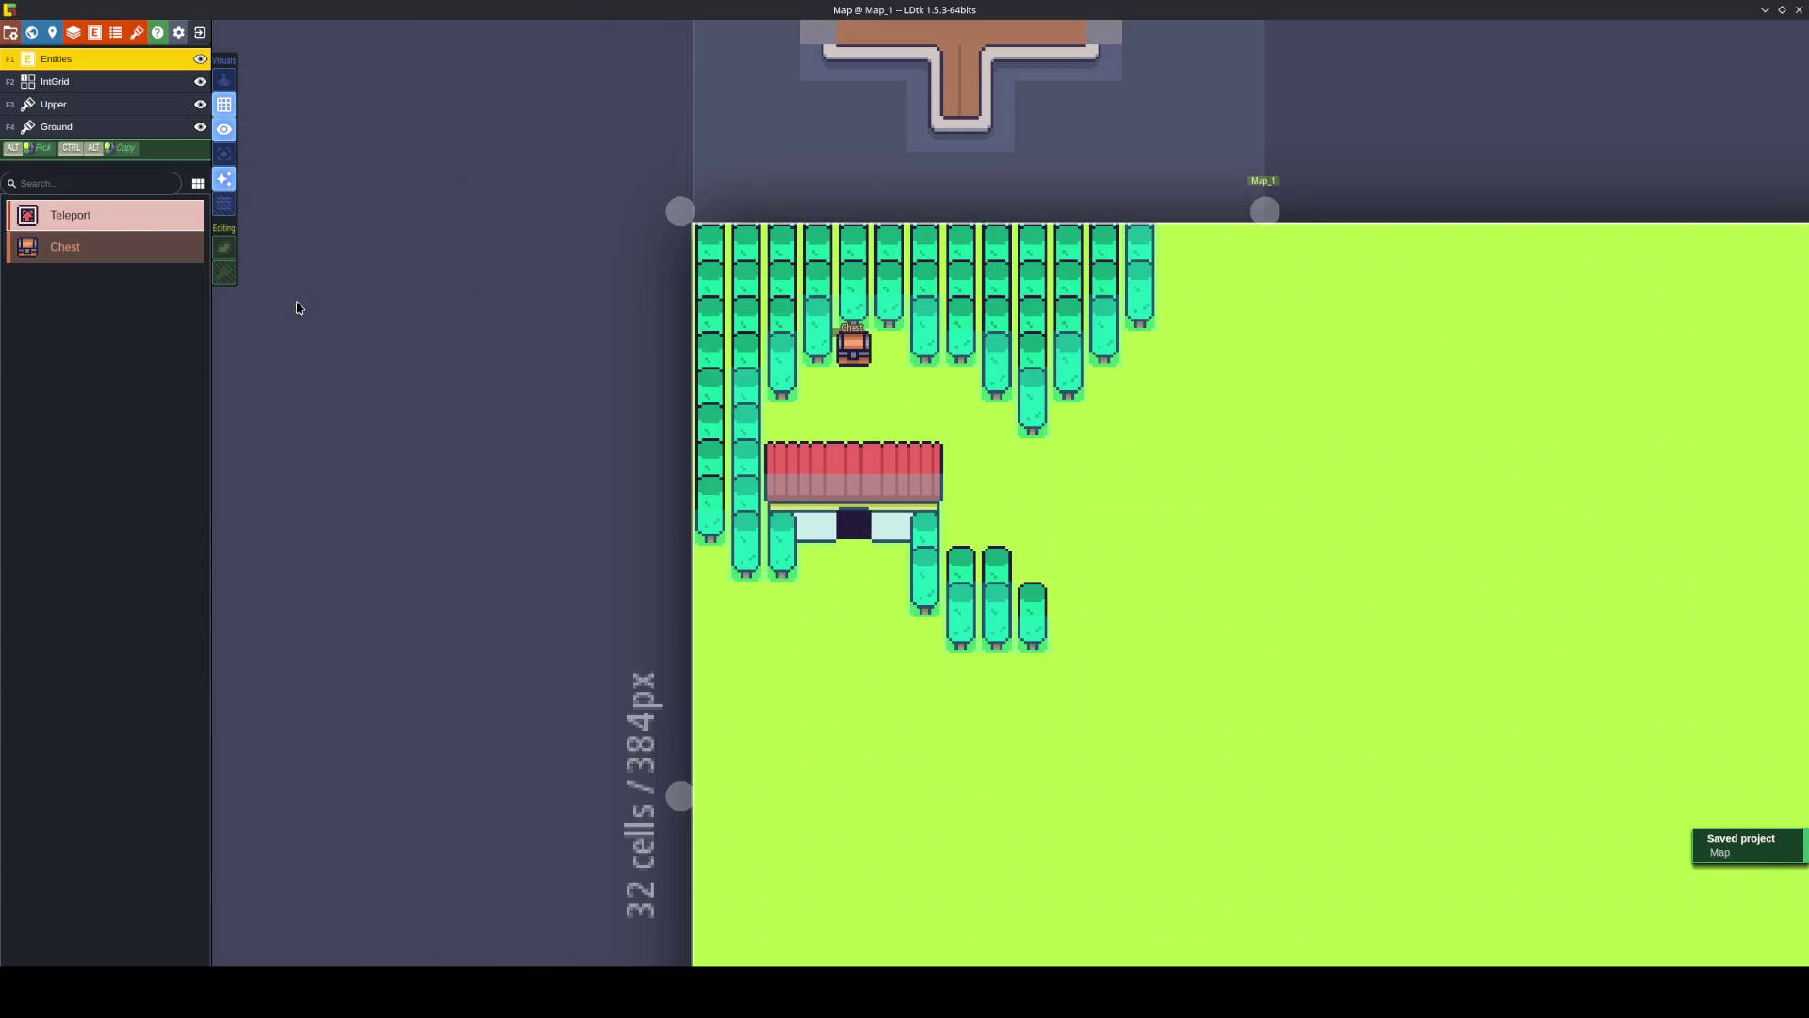
left_click(865, 536)
left_click(969, 69)
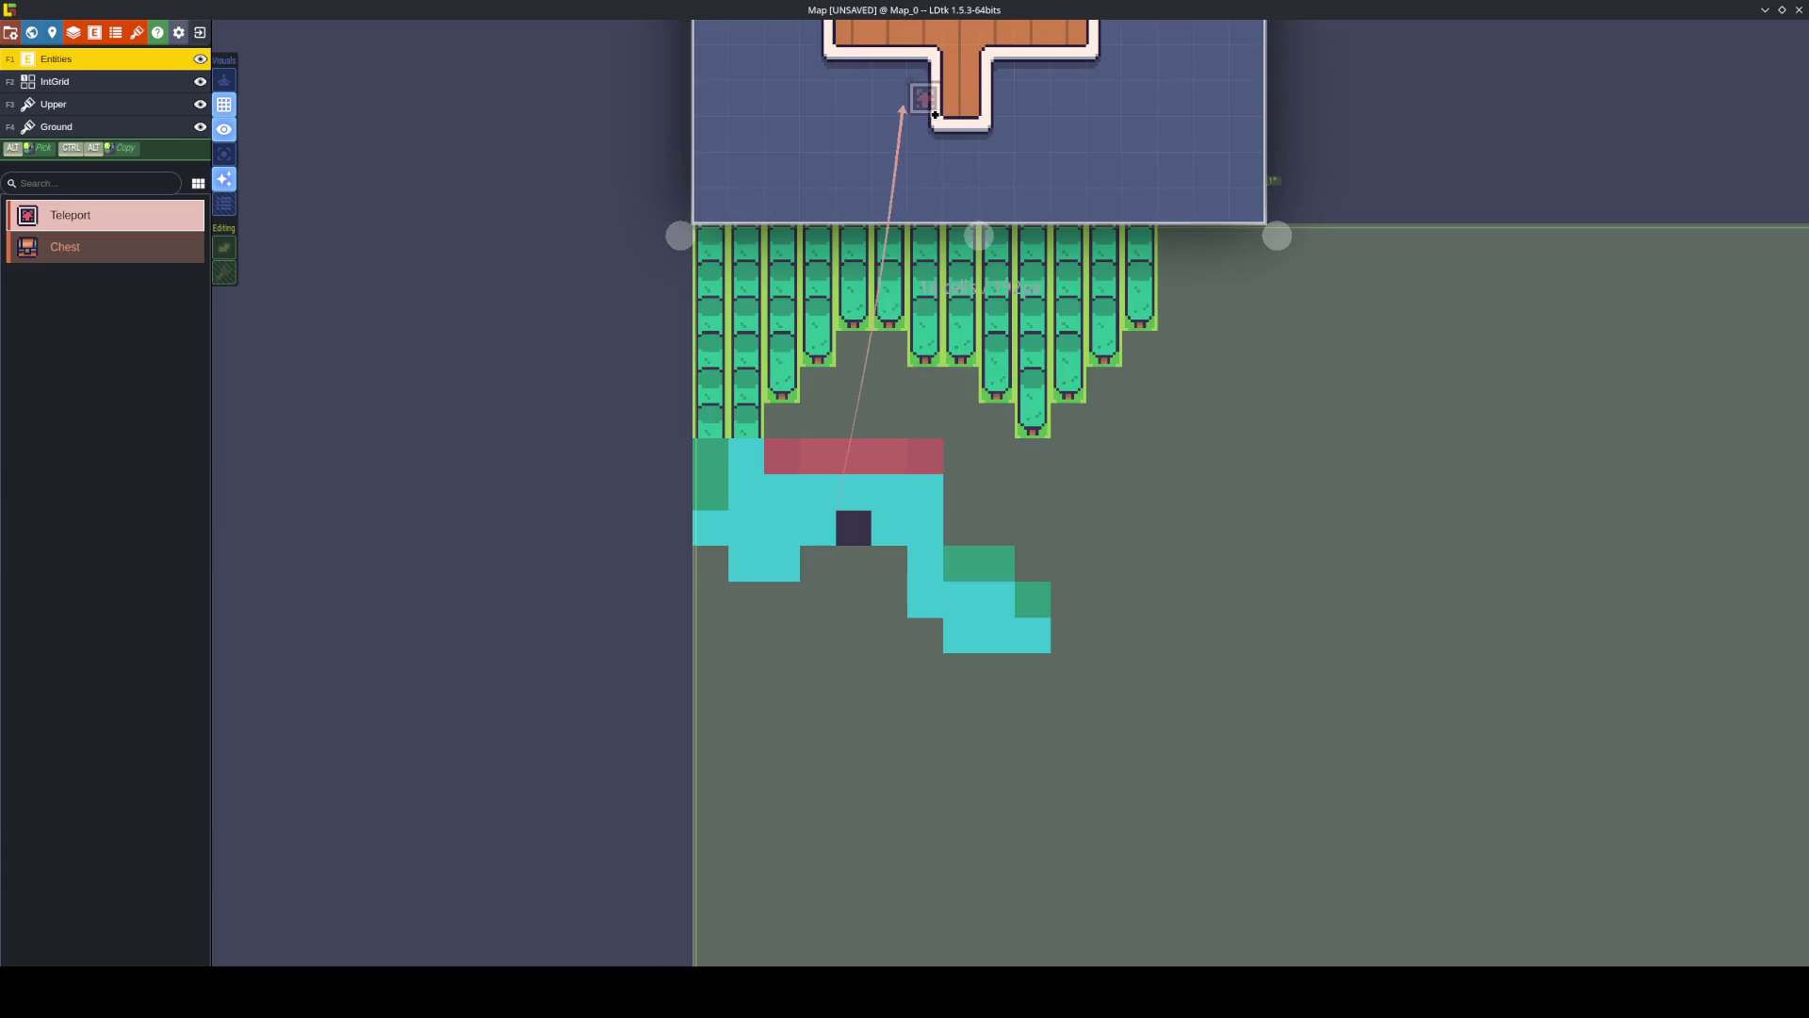
left_click(960, 134)
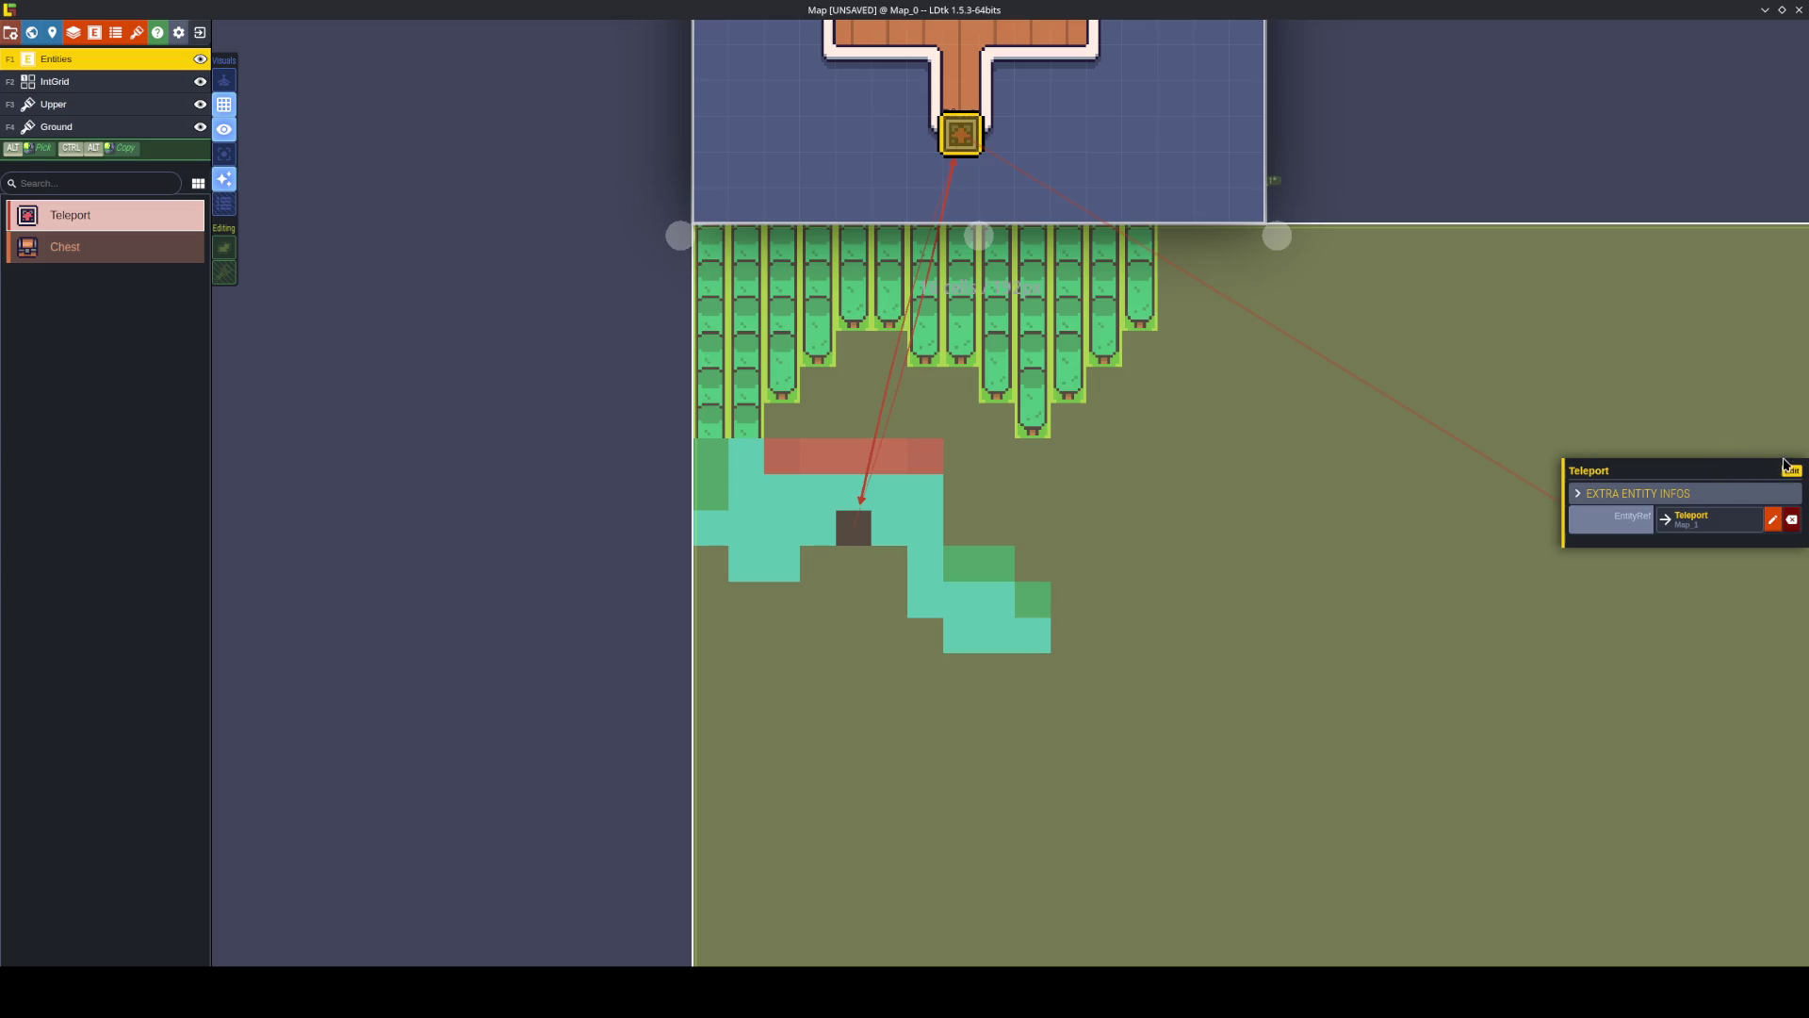
left_click(1789, 469)
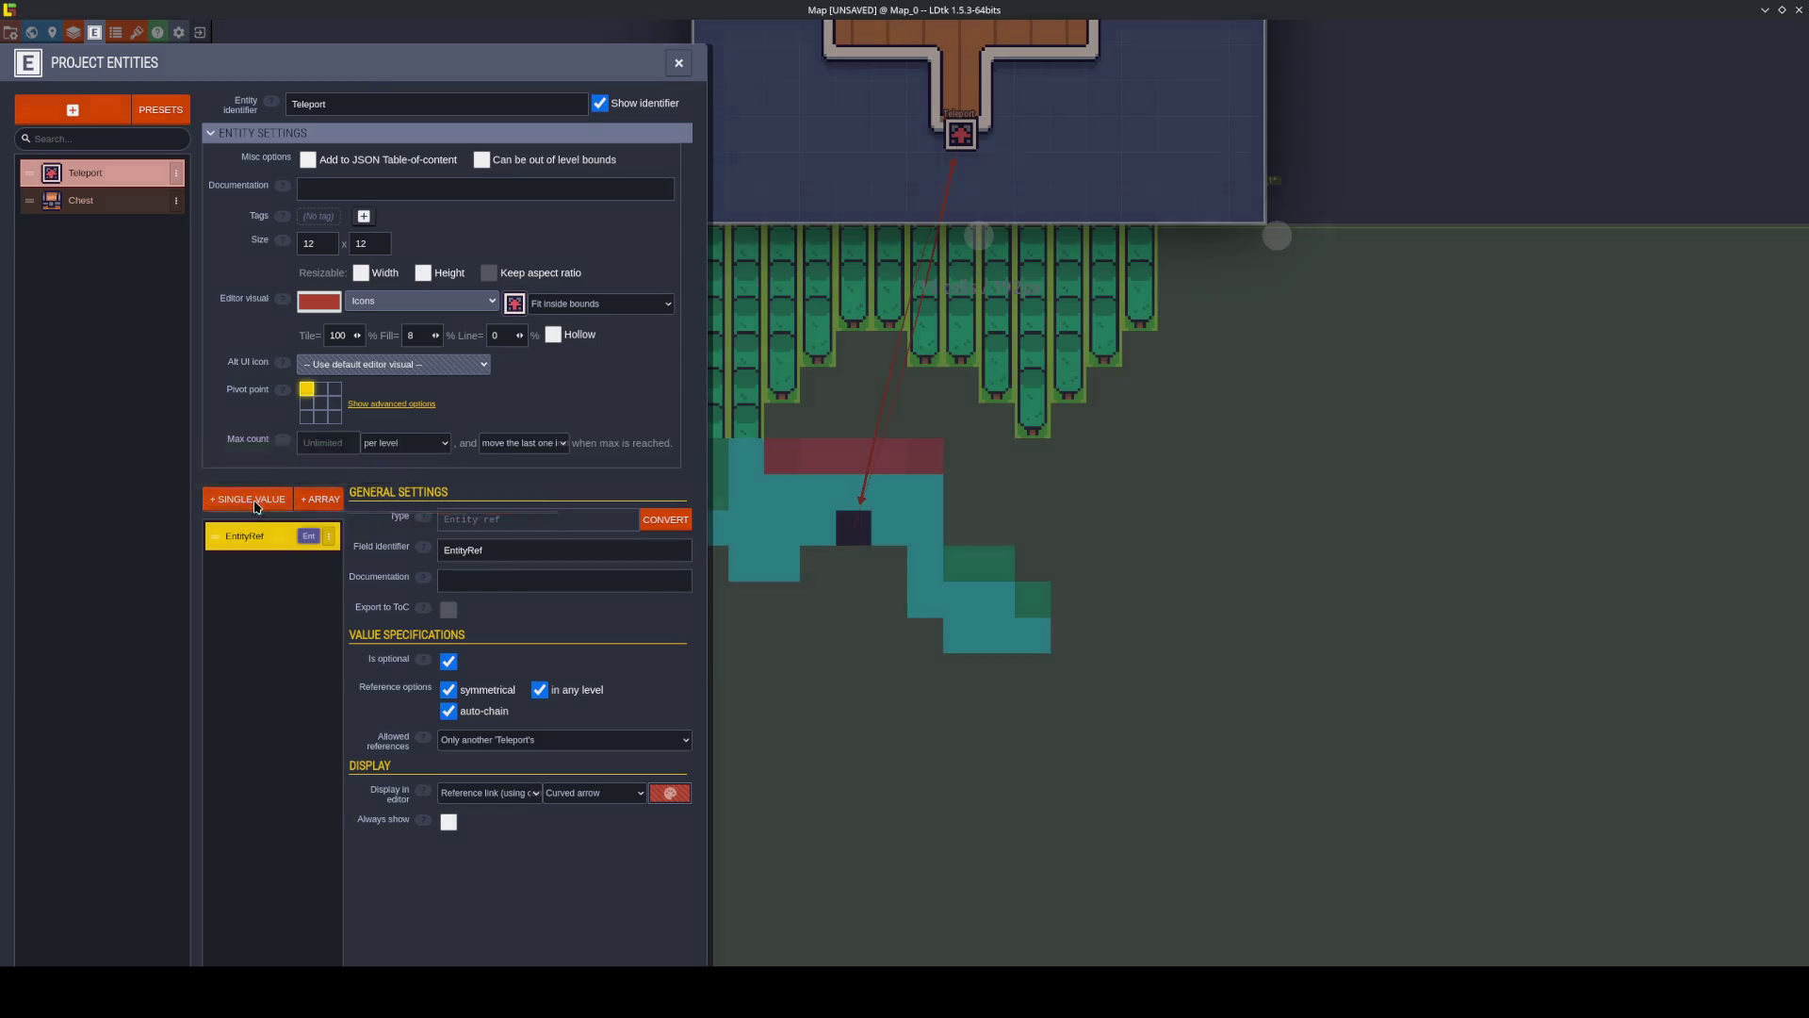
Add a Point field named Spawn to Teleport, save, and view it on the house-door Teleport.
left_click(255, 508)
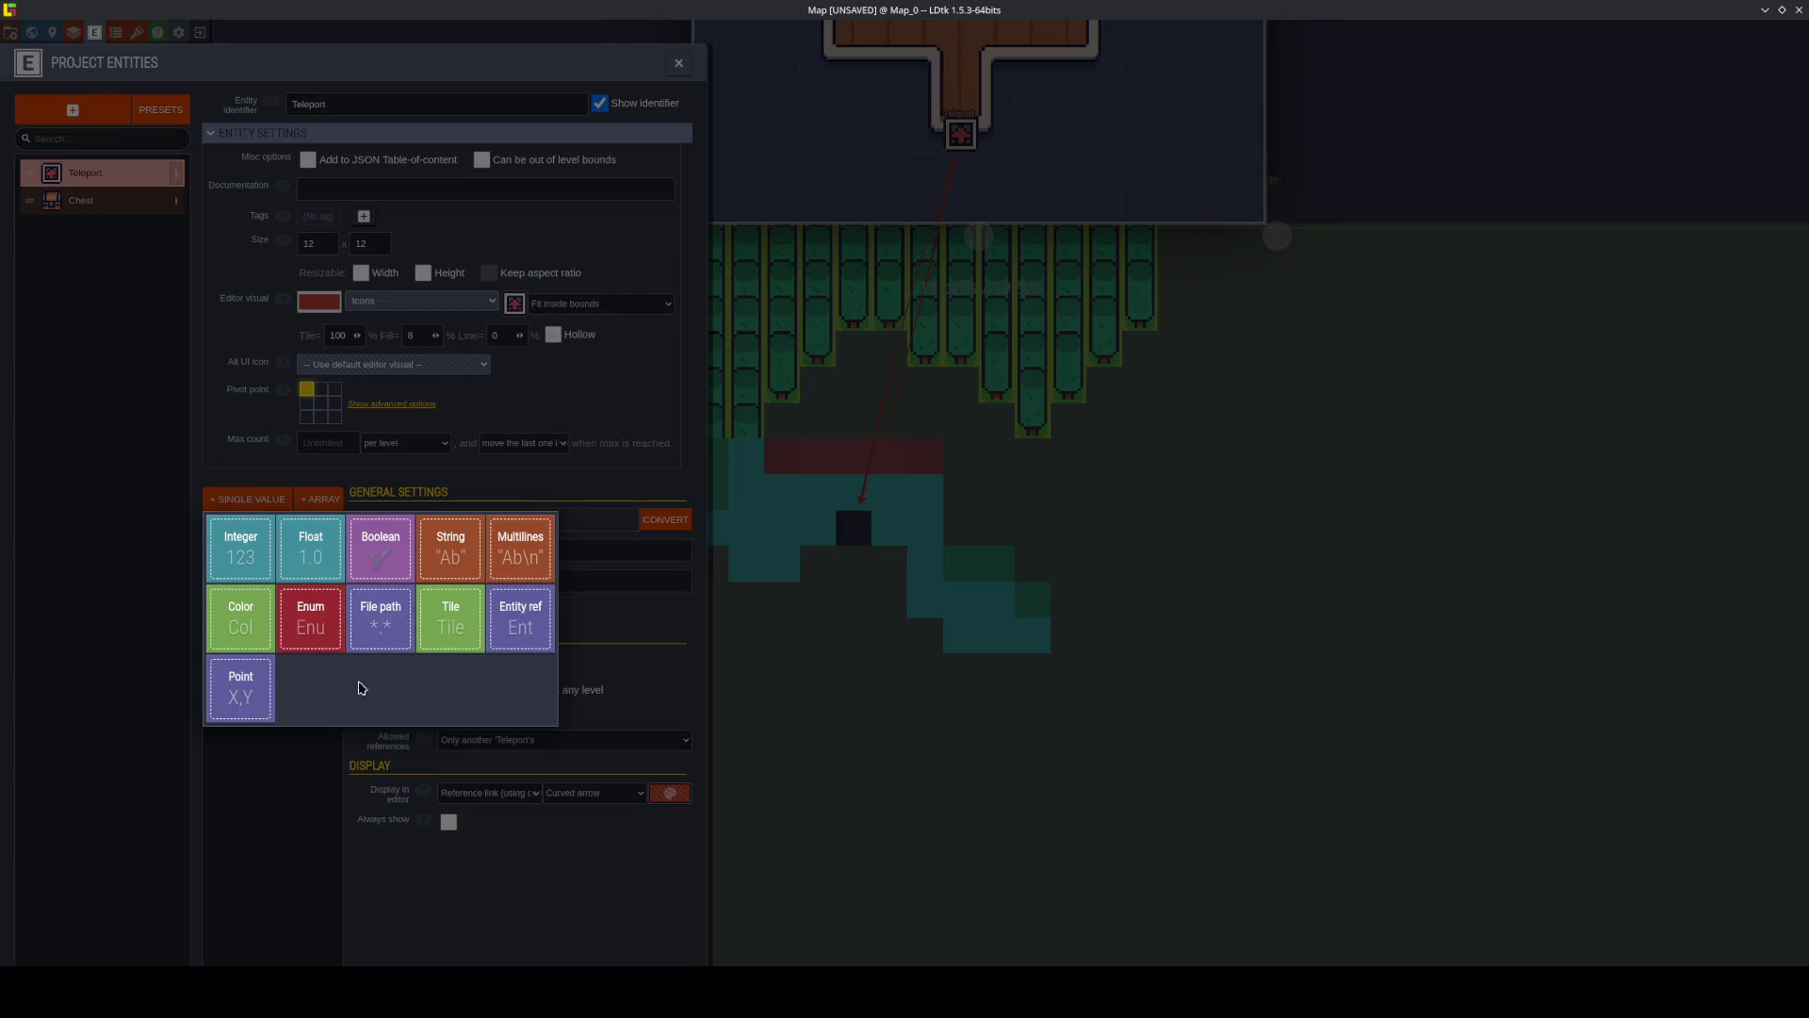
left_click(242, 693)
type("Spawn")
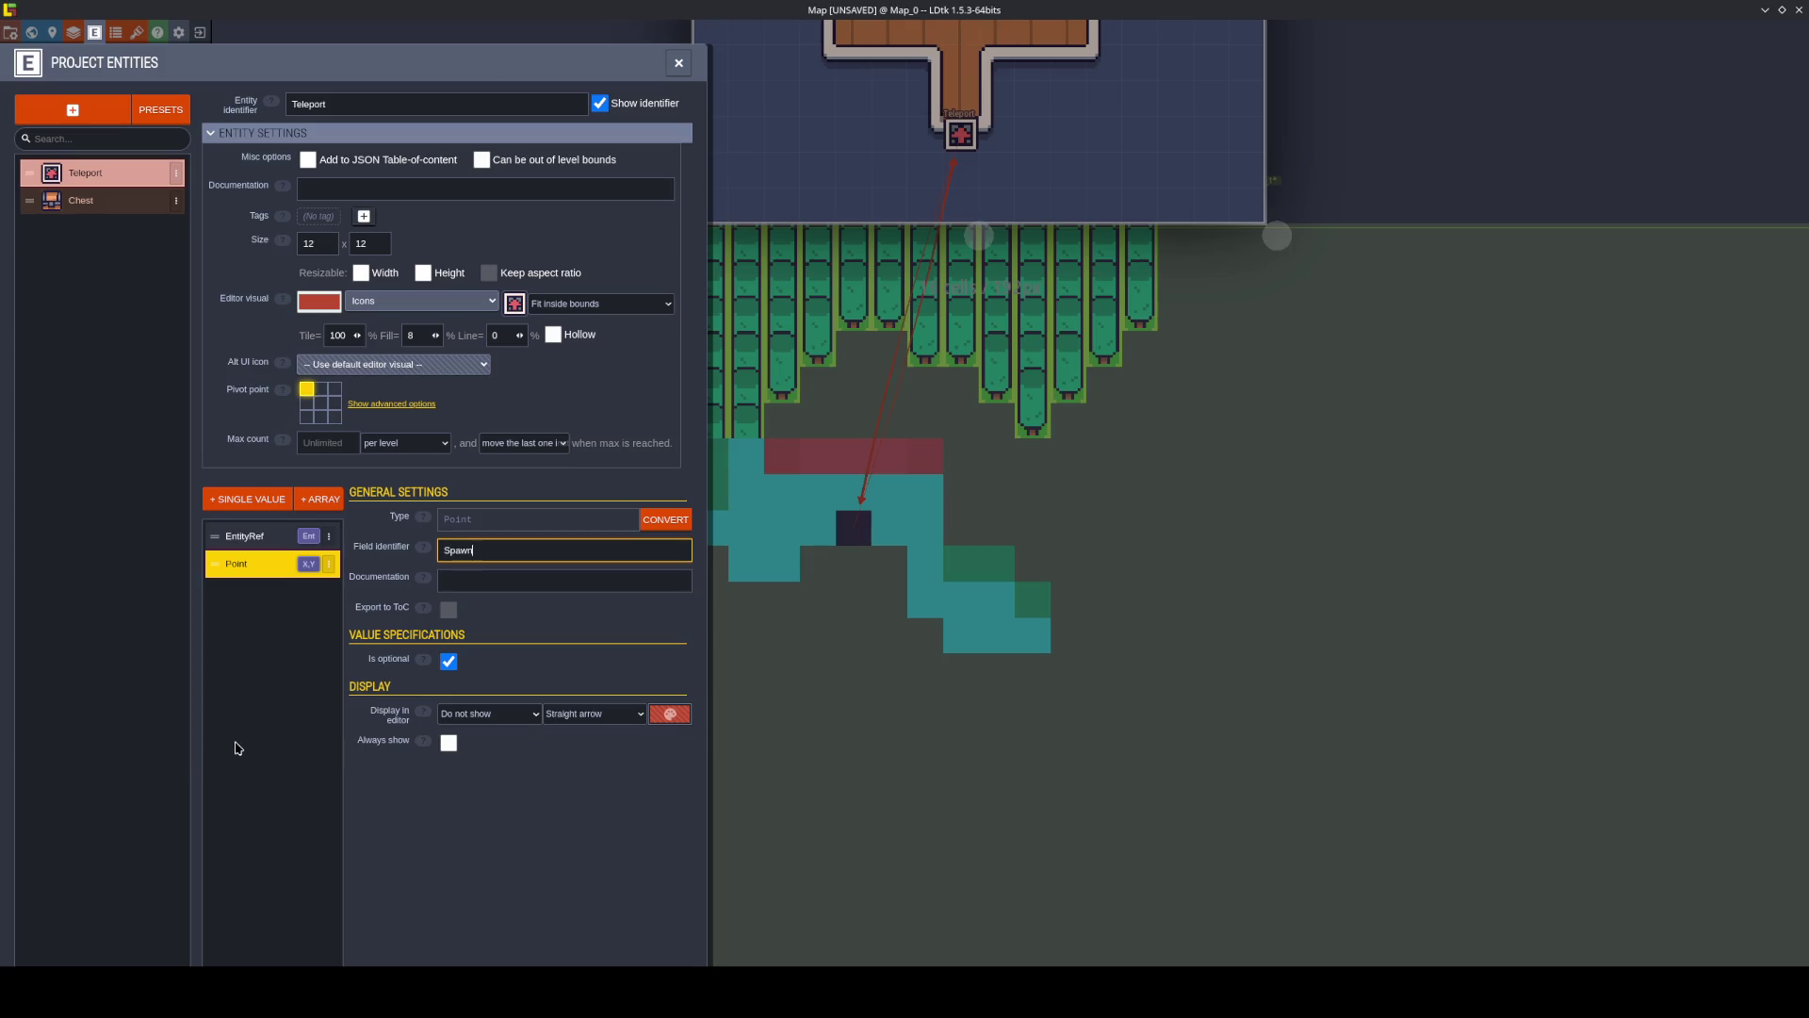
key("Return")
key("ctrl+s")
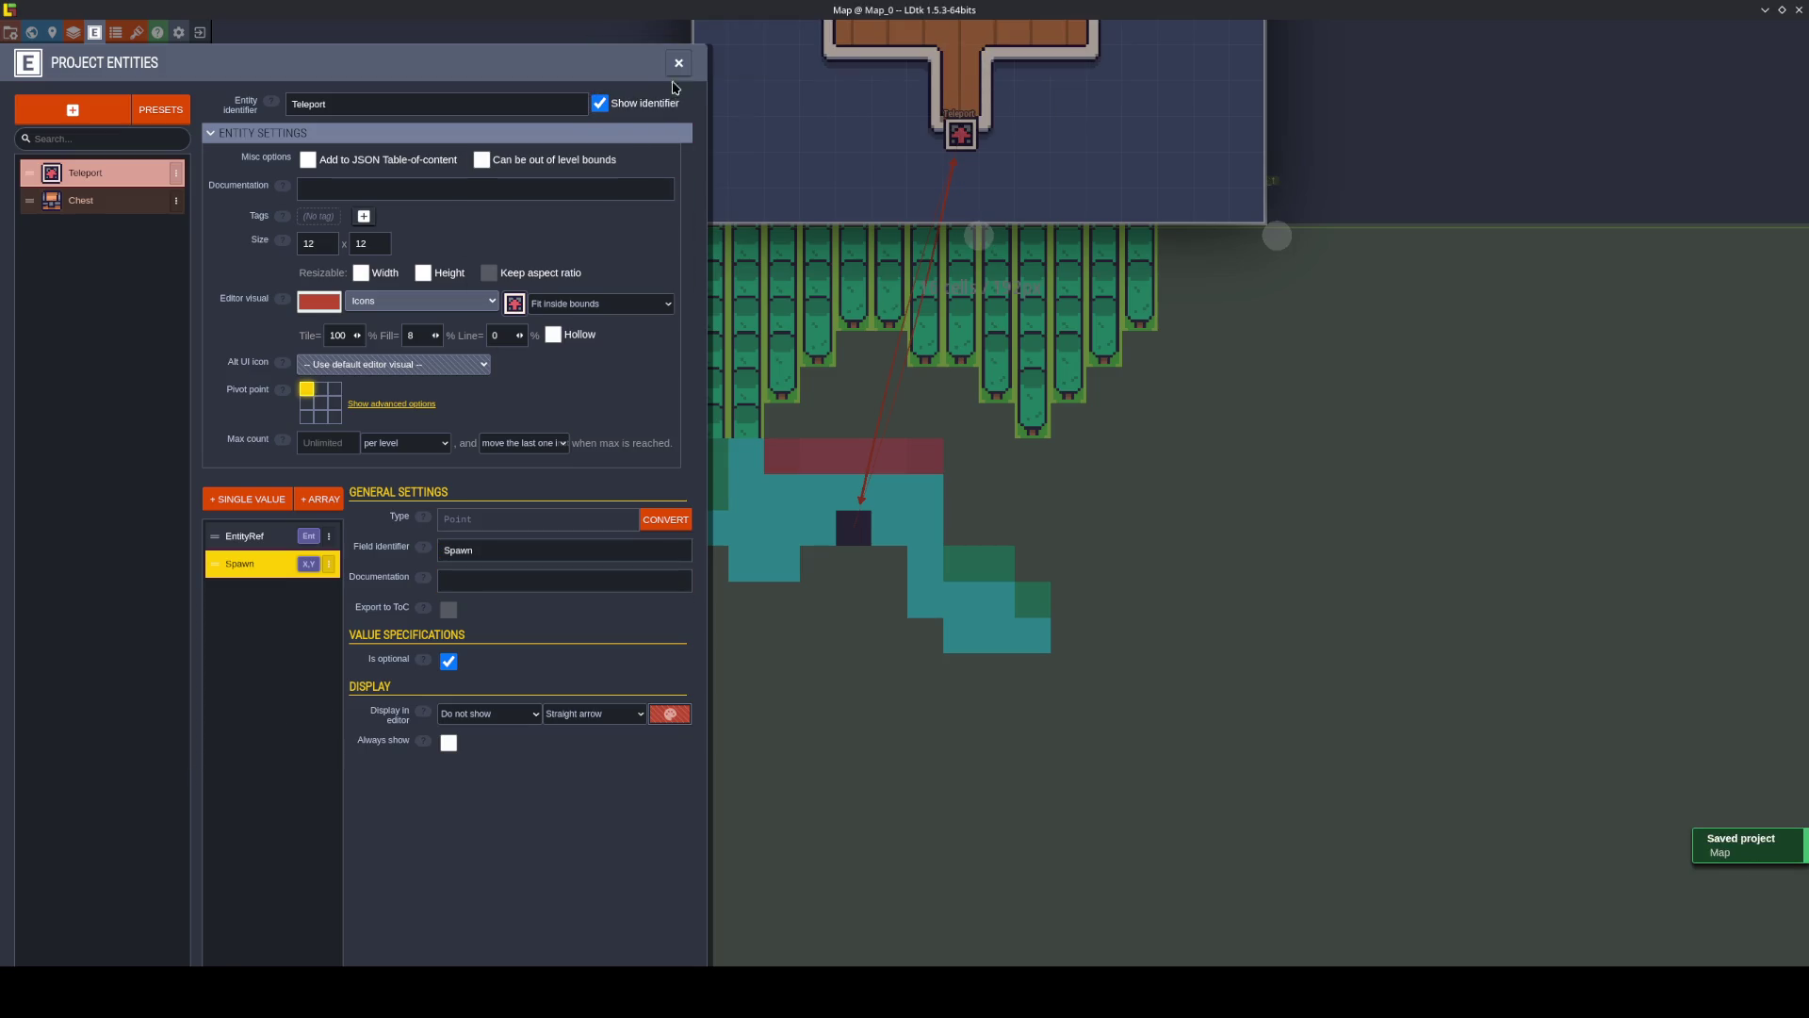
left_click(679, 62)
left_click(855, 536)
left_click(854, 528)
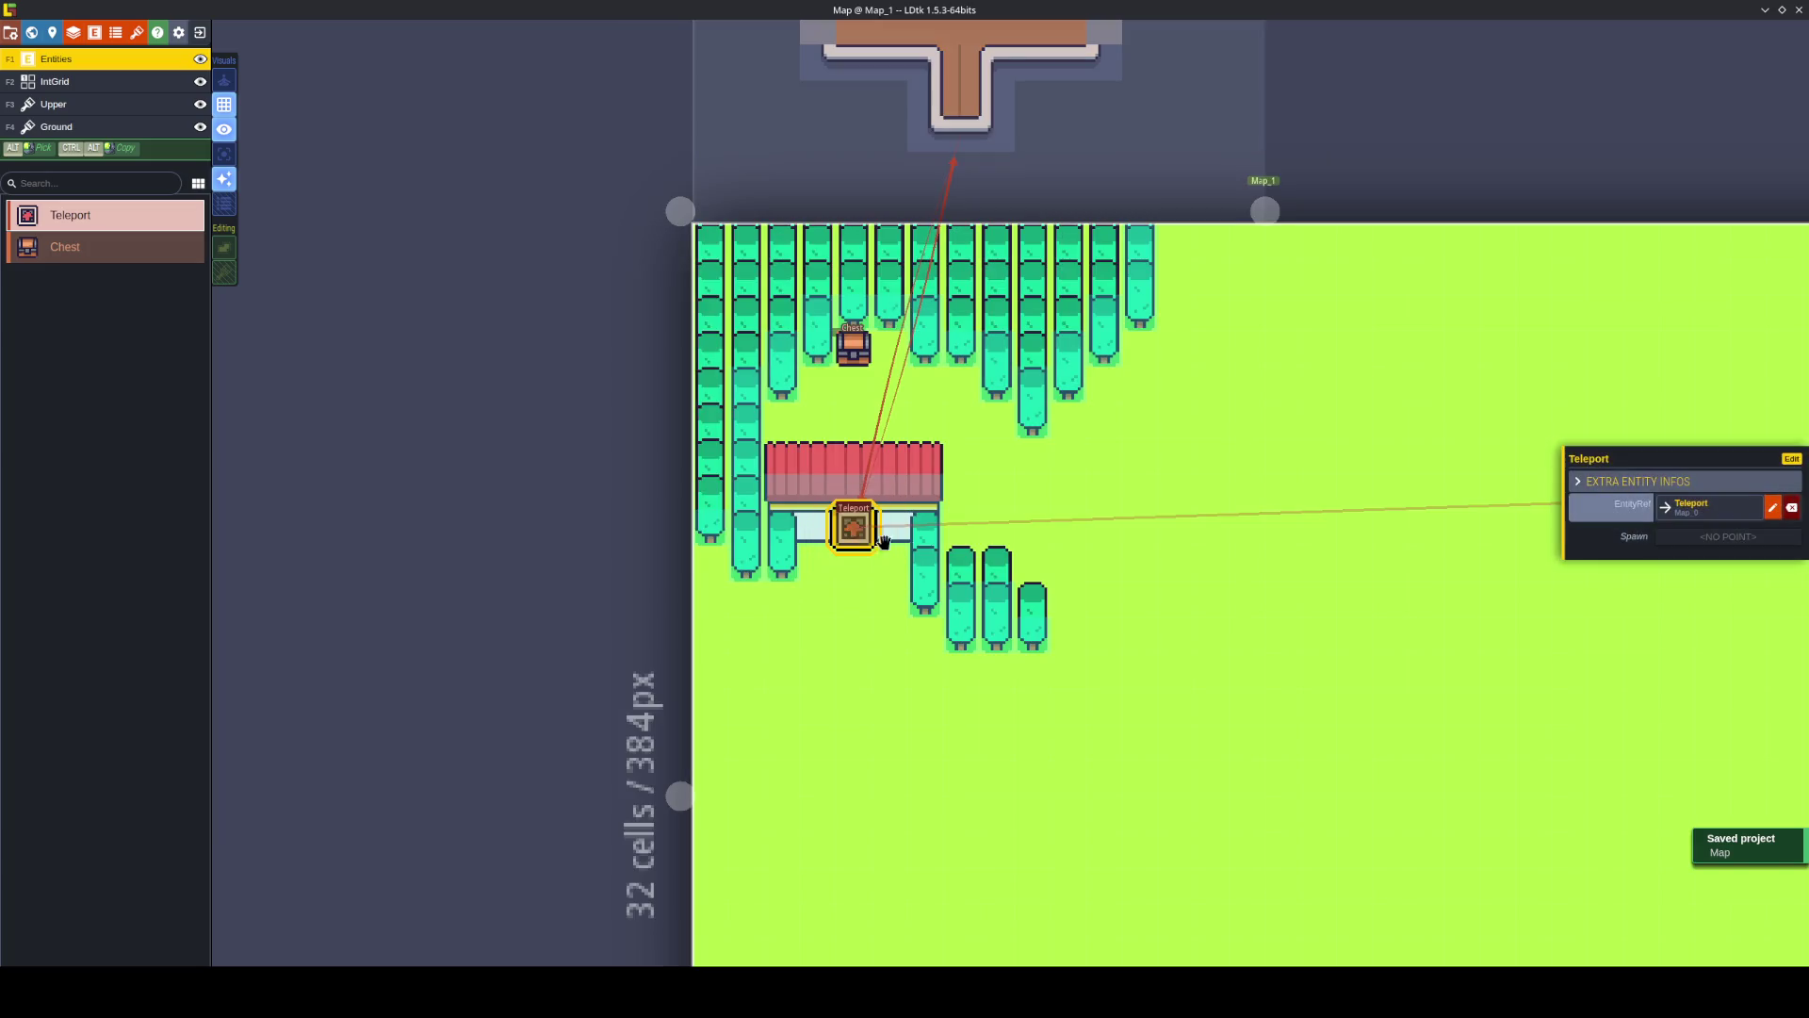
Set Spawn points for both Teleports: 4,9 below the house door and 7,12 in Map_0.
left_click(1707, 539)
left_click(854, 564)
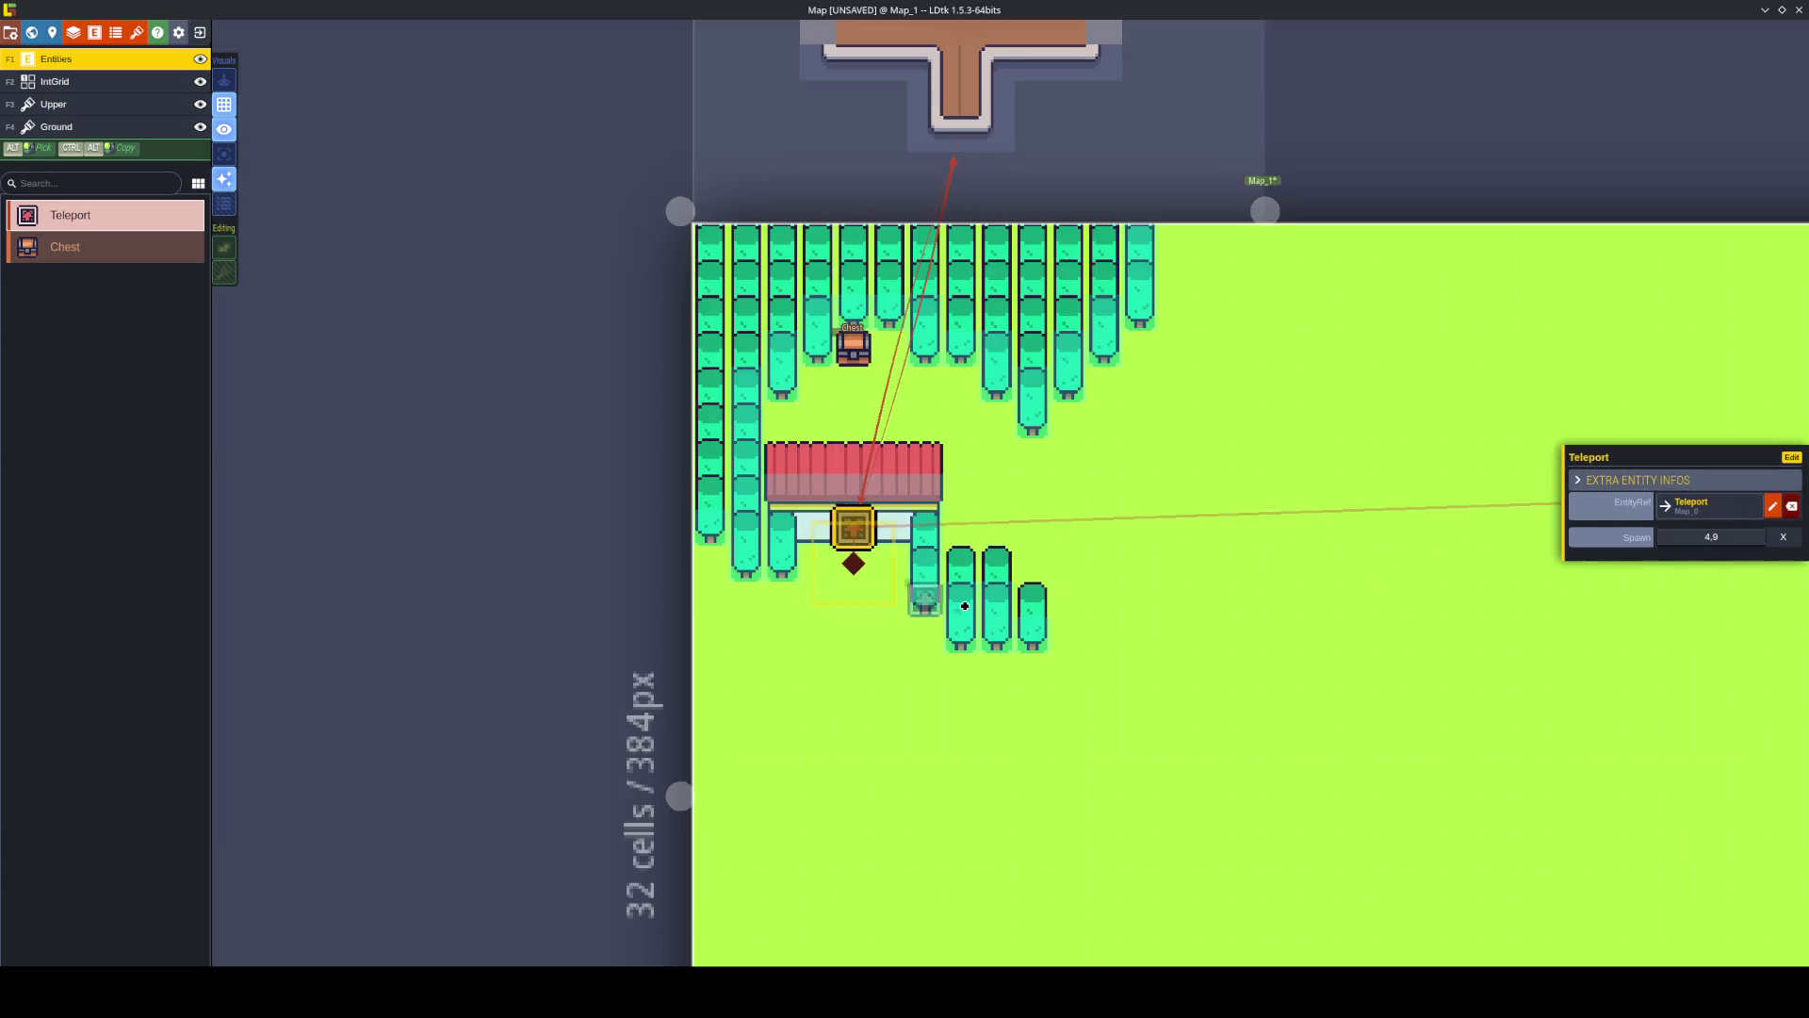
left_click(1696, 506)
left_click(1710, 537)
left_click(1025, 470)
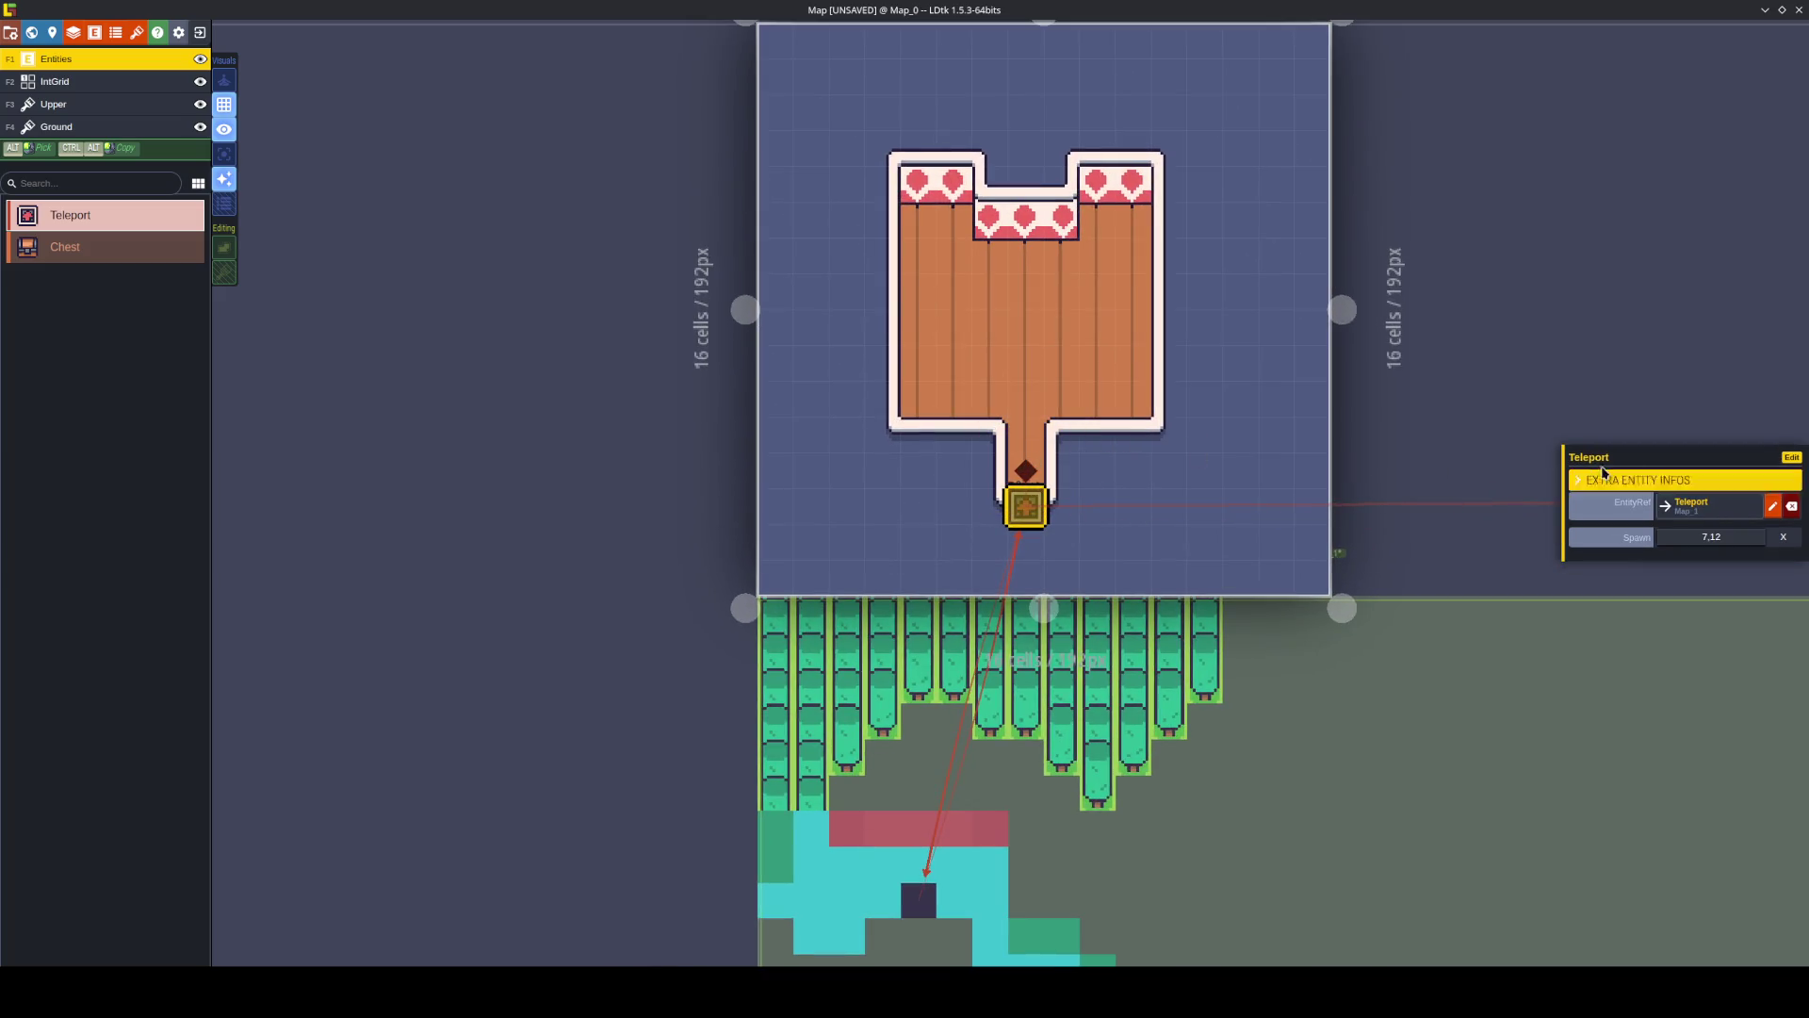
Make Teleport's Spawn field required, save, then reopen Teleport's definition from the upper teleport.
left_click(1791, 457)
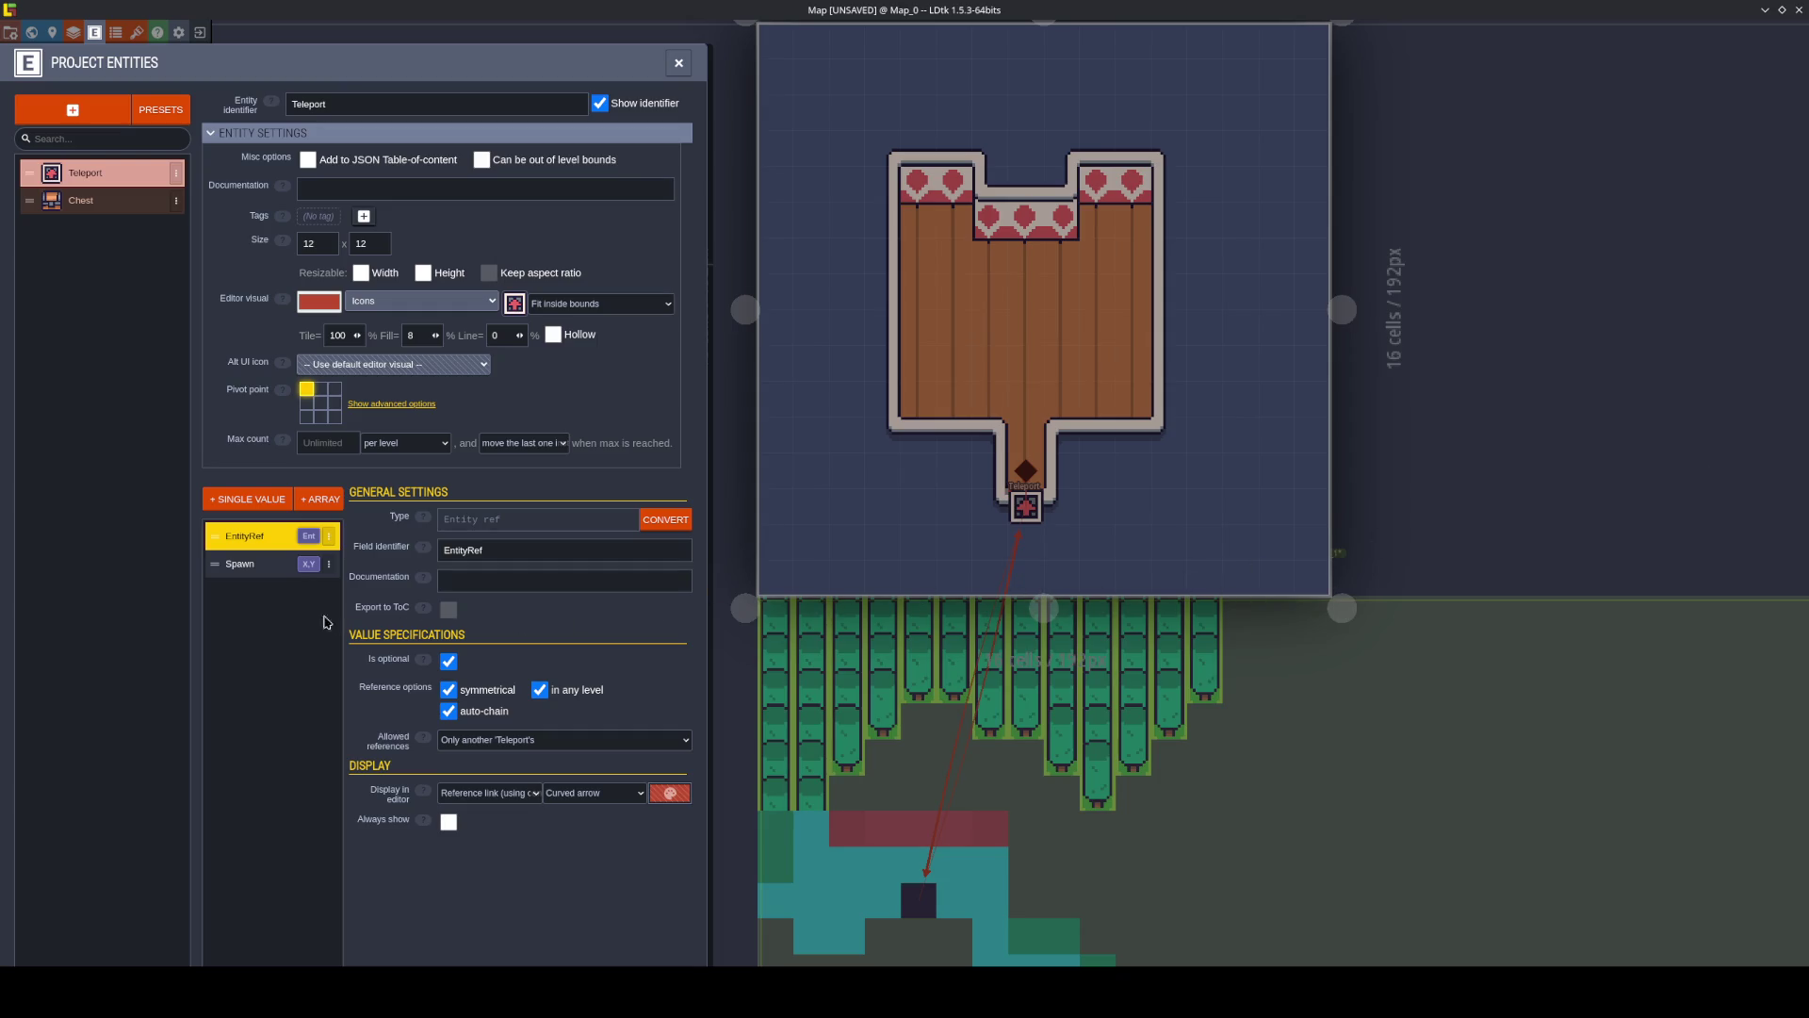
left_click(261, 568)
left_click(445, 665)
left_click(269, 537)
key("ctrl+s")
left_click(679, 62)
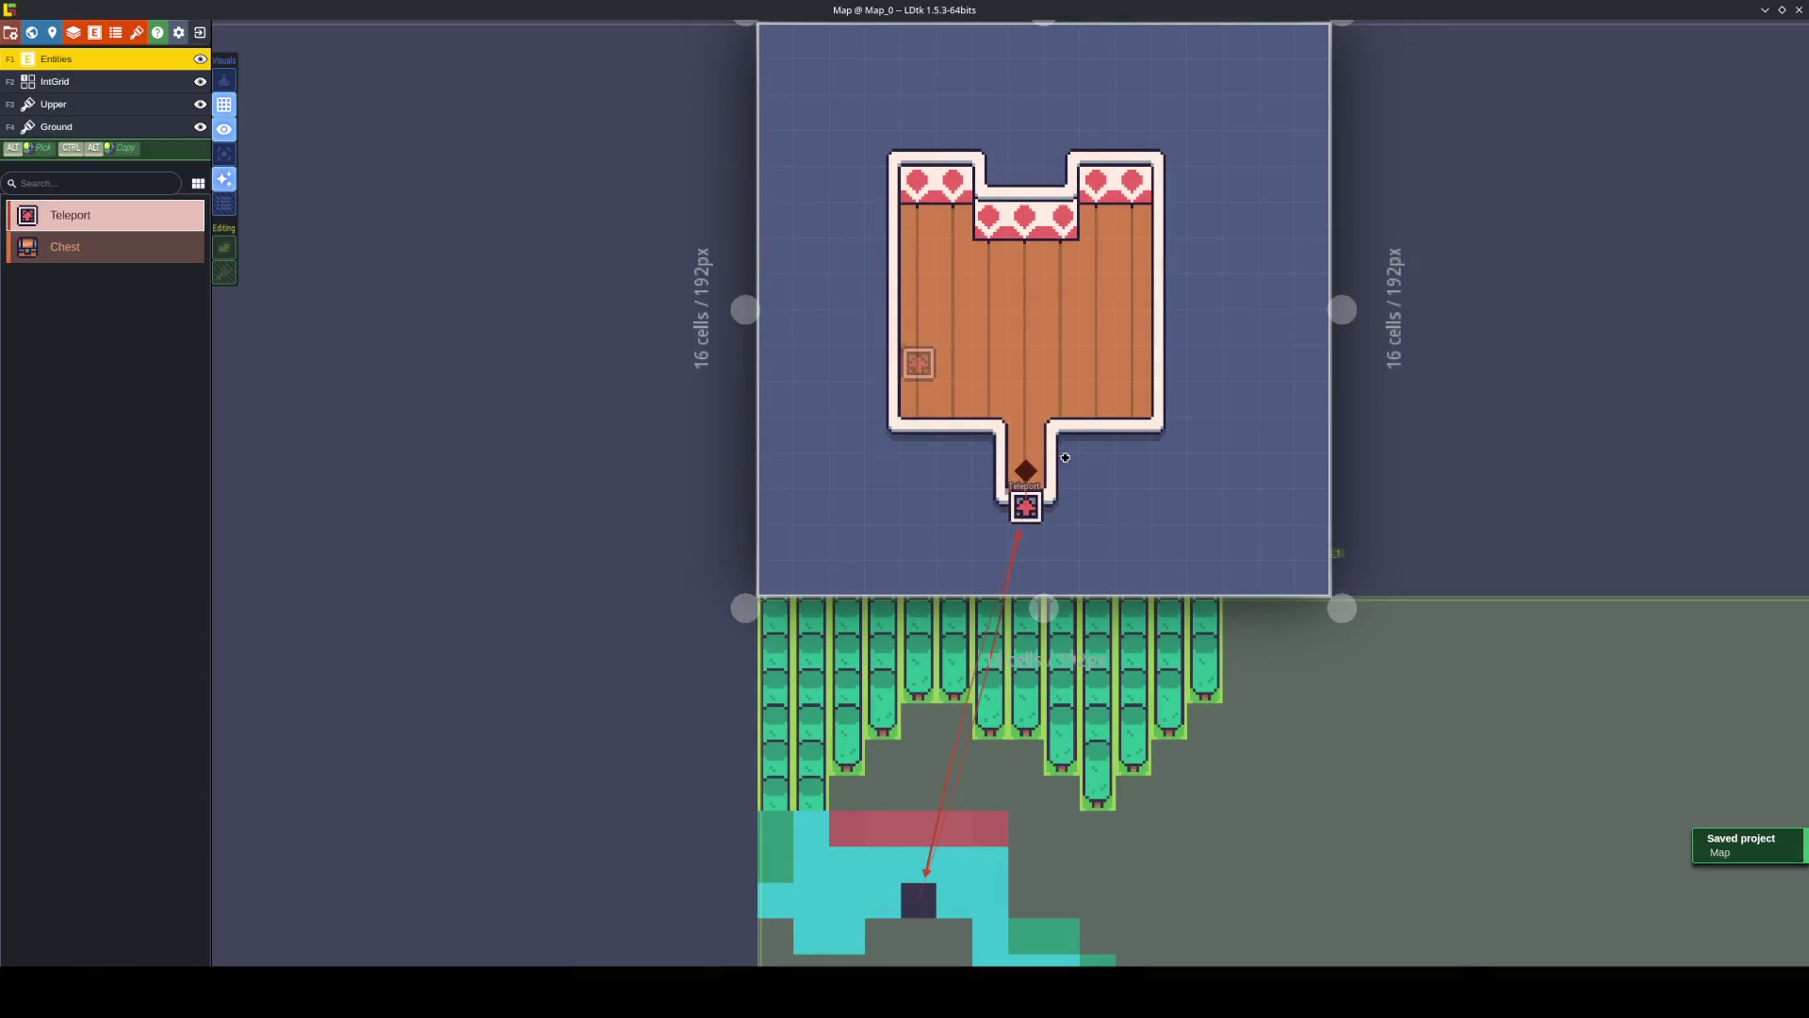
left_click(1025, 509)
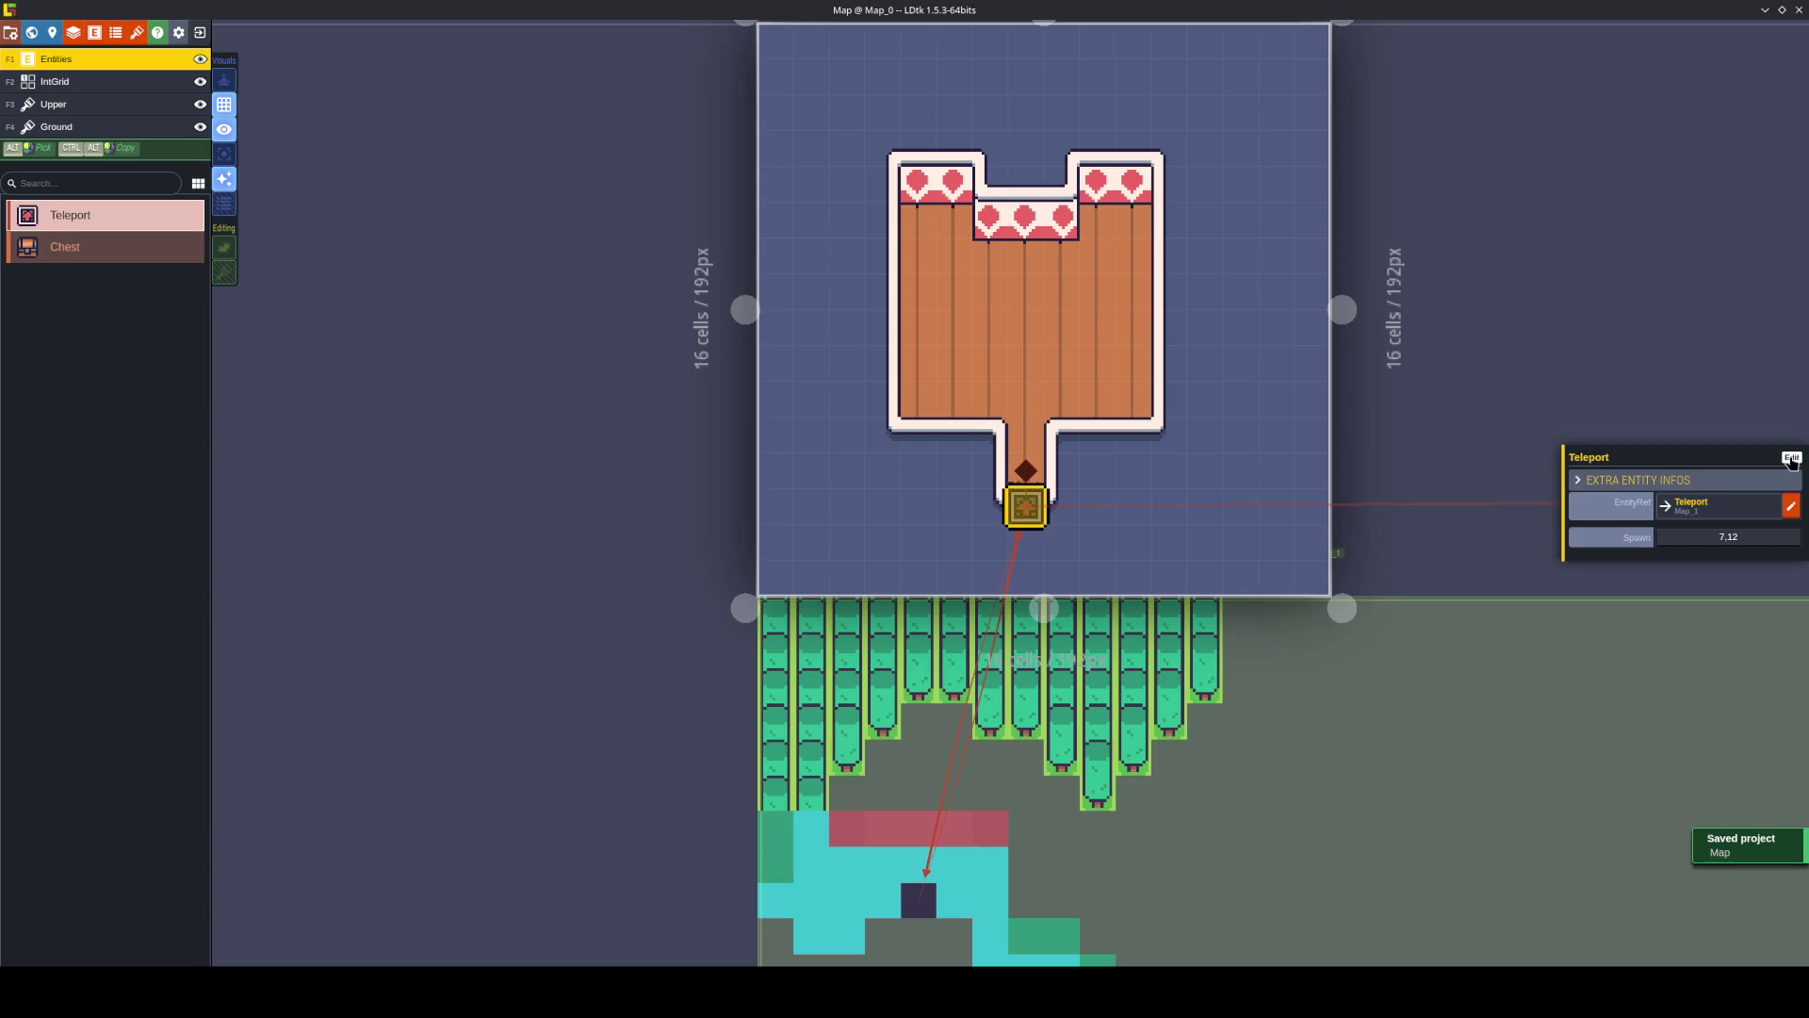
left_click(1792, 462)
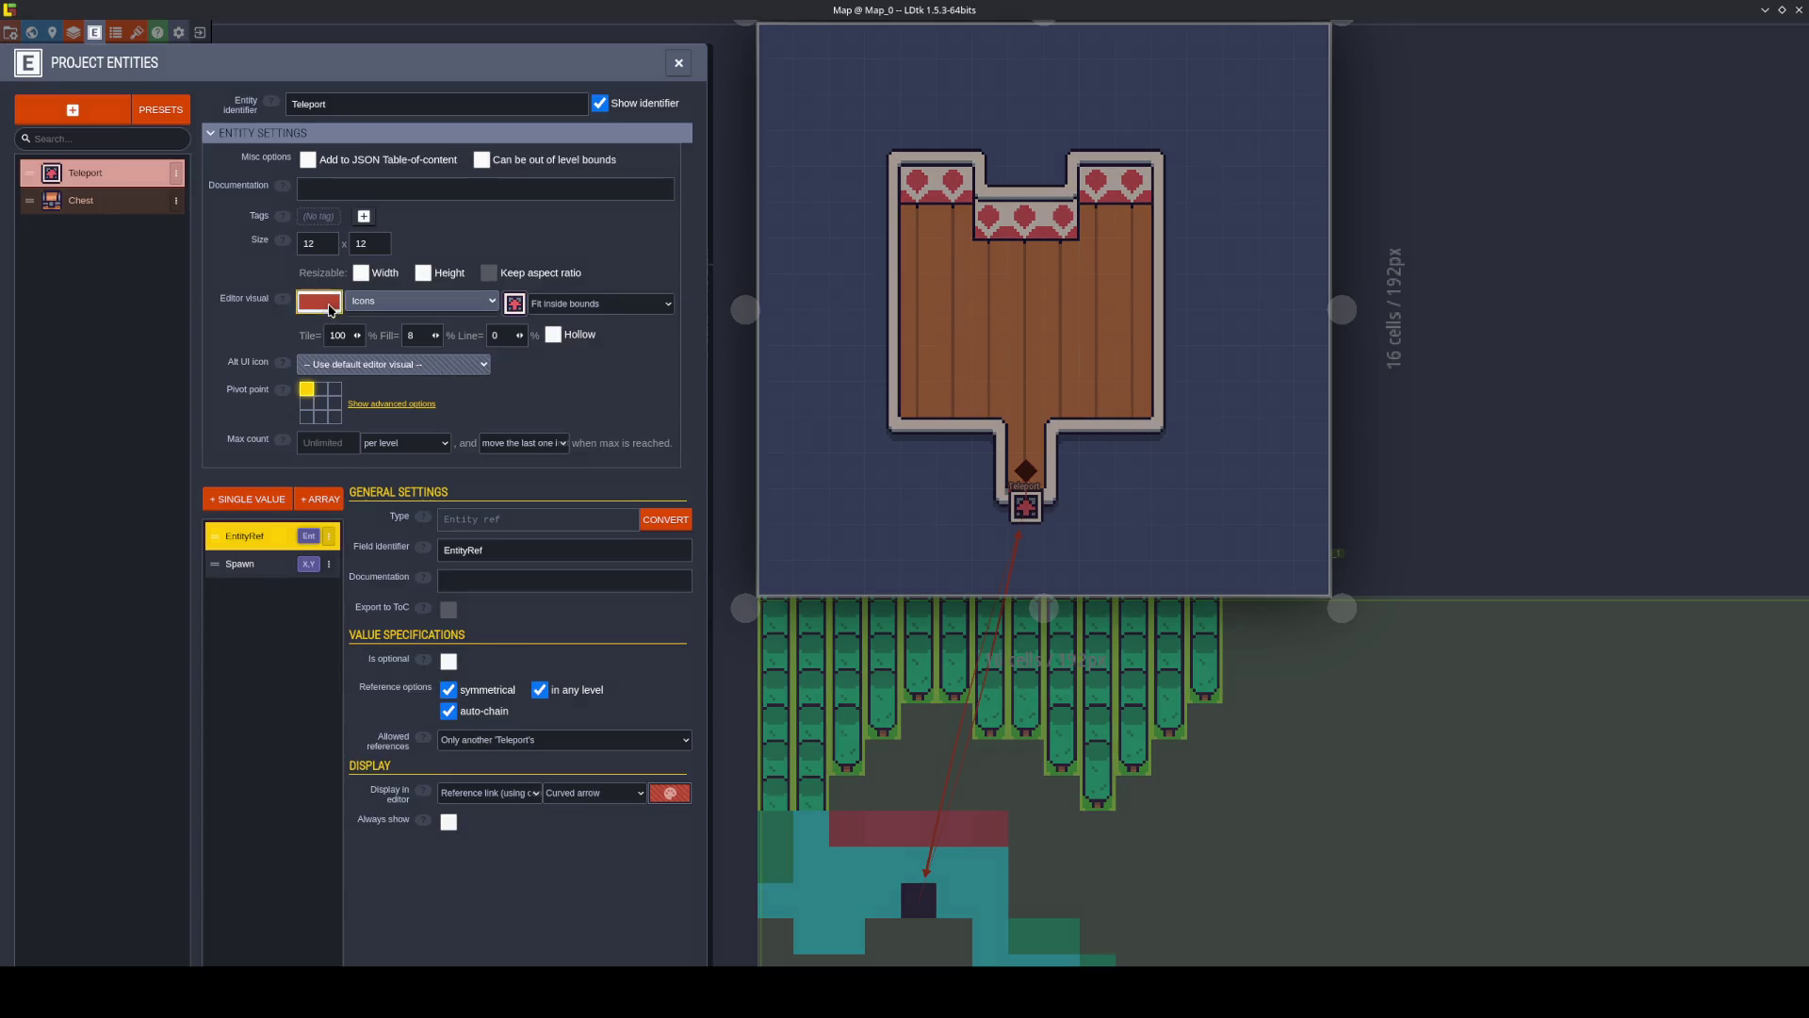
Try orange for Teleport, then give the Chest entity a cyan editor colour and save.
left_click(319, 302)
left_click(478, 496)
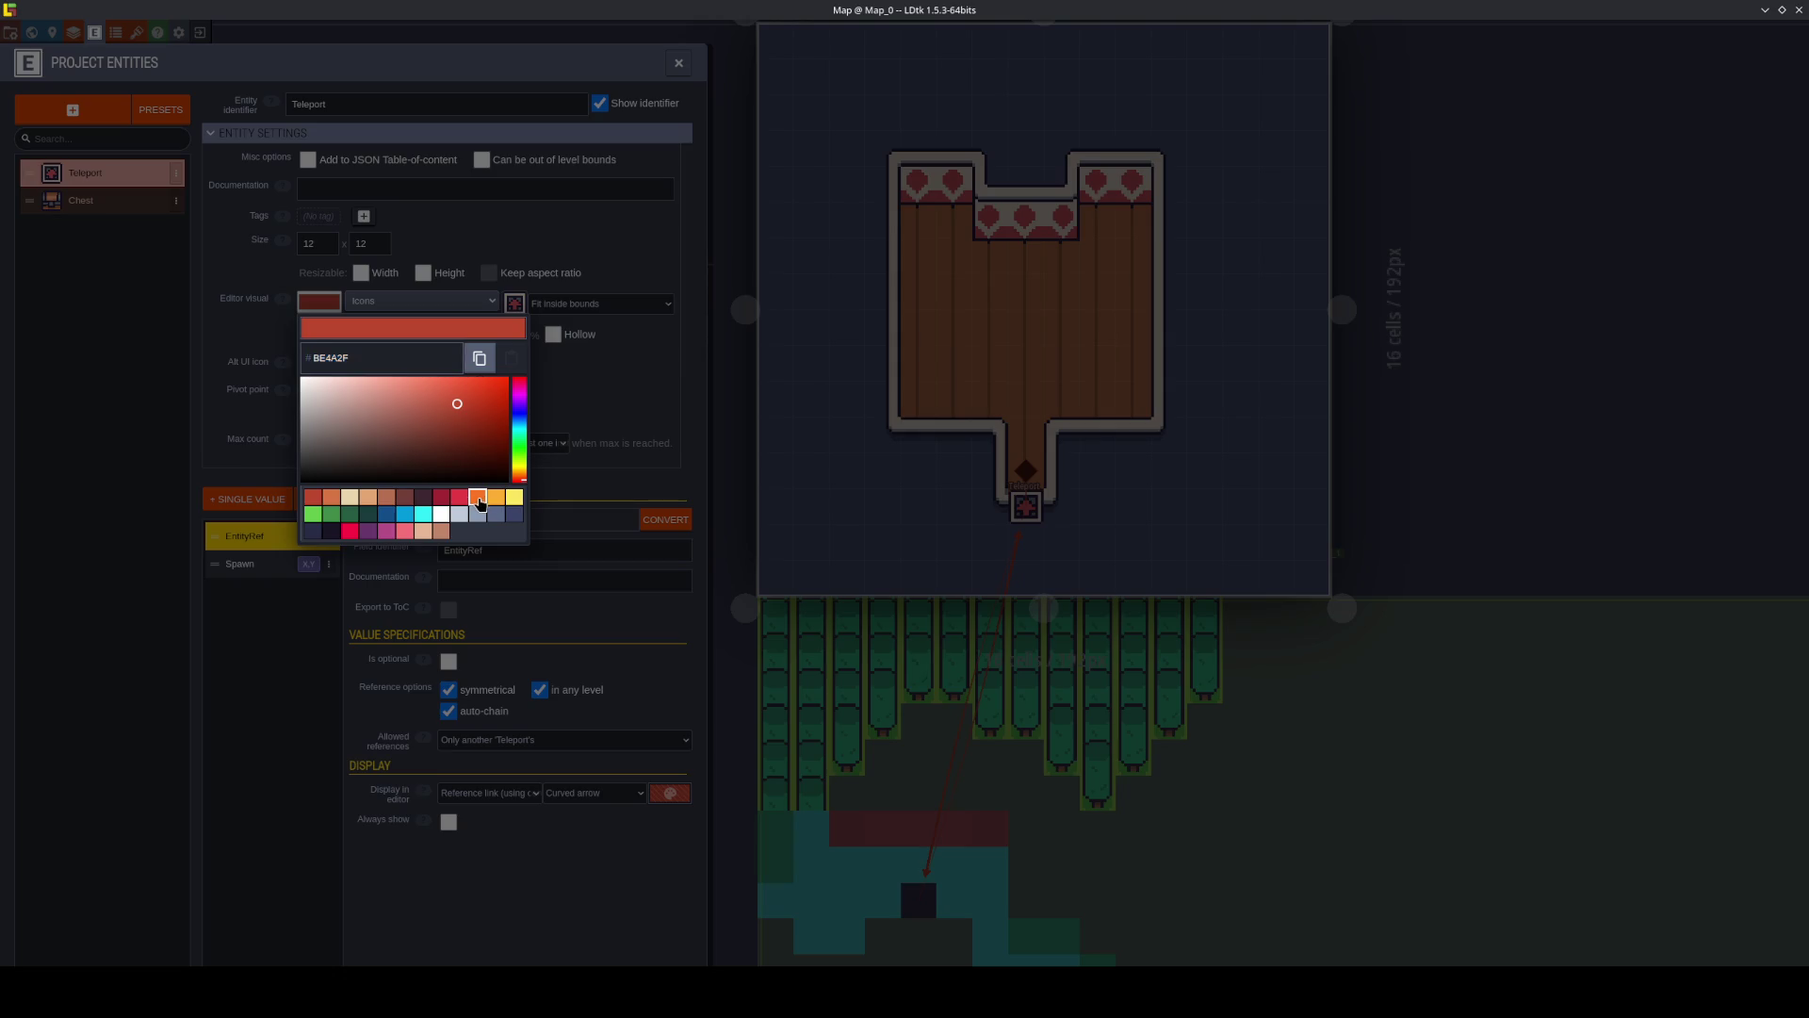
left_click(172, 284)
left_click(89, 200)
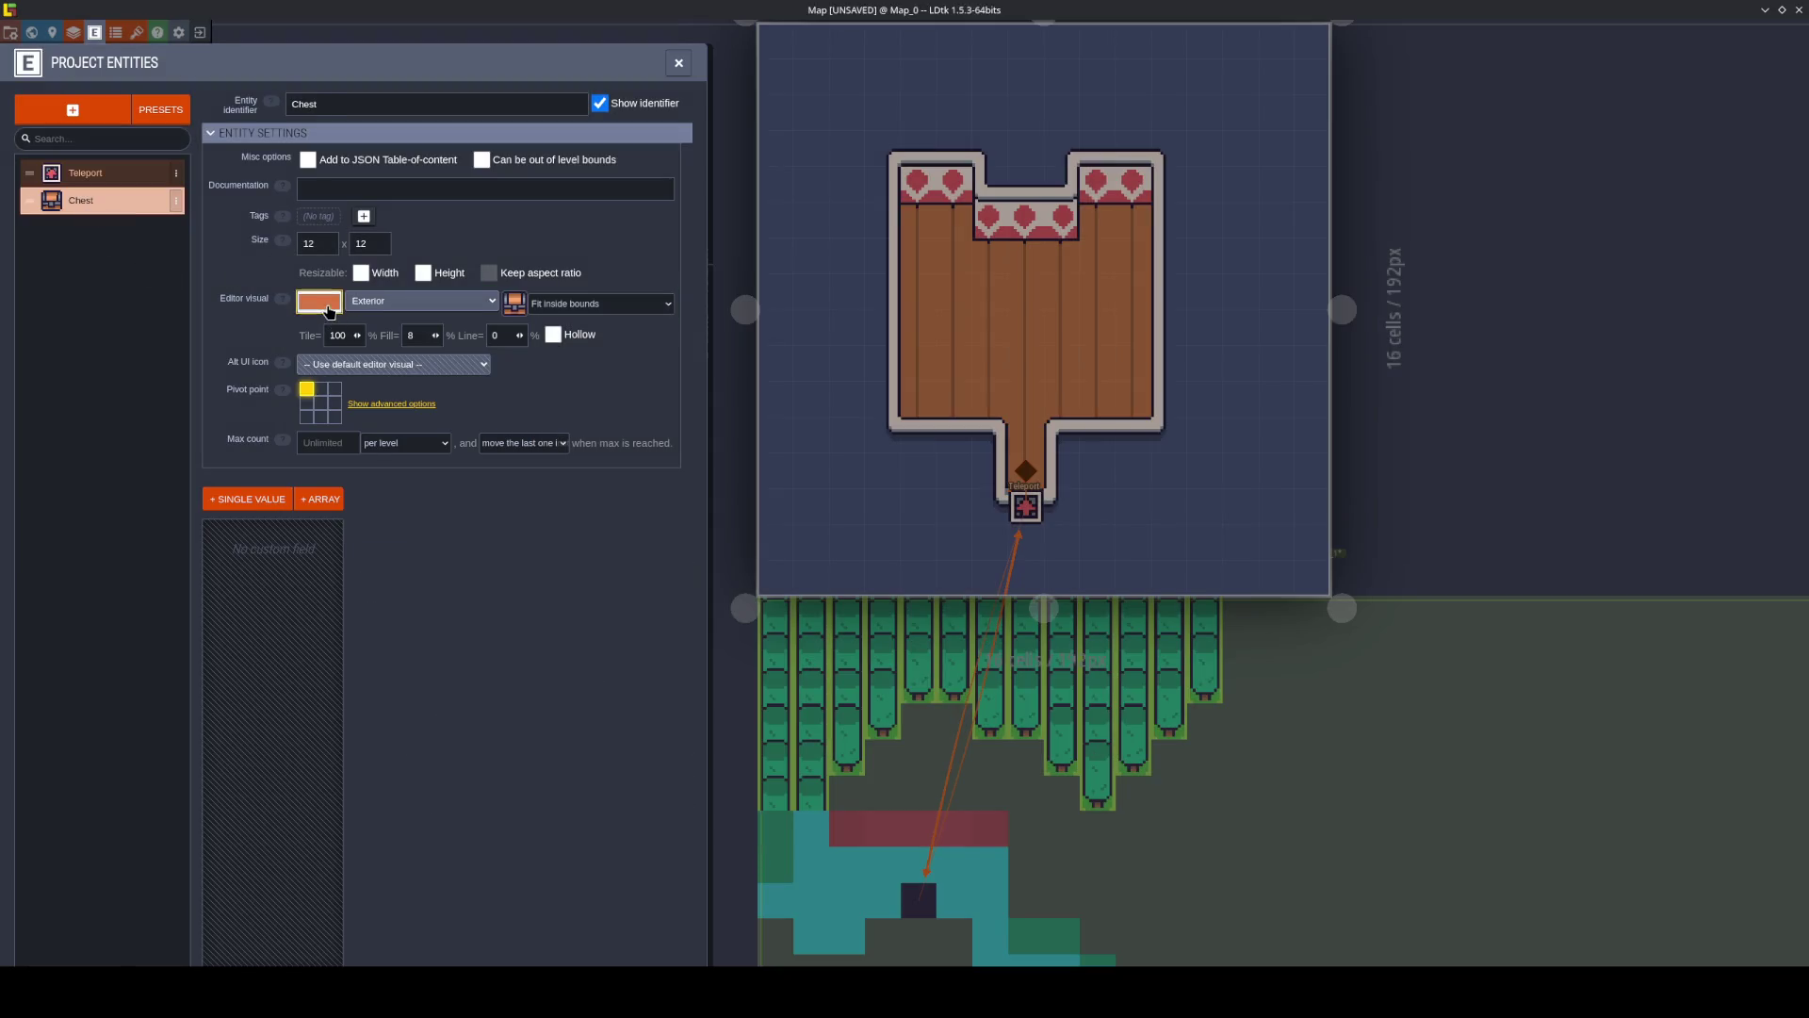
left_click(319, 301)
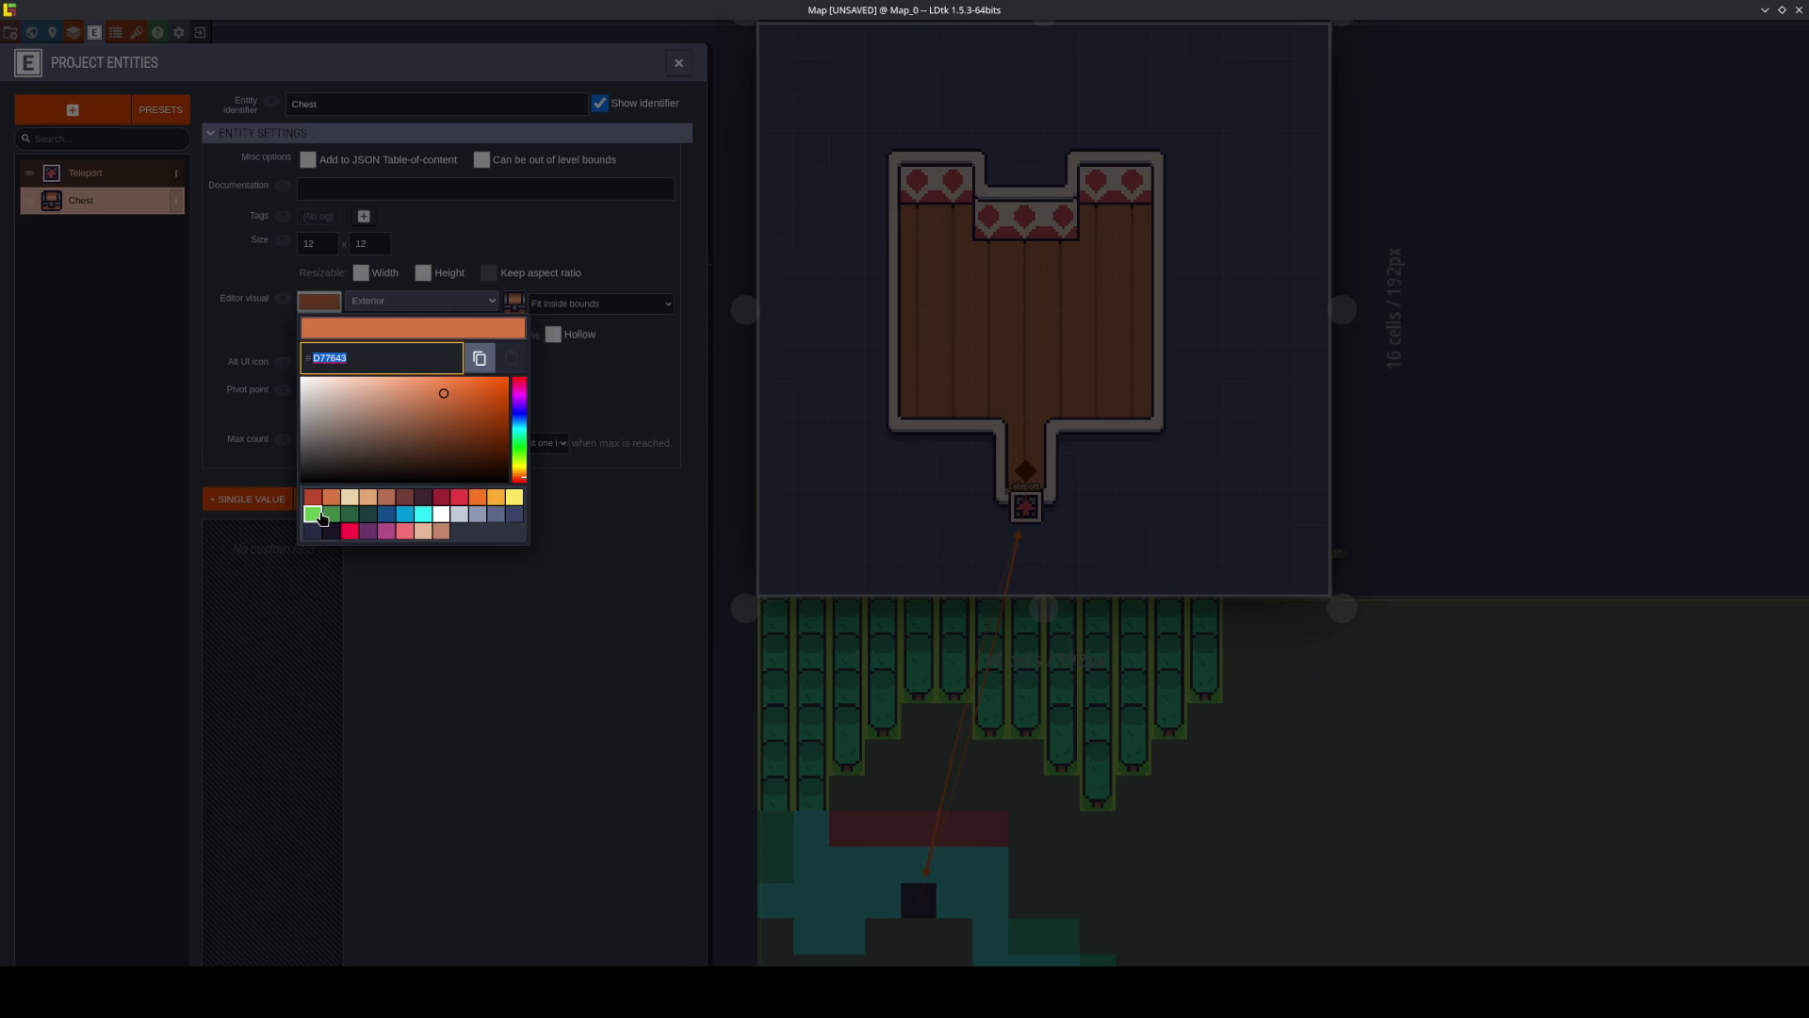
left_click(423, 514)
left_click(73, 399)
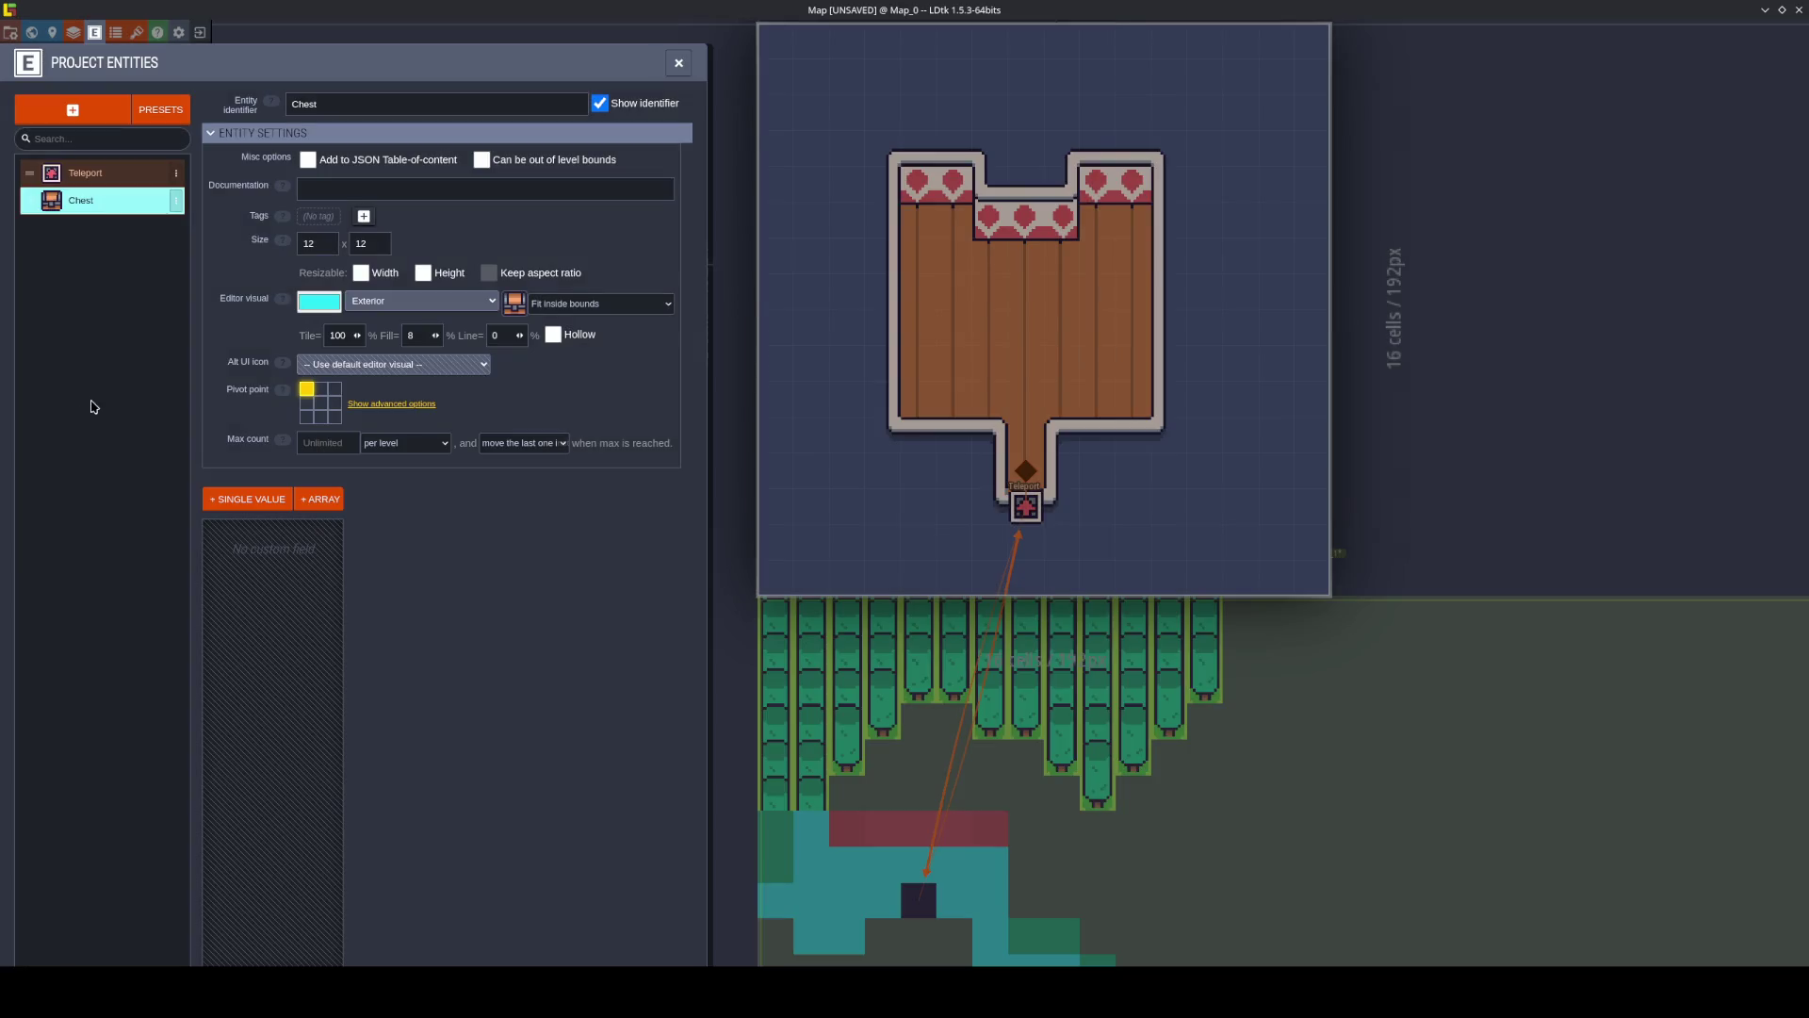
key("ctrl+s")
Change the Teleport entity's editor colour to red and save.
left_click(85, 172)
left_click(319, 302)
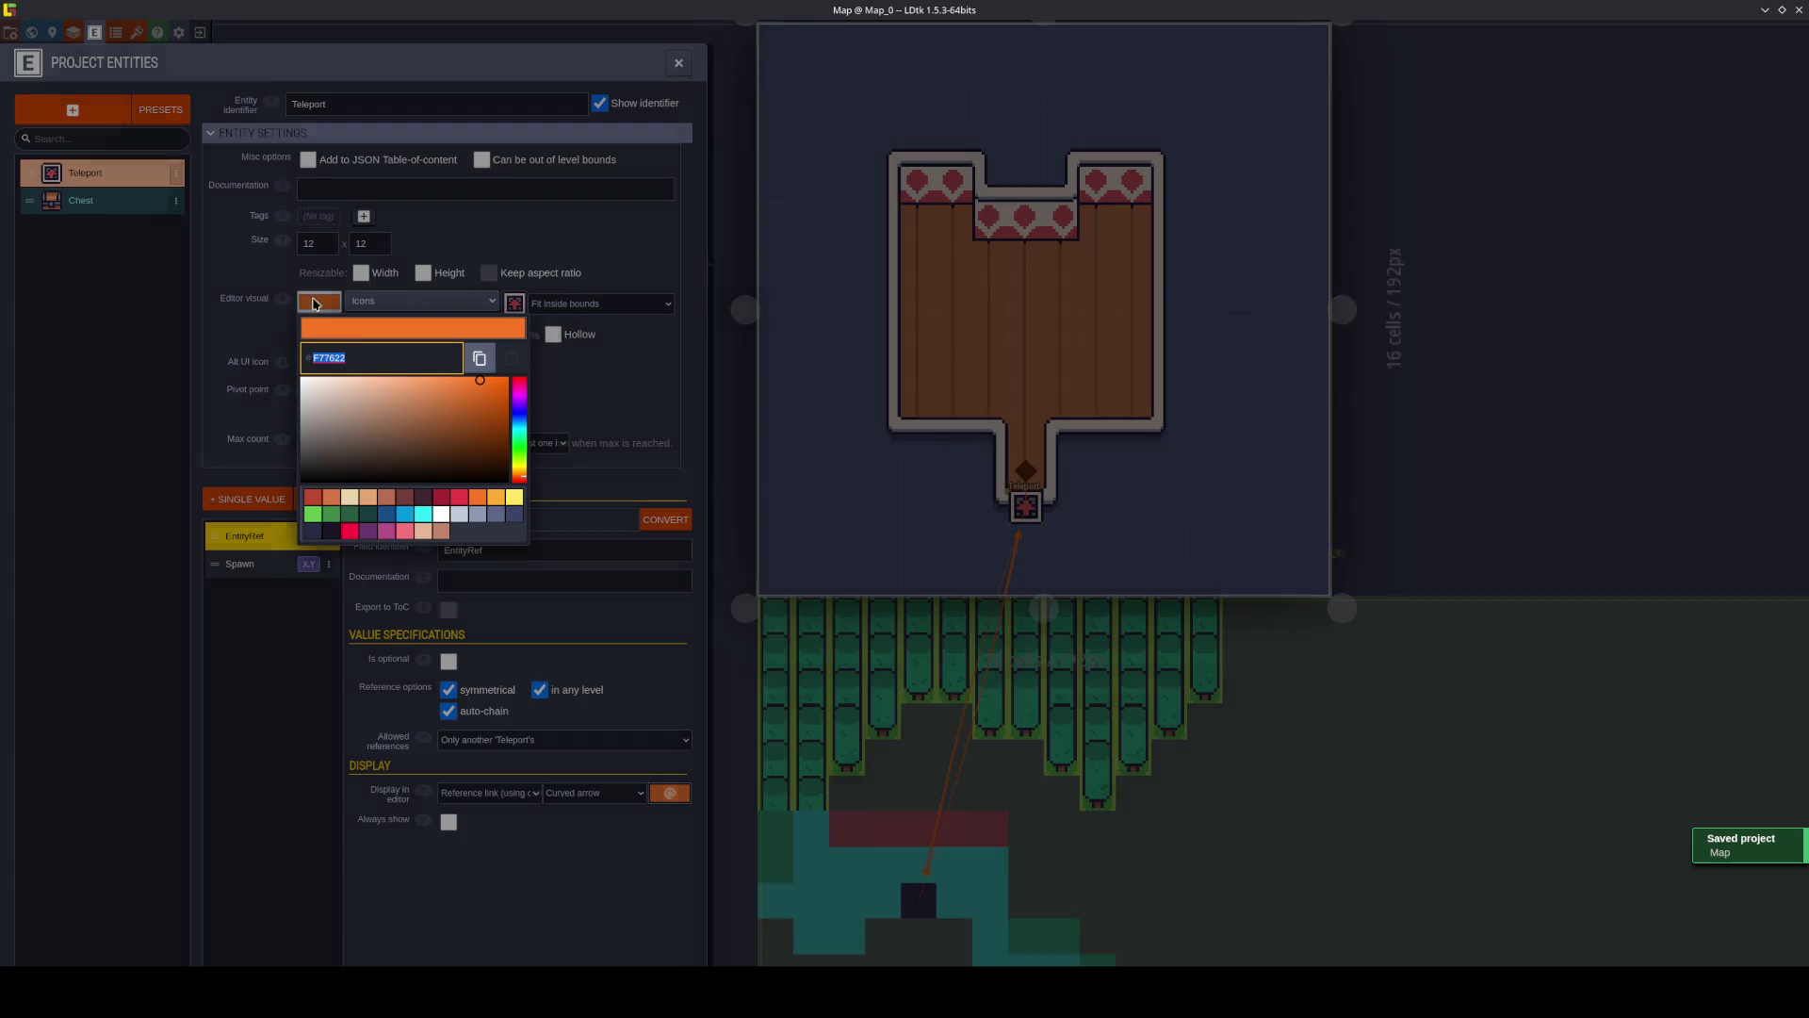
left_click(461, 496)
left_click(72, 343)
key("ctrl+s")
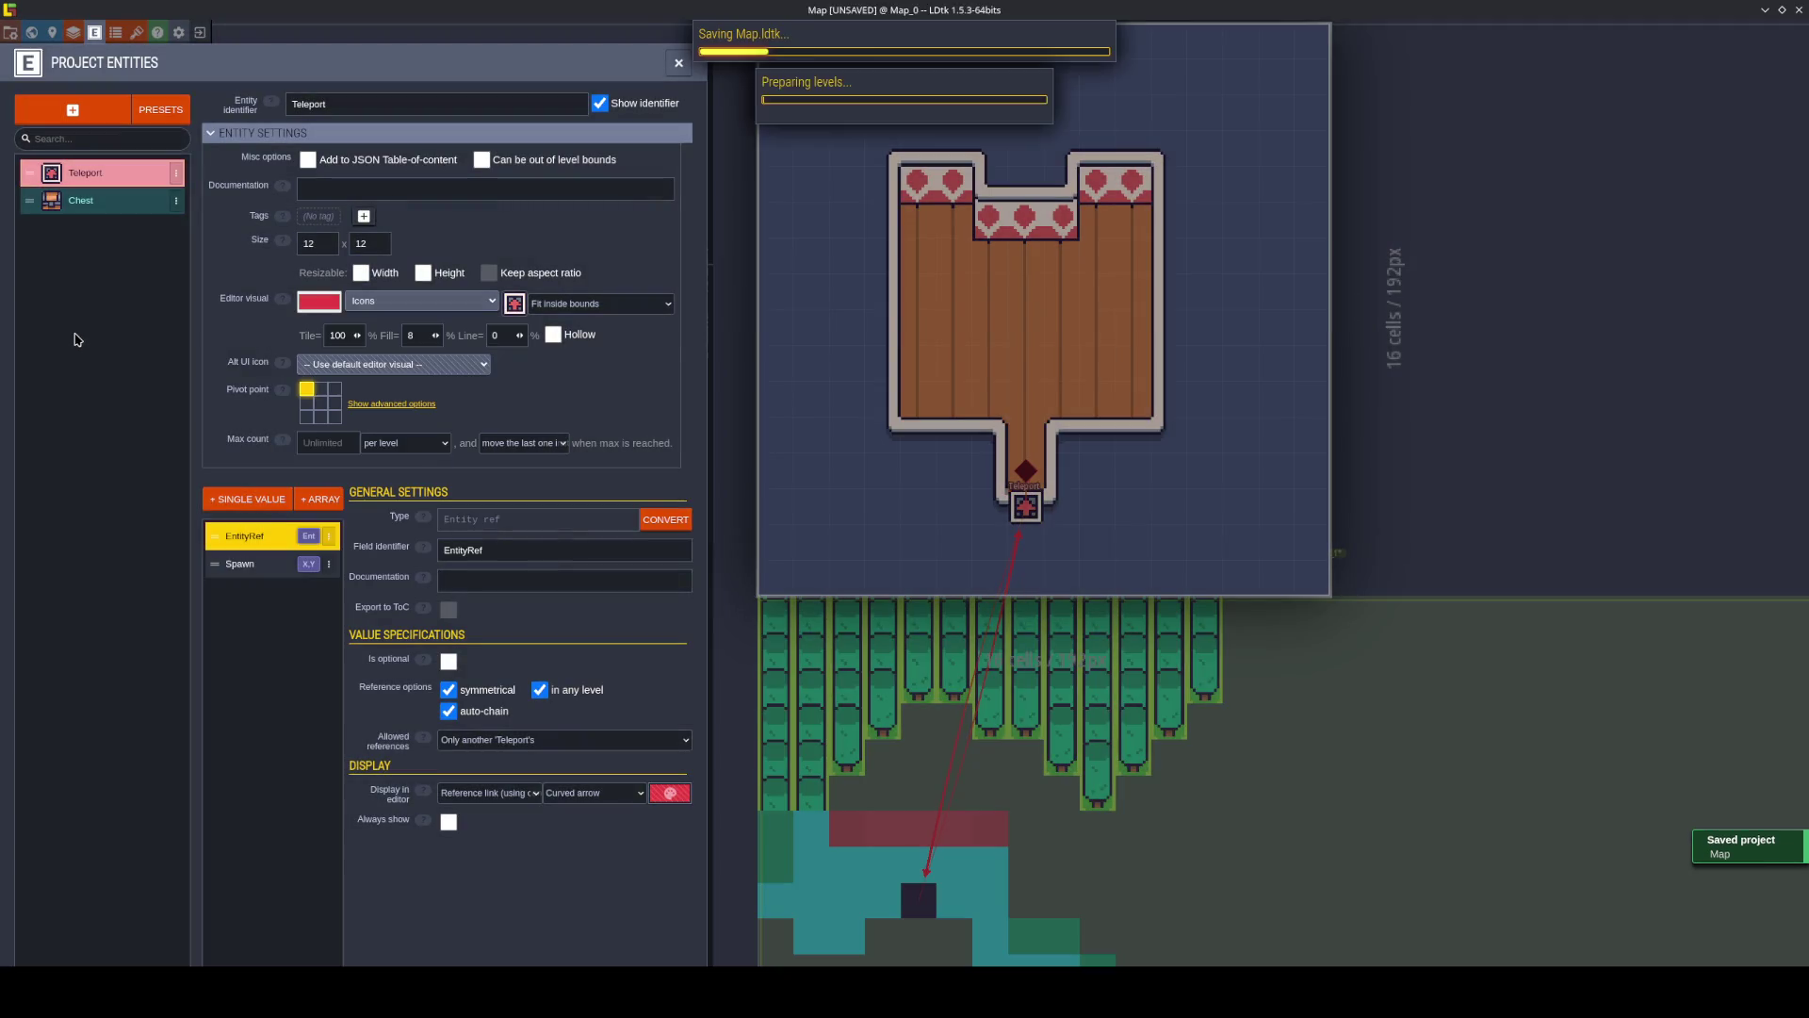
Follow the Teleport link back to Map_1, save, and switch to Exterior.aseprite in Aseprite.
left_click(679, 63)
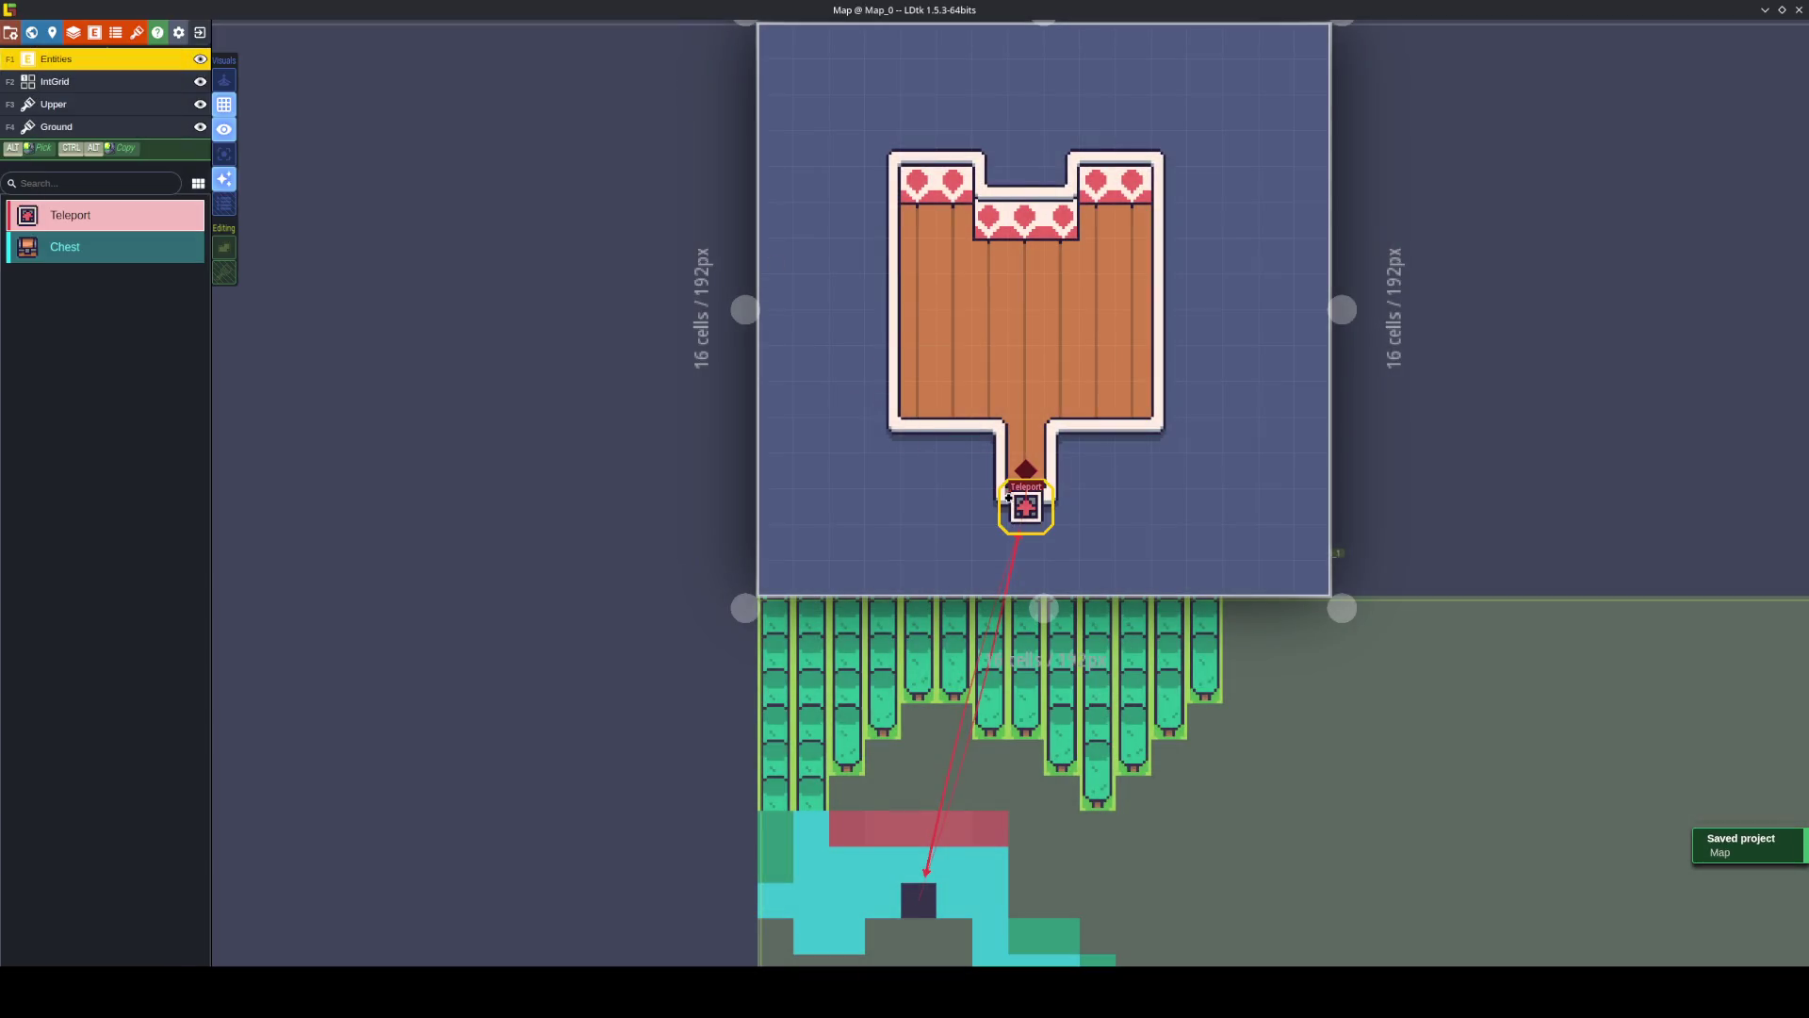
left_click(1044, 509)
left_click(1696, 505)
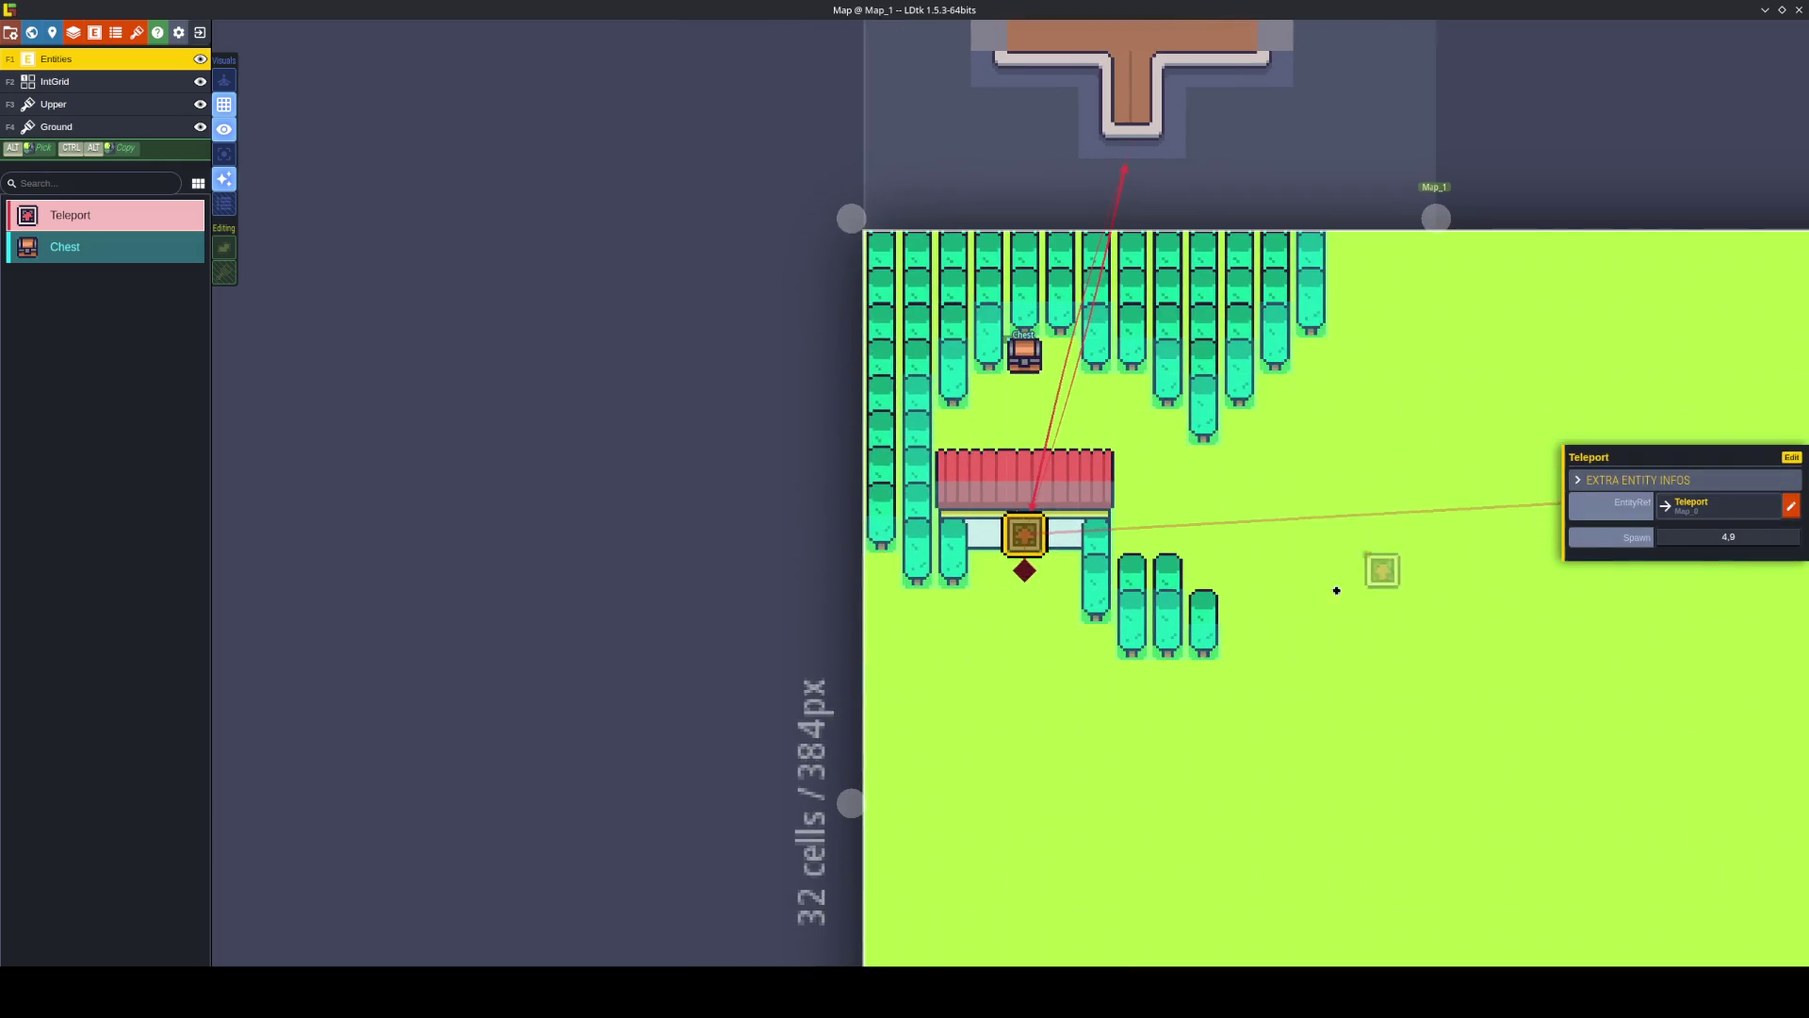
key("Escape")
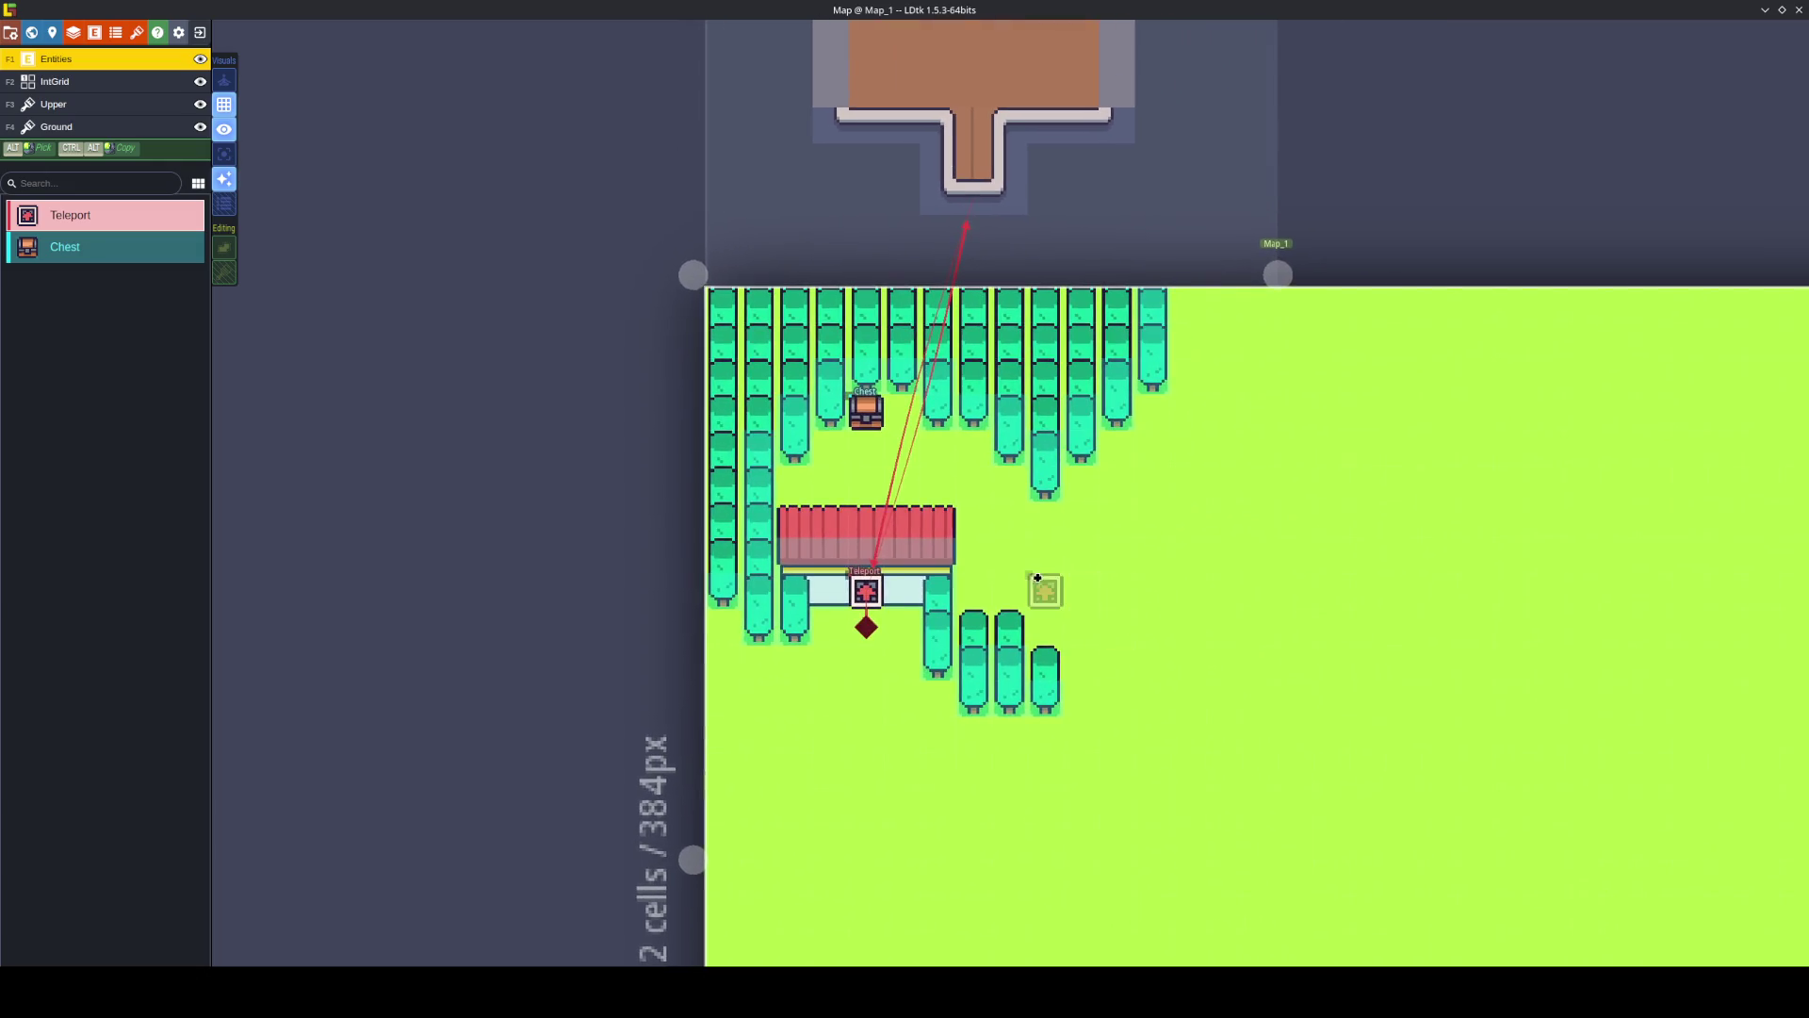
key("ctrl+s")
key("alt+Tab")
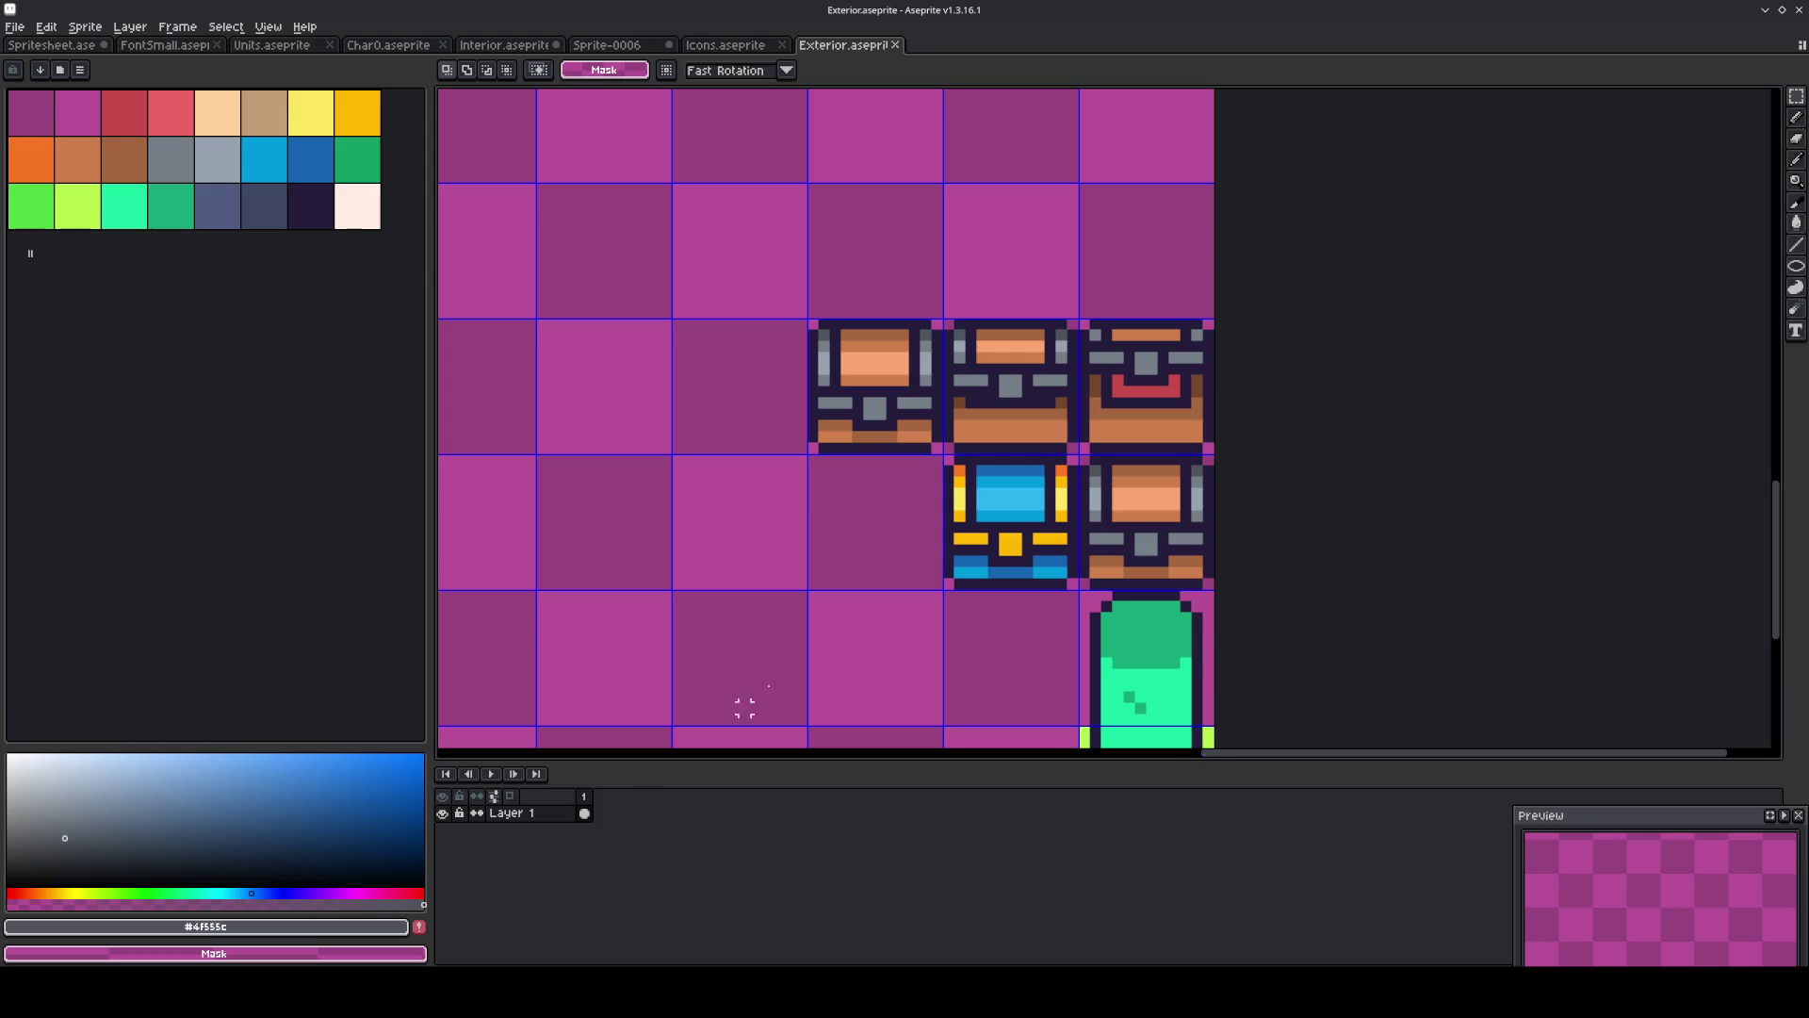
Paint-bucket fill a 3×2 tile selection above the chests with the yellow-green swatch.
scroll(784, 485, "down", 2)
scroll(871, 600, "up", 2)
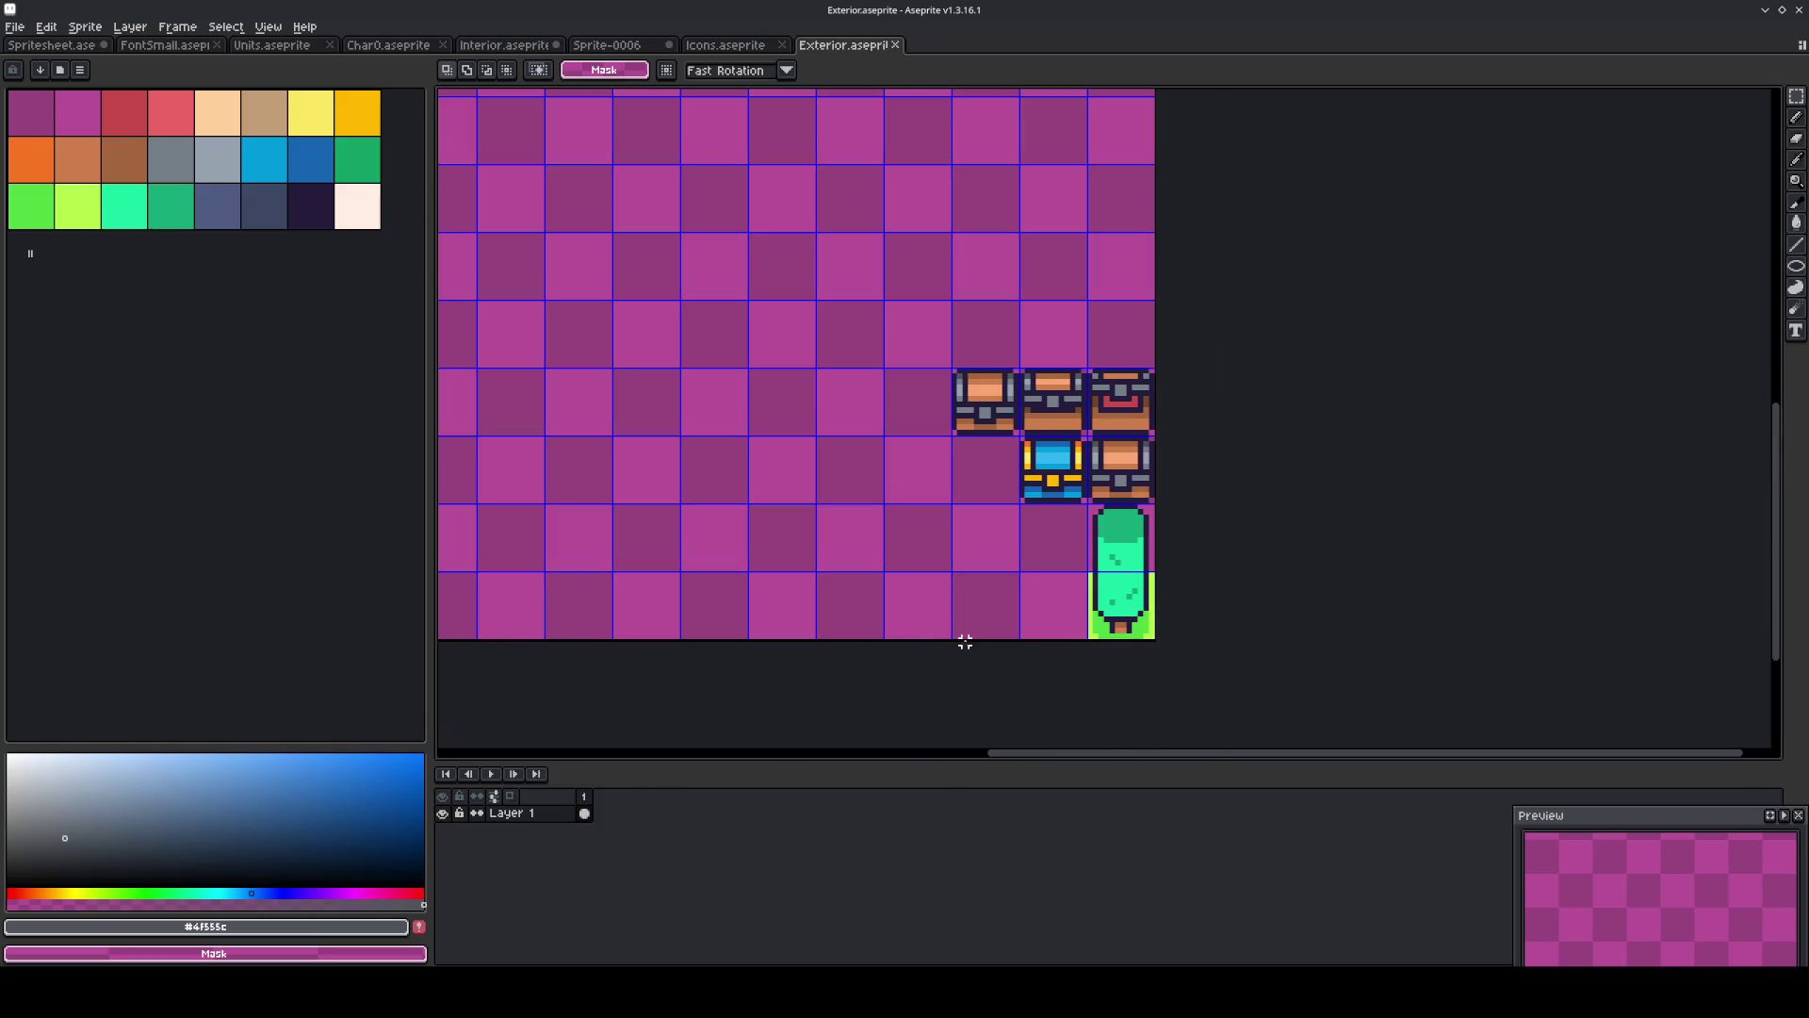
scroll(993, 625, "down", 3)
scroll(952, 613, "up", 1)
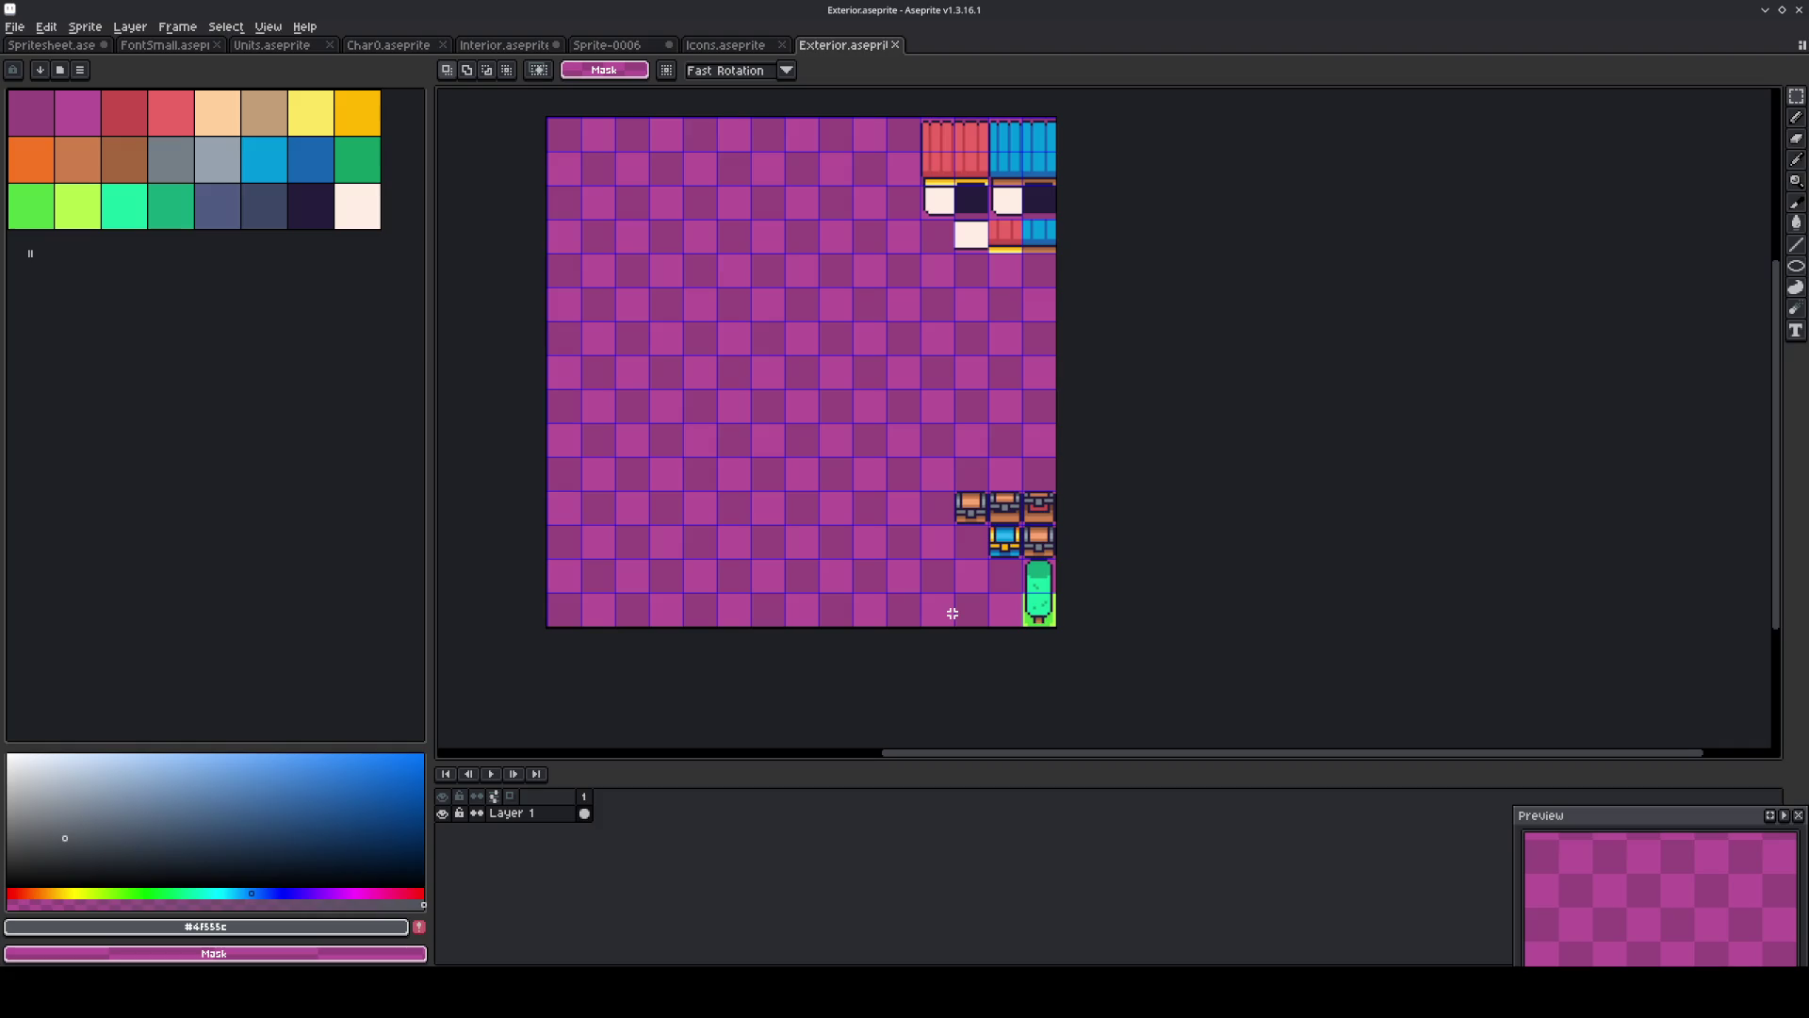
scroll(1026, 449, "up", 3)
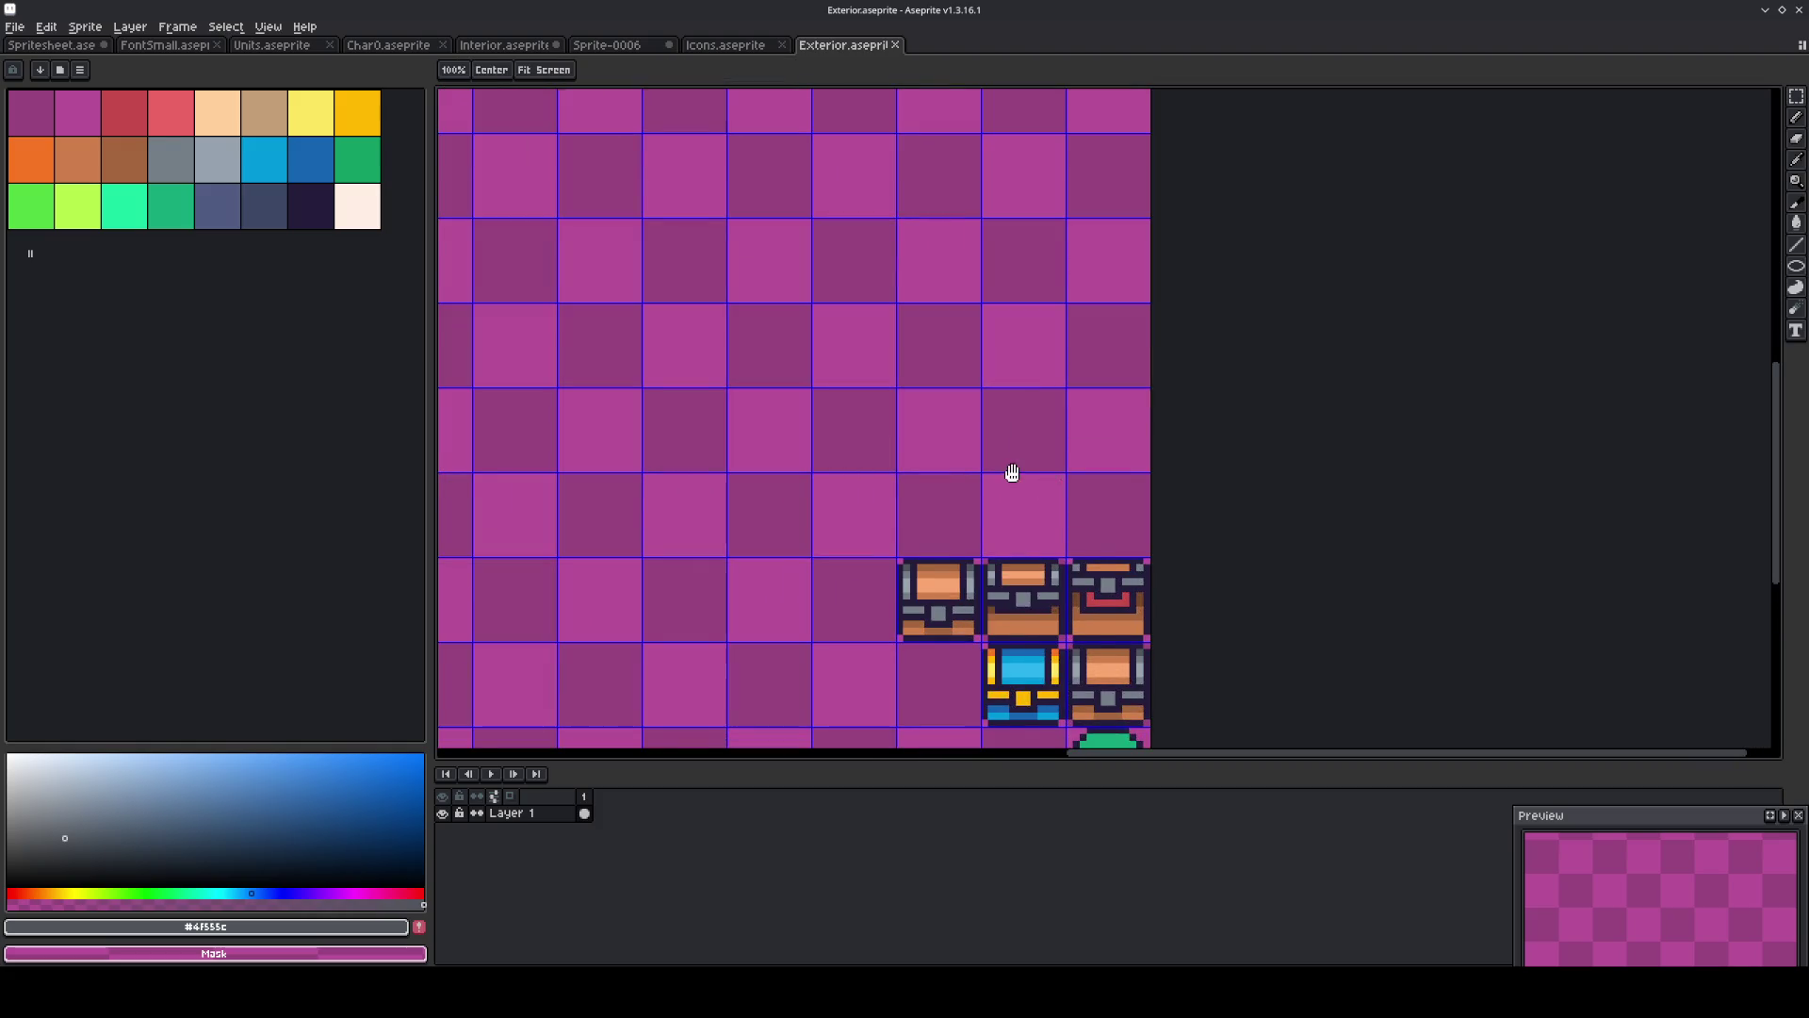
left_click_drag(1059, 440, 880, 377)
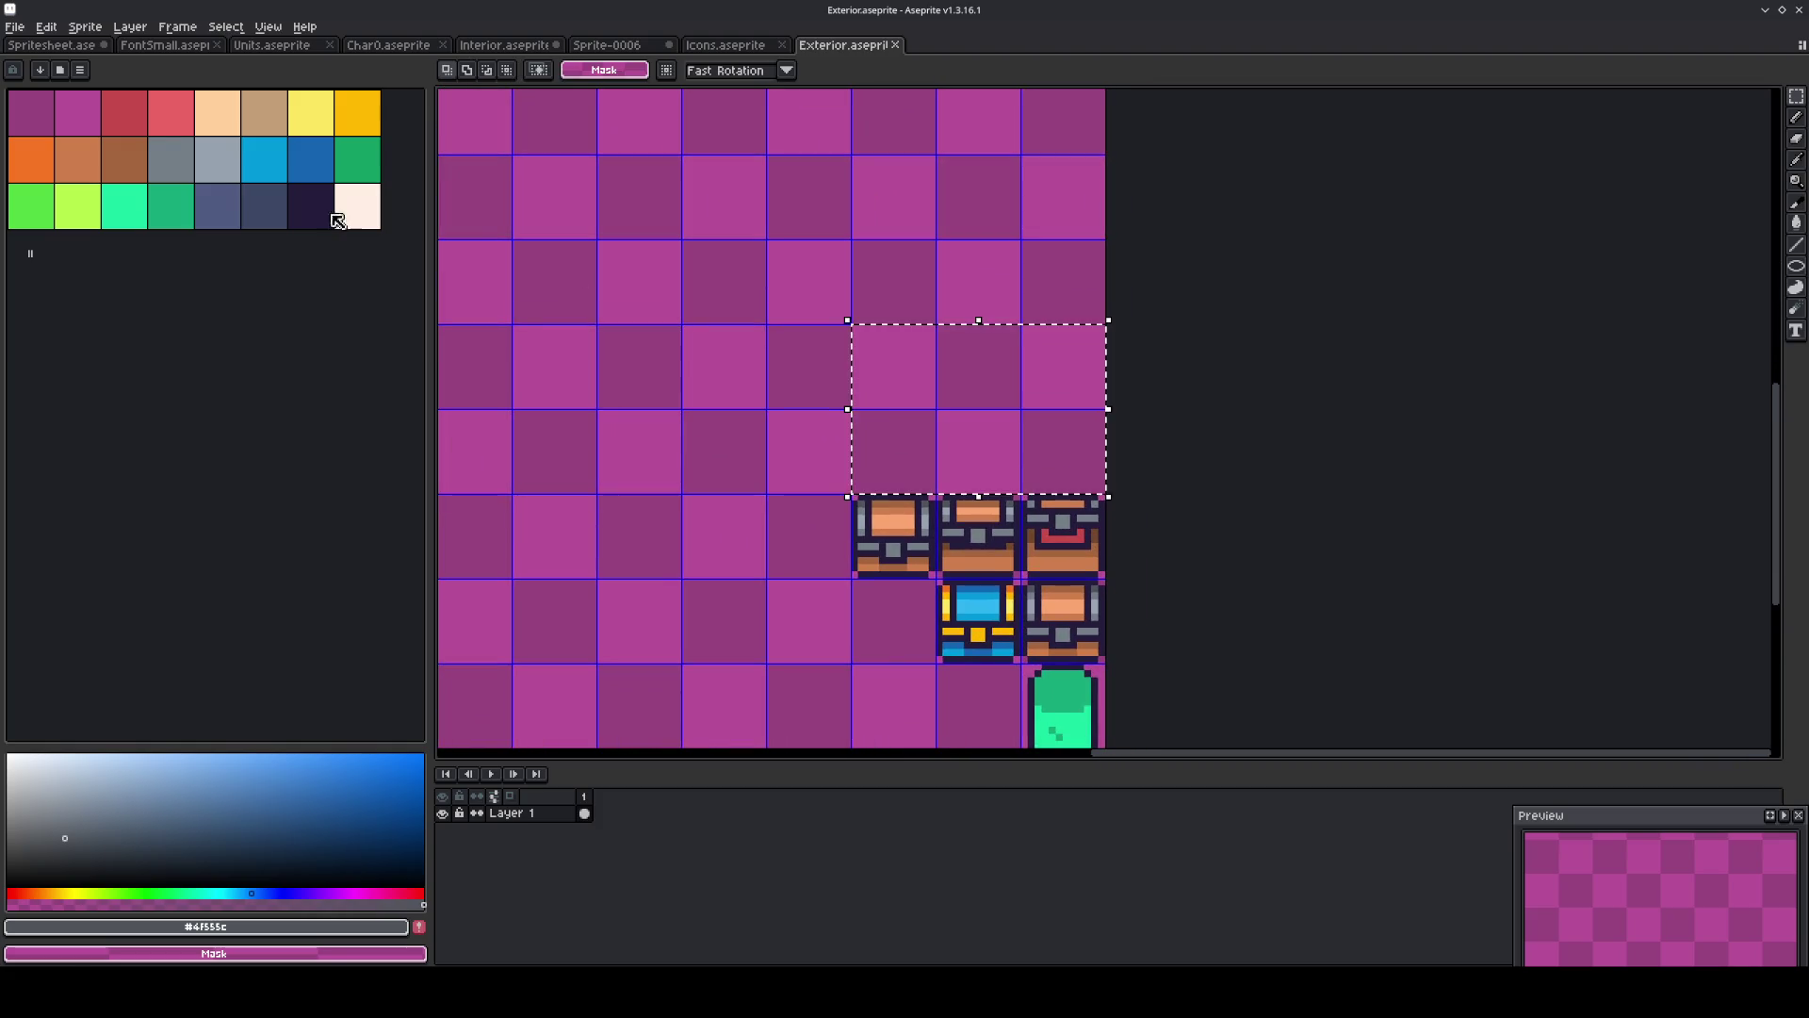
left_click(85, 204)
key("g")
left_click(1017, 426)
scroll(1019, 428, "up", 3)
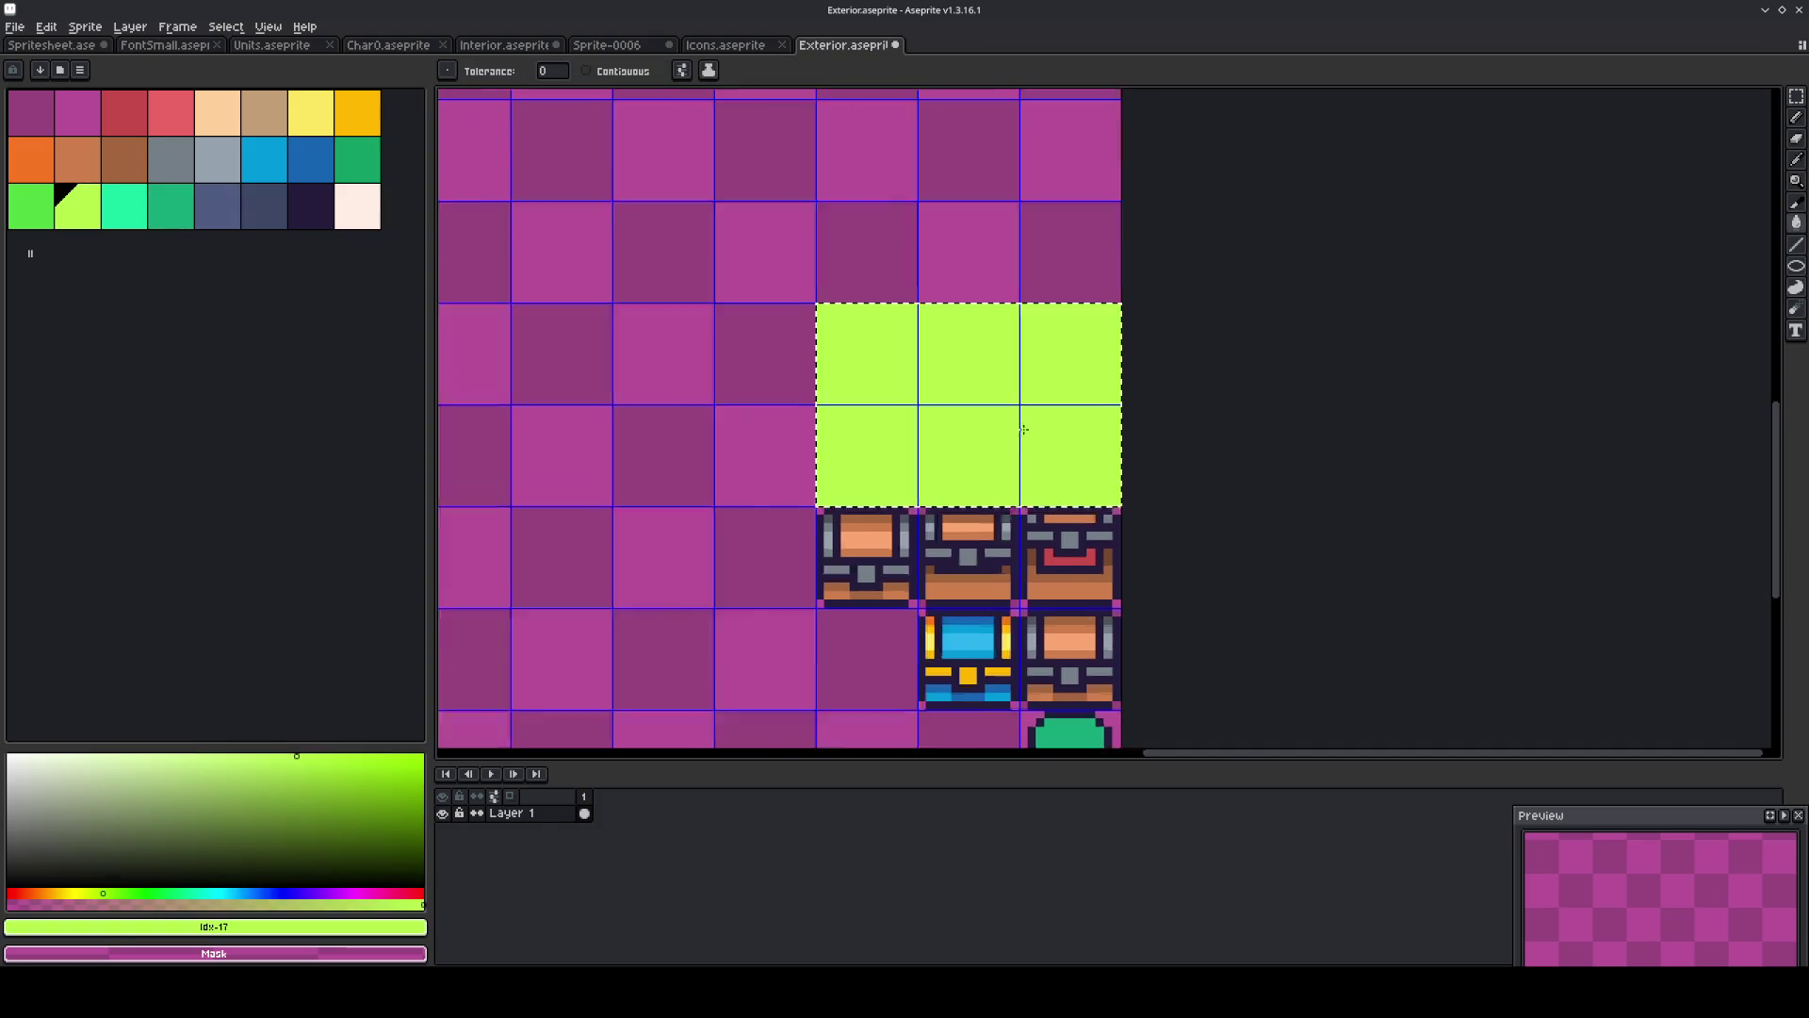
Pencil darker-green tufts onto two lower lime tiles, repainting stray pixels in grass colour.
left_click(31, 206)
key("b")
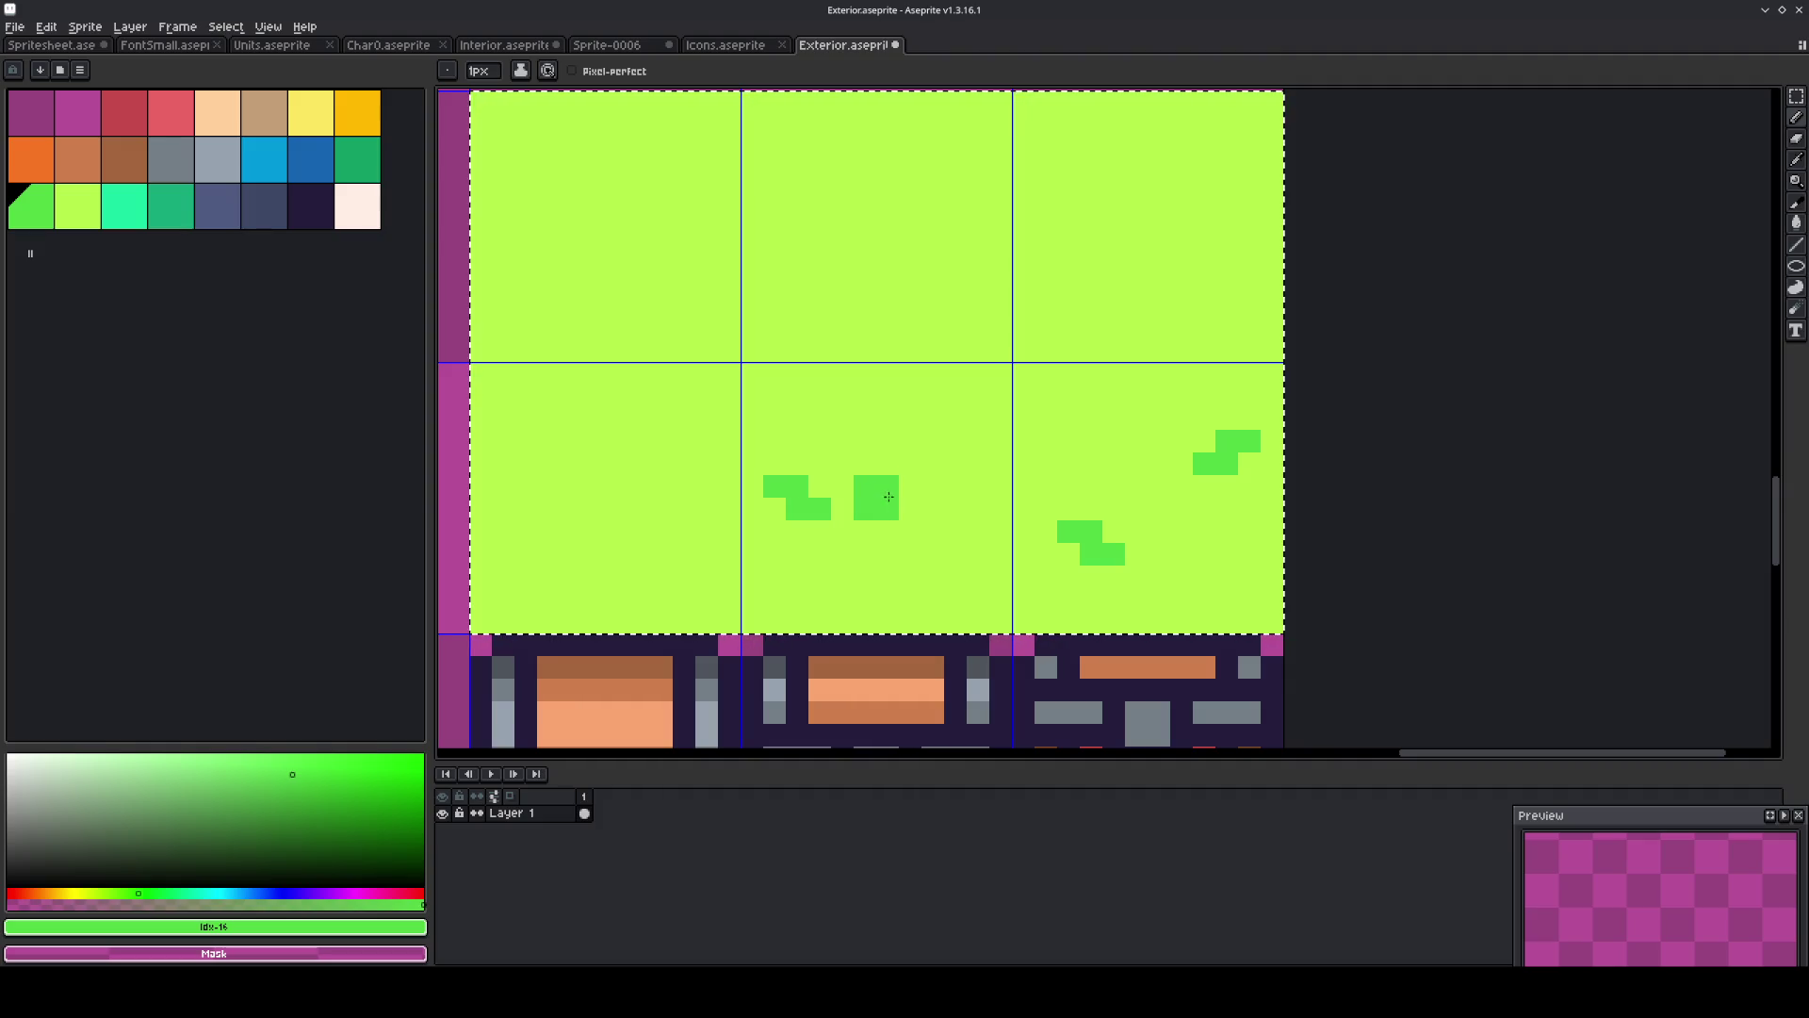
left_click(890, 503)
left_click(852, 456, "alt")
left_click(868, 483)
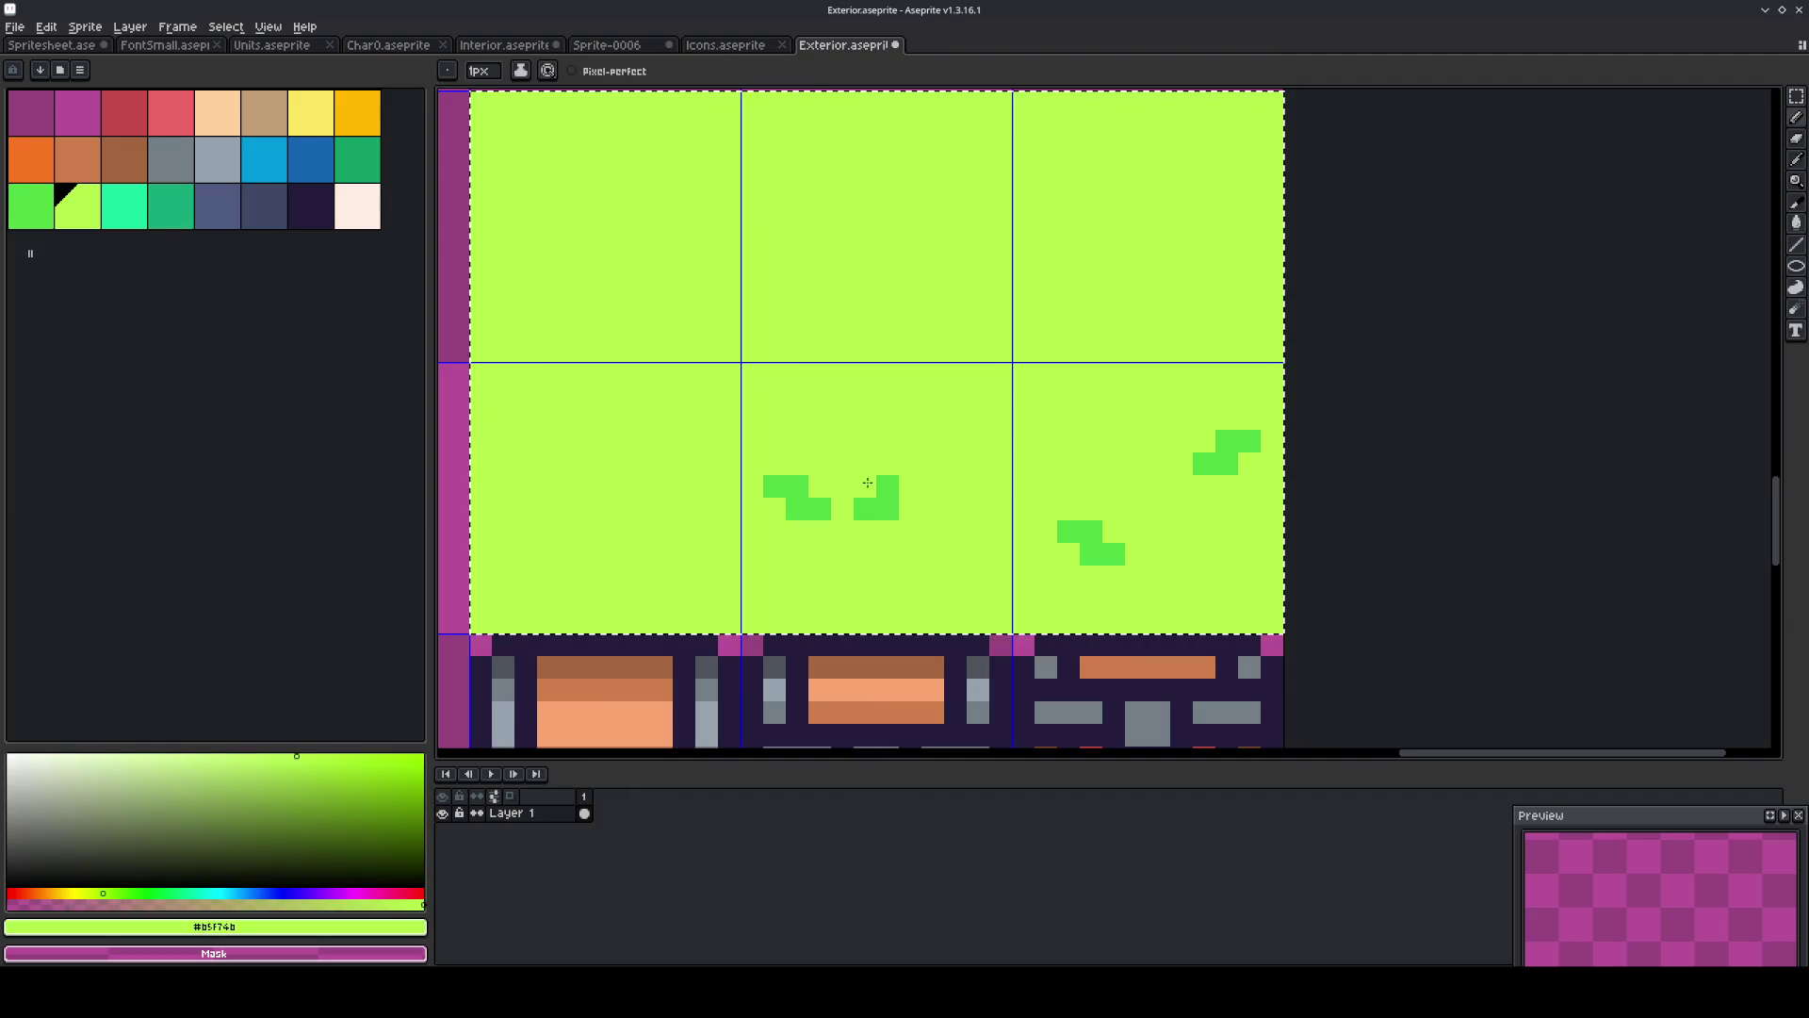
left_click(901, 486, "alt")
scroll(1026, 482, "down", 5)
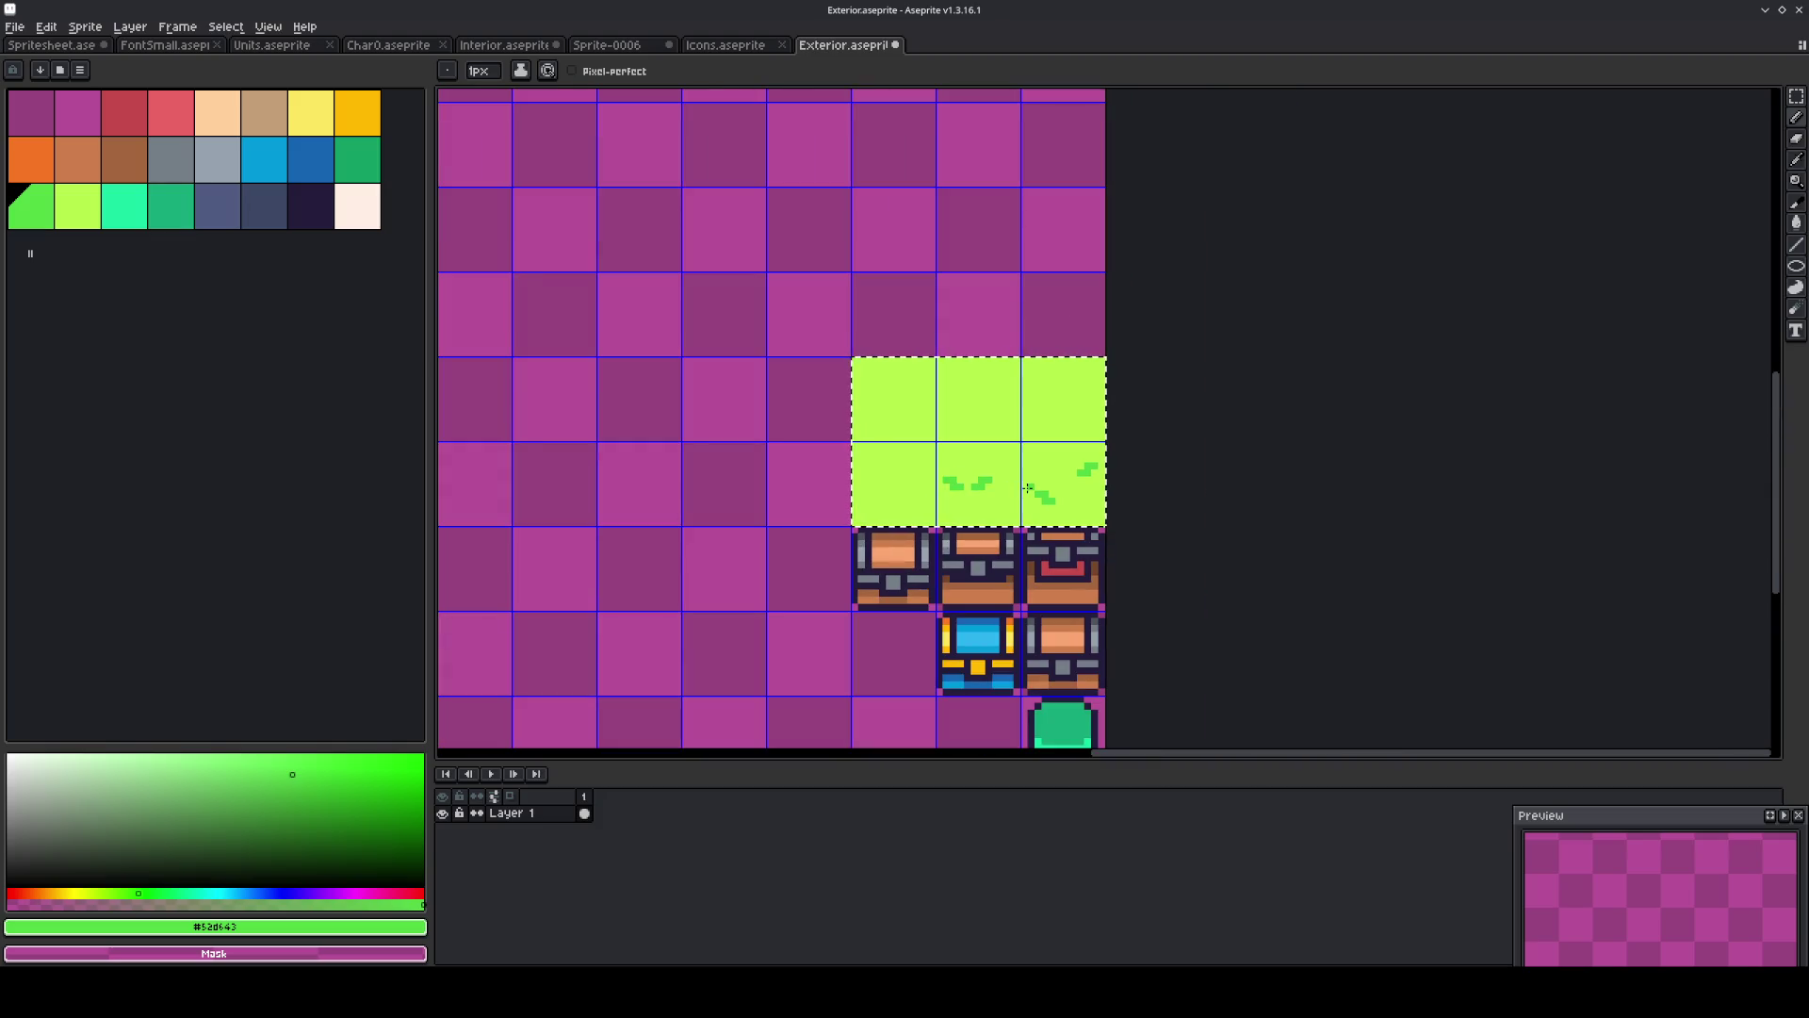
key("m")
scroll(1038, 497, "up", 1)
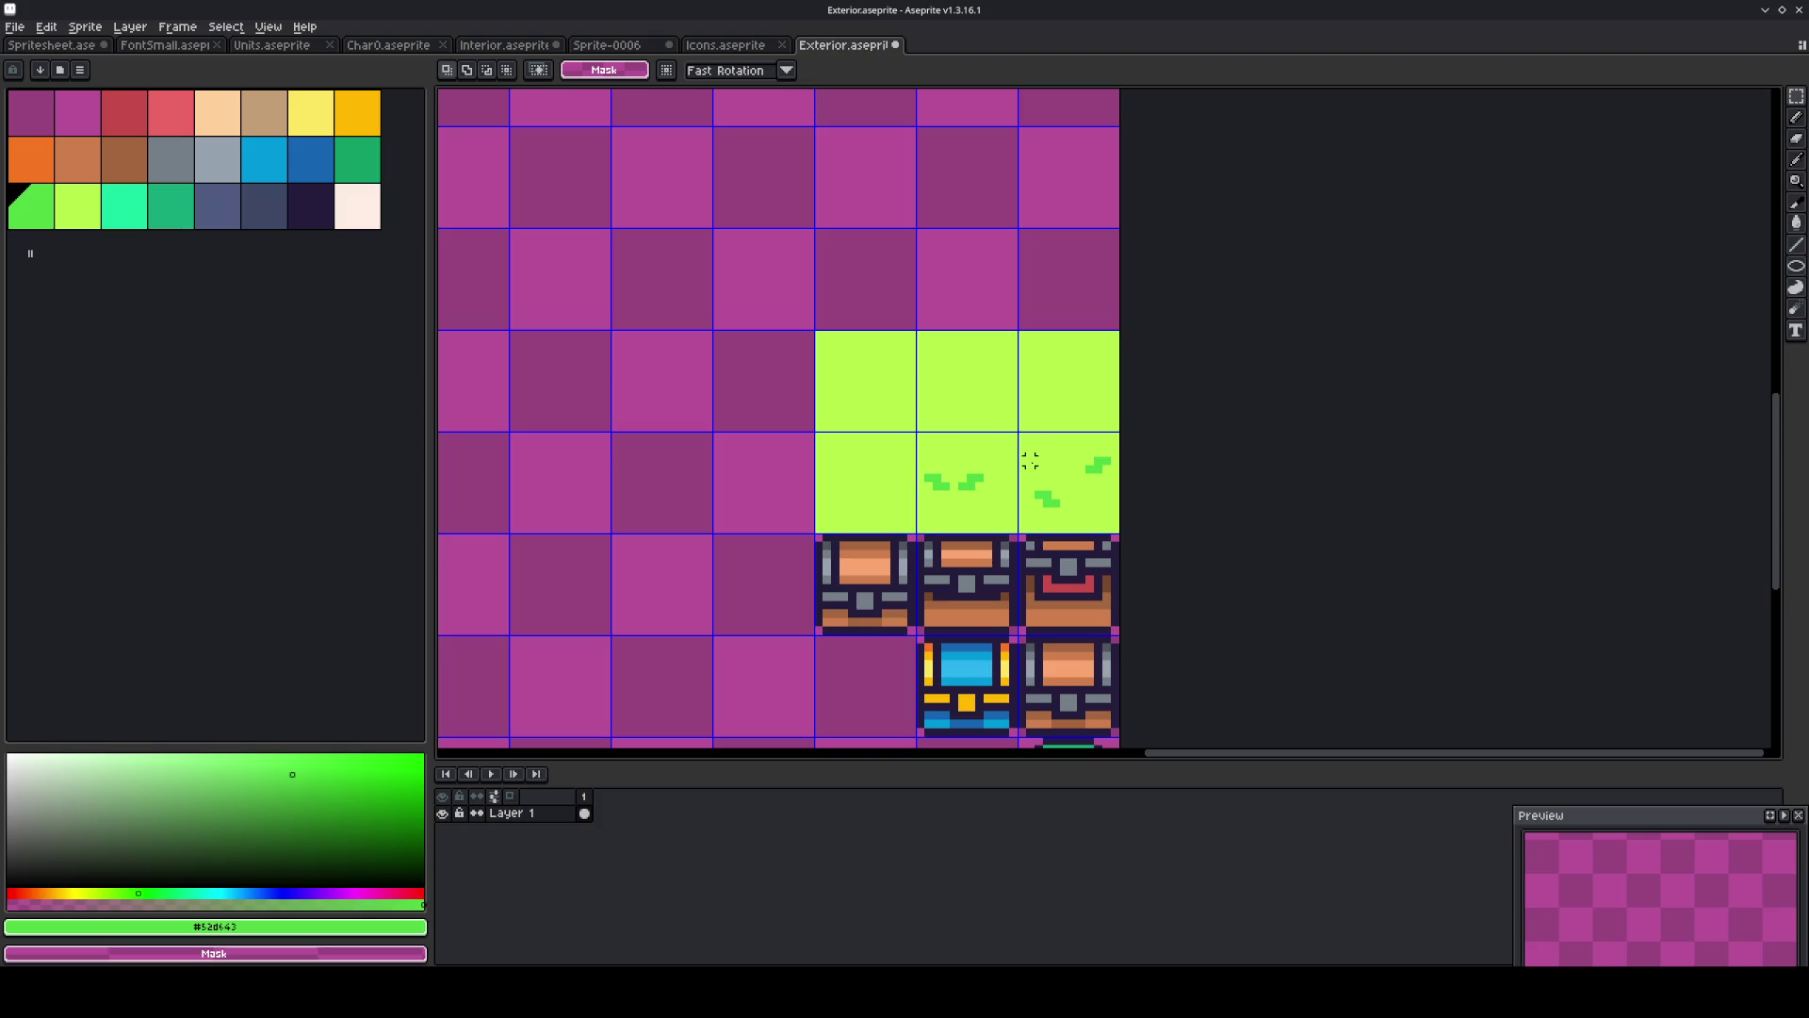
Stretch a strip of plain grass across the middle tile to cover its tufts.
scroll(1030, 460, "up", 2)
left_click_drag(943, 441, 973, 585)
left_click_drag(943, 513, 707, 513)
left_click(618, 433)
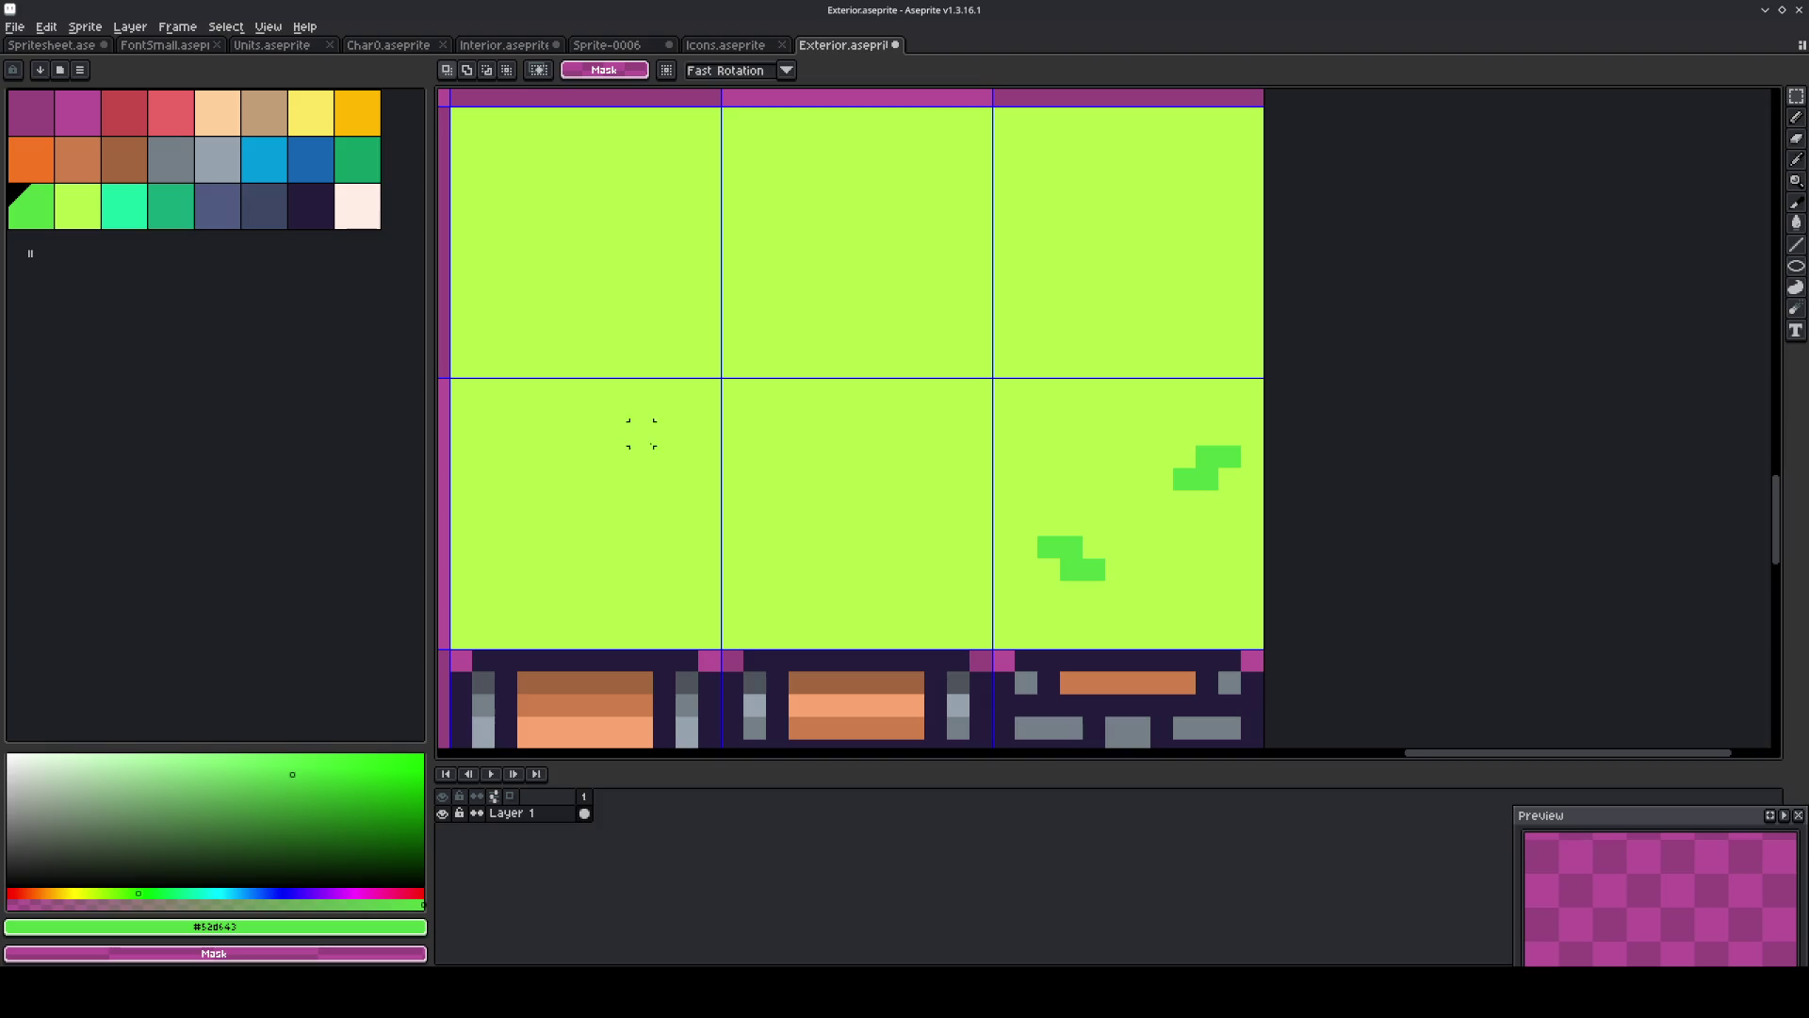
Touch up the tufts on the right grass tile, repainting stray pixels grass green.
left_click(1140, 586, "alt")
key("b")
left_click(1072, 547)
left_click(1074, 565, "alt")
left_click(1094, 547)
left_click(1184, 457)
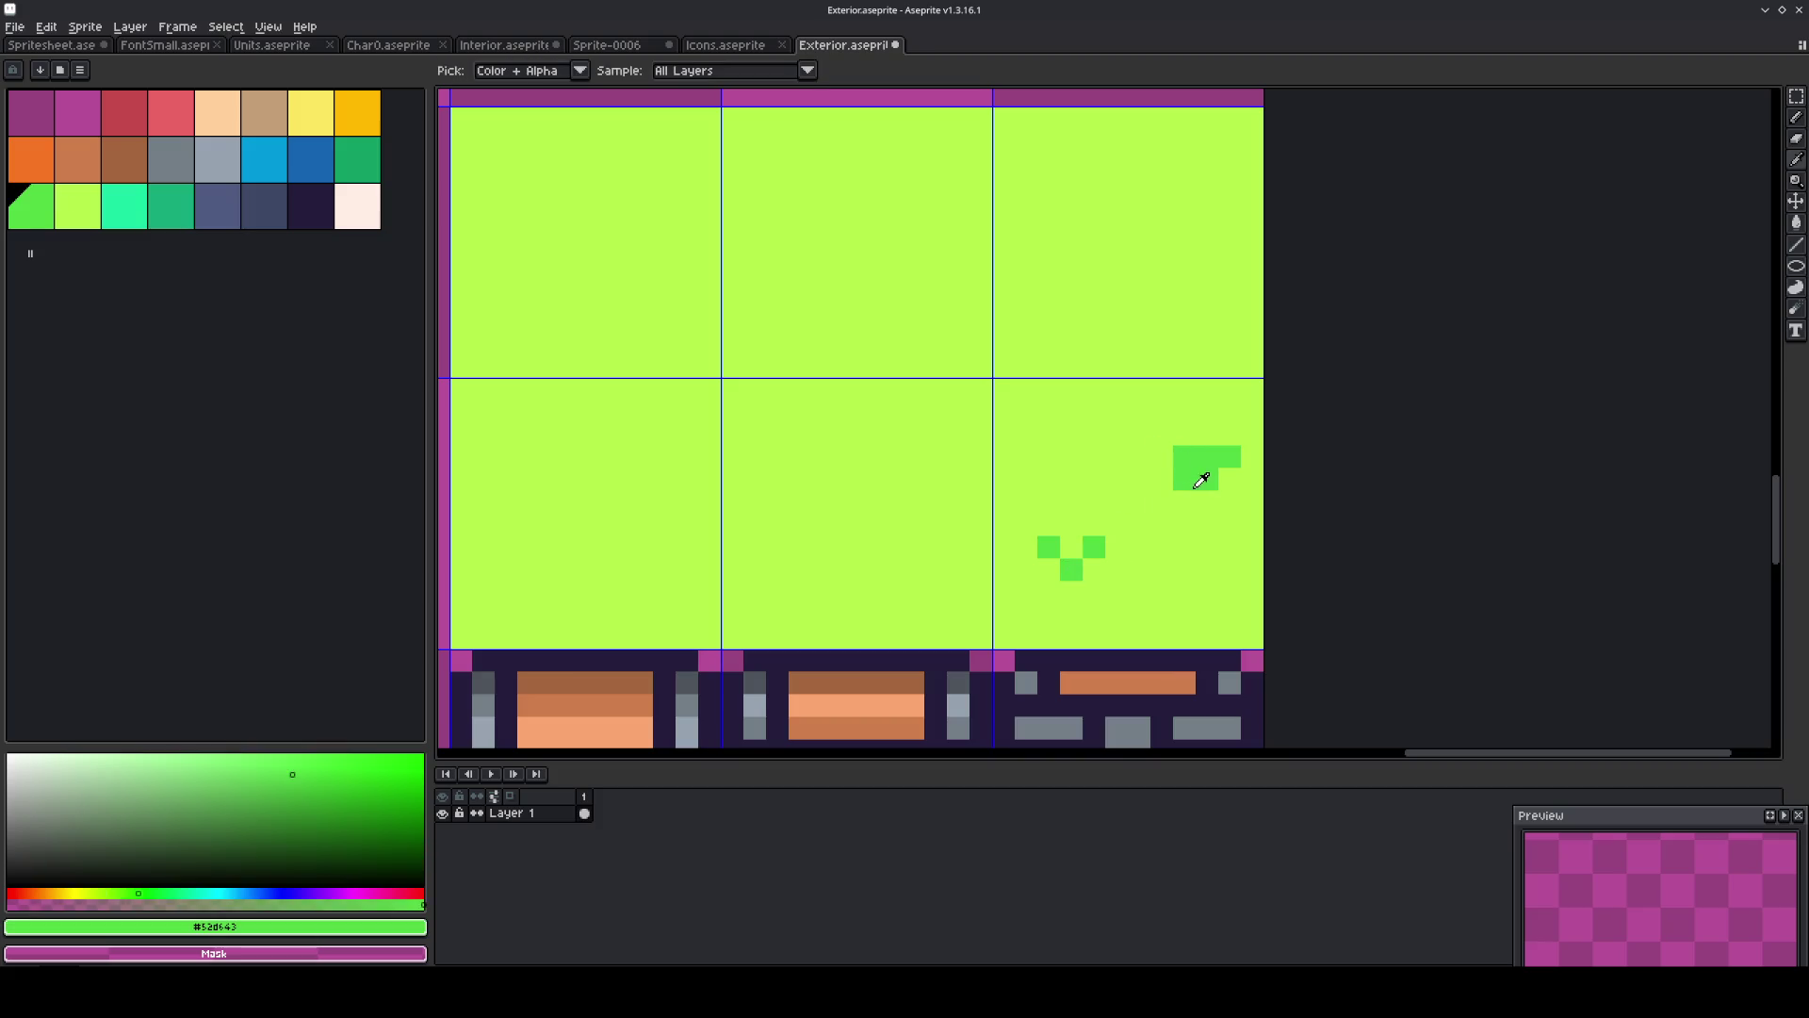
left_click(1168, 475, "alt")
left_click(1181, 471)
left_click_drag(1182, 471, 1216, 457)
left_click(1211, 457)
left_click(1207, 475, "alt")
key("ctrl+z")
key("ctrl+z")
key("ctrl+z")
Draw new V-shaped dark-green tufts on the middle grass tile.
left_click(936, 571)
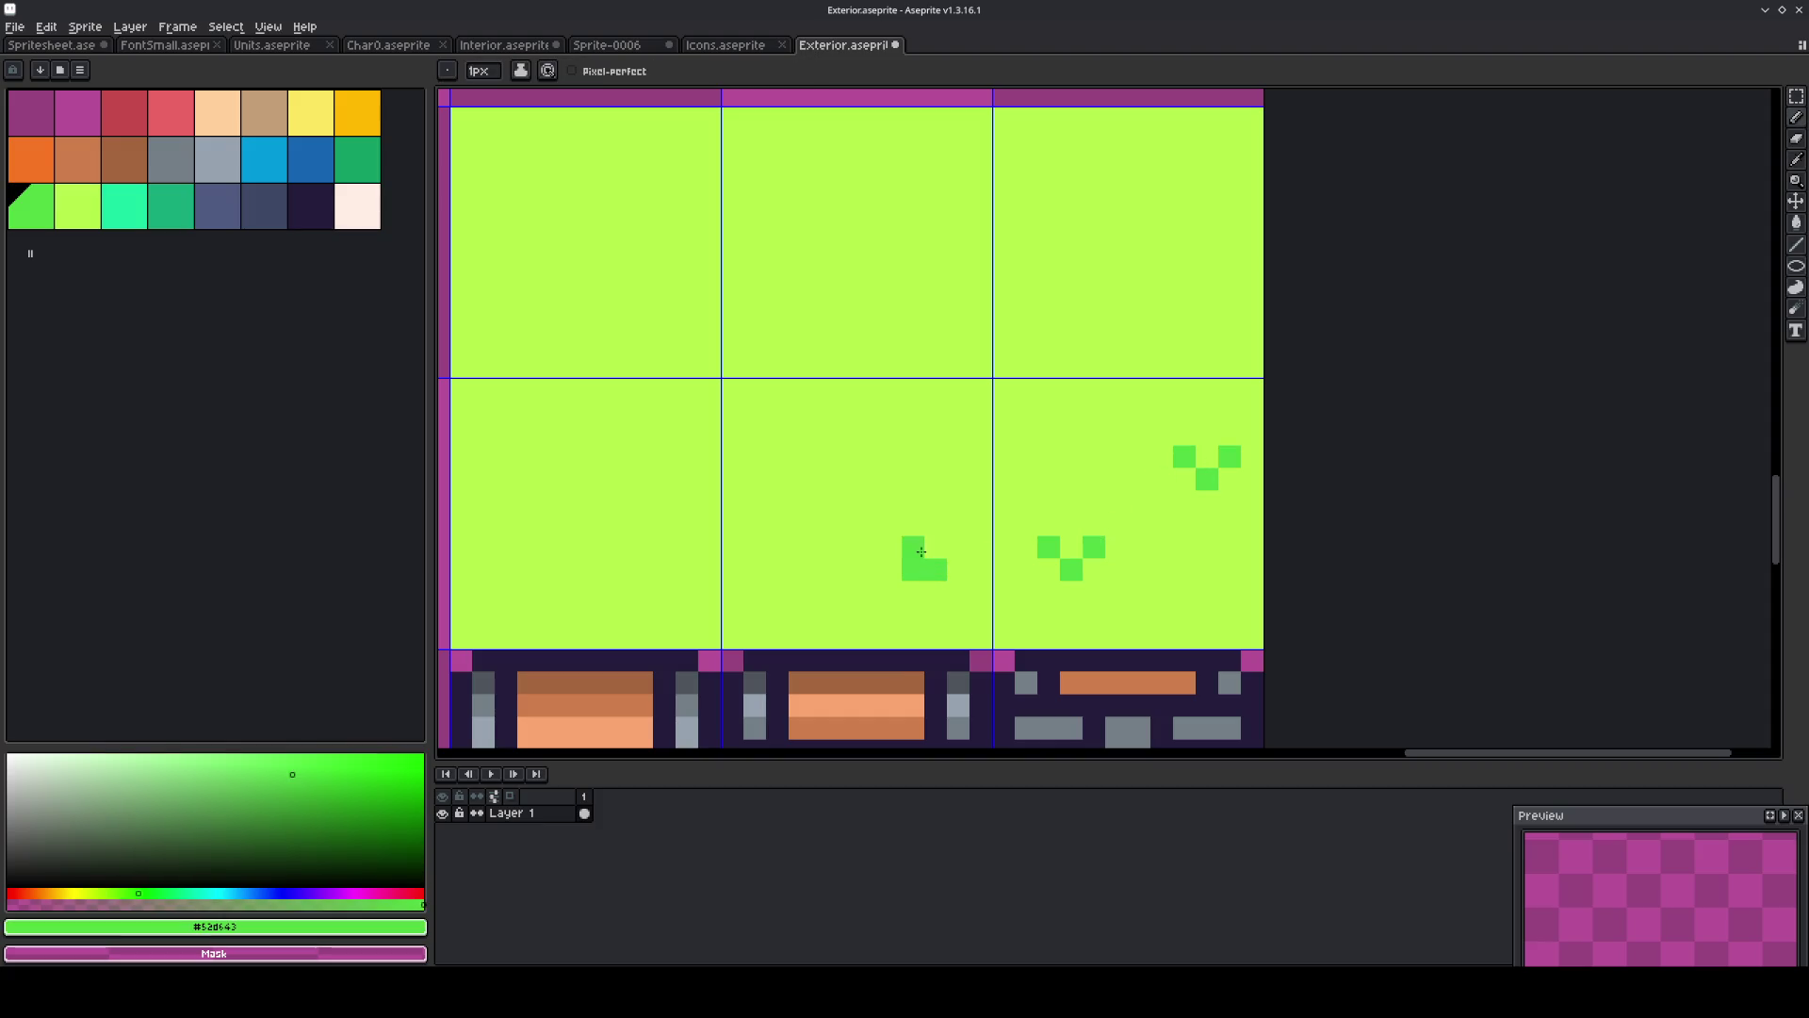
left_click_drag(921, 551, 955, 533)
left_click(942, 527, "alt")
left_click(958, 525)
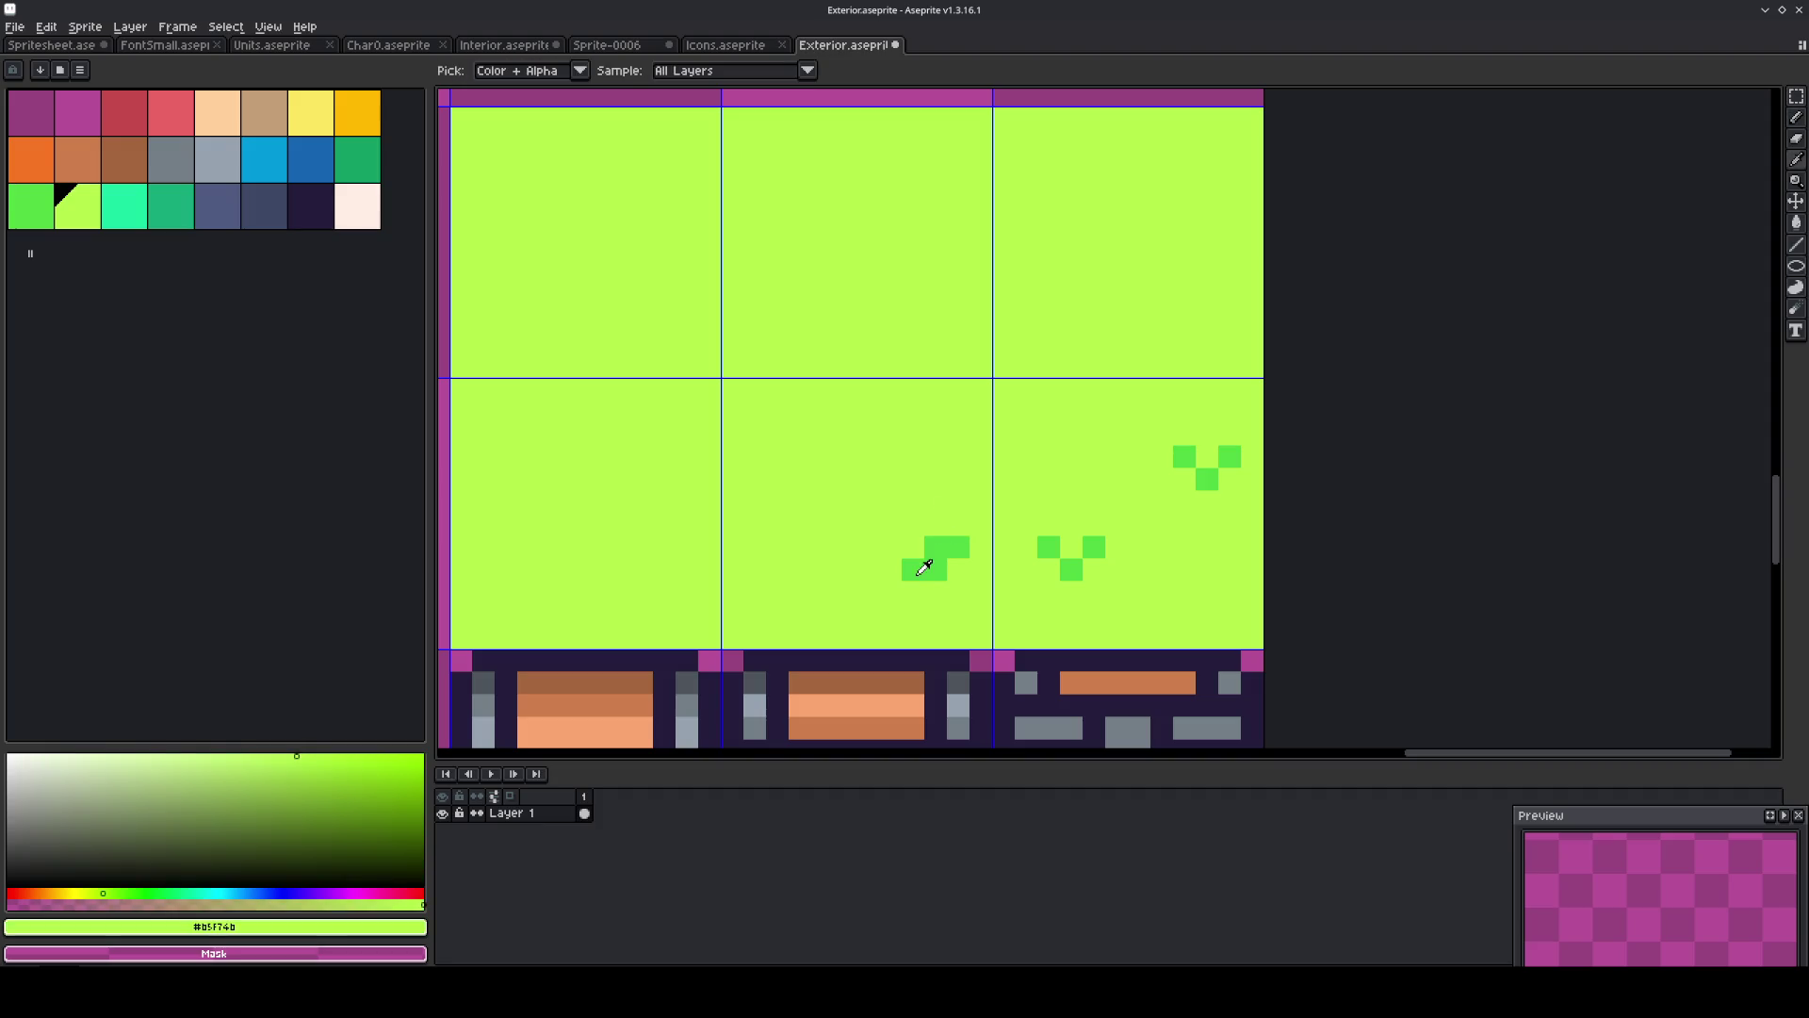
left_click(933, 556, "alt")
left_click(868, 569)
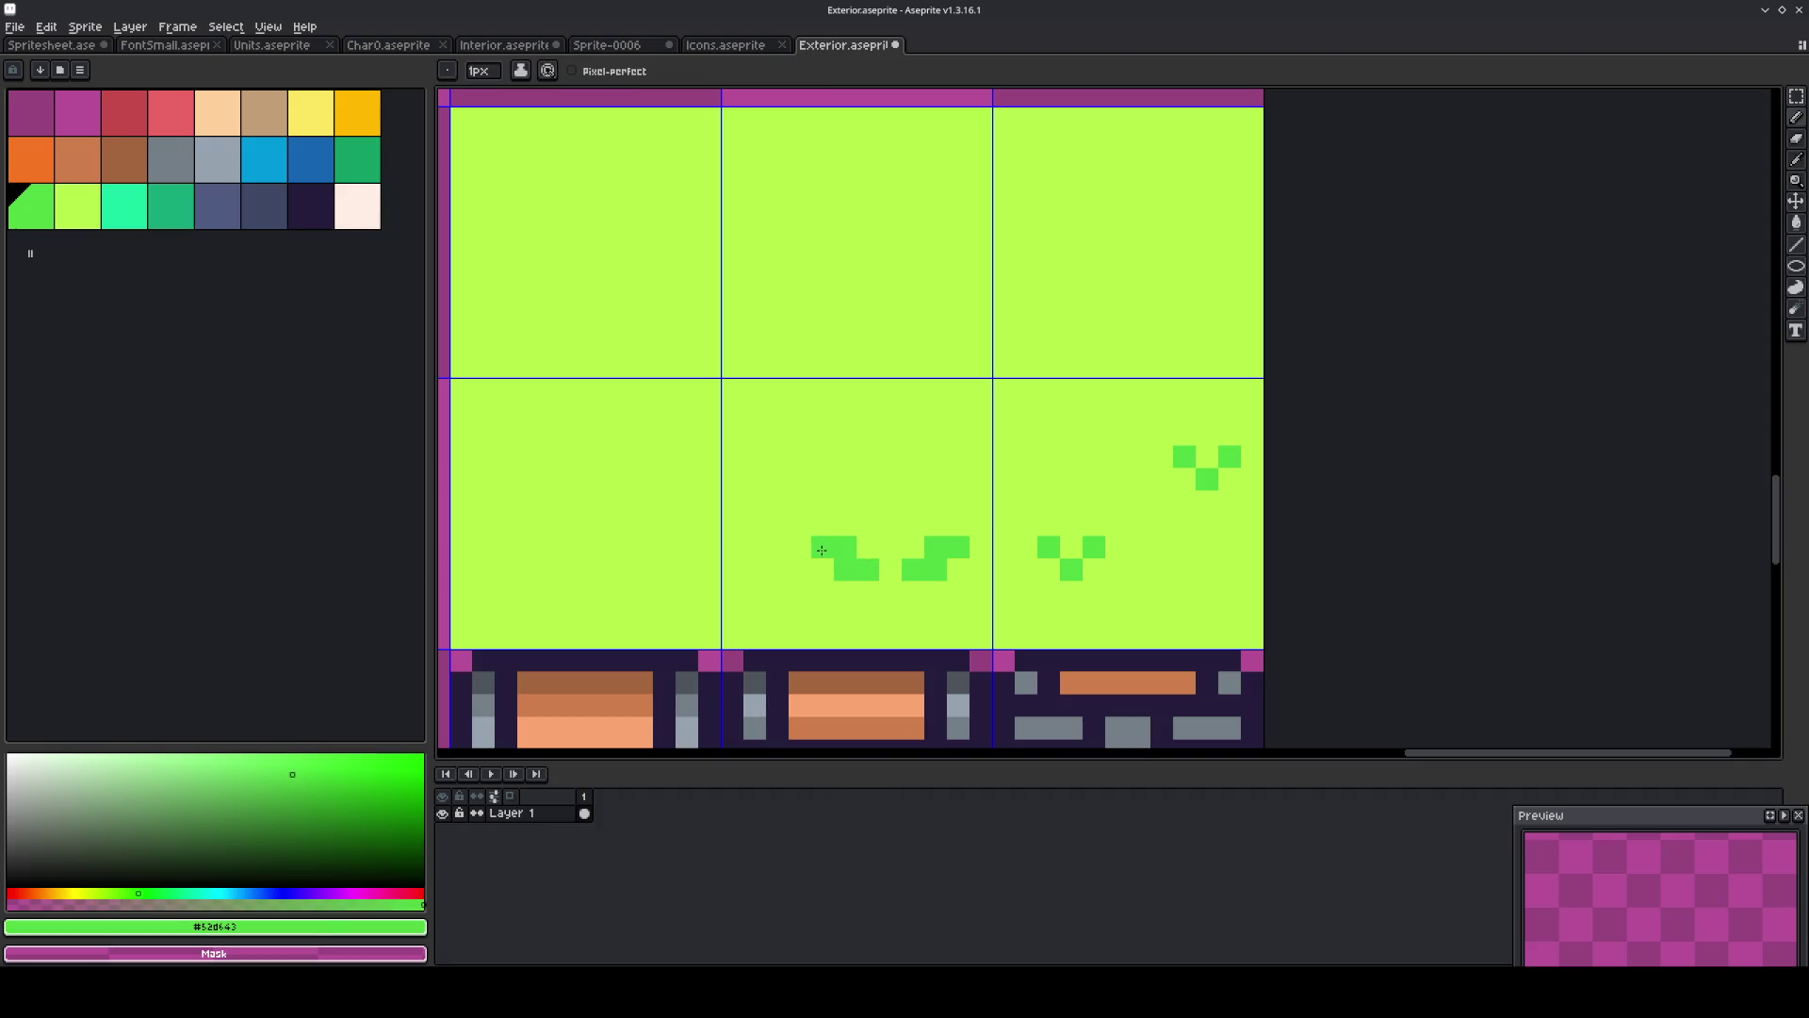
Add a pale flower with a yellow centre above the middle tile's tufts.
left_click(358, 206)
left_click(893, 527)
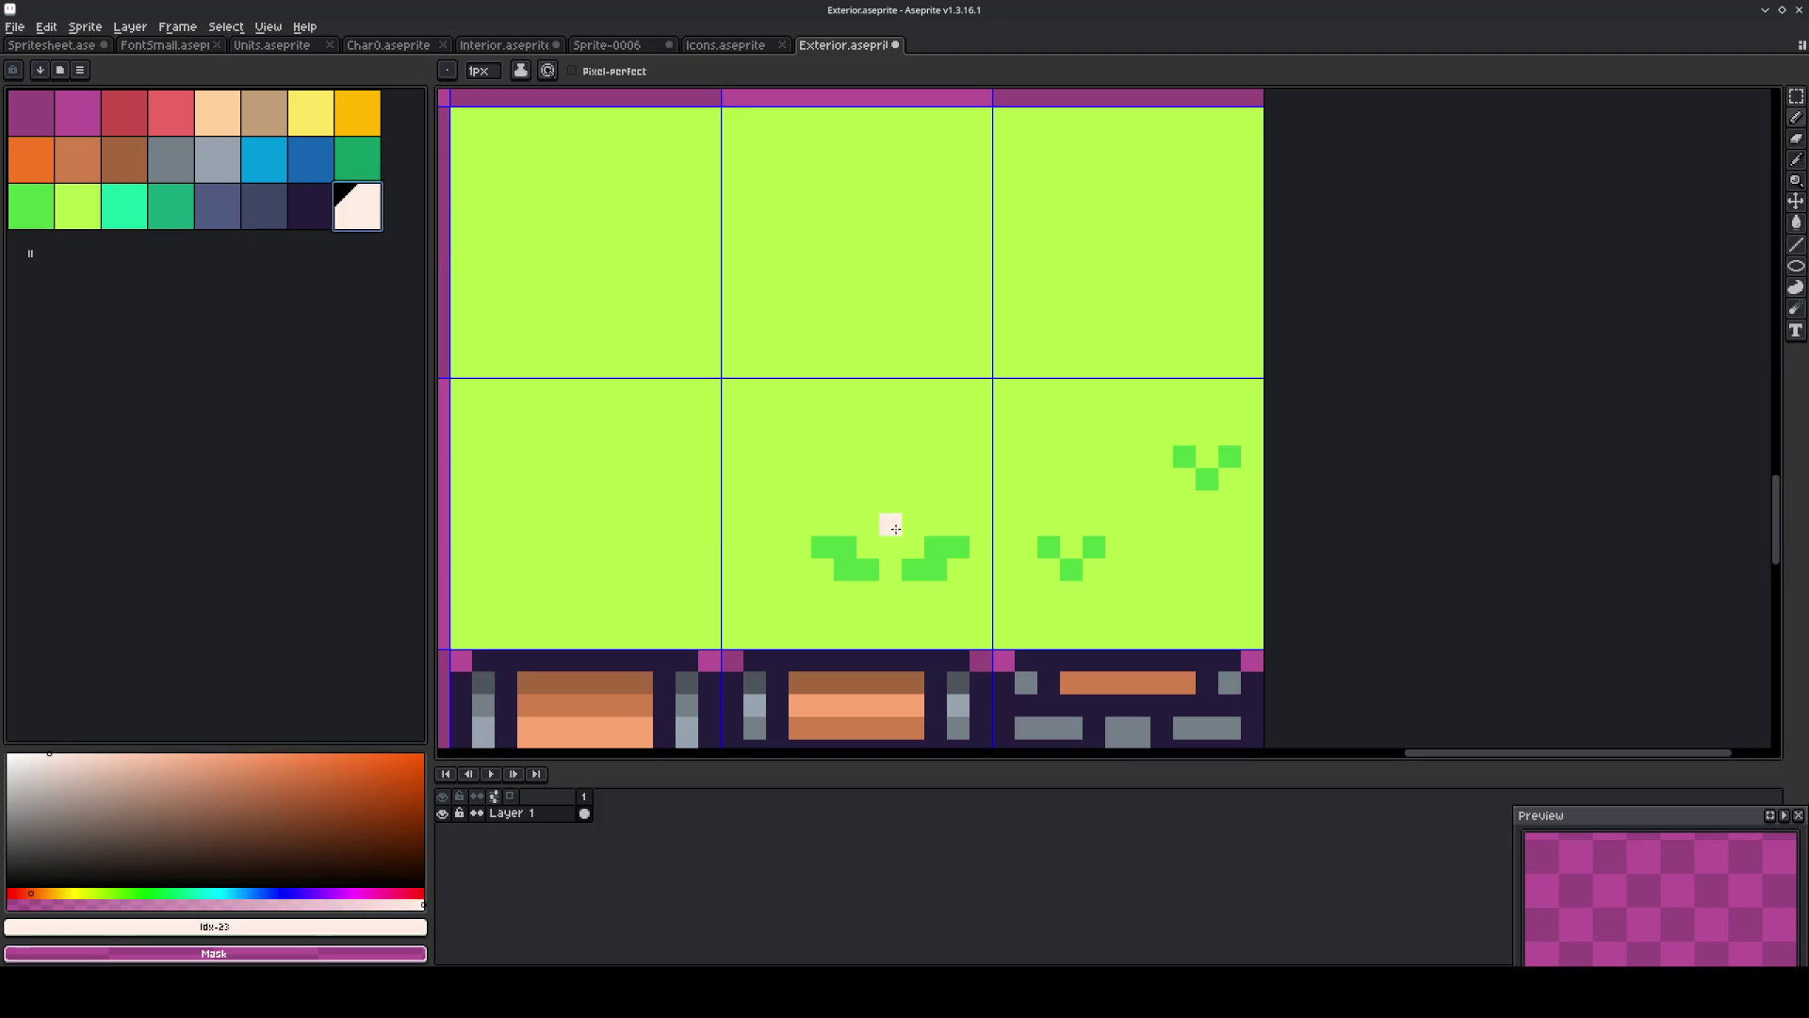
mouse_move(913, 527)
left_mouse_down()
mouse_move(868, 547)
mouse_move(890, 504)
left_mouse_up()
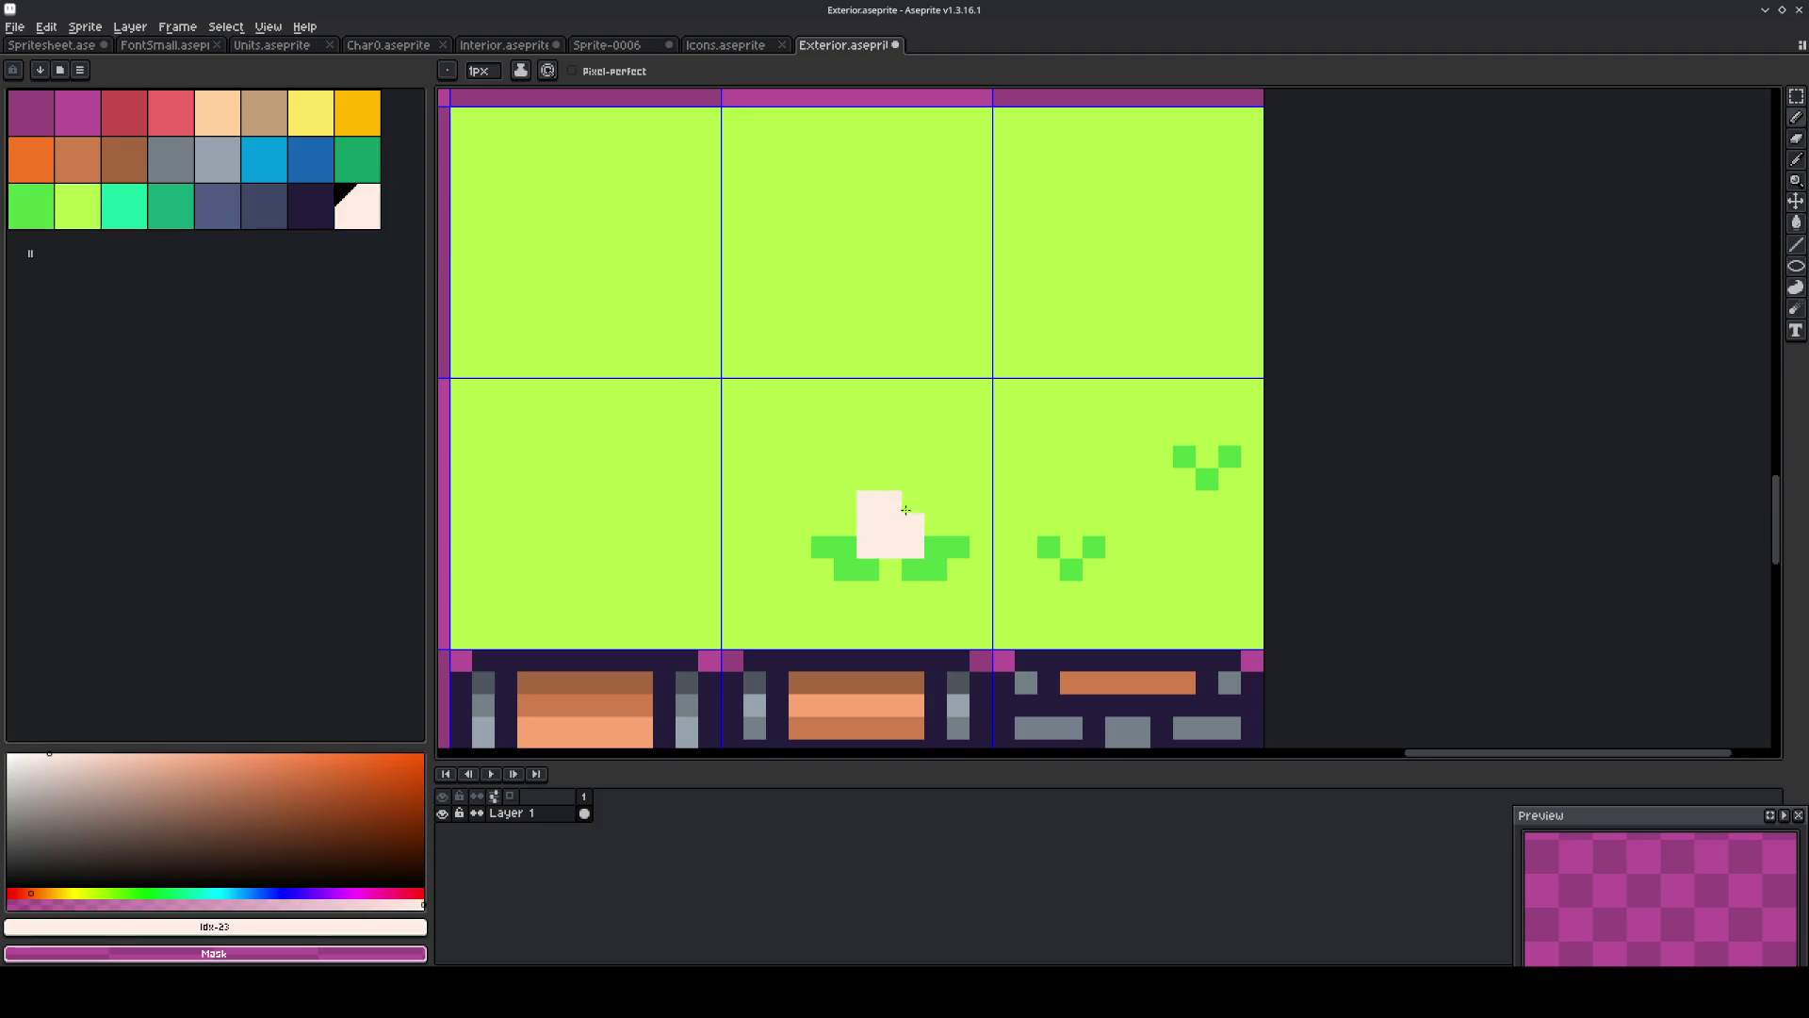
left_click(303, 112)
left_click(881, 518)
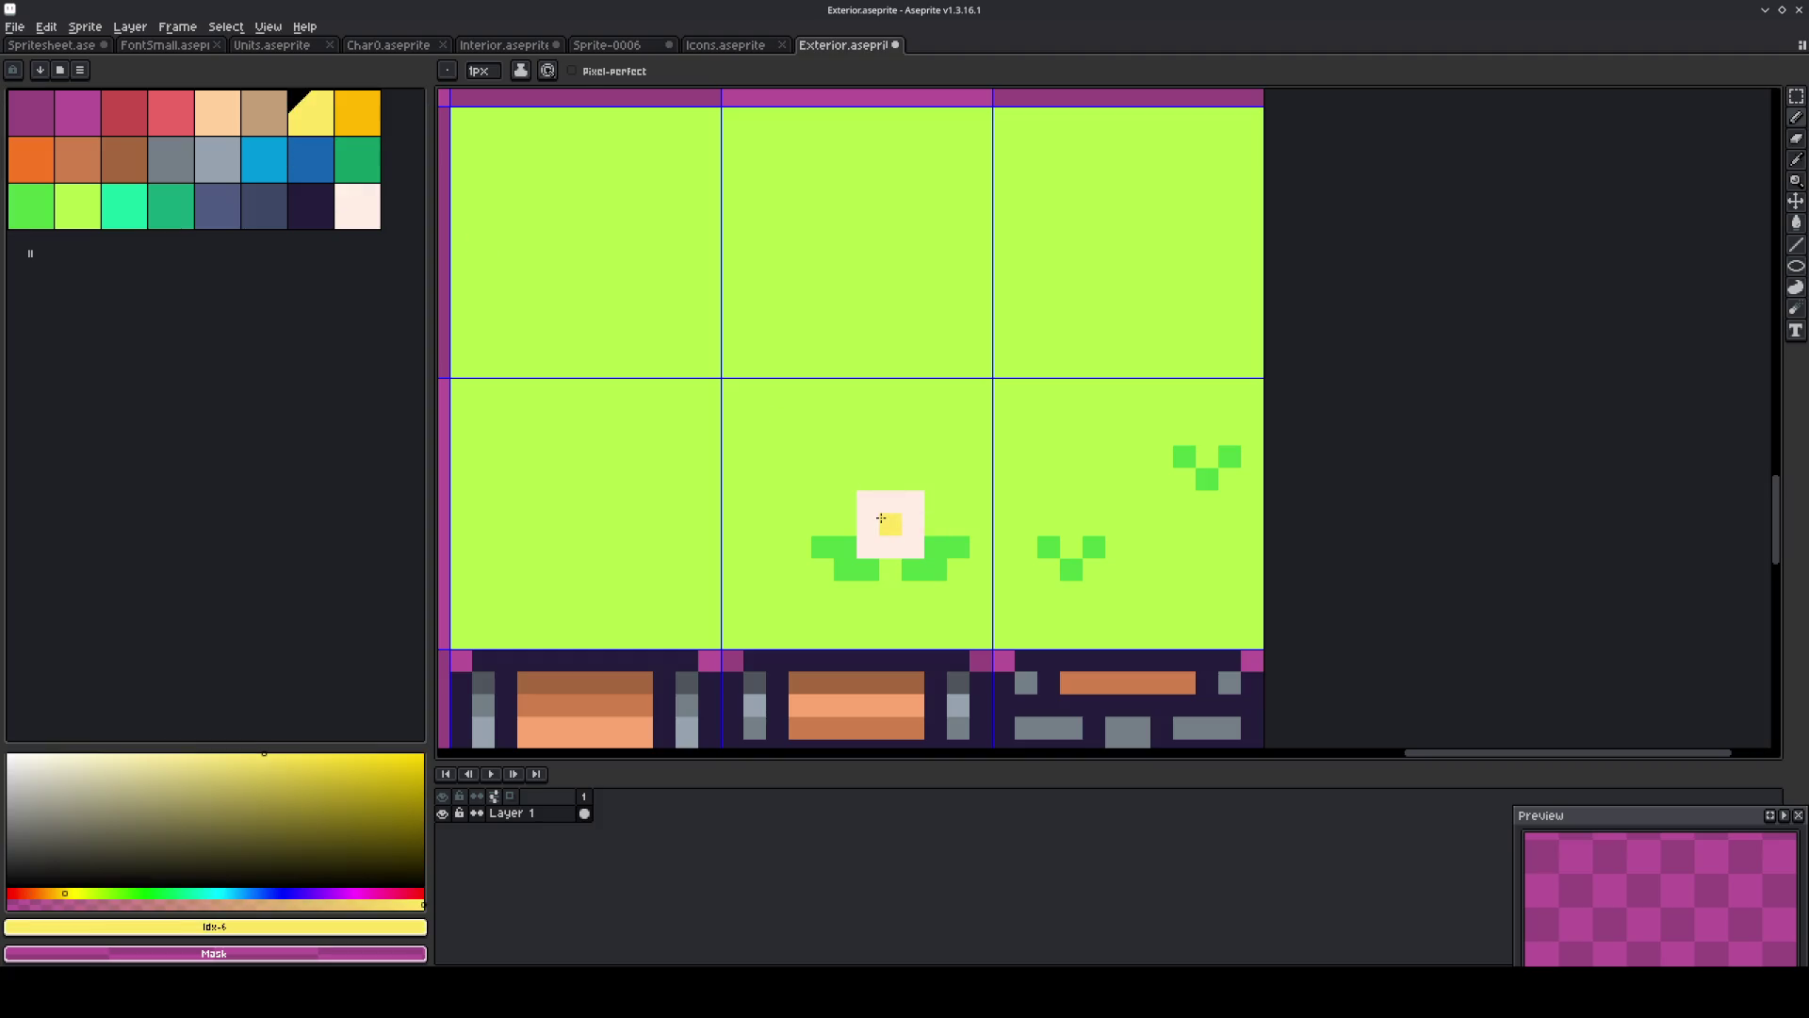
left_click(902, 577, "alt")
scroll(915, 566, "down", 3)
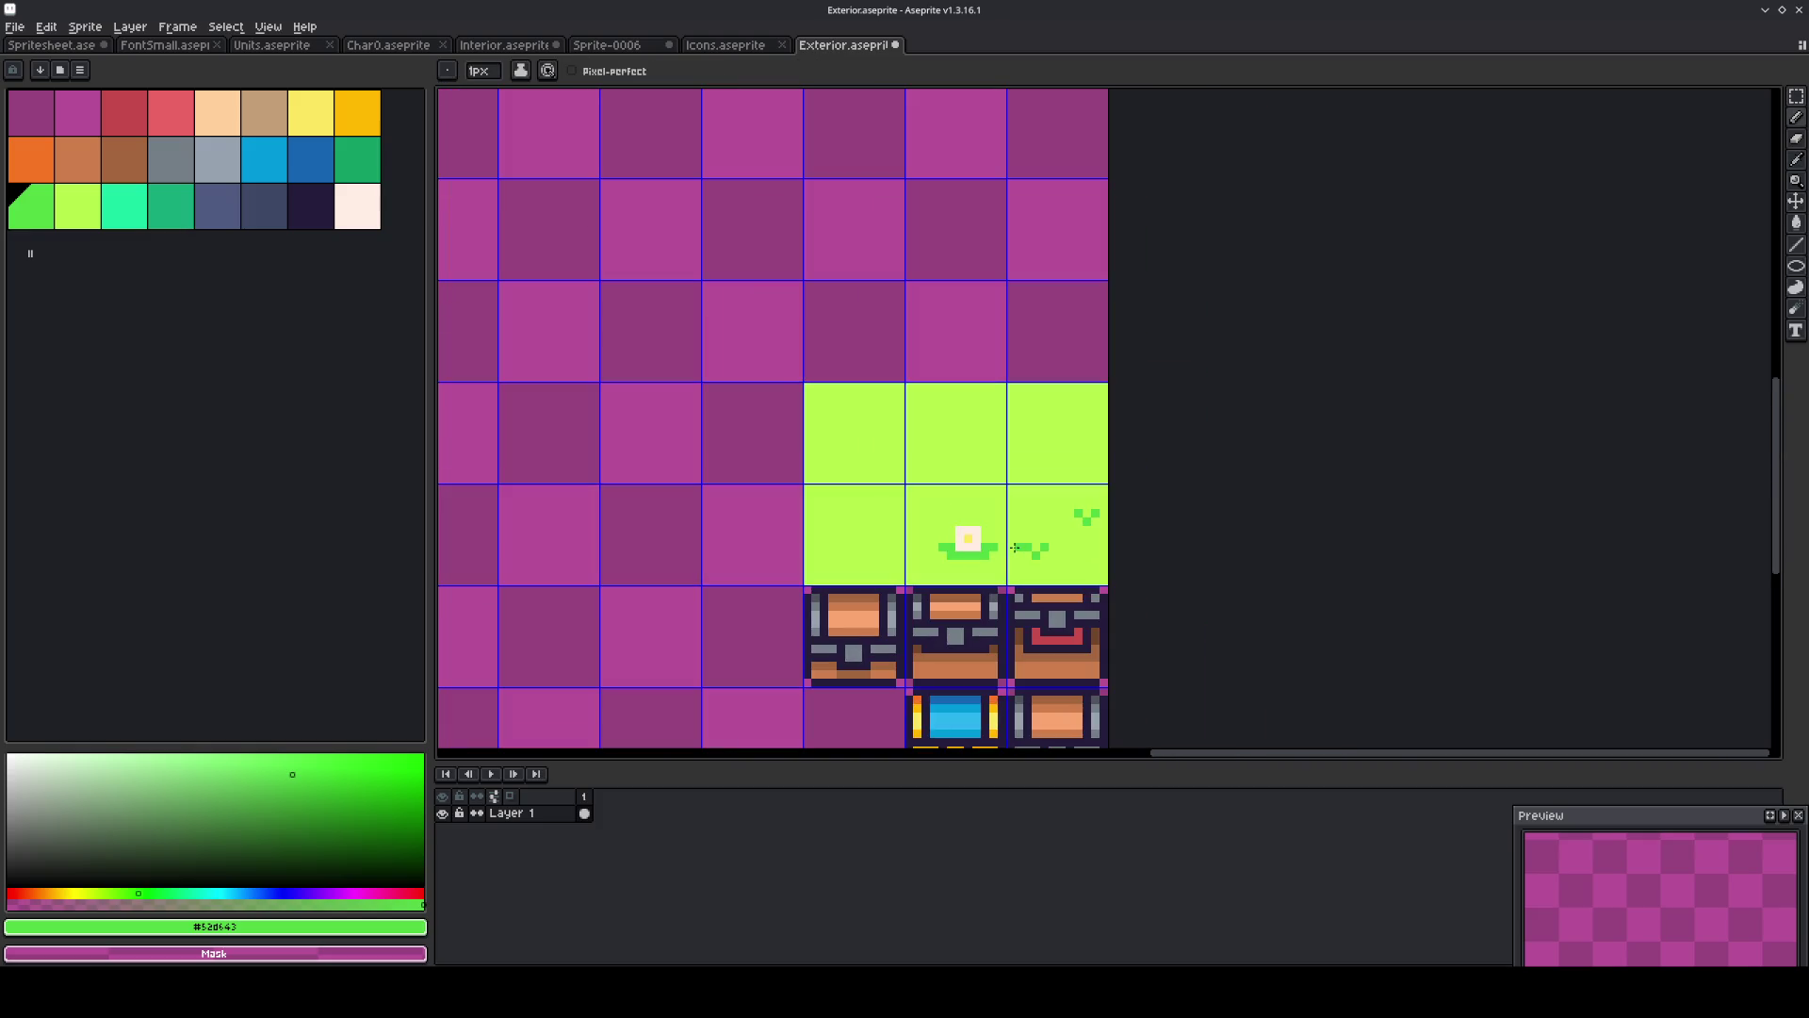
Undo the last leaf pixel and pencil a small V-shaped grass tuft above the flower.
scroll(915, 565, "up", 2)
key("ctrl+z")
key("m")
key("b")
left_click(839, 459)
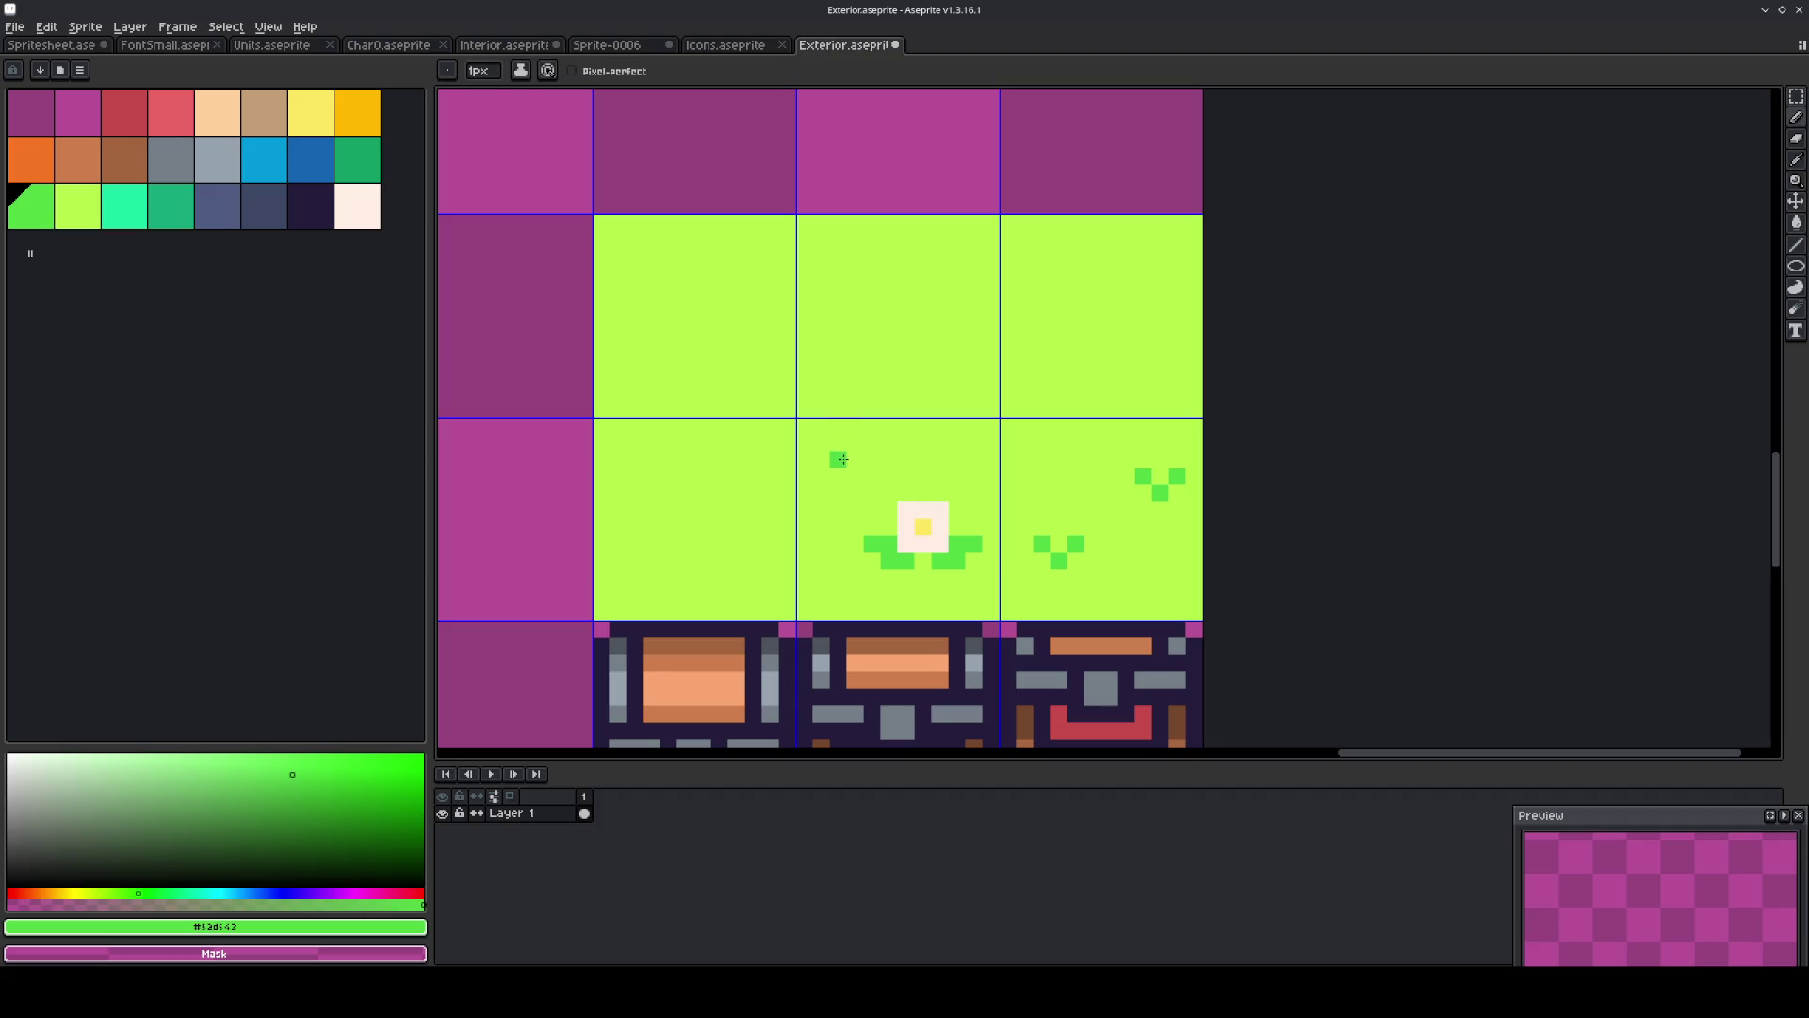
mouse_move(849, 470)
left_mouse_down()
mouse_move(867, 455)
mouse_move(918, 516)
mouse_move(742, 521)
mouse_move(952, 519)
mouse_move(741, 521)
left_mouse_up()
key("ctrl+z")
Place a horizontally mirrored copy of the flower tile into the tile to its left.
left_click(854, 427, "alt")
key("m")
key("shift+h")
key("ctrl+d")
key("b")
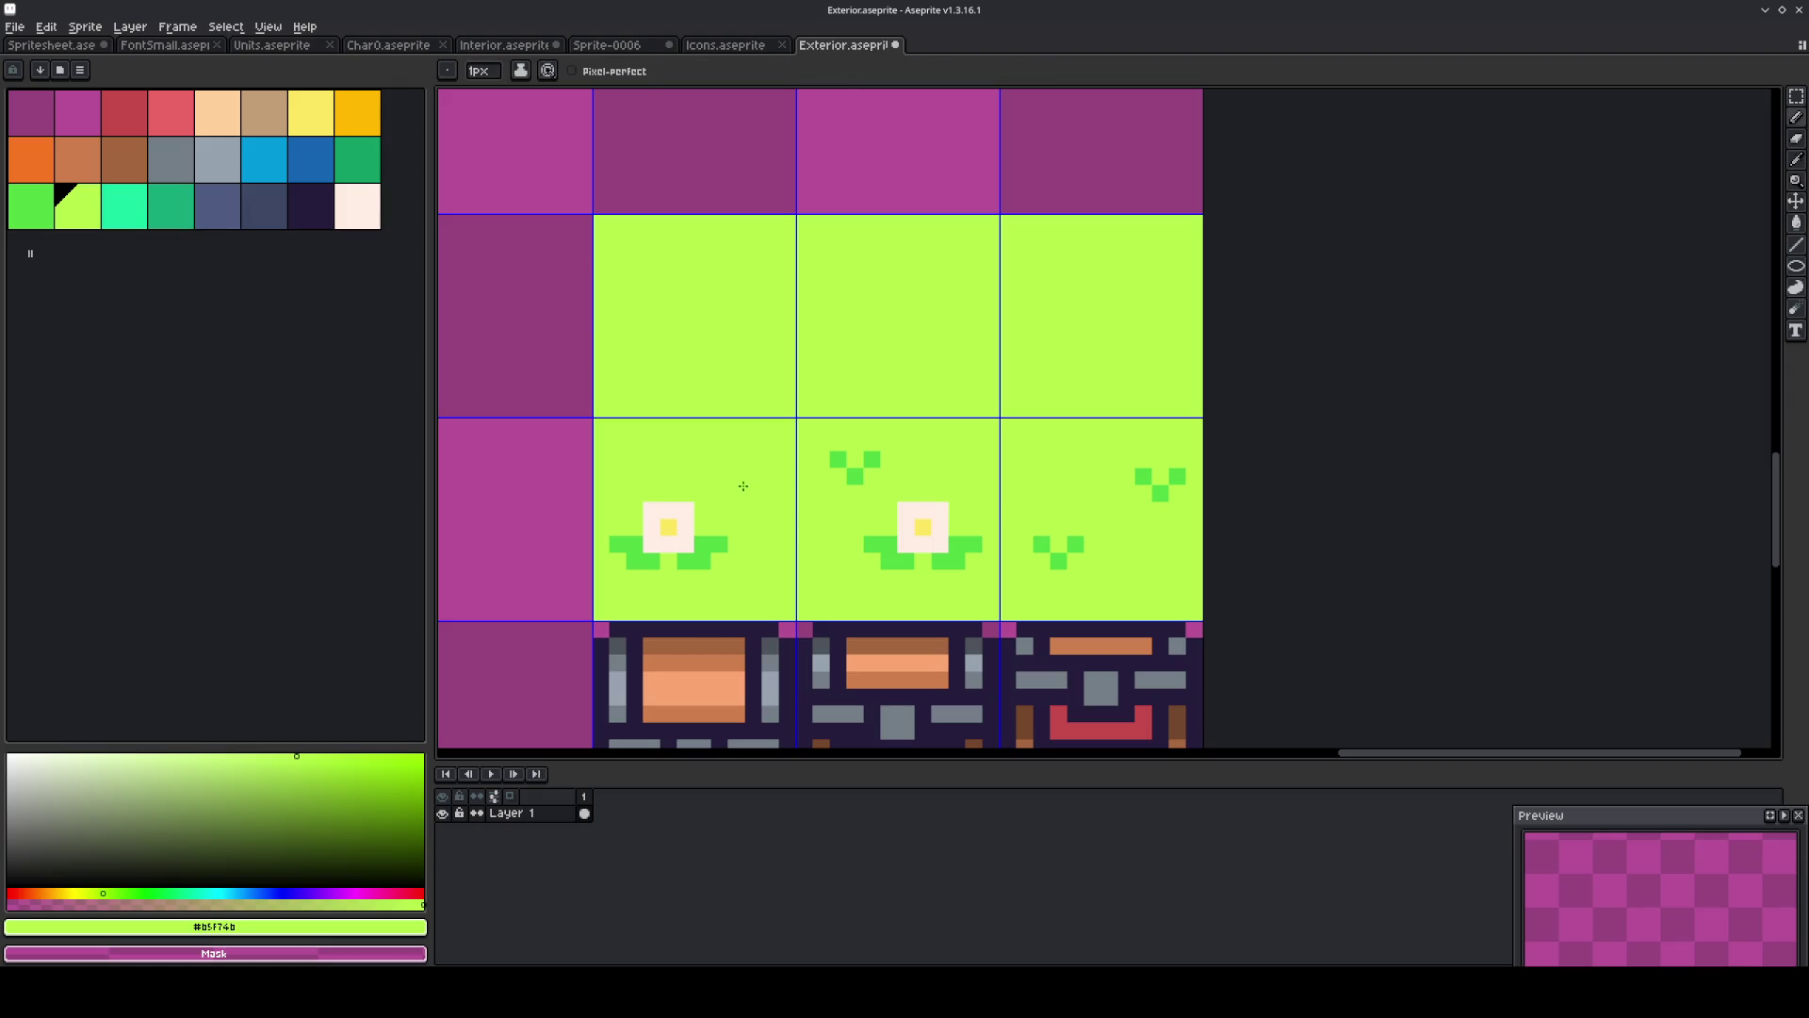
Select the copied flower in the left tile and nudge it one pixel right.
key("m")
mouse_move(748, 482)
left_mouse_down()
mouse_move(612, 563)
mouse_move(605, 590)
mouse_move(668, 525)
left_mouse_up()
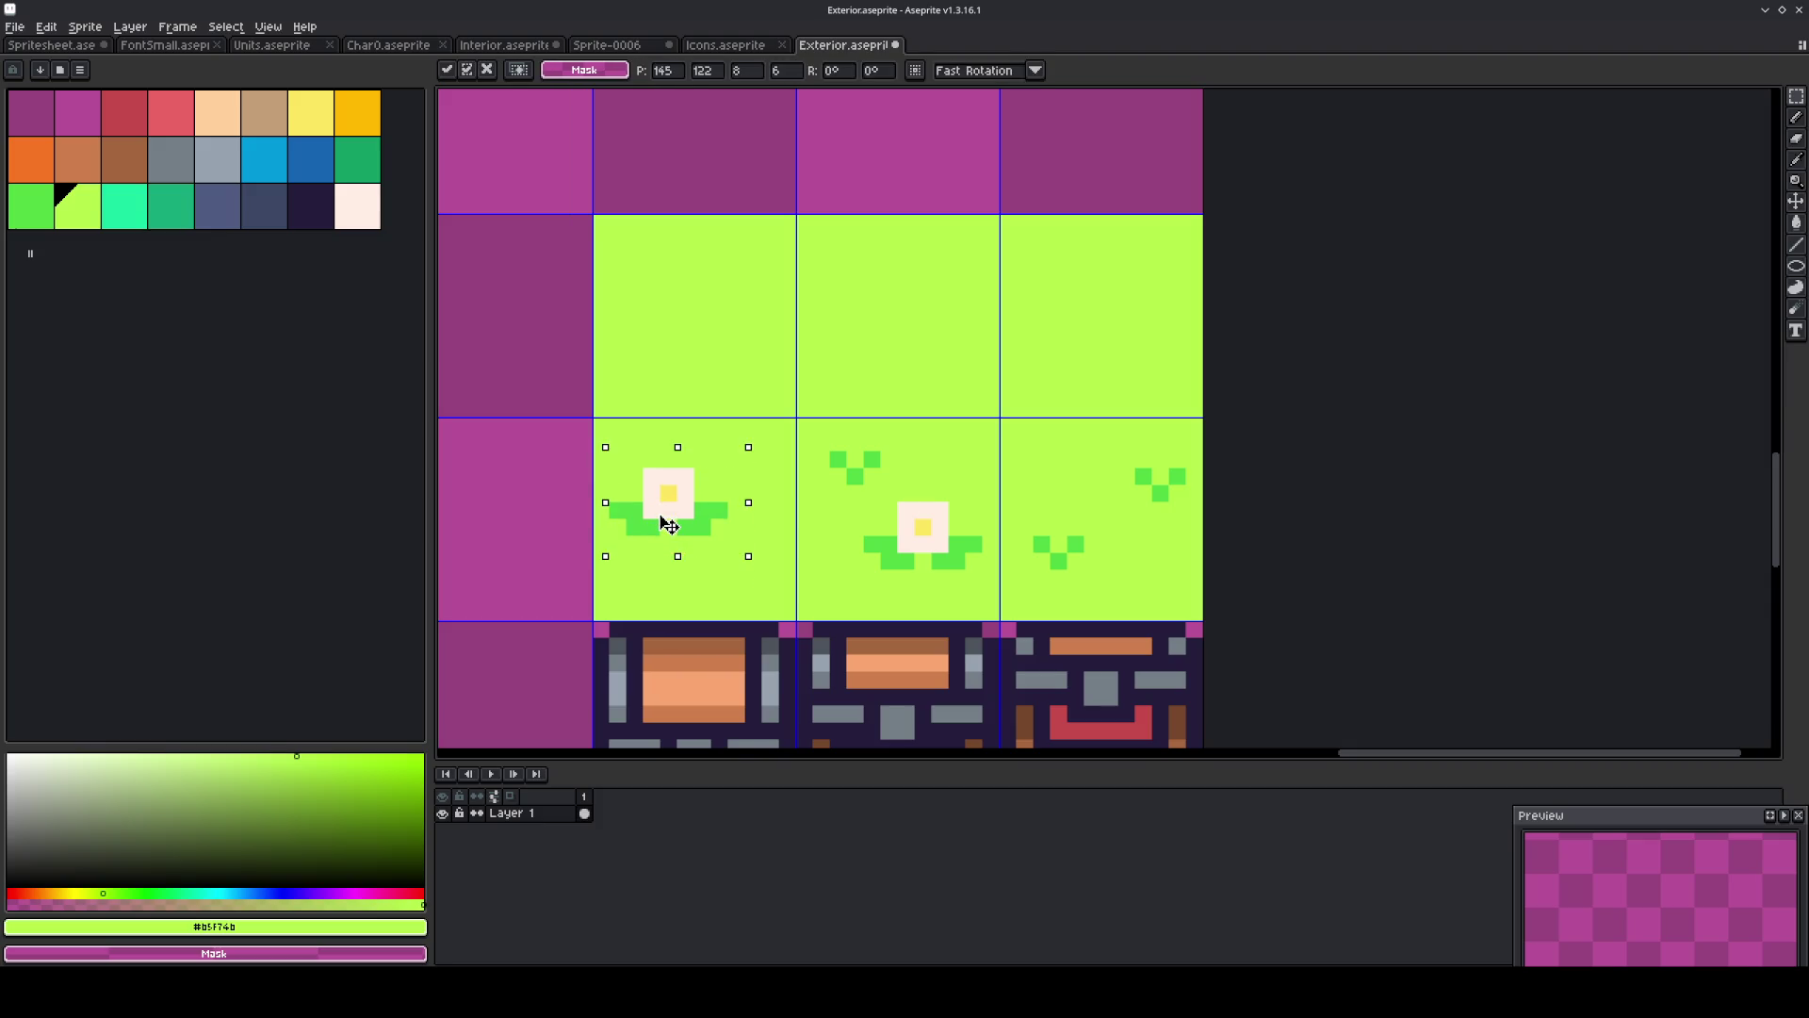
key("Right")
key("Return")
key("ctrl+d")
key("b")
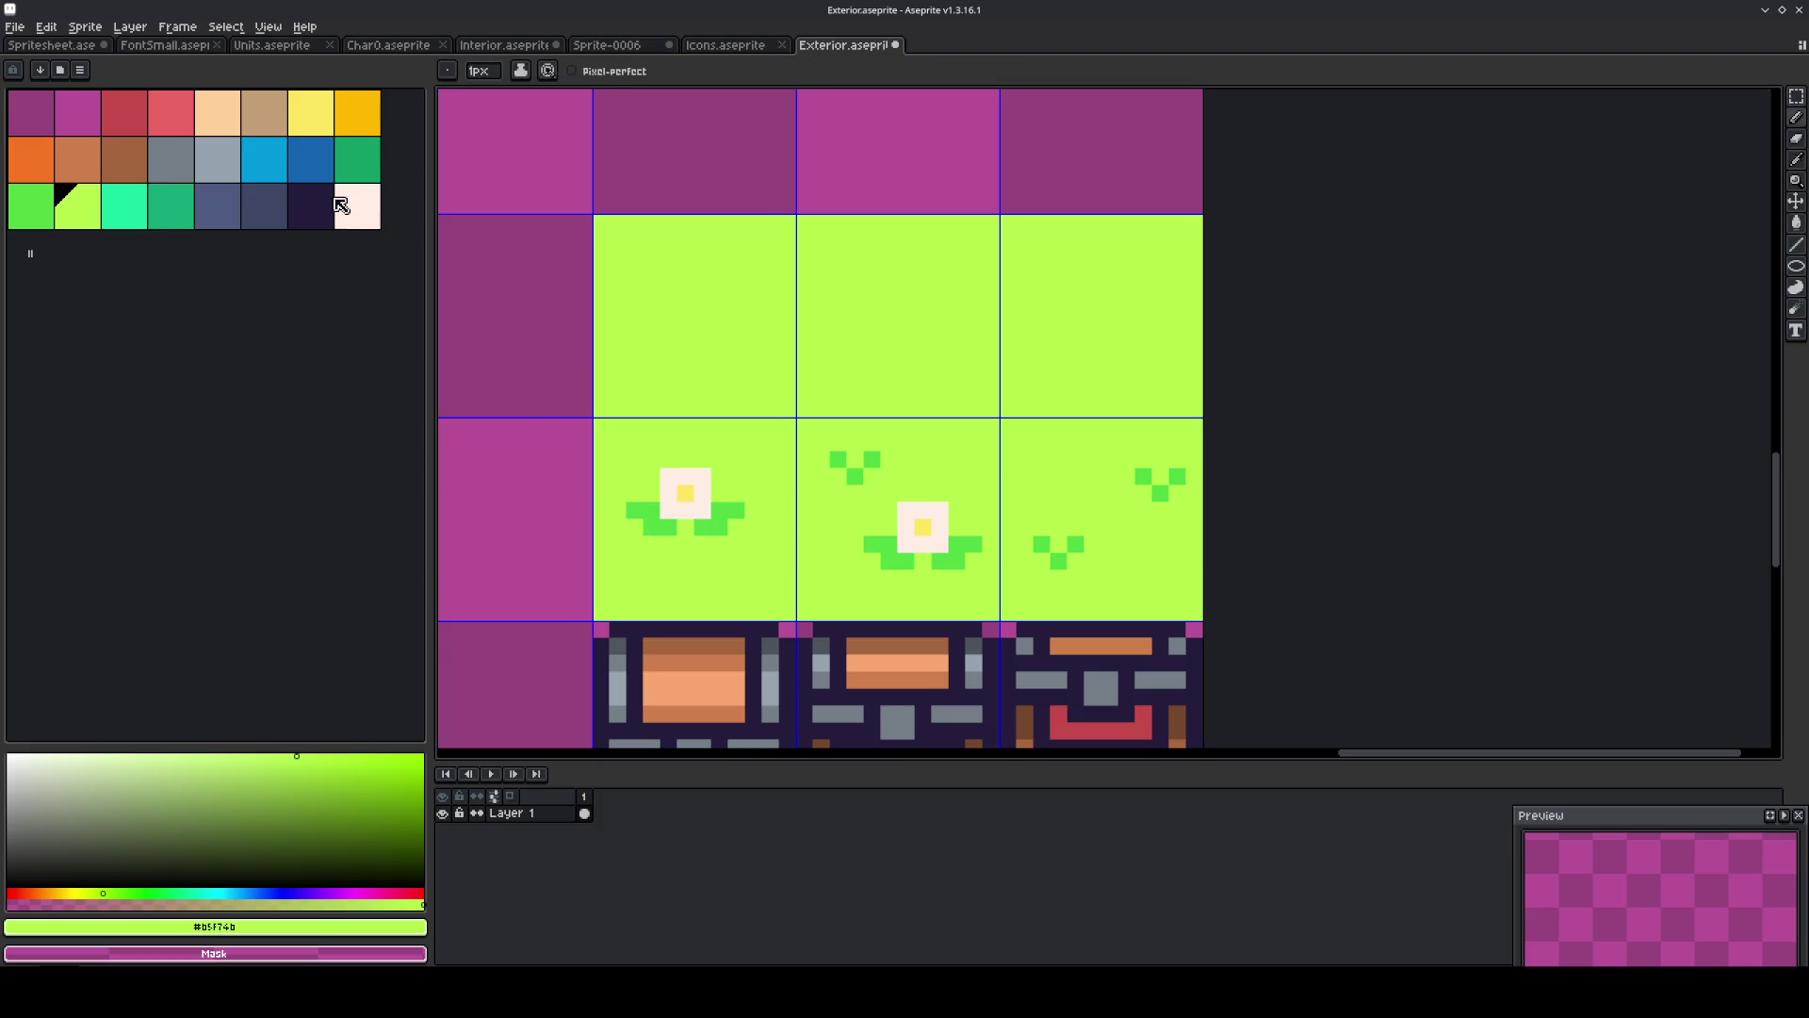
Paint Bucket both flowers' petals blue.
left_click(263, 158)
key("g")
left_click(688, 507)
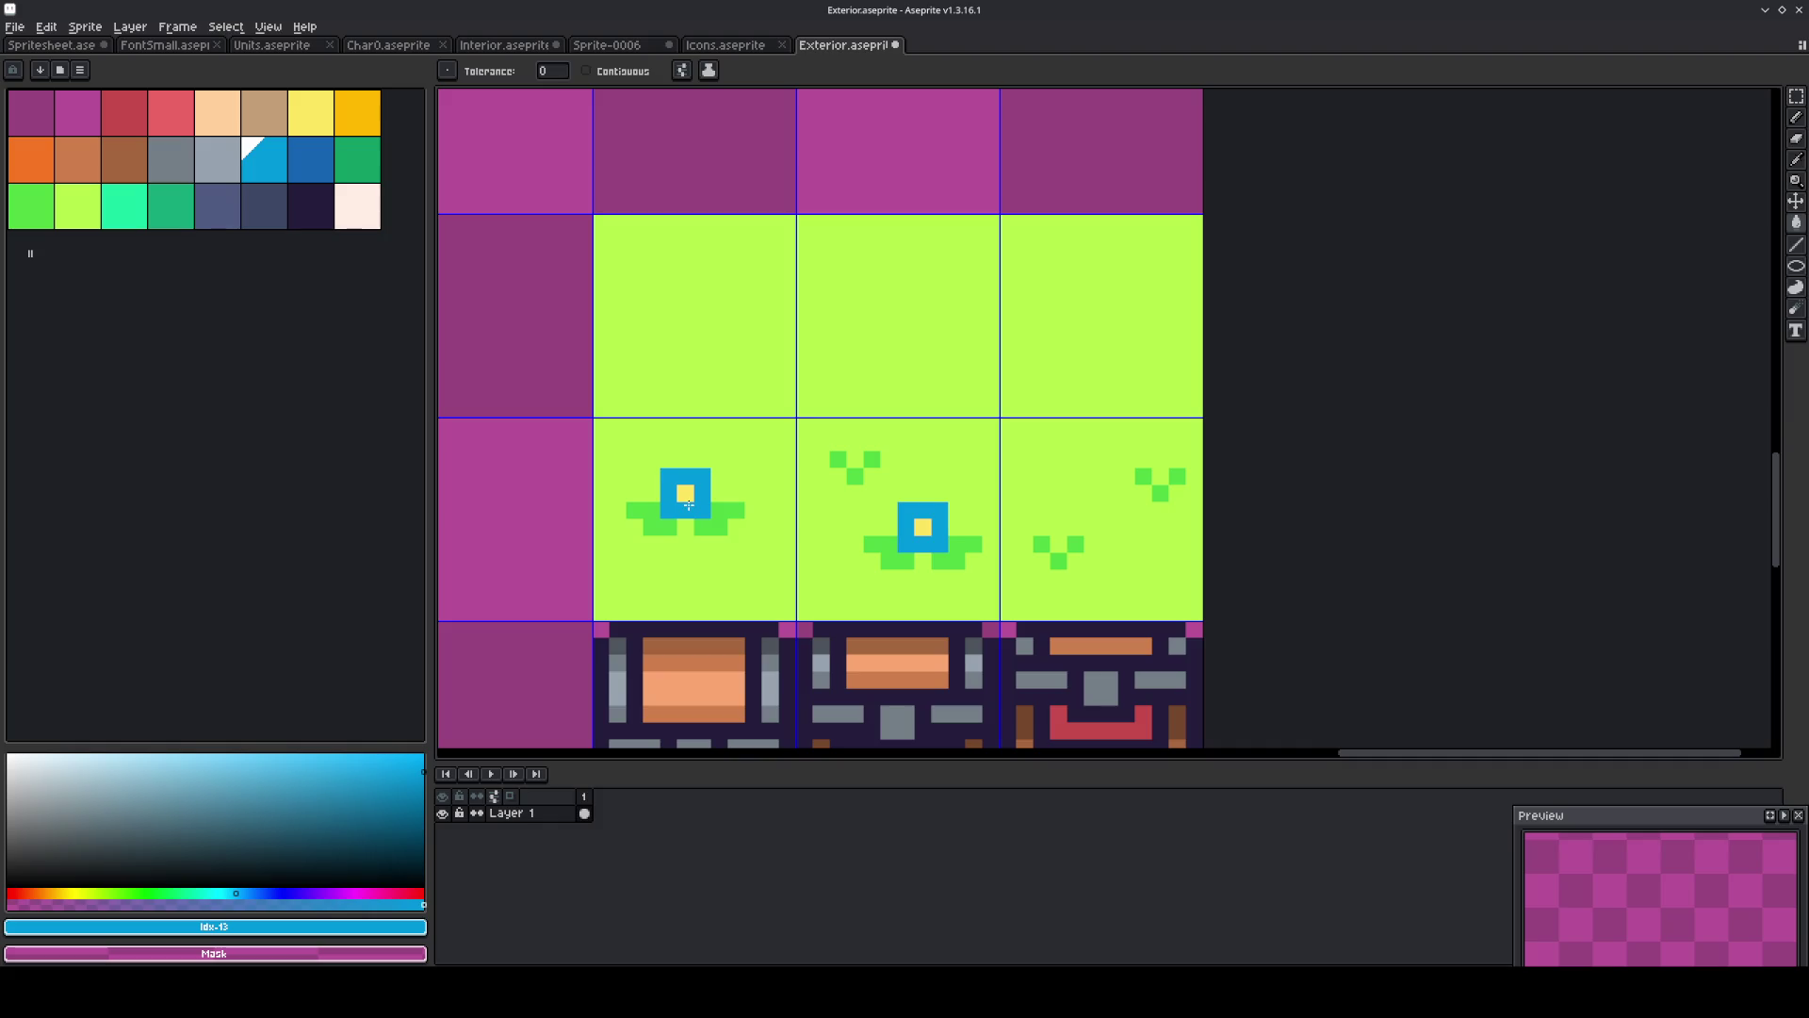
Undo the blue fill, enable Contiguous, and fill only the left flower blue with an off-white centre.
key("ctrl+z")
left_click(617, 70)
left_click(703, 493)
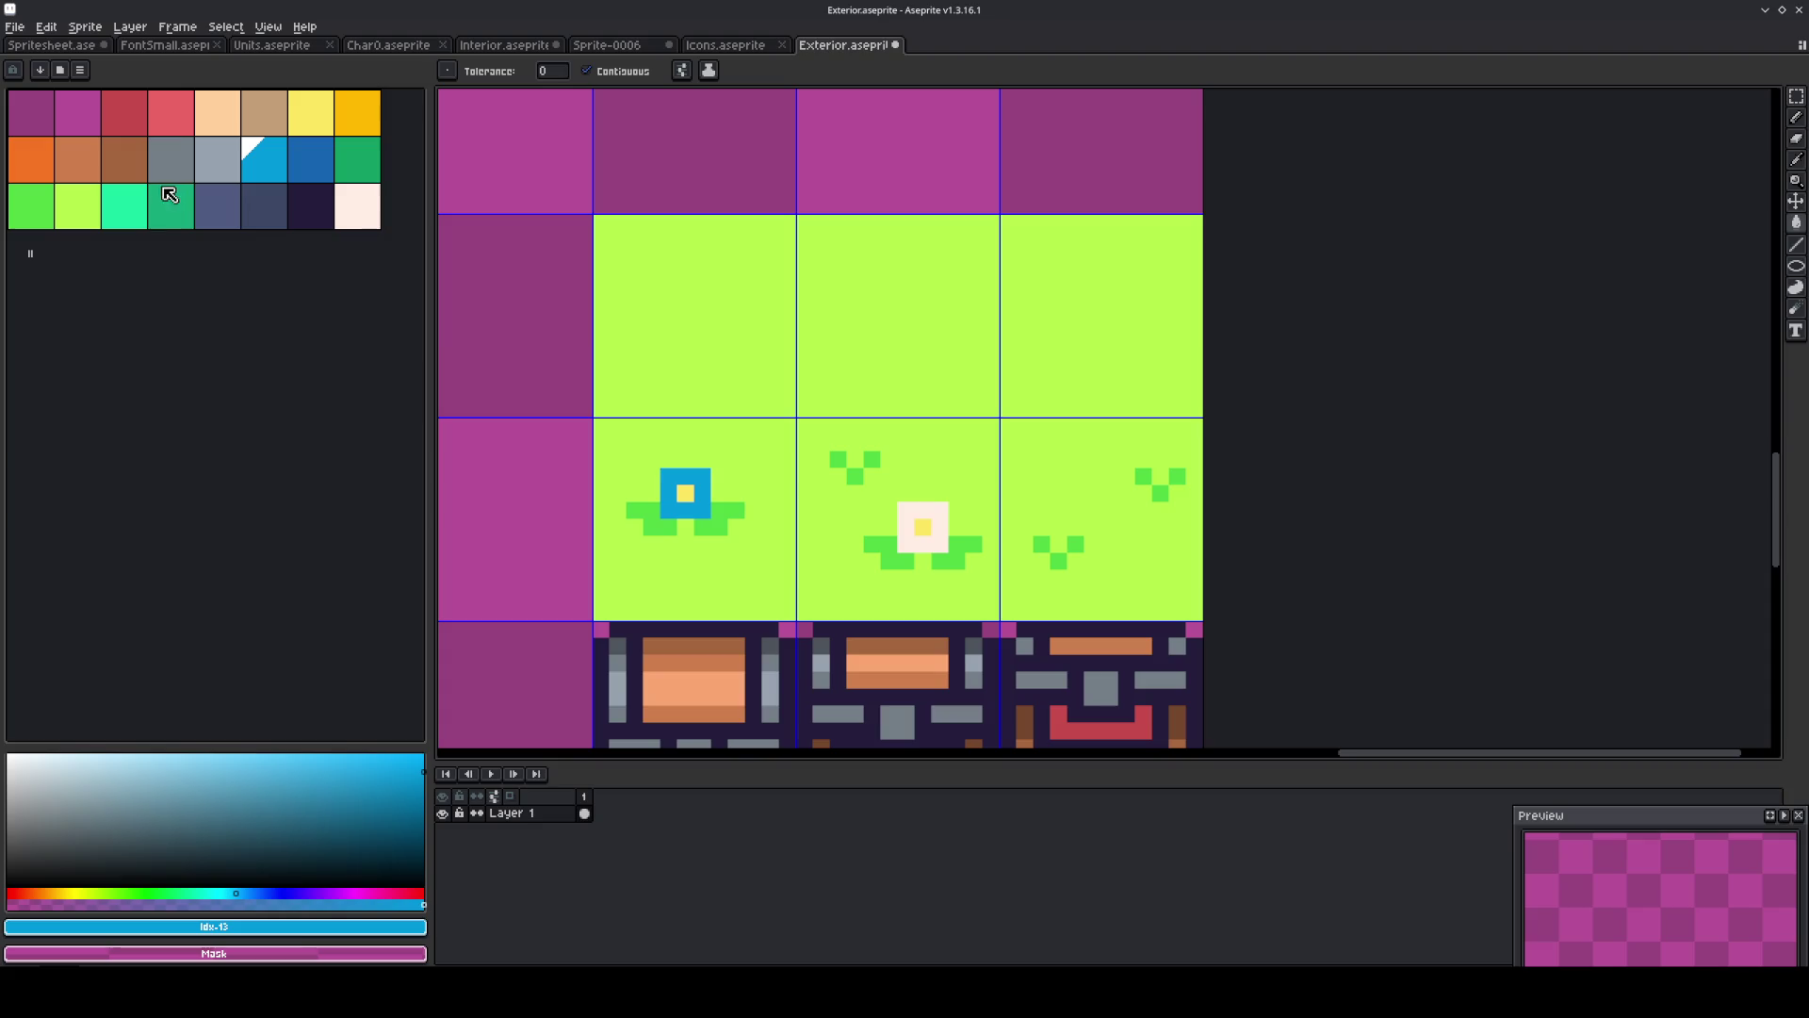
left_click(170, 112)
left_click(687, 494)
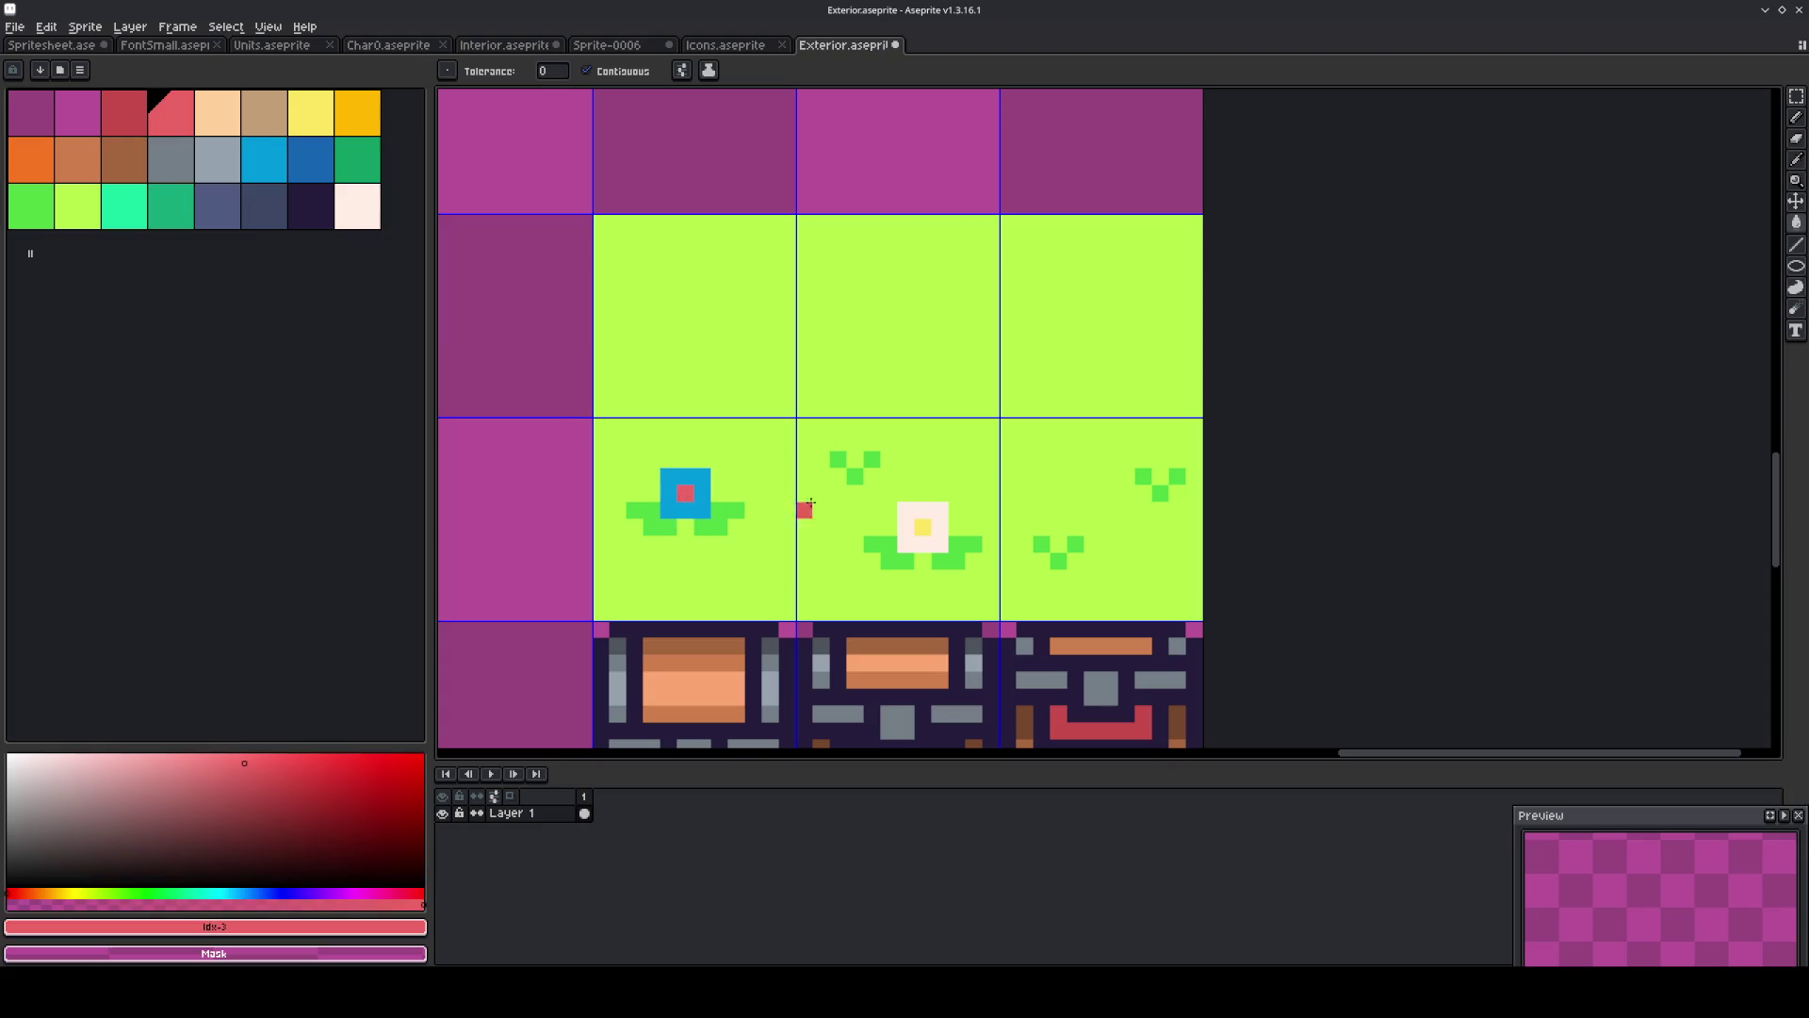
left_click(358, 206)
left_click(686, 493)
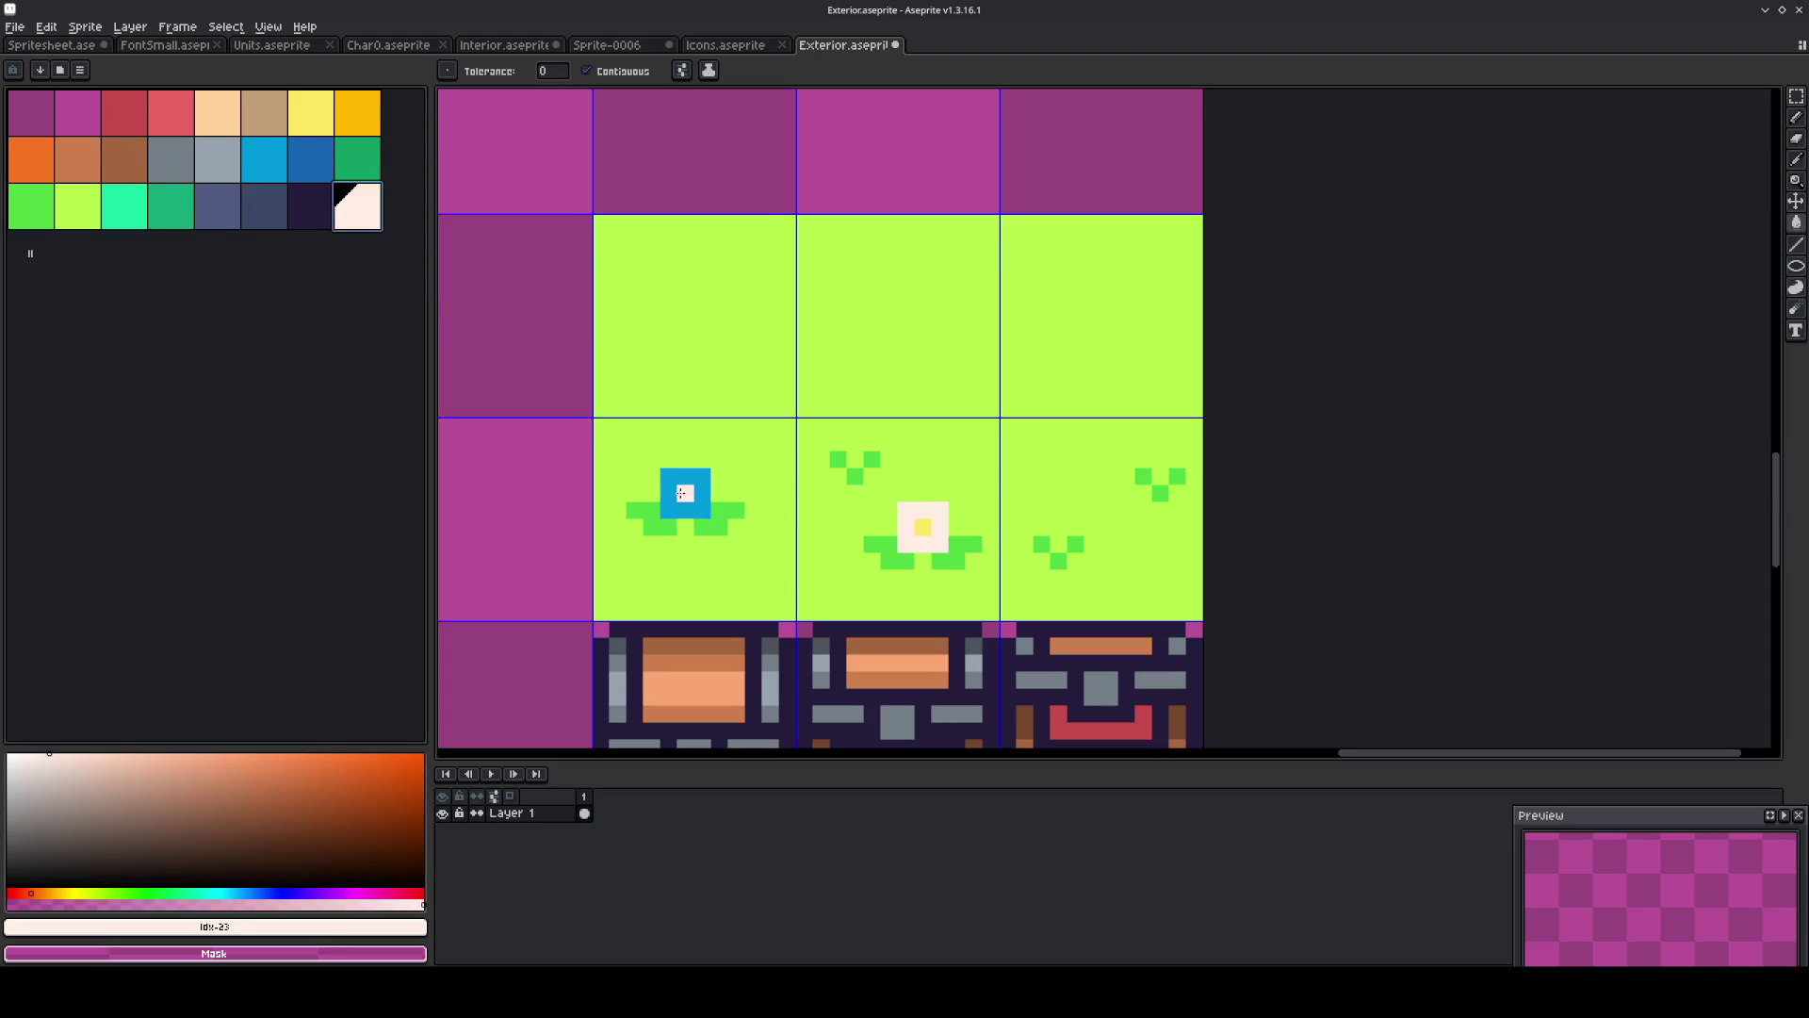
Pencil a dark-green V-shaped tuft in the upper right grass tile, fixing a stray pixel.
key("m")
scroll(779, 510, "down", 1)
scroll(860, 484, "up", 1)
key("b")
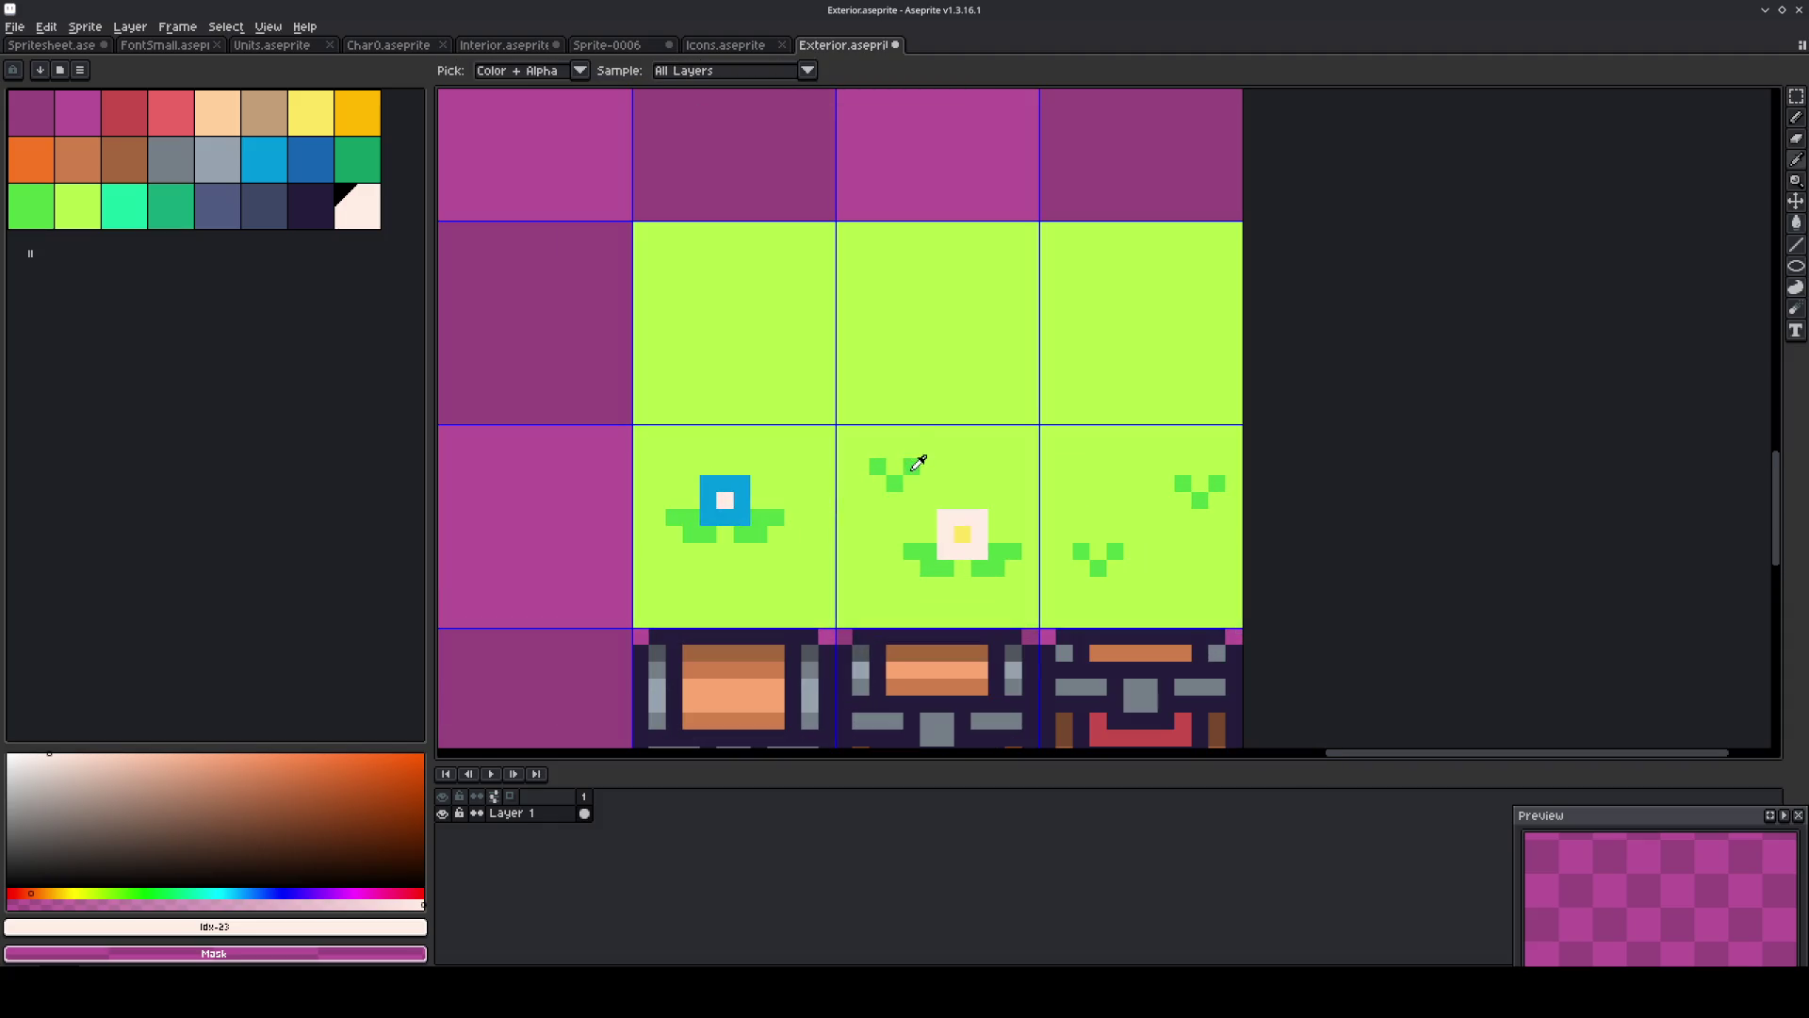
left_click(911, 465, "alt")
left_click(1131, 313)
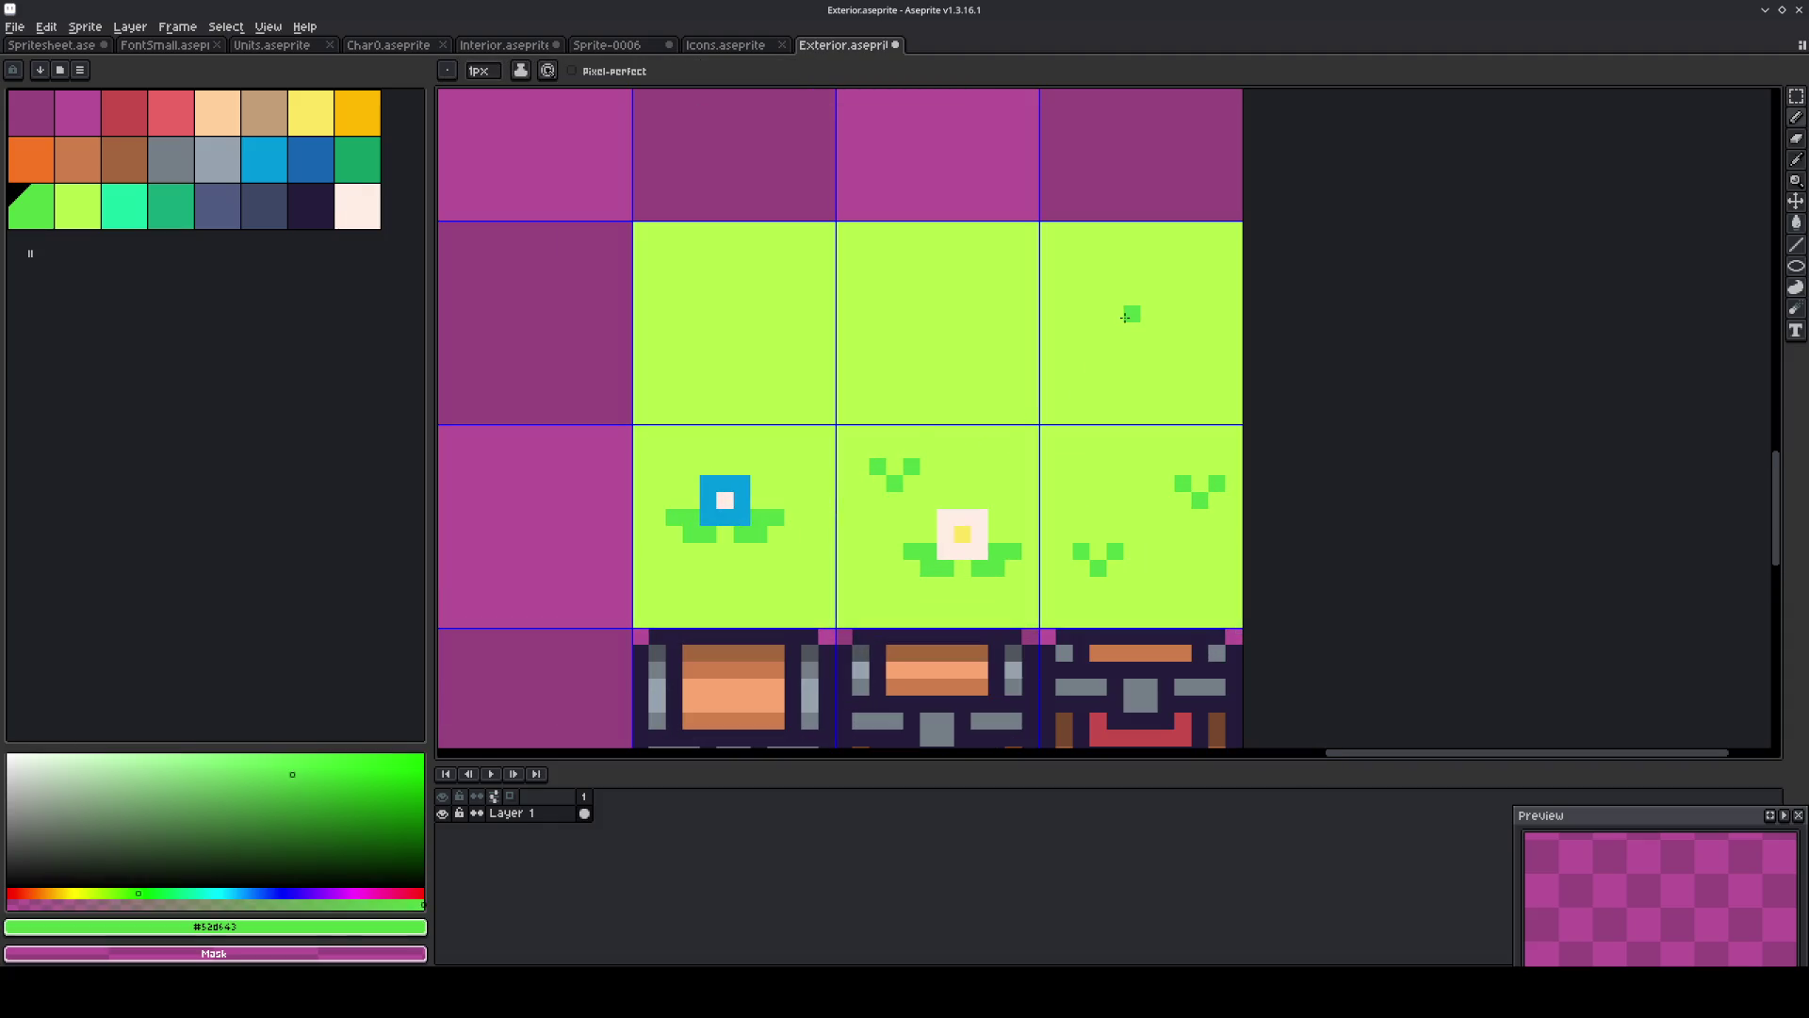
left_click(1168, 349, "alt")
left_click(1132, 331)
left_click(1149, 314)
left_click(1165, 314, "alt")
left_click(1136, 312)
Add tufts to the upper middle and upper left grass tiles, then zoom out to view the tileset.
left_click(924, 326)
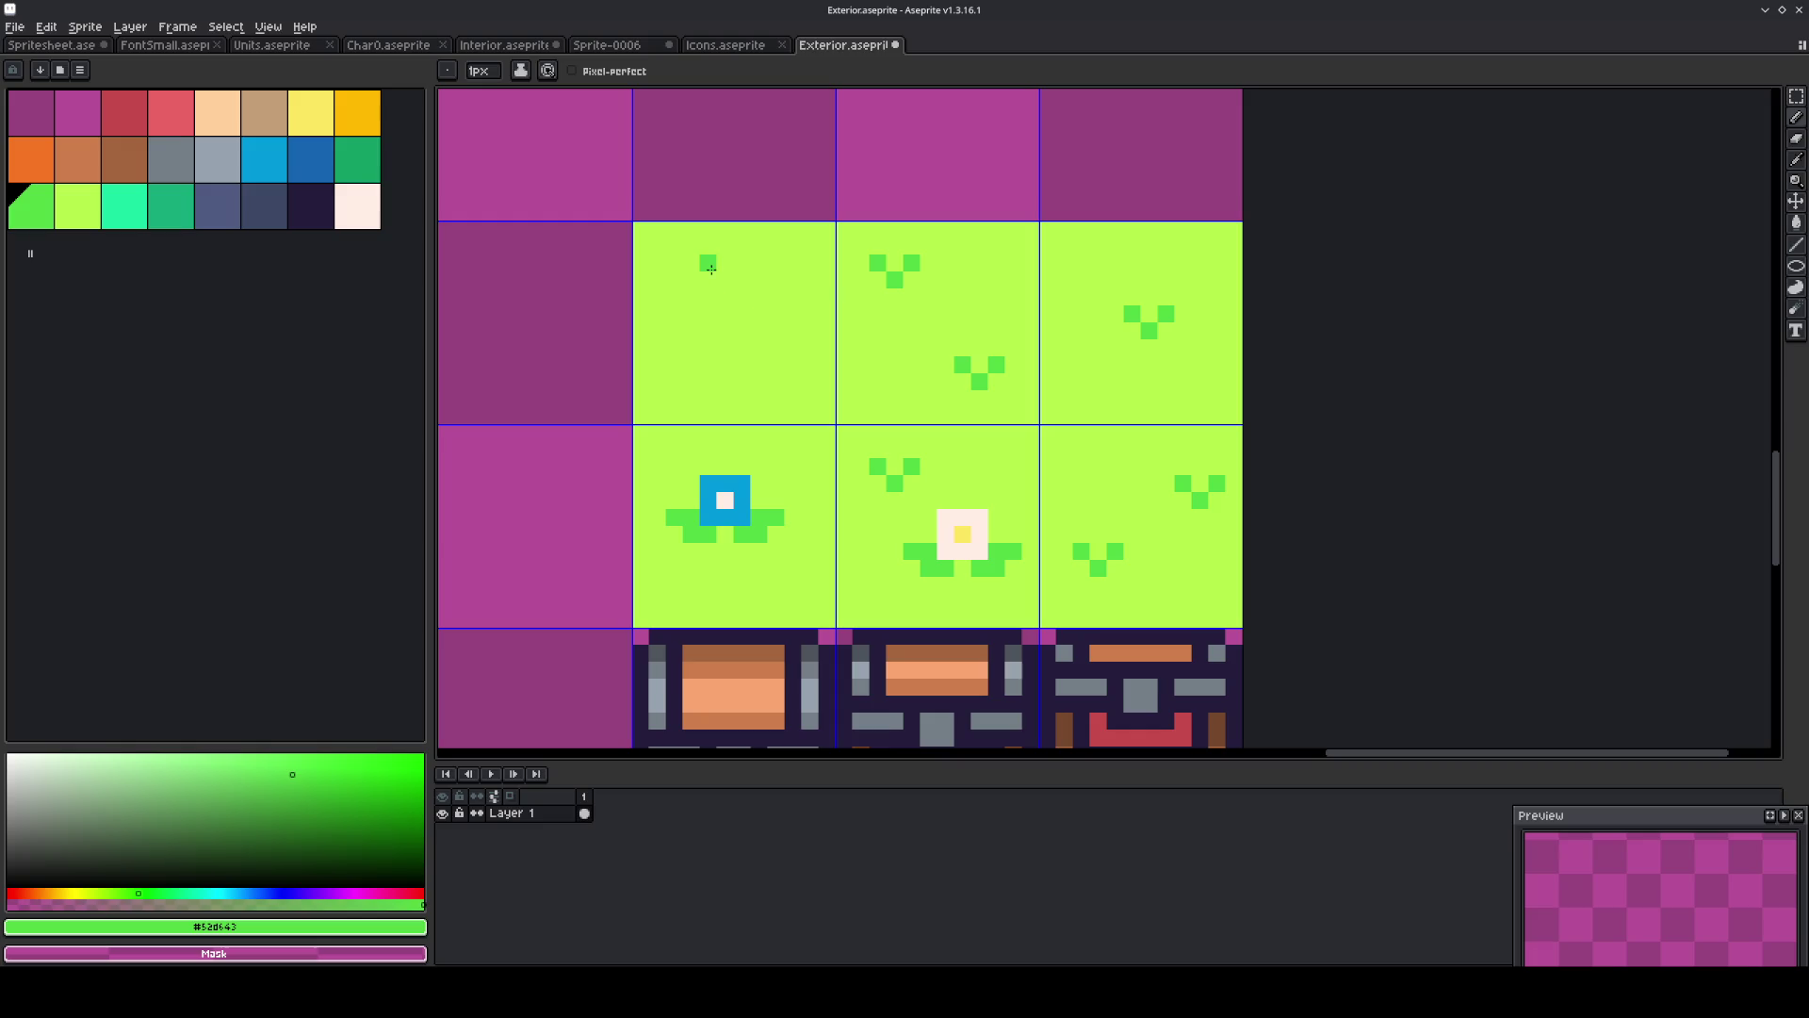
left_click(742, 263)
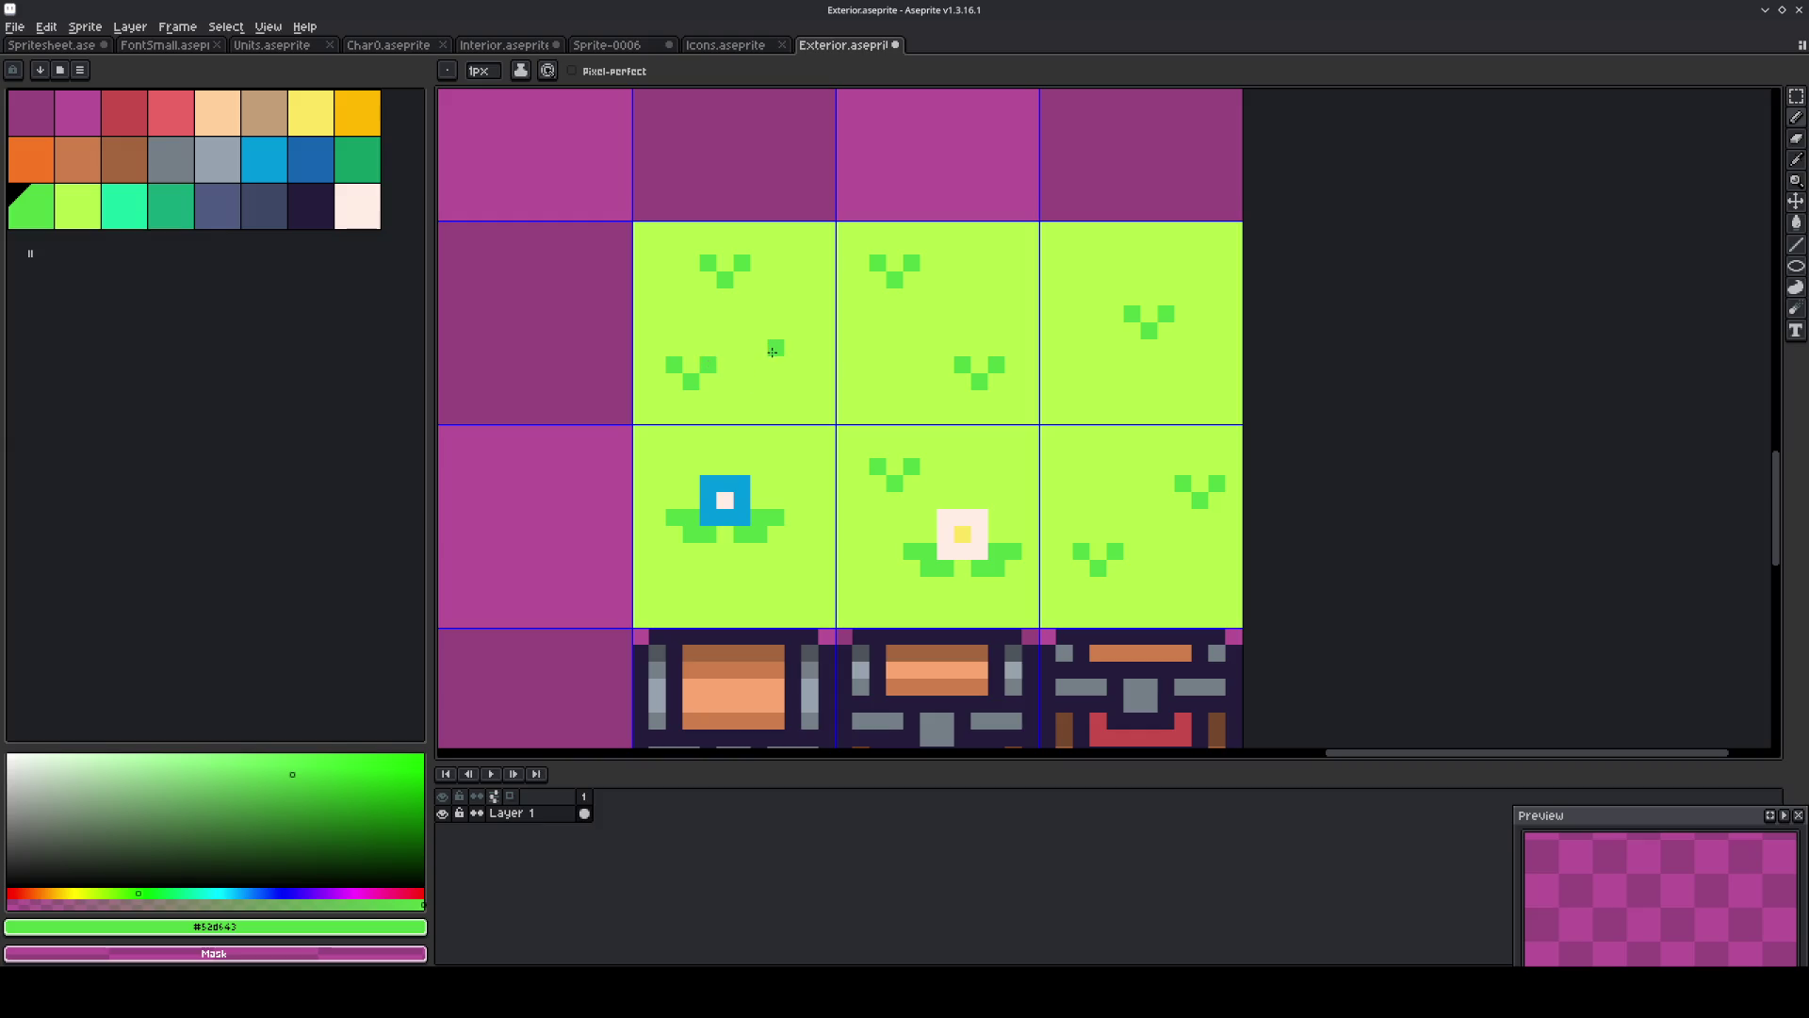
key("m")
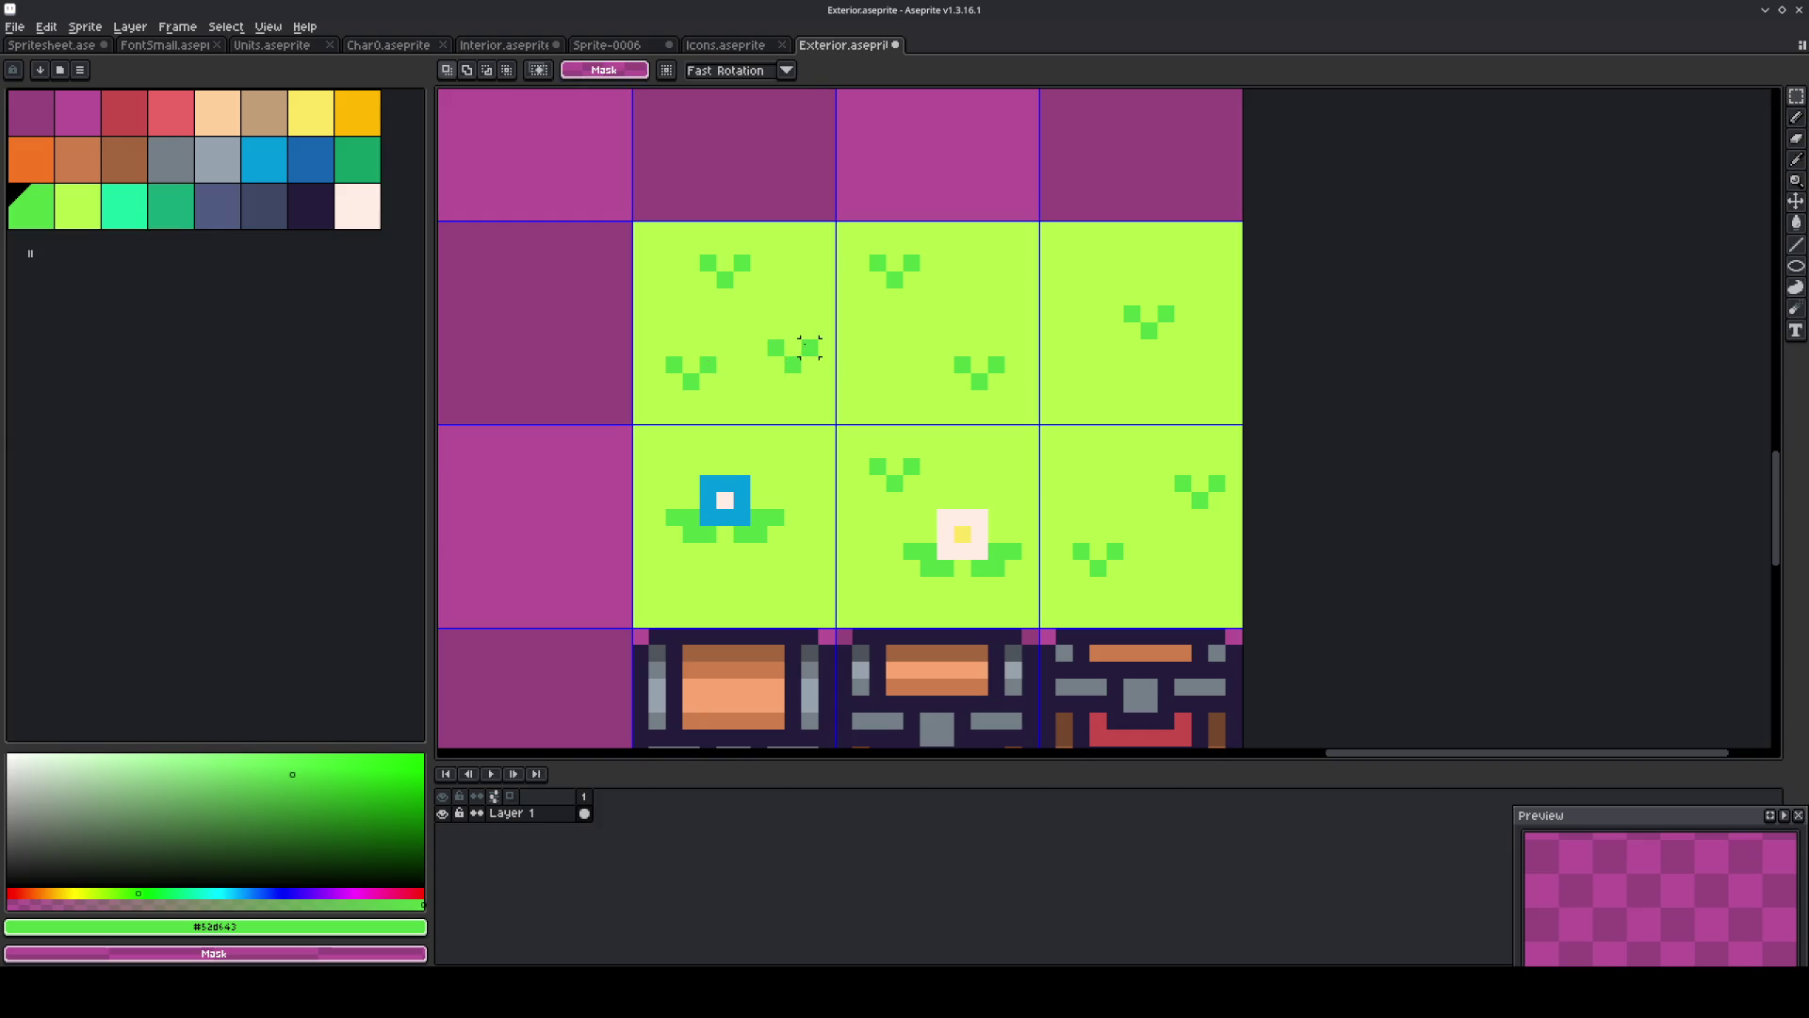
key("minus")
key("minus")
right_click(892, 351)
key("Escape")
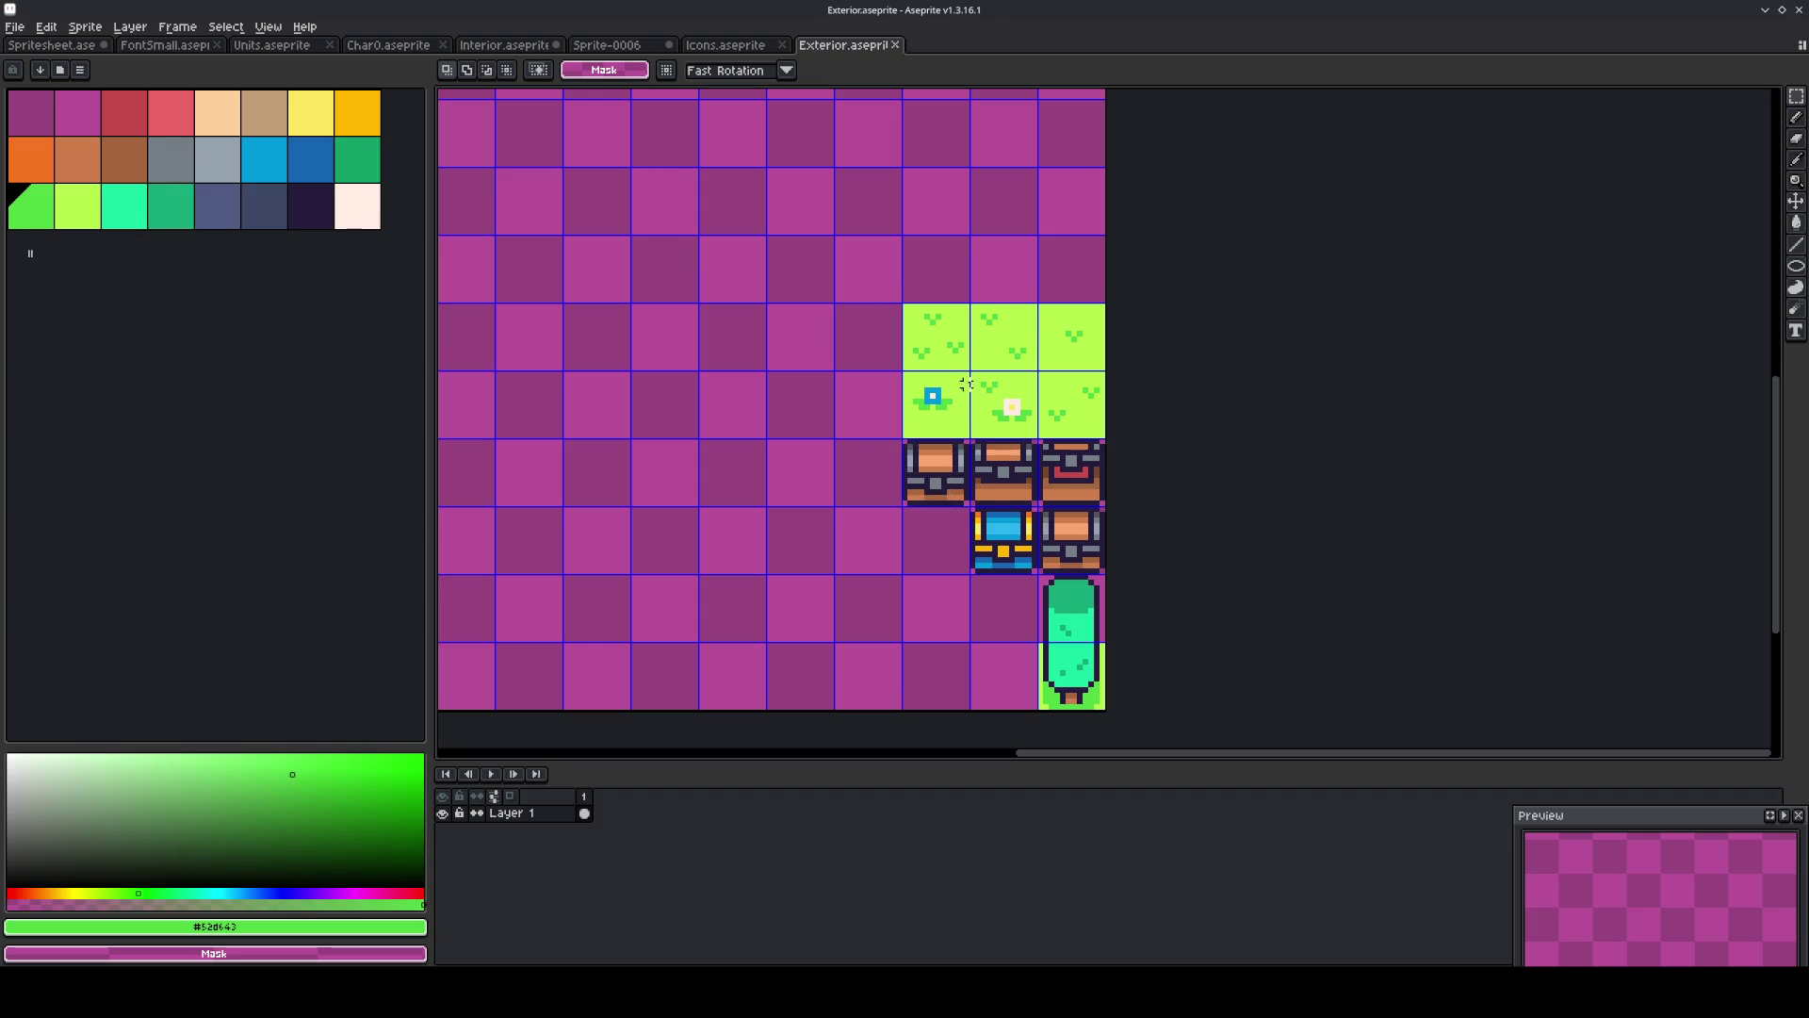
scroll(895, 377, "up", 3)
Draw the rock's dark navy arch outline in the empty tile left of the grass tiles.
key("i")
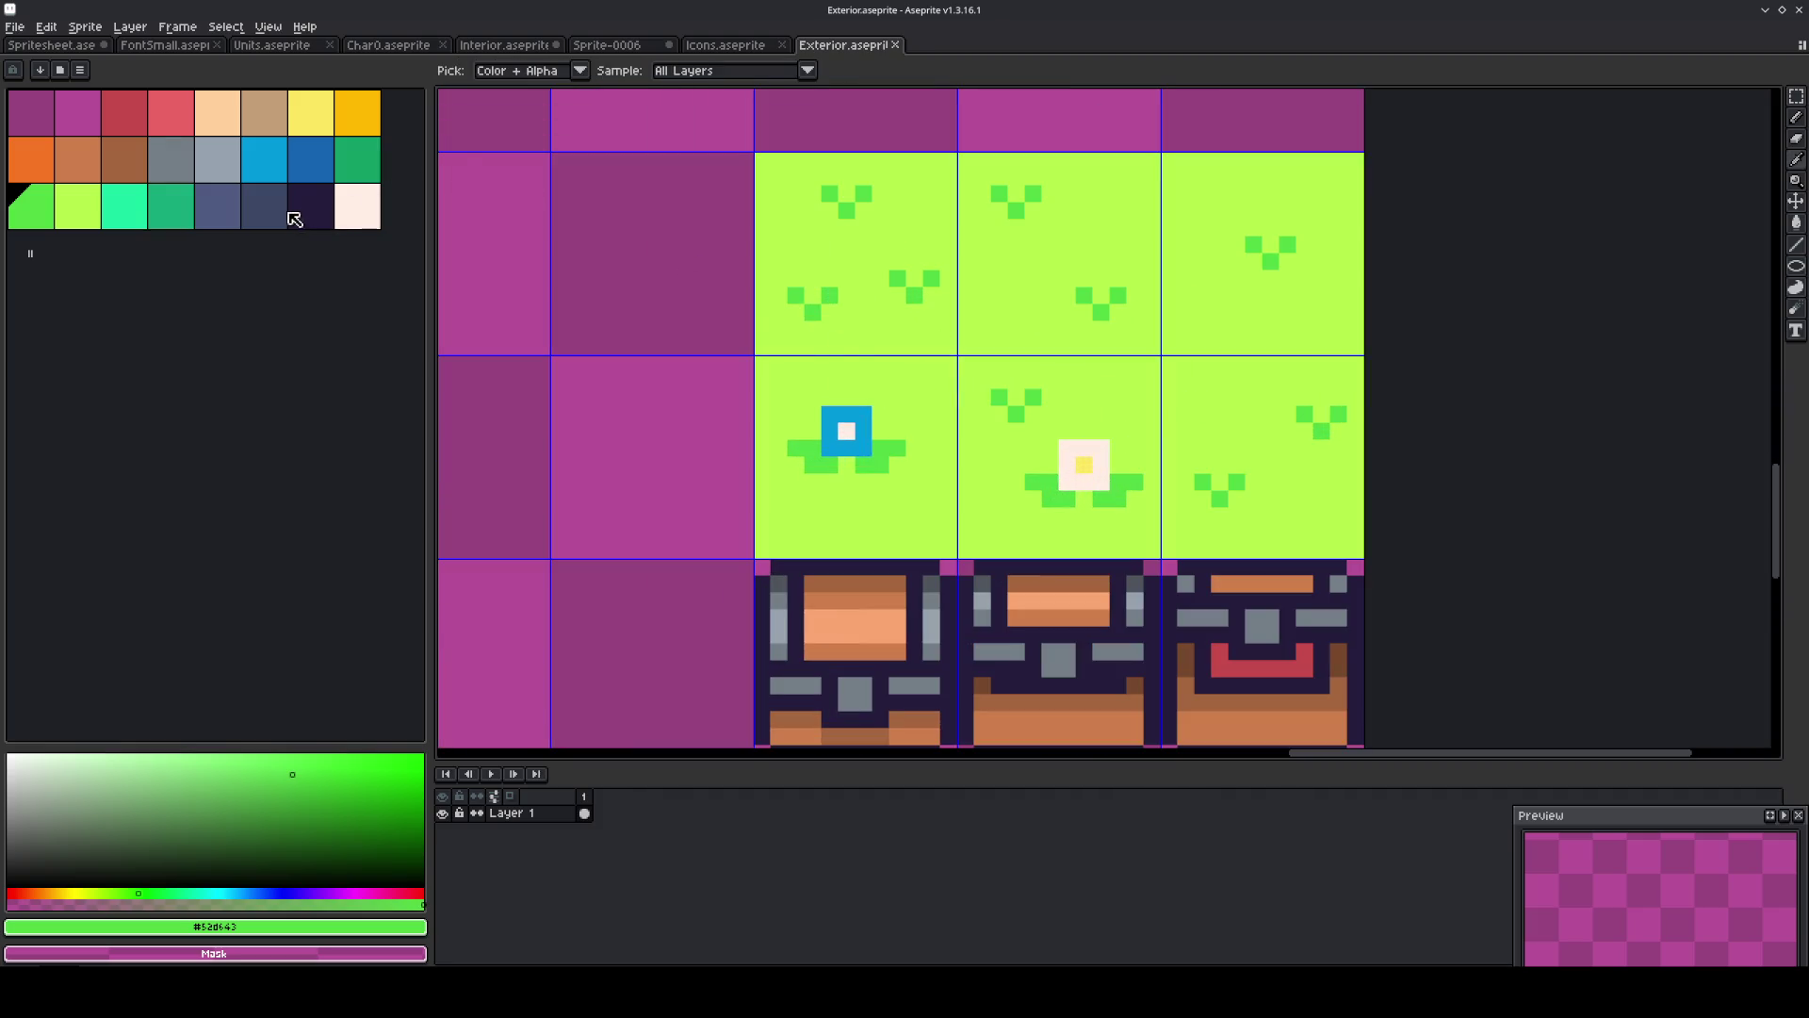
left_click(302, 209)
key("b")
mouse_move(707, 307)
left_mouse_down()
mouse_move(698, 251)
mouse_move(636, 226)
mouse_move(616, 277)
left_mouse_up()
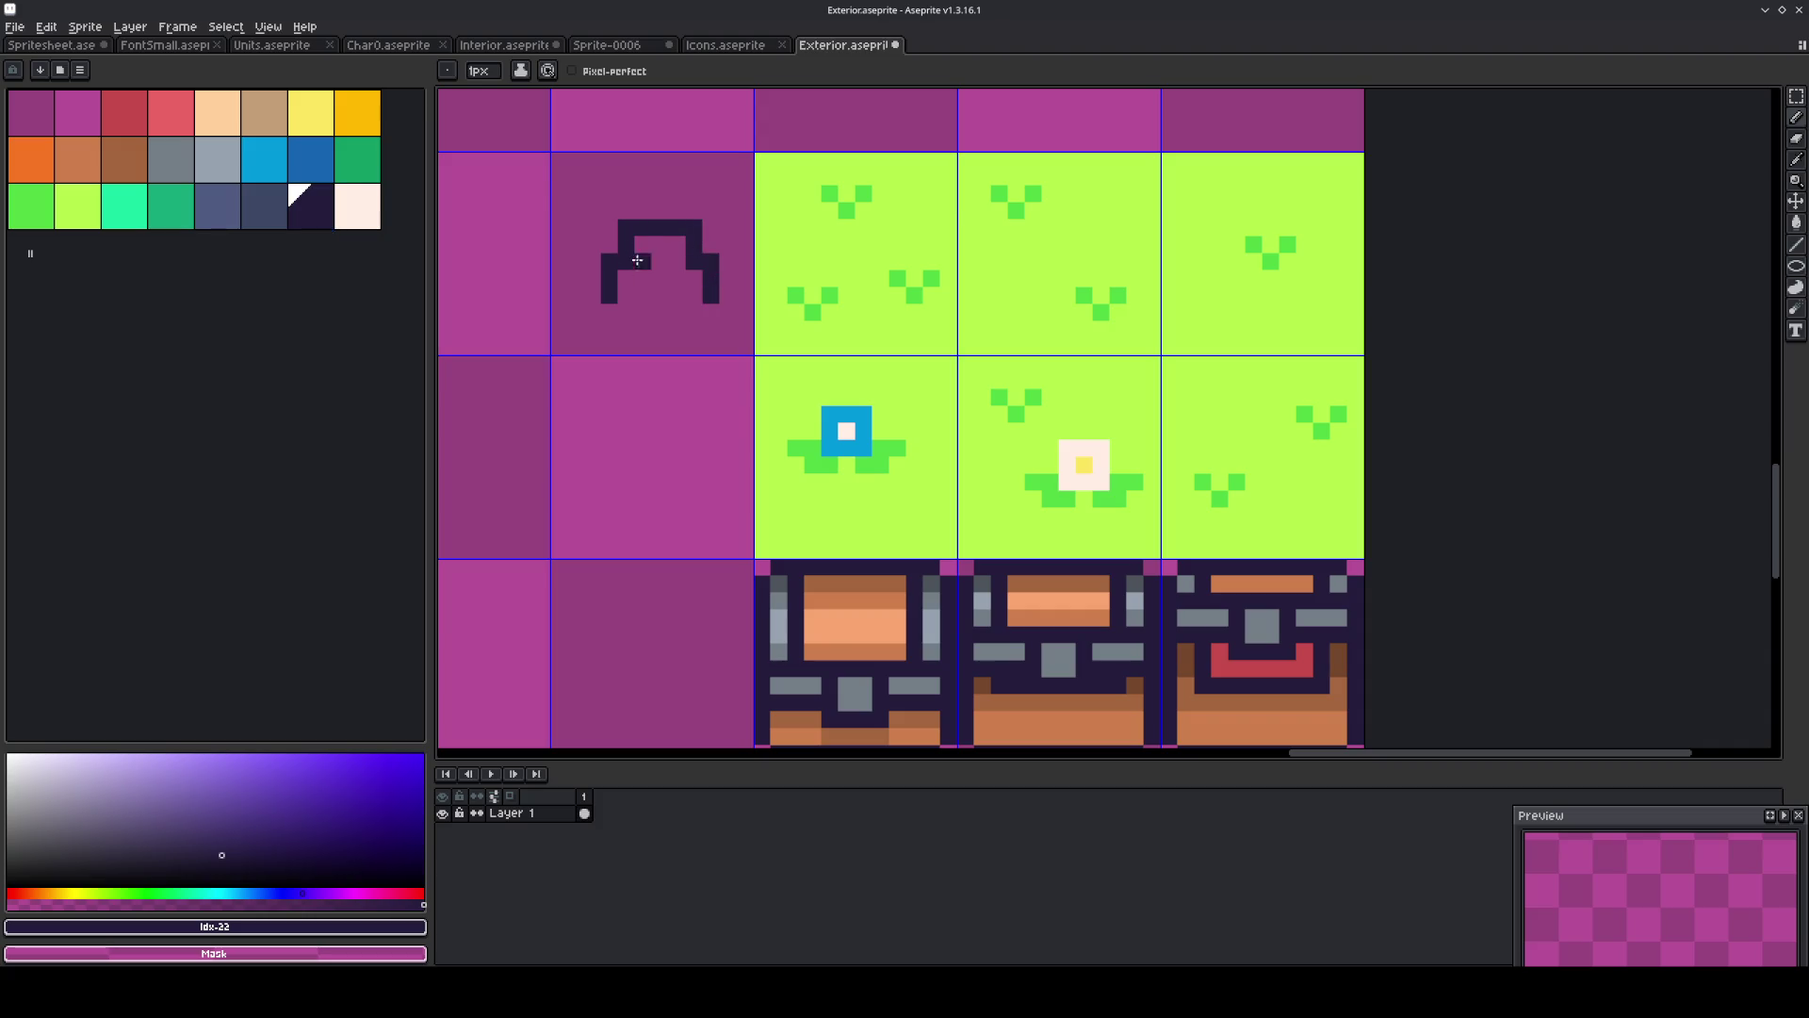
left_click(637, 262)
key("ctrl+z")
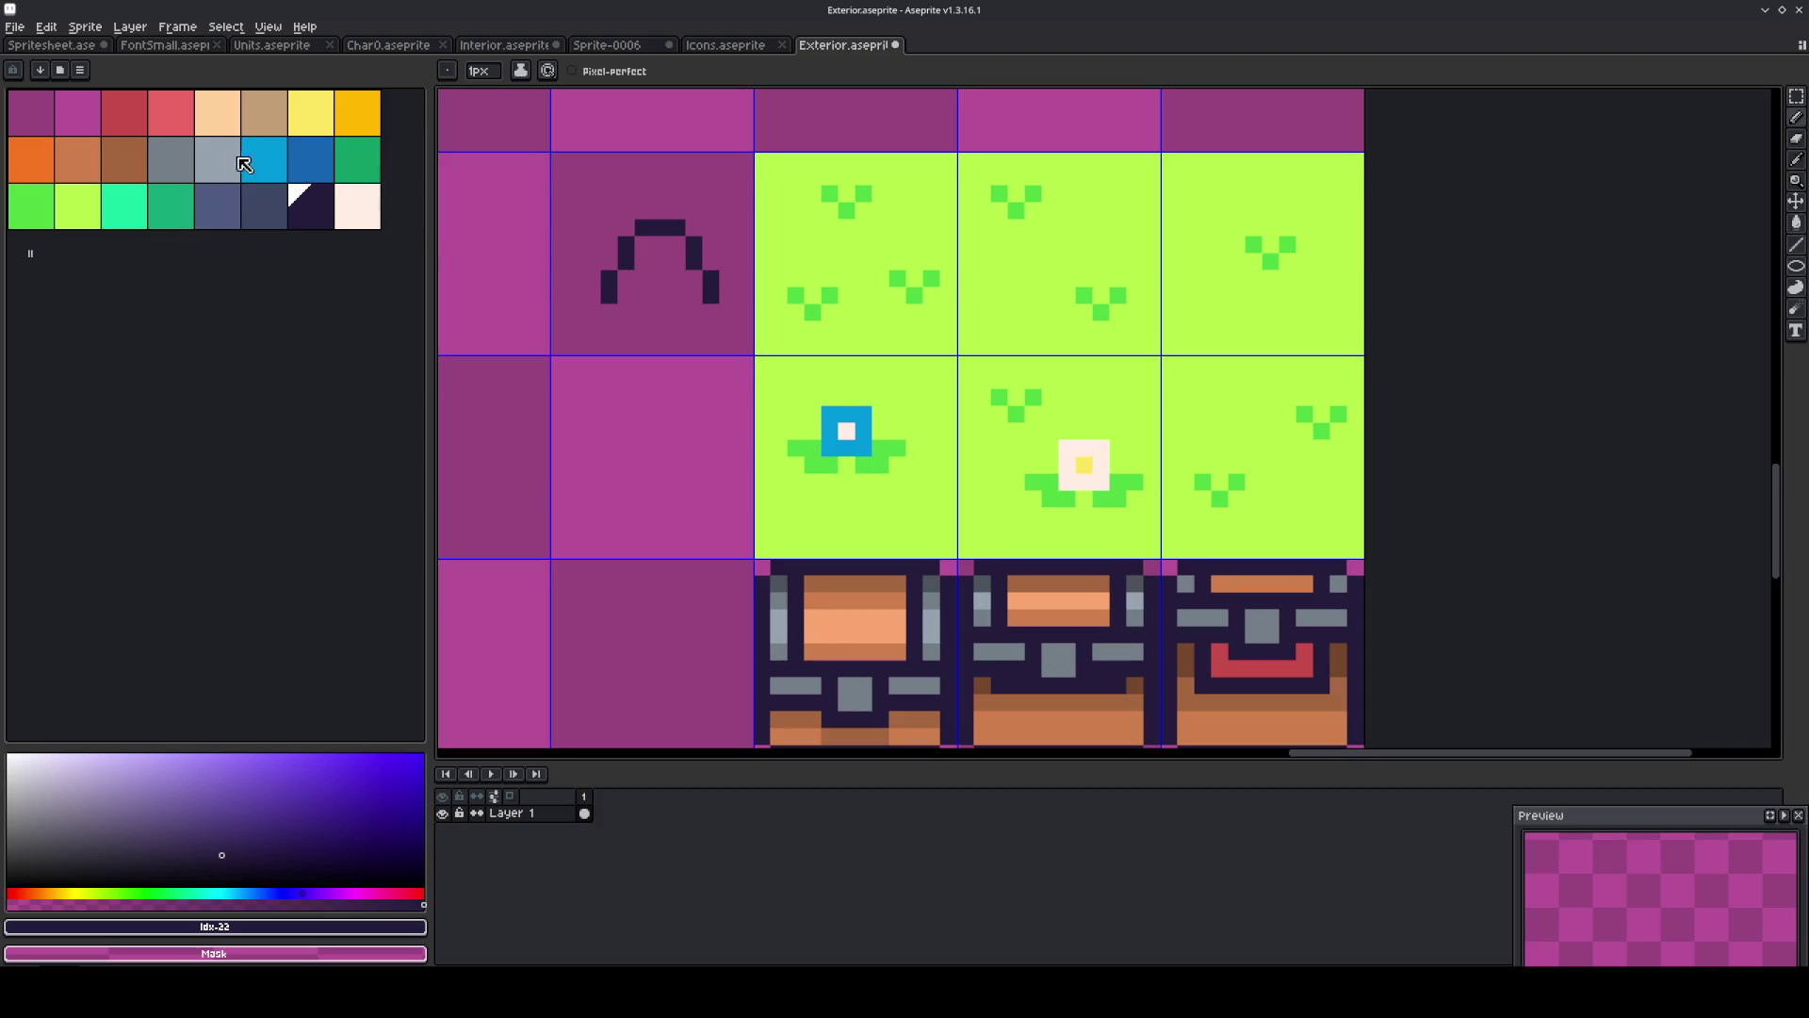
Close the arch with a grey base line and fill the rock interior light grey.
left_click(213, 161)
key("g")
left_click(694, 312)
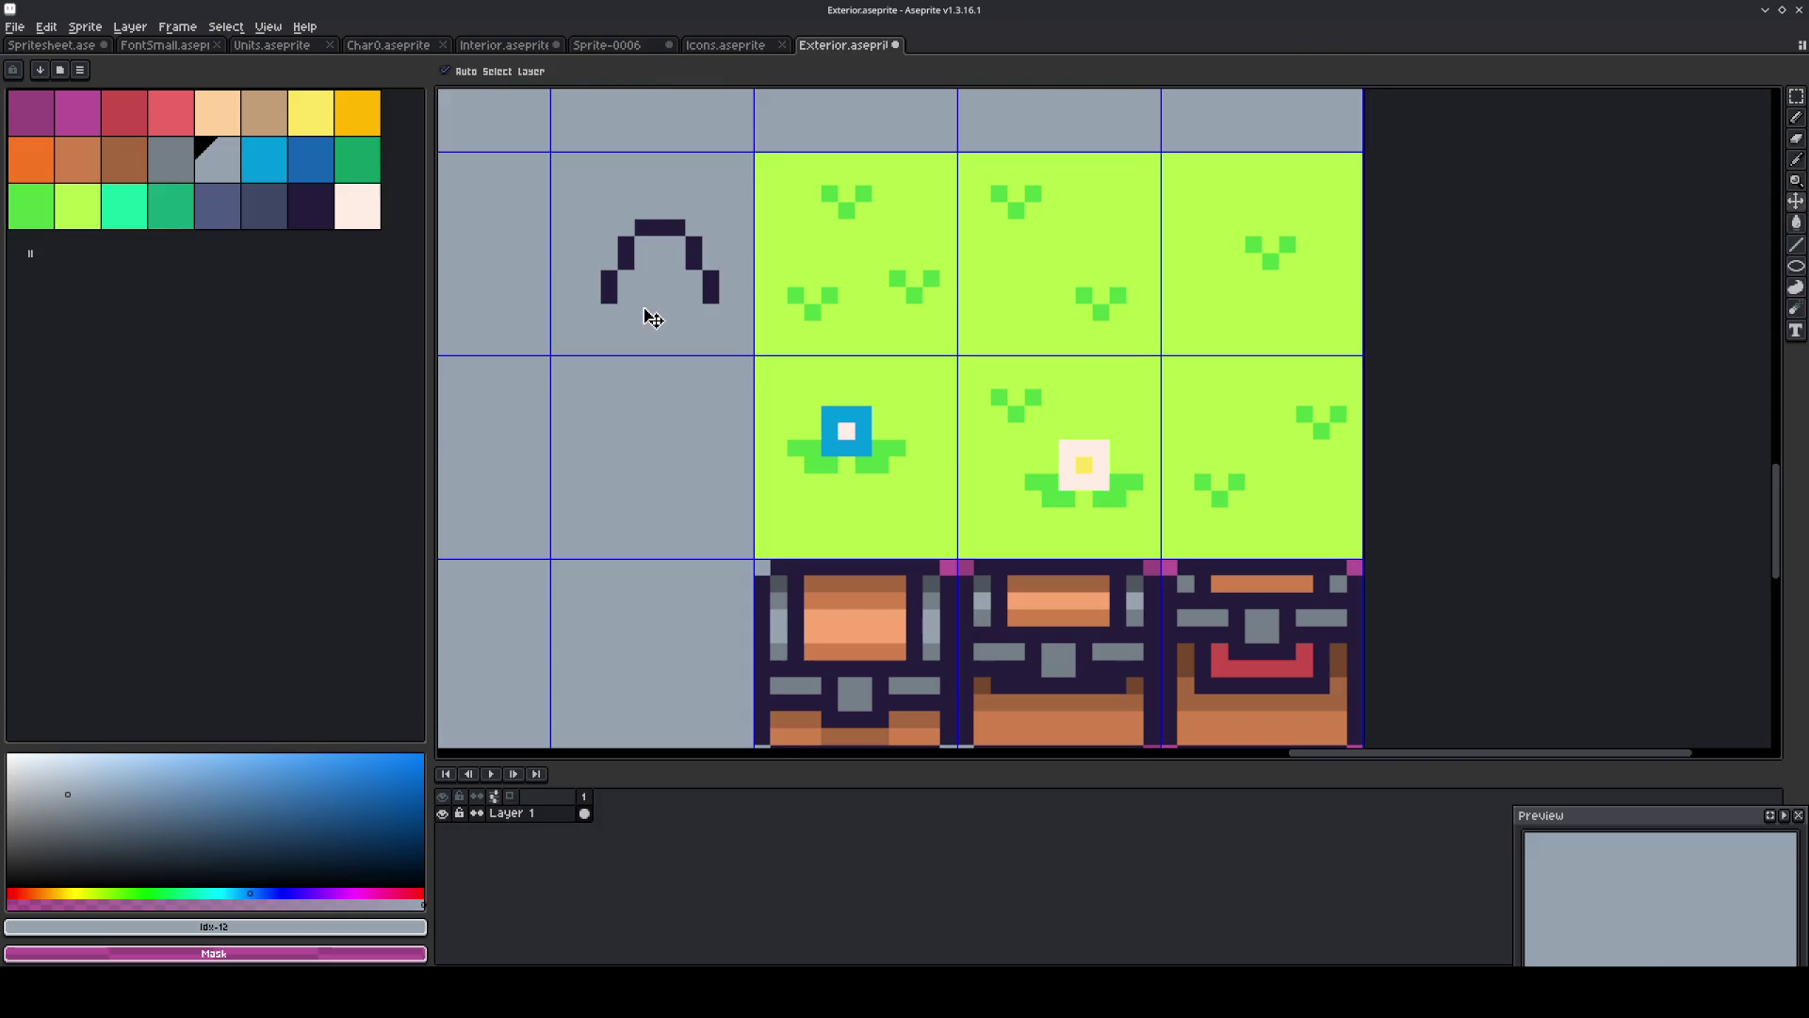
key("ctrl+z")
key("b")
left_click_drag(694, 312, 641, 310)
key("g")
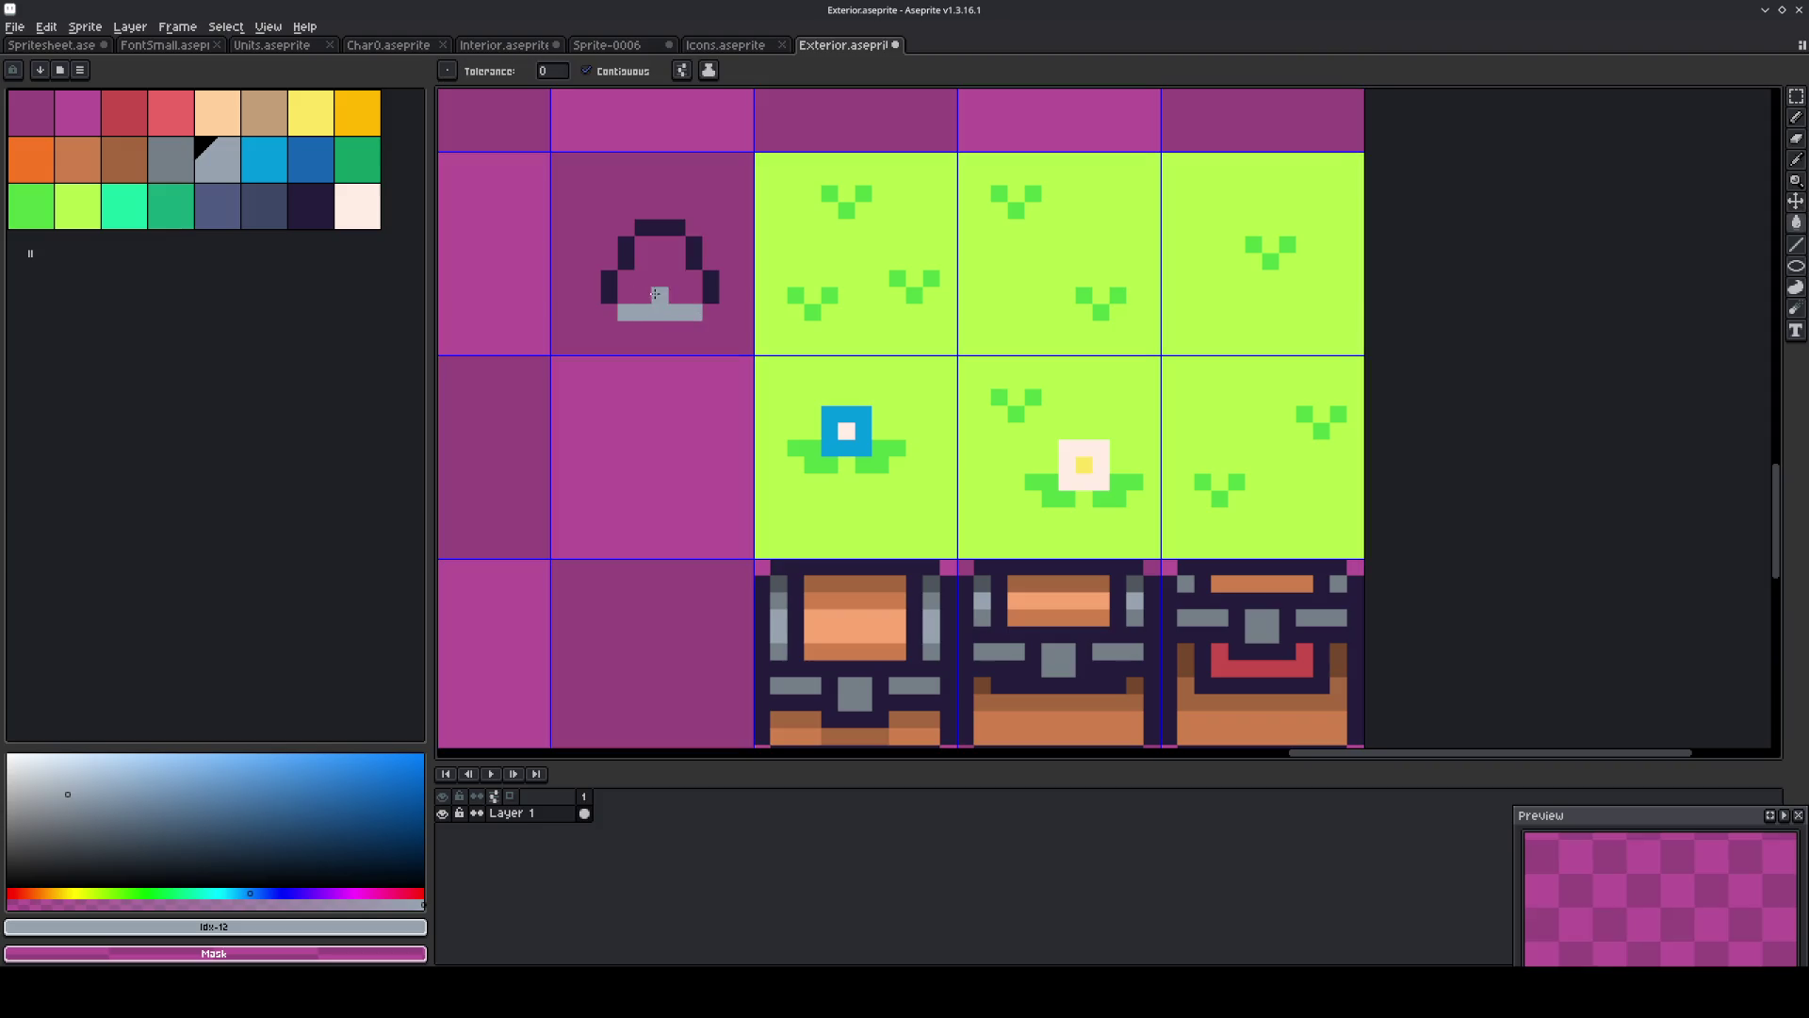
left_click(660, 274)
Shade the rock's right side dark grey and add a dark outline pixel at its base.
left_click(179, 165)
key("b")
left_click(675, 249)
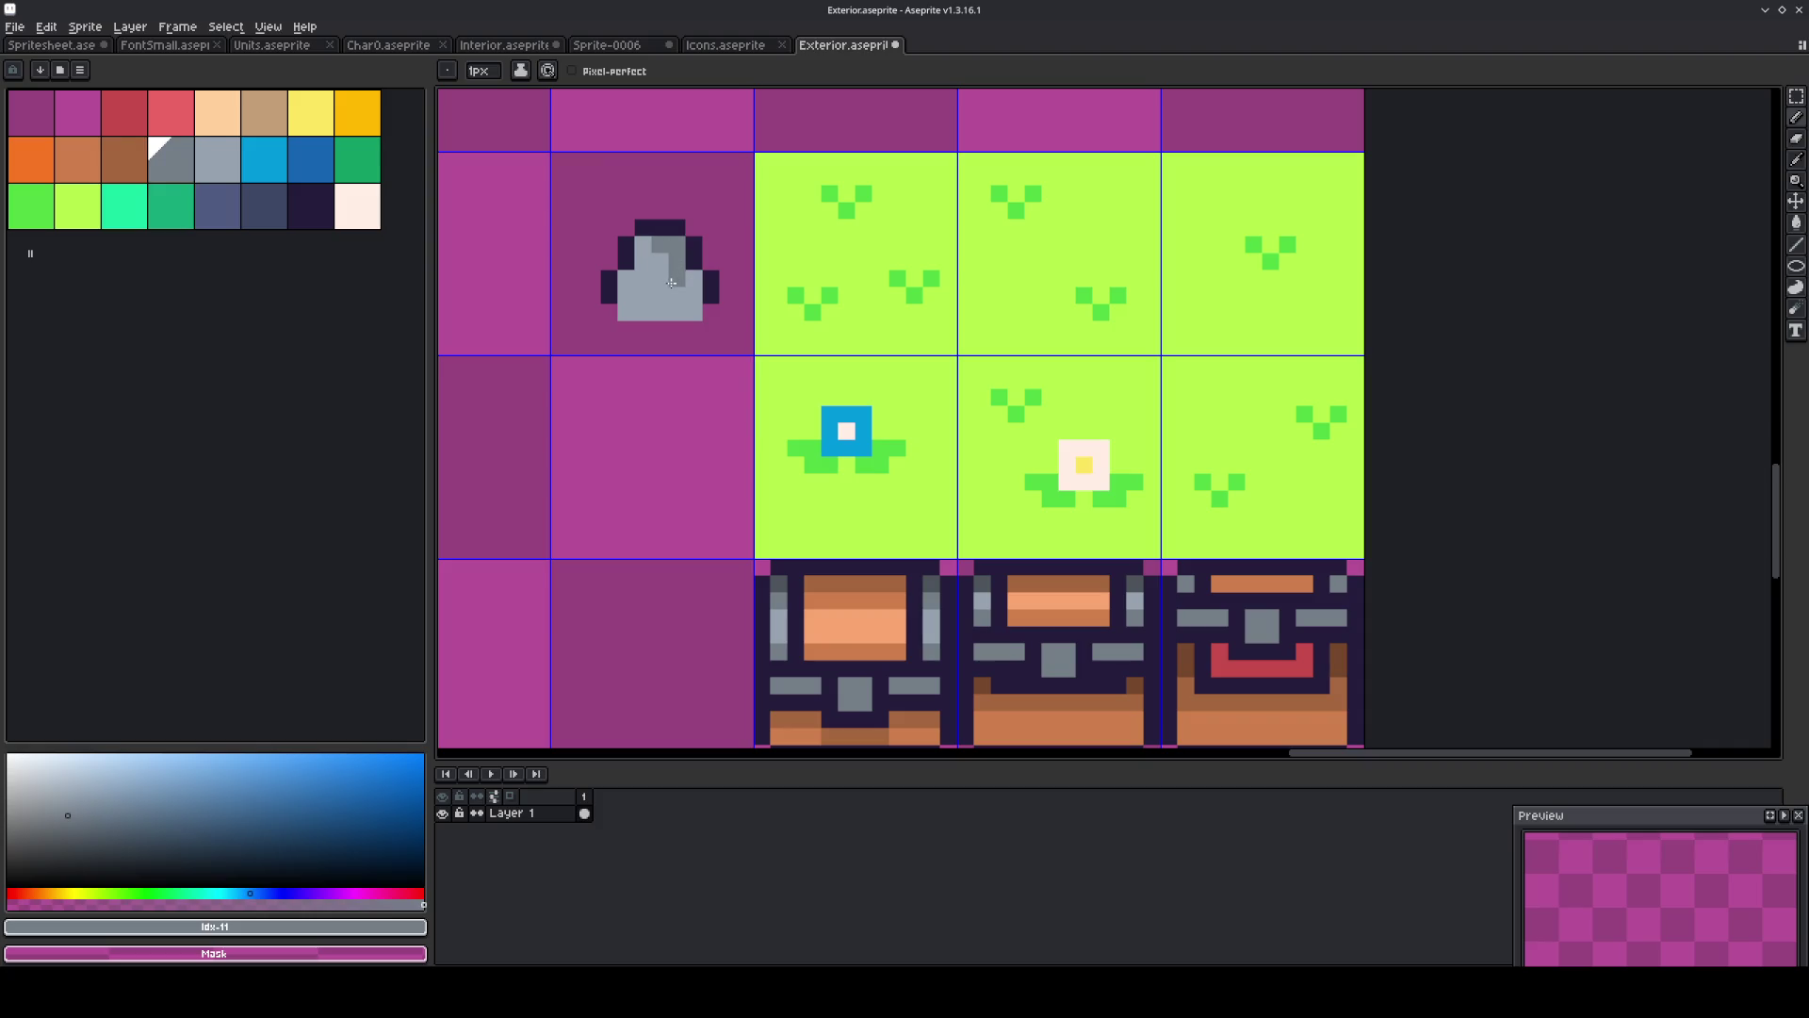
left_click(653, 308)
key("g")
left_click(686, 300)
left_click(701, 309, "alt")
key("b")
left_click(688, 311)
Select the rock tile and shift the rock one pixel up-left.
key("m")
left_click_drag(693, 347, 558, 158)
mouse_move(678, 308)
left_mouse_down()
mouse_move(660, 291)
mouse_move(860, 302)
left_mouse_up()
key("Return")
left_click(829, 278, "alt")
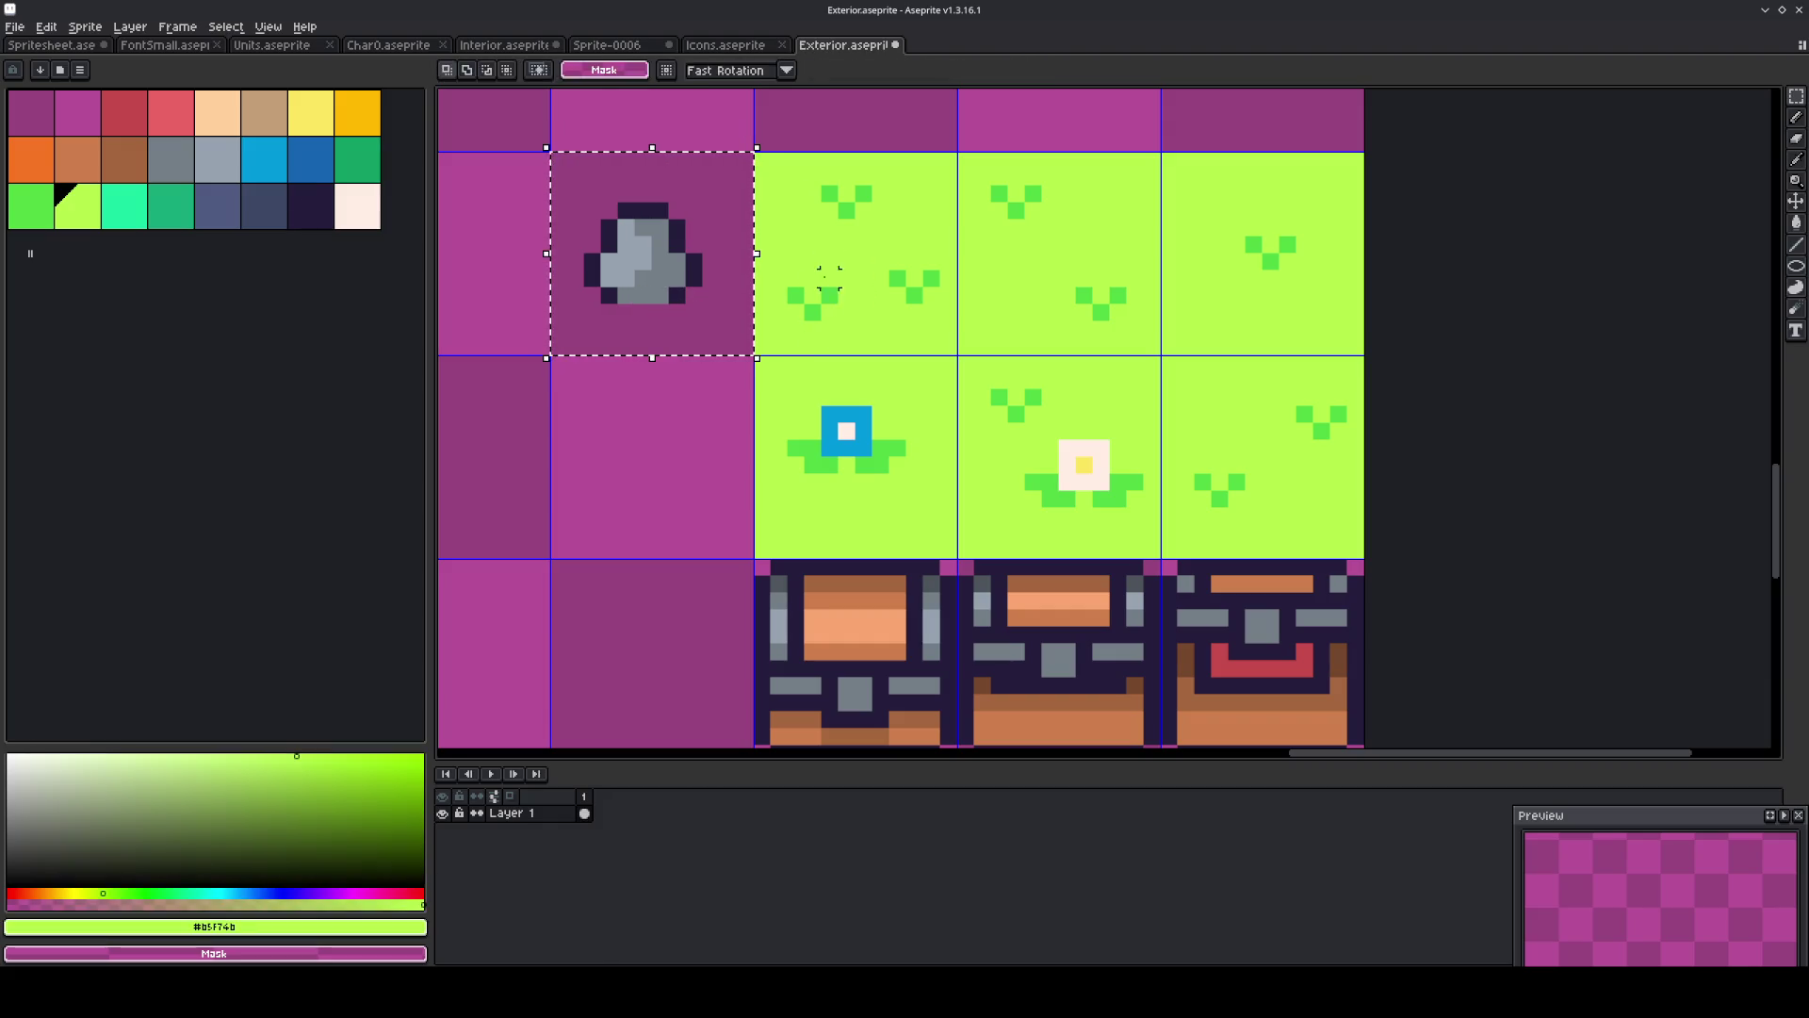
Fill the rock tile's background lime and draw a darker-green grass strip along the rock's base.
key("f")
key("g")
left_click(830, 294, "alt")
key("b")
mouse_move(696, 296)
left_mouse_down()
mouse_move(603, 311)
mouse_move(574, 278)
mouse_move(589, 311)
mouse_move(672, 312)
mouse_move(712, 288)
left_mouse_up()
Reselect and reposition the rock, then sample its dark outline and grey colours.
key("m")
left_click(744, 328)
mouse_move(745, 328)
left_mouse_down()
mouse_move(677, 205)
mouse_move(630, 181)
left_mouse_up()
left_click(664, 249)
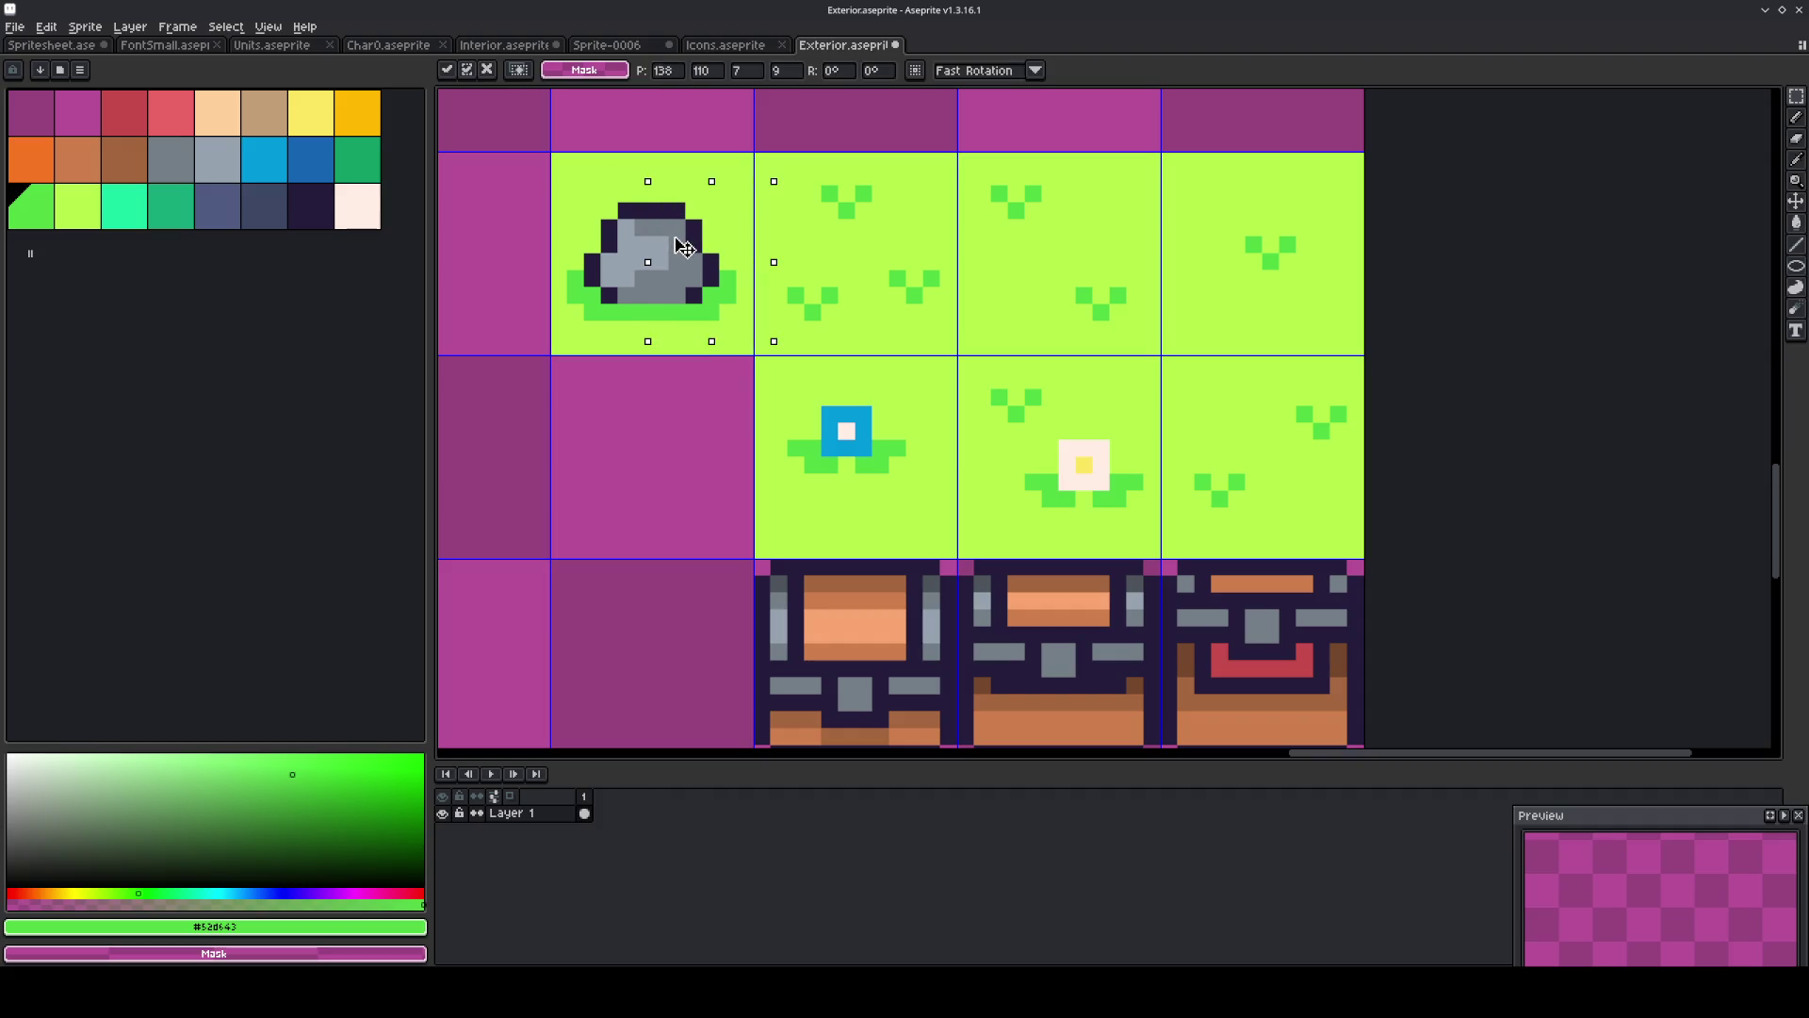
left_click(625, 243)
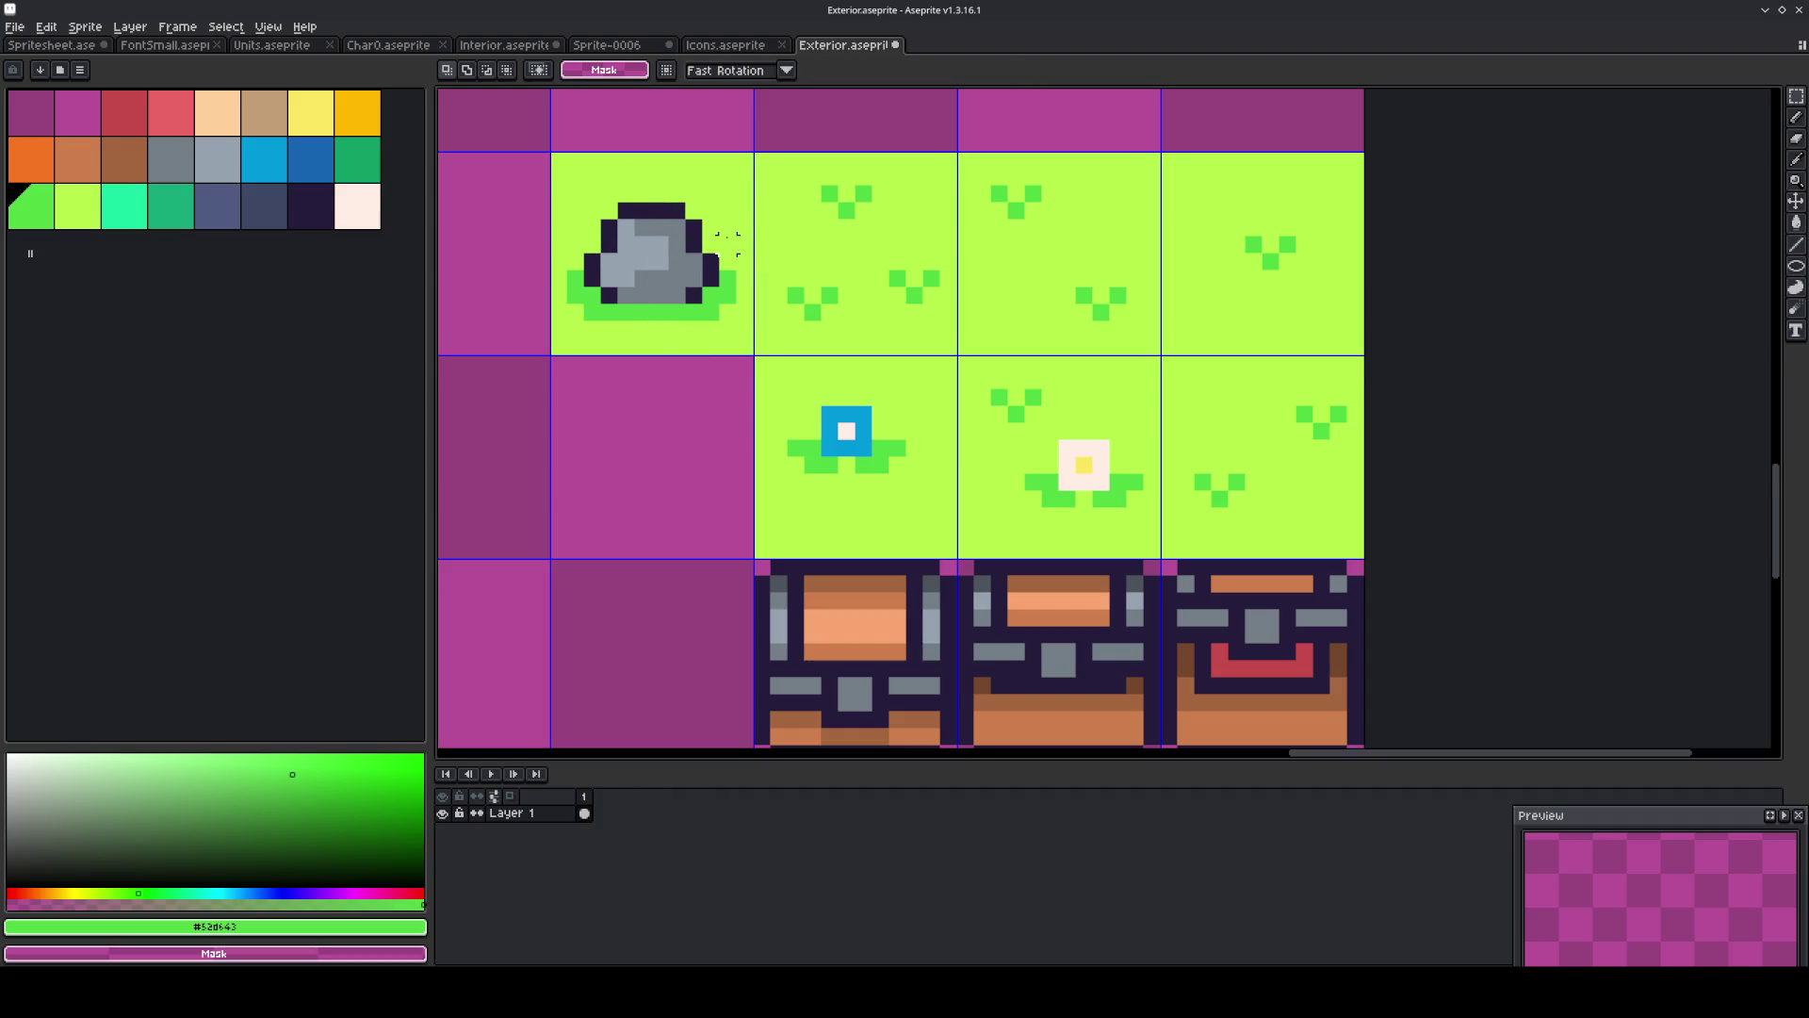
left_click(702, 274, "alt")
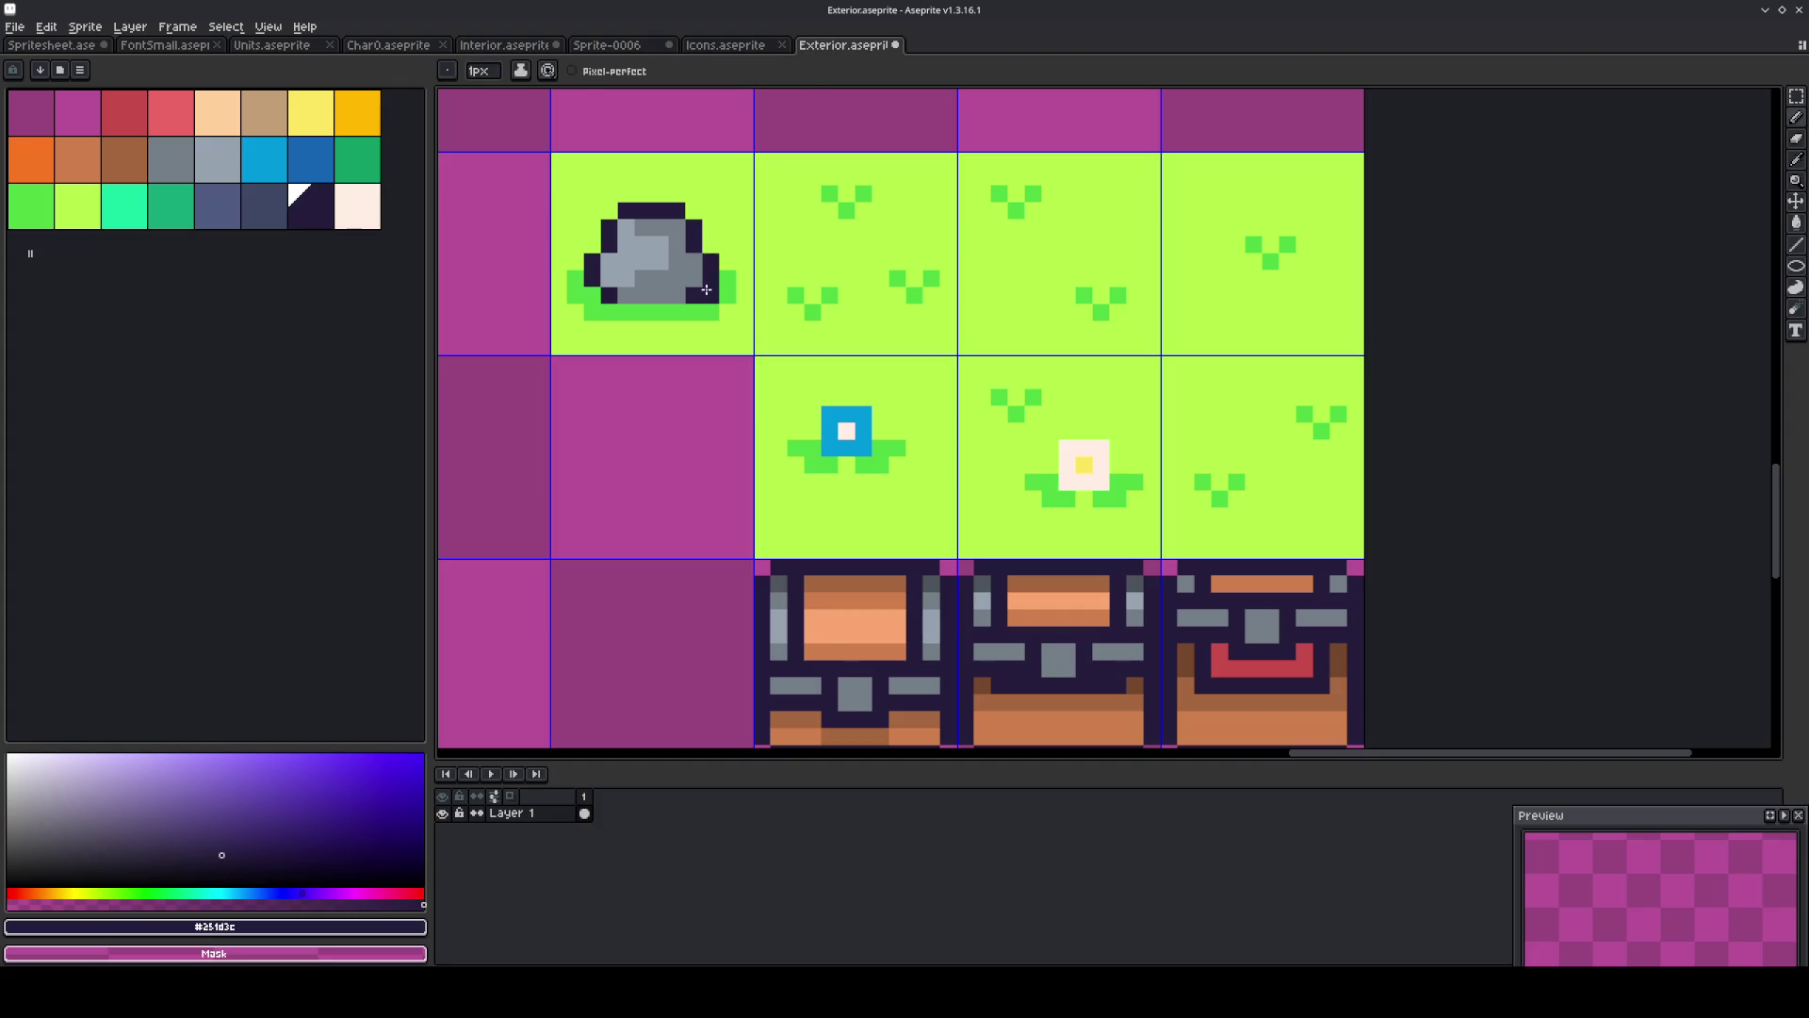
left_click(688, 286, "alt")
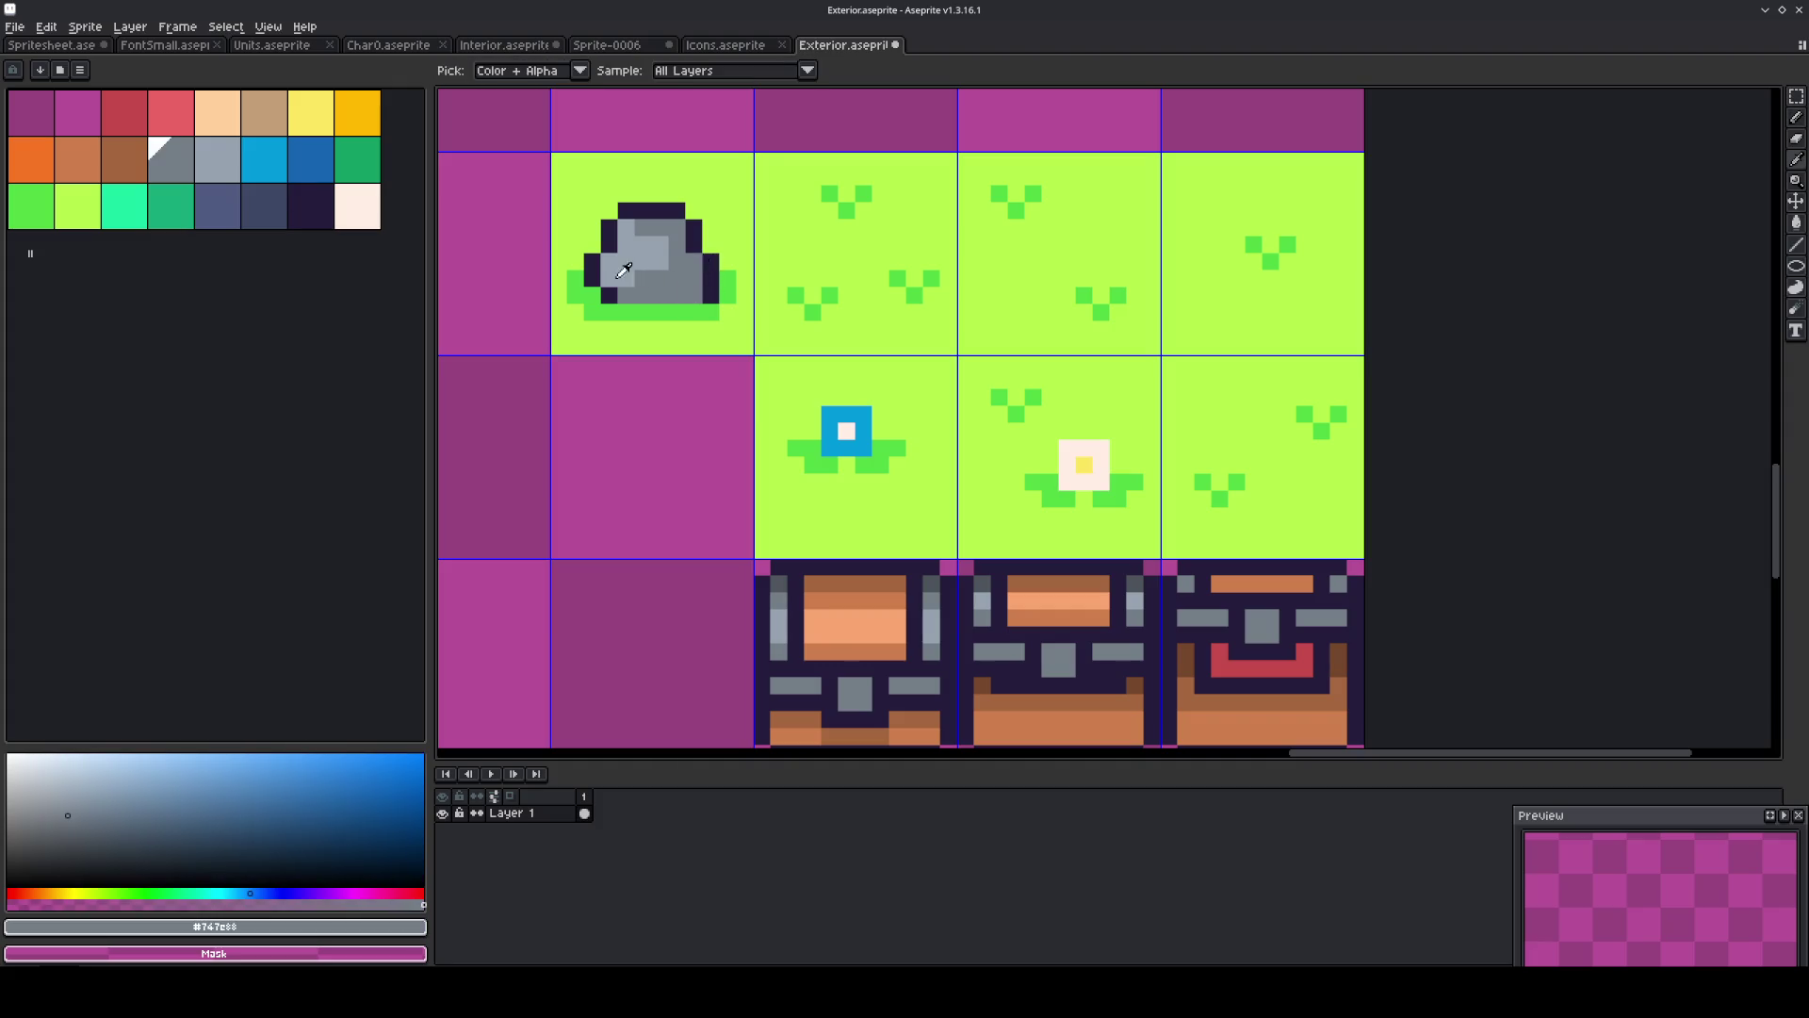